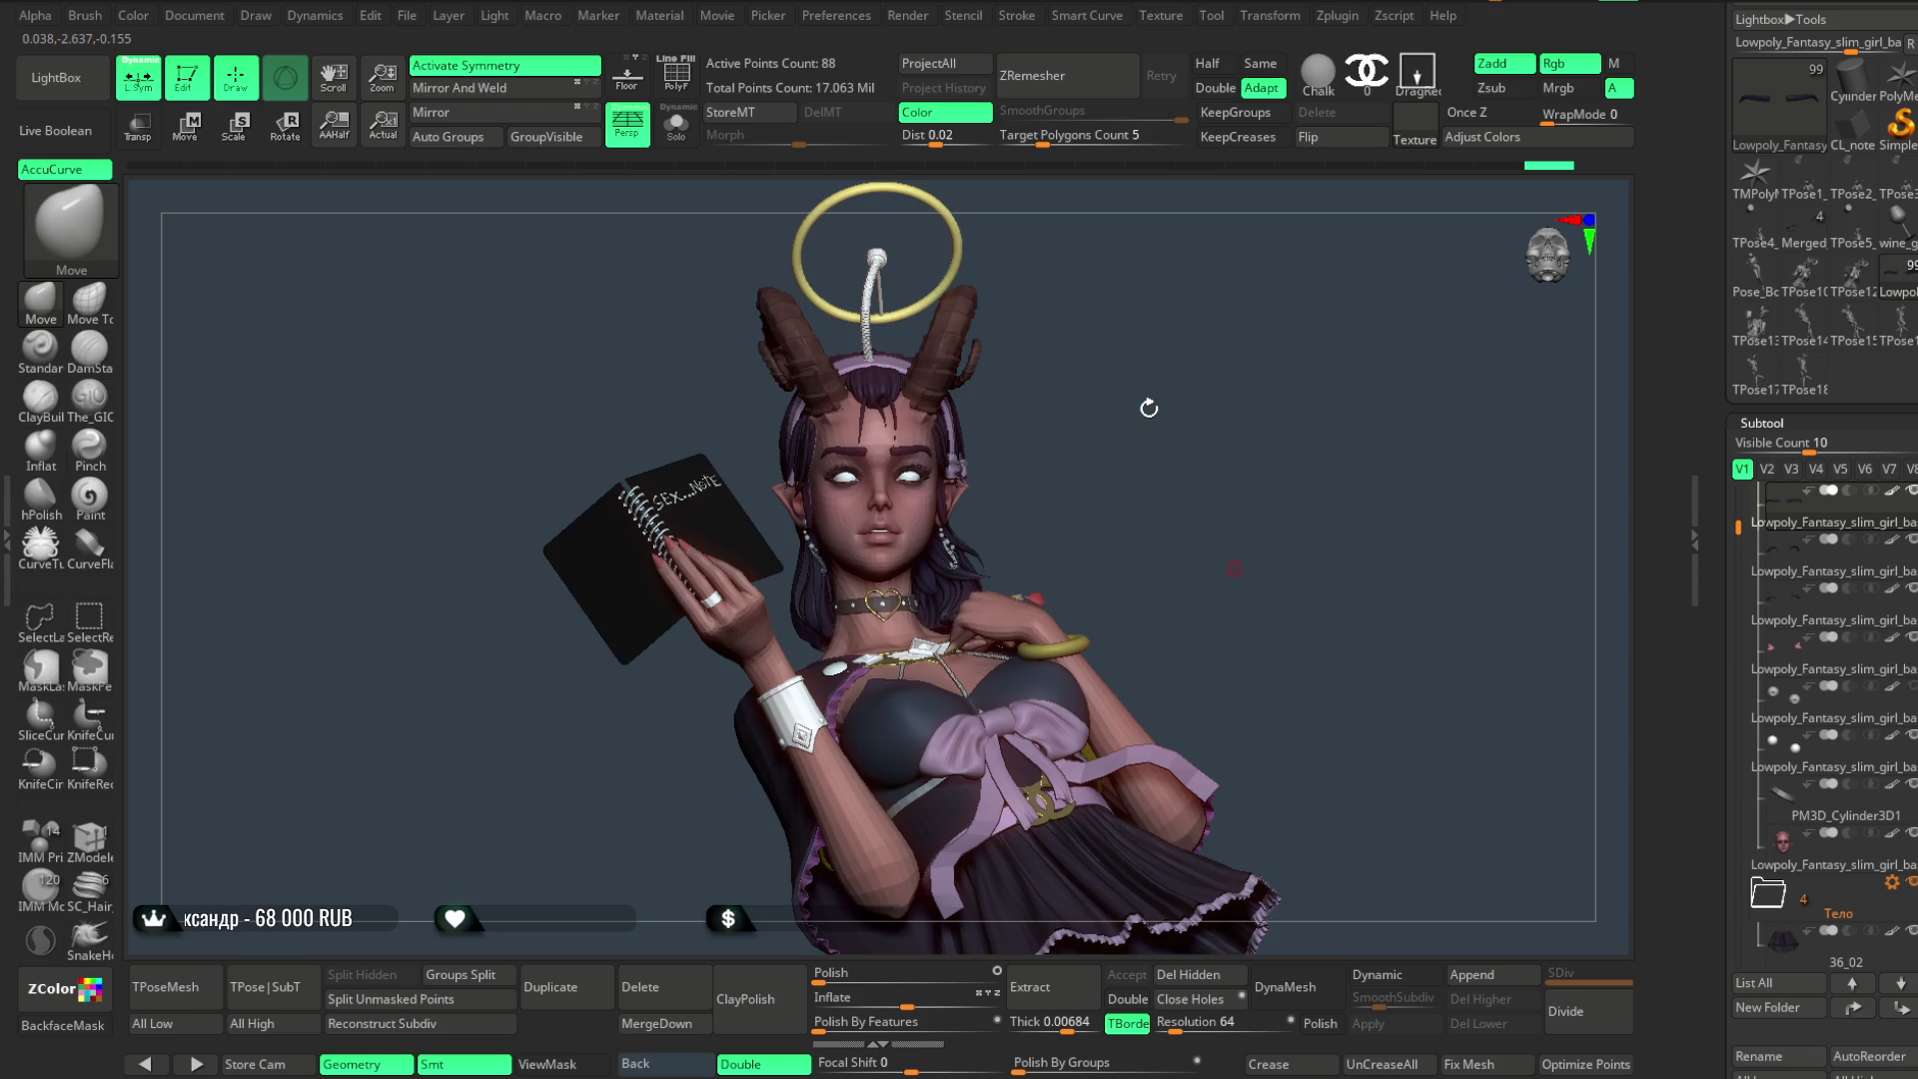
- Zoom in on the face, make the head mesh active and turn the book and hand toward the camera
left_click_drag(1145, 414, 1140, 509)
key("space")
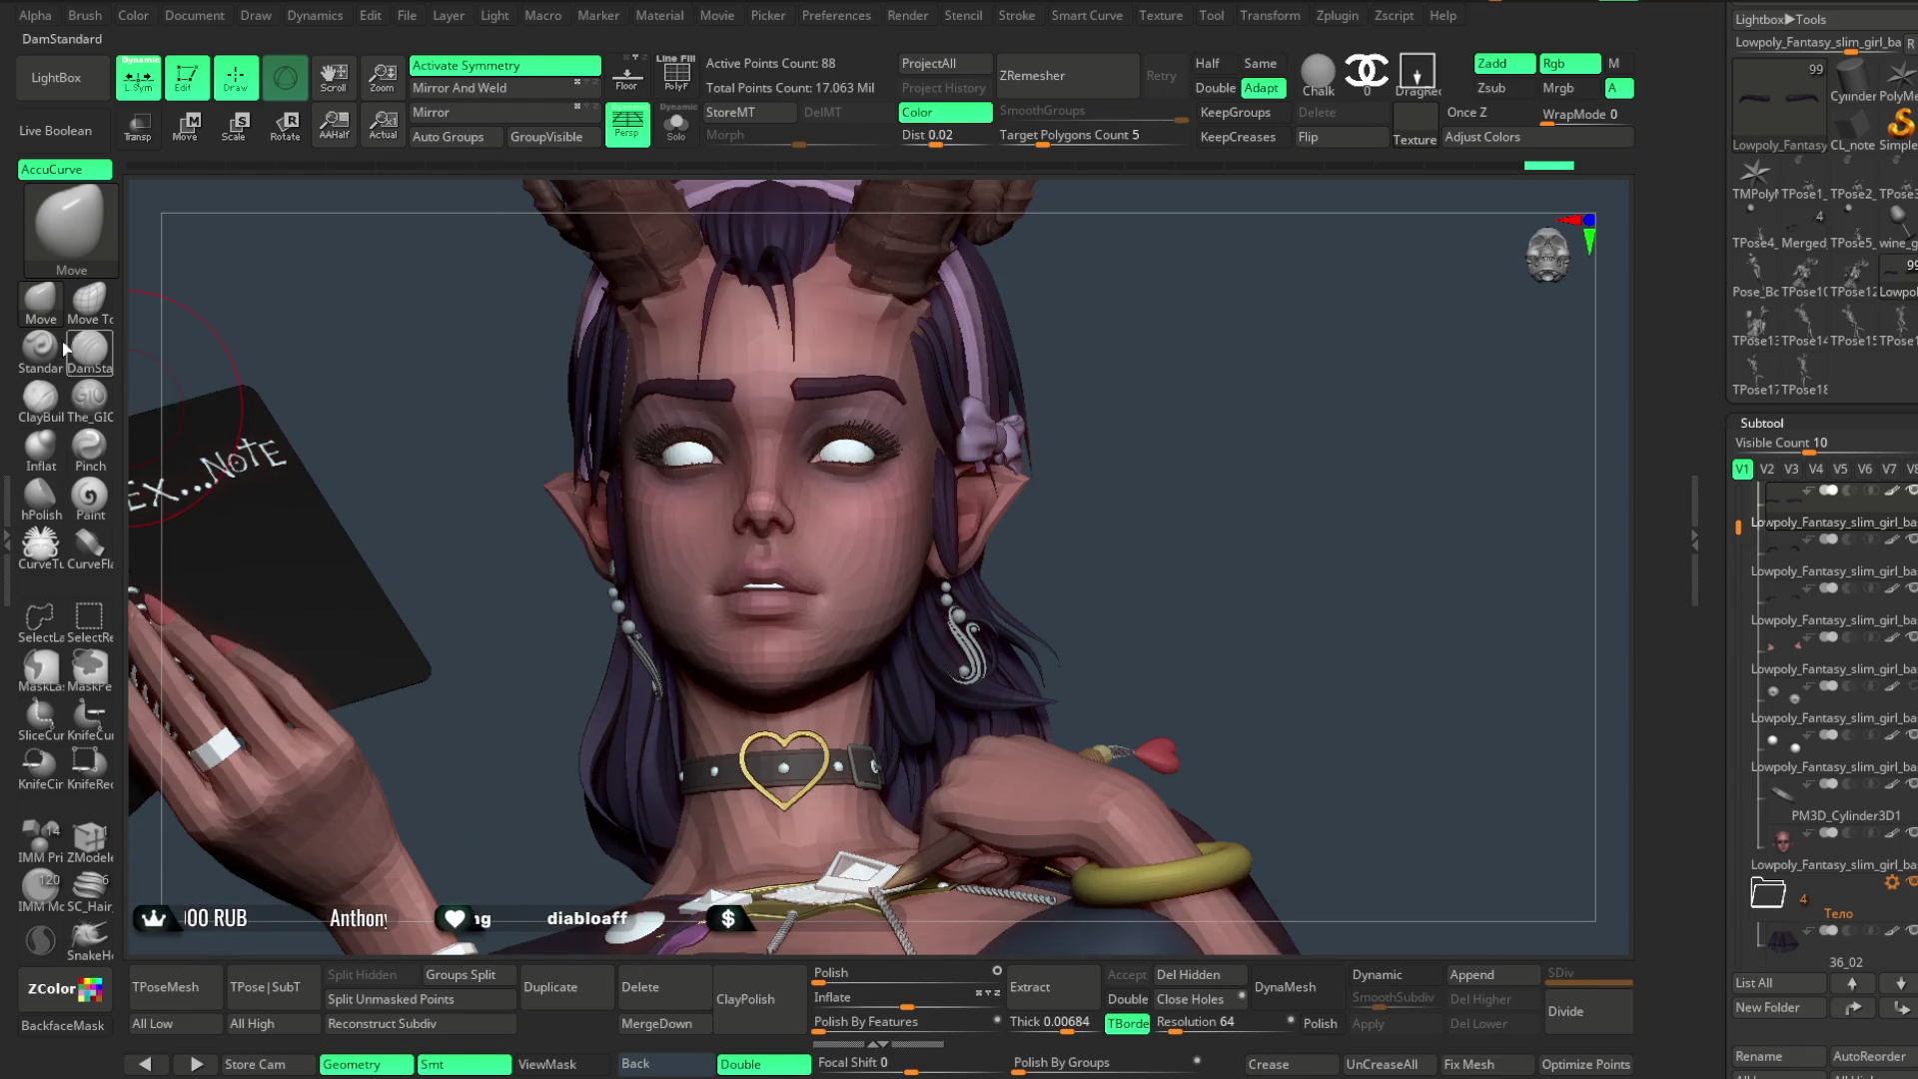
left_click(919, 563, "alt")
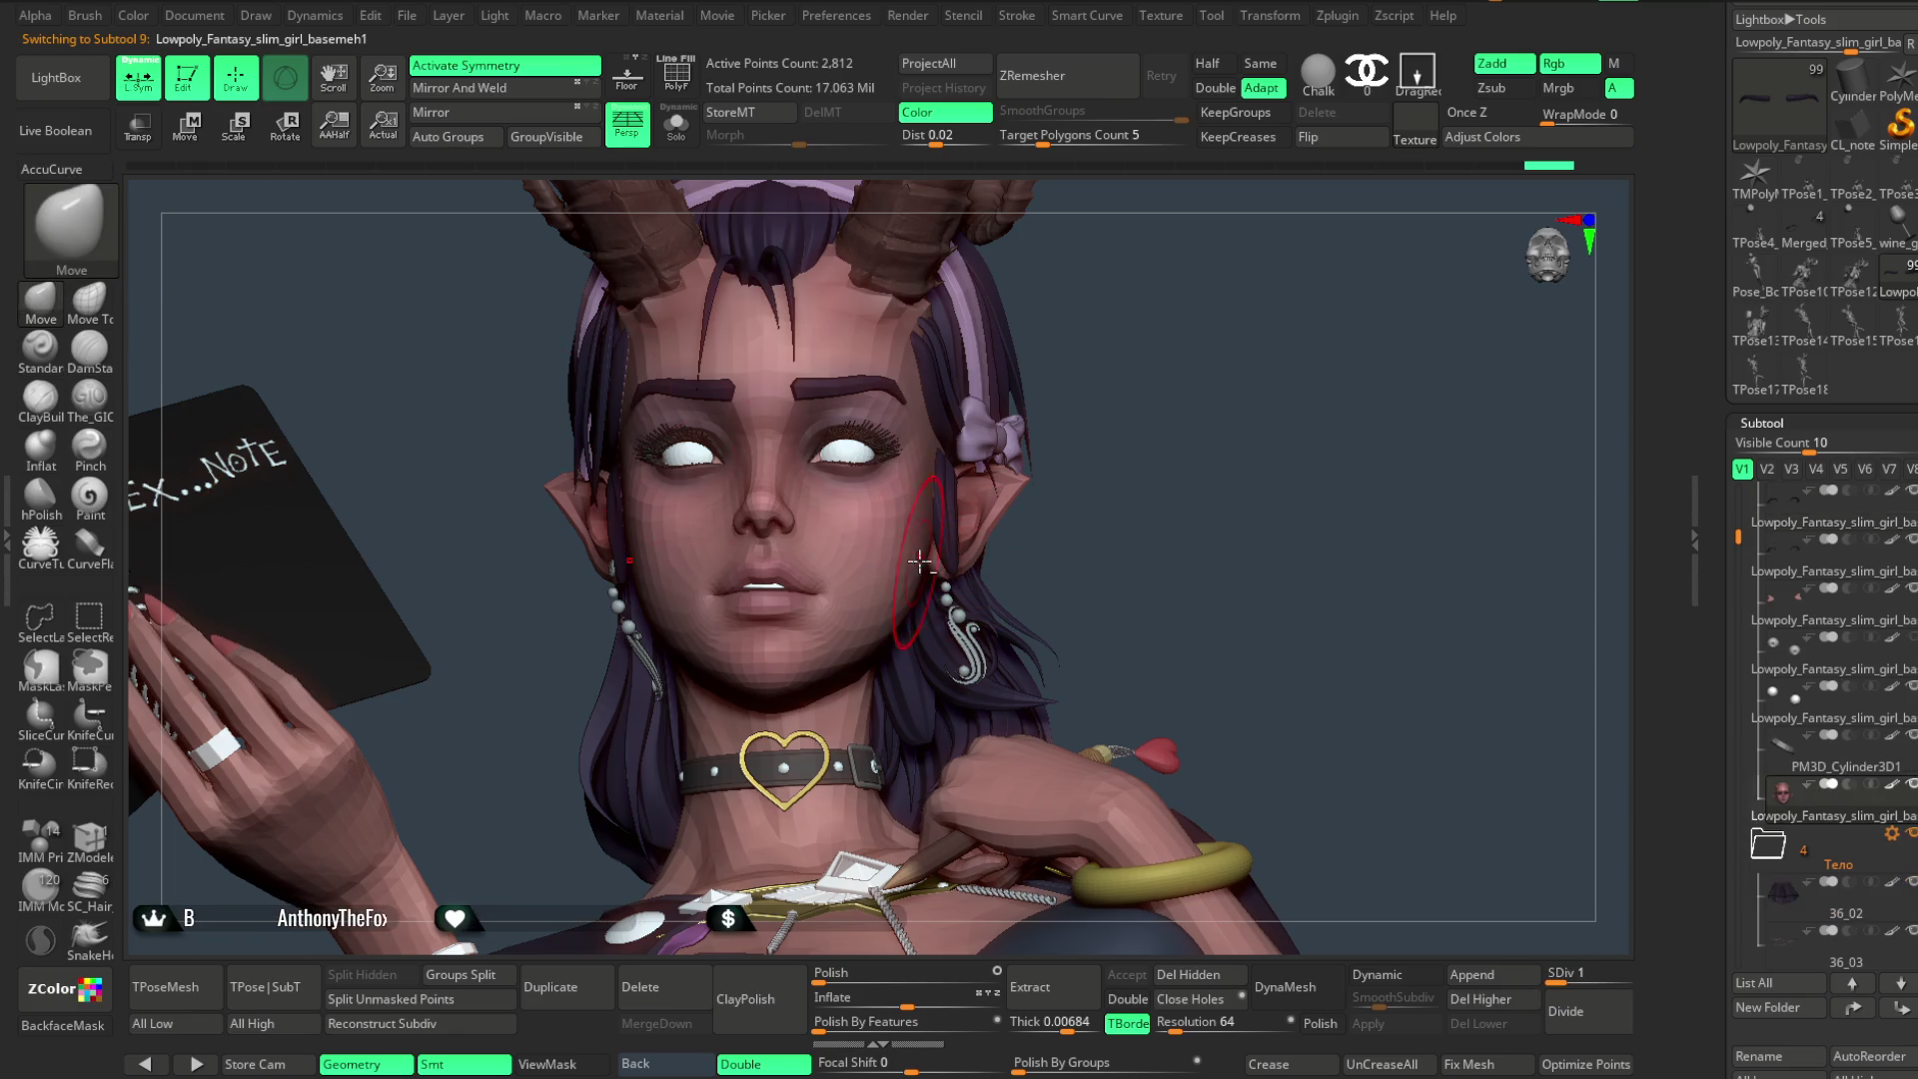
left_click_drag(983, 517, 1041, 501)
key("space")
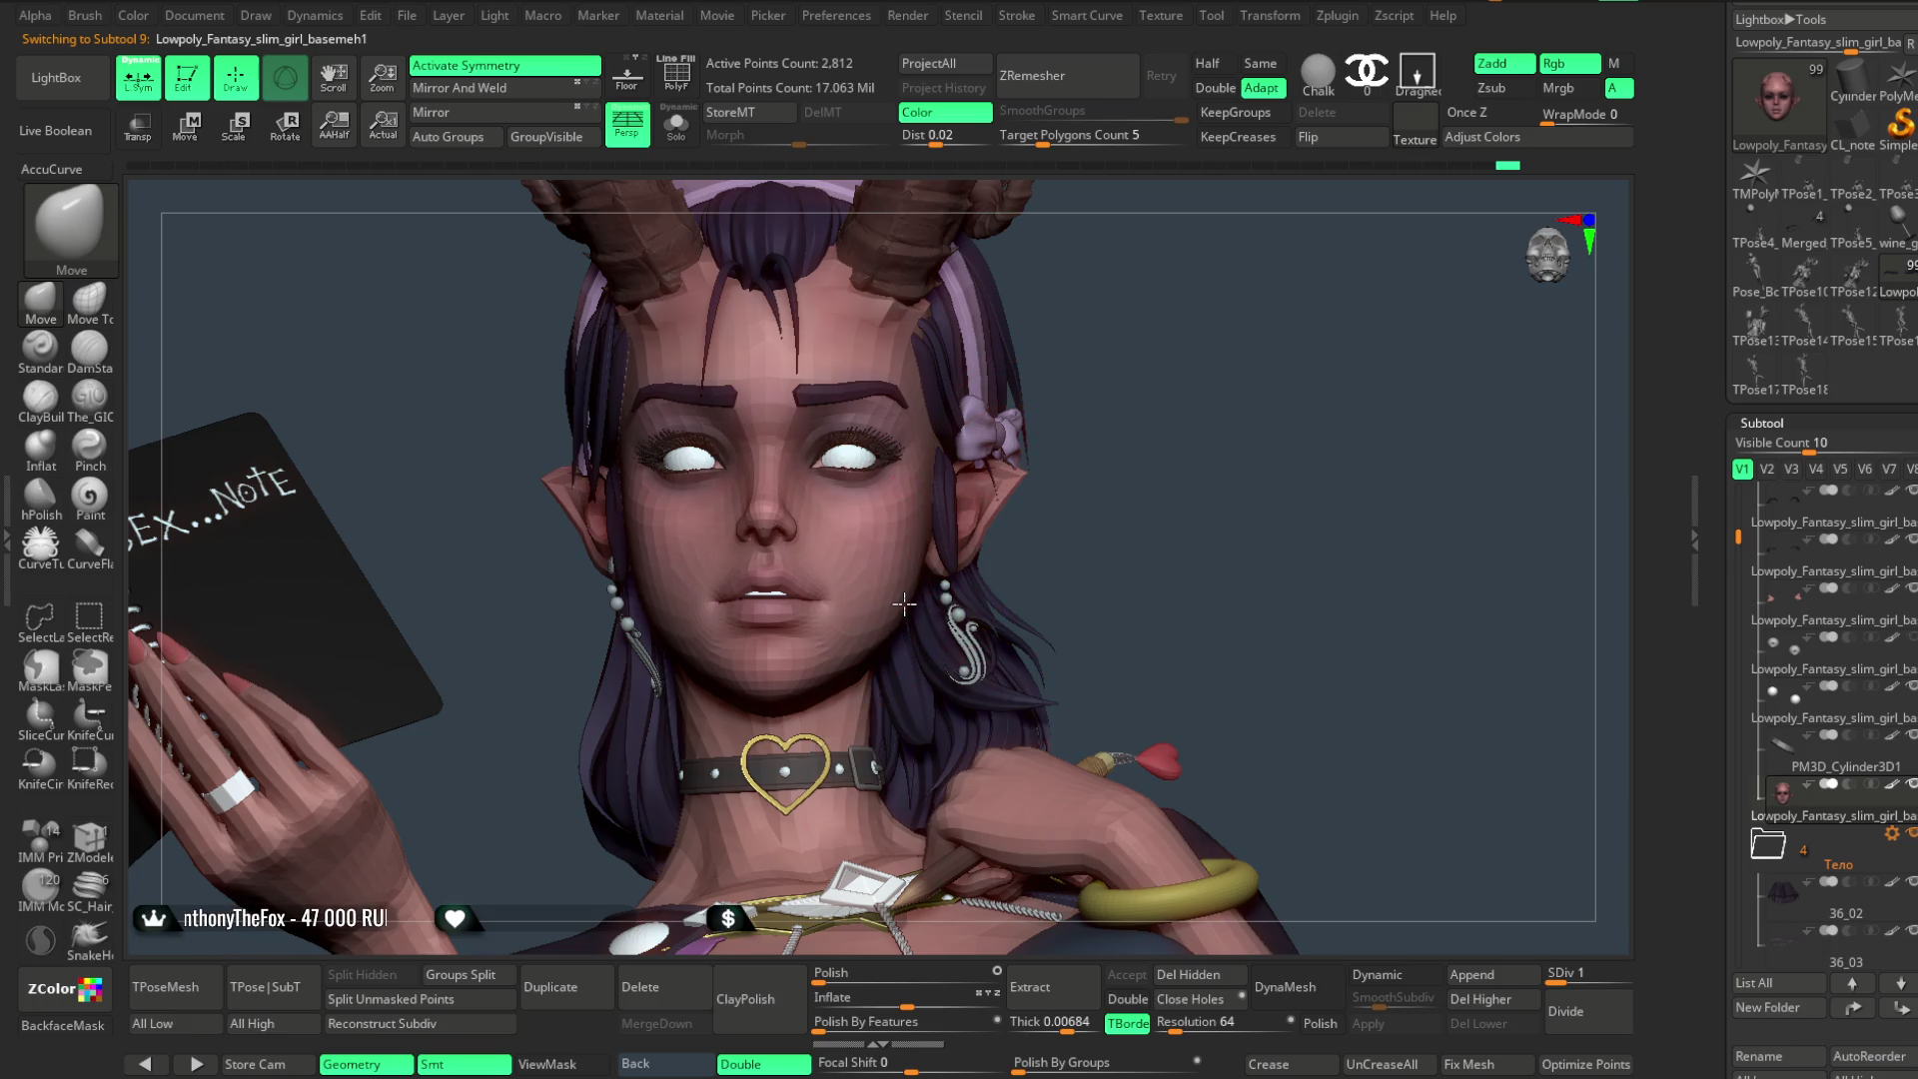
mouse_move(1149, 428)
left_mouse_down()
mouse_move(952, 572)
mouse_move(1250, 385)
mouse_move(878, 471)
mouse_move(990, 549)
mouse_move(1154, 477)
mouse_move(815, 668)
left_mouse_up()
- Inspect the head in profile and front view, zoom out to the upper body, then make Extract7 the active subtool
key("space")
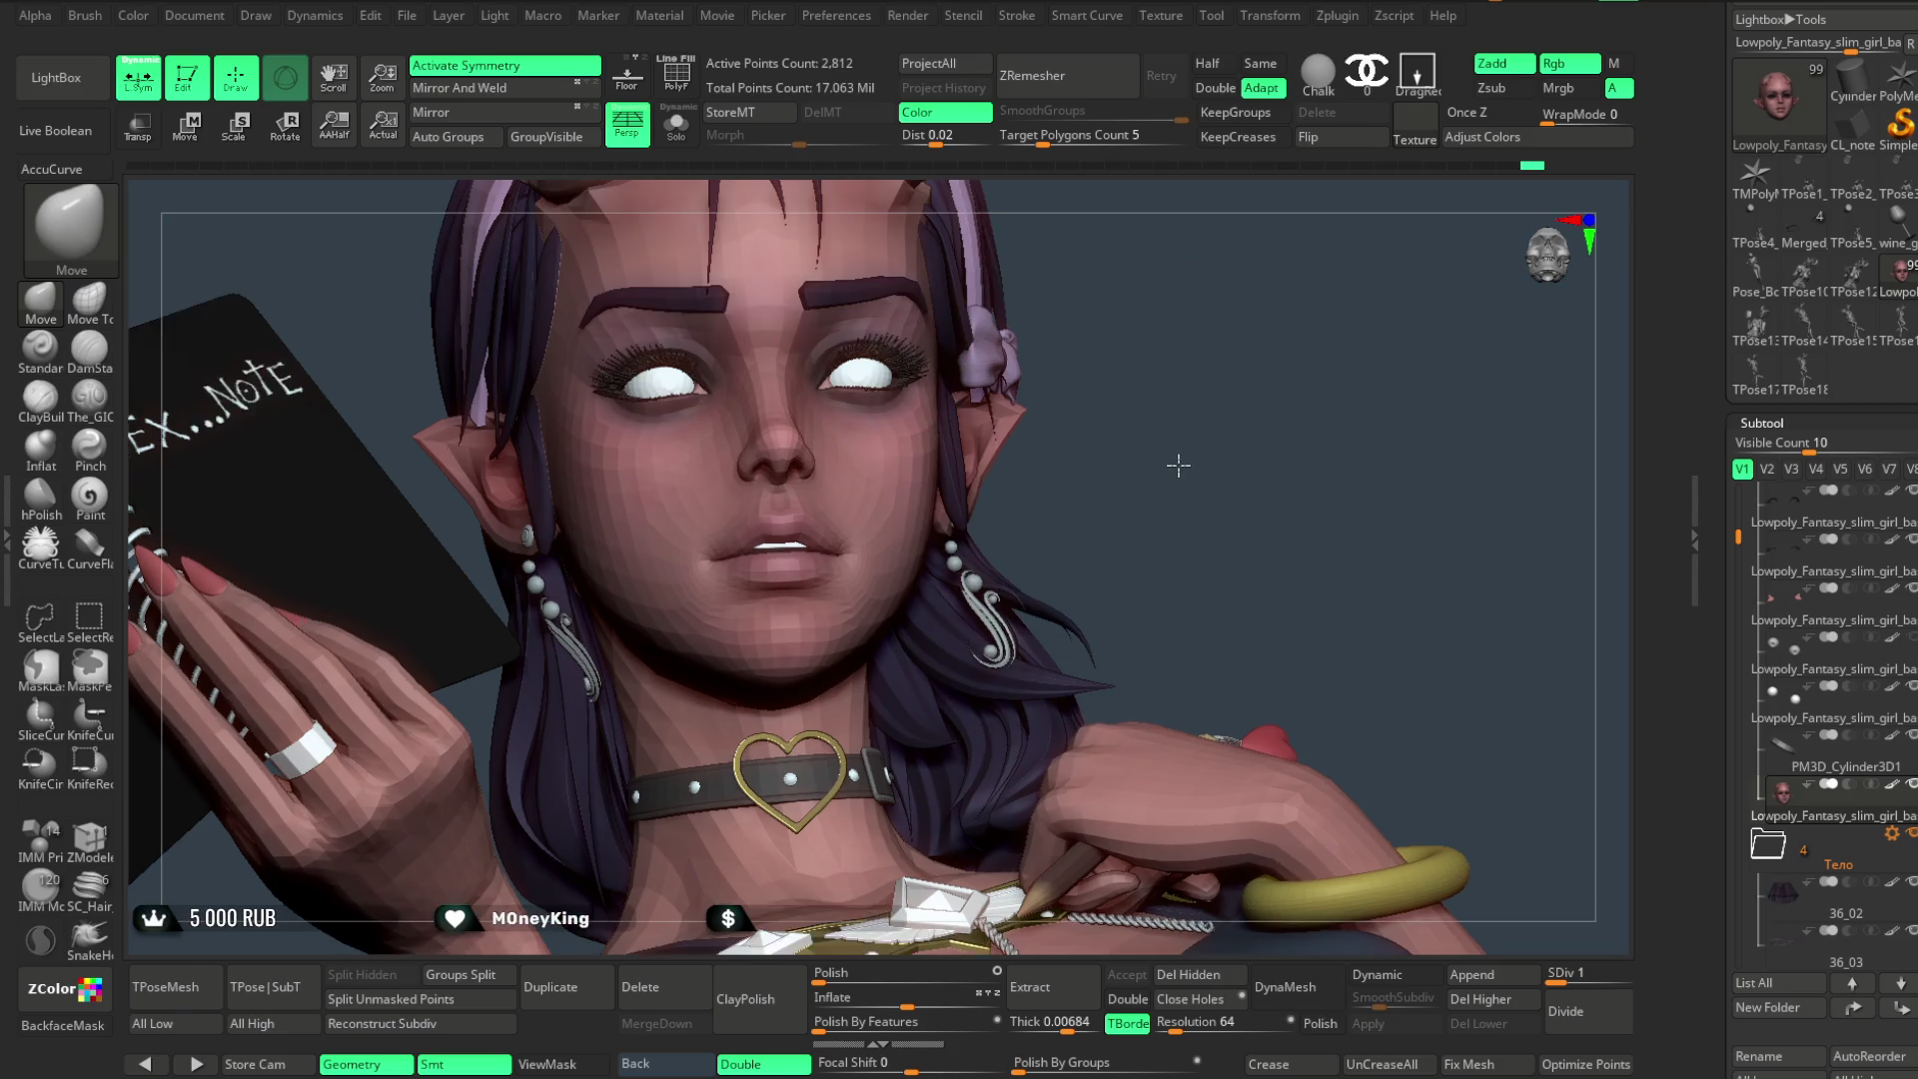
left_click_drag(1153, 465, 955, 581)
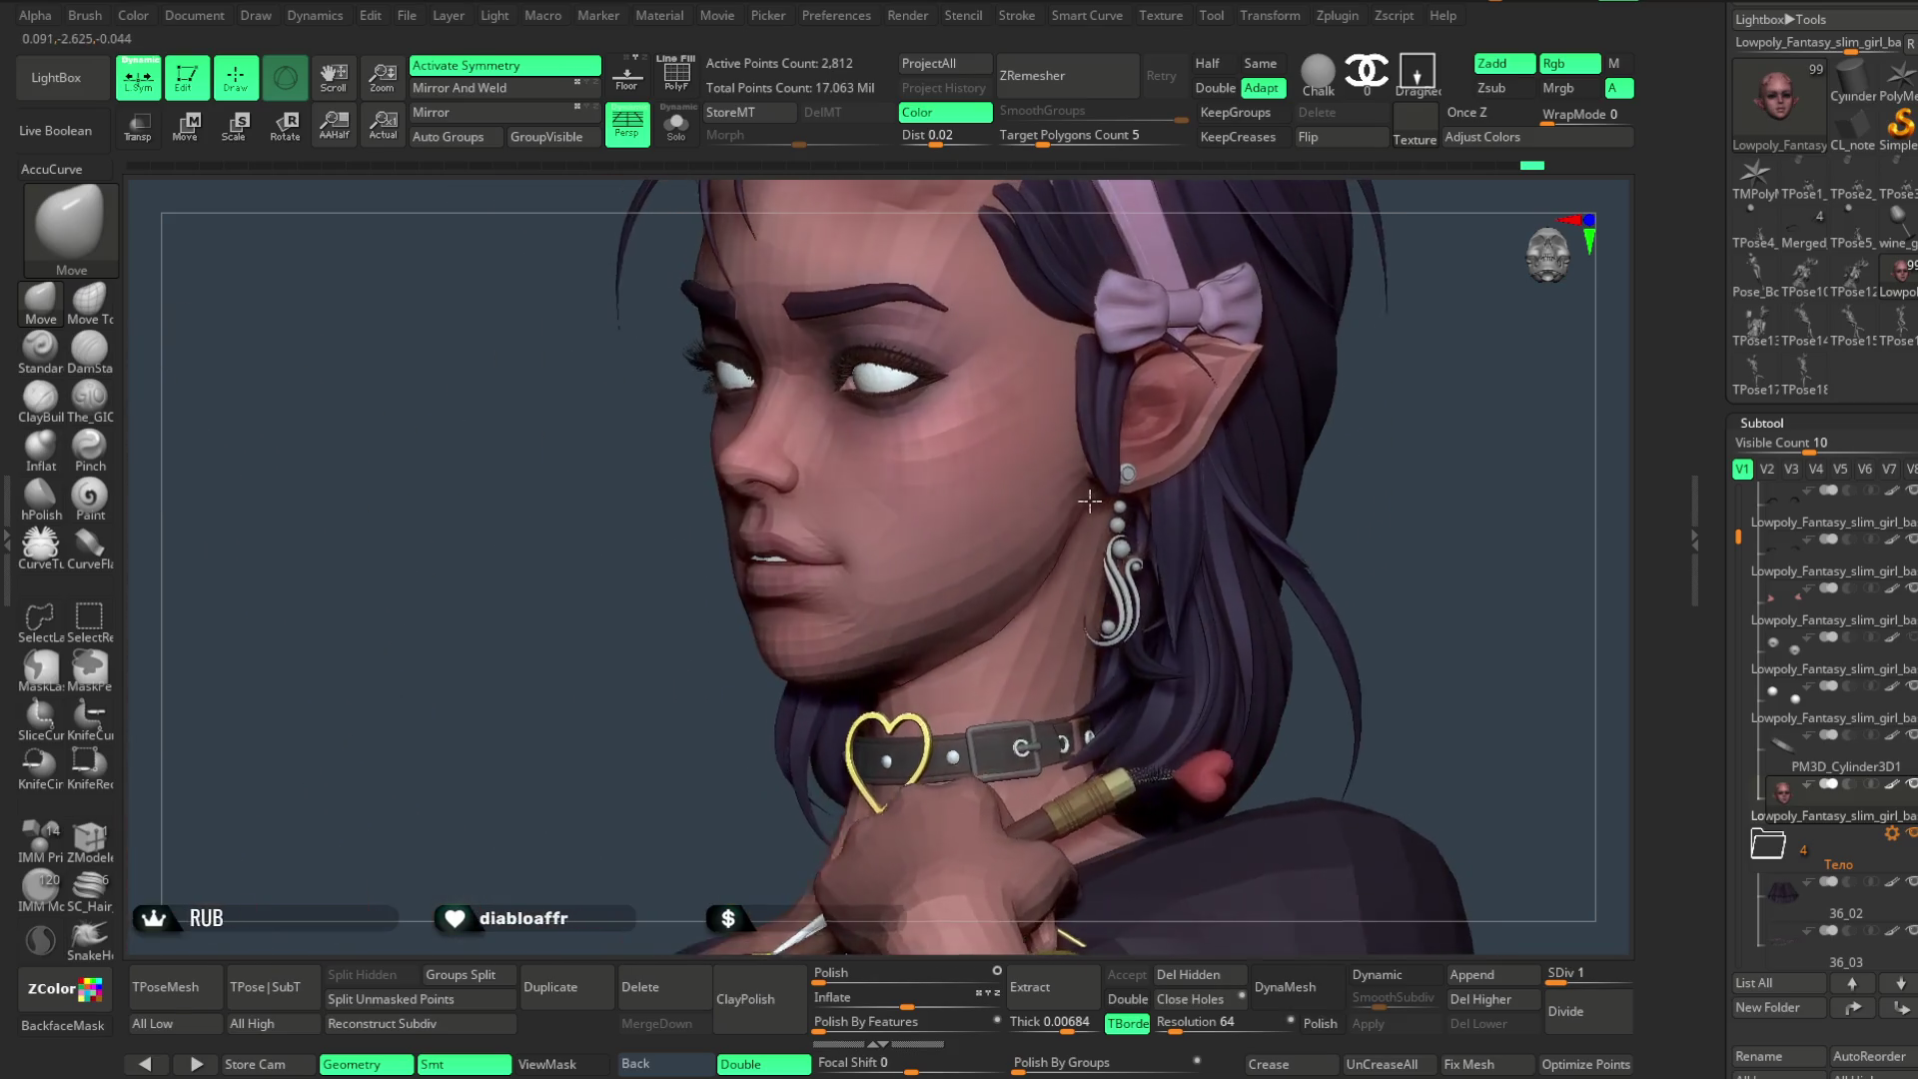
mouse_move(726, 769)
left_mouse_down()
mouse_move(1211, 470)
mouse_move(1190, 434)
mouse_move(1182, 454)
left_mouse_up()
key("space")
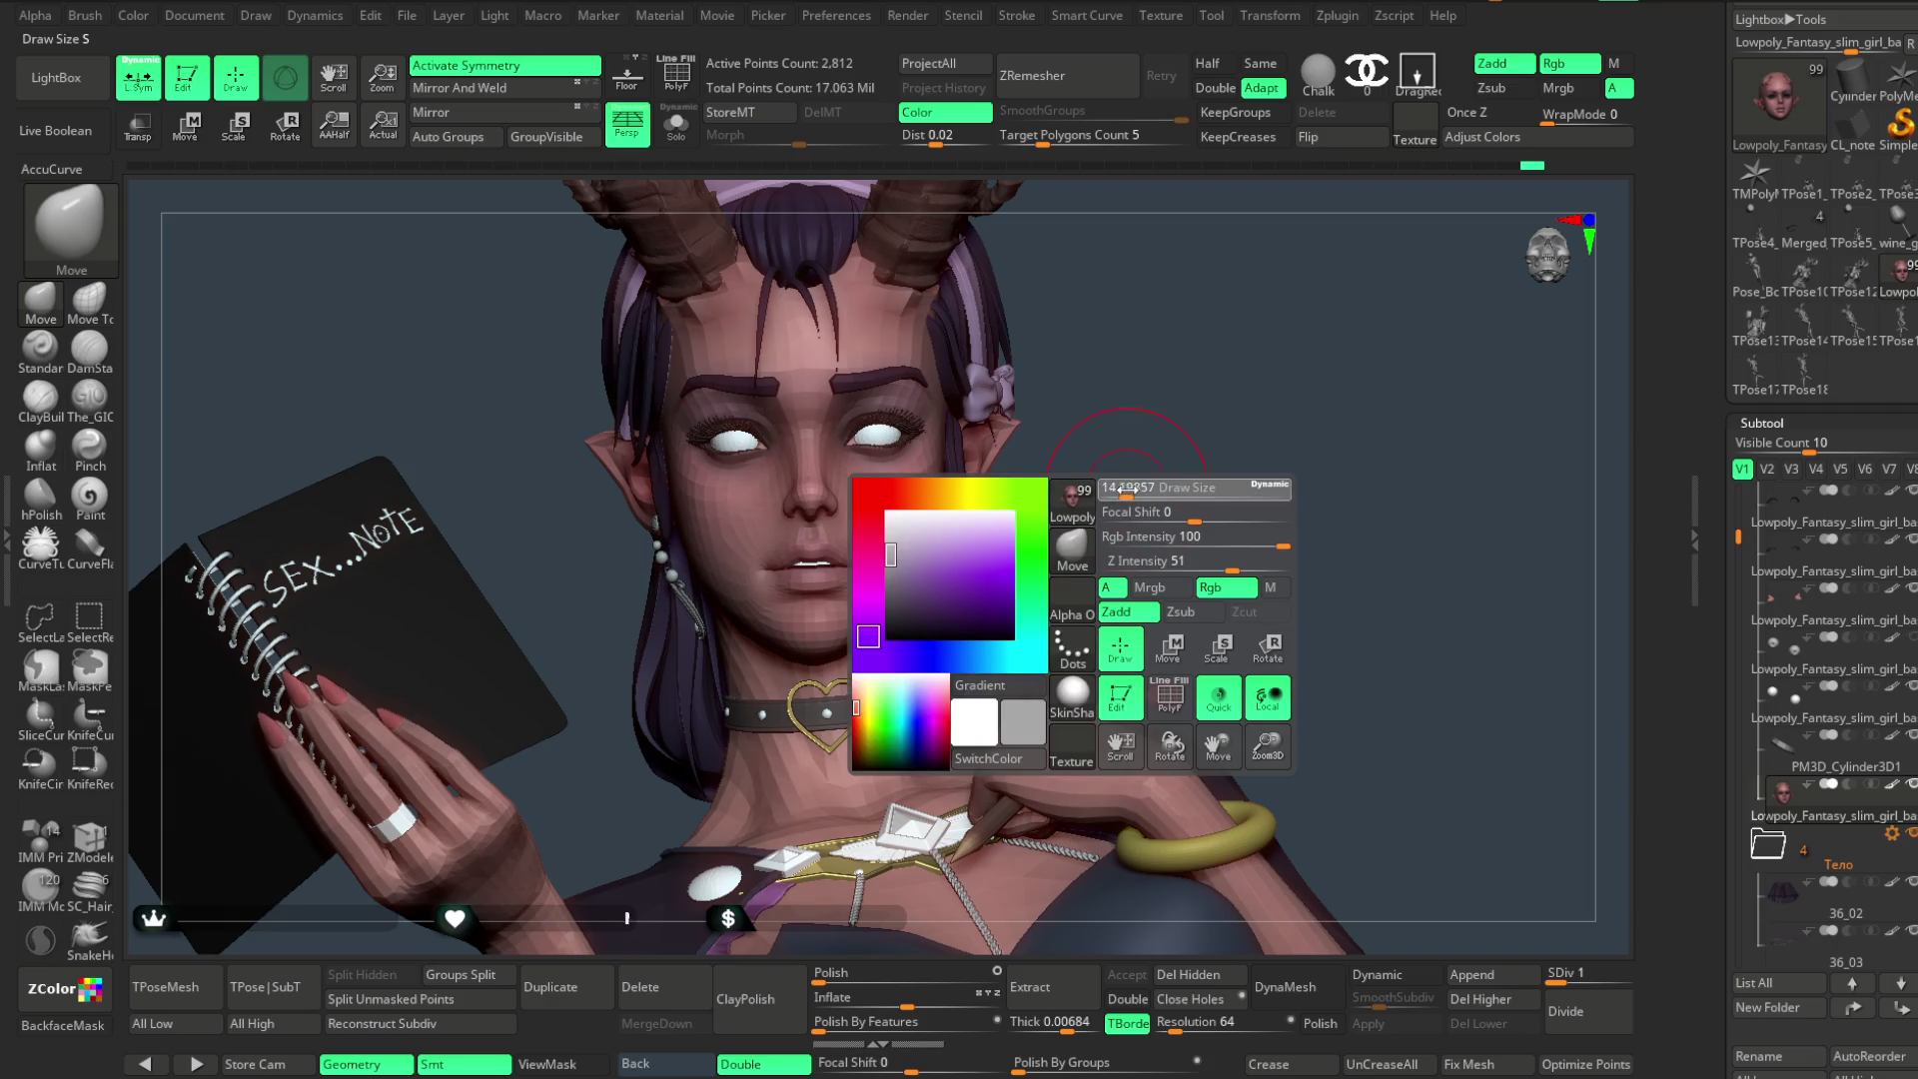
mouse_move(1119, 486)
right_mouse_down("ctrl")
mouse_move(1160, 470)
mouse_move(1148, 407)
mouse_move(1139, 429)
right_mouse_up("ctrl")
mouse_move(1140, 429)
left_mouse_down()
mouse_move(1122, 471)
mouse_move(1140, 450)
mouse_move(1139, 482)
mouse_move(1154, 458)
mouse_move(1125, 436)
mouse_move(1159, 444)
left_mouse_up()
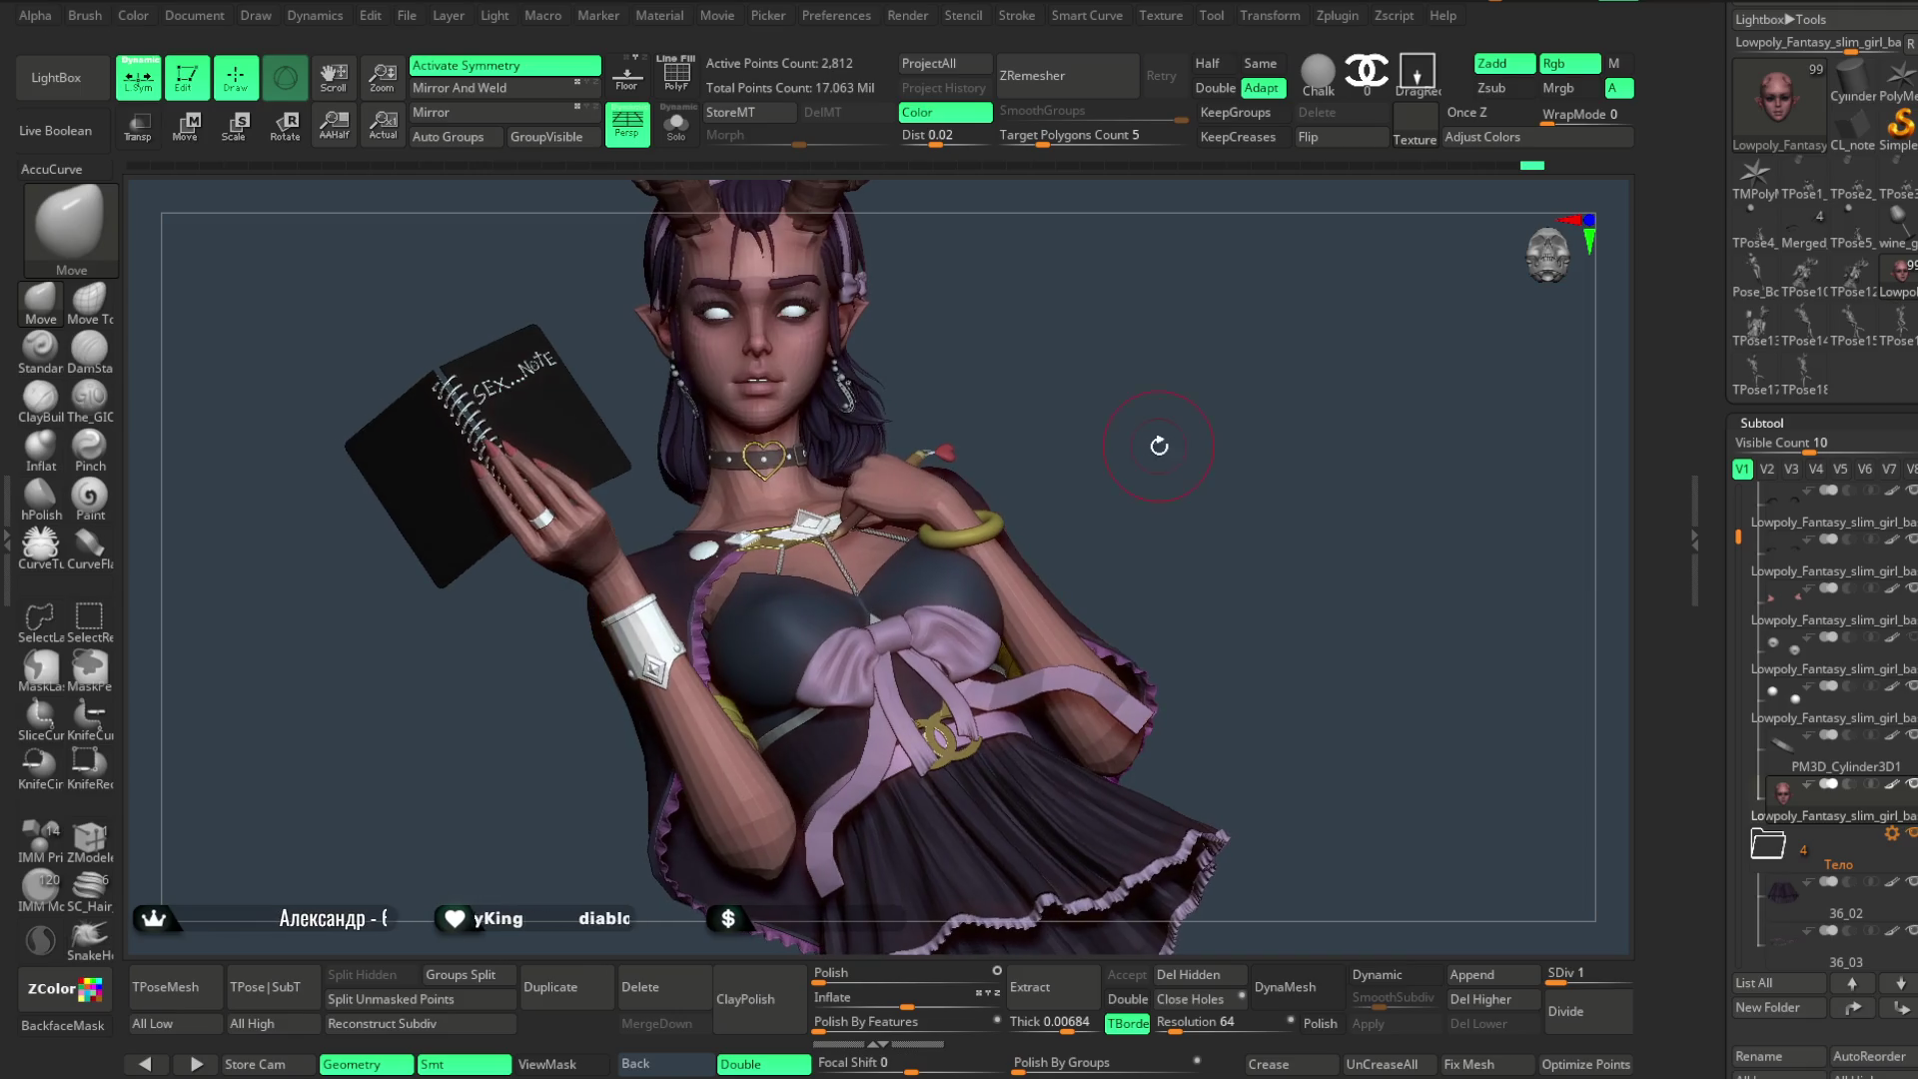
left_click(971, 584, "alt")
- Isolate the Extract7 top piece with its polygon wireframe shown and orbit it to inspect
left_click(676, 75)
left_click(675, 125)
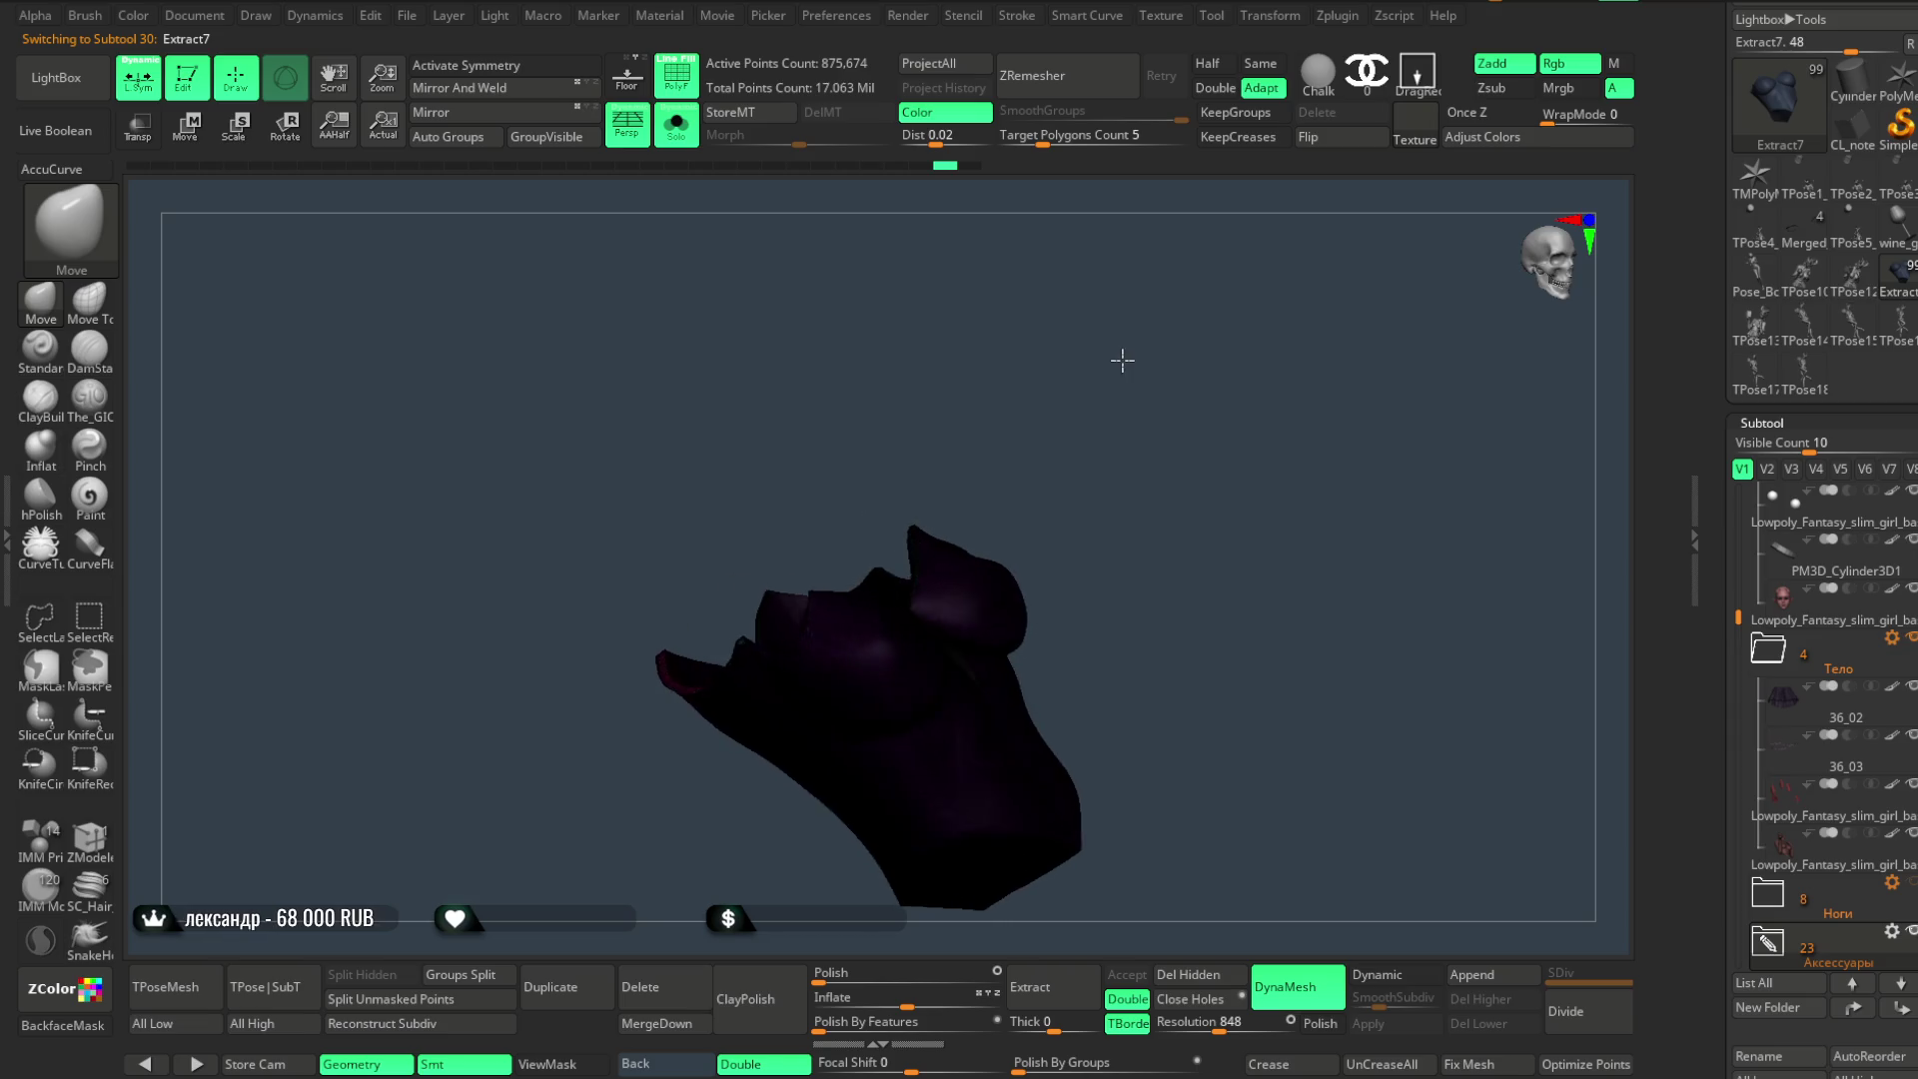
mouse_move(1178, 344)
left_mouse_down()
mouse_move(1122, 539)
mouse_move(1083, 329)
mouse_move(1110, 315)
mouse_move(1078, 342)
mouse_move(1007, 594)
mouse_move(1169, 393)
mouse_move(1121, 336)
mouse_move(1088, 351)
mouse_move(1101, 291)
mouse_move(1118, 395)
mouse_move(1109, 344)
mouse_move(1083, 338)
mouse_move(1144, 310)
mouse_move(1052, 345)
mouse_move(1096, 330)
mouse_move(887, 270)
left_mouse_up()
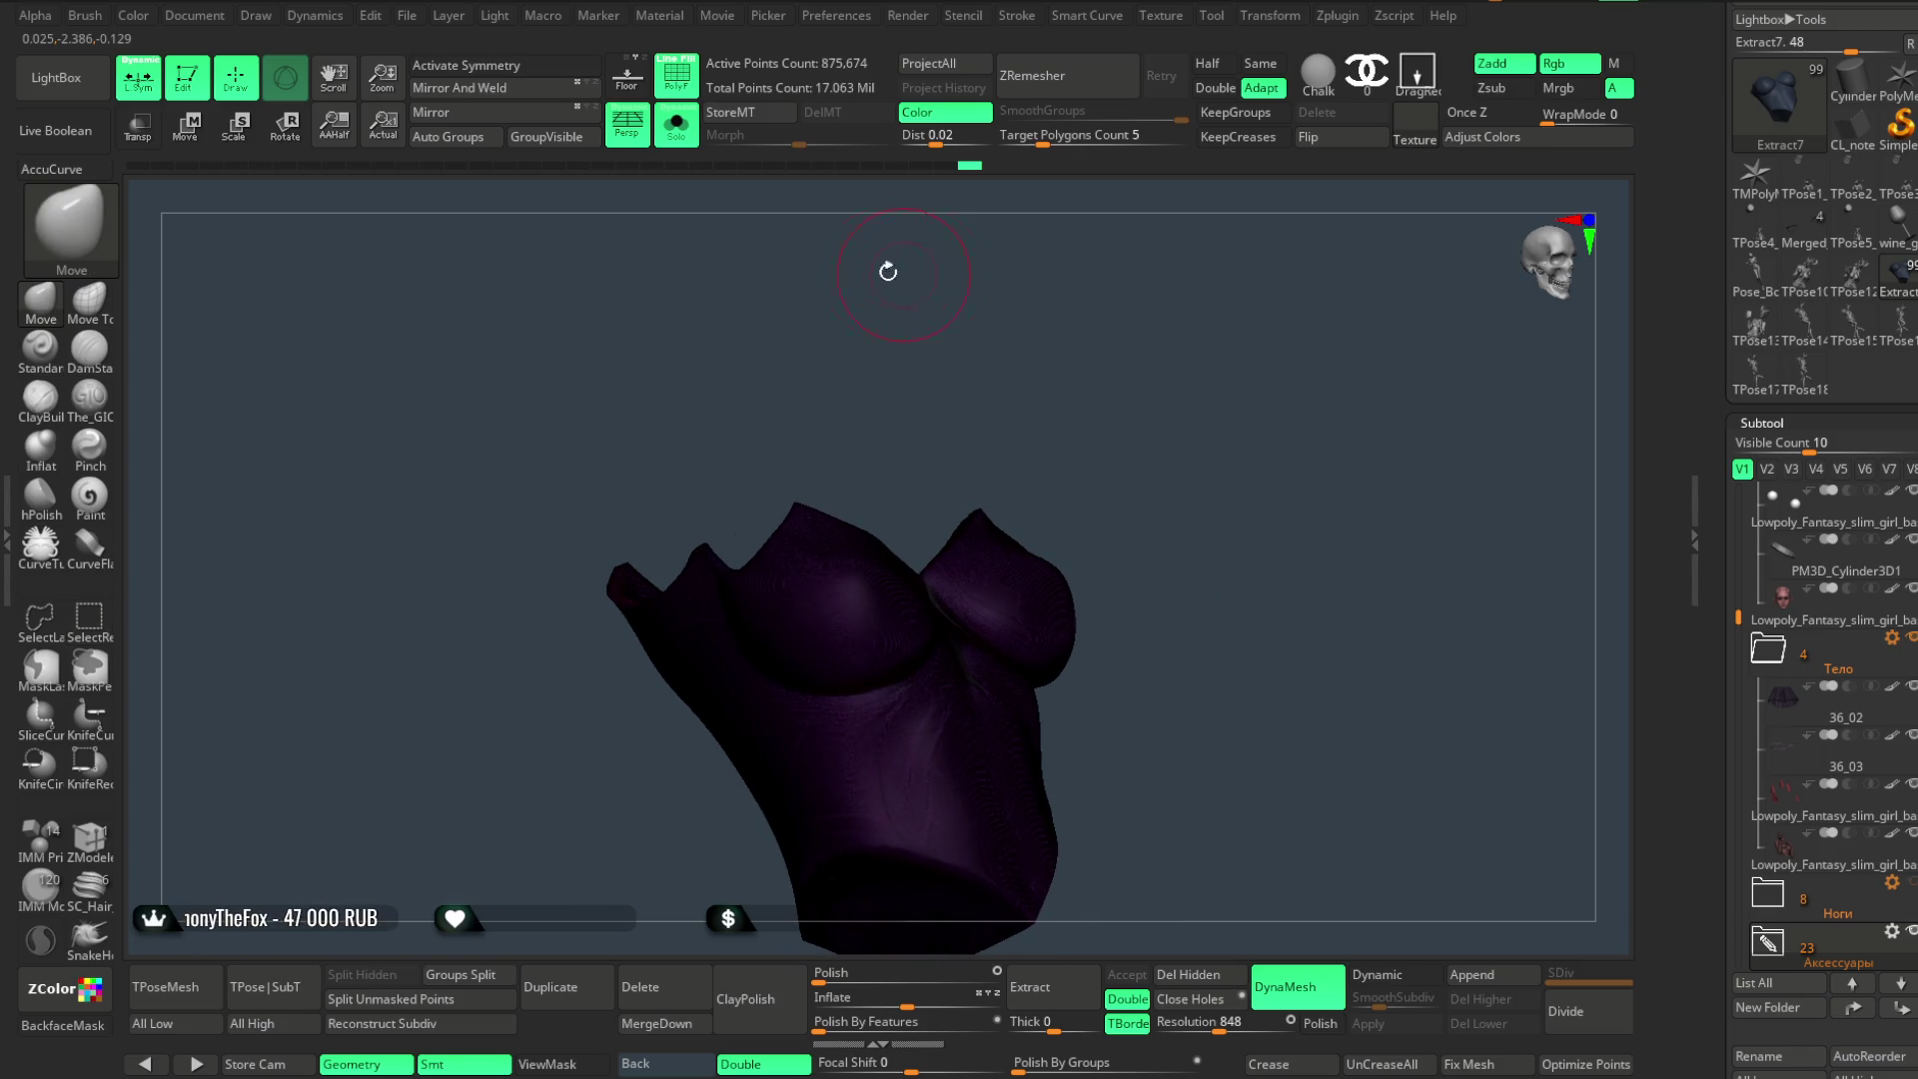
left_click(686, 77)
left_click_drag(1028, 310, 890, 291)
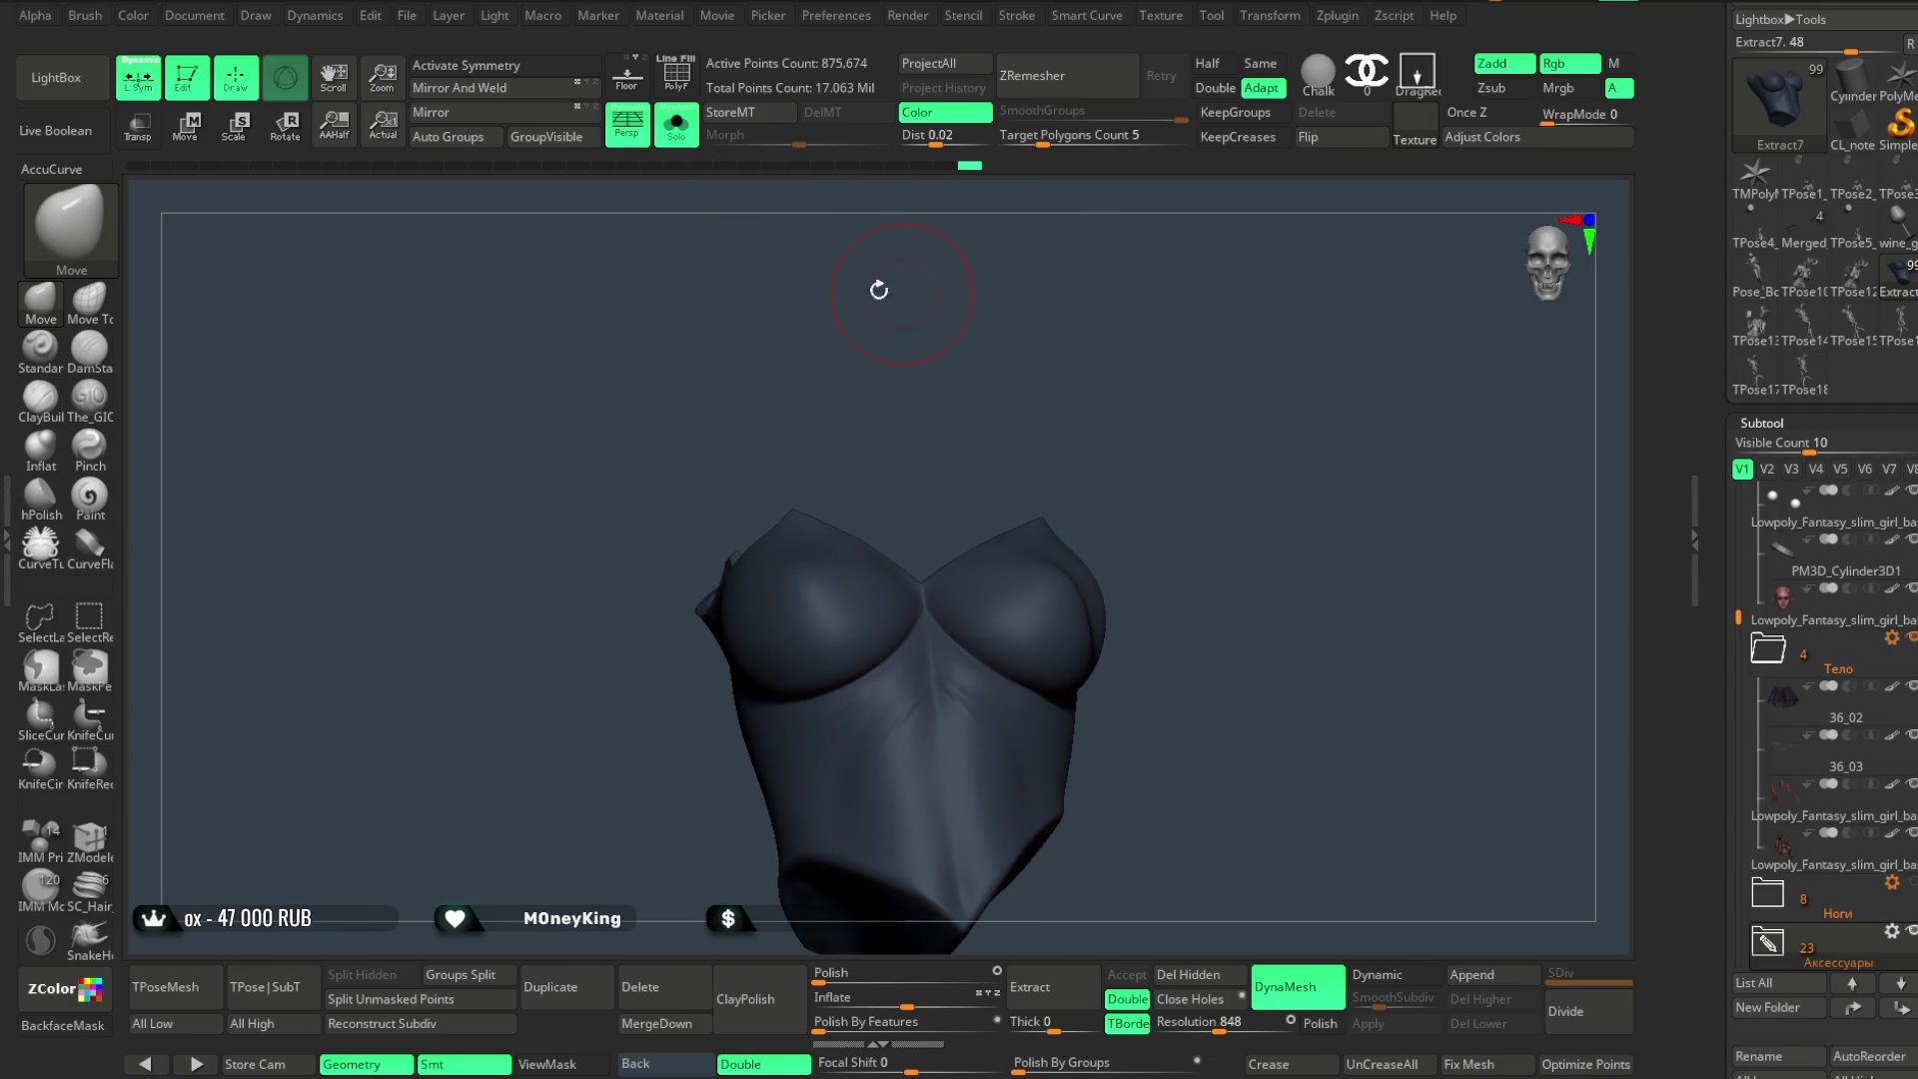
- Show all subtools again, zoom out to the character and make the slim girl body mesh active
left_click(676, 126)
mouse_move(1029, 342)
left_mouse_down()
mouse_move(1234, 399)
mouse_move(1225, 434)
mouse_move(1241, 396)
mouse_move(1225, 455)
mouse_move(1169, 461)
left_mouse_up()
left_click(645, 720, "alt")
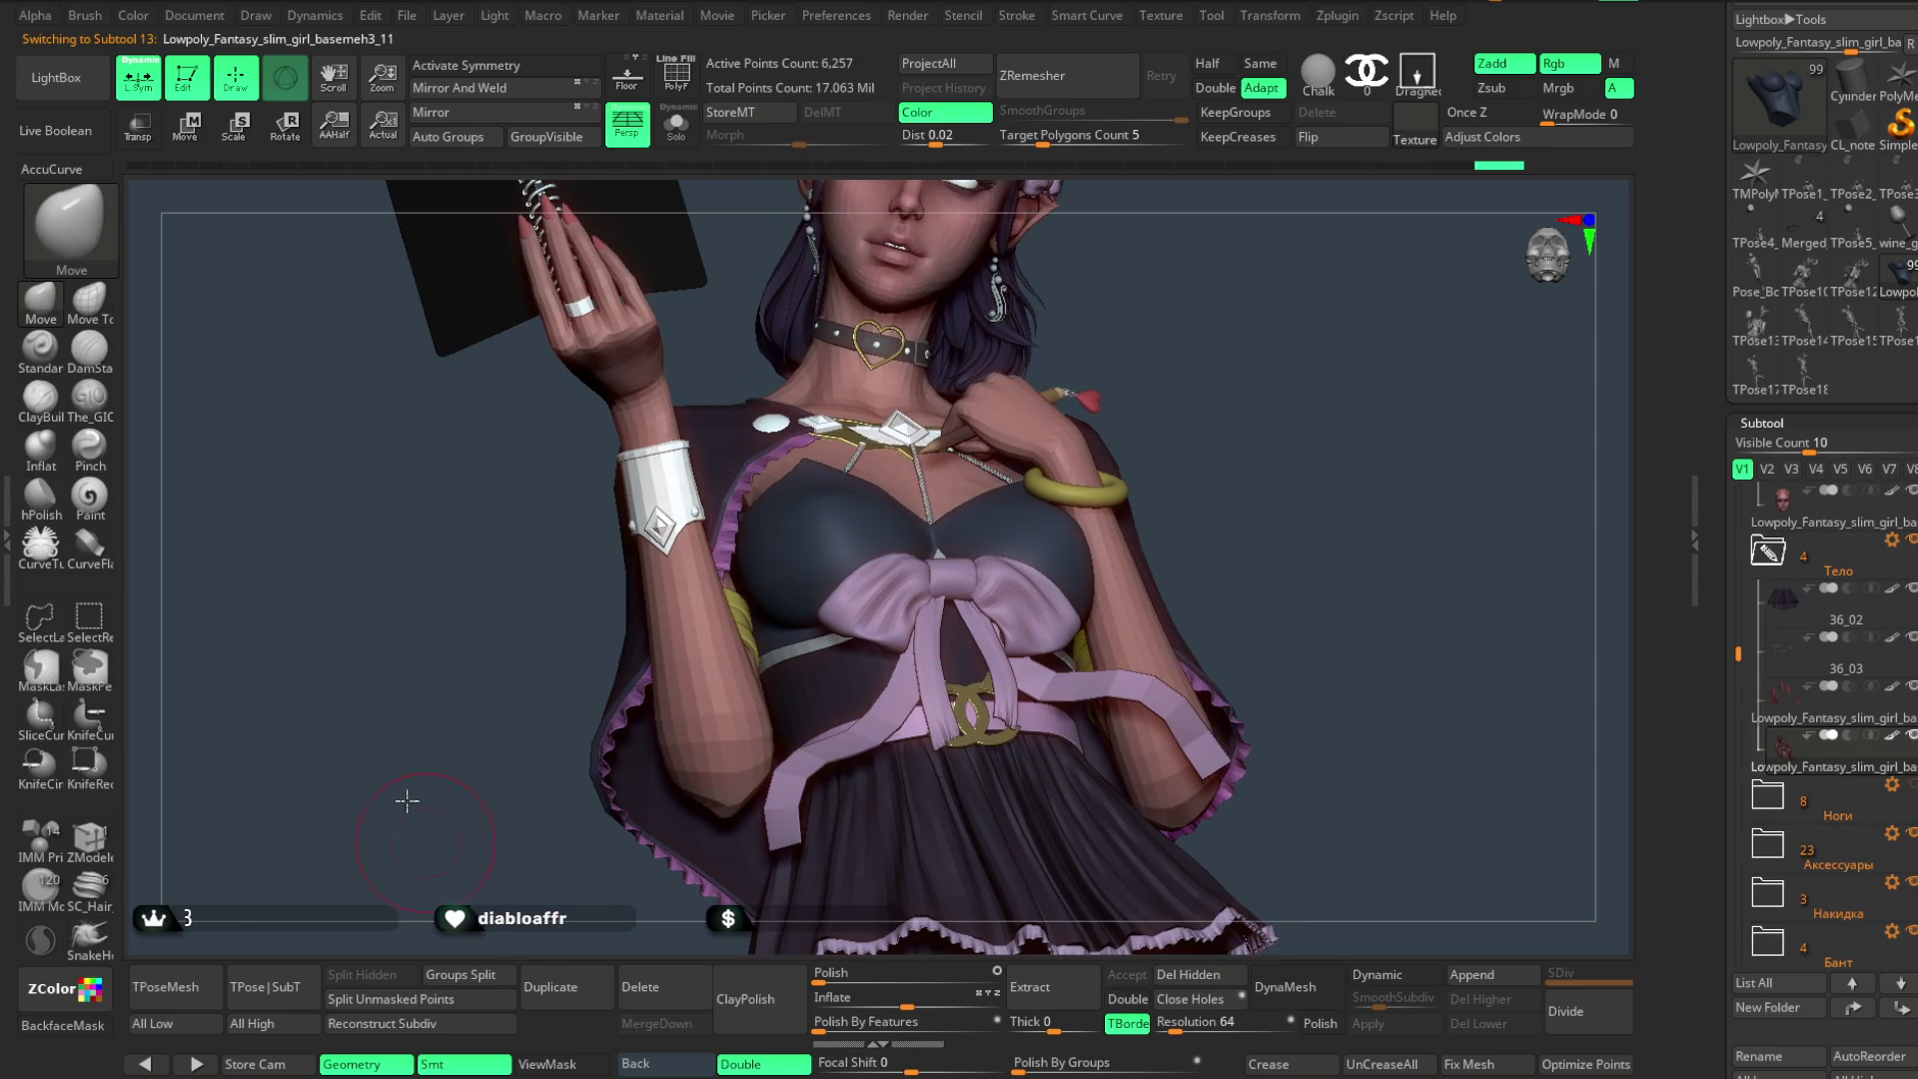
- Collapse the Тело folder, make the Ноги legs group visible, then make the Pose_Book1_1 thigh piece active
left_click_drag(407, 801, 492, 758)
left_click_drag(579, 810, 627, 762)
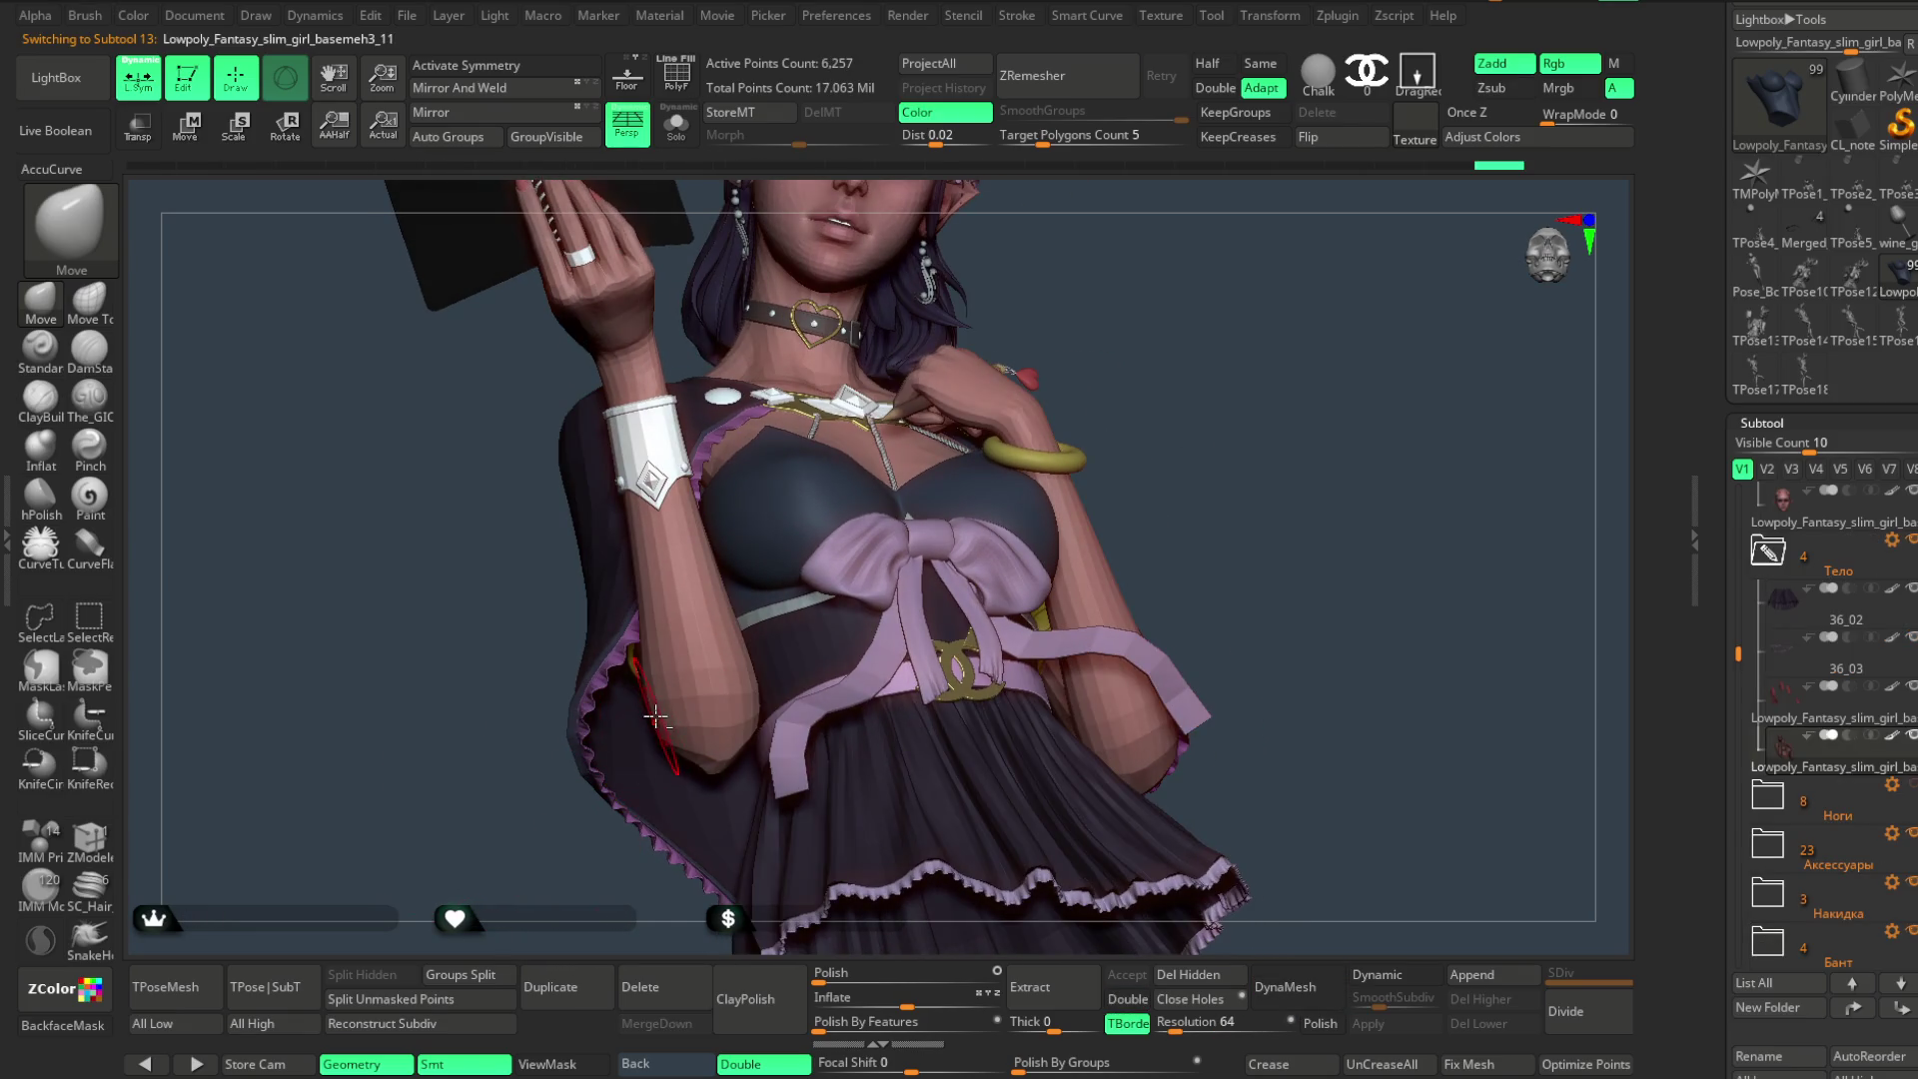
left_click_drag(582, 890, 777, 672)
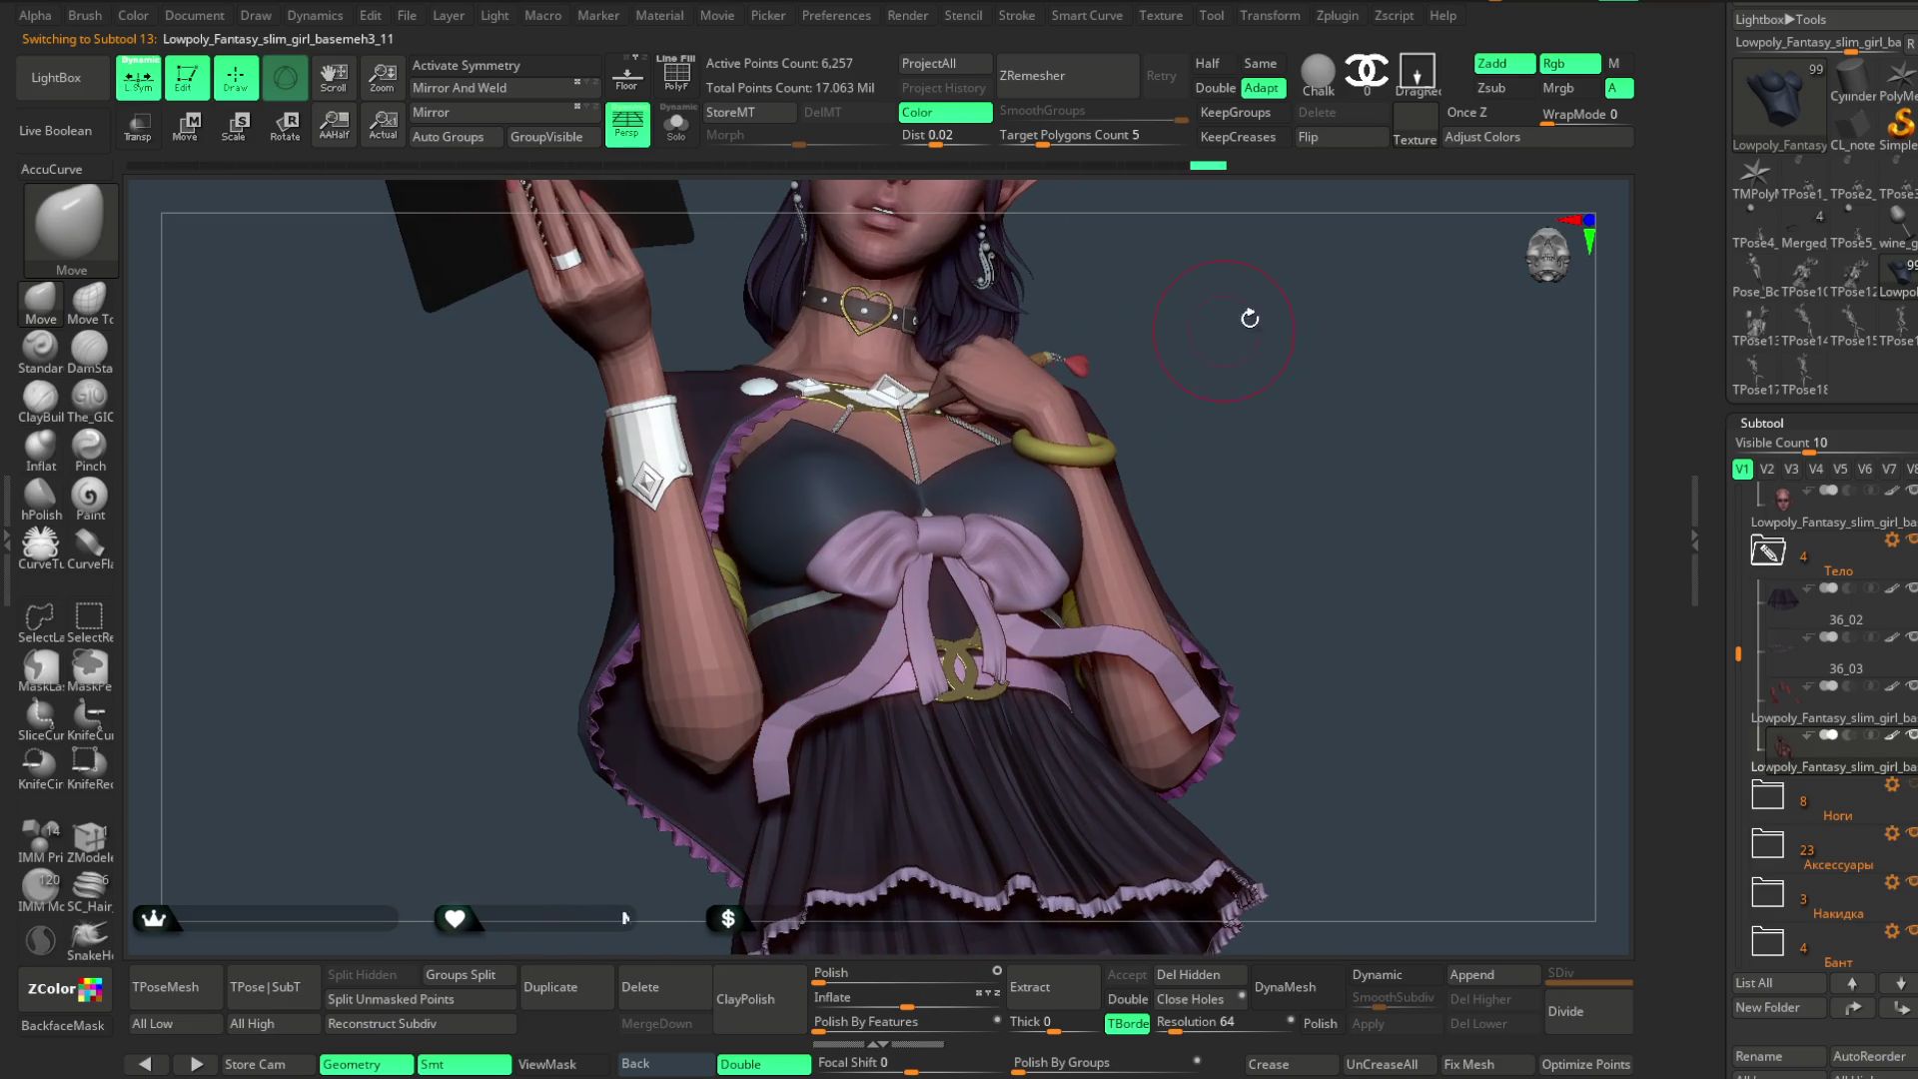
scroll(1213, 334, "down", 3)
scroll(1242, 365, "down", 3)
scroll(1255, 309, "down", 2)
scroll(1209, 374, "down", 1)
left_click_drag(1255, 345, 1275, 369)
left_click_drag(1741, 644, 1741, 495)
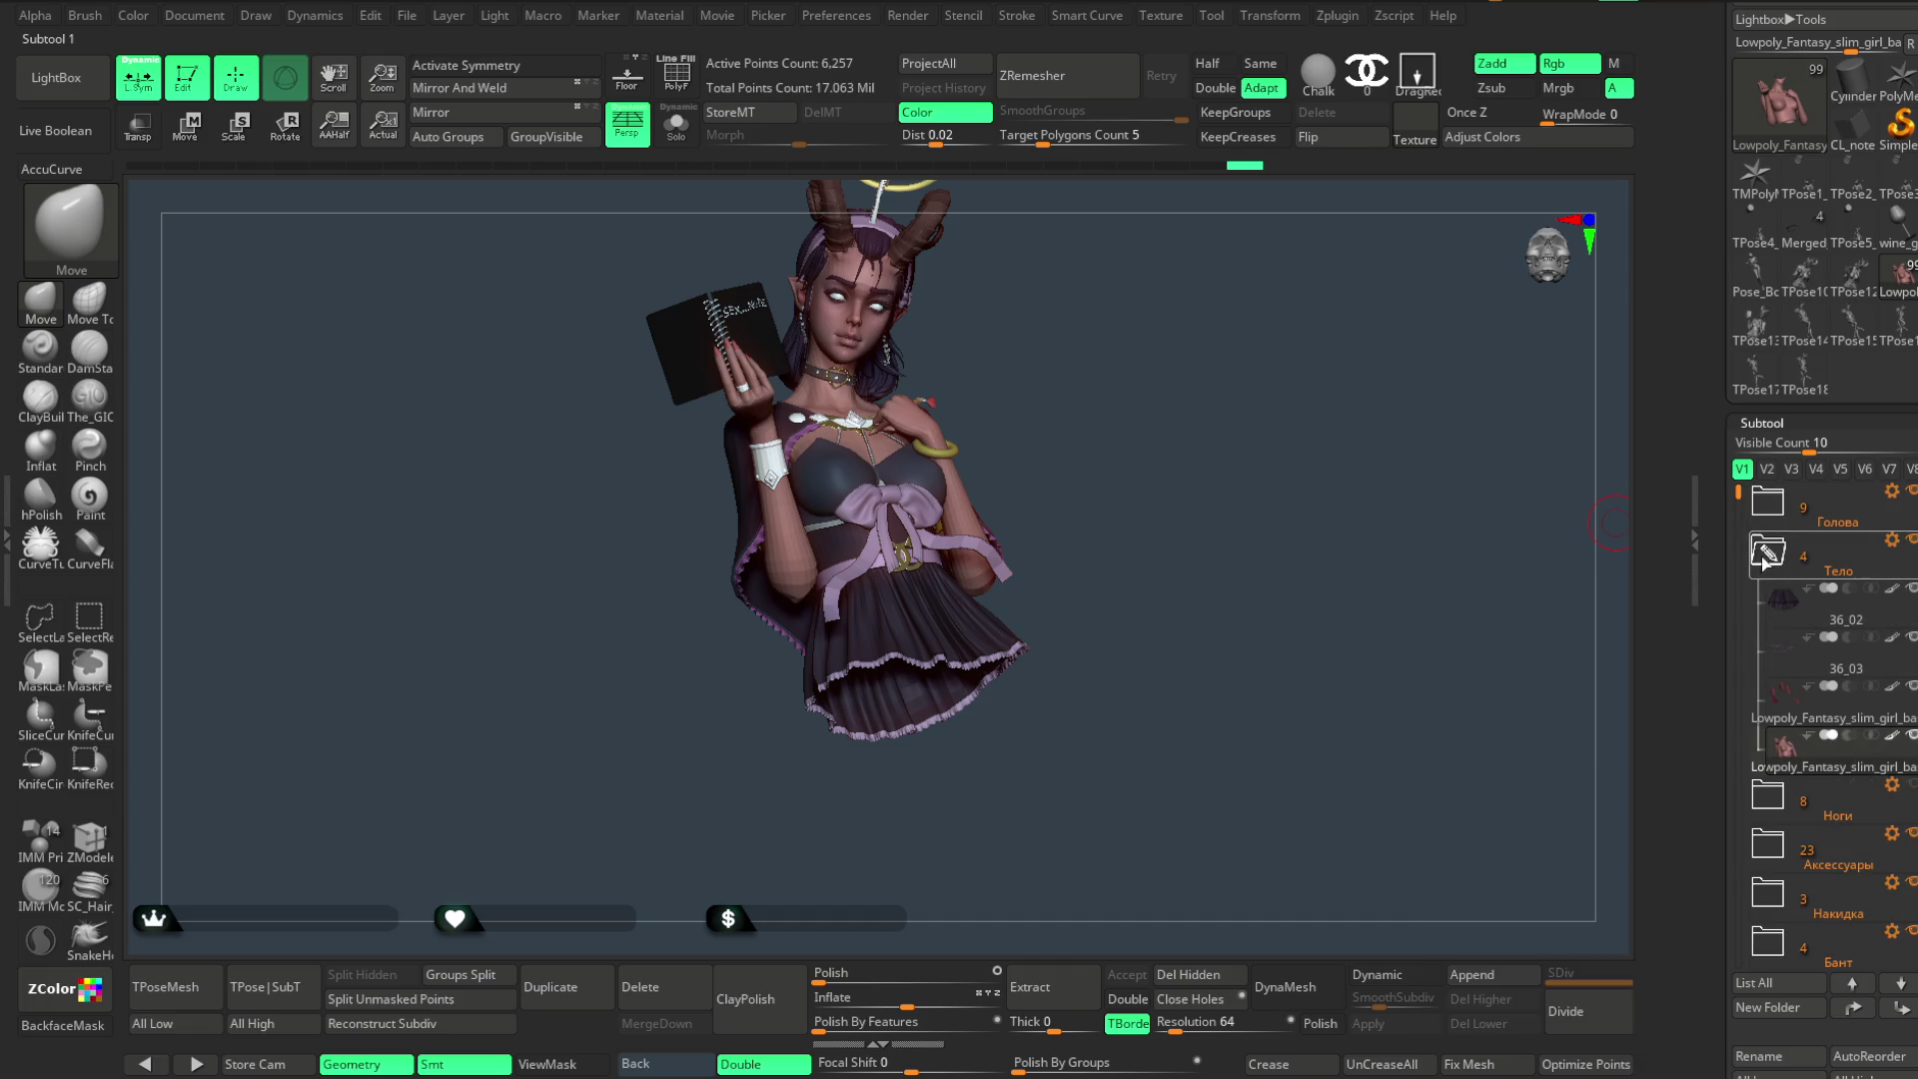
left_click(1767, 555)
left_click(1912, 591)
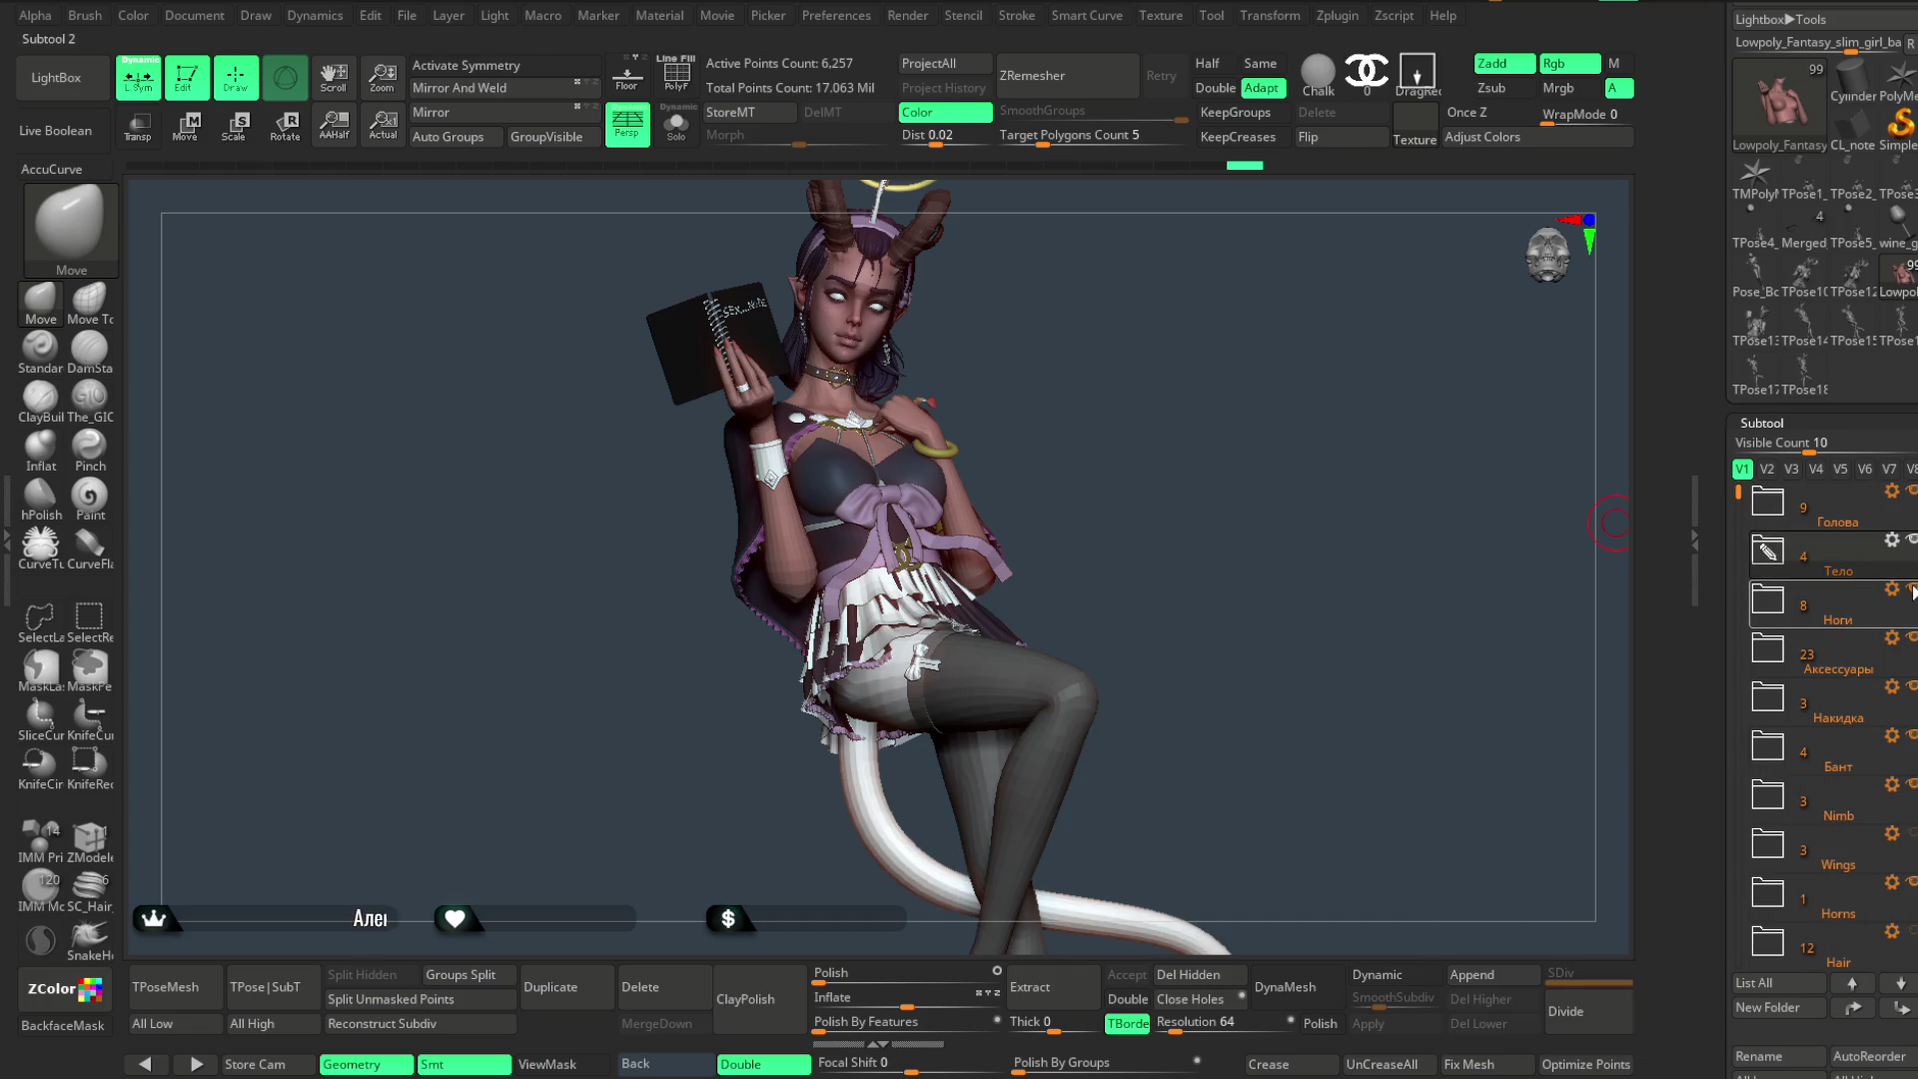
mouse_move(1305, 705)
left_mouse_down()
mouse_move(1204, 583)
mouse_move(1139, 569)
left_mouse_up()
left_click(1009, 544, "alt")
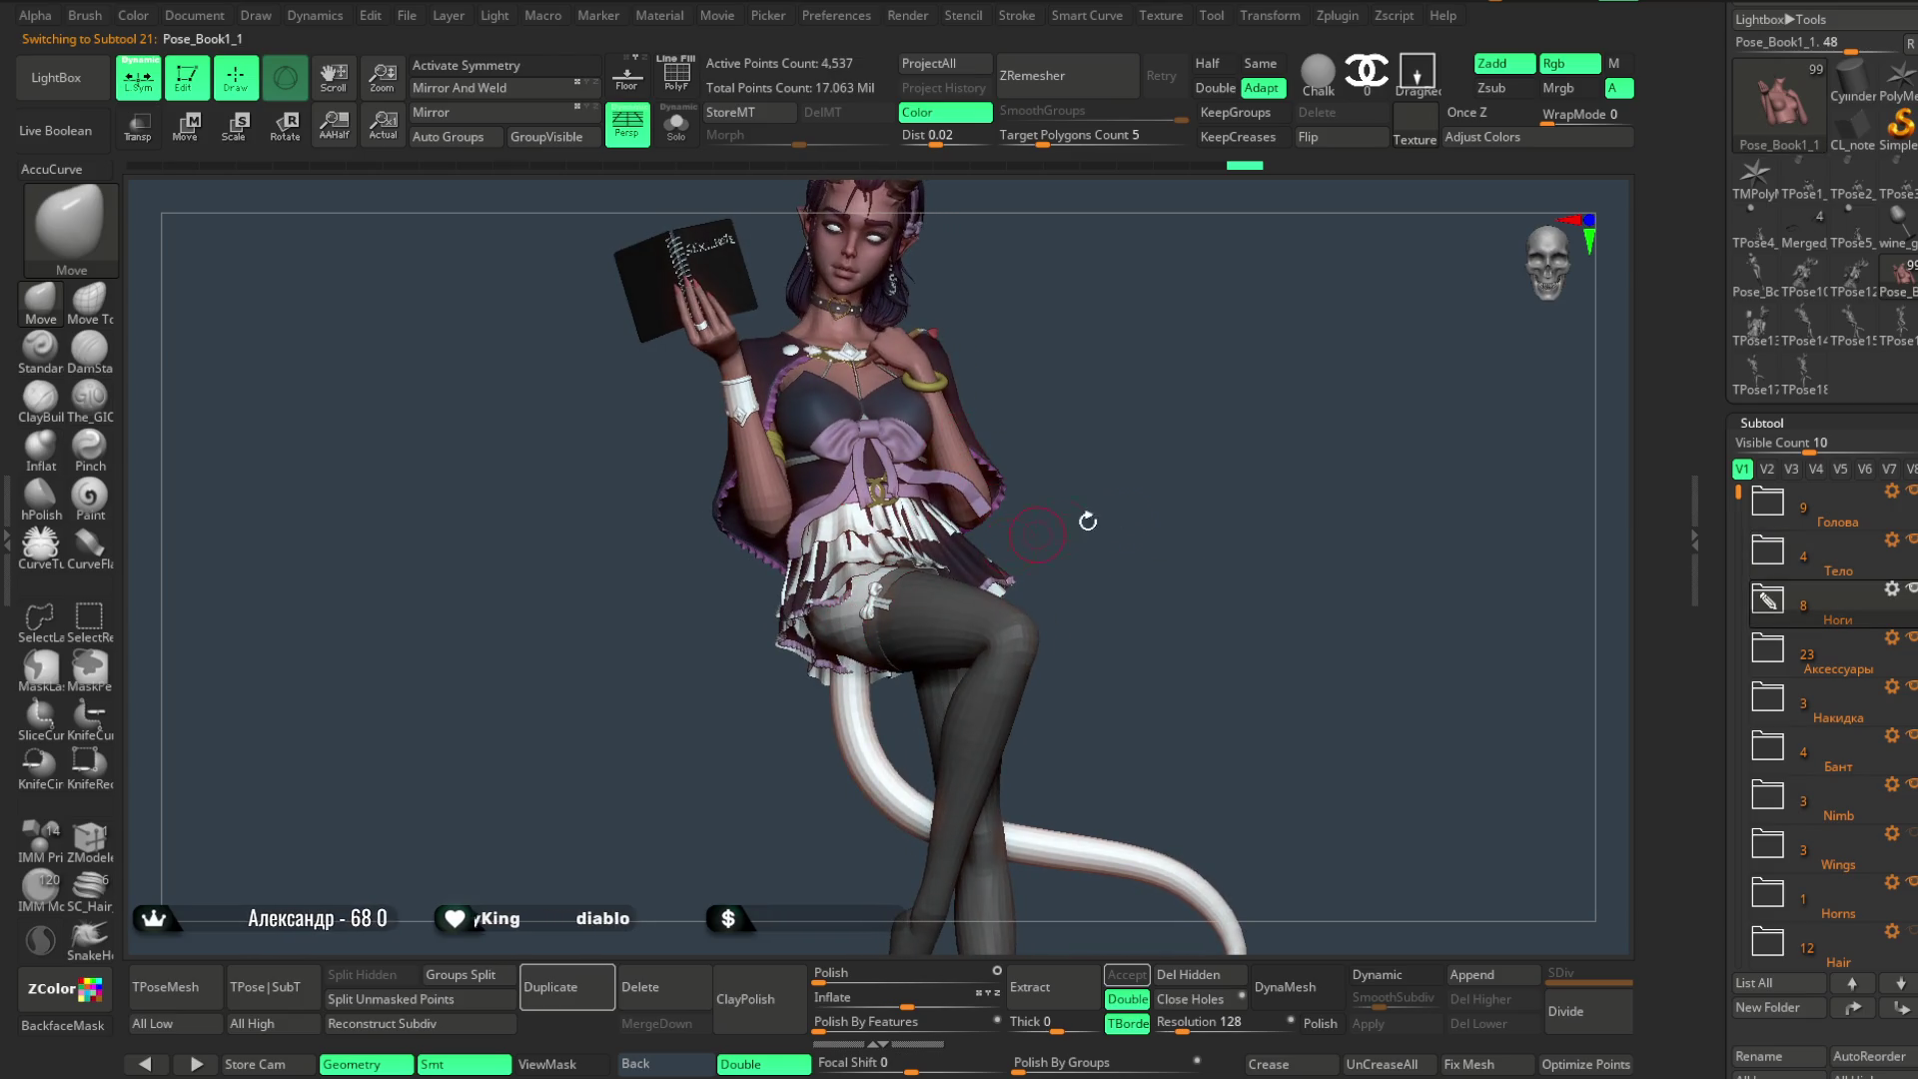
scroll(1795, 346, "up", 2)
scroll(1796, 346, "up", 3)
scroll(1796, 346, "up", 3)
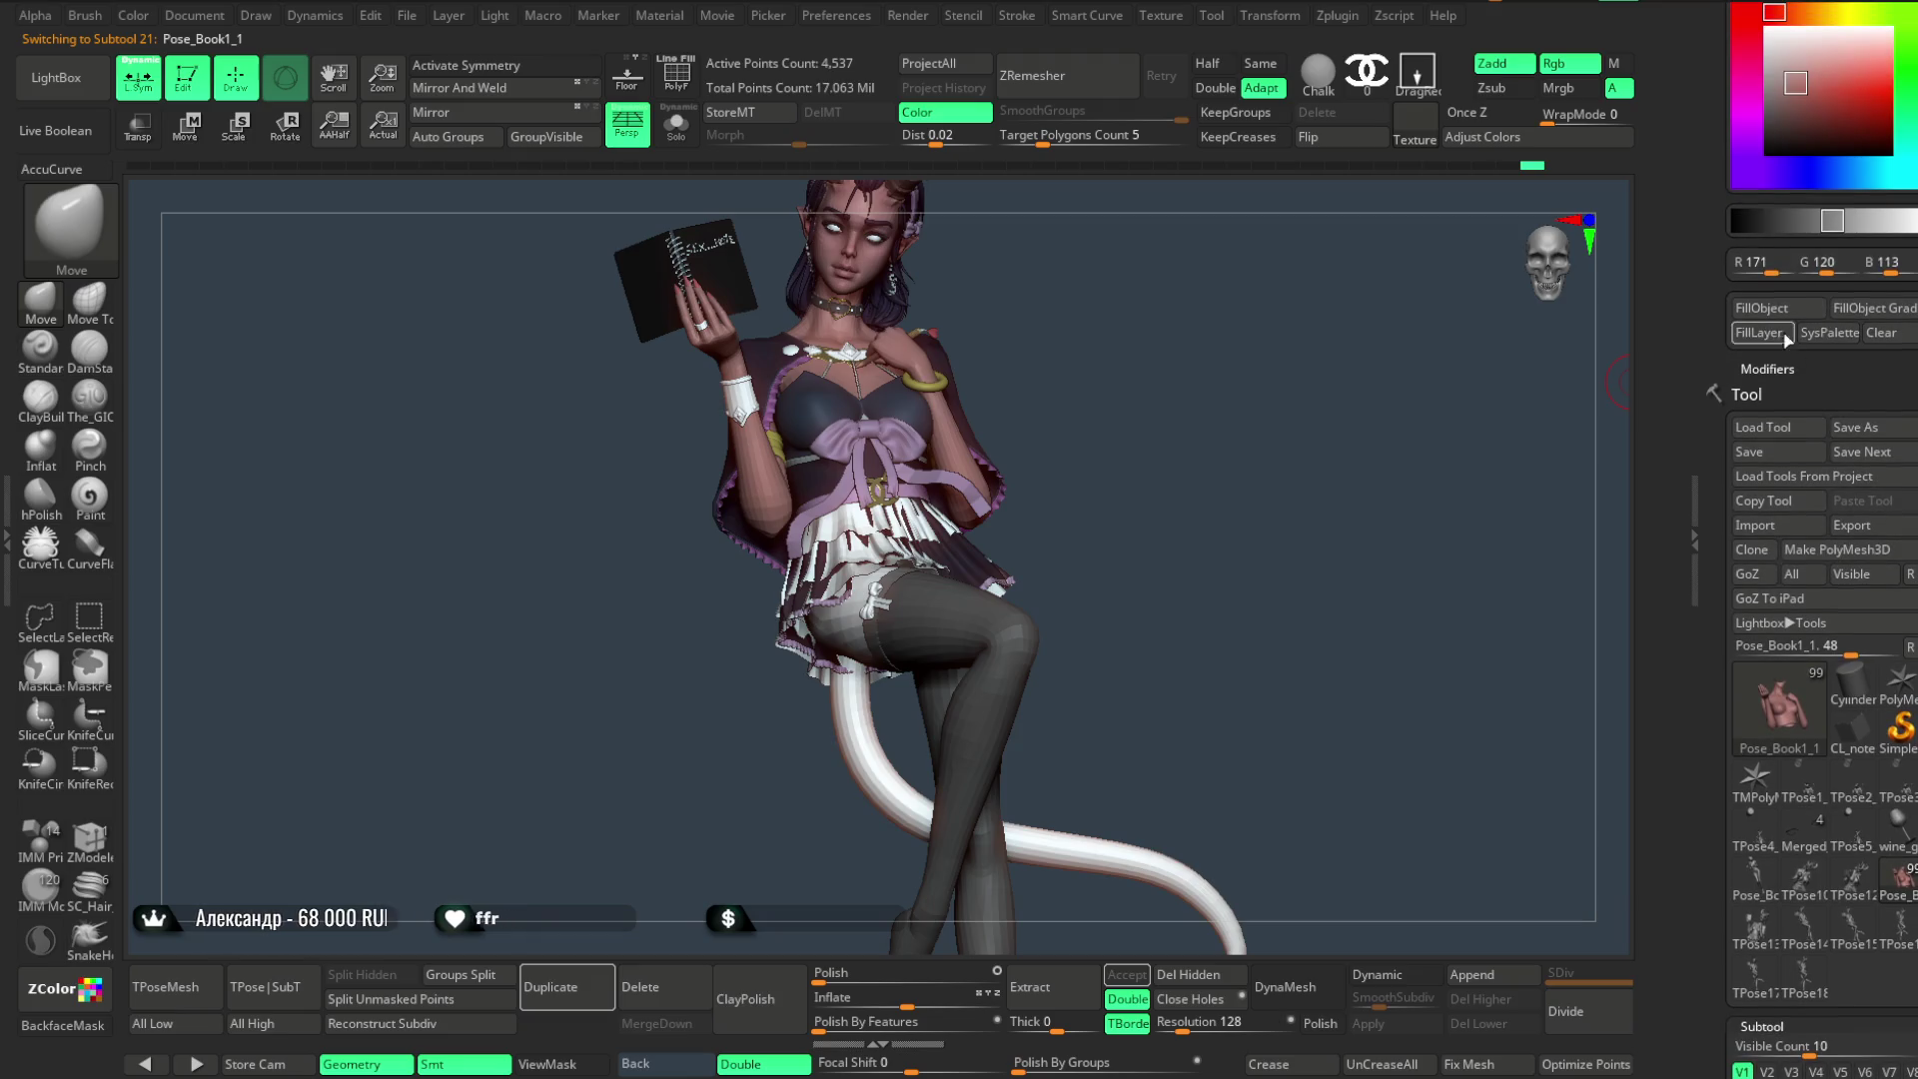
- Fill the thigh piece with skin colour and the stockings with dark grey
left_click(1762, 311)
mouse_move(1156, 544)
left_mouse_down()
mouse_move(1156, 464)
mouse_move(1256, 477)
mouse_move(1208, 462)
mouse_move(1173, 517)
left_mouse_up()
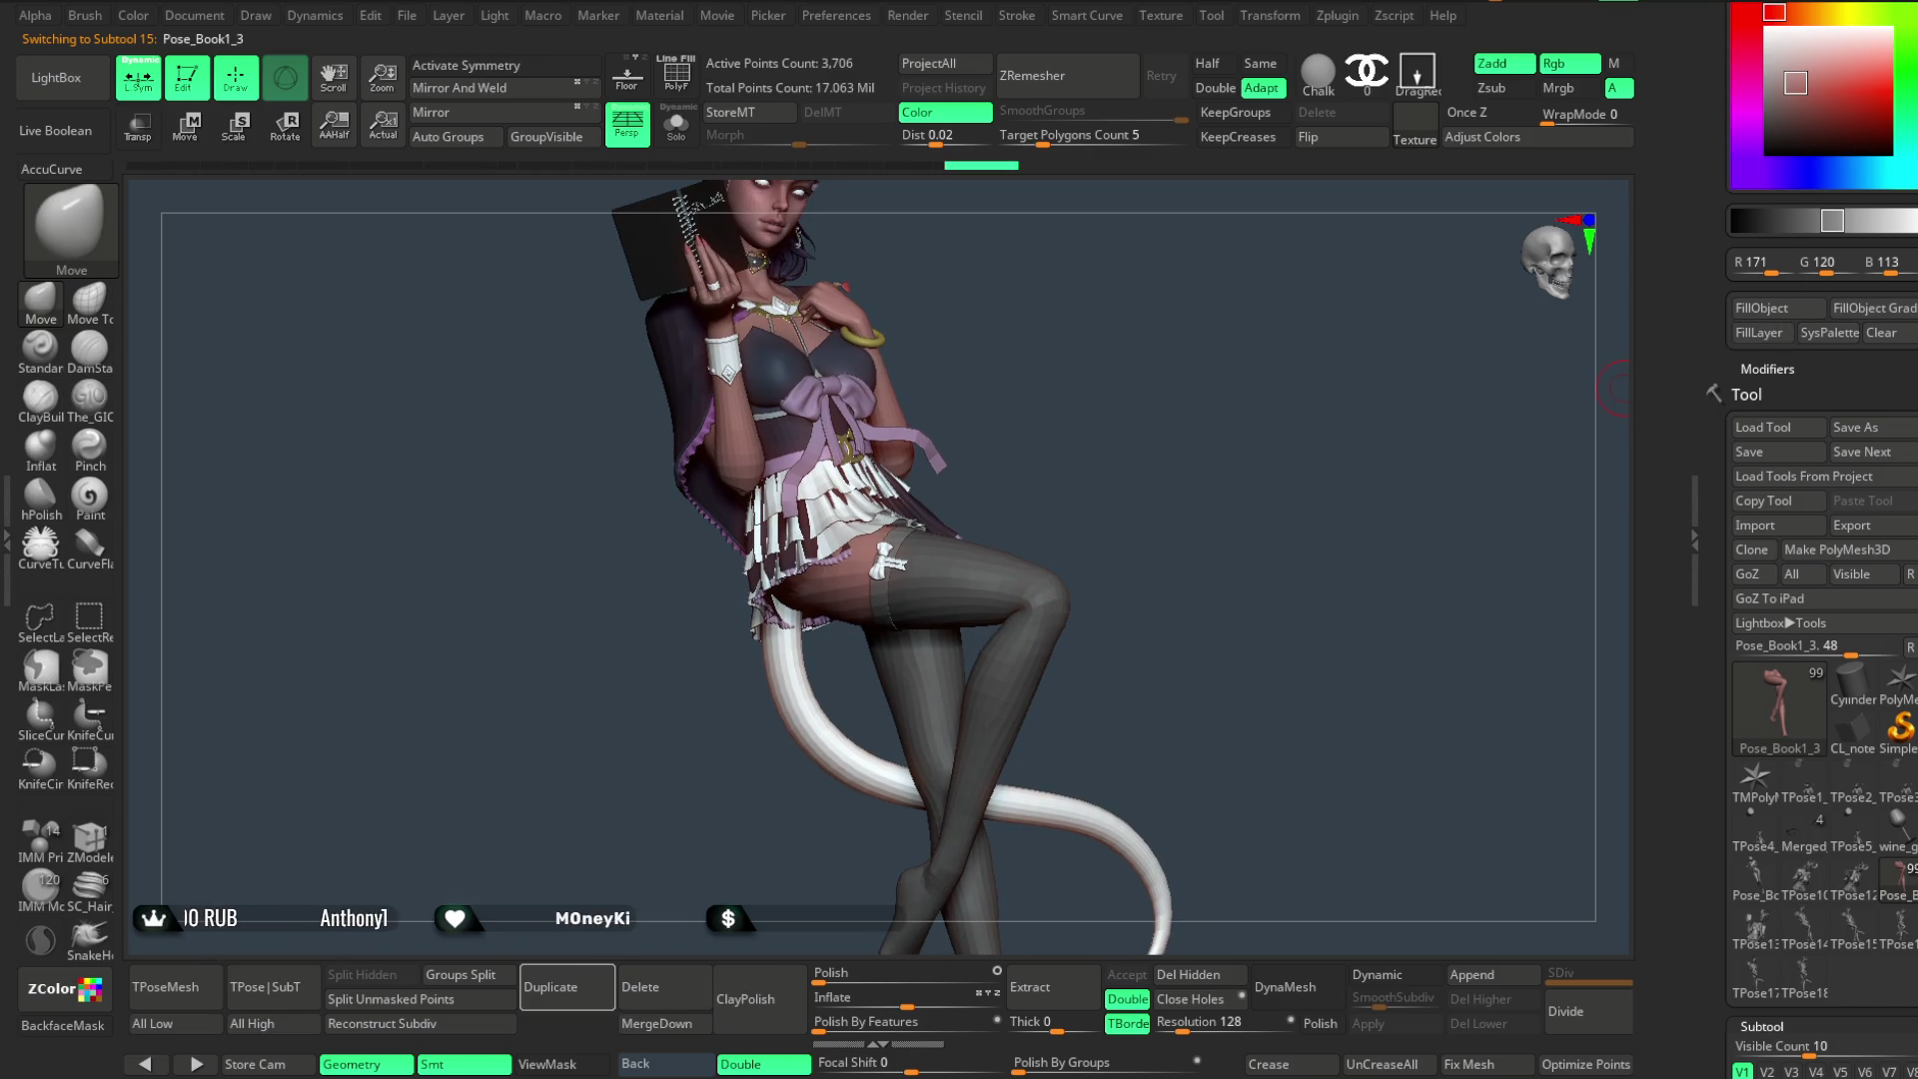
scroll(1812, 135, "up", 1)
scroll(1813, 135, "up", 2)
left_click_drag(1869, 253, 1769, 258)
left_click(1763, 432)
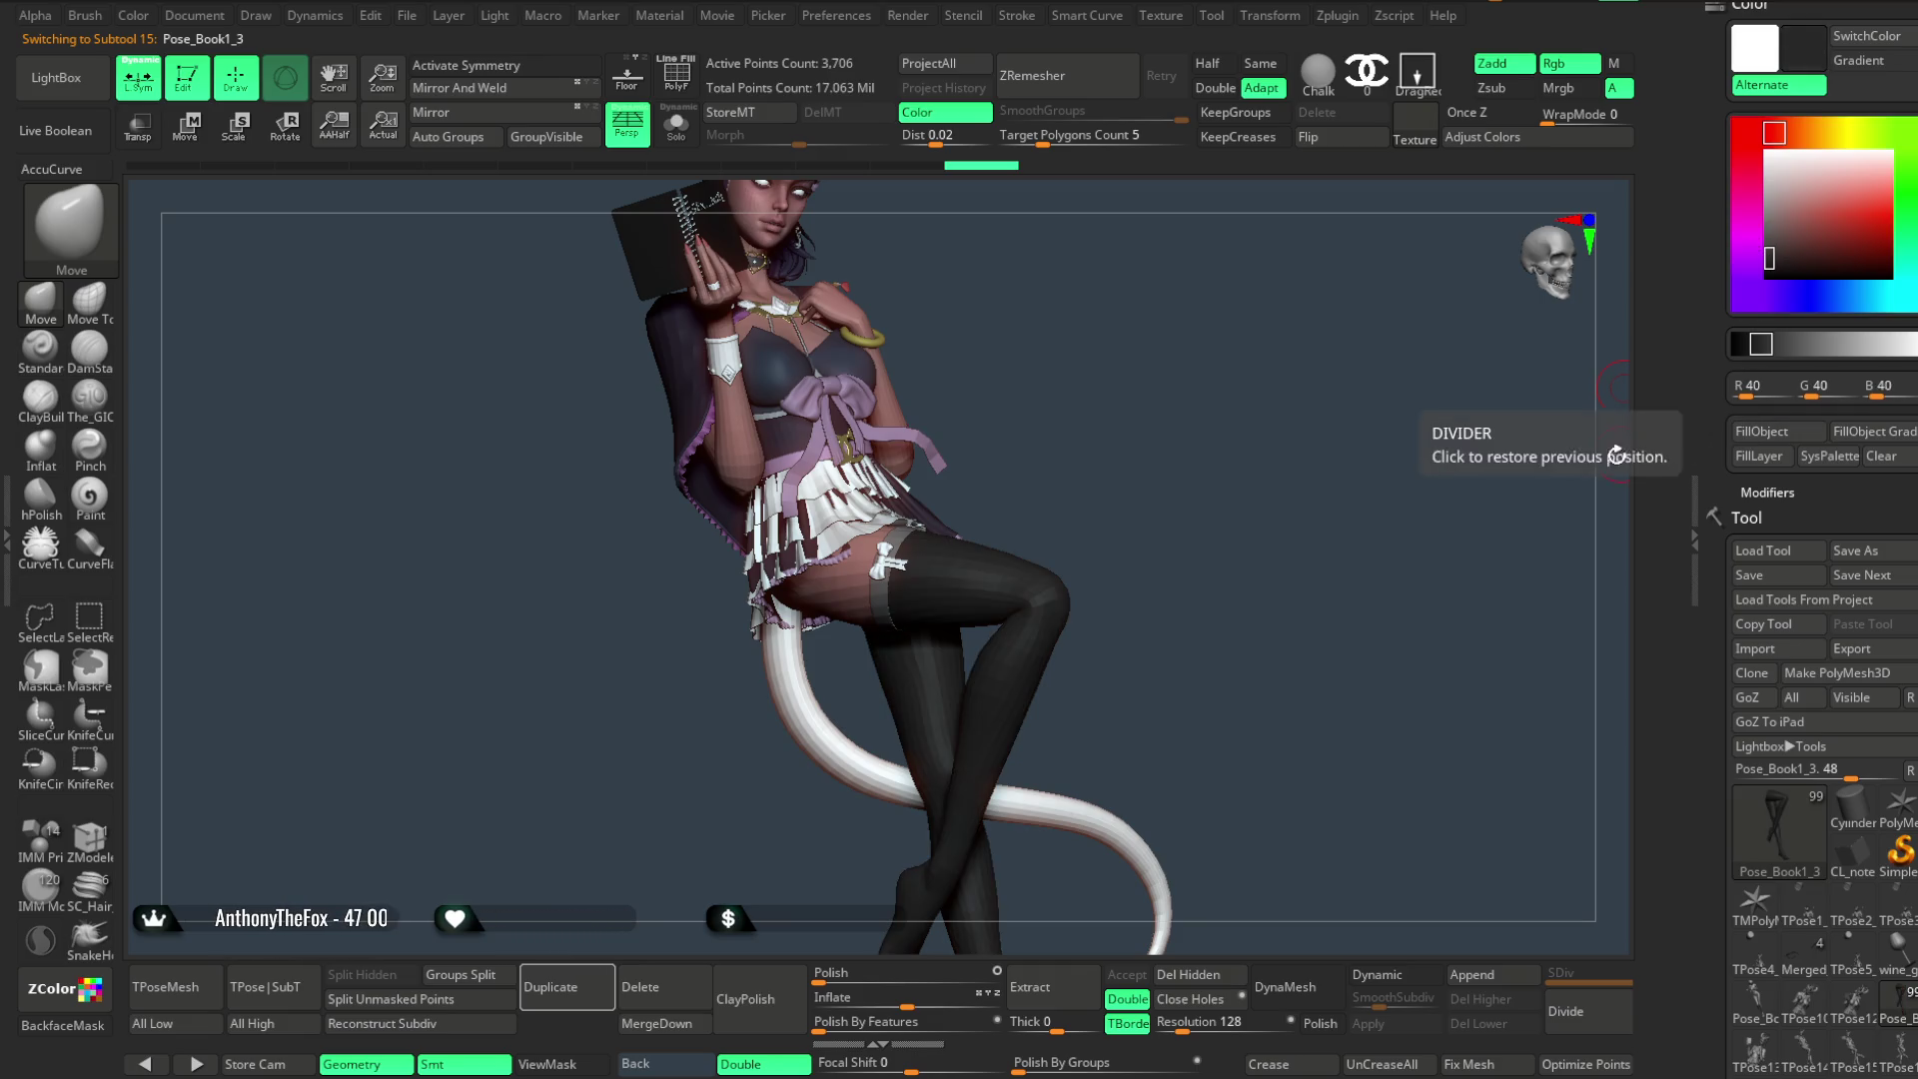
scroll(1314, 500, "up", 3)
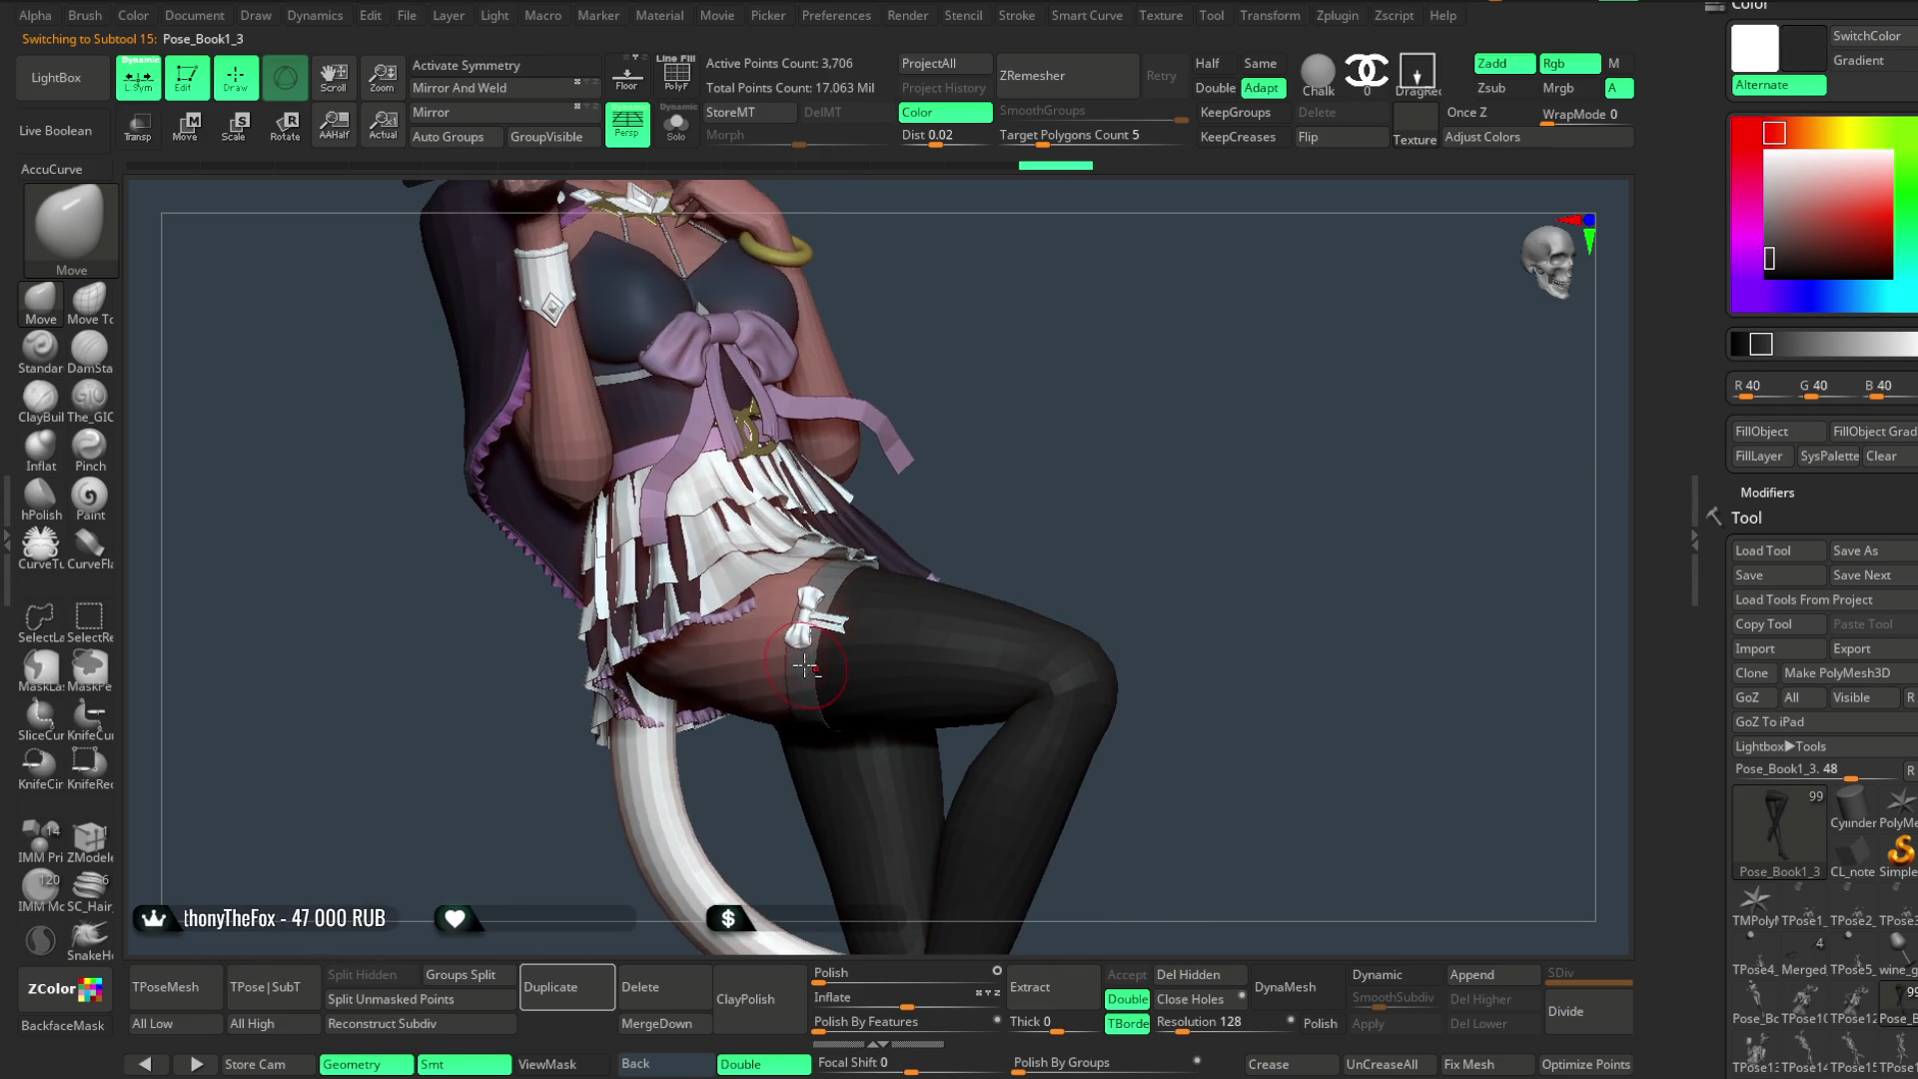
left_click_drag(900, 516, 994, 470)
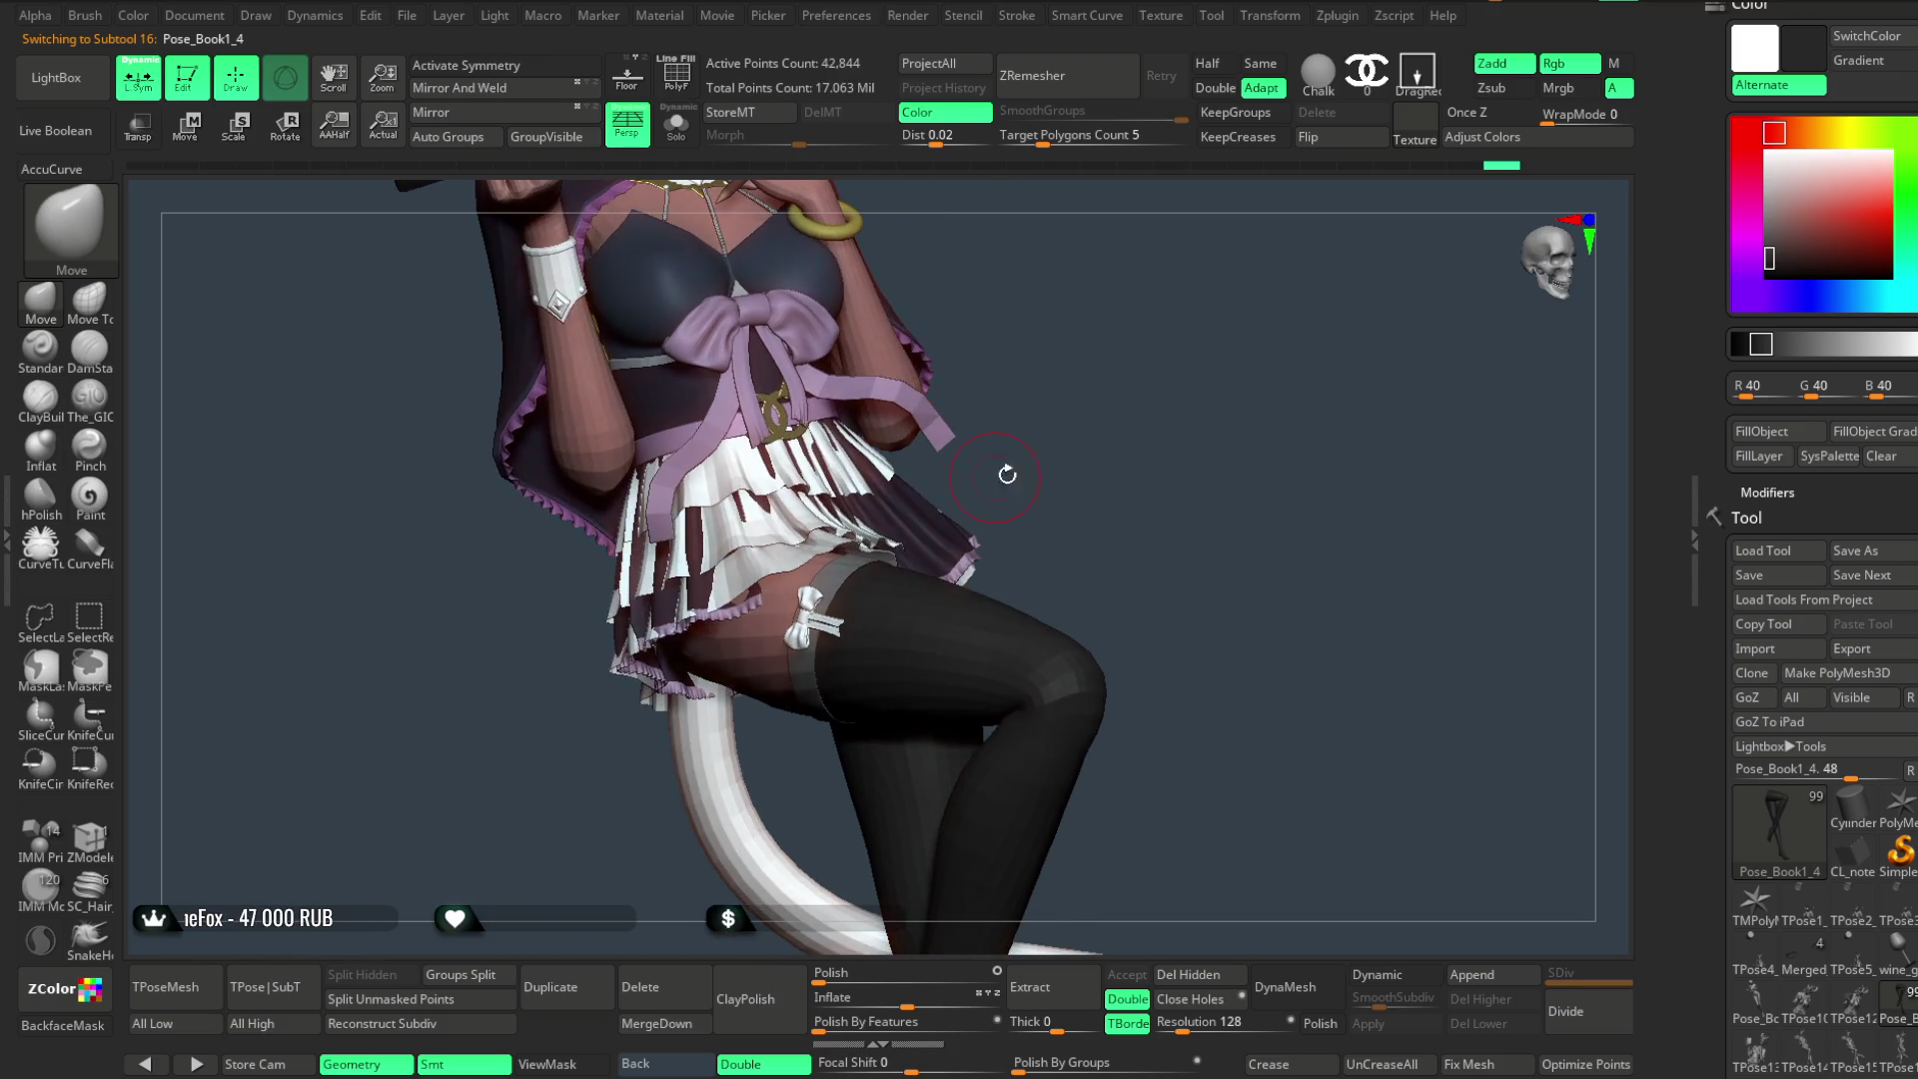
- Pick a neutral dark grey and fill the garter bow with it
left_click(1769, 251)
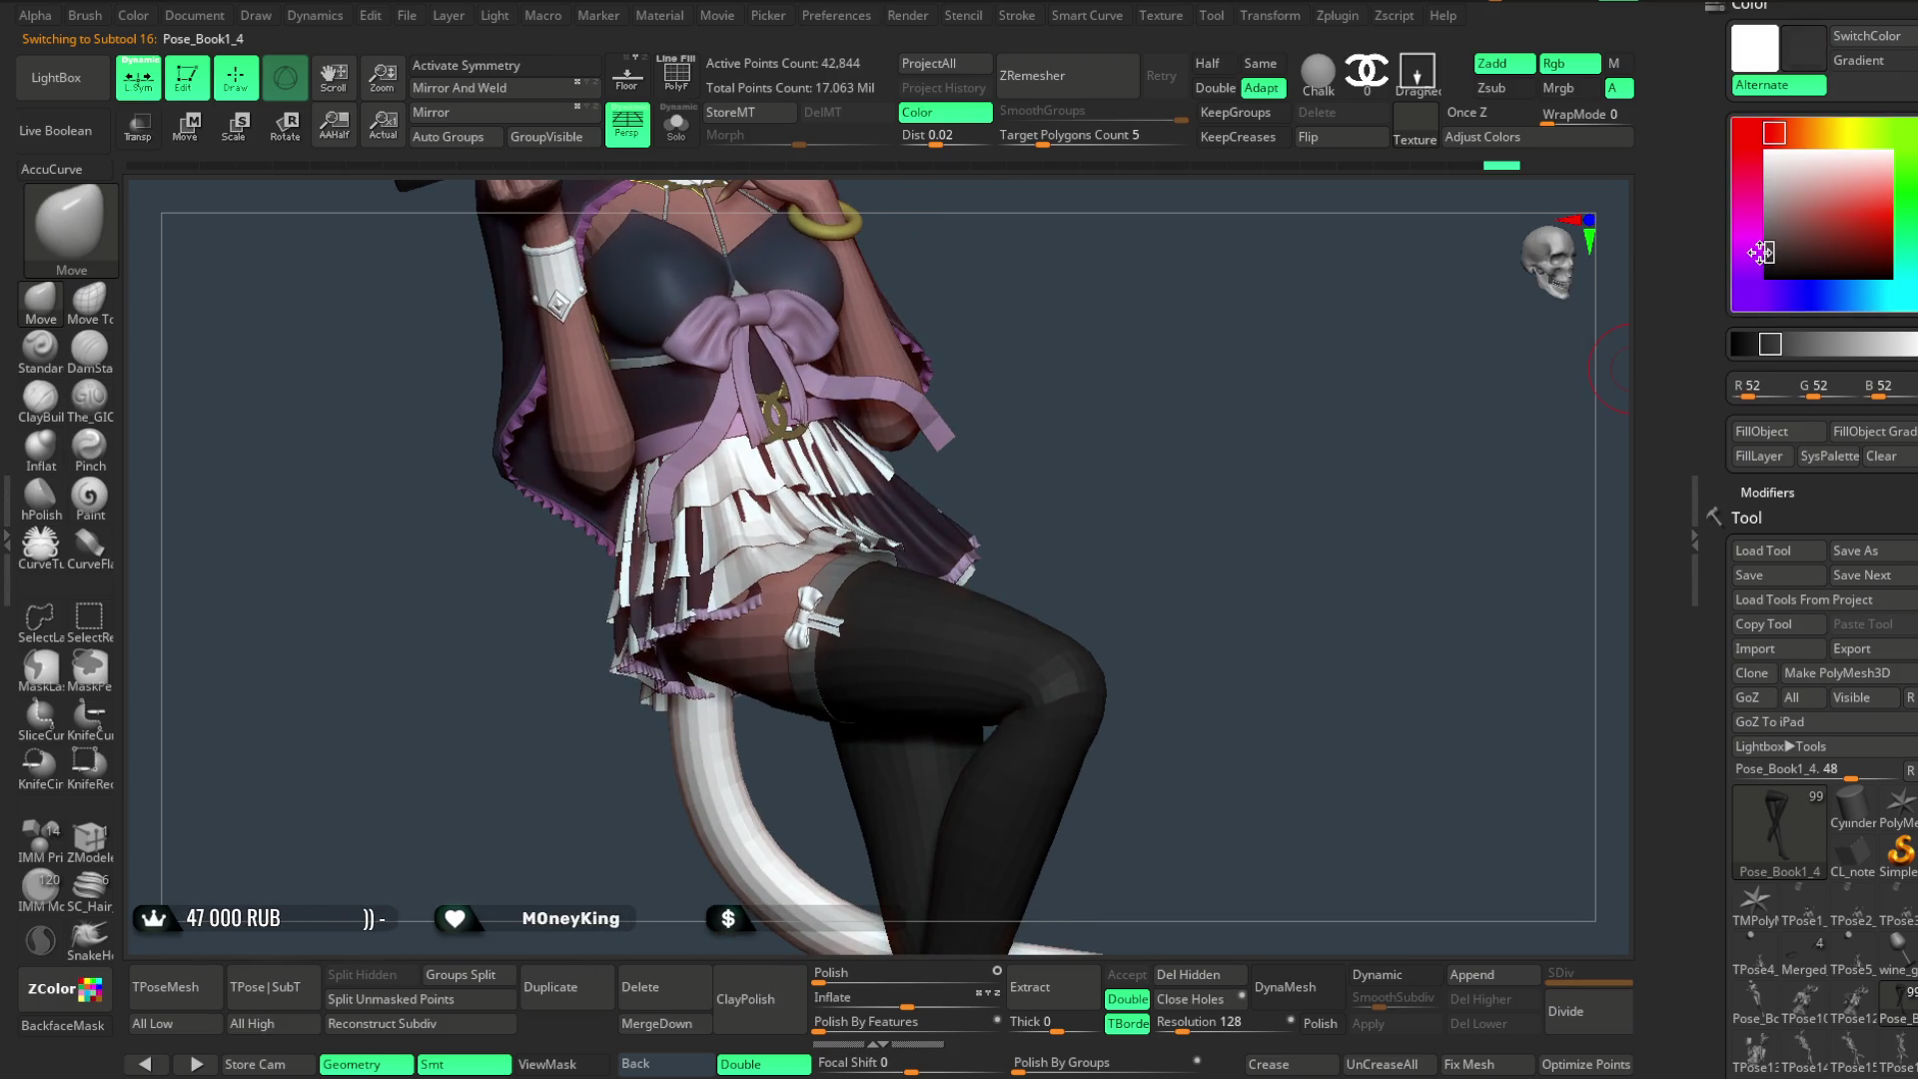
left_click_drag(1769, 251, 1768, 248)
left_click(1762, 433)
mouse_move(1339, 582)
left_mouse_down()
mouse_move(1340, 561)
mouse_move(1068, 456)
left_mouse_up()
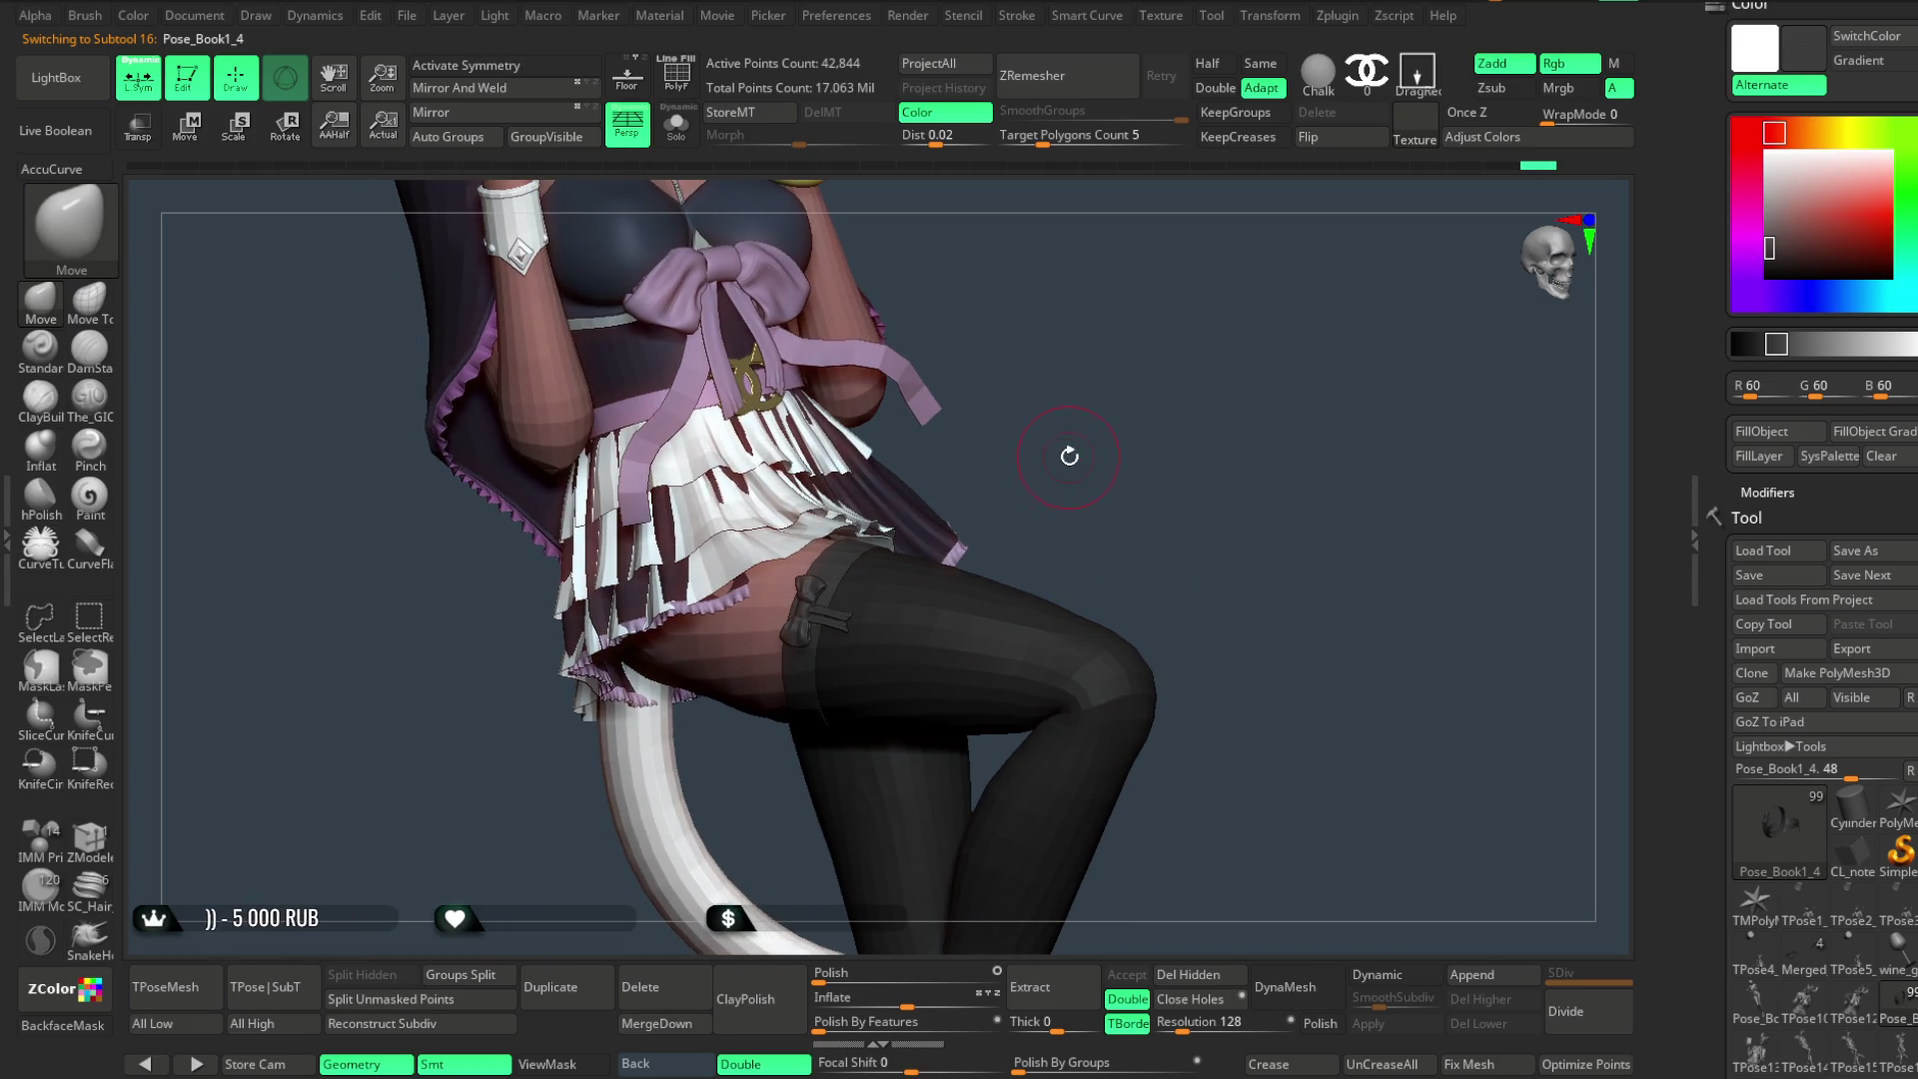
- Pick a muted purple, hide part of the mesh around the garter and look over the skirt and thighs
key("c")
left_click(941, 531, "ctrl+alt+shift")
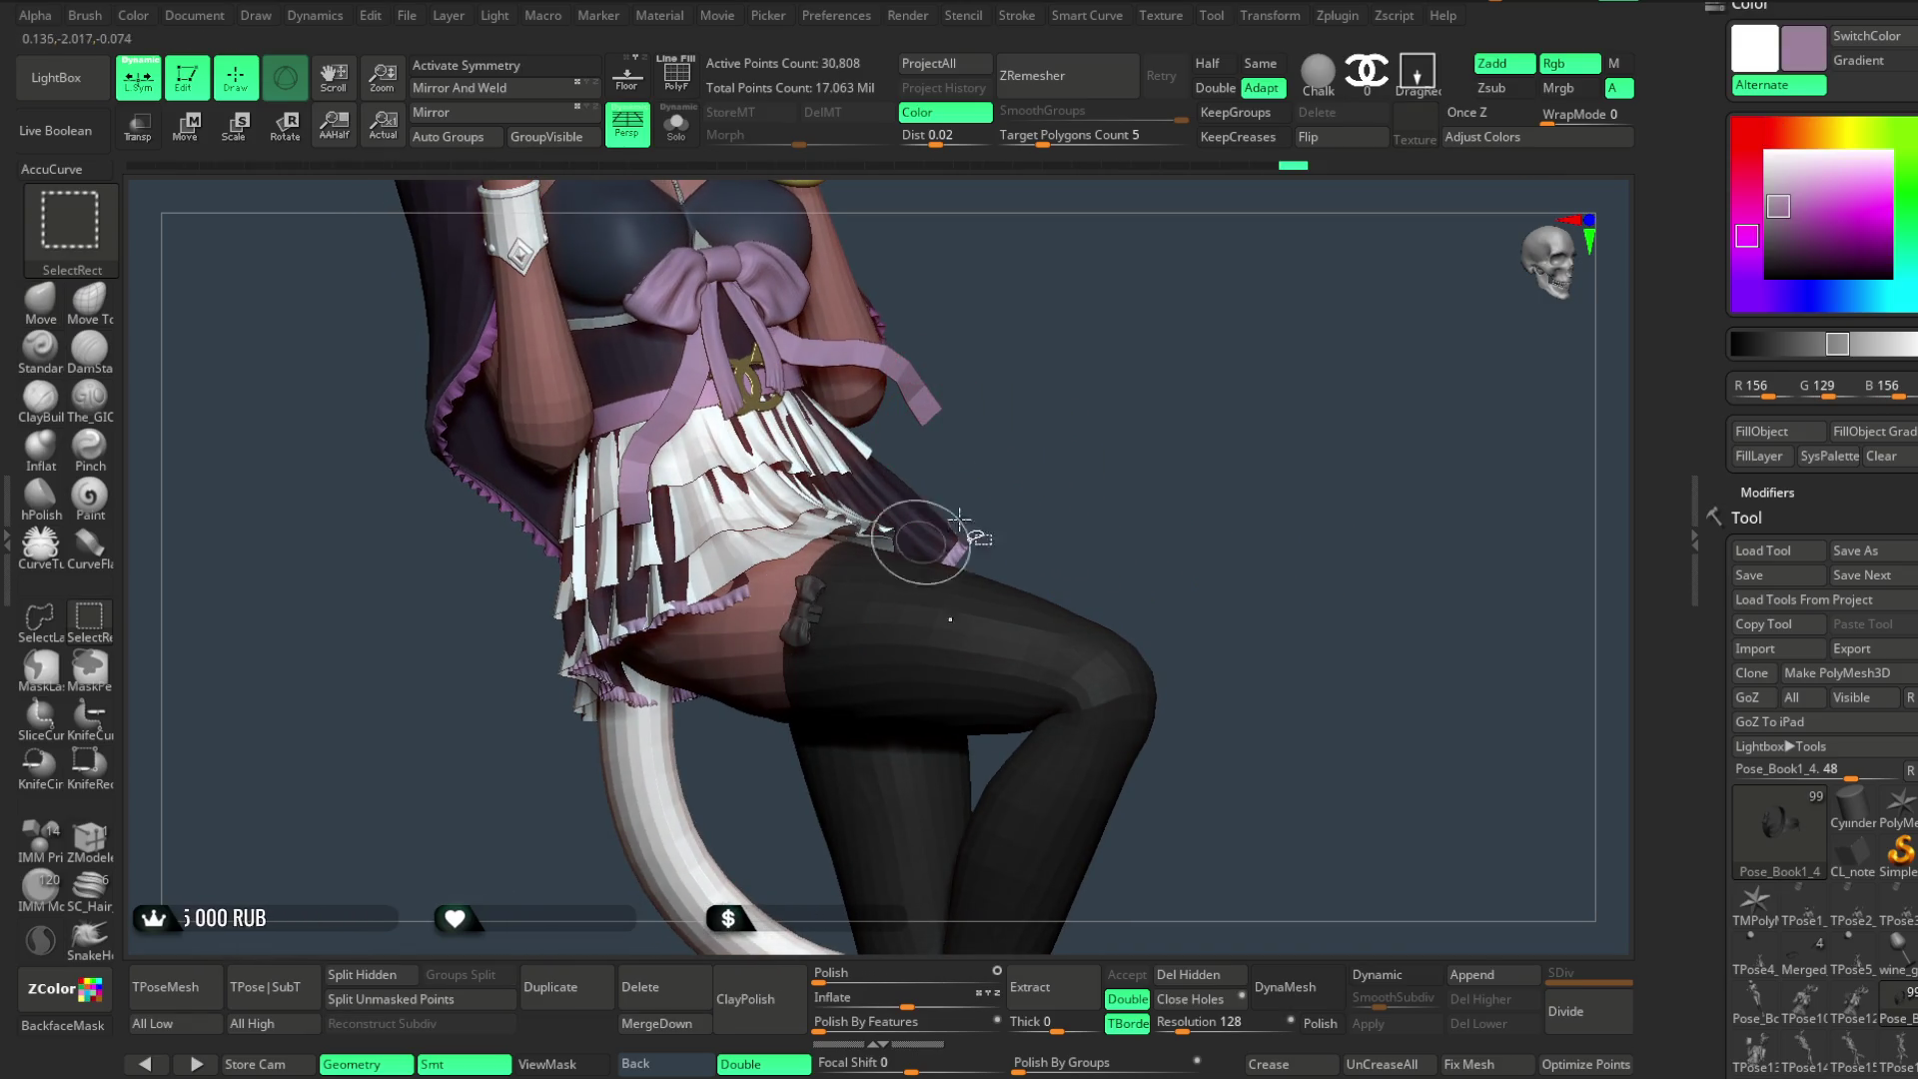
left_click_drag(940, 531, 1516, 501)
mouse_move(1311, 595)
left_mouse_down()
mouse_move(1299, 485)
mouse_move(1178, 650)
left_mouse_up()
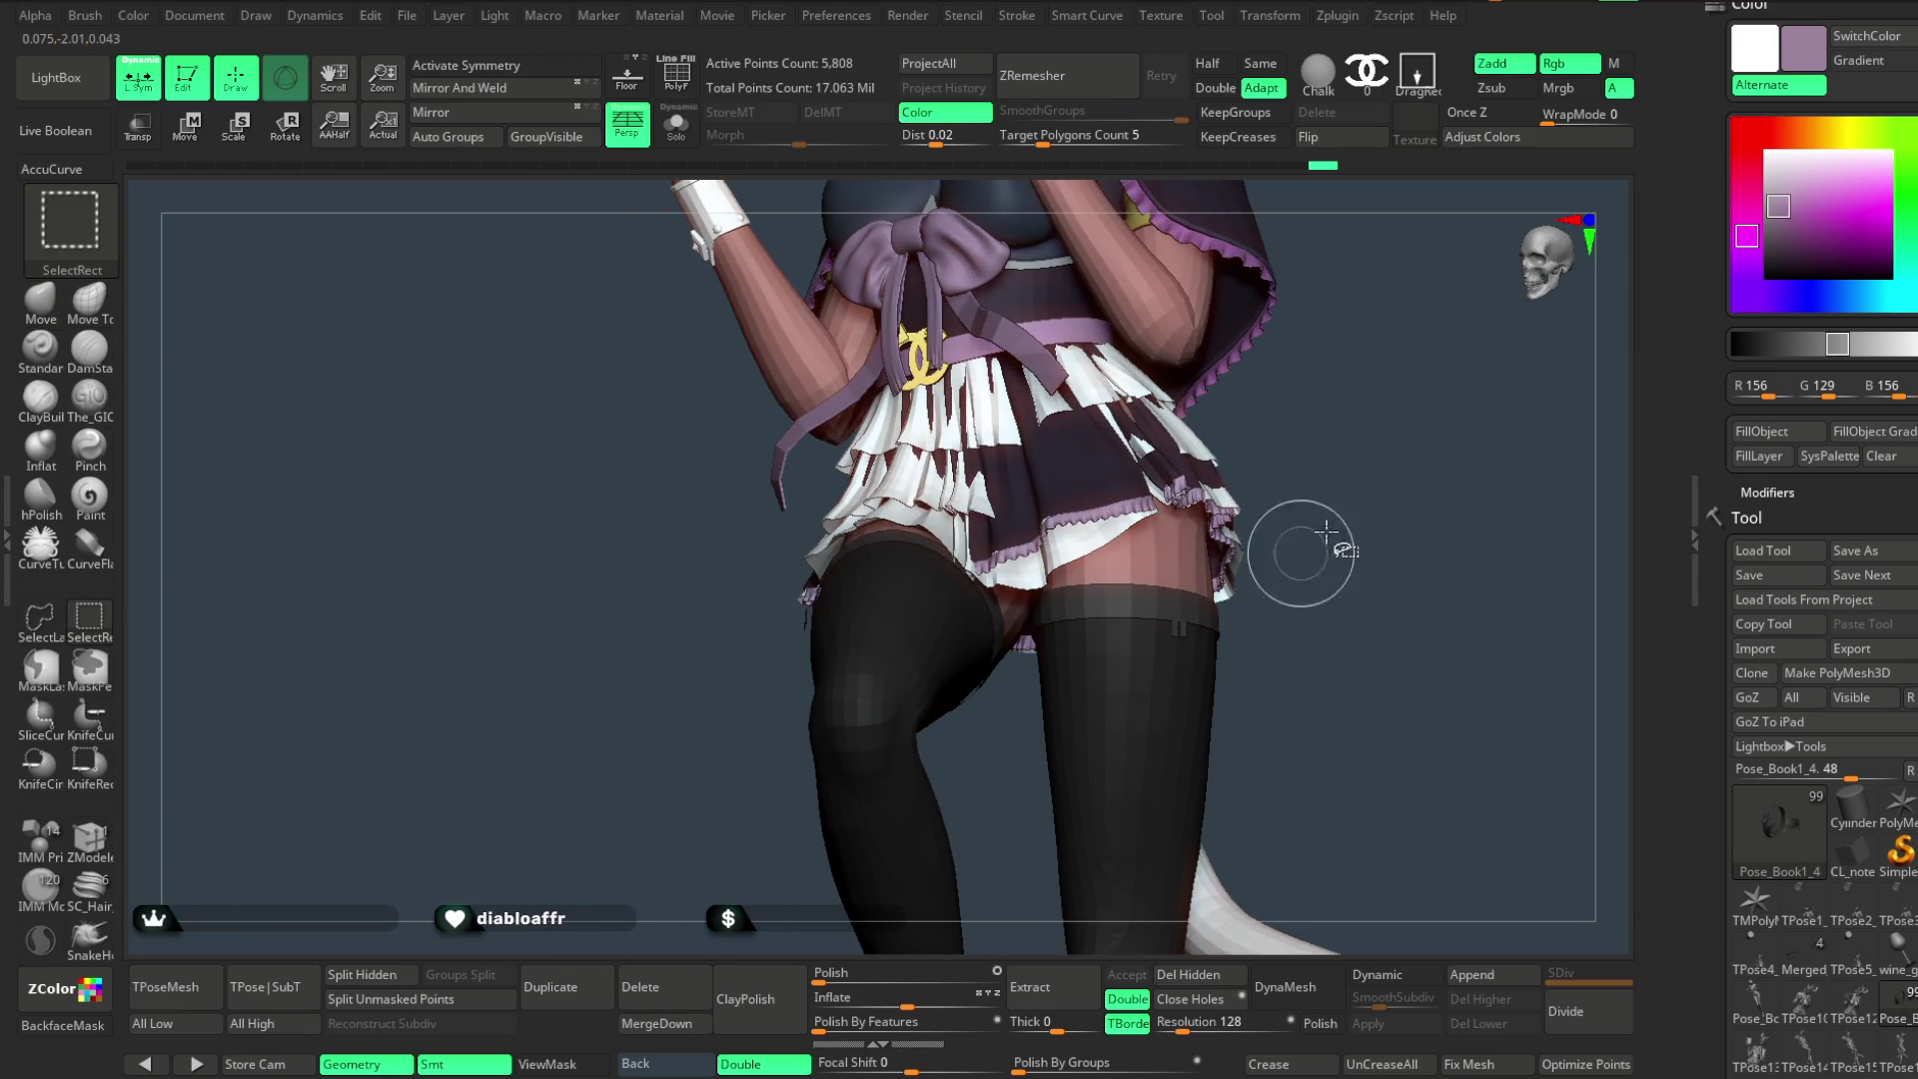
left_click_drag(1371, 480, 1268, 663, "alt")
mouse_move(1399, 522)
left_mouse_down()
mouse_move(1478, 535)
mouse_move(1362, 570)
mouse_move(1332, 416)
left_mouse_up()
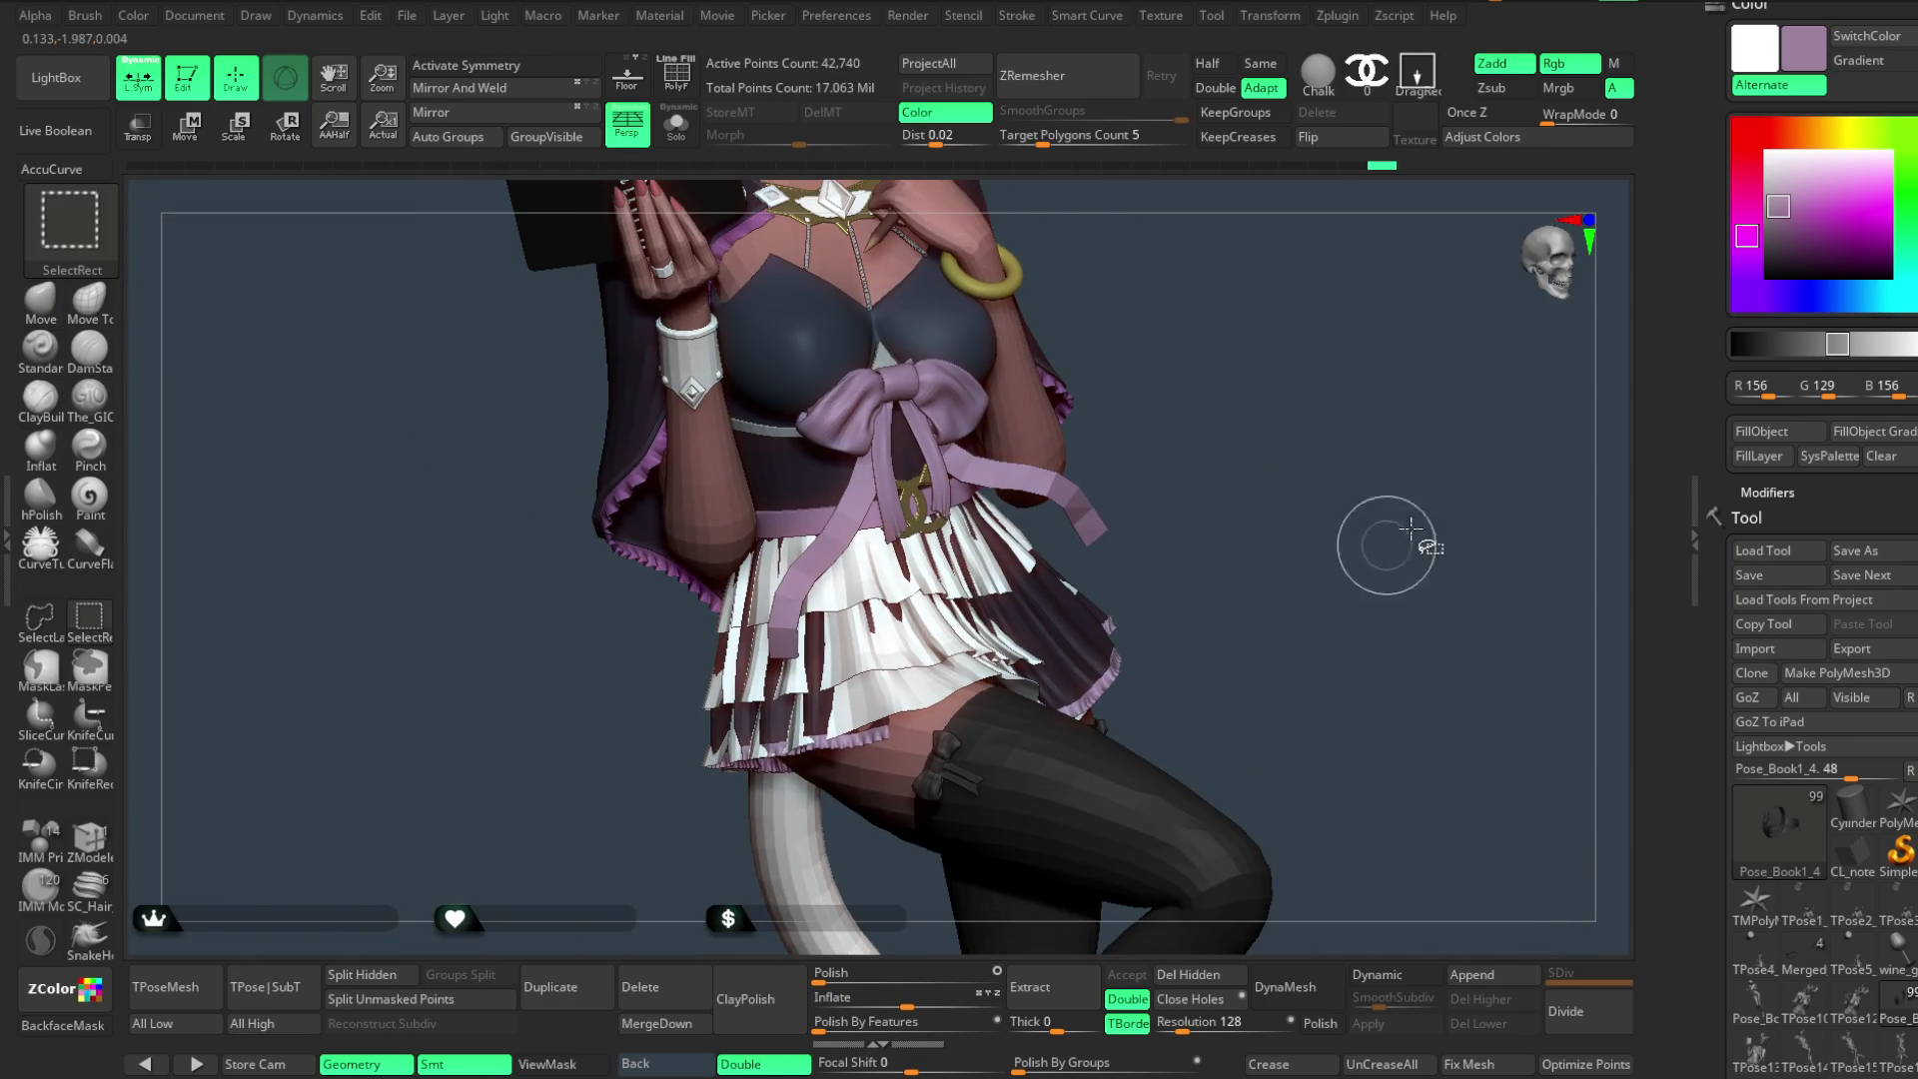
left_click_drag(1332, 613, 1289, 469)
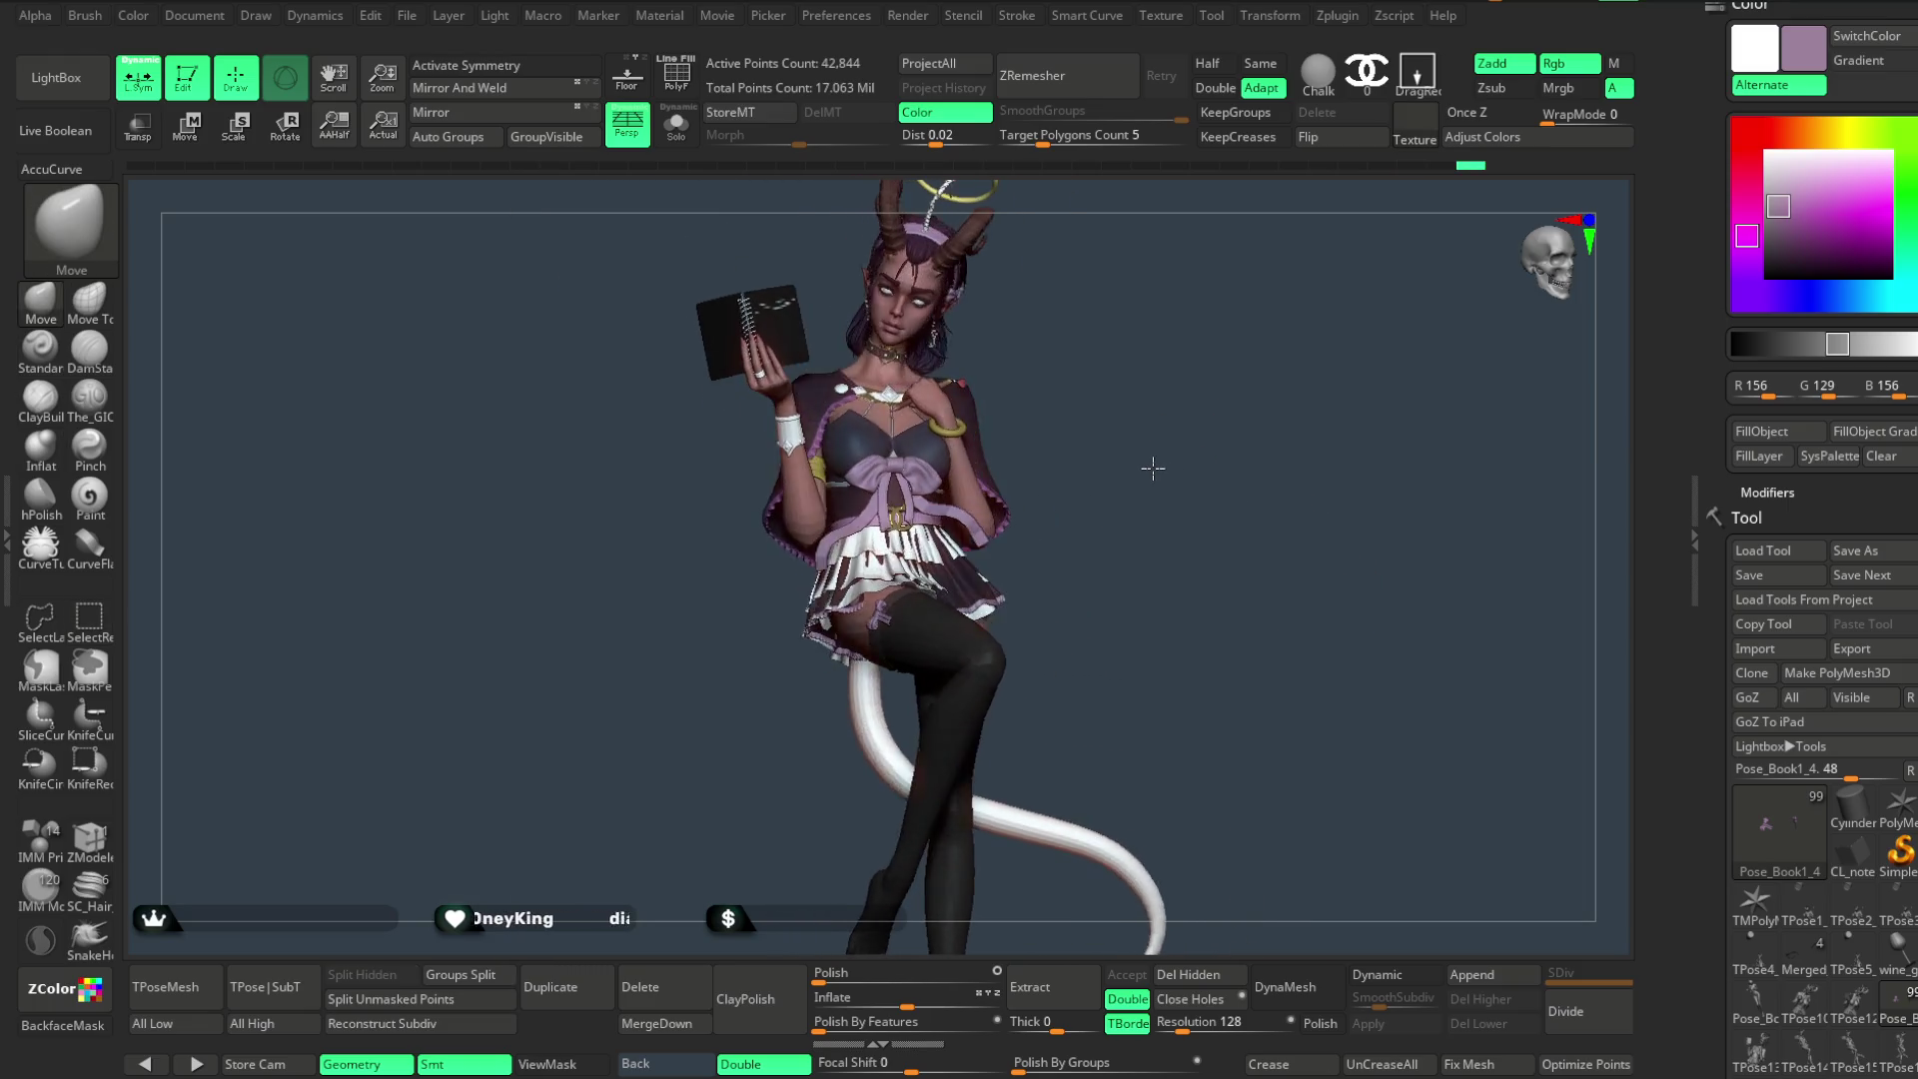
left_click_drag(1186, 450, 1177, 556)
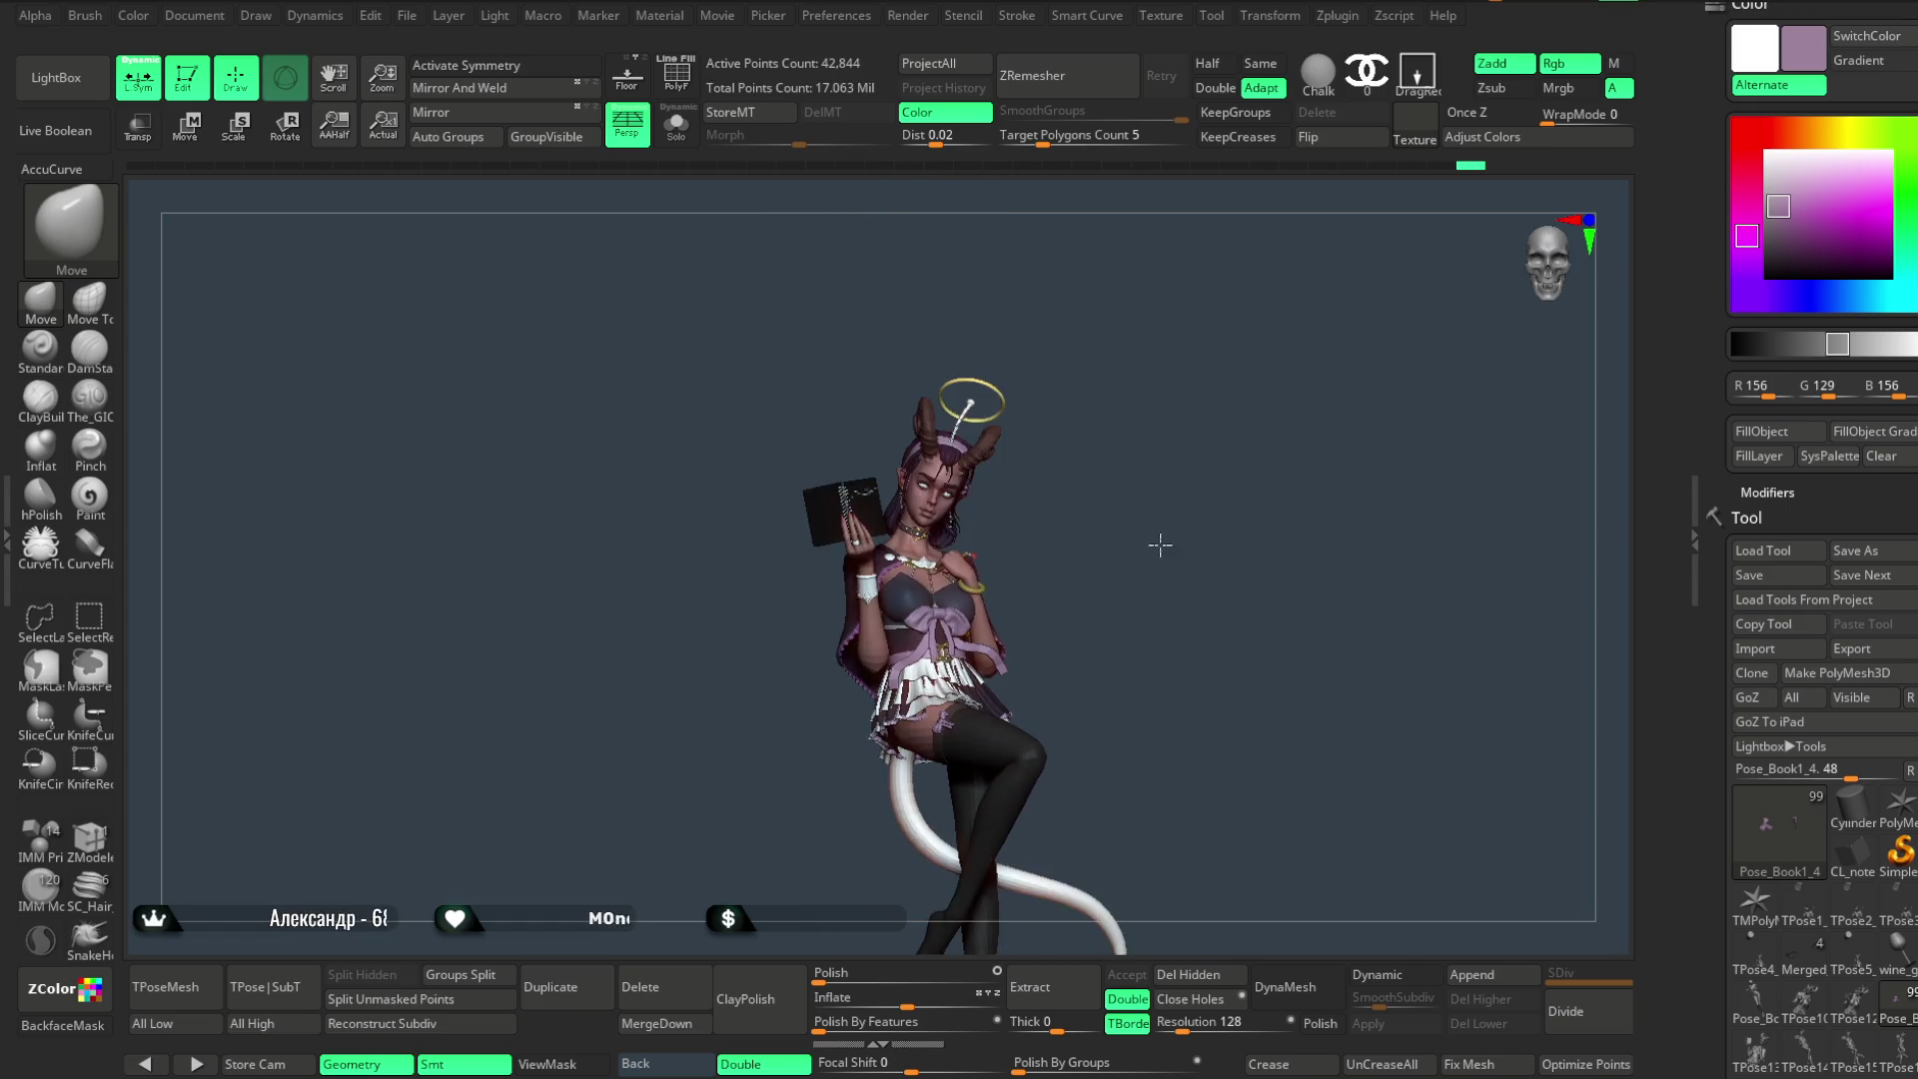
mouse_move(1204, 482)
left_mouse_down()
mouse_move(1240, 472)
mouse_move(1199, 445)
mouse_move(1199, 544)
mouse_move(1182, 485)
mouse_move(1198, 475)
mouse_move(1199, 557)
mouse_move(1246, 459)
mouse_move(1232, 485)
left_mouse_up()
scroll(1844, 599, "down", 5)
scroll(1821, 554, "down", 3)
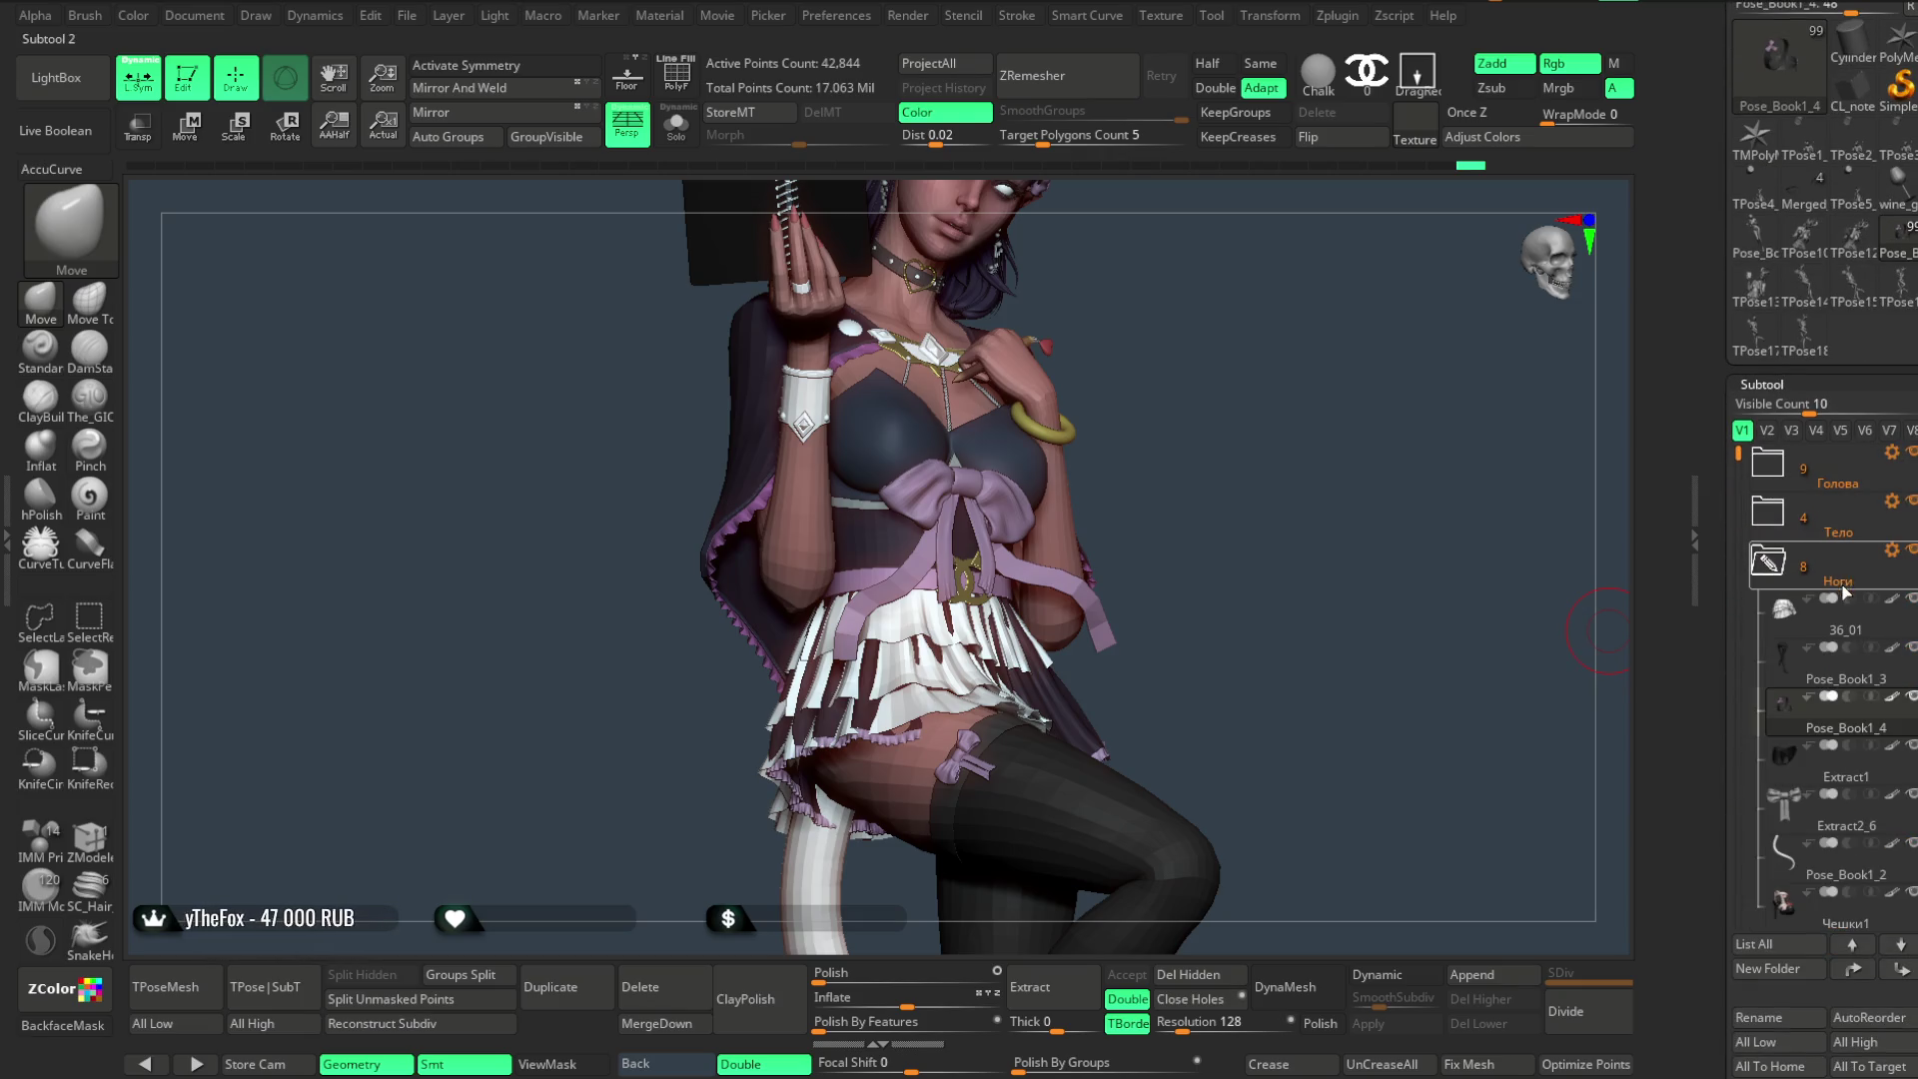
- Hide the white frilly over-skirt, check the dark skirt from the side and switch to the Pose_Book1_1 part
left_click(1911, 605)
mouse_move(1273, 471)
left_mouse_down()
mouse_move(1289, 593)
mouse_move(1263, 565)
mouse_move(1276, 536)
left_mouse_up()
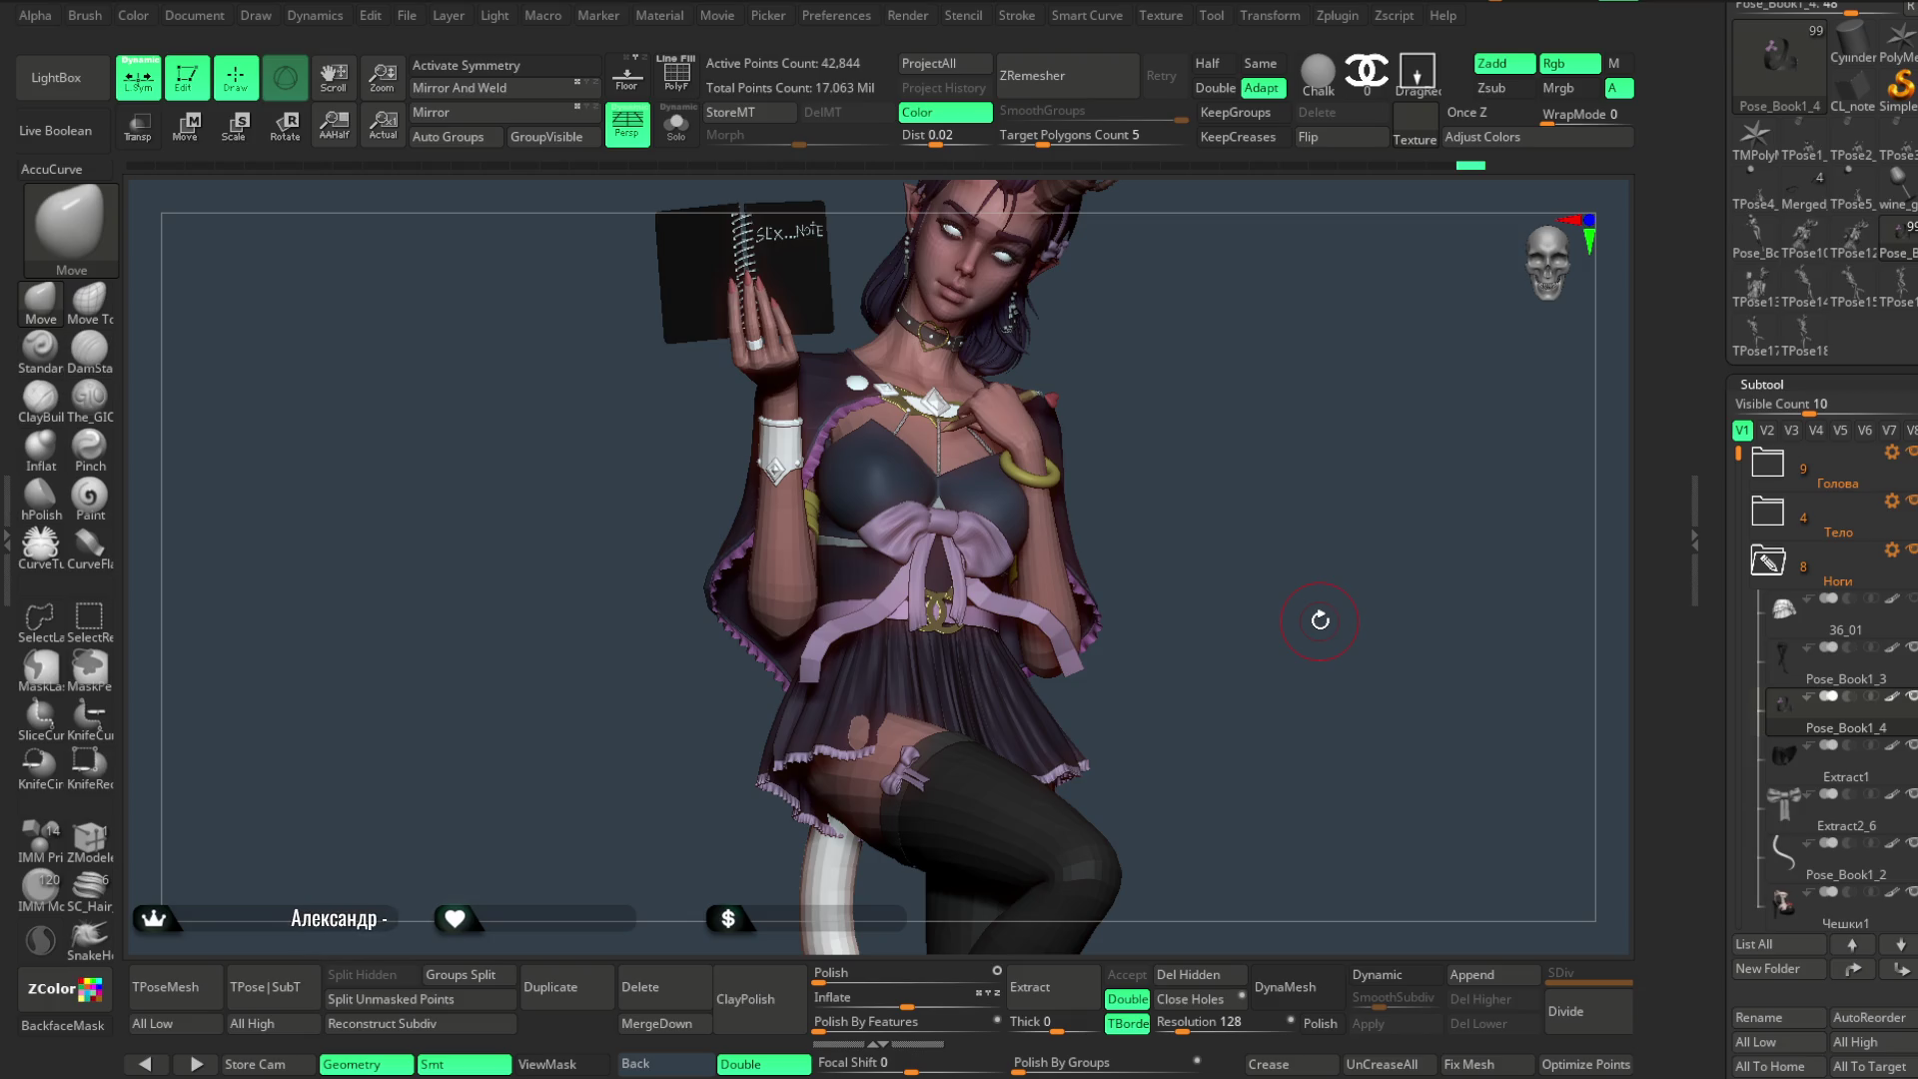
mouse_move(1184, 492)
left_mouse_down()
mouse_move(1143, 480)
mouse_move(1160, 570)
mouse_move(1179, 527)
mouse_move(1149, 501)
mouse_move(1171, 600)
mouse_move(1190, 613)
mouse_move(1233, 555)
mouse_move(1190, 573)
mouse_move(1169, 544)
mouse_move(1182, 561)
mouse_move(1162, 576)
left_mouse_up()
key("space")
left_click(965, 664, "alt")
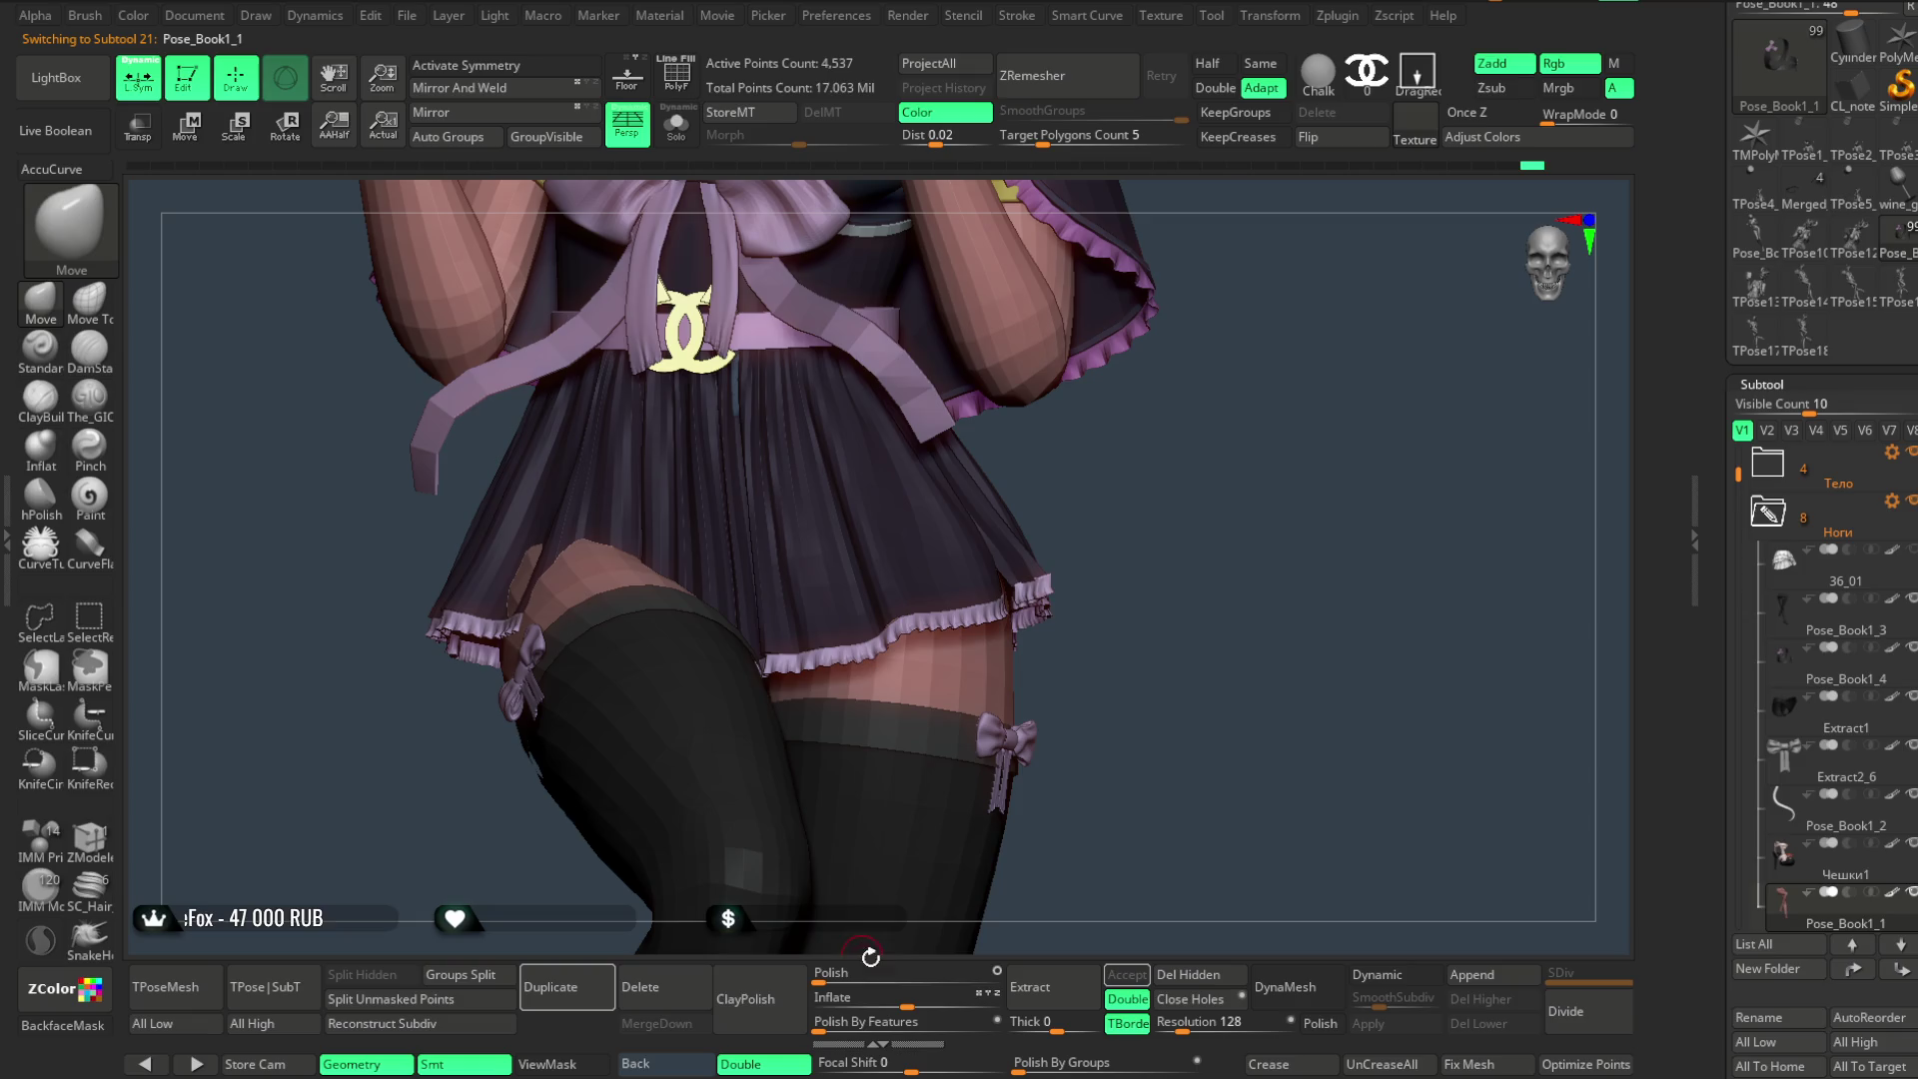
- Duplicate the leg mesh, isolate it with polygroups shown, and mark a ZModeler strip down the right thigh
left_click(579, 986)
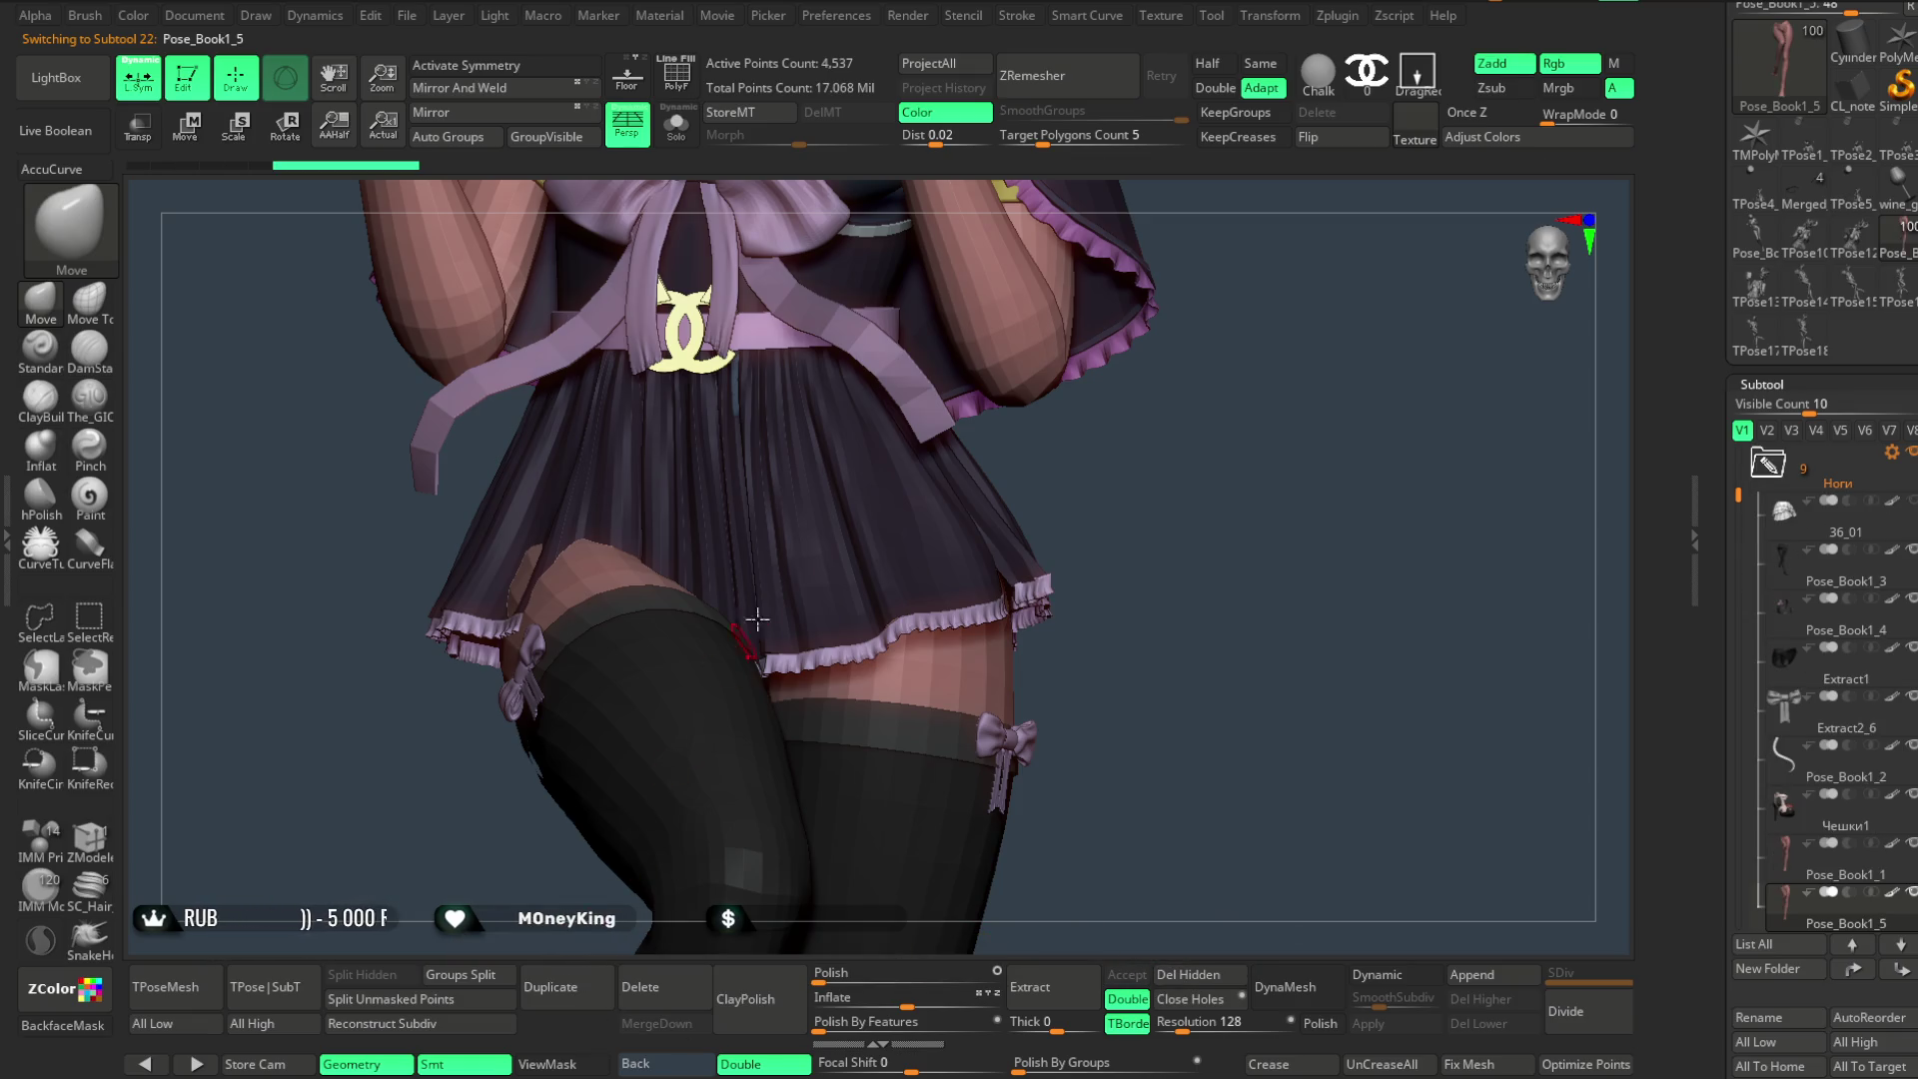
left_click(676, 75)
left_click(676, 123)
mouse_move(899, 300)
left_mouse_down()
mouse_move(1117, 447)
mouse_move(1017, 498)
mouse_move(1179, 355)
left_mouse_up()
key("b")
key("z")
key("m")
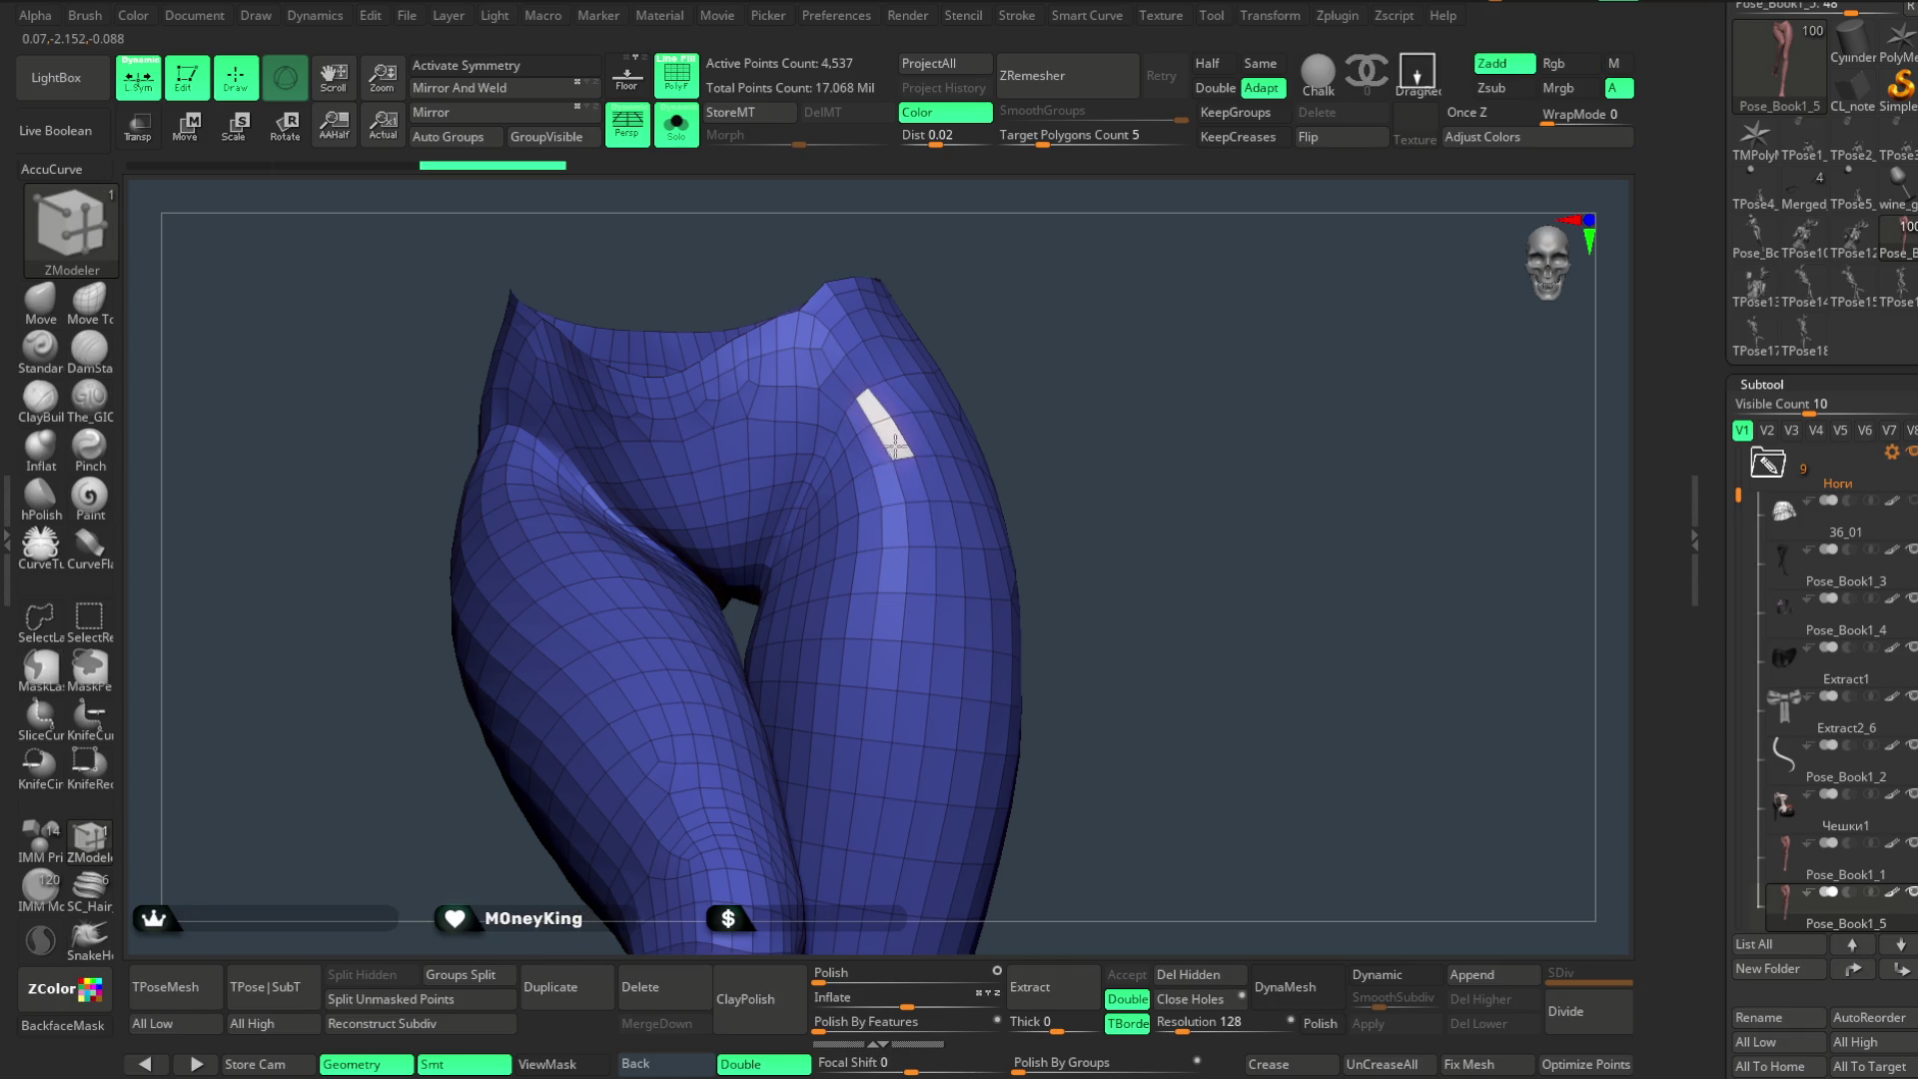
left_click_drag(916, 537, 913, 670)
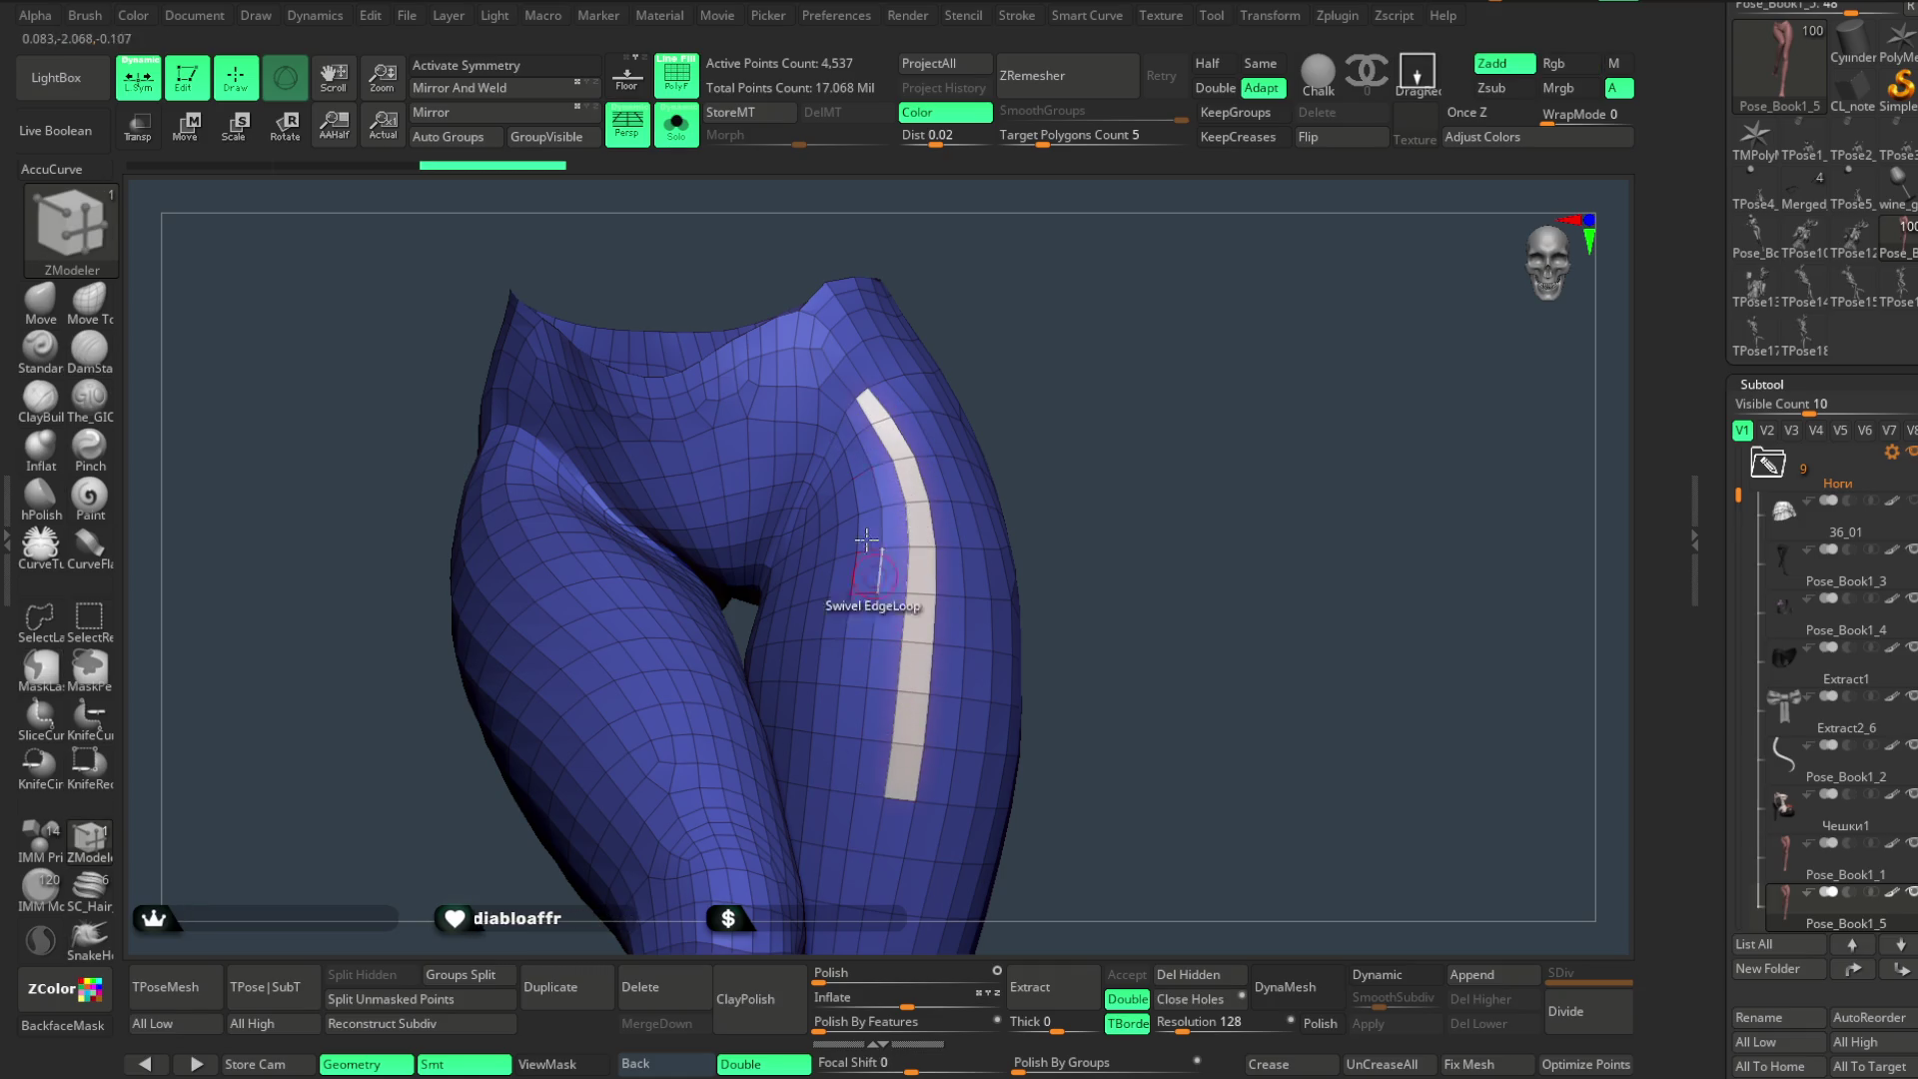
- Check against the full character, then mark a matching polygroup strip down the left thigh
left_click(676, 128)
left_click(676, 128)
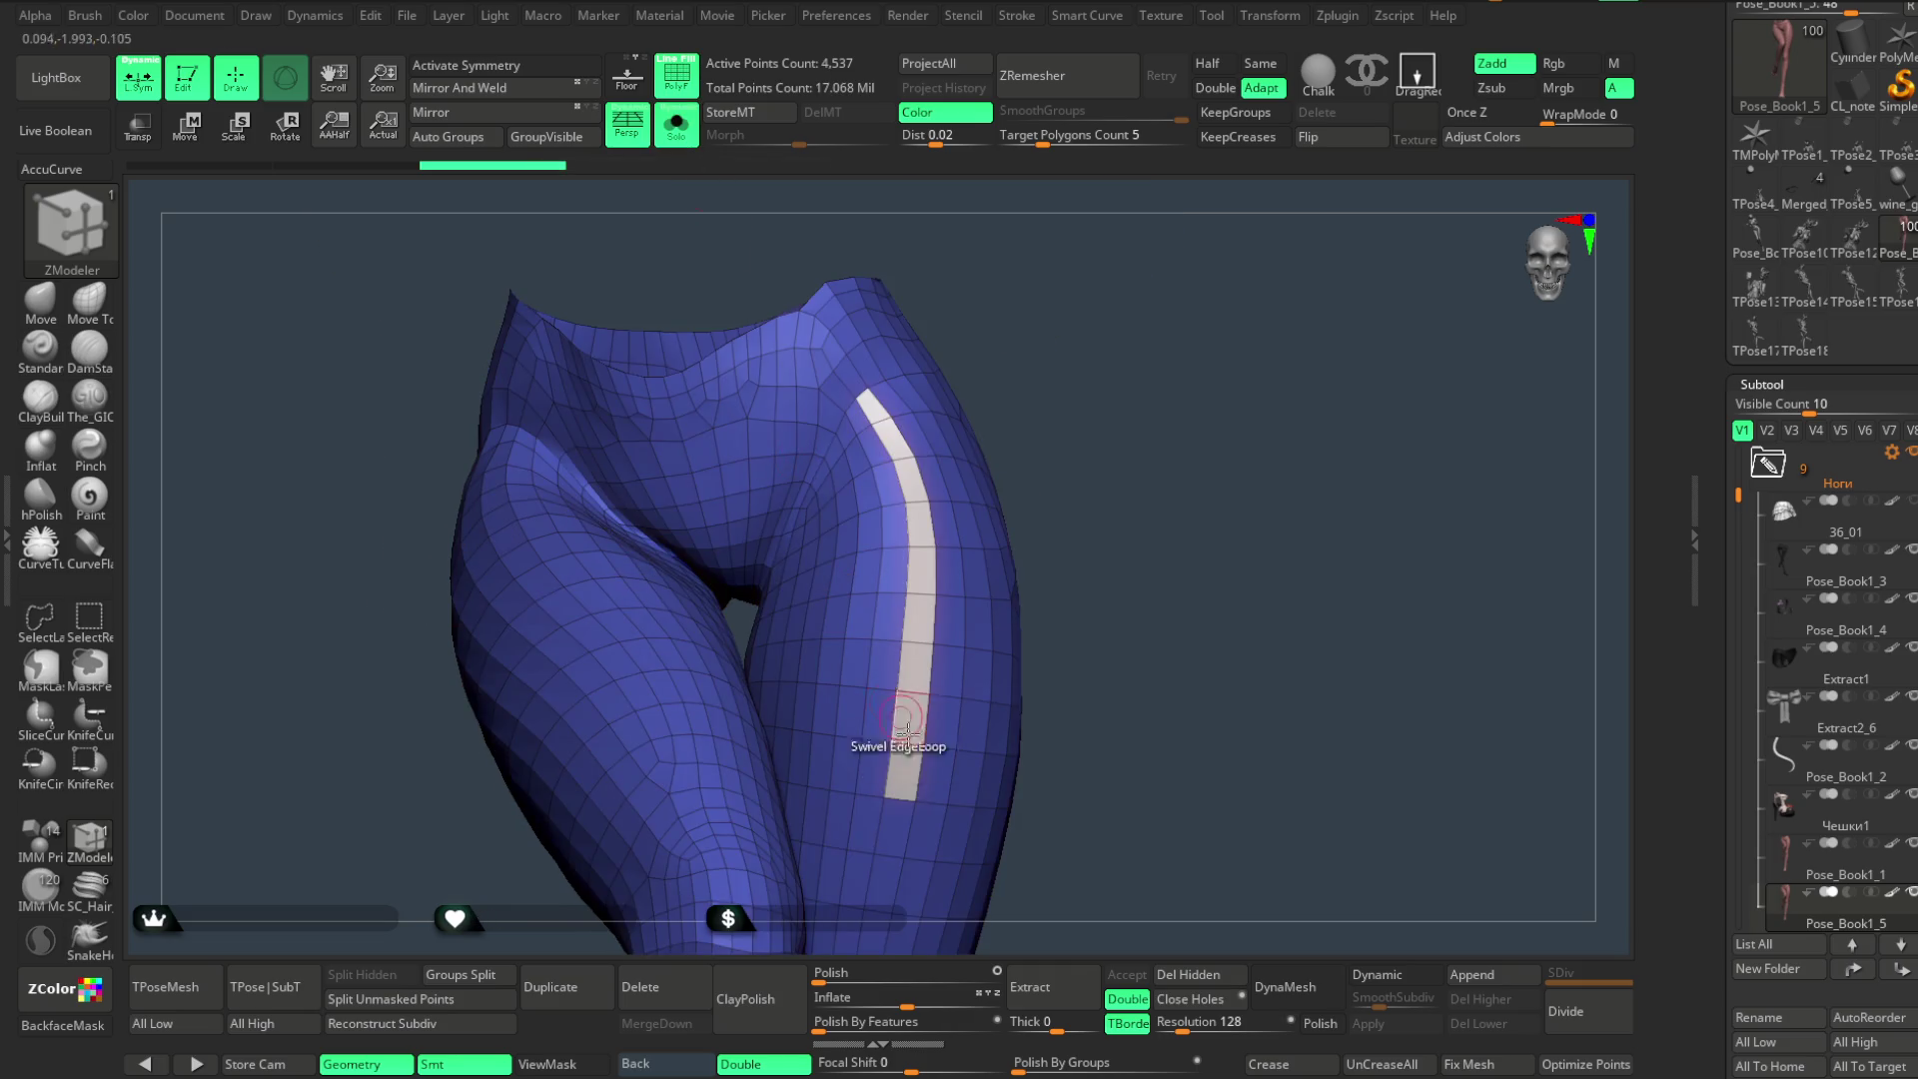
left_click(677, 126)
left_click_drag(1015, 548, 1131, 490)
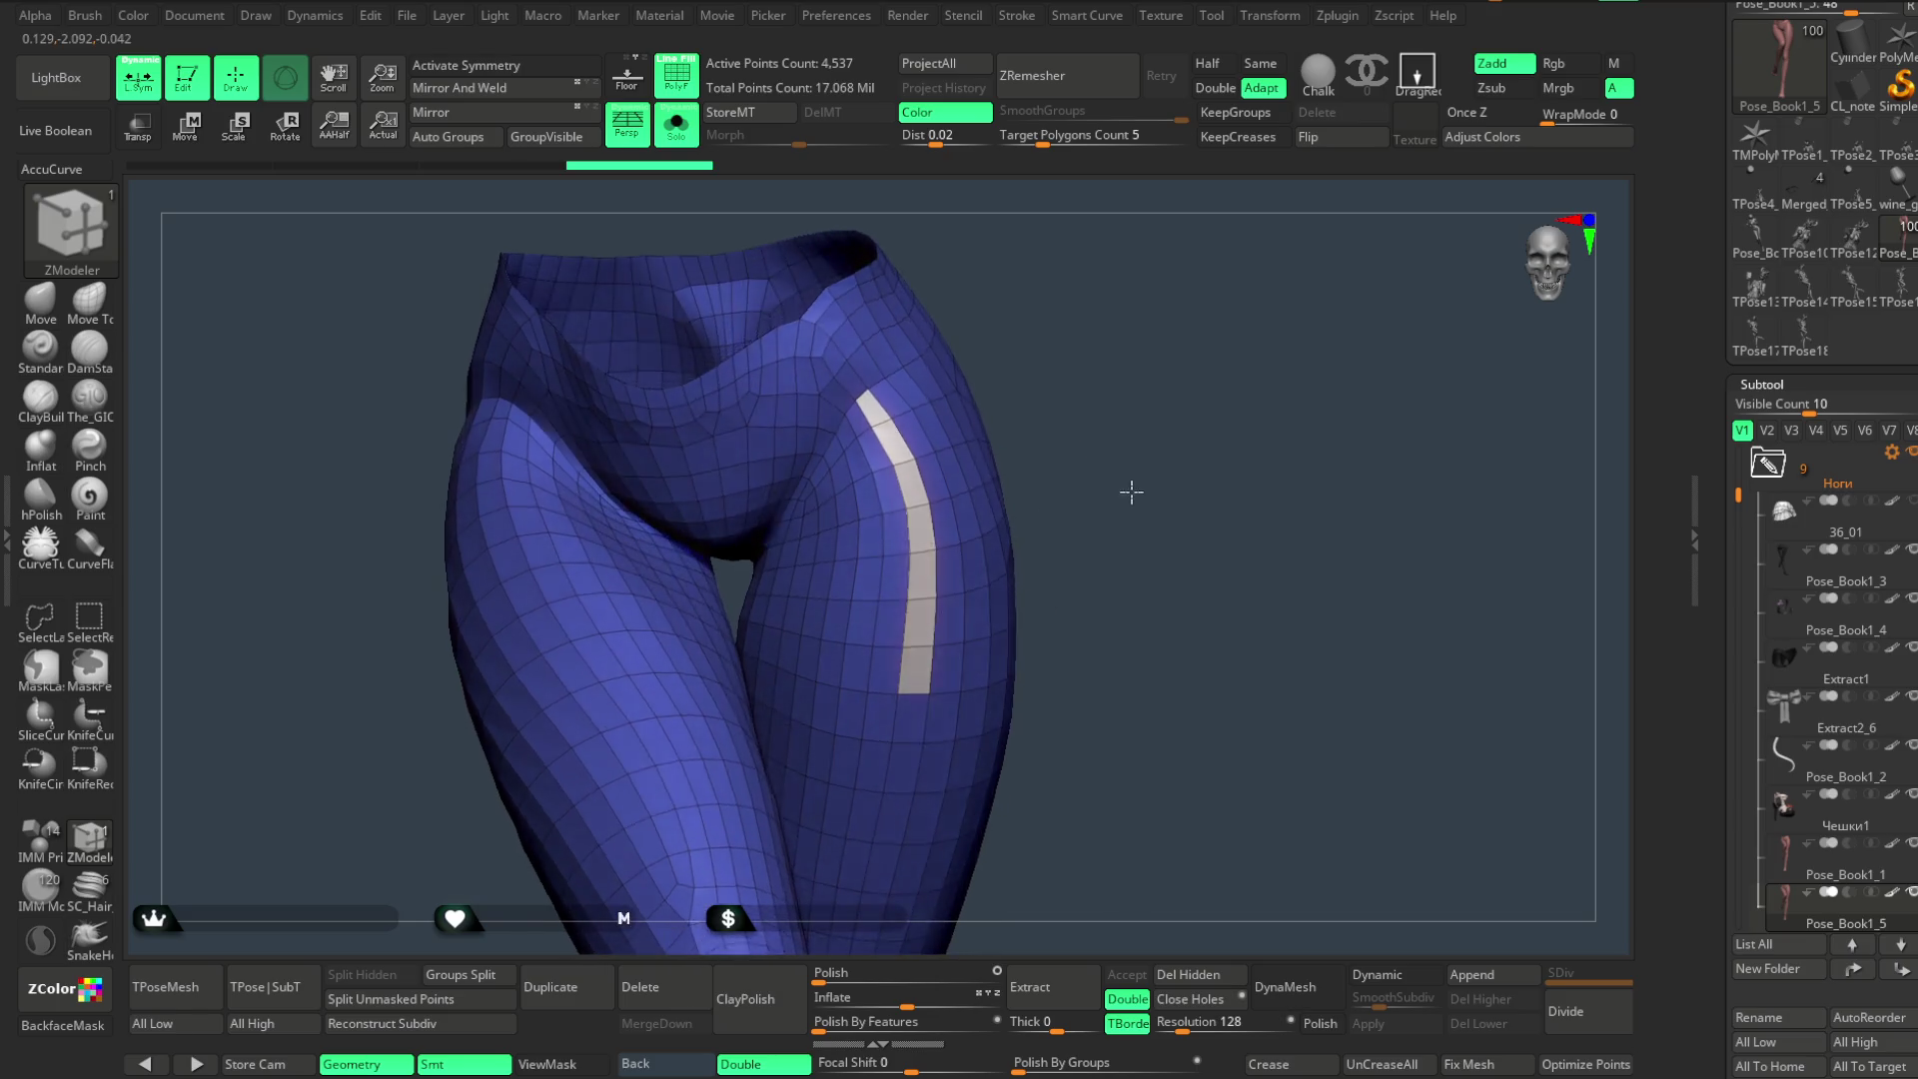
left_click_drag(762, 505, 1010, 309)
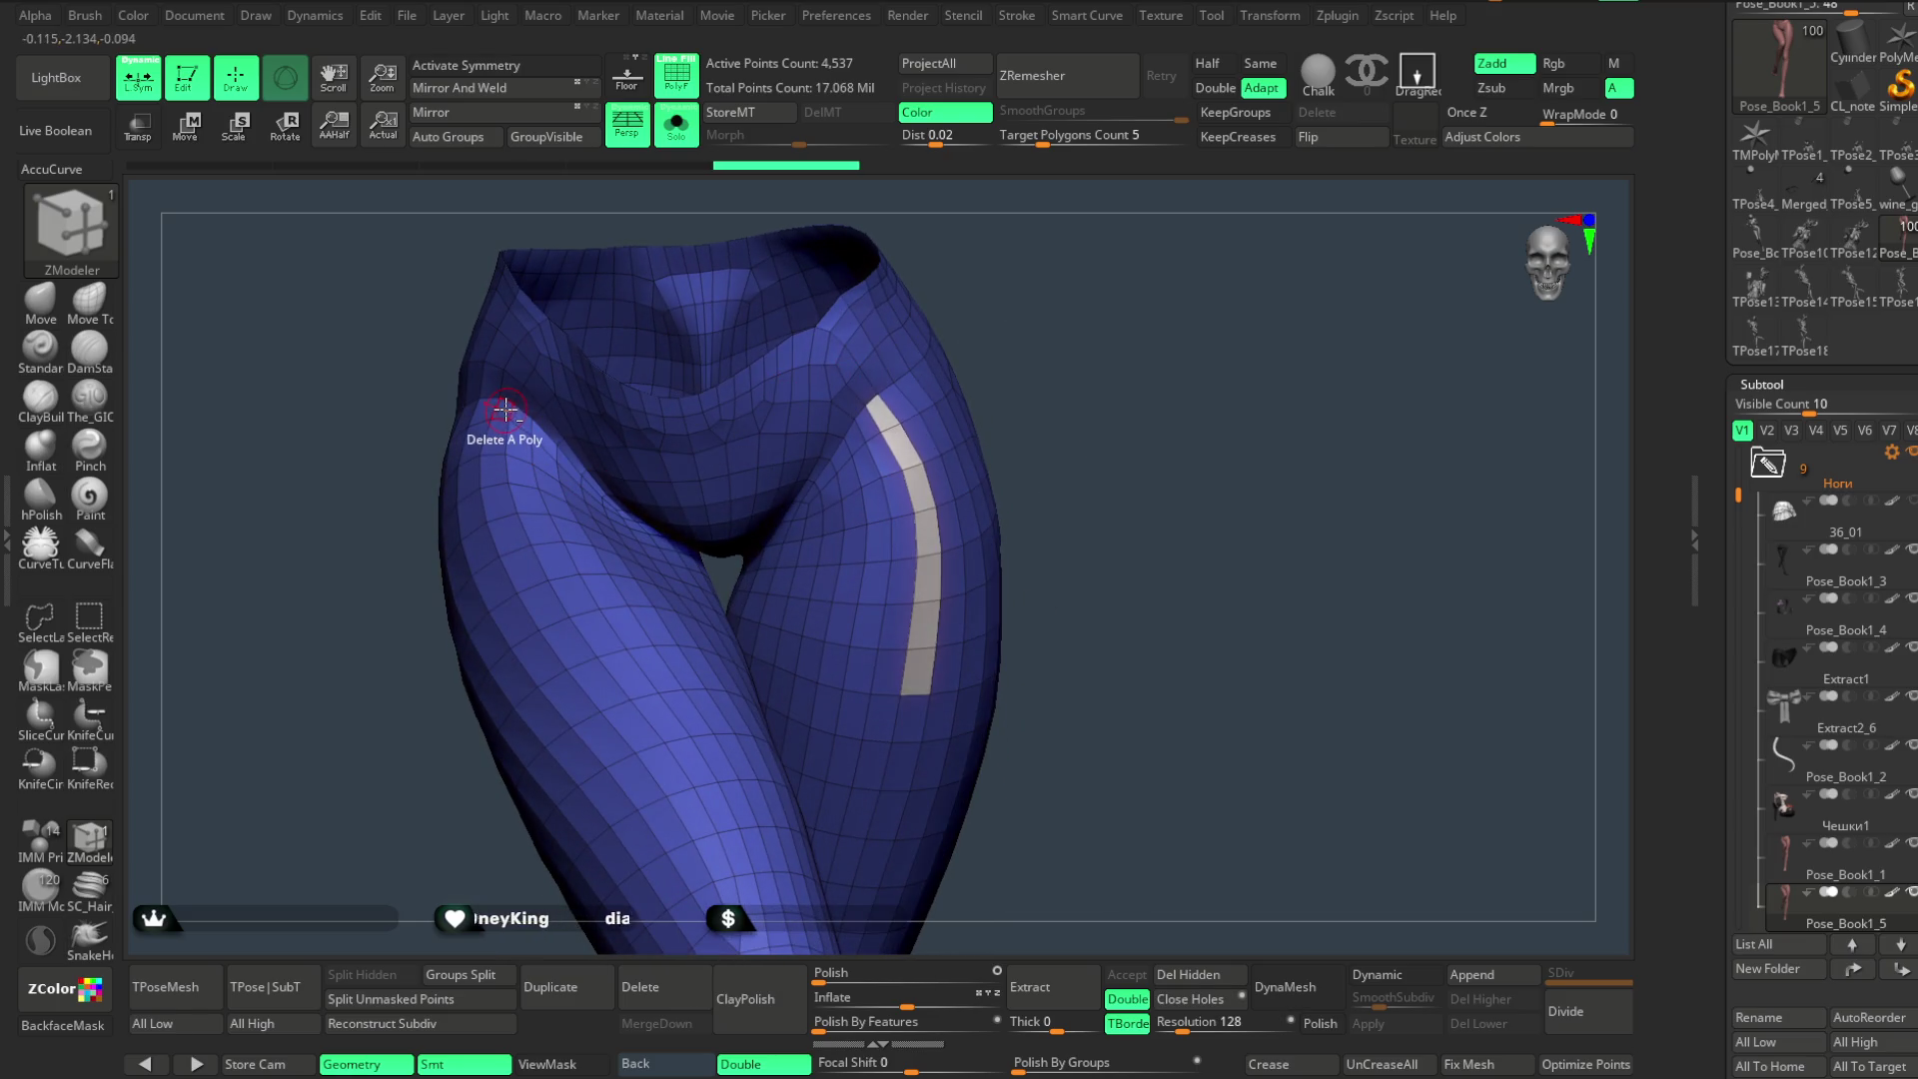
left_click_drag(503, 445, 582, 660)
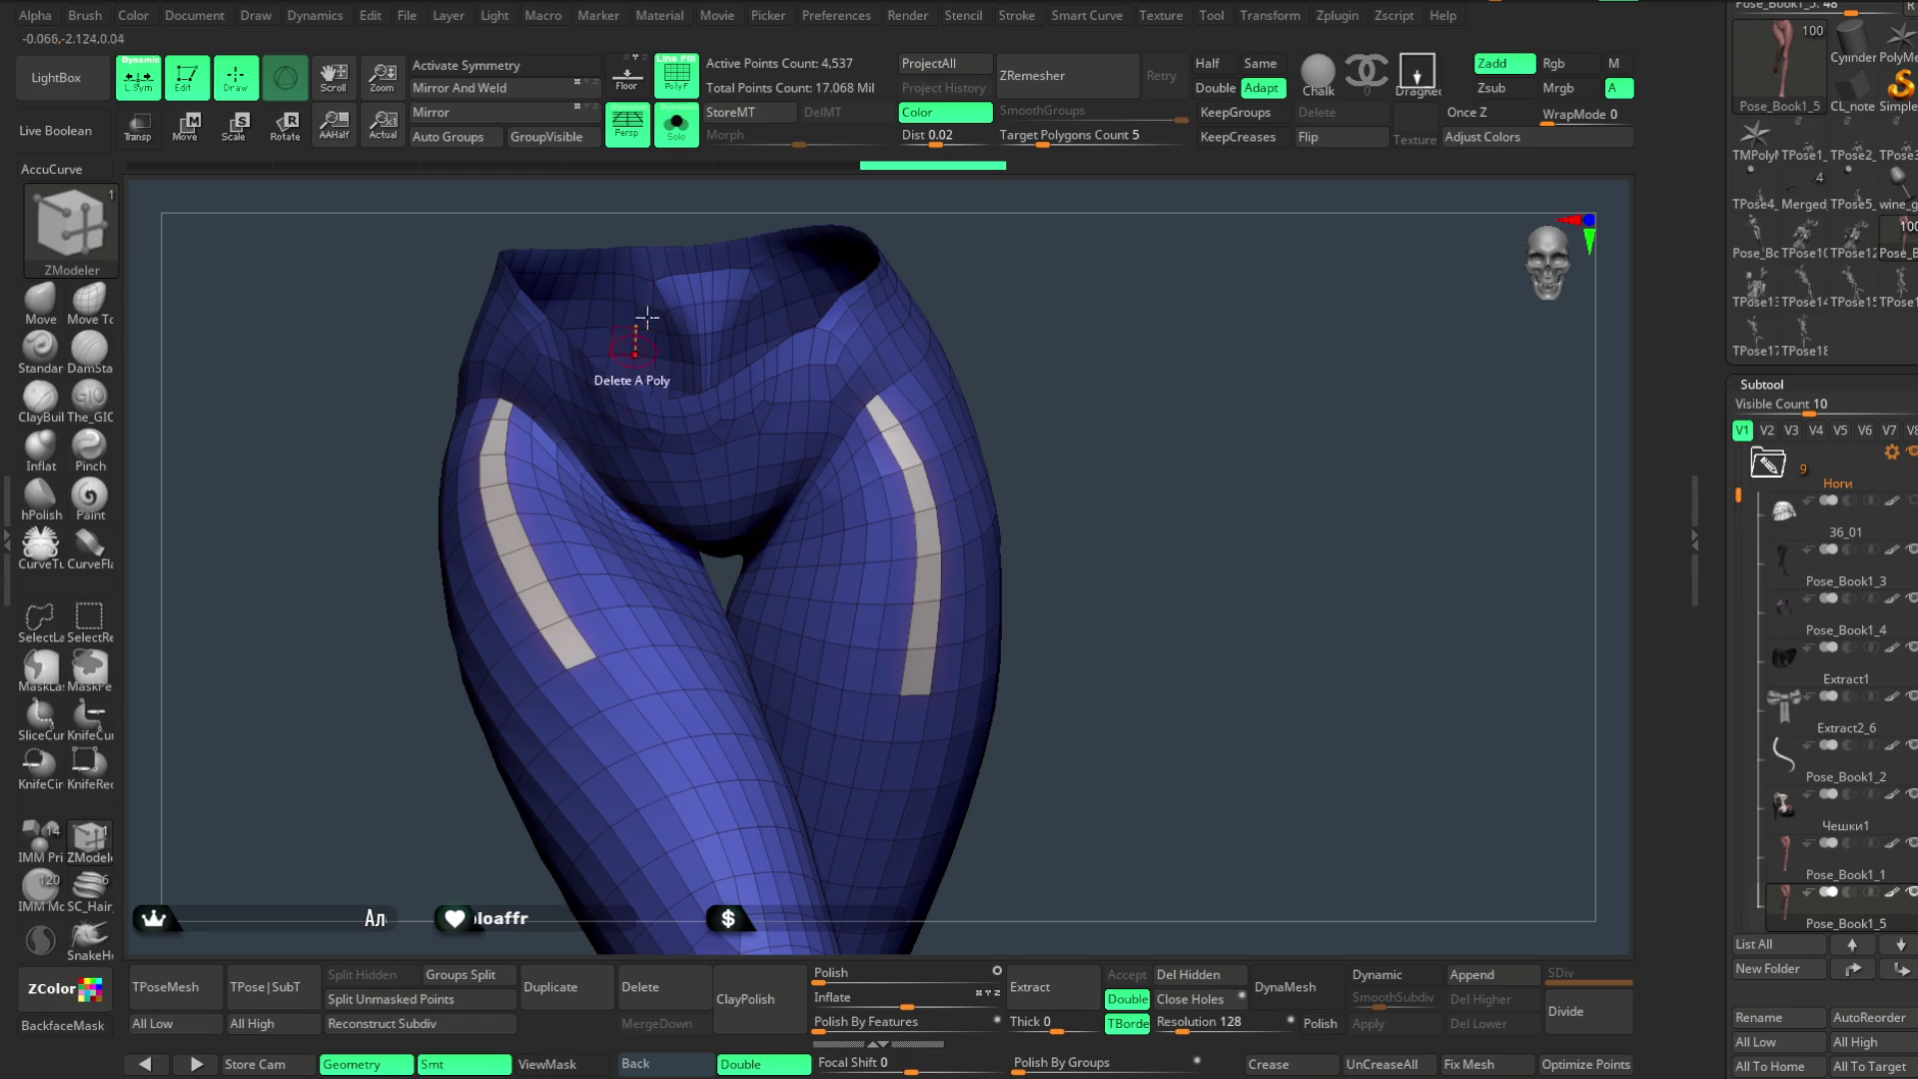
- Verify strip placement under the skirt, isolate the legs and hide everything except the two thigh strips
left_click(676, 128)
left_click_drag(1204, 446, 1188, 405)
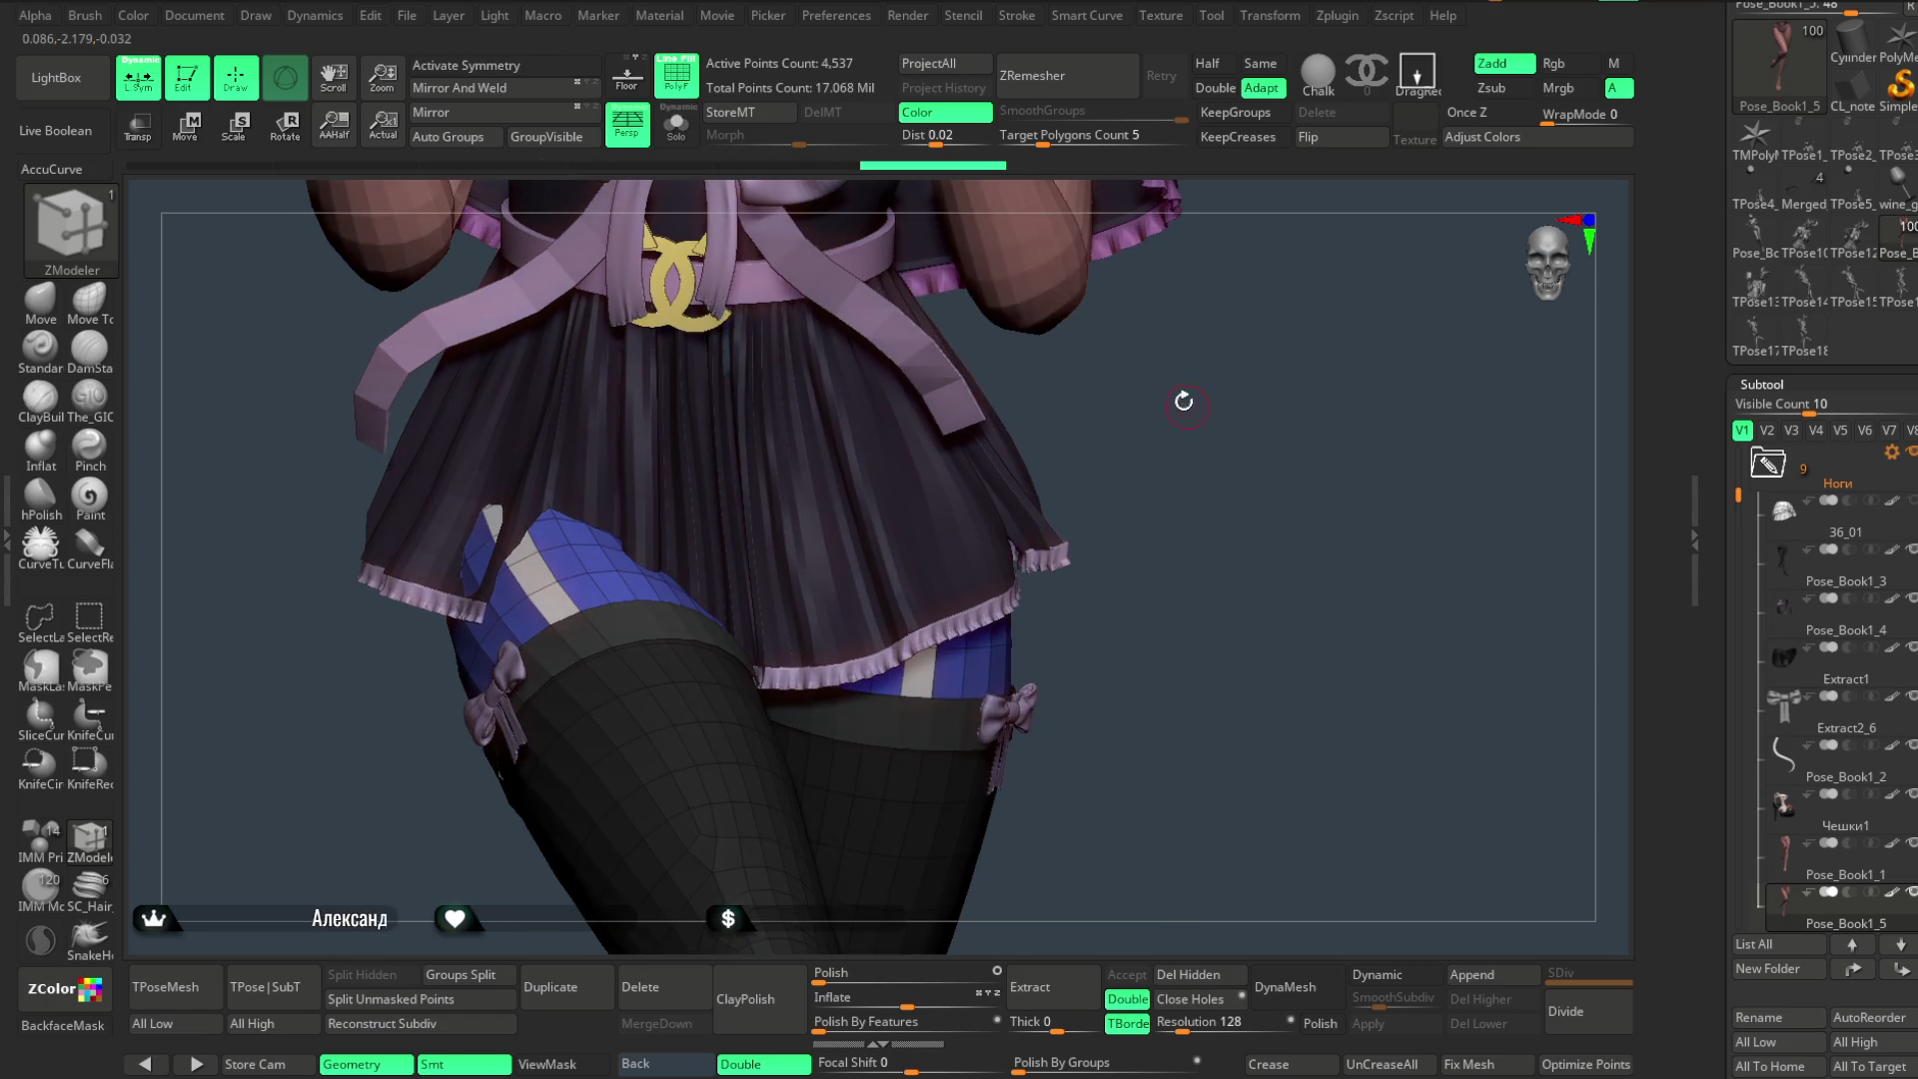
left_click(676, 128)
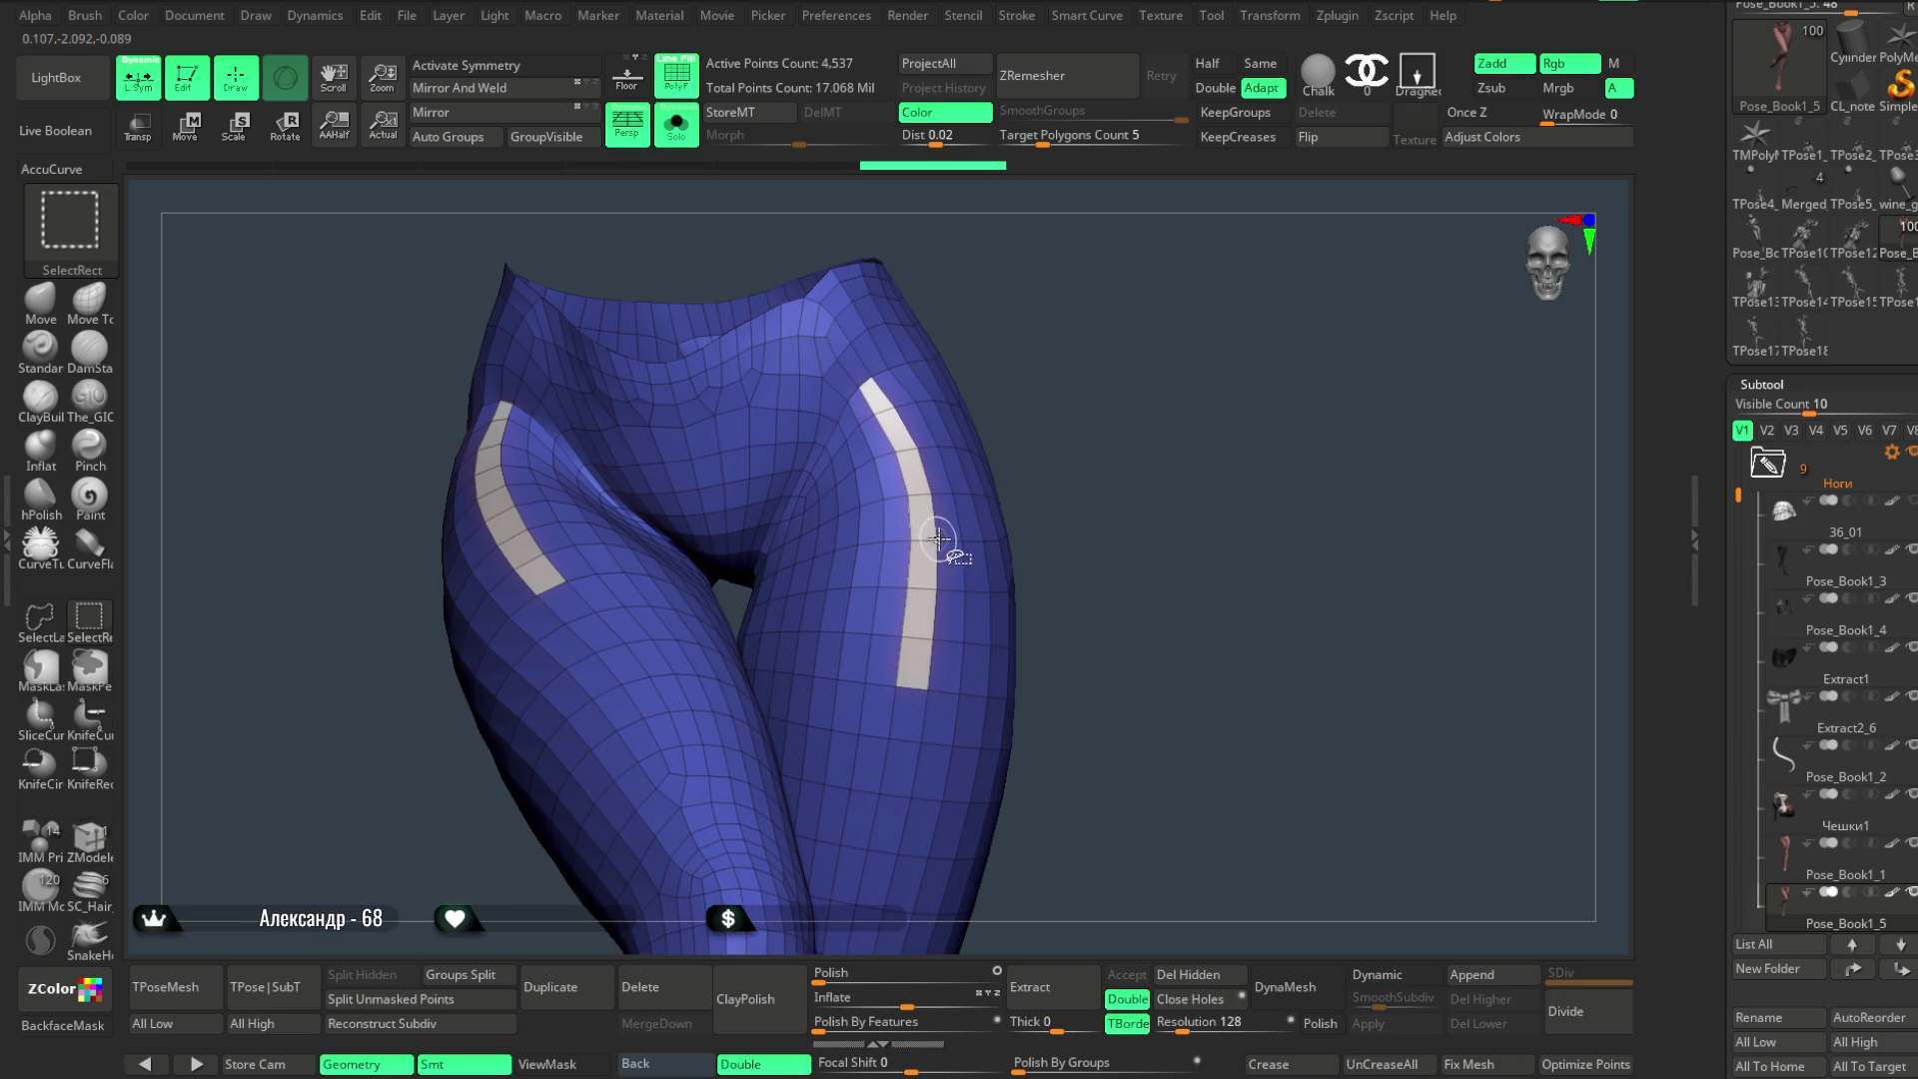
left_click(972, 543, "ctrl+shift")
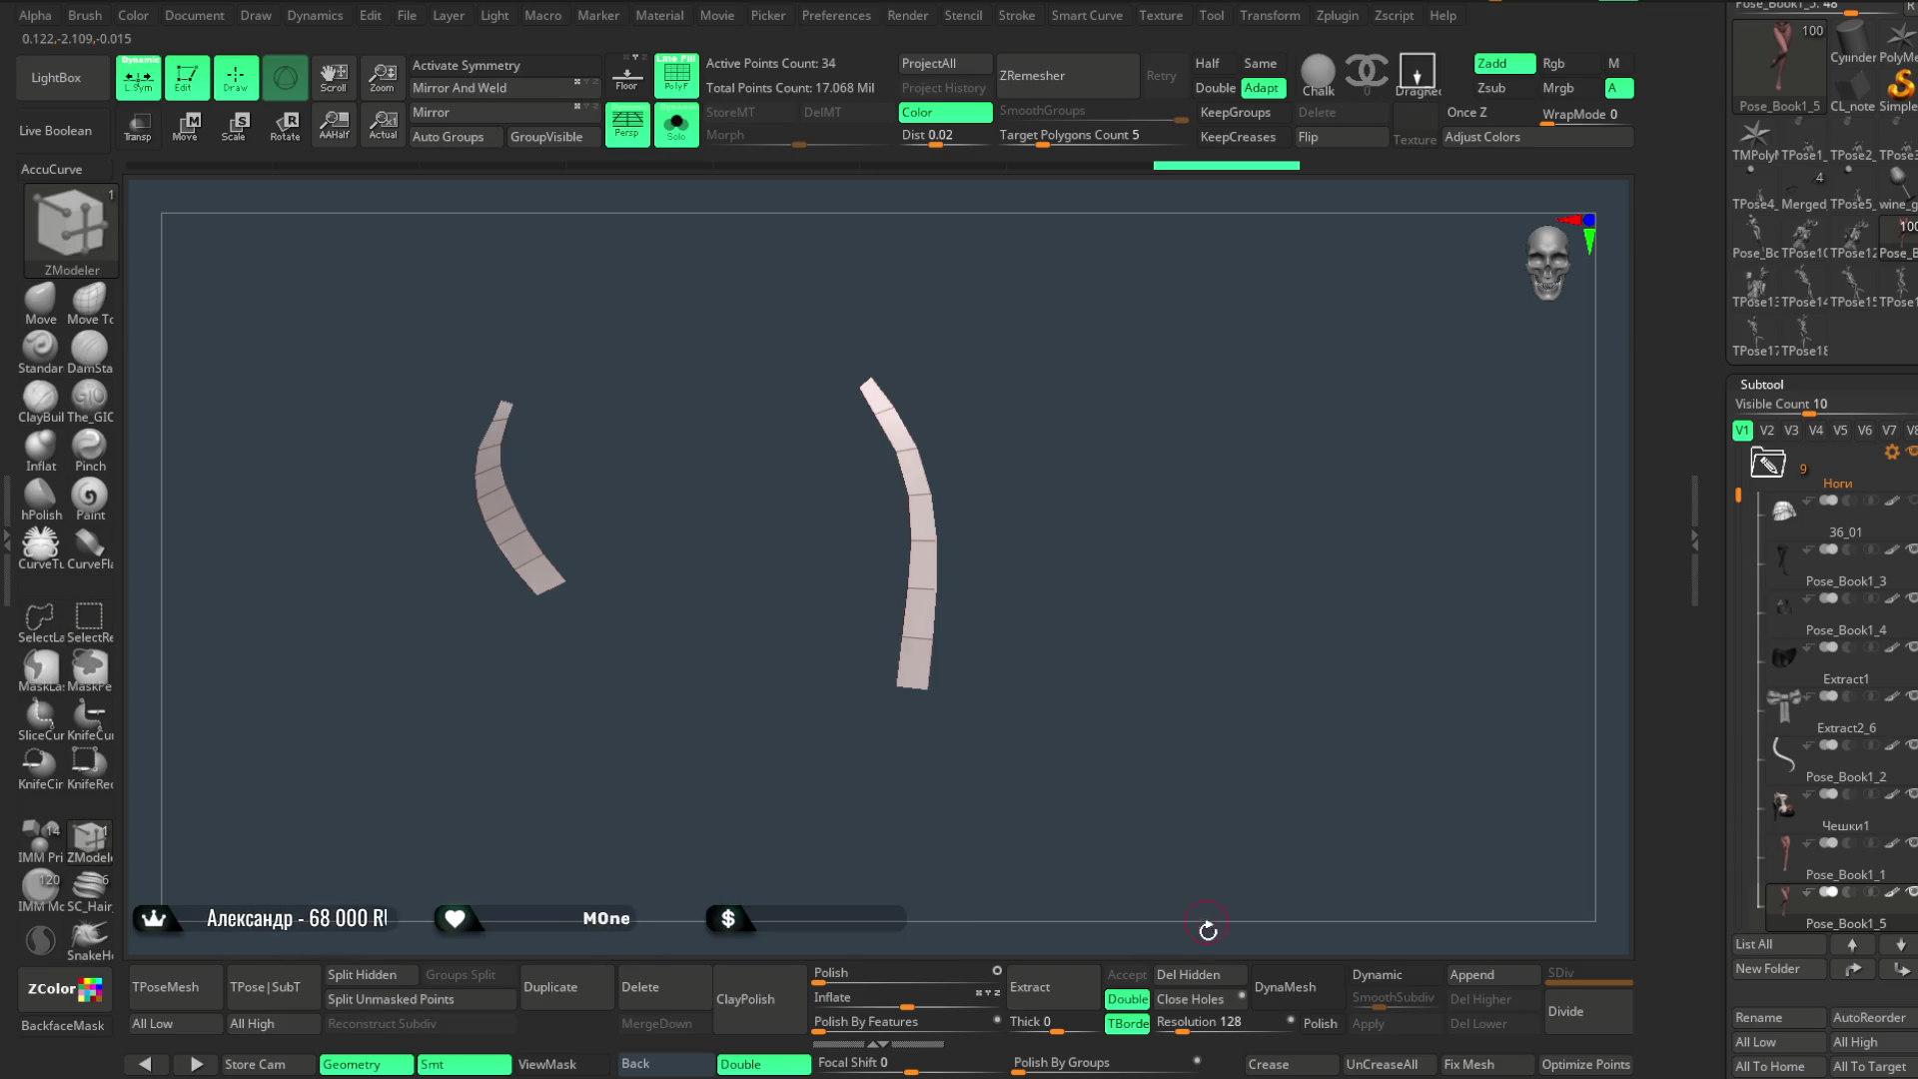
- Insert an edge loop along each of the two thigh strips with ZModeler
mouse_move(1175, 852)
left_mouse_down()
mouse_move(1149, 519)
mouse_move(1154, 586)
mouse_move(1130, 543)
mouse_move(1101, 561)
mouse_move(1090, 541)
mouse_move(820, 543)
left_mouse_up()
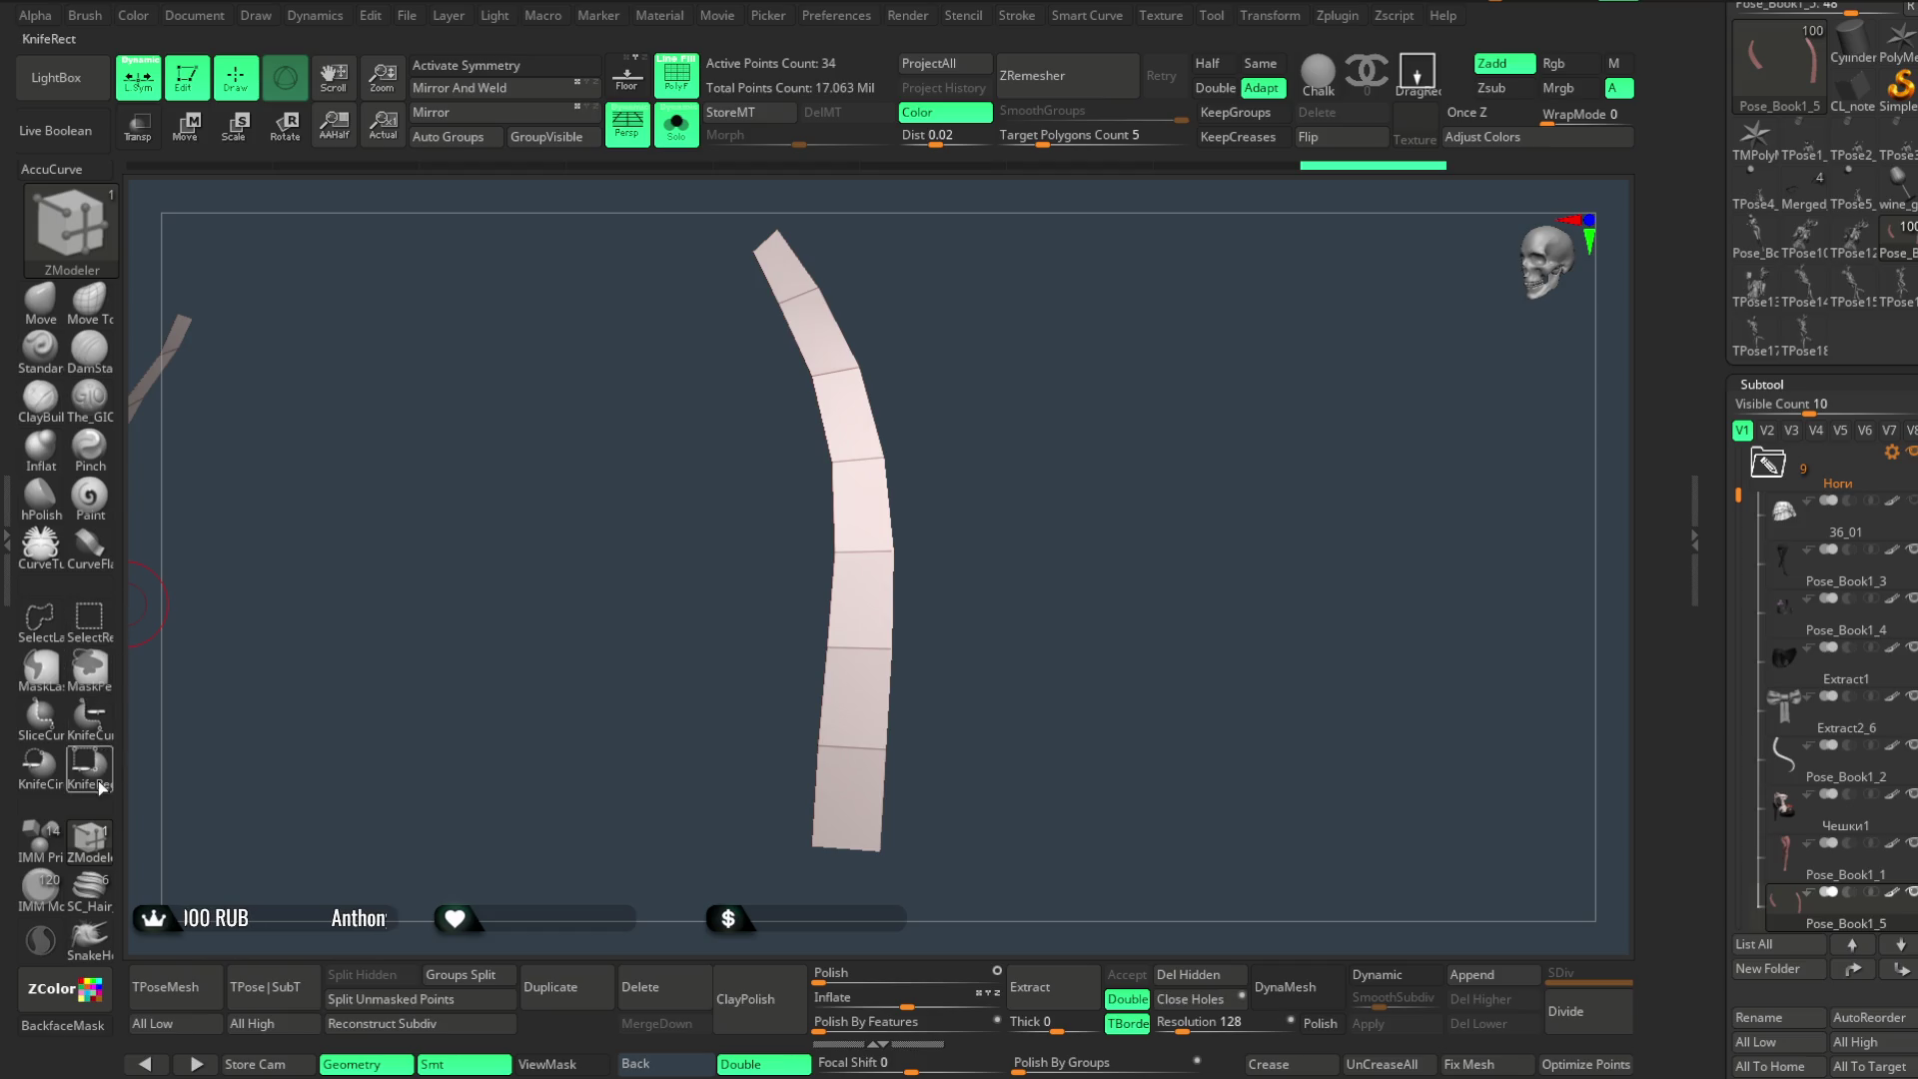
key("space")
left_click(858, 505)
left_click(870, 457)
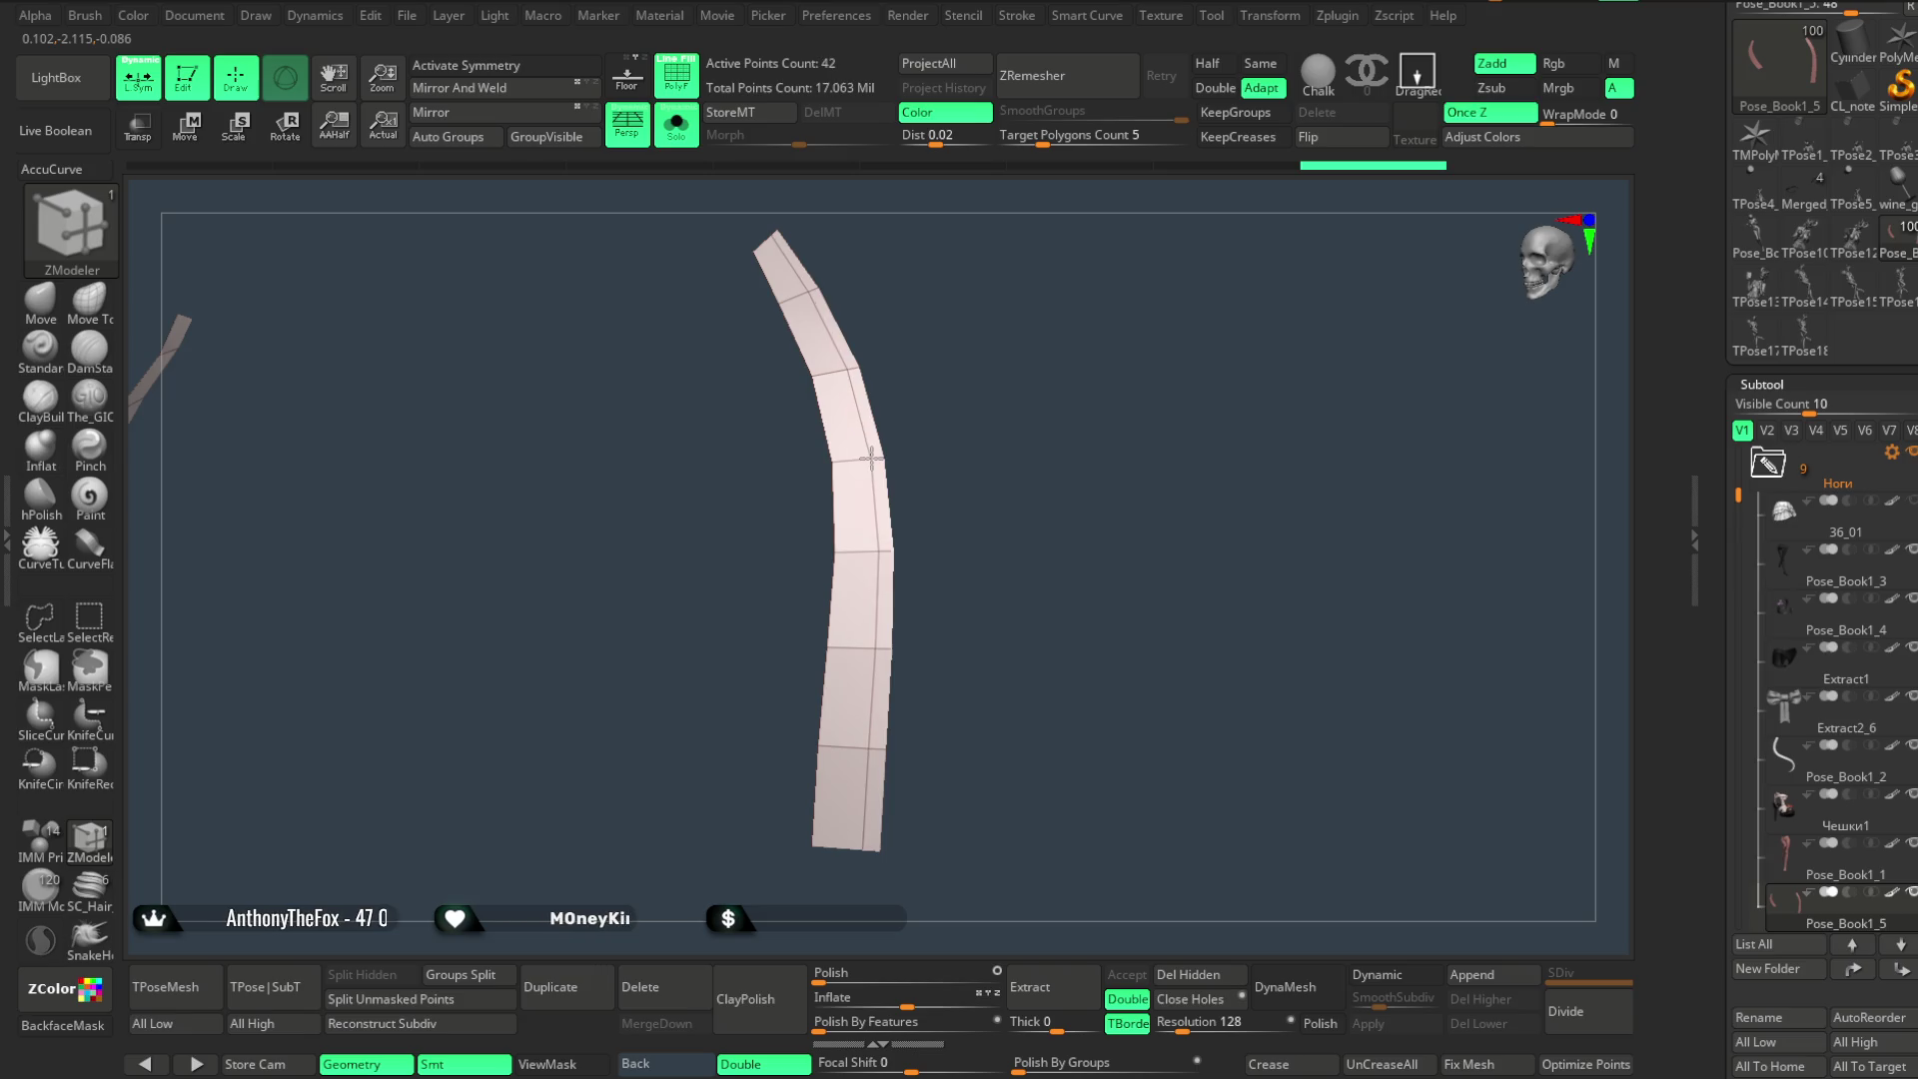
left_click_drag(929, 333, 1100, 324)
left_click(429, 686)
mouse_move(510, 645)
left_mouse_down()
mouse_move(574, 484)
mouse_move(1281, 335)
mouse_move(1141, 393)
left_mouse_up()
key("space")
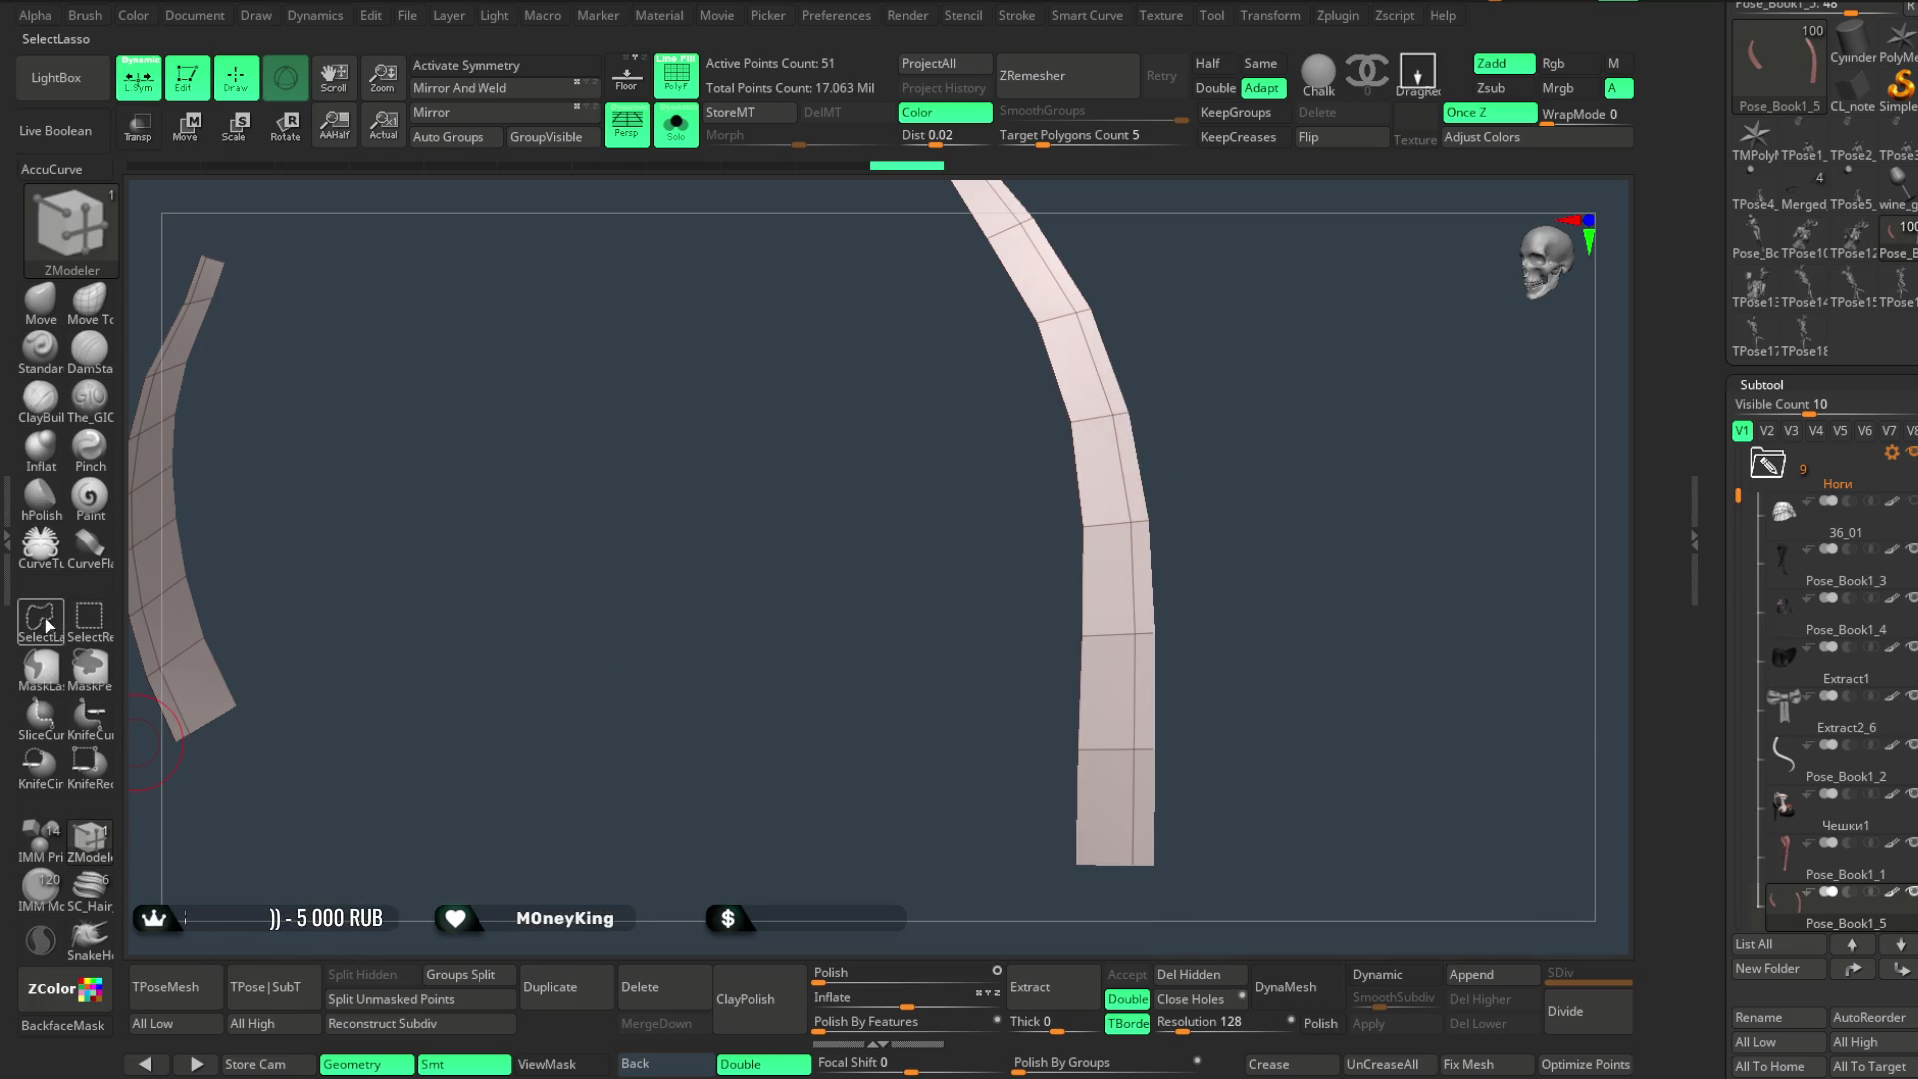
- Compare the strips against the full model in Solo, then turn on dynamic subdivision for them
mouse_move(1135, 416)
left_mouse_down()
mouse_move(1203, 400)
mouse_move(1064, 428)
left_mouse_up()
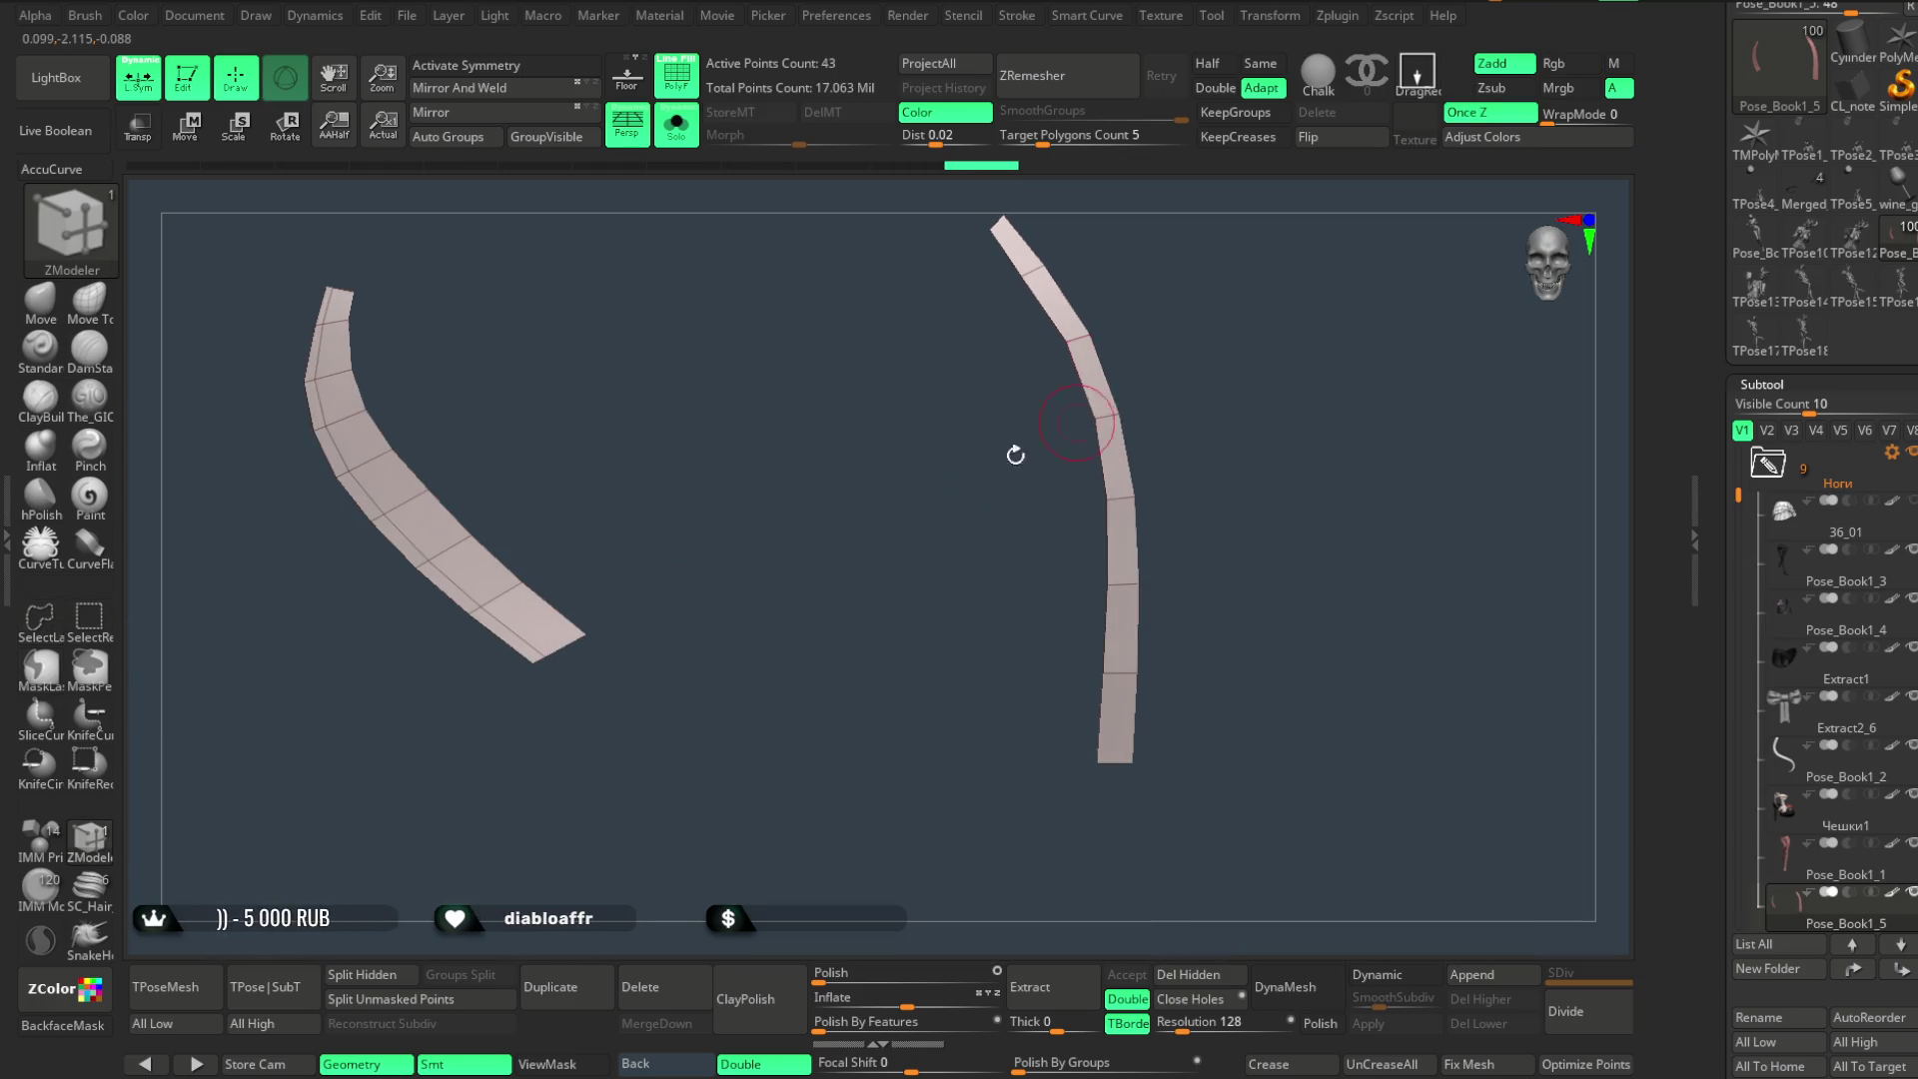
key("ctrl+shift")
mouse_move(379, 517)
left_mouse_down()
mouse_move(530, 446)
mouse_move(523, 459)
mouse_move(522, 394)
mouse_move(590, 238)
left_mouse_up()
left_click(682, 135)
left_click_drag(1140, 436, 1193, 353)
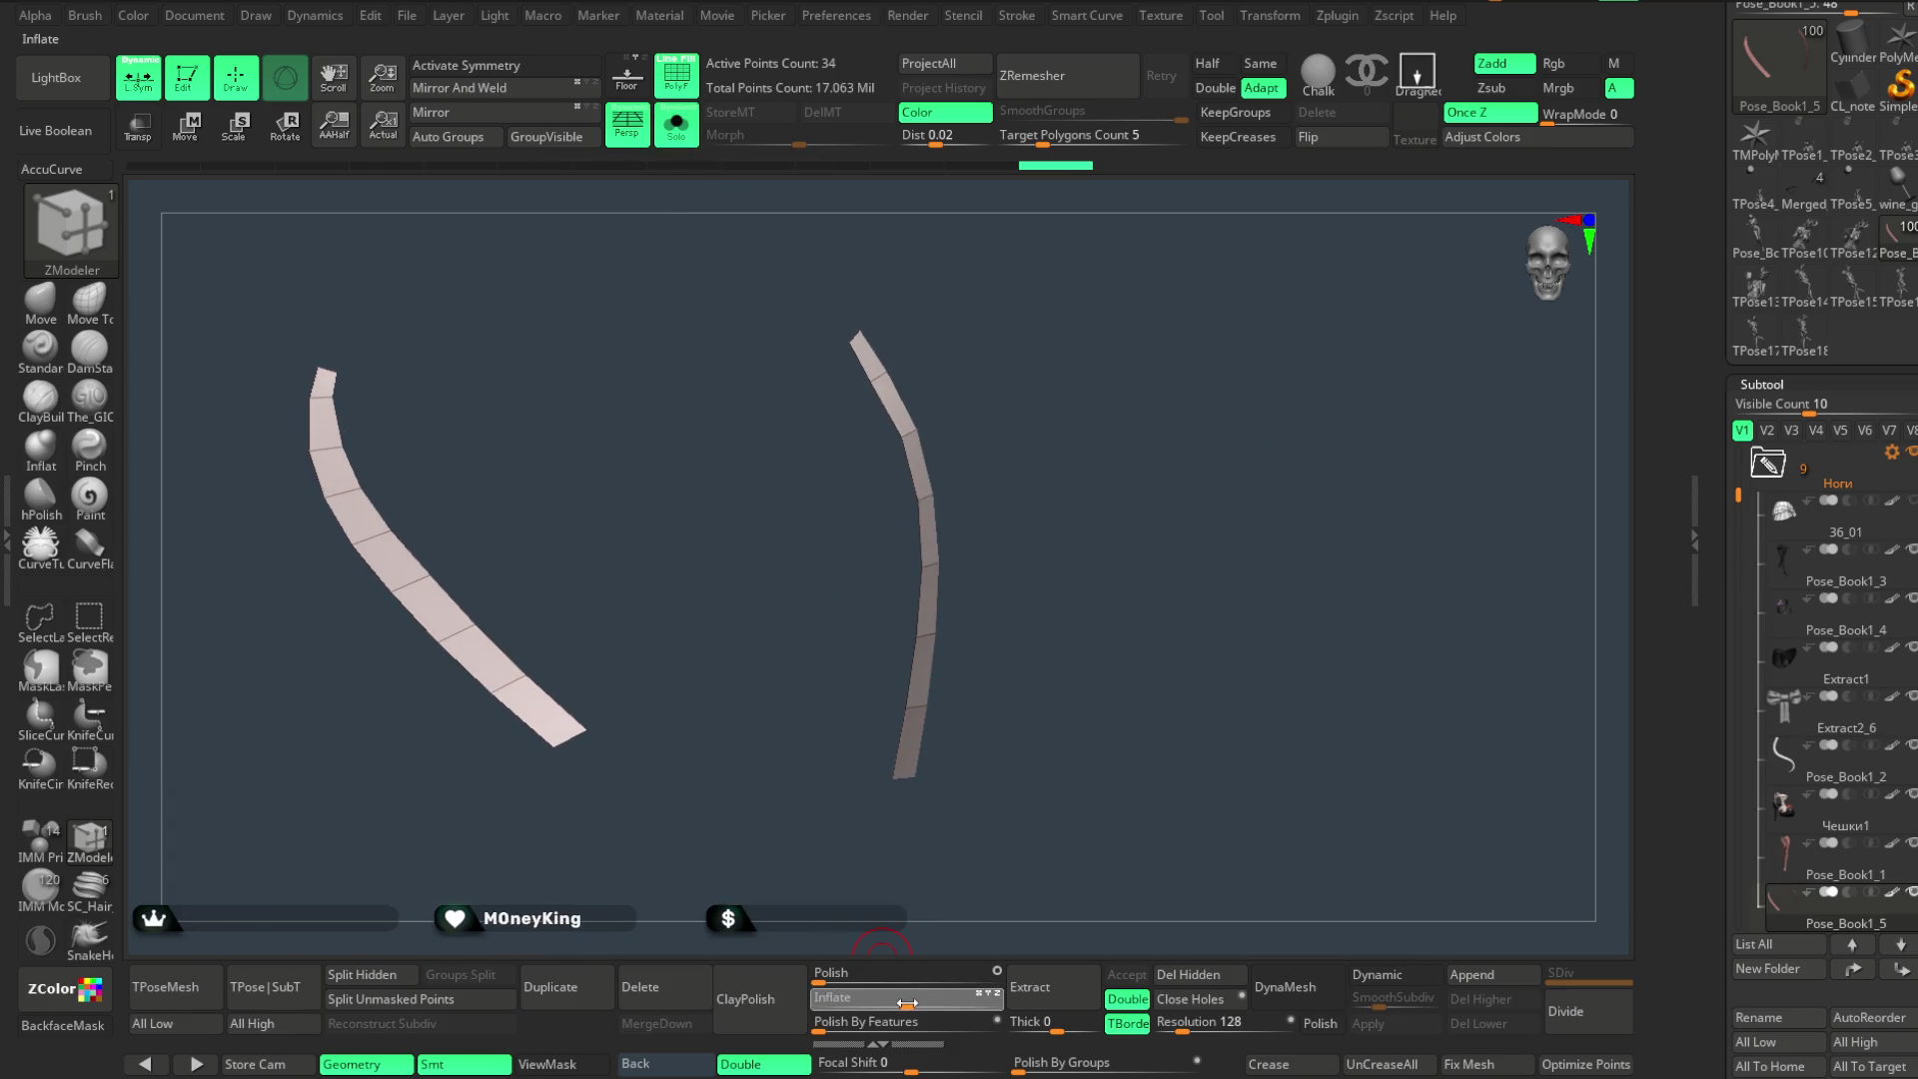
left_click(676, 129)
mouse_move(1220, 501)
left_mouse_down()
mouse_move(1225, 428)
mouse_move(1146, 522)
mouse_move(936, 435)
left_mouse_up()
left_click(683, 133)
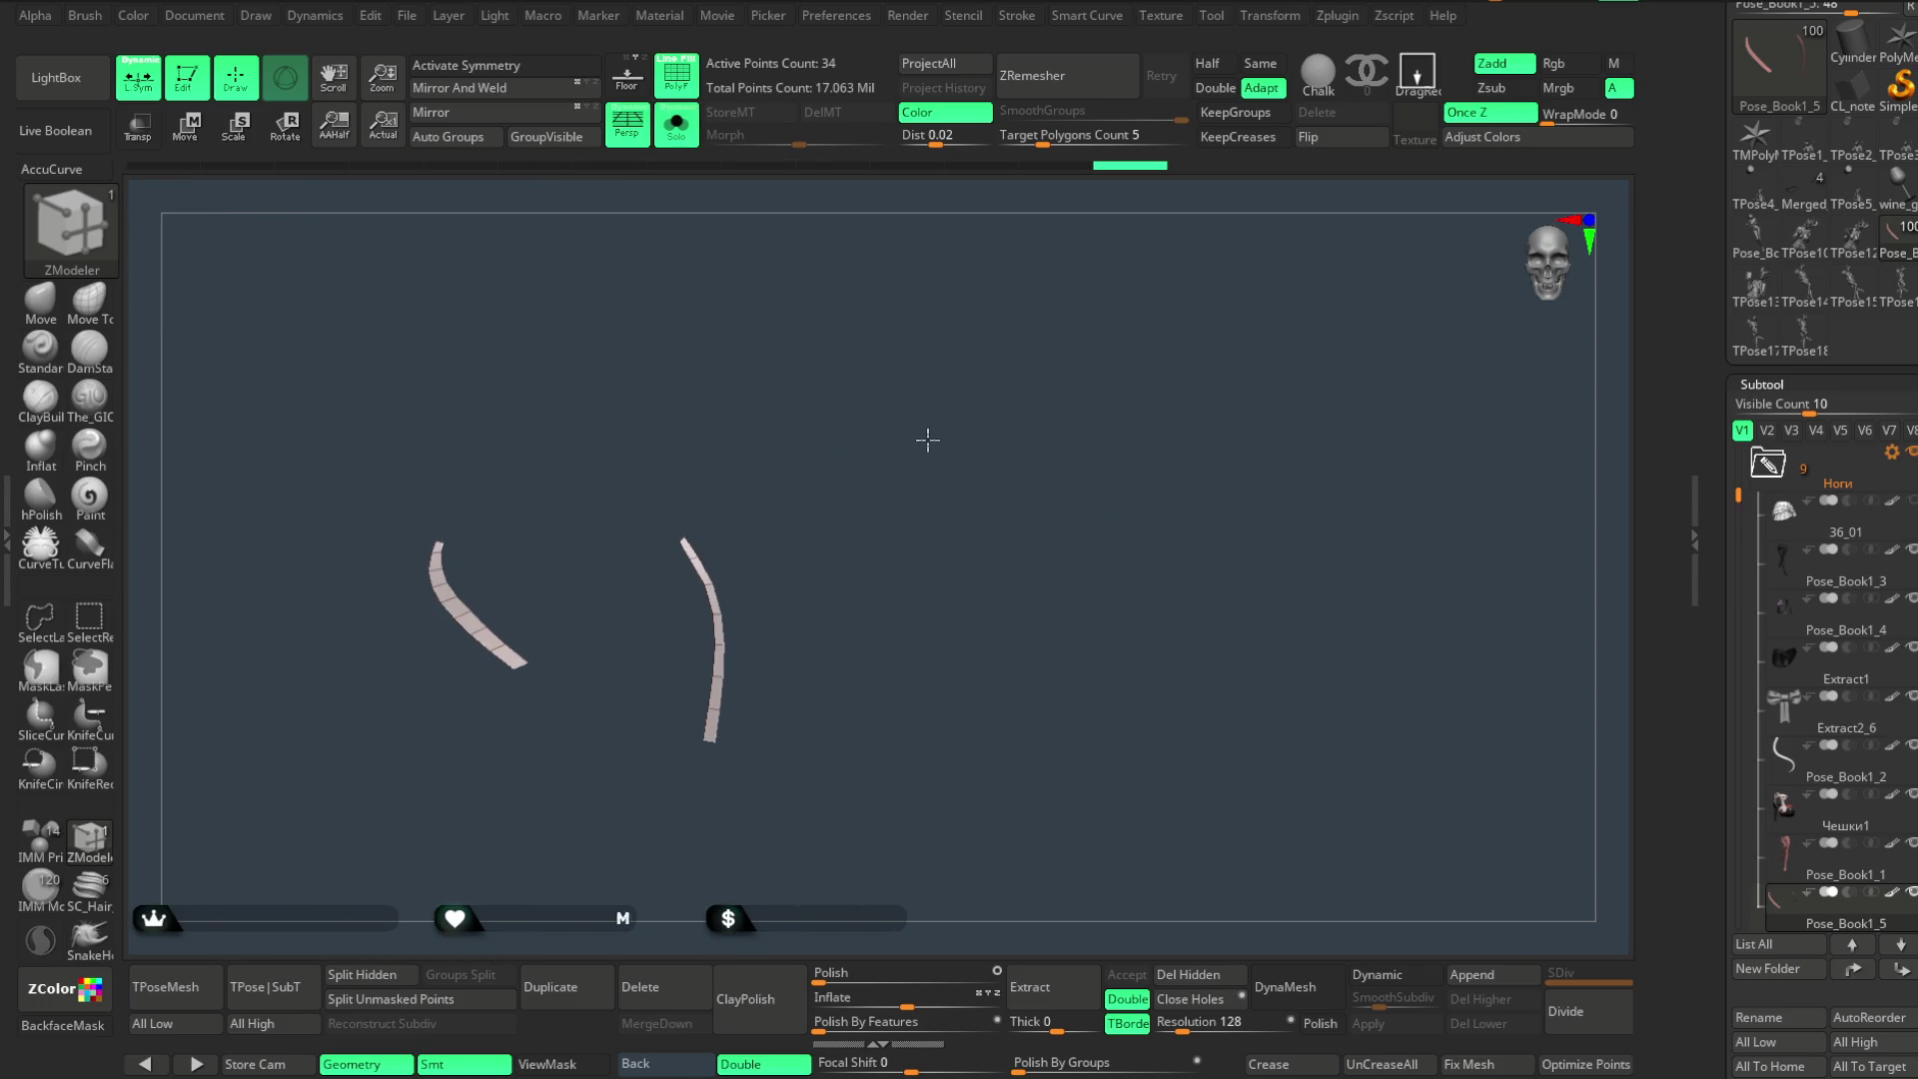
left_click_drag(930, 433, 1089, 454)
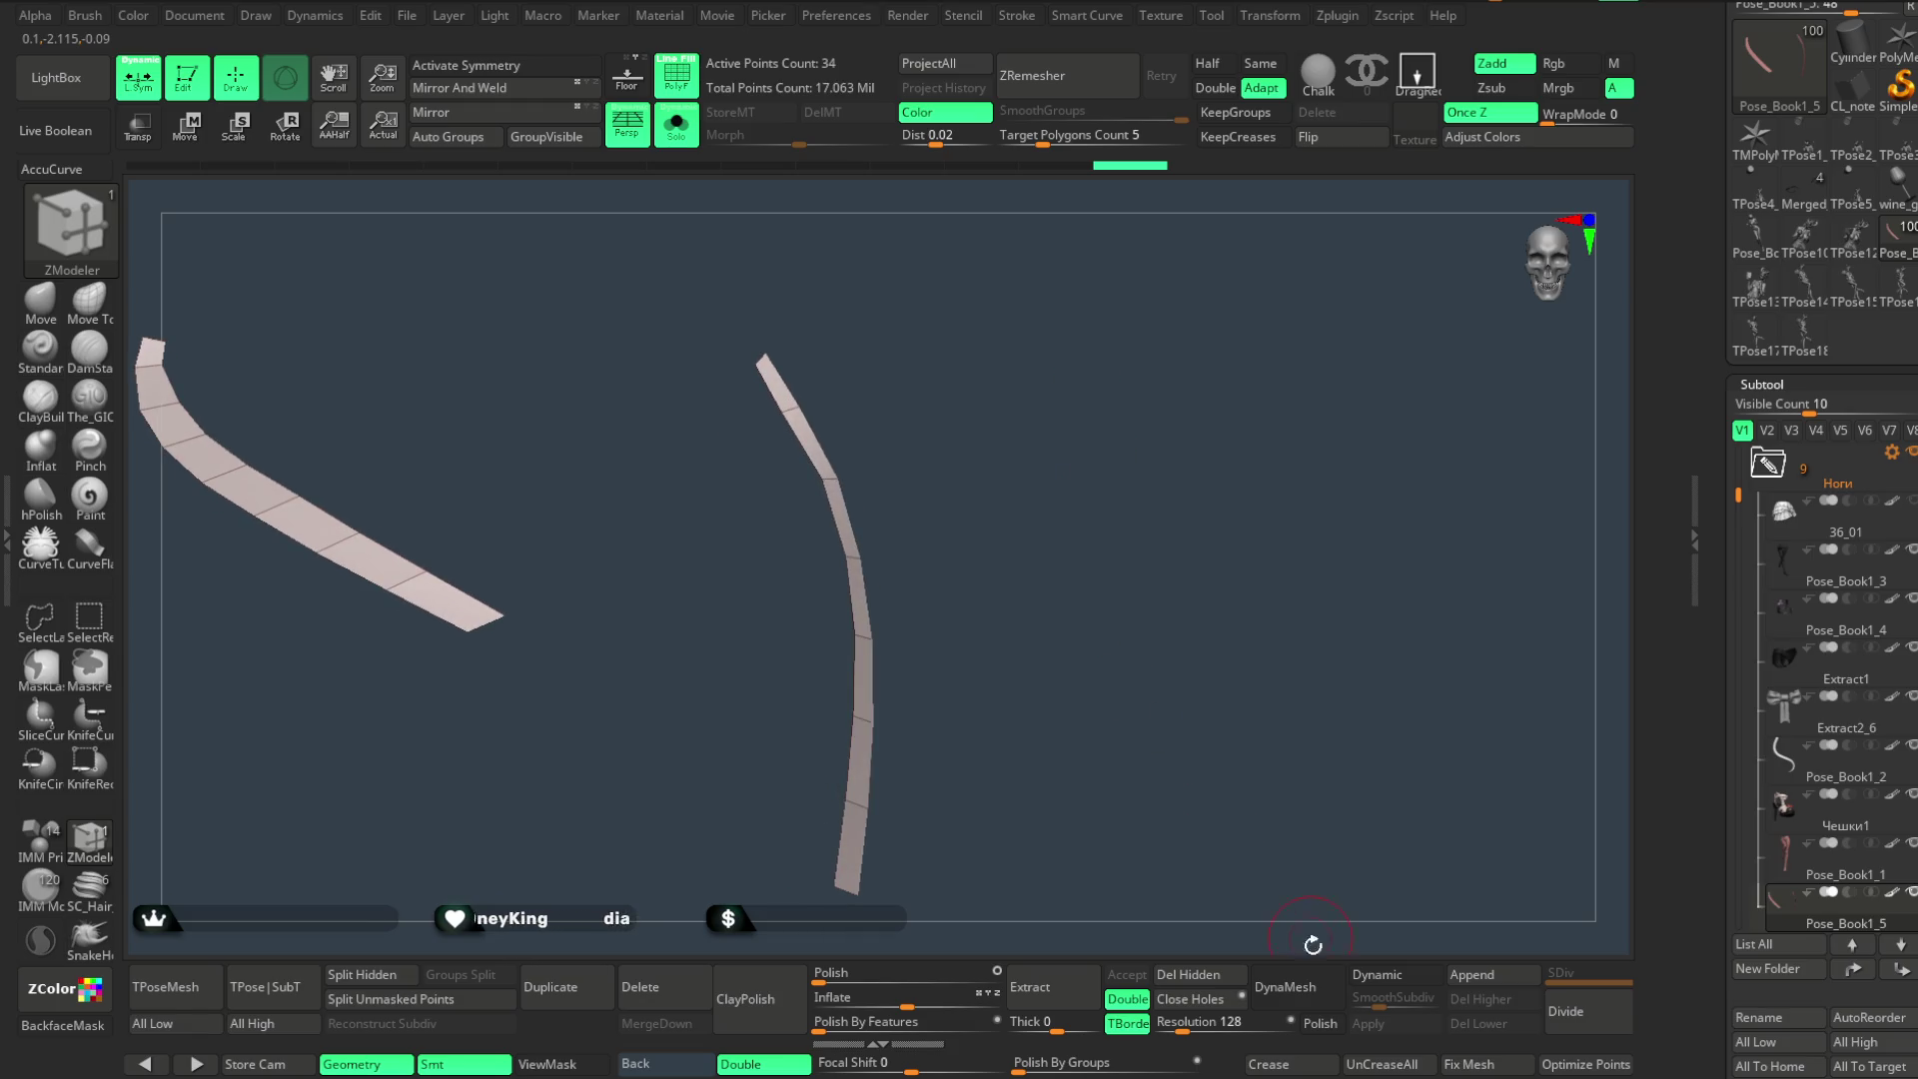
left_click(1376, 975)
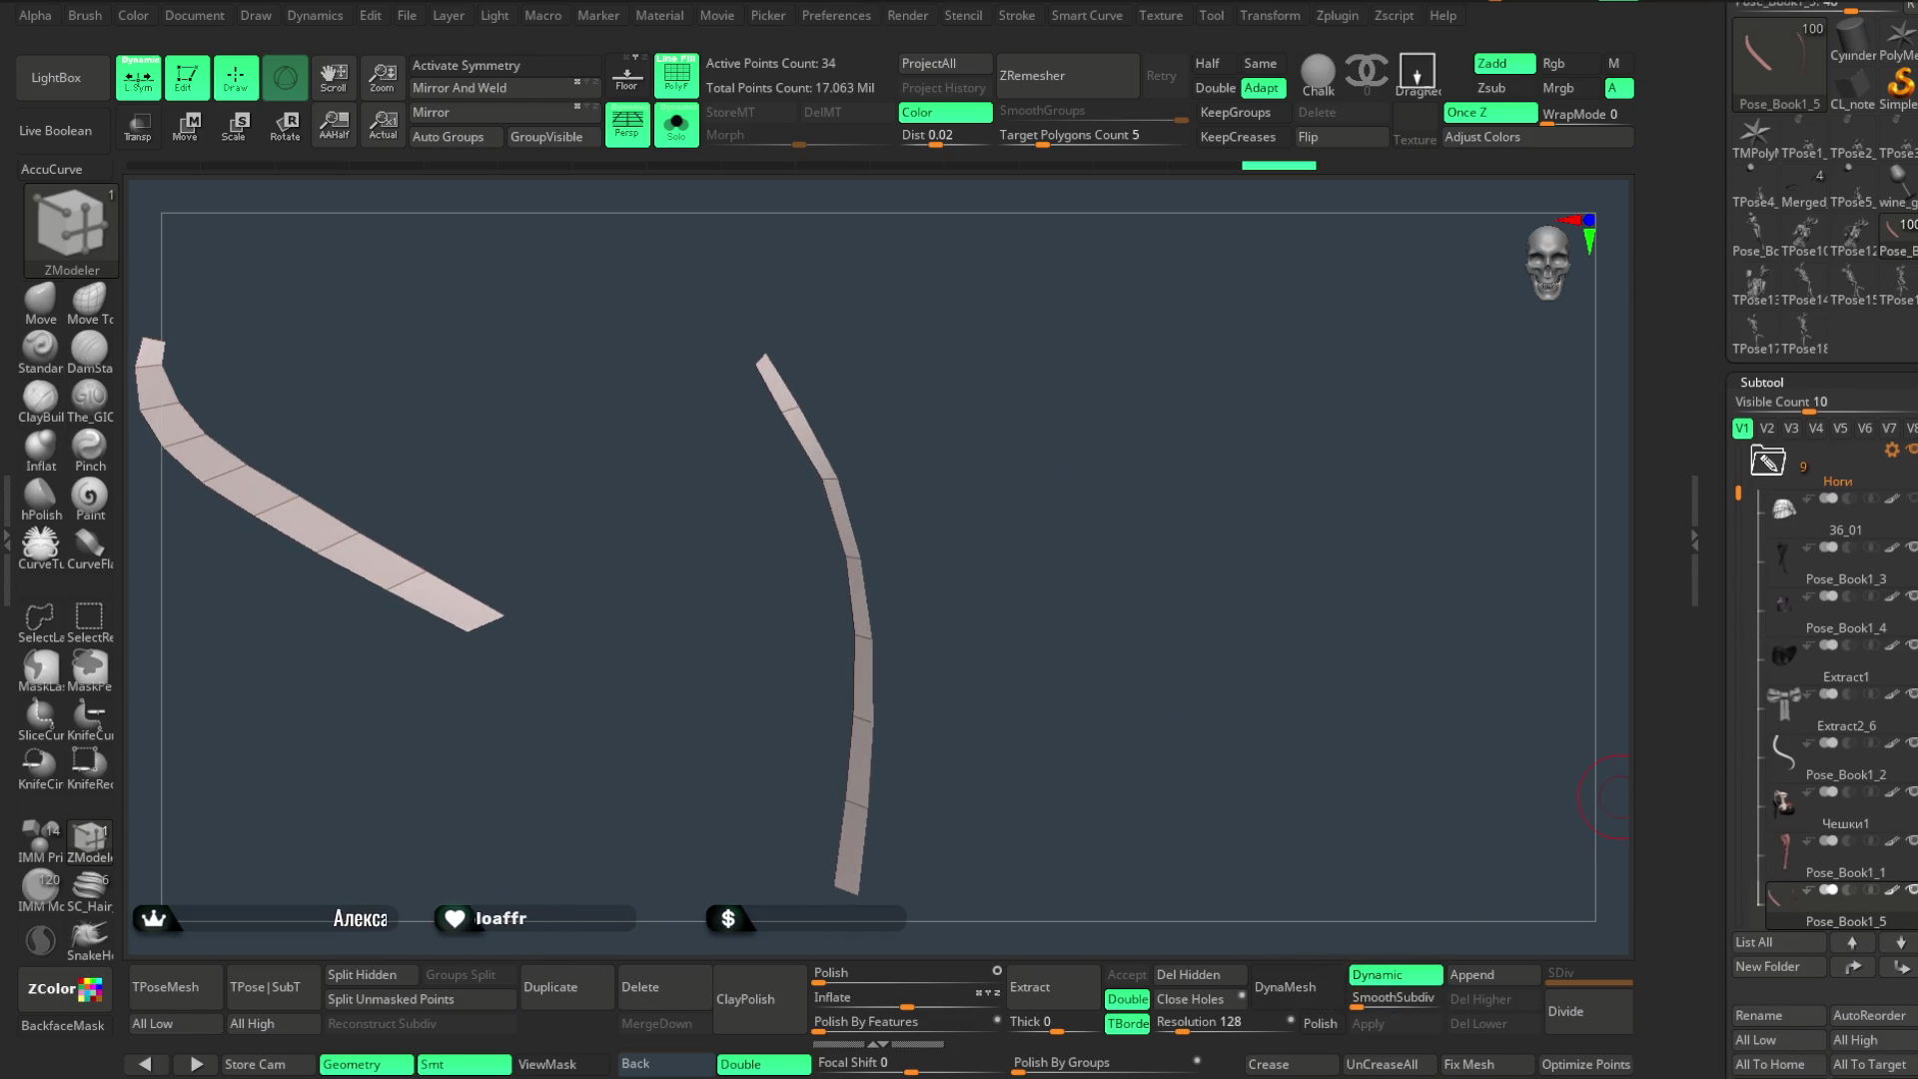
scroll(1822, 675, "down", 3)
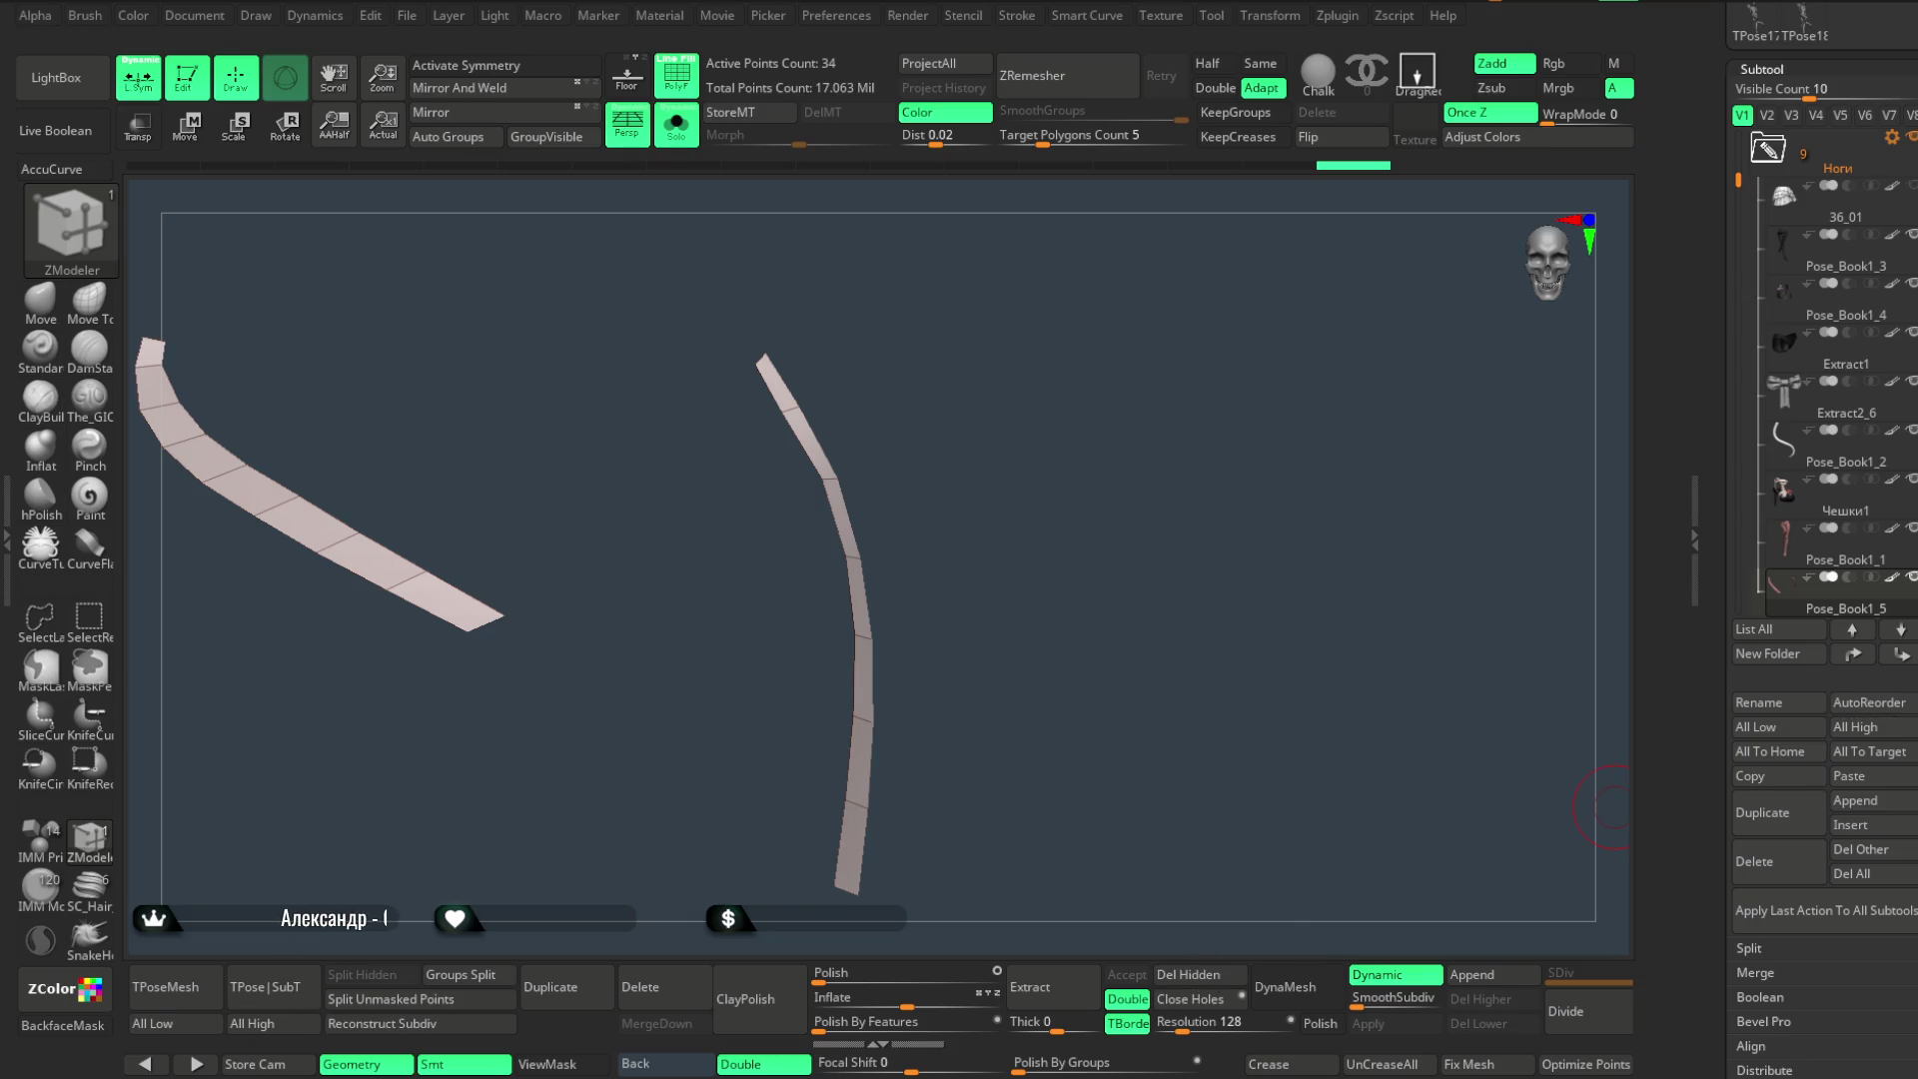
scroll(1800, 719, "down", 4)
scroll(1754, 736, "down", 1)
- Give the strips a thin Dynamic Subdiv thickness (0.00067, offset -100) and apply it to the geometry
left_click(1761, 734)
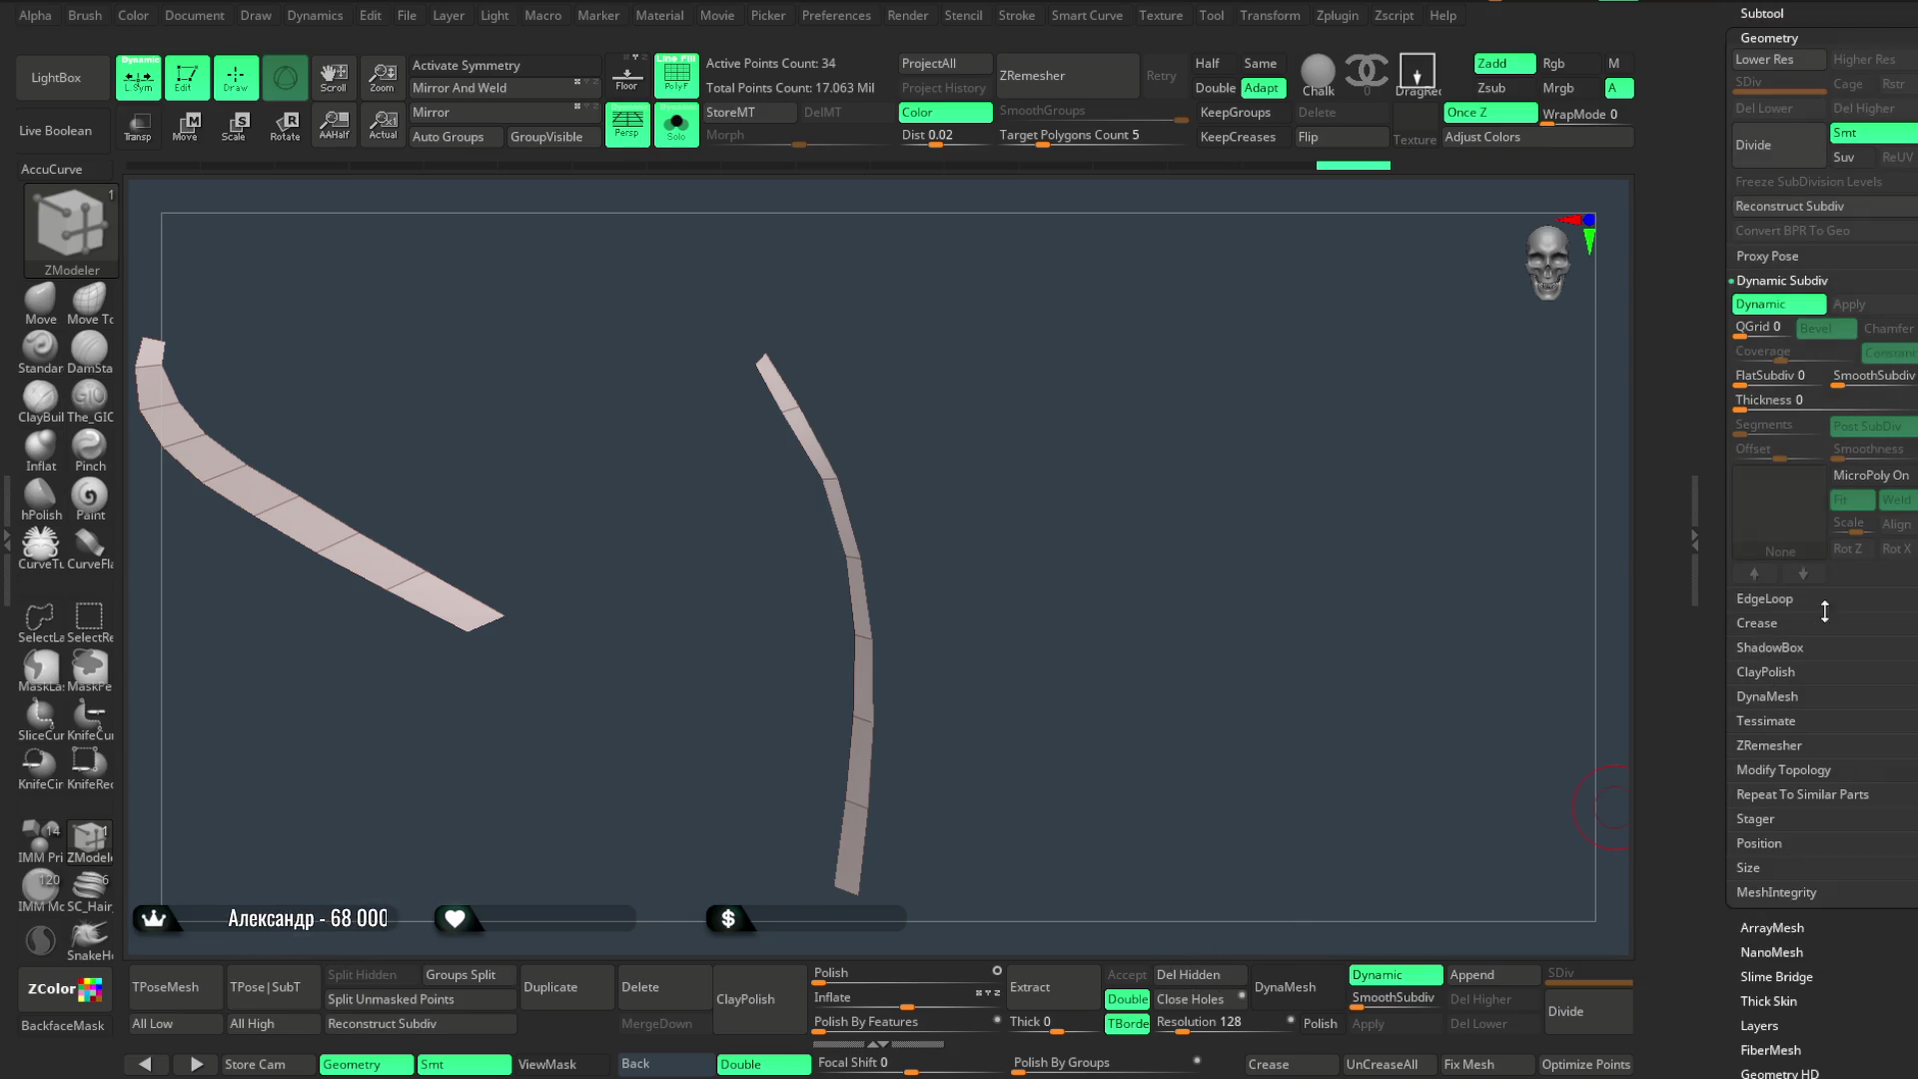
left_click_drag(1766, 402, 1740, 452)
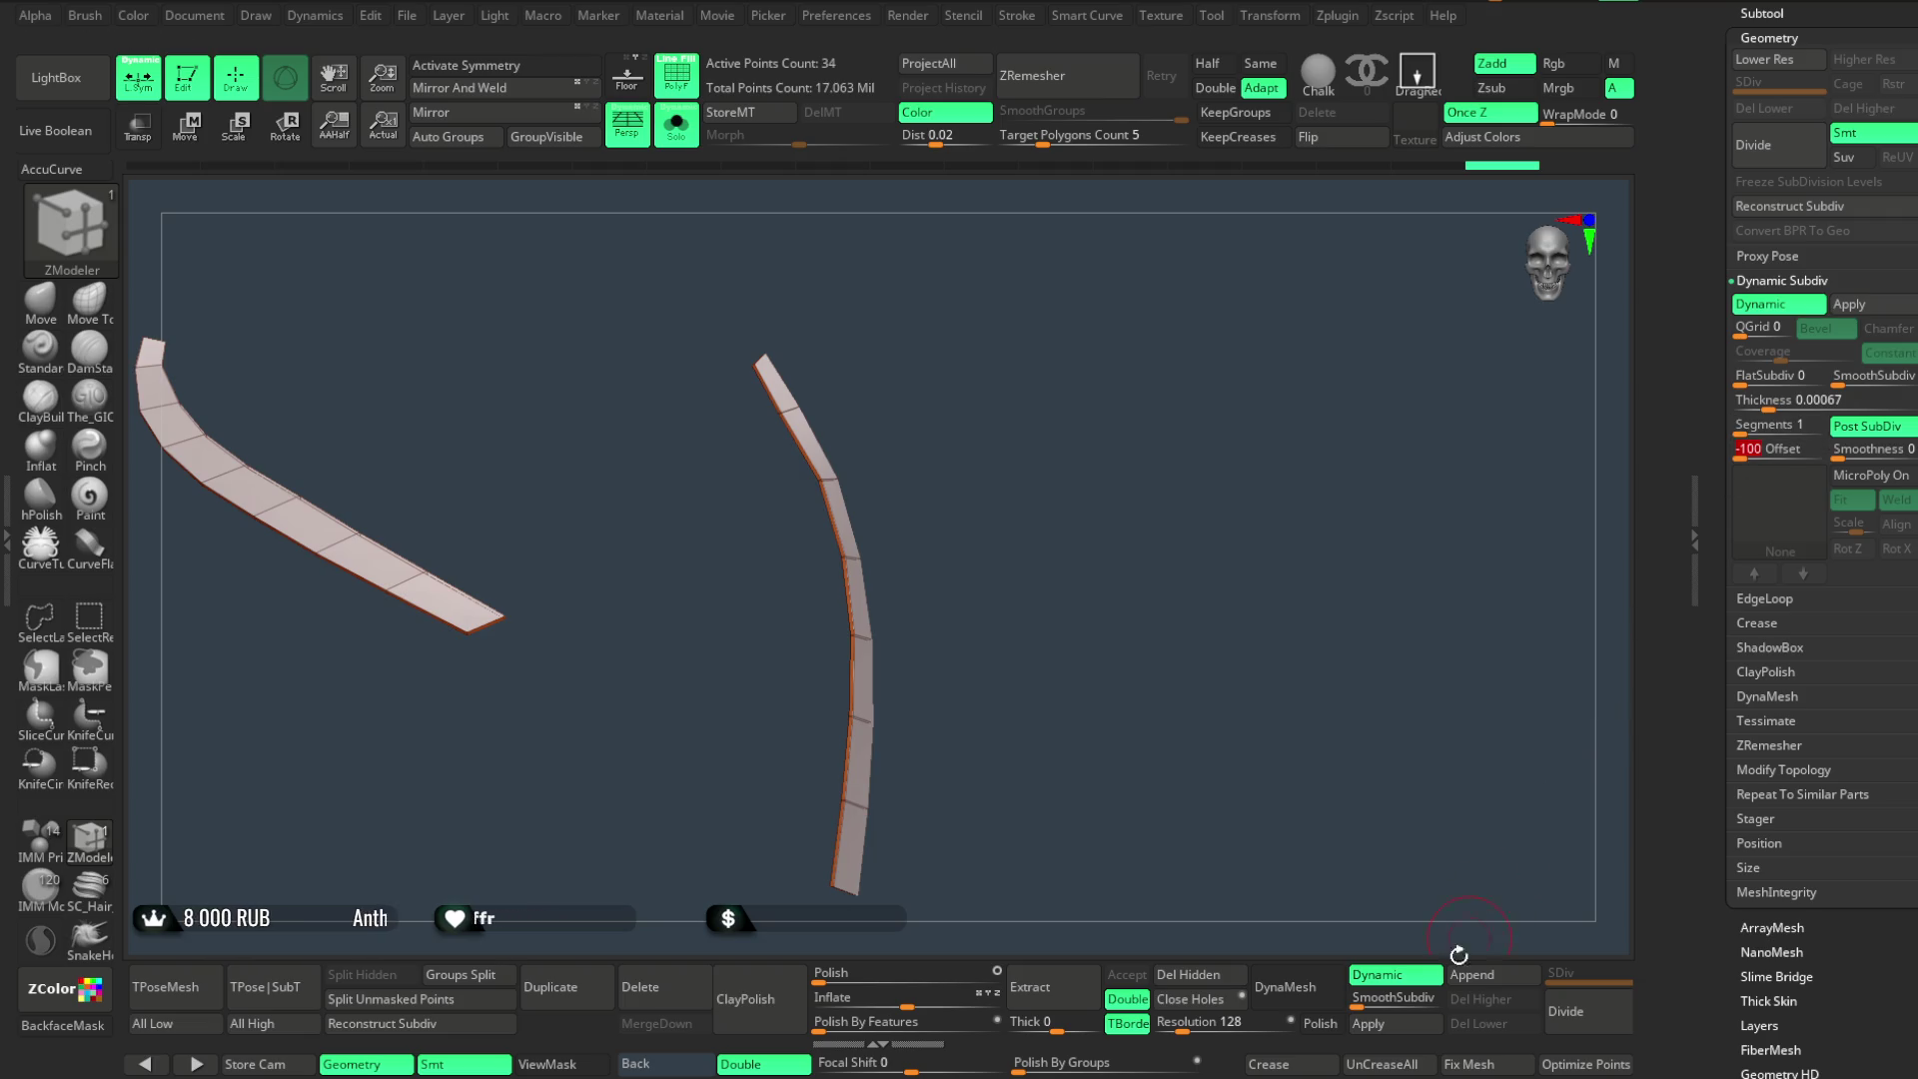
left_click(1368, 1024)
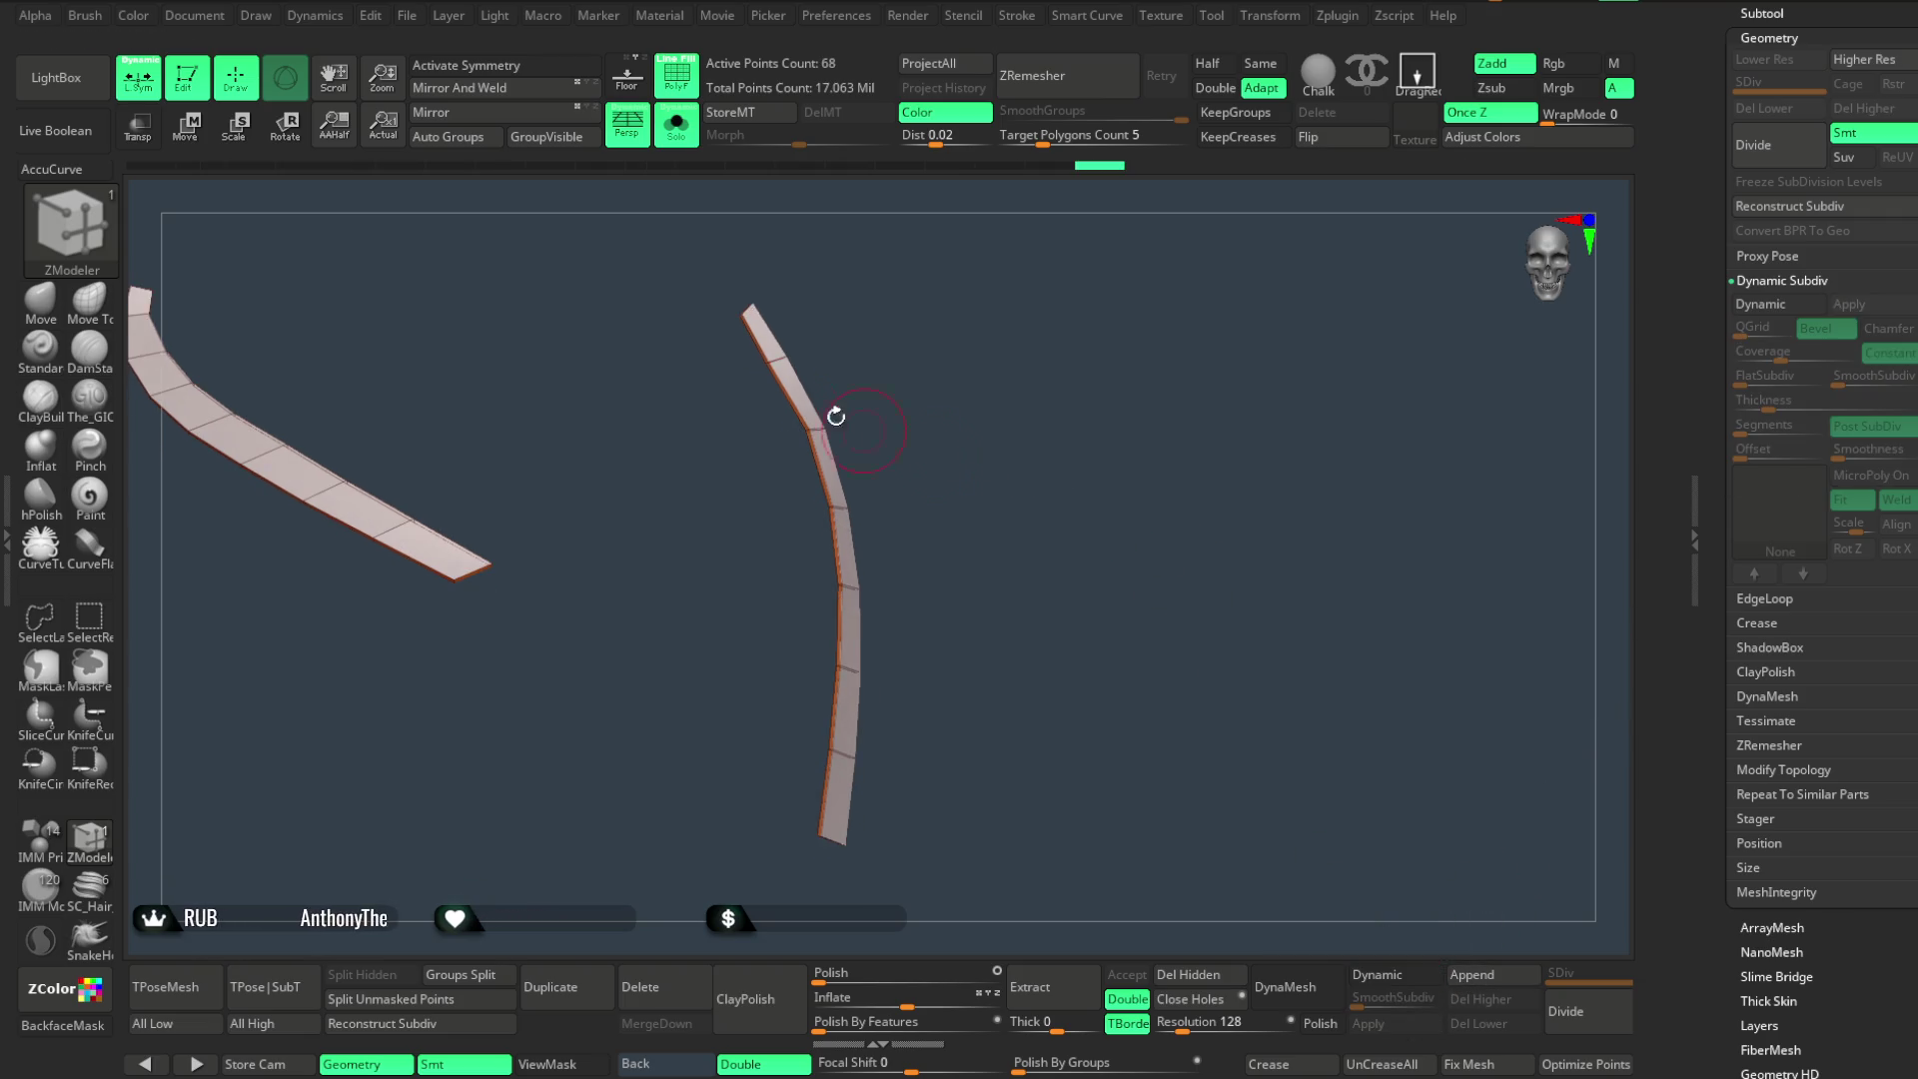
left_click_drag(620, 203, 939, 368)
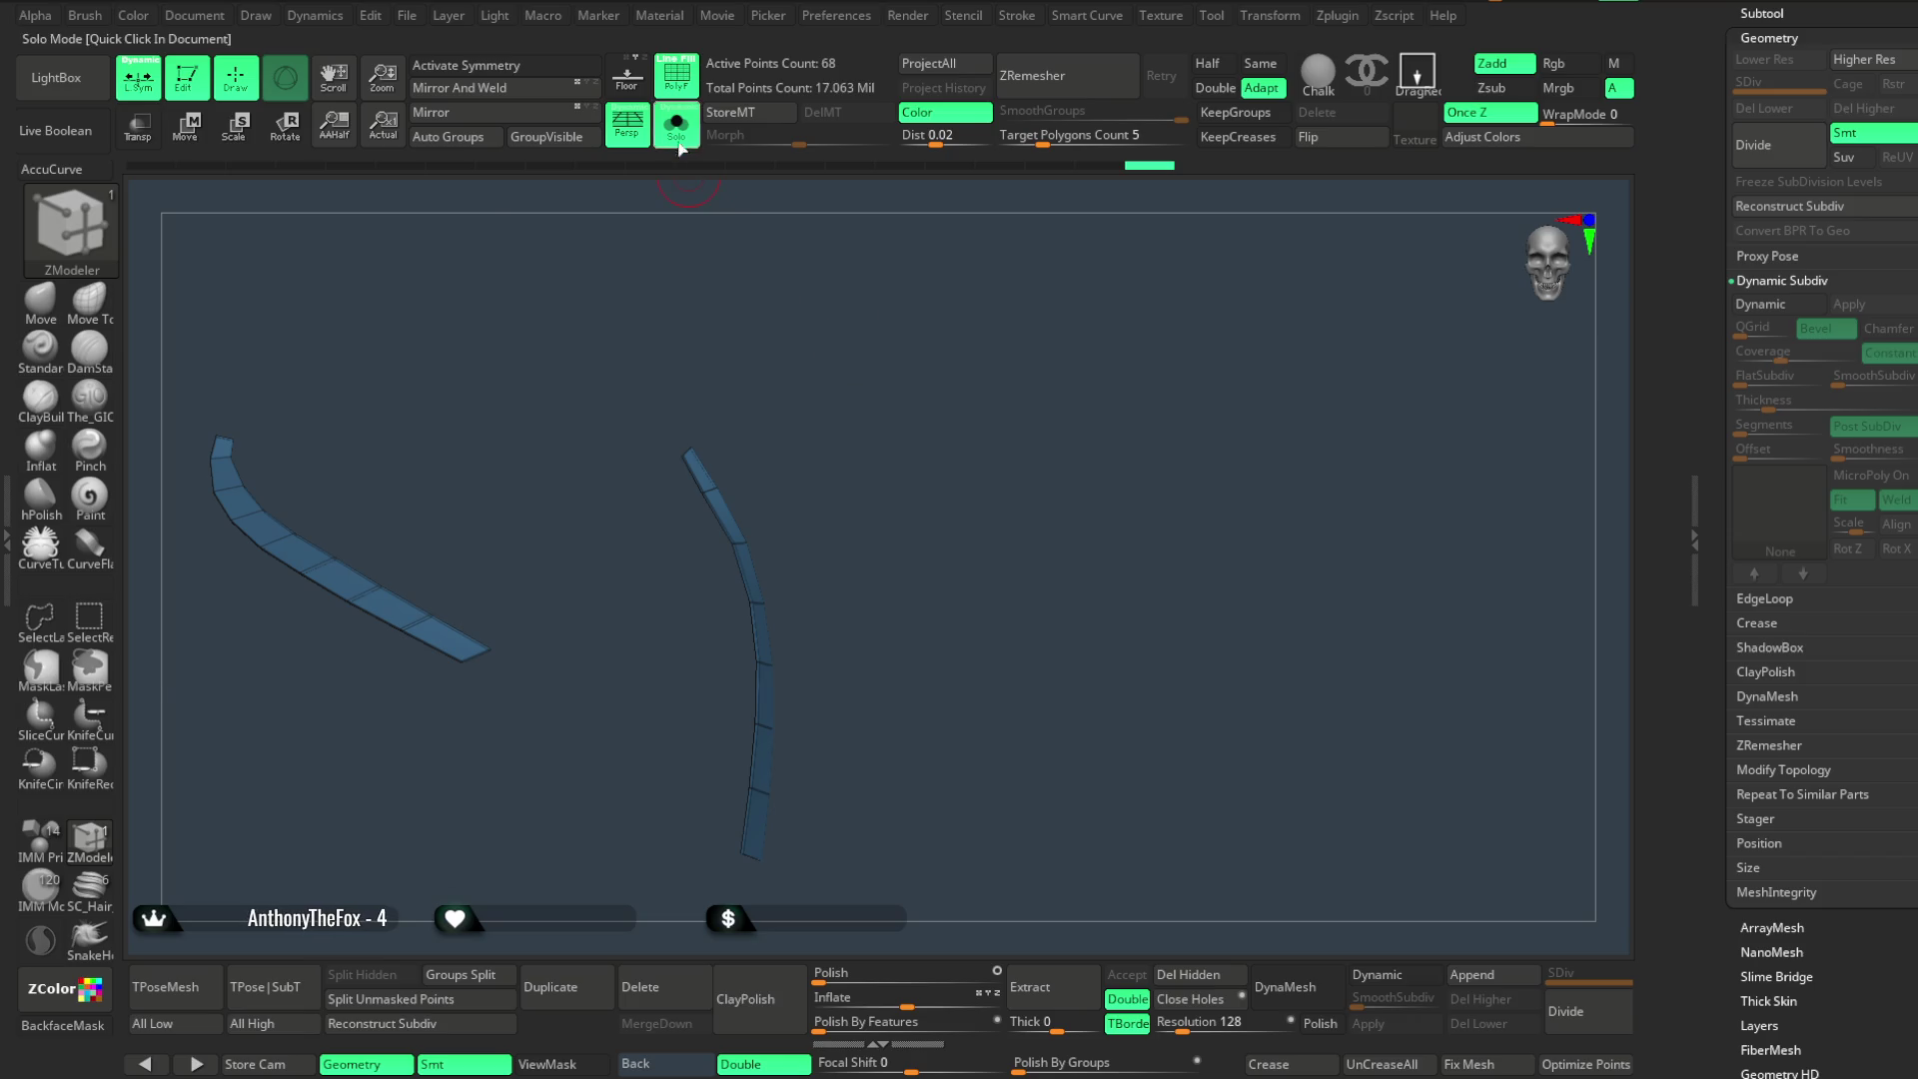
left_click(677, 127)
left_click(675, 126)
mouse_move(916, 436)
left_mouse_down()
mouse_move(934, 367)
mouse_move(729, 719)
mouse_move(745, 651)
mouse_move(775, 673)
mouse_move(640, 595)
left_mouse_up()
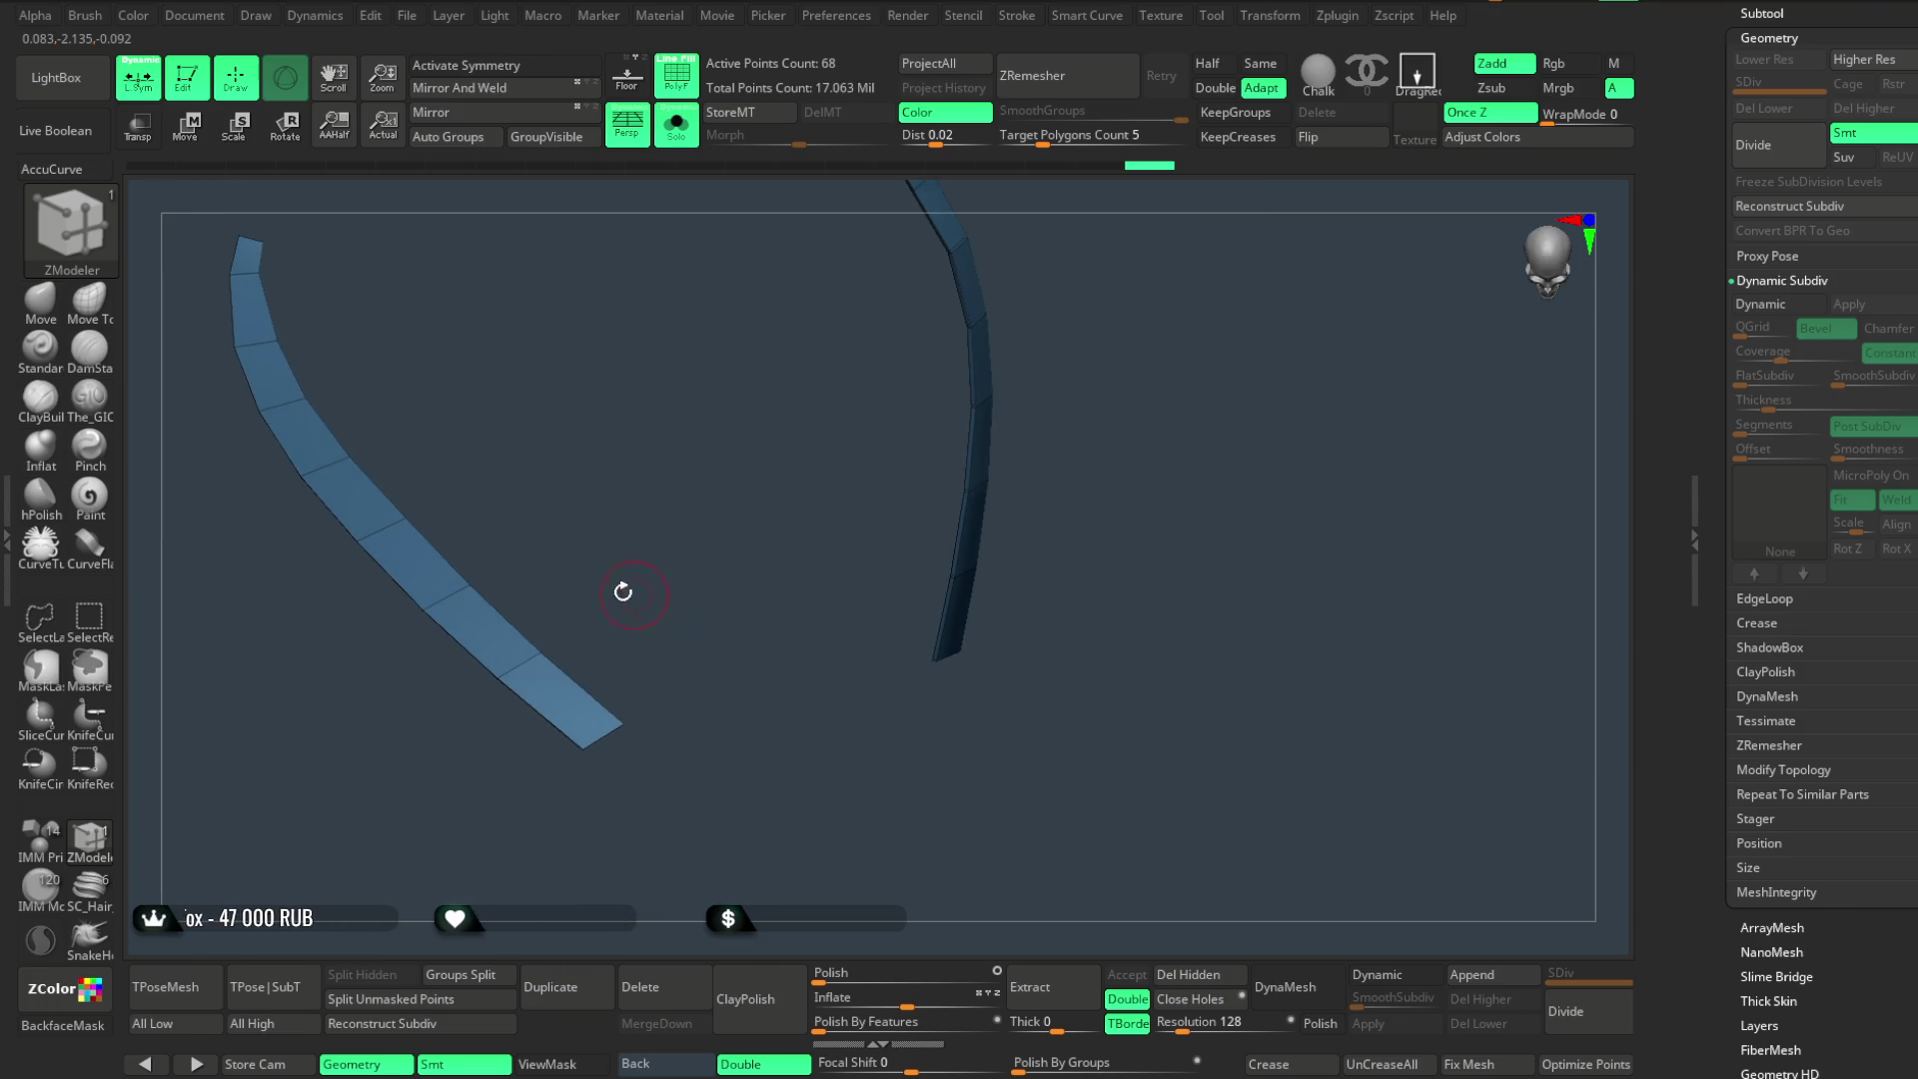
key("b")
key("m")
key("v")
key("space")
mouse_move(514, 469)
left_mouse_down()
mouse_move(642, 500)
mouse_move(618, 371)
mouse_move(518, 477)
left_mouse_up()
key("space")
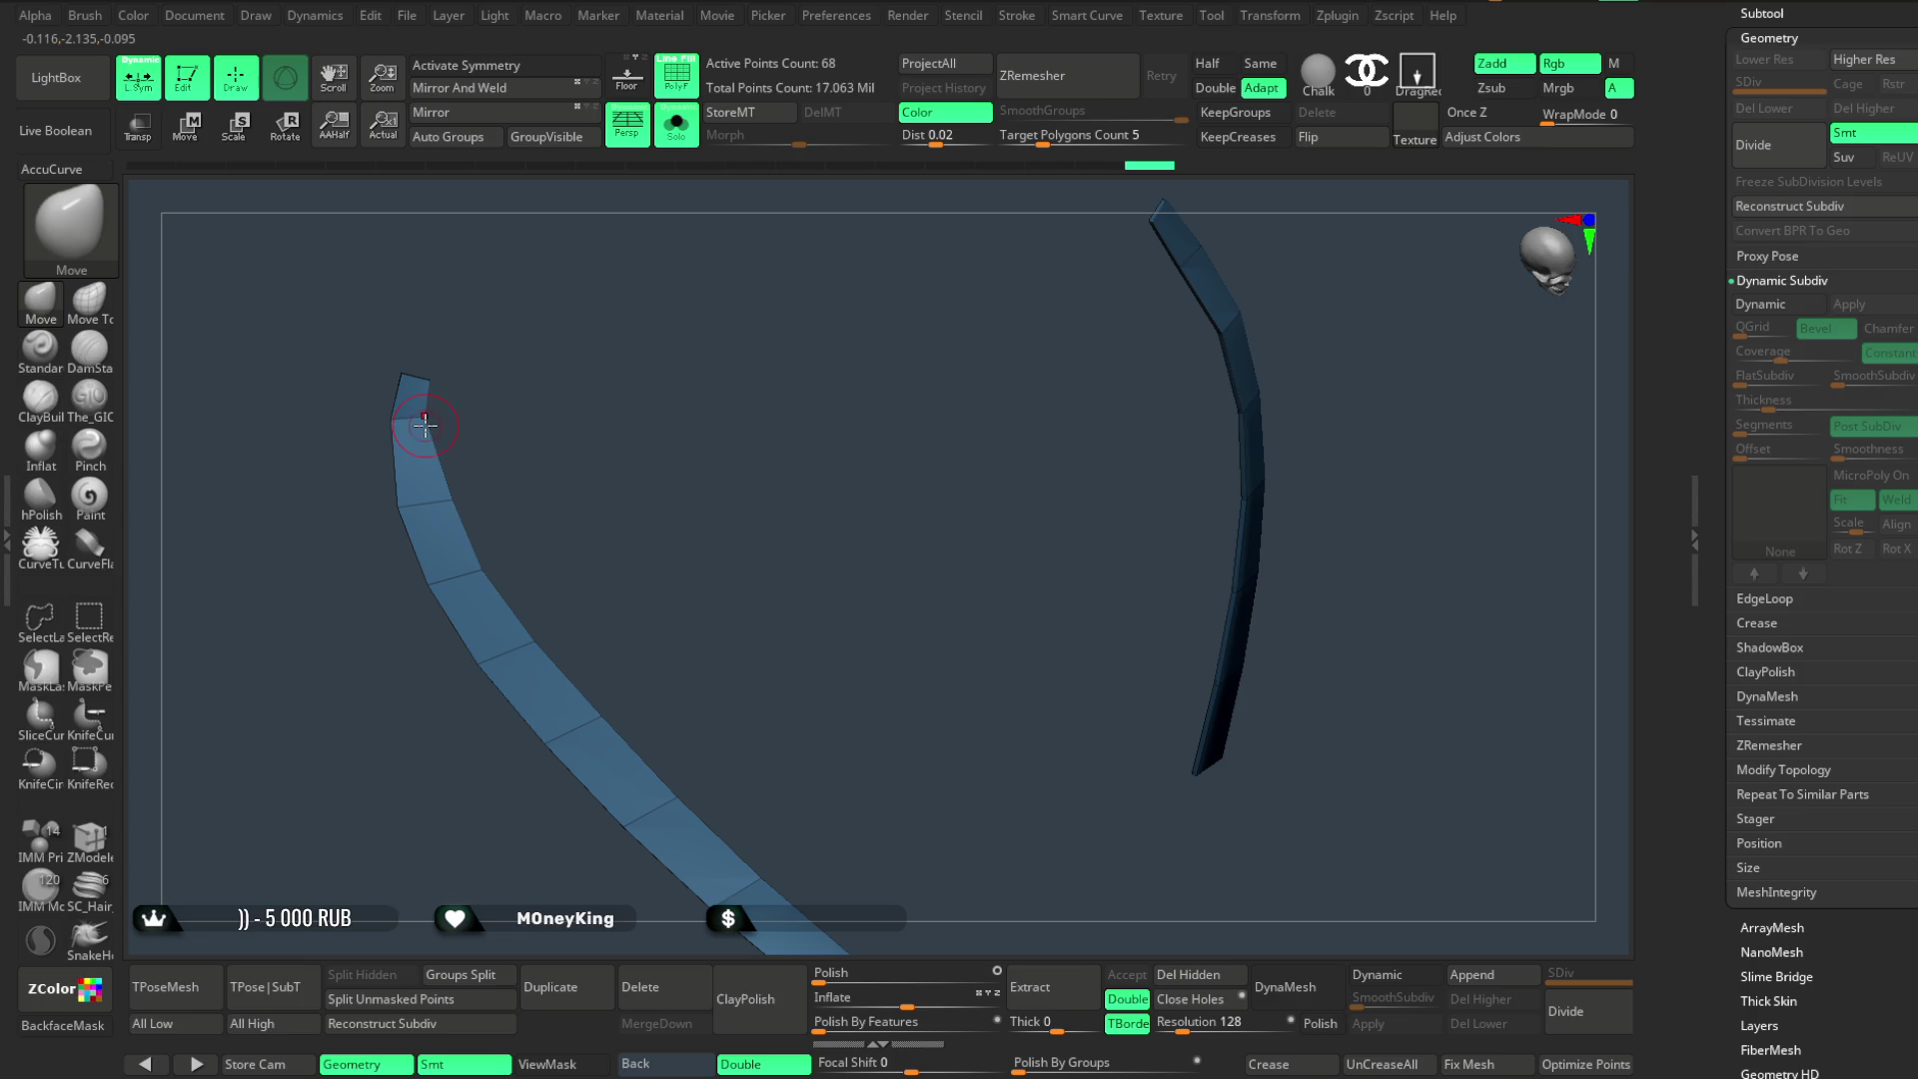
mouse_move(431, 392)
left_mouse_down()
mouse_move(676, 505)
mouse_move(471, 514)
left_mouse_up()
key("space")
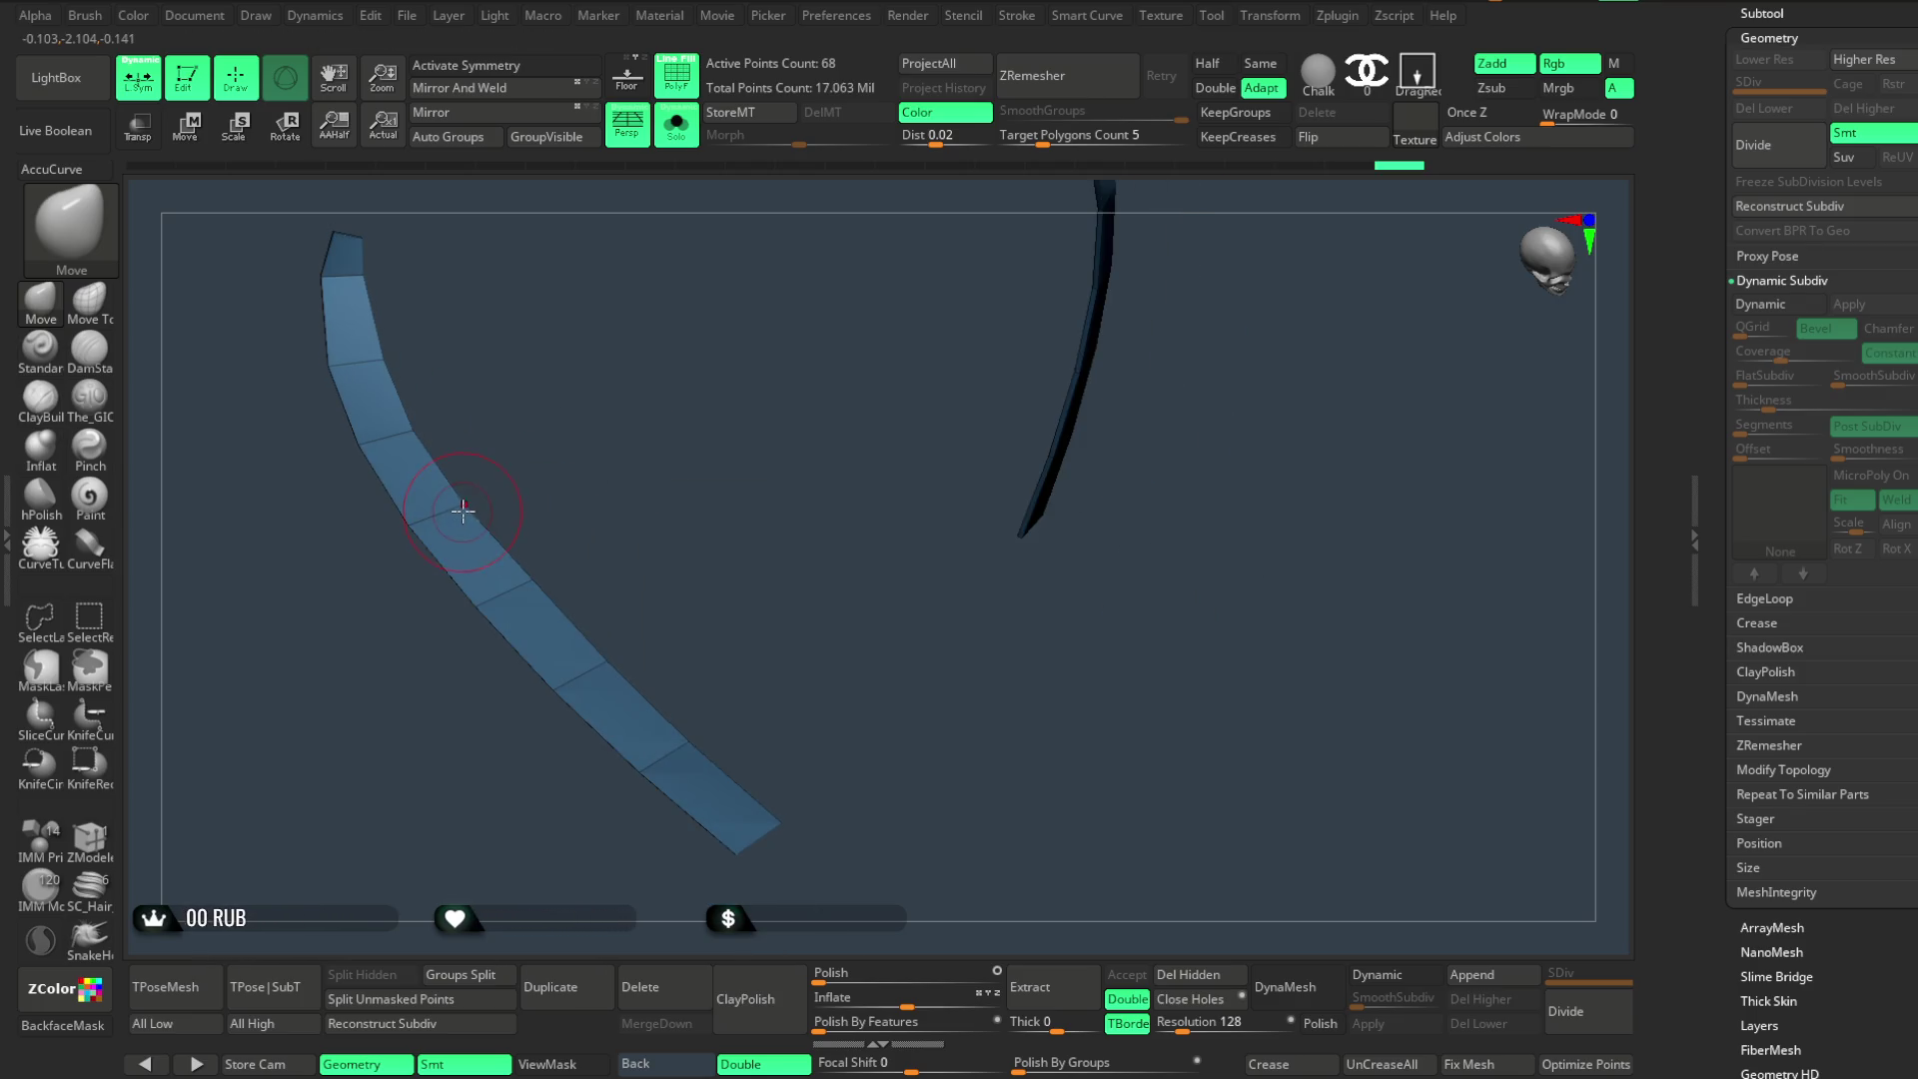
mouse_move(521, 582)
left_mouse_down()
mouse_move(657, 680)
mouse_move(865, 583)
mouse_move(912, 514)
mouse_move(911, 556)
mouse_move(1137, 529)
left_mouse_up()
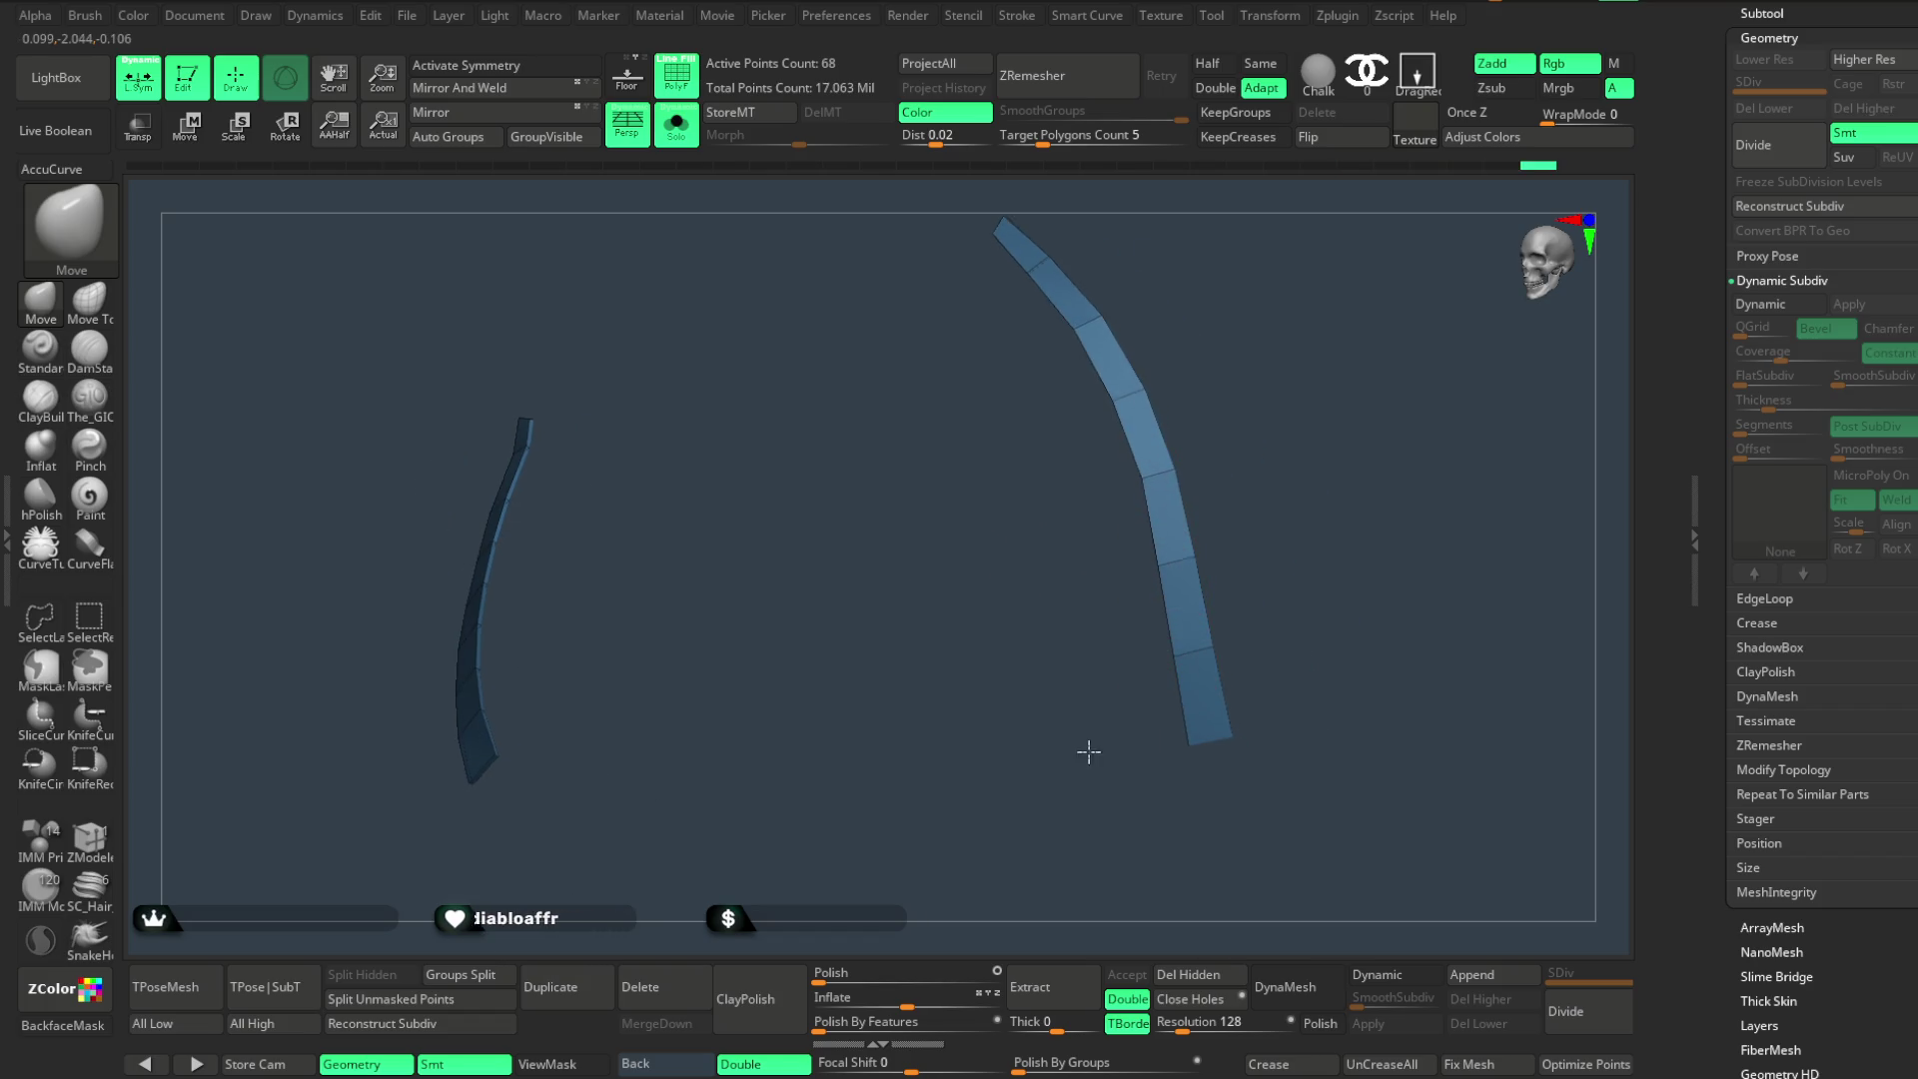
left_click_drag(1088, 759, 1064, 554)
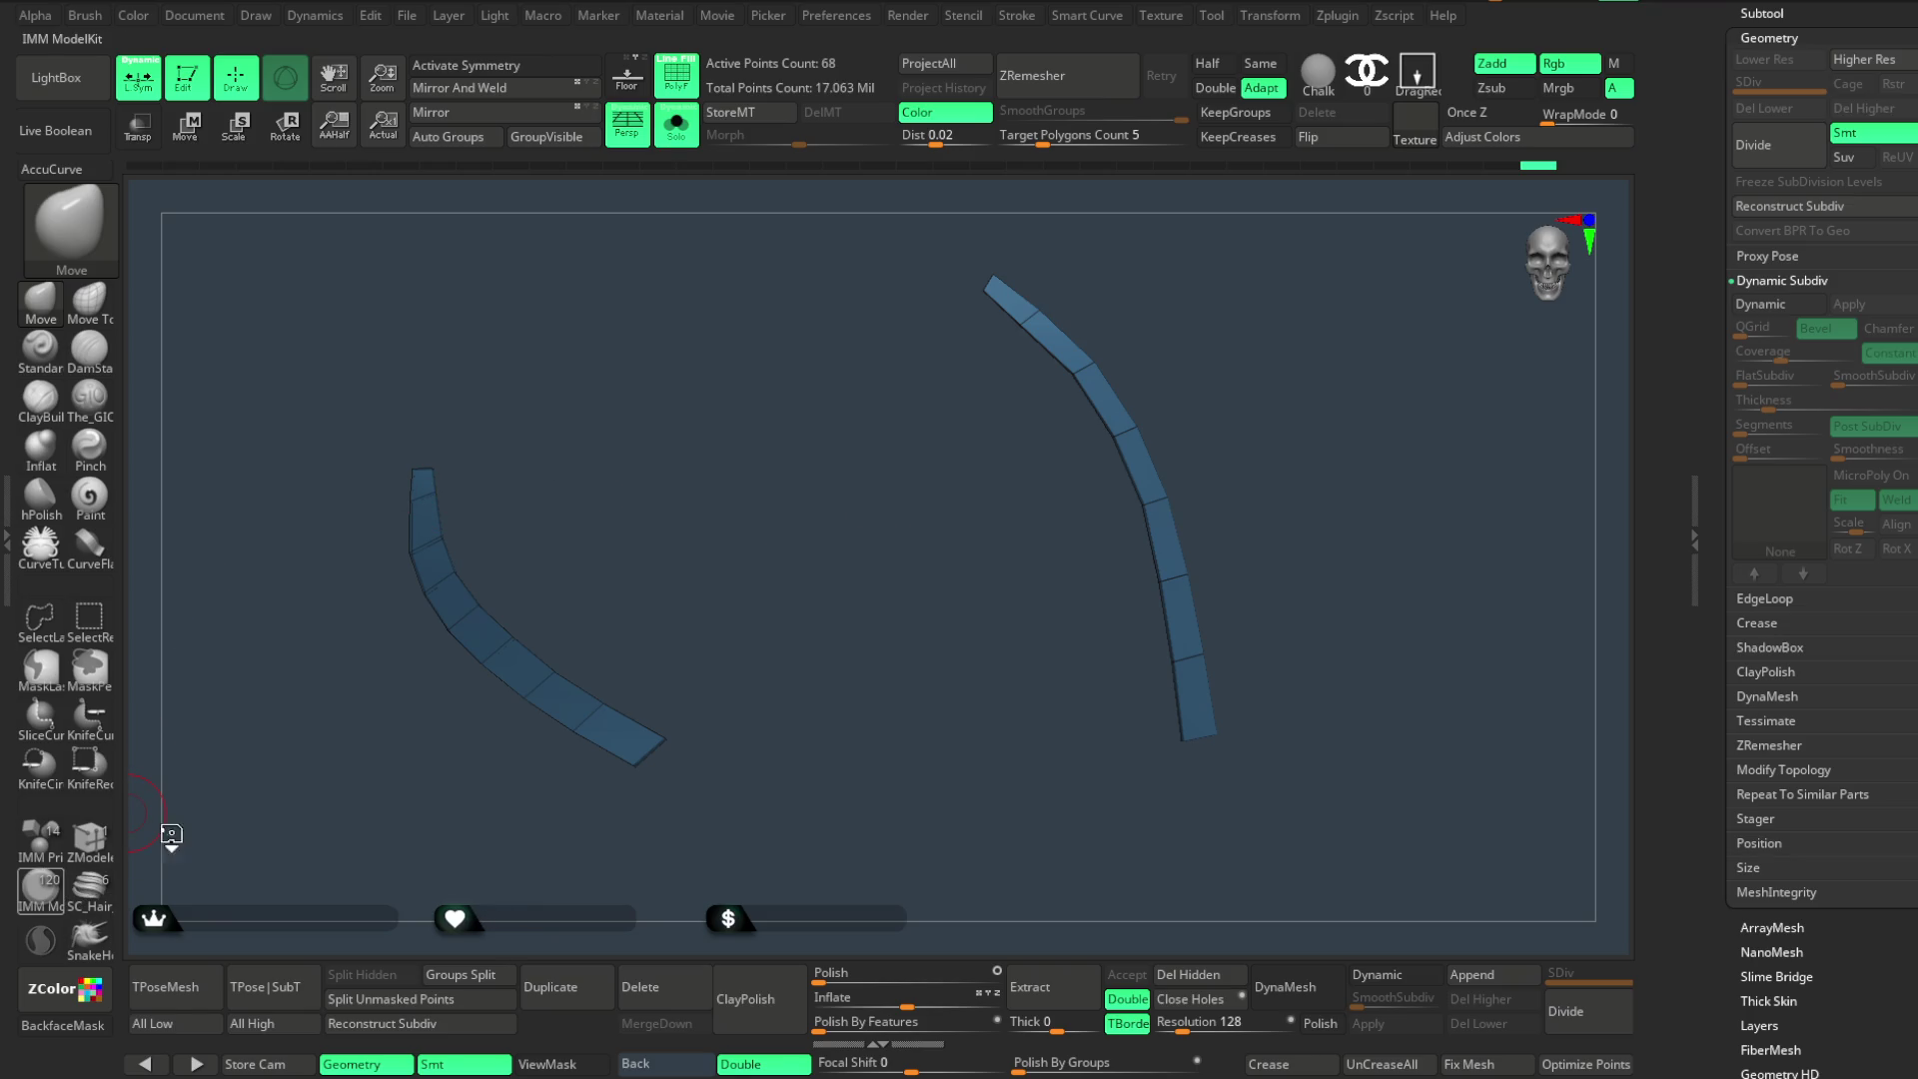
key("m")
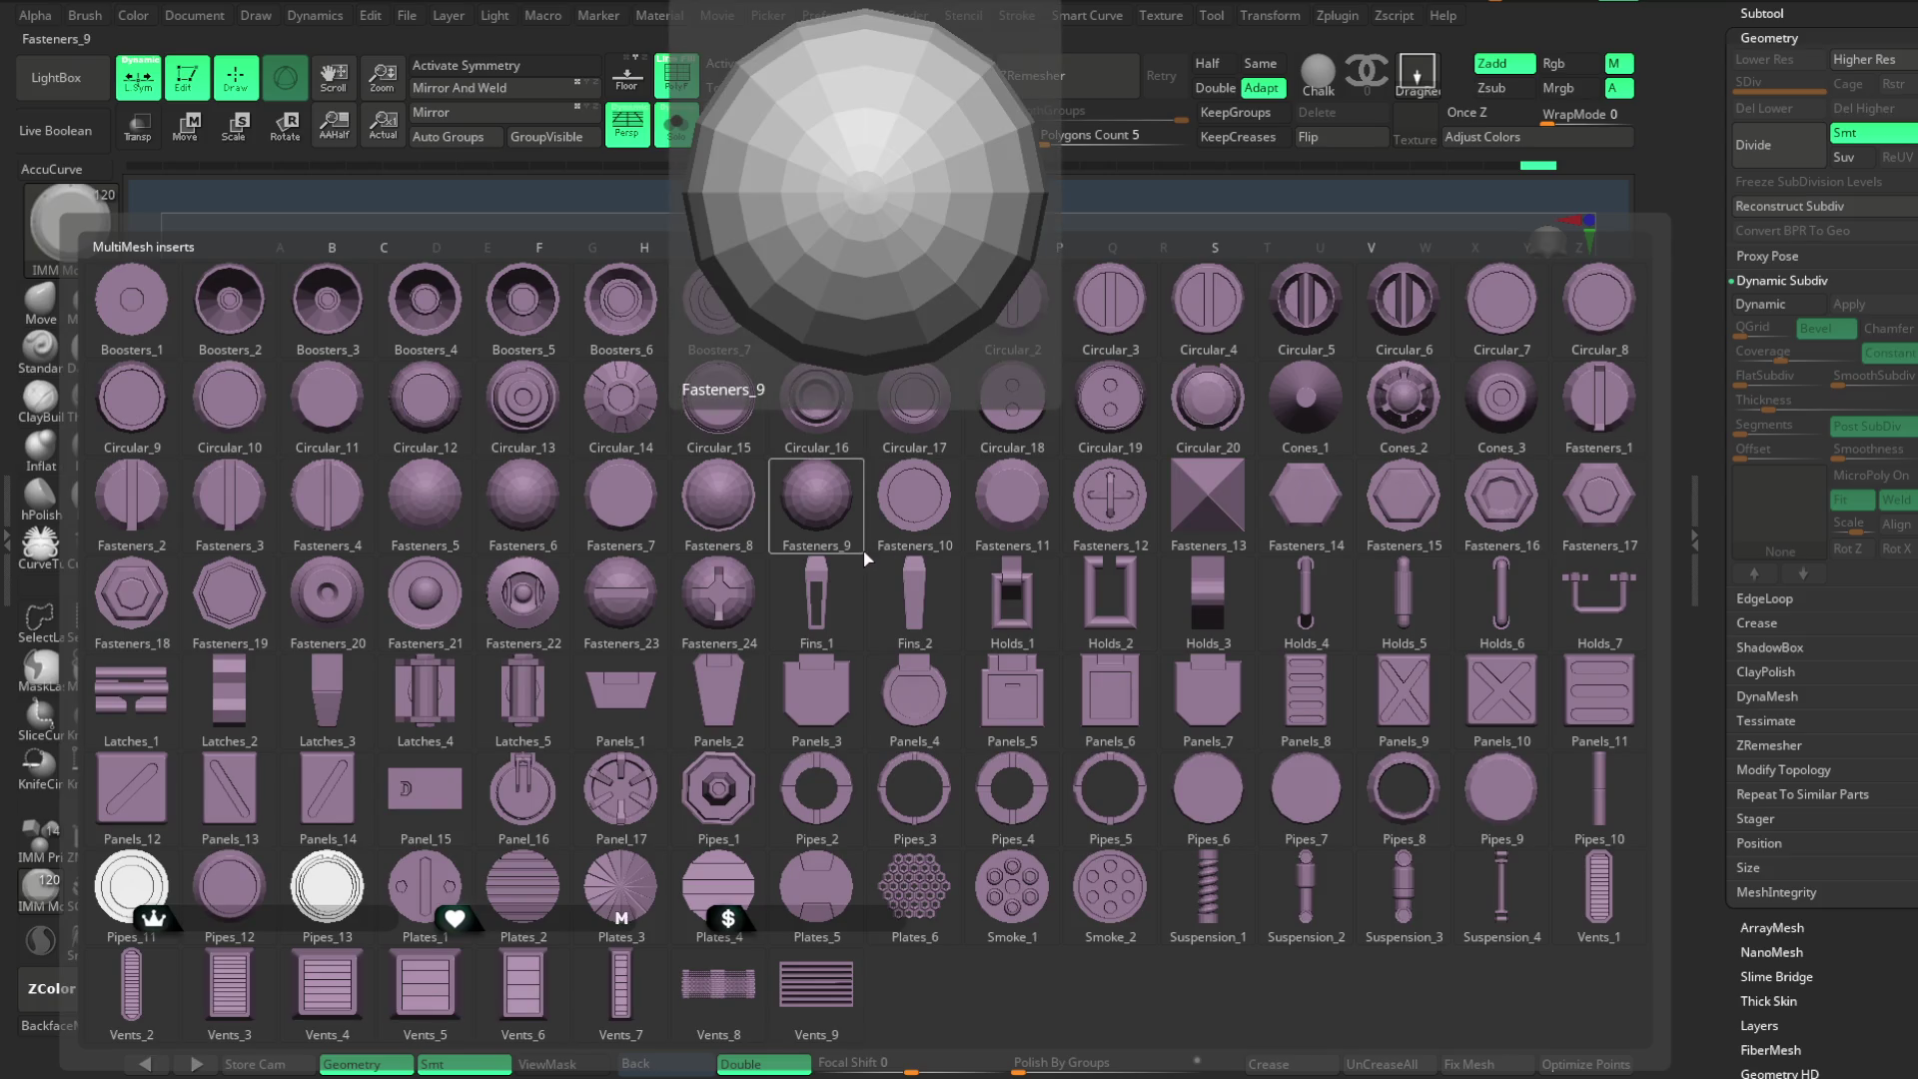
- Insert the Fins_1 clip part at the end of the left strap and zoom in on it
left_click(834, 601)
left_click_drag(813, 614, 745, 728)
key("ctrl+z")
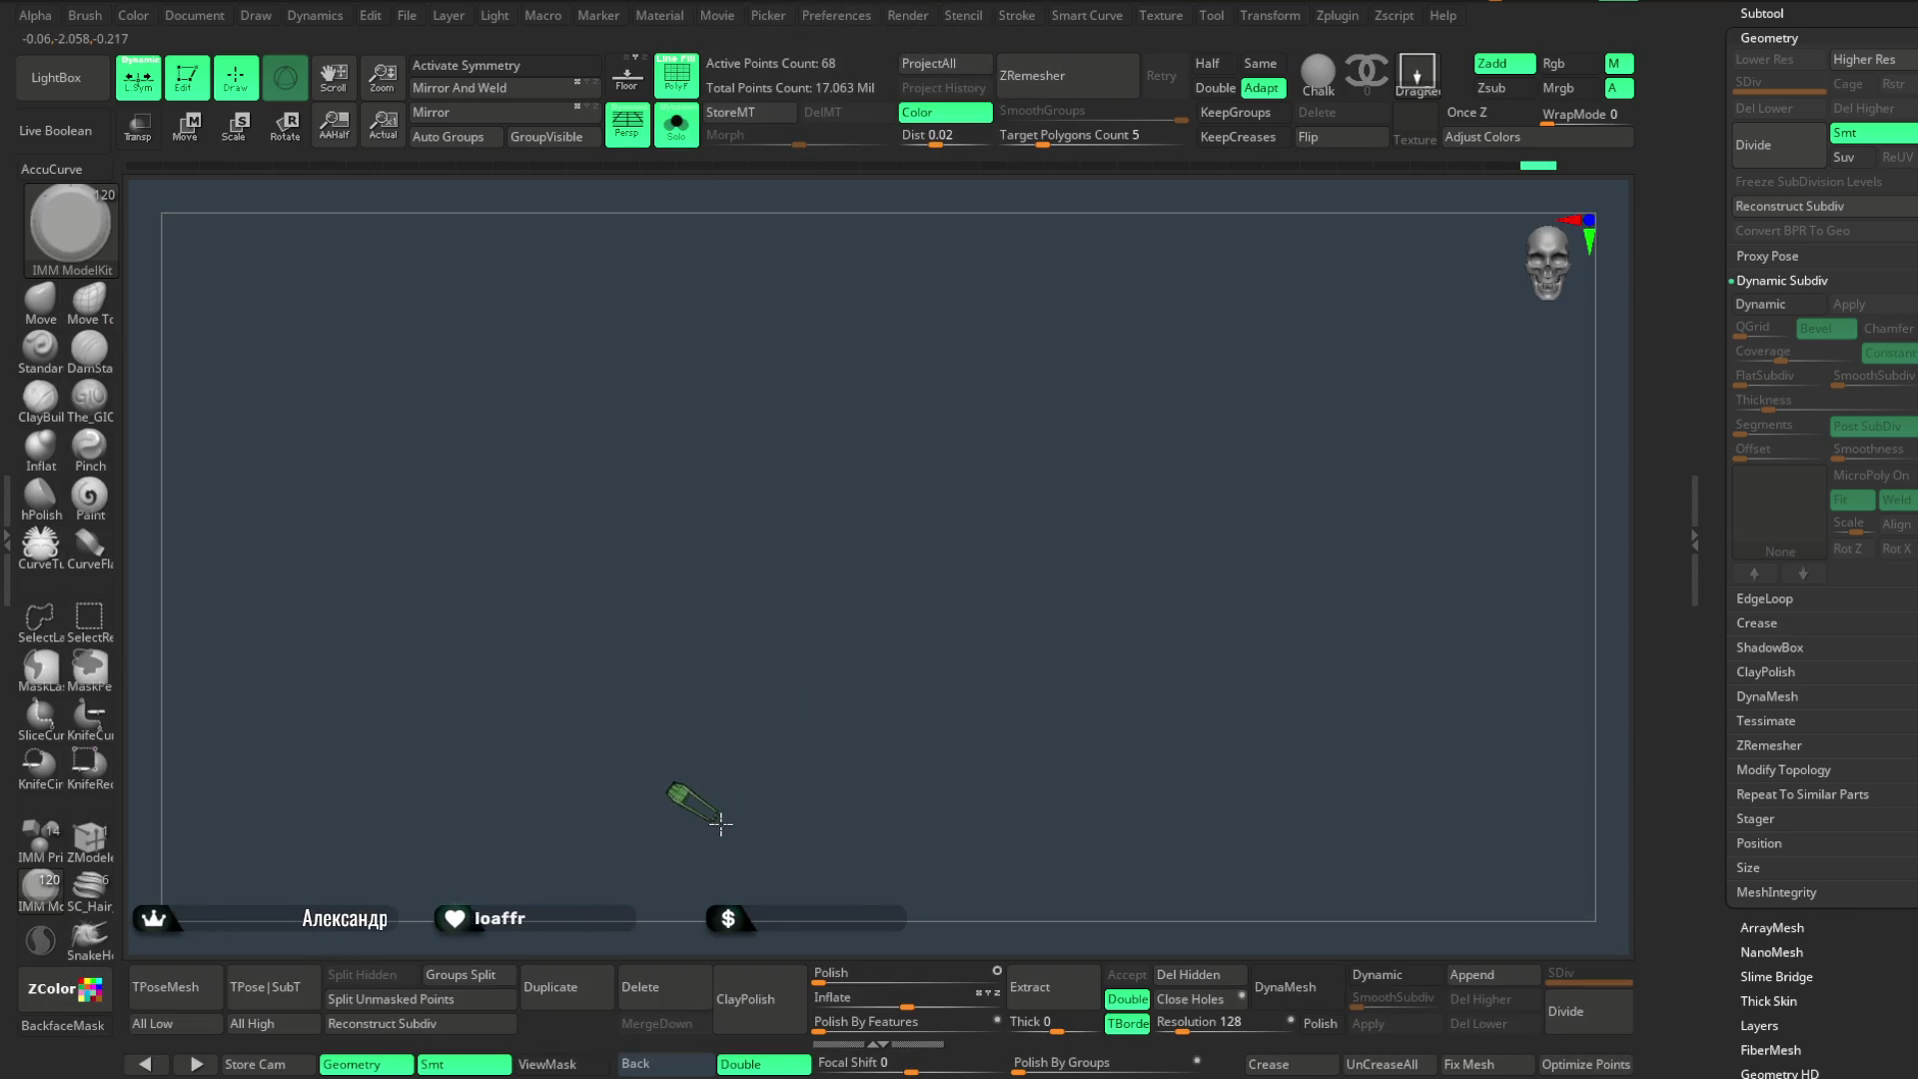
key("ctrl+shift+z")
left_click_drag(850, 686, 859, 670)
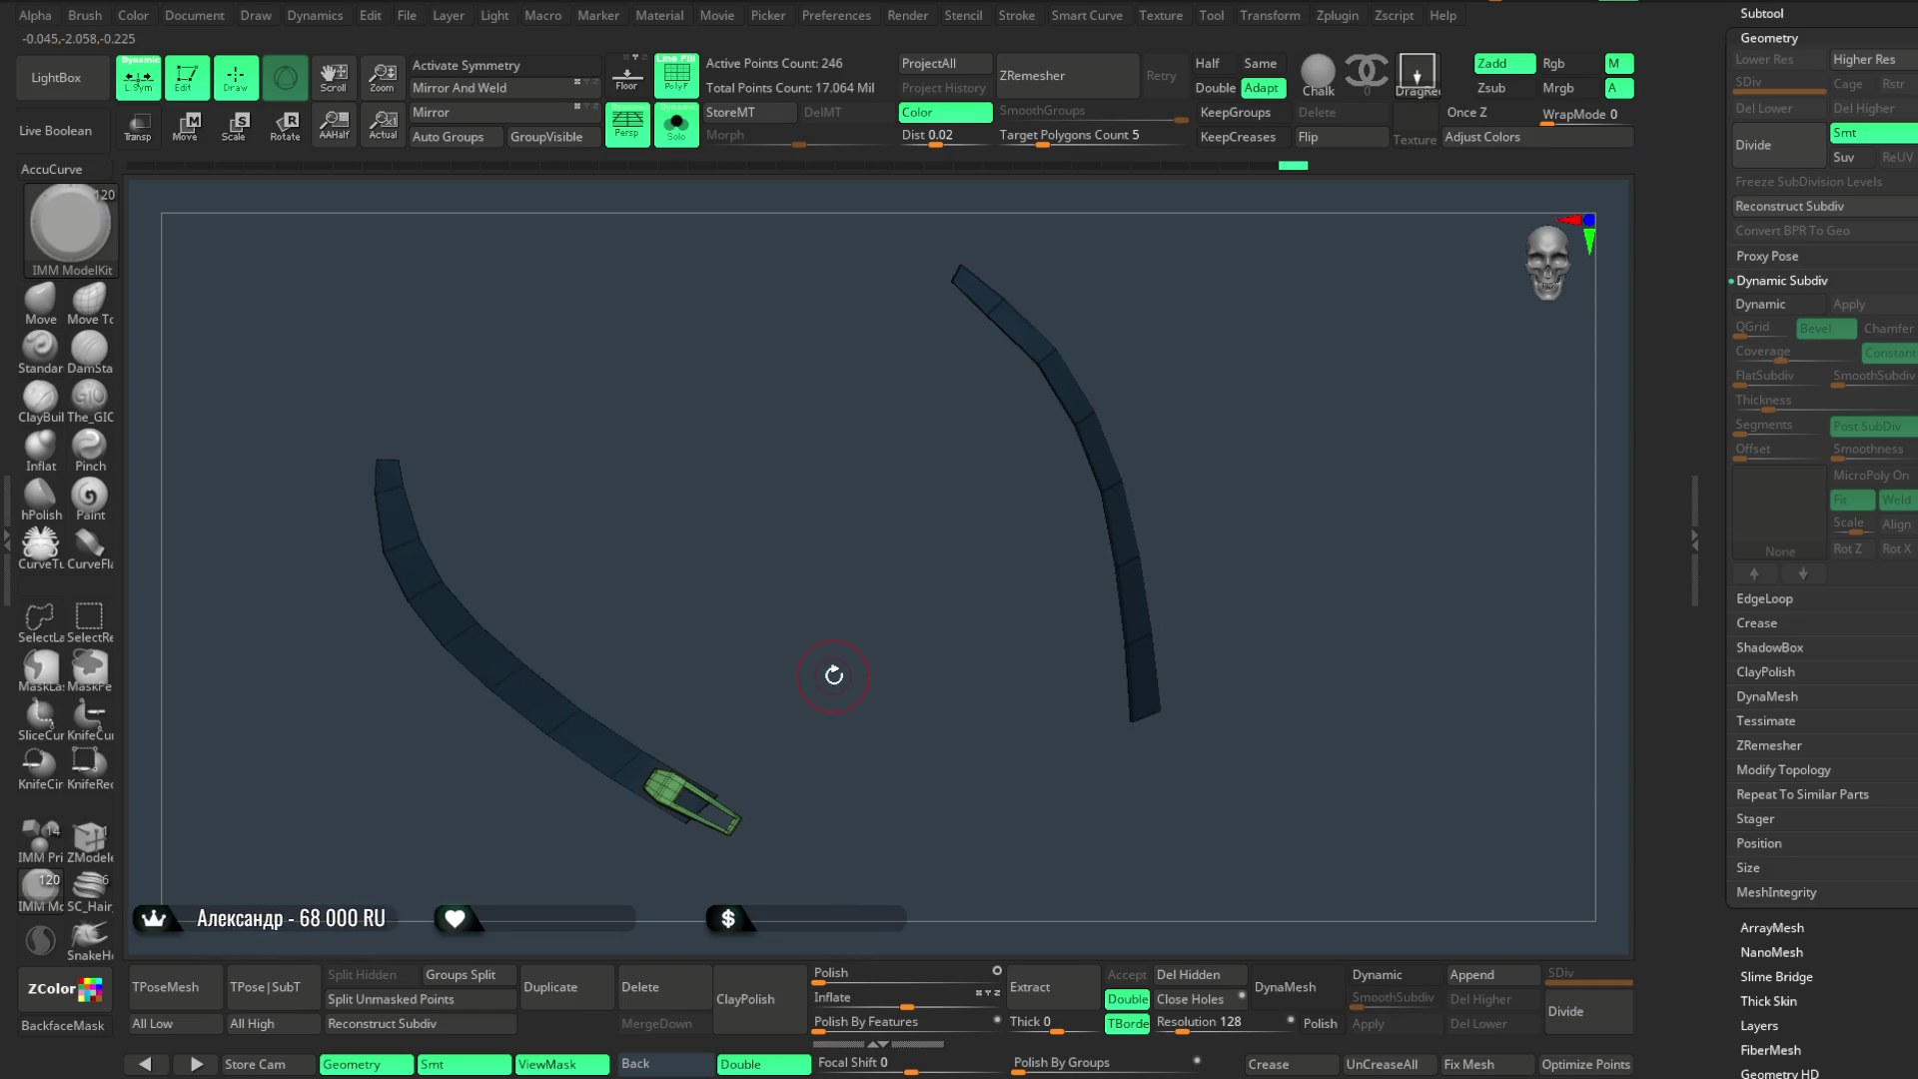
mouse_move(800, 675)
left_mouse_down()
mouse_move(827, 534)
mouse_move(883, 558)
left_mouse_up()
- With Transpose, rotate the clip to line up with the strap and shrink it to the strap width
key("w")
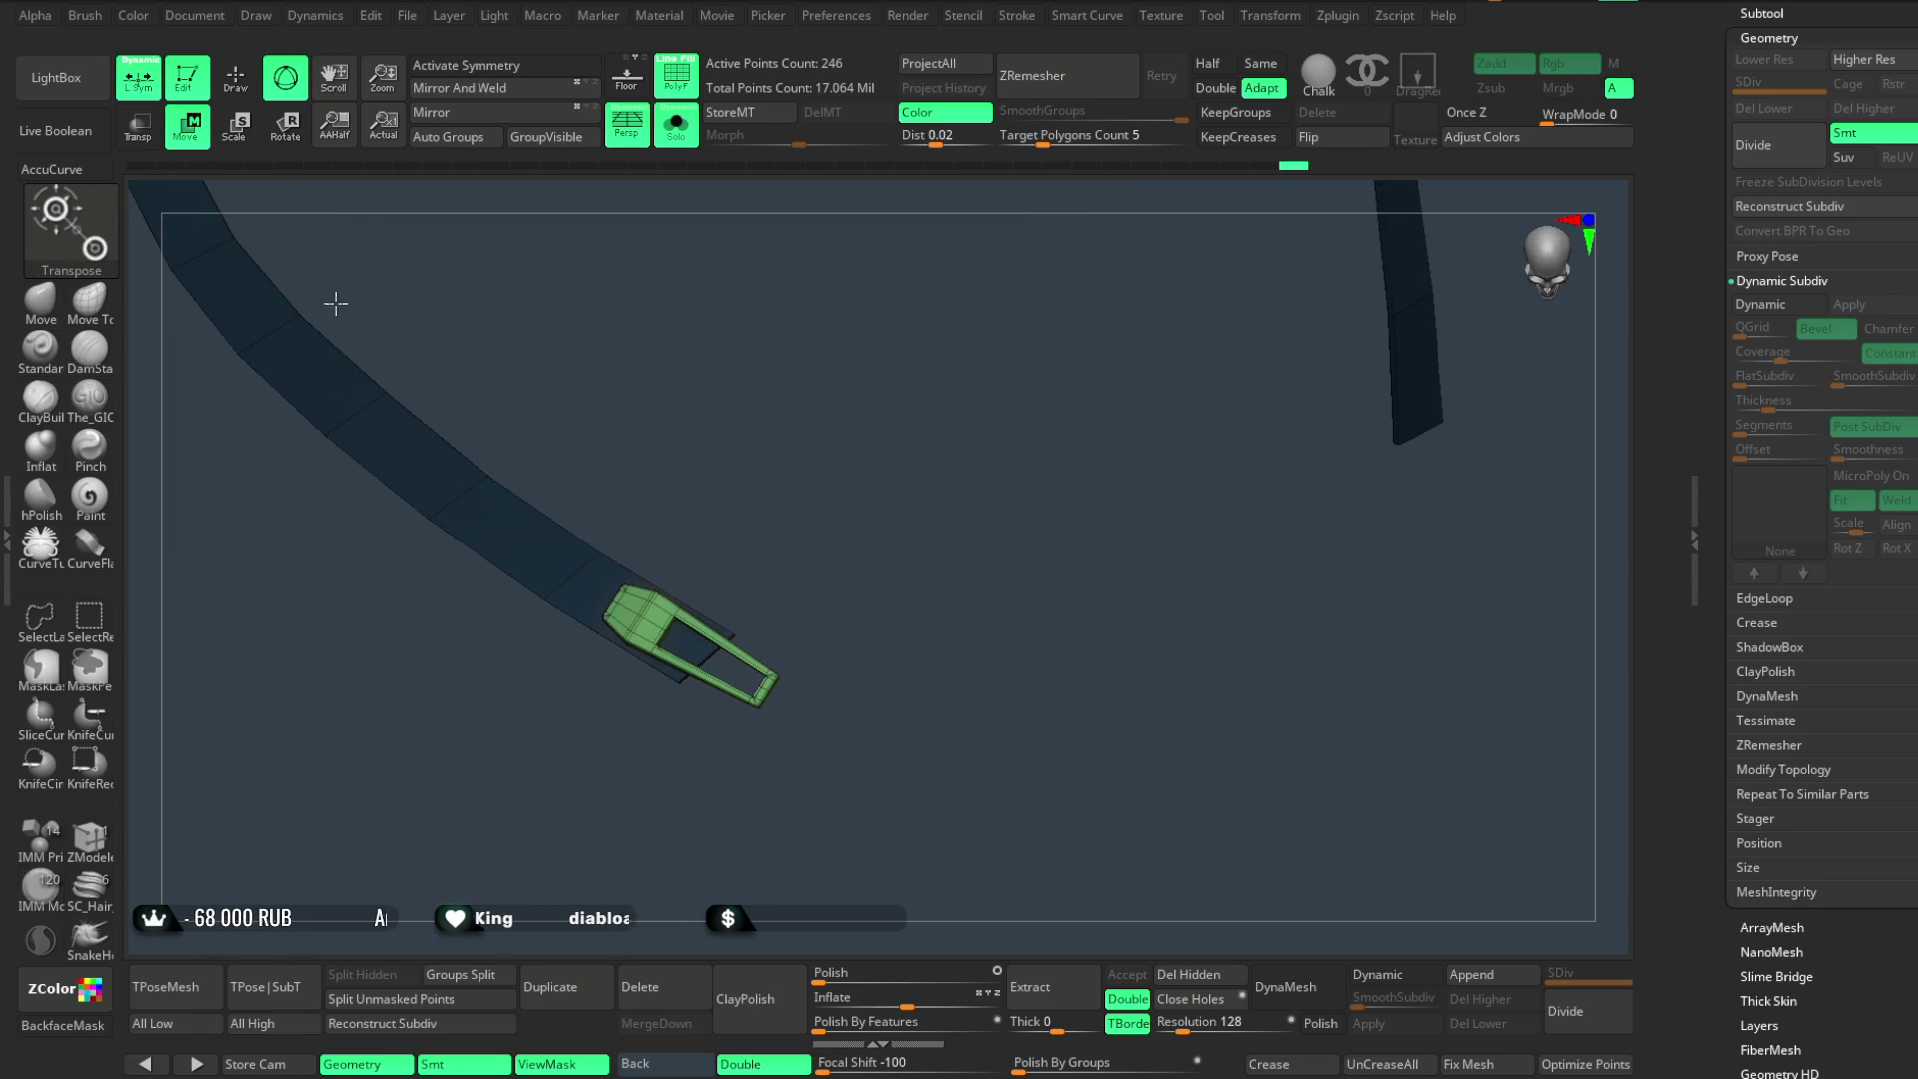
left_click(643, 614)
left_click_drag(884, 501, 875, 493)
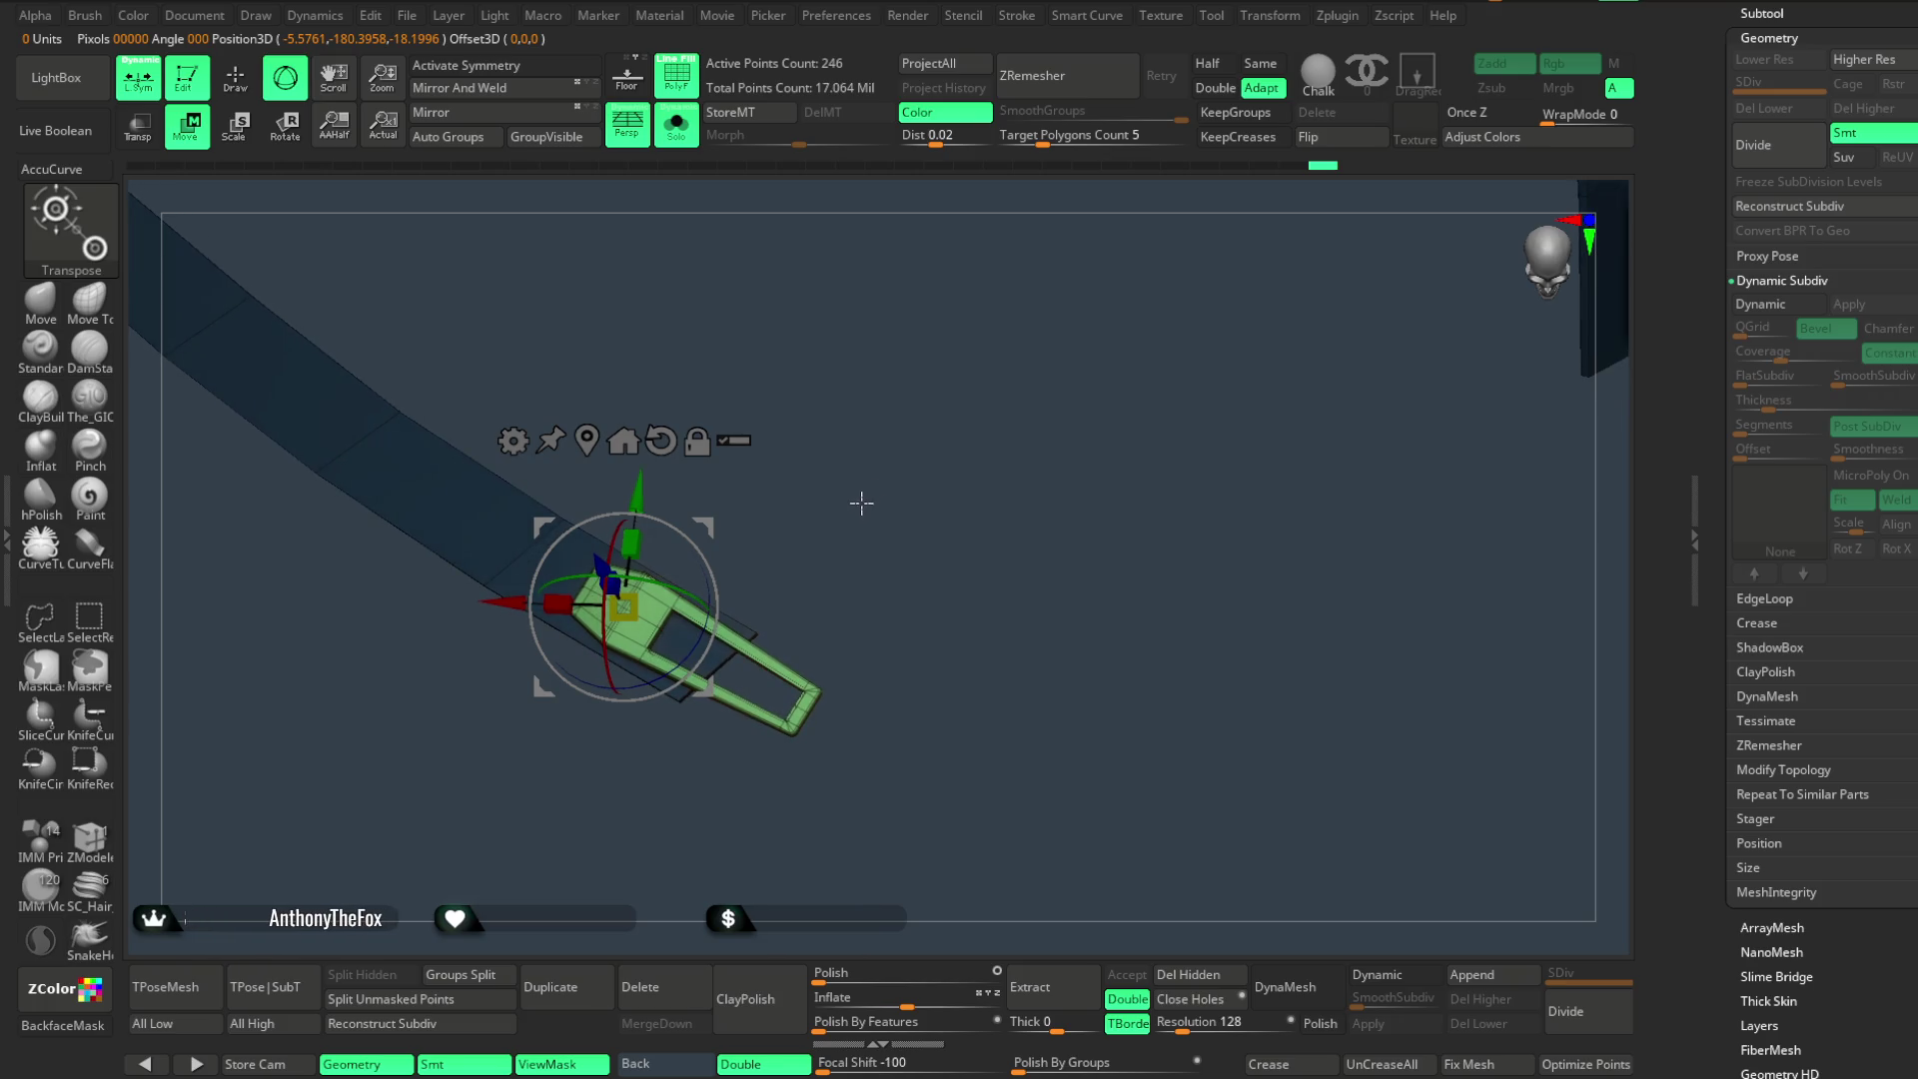
left_click_drag(695, 667, 658, 678)
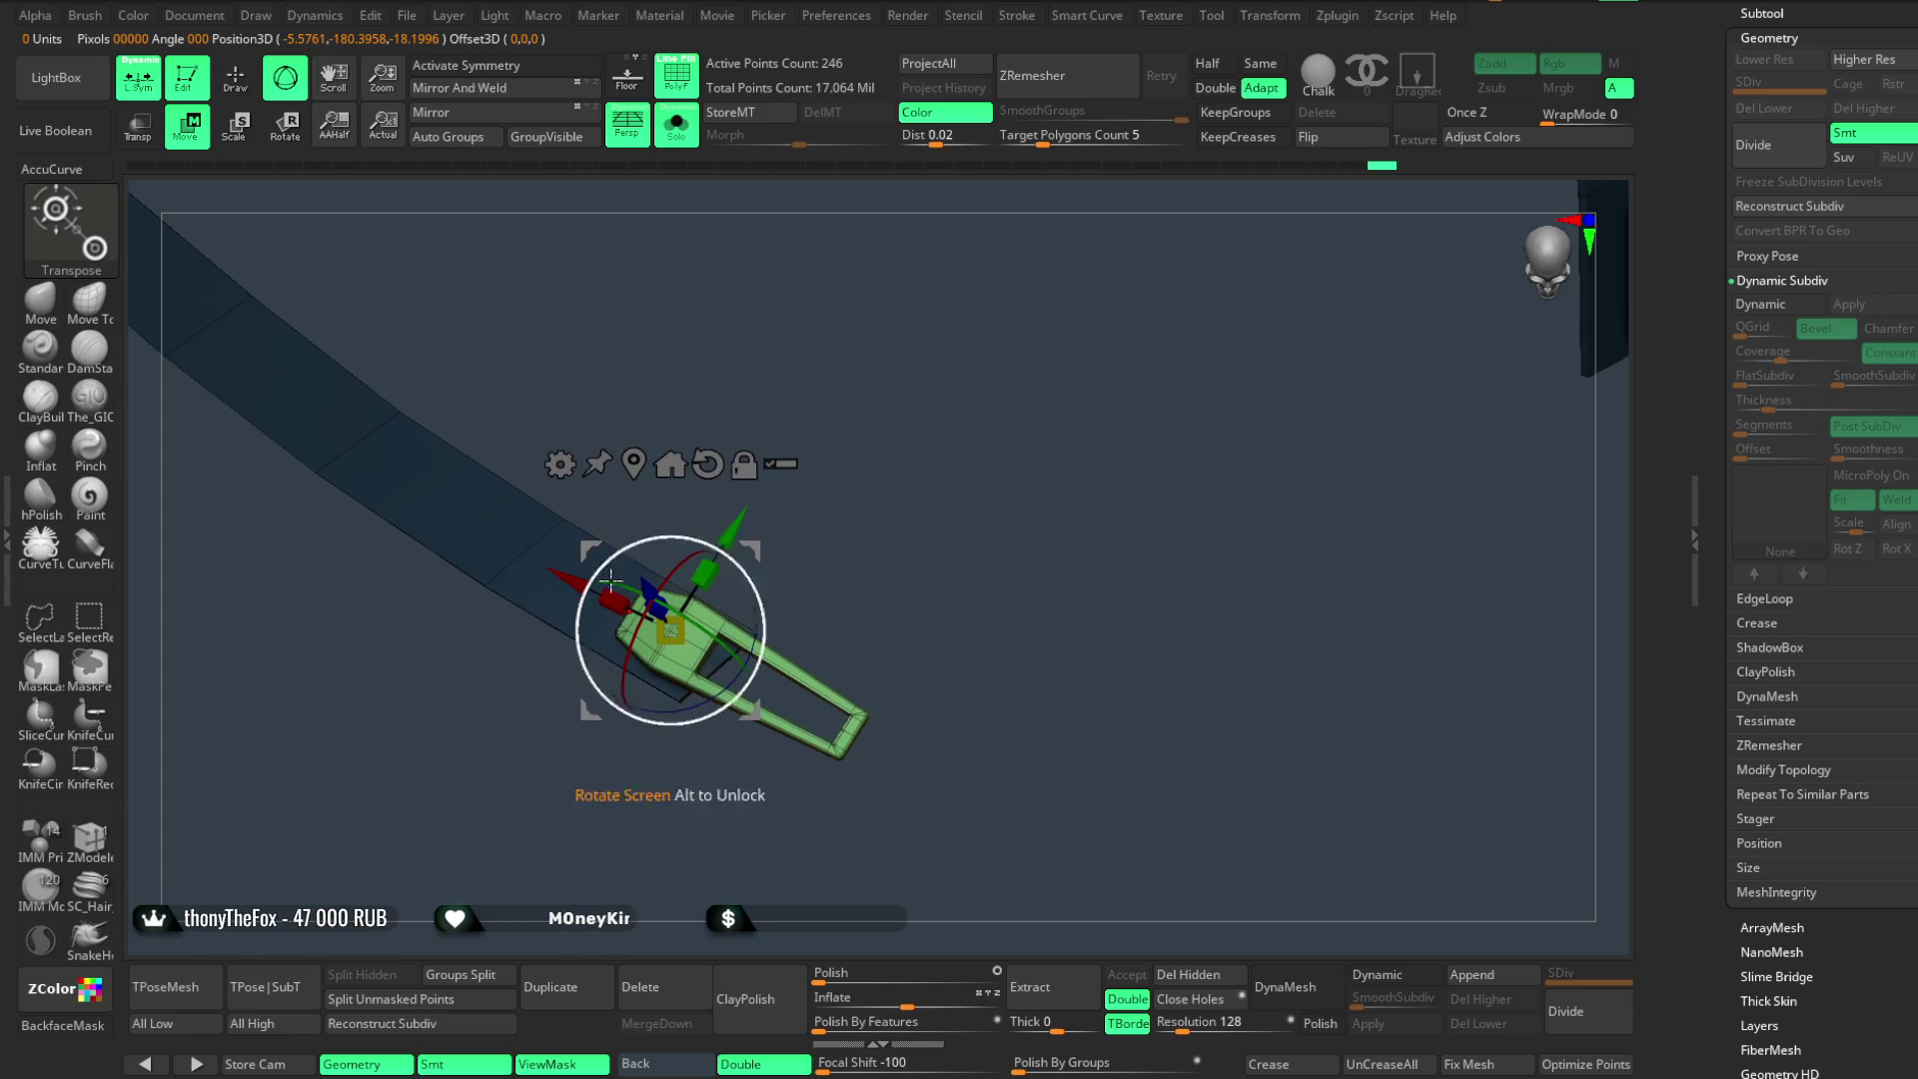
mouse_move(839, 541)
left_mouse_down()
mouse_move(735, 635)
mouse_move(779, 674)
left_mouse_up()
mouse_move(912, 471)
left_mouse_down("alt")
mouse_move(850, 509)
mouse_move(885, 523)
mouse_move(806, 534)
mouse_move(801, 565)
mouse_move(646, 545)
left_mouse_up("alt")
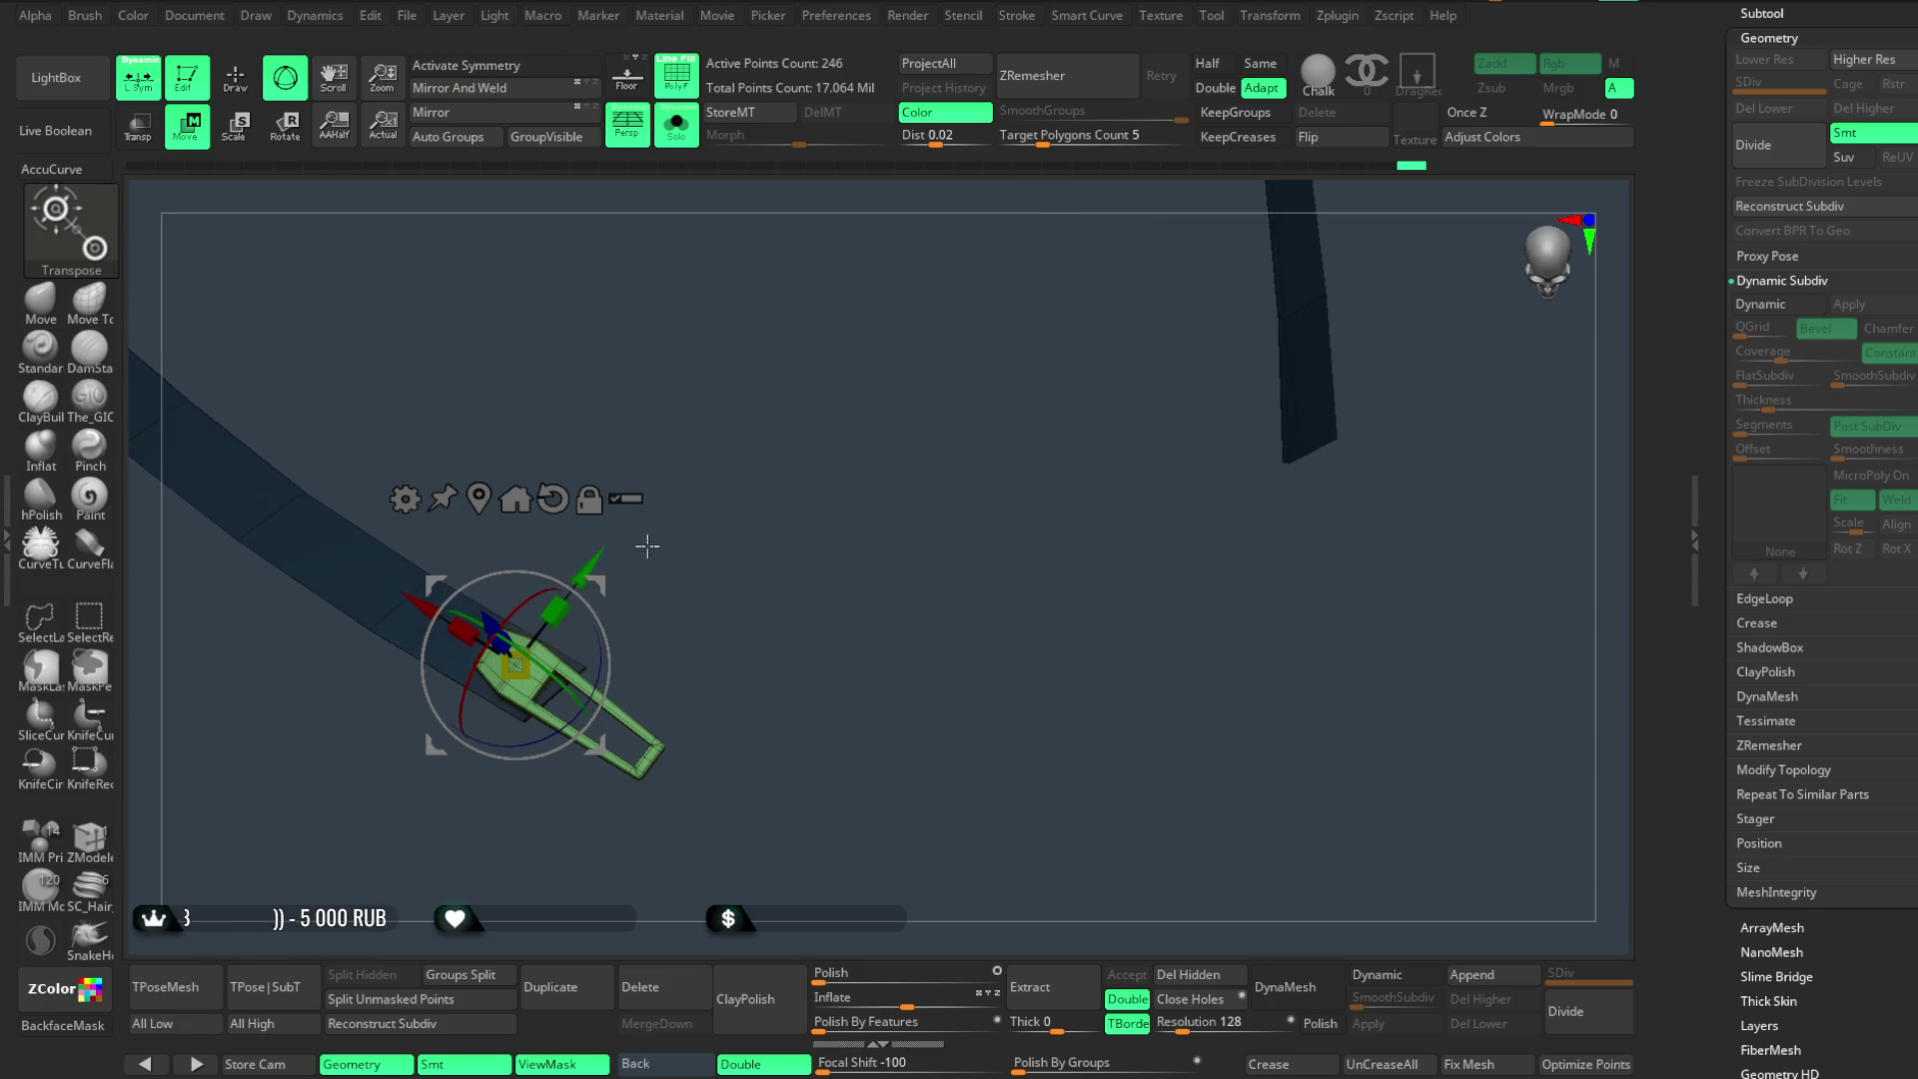
- Return to sculpting with the Move brush, review both strips, then go back to the insert mesh brush
left_click(252, 97)
mouse_move(779, 454)
left_mouse_down()
mouse_move(840, 526)
mouse_move(826, 506)
mouse_move(459, 481)
left_mouse_up()
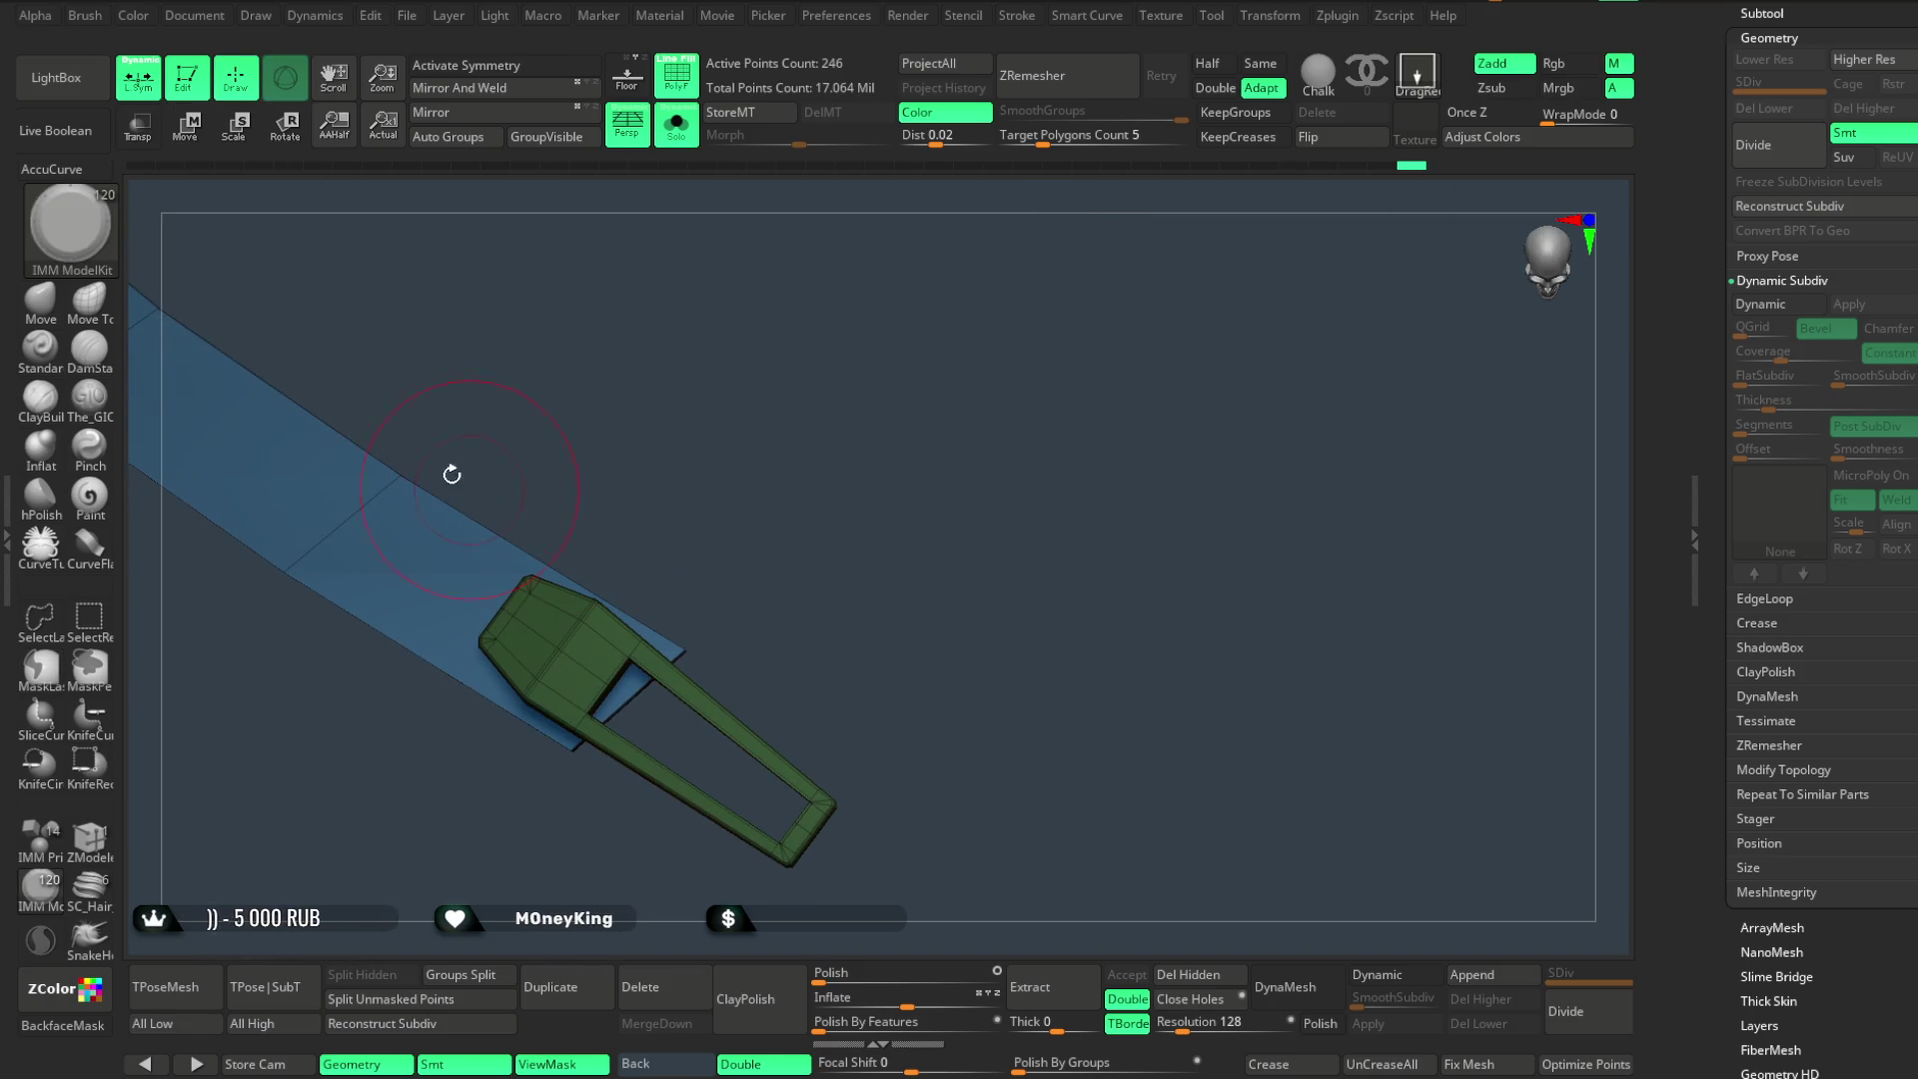
key("b")
key("m")
key("v")
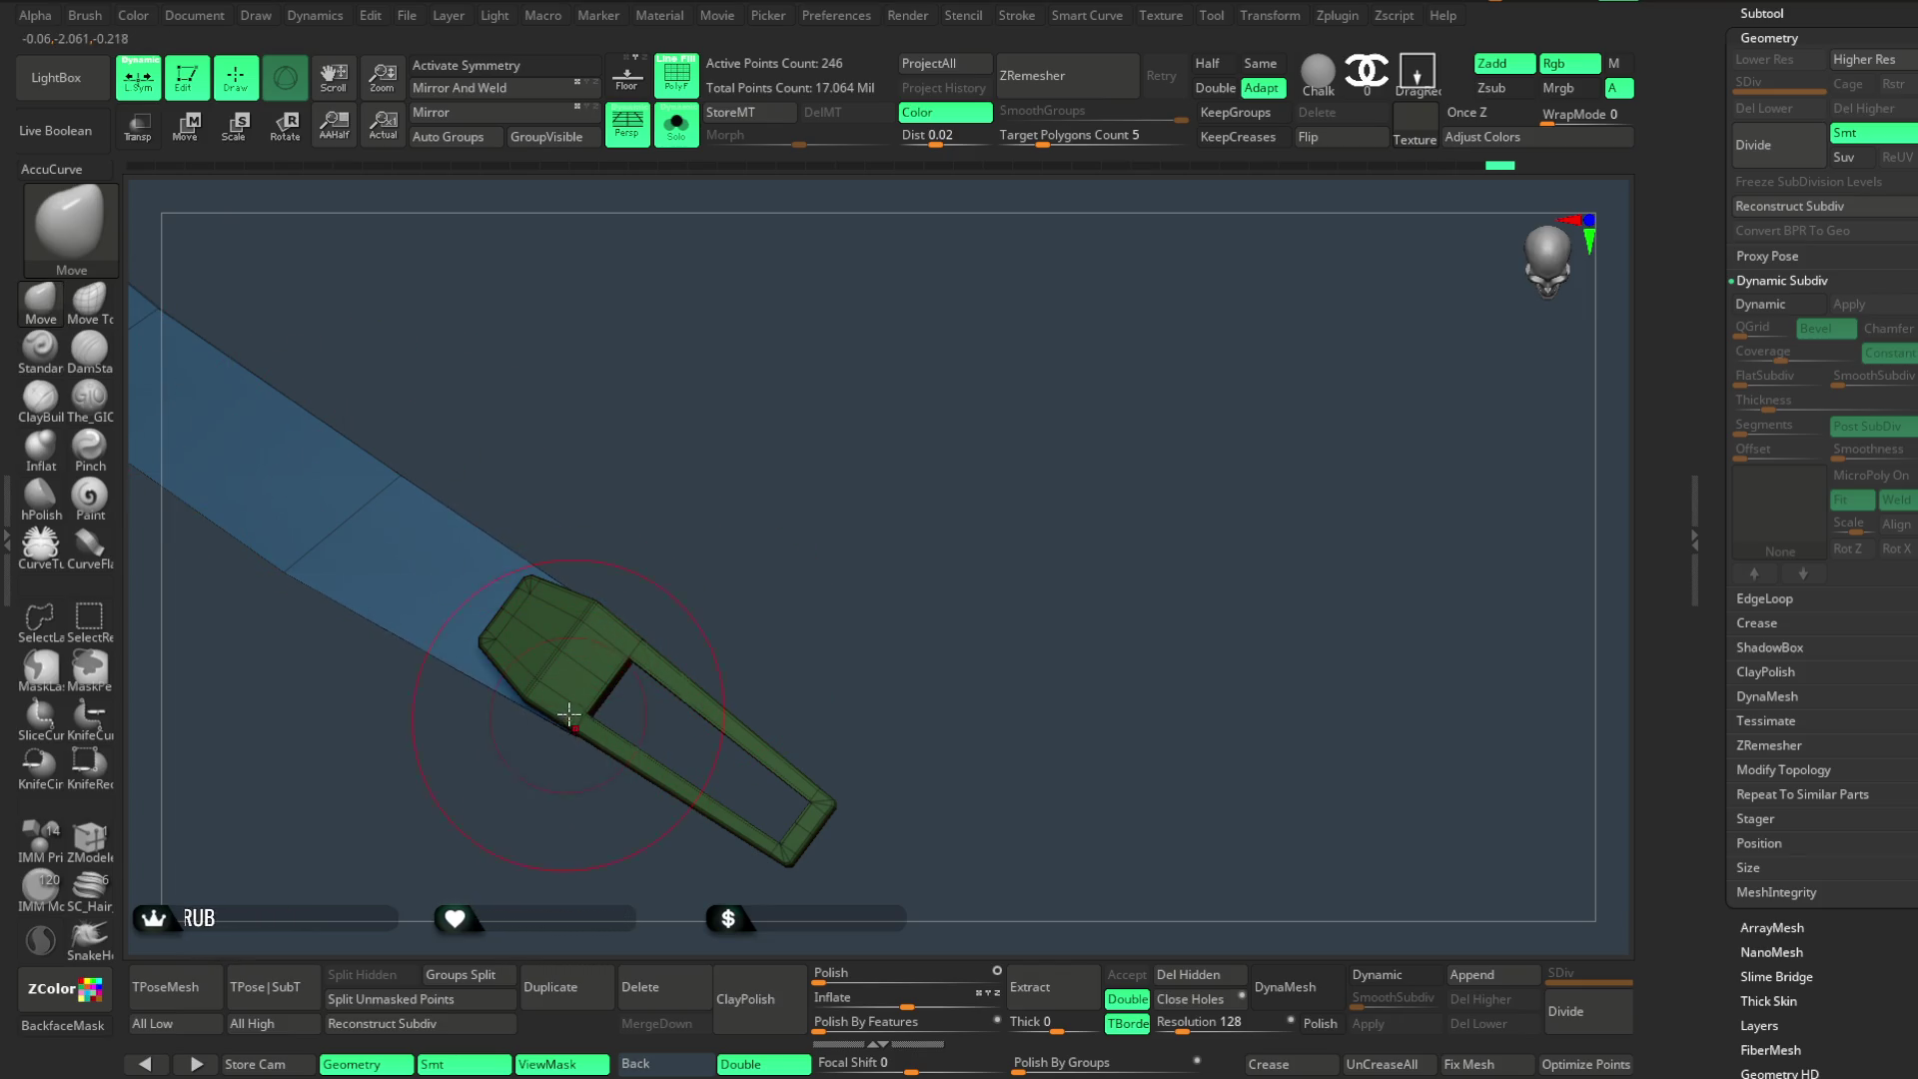
scroll(792, 458, "down", 3)
mouse_move(793, 458)
left_mouse_down()
mouse_move(755, 497)
mouse_move(755, 530)
mouse_move(755, 413)
mouse_move(945, 540)
mouse_move(838, 524)
left_mouse_up()
left_click(40, 888)
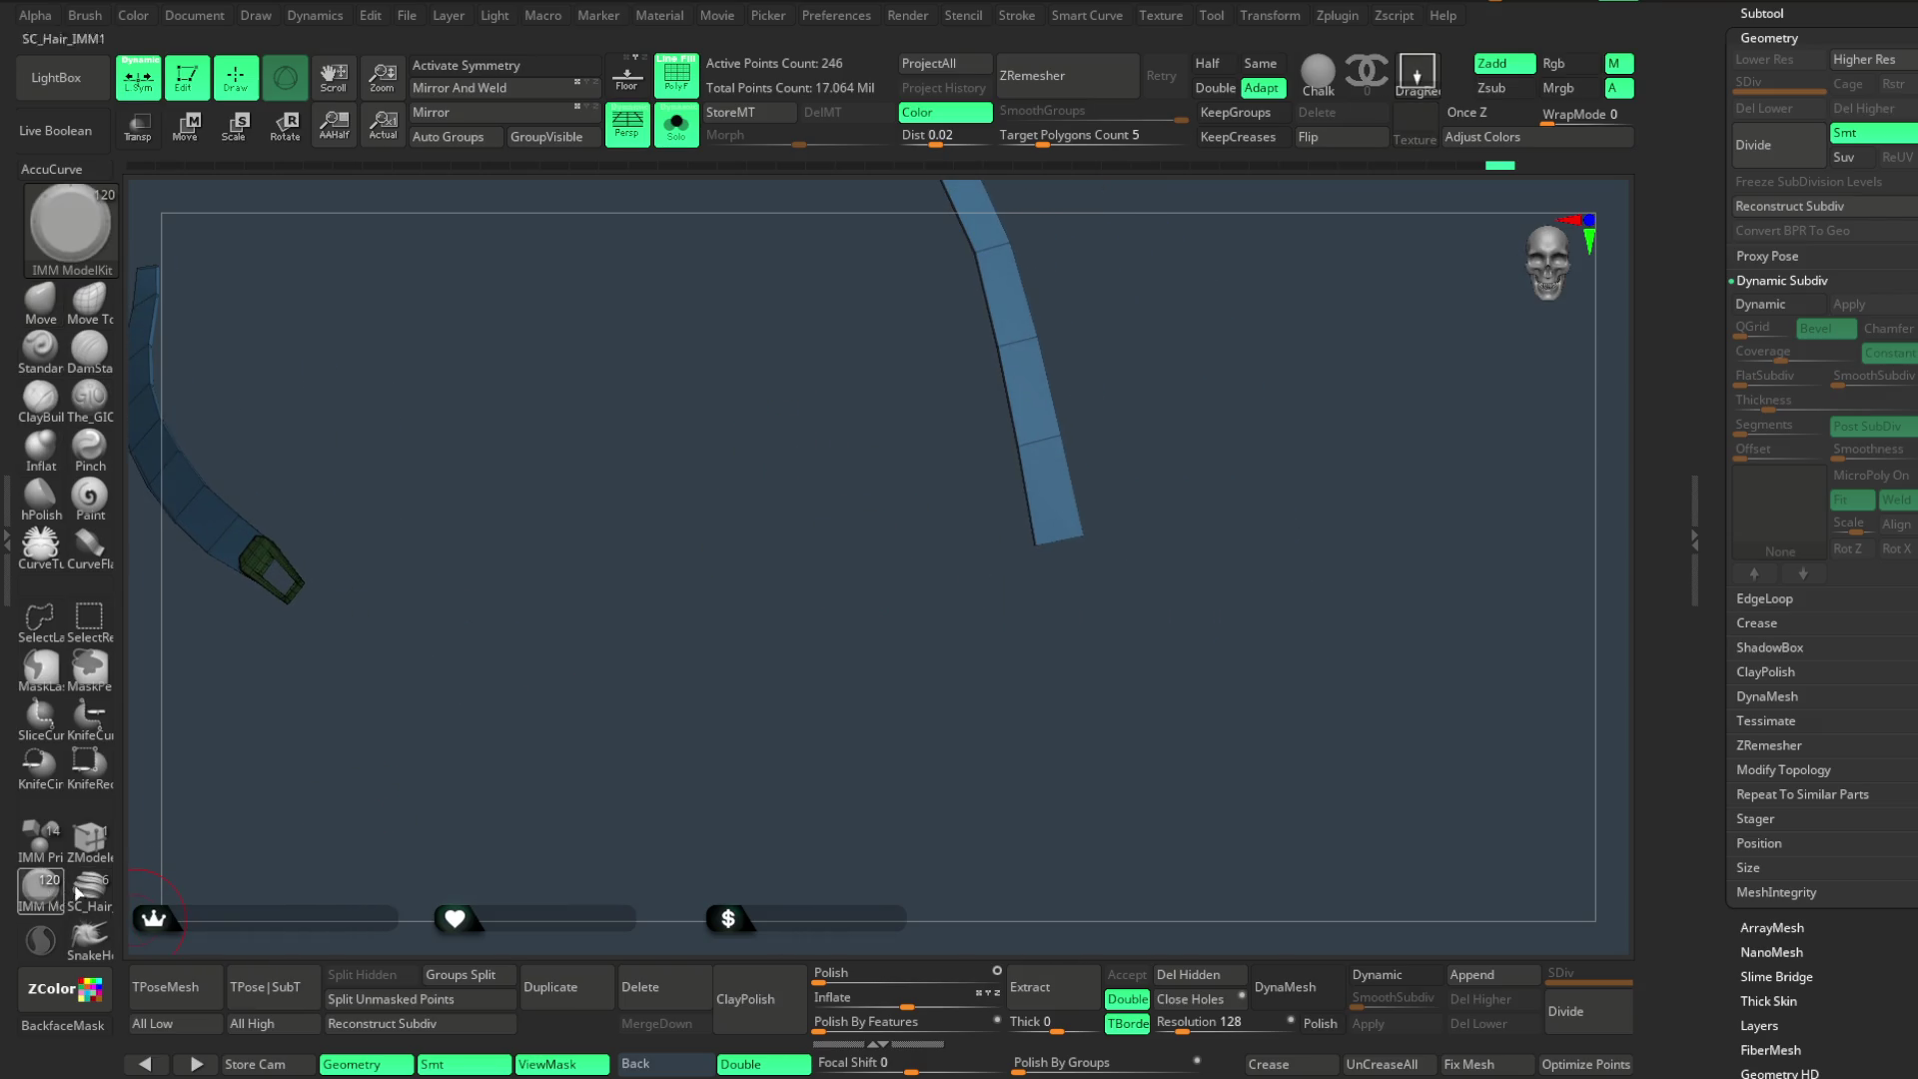
- Attach a clip to the end of the right strap and stretch it downward along the strap with Transpose
left_click(1059, 529, "ctrl+shift")
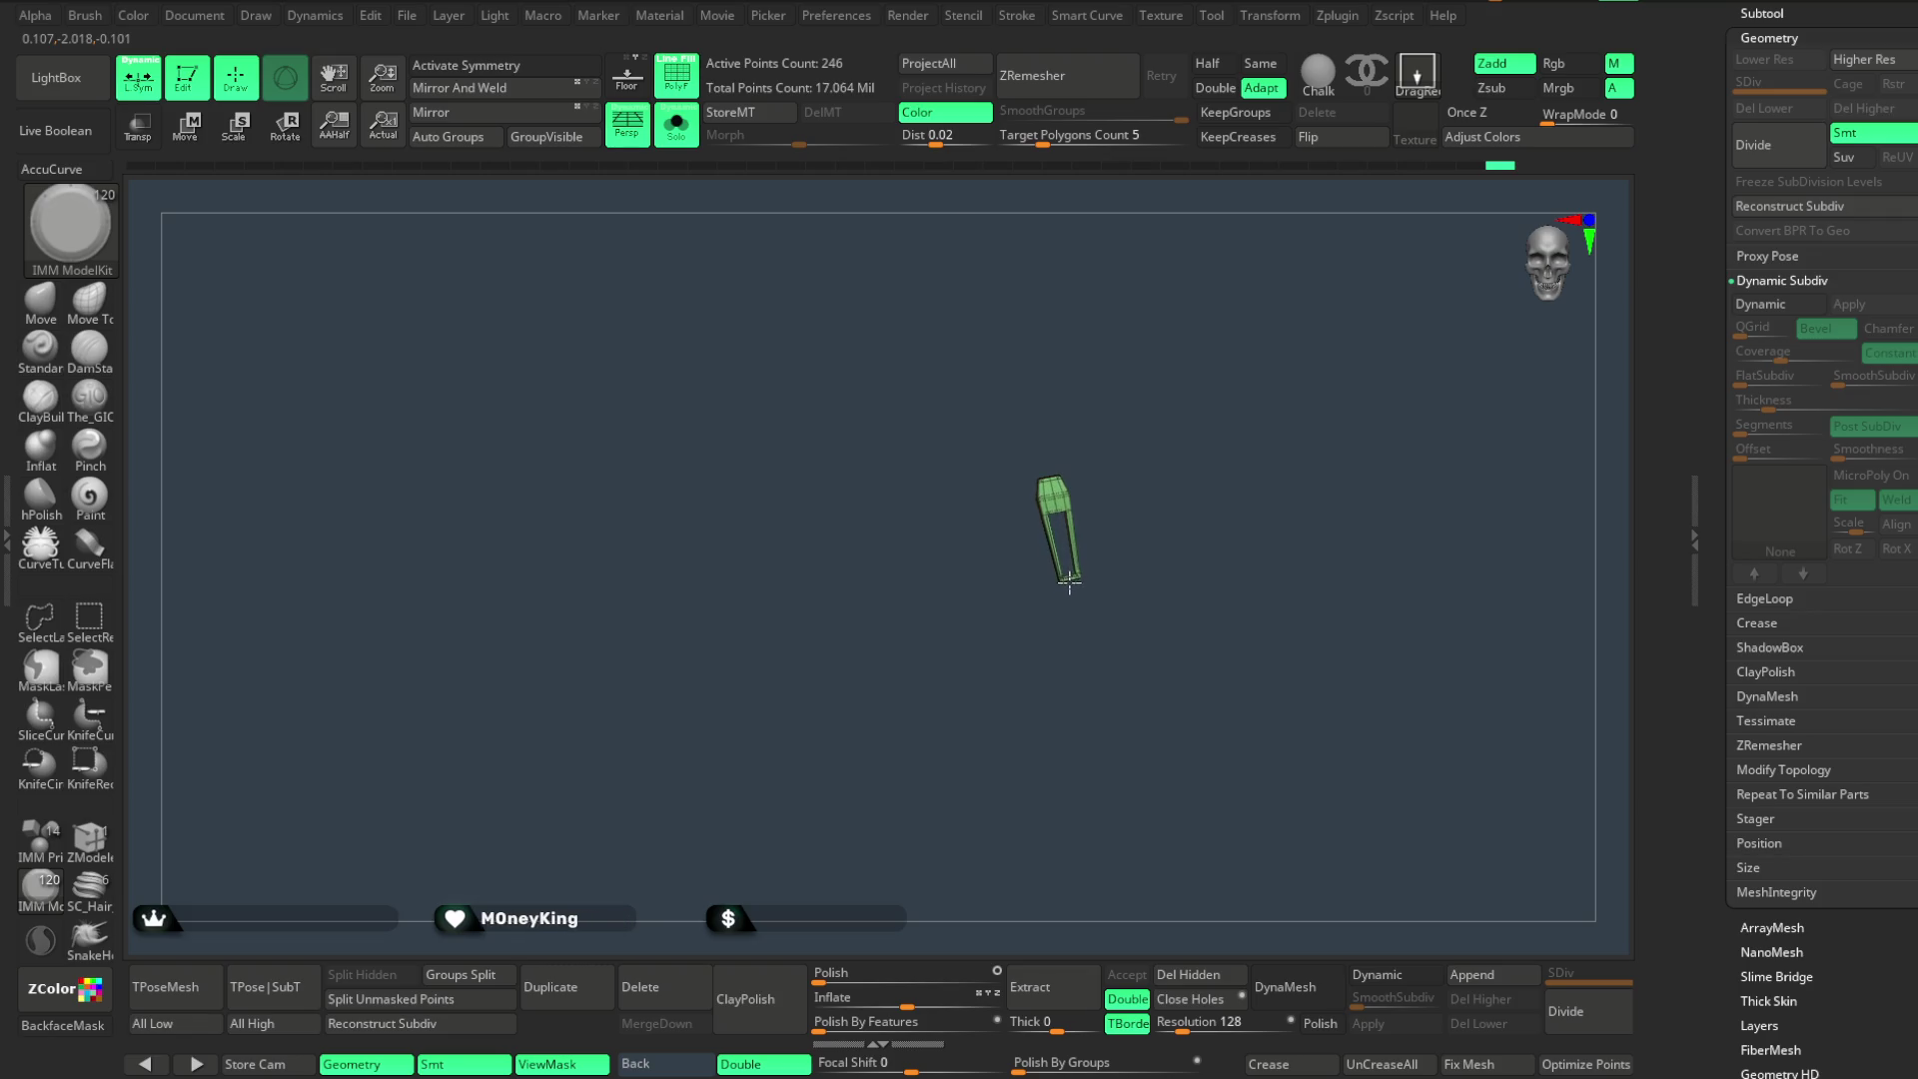
left_click(1069, 584, "ctrl+shift")
left_click(926, 543, "ctrl+shift")
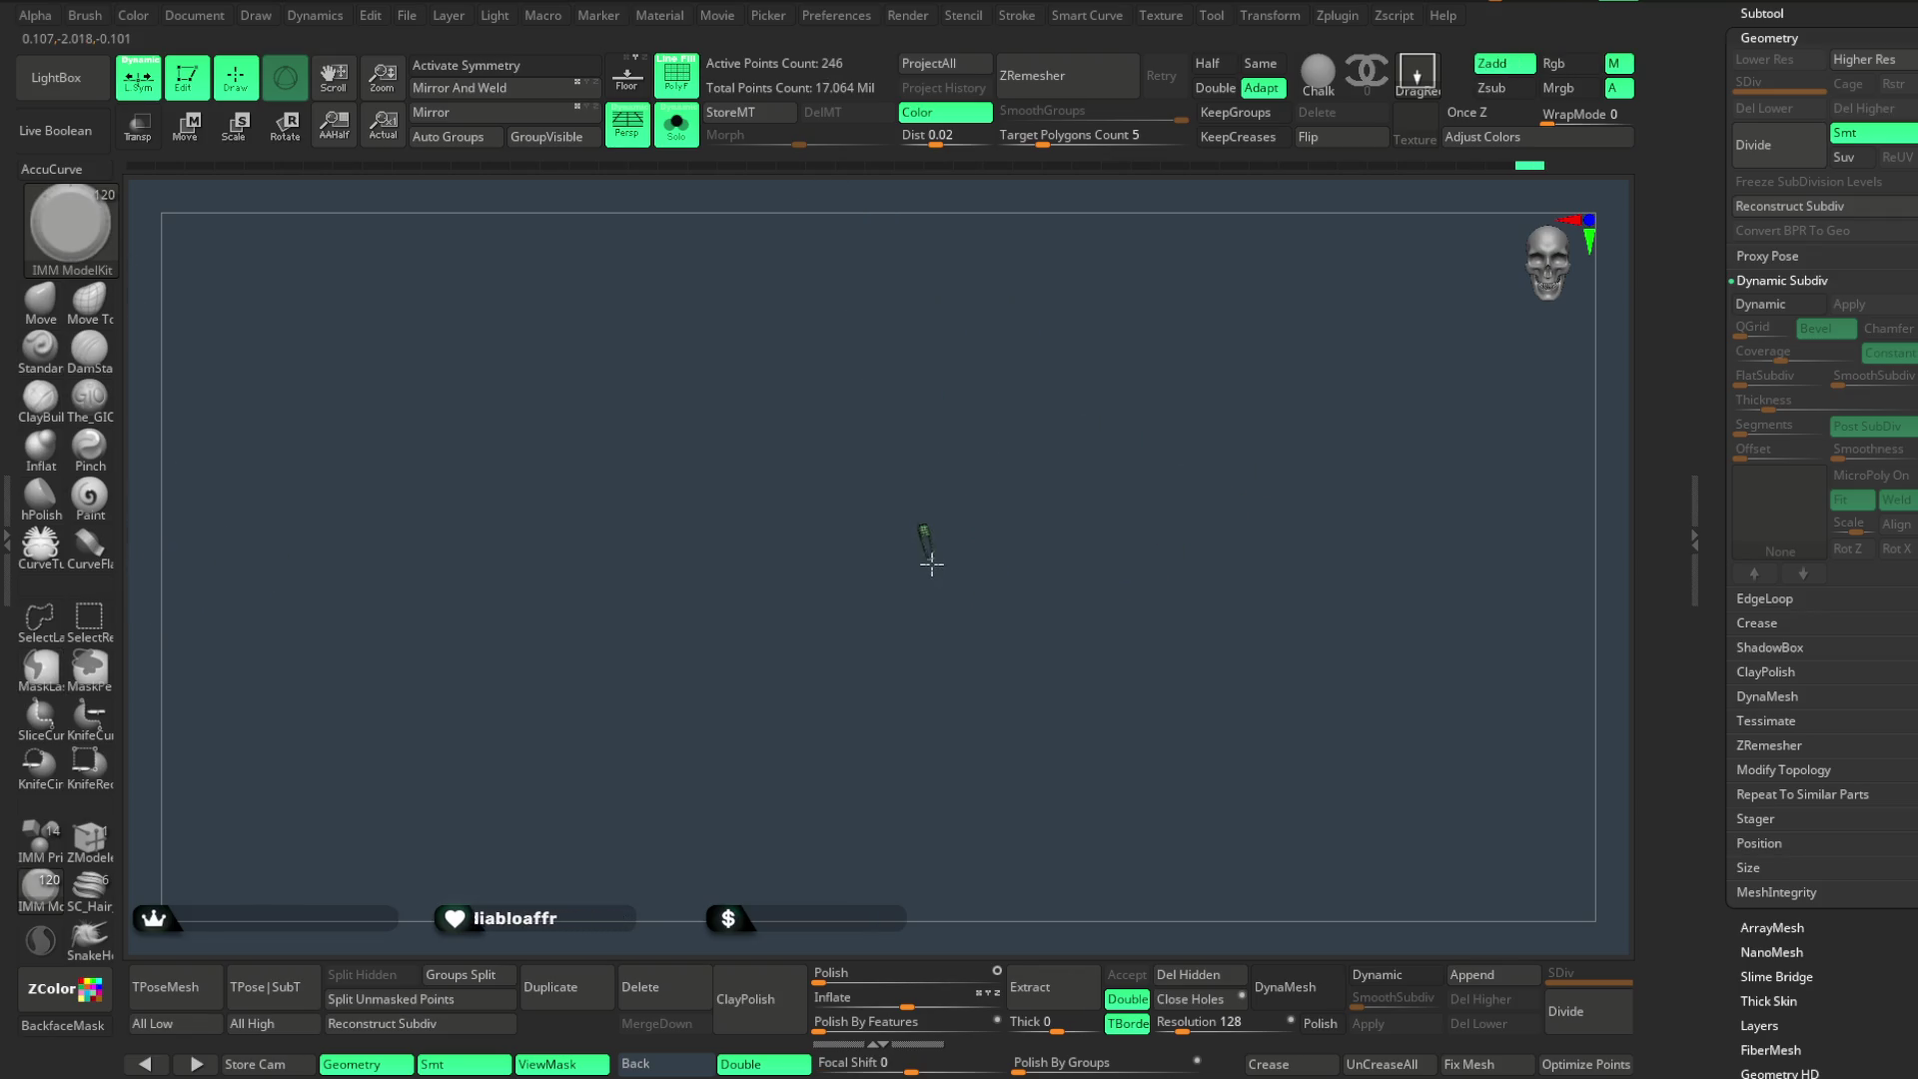
mouse_move(940, 607)
left_mouse_down()
mouse_move(1080, 481)
mouse_move(1058, 478)
left_mouse_up()
key("w")
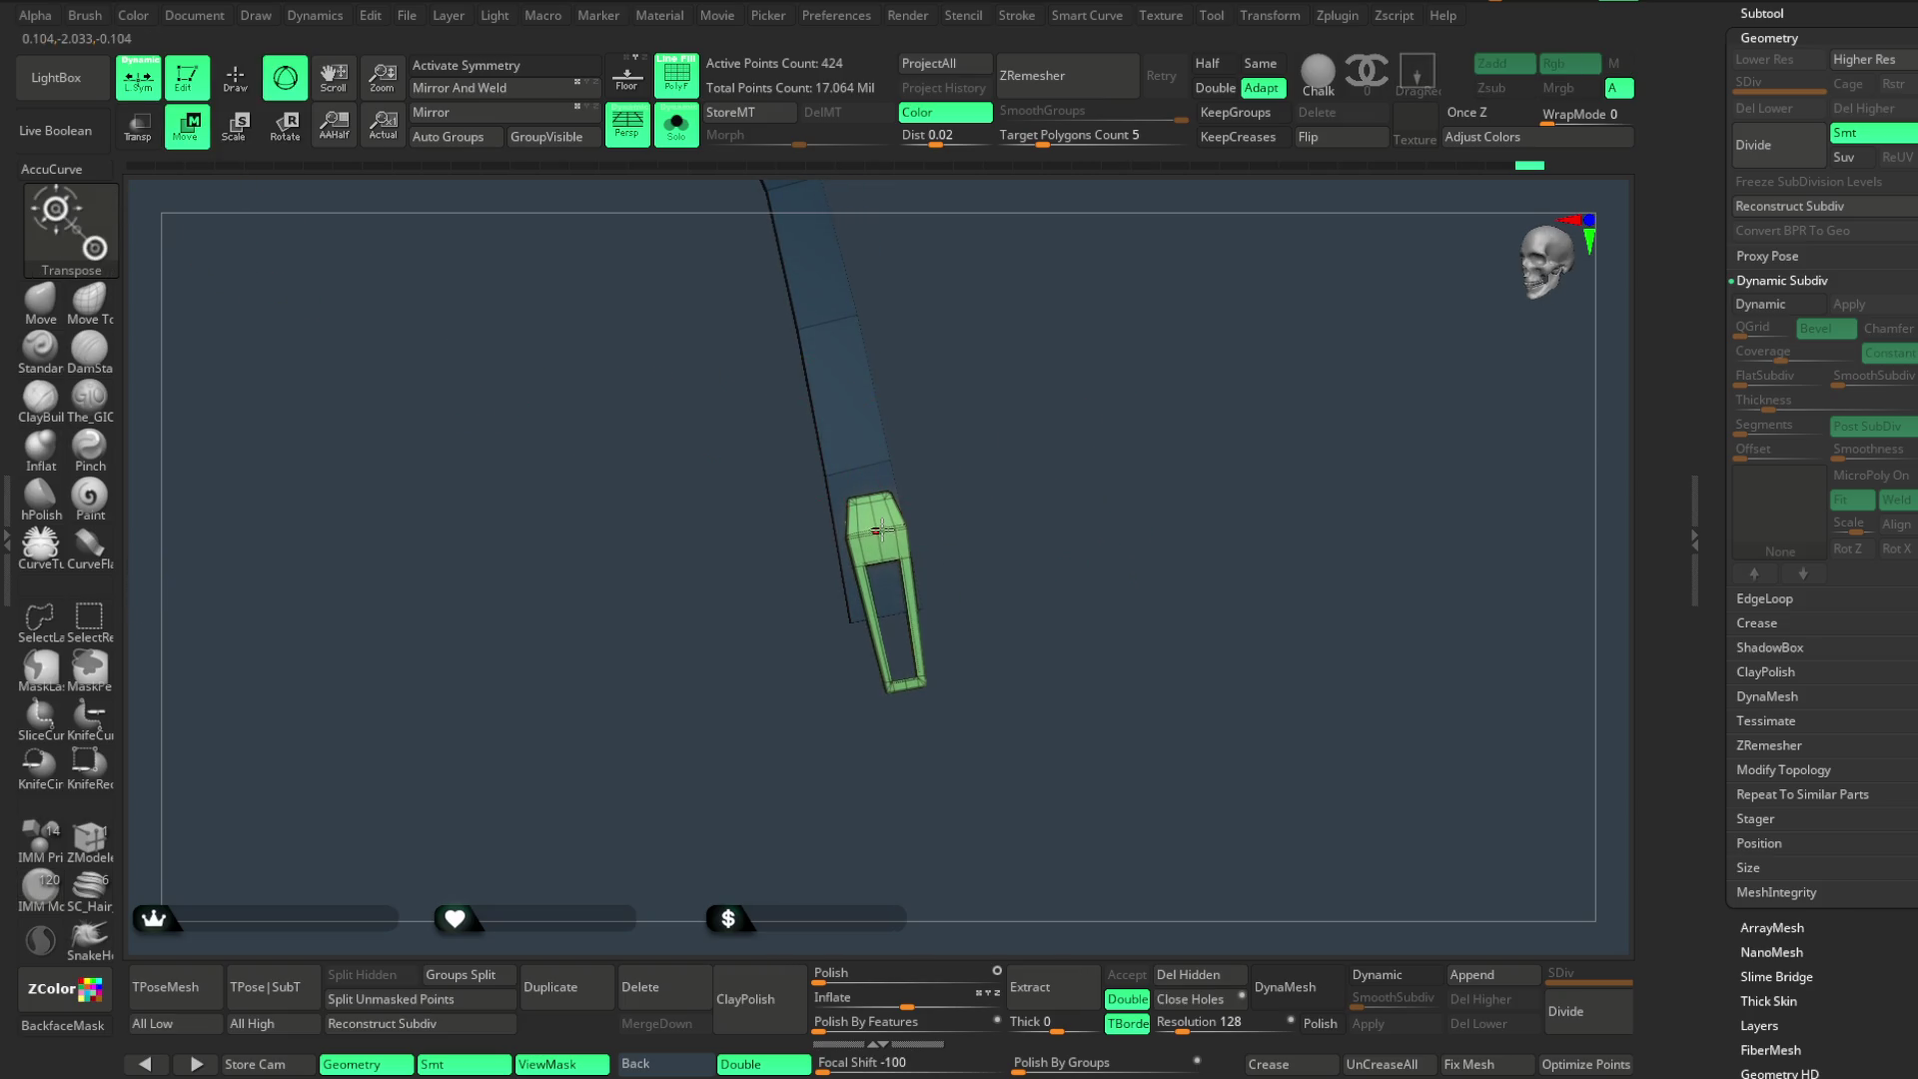
left_click(877, 532)
mouse_move(878, 530)
left_mouse_down()
mouse_move(862, 620)
mouse_move(1008, 582)
mouse_move(988, 566)
left_mouse_up()
key("q")
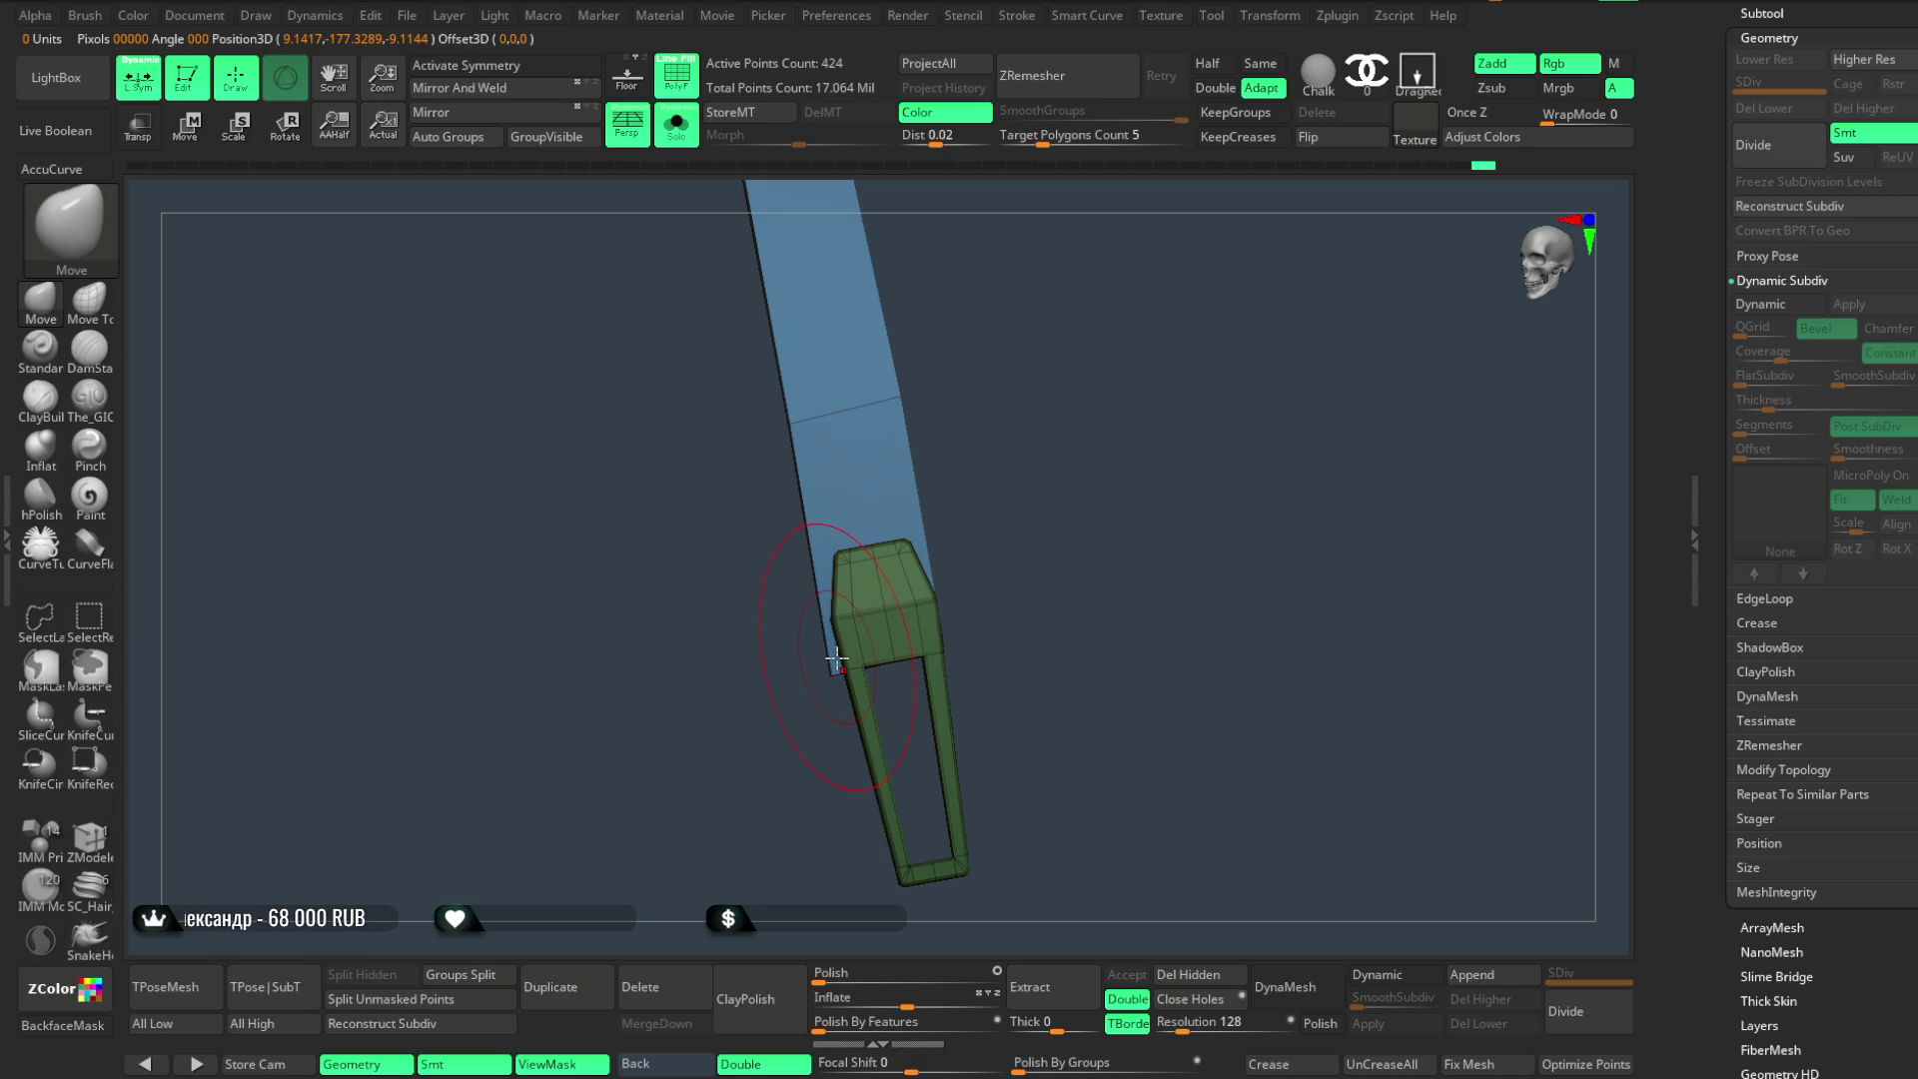
- Zoom out to both straps and hide the two clip pieces, keeping only the bare straps visible
mouse_move(935, 645)
right_mouse_down()
mouse_move(1129, 442)
mouse_move(1134, 400)
right_mouse_up()
key("ctrl")
key("ctrl+shift")
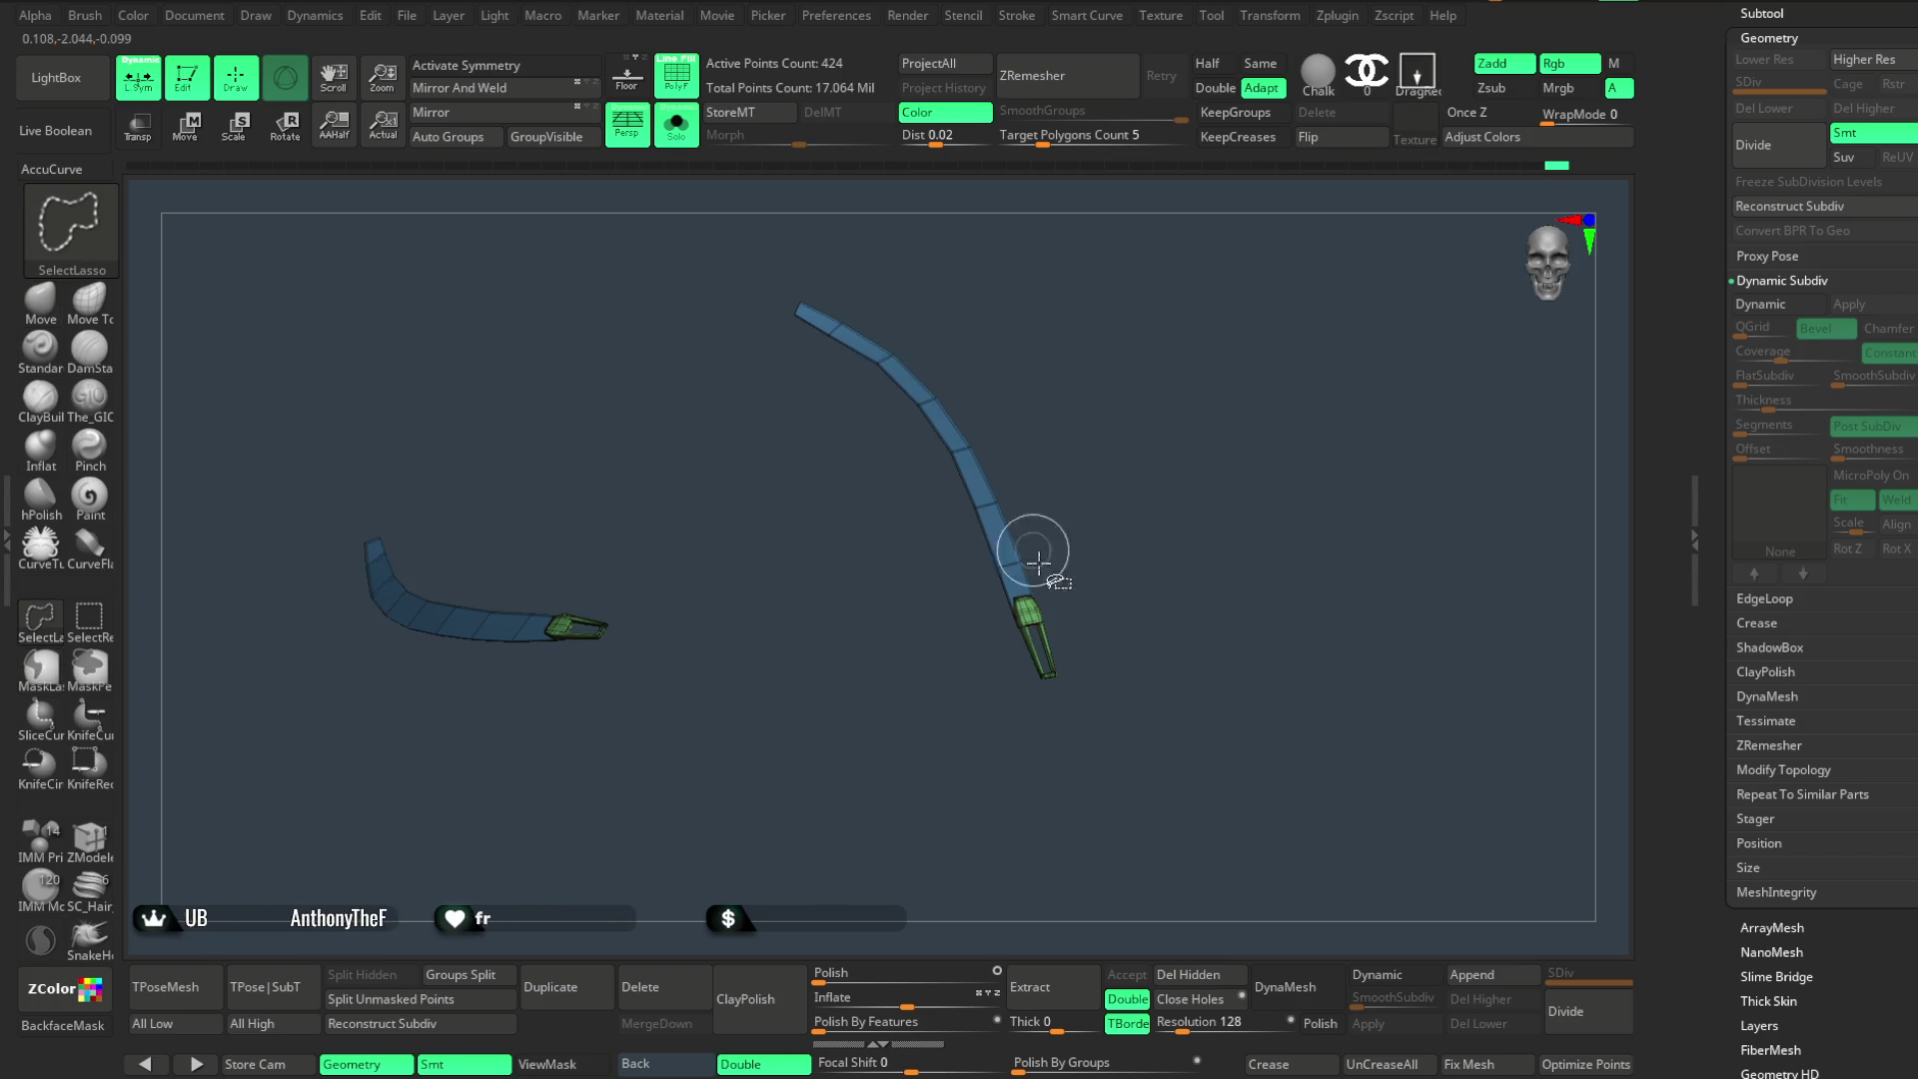
left_click(1054, 673, "ctrl+shift")
left_click(1117, 462, "ctrl+shift")
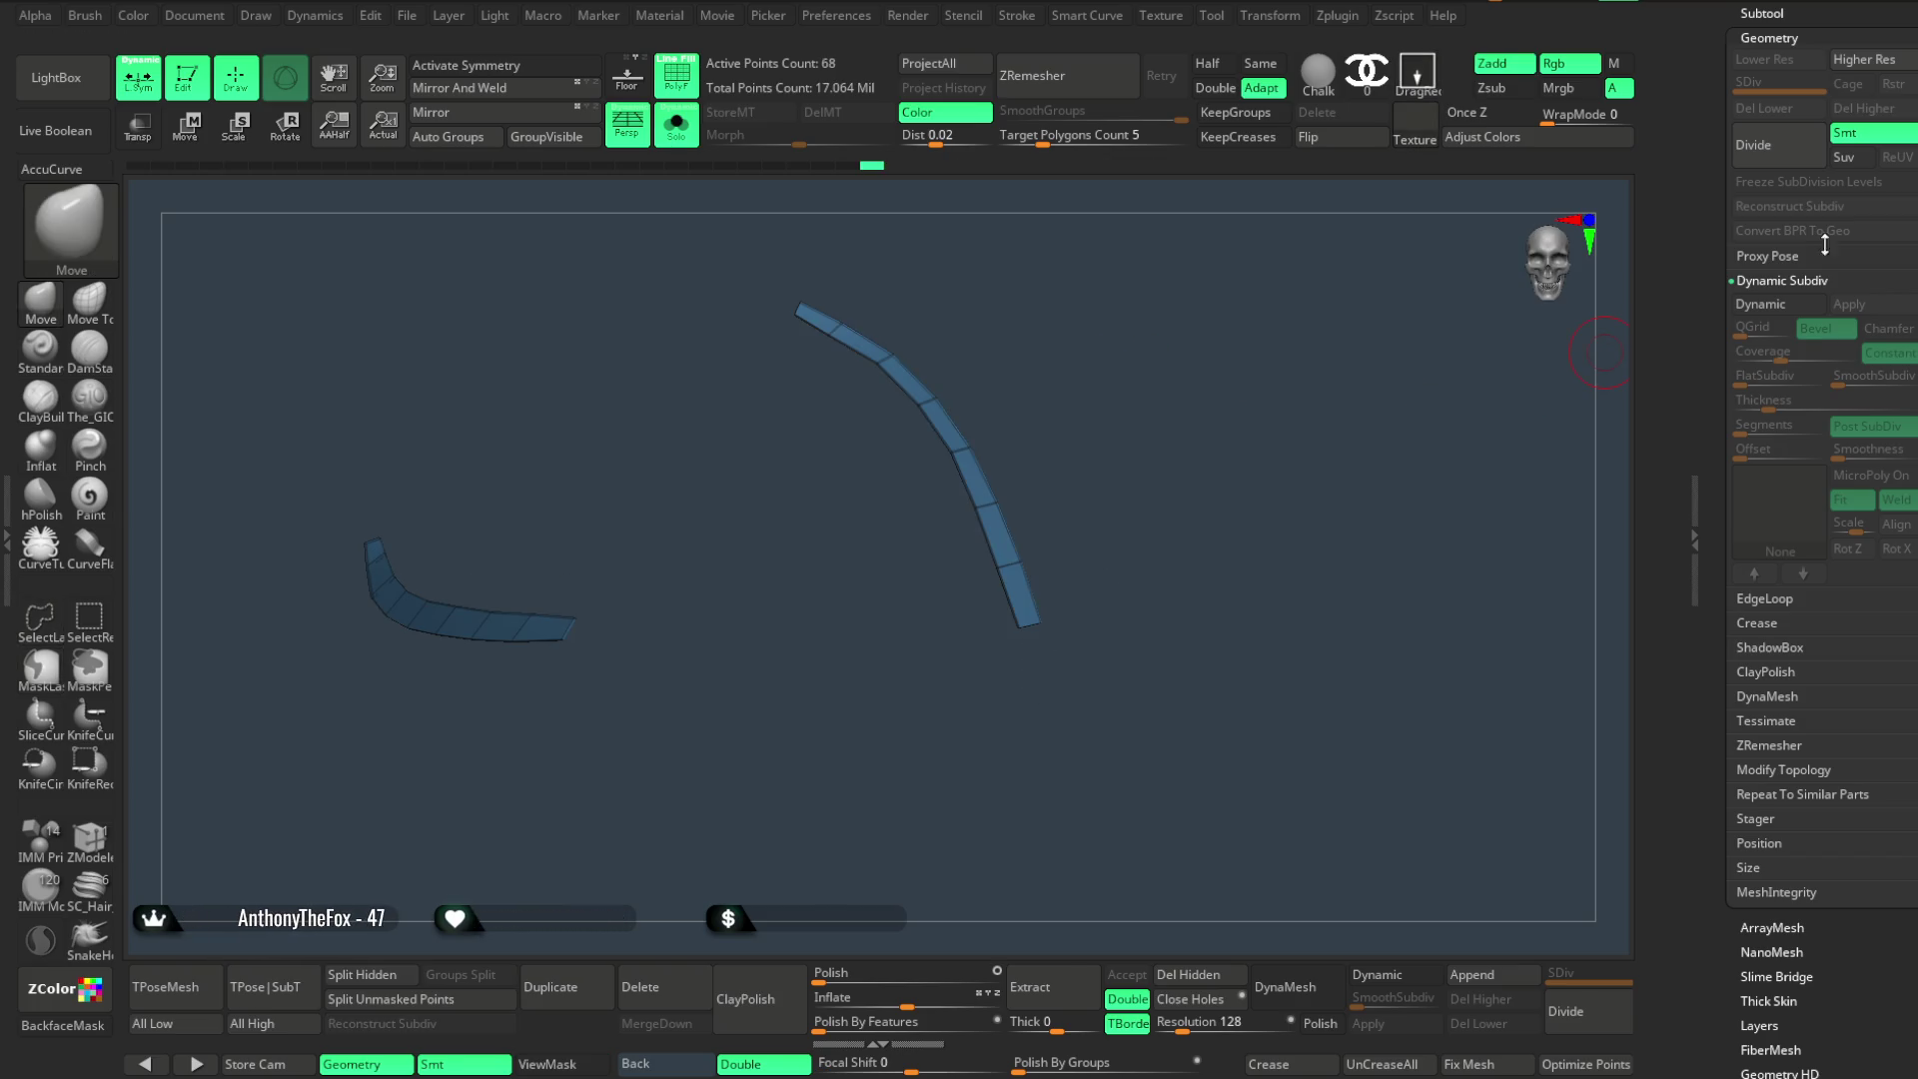
scroll(1665, 368, "up", 5)
- Turn off Solo and navigate the full character to the thigh's garter strap, clasp and bow
left_click(683, 130)
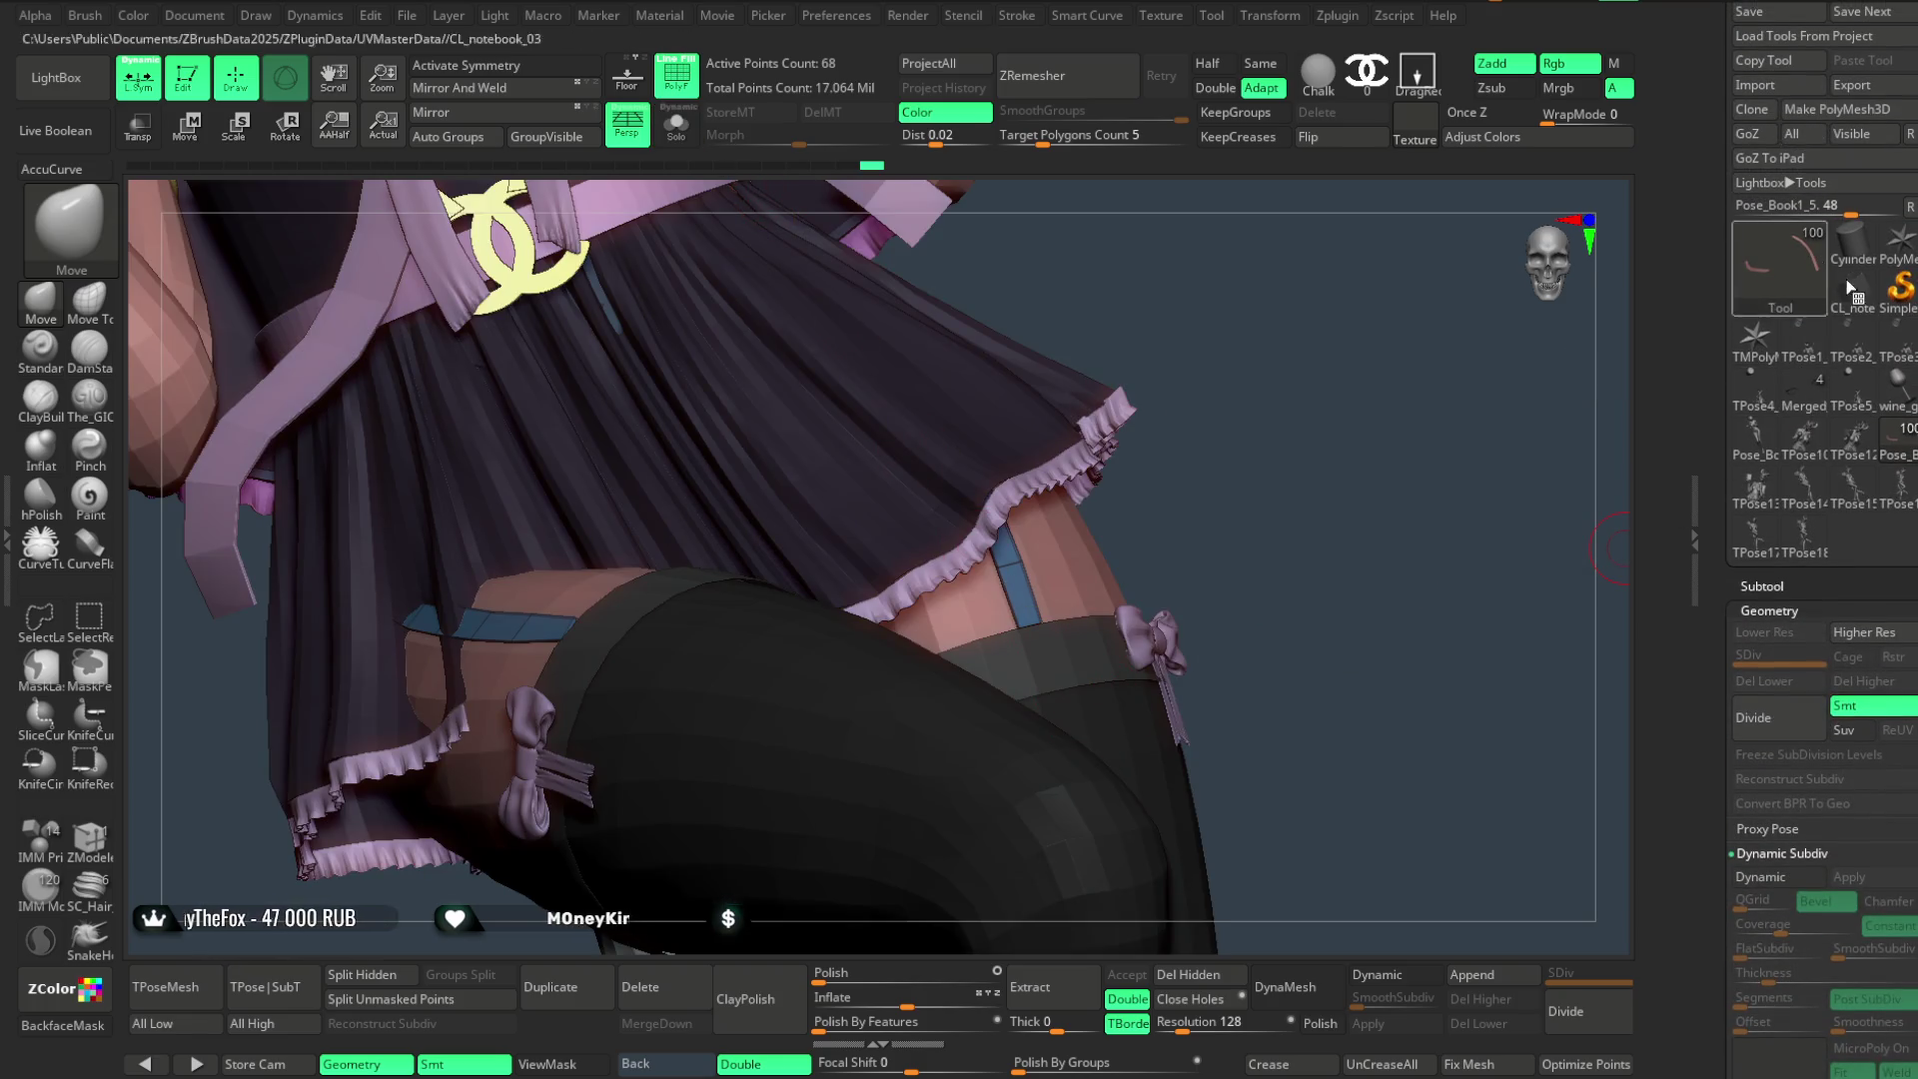
scroll(1804, 421, "up", 3)
scroll(1802, 421, "up", 3)
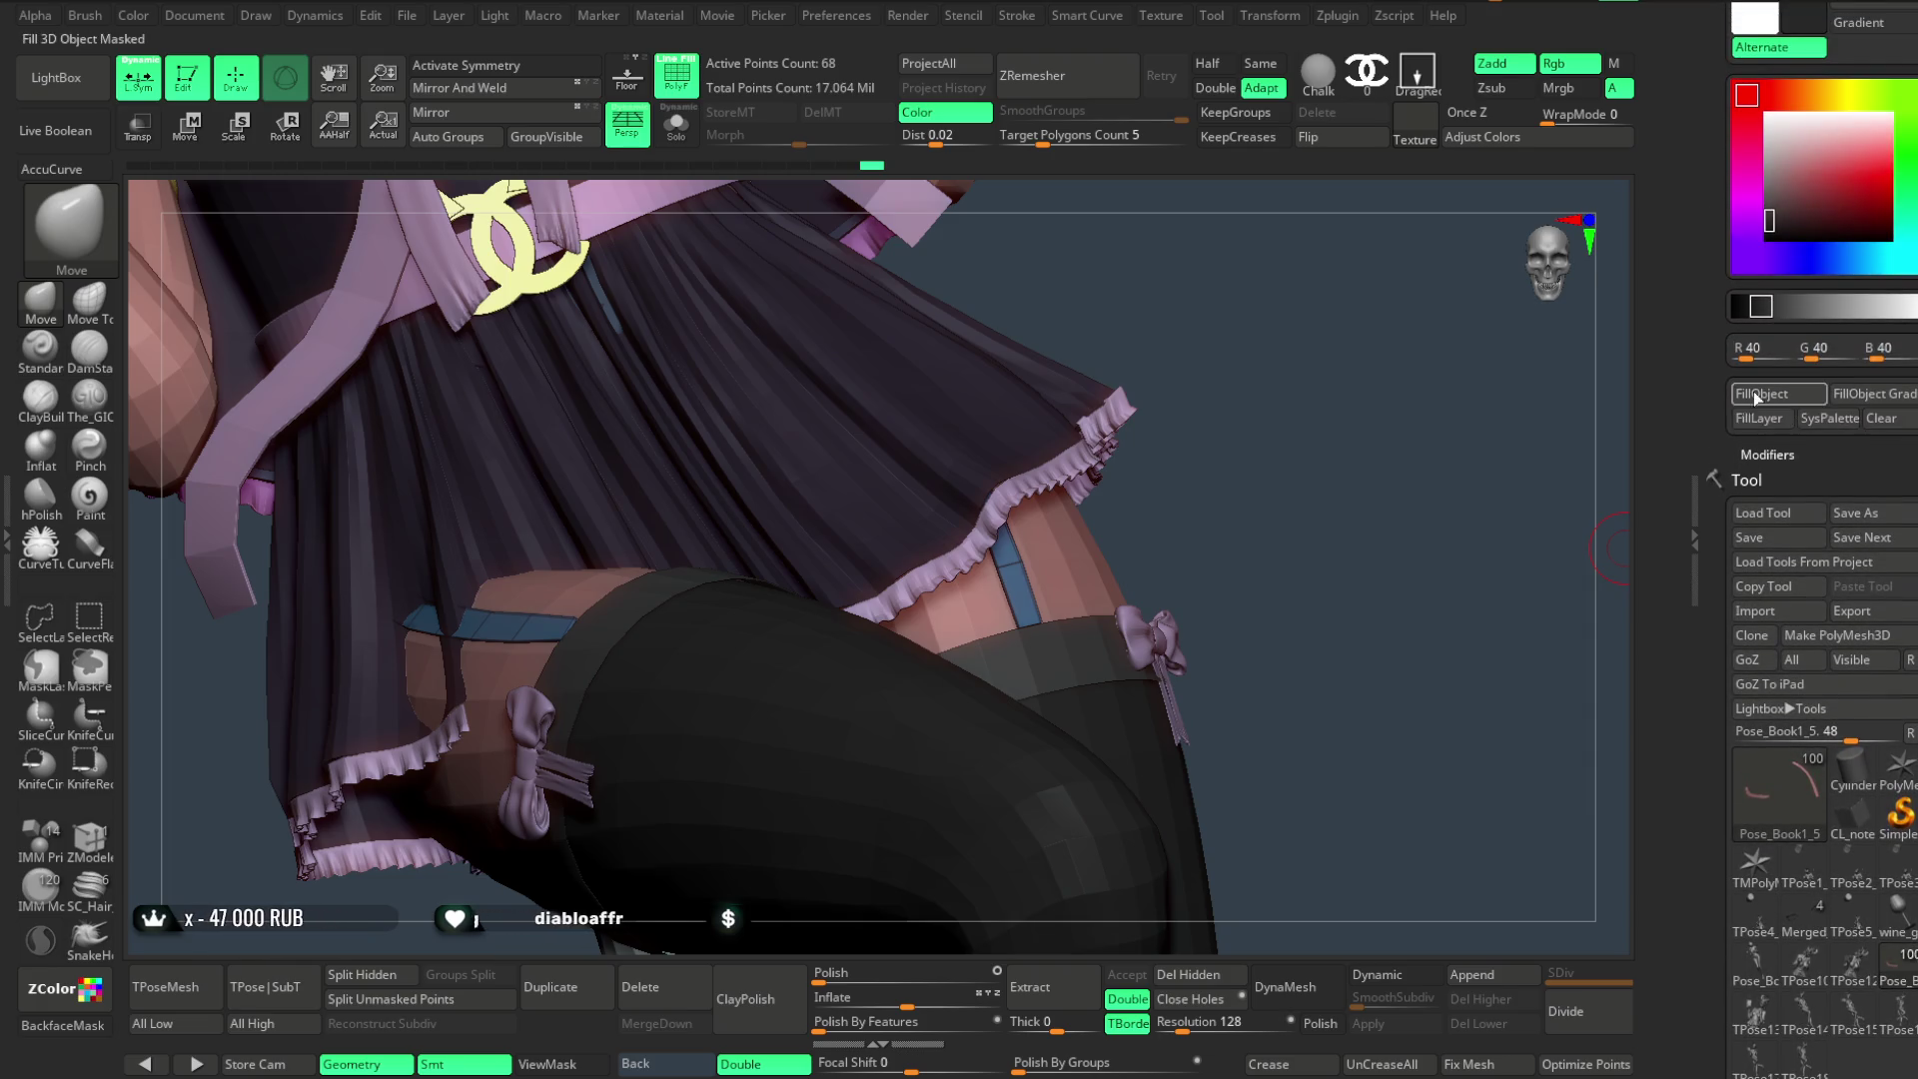
left_click_drag(1361, 600, 1353, 493, "alt")
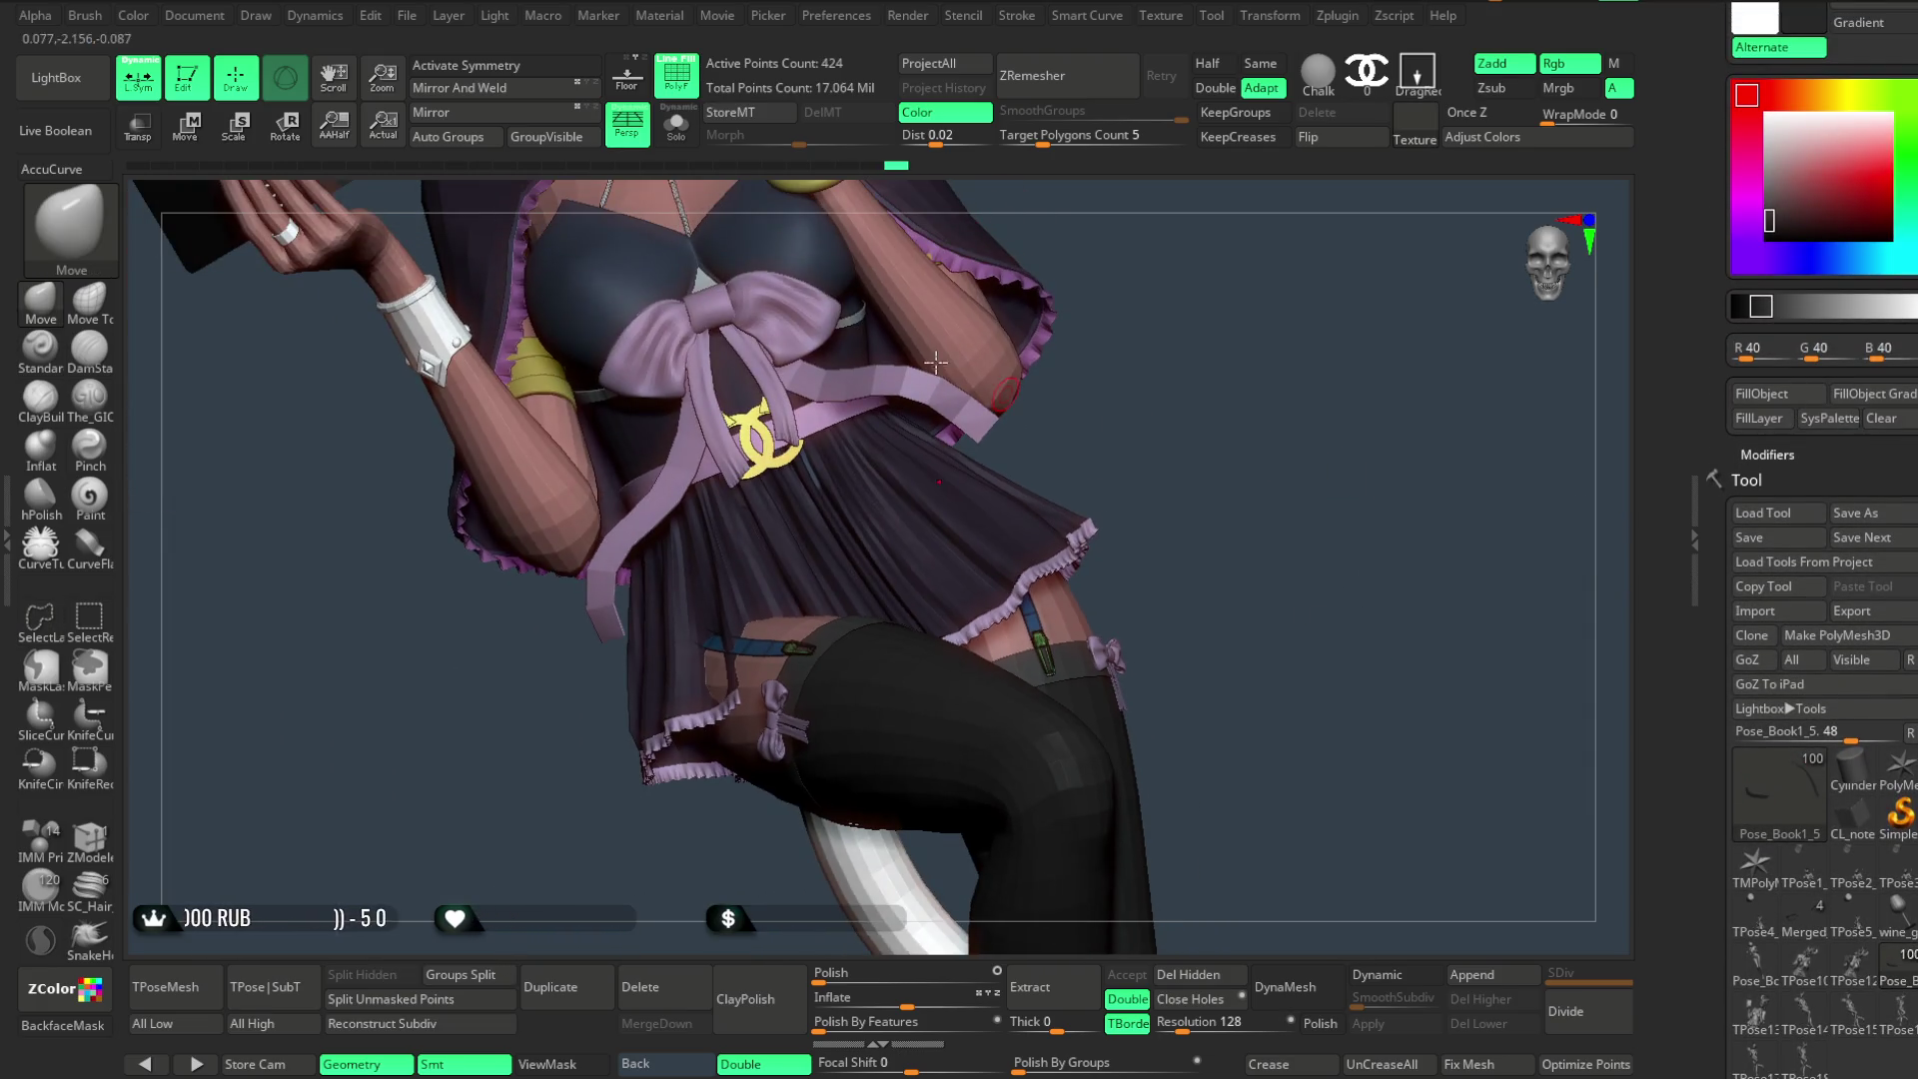
mouse_move(1195, 484)
left_mouse_down("alt")
mouse_move(1182, 411)
mouse_move(1229, 459)
mouse_move(1219, 565)
mouse_move(1220, 424)
mouse_move(936, 673)
left_mouse_up("alt")
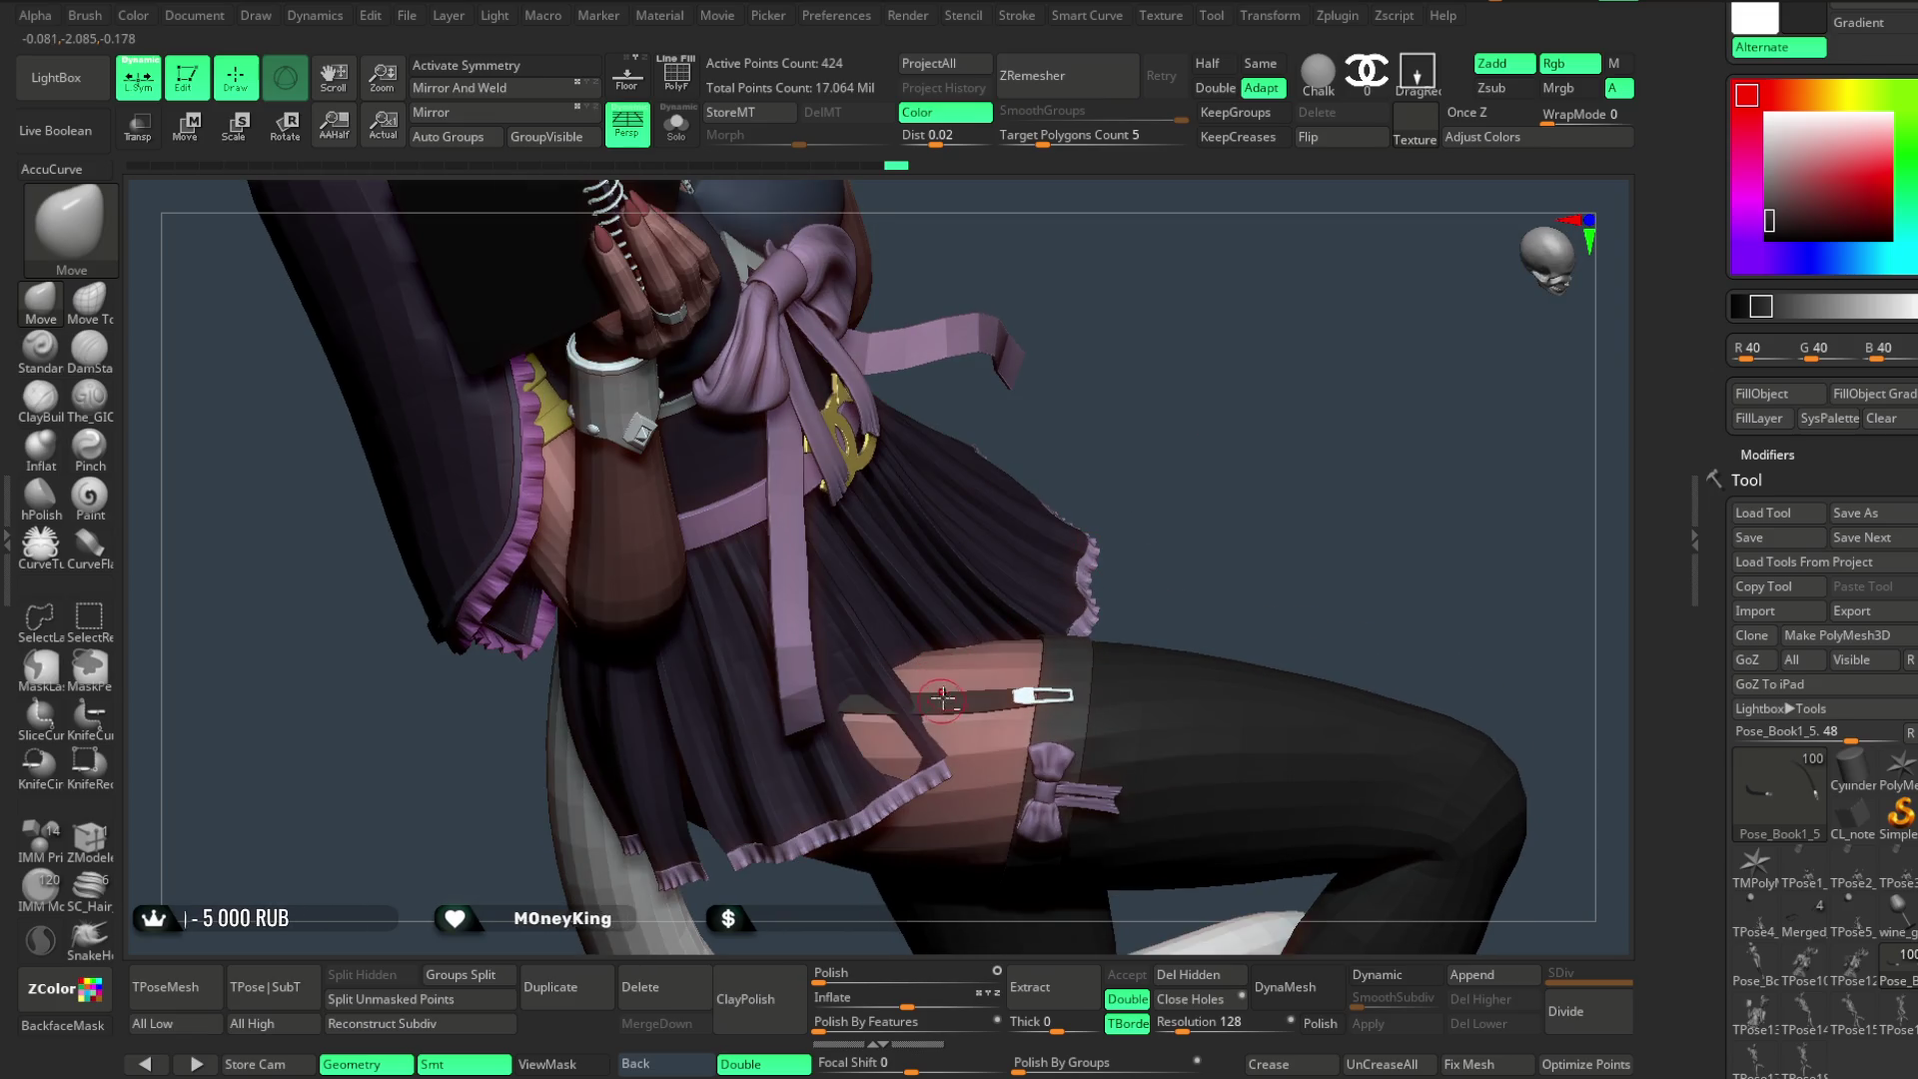
mouse_move(1212, 407)
left_mouse_down("alt")
mouse_move(1233, 420)
mouse_move(760, 437)
left_mouse_up("alt")
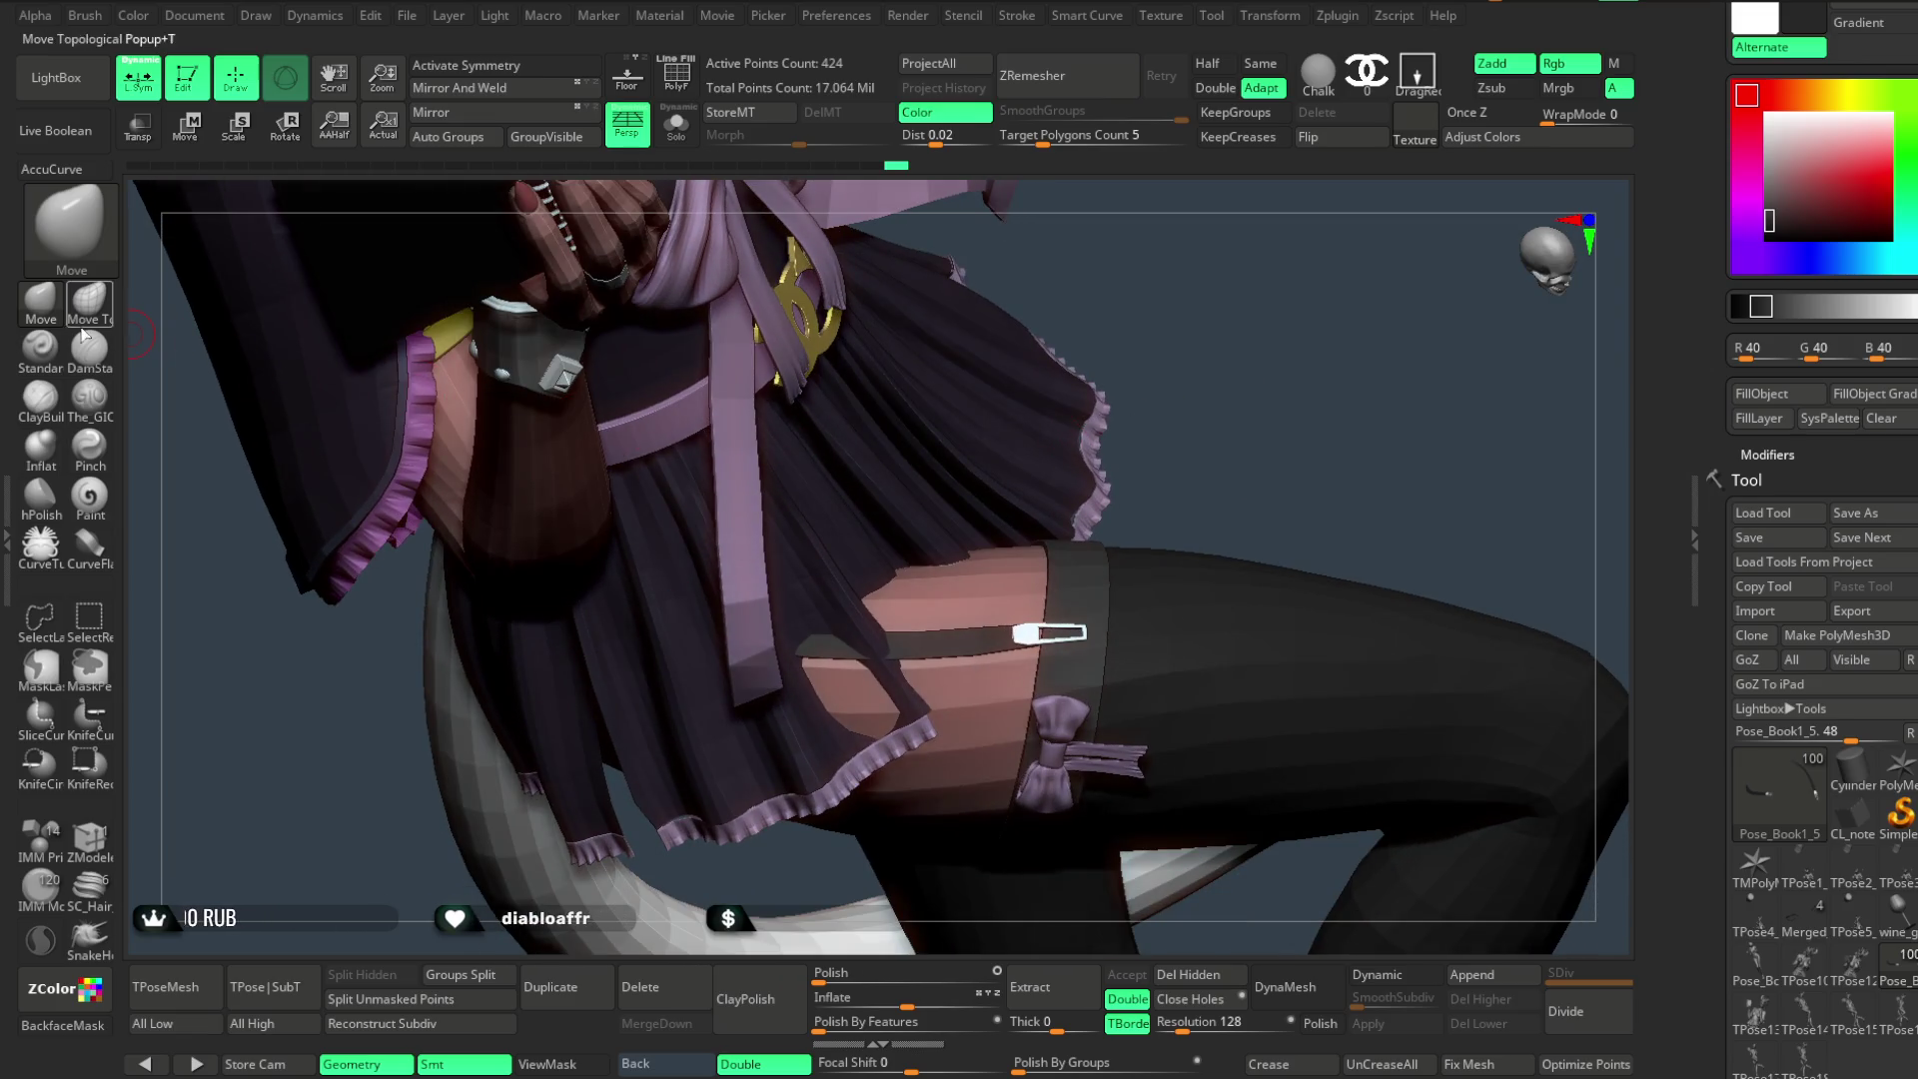
key("space")
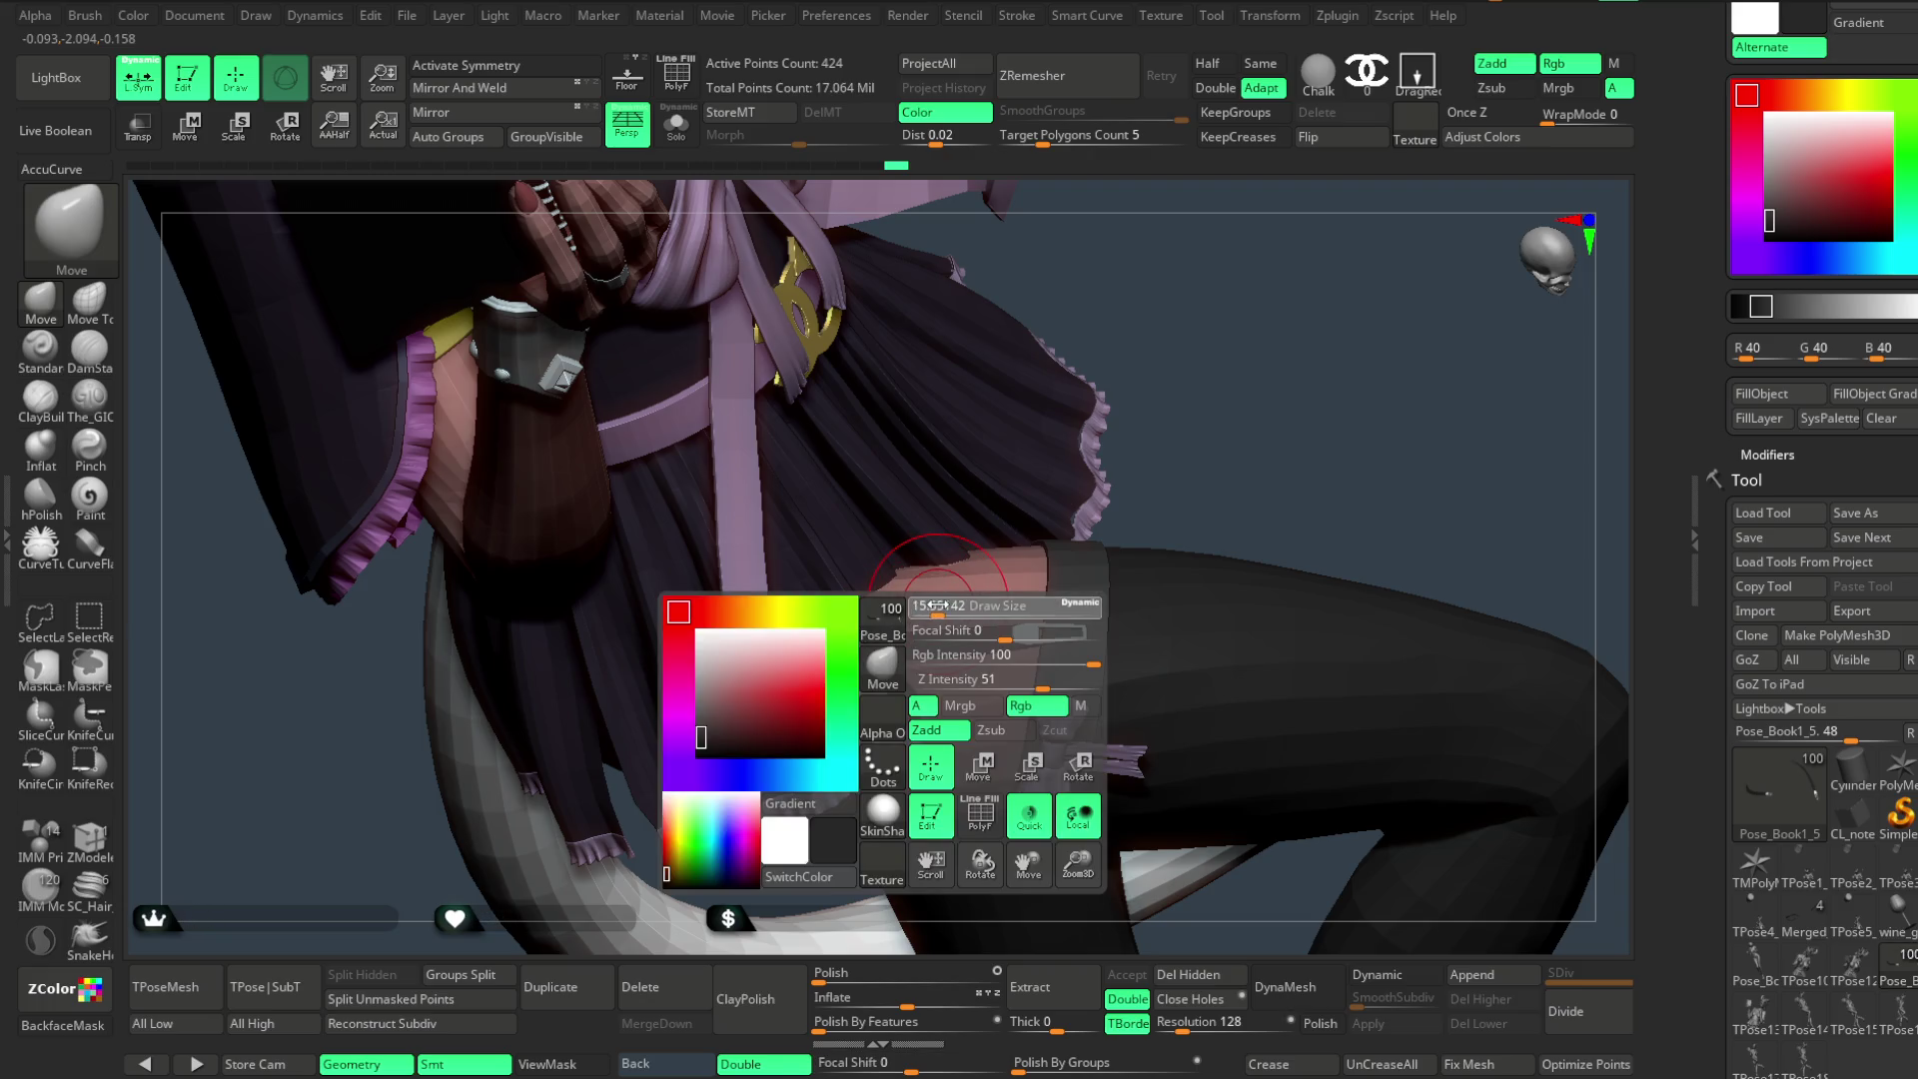
key("space")
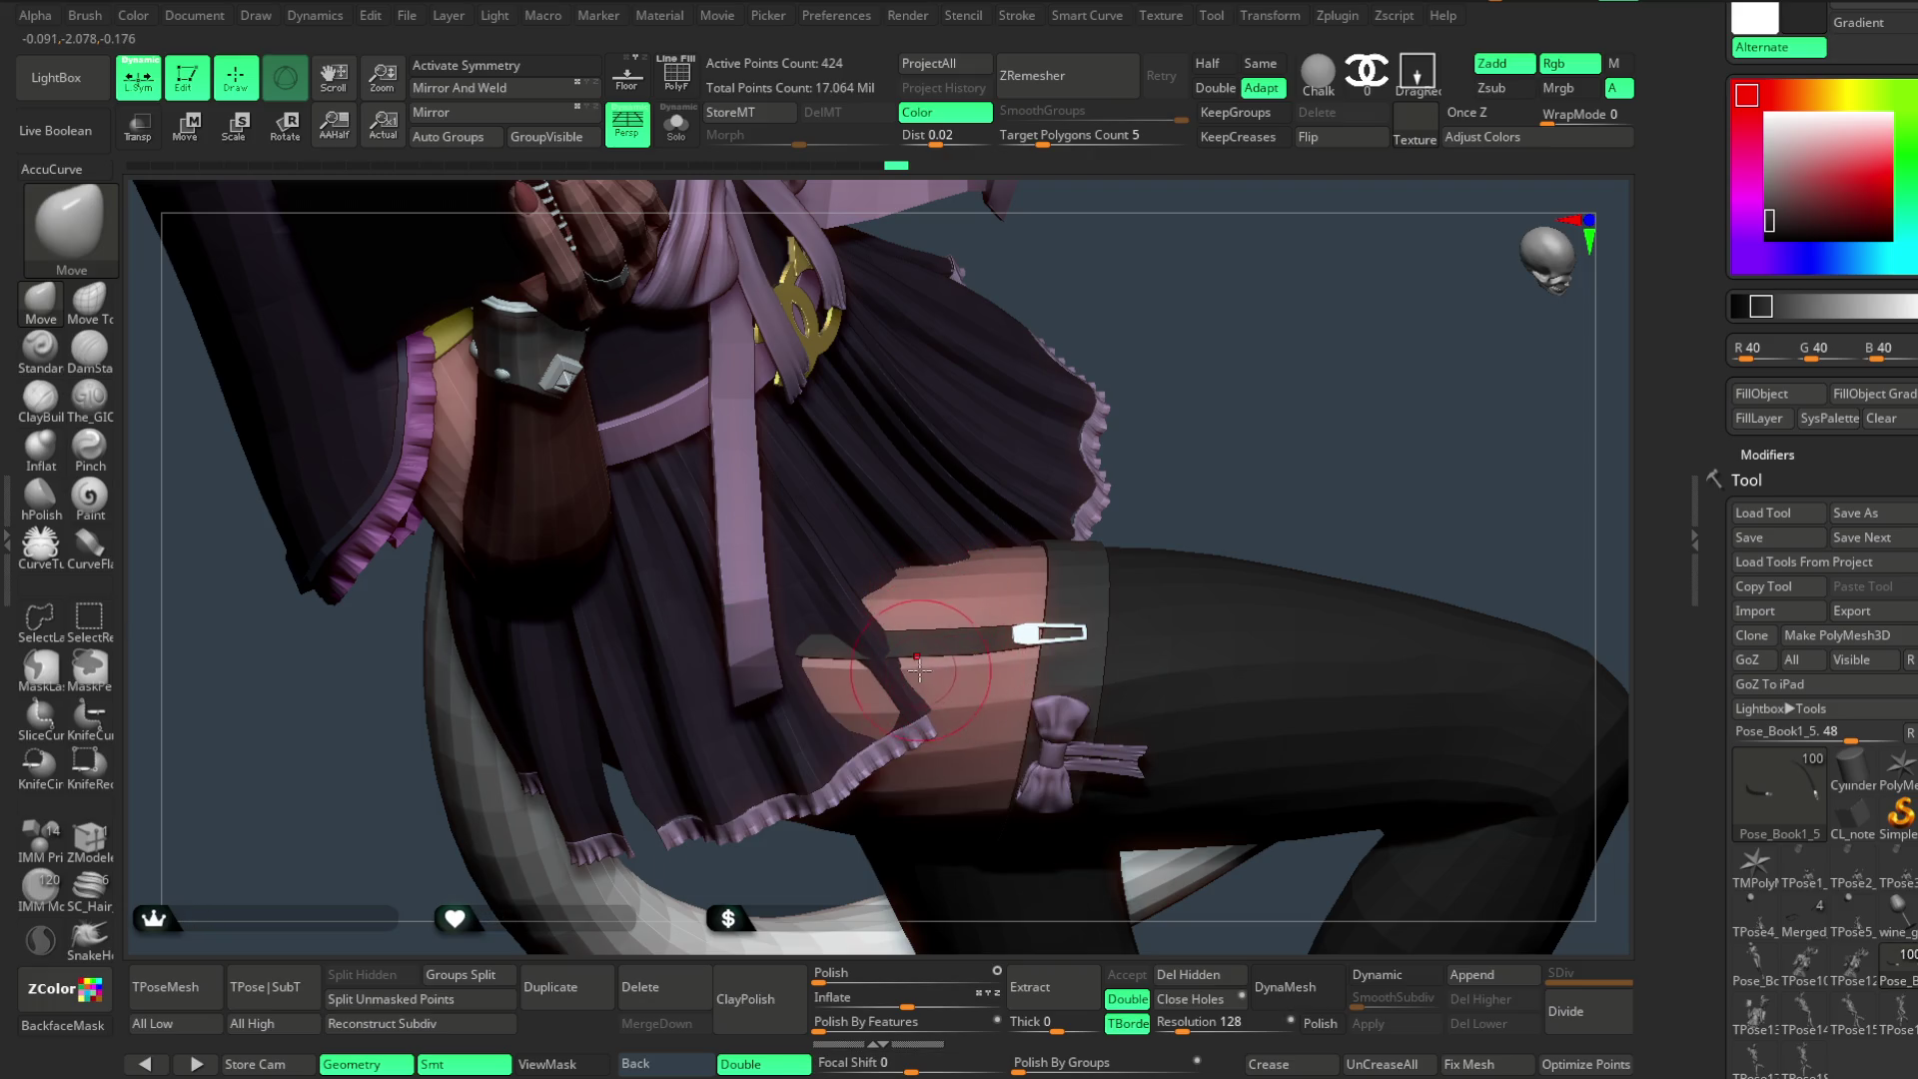
mouse_move(1183, 493)
left_mouse_down()
mouse_move(1359, 260)
mouse_move(1190, 388)
mouse_move(1032, 631)
left_mouse_up()
mouse_move(1246, 378)
left_mouse_down()
mouse_move(869, 252)
mouse_move(1149, 352)
mouse_move(775, 279)
left_mouse_up()
- Isolate the bow in Solo and hide pieces until only its ribbon strips are shown
left_click(677, 75)
left_click(676, 126)
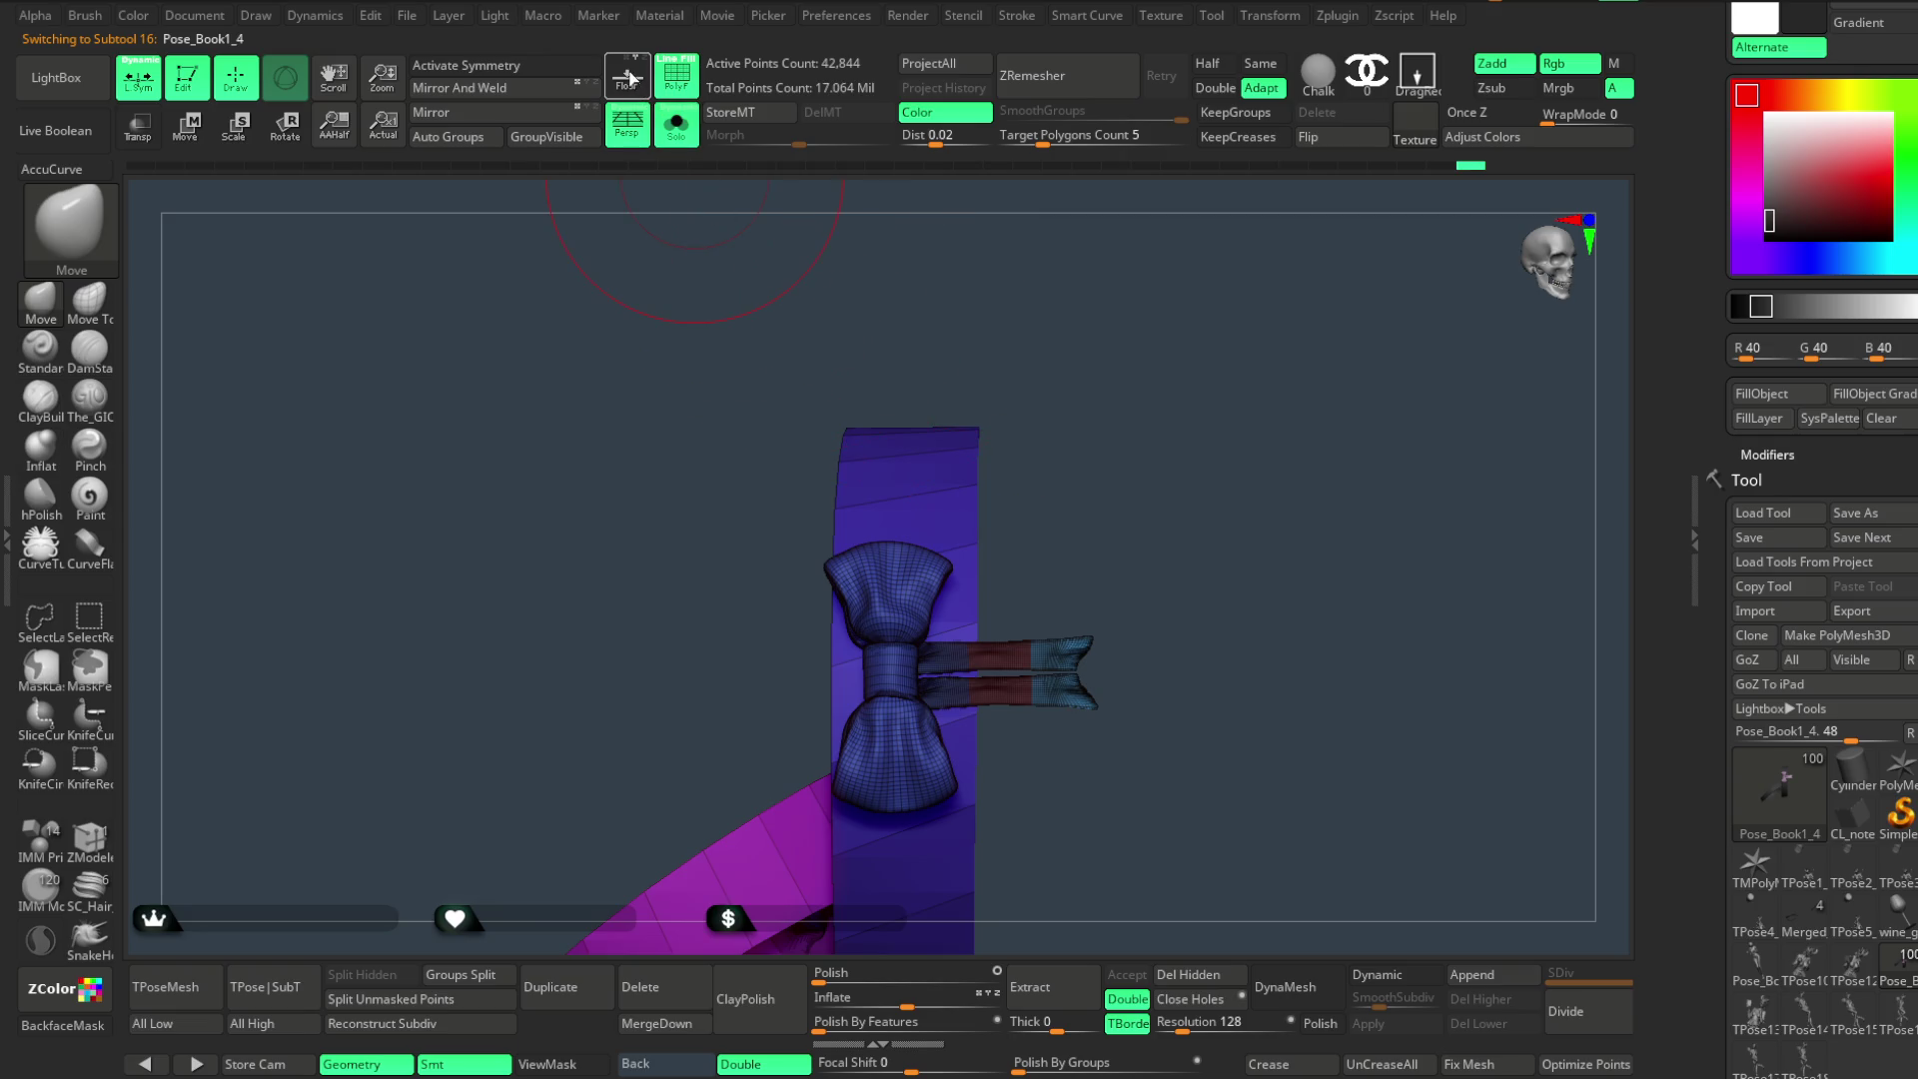
left_click(671, 84)
mouse_move(1173, 509)
left_mouse_down()
mouse_move(1140, 425)
mouse_move(1093, 600)
left_mouse_up()
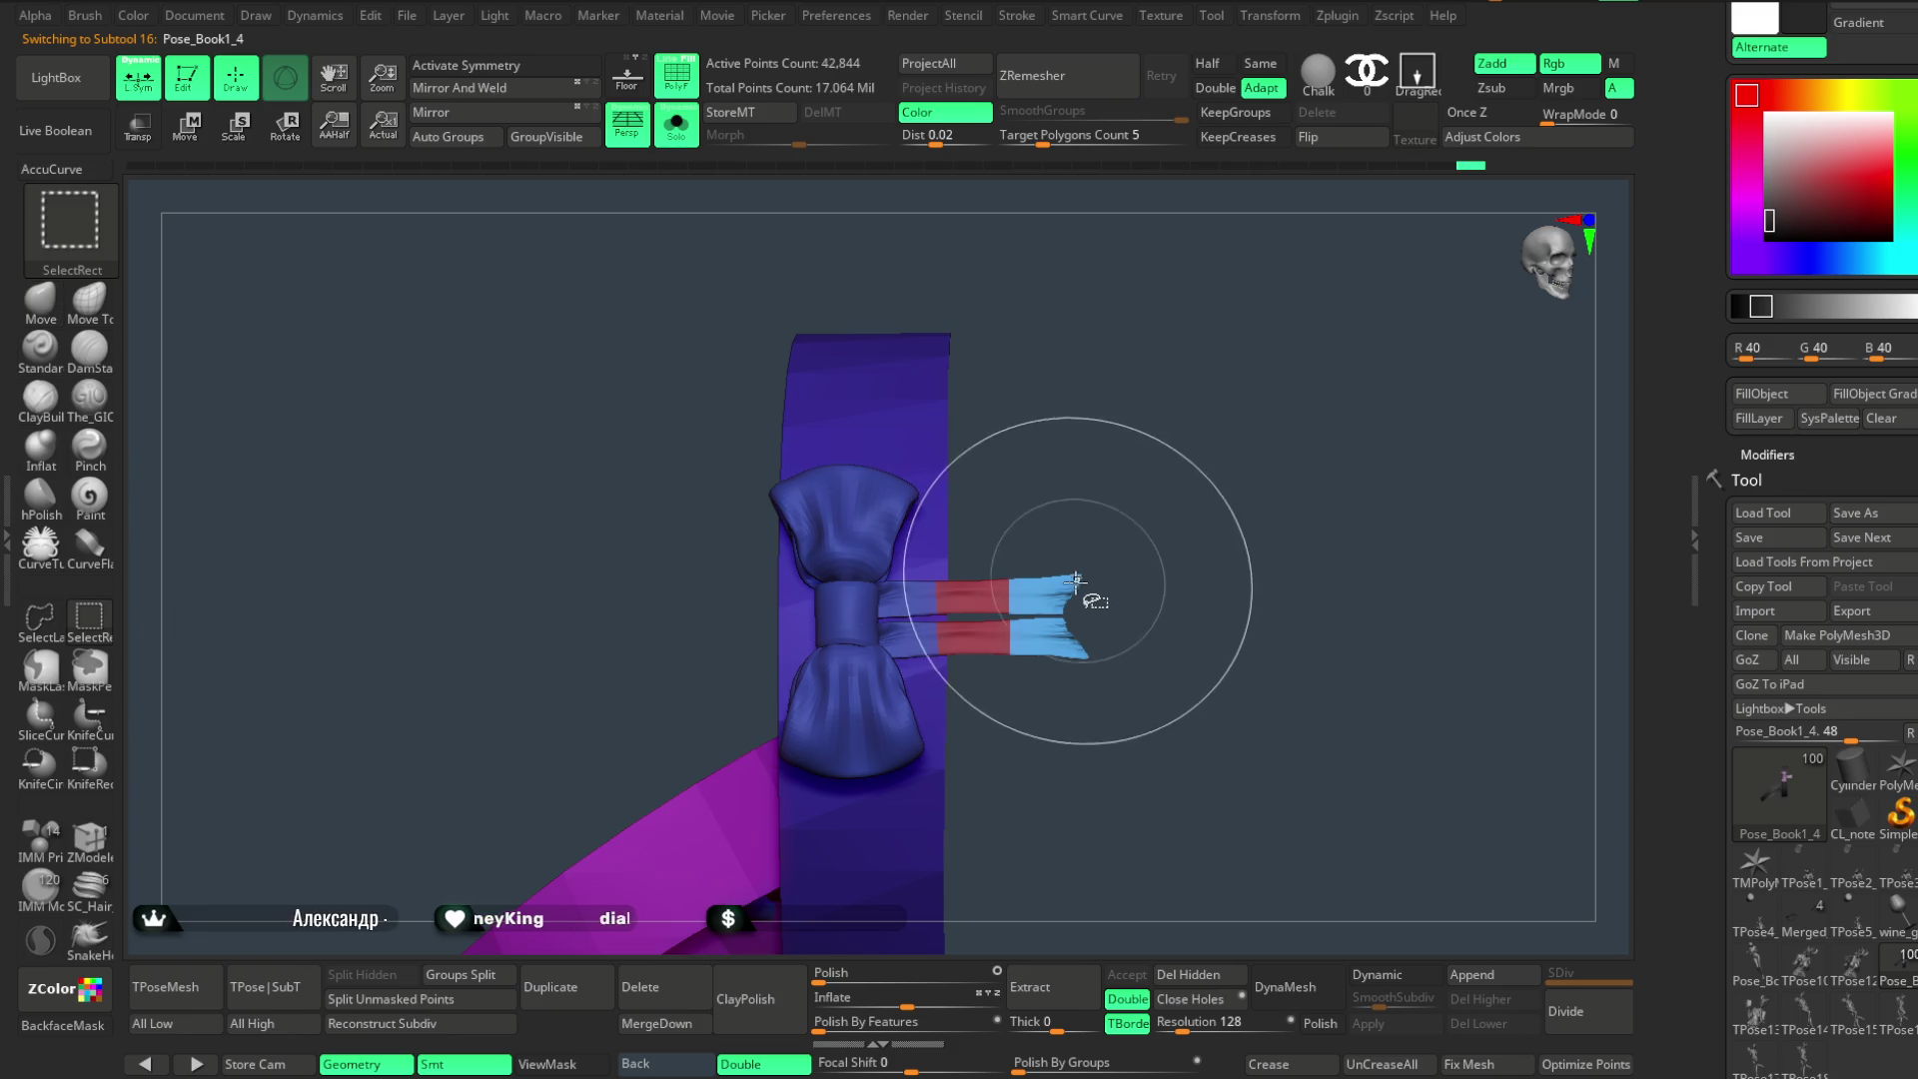
left_click(1050, 619, "ctrl+shift")
left_click(959, 611, "ctrl+alt+shift")
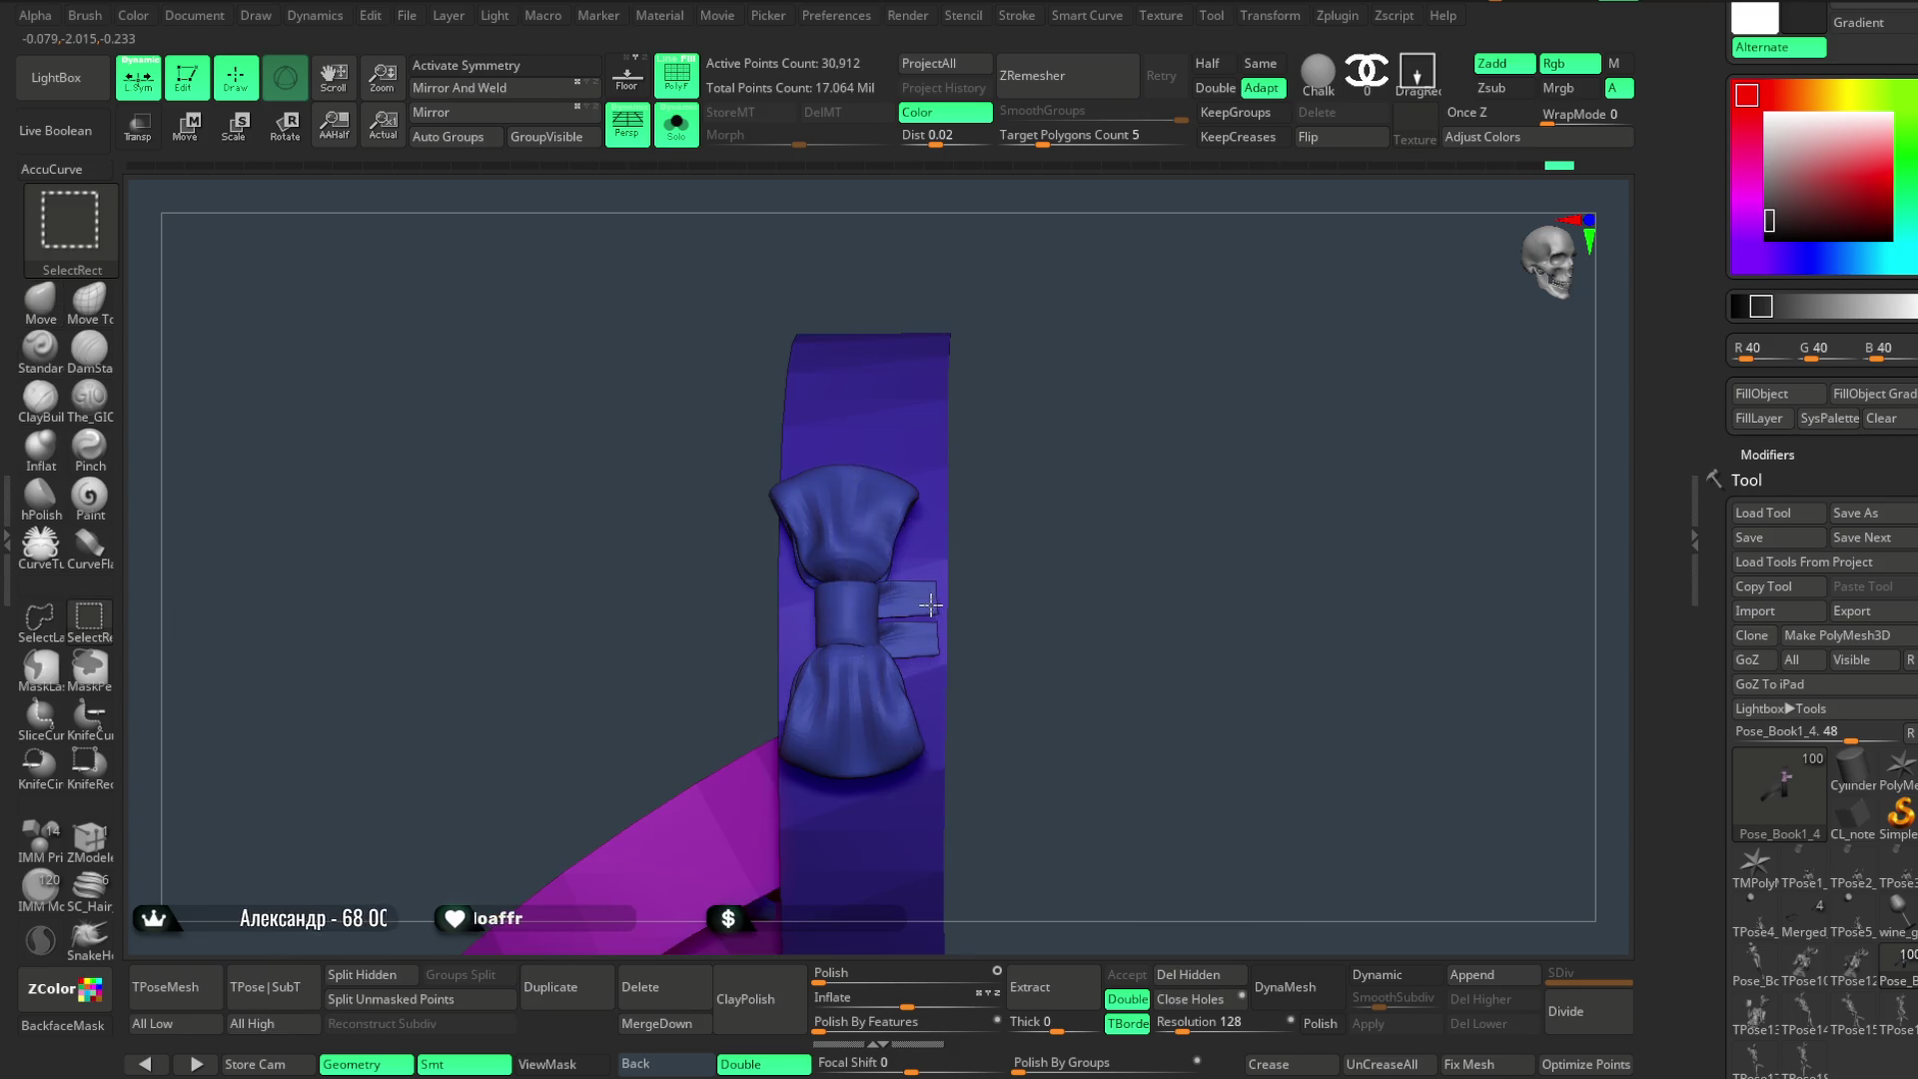
left_click(933, 607, "ctrl+alt+shift")
left_click_drag(1126, 600, 1146, 495)
left_click(1146, 495, "ctrl+shift")
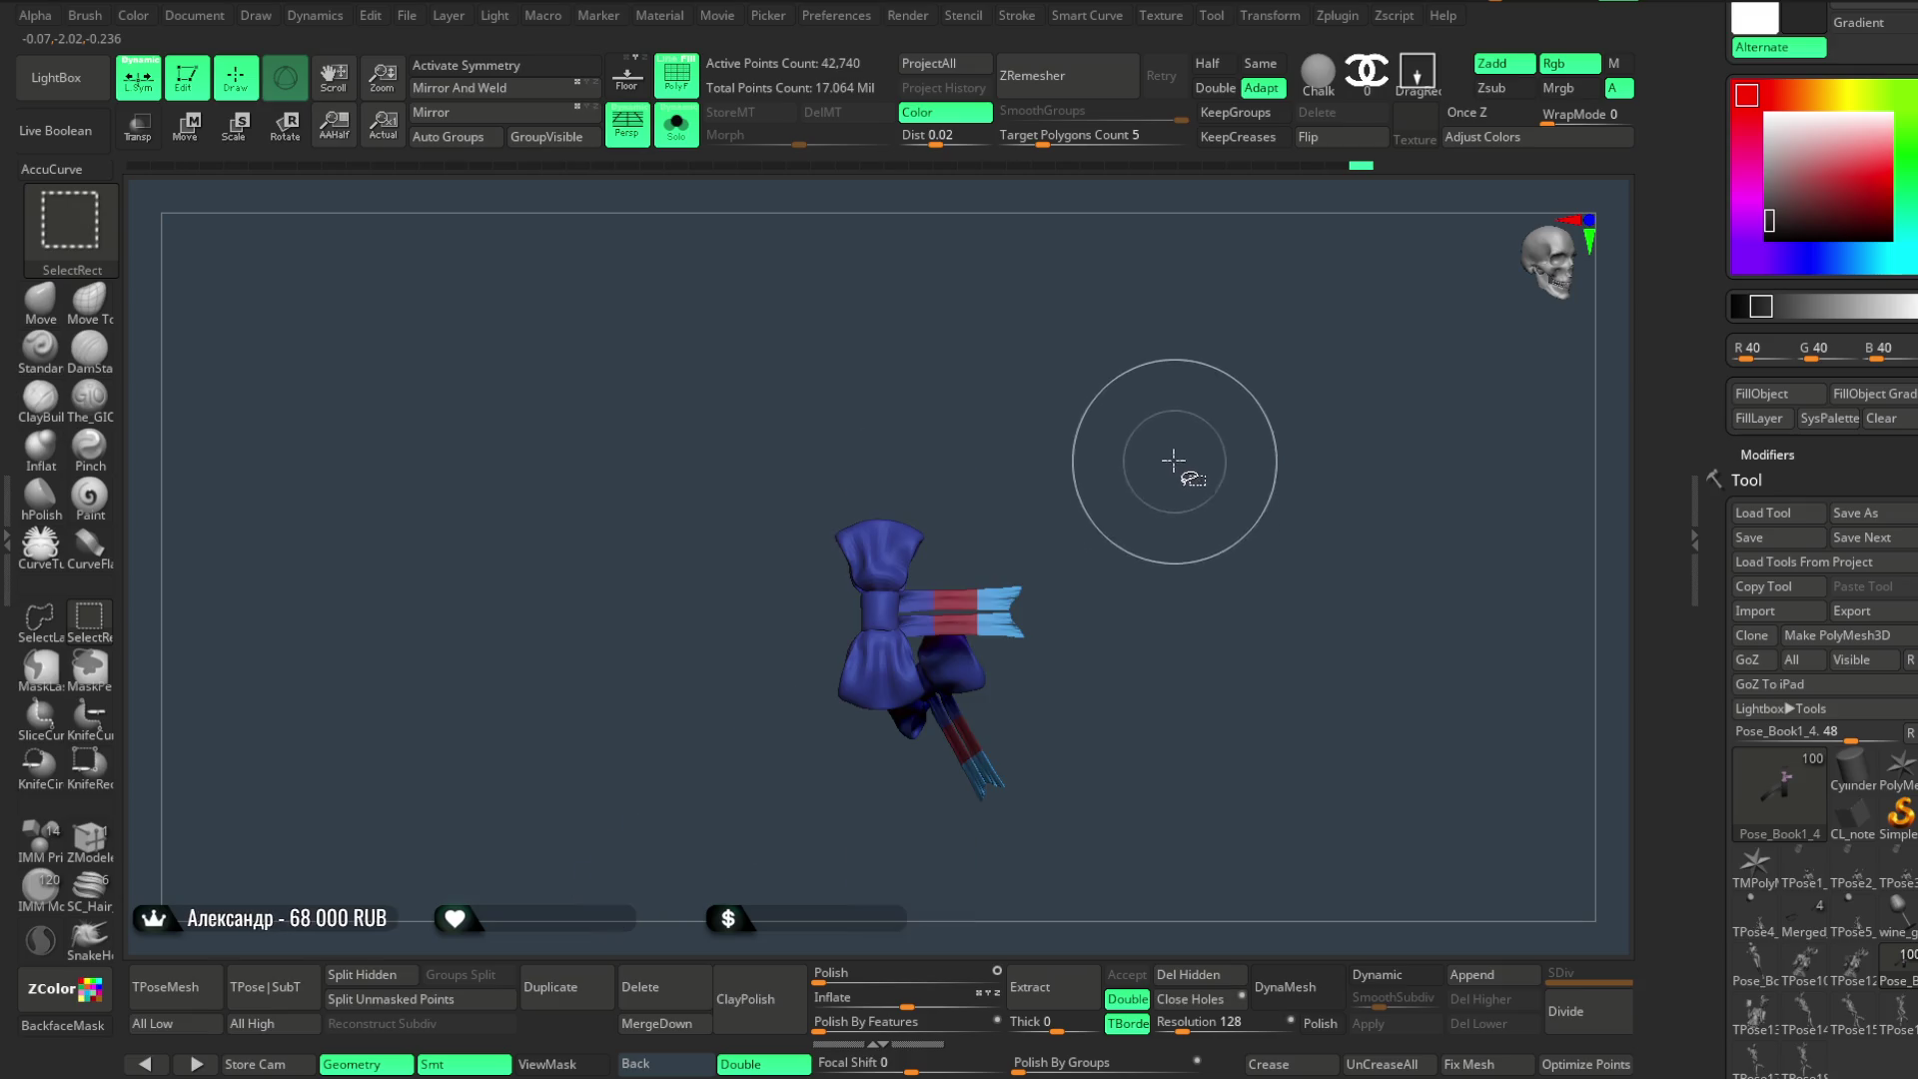
left_click(1015, 496, "ctrl+alt+shift")
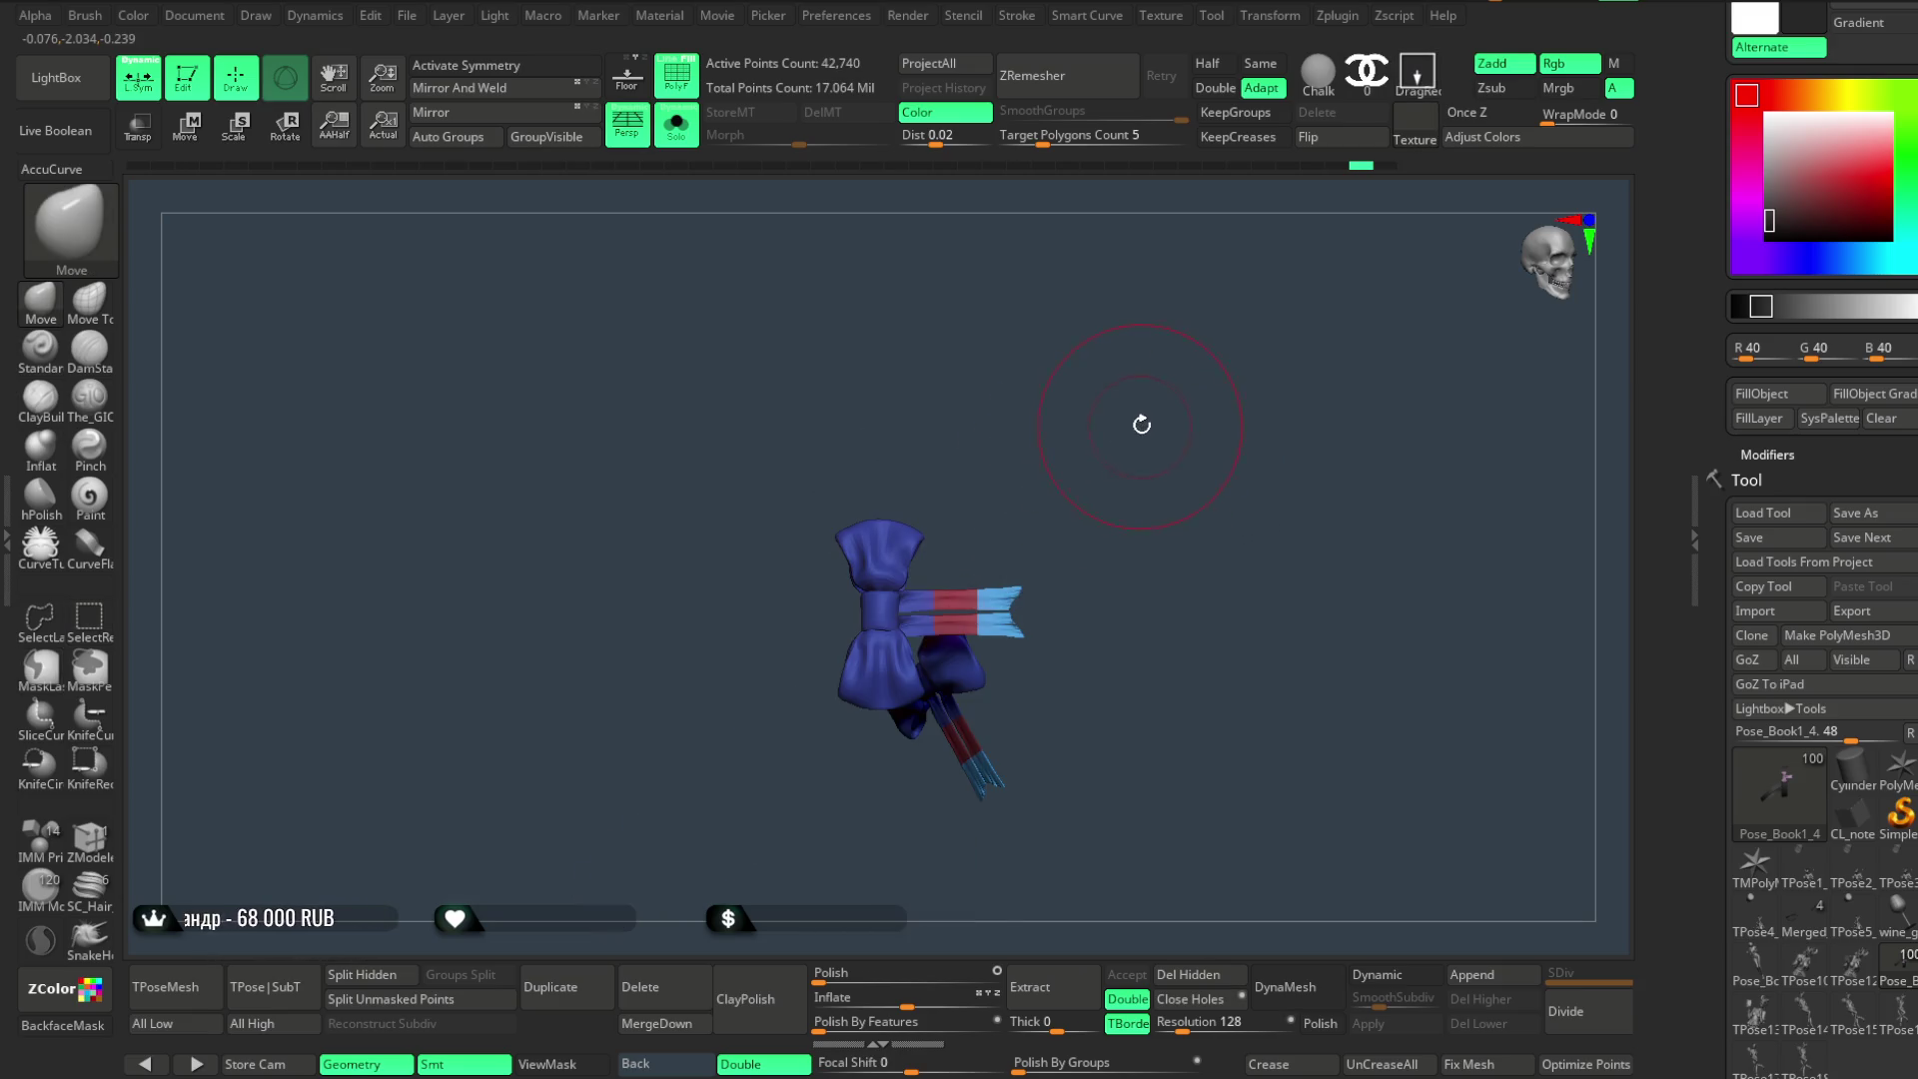
left_click_drag(1140, 419, 1165, 484)
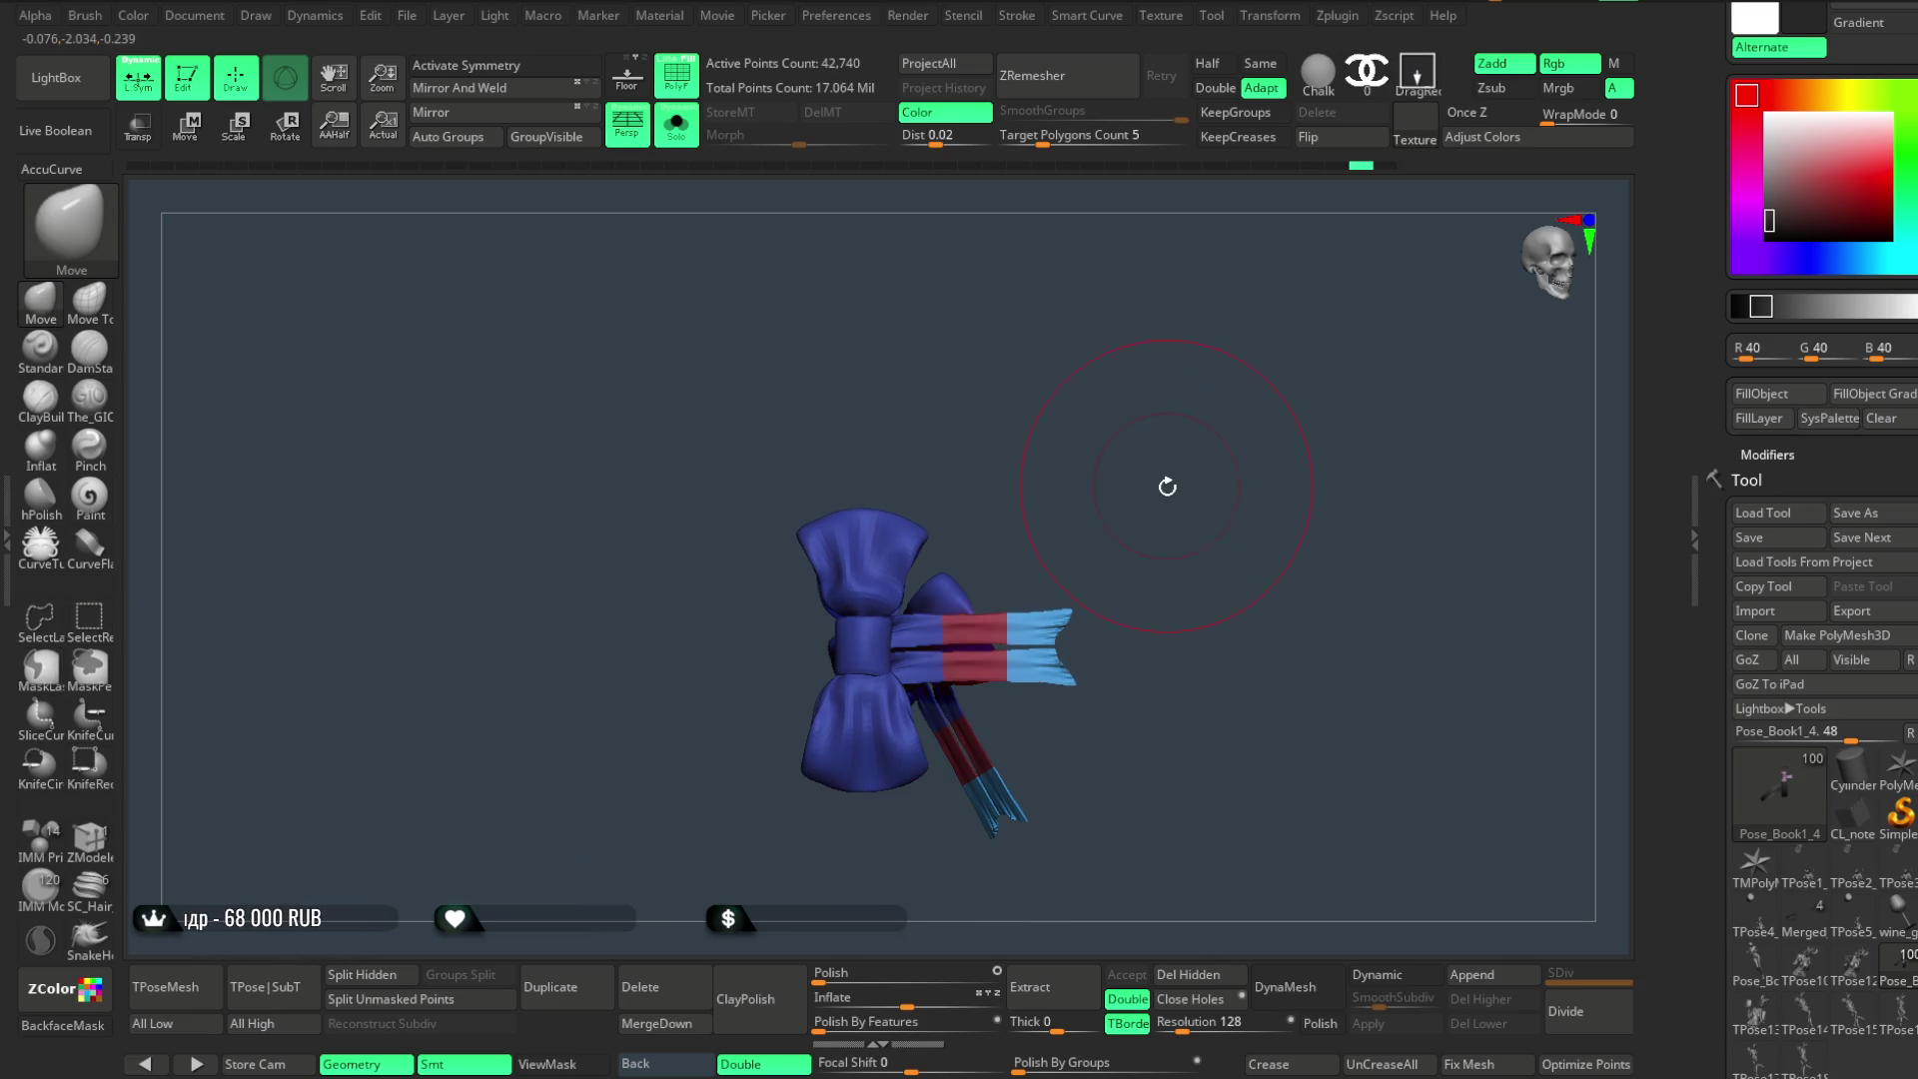
- Auto Groups the bow, isolate the green tails and mask everything else for the gizmo
left_click(470, 142)
left_click(1125, 473, "ctrl+shift")
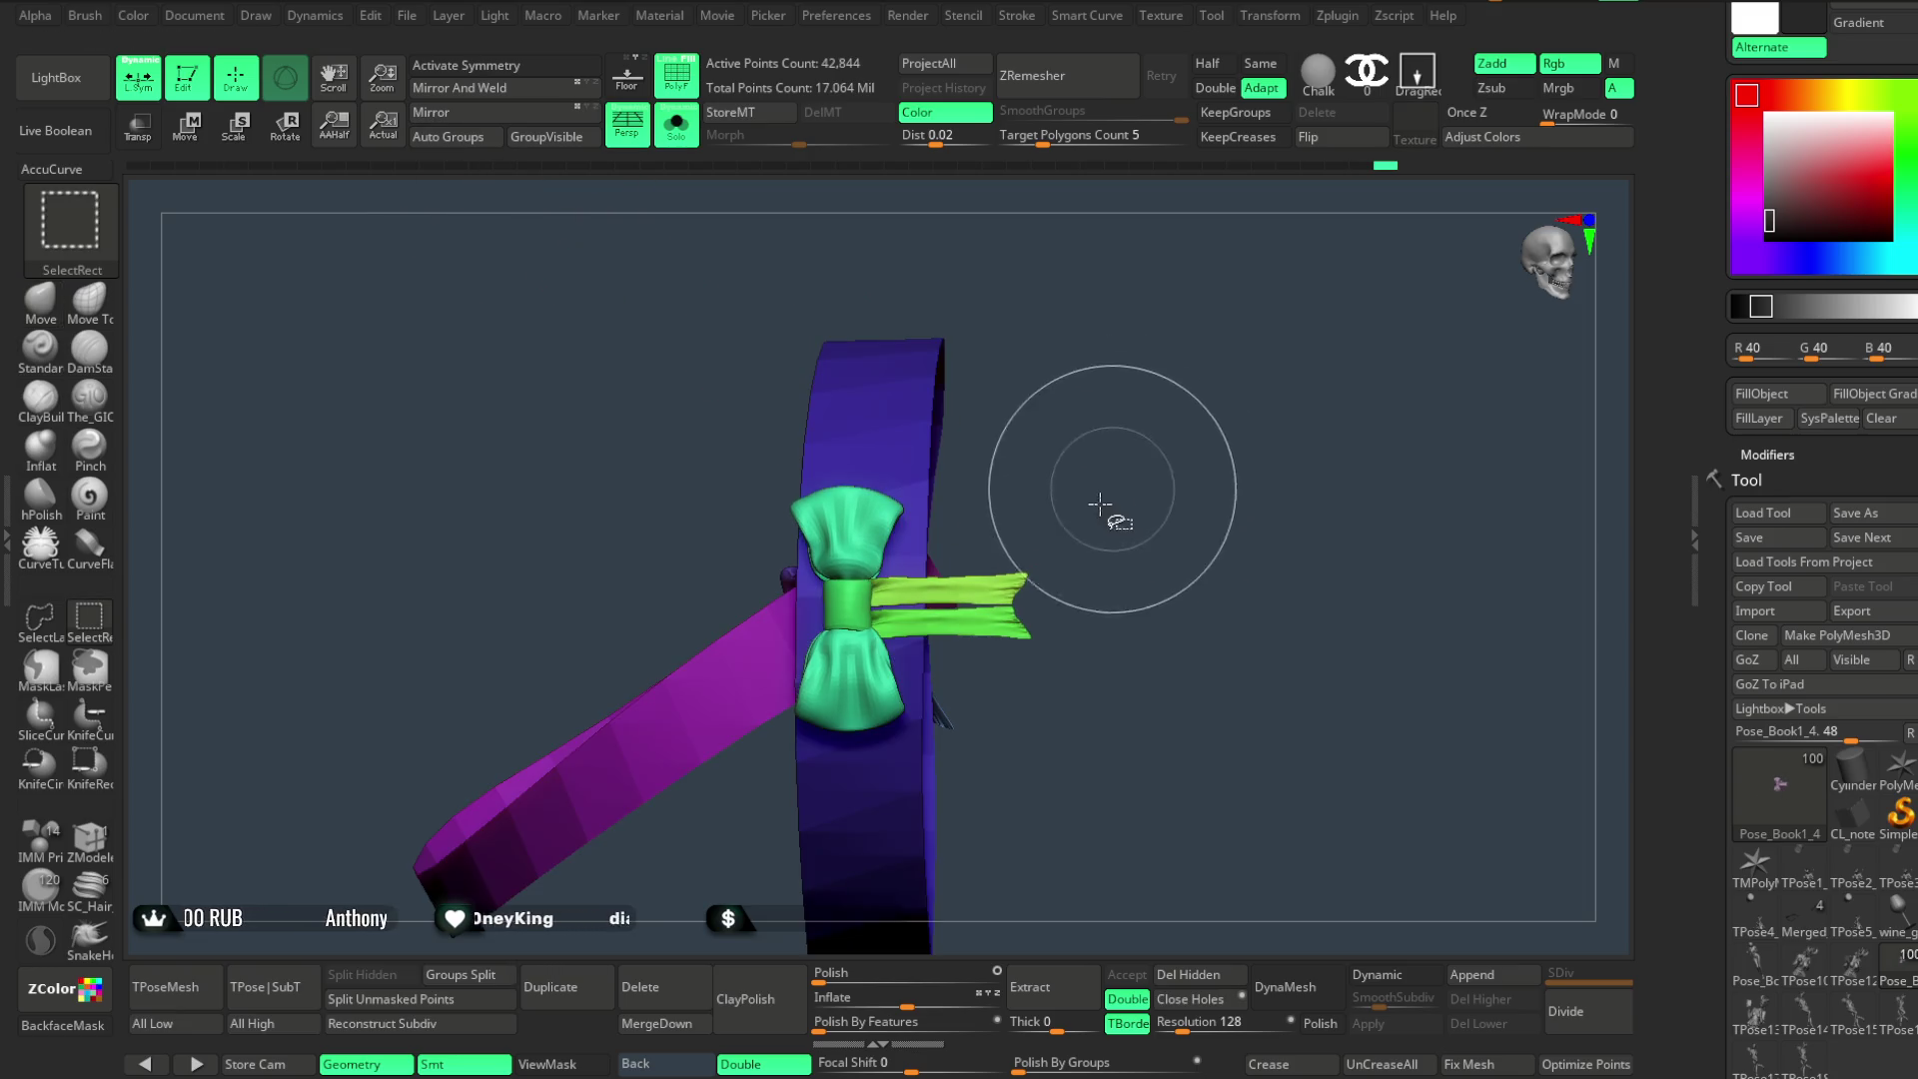
left_click(1020, 574, "ctrl+shift")
left_click(1020, 620, "ctrl+alt+shift")
key("shift")
left_click(1125, 519, "ctrl+shift")
left_click(1020, 606, "ctrl+shift")
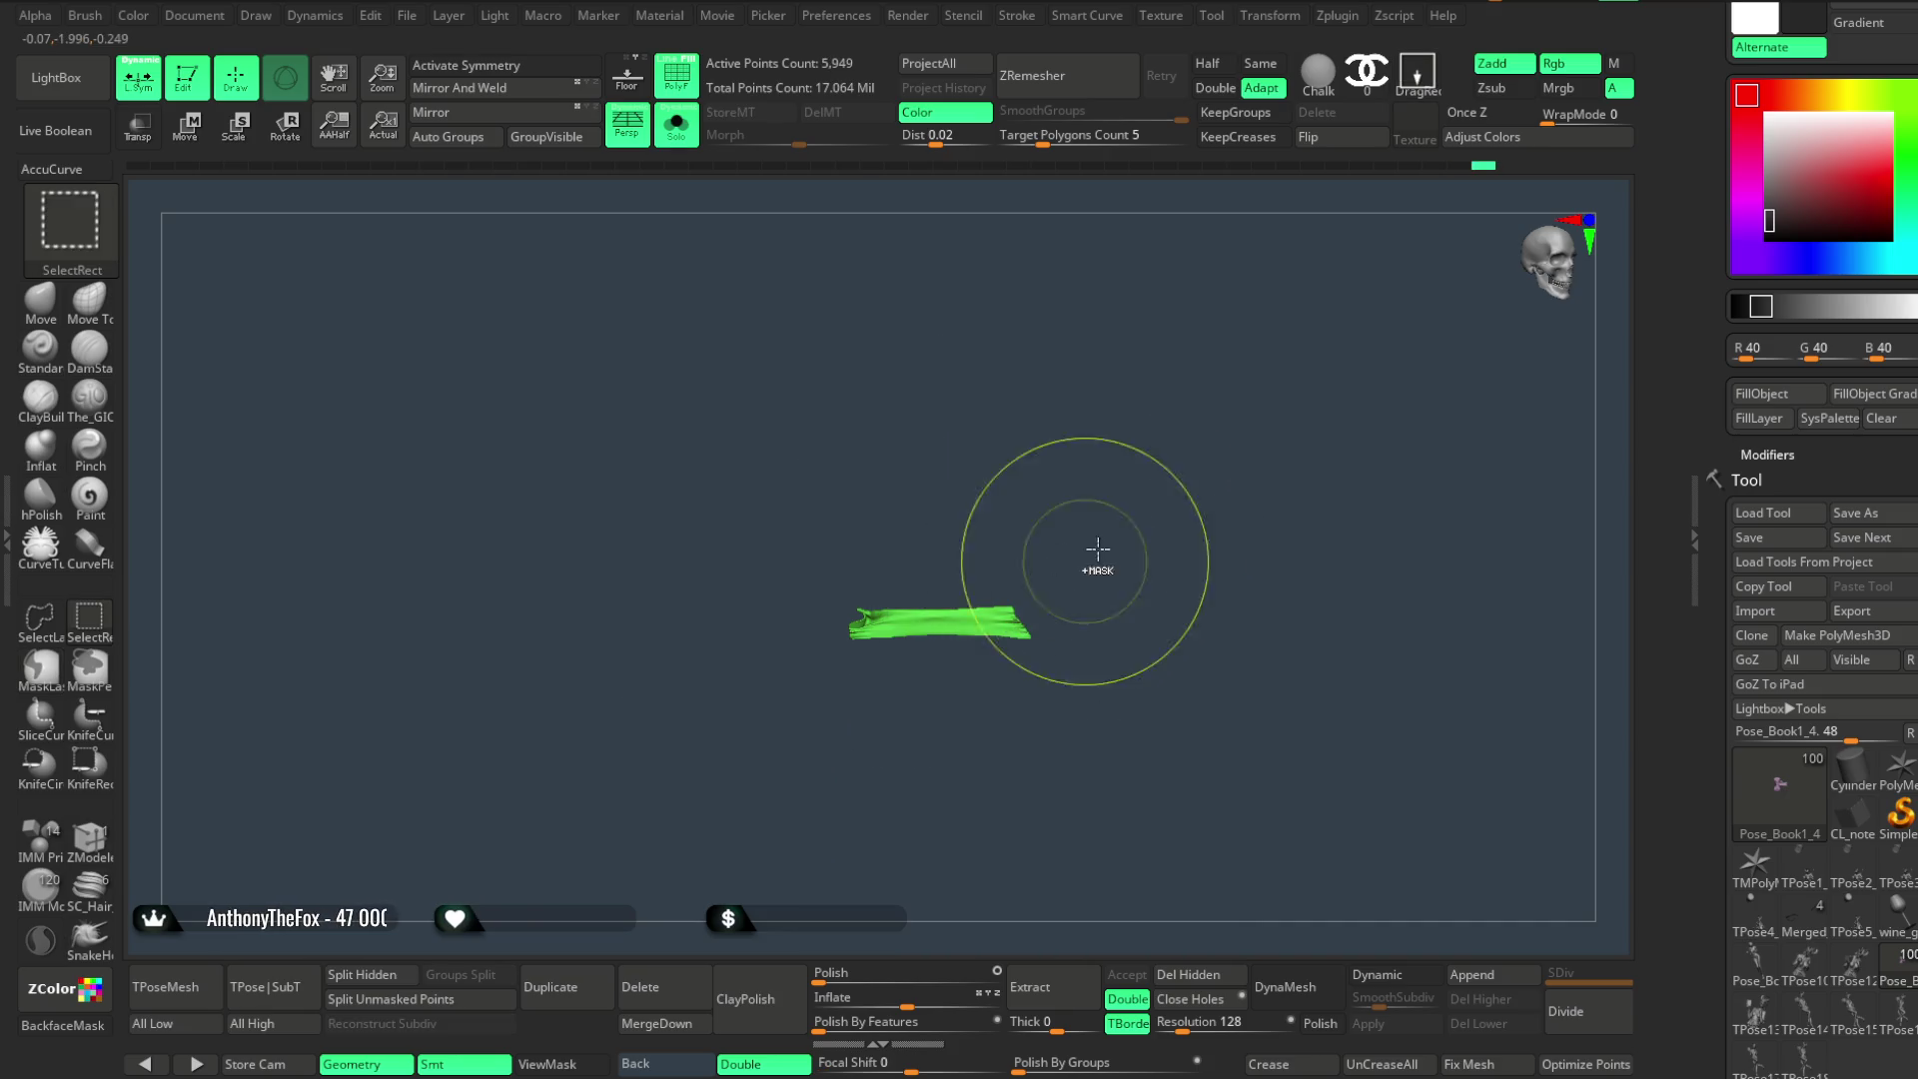
left_click(1130, 520, "ctrl+shift")
key("w")
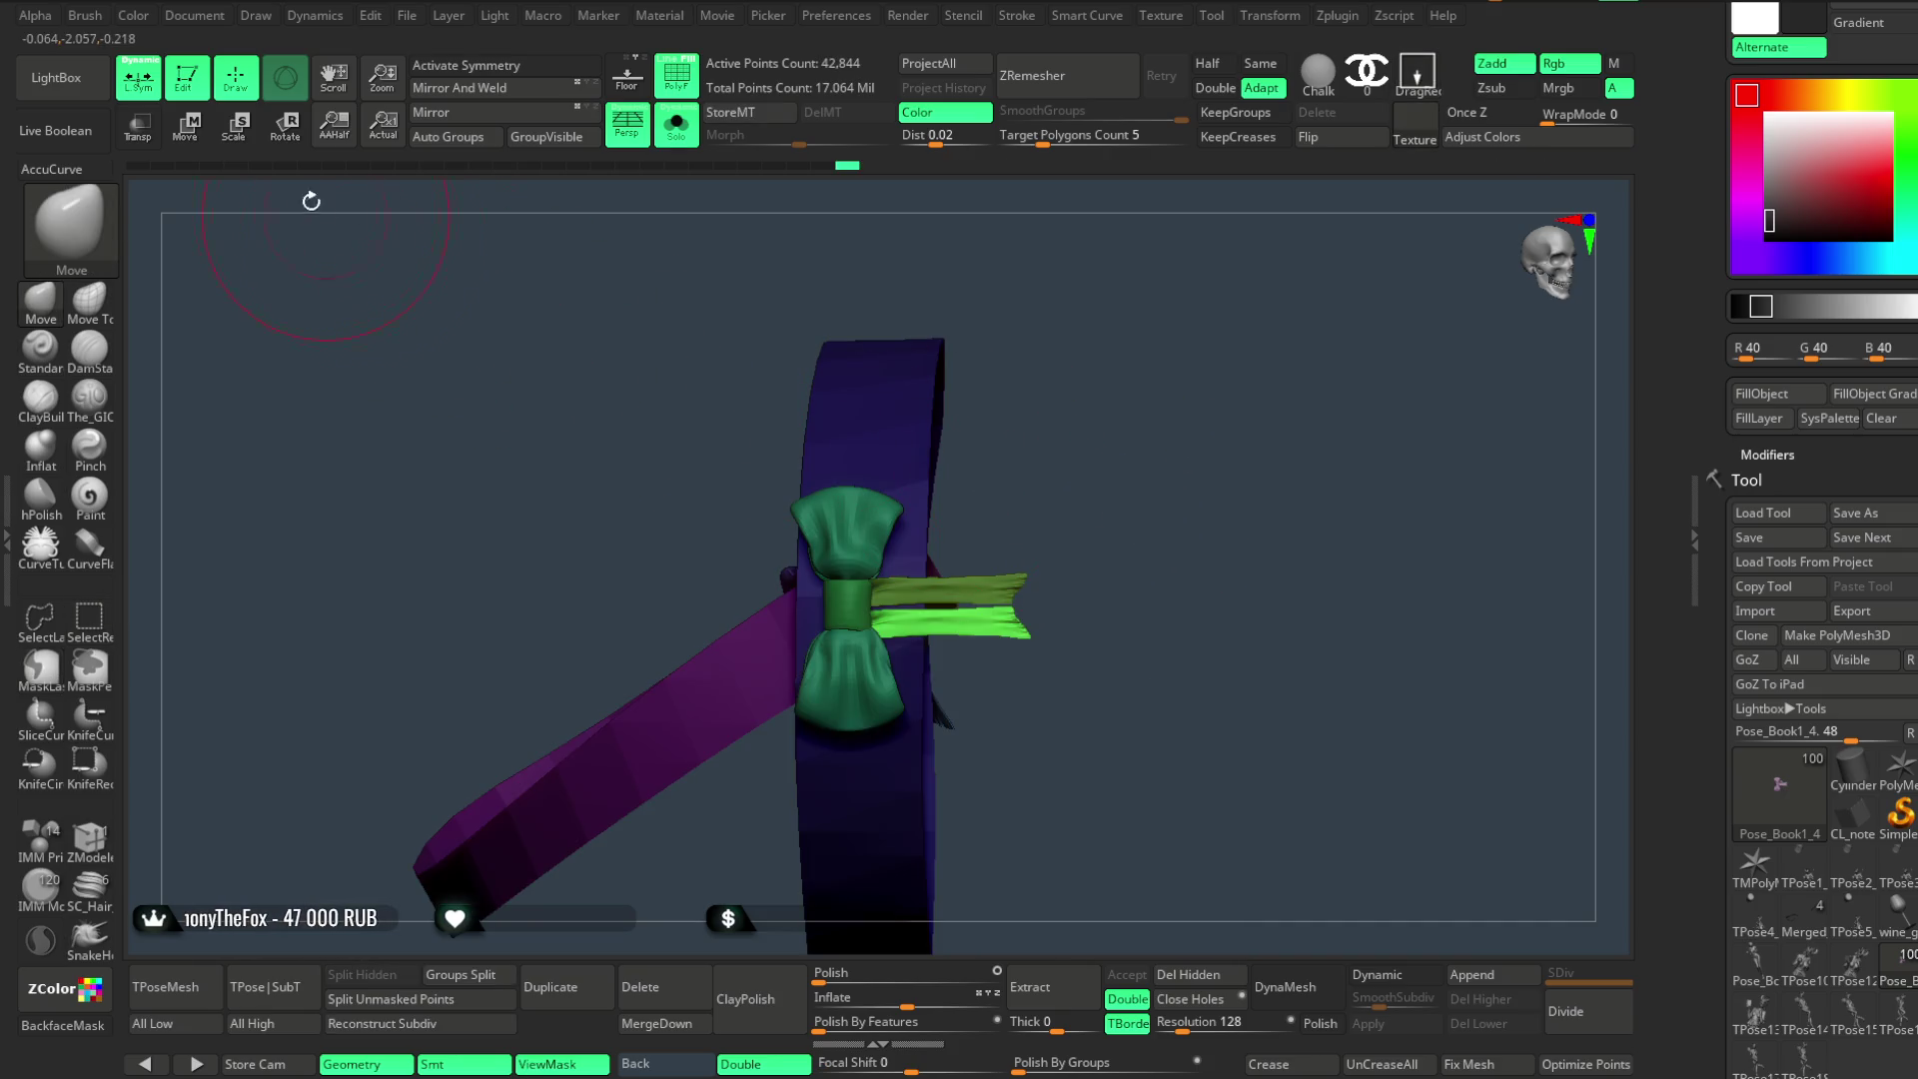
- Align the gizmo to the tails, add a Bend Curve deformer and bend the blue tail downward
mouse_move(1014, 415)
left_mouse_down()
mouse_move(929, 351)
mouse_move(1186, 410)
left_mouse_up()
left_click(950, 486)
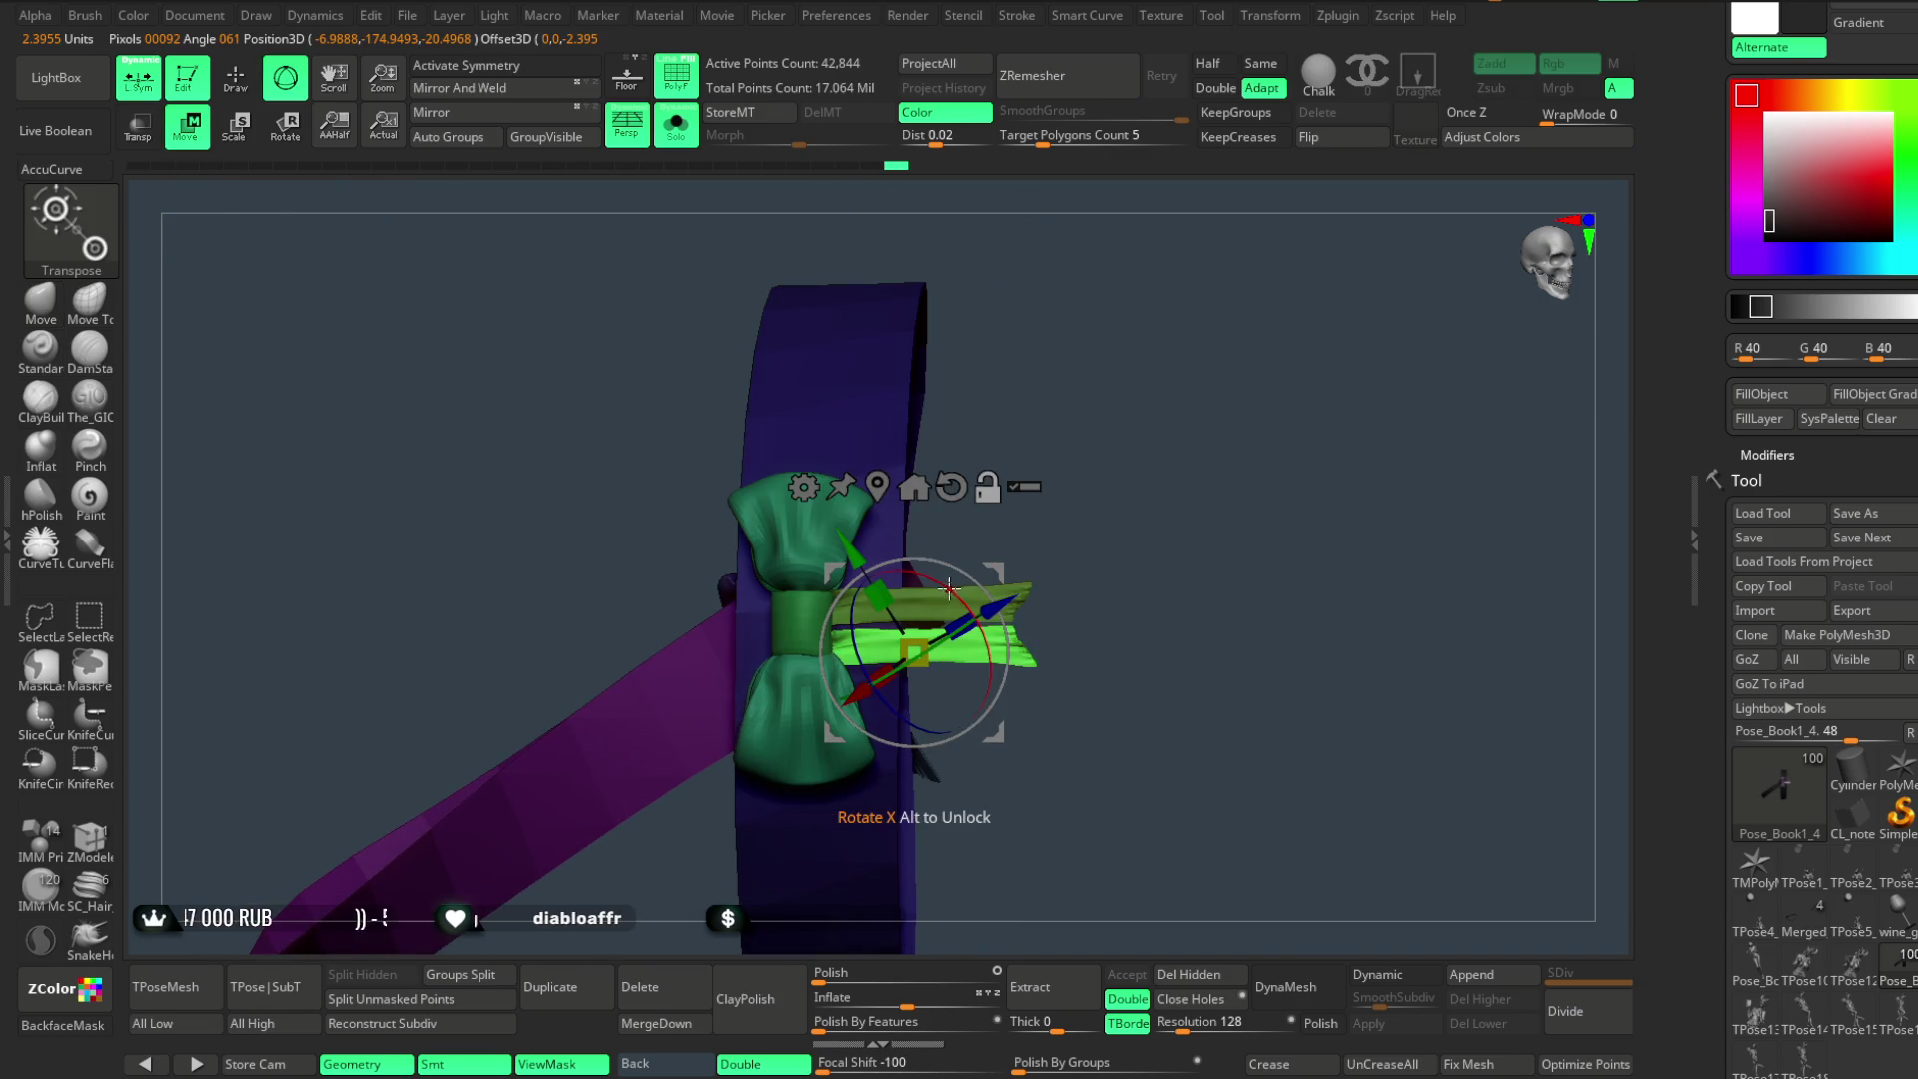
left_click_drag(948, 590, 958, 621, "alt")
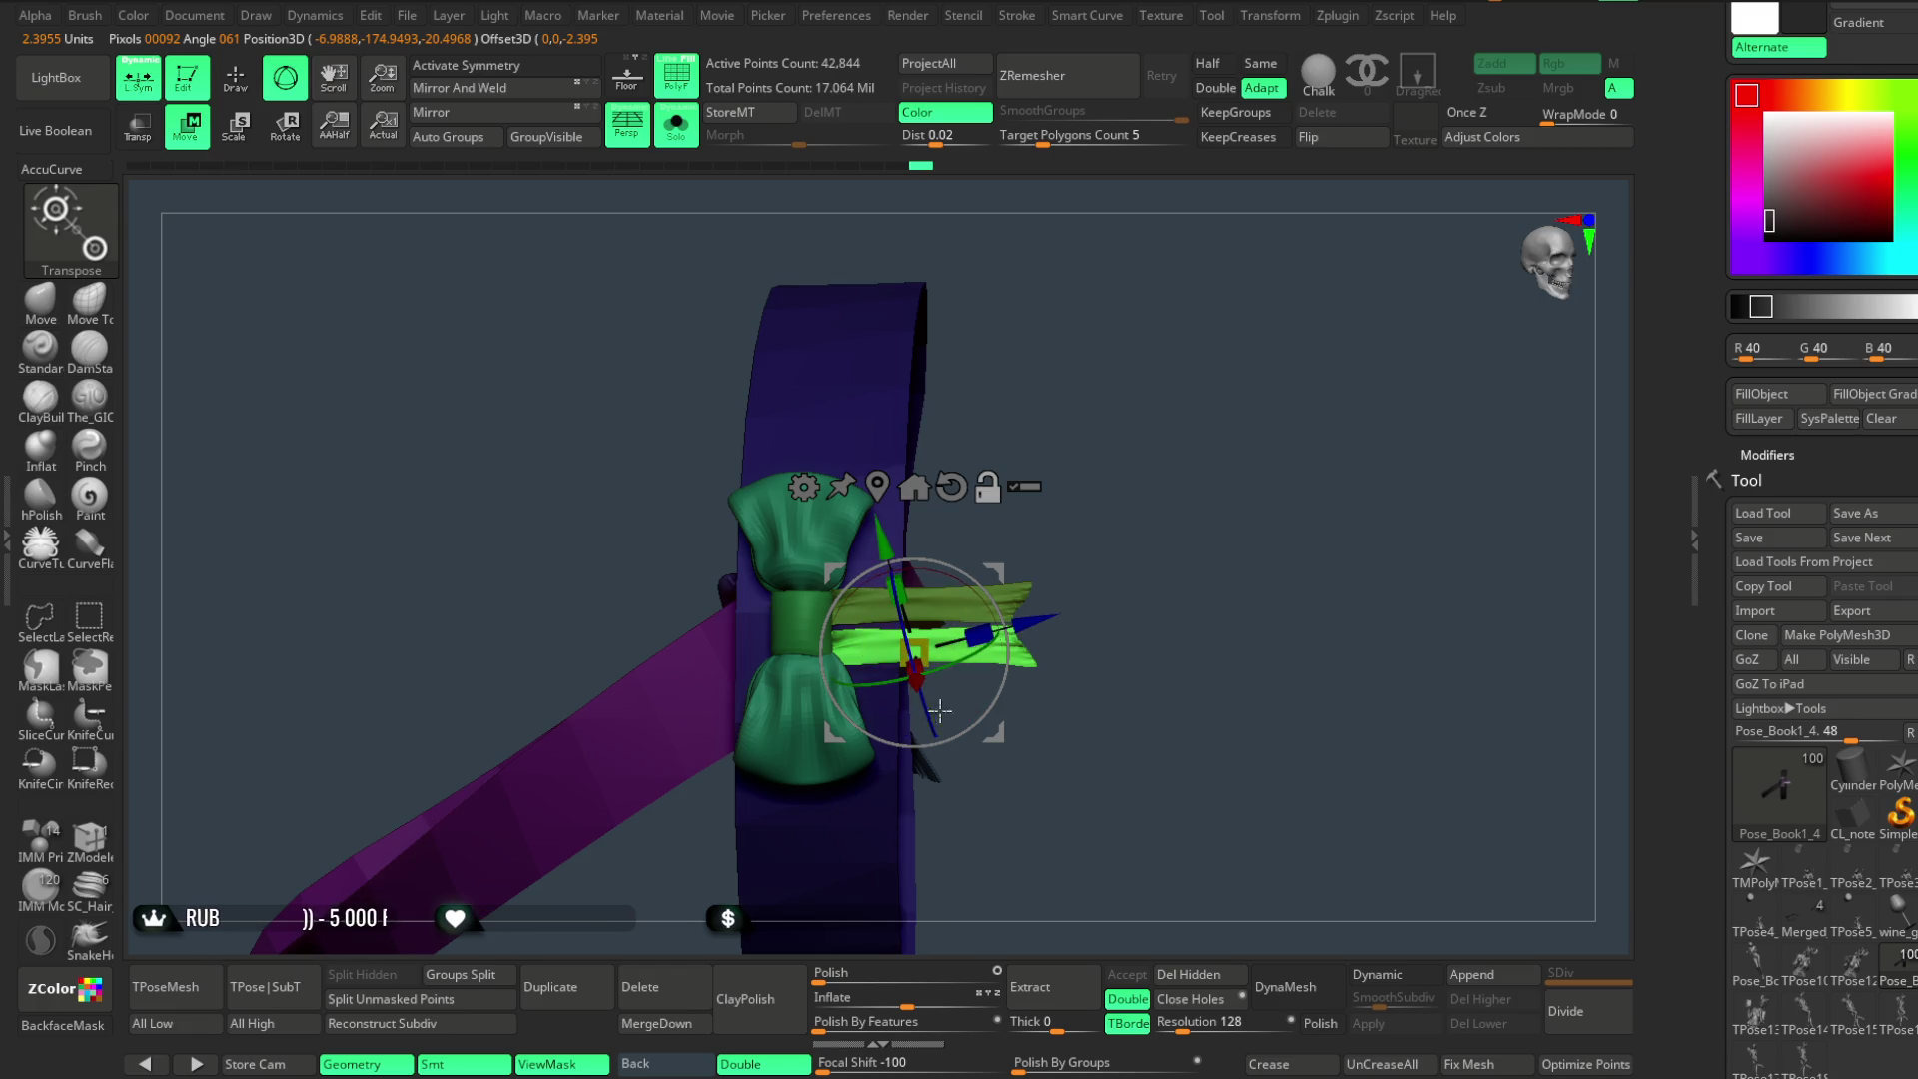
left_click_drag(994, 623, 926, 643, "alt")
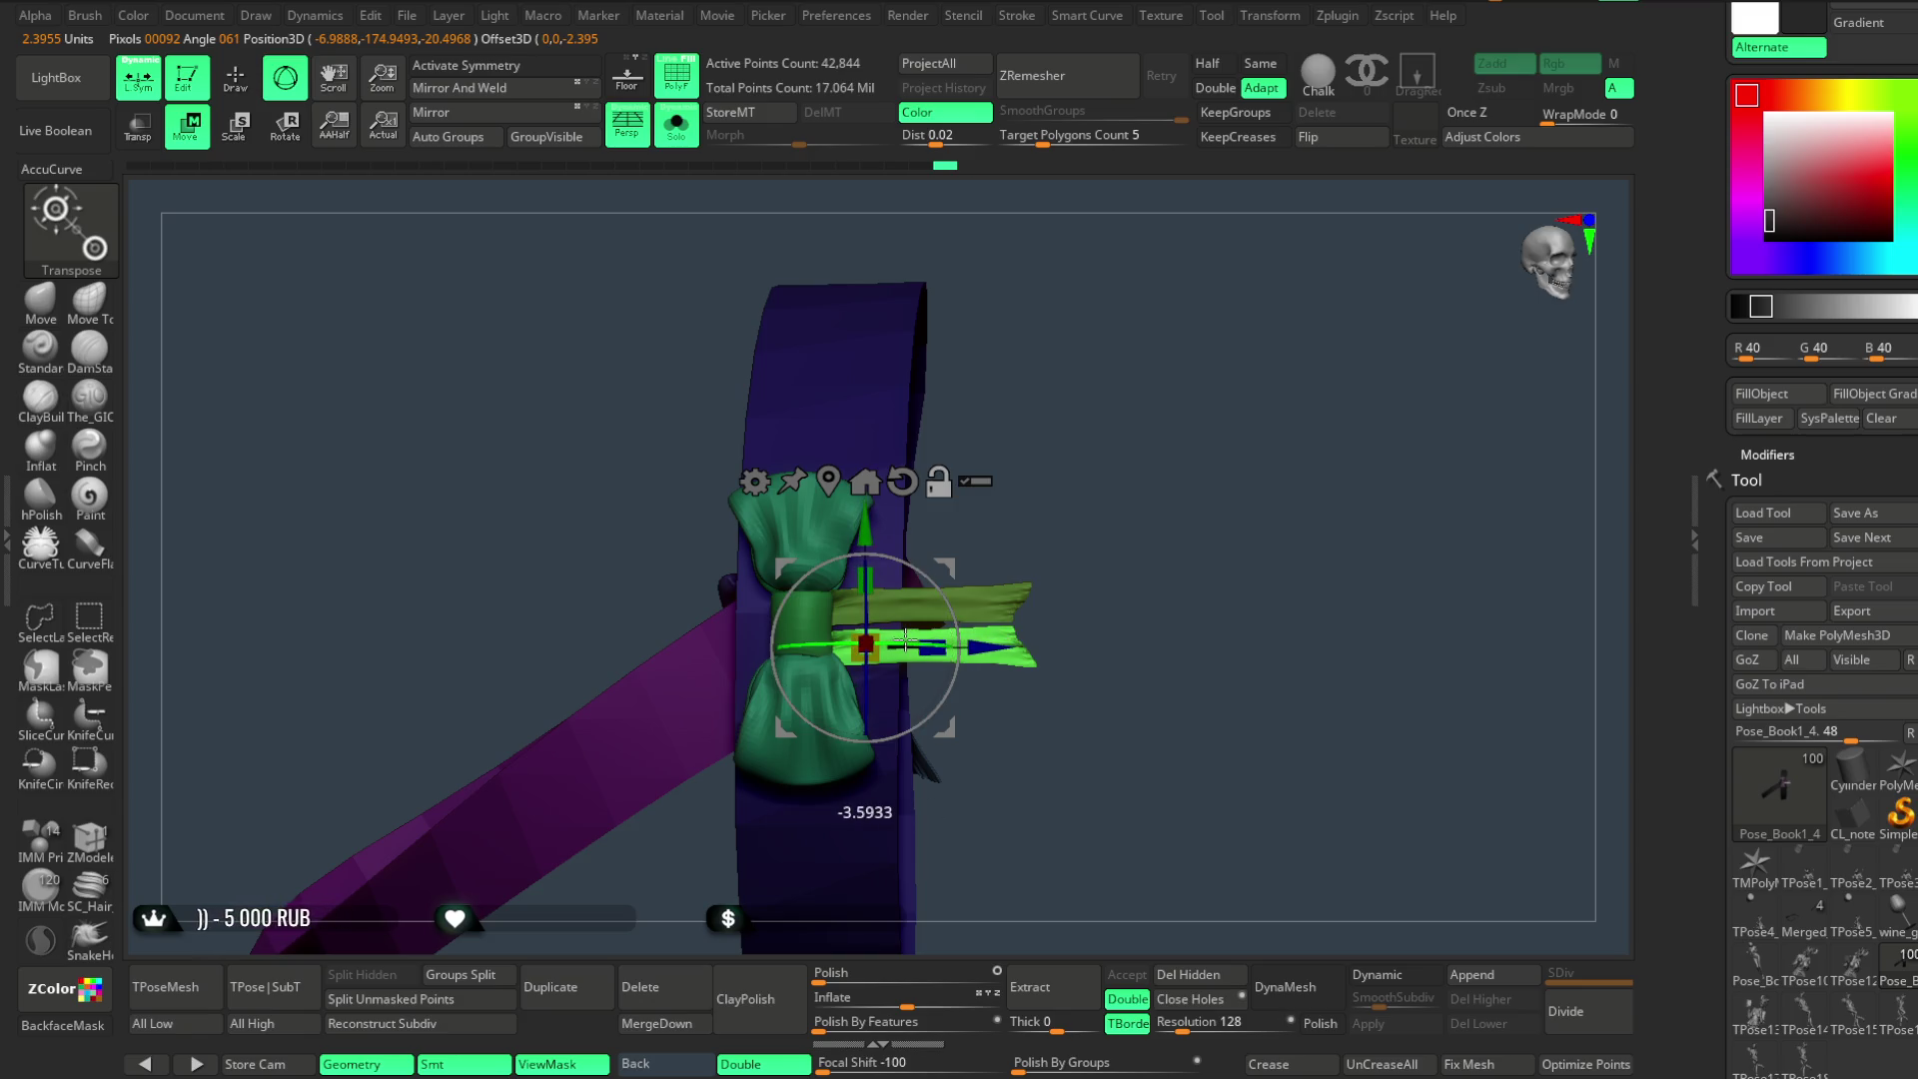
left_click(754, 482)
left_click(963, 545)
mouse_move(1016, 631)
left_mouse_down()
mouse_move(1004, 721)
mouse_move(1058, 650)
mouse_move(905, 647)
mouse_move(951, 757)
left_mouse_up()
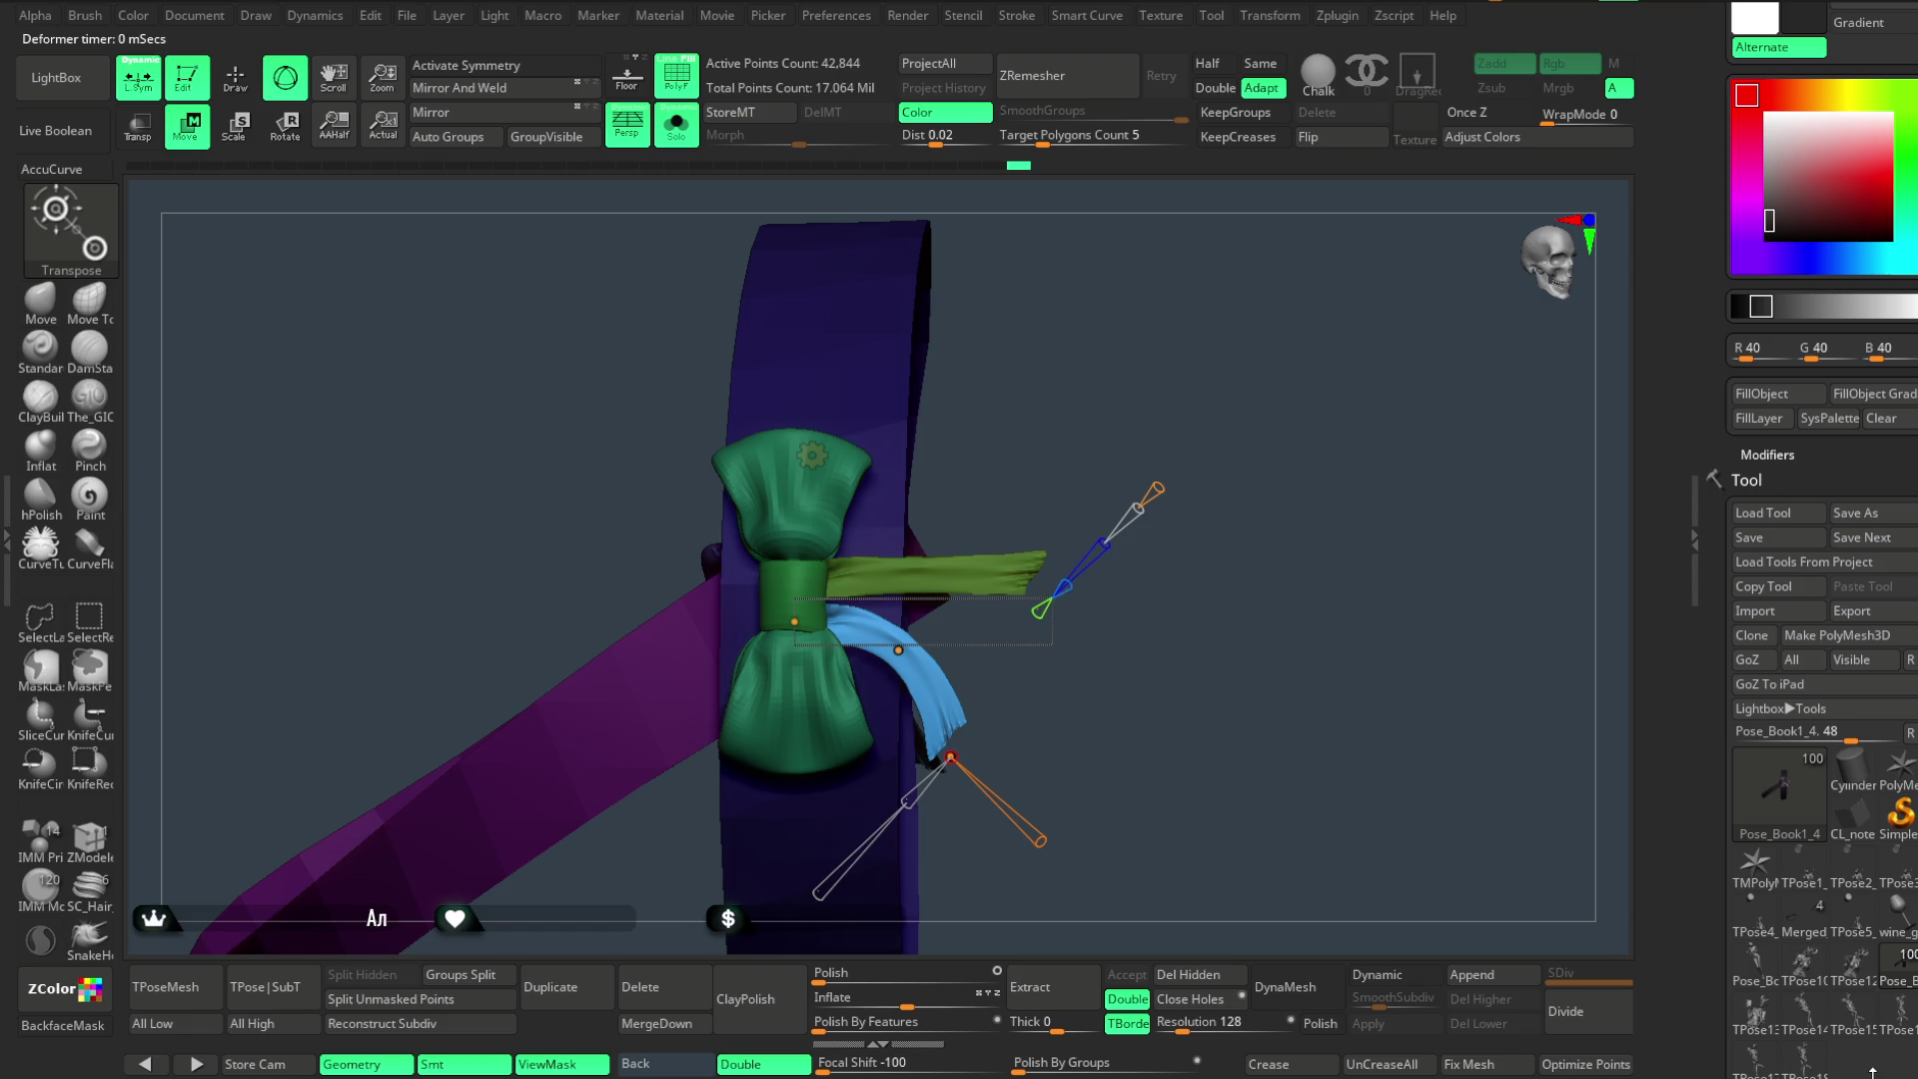
- Ease the blue tail's bend slightly and accept the deformer
key("ctrl+z")
left_click_drag(950, 758, 944, 768)
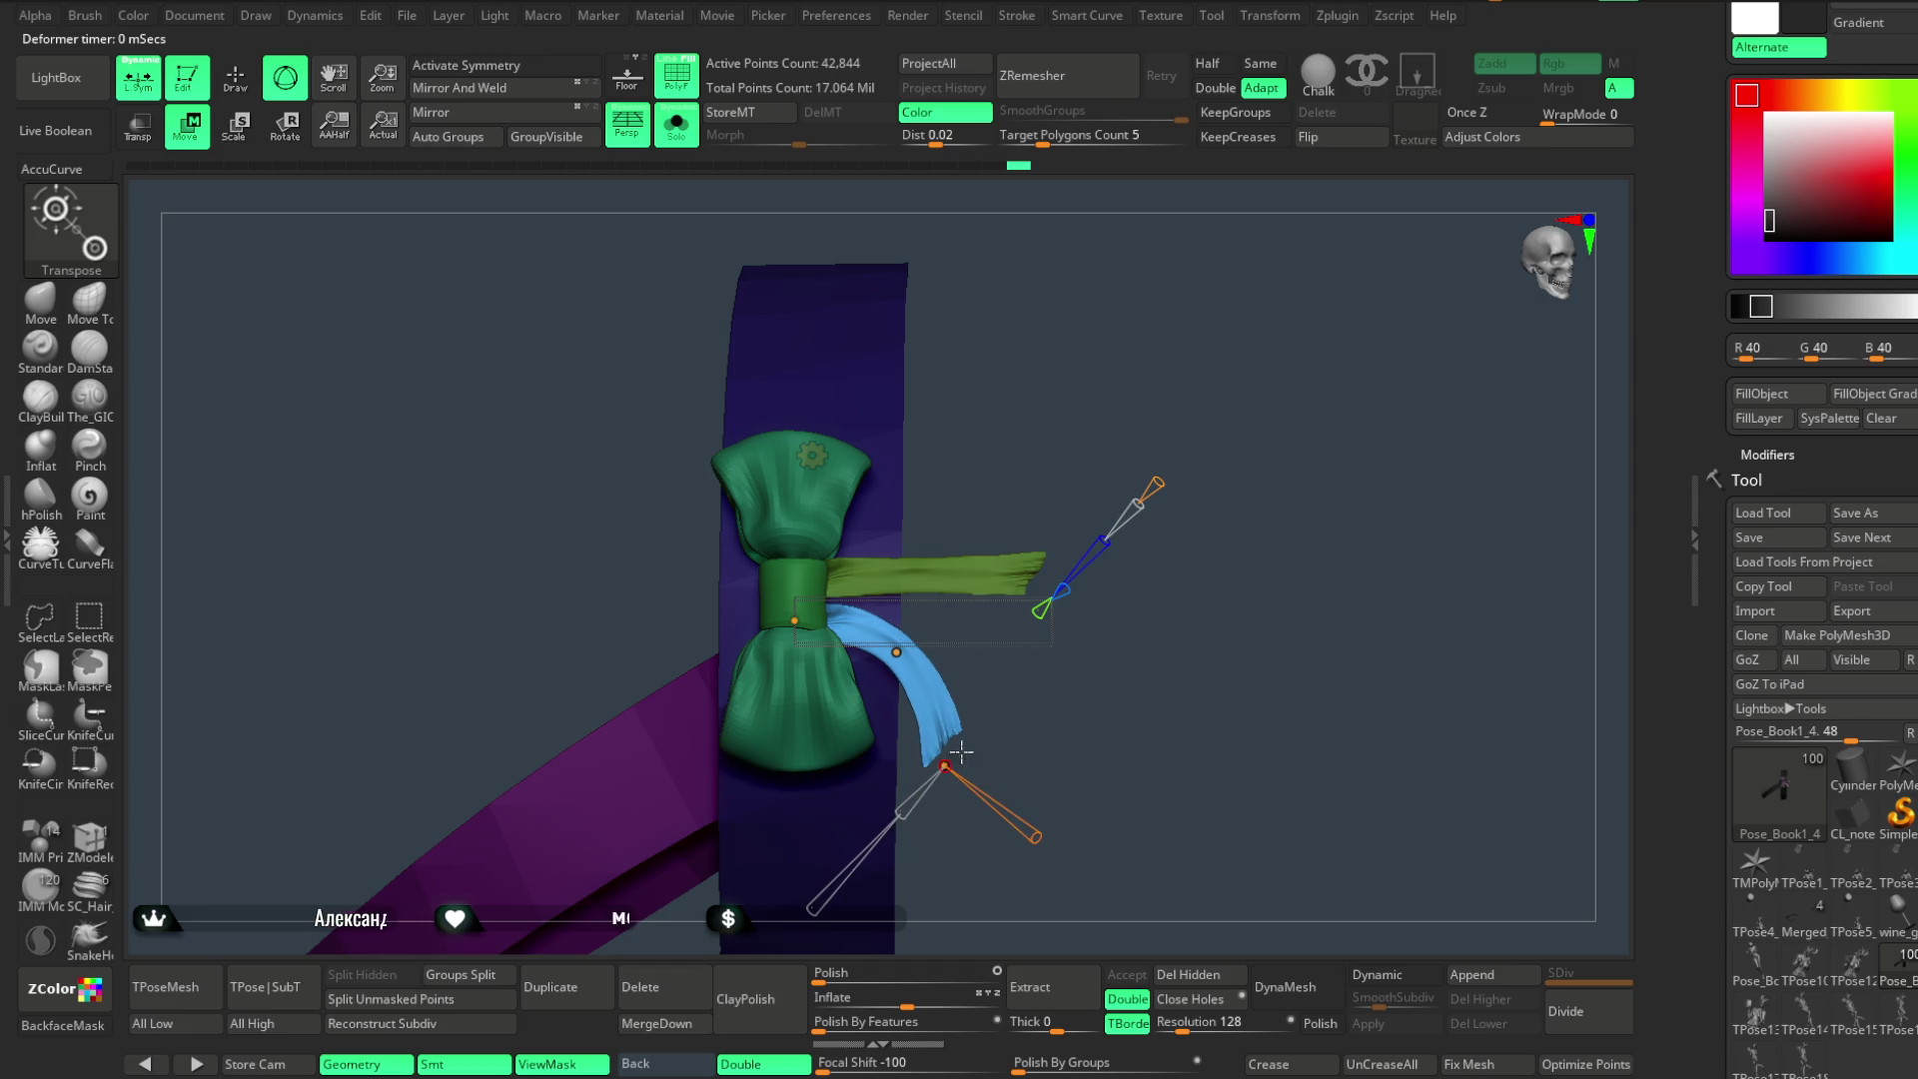
left_click(811, 456)
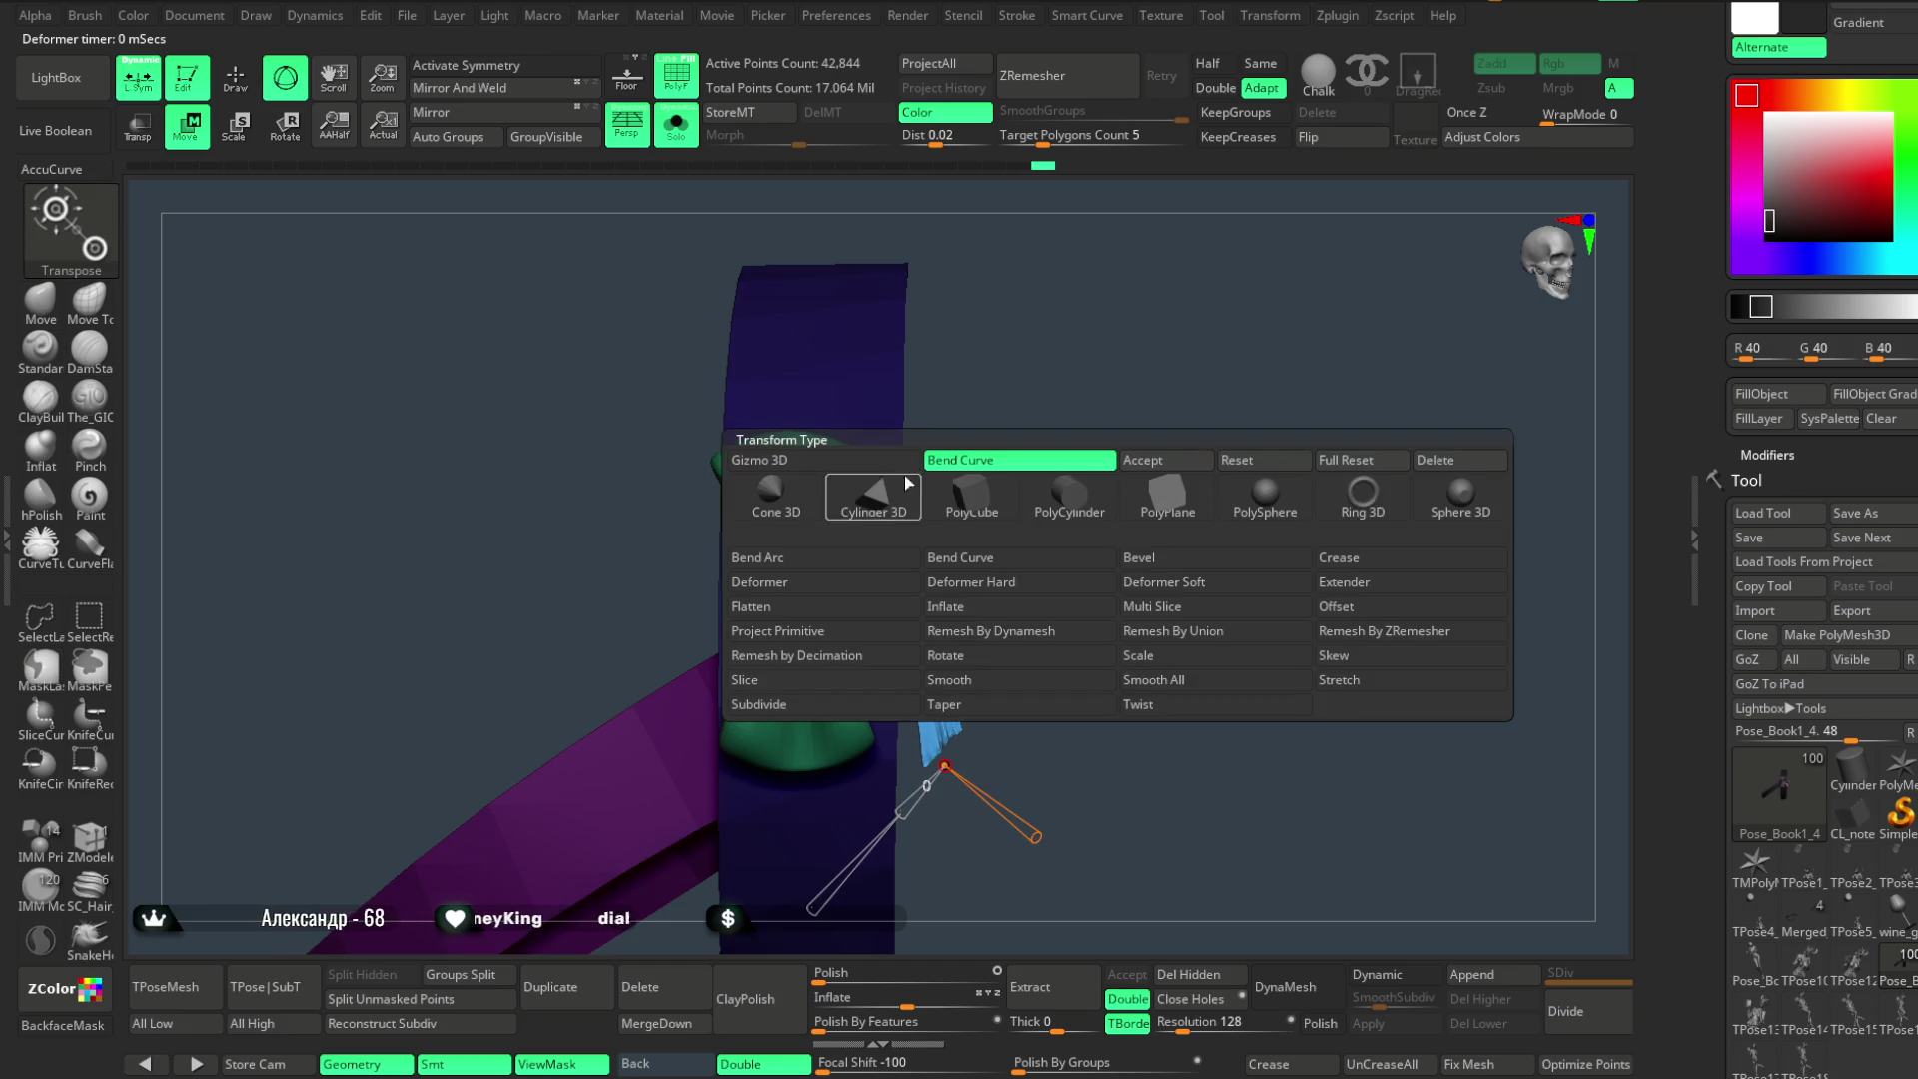
left_click(1142, 463)
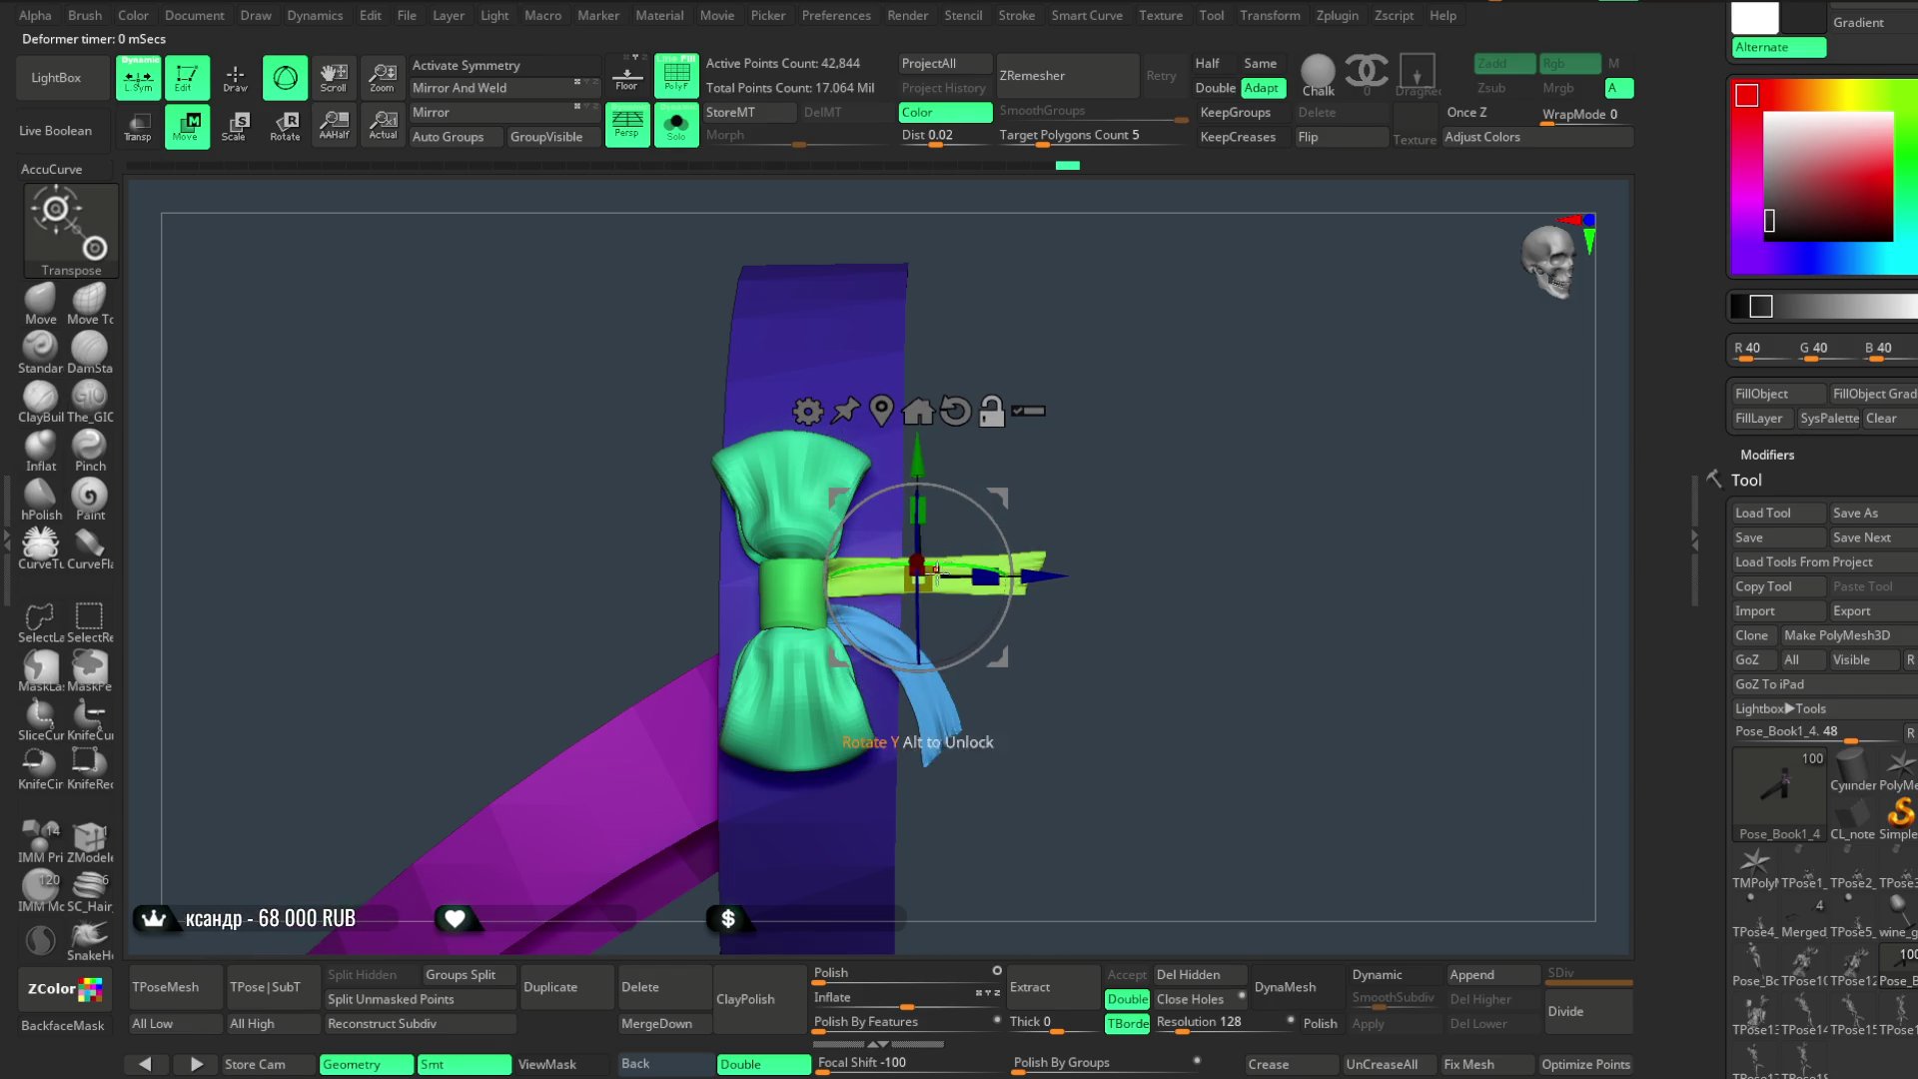
left_click(236, 86)
- Invert the mask onto the upper tail, add a Bend Curve deformer and bend the pink tail down
left_click(960, 577, "ctrl+shift")
left_click(1213, 494, "ctrl")
left_click(1094, 488, "ctrl+shift")
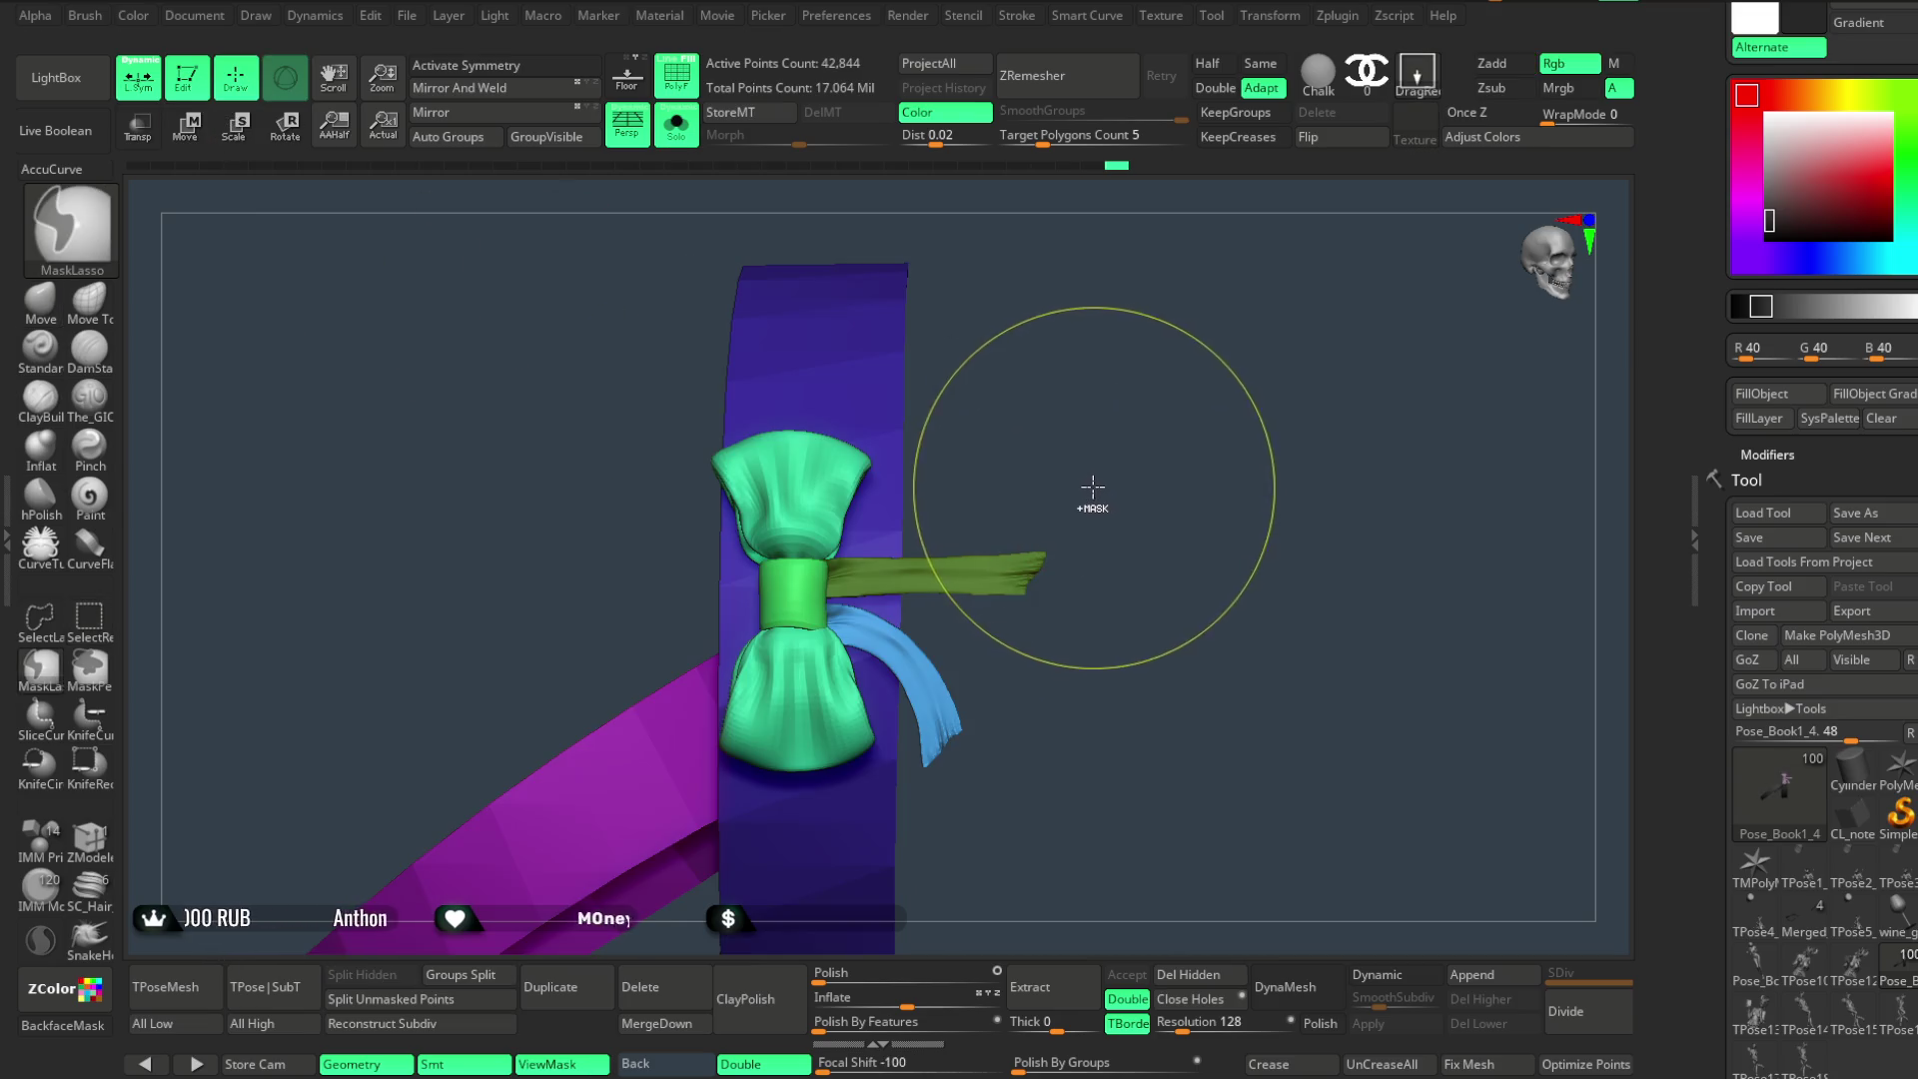
left_click(1041, 460, "ctrl")
left_click(200, 136)
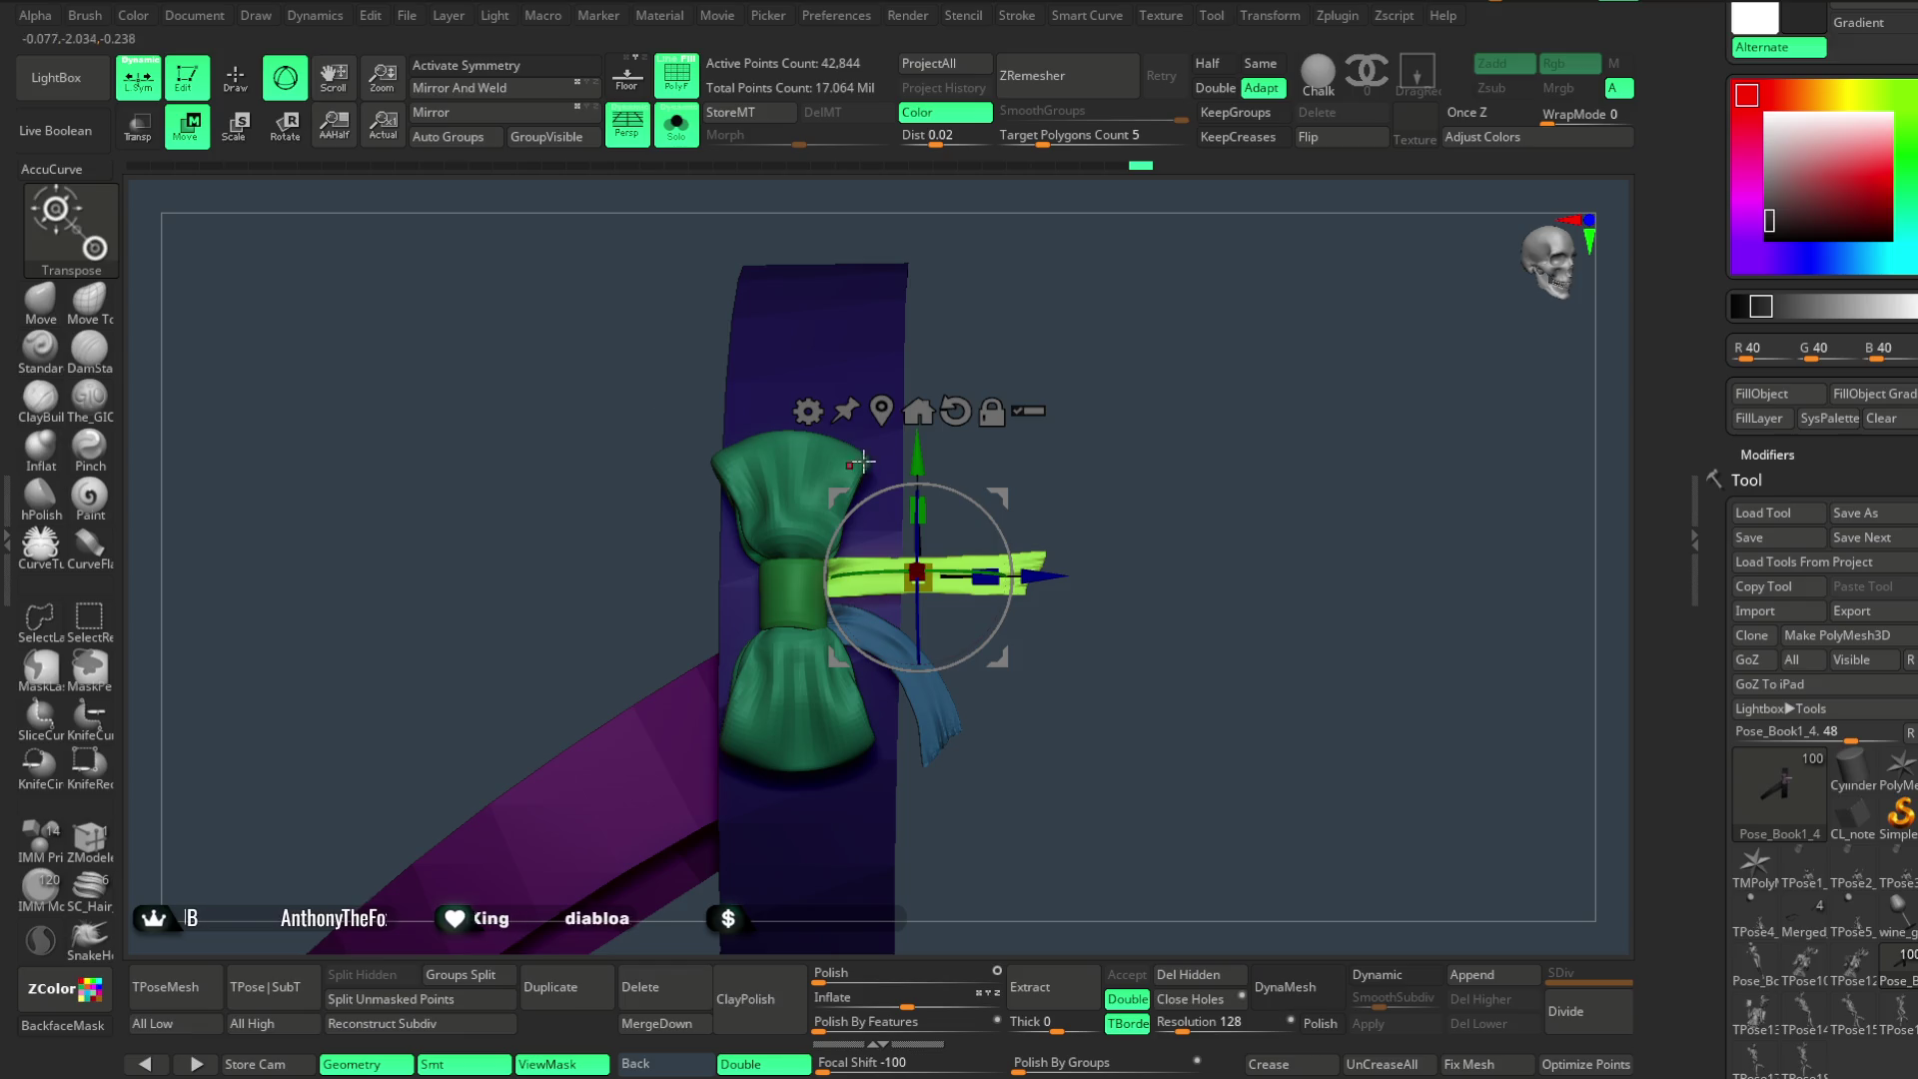
left_click(808, 409)
left_click(1001, 475)
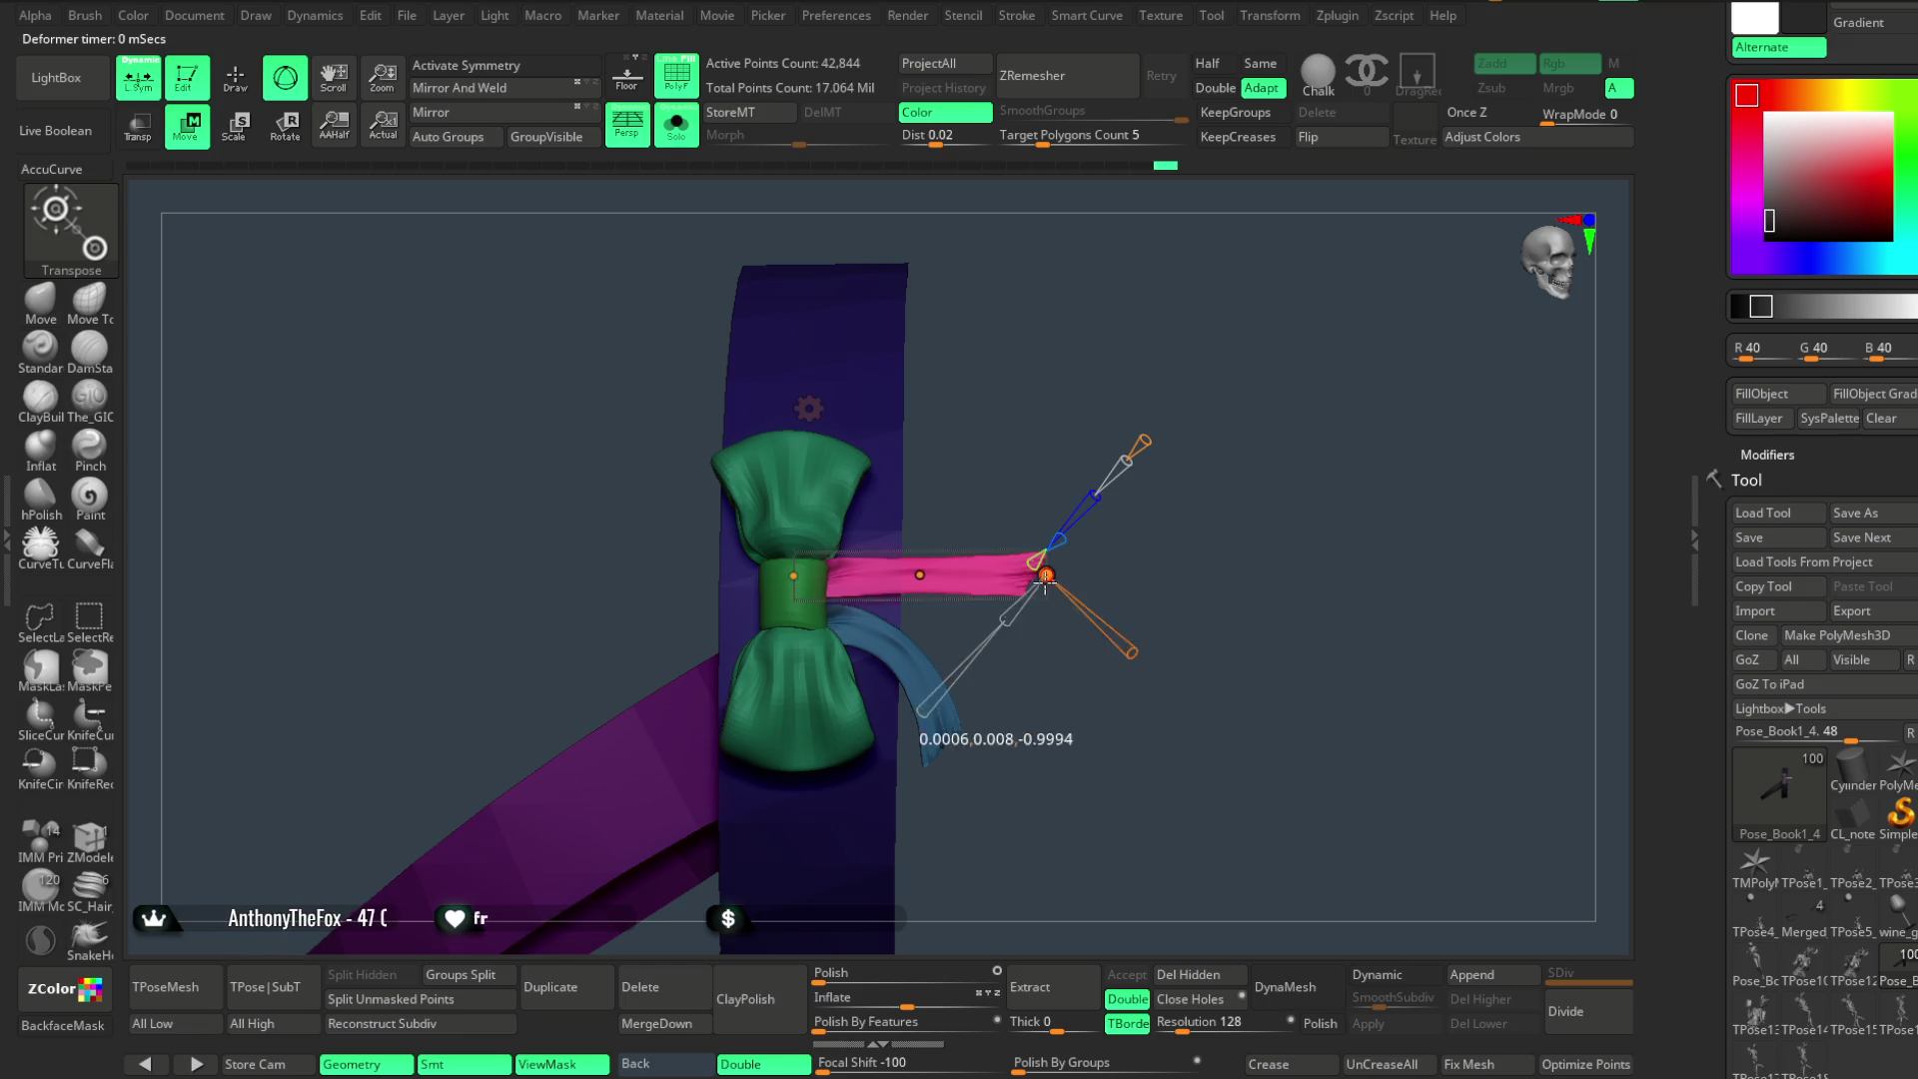
left_click_drag(1044, 577, 941, 720)
- Check the tails from several angles, accept the bend and return to the Move brush
mouse_move(1004, 630)
left_mouse_down()
mouse_move(941, 594)
mouse_move(945, 565)
left_mouse_up()
left_click_drag(1065, 534, 1150, 506)
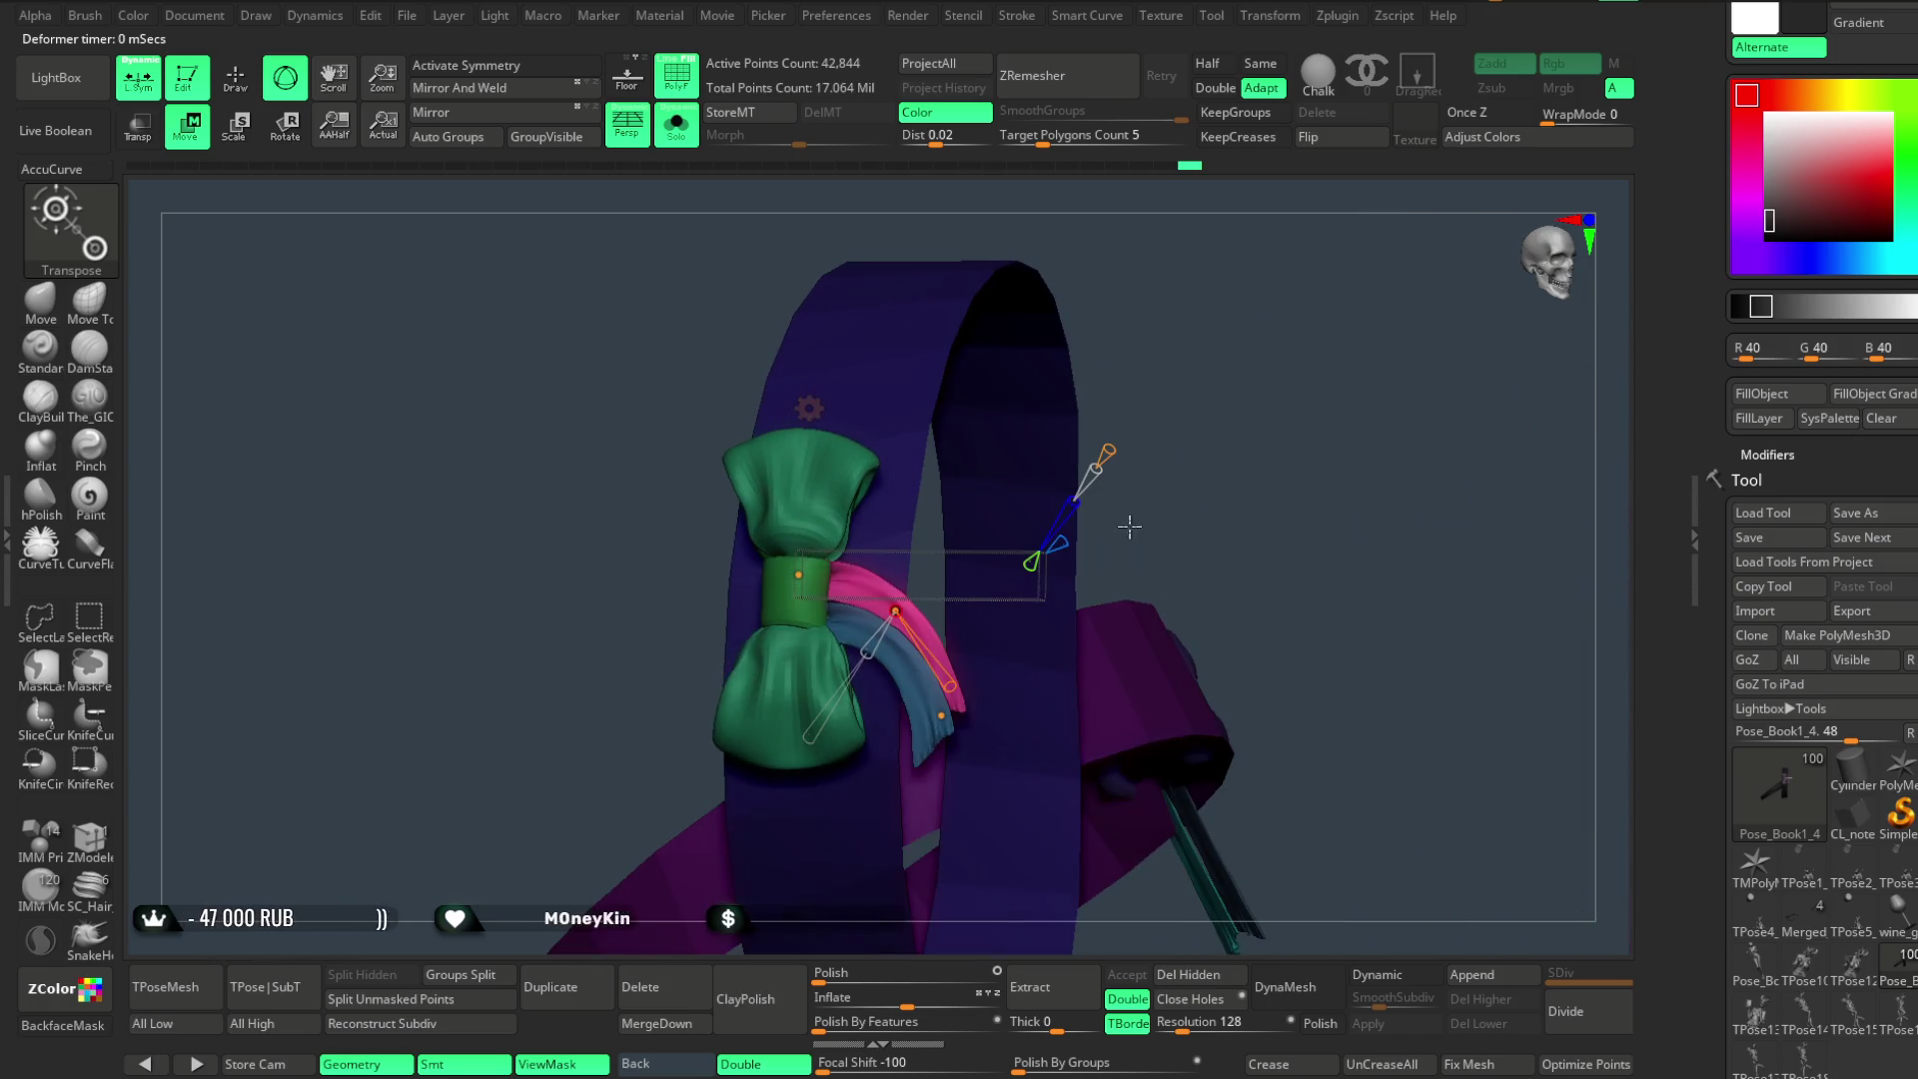
left_click_drag(933, 556, 1200, 385)
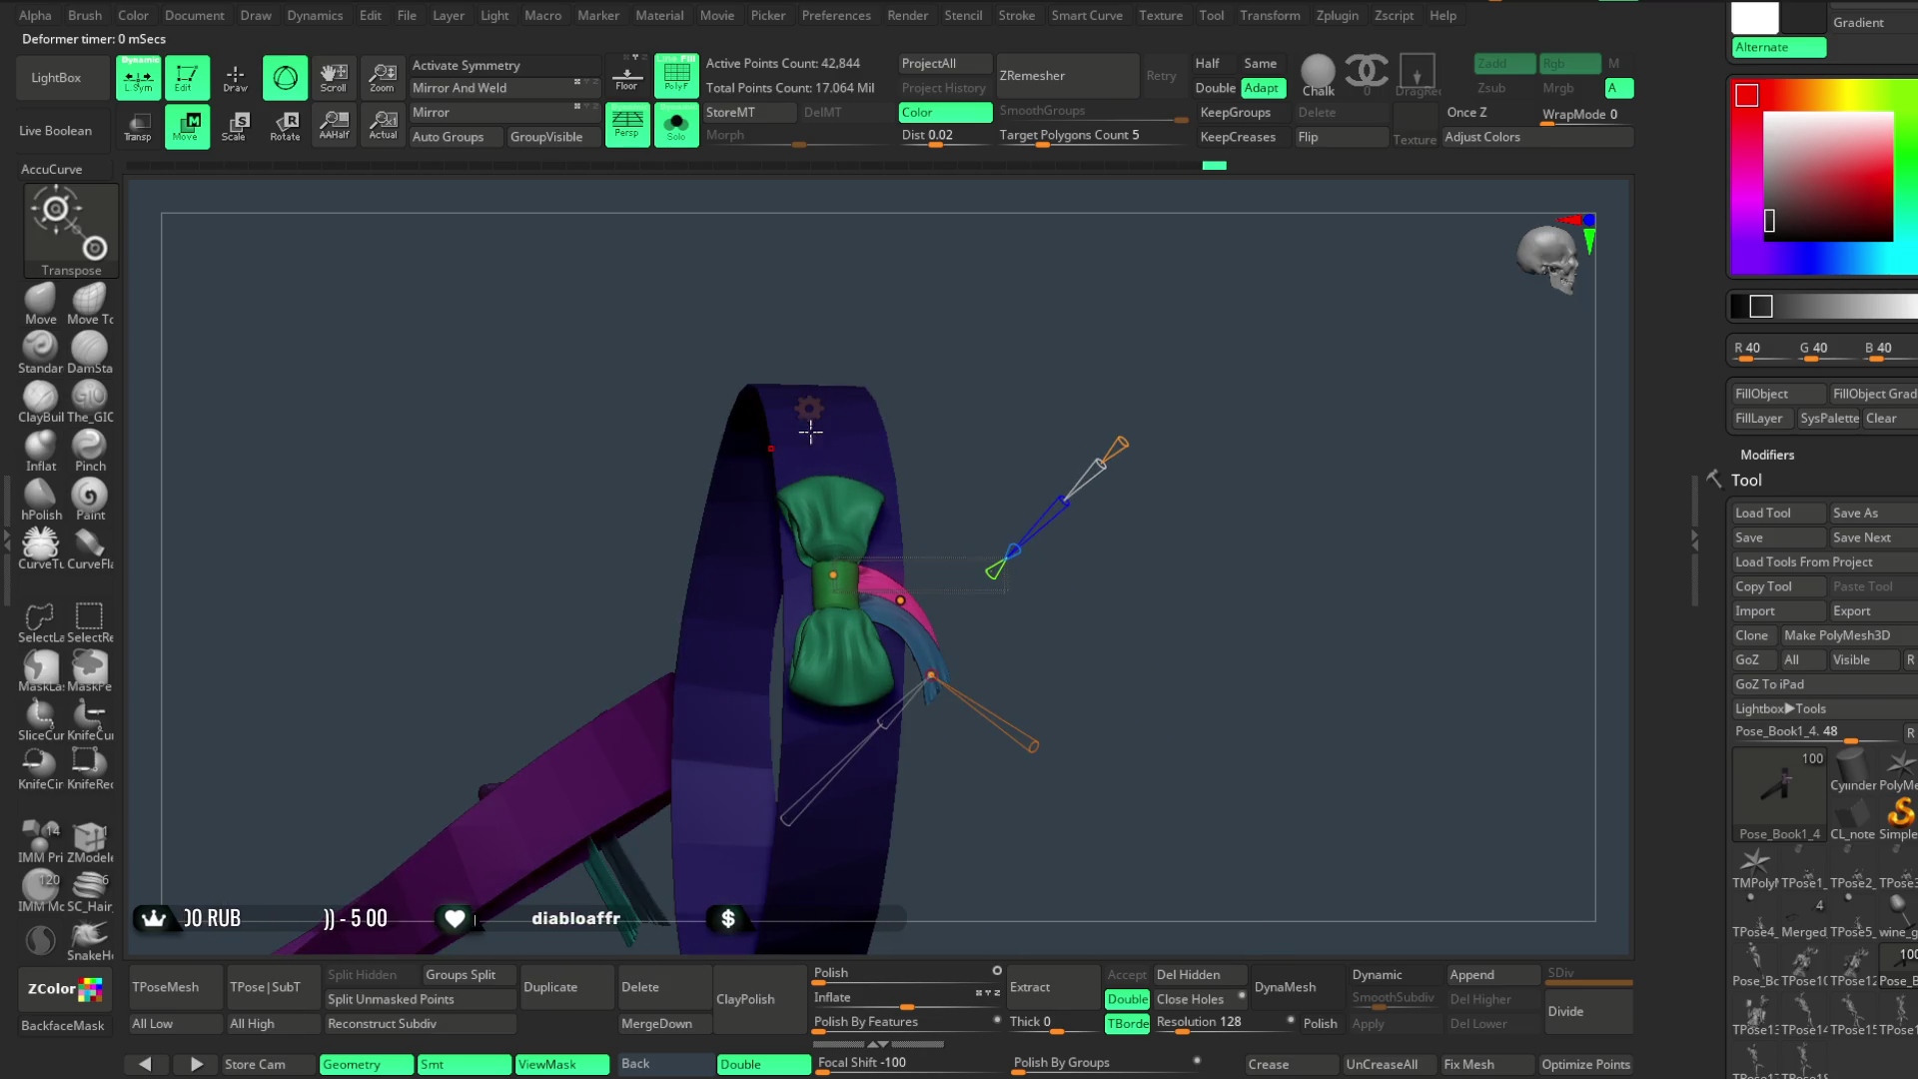
left_click(816, 413)
left_click(1139, 424)
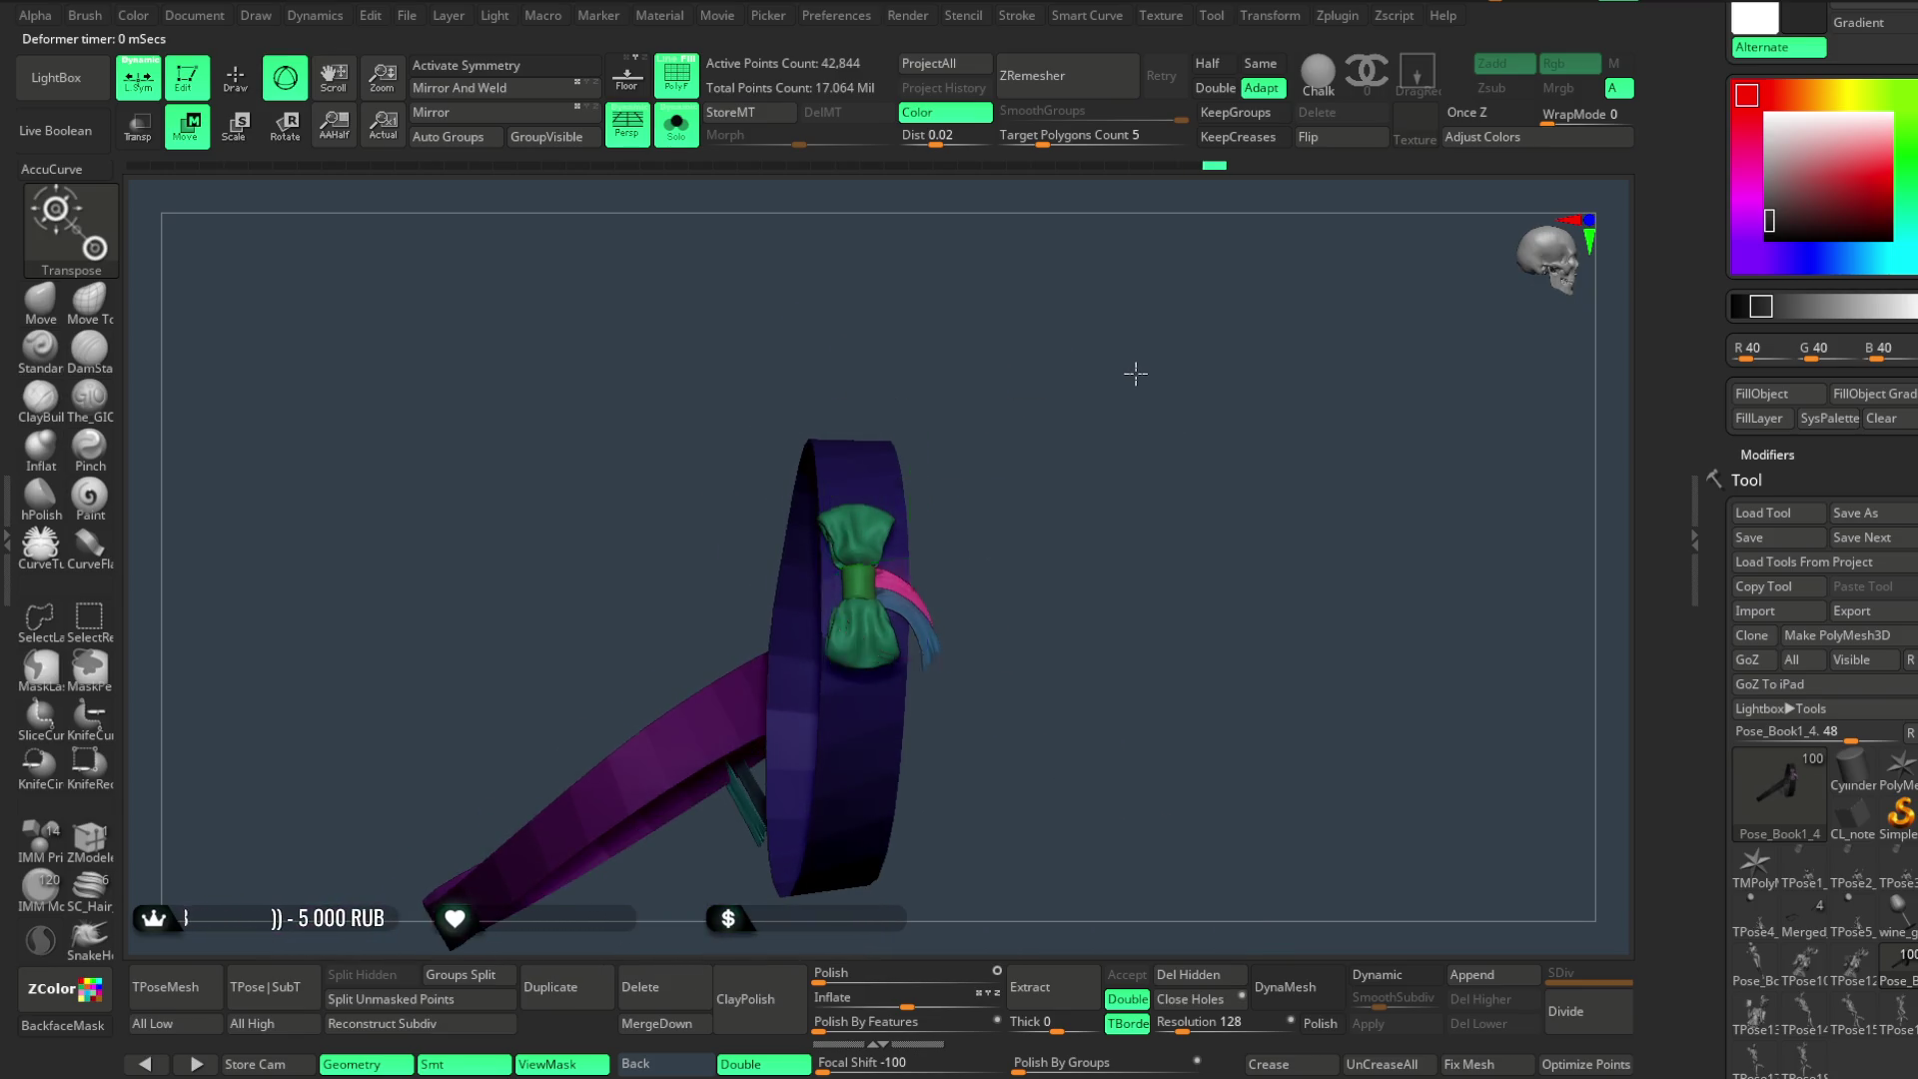
left_click(236, 79)
mouse_move(418, 178)
left_mouse_down()
mouse_move(1058, 545)
mouse_move(795, 280)
left_mouse_up()
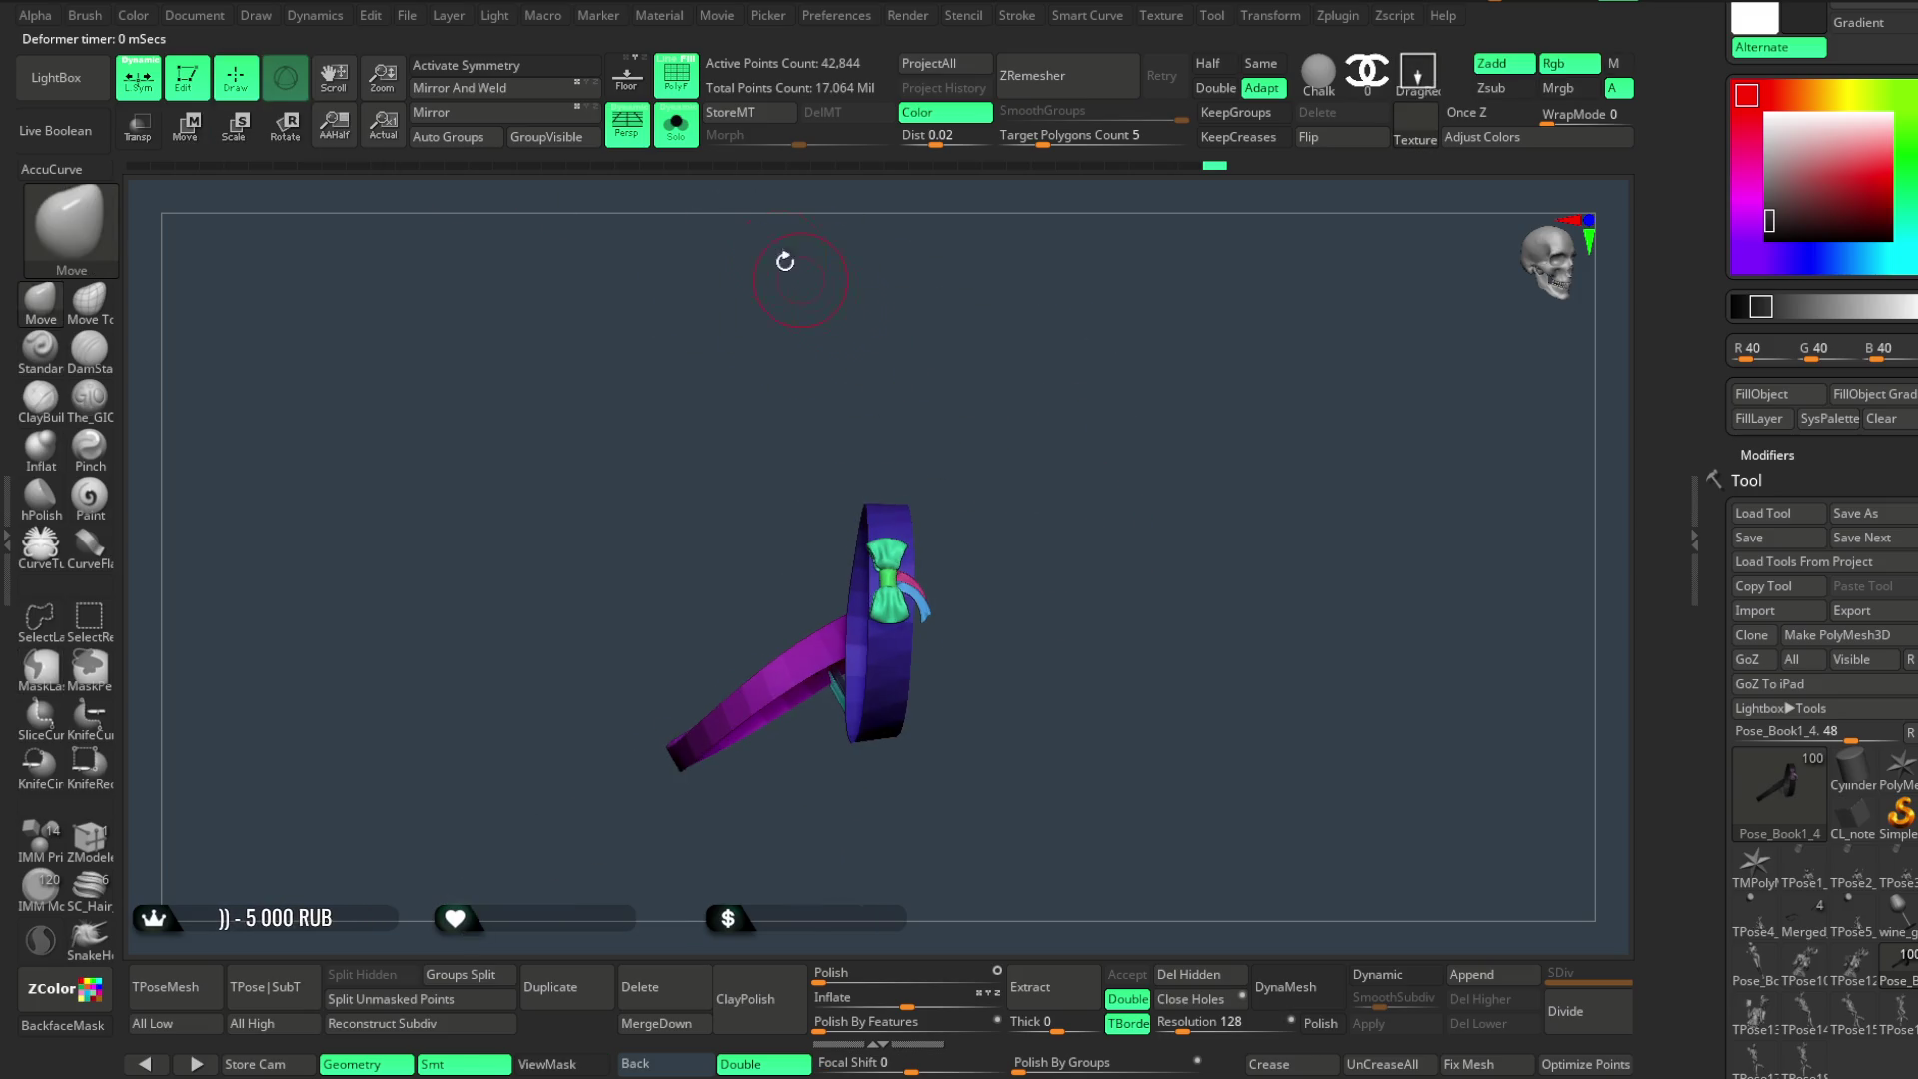
- Turn off Solo, frame the whole demon girl and sample her skin tone as the active colour
left_click(676, 123)
key("f")
mouse_move(1110, 344)
left_mouse_down()
mouse_move(1131, 416)
mouse_move(1122, 381)
mouse_move(1158, 371)
mouse_move(1605, 370)
left_mouse_up()
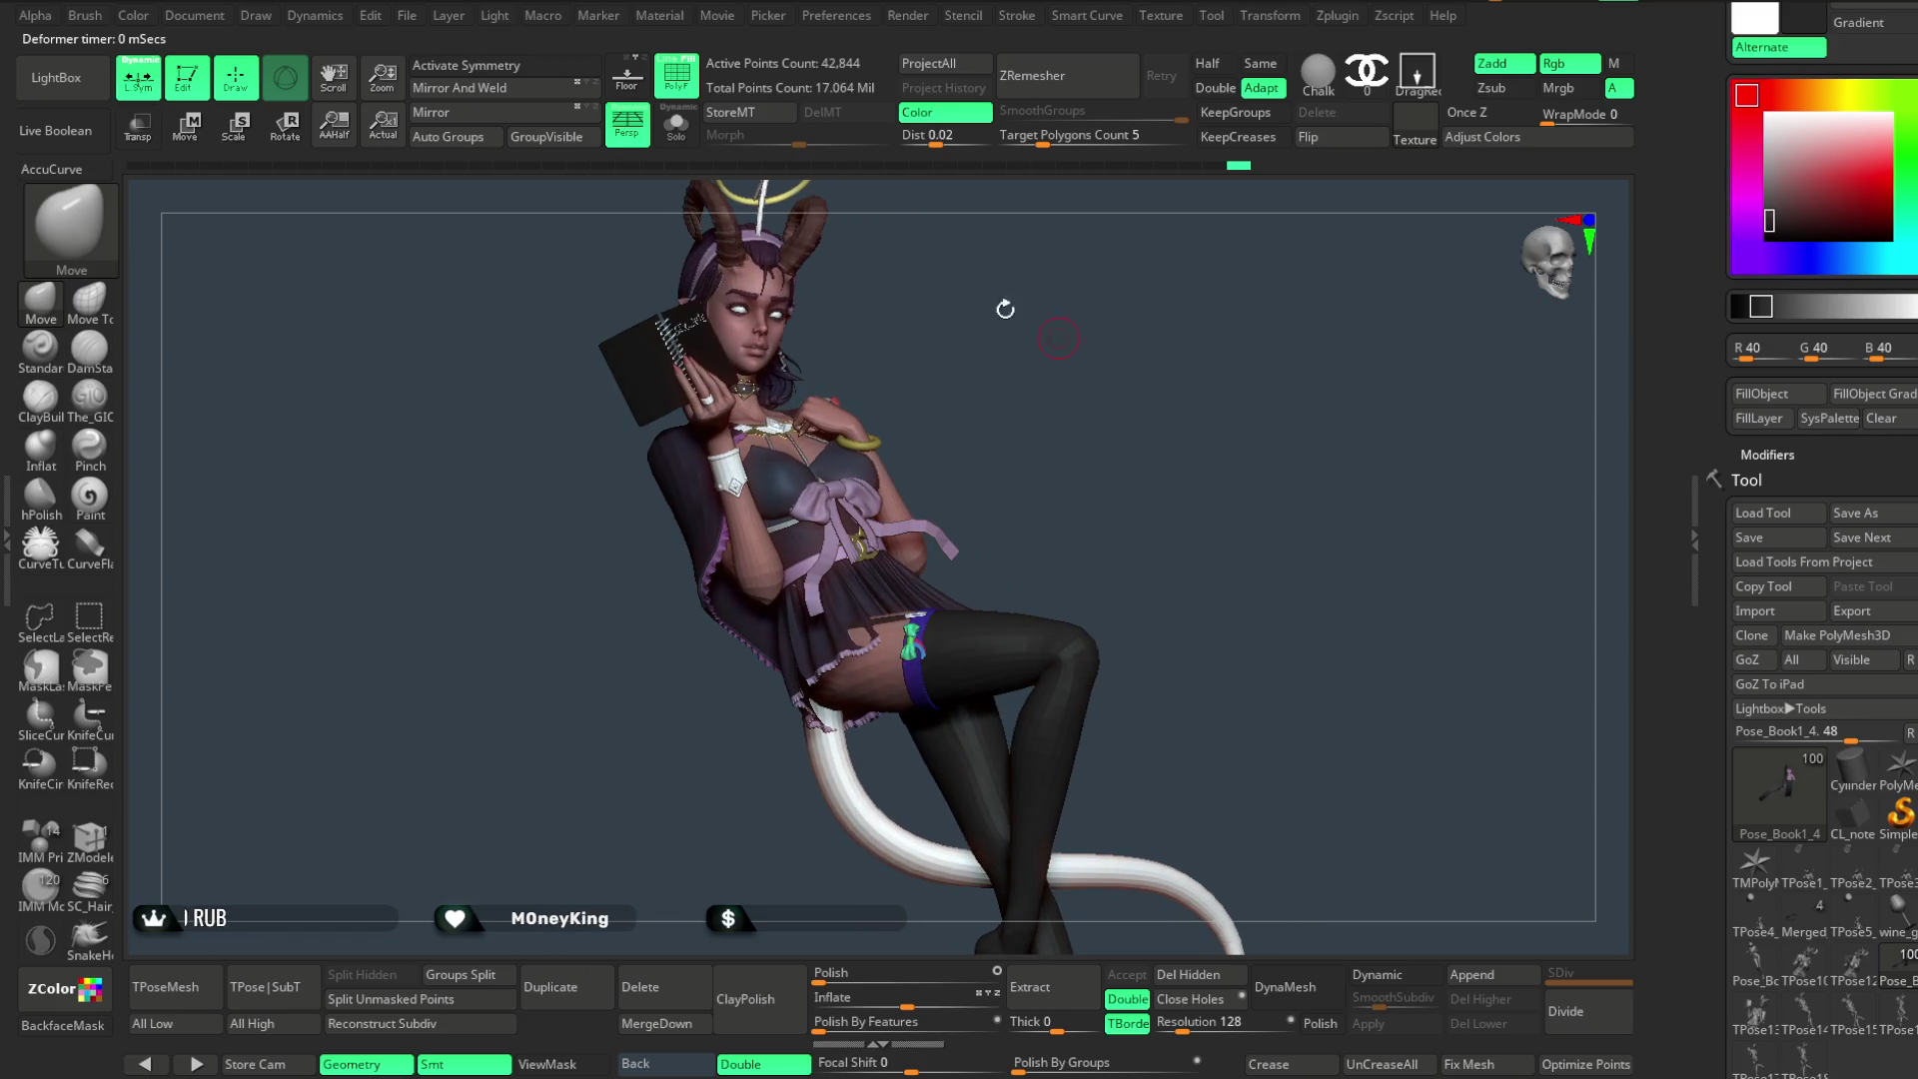
mouse_move(1050, 346)
left_mouse_down()
mouse_move(1122, 399)
mouse_move(1070, 430)
mouse_move(1084, 446)
mouse_move(1105, 416)
mouse_move(1096, 458)
mouse_move(1130, 432)
mouse_move(1125, 407)
mouse_move(1014, 437)
left_mouse_up()
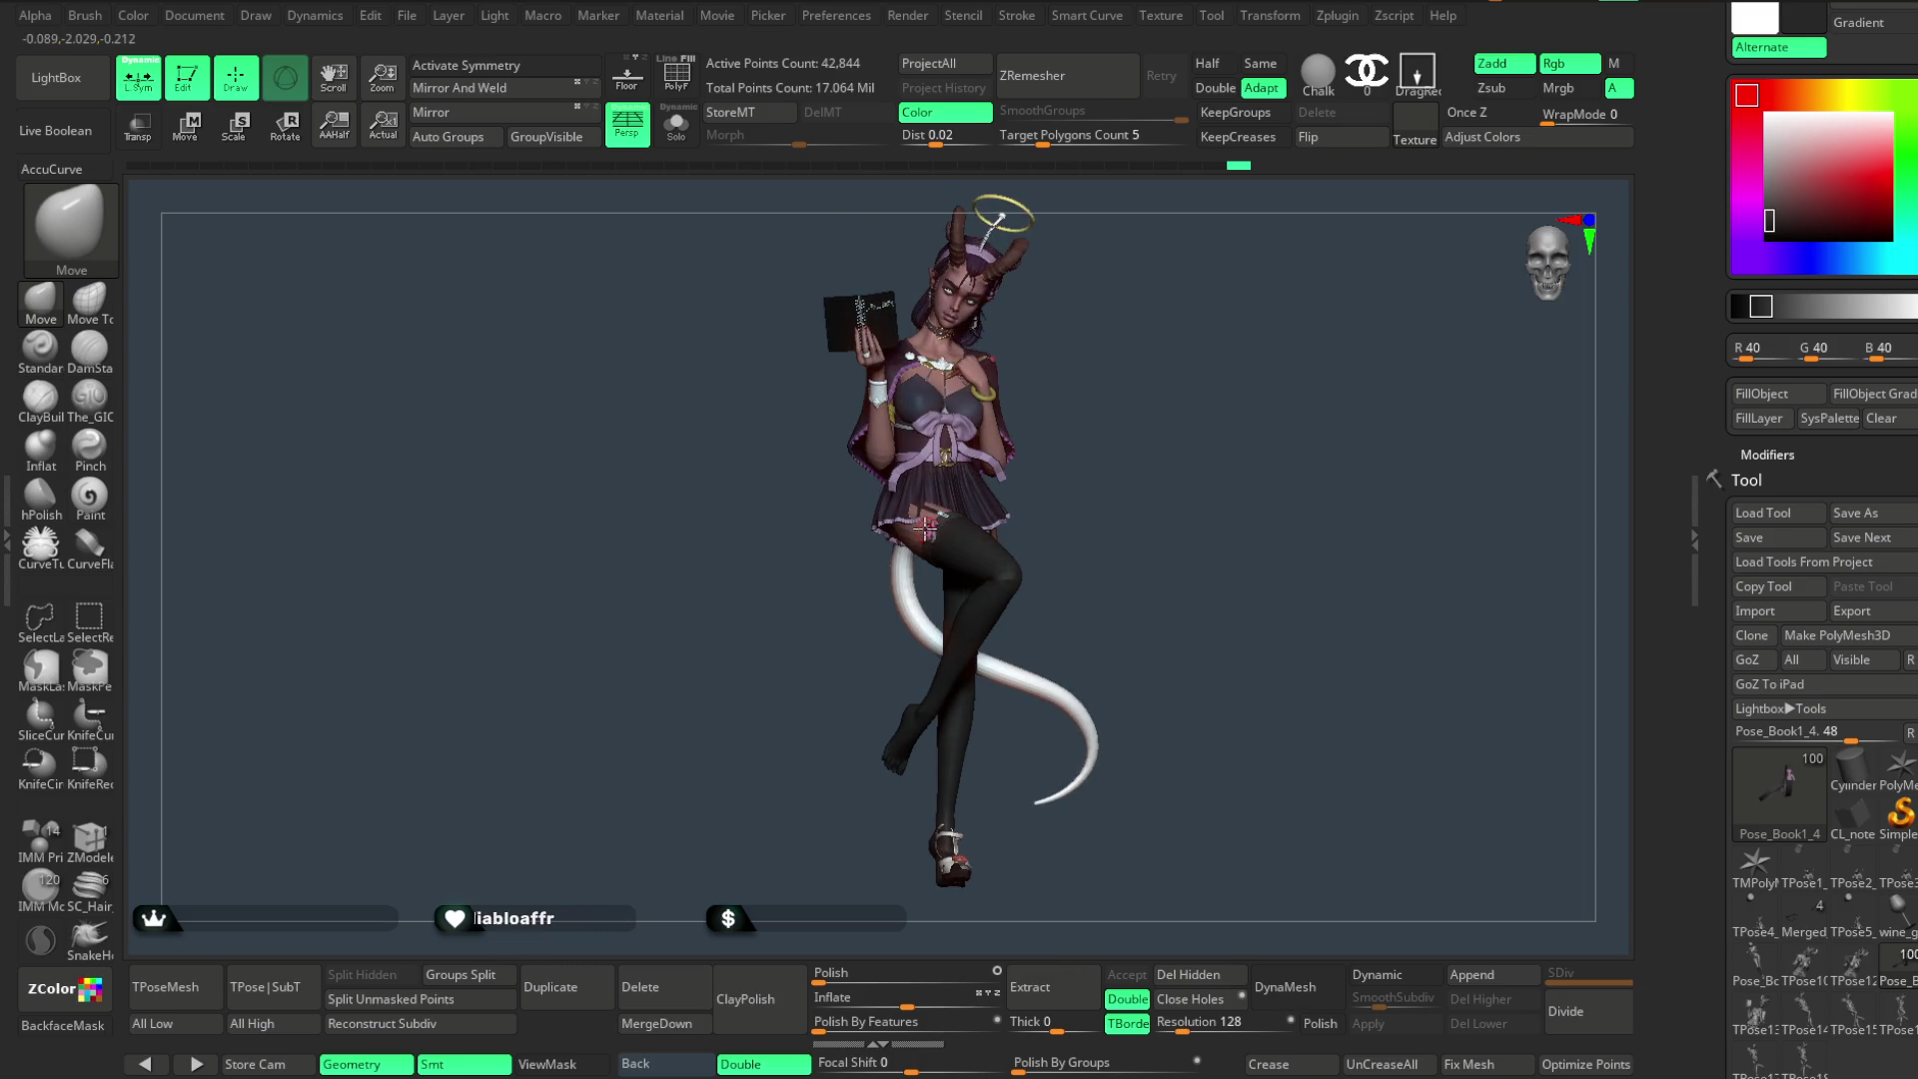
key("c")
mouse_move(1141, 333)
left_mouse_down()
mouse_move(1148, 428)
mouse_move(1131, 445)
mouse_move(1156, 433)
mouse_move(1144, 411)
mouse_move(1114, 511)
mouse_move(1114, 475)
left_mouse_up()
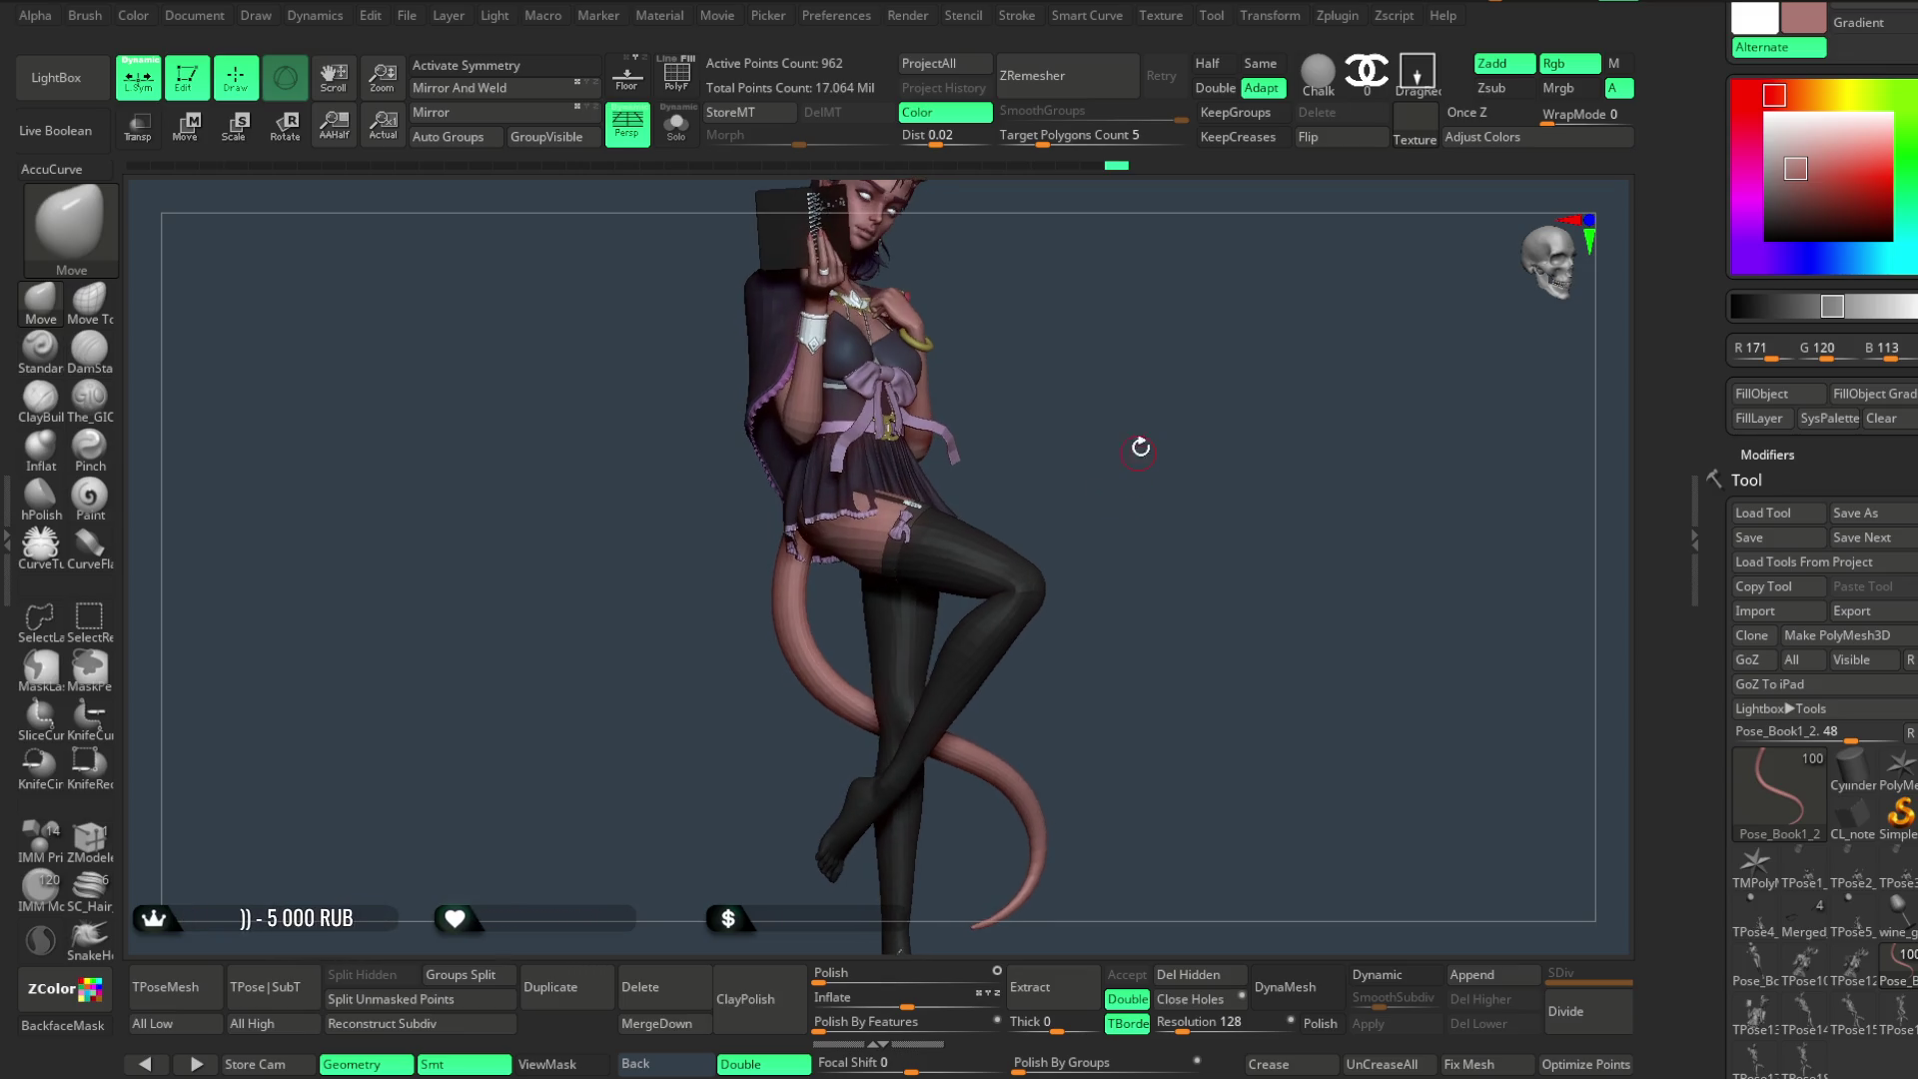
- Select the Pose_Book1_1 leg mesh on the thigh and show its Polyframe wireframe
right_click_drag(1135, 446, 1132, 481, "ctrl")
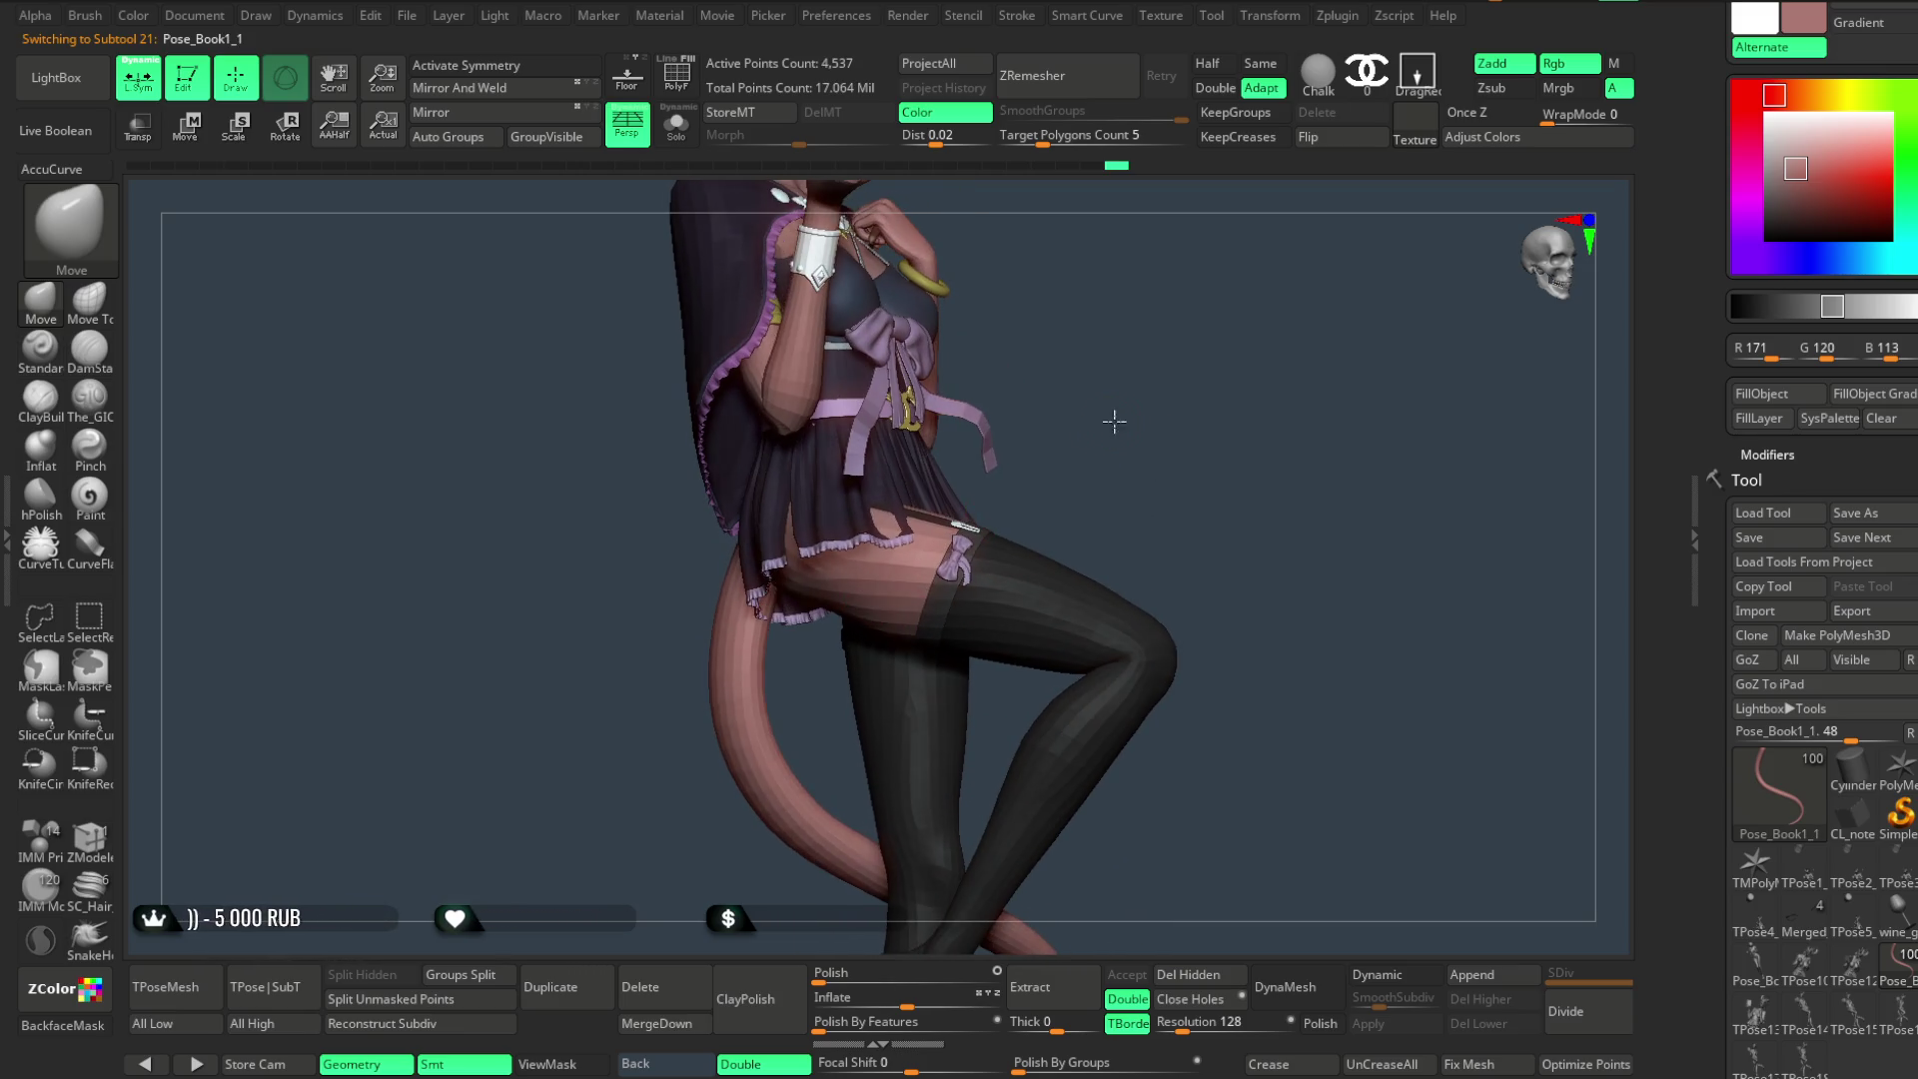
right_click(941, 541)
mouse_move(1014, 533)
right_mouse_down()
mouse_move(1071, 459)
mouse_move(1140, 441)
mouse_move(954, 574)
mouse_move(1063, 429)
mouse_move(1119, 399)
mouse_move(1060, 470)
mouse_move(1103, 374)
mouse_move(1150, 351)
mouse_move(1110, 420)
mouse_move(1130, 395)
mouse_move(1109, 532)
mouse_move(1105, 433)
mouse_move(1194, 394)
mouse_move(836, 605)
mouse_move(981, 344)
right_mouse_up()
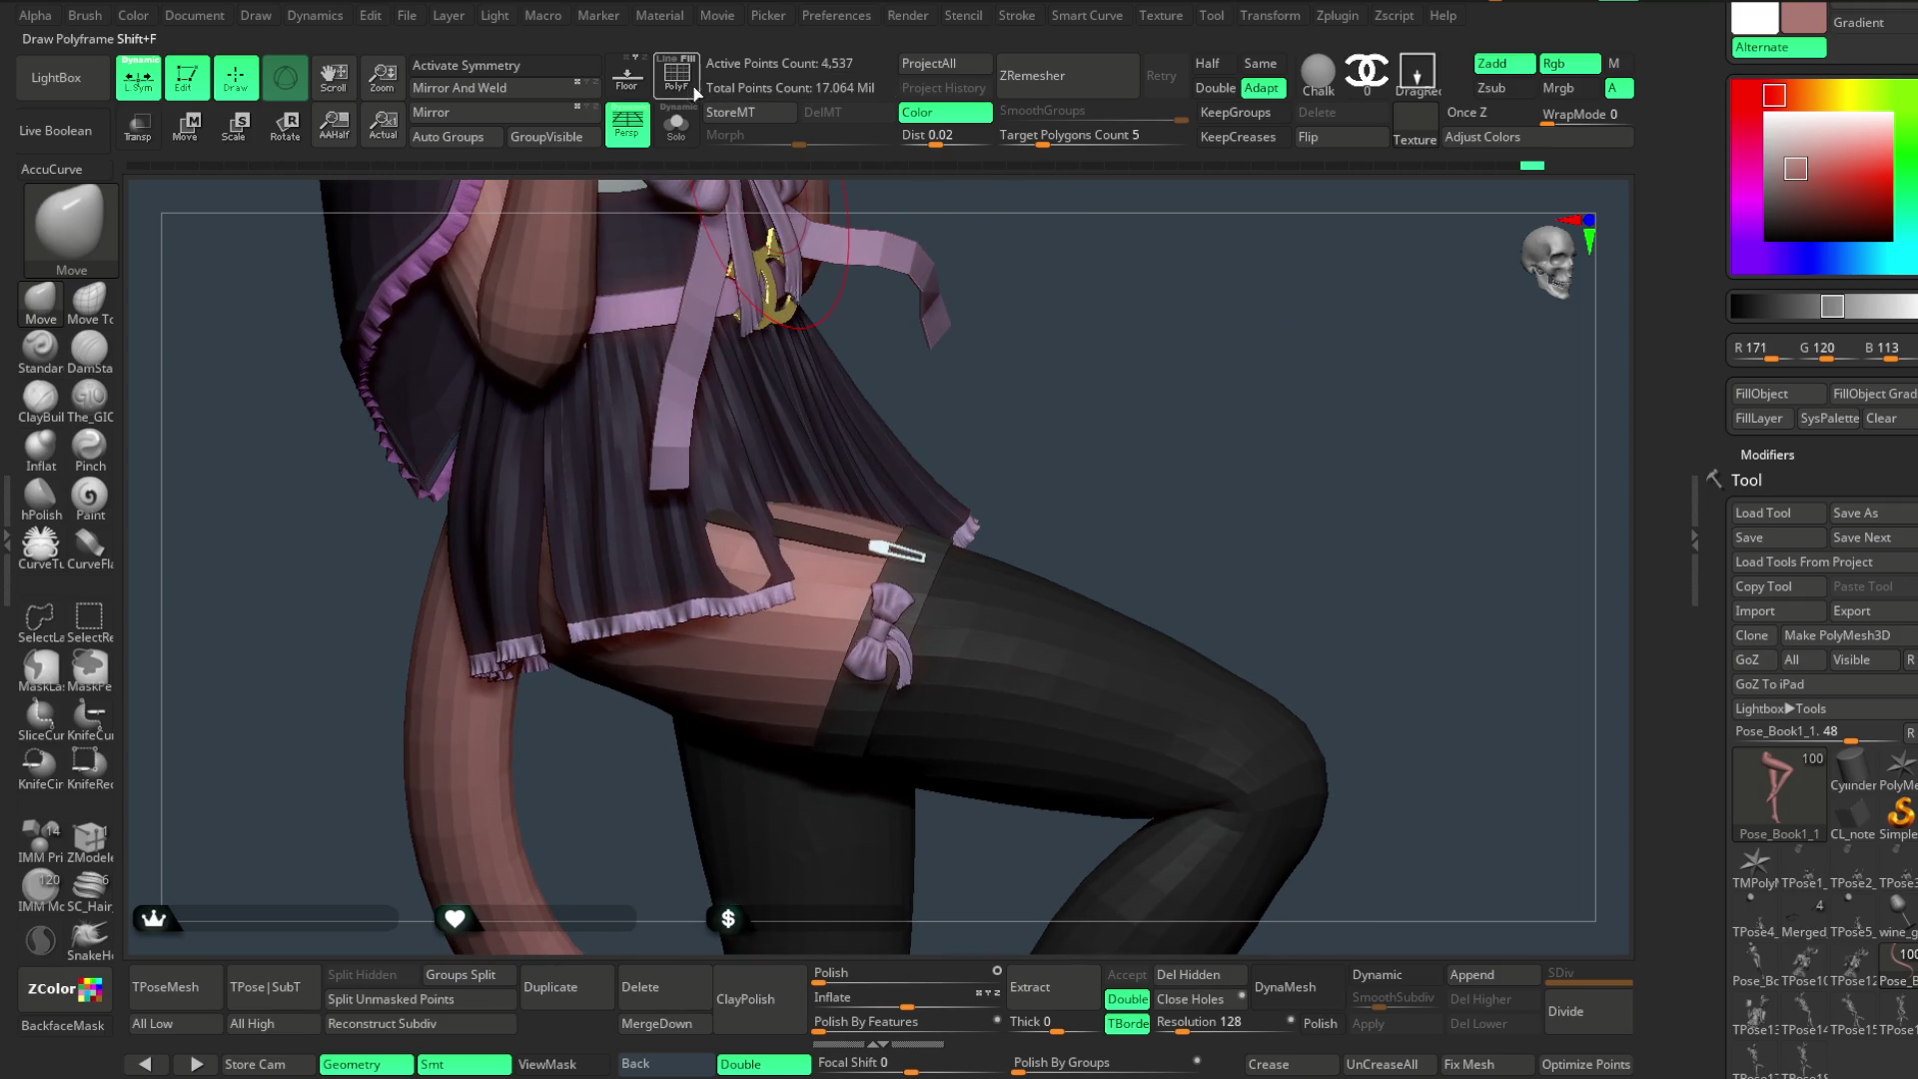
mouse_move(960, 449)
right_mouse_down()
mouse_move(1105, 389)
mouse_move(840, 525)
right_mouse_up()
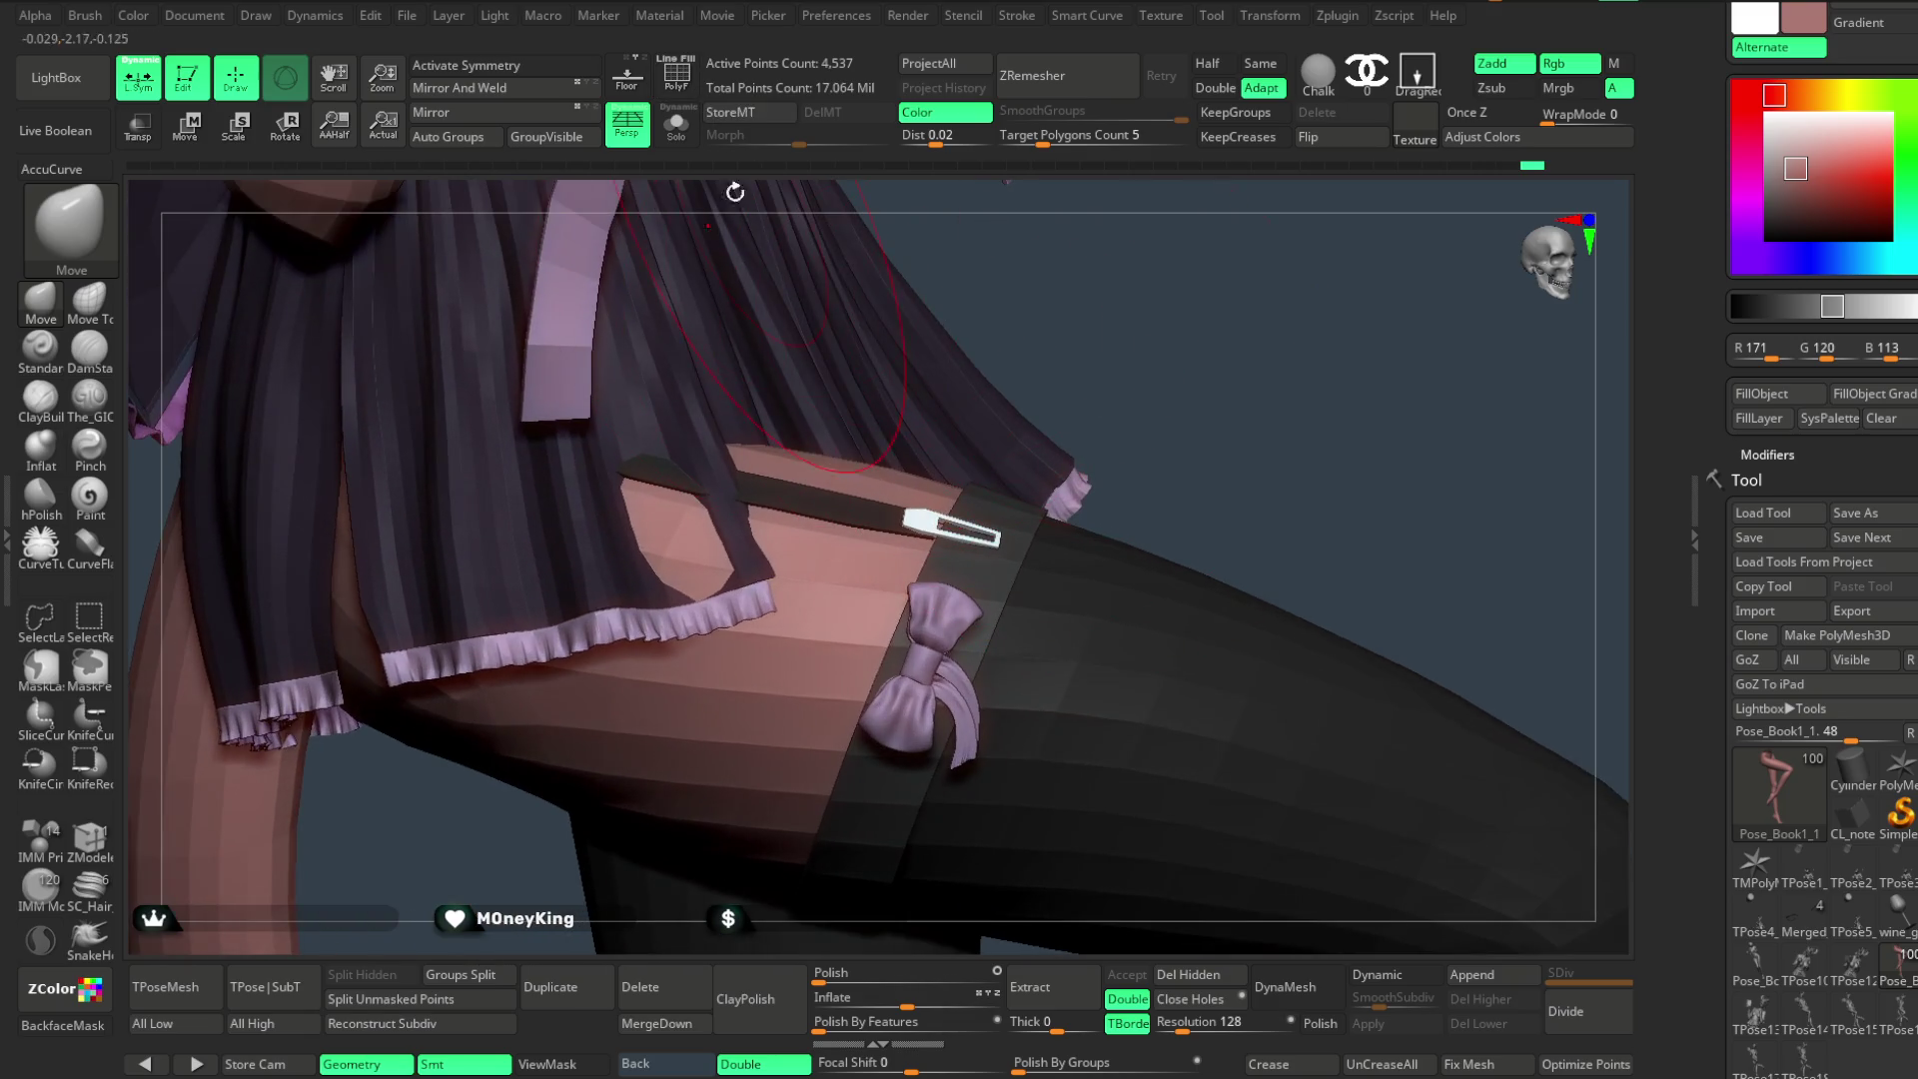
key("shift+f")
right_click_drag(901, 300, 1214, 289)
key("space")
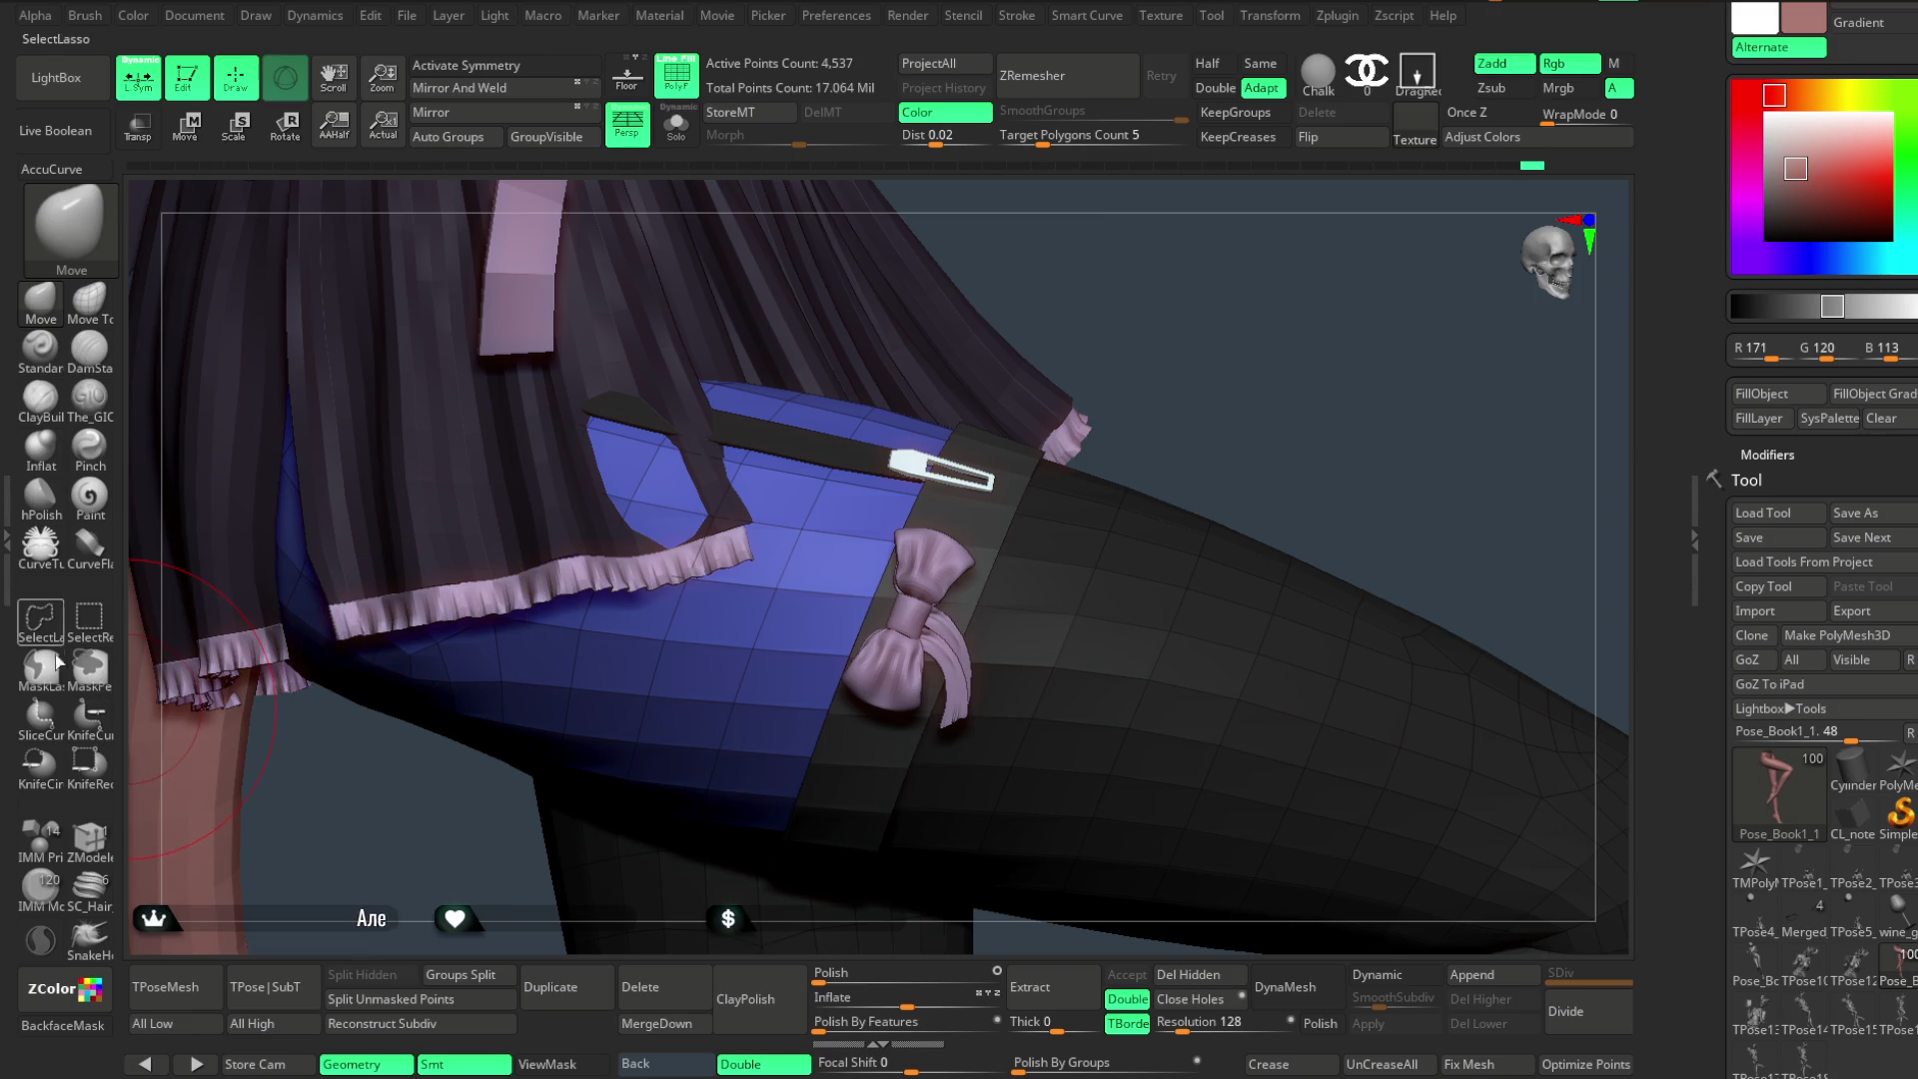
- Insert two edge loops on the thigh with the ZModeler brush
left_click(90, 842)
key("space")
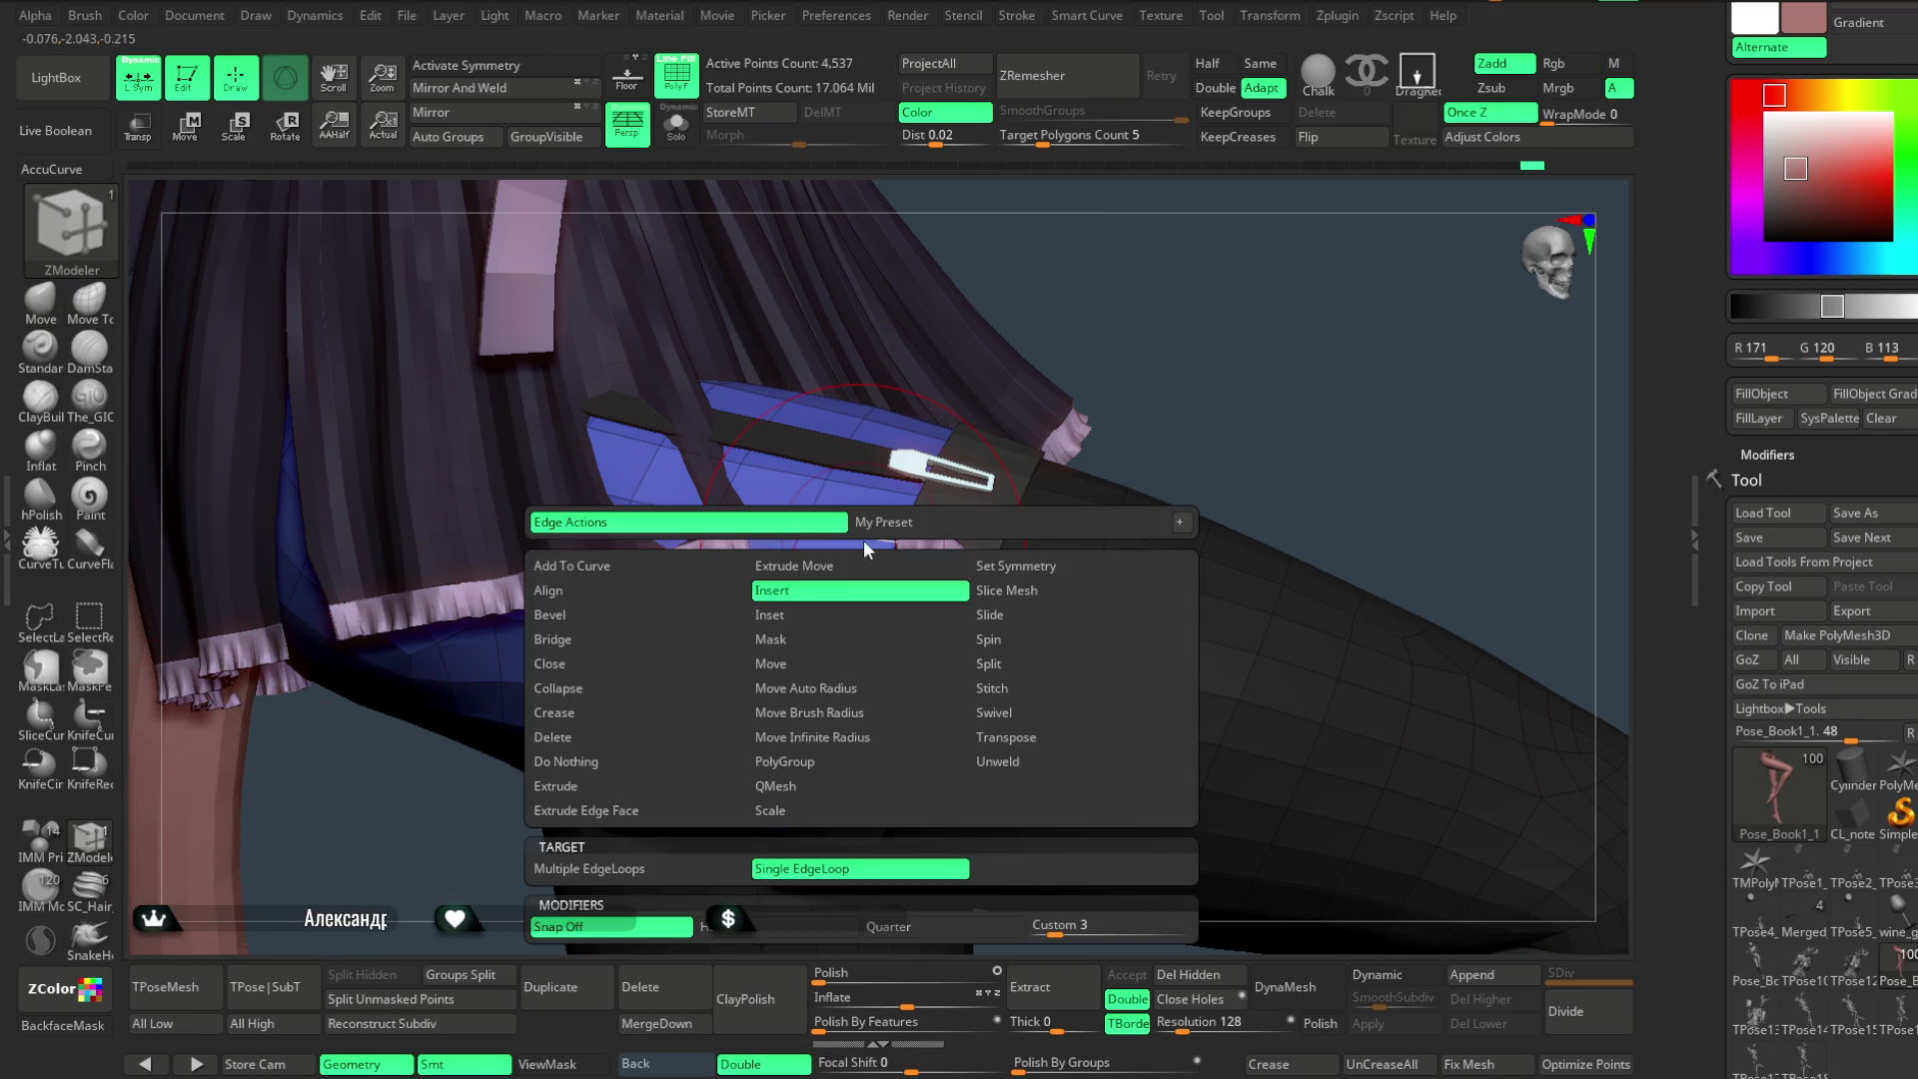
left_click(878, 545)
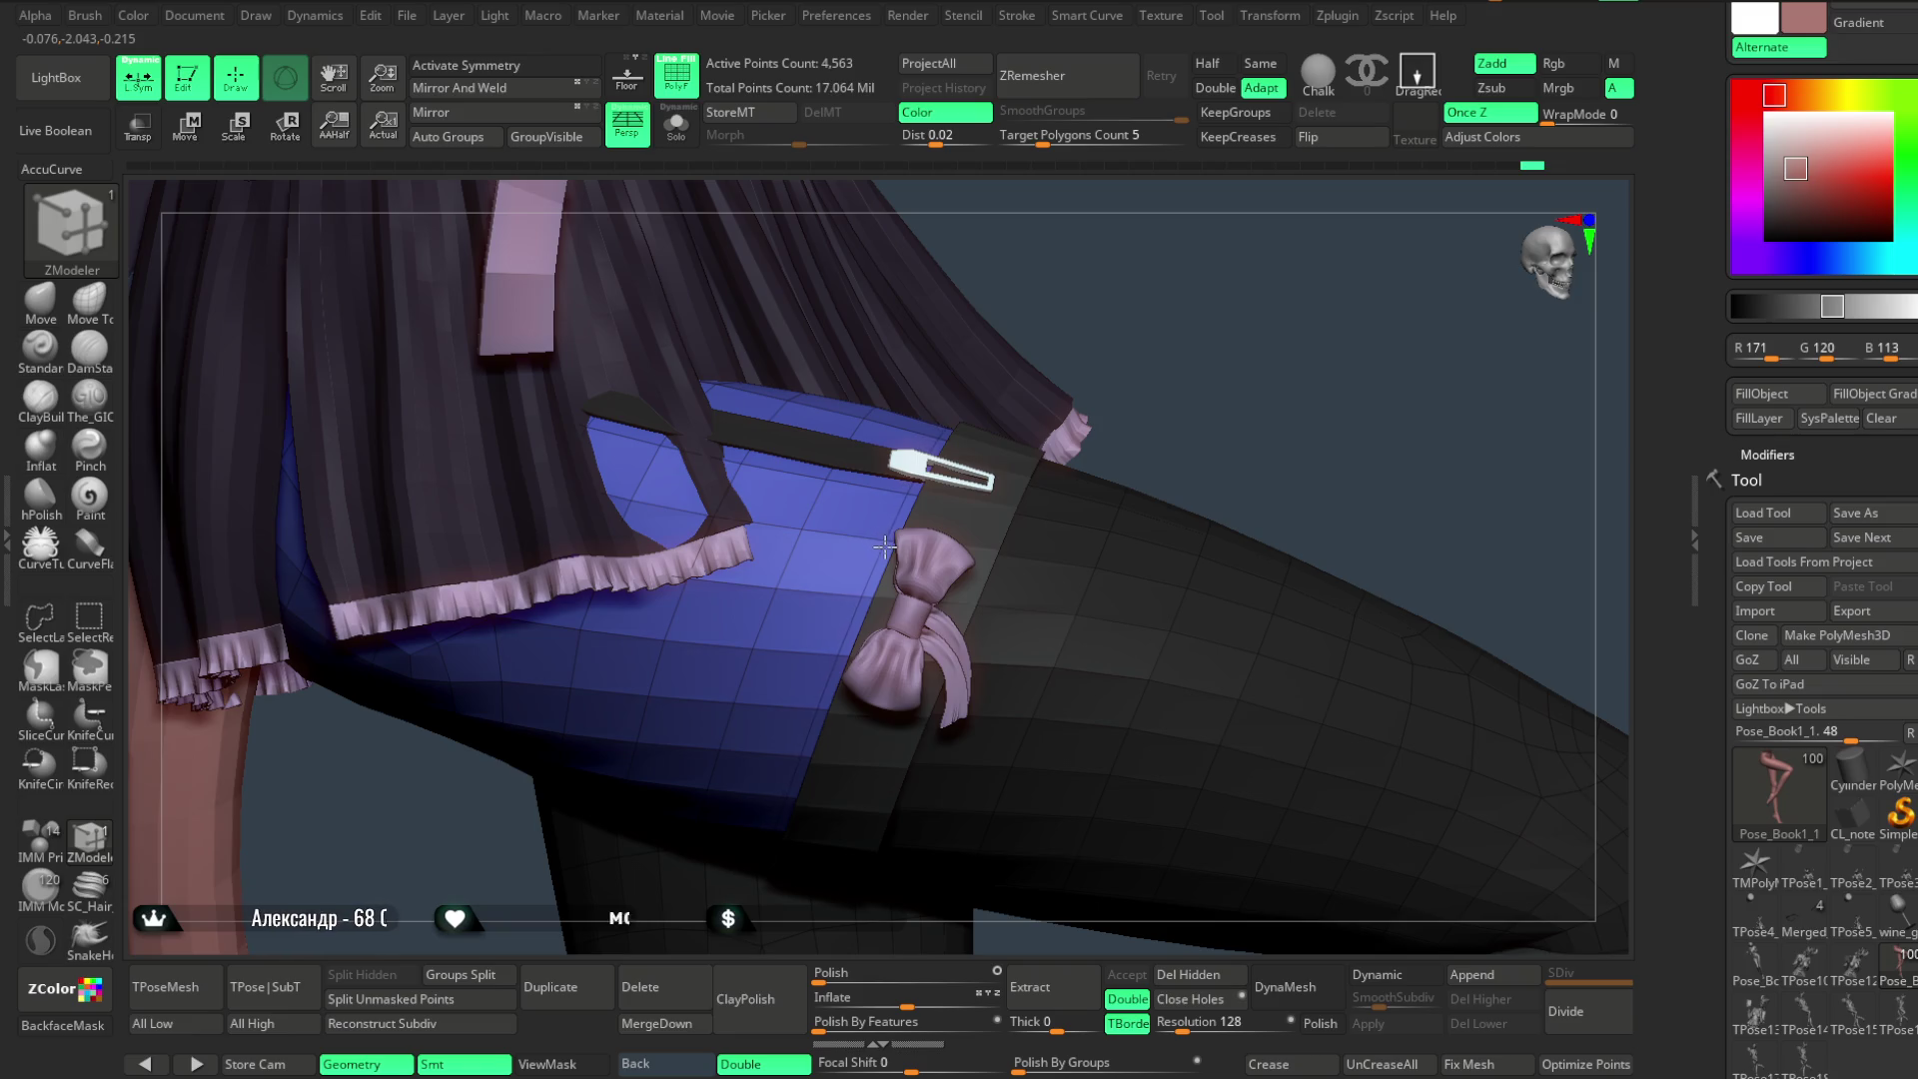
left_click_drag(1229, 321, 1304, 516)
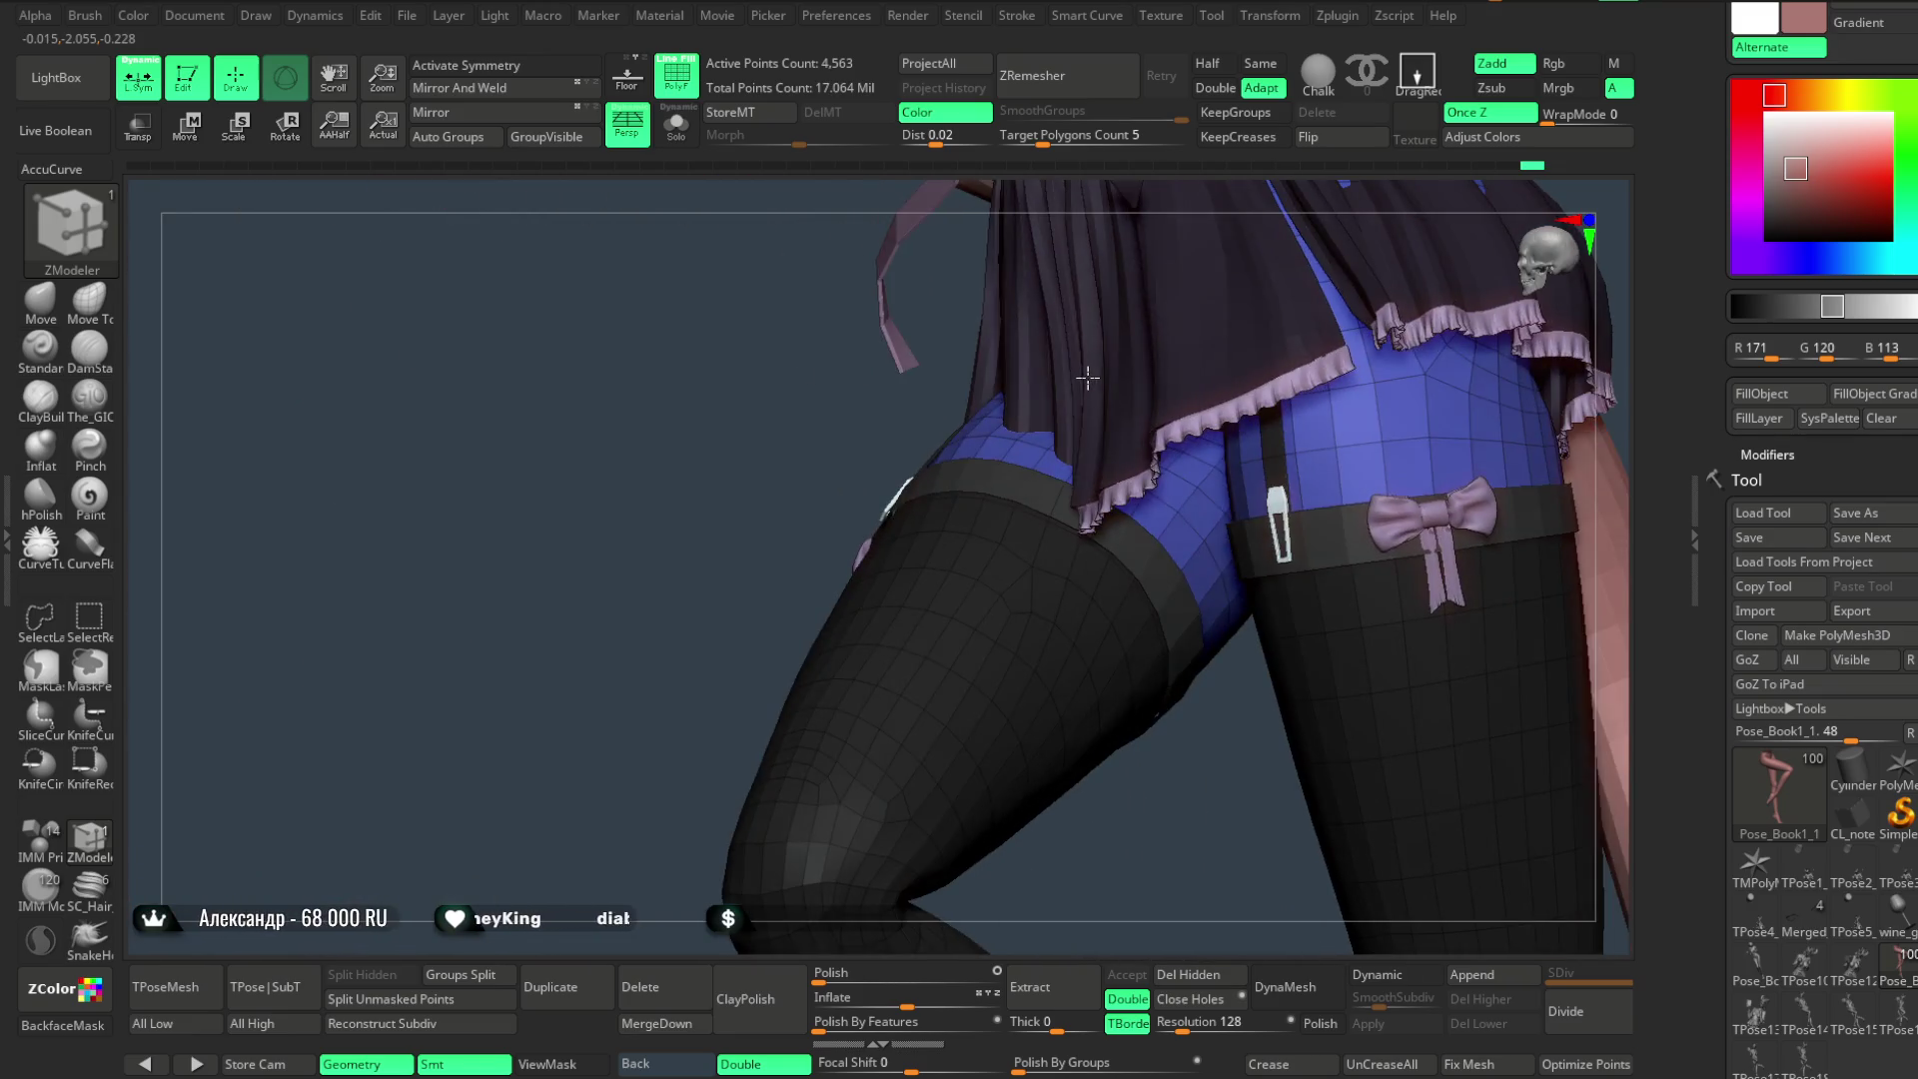
left_click(1304, 518)
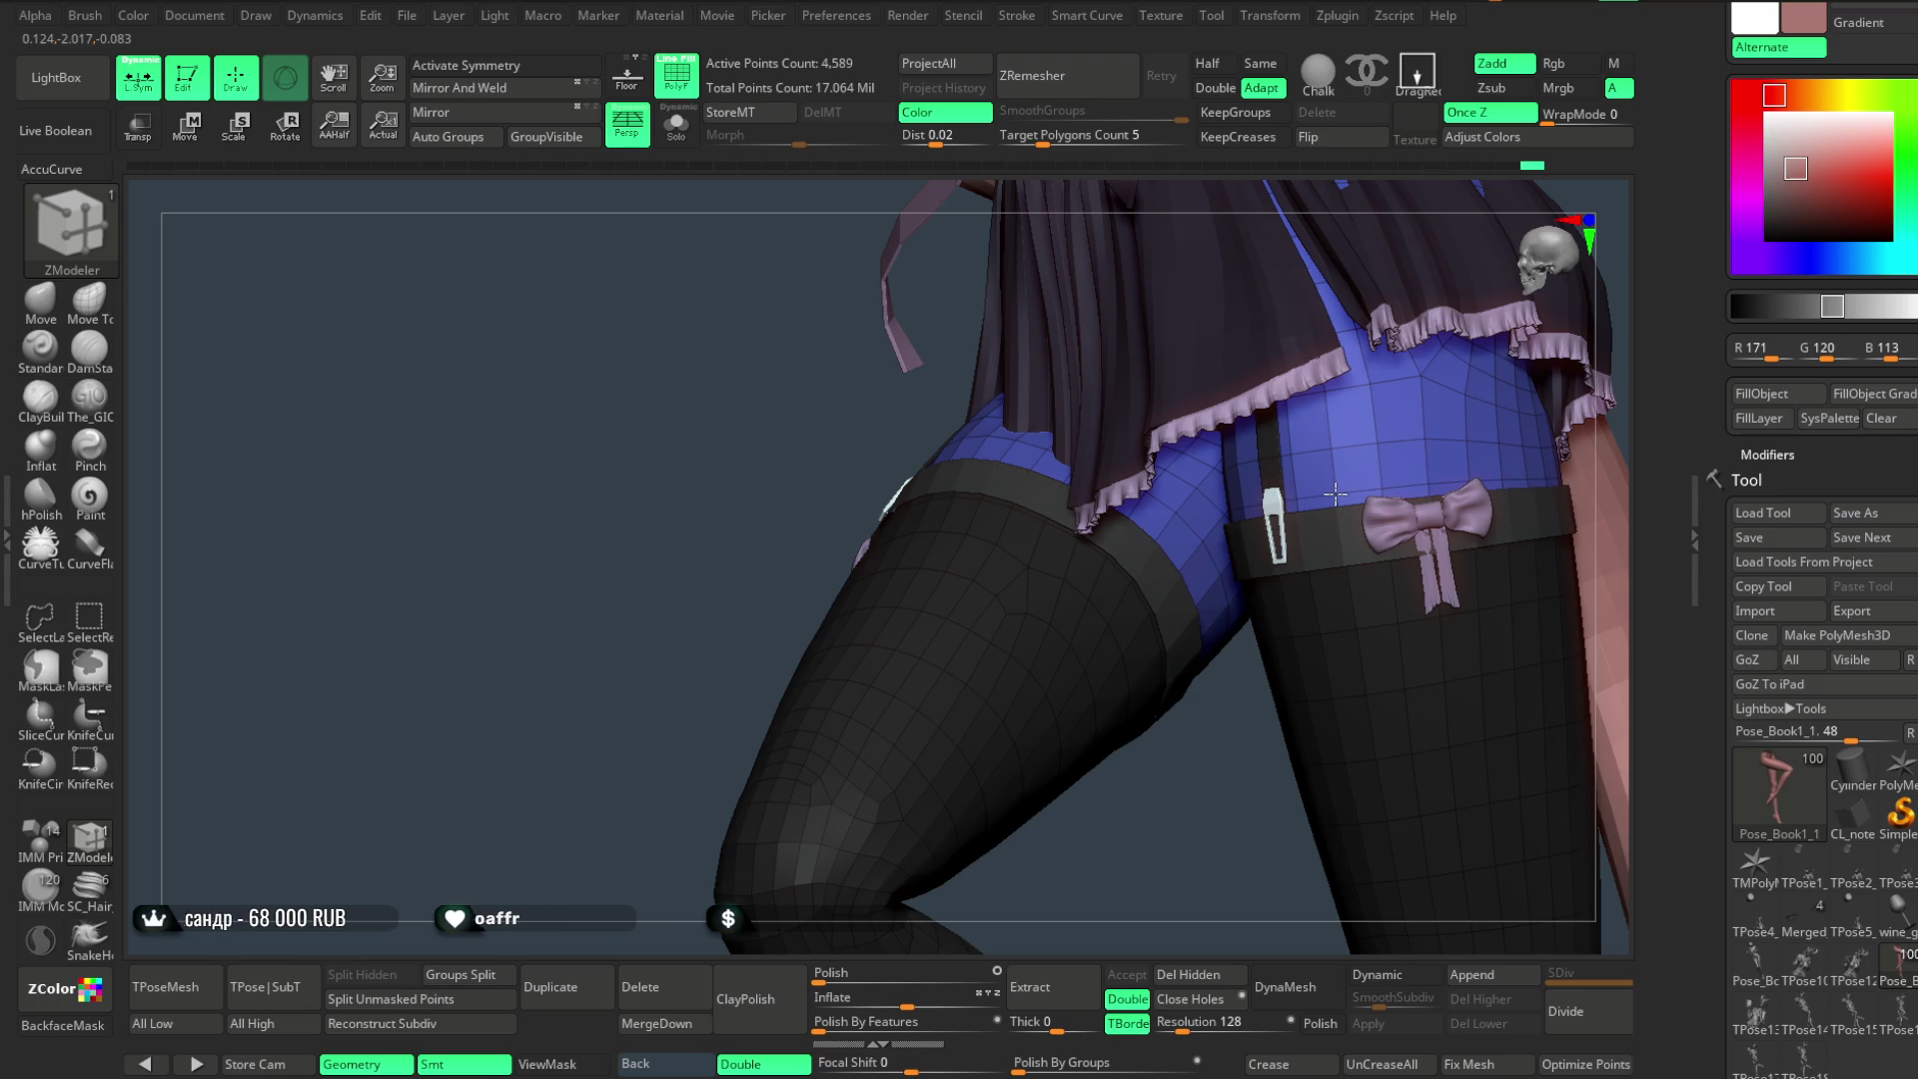
- Pull back to the whole seated figure and bring up the File palette
left_click_drag(1303, 588, 1311, 474)
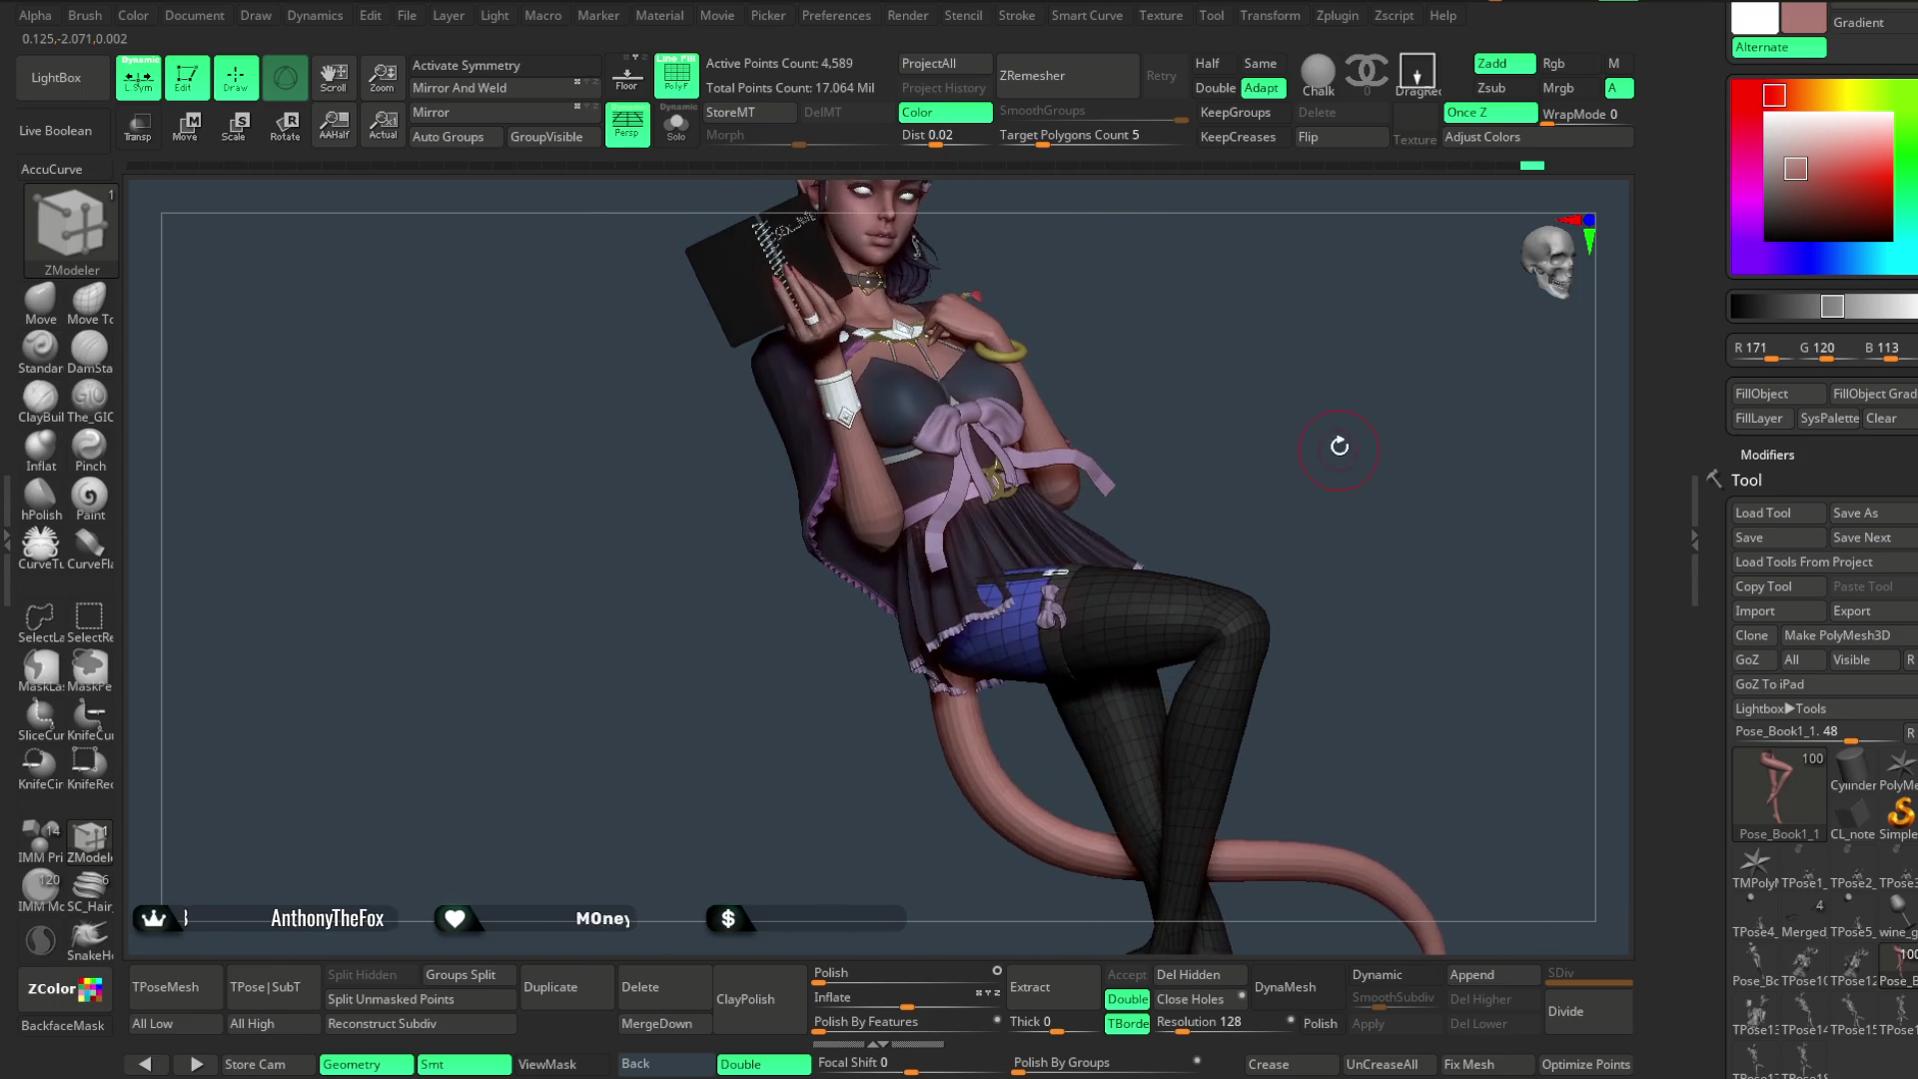
left_click_drag(1312, 474, 1338, 645)
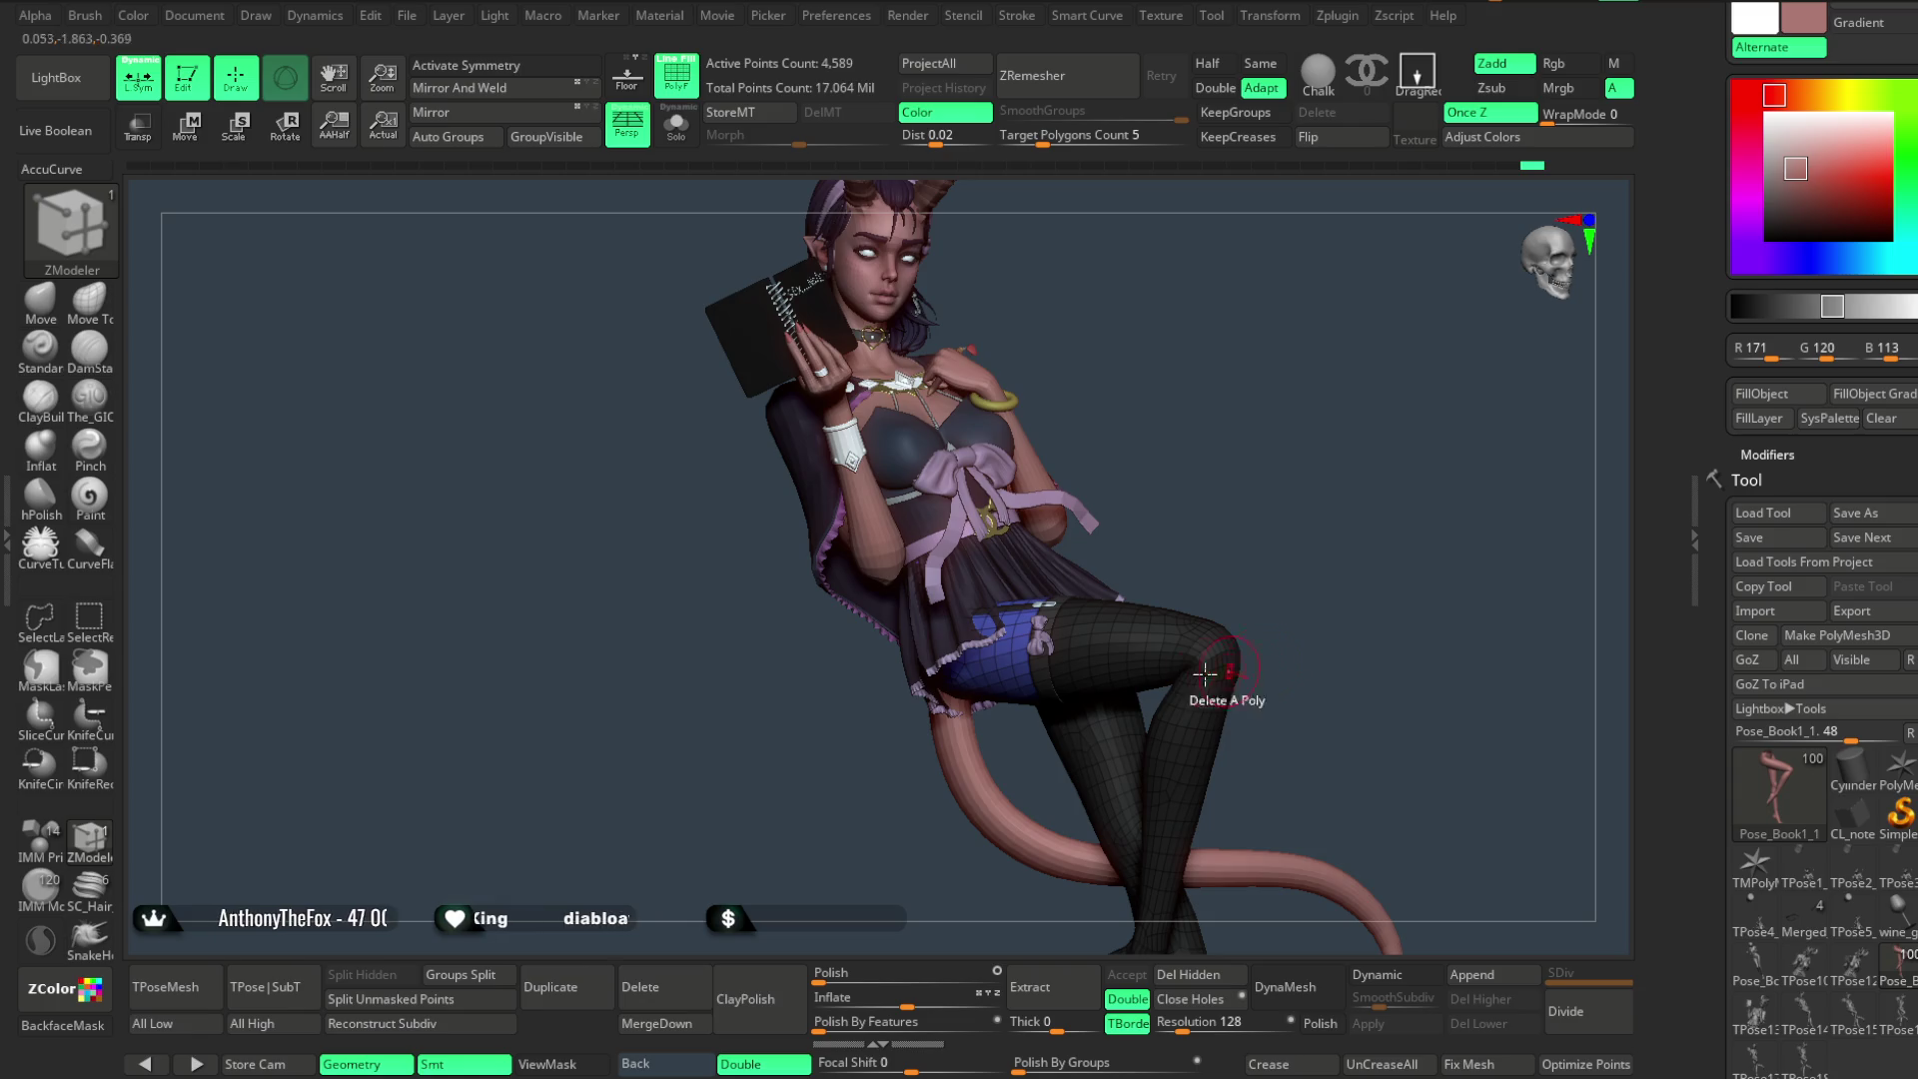
left_click(406, 21)
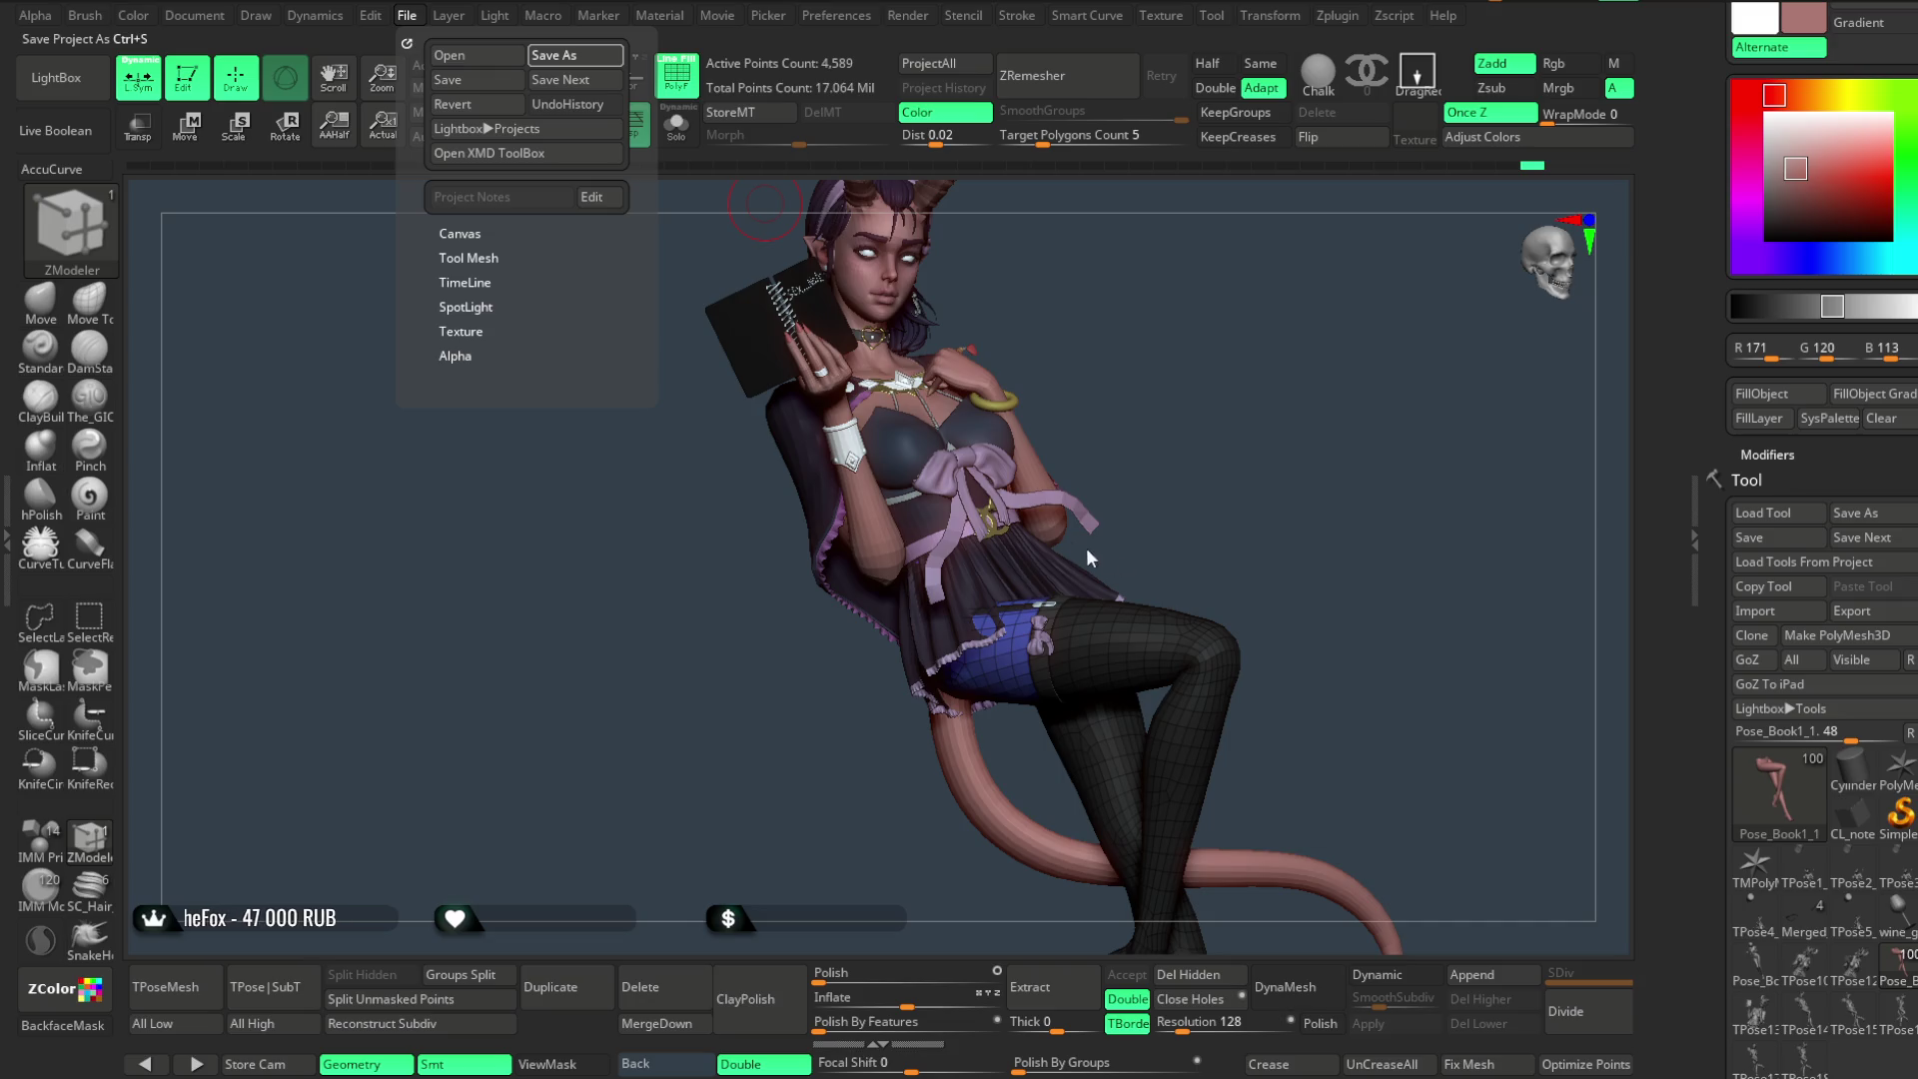
- Save the project with Ctrl+S, then rotate the seated character to check the pose
key("ctrl+s")
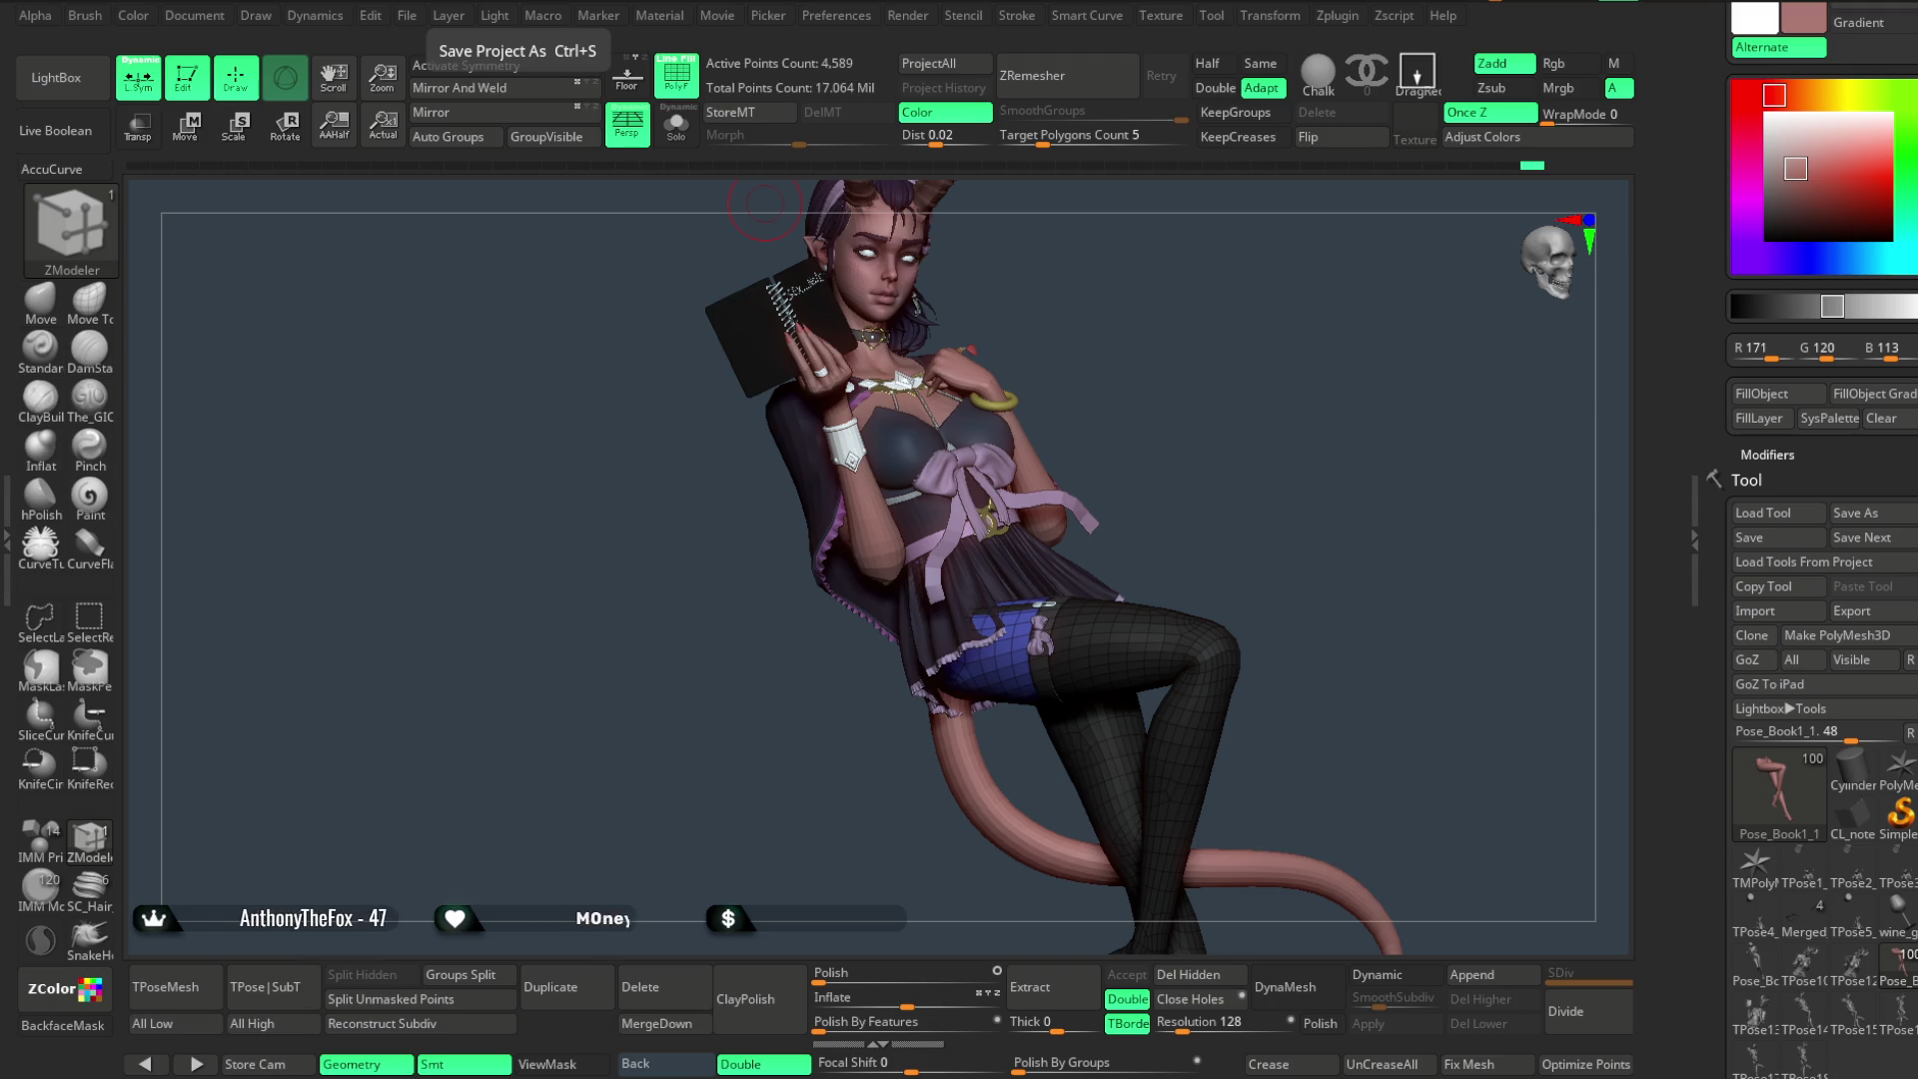
left_click_drag(1221, 728, 1378, 600)
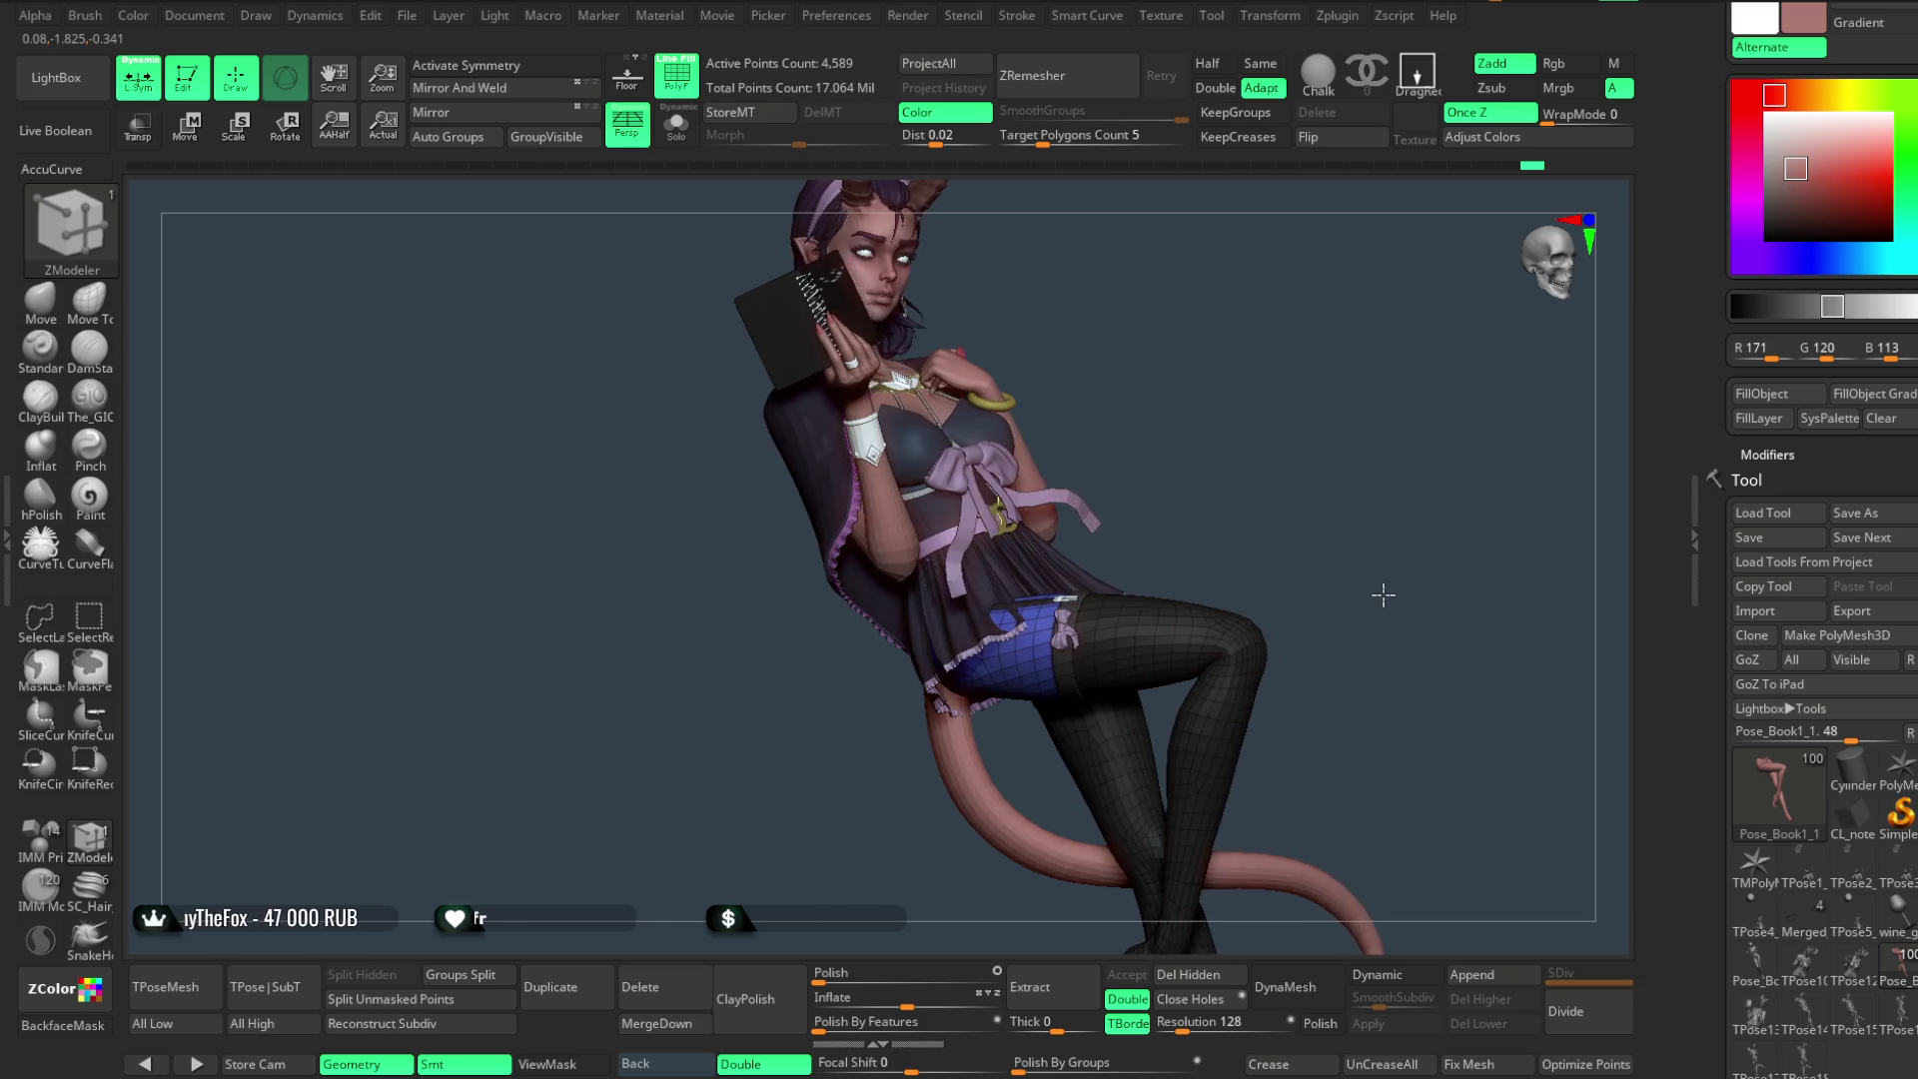
left_click_drag(1387, 595, 1383, 596)
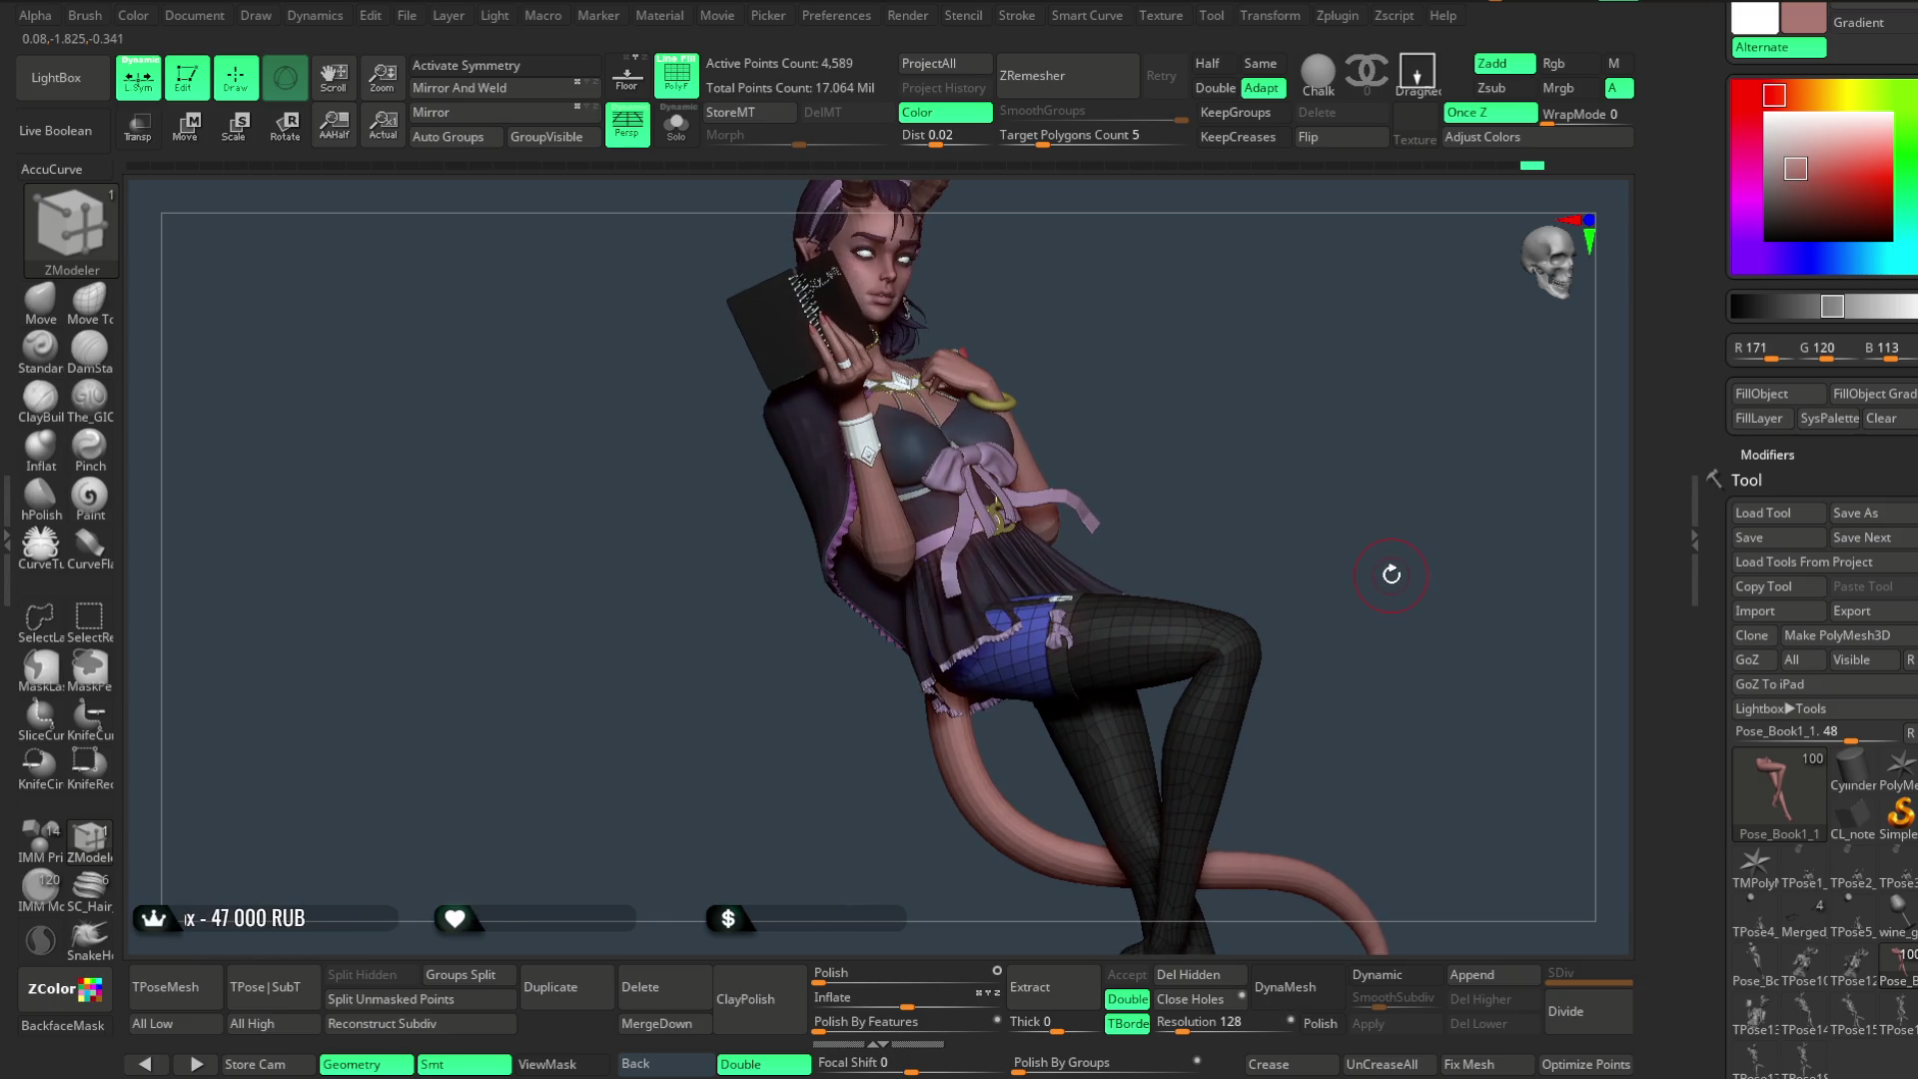
mouse_move(1219, 435)
left_mouse_down()
mouse_move(1268, 424)
mouse_move(1245, 441)
mouse_move(1233, 391)
mouse_move(1268, 500)
mouse_move(1314, 326)
mouse_move(933, 289)
left_mouse_up()
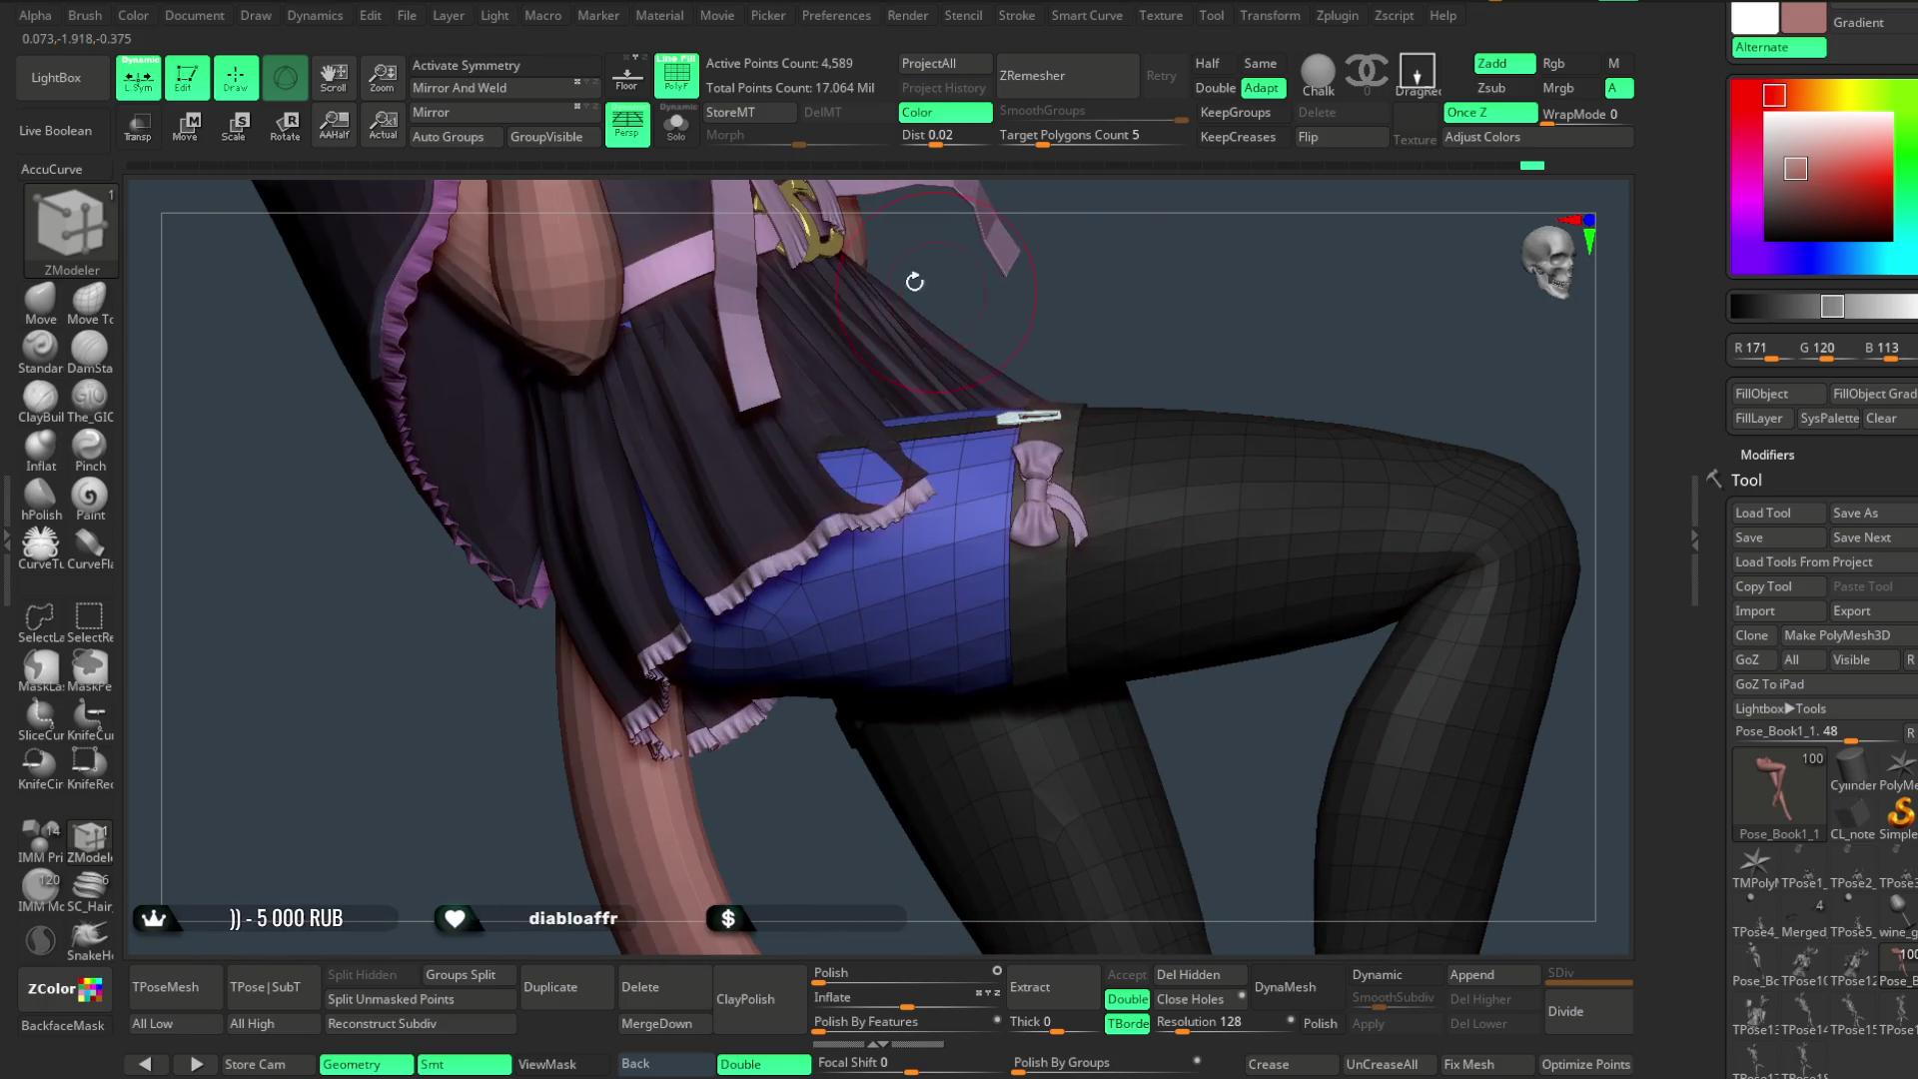
- Isolate the leg mesh in Solo and try ZModeler edge actions, including swivel, on the thigh
key("shift+ctrl+s")
mouse_move(912, 222)
left_mouse_down()
mouse_move(1239, 355)
mouse_move(1242, 241)
mouse_move(1222, 263)
left_mouse_up()
key("space")
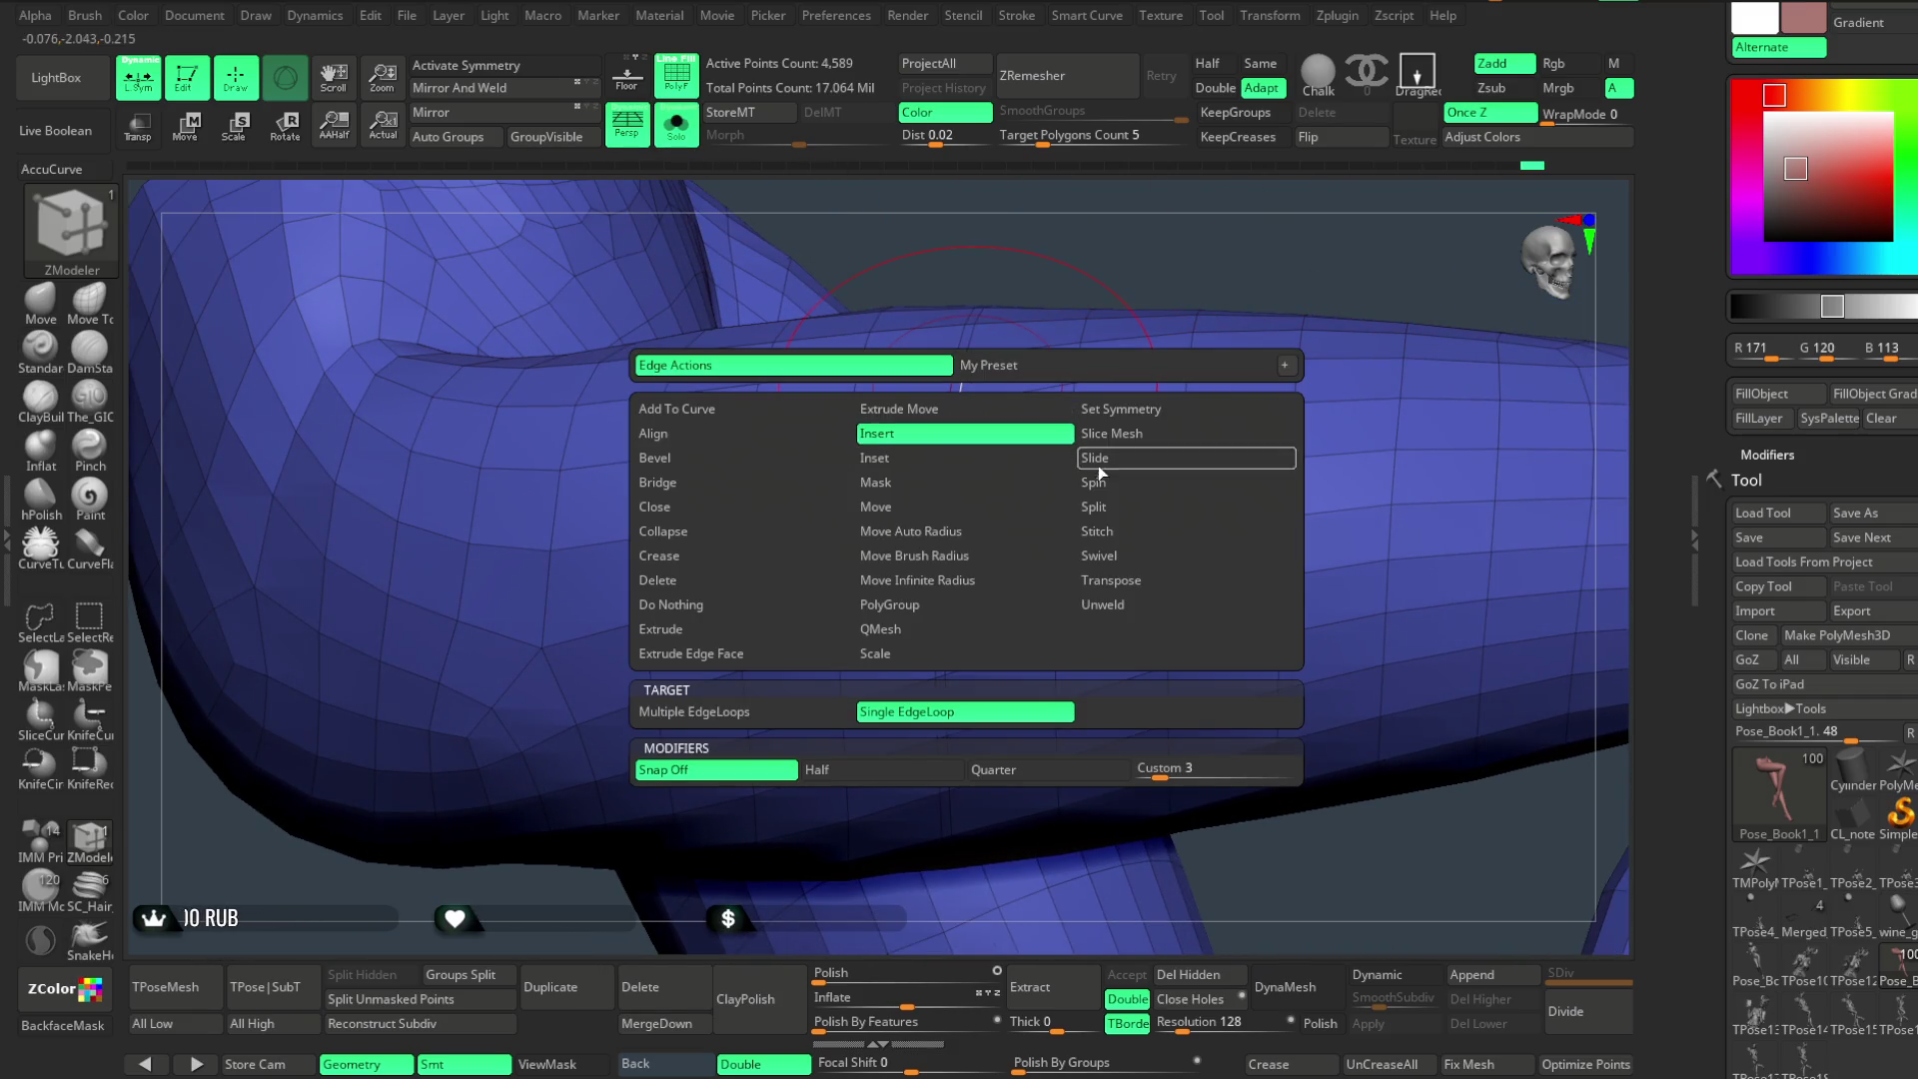
left_click(1105, 476)
left_click(959, 713)
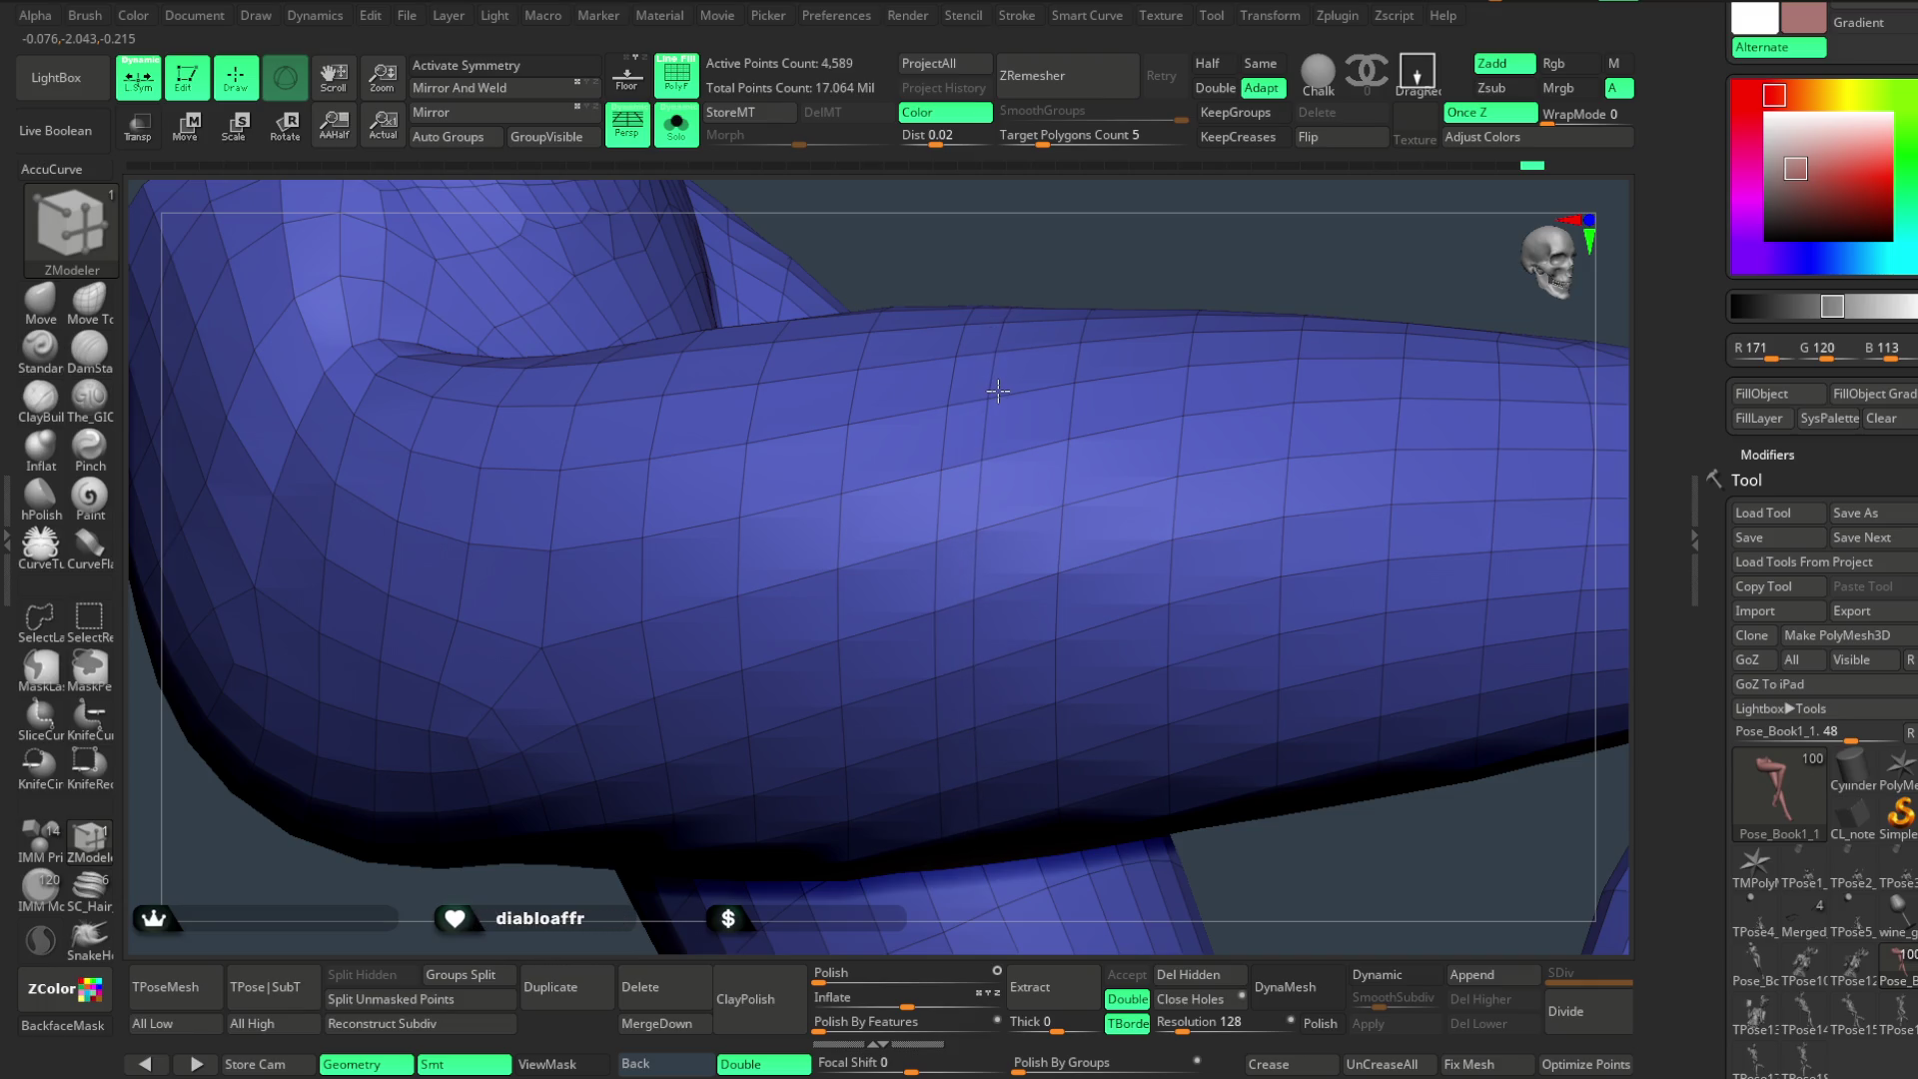
mouse_move(1051, 338)
right_mouse_down()
mouse_move(1182, 256)
mouse_move(1125, 405)
right_mouse_up()
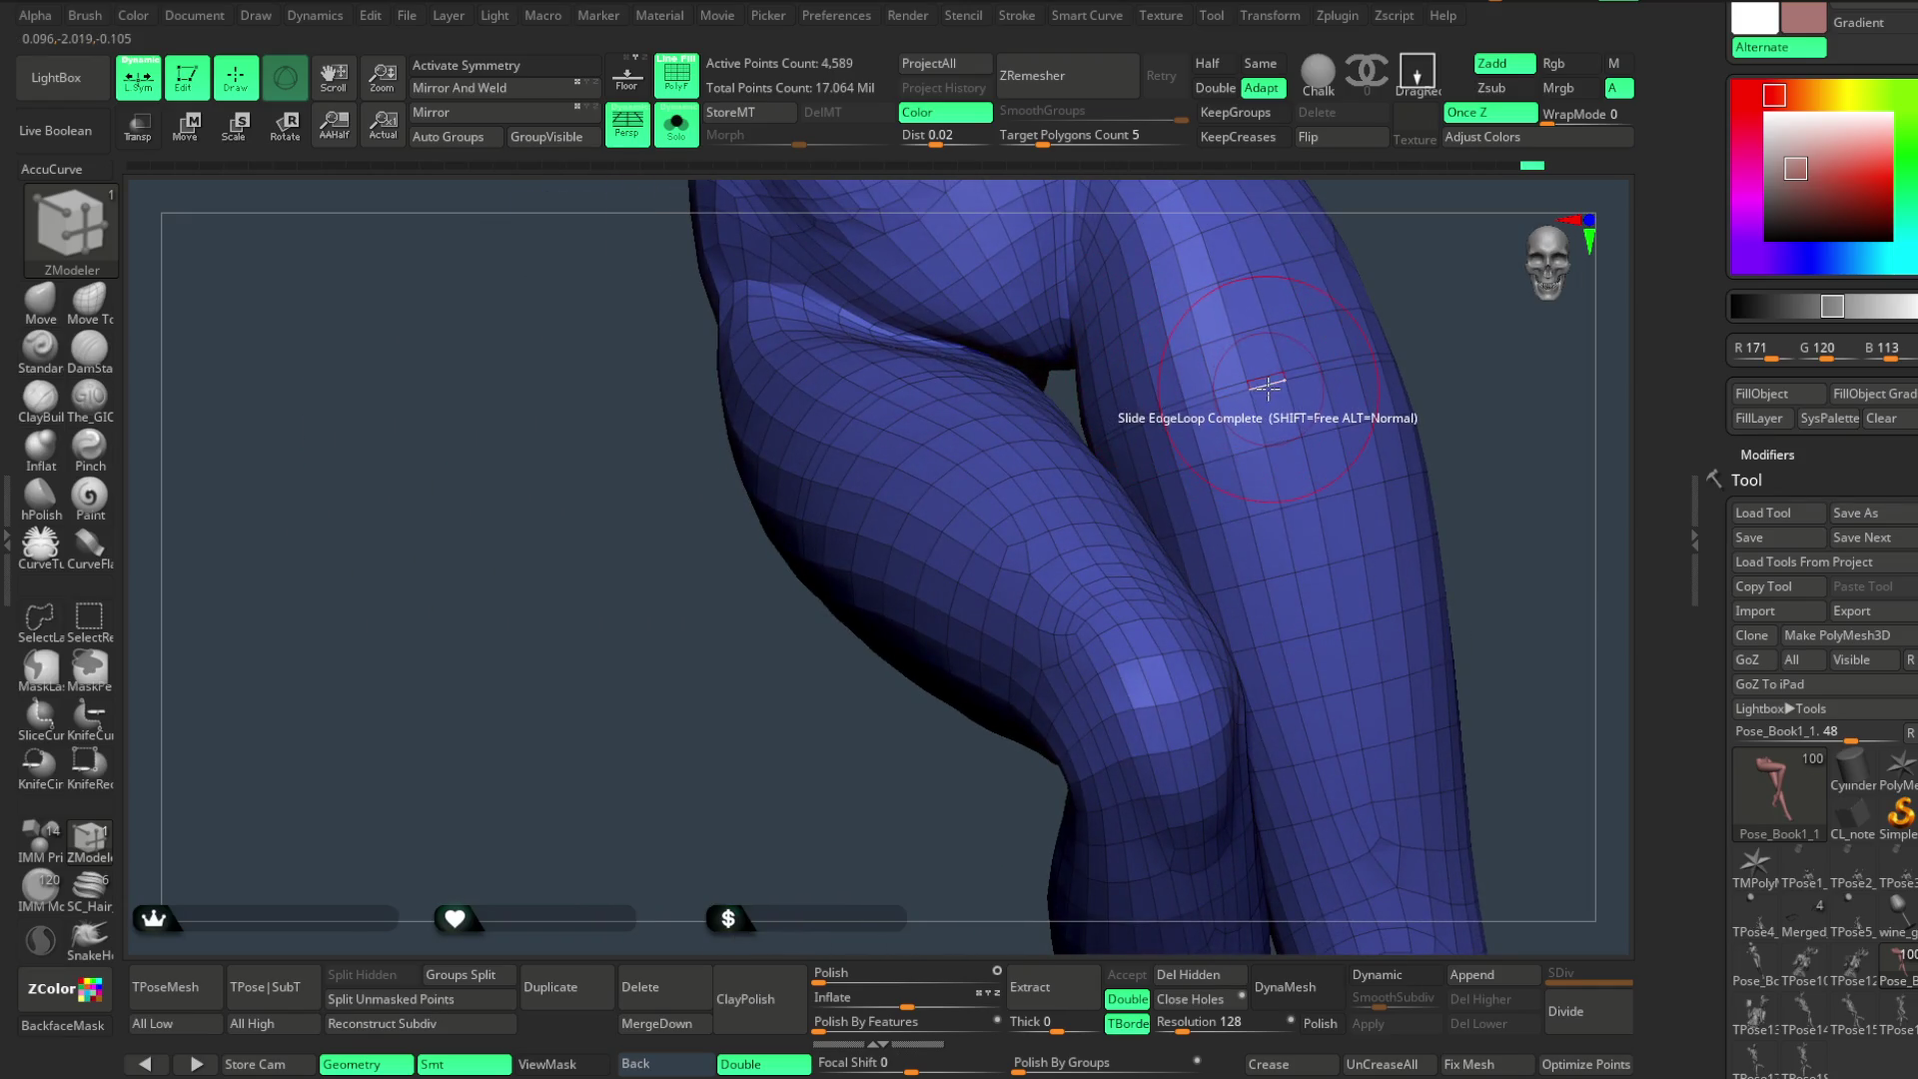
mouse_move(1270, 398)
right_mouse_down()
mouse_move(1341, 300)
mouse_move(1426, 250)
mouse_move(1259, 313)
mouse_move(1251, 348)
mouse_move(1139, 286)
mouse_move(994, 442)
right_mouse_up()
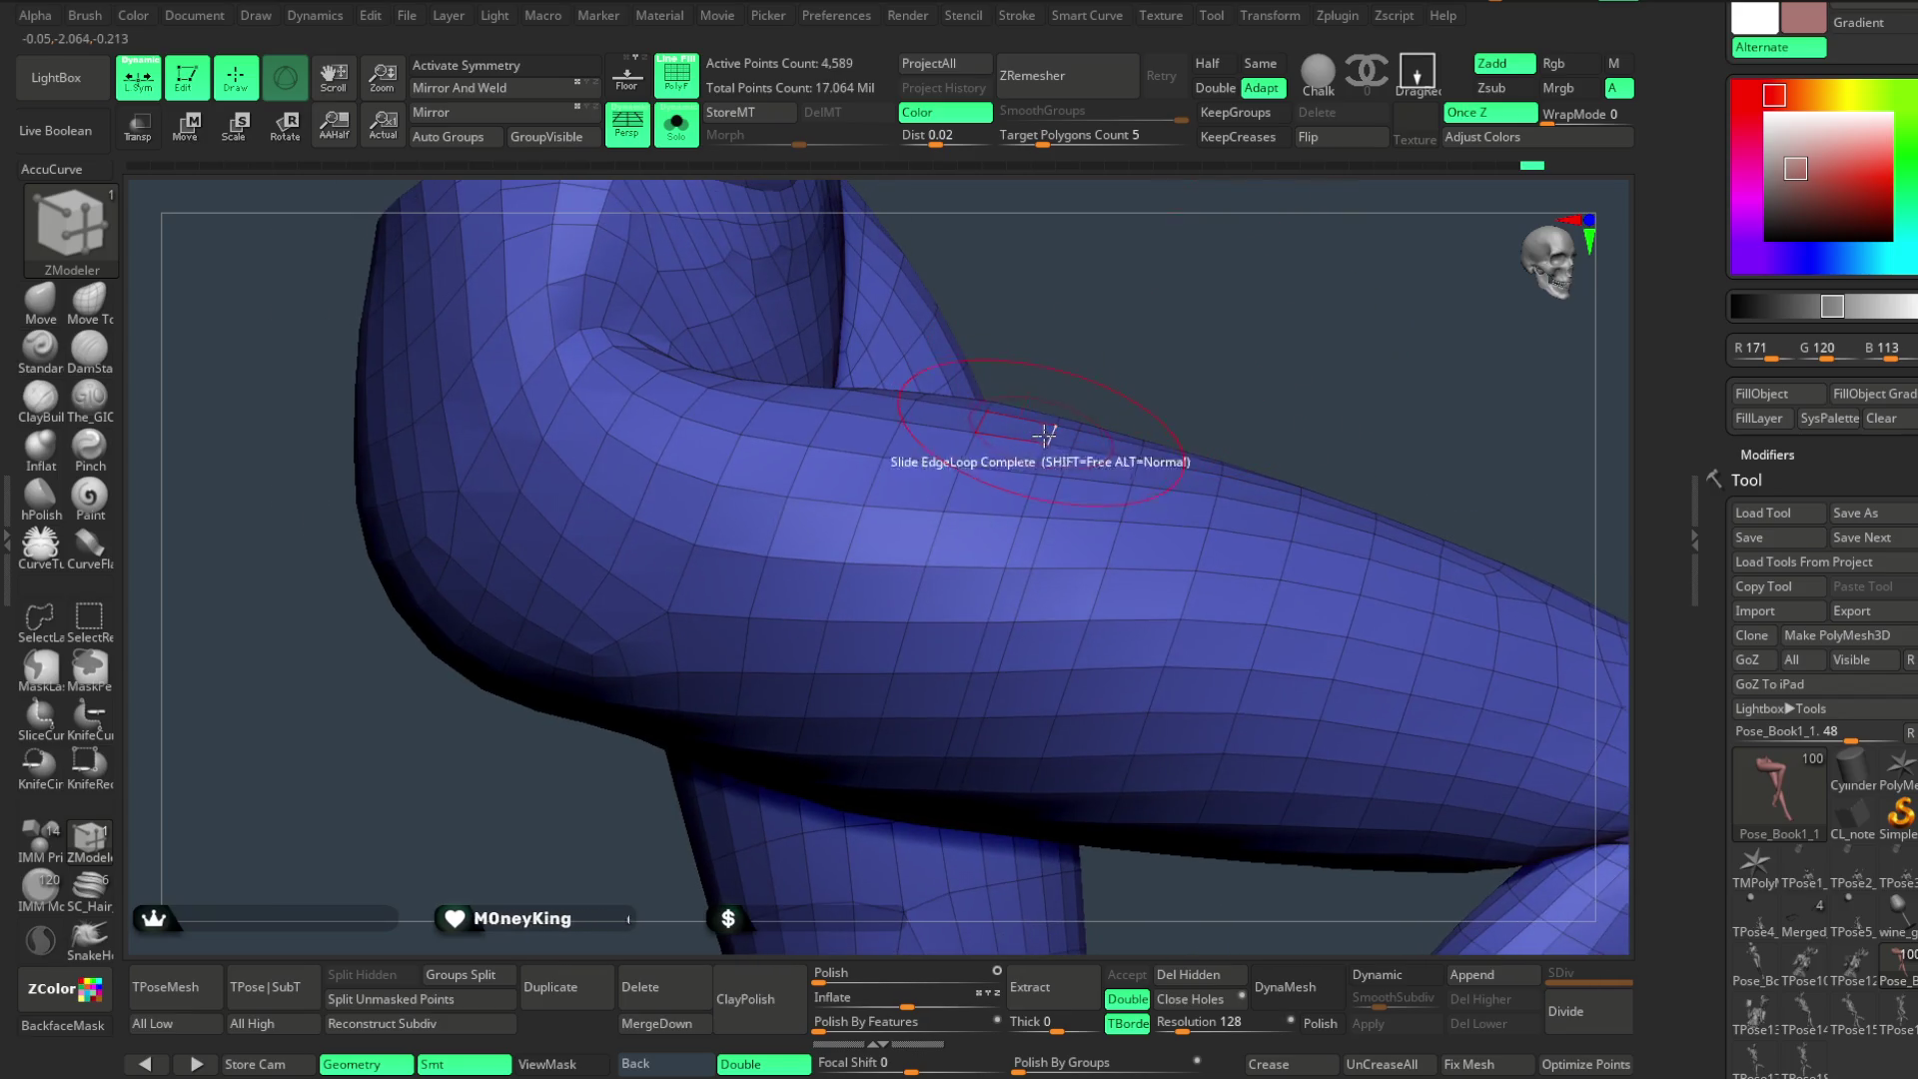
key("space")
left_click(1184, 624)
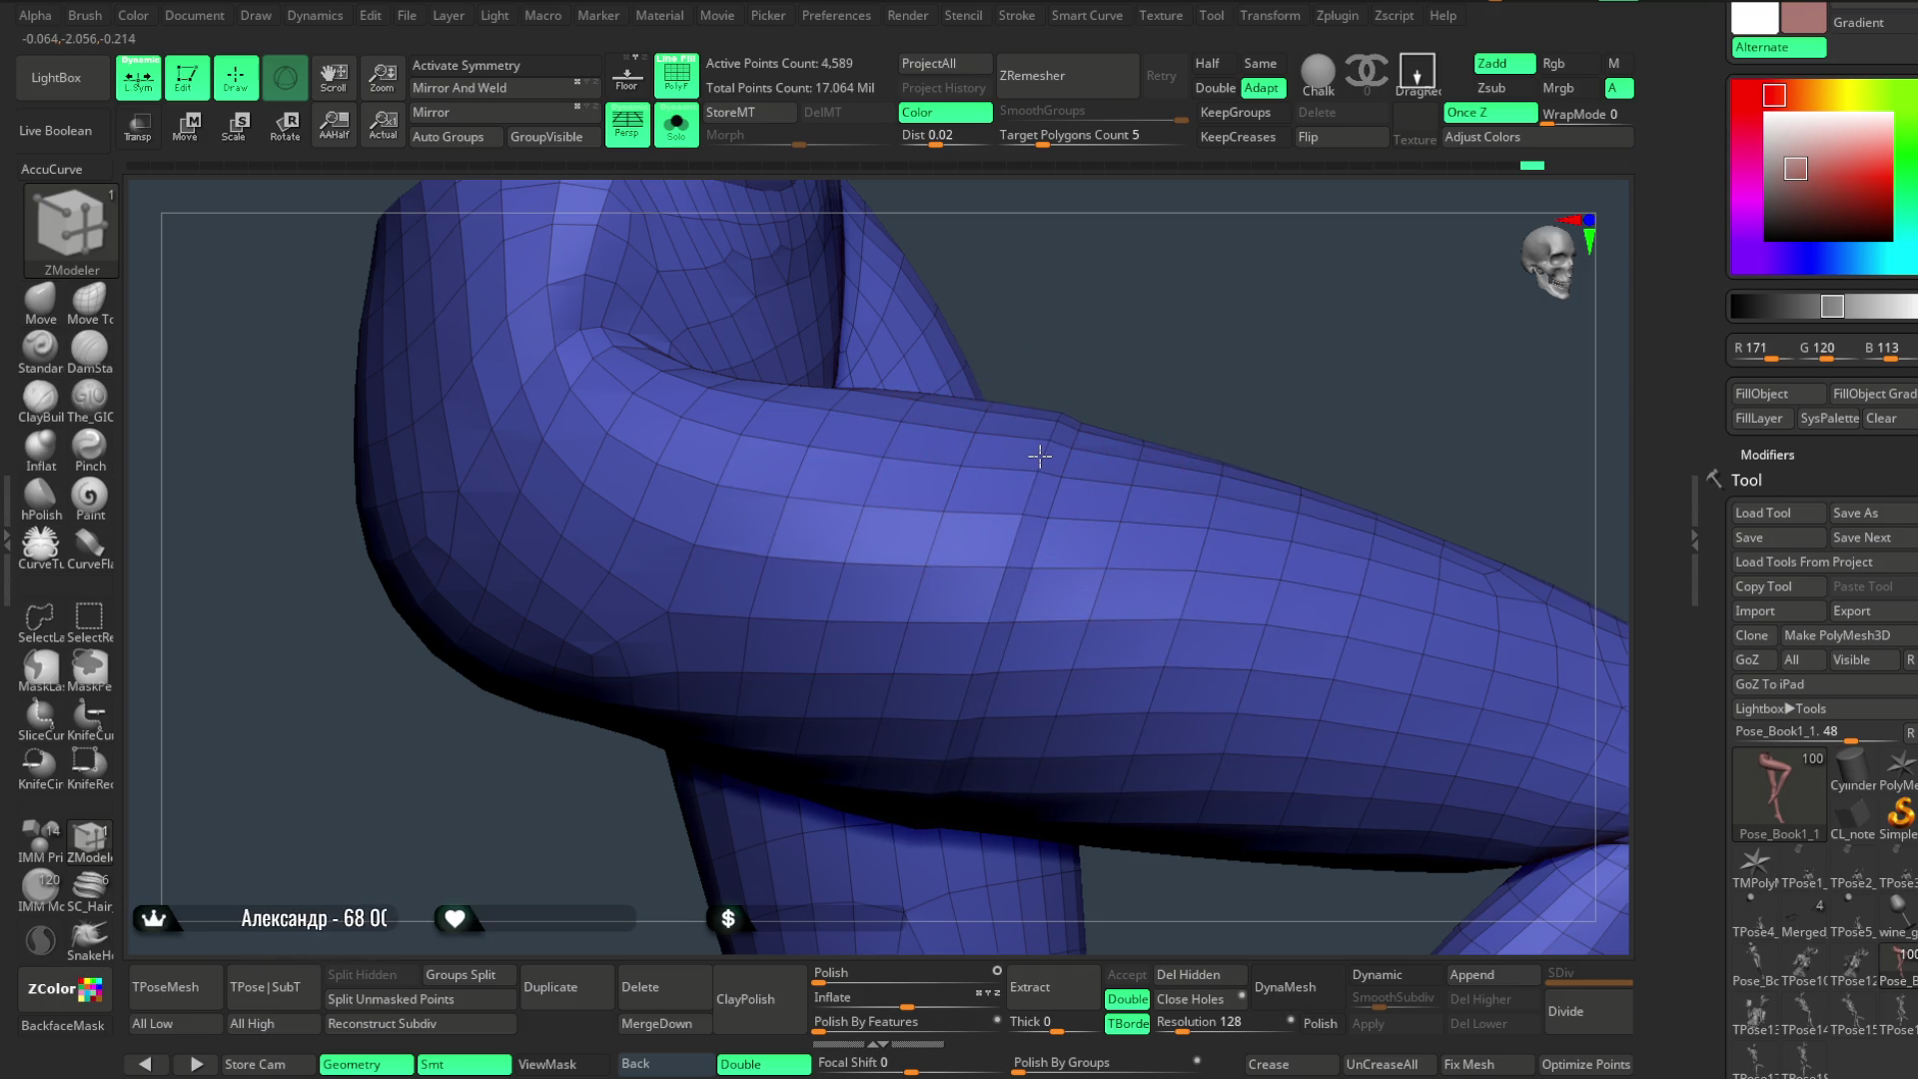
- Set Insert EdgeLoop, add a loop across the thigh, then switch the edge action to stitching
key("space")
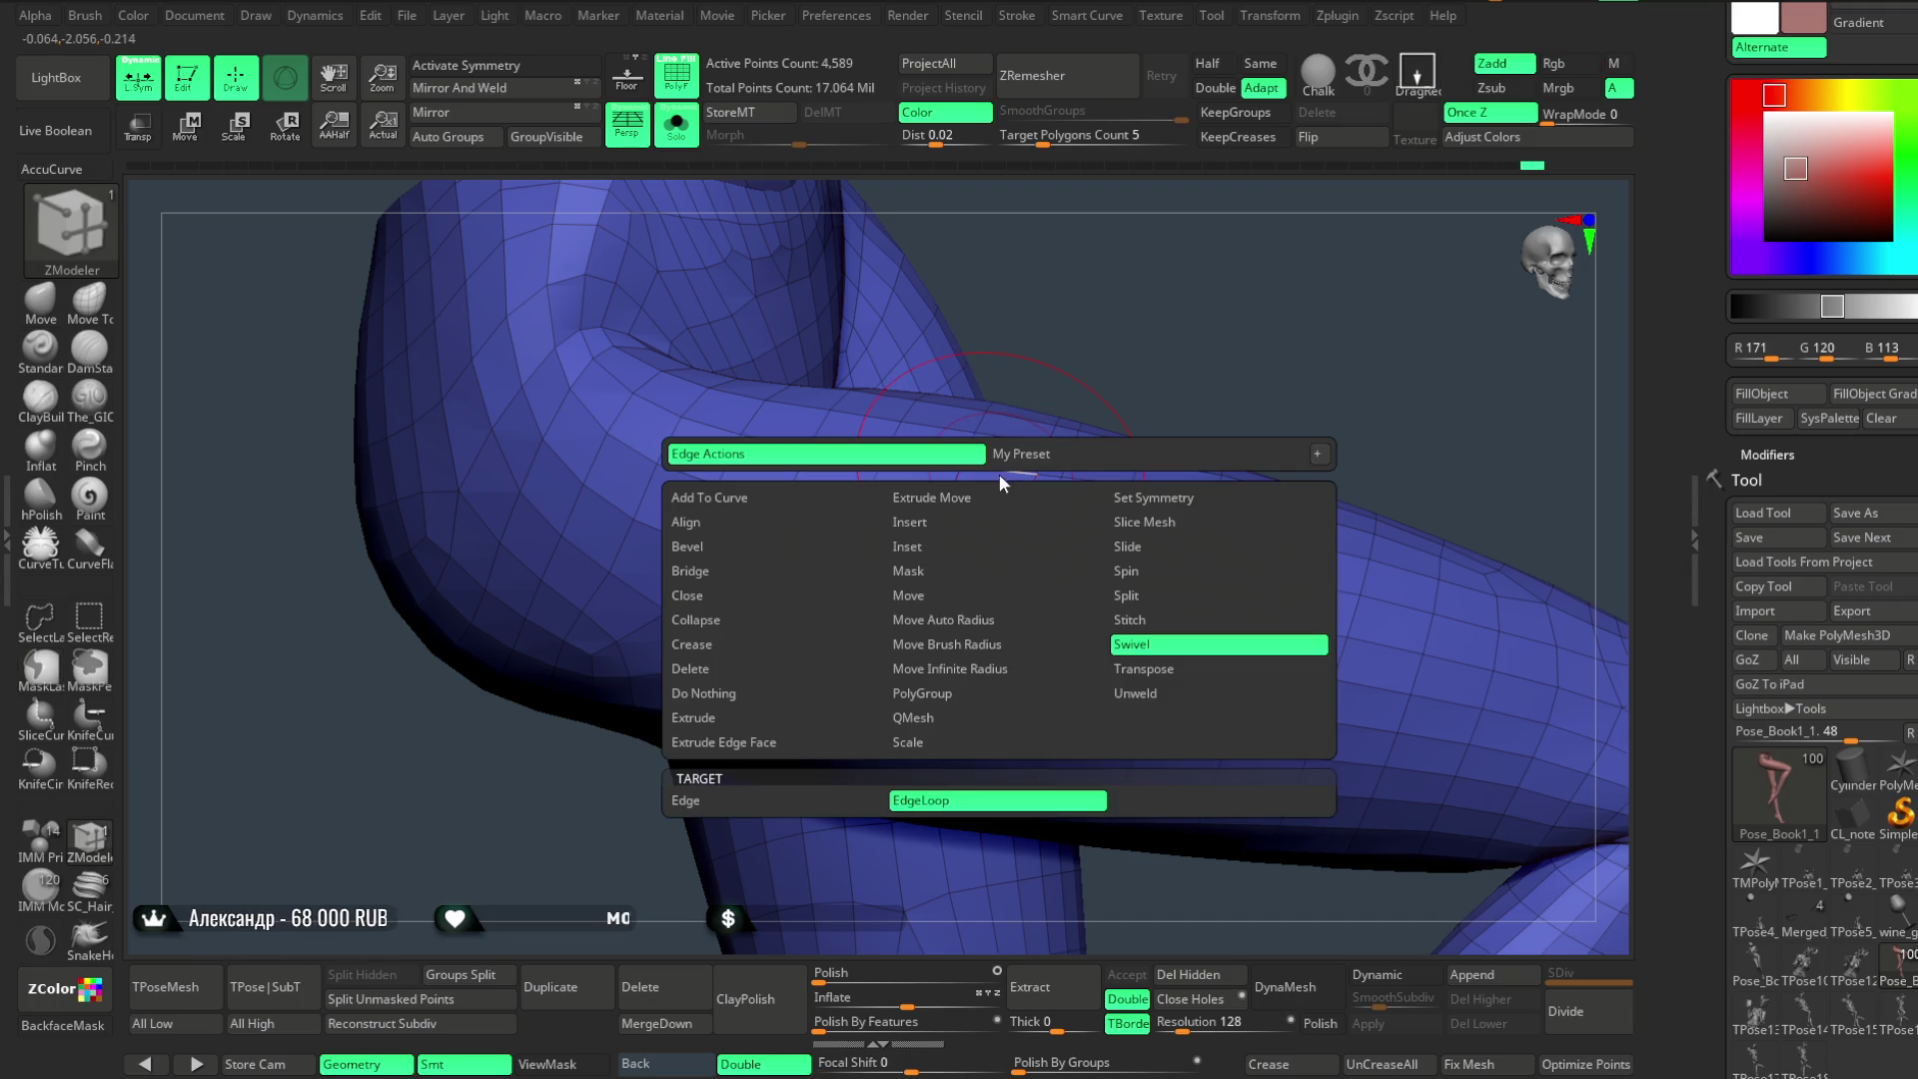
left_click(932, 530)
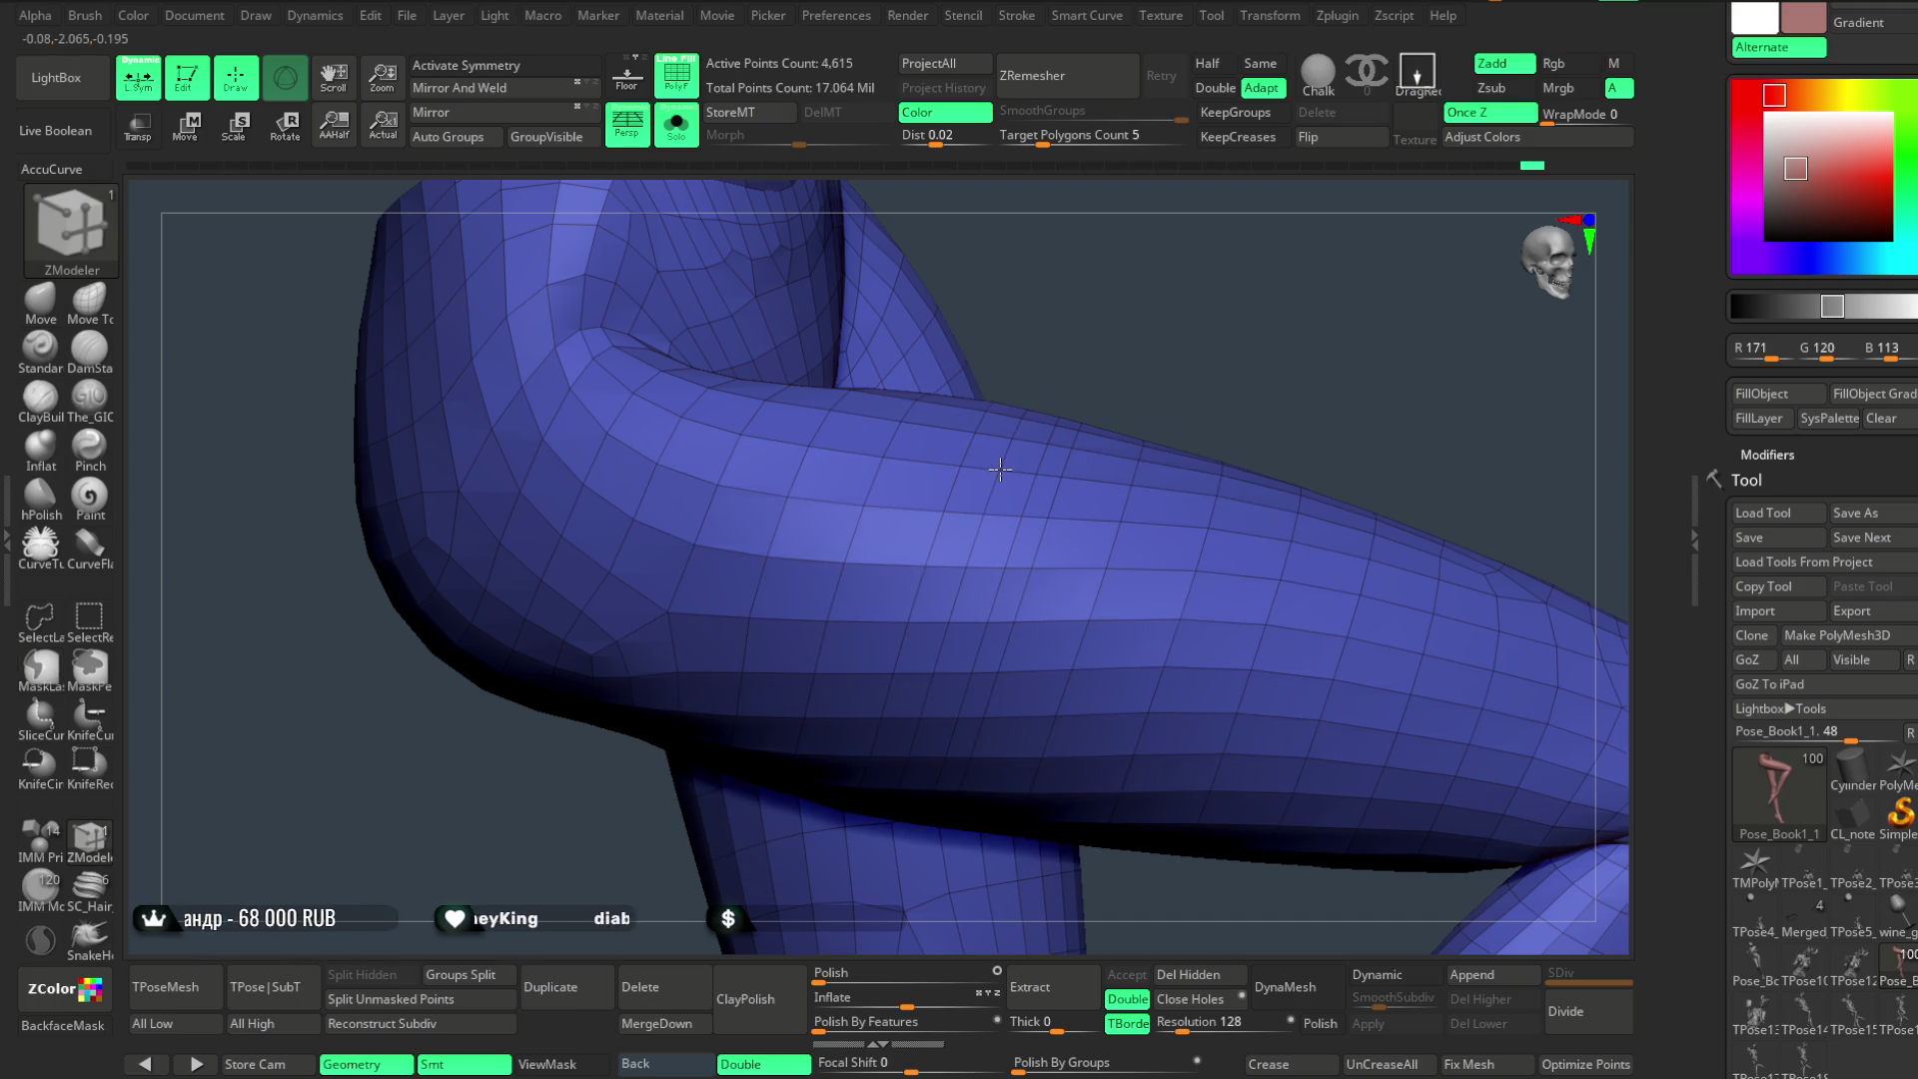
right_click_drag(998, 470, 1222, 393)
left_click(1221, 394)
mouse_move(1268, 393)
right_mouse_down()
mouse_move(1261, 301)
mouse_move(912, 445)
right_mouse_up()
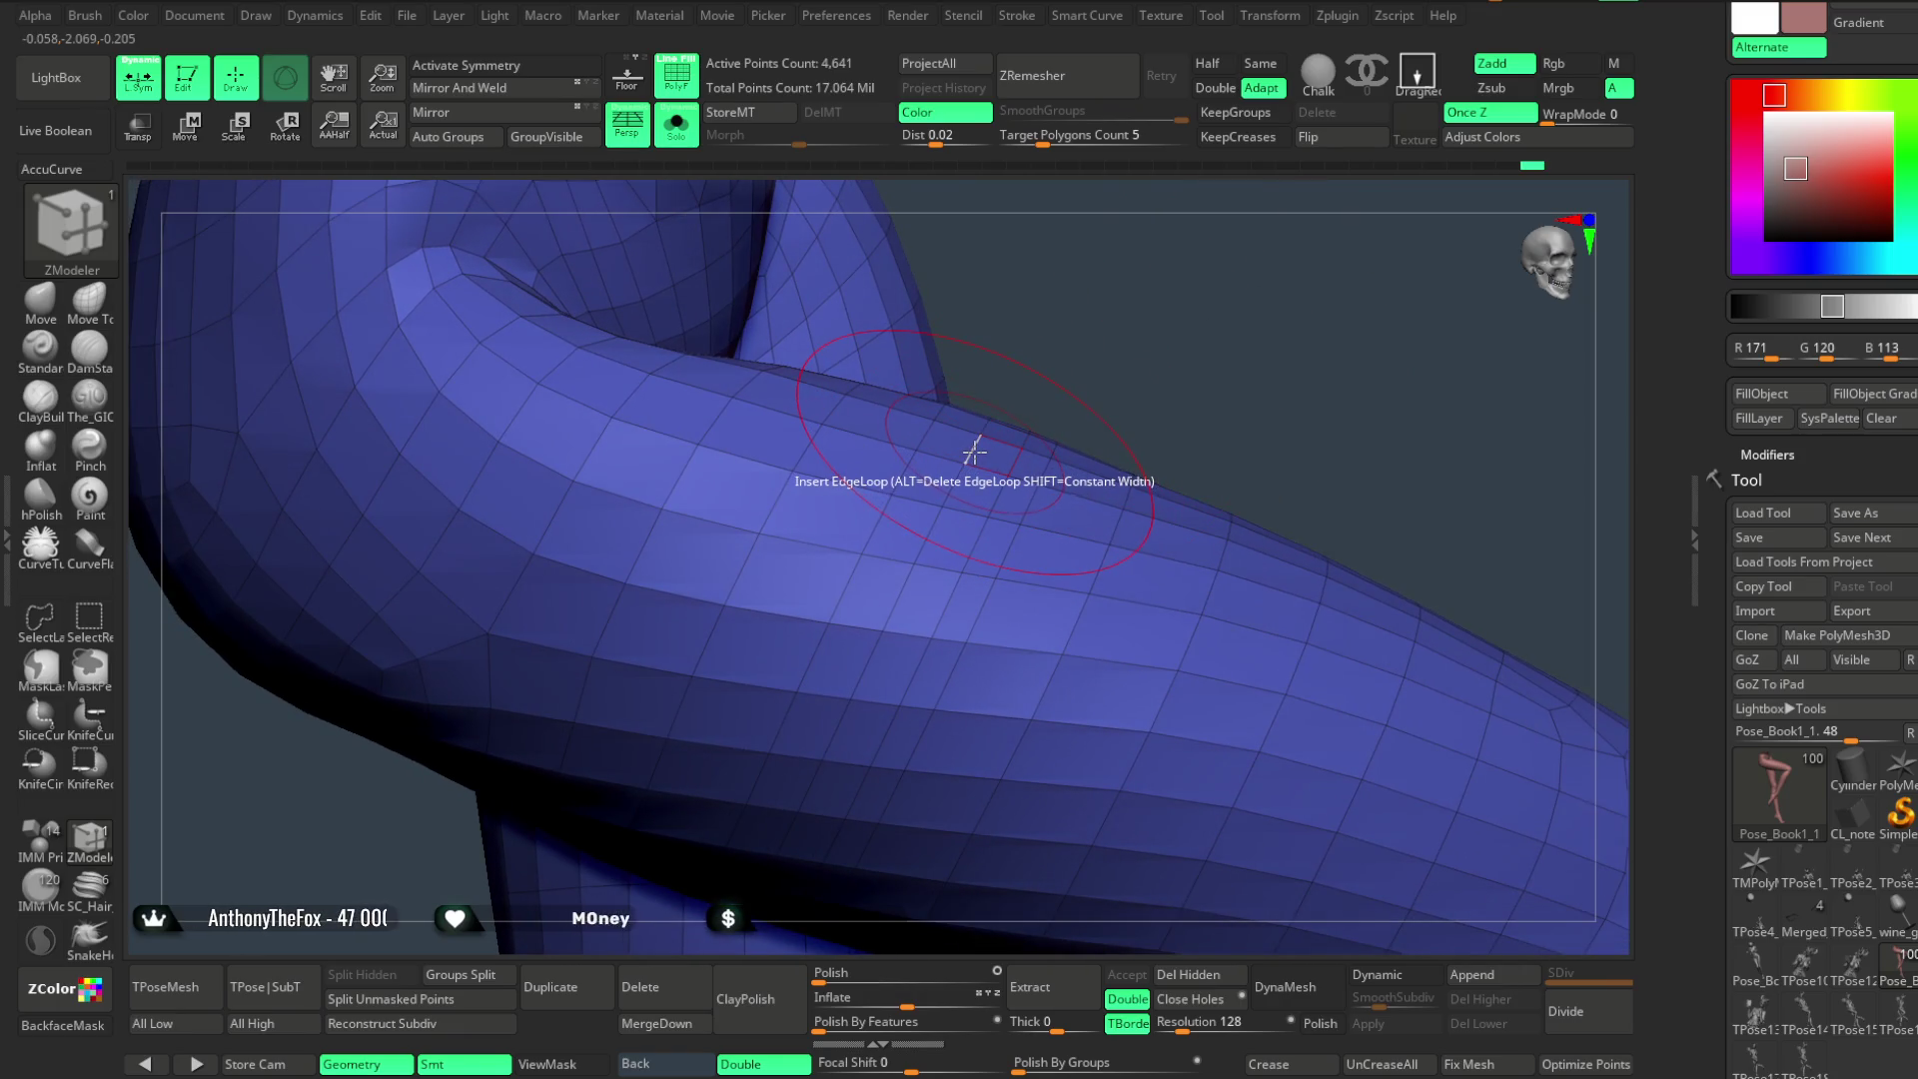
key("space")
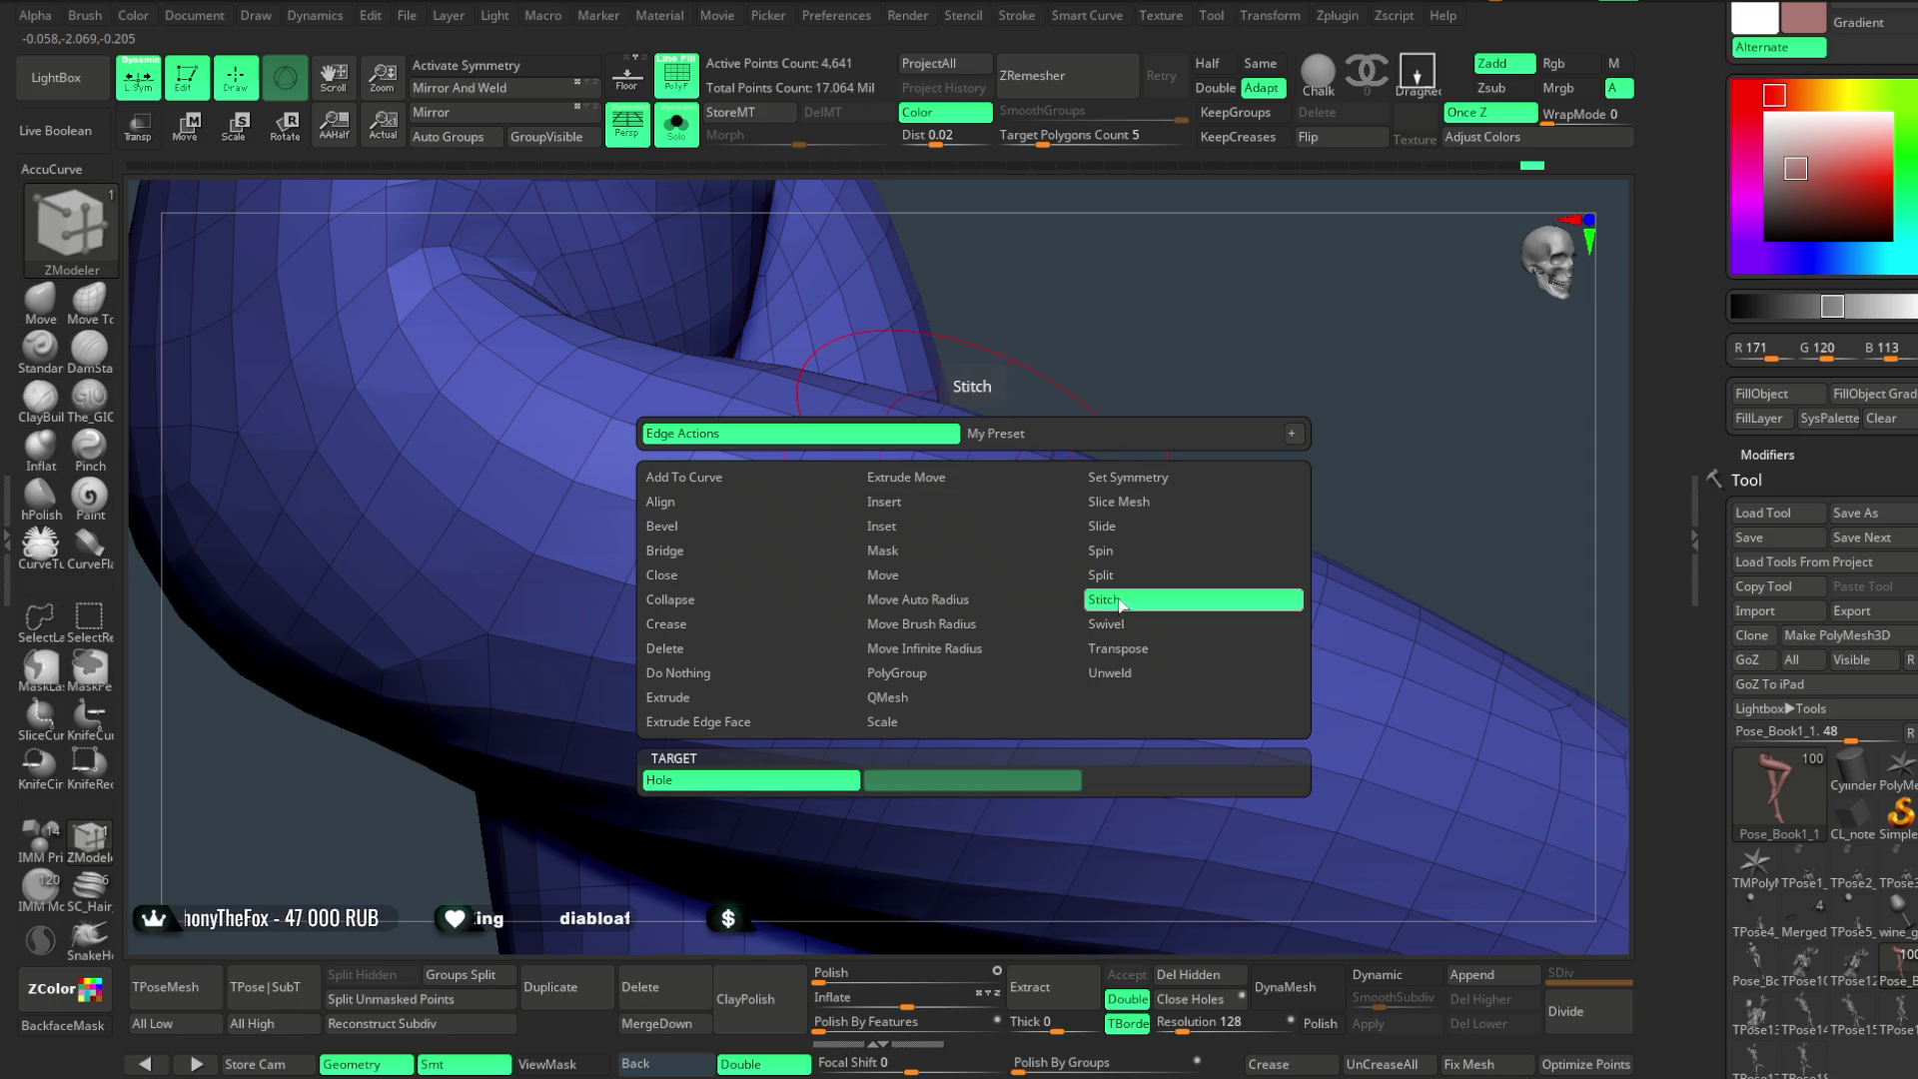
left_click(1118, 601)
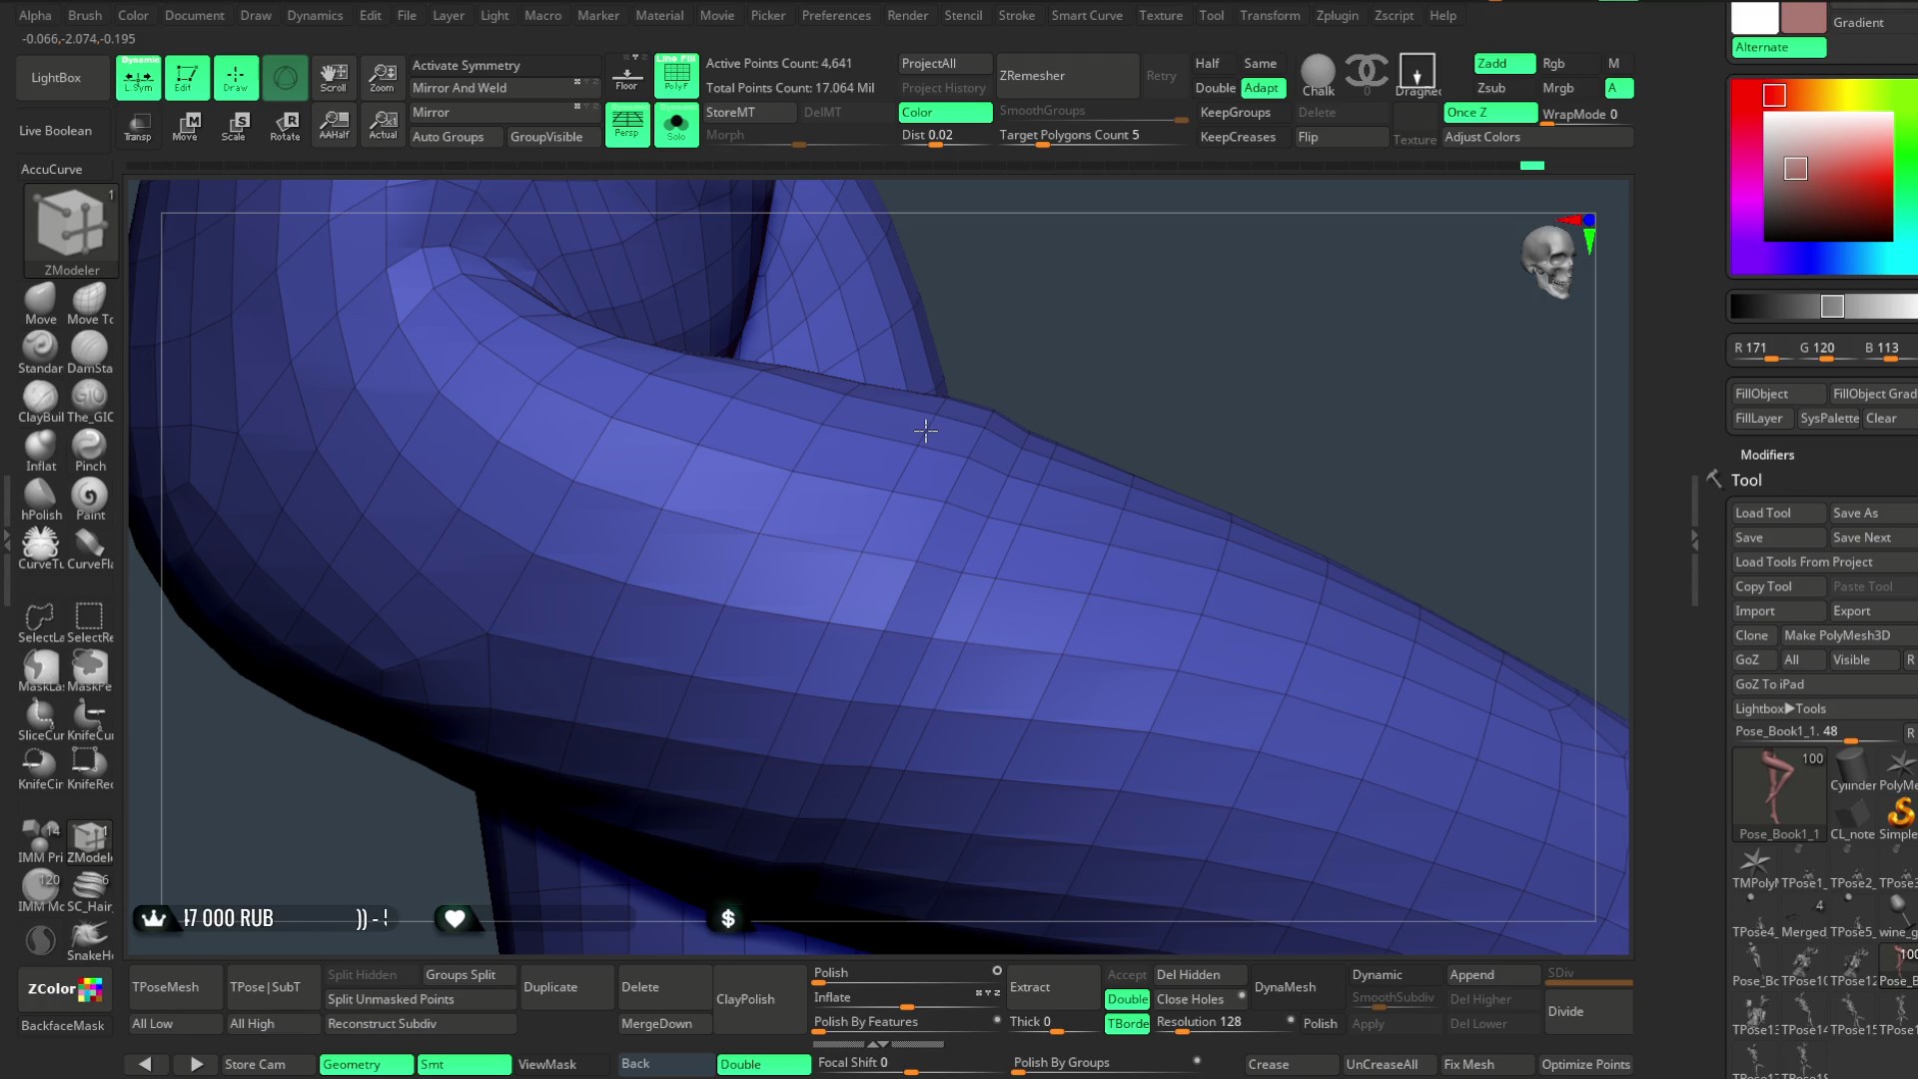
mouse_move(1192, 385)
left_mouse_down()
mouse_move(1258, 320)
mouse_move(1184, 330)
mouse_move(1273, 300)
mouse_move(1245, 278)
mouse_move(1165, 311)
left_mouse_up()
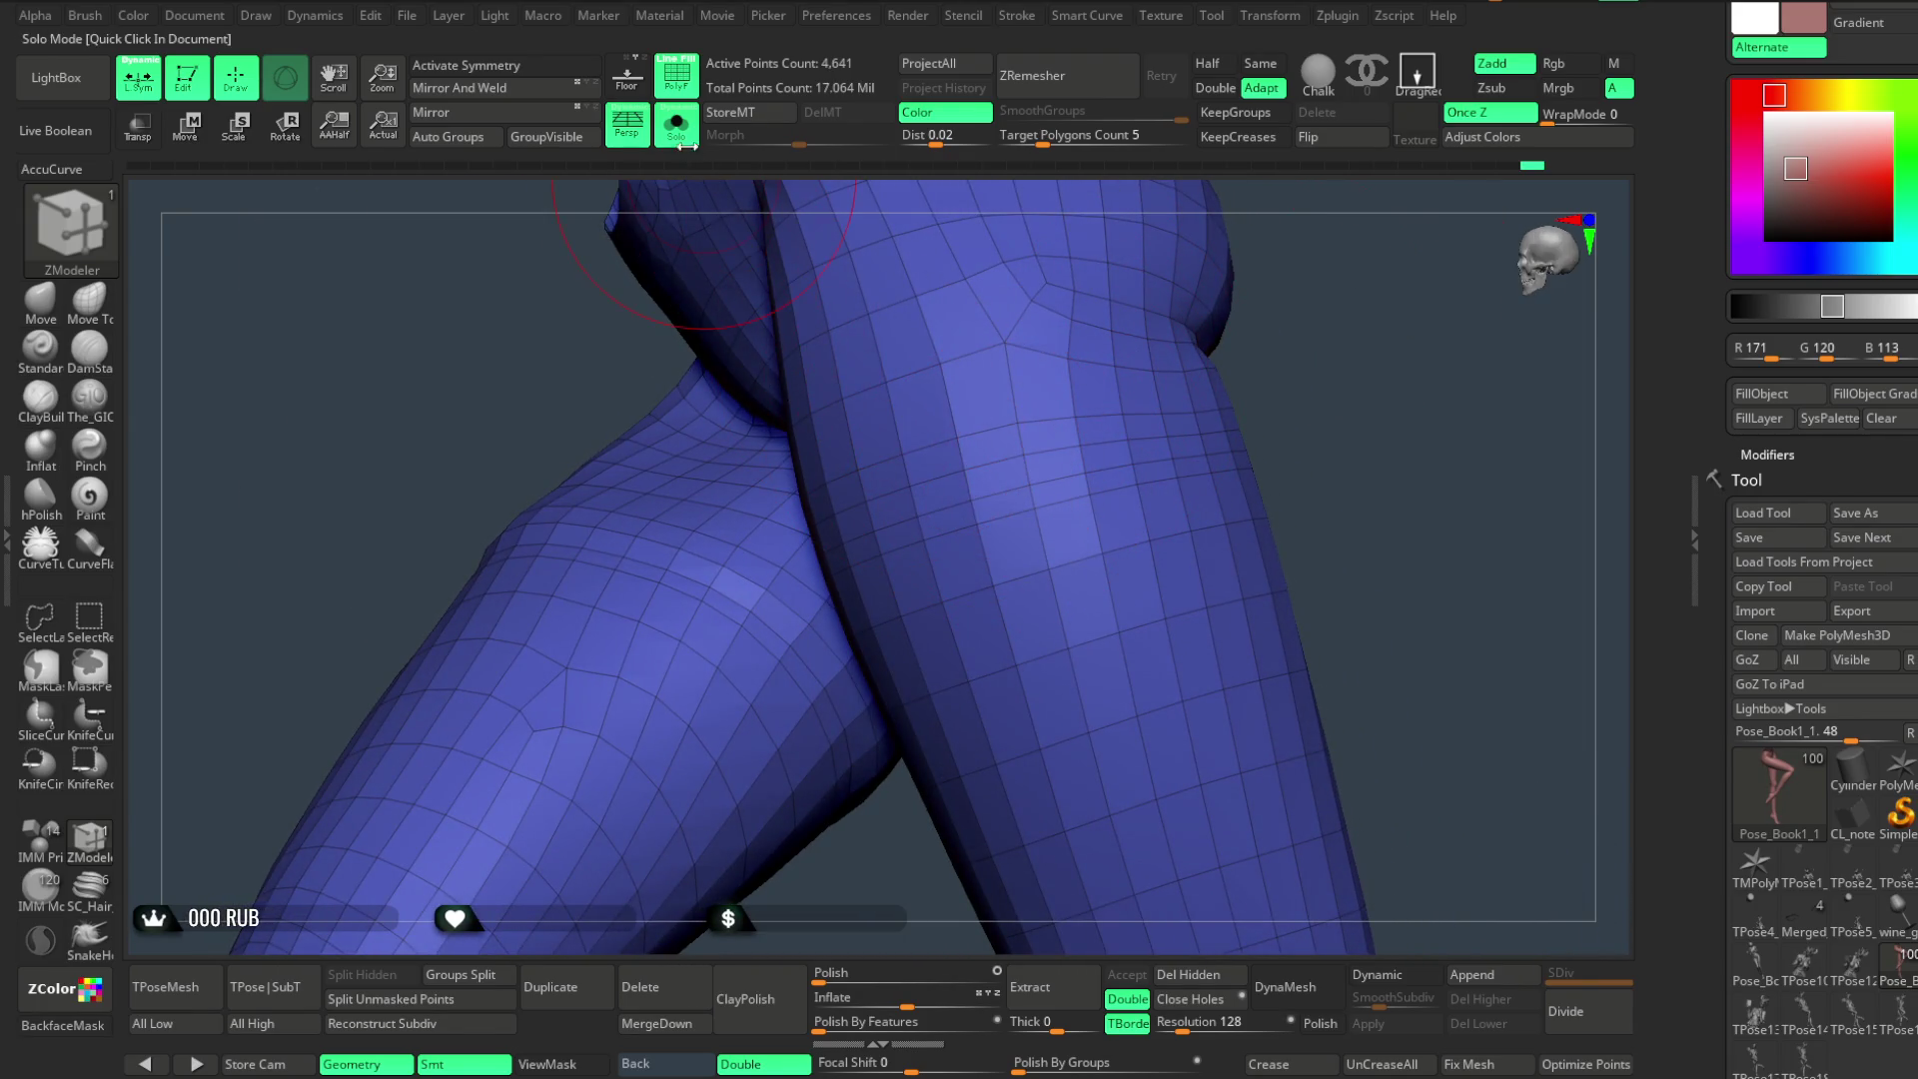
- Toggle Solo to compare the bare legs with the skirt and bow, ending on the full character's thigh
left_click(676, 128)
left_click(682, 135)
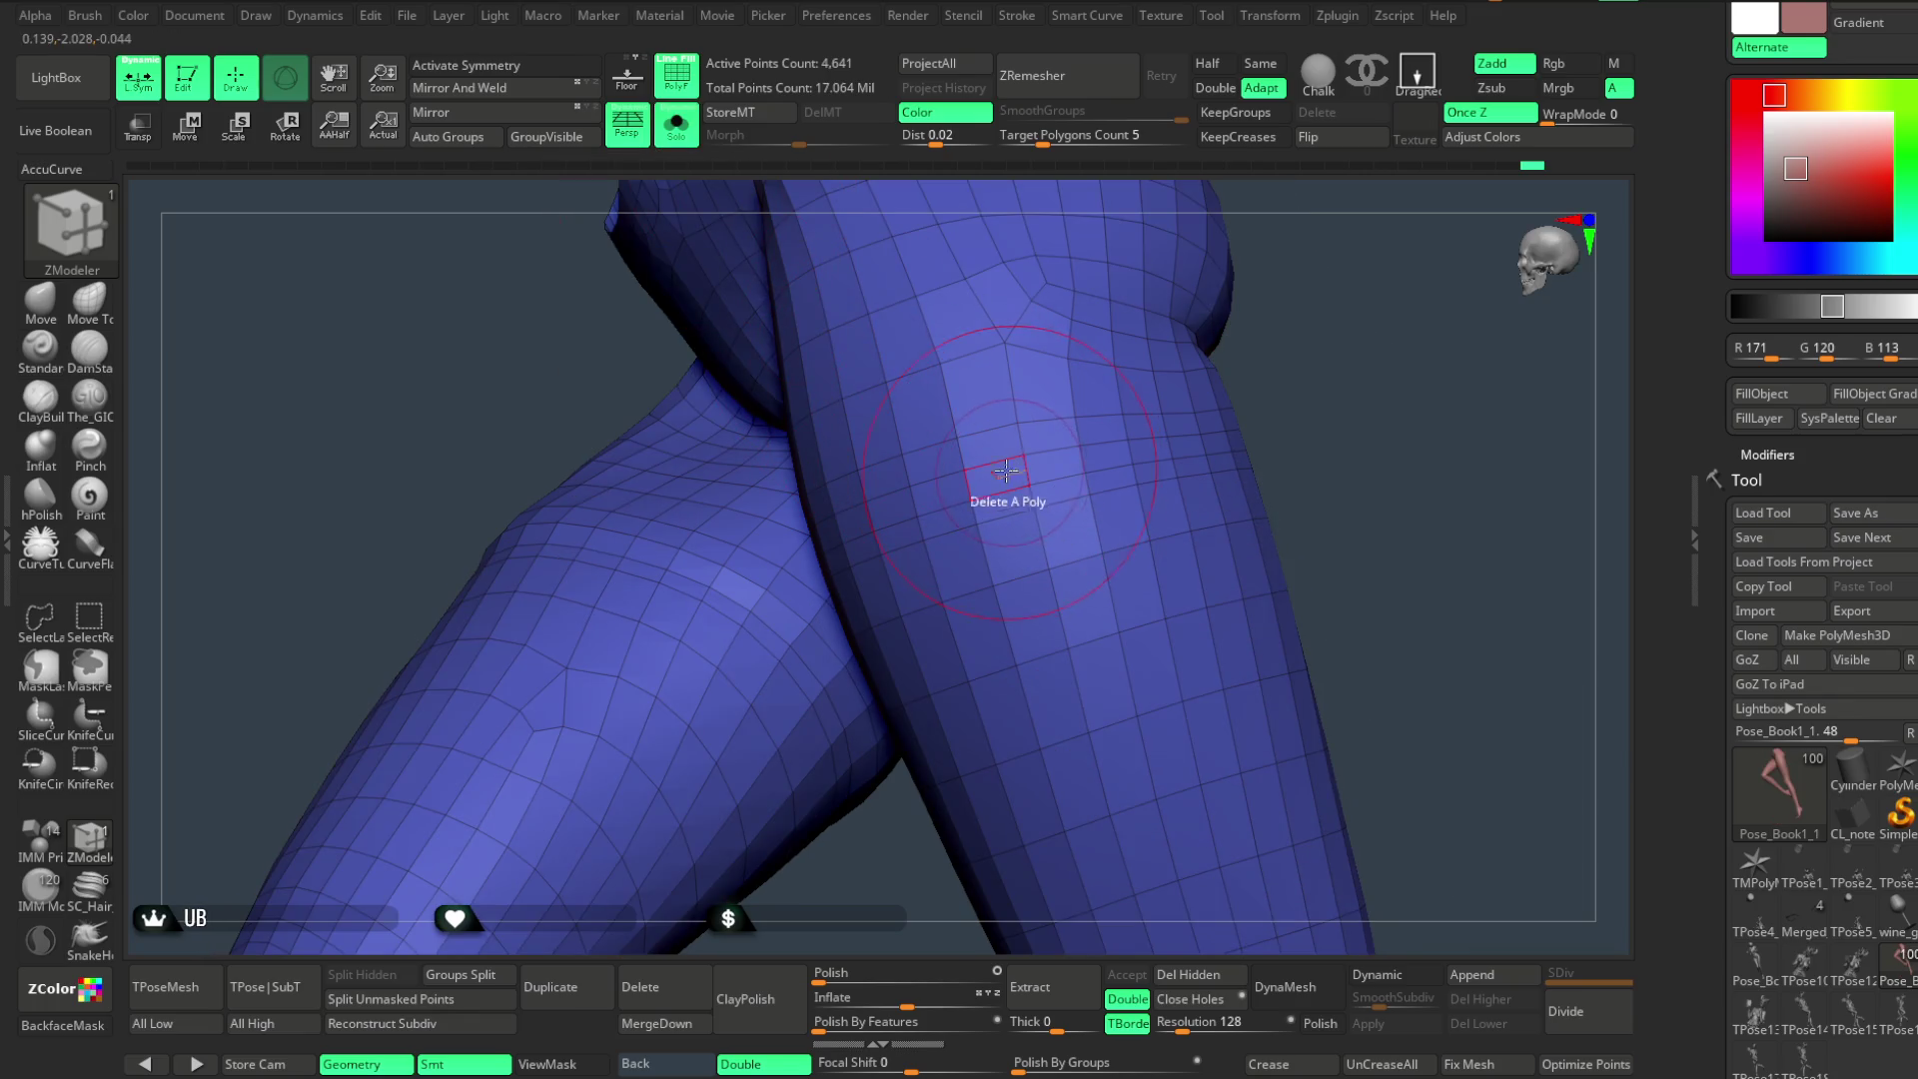
mouse_move(1319, 330)
left_mouse_down()
mouse_move(1384, 287)
mouse_move(1311, 376)
mouse_move(942, 449)
left_mouse_up()
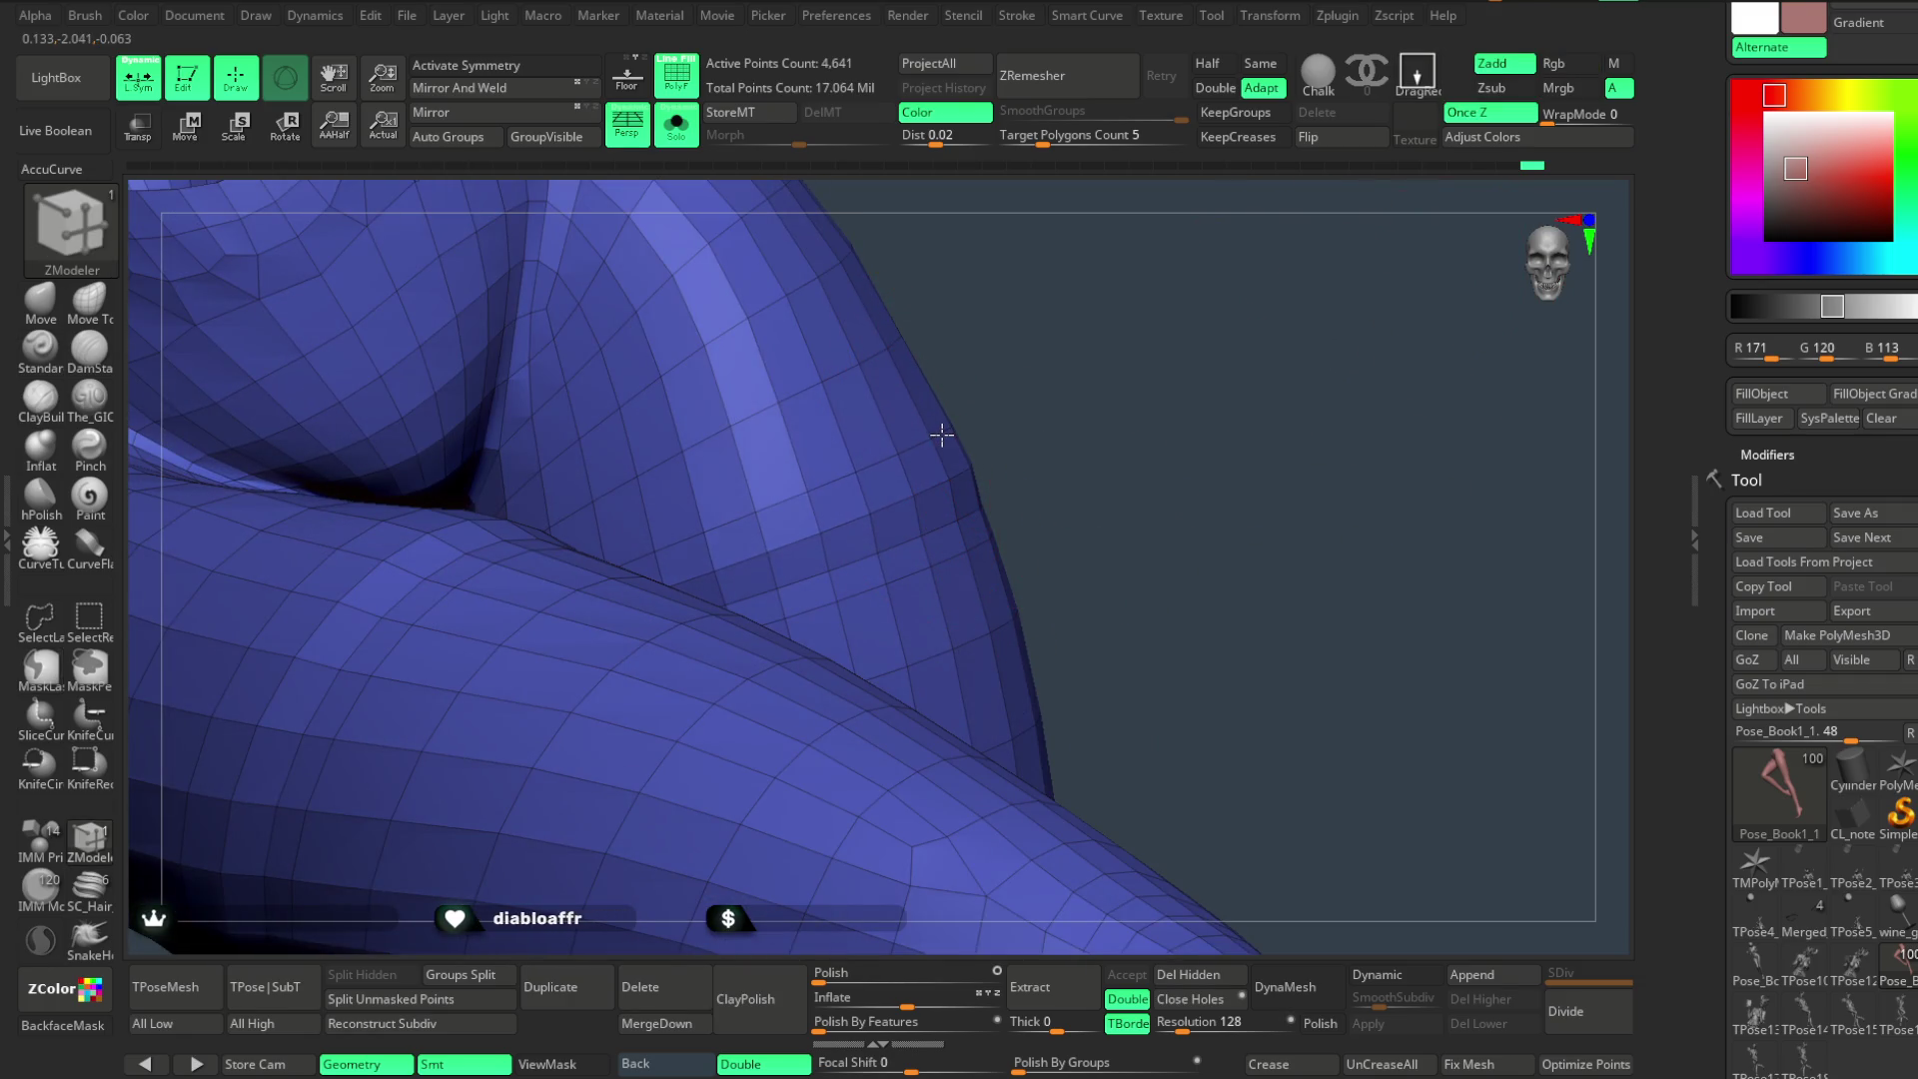
mouse_move(1029, 483)
left_mouse_down()
mouse_move(1124, 446)
mouse_move(856, 299)
left_mouse_up()
left_click(683, 135)
mouse_move(1171, 308)
left_mouse_down()
mouse_move(1242, 239)
mouse_move(1107, 386)
mouse_move(1114, 322)
mouse_move(1010, 372)
mouse_move(1120, 389)
mouse_move(1139, 424)
mouse_move(1242, 373)
left_mouse_up()
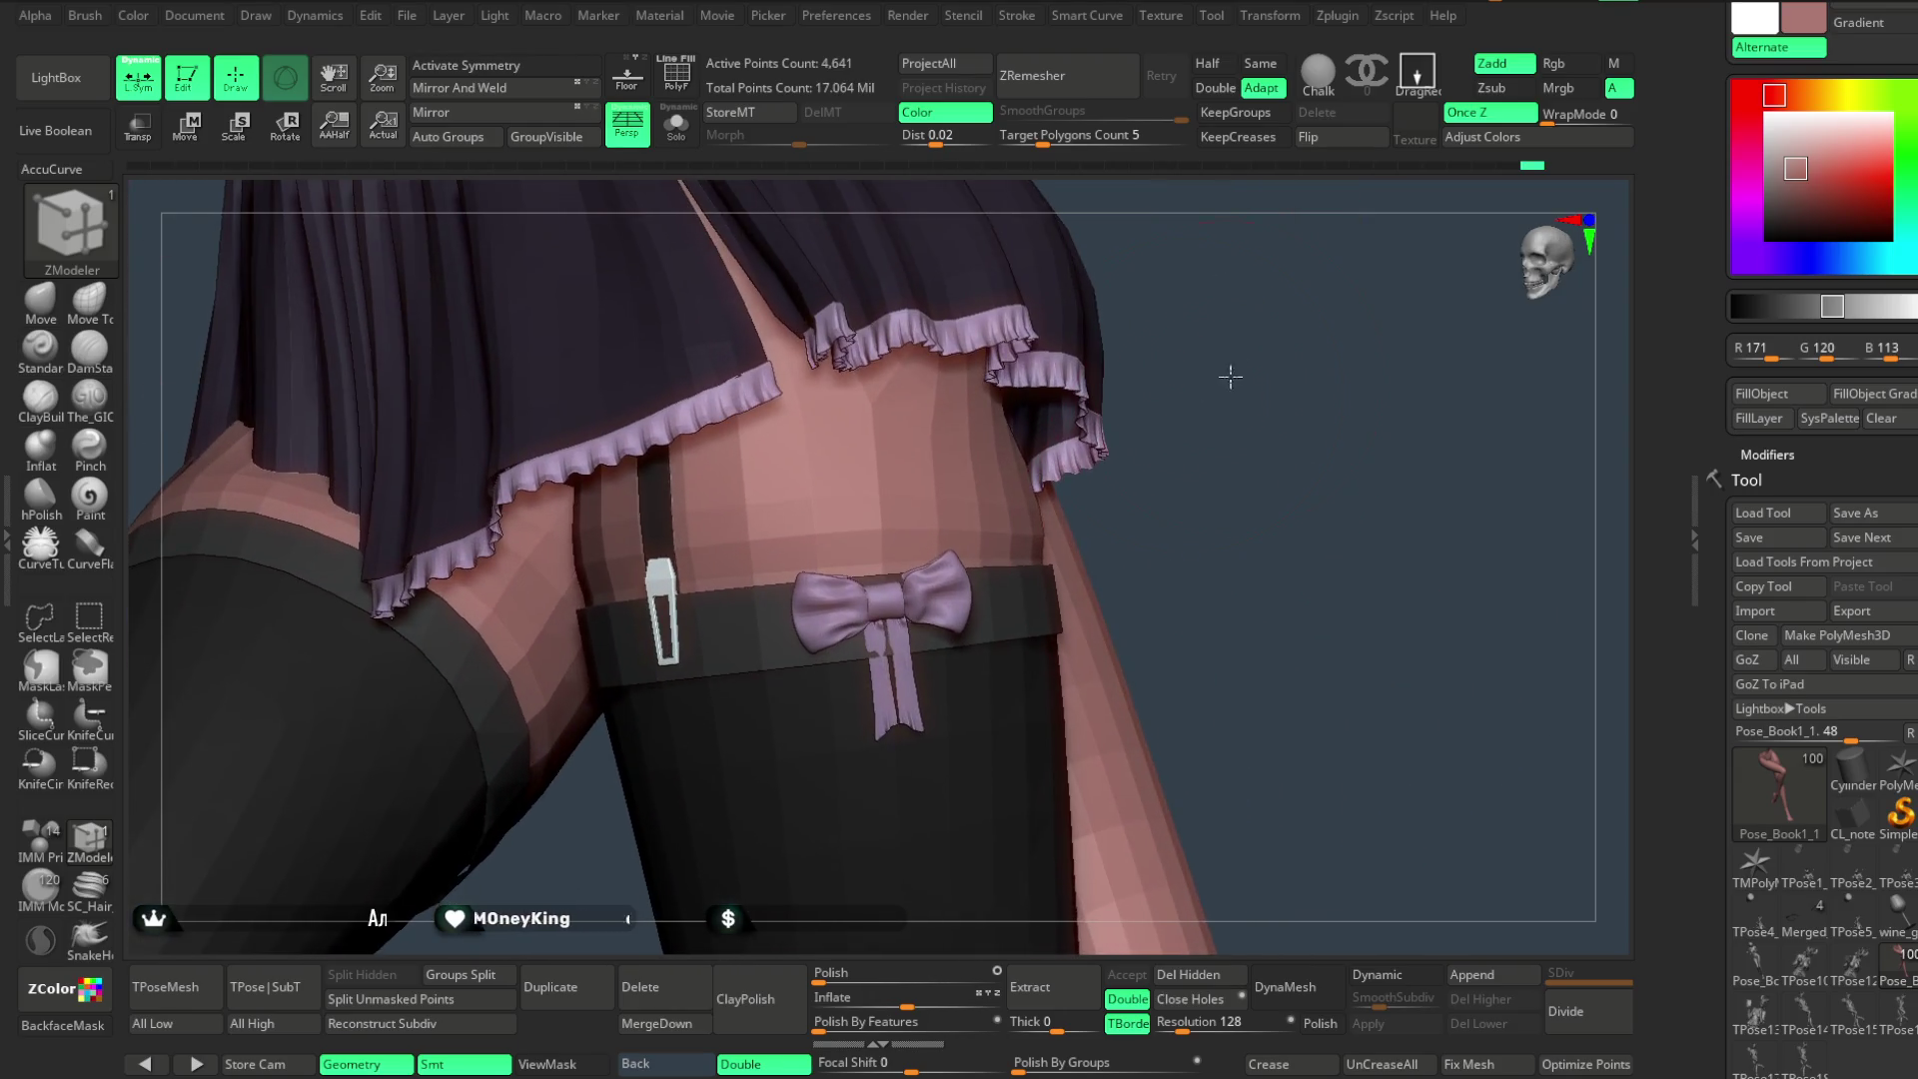
- Cycle the ZModeler edge action to swivel while viewing the skirt, thigh and stocking
key("space")
left_click(959, 644)
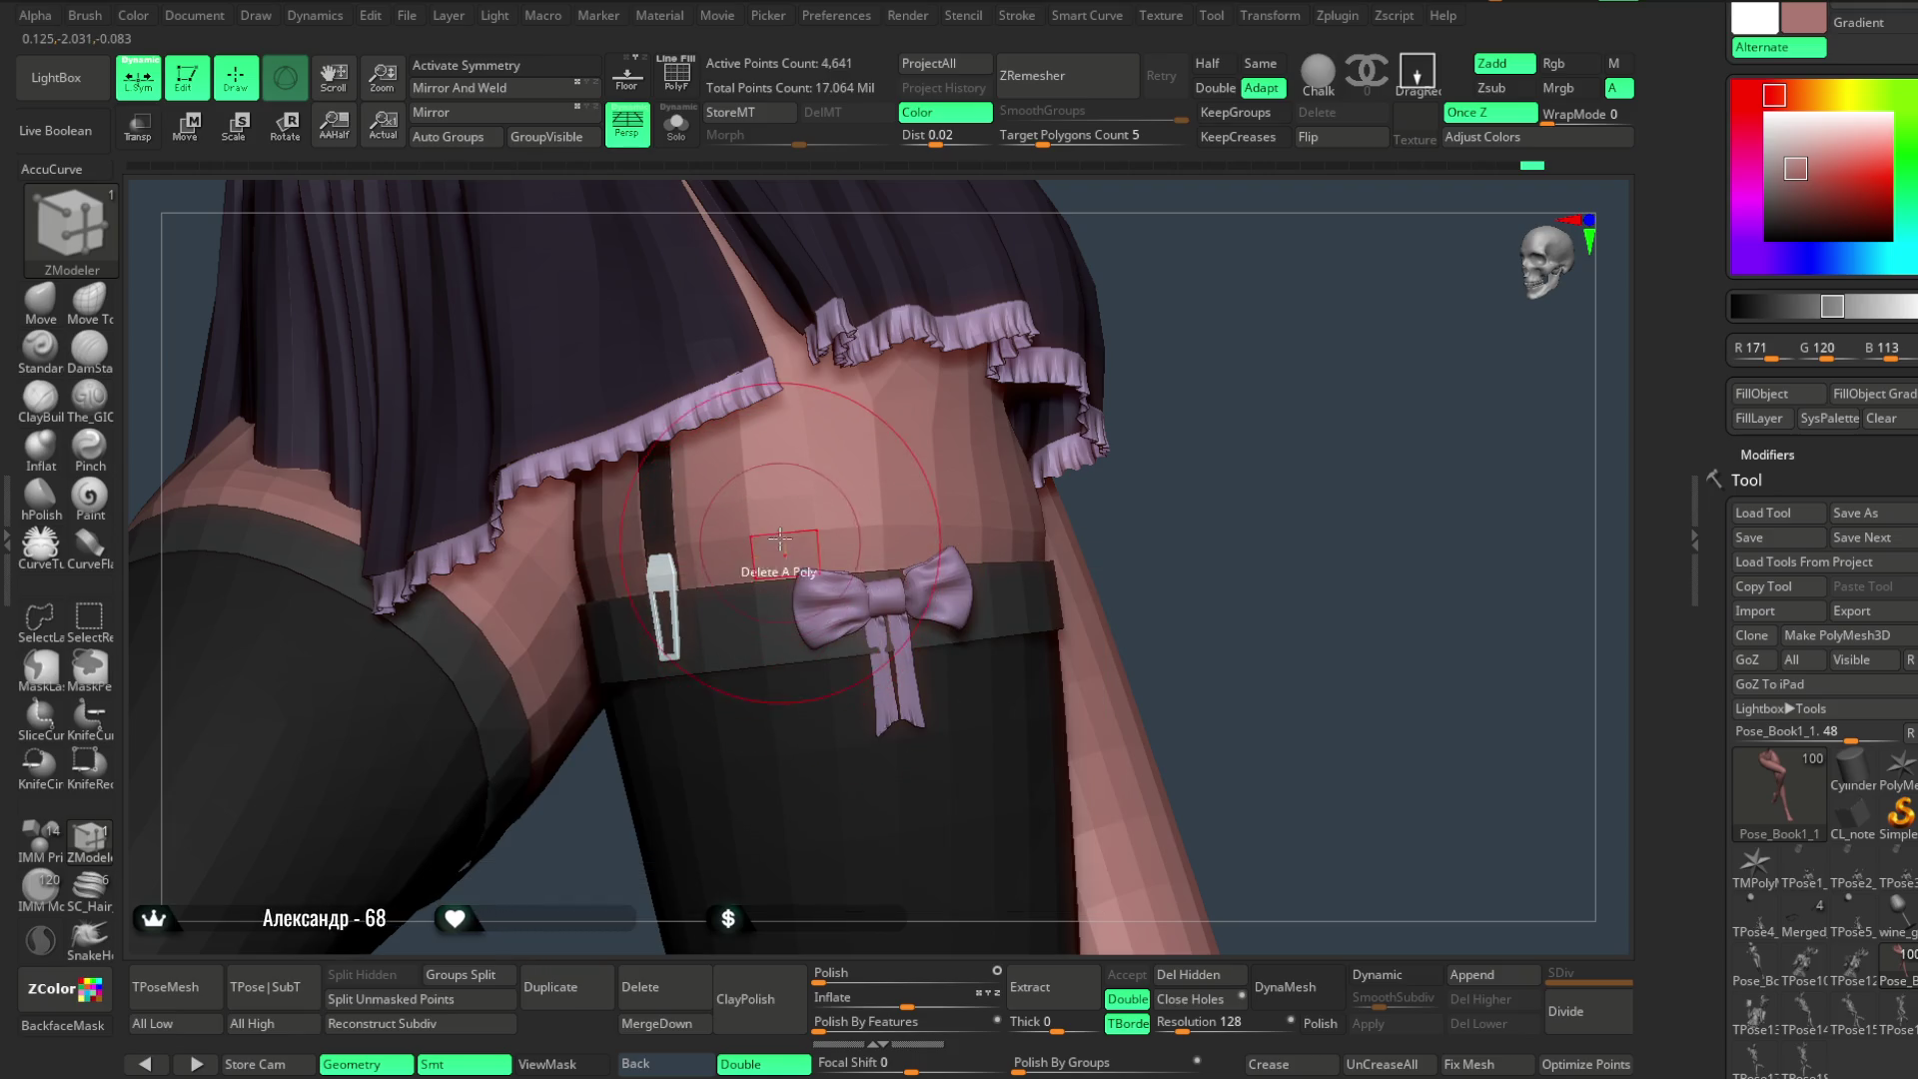
left_click_drag(1220, 356, 1169, 449)
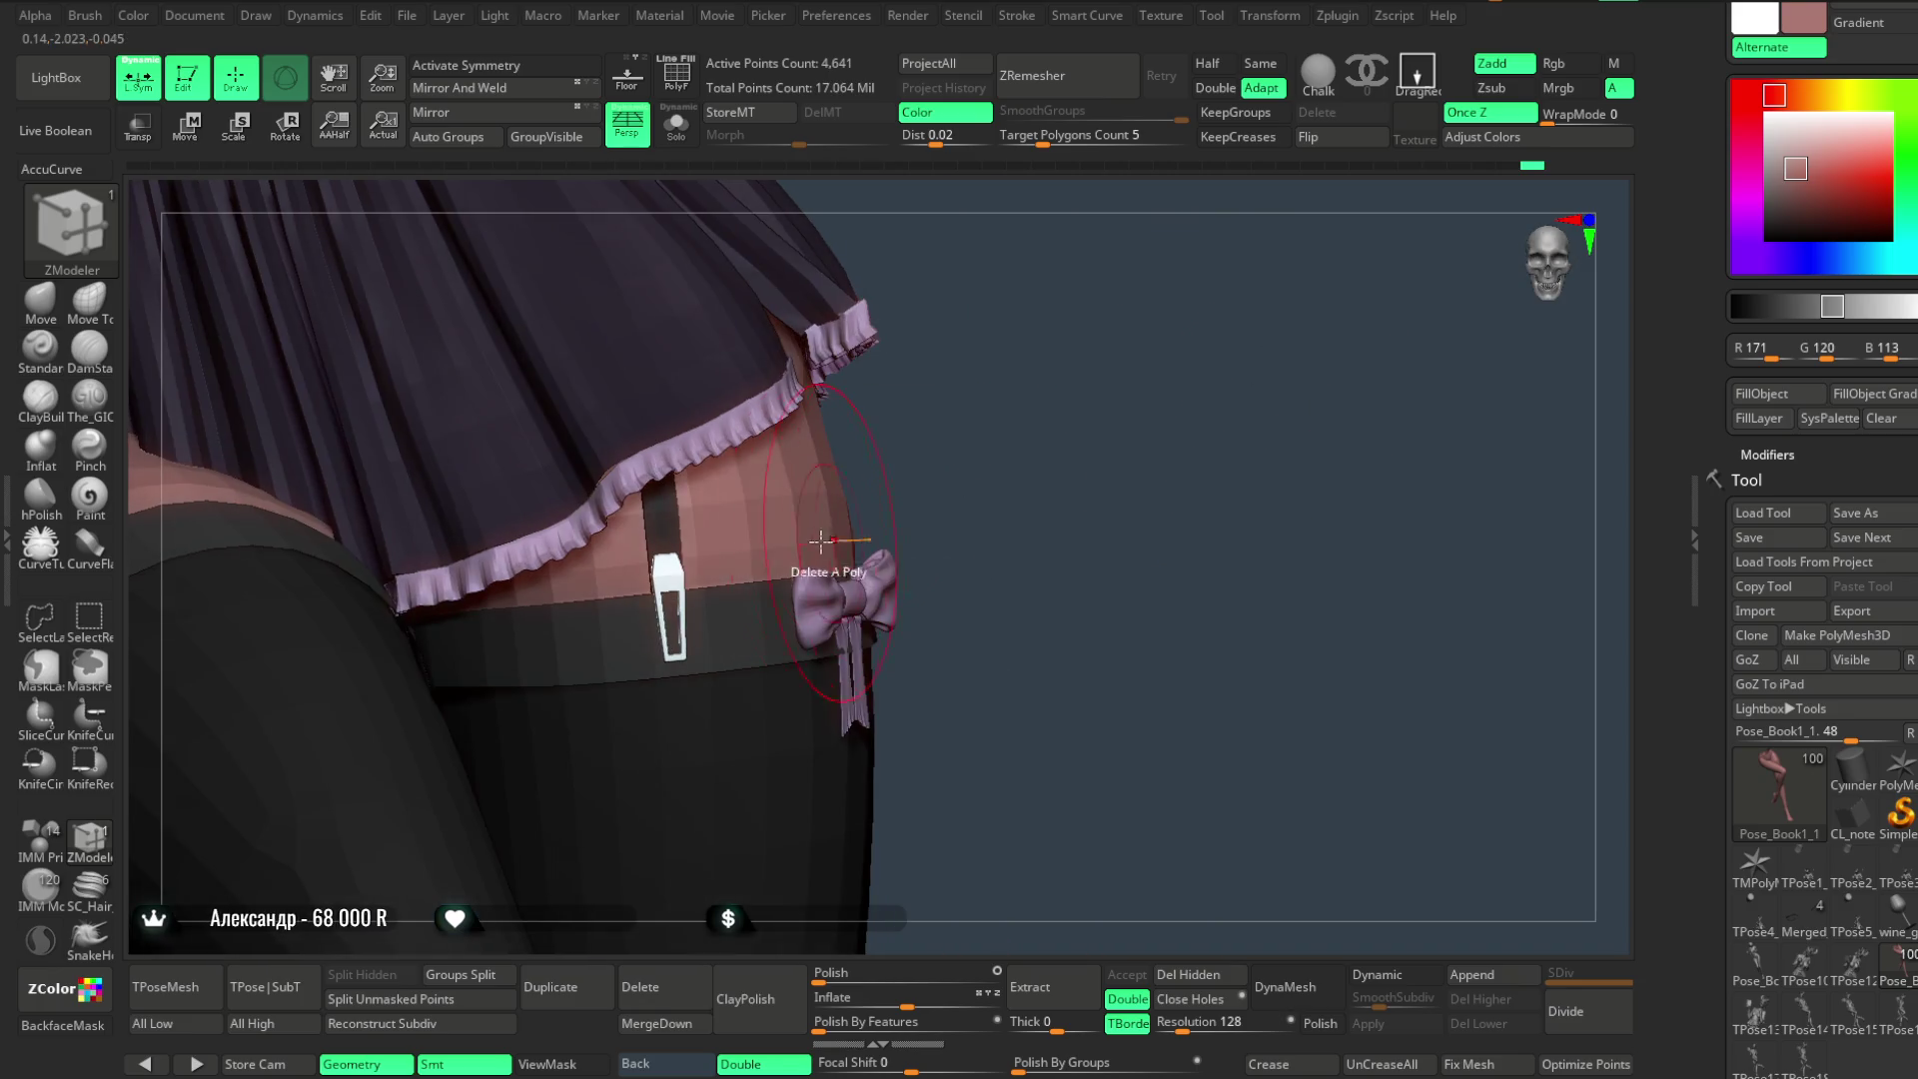
key("space")
left_click(907, 716)
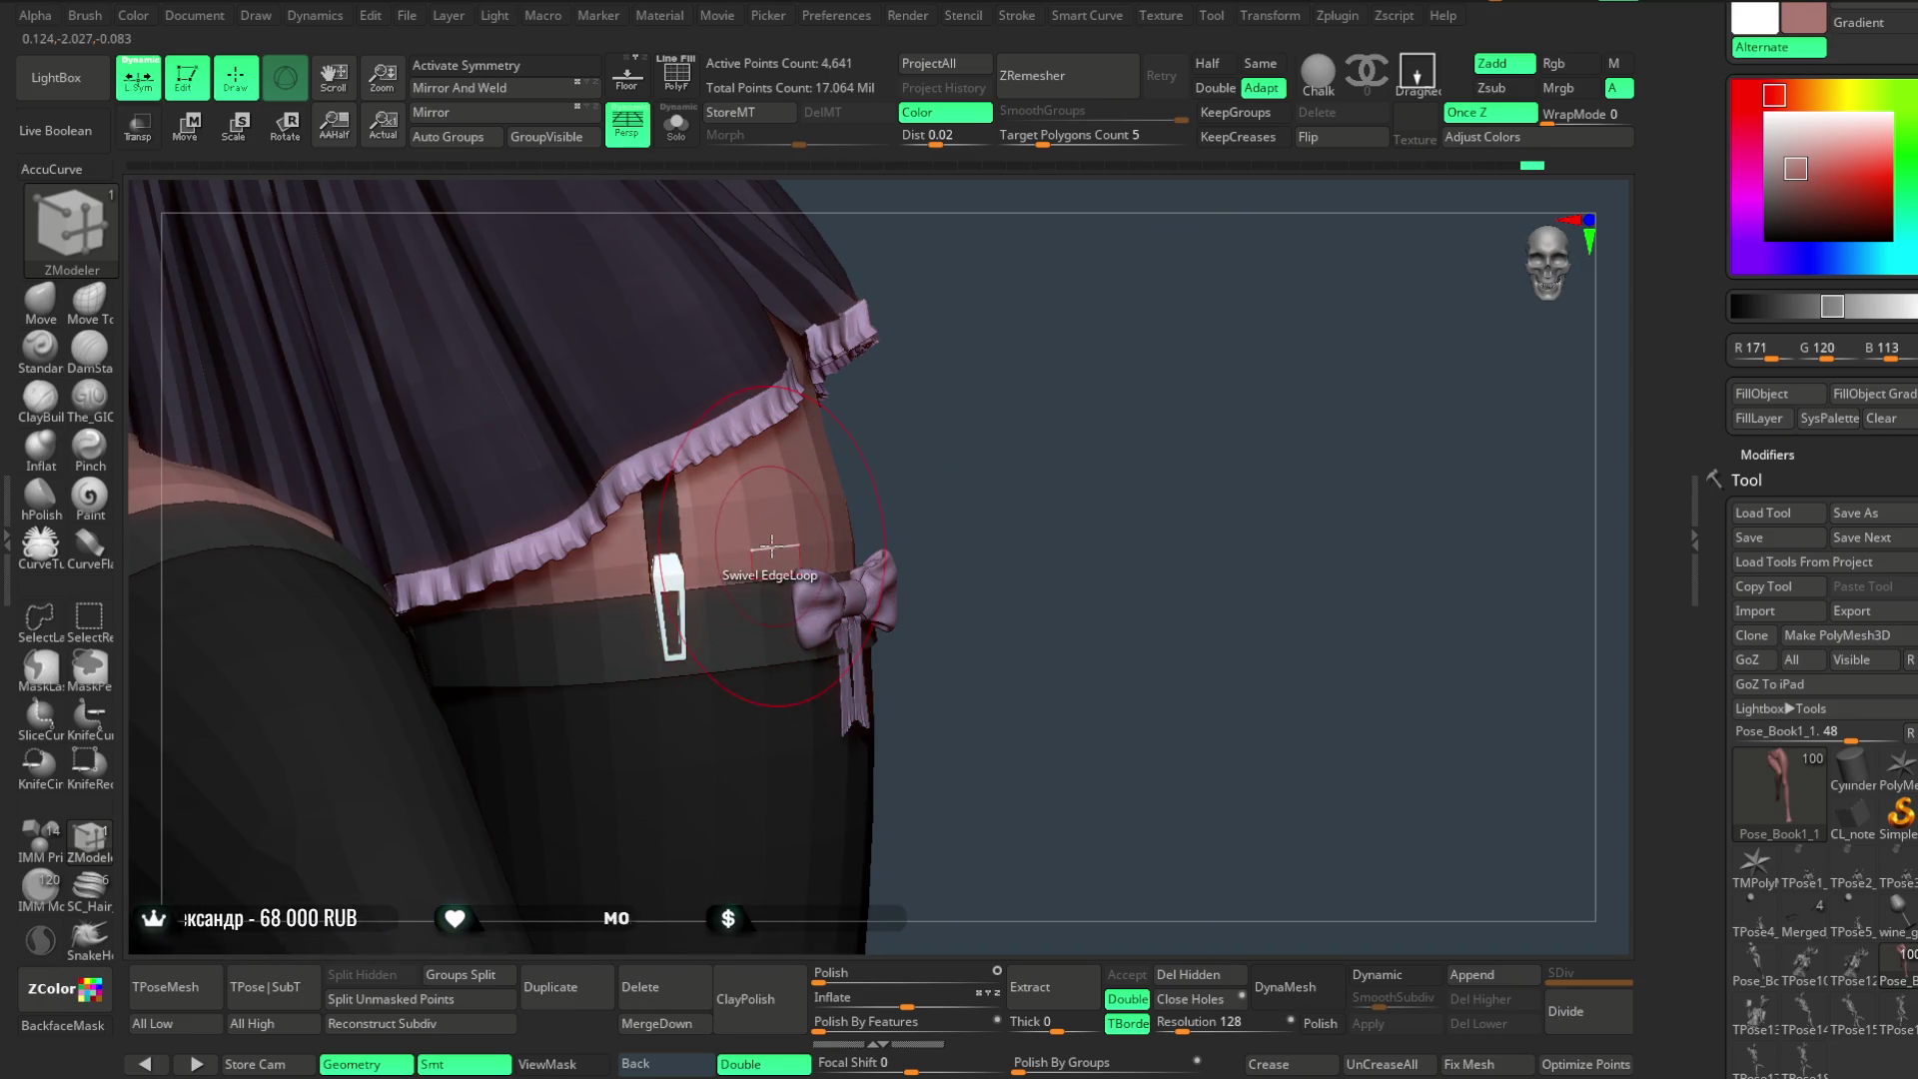
mouse_move(772, 547)
left_mouse_down()
mouse_move(1028, 394)
mouse_move(1125, 389)
mouse_move(1086, 393)
mouse_move(1127, 350)
left_mouse_up()
- Switch to inserting edges on the thigh, then spin the model to review the full body
key("space")
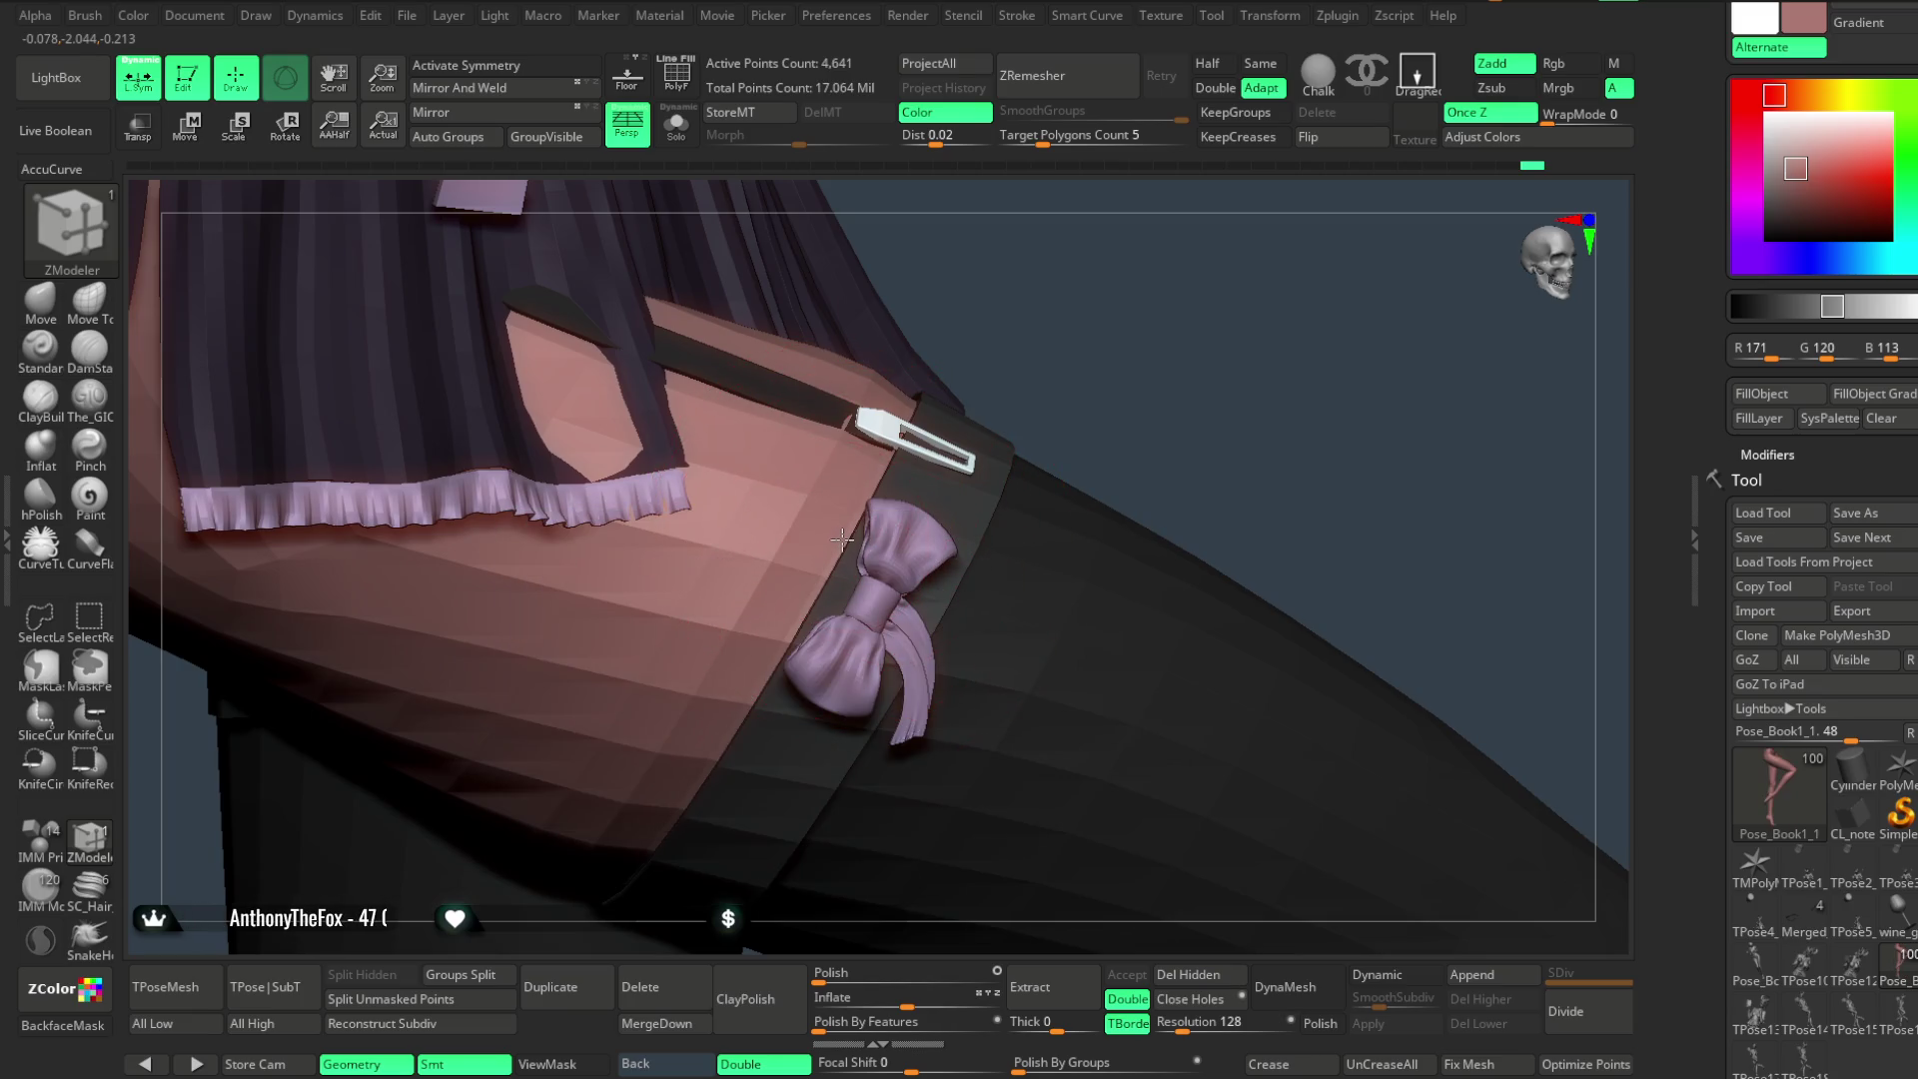
key("space")
left_click(825, 557)
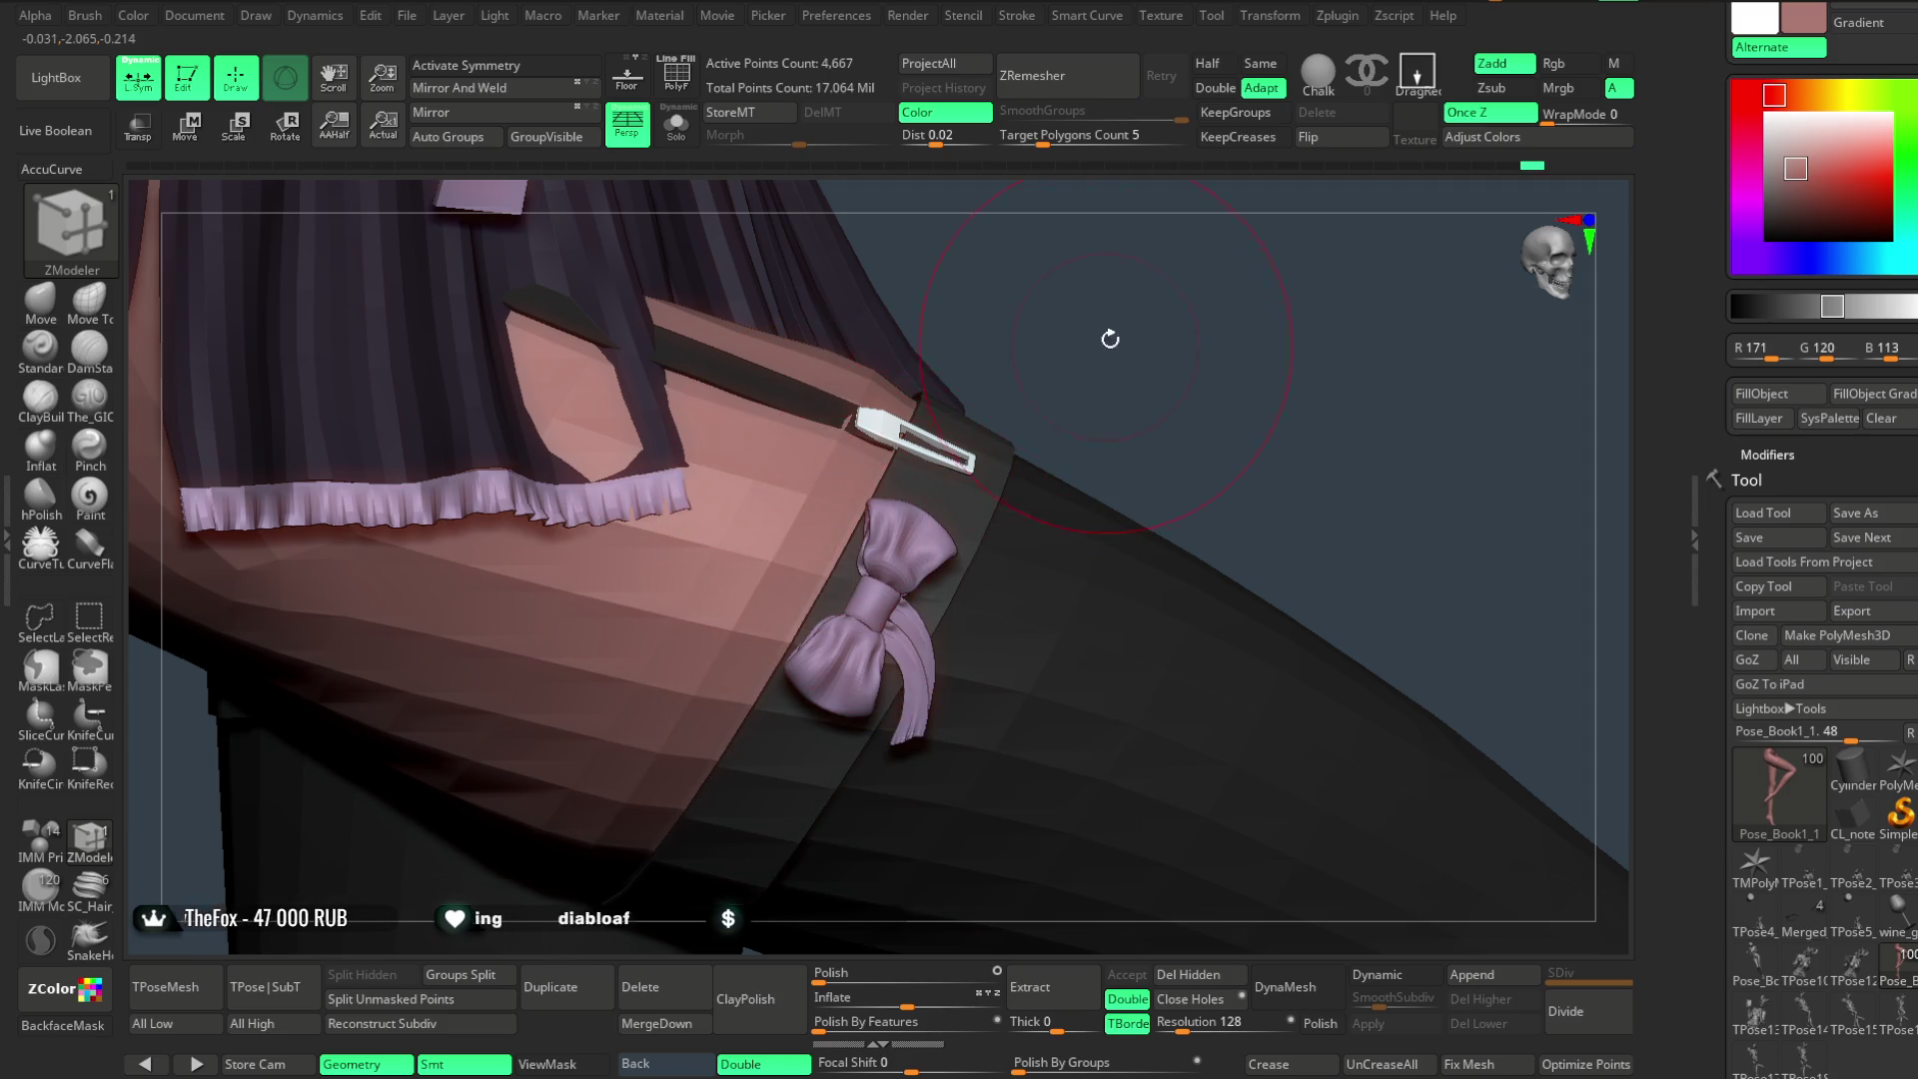
left_click_drag(1111, 339, 705, 555)
key("space")
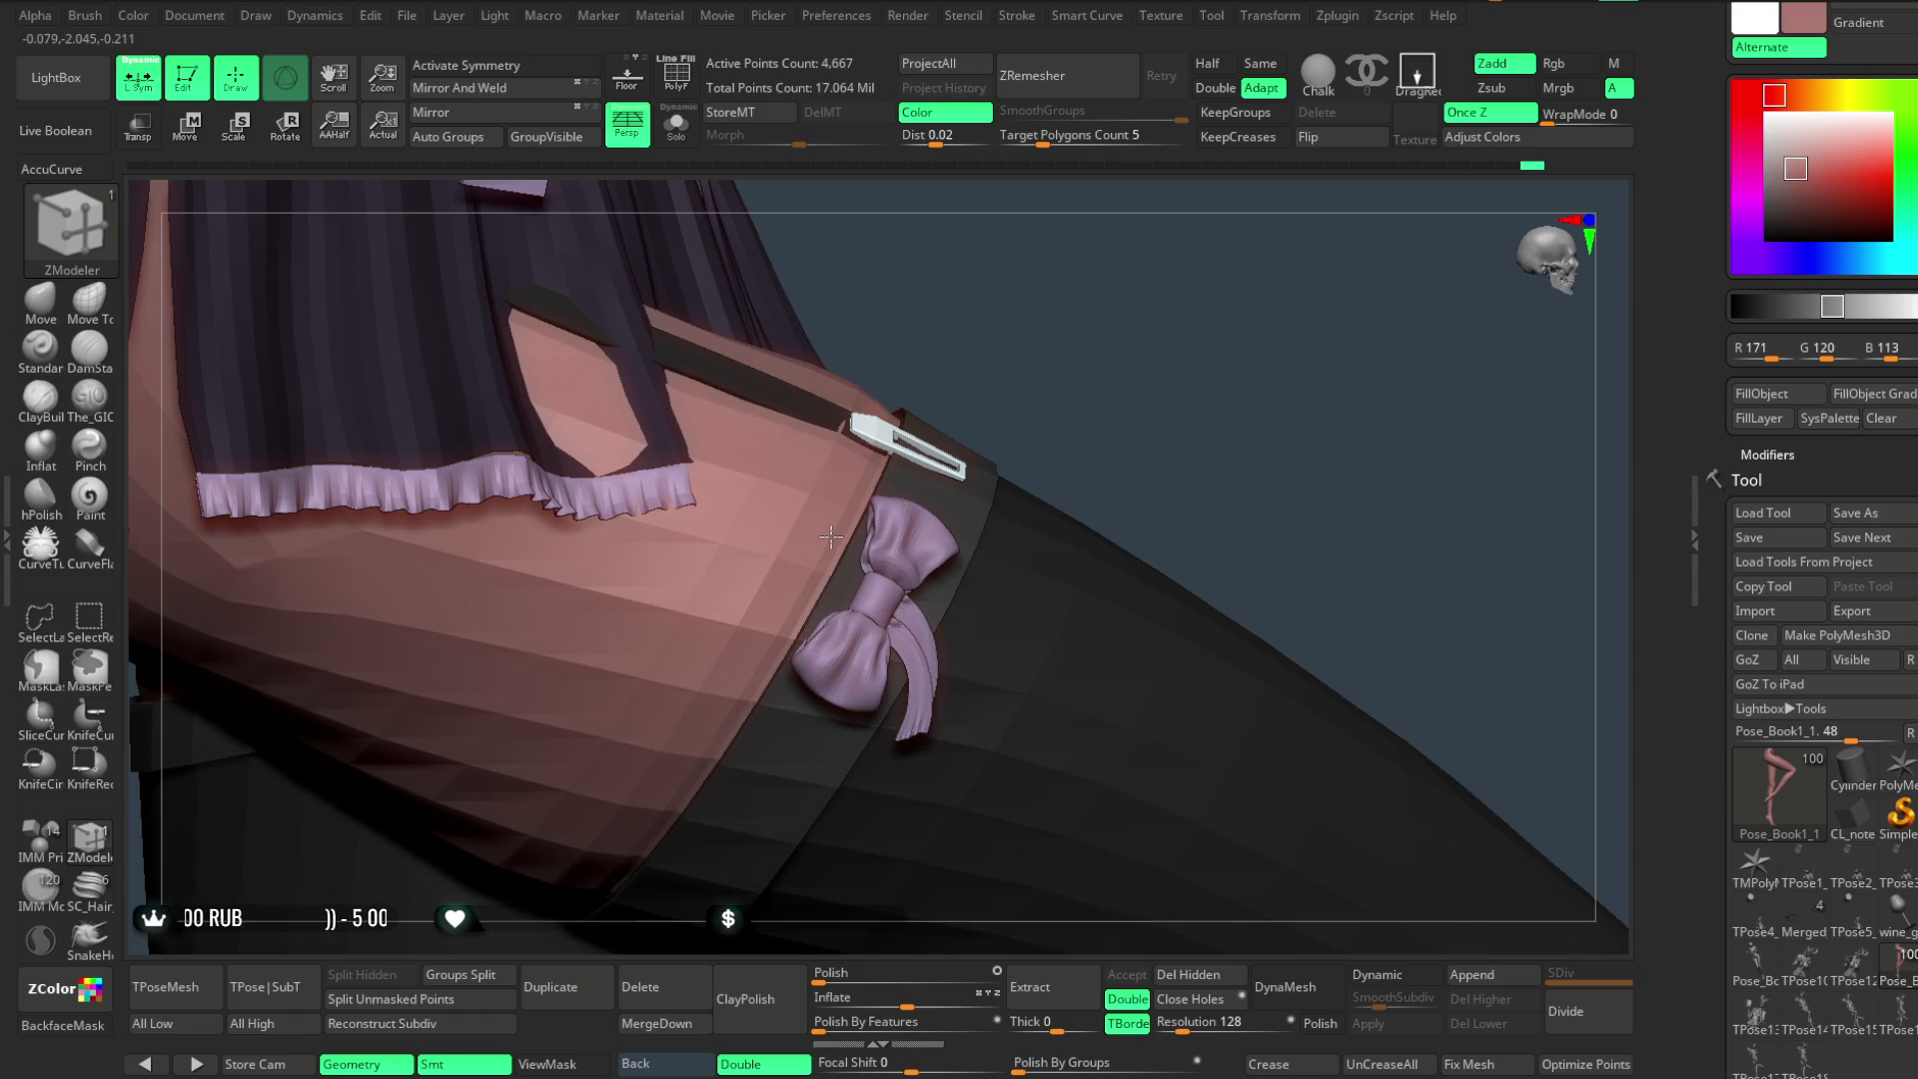
mouse_move(1072, 386)
left_mouse_down()
mouse_move(1110, 440)
mouse_move(1083, 360)
mouse_move(1243, 406)
mouse_move(1125, 373)
mouse_move(1171, 342)
mouse_move(1178, 376)
mouse_move(1105, 436)
mouse_move(1148, 434)
mouse_move(1107, 417)
mouse_move(1123, 376)
mouse_move(1100, 377)
mouse_move(1092, 406)
mouse_move(1125, 386)
mouse_move(1110, 415)
mouse_move(1143, 399)
mouse_move(1135, 424)
mouse_move(1047, 443)
left_mouse_up()
mouse_move(848, 830)
left_mouse_down()
mouse_move(839, 741)
mouse_move(1148, 425)
mouse_move(1089, 513)
mouse_move(1124, 480)
mouse_move(1100, 441)
mouse_move(1101, 457)
left_mouse_up()
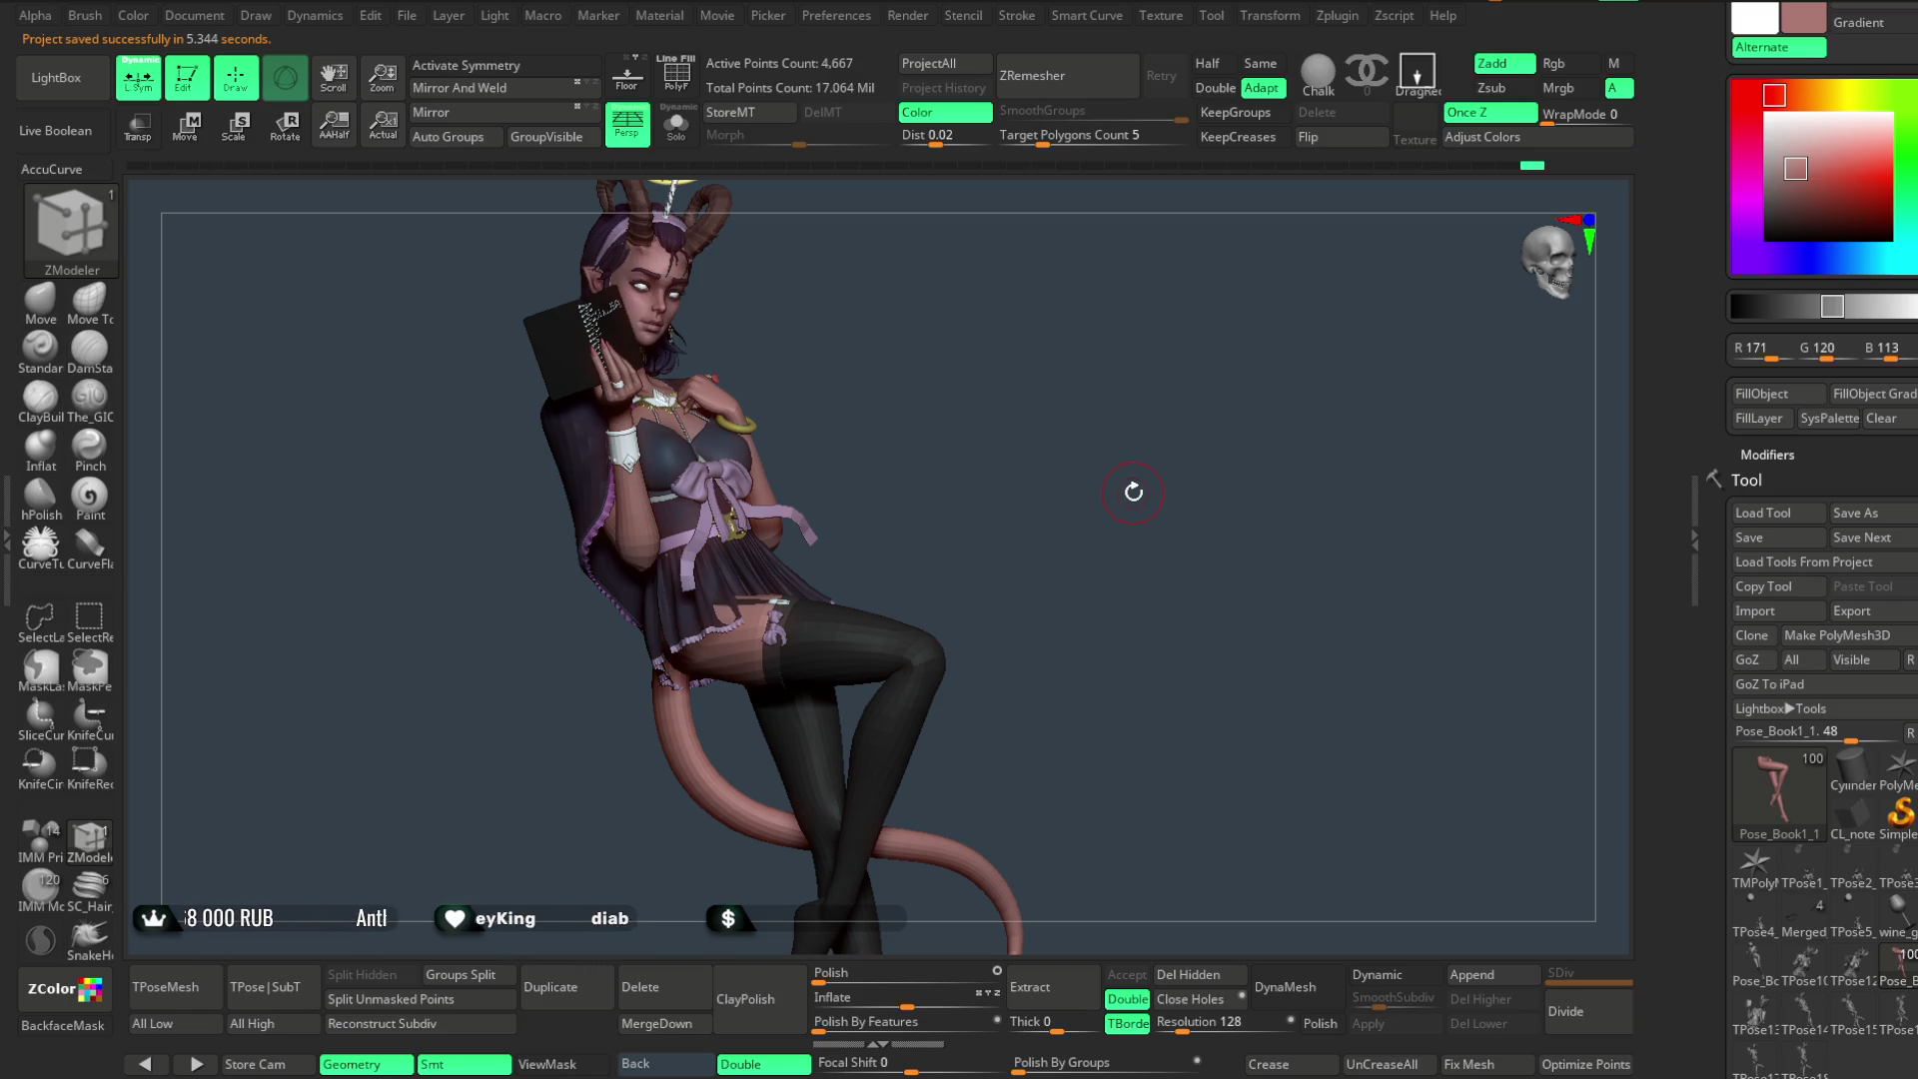
- Make Pose_Book1_6 the active subtool and switch on Dynamic subdivision for it
left_click_drag(1134, 493, 1085, 404, "alt")
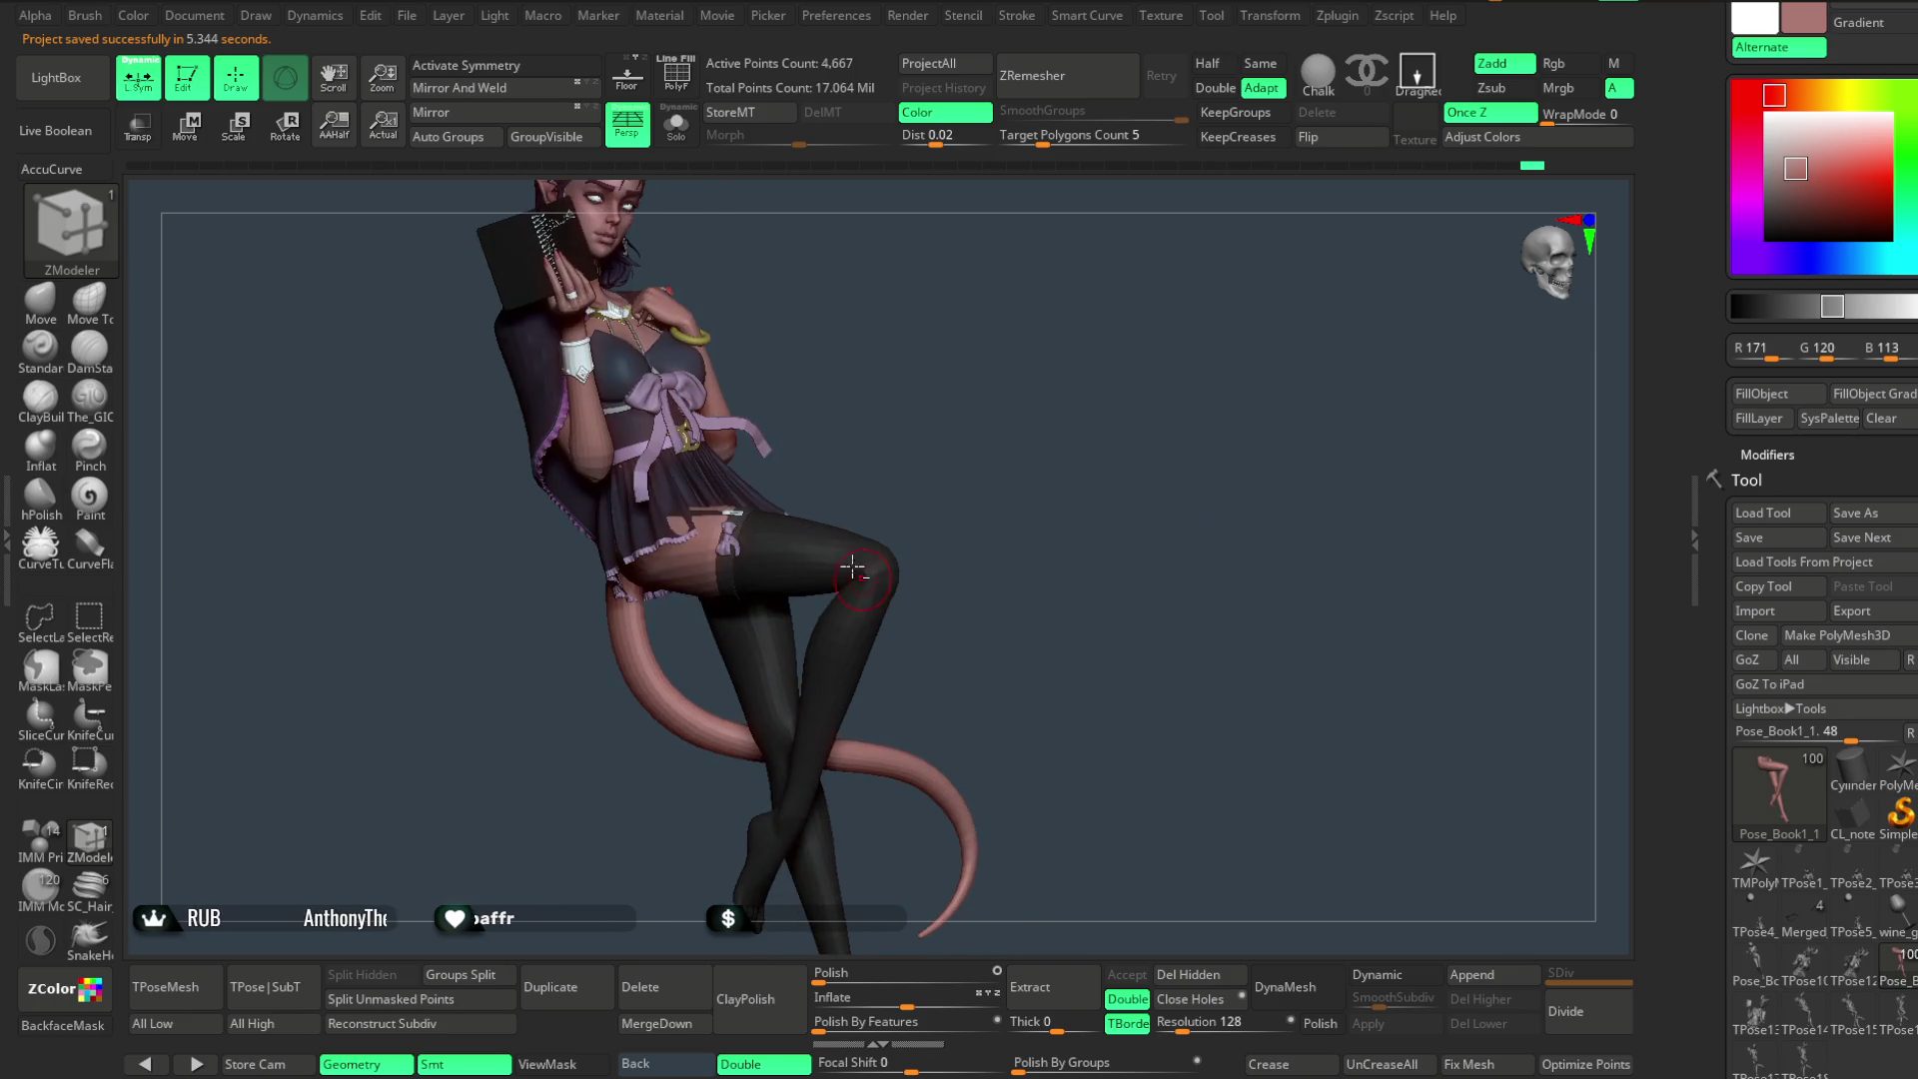
left_click(832, 550, "alt")
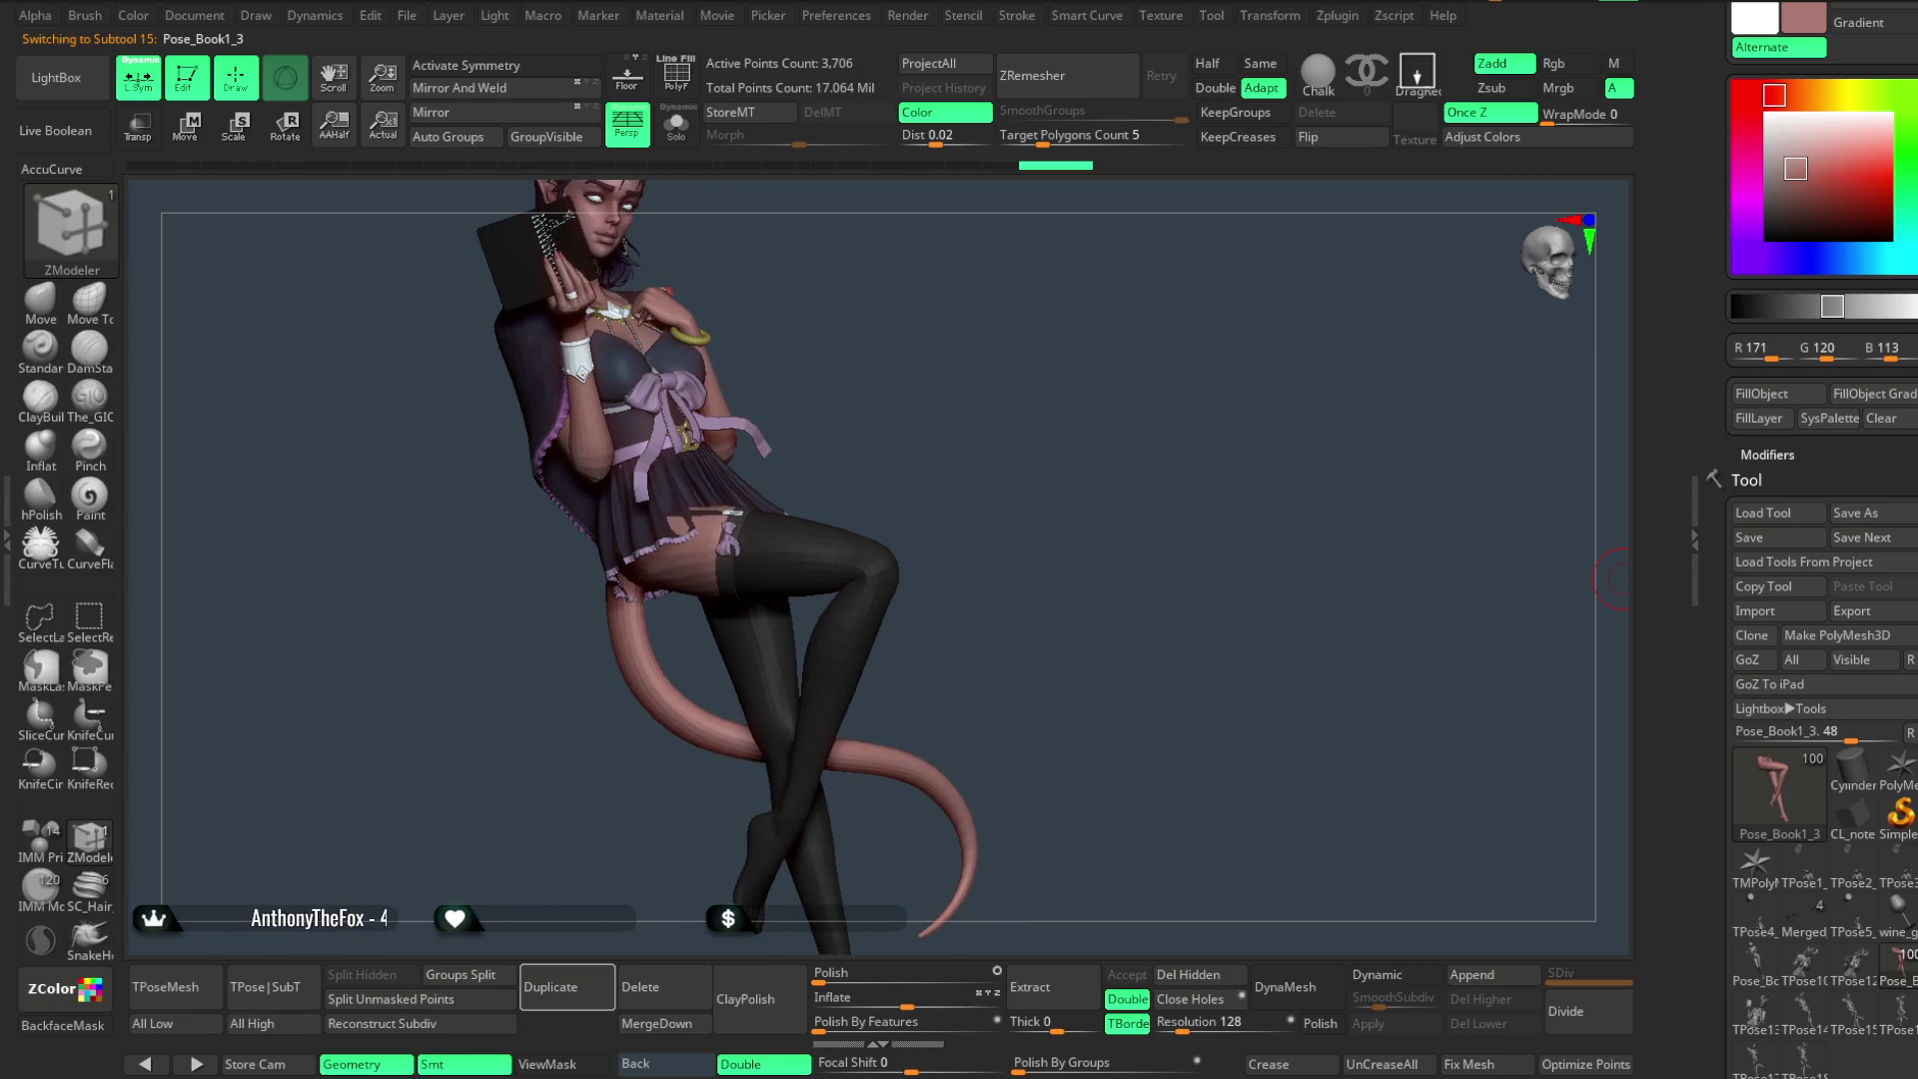
scroll(1814, 577, "down", 10)
scroll(1894, 327, "up", 3)
left_click(1764, 297)
left_click(1848, 360)
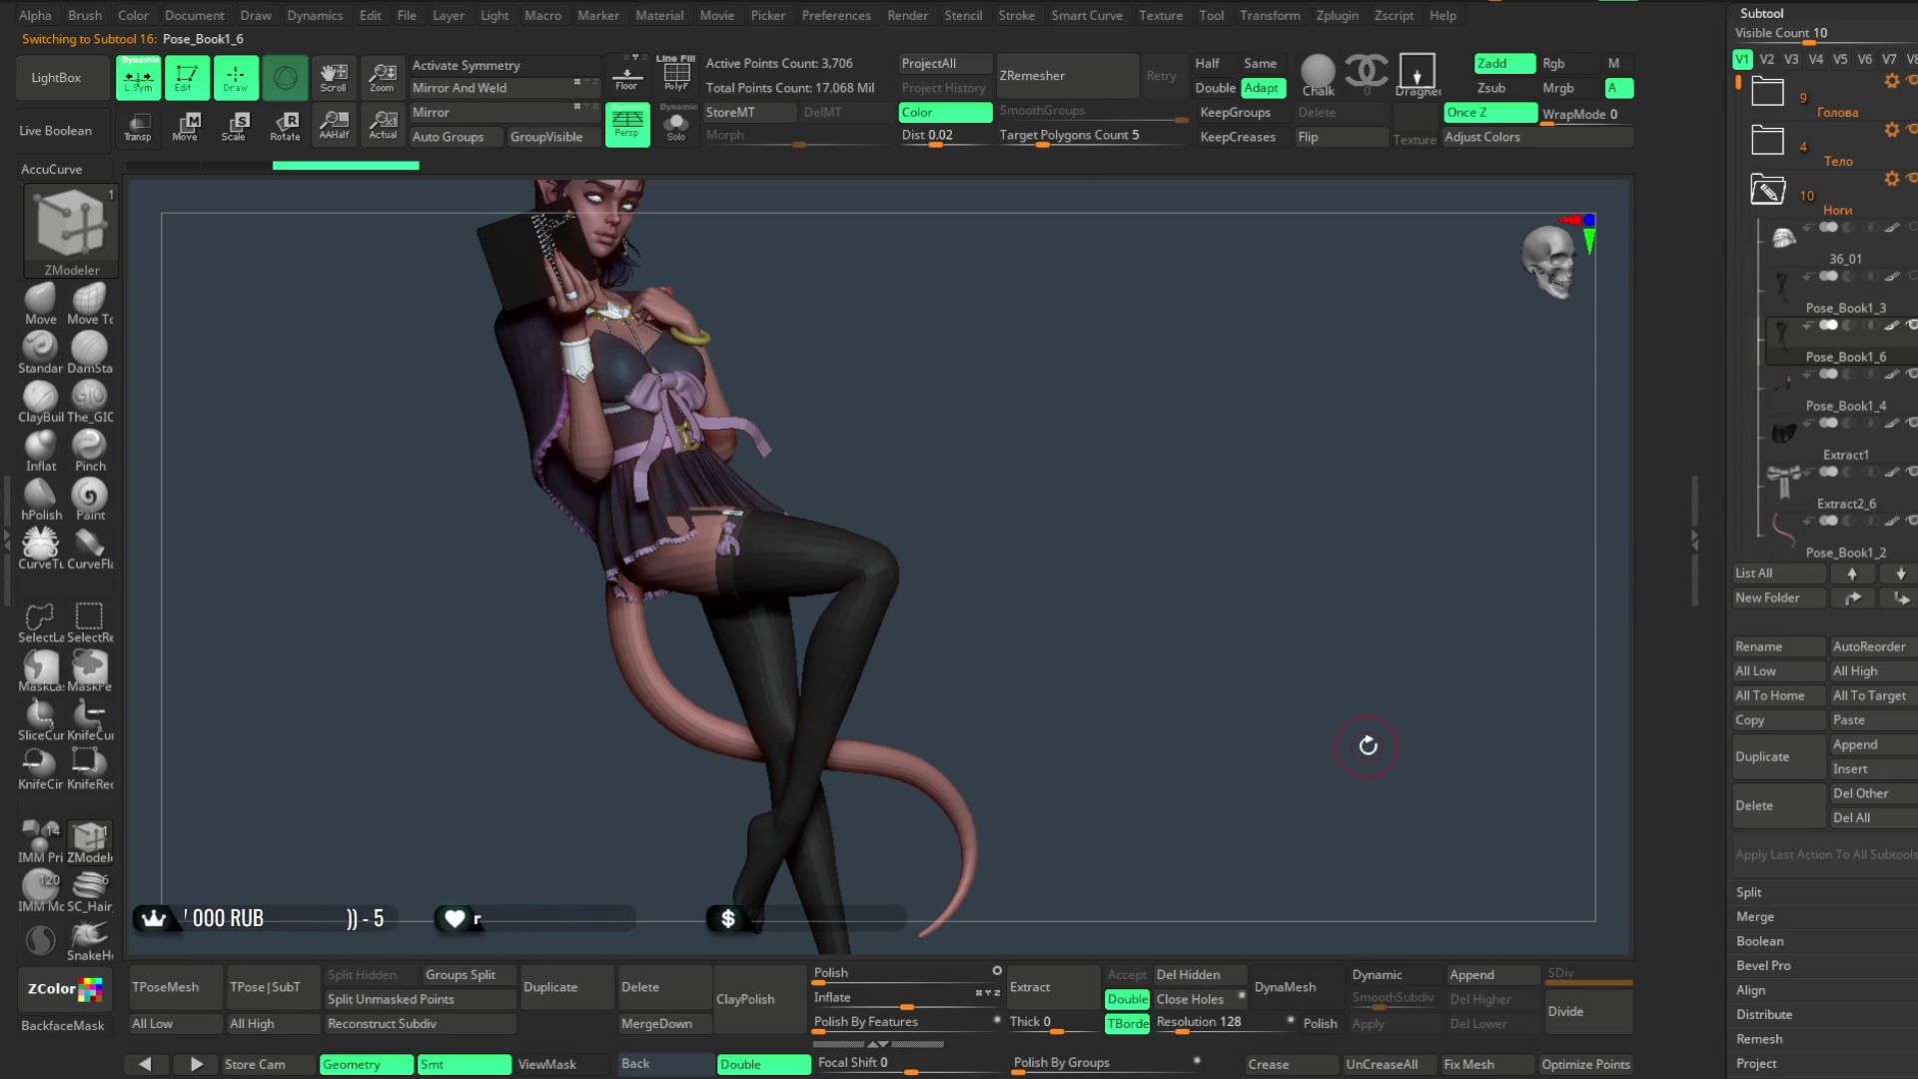
mouse_move(1381, 758)
left_mouse_down()
mouse_move(1220, 758)
mouse_move(1230, 631)
mouse_move(1106, 419)
mouse_move(1123, 410)
mouse_move(1105, 433)
mouse_move(1136, 428)
mouse_move(1115, 447)
left_mouse_up()
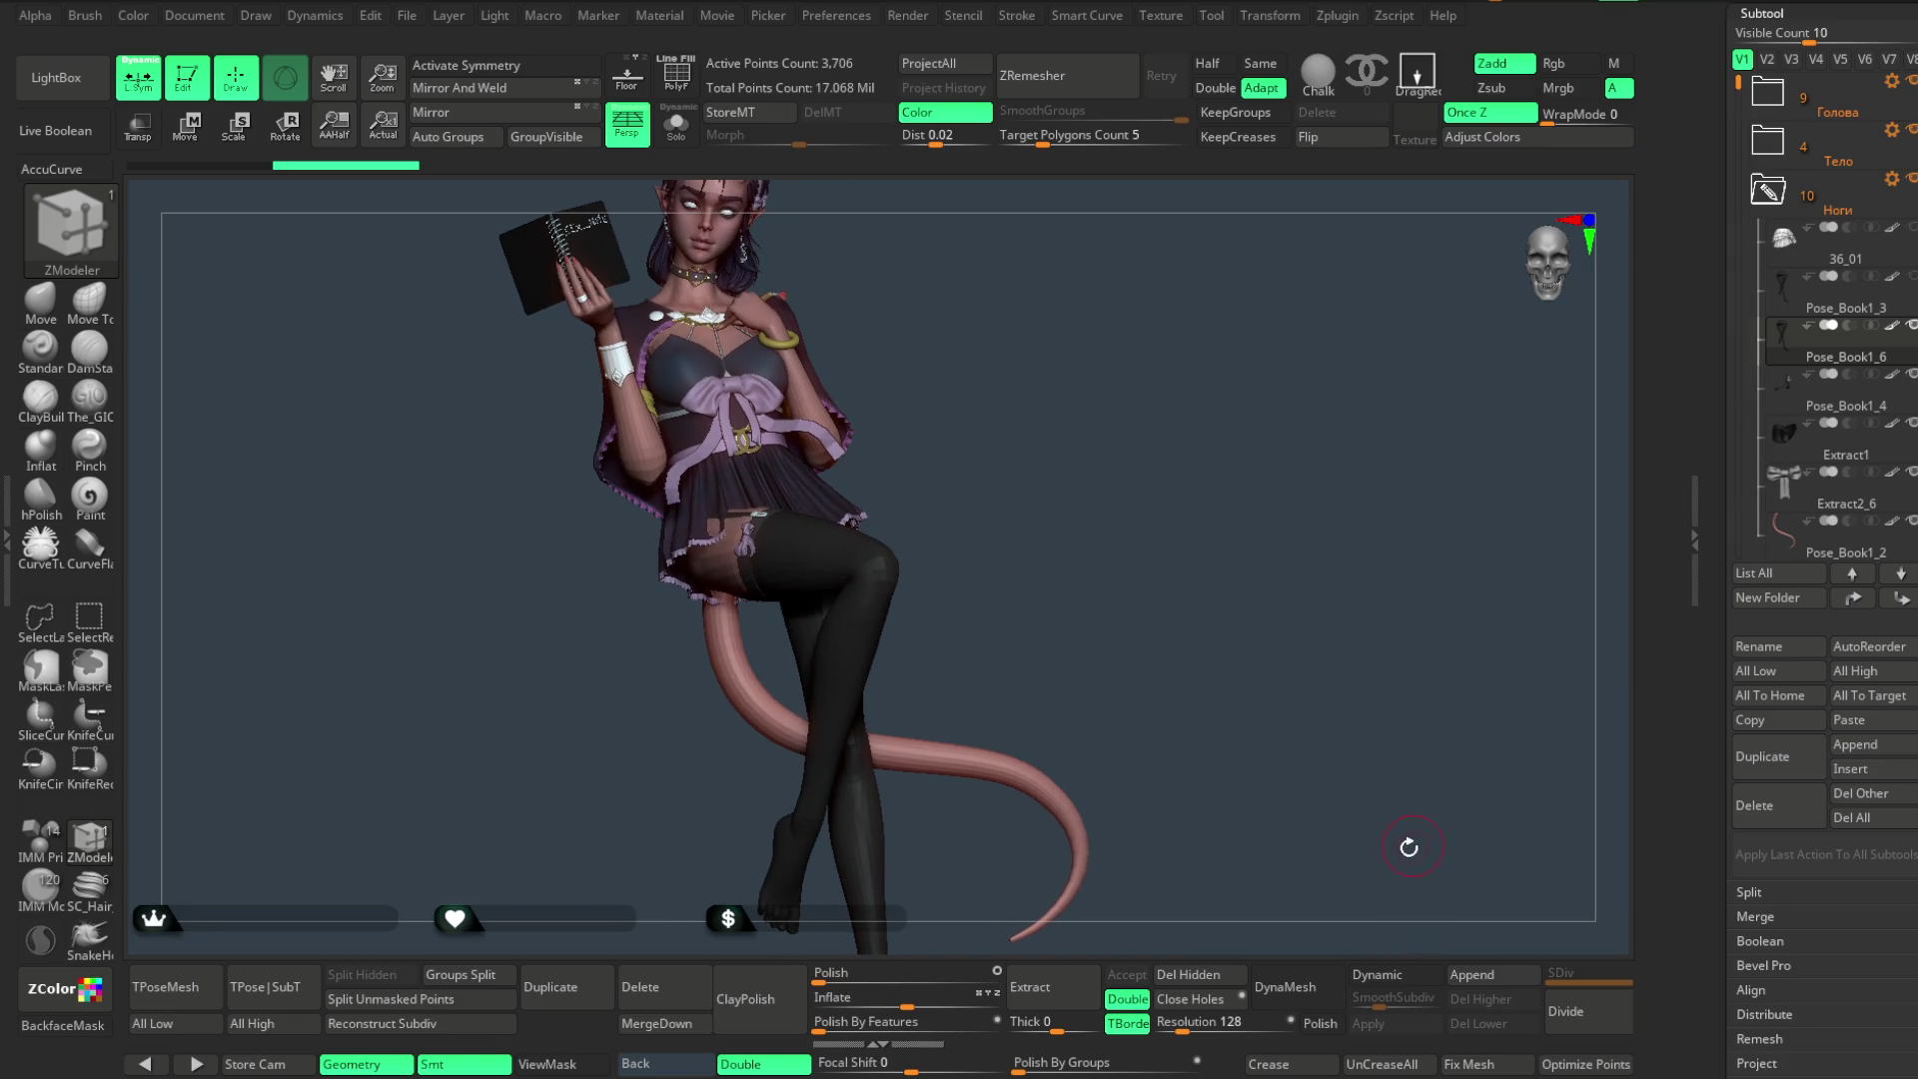
left_click(1401, 978)
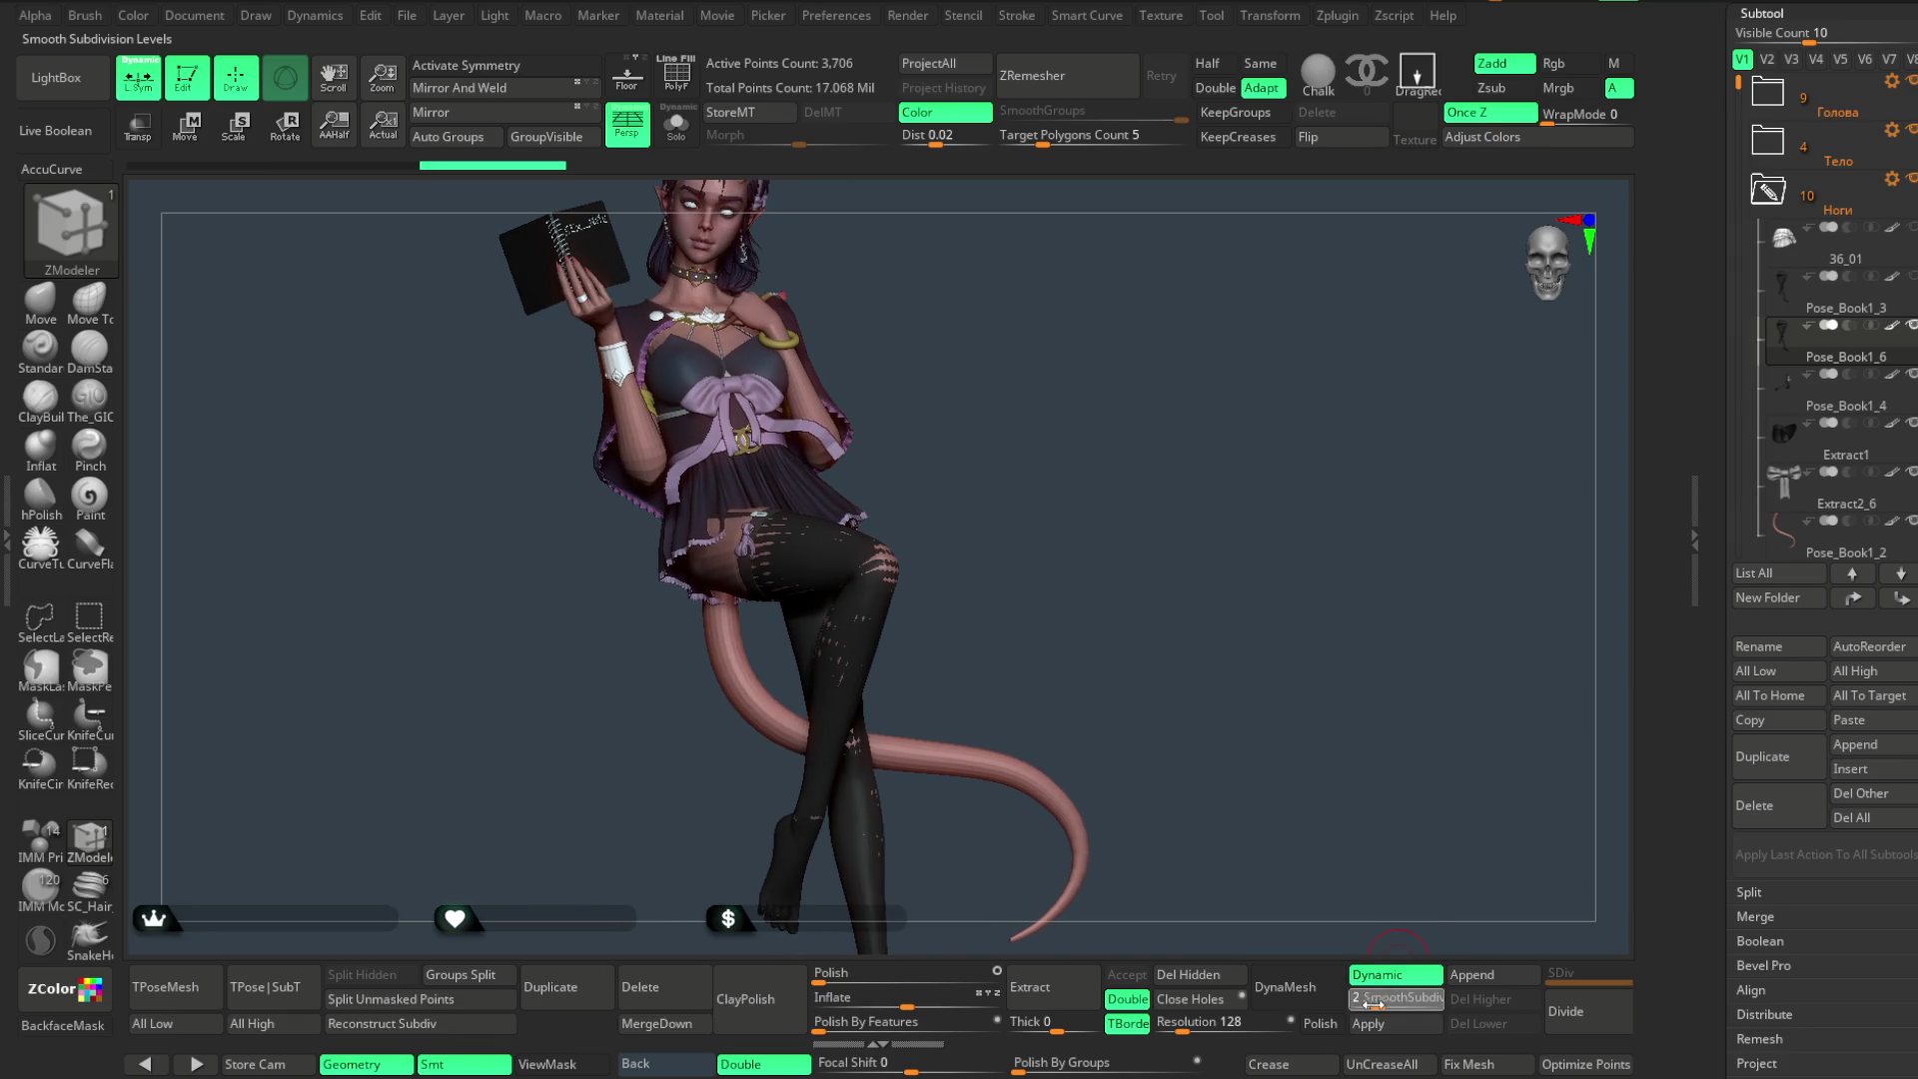
scroll(1823, 626, "down", 3)
scroll(1850, 540, "down", 3)
scroll(1879, 443, "down", 3)
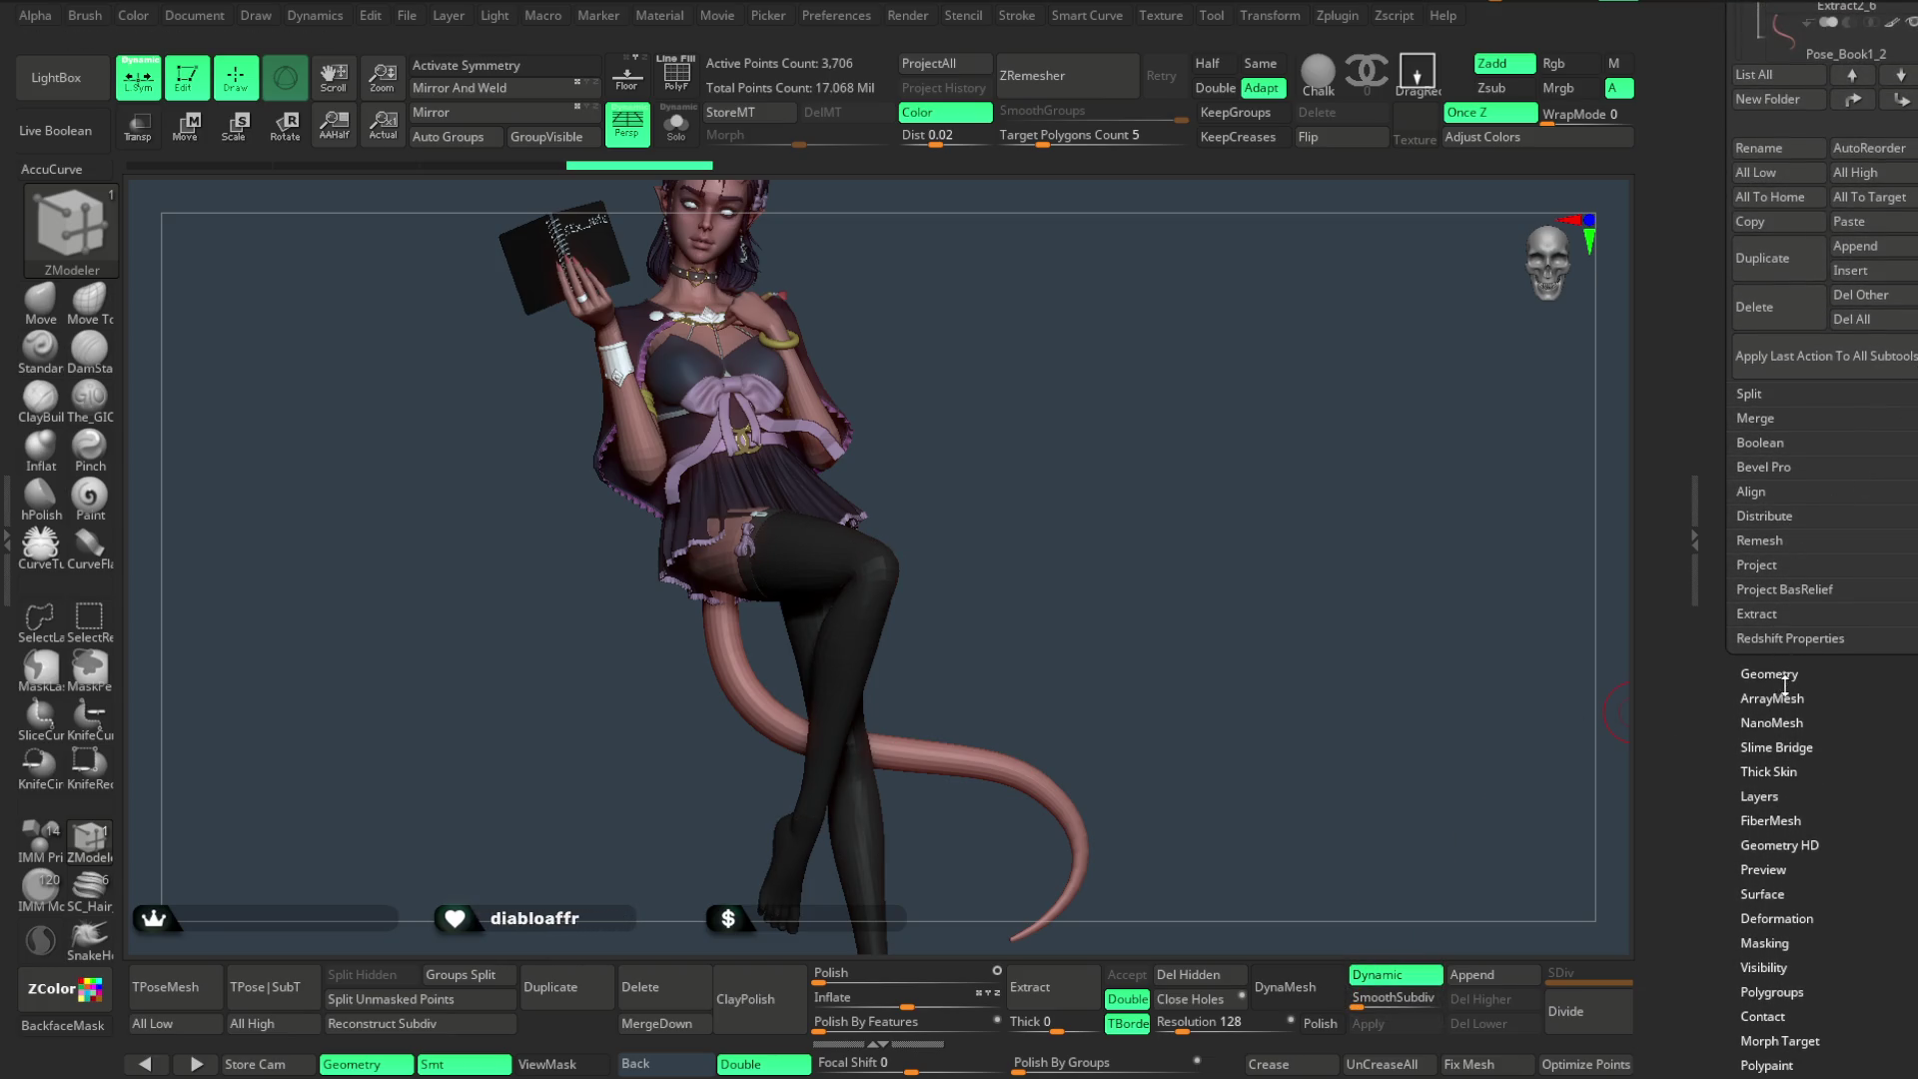
scroll(1809, 642, "down", 1)
- Browse ArrayMesh and NanoMesh, then turn on MicroPoly under Geometry > Dynamic Subdiv
left_click(1809, 642)
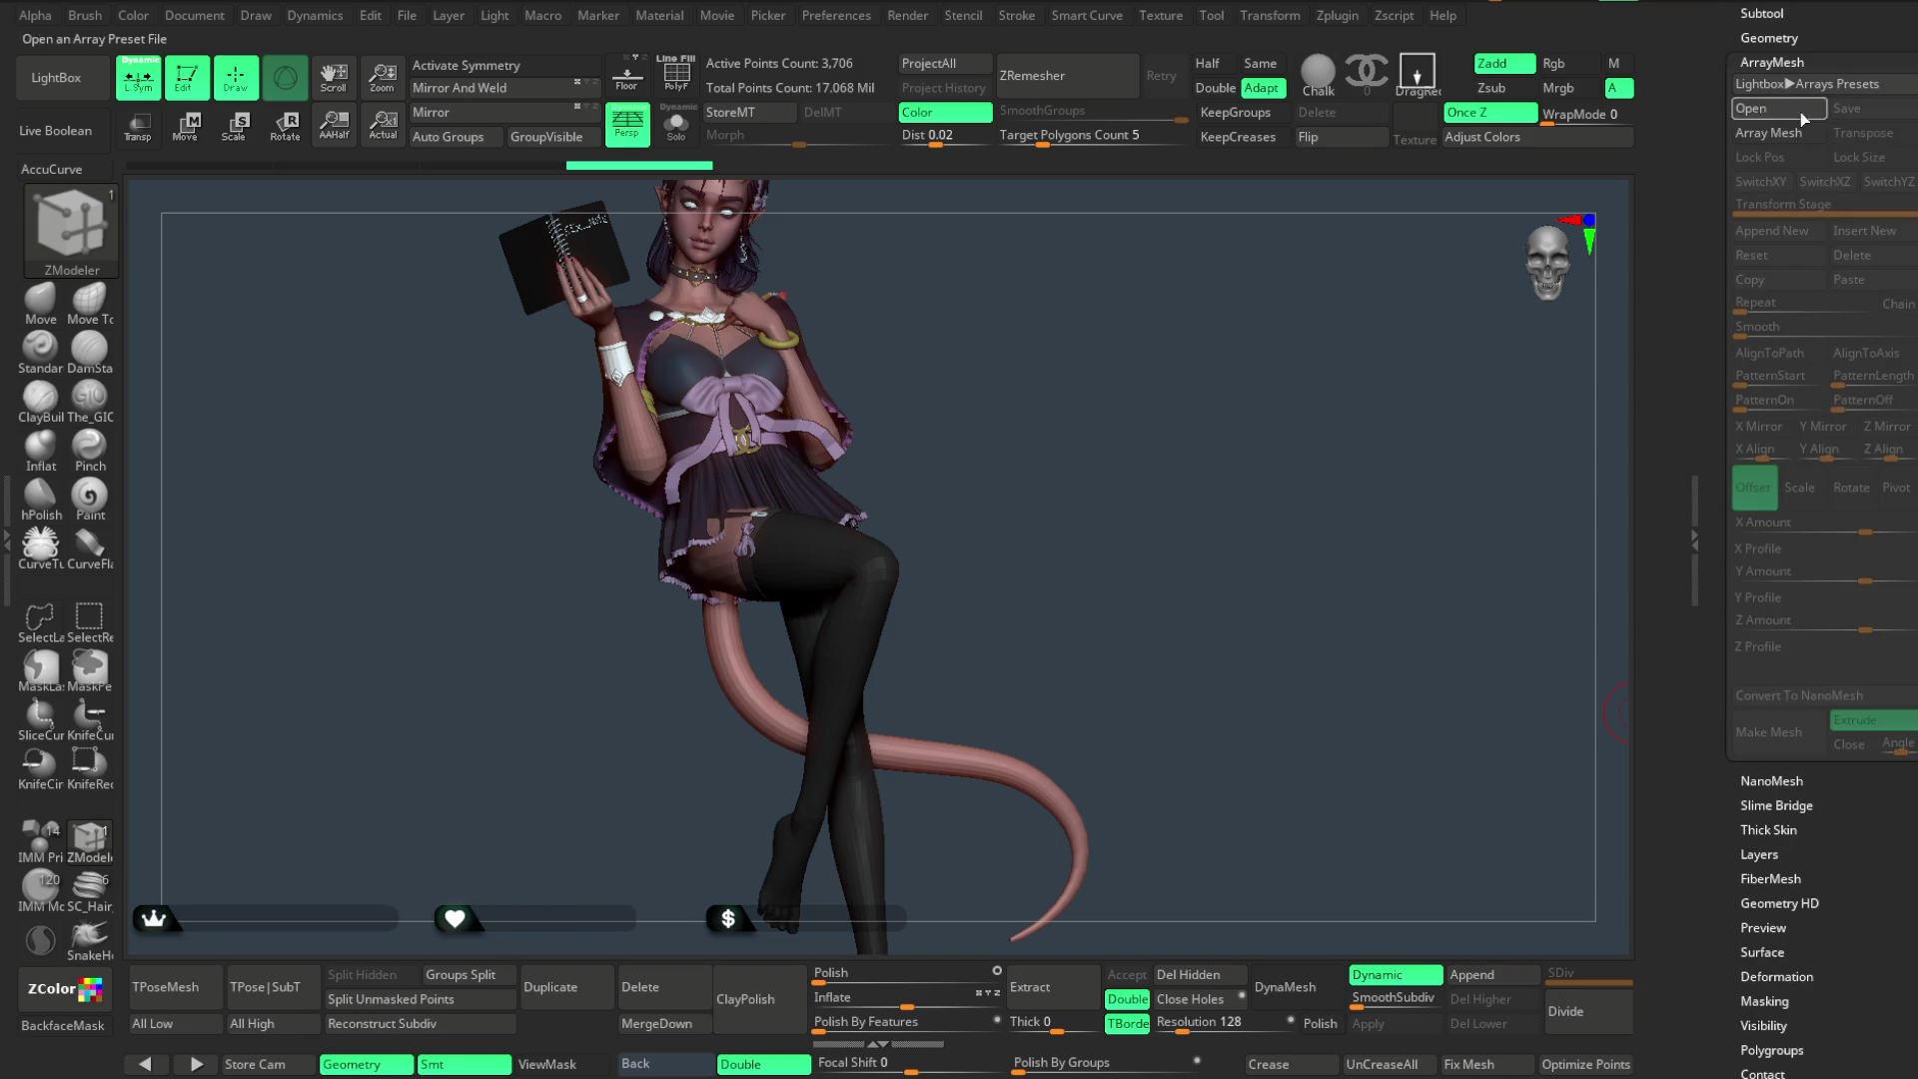
left_click(1772, 63)
left_click(1785, 89)
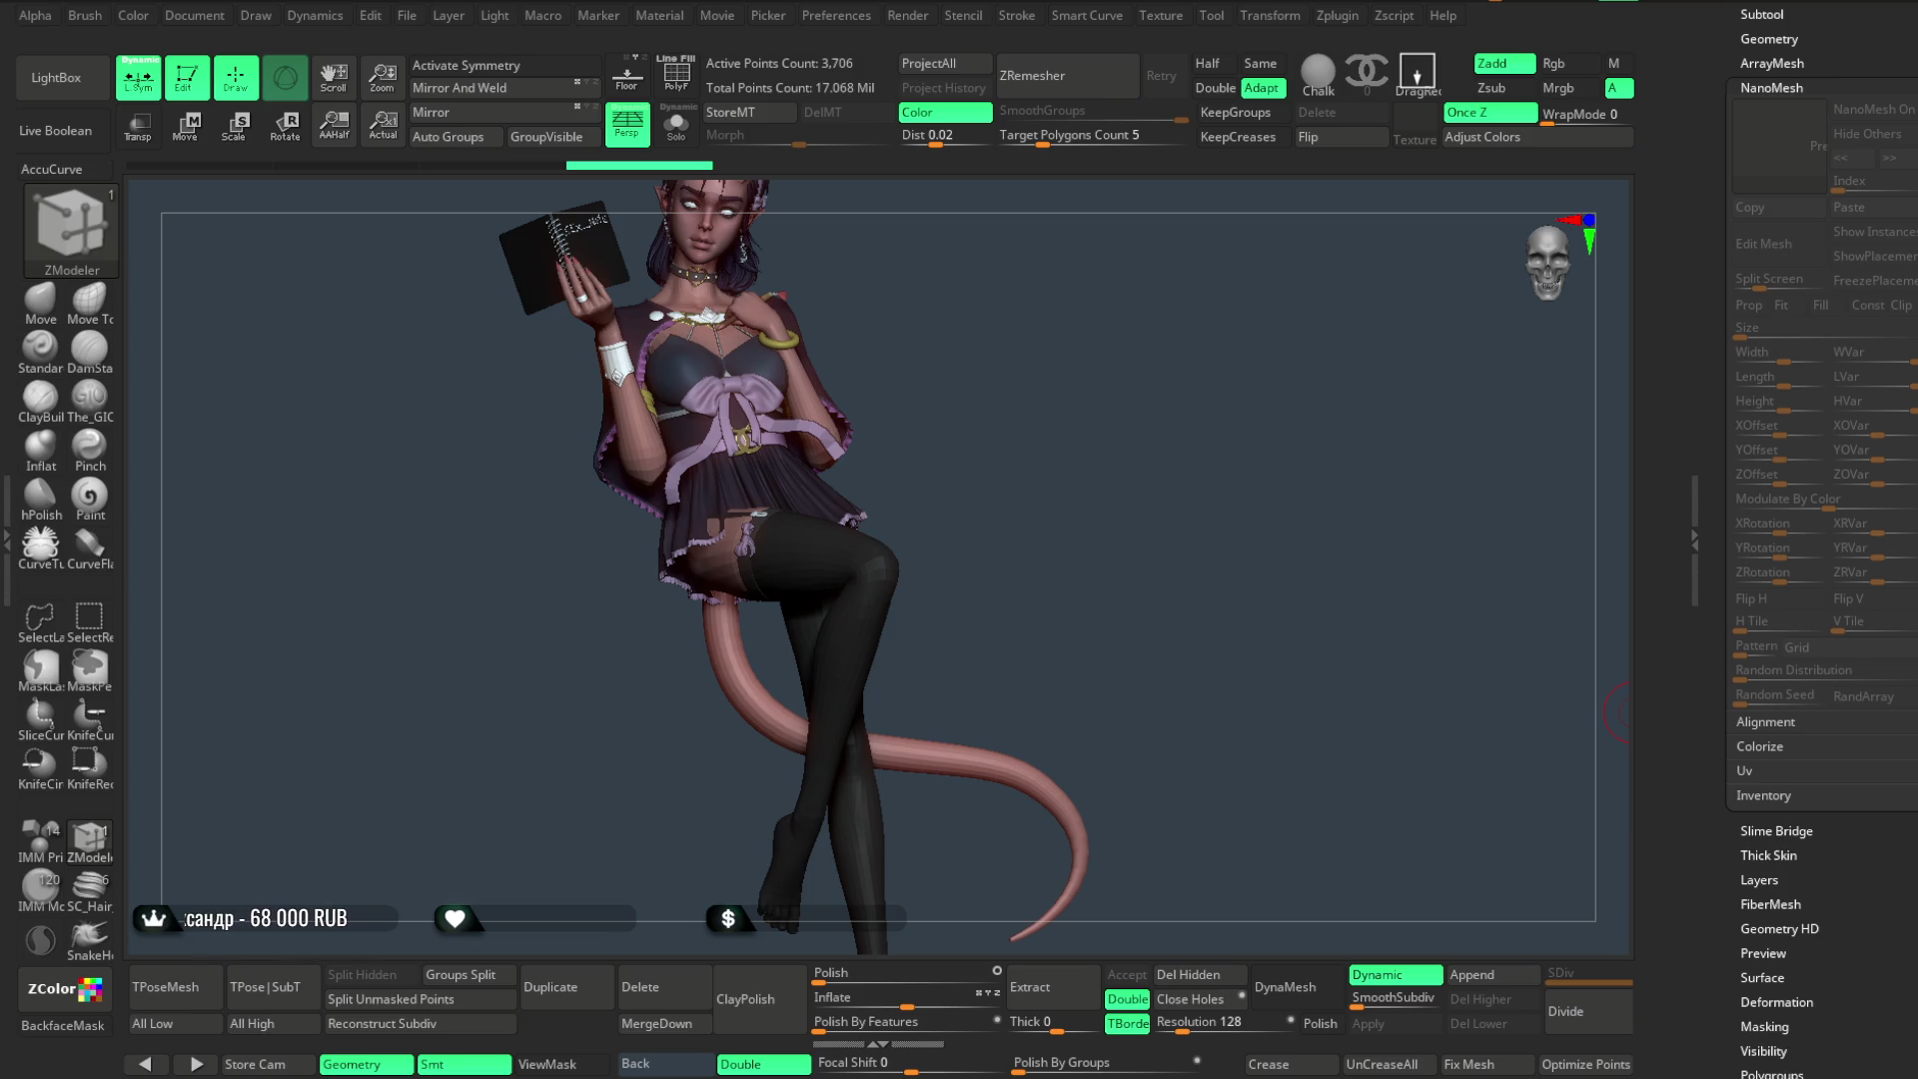
scroll(1803, 146, "up", 2)
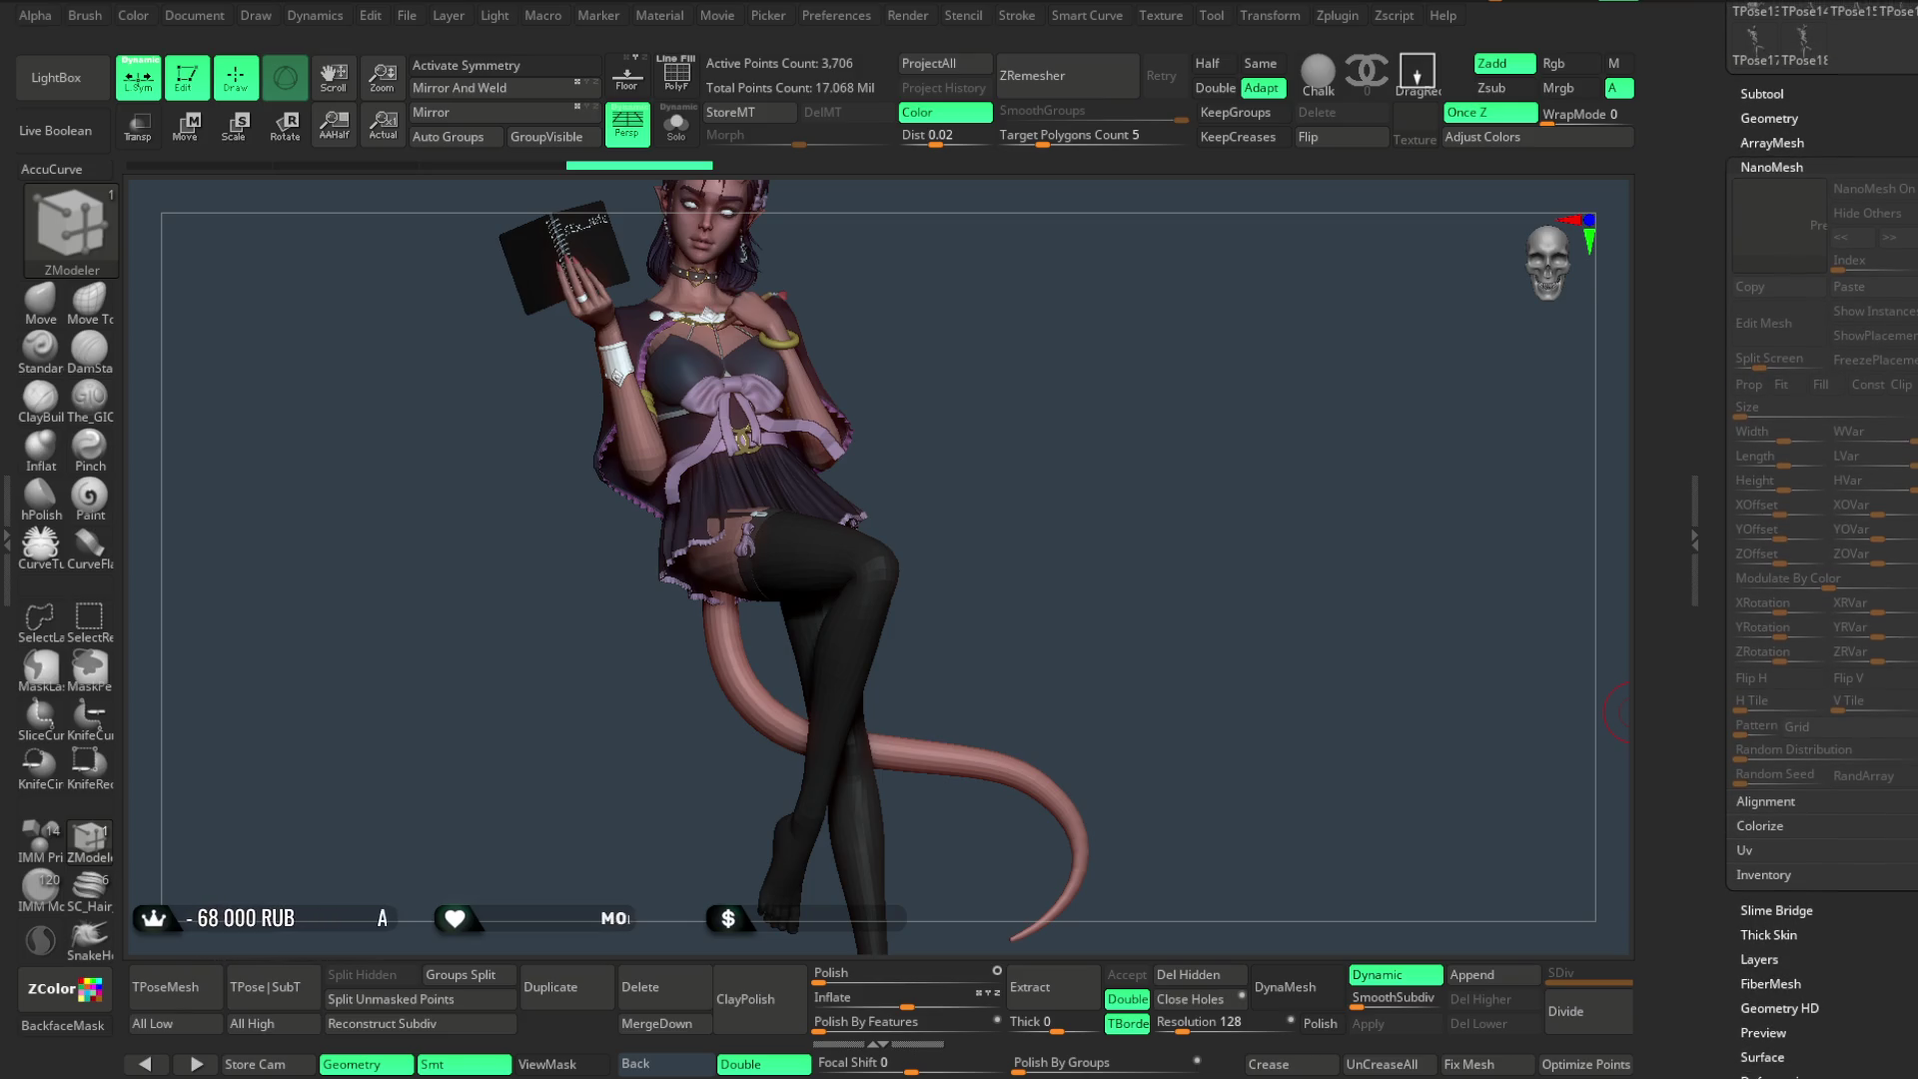
left_click(1776, 120)
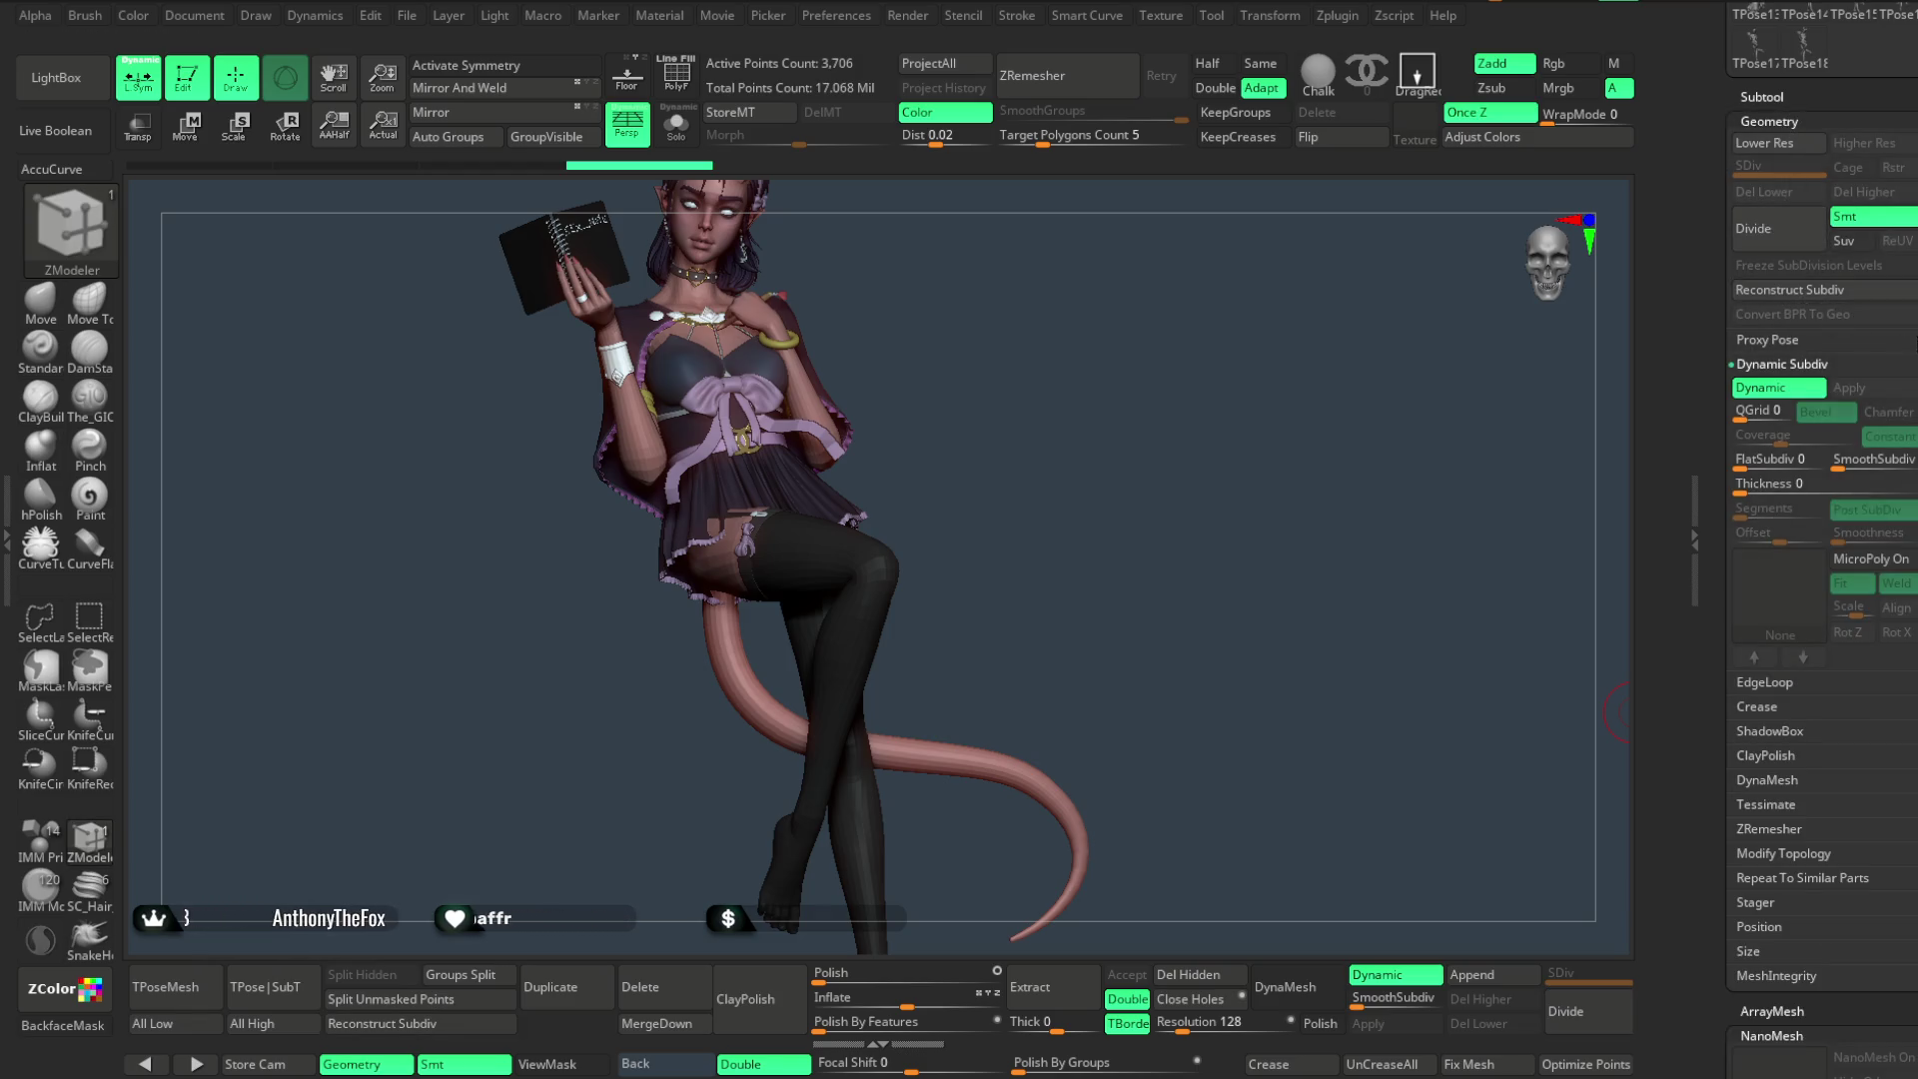
scroll(1853, 375, "down", 2)
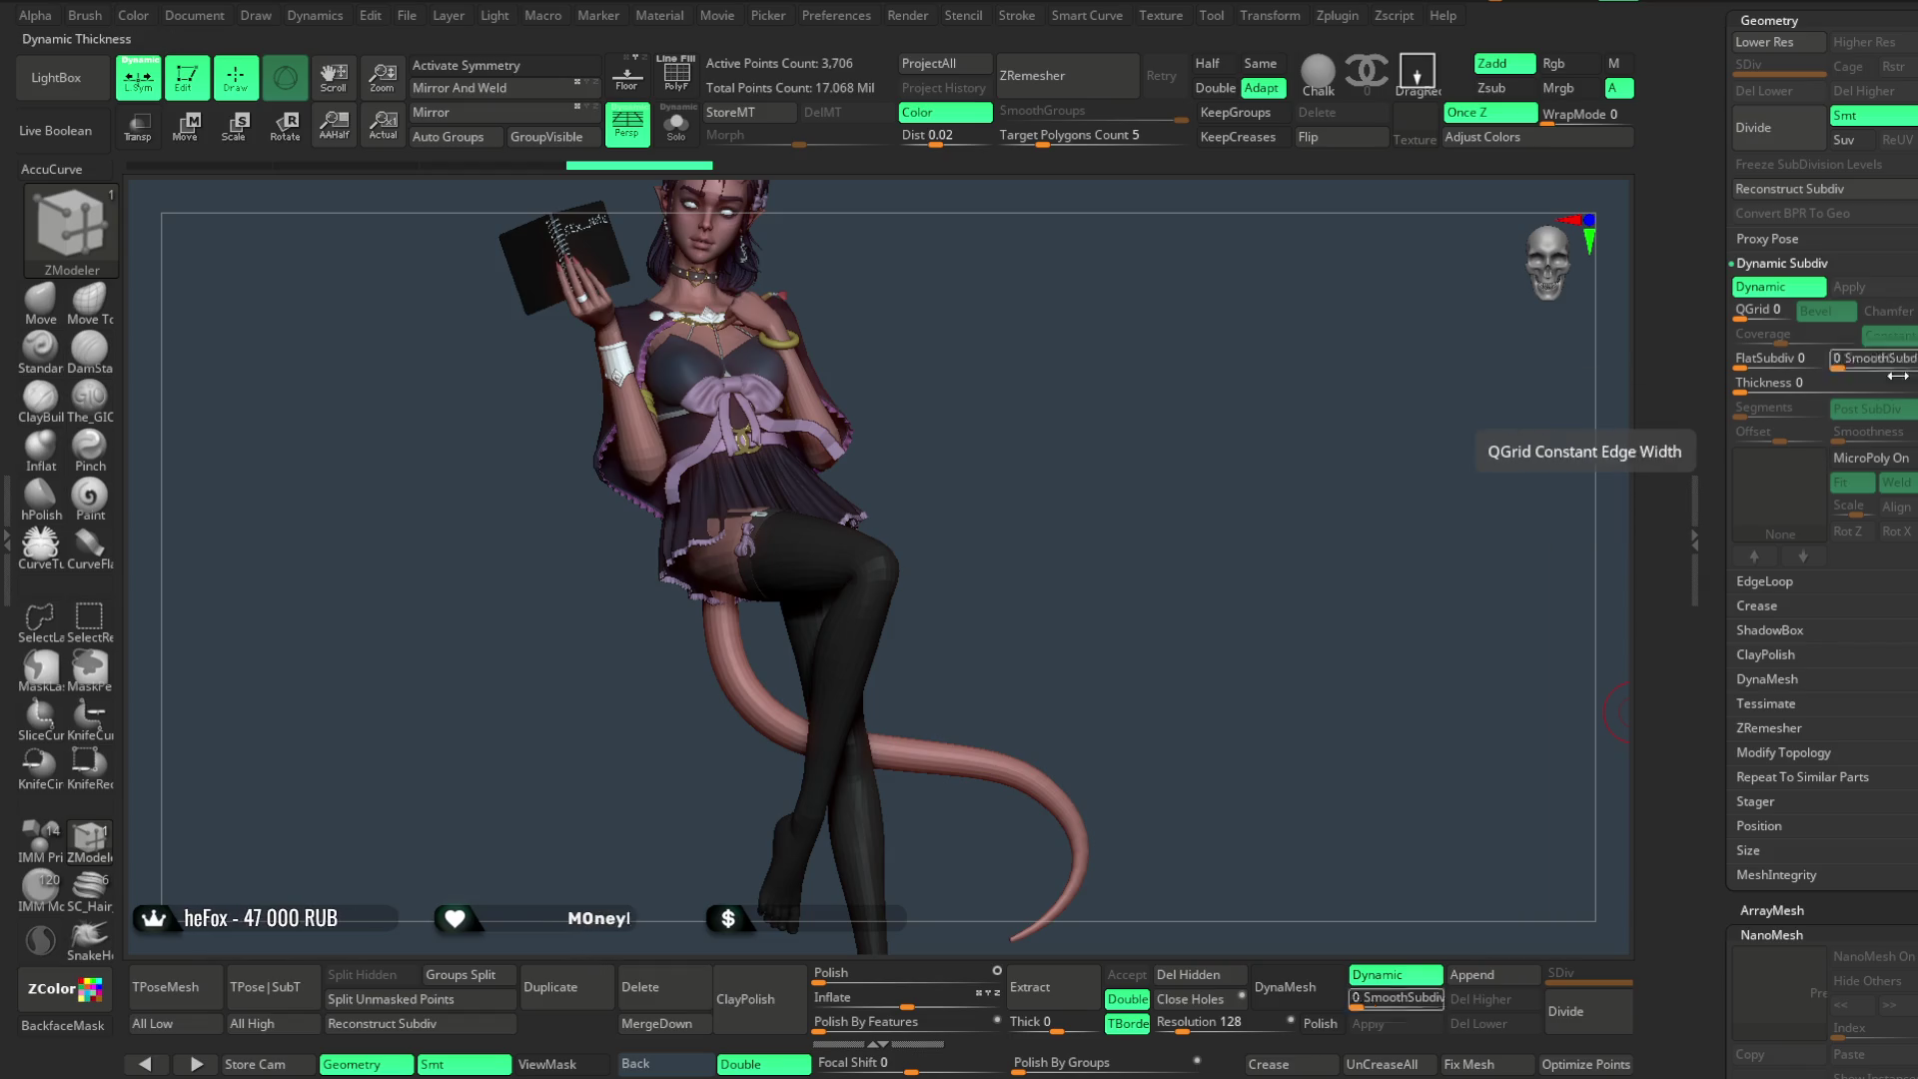
left_click(1755, 489)
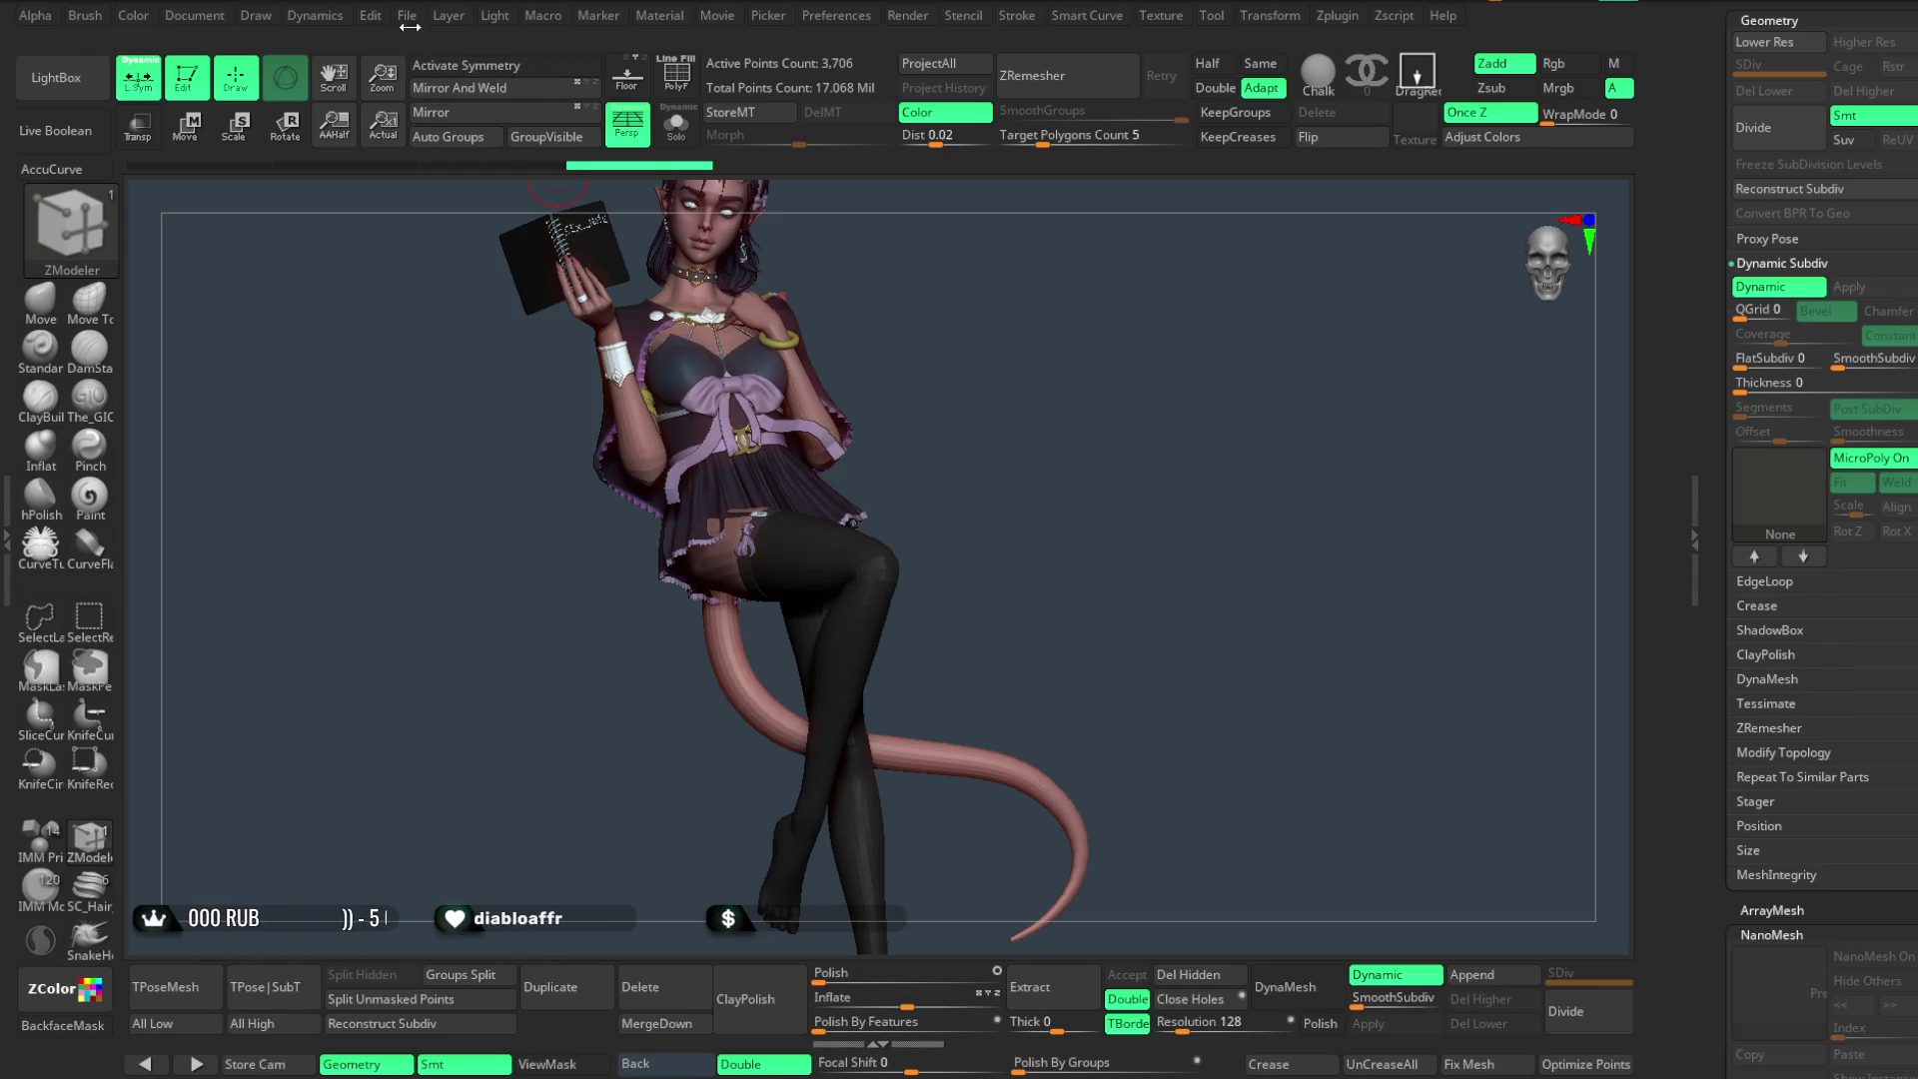
- Save the project and apply the Heart_Chain MicroPoly pattern to the stockings
left_click(409, 21)
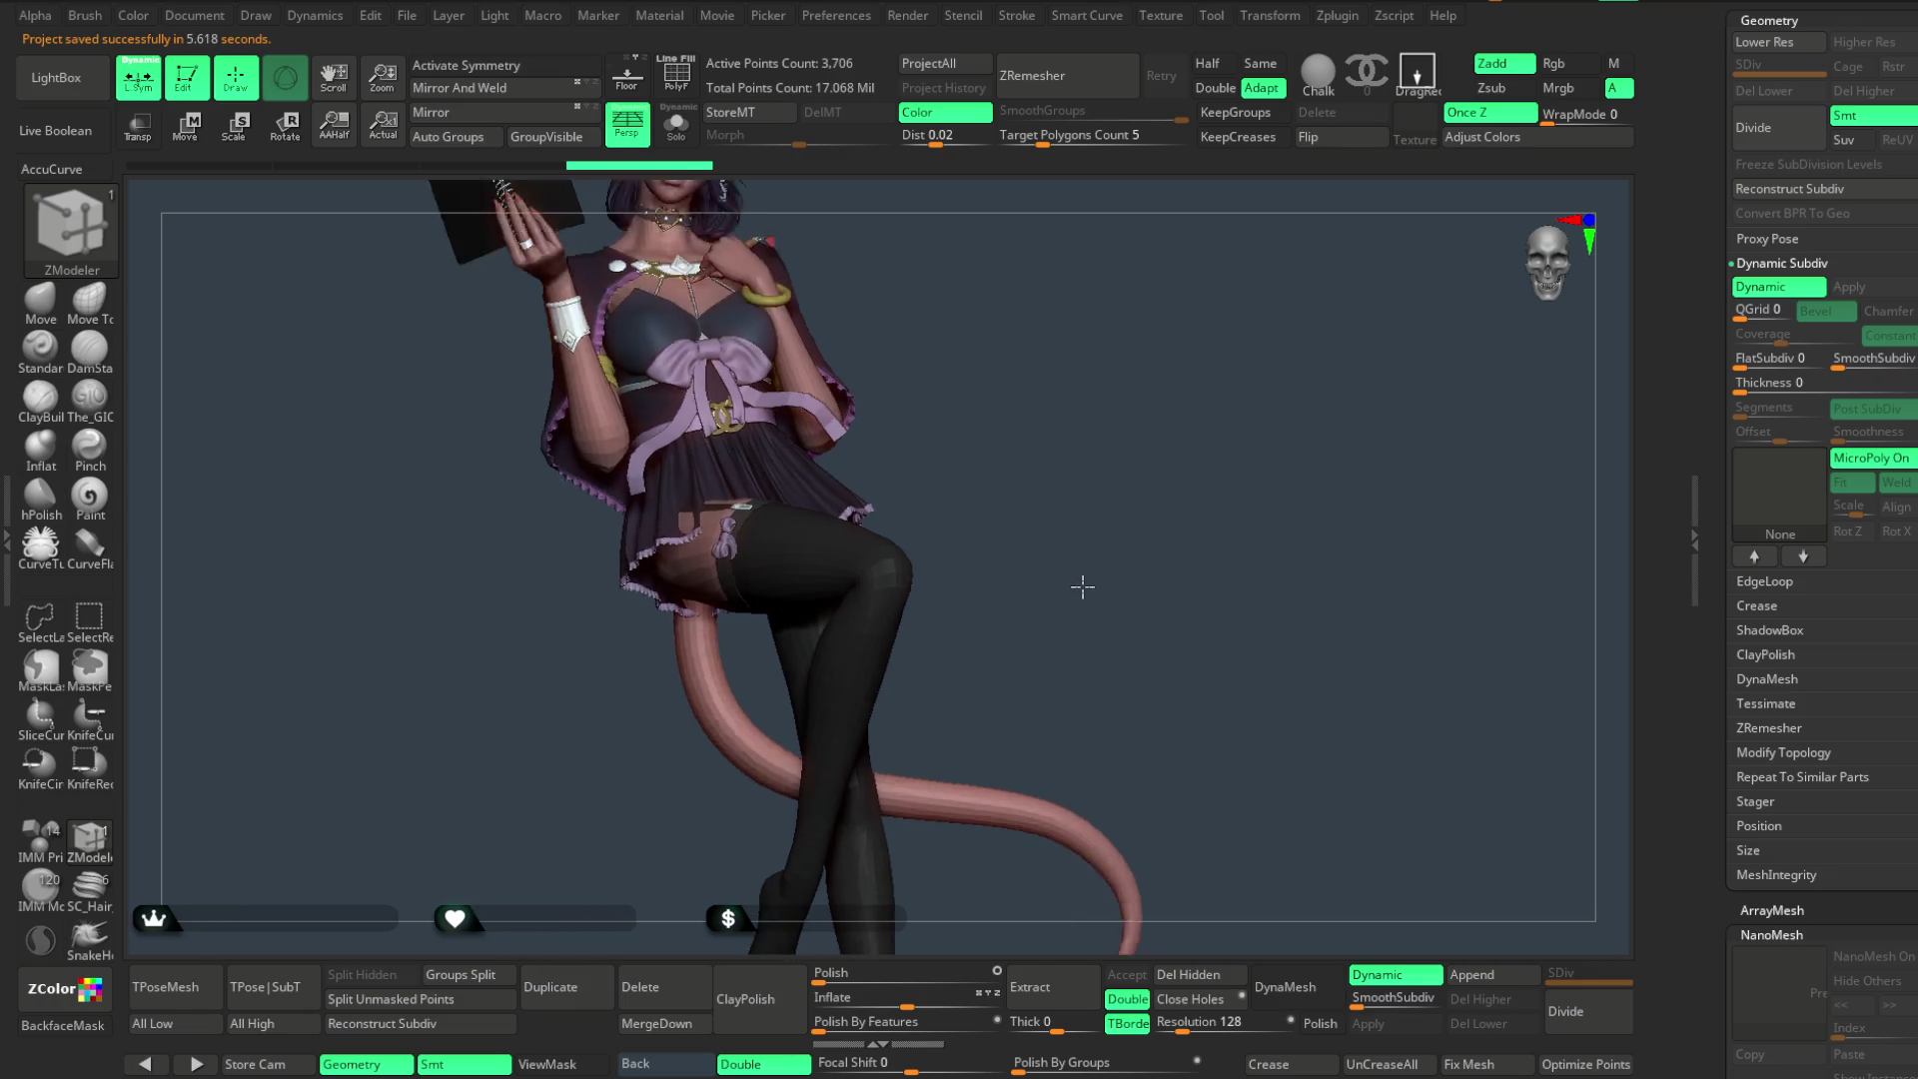
right_click_drag(1074, 559, 1105, 805, "ctrl")
left_click(1776, 515)
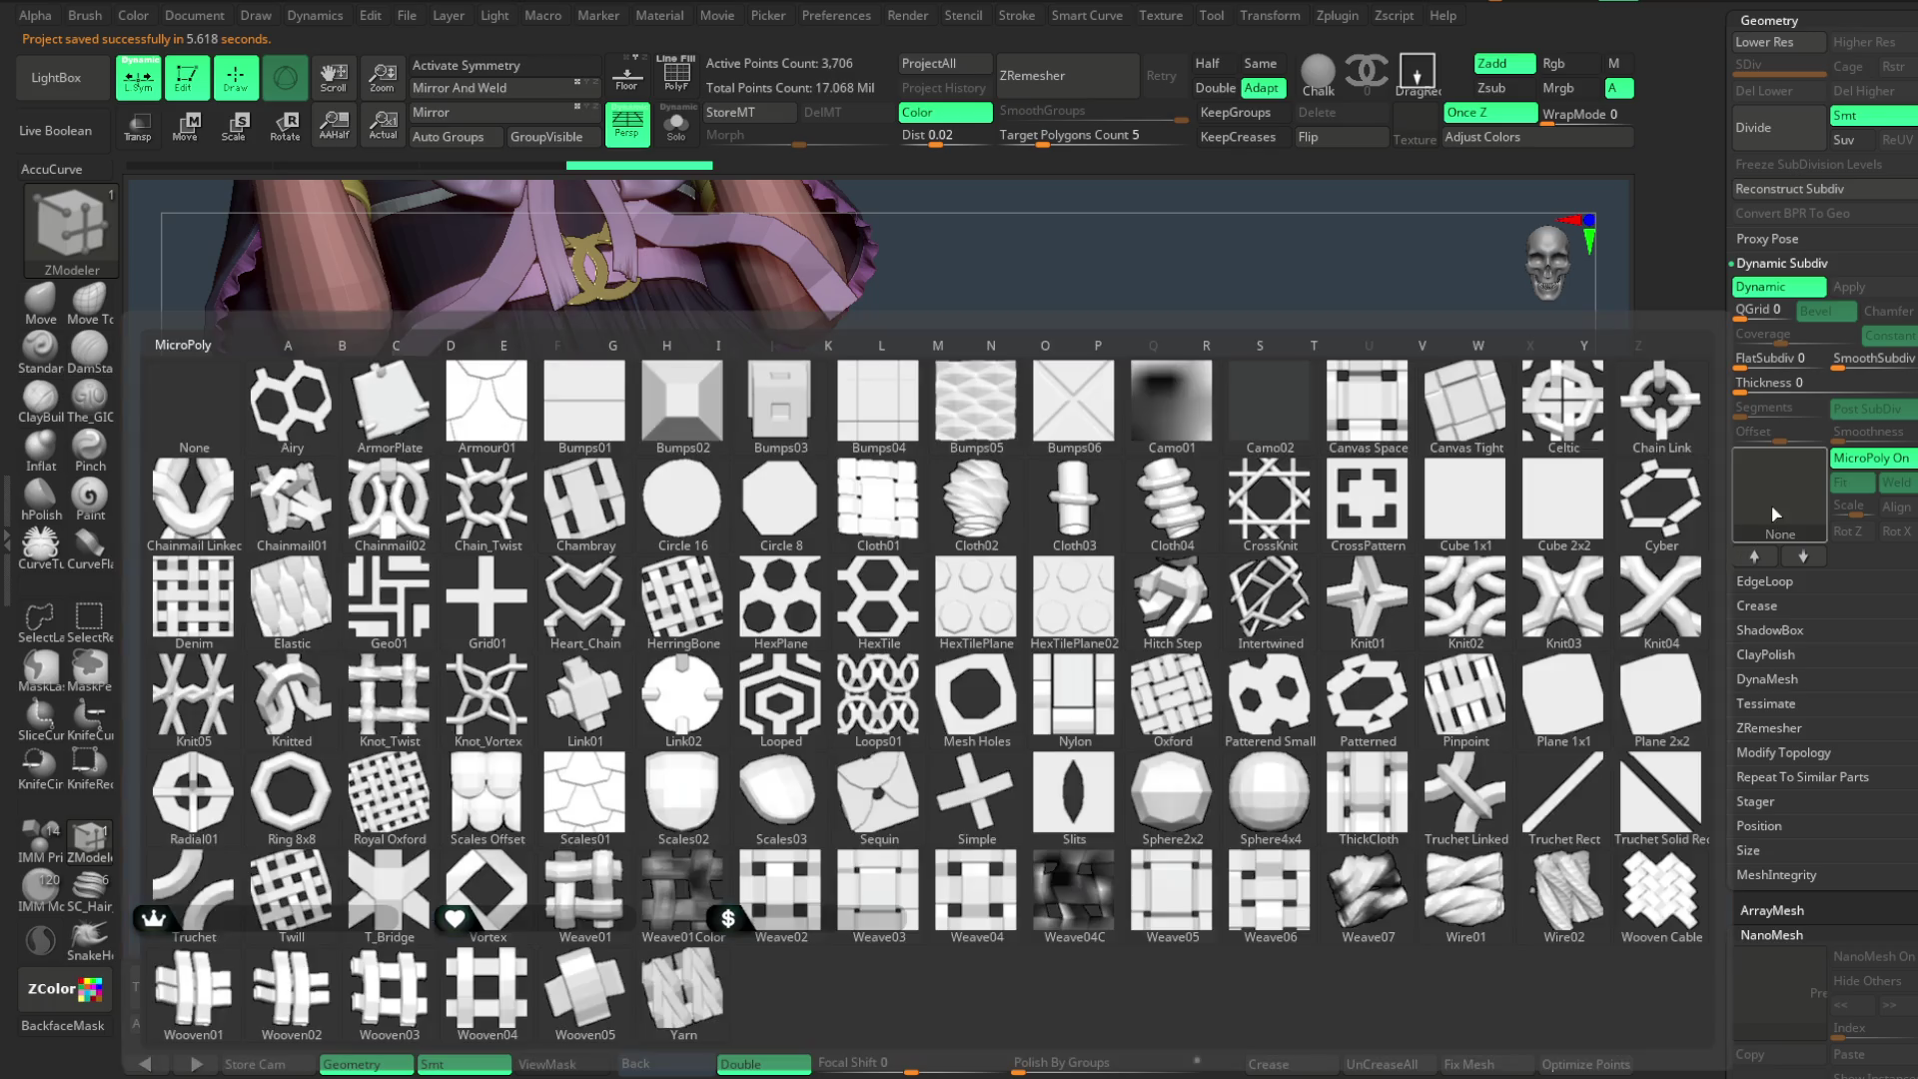
mouse_move(880, 597)
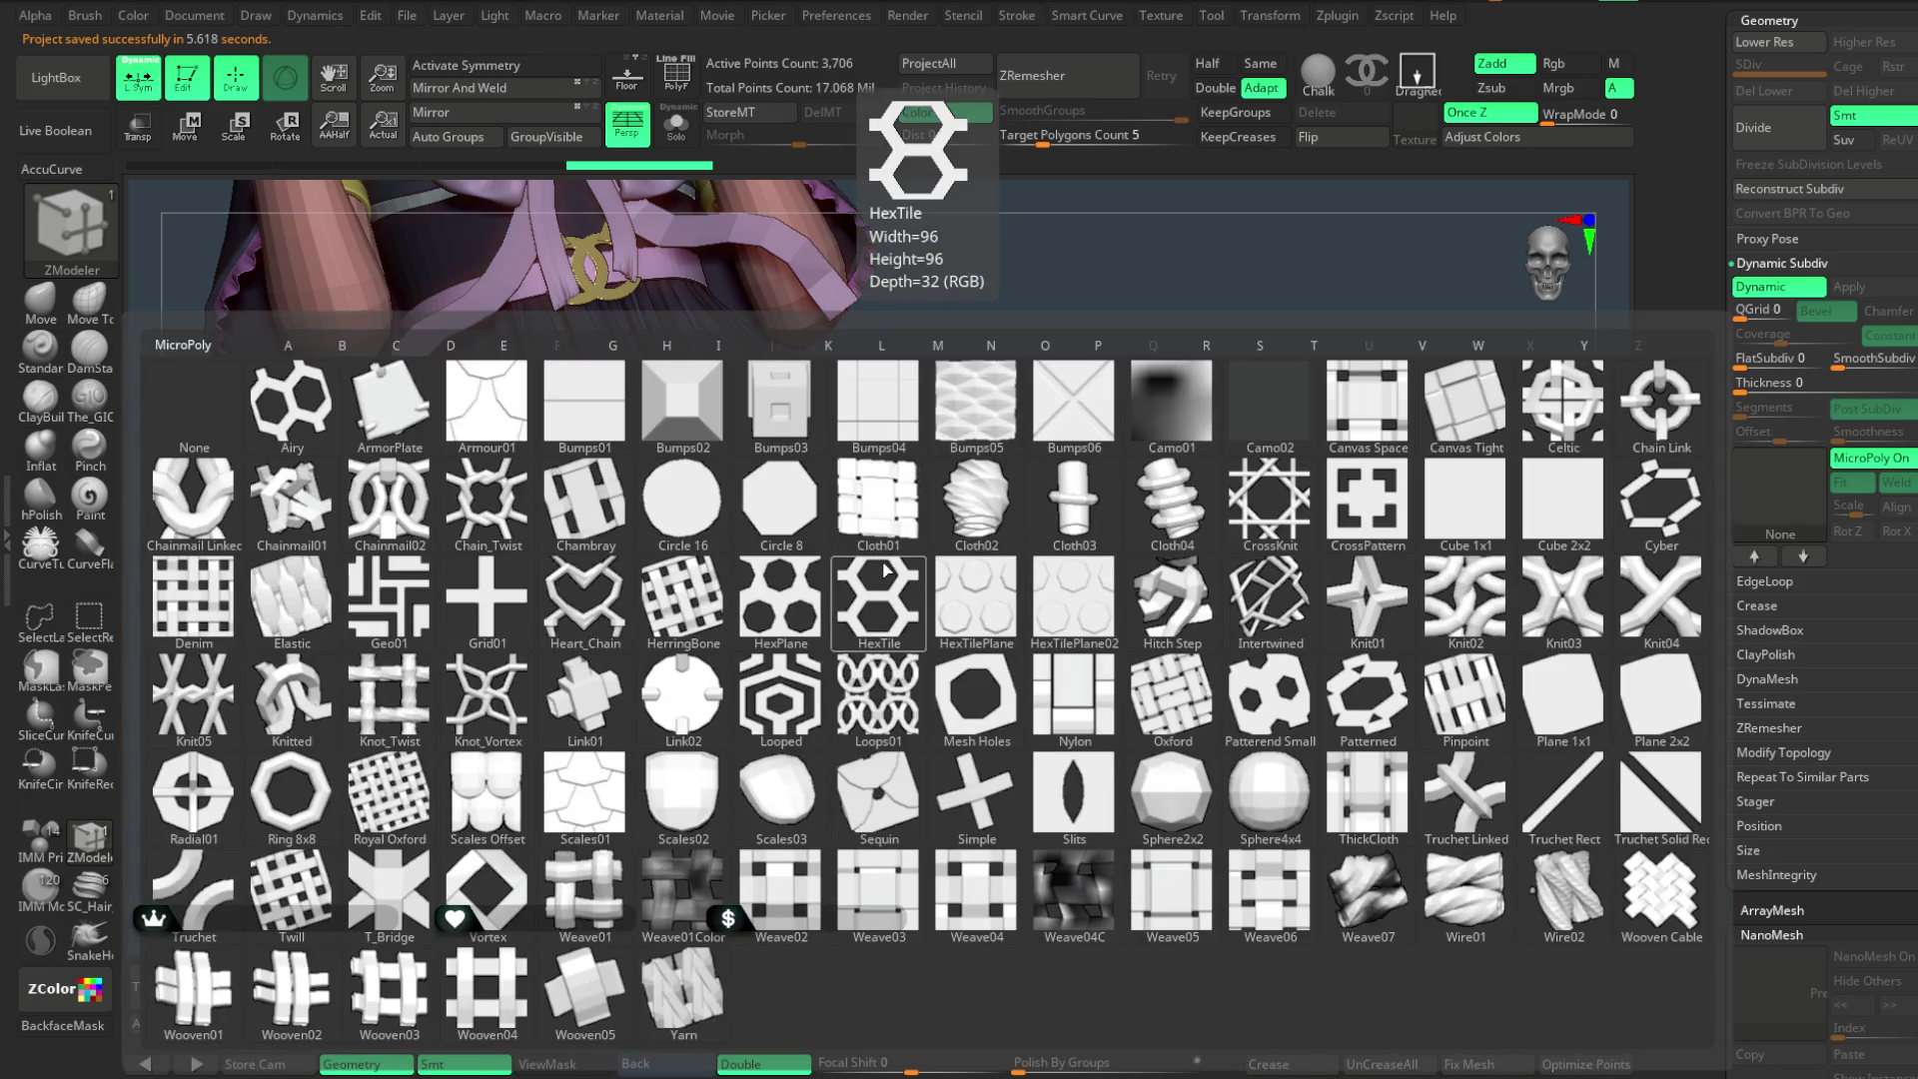
left_click(600, 607)
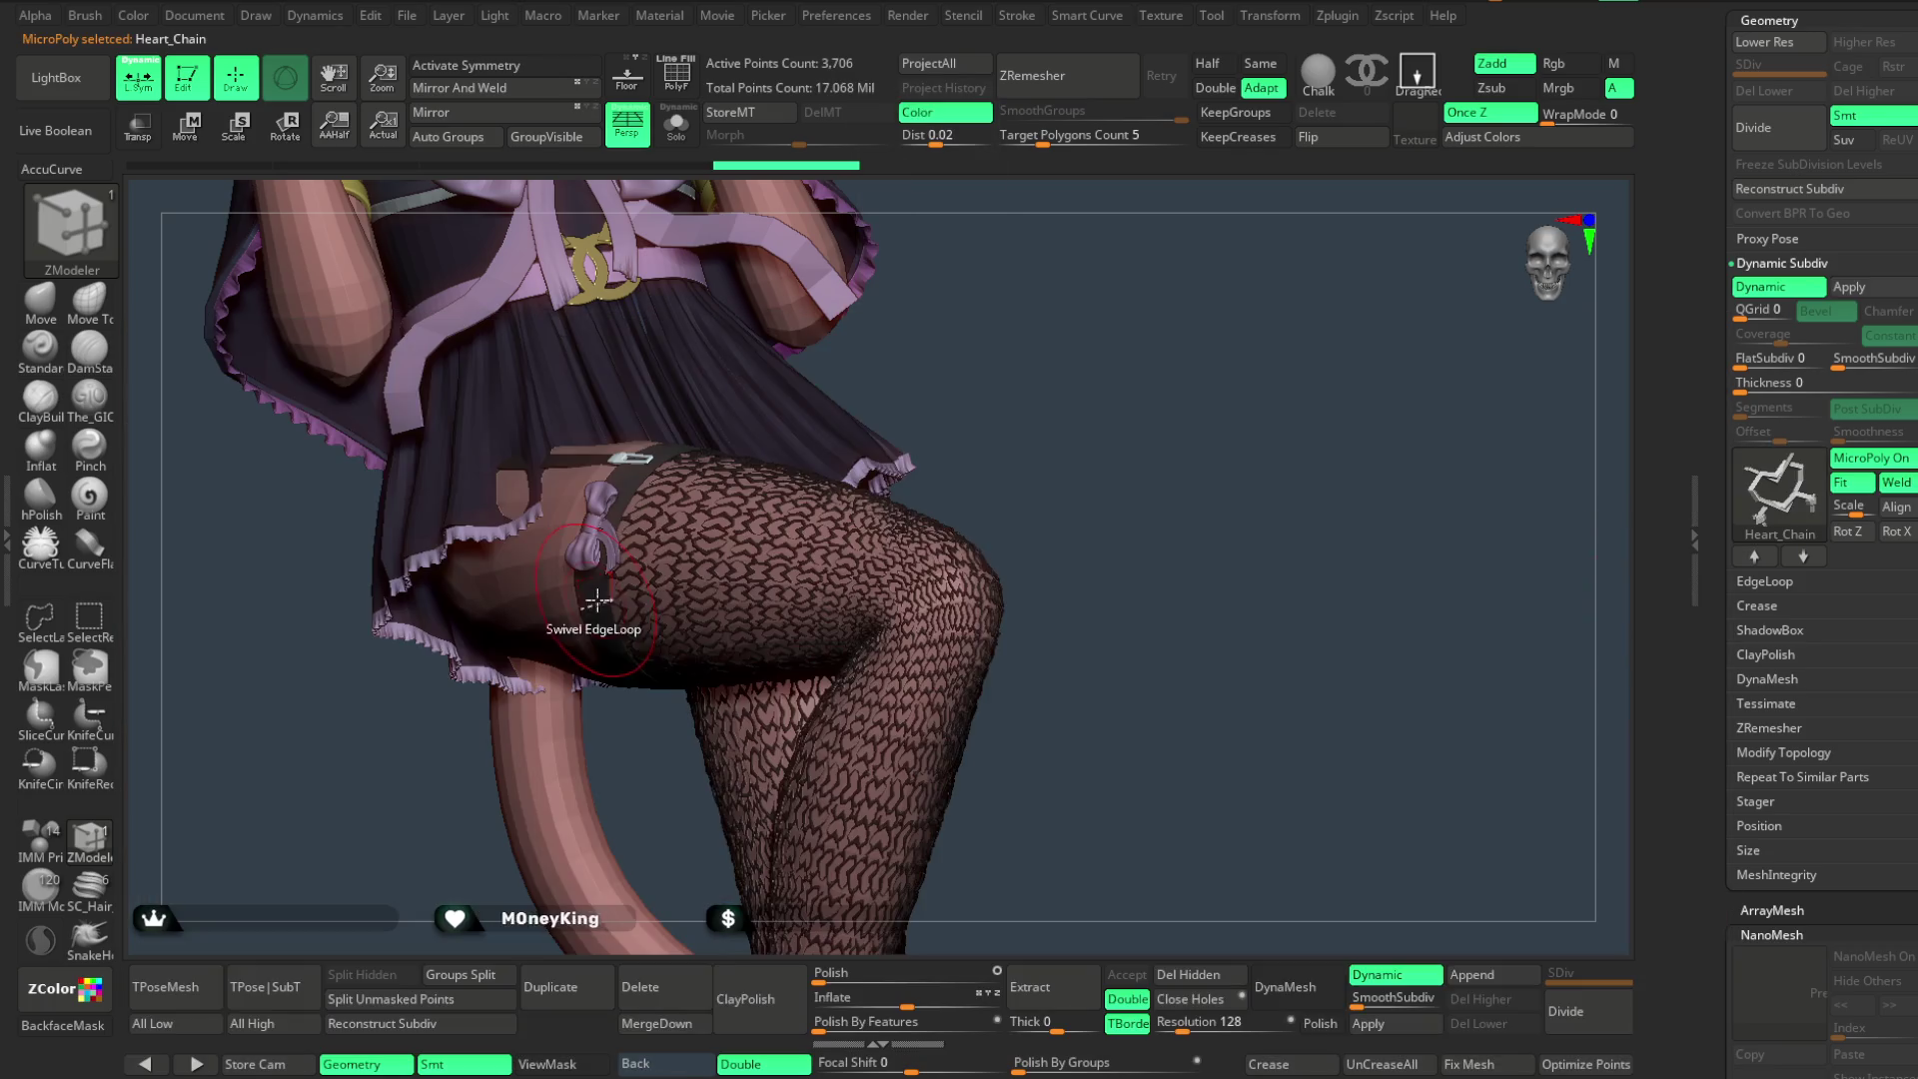
left_click_drag(1083, 399, 1560, 615)
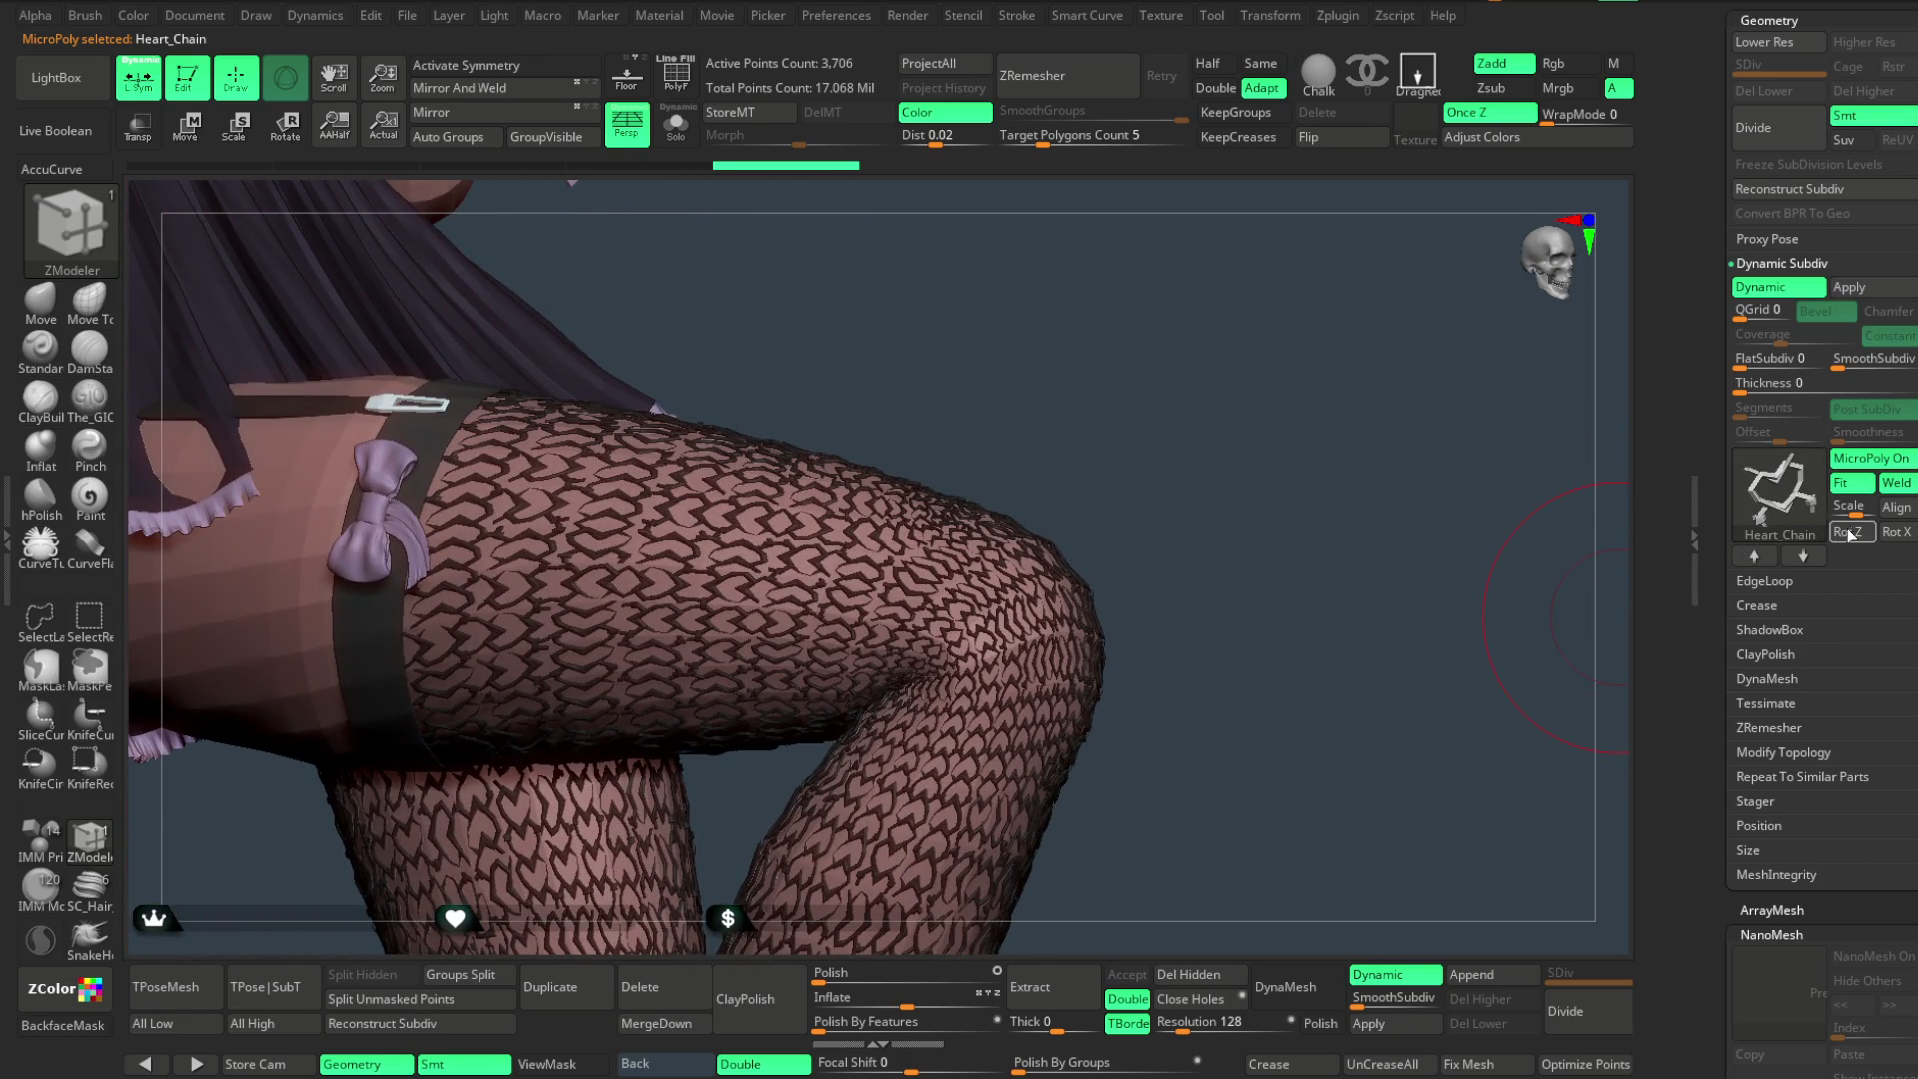
- Refine the heart fishnet to scale 0.01042, testing Fit and Rot Z before restoring them
mouse_move(1855, 509)
left_mouse_down()
mouse_move(1837, 510)
mouse_move(1867, 509)
left_mouse_up()
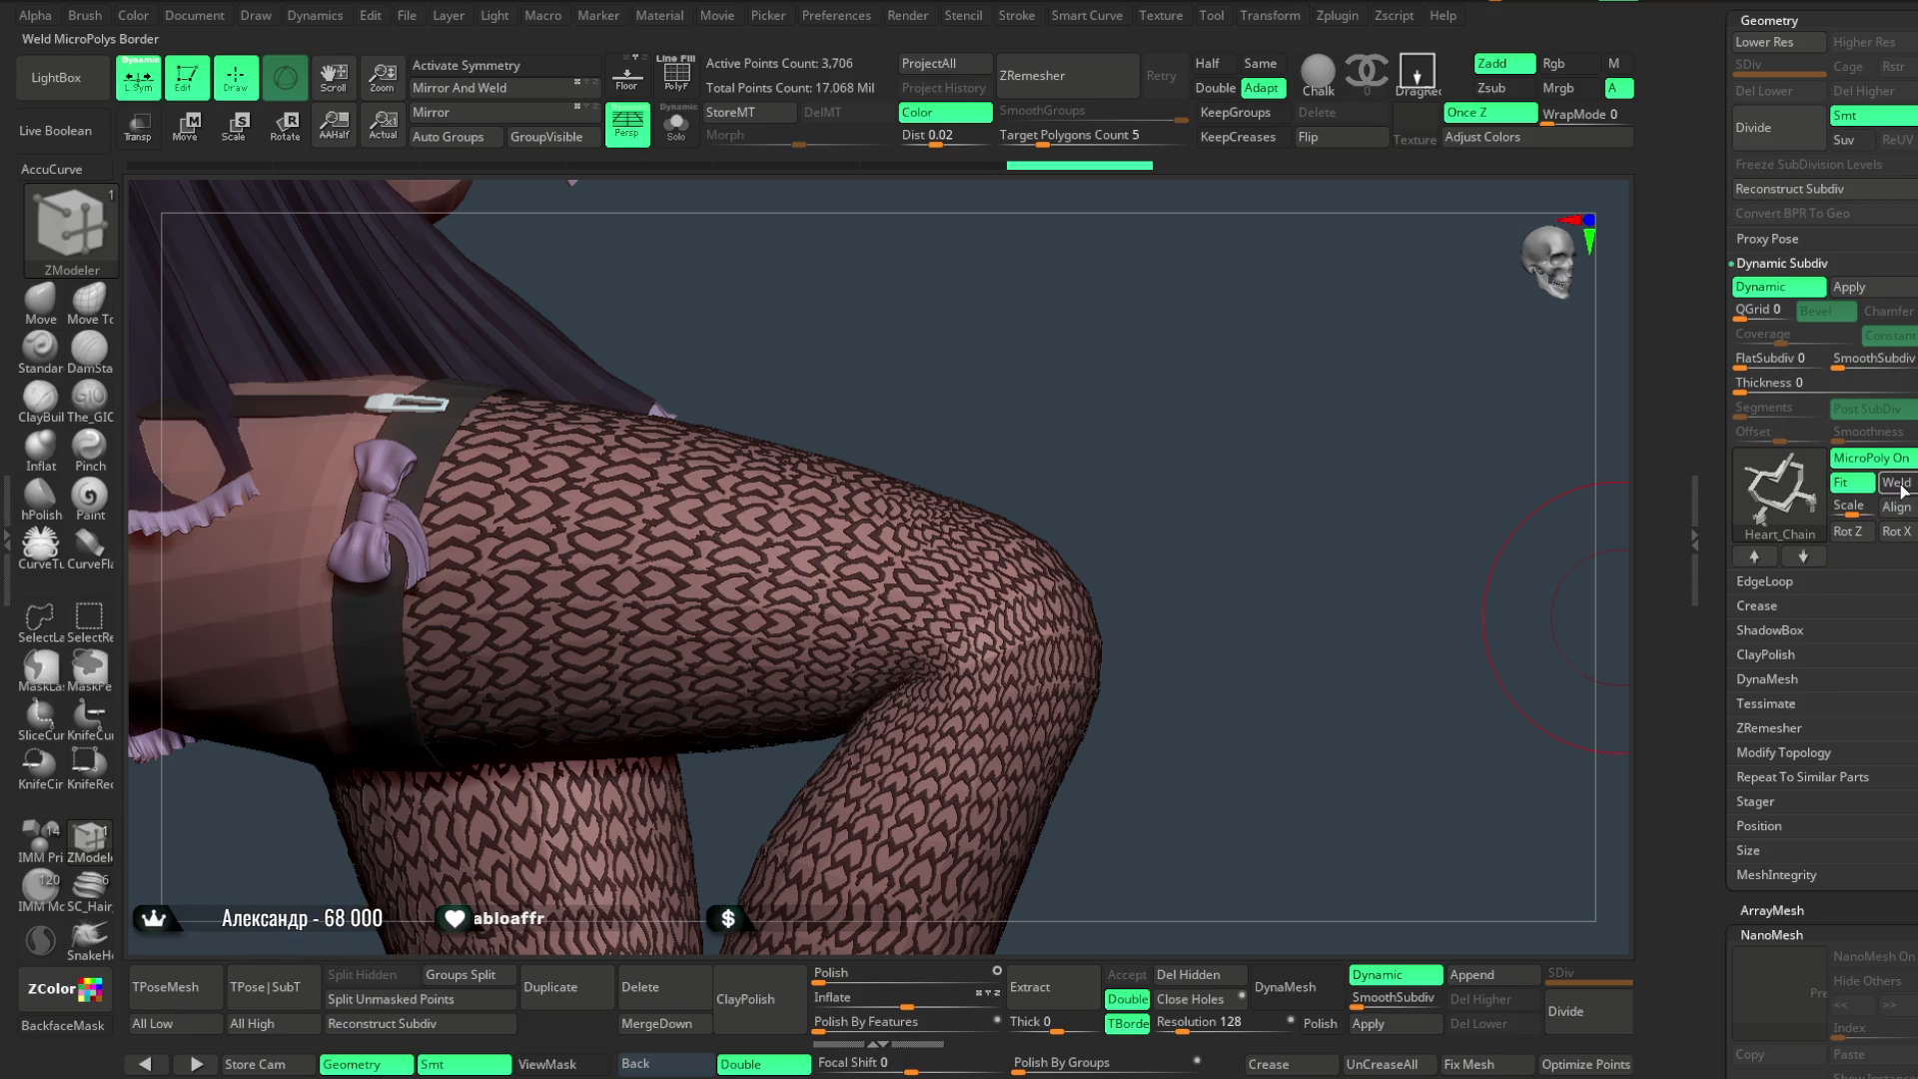
left_click(1862, 491)
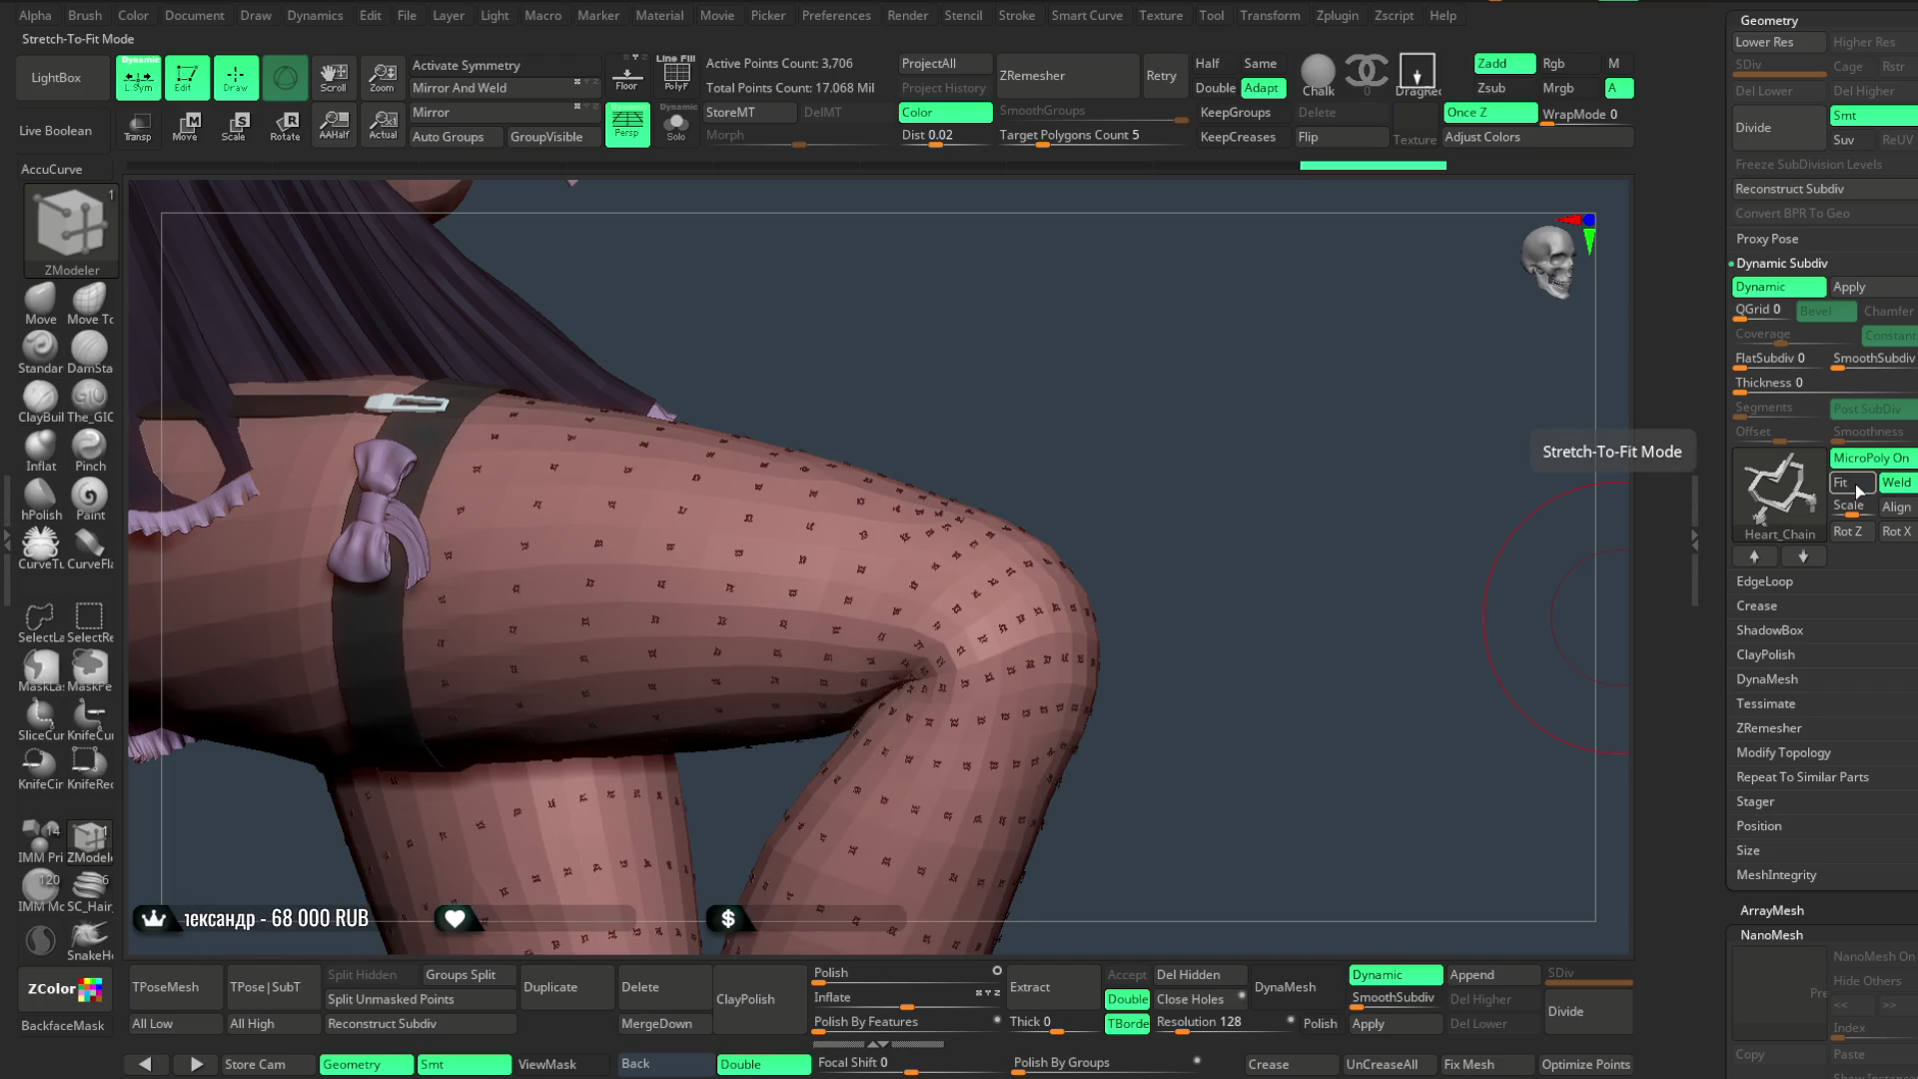
left_click(1859, 490)
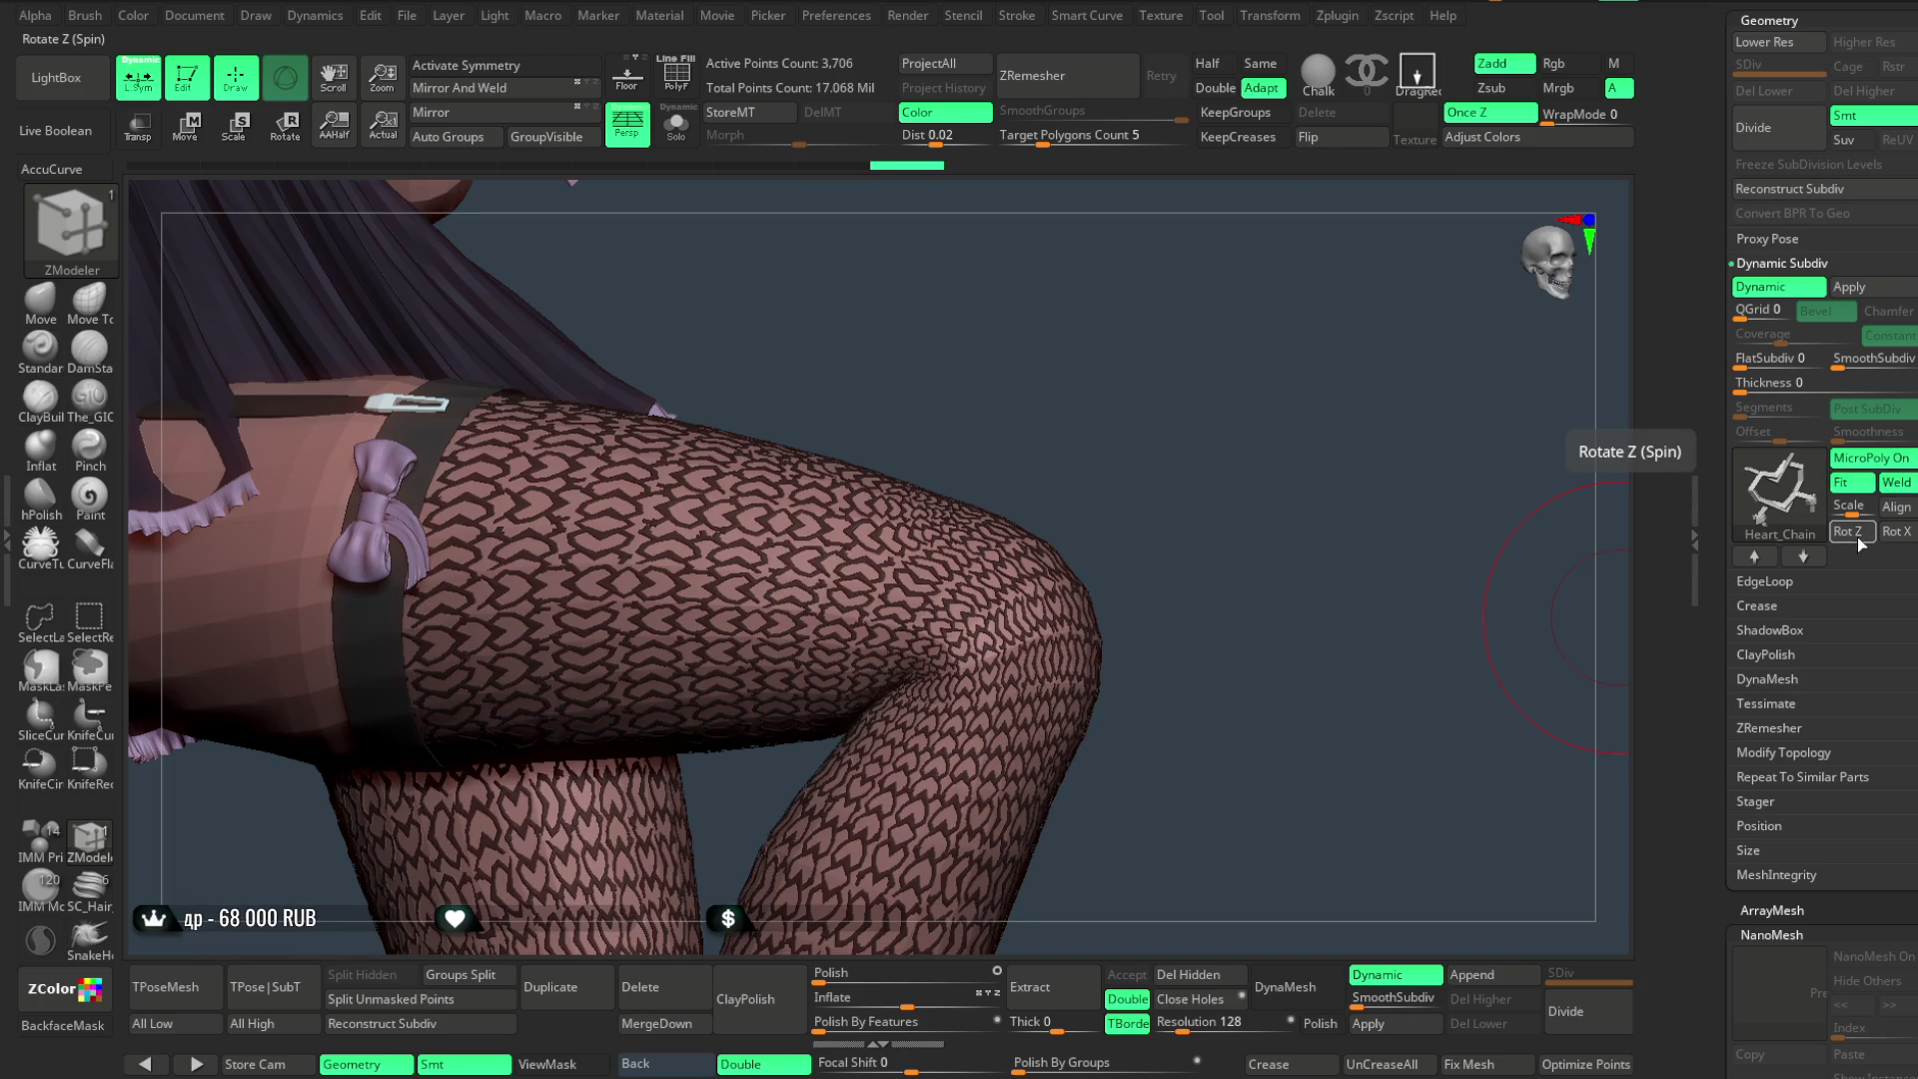
left_click(1855, 532)
left_click(1857, 532)
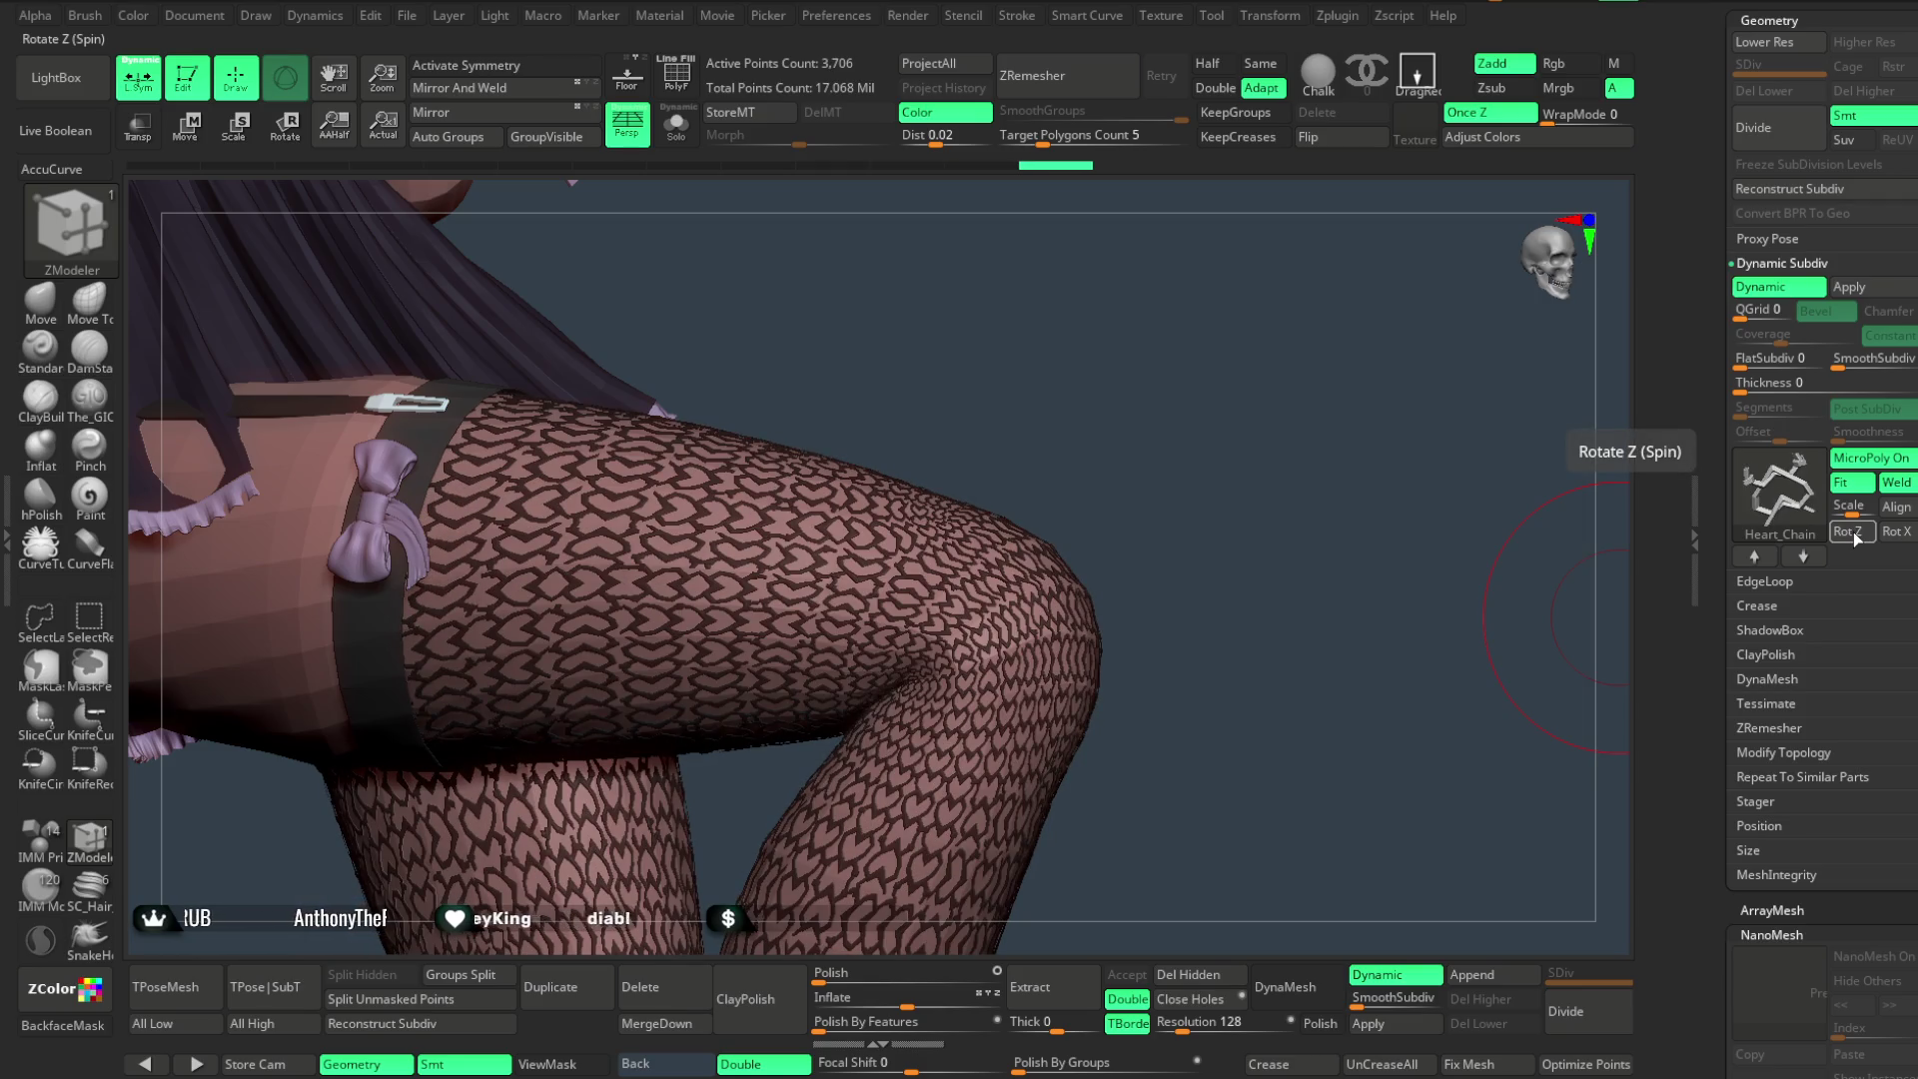
left_click(1805, 501)
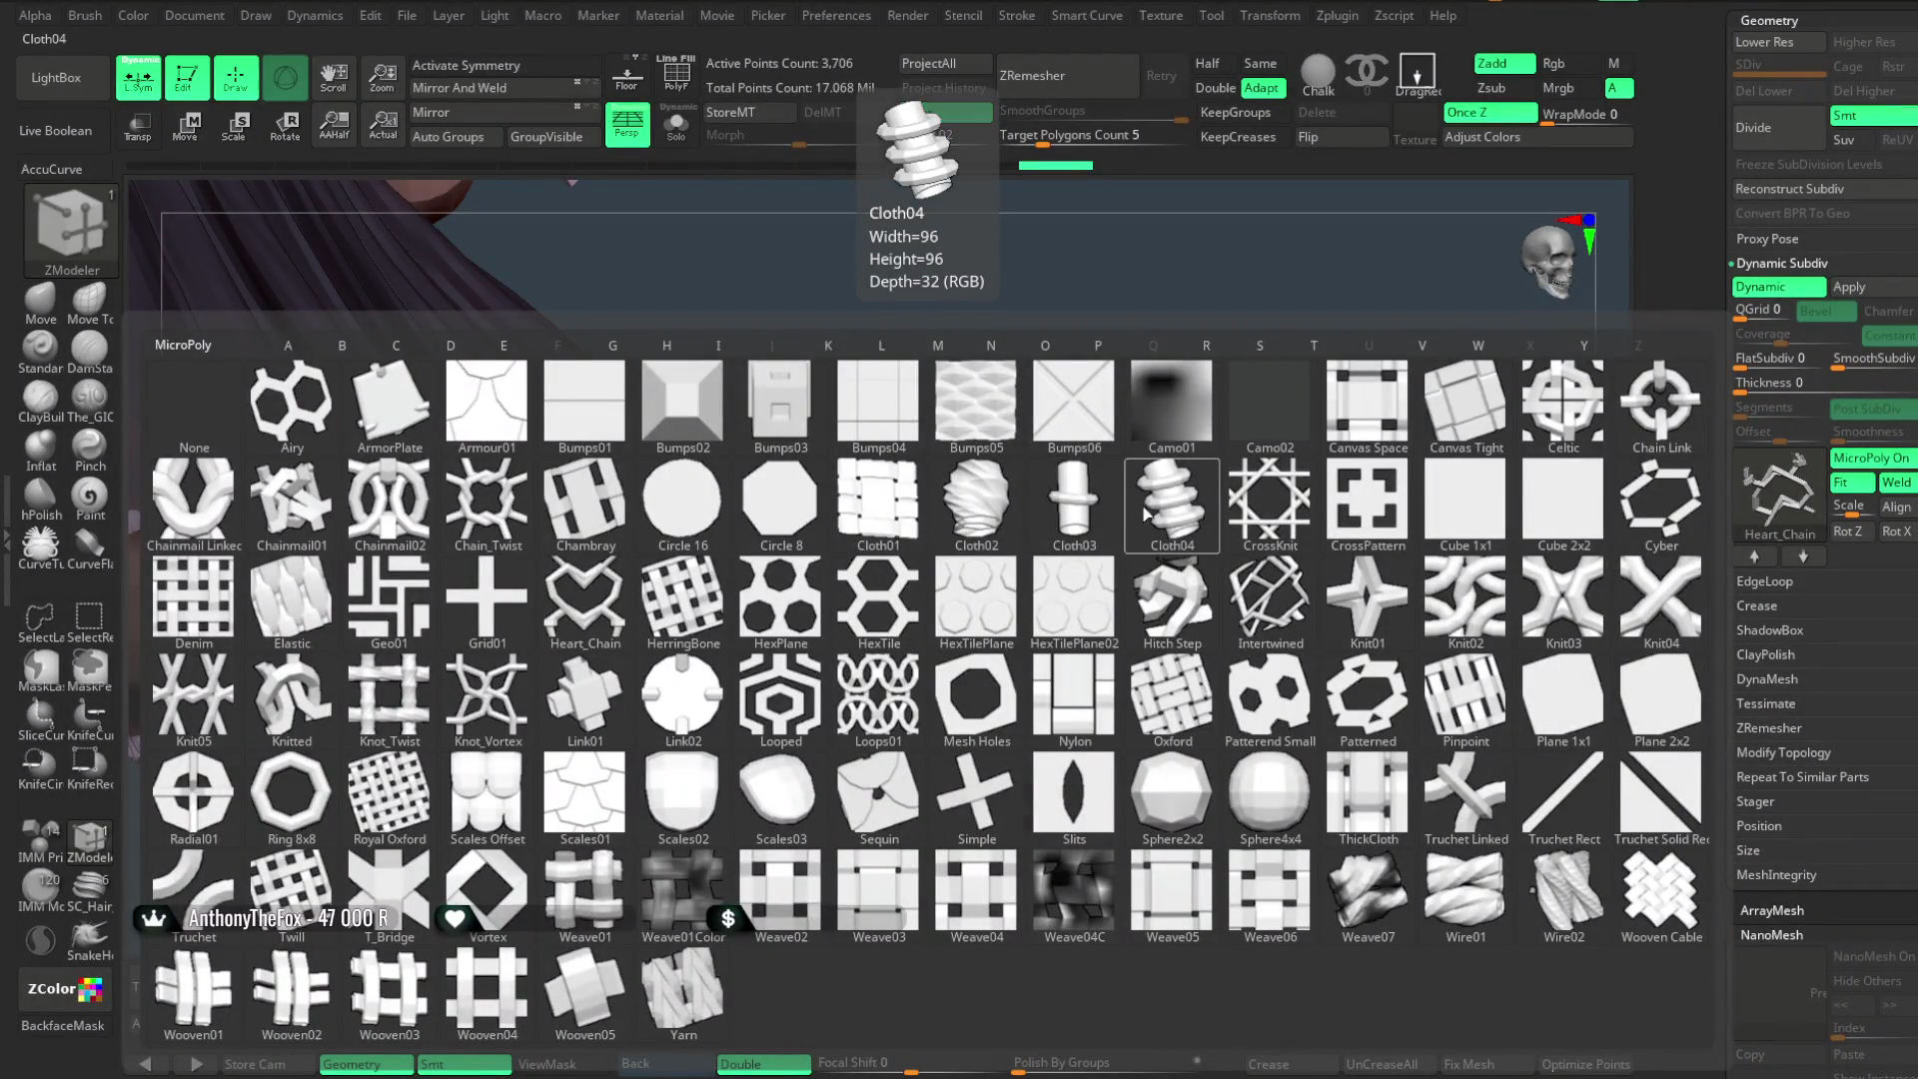
- Try a HerringBone weave on the stockings, then switch back to Heart_Chain
left_click(706, 621)
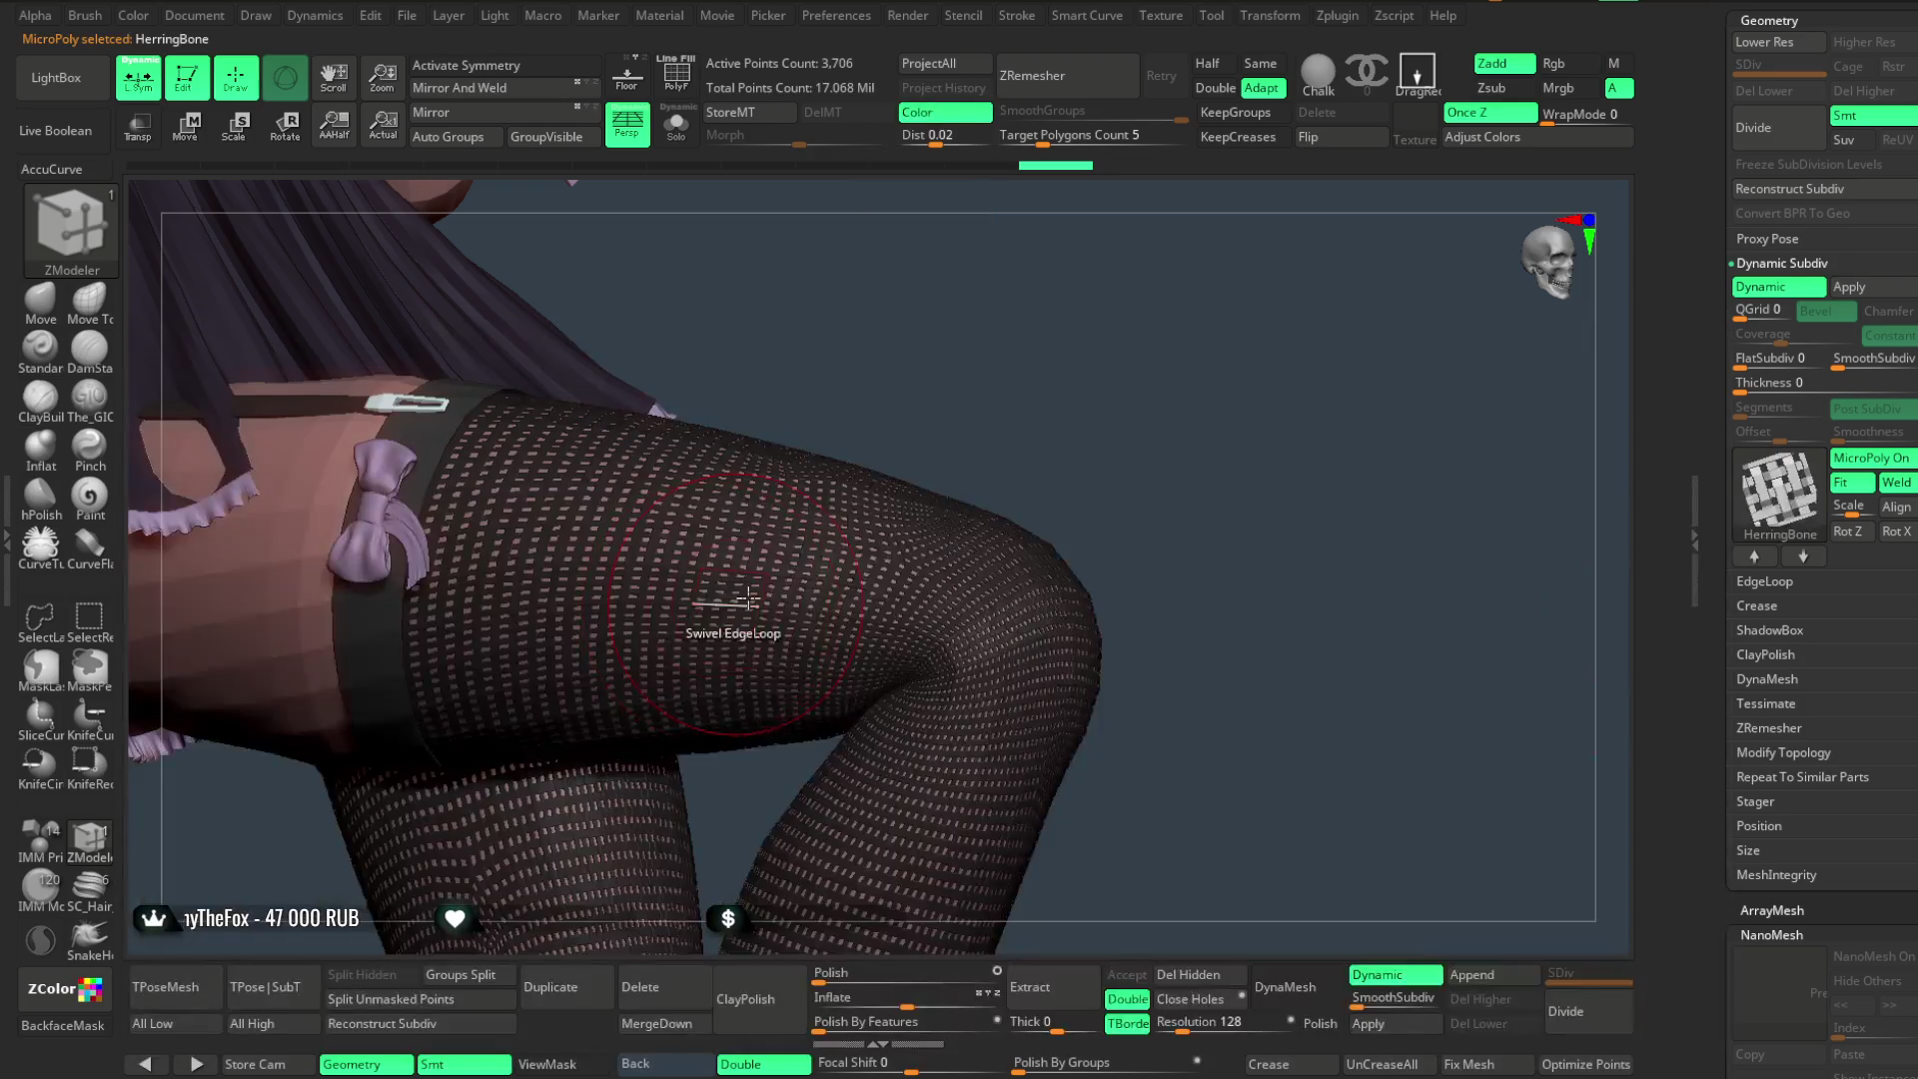
left_click_drag(999, 377, 1143, 401)
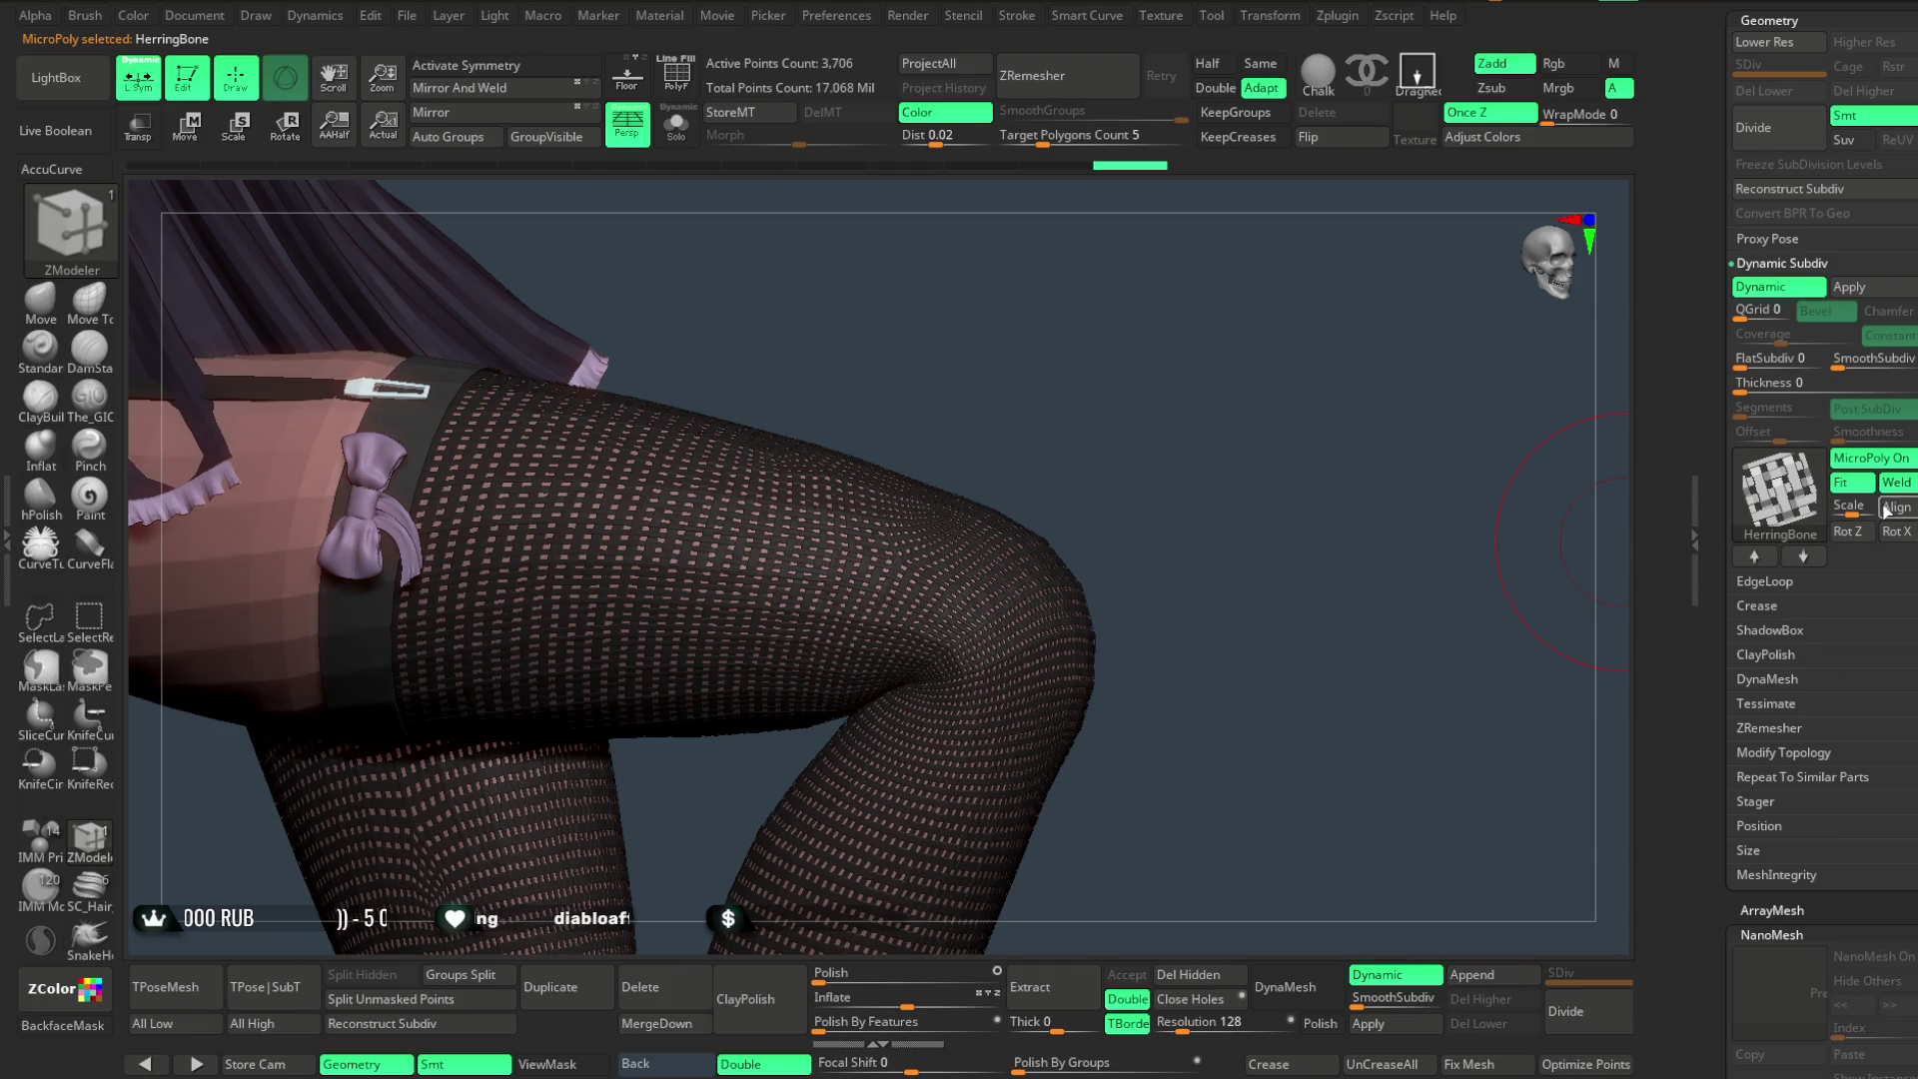
left_click_drag(1155, 451, 1178, 440)
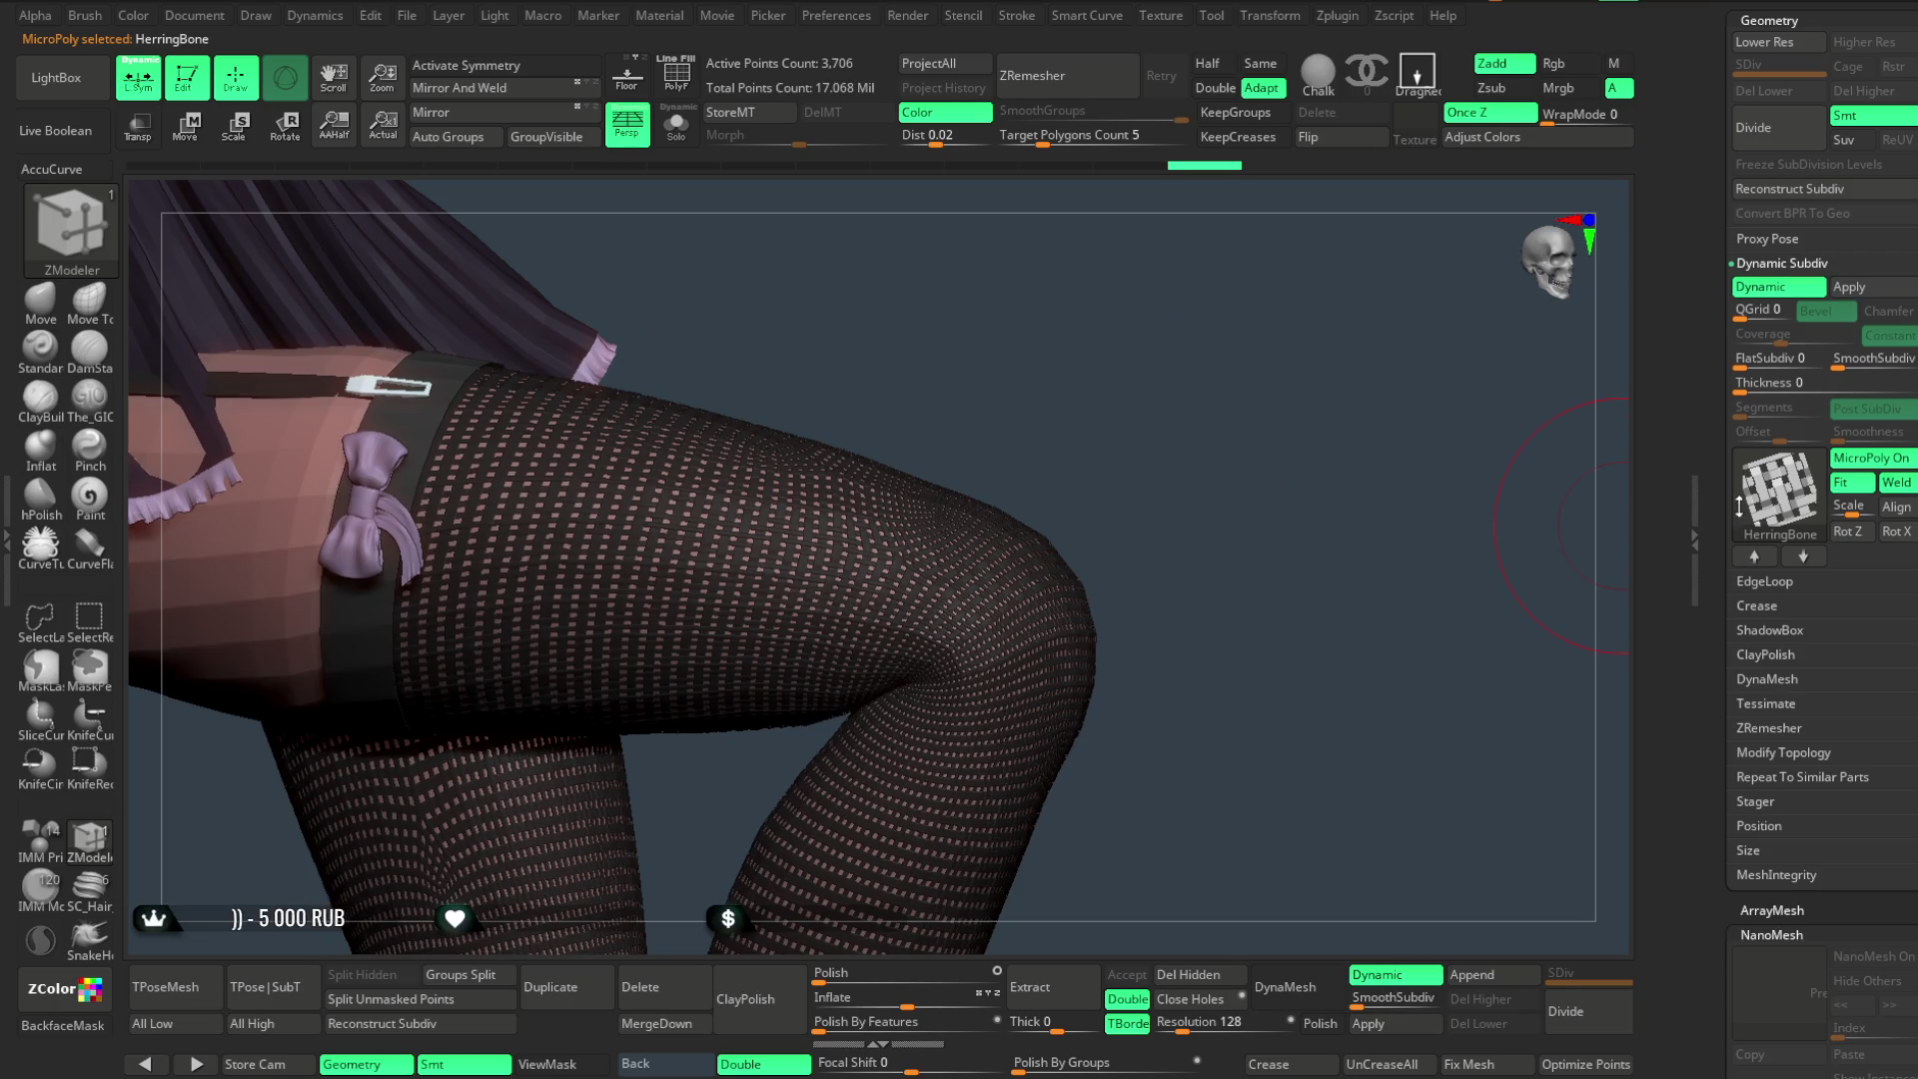
left_click(1783, 502)
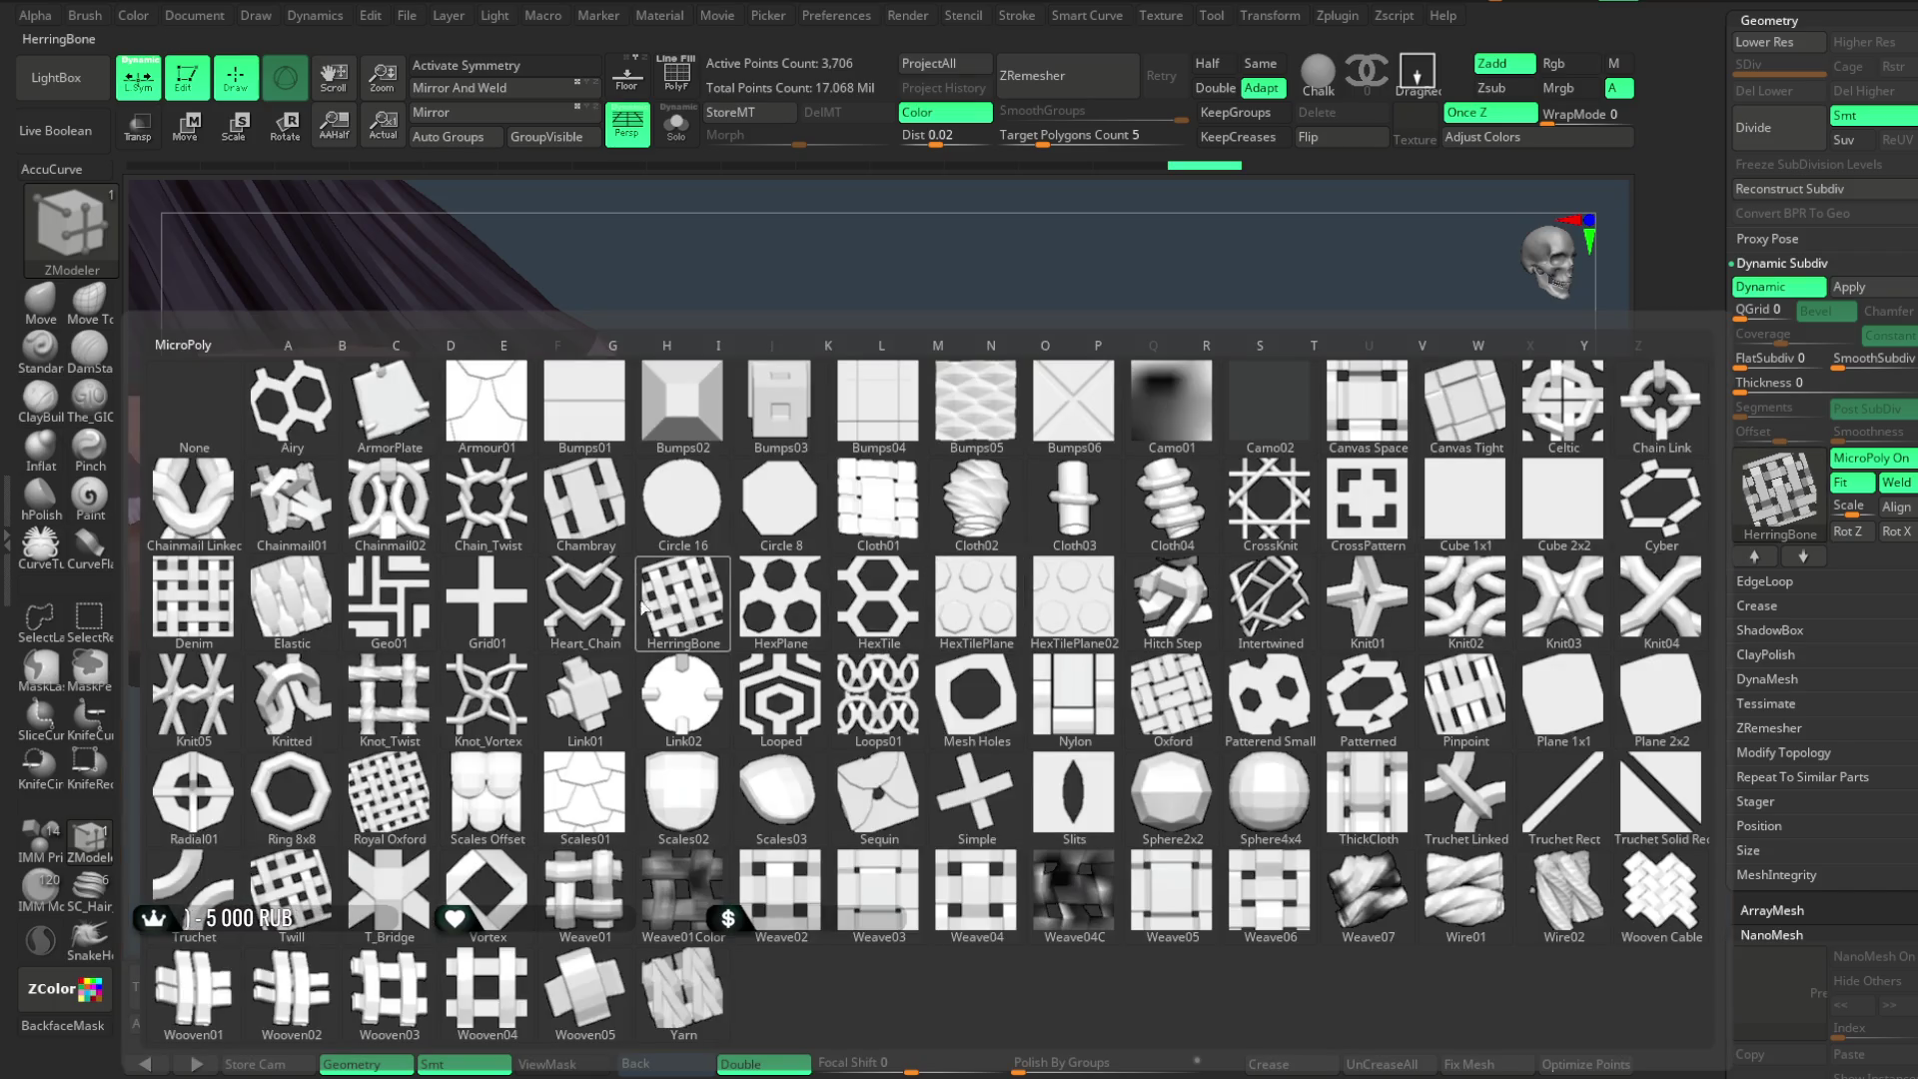
left_click(586, 601)
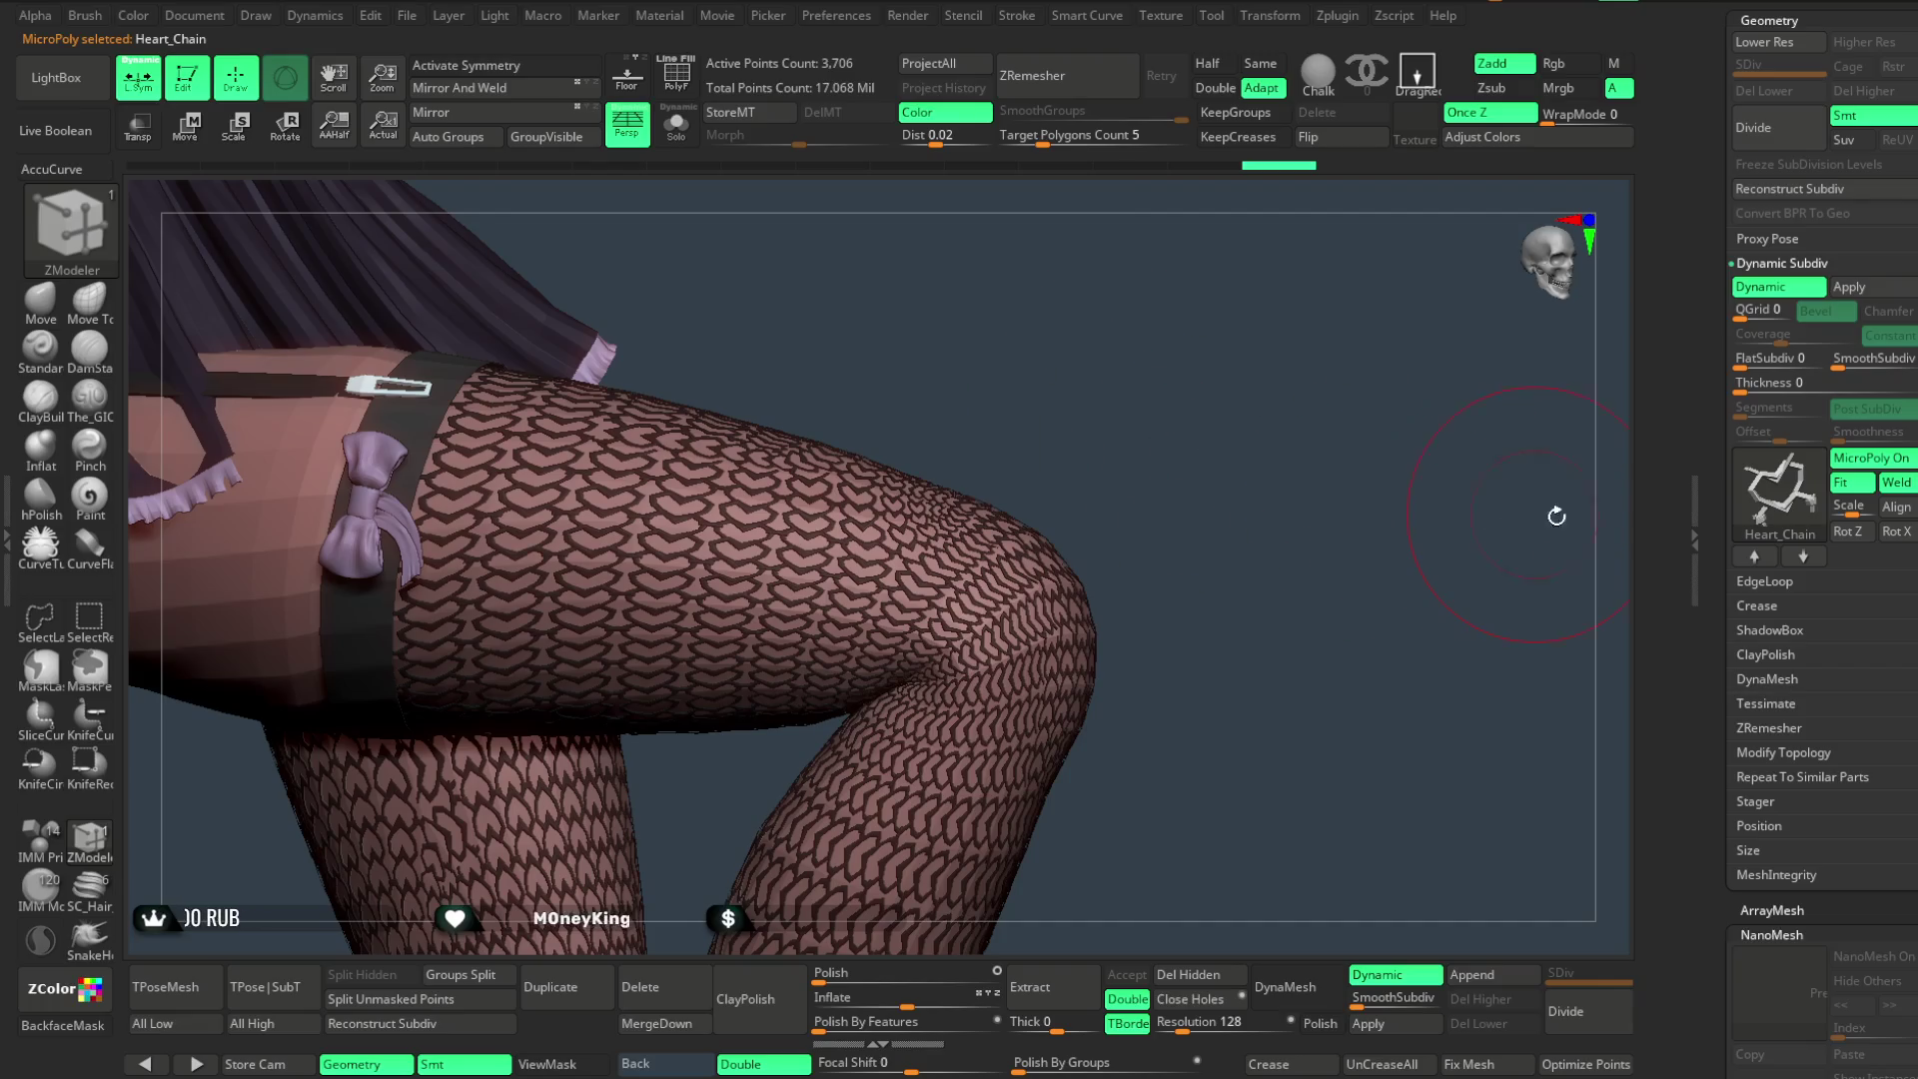
- Set the Heart_Chain pattern scale to about 0.441
left_click(1843, 507)
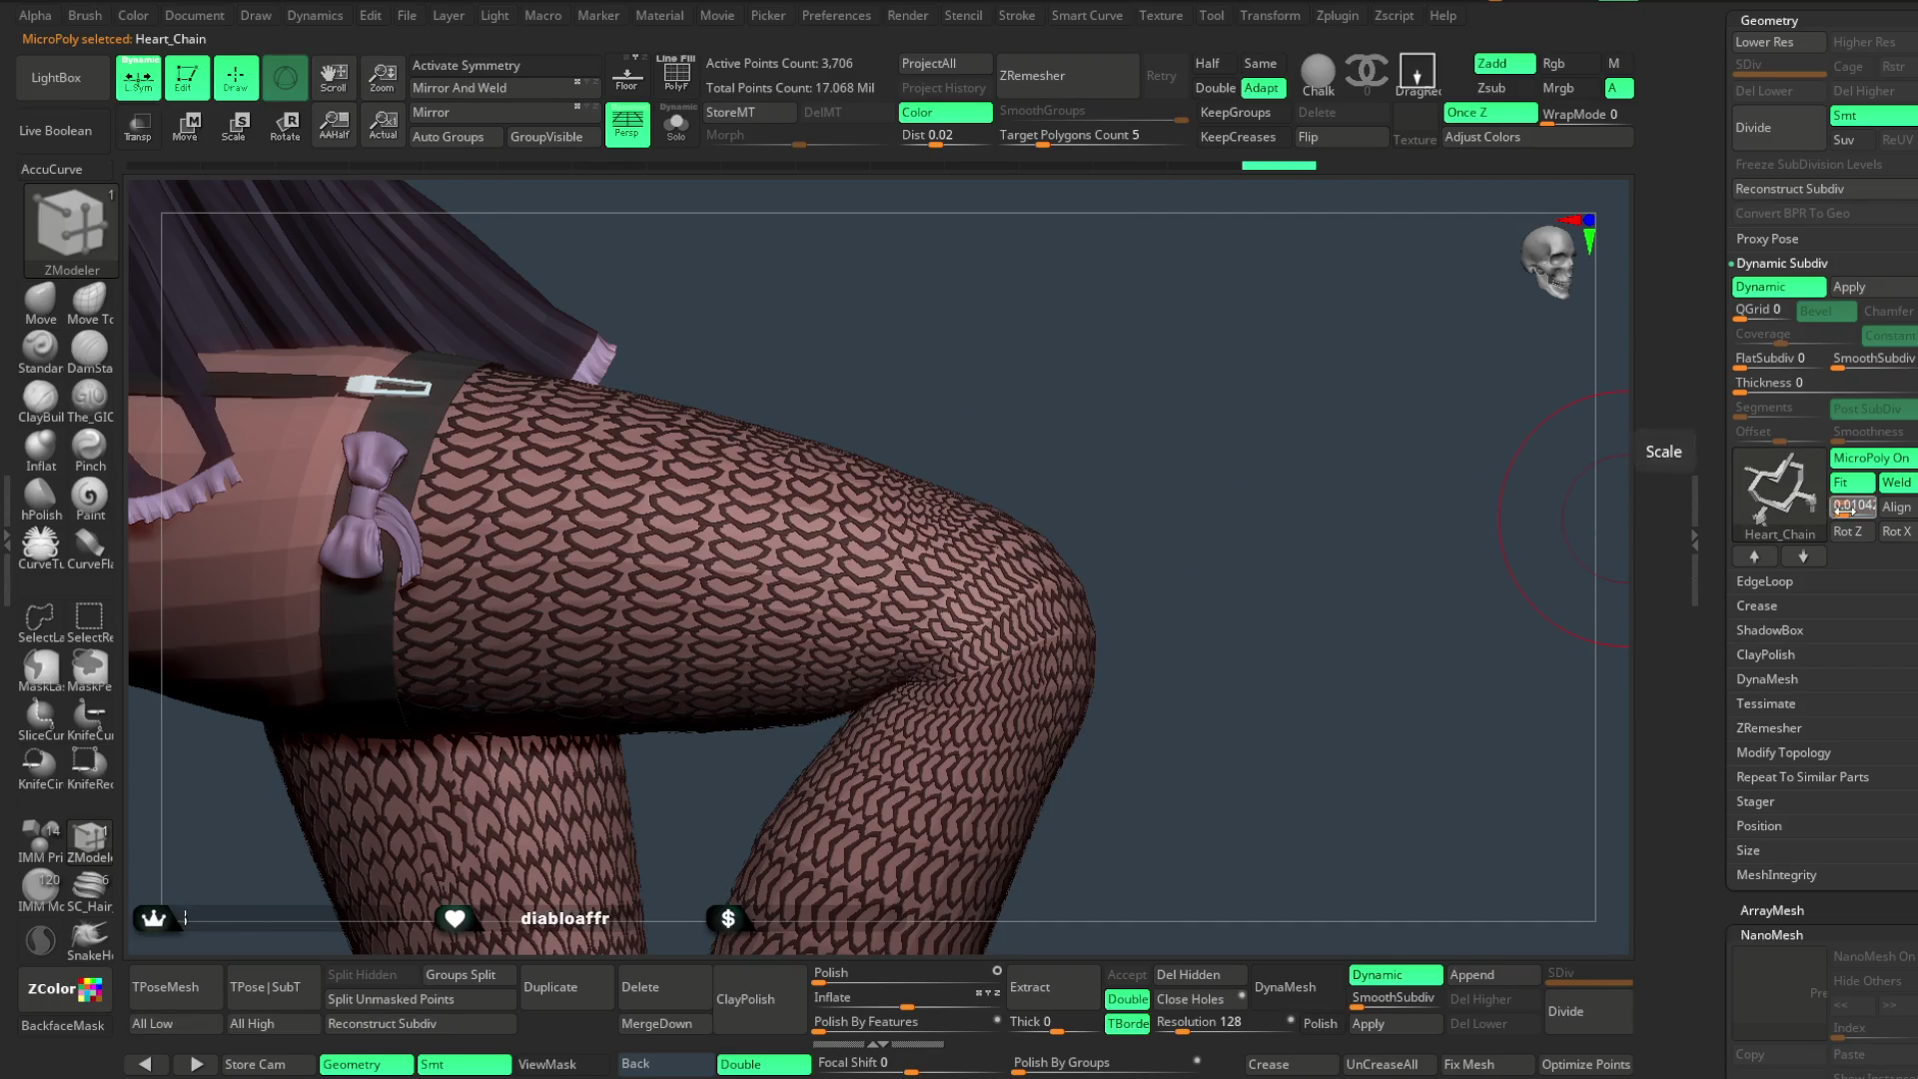
type("0.1122")
left_click_drag(1855, 510, 1848, 510)
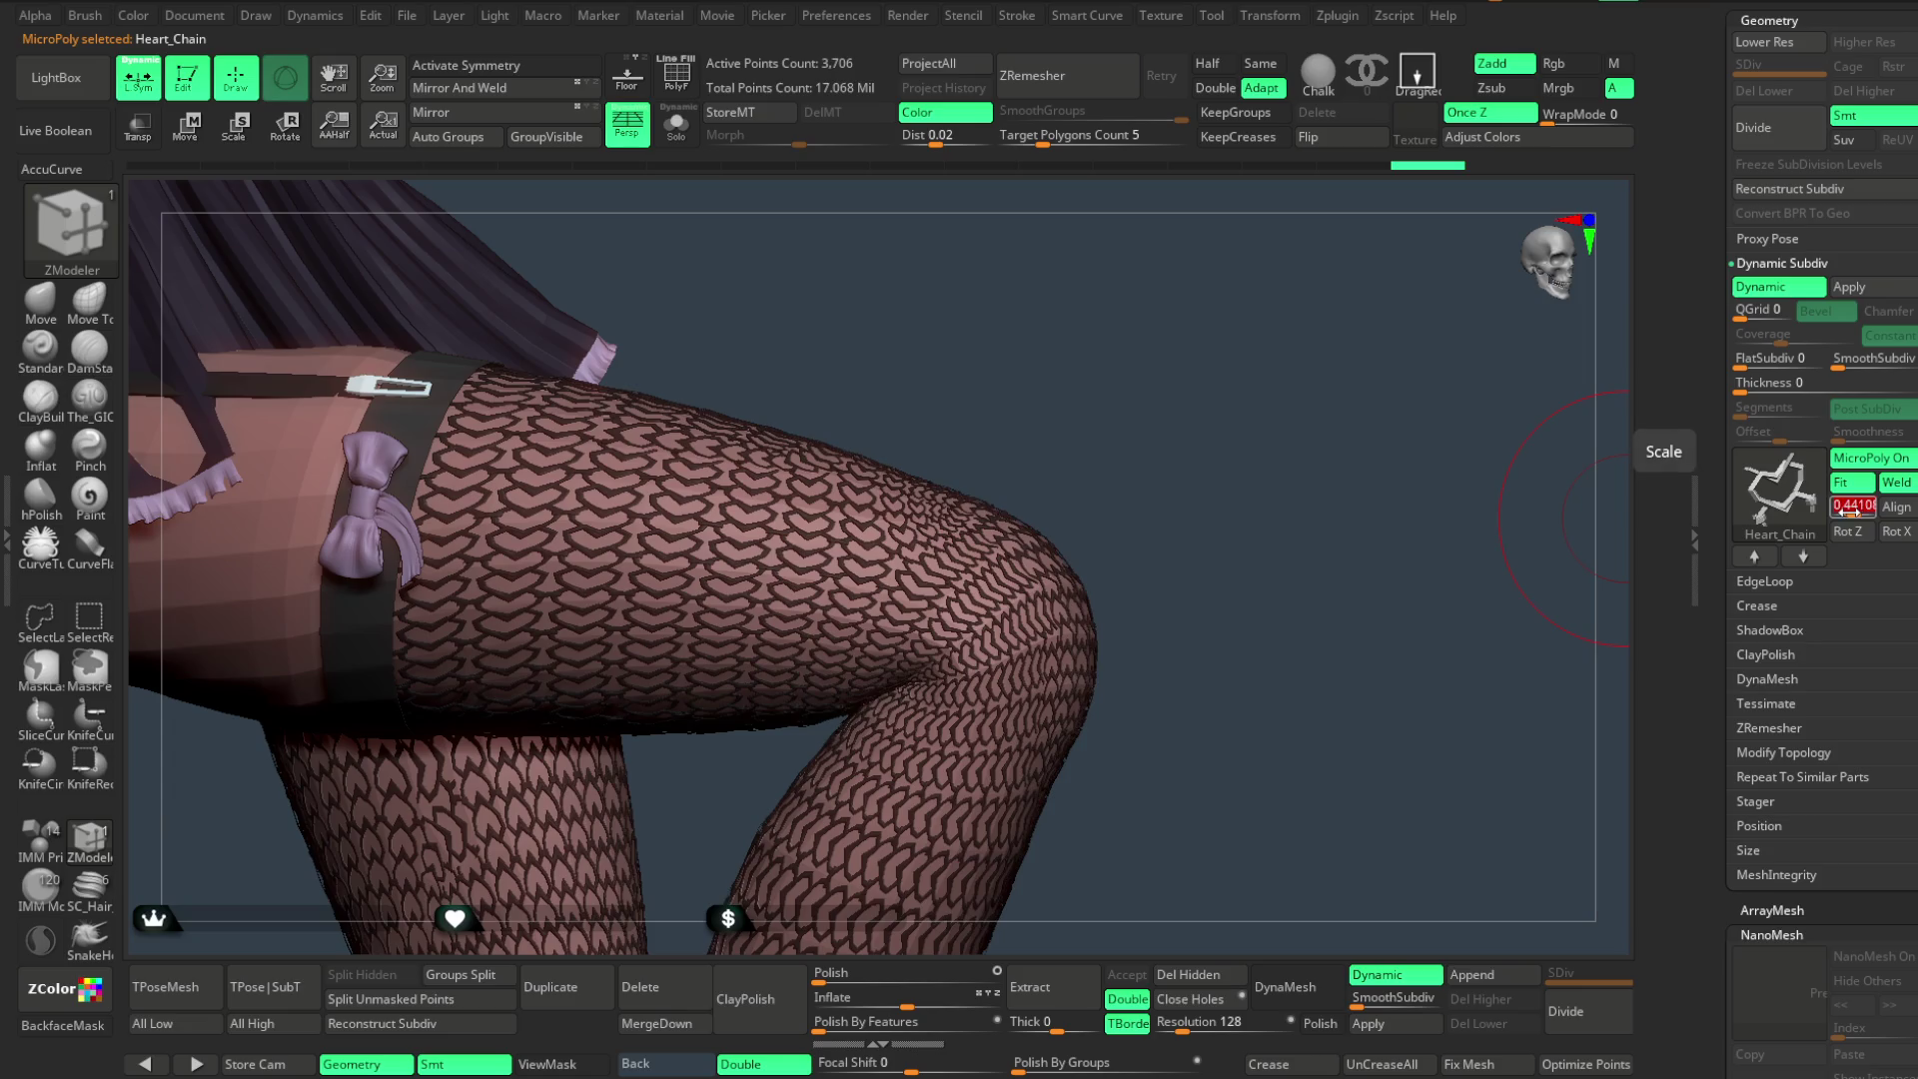
key("Return")
scroll(1237, 494, "down", 2)
scroll(1222, 434, "down", 2)
- Resize the fishnet links with the Scale slider and Solo the stocking to inspect it alone
left_click_drag(1221, 427, 1186, 441)
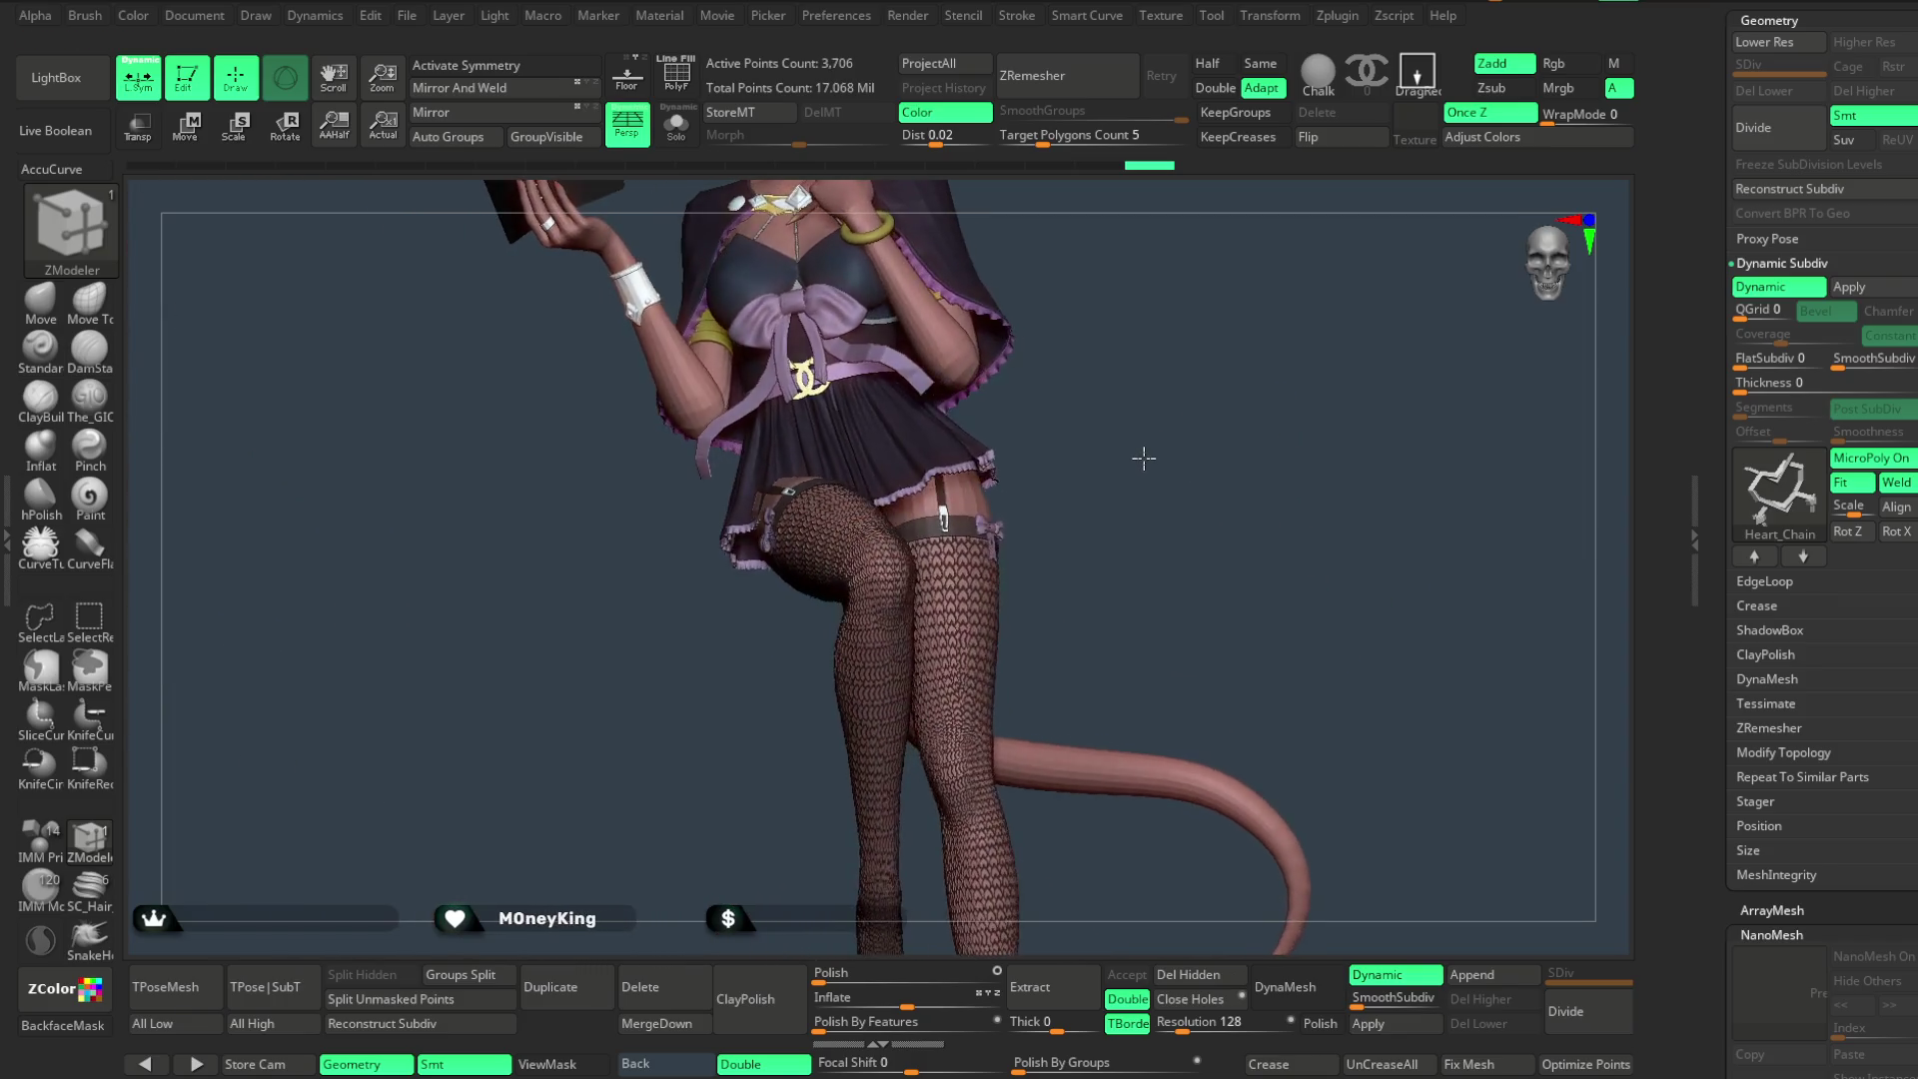
scroll(1199, 596, "up", 2)
scroll(1221, 540, "up", 1)
scroll(1242, 506, "up", 1)
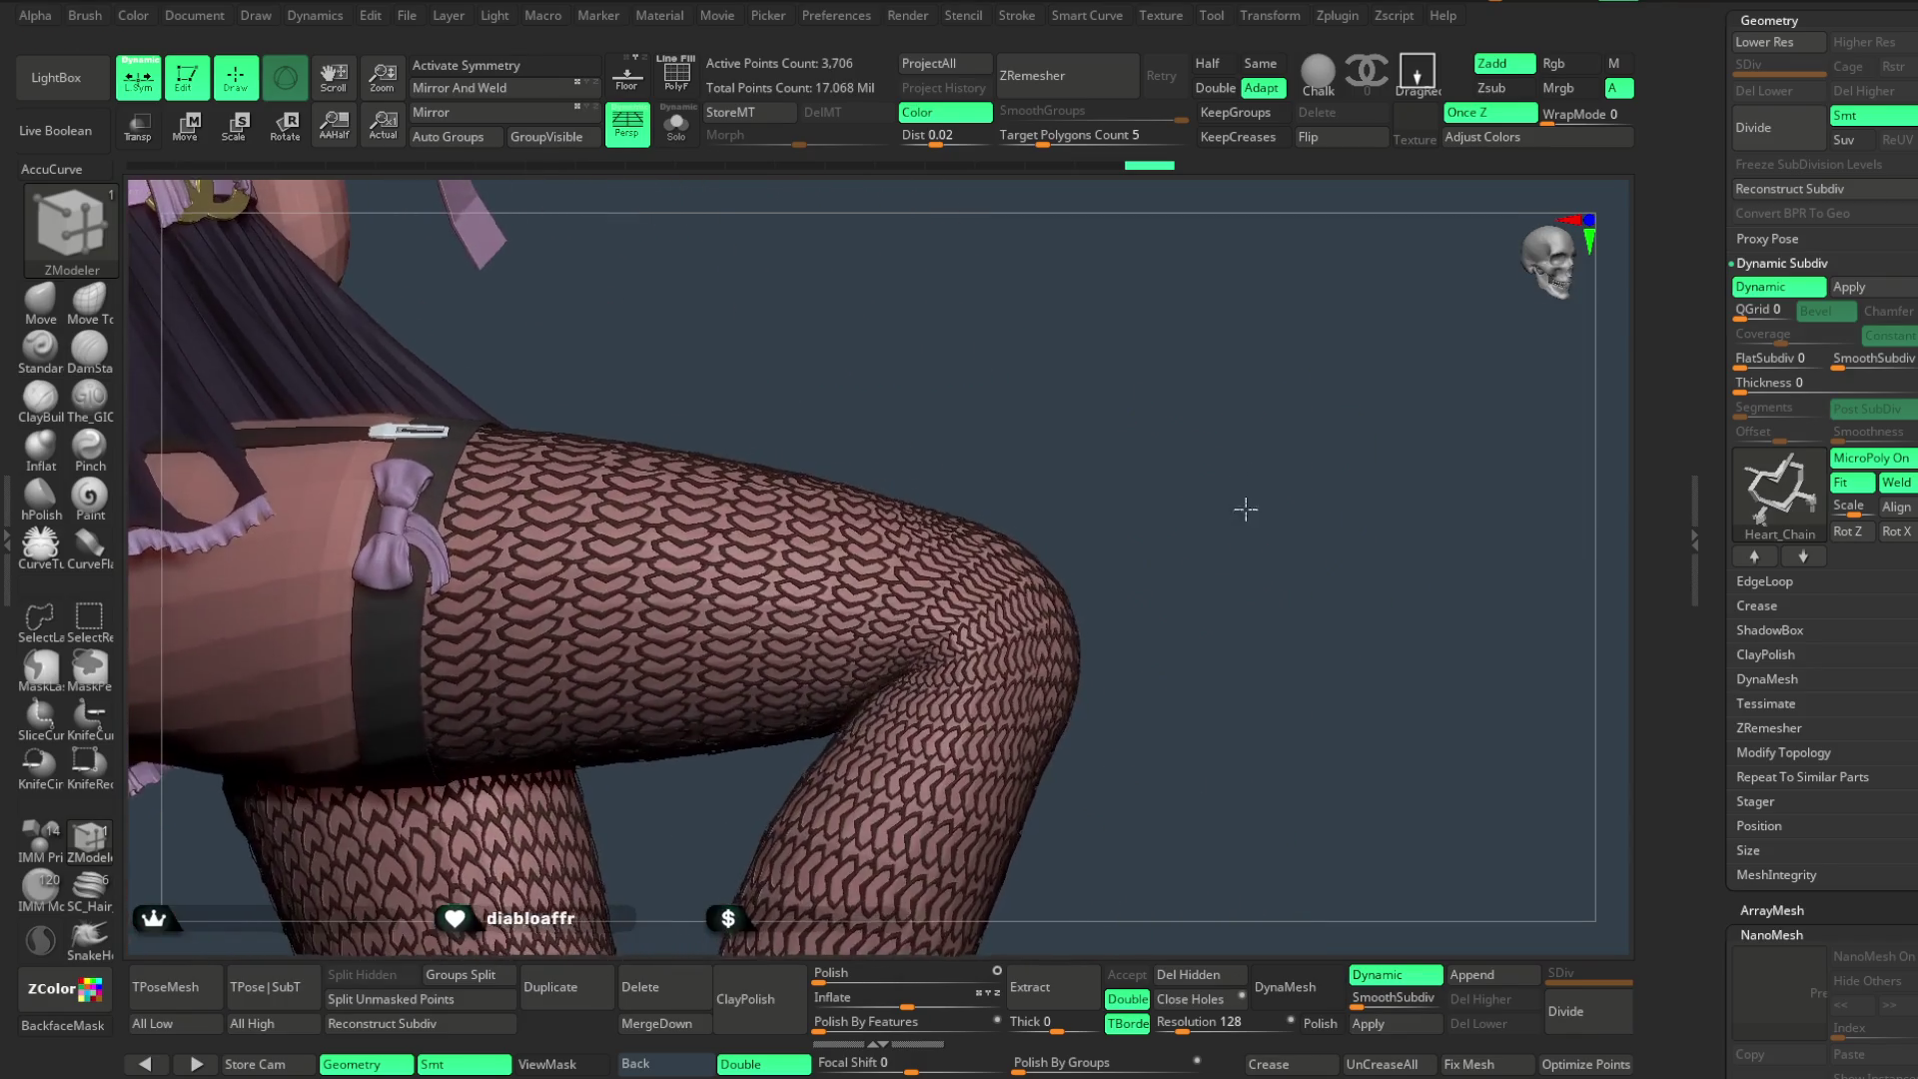
scroll(1238, 472, "up", 1)
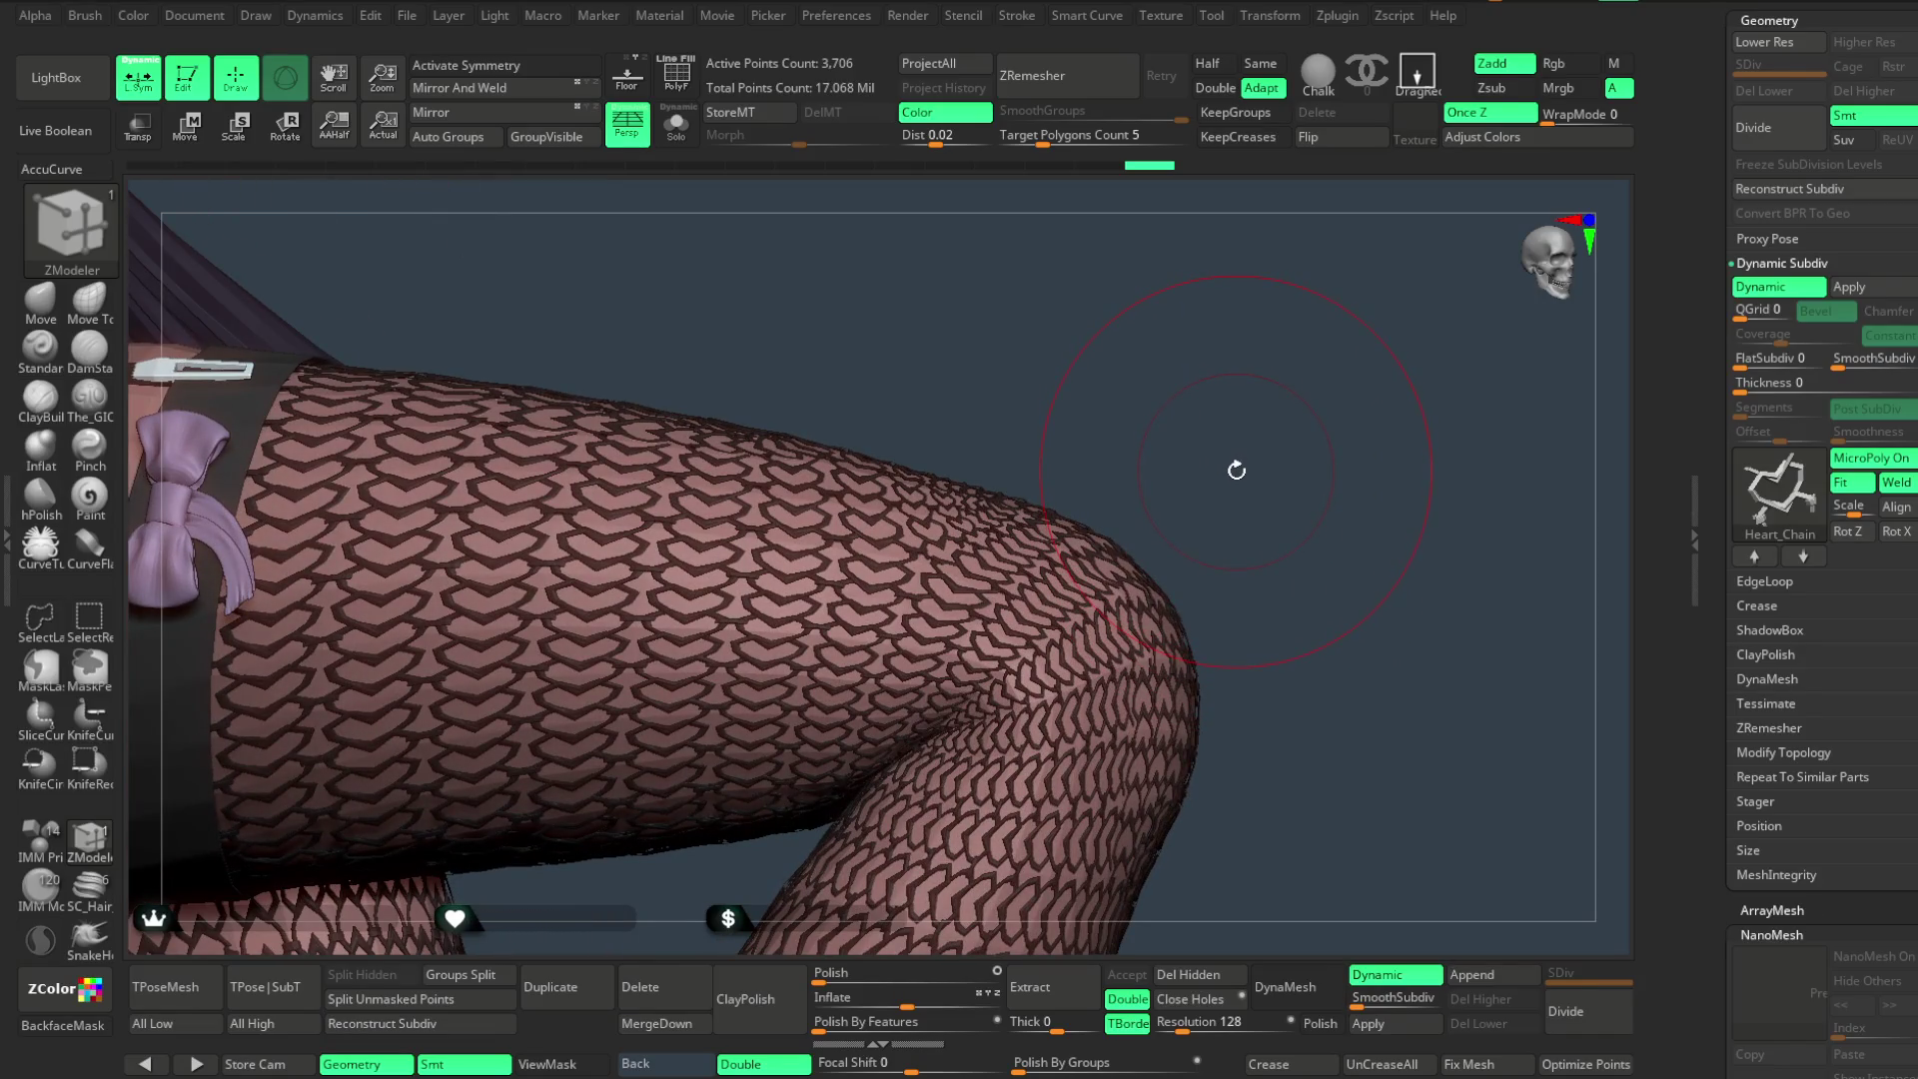
scroll(1242, 485, "down", 1)
scroll(1243, 459, "down", 1)
scroll(1241, 439, "down", 1)
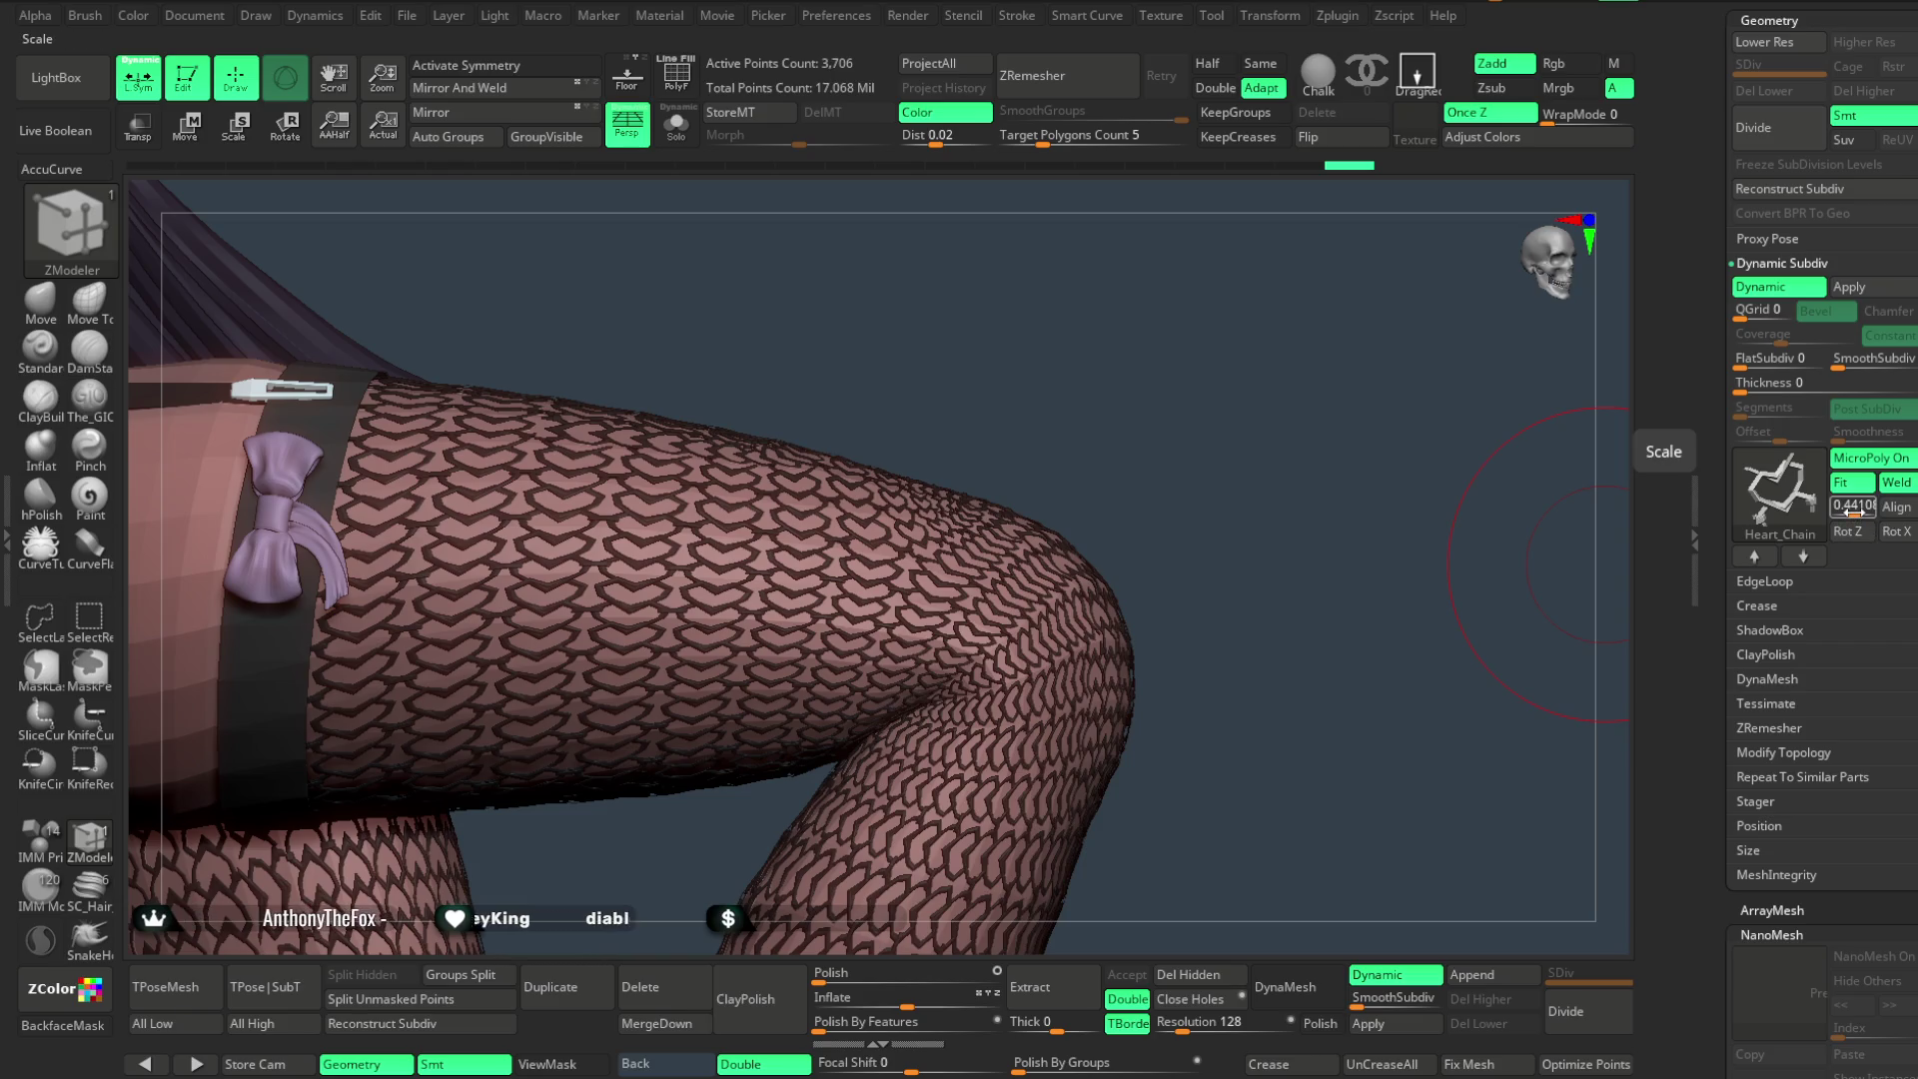
left_click_drag(1849, 507, 1837, 507)
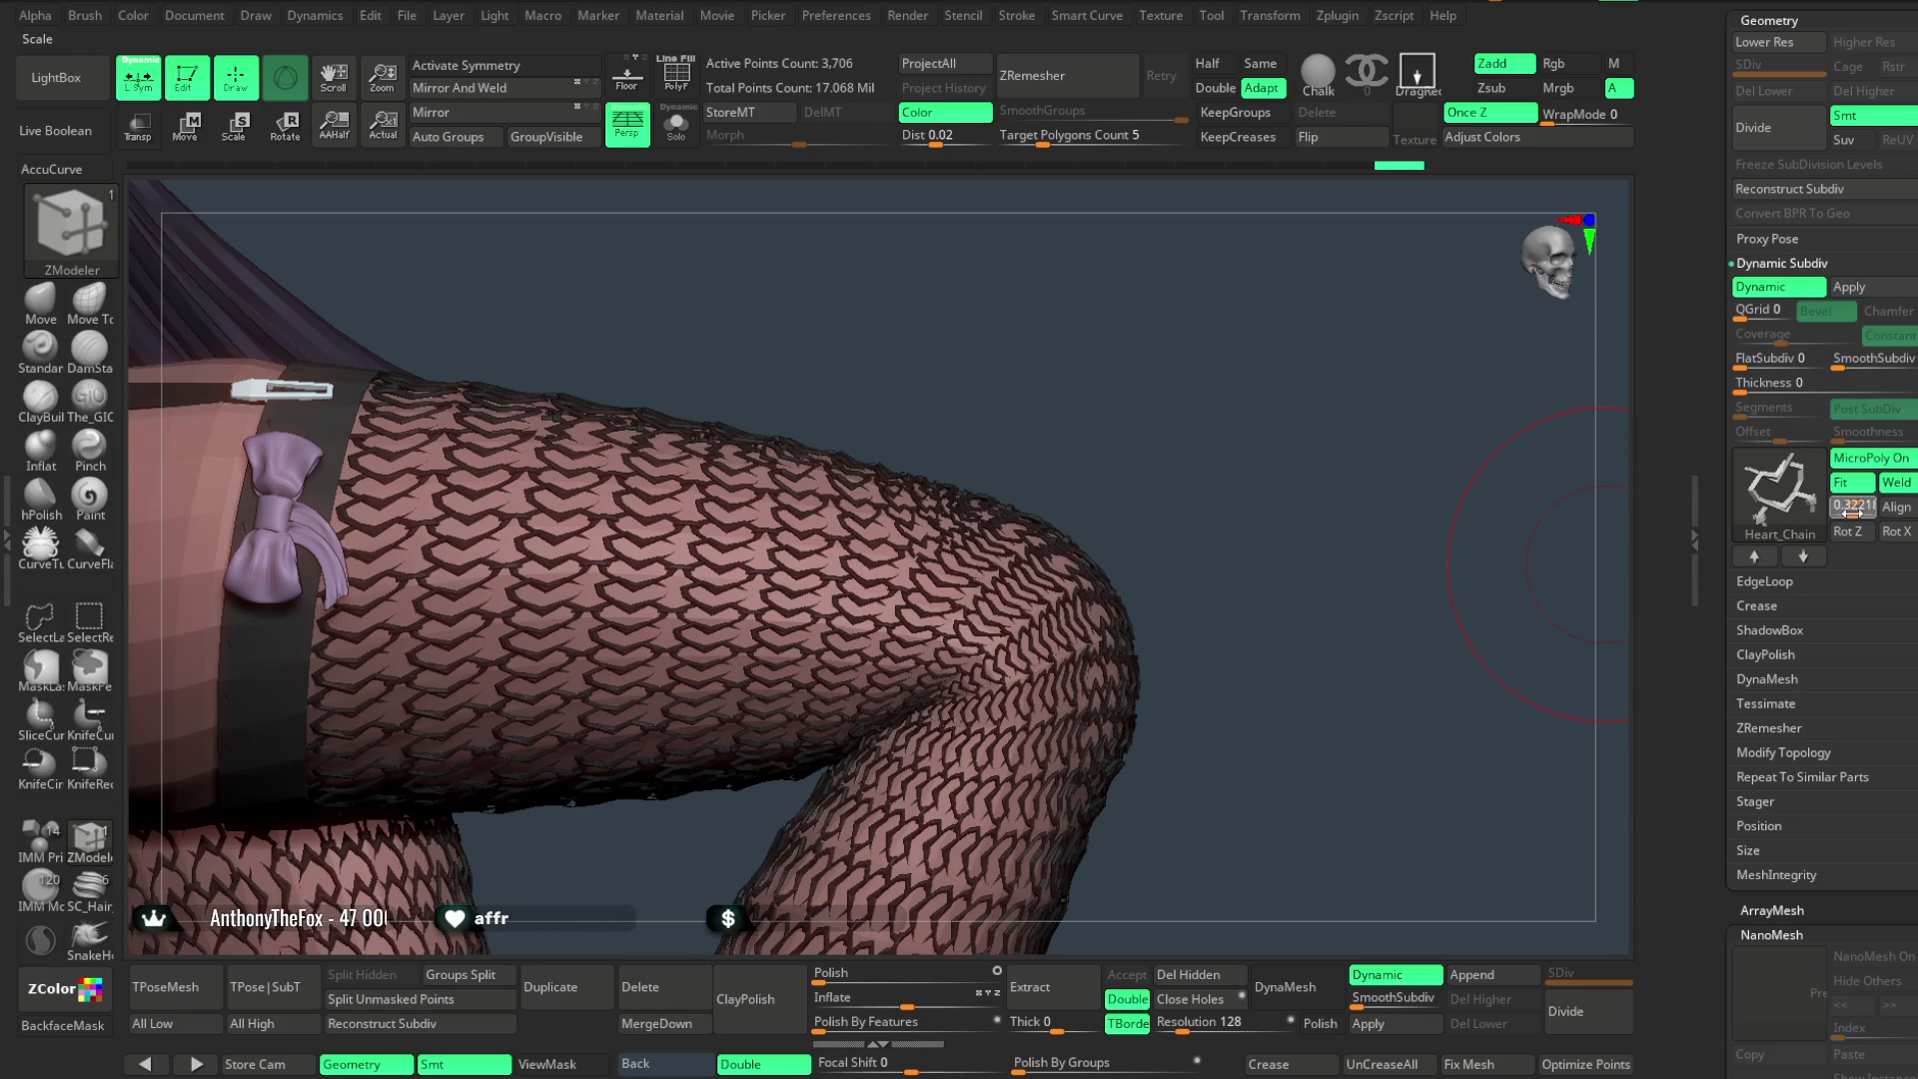
left_click(677, 127)
mouse_move(1028, 312)
left_mouse_down()
mouse_move(1151, 263)
mouse_move(1118, 398)
left_mouse_up()
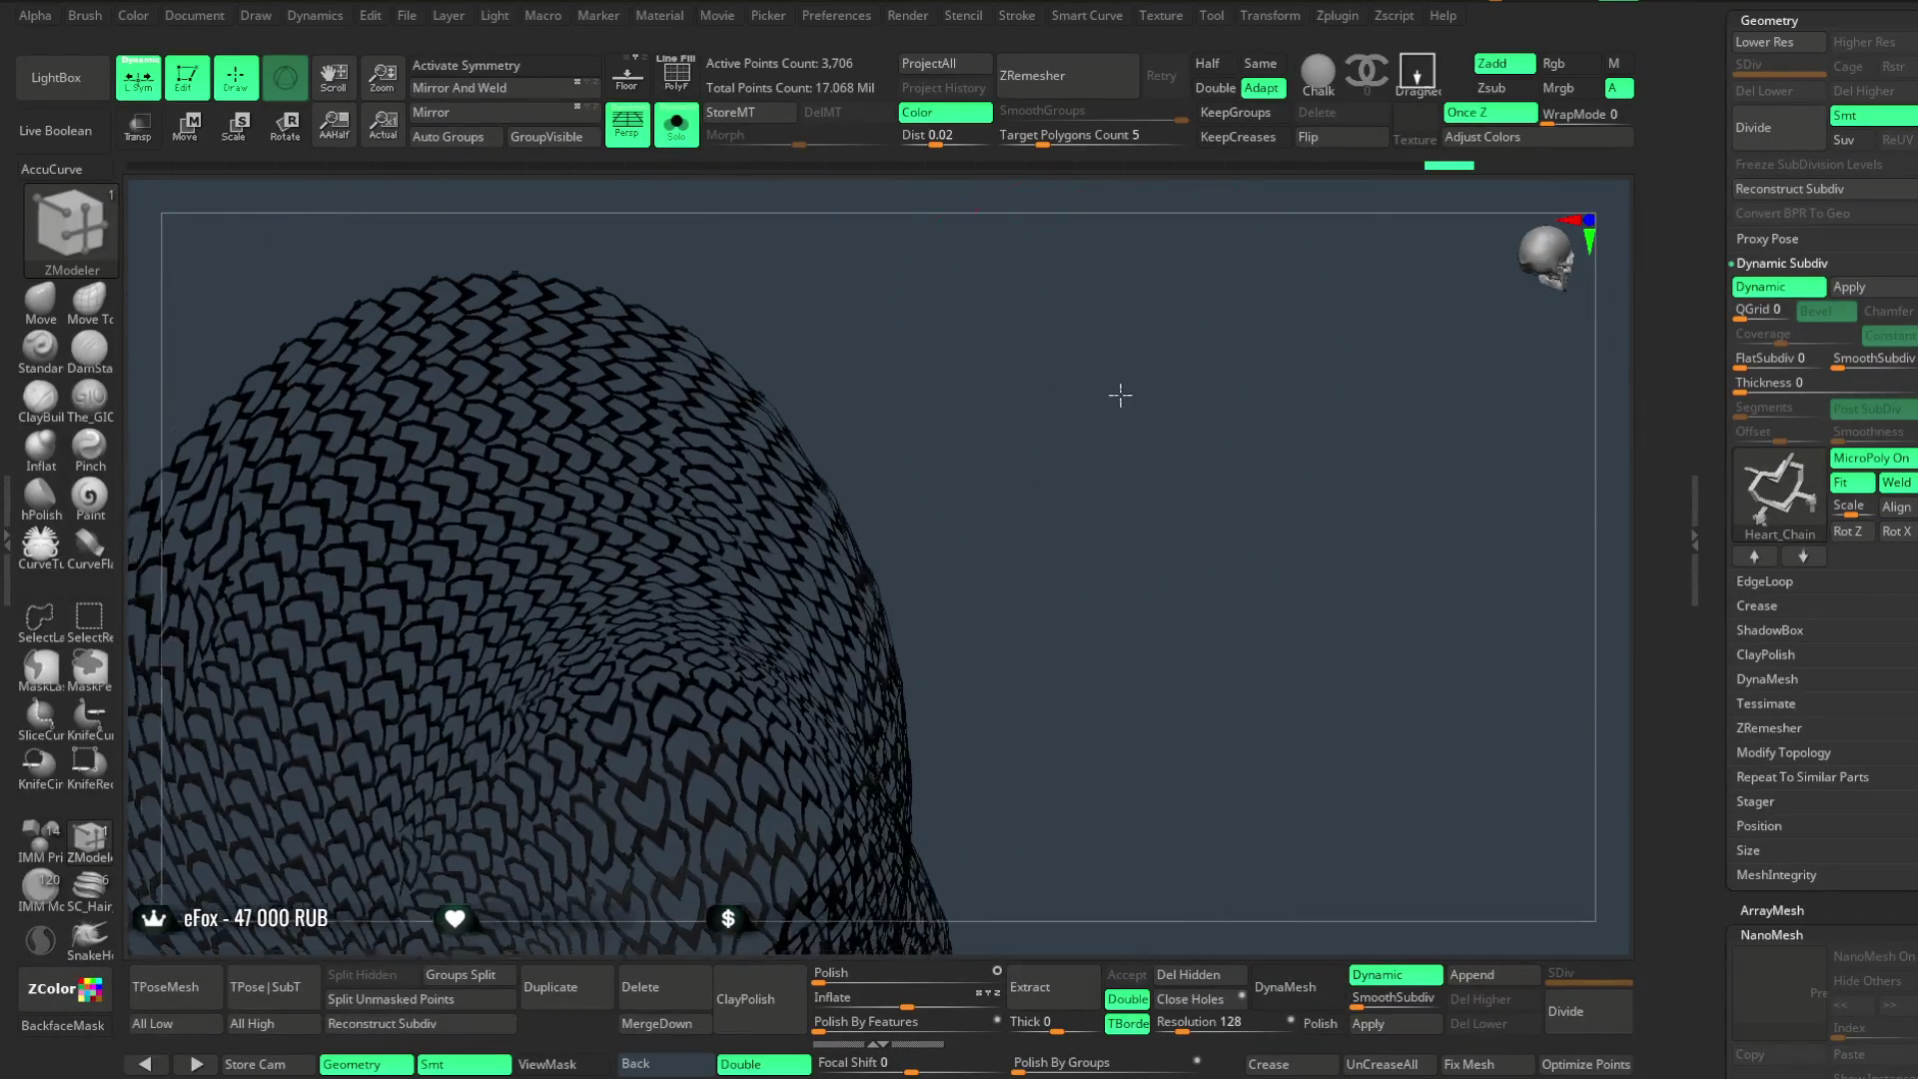
left_click_drag(1857, 509, 1871, 510)
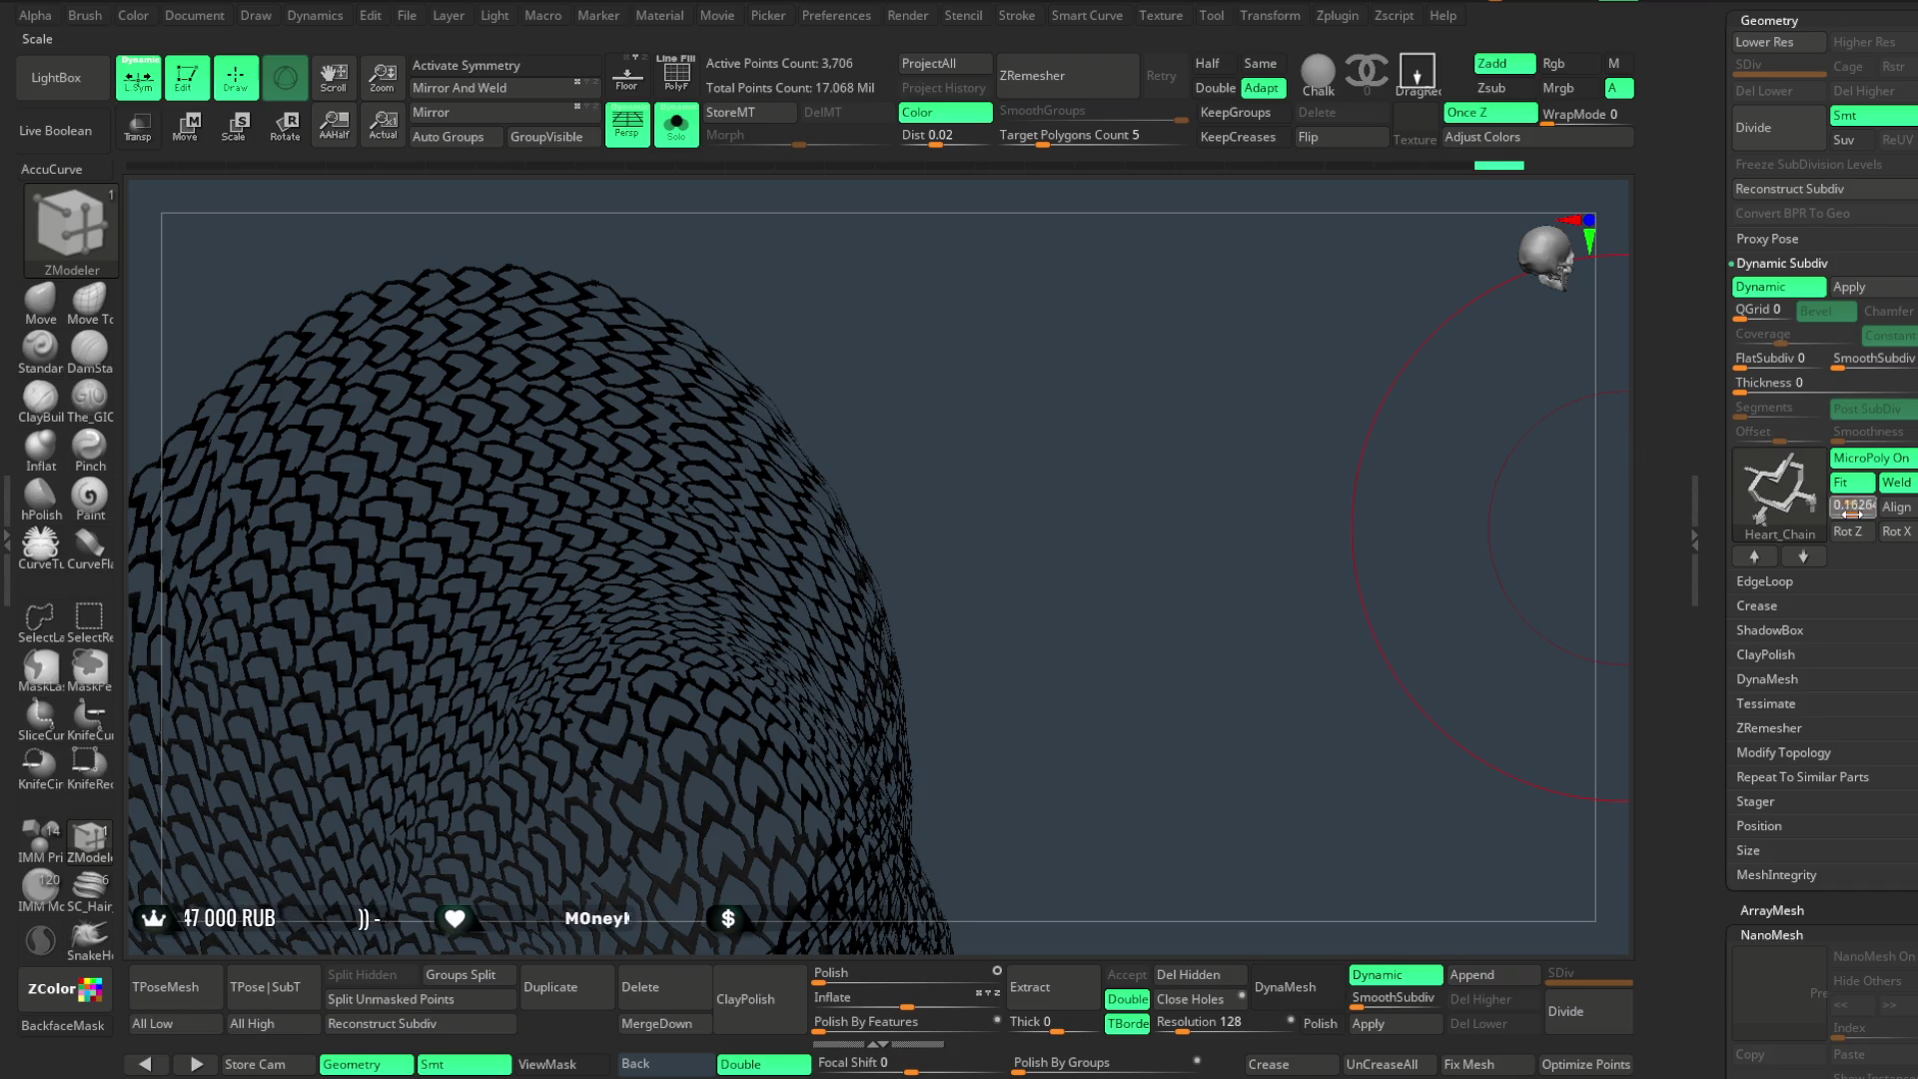
left_click_drag(1306, 462, 1167, 401)
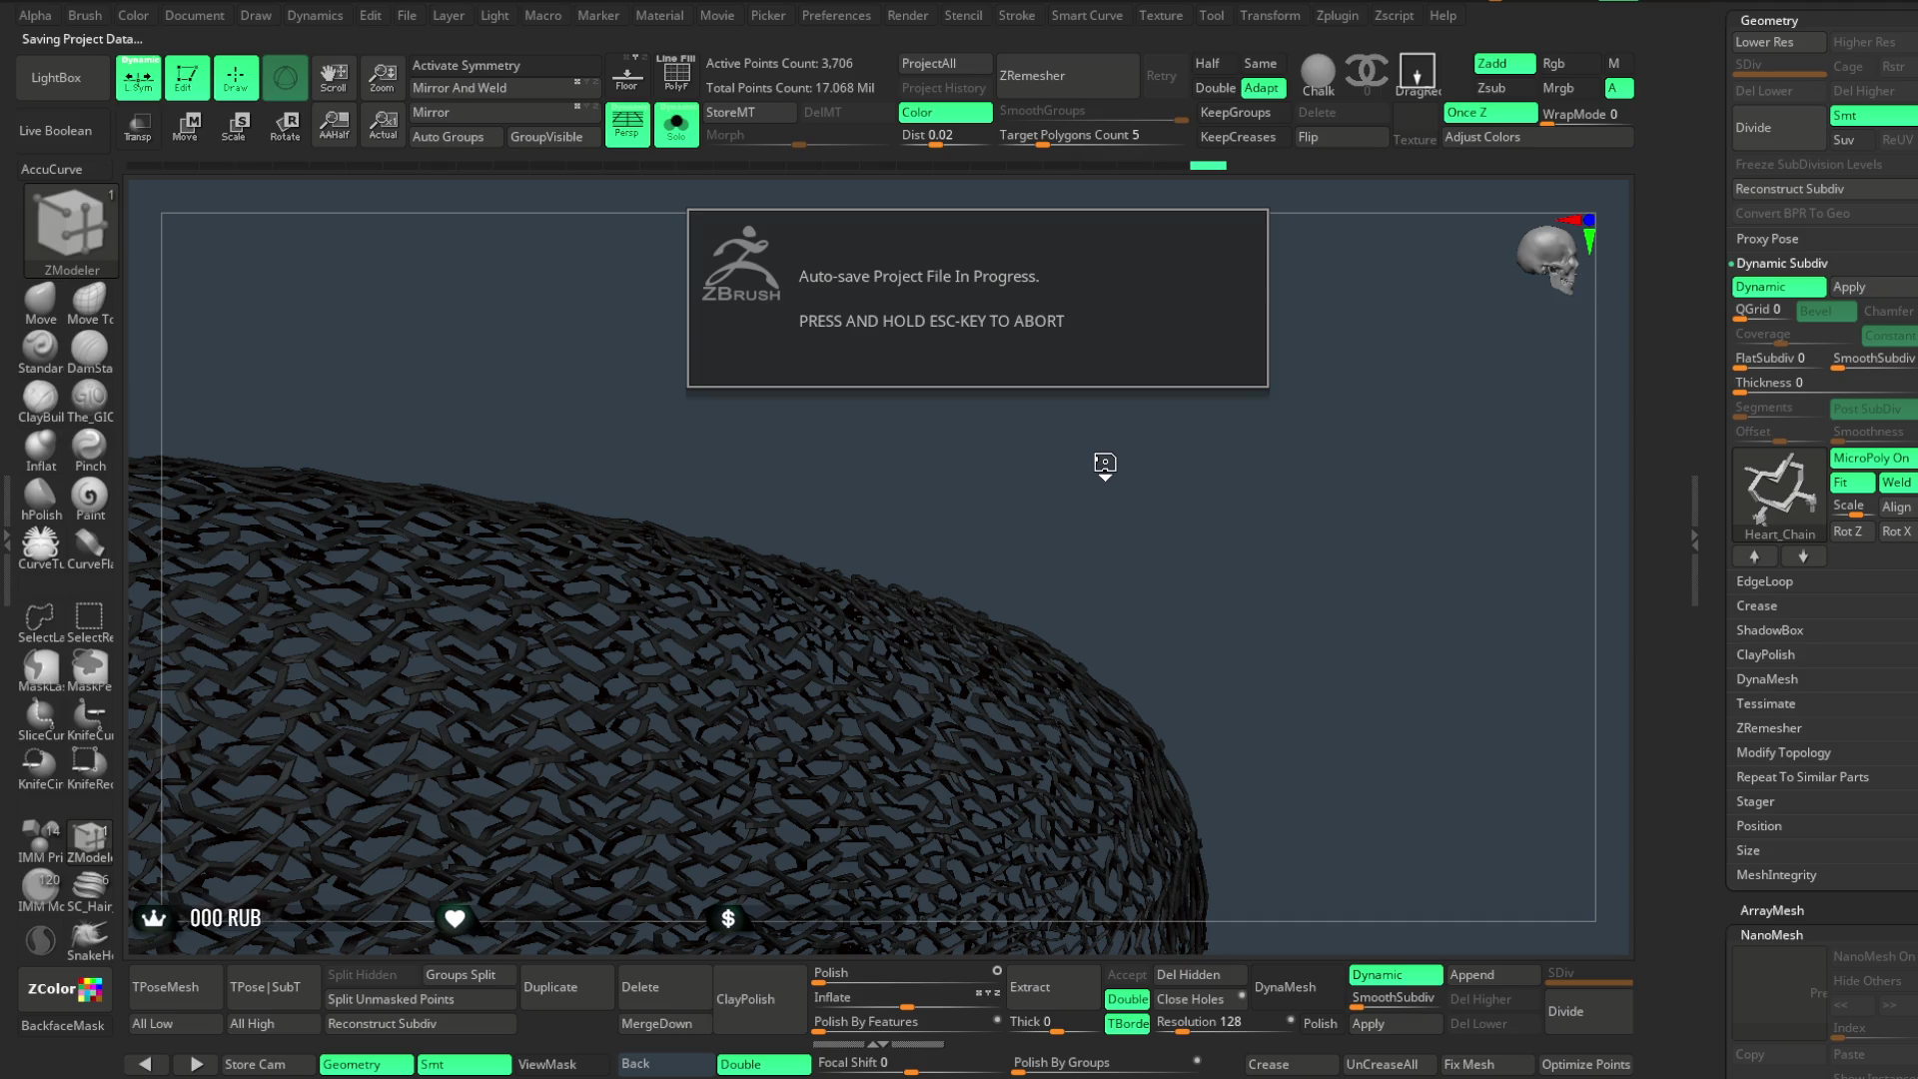
mouse_move(1104, 466)
left_mouse_down()
mouse_move(1154, 387)
mouse_move(1118, 373)
left_mouse_up()
- Un-solo the model, toggle MicroPoly off, Divide the stocking to SDiv 2 and delete lower levels
left_click(679, 133)
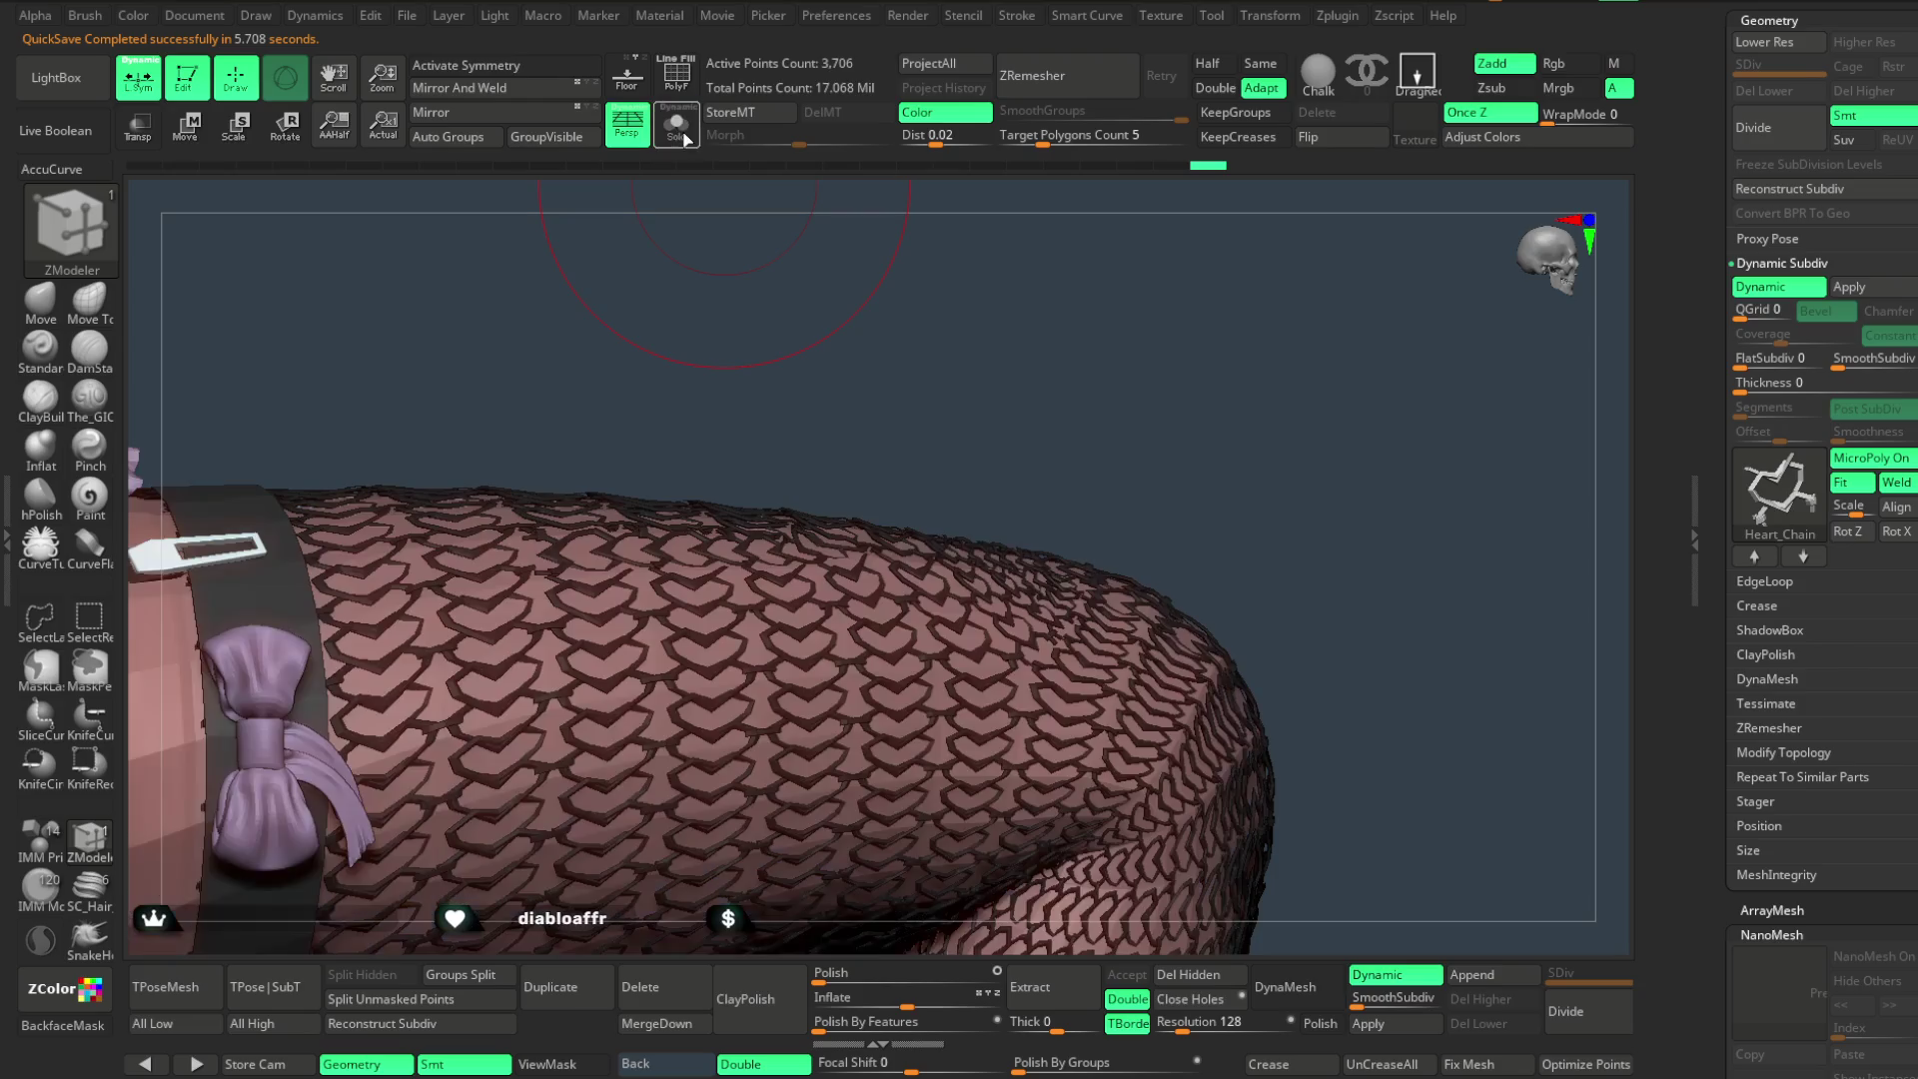
left_click_drag(1141, 437, 1153, 382)
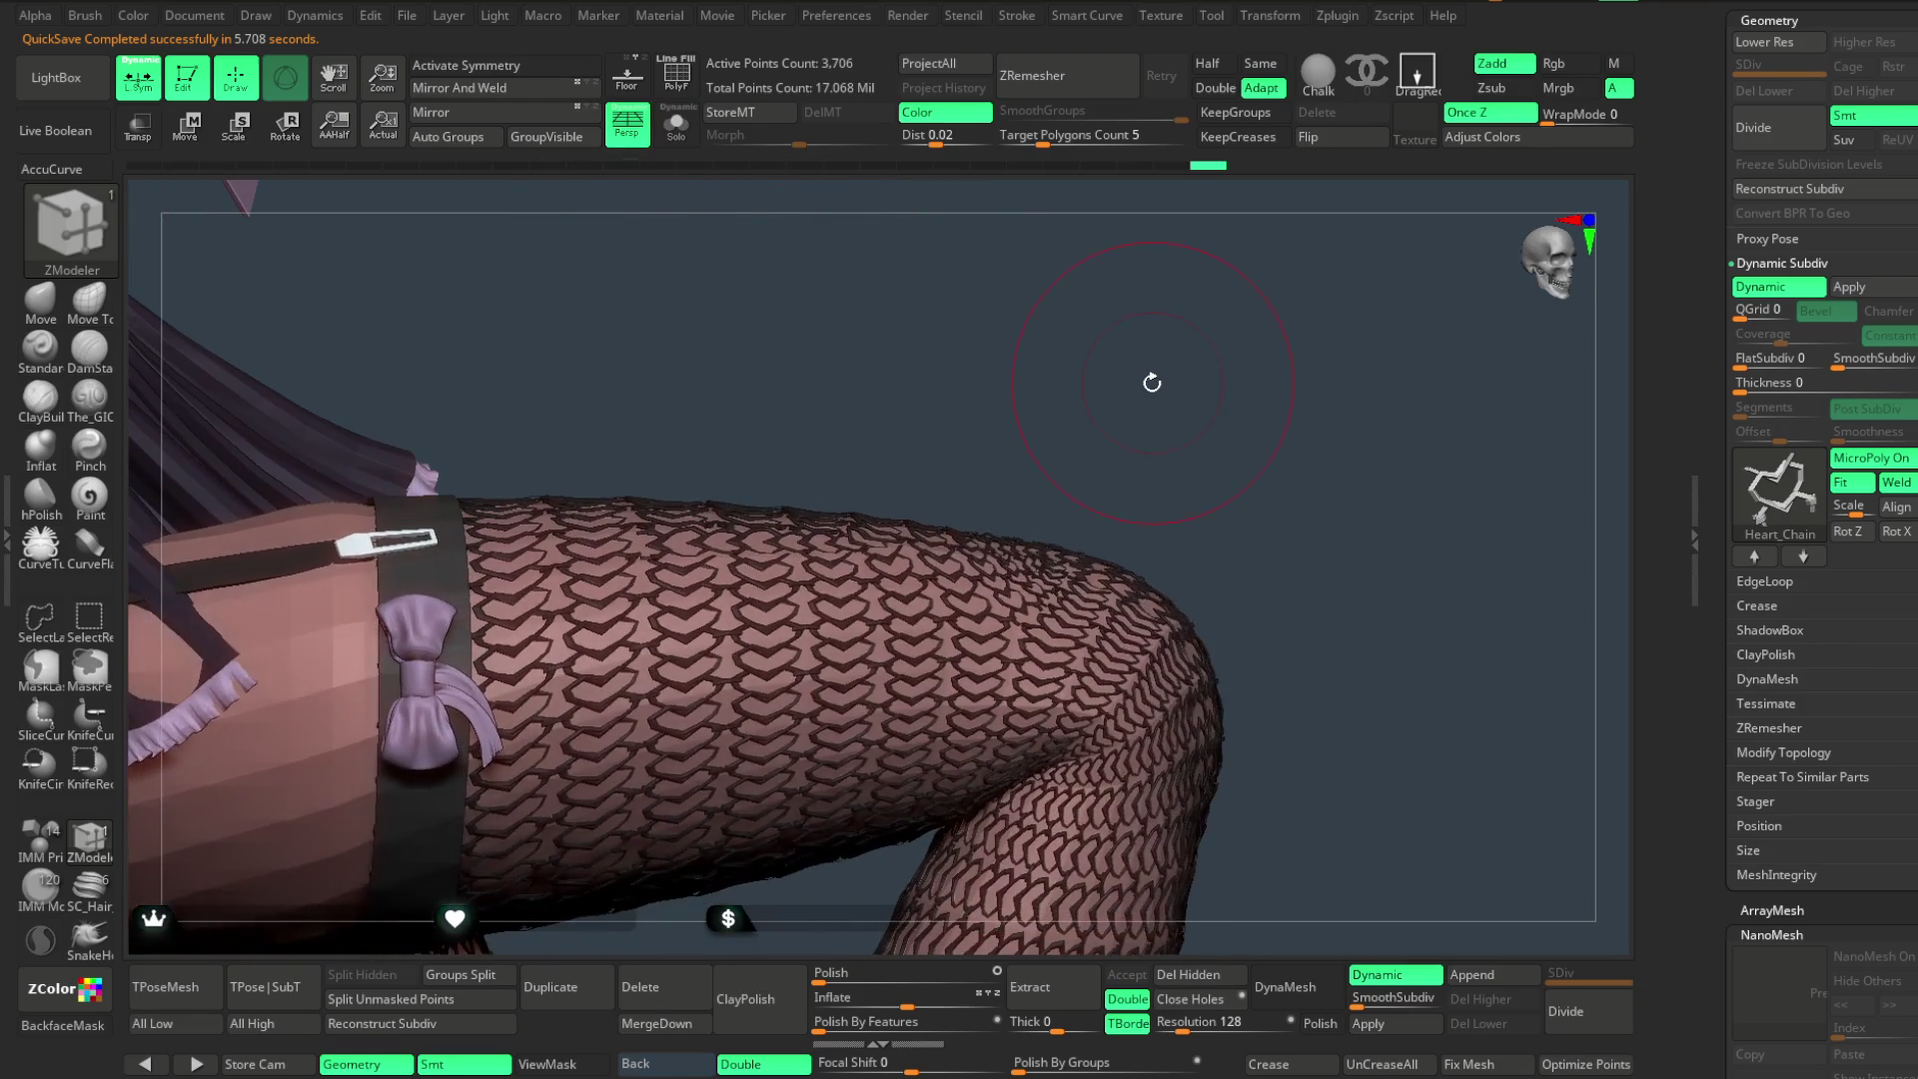
key("ctrl")
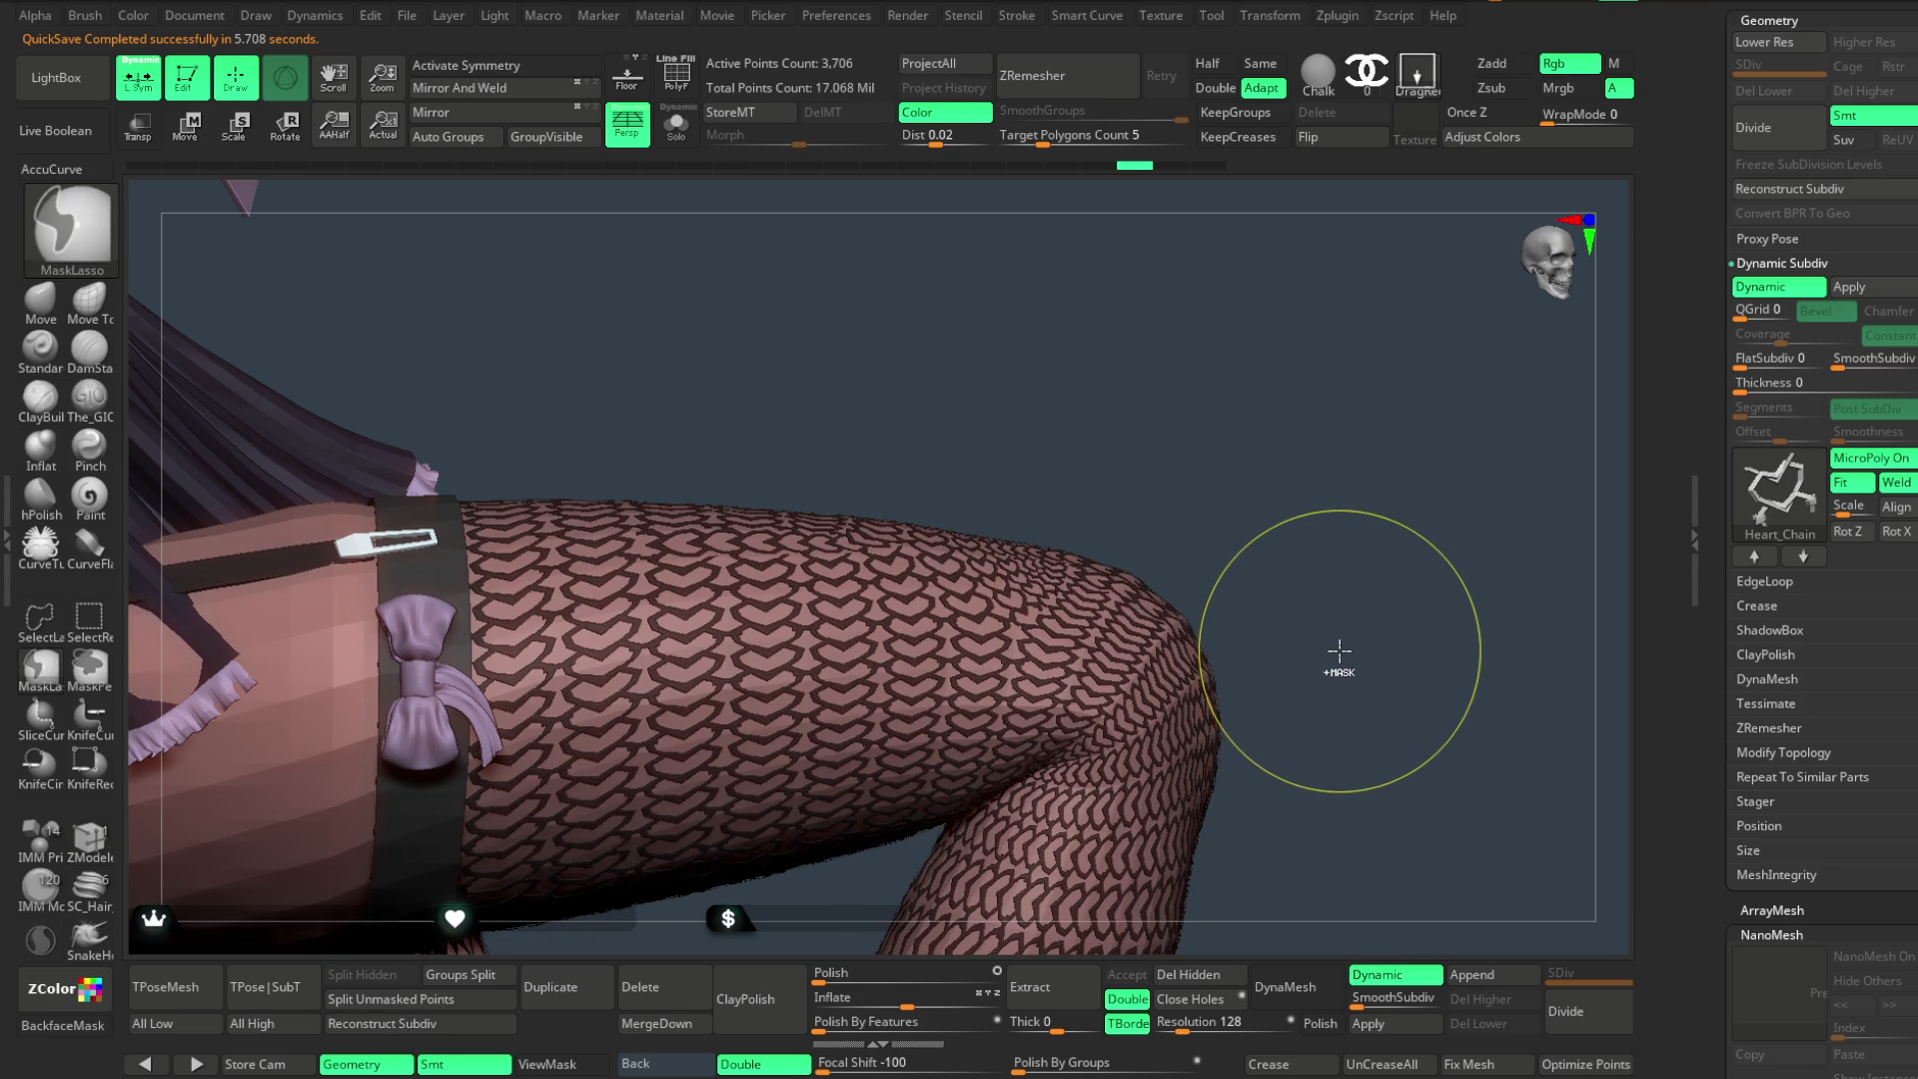
key("ctrl+shift")
left_click(1340, 656, "ctrl+shift")
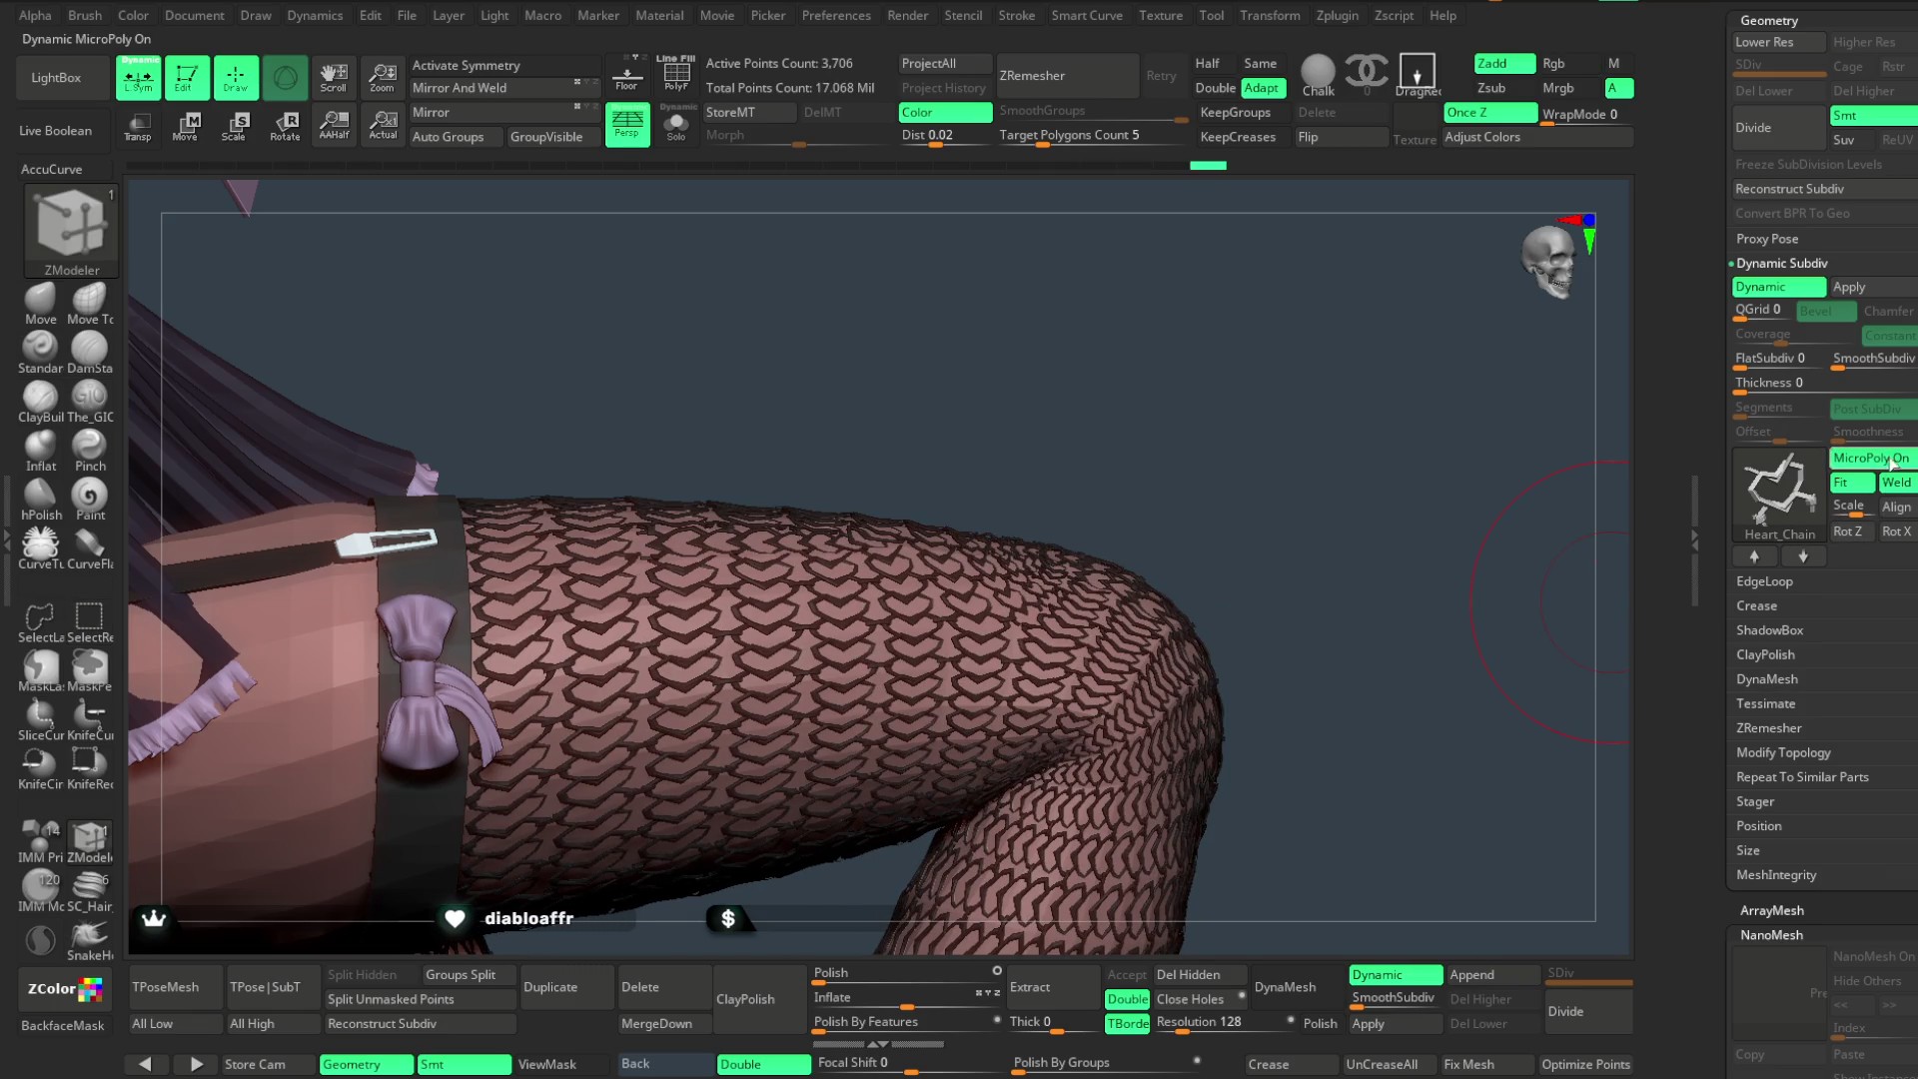
left_click(1893, 459)
left_click(1582, 1015)
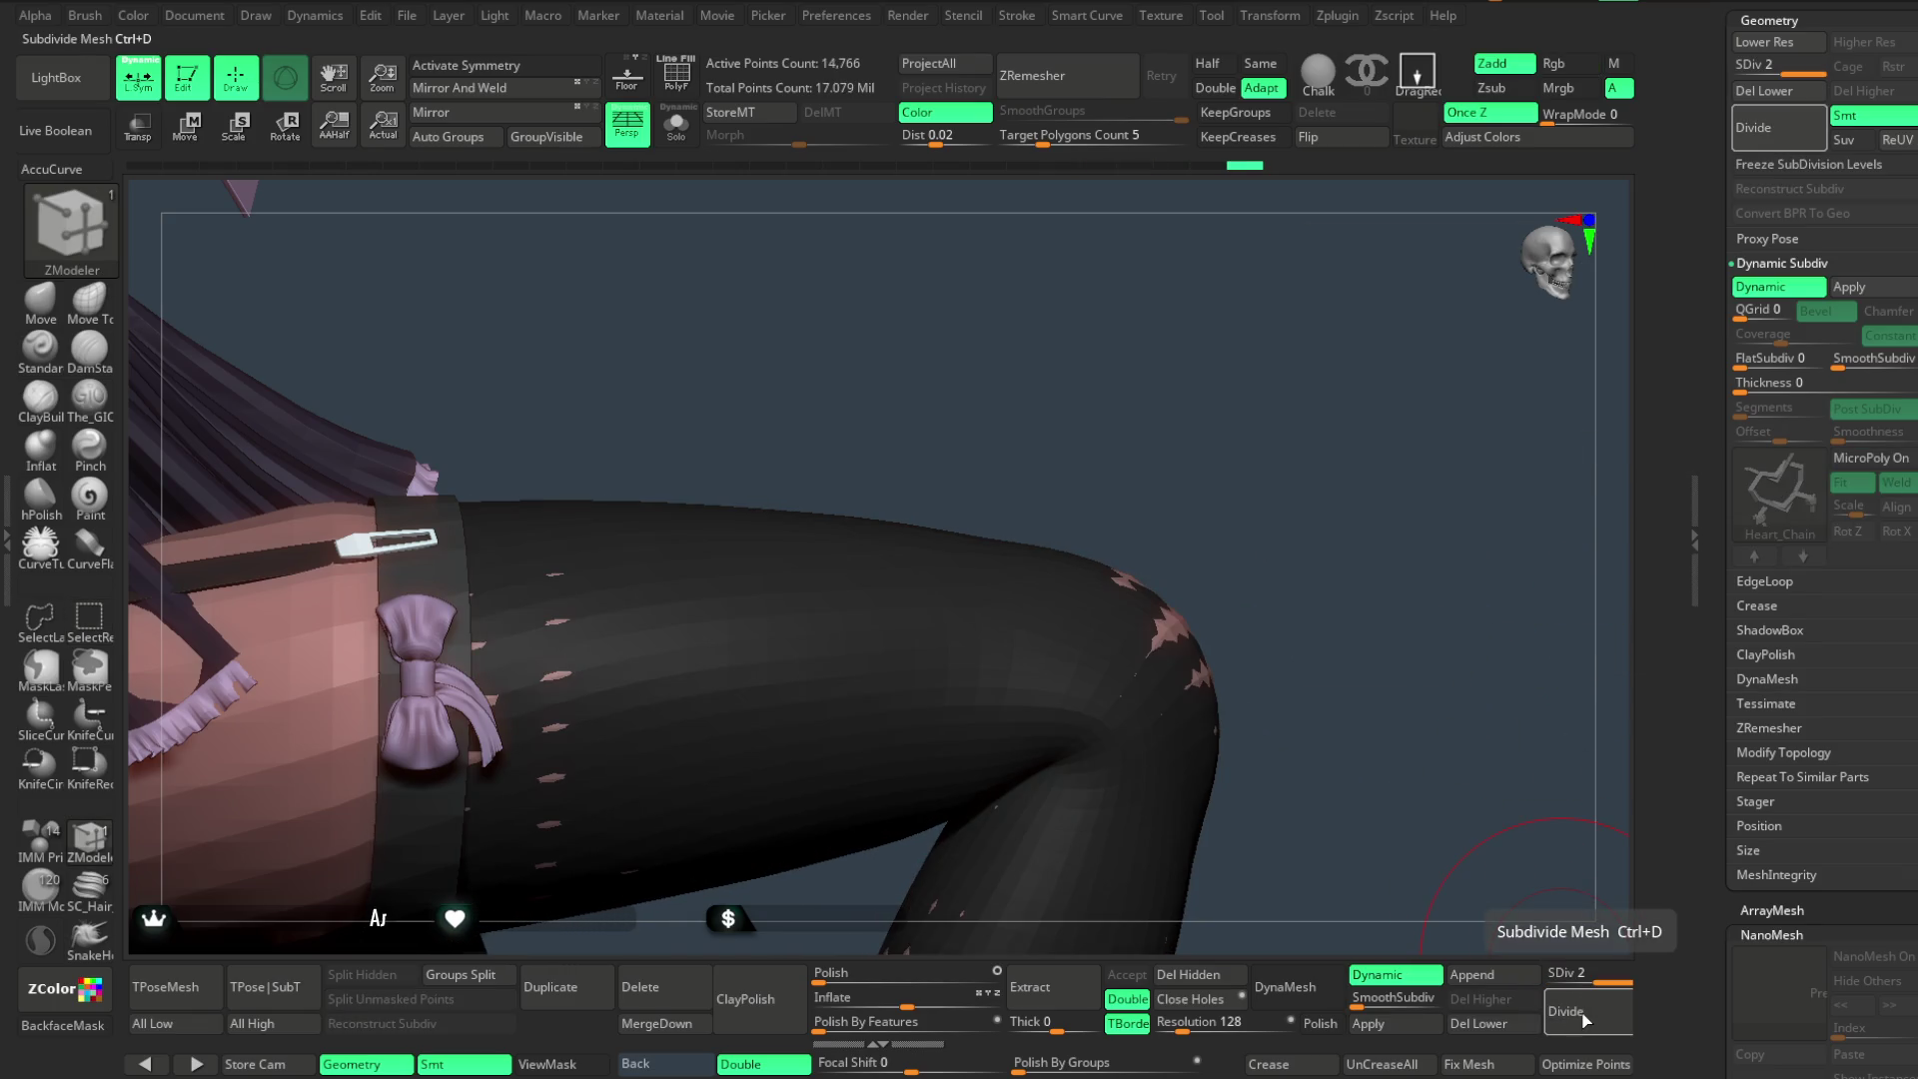
left_click(1480, 1022)
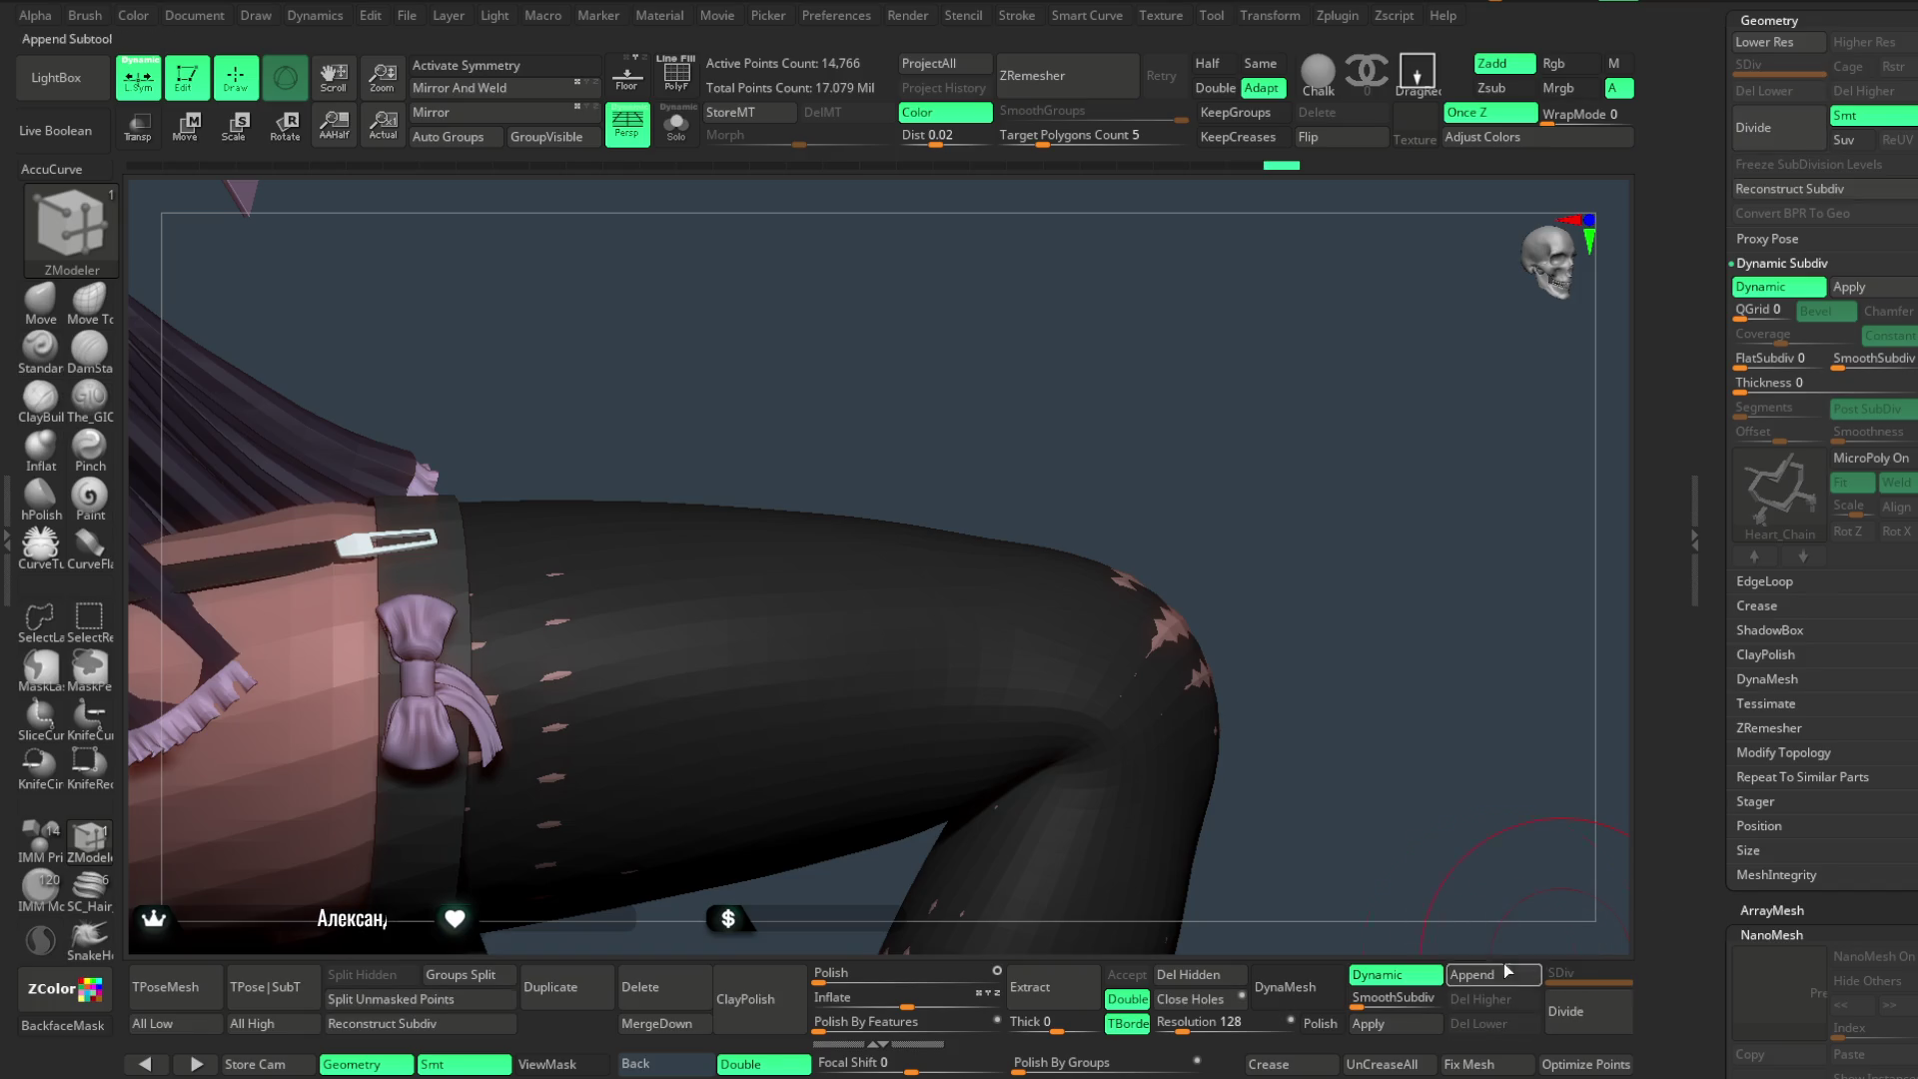
- Restore the MicroPoly fishnet and Align it on the subdivided stocking, checking the base mesh
left_click(1880, 459)
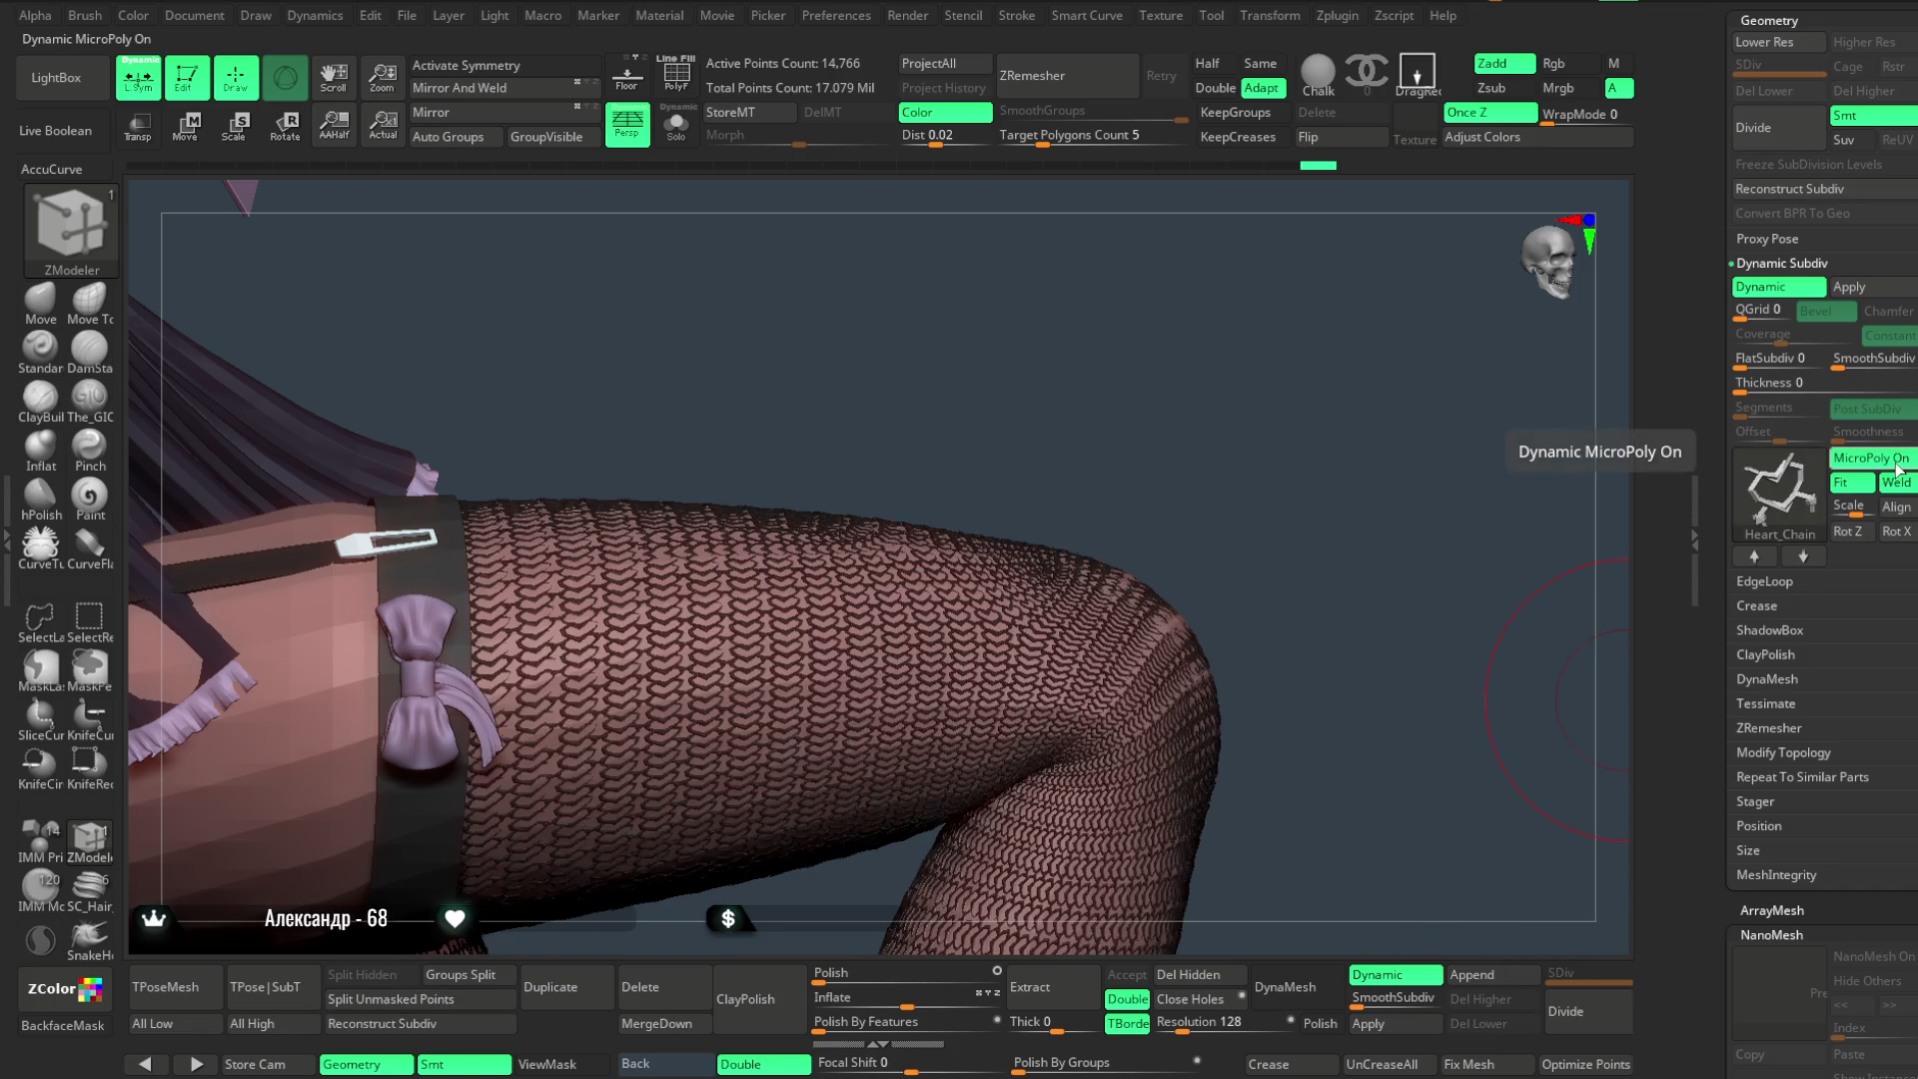
mouse_move(1328, 560)
left_mouse_down()
mouse_move(1298, 496)
mouse_move(1336, 506)
mouse_move(1340, 685)
left_mouse_up()
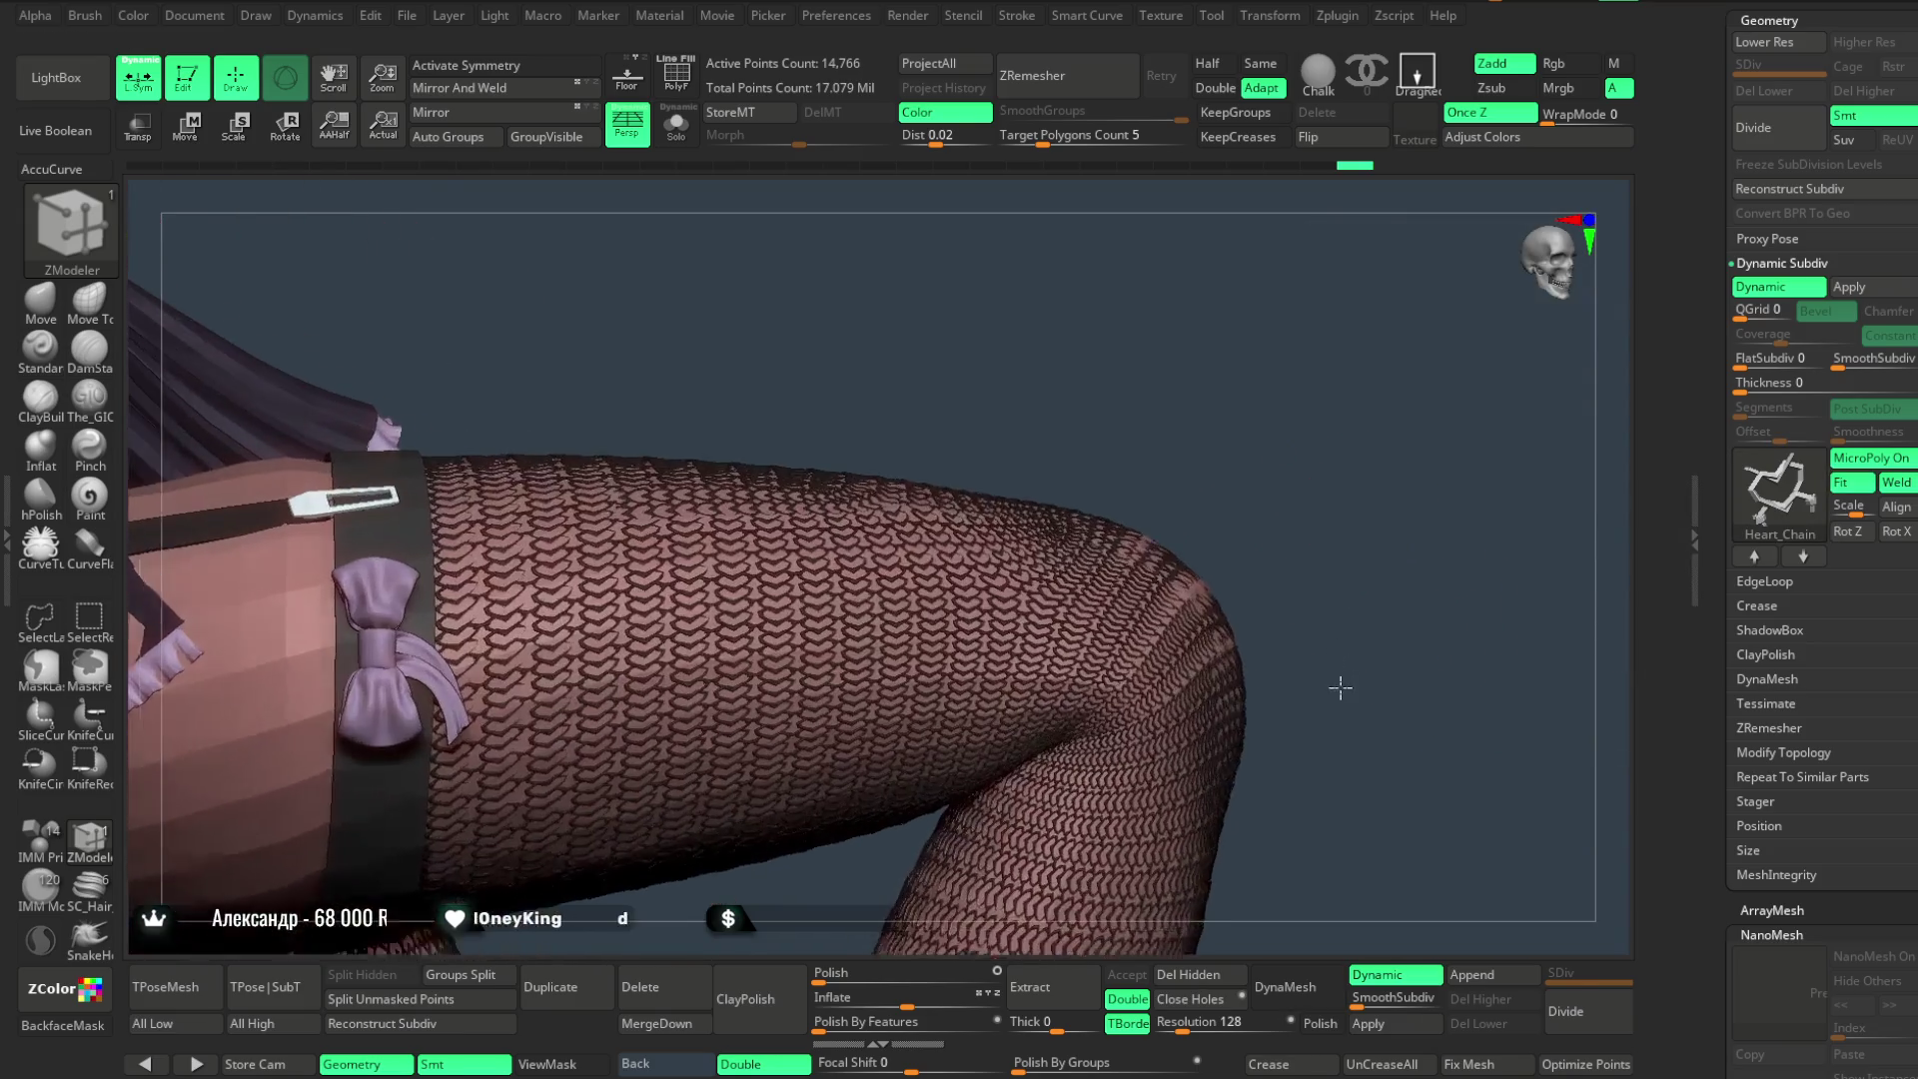
left_click(1898, 510)
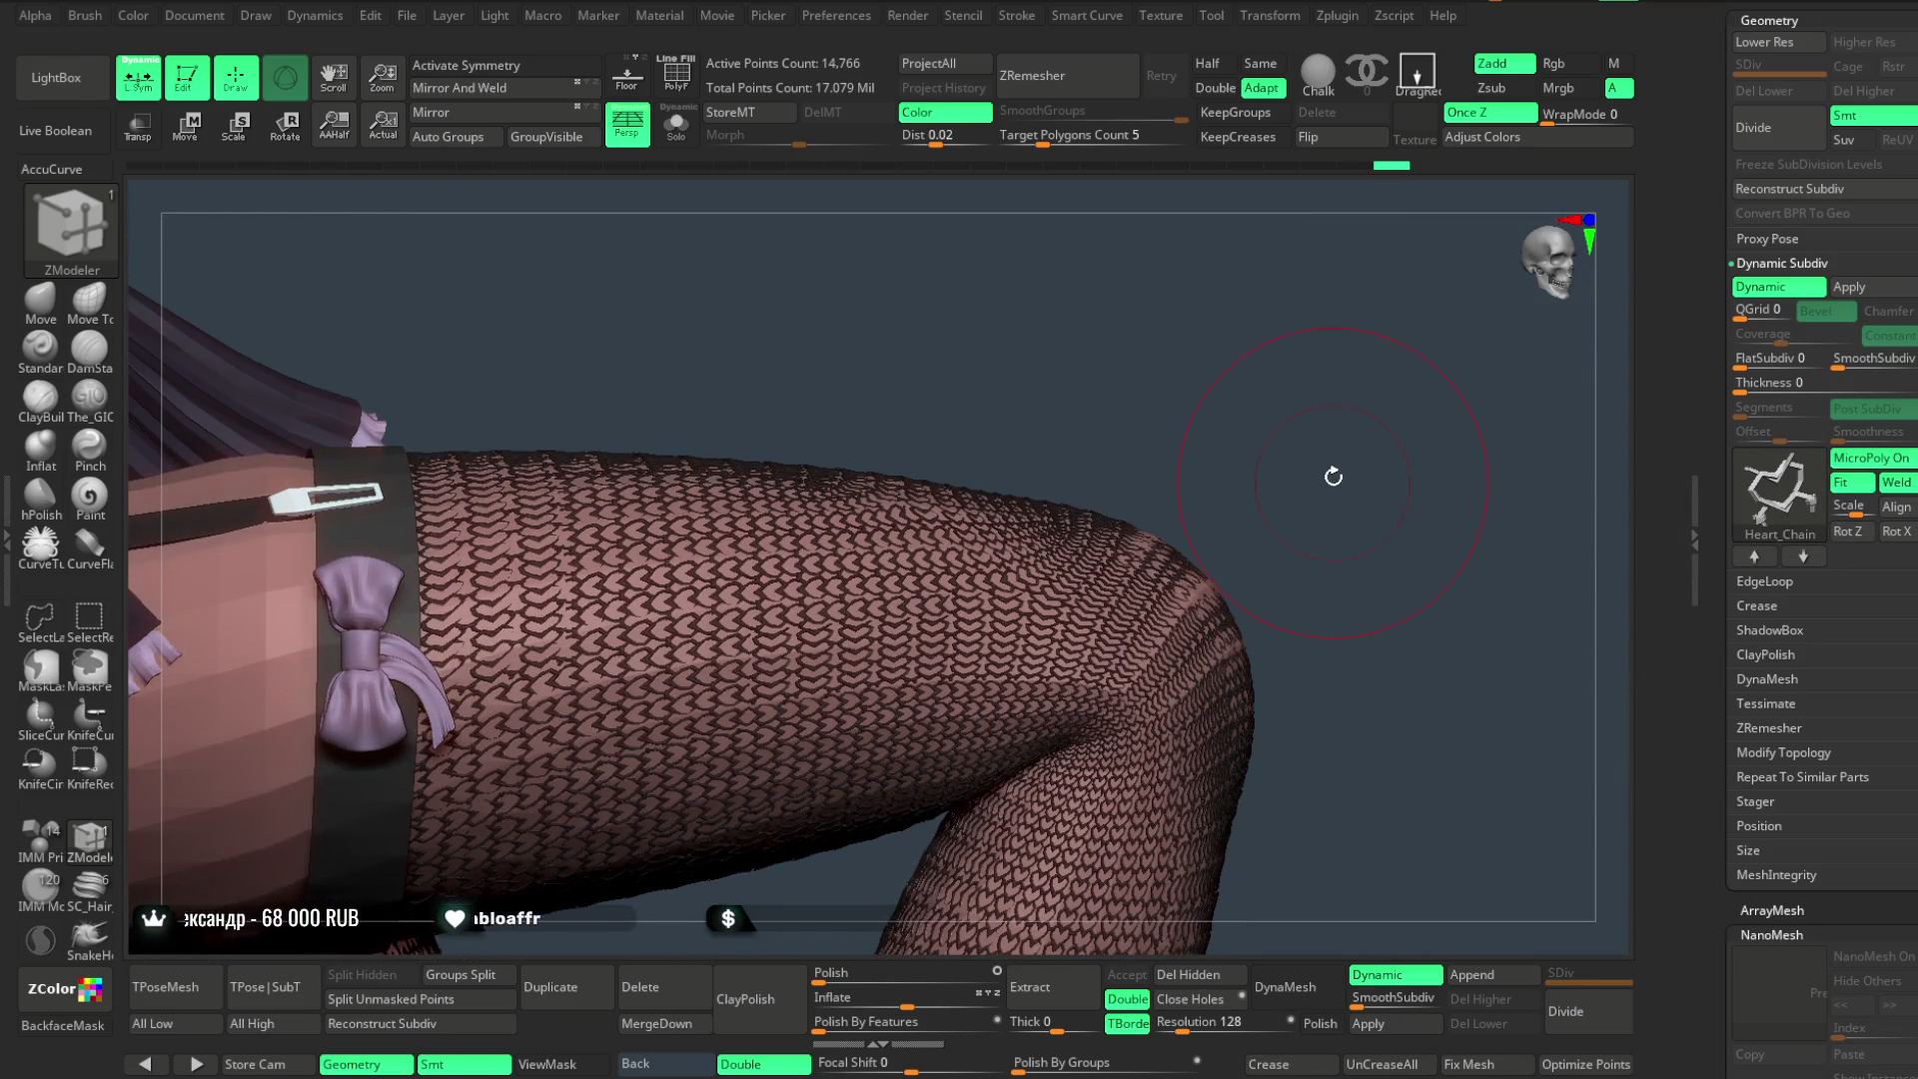
left_click_drag(1336, 480, 1328, 483)
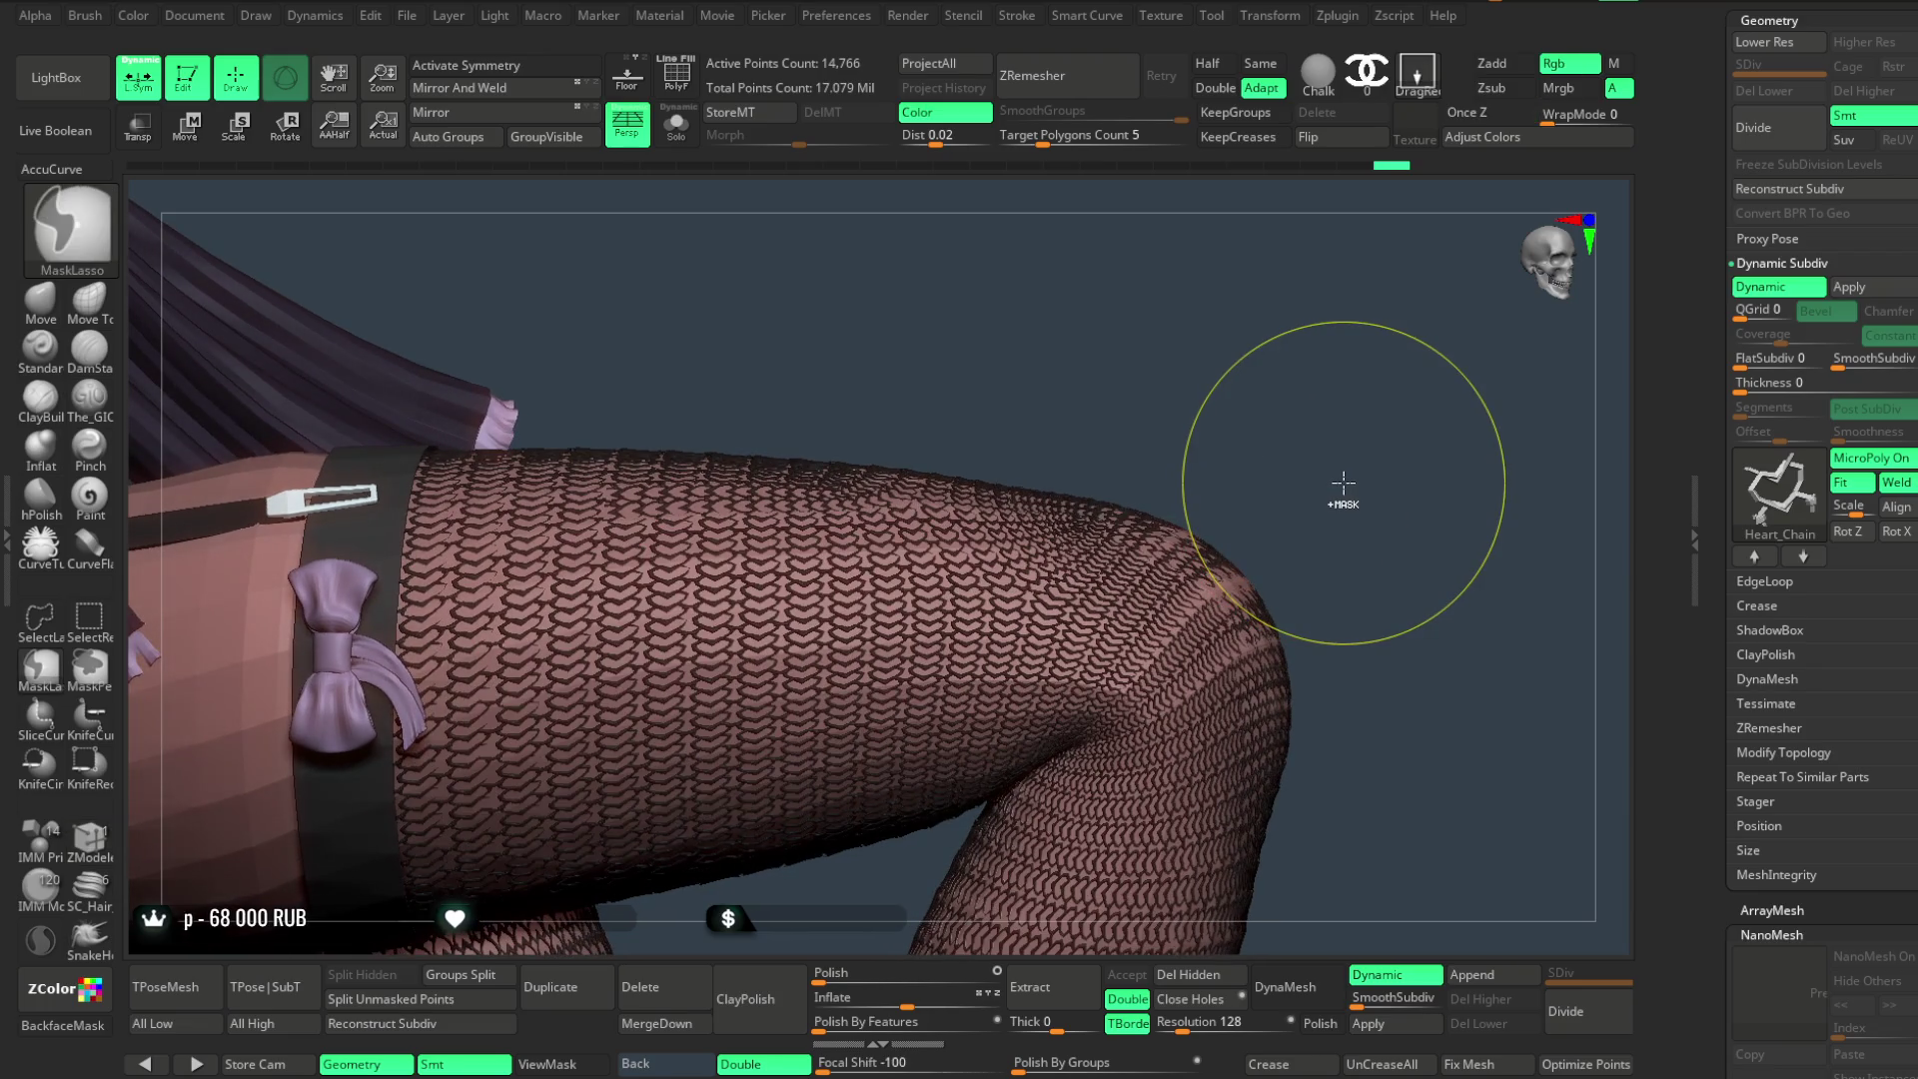
left_click(1512, 857, "ctrl")
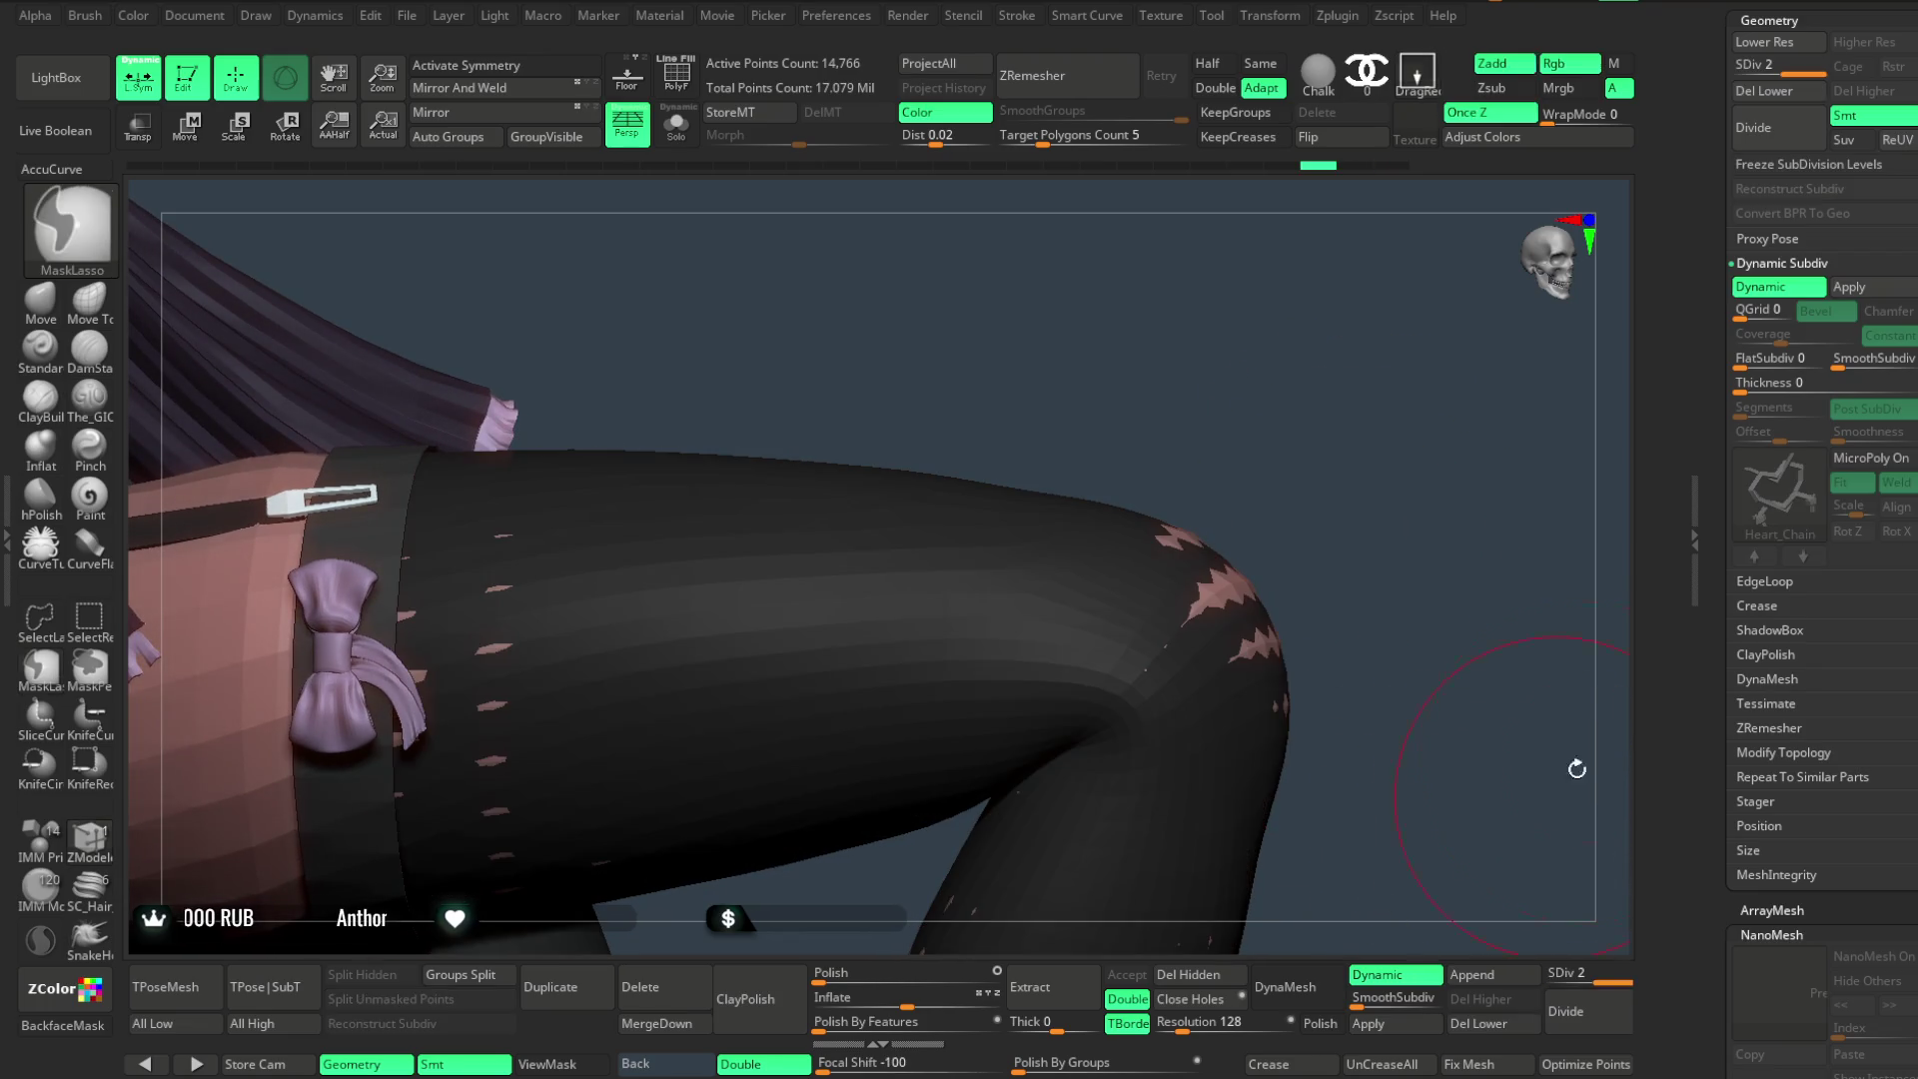
left_click(1870, 457)
mouse_move(1400, 648)
left_mouse_down()
mouse_move(1259, 527)
mouse_move(1354, 600)
mouse_move(1353, 543)
mouse_move(1313, 646)
mouse_move(1269, 569)
mouse_move(1285, 561)
mouse_move(1263, 696)
mouse_move(1246, 630)
mouse_move(1276, 596)
mouse_move(1273, 854)
mouse_move(799, 620)
left_mouse_up()
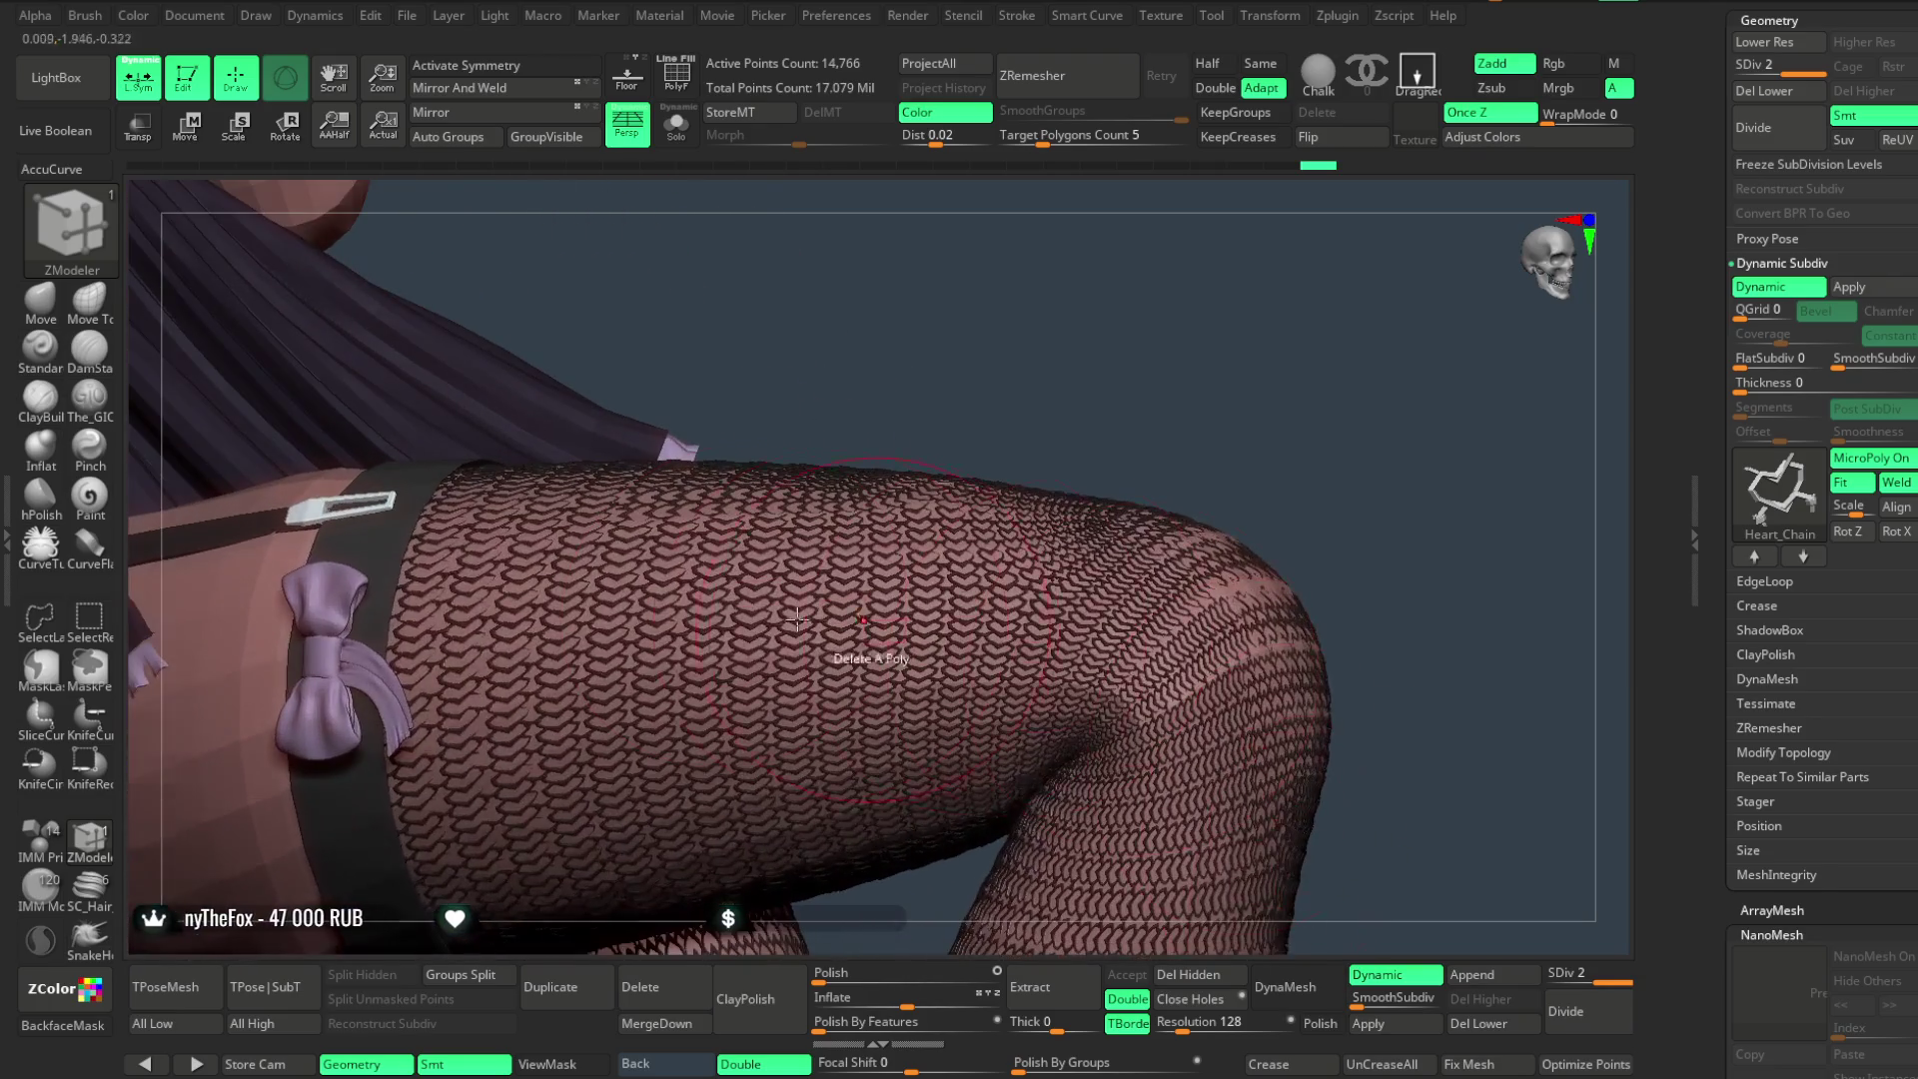
- Select the Move brush and Divide the stocking to SDiv 3 for a denser fishnet
left_click(26, 294)
key("space")
mouse_move(1298, 423)
left_mouse_down()
mouse_move(1354, 450)
mouse_move(1118, 686)
left_mouse_up()
mouse_move(923, 861)
left_mouse_down()
mouse_move(943, 706)
mouse_move(899, 750)
mouse_move(1018, 732)
mouse_move(1341, 459)
mouse_move(1413, 435)
mouse_move(1364, 729)
left_mouse_up()
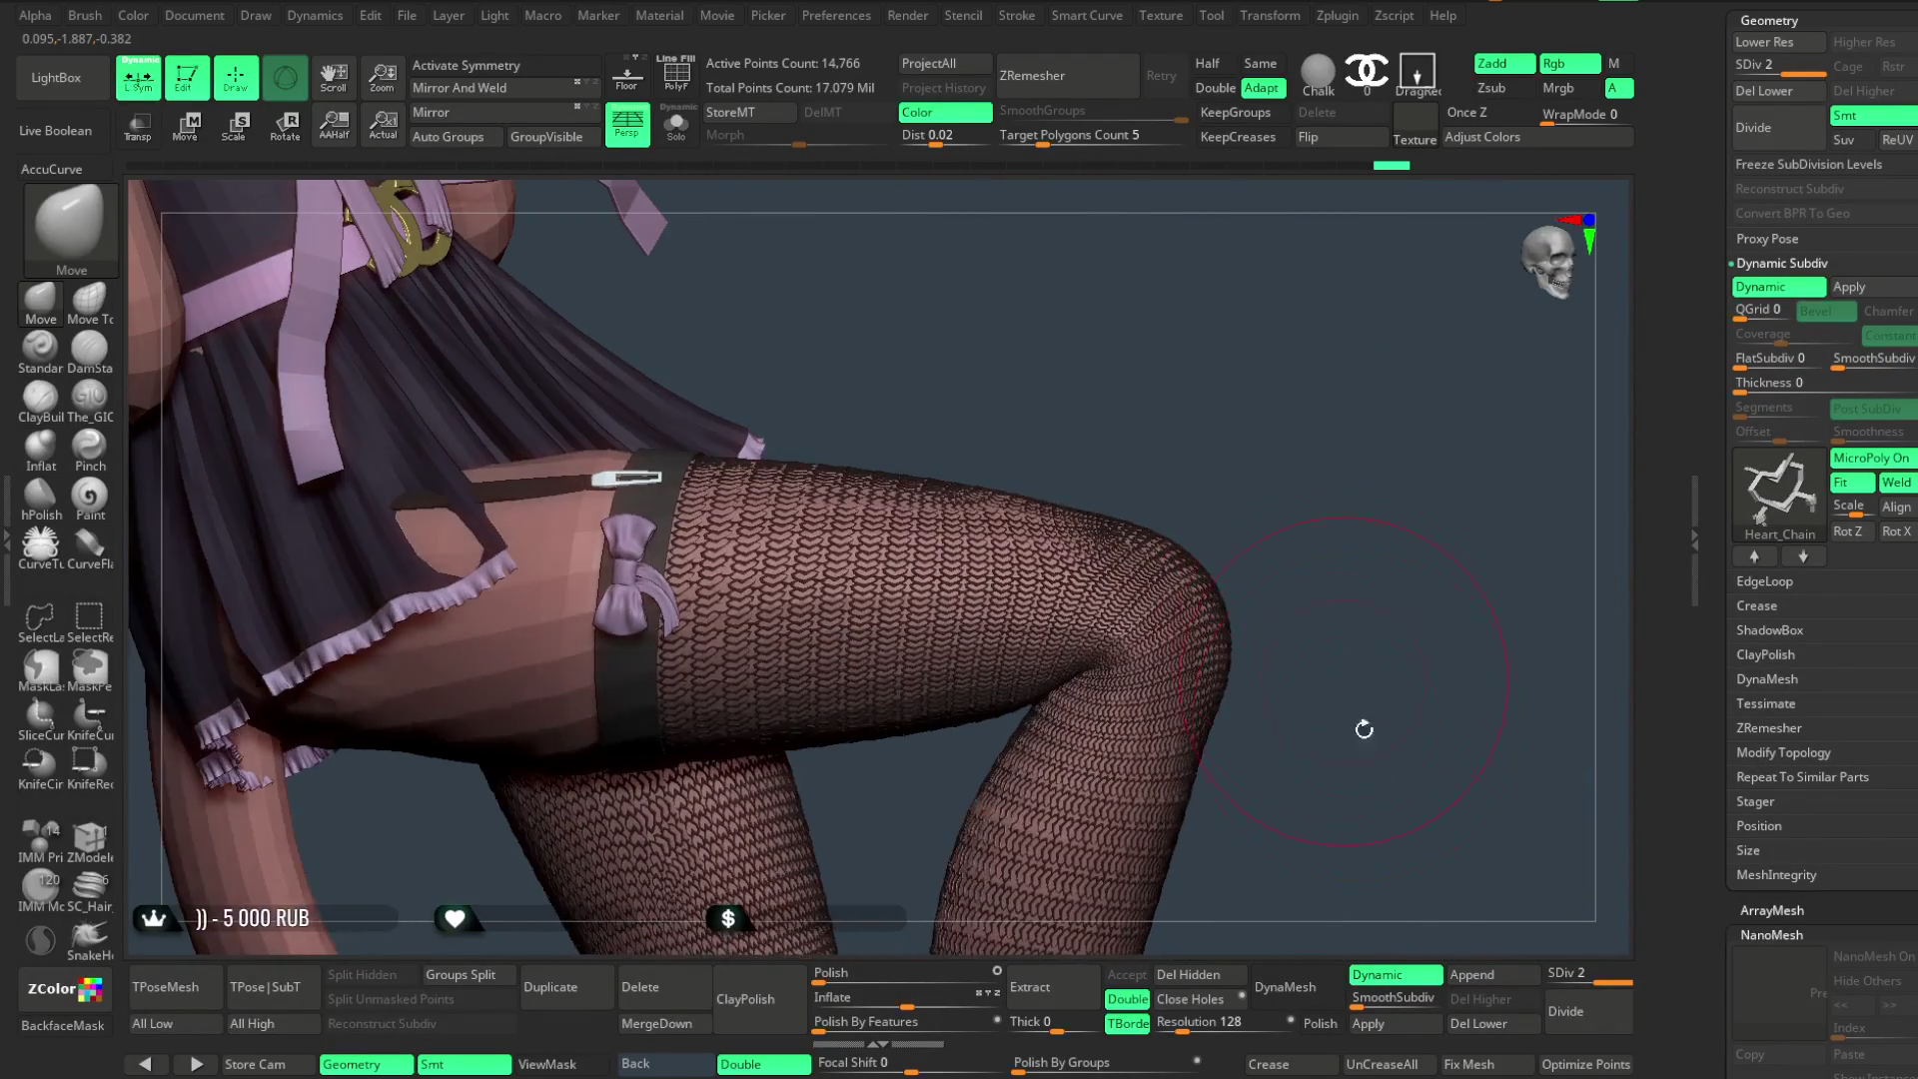
left_click(1574, 1017)
mouse_move(1229, 476)
left_mouse_down()
mouse_move(1234, 373)
mouse_move(1328, 480)
mouse_move(1324, 360)
mouse_move(1348, 401)
mouse_move(1379, 382)
mouse_move(1329, 471)
mouse_move(1314, 858)
mouse_move(1340, 549)
mouse_move(1306, 545)
mouse_move(1336, 561)
mouse_move(1324, 835)
mouse_move(1298, 587)
mouse_move(1270, 590)
mouse_move(1313, 524)
mouse_move(1367, 504)
left_mouse_up()
- Switch to the Pose_Book1_1 subtool and enable its smooth subdivision preview with D
key("space")
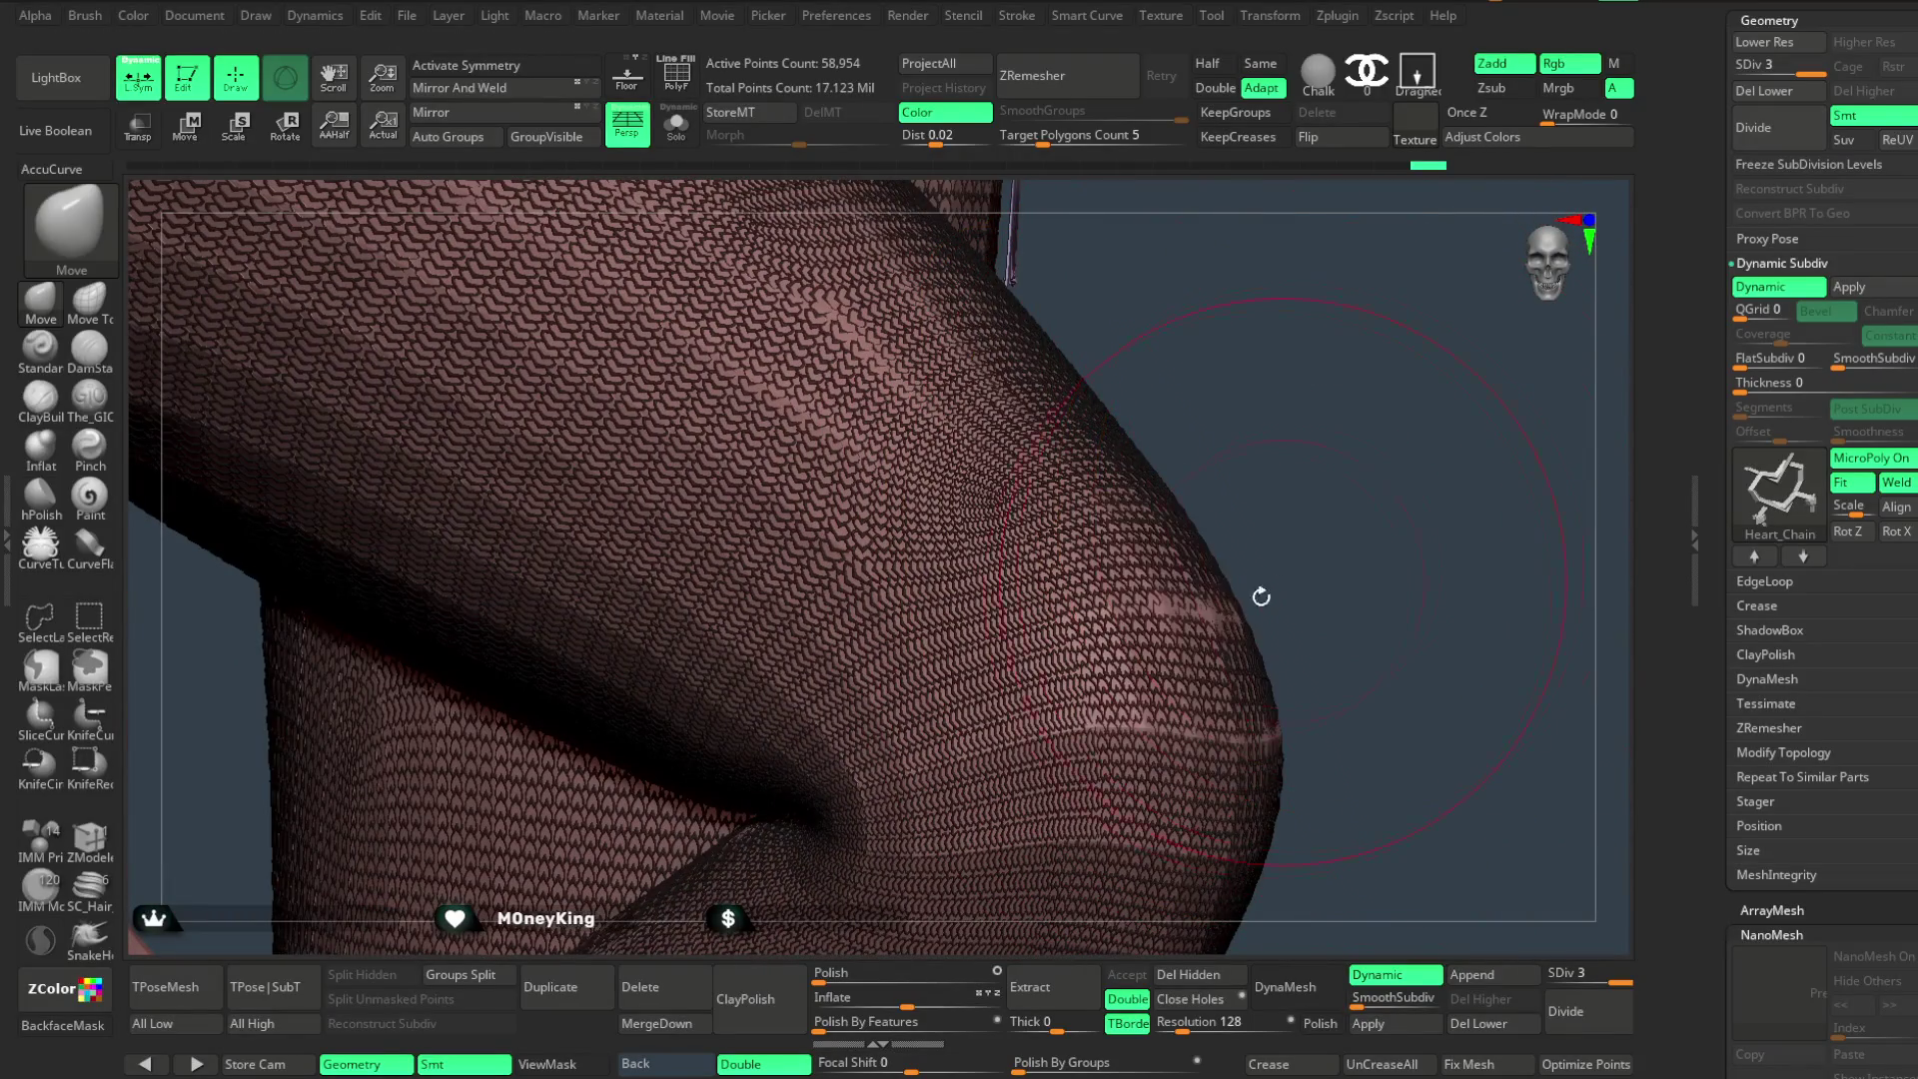
left_click_drag(1238, 607, 1259, 686)
mouse_move(1001, 839)
left_mouse_down()
mouse_move(989, 725)
mouse_move(1302, 514)
mouse_move(1374, 519)
mouse_move(1328, 433)
mouse_move(747, 621)
left_mouse_up()
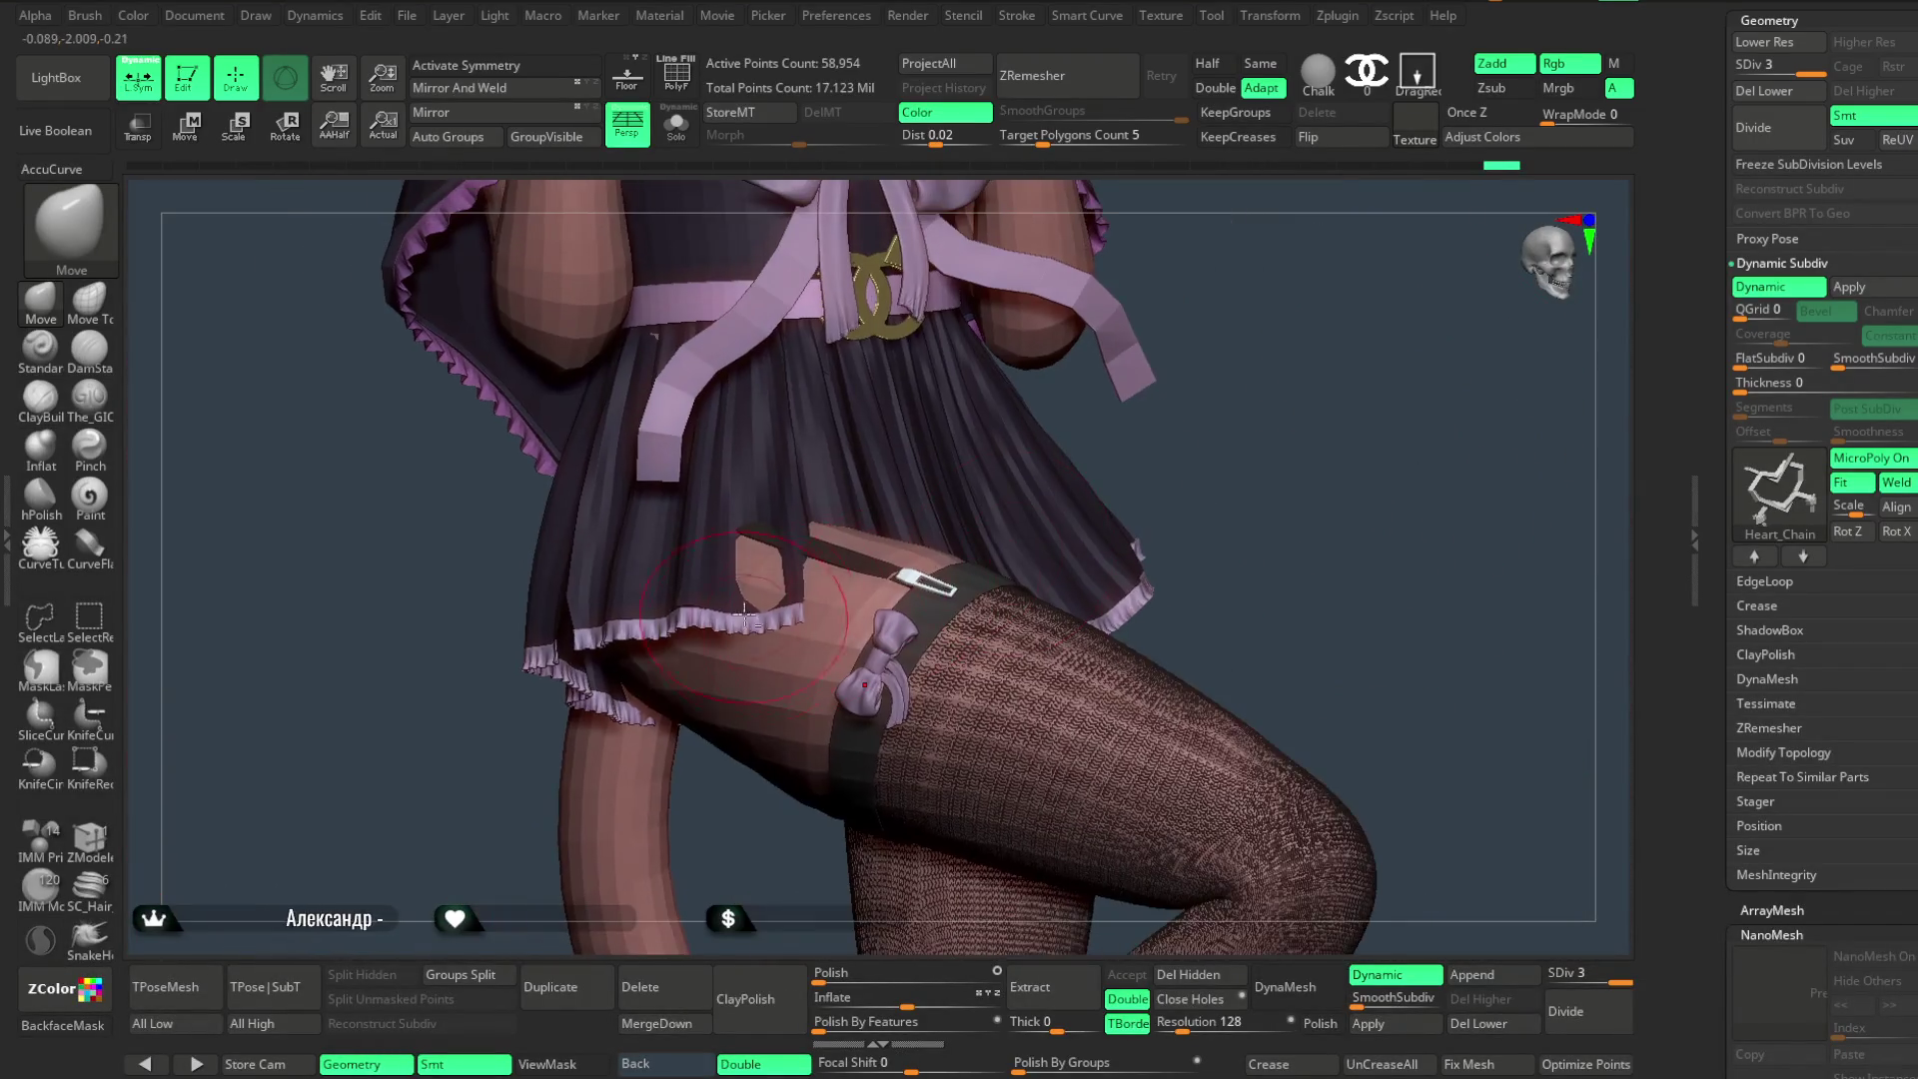
left_click(892, 687, "alt")
key("d")
mouse_move(1413, 827)
left_mouse_down()
mouse_move(1285, 471)
mouse_move(1324, 395)
mouse_move(1343, 516)
mouse_move(1284, 569)
mouse_move(1390, 447)
mouse_move(1393, 620)
mouse_move(1349, 585)
mouse_move(1361, 635)
mouse_move(1343, 614)
mouse_move(1329, 665)
mouse_move(1273, 651)
mouse_move(1323, 531)
mouse_move(1322, 578)
mouse_move(1294, 573)
mouse_move(1414, 574)
mouse_move(1289, 579)
mouse_move(1285, 549)
mouse_move(1308, 628)
left_mouse_up()
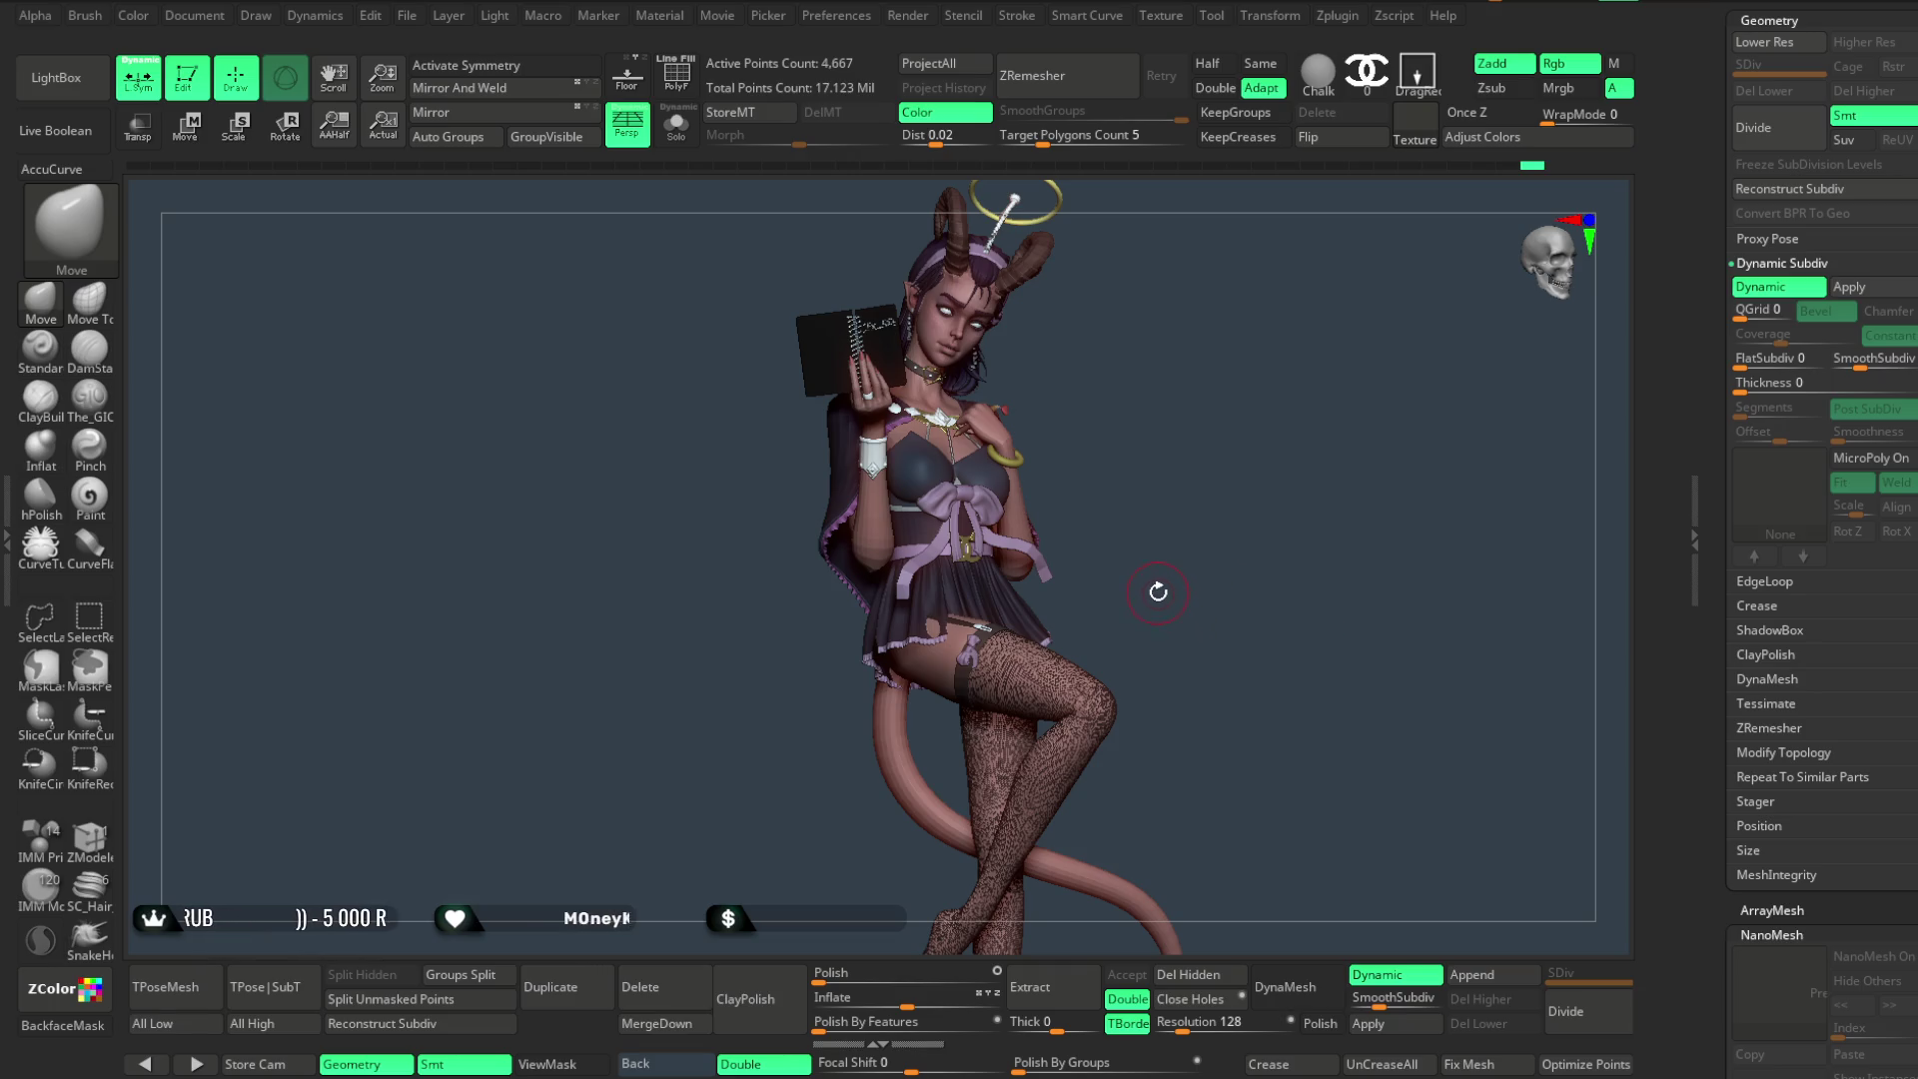
- Save the project with Ctrl+S and orbit the full figure for review
left_click(410, 22)
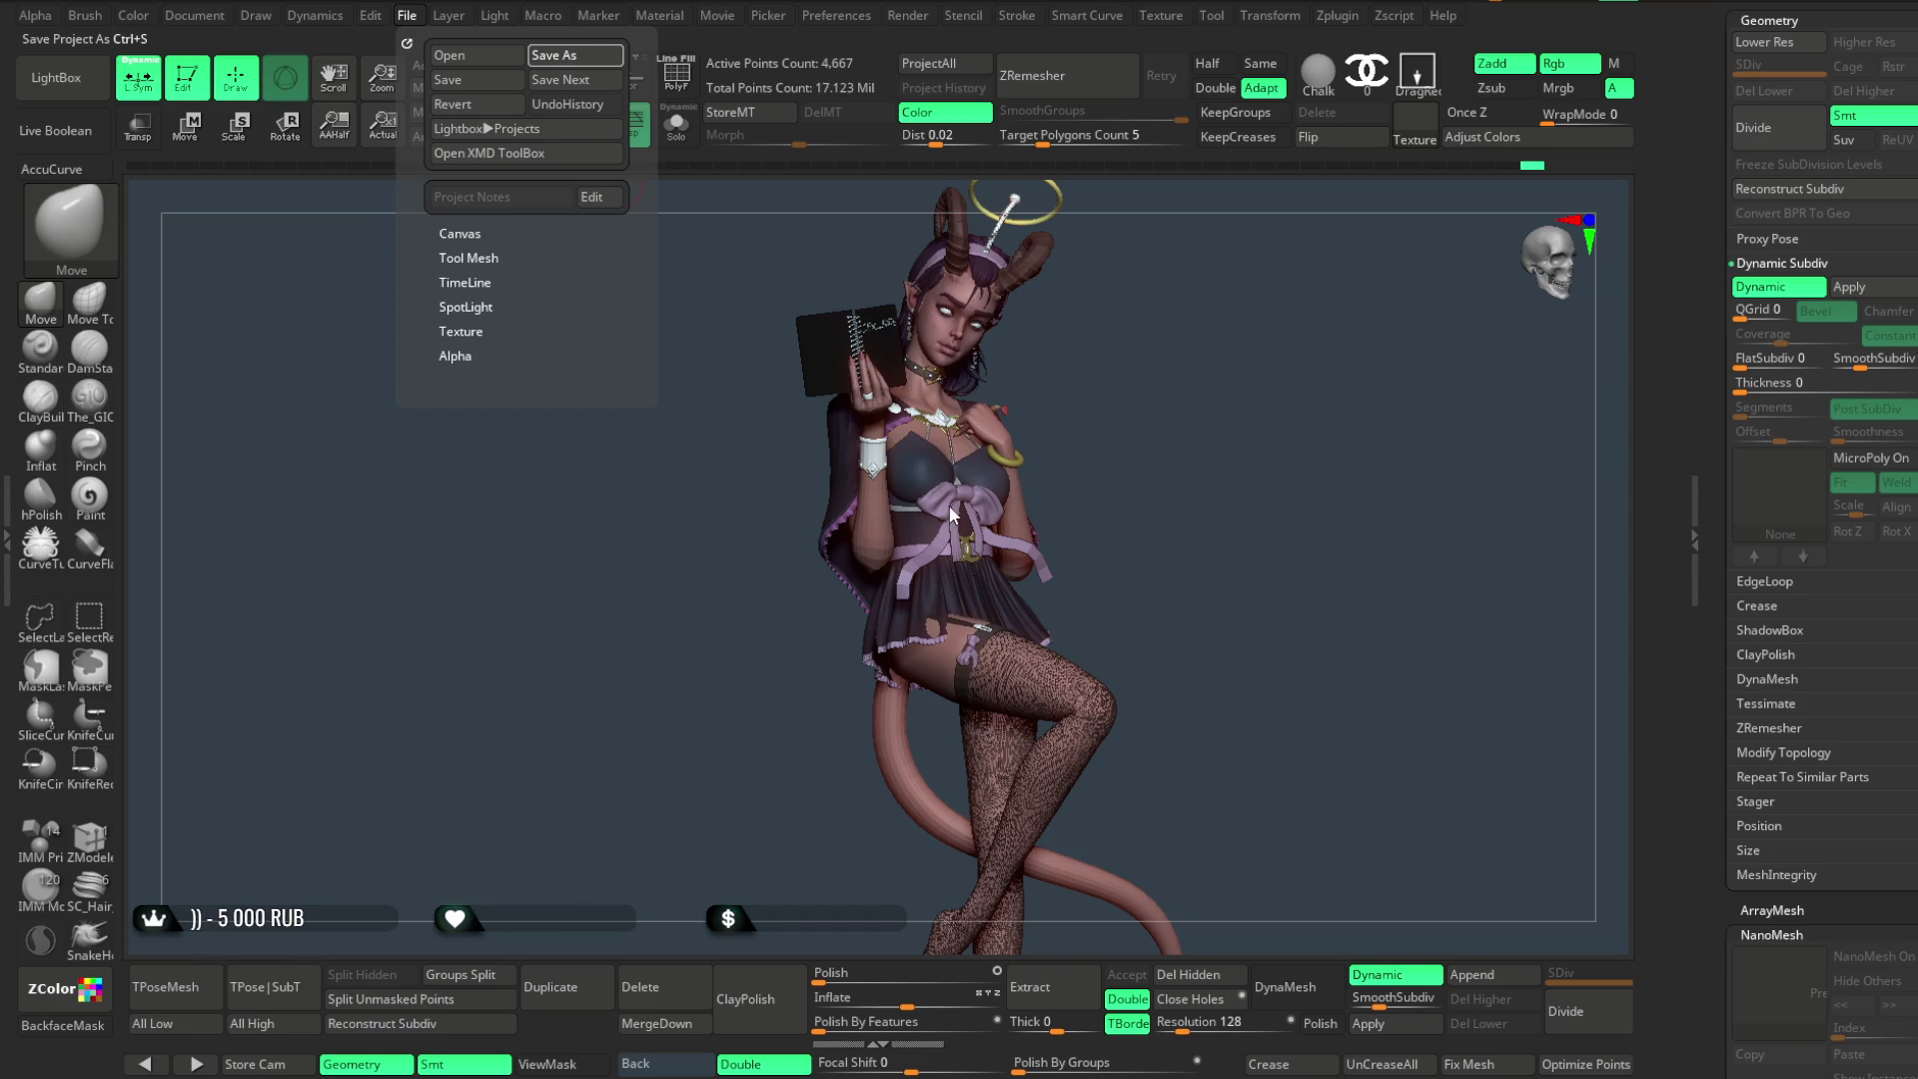
key("ctrl+s")
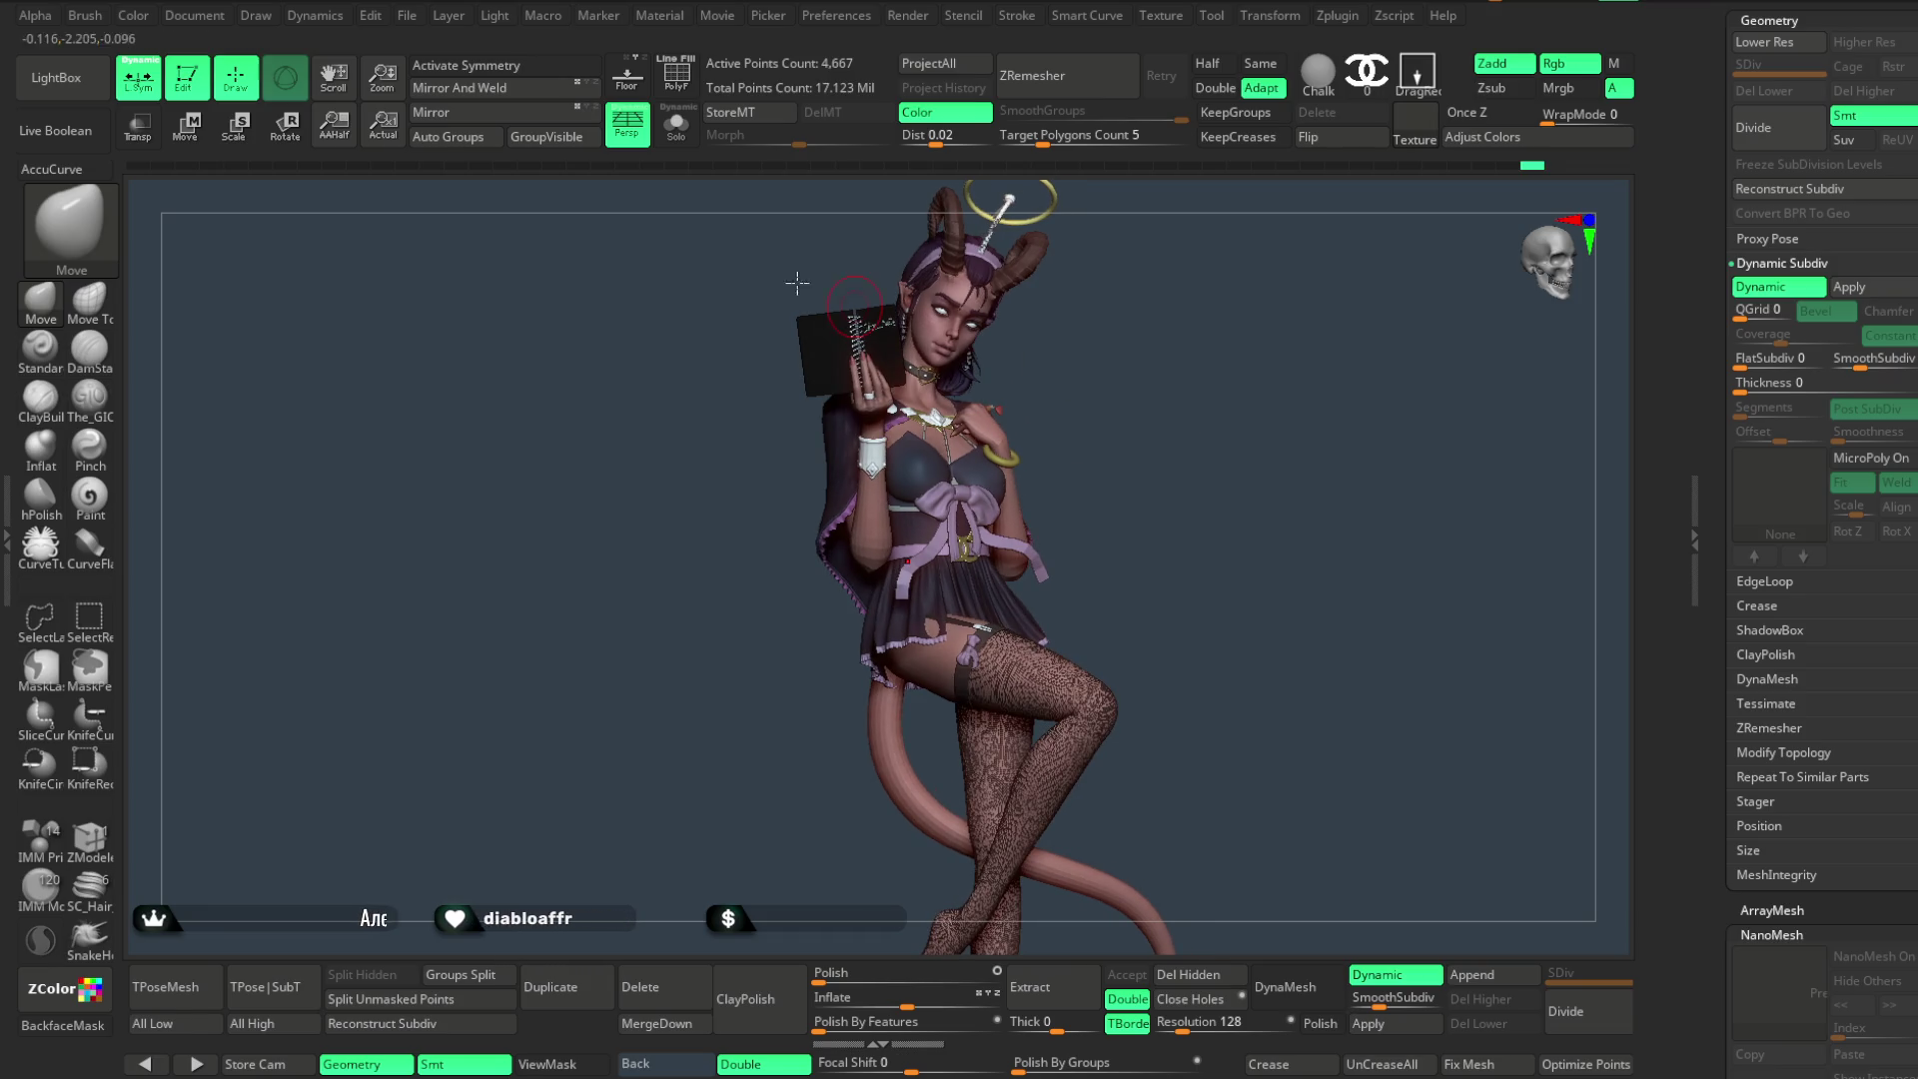
left_click(413, 26)
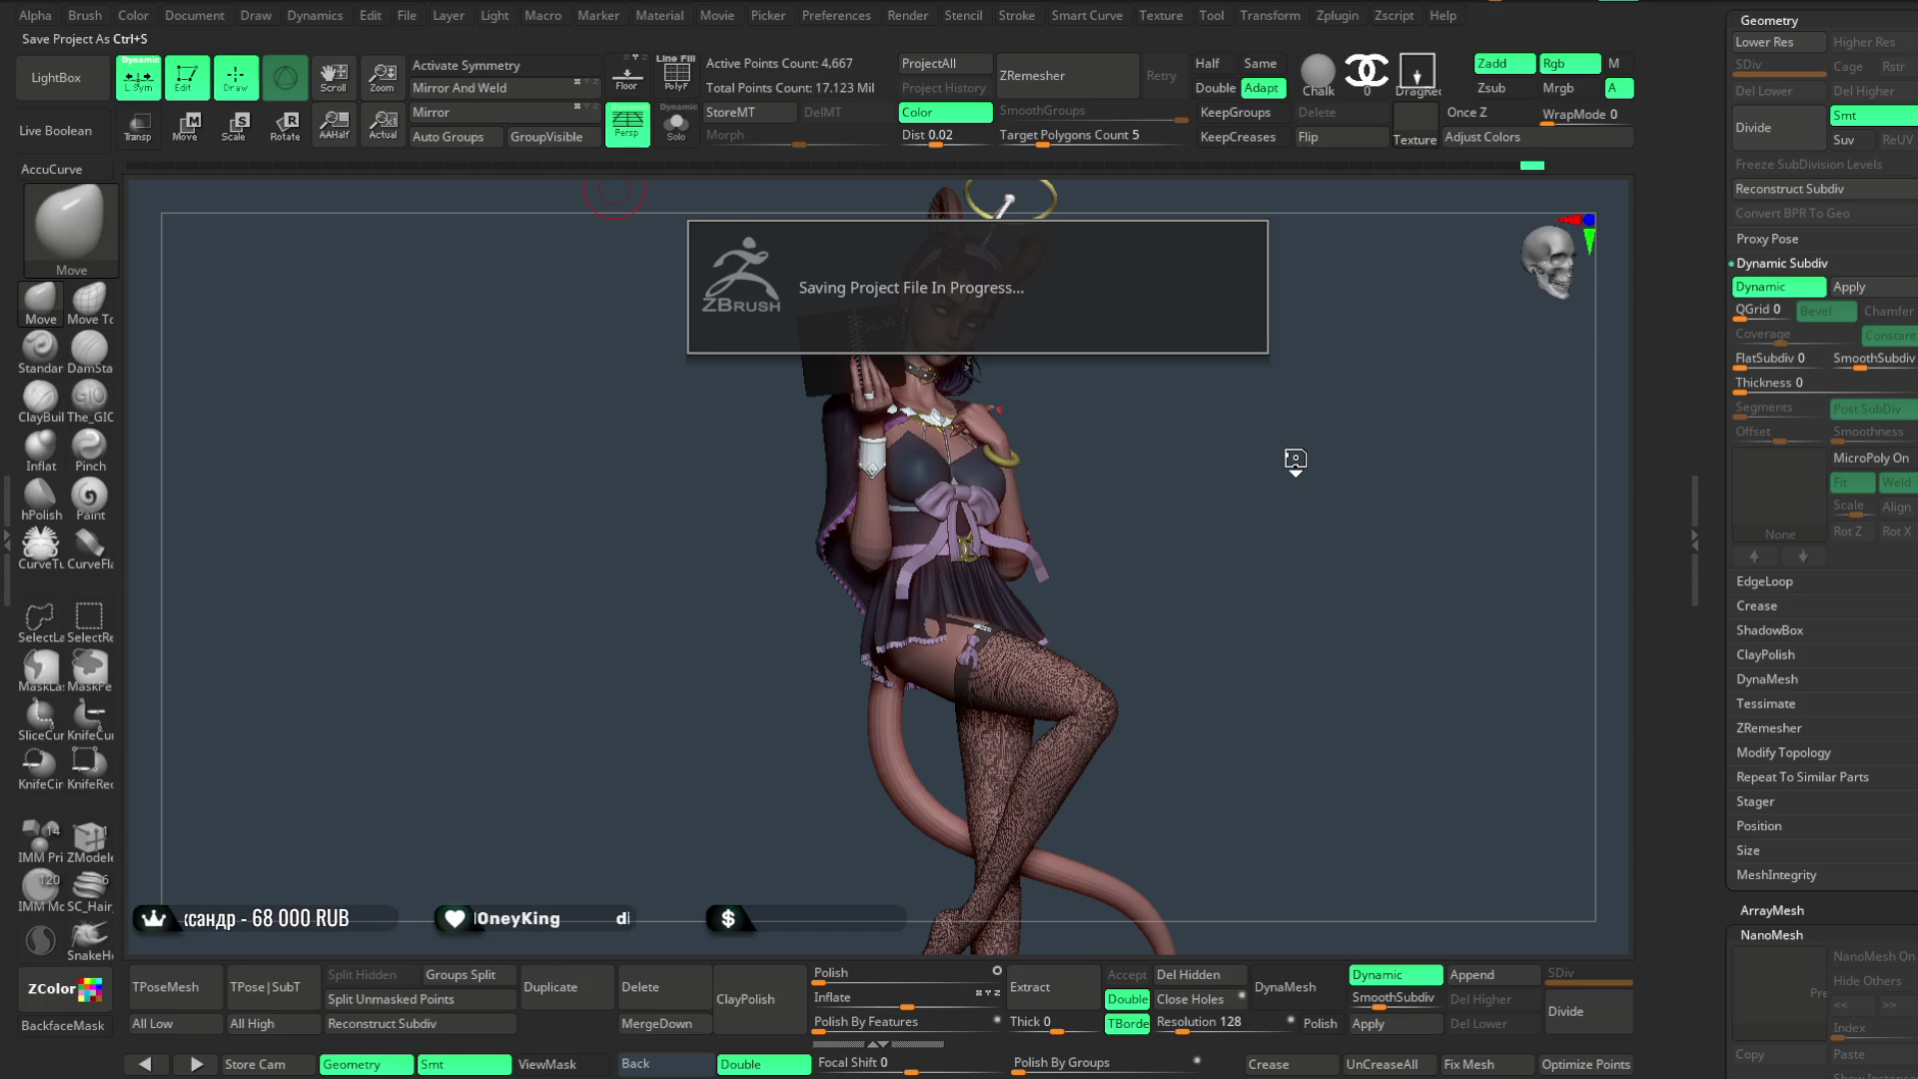
mouse_move(1301, 451)
left_mouse_down()
mouse_move(1222, 451)
mouse_move(1307, 463)
mouse_move(1243, 454)
left_mouse_up()
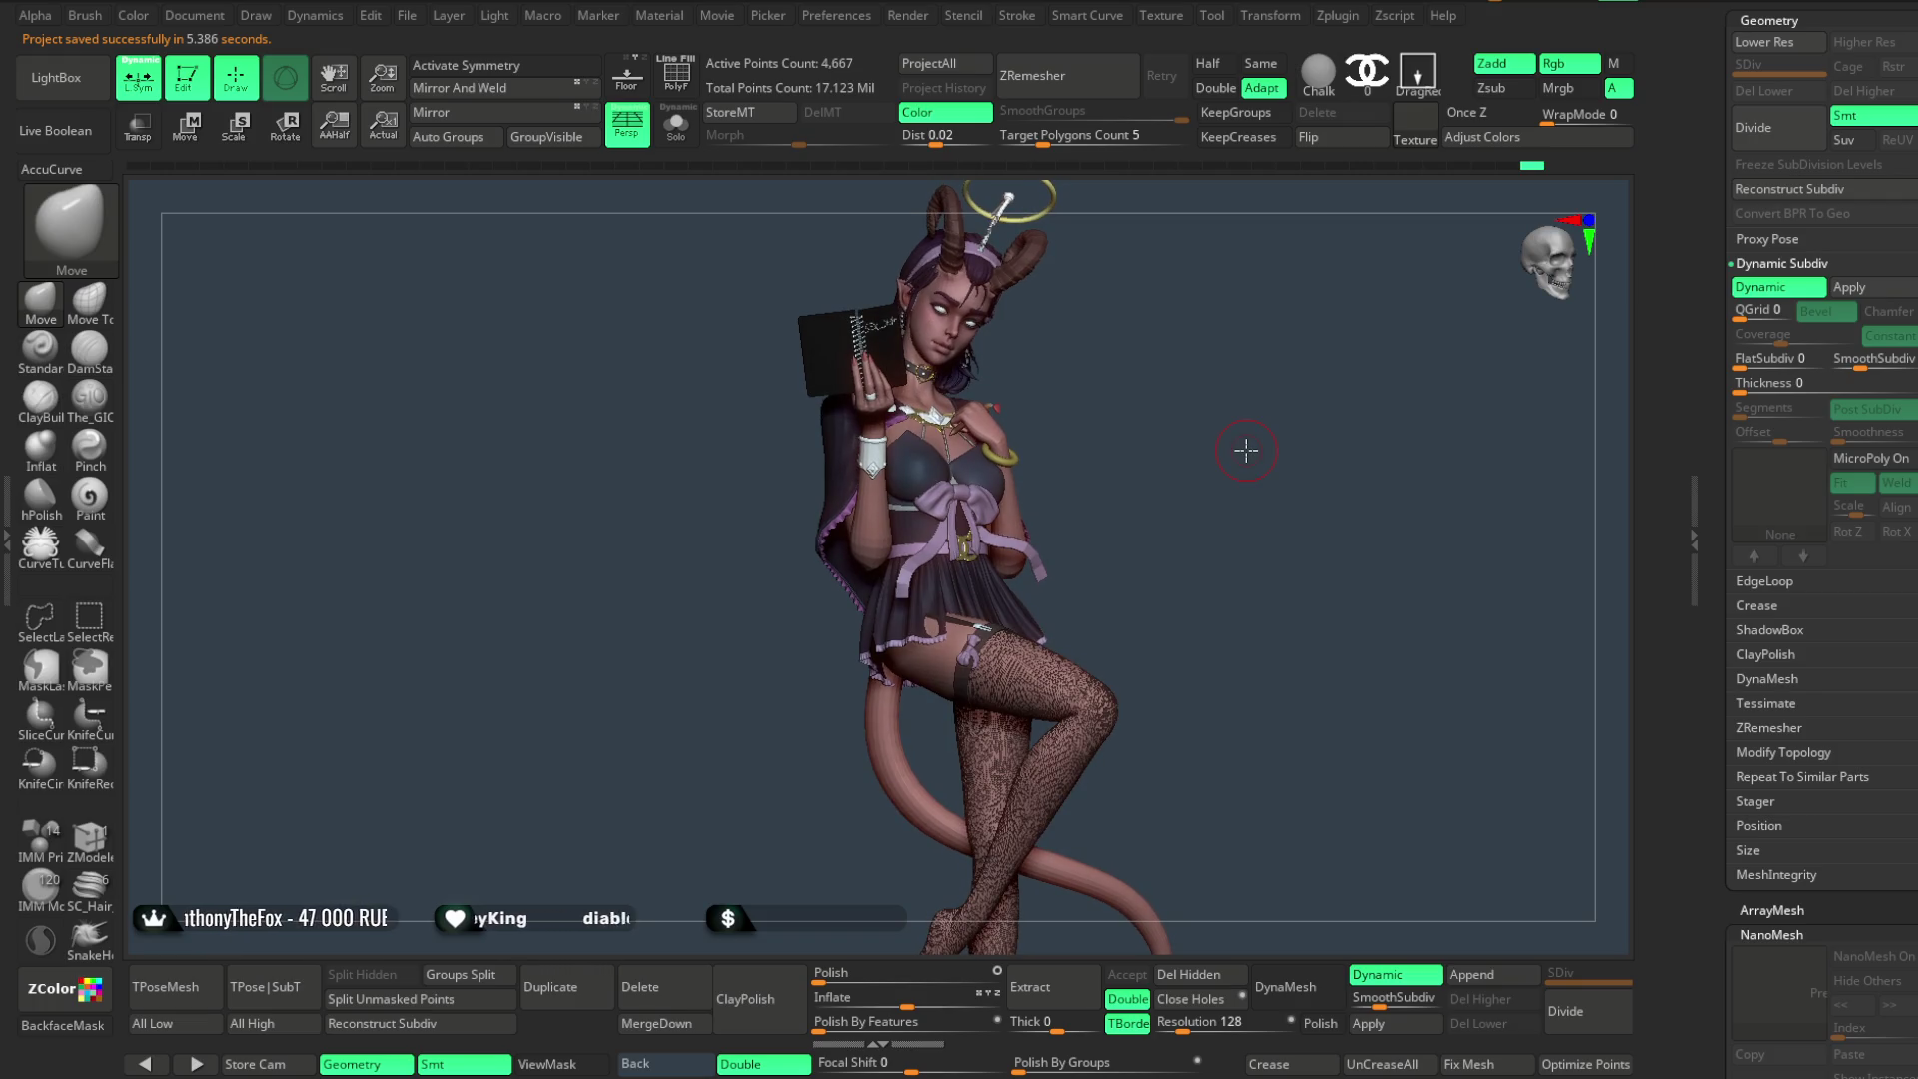
mouse_move(1204, 470)
left_mouse_down()
mouse_move(1156, 441)
mouse_move(1165, 515)
mouse_move(1200, 516)
mouse_move(1184, 454)
left_mouse_up()
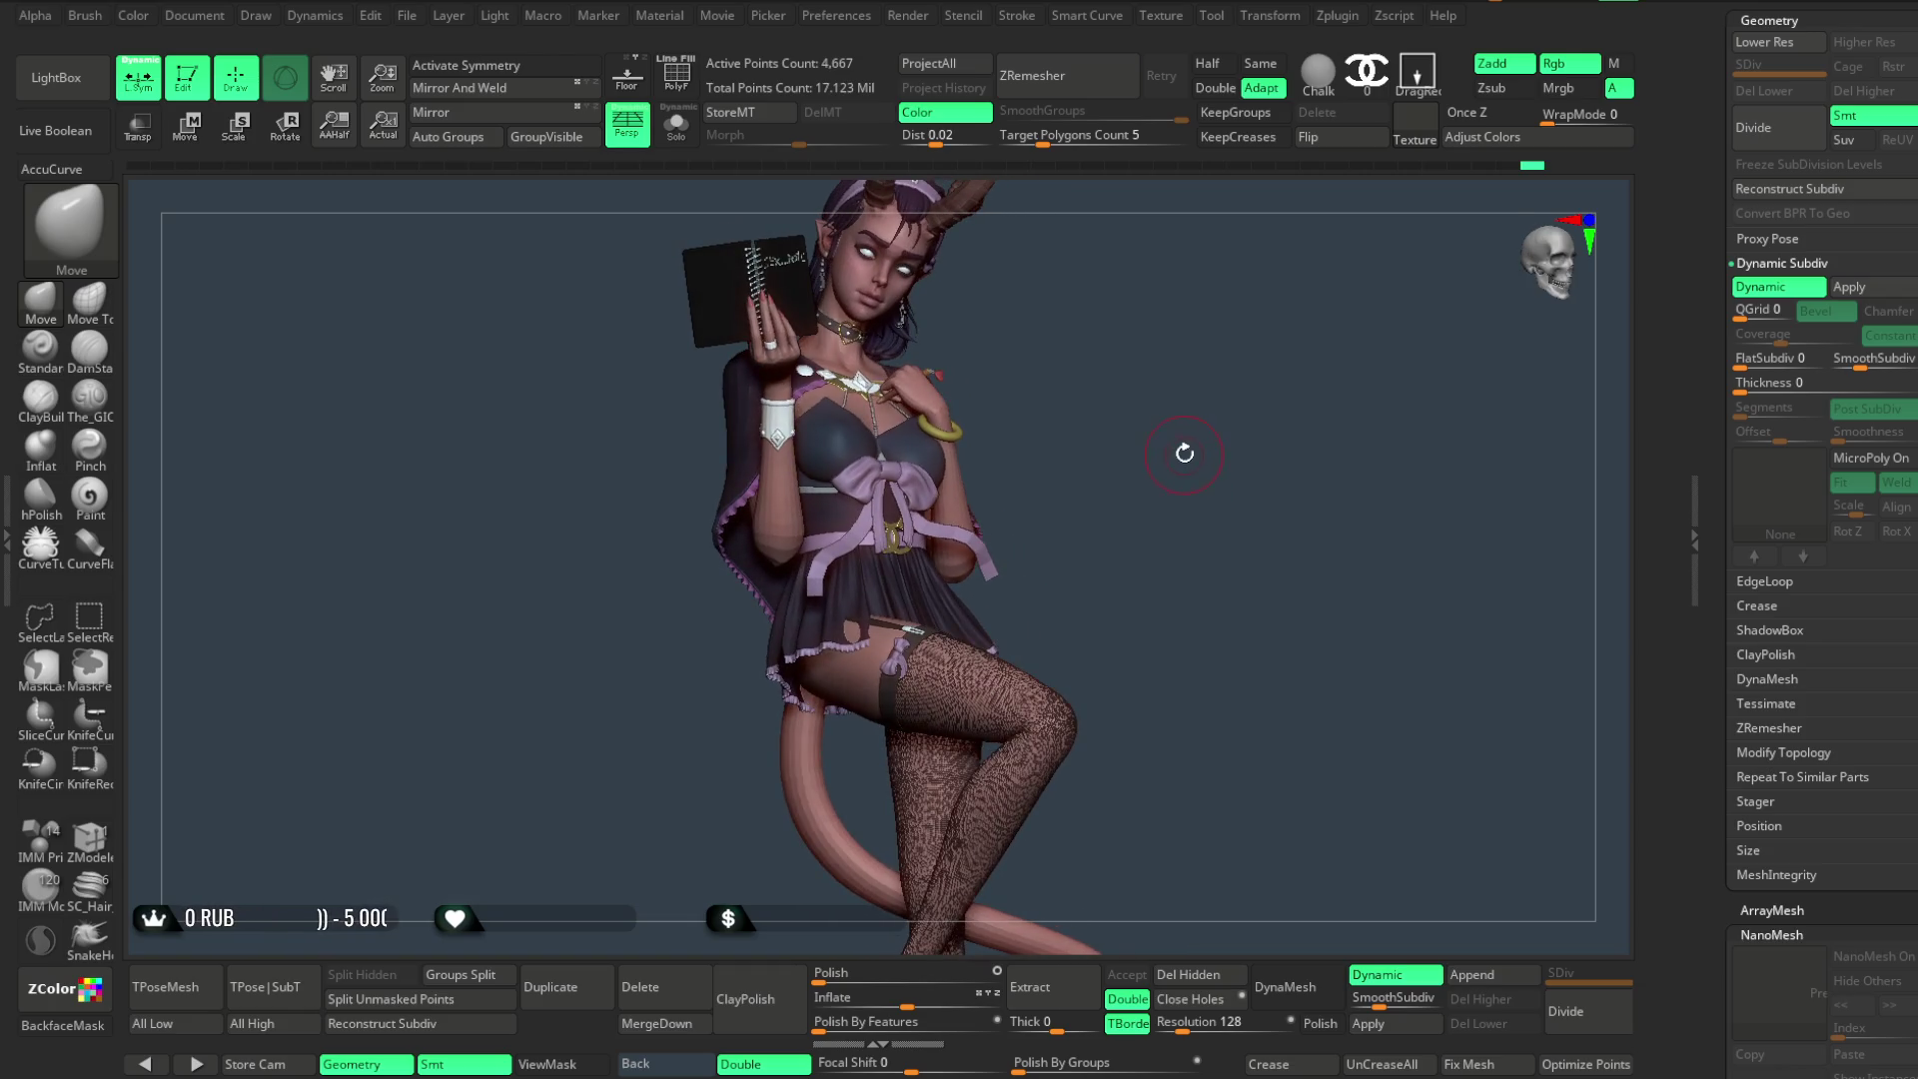
scroll(1882, 360, "up", 3)
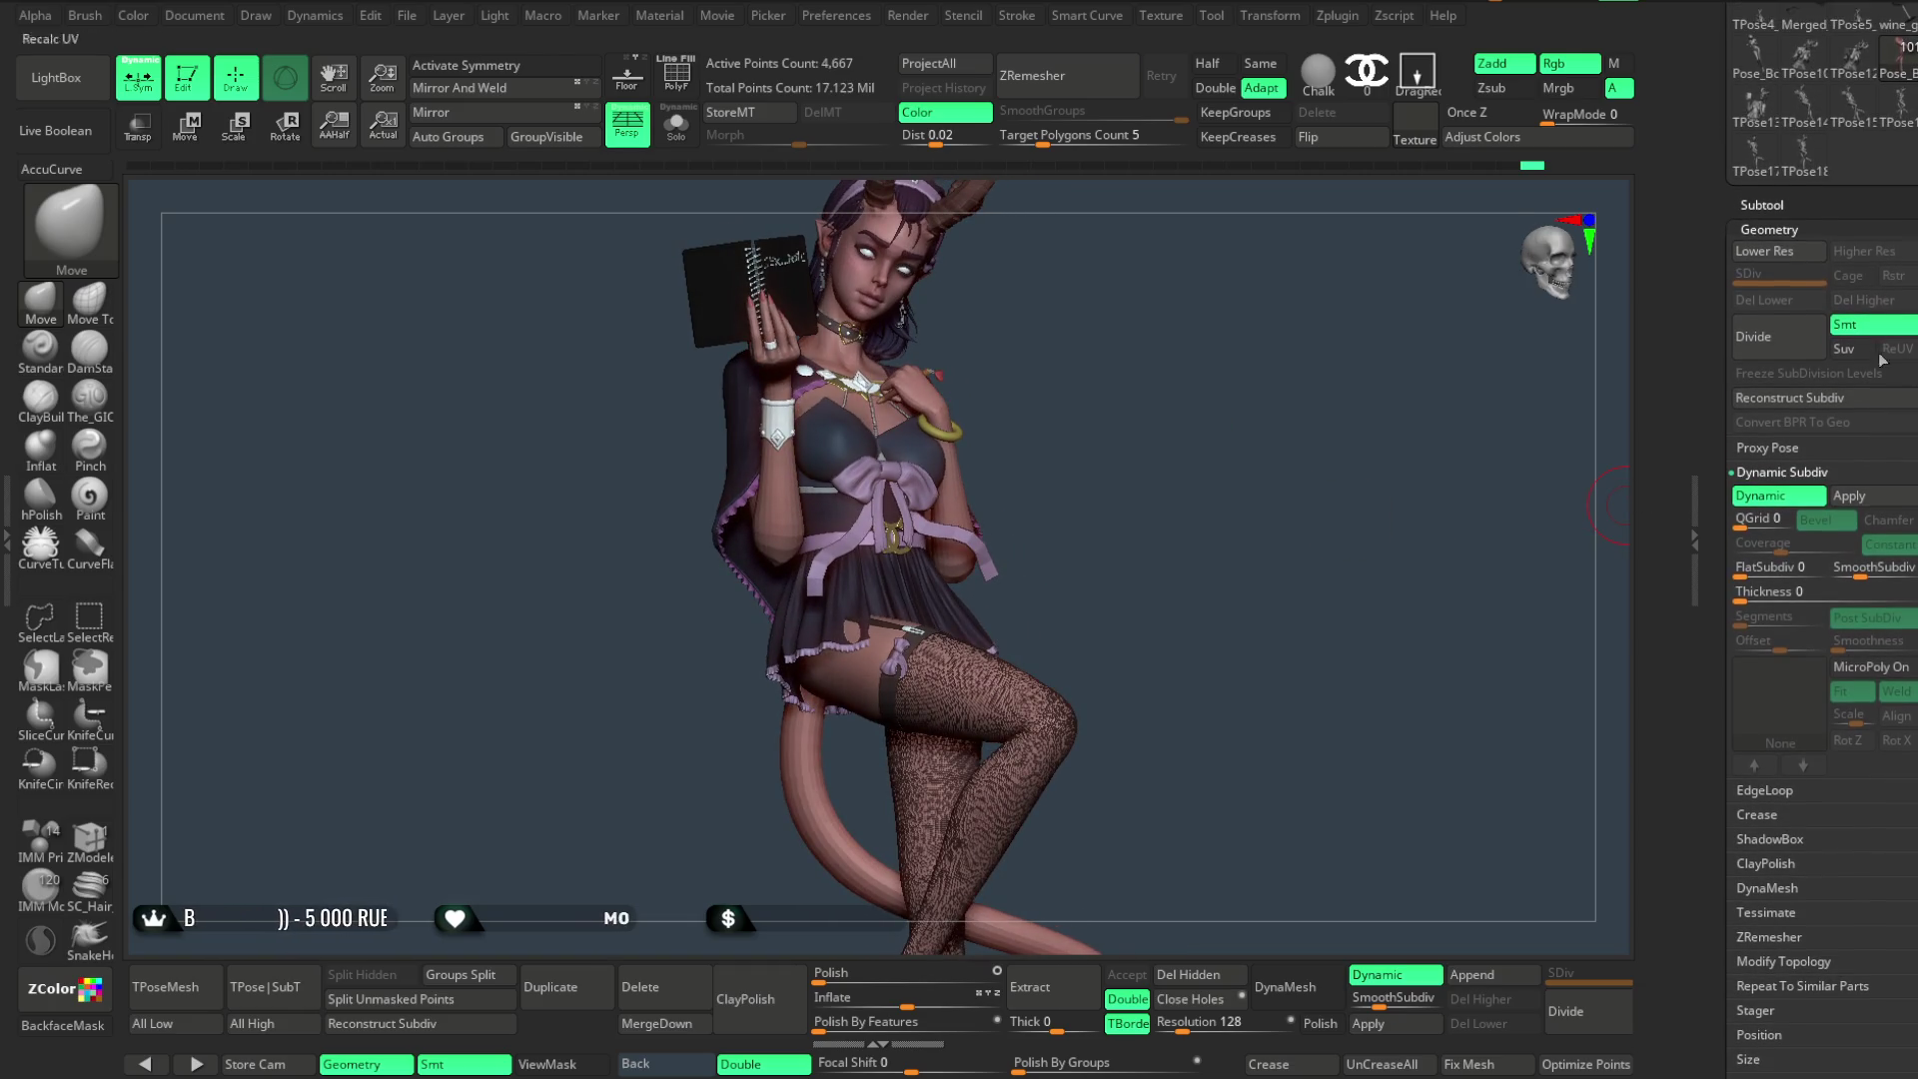
- Expand the Тело folder to list the 36_02, 36_03 and Lowpoly body subtools
left_click(1764, 204)
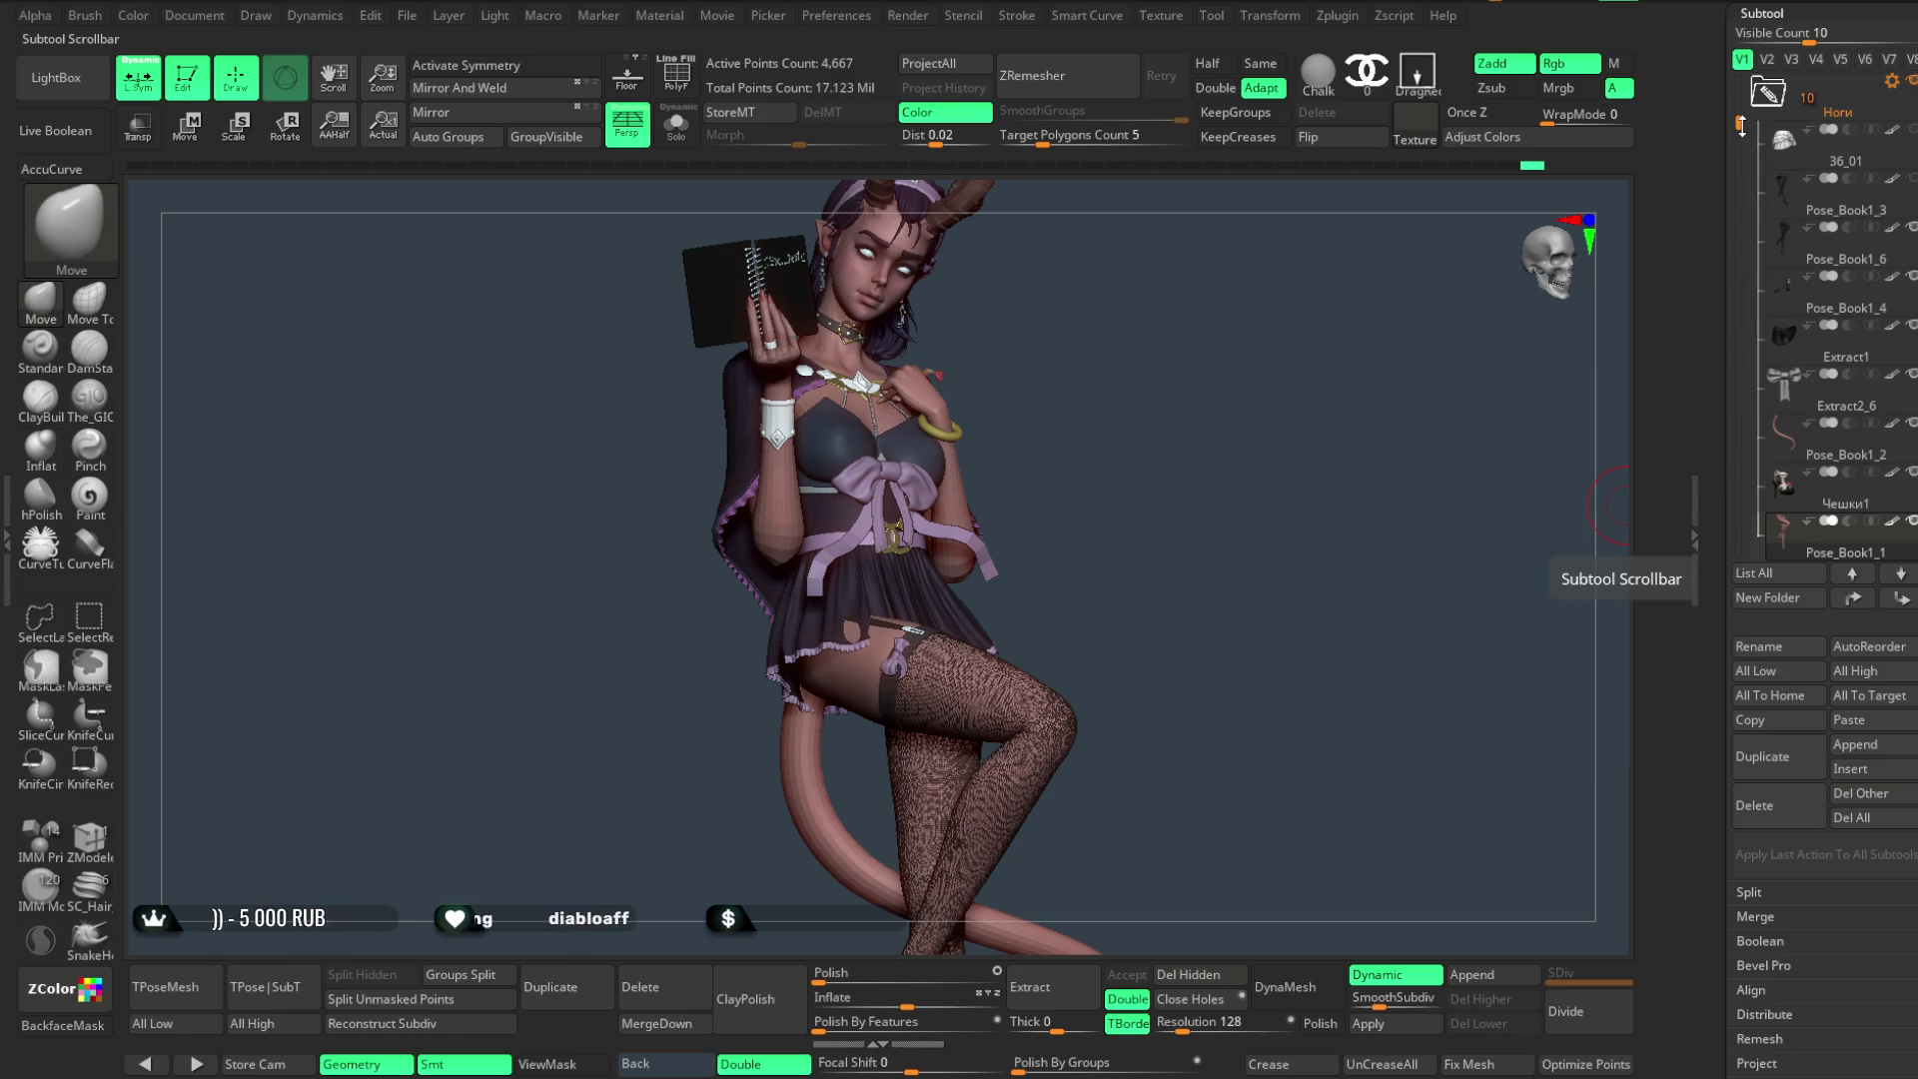
scroll(1739, 547, "down", 3)
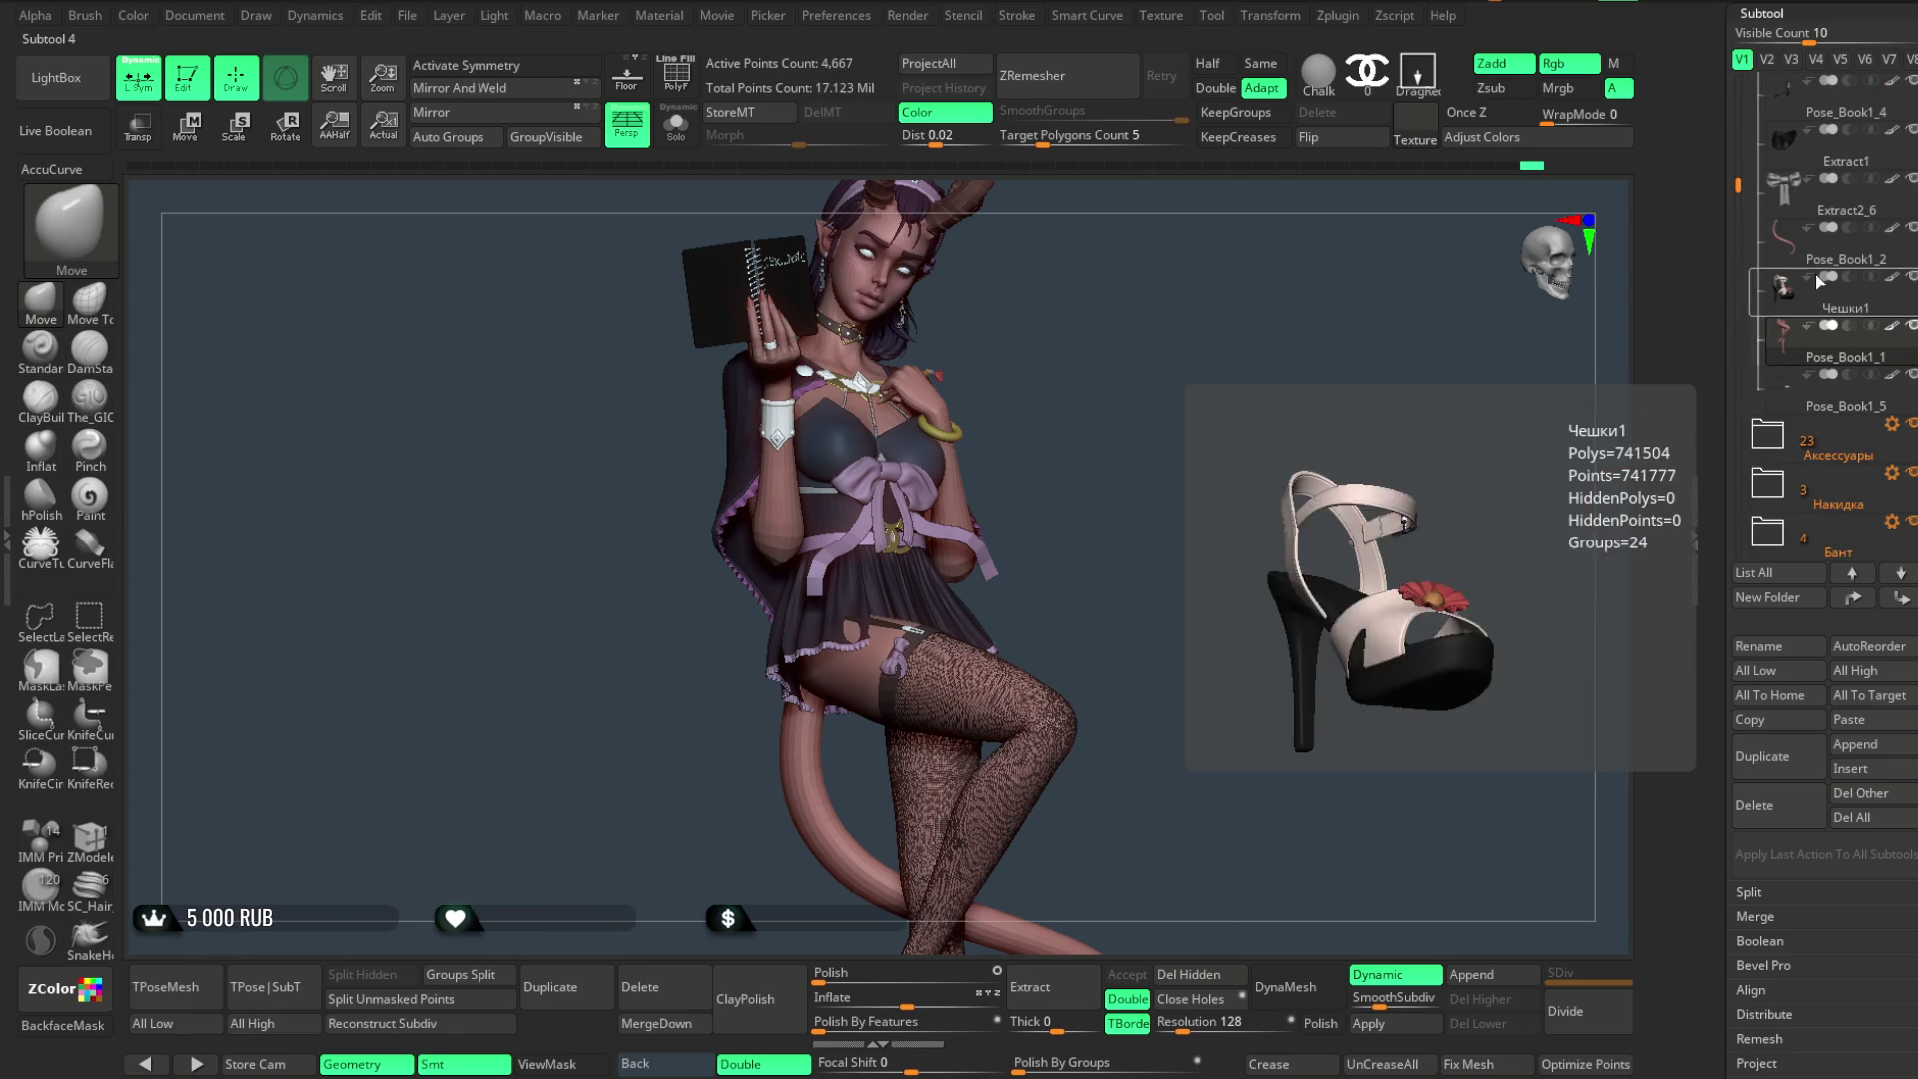
scroll(1740, 168, "up", 1)
left_click_drag(1739, 168, 1743, 137)
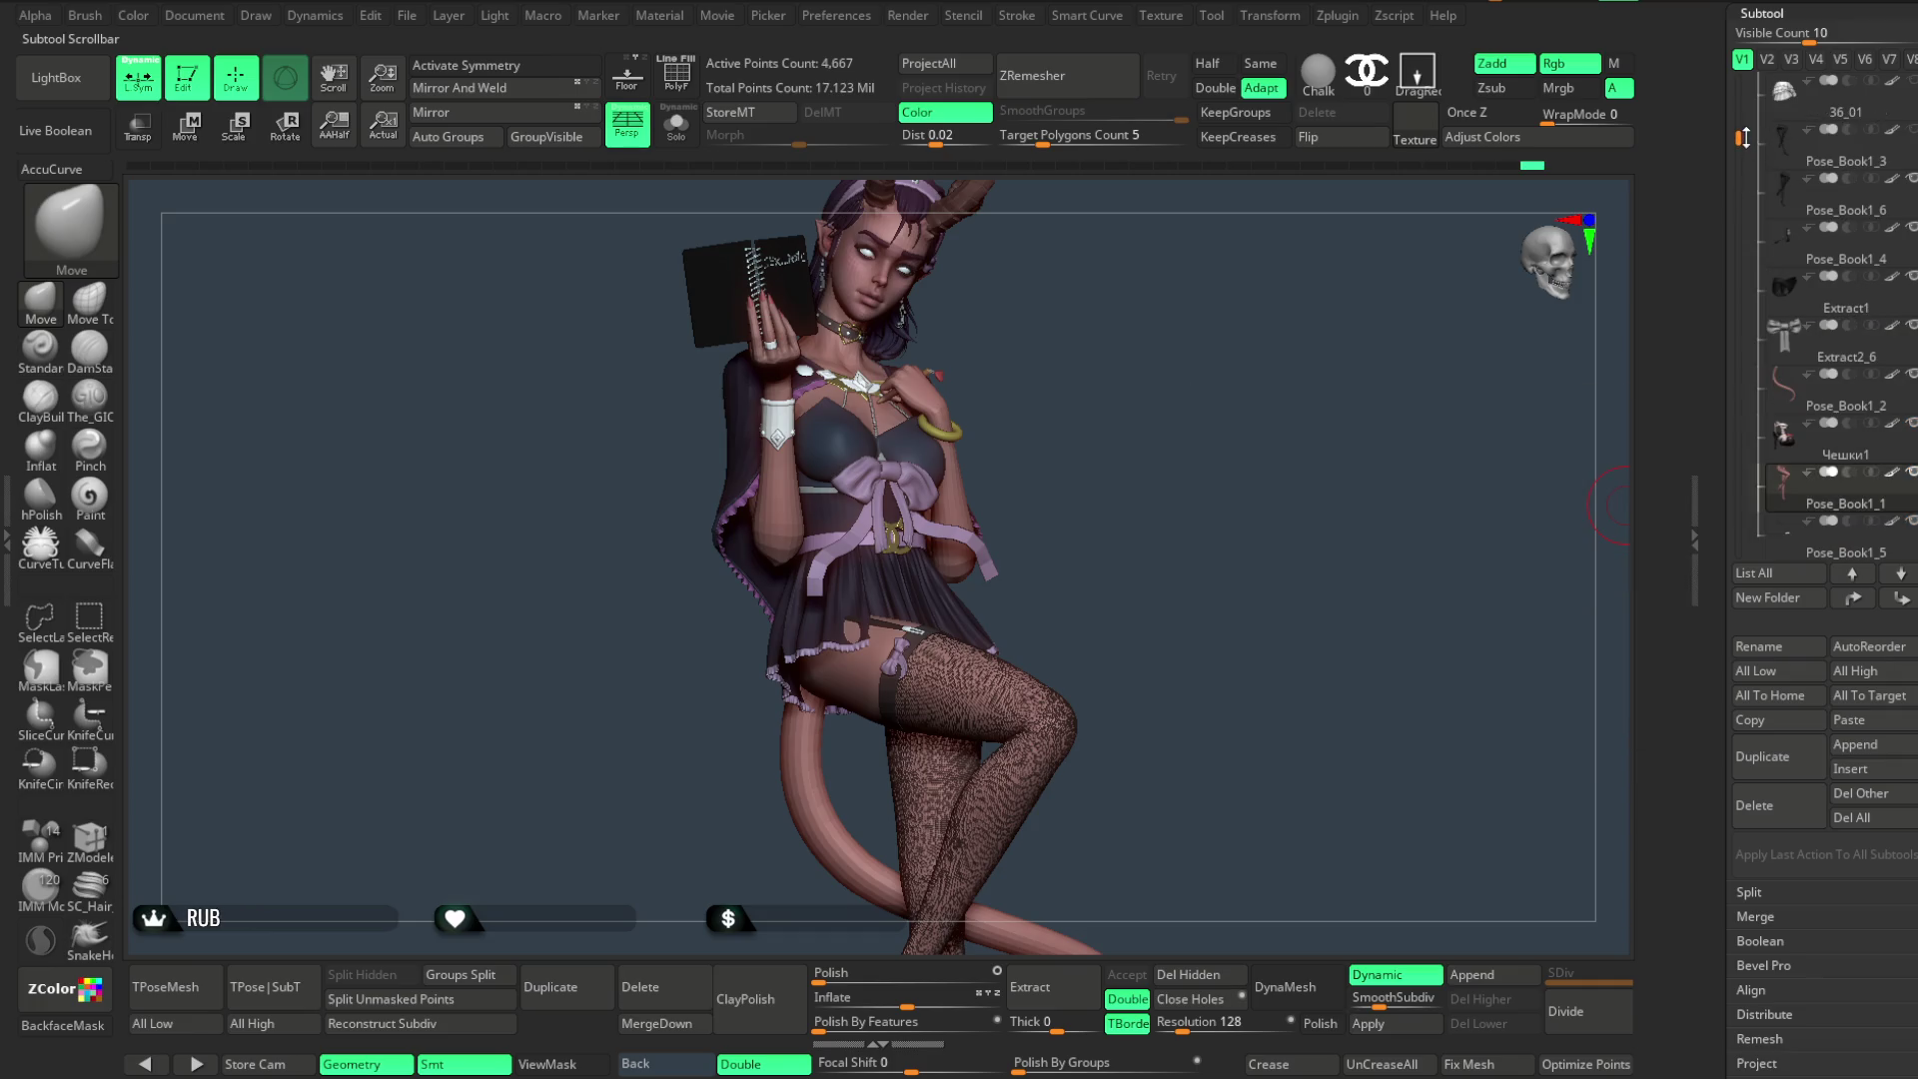
scroll(1749, 116, "up", 1)
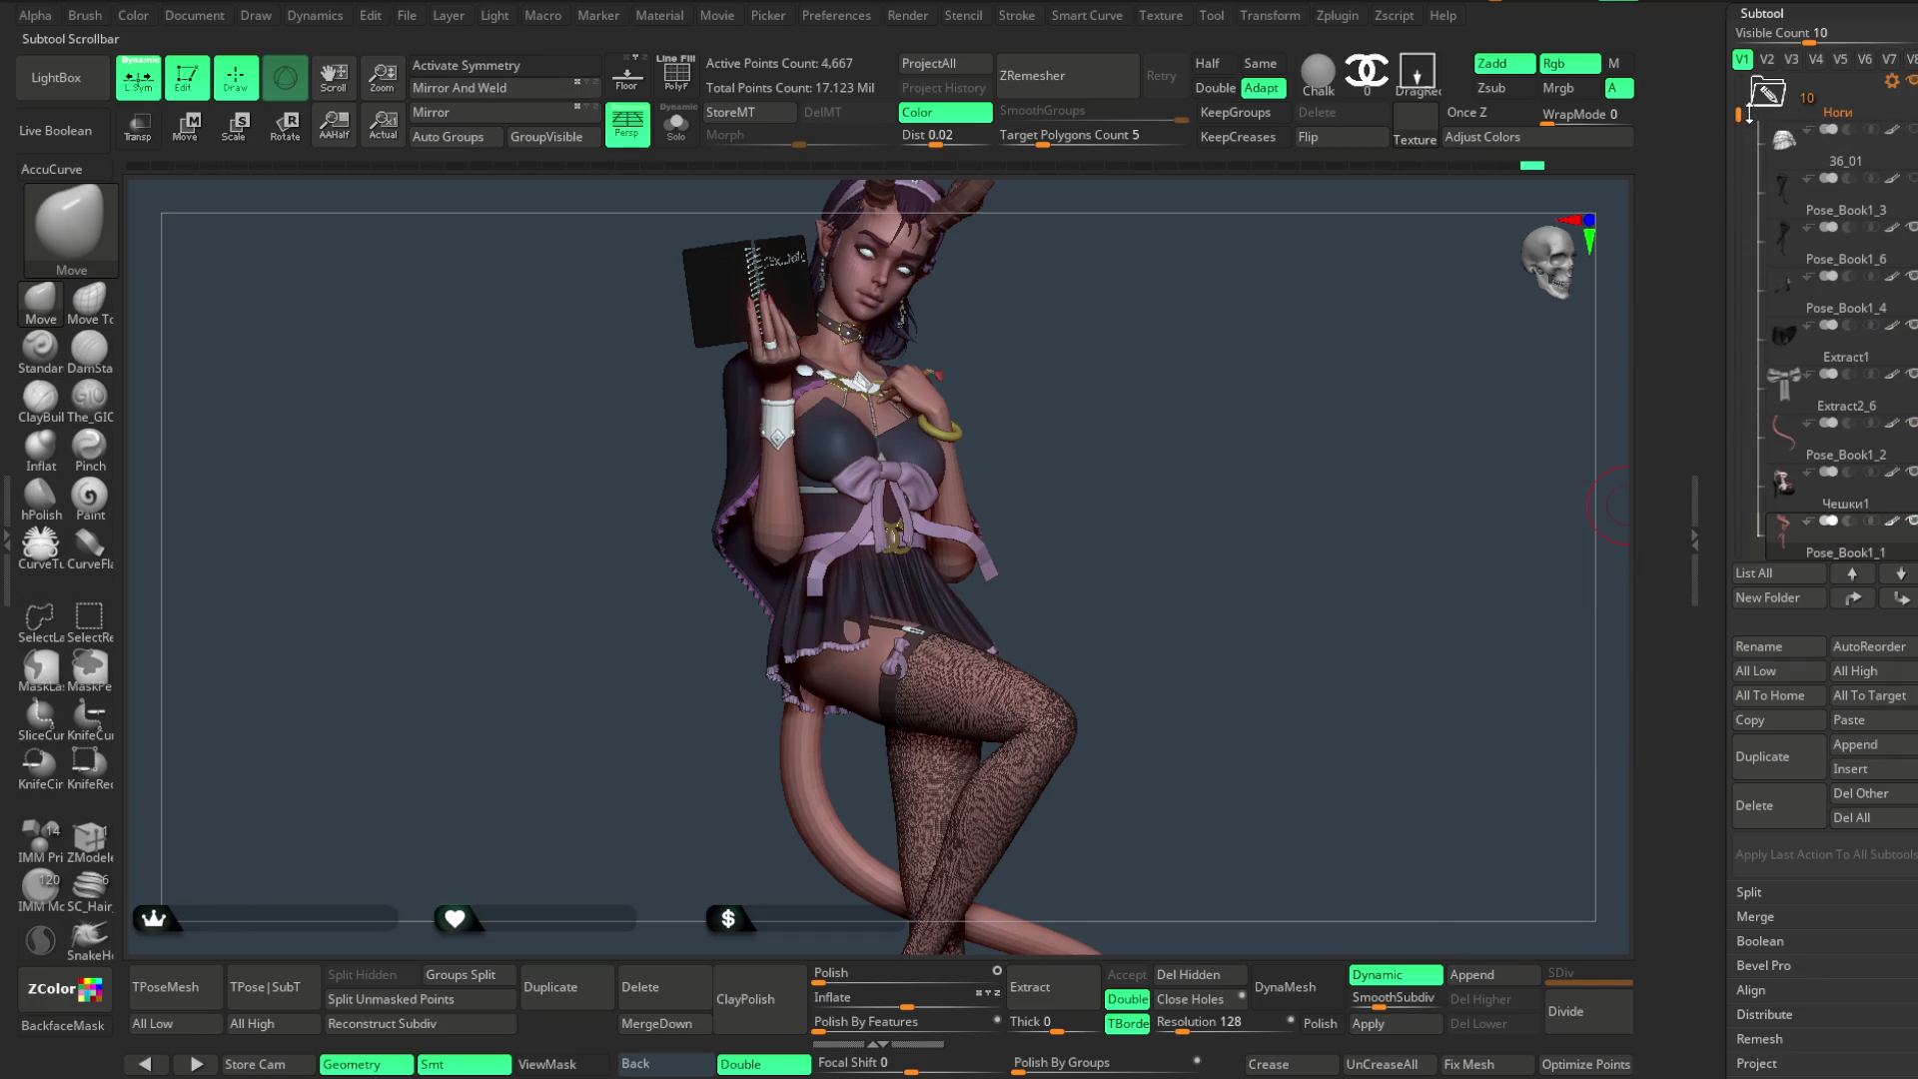
mouse_move(1739, 104)
left_mouse_down()
mouse_move(1742, 177)
mouse_move(1752, 72)
left_mouse_up()
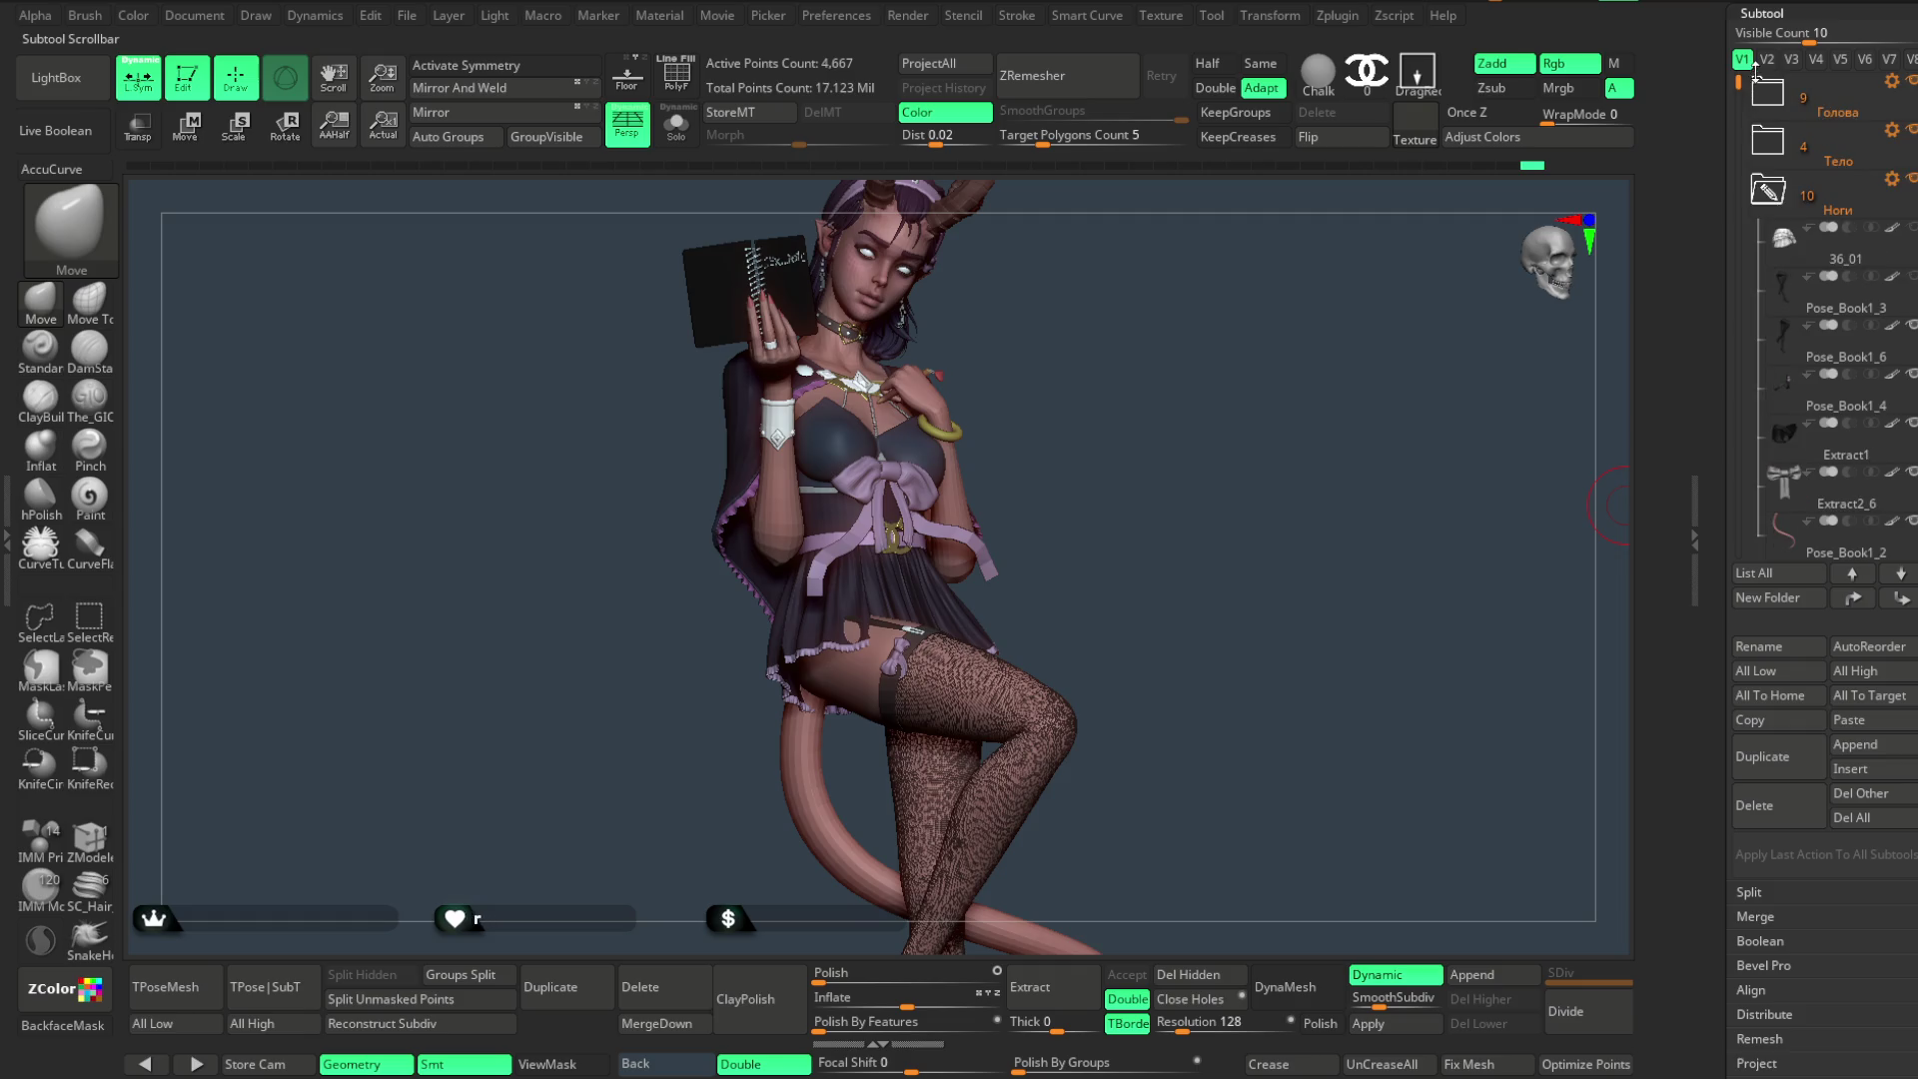
left_click(1766, 144)
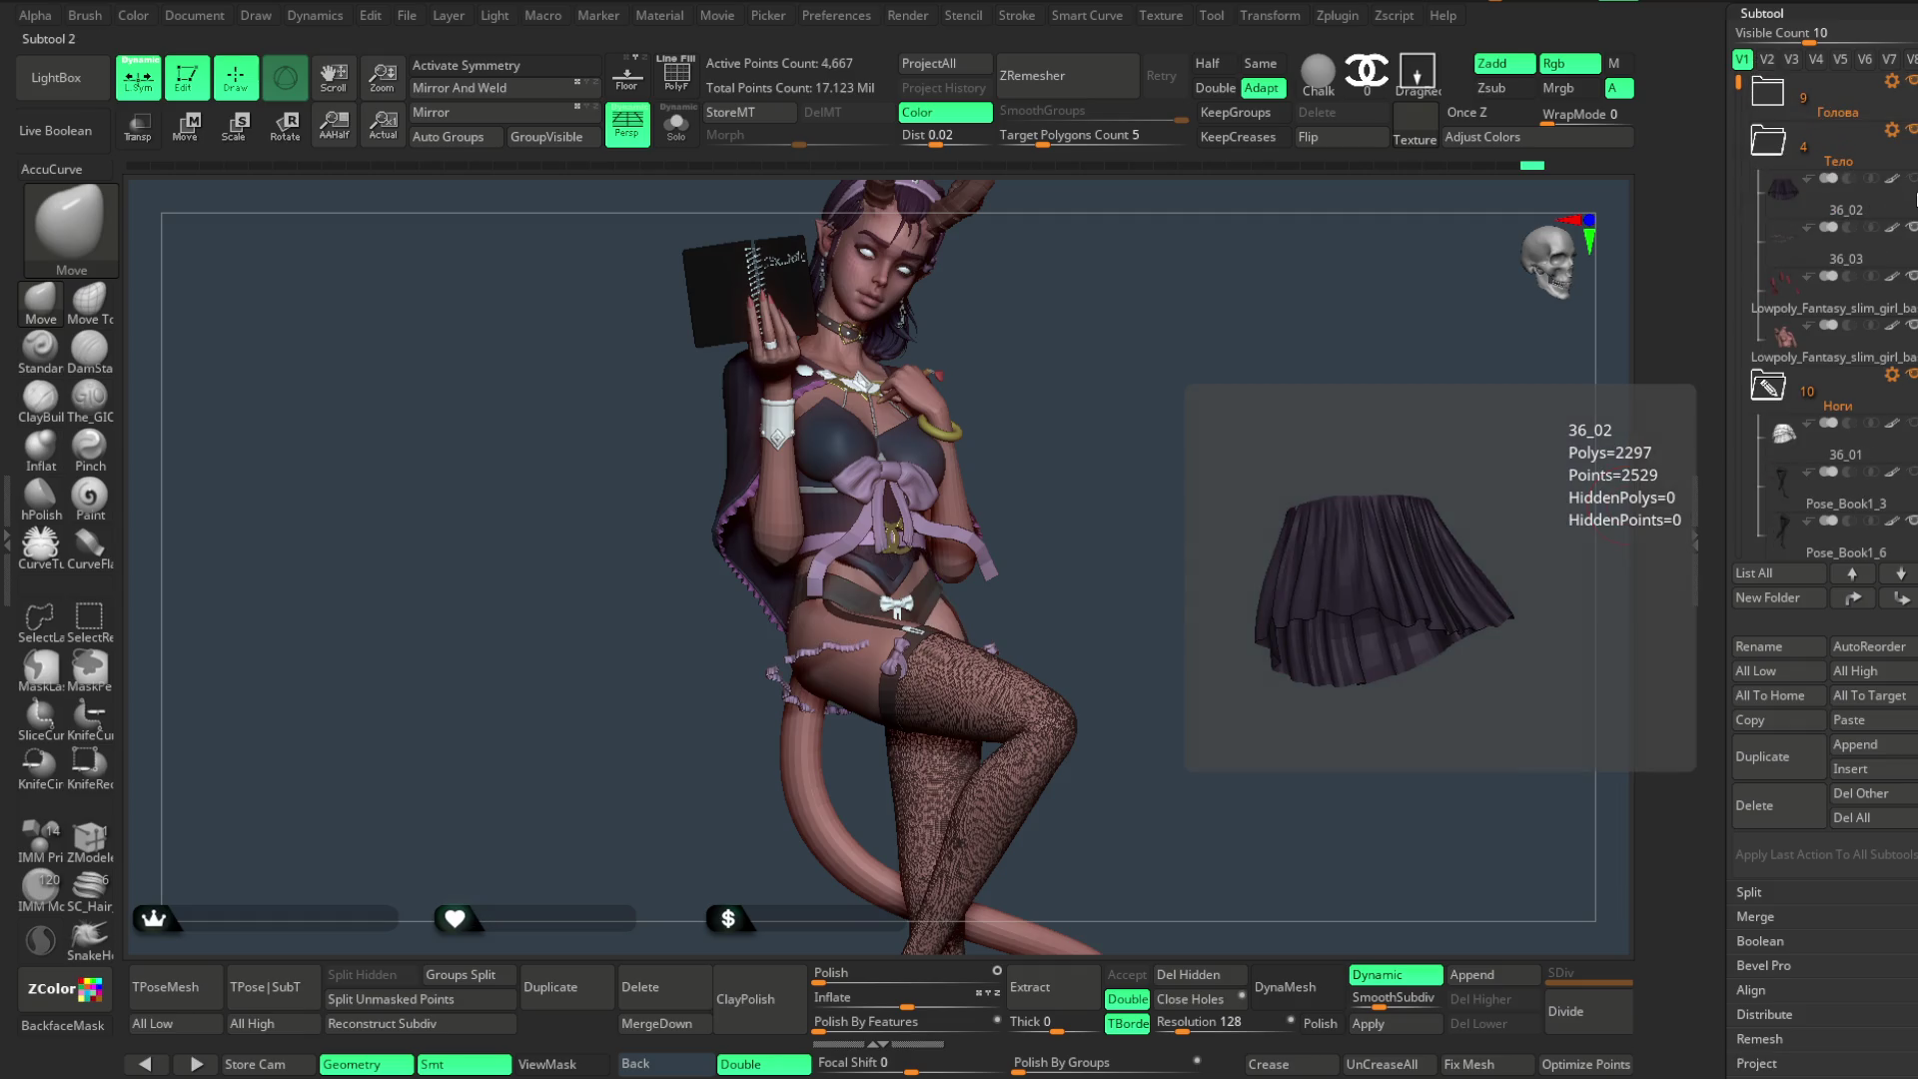
- Hide the 36_02 skirt subtool and orbit the hips to inspect the garter belt, straps and bows
left_click(1847, 260)
scroll(1241, 393, "up", 2)
scroll(1250, 493, "up", 2)
scroll(1285, 406, "up", 2)
scroll(1304, 375, "up", 2)
mouse_move(1307, 368)
left_mouse_down()
mouse_move(1335, 419)
mouse_move(805, 588)
left_mouse_up()
mouse_move(985, 472)
left_mouse_down()
mouse_move(1034, 382)
mouse_move(500, 426)
left_mouse_up()
scroll(824, 576, "up", 2)
mouse_move(1125, 633)
right_mouse_down()
mouse_move(1264, 586)
mouse_move(1113, 604)
mouse_move(1001, 536)
right_mouse_up()
mouse_move(1298, 600)
right_mouse_down()
mouse_move(1111, 508)
mouse_move(1170, 505)
mouse_move(1210, 542)
right_mouse_up()
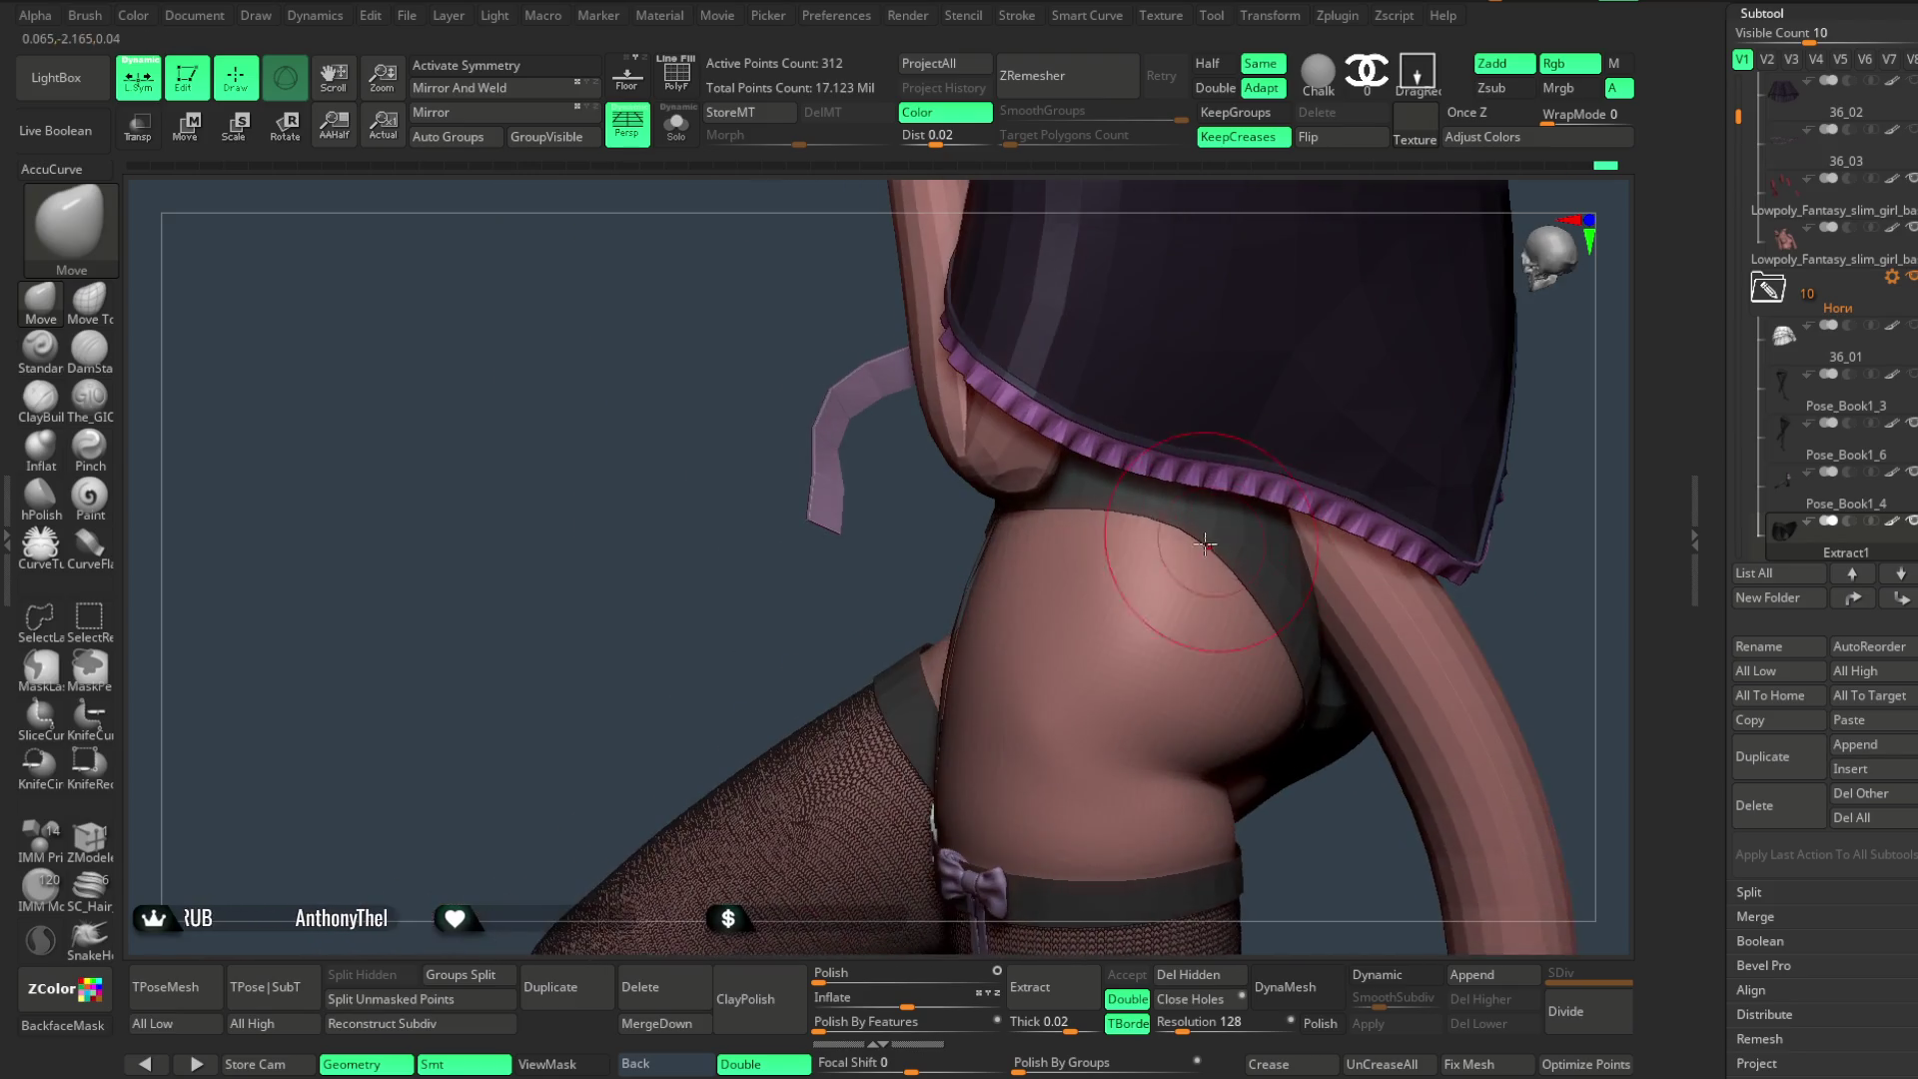
mouse_move(1328, 489)
right_mouse_down()
mouse_move(1525, 480)
mouse_move(1528, 434)
mouse_move(1324, 485)
mouse_move(1282, 467)
mouse_move(1285, 586)
mouse_move(1349, 519)
mouse_move(700, 691)
right_mouse_up()
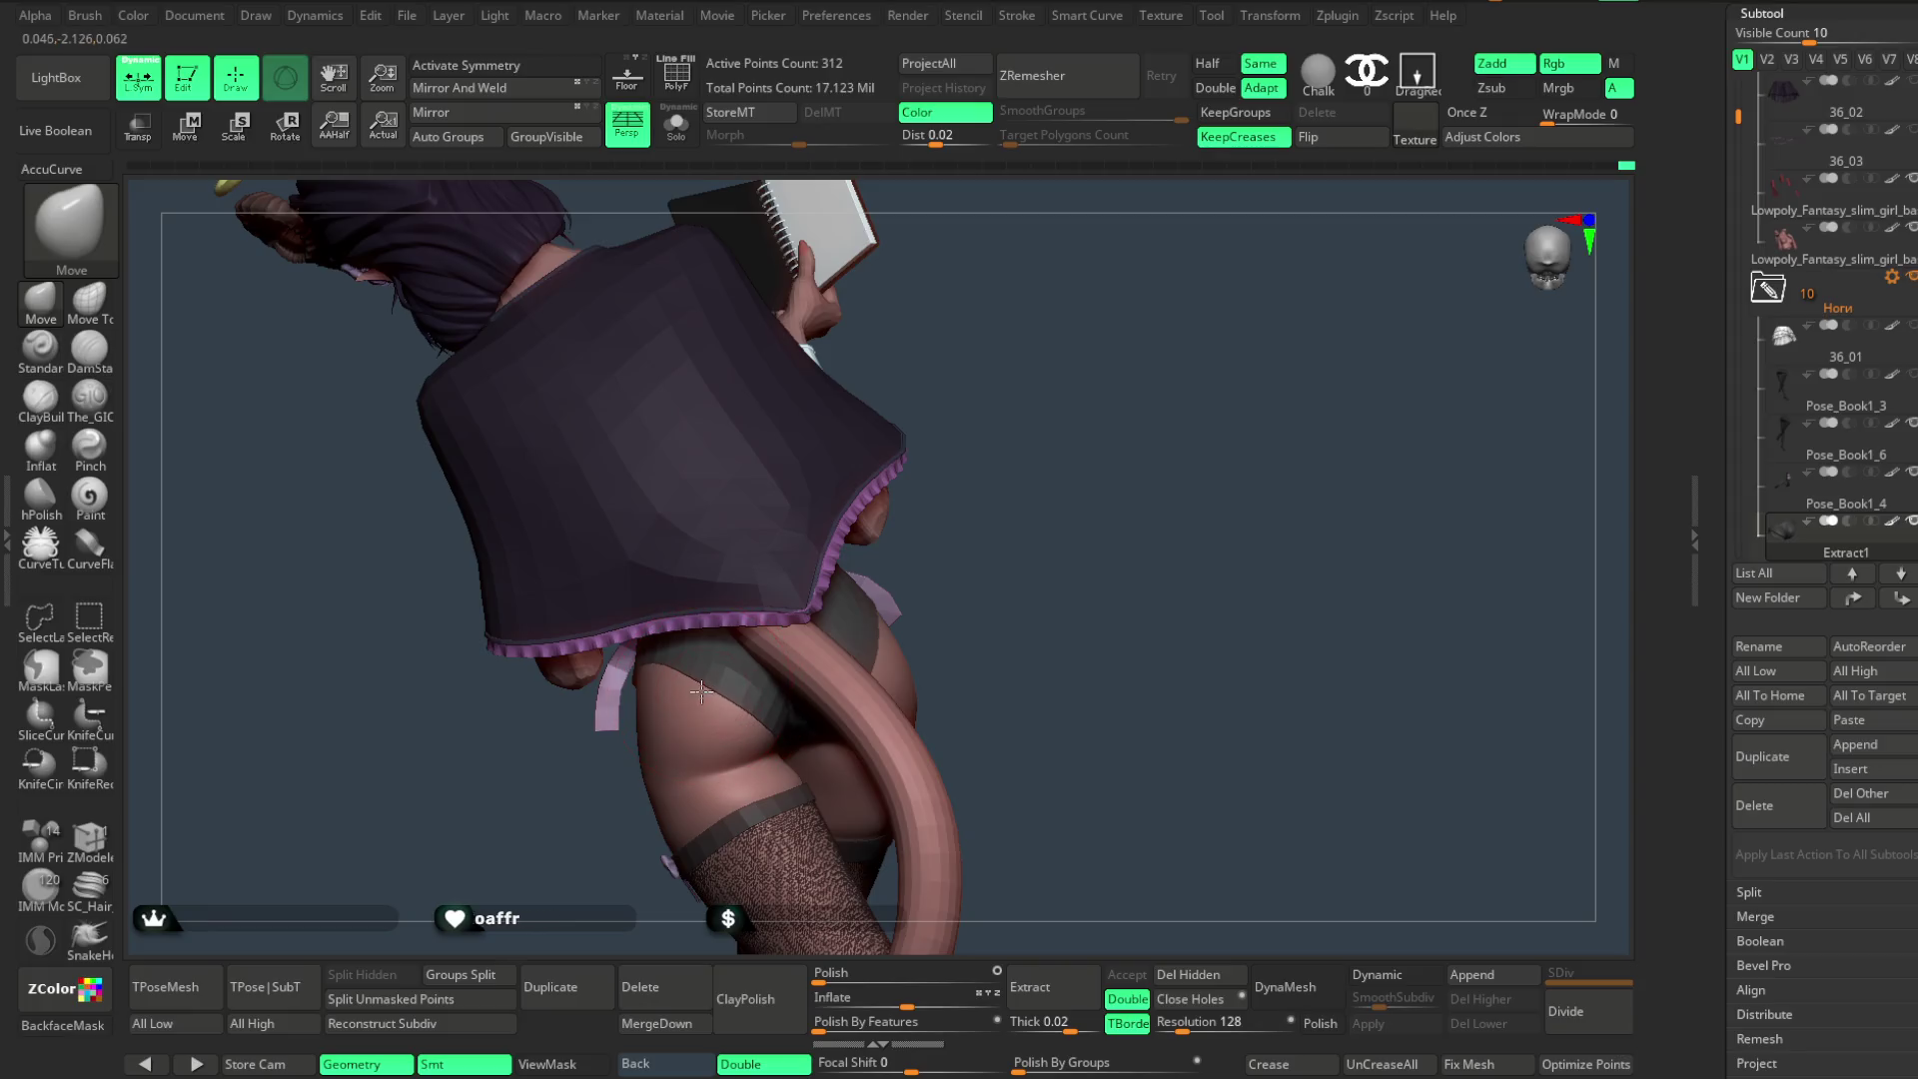
mouse_move(986, 571)
right_mouse_down()
mouse_move(1042, 449)
mouse_move(834, 664)
mouse_move(1036, 556)
mouse_move(954, 605)
mouse_move(1114, 570)
mouse_move(1119, 693)
mouse_move(1161, 462)
mouse_move(1281, 570)
mouse_move(1256, 471)
mouse_move(1285, 494)
mouse_move(1164, 454)
mouse_move(1209, 415)
mouse_move(1197, 463)
right_mouse_up()
right_click(1212, 468)
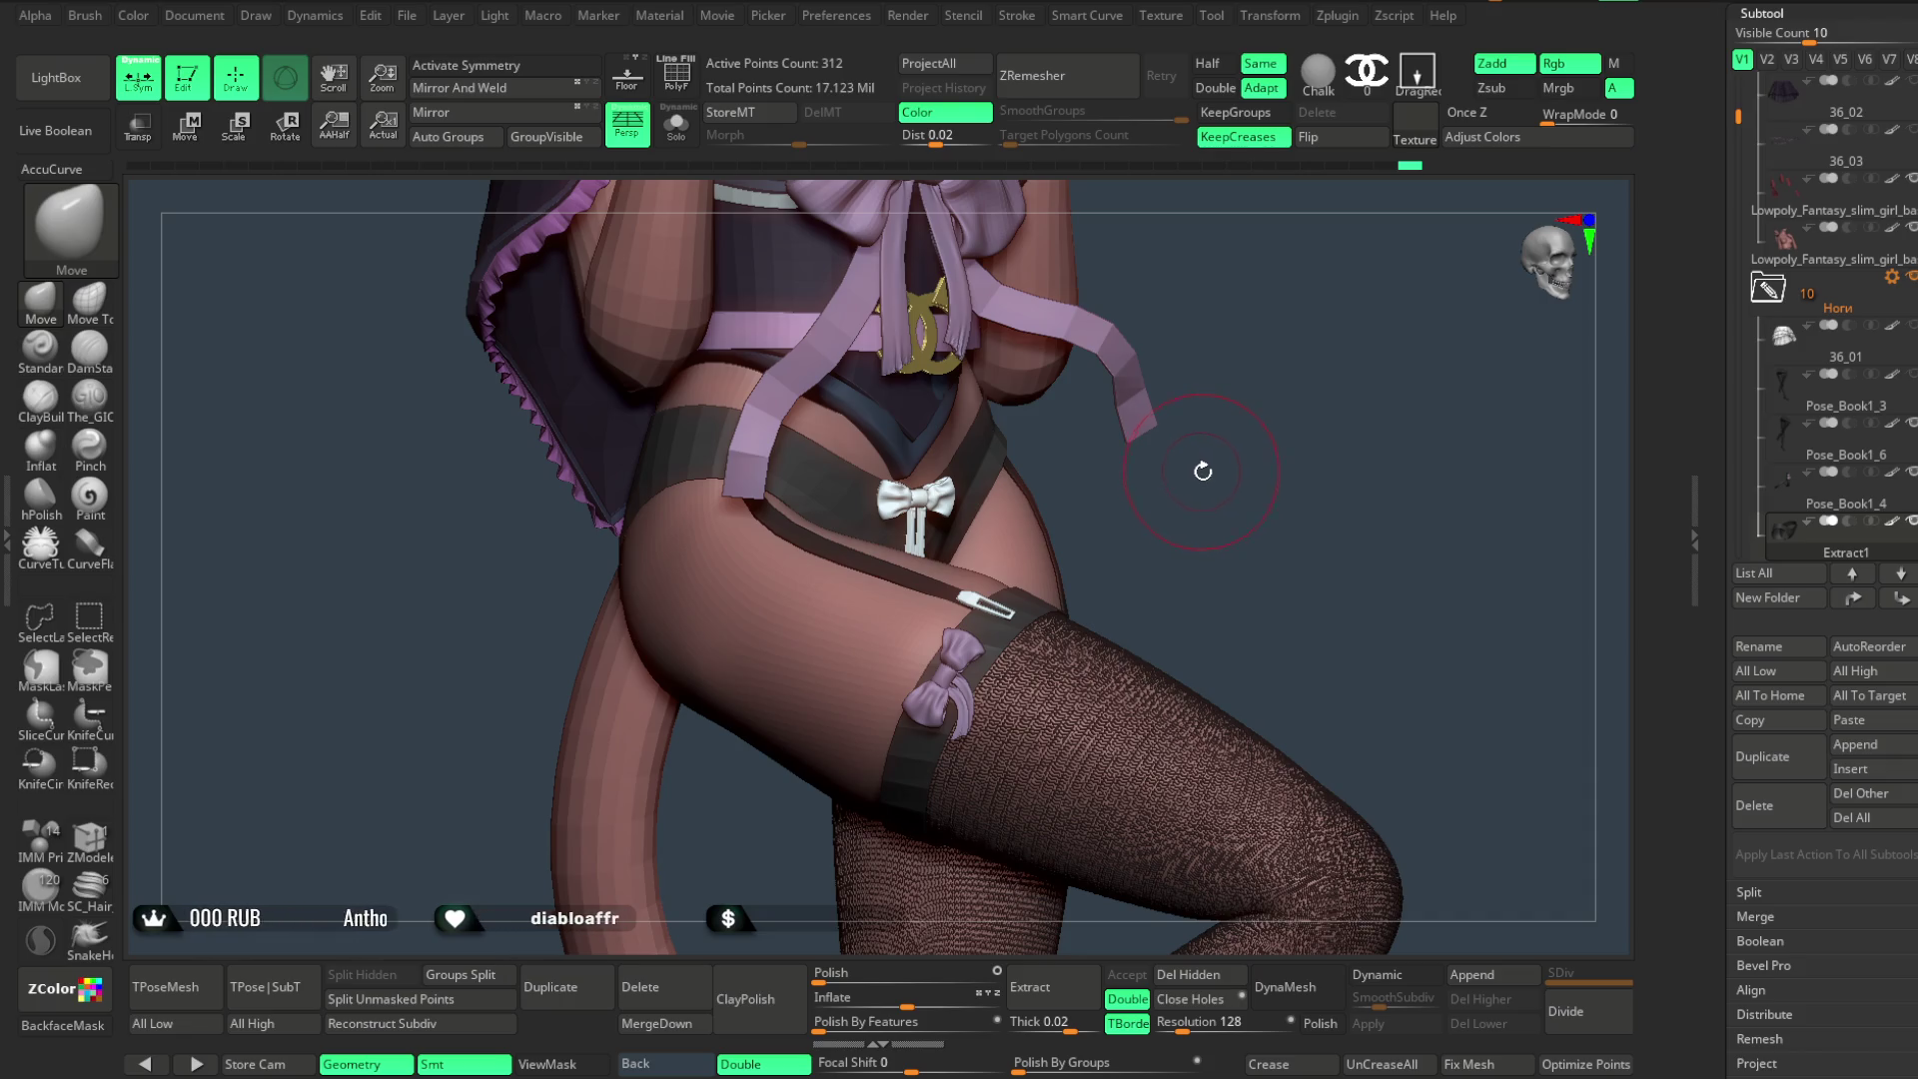
right_click_drag(1202, 470, 1211, 497)
- Solo the garter subtool and hide/show its bow pieces to check them, then un-solo
left_click(1178, 536, "alt")
left_click(677, 126)
mouse_move(1179, 407)
right_mouse_down()
mouse_move(1221, 463)
mouse_move(1156, 484)
right_mouse_up()
left_click(1045, 646, "alt")
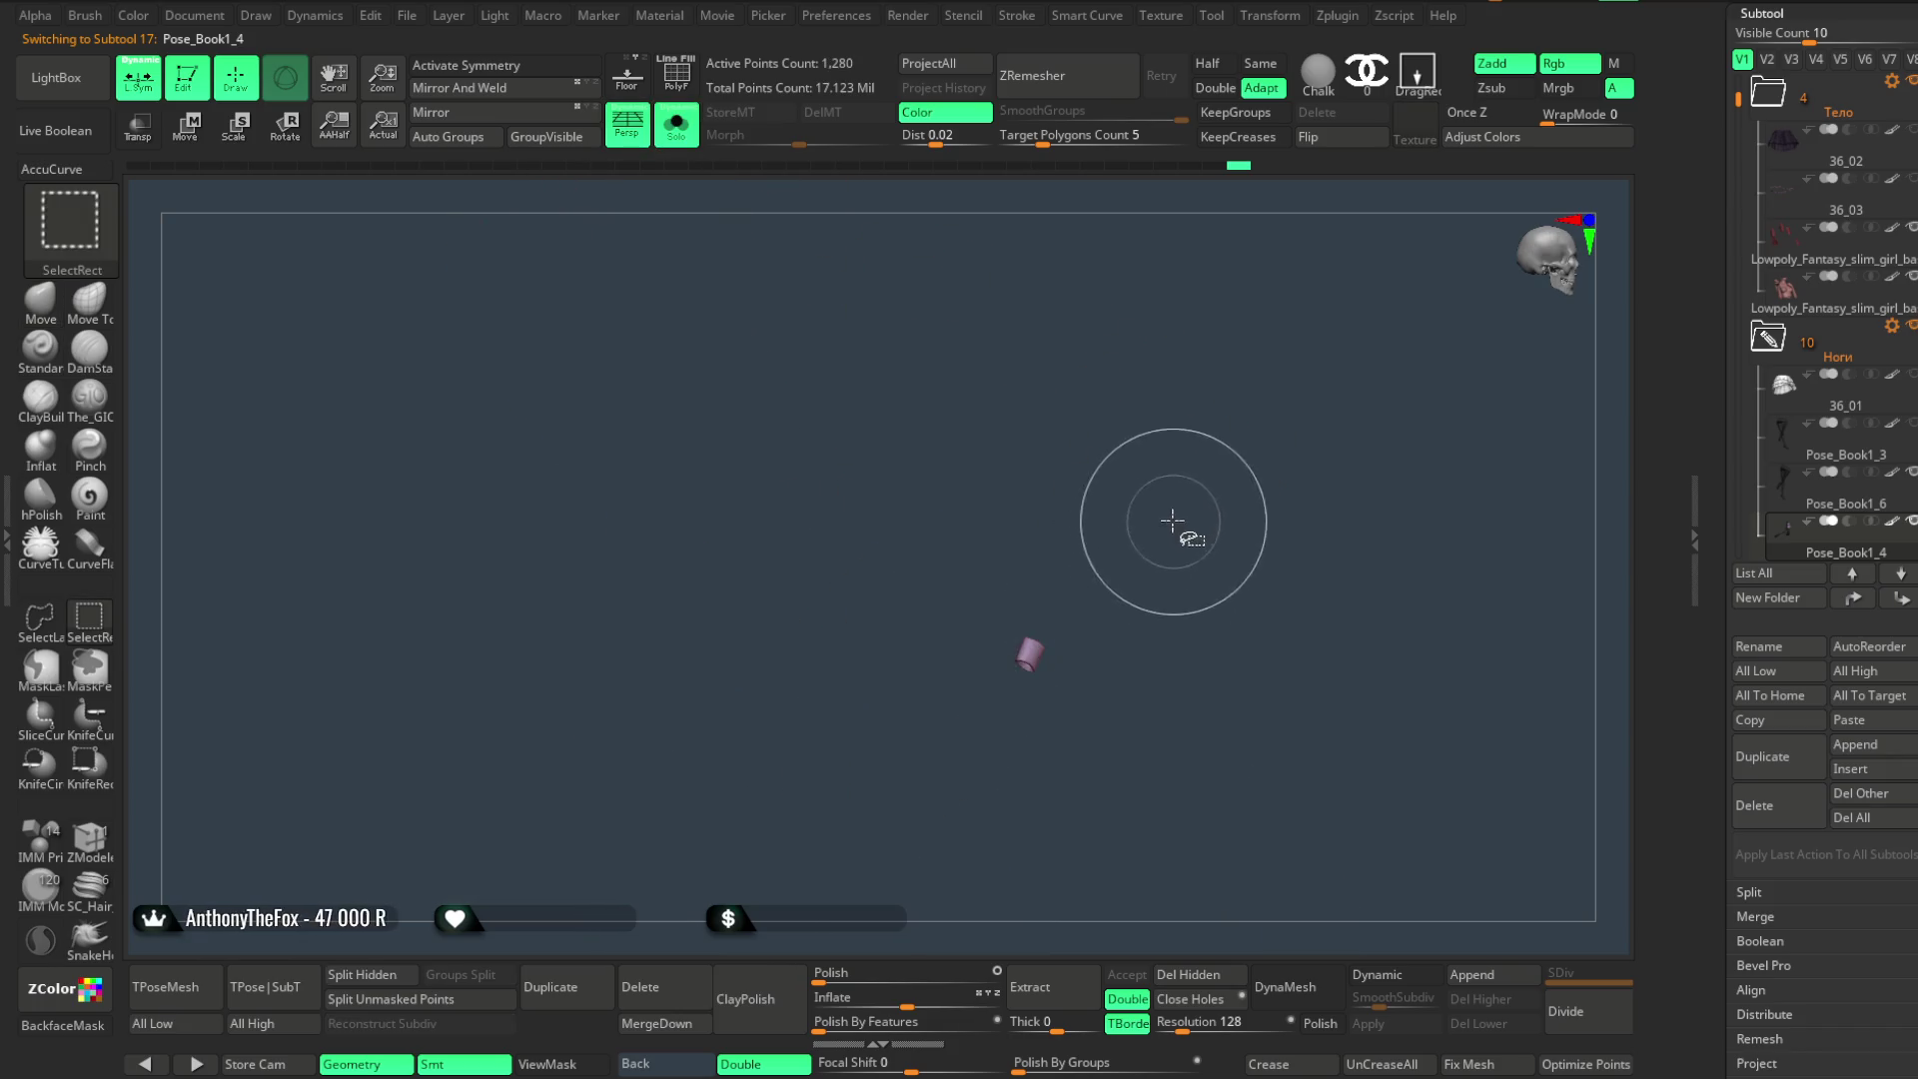
left_click(1027, 675, "ctrl+shift")
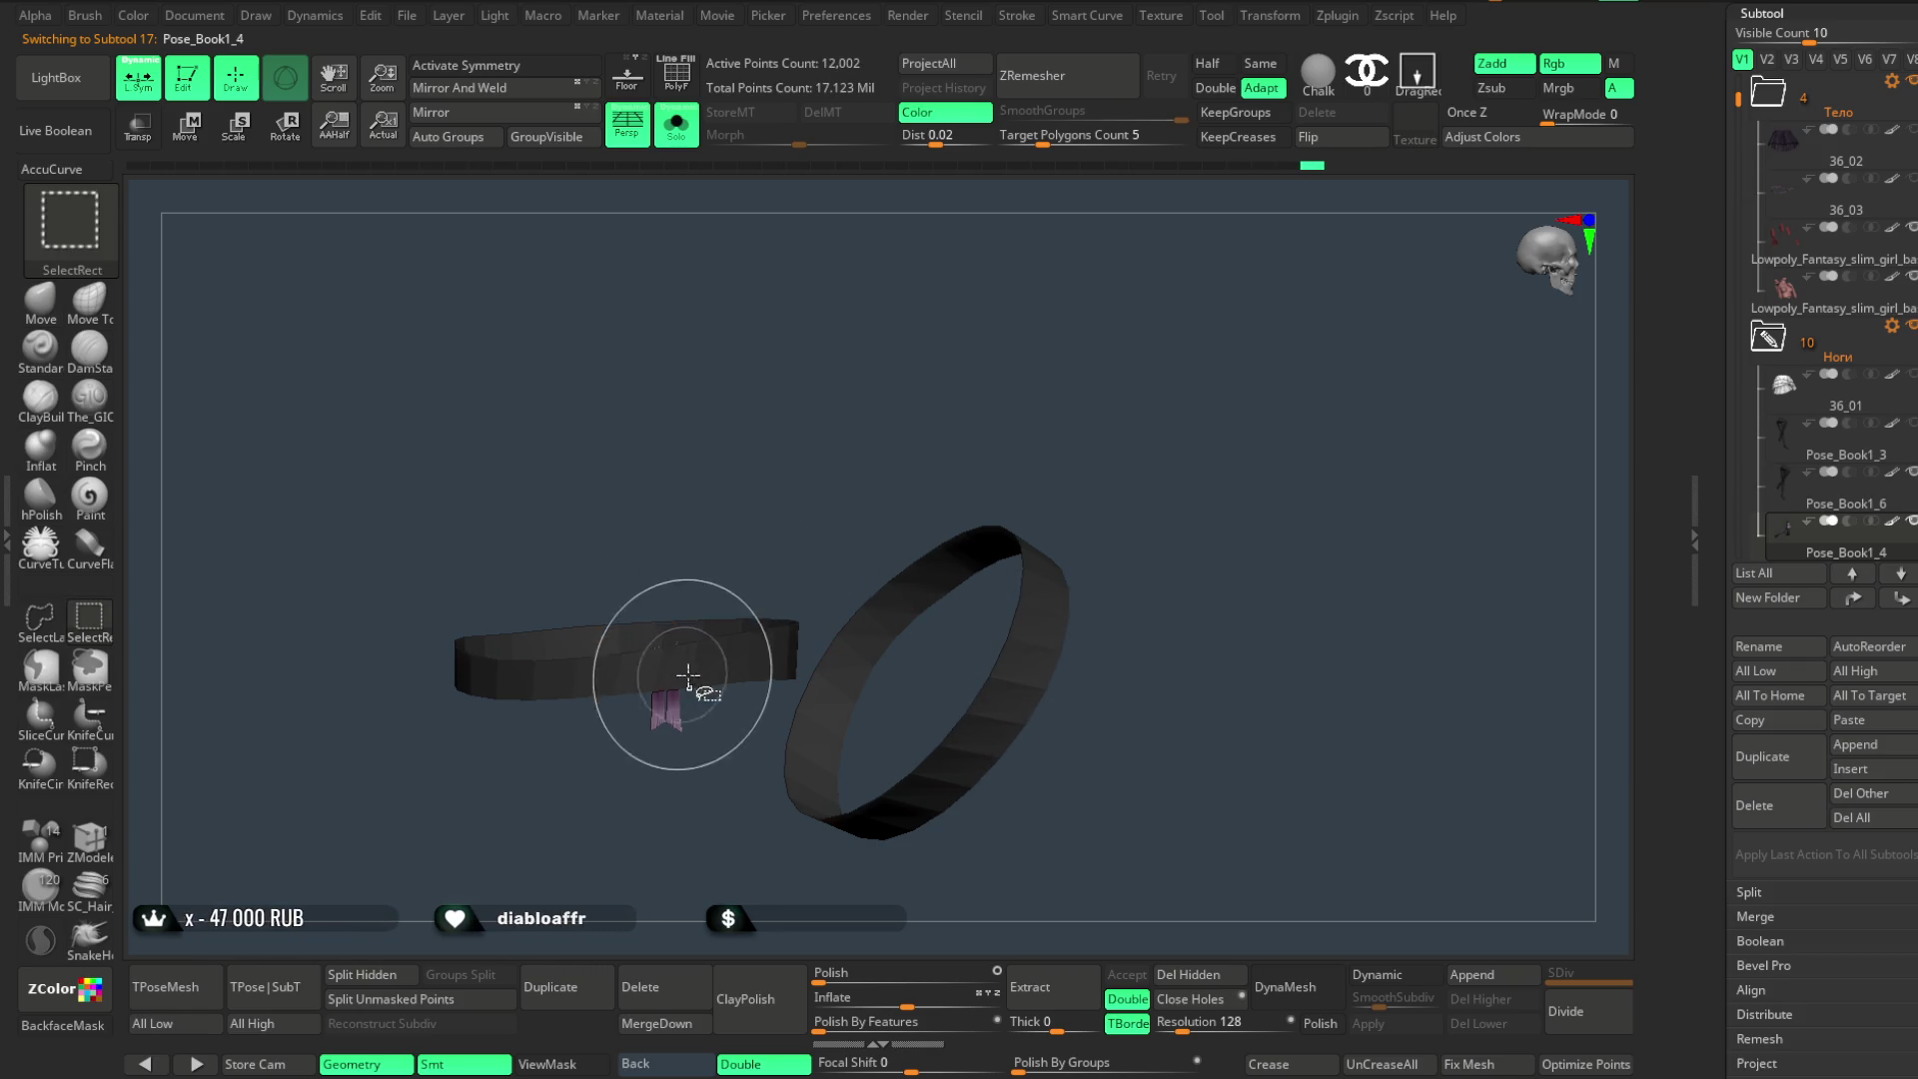
left_click(1135, 430, "ctrl+shift")
left_click(1098, 679, "ctrl+shift")
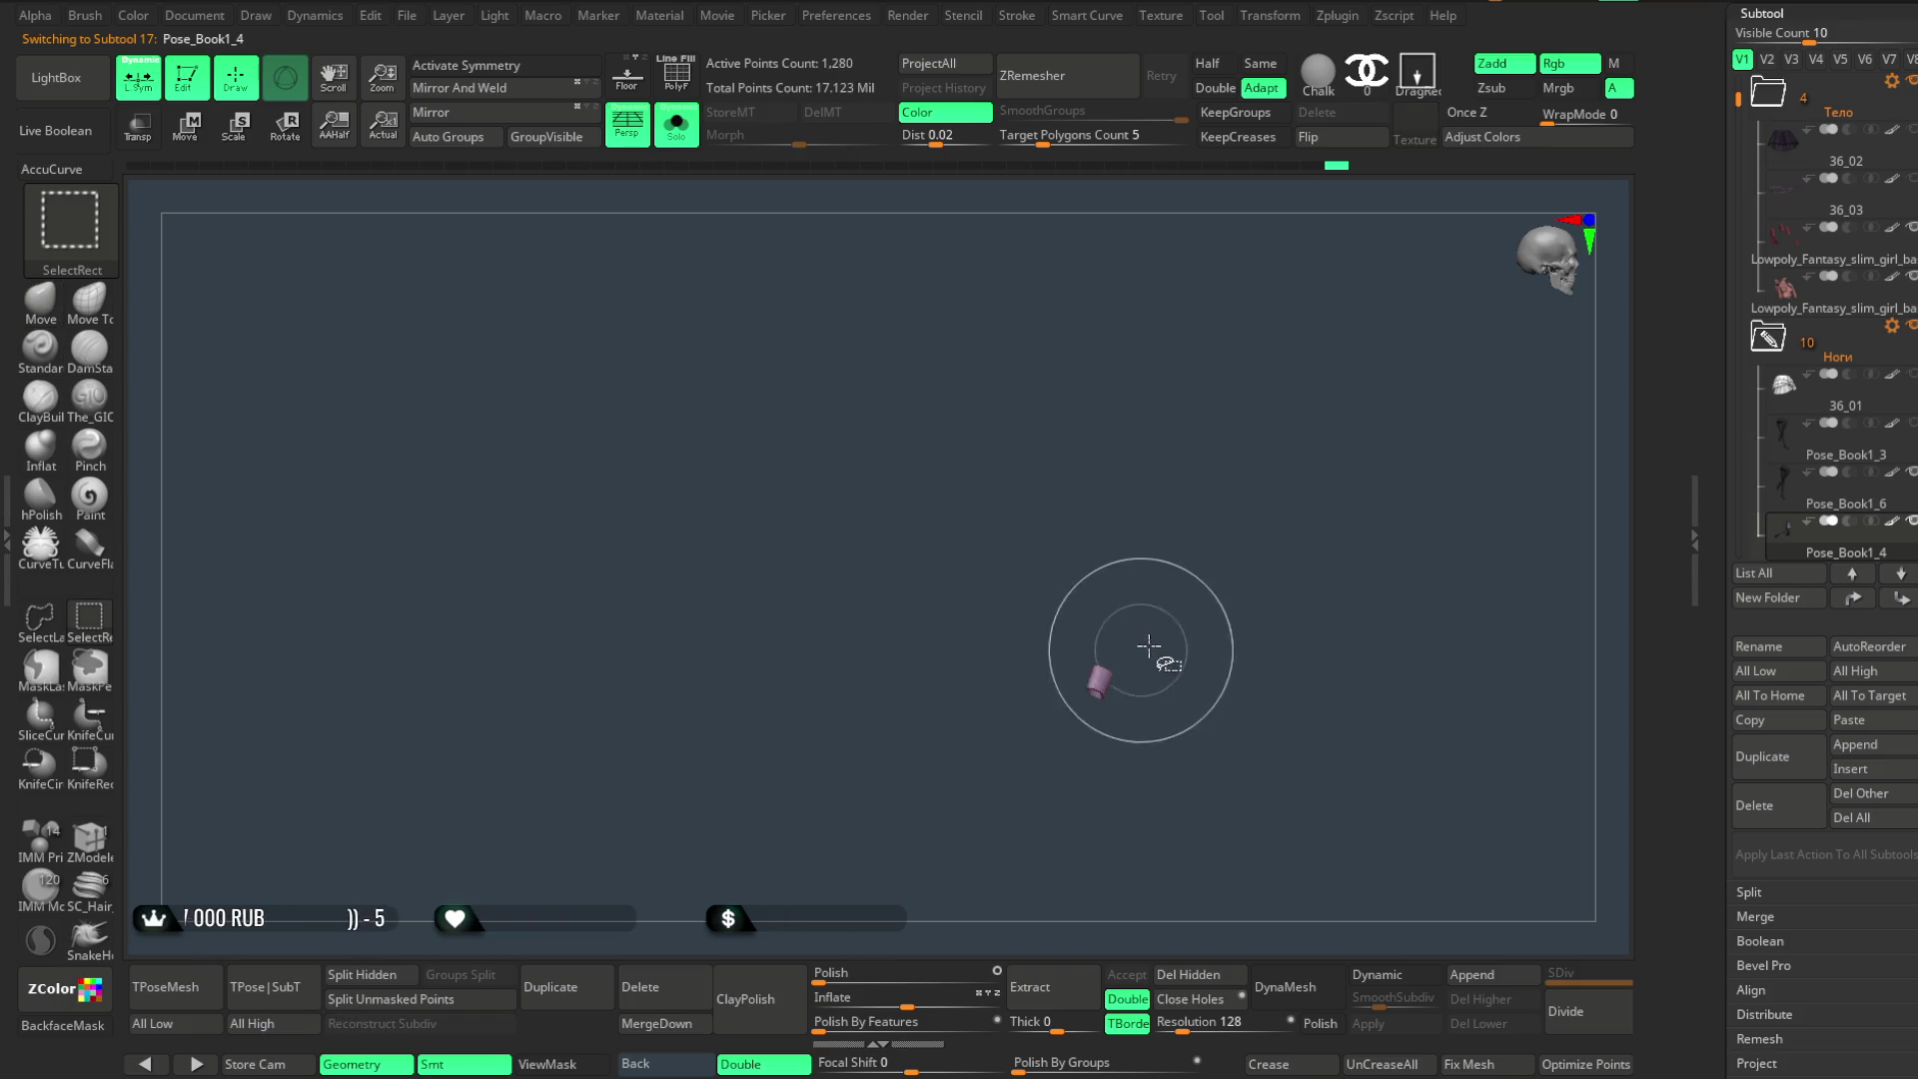
left_click(1197, 596, "ctrl+shift")
left_click(1124, 734, "ctrl+shift")
mouse_move(1156, 665)
left_mouse_down()
mouse_move(1097, 591)
mouse_move(1234, 524)
left_mouse_up()
left_click(1100, 557, "ctrl+shift")
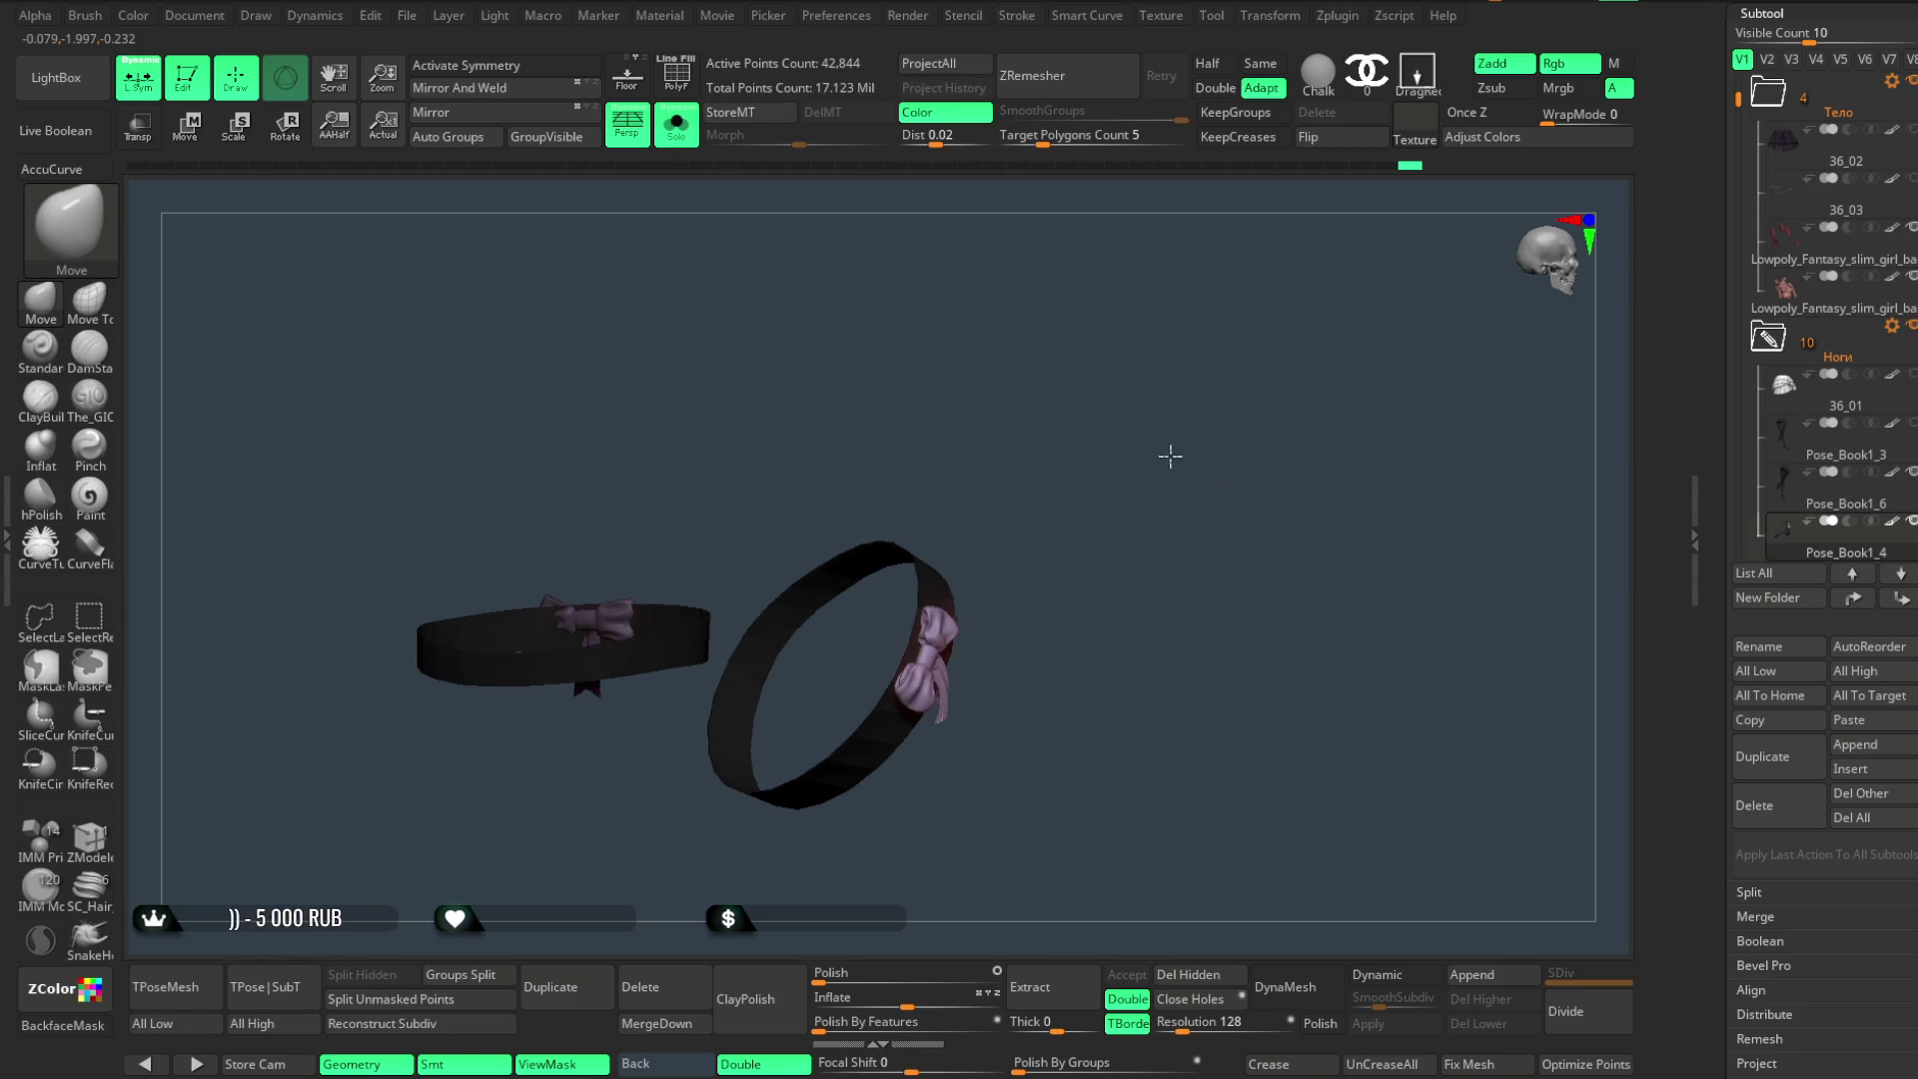
left_click_drag(1174, 455, 888, 380)
left_click(676, 128)
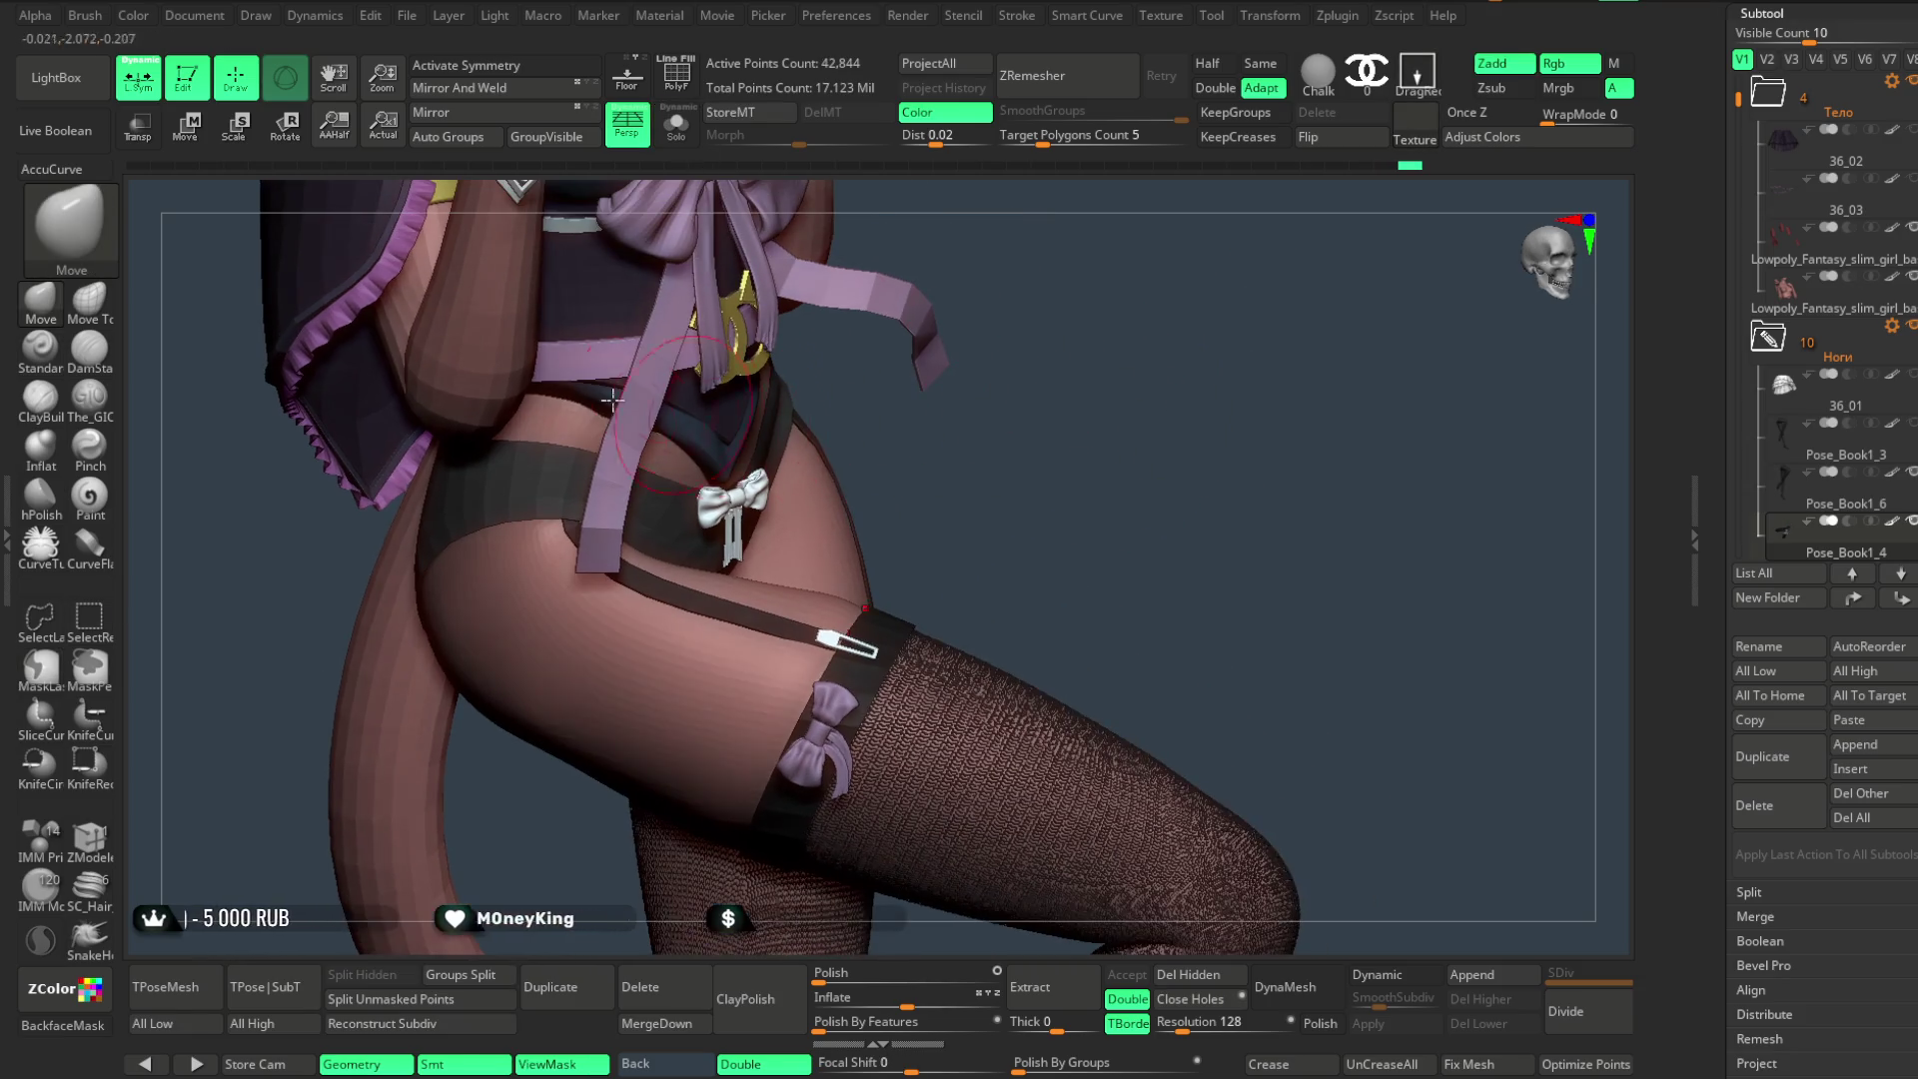
- Move the purple bow up onto the garter band beside the strap clip with Move Transpose
left_click(191, 144)
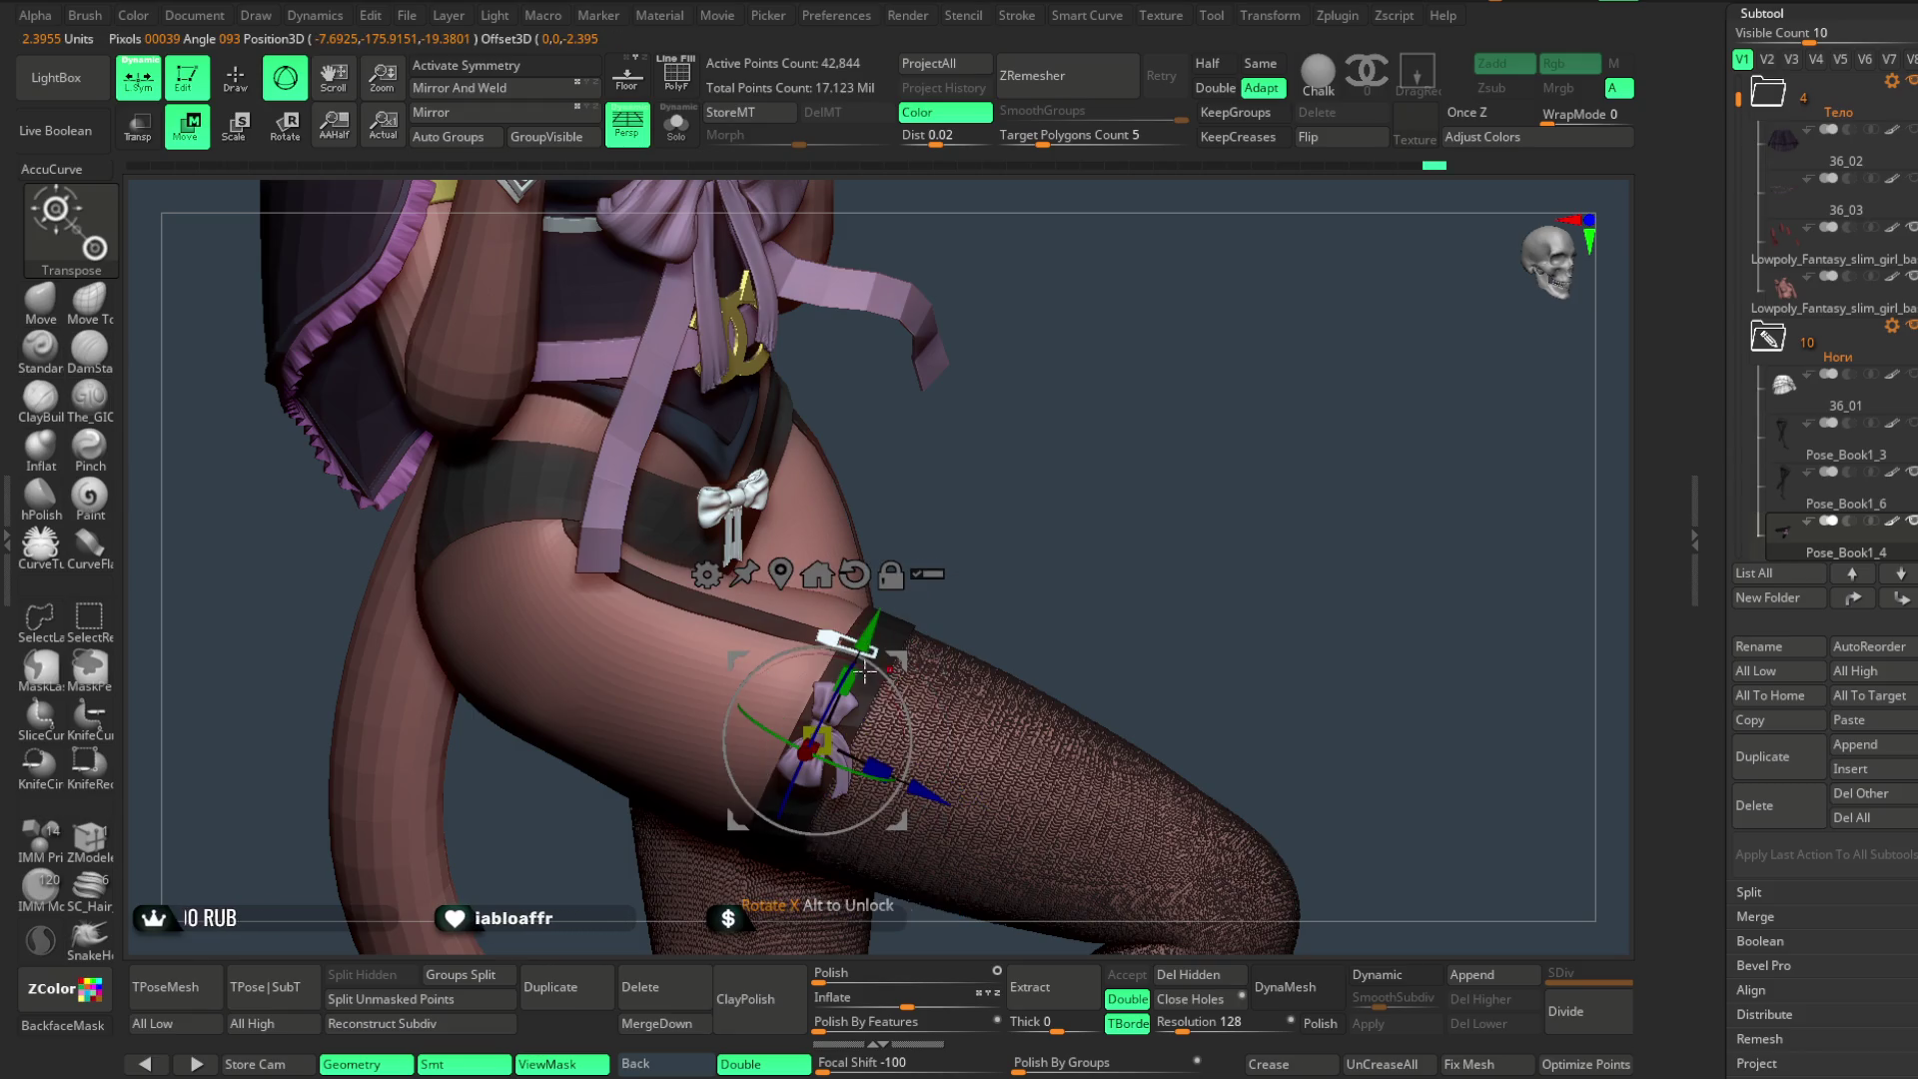
left_click_drag(892, 667, 877, 629)
mouse_move(990, 540)
left_mouse_down()
mouse_move(1042, 504)
mouse_move(804, 611)
left_mouse_up()
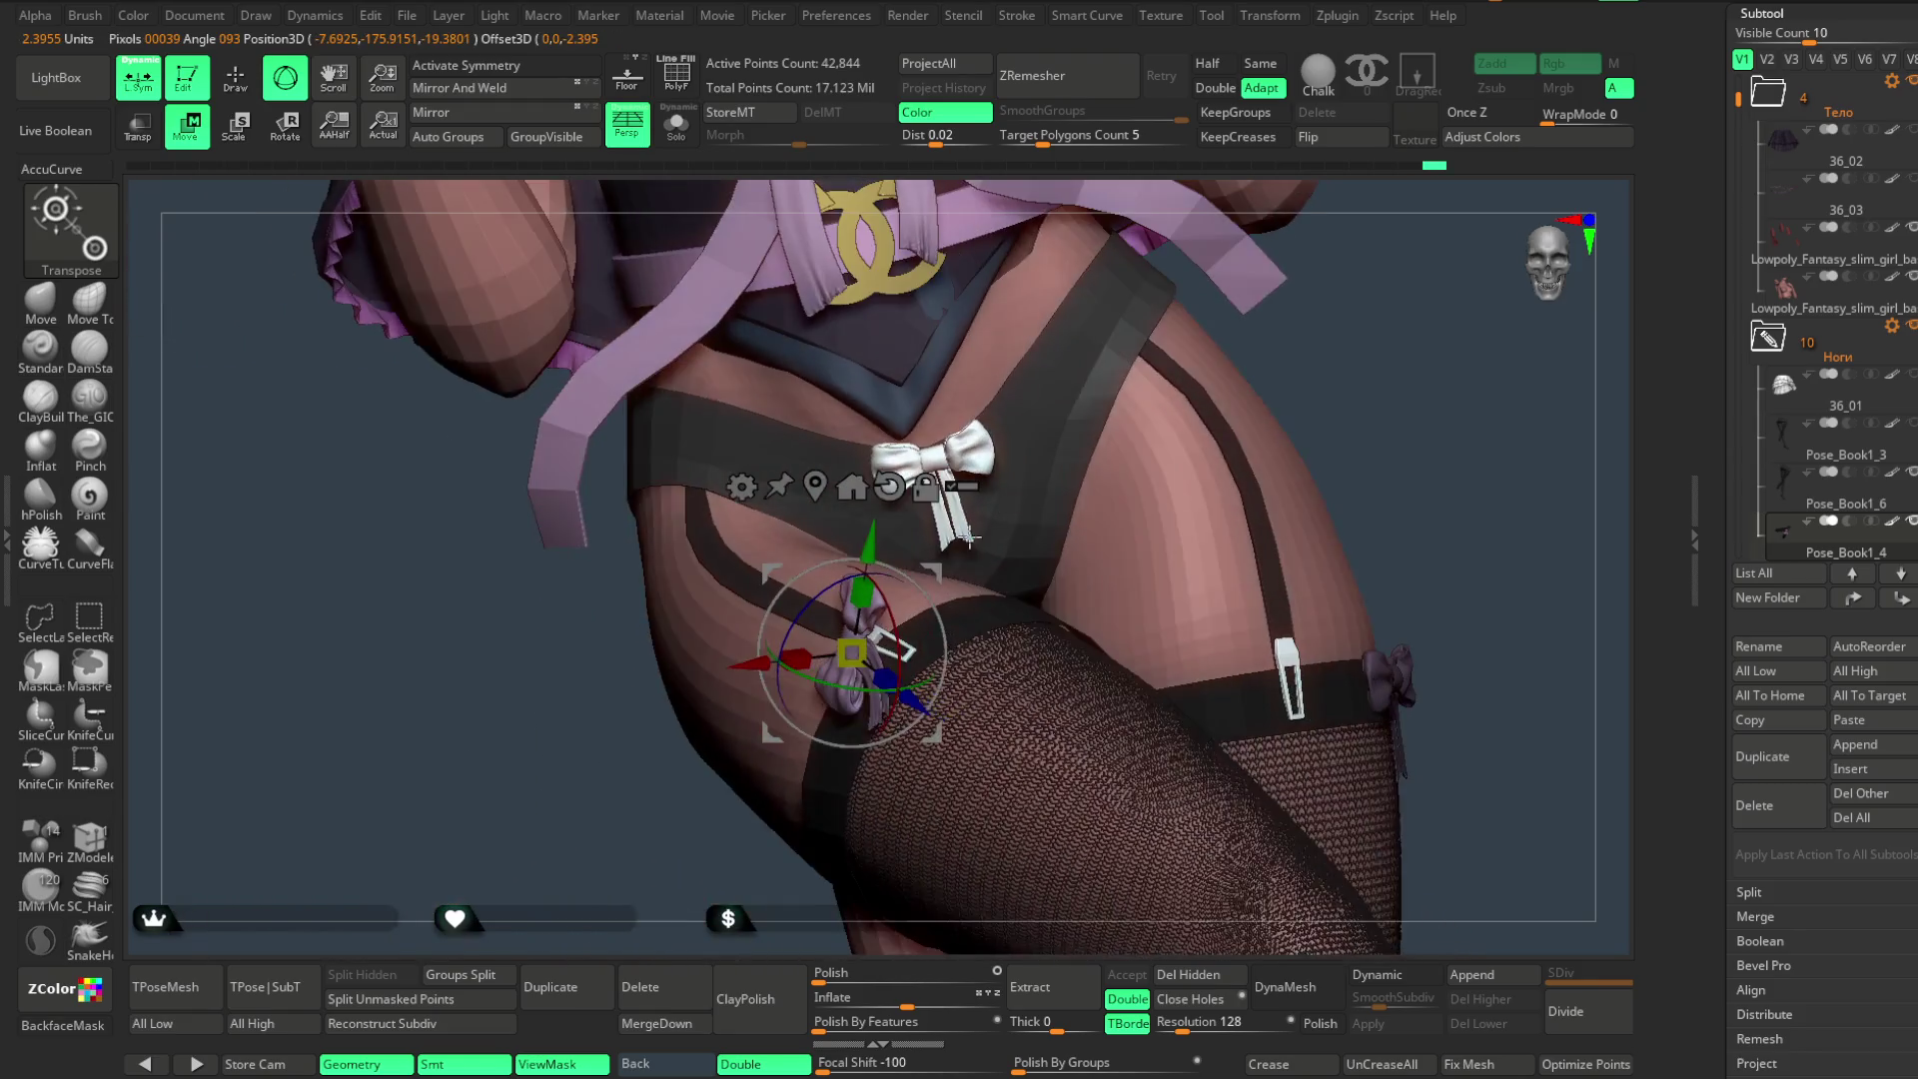
mouse_move(1328, 347)
left_mouse_down()
mouse_move(1293, 433)
mouse_move(1049, 495)
mouse_move(932, 568)
mouse_move(1243, 223)
mouse_move(1199, 398)
mouse_move(1151, 450)
left_mouse_up()
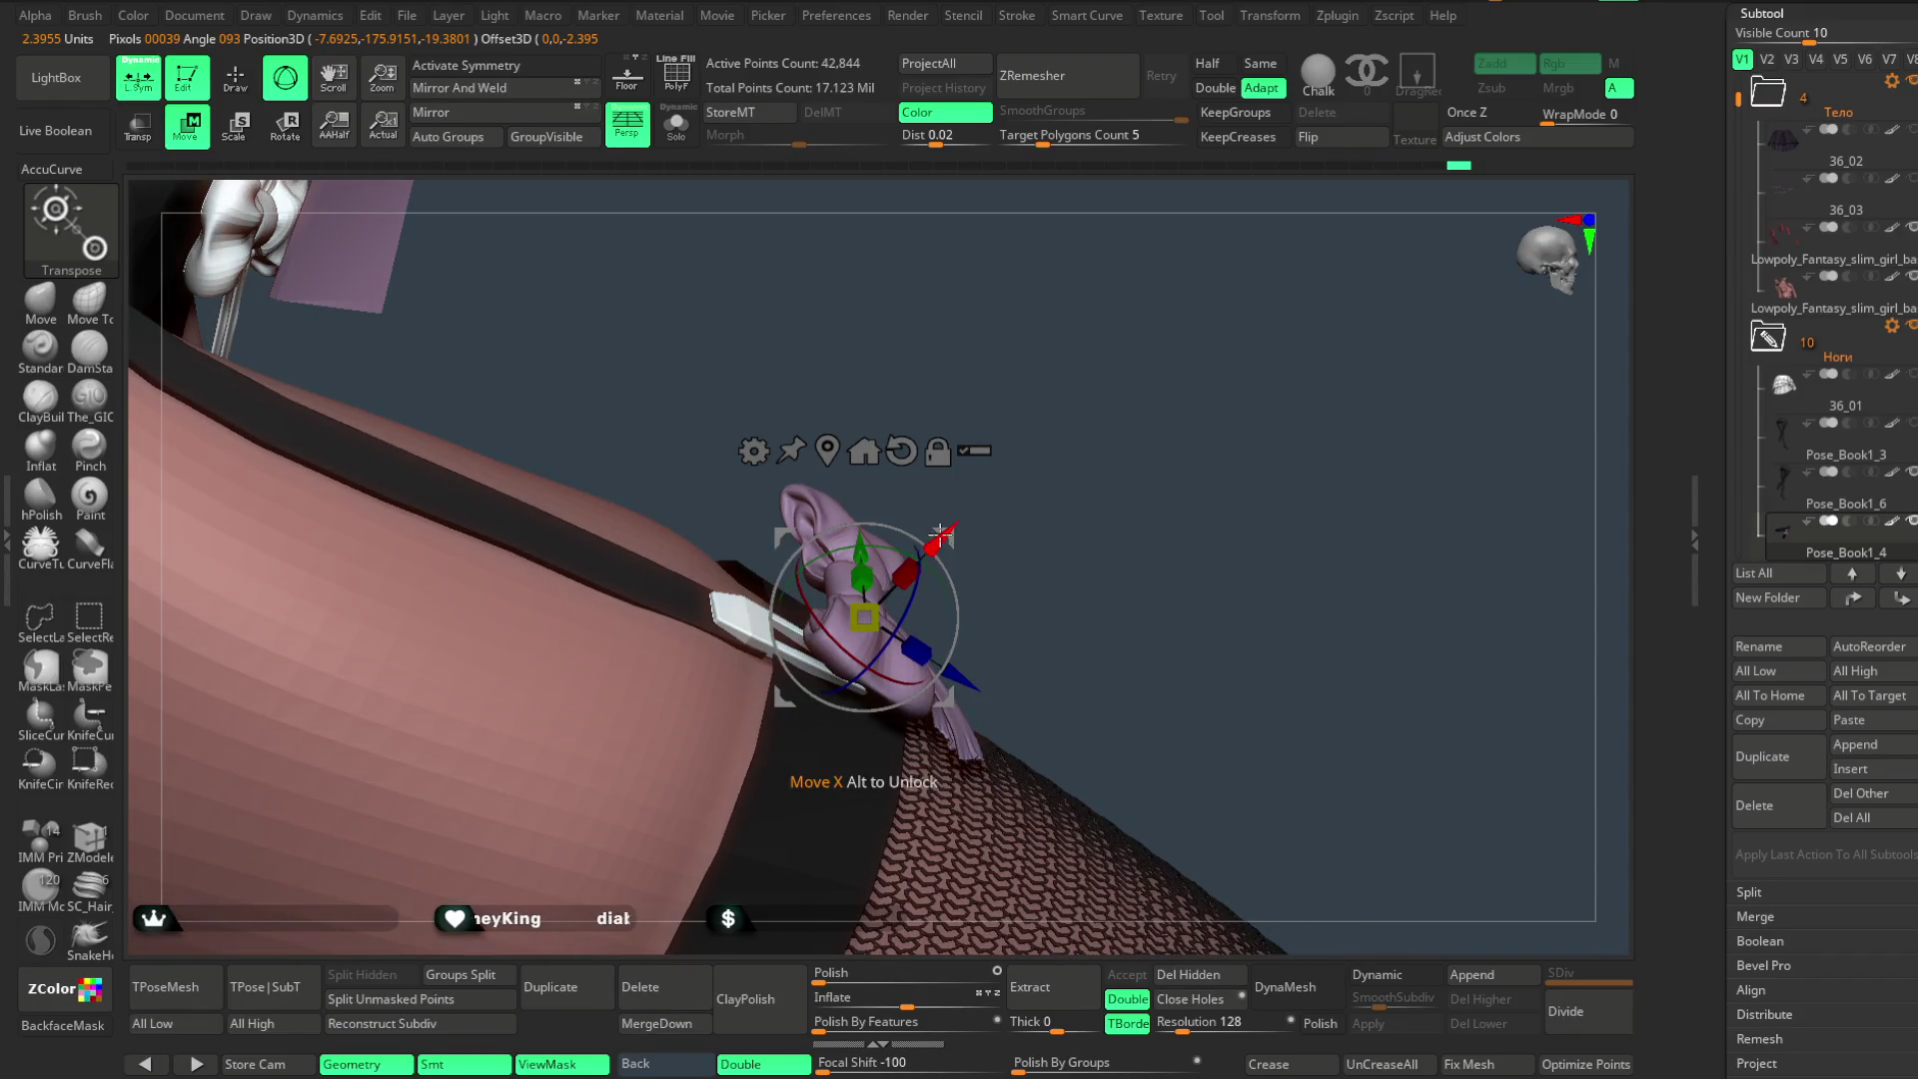
left_click_drag(941, 533, 915, 578)
mouse_move(1009, 520)
left_mouse_down()
mouse_move(857, 578)
mouse_move(922, 583)
left_mouse_up()
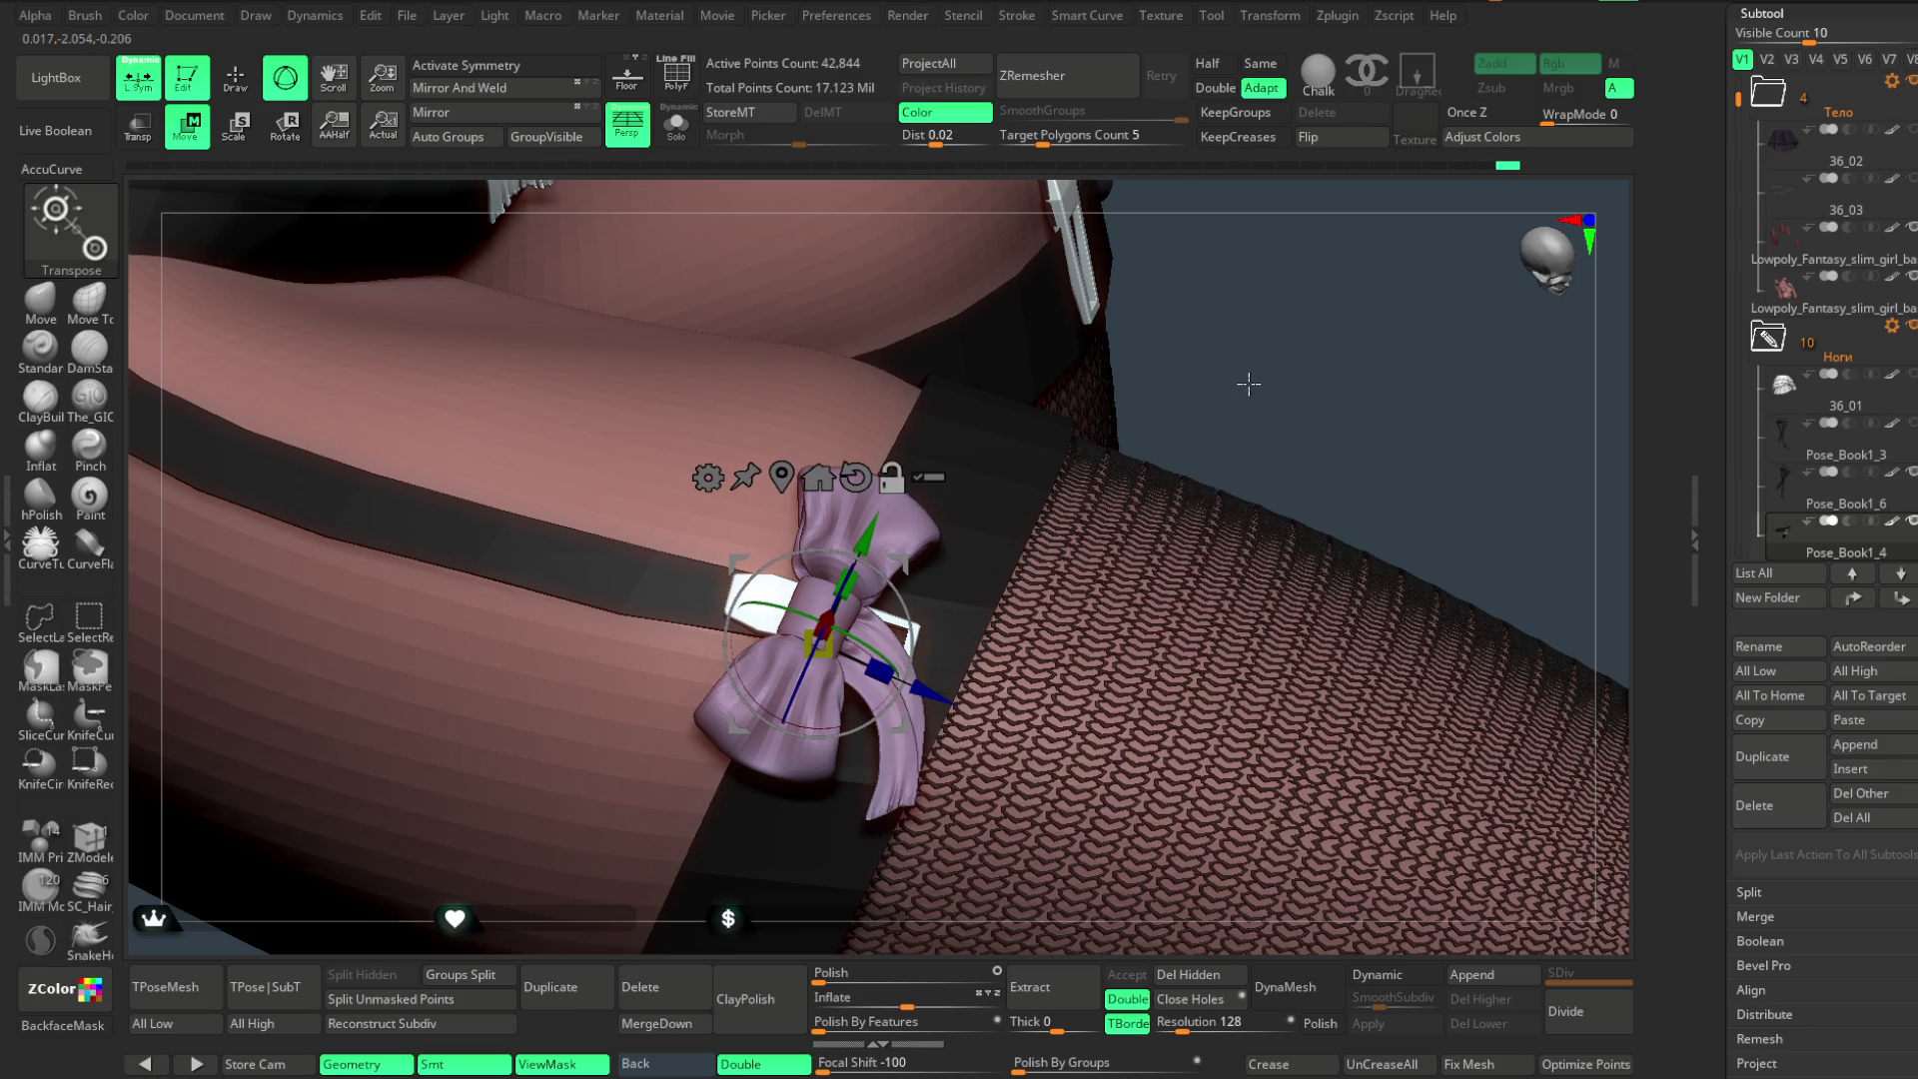
left_click_drag(1250, 385, 1234, 320)
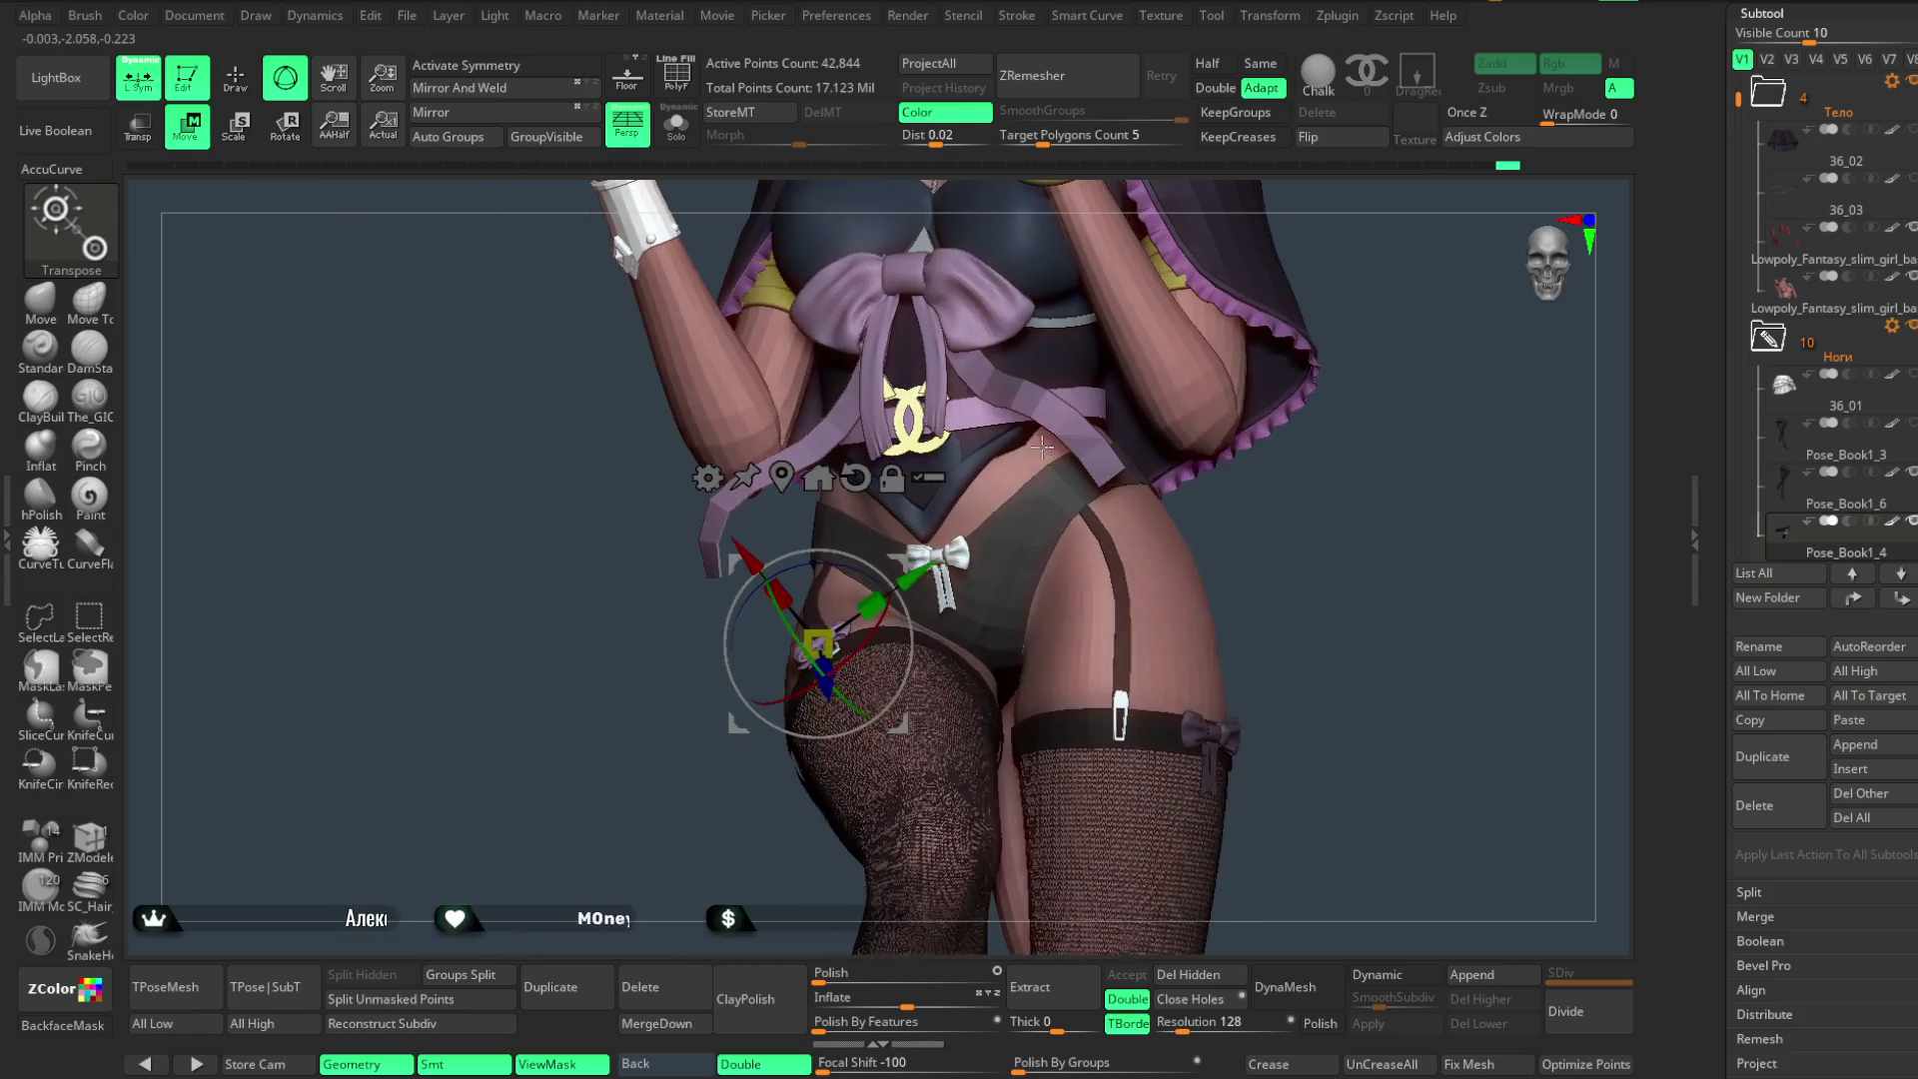
left_click_drag(646, 840, 944, 567, "alt")
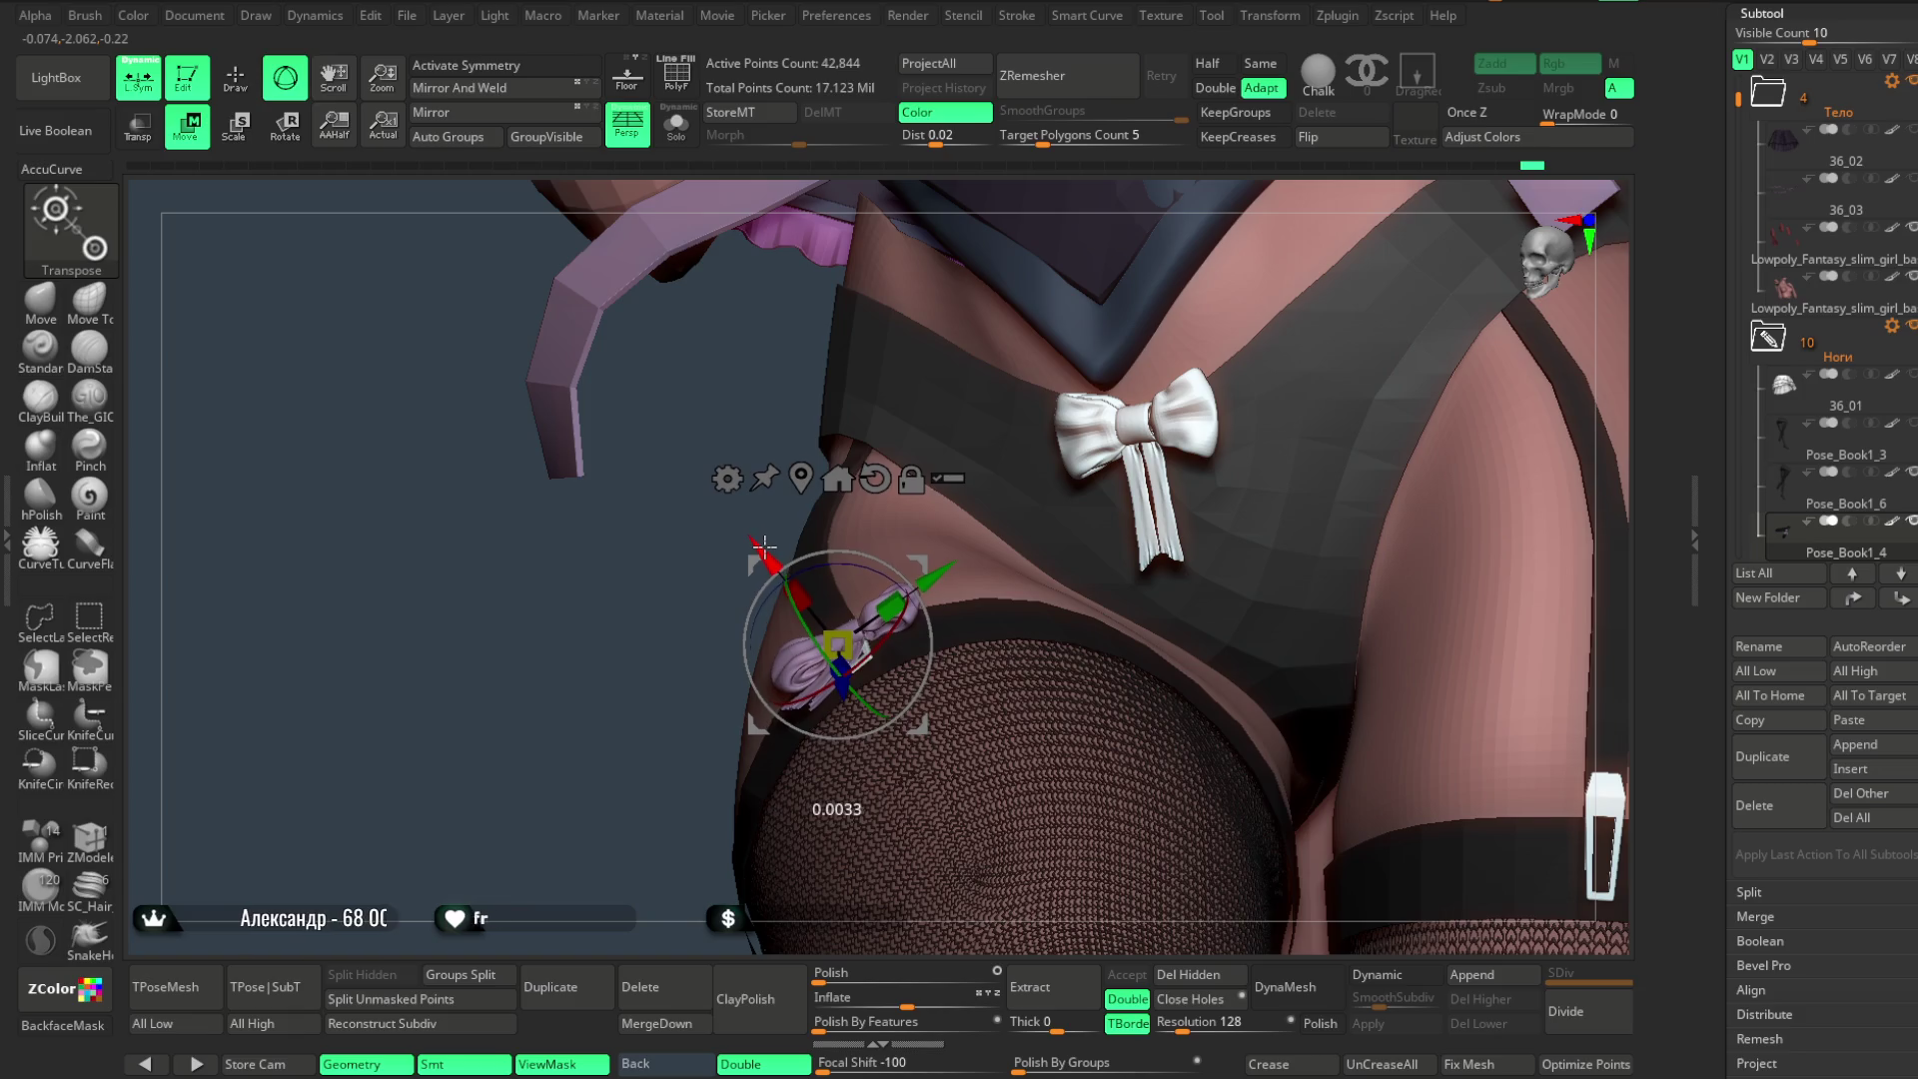
mouse_move(616, 858)
left_mouse_down("alt")
mouse_move(1308, 460)
mouse_move(711, 472)
left_mouse_up("alt")
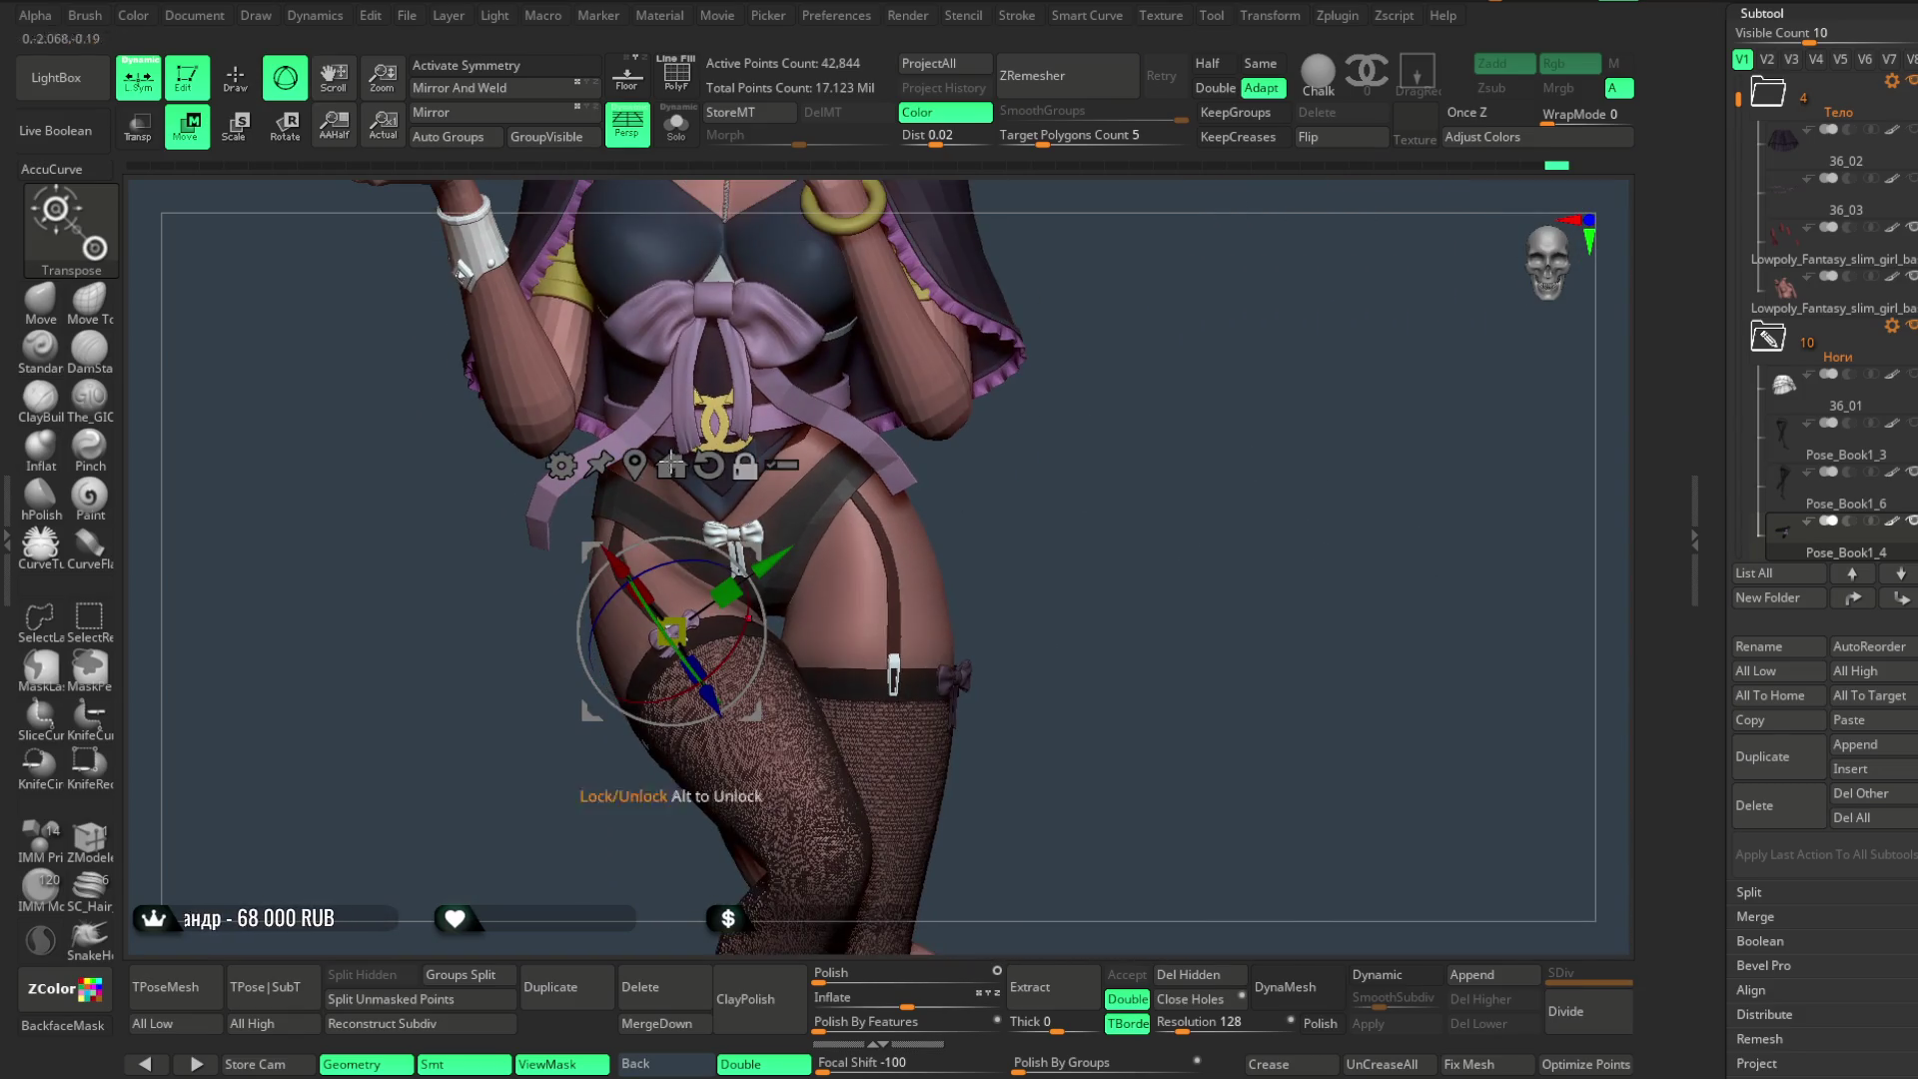
- Return to Draw mode and hide the purple bow on the right thigh
left_click(235, 79)
mouse_move(1084, 464)
left_mouse_down("alt")
mouse_move(1028, 683)
mouse_move(1118, 501)
mouse_move(1079, 459)
mouse_move(1082, 557)
mouse_move(1124, 664)
mouse_move(1119, 521)
mouse_move(989, 598)
mouse_move(1047, 670)
mouse_move(924, 750)
left_mouse_up("alt")
left_click(963, 578, "ctrl+alt+shift")
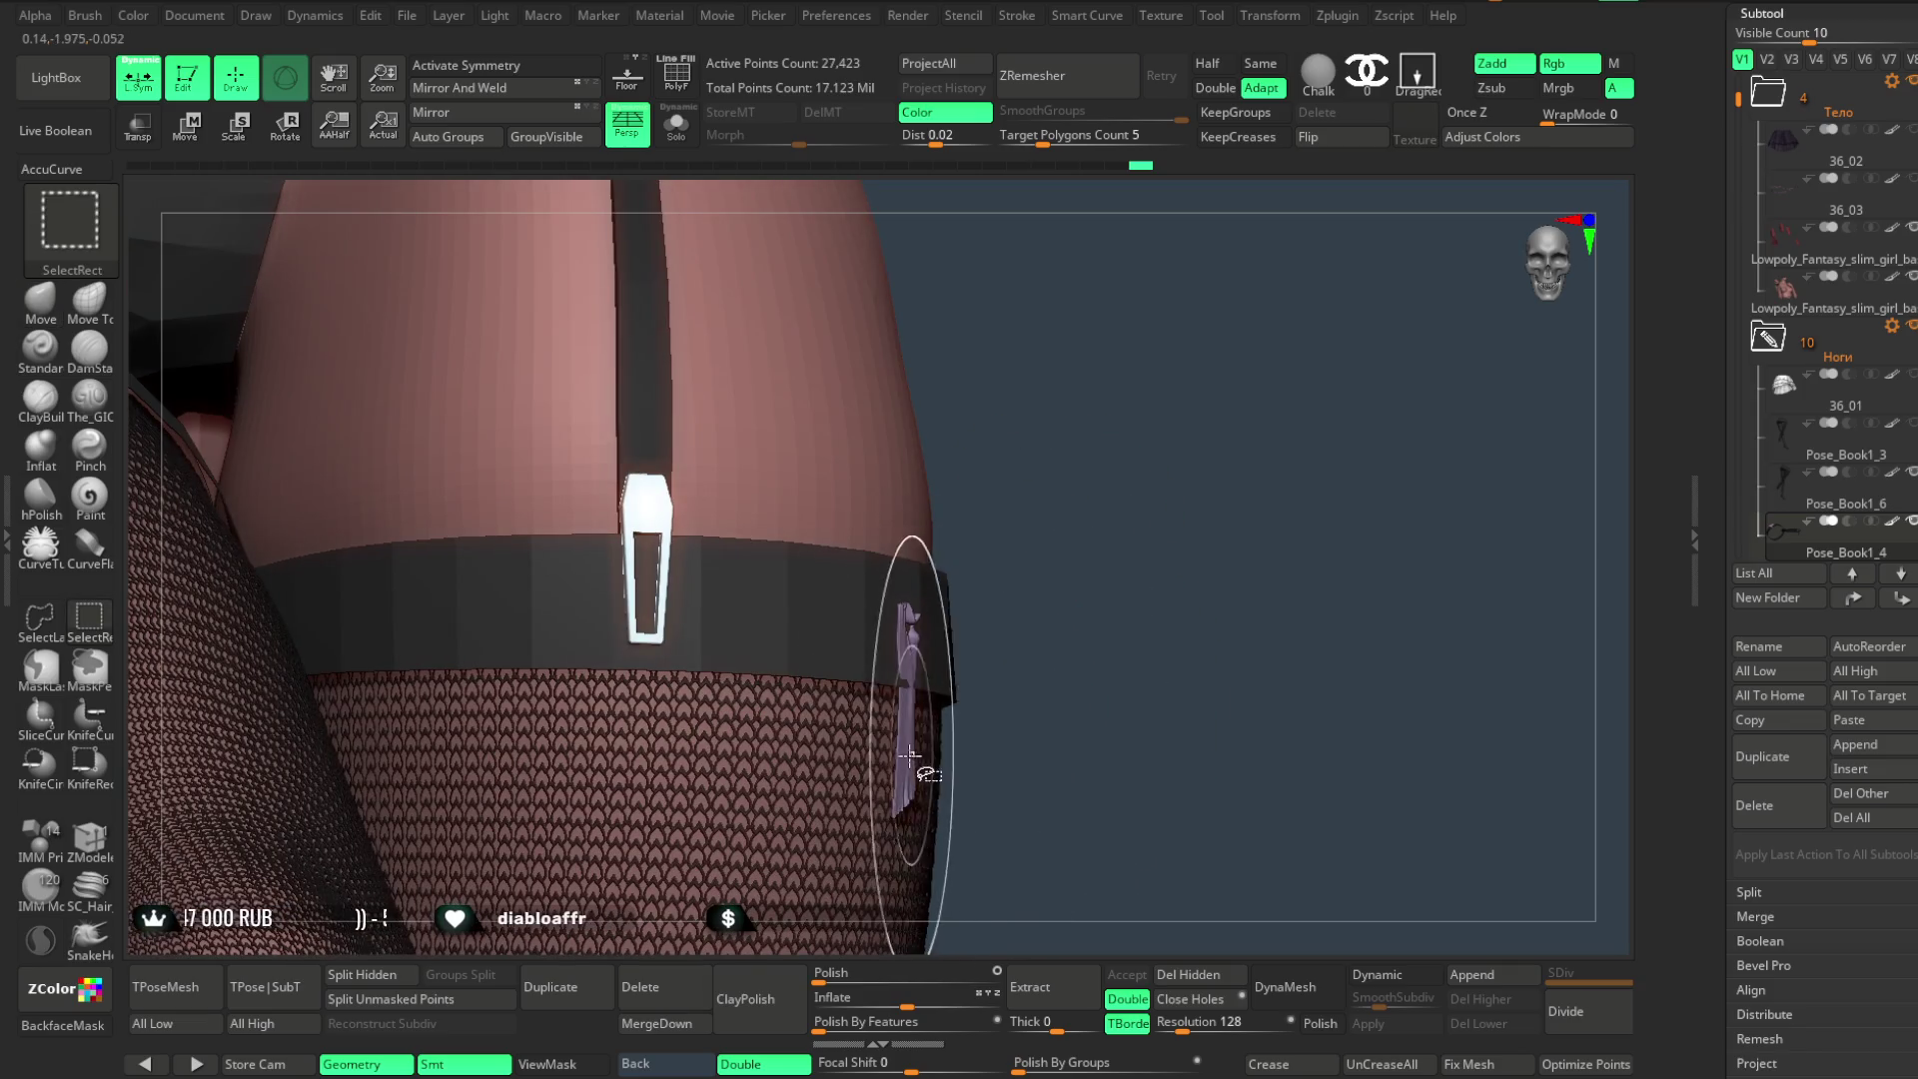
- Unhide the purple bow, enter Transpose Move and nudge the bow upward on the thigh
left_click(1117, 583, "ctrl+shift")
left_click_drag(1126, 582, 1106, 356)
key("w")
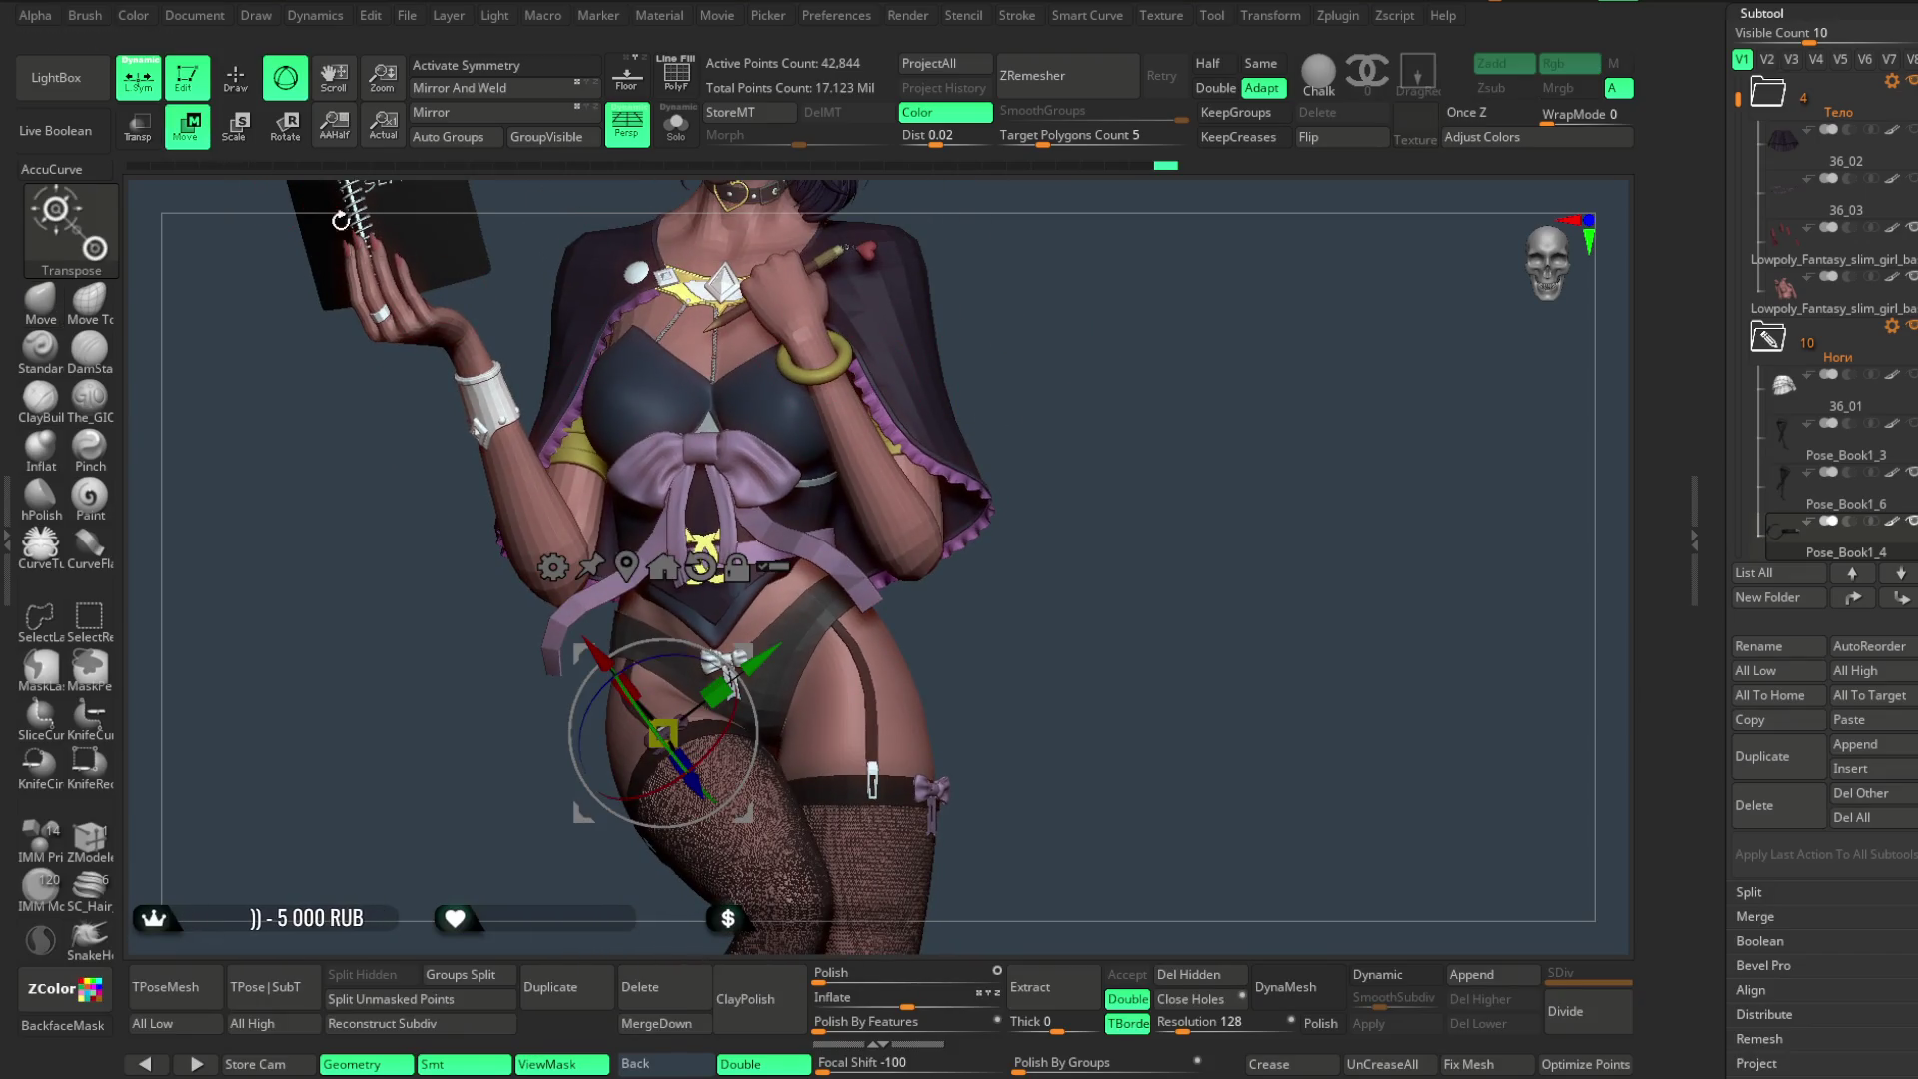
left_click(929, 787, "alt")
left_click_drag(1100, 518, 930, 735, "alt")
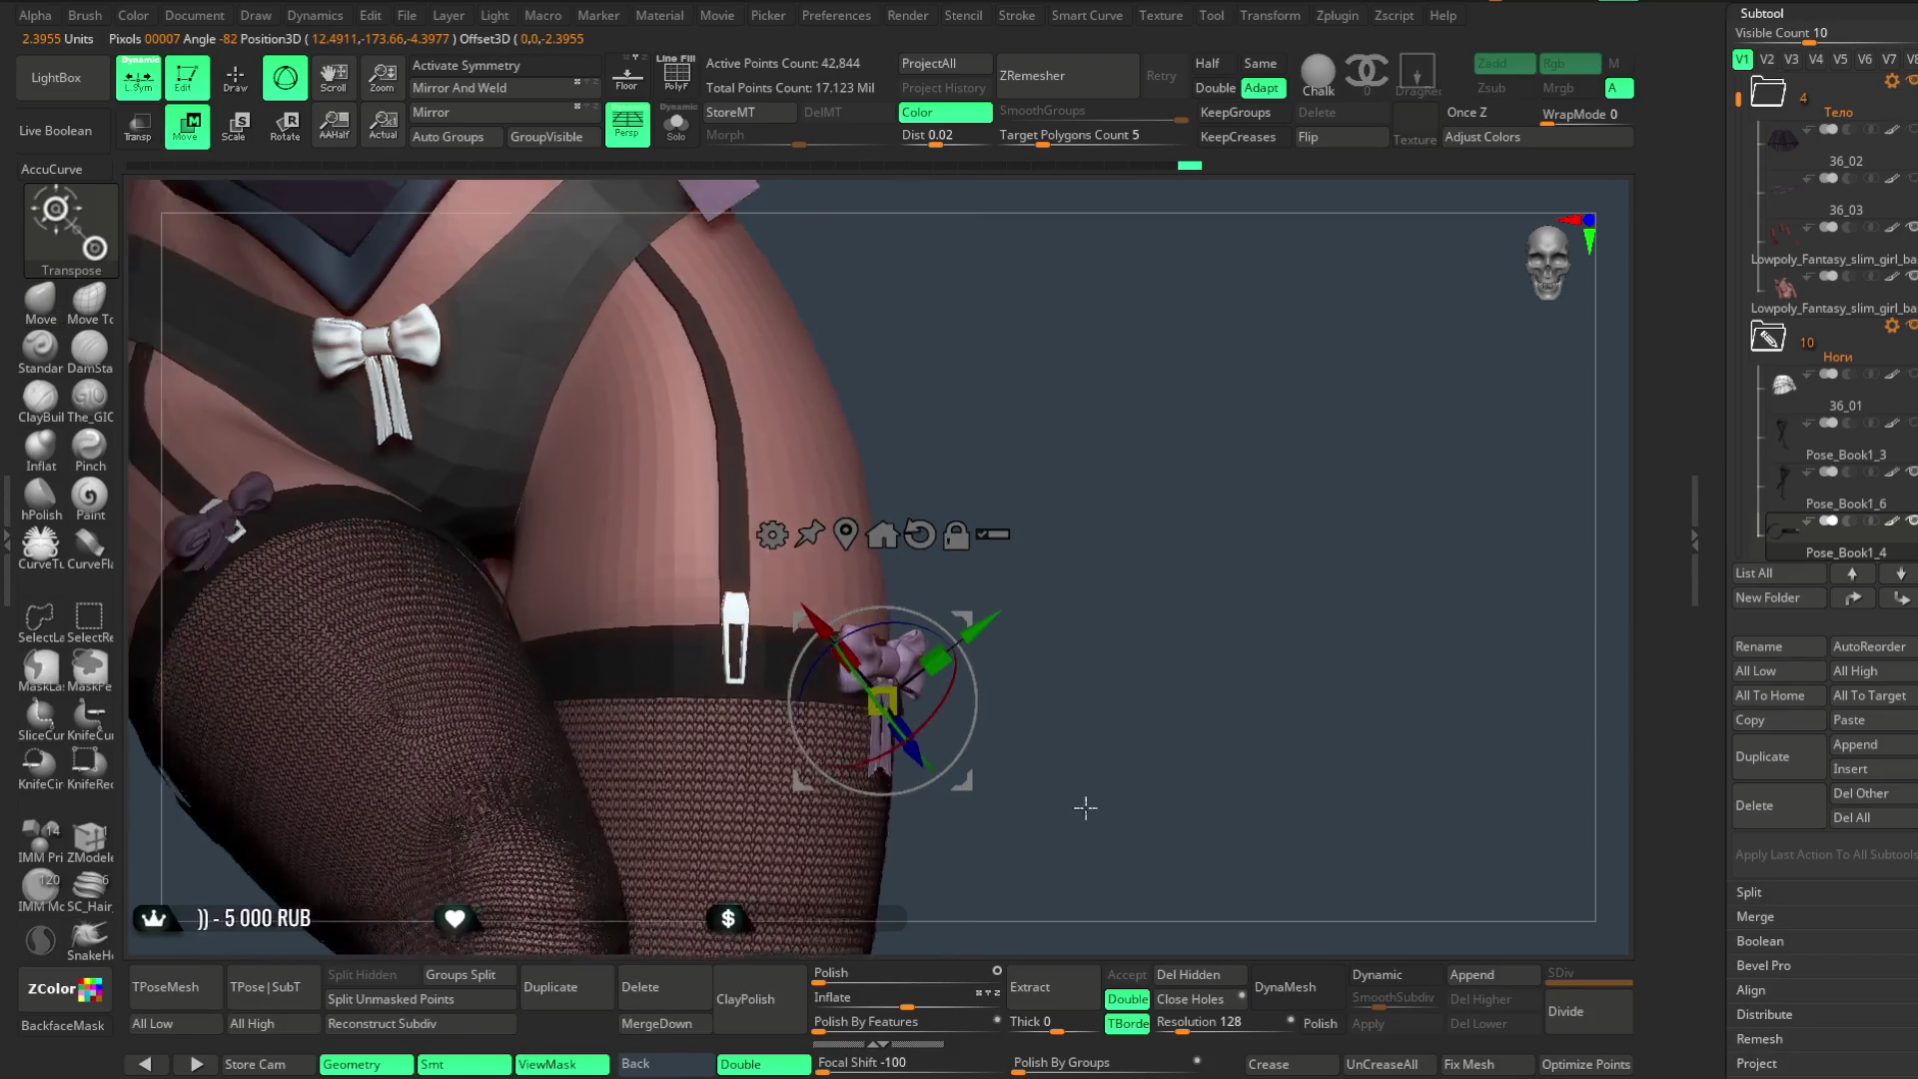
left_click_drag(1071, 589, 984, 601)
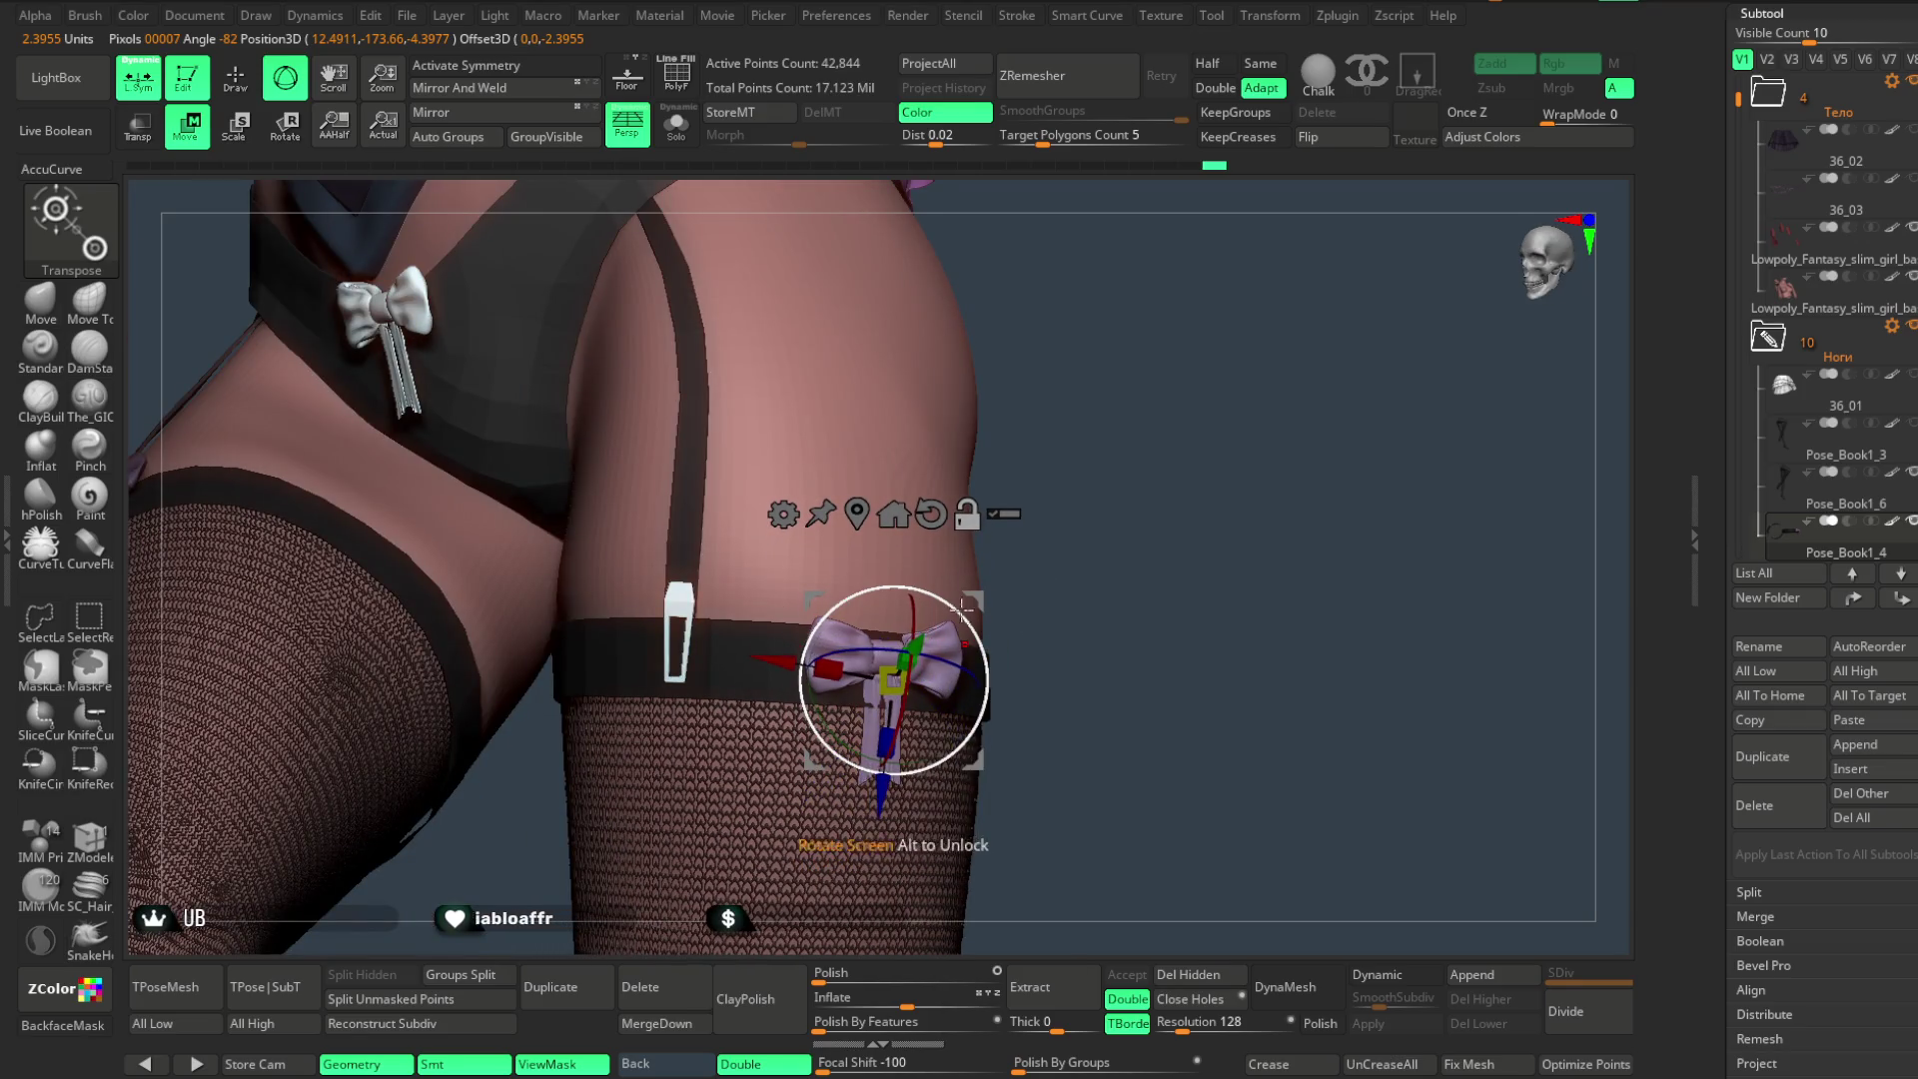
left_click_drag(978, 629, 979, 623)
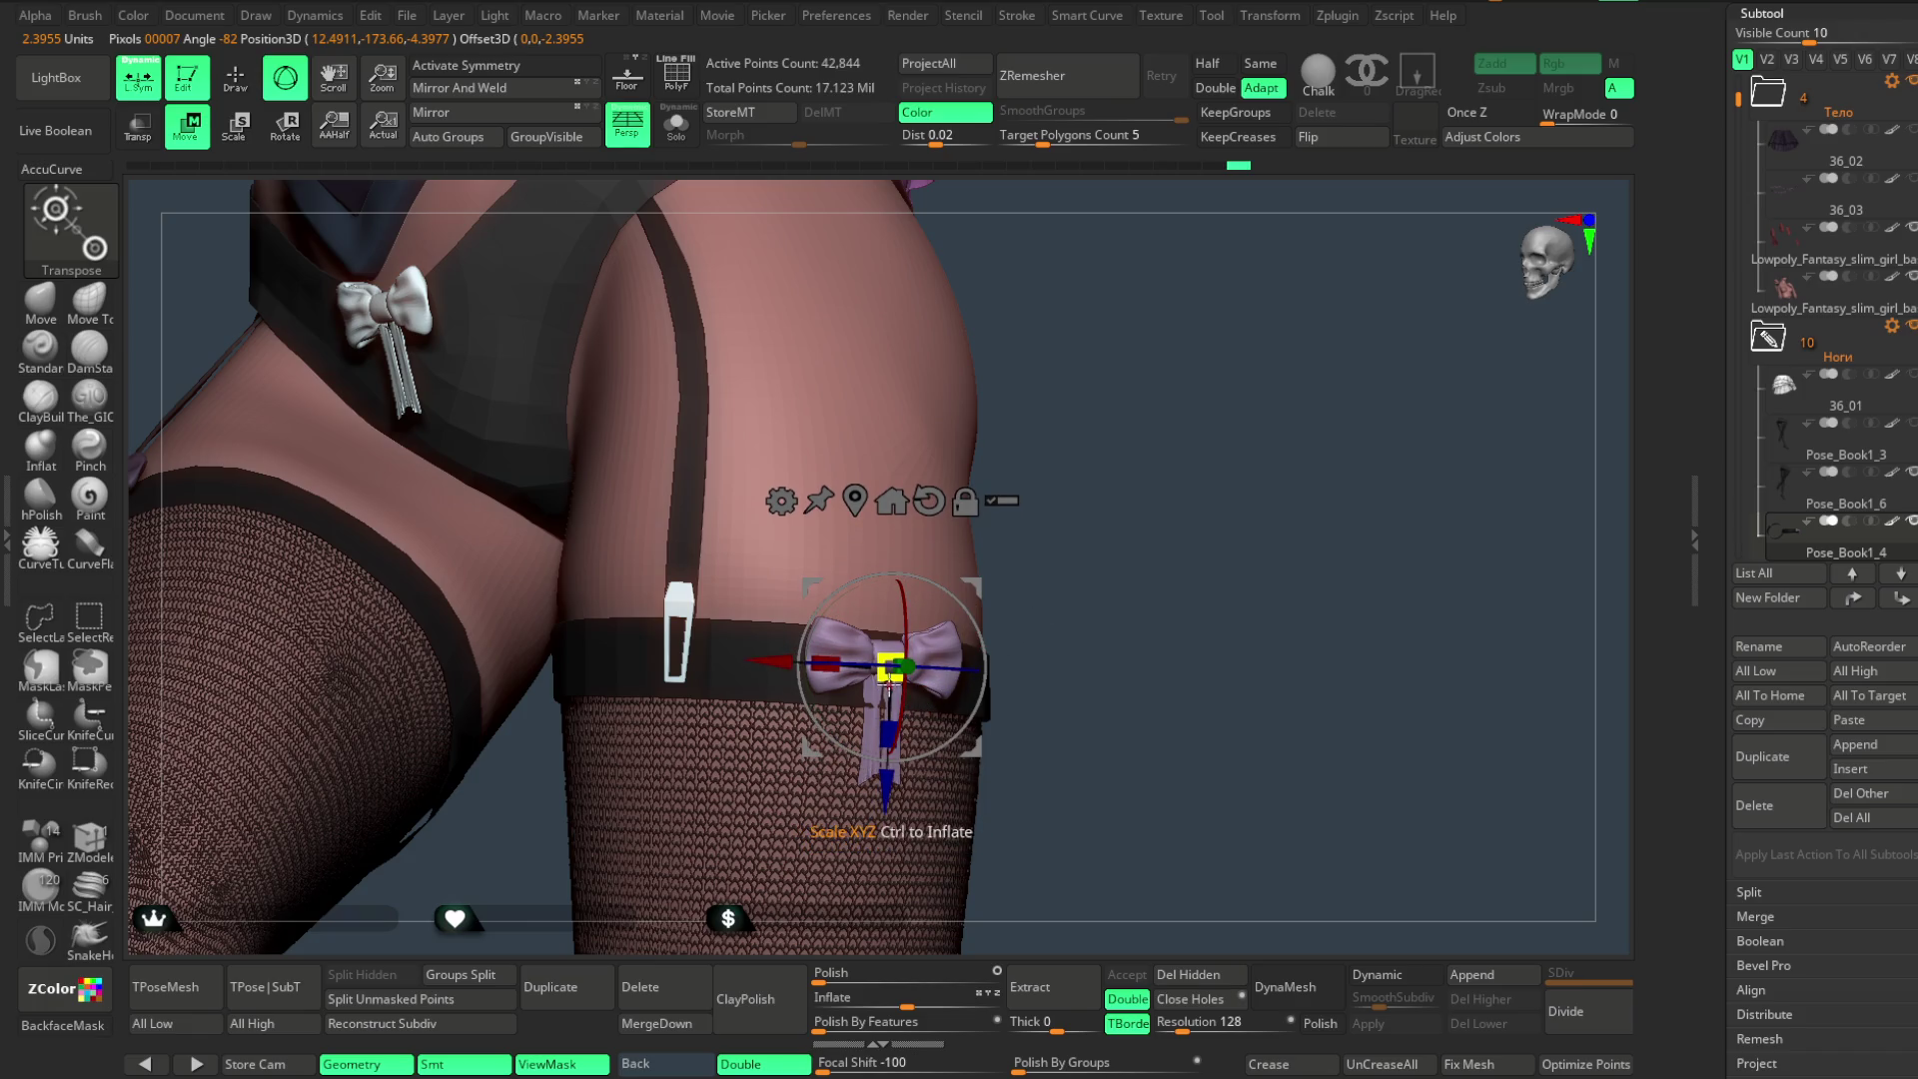
- Shift the bow left and up onto the stocking's garter band, checking from hip distance
left_click_drag(1087, 550, 847, 589)
left_click_drag(1053, 586, 899, 728)
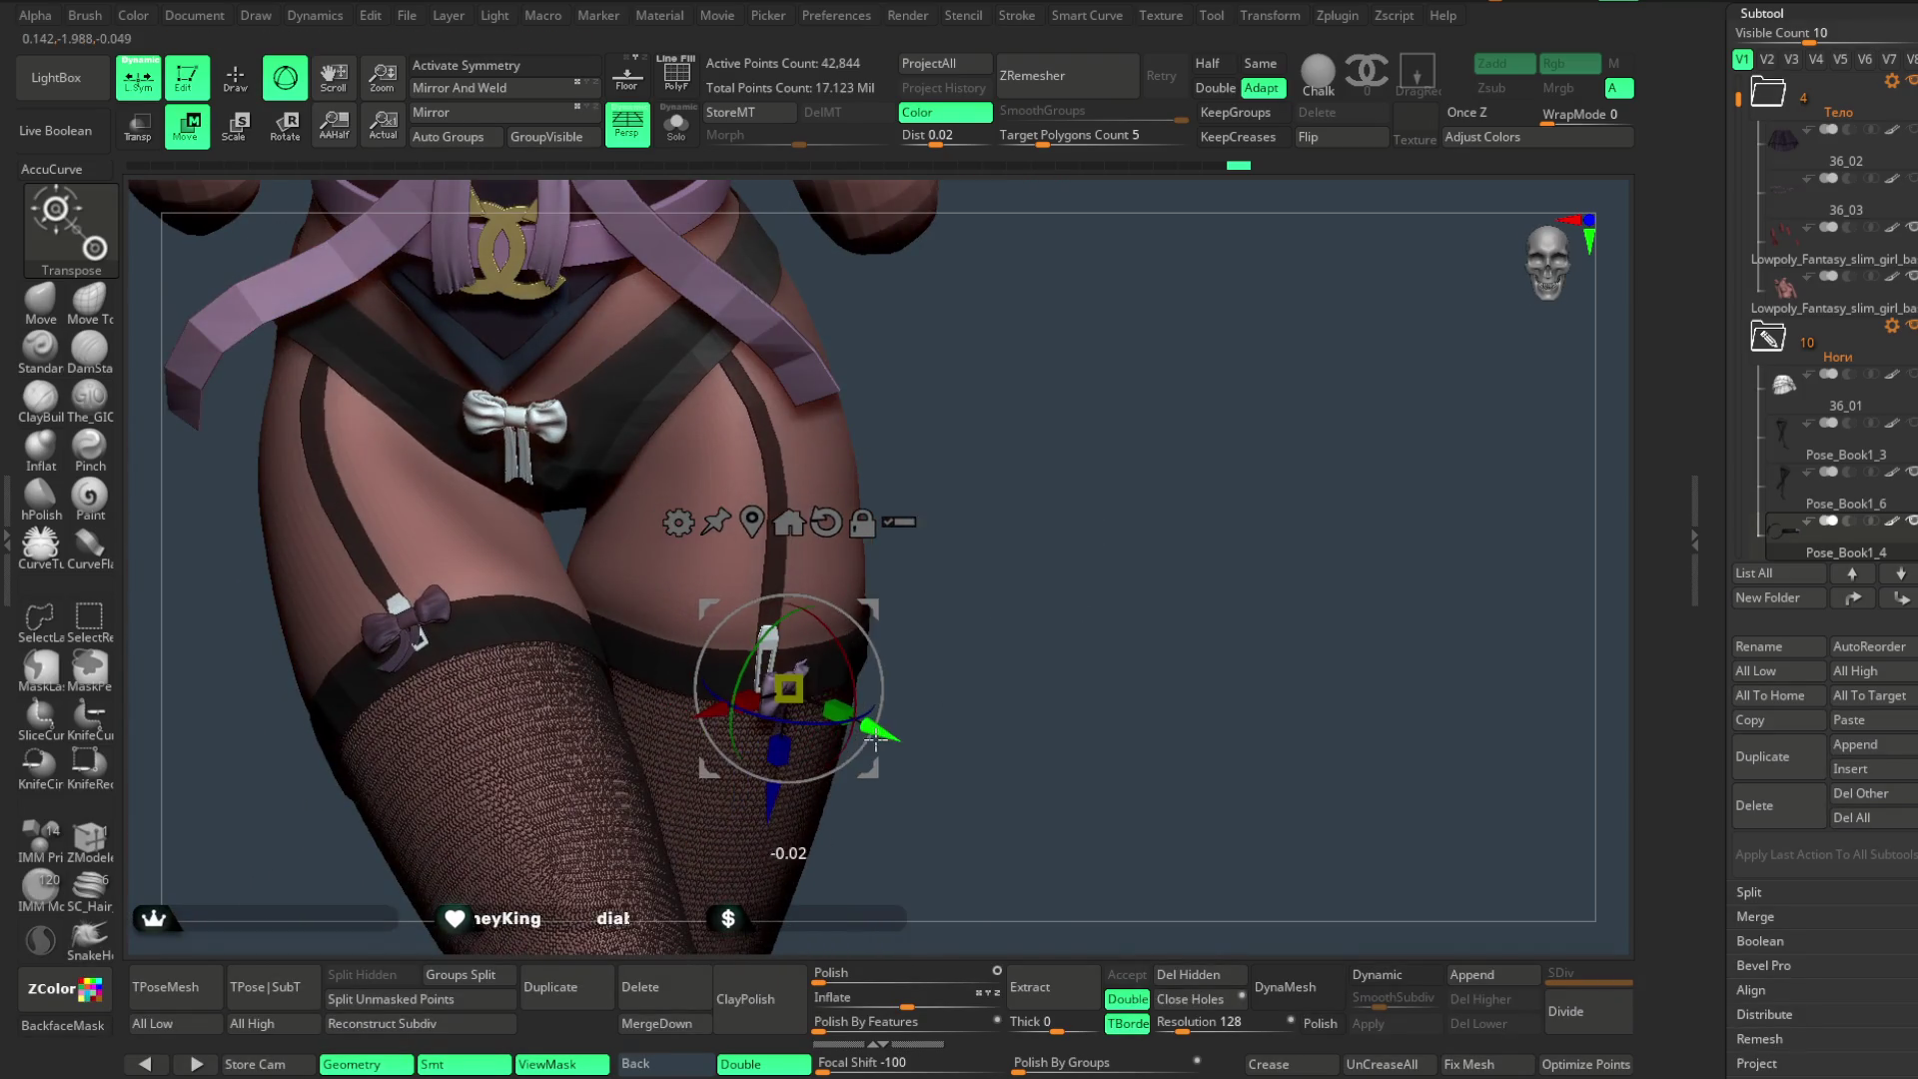
mouse_move(1019, 621)
left_mouse_down()
mouse_move(835, 737)
mouse_move(1155, 493)
mouse_move(921, 634)
left_mouse_up()
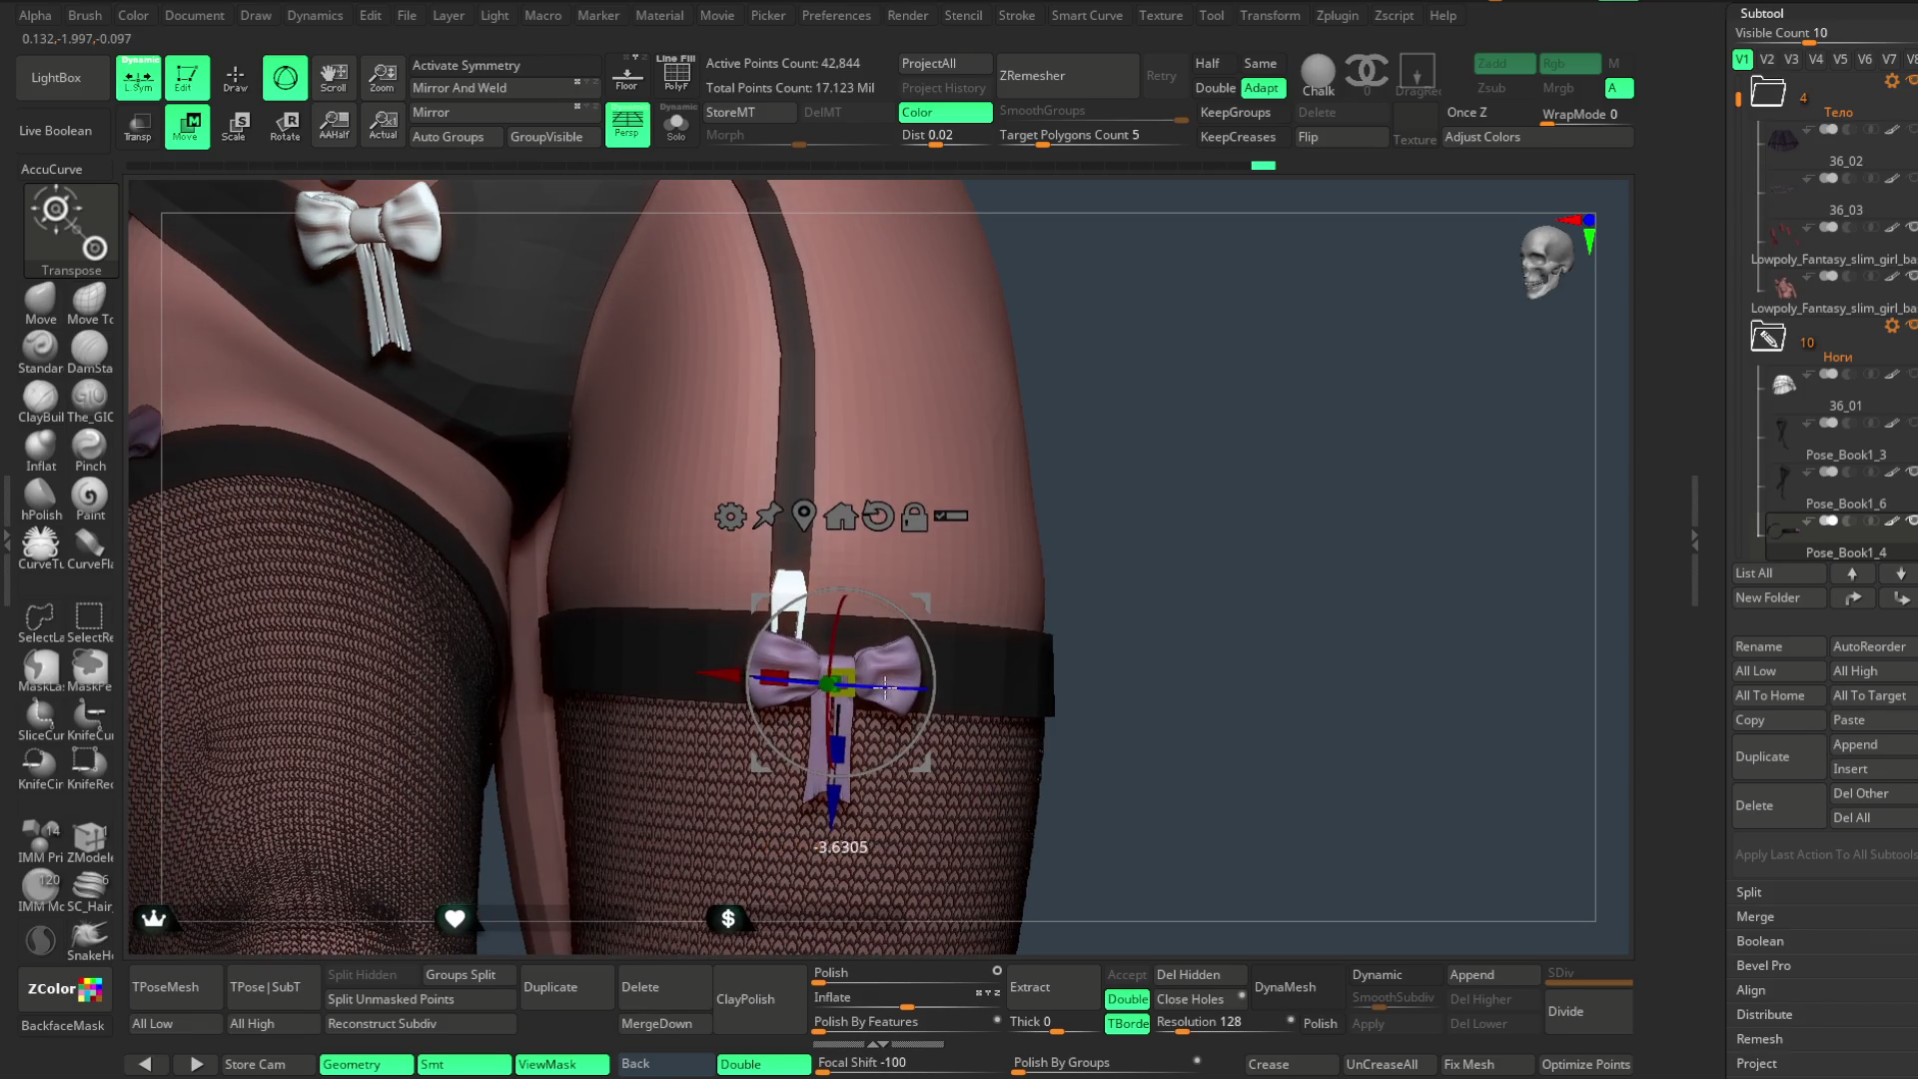
mouse_move(1033, 565)
left_mouse_down()
mouse_move(899, 524)
mouse_move(1151, 458)
mouse_move(1118, 445)
left_mouse_up()
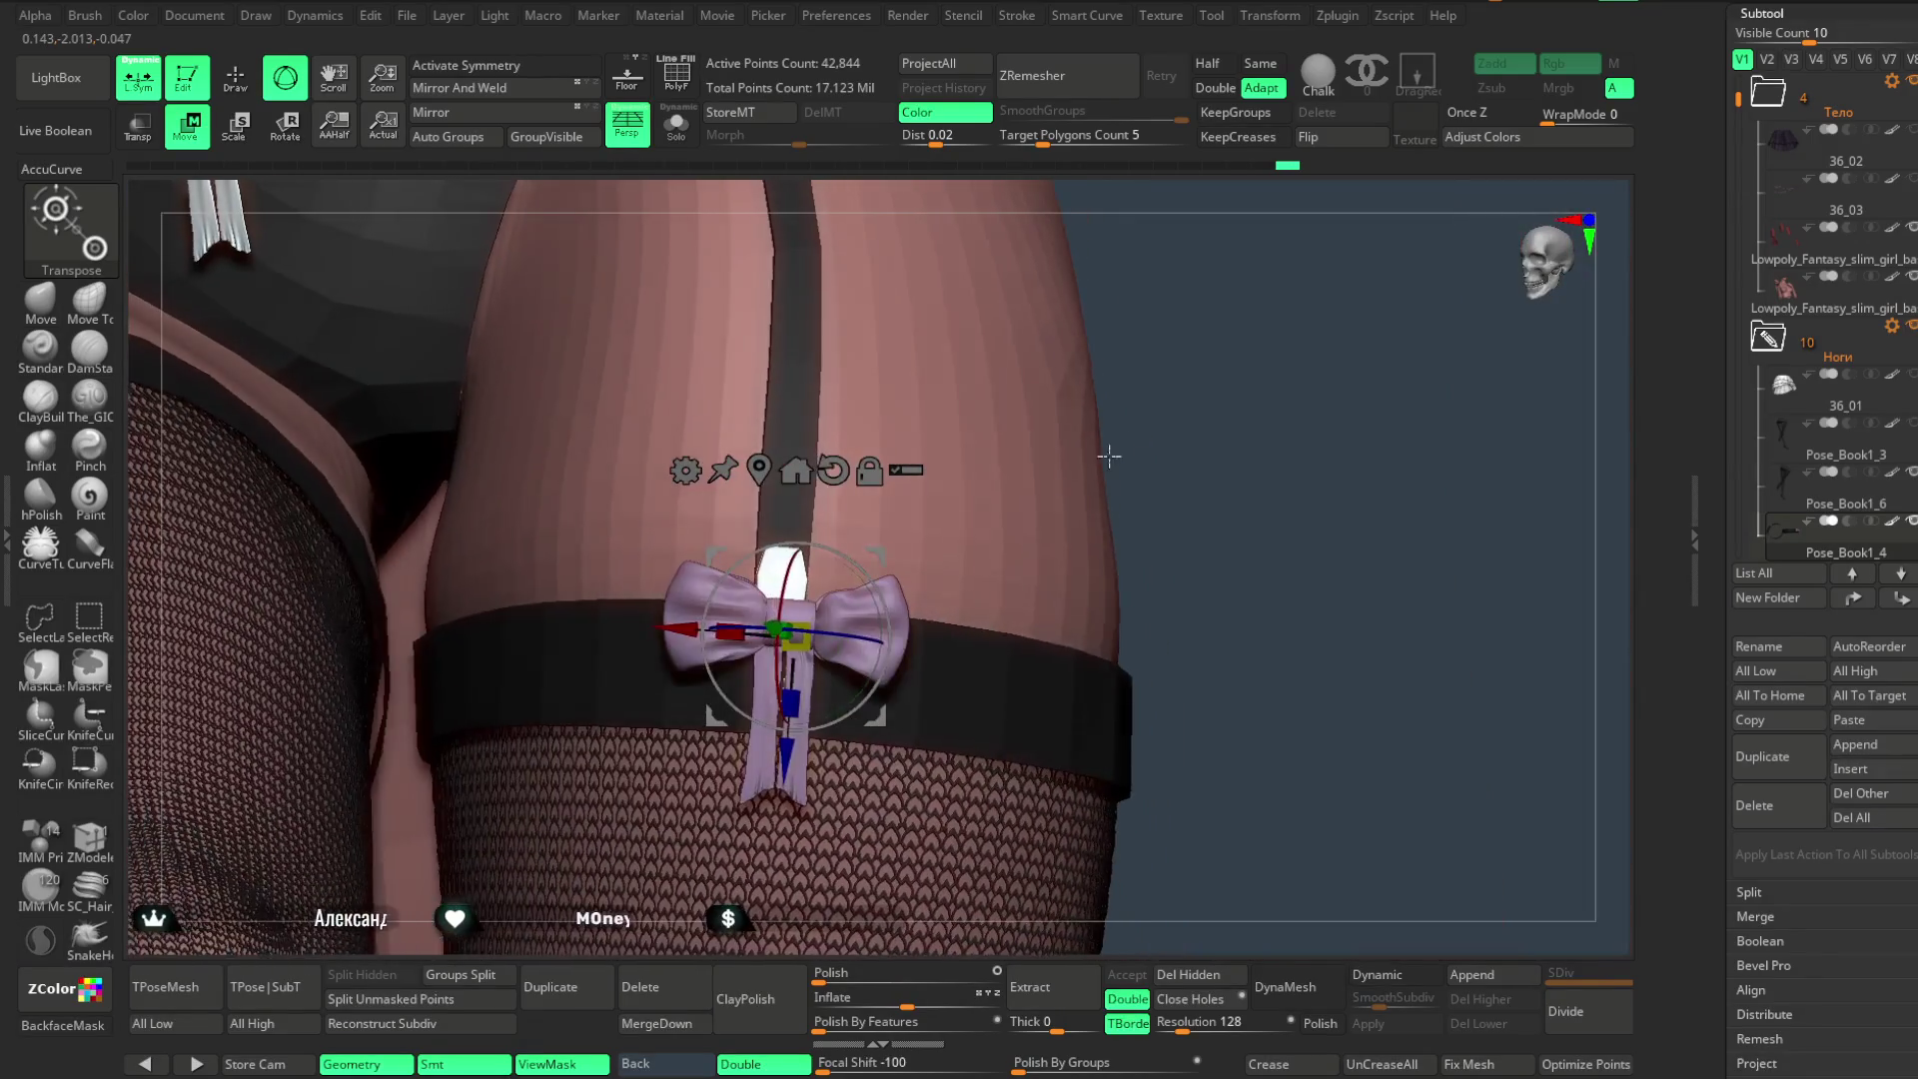
left_click_drag(886, 558, 873, 553)
mouse_move(1221, 476)
left_mouse_down()
mouse_move(1213, 429)
mouse_move(1151, 479)
mouse_move(1190, 406)
left_mouse_up()
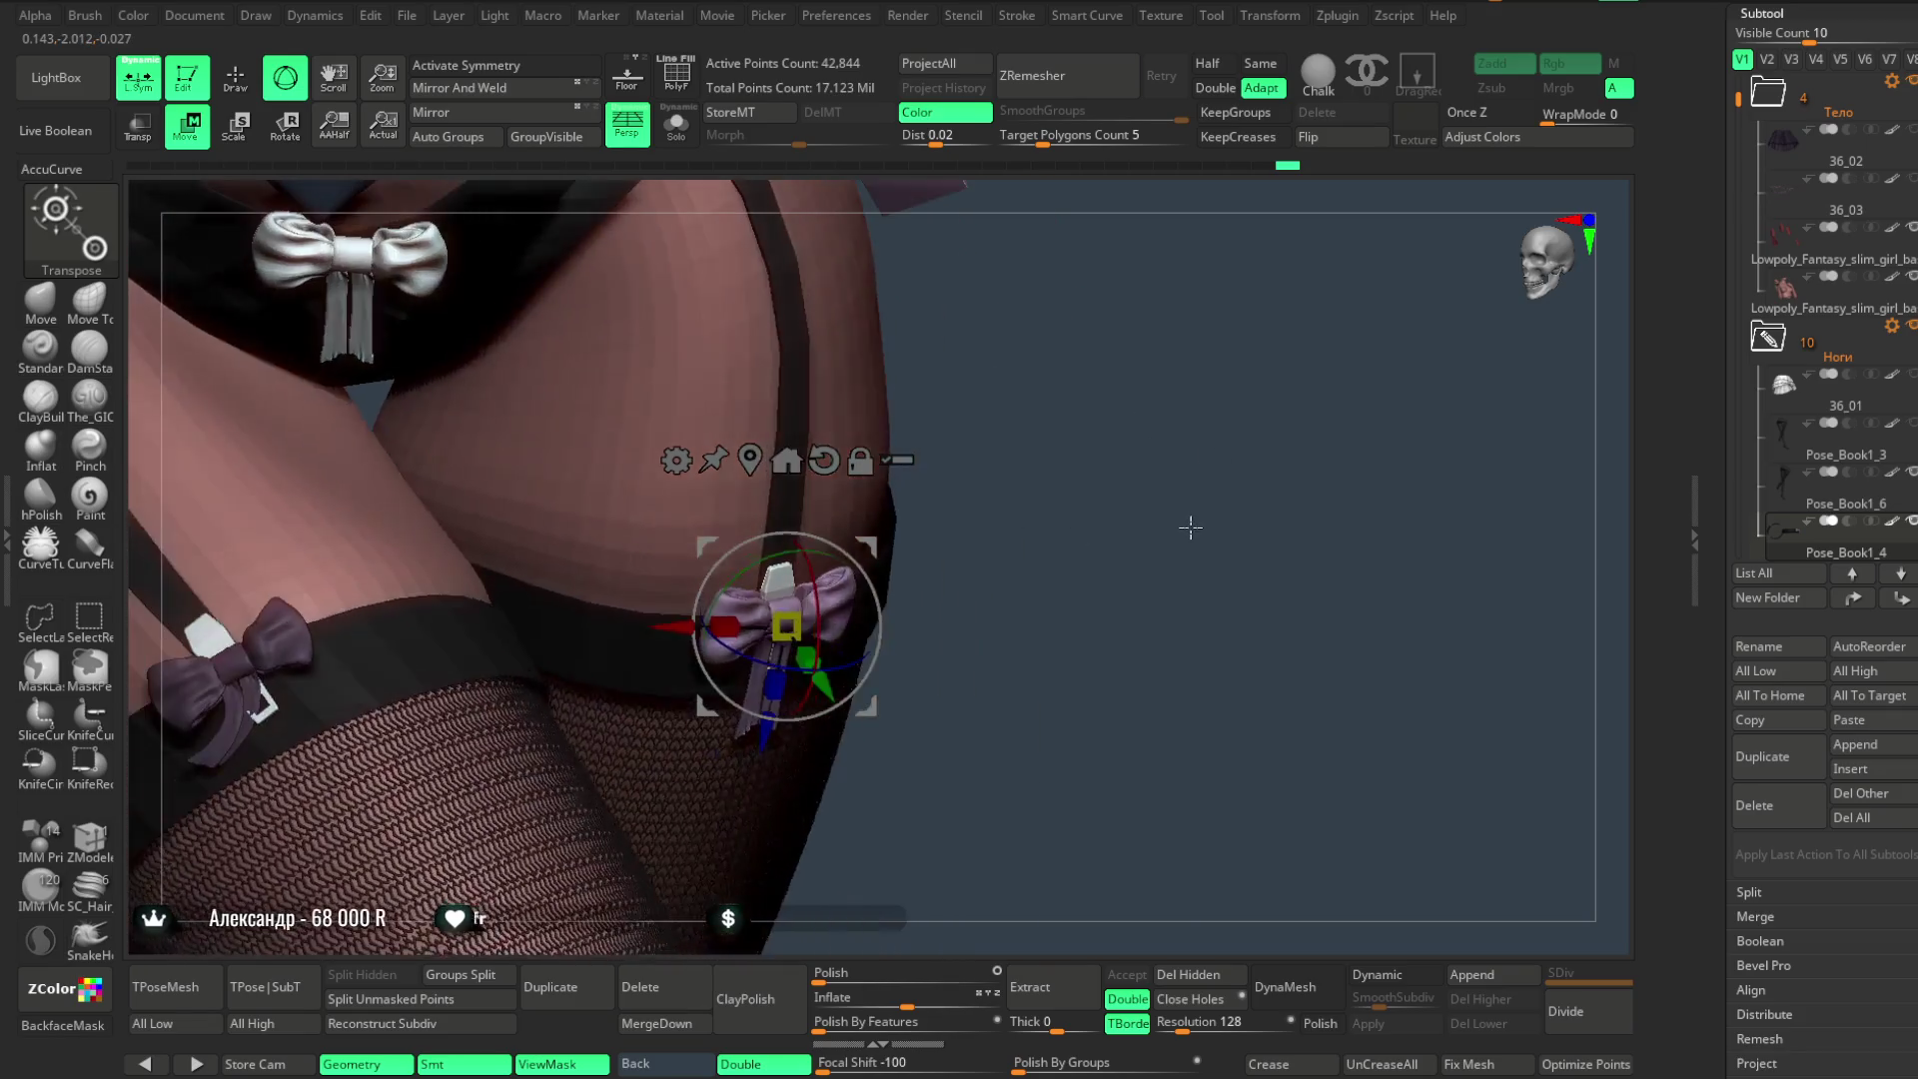
mouse_move(1148, 550)
left_mouse_down()
mouse_move(1115, 399)
mouse_move(584, 384)
left_mouse_up()
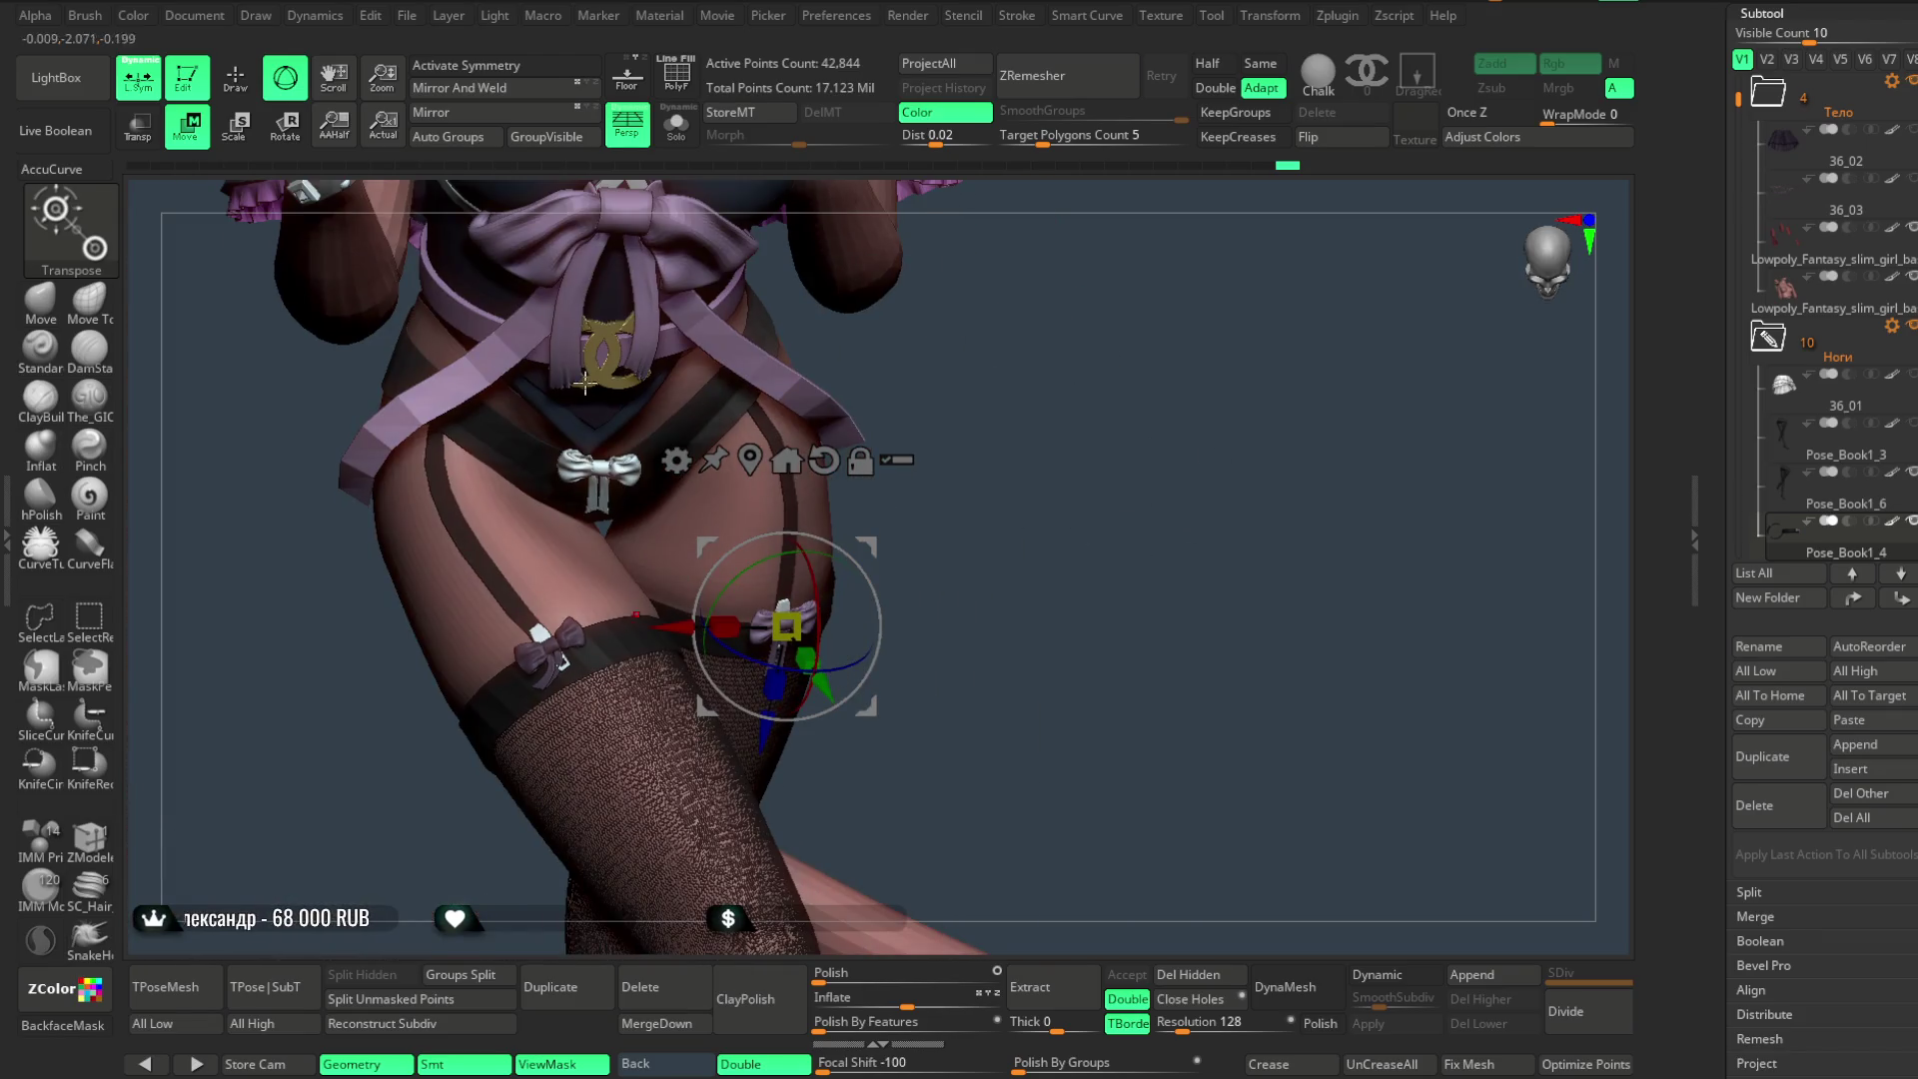
- Select the garter strap subtool, Solo it and hide the metal tips with SelectRect, keeping only the straps
left_click(235, 78)
left_click_drag(980, 455, 836, 553)
left_click(797, 604, "alt")
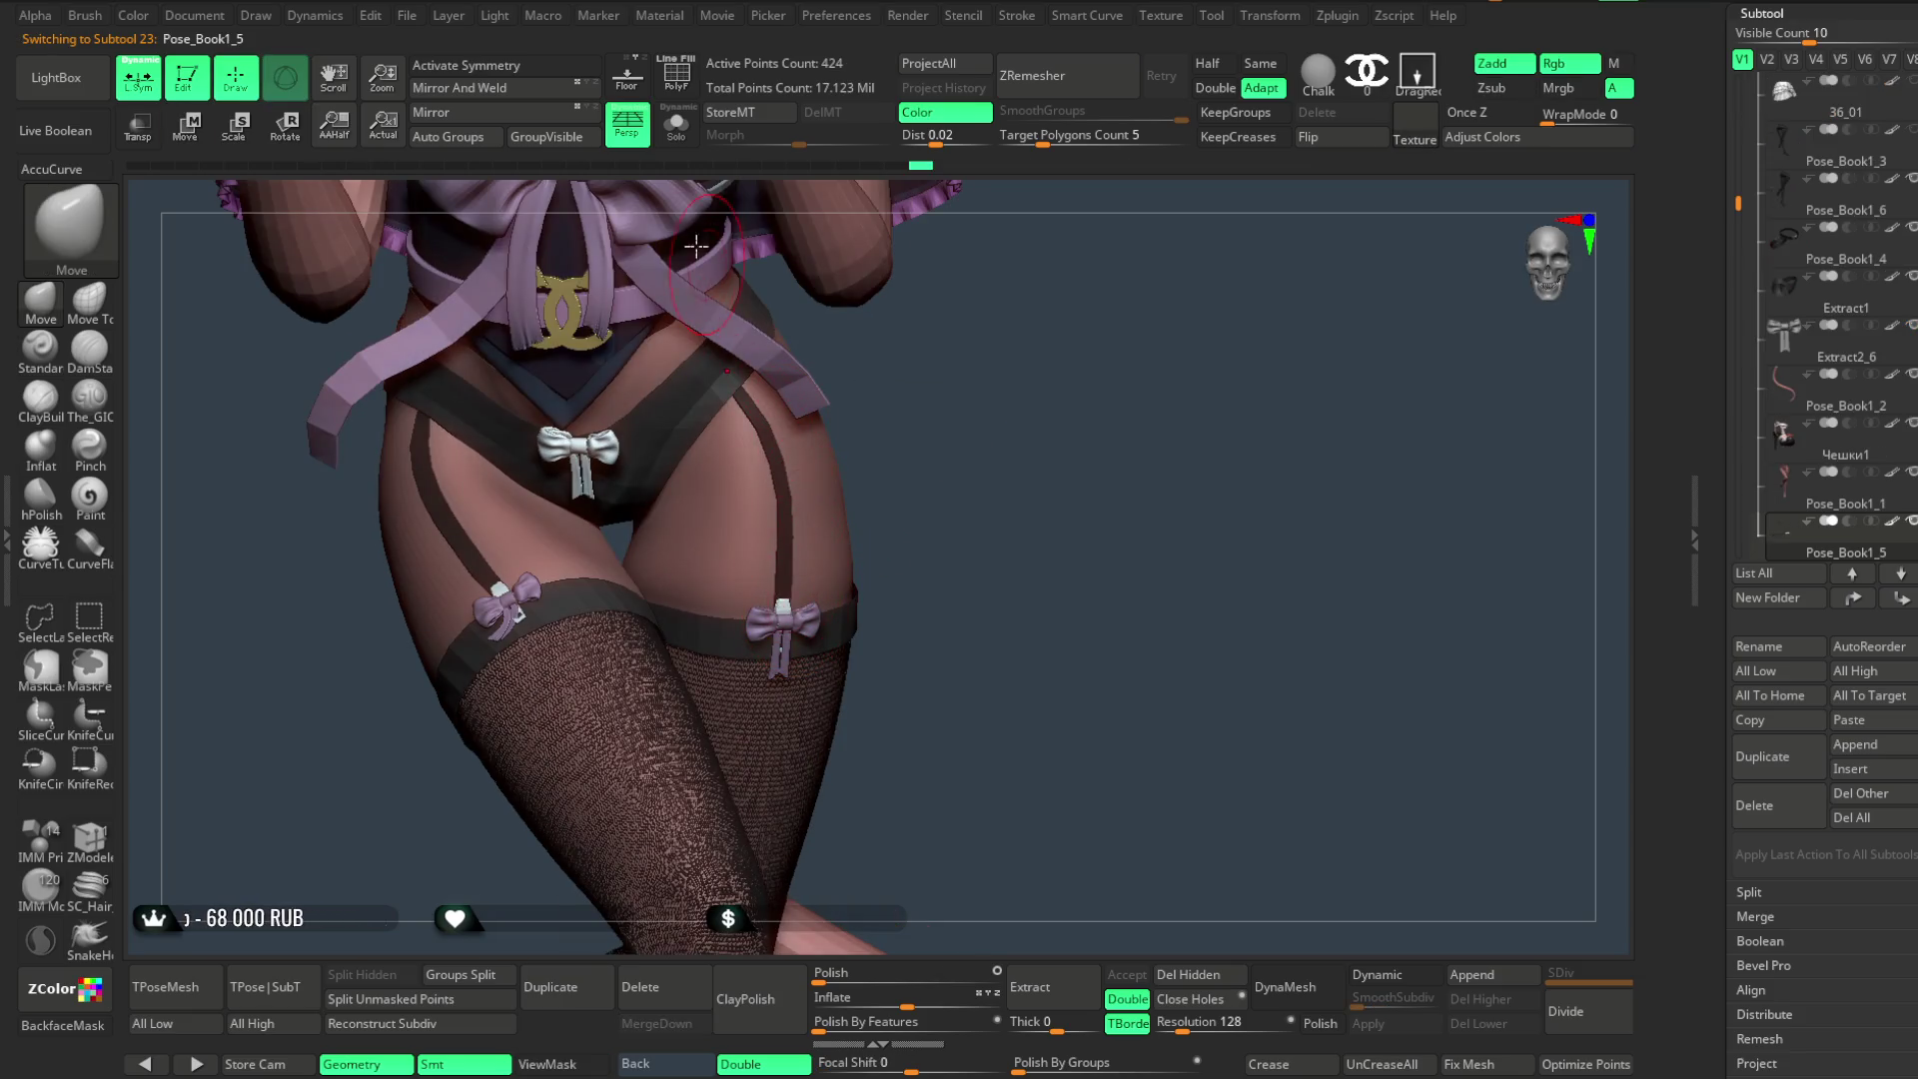
left_click(676, 126)
left_click(781, 622, "ctrl+shift")
left_click_drag(871, 571, 935, 513, "ctrl+shift")
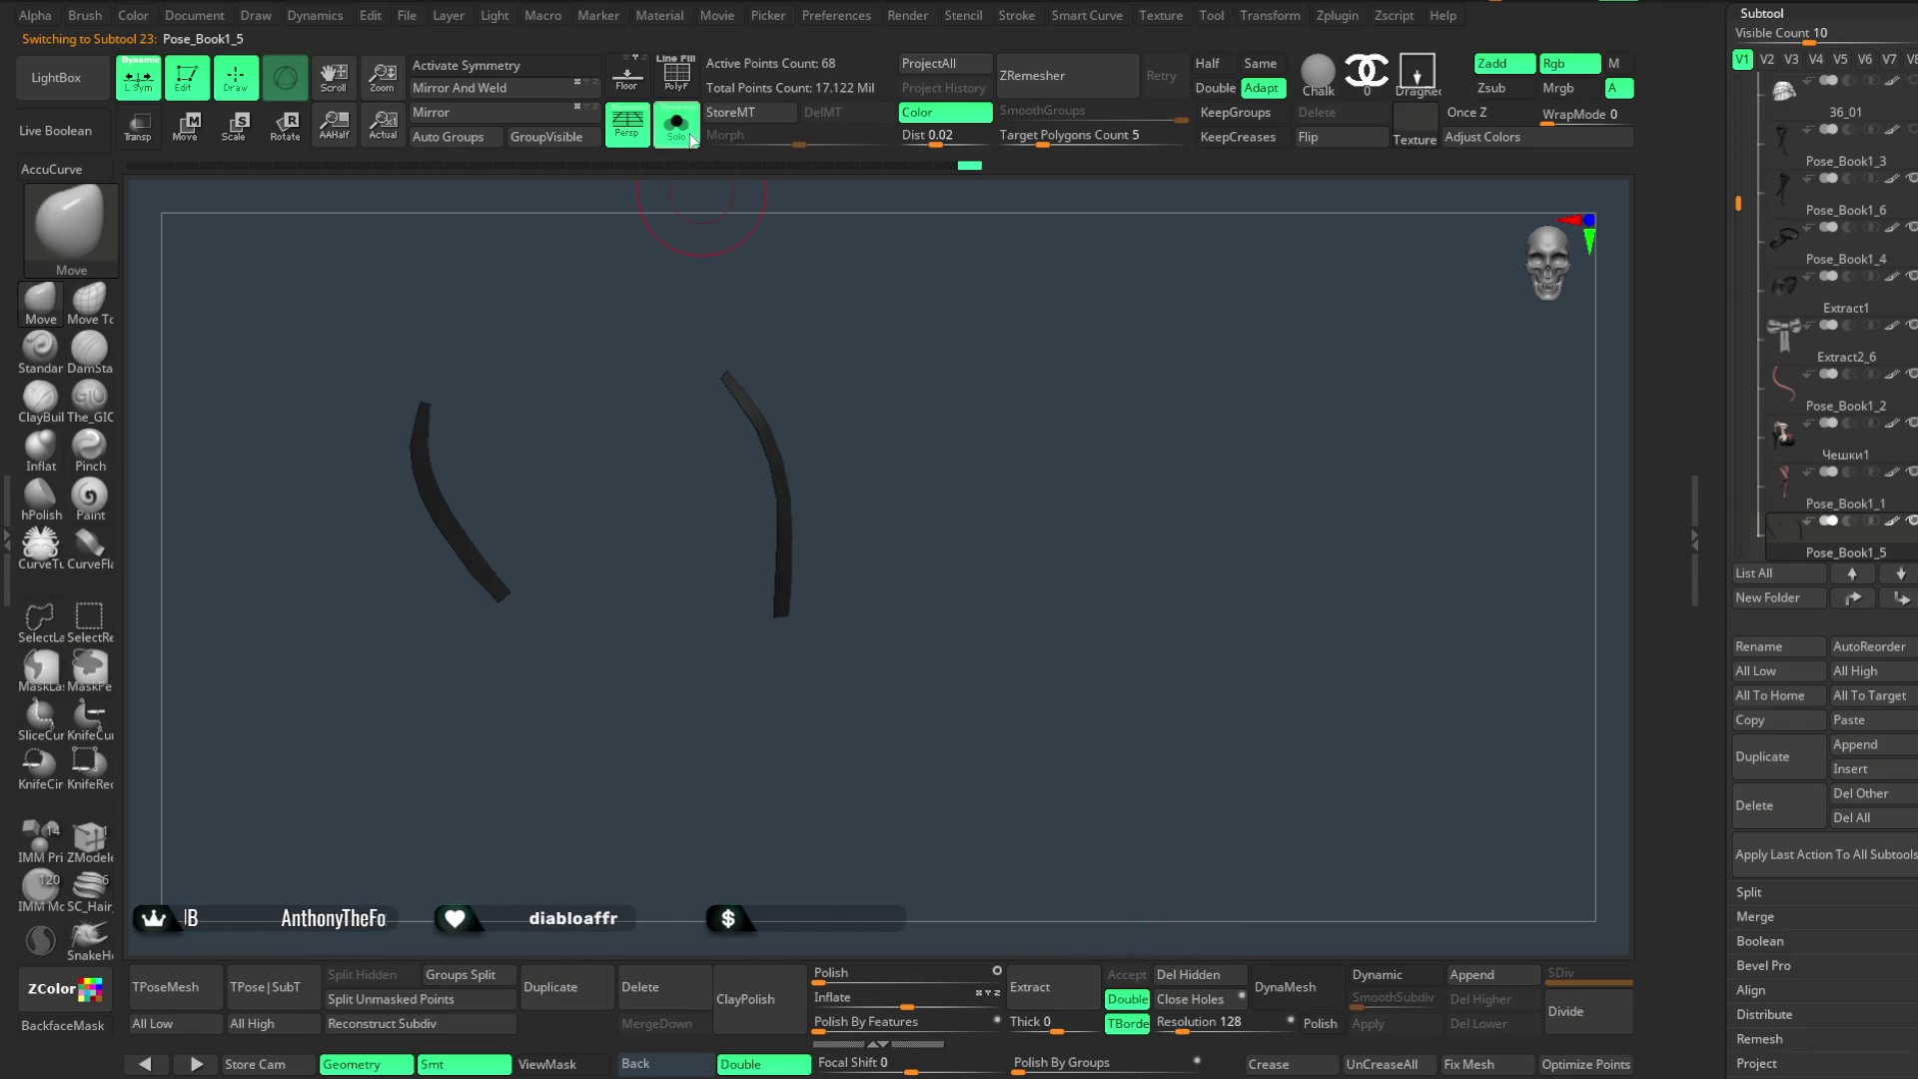
left_click(675, 127)
- Orbit around the thigh to review how the strap end meets the bow
mouse_move(1096, 463)
left_mouse_down()
mouse_move(1114, 651)
mouse_move(1115, 501)
mouse_move(789, 720)
left_mouse_up()
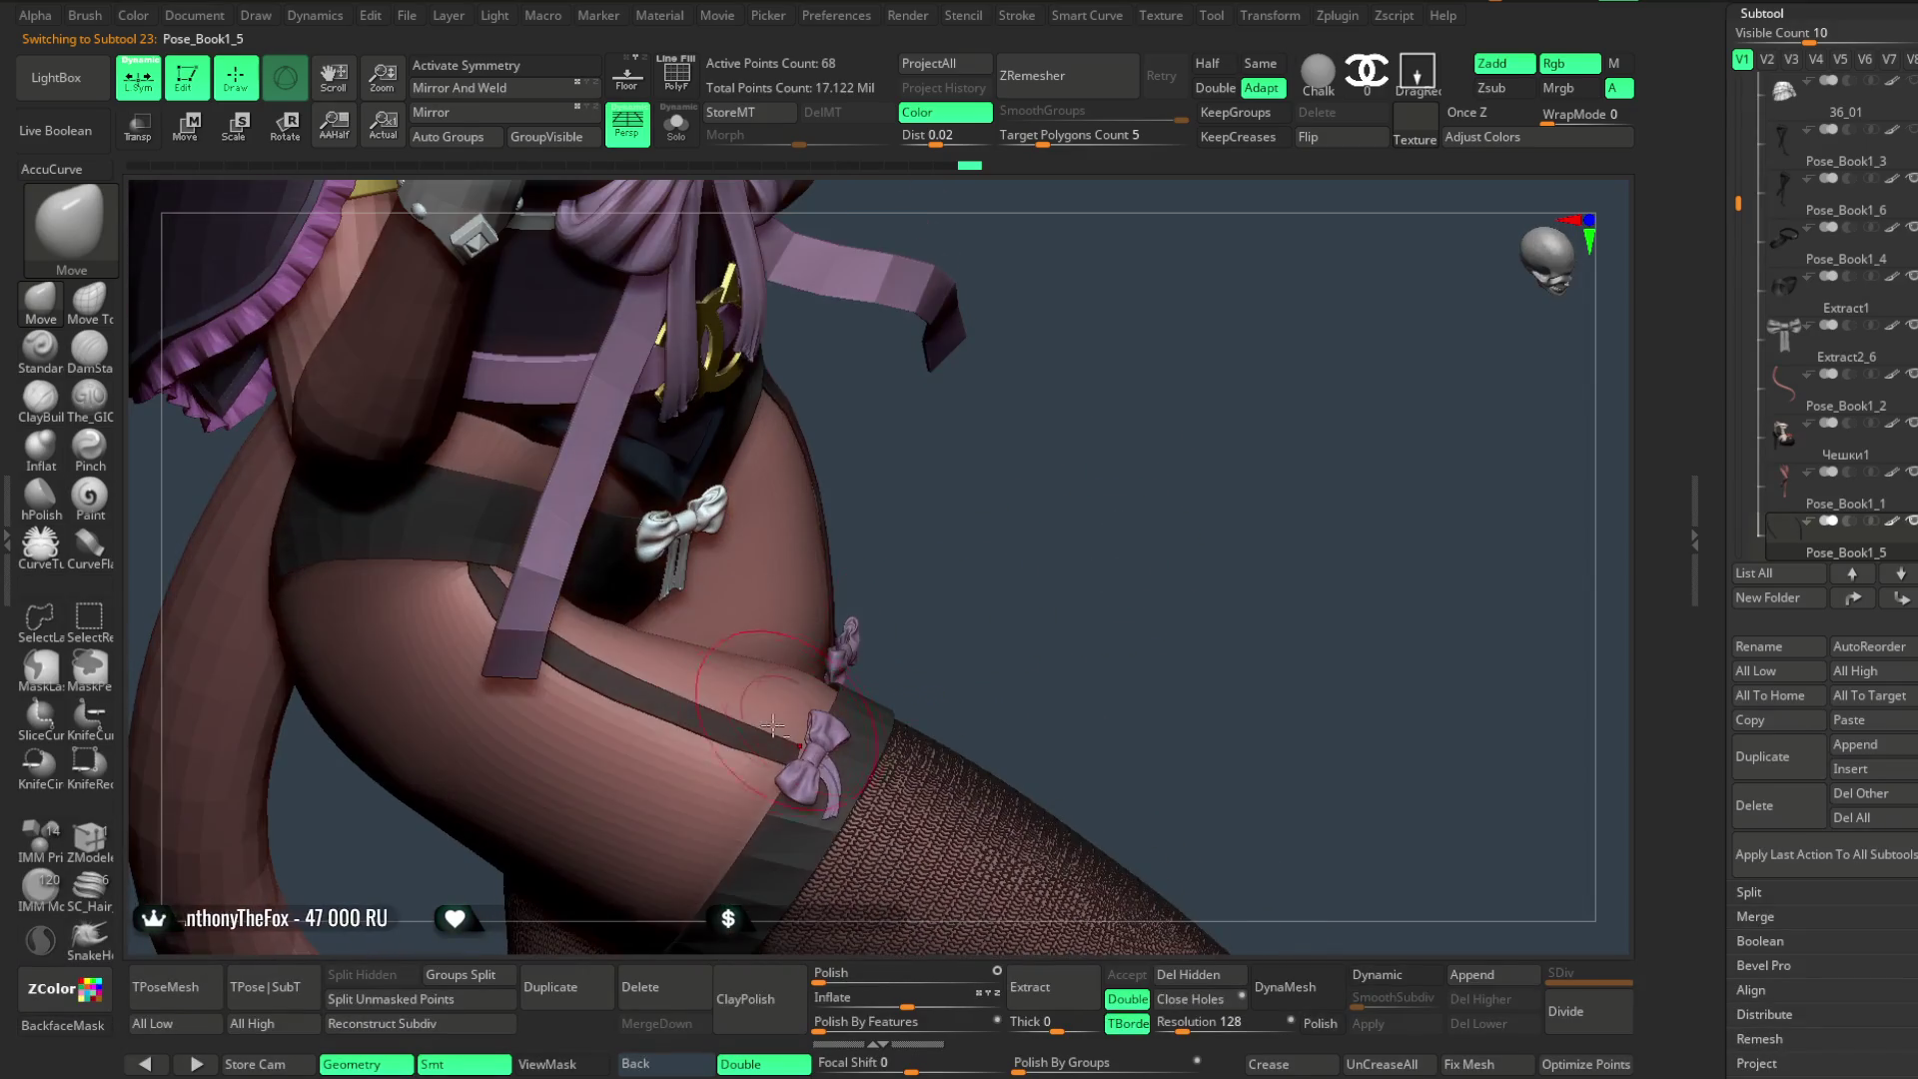
mouse_move(960, 619)
left_mouse_down("alt")
mouse_move(980, 534)
mouse_move(810, 649)
left_mouse_up("alt")
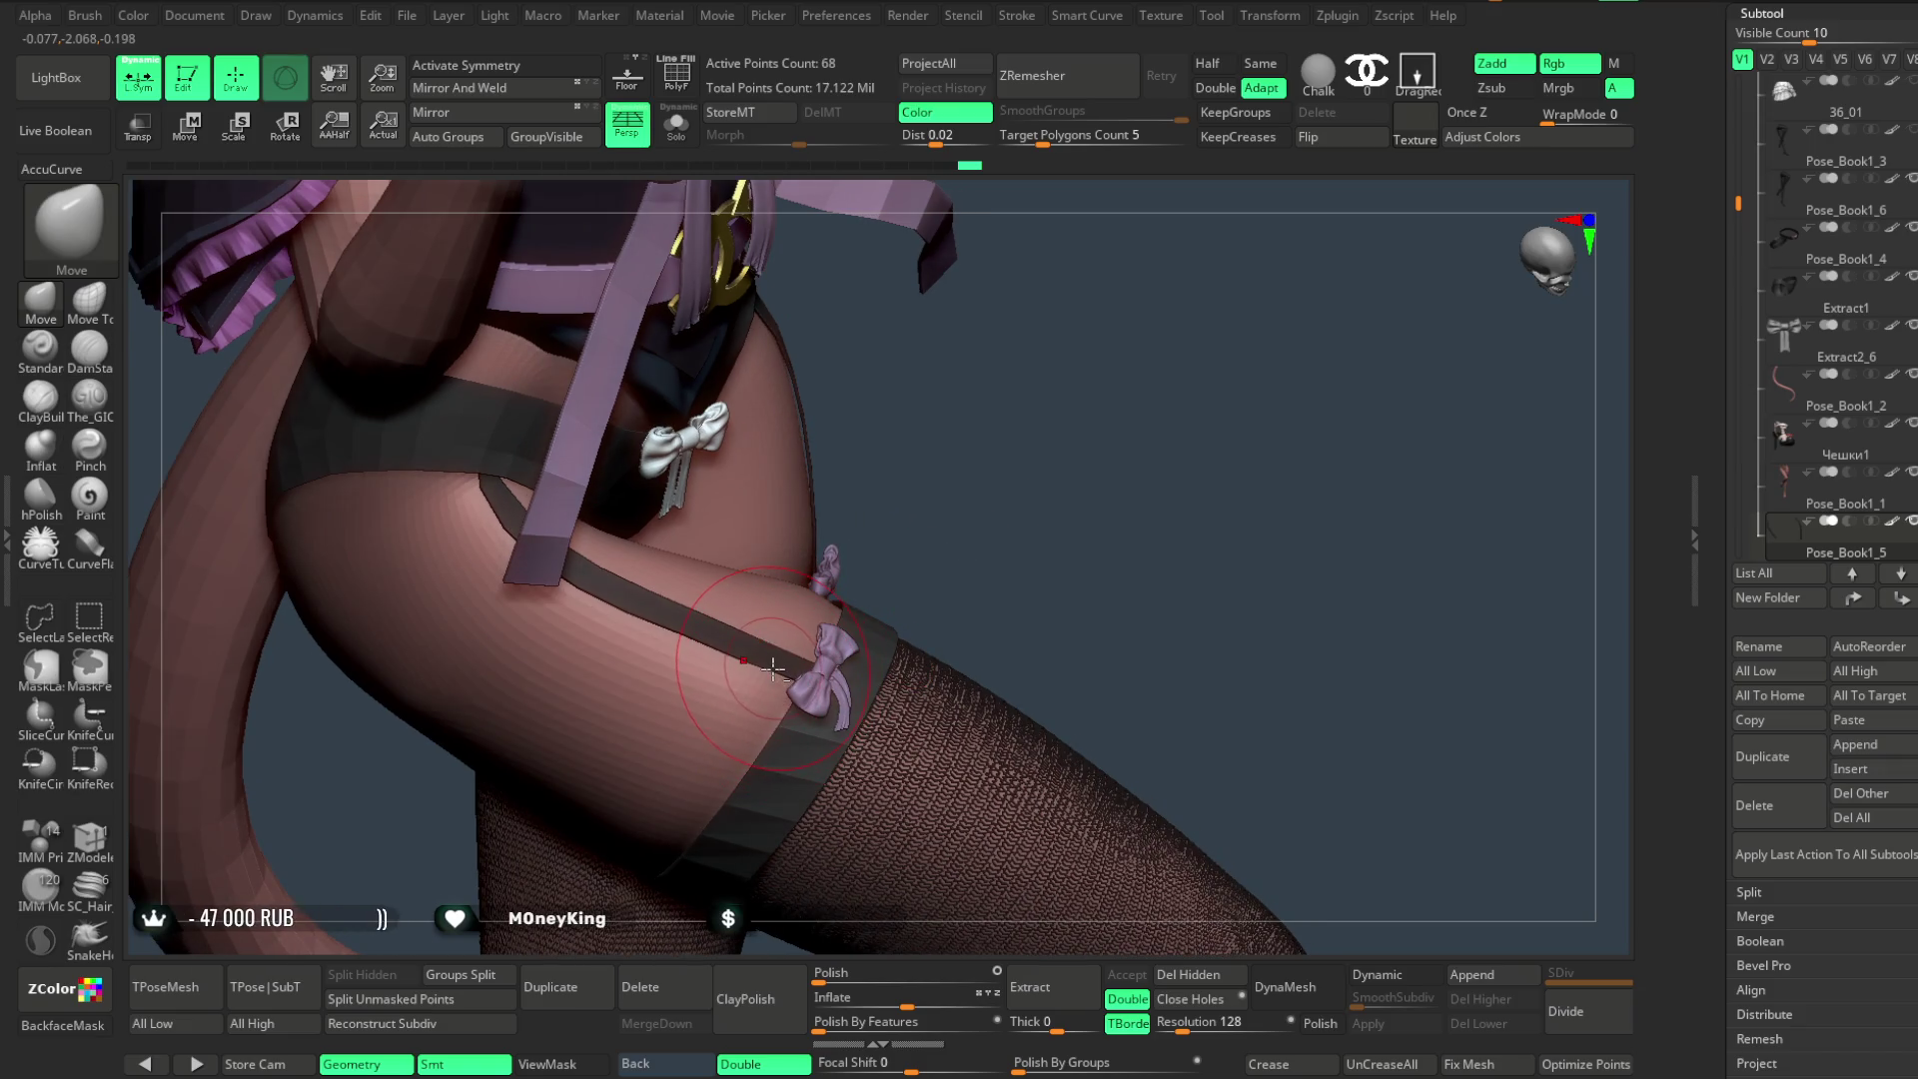
left_click_drag(988, 535, 677, 643)
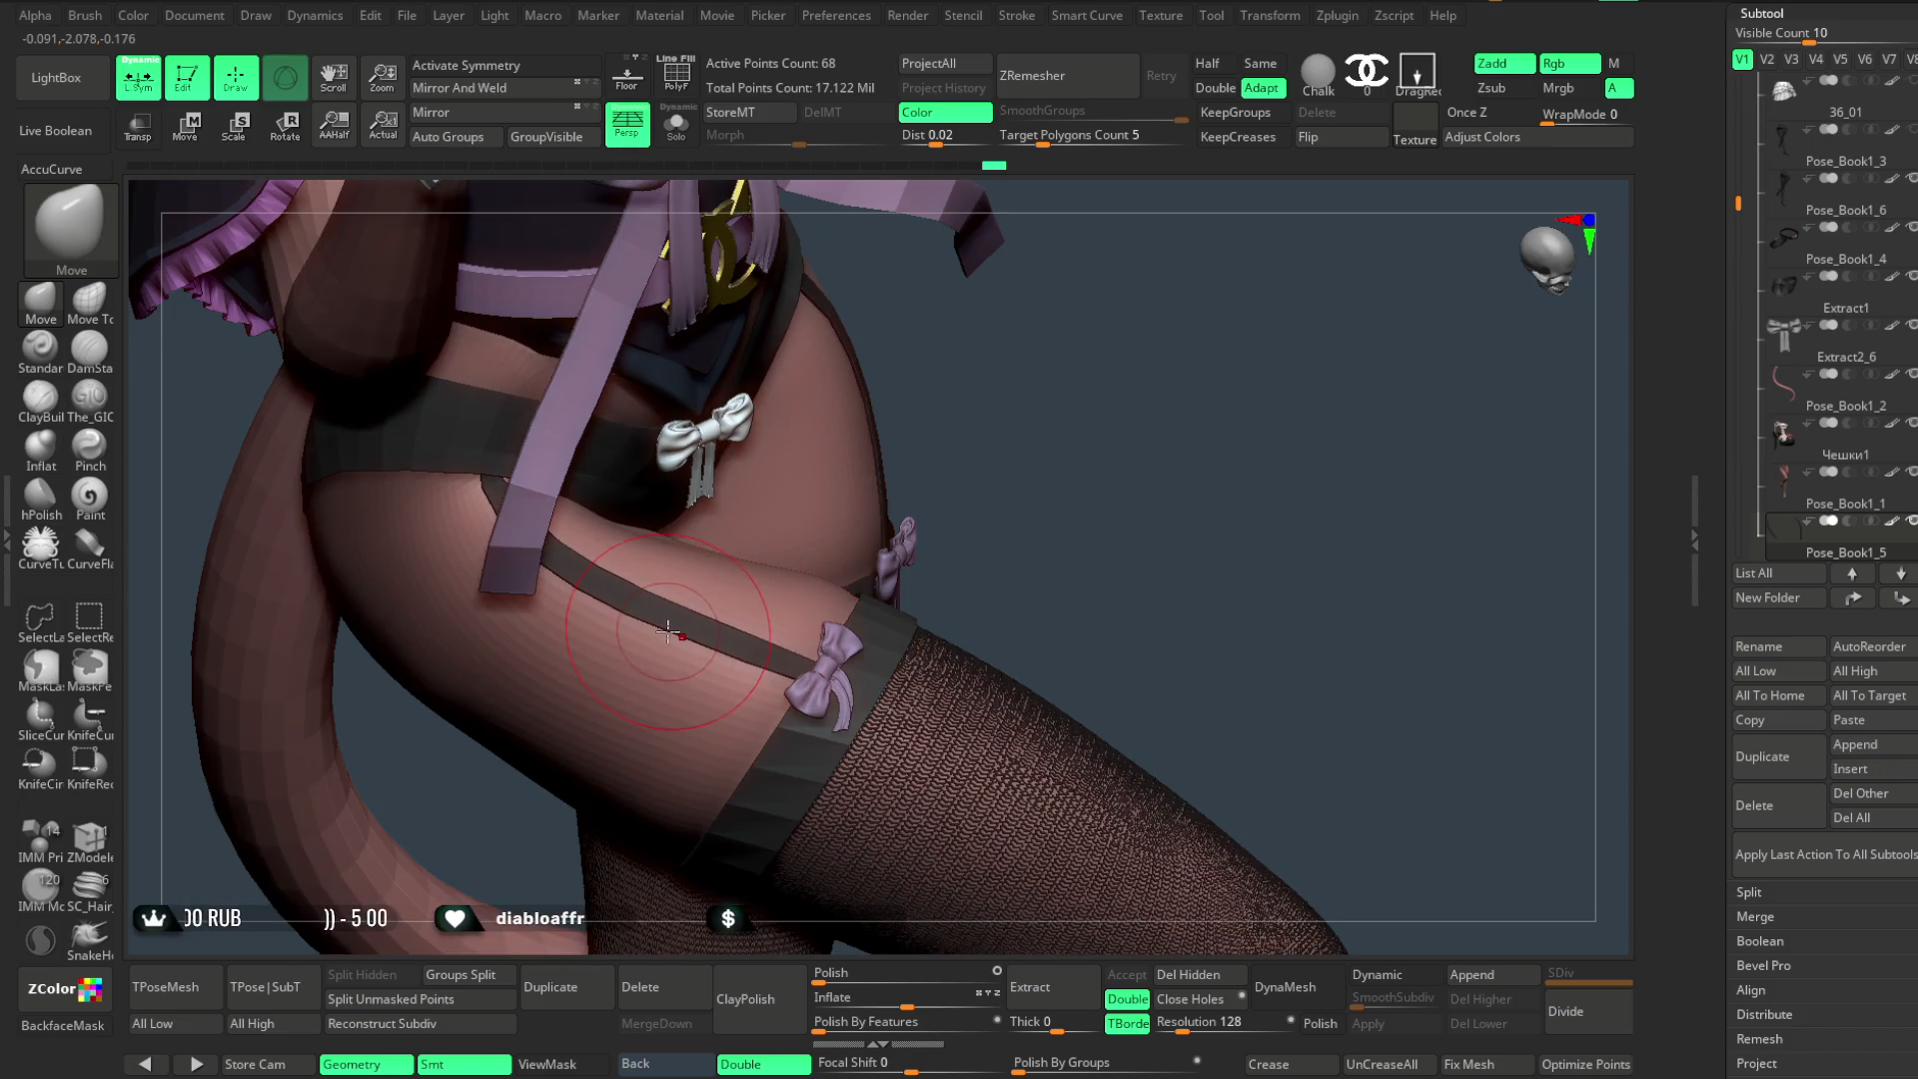
left_click_drag(1012, 429, 1025, 407)
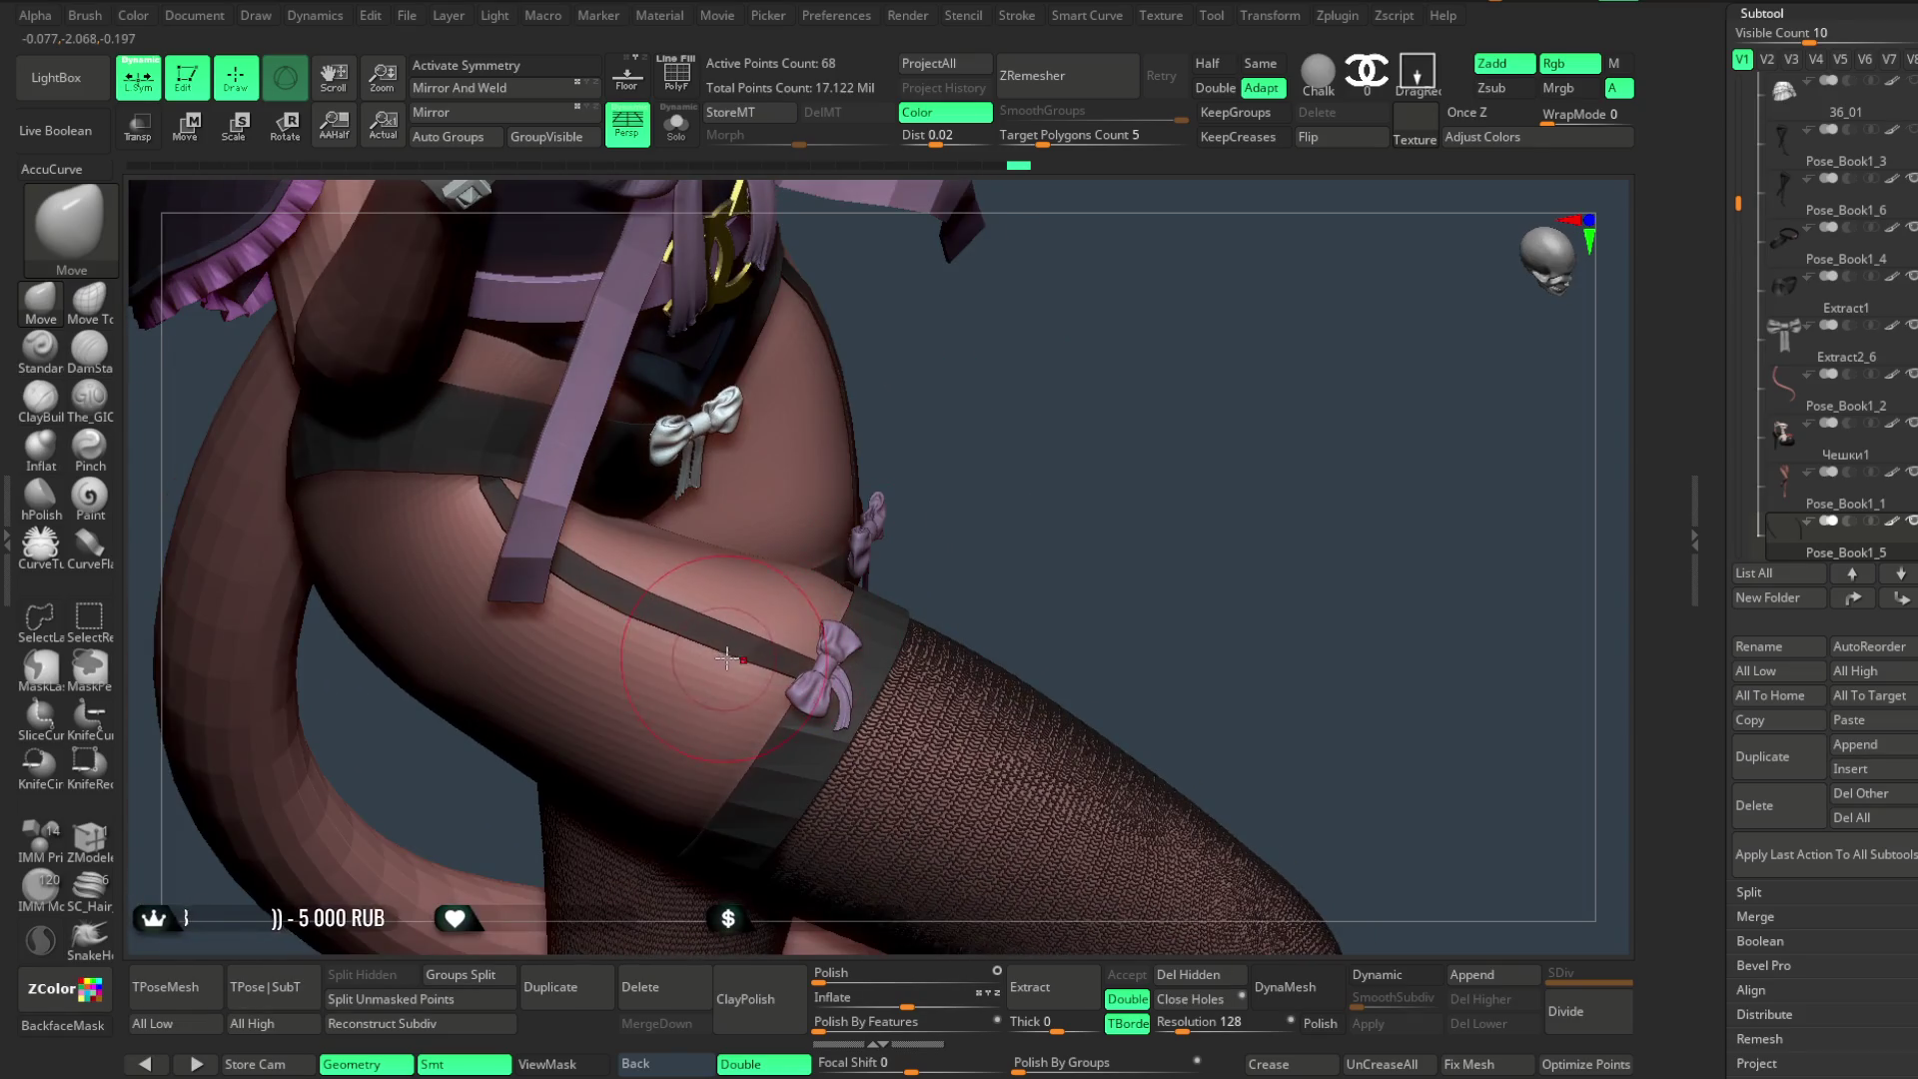
left_click_drag(723, 658, 813, 546)
mouse_move(941, 515)
left_mouse_down()
mouse_move(1049, 377)
mouse_move(1029, 433)
mouse_move(1036, 521)
mouse_move(1028, 460)
mouse_move(1029, 520)
mouse_move(985, 495)
mouse_move(1007, 475)
mouse_move(1018, 731)
mouse_move(899, 397)
left_mouse_up()
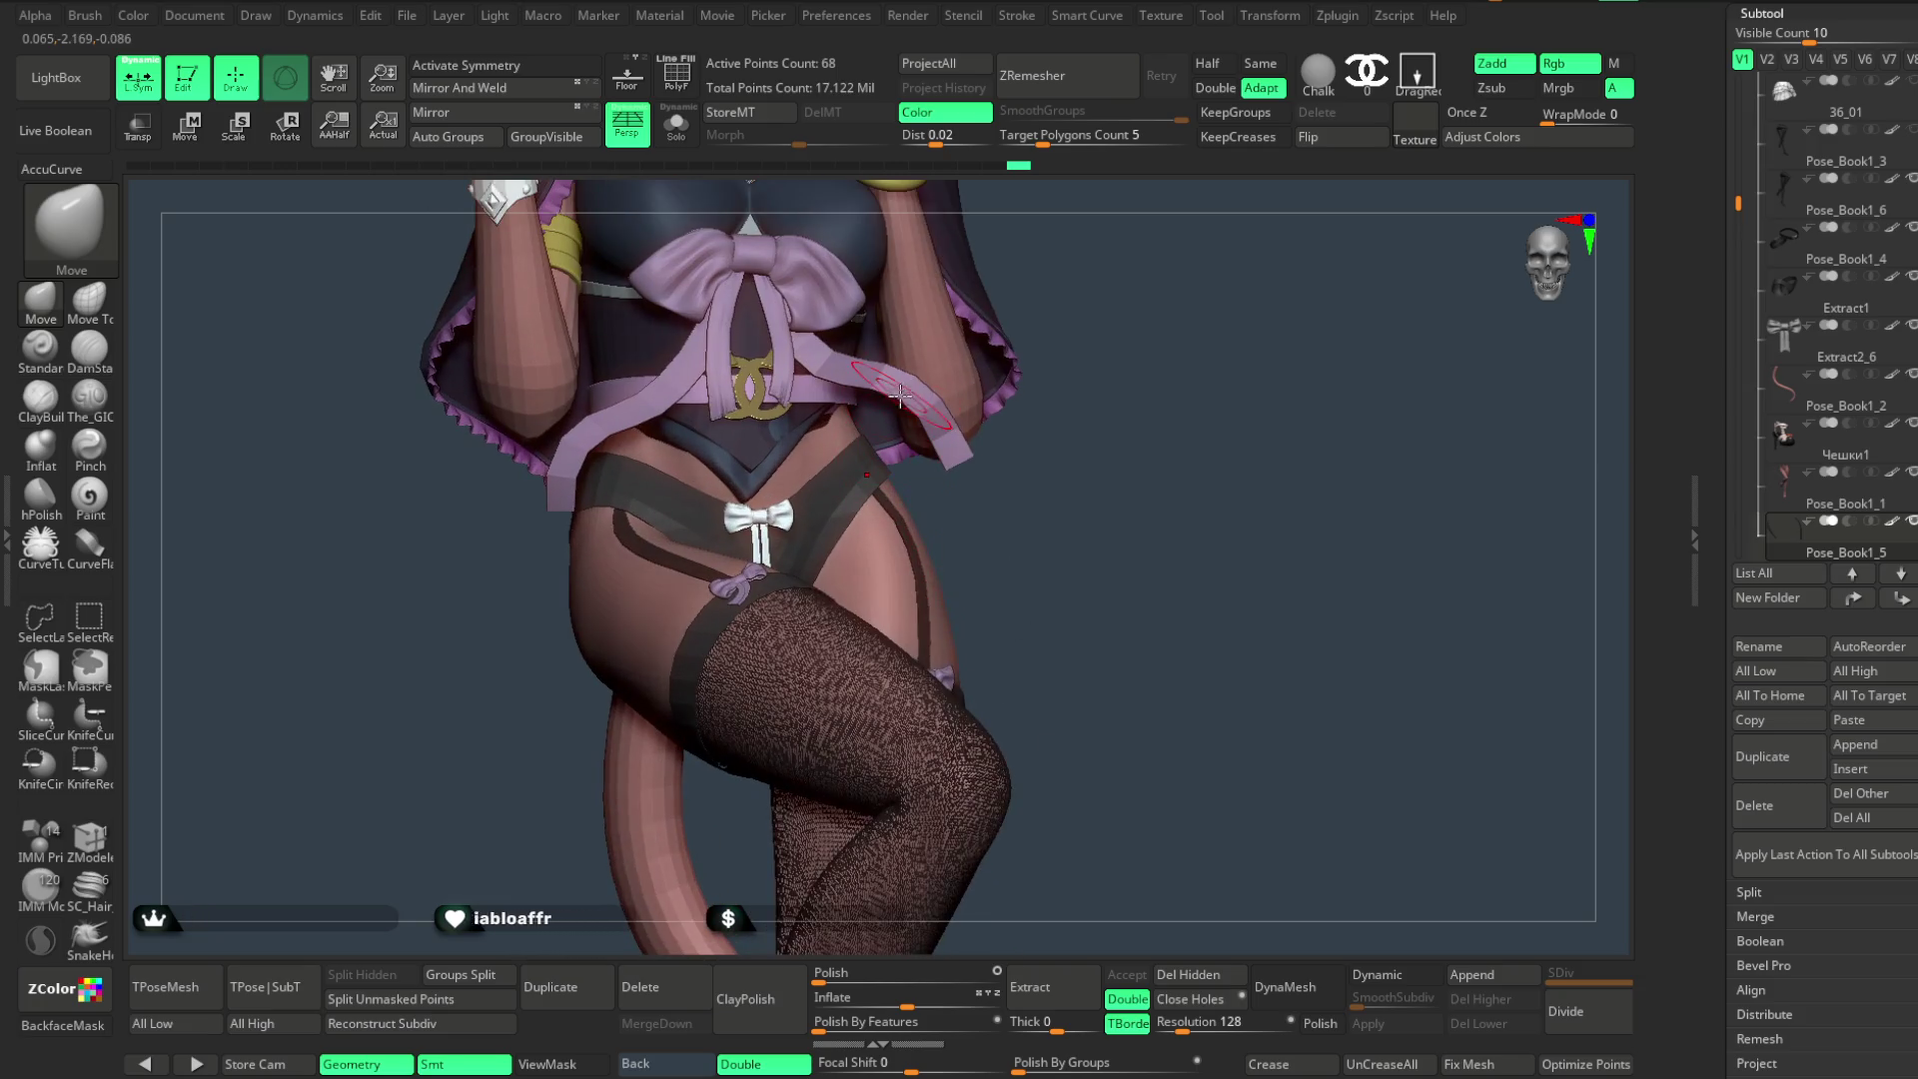
- Solo the front belt bow, recolour it purple and restore the whole character in view
left_click(679, 135)
scroll(1823, 300, "up", 5)
scroll(1904, 448, "up", 3)
left_click(675, 126)
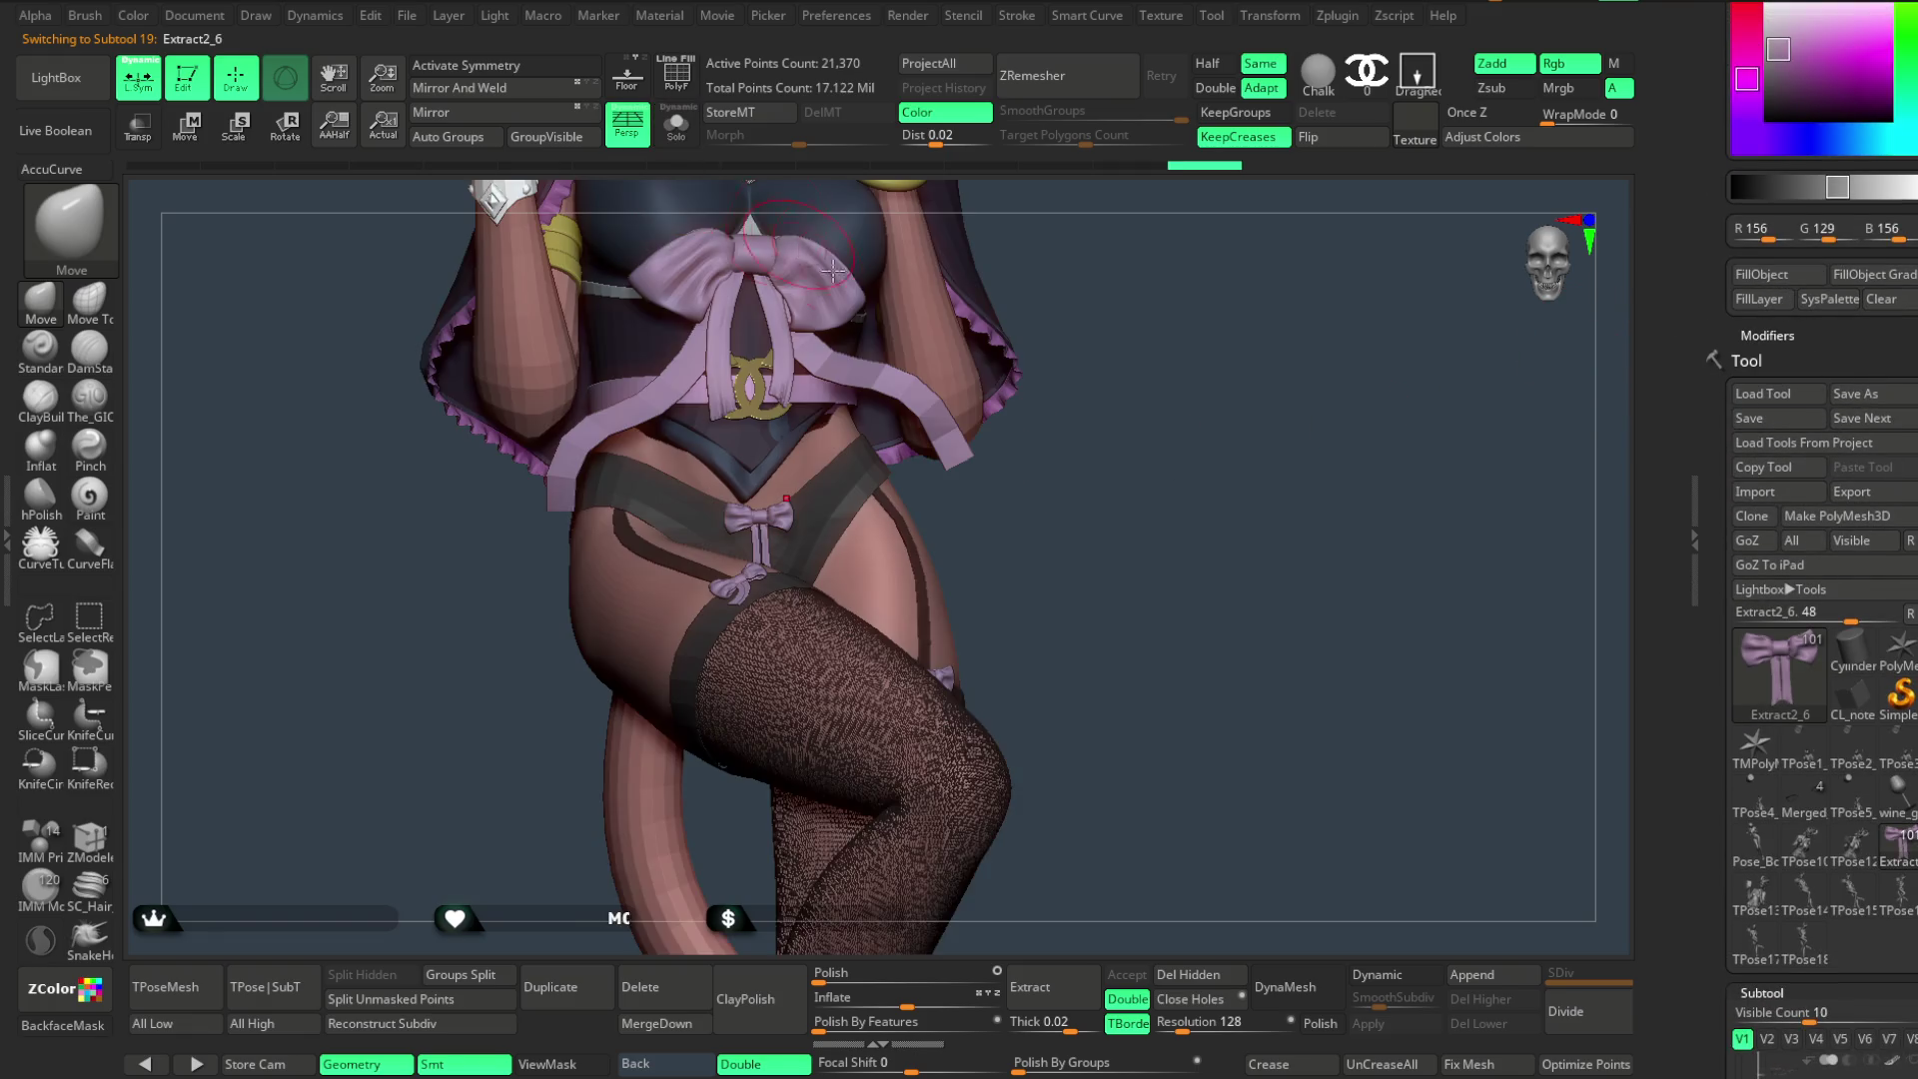
mouse_move(1110, 404)
left_mouse_down()
mouse_move(1082, 428)
mouse_move(1114, 442)
mouse_move(1053, 423)
mouse_move(1060, 508)
mouse_move(1165, 504)
mouse_move(1054, 435)
mouse_move(1041, 519)
mouse_move(1046, 385)
mouse_move(1066, 565)
mouse_move(1165, 444)
mouse_move(761, 553)
left_mouse_up()
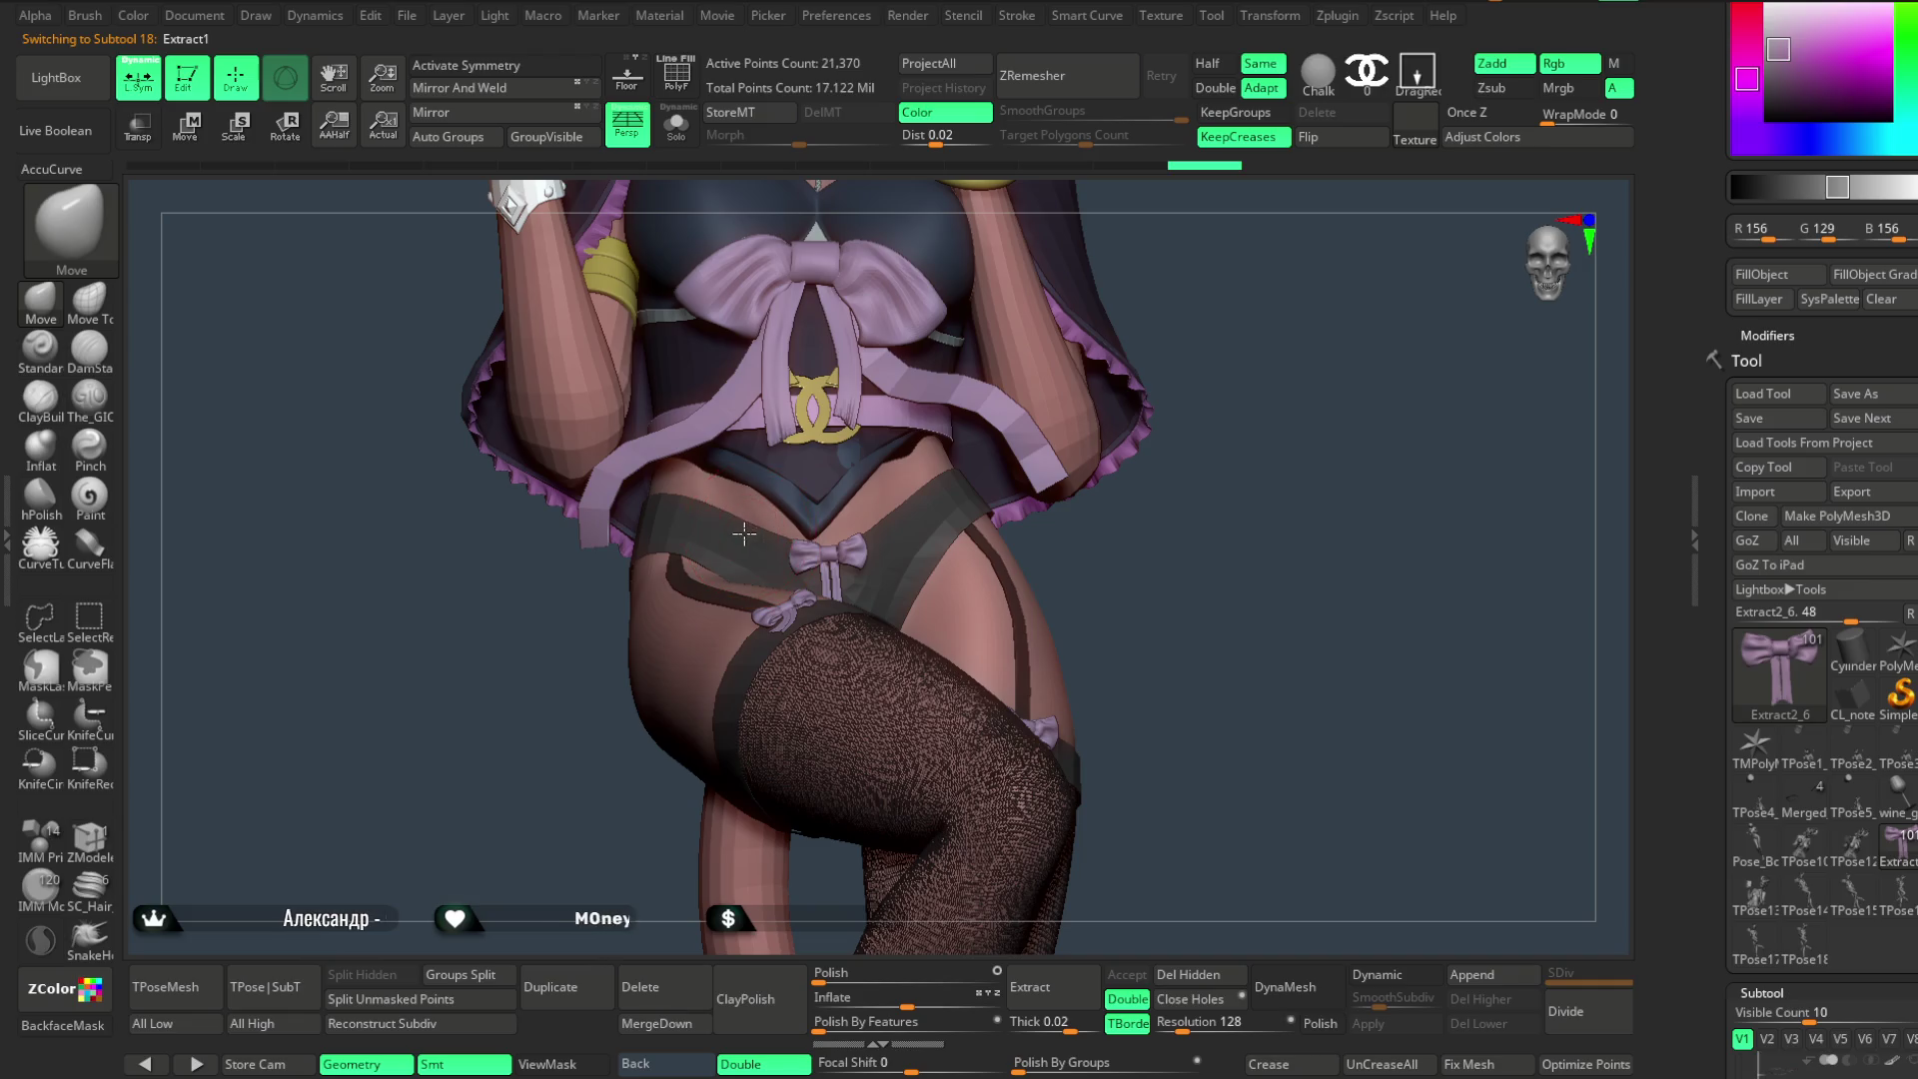
mouse_move(1126, 589)
left_mouse_down()
mouse_move(885, 536)
mouse_move(1268, 514)
mouse_move(1165, 463)
mouse_move(1112, 561)
mouse_move(1104, 506)
mouse_move(1149, 458)
mouse_move(1254, 493)
mouse_move(1117, 548)
mouse_move(1148, 441)
mouse_move(1268, 514)
mouse_move(909, 651)
left_mouse_up()
key("space")
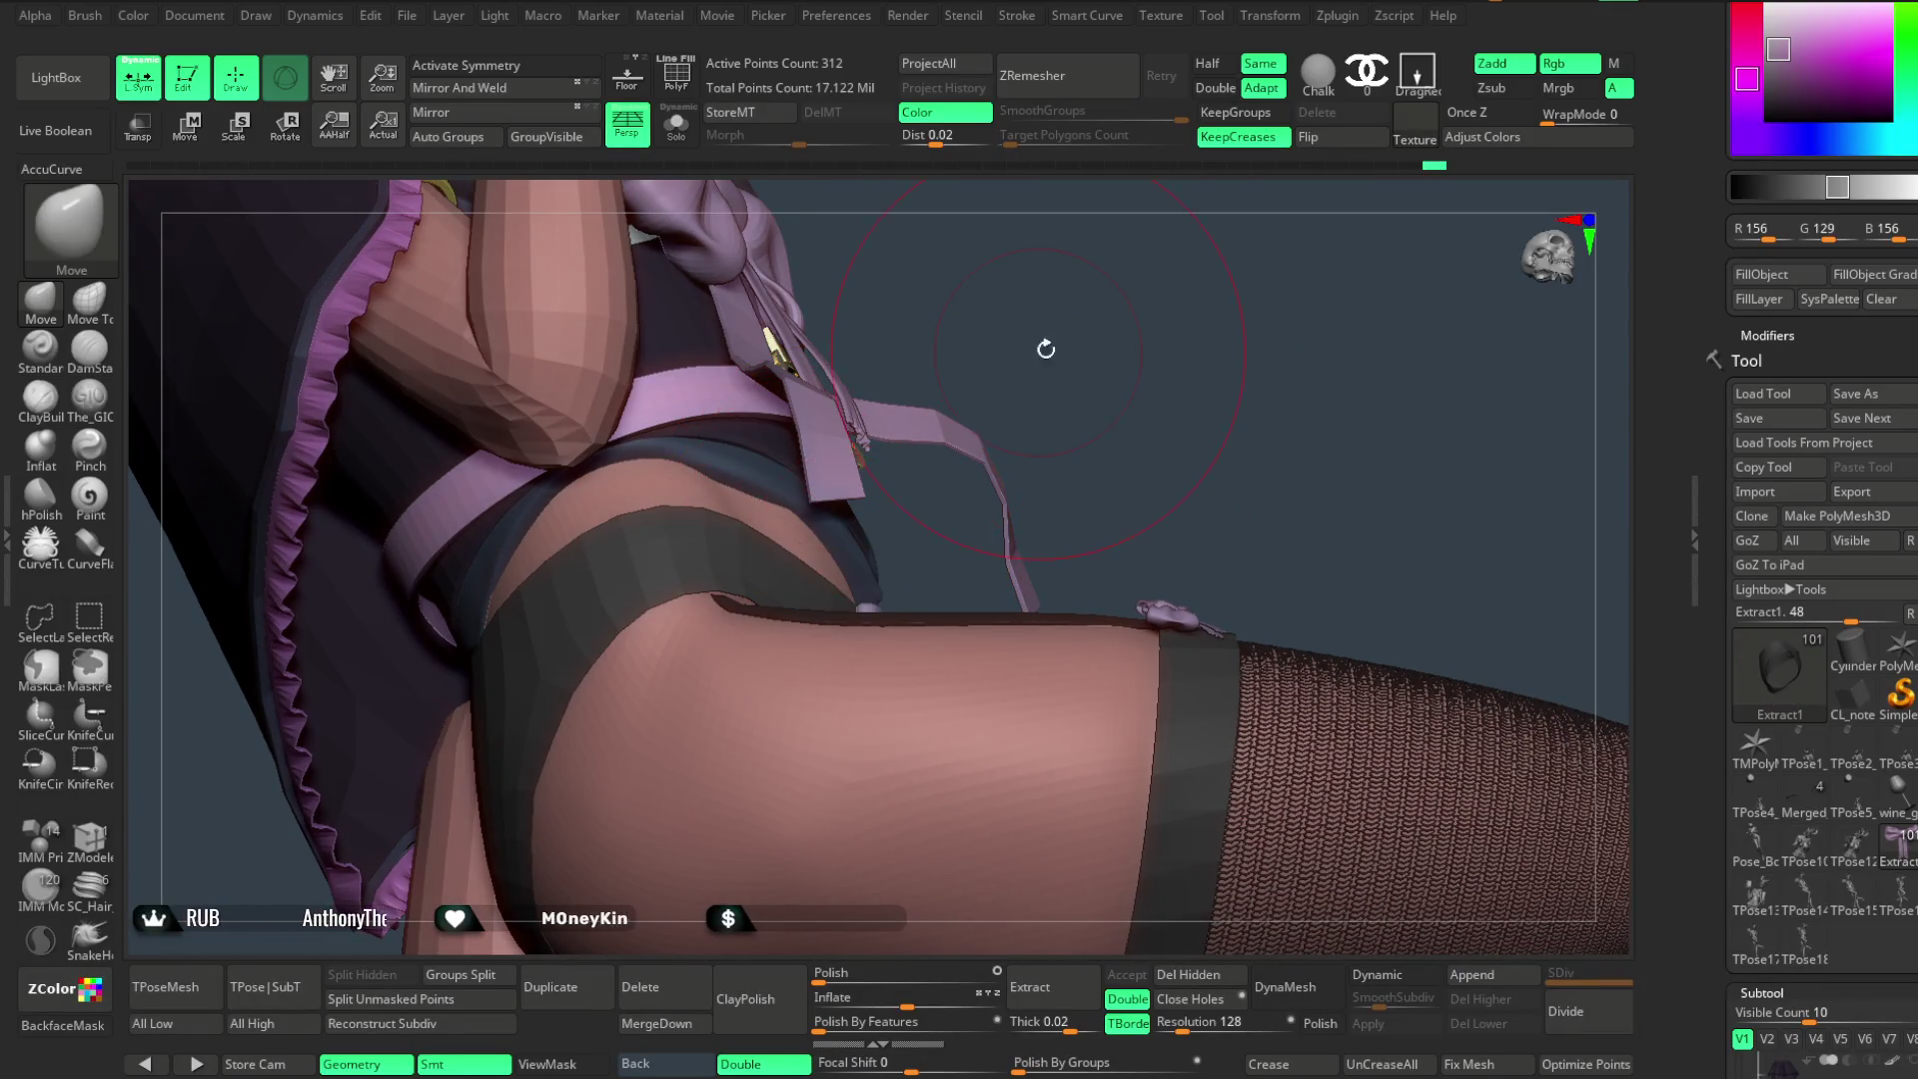
- Orbit around the hips and belt to check the recoloured bows match
left_click_drag(914, 351, 771, 547)
mouse_move(1081, 370)
left_mouse_down()
mouse_move(1036, 531)
mouse_move(980, 586)
mouse_move(911, 559)
mouse_move(762, 763)
mouse_move(934, 649)
mouse_move(928, 663)
left_mouse_up()
left_click_drag(1008, 590, 1030, 521)
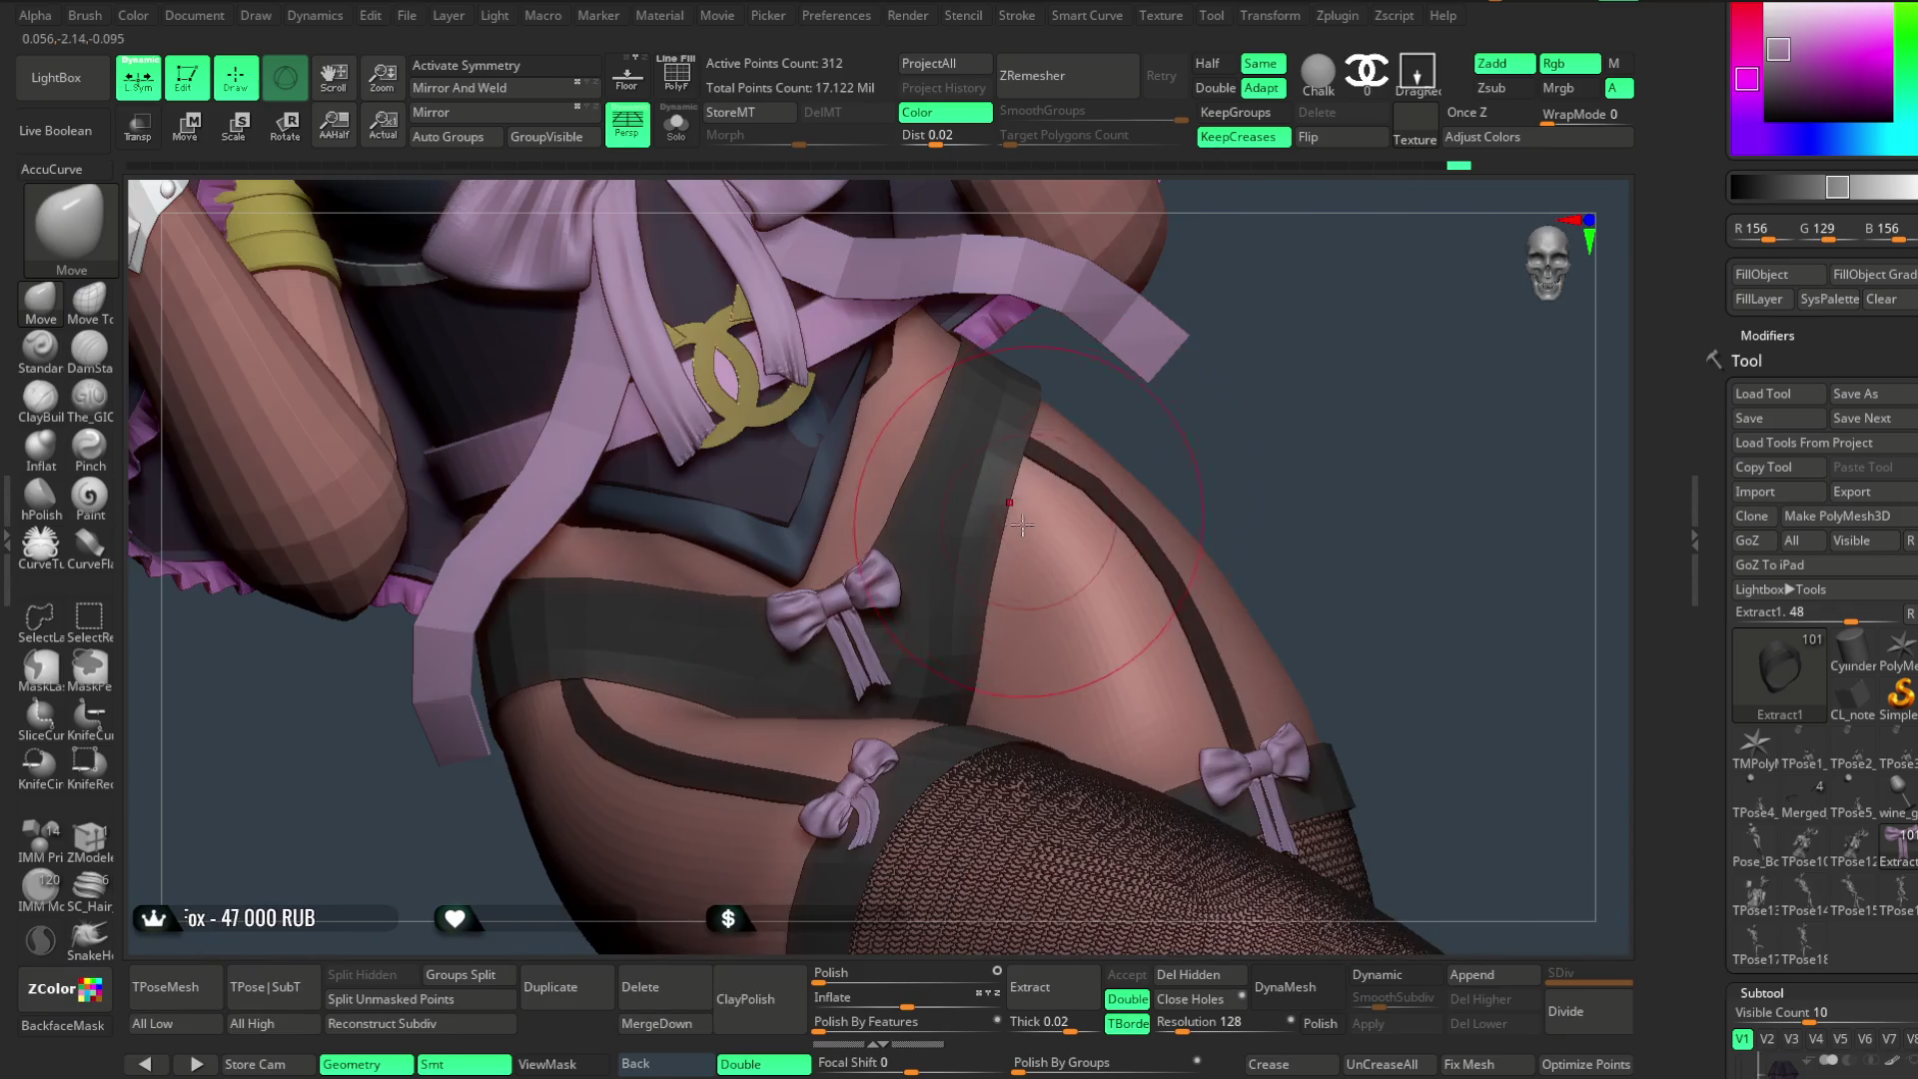
left_click_drag(1188, 418, 1131, 385)
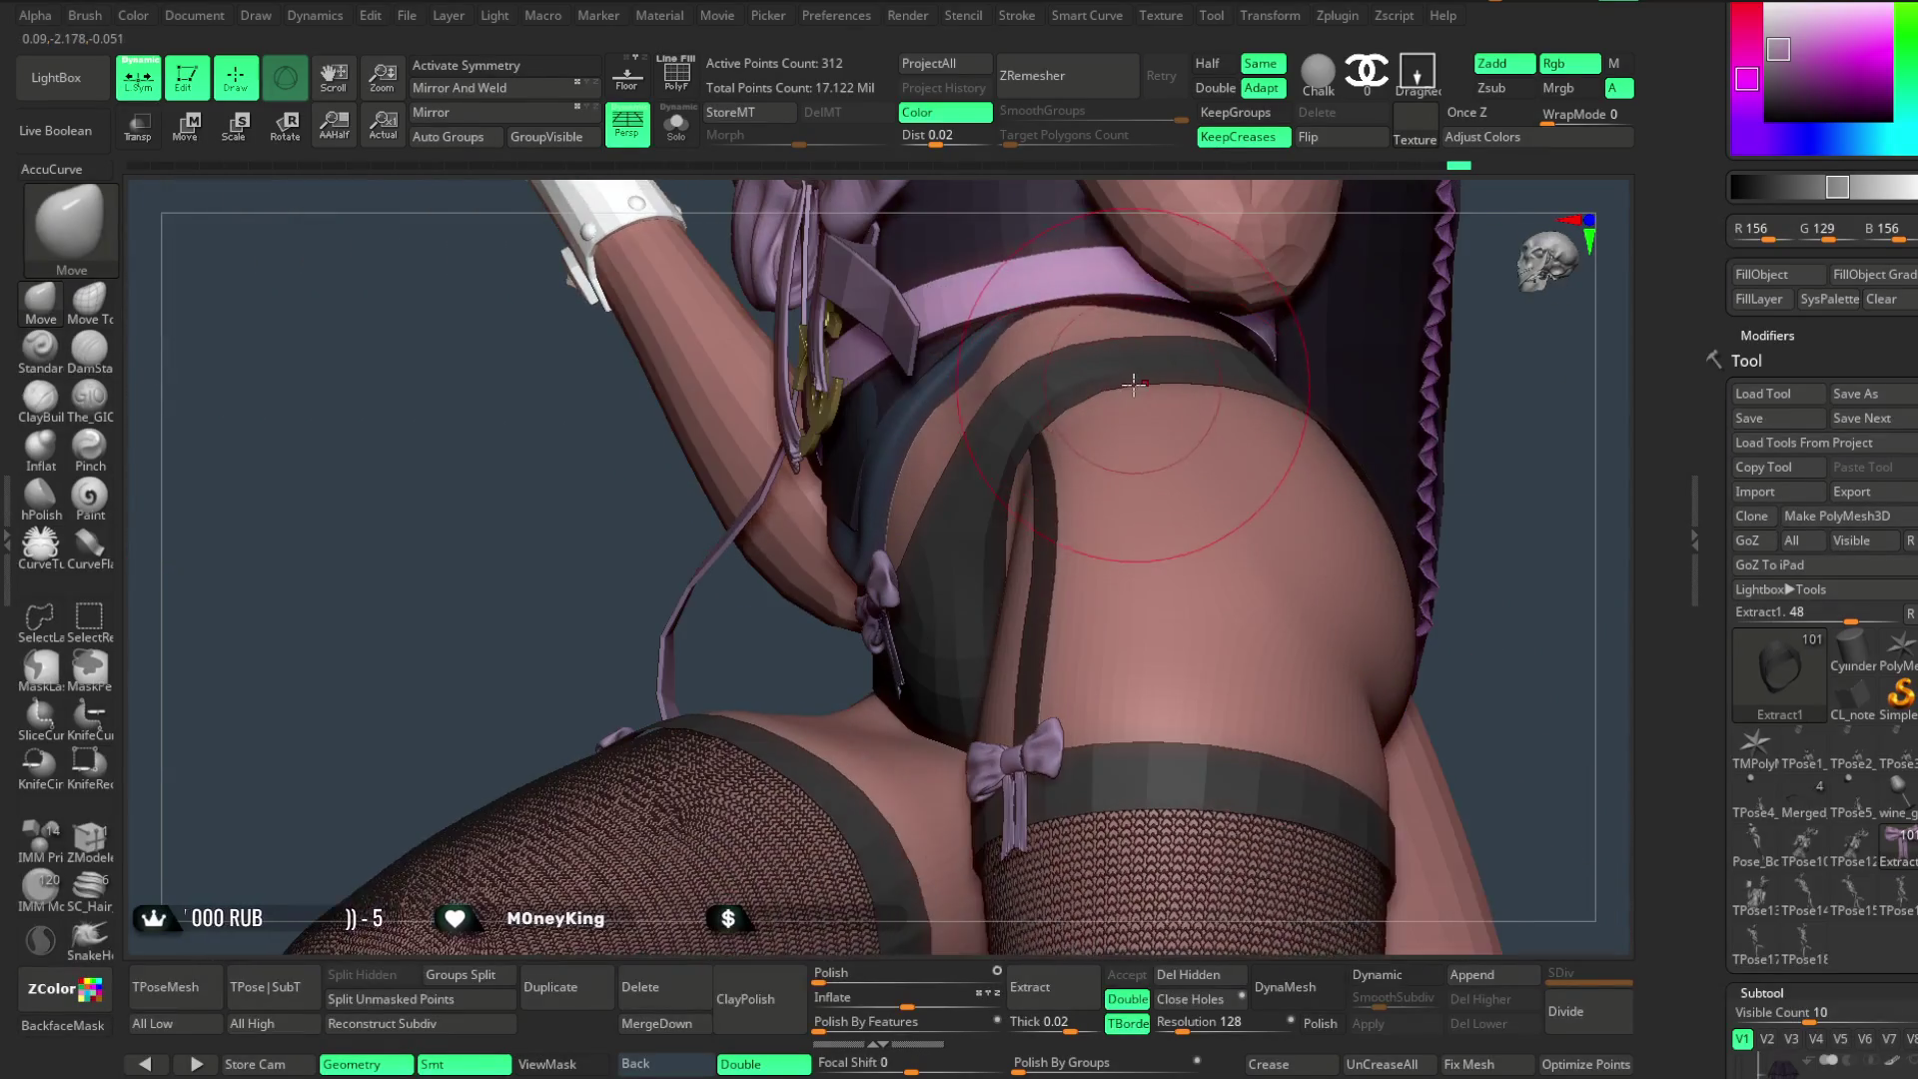
mouse_move(1502, 554)
left_mouse_down()
mouse_move(1435, 394)
mouse_move(1465, 372)
mouse_move(1362, 561)
mouse_move(1340, 499)
mouse_move(1332, 539)
mouse_move(1298, 480)
mouse_move(1318, 740)
mouse_move(1329, 595)
mouse_move(1102, 674)
left_mouse_up()
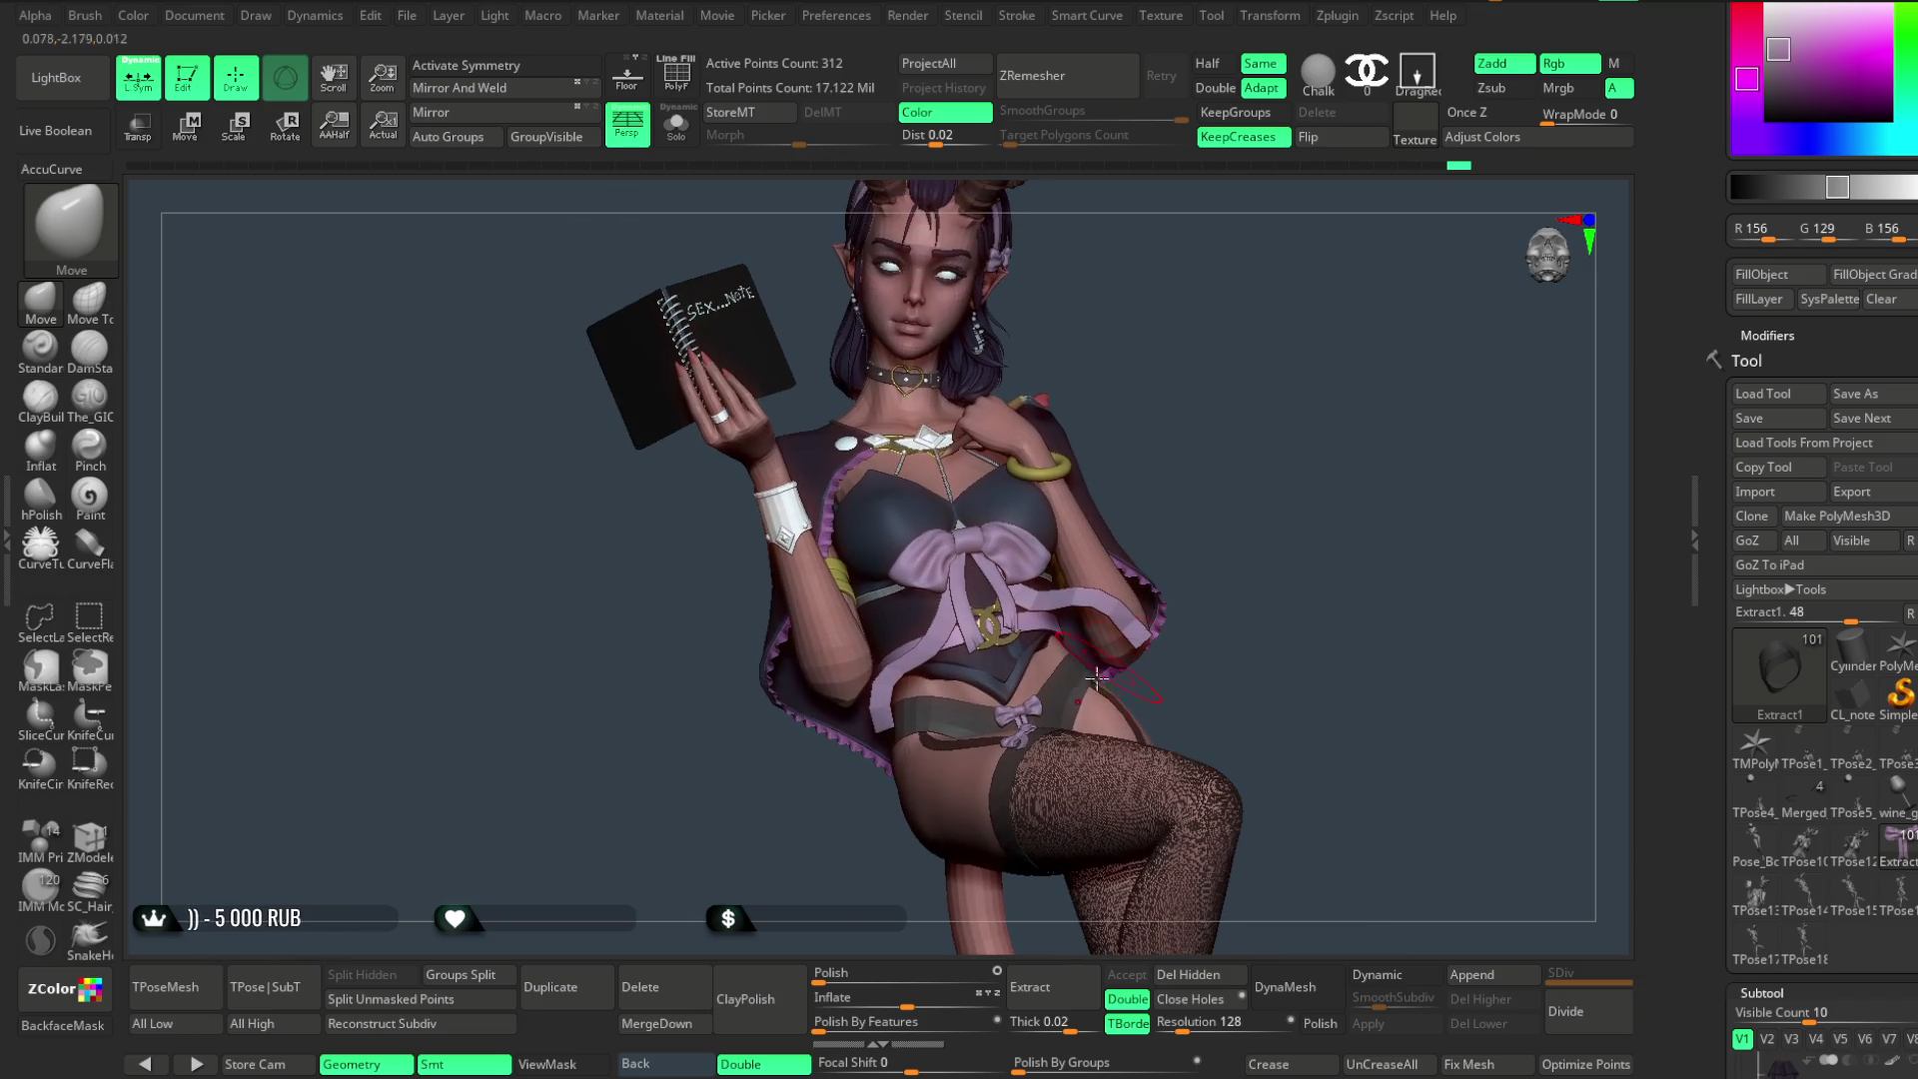
scroll(1835, 203, "up", 2)
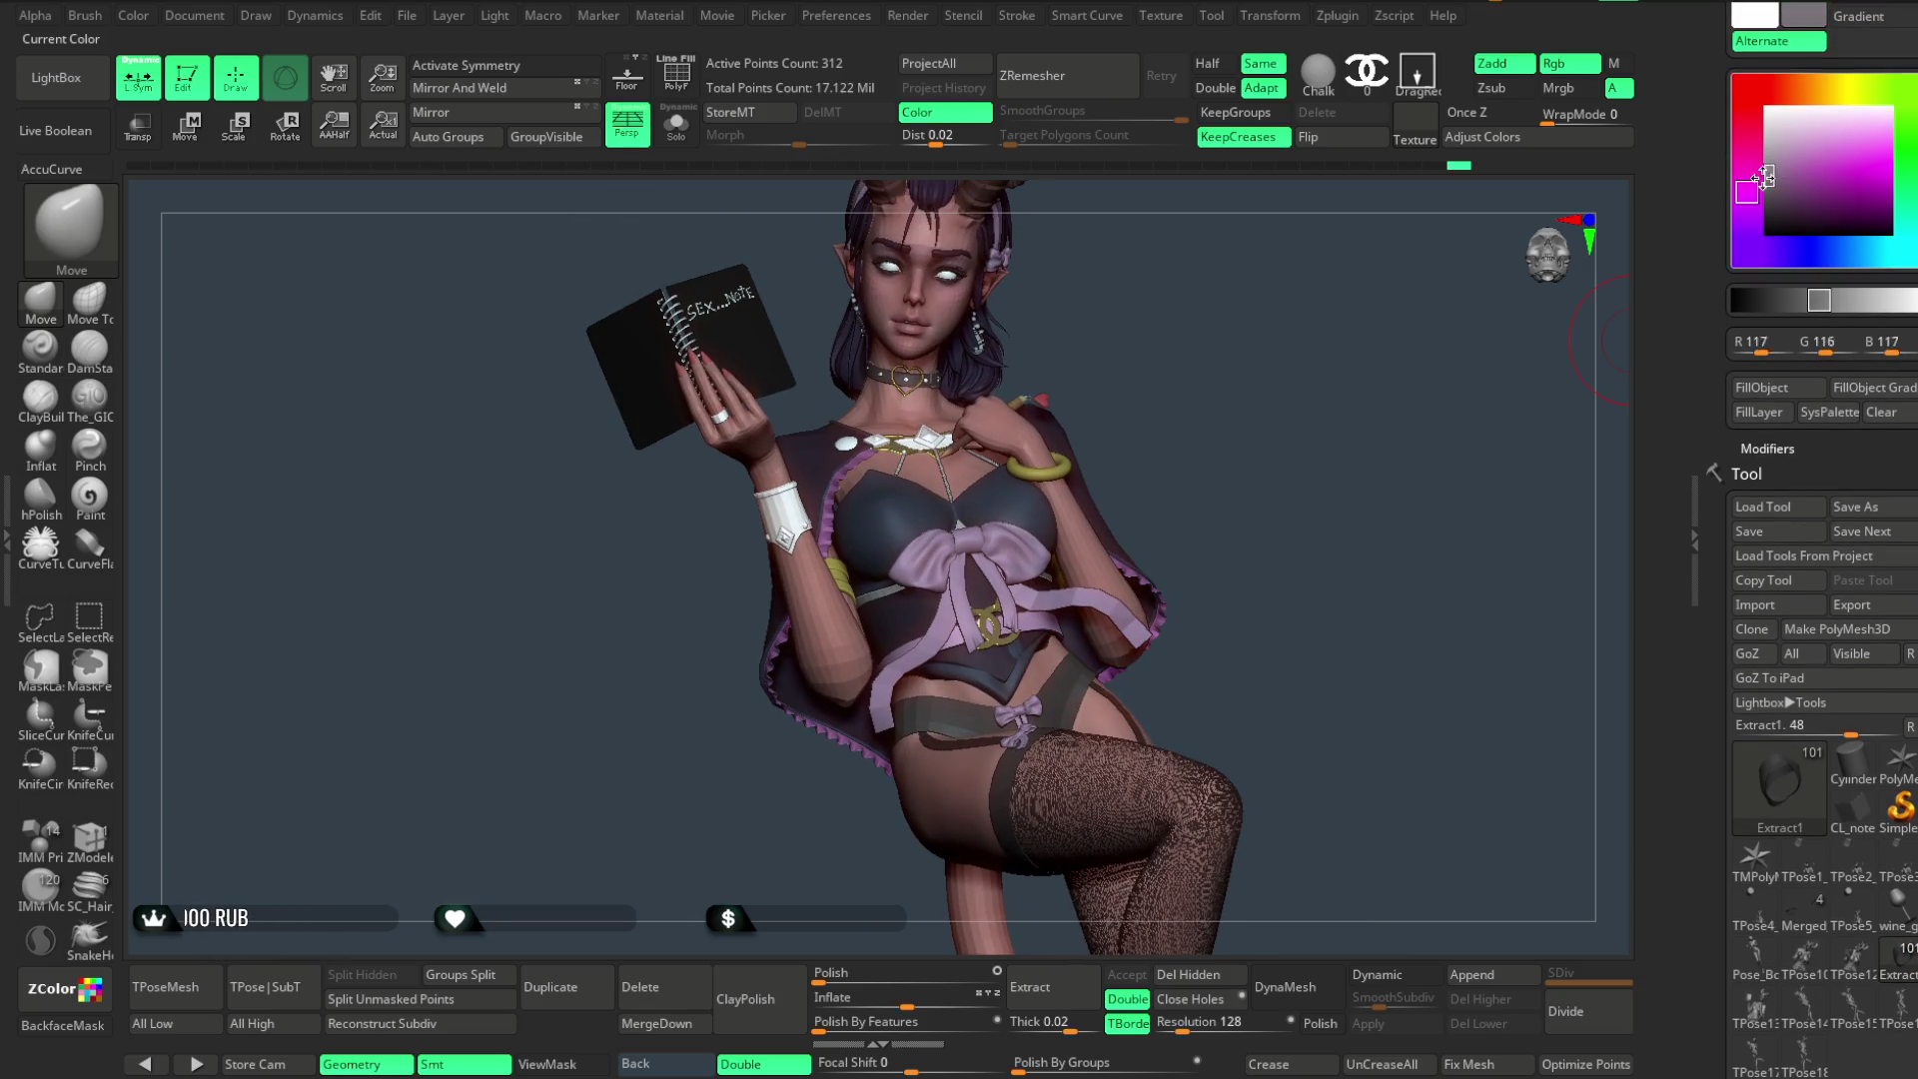
- Sample a colour from the model, select the garter strap subtool and take the Standard brush to it at the hip
left_click_drag(1754, 203, 1537, 246)
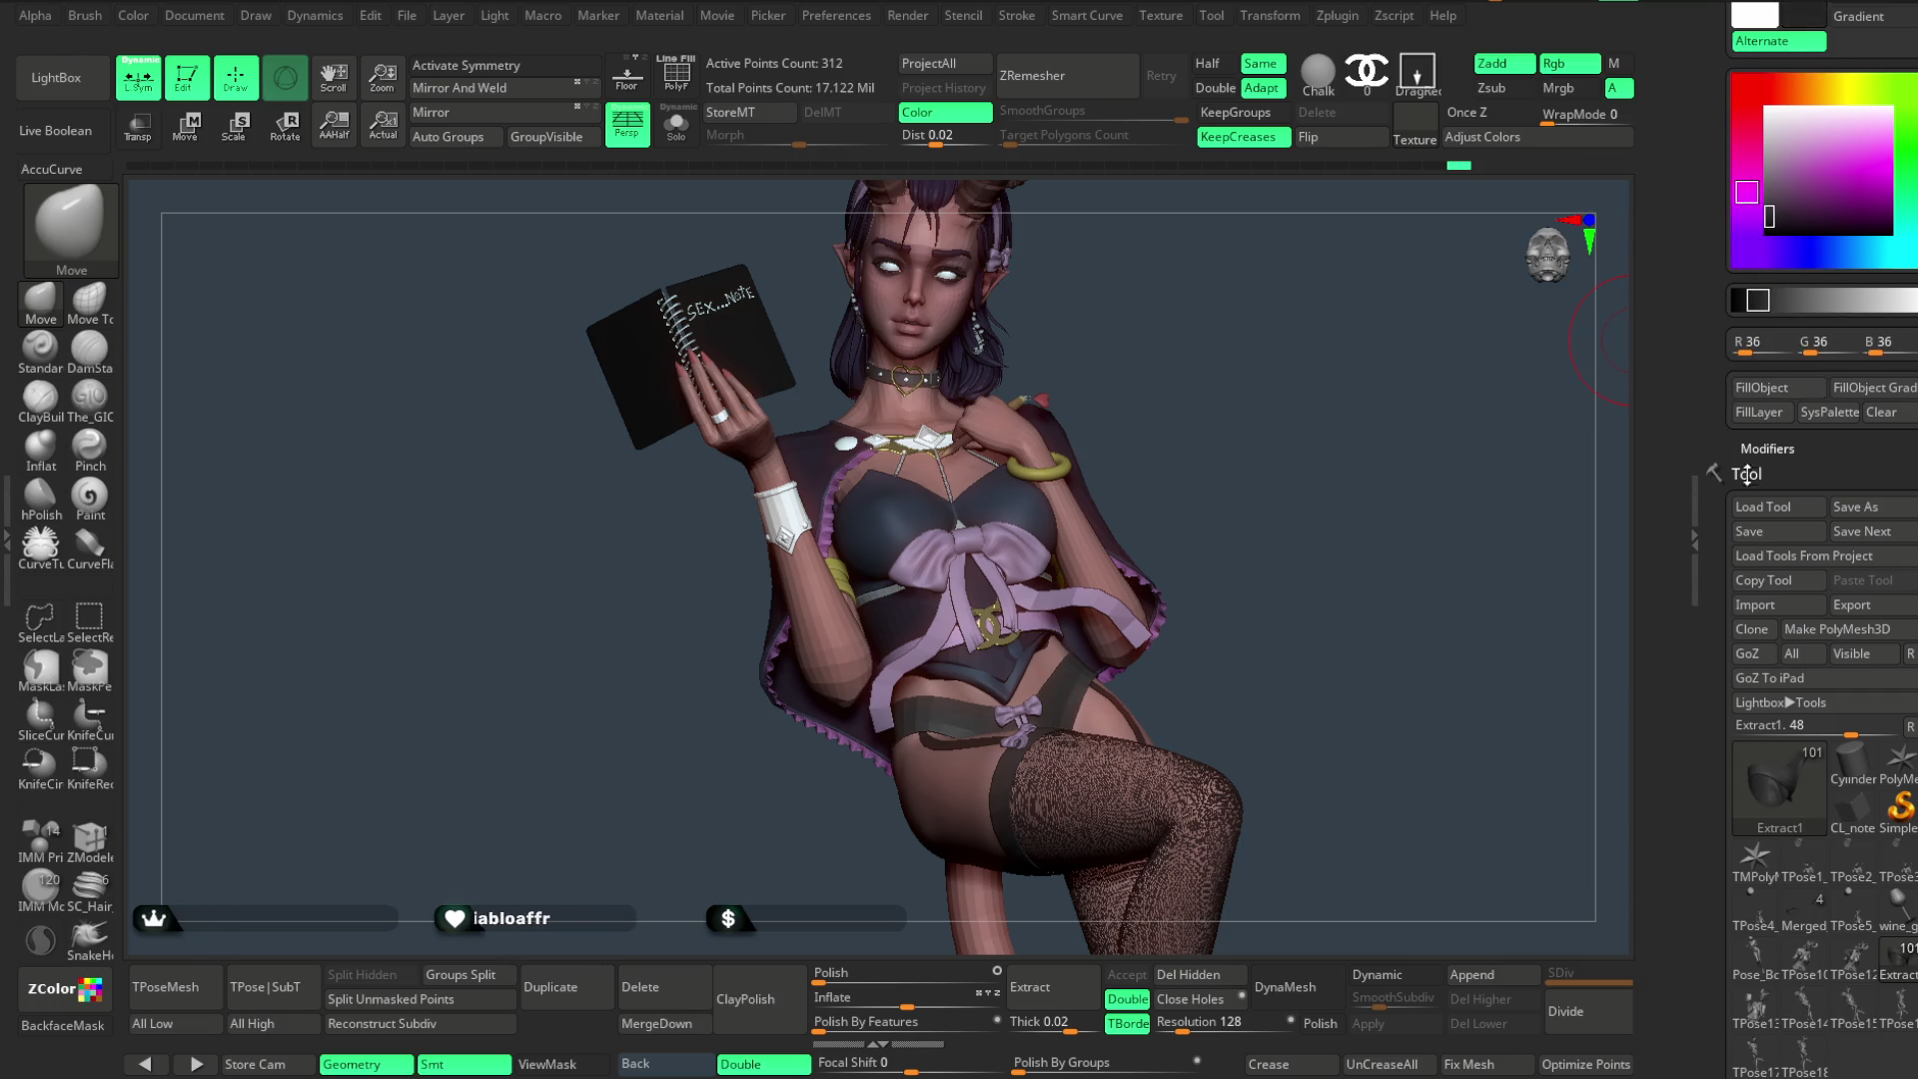
mouse_move(1354, 643)
left_mouse_down()
mouse_move(1324, 579)
mouse_move(1135, 433)
mouse_move(1182, 361)
mouse_move(1204, 398)
mouse_move(1221, 320)
mouse_move(1036, 485)
left_mouse_up()
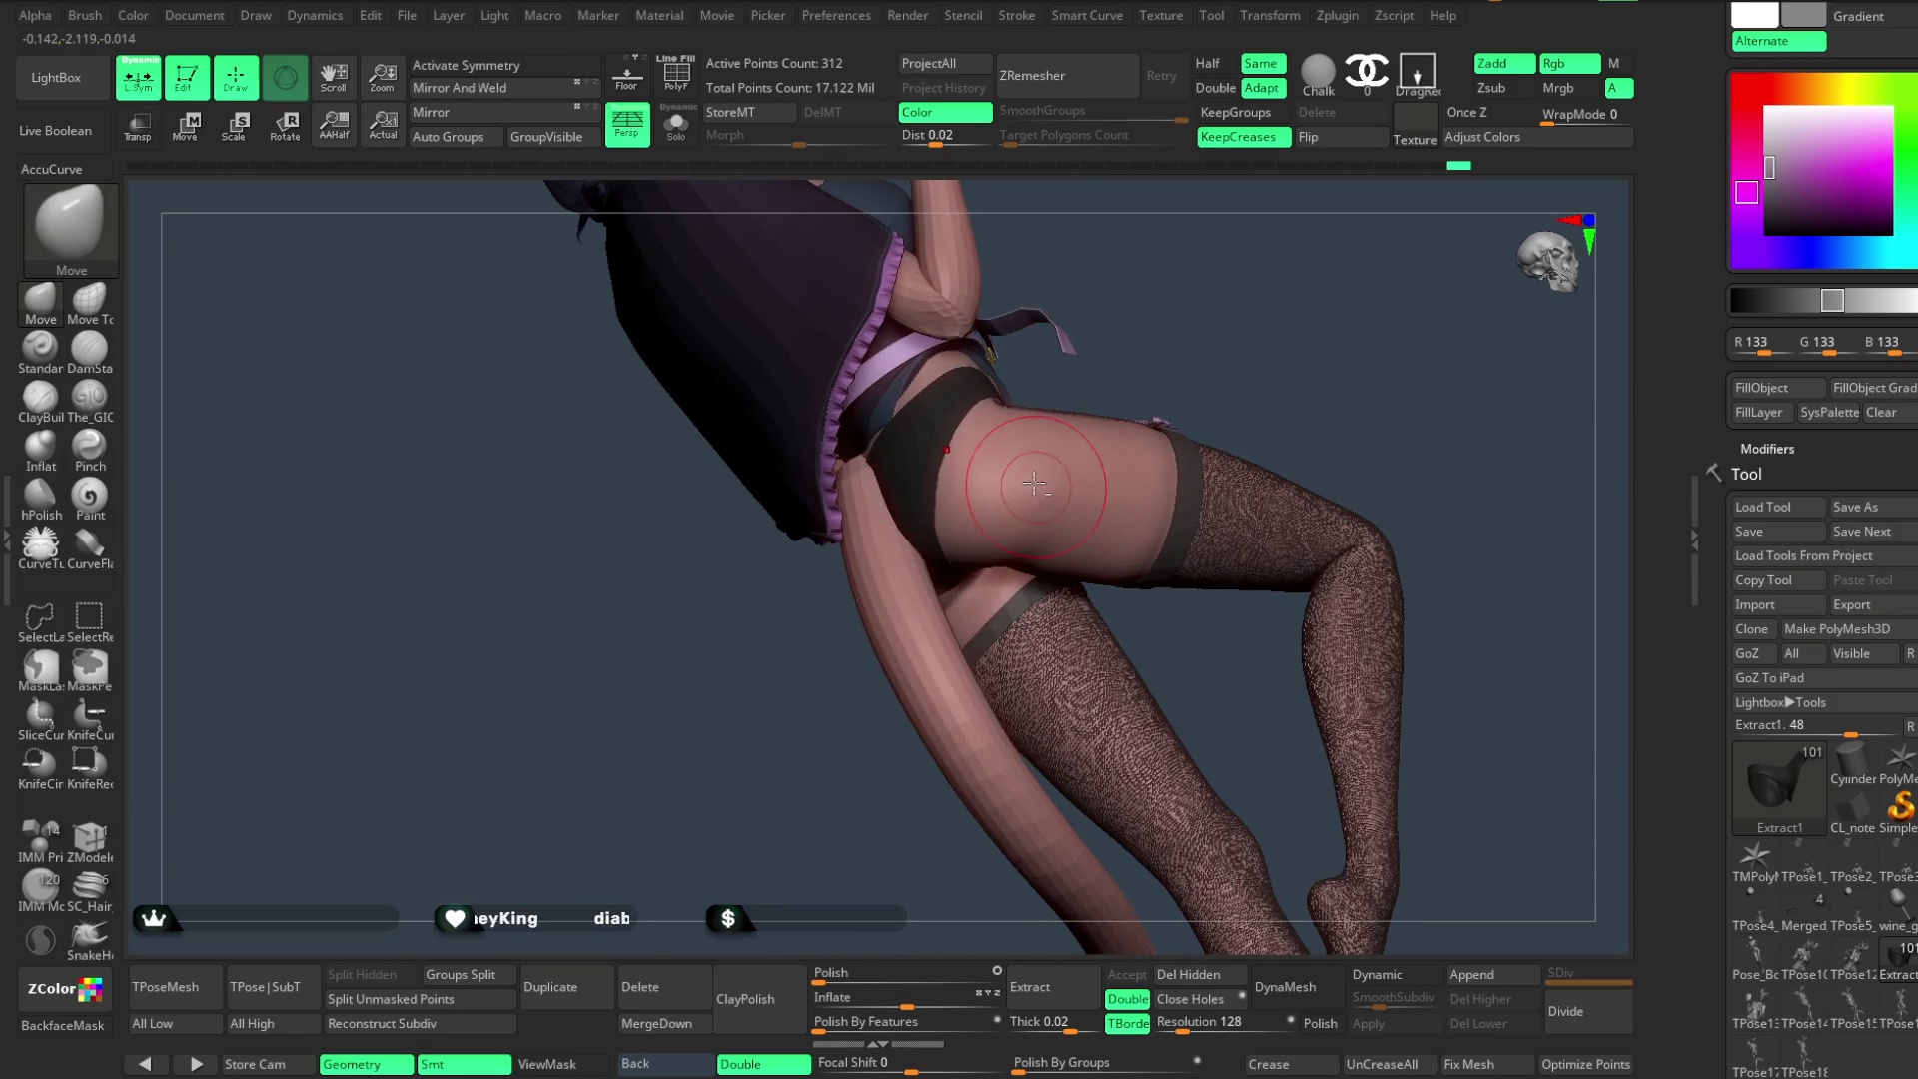
left_click(1057, 477, "alt")
left_click_drag(1233, 291, 1029, 562)
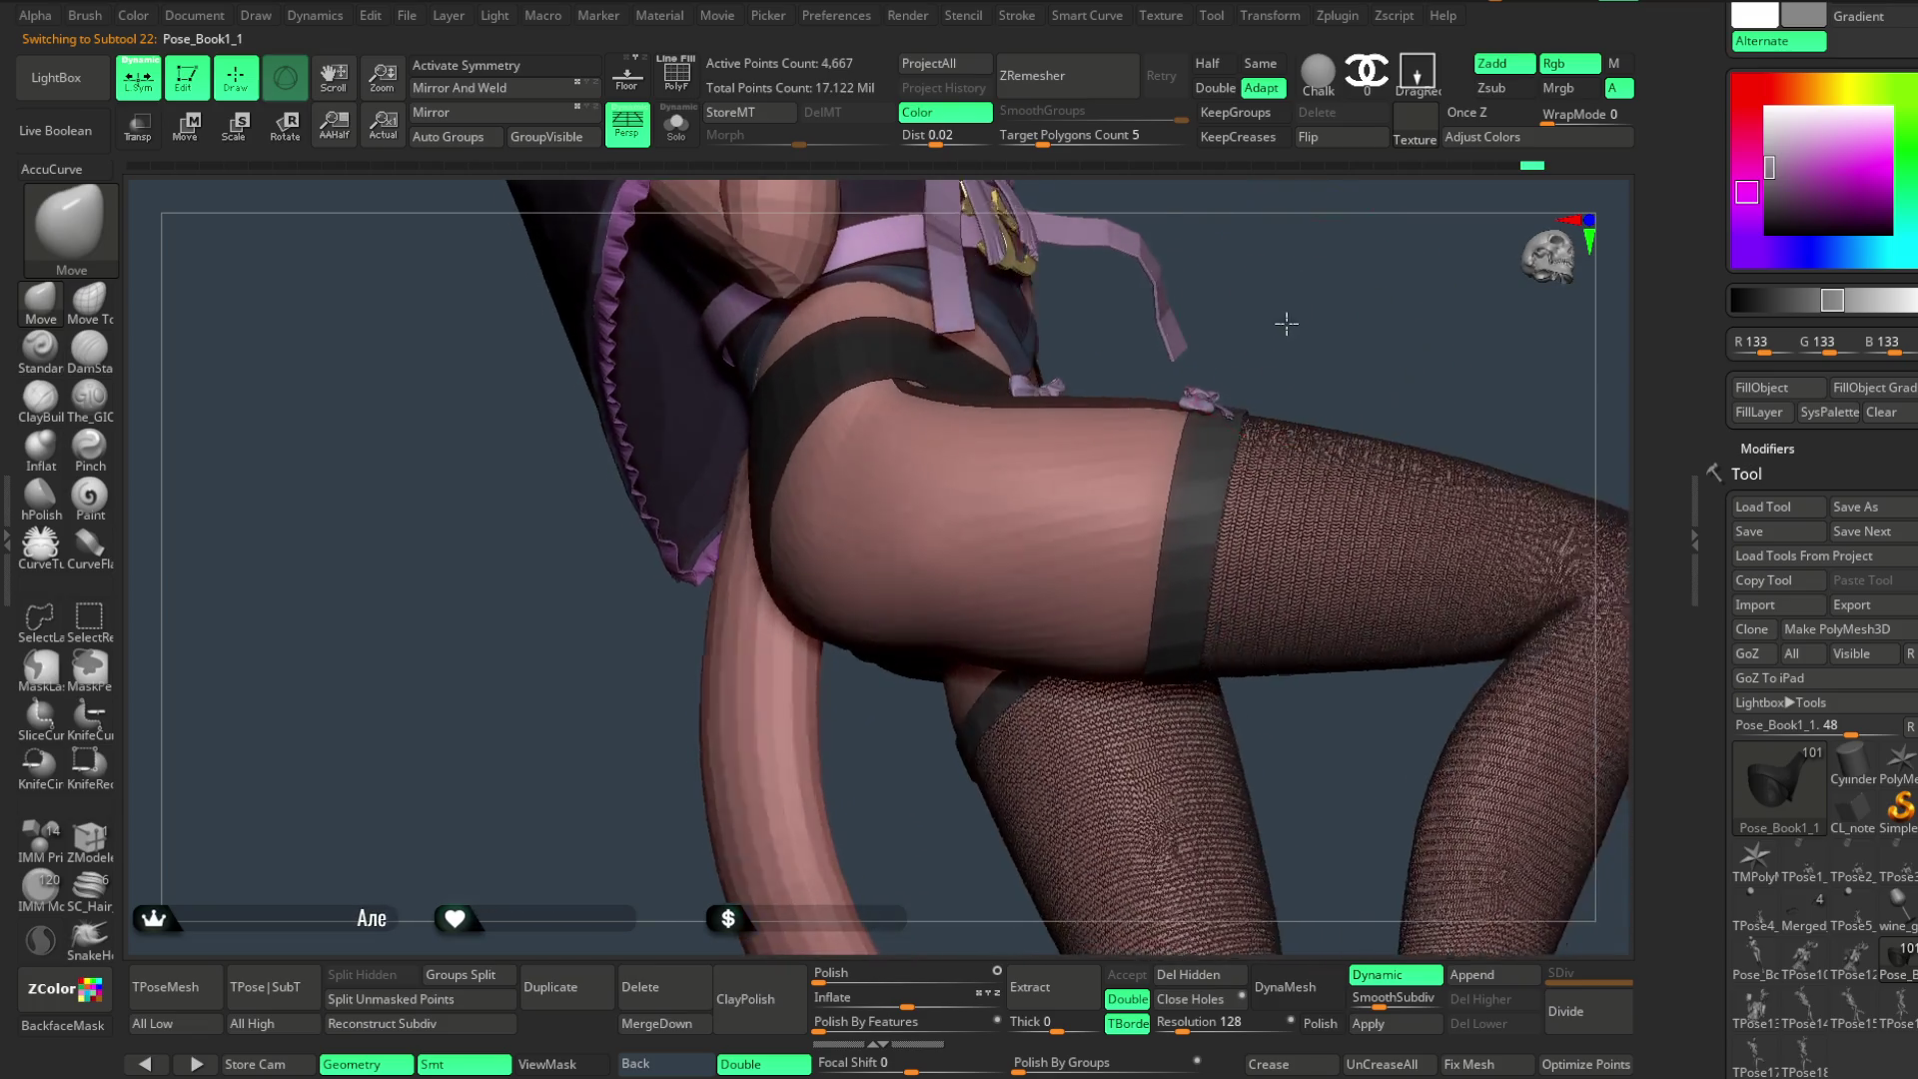
mouse_move(1333, 334)
left_mouse_down()
mouse_move(1209, 441)
mouse_move(1220, 424)
left_mouse_up()
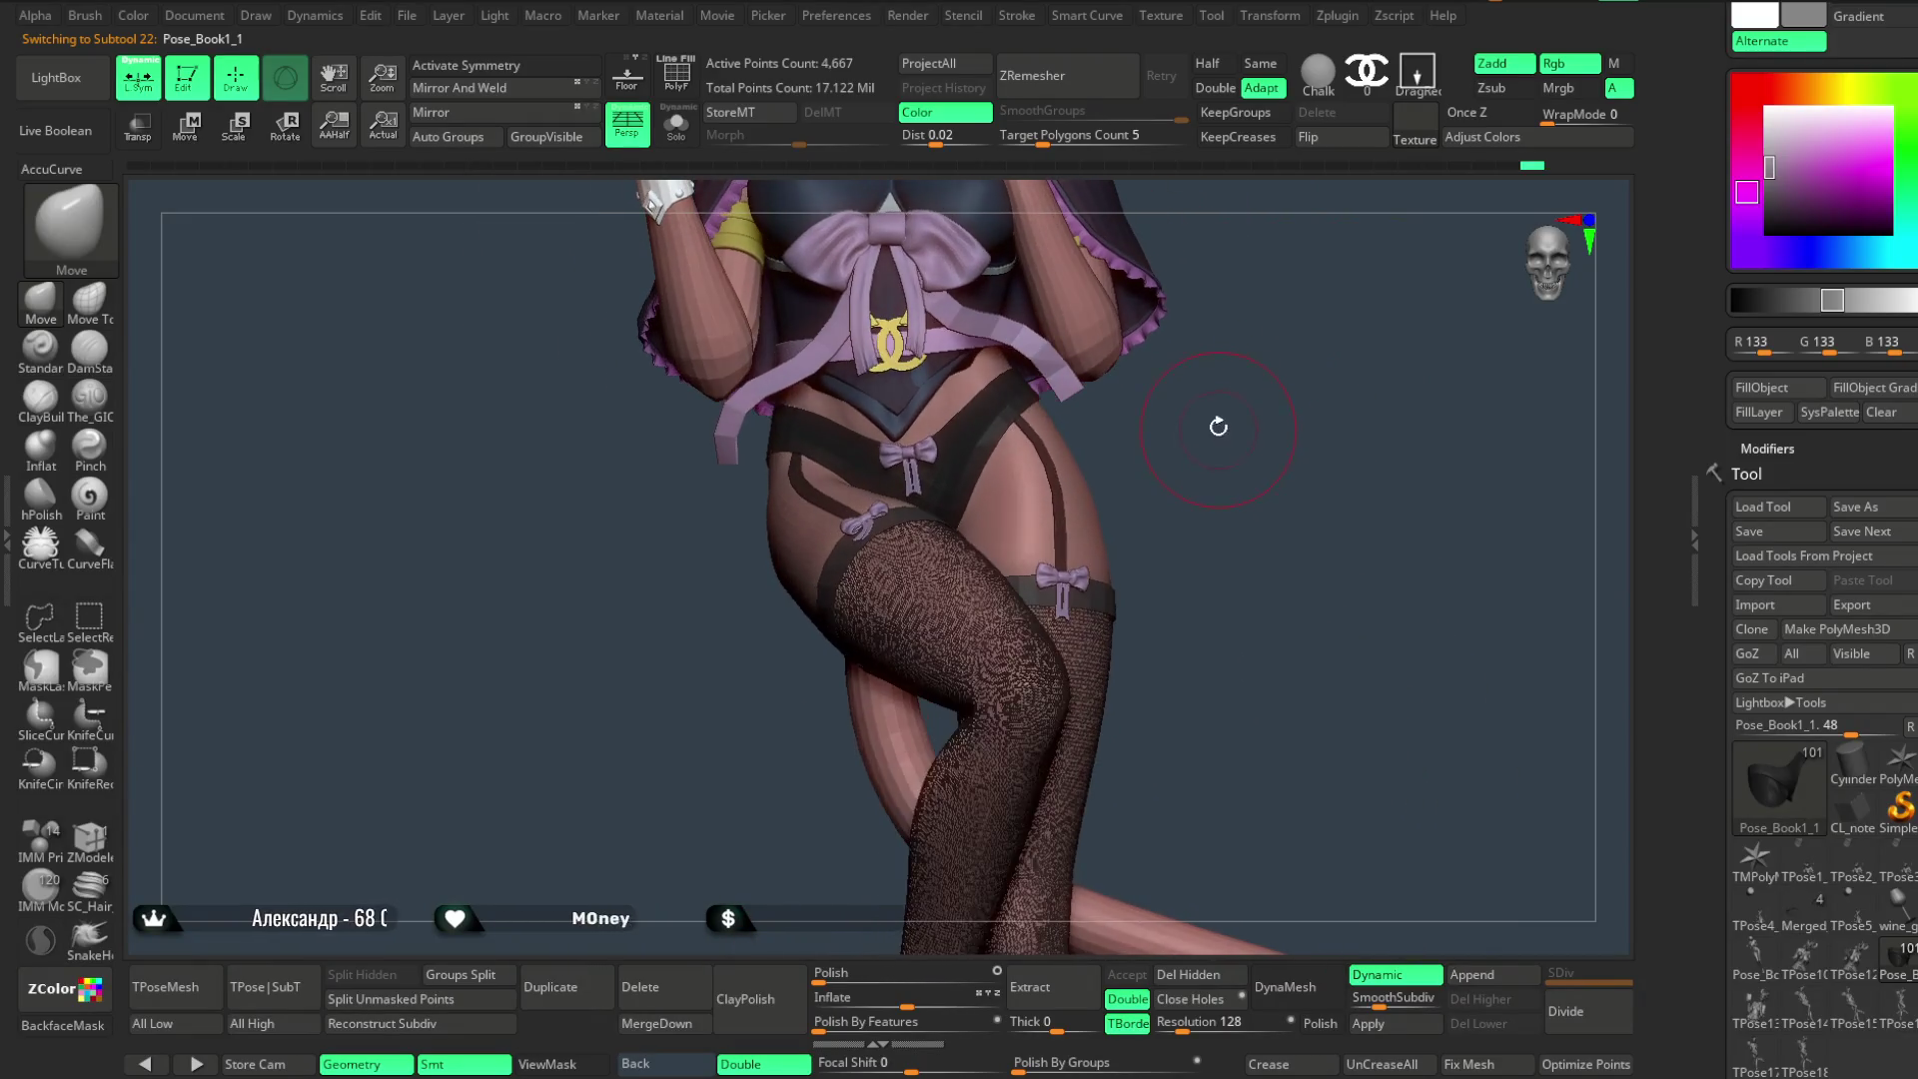
left_click(42, 354)
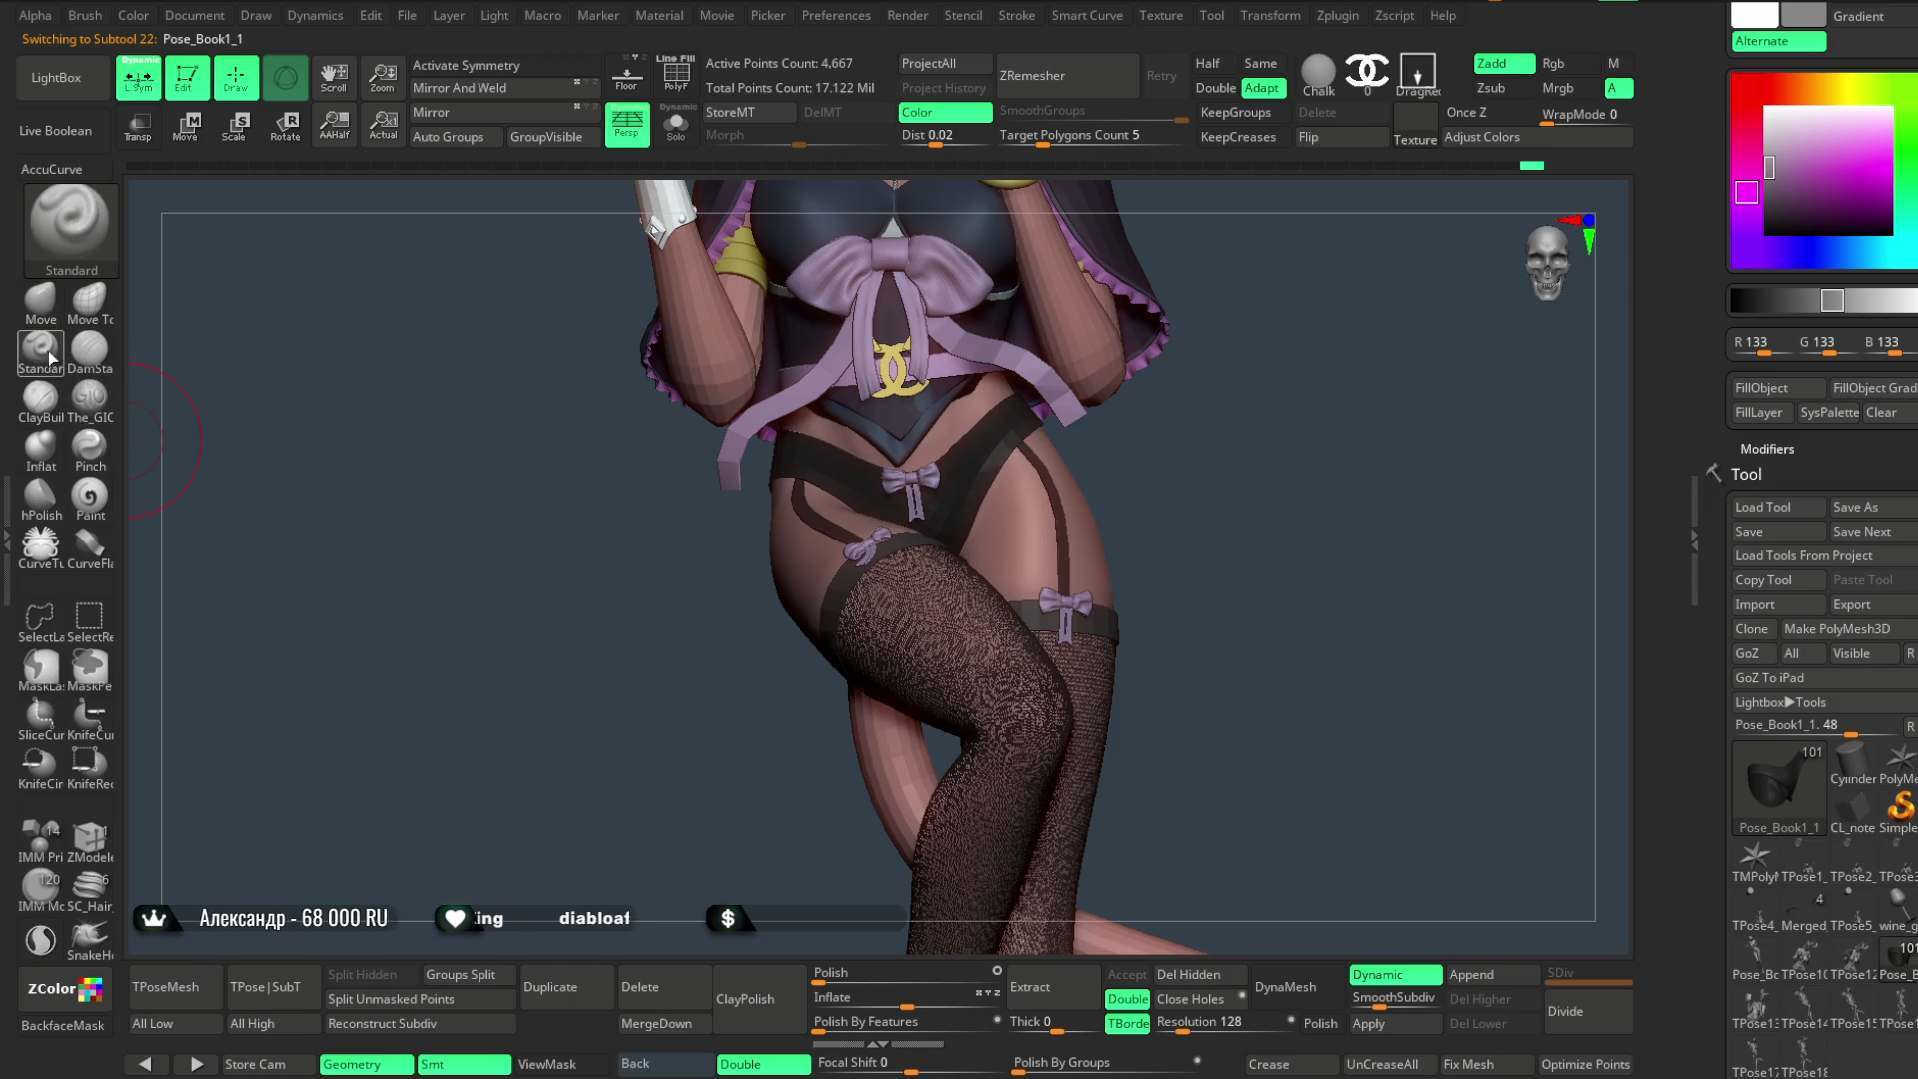
- Select the dark belt piece and adjust it with the Move brush, reviewing the hips from front and side
left_click_drag(1206, 401, 1008, 530)
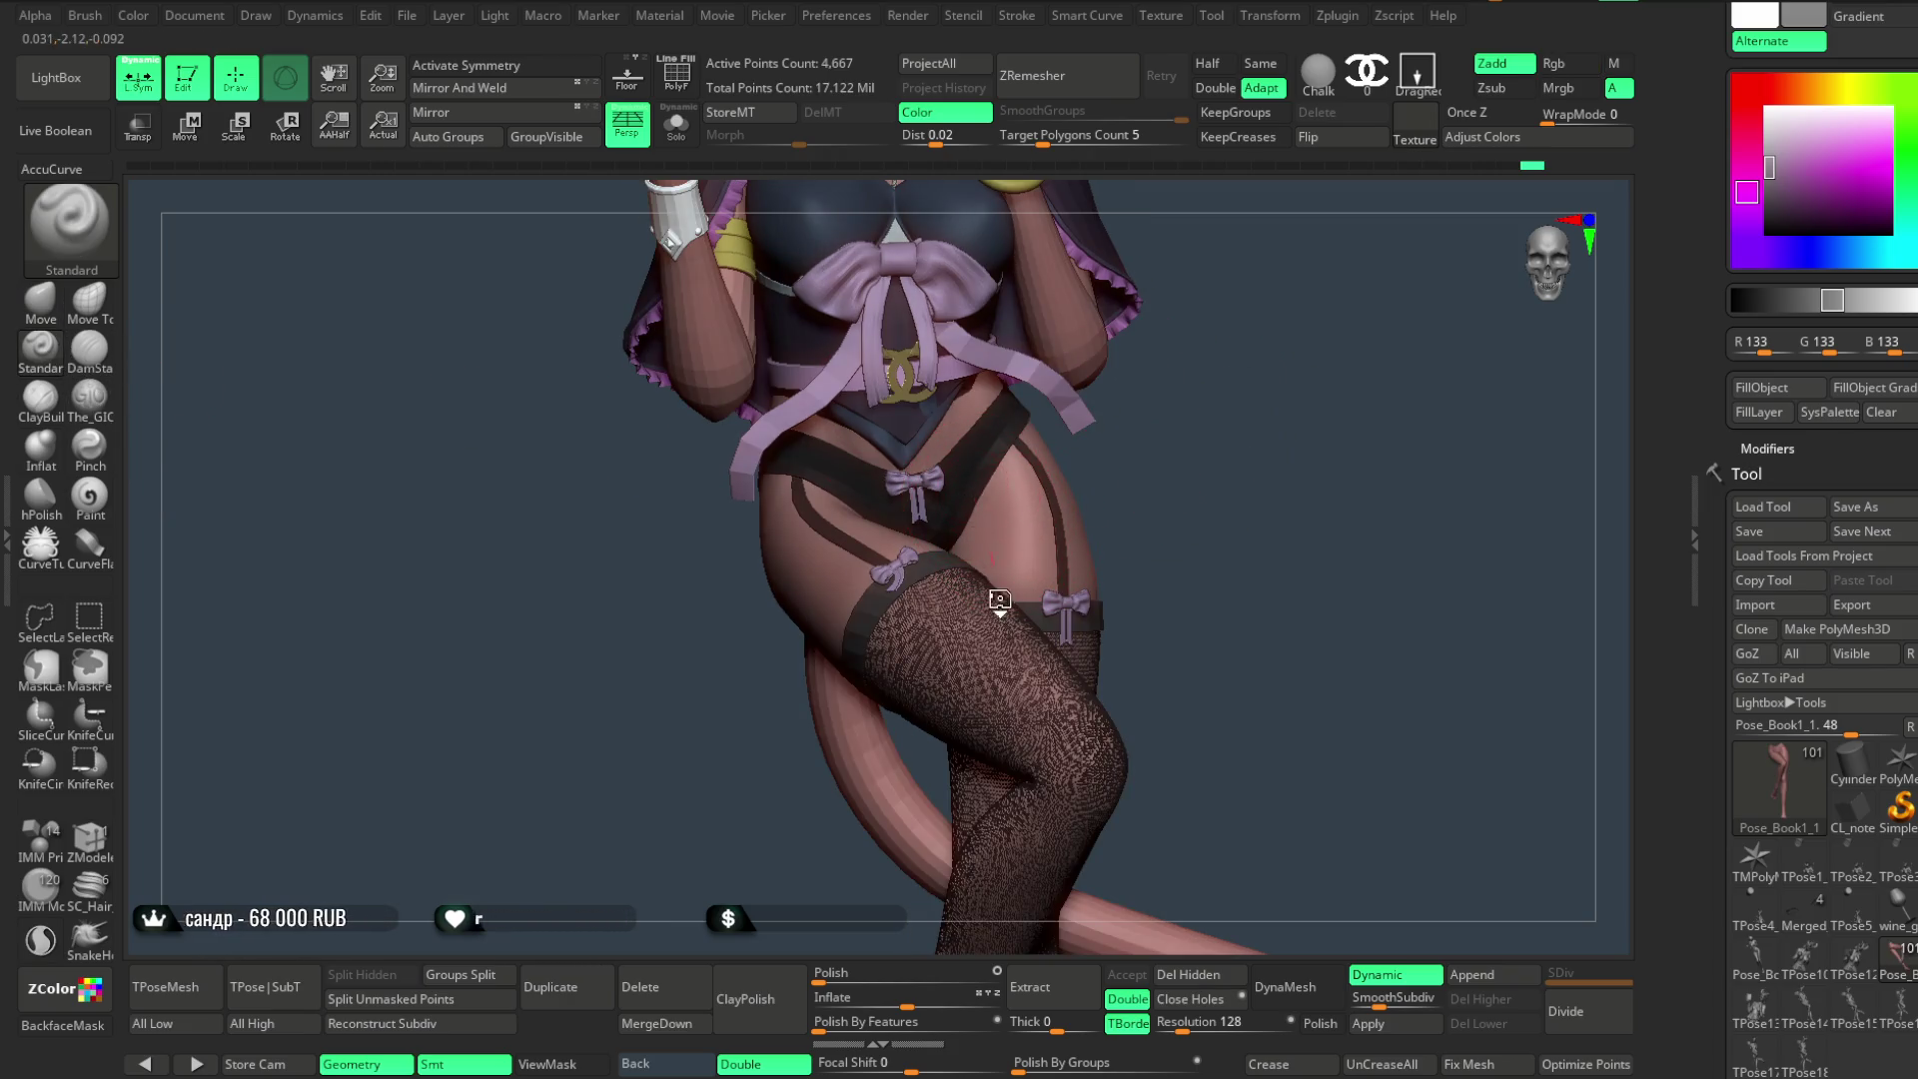
left_click_drag(1004, 616, 1039, 491)
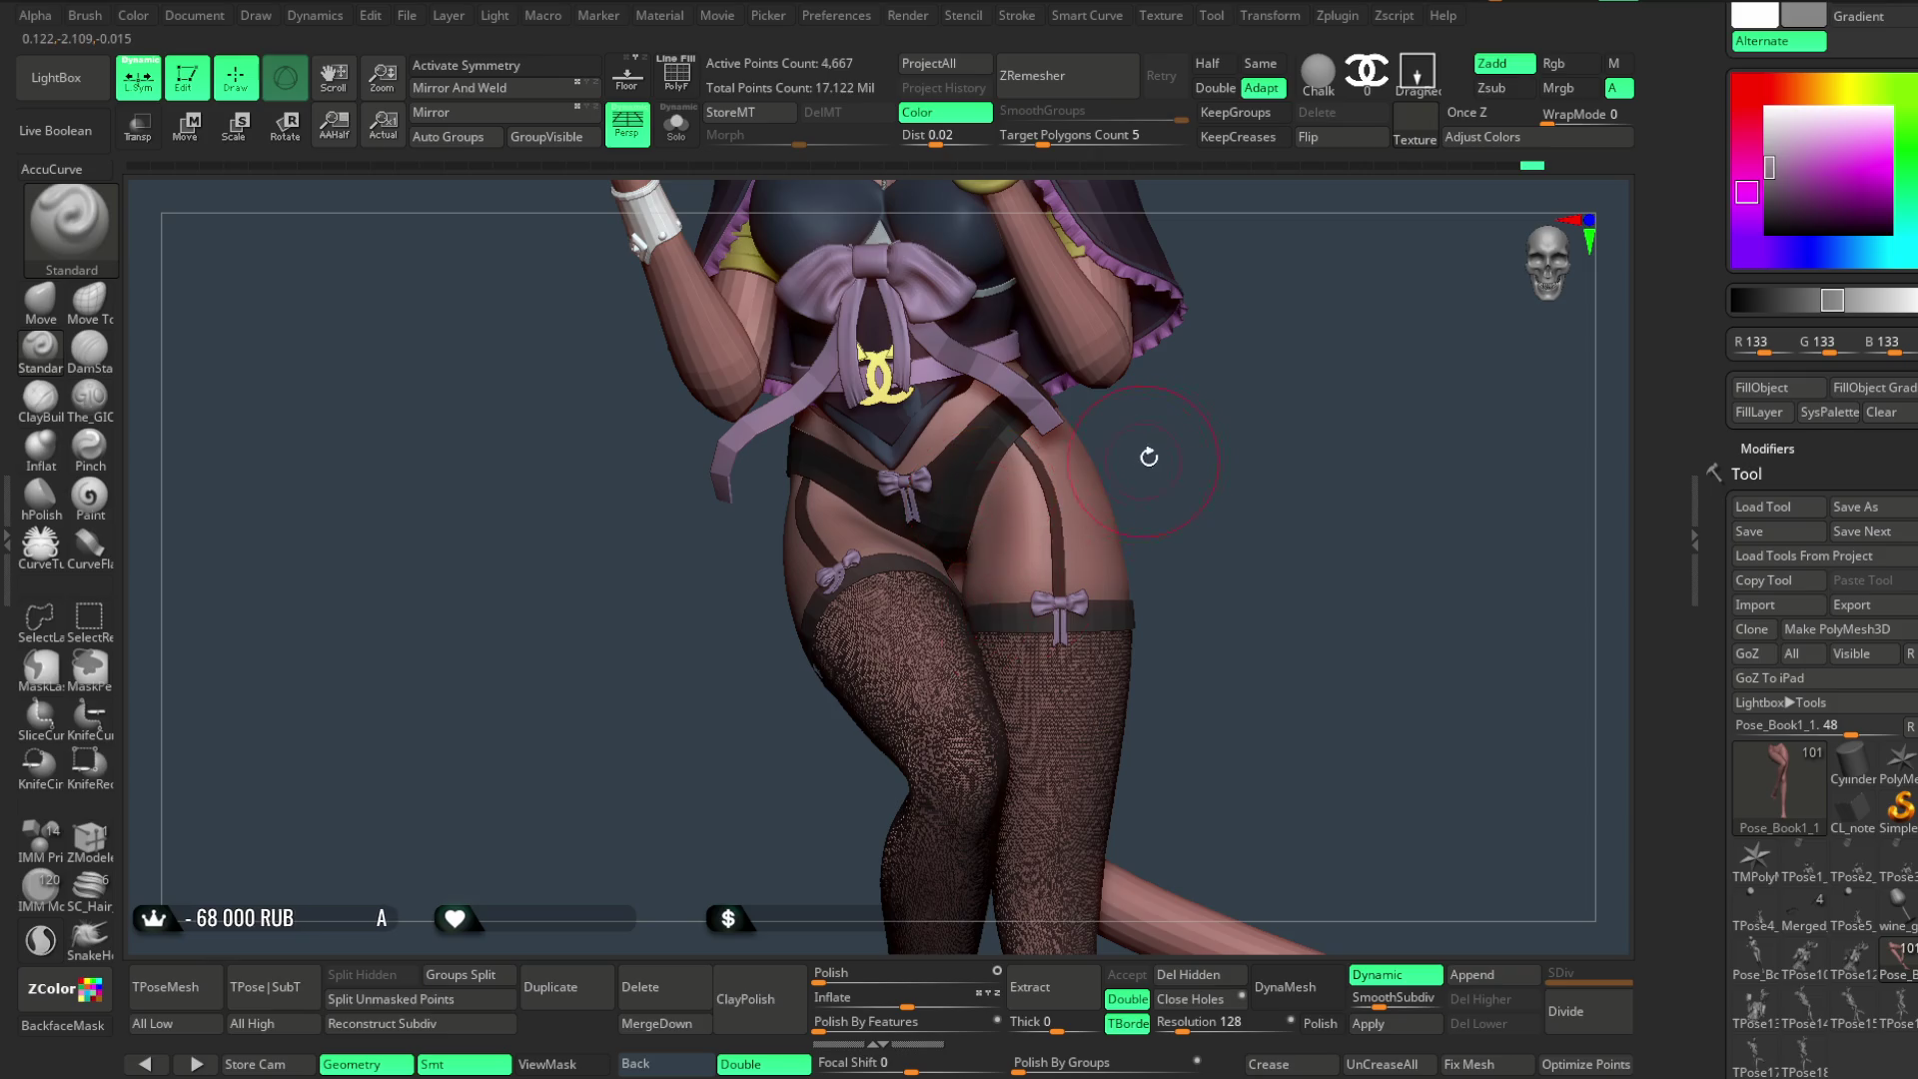
left_click_drag(1146, 460, 1016, 482)
left_click_drag(987, 556, 908, 527)
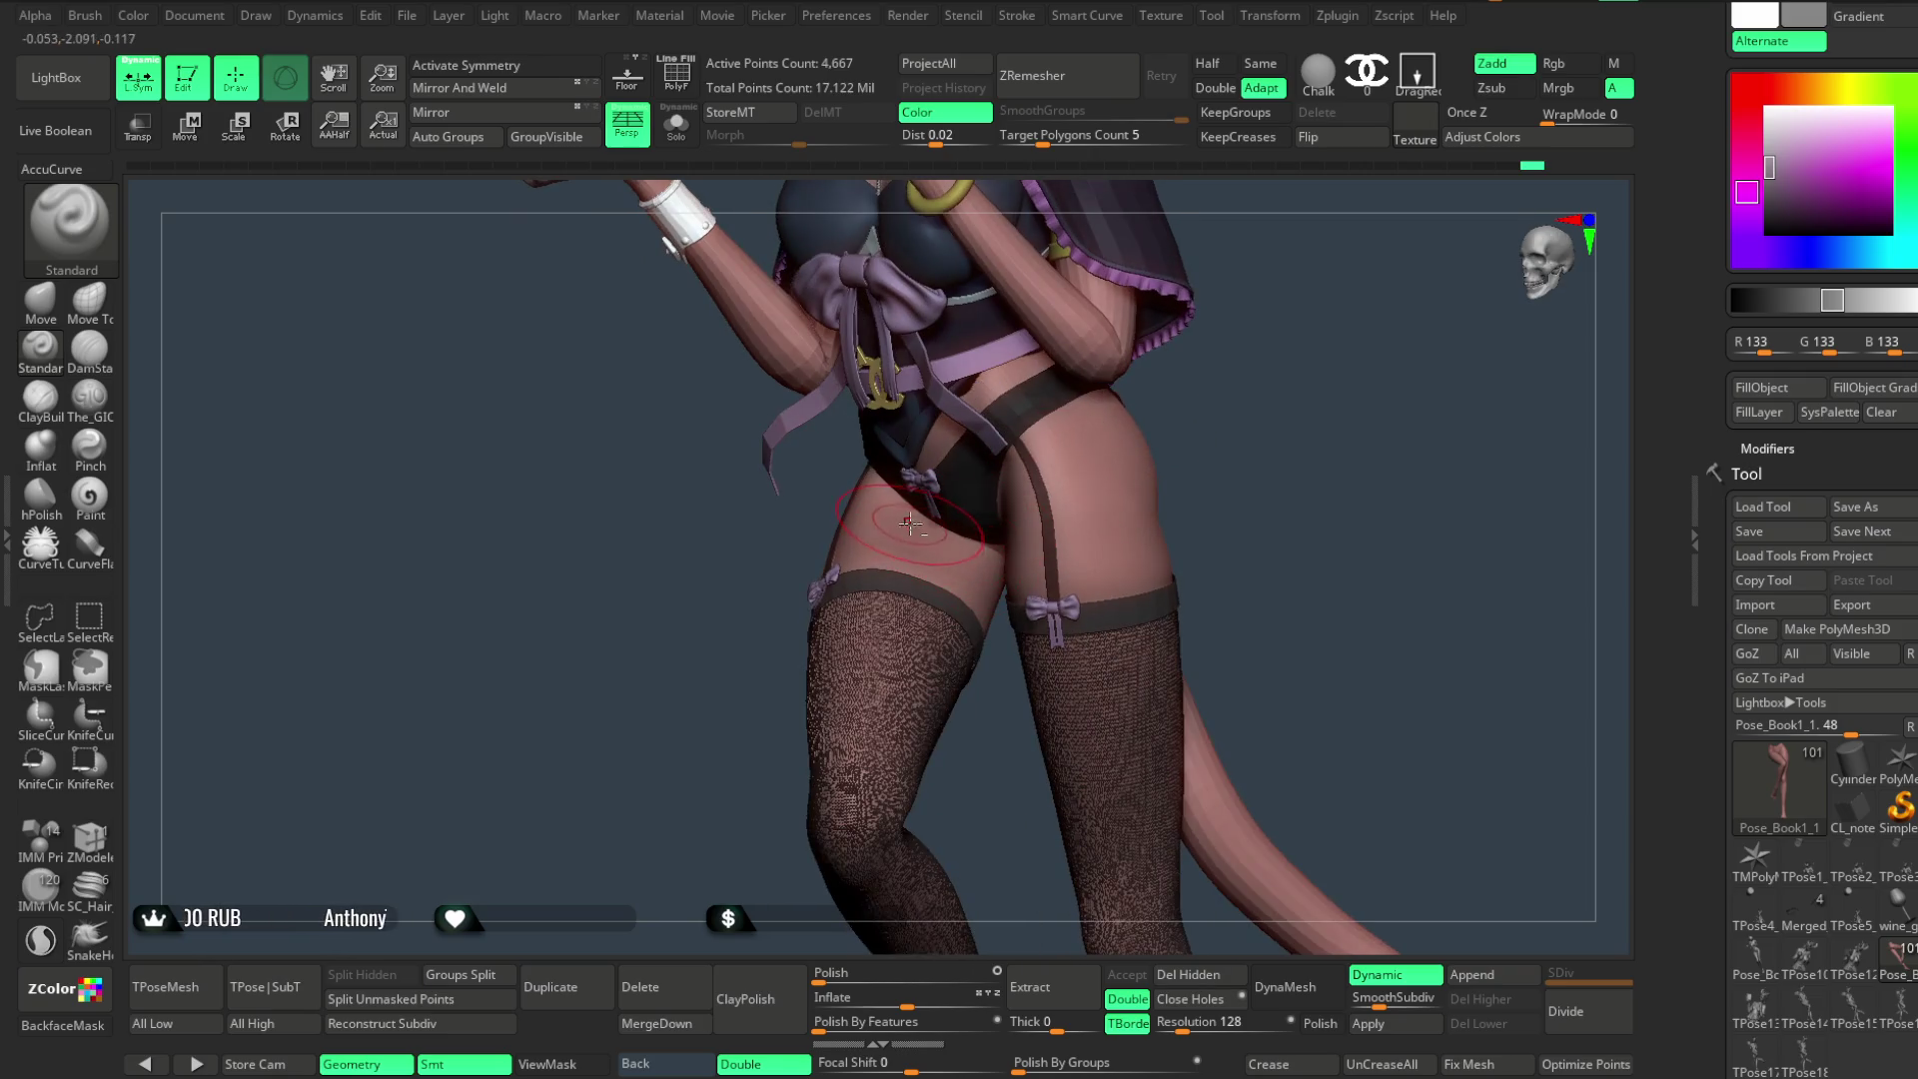
mouse_move(1214, 465)
left_mouse_down()
mouse_move(1165, 523)
mouse_move(1126, 484)
mouse_move(1229, 484)
mouse_move(1199, 355)
mouse_move(1195, 405)
mouse_move(970, 435)
left_mouse_up()
left_click(967, 417, "alt")
left_click_drag(1246, 365, 256, 400)
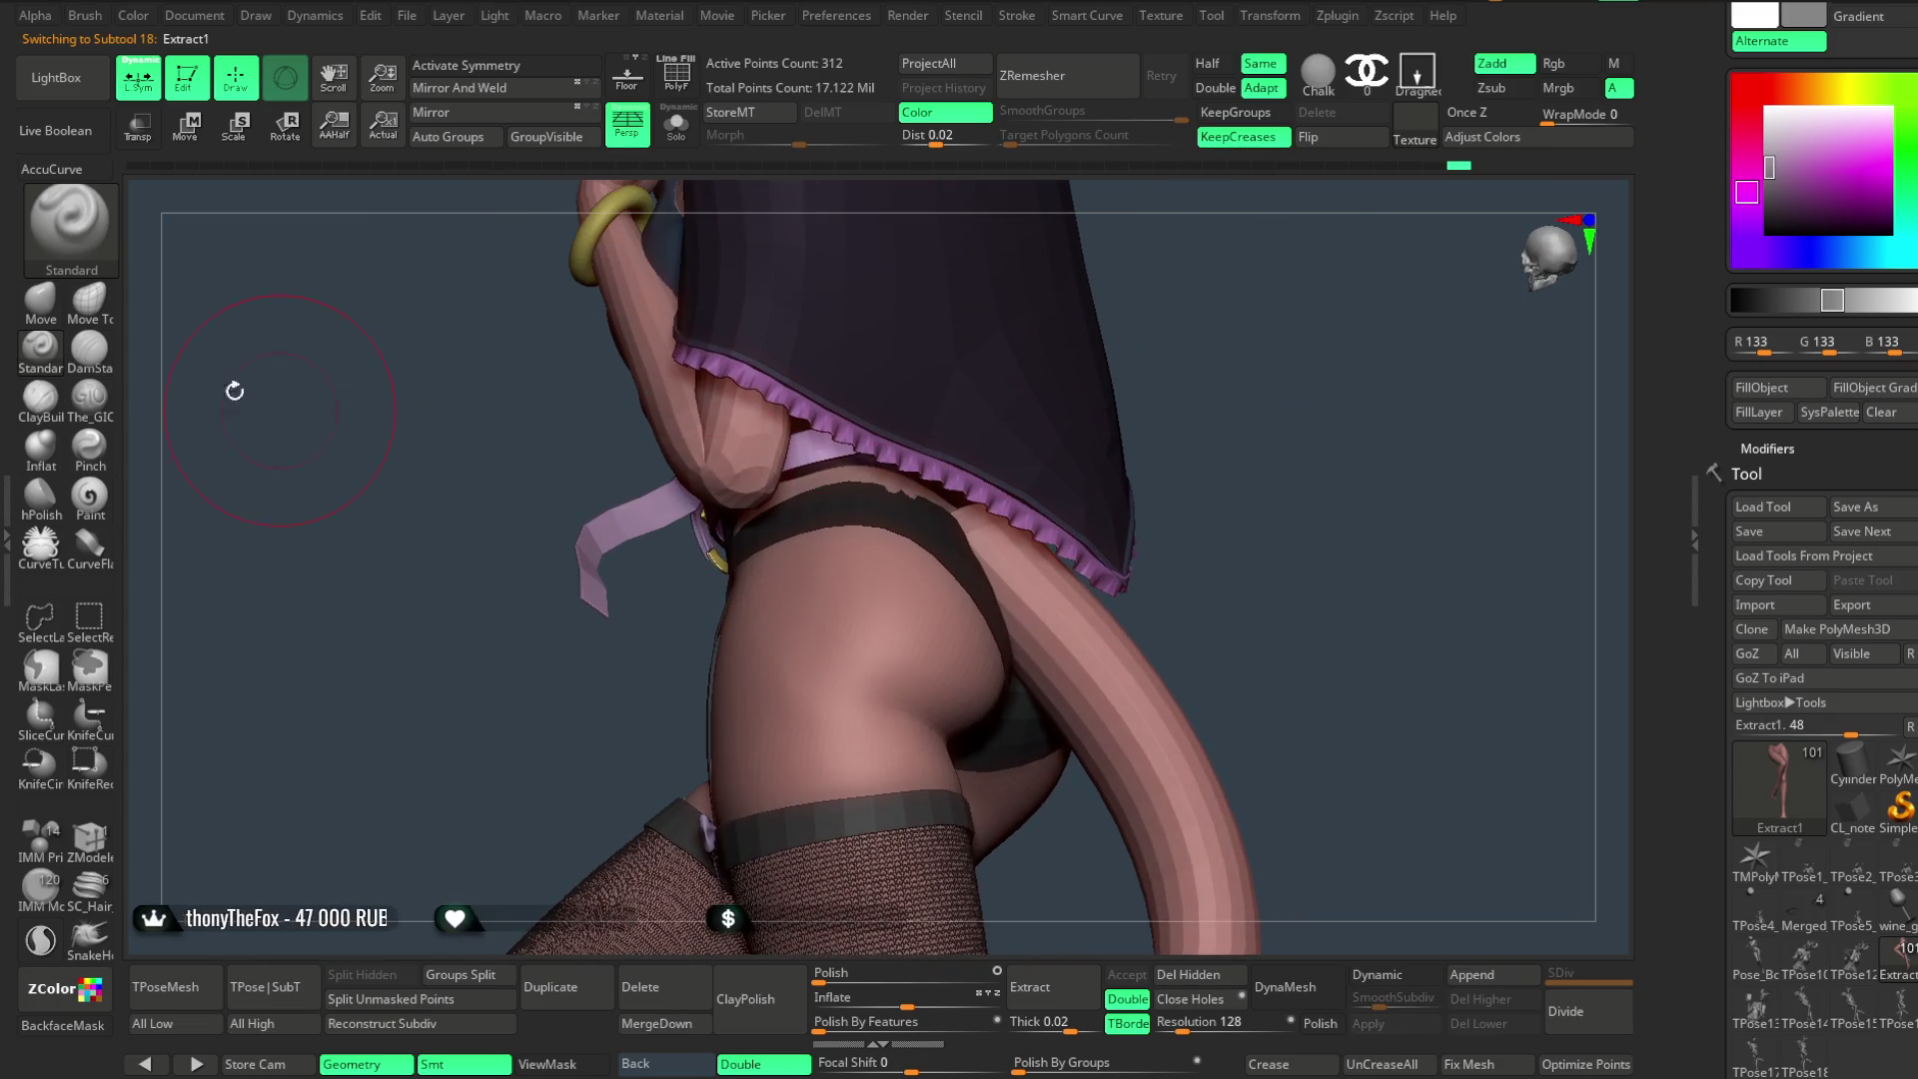
left_click(57, 304)
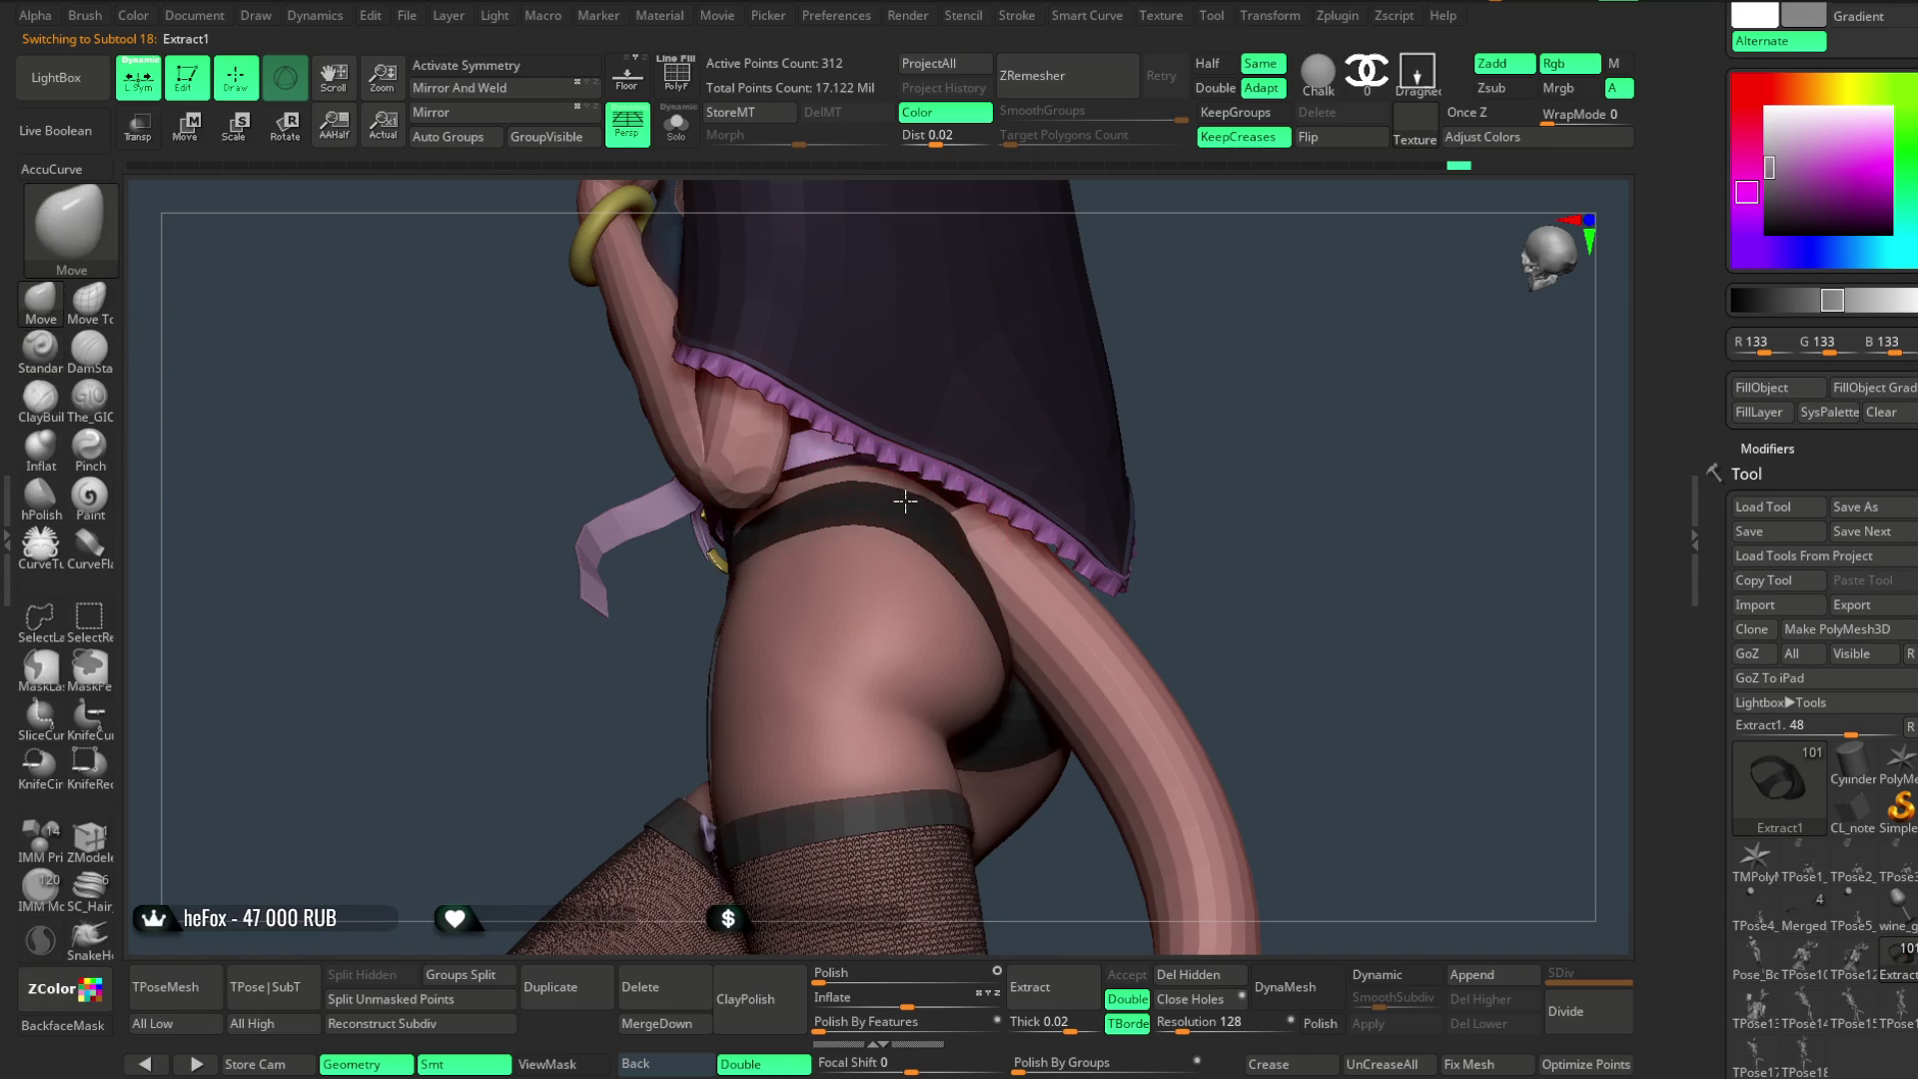
mouse_move(1158, 463)
left_mouse_down()
mouse_move(1191, 343)
mouse_move(1264, 373)
mouse_move(1179, 399)
mouse_move(1207, 358)
mouse_move(1284, 471)
mouse_move(1179, 415)
mouse_move(1186, 389)
mouse_move(851, 513)
left_mouse_up()
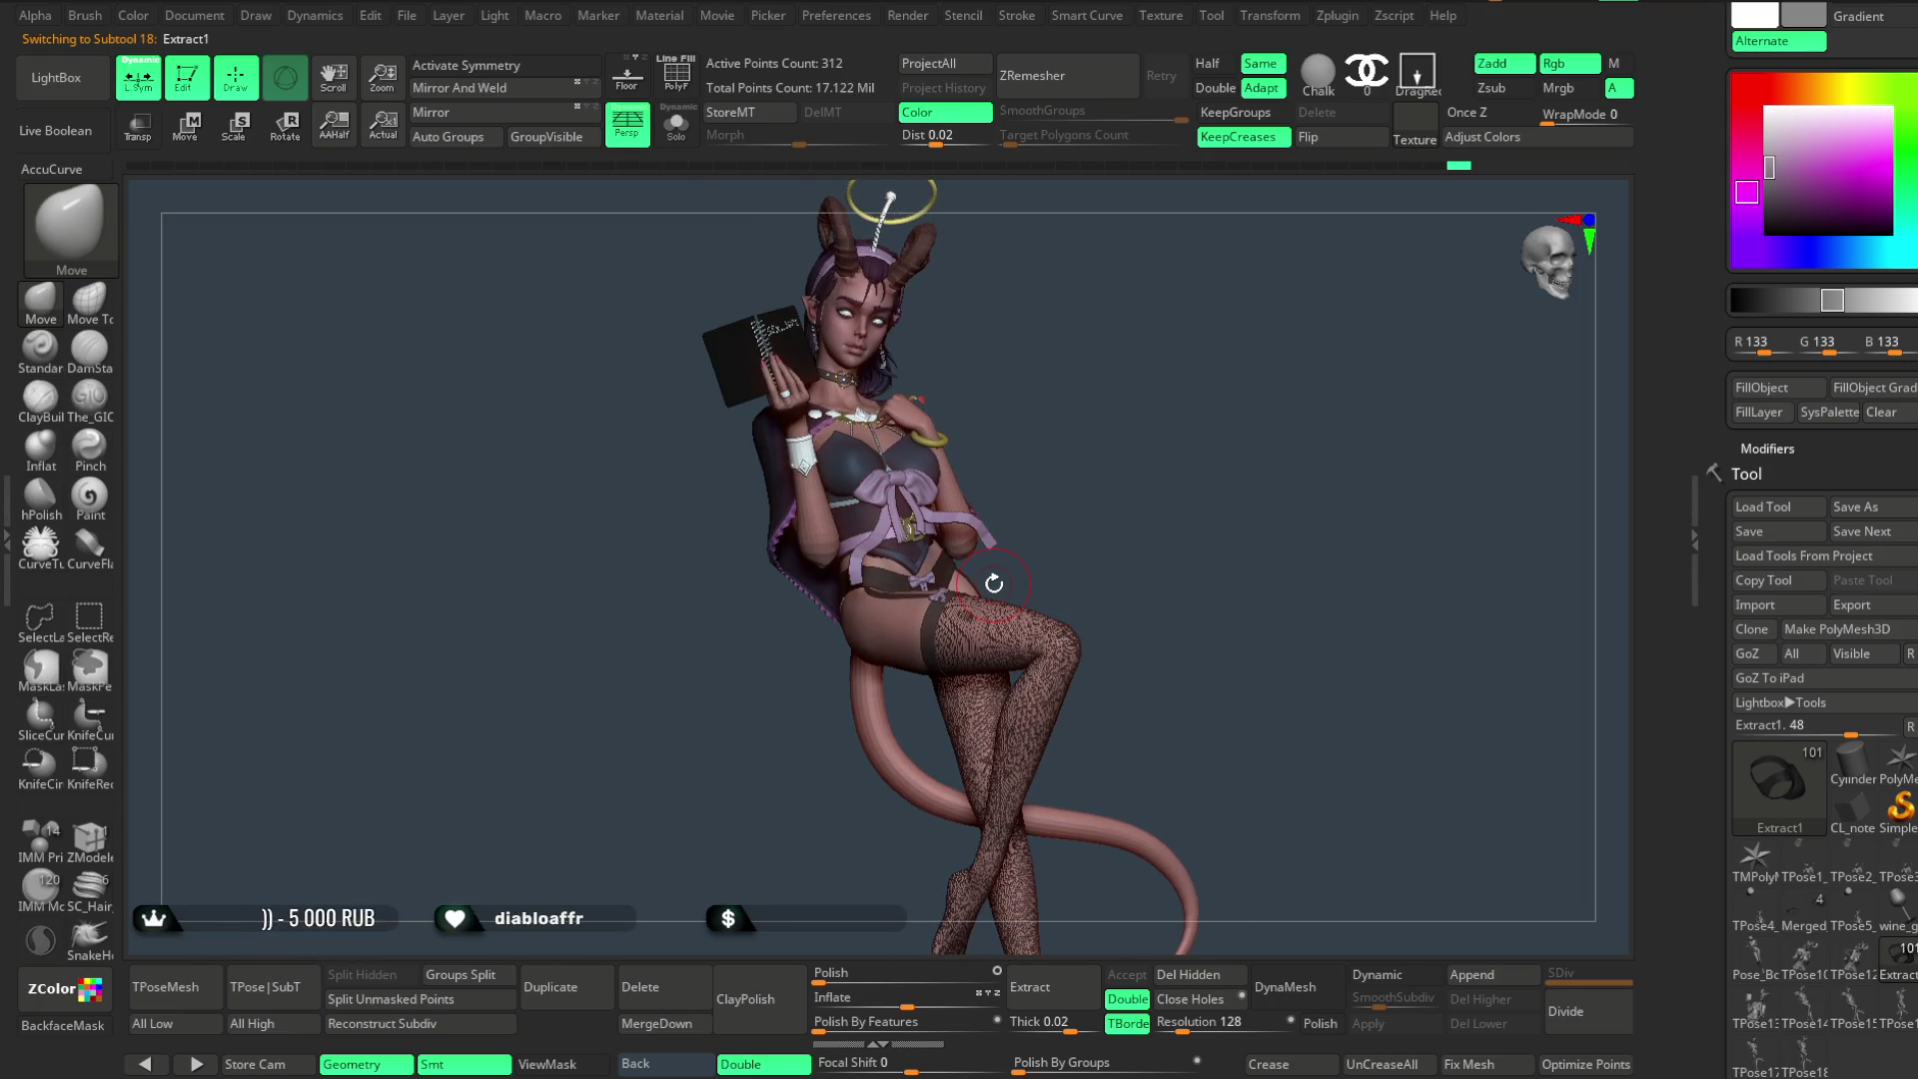
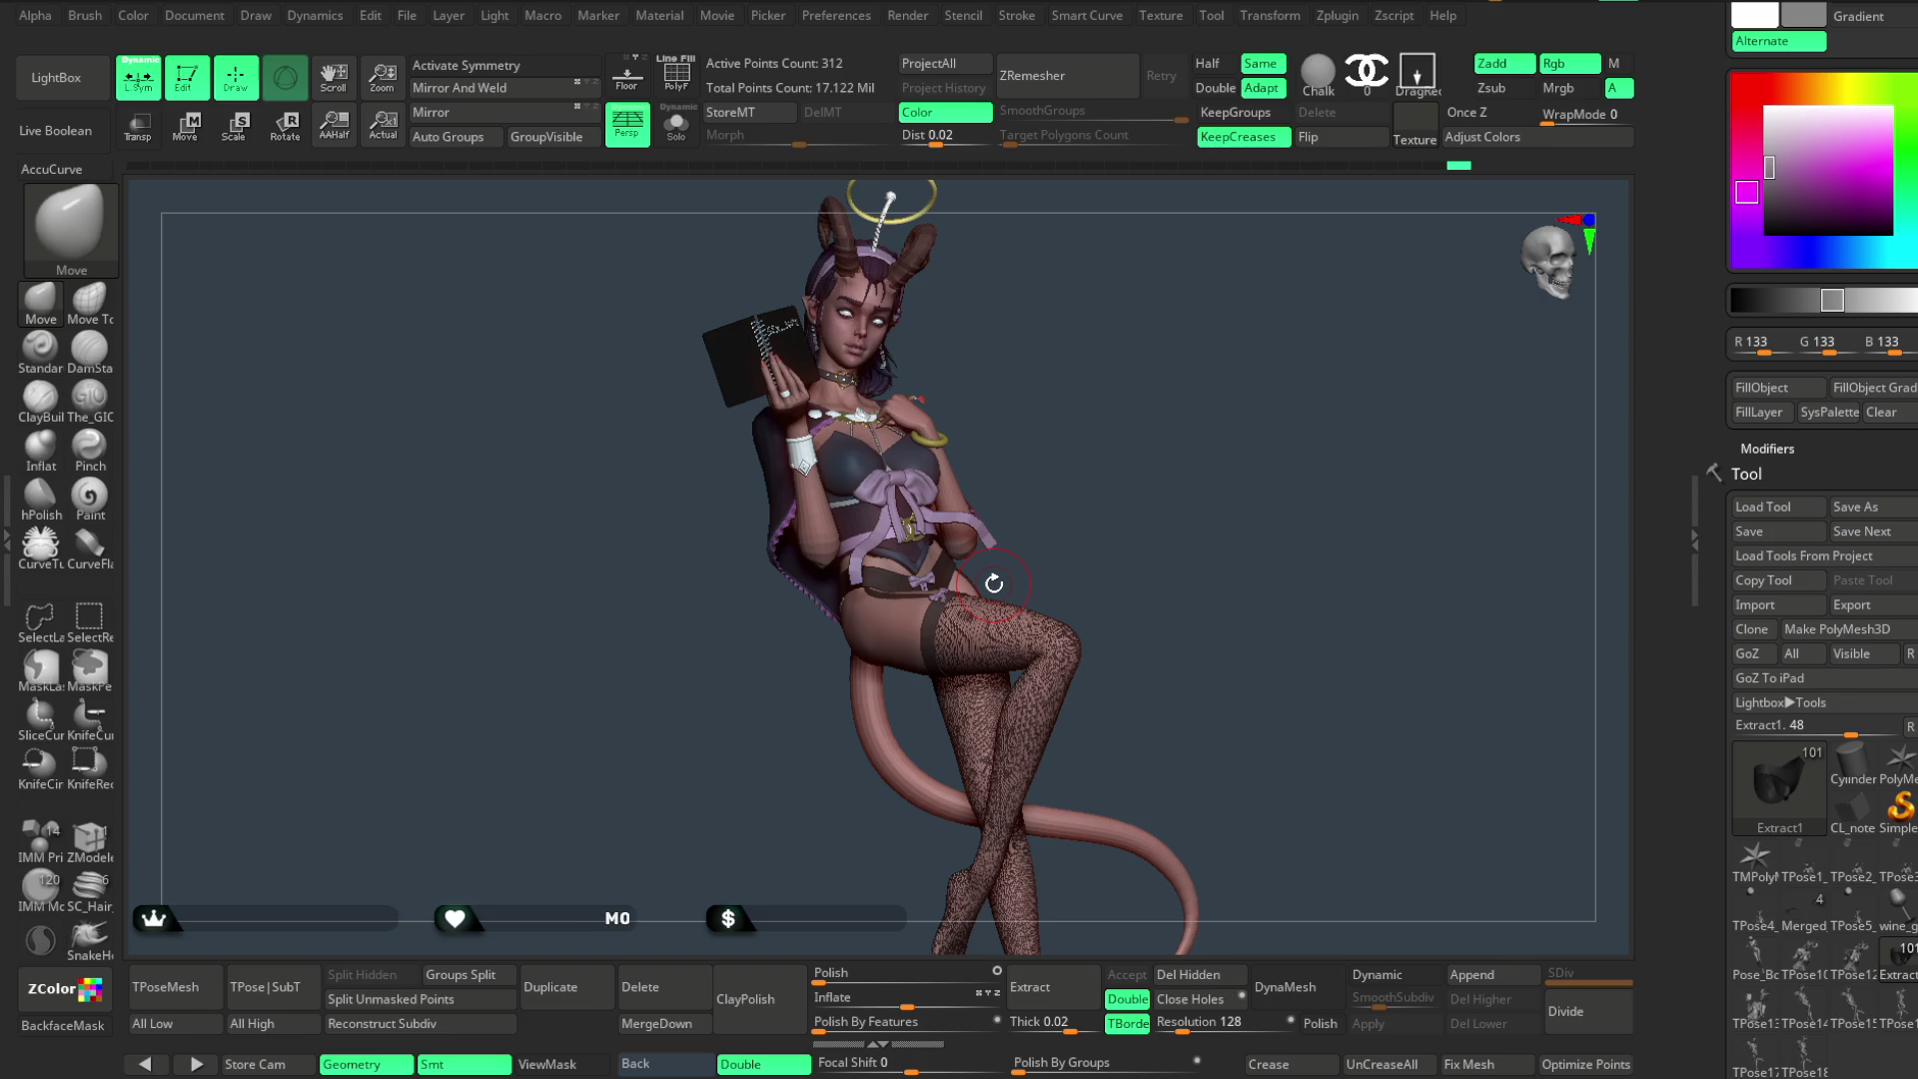
- Switch to the Move Topological brush while turning the figure to study the thigh
mouse_move(994, 584)
left_mouse_down()
mouse_move(1140, 420)
mouse_move(1123, 403)
left_mouse_up()
left_click_drag(1071, 513, 1013, 555)
mouse_move(1115, 425)
left_mouse_down()
mouse_move(1130, 399)
mouse_move(1077, 472)
mouse_move(1114, 451)
mouse_move(1096, 446)
mouse_move(1094, 516)
mouse_move(1109, 475)
mouse_move(1149, 464)
mouse_move(1138, 437)
mouse_move(1145, 502)
mouse_move(1192, 447)
left_mouse_up()
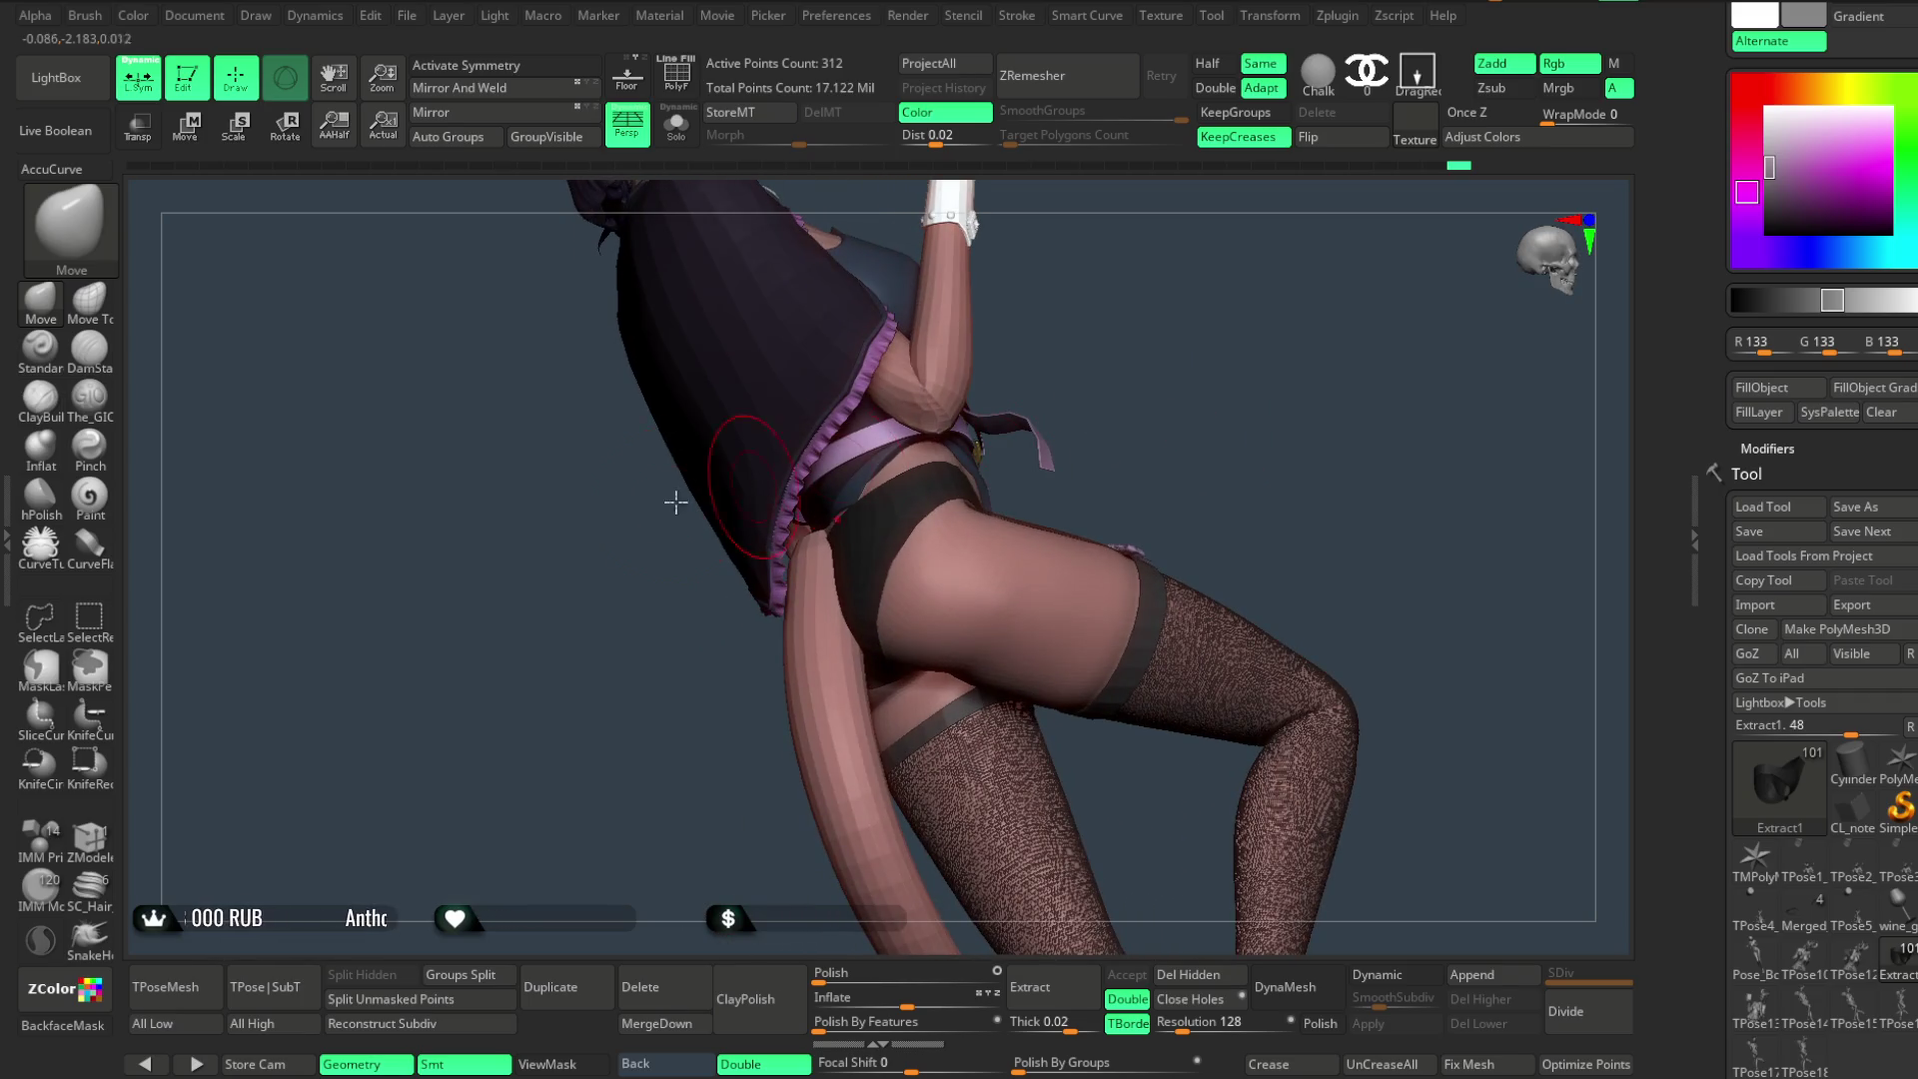
left_click(88, 305)
left_click_drag(1184, 465, 1154, 484)
mouse_move(1174, 416)
left_mouse_down()
mouse_move(1180, 432)
mouse_move(1002, 602)
mouse_move(1183, 406)
mouse_move(1182, 445)
mouse_move(991, 680)
left_mouse_up()
- Make Pose_Book1_1 the active subtool and frame the hips and thighs from front and rear
key("space")
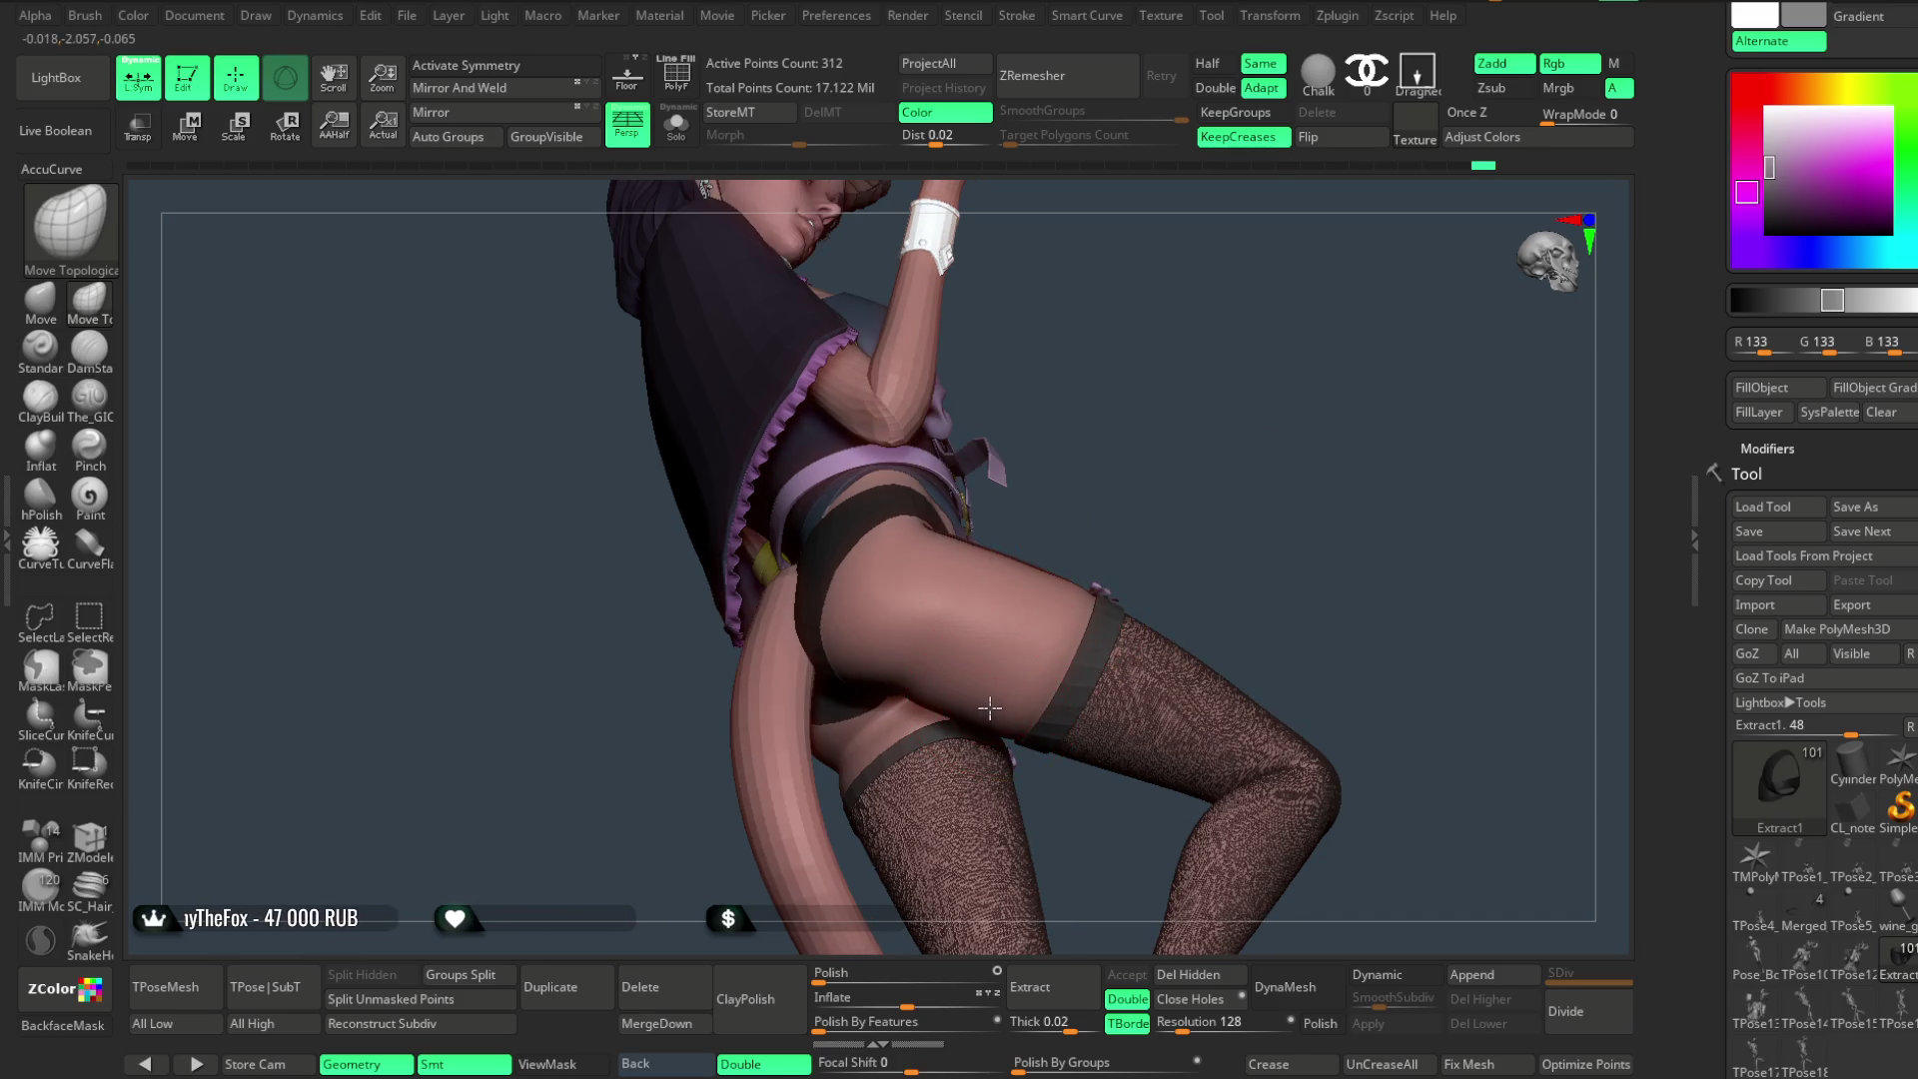
left_click(989, 708, "alt")
mouse_move(1155, 511)
left_mouse_down()
mouse_move(1362, 906)
mouse_move(1363, 642)
mouse_move(952, 678)
mouse_move(1014, 527)
left_mouse_up()
left_click_drag(848, 592, 850, 589)
mouse_move(1255, 487)
left_mouse_down()
mouse_move(1174, 459)
mouse_move(1264, 462)
mouse_move(1246, 514)
mouse_move(1328, 501)
mouse_move(1194, 576)
left_mouse_up()
mouse_move(981, 637)
left_mouse_down()
mouse_move(1043, 630)
mouse_move(1013, 661)
mouse_move(995, 796)
mouse_move(1059, 614)
mouse_move(1010, 764)
mouse_move(994, 624)
left_mouse_up()
key("space")
mouse_move(1042, 820)
left_mouse_down()
mouse_move(1113, 515)
mouse_move(874, 631)
left_mouse_up()
left_click_drag(1124, 495, 820, 585)
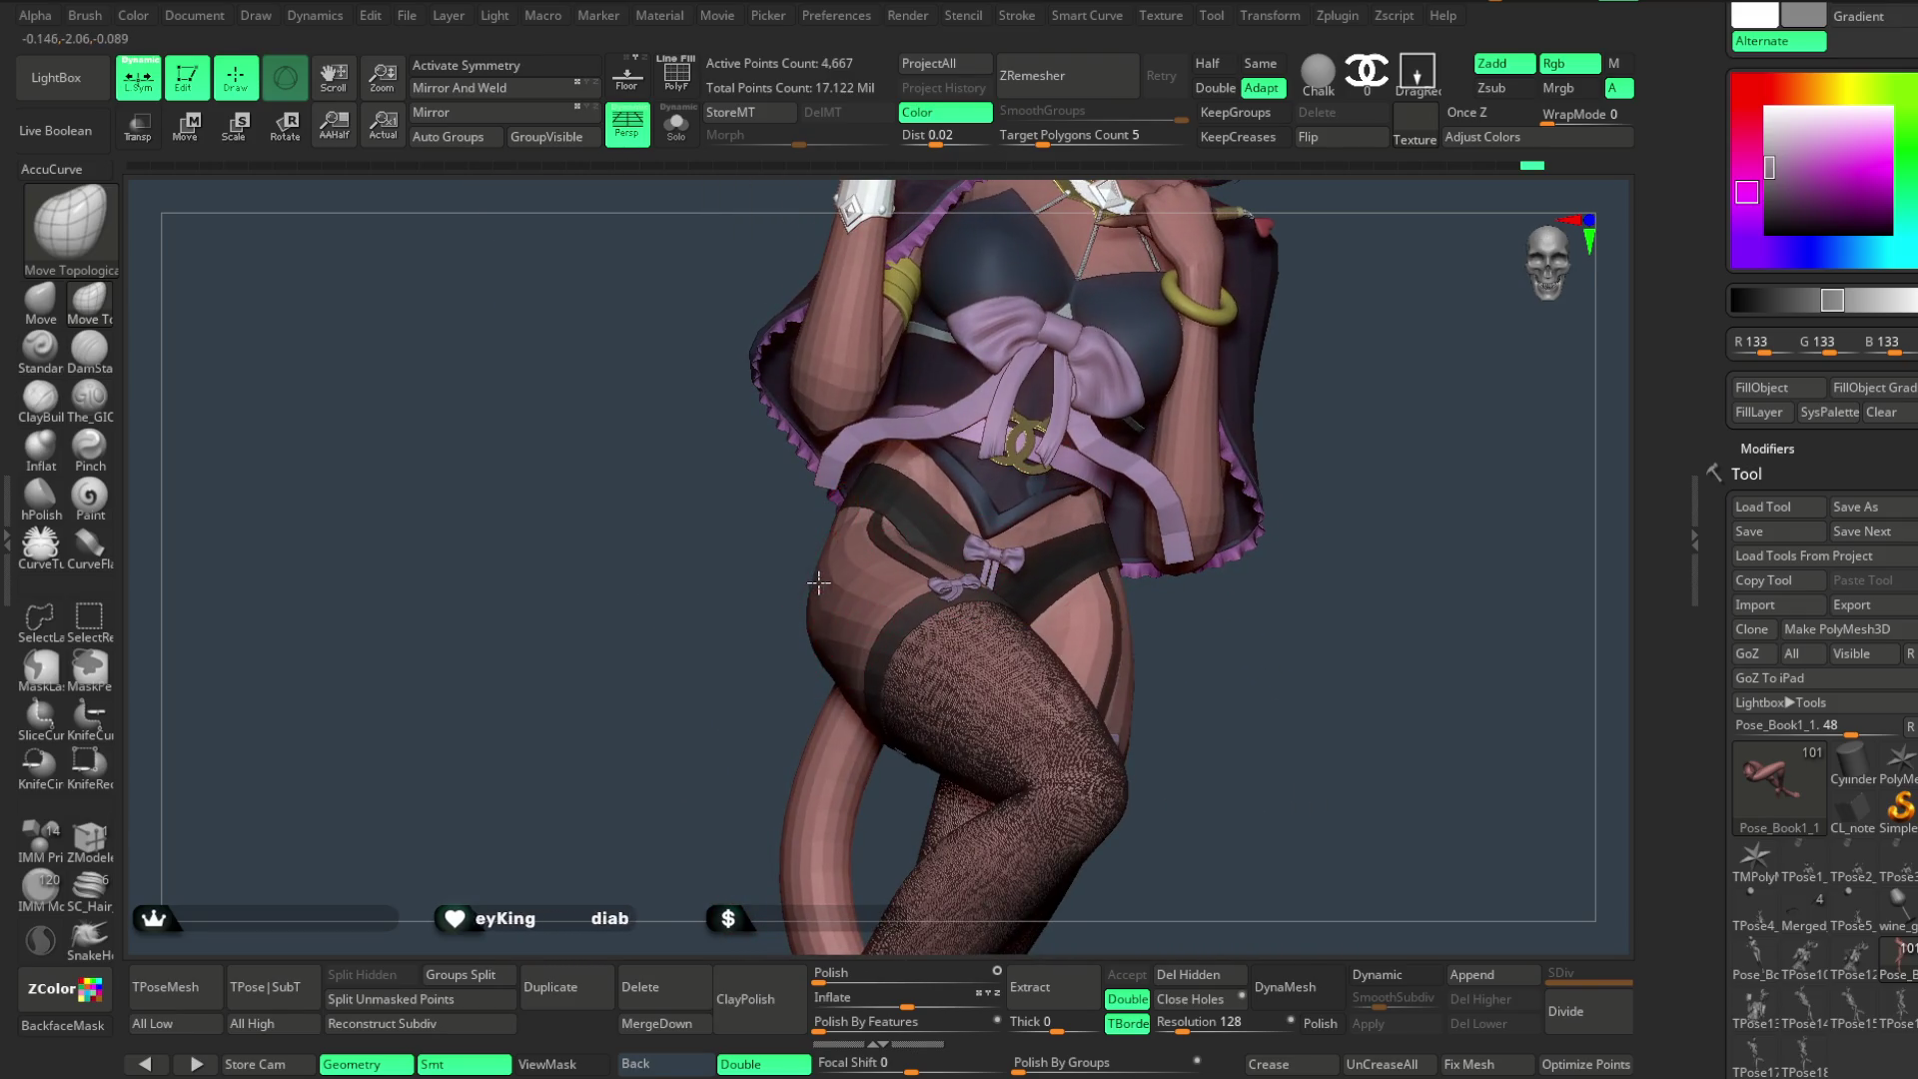
mouse_move(1228, 607)
left_mouse_down()
mouse_move(1242, 651)
mouse_move(916, 598)
left_mouse_up()
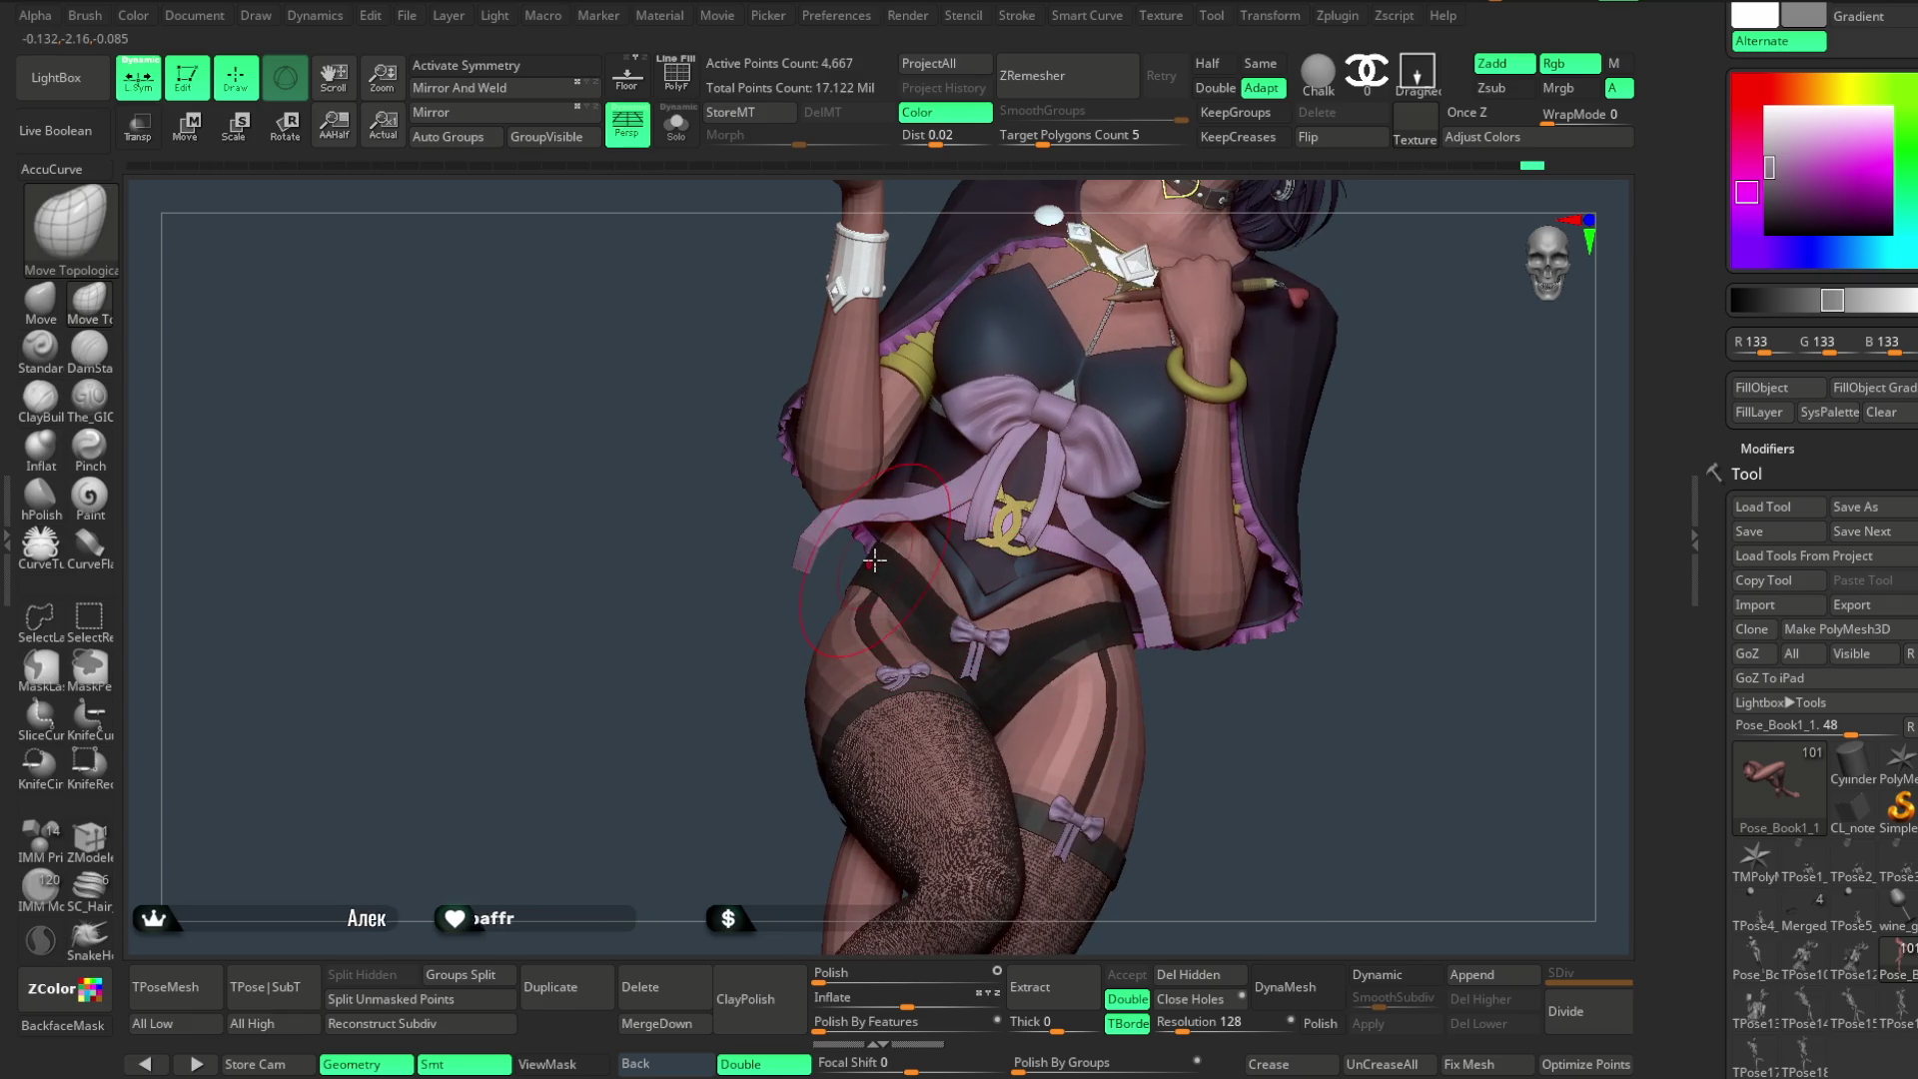
mouse_move(876, 564)
right_mouse_down()
mouse_move(1199, 578)
mouse_move(1140, 509)
right_mouse_up()
mouse_move(1140, 508)
left_mouse_down()
mouse_move(1170, 450)
mouse_move(1170, 494)
mouse_move(1200, 463)
mouse_move(1064, 572)
mouse_move(1179, 480)
mouse_move(1170, 501)
left_mouse_up()
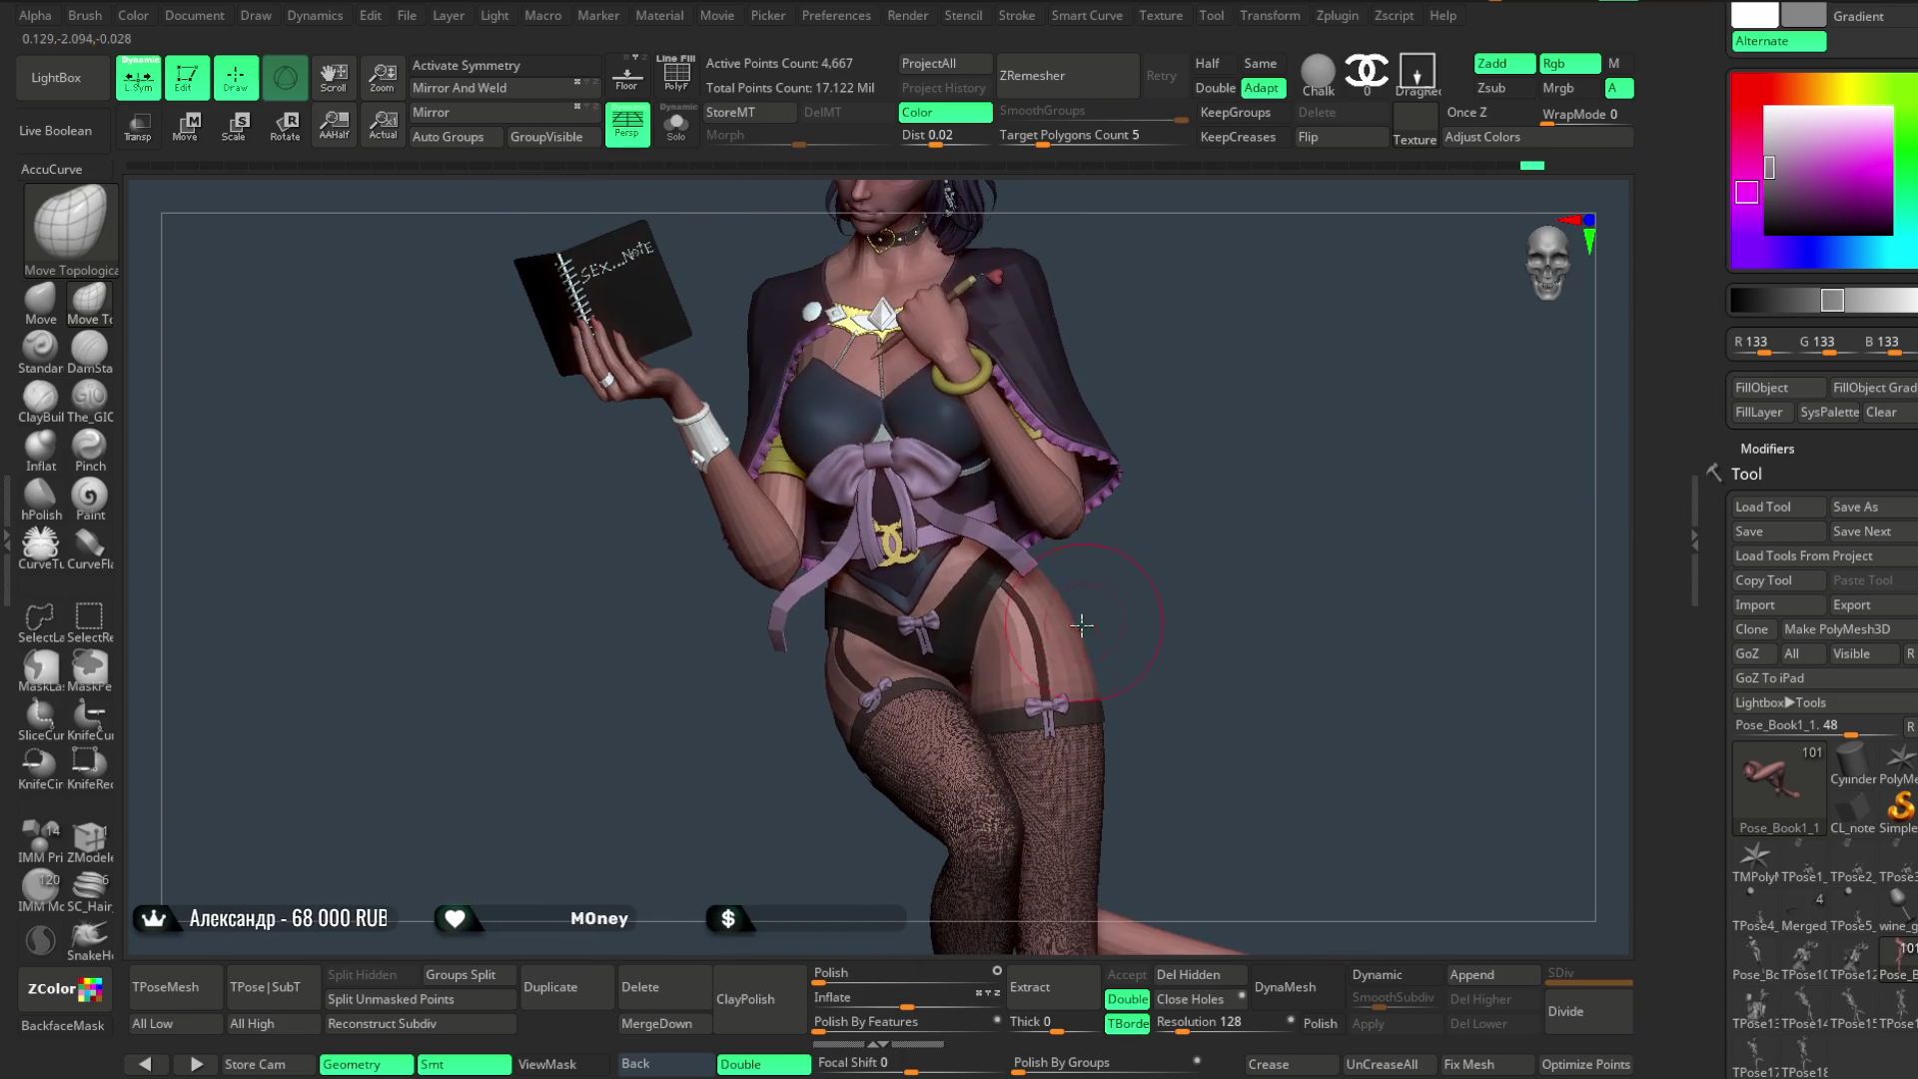
key("space")
mouse_move(1273, 586)
right_mouse_down()
mouse_move(1284, 555)
mouse_move(1116, 623)
right_mouse_up()
mouse_move(1208, 557)
left_mouse_down()
mouse_move(1079, 557)
mouse_move(1103, 644)
left_mouse_up()
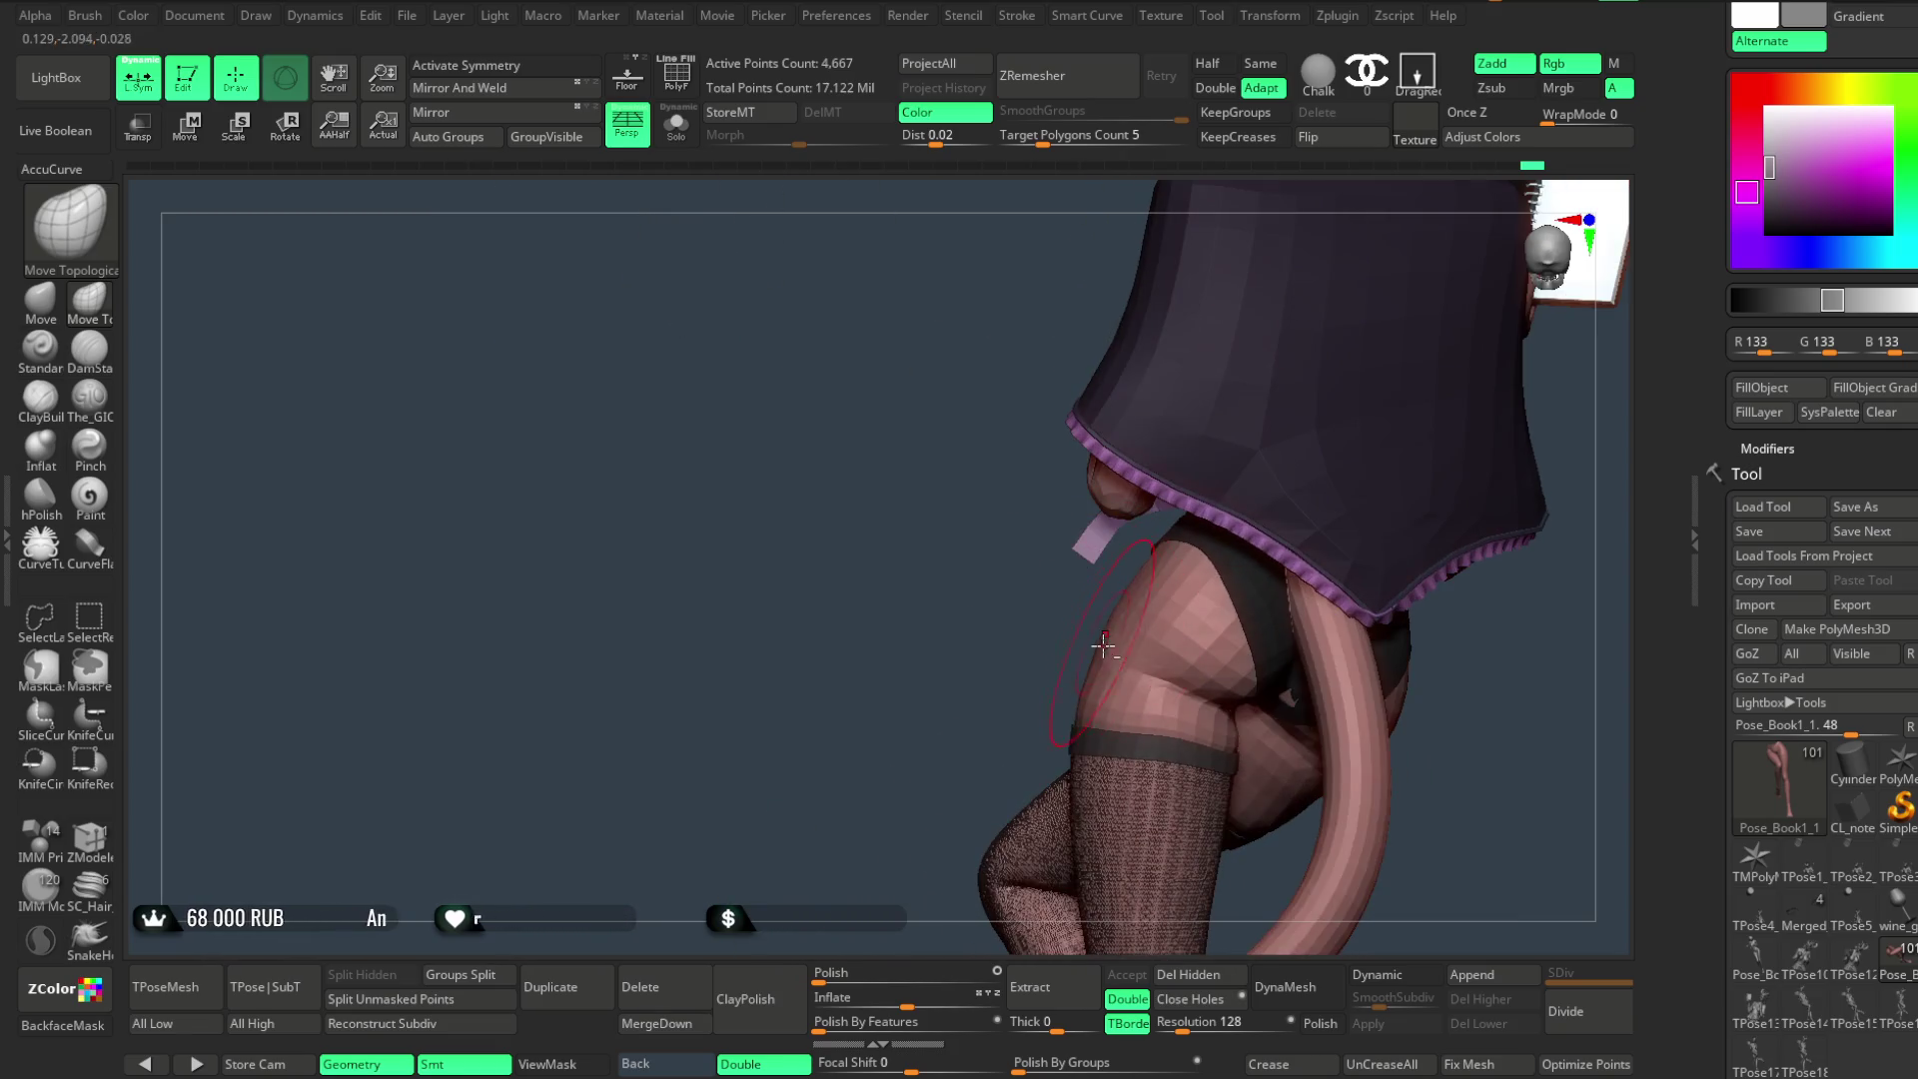
mouse_move(970, 720)
left_mouse_down()
mouse_move(943, 665)
mouse_move(1211, 554)
mouse_move(1217, 488)
mouse_move(1229, 539)
mouse_move(1200, 454)
mouse_move(1210, 483)
mouse_move(1306, 493)
mouse_move(1200, 519)
mouse_move(1239, 470)
mouse_move(1229, 536)
mouse_move(1243, 514)
mouse_move(1199, 550)
left_mouse_up()
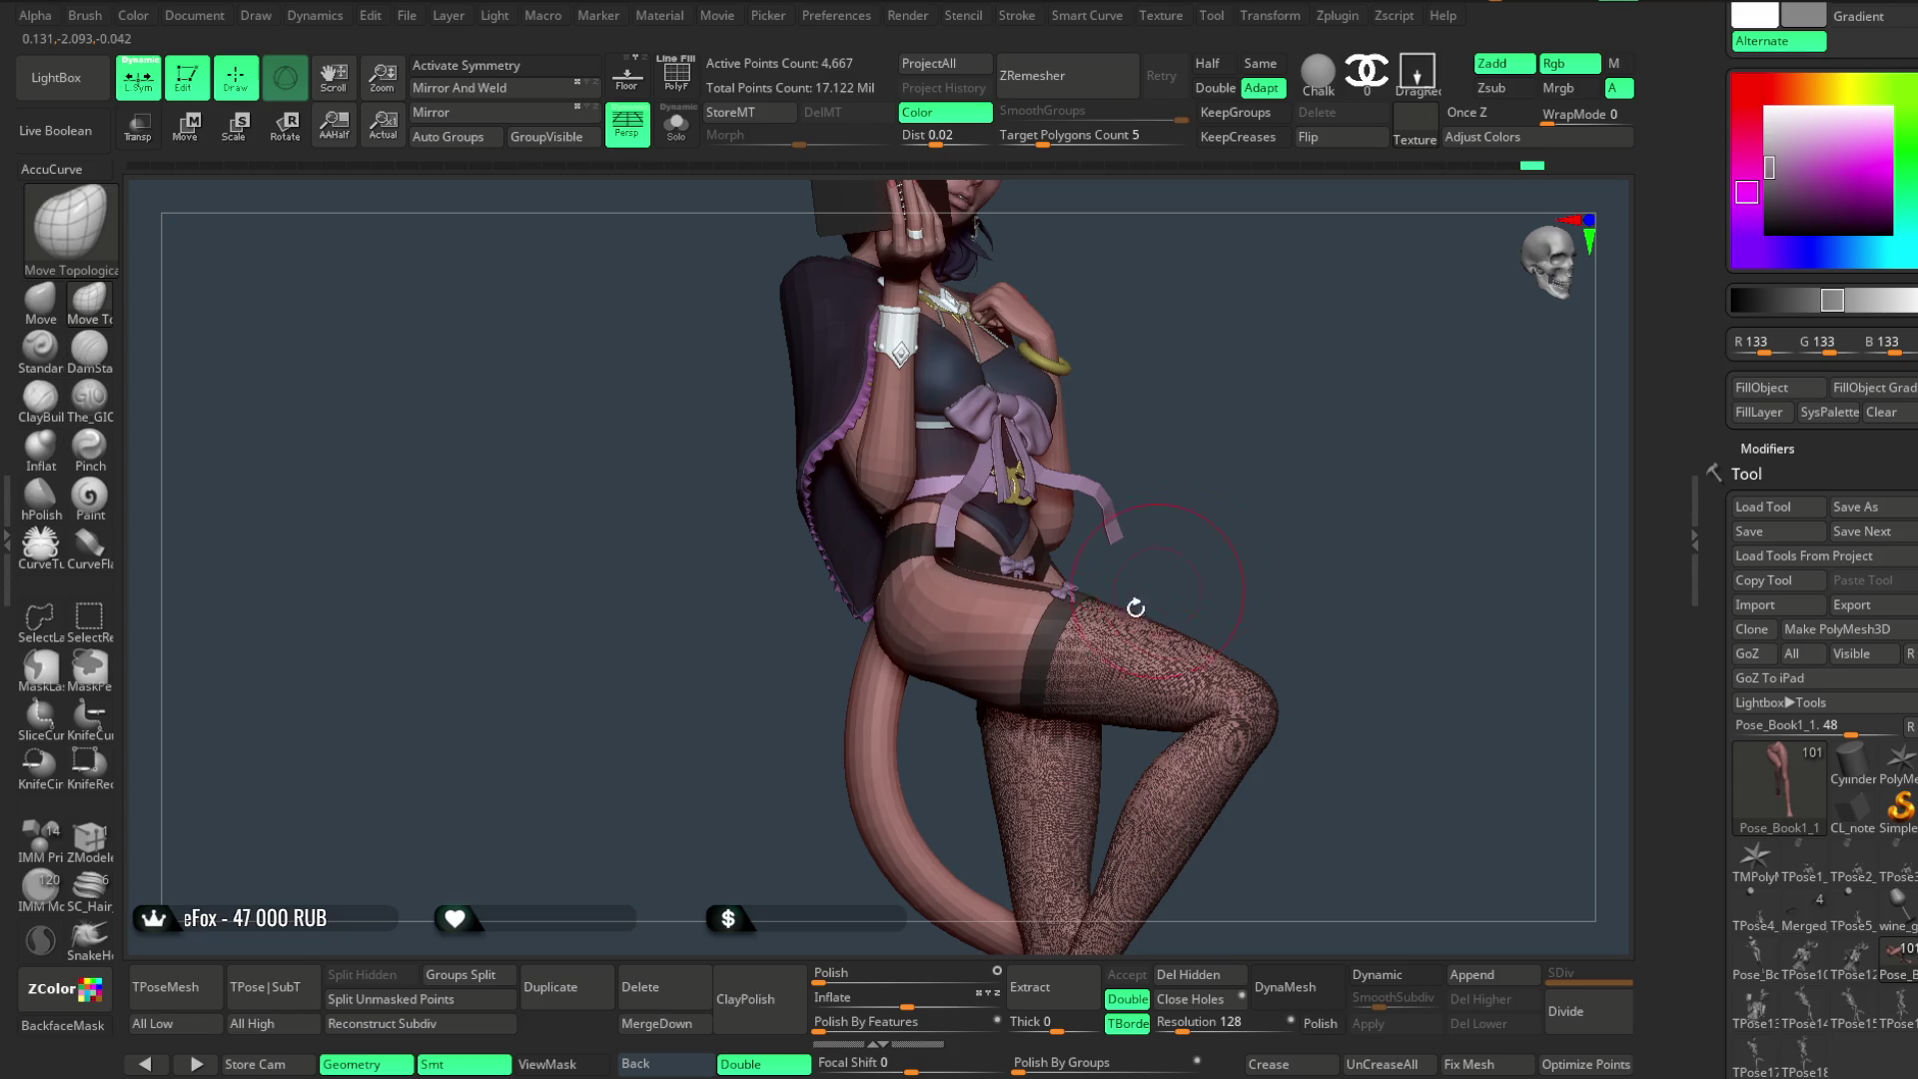
left_click_drag(1264, 417, 1186, 506)
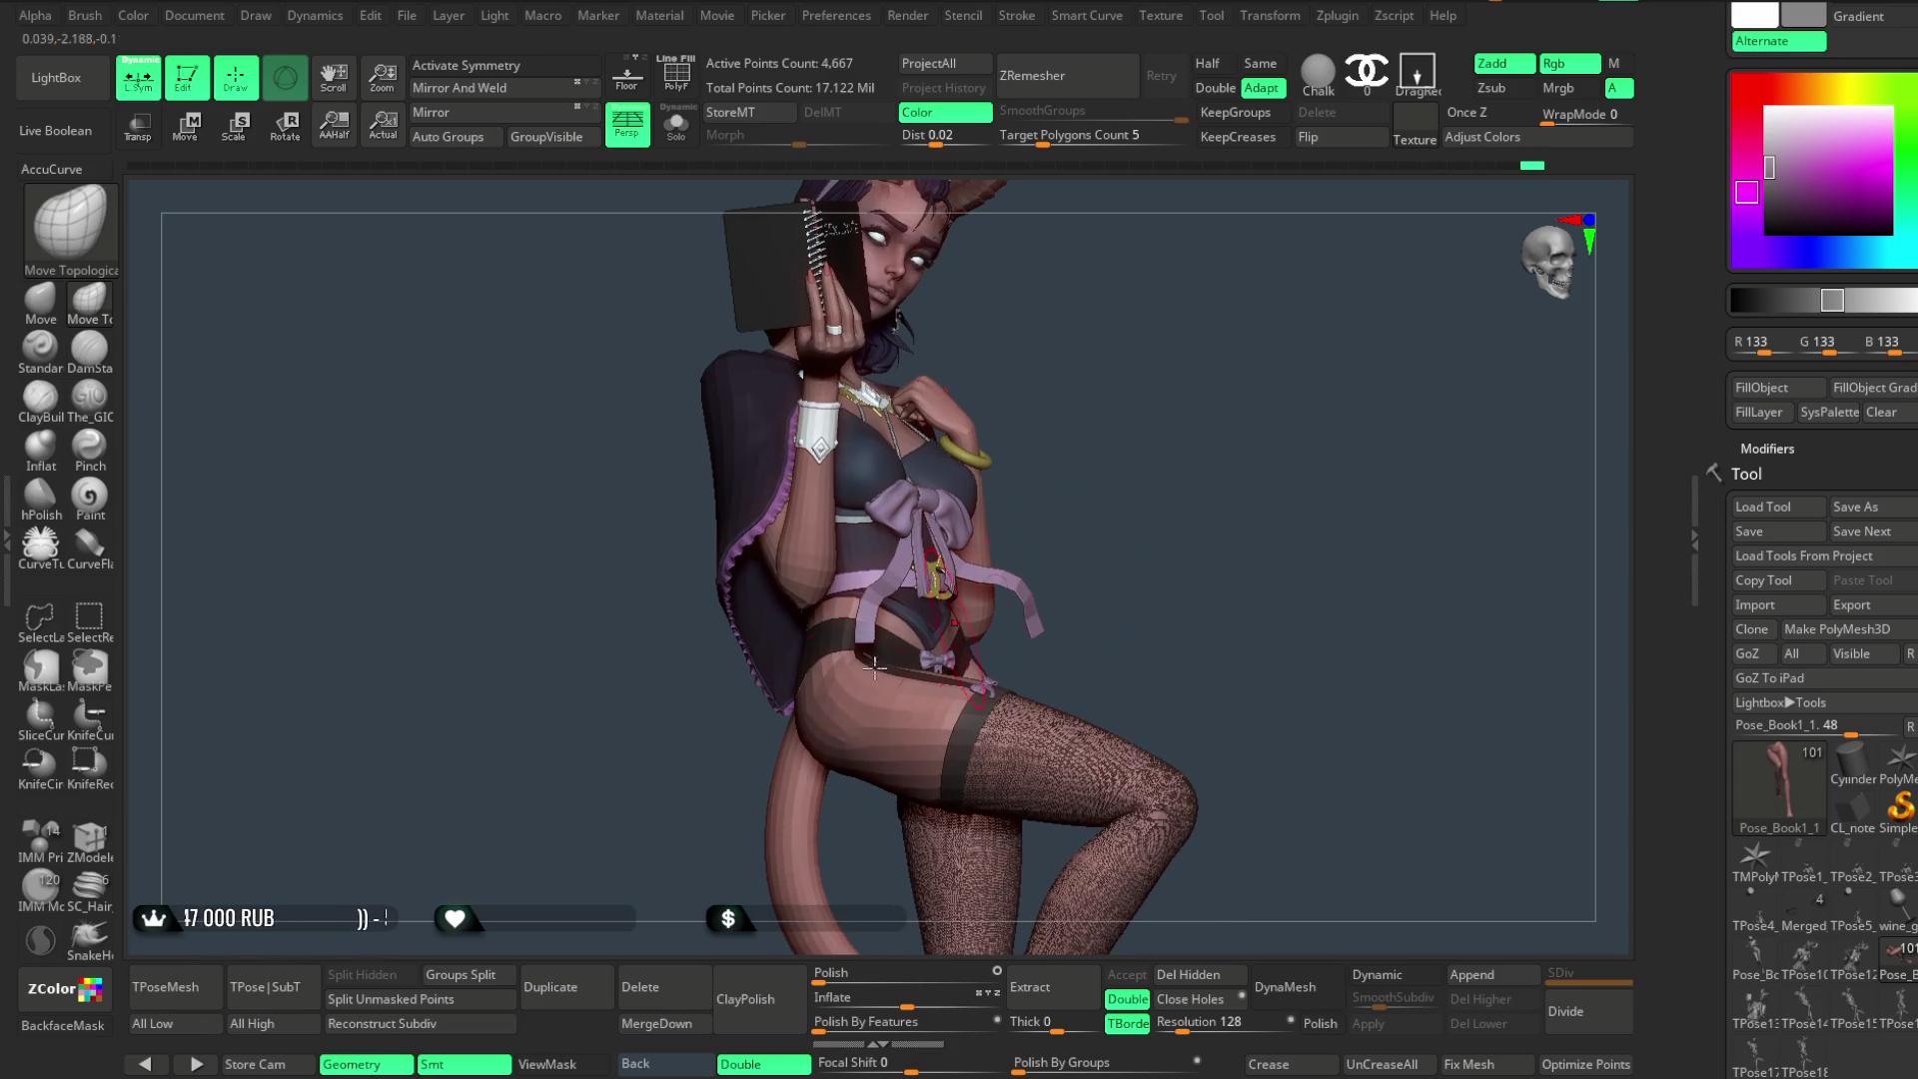
left_click(460, 869, "alt")
- Step through the ring, Extract6_1 and Extract4_4 subtools before building the T-pose mesh
key("Down")
key("Down")
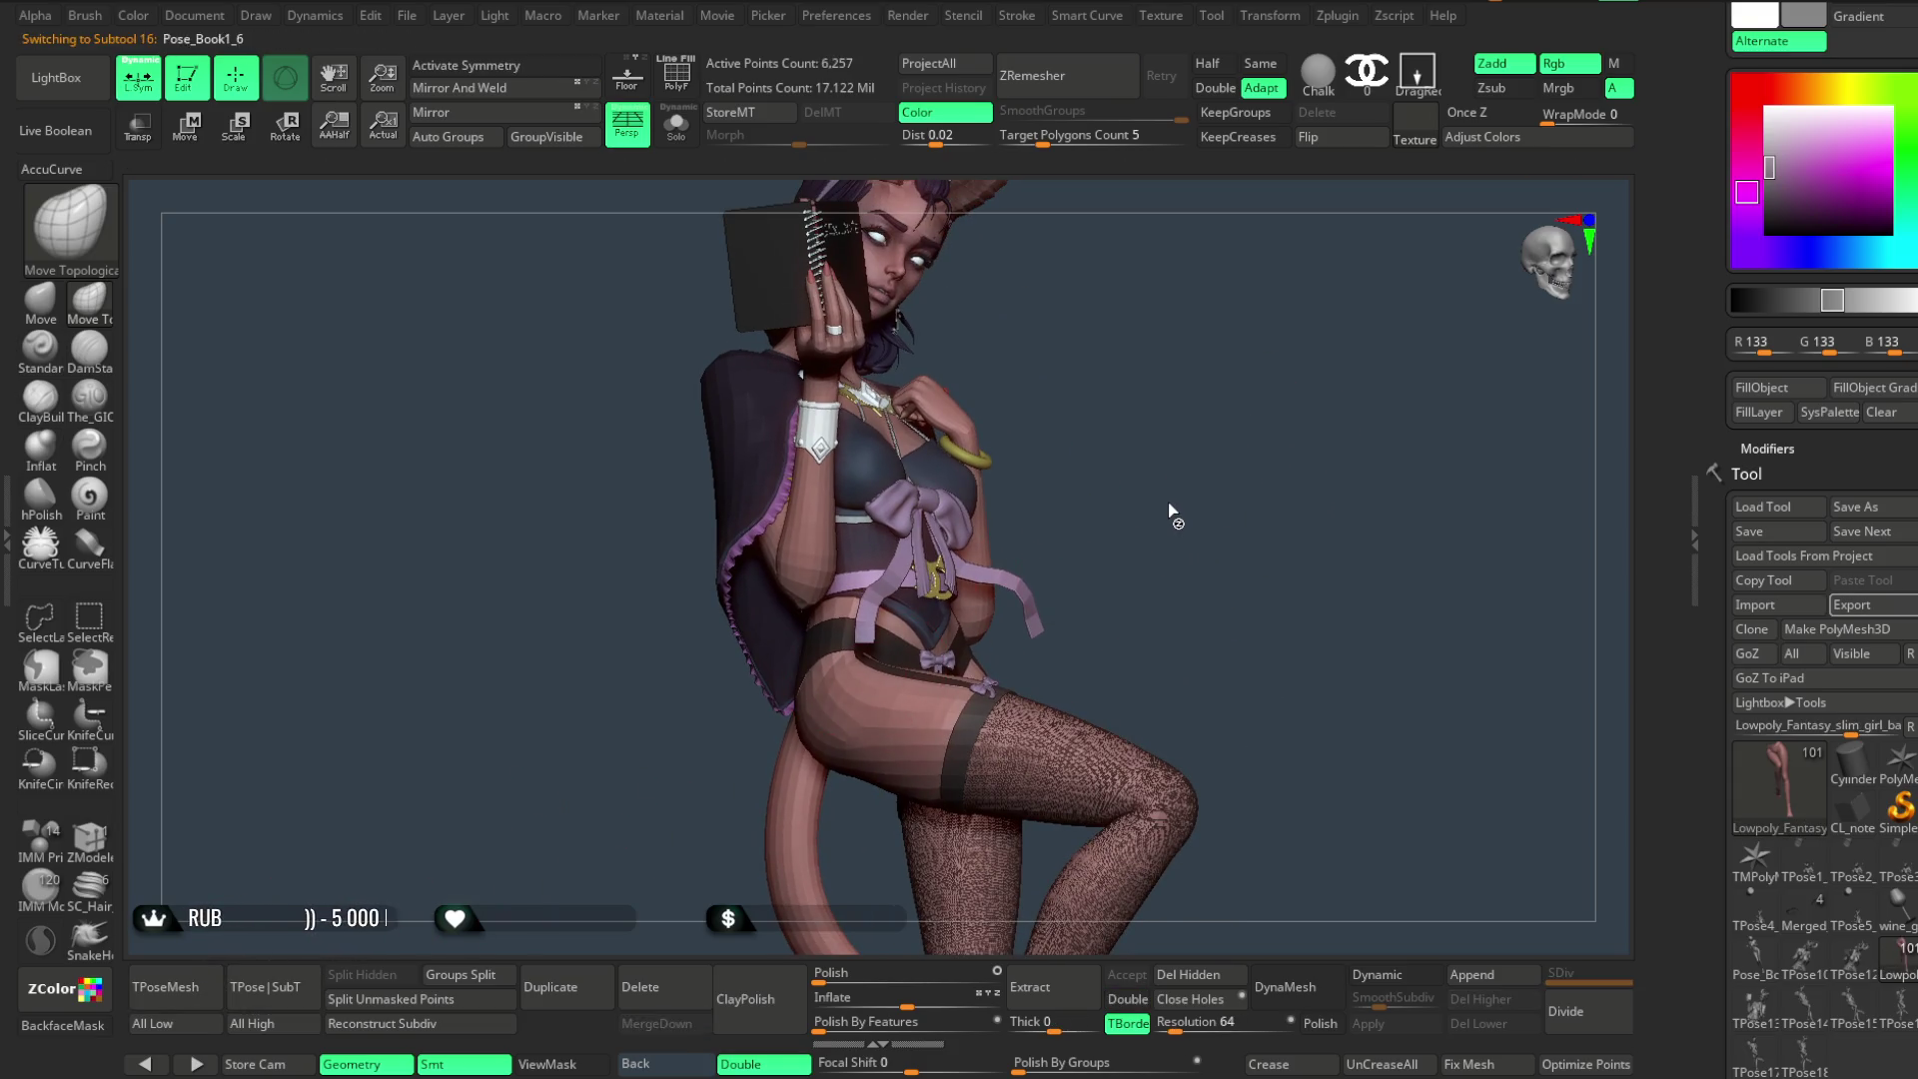
key("Down")
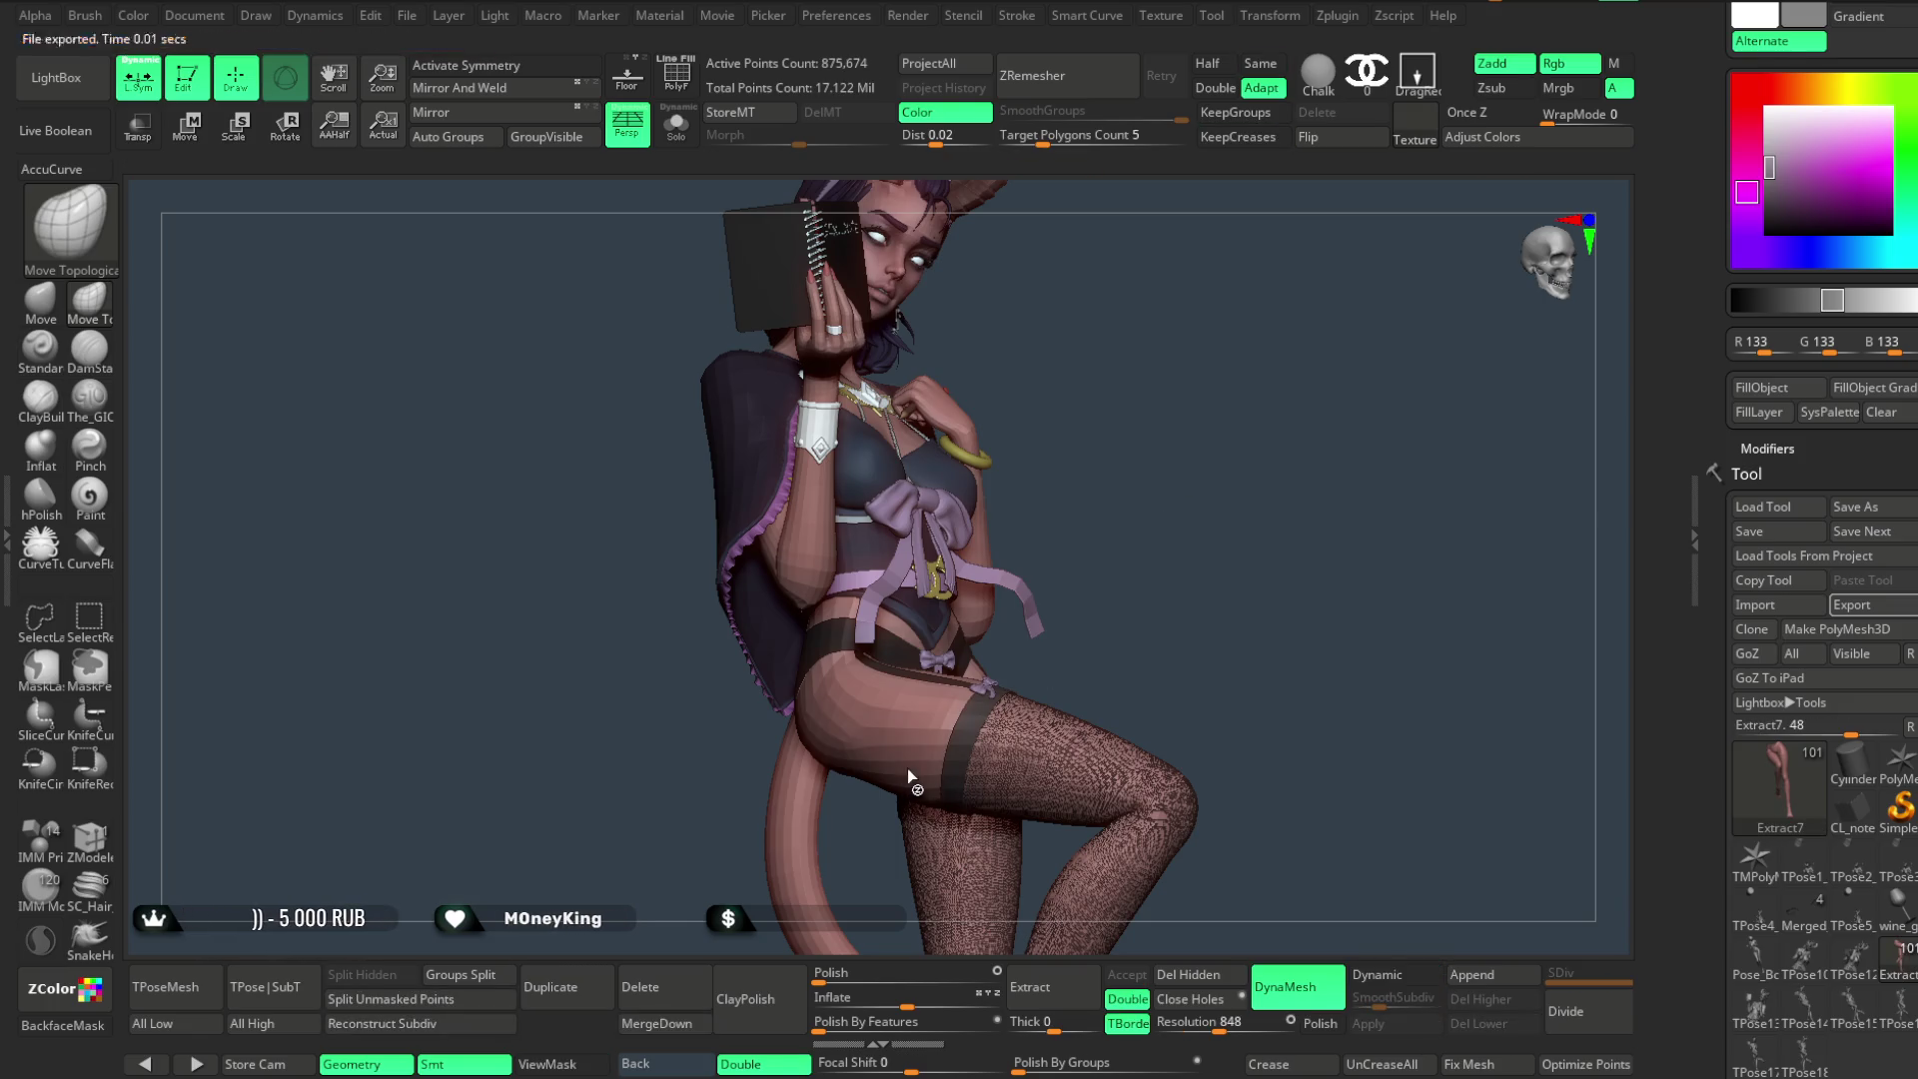
left_click(1046, 661, "alt")
left_click(1041, 664, "alt")
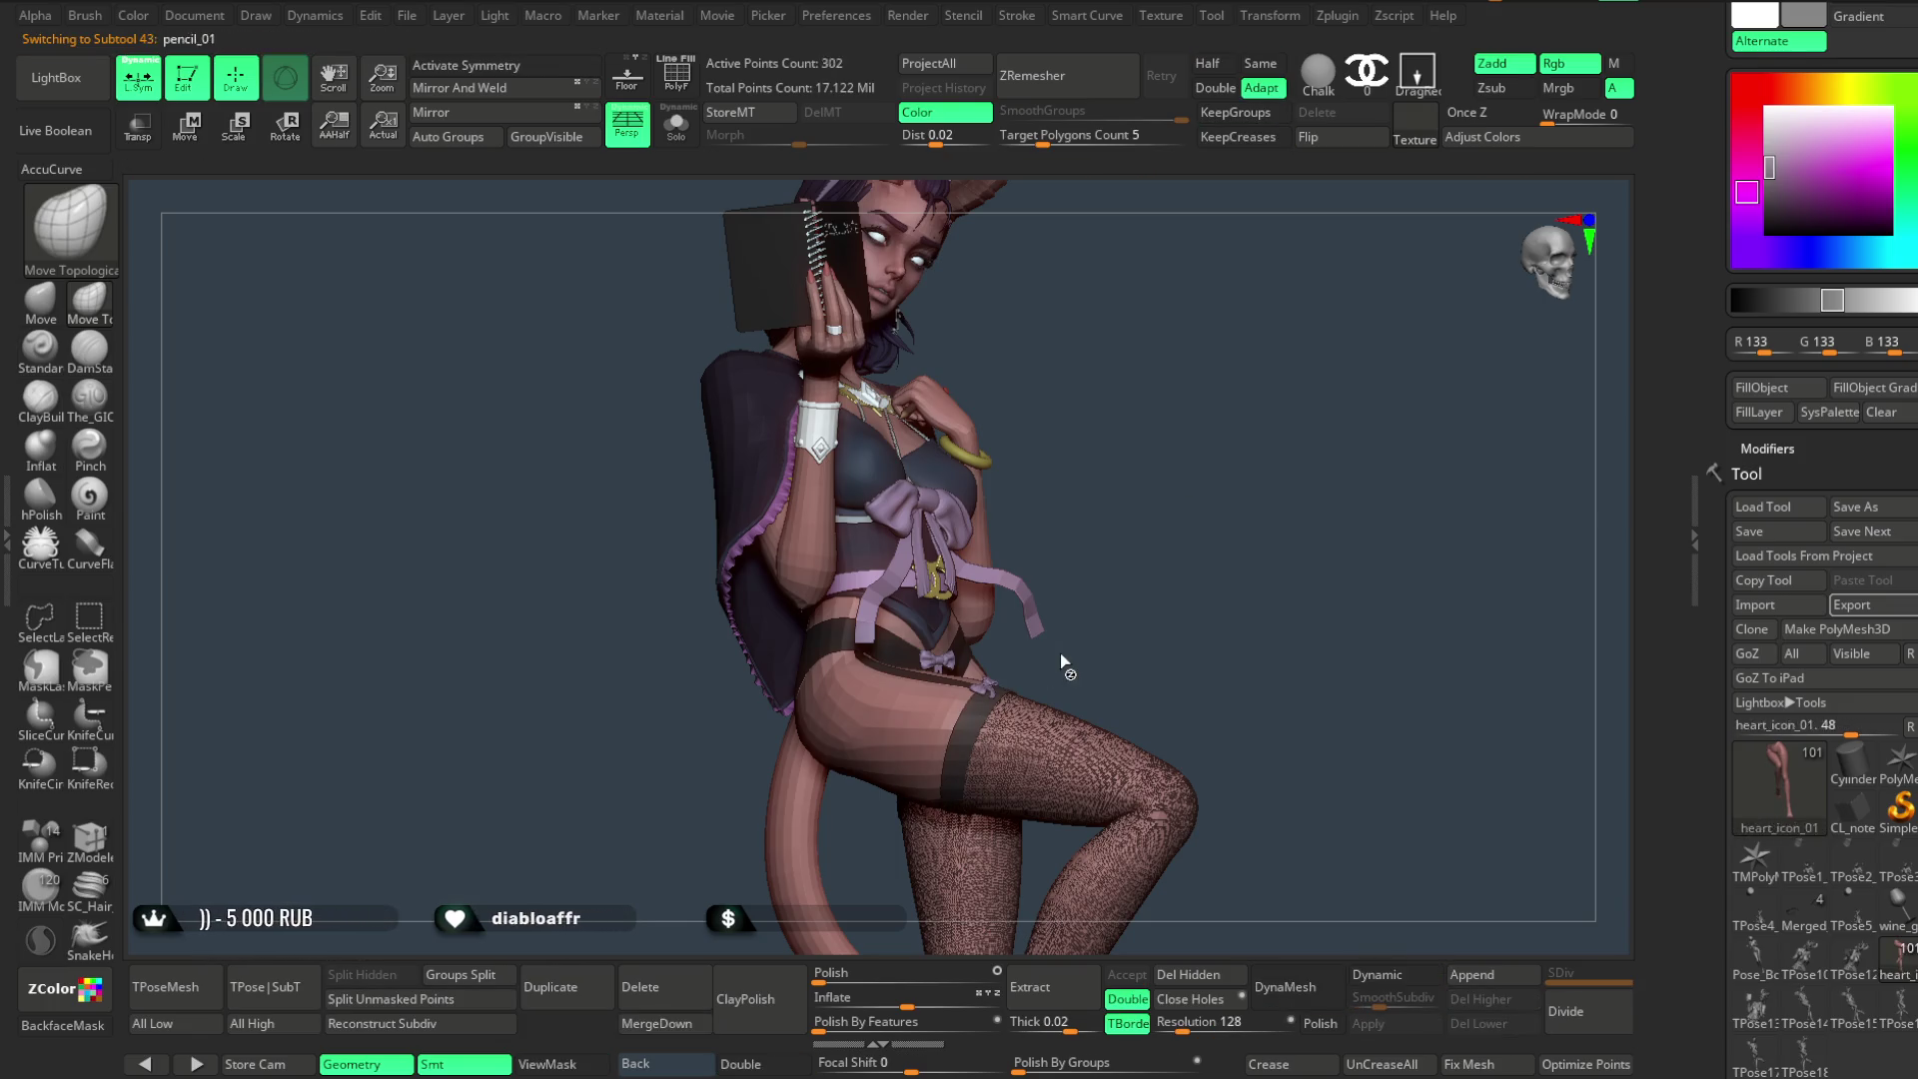
left_click(1044, 665, "alt")
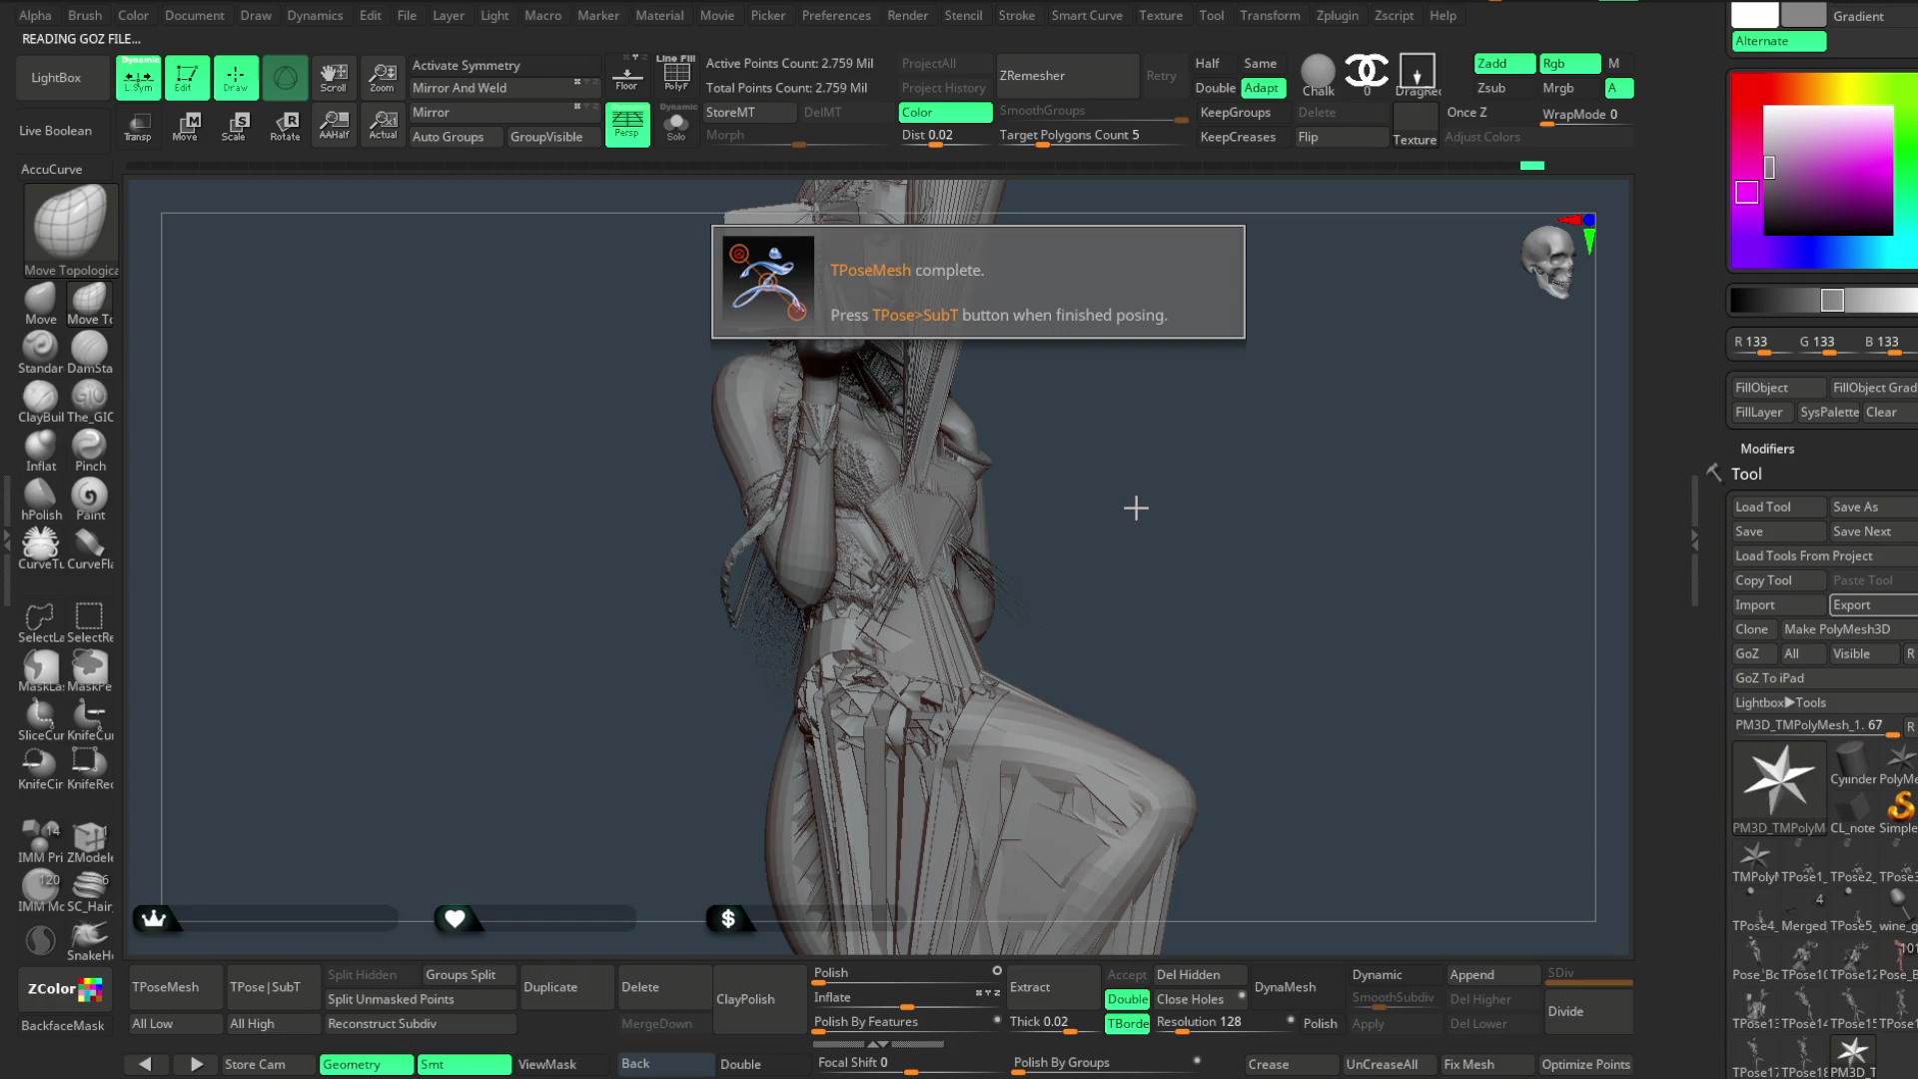
- Shift the merged grey pose mesh to reveal the book and start deleting it
mouse_move(1165, 497)
left_mouse_down()
mouse_move(1387, 538)
mouse_move(1184, 495)
left_mouse_up()
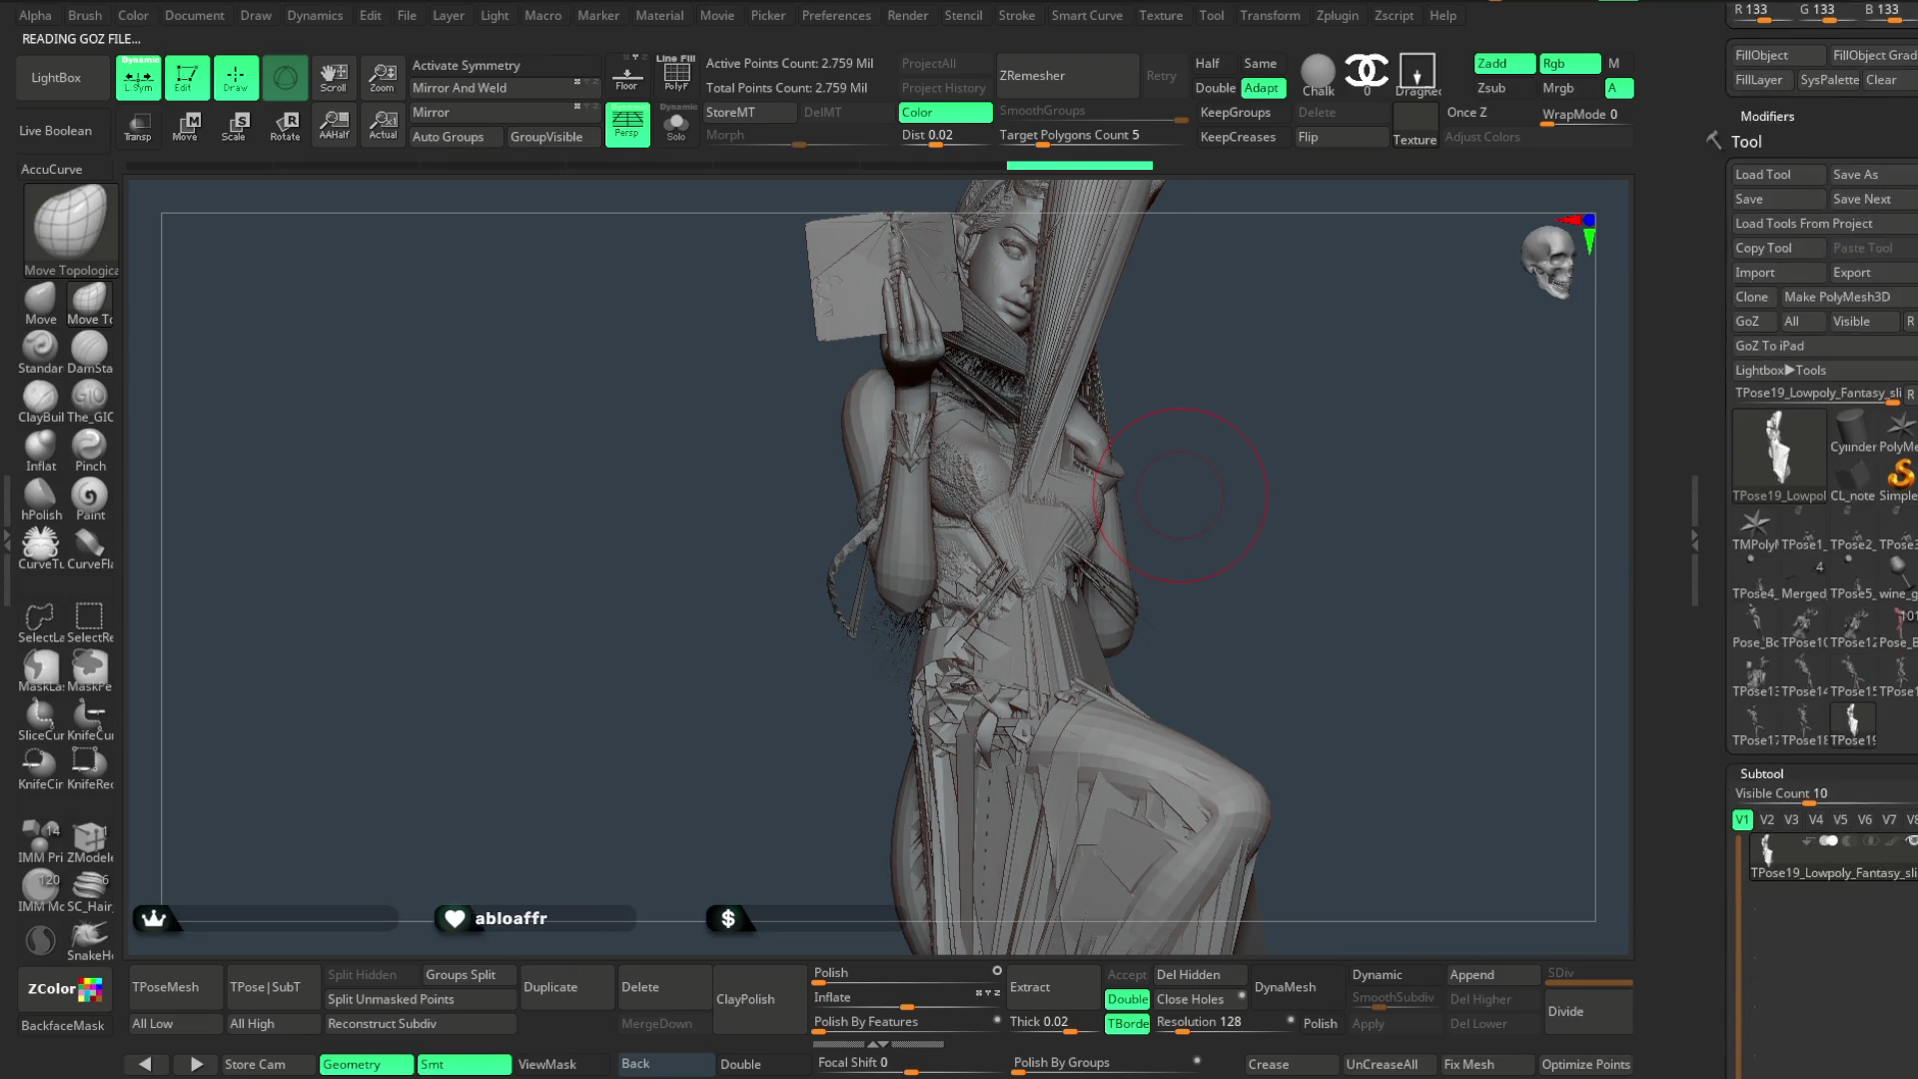
left_click(1761, 699)
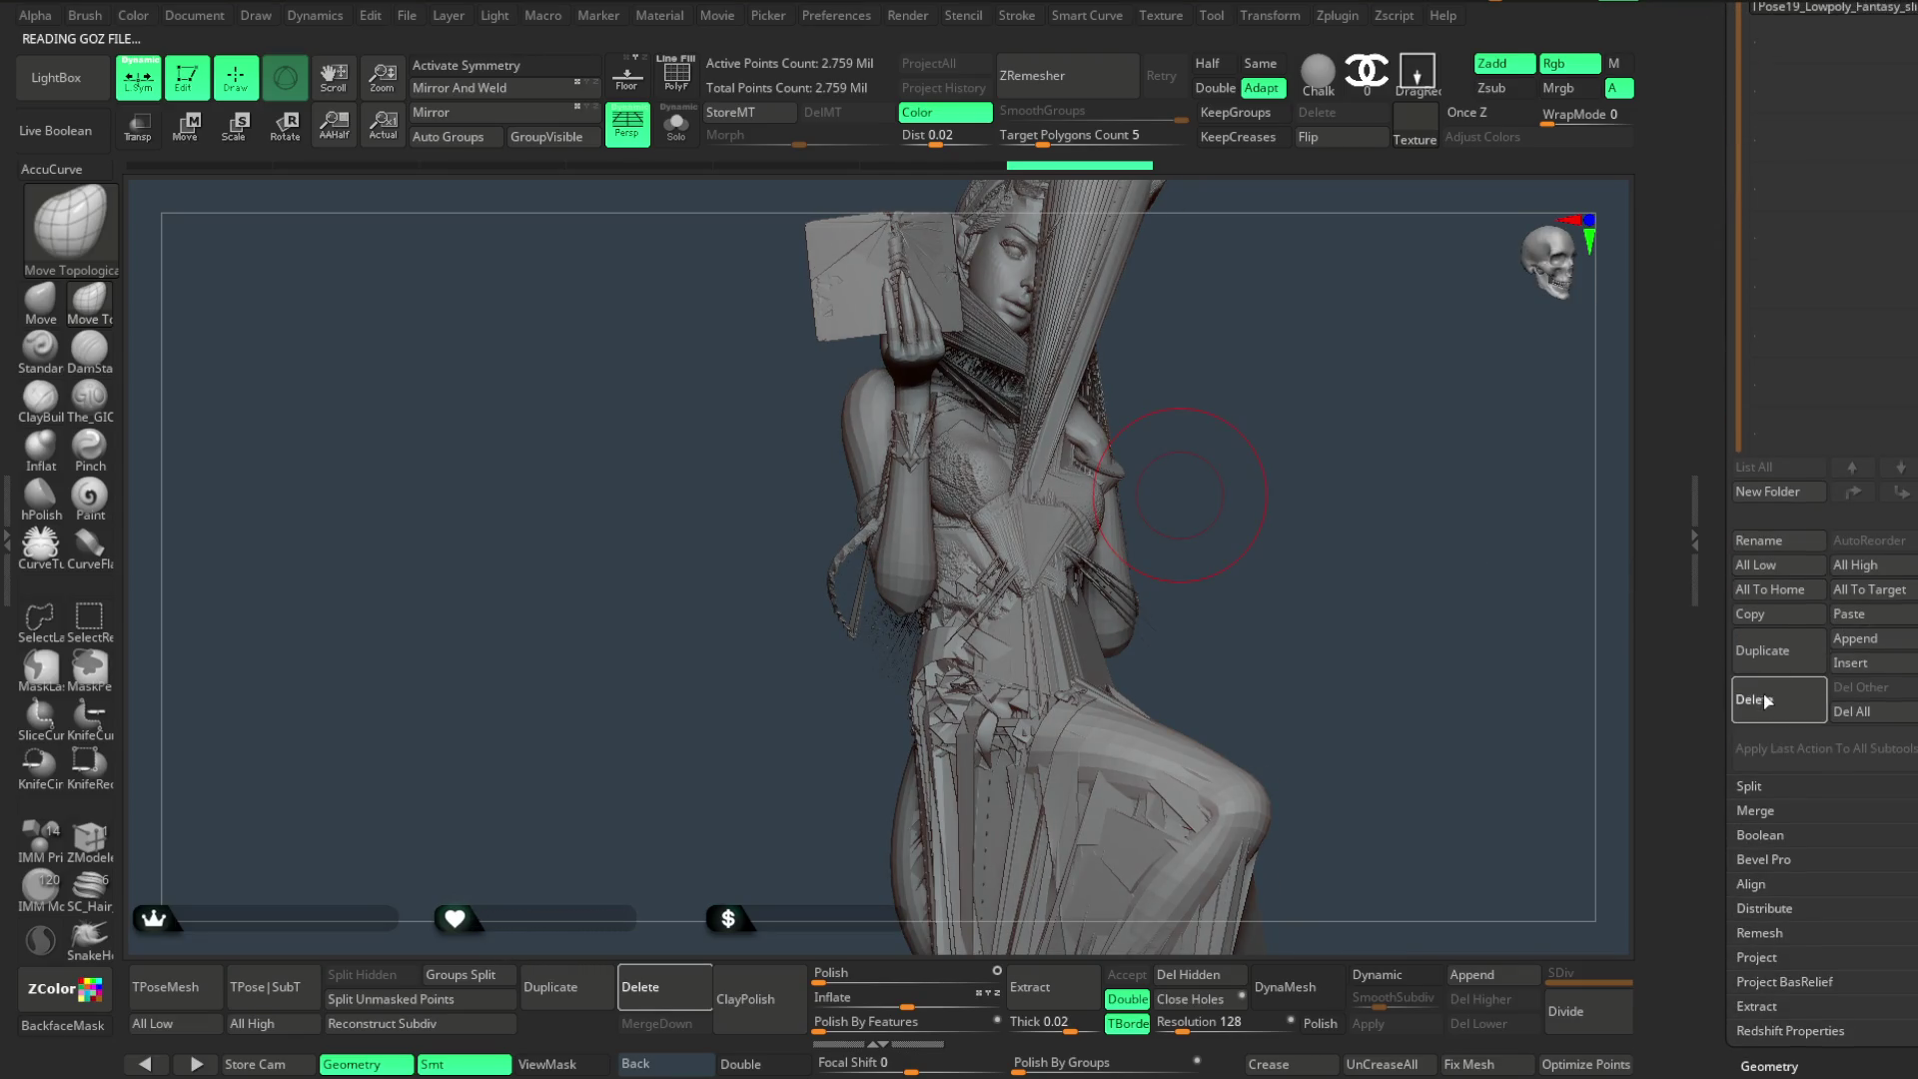
- Delete the first grey T-pose meshes and a stray duplicate subtool, confirming each deletion
left_click(1594, 735)
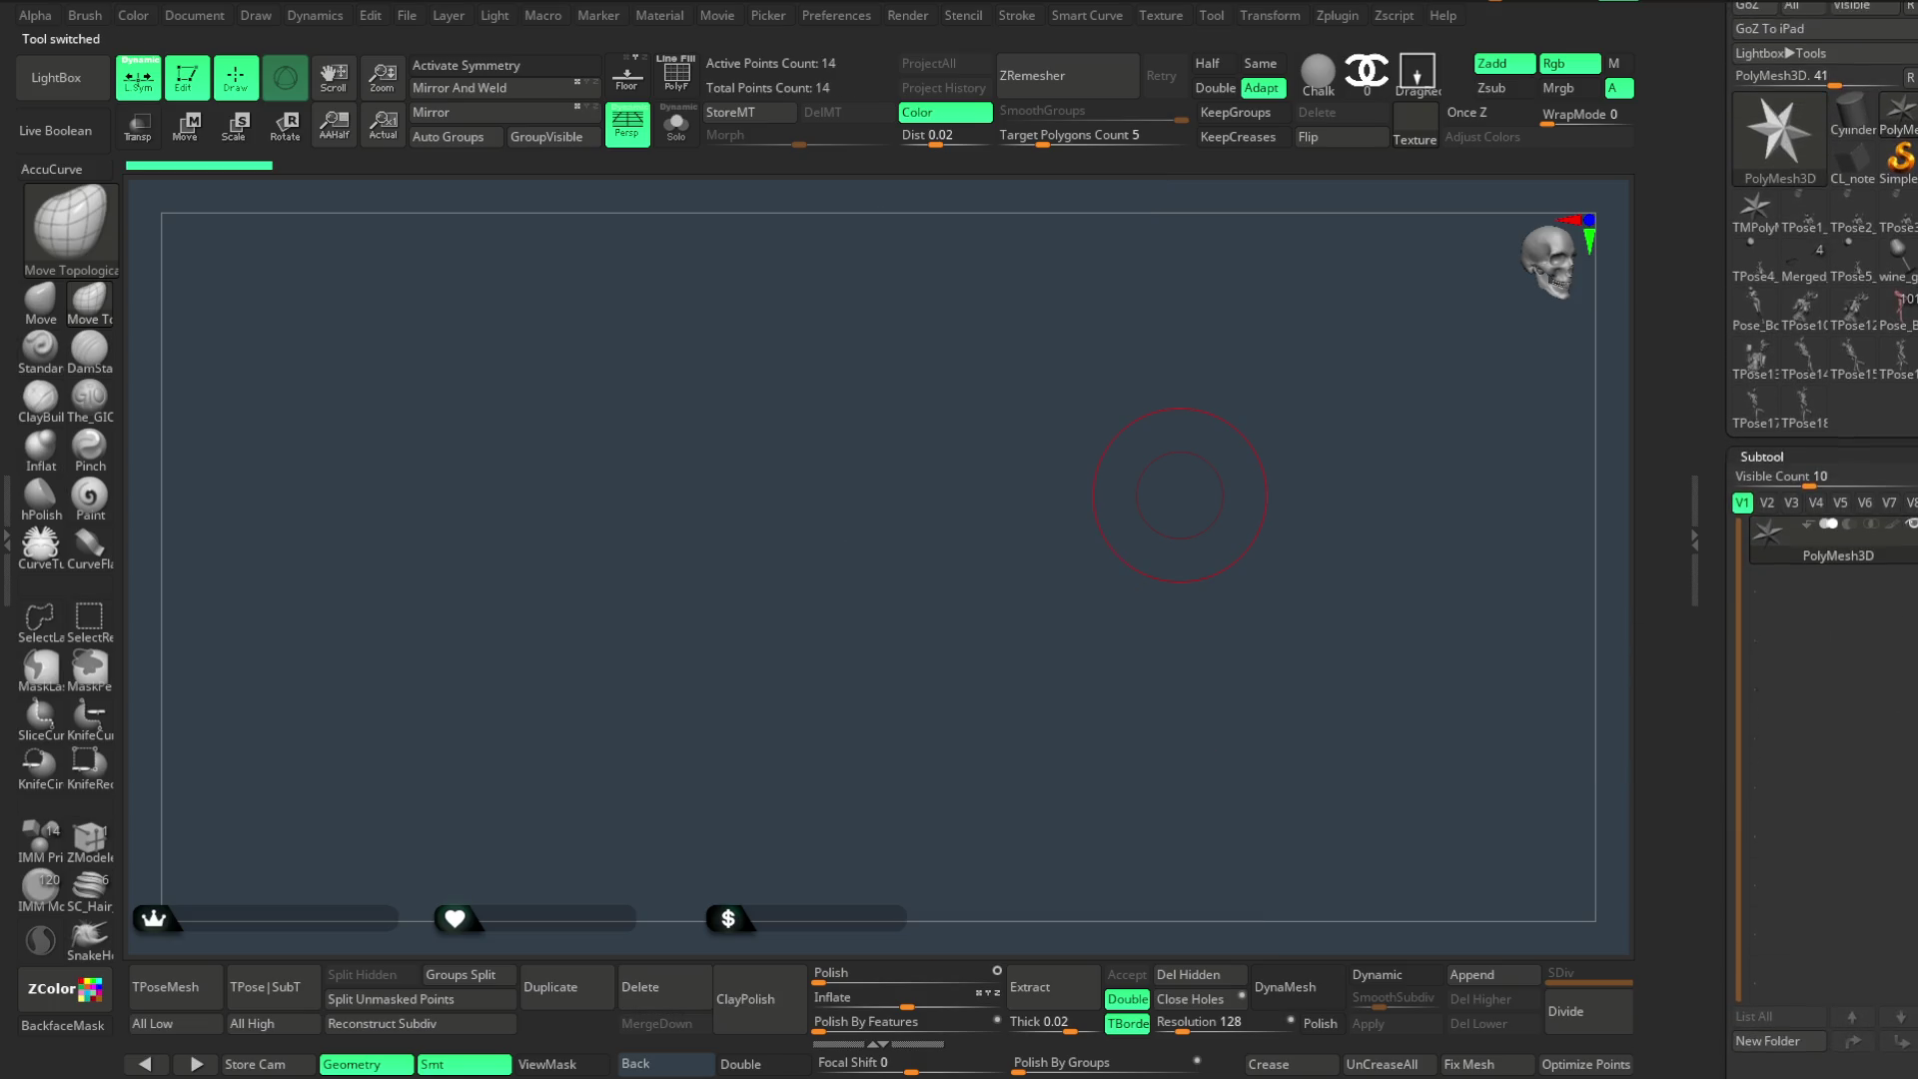
left_click(1831, 439)
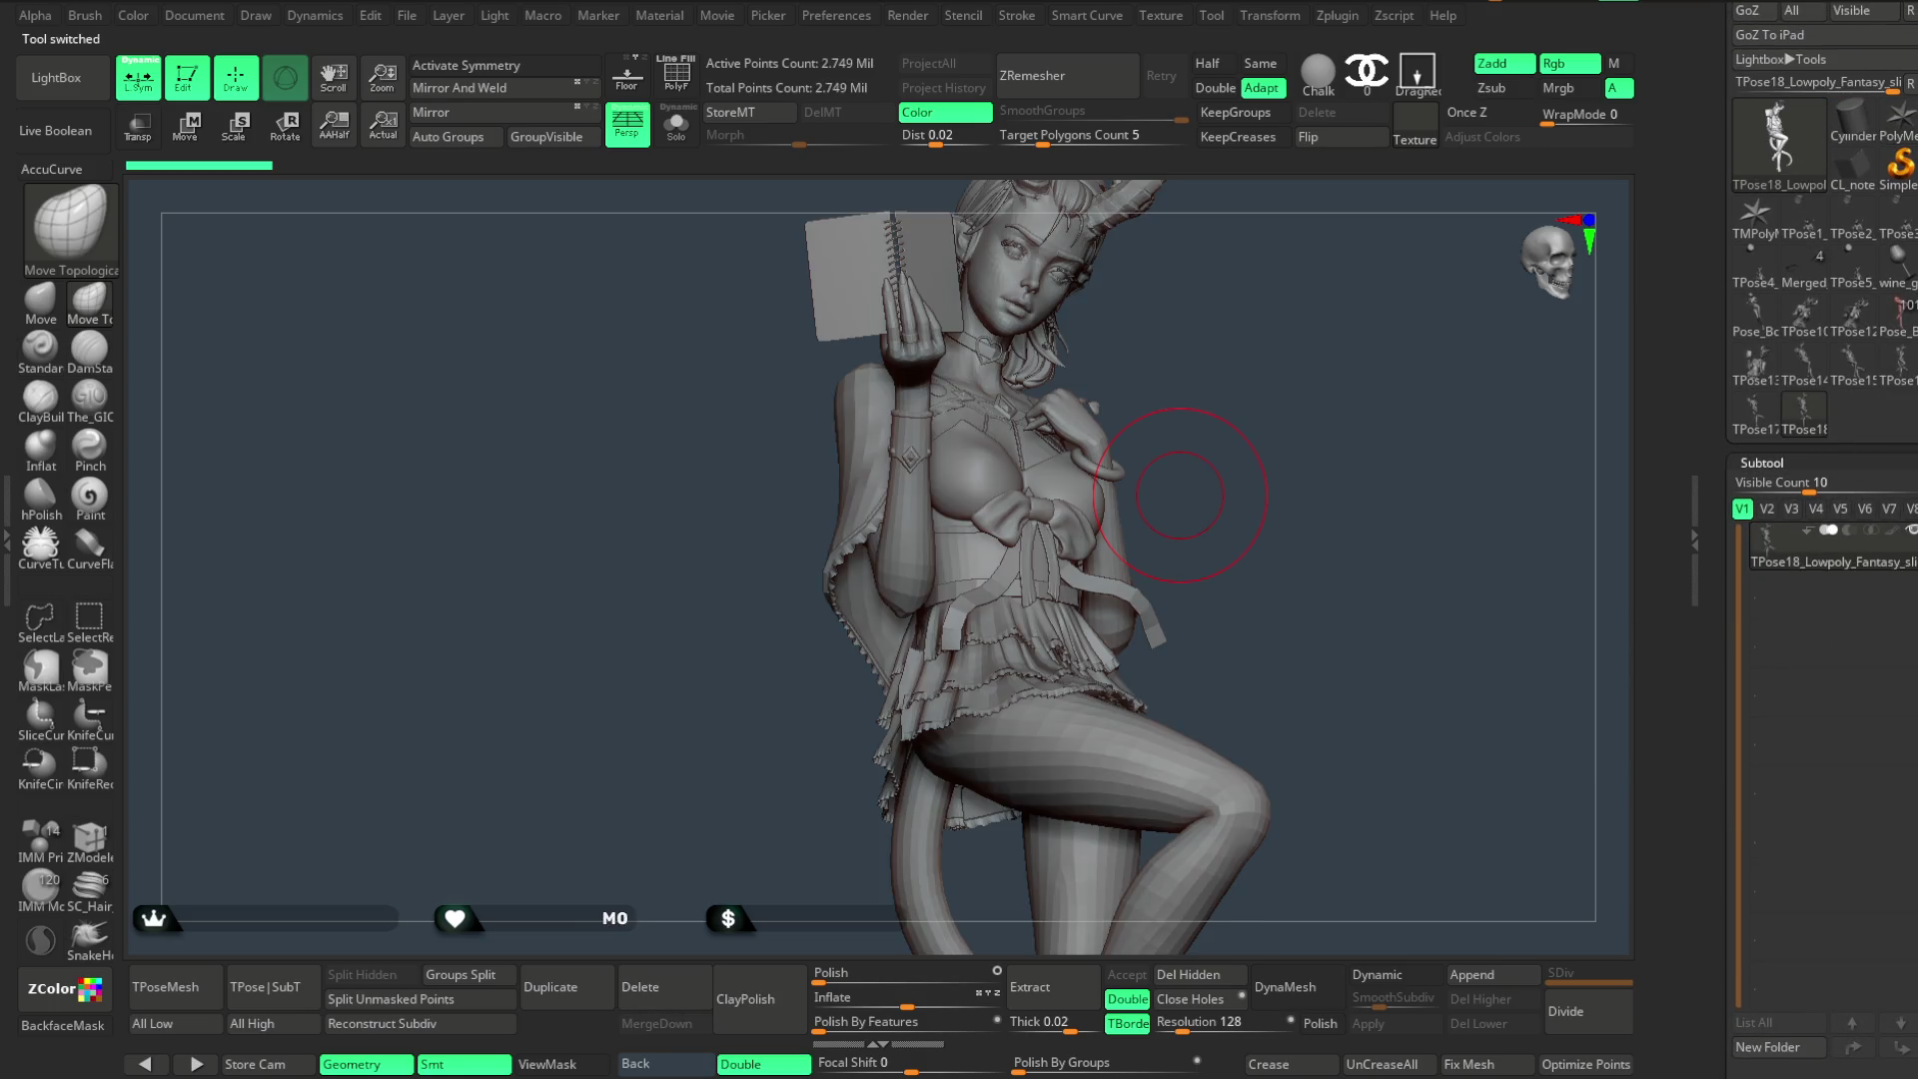
scroll(1814, 540, "down", 5)
left_click(1785, 639)
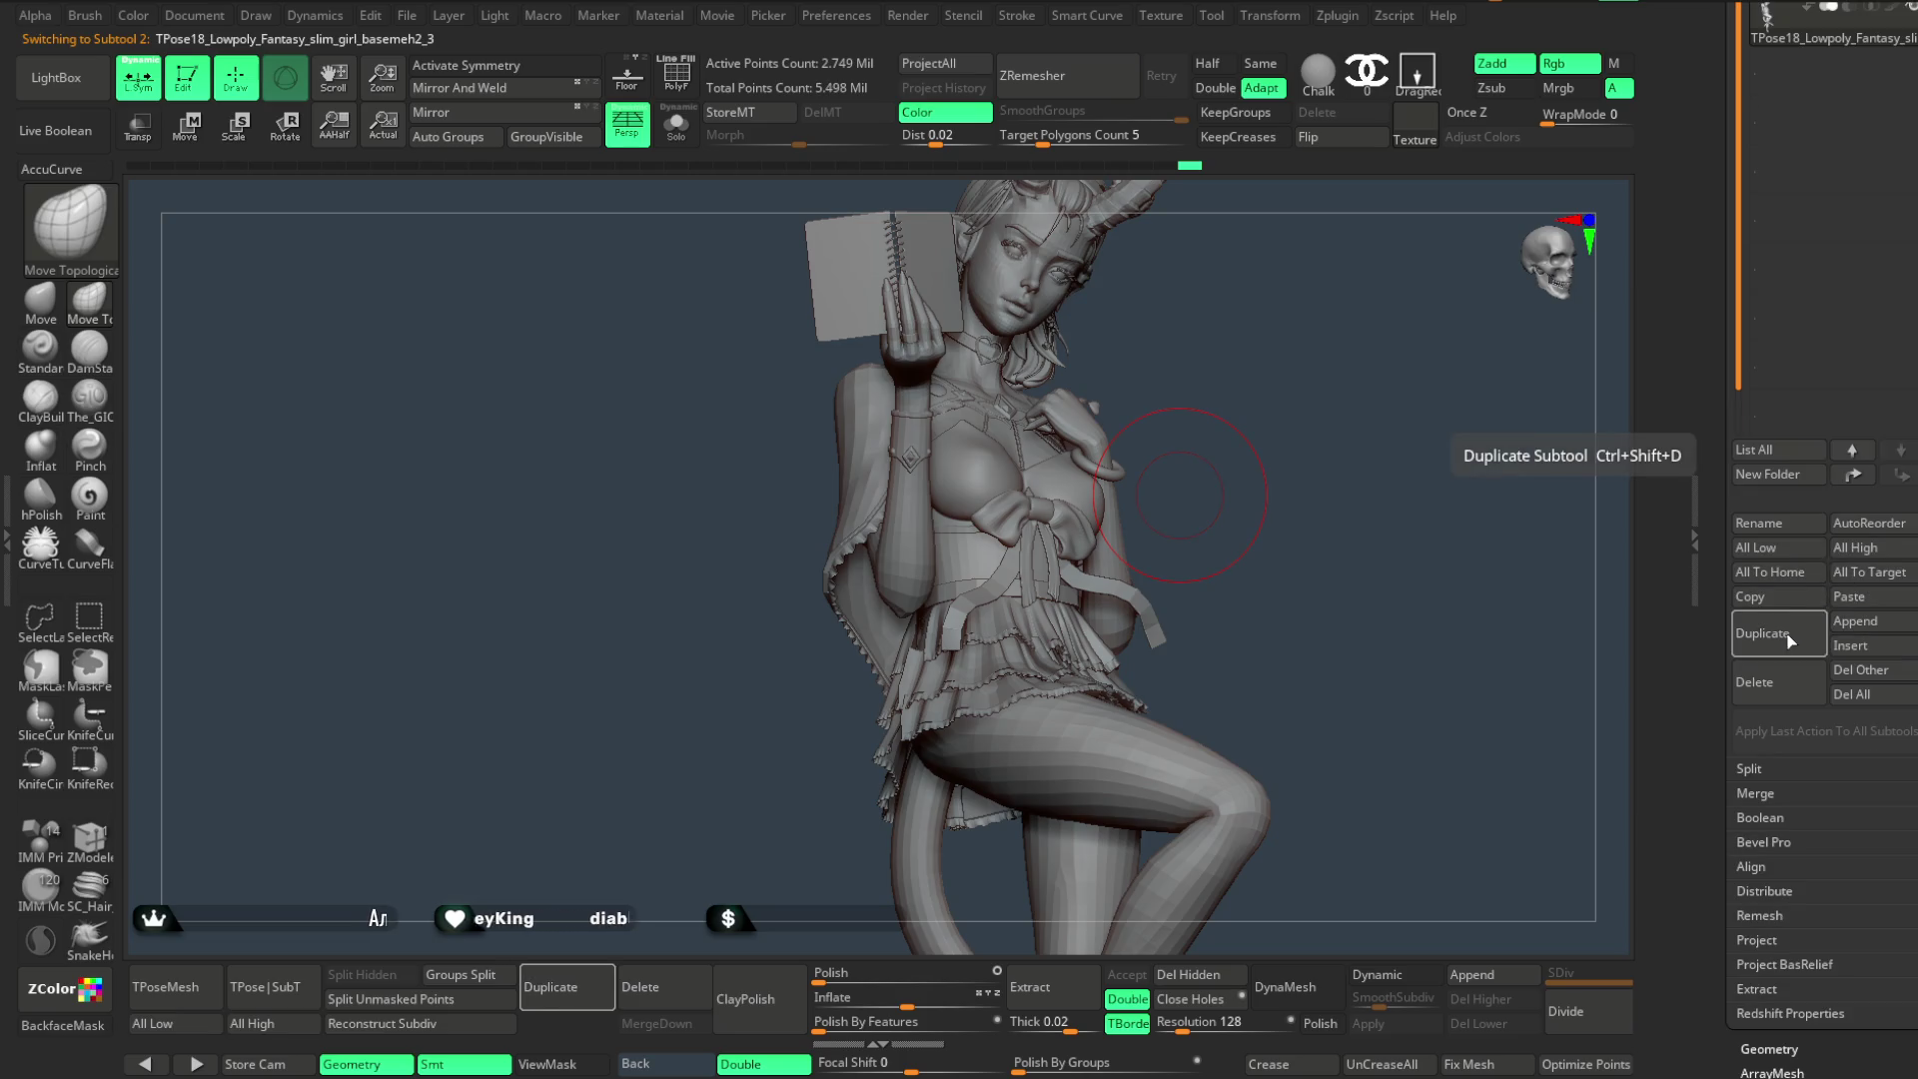
left_click(1757, 683)
left_click(1616, 726)
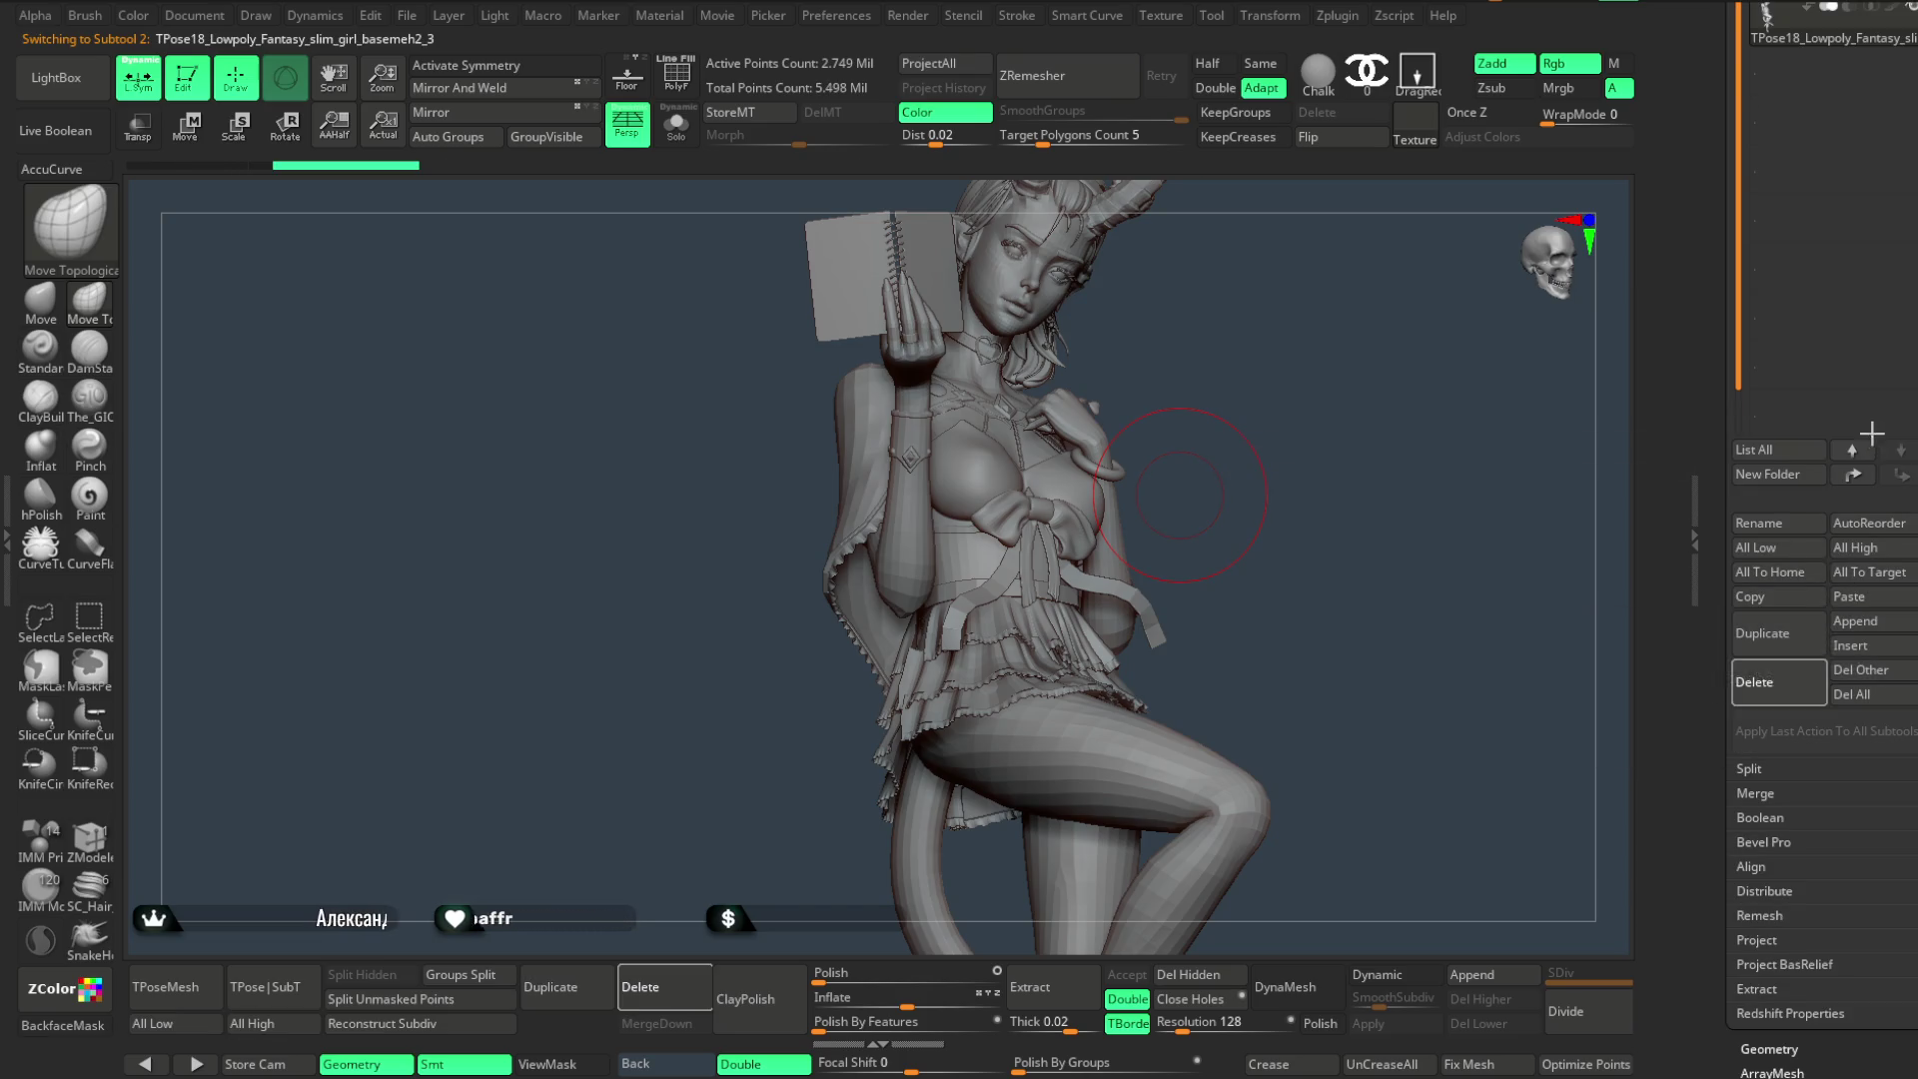
left_click(1757, 670)
left_click(1613, 729)
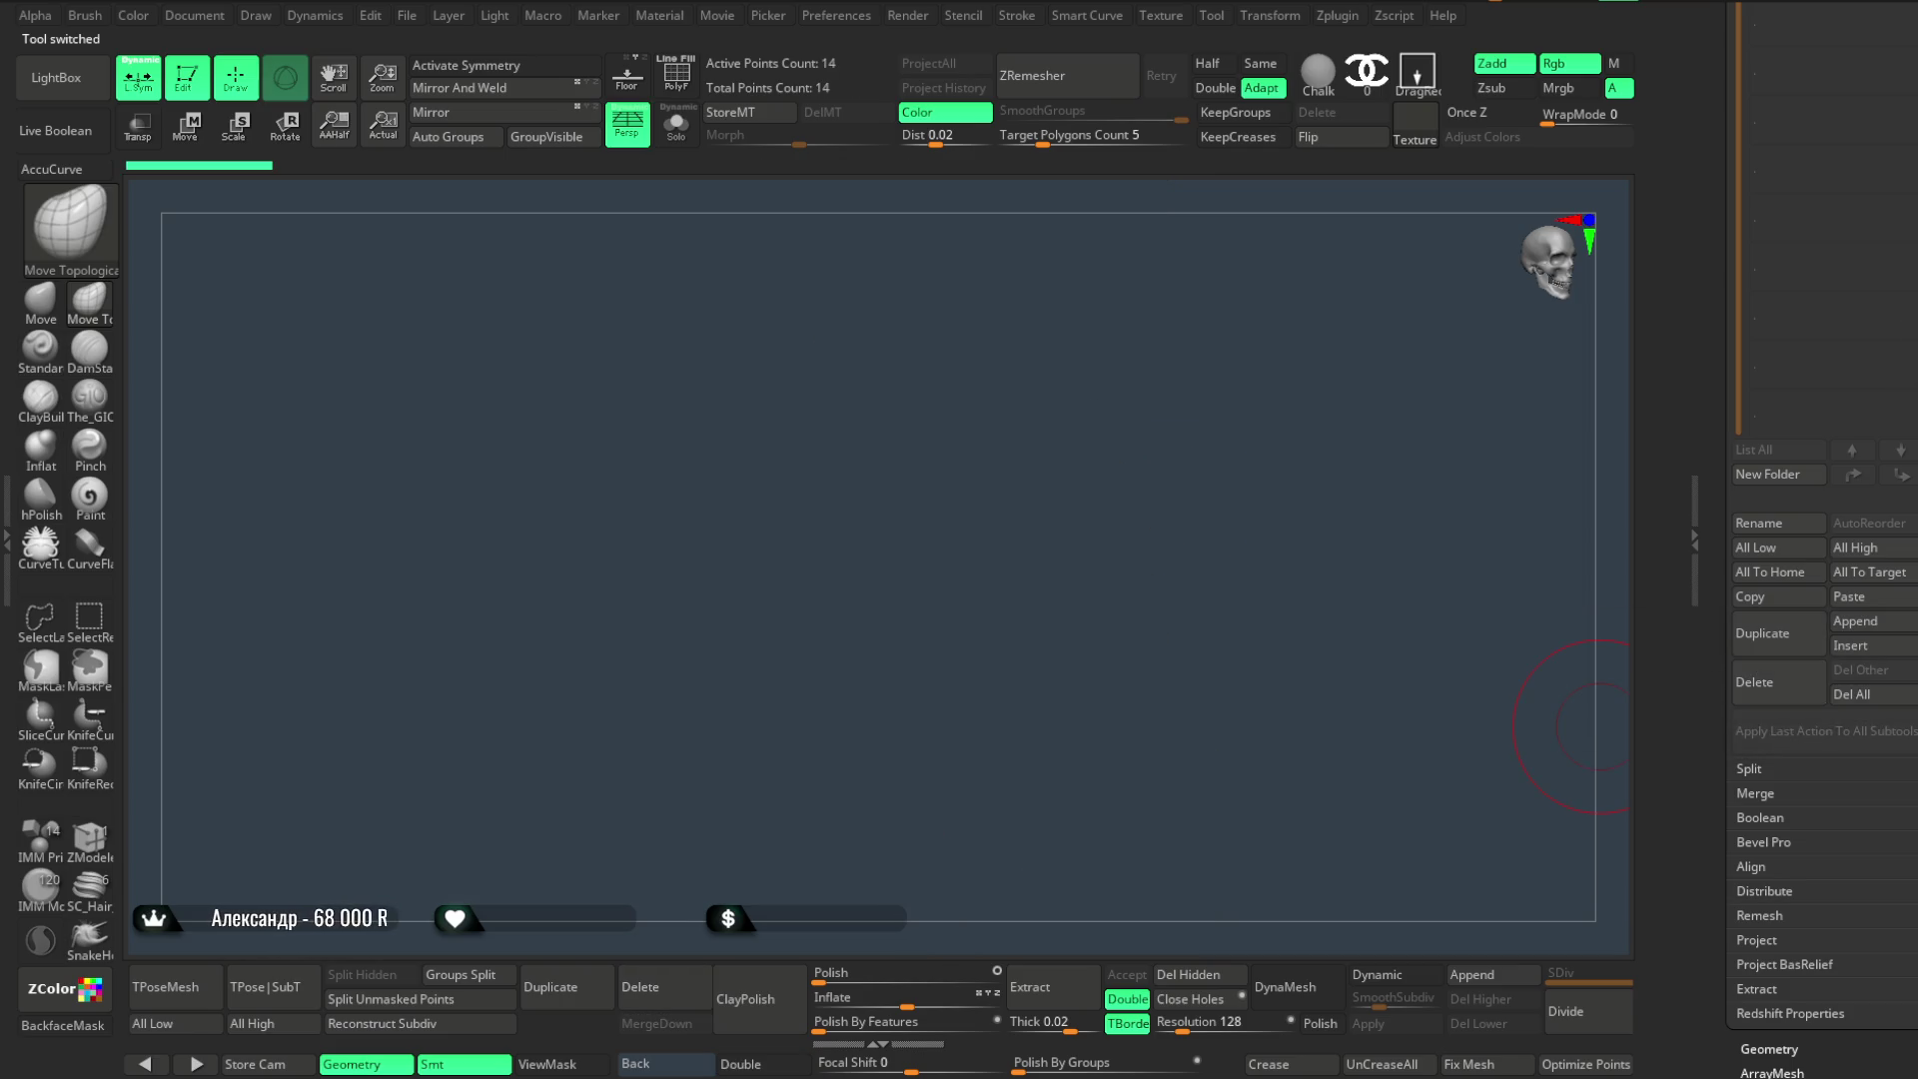
left_click(408, 17)
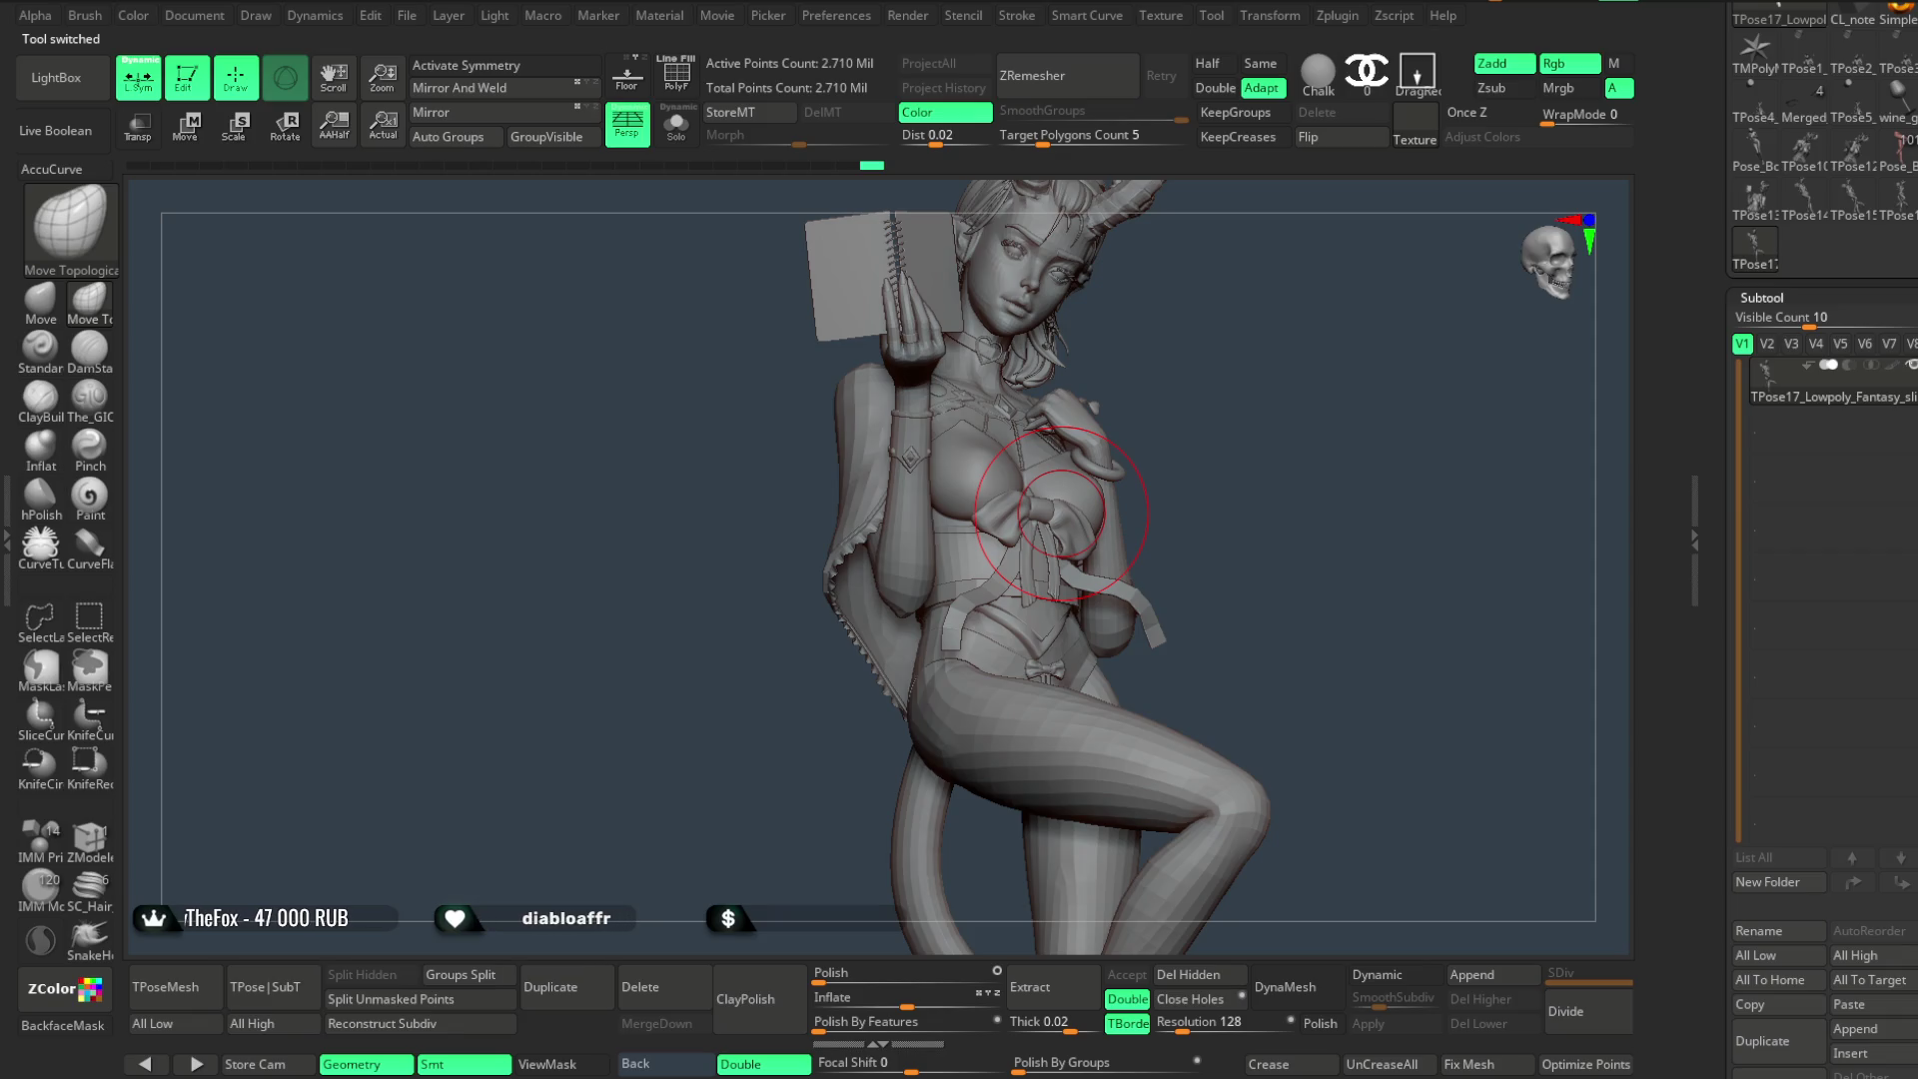
- Remove further TPose copies including TPose15, confirming the non-undoable deletions
left_click(1772, 964)
left_click(1555, 998)
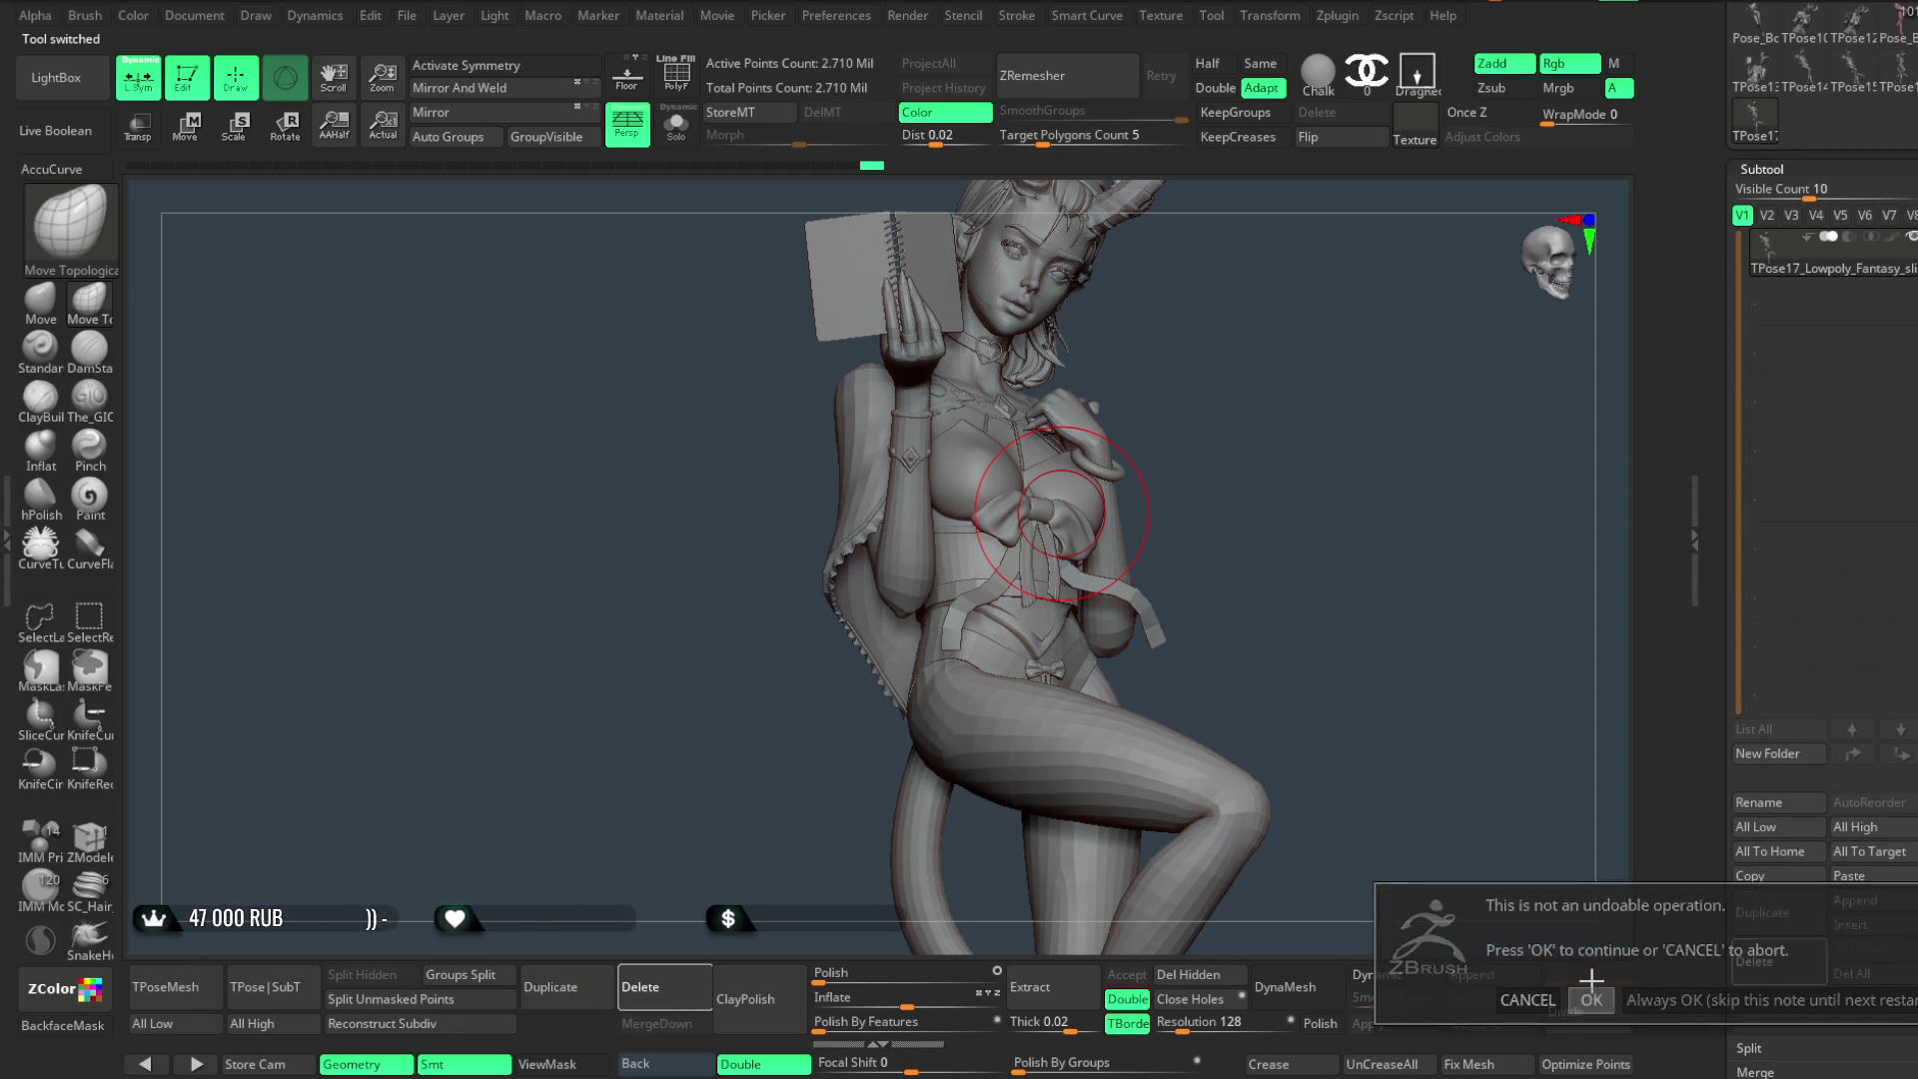
left_click(1905, 84)
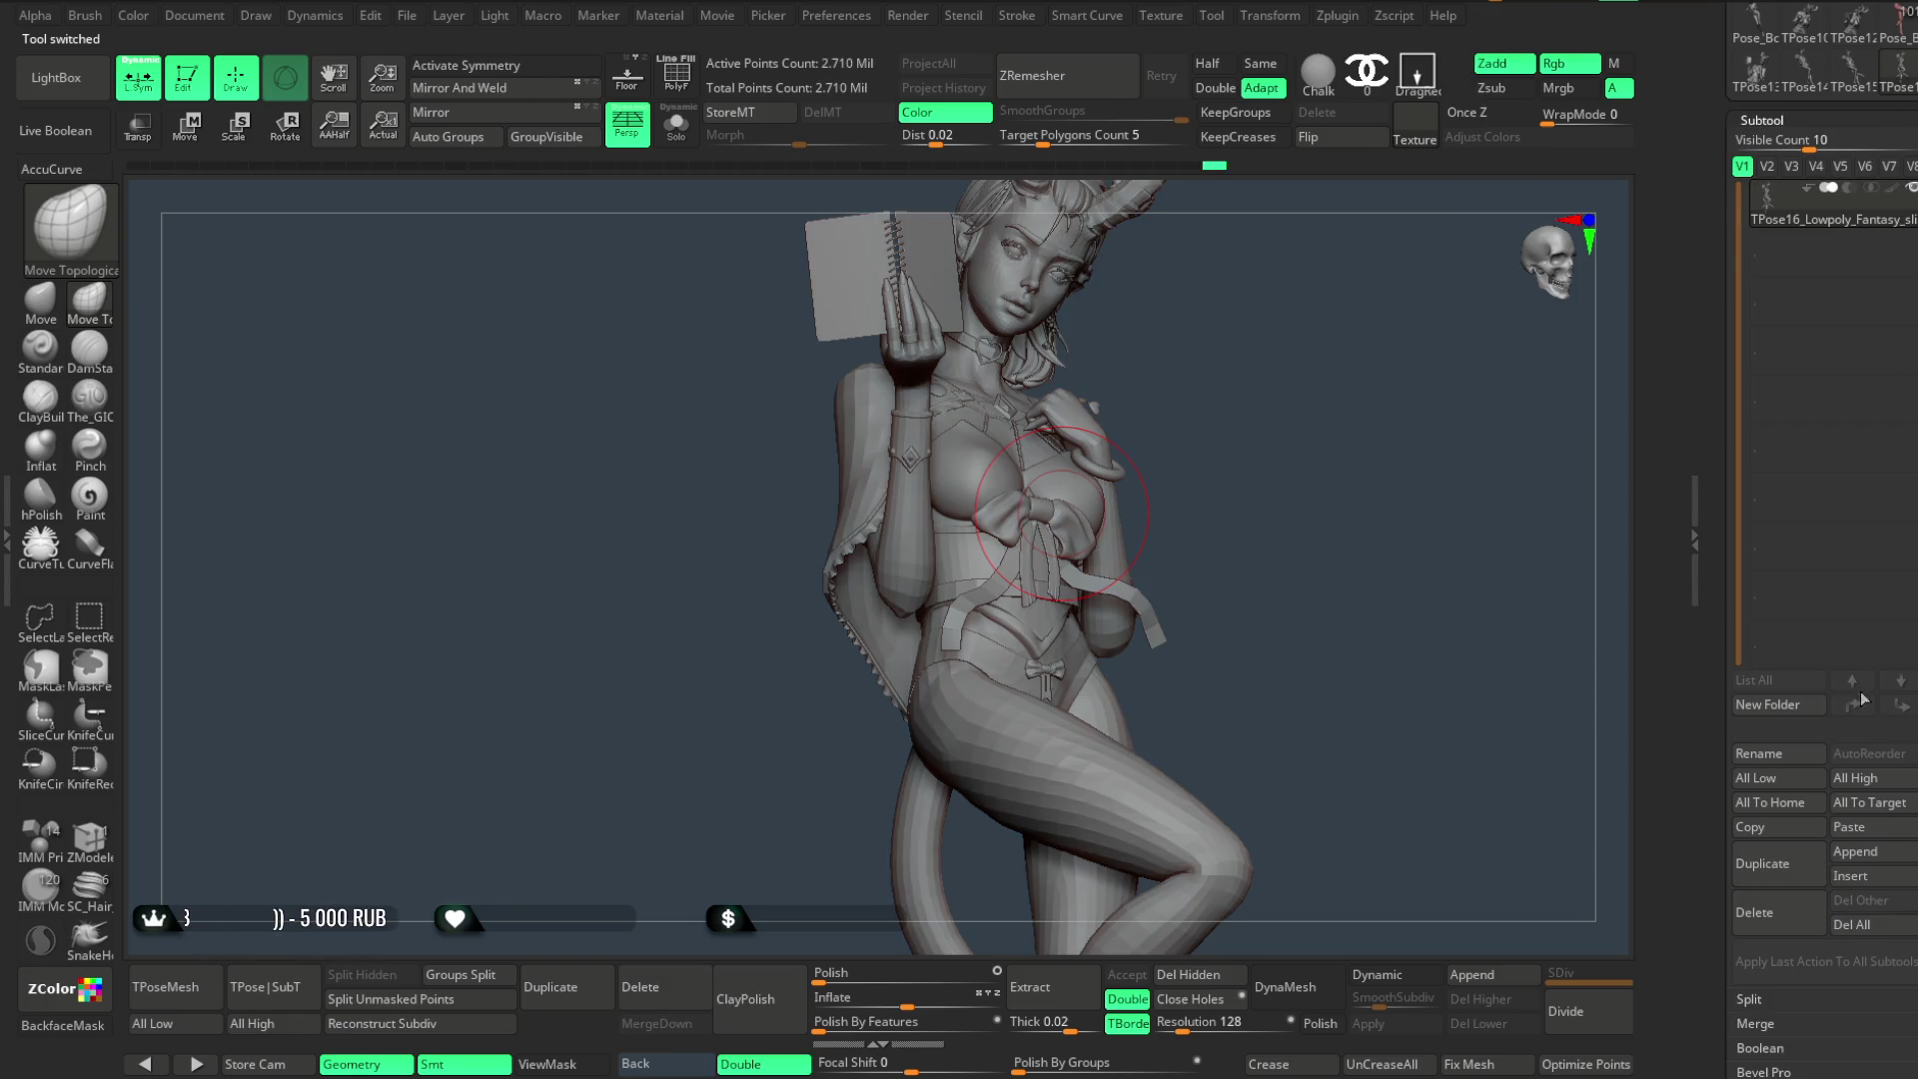
left_click(1756, 912)
left_click(1596, 967)
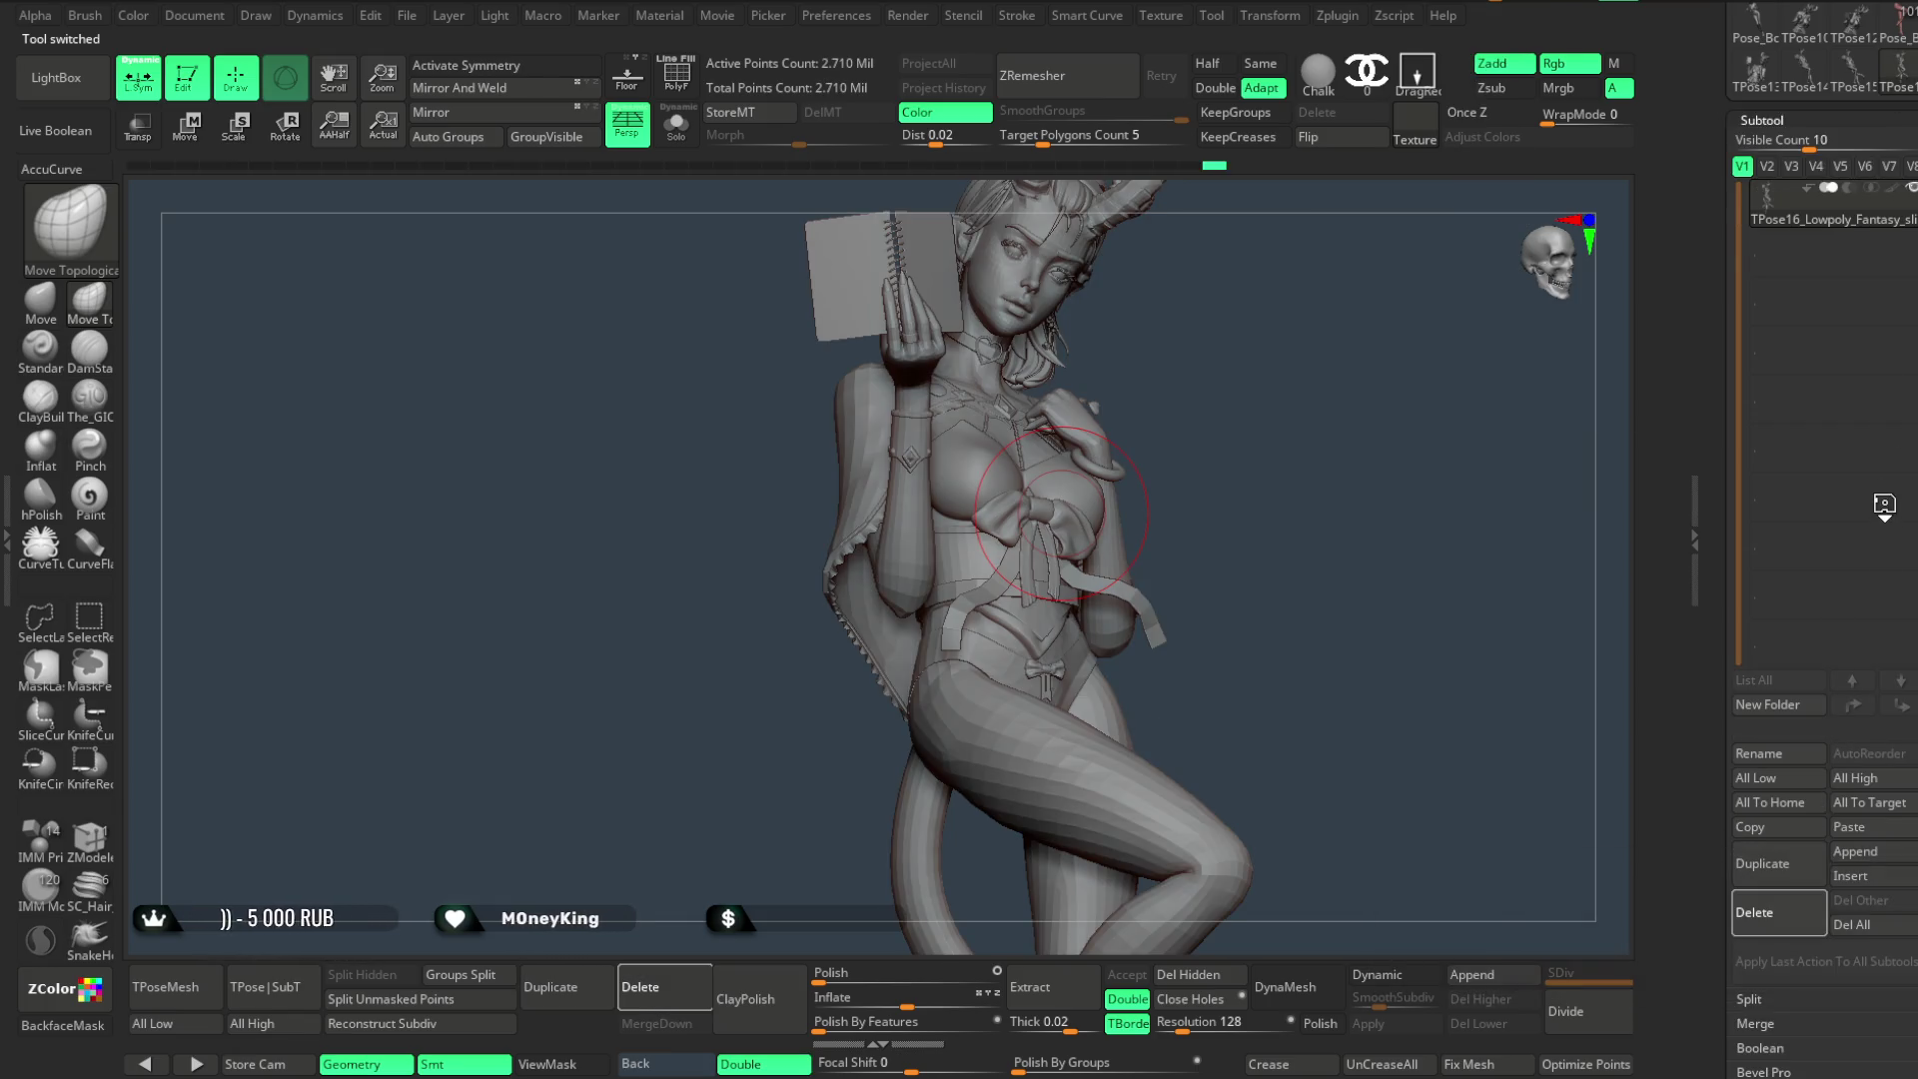
left_click(1854, 75)
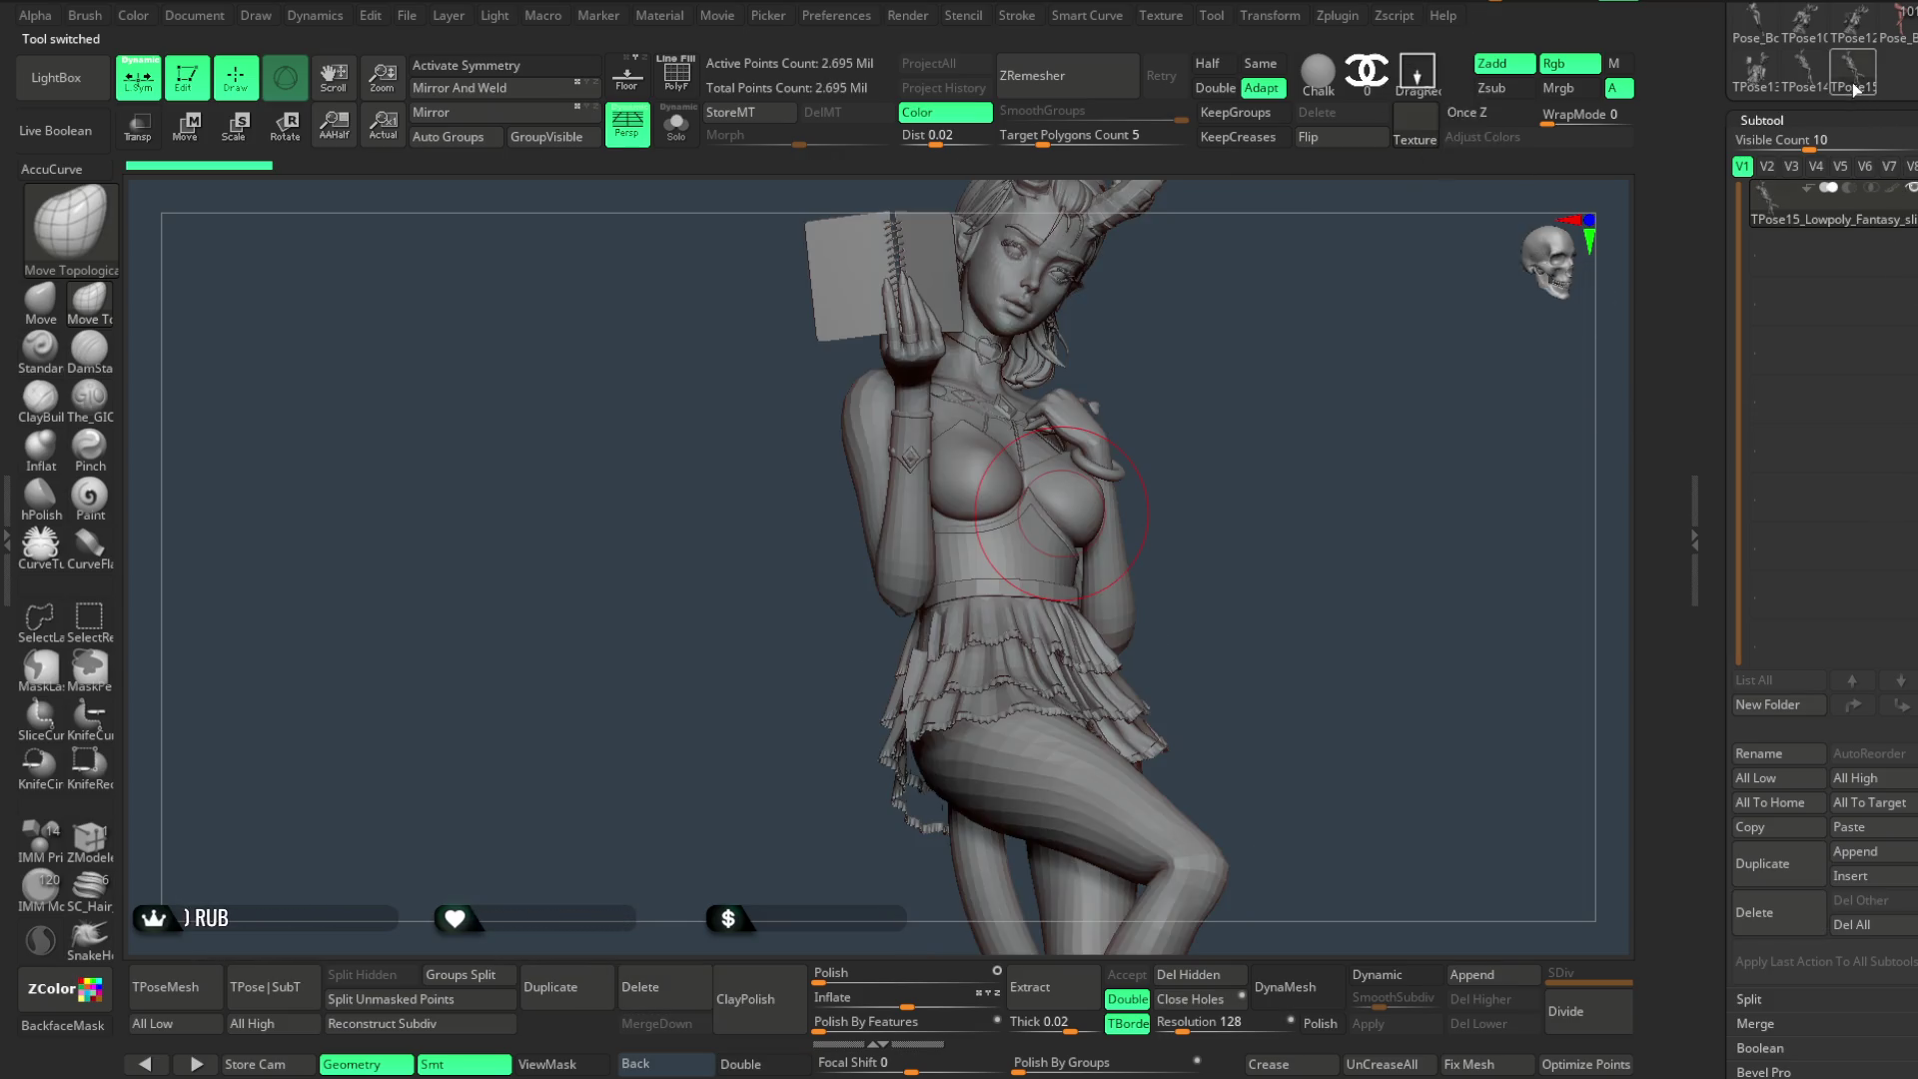
left_click(1761, 915)
left_click(1594, 960)
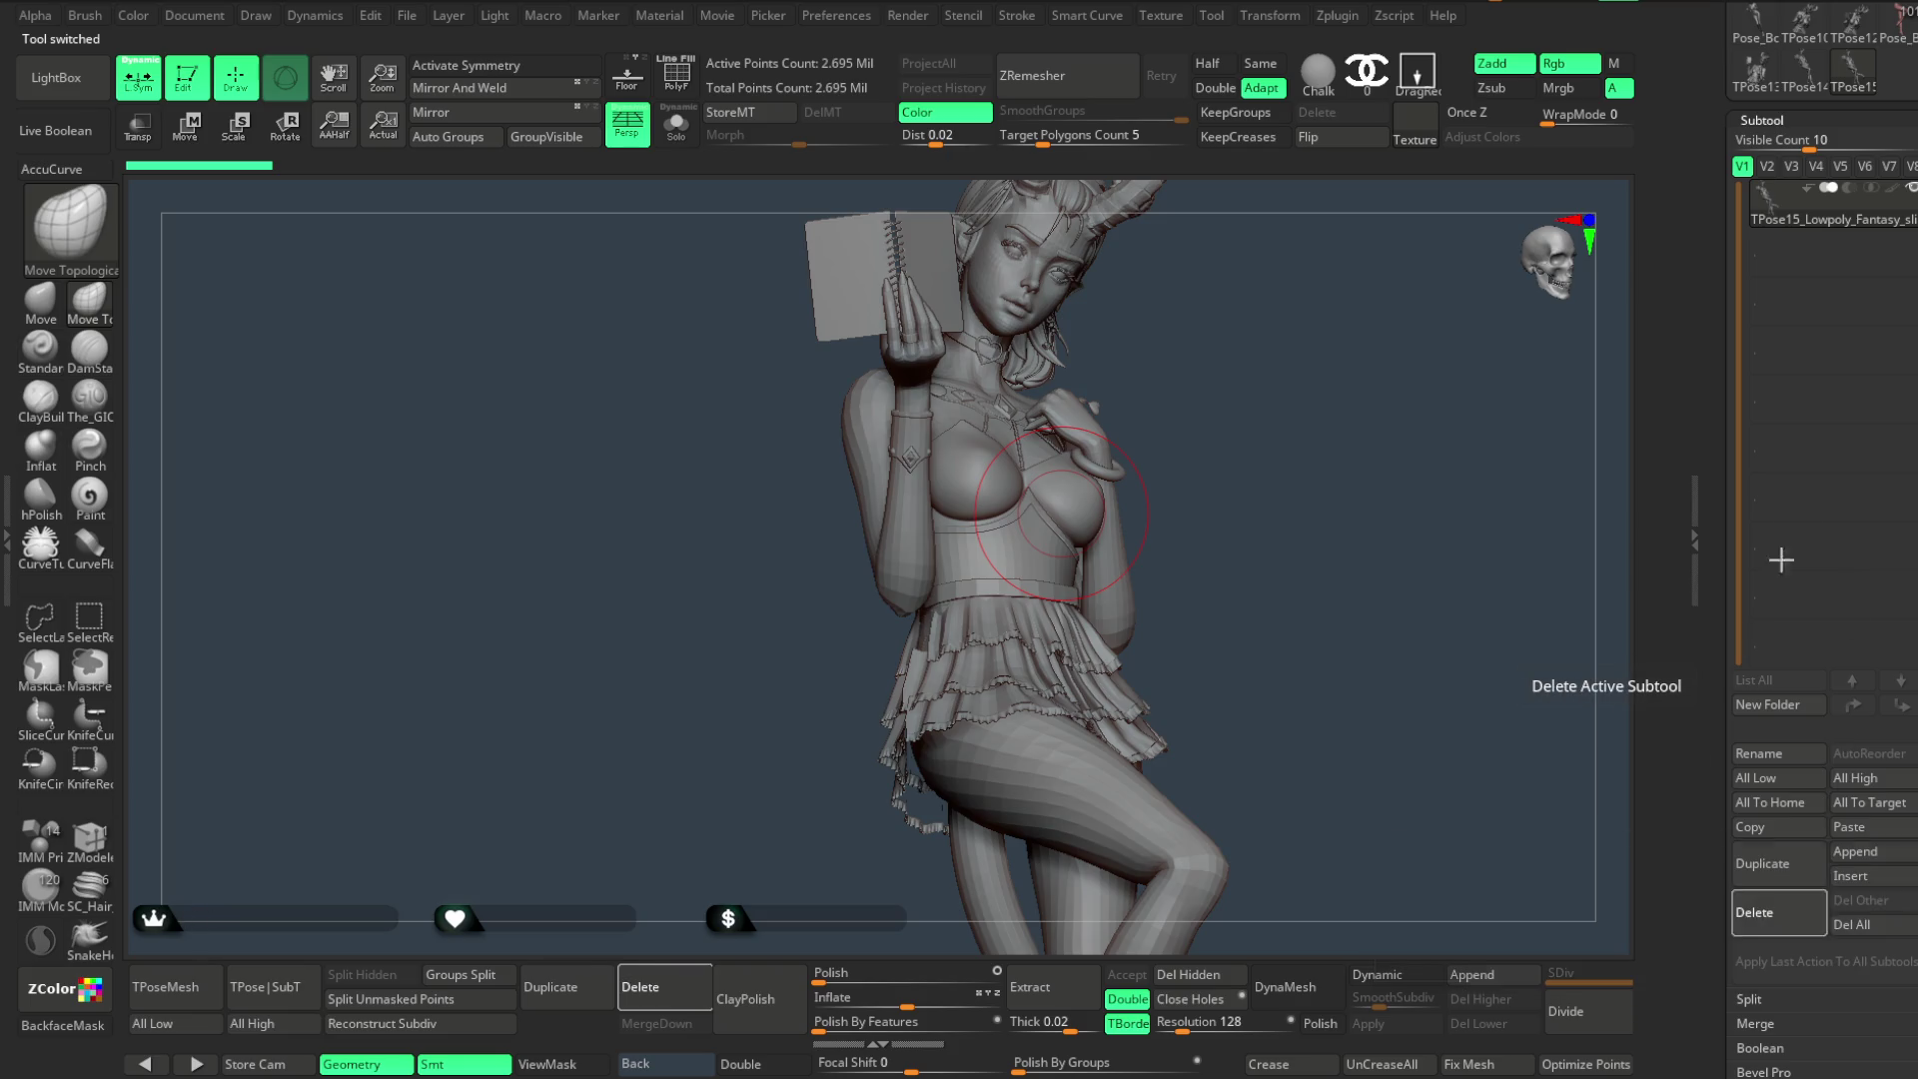
- Delete the last grey T-pose tools so the coloured posed figure returns
left_click(1810, 86)
left_click(1755, 912)
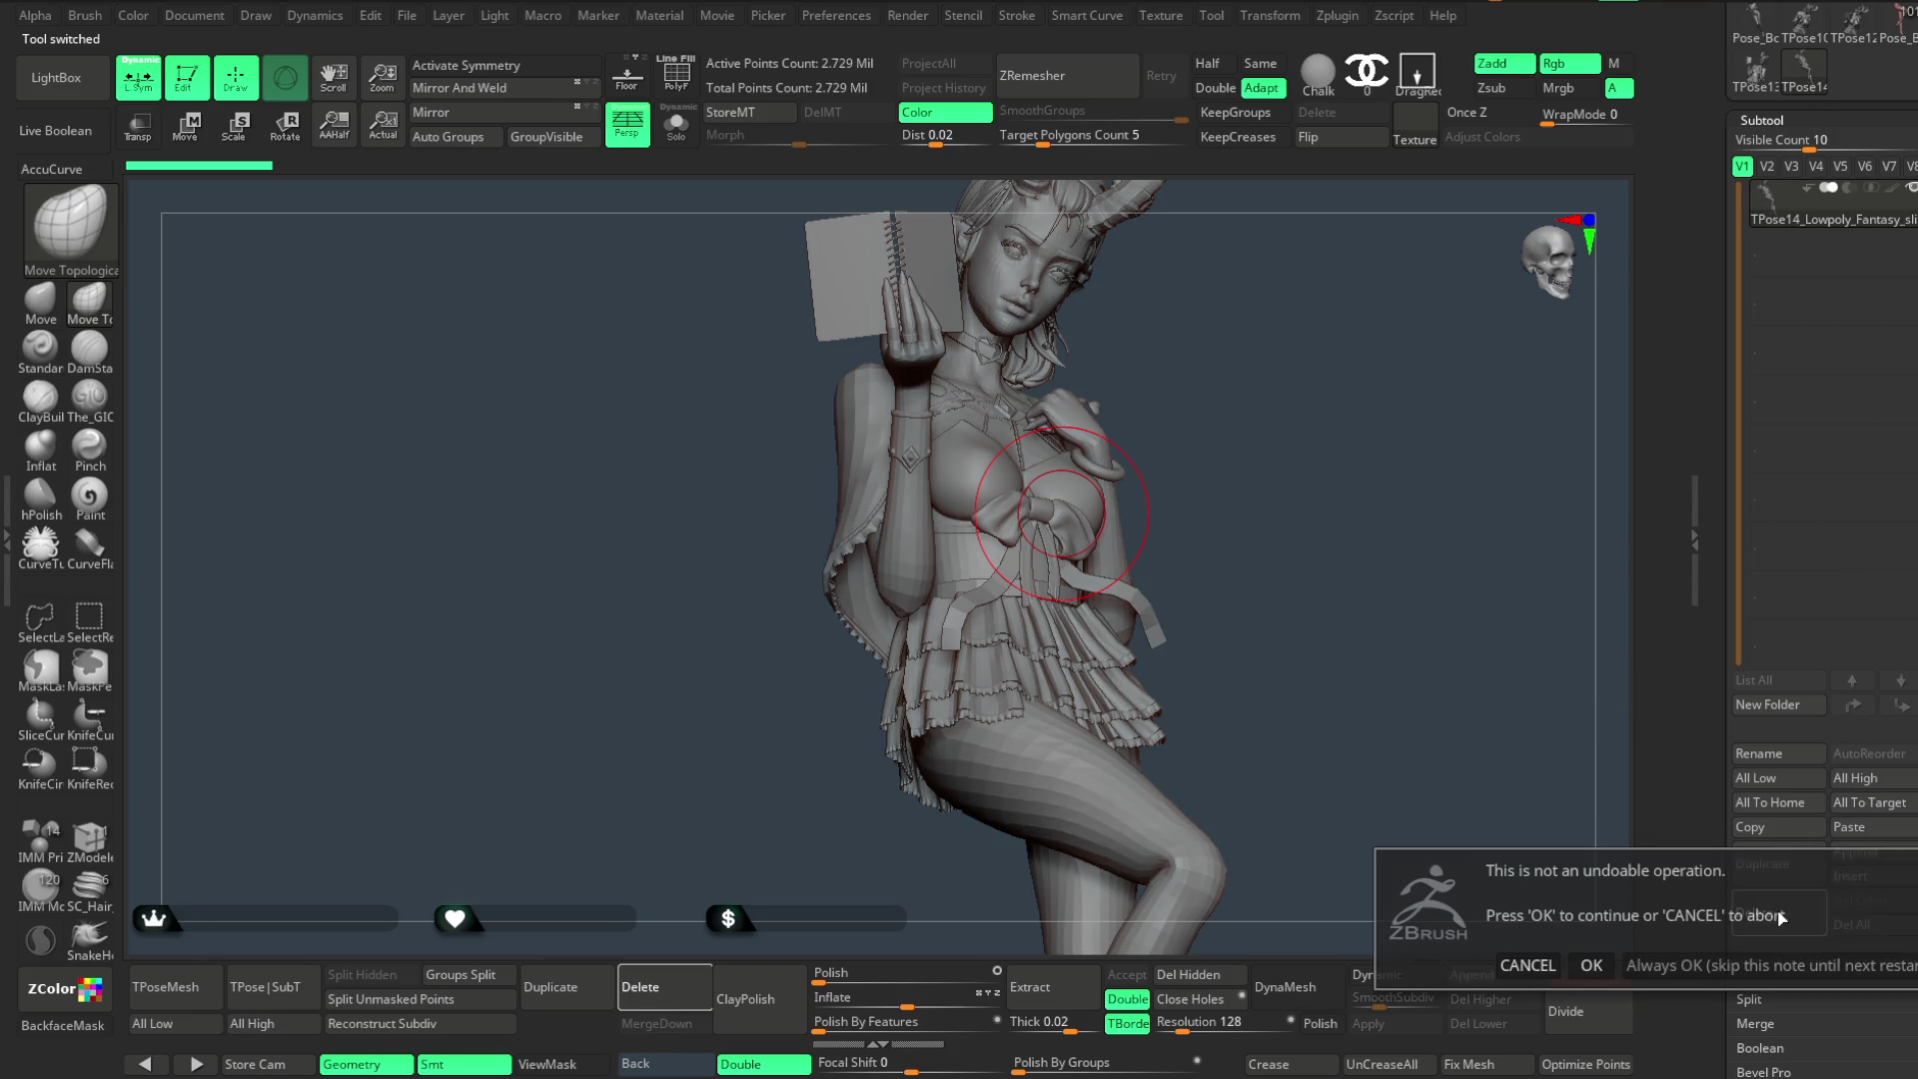
left_click(1592, 967)
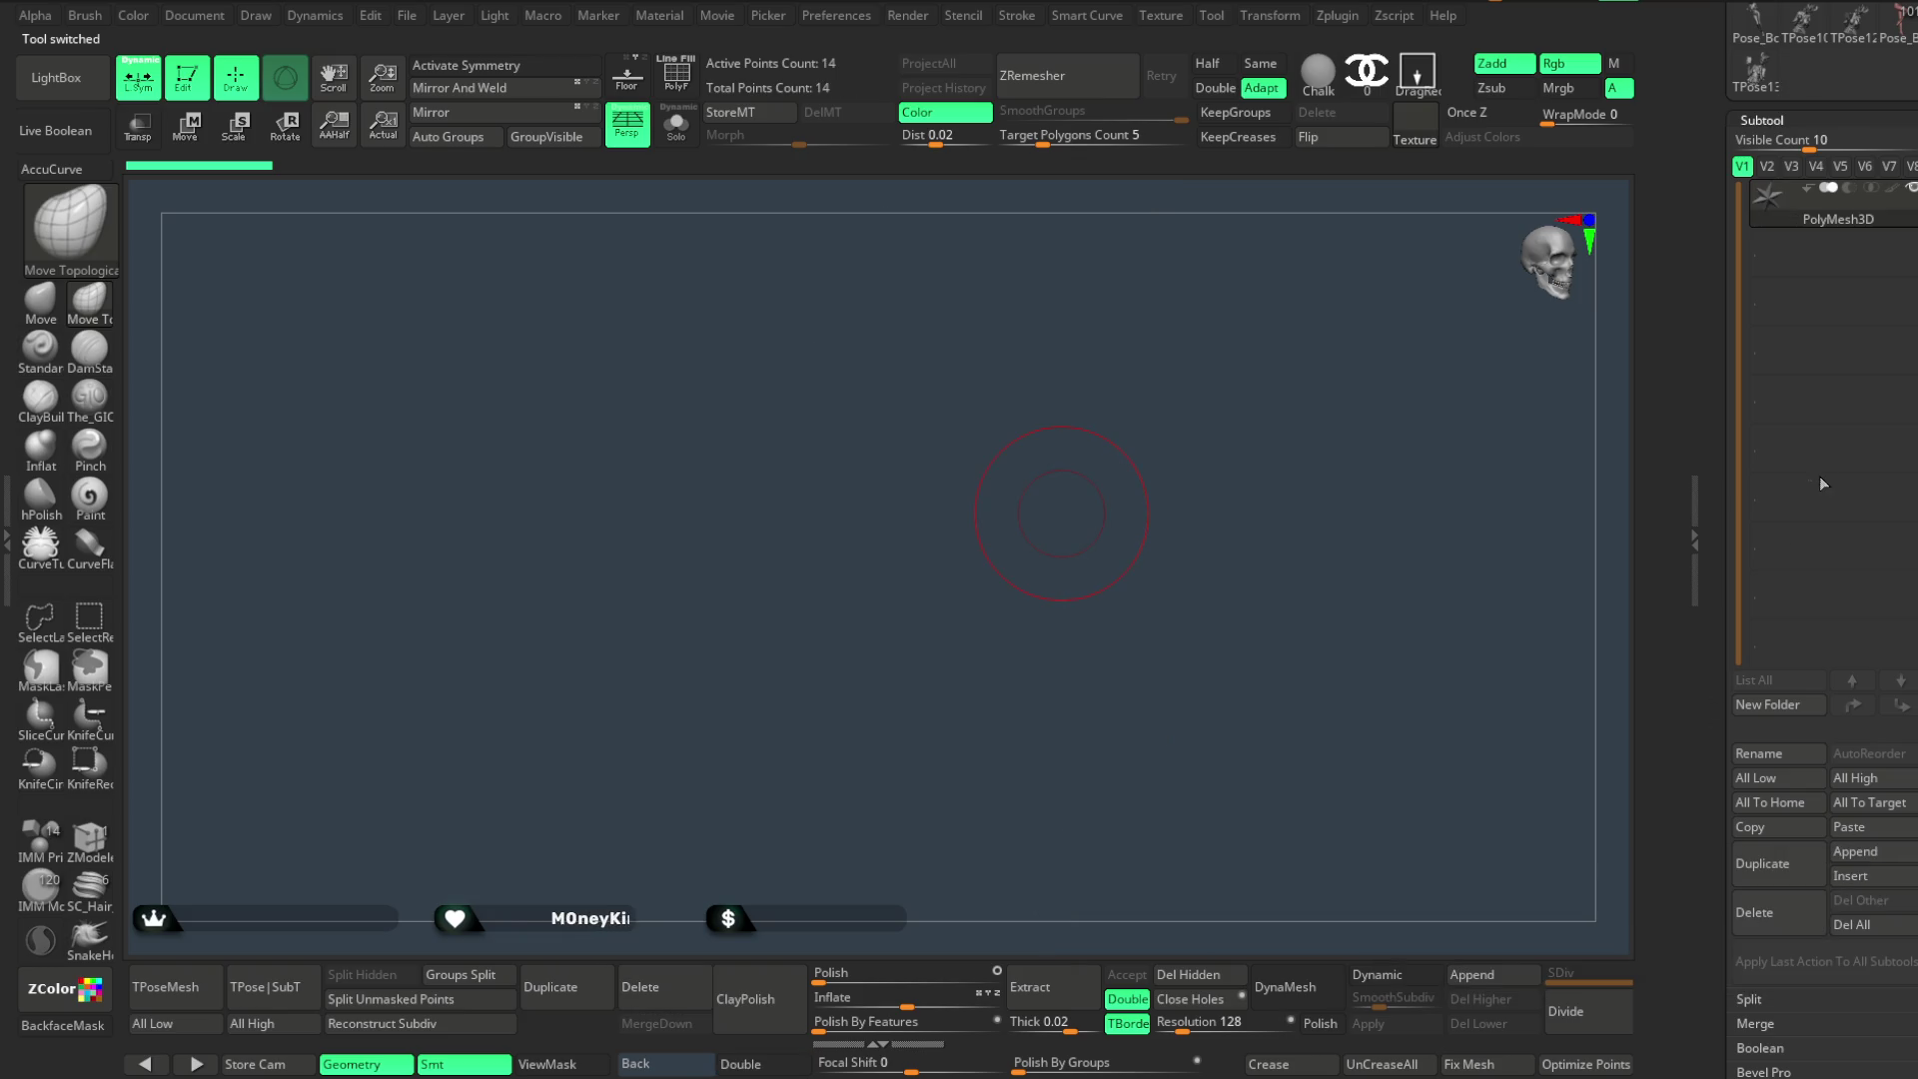
left_click(1757, 87)
left_click(1756, 911)
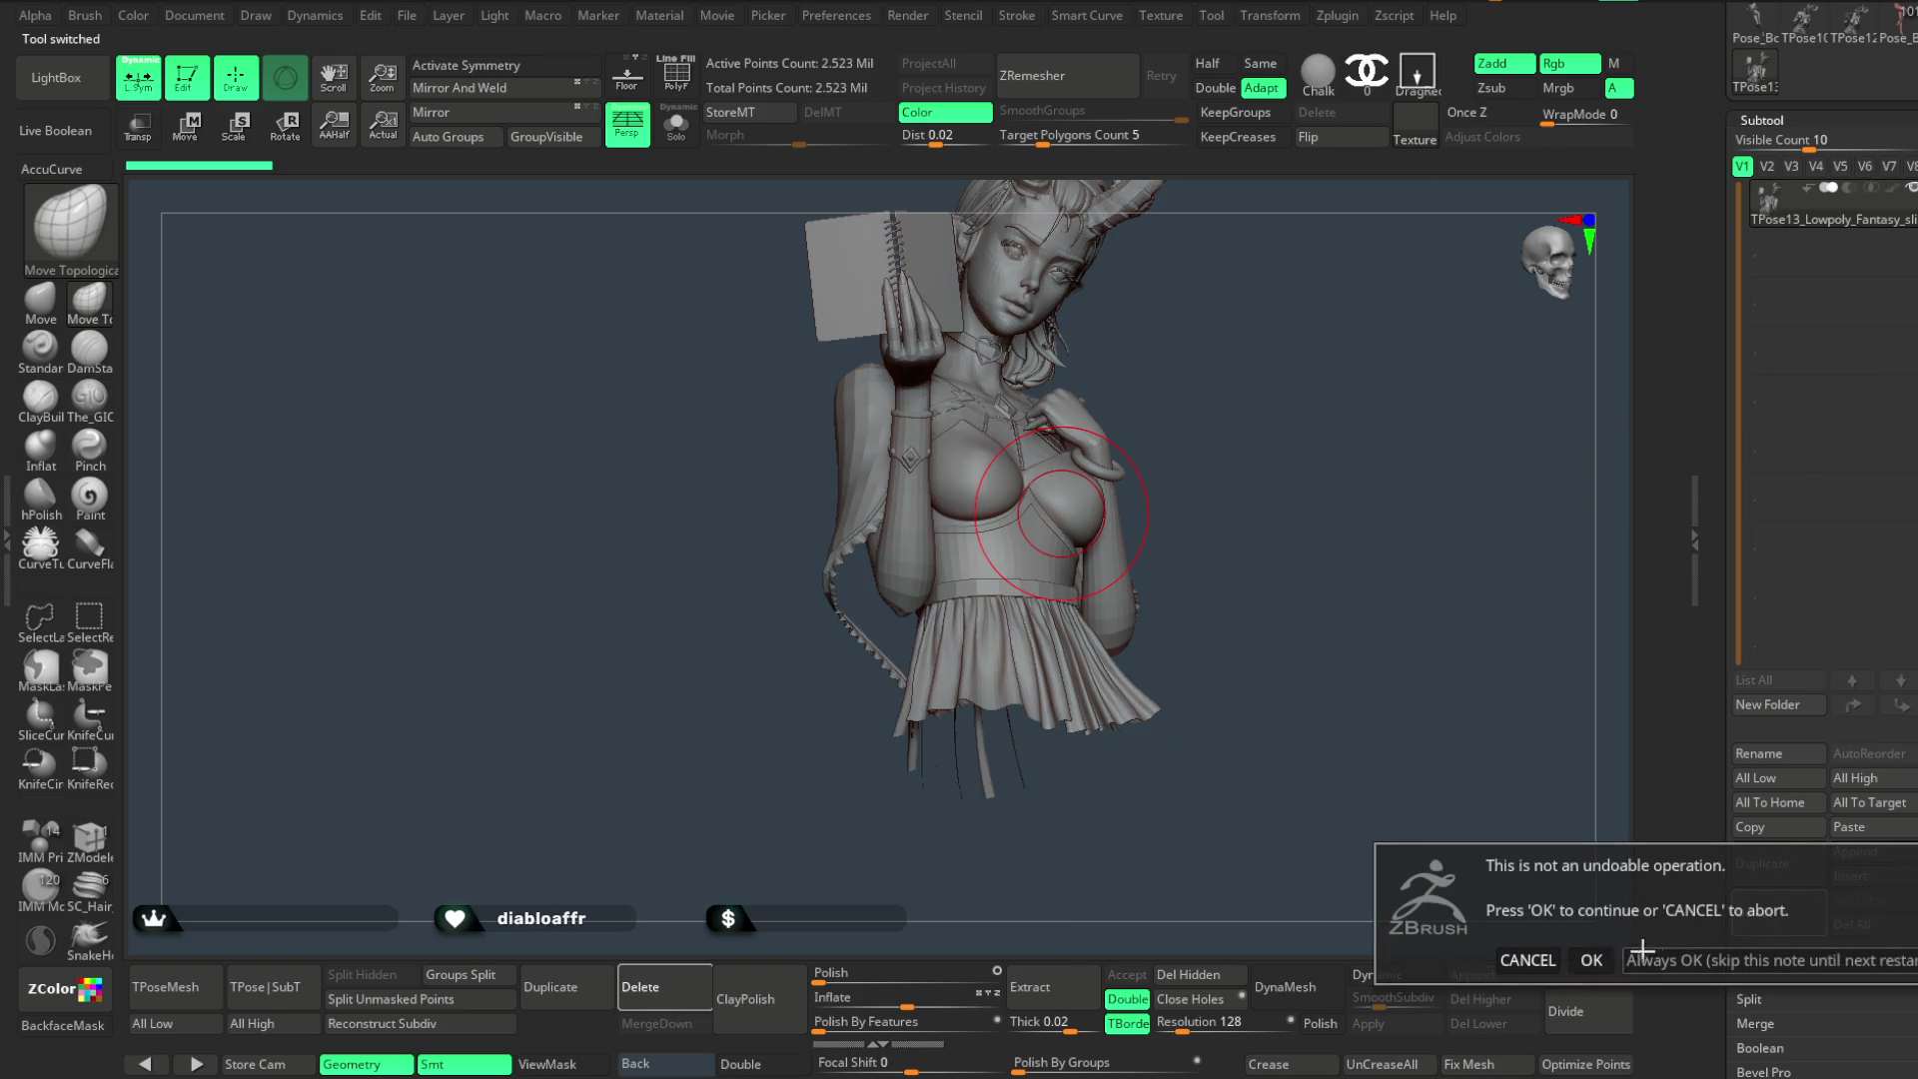
left_click(1595, 959)
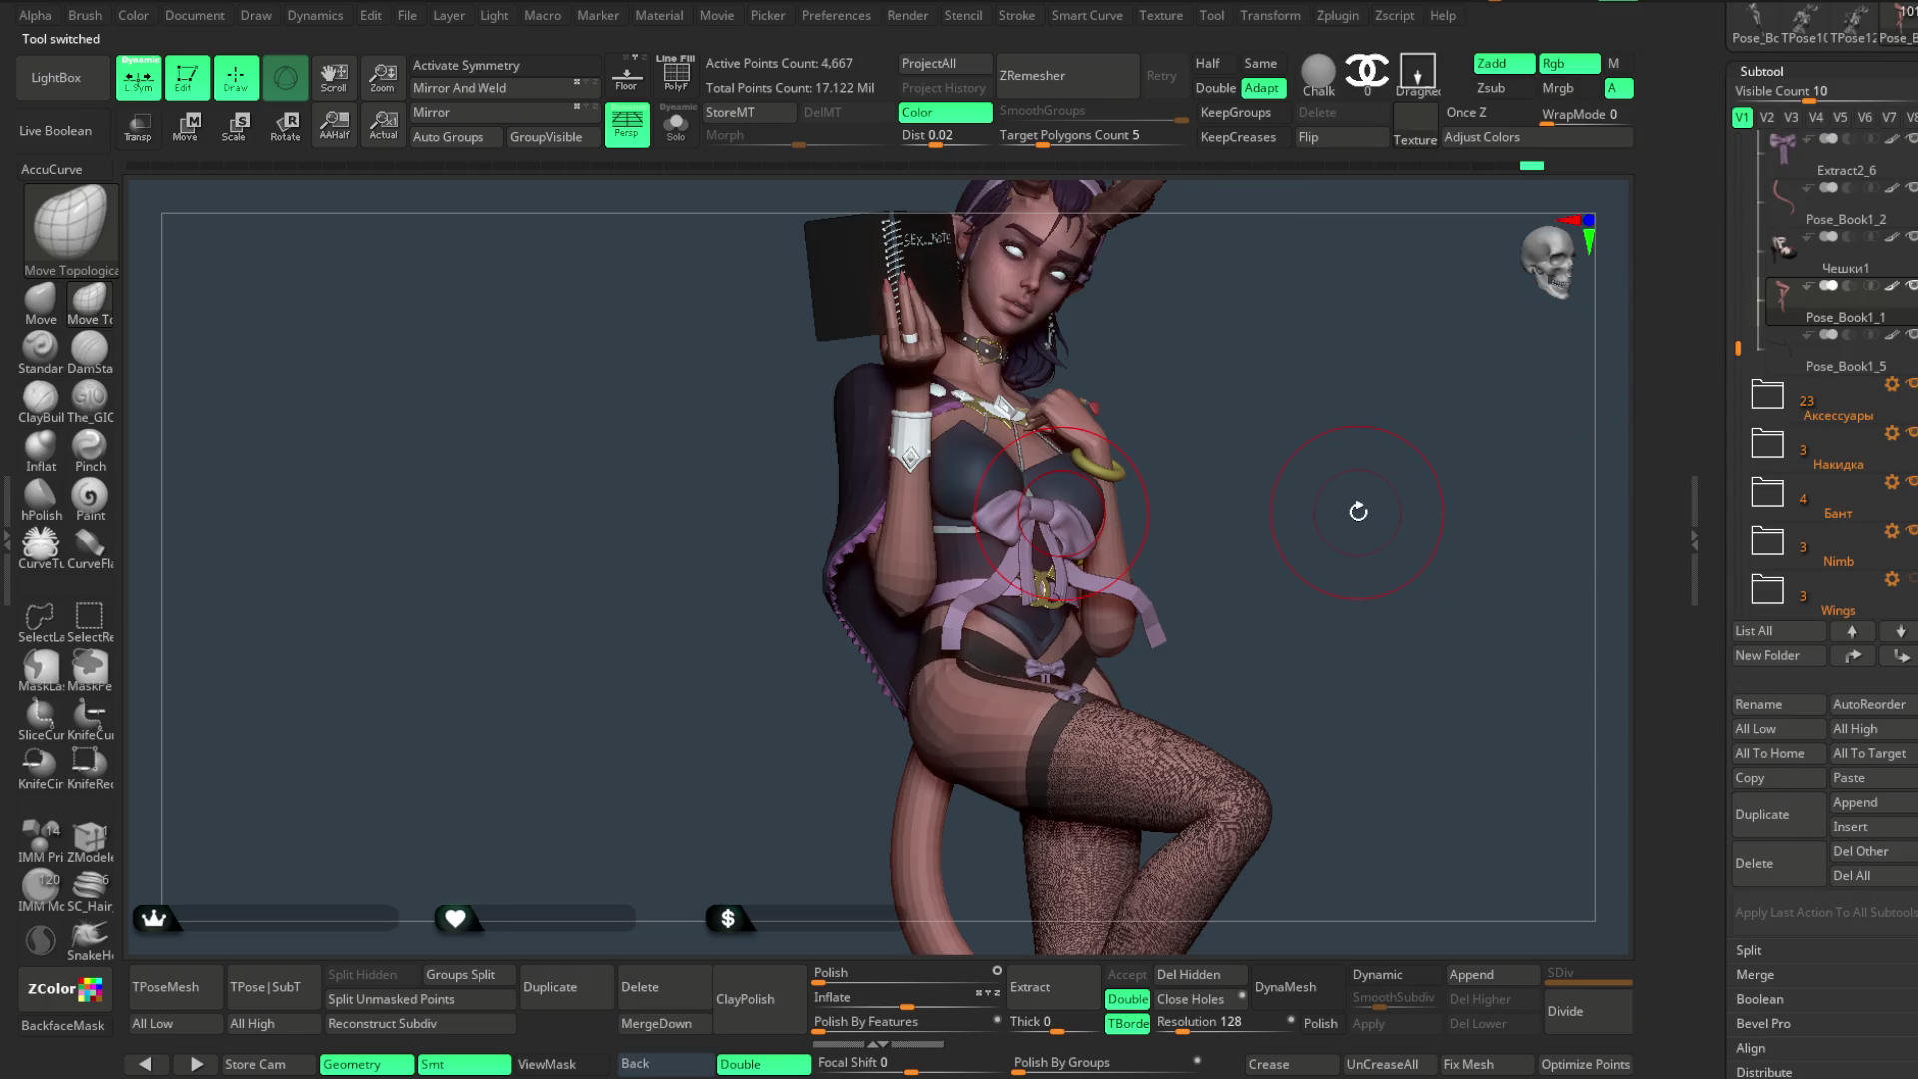
- Zoom onto the thigh and make the Pose_Book1_6 stockings the active subtool
mouse_move(1315, 540)
left_mouse_down()
mouse_move(1319, 523)
mouse_move(1209, 675)
left_mouse_up()
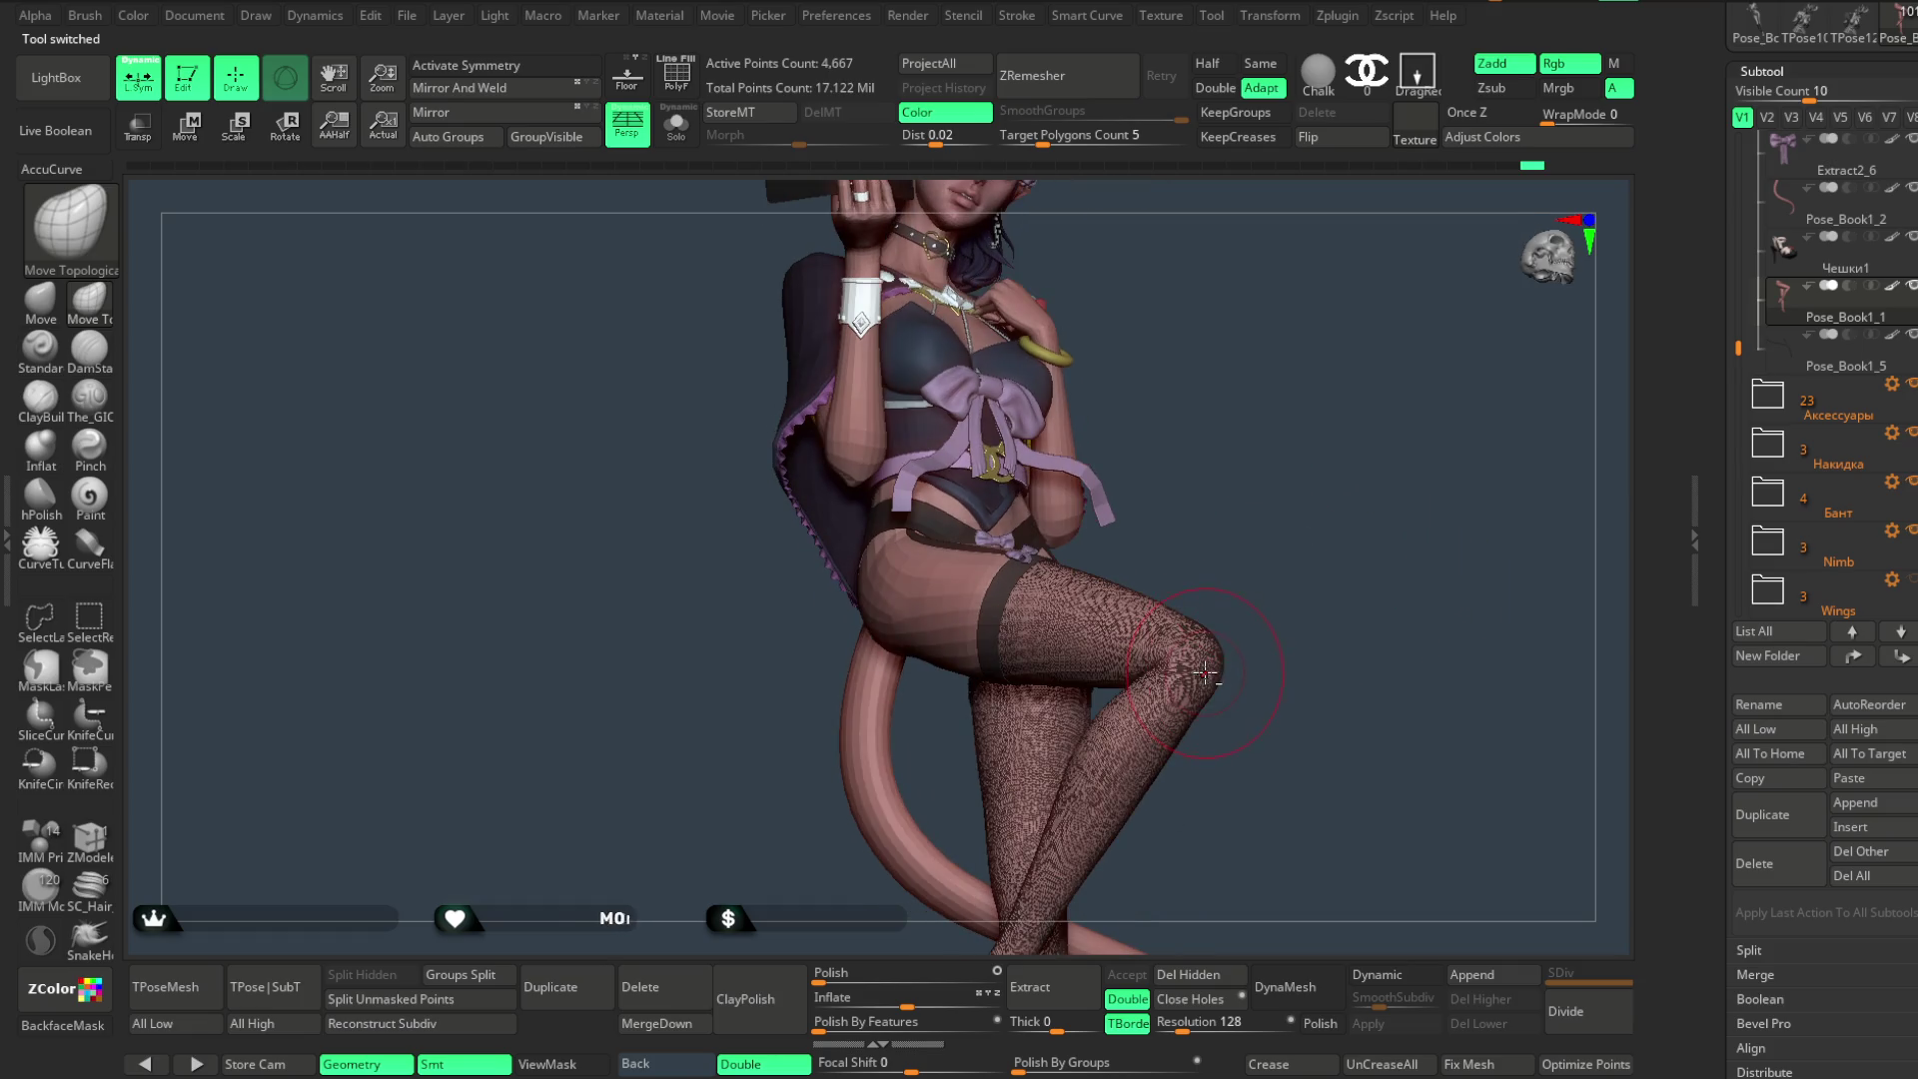
mouse_move(1315, 600)
left_mouse_down("alt")
mouse_move(1379, 590)
mouse_move(1328, 523)
left_mouse_up("alt")
key("space")
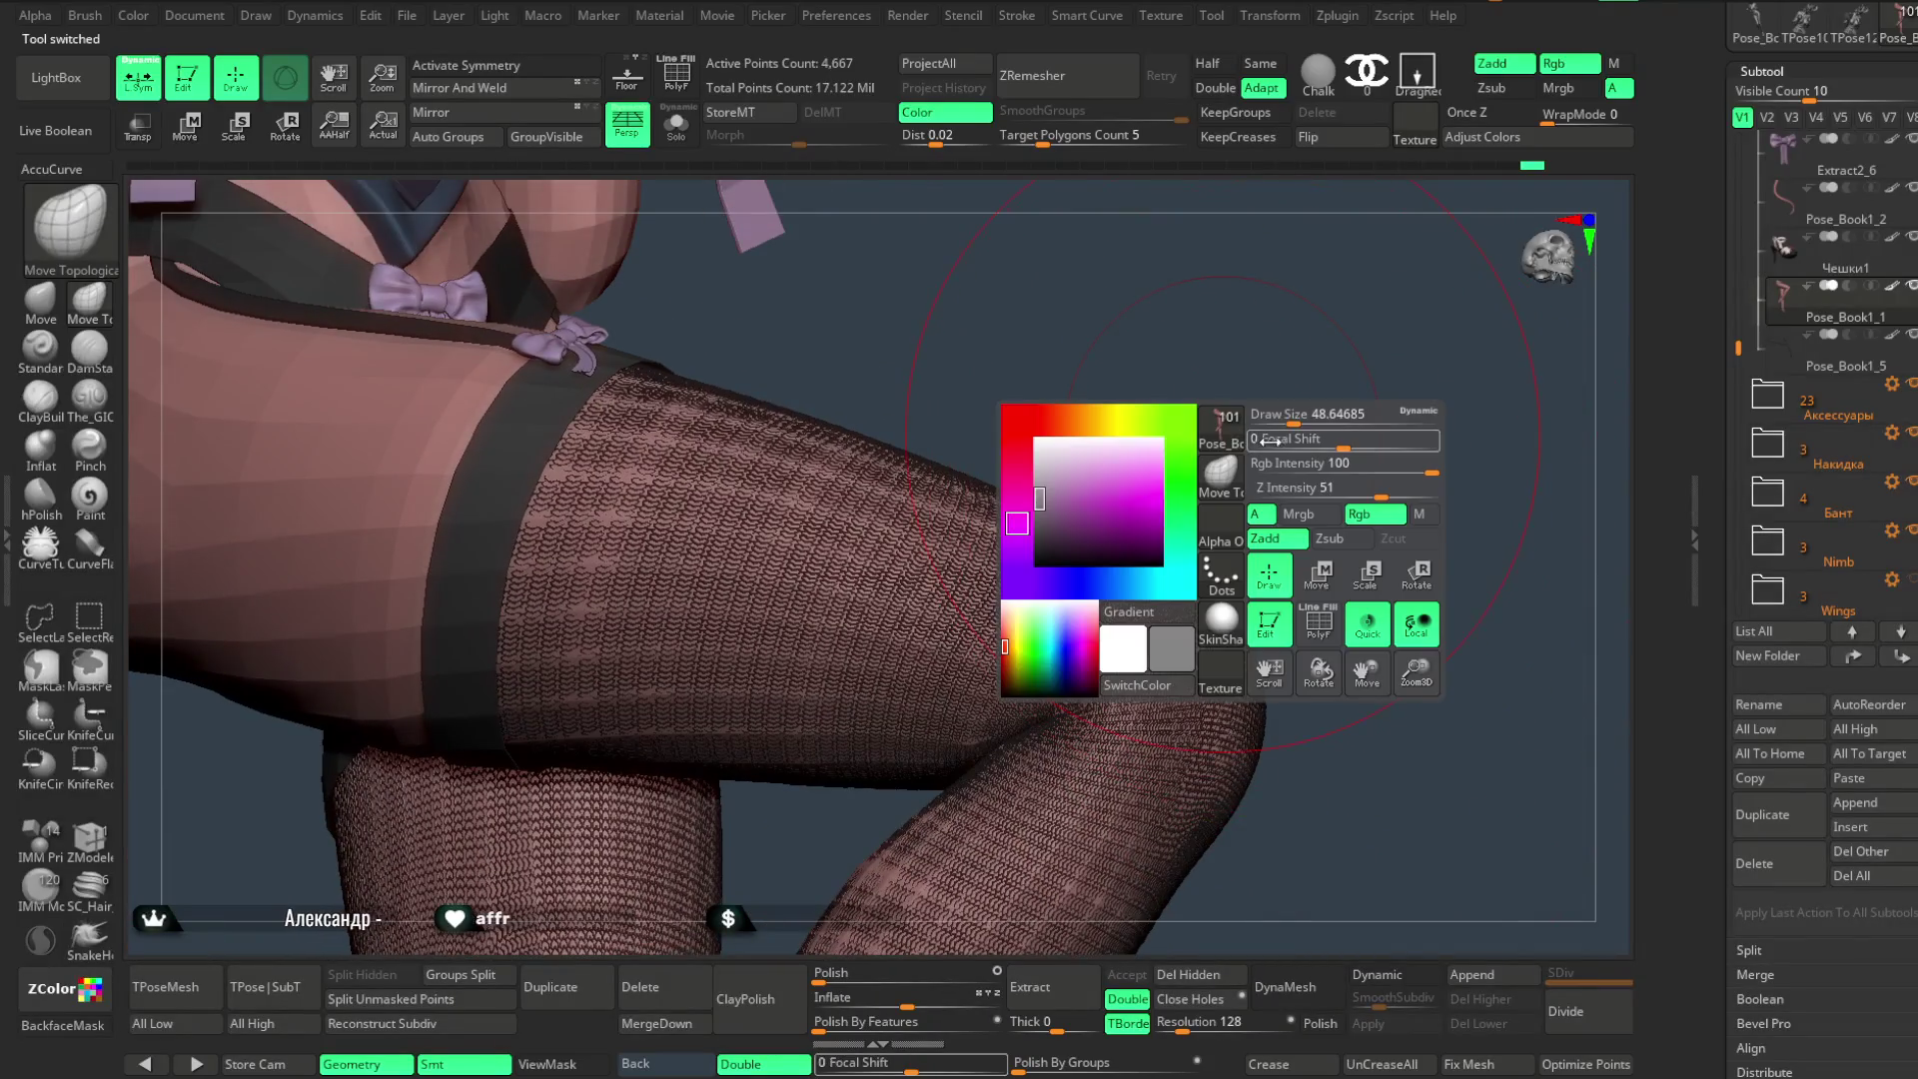
left_click_drag(1282, 413, 1219, 574)
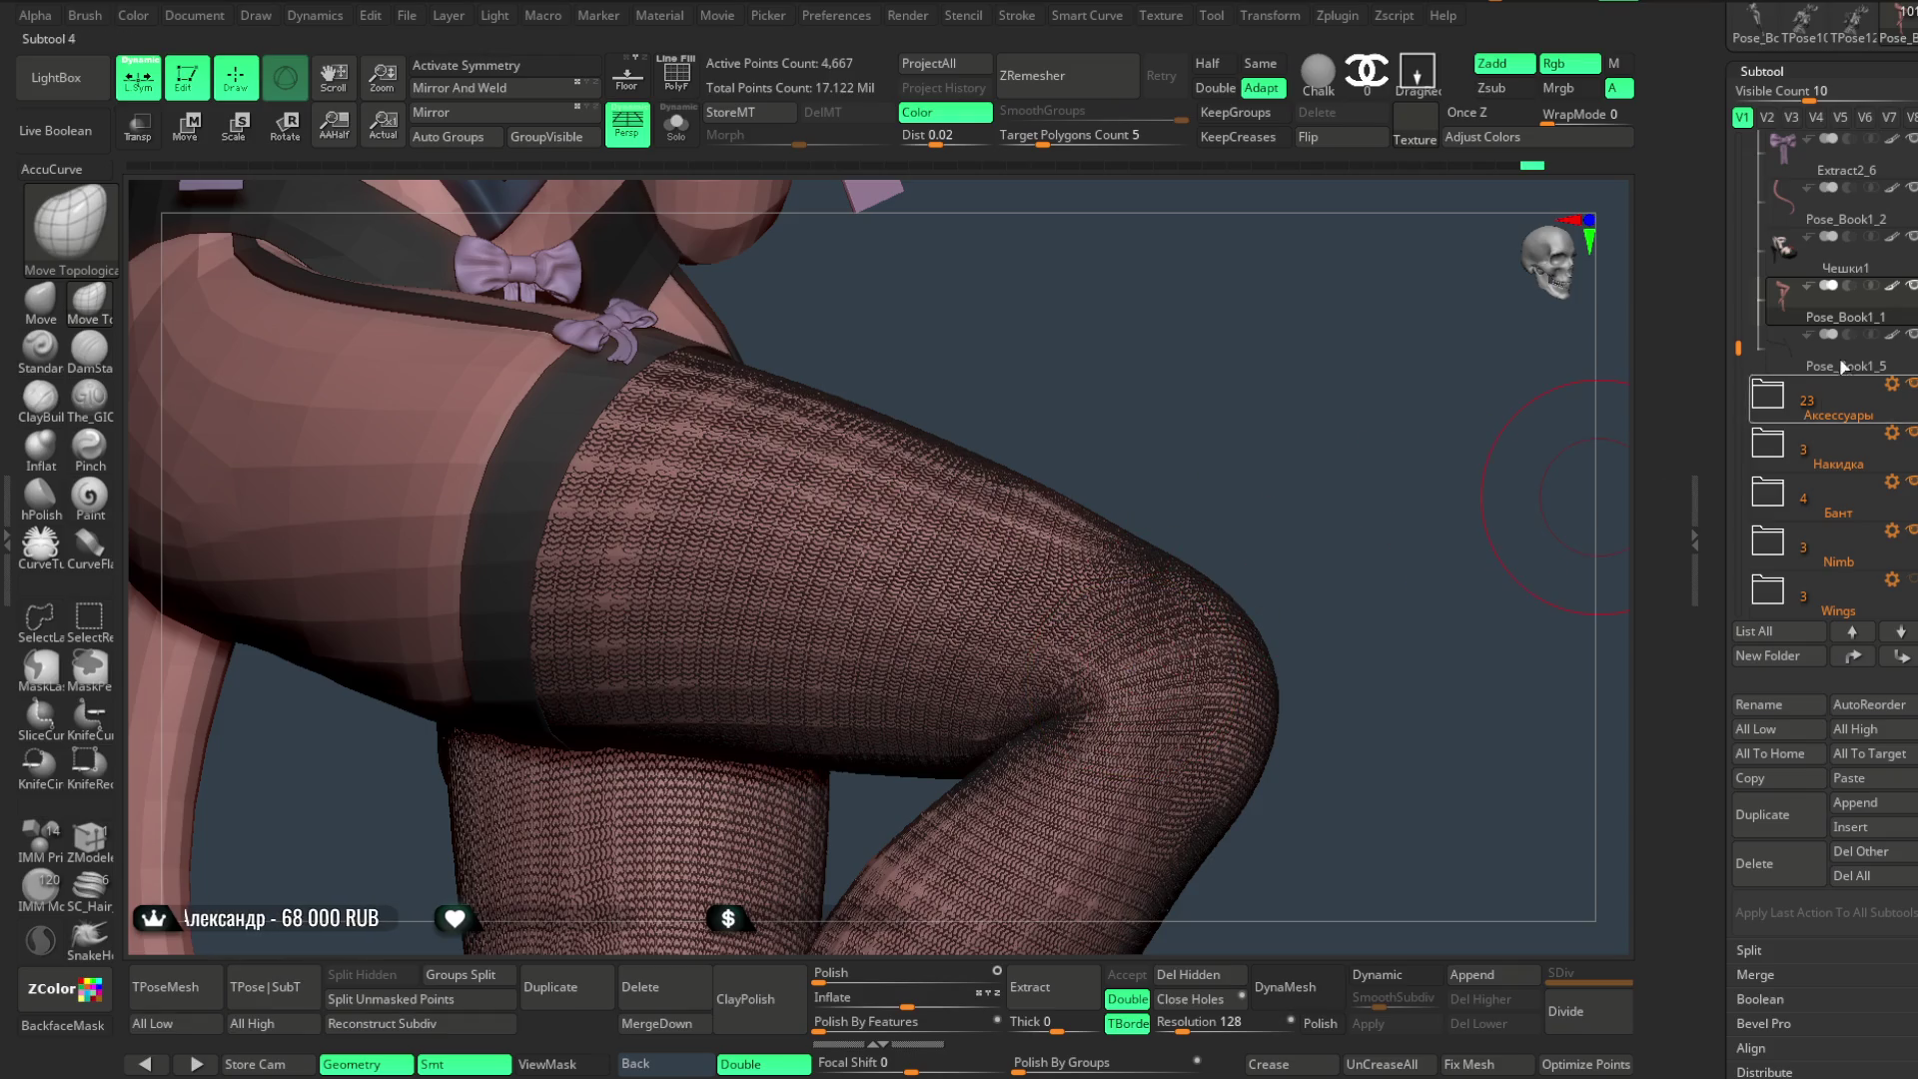
left_click_drag(1738, 348, 1742, 279)
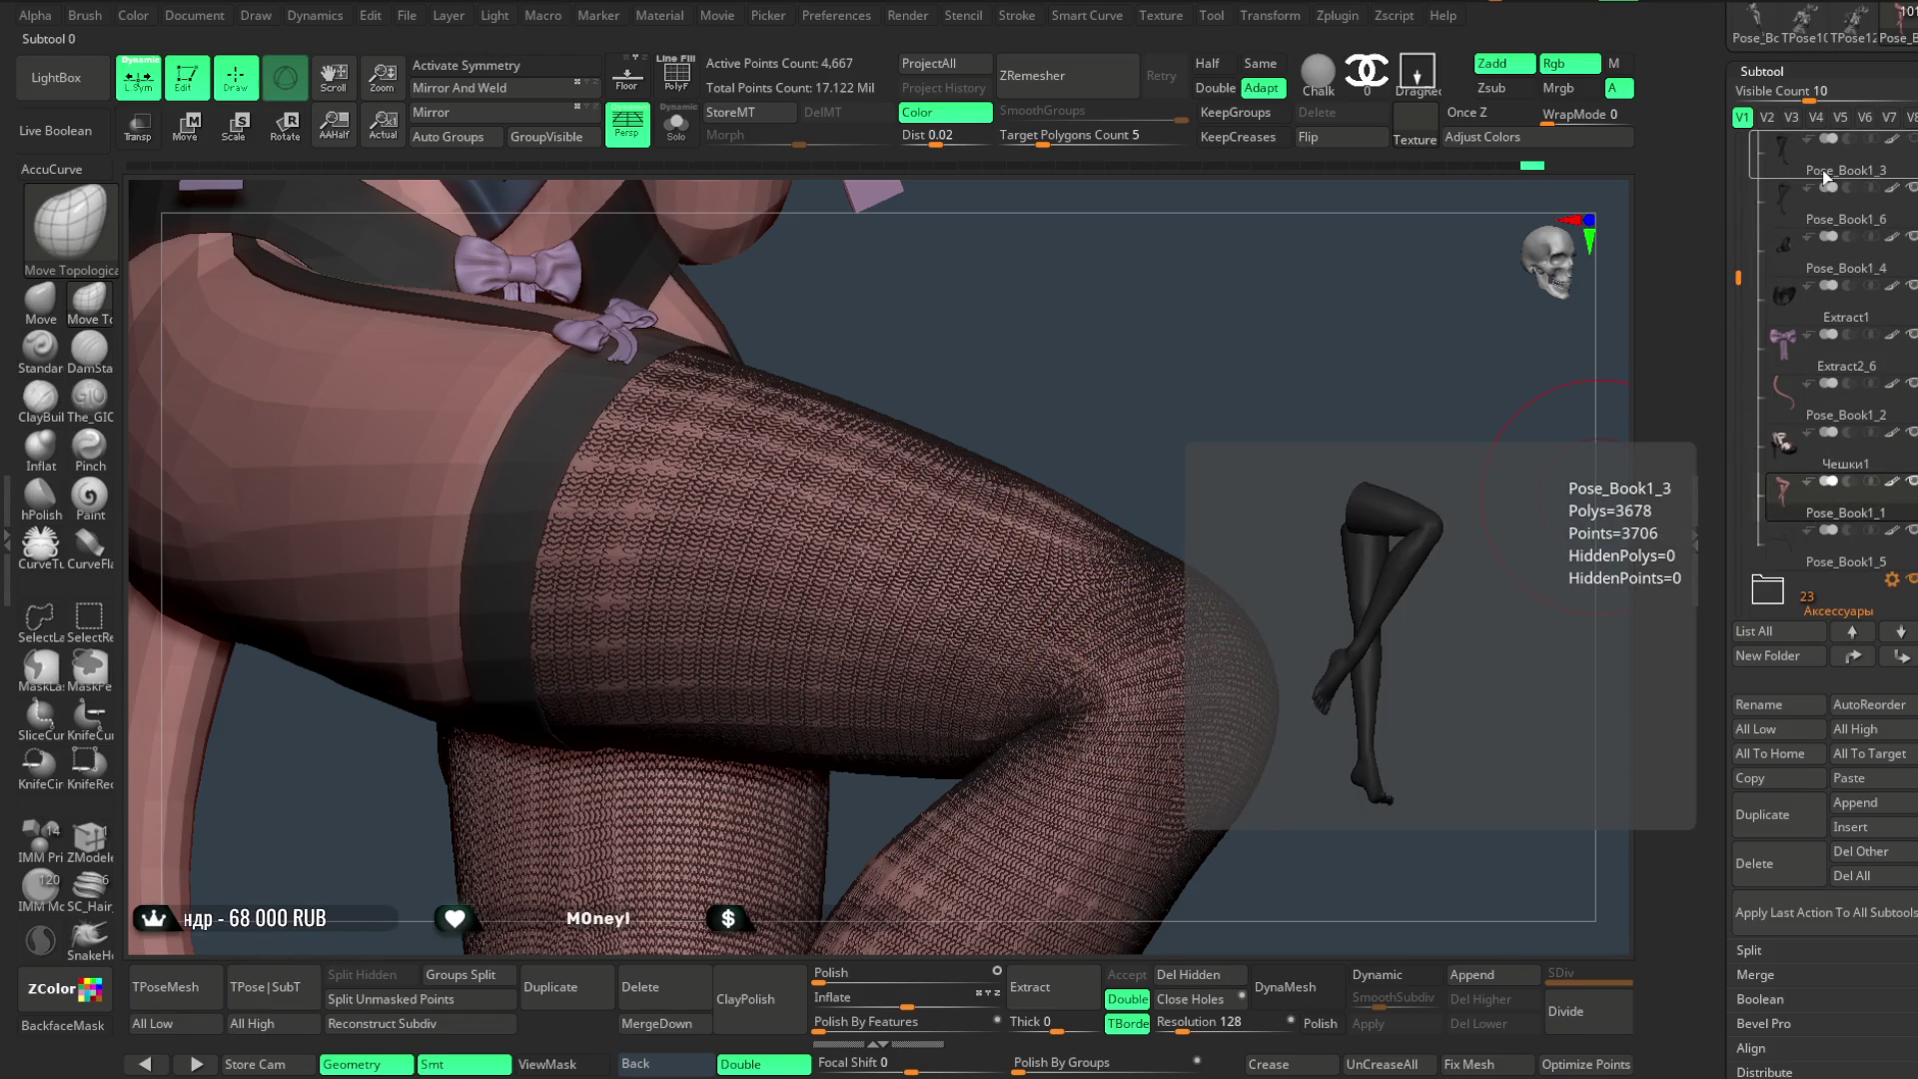
left_click(1817, 206)
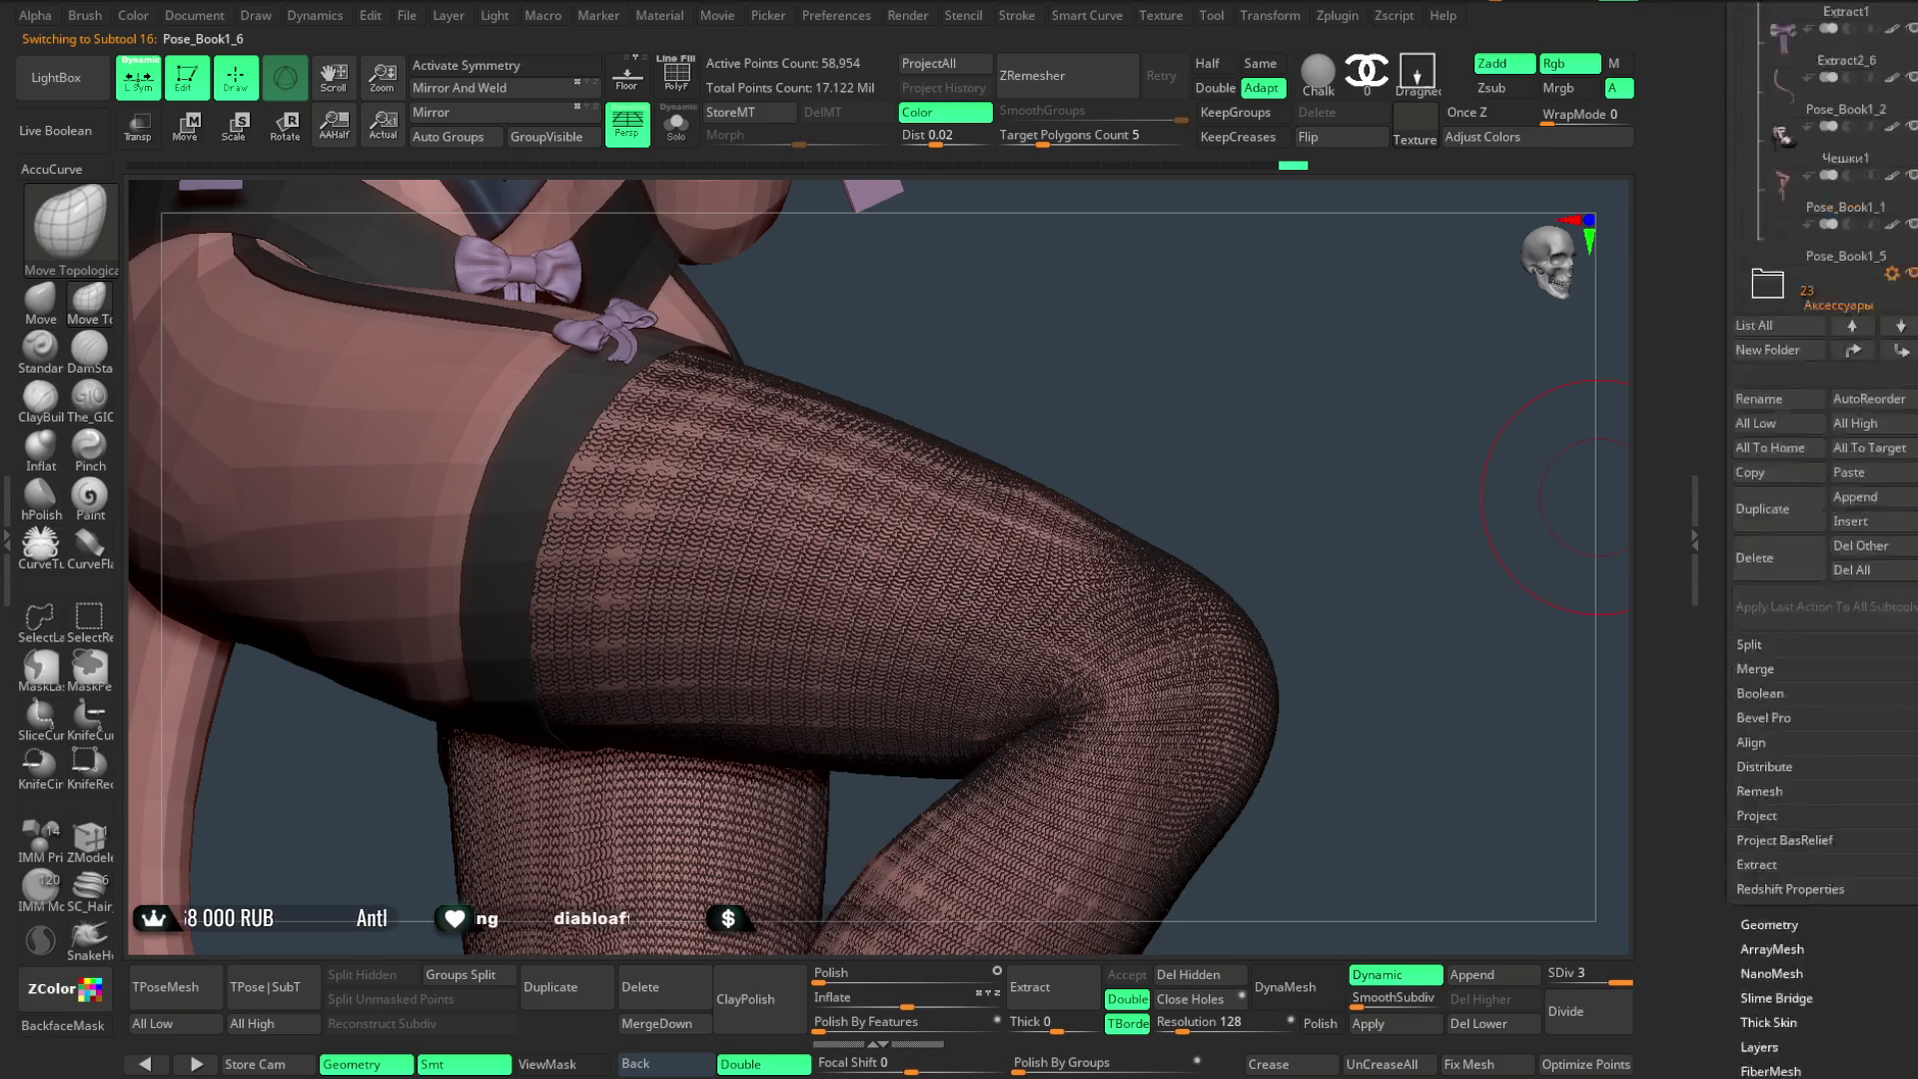
- Turn off MicroPoly in Dynamic Subdiv so the stockings show as plain mesh, then view the whole character
left_click(1762, 71)
left_click(1769, 38)
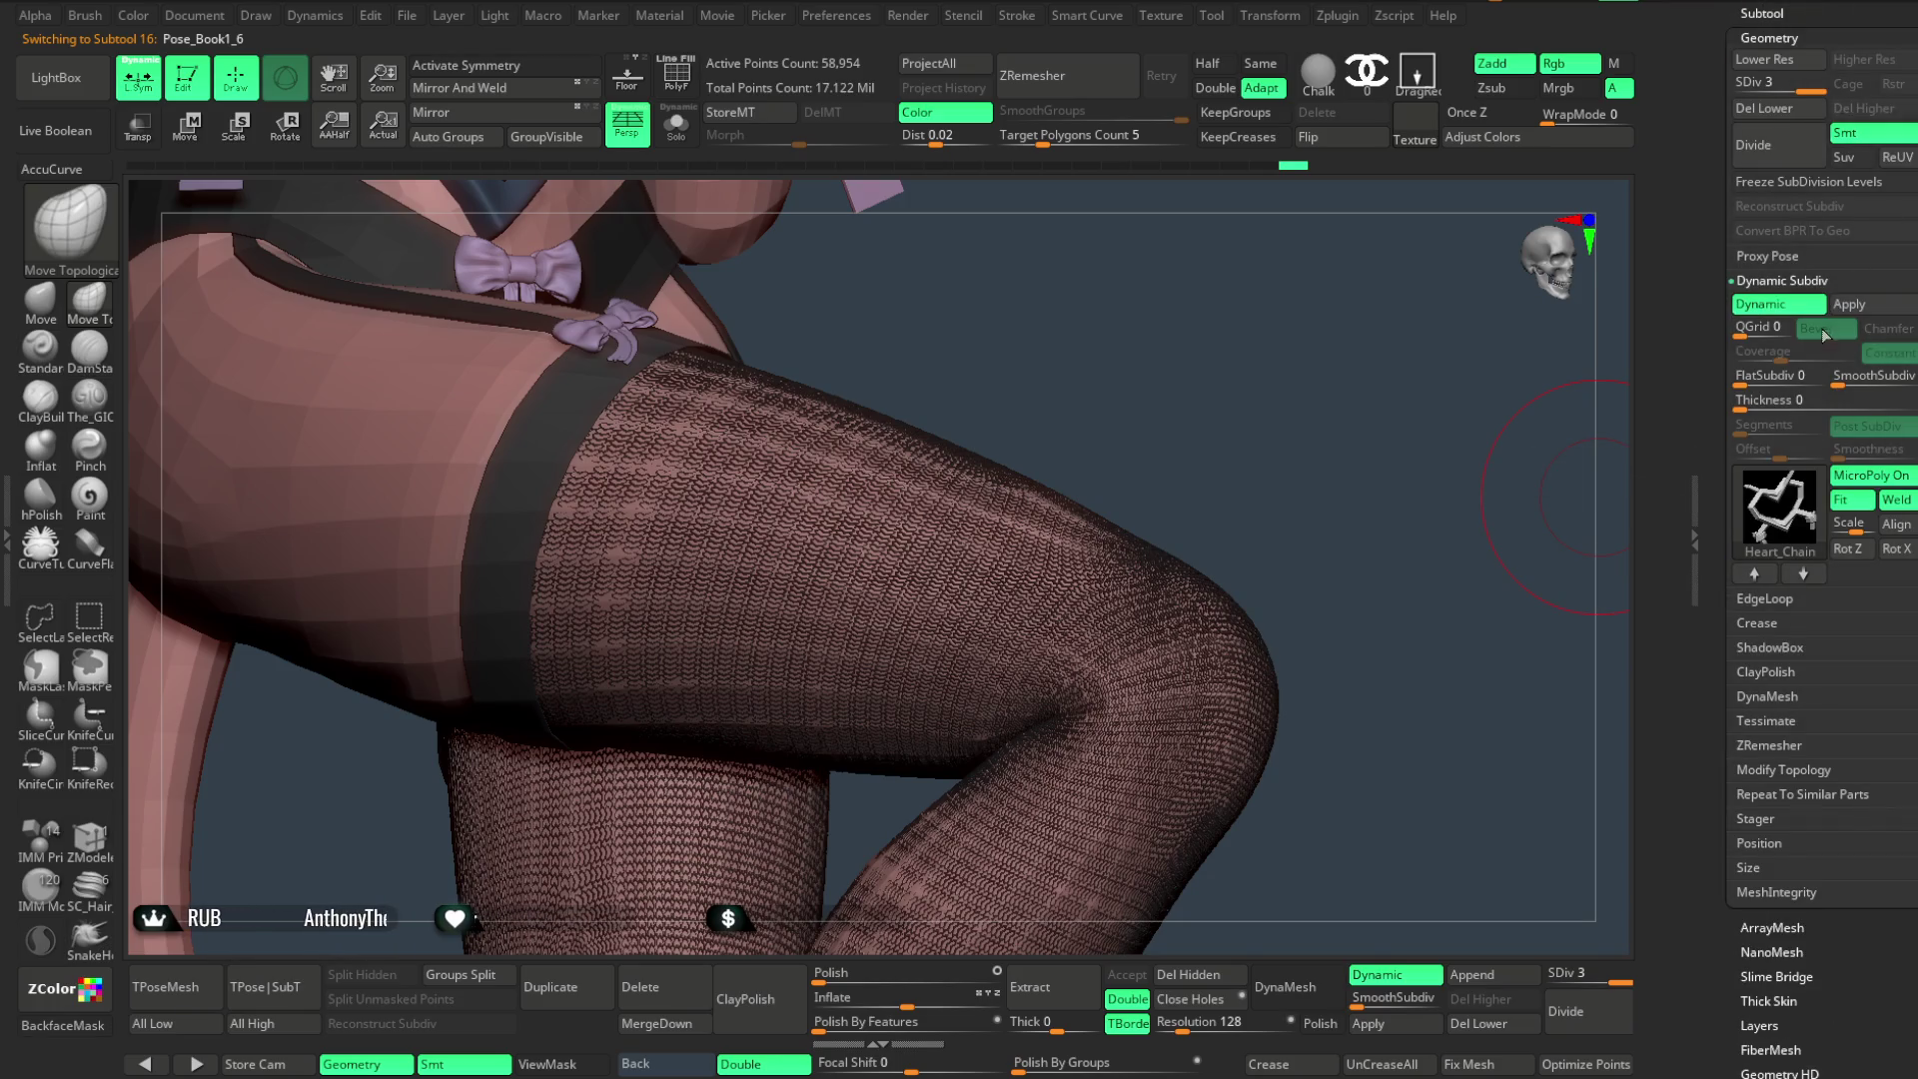
left_click(1872, 475)
left_click_drag(1500, 603, 1204, 463)
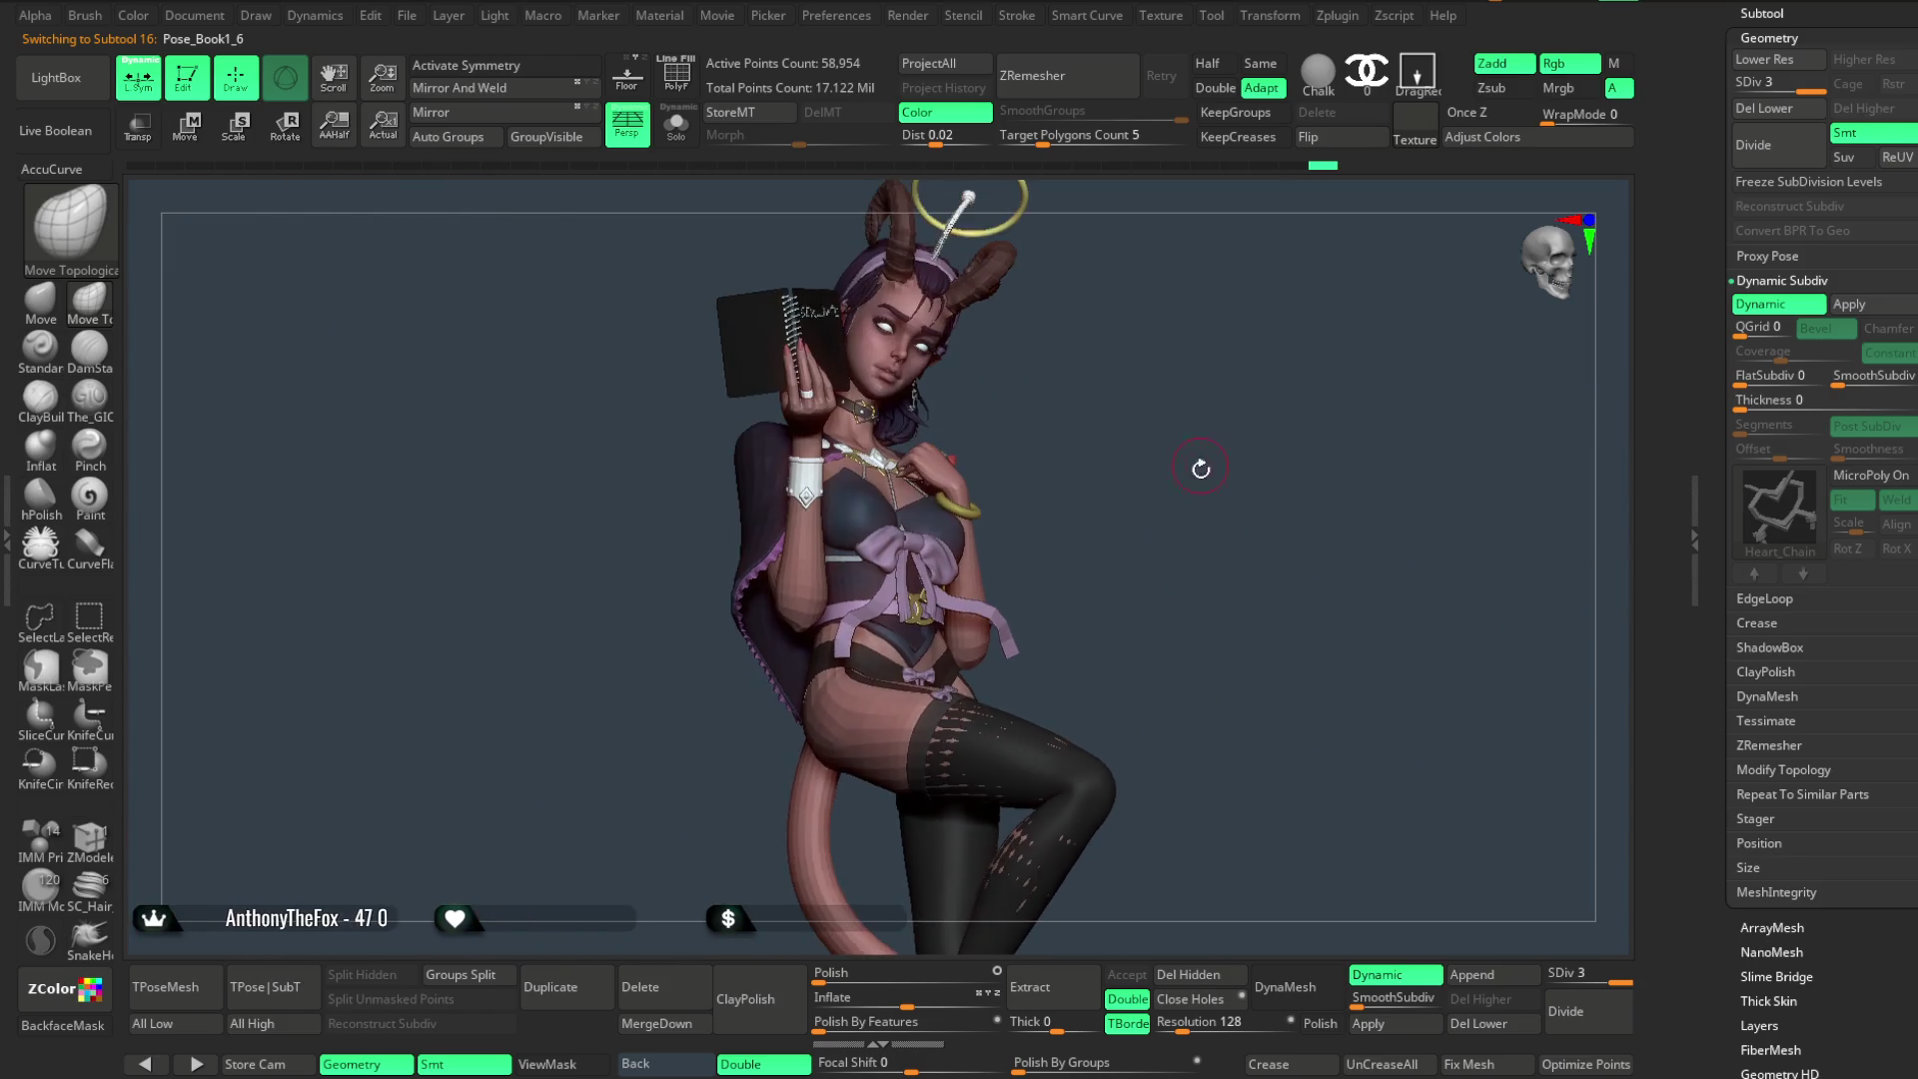
left_click(408, 16)
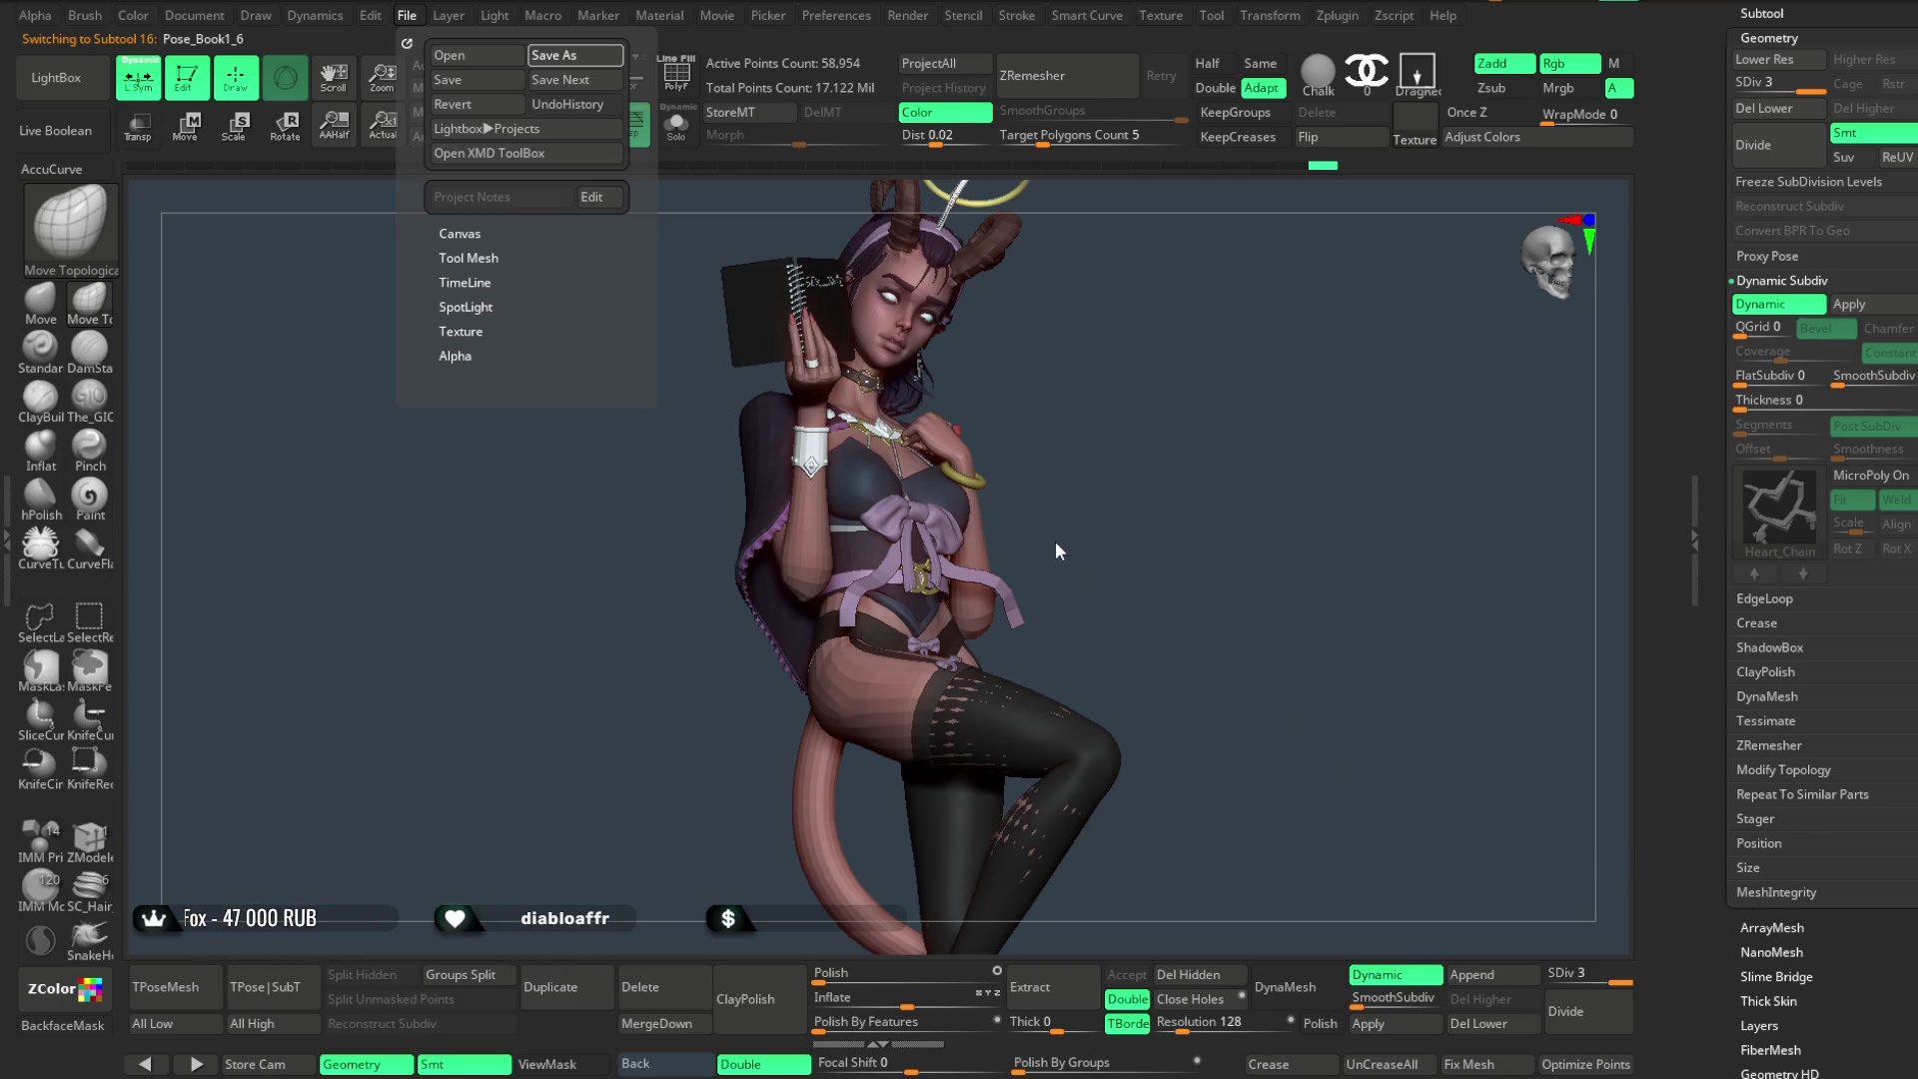
- Save the project, then step through the subtools from Pose_Book1_5 onward
key("Return")
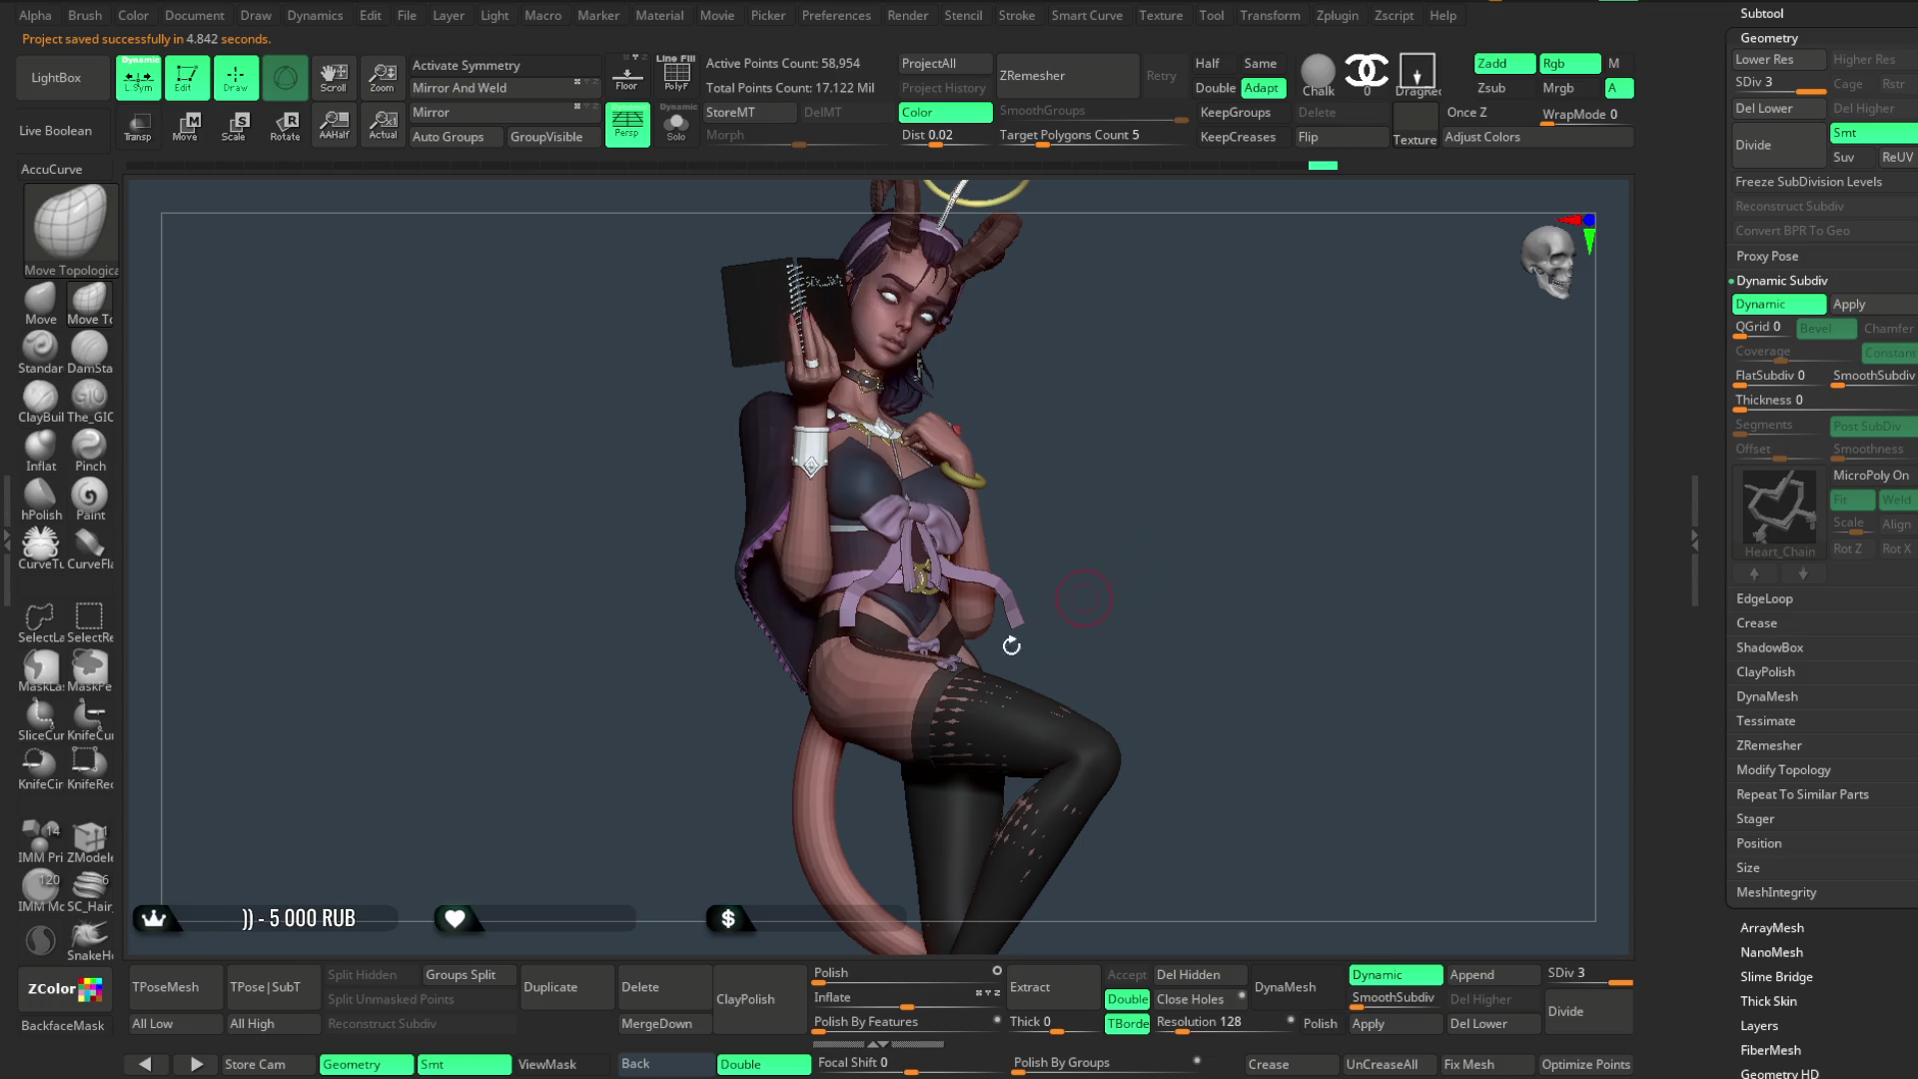
left_click(196, 981)
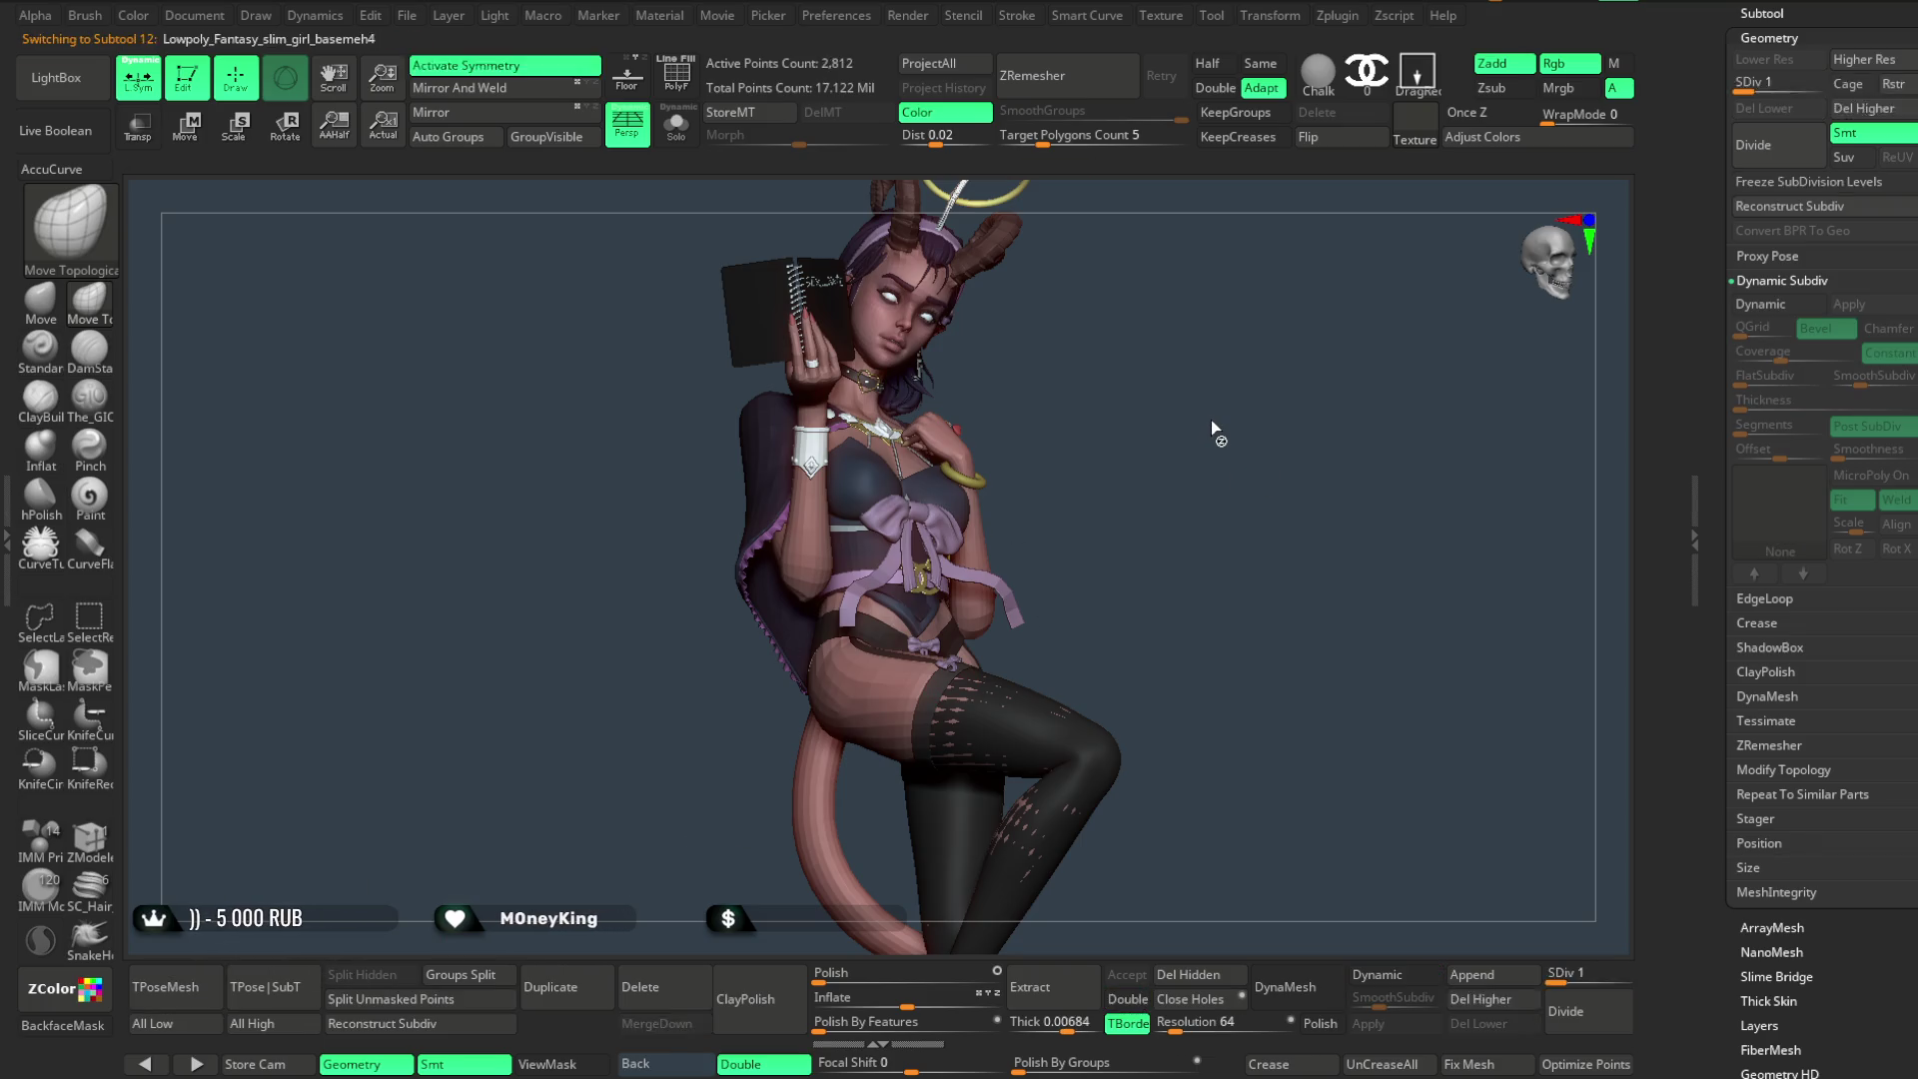
key("d")
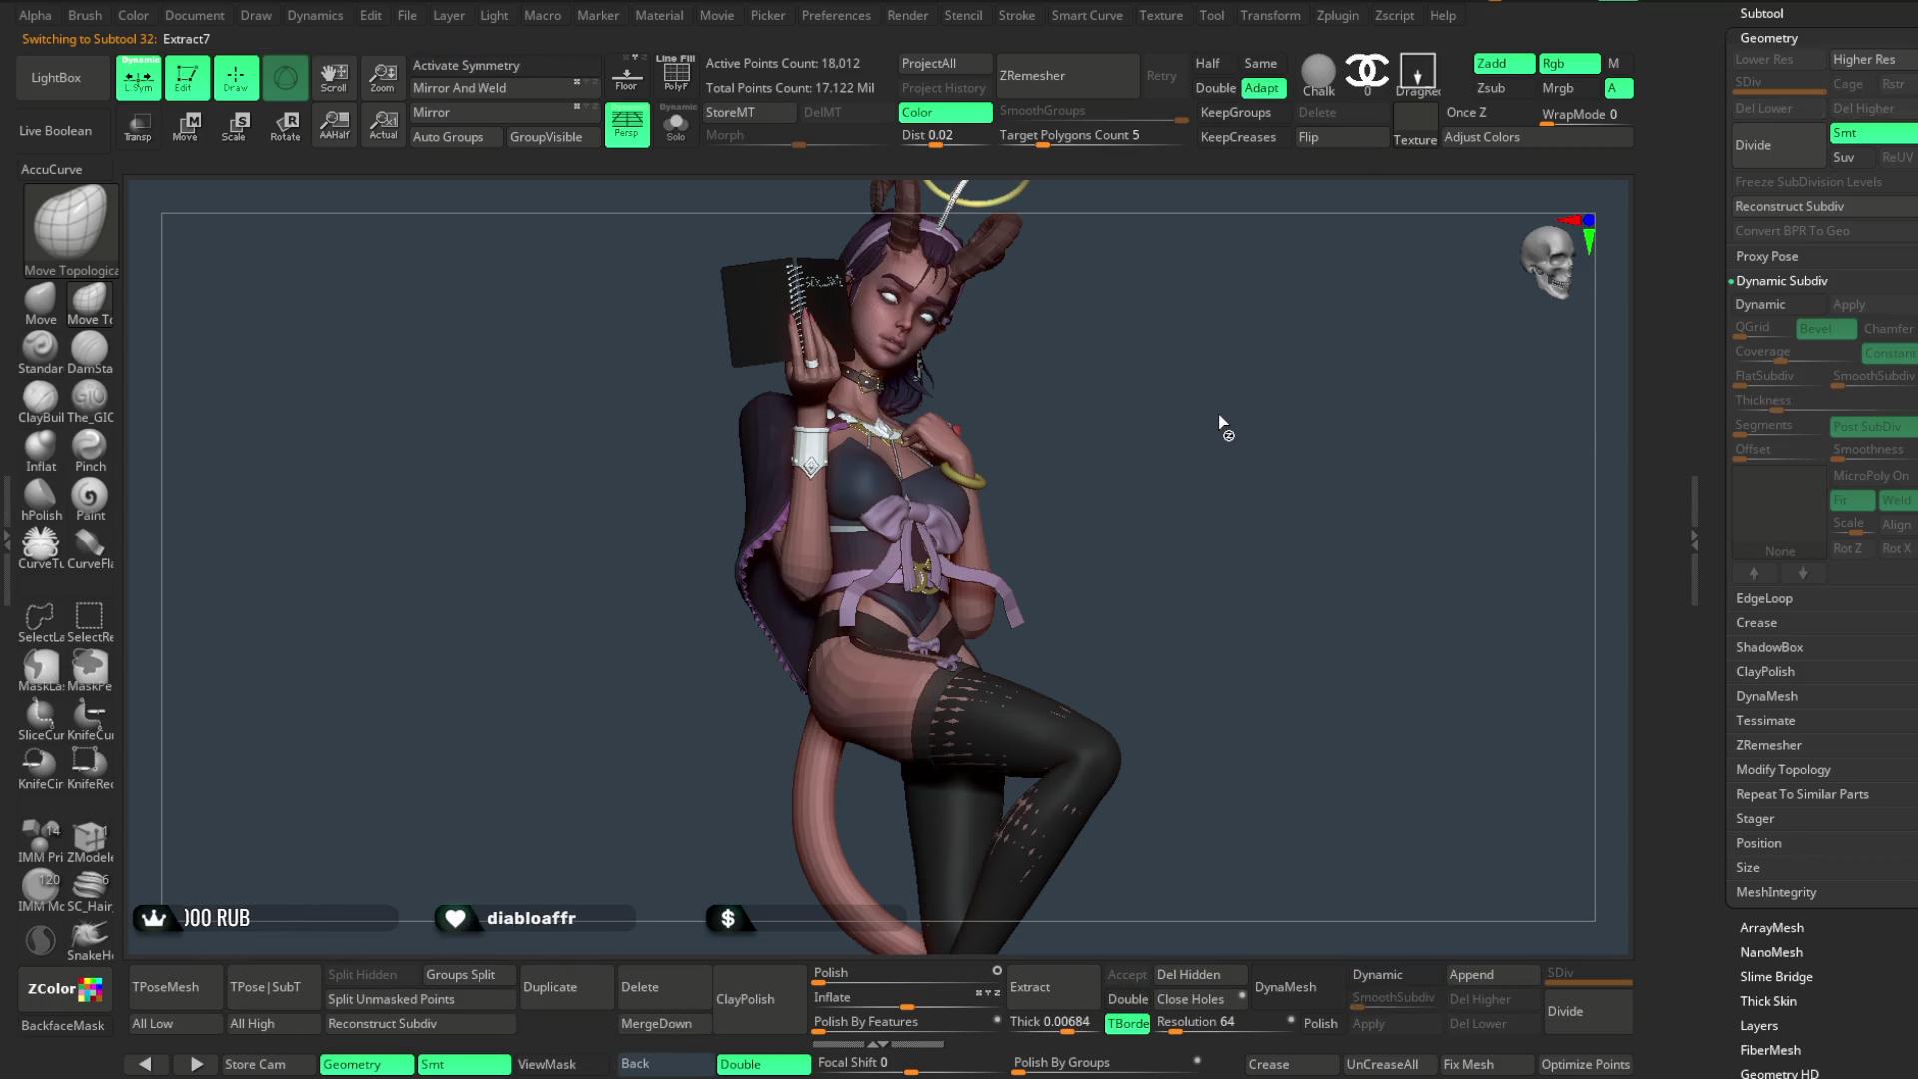
key("Down")
key("Down")
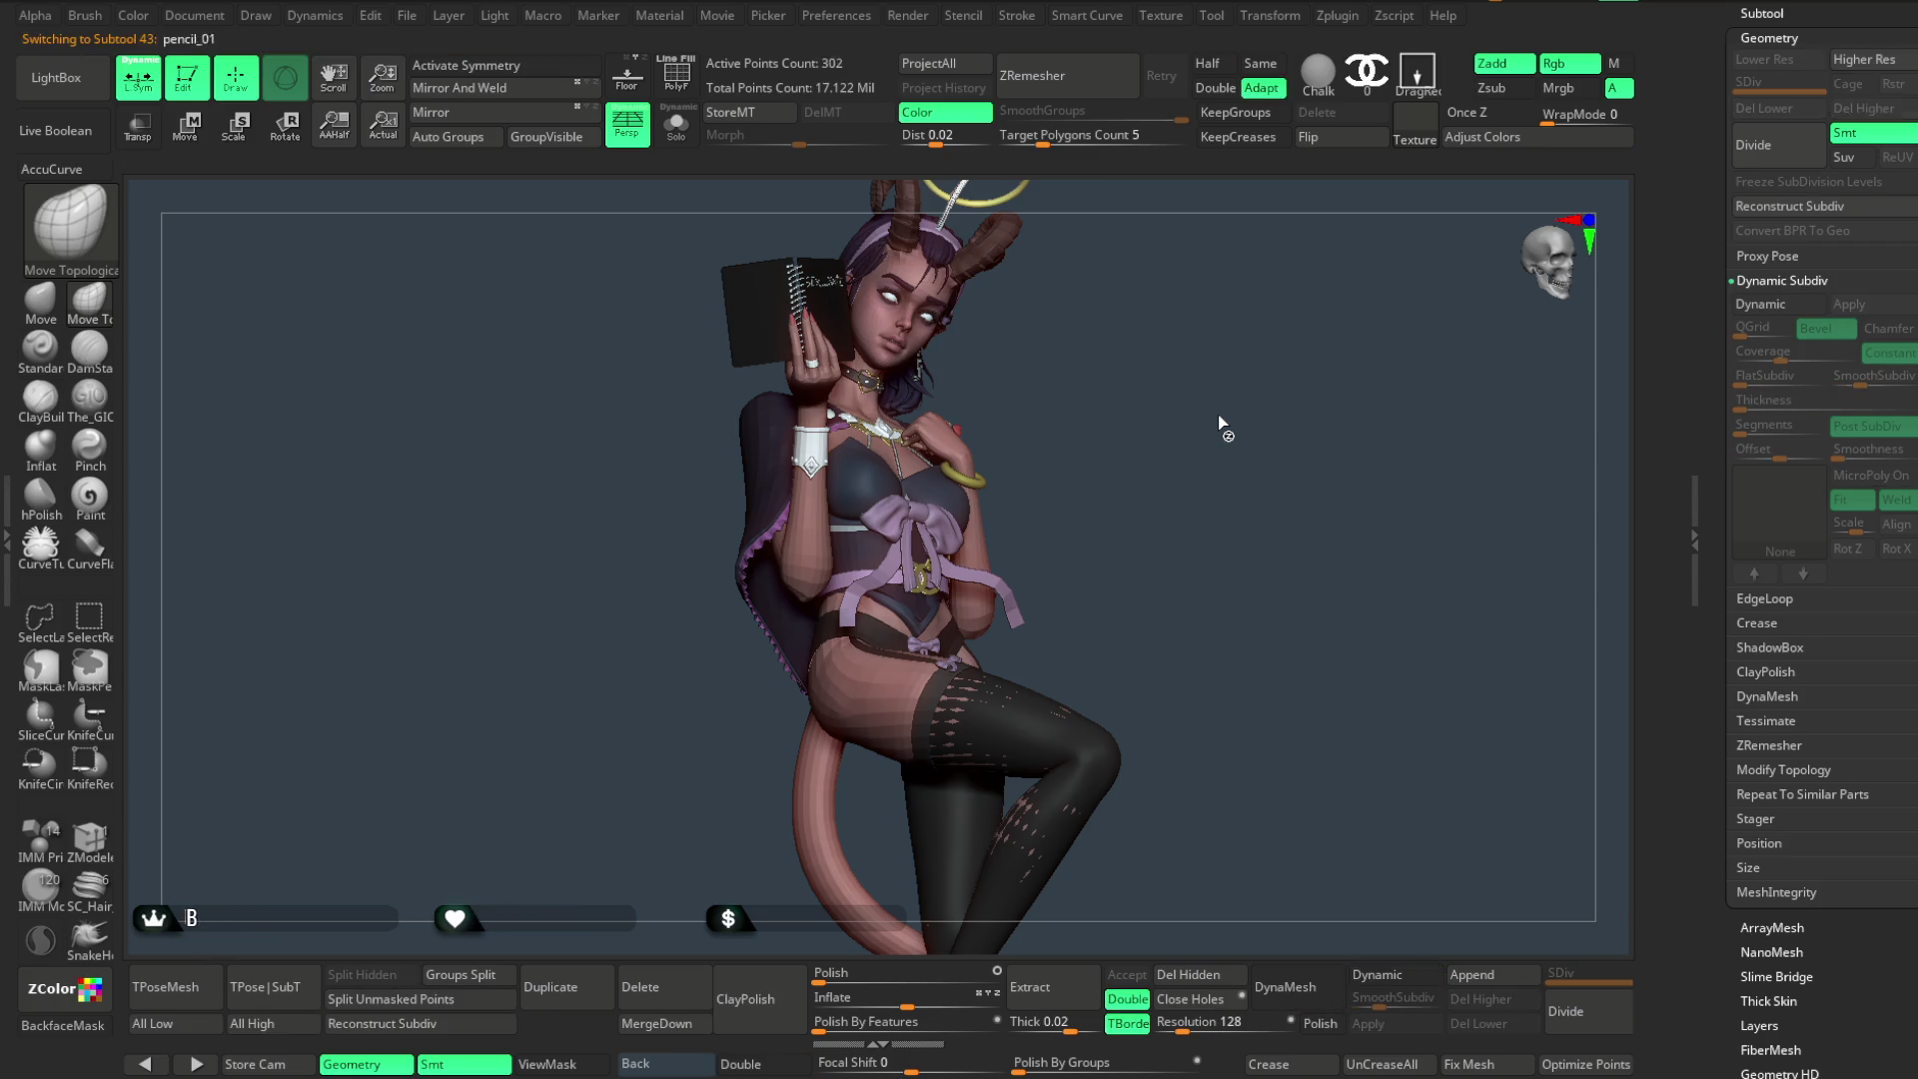
key("Down")
key("Down")
key("Down")
key("Down")
key("Down")
key("Down")
key("Down")
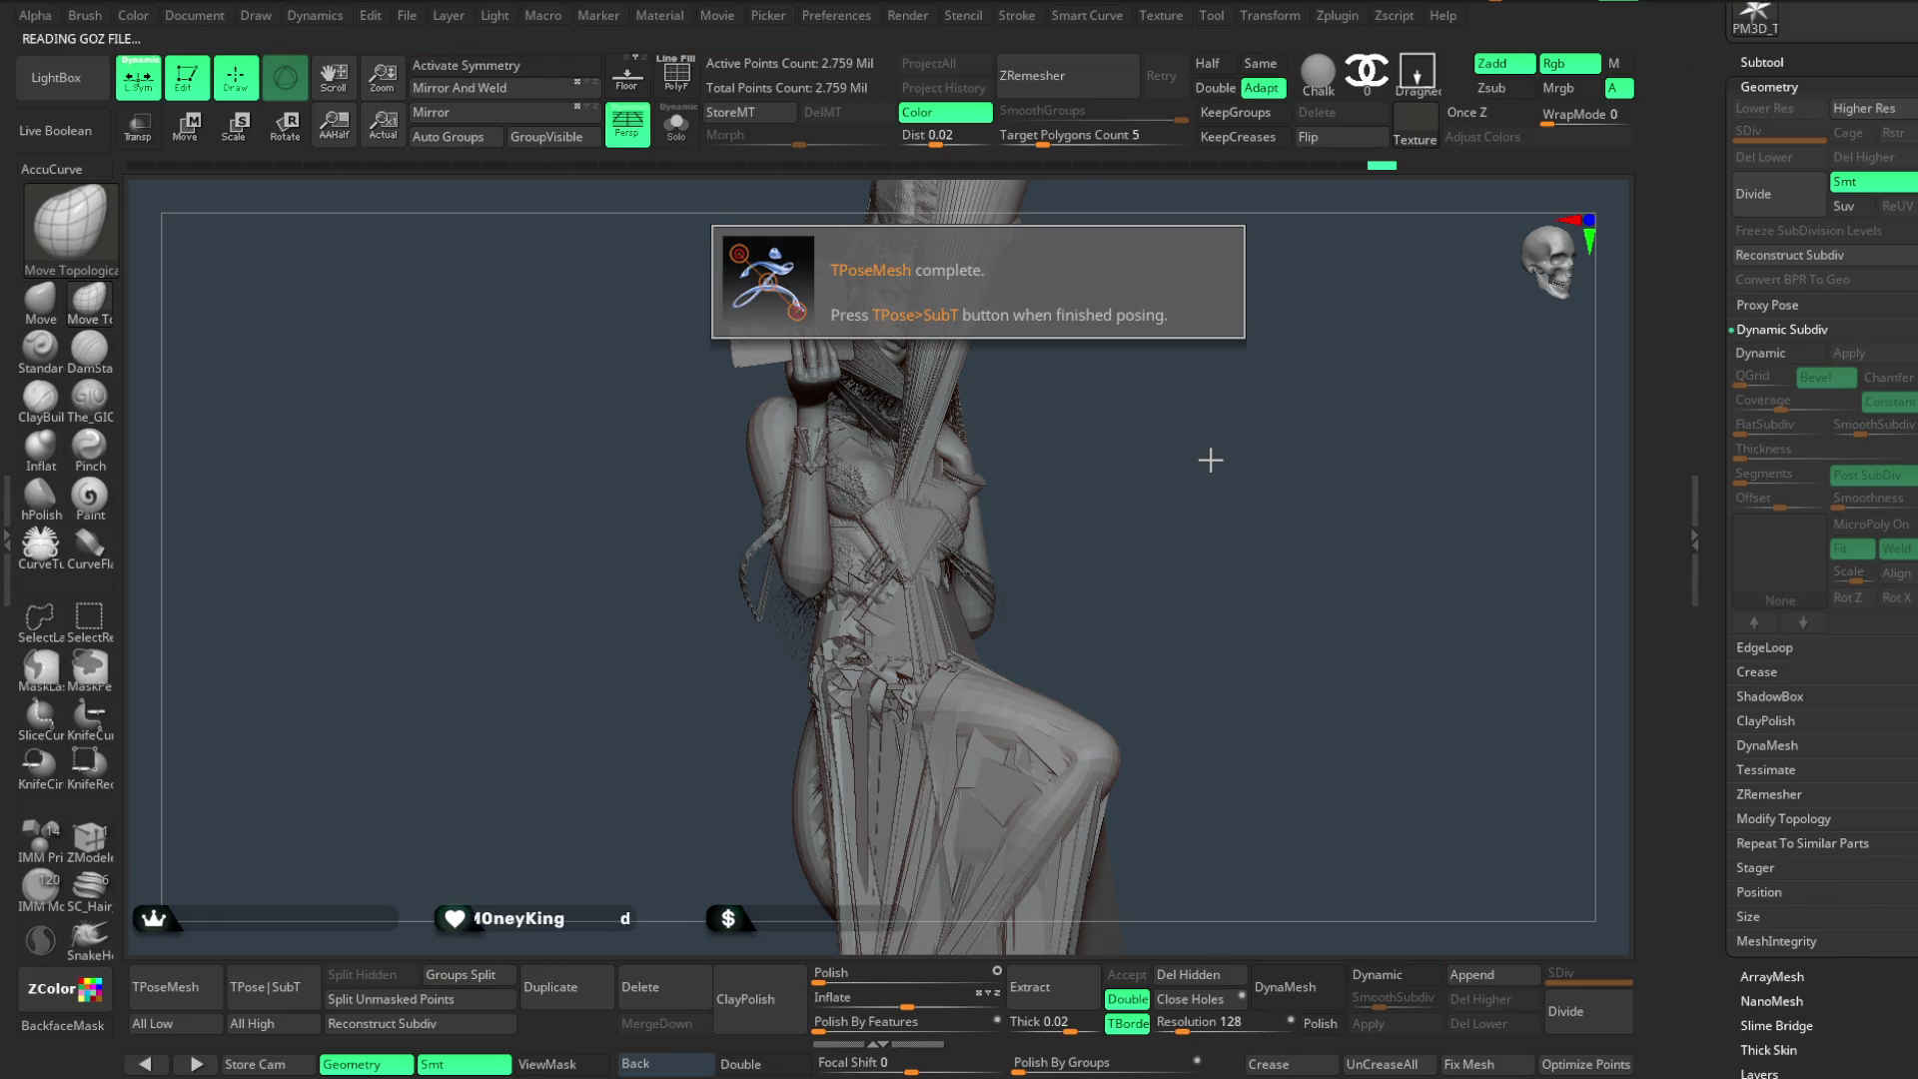
- Delete the grey T-pose model, undo it, and orbit the coloured character to check its profile
left_click(1211, 462)
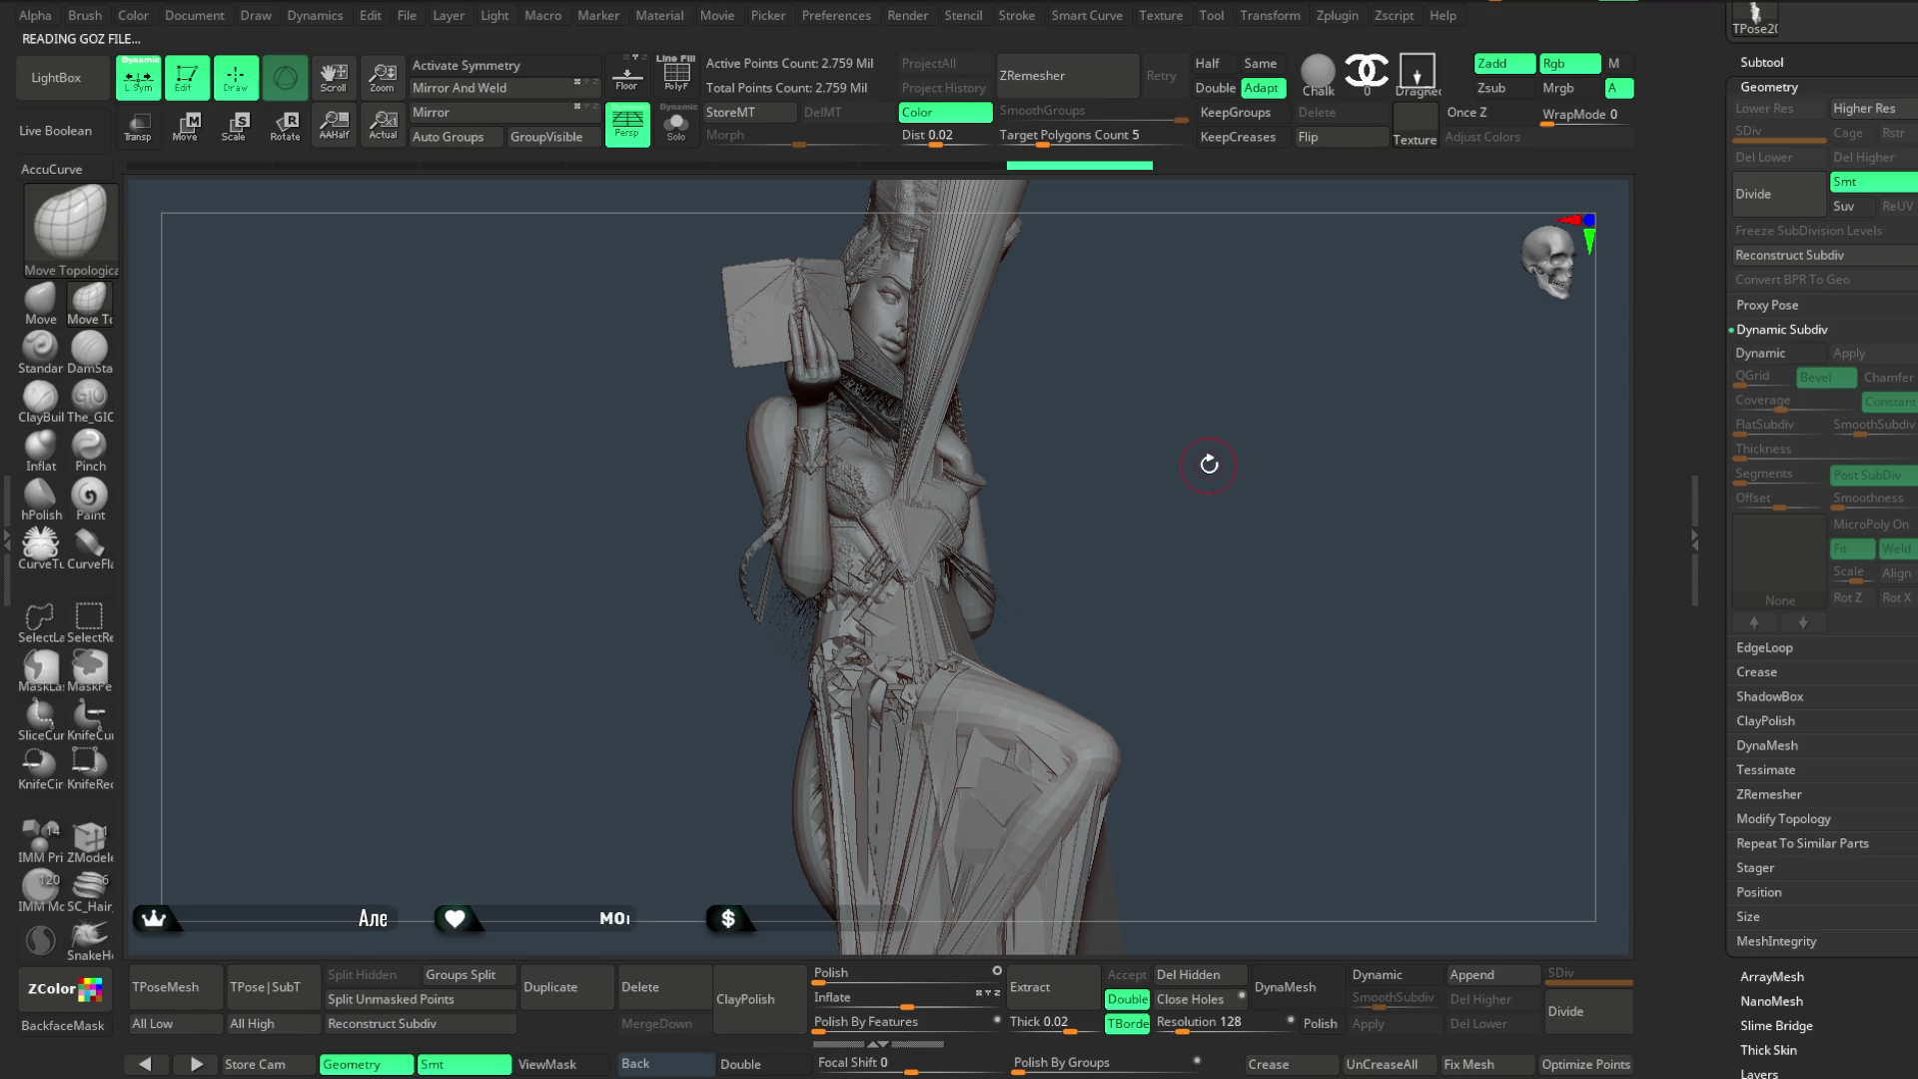
scroll(1817, 324, "up", 2)
scroll(1818, 324, "up", 2)
scroll(1817, 325, "up", 1)
left_click(1786, 311)
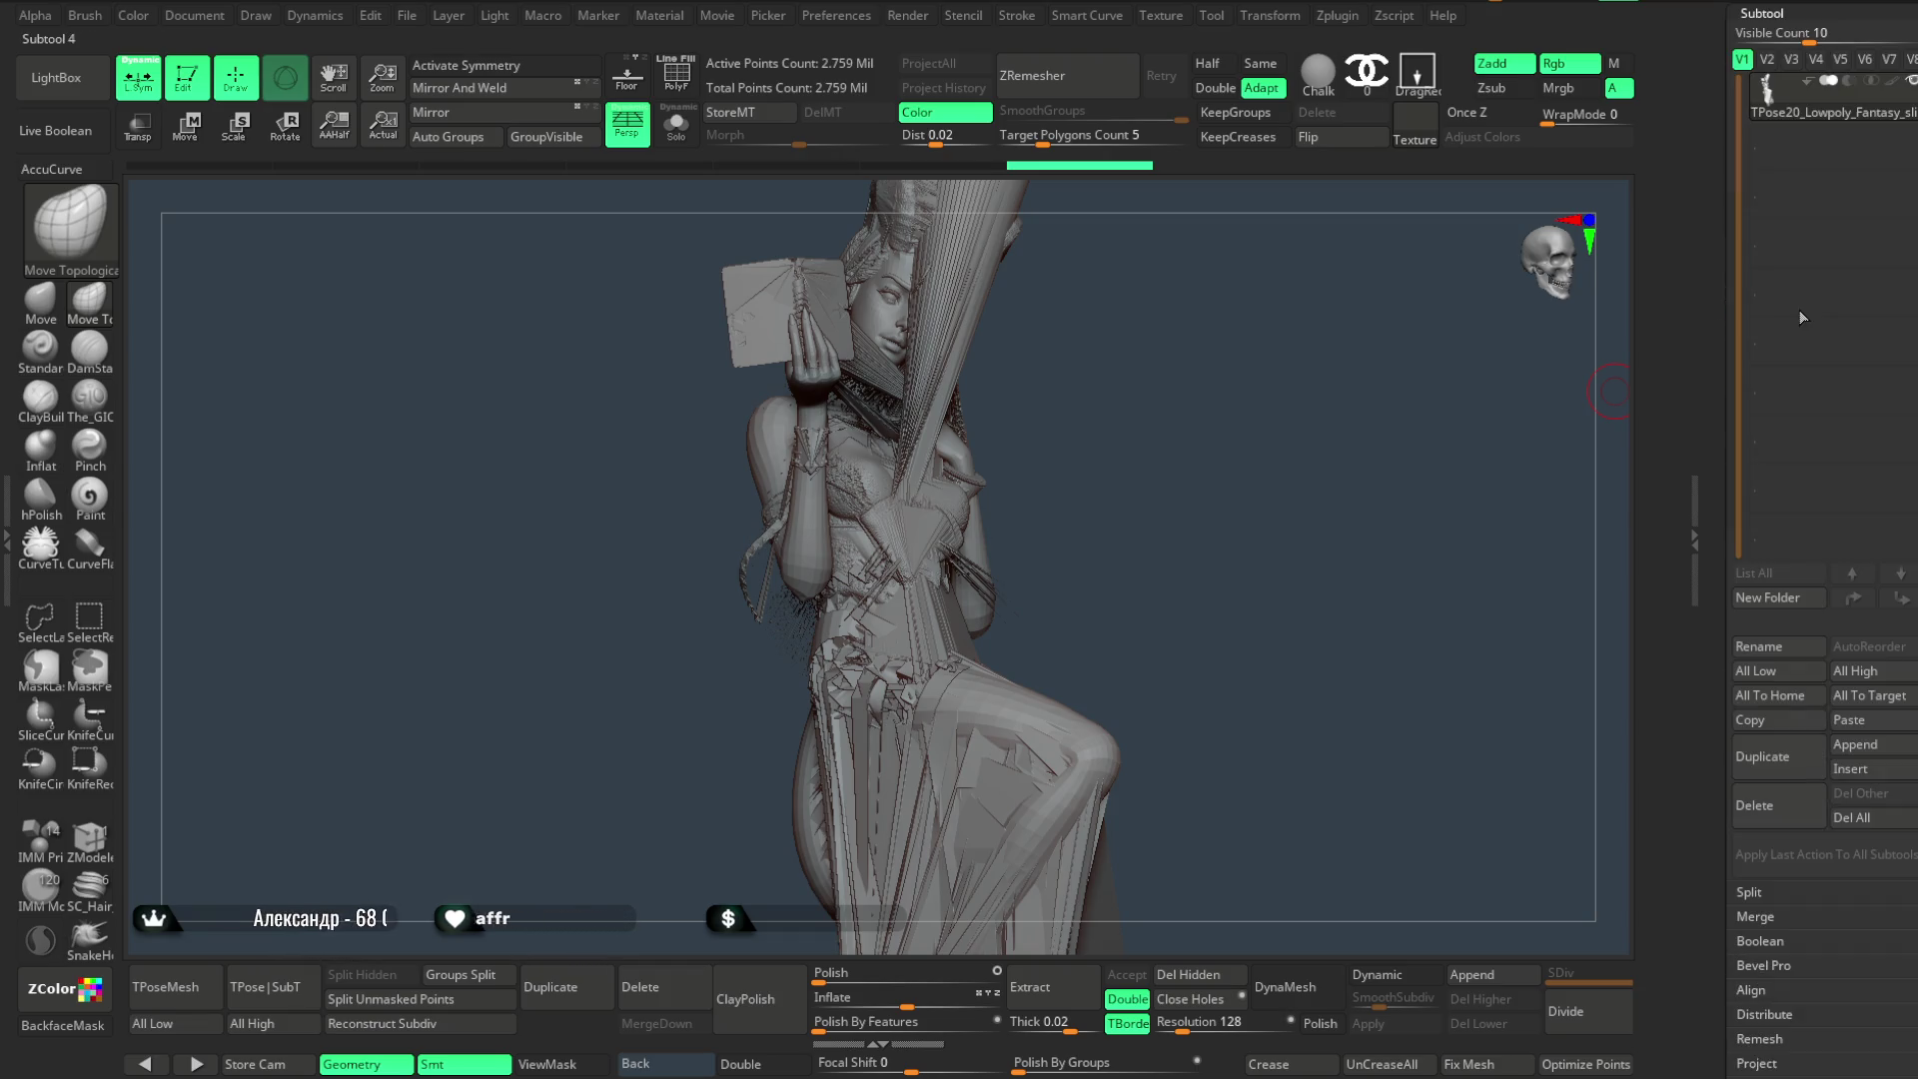
left_click(1750, 802)
left_click(1592, 850)
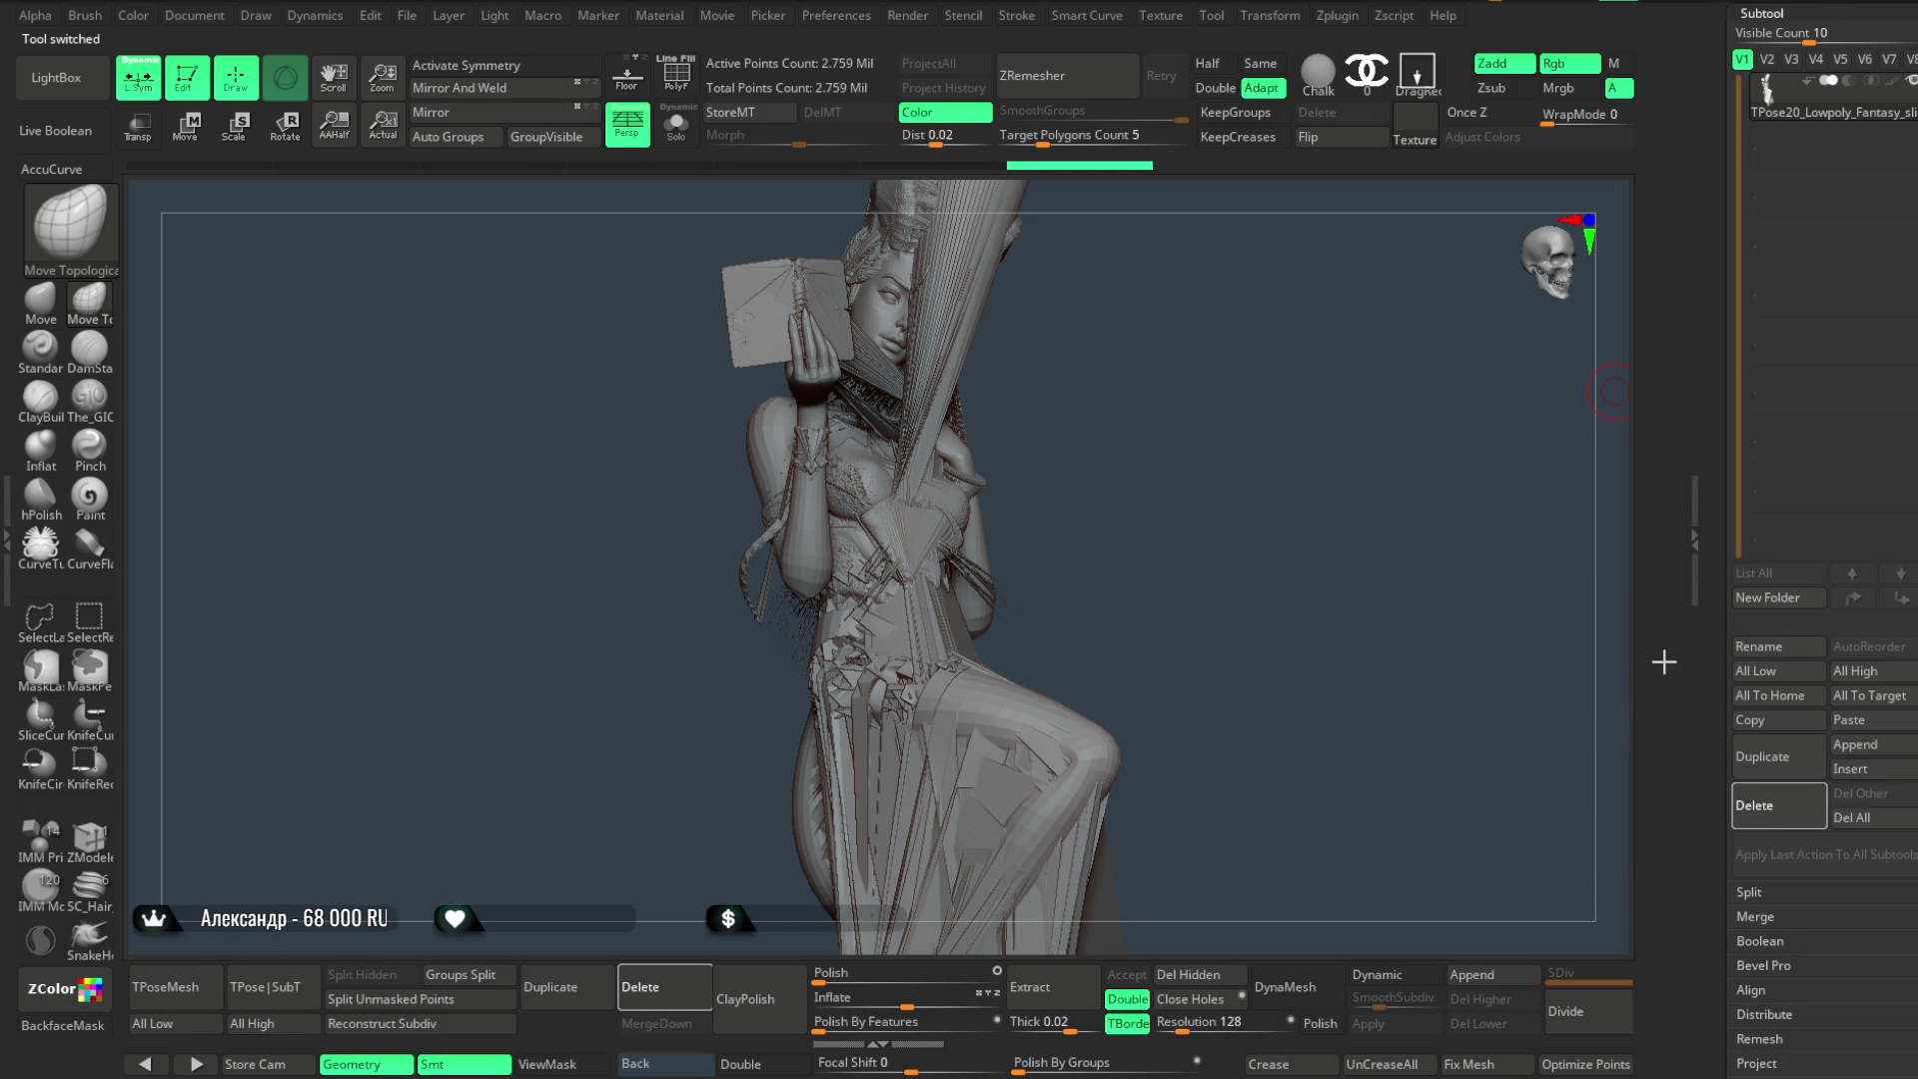
key("ctrl+z")
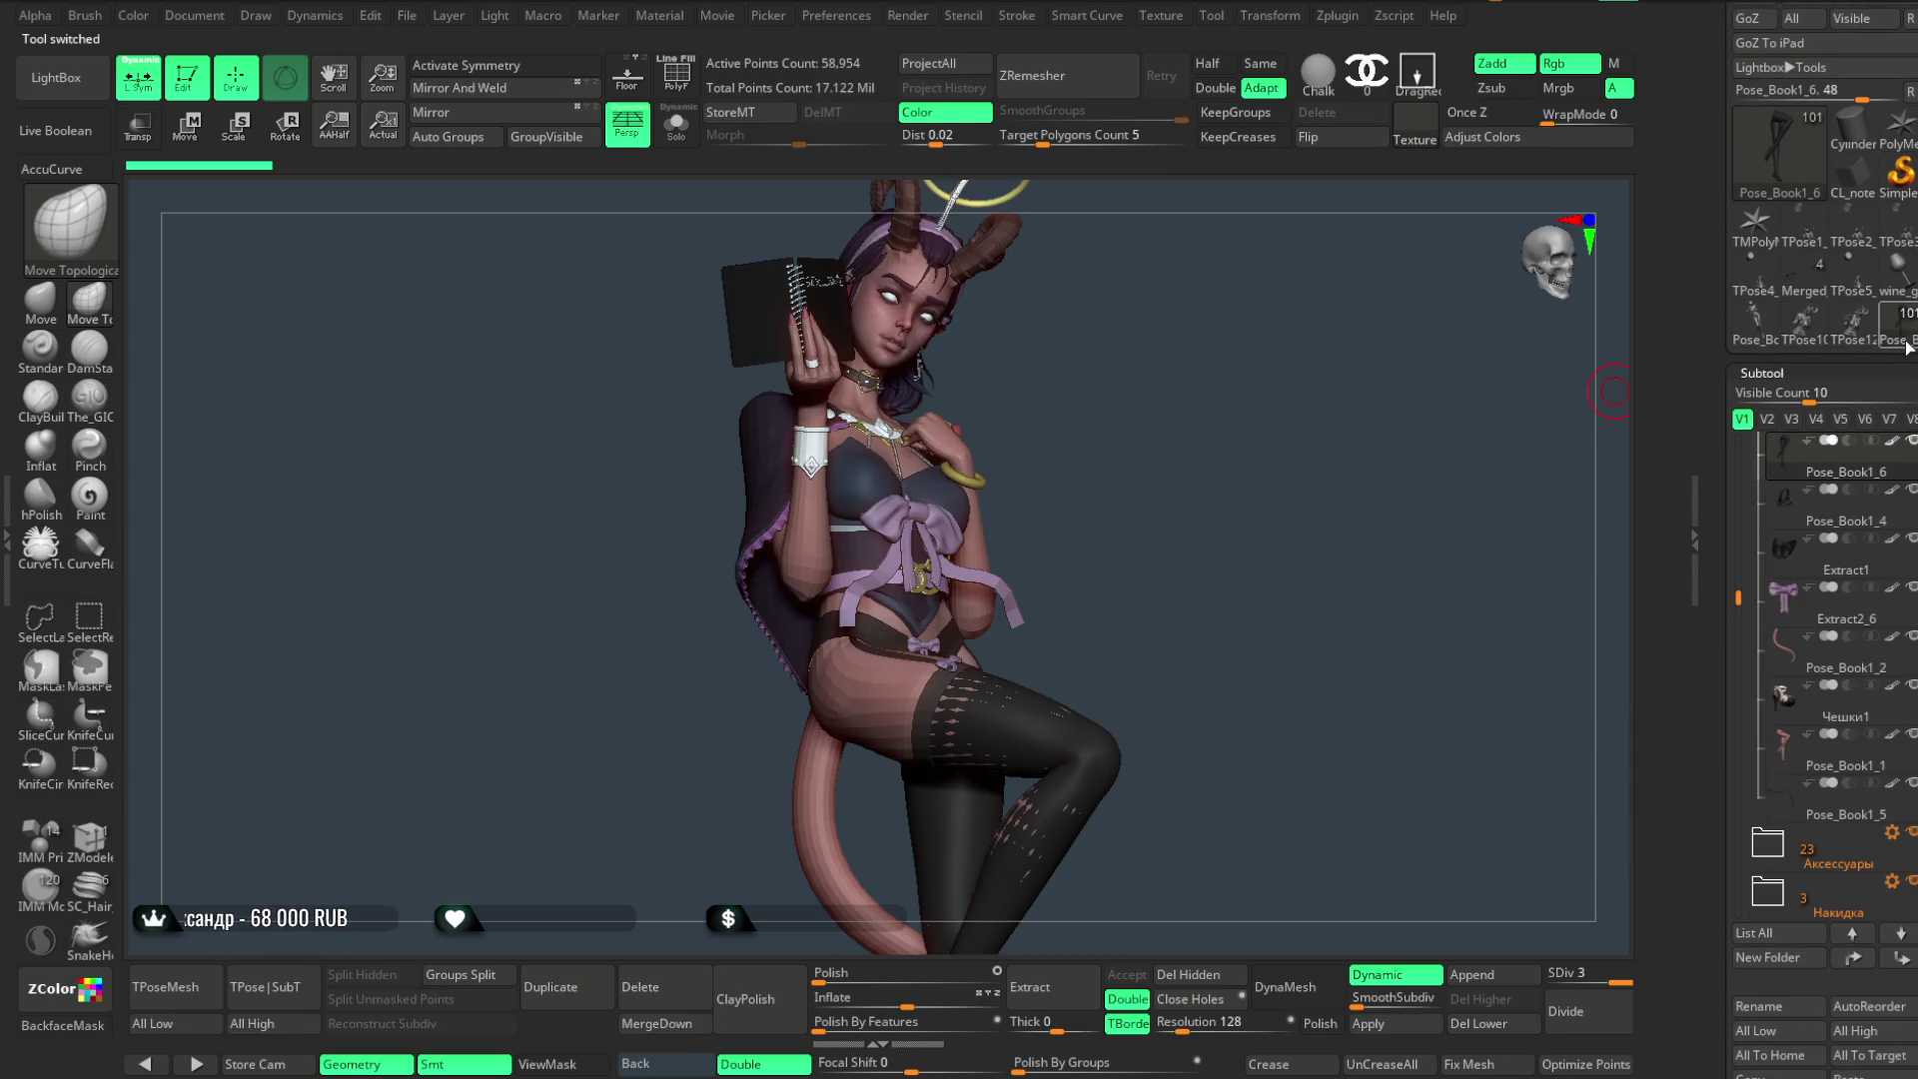
mouse_move(1127, 481)
left_mouse_down()
mouse_move(1123, 463)
mouse_move(1190, 442)
mouse_move(1139, 441)
mouse_move(1199, 454)
mouse_move(1177, 465)
left_mouse_up()
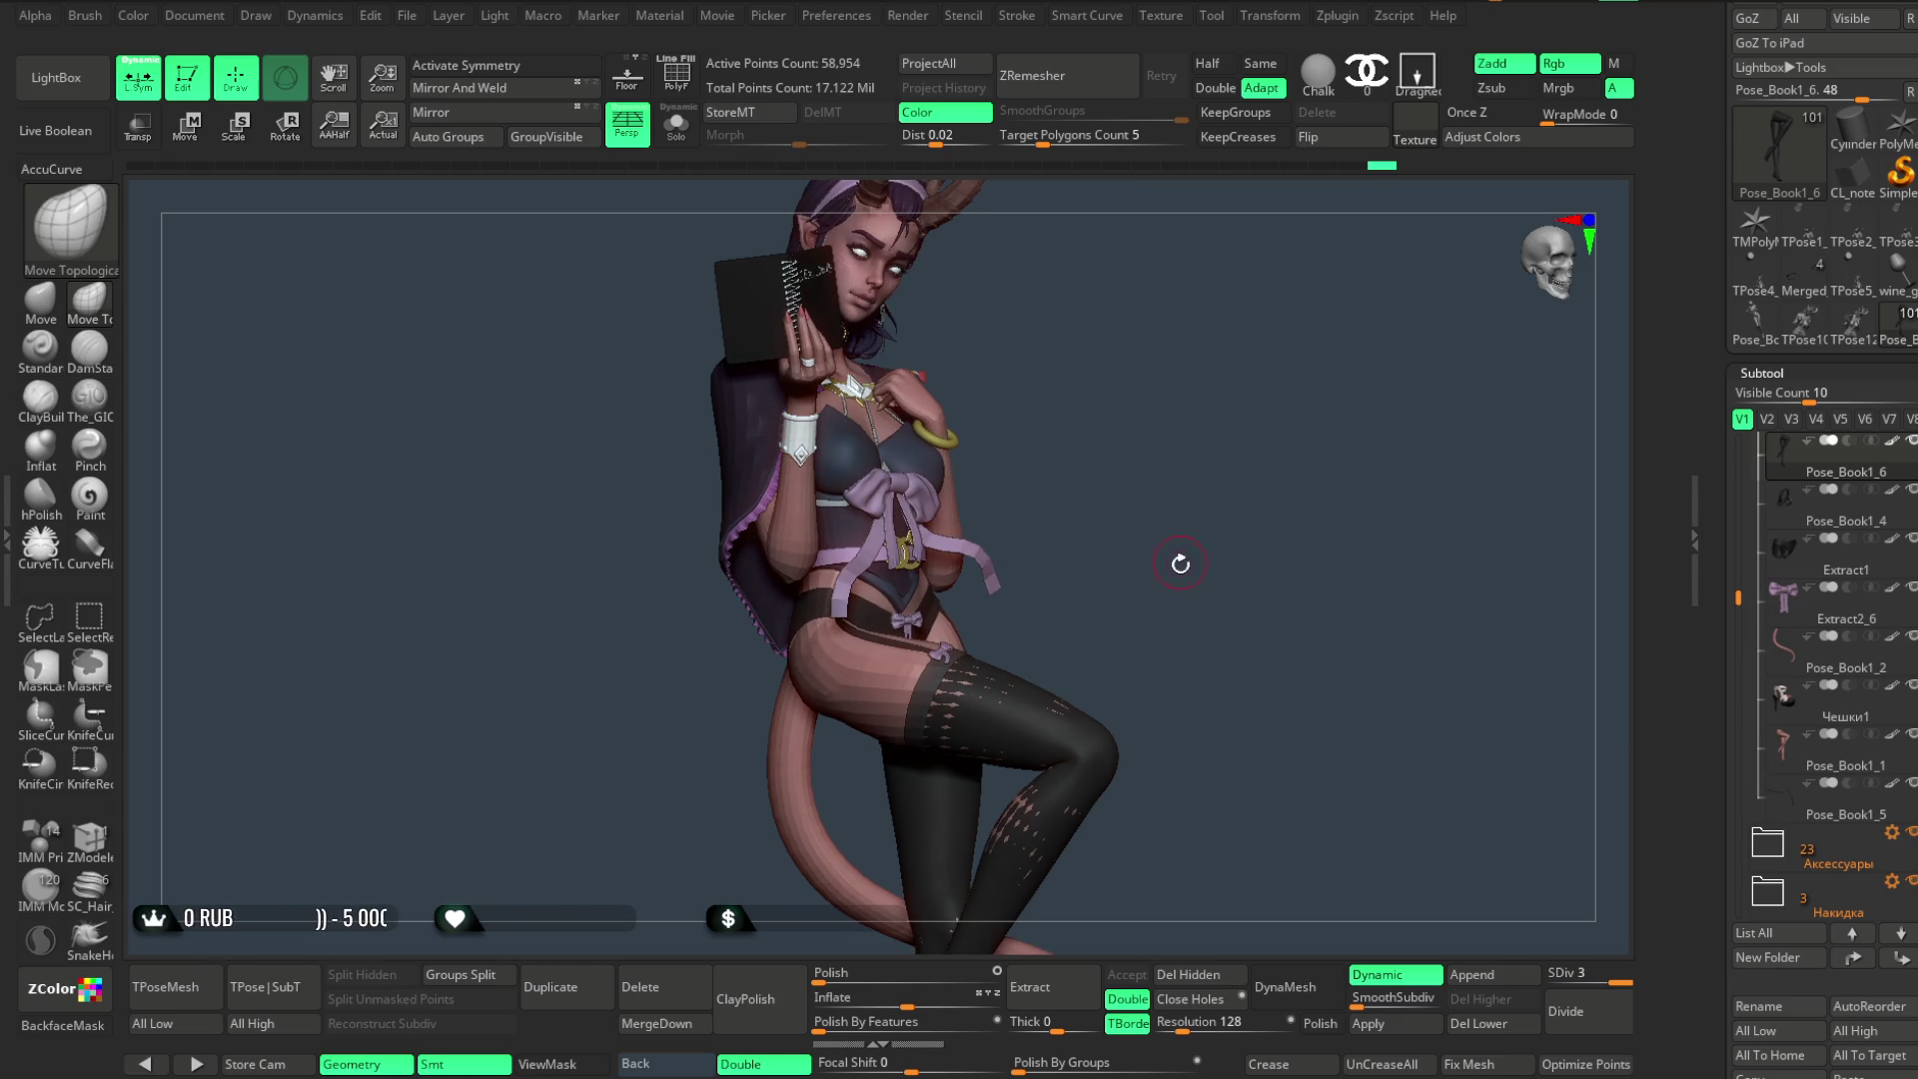
- Load the Lowpoly_Fantasy_slim_girl_basemesh4 body as the active tool
left_click_drag(1179, 560, 1179, 407, "alt")
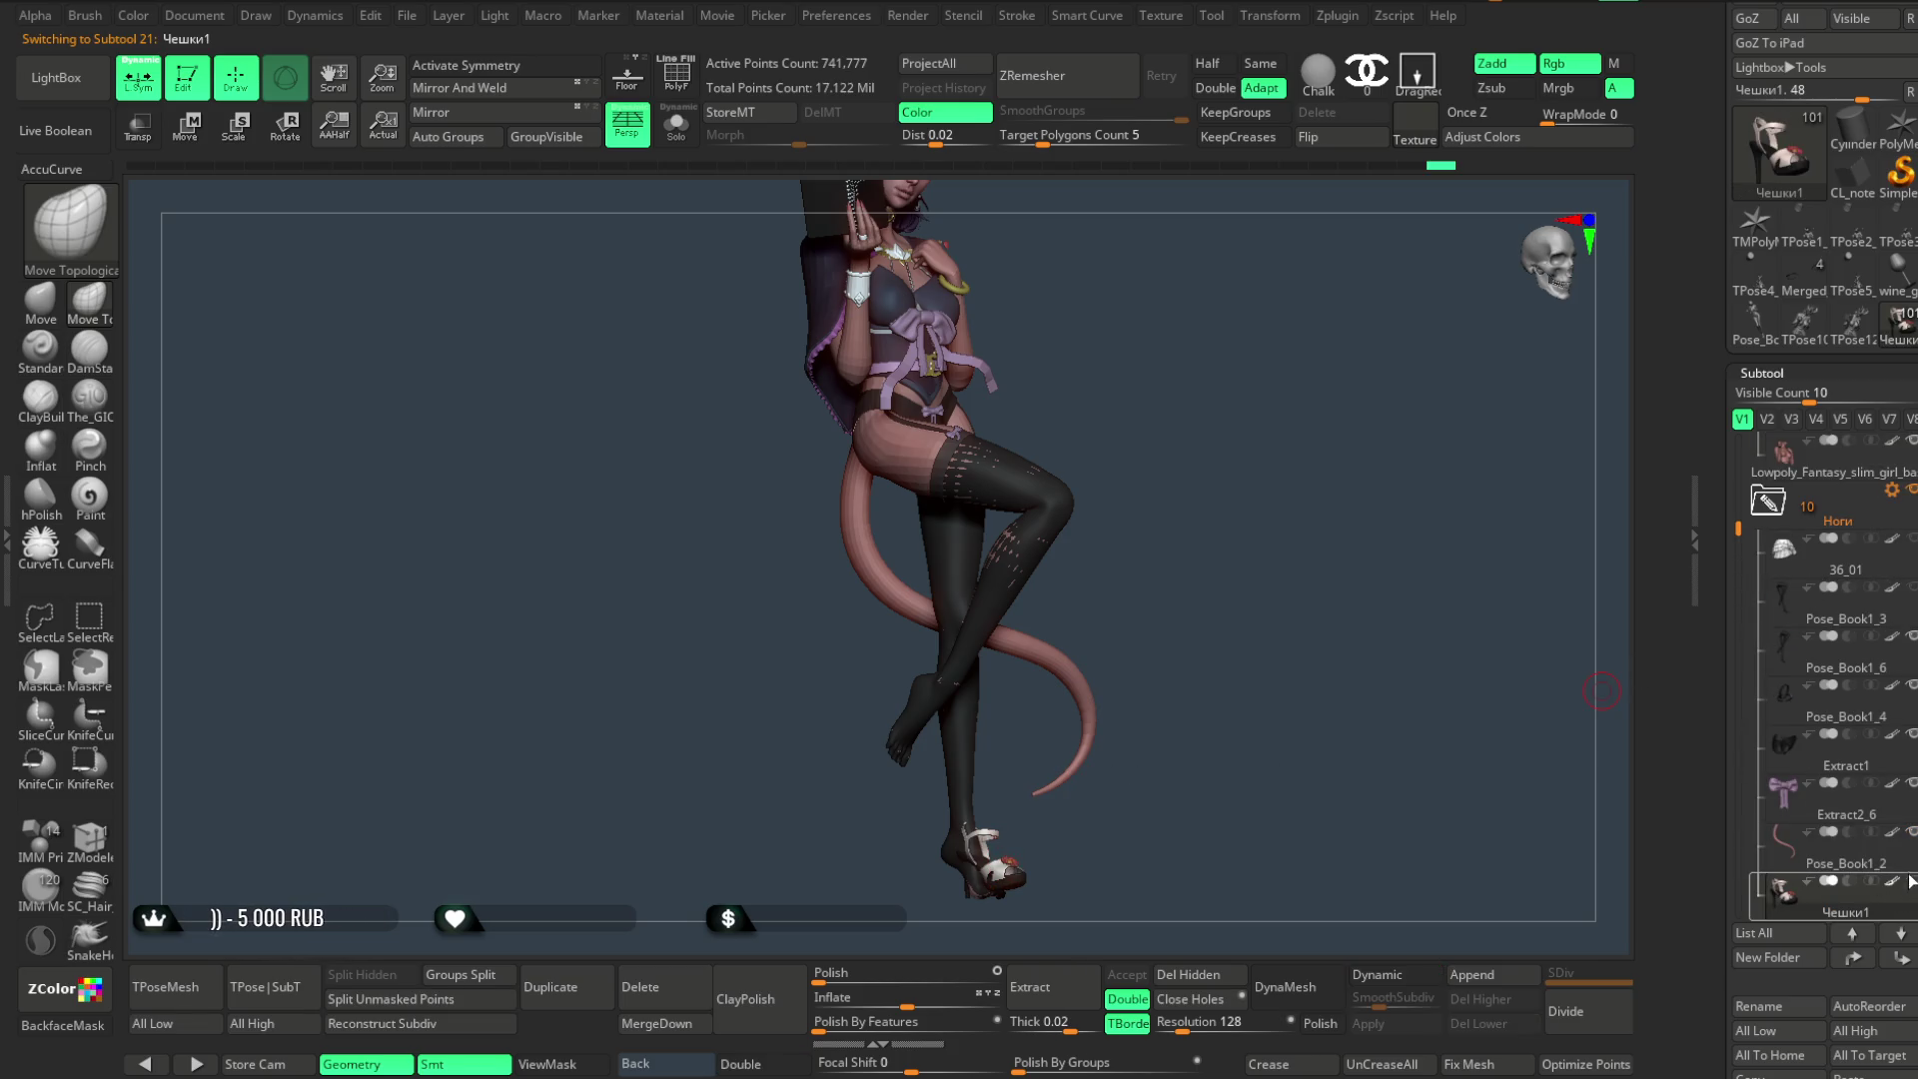
left_click(1063, 514, "alt")
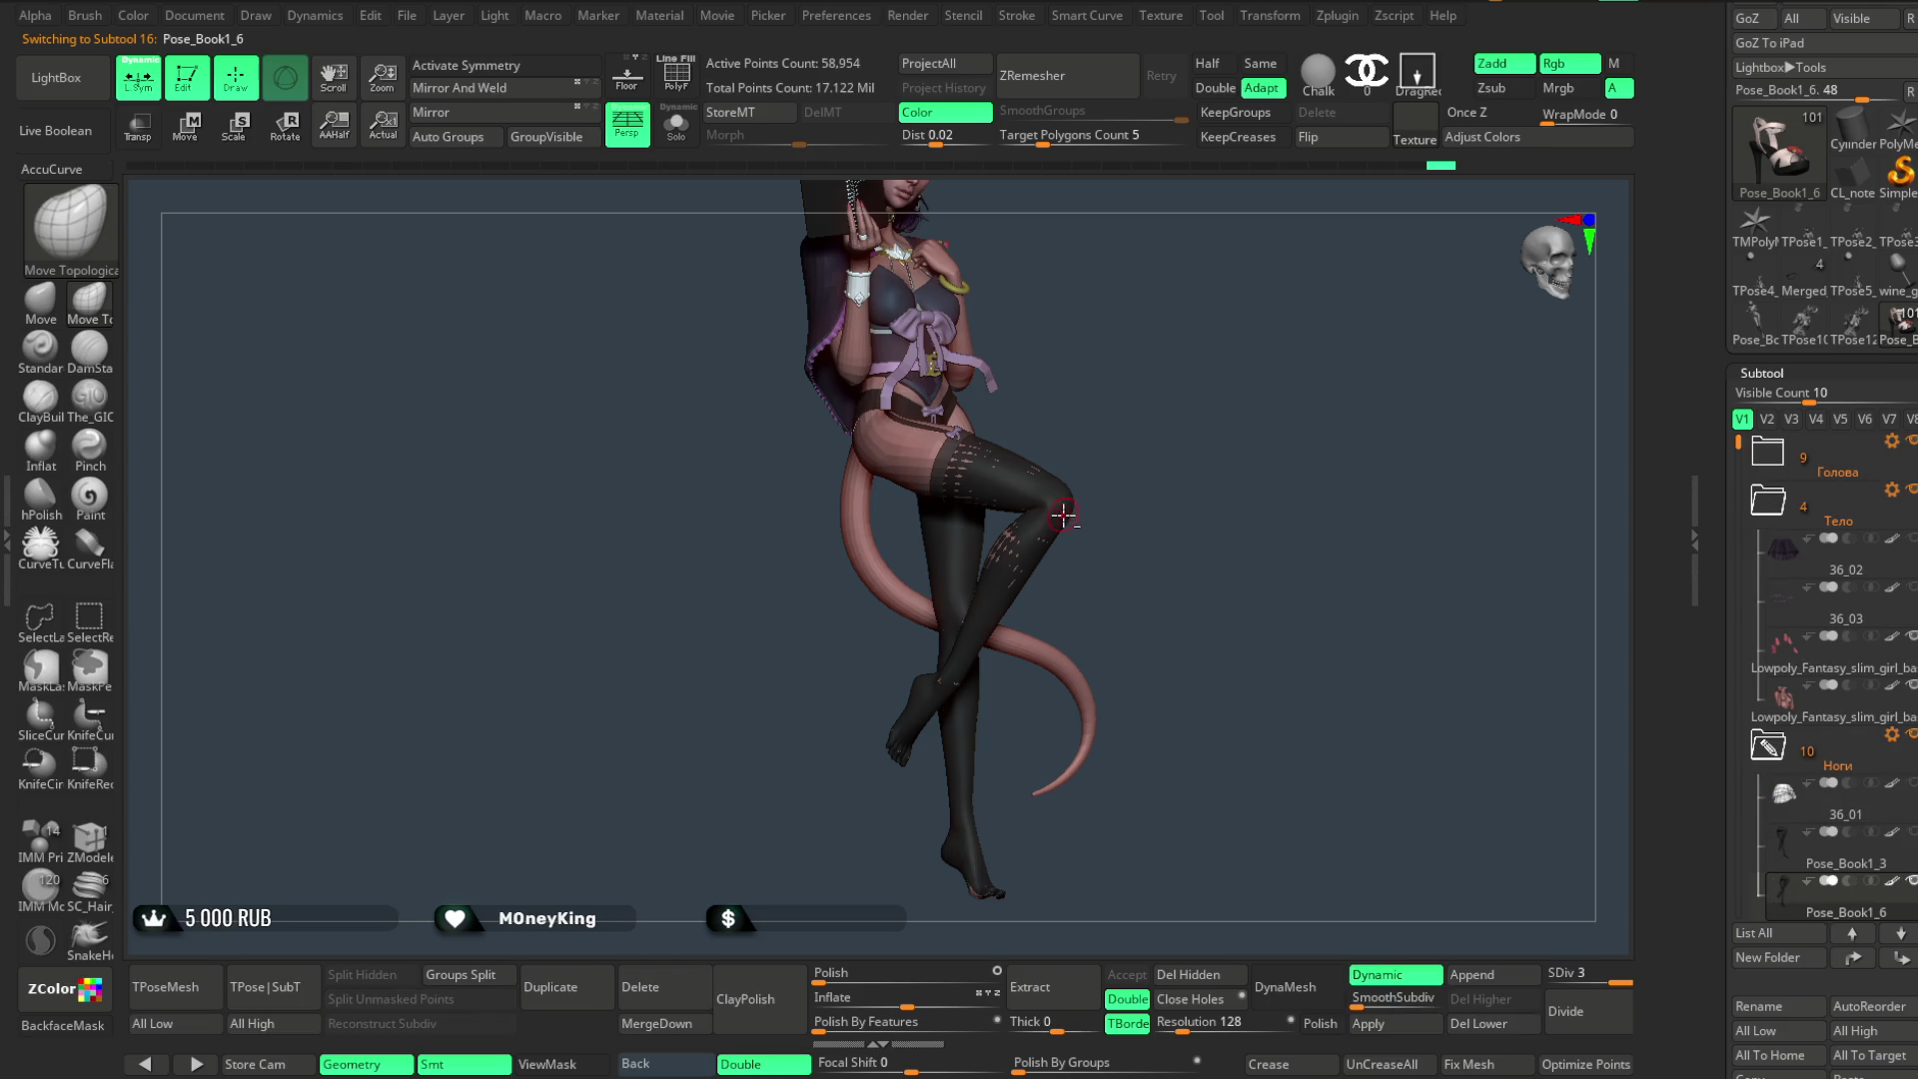
left_click(203, 988)
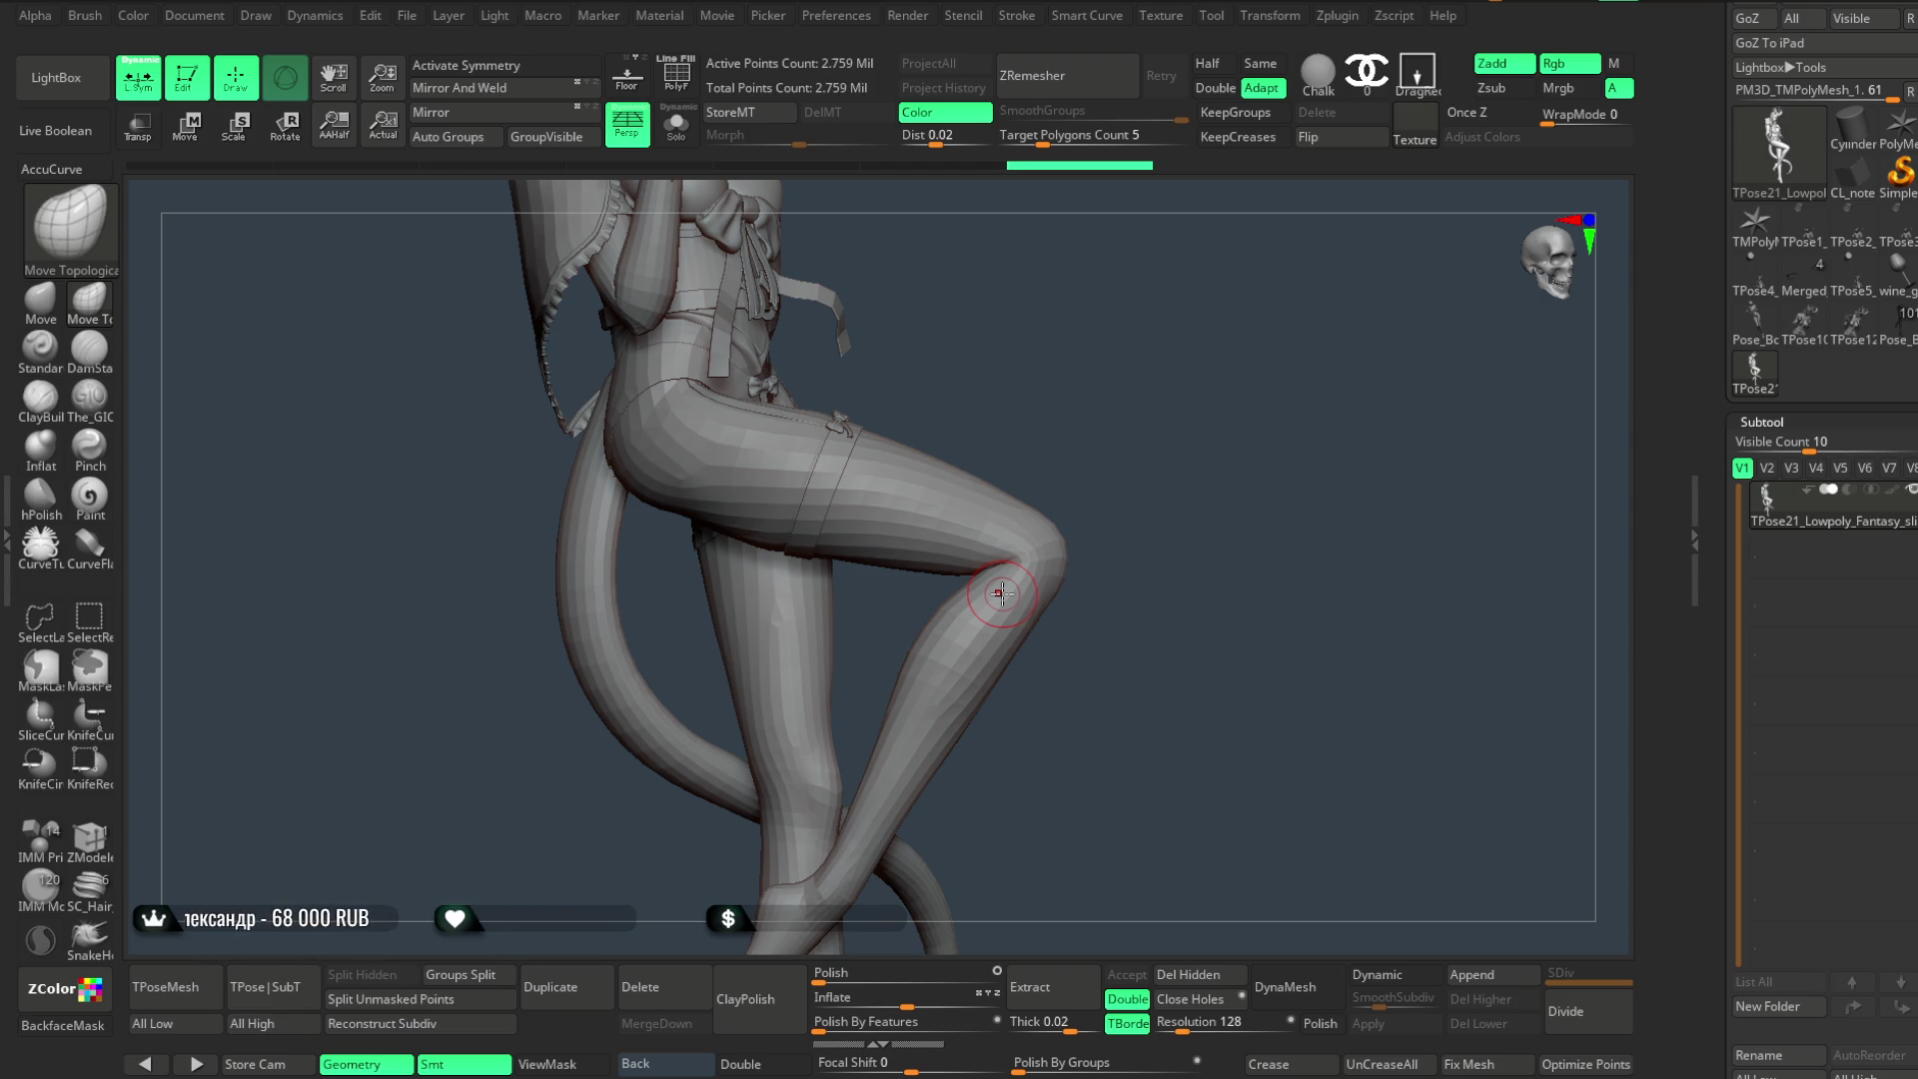
- Reshape the low-poly thigh with the Move and Move Topological brushes
left_click(47, 316)
key("space")
mouse_move(961, 407)
left_mouse_down("alt")
mouse_move(1076, 661)
mouse_move(925, 555)
left_mouse_up("alt")
mouse_move(785, 431)
left_mouse_down()
mouse_move(856, 377)
mouse_move(664, 535)
mouse_move(665, 494)
mouse_move(784, 514)
mouse_move(840, 424)
left_mouse_up()
key("space")
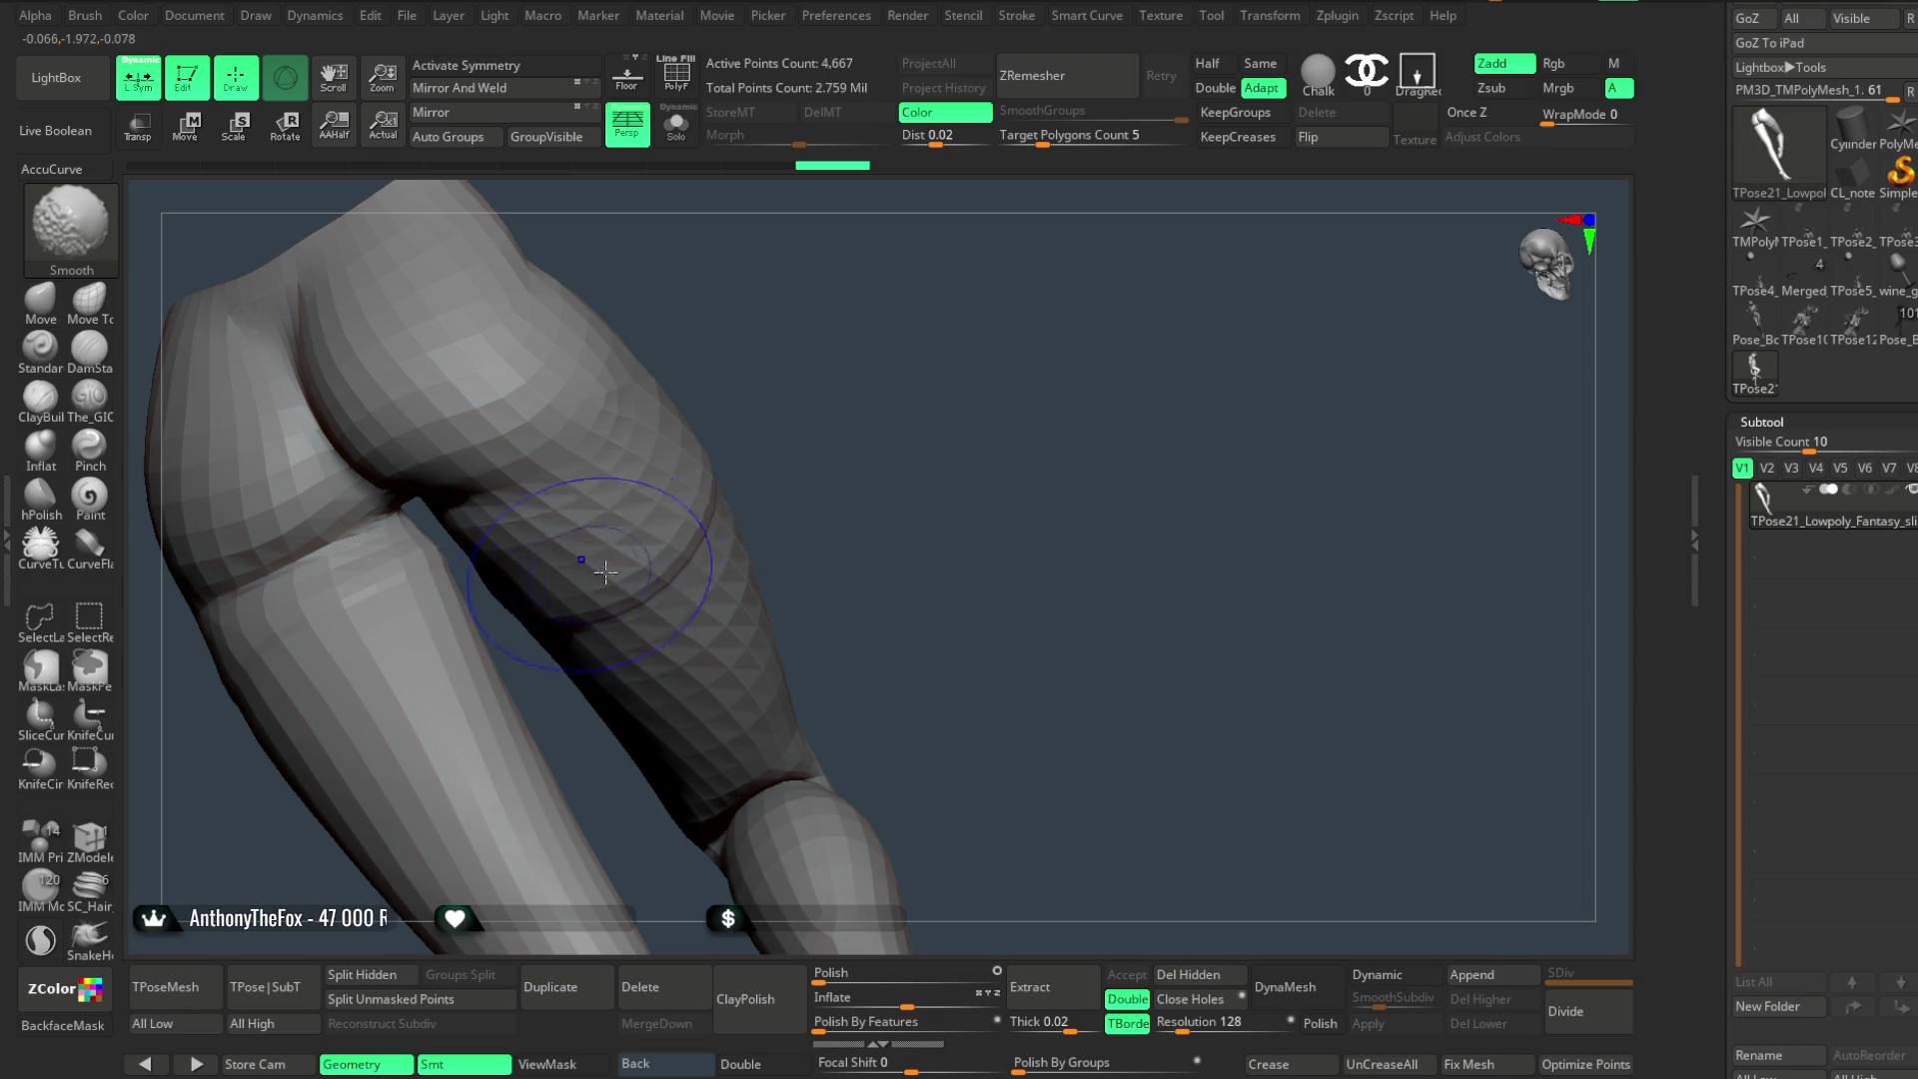
key("shift")
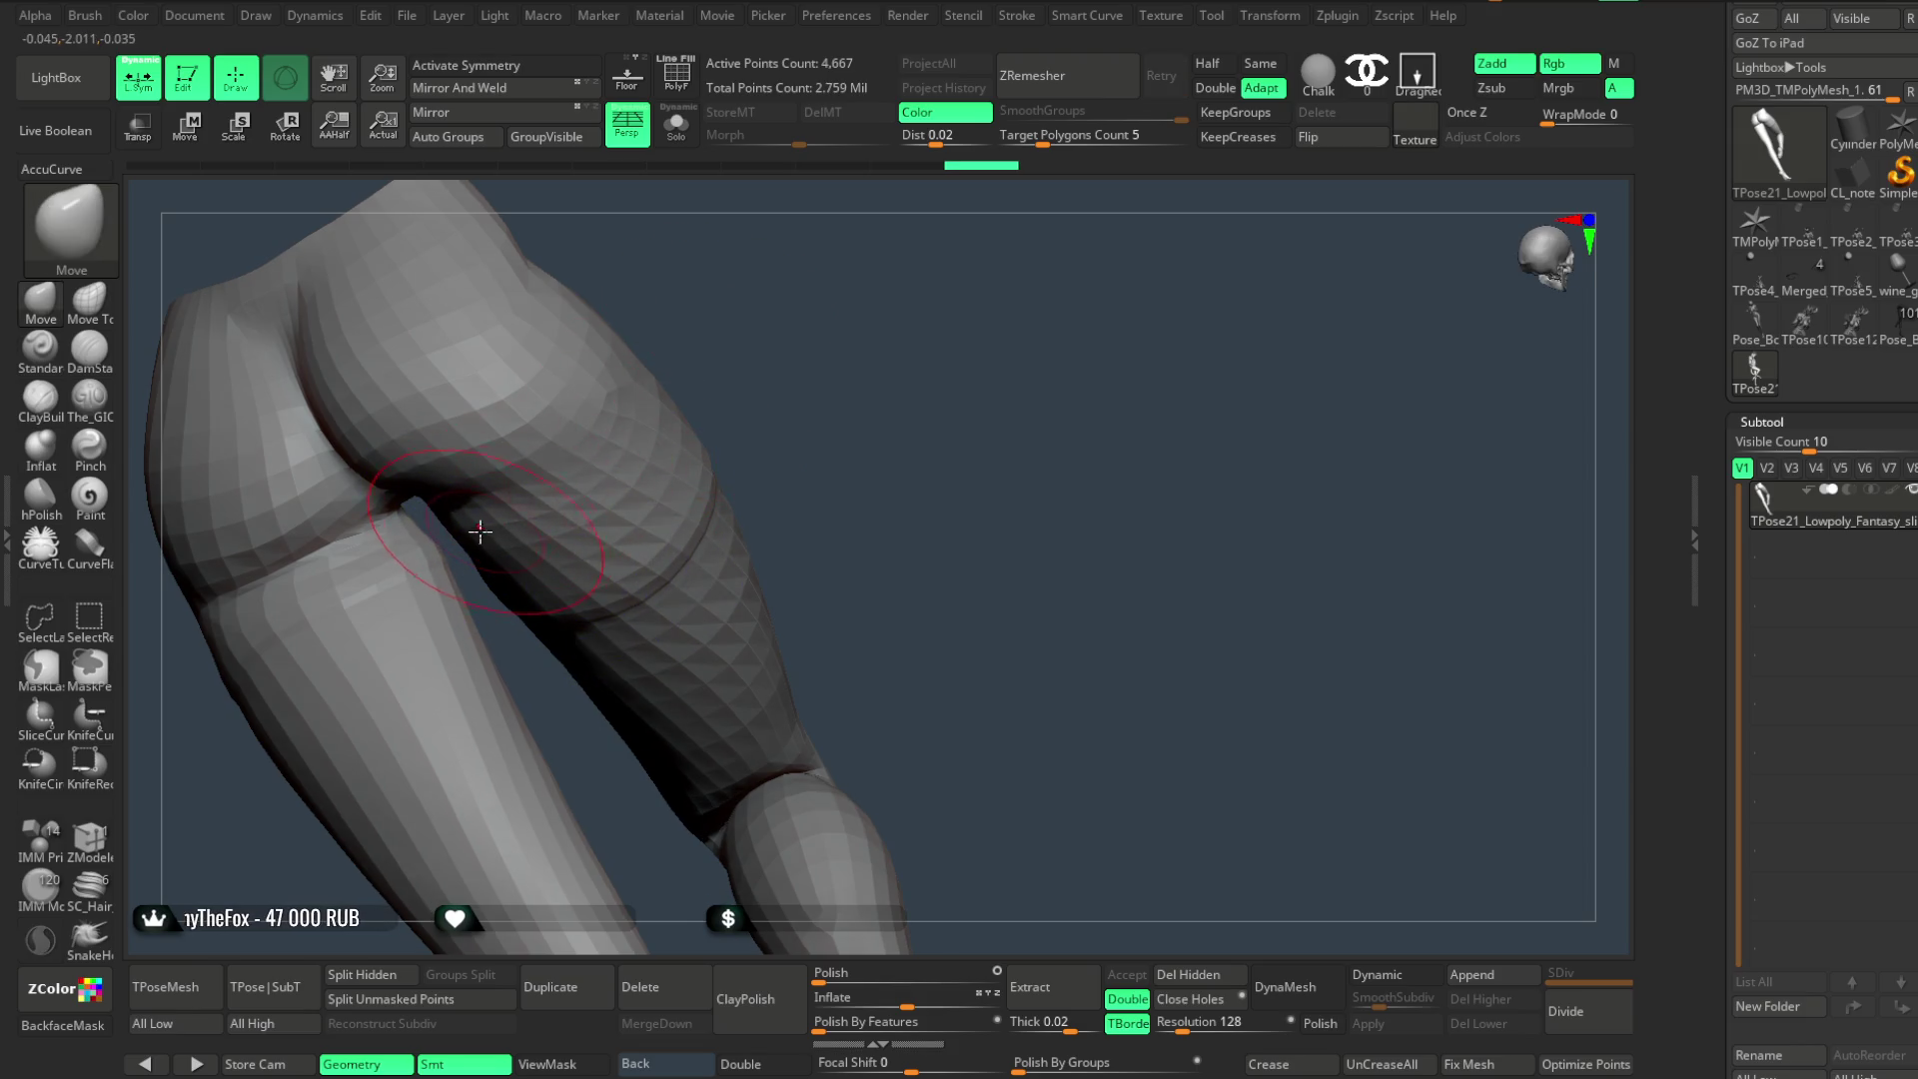
left_click(105, 327)
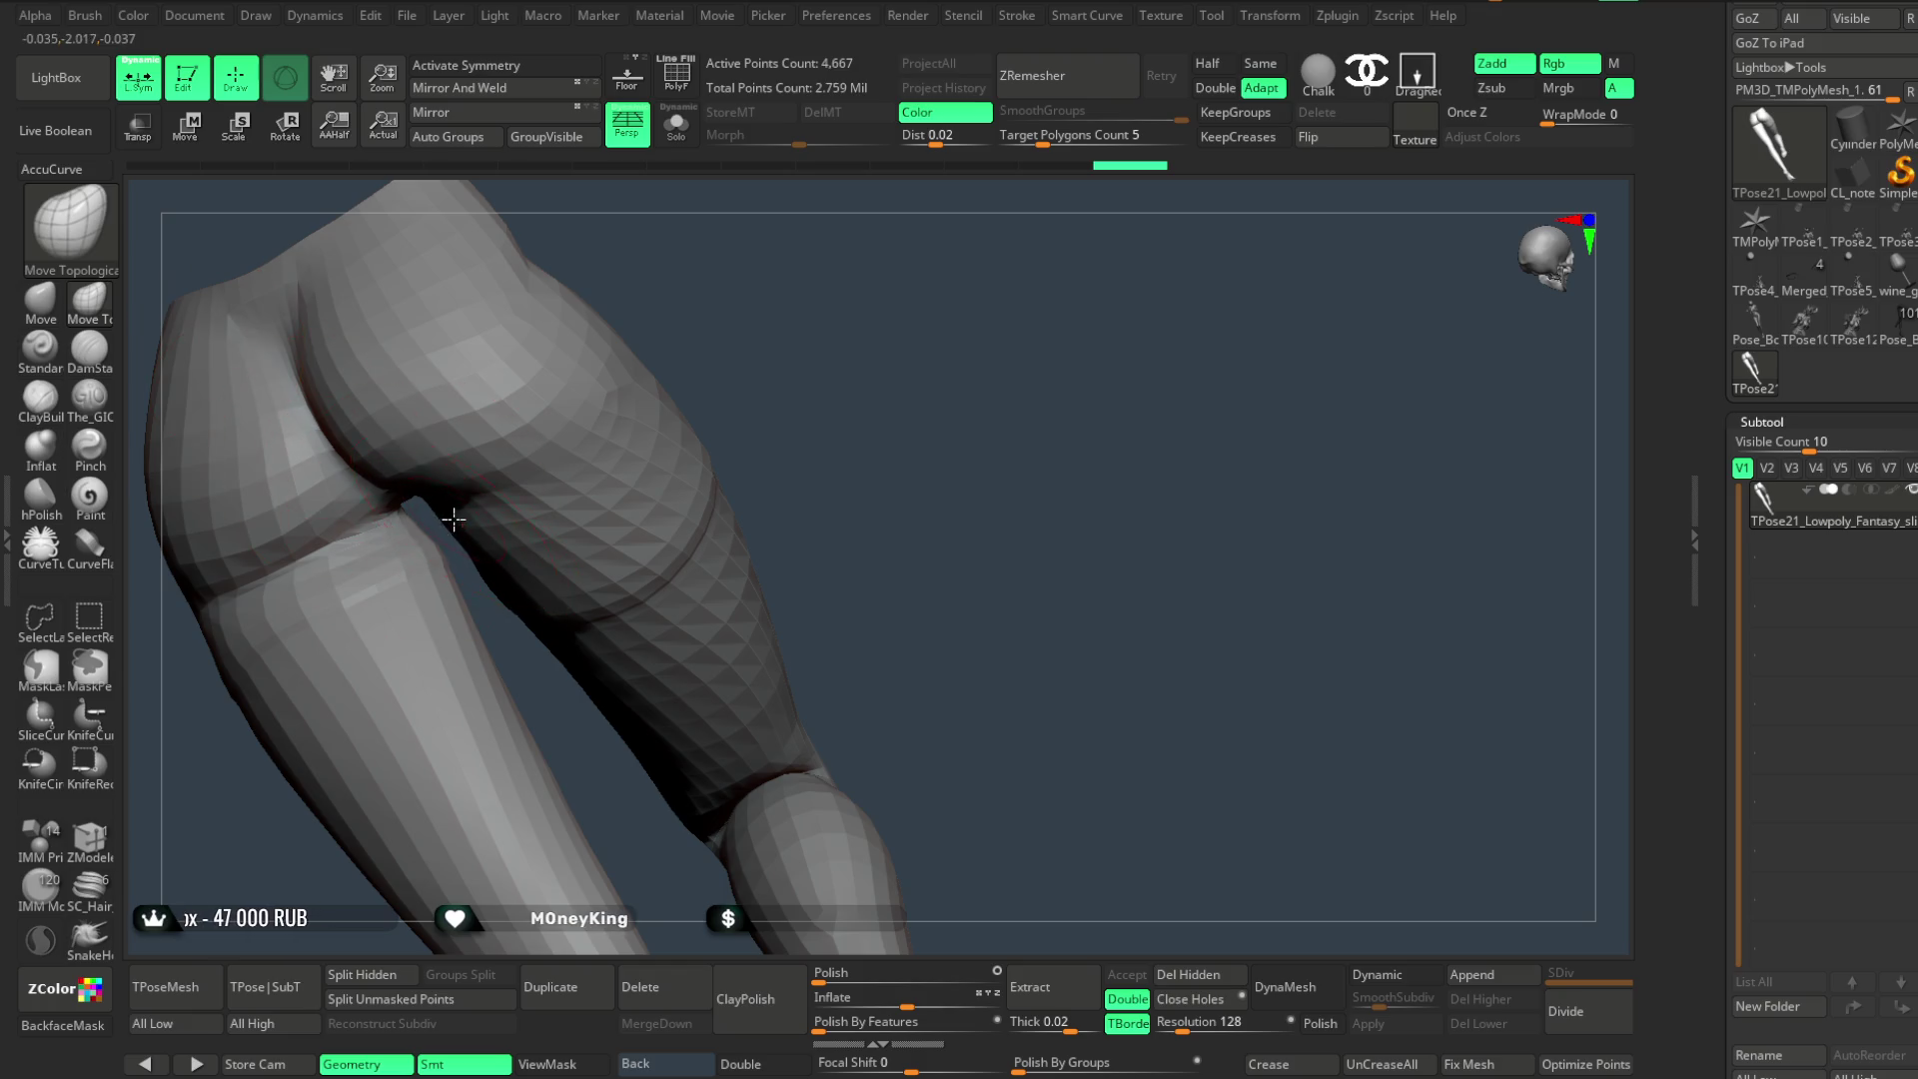
mouse_move(466, 537)
right_mouse_down()
mouse_move(715, 309)
mouse_move(453, 502)
mouse_move(587, 508)
right_mouse_up()
right_click(713, 309)
mouse_move(613, 397)
right_mouse_down()
mouse_move(671, 328)
mouse_move(620, 481)
mouse_move(837, 286)
mouse_move(673, 569)
mouse_move(899, 394)
mouse_move(682, 635)
mouse_move(929, 404)
mouse_move(909, 433)
mouse_move(962, 426)
mouse_move(677, 460)
mouse_move(694, 305)
mouse_move(724, 467)
right_mouse_up()
- Smooth and push the inner and back thigh into shape, checking from several angles
right_click_drag(696, 376, 725, 440)
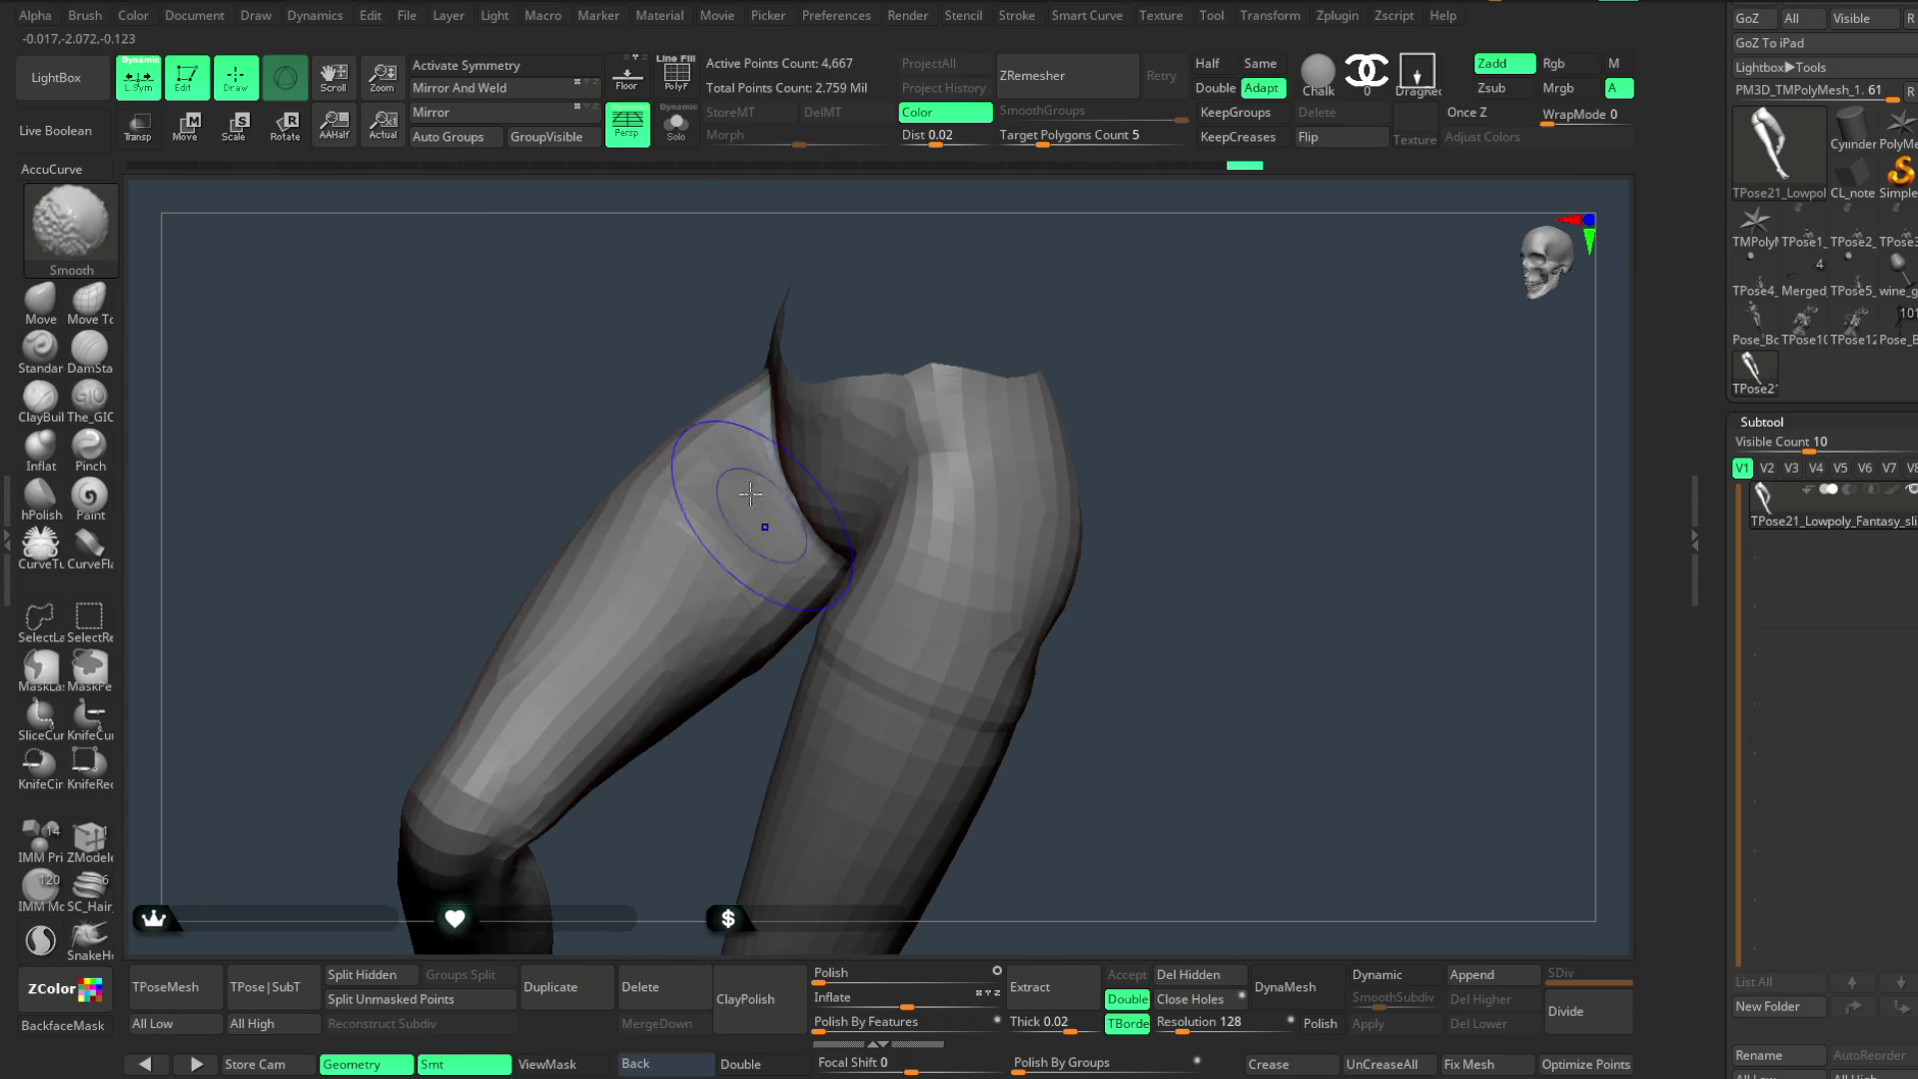
right_click_drag(757, 507, 643, 410)
right_click_drag(747, 601, 739, 609)
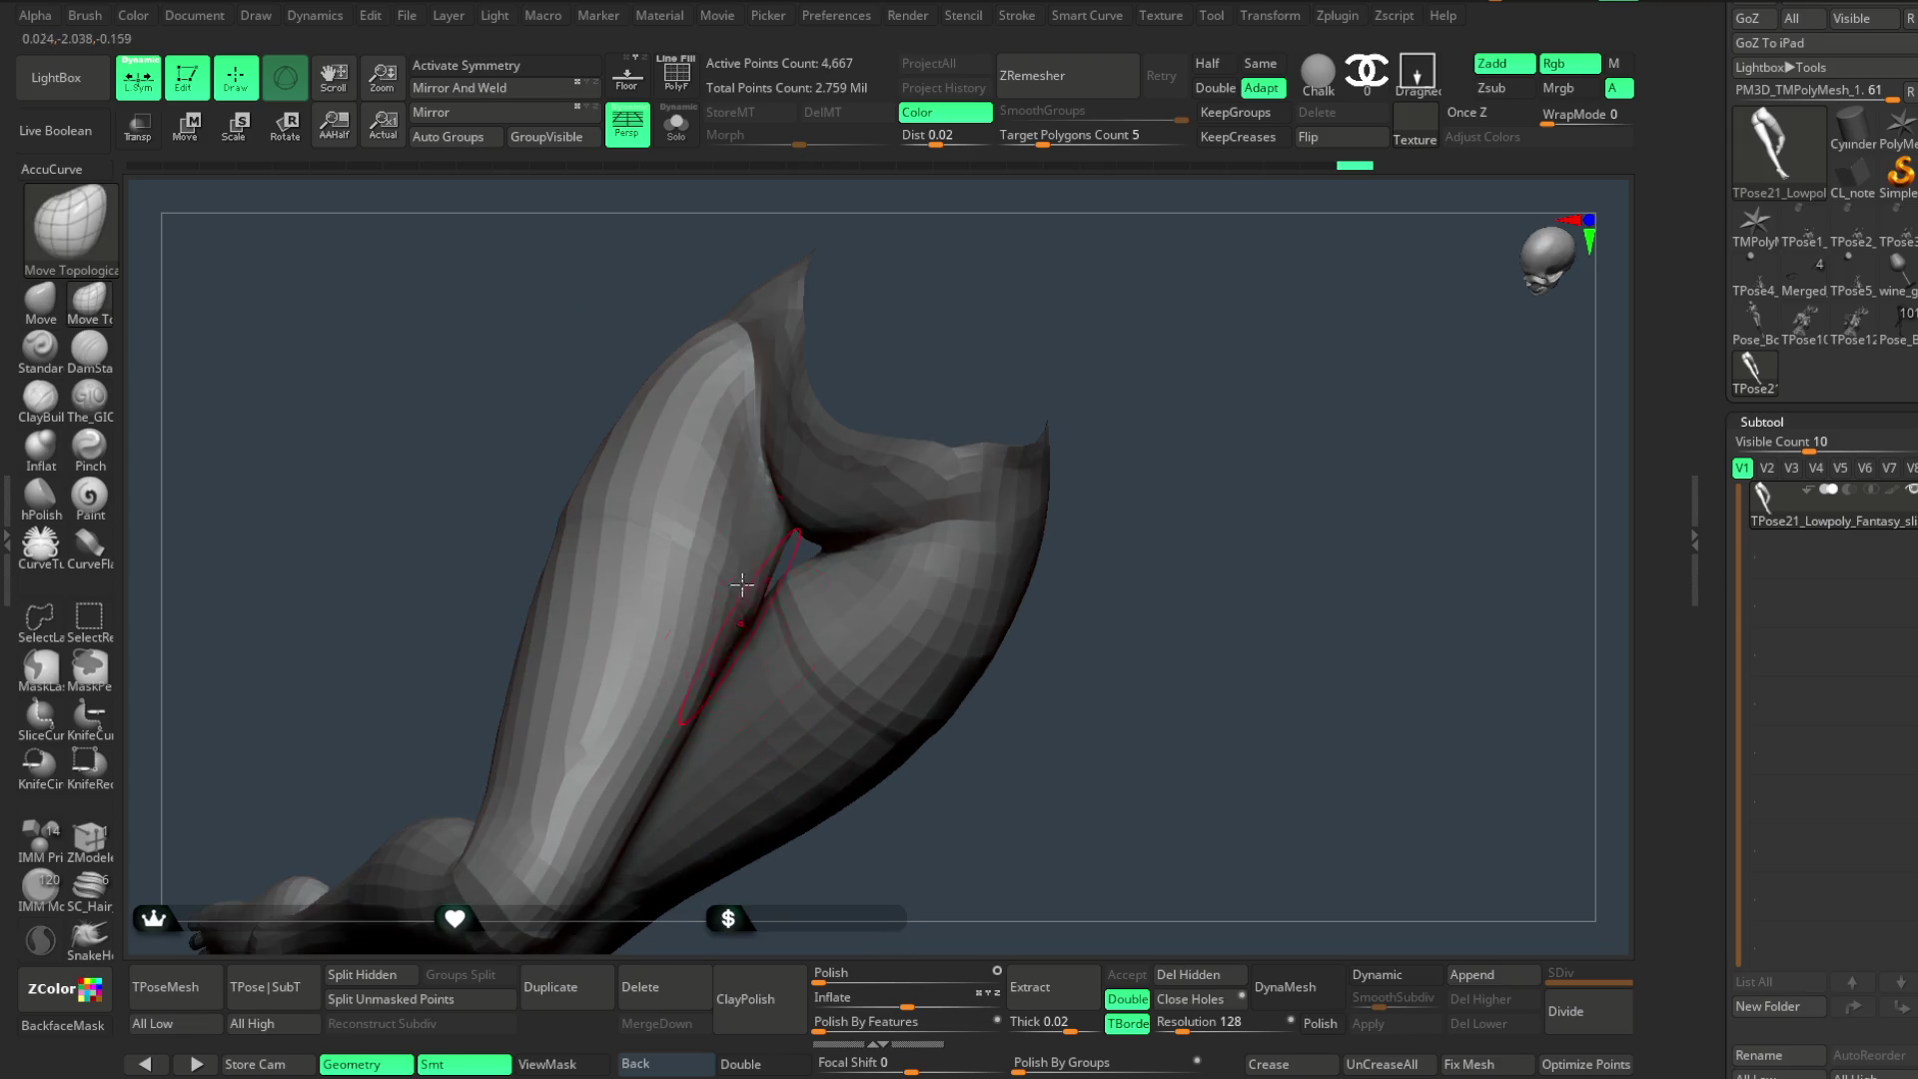
right_click_drag(817, 479, 945, 344)
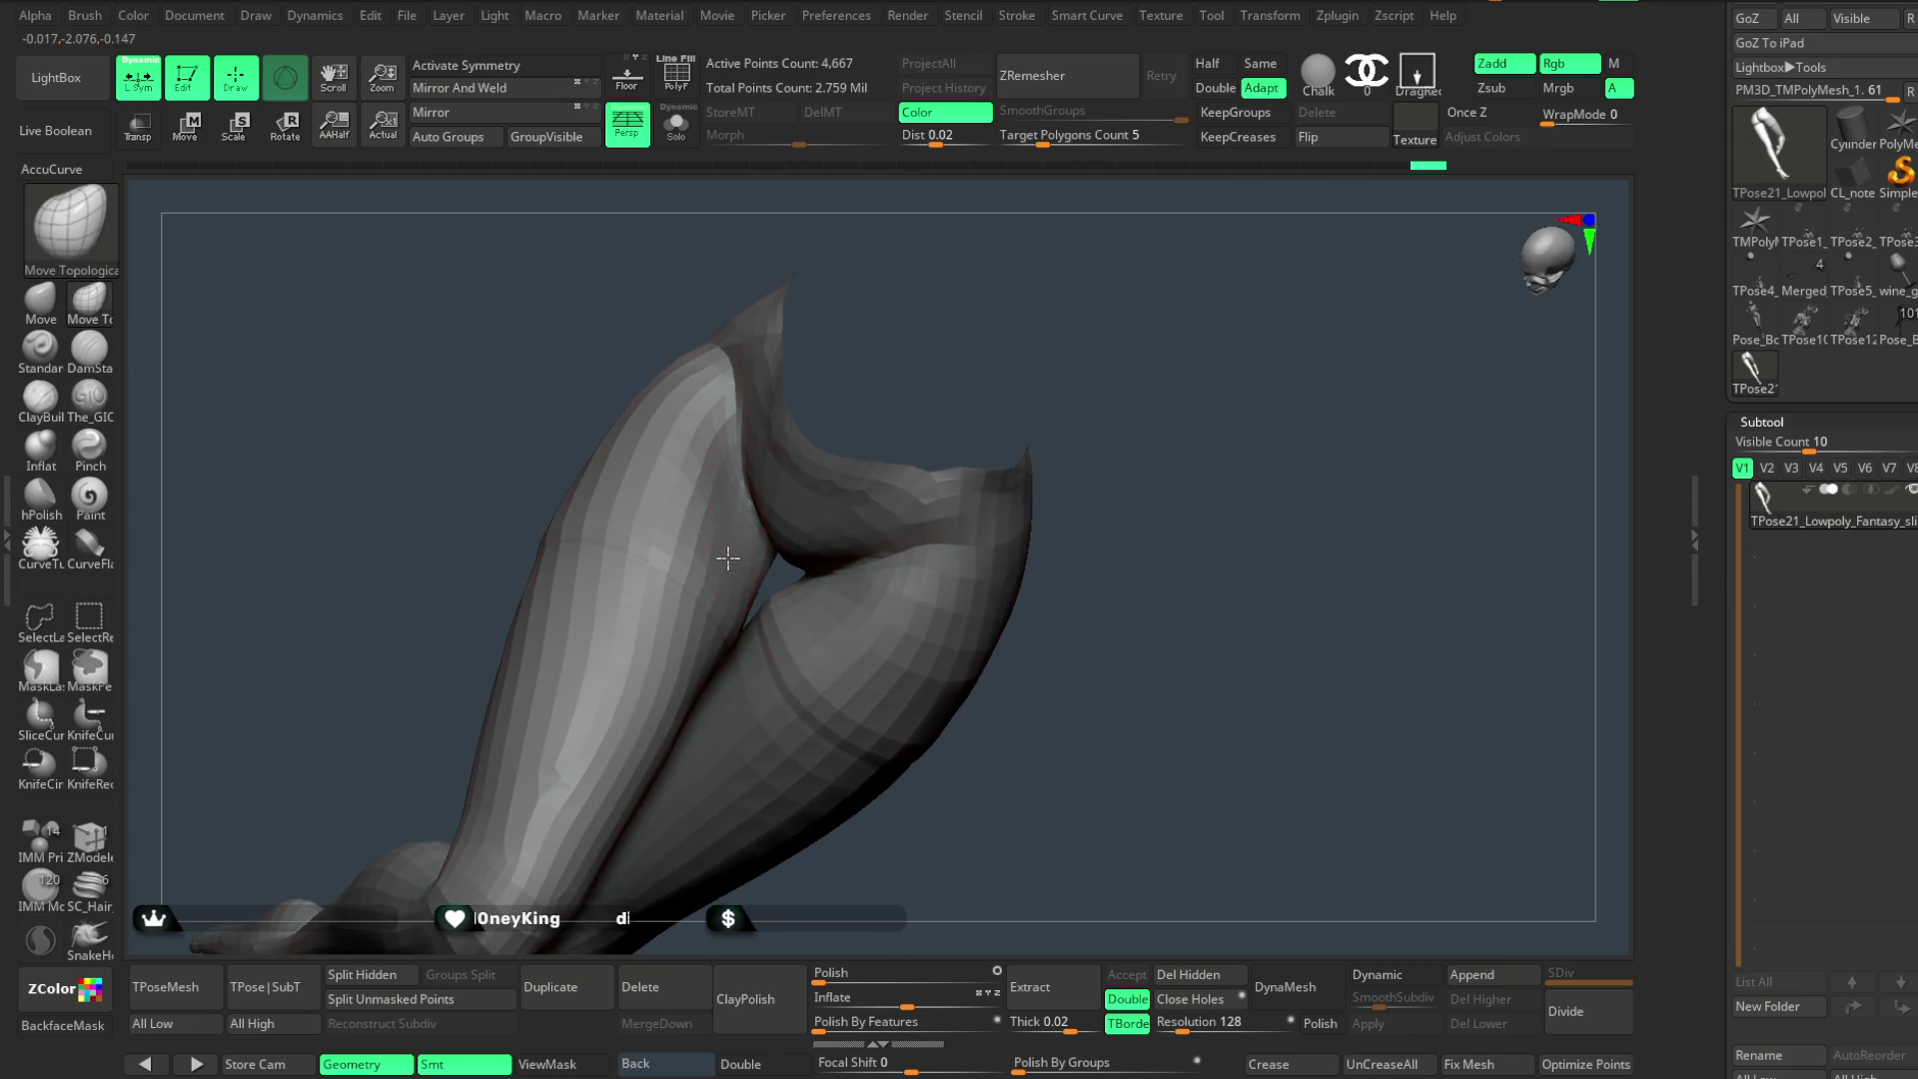
right_click_drag(802, 641, 874, 320)
mouse_move(794, 407)
right_mouse_down()
mouse_move(715, 552)
mouse_move(687, 437)
right_mouse_up()
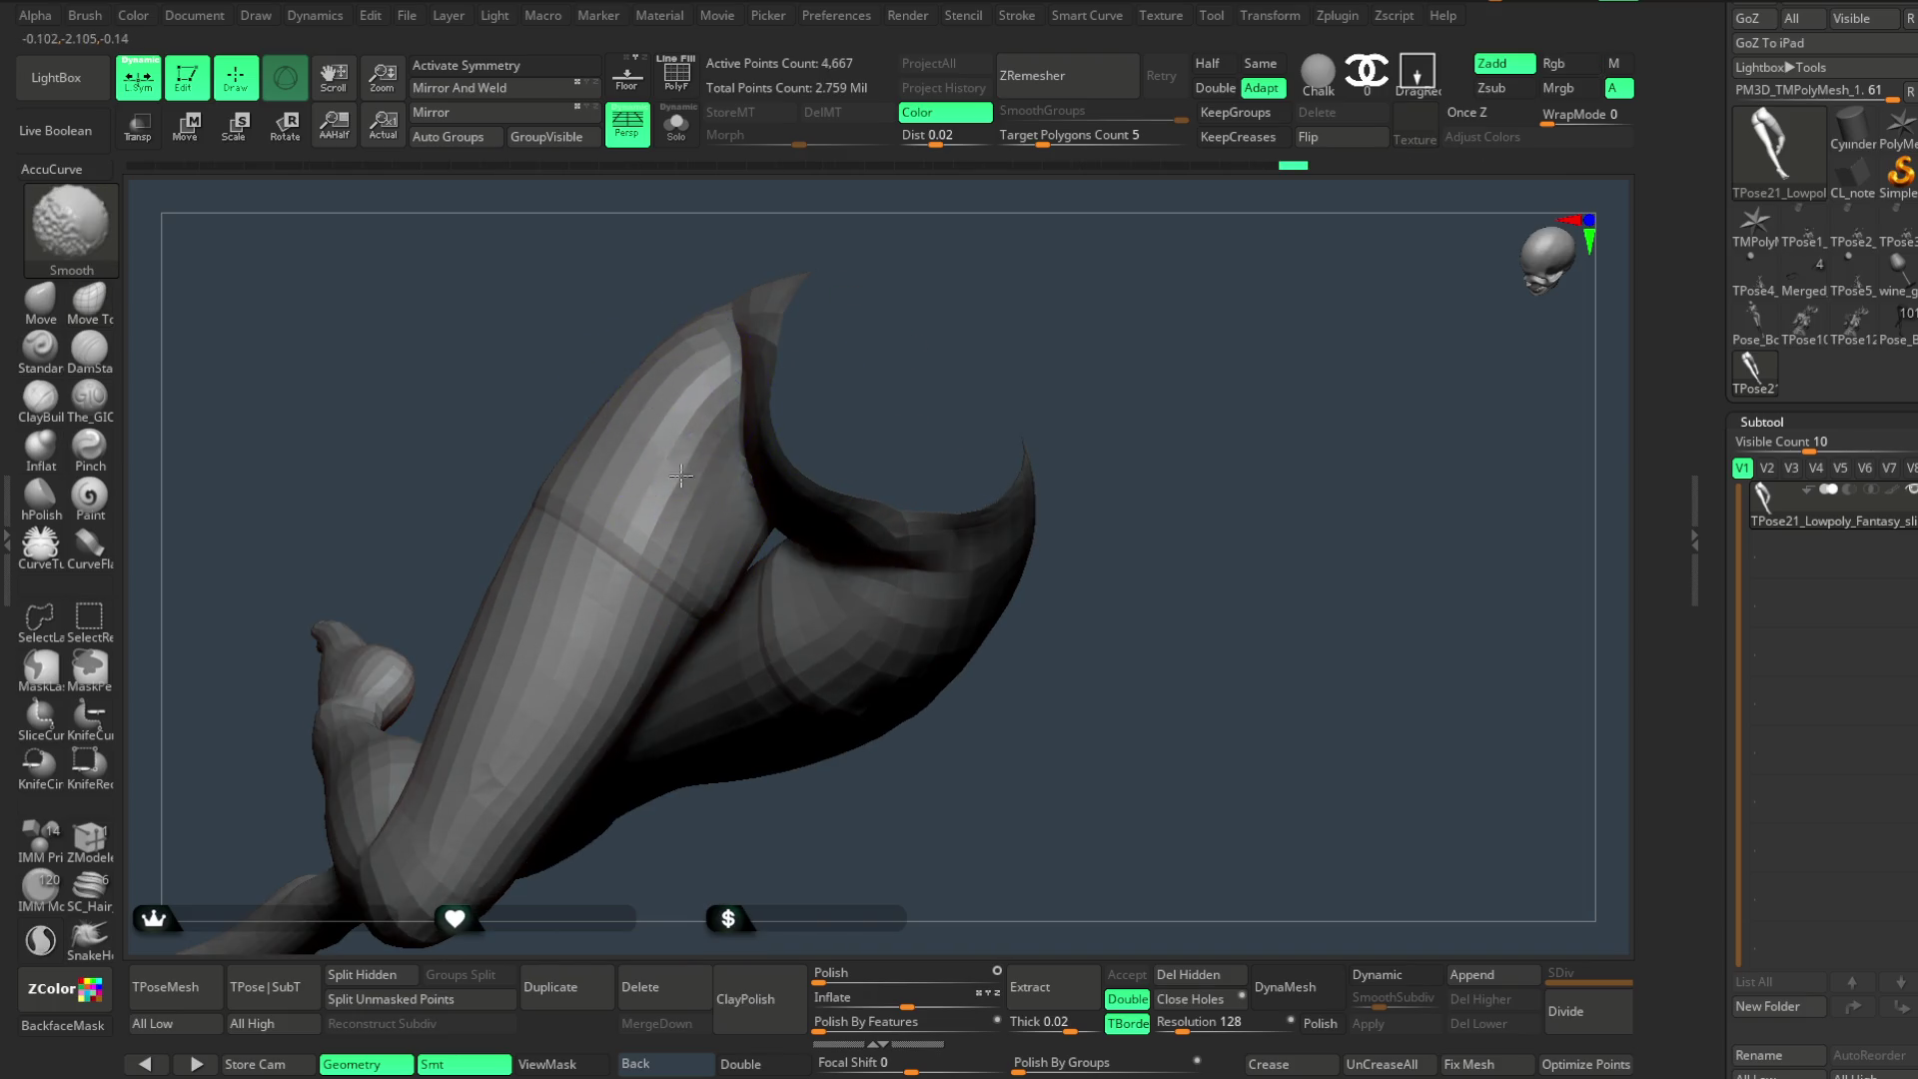
right_click_drag(718, 539, 723, 500)
mouse_move(884, 381)
right_mouse_down()
mouse_move(904, 287)
mouse_move(929, 275)
mouse_move(976, 310)
mouse_move(684, 642)
right_mouse_up()
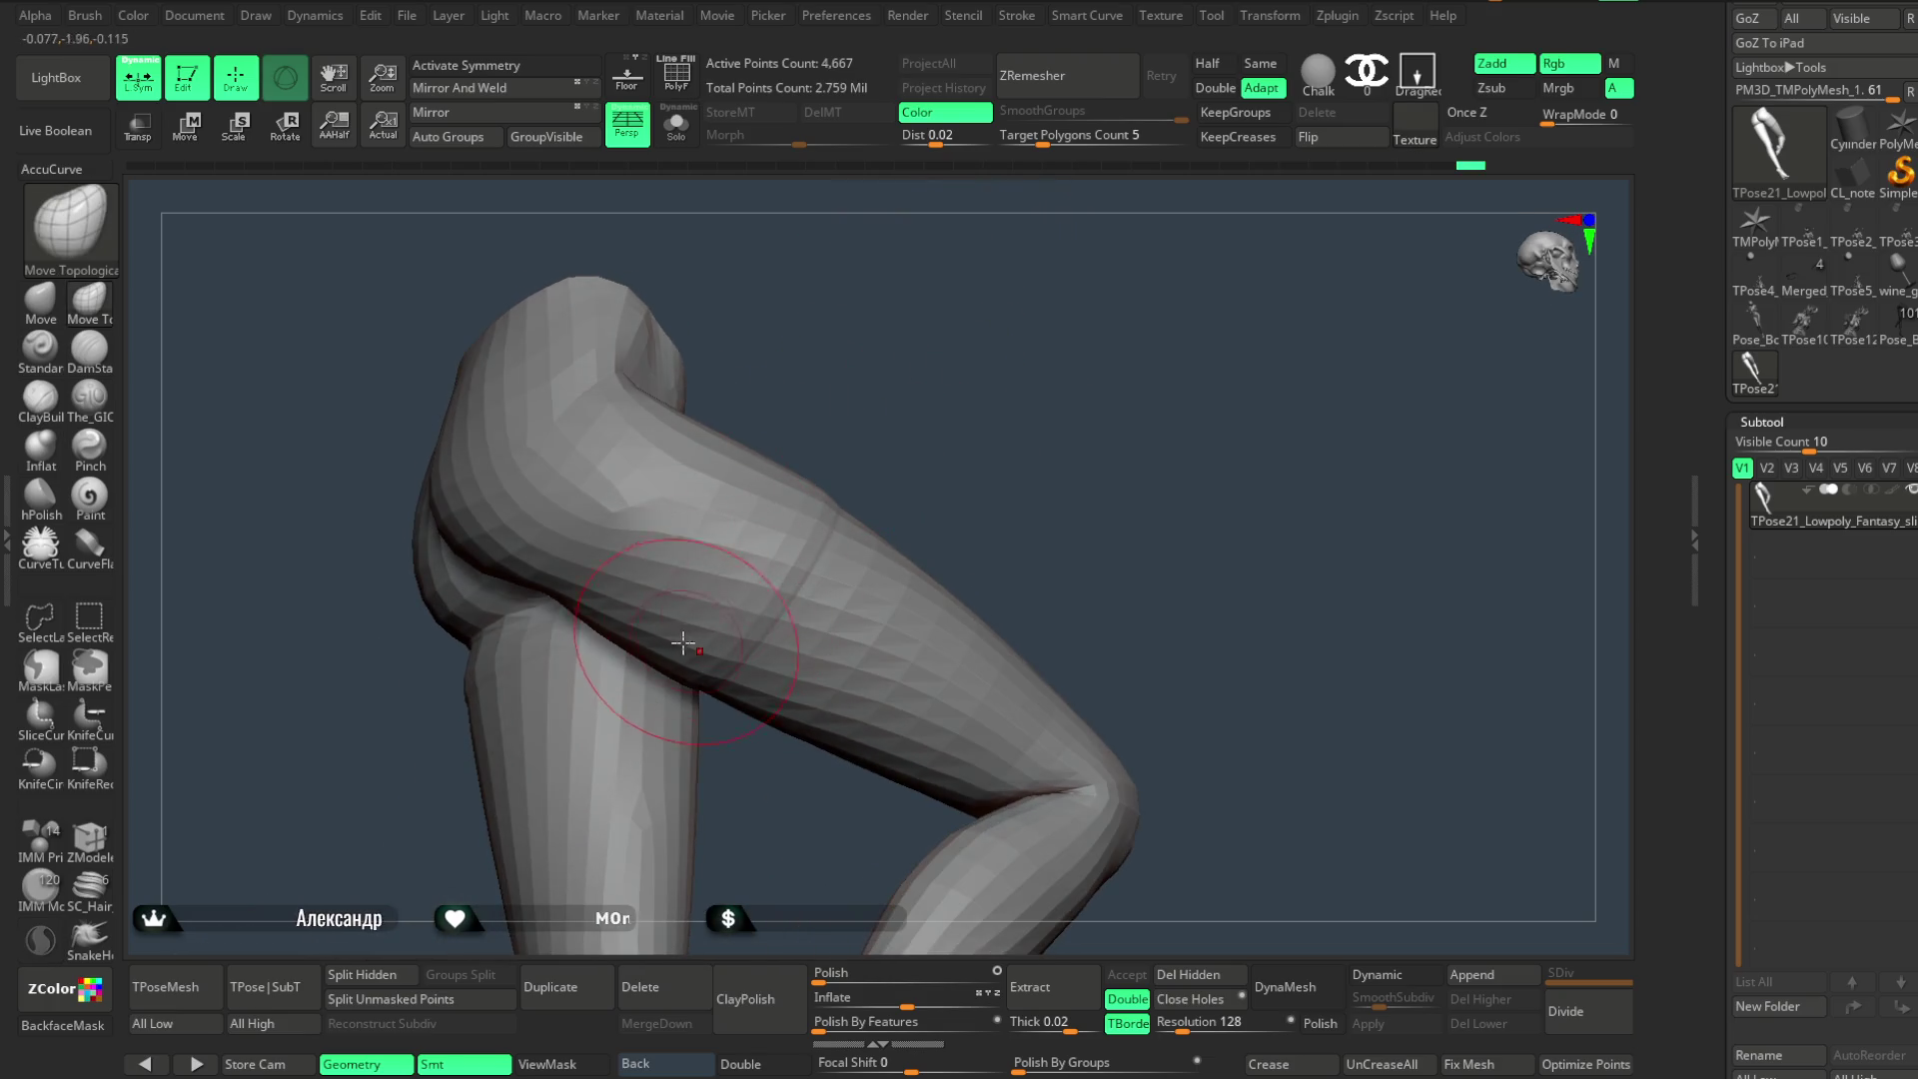
mouse_move(845, 388)
right_mouse_down()
mouse_move(895, 374)
mouse_move(637, 585)
right_mouse_up()
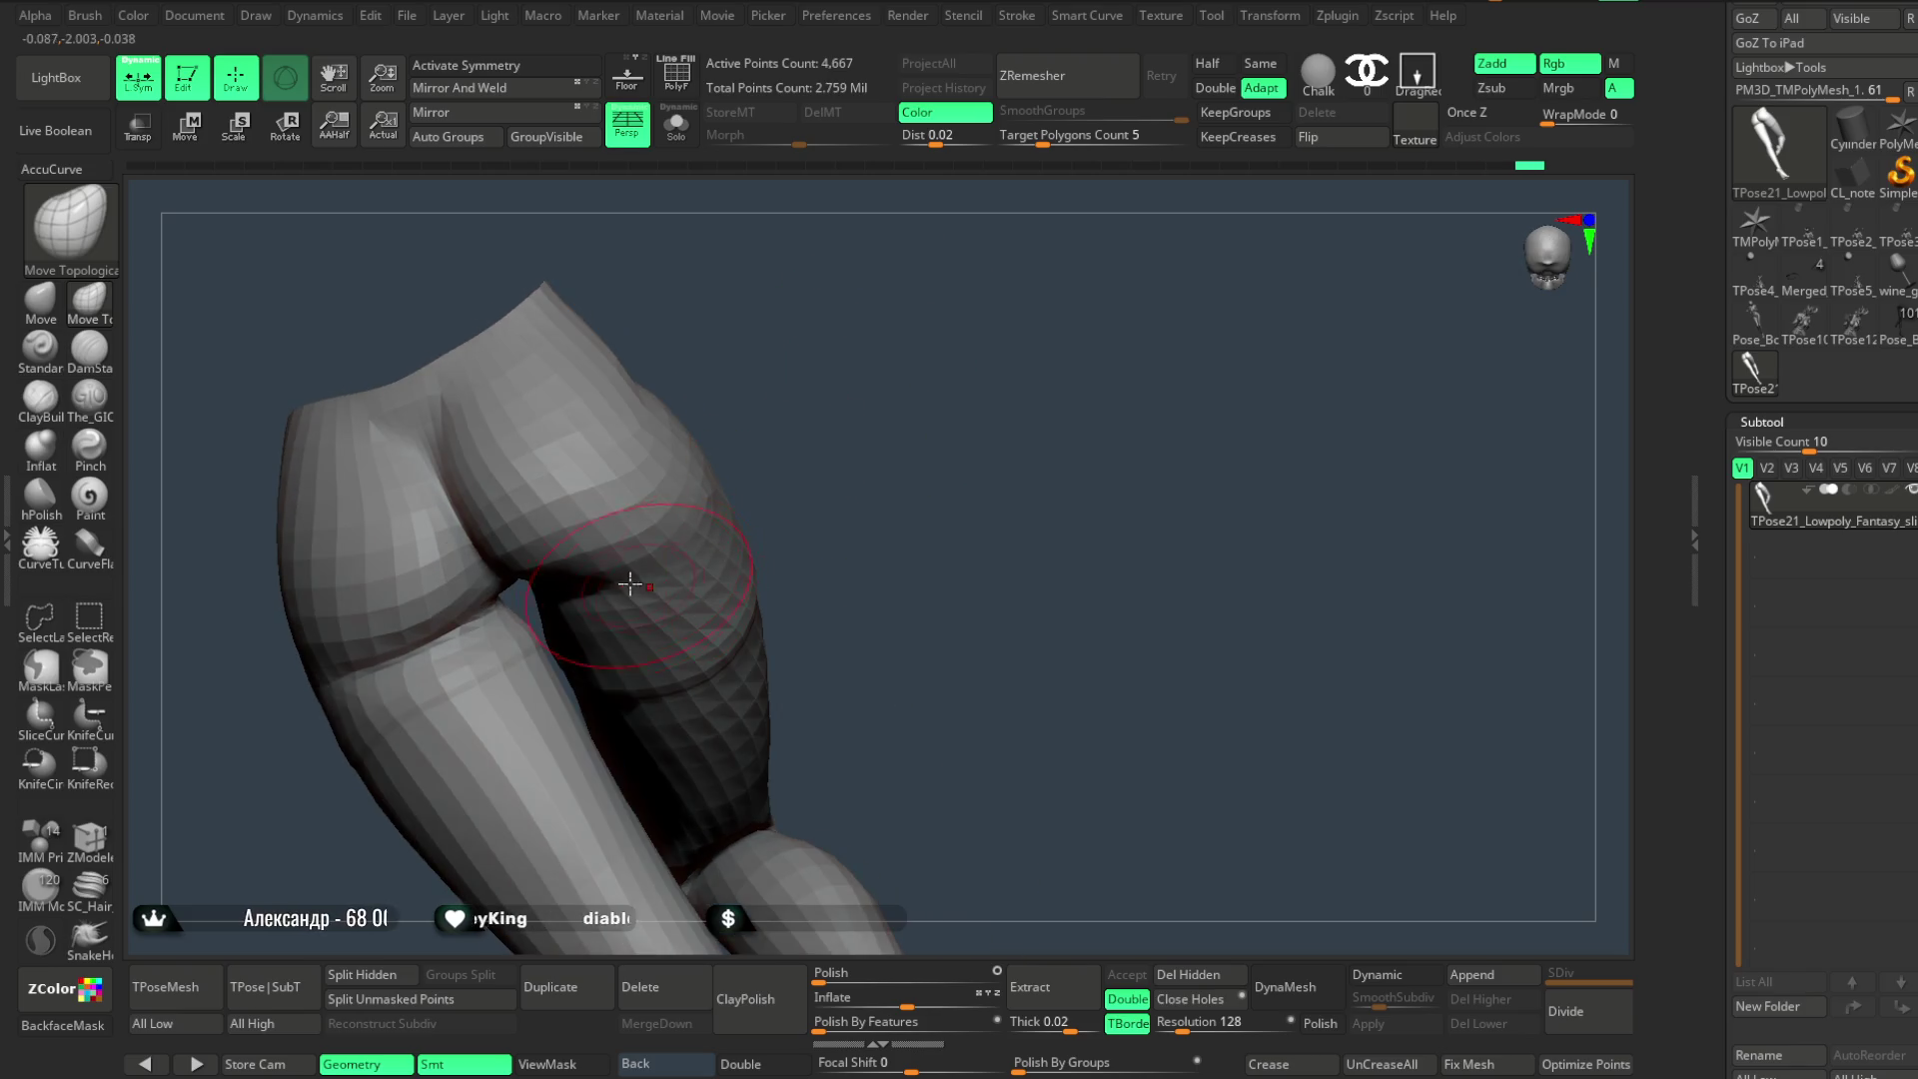
mouse_move(829, 456)
right_mouse_down()
mouse_move(815, 429)
mouse_move(933, 291)
right_mouse_up()
mouse_move(804, 608)
right_mouse_down()
mouse_move(950, 344)
mouse_move(731, 589)
right_mouse_up()
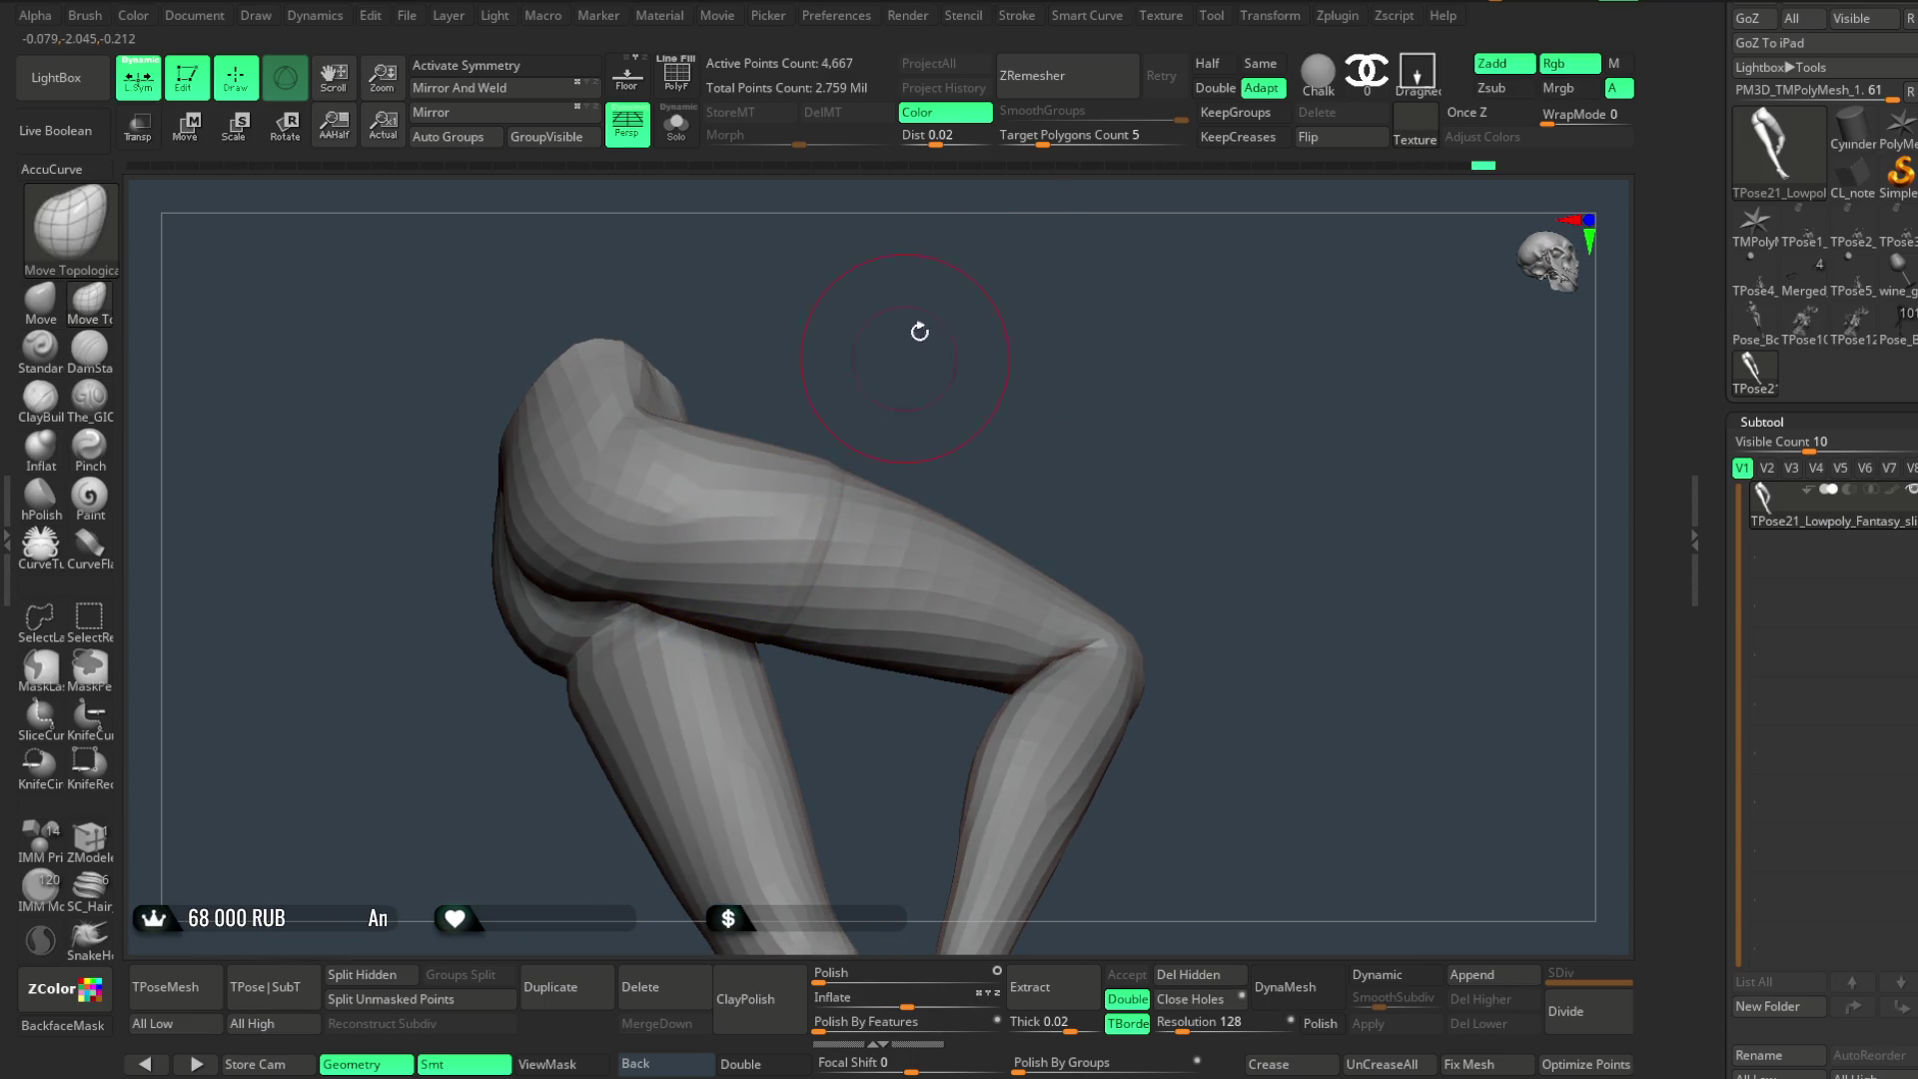
right_click_drag(920, 344, 843, 453)
- Unhide the full figure, zoom out, then isolate the thigh strap
left_click(976, 305, "ctrl+shift")
mouse_move(975, 305)
right_mouse_down()
mouse_move(996, 314)
mouse_move(984, 399)
mouse_move(1018, 430)
mouse_move(805, 559)
right_mouse_up()
left_click(805, 559, "ctrl+shift")
- Isolate the thigh and nudge its silhouette with topological and free Move brushes
left_click(973, 489, "ctrl+shift")
left_click(805, 631, "ctrl+alt+shift")
left_click(921, 471, "ctrl+shift")
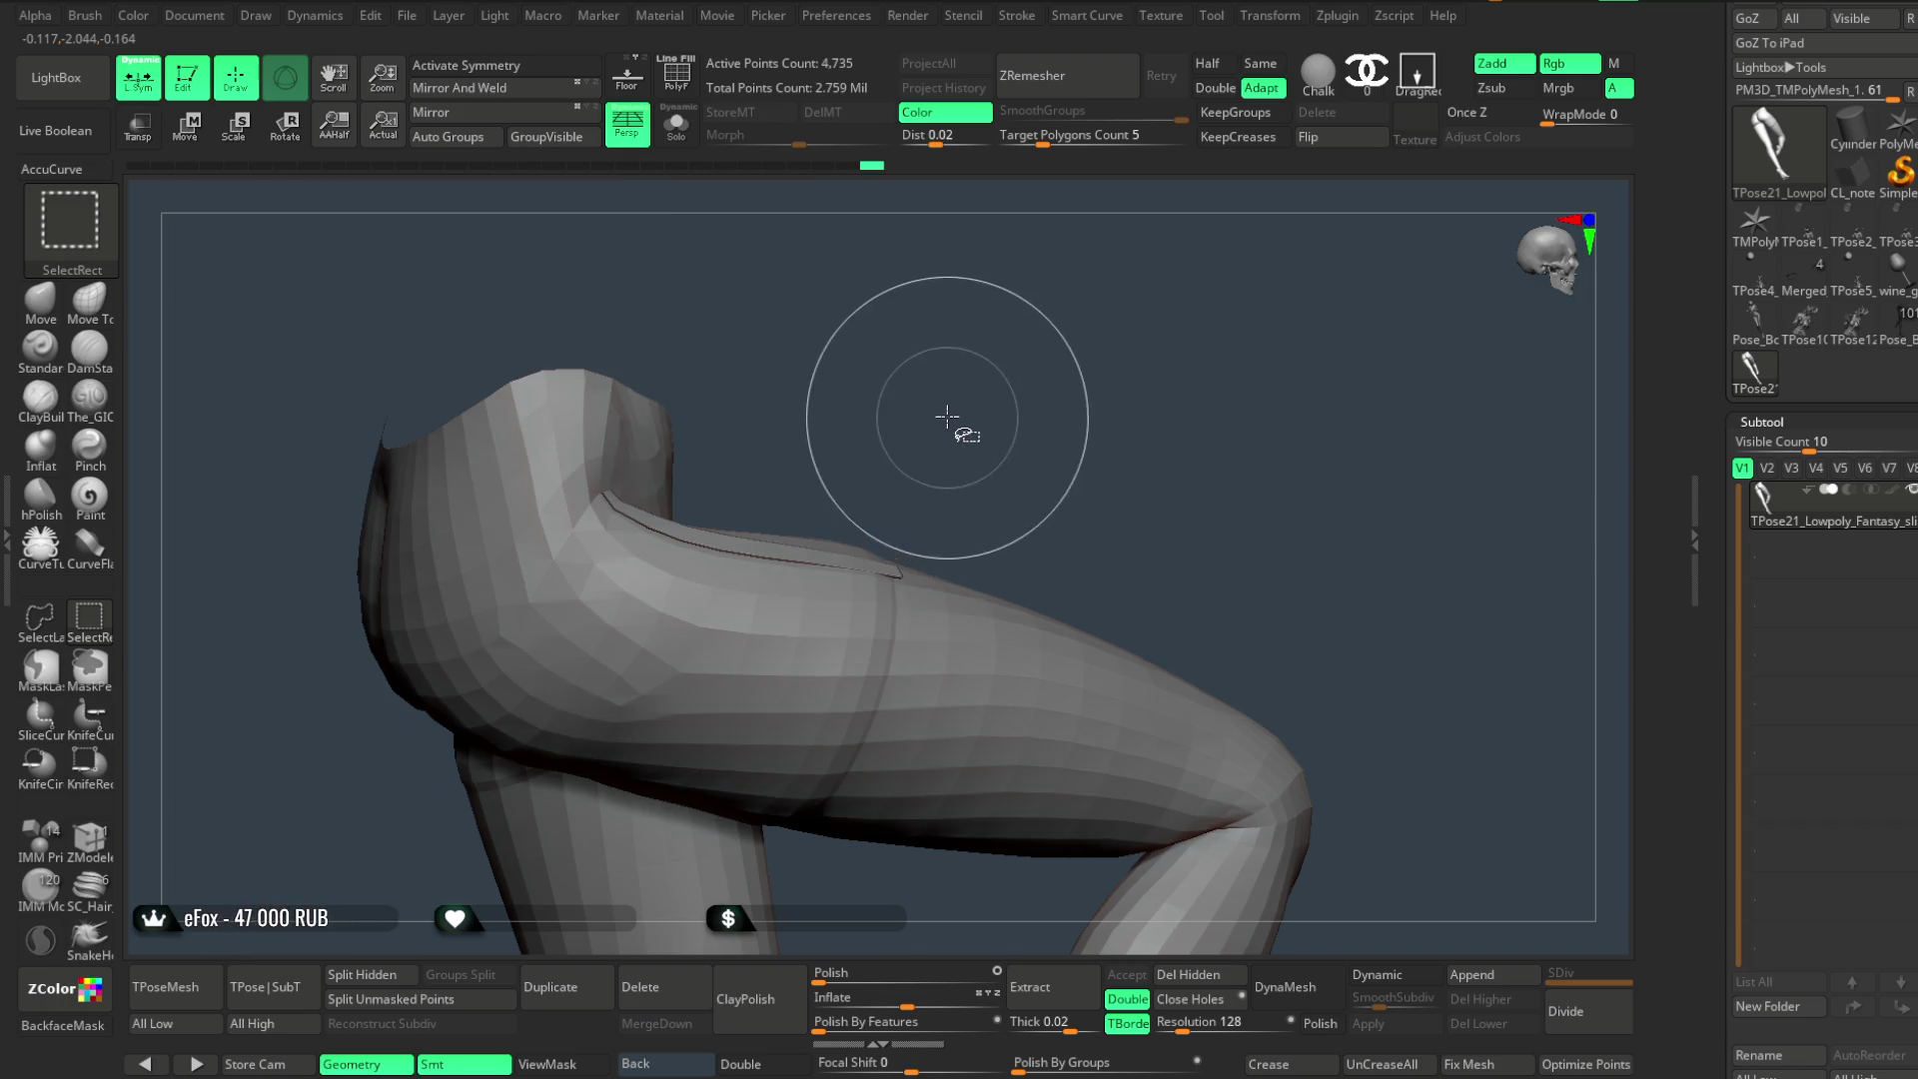
key("b")
key("m")
key("t")
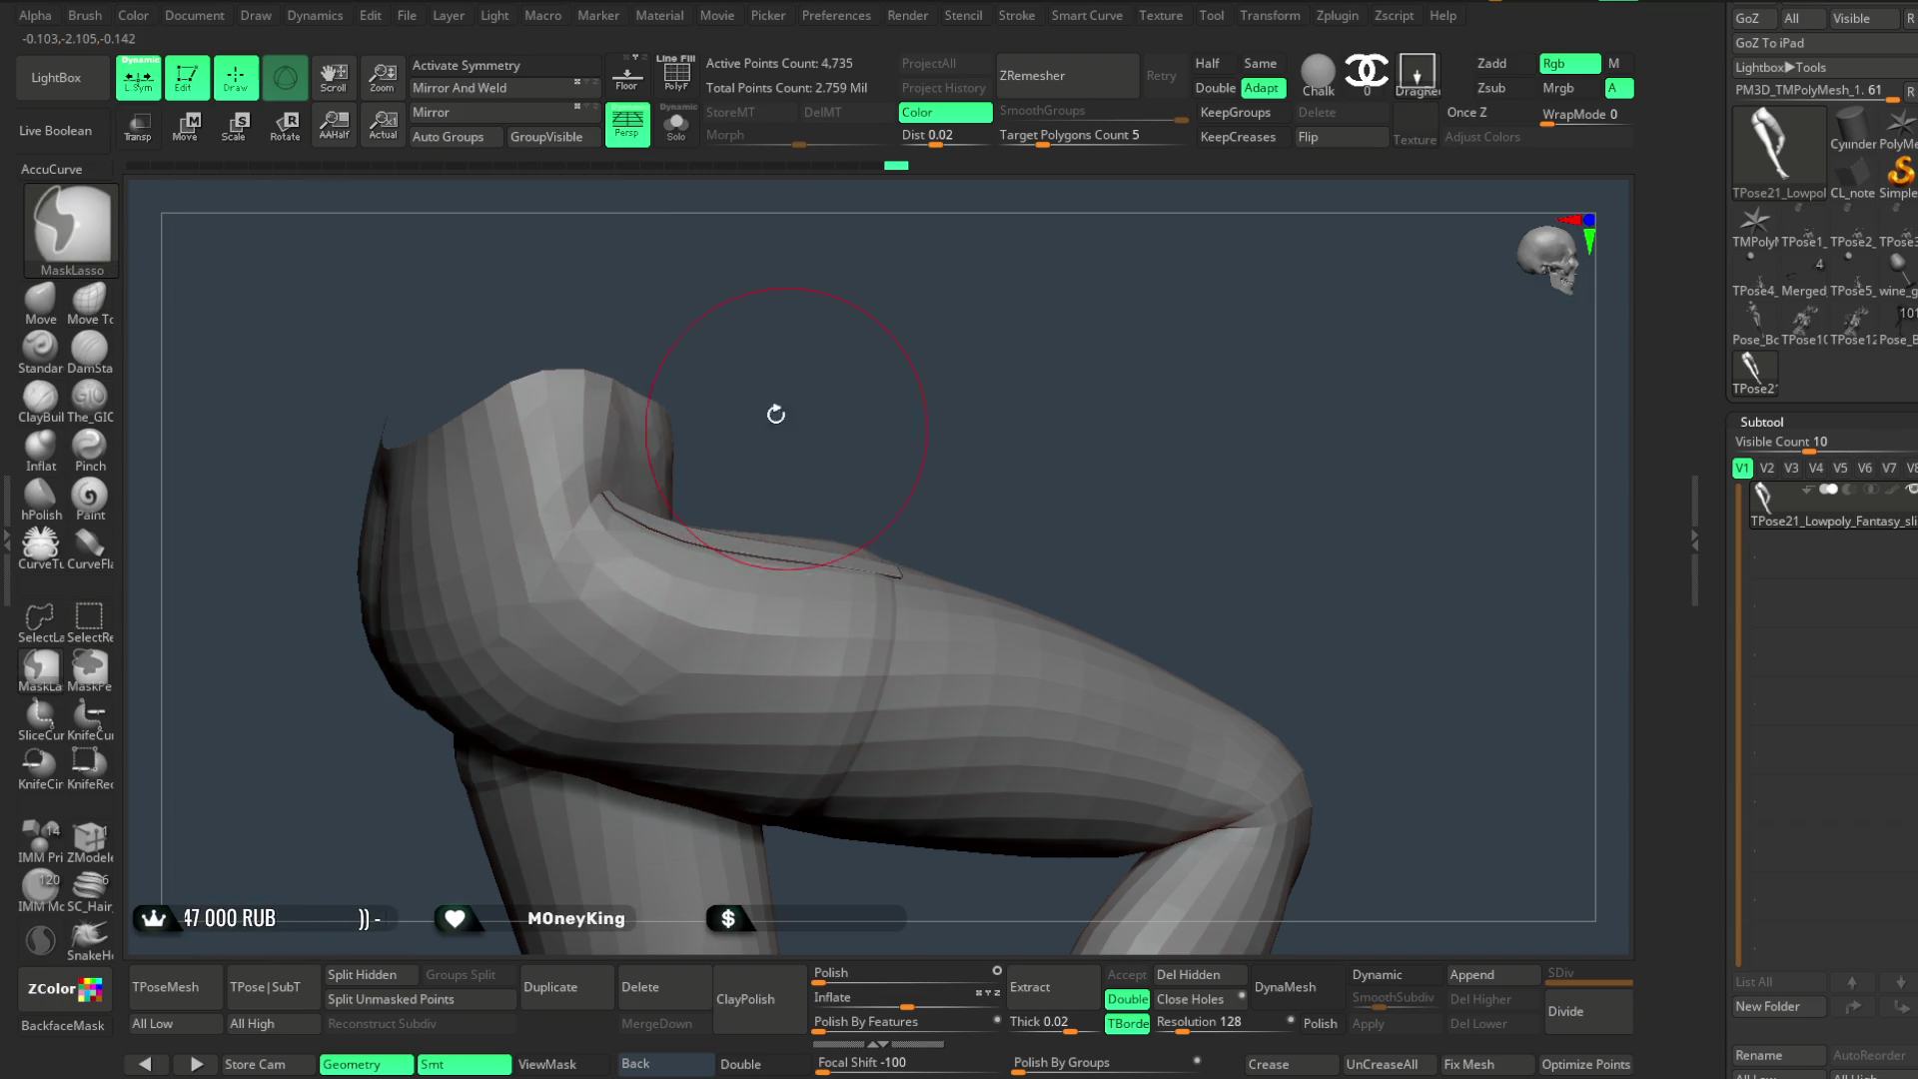
key("b")
key("m")
key("v")
right_click_drag(462, 330, 820, 330, "ctrl")
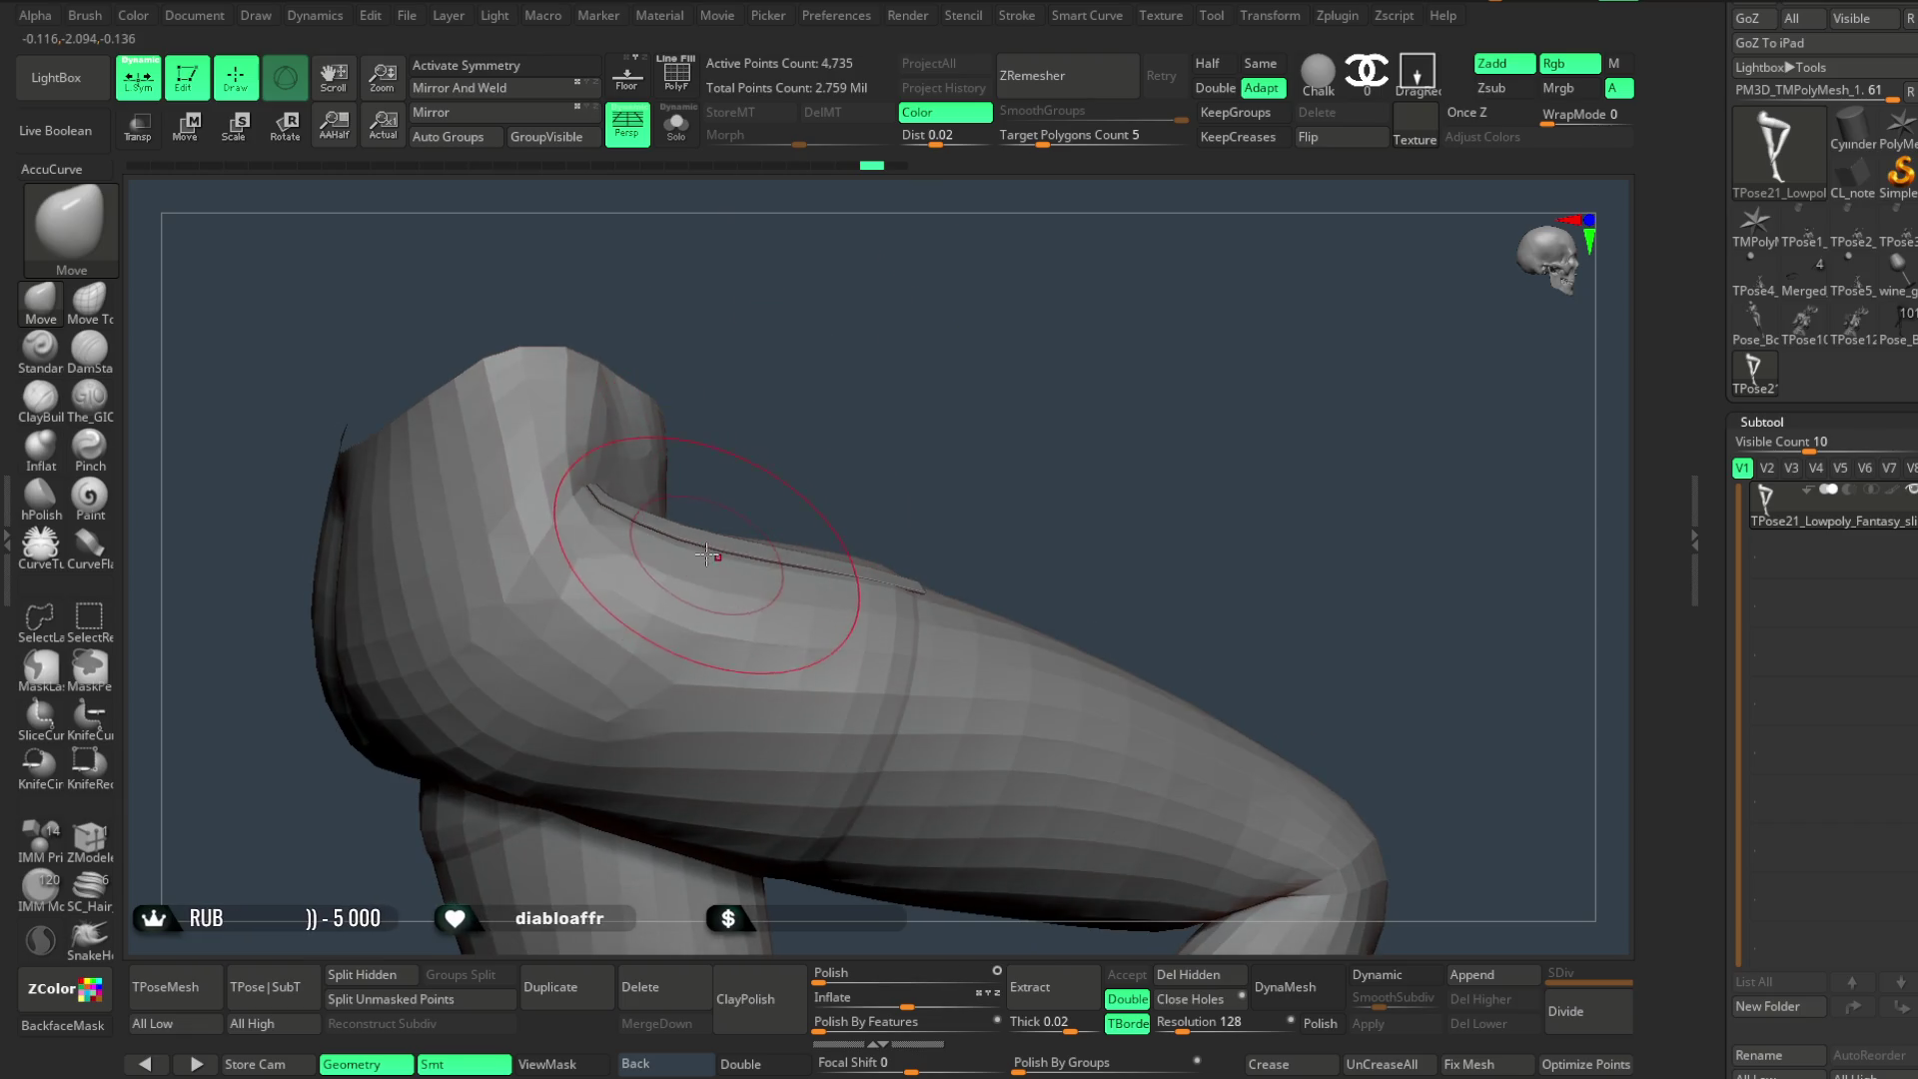
left_click_drag(766, 488, 729, 586)
mouse_move(830, 472)
left_mouse_down()
mouse_move(807, 569)
mouse_move(728, 548)
left_mouse_up()
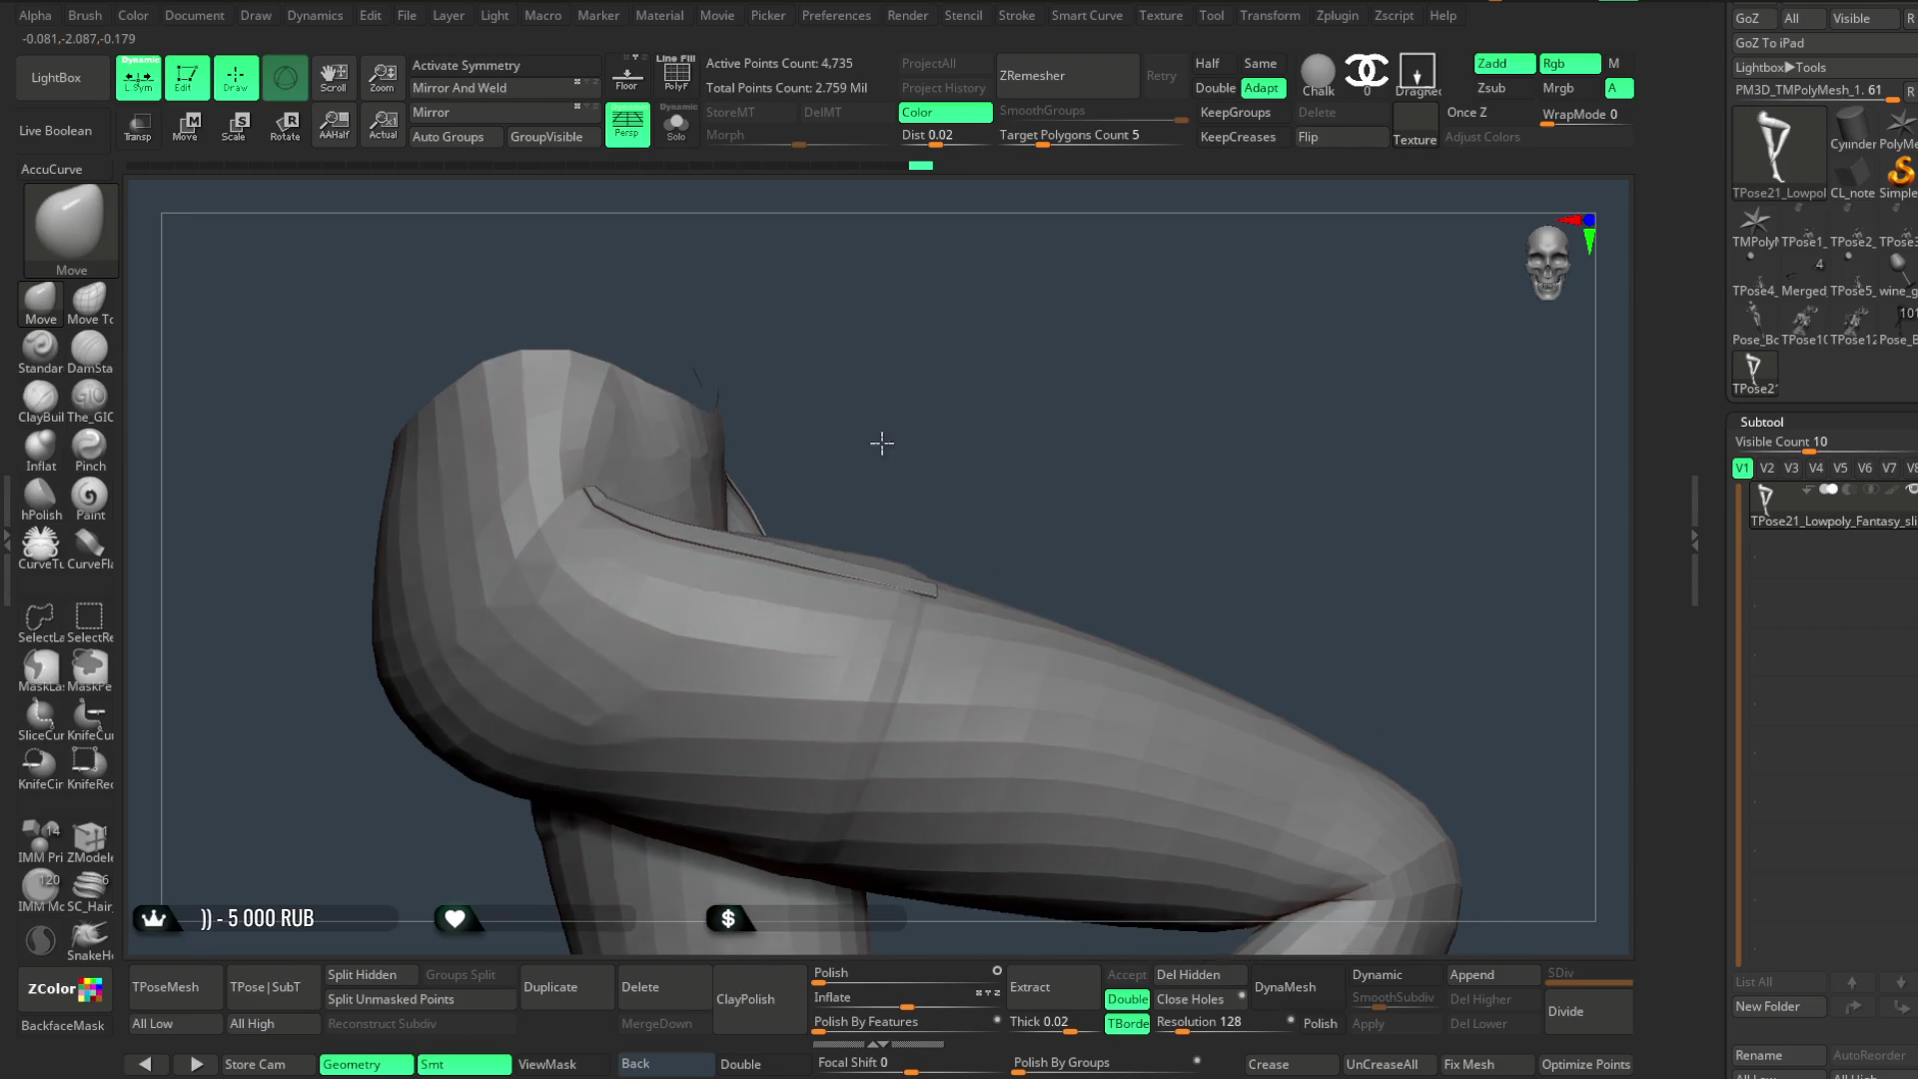
- Pick the Standard brush and orbit around the crease under the thigh
mouse_move(856, 441)
left_mouse_down()
mouse_move(620, 879)
mouse_move(613, 805)
mouse_move(728, 686)
left_mouse_up()
mouse_move(891, 422)
left_mouse_down()
mouse_move(950, 284)
mouse_move(856, 370)
mouse_move(920, 330)
mouse_move(612, 469)
mouse_move(700, 439)
mouse_move(548, 744)
mouse_move(506, 470)
left_mouse_up()
key("space")
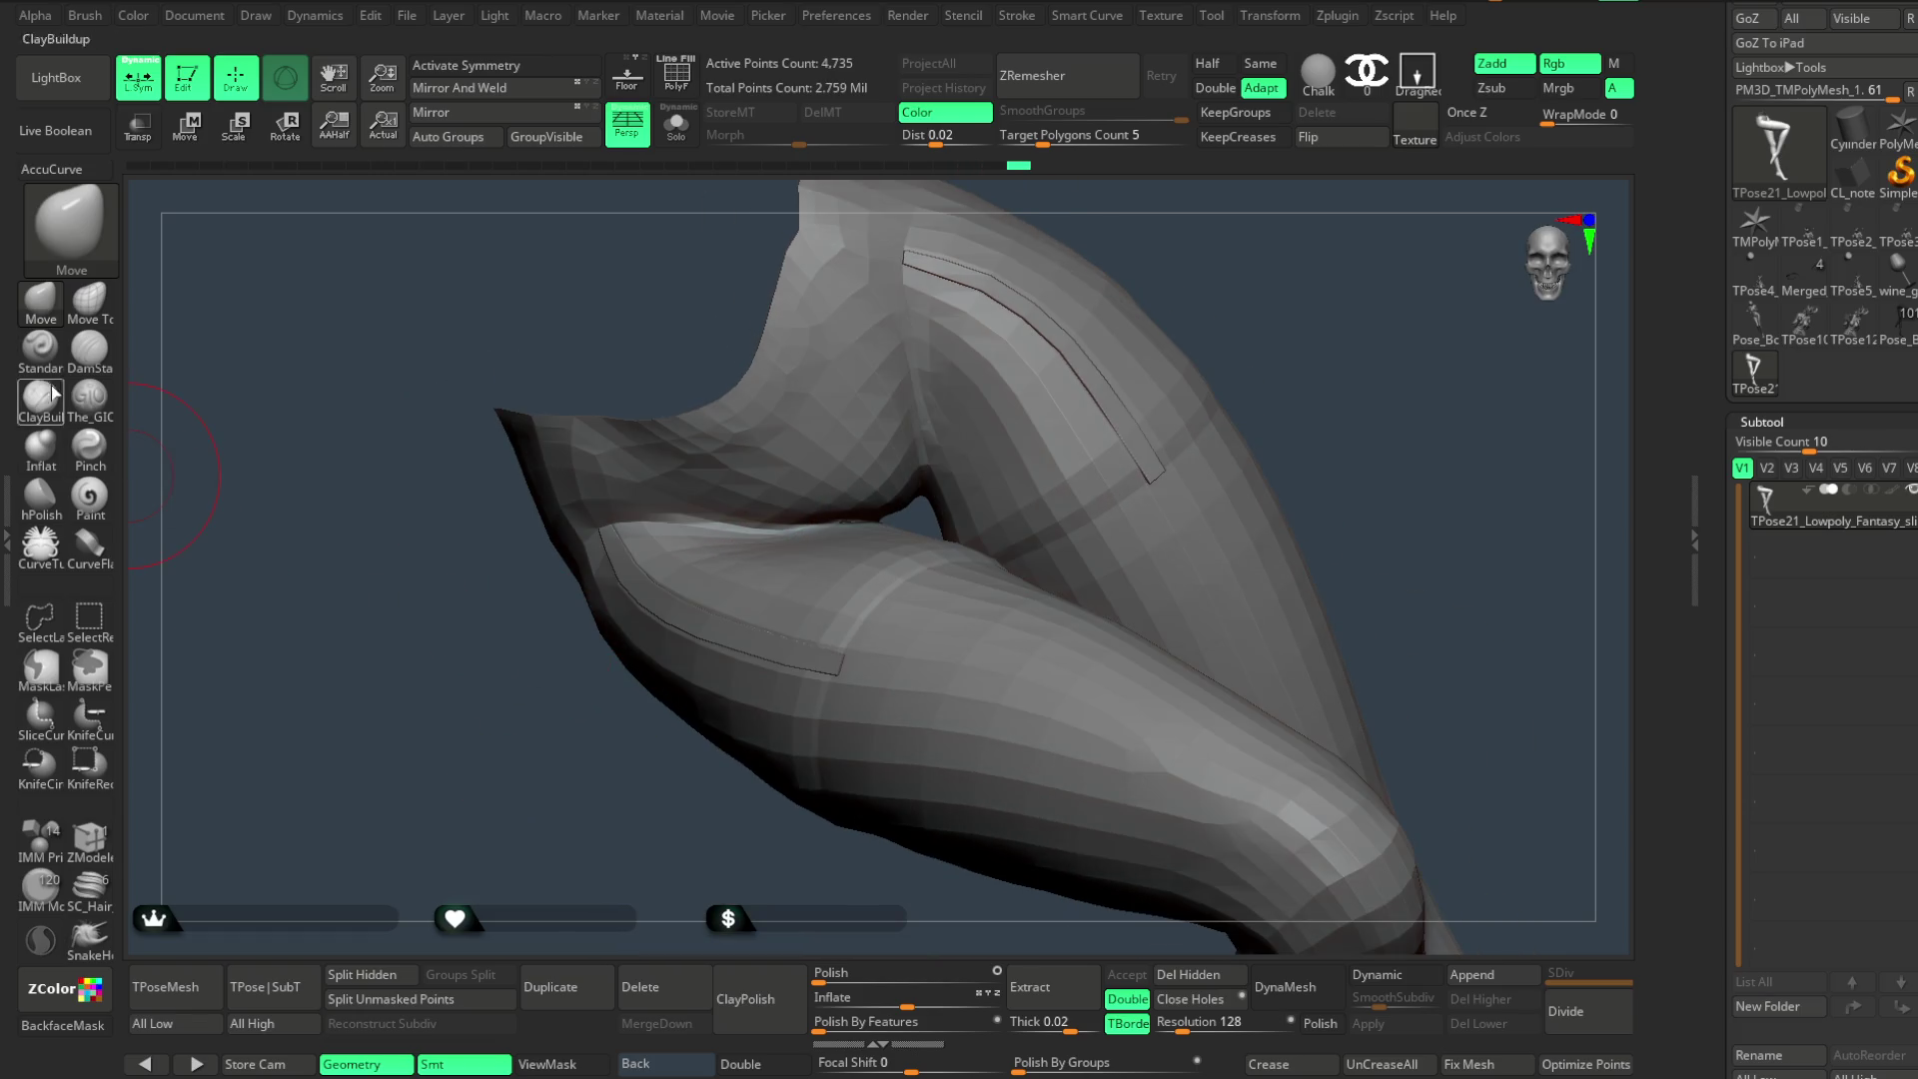
key("b")
key("s")
key("t")
key("space")
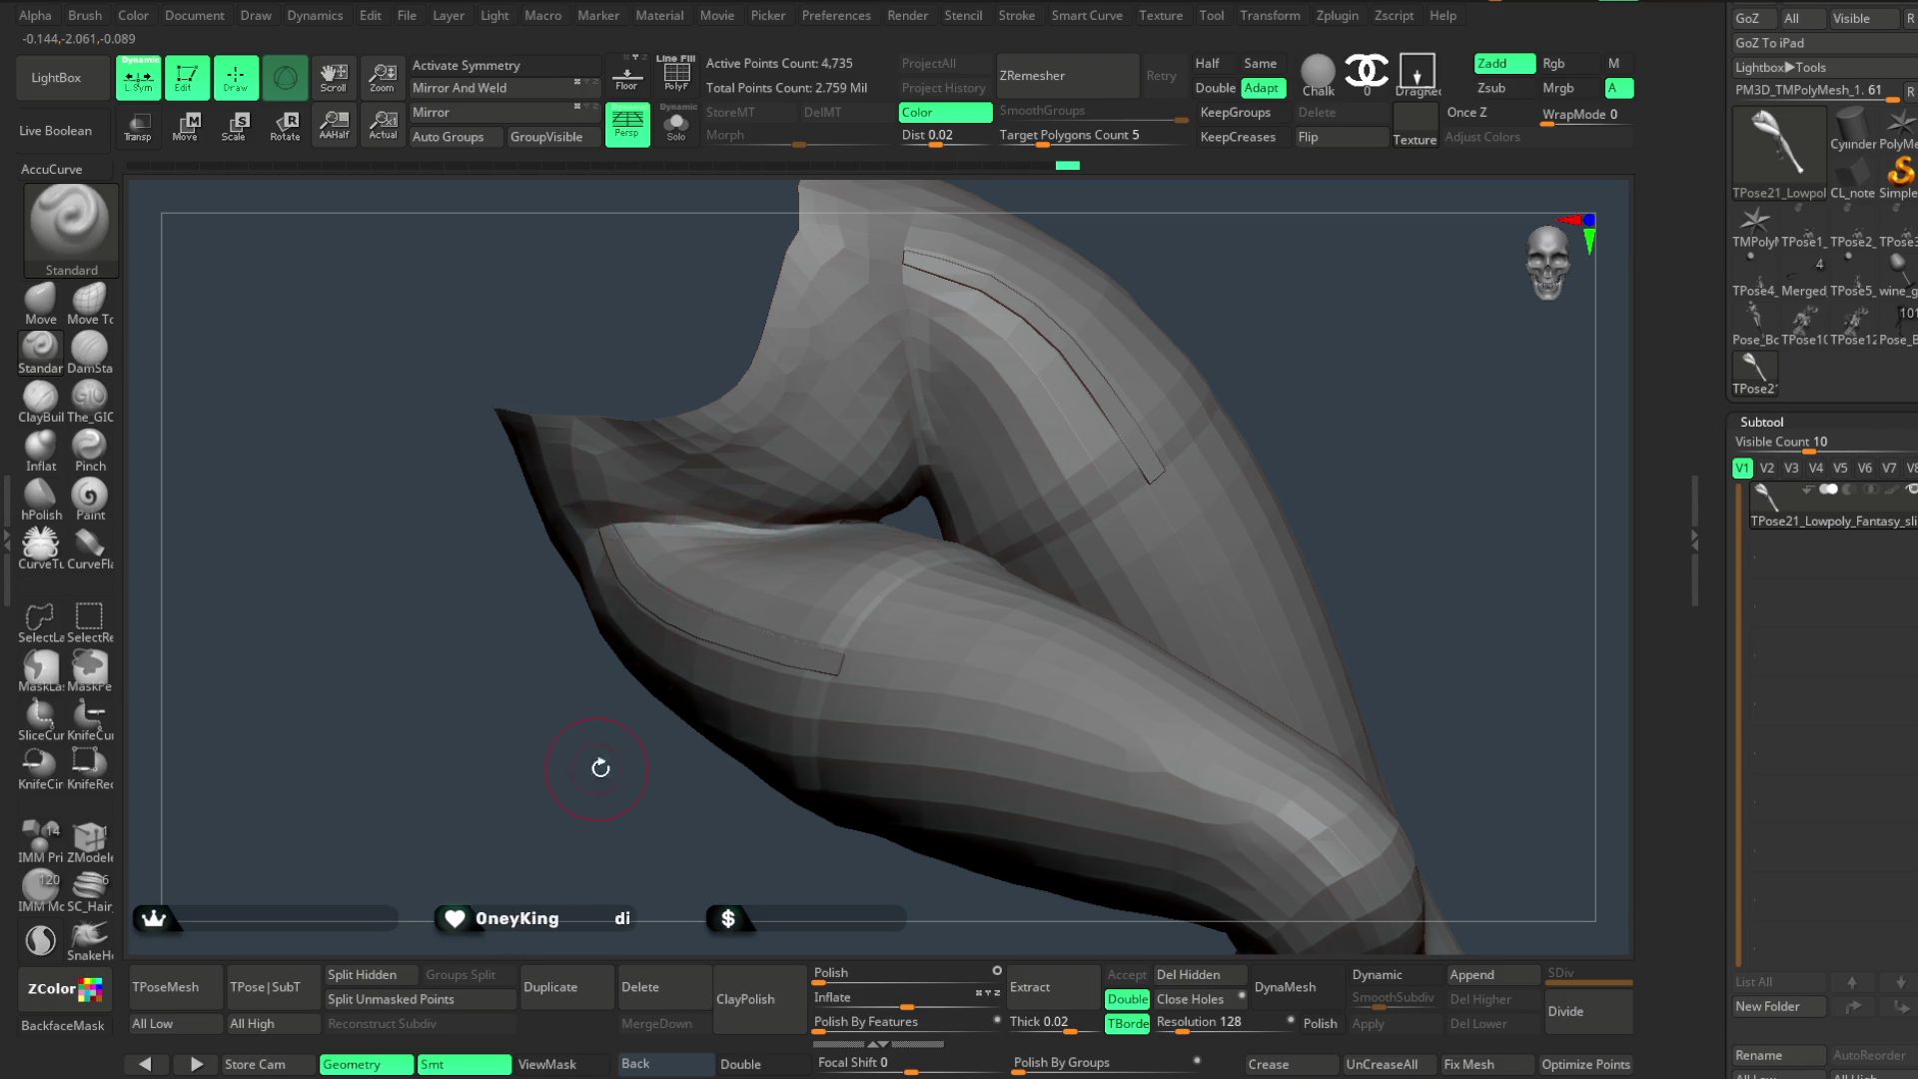
left_click_drag(596, 767, 594, 494)
left_click_drag(961, 258, 661, 518)
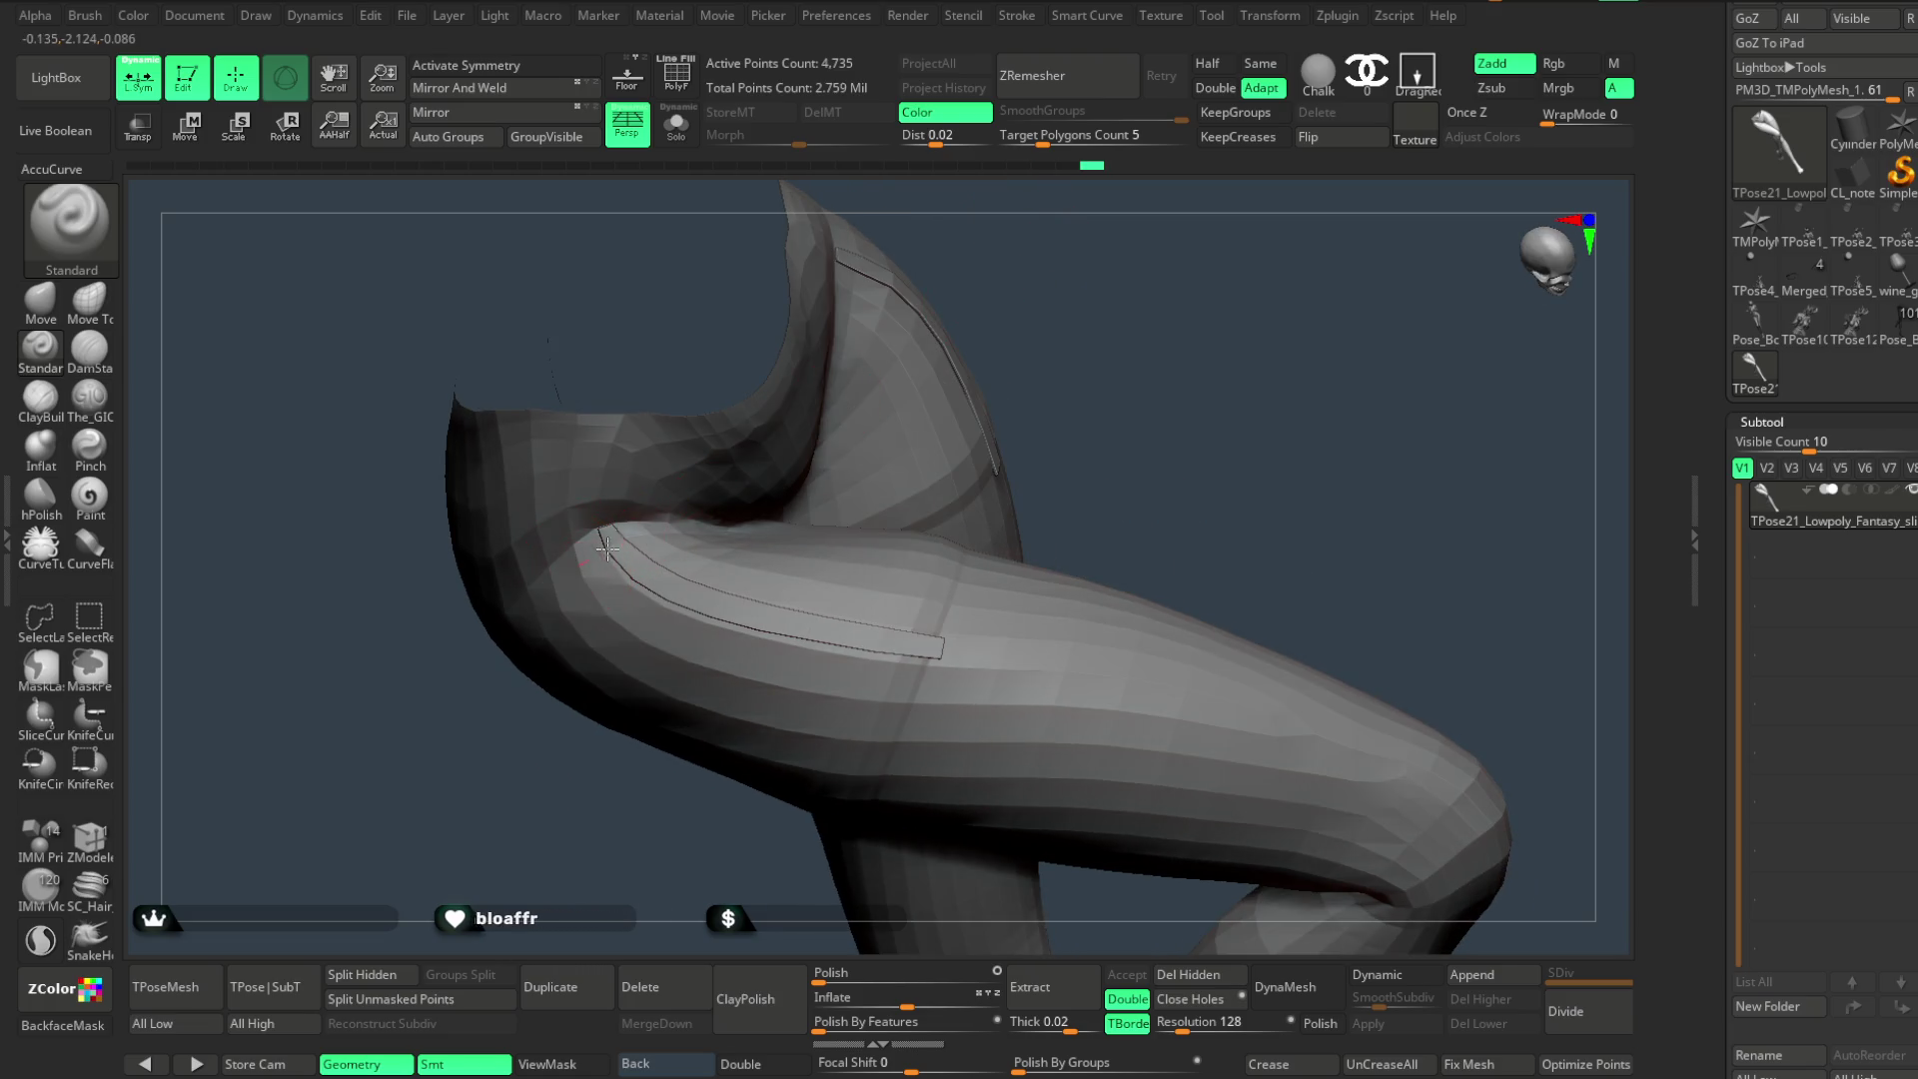
left_click_drag(888, 400, 646, 542)
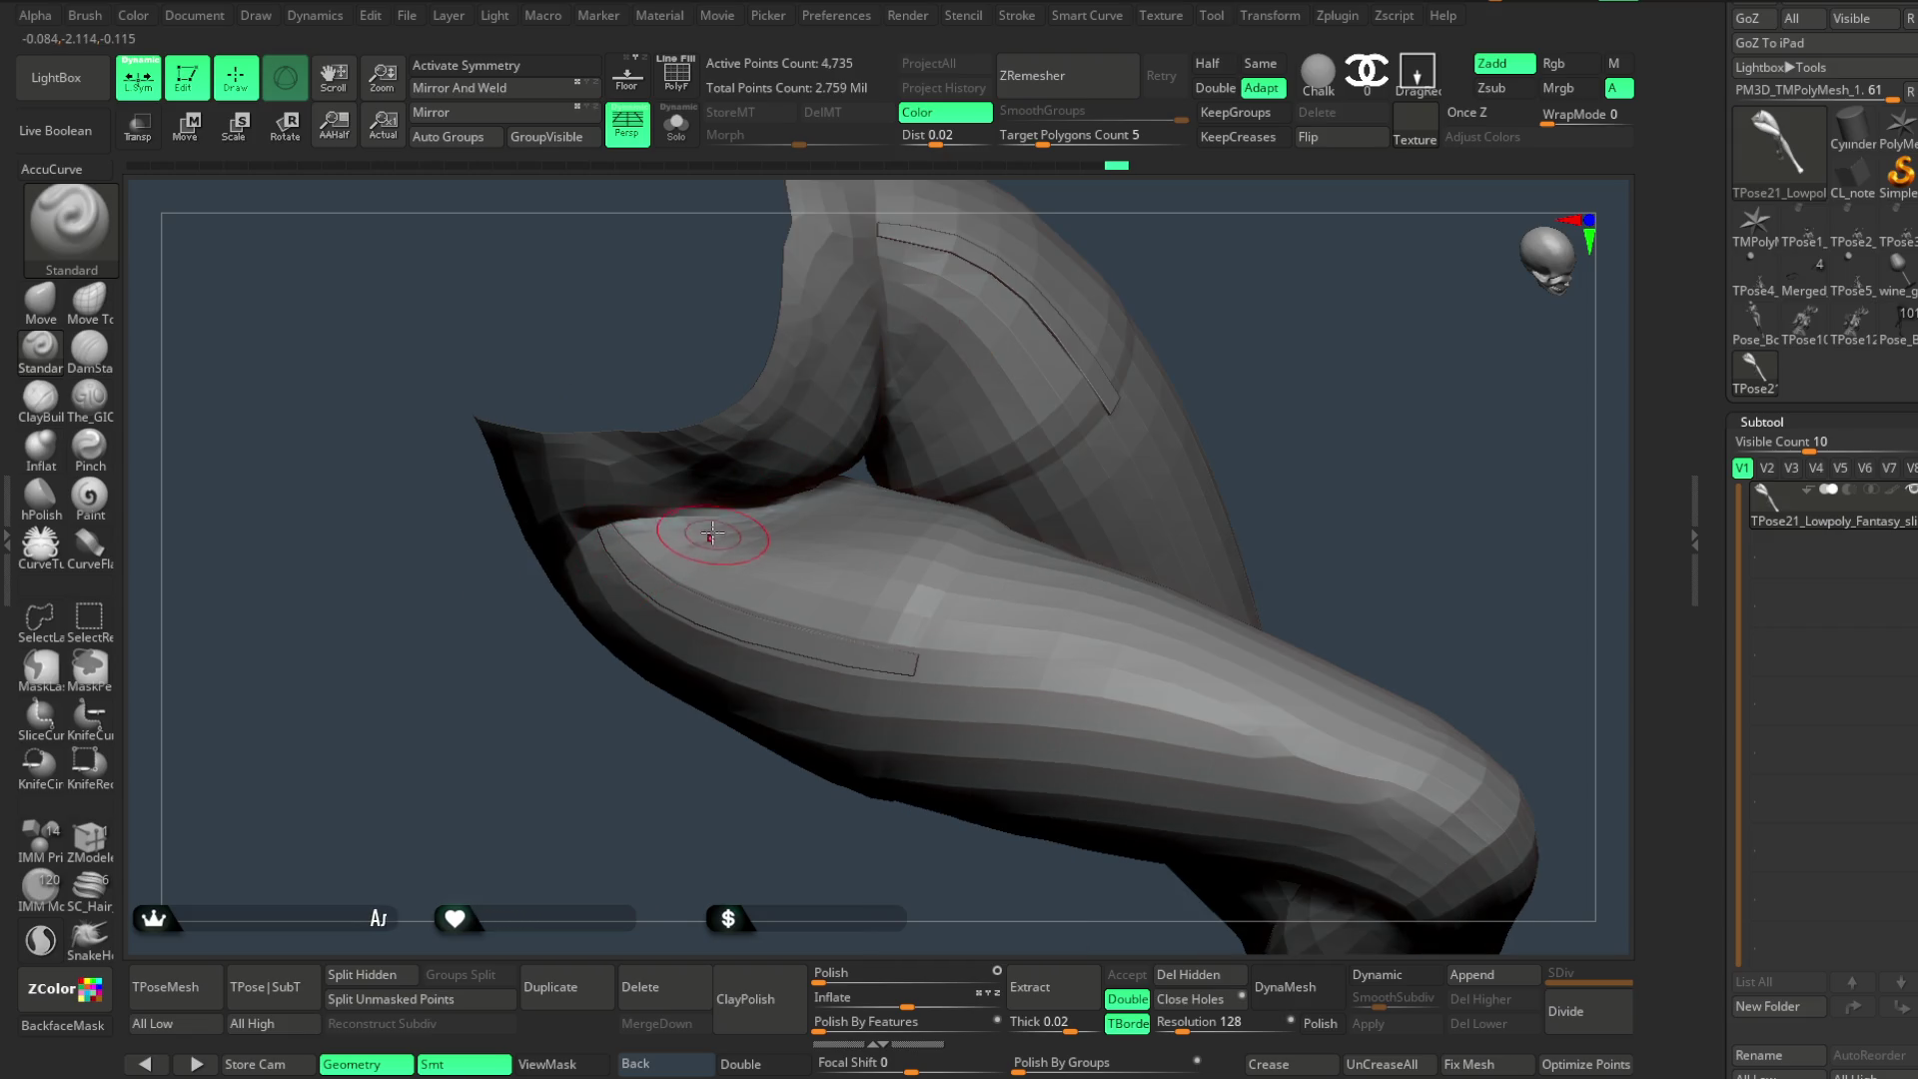
left_click_drag(573, 766, 655, 528)
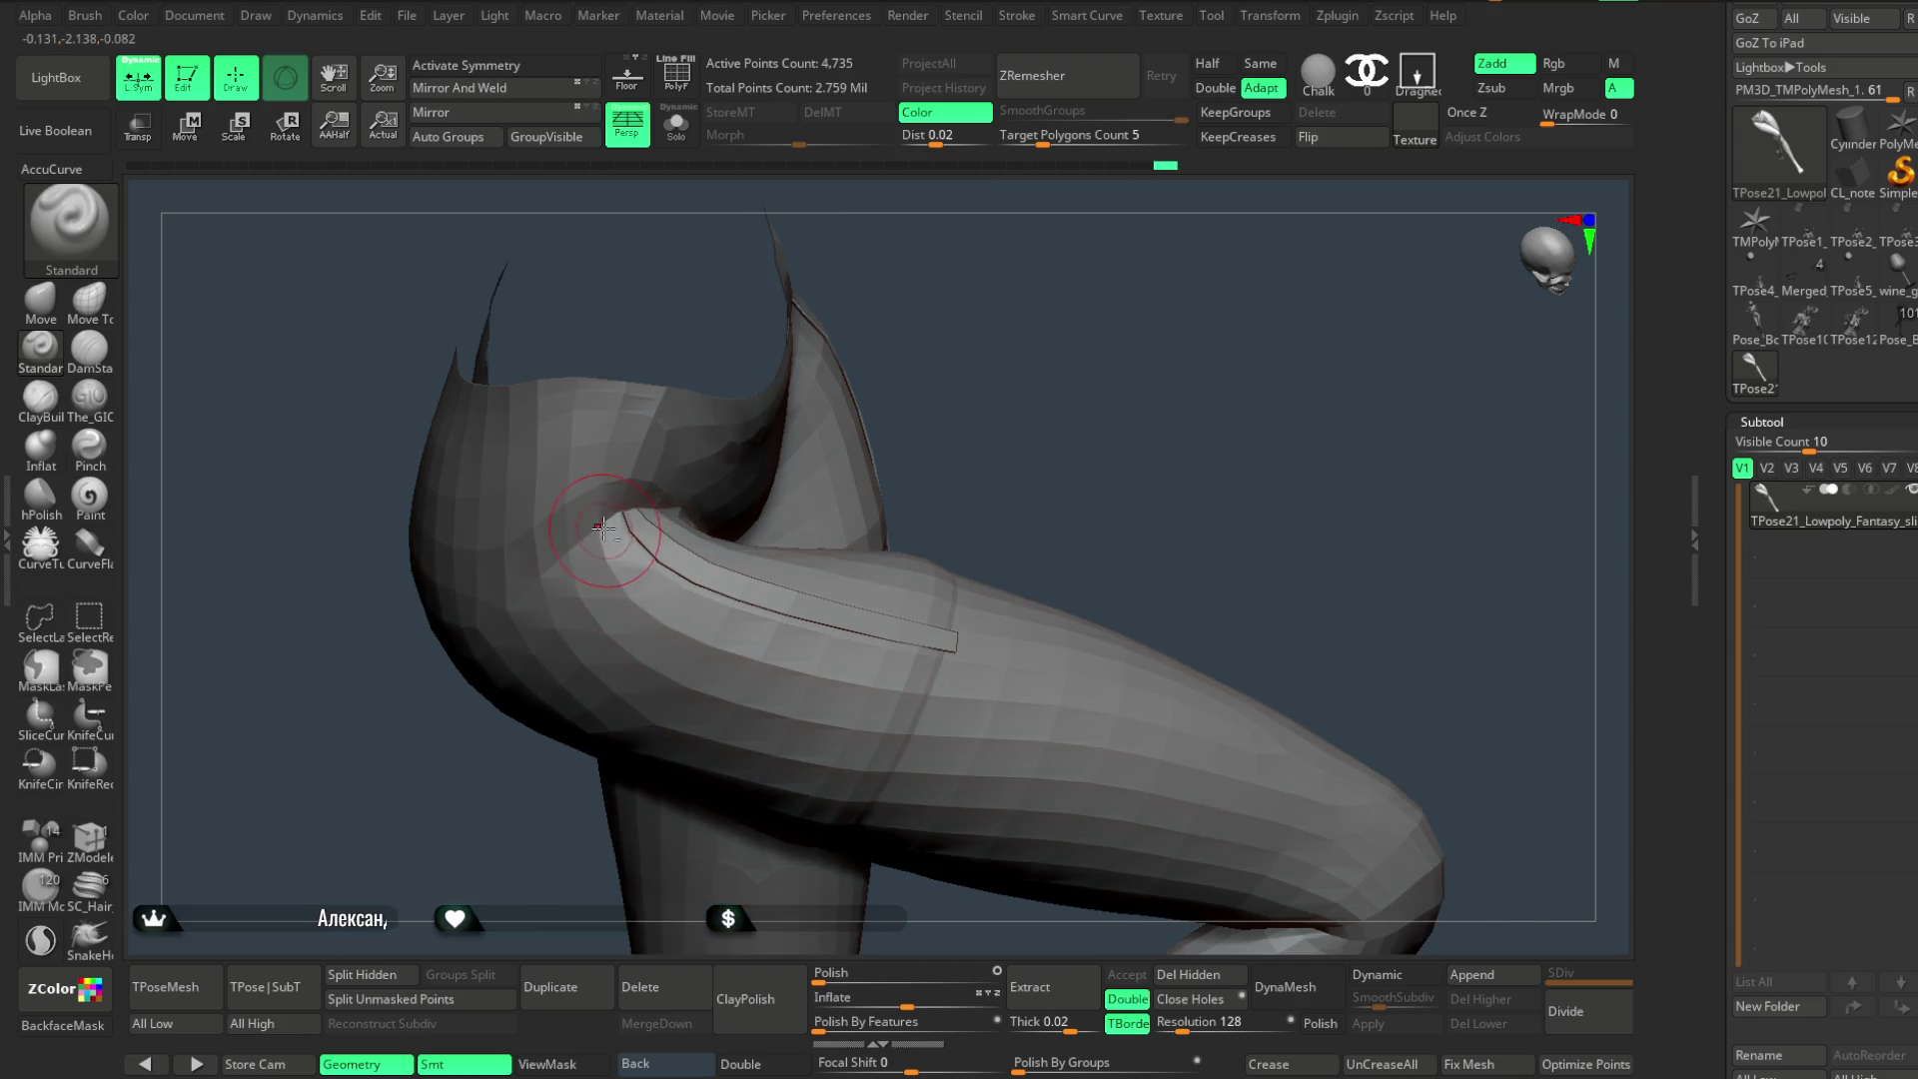
left_click_drag(965, 302, 664, 542)
right_click_drag(694, 531, 622, 856)
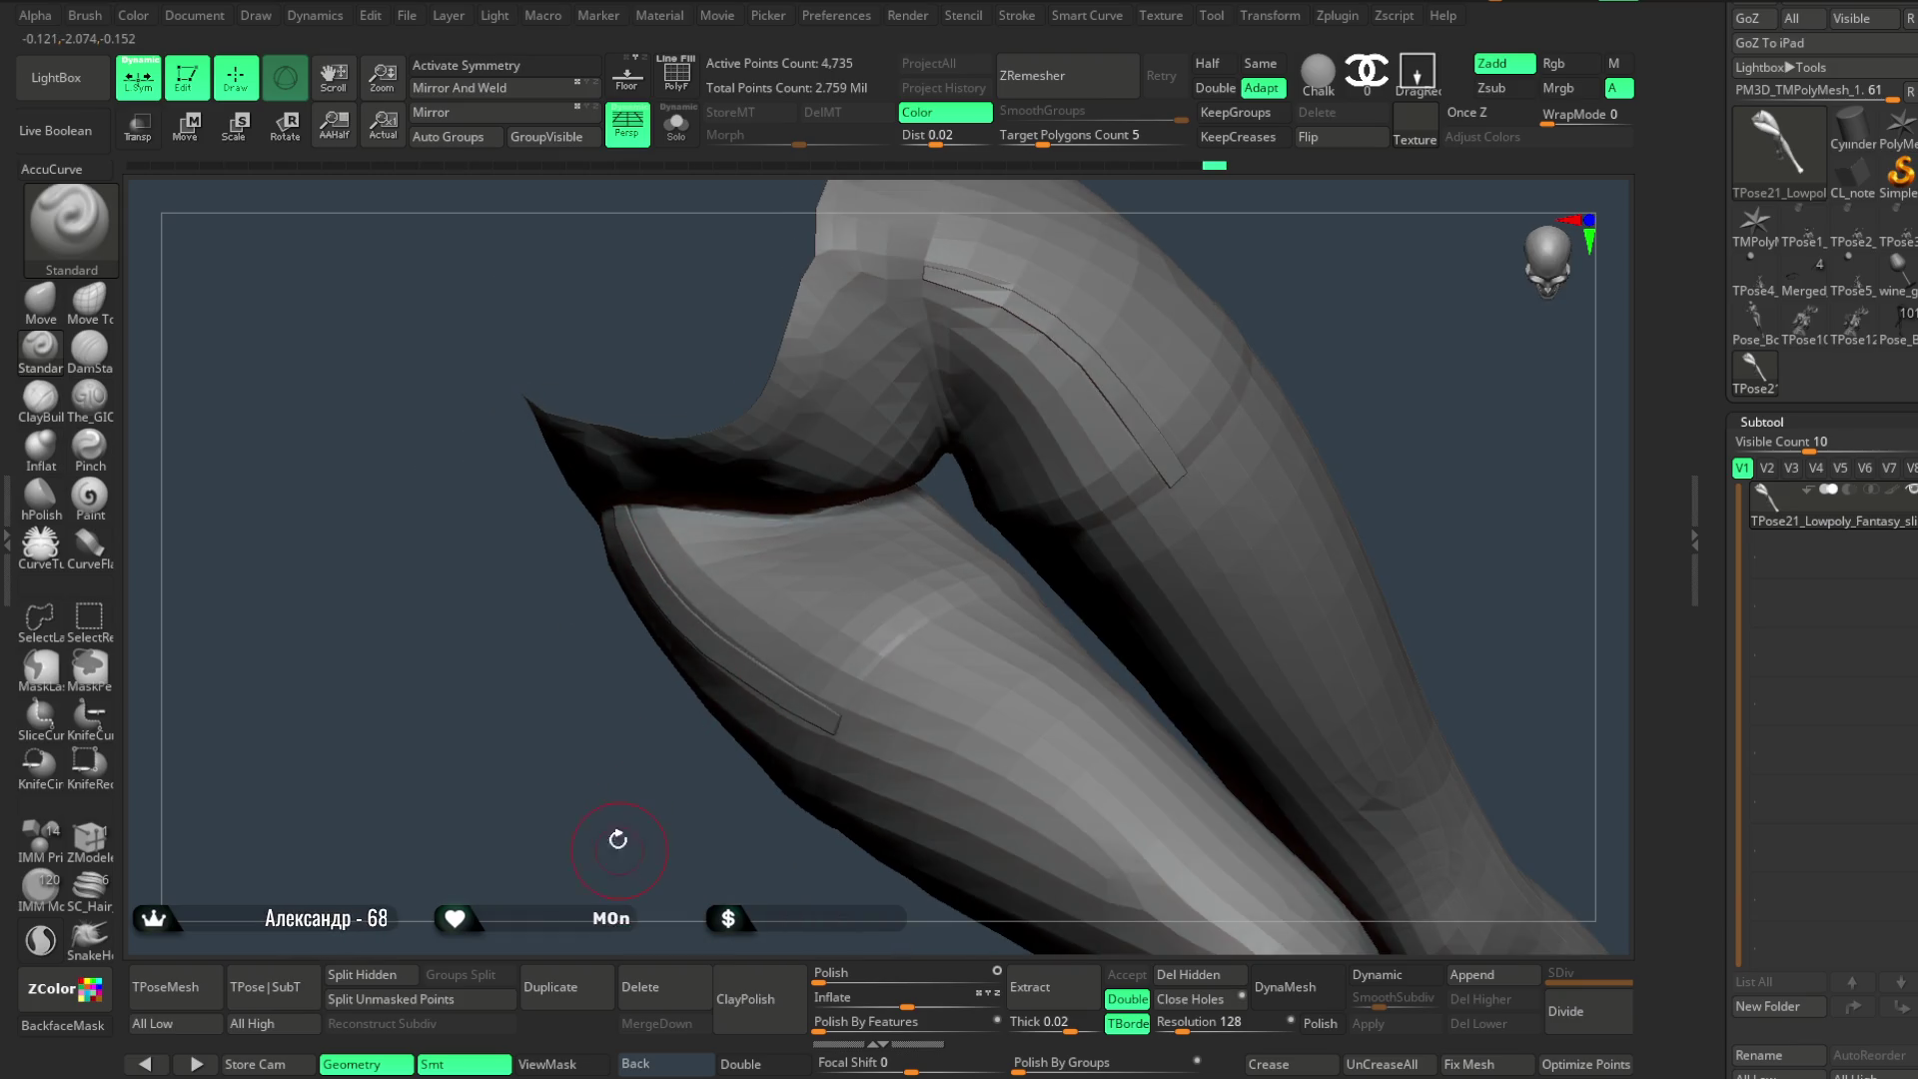
- Hold Ctrl for MaskLasso and try lasso mask strokes around the upper thigh
right_click(743, 534)
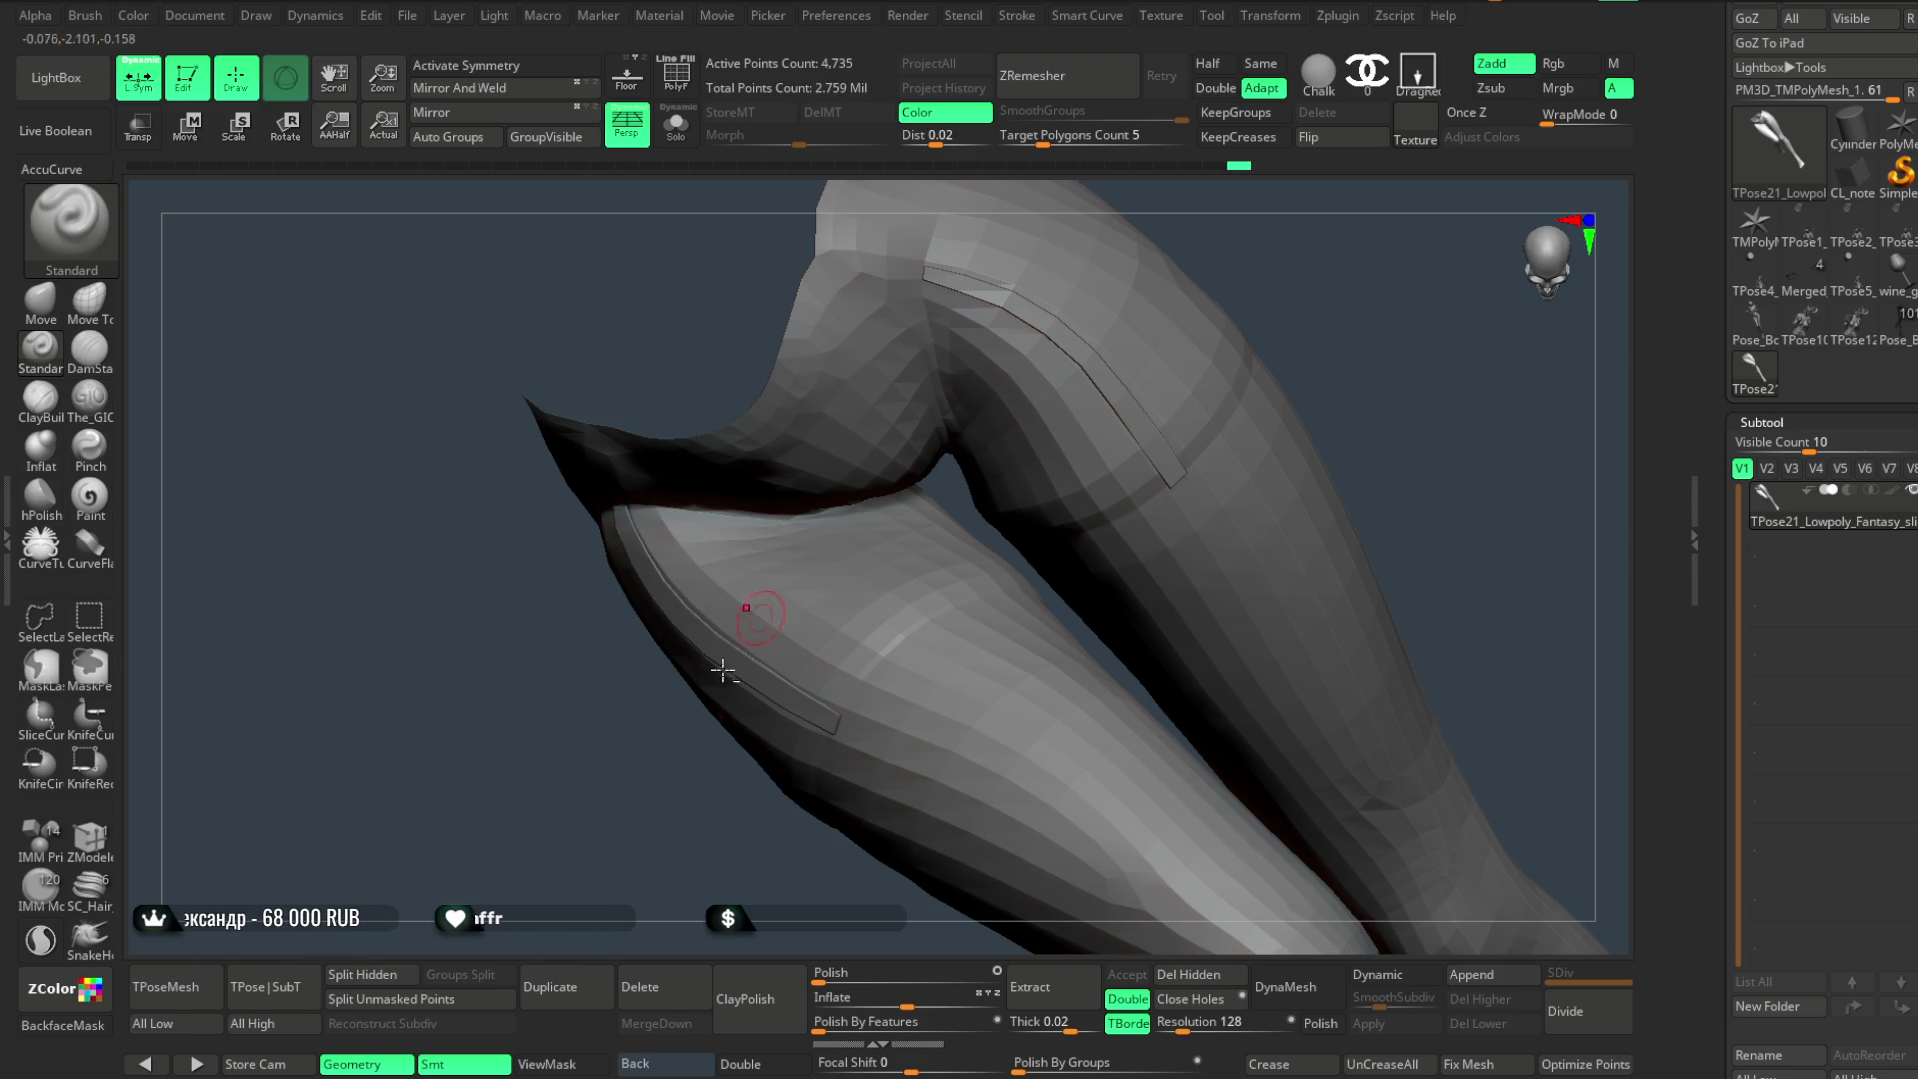
right_click_drag(742, 646, 1058, 358)
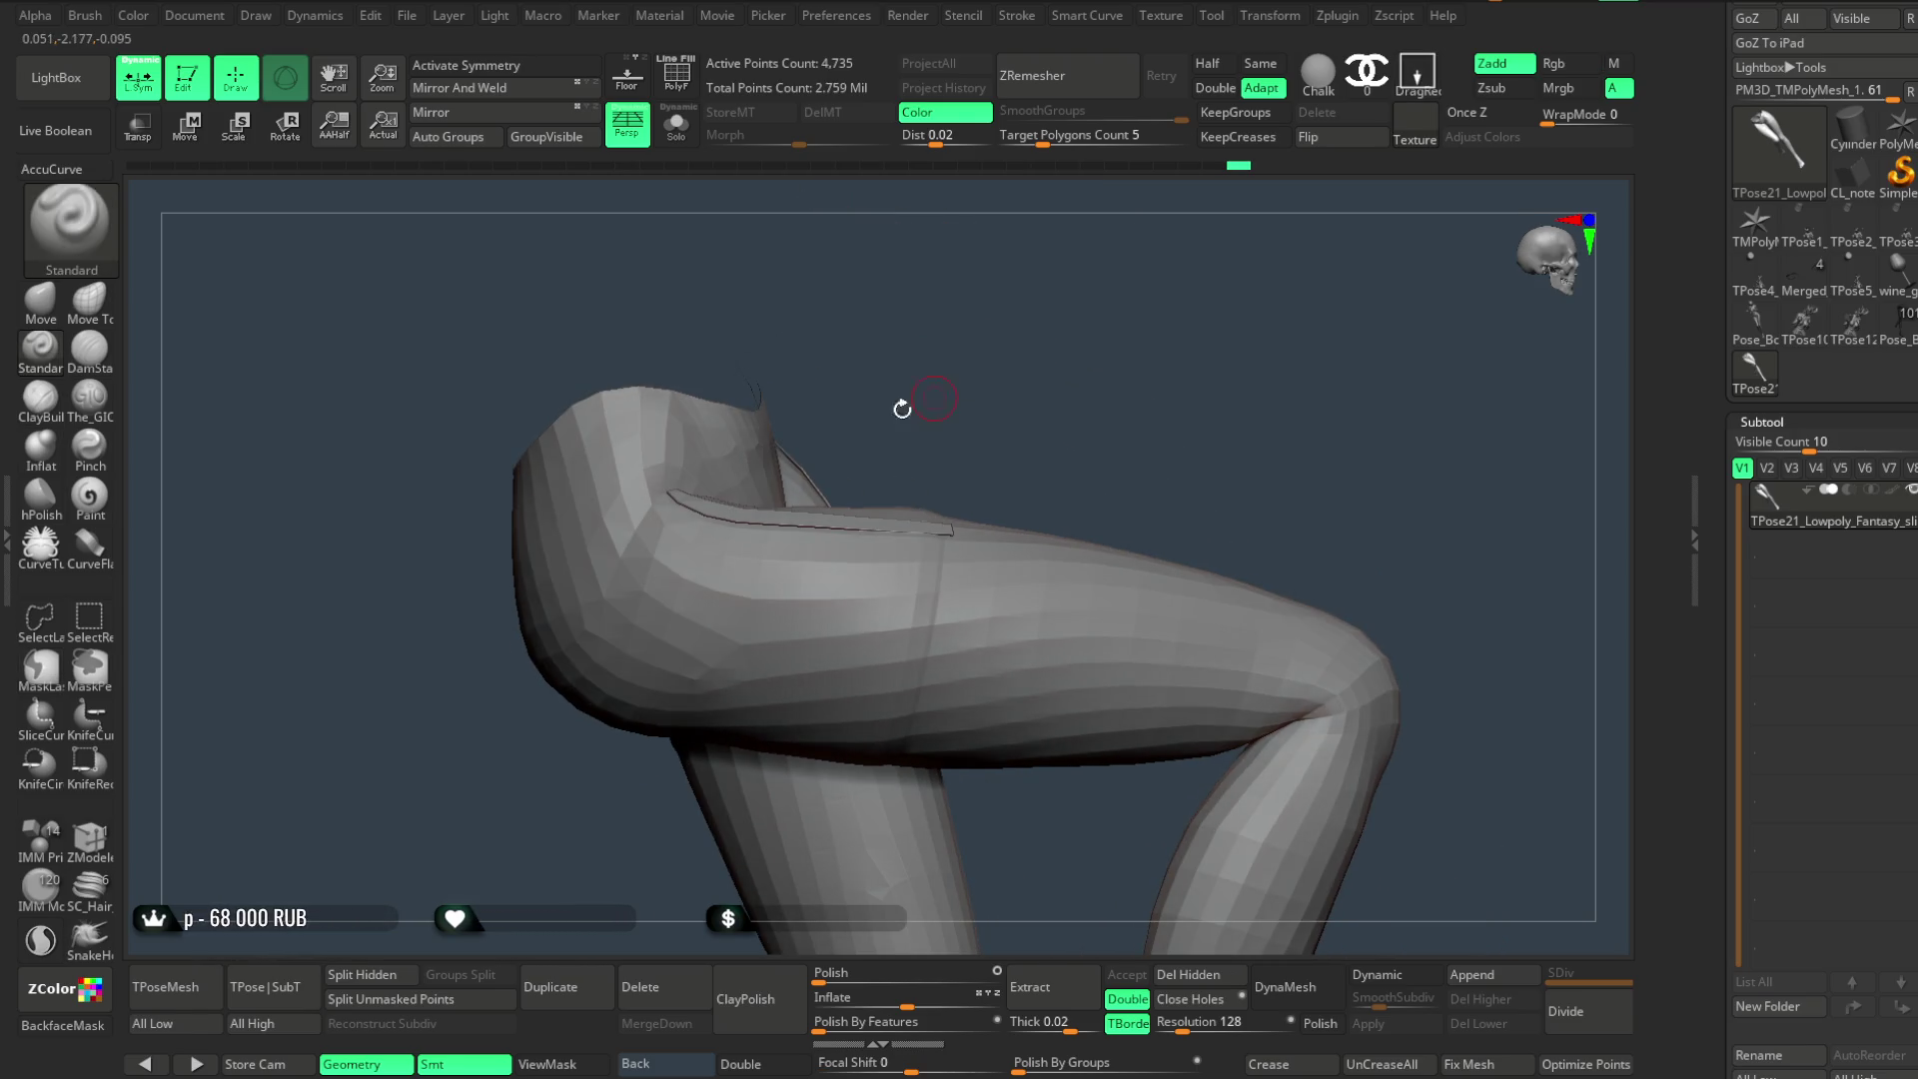
right_click_drag(625, 274, 597, 672)
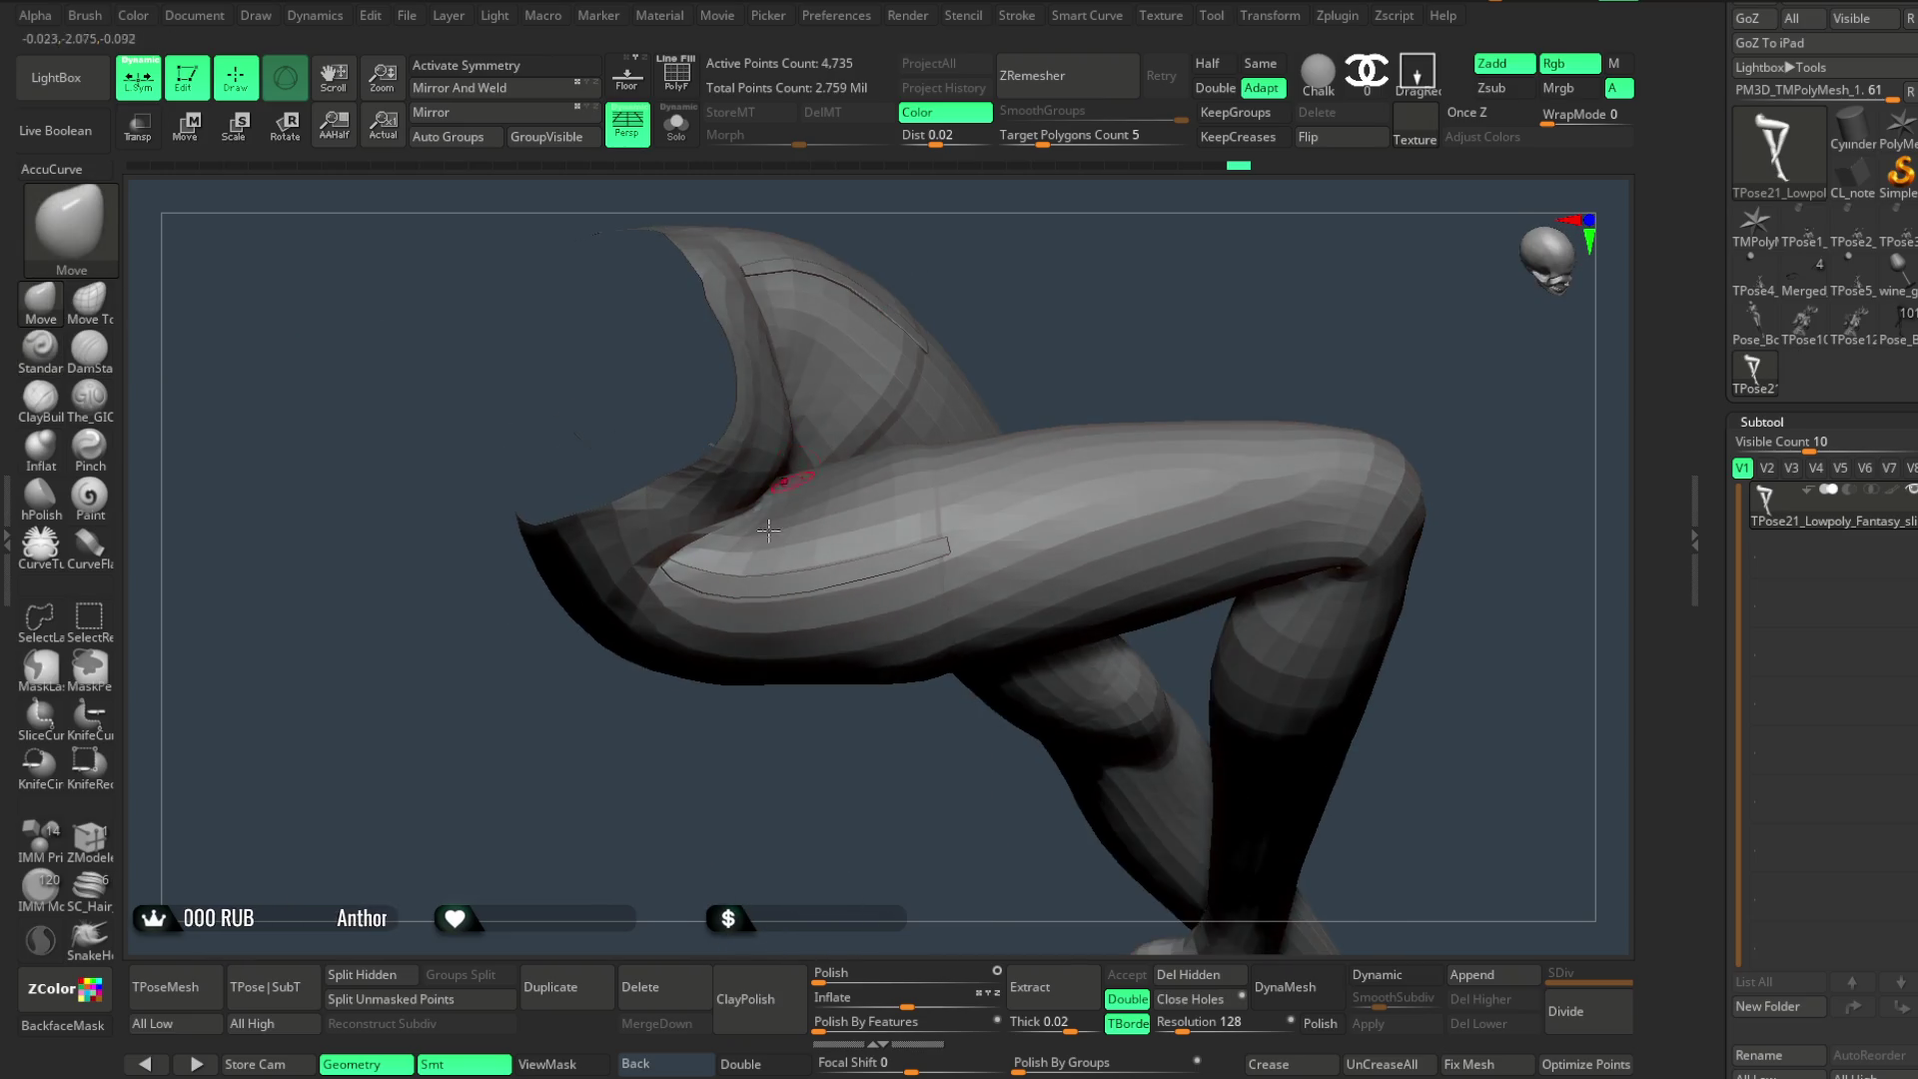
key("ctrl")
left_click_drag(596, 672, 726, 505, "ctrl")
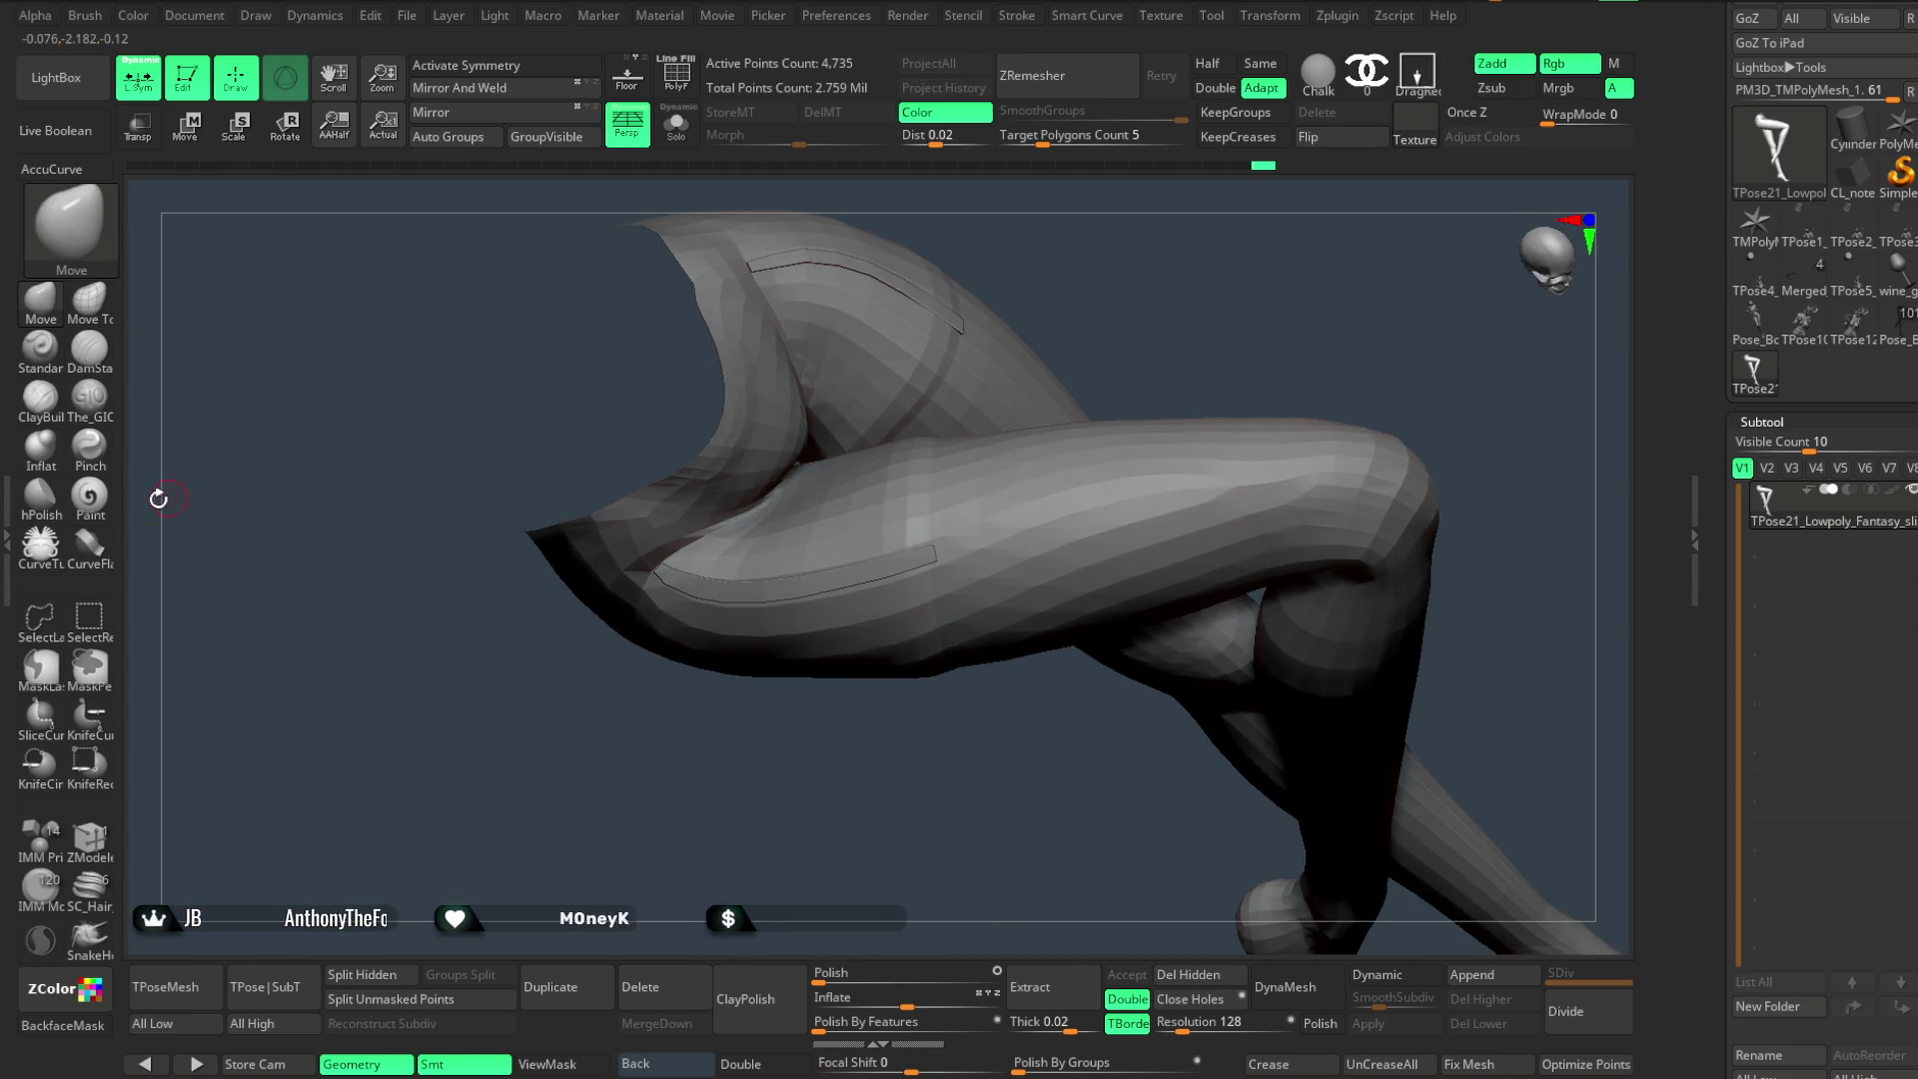
left_click_drag(630, 611, 810, 442, "ctrl")
- Set the brush to Alpha Off with a Lasso stroke and lasso-mask part of the thigh
left_click(1367, 76)
left_click(983, 172)
left_click(1416, 83)
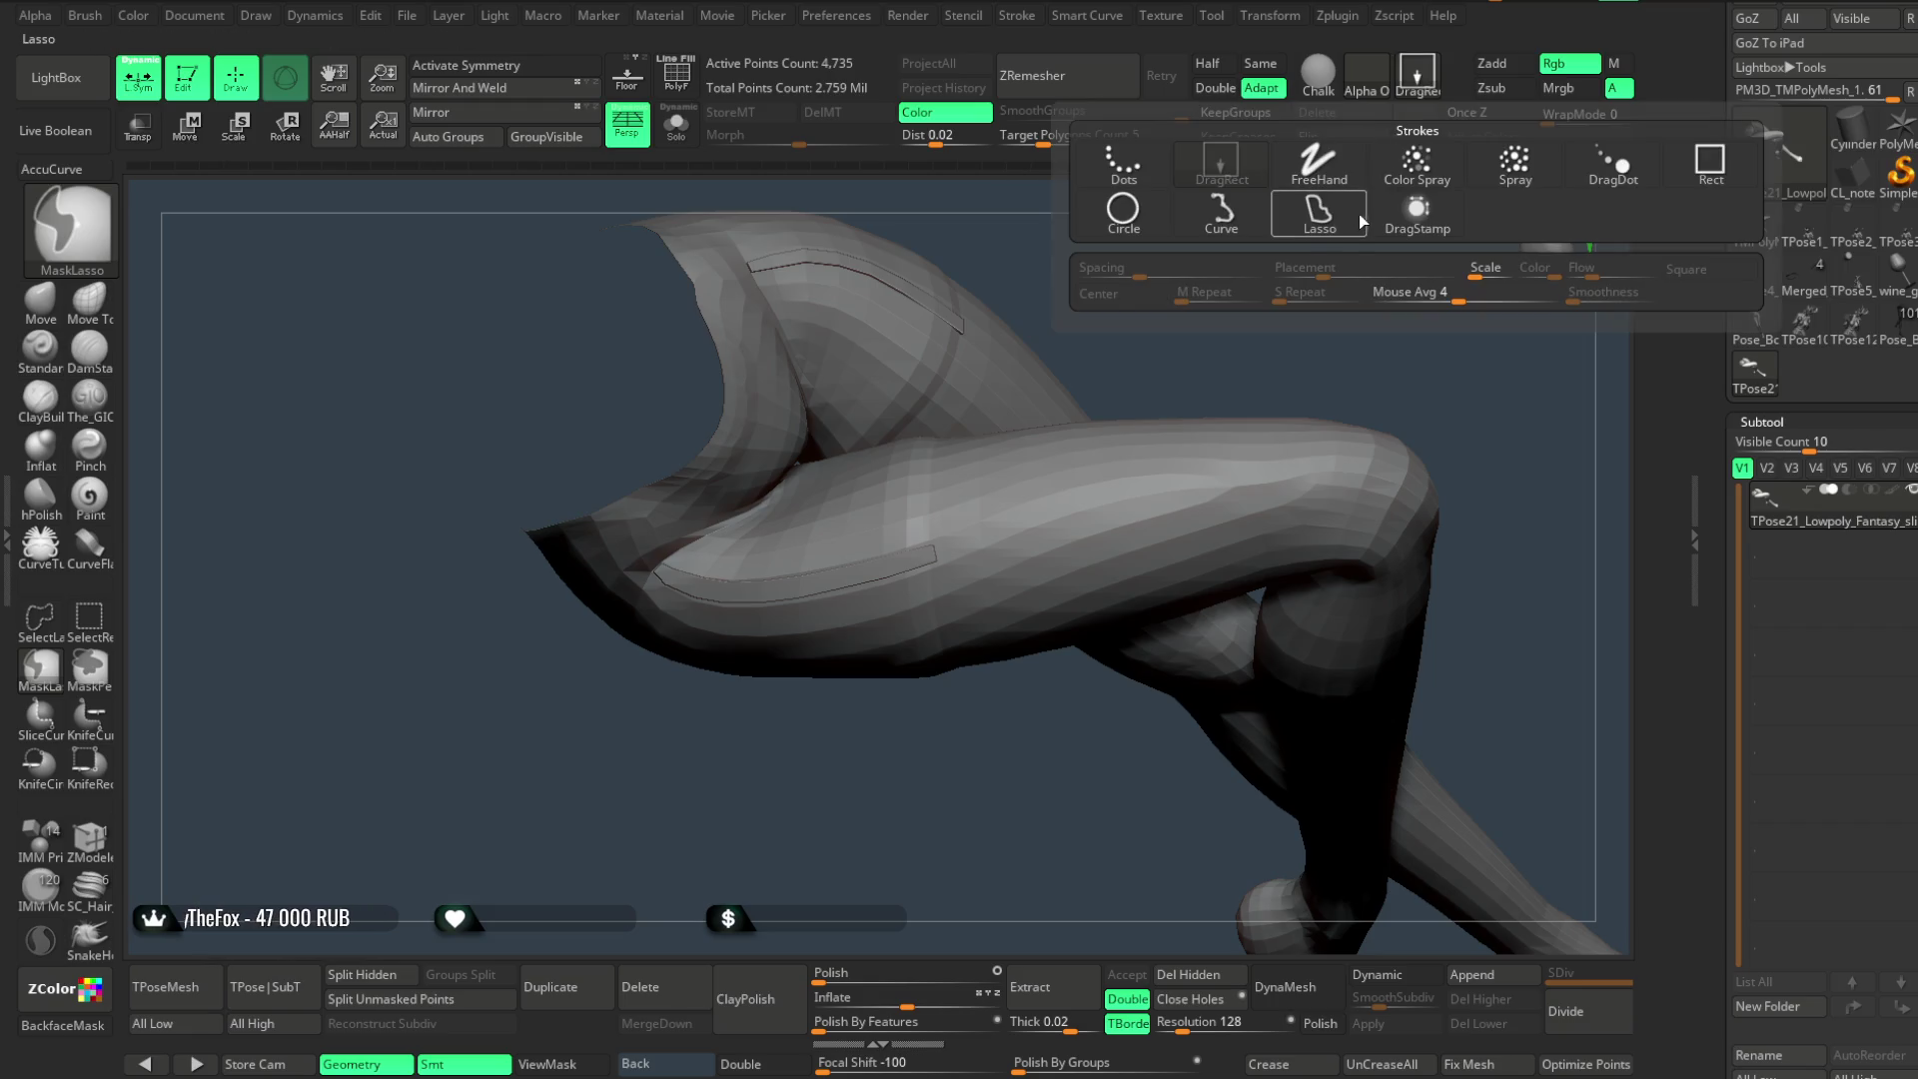
left_click(1222, 218)
left_click(1416, 75)
left_click(1319, 210)
mouse_move(599, 667)
left_mouse_down("ctrl")
mouse_move(351, 698)
mouse_move(928, 422)
left_mouse_up("ctrl")
key("space")
- Inspect the thigh from several angles with the Shift smoothing brush ready
mouse_move(797, 513)
left_mouse_down()
mouse_move(853, 454)
mouse_move(793, 513)
left_mouse_up()
left_click_drag(725, 696, 795, 520)
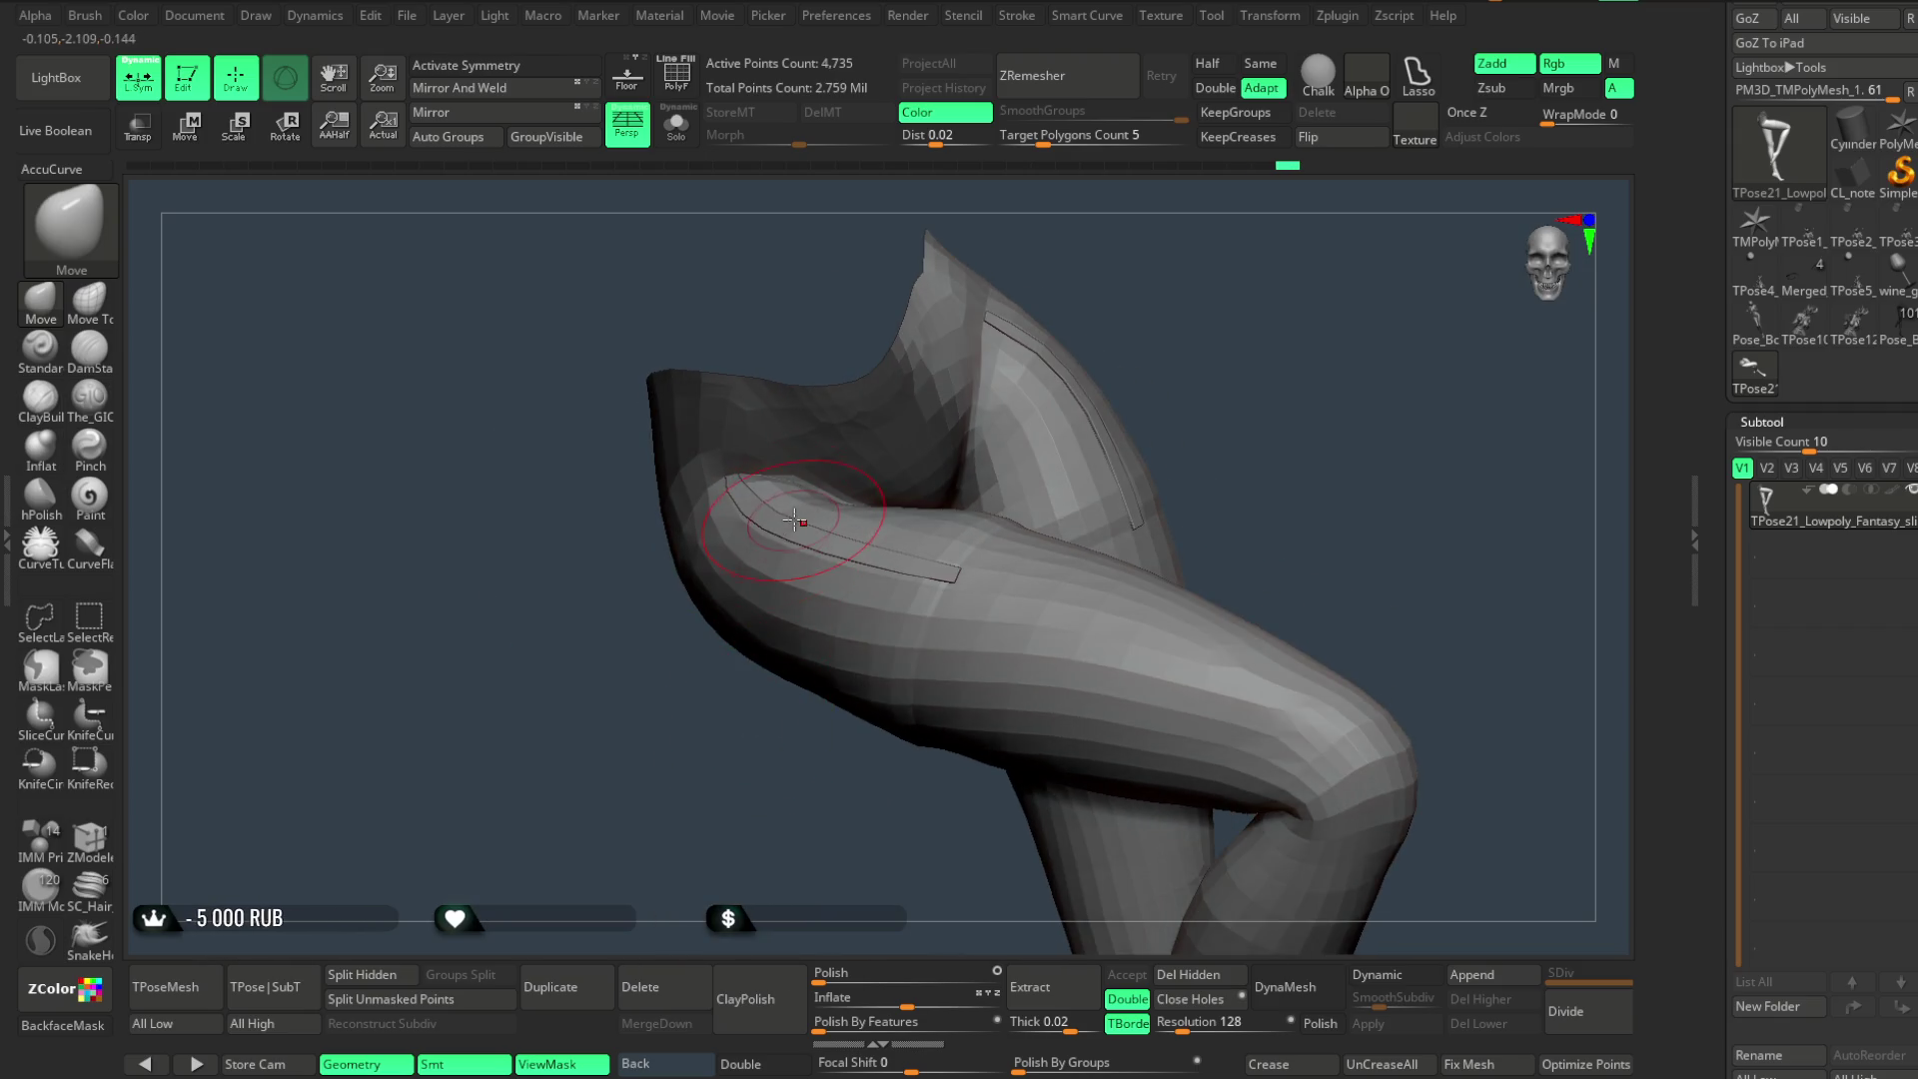
mouse_move(1223, 328)
left_mouse_down()
mouse_move(1212, 355)
mouse_move(843, 498)
mouse_move(834, 562)
left_mouse_up()
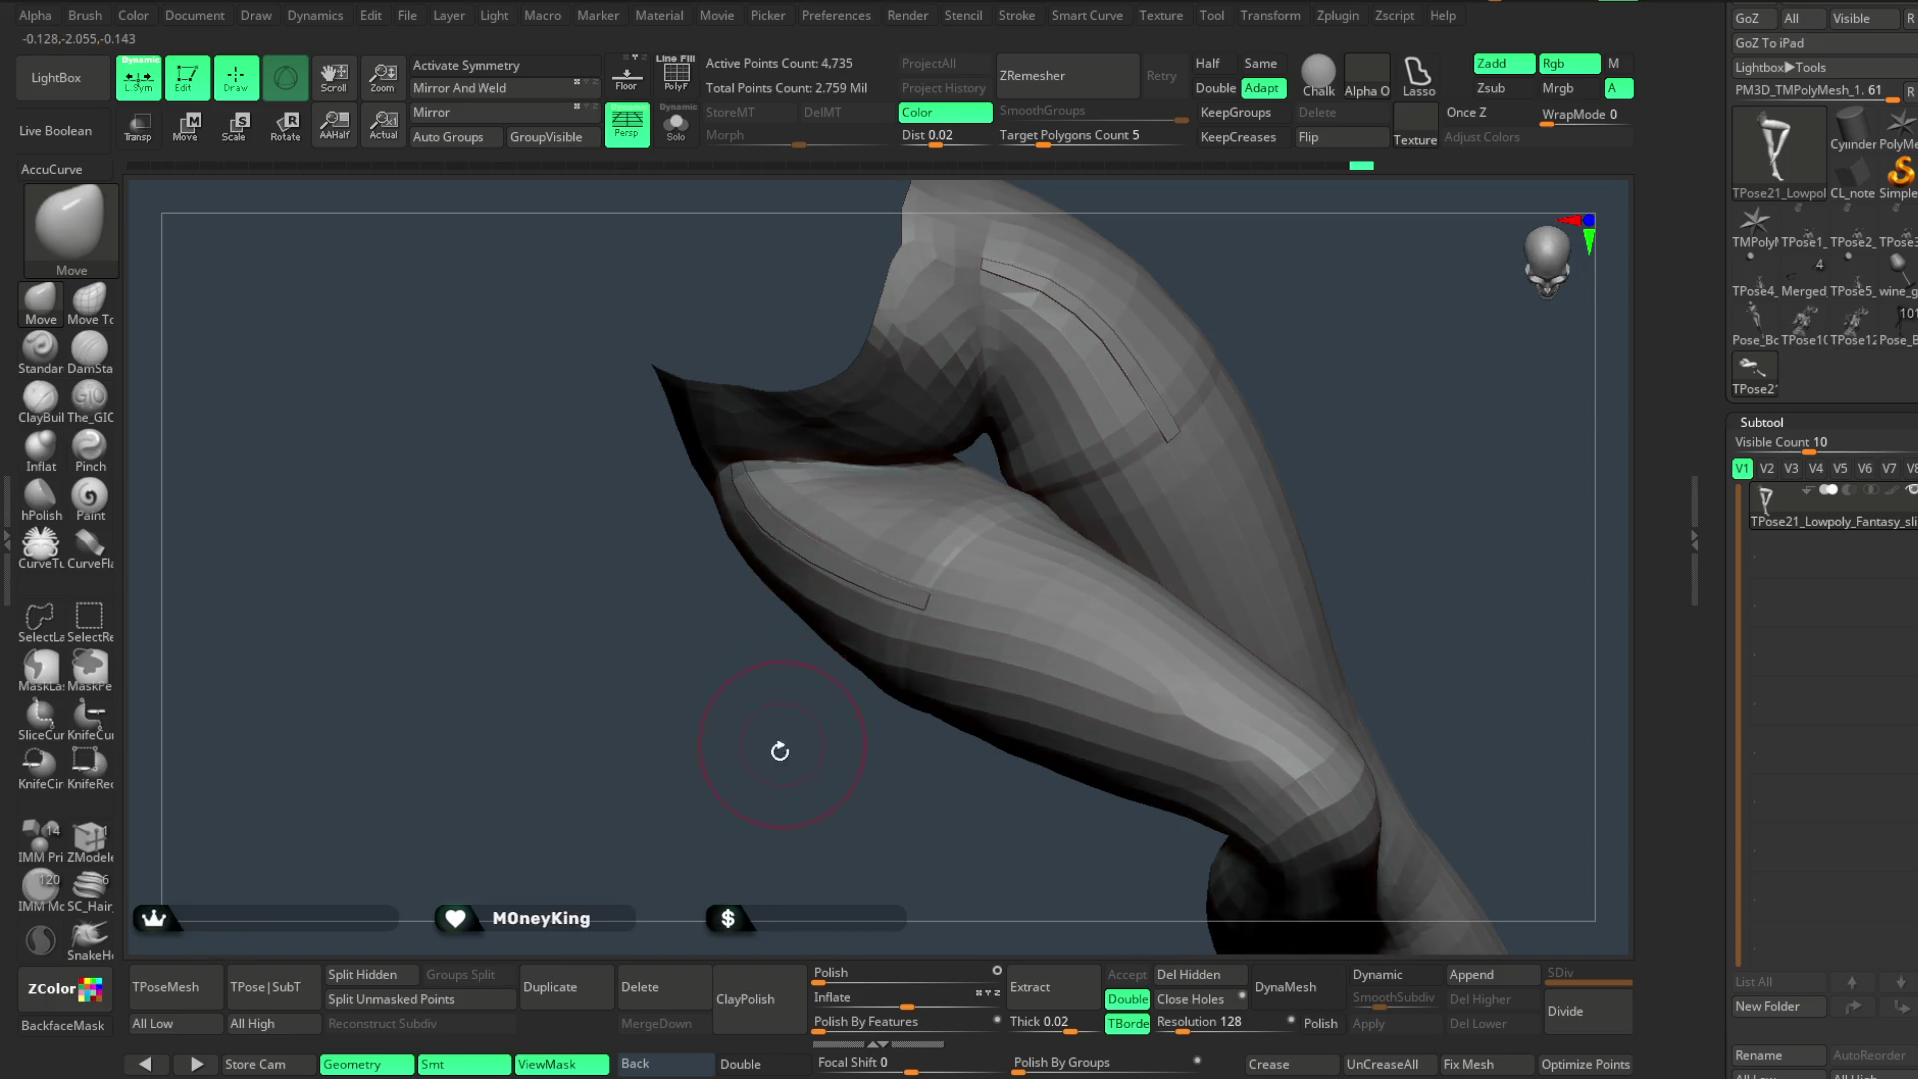
left_click_drag(781, 747, 869, 476)
left_click_drag(788, 724, 883, 502)
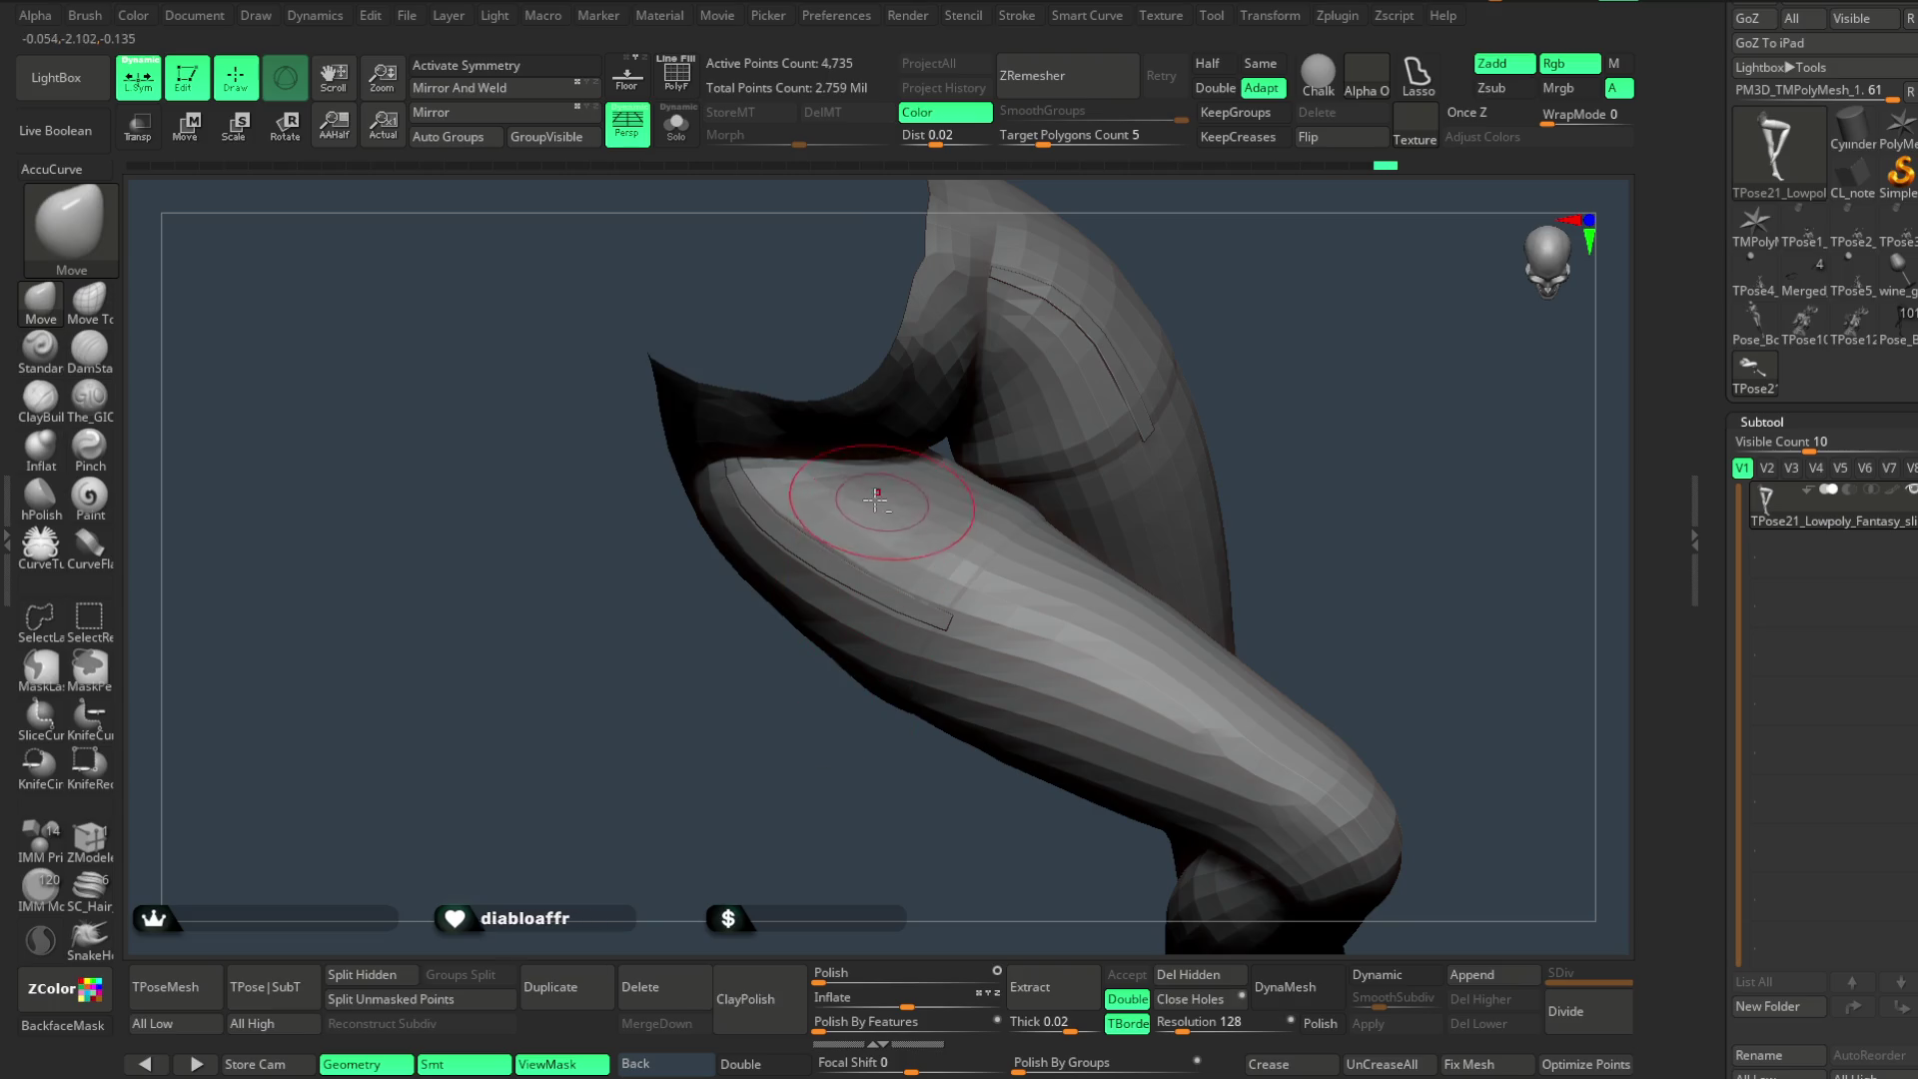
key("shift")
mouse_move(1111, 399)
left_mouse_down()
mouse_move(889, 519)
mouse_move(1078, 361)
left_mouse_up()
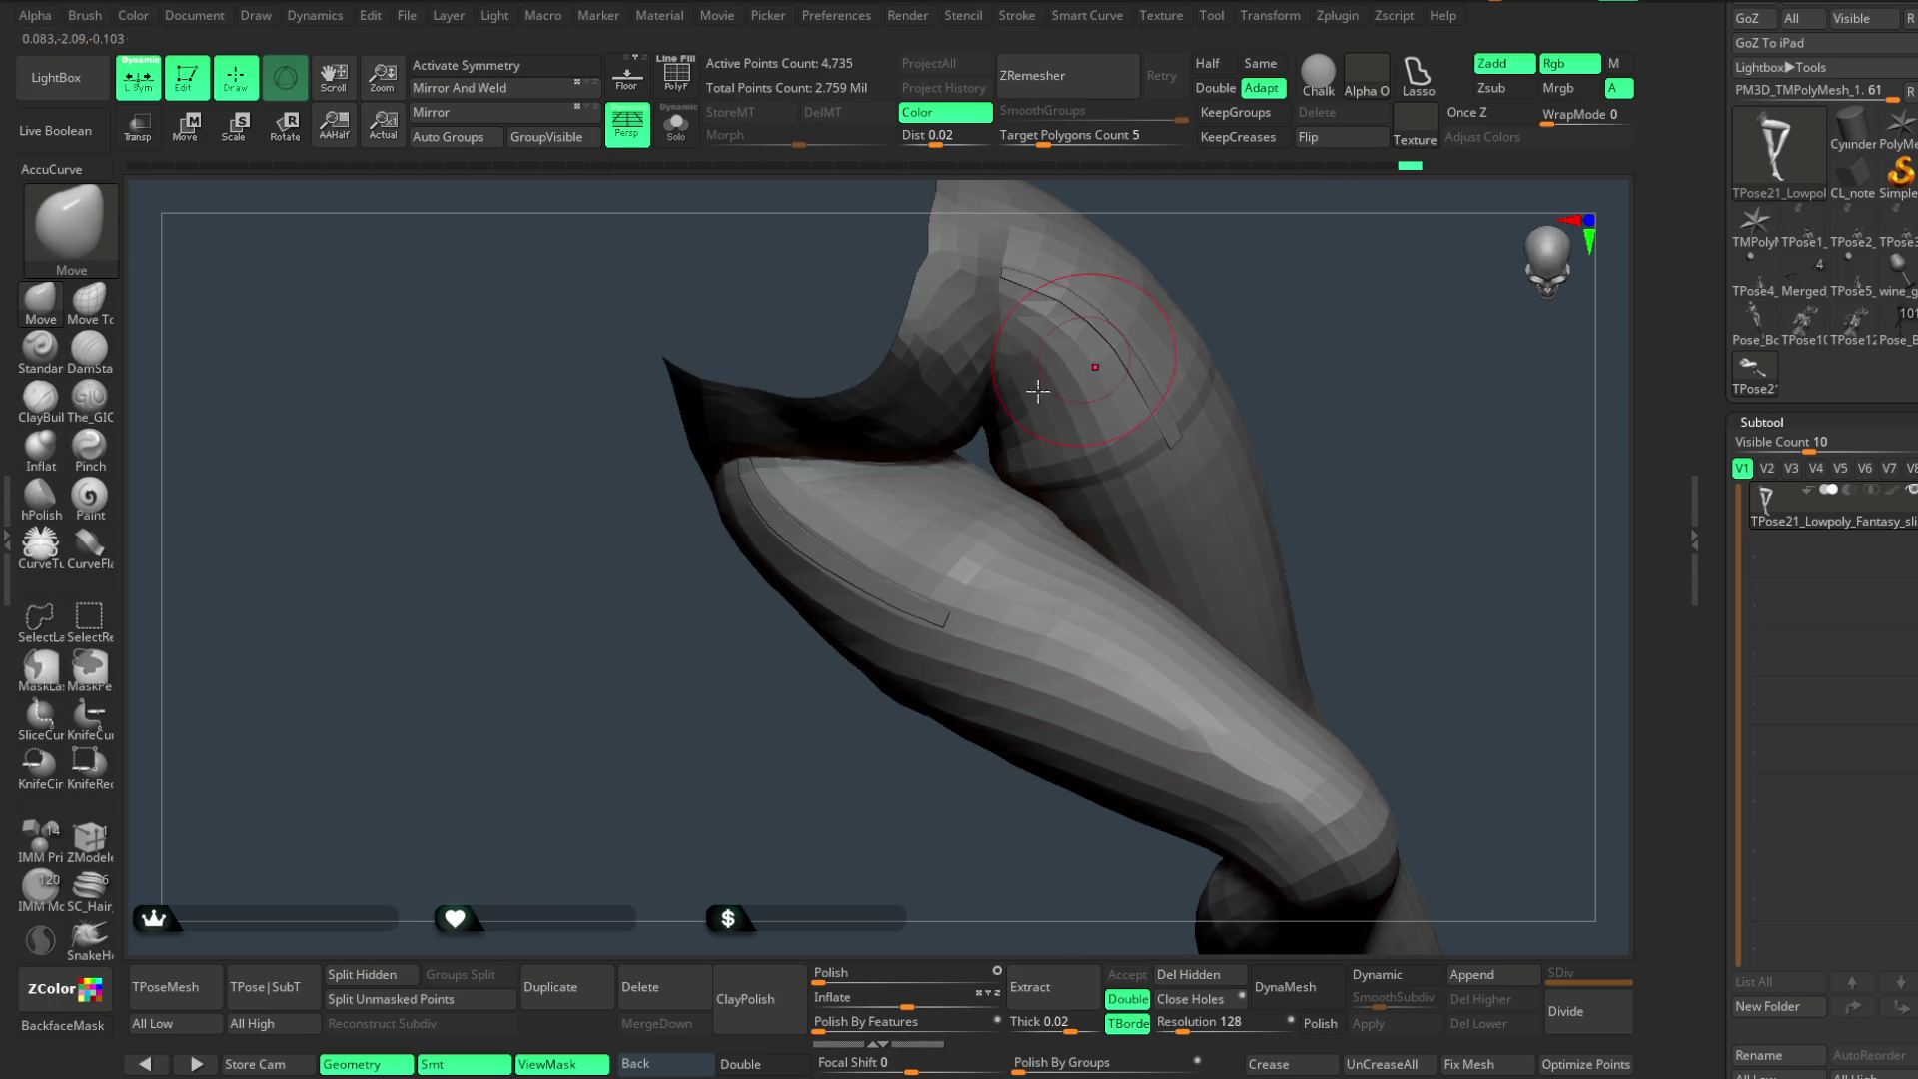
left_click_drag(795, 652, 922, 473)
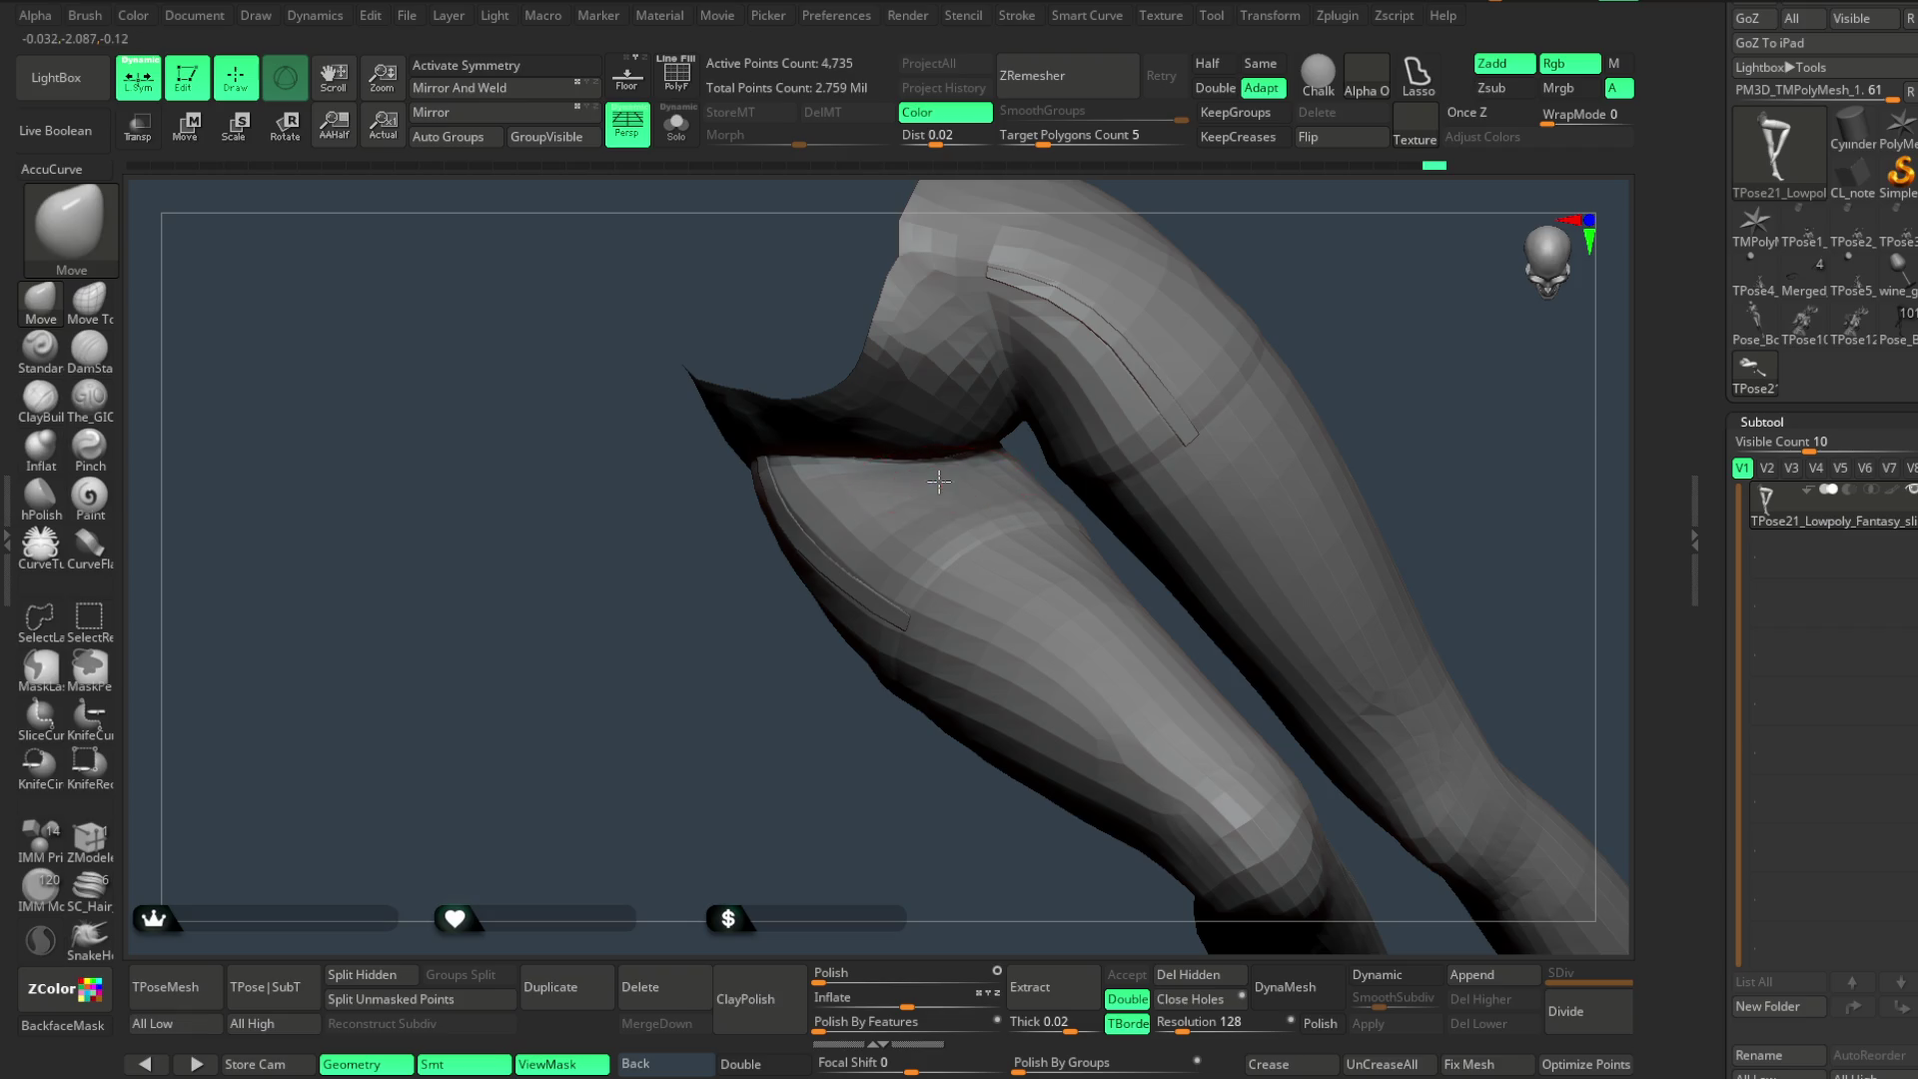
left_click_drag(800, 755, 1105, 351)
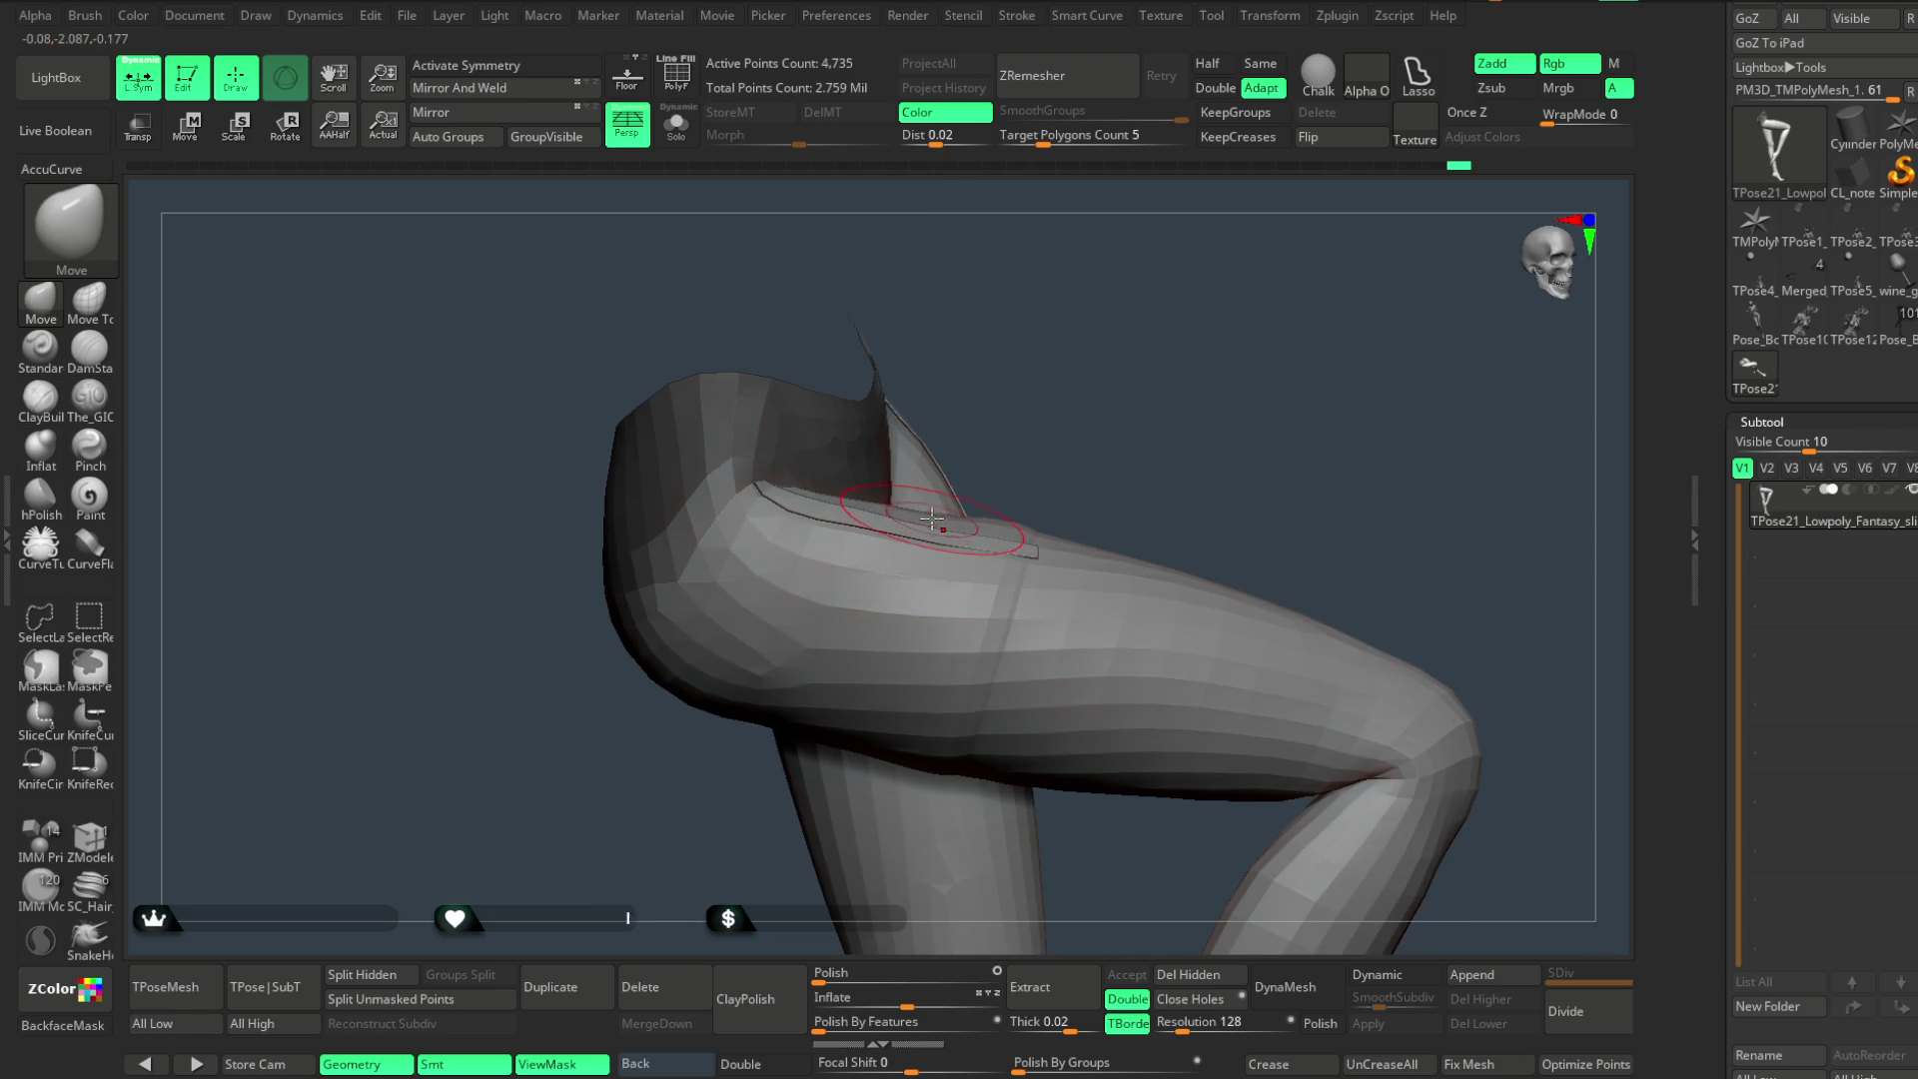
mouse_move(1121, 426)
left_mouse_down()
mouse_move(1101, 420)
mouse_move(1120, 460)
mouse_move(907, 581)
mouse_move(899, 556)
mouse_move(815, 550)
left_mouse_up()
- Smooth the isolated thigh surface, then show the rest of the character again
left_click(1140, 368, "ctrl+shift")
left_click(1110, 428, "ctrl+shift")
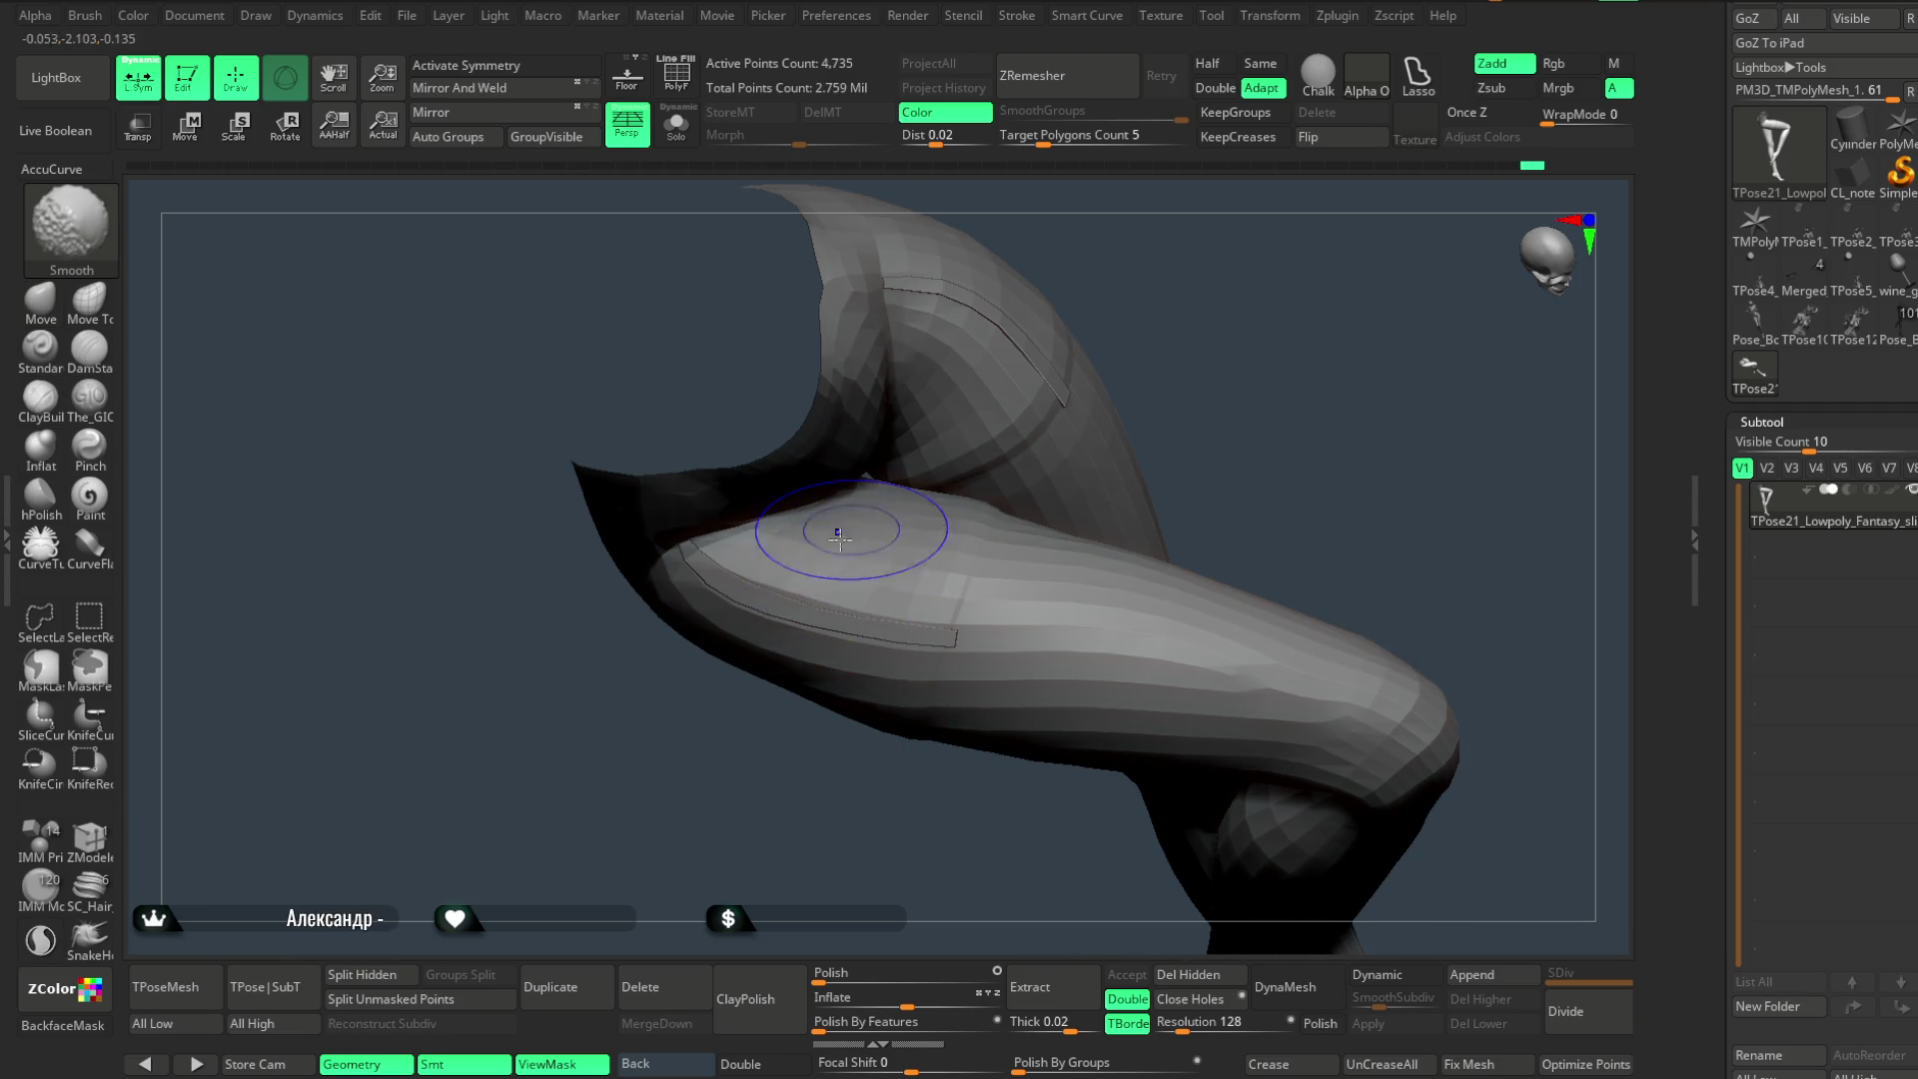
mouse_move(1135, 213)
left_mouse_down()
mouse_move(1103, 353)
mouse_move(1117, 374)
left_mouse_up()
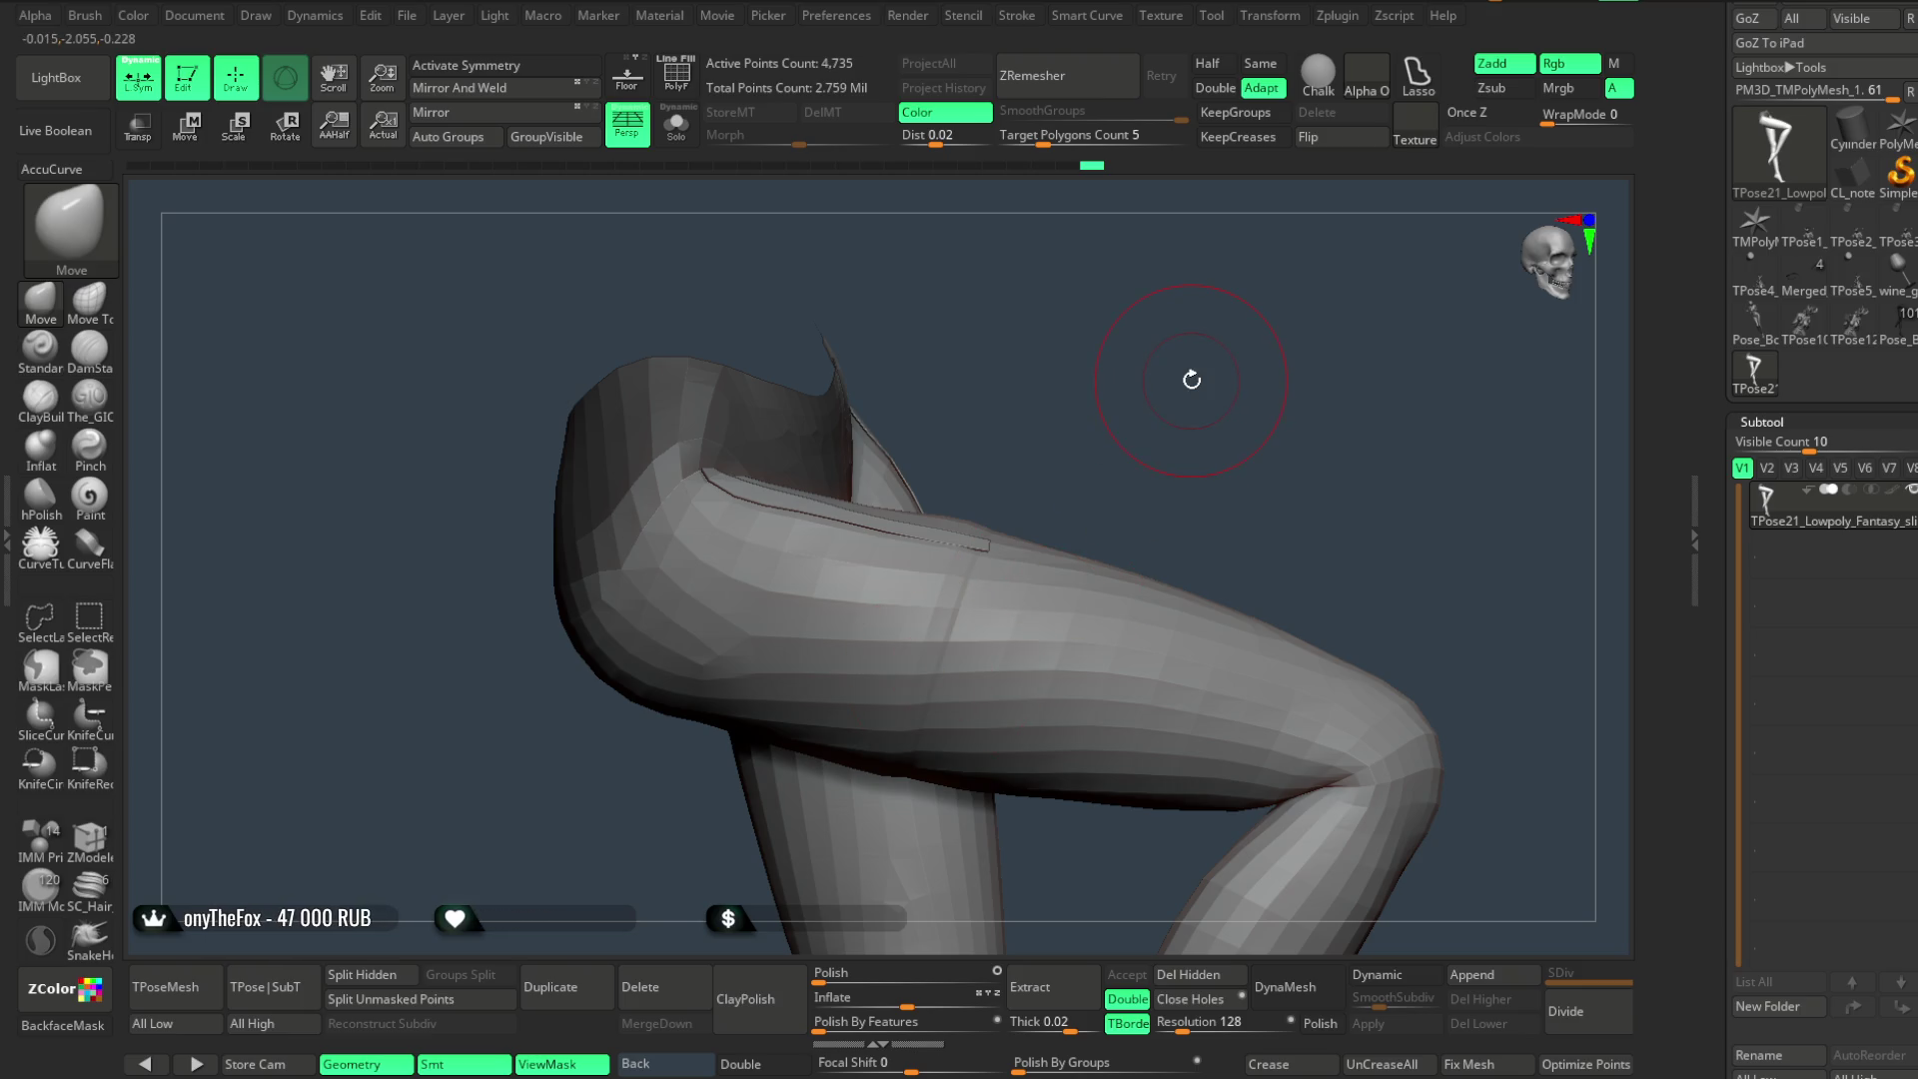
key("space")
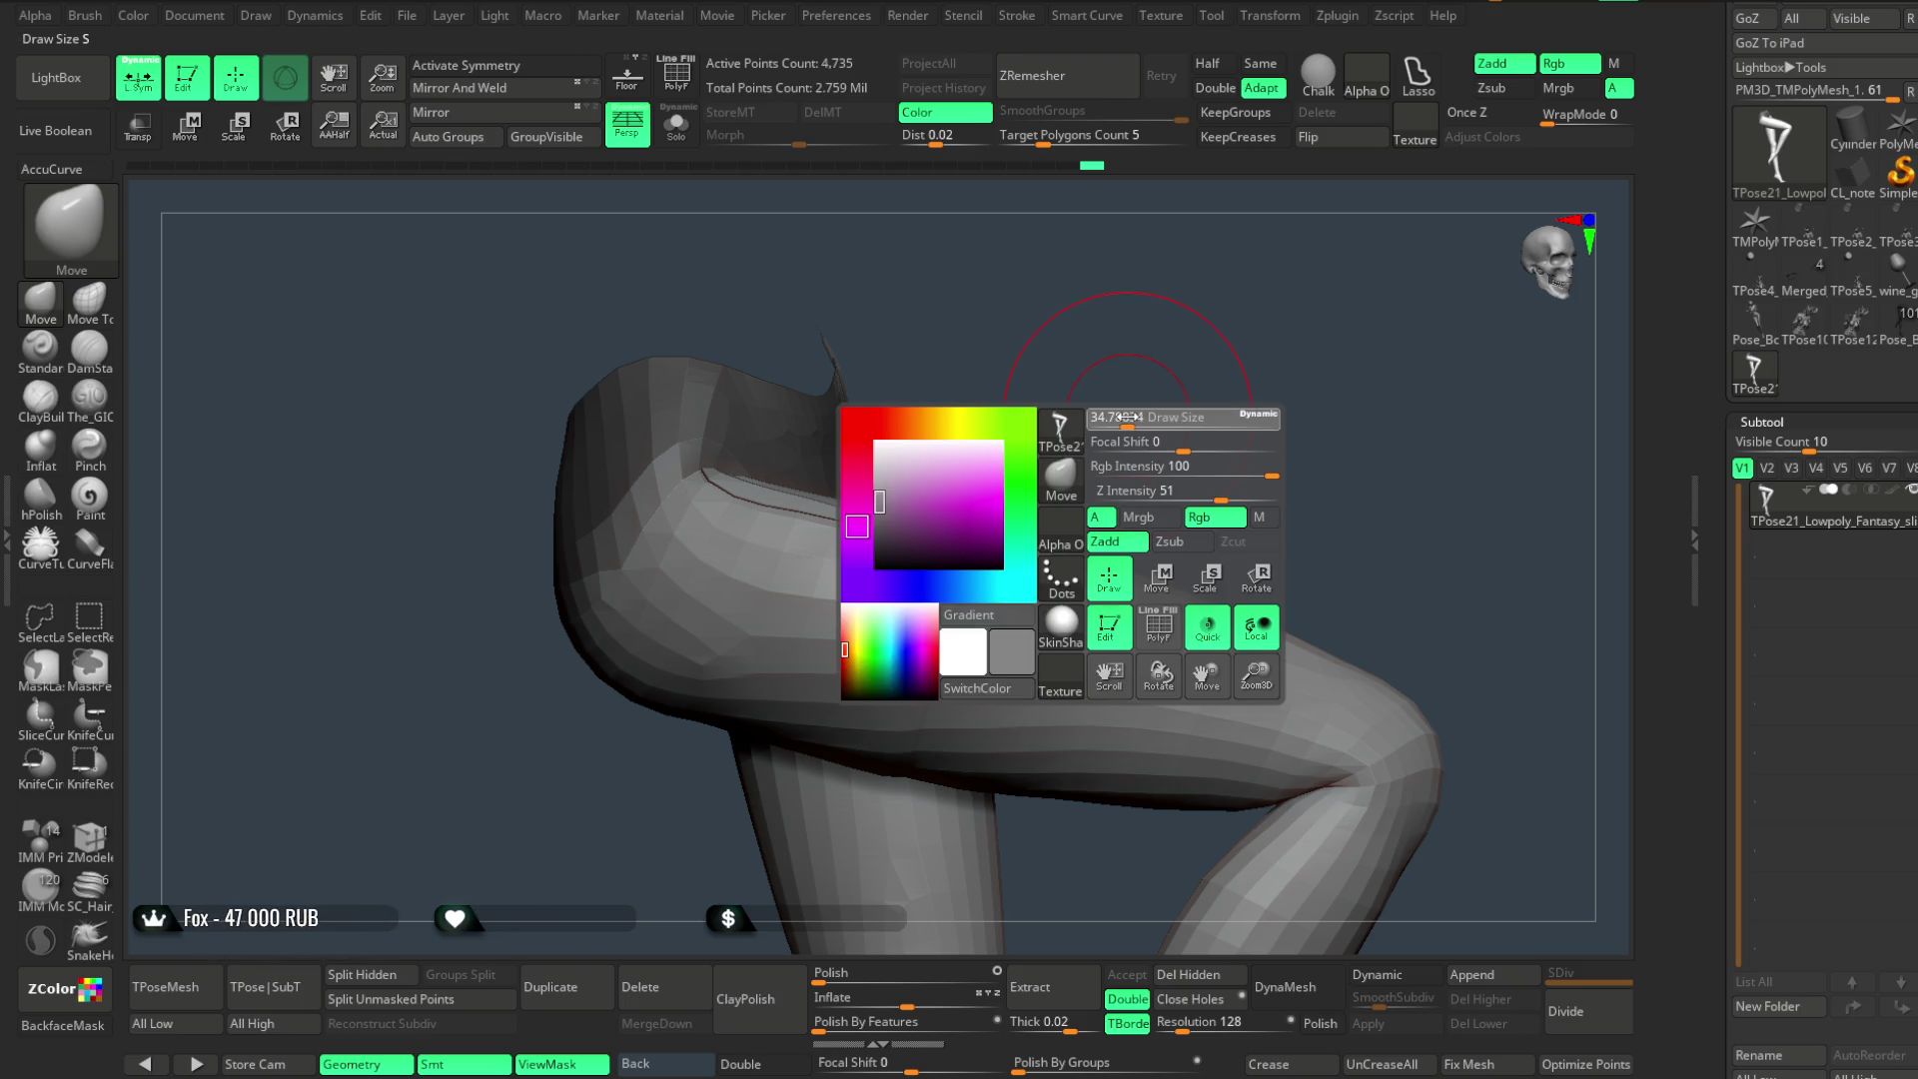
left_click_drag(1049, 432, 1148, 406)
left_click_drag(994, 442, 853, 553)
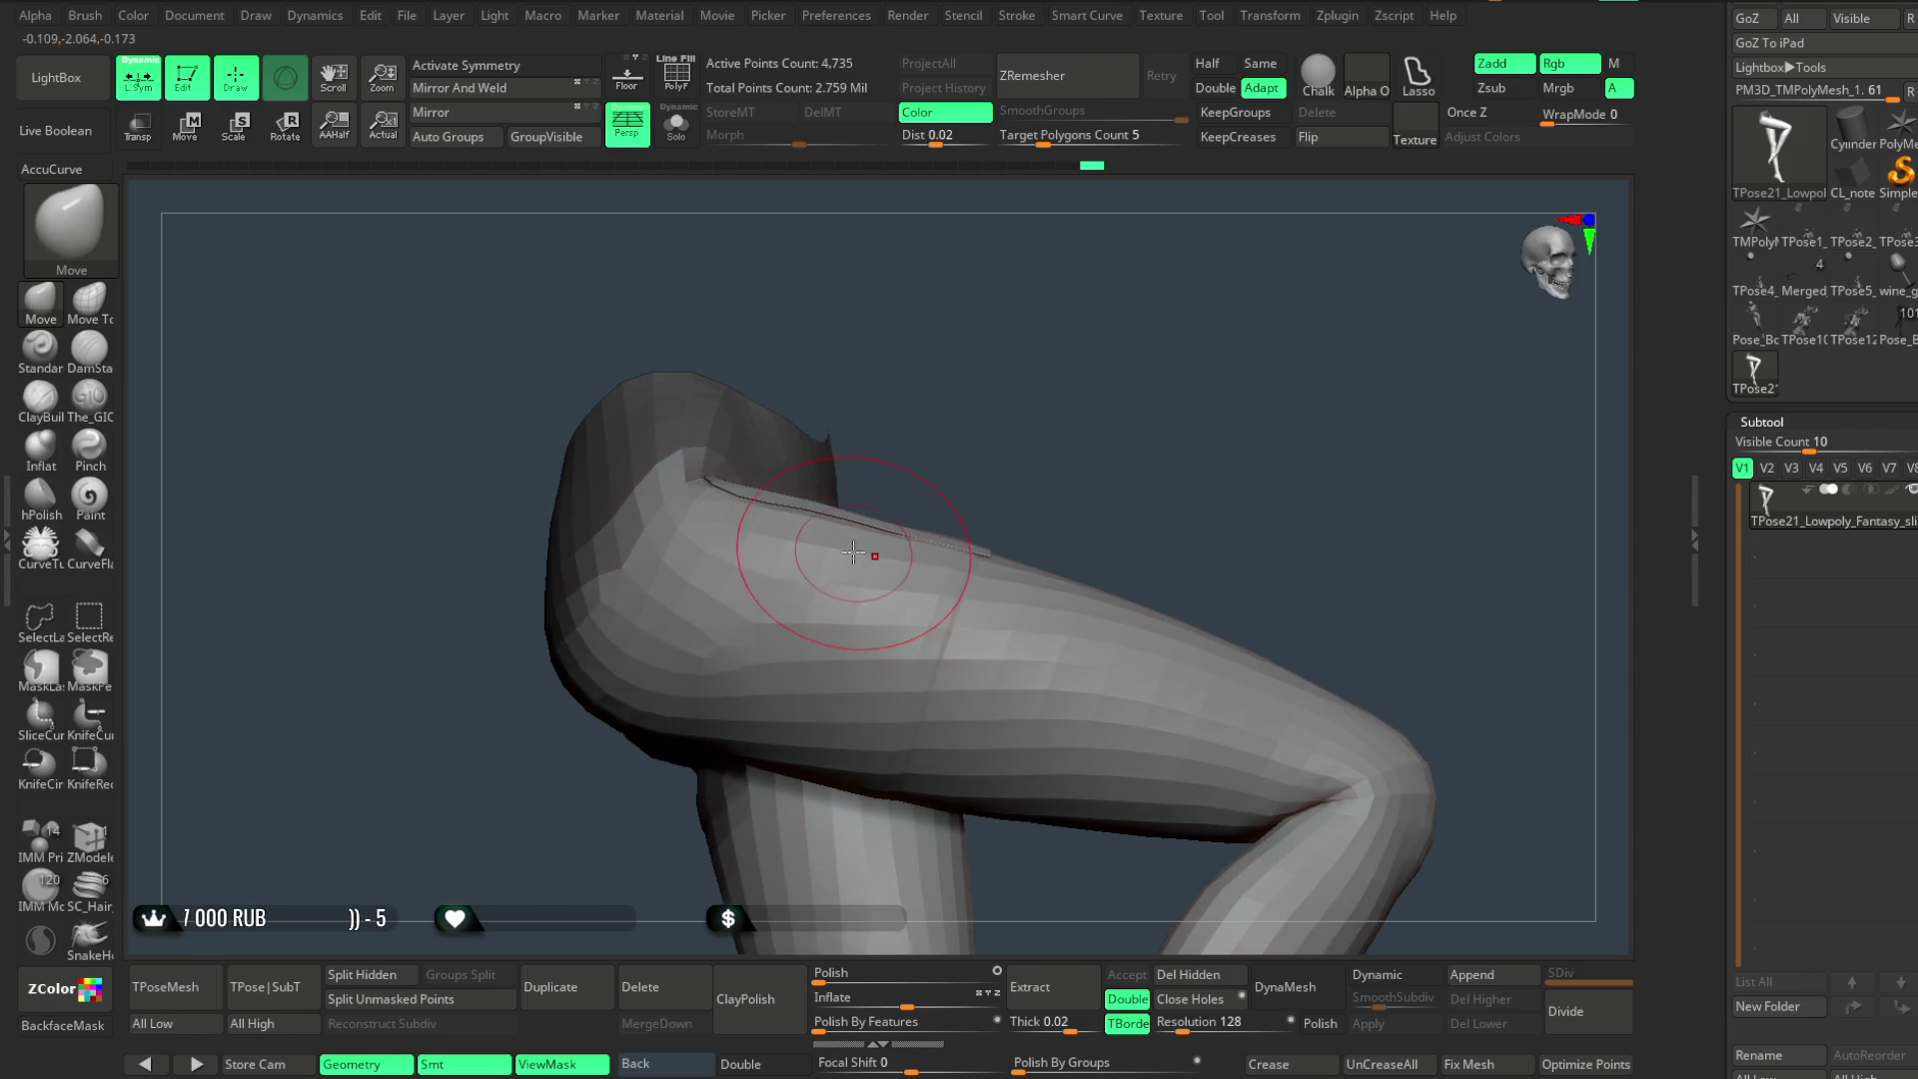
mouse_move(1012, 412)
left_mouse_down()
mouse_move(850, 579)
mouse_move(762, 615)
mouse_move(812, 470)
mouse_move(1015, 305)
mouse_move(878, 344)
left_mouse_up()
left_click_drag(968, 411, 1081, 373)
left_click(1081, 373, "ctrl+shift")
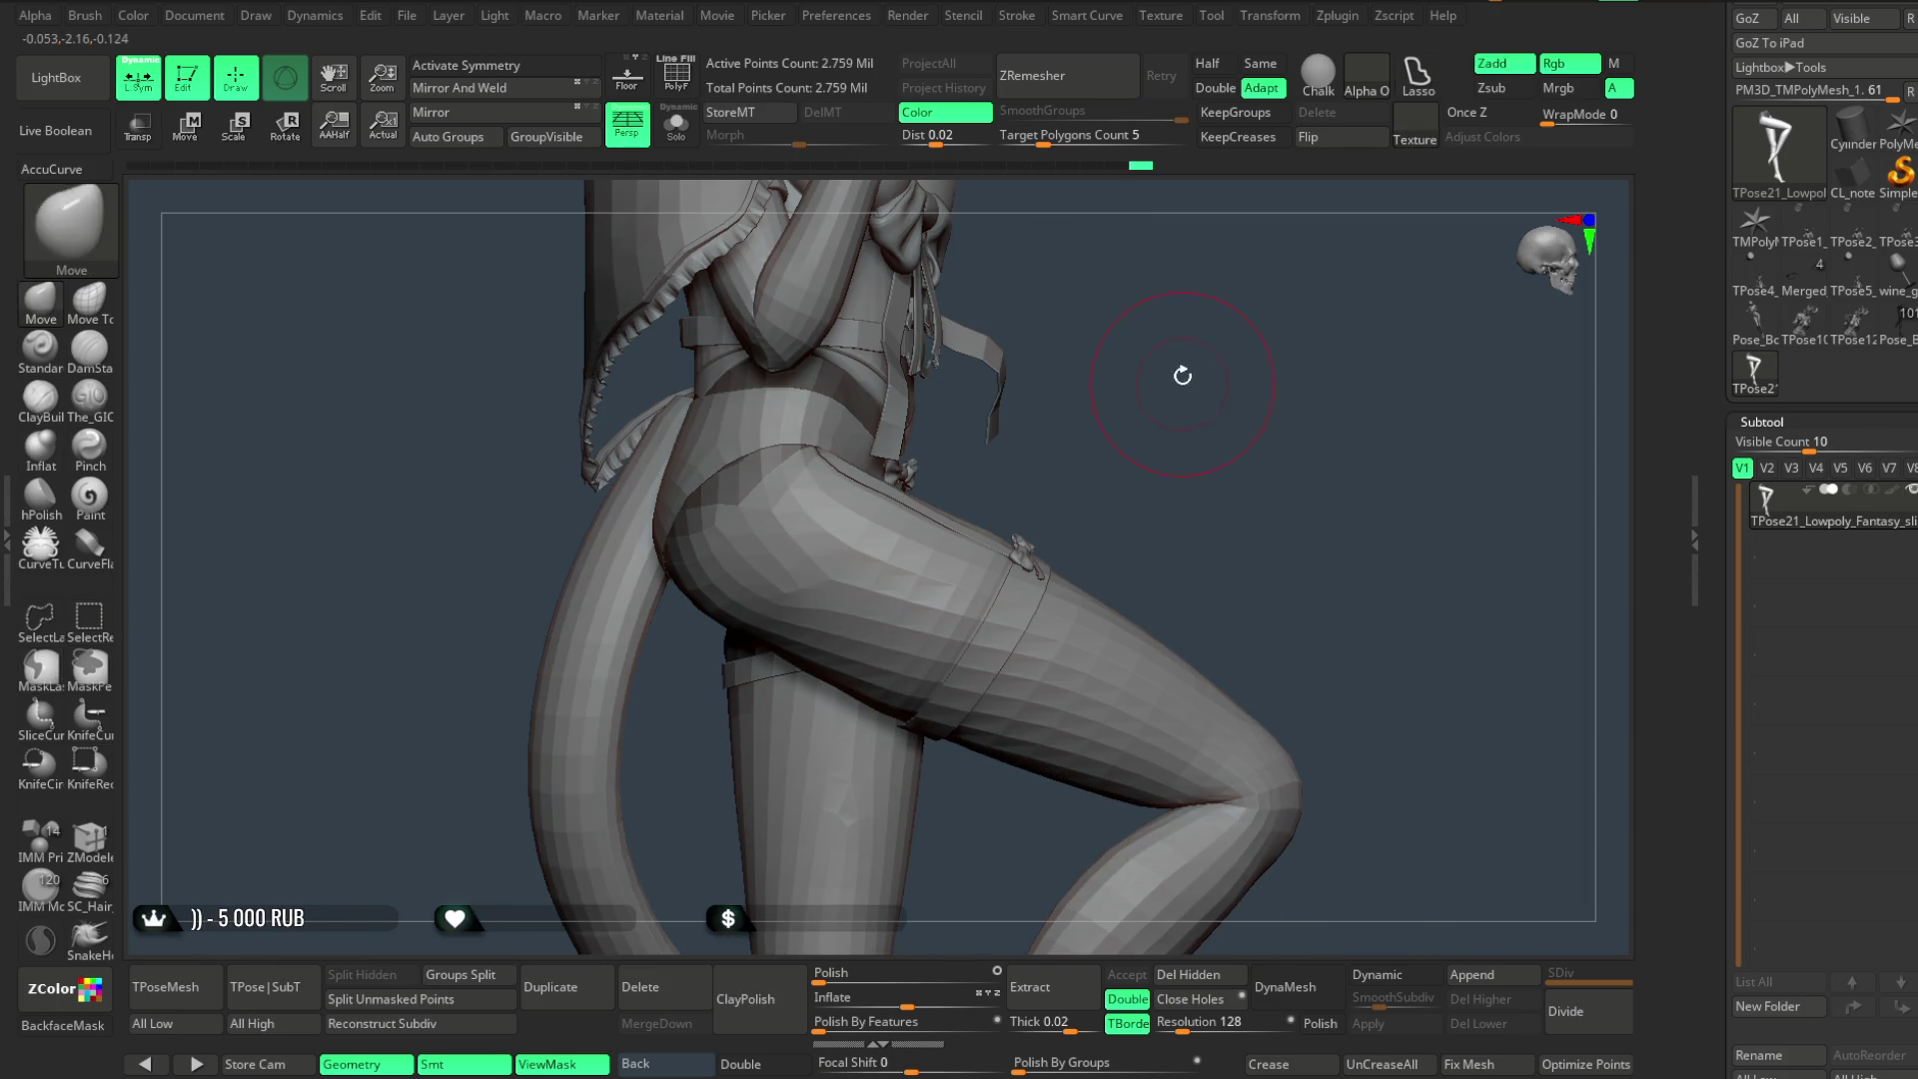
- Undo twice to check the leg pose and zoom out to a frontal full-figure view
mouse_move(1169, 458)
left_mouse_down()
mouse_move(1108, 411)
mouse_move(1136, 436)
mouse_move(1134, 386)
mouse_move(1105, 434)
mouse_move(1176, 421)
mouse_move(1144, 511)
mouse_move(1044, 523)
left_mouse_up()
key("space")
key("ctrl+z")
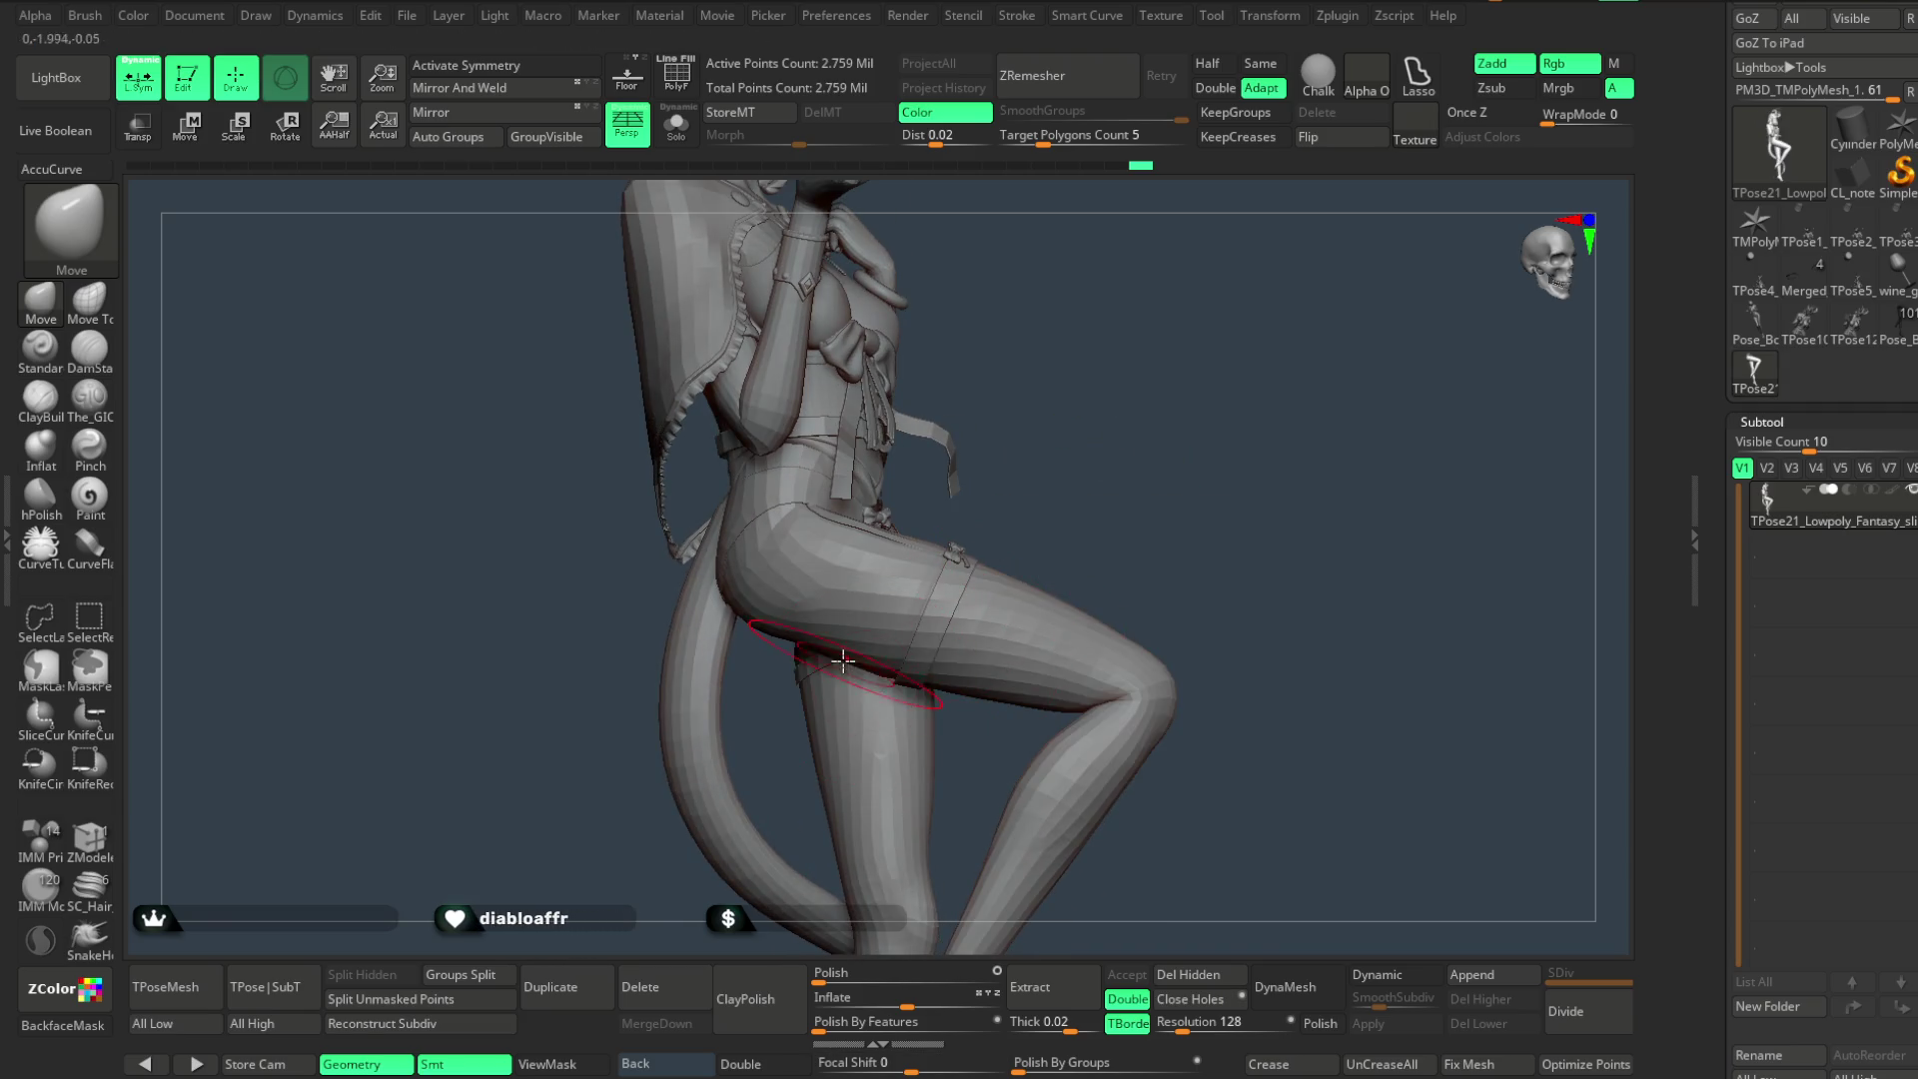
key("ctrl+z")
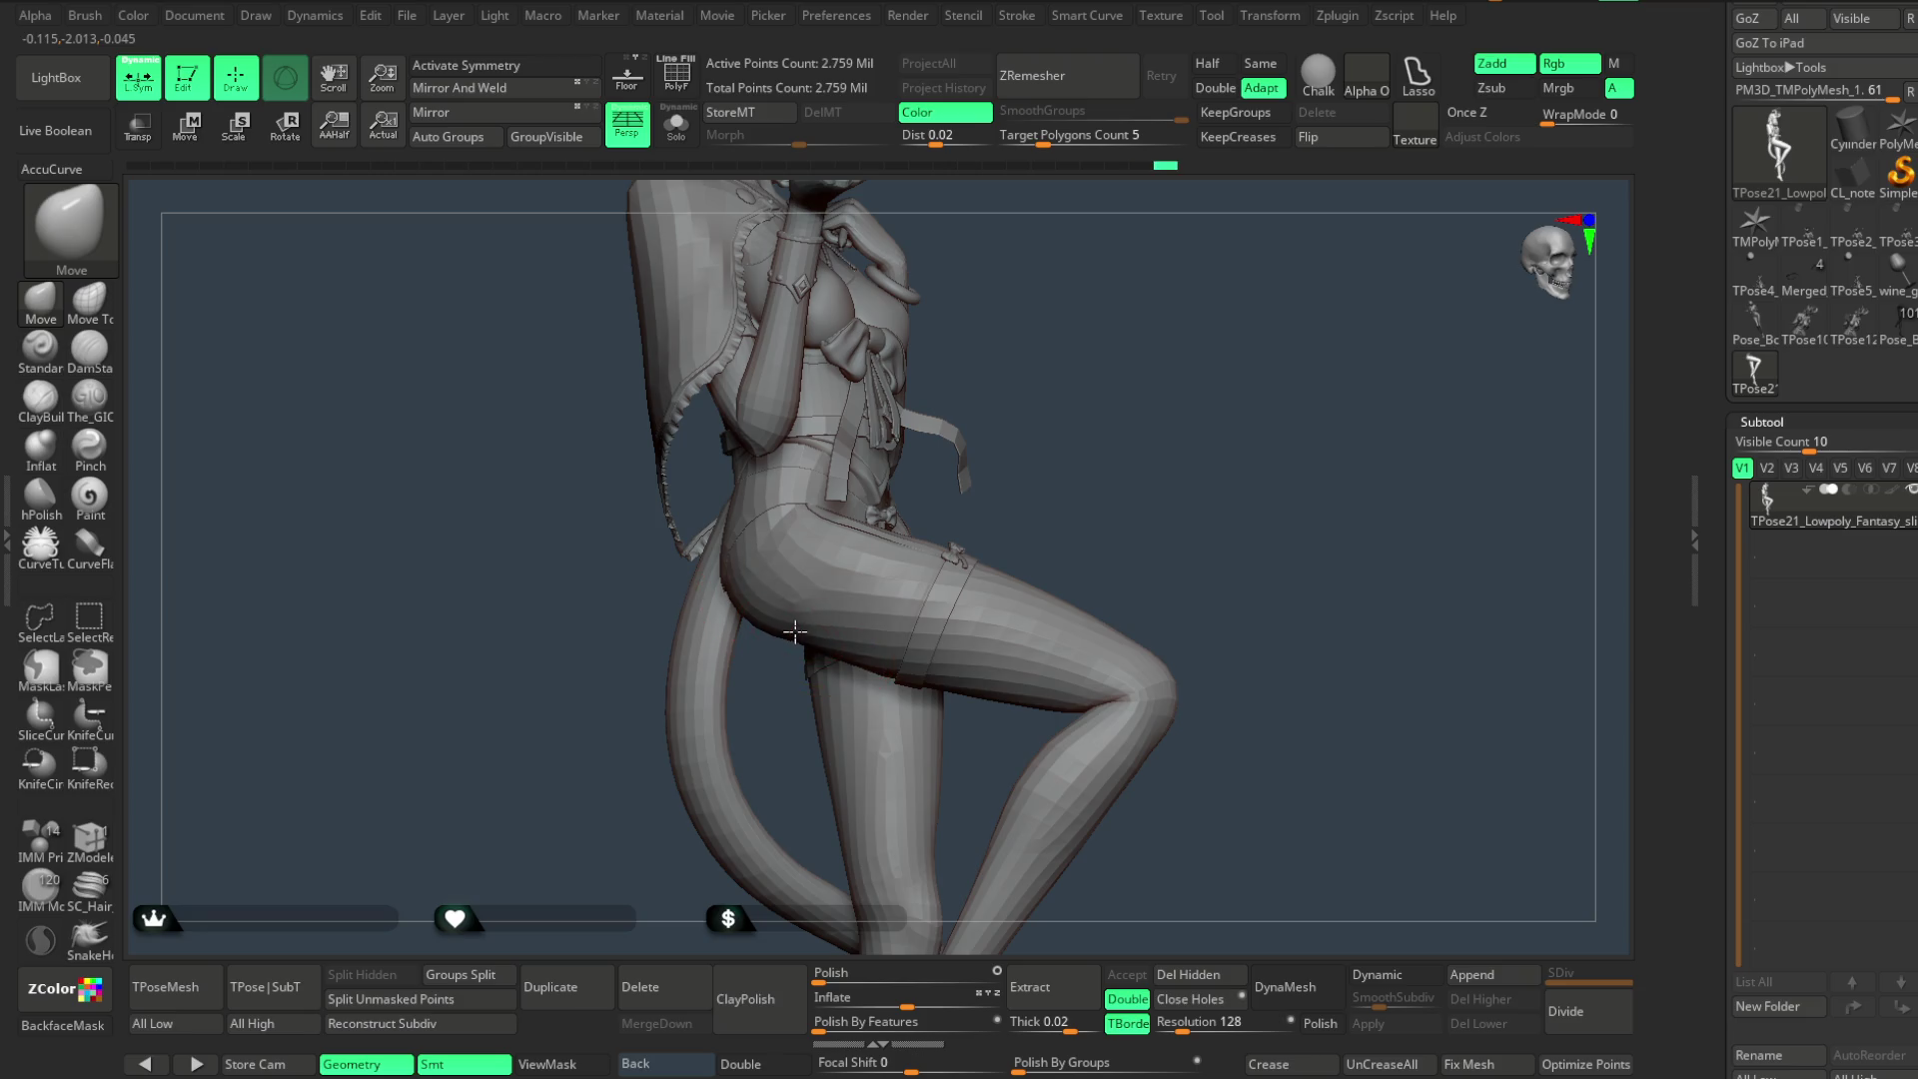
mouse_move(1058, 473)
left_mouse_down()
mouse_move(1009, 408)
mouse_move(1081, 473)
mouse_move(1049, 459)
left_mouse_up()
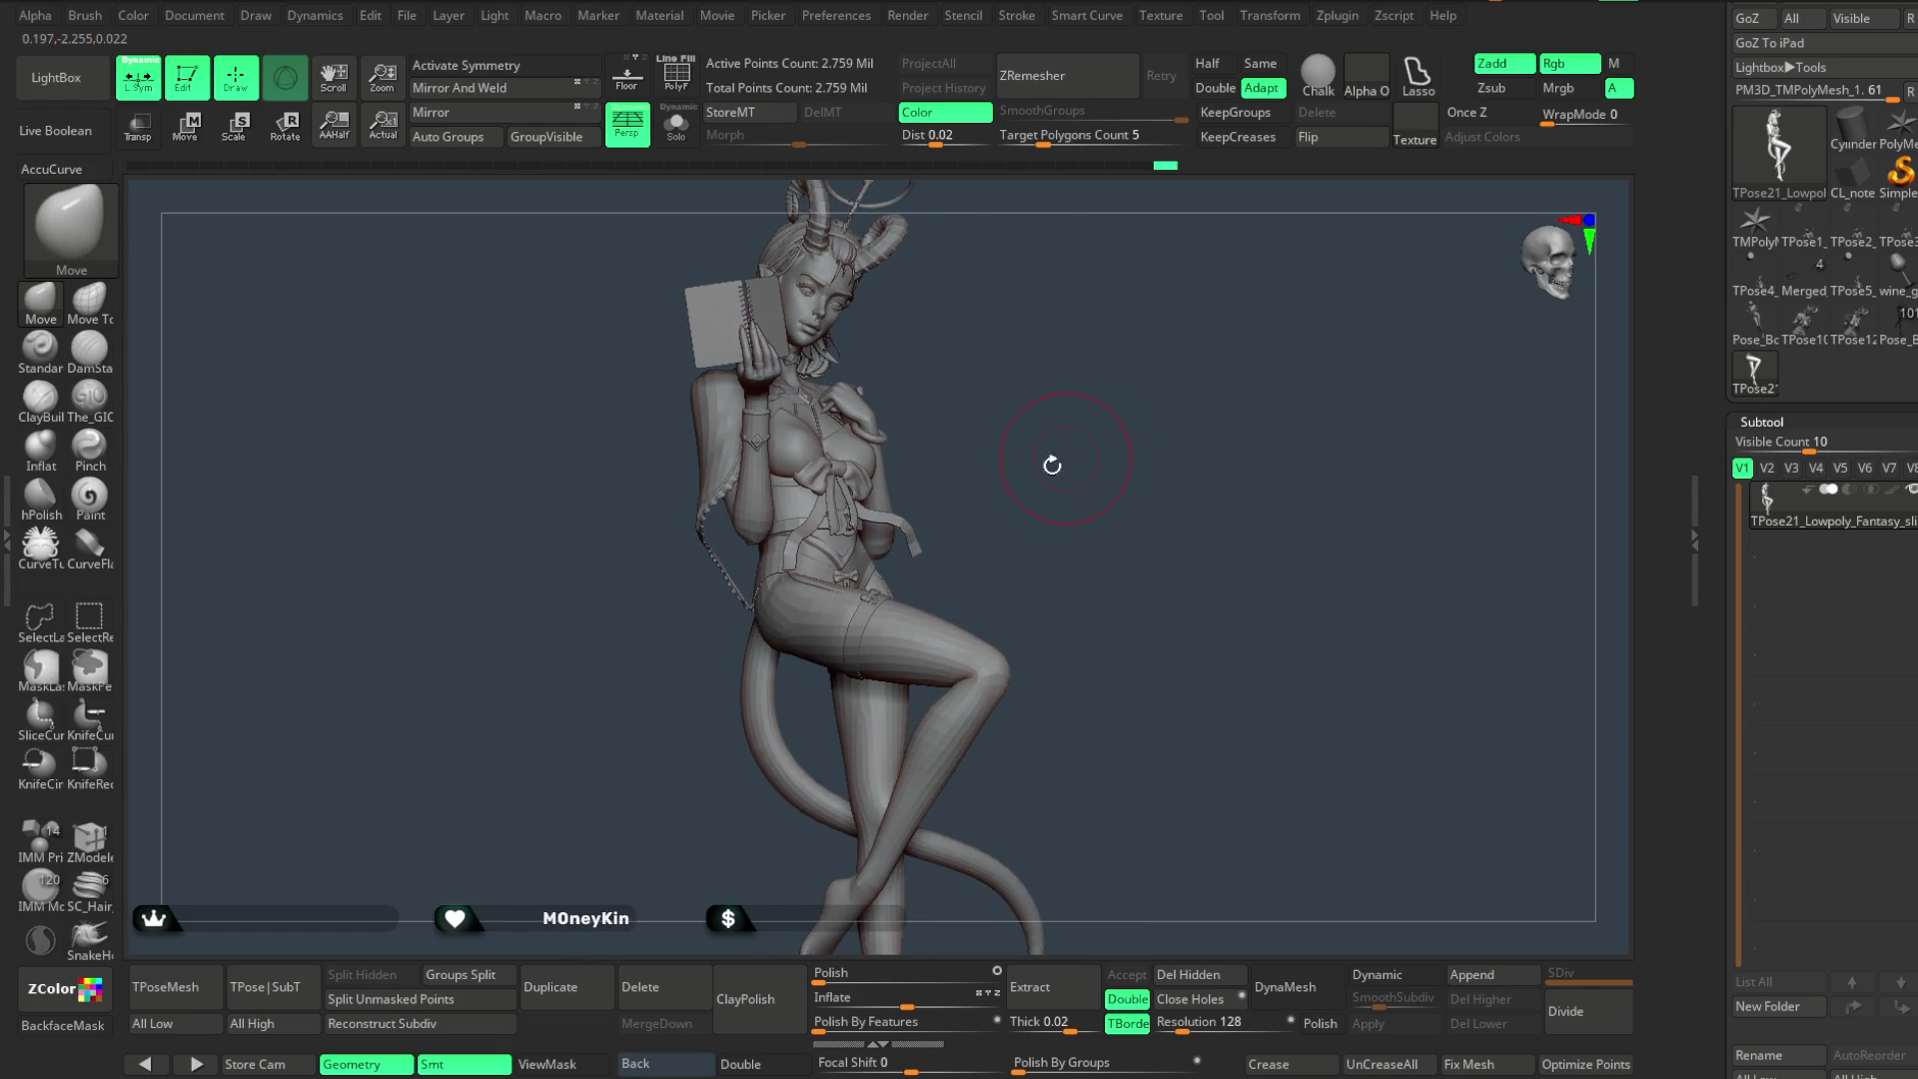
left_click(407, 15)
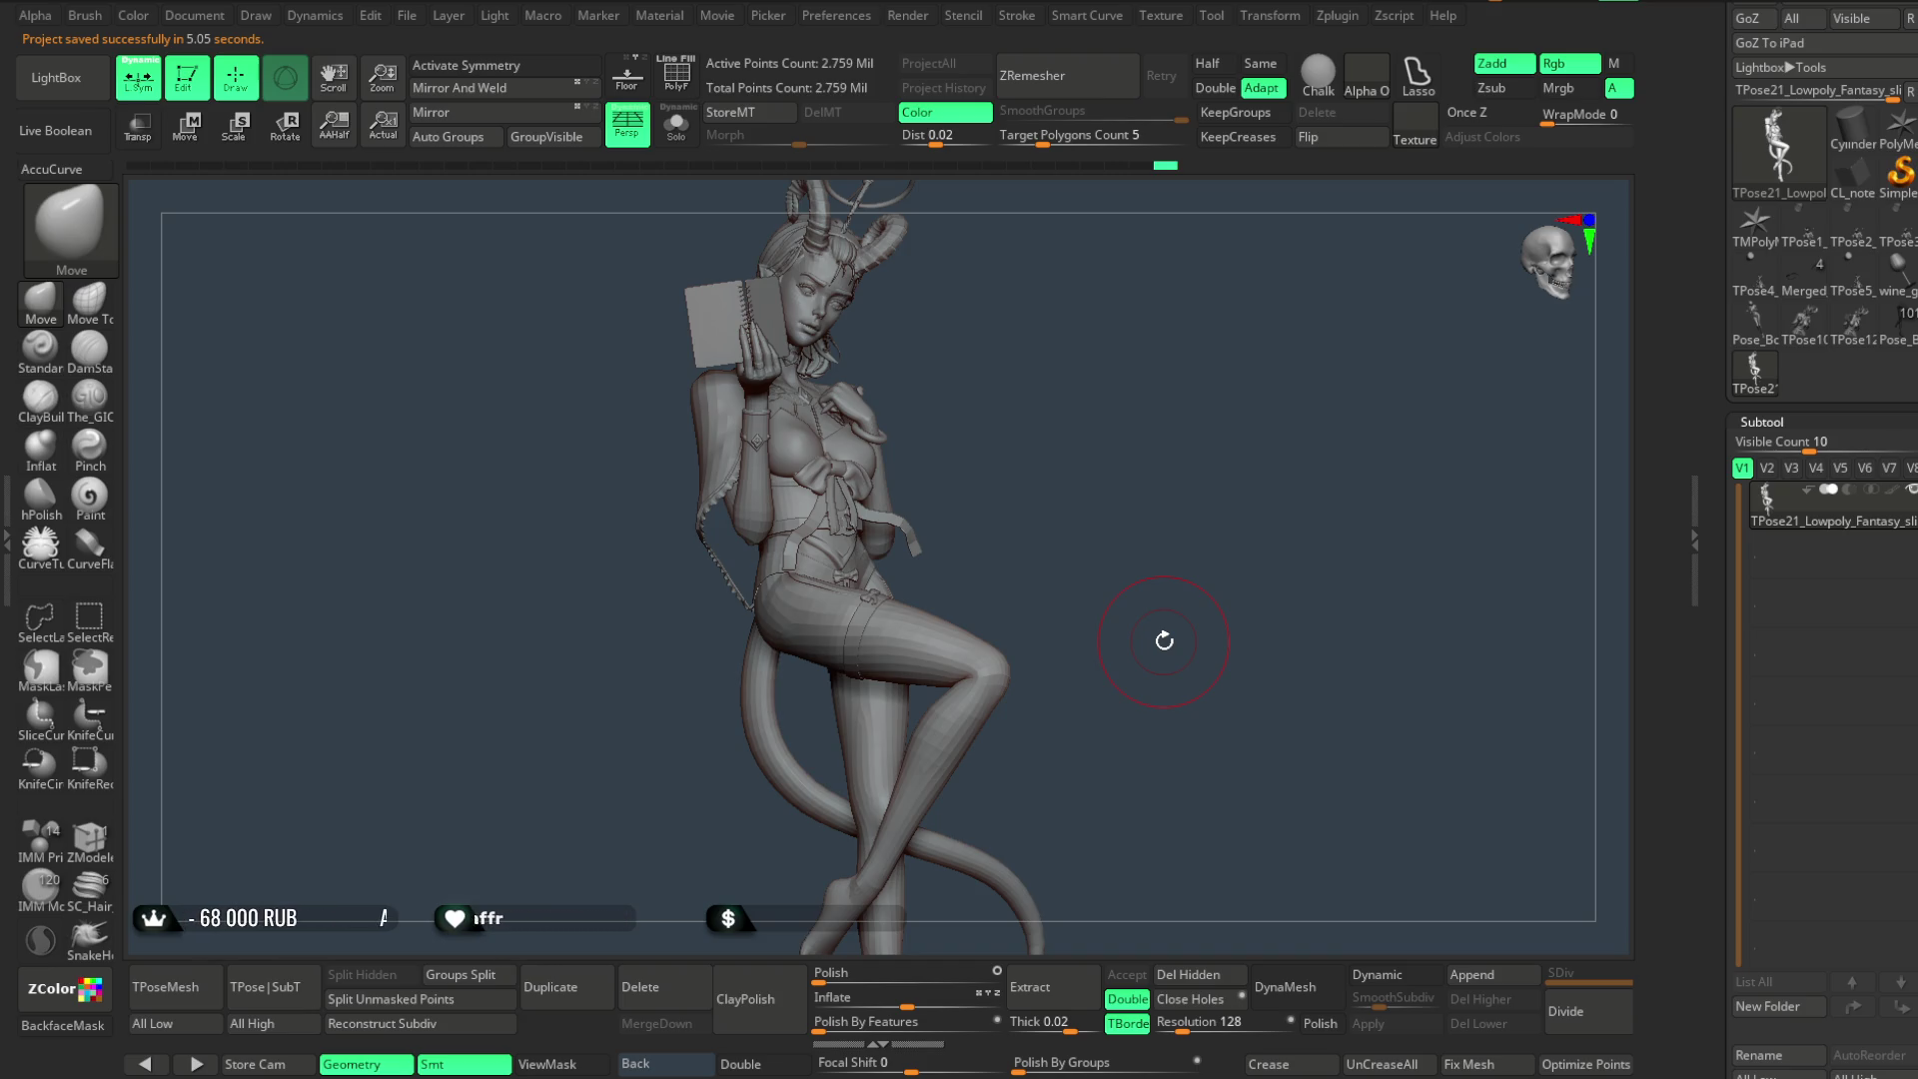
mouse_move(1164, 640)
left_mouse_down()
mouse_move(1062, 470)
mouse_move(1109, 519)
mouse_move(1010, 596)
mouse_move(1107, 542)
left_mouse_up()
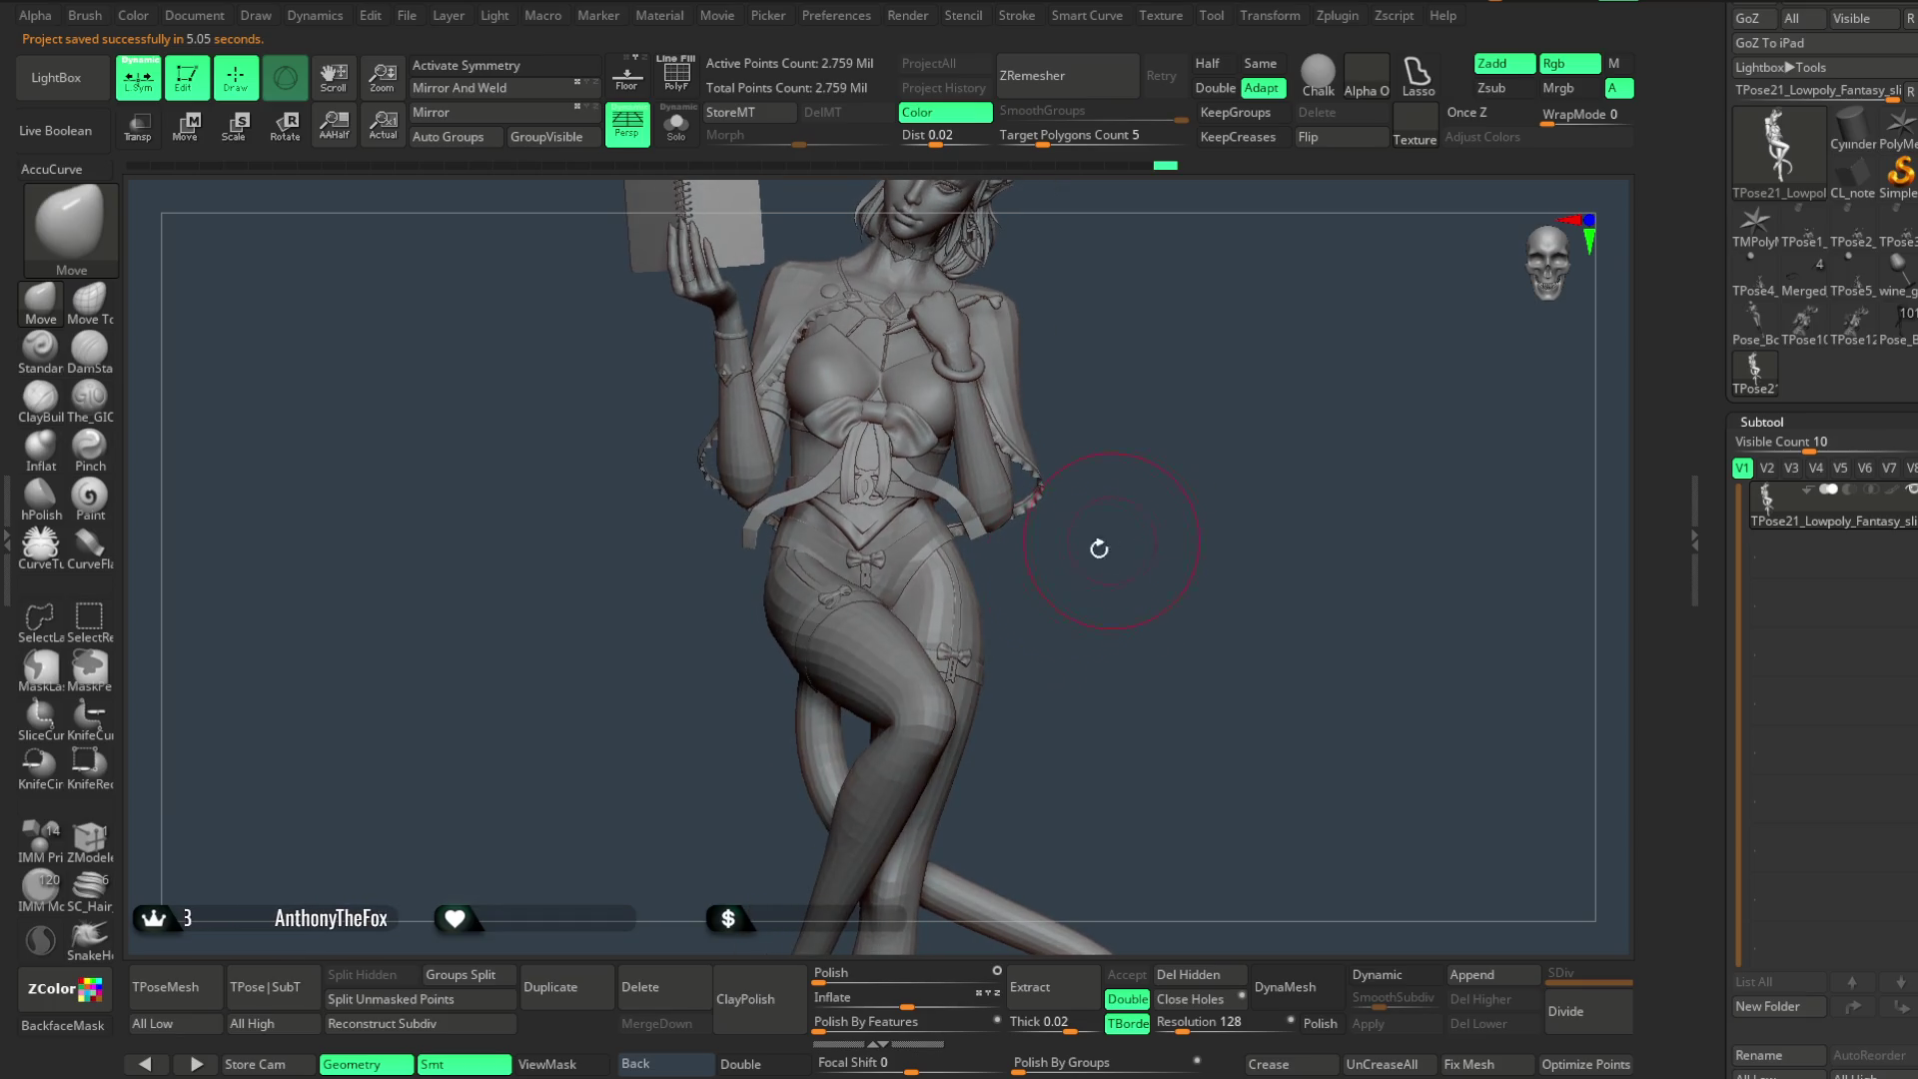
left_click(919, 556, "ctrl+shift")
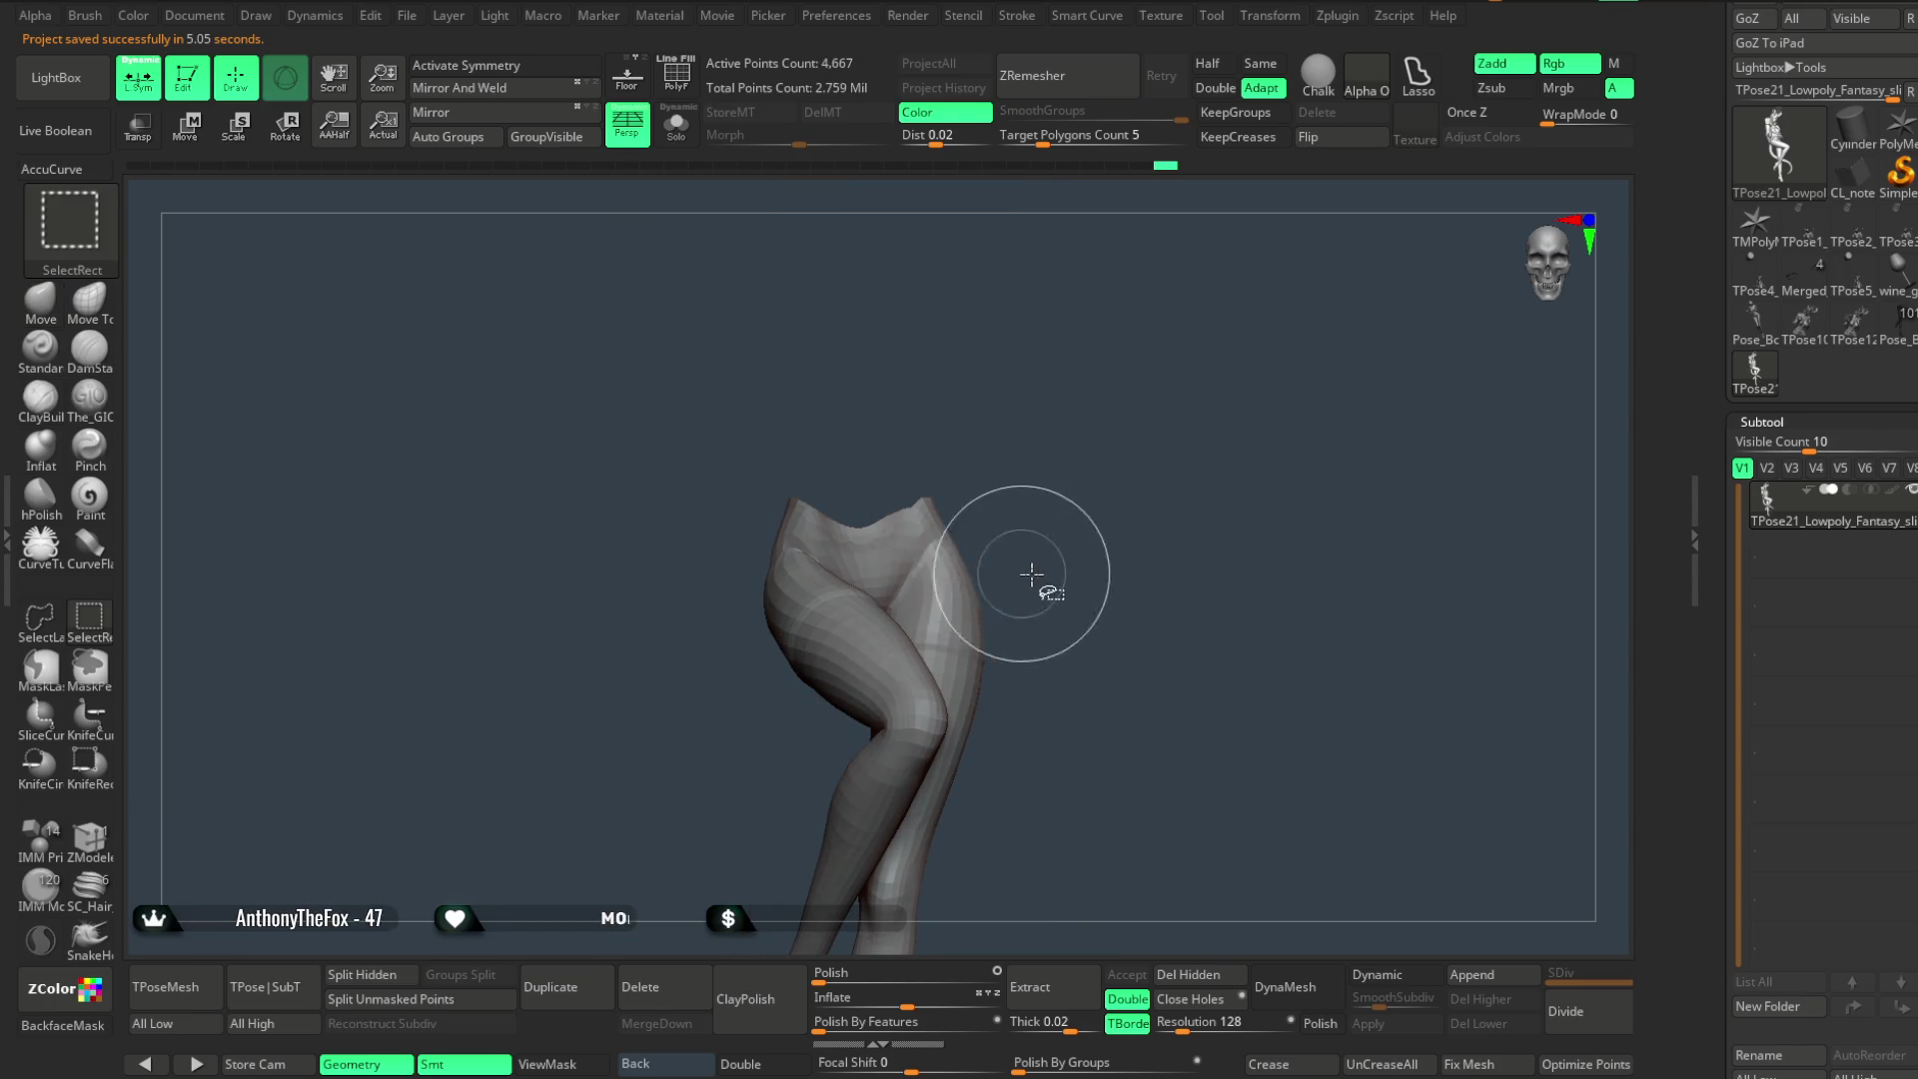
left_click(1087, 563, "ctrl+shift")
mouse_move(1099, 579)
left_mouse_down("alt")
mouse_move(985, 557)
mouse_move(1143, 618)
mouse_move(1178, 565)
mouse_move(1158, 476)
mouse_move(783, 626)
left_mouse_up("alt")
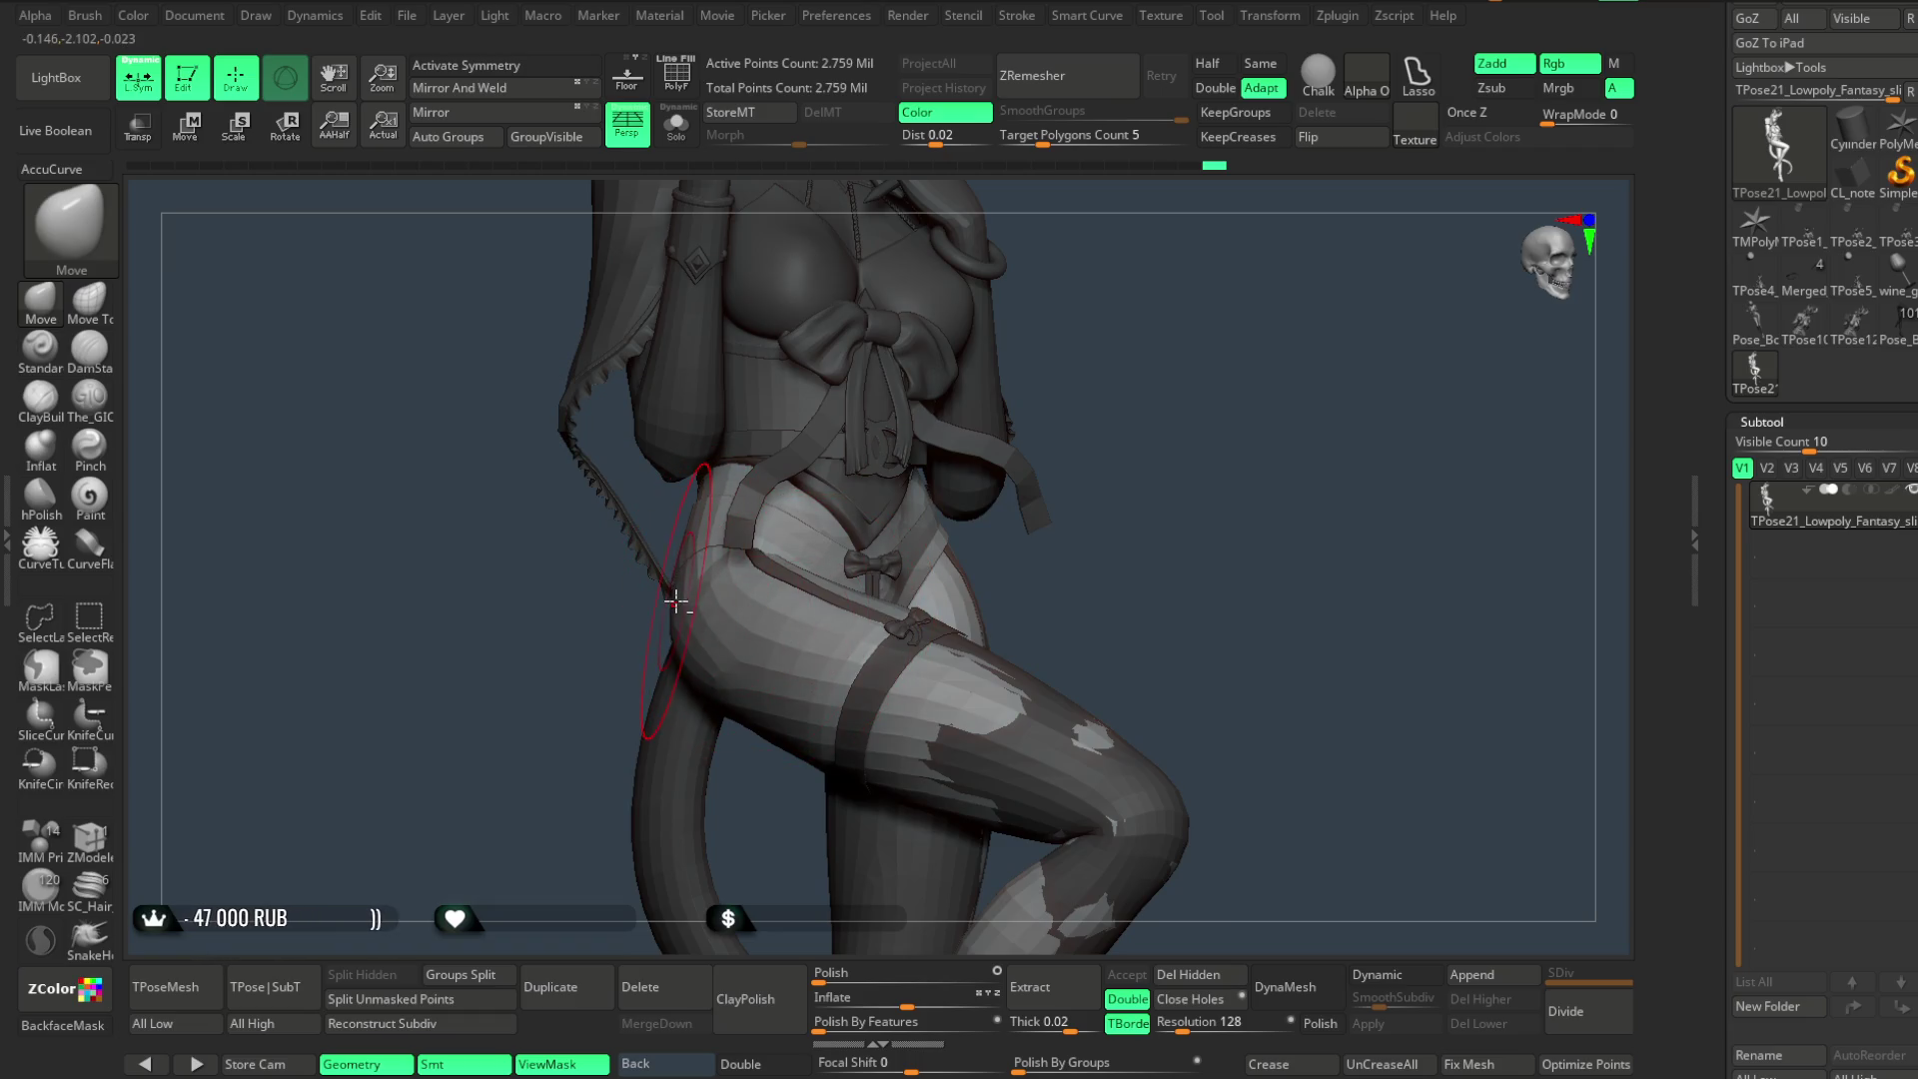
mouse_move(563, 687)
left_mouse_down()
mouse_move(759, 557)
mouse_move(1094, 600)
left_mouse_up()
key("space")
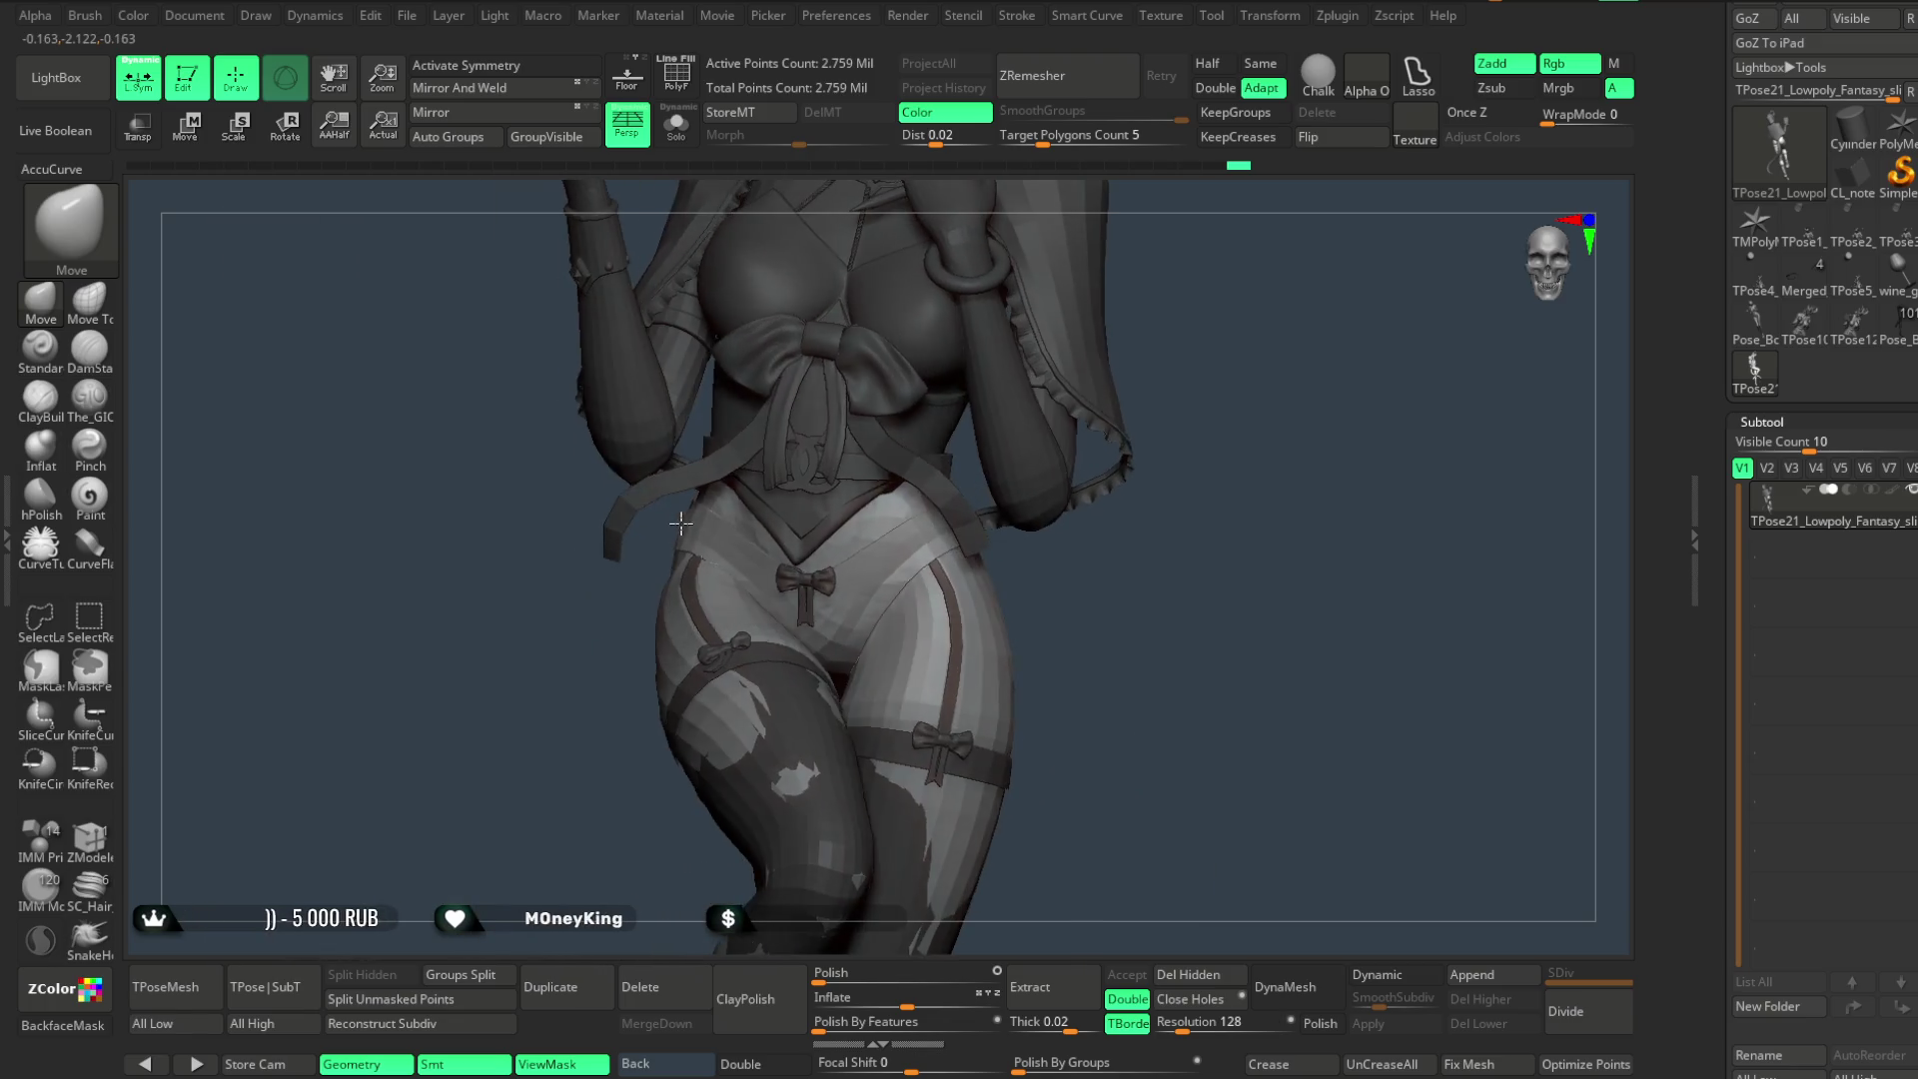
key("space")
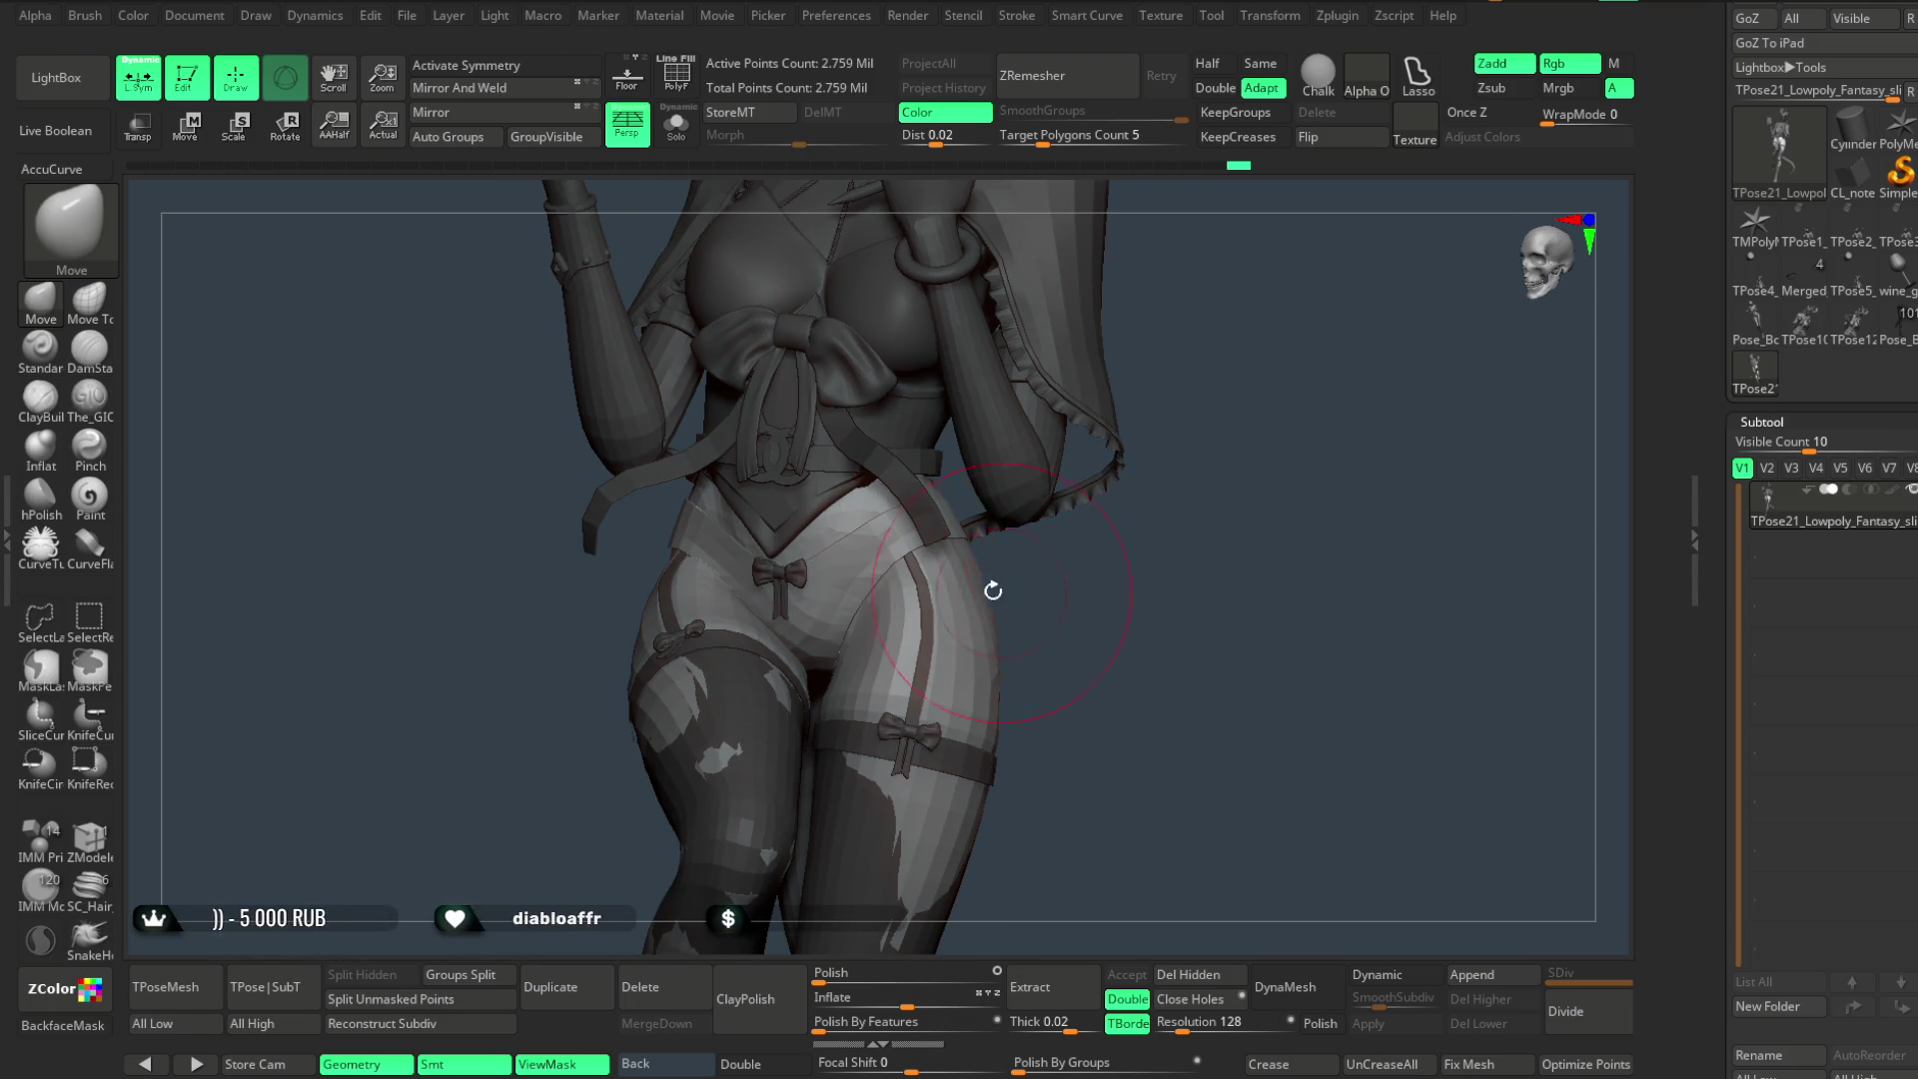
mouse_move(994, 586)
left_mouse_down()
mouse_move(1069, 559)
mouse_move(932, 580)
left_mouse_up()
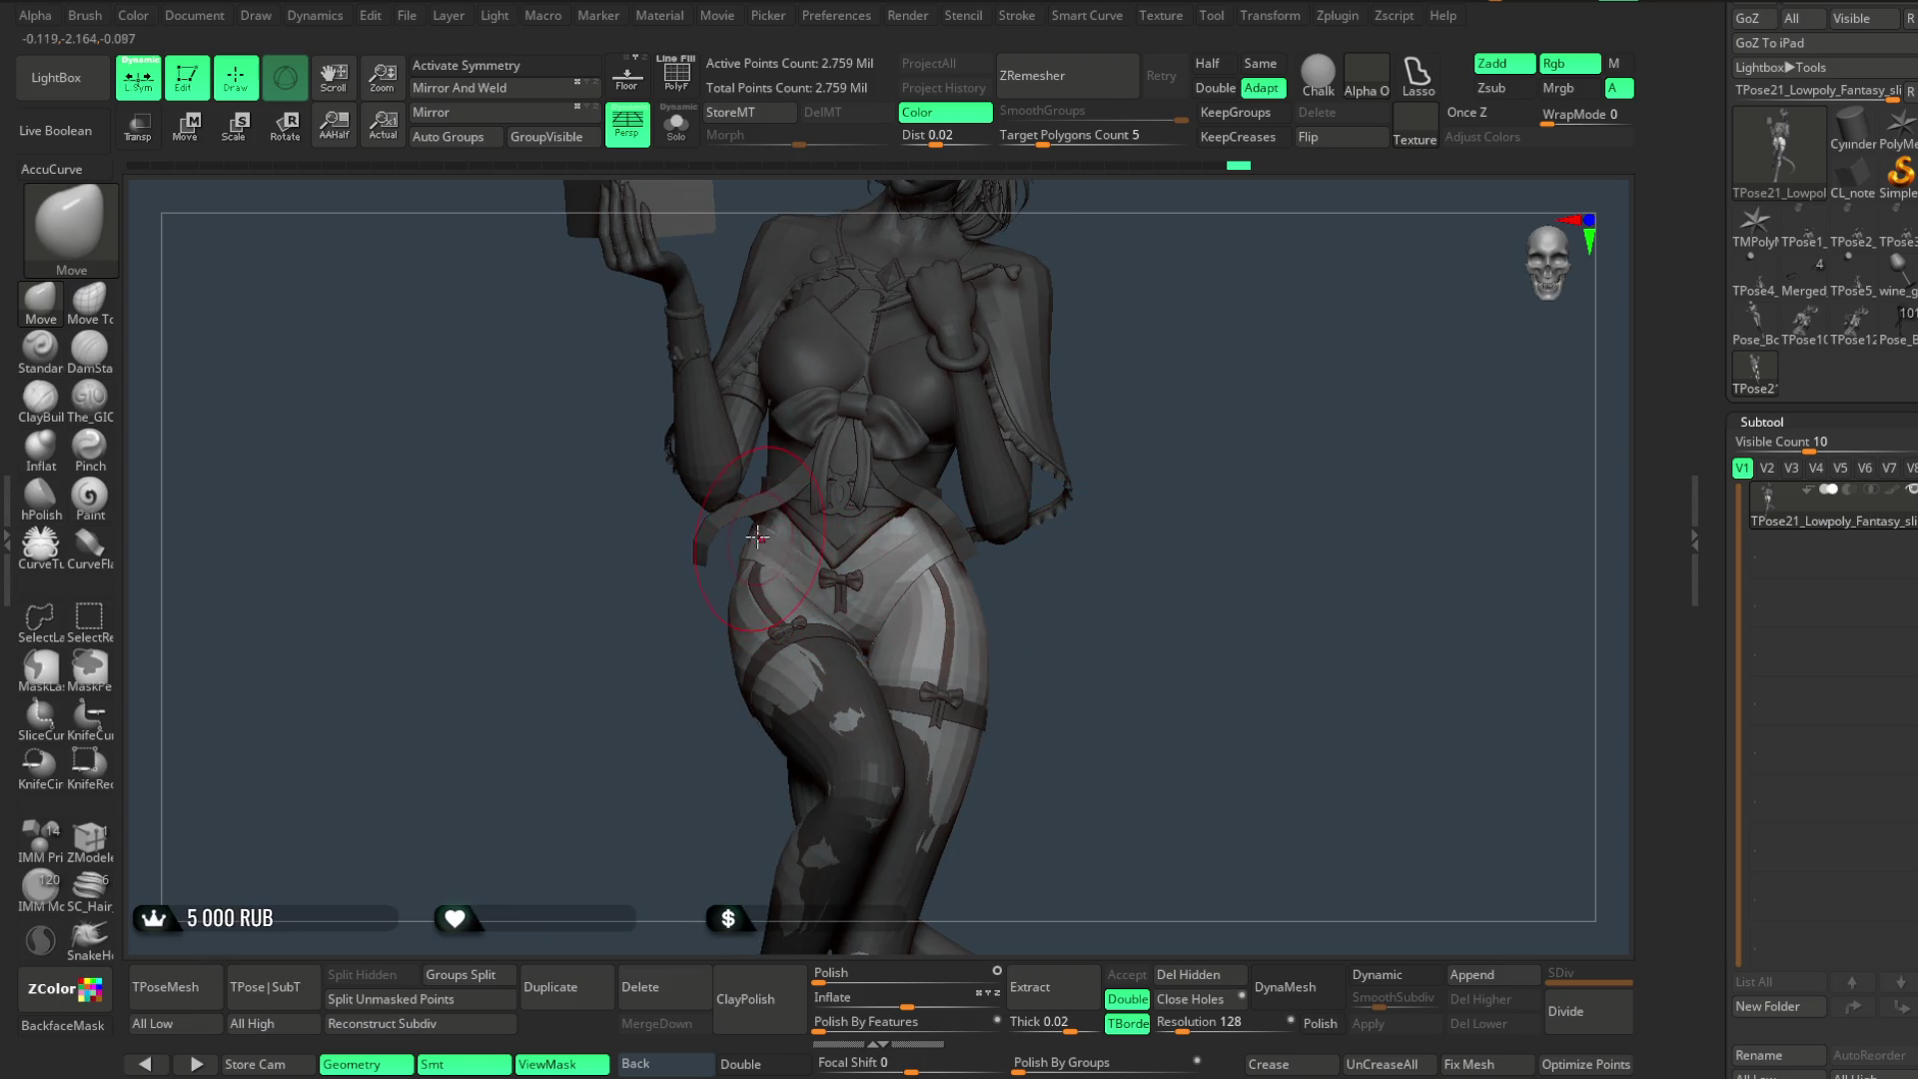
mouse_move(729, 605)
left_mouse_down()
mouse_move(878, 557)
mouse_move(742, 639)
left_mouse_up()
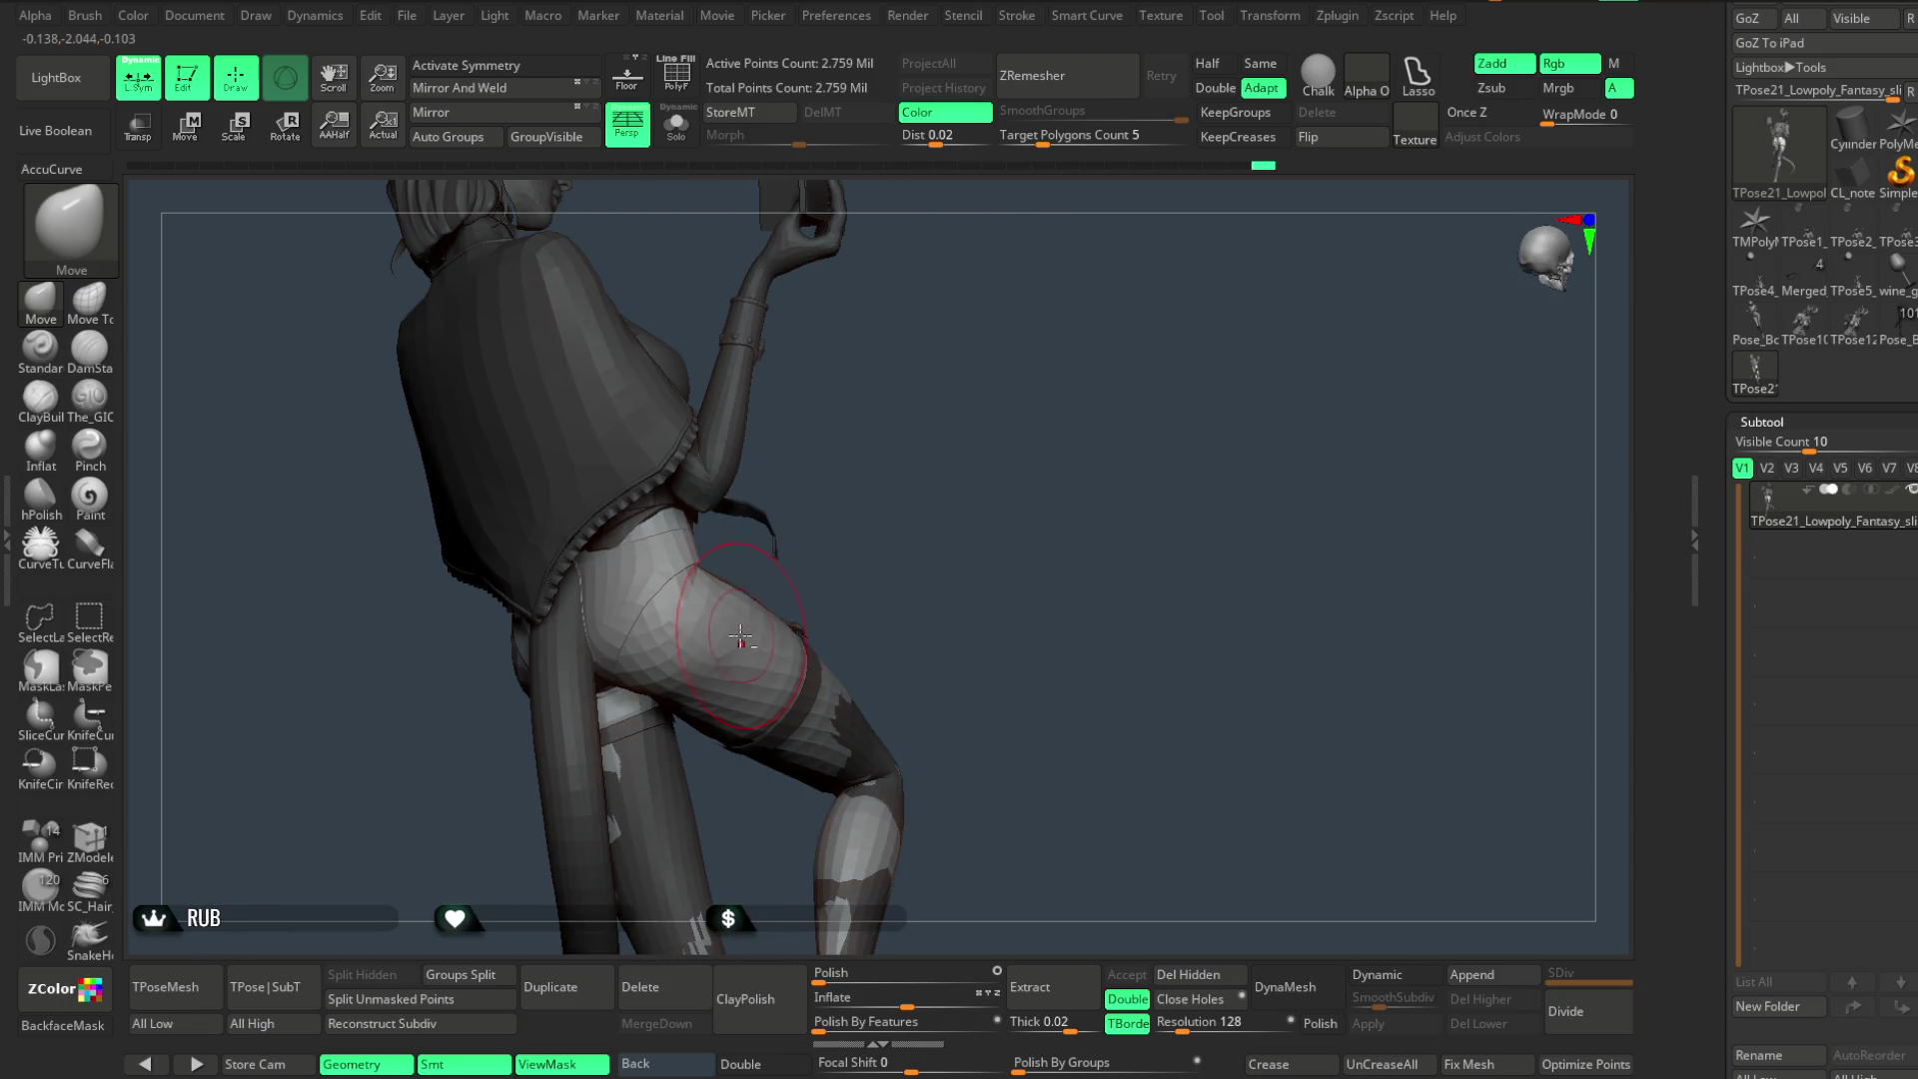
mouse_move(887, 531)
left_mouse_down()
mouse_move(1038, 550)
mouse_move(1169, 526)
mouse_move(1063, 501)
mouse_move(1010, 549)
left_mouse_up()
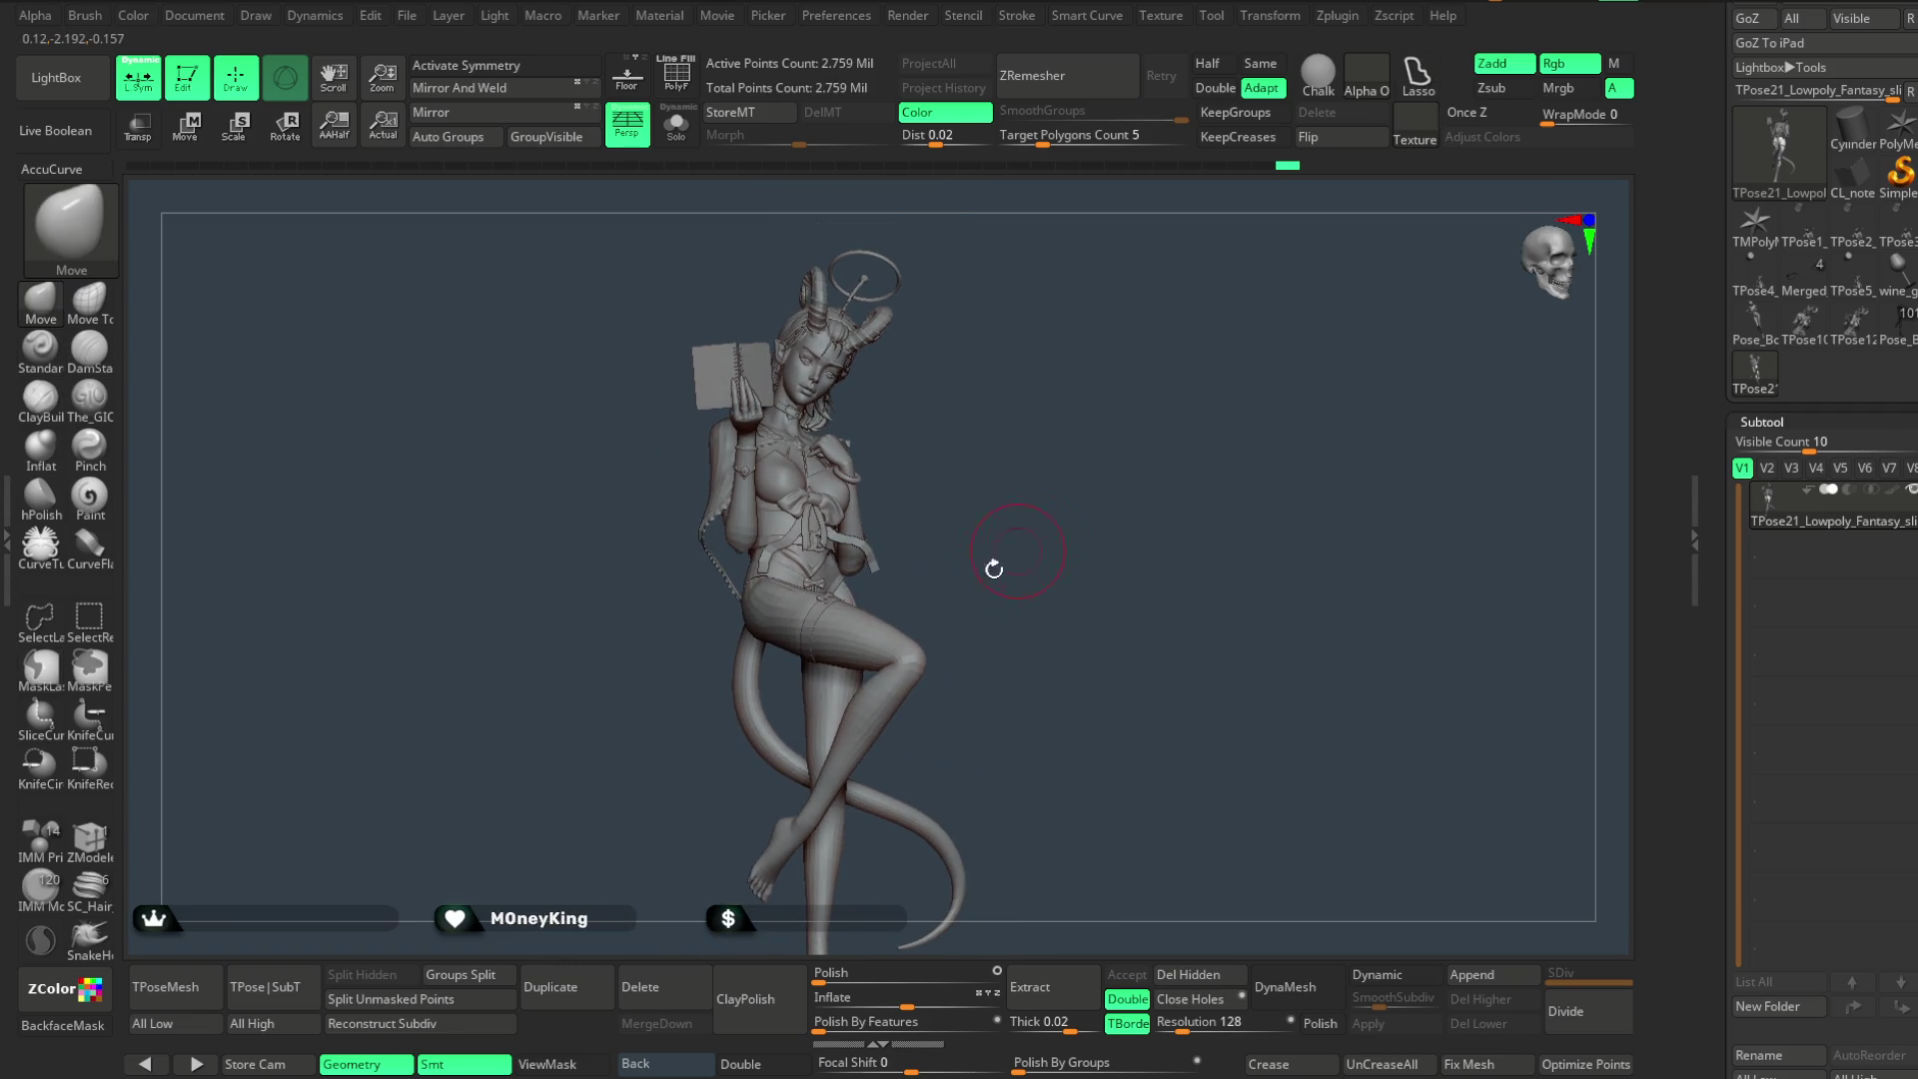
left_click(265, 987)
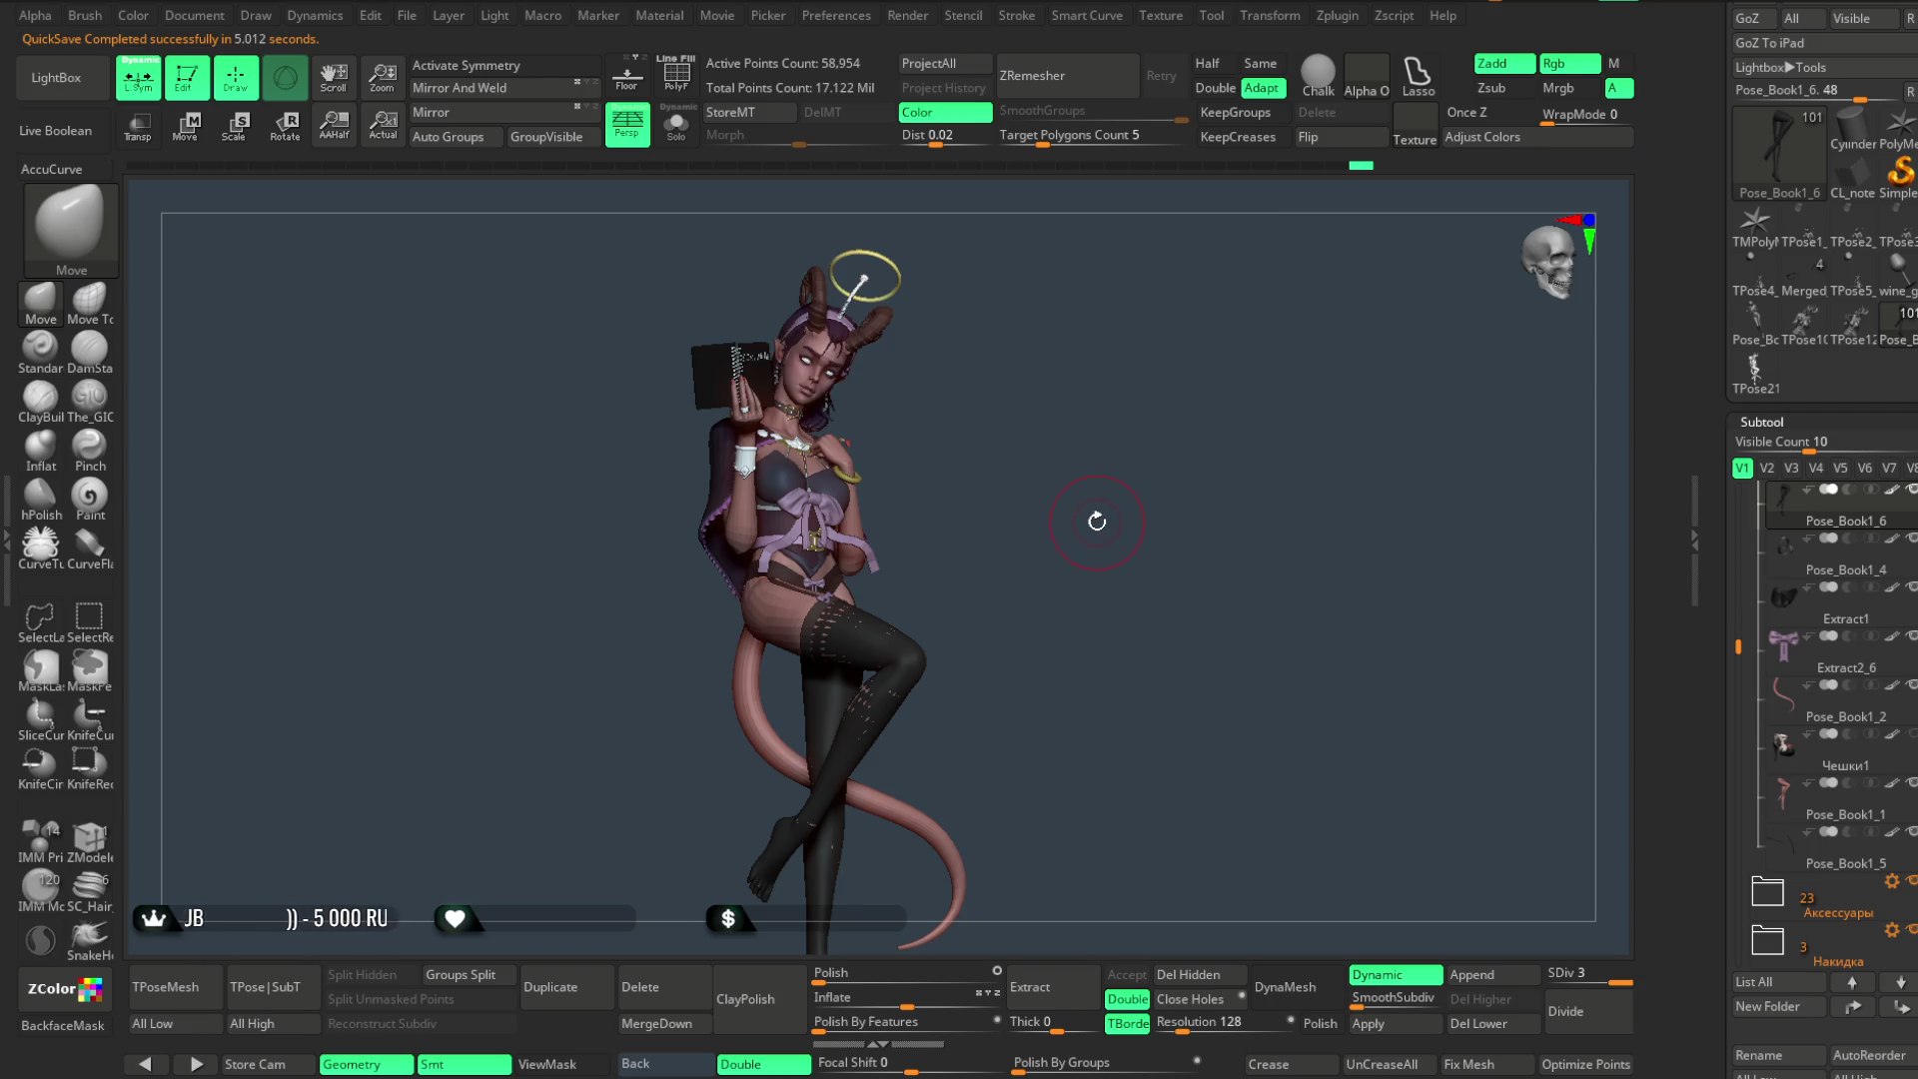
- Zoom in on the legs and tail, then shift the view up to the torso and bow
right_click_drag(1098, 520, 1016, 419, "ctrl")
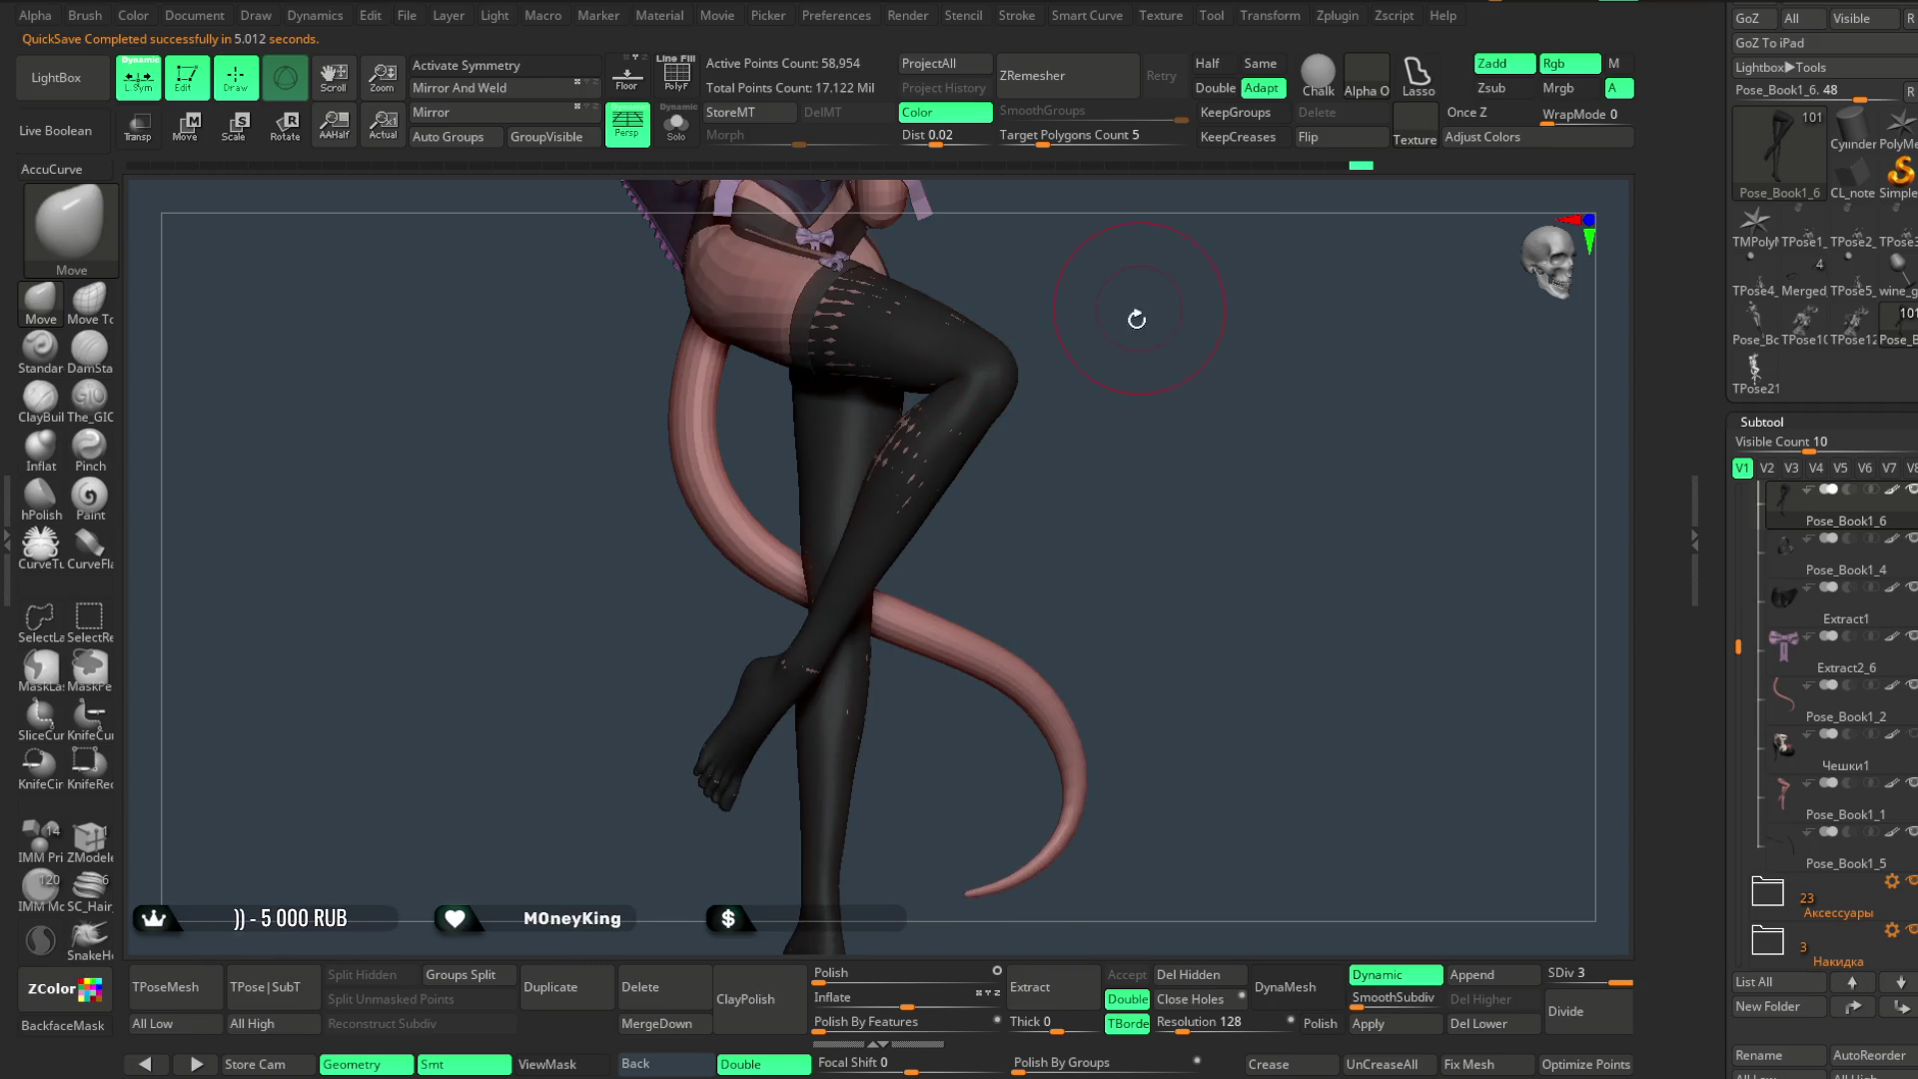
right_click_drag(1138, 309, 994, 485, "alt")
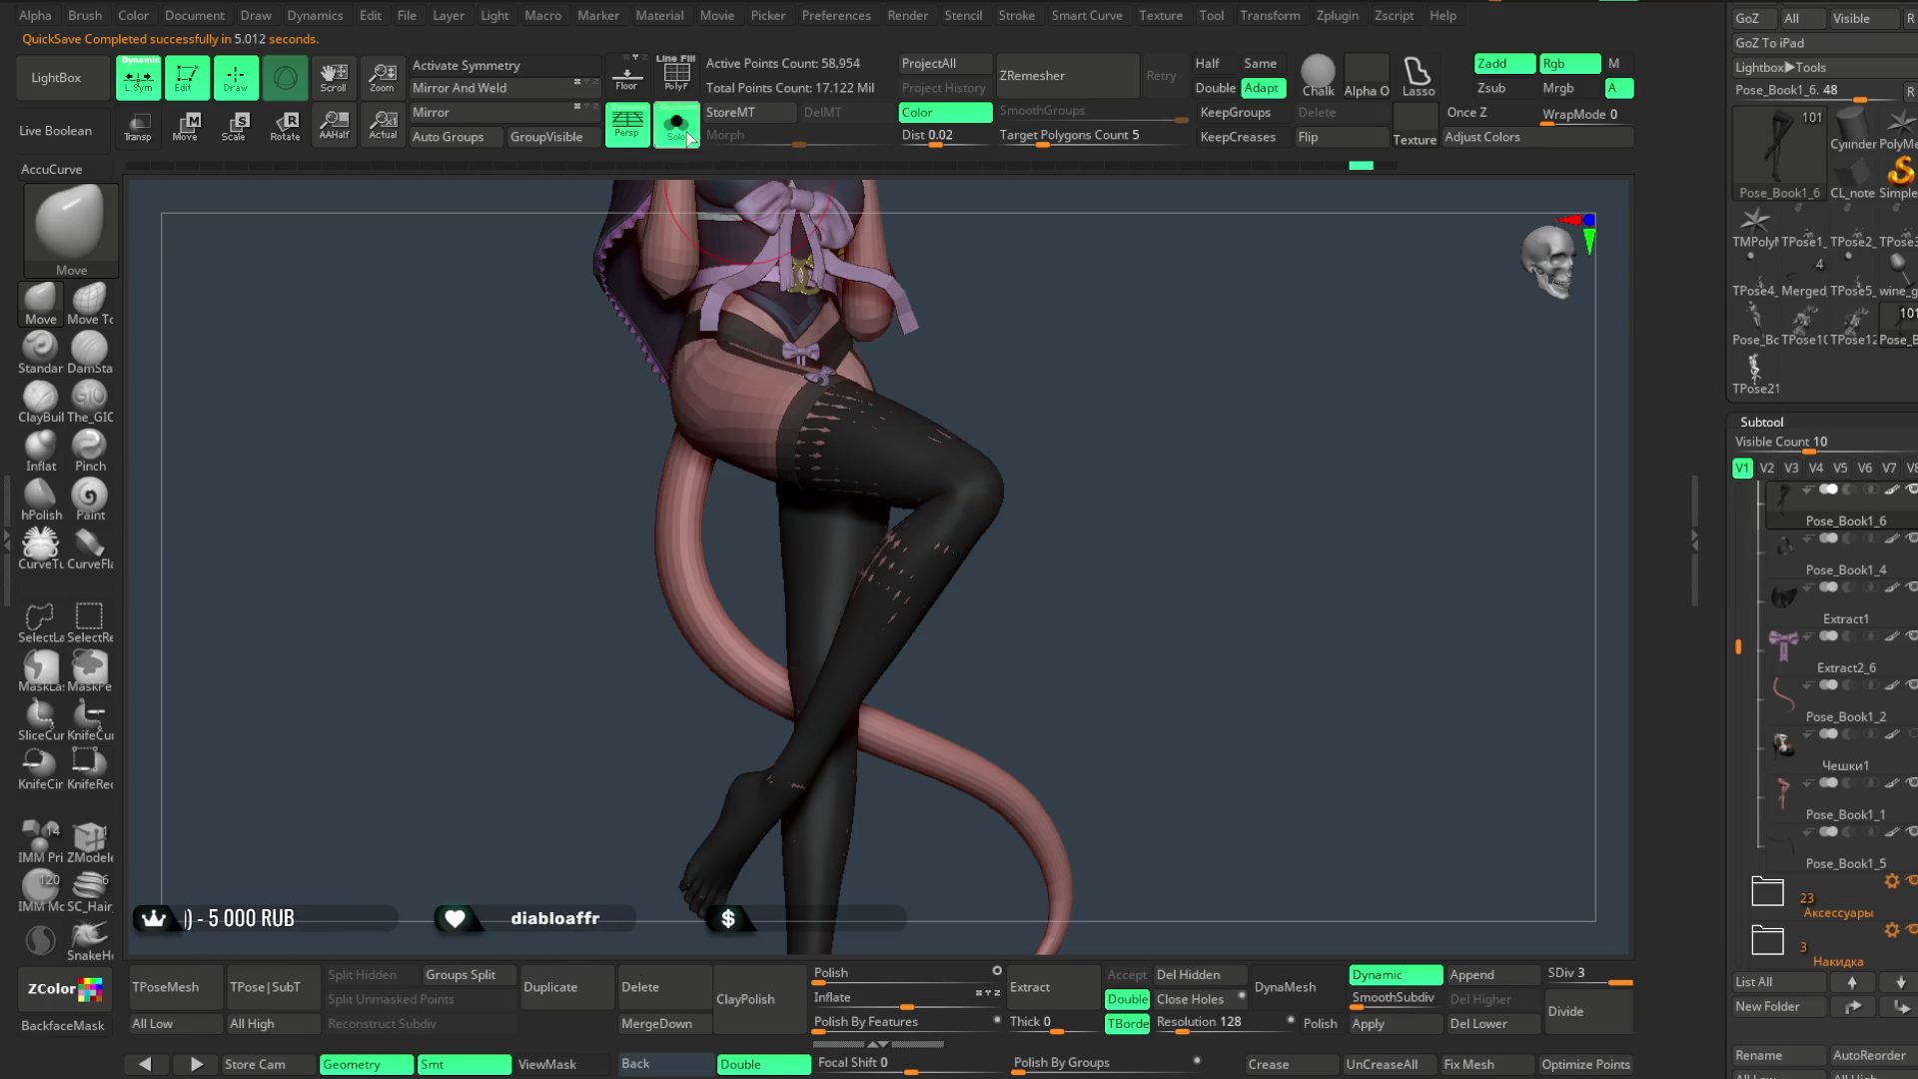
scroll(1843, 615, "down", 5)
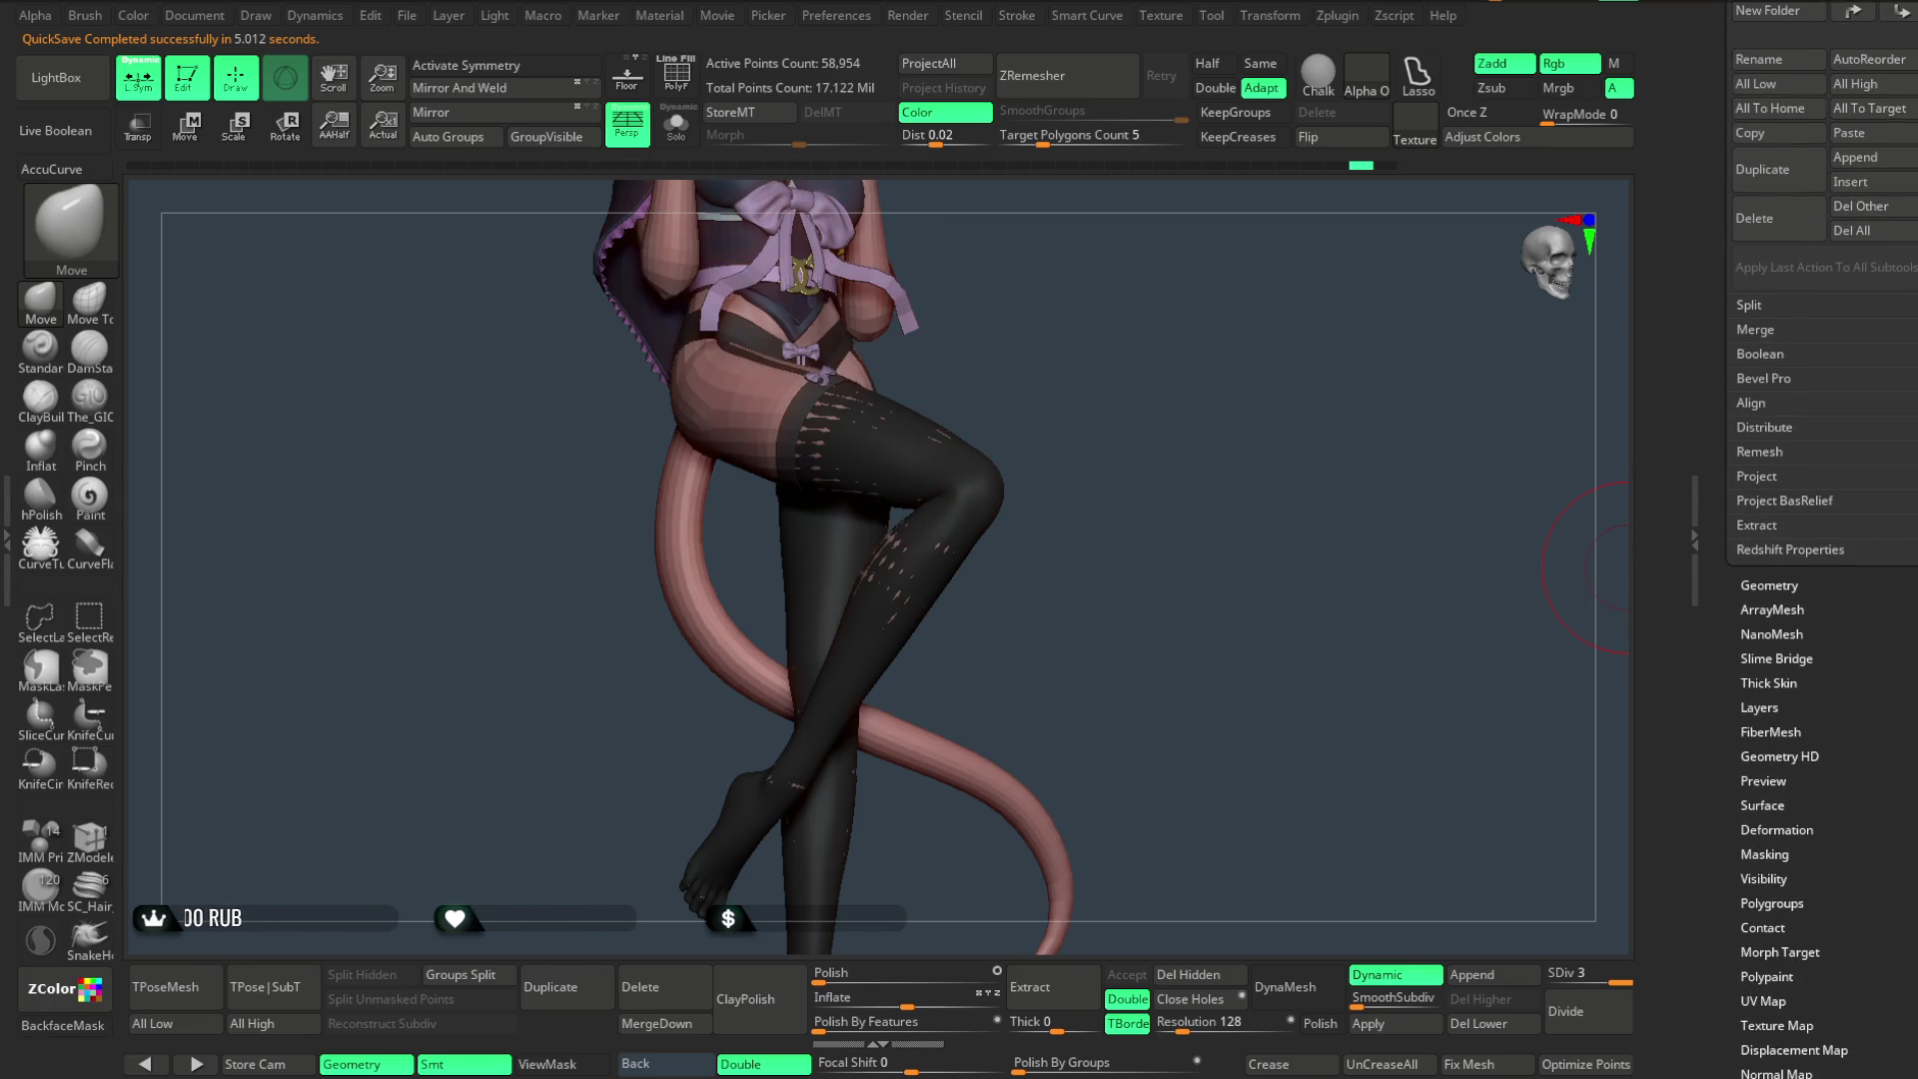
scroll(1782, 567, "up", 3)
scroll(1799, 509, "down", 8)
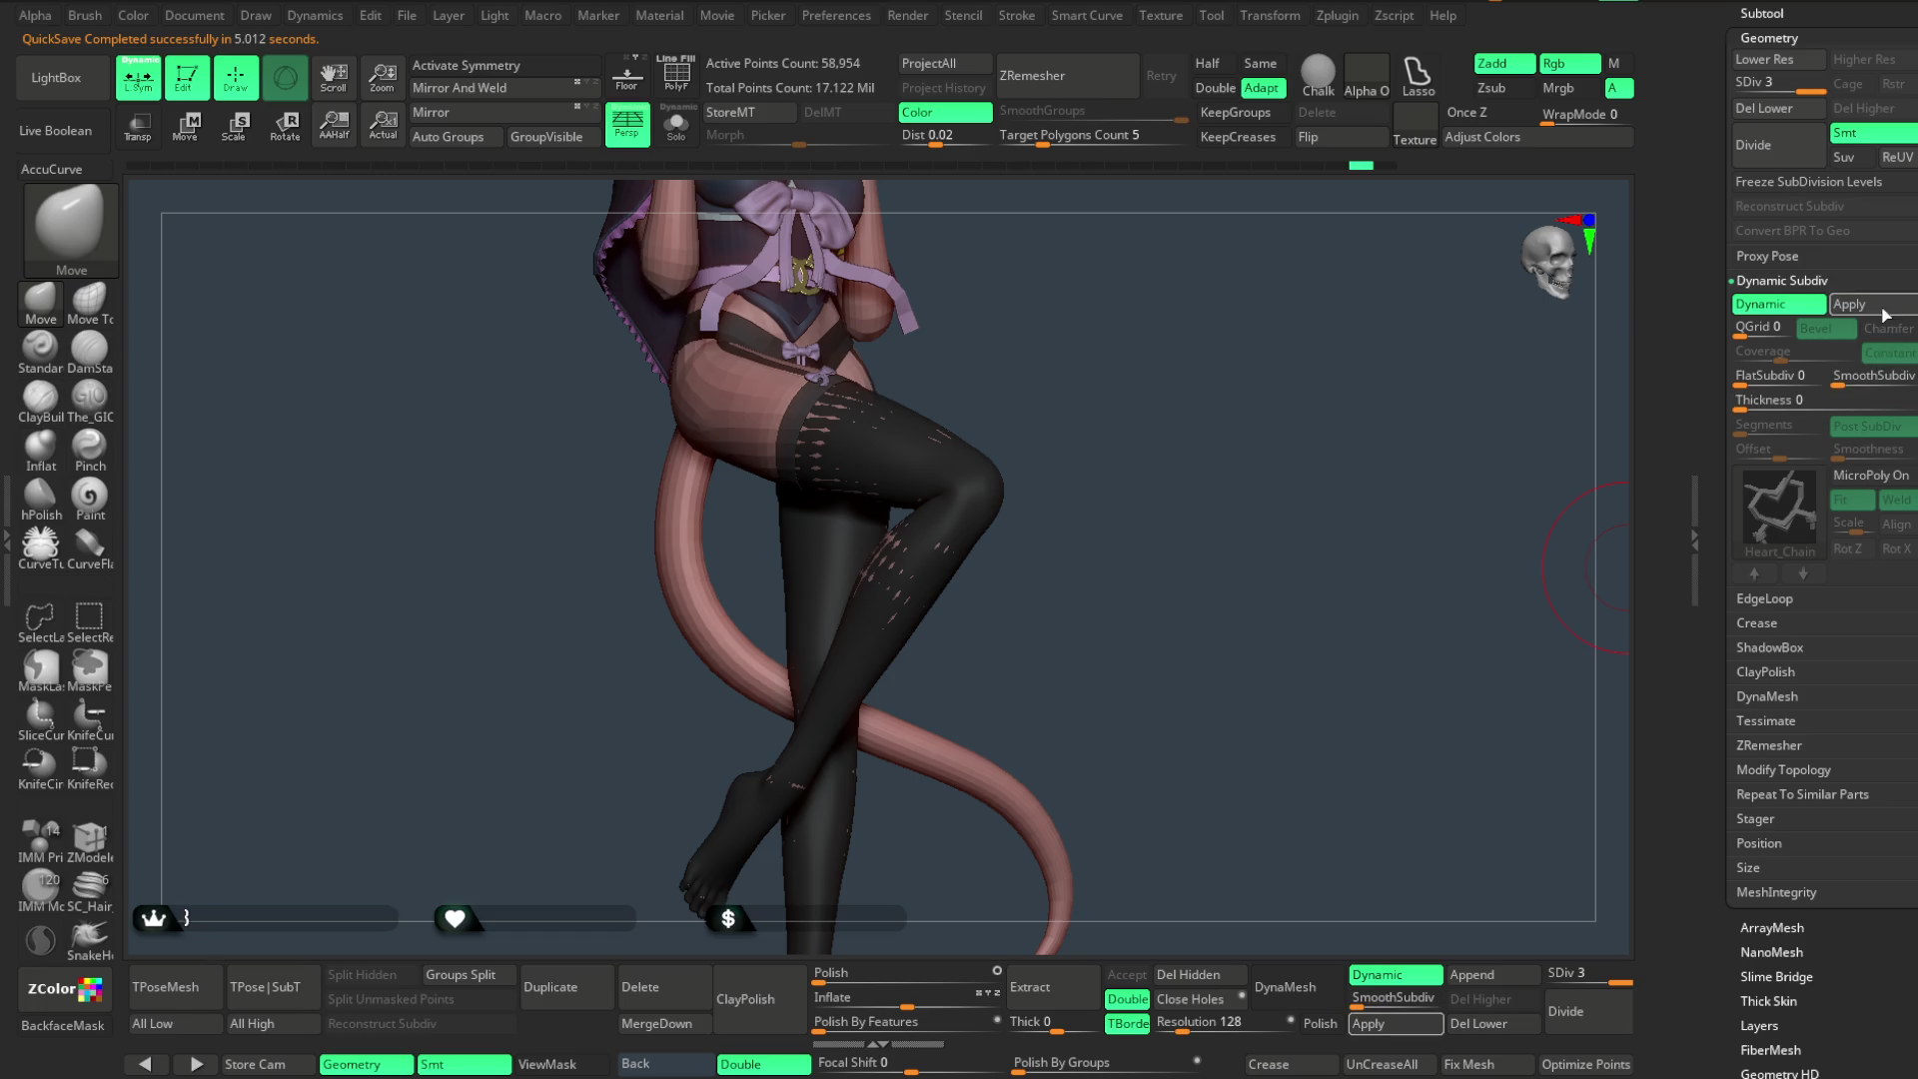
- Enable fishnet MicroPoly on one stocking and Dynamic subdivision on the other, Pose_Book1_1
left_click(1893, 480)
mouse_move(1179, 334)
left_mouse_down()
mouse_move(1148, 462)
mouse_move(1157, 713)
mouse_move(1232, 886)
mouse_move(1220, 506)
mouse_move(1111, 501)
left_mouse_up()
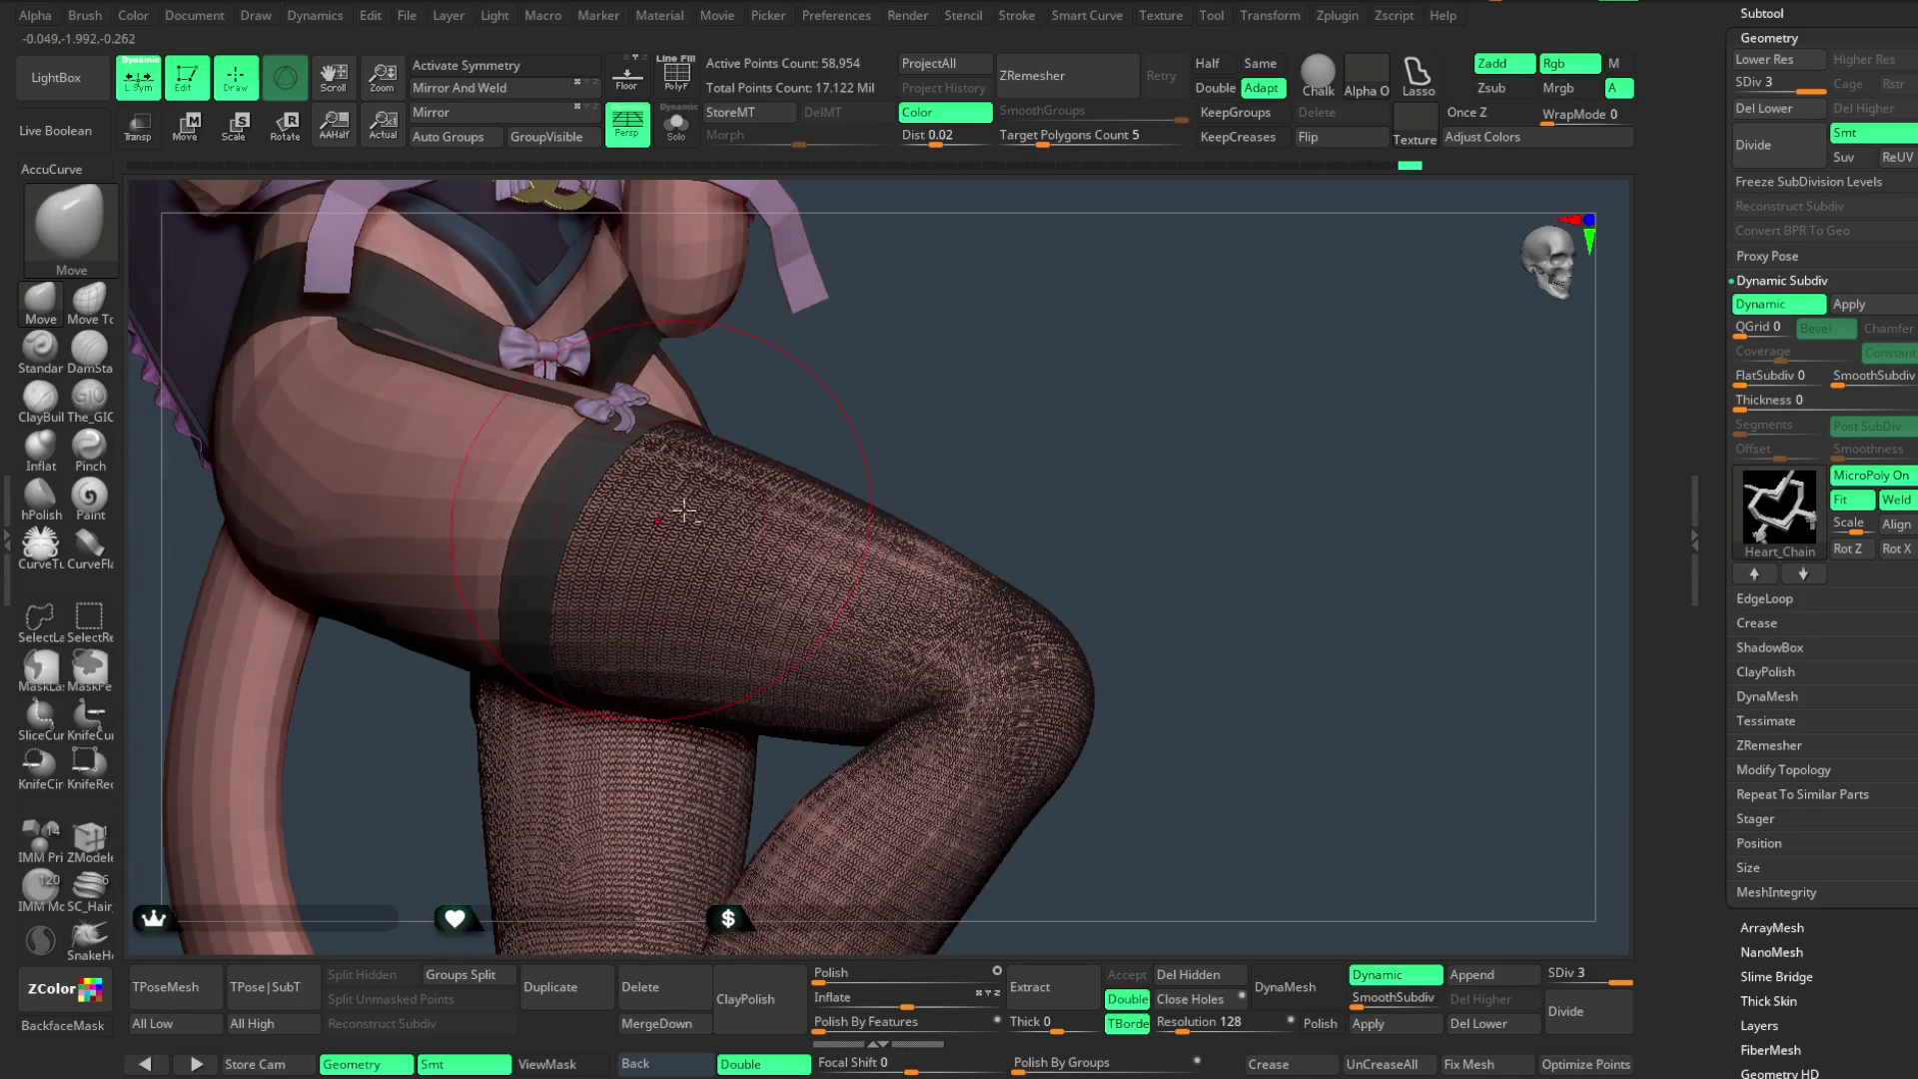
left_click_drag(901, 469, 895, 495)
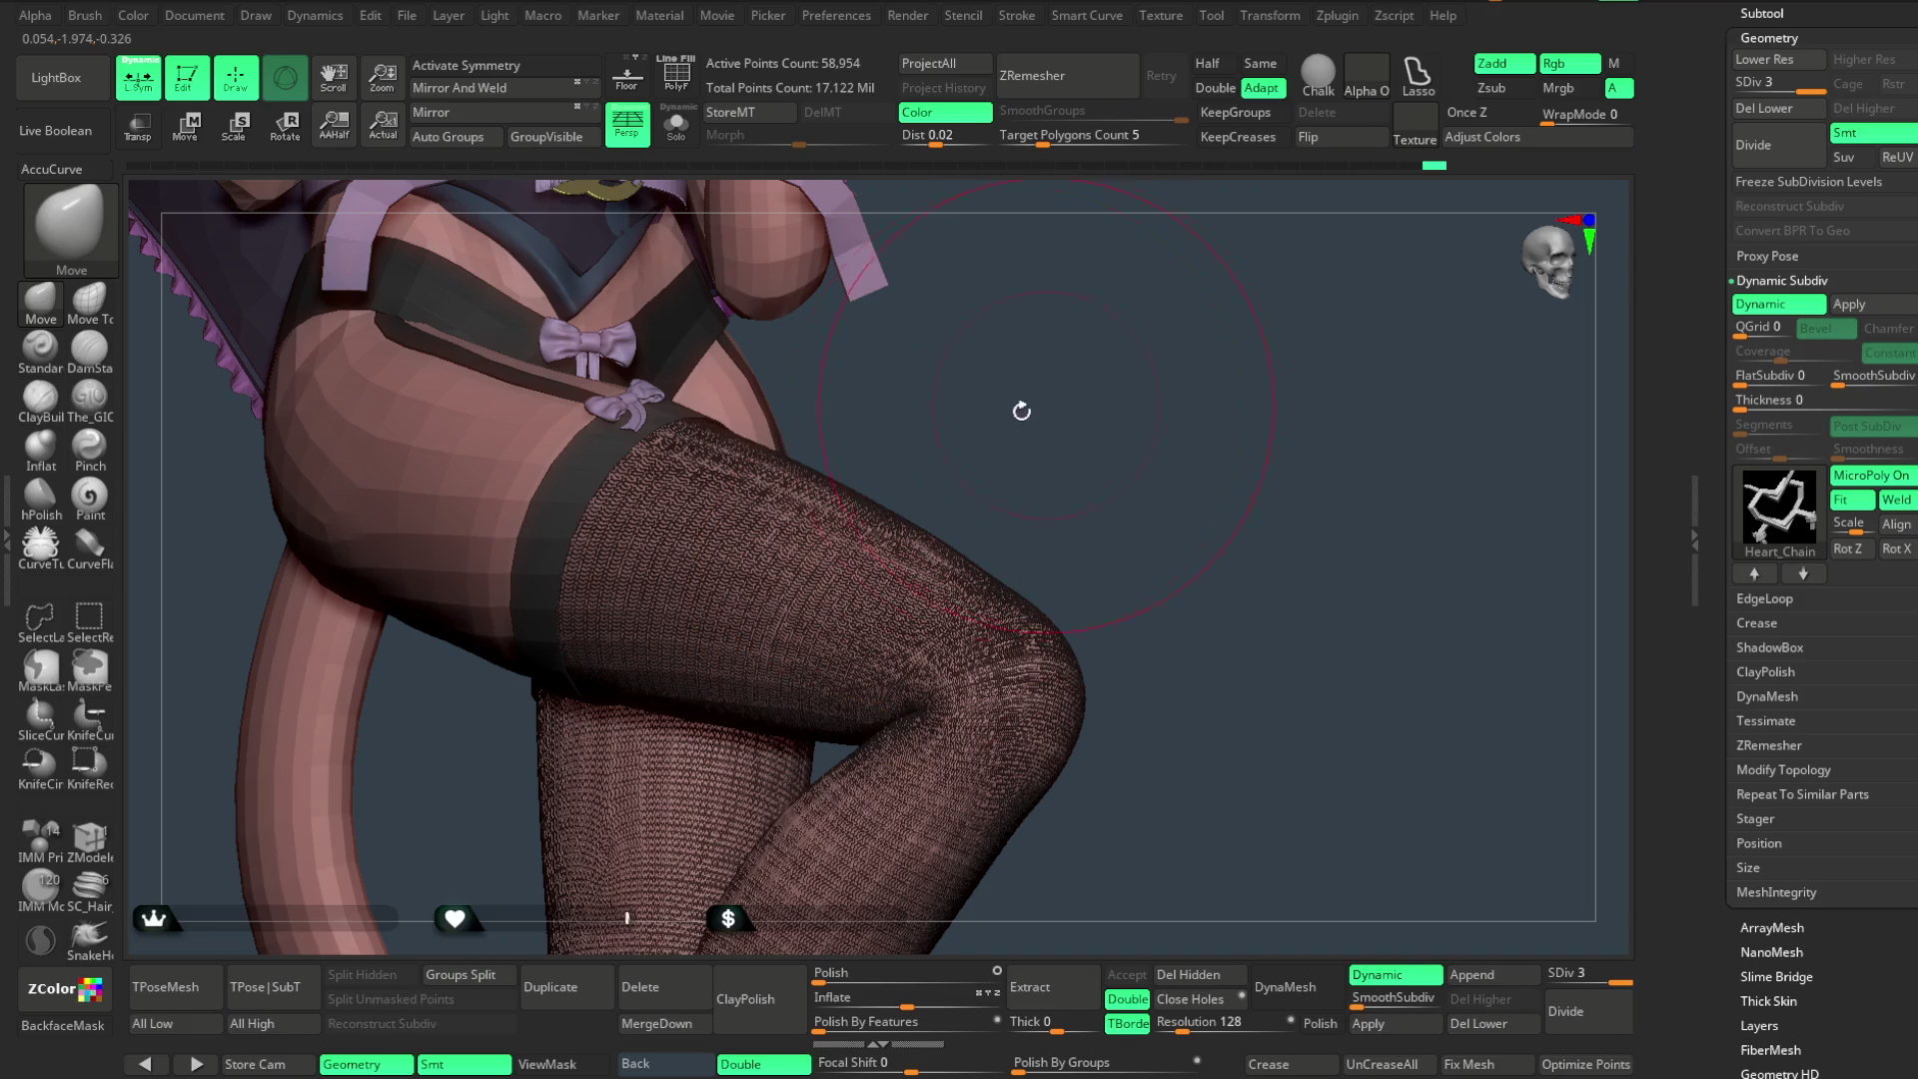
left_click(739, 623, "alt")
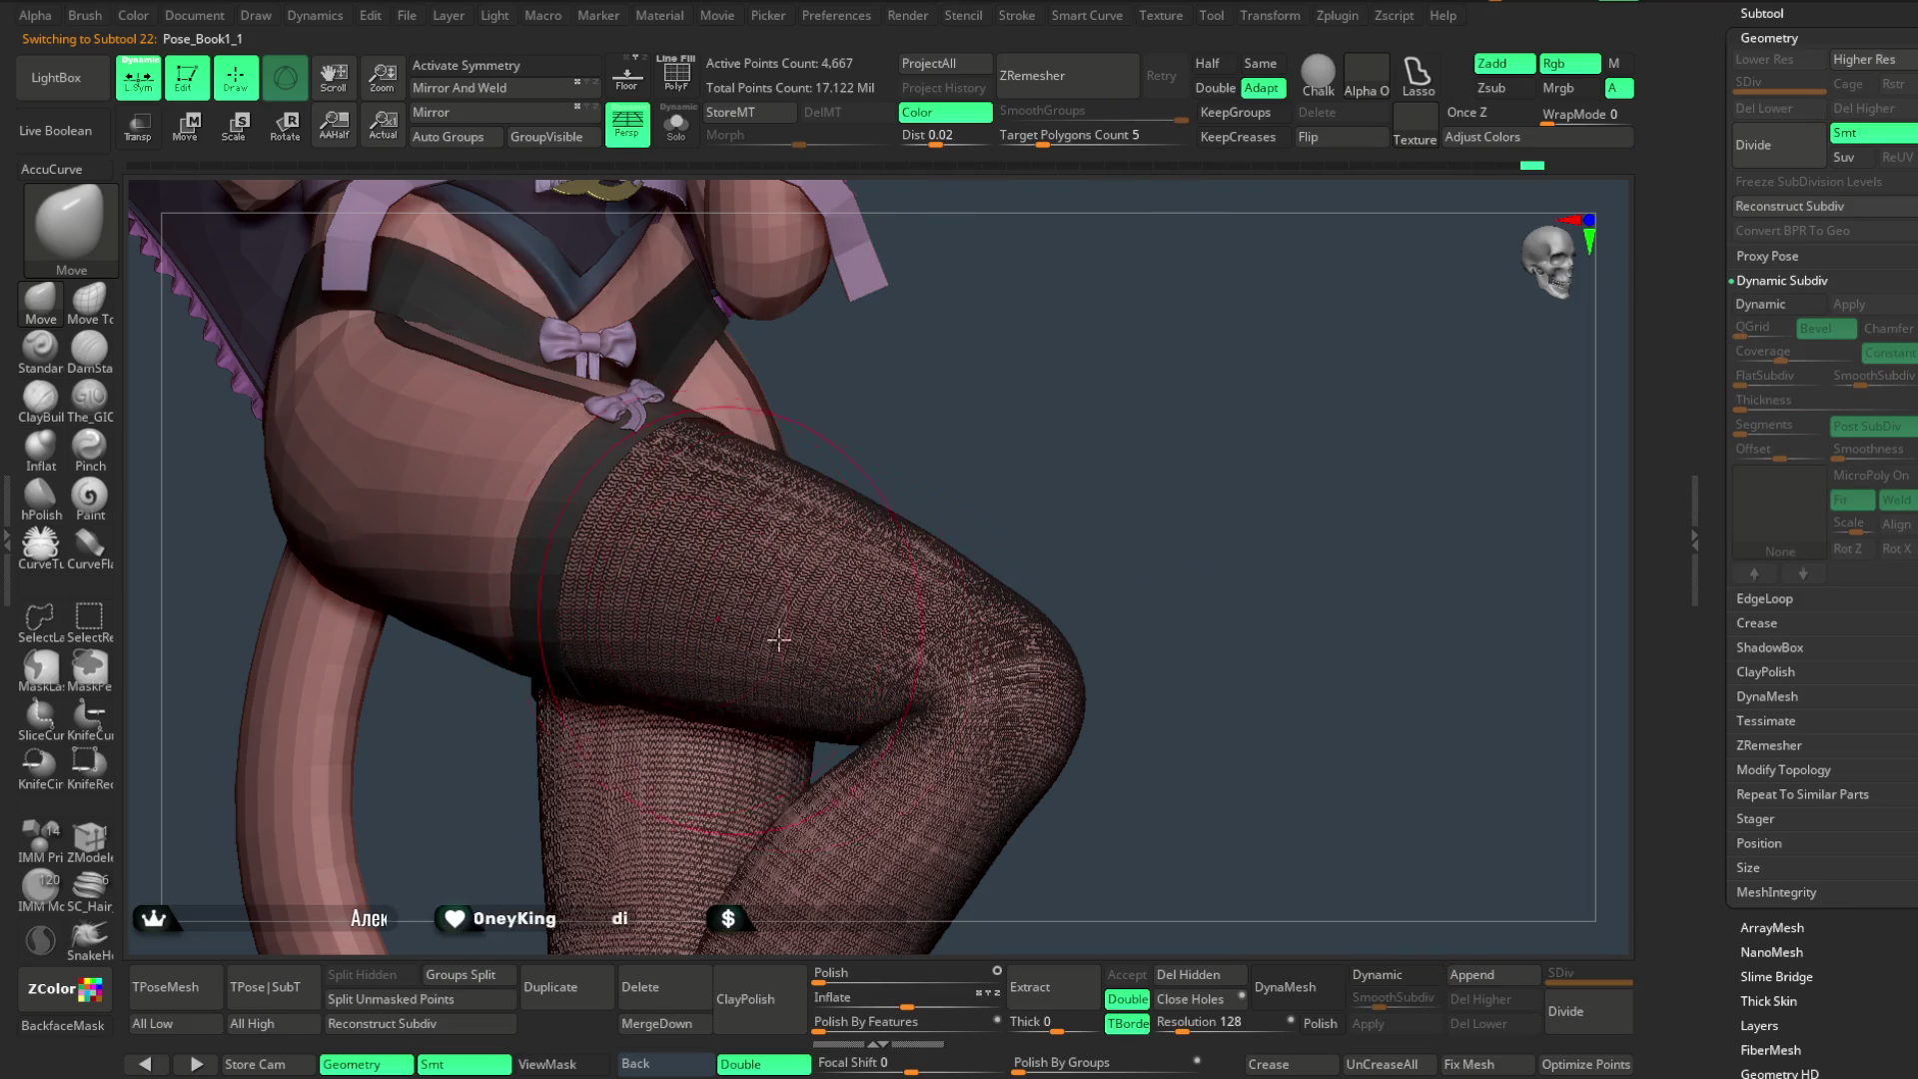
left_click(1378, 975)
mouse_move(1031, 563)
right_mouse_down("alt")
mouse_move(1130, 474)
mouse_move(1264, 470)
mouse_move(1144, 549)
mouse_move(1131, 506)
mouse_move(1106, 516)
mouse_move(1116, 477)
mouse_move(1134, 491)
mouse_move(1123, 515)
mouse_move(1124, 472)
mouse_move(1148, 493)
mouse_move(1137, 462)
right_mouse_up("alt")
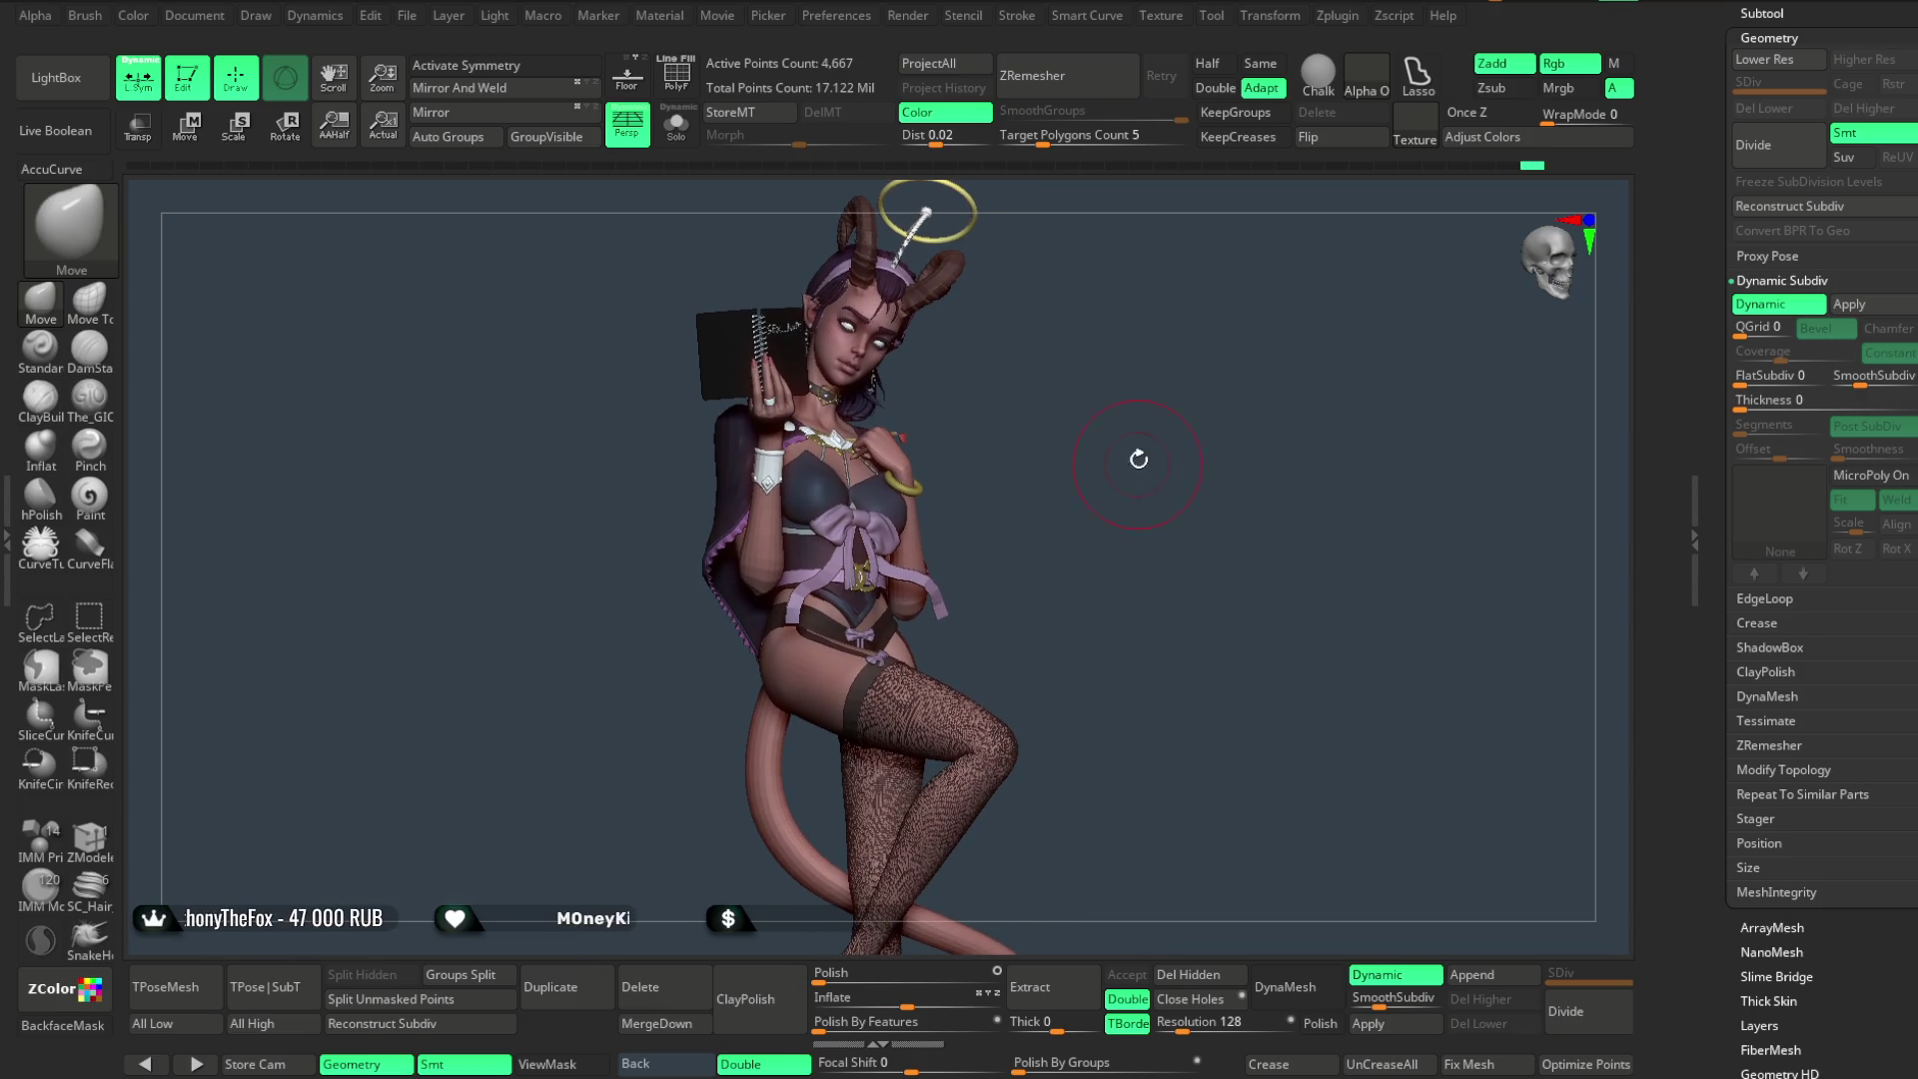
scroll(1903, 271, "up", 3)
scroll(1900, 256, "up", 2)
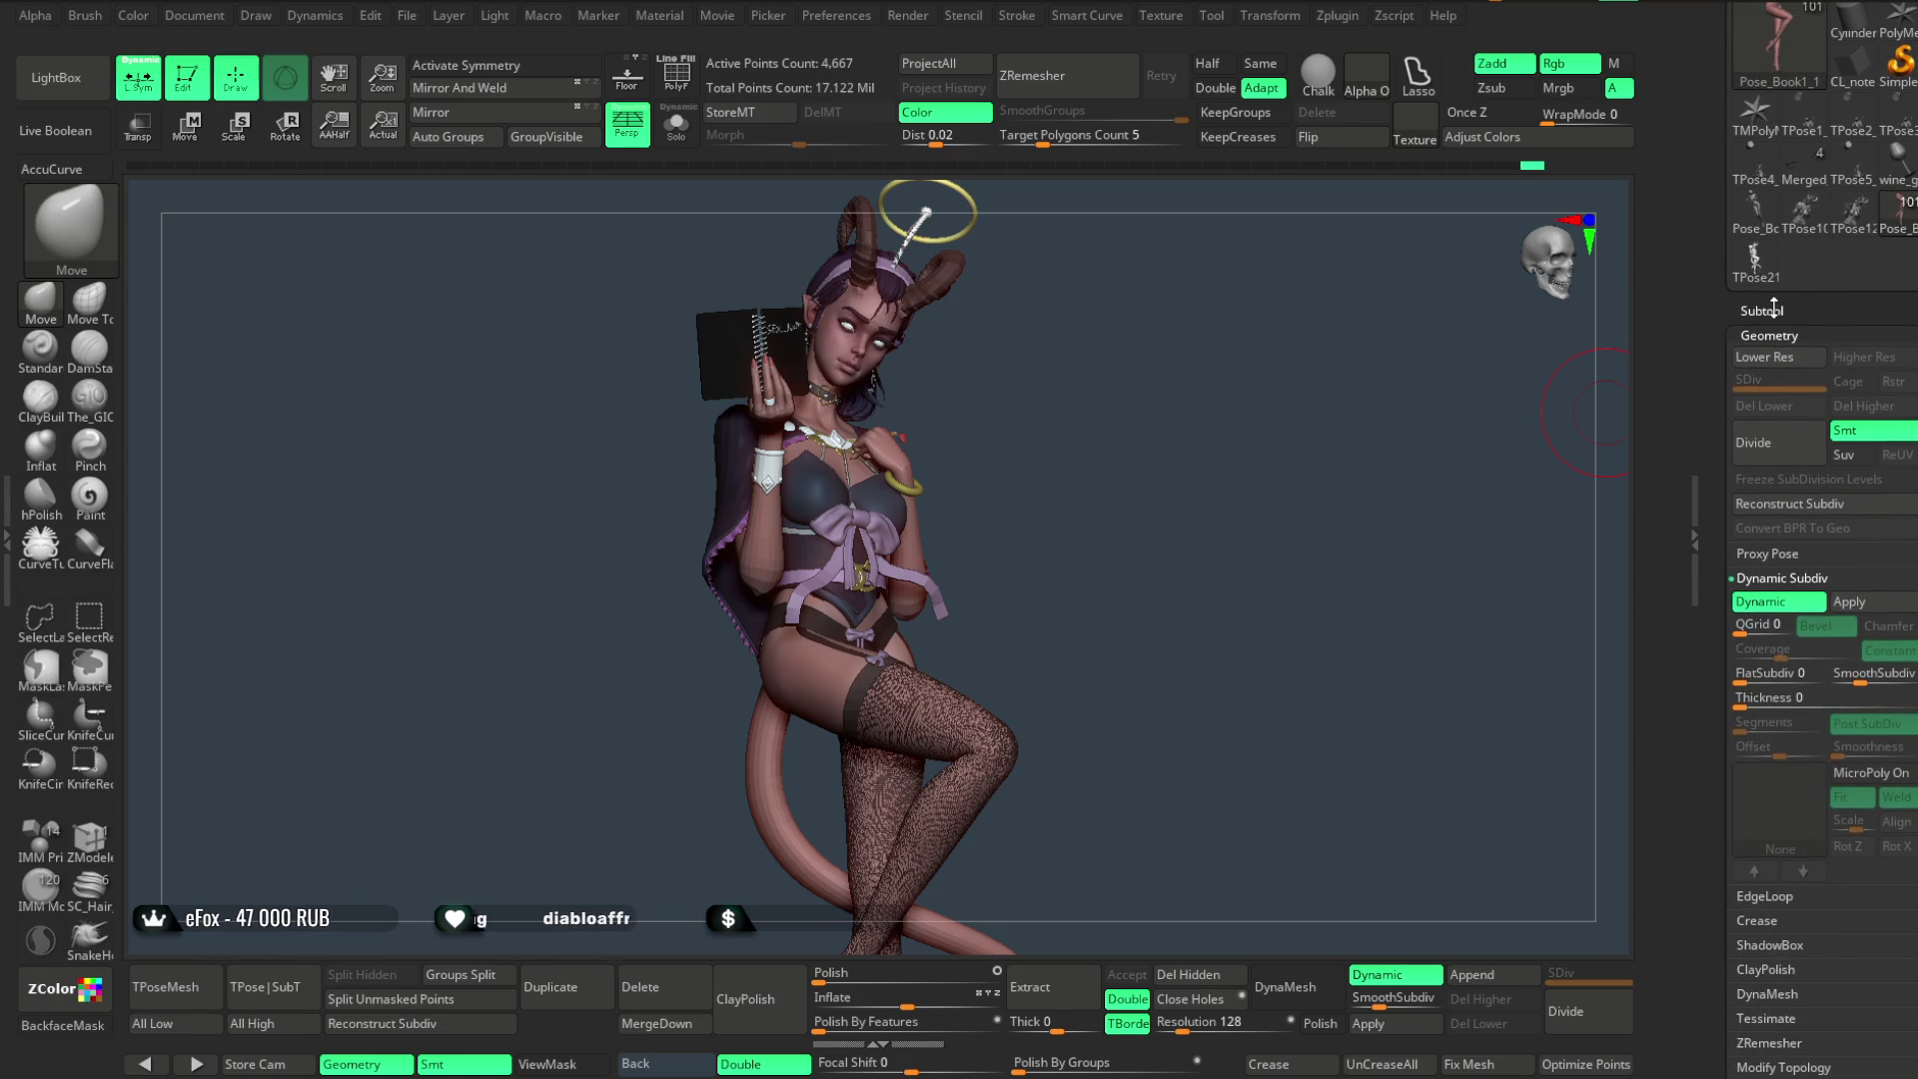
scroll(1896, 237, "up", 3)
left_click_drag(1741, 195, 1740, 214)
mouse_move(1798, 240)
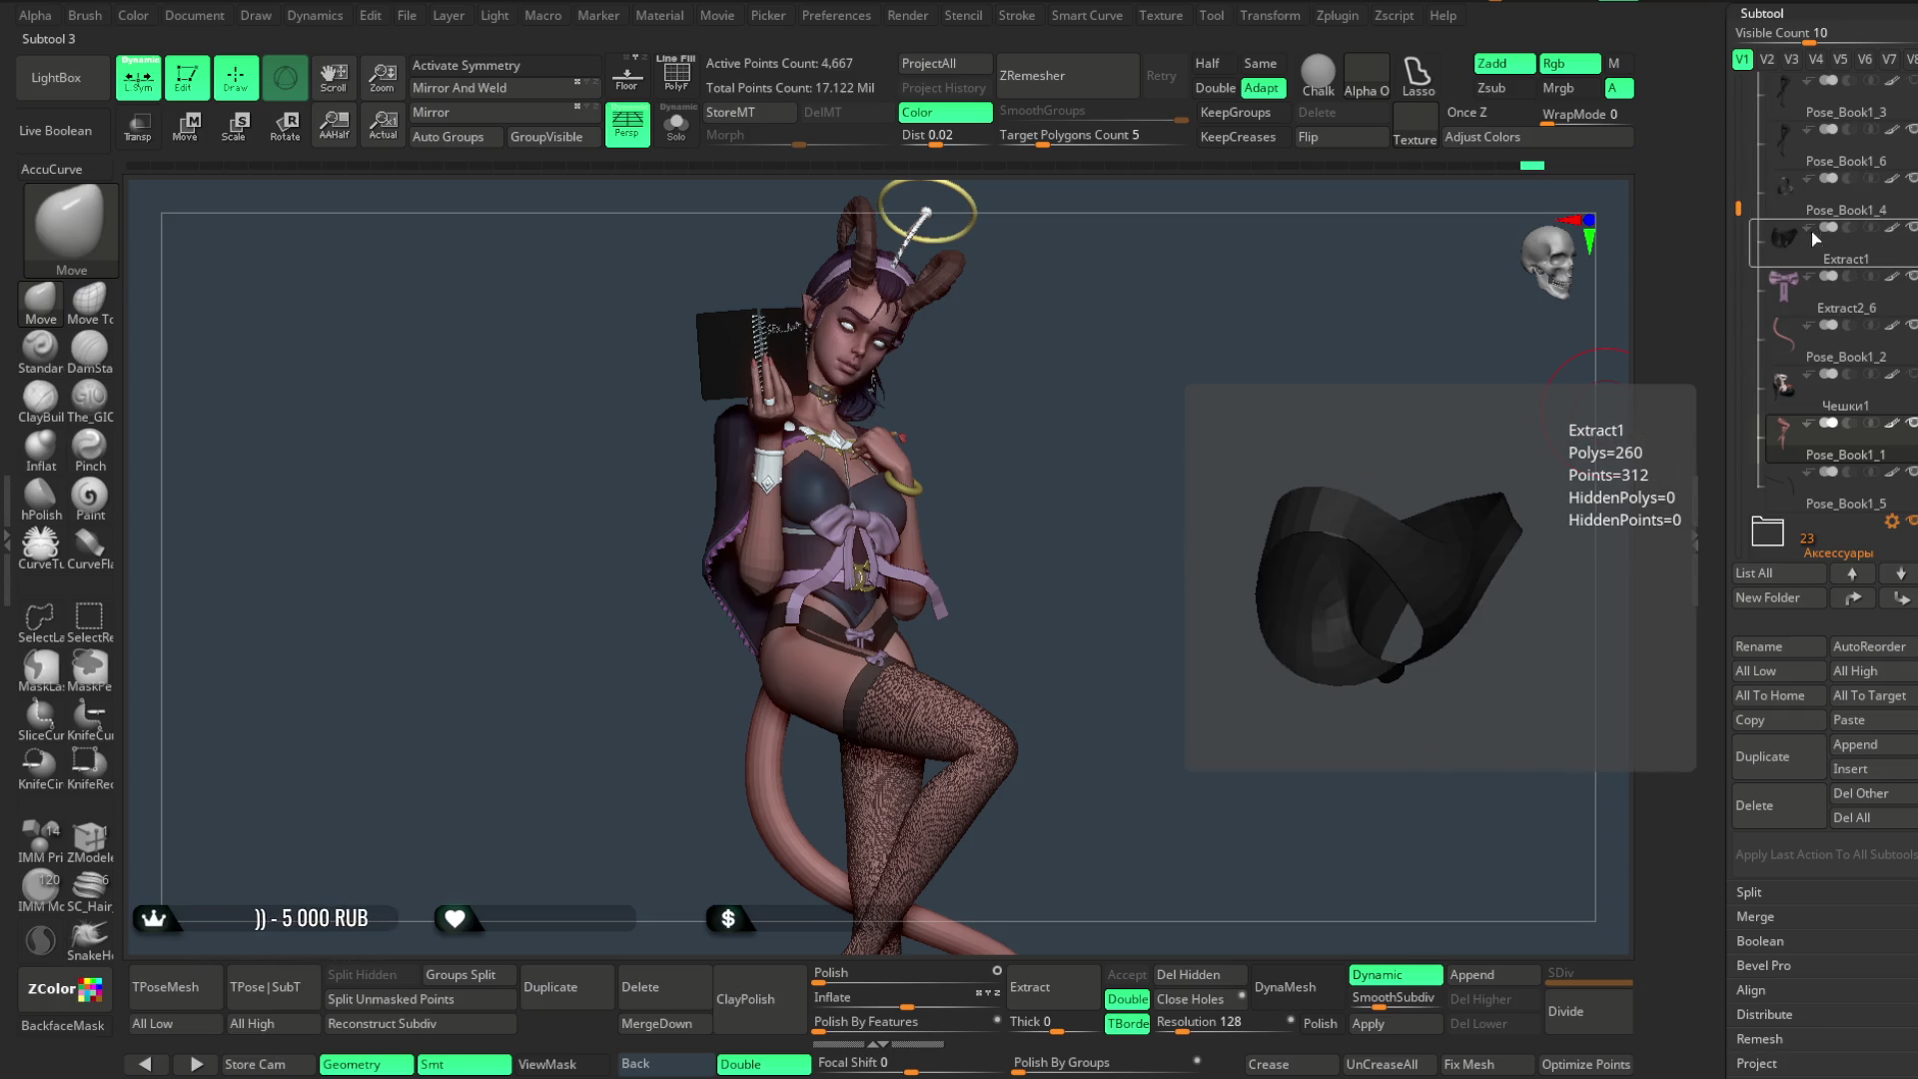
left_click_drag(1743, 206, 1742, 177)
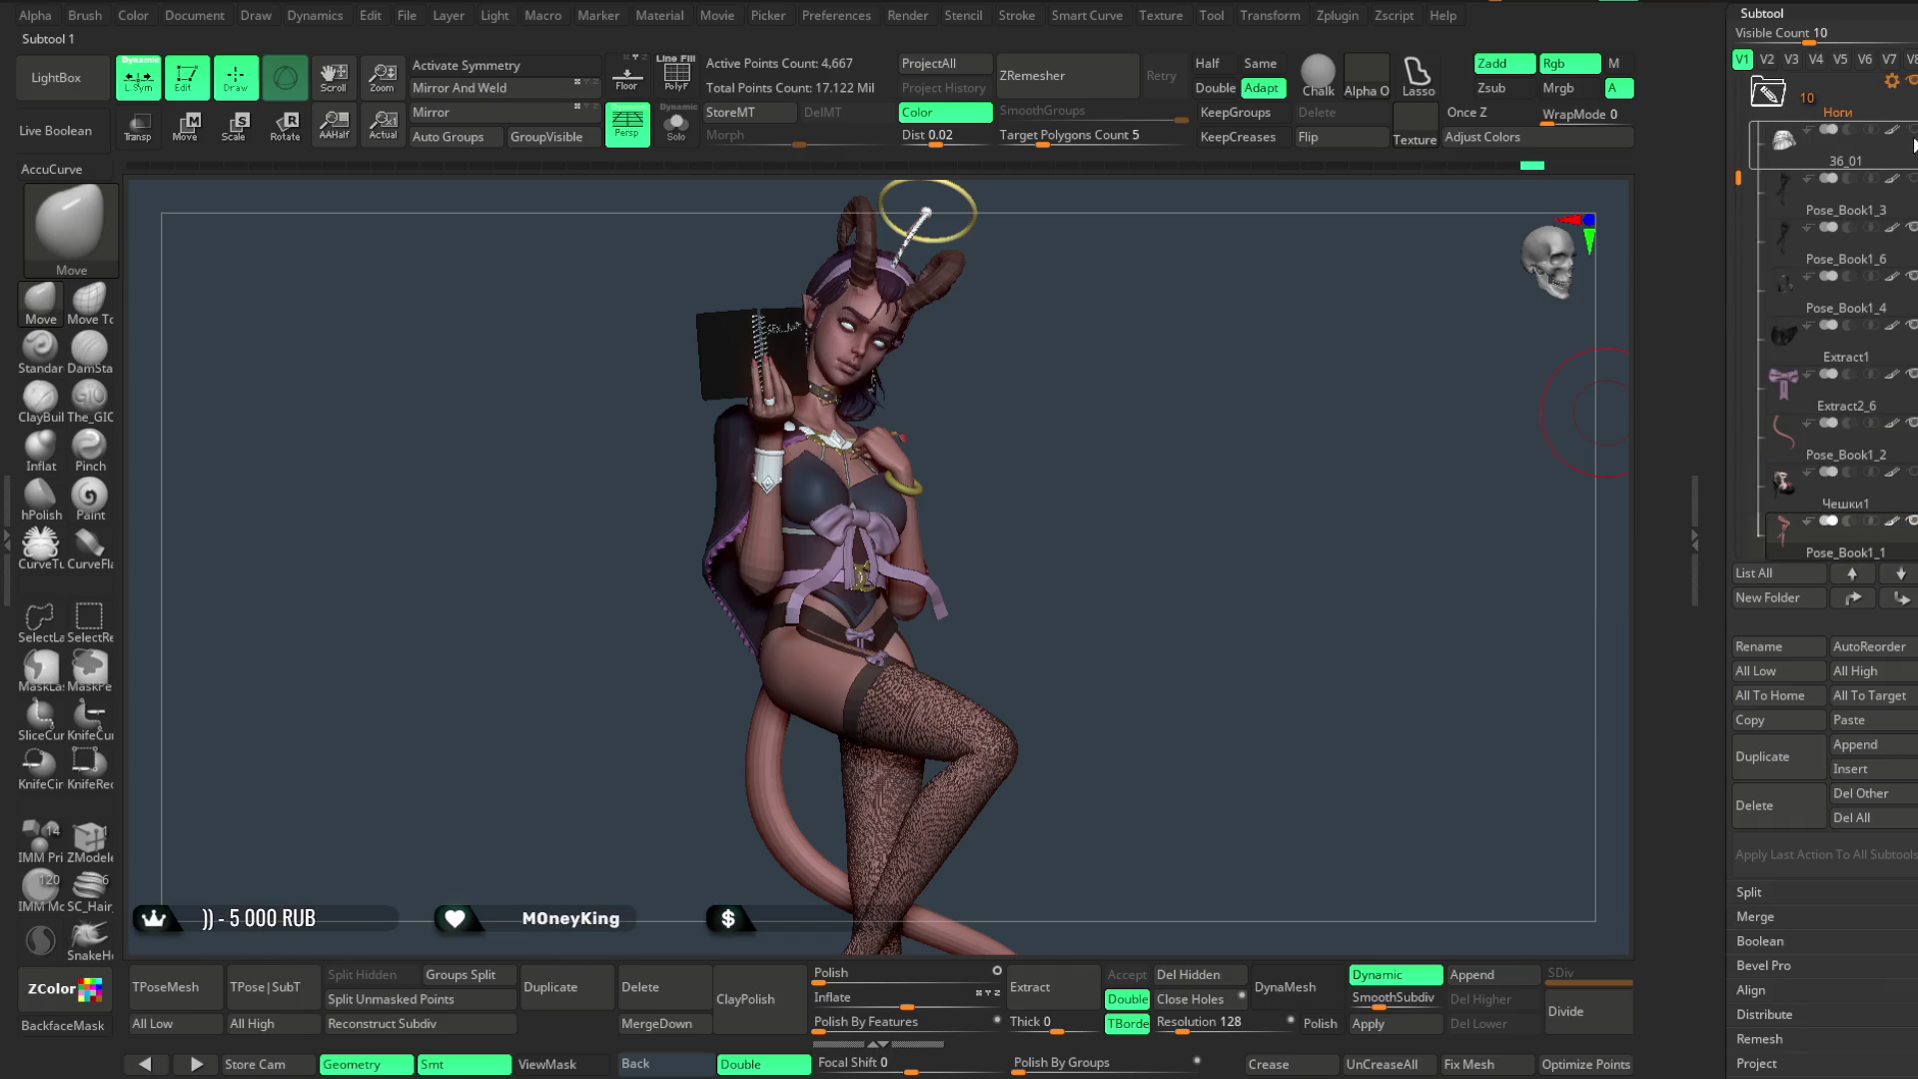
- Unhide skirt subtool 36_01, select it and FillObject with the dark colour
mouse_move(1276, 485)
left_mouse_down("alt")
mouse_move(1181, 518)
mouse_move(807, 496)
left_mouse_up("alt")
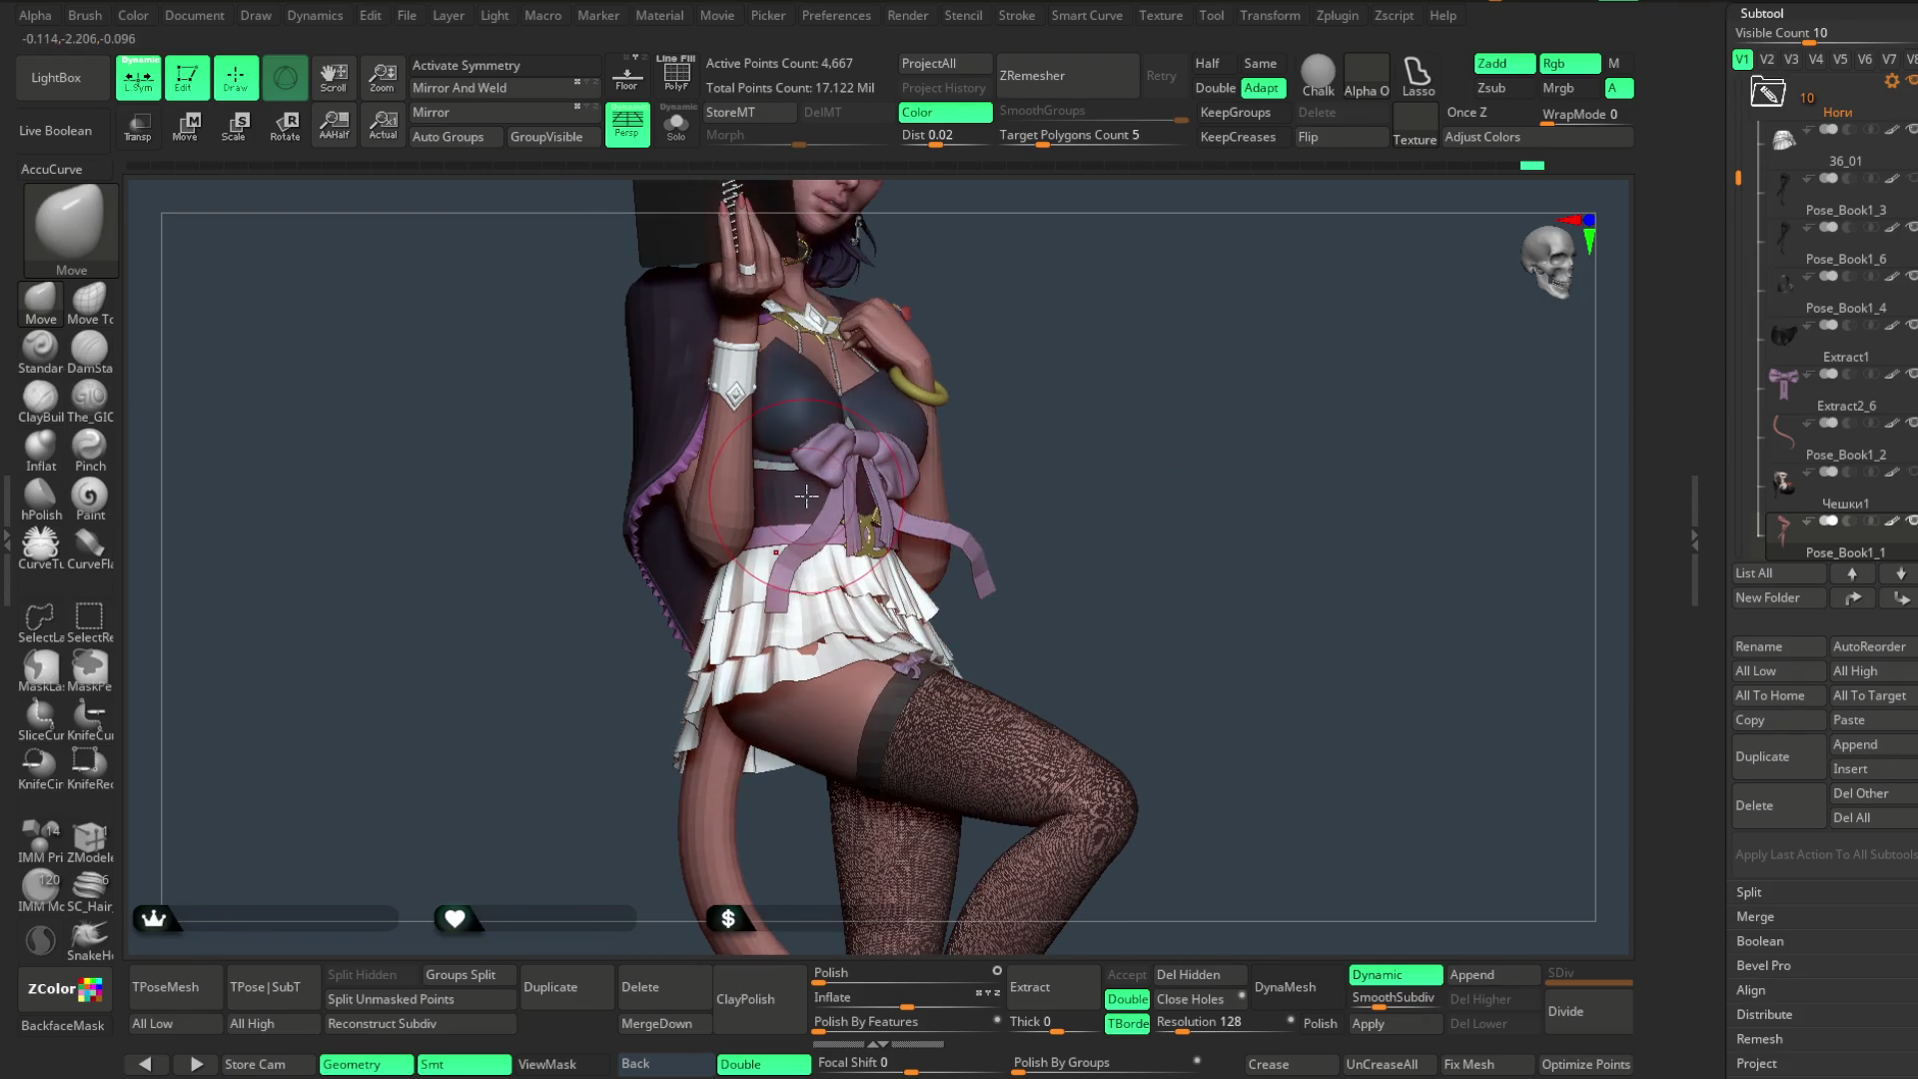
left_click(1839, 174)
left_click_drag(1907, 52, 1908, 376)
left_click(1780, 279)
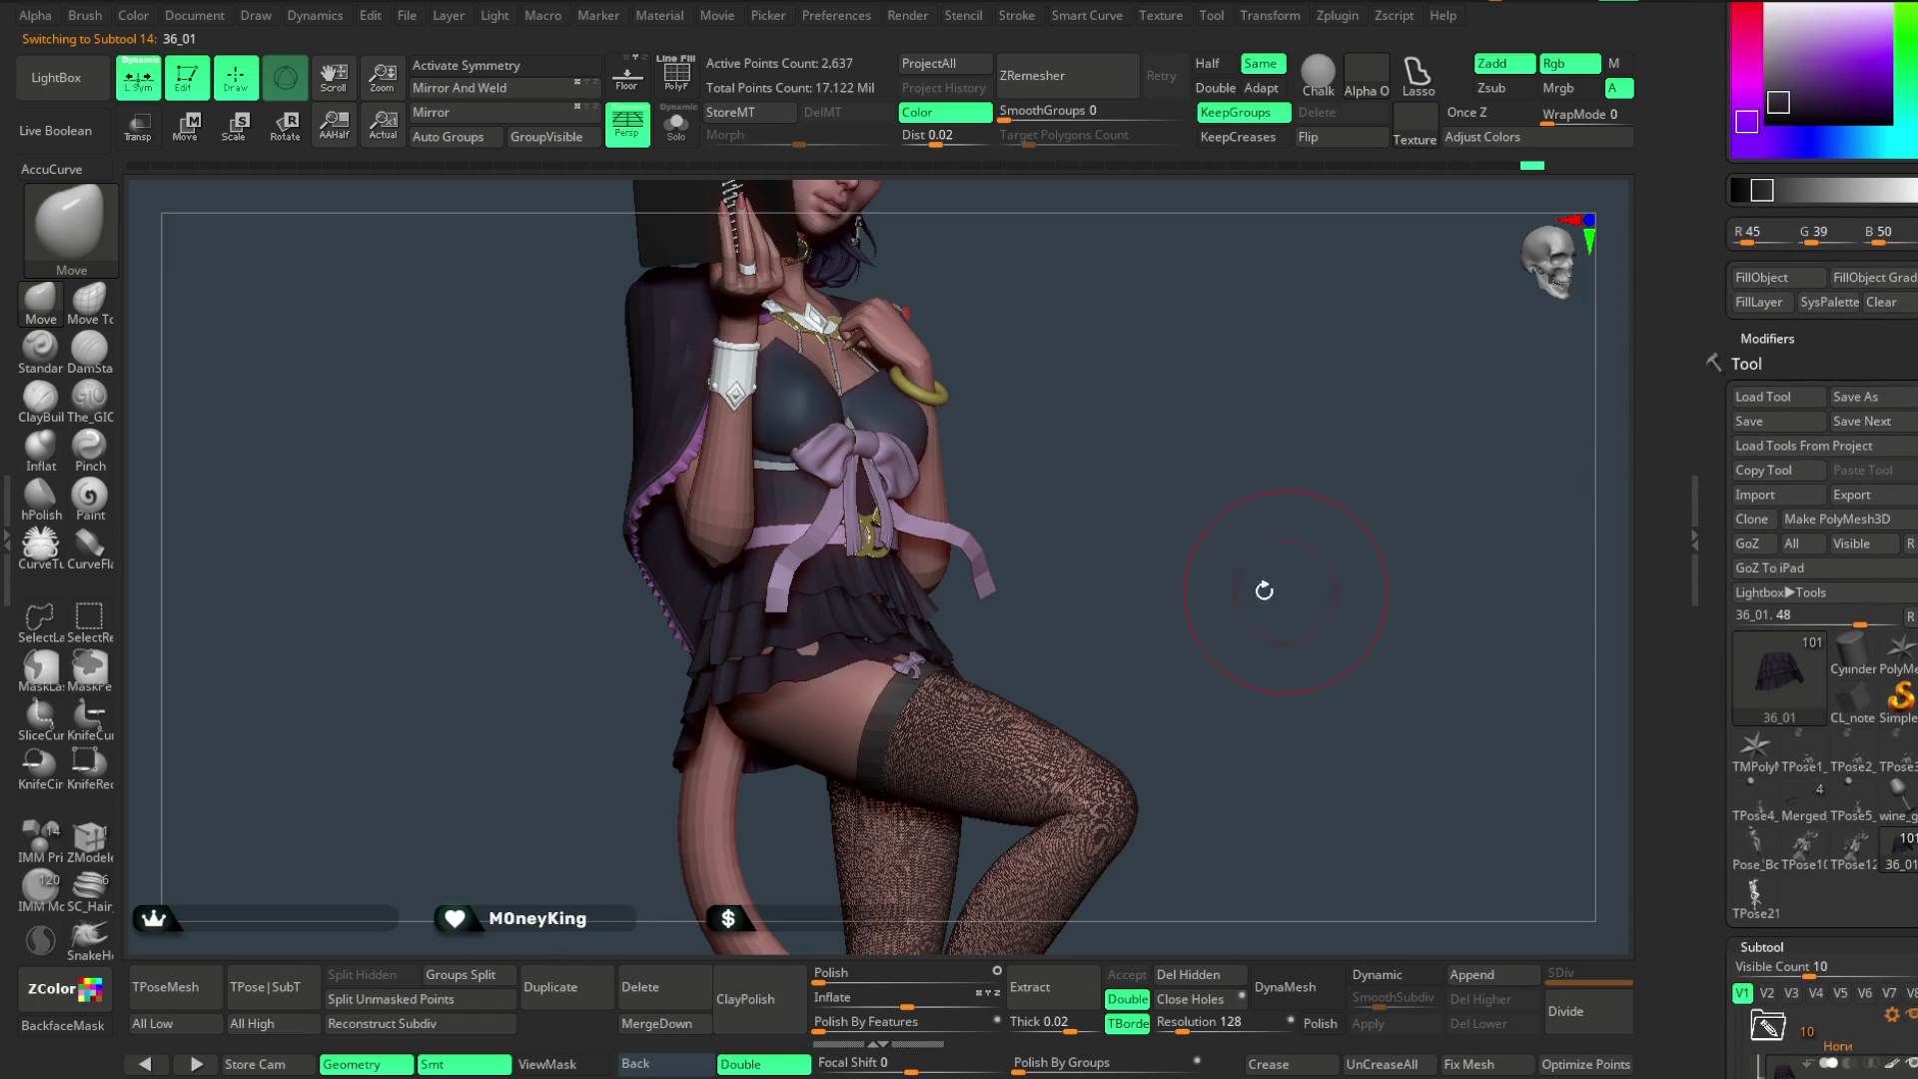
mouse_move(1285, 520)
left_mouse_down()
mouse_move(1285, 496)
mouse_move(1158, 510)
mouse_move(1186, 505)
mouse_move(1211, 579)
mouse_move(1239, 548)
mouse_move(1225, 519)
mouse_move(826, 638)
left_mouse_up()
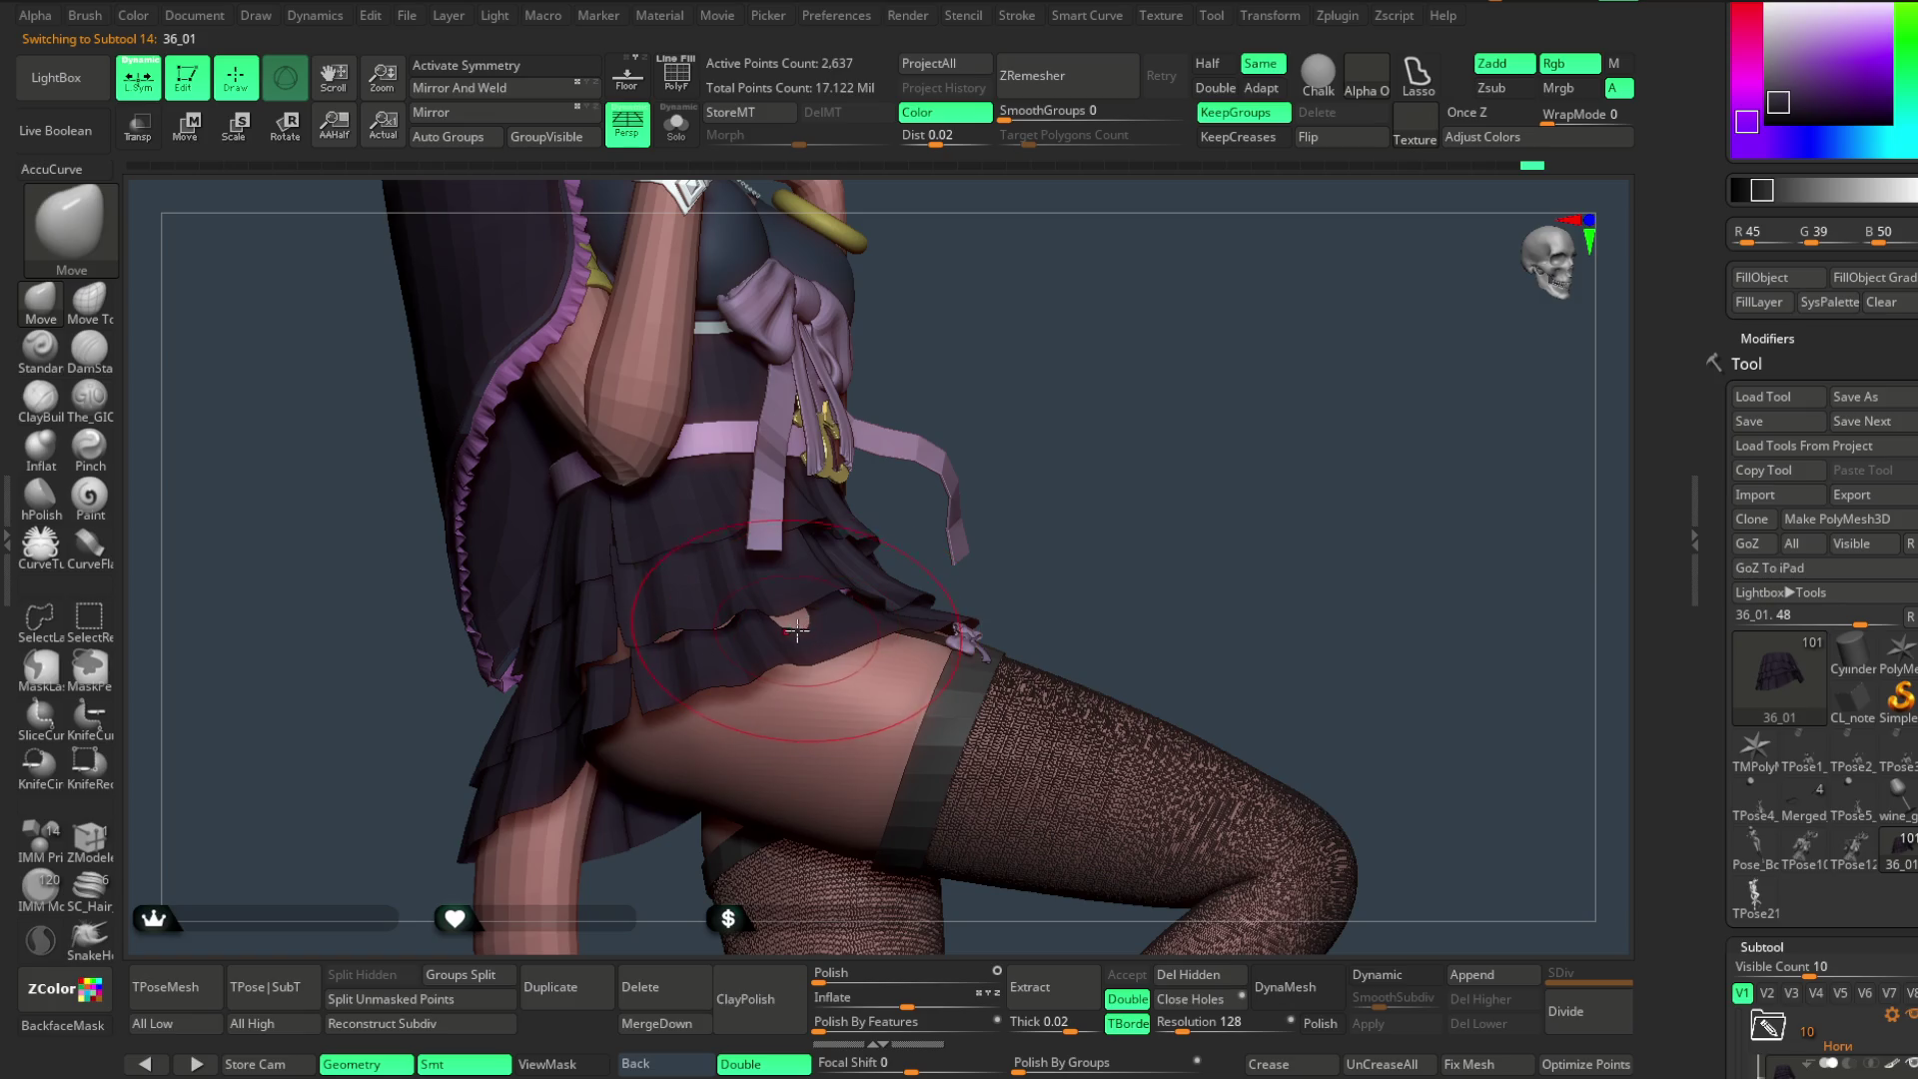
left_click_drag(889, 571, 802, 615)
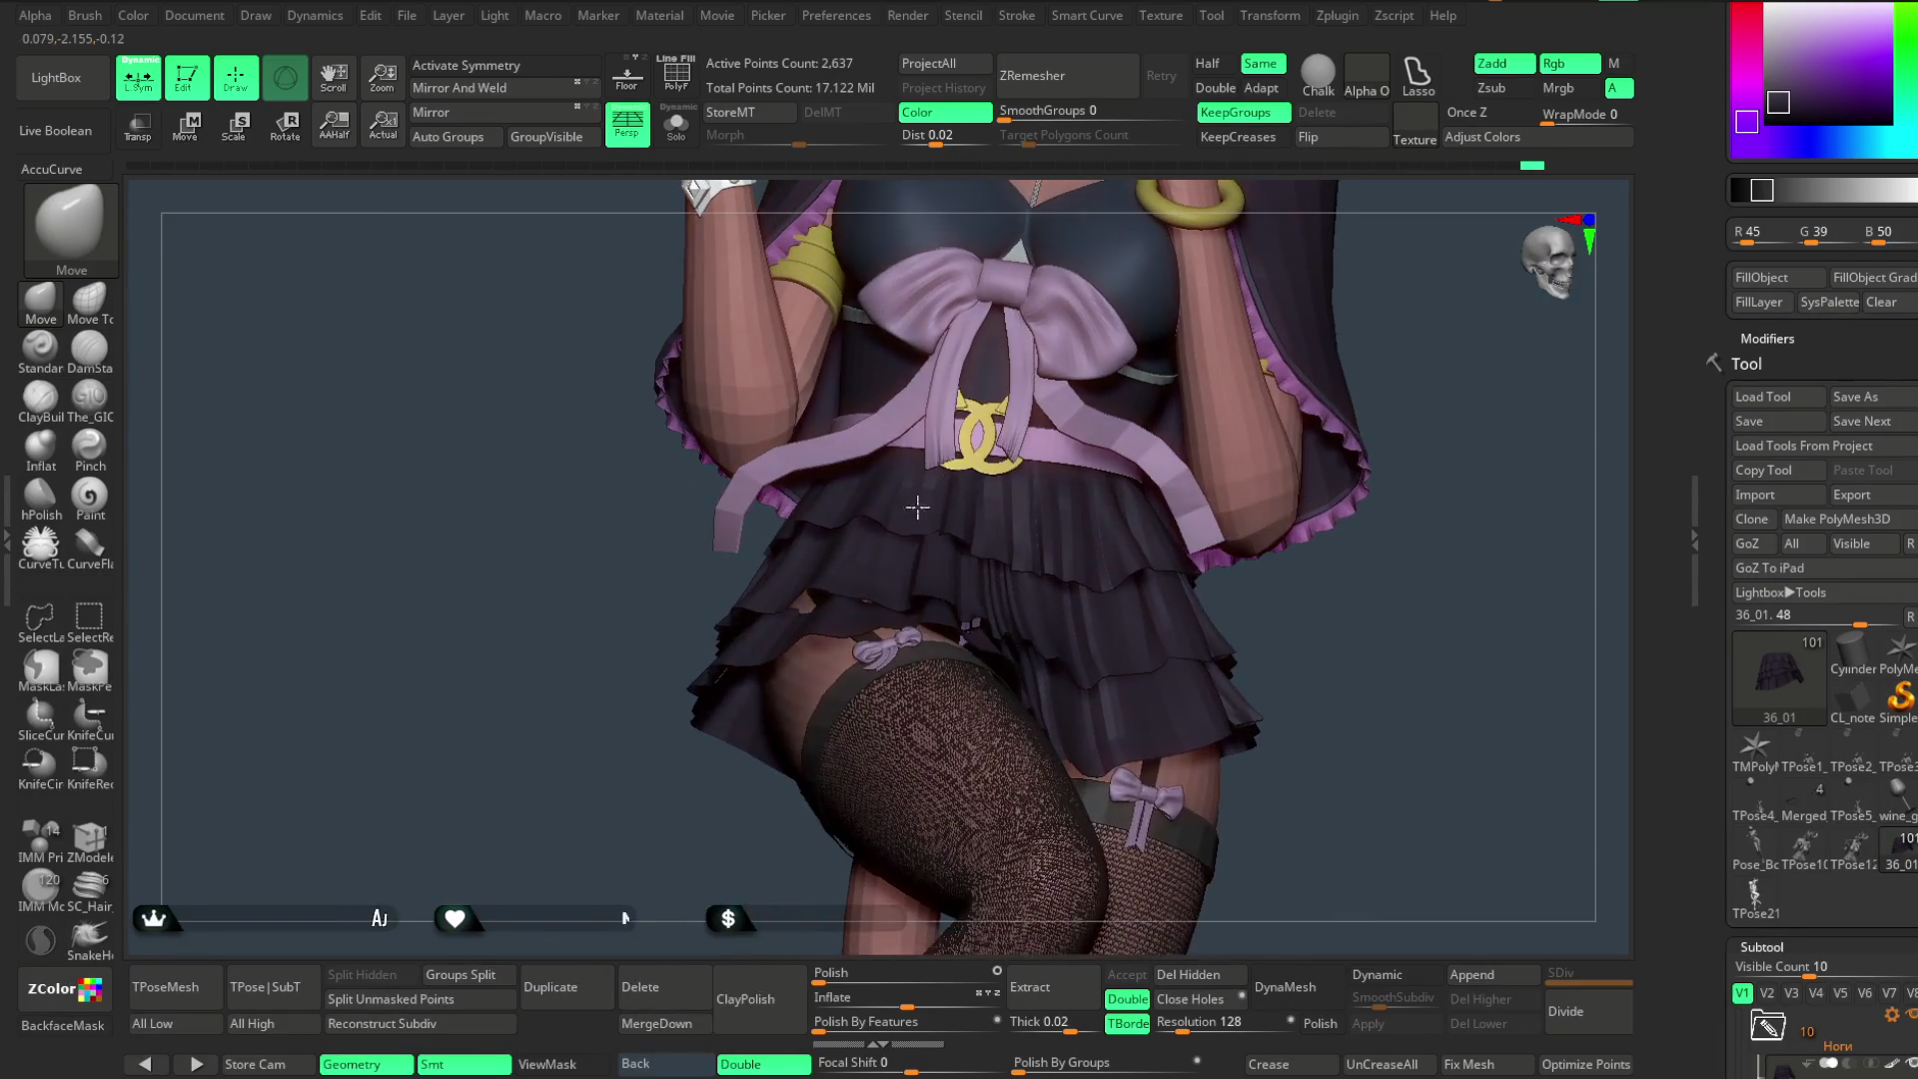
mouse_move(733, 807)
left_mouse_down()
mouse_move(693, 762)
mouse_move(1230, 330)
mouse_move(1177, 328)
mouse_move(1134, 429)
mouse_move(1135, 471)
mouse_move(1178, 474)
mouse_move(1035, 577)
mouse_move(1254, 523)
mouse_move(1075, 488)
mouse_move(1023, 522)
left_mouse_up()
key("space")
key("space")
key("space")
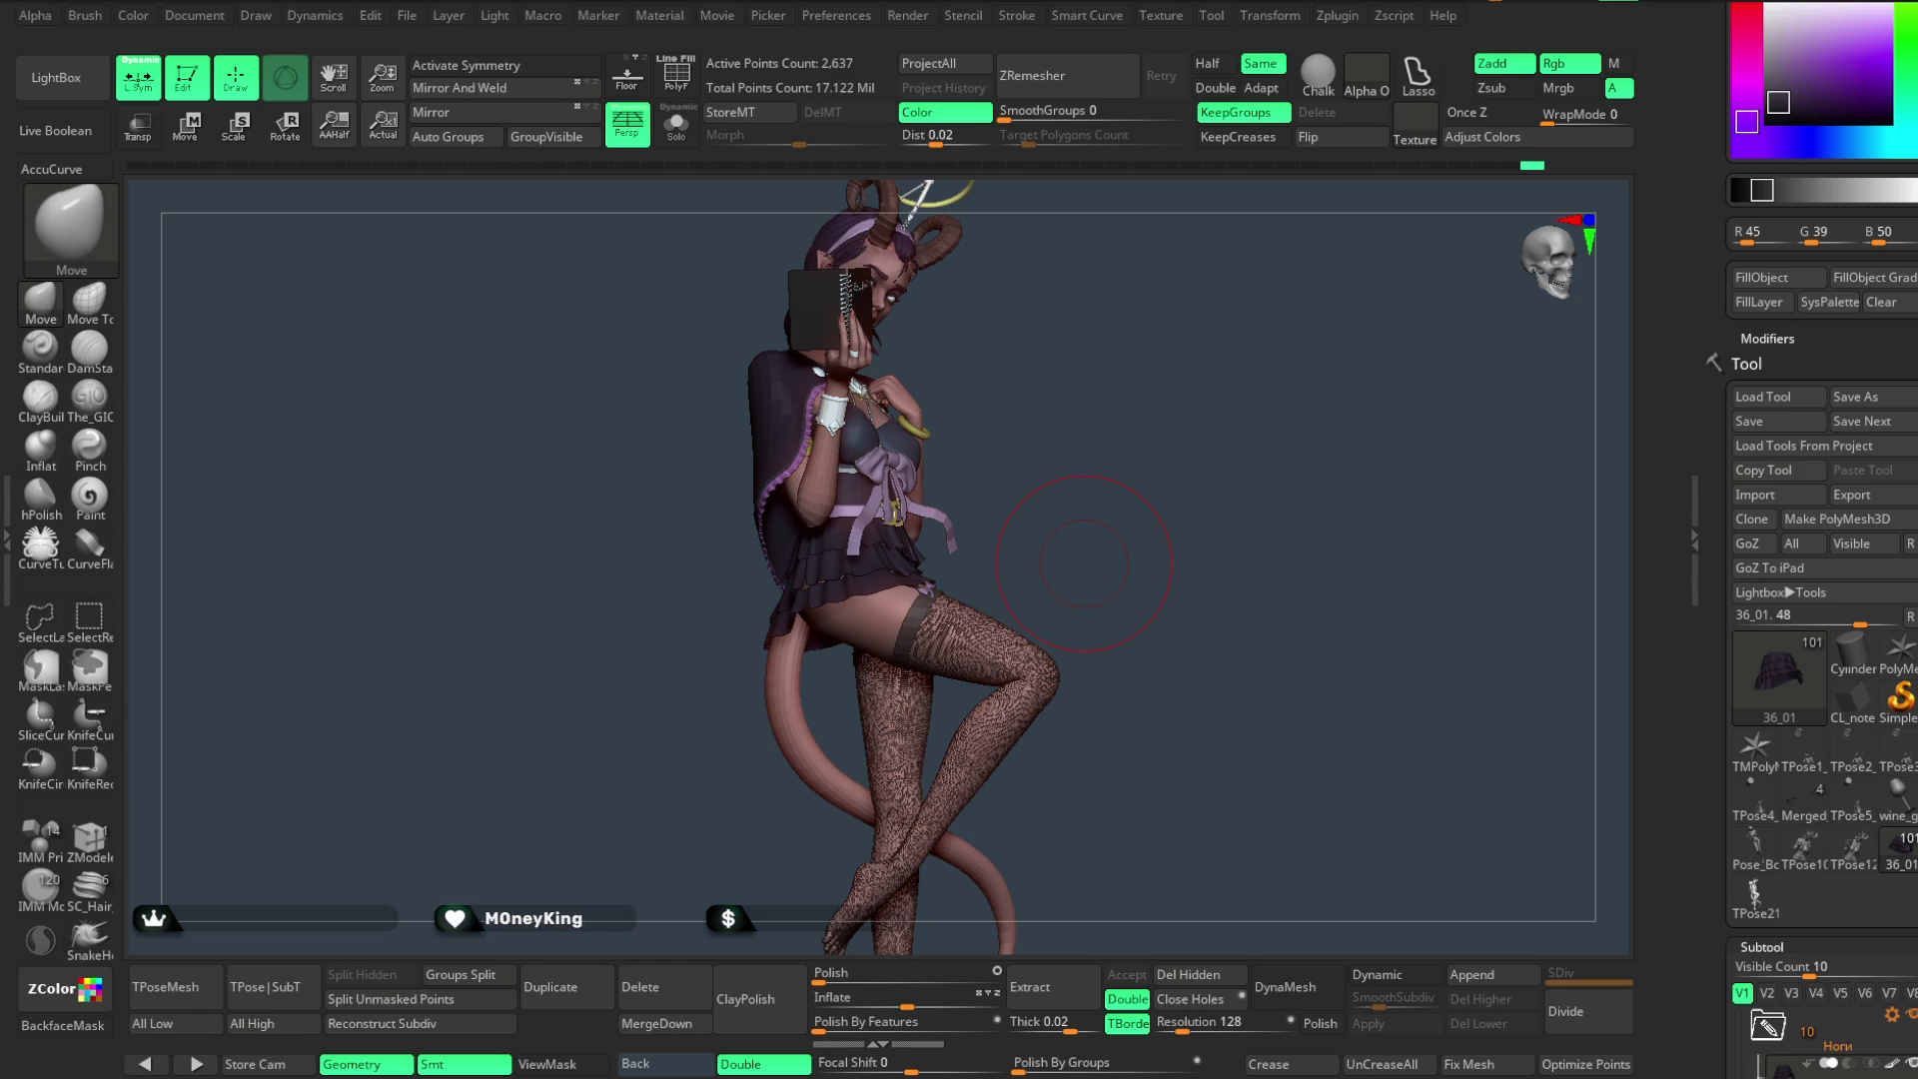
mouse_move(1122, 569)
left_mouse_down()
mouse_move(1229, 347)
mouse_move(1117, 450)
left_mouse_up()
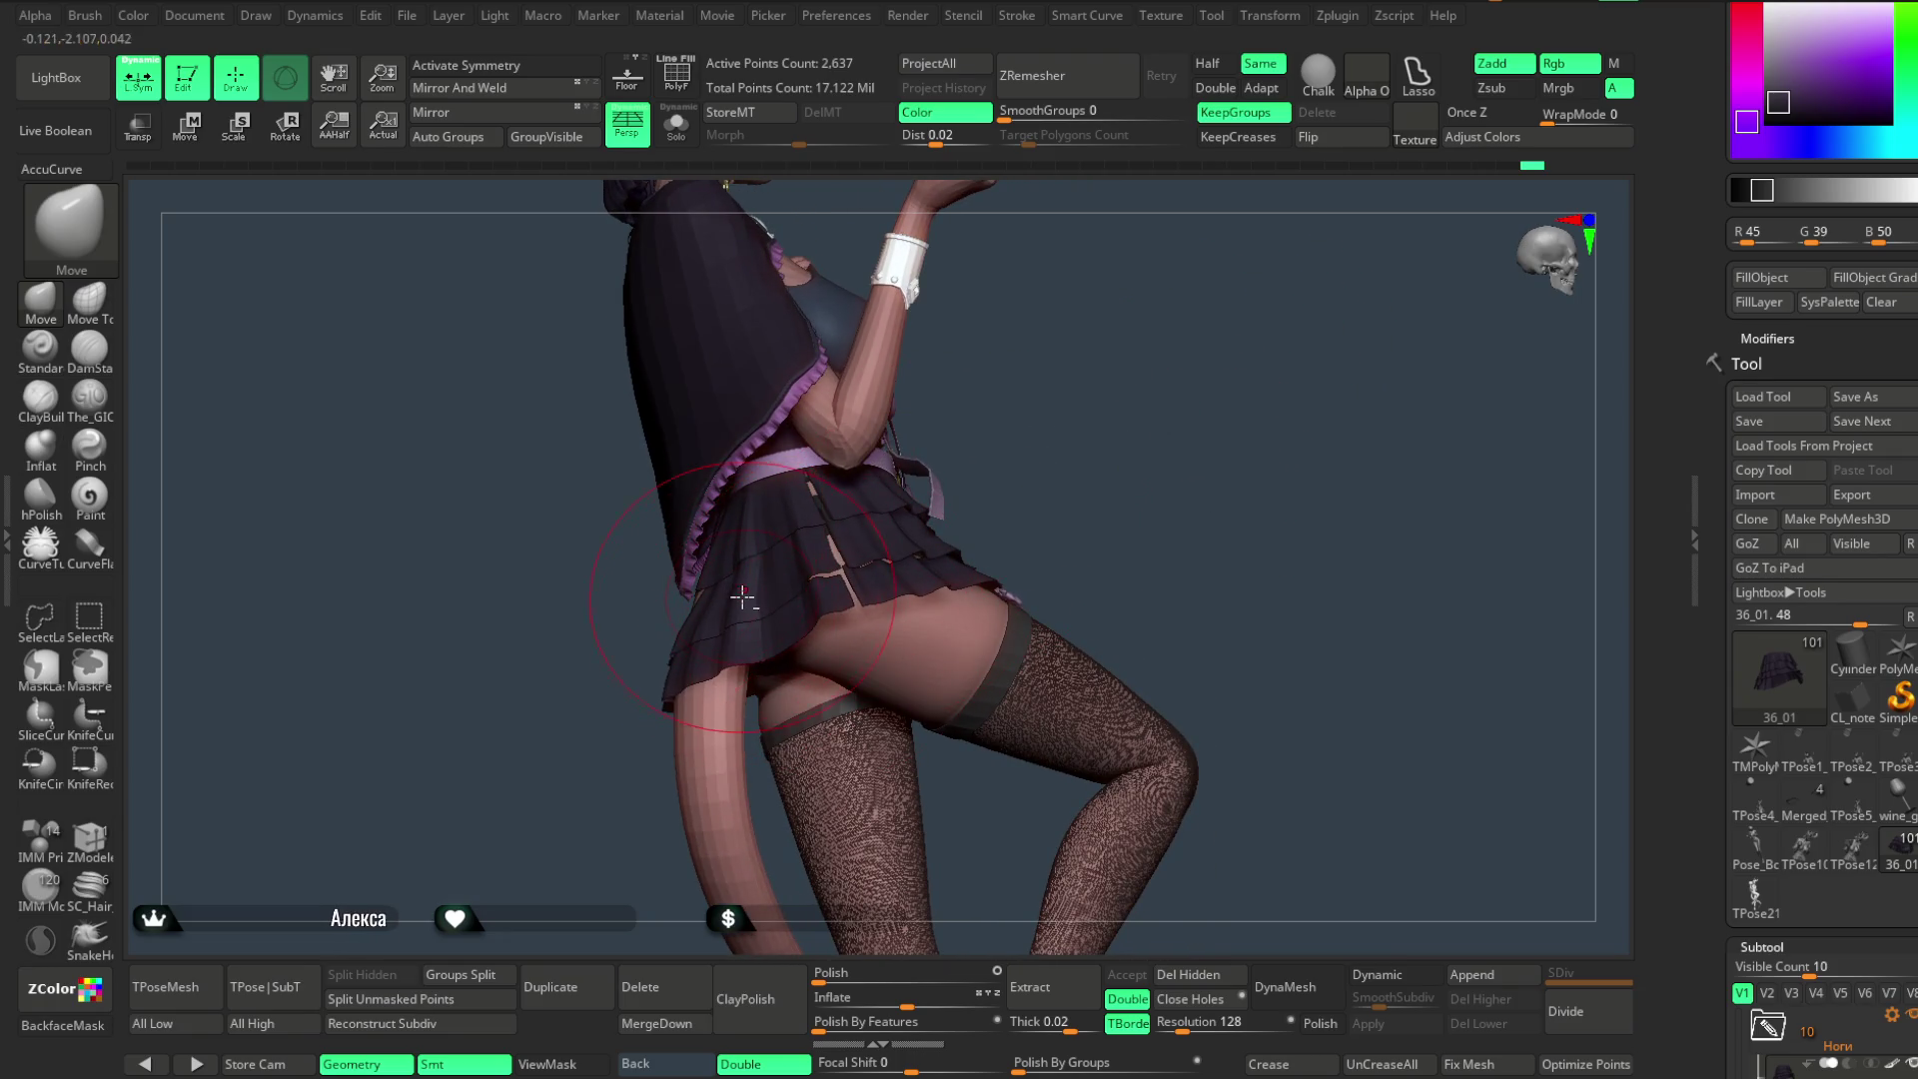
mouse_move(634, 750)
left_mouse_down()
mouse_move(856, 459)
mouse_move(703, 603)
left_mouse_up()
key("space")
mouse_move(809, 556)
left_mouse_down()
mouse_move(881, 515)
mouse_move(666, 657)
mouse_move(738, 601)
left_mouse_up()
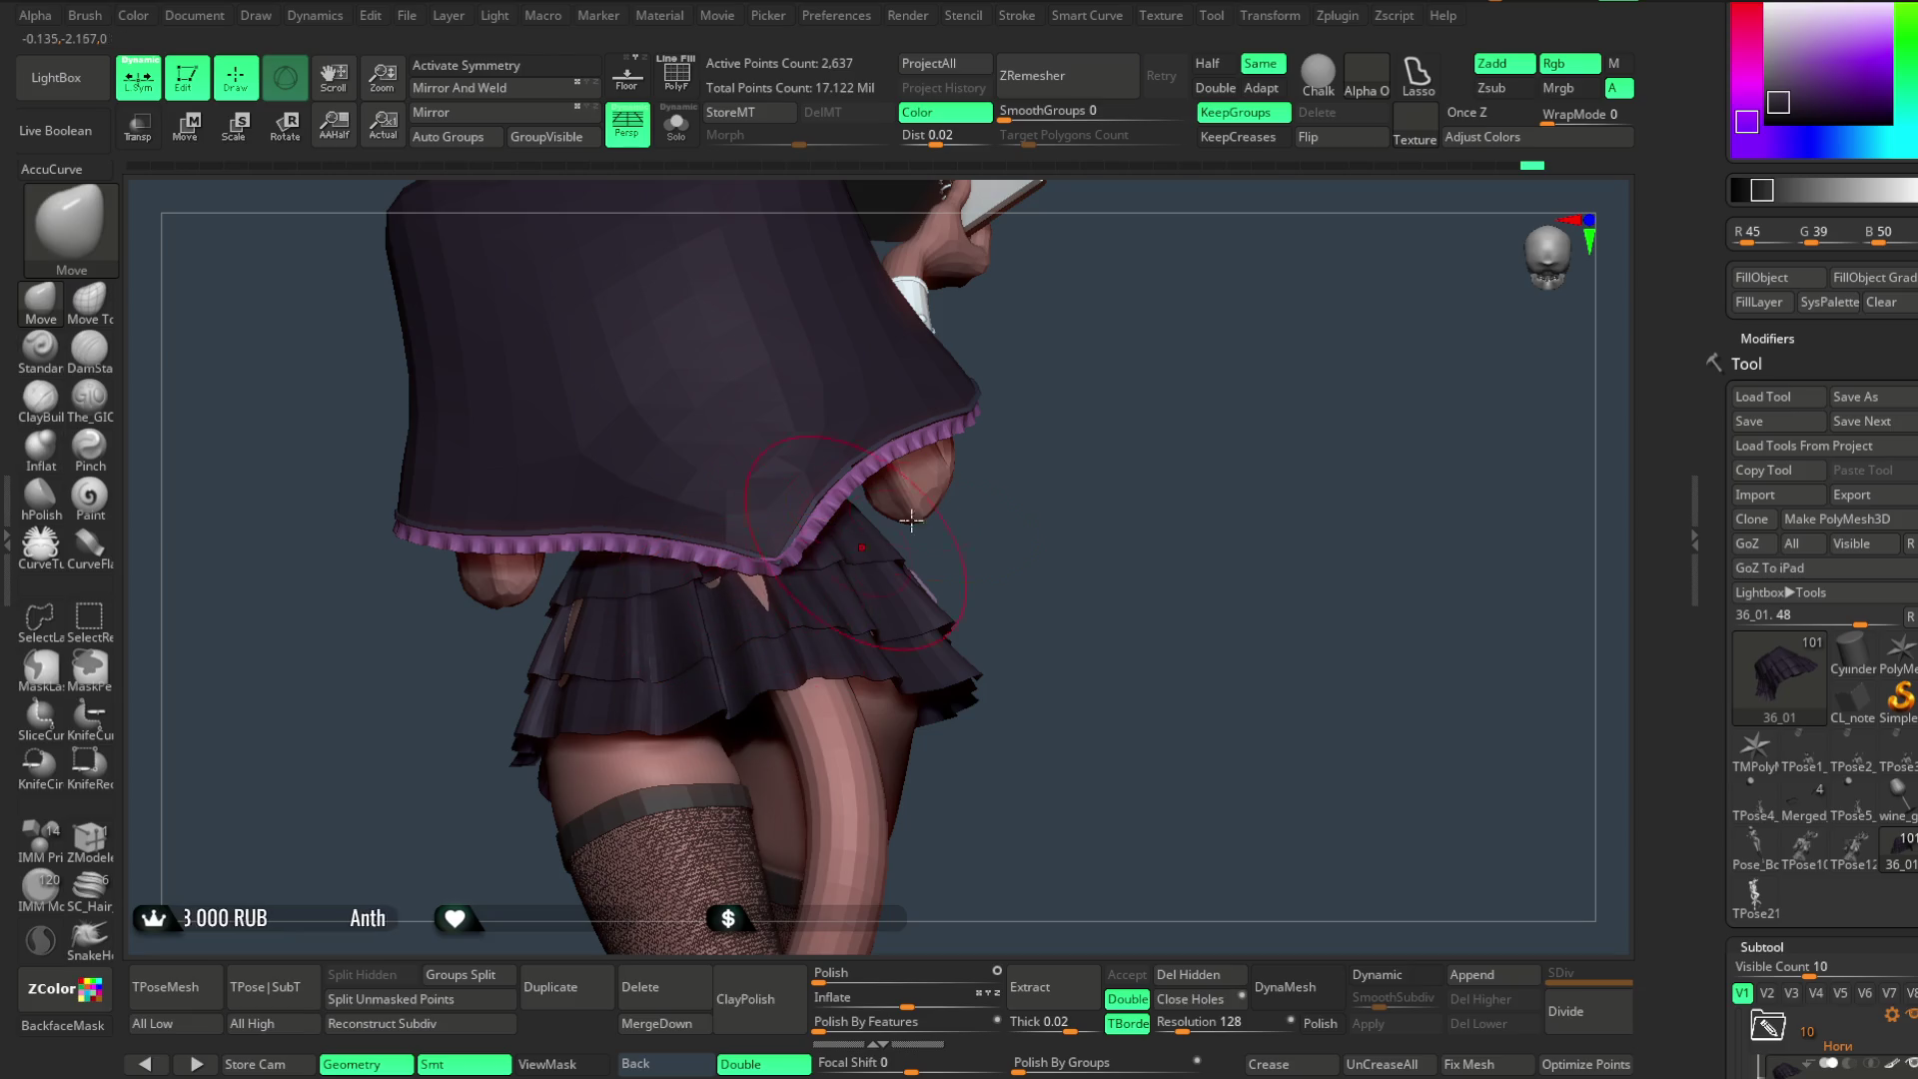
left_click_drag(882, 529, 807, 659)
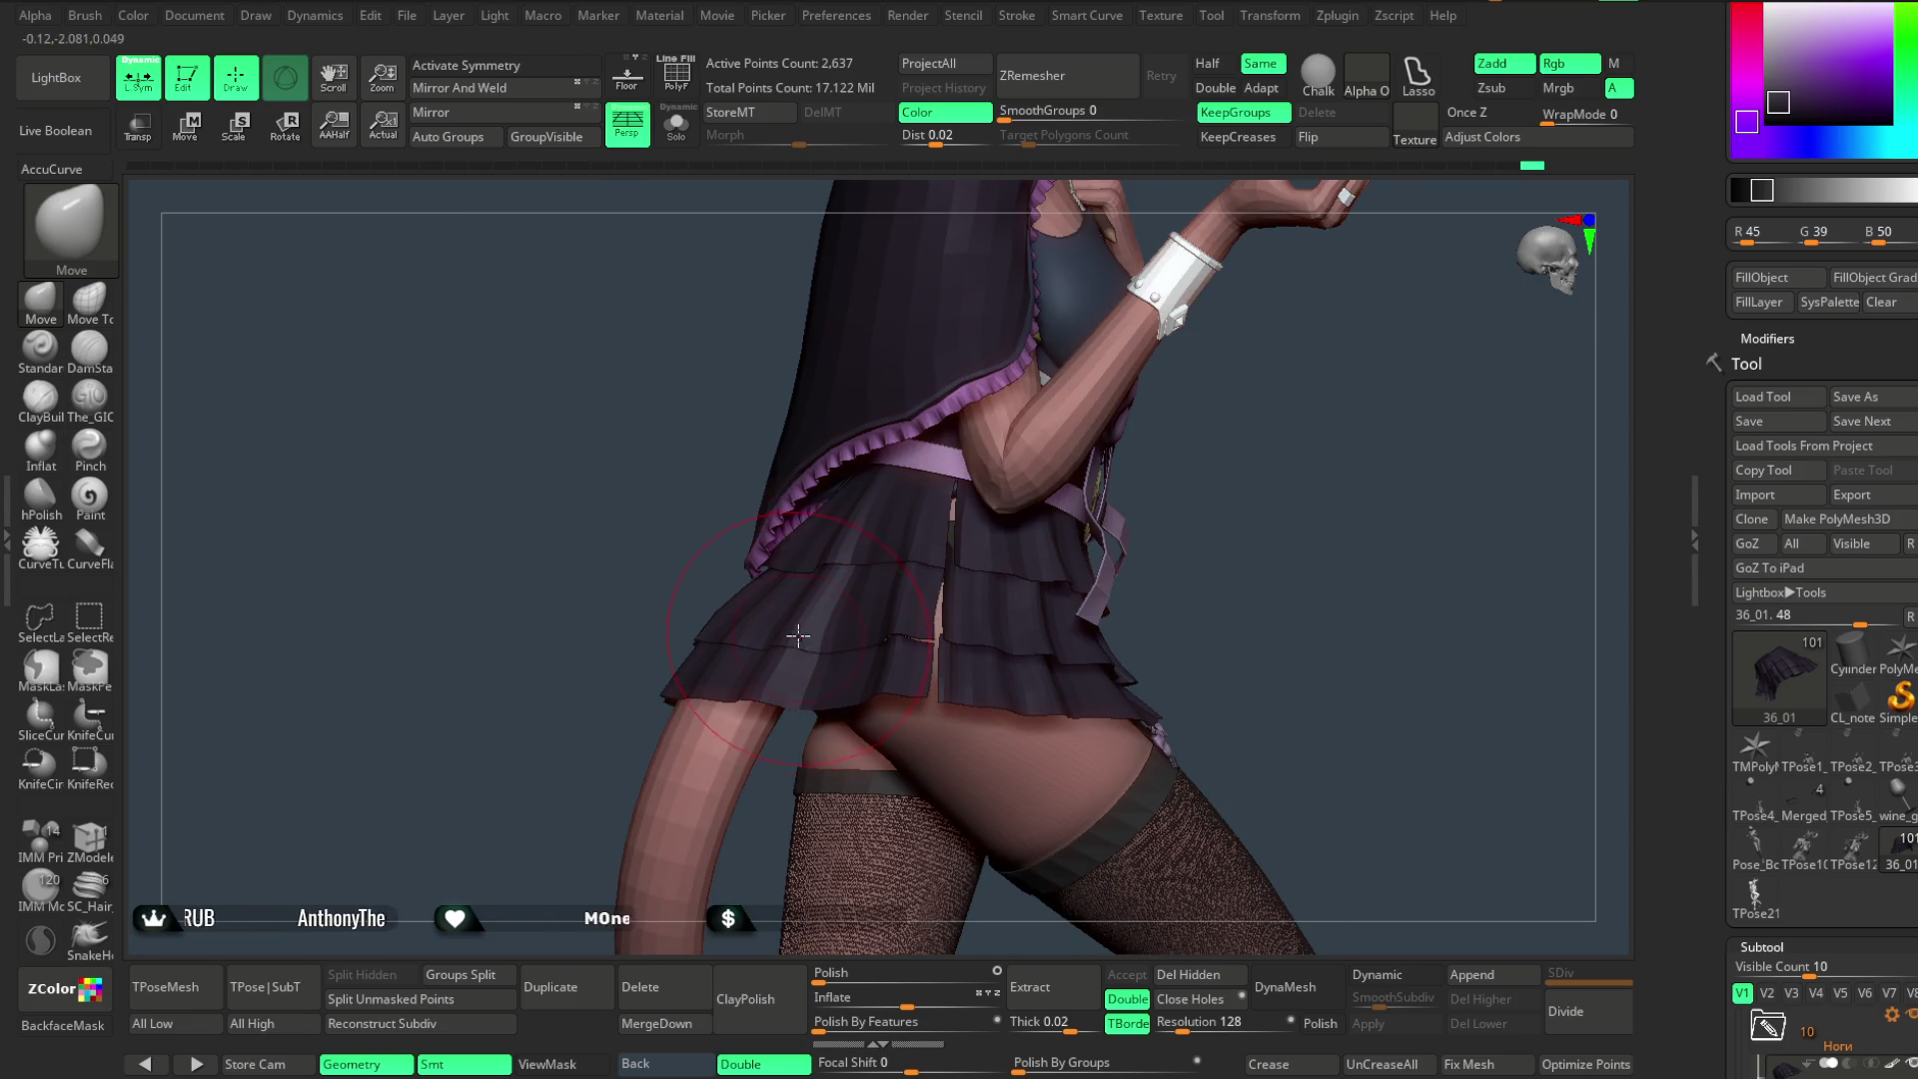
left_click_drag(608, 683, 768, 691)
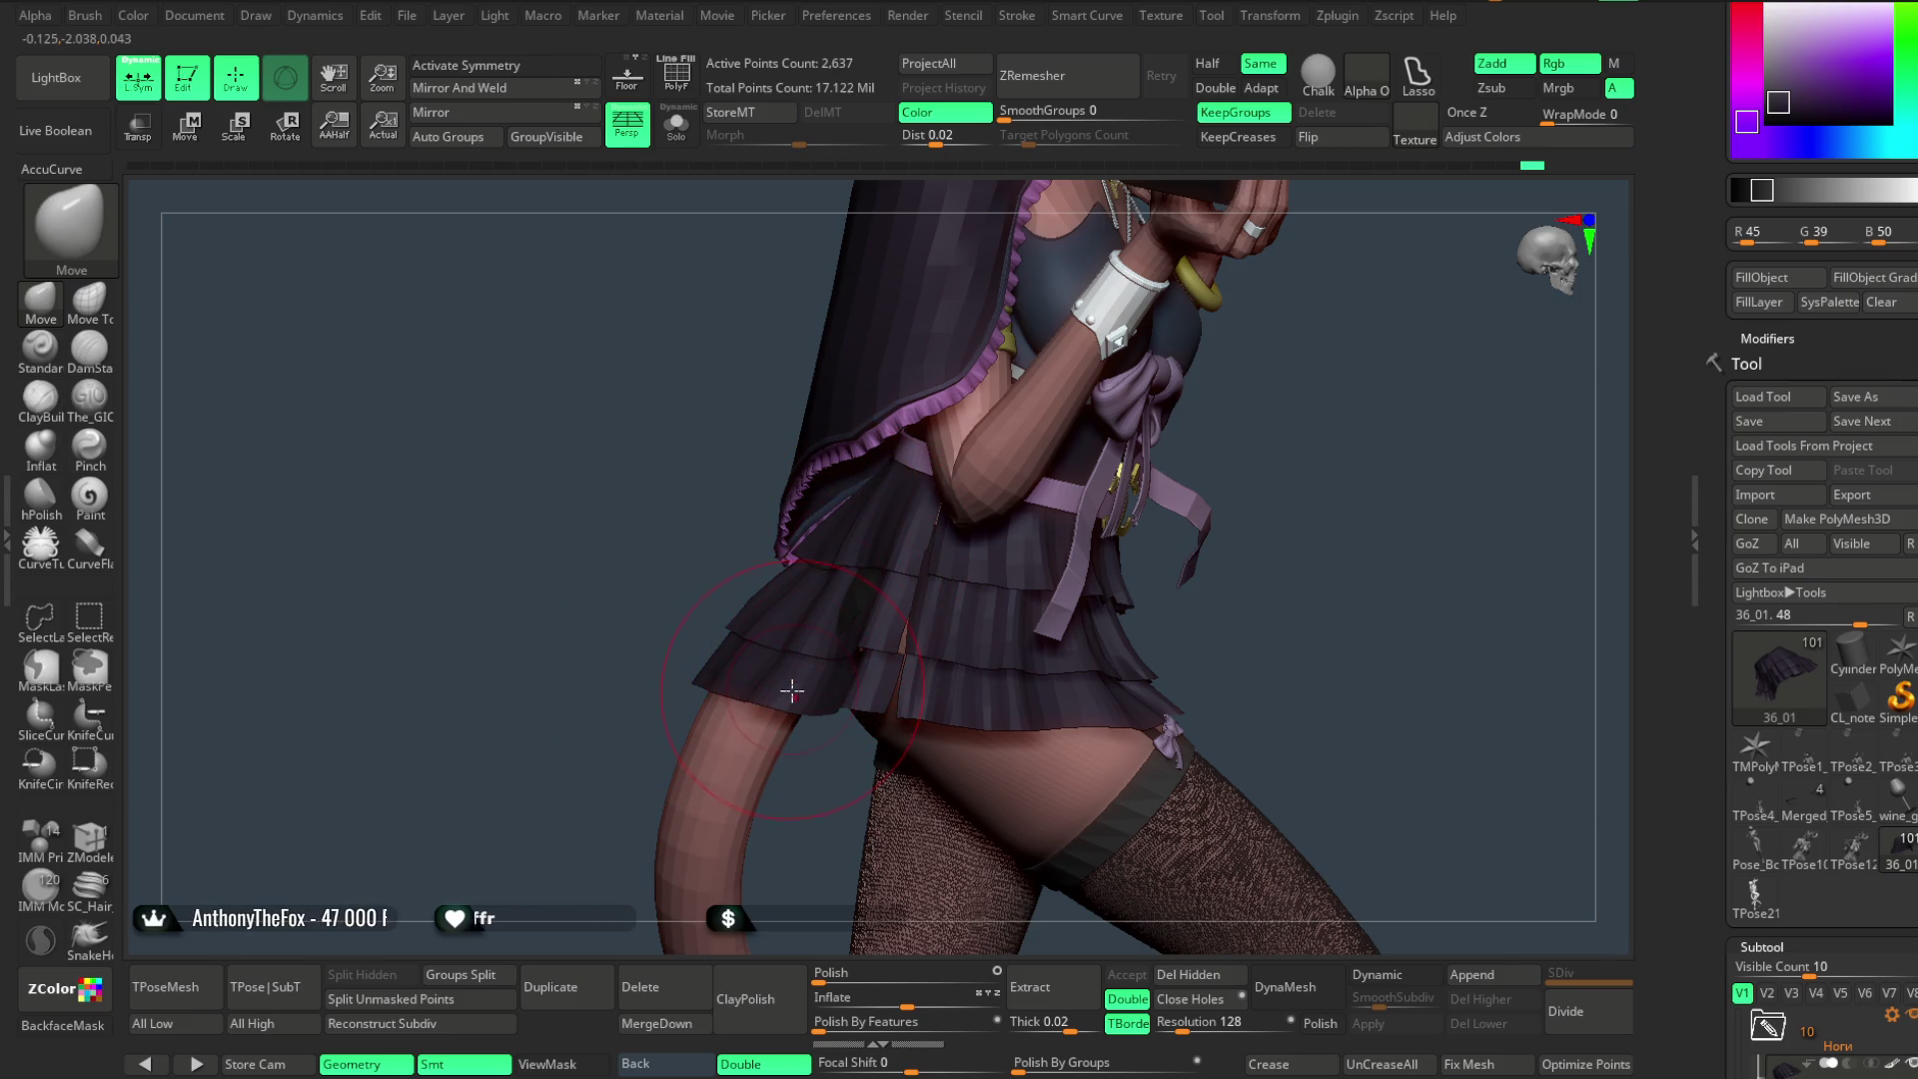
key("f")
mouse_move(673, 621)
left_mouse_down()
mouse_move(864, 579)
mouse_move(778, 678)
left_mouse_up()
scroll(809, 625, "up", 3)
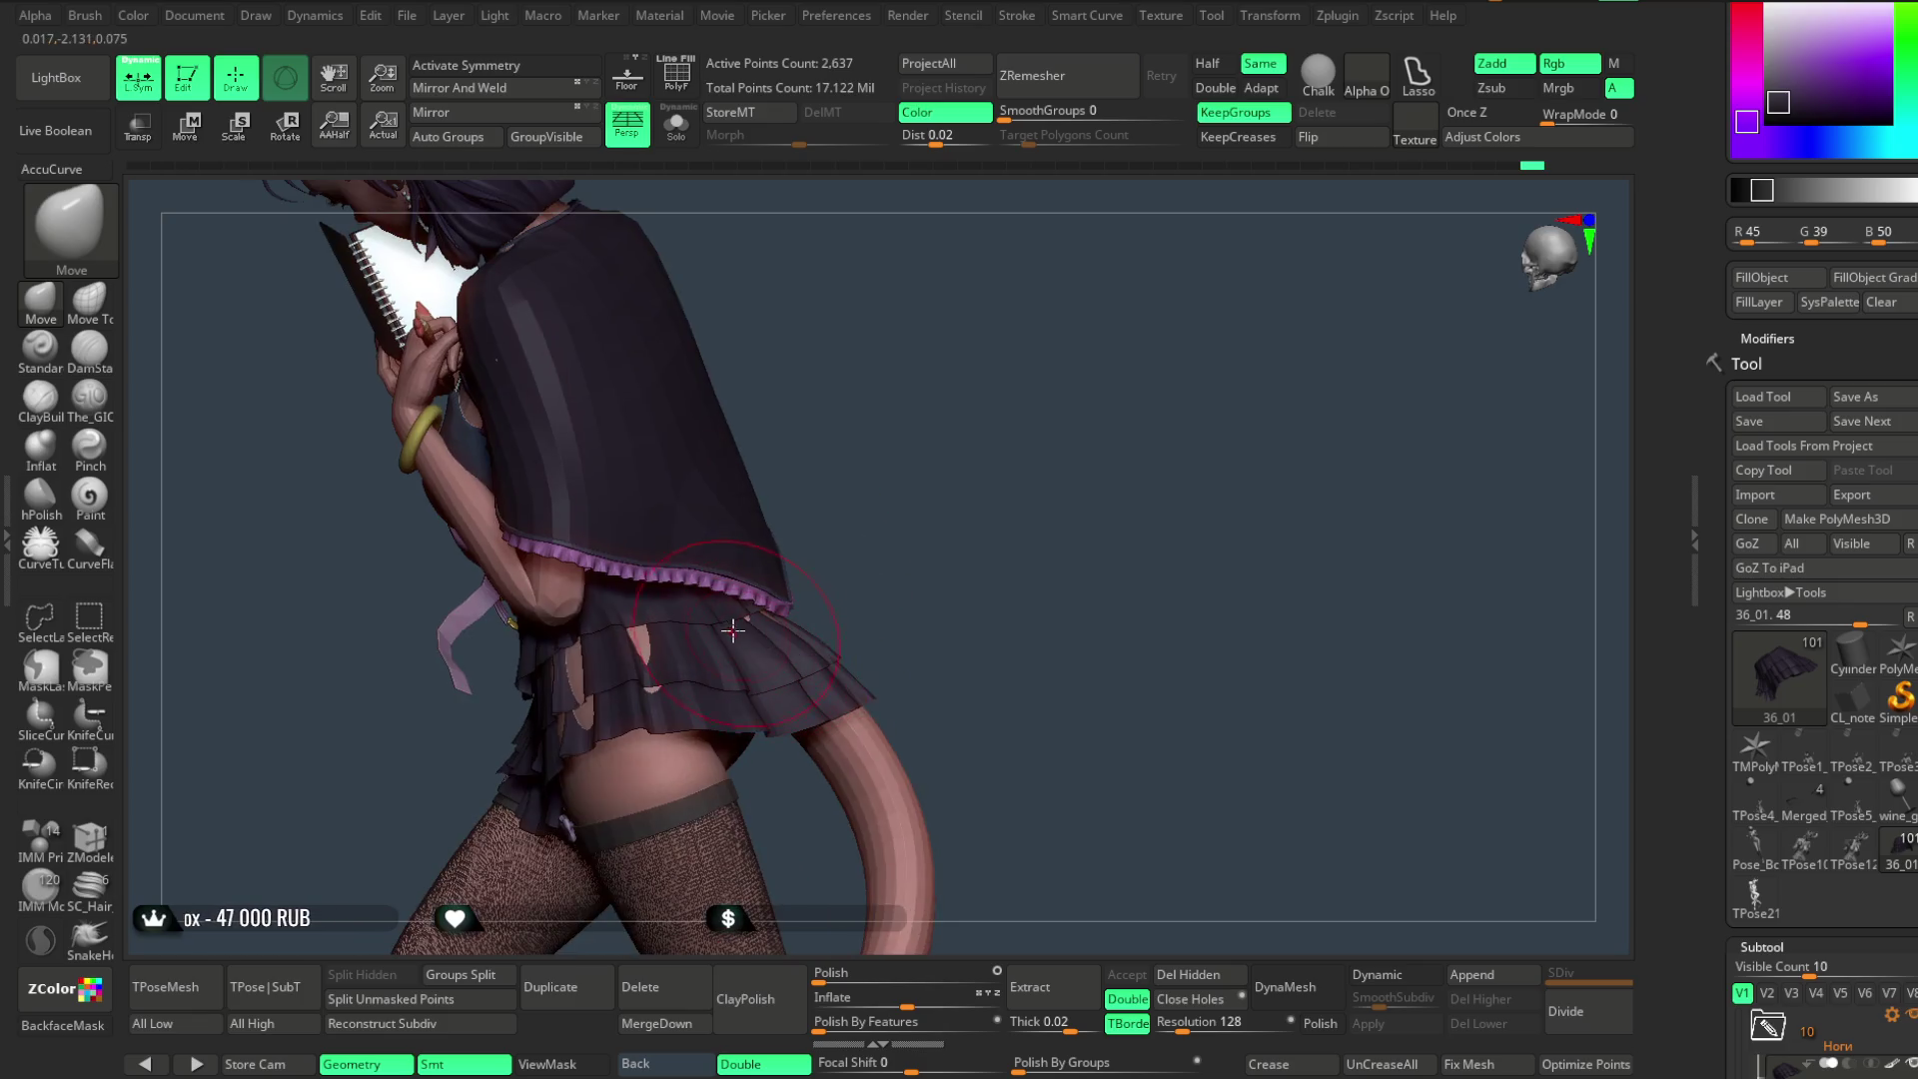
key("space")
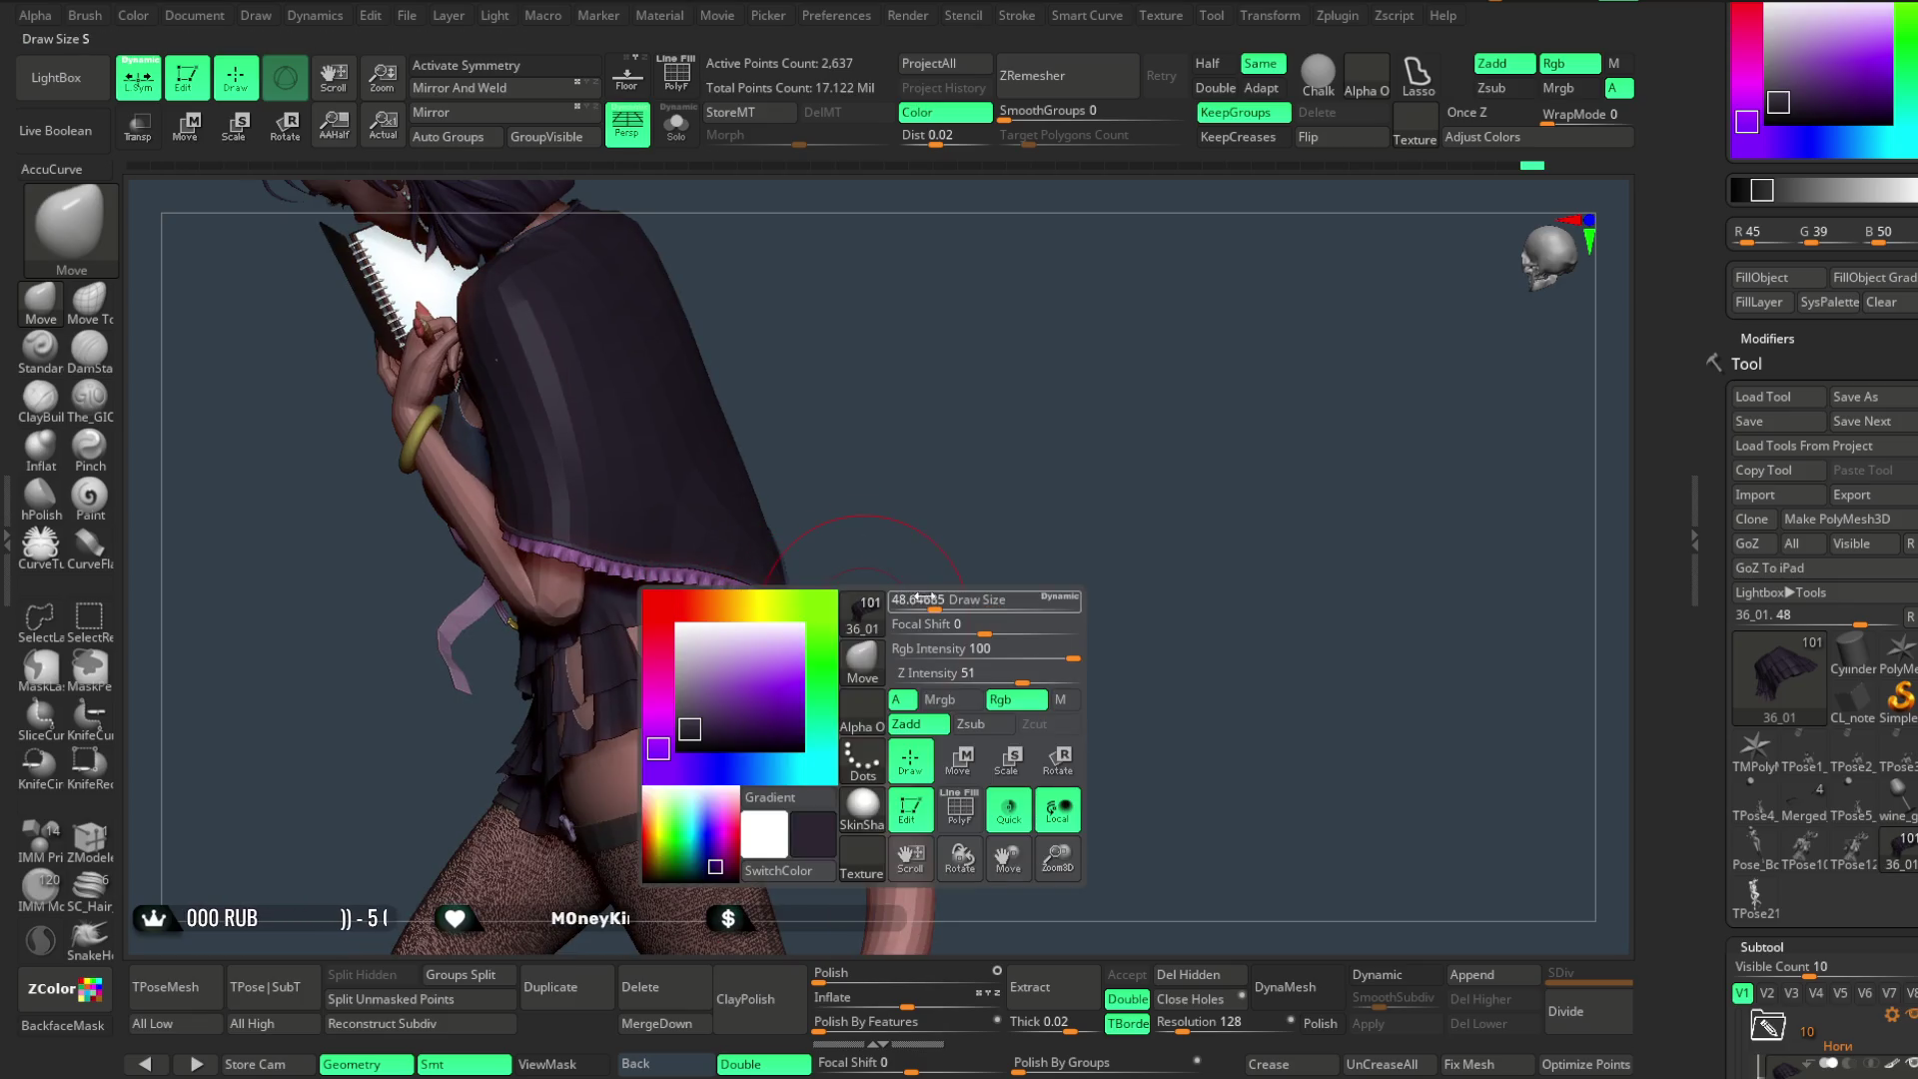
scroll(764, 650, "down", 3)
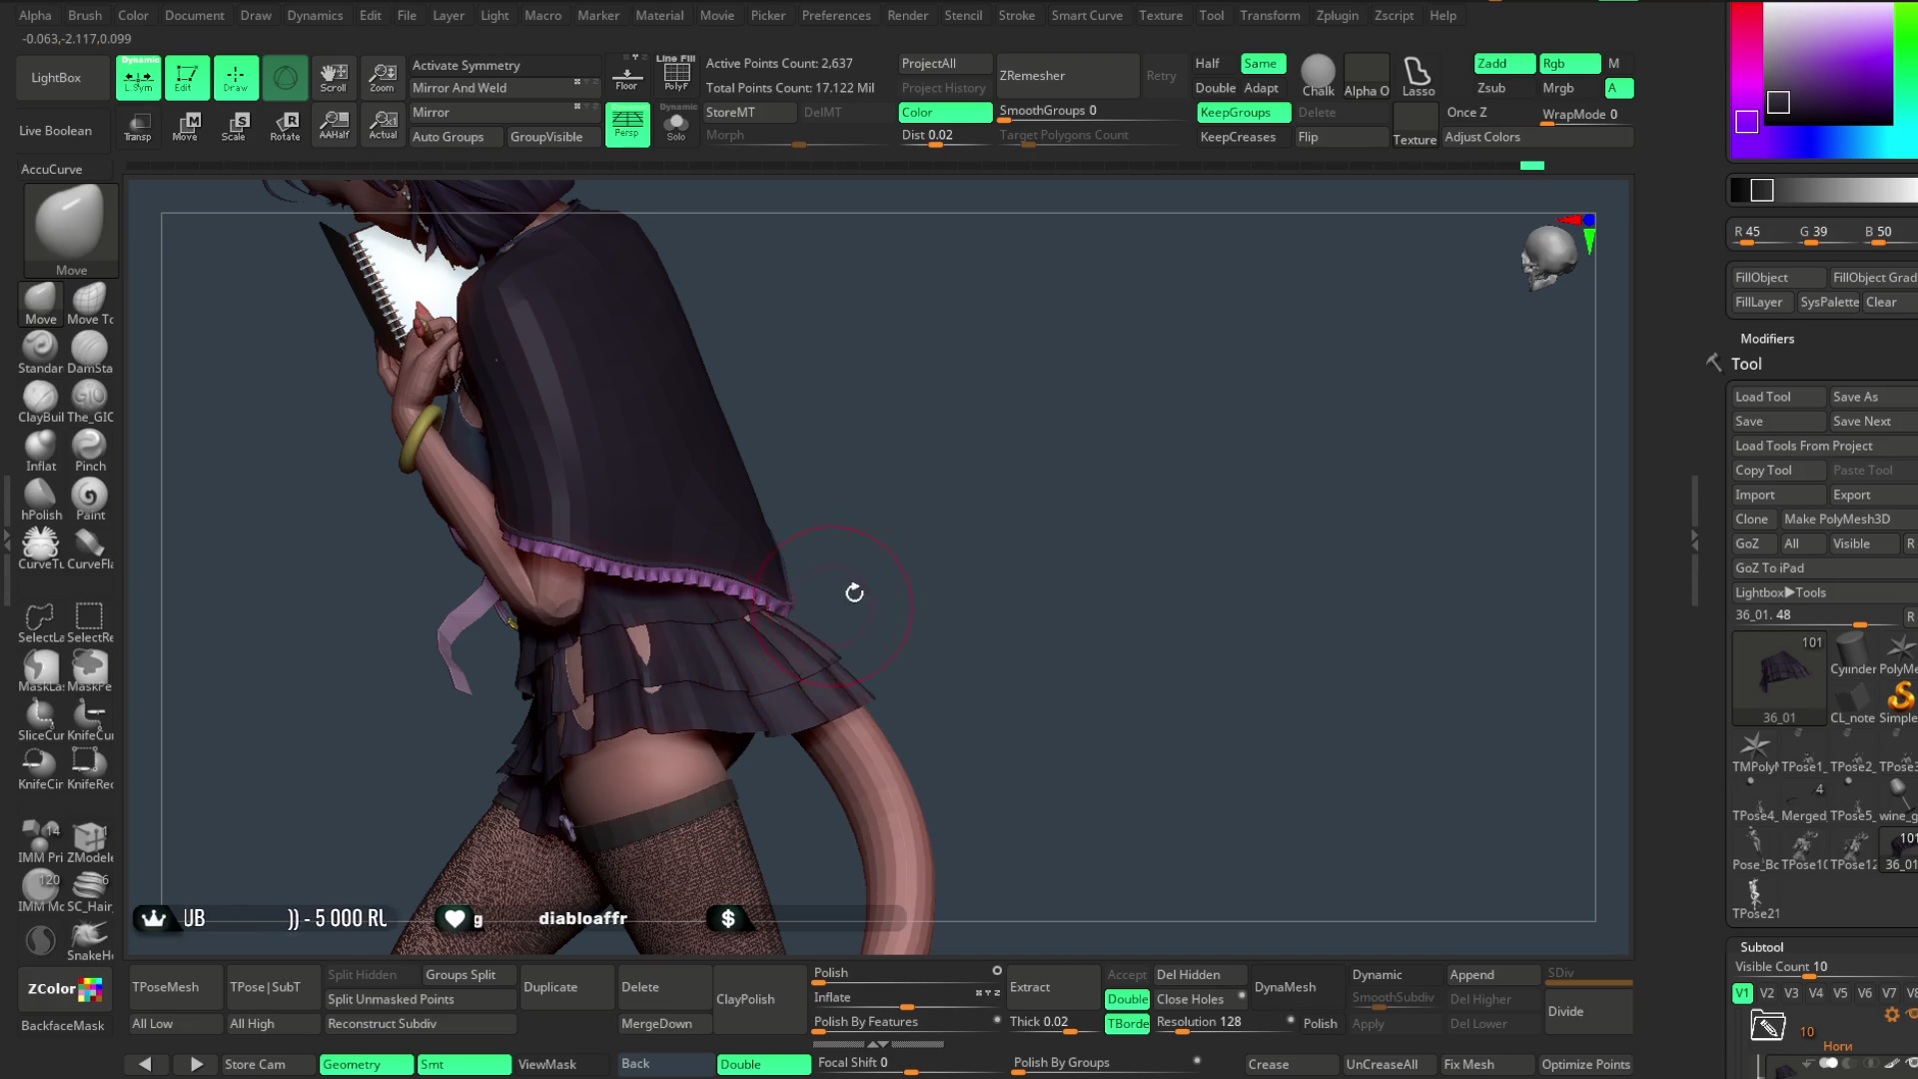
left_click_drag(839, 596, 883, 586)
scroll(883, 586, "down", 2)
left_click_drag(883, 490, 833, 636)
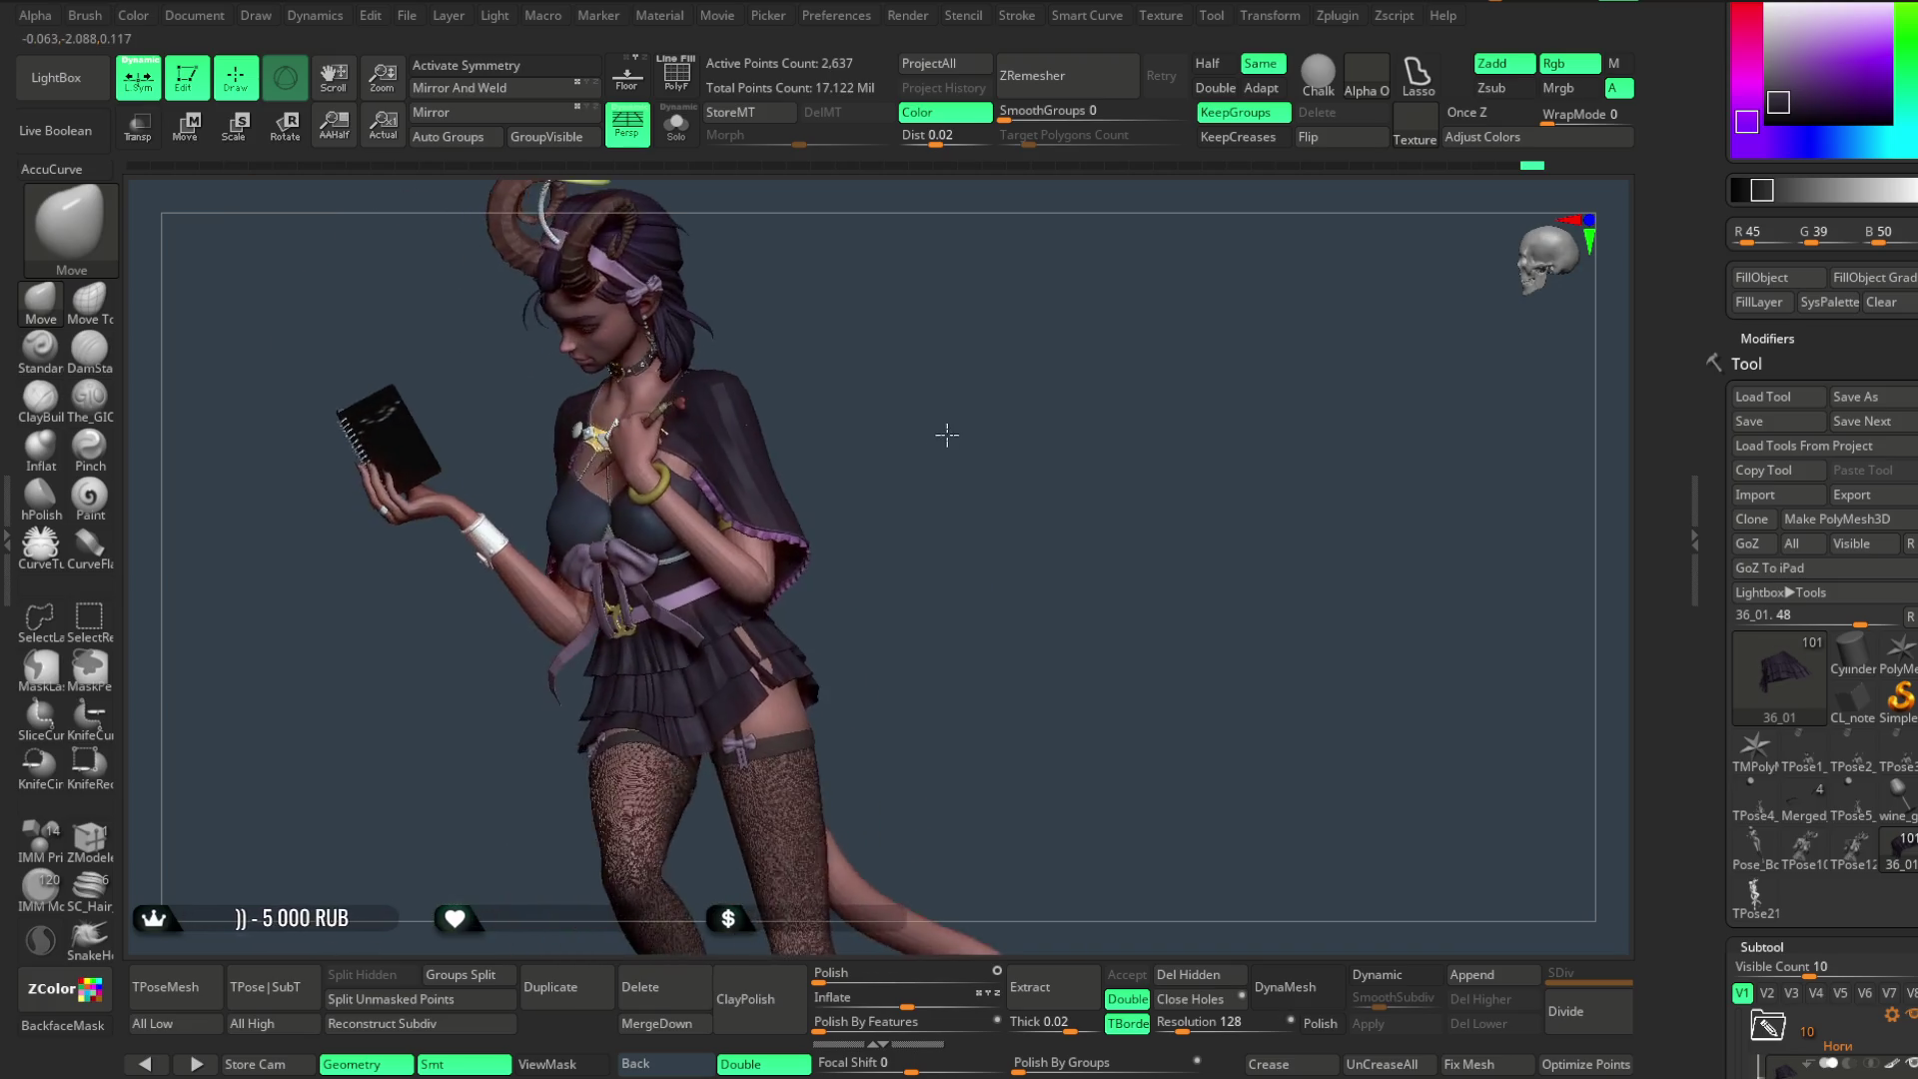
key("space")
scroll(857, 631, "up", 2)
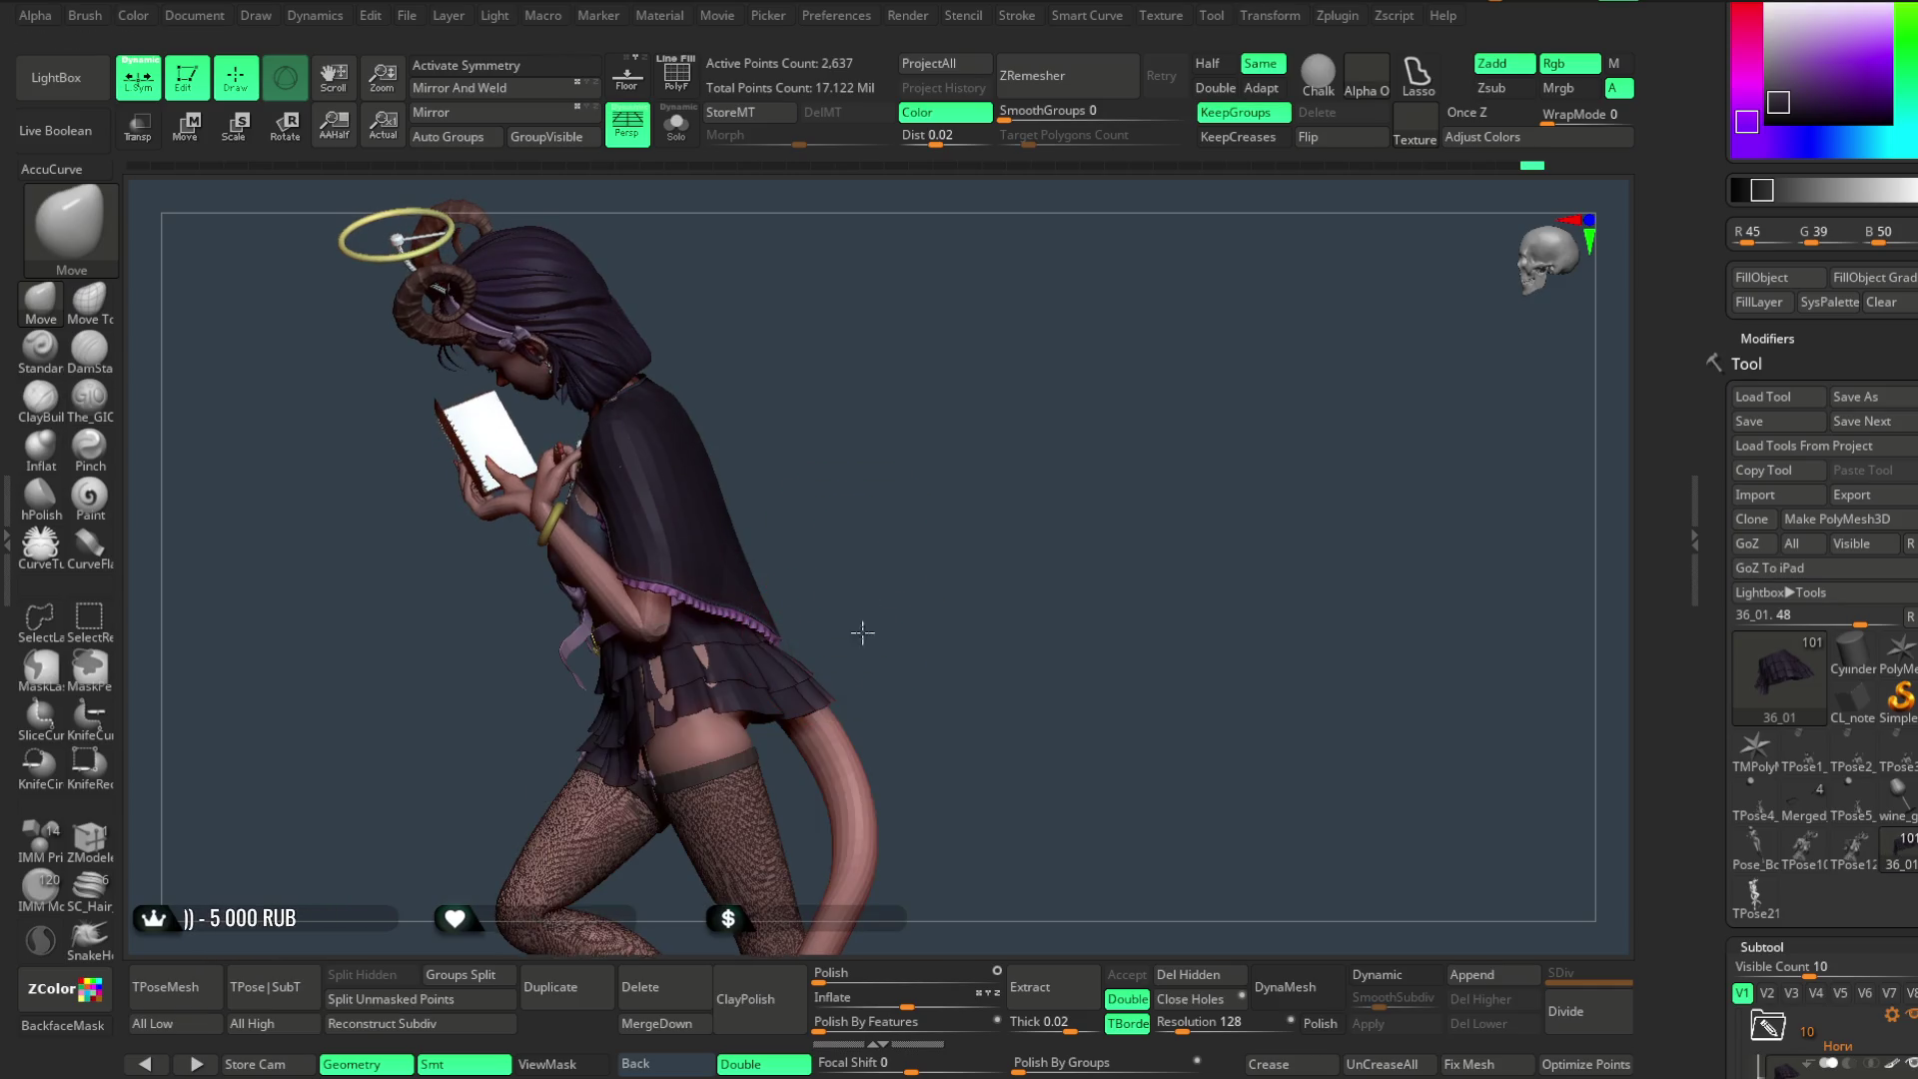
scroll(667, 482, "up", 3)
left_click(677, 123)
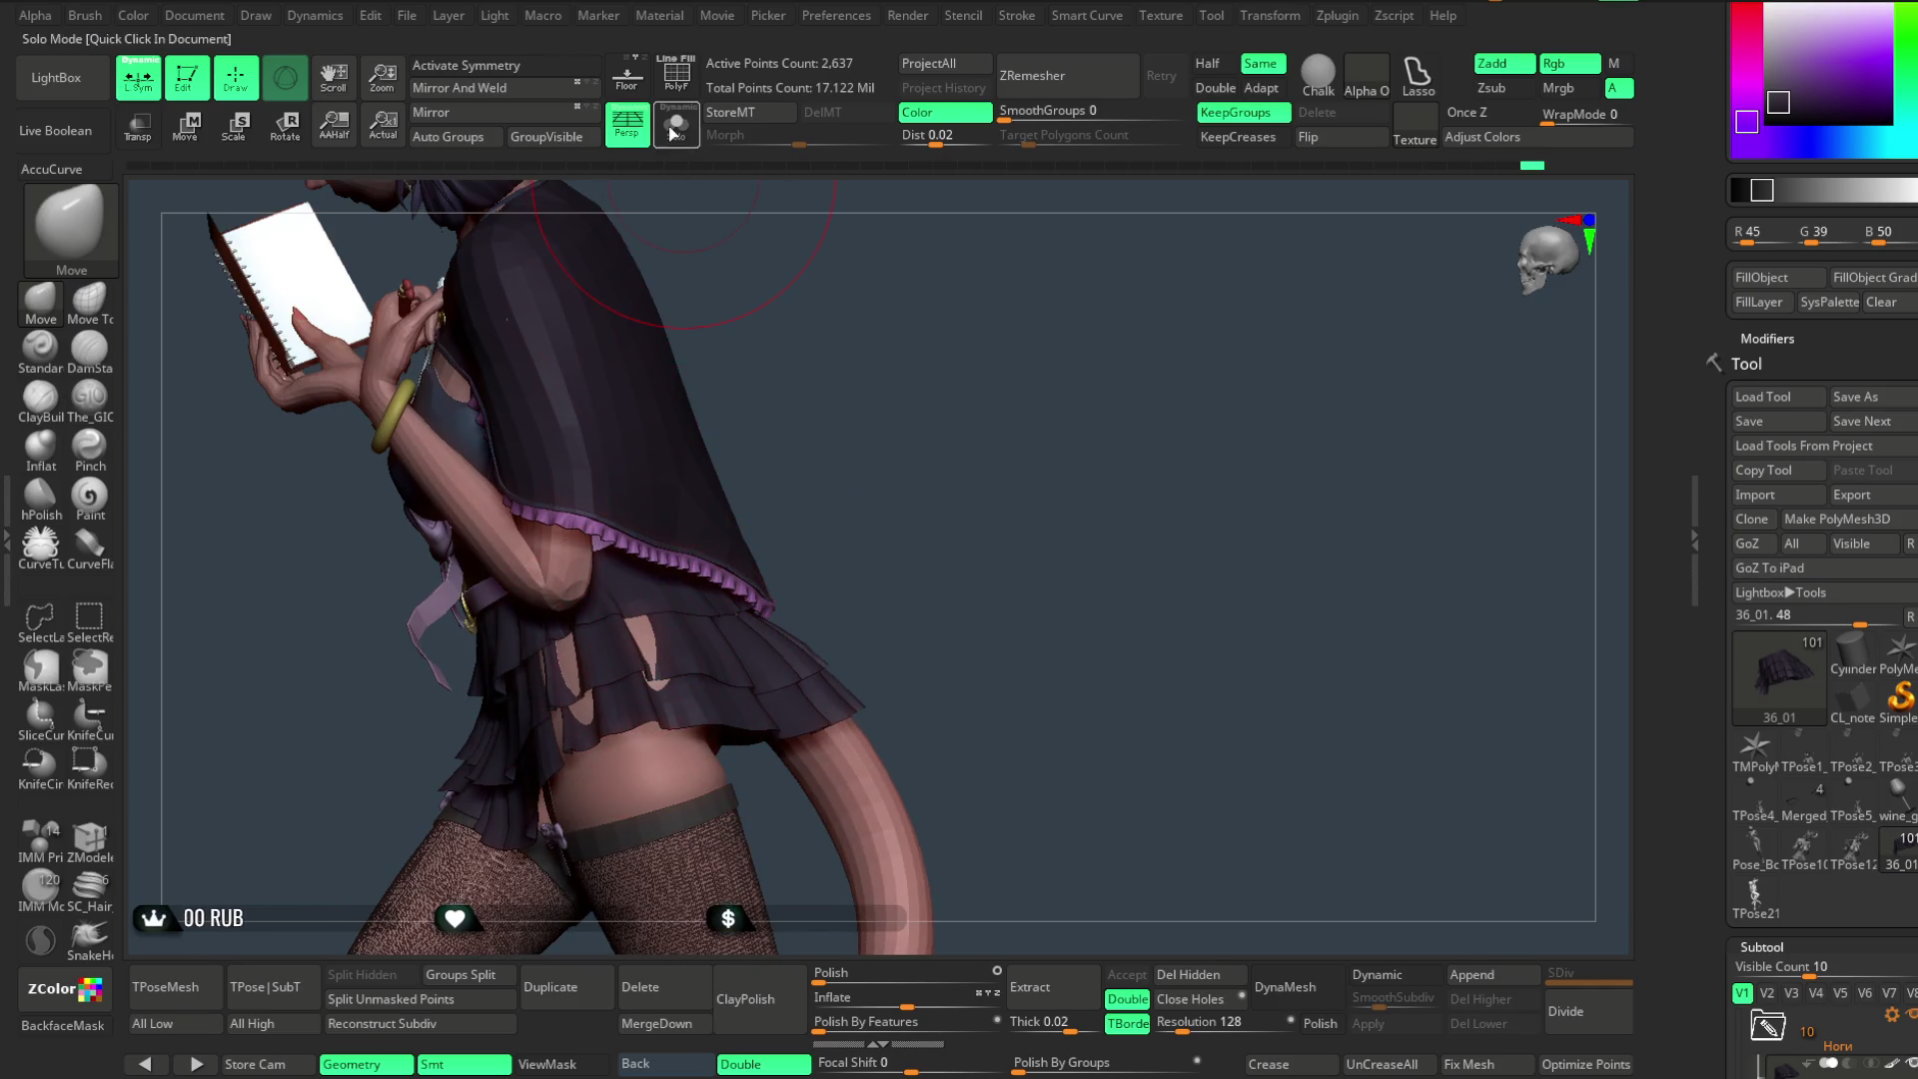
key("space")
mouse_move(791, 459)
left_mouse_down()
mouse_move(844, 463)
mouse_move(648, 596)
mouse_move(806, 400)
left_mouse_up()
key("space")
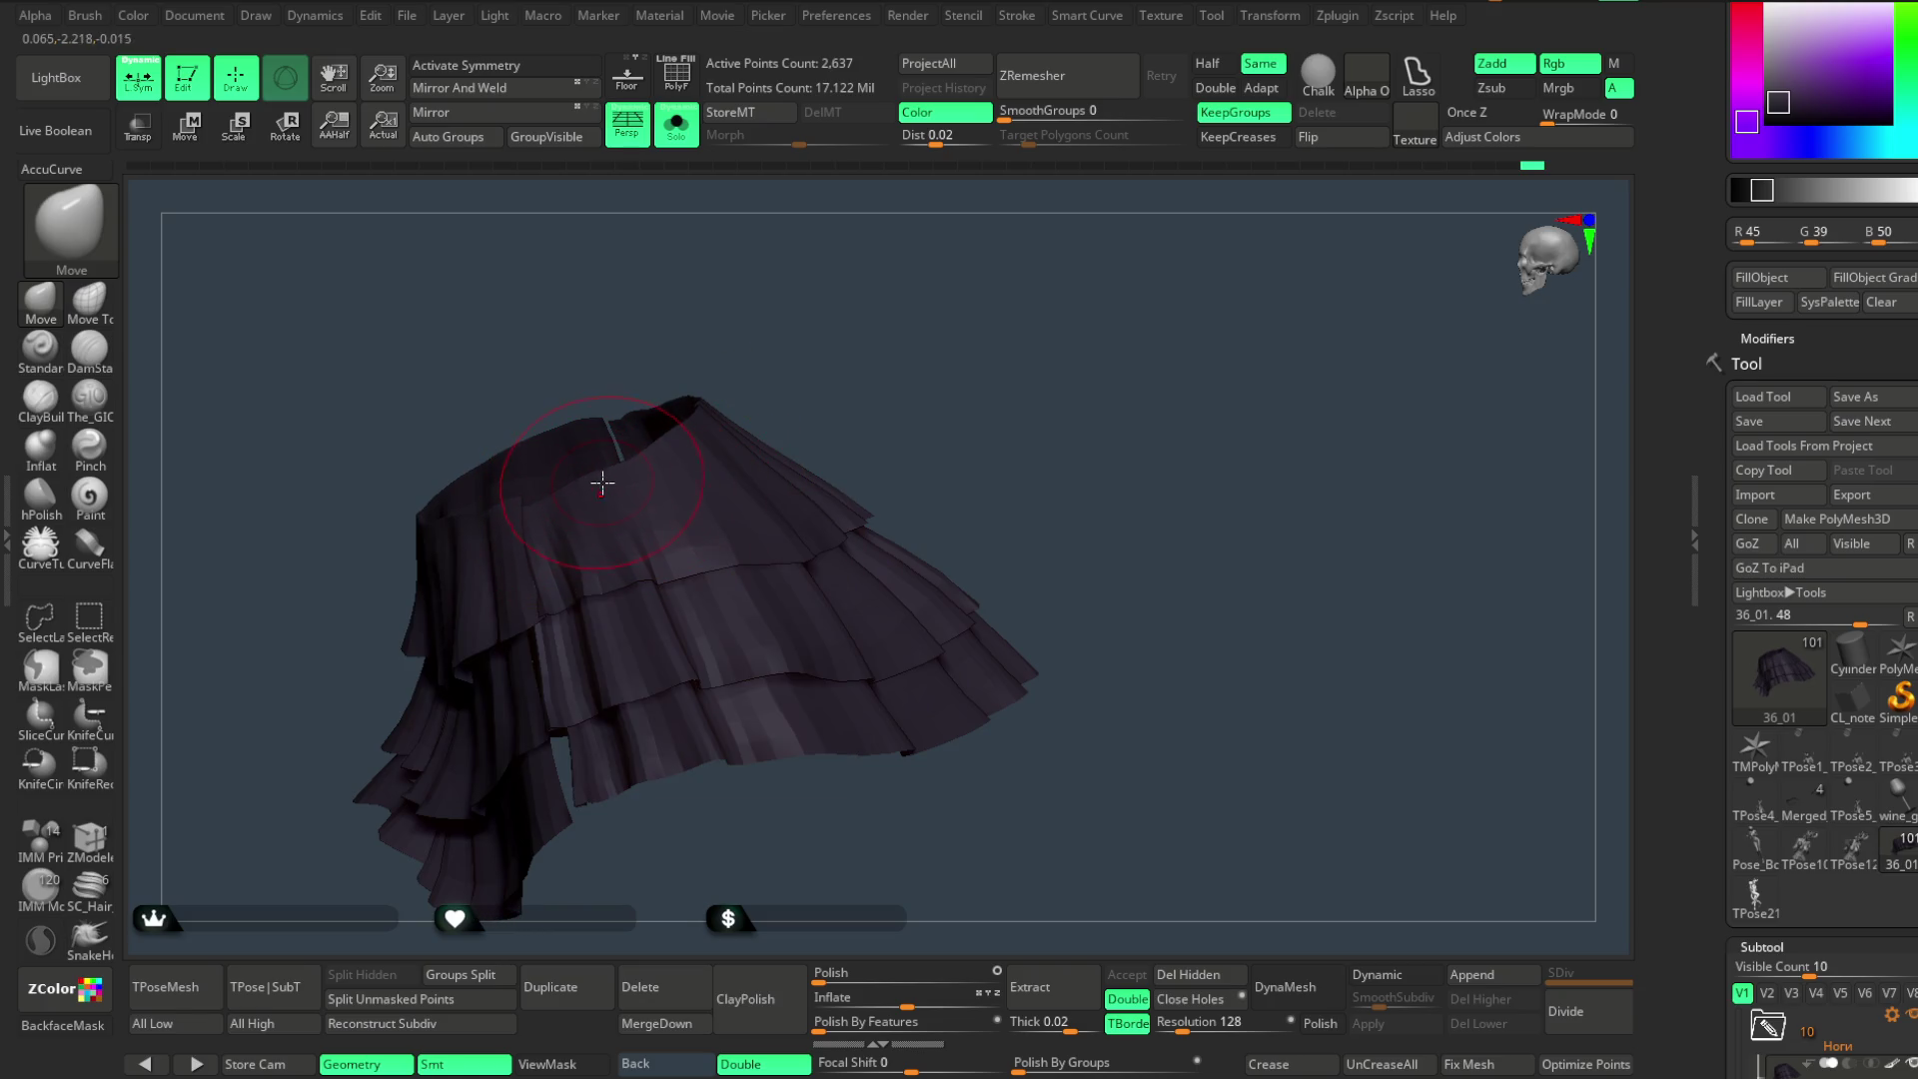
mouse_move(750, 836)
left_mouse_down()
mouse_move(922, 344)
mouse_move(805, 329)
left_mouse_up()
left_click(677, 132)
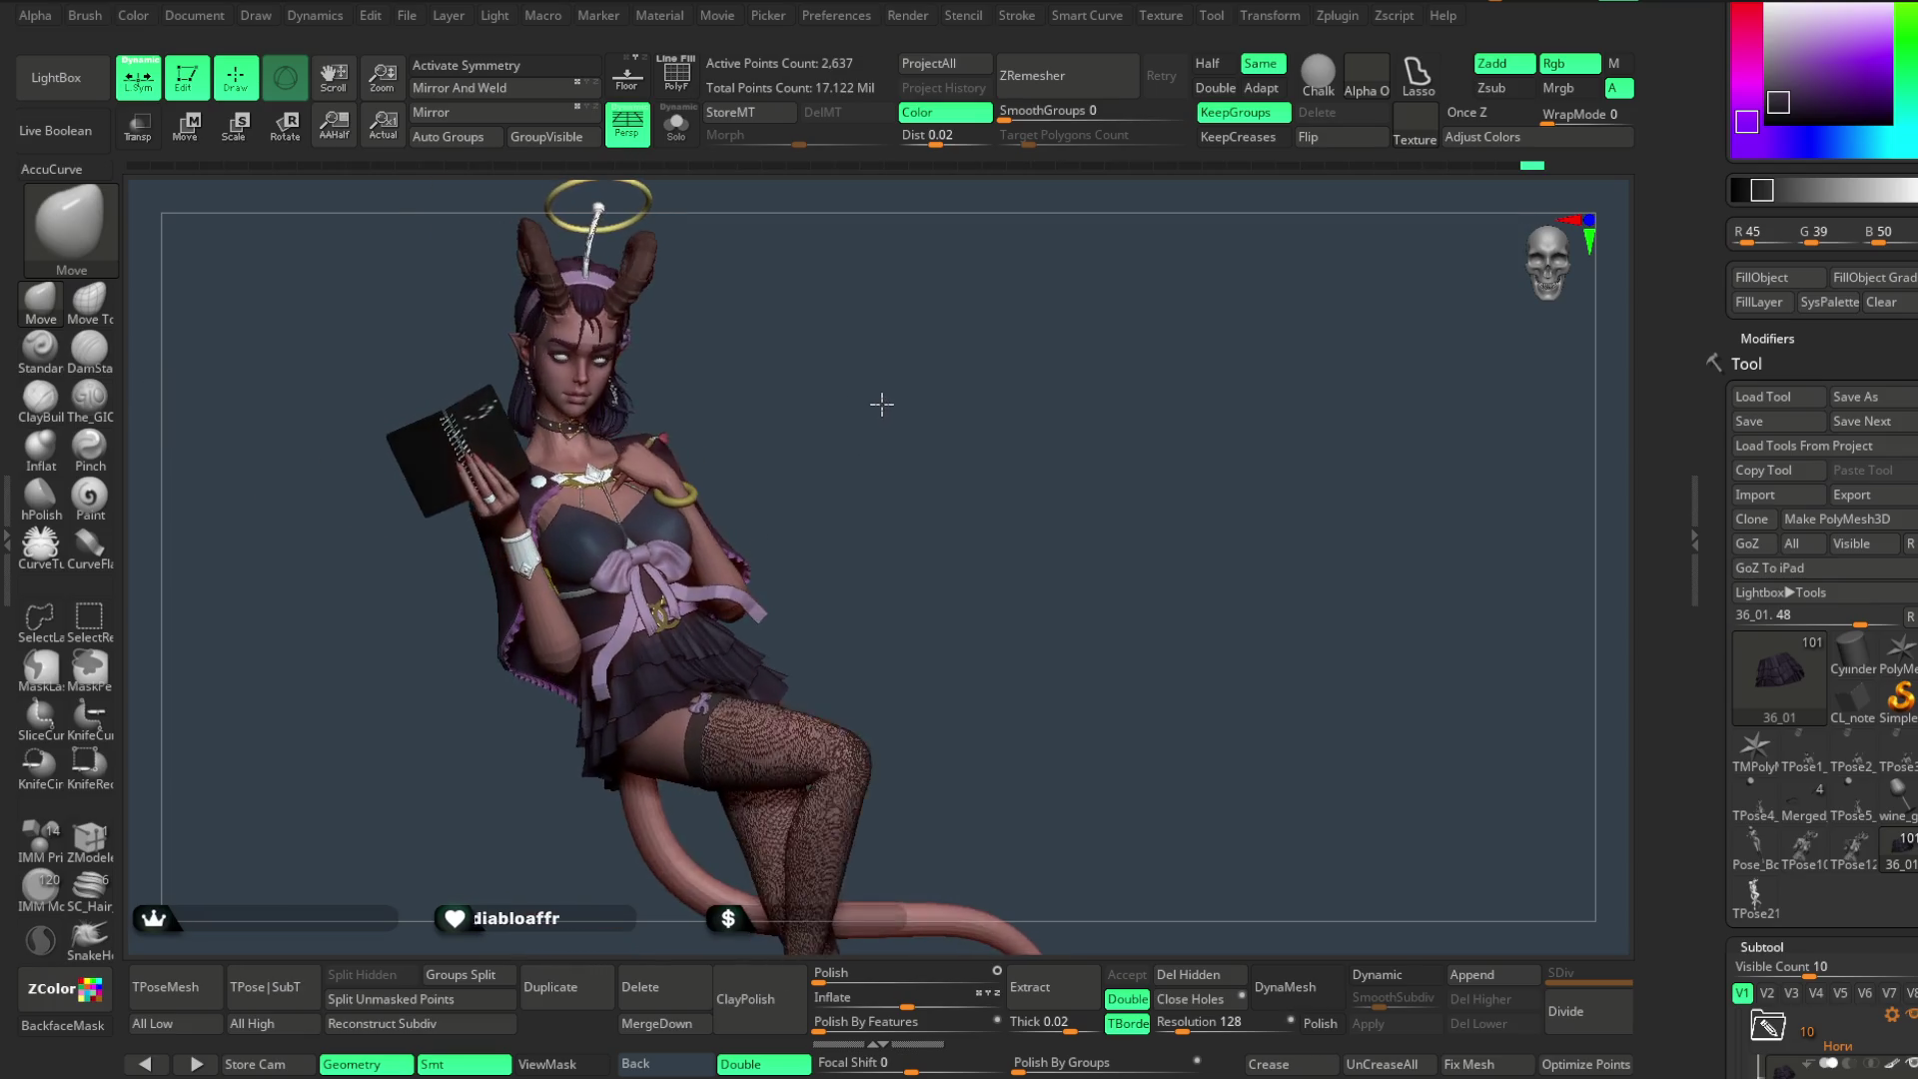
- Select the Move Topological brush (B M T) and inspect the ribbon over the thigh
mouse_move(867, 428)
left_mouse_down("alt")
mouse_move(913, 385)
mouse_move(837, 468)
mouse_move(921, 450)
mouse_move(956, 374)
mouse_move(626, 691)
left_mouse_up("alt")
mouse_move(841, 467)
left_mouse_down()
mouse_move(939, 374)
mouse_move(855, 556)
mouse_move(824, 544)
left_mouse_up()
key("space")
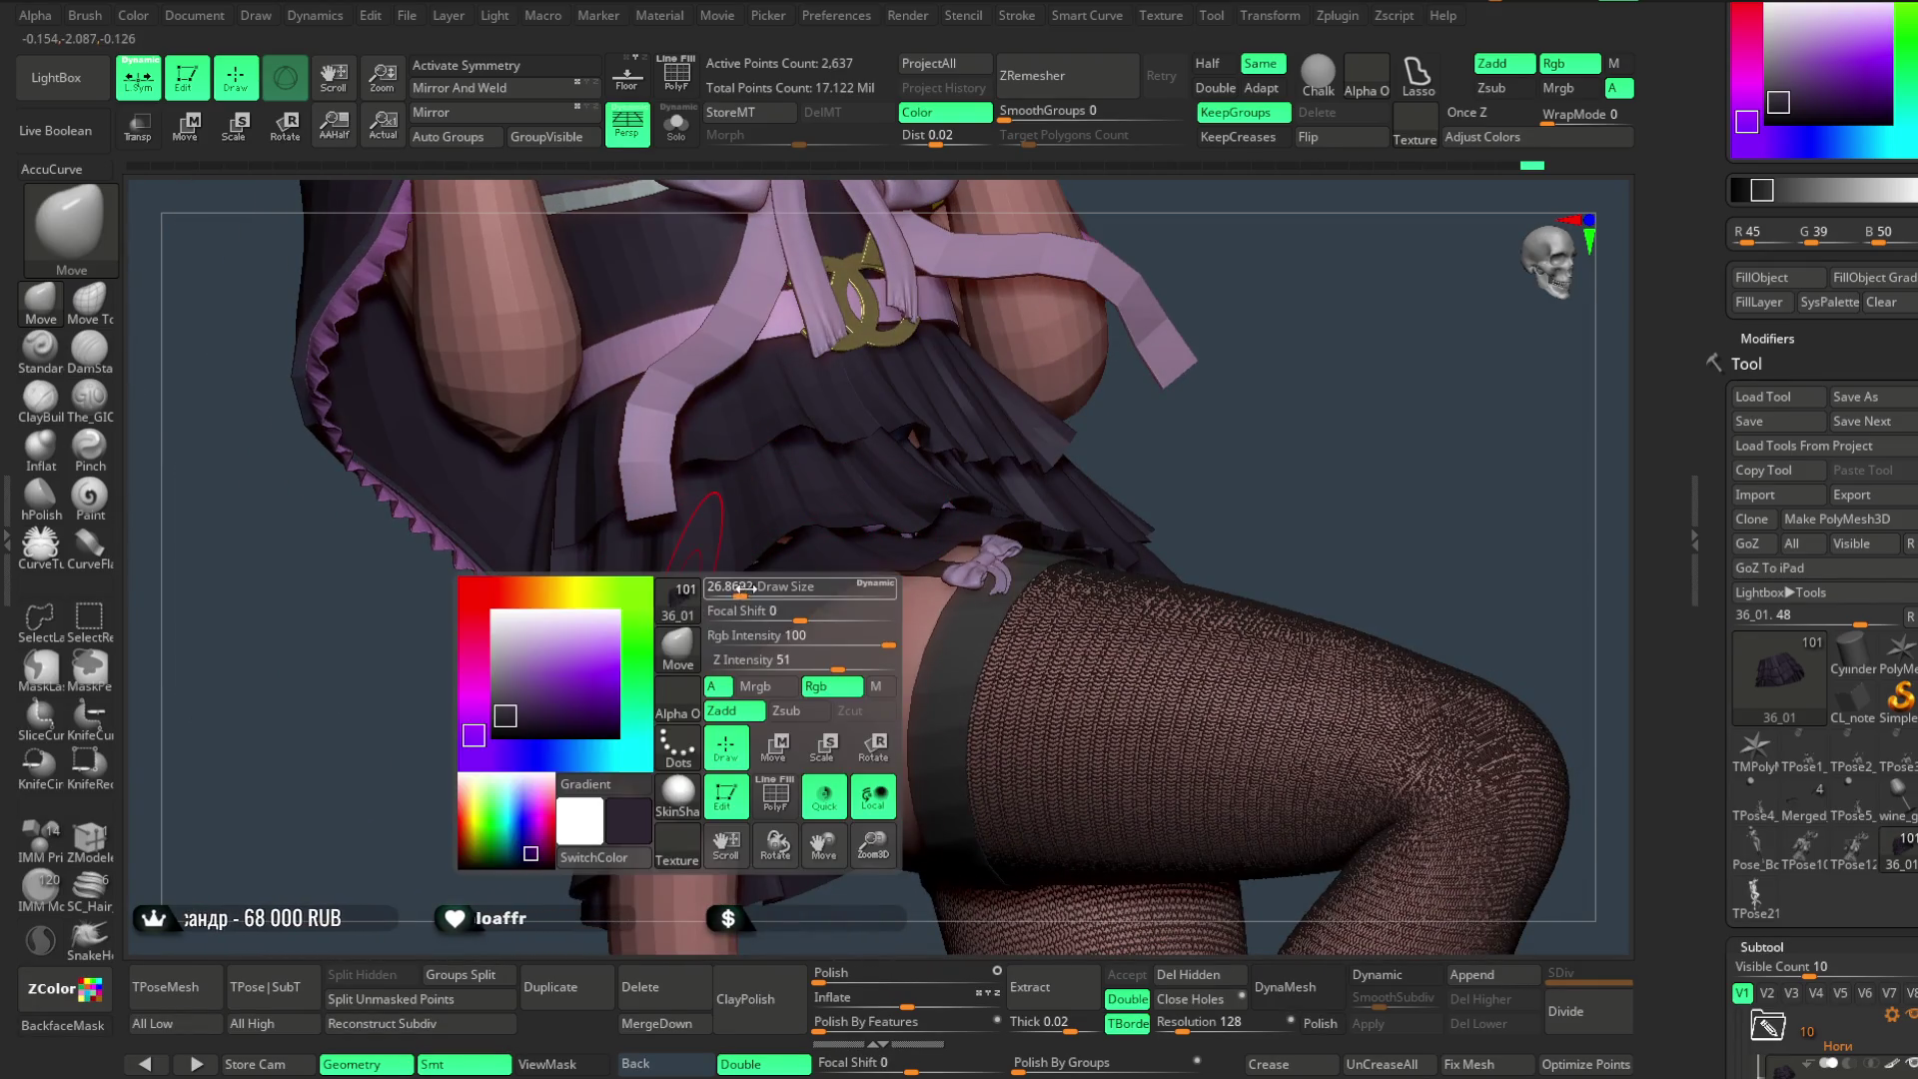
key("b")
key("m")
key("t")
left_click_drag(272, 601, 549, 730)
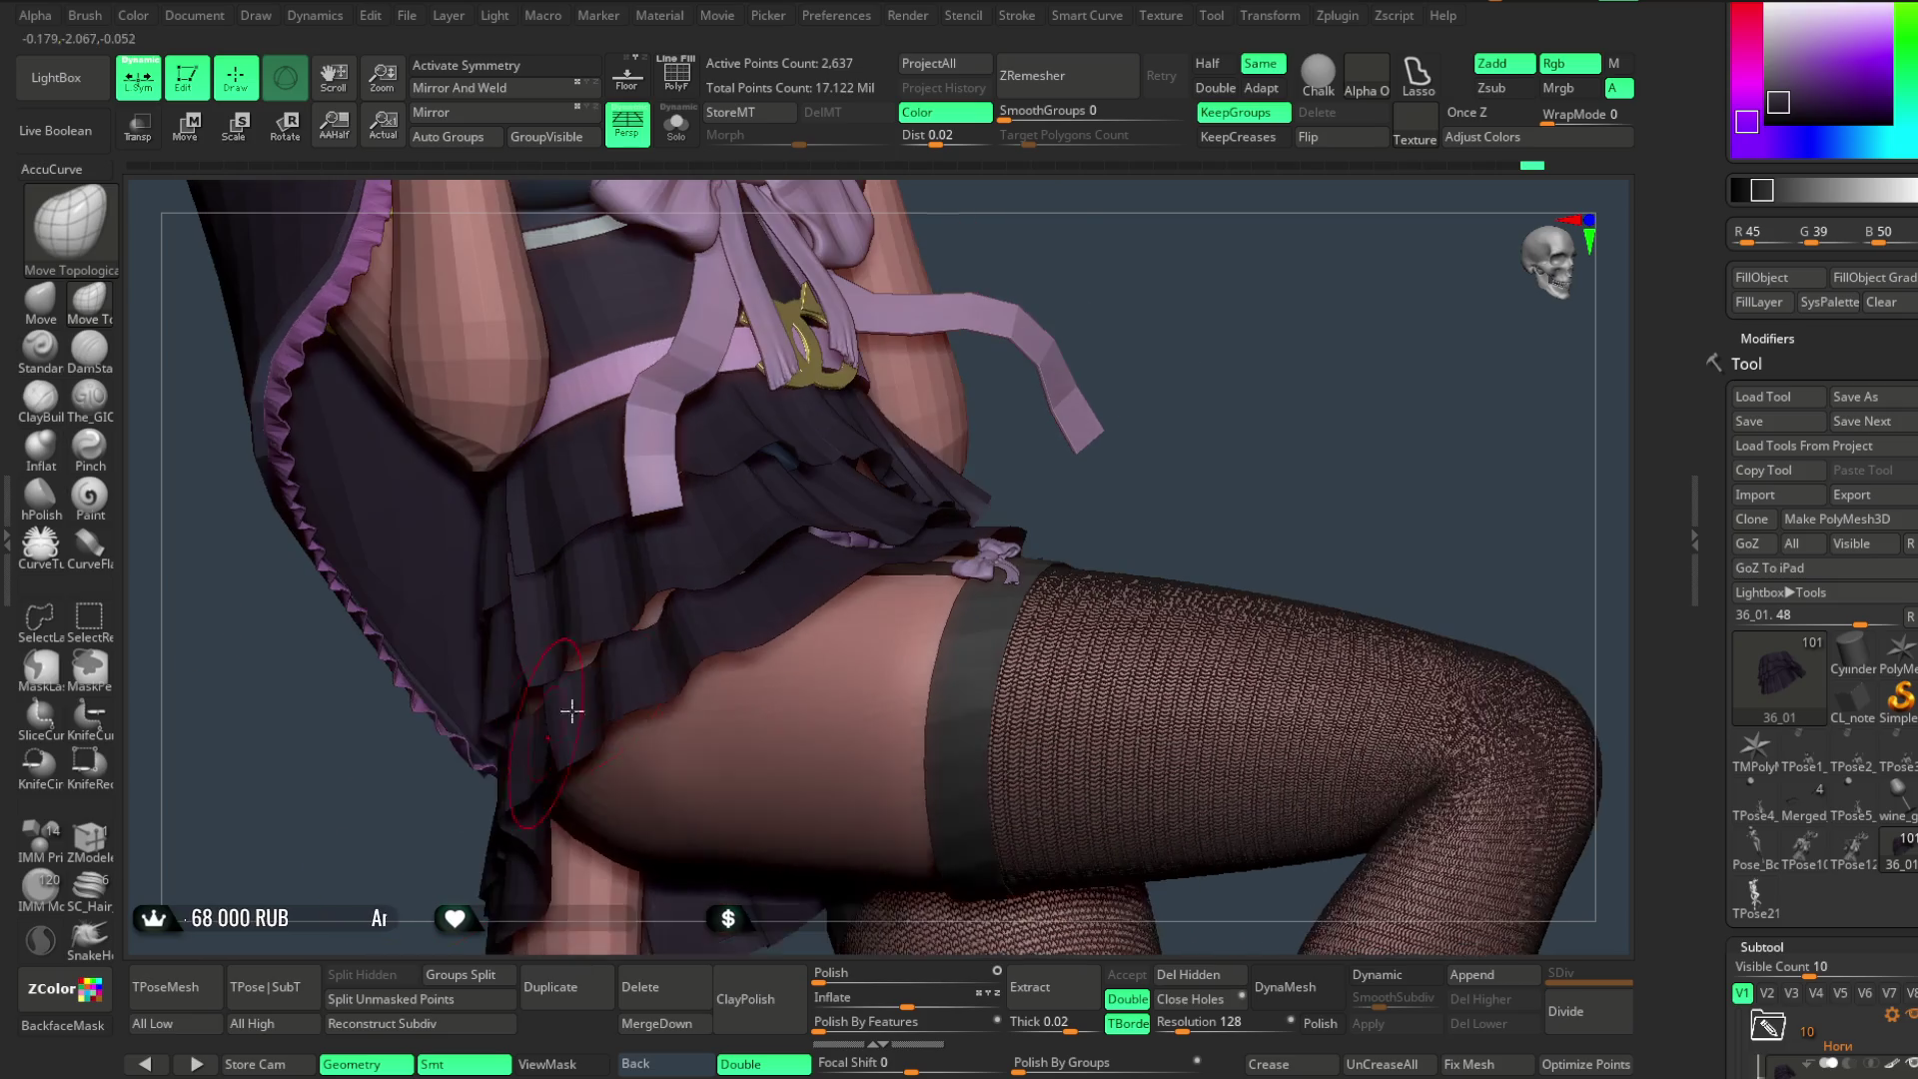
left_click_drag(852, 492, 657, 619)
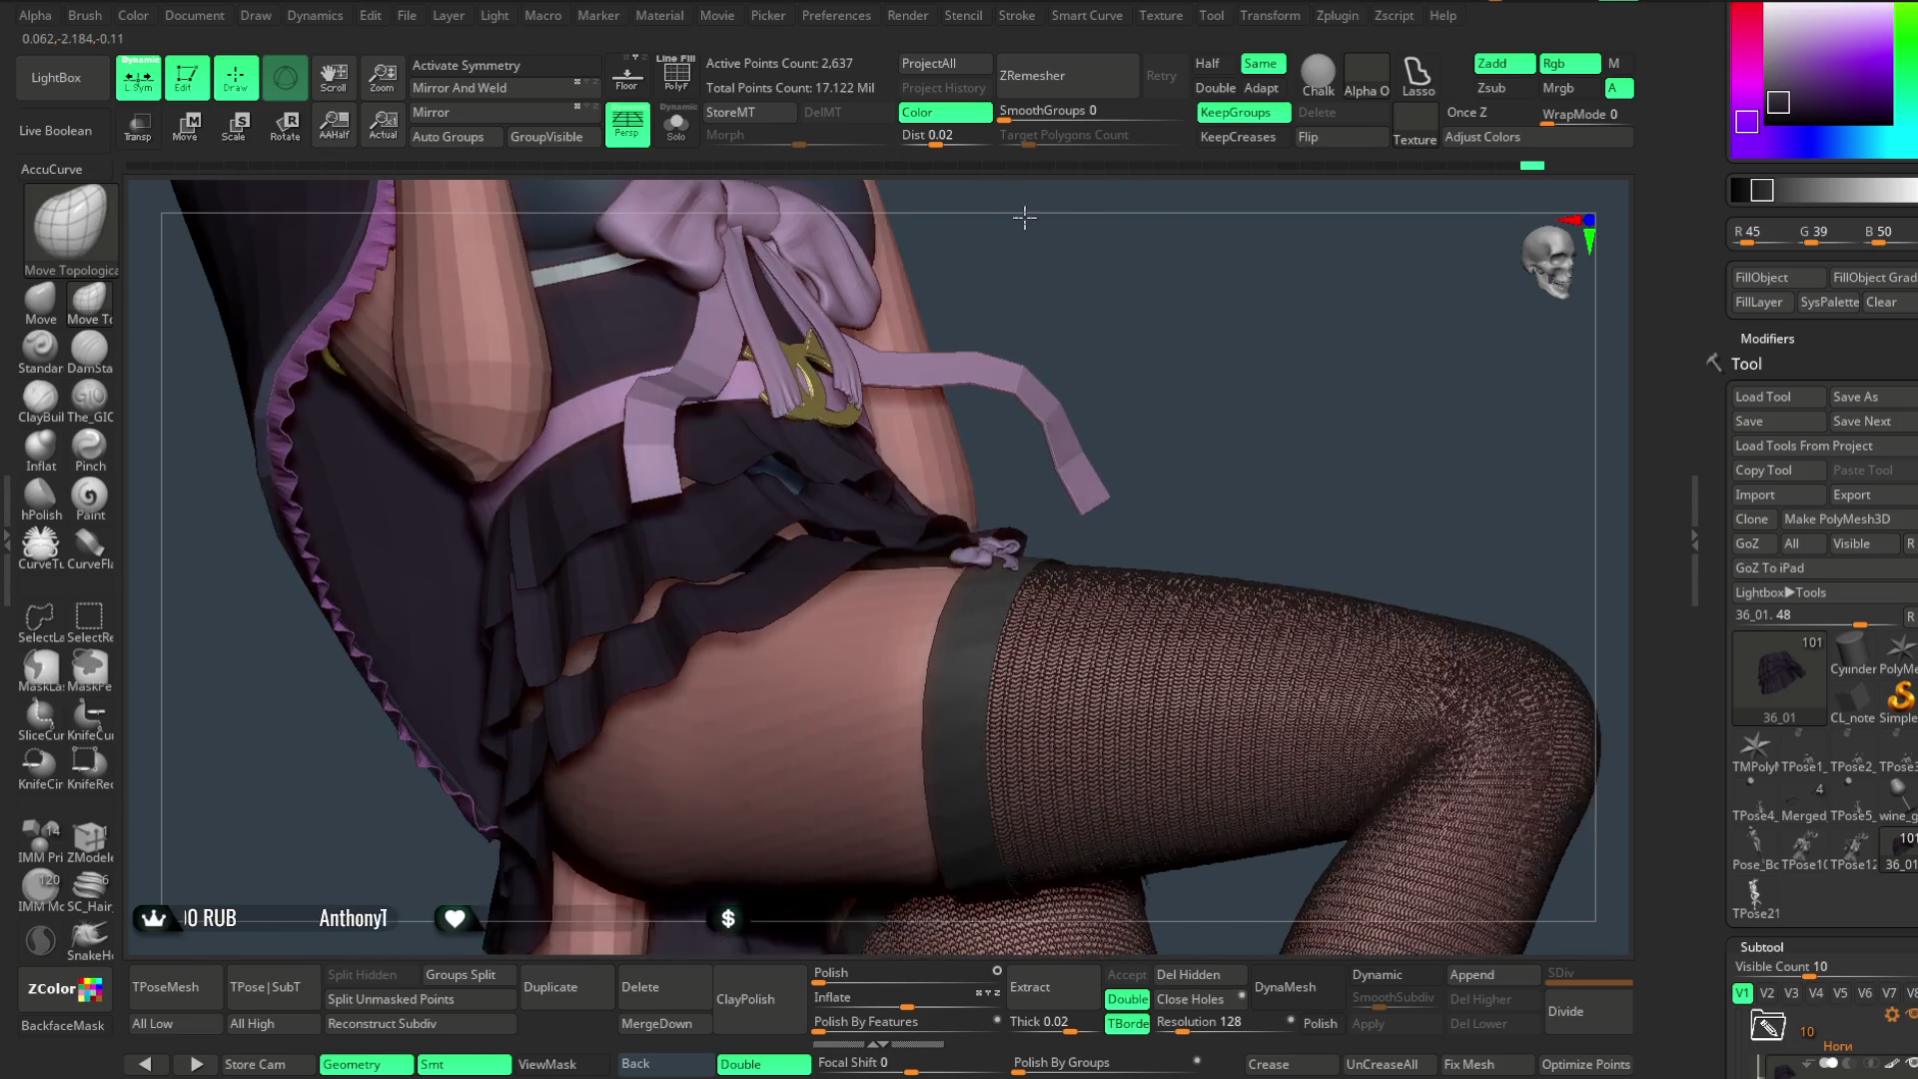
left_click_drag(1079, 285, 795, 503)
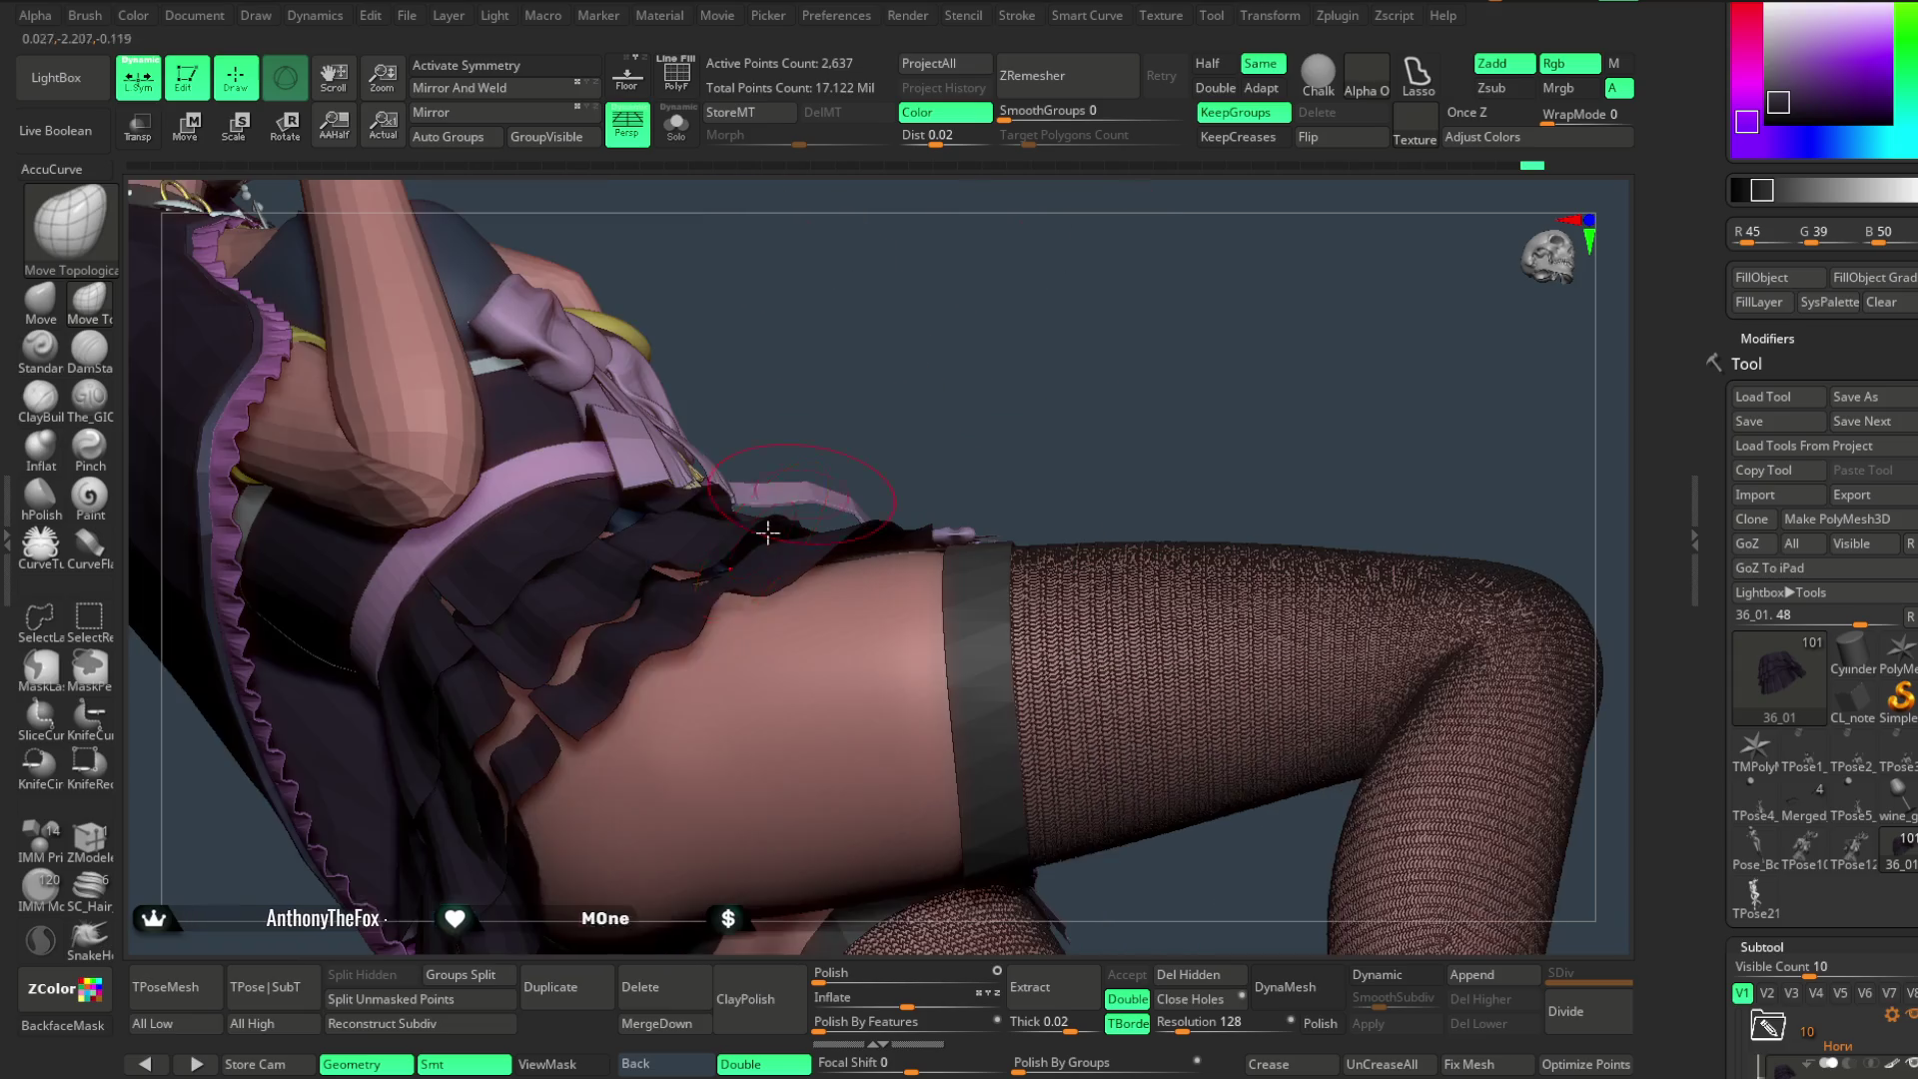
mouse_move(677, 556)
left_mouse_down()
mouse_move(721, 578)
mouse_move(765, 533)
mouse_move(787, 540)
left_mouse_up()
mouse_move(1107, 222)
left_mouse_down()
mouse_move(829, 457)
mouse_move(985, 292)
mouse_move(721, 595)
mouse_move(812, 564)
left_mouse_up()
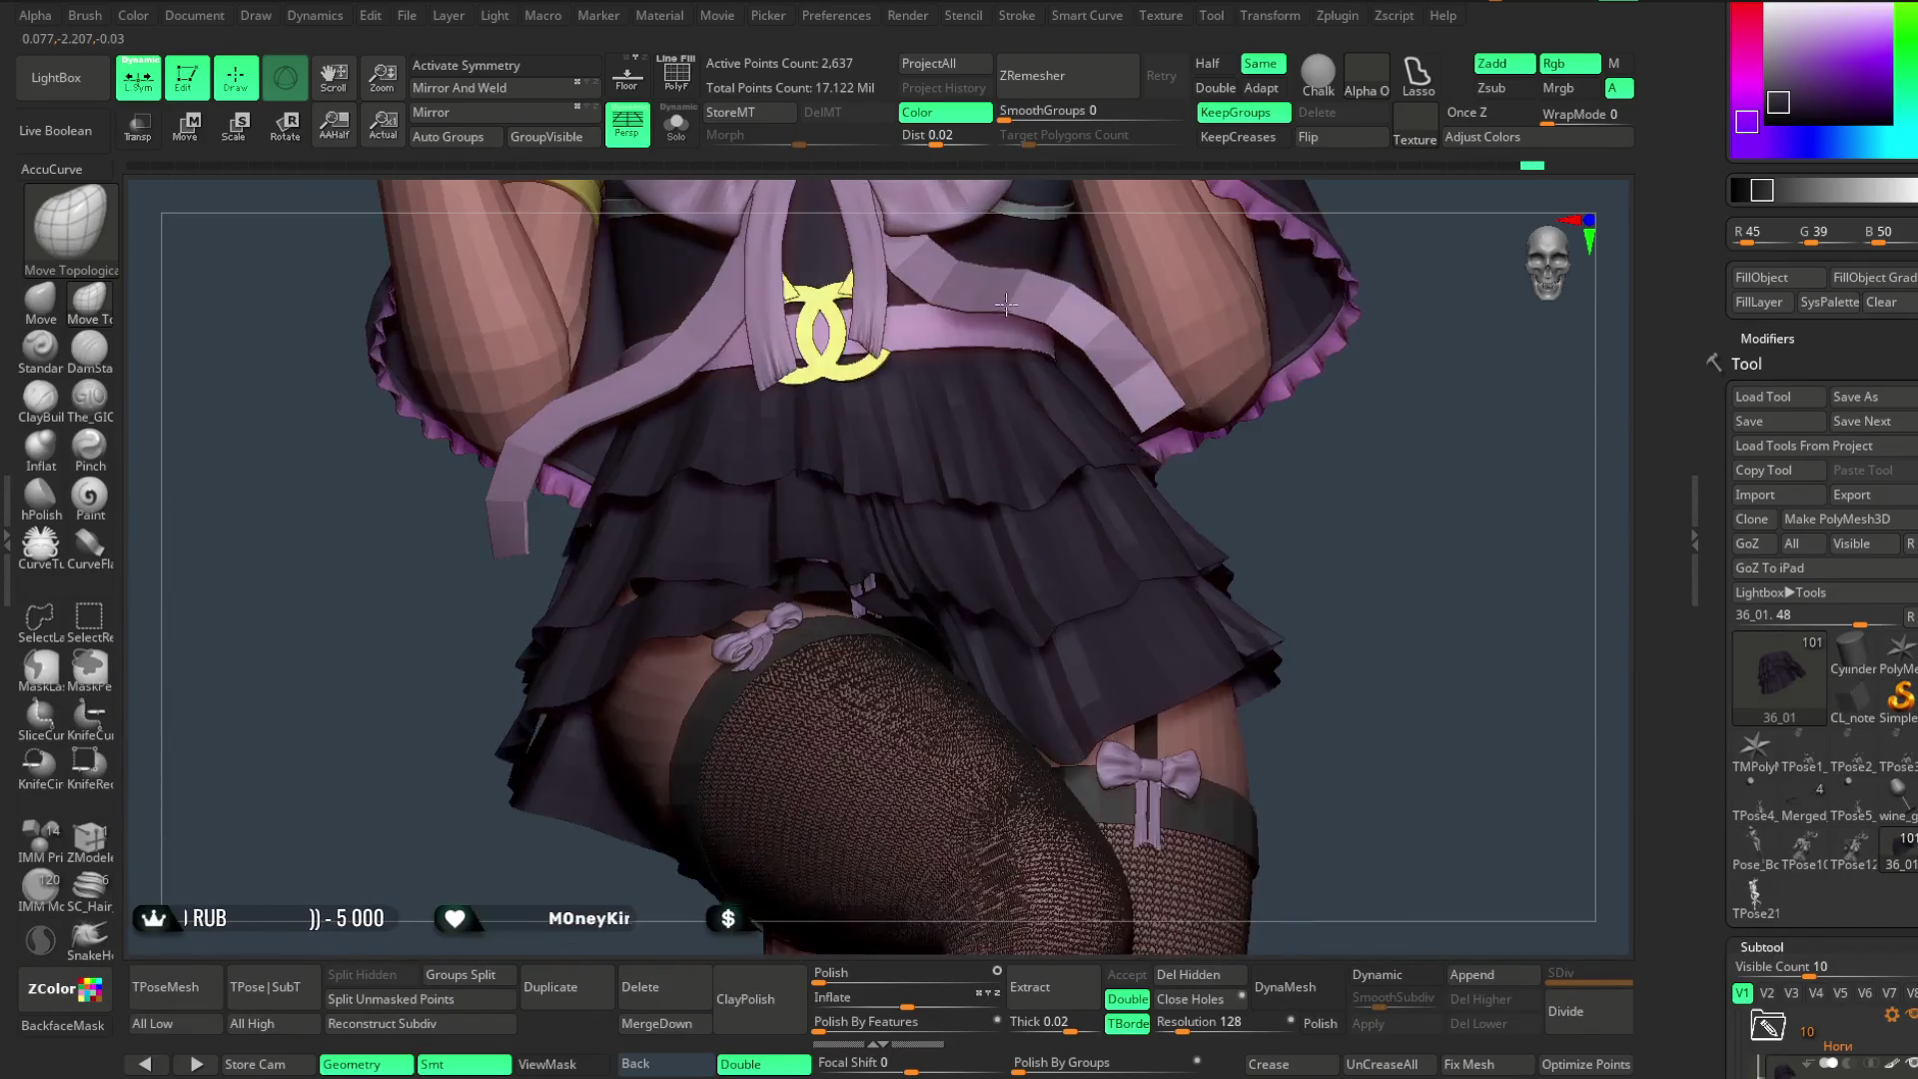
- Review the skirt and torso from side, front and rotated angles
mouse_move(1272, 513)
left_mouse_down()
mouse_move(1230, 532)
mouse_move(1220, 459)
mouse_move(1221, 501)
mouse_move(943, 535)
left_mouse_up()
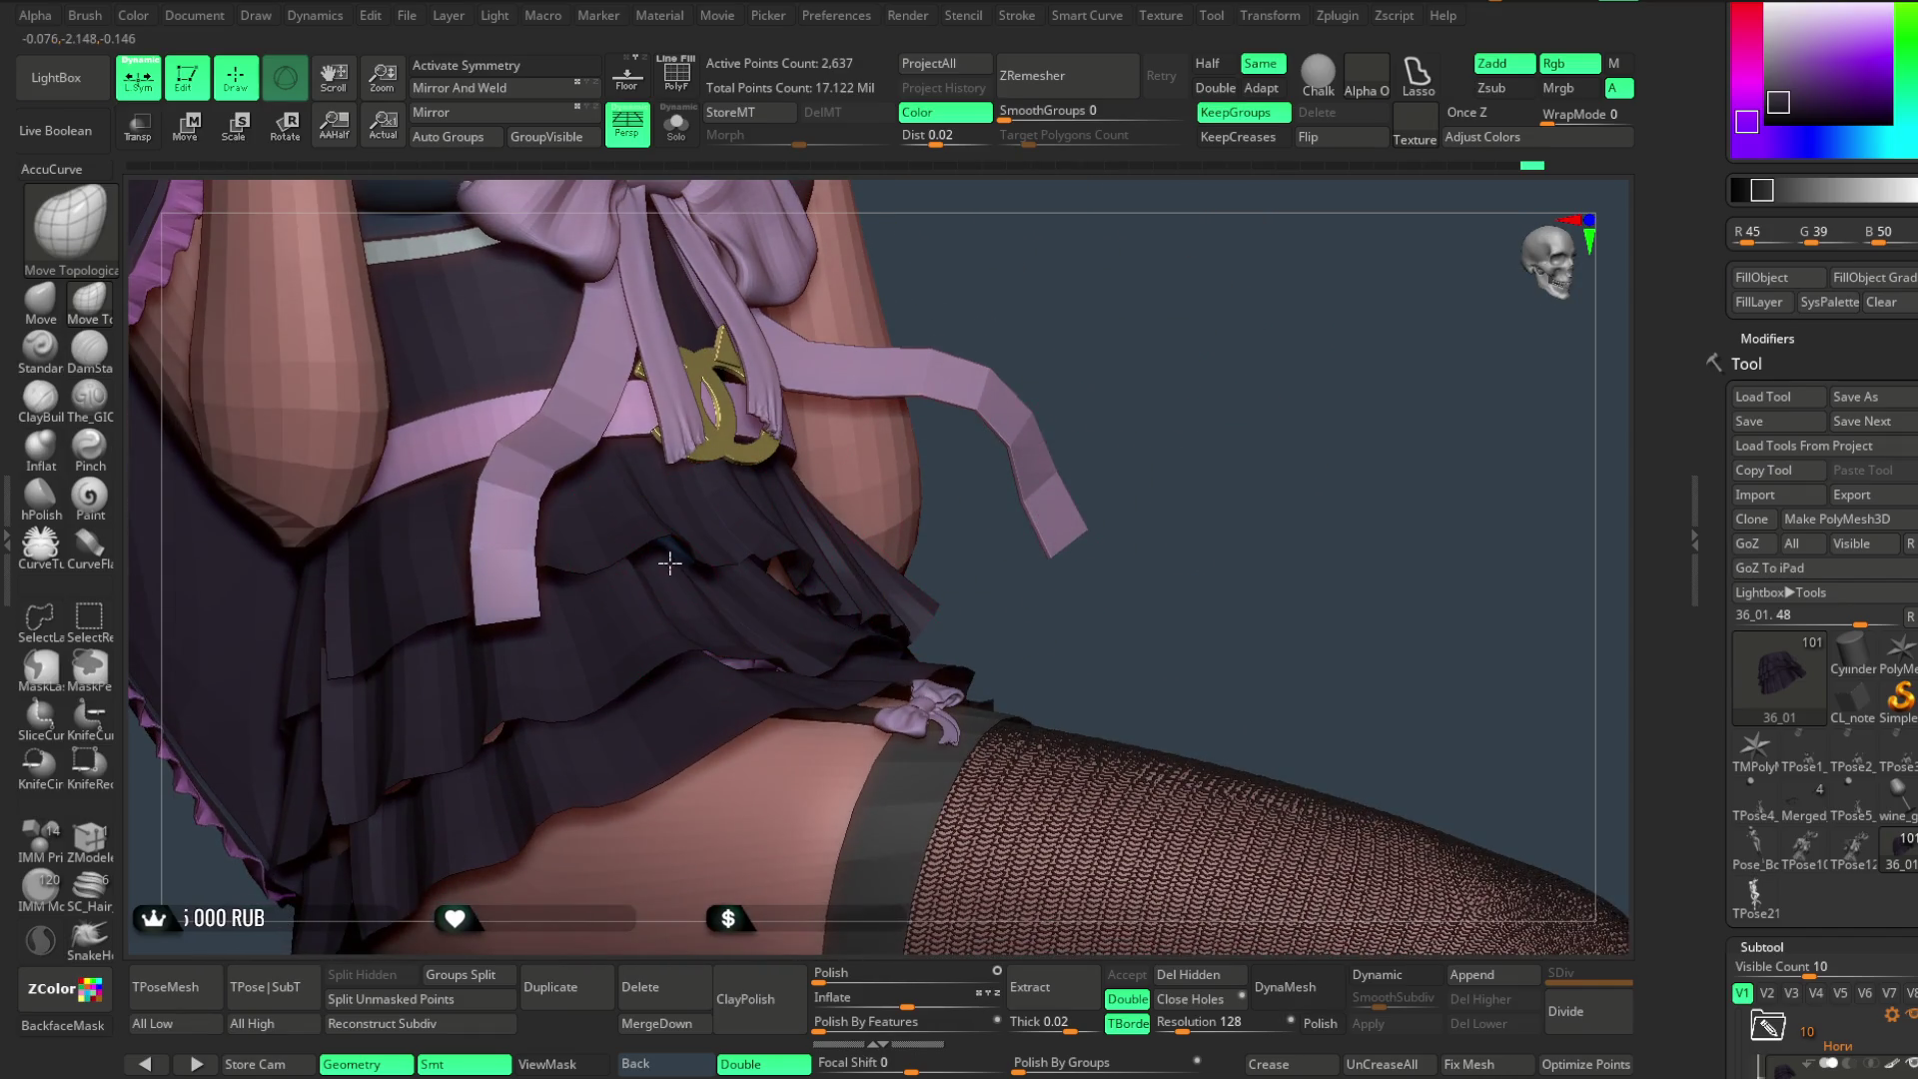
left_click_drag(1109, 330, 840, 626)
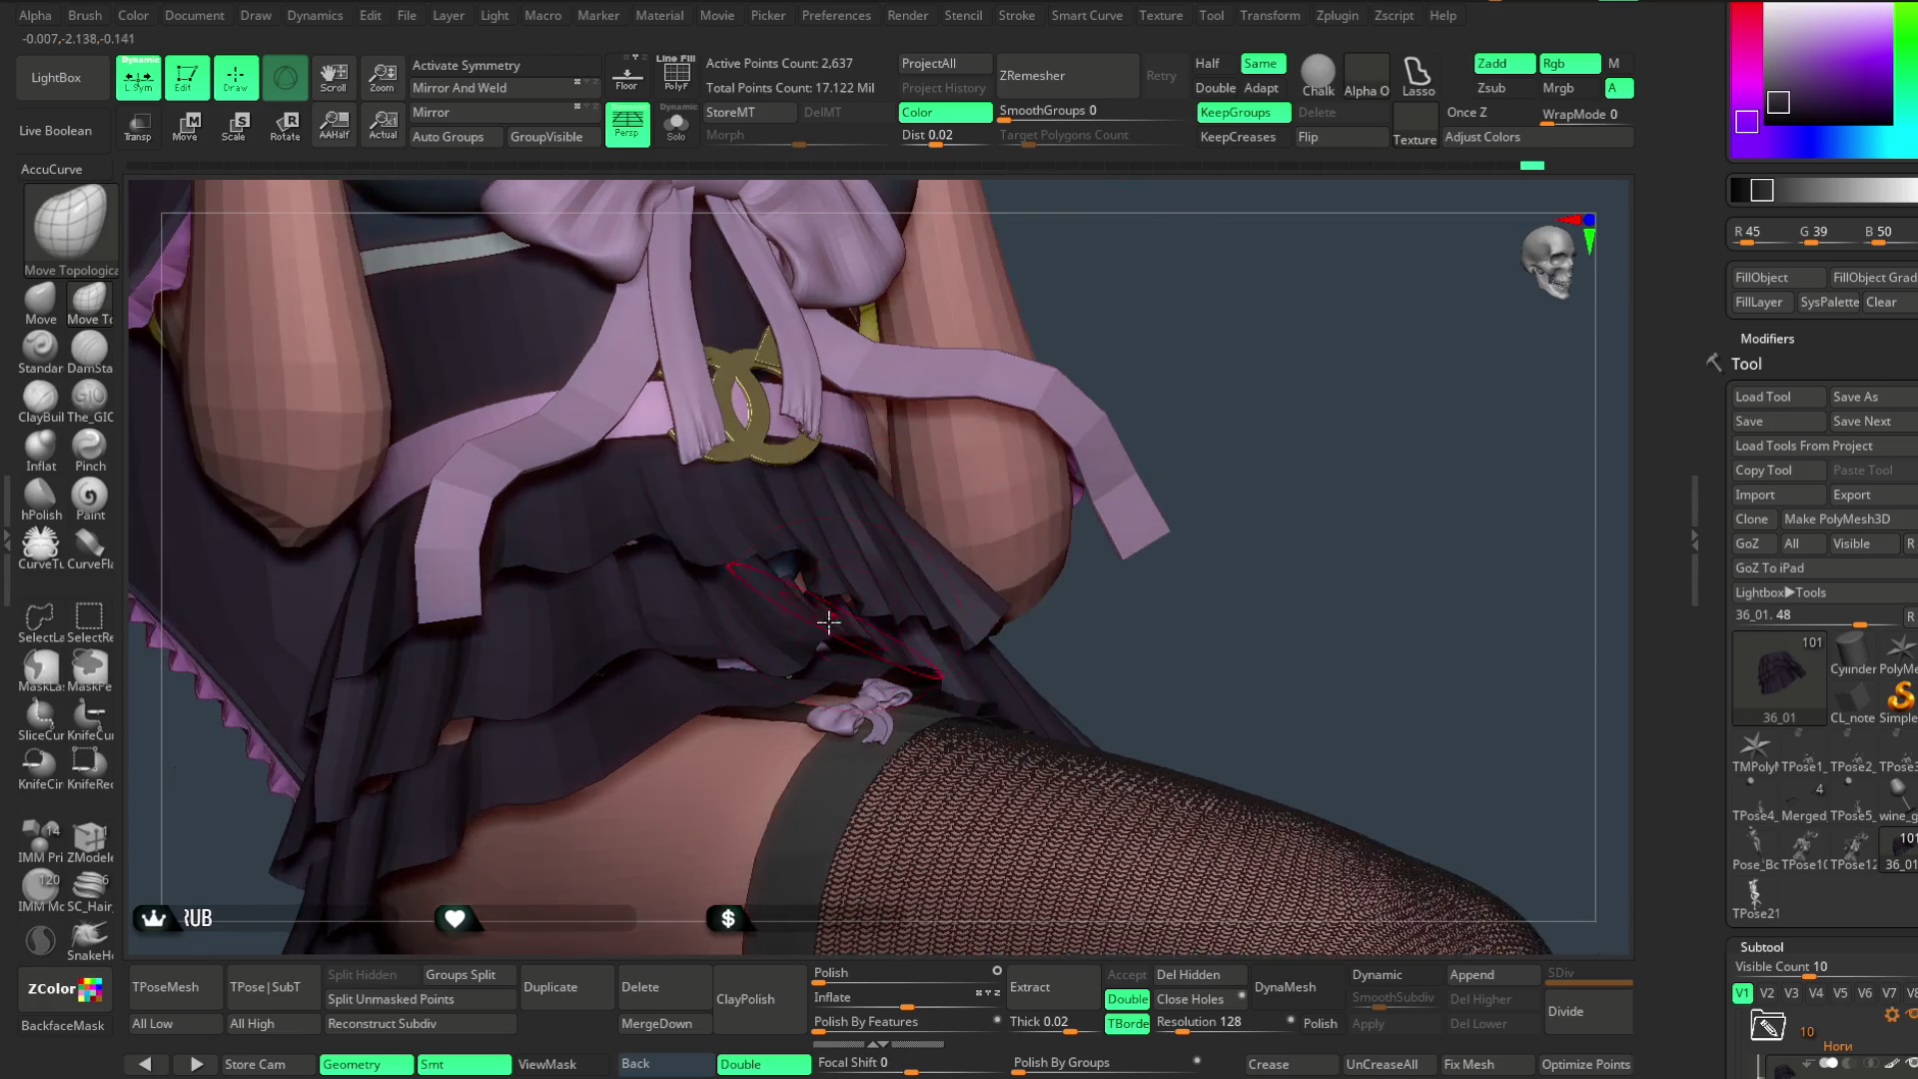
left_click_drag(1148, 314, 804, 534)
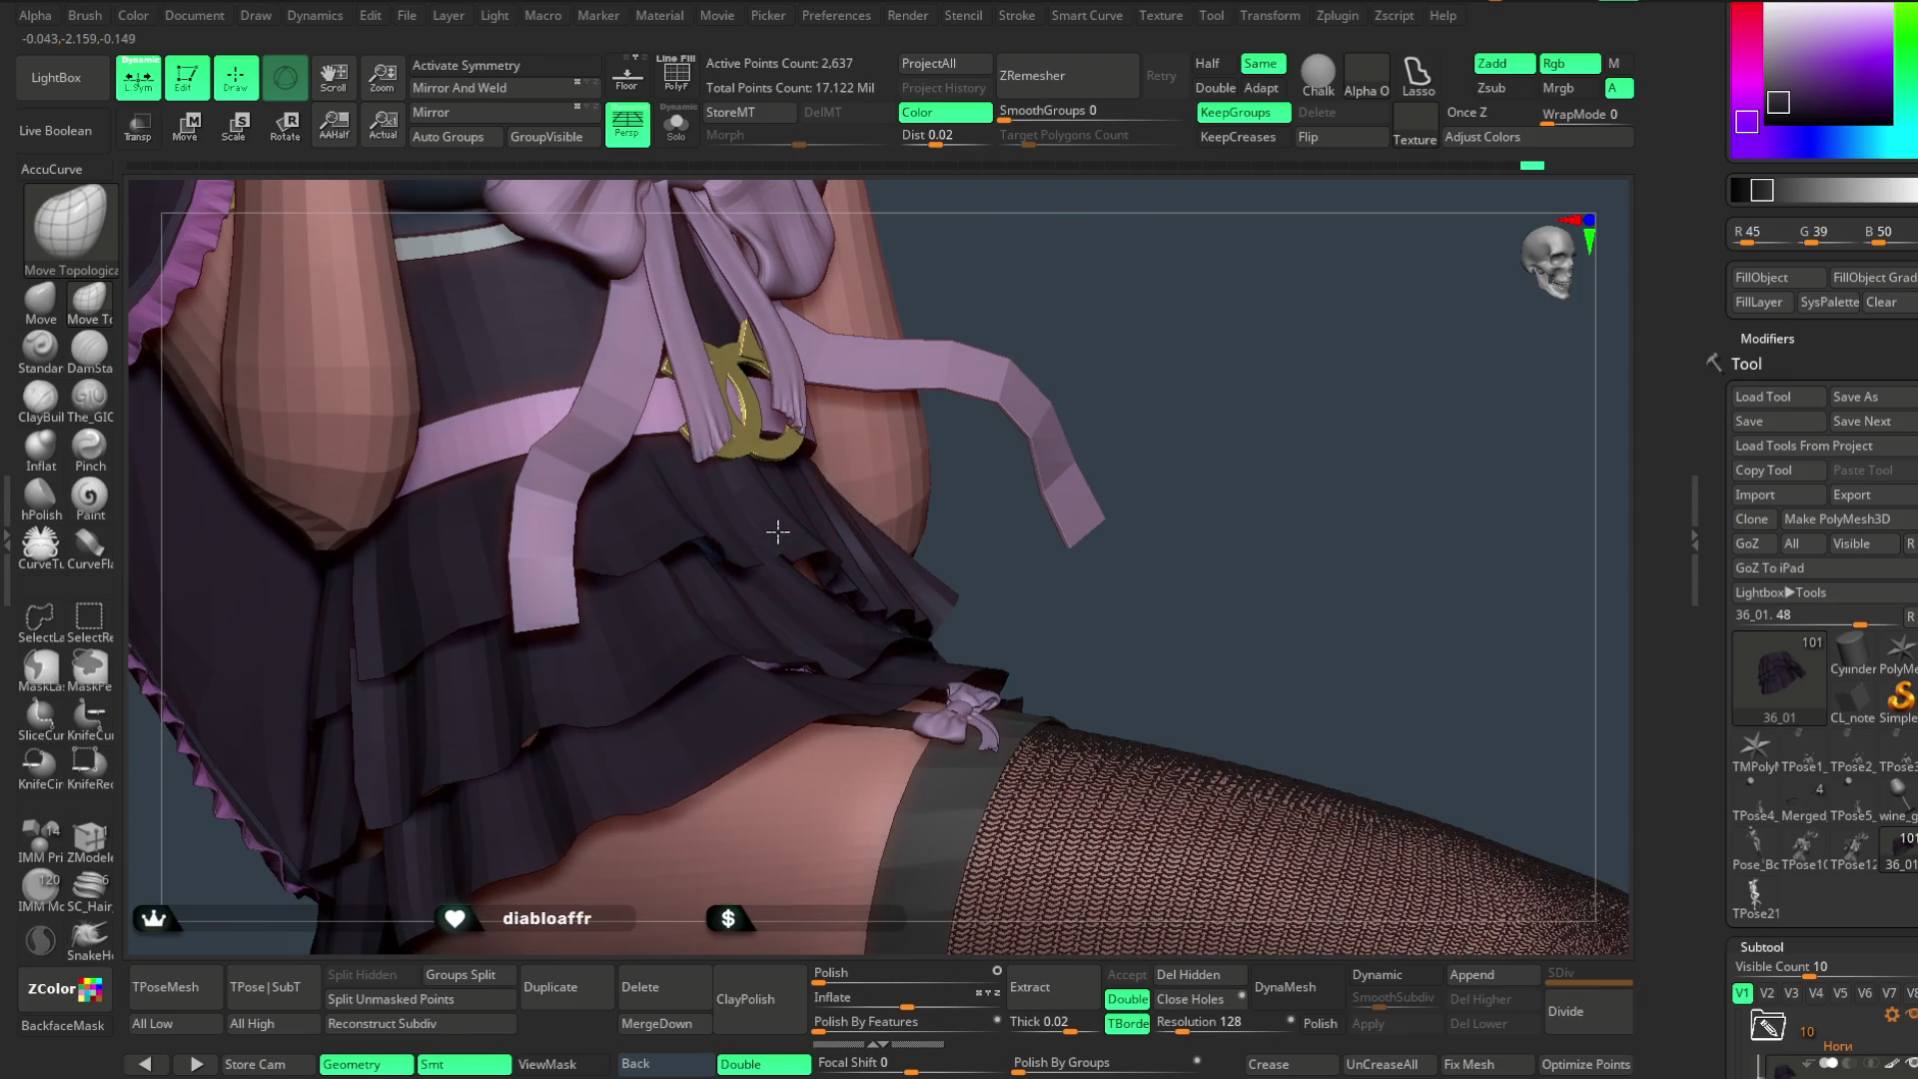
left_click_drag(1103, 327, 642, 625)
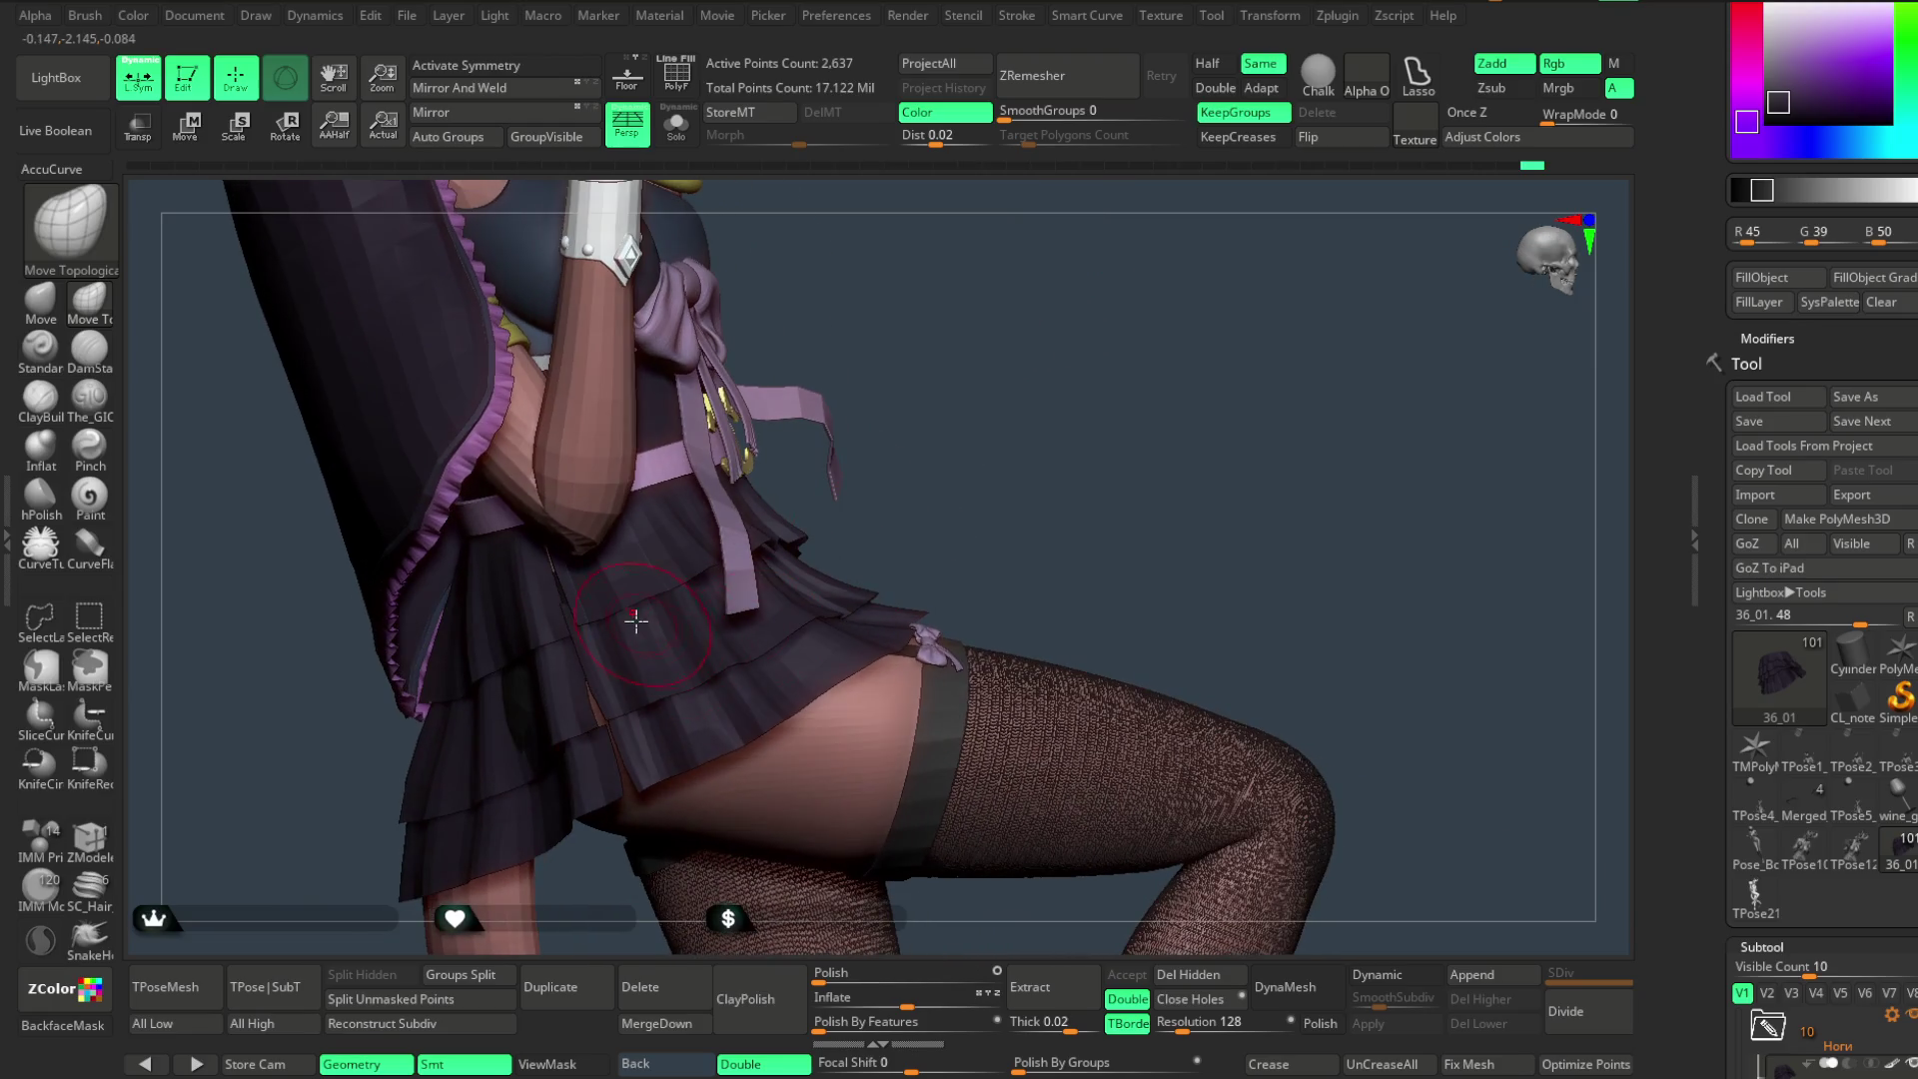
mouse_move(907, 390)
left_mouse_down()
mouse_move(880, 392)
mouse_move(862, 507)
mouse_move(831, 453)
left_mouse_up()
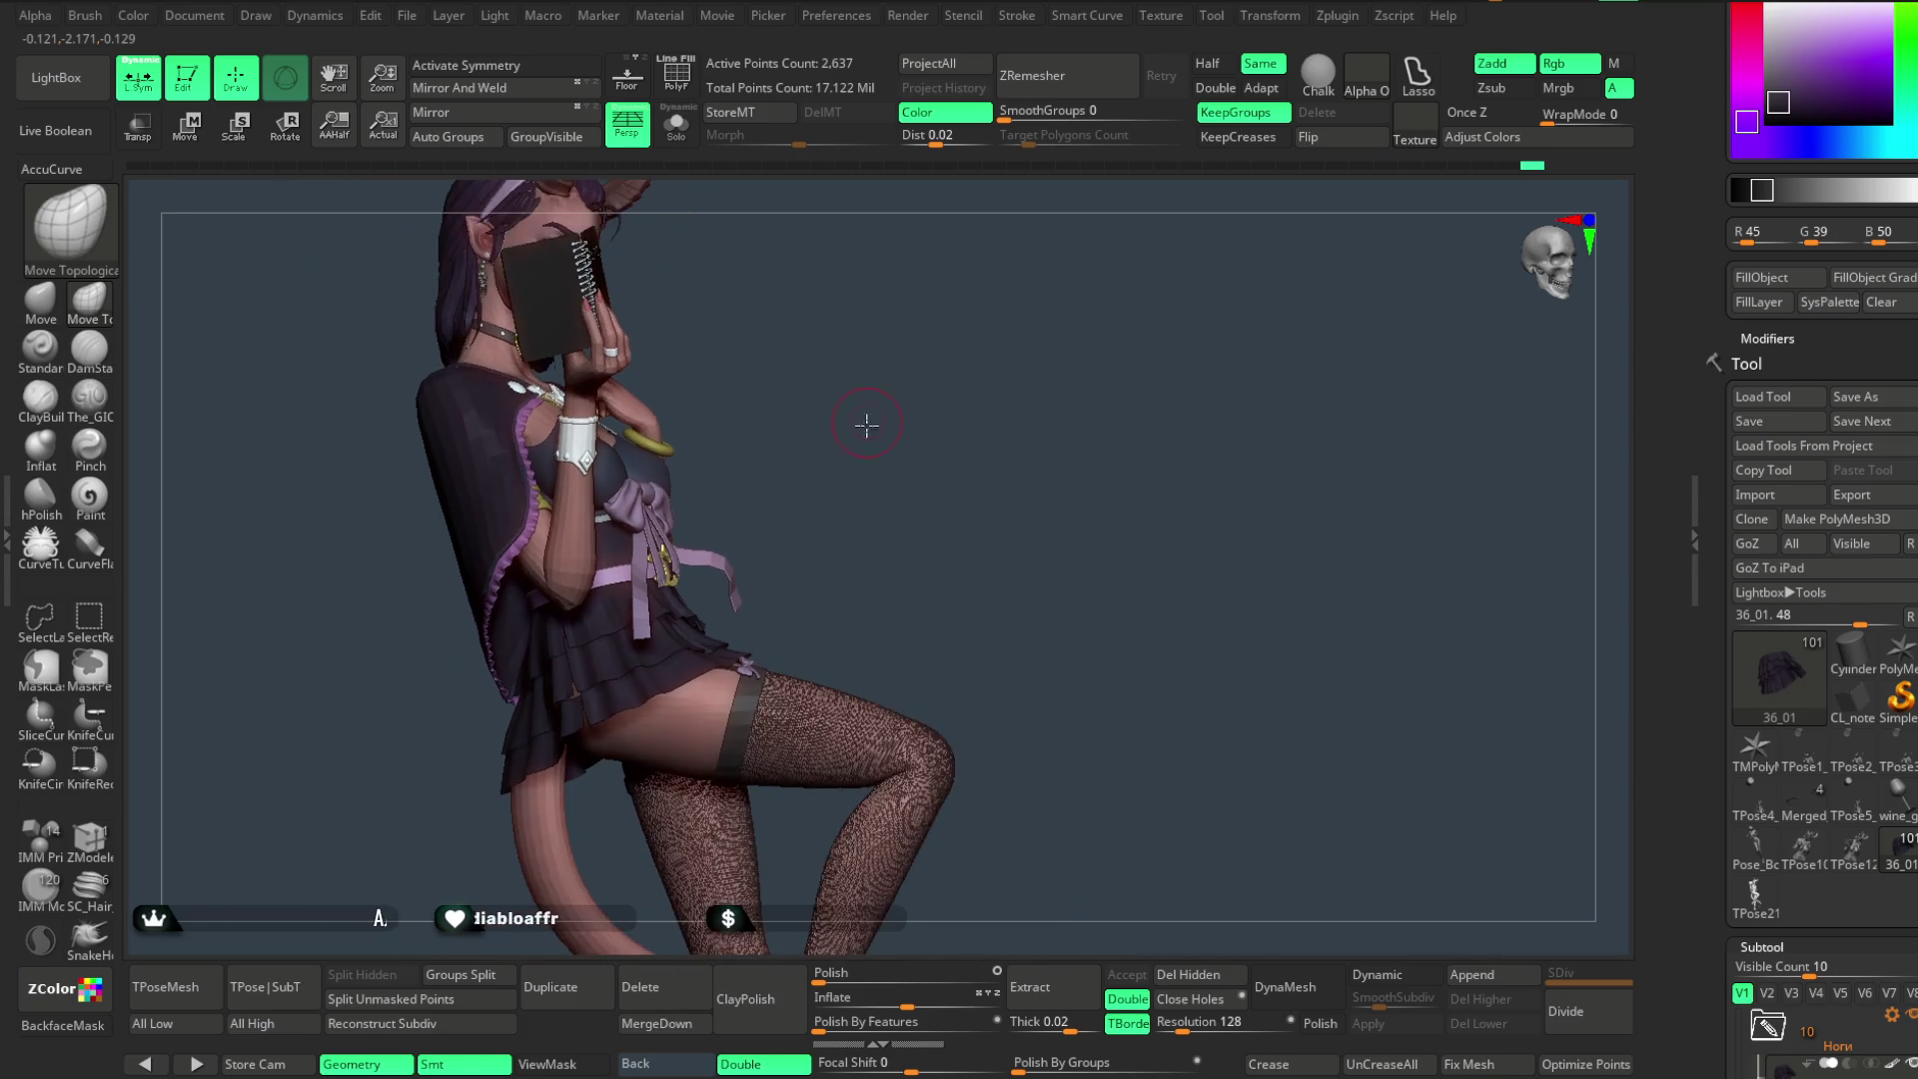
key("space")
left_click_drag(864, 450, 868, 450)
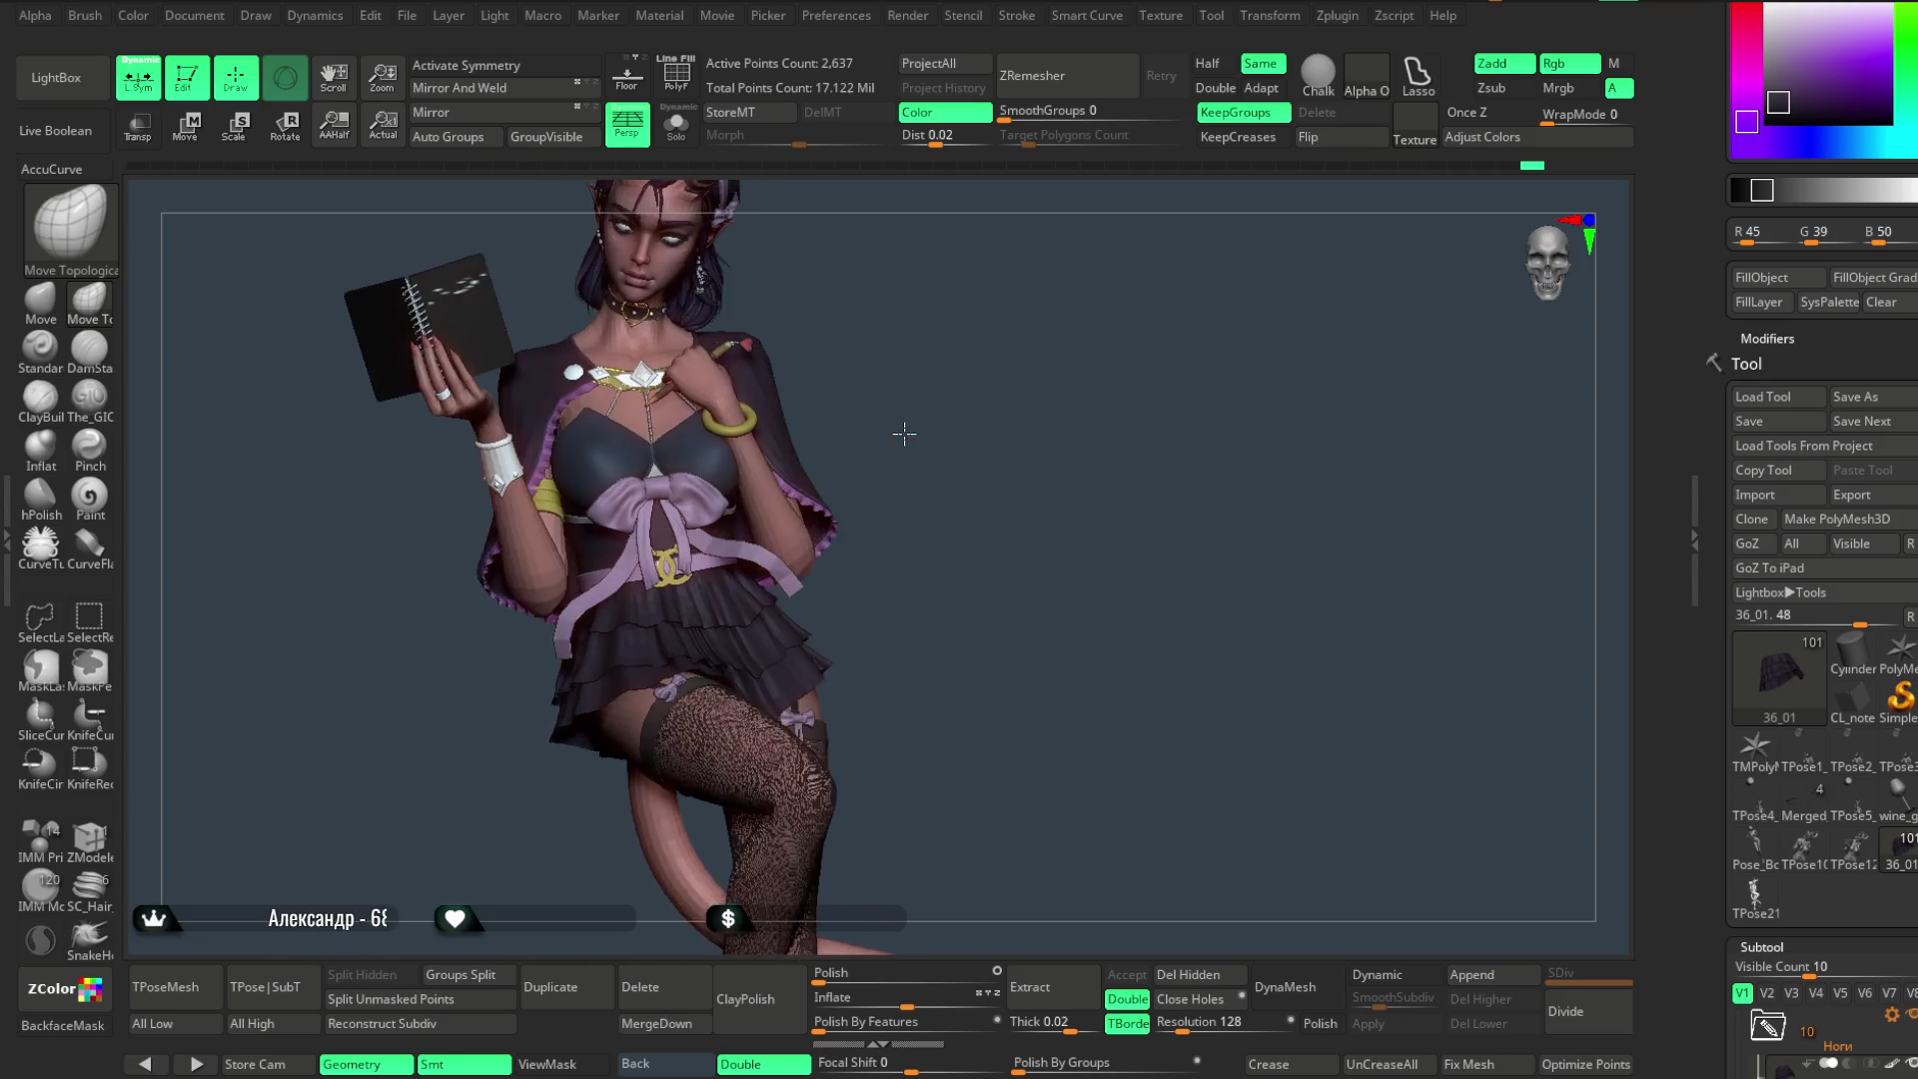
mouse_move(930, 416)
left_mouse_down("alt")
mouse_move(963, 497)
mouse_move(870, 656)
left_mouse_up("alt")
key("space")
mouse_move(969, 514)
left_mouse_down()
mouse_move(1041, 475)
mouse_move(869, 552)
mouse_move(893, 507)
left_mouse_up()
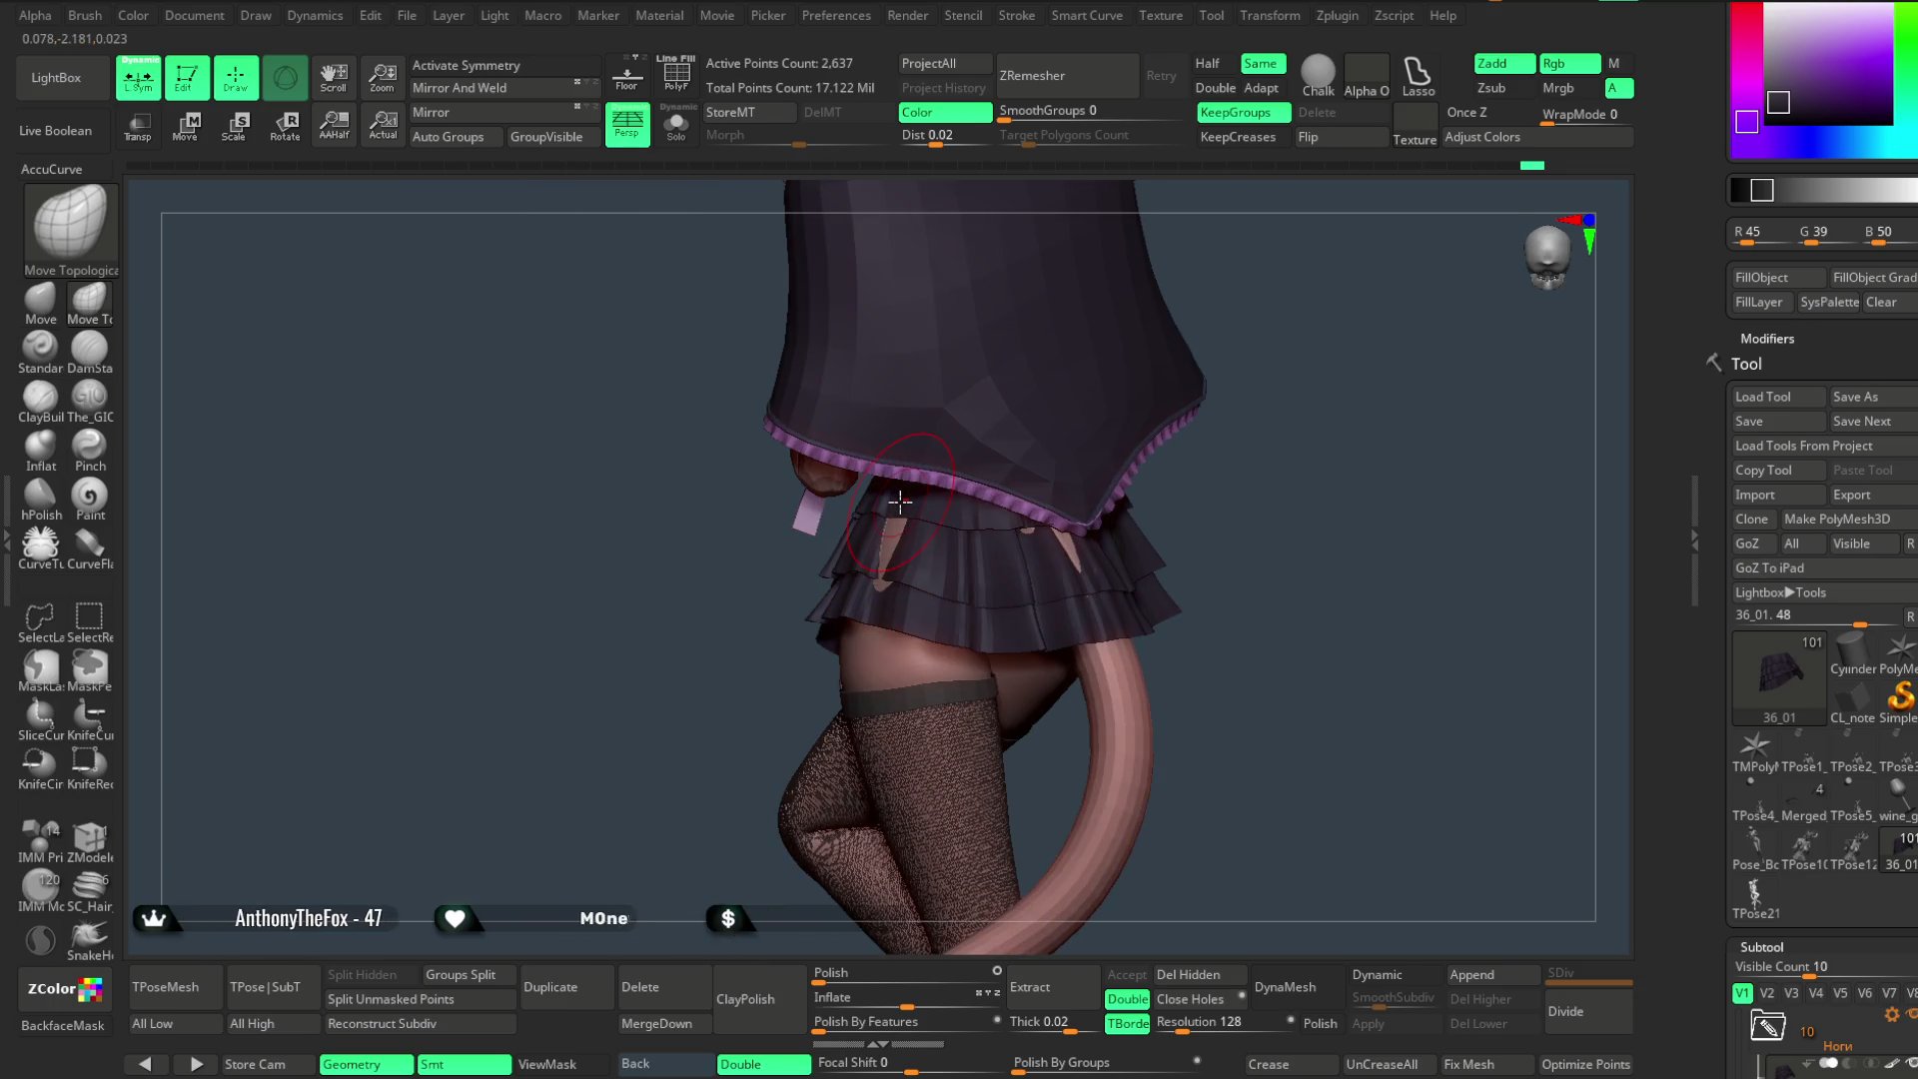
- Check the skirt around the hips and the arm holding the book from many angles
left_click_drag(710, 736, 849, 537)
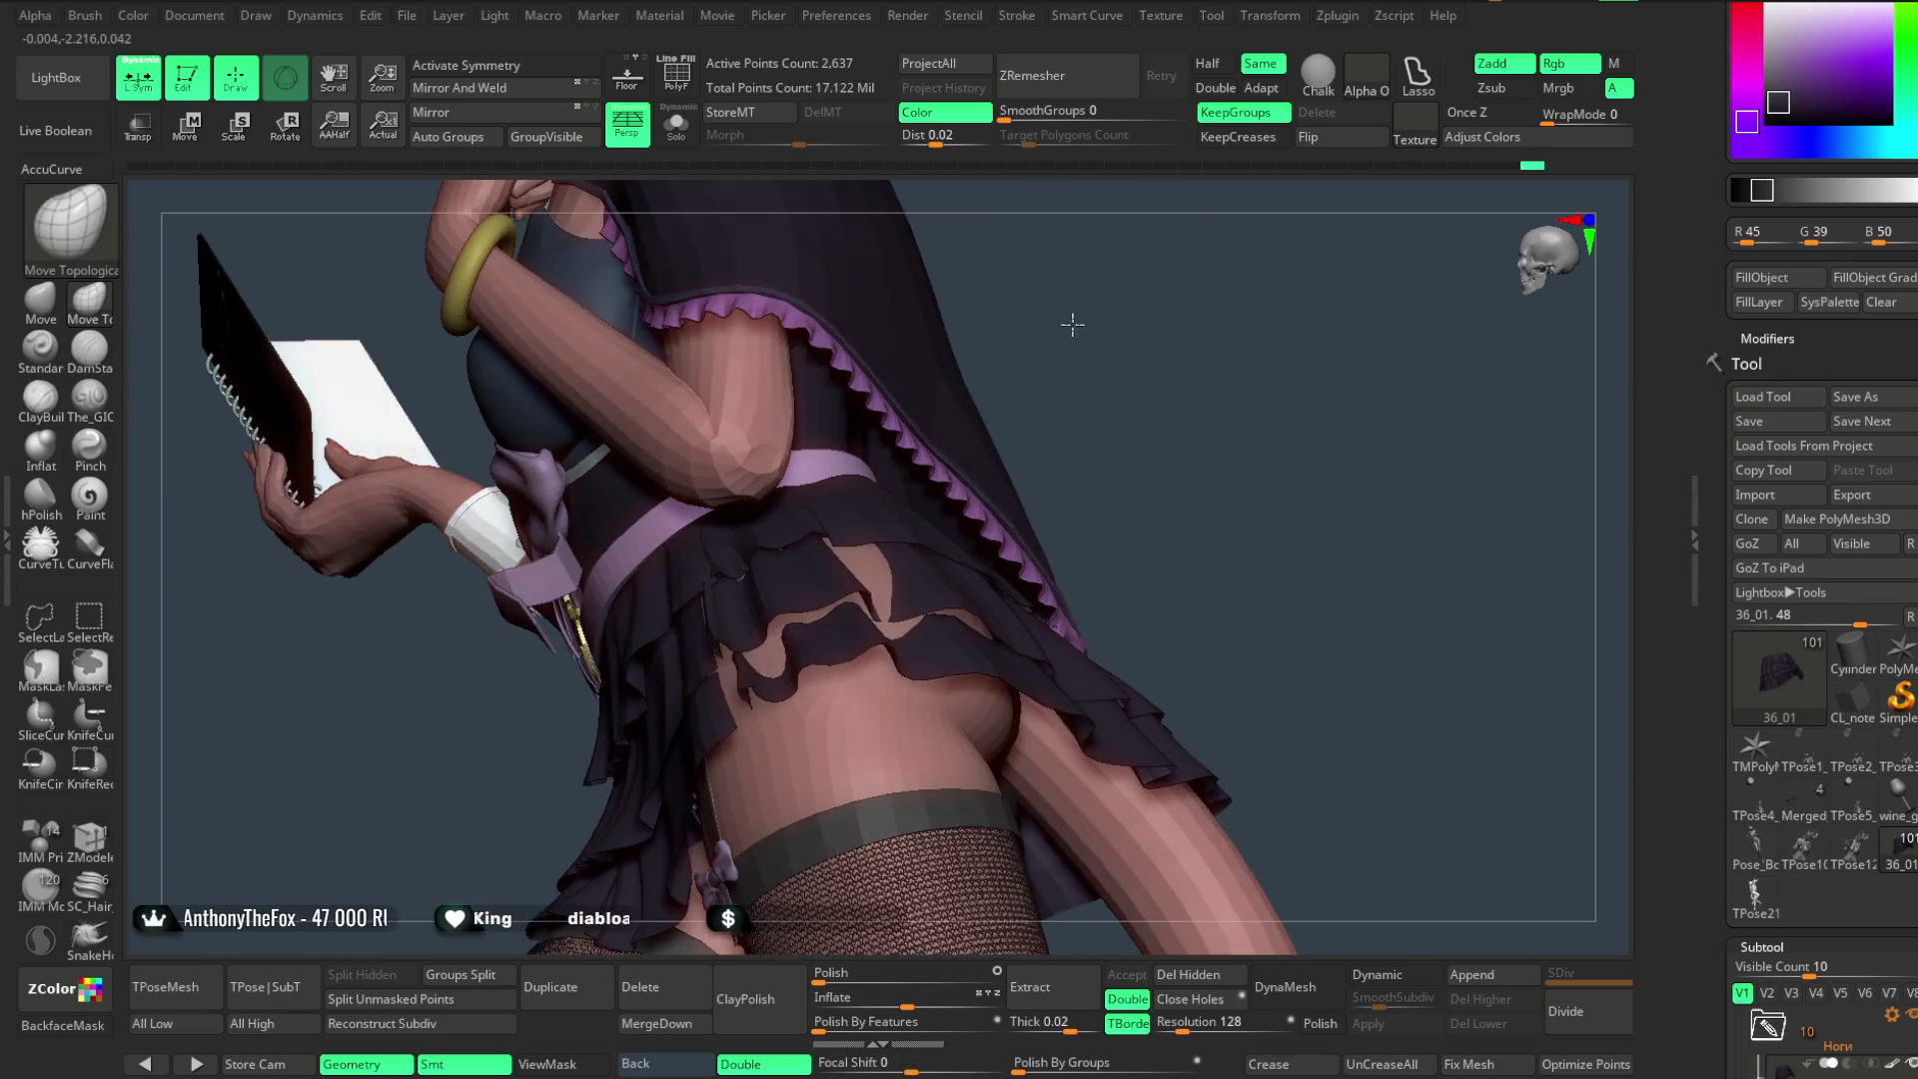
left_click_drag(1095, 300, 883, 564)
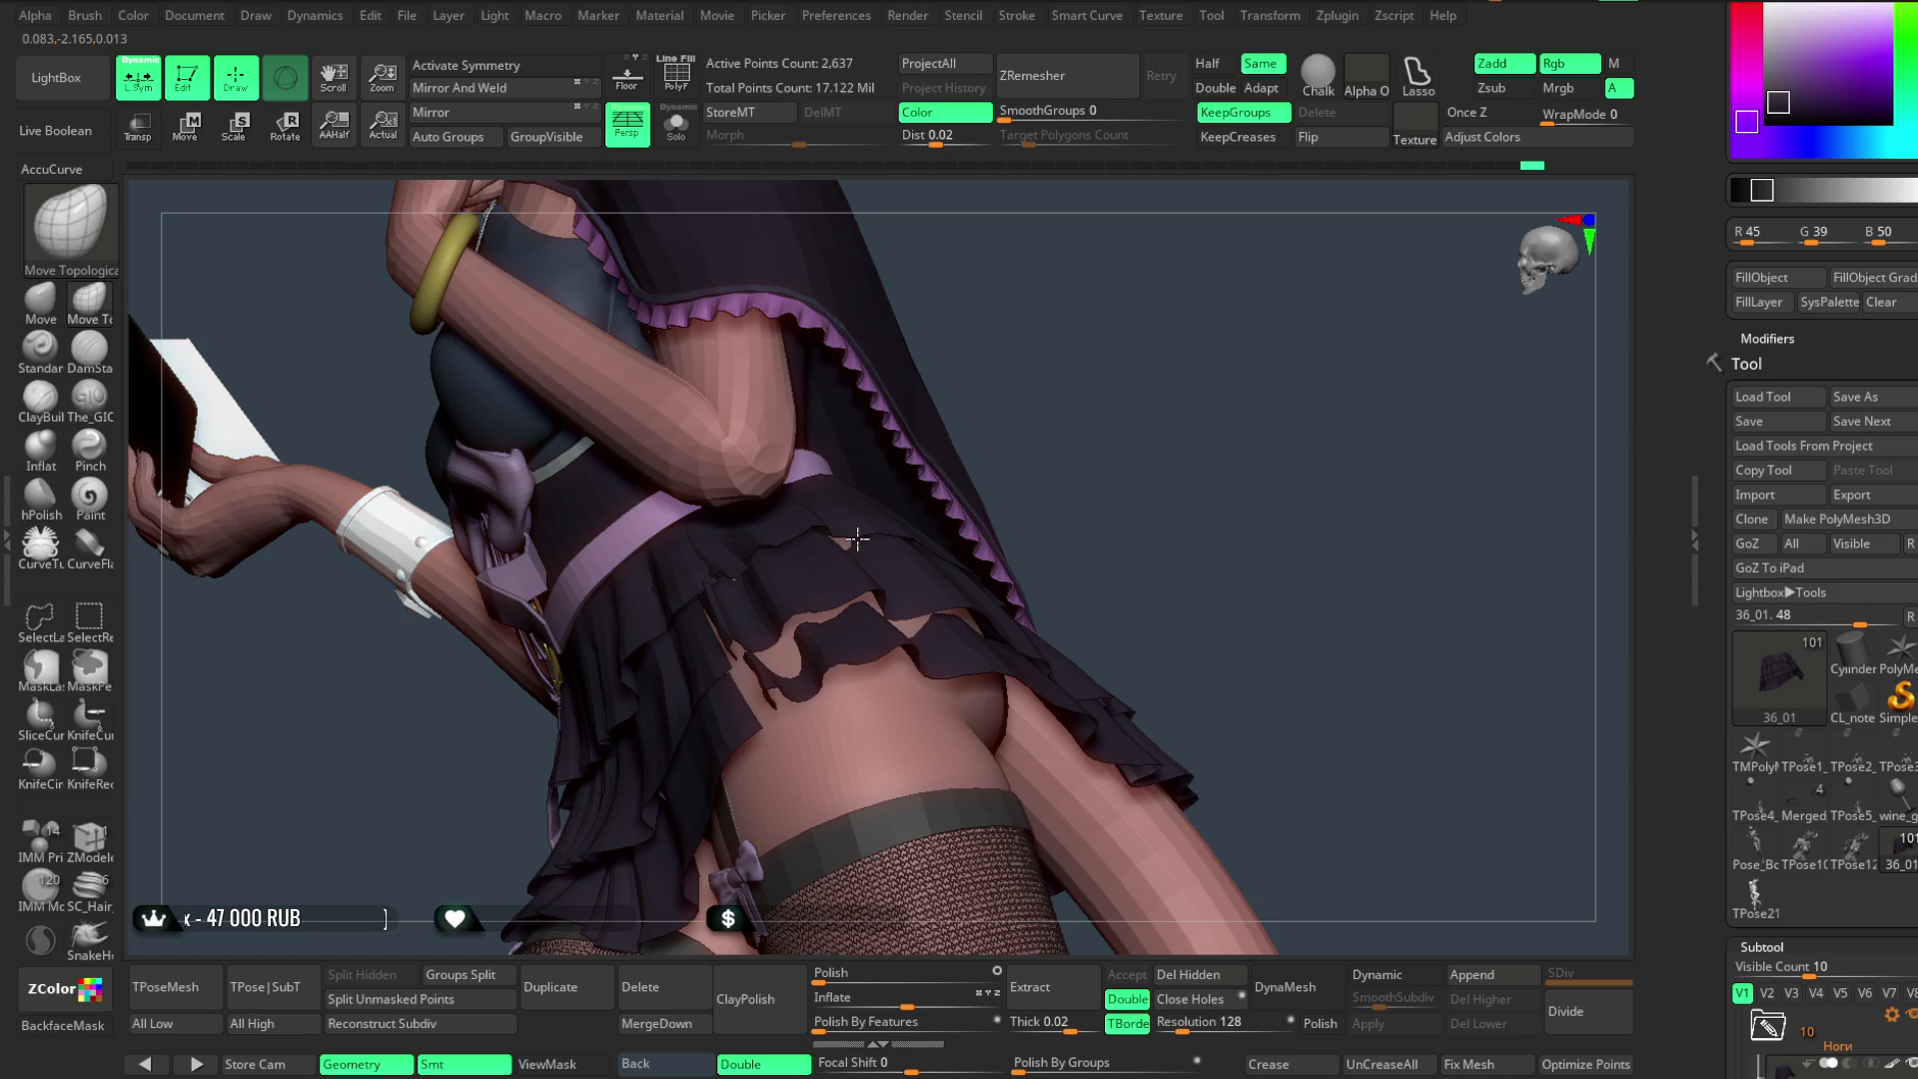
left_click_drag(978, 391, 880, 515)
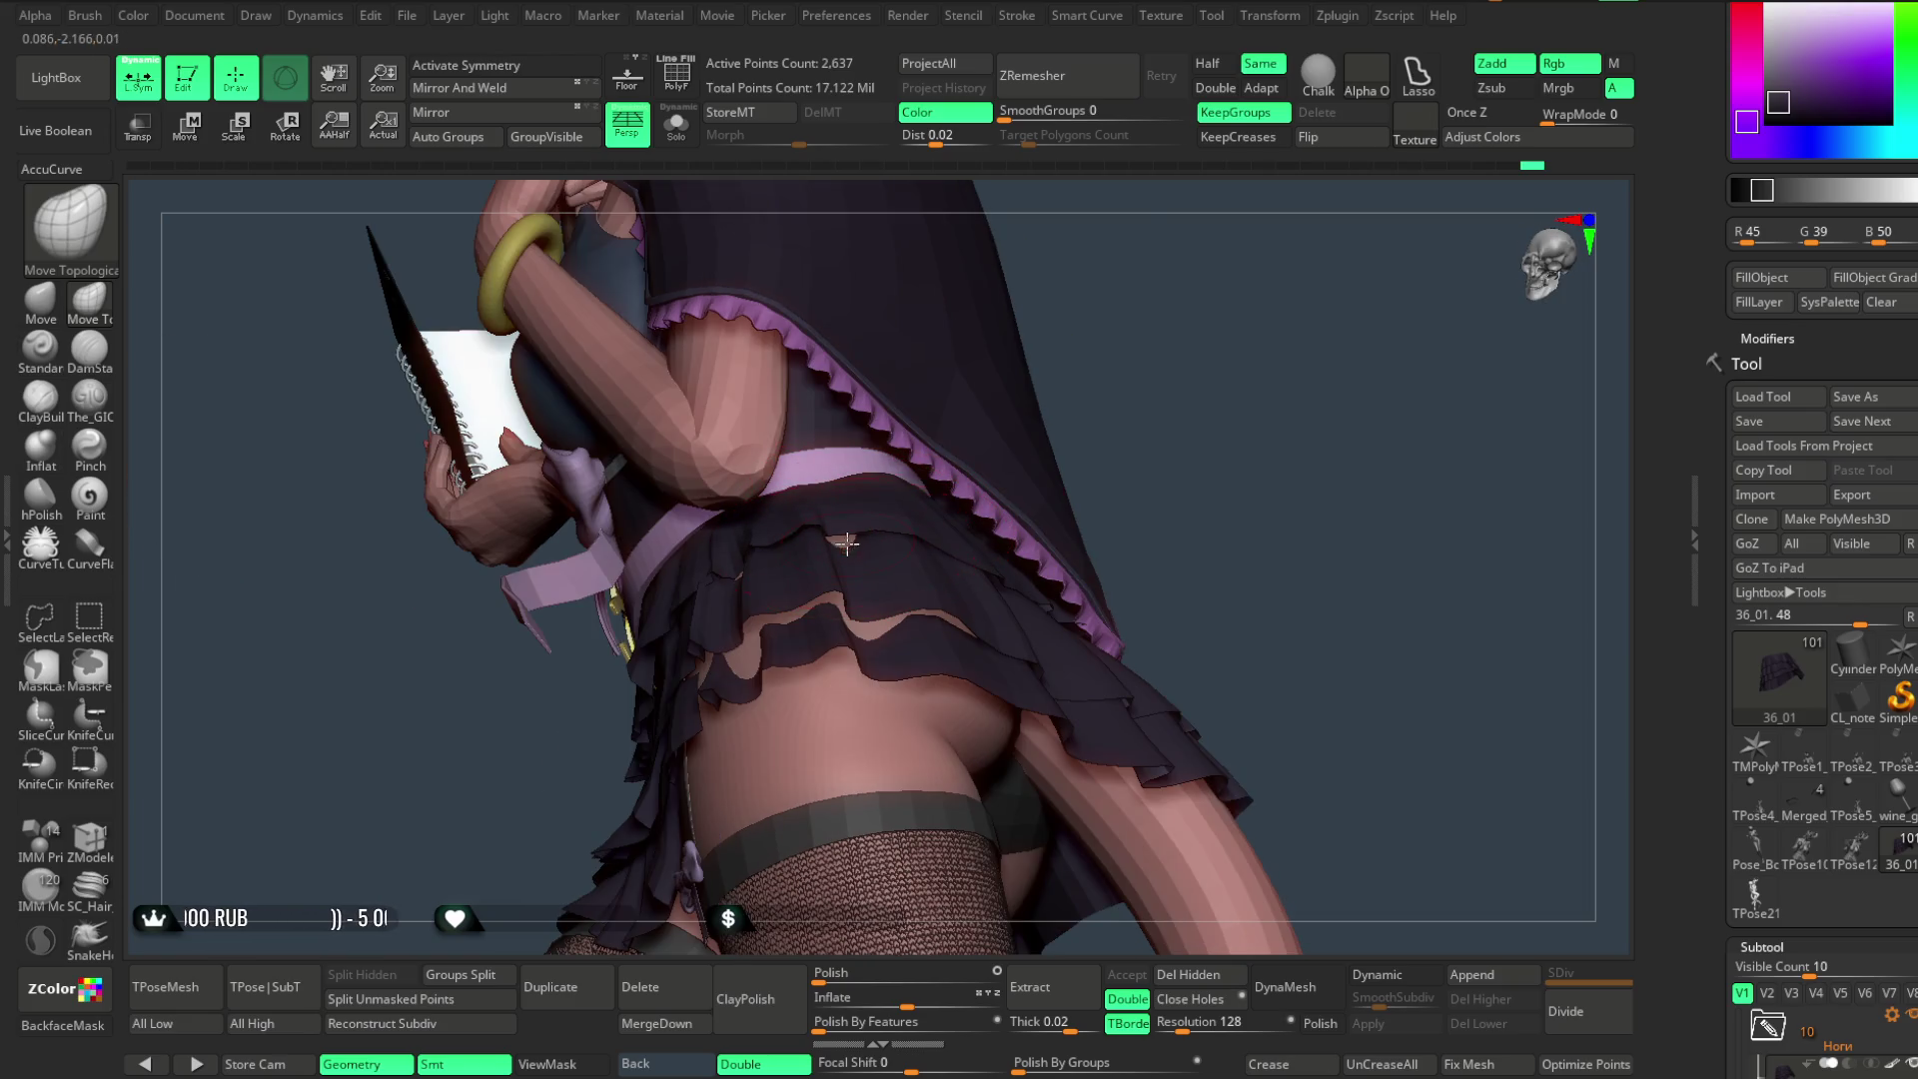
left_click_drag(1118, 313, 912, 597)
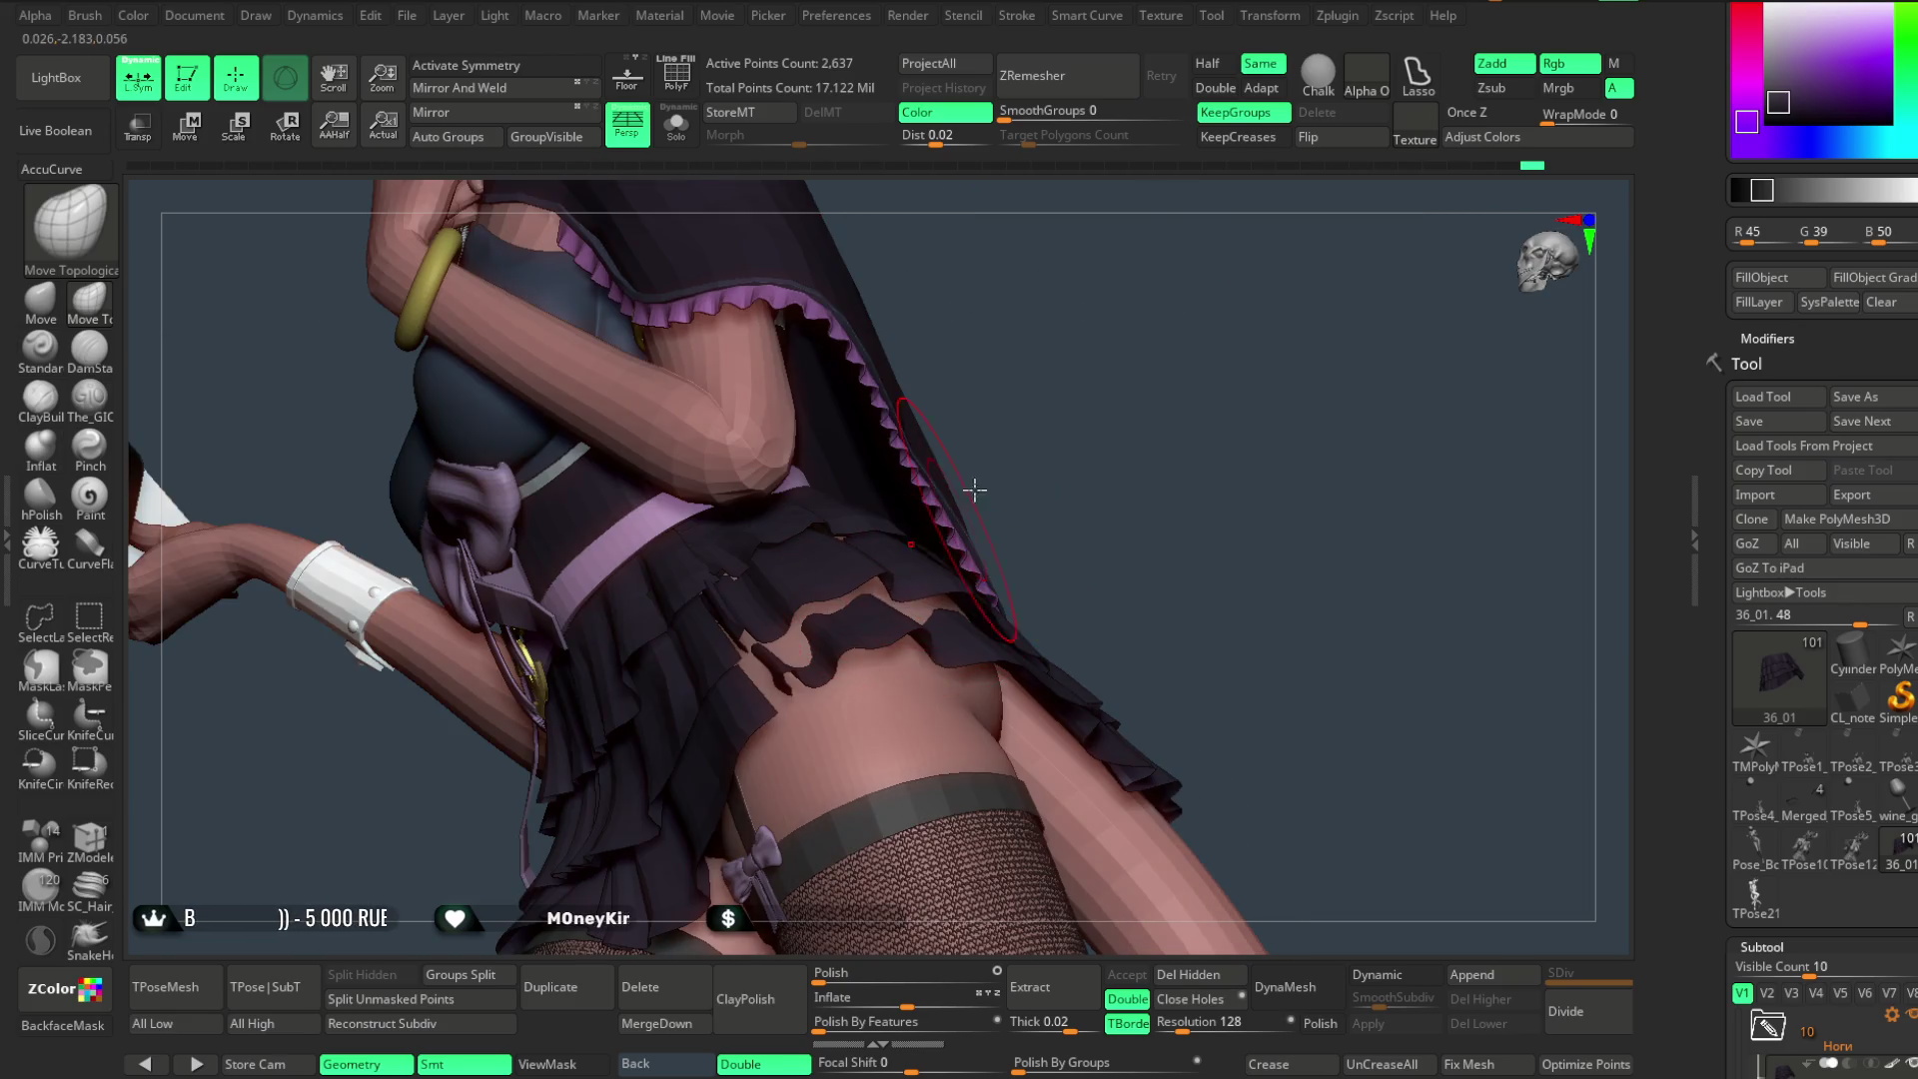
left_click_drag(968, 503, 855, 606)
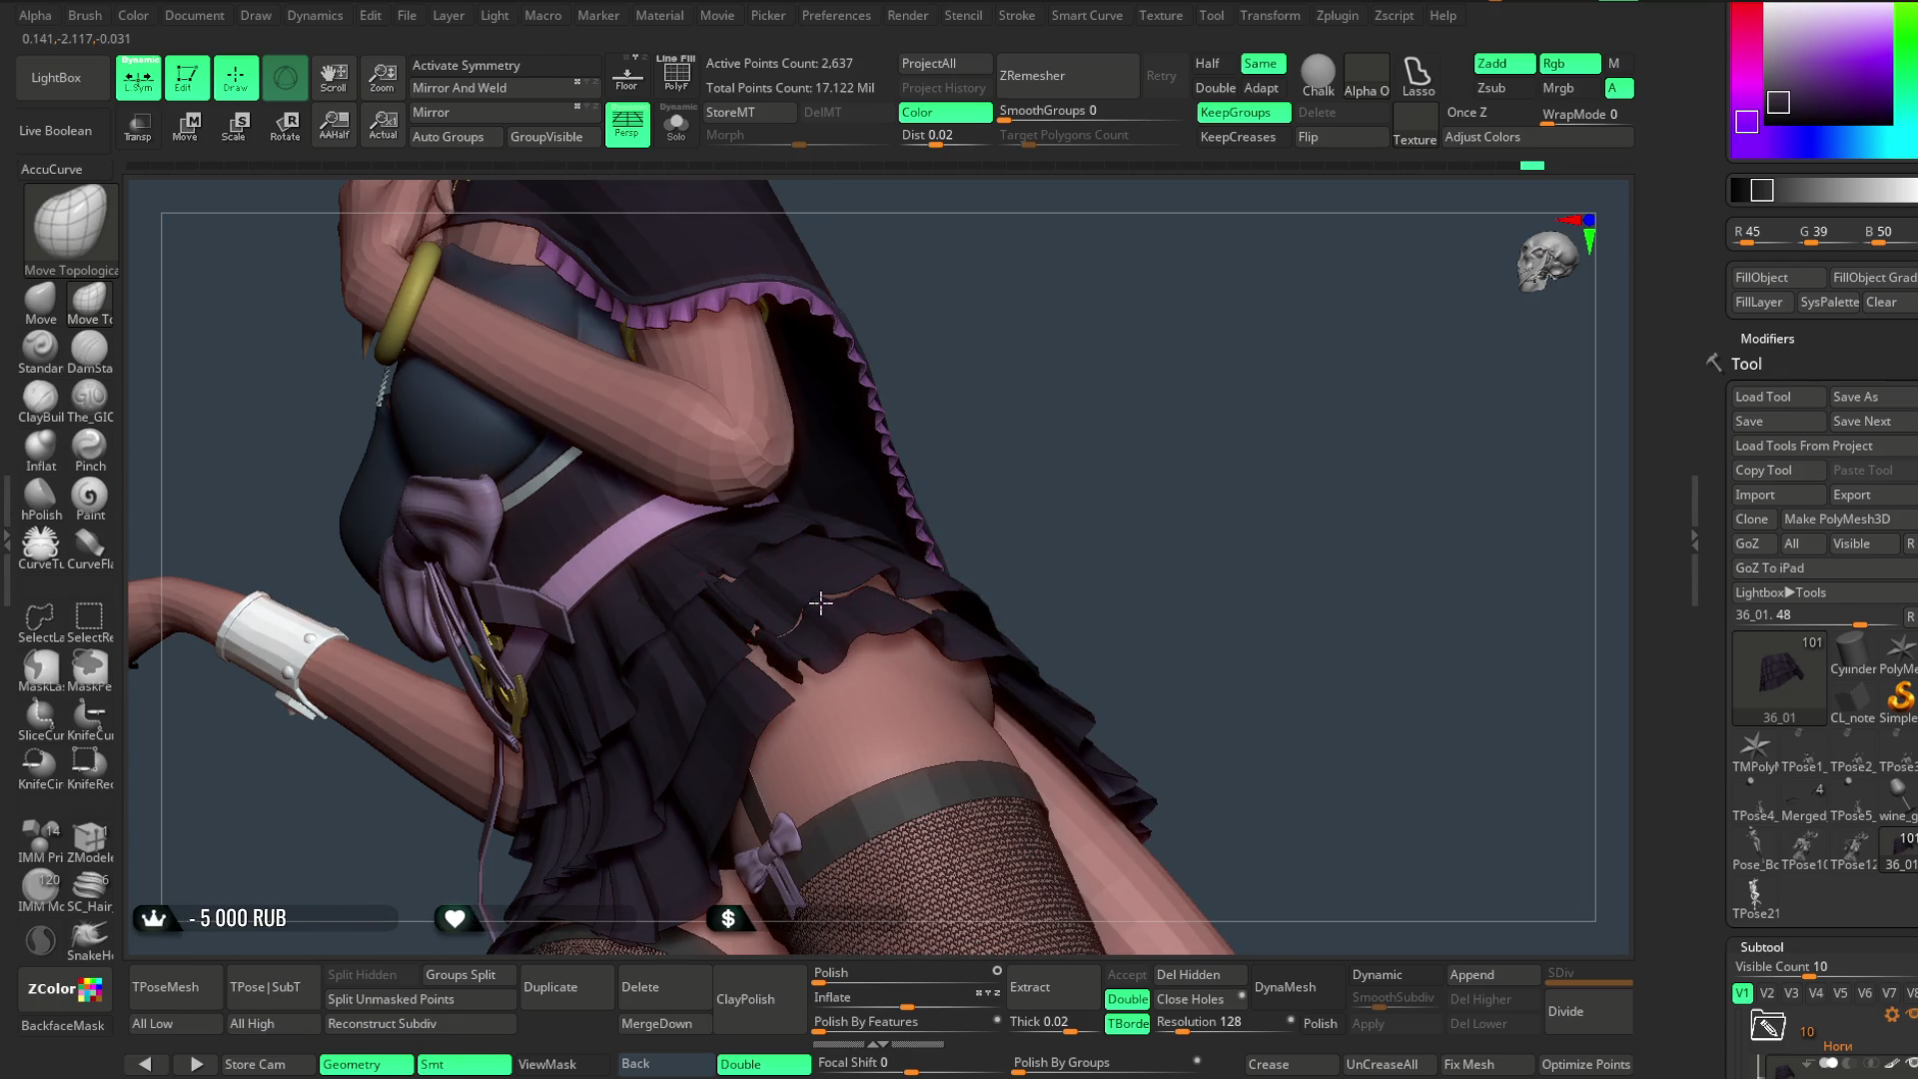
right_click_drag(822, 603, 911, 562)
left_click_drag(1054, 424, 958, 599)
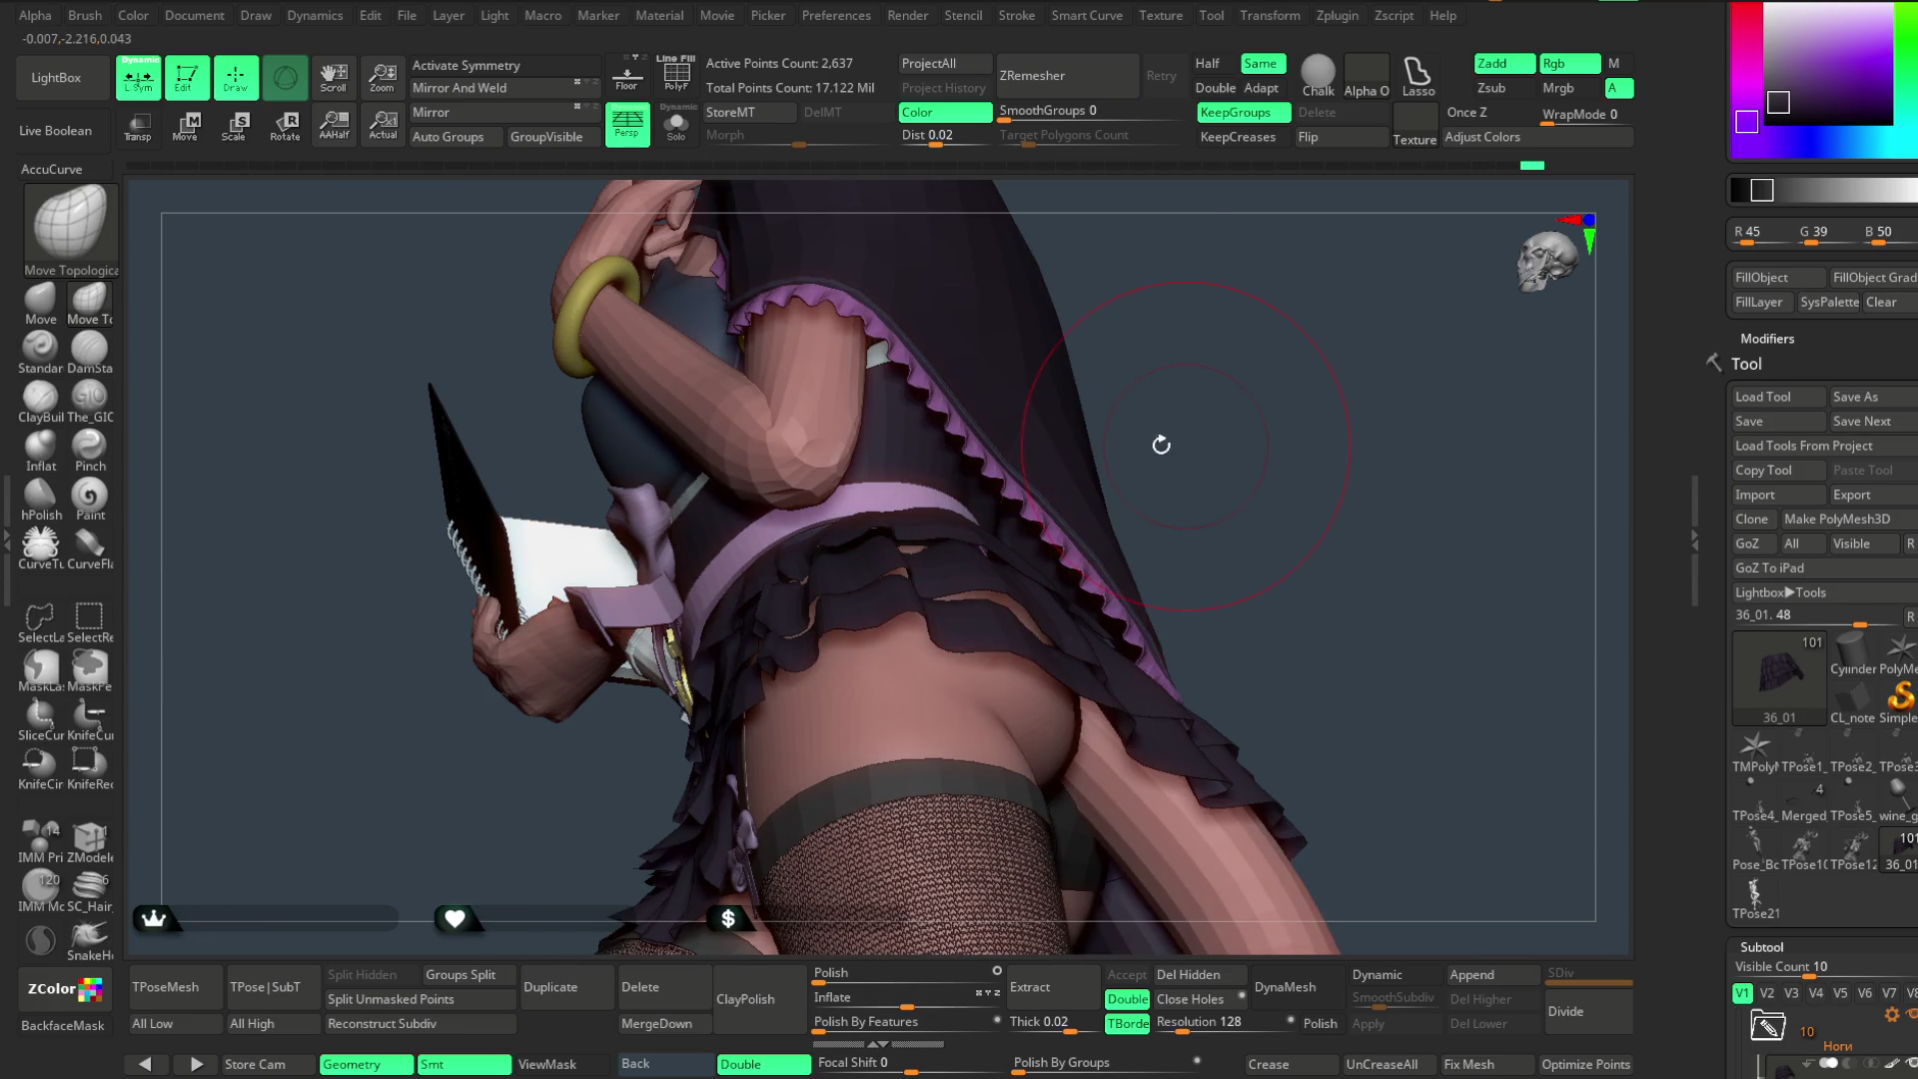
right_click_drag(1171, 441, 1014, 618)
left_click_drag(1364, 319, 997, 600)
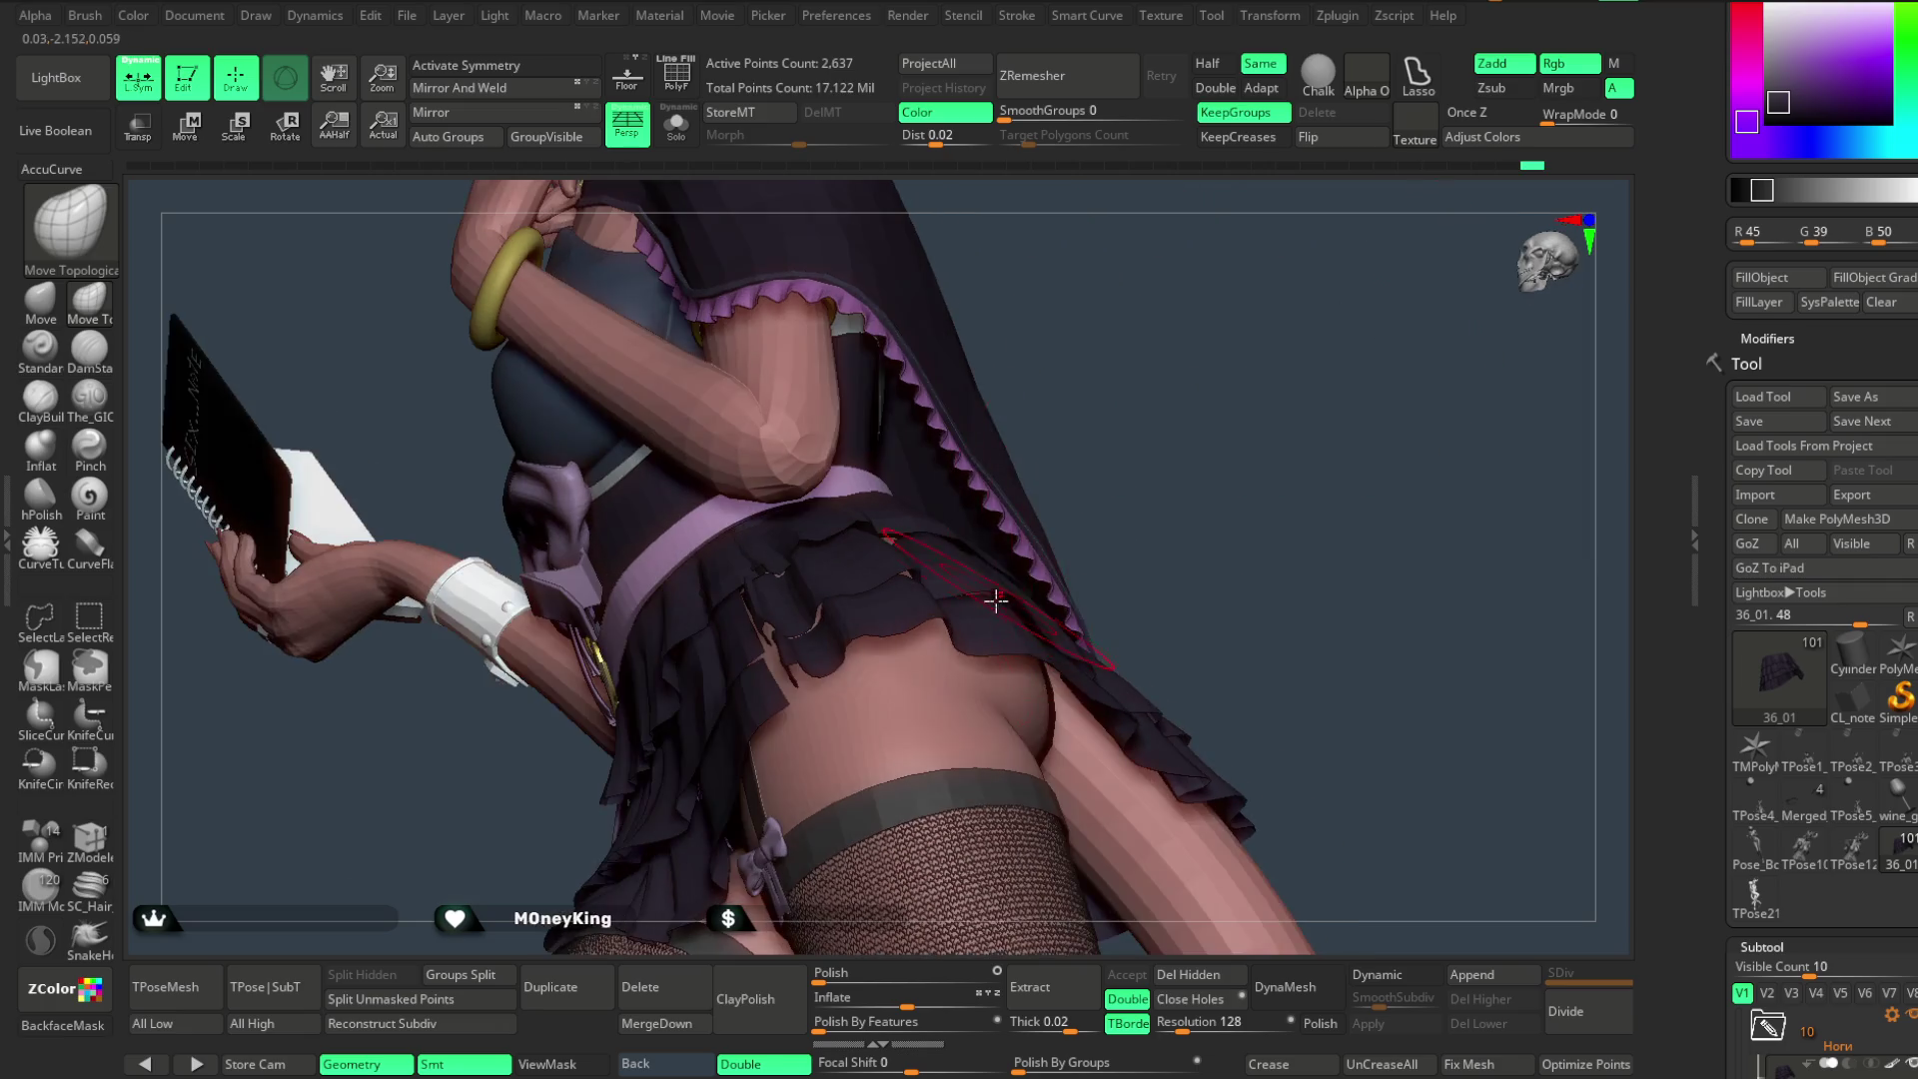
left_click_drag(1081, 477, 949, 567)
mouse_move(1155, 378)
left_mouse_down()
mouse_move(1319, 464)
mouse_move(1178, 505)
mouse_move(1145, 415)
mouse_move(1126, 513)
mouse_move(1238, 451)
mouse_move(1123, 433)
mouse_move(1124, 539)
mouse_move(1233, 509)
mouse_move(1220, 495)
left_mouse_up()
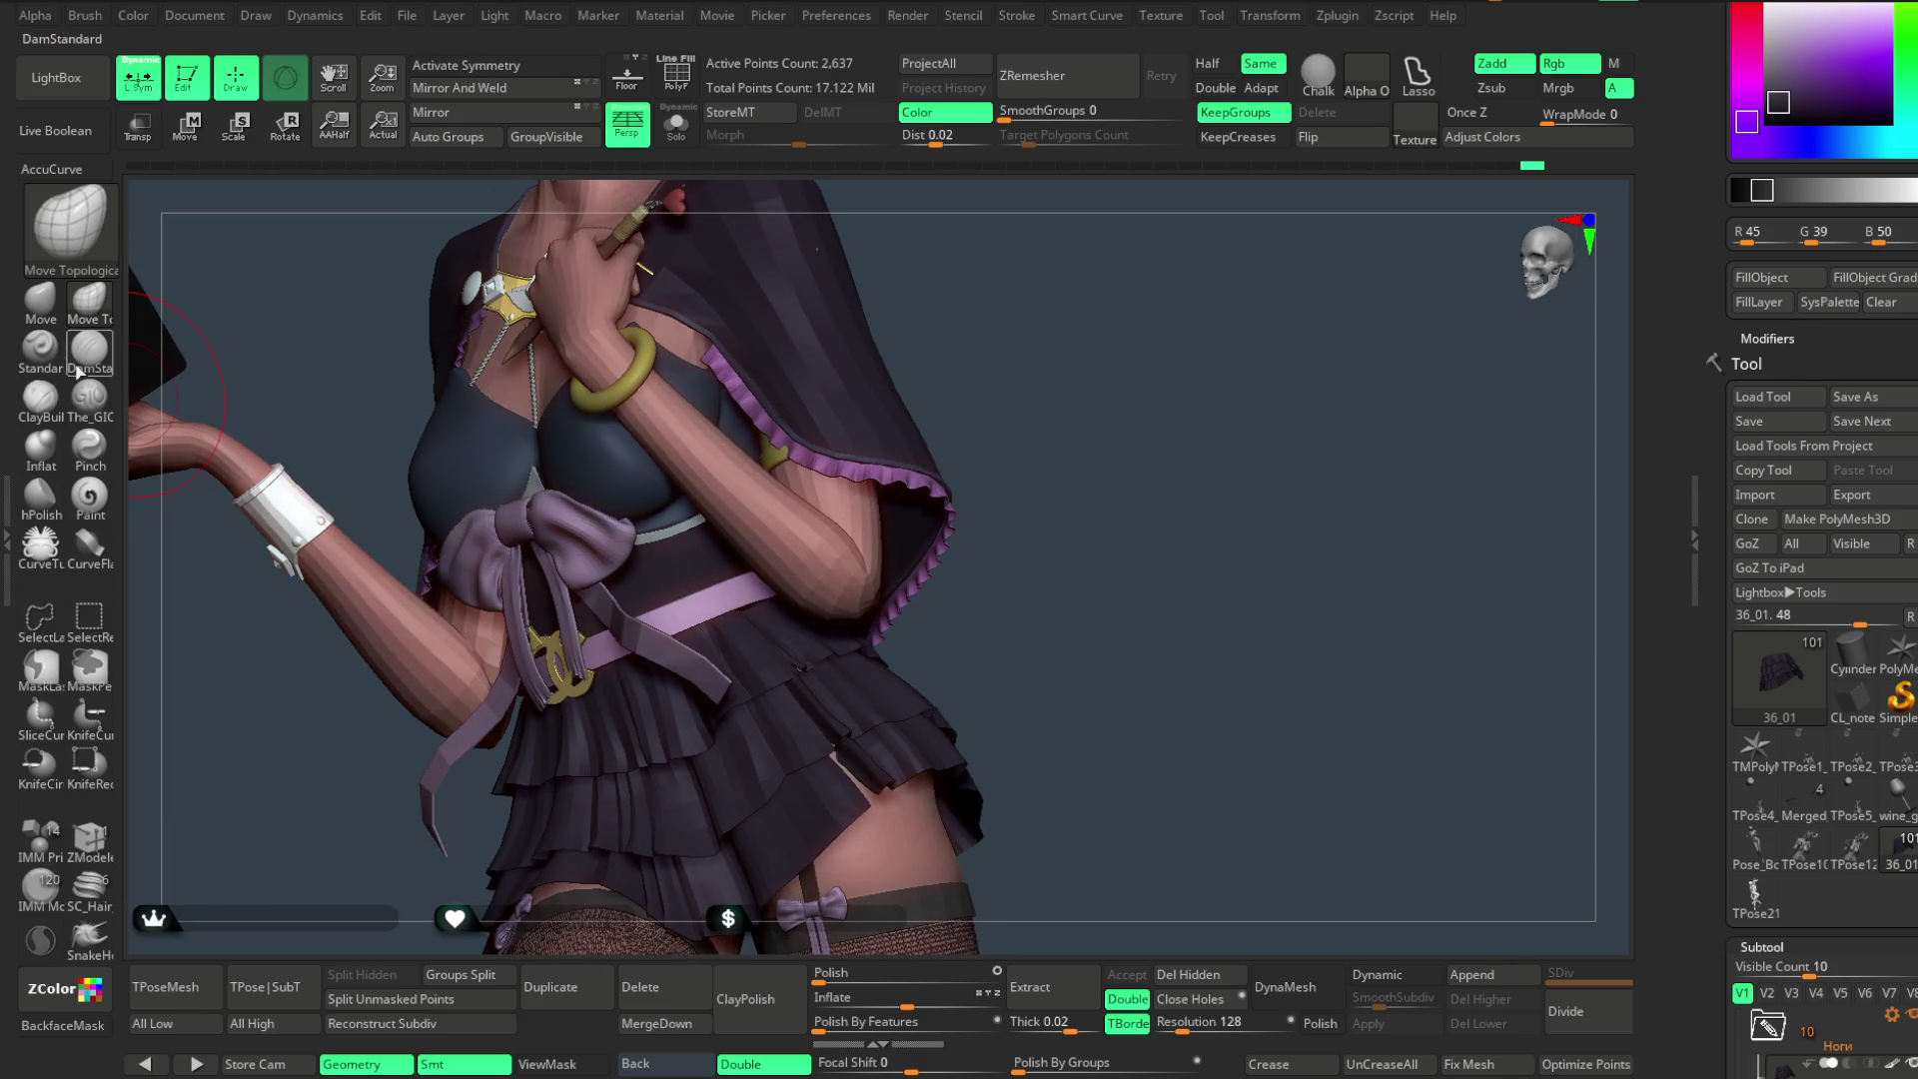
- Switch to the standard Move brush for the raised-arm side, then back to Move Topological on the skirt
left_click(40, 305)
key("space")
mouse_move(1007, 527)
left_mouse_down()
mouse_move(909, 639)
mouse_move(1104, 515)
mouse_move(881, 661)
left_mouse_up()
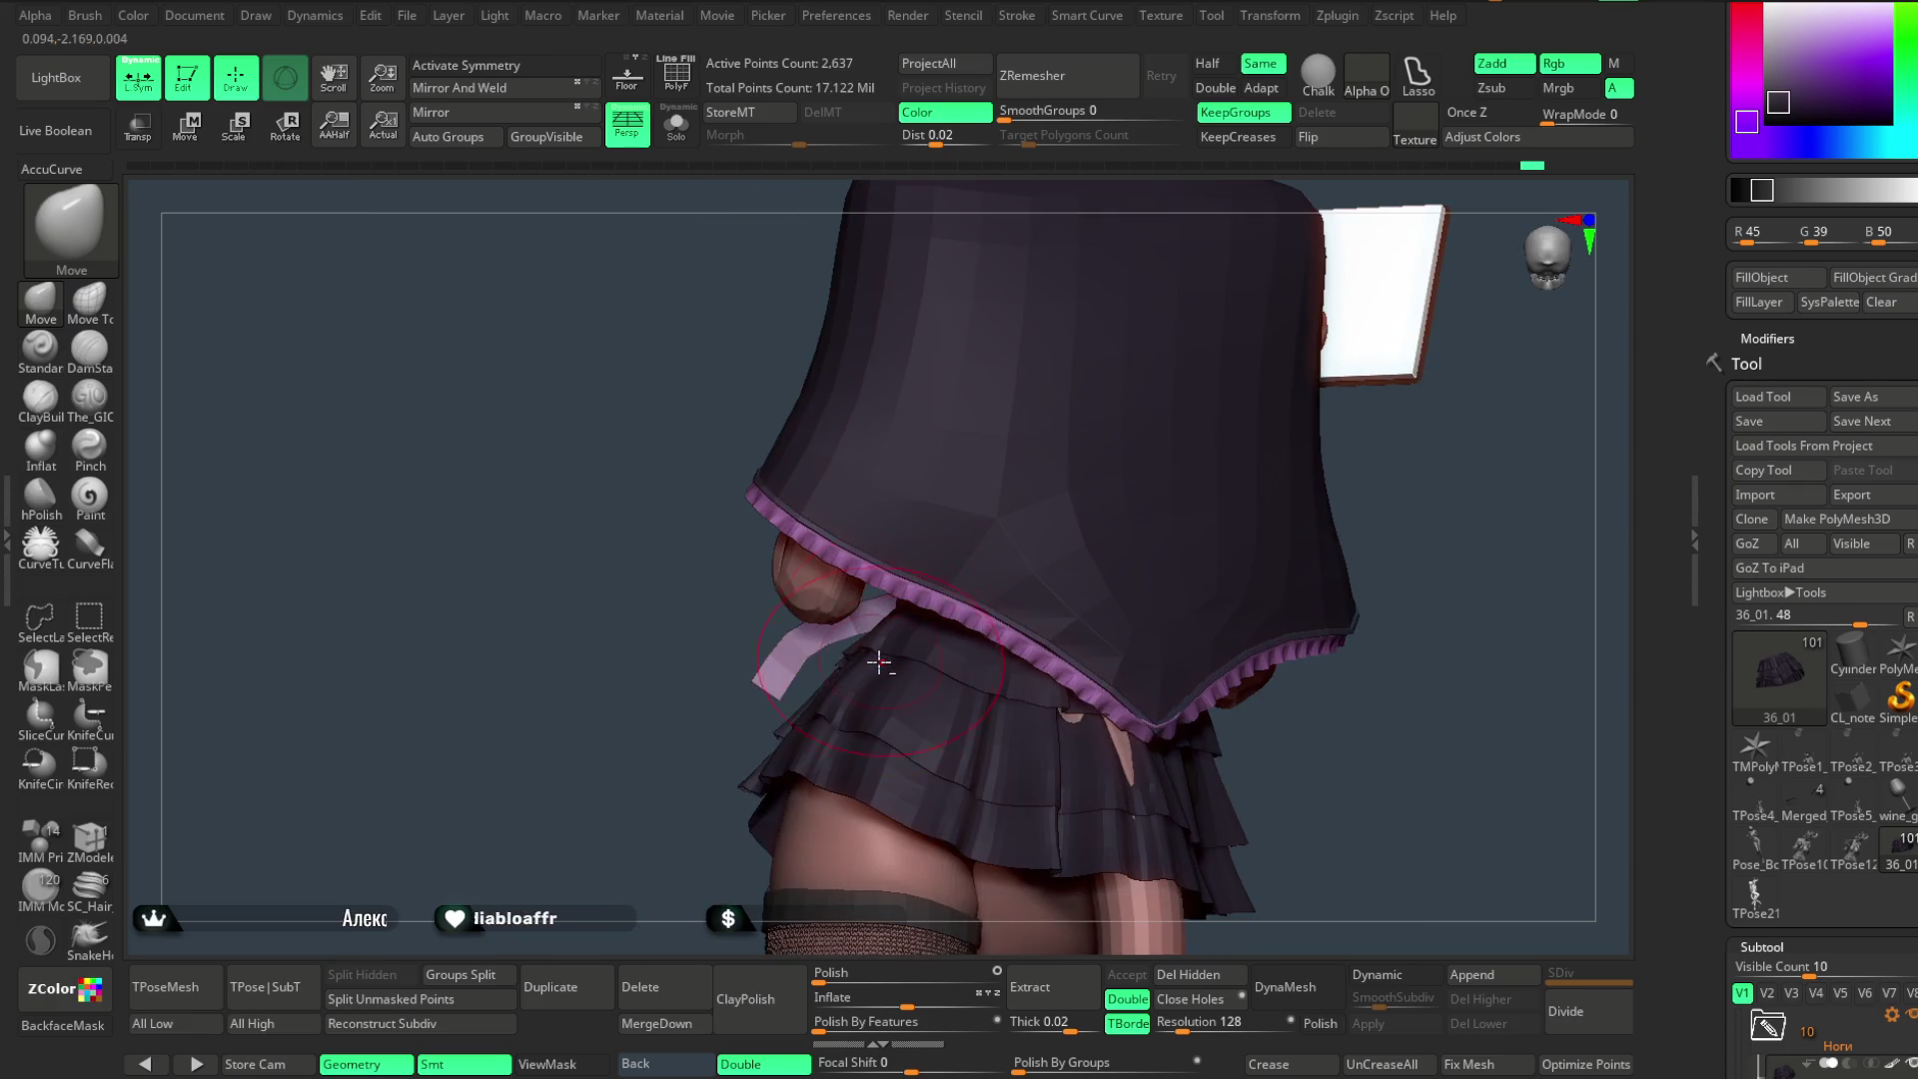
left_click_drag(659, 862, 790, 757)
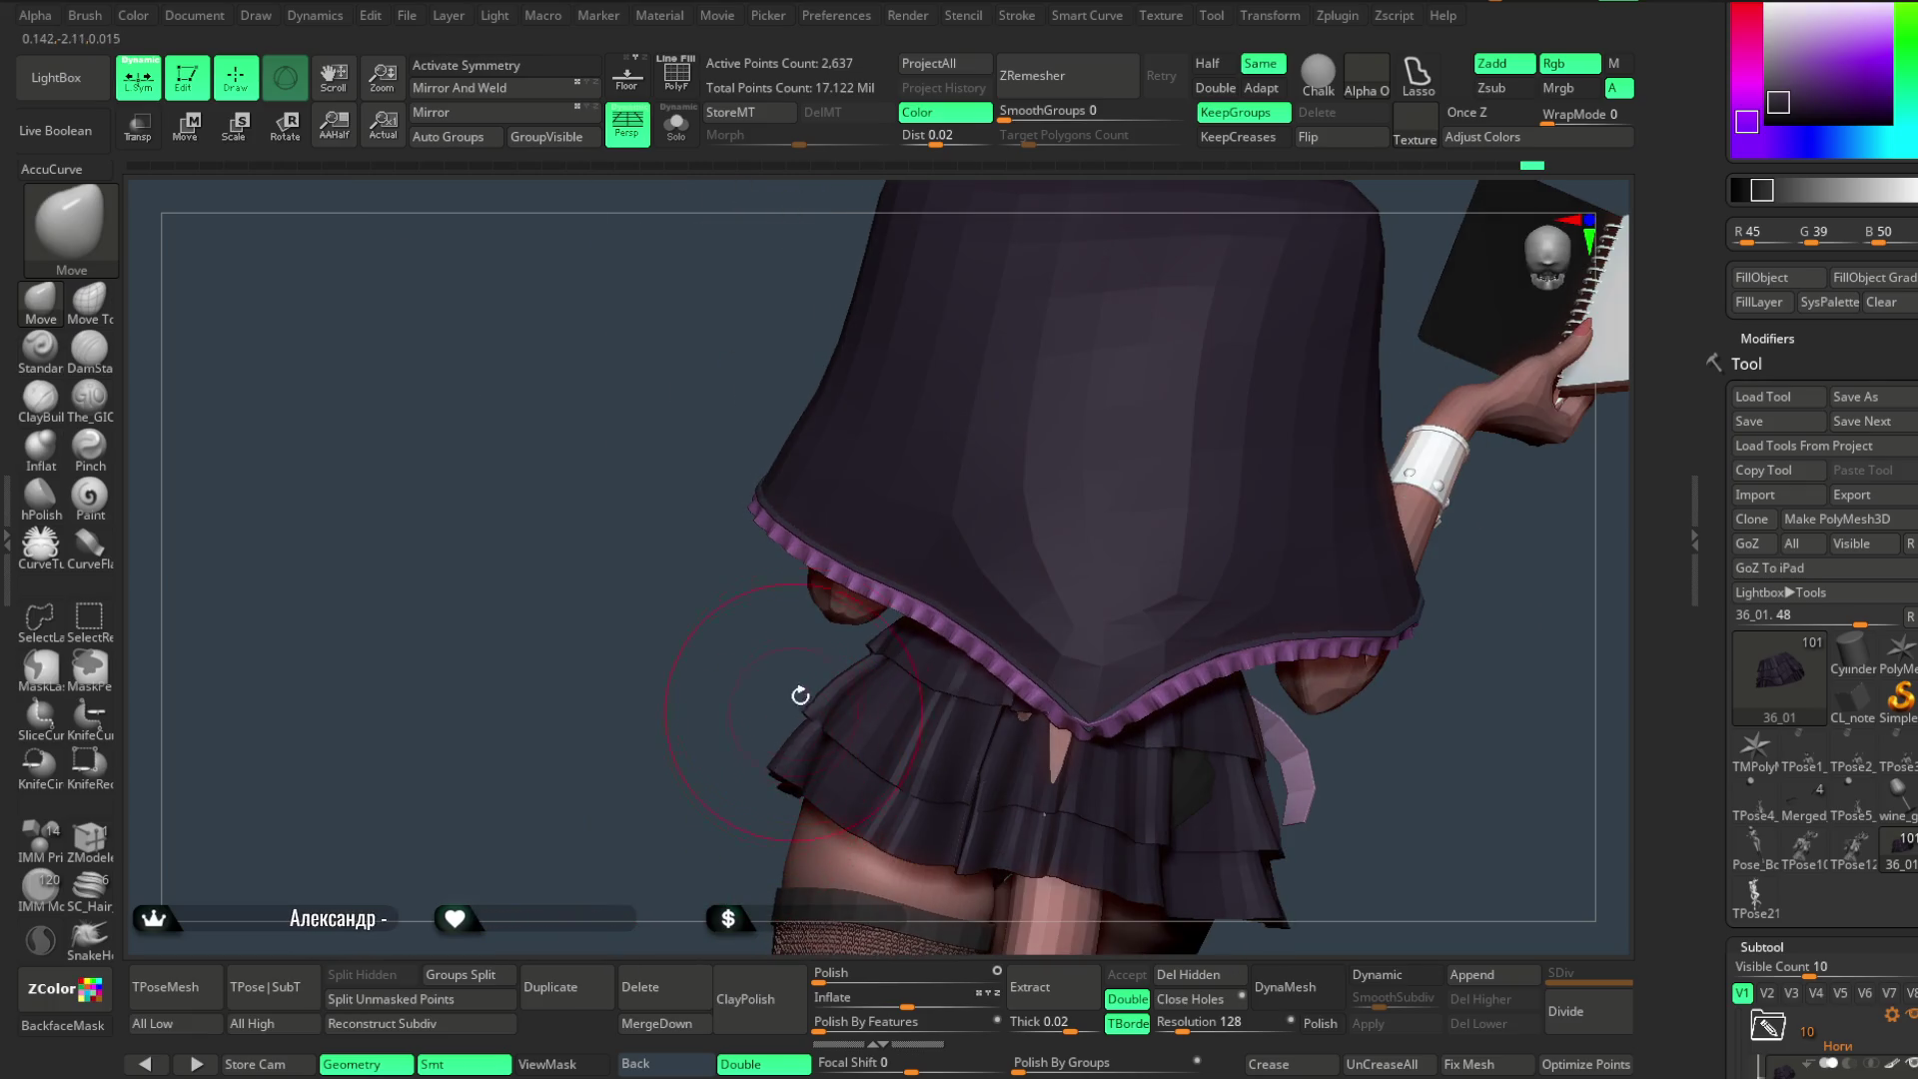
key("space")
left_click_drag(742, 652, 830, 656, "alt")
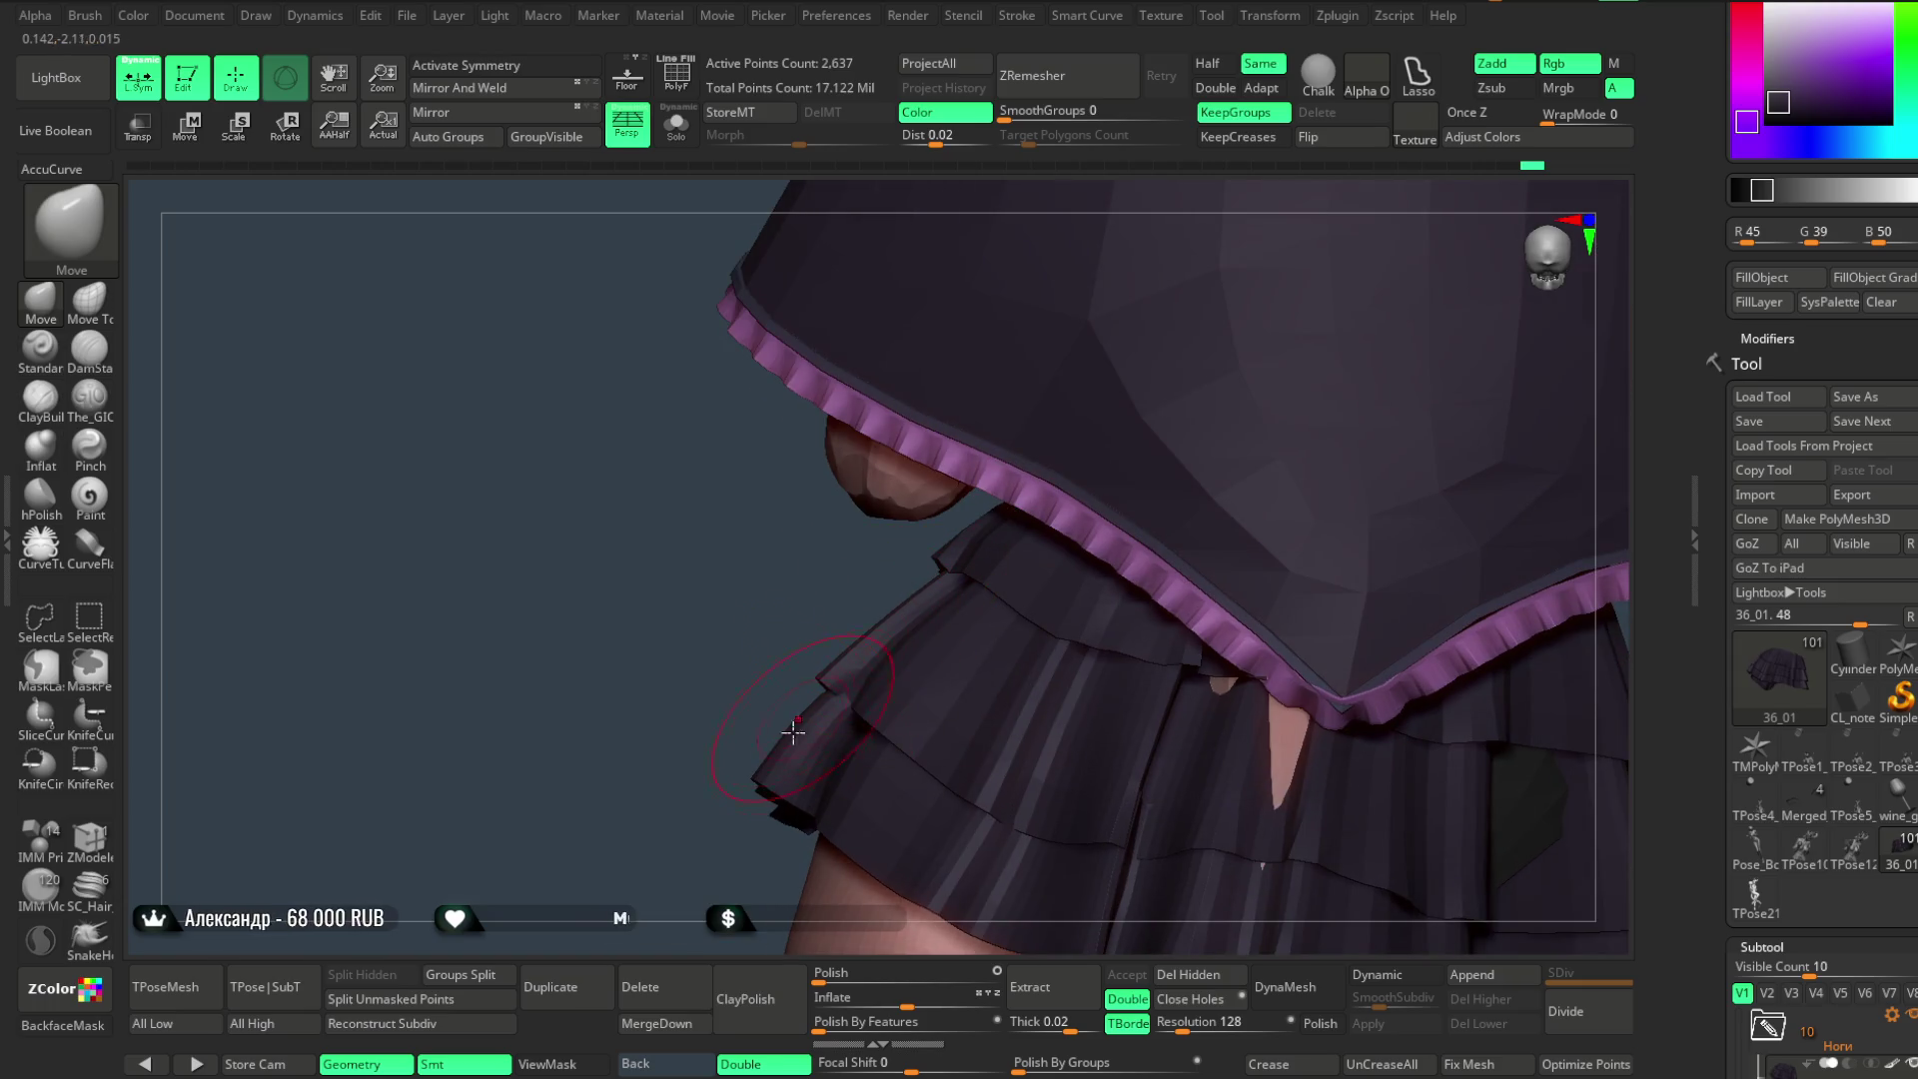
left_click(113, 314)
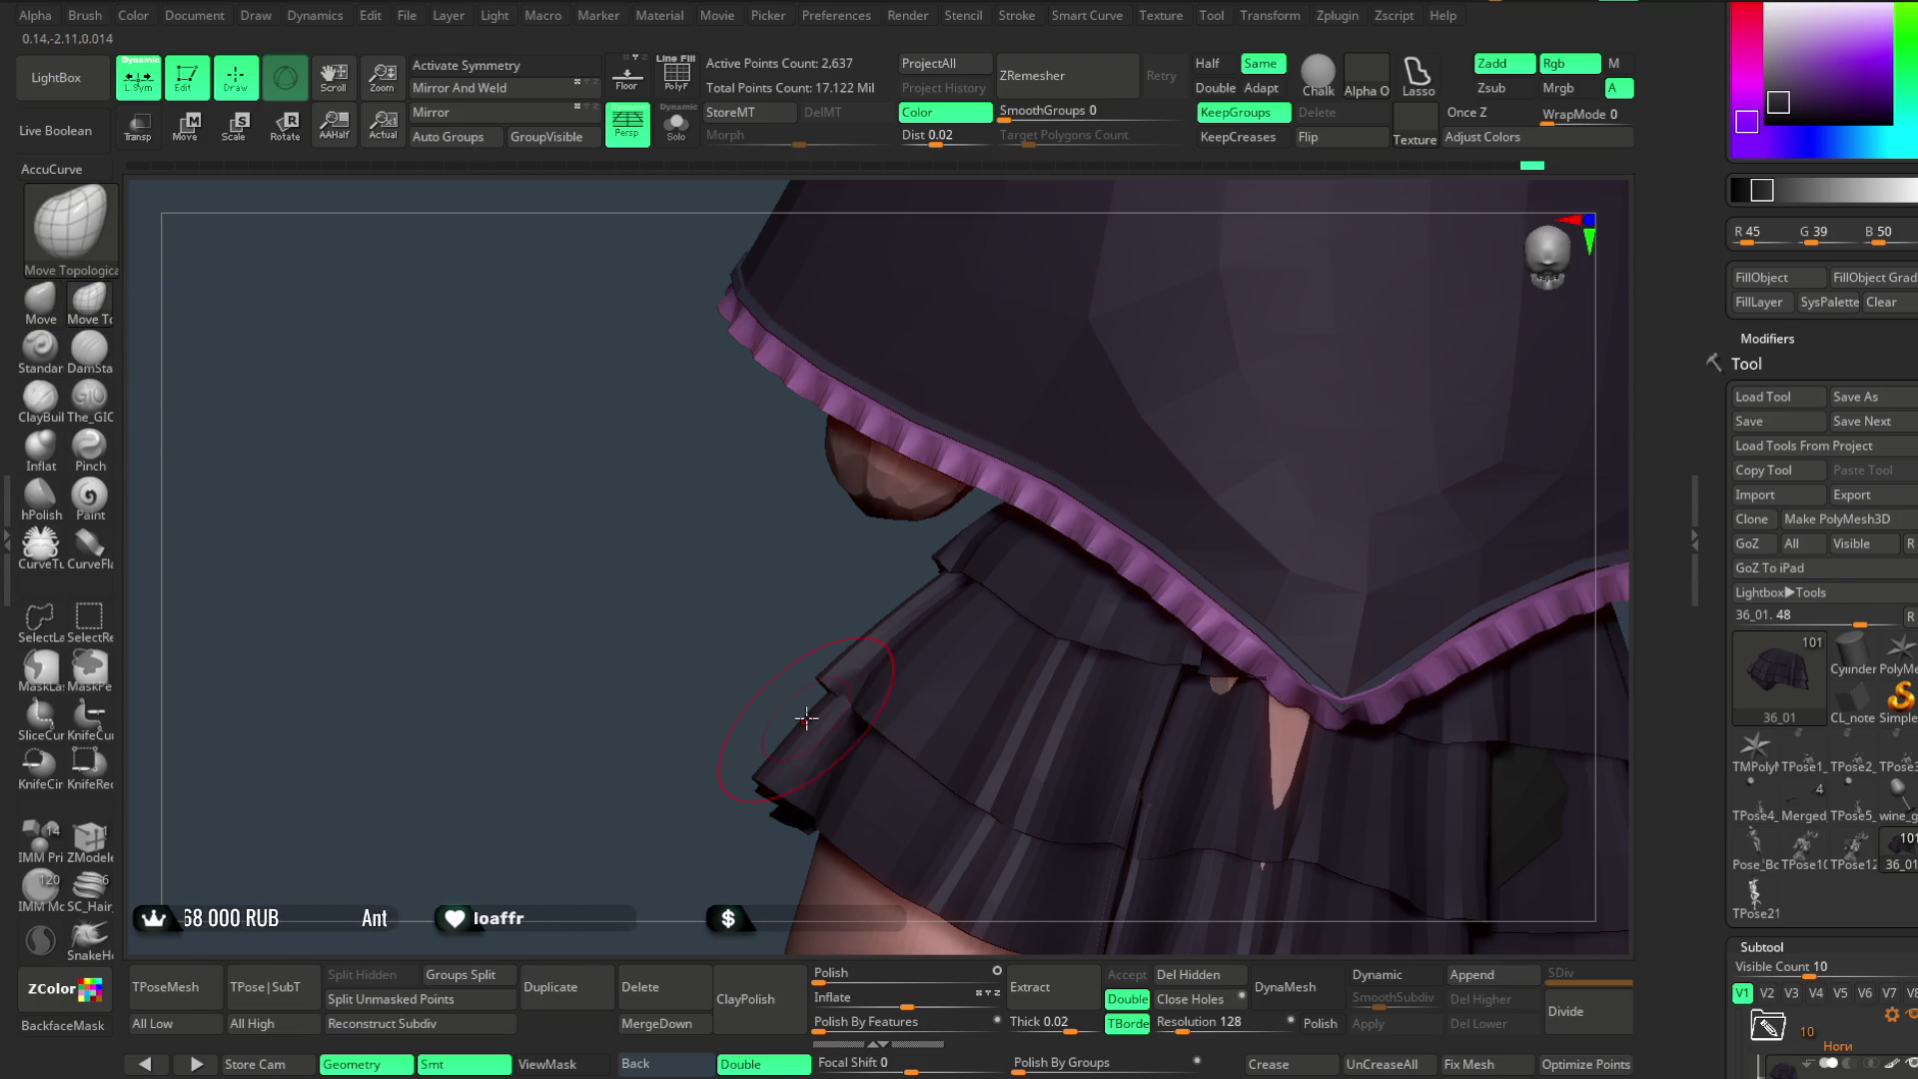
mouse_move(785, 700)
left_mouse_down()
mouse_move(940, 630)
mouse_move(827, 726)
mouse_move(908, 634)
mouse_move(925, 535)
mouse_move(963, 579)
mouse_move(980, 442)
mouse_move(980, 525)
mouse_move(976, 509)
mouse_move(967, 554)
mouse_move(960, 539)
mouse_move(970, 523)
mouse_move(994, 673)
mouse_move(1011, 536)
mouse_move(994, 361)
mouse_move(1015, 365)
mouse_move(832, 619)
left_mouse_up()
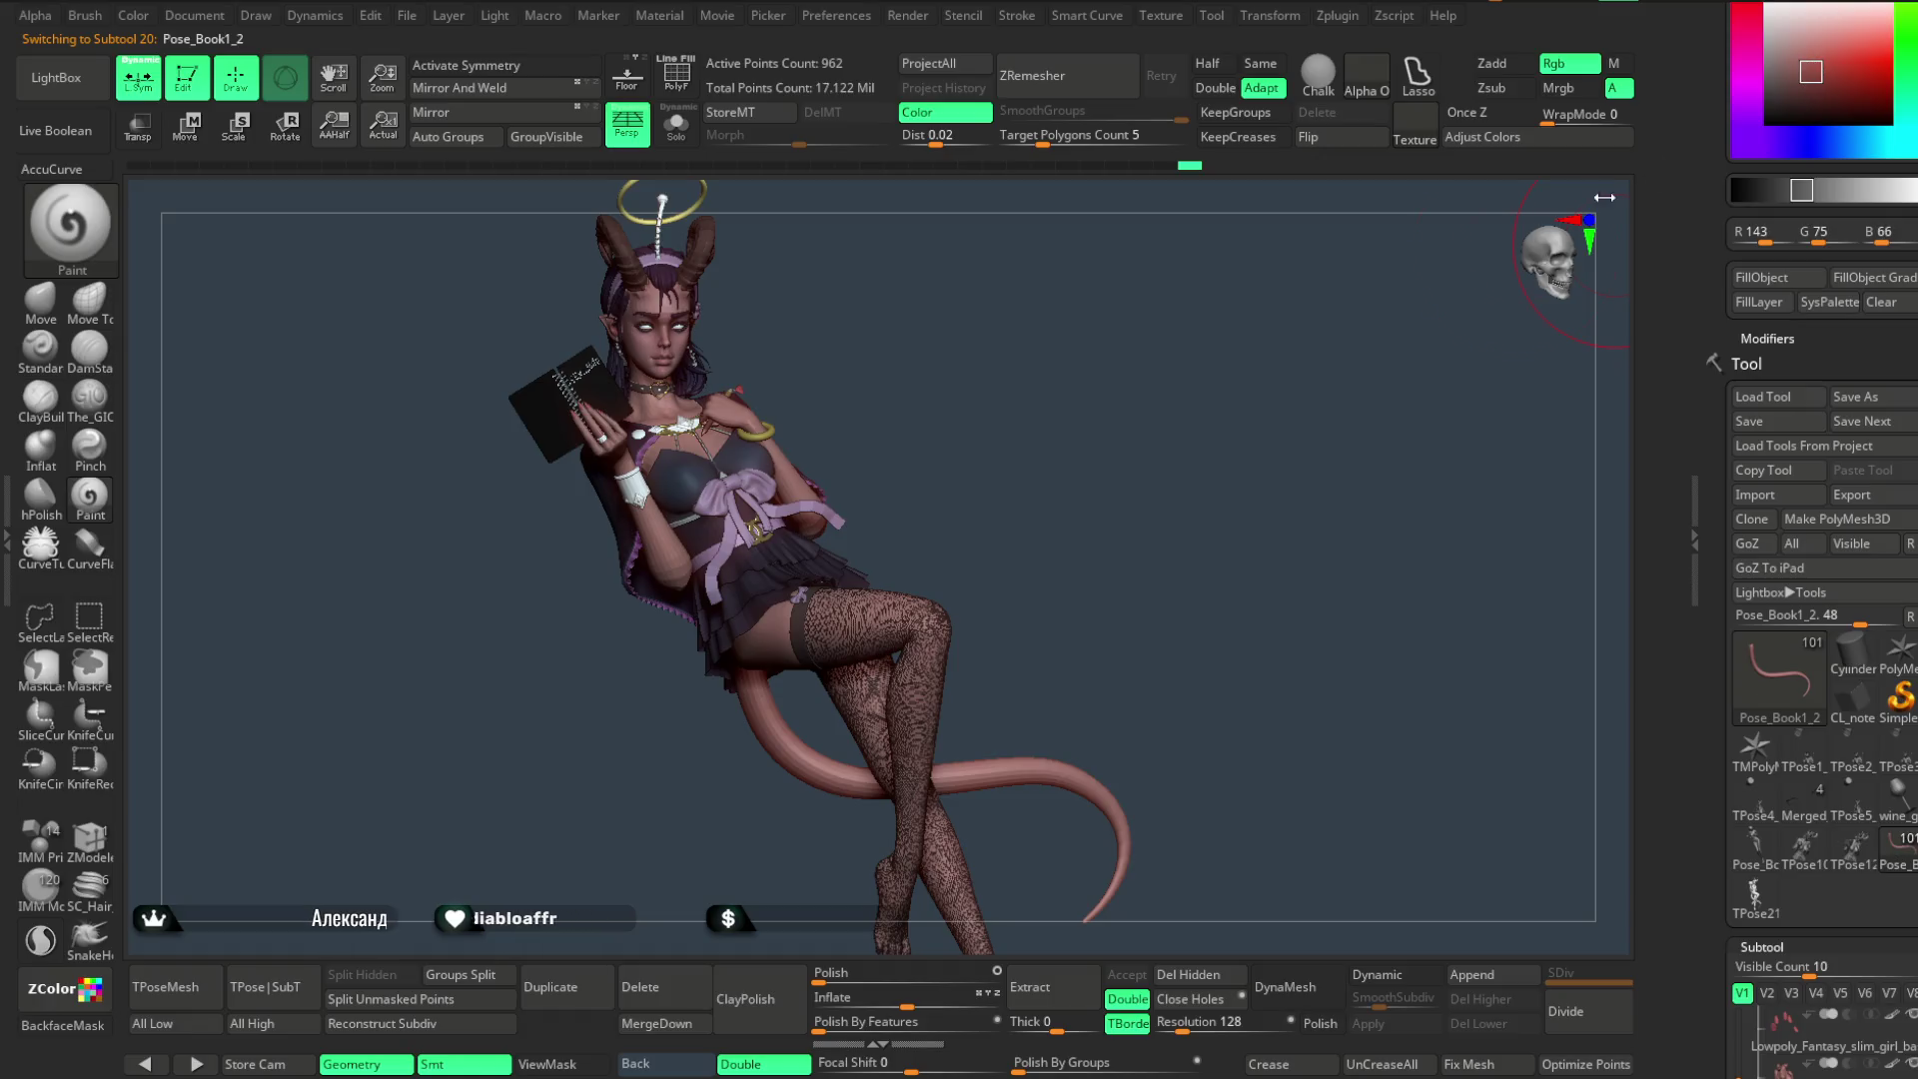
mouse_move(831, 425)
left_mouse_down()
mouse_move(1028, 325)
mouse_move(764, 699)
left_mouse_up()
left_click_drag(994, 434, 806, 774)
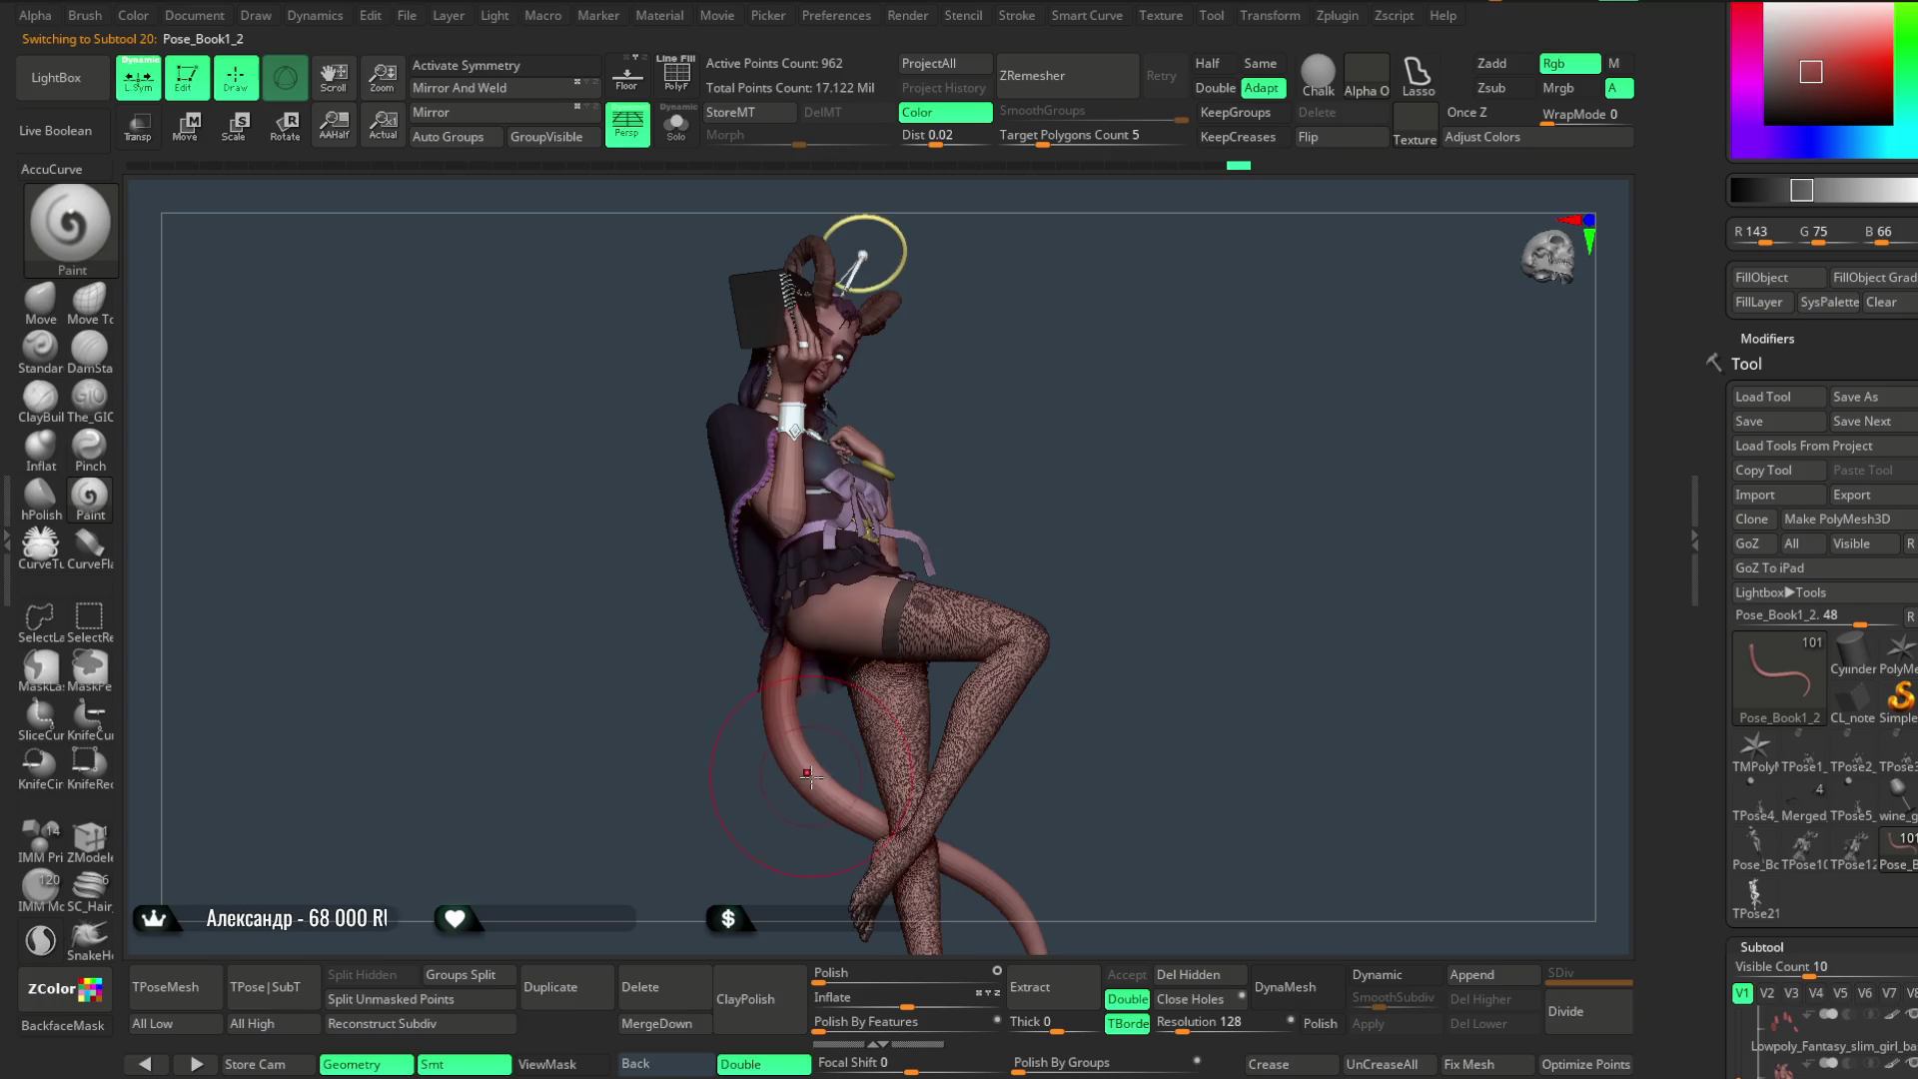
mouse_move(909, 402)
left_mouse_down()
mouse_move(1050, 472)
mouse_move(981, 556)
mouse_move(1029, 498)
mouse_move(800, 645)
left_mouse_up()
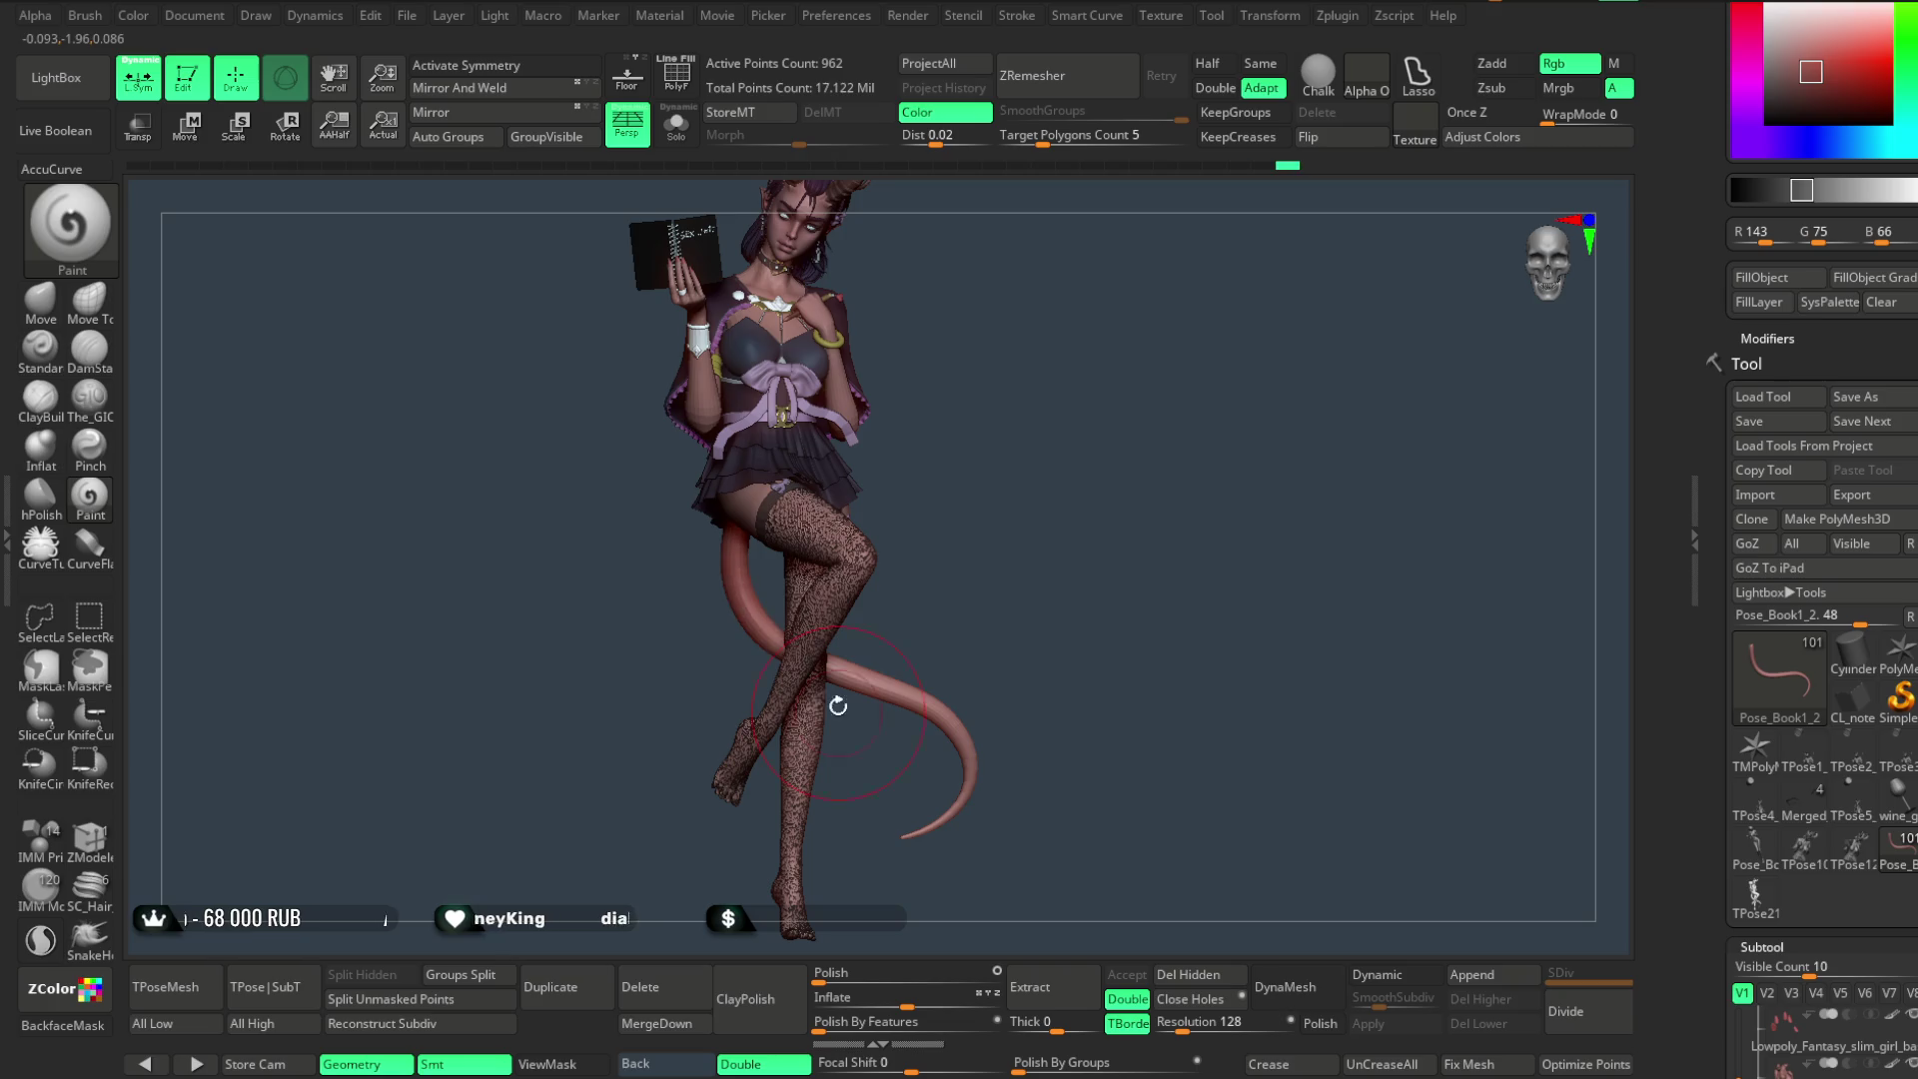
mouse_move(945, 547)
left_mouse_down()
mouse_move(975, 505)
mouse_move(873, 659)
left_mouse_up()
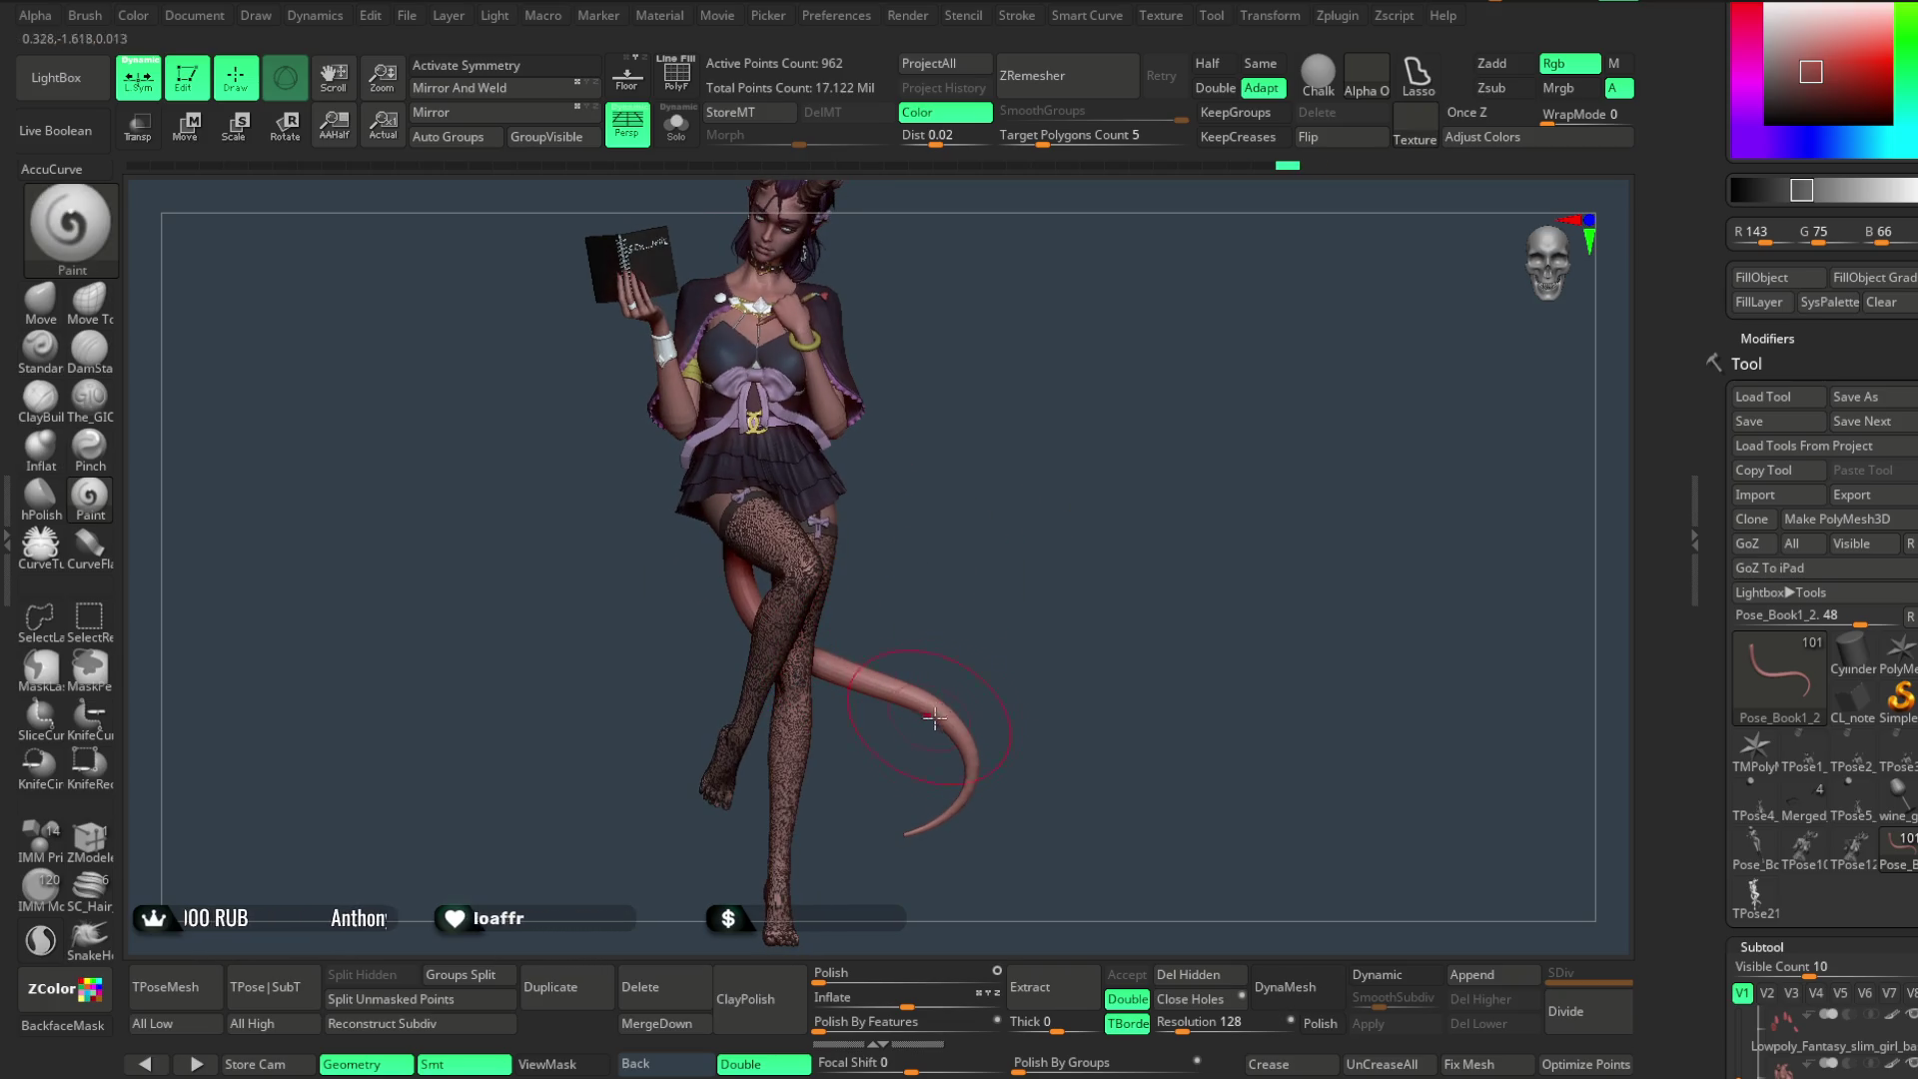
left_click_drag(1014, 558, 795, 670)
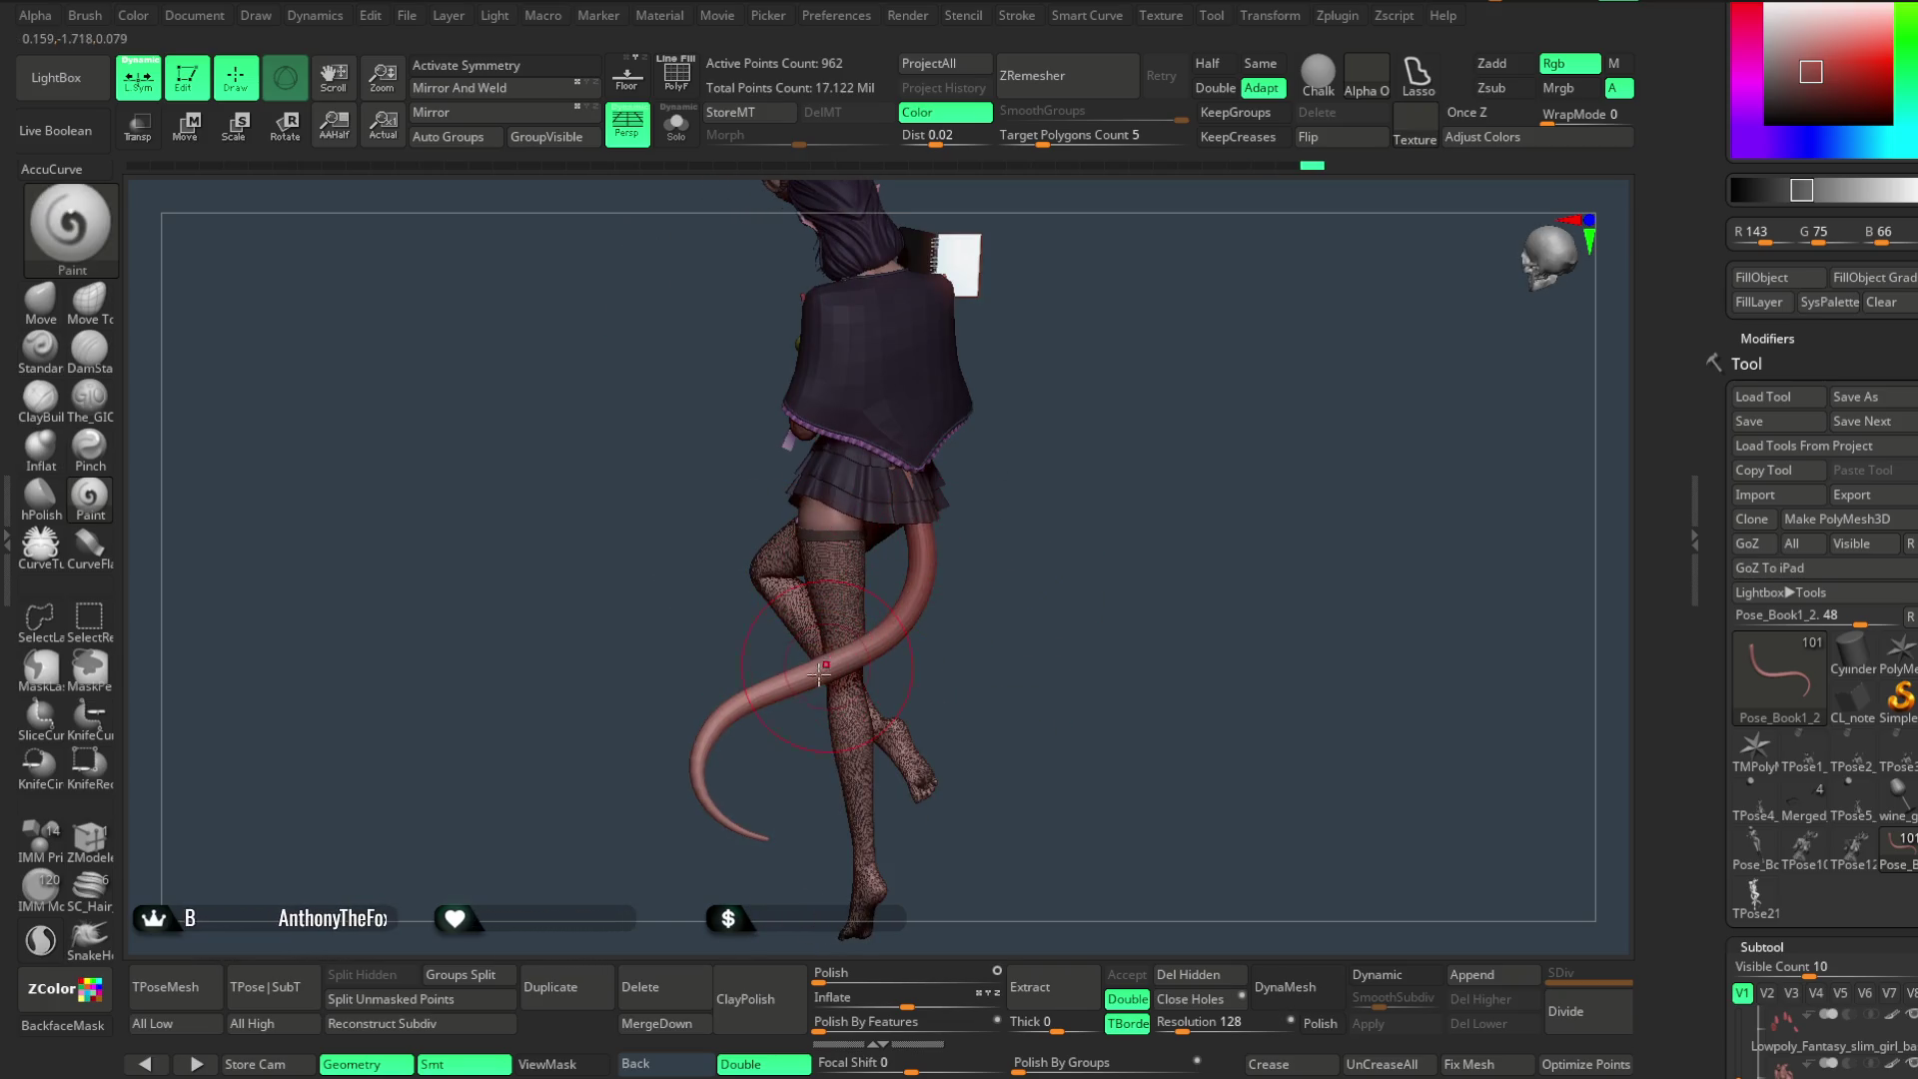
left_click_drag(1016, 466, 865, 645)
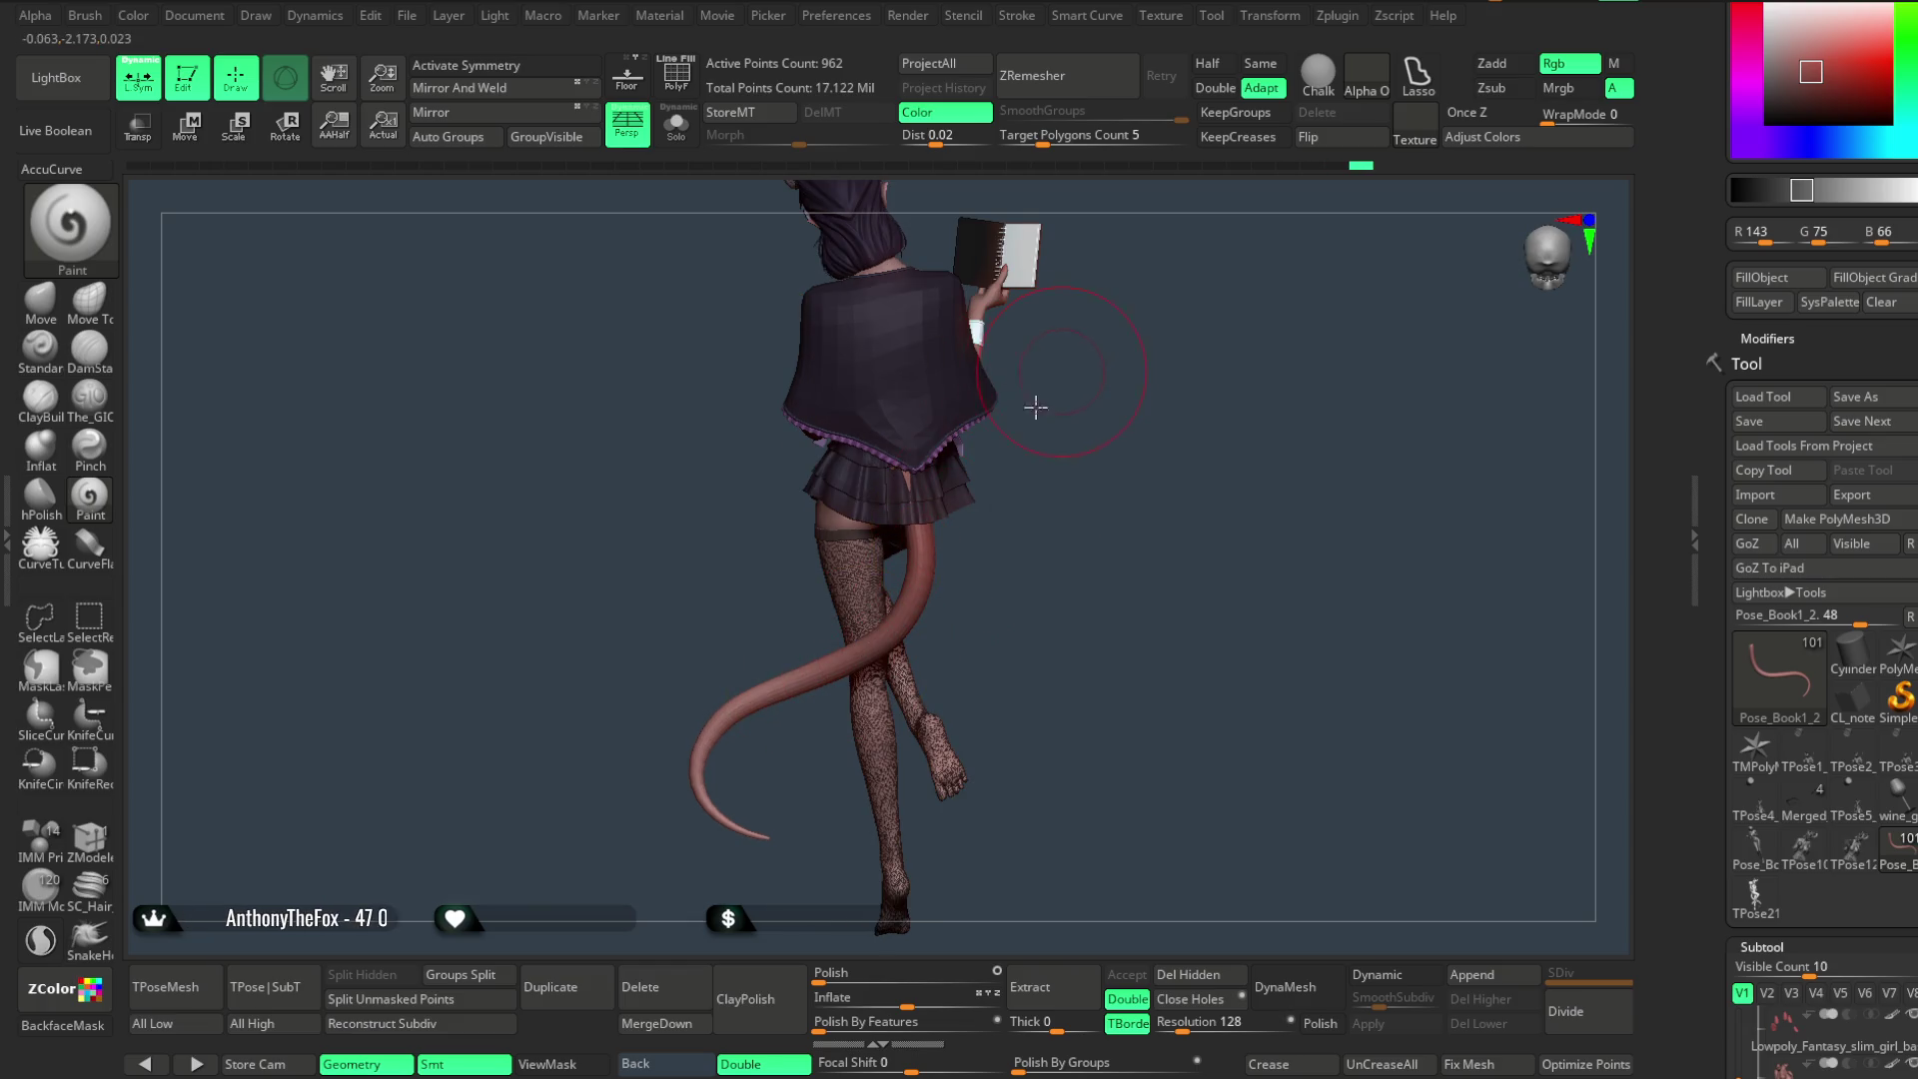
left_click_drag(1040, 397, 947, 528)
left_click(676, 126)
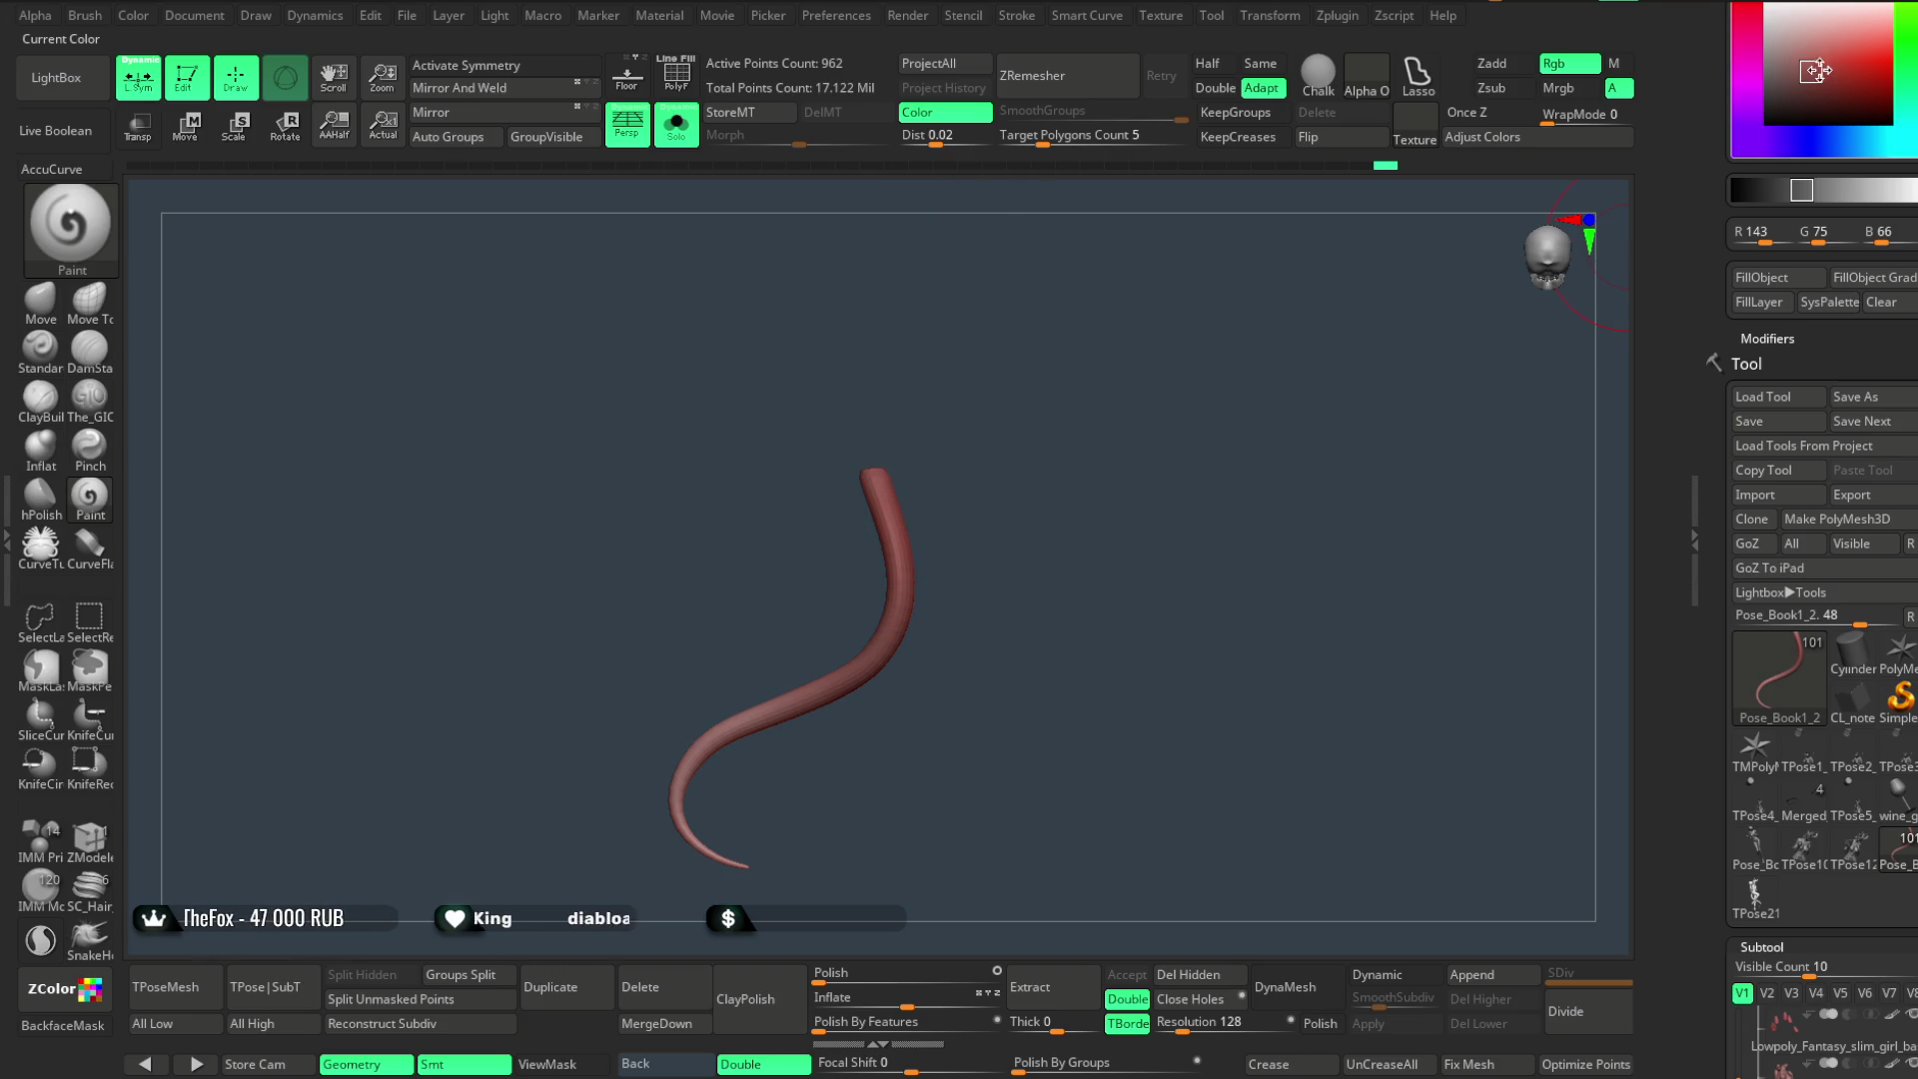
scroll(1816, 71, "up", 2)
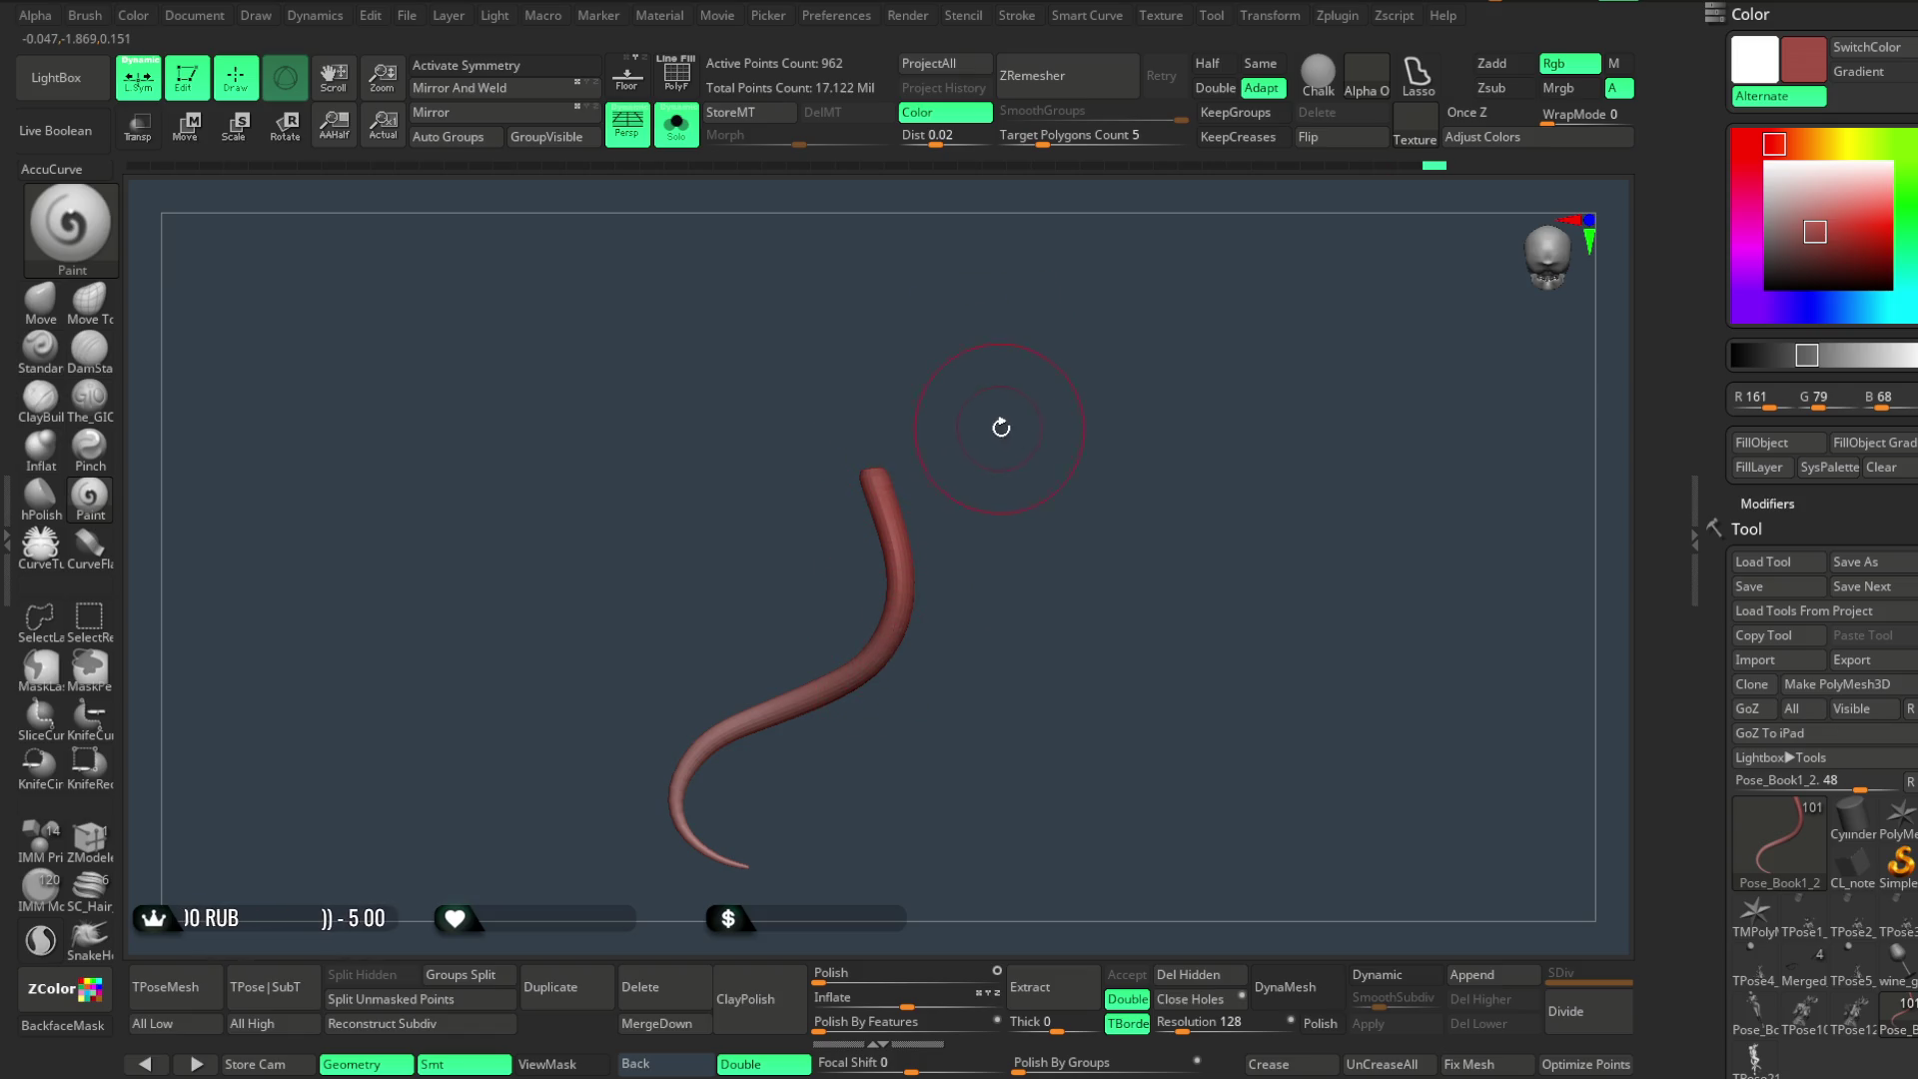
- Shift the working colour through pale pink shades to a warm brown
left_click_drag(1814, 230, 1815, 214)
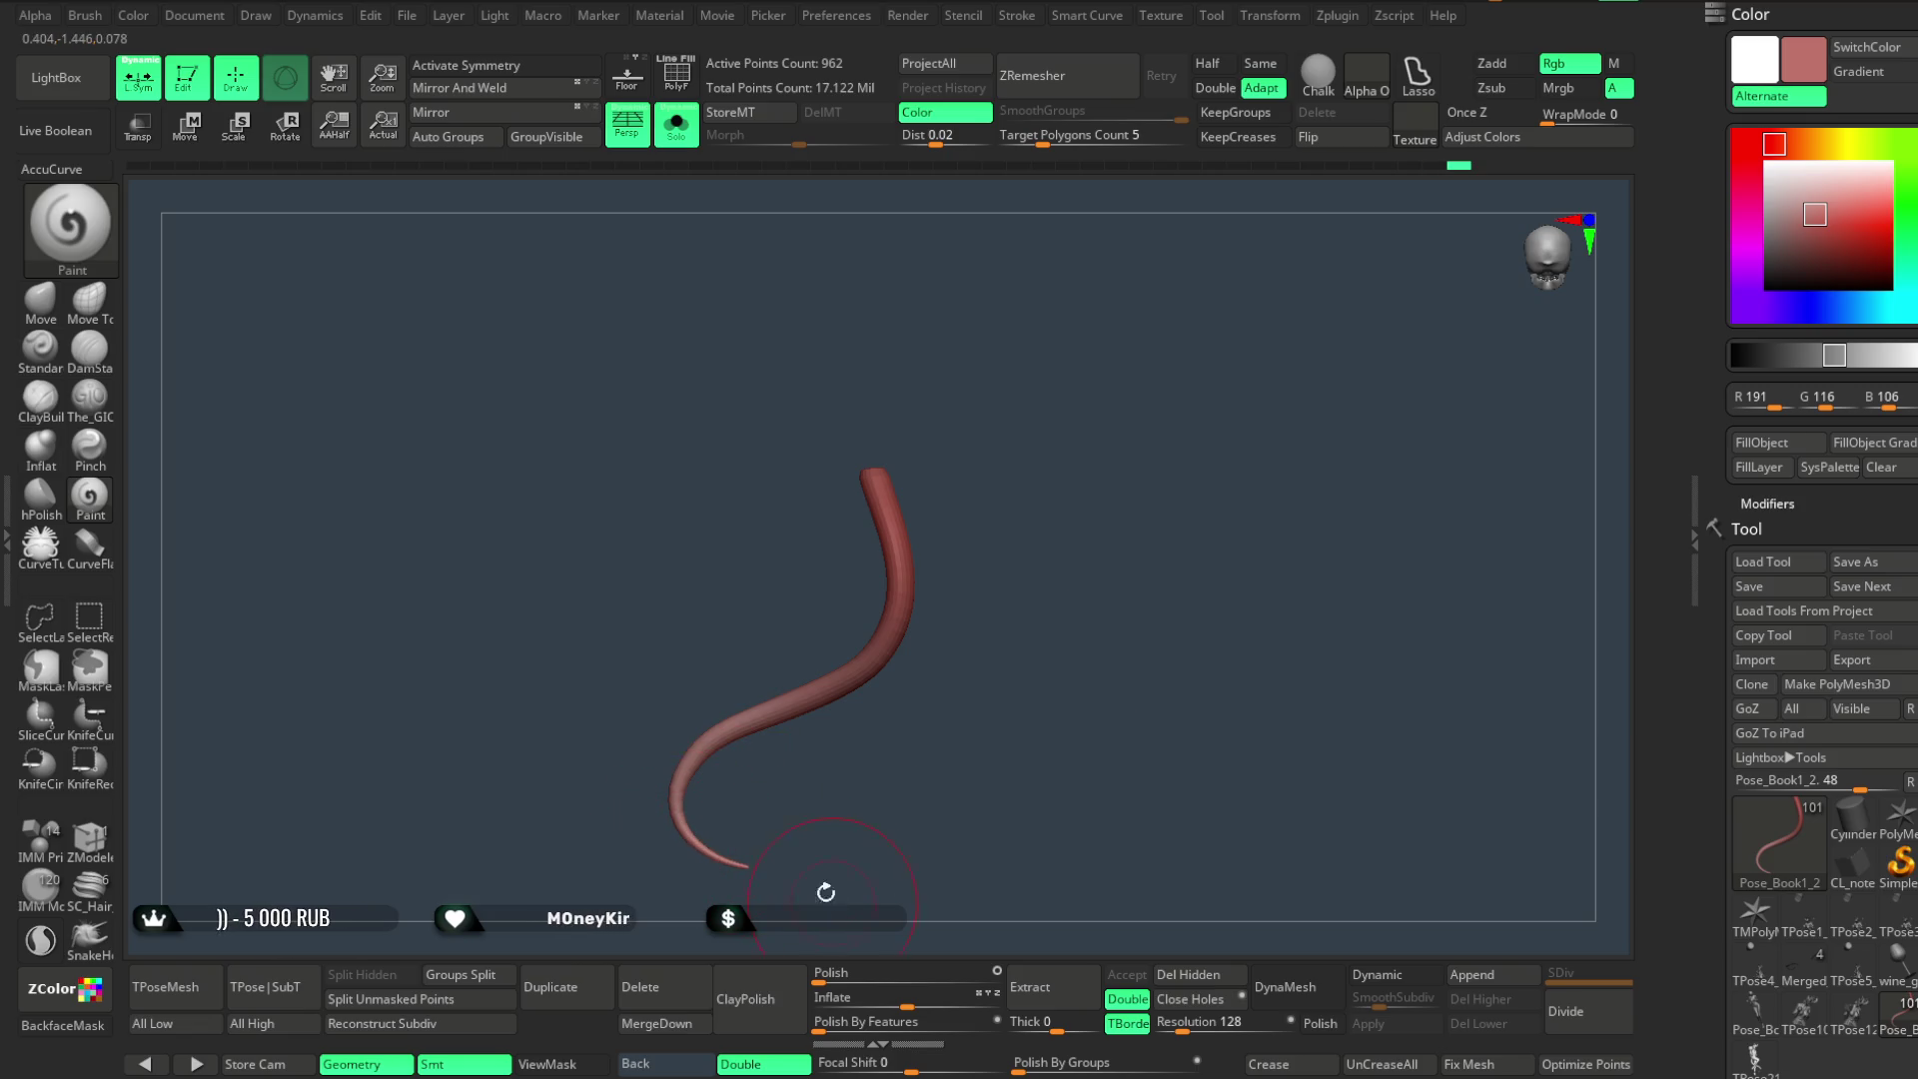
left_click_drag(831, 899, 849, 674, "alt")
left_click(1745, 234)
left_click(1812, 202)
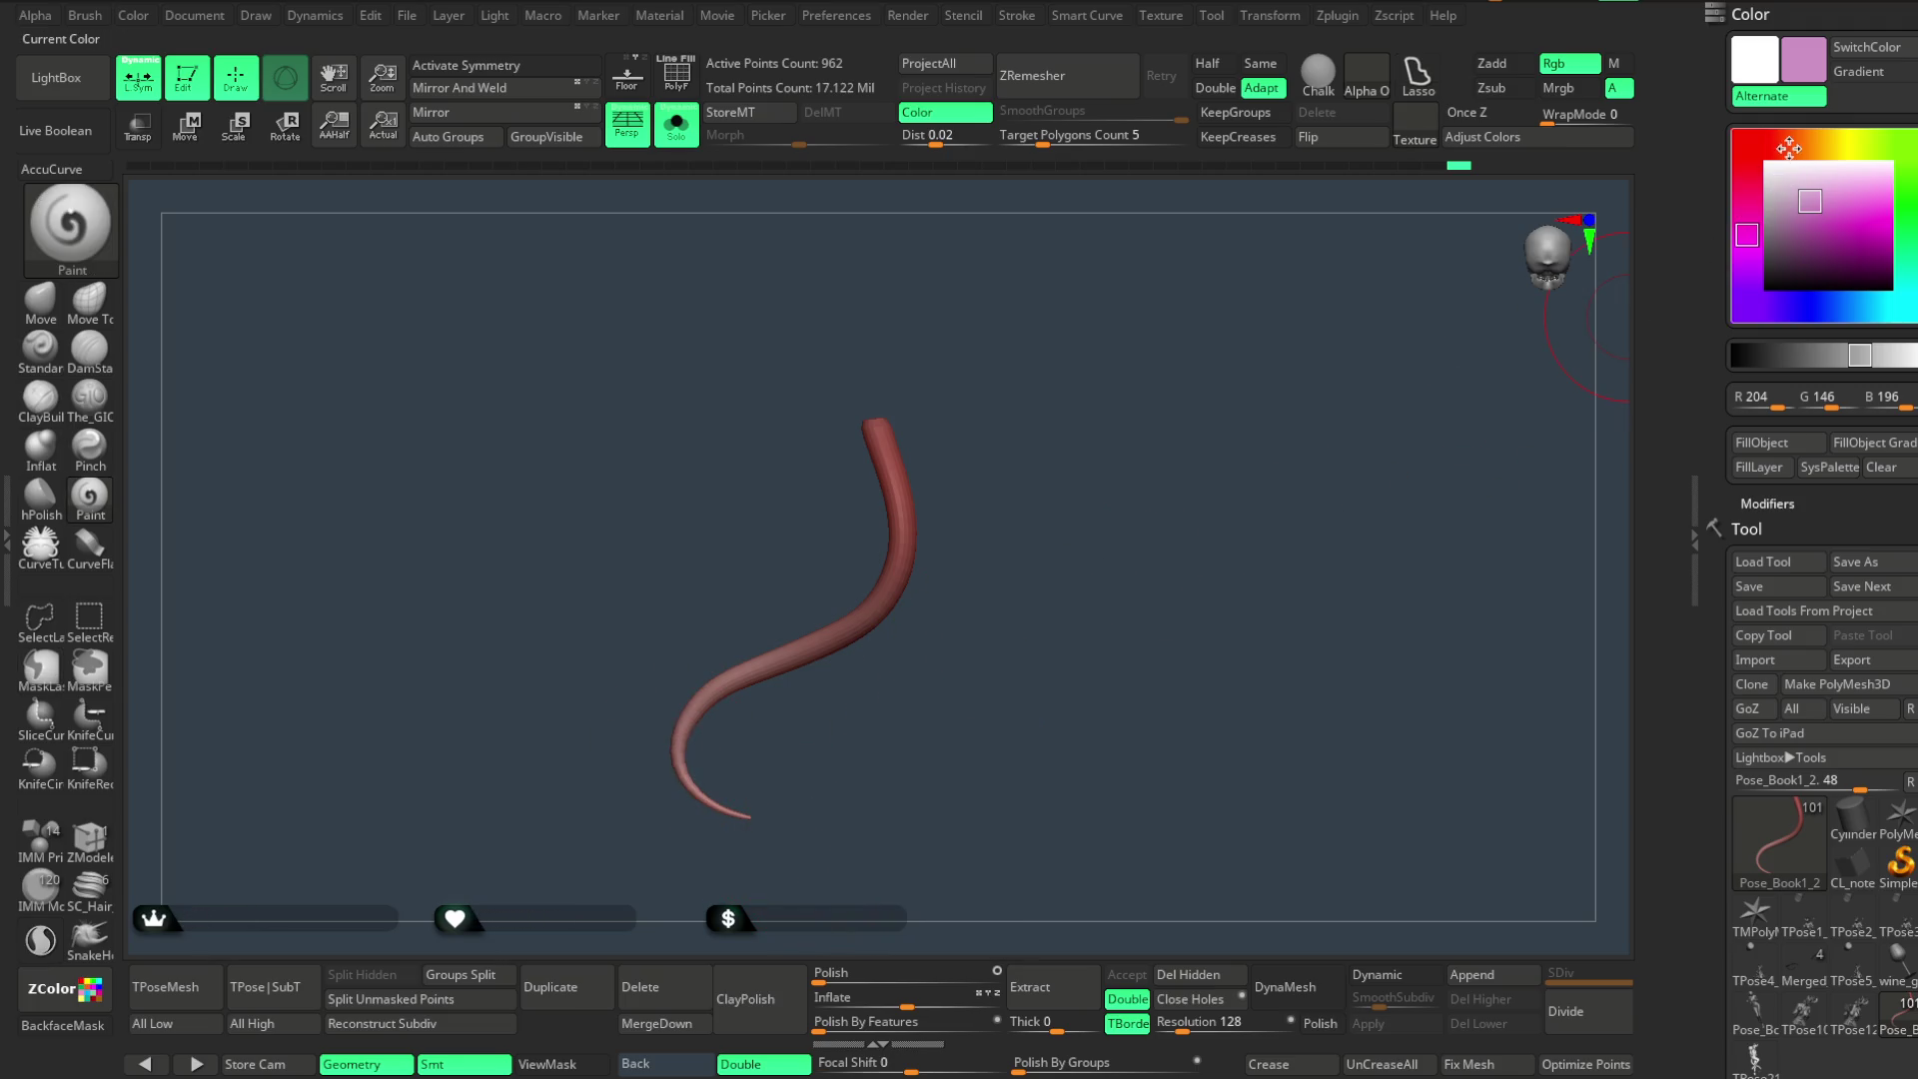
left_click(1791, 145)
left_click(1821, 217)
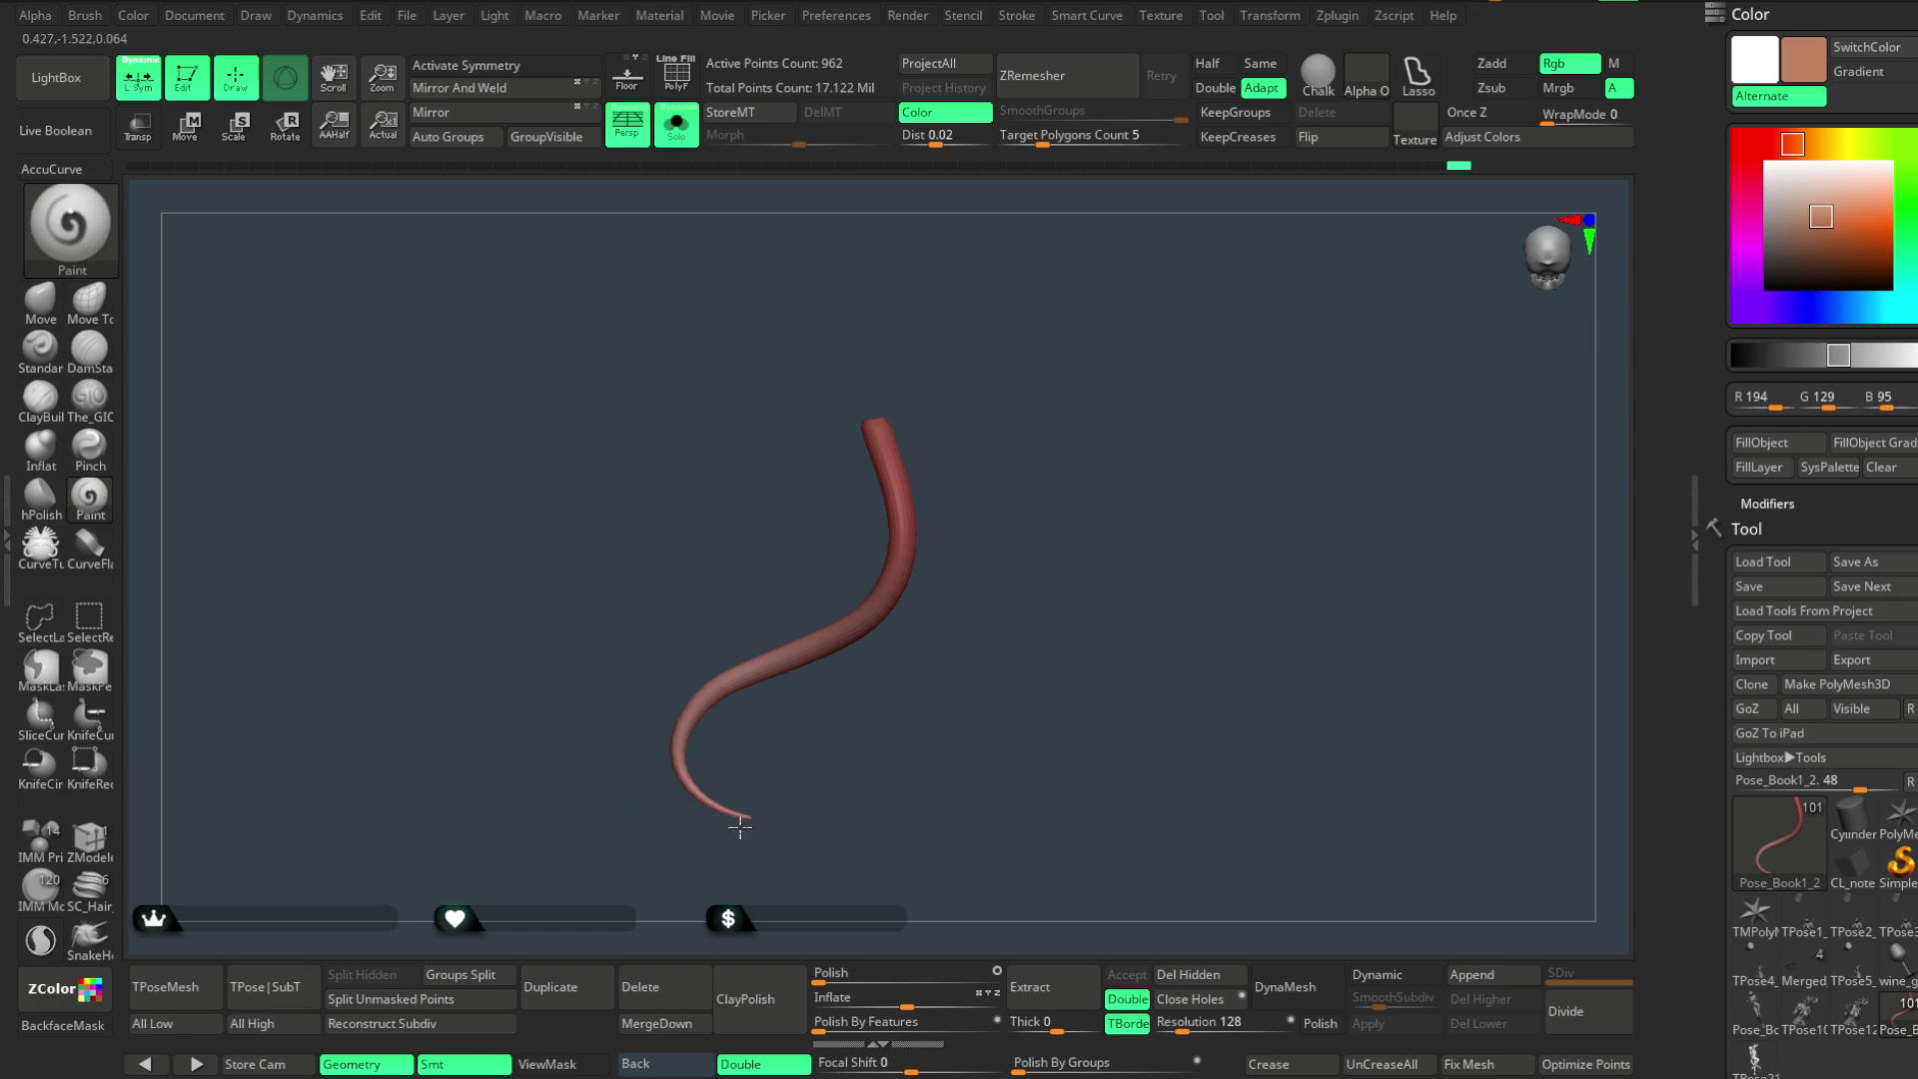
- Sample a tan from the tail on canvas, lighten it to pale tan and show all subtools again
mouse_move(685, 766)
right_mouse_down("alt")
mouse_move(818, 700)
mouse_move(849, 736)
right_mouse_up("alt")
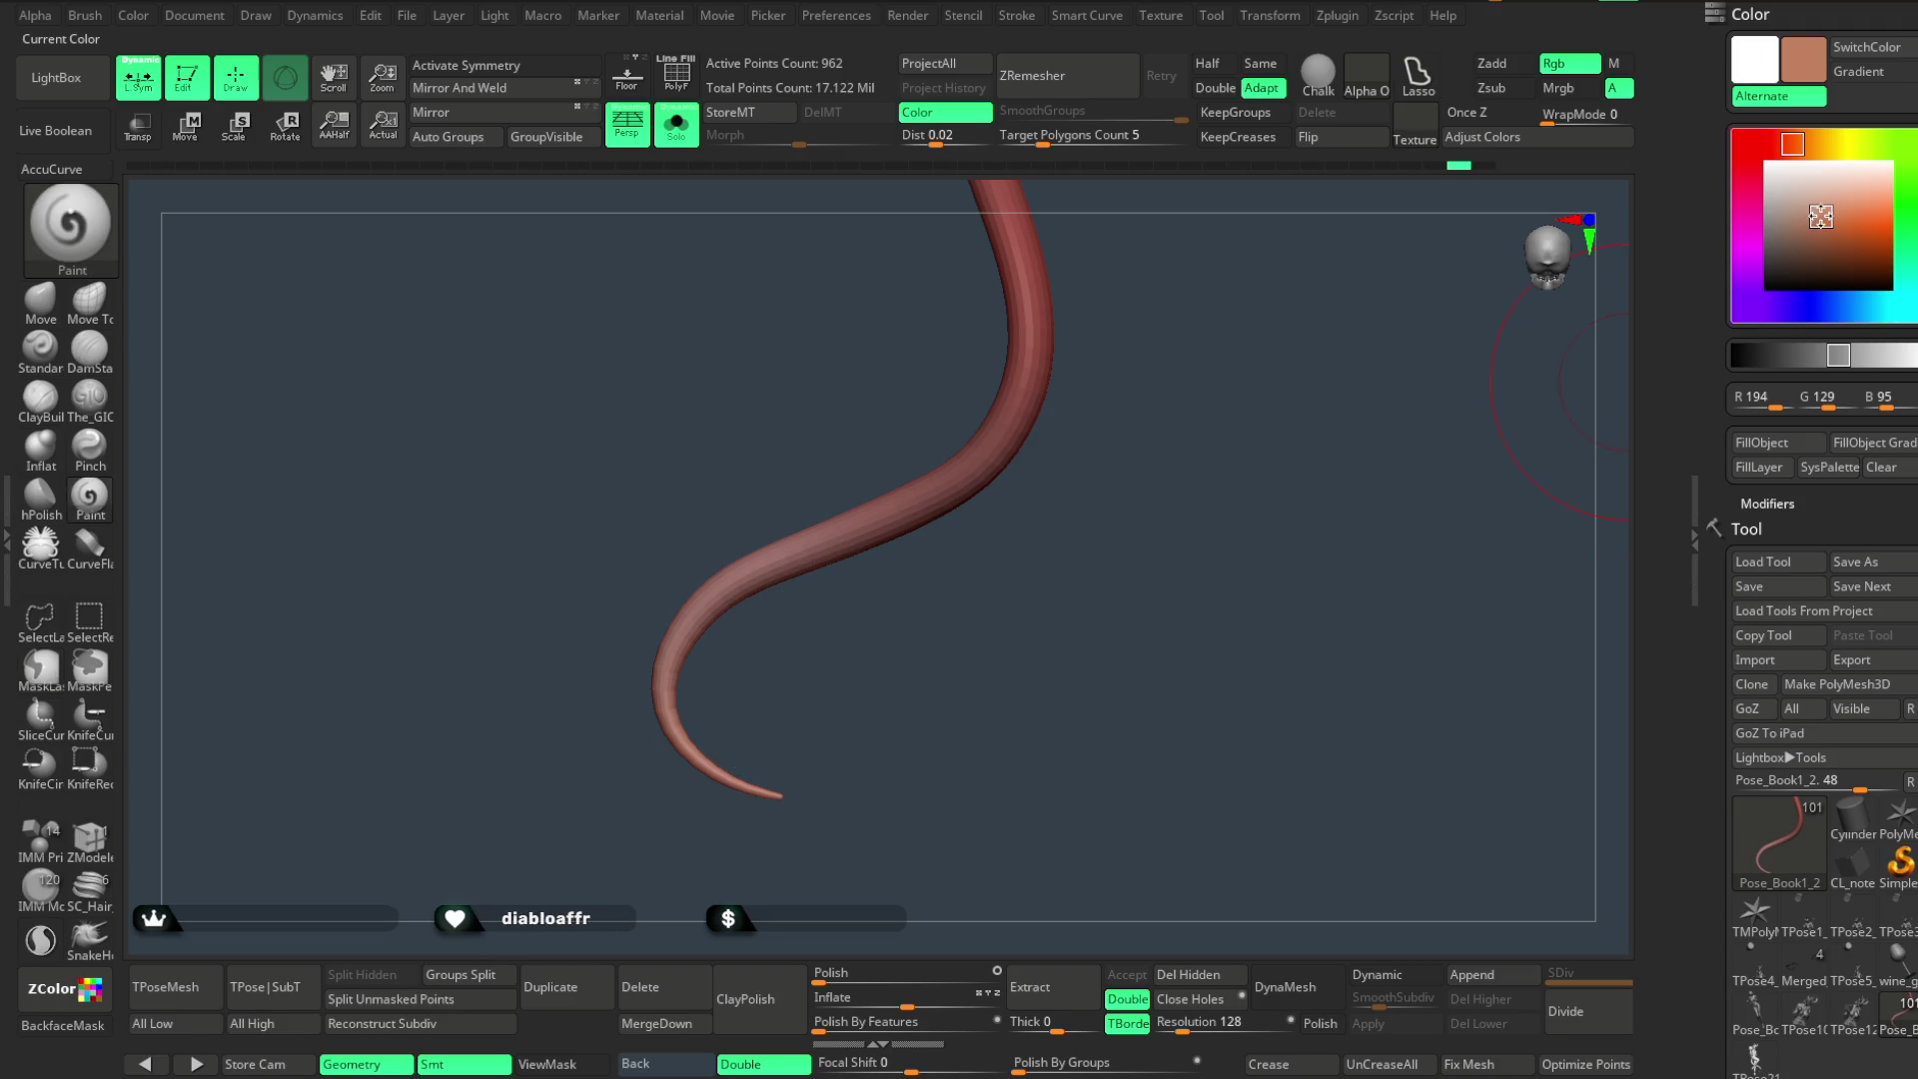
left_click_drag(1823, 217, 1558, 218)
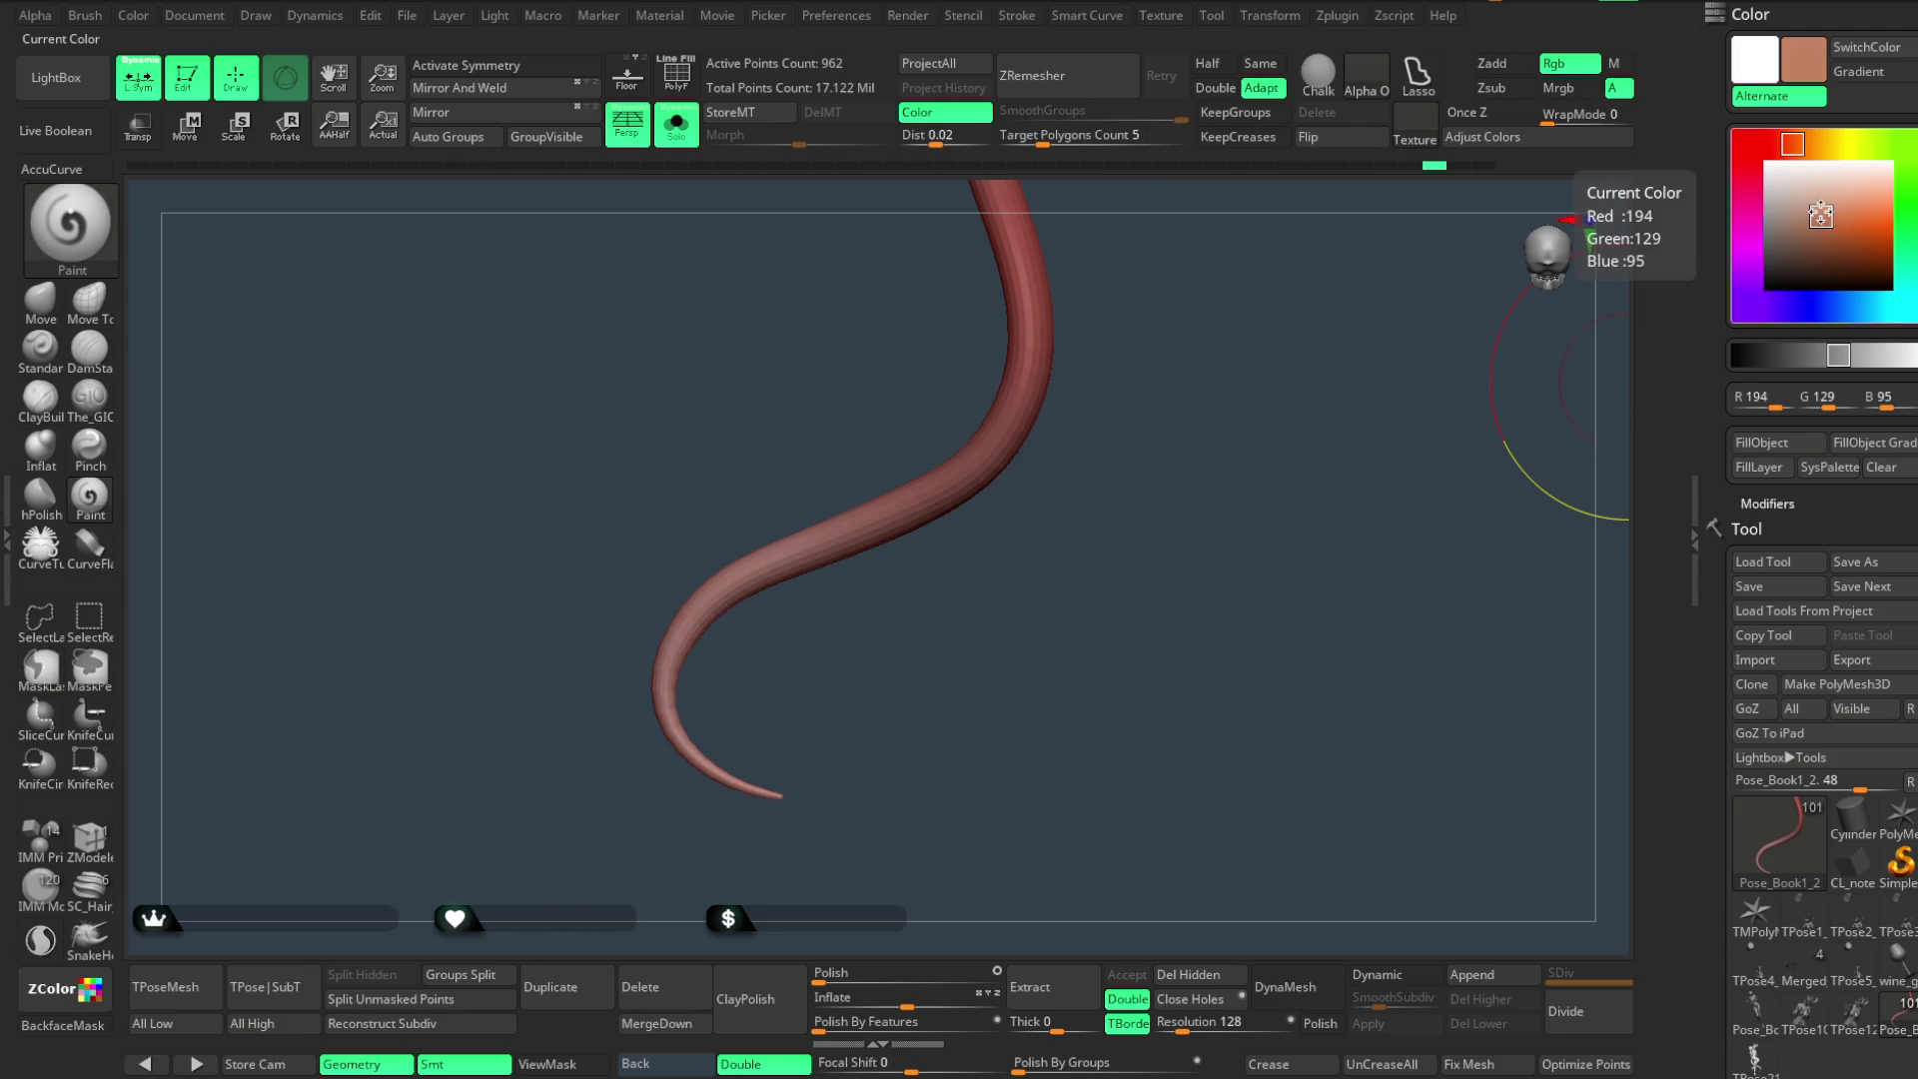
left_click_drag(1821, 216, 1819, 205)
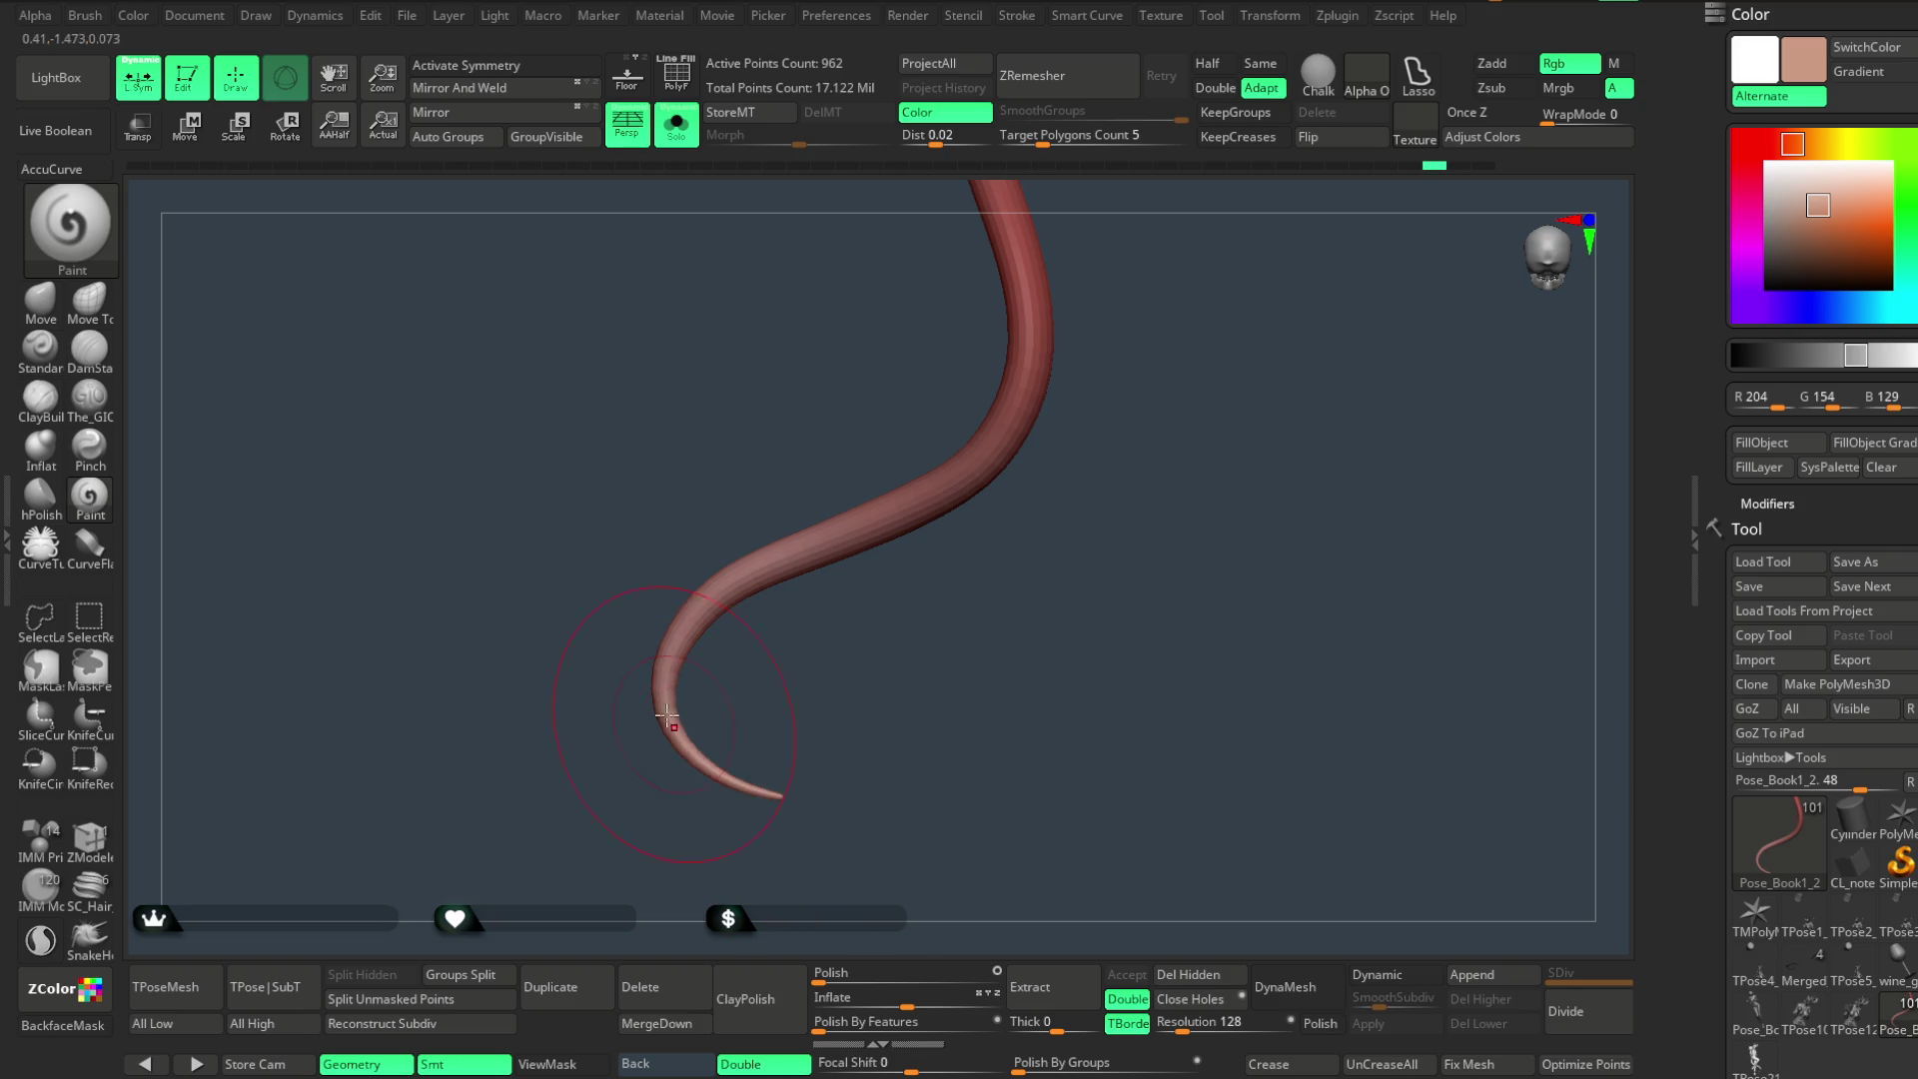
left_click_drag(856, 864, 918, 502)
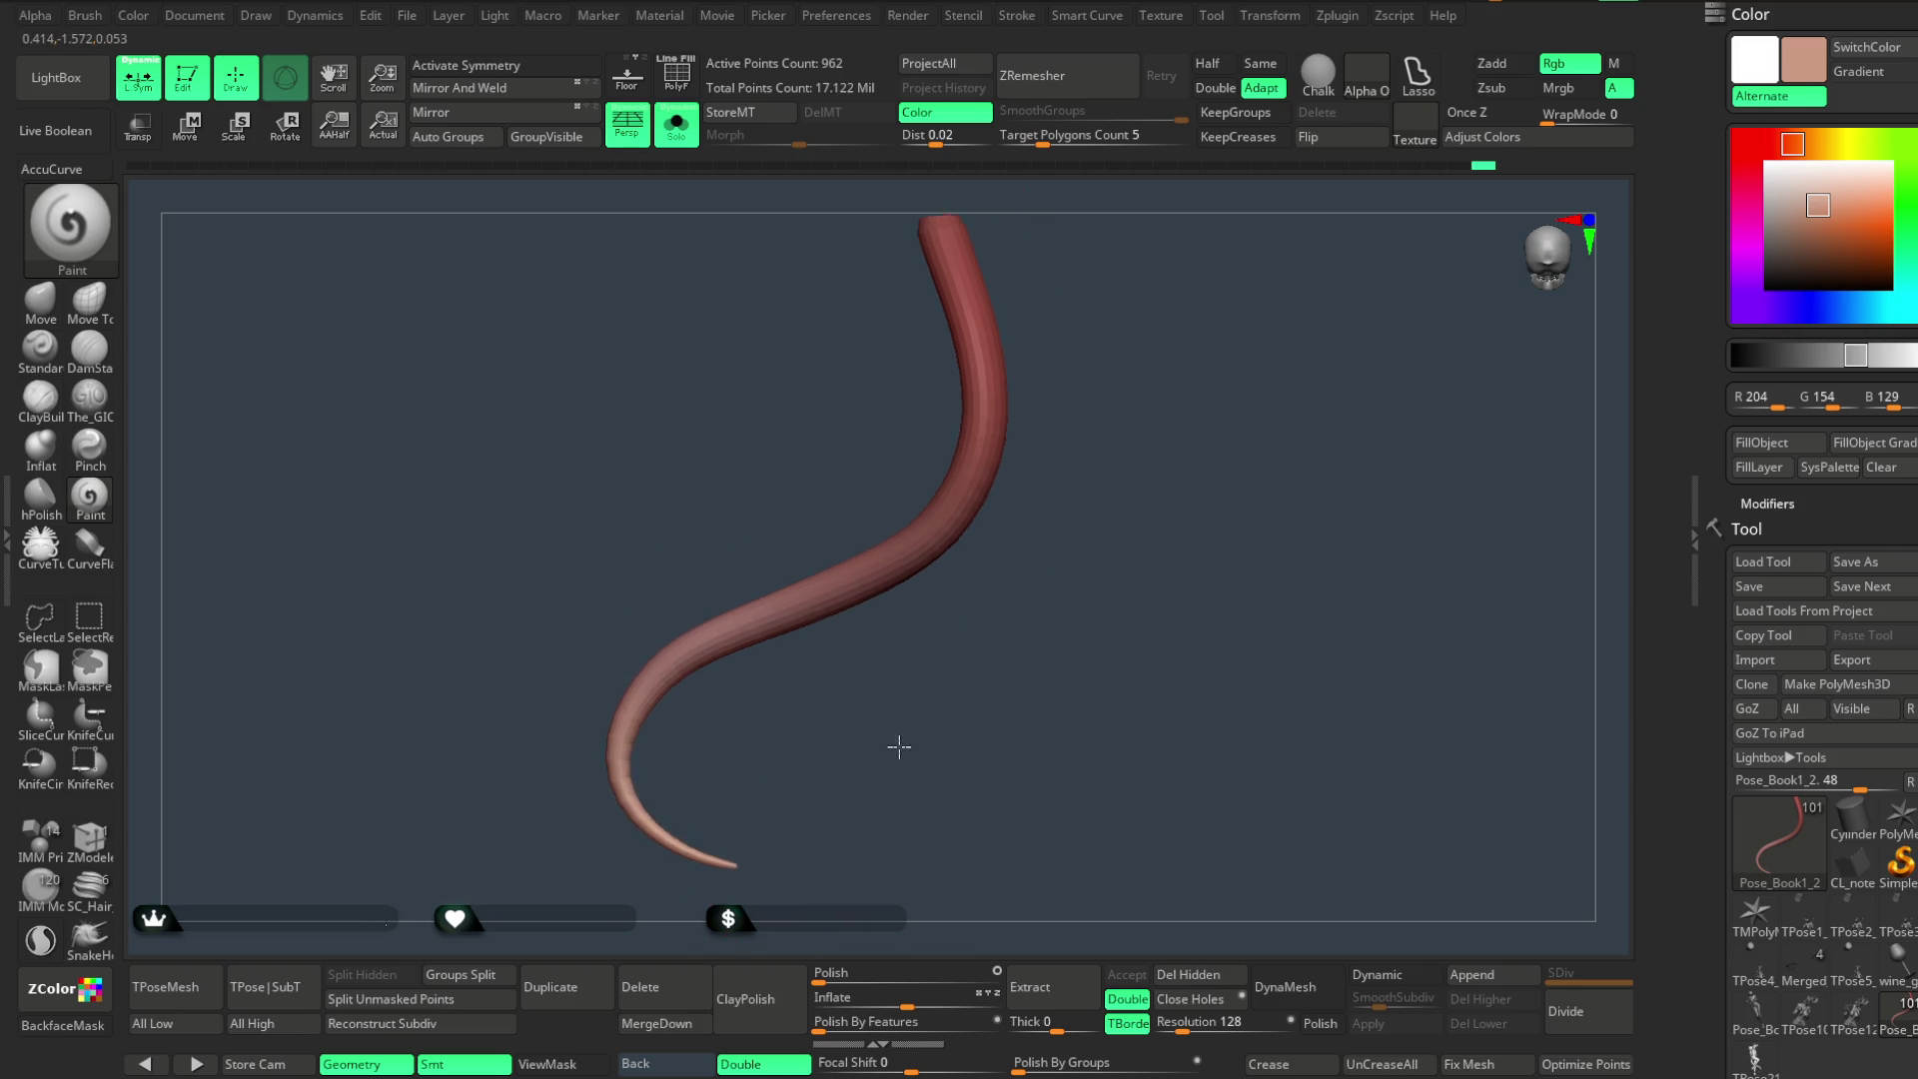
key("shift+ctrl+s")
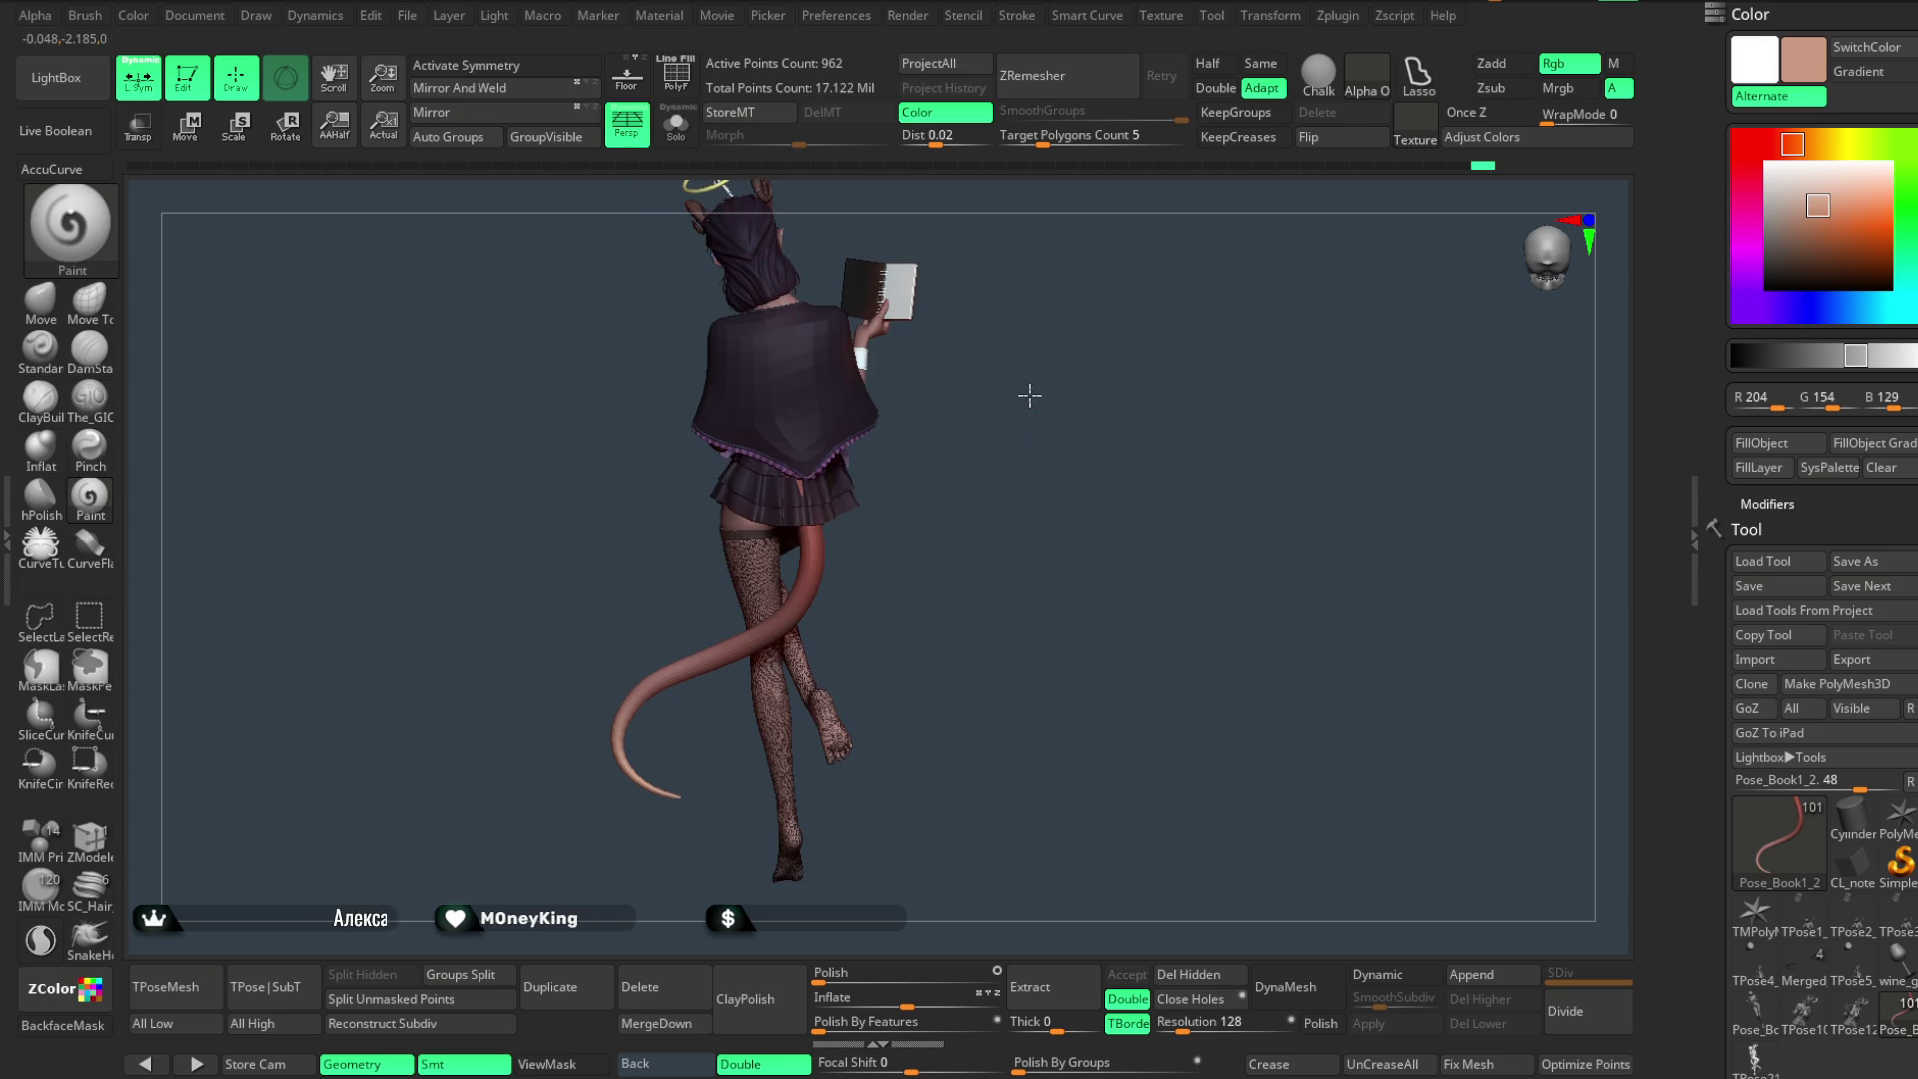
- Turn the character toward the front and switch off polypaint display for a plain clay look
mouse_move(1082, 428)
left_mouse_down()
mouse_move(995, 526)
mouse_move(985, 503)
left_mouse_up()
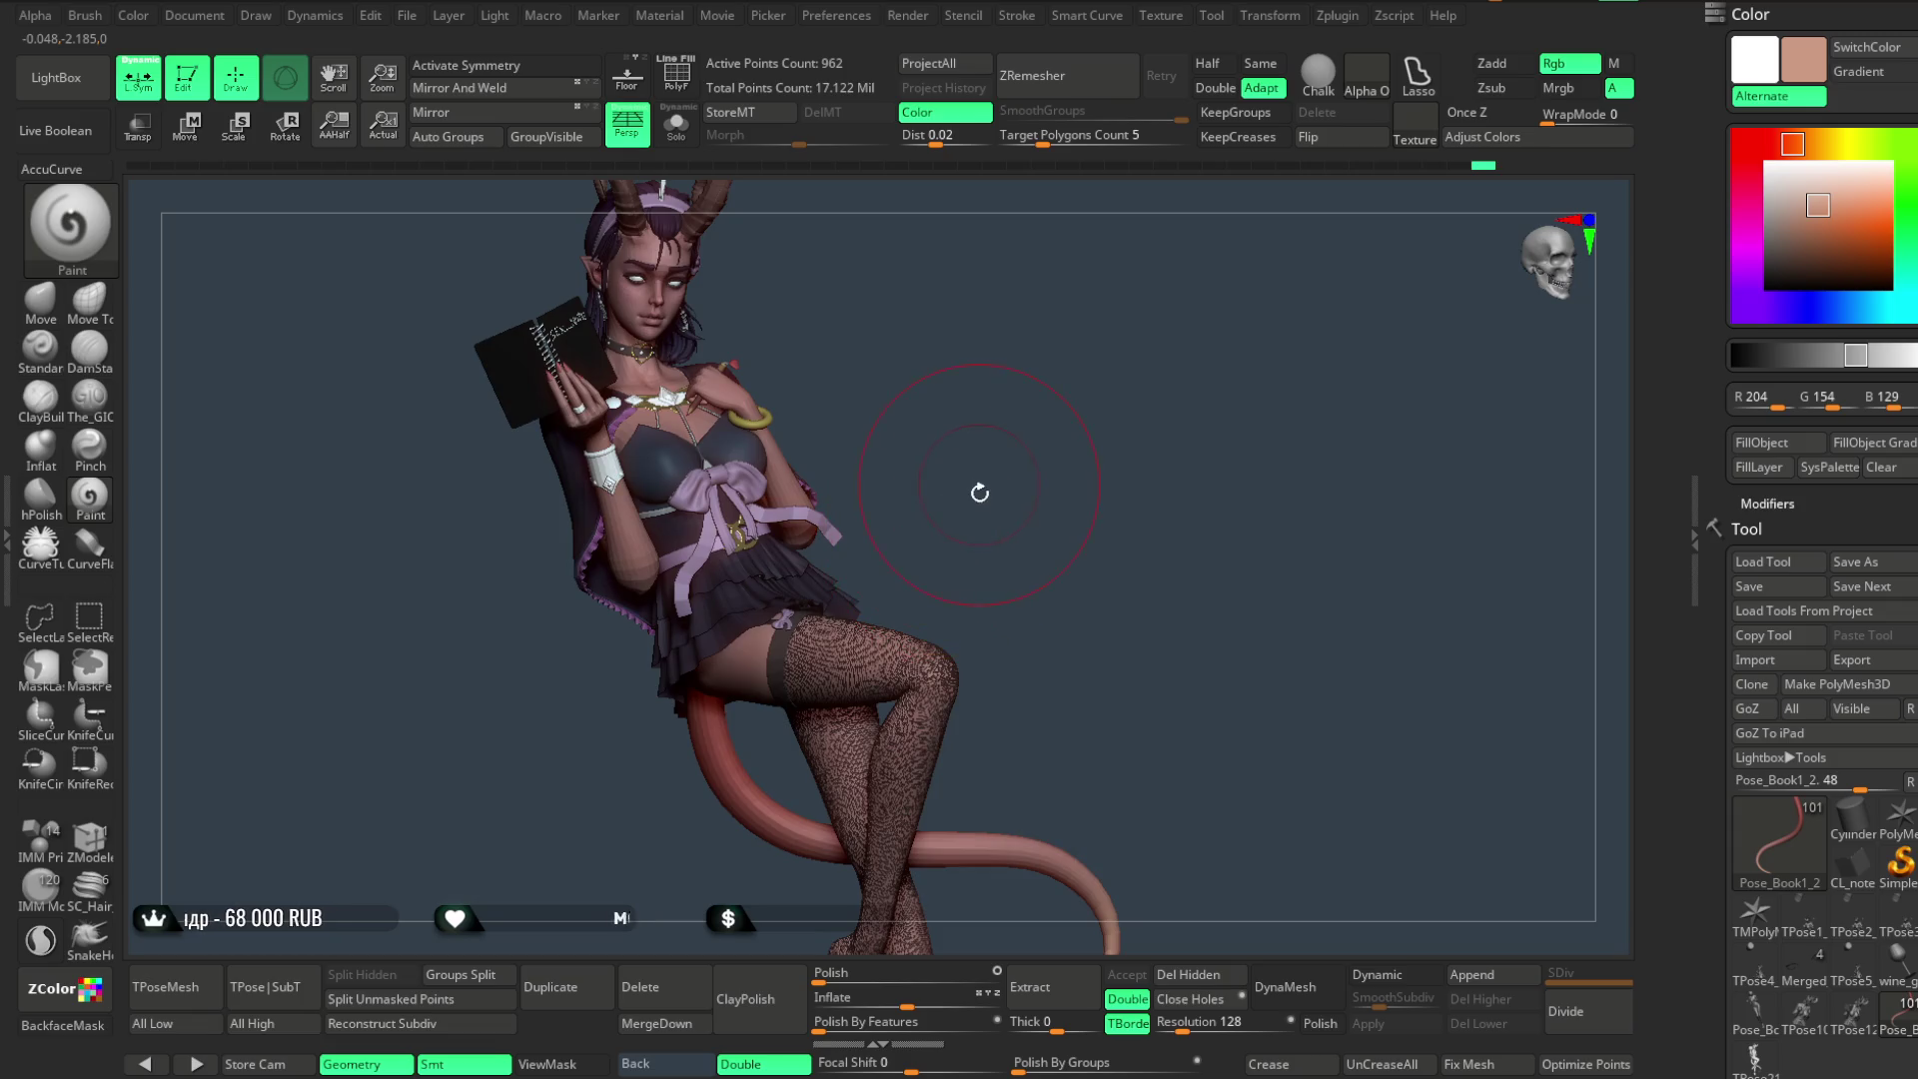
mouse_move(984, 505)
left_mouse_down()
mouse_move(964, 522)
mouse_move(993, 503)
mouse_move(1618, 499)
left_mouse_up()
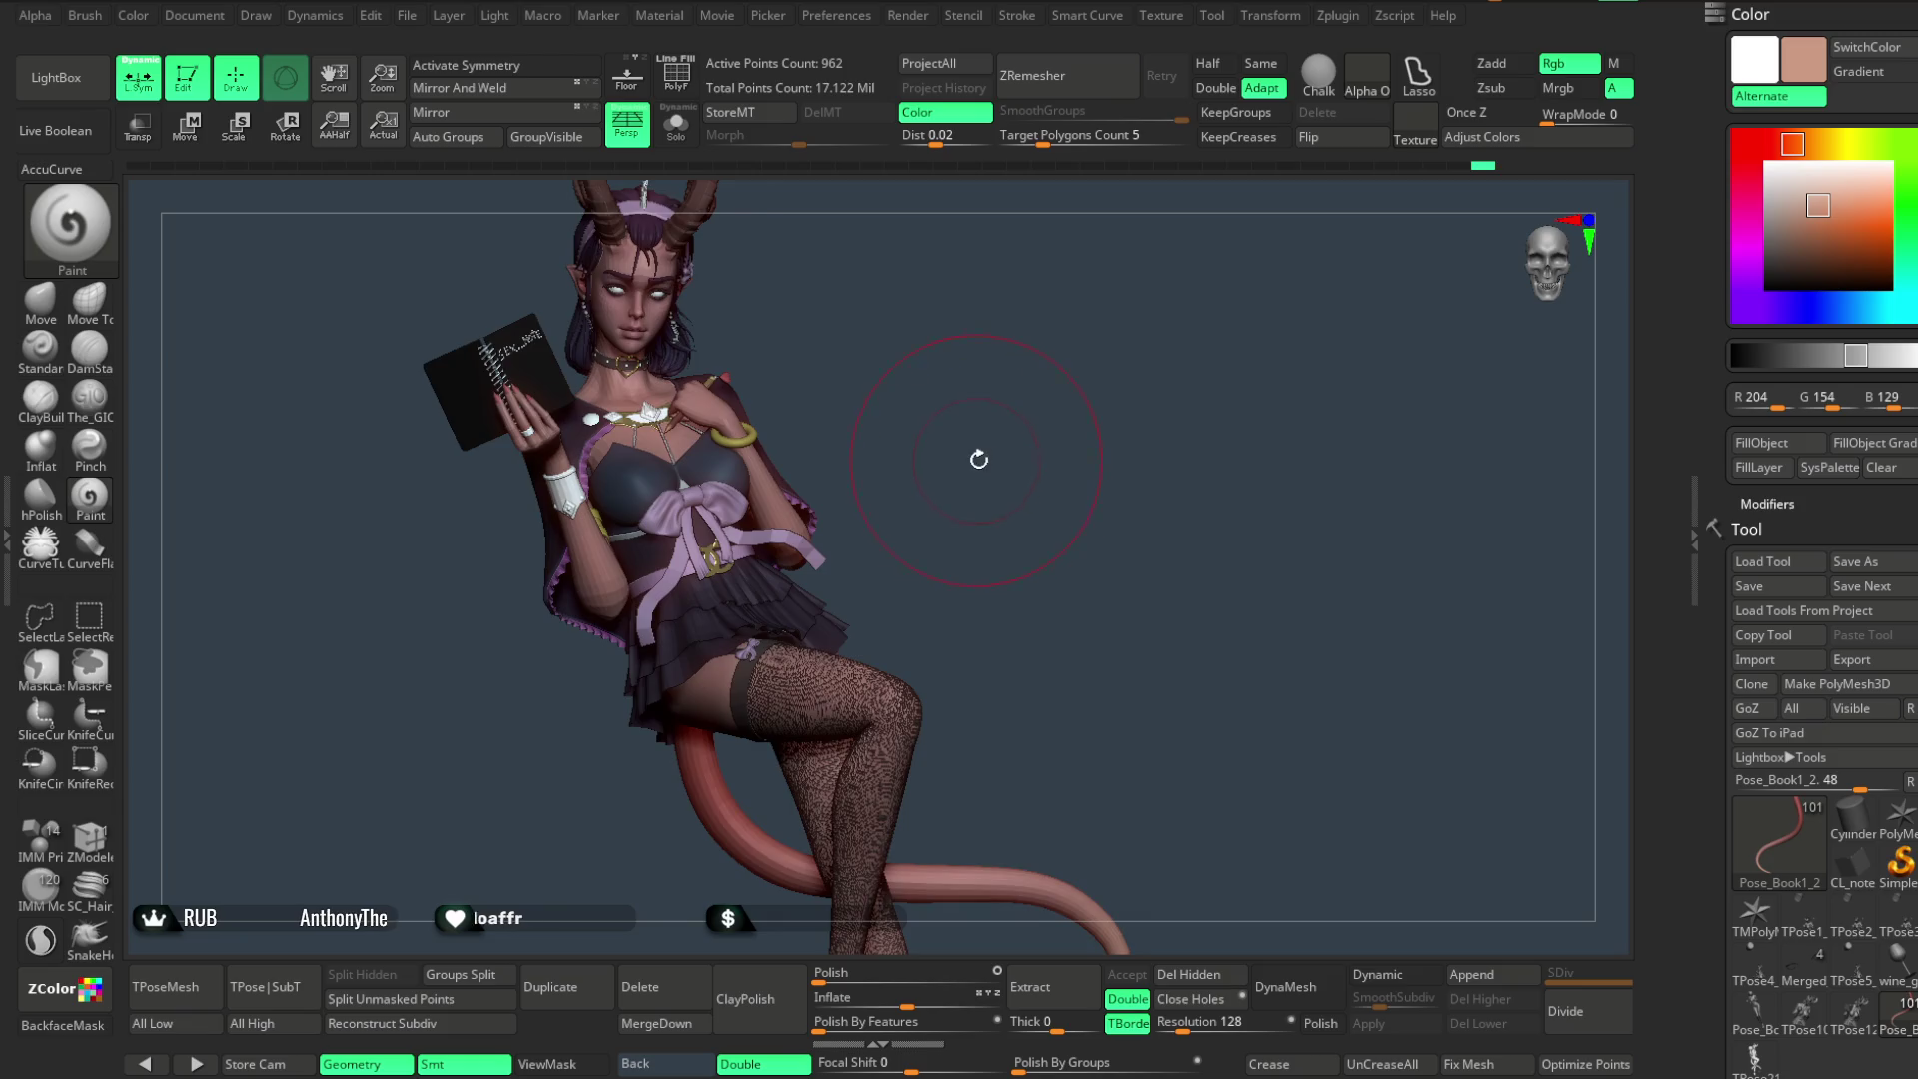
scroll(1822, 600, "down", 10)
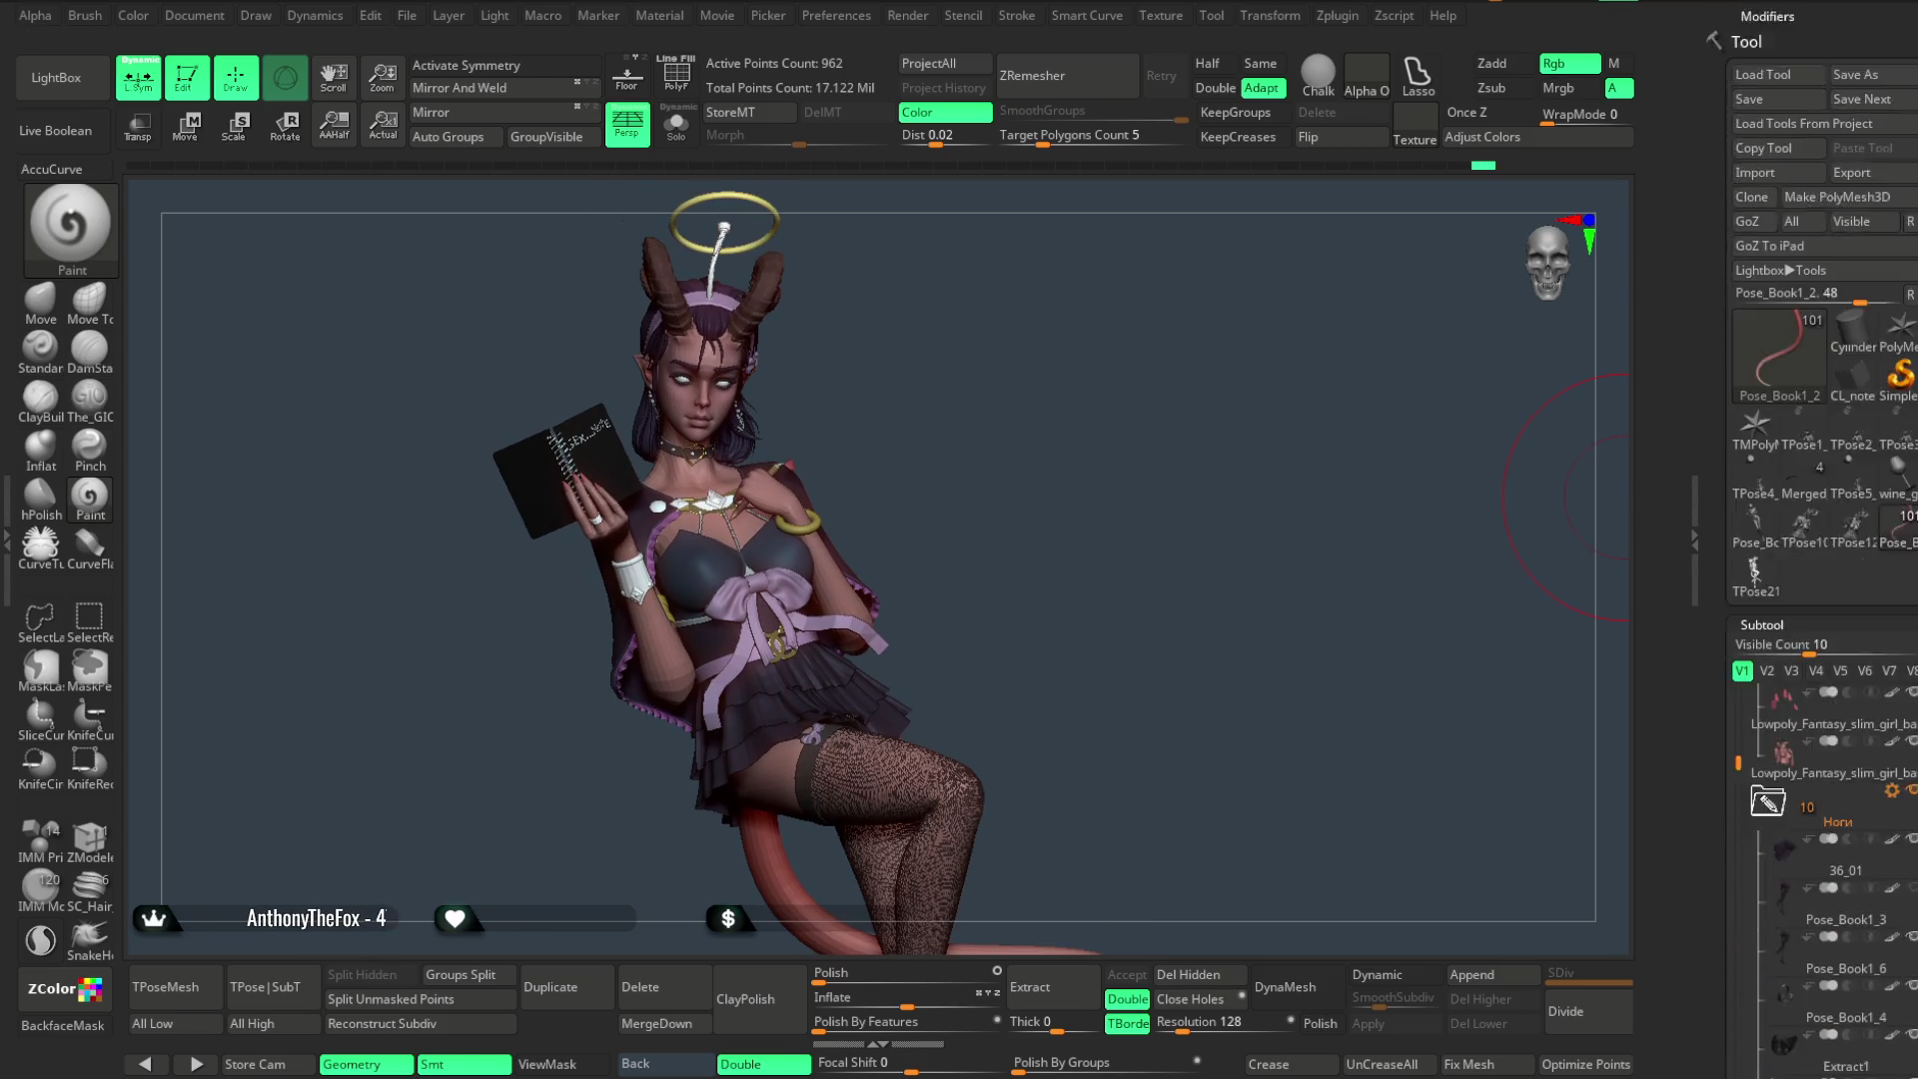
left_click(1897, 610, "shift")
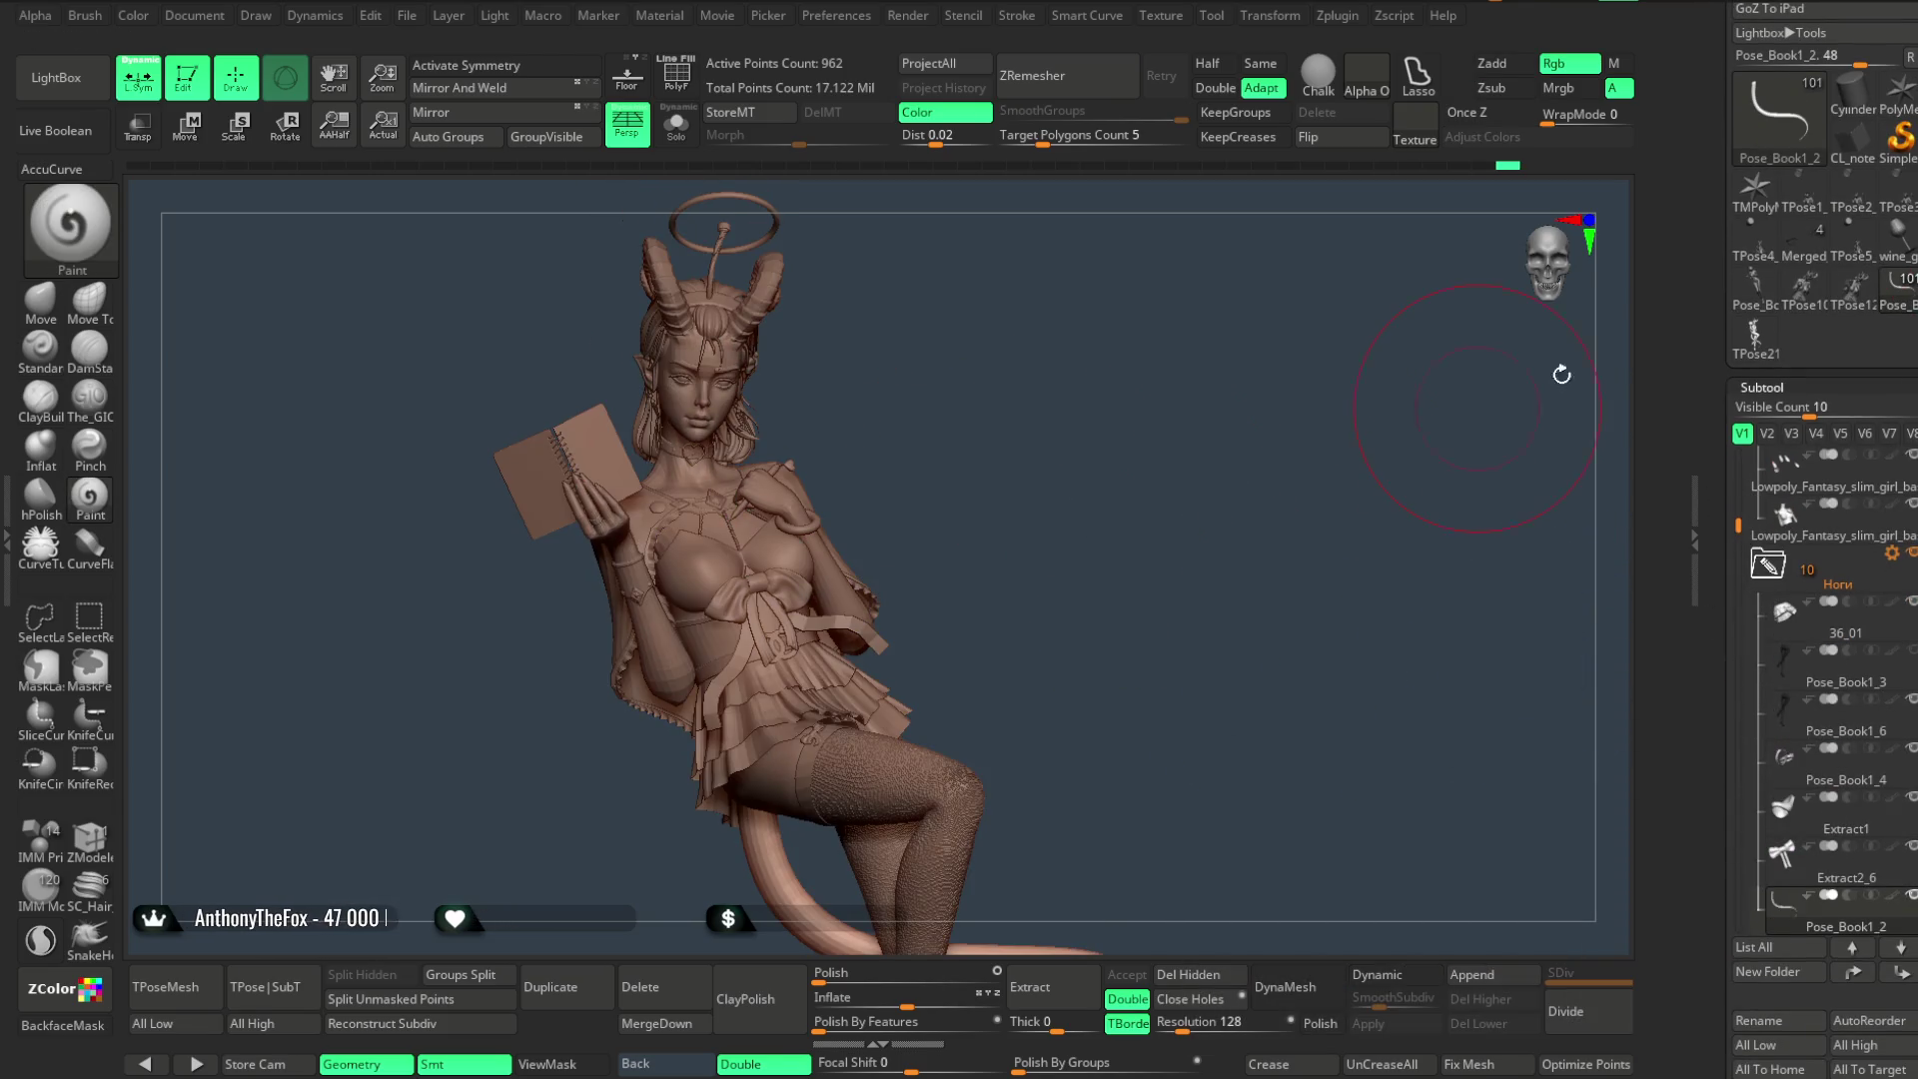
scroll(1815, 299, "up", 6)
scroll(1815, 108, "up", 4)
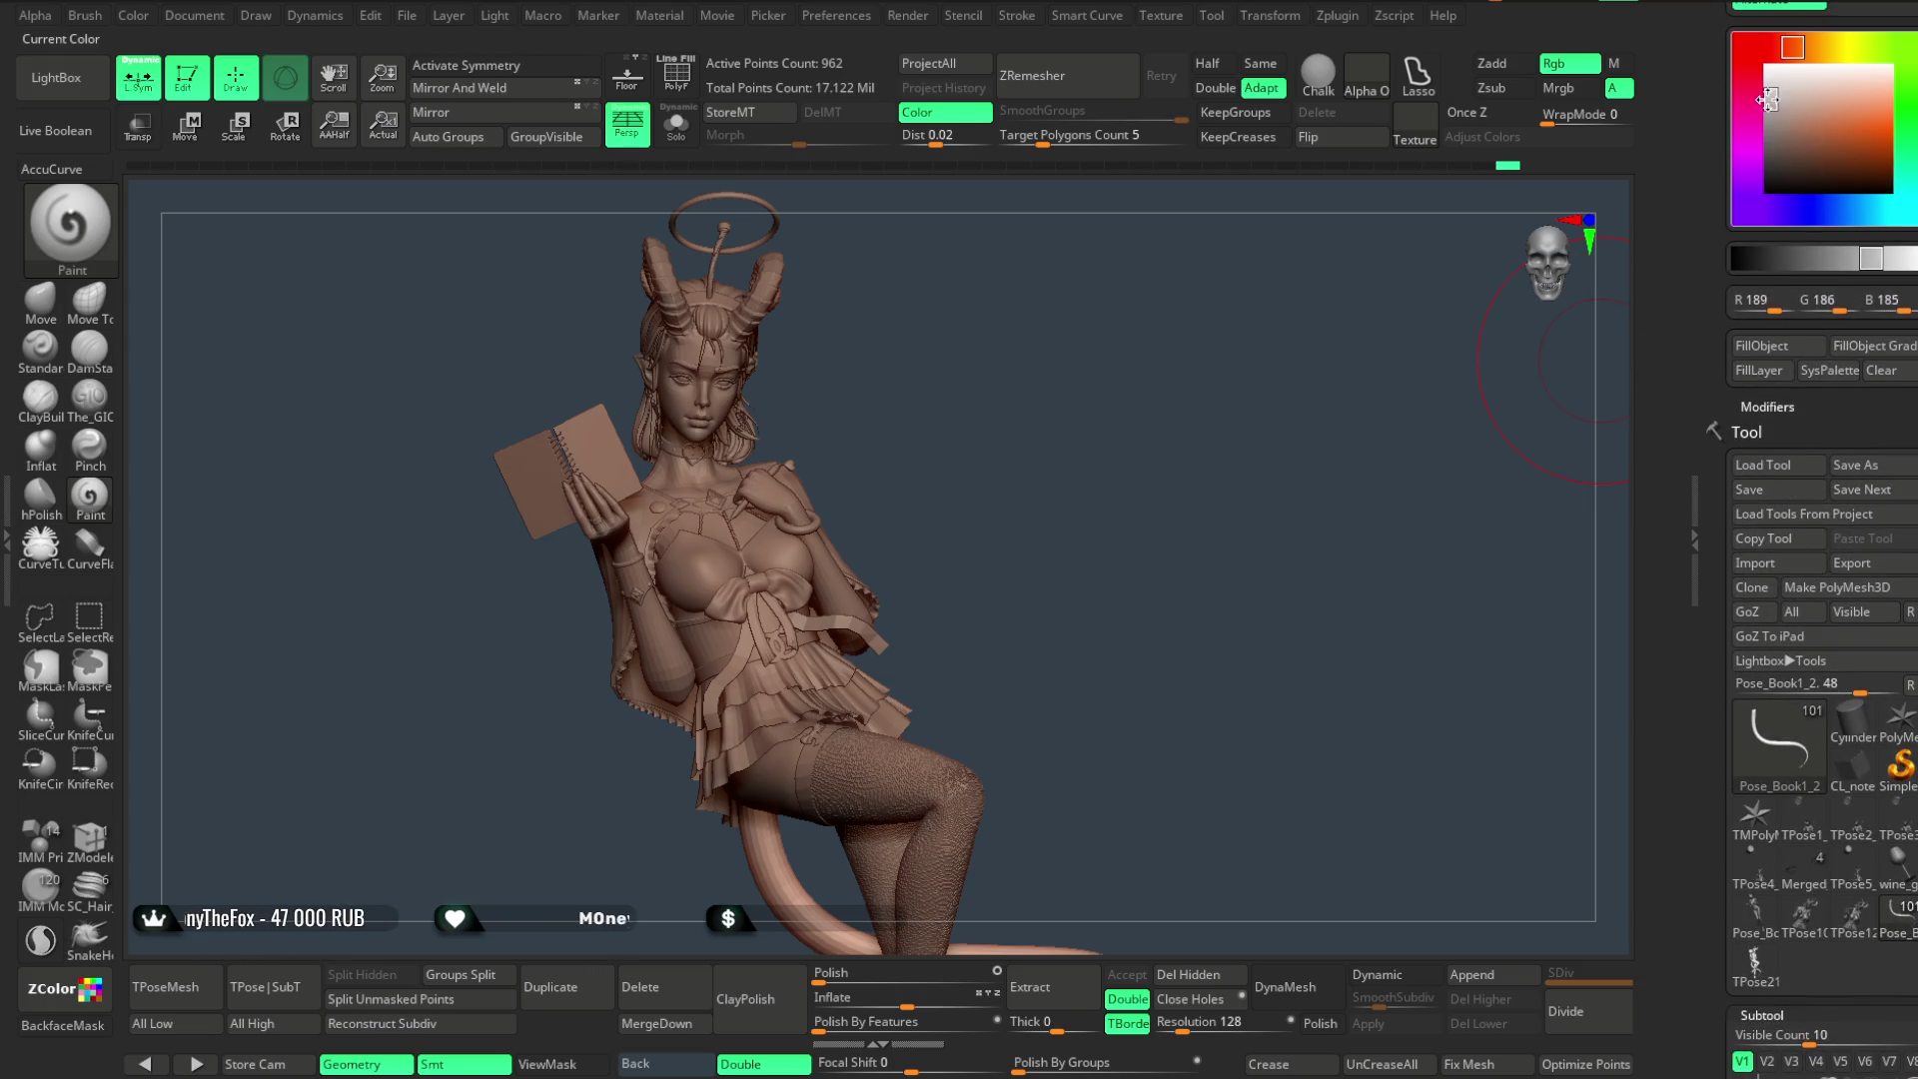
- Set the colour to mid-grey (143,143,143), orbit to a side view and select the skirt
mouse_move(1024, 463)
left_mouse_down()
mouse_move(1079, 422)
mouse_move(1035, 447)
left_mouse_up()
left_click(1768, 121)
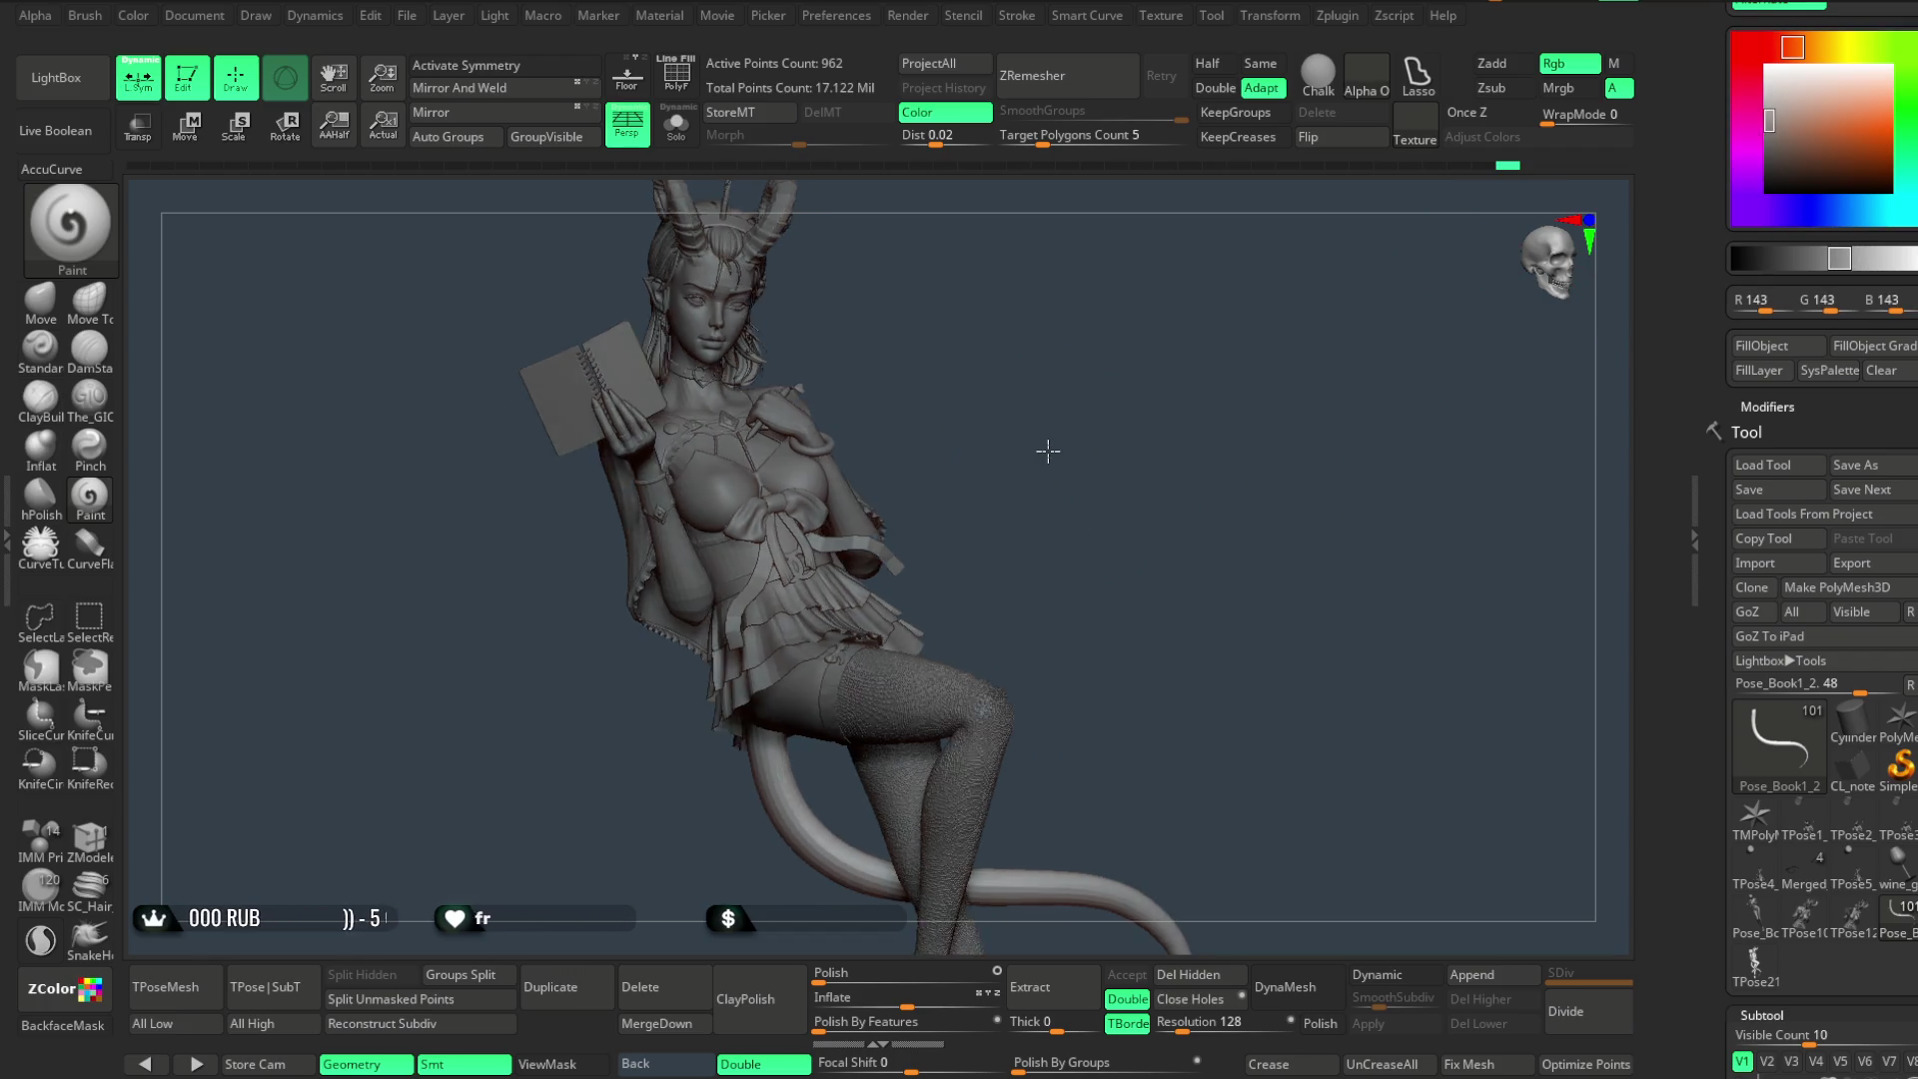
left_click_drag(1035, 448, 1053, 433)
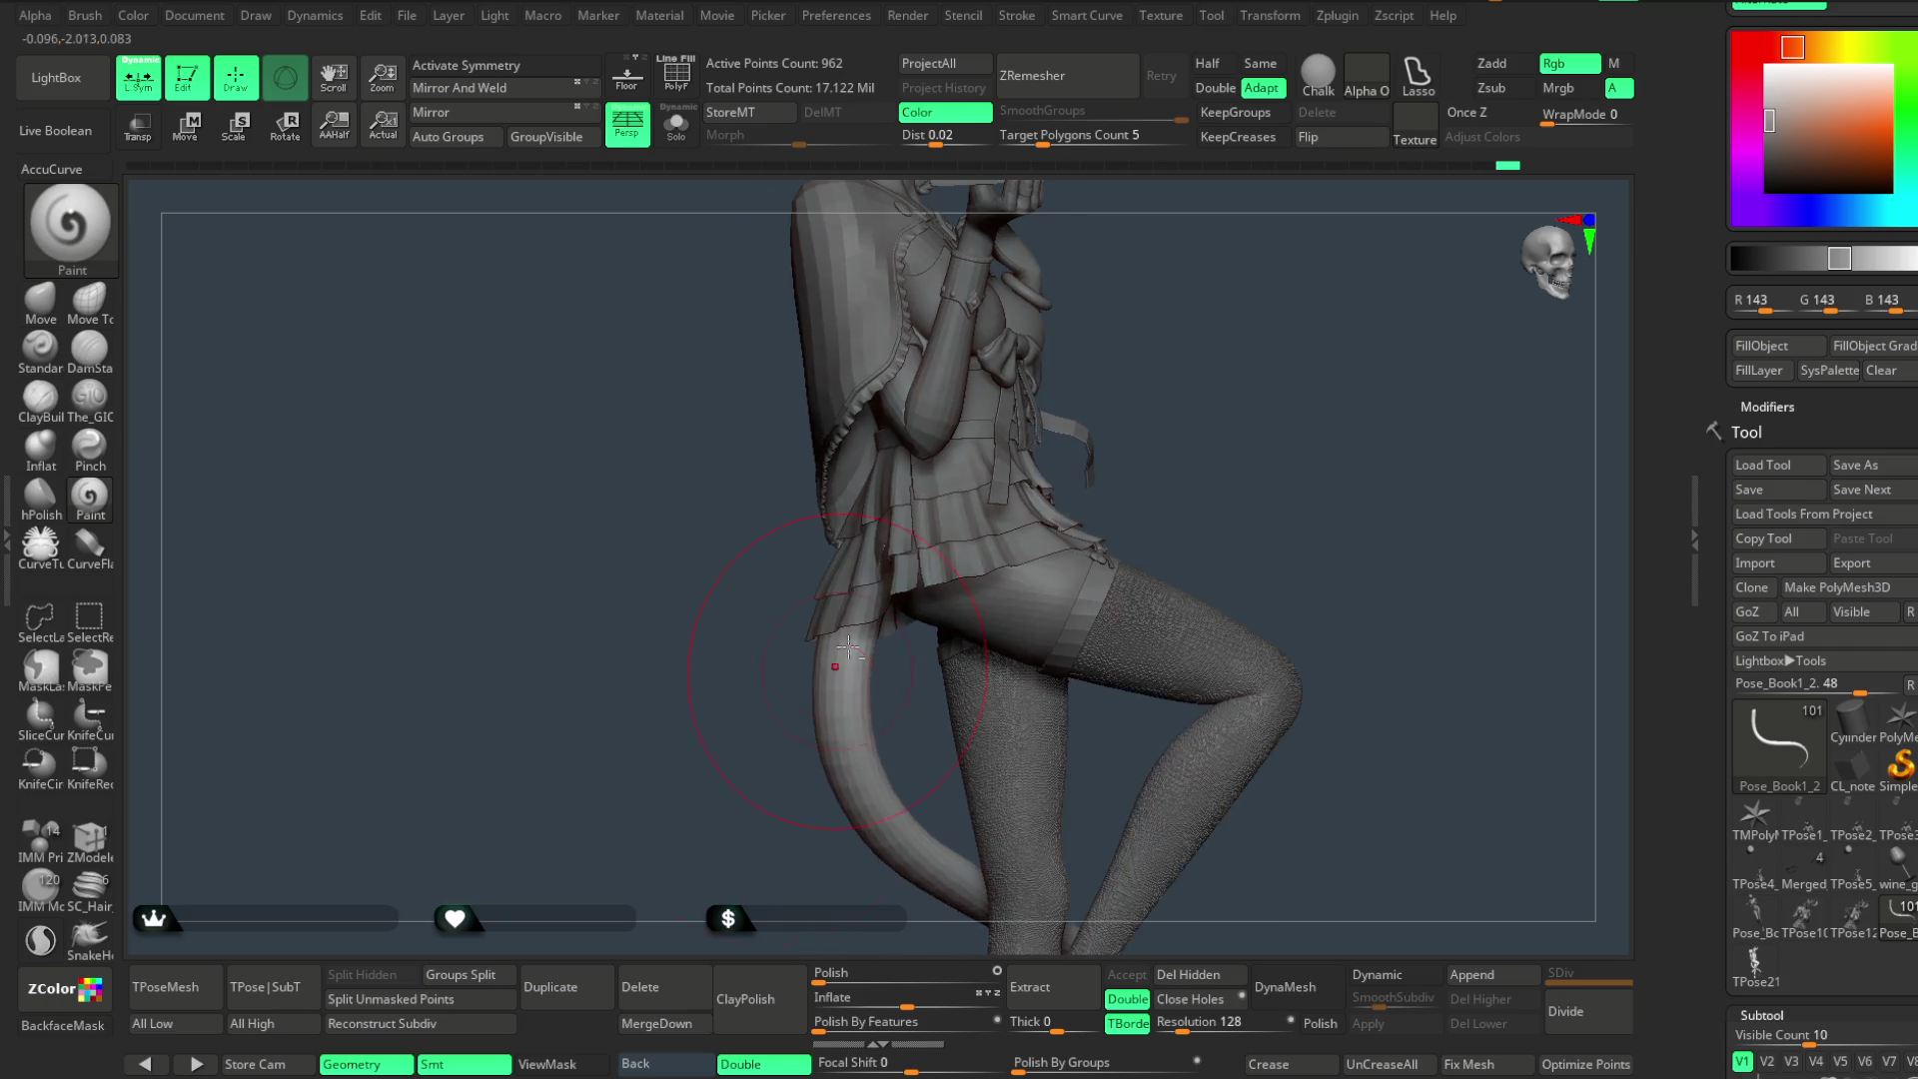
left_click(855, 595, "alt")
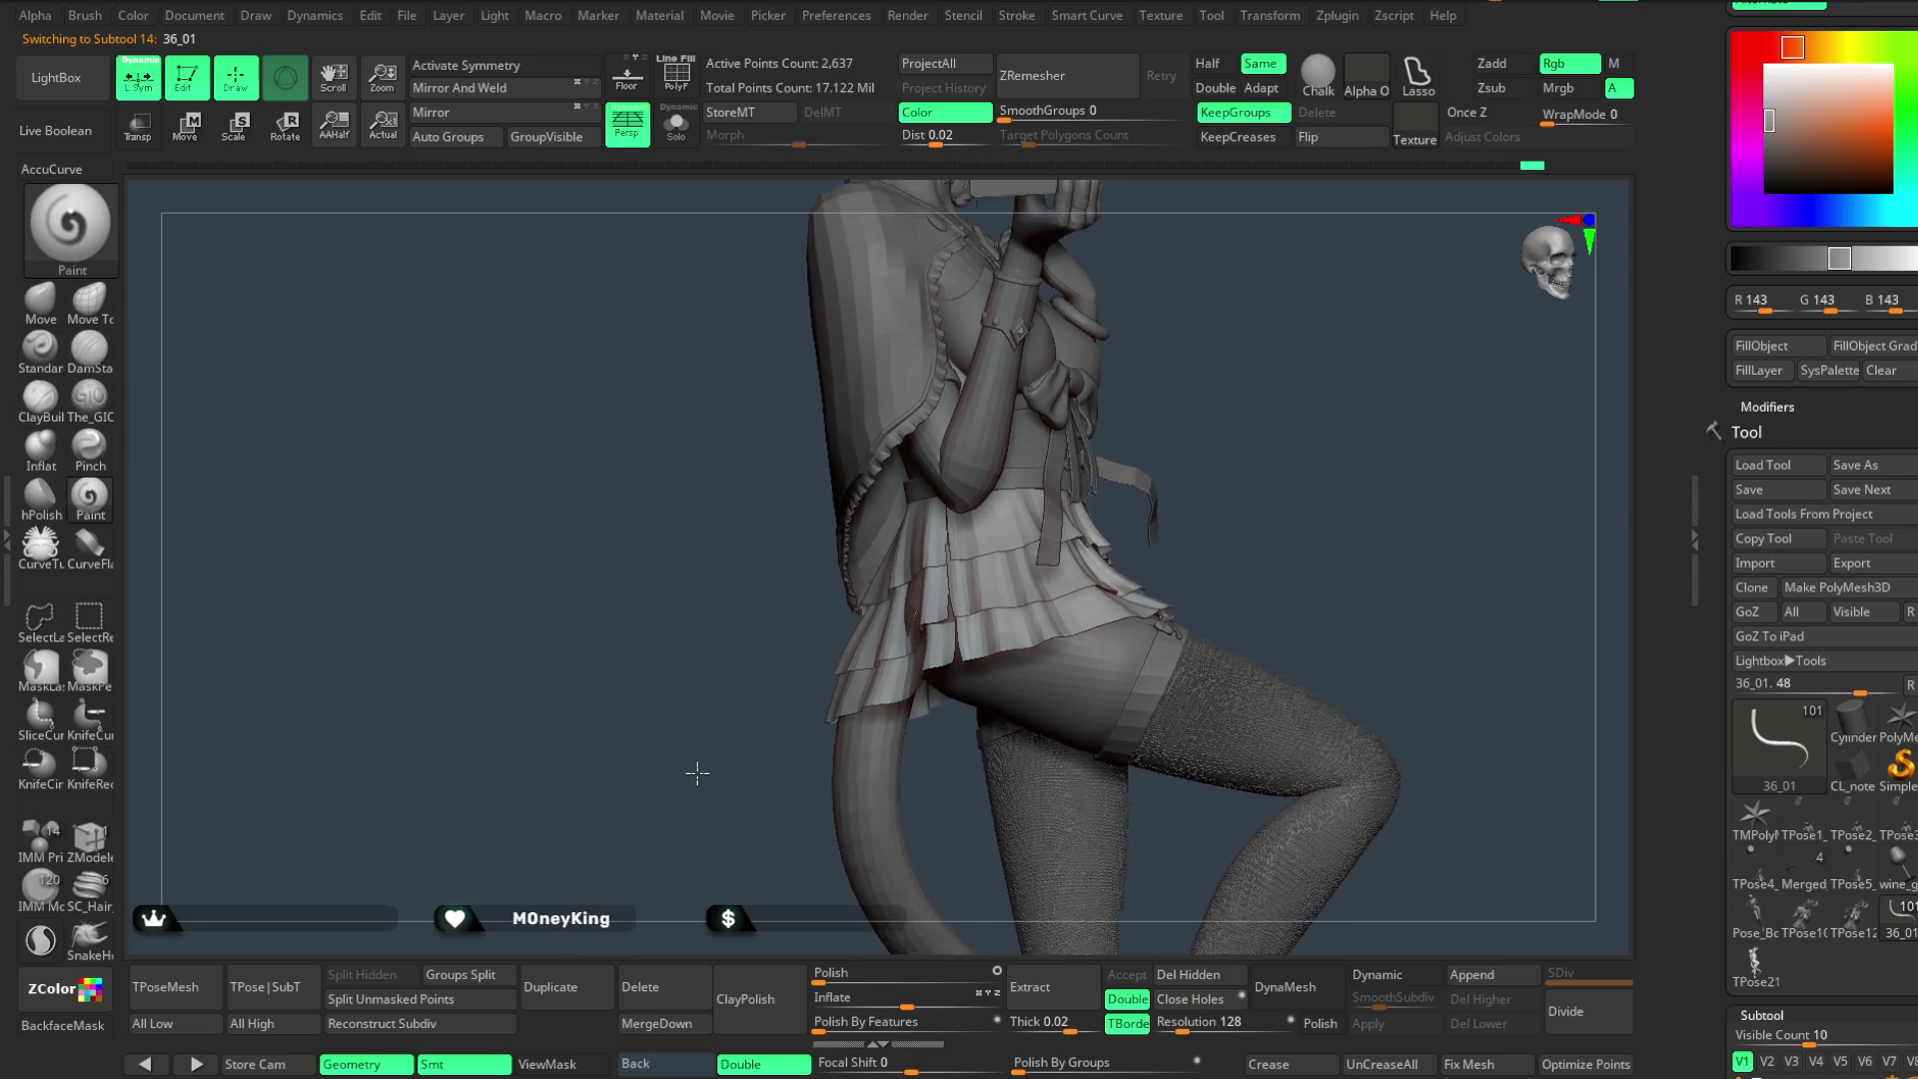
- Select the Move brush and examine the skirt, tail and back from close angles
left_click(41, 306)
key("space")
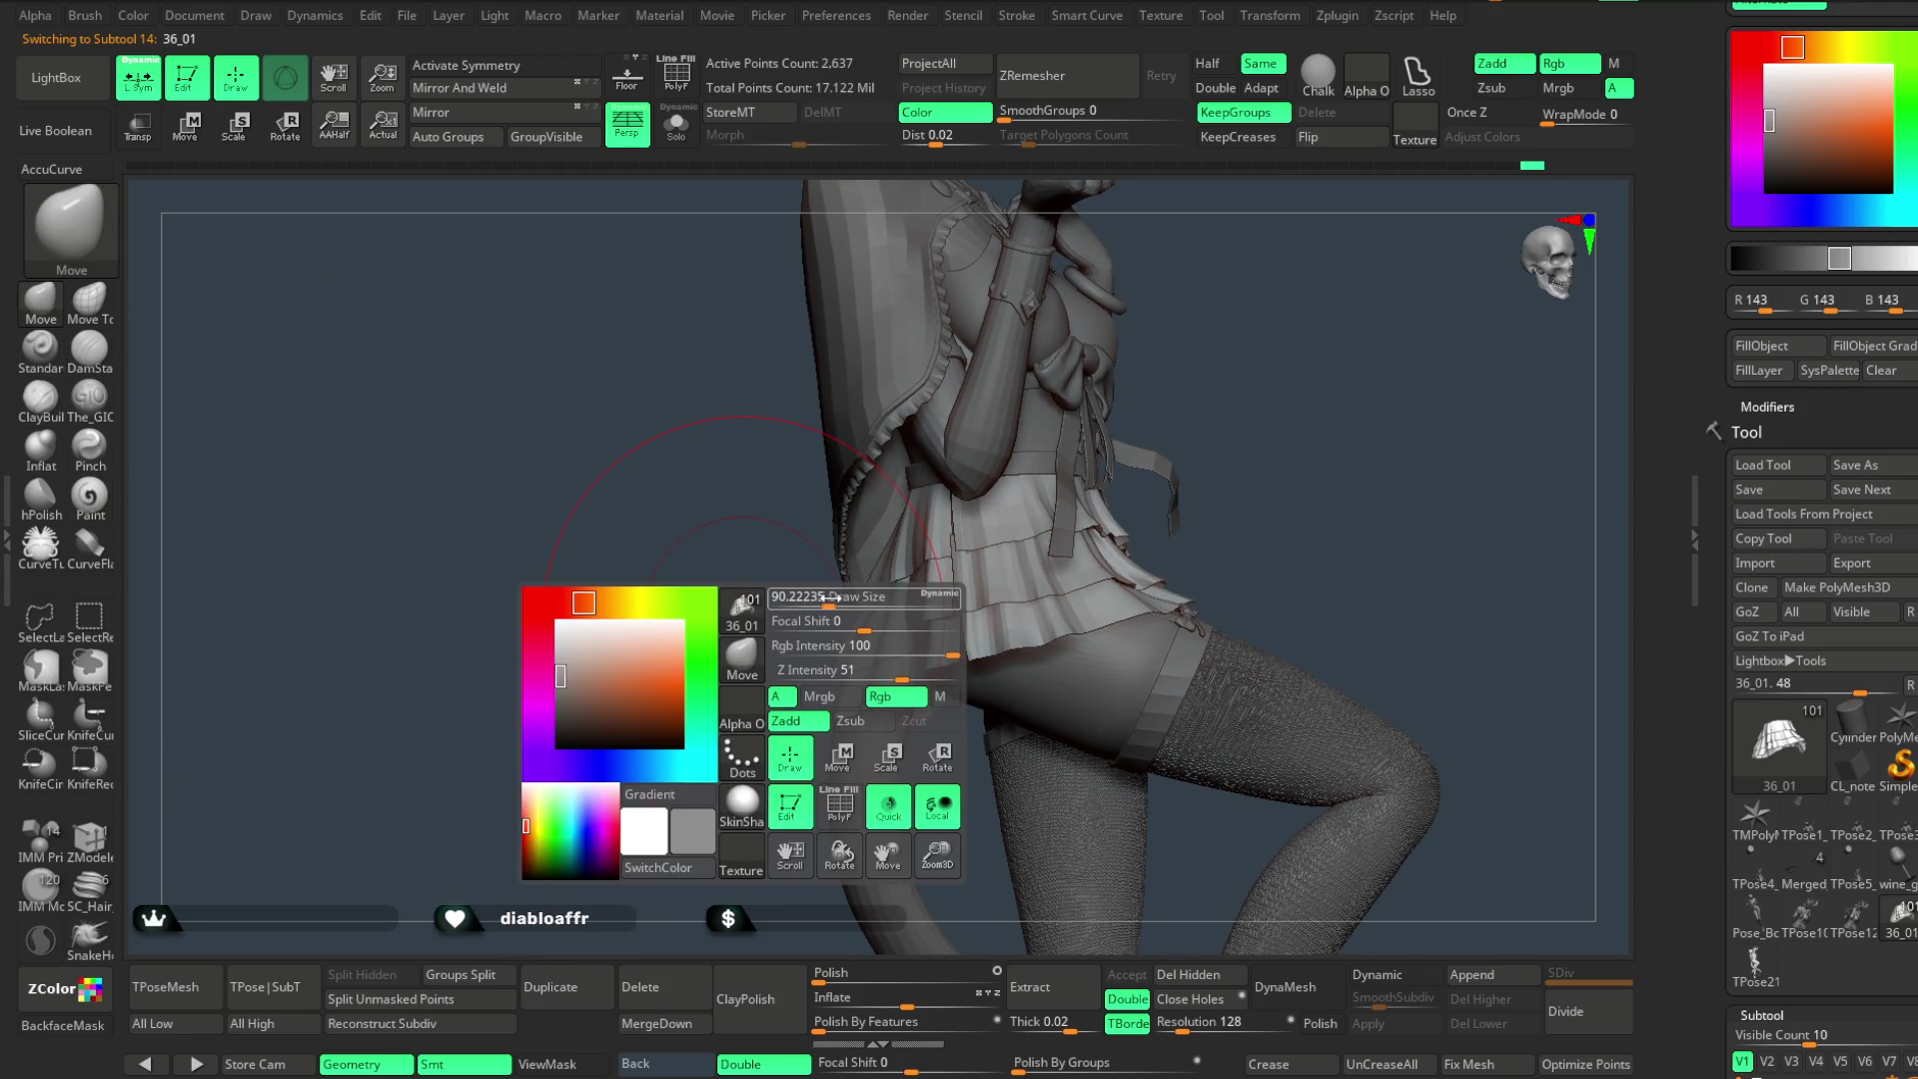
left_click_drag(760, 643, 850, 609)
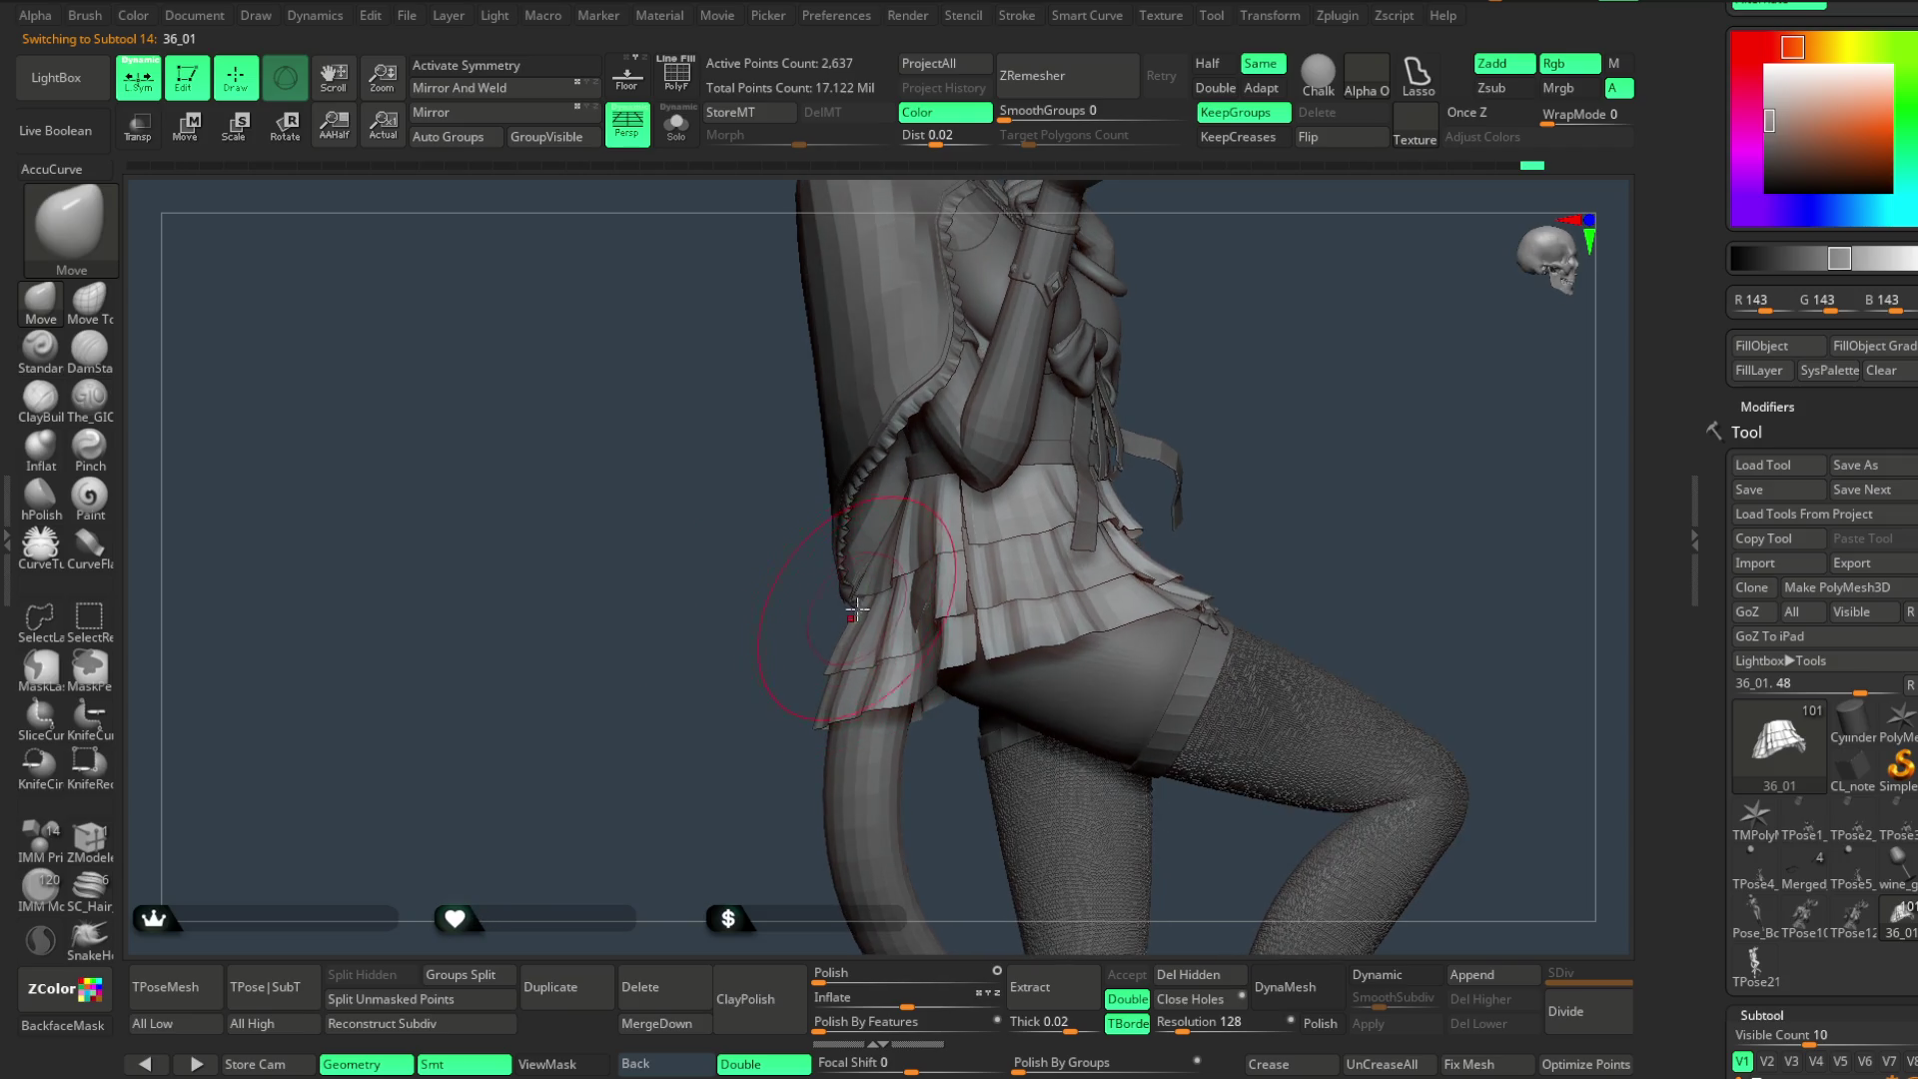
left_click_drag(787, 688, 875, 552)
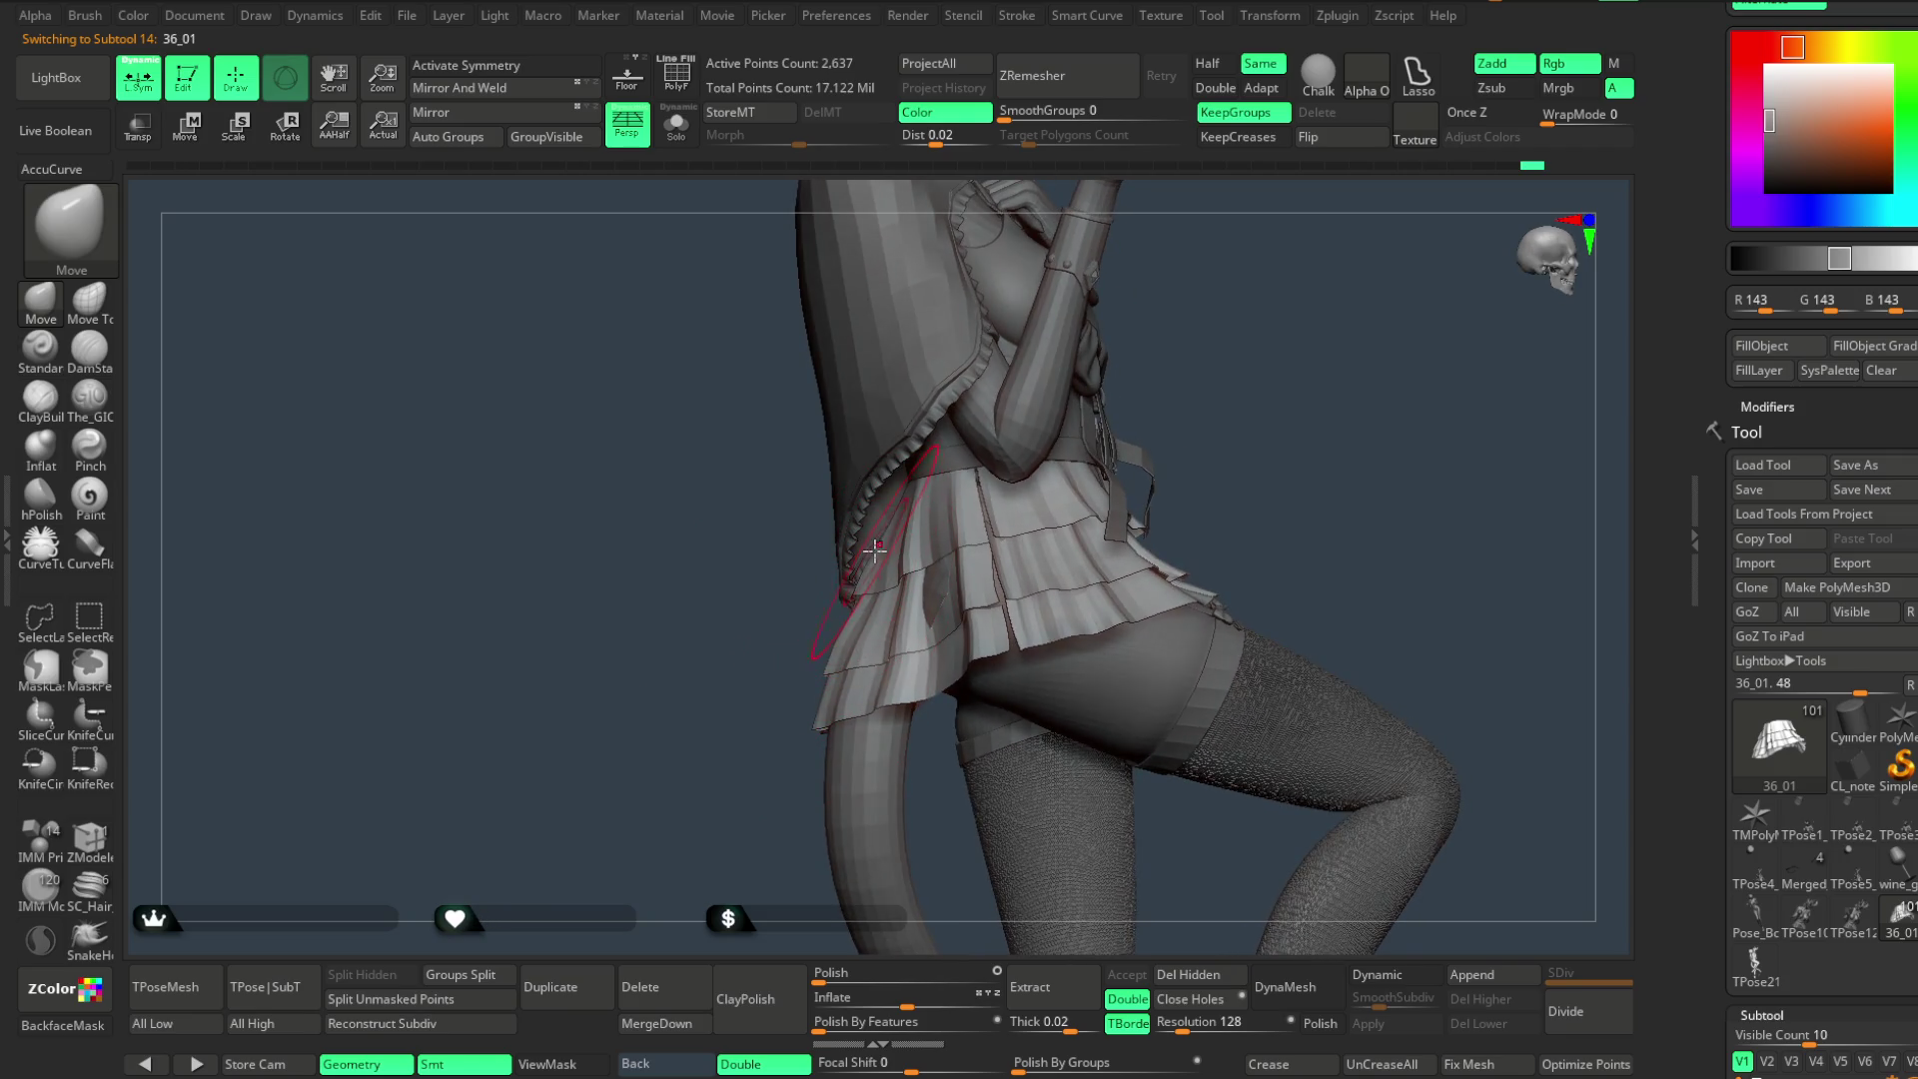
left_click_drag(1195, 374, 1191, 415)
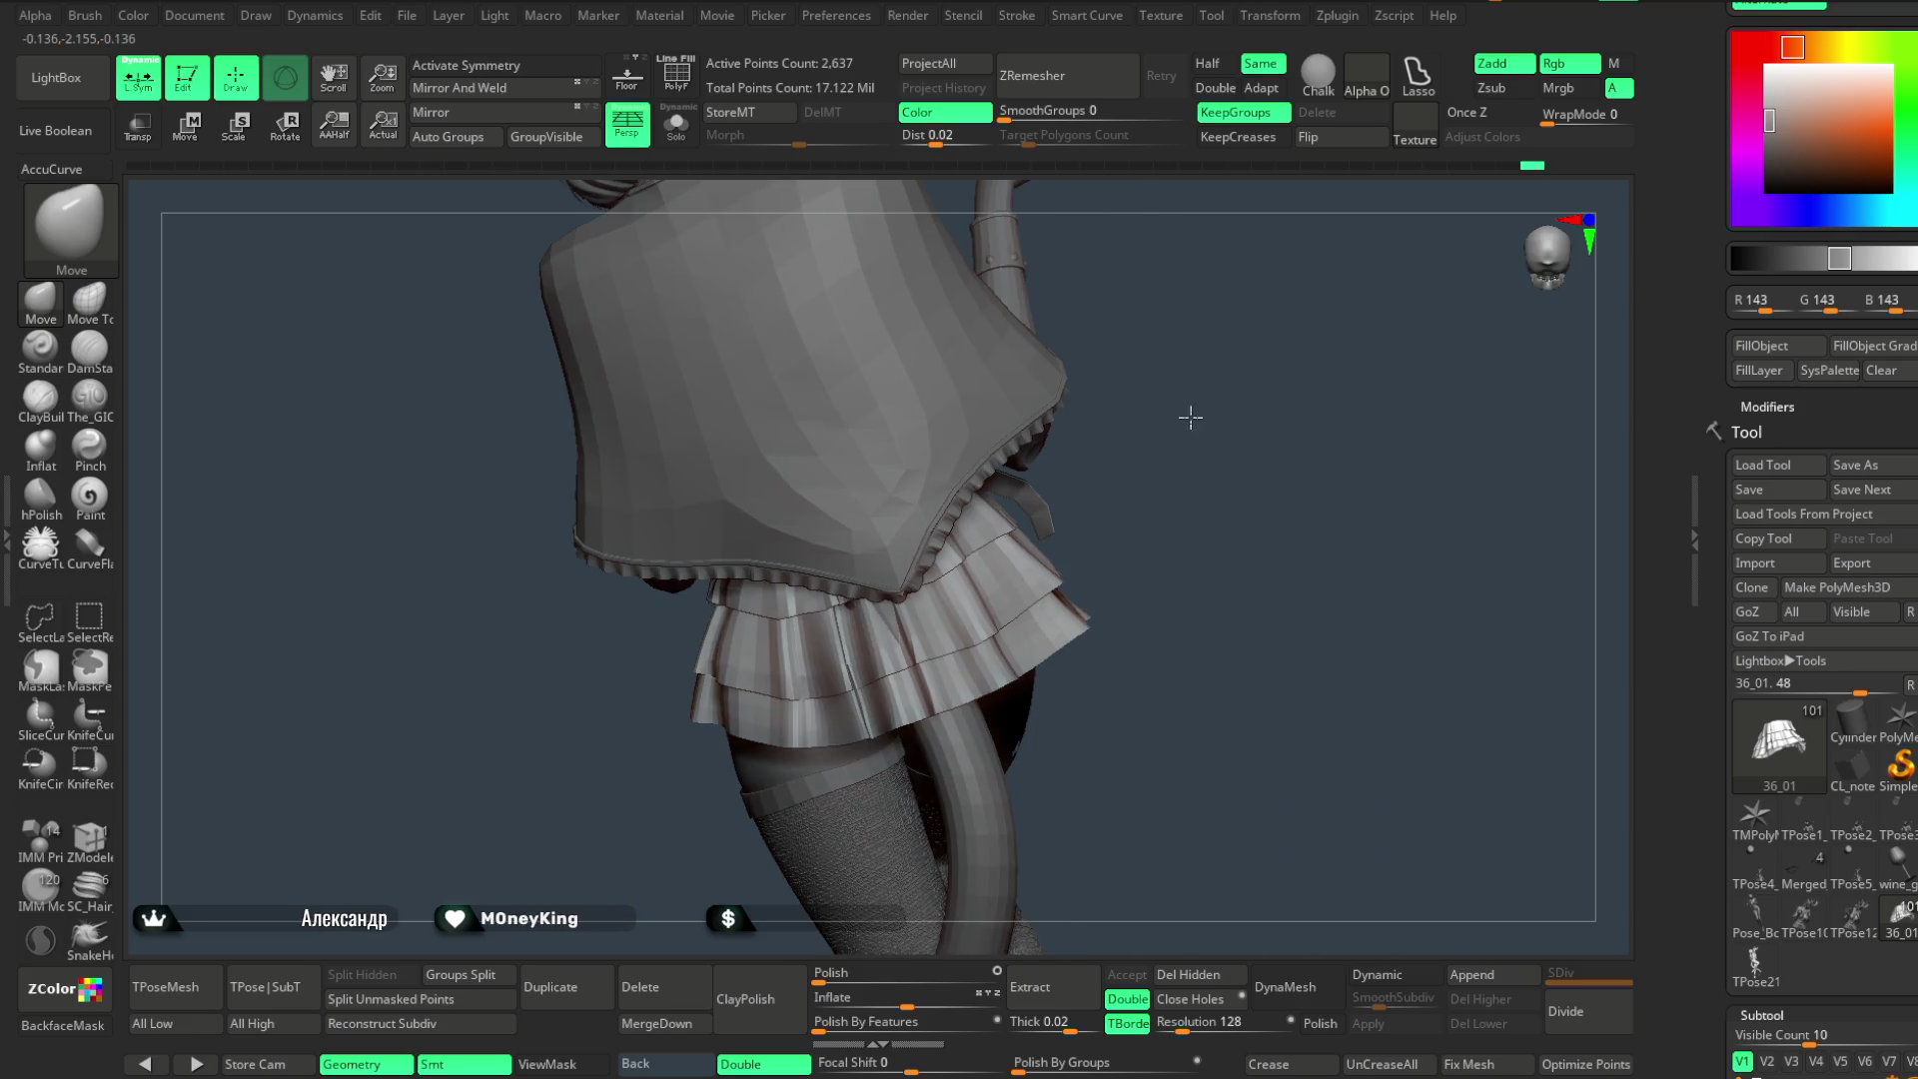
key("space")
mouse_move(1184, 510)
left_mouse_down()
mouse_move(997, 703)
mouse_move(959, 655)
mouse_move(1169, 599)
mouse_move(870, 736)
left_mouse_up()
mouse_move(857, 736)
right_mouse_down()
mouse_move(931, 701)
mouse_move(980, 590)
mouse_move(885, 651)
right_mouse_up()
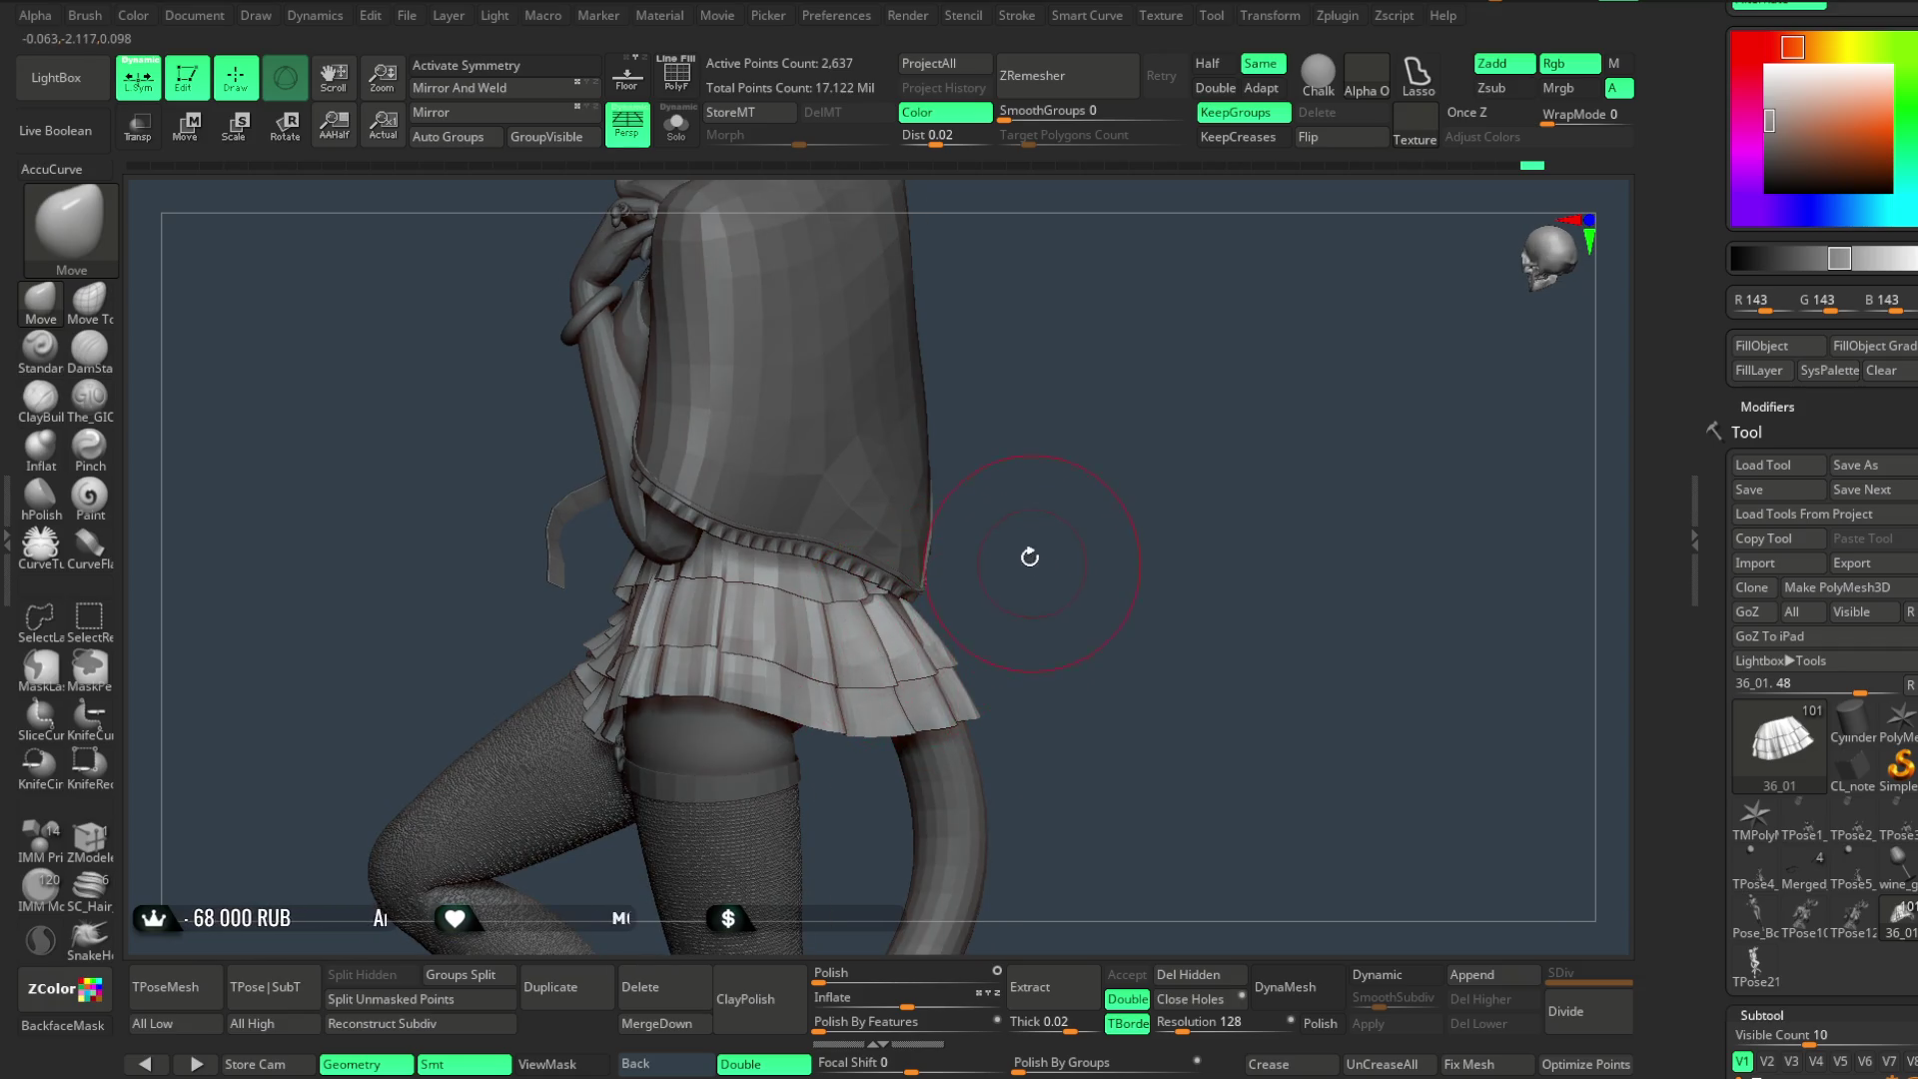
mouse_move(1033, 562)
right_mouse_down()
mouse_move(855, 536)
mouse_move(705, 721)
mouse_move(1332, 556)
mouse_move(1255, 591)
mouse_move(1220, 523)
mouse_move(1093, 536)
mouse_move(1213, 526)
mouse_move(1114, 614)
mouse_move(1130, 470)
mouse_move(1113, 472)
mouse_move(977, 631)
right_mouse_up()
- Face the skirt front on, switch to Move Topological where it meets the cape, then select the tail piece
right_click_drag(1064, 538, 992, 567)
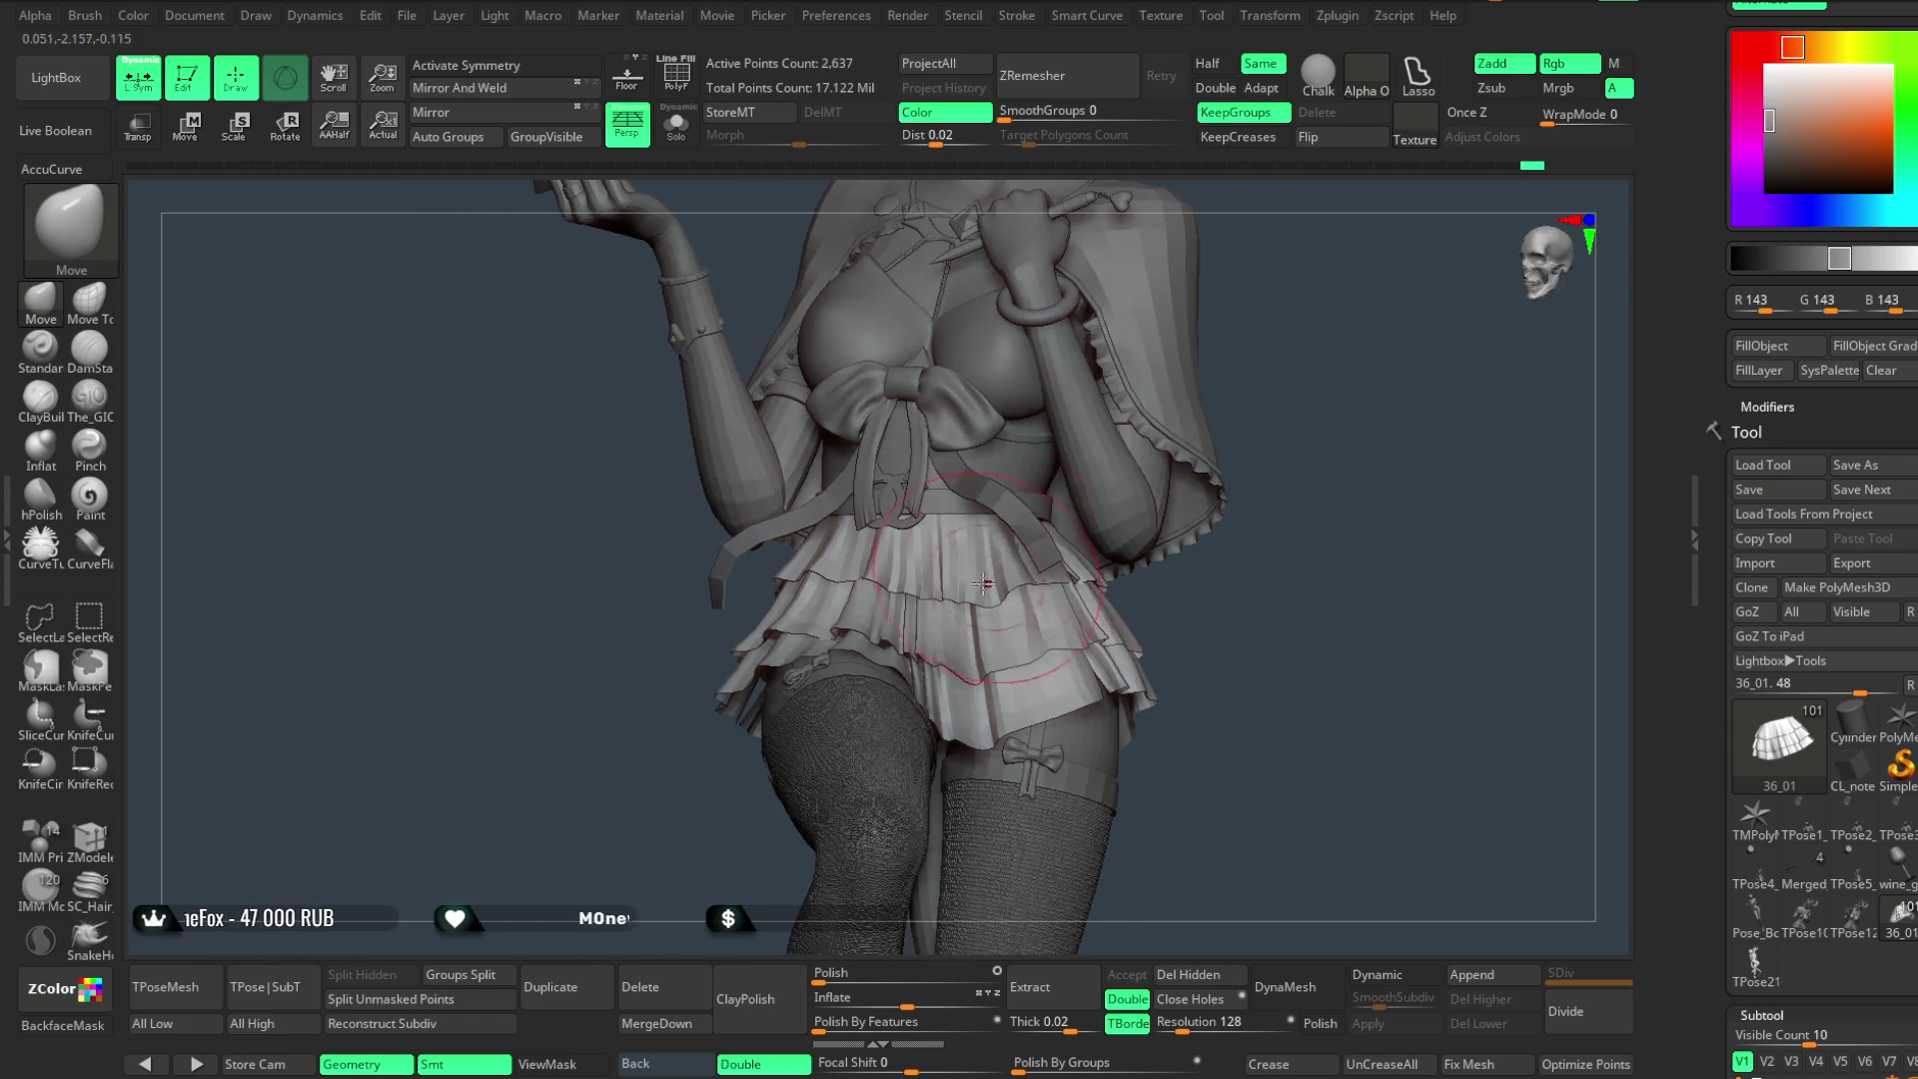
right_click_drag(1279, 568, 954, 601)
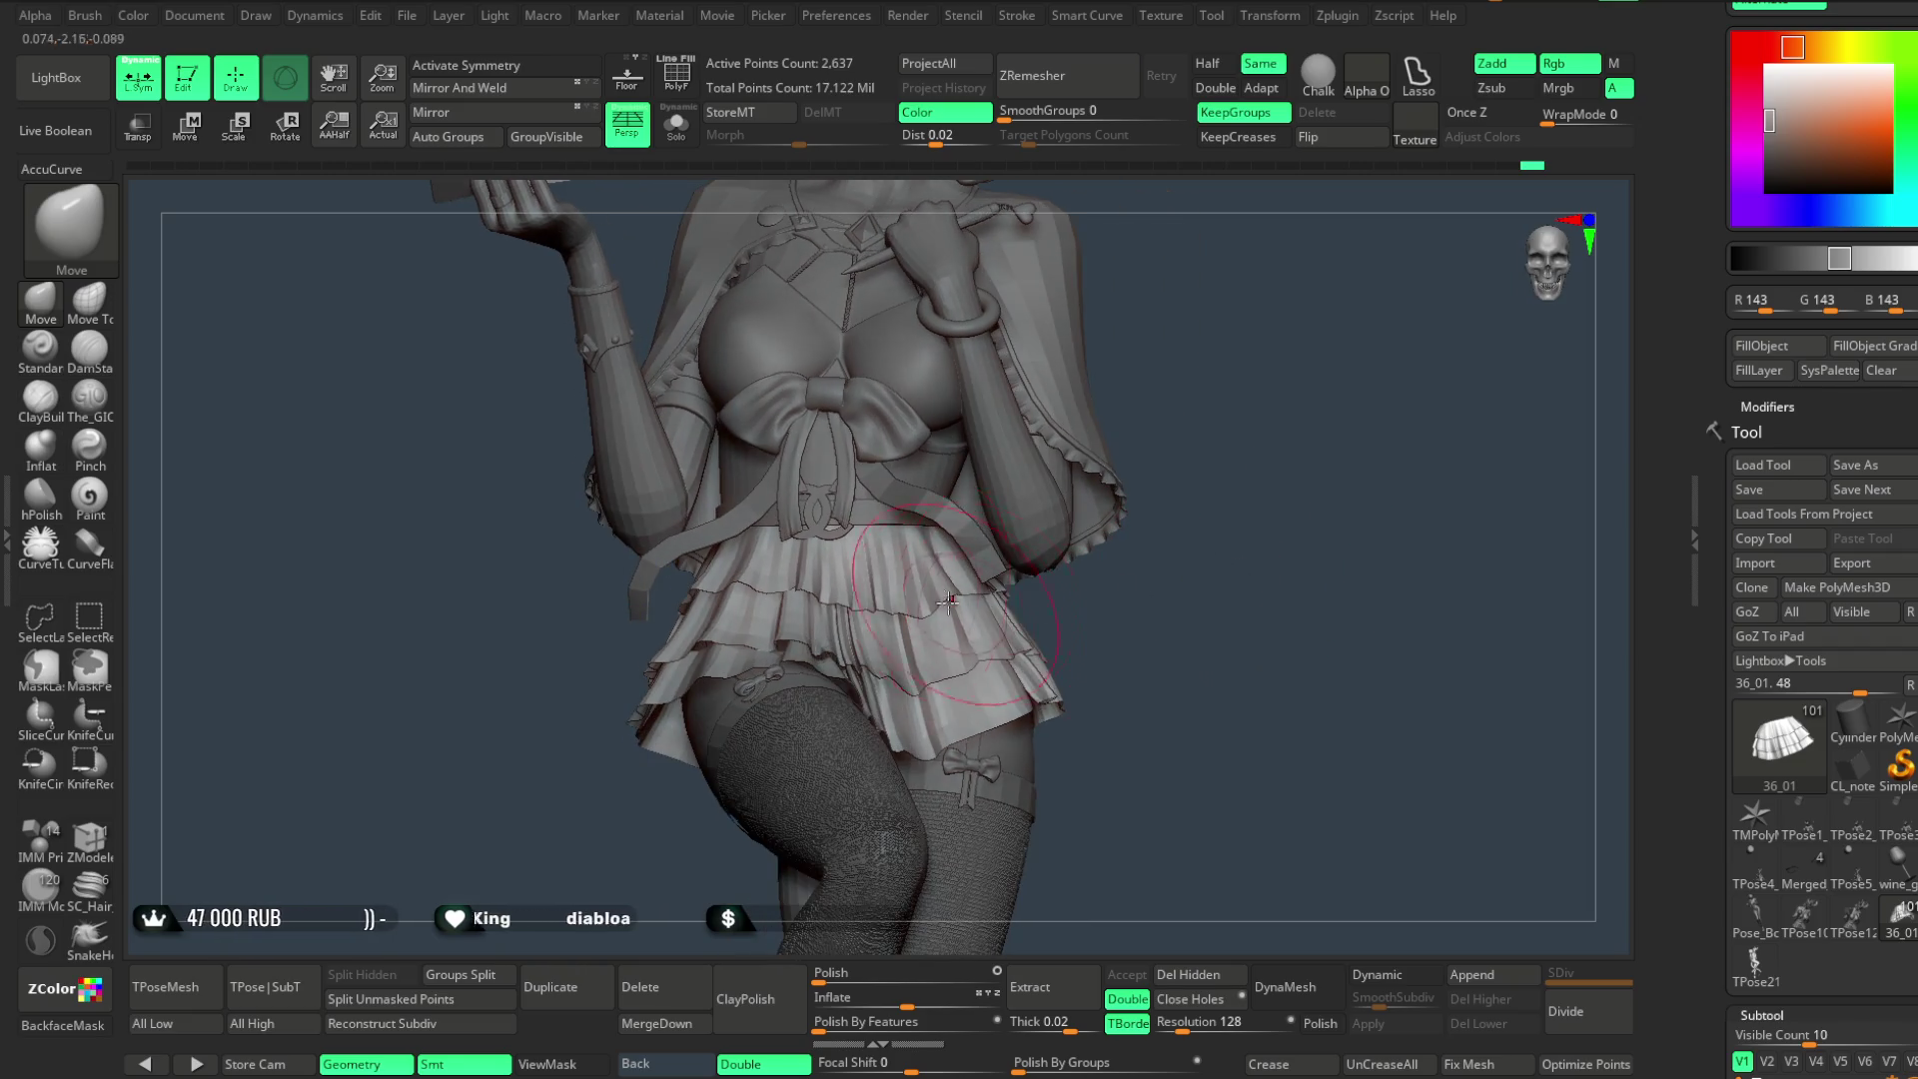
mouse_move(1294, 556)
right_mouse_down()
mouse_move(1147, 555)
mouse_move(1017, 501)
mouse_move(706, 591)
mouse_move(675, 664)
mouse_move(642, 626)
right_mouse_up()
right_click(641, 627)
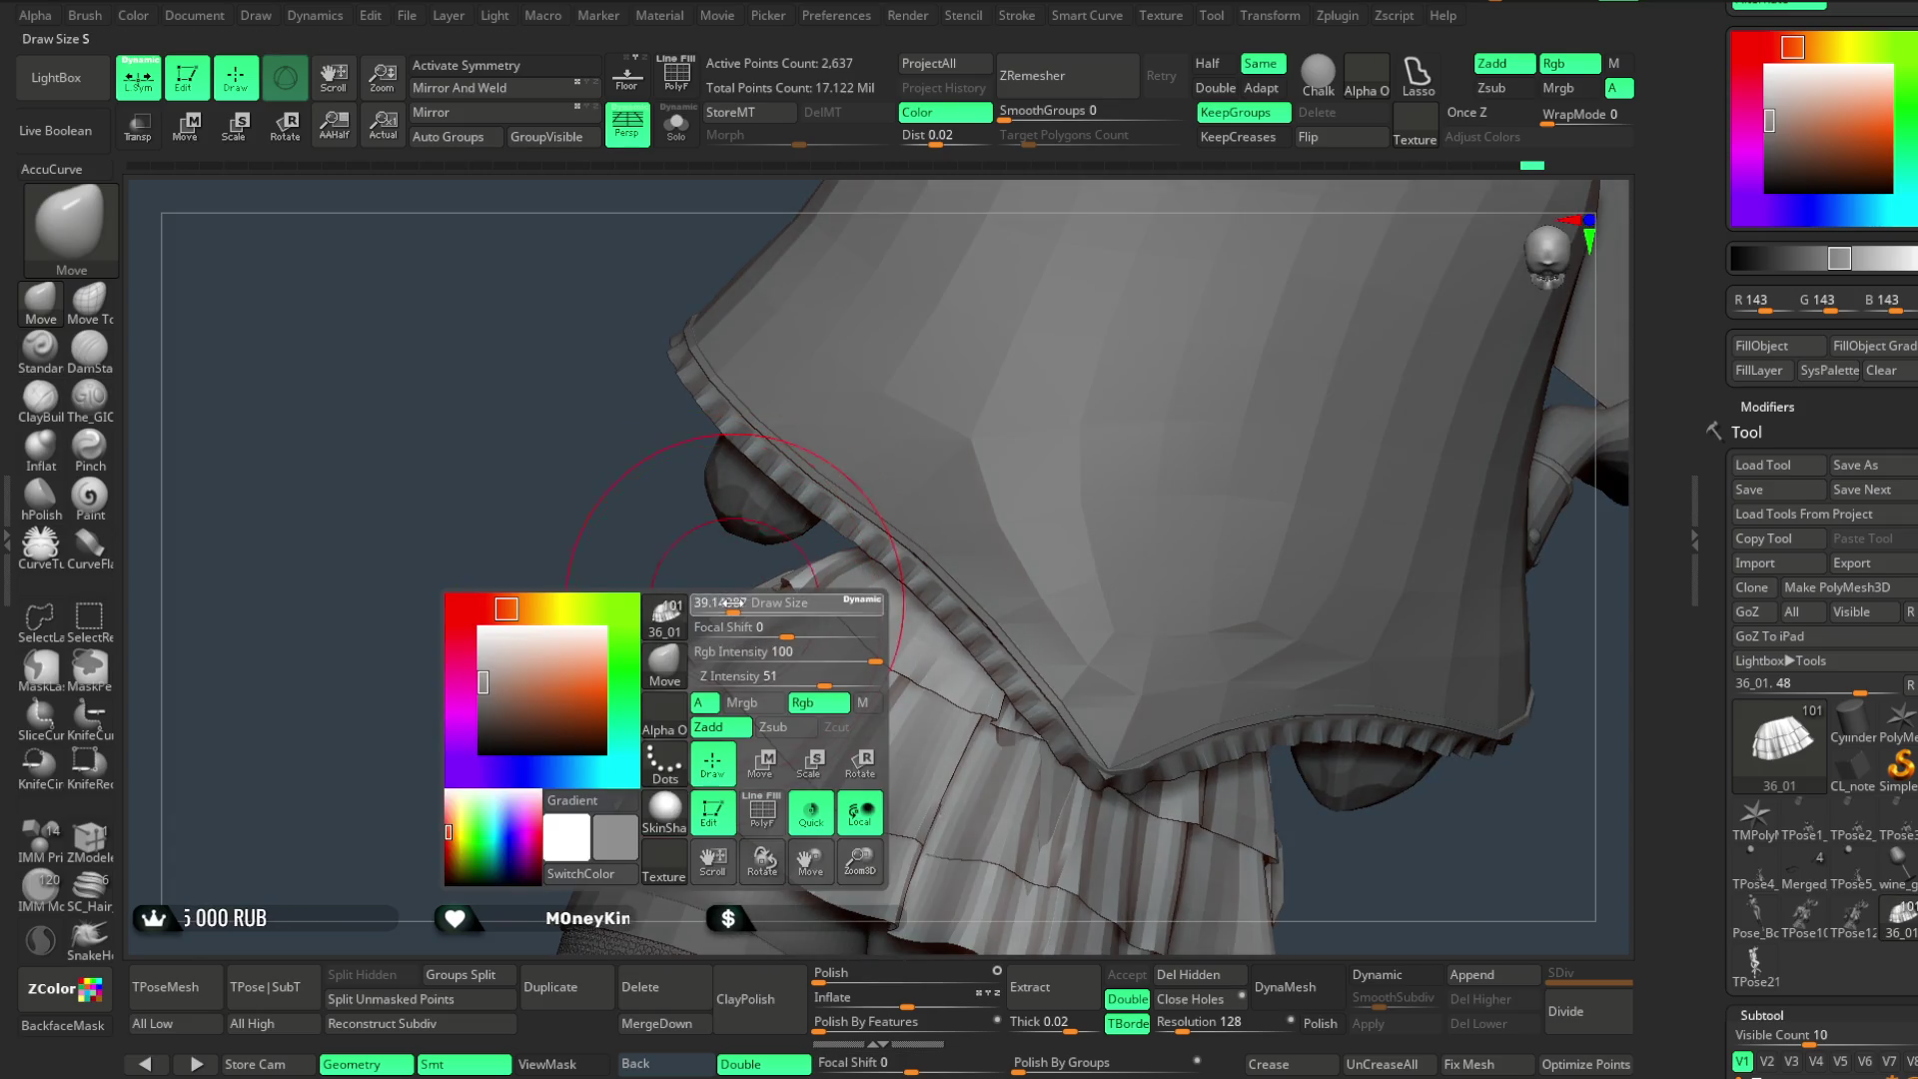
key("b")
key("m")
key("t")
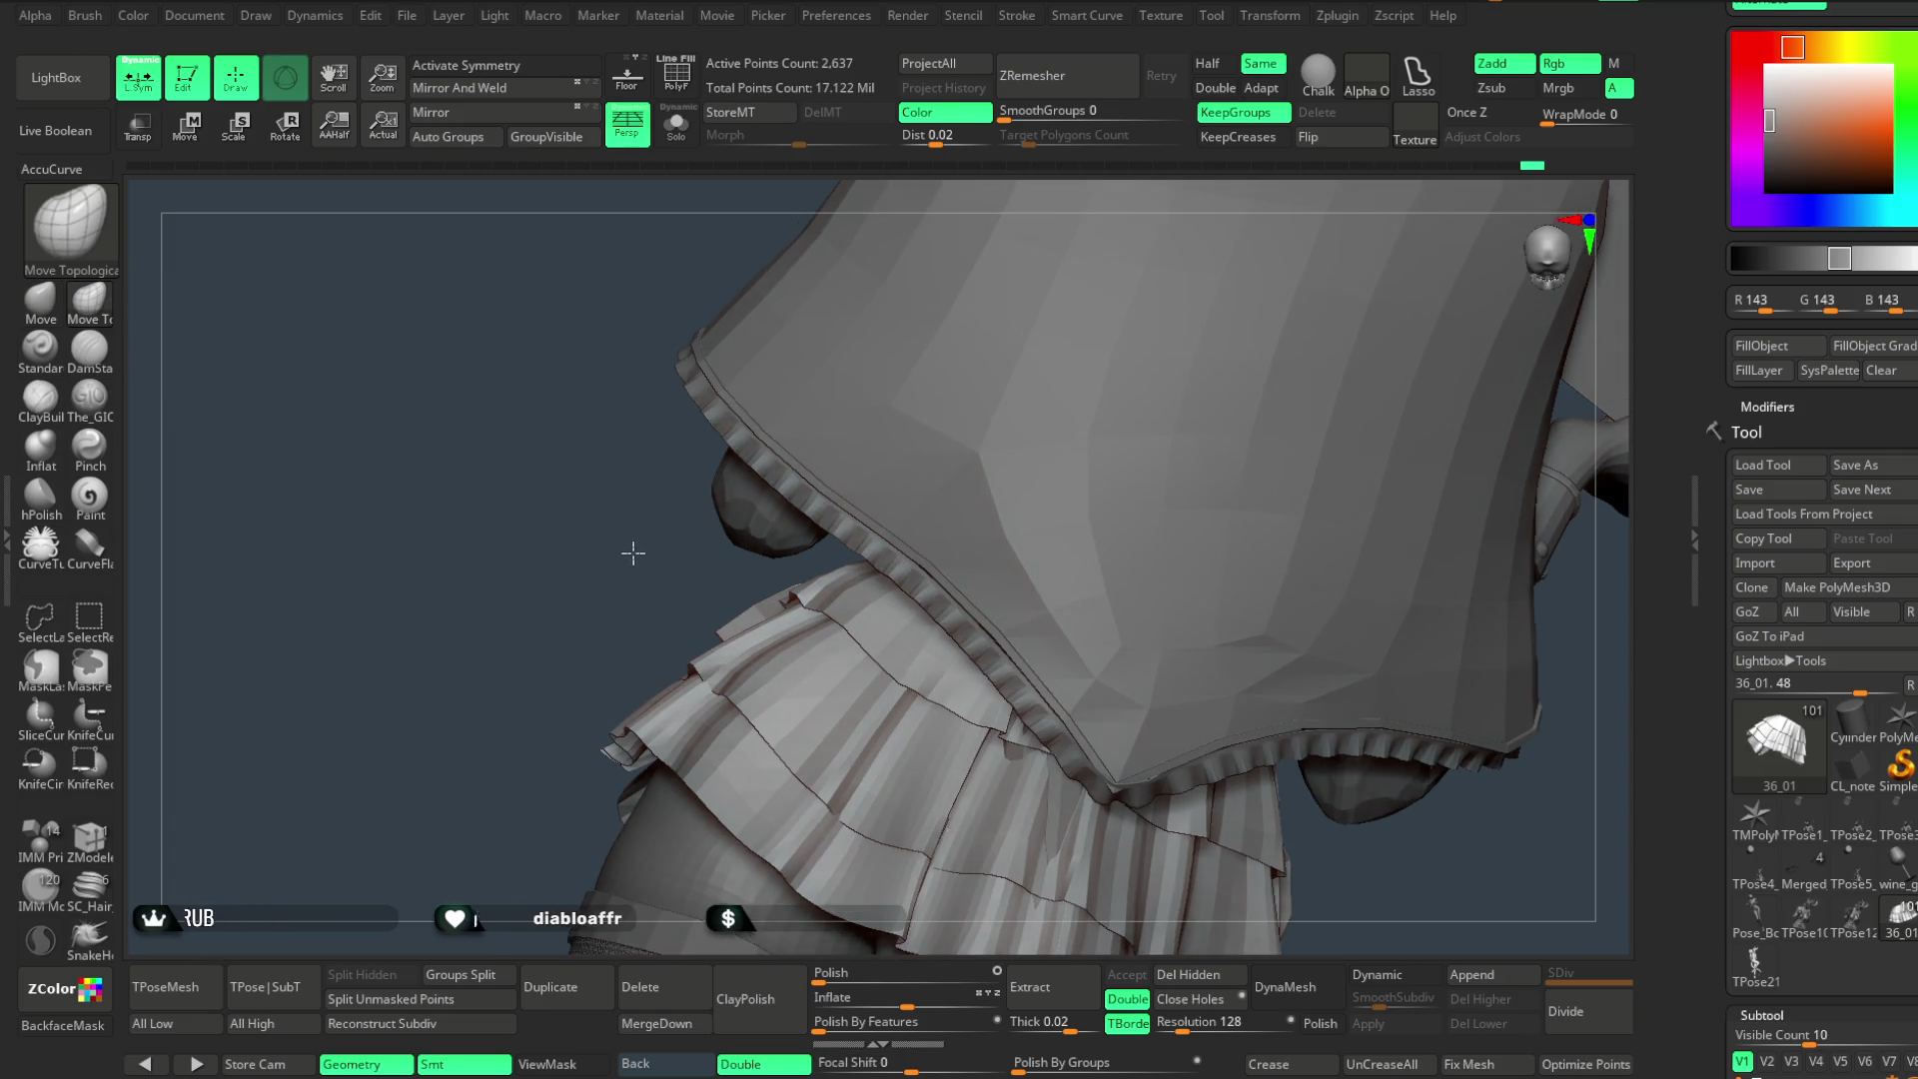
right_click_drag(634, 549, 791, 524)
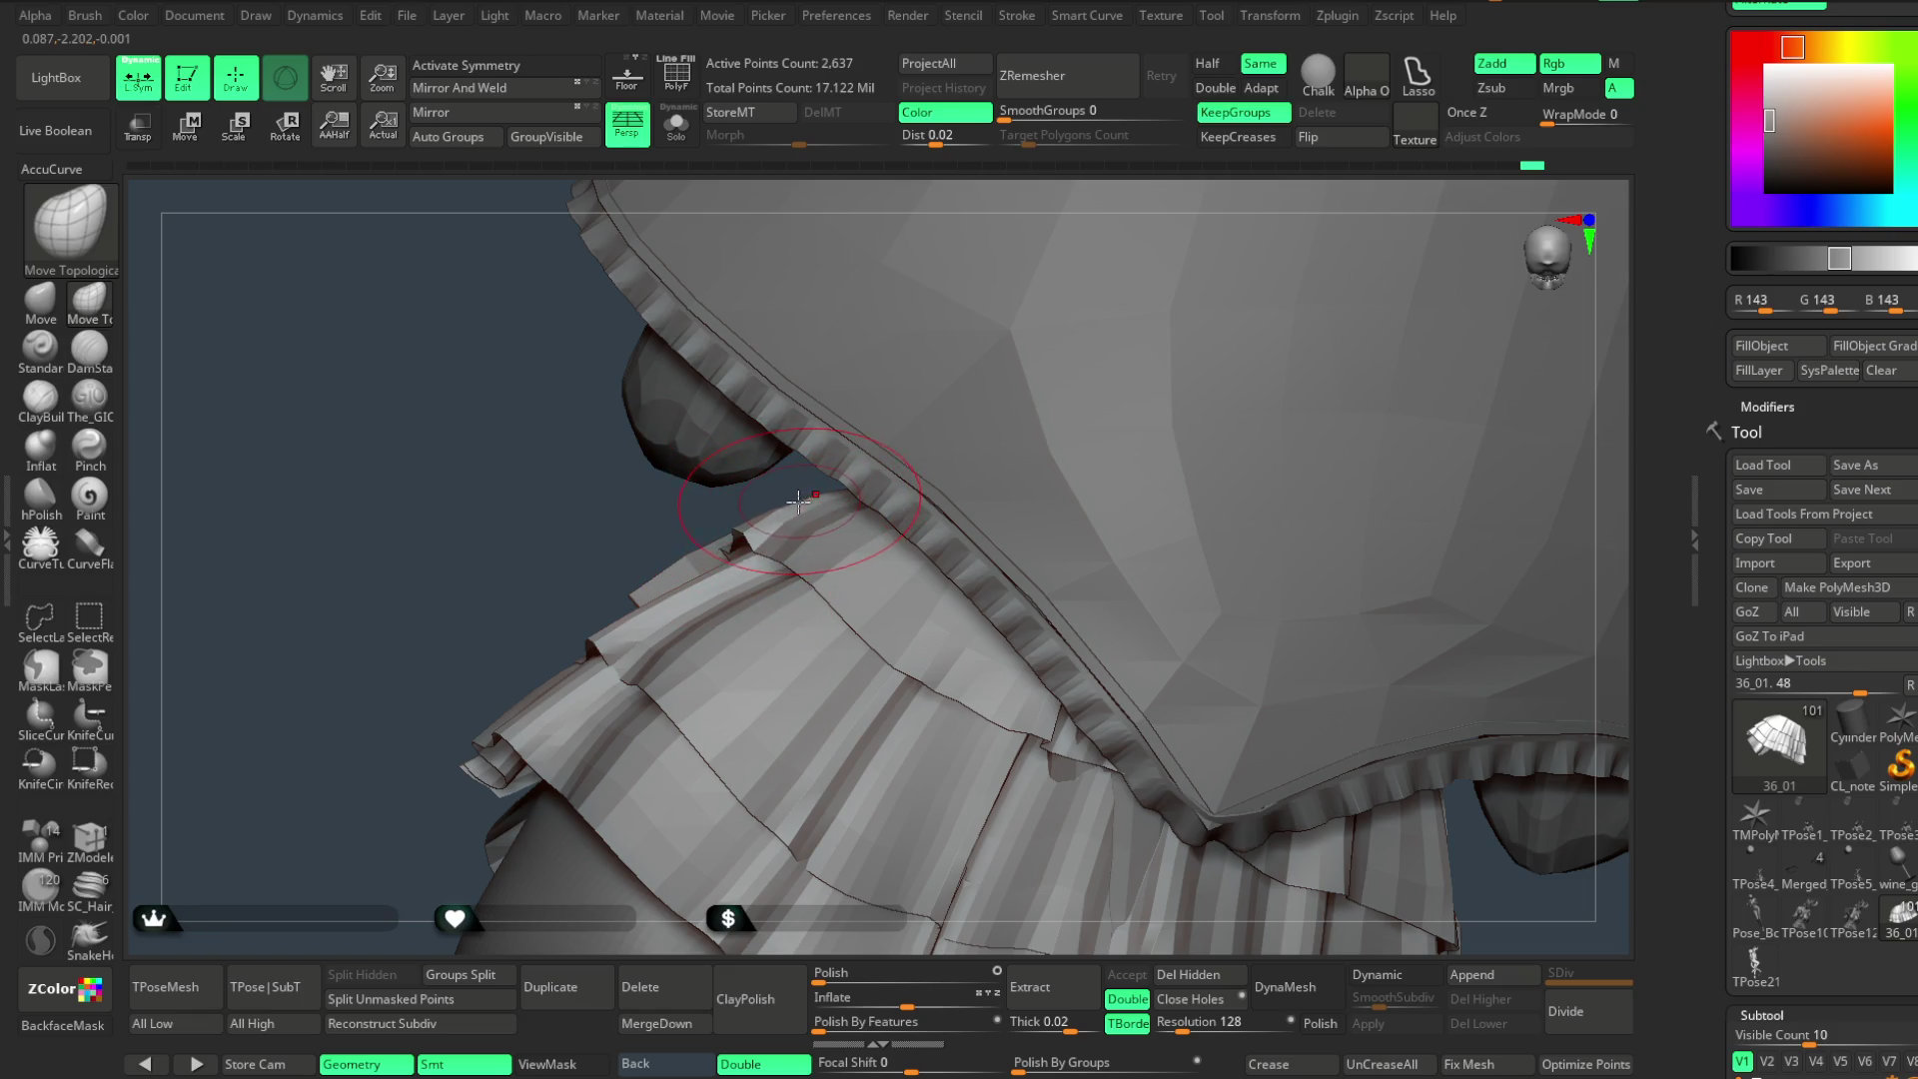
mouse_move(780, 506)
right_mouse_down()
mouse_move(939, 413)
mouse_move(768, 518)
right_mouse_up()
mouse_move(887, 444)
right_mouse_down()
mouse_move(1114, 410)
mouse_move(1093, 404)
mouse_move(1149, 301)
mouse_move(1084, 449)
mouse_move(1074, 399)
mouse_move(1052, 405)
mouse_move(1079, 442)
mouse_move(940, 685)
right_mouse_up()
left_click(940, 685, "alt")
- Switch to the Move brush on the tail piece Pose_Book1_2 and enlarge its Draw Size
left_click(41, 301)
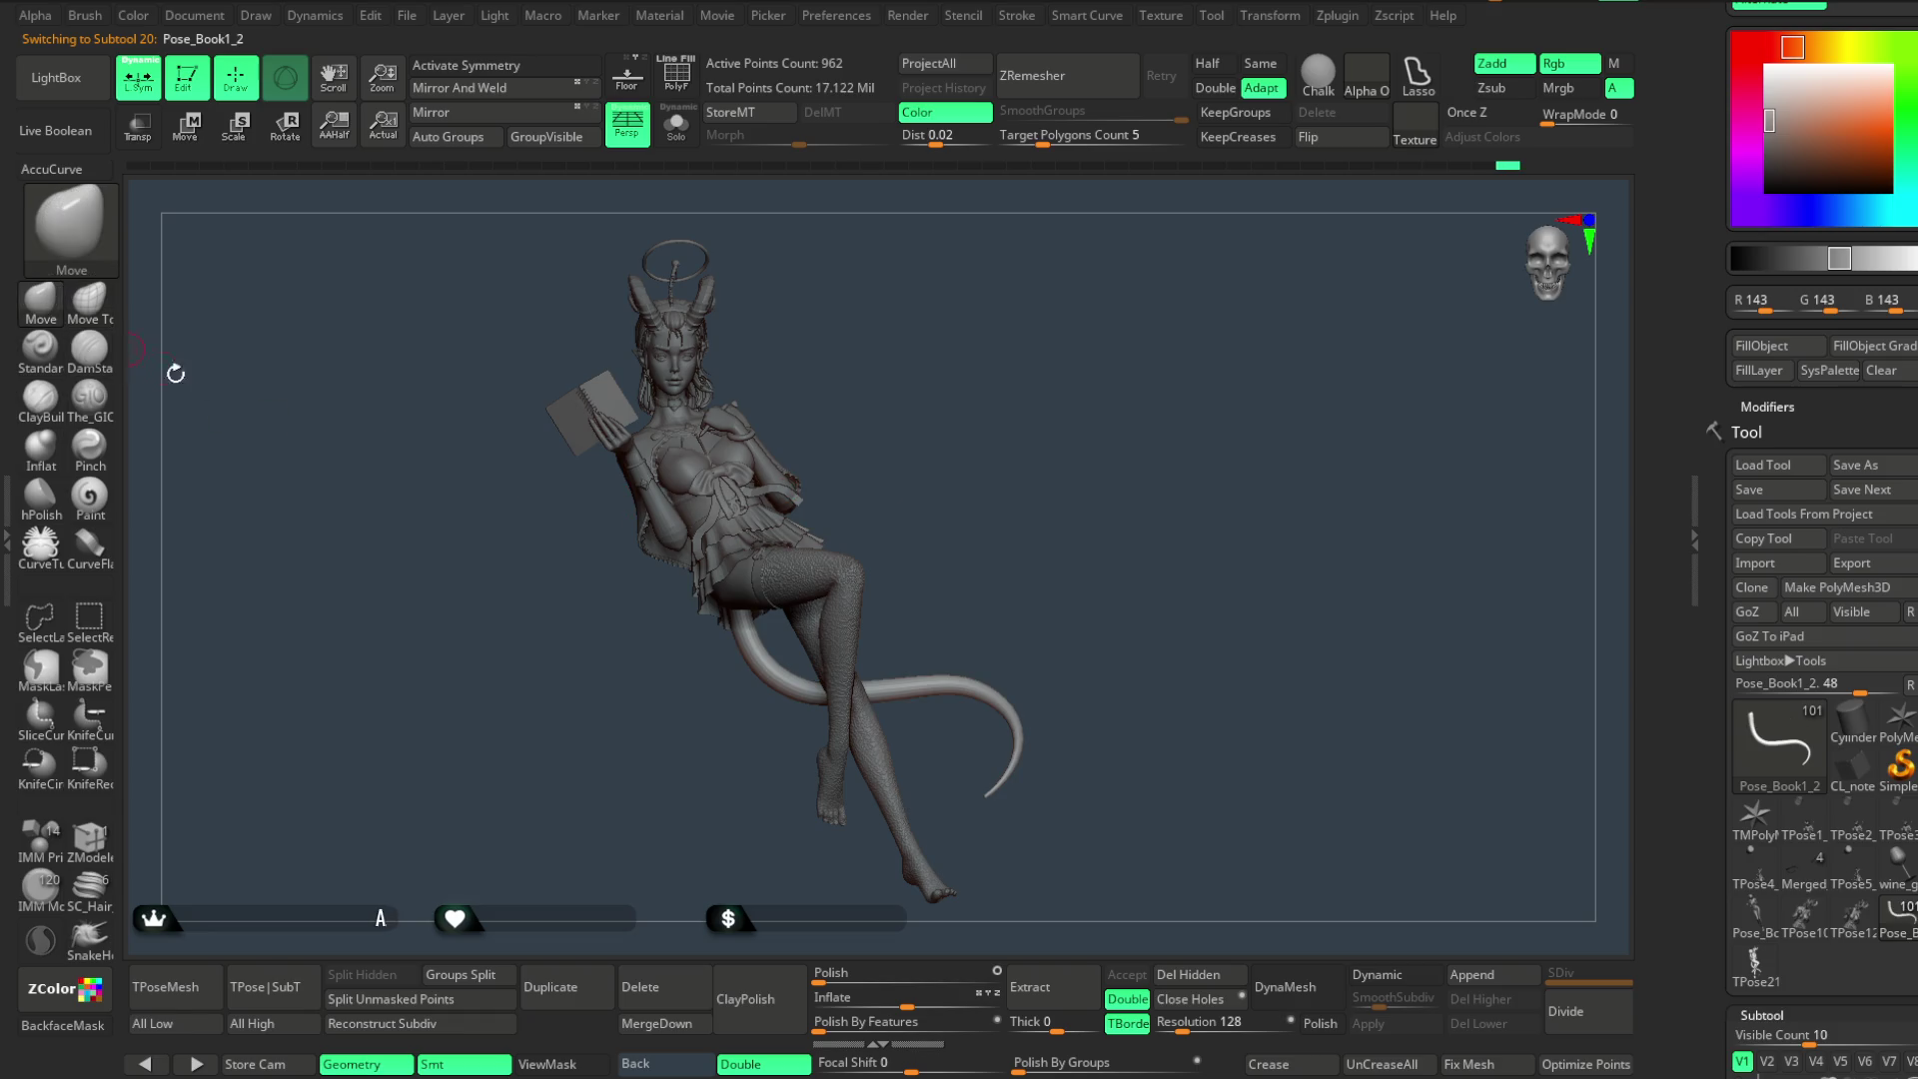
right_click(949, 528)
left_click_drag(969, 525, 982, 581)
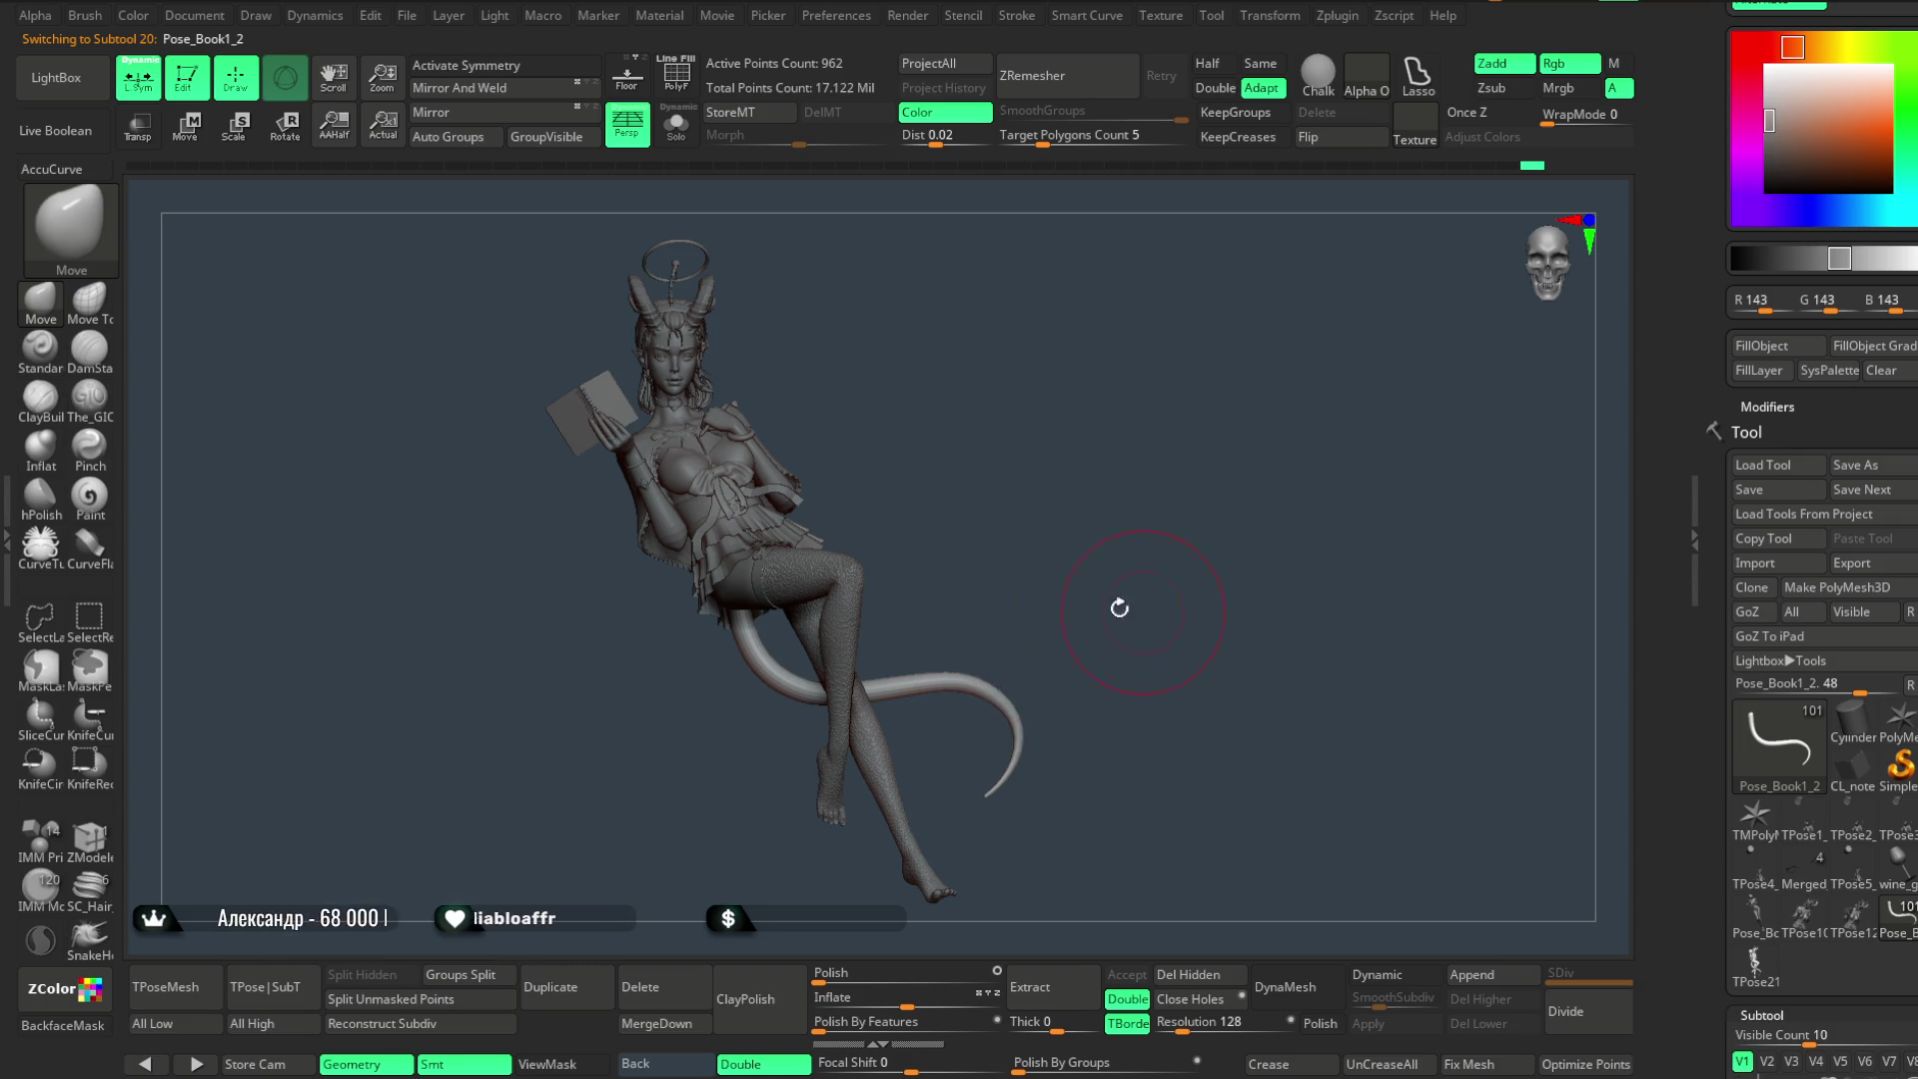
left_click(427, 28)
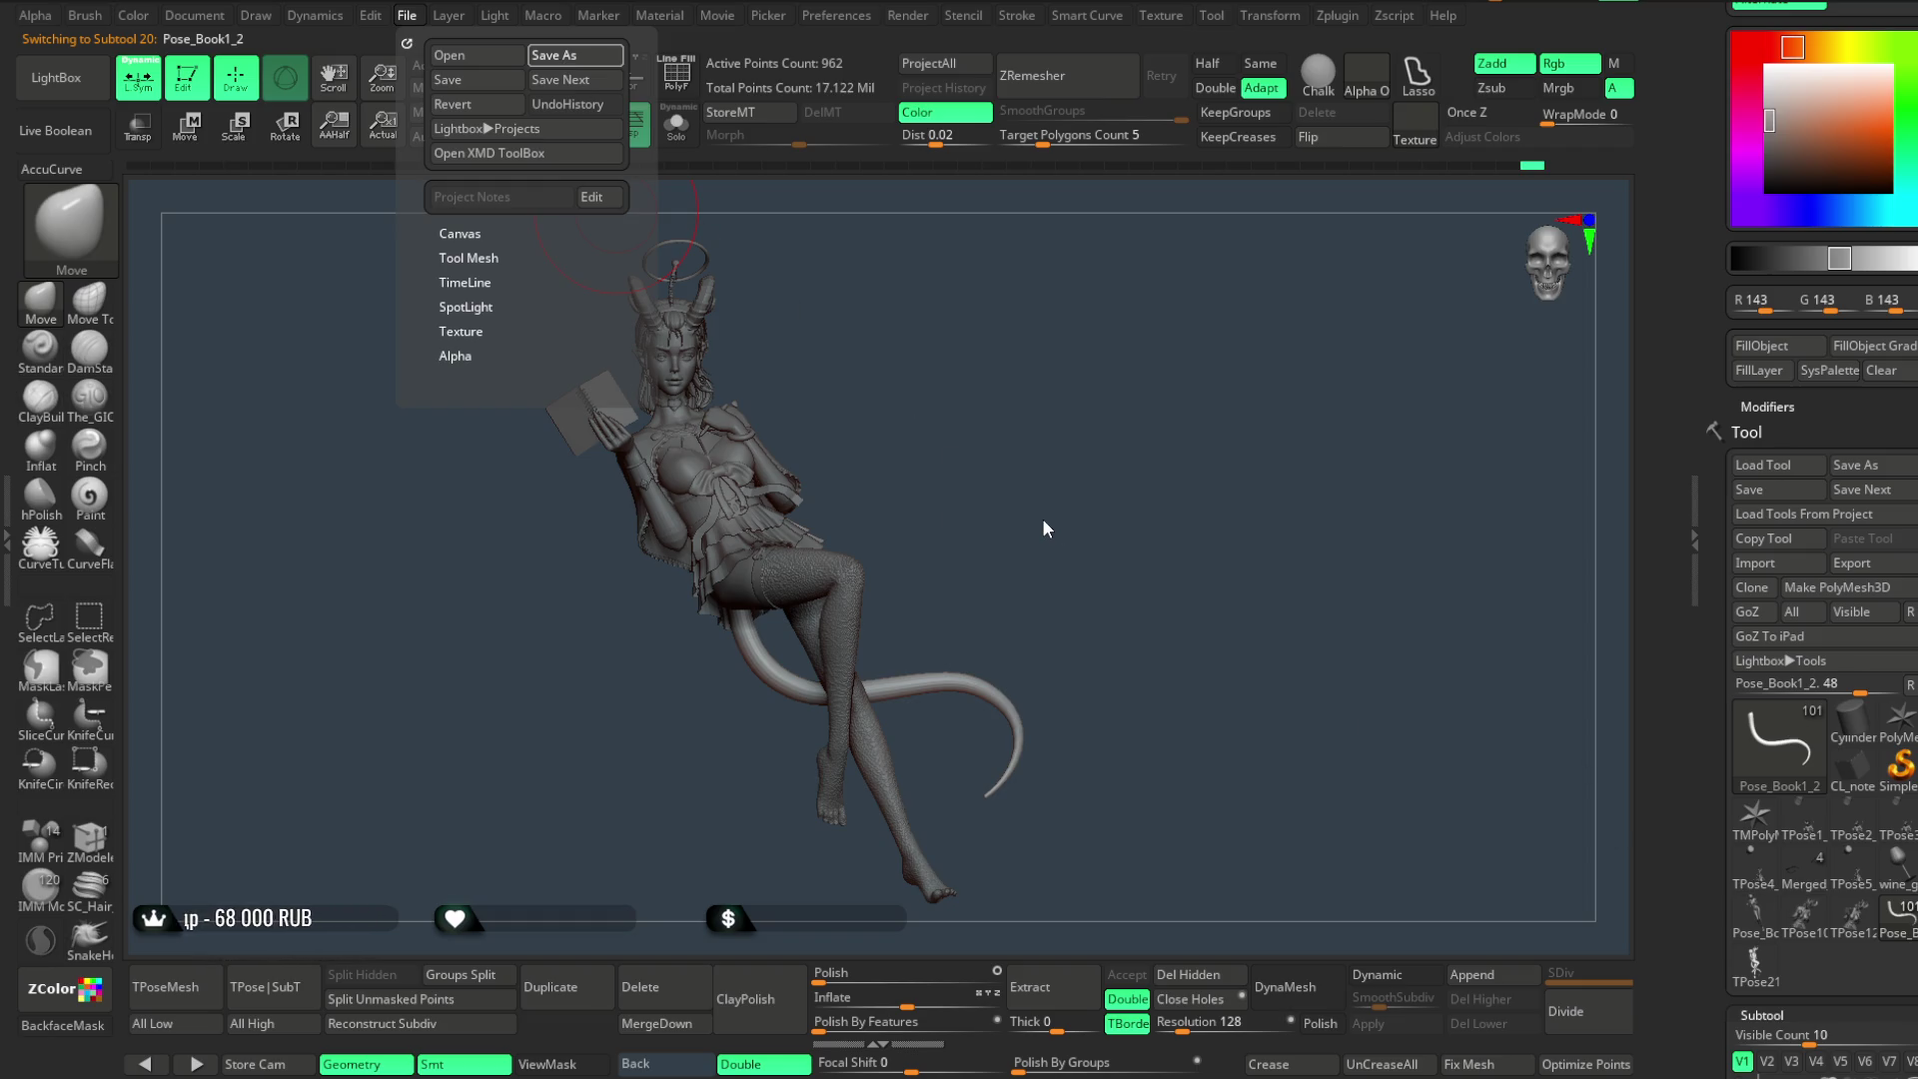
- Save the project with Ctrl+S
key("ctrl+s")
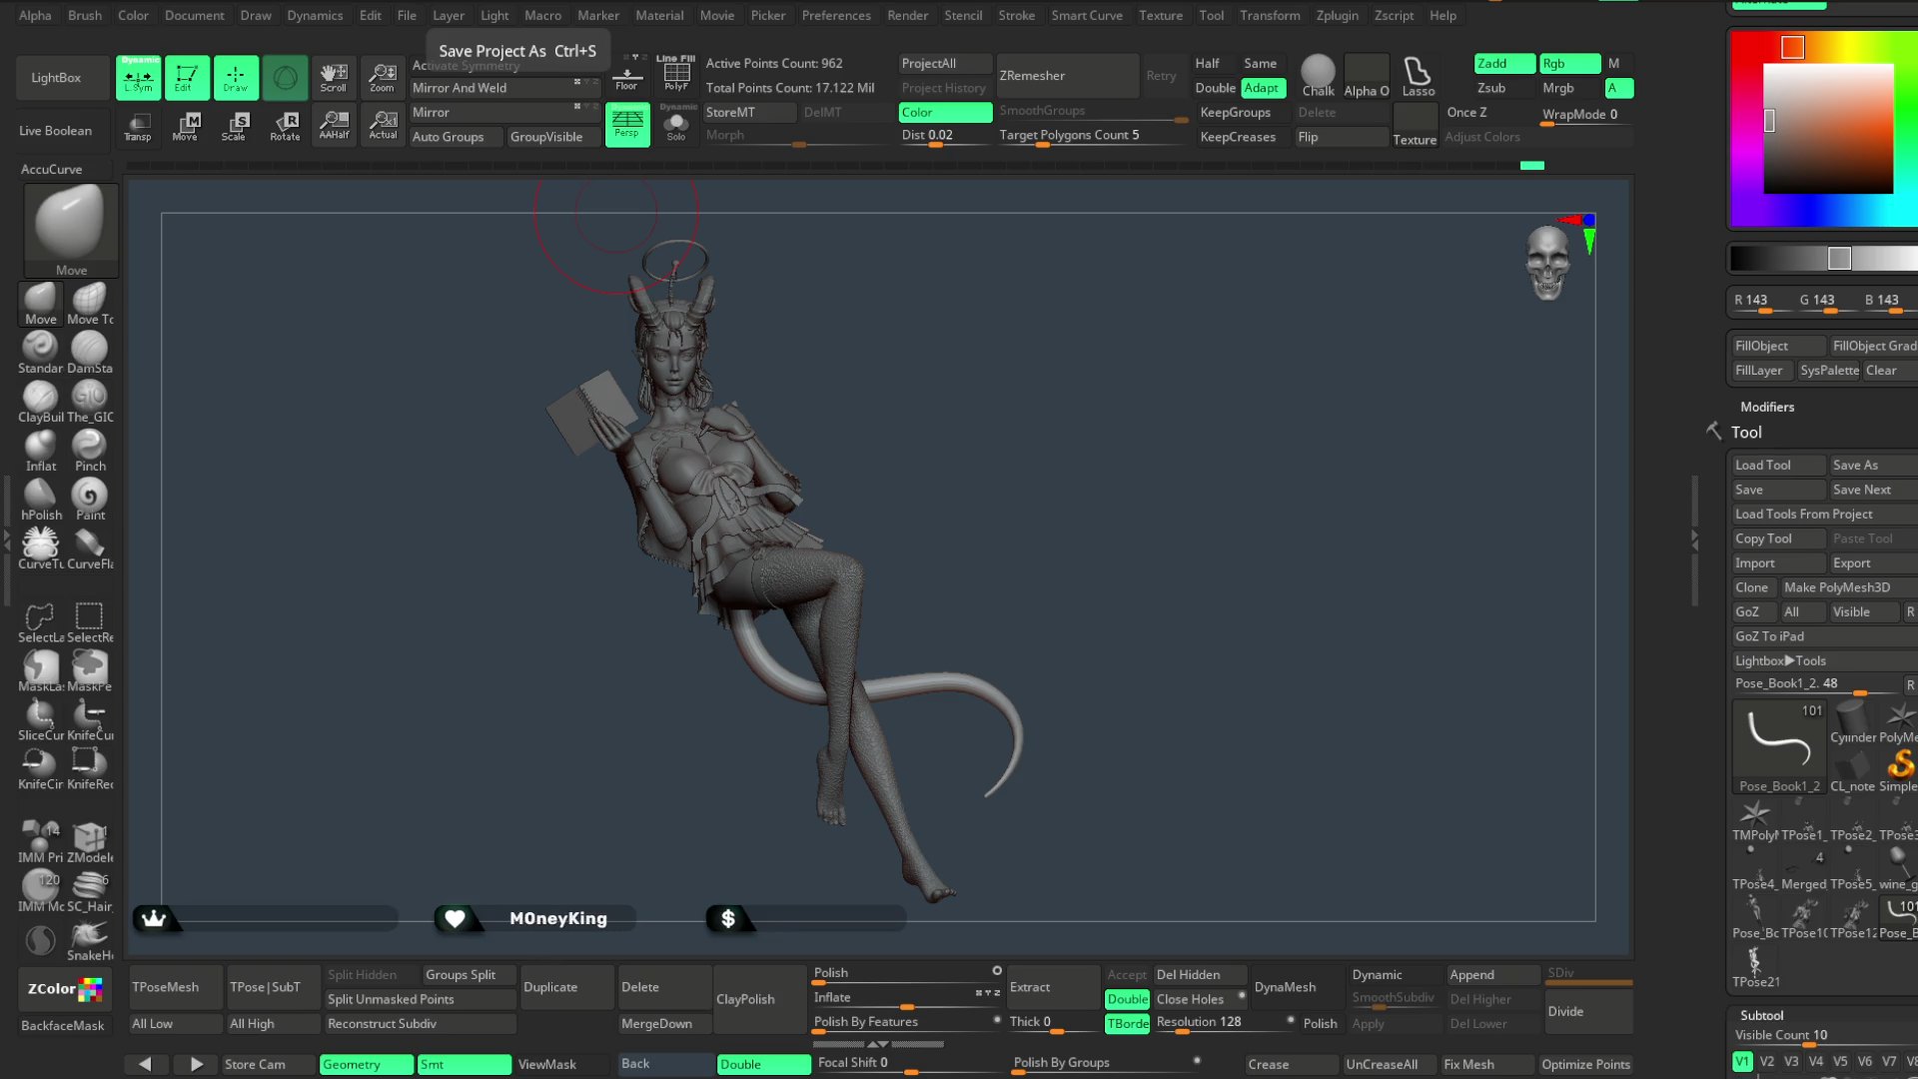
- Look the posed figure over from front, back and side, then make the Pose_Book1_1 piece active
left_click_drag(977, 557, 1071, 559)
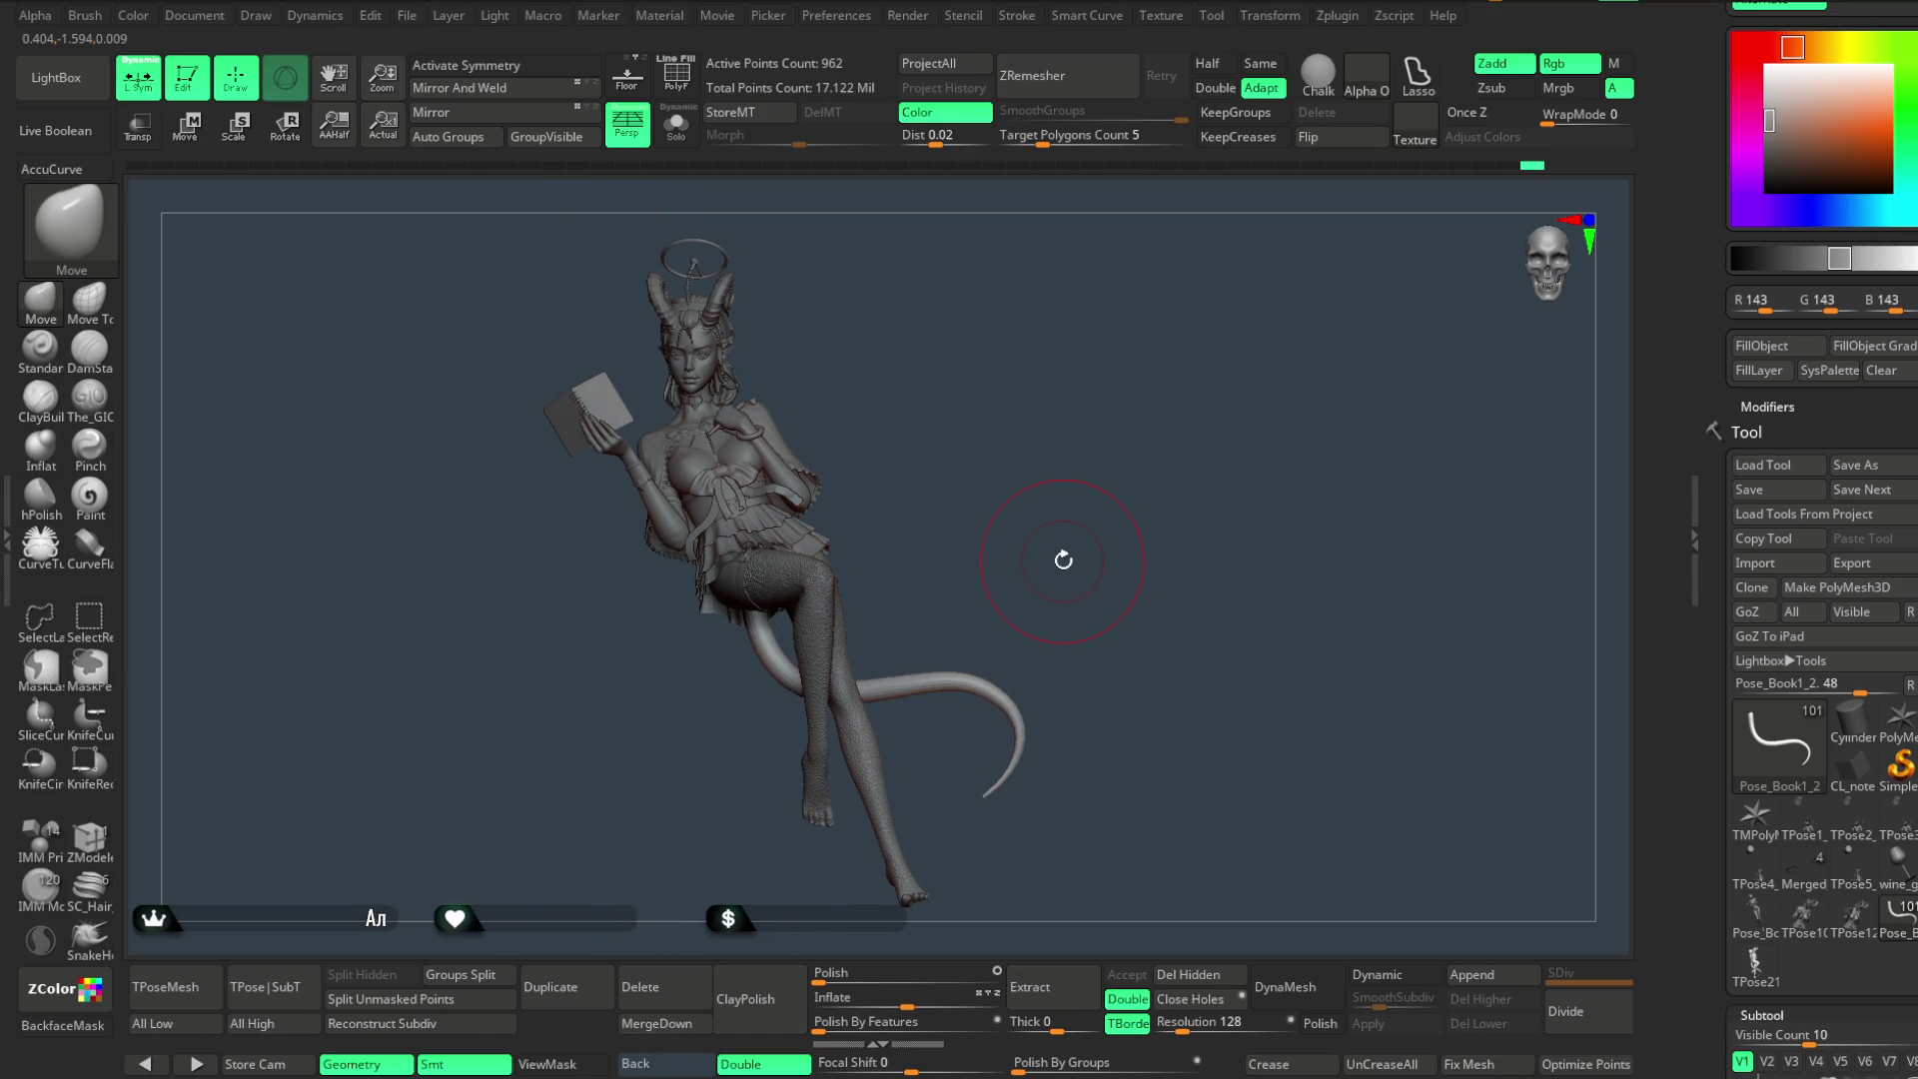
mouse_move(1022, 477)
left_mouse_down()
mouse_move(1315, 339)
mouse_move(1268, 346)
mouse_move(1326, 312)
mouse_move(1096, 377)
mouse_move(1049, 463)
left_mouse_up()
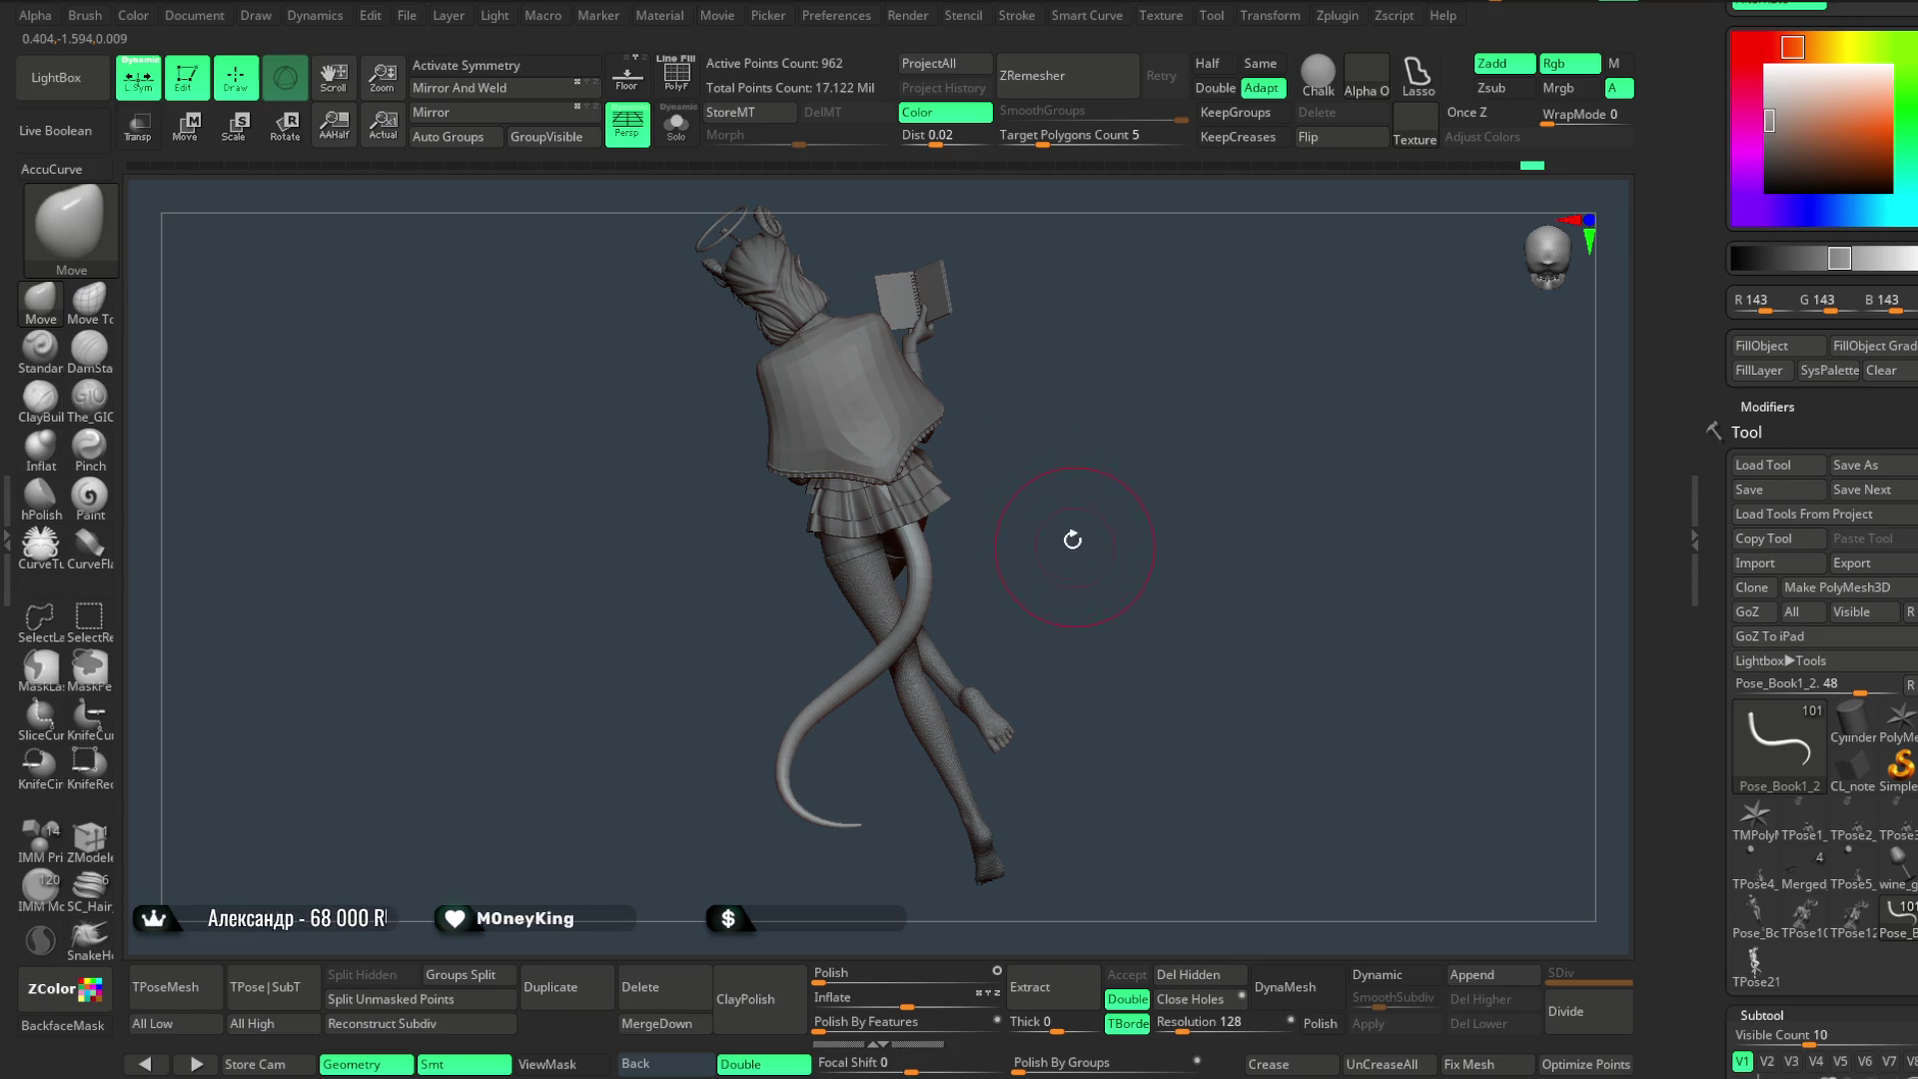
key("space")
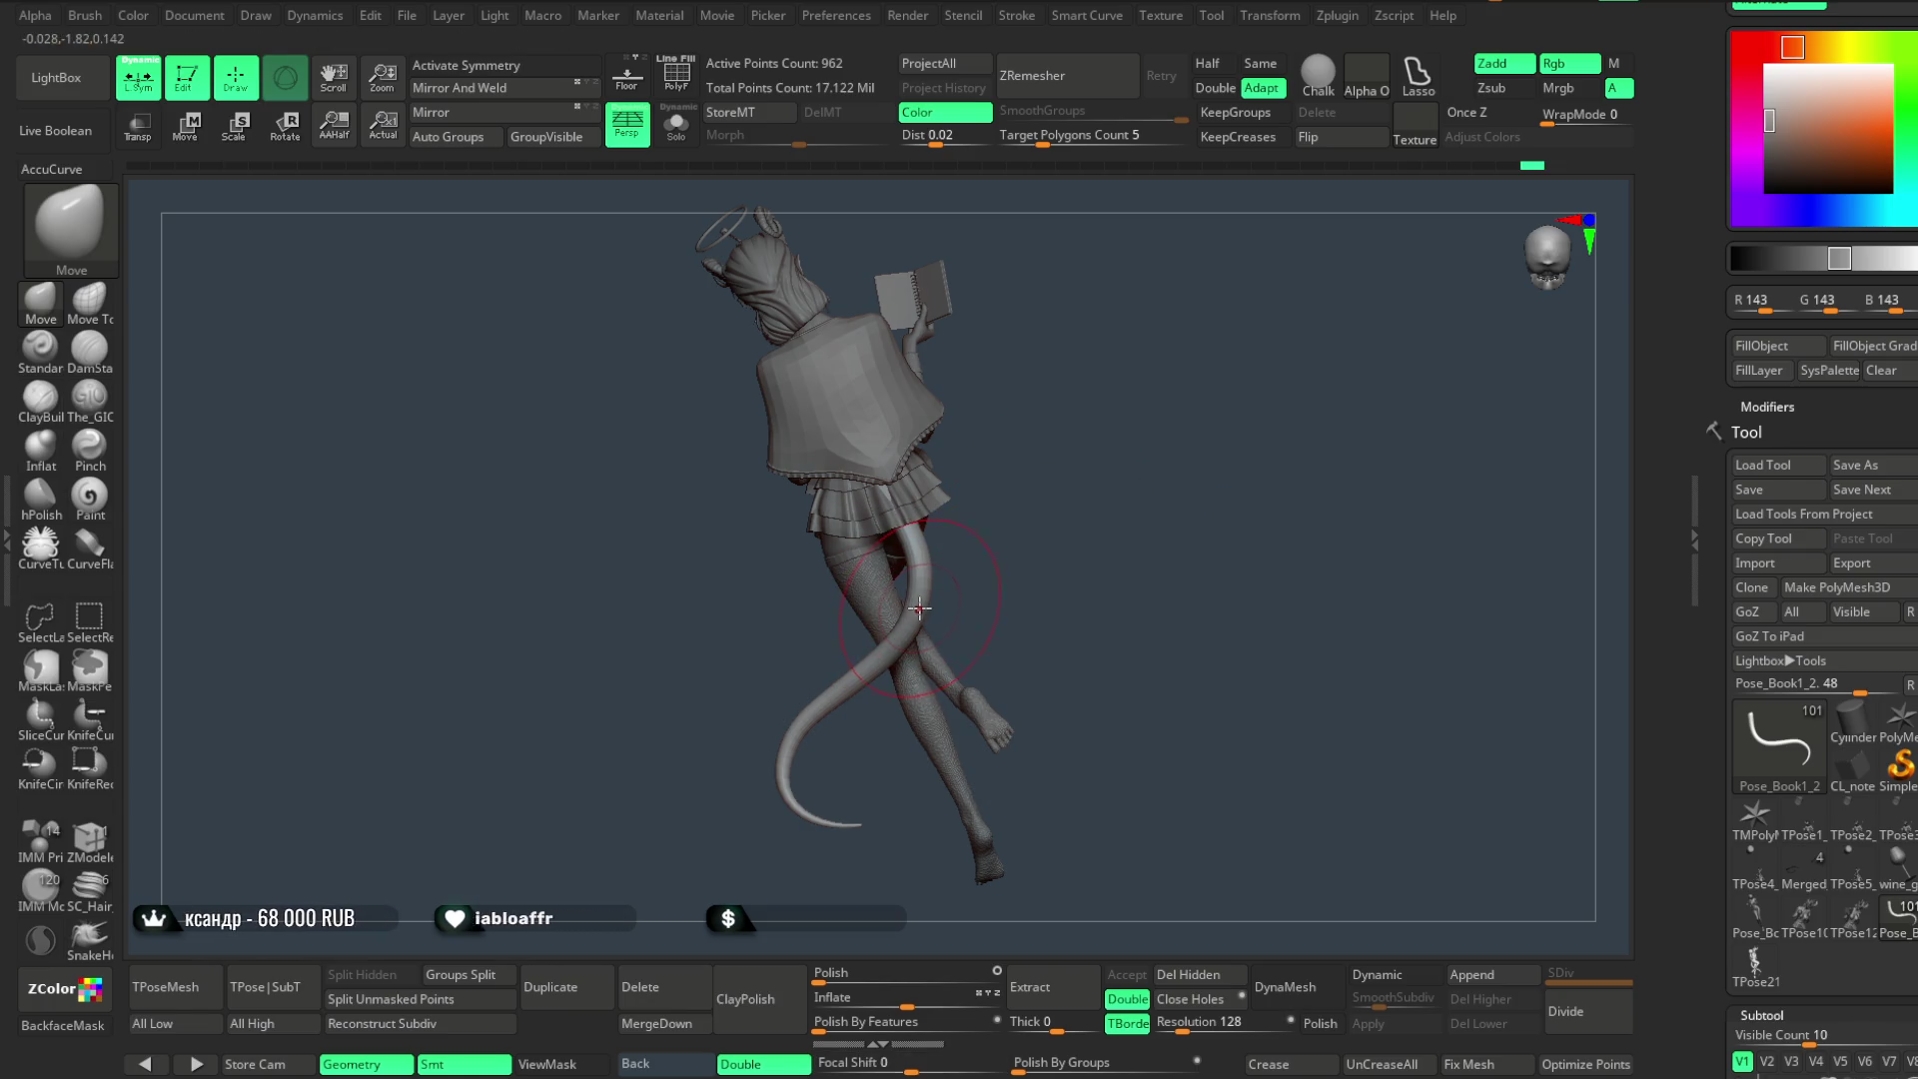
mouse_move(849, 549)
left_mouse_down()
mouse_move(899, 484)
mouse_move(1041, 471)
mouse_move(993, 495)
left_mouse_up()
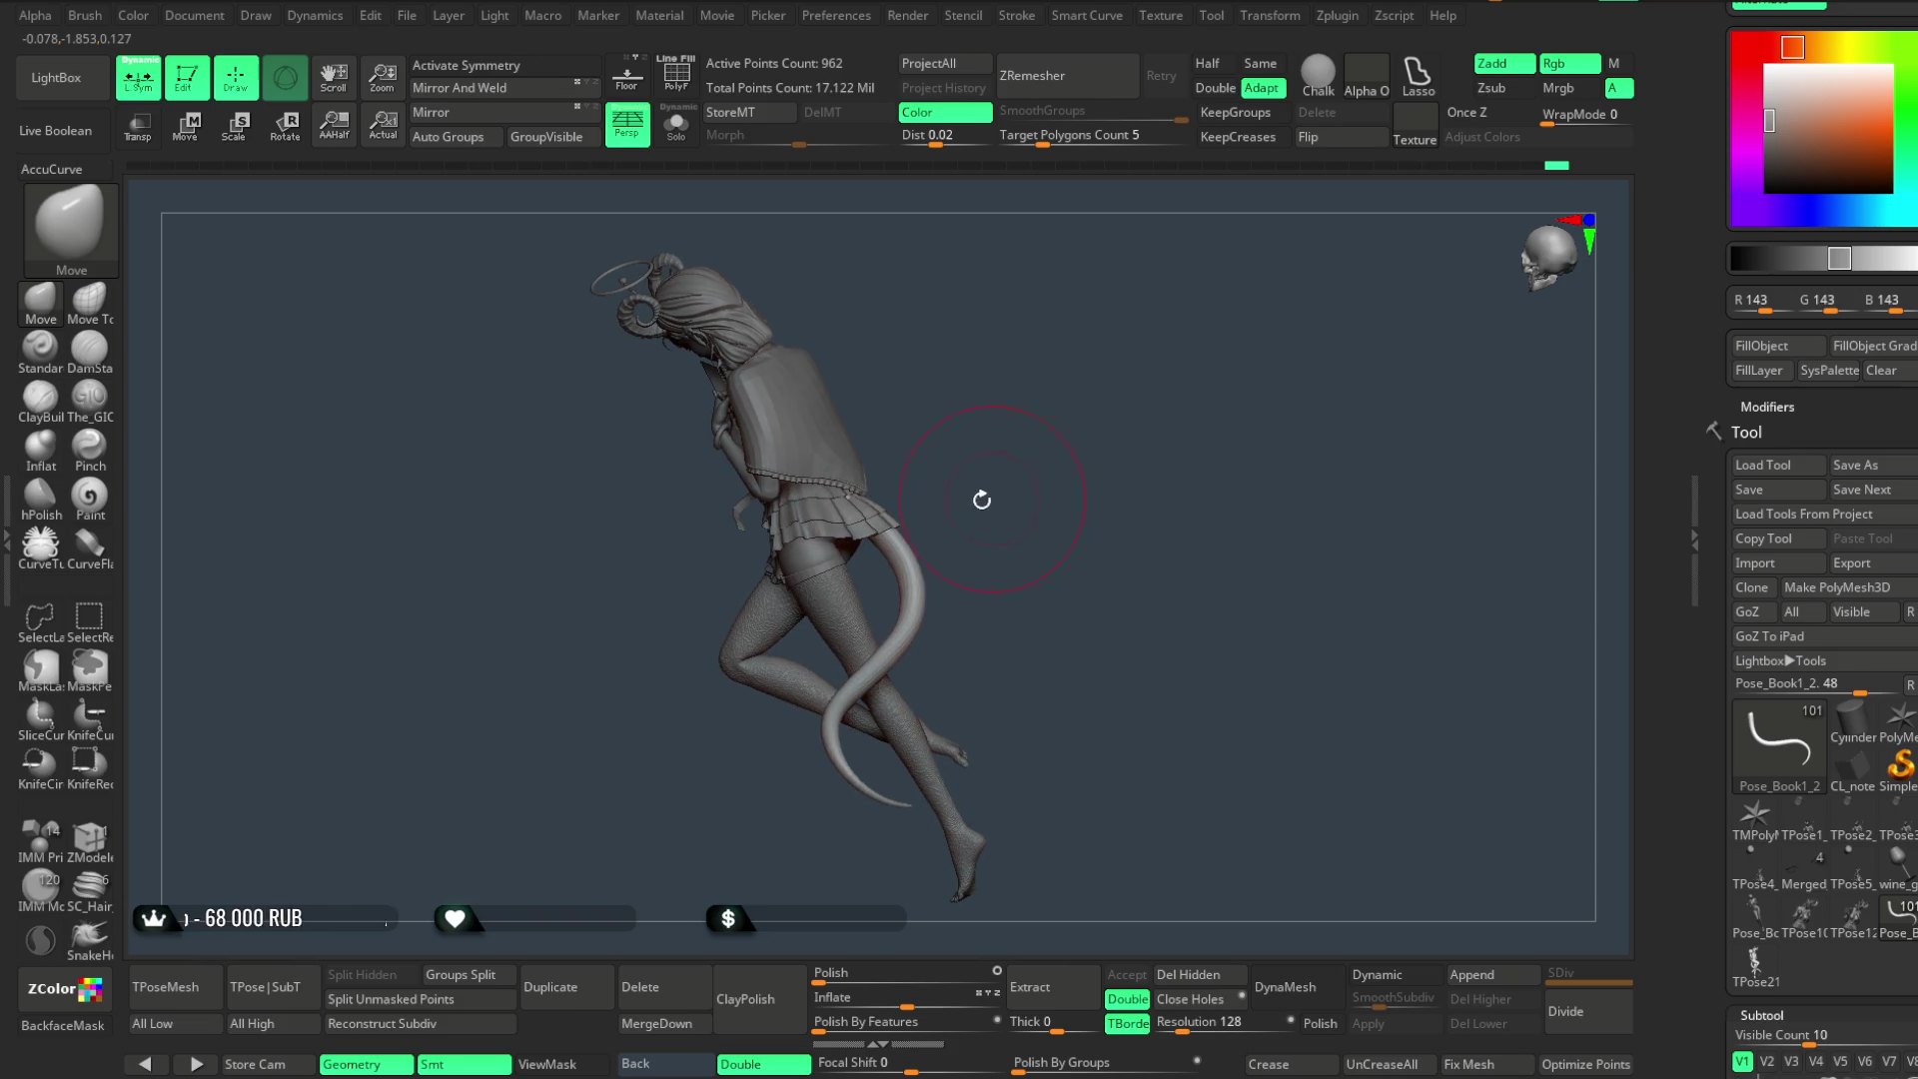
mouse_move(854, 510)
left_mouse_down()
mouse_move(1015, 420)
mouse_move(1019, 472)
mouse_move(1040, 420)
mouse_move(1042, 527)
mouse_move(1040, 450)
mouse_move(1040, 476)
mouse_move(999, 450)
mouse_move(1054, 450)
mouse_move(1041, 434)
mouse_move(1020, 471)
mouse_move(1028, 451)
mouse_move(1001, 462)
mouse_move(1010, 515)
mouse_move(1011, 483)
mouse_move(960, 523)
mouse_move(922, 471)
mouse_move(856, 471)
mouse_move(912, 485)
mouse_move(870, 492)
mouse_move(942, 519)
mouse_move(1024, 501)
mouse_move(995, 429)
mouse_move(989, 489)
mouse_move(986, 464)
mouse_move(968, 480)
mouse_move(980, 501)
mouse_move(968, 463)
mouse_move(994, 522)
mouse_move(994, 484)
mouse_move(975, 501)
mouse_move(993, 429)
mouse_move(1052, 416)
mouse_move(1002, 565)
left_mouse_up()
key("space")
key("space")
left_click(1001, 566, "alt")
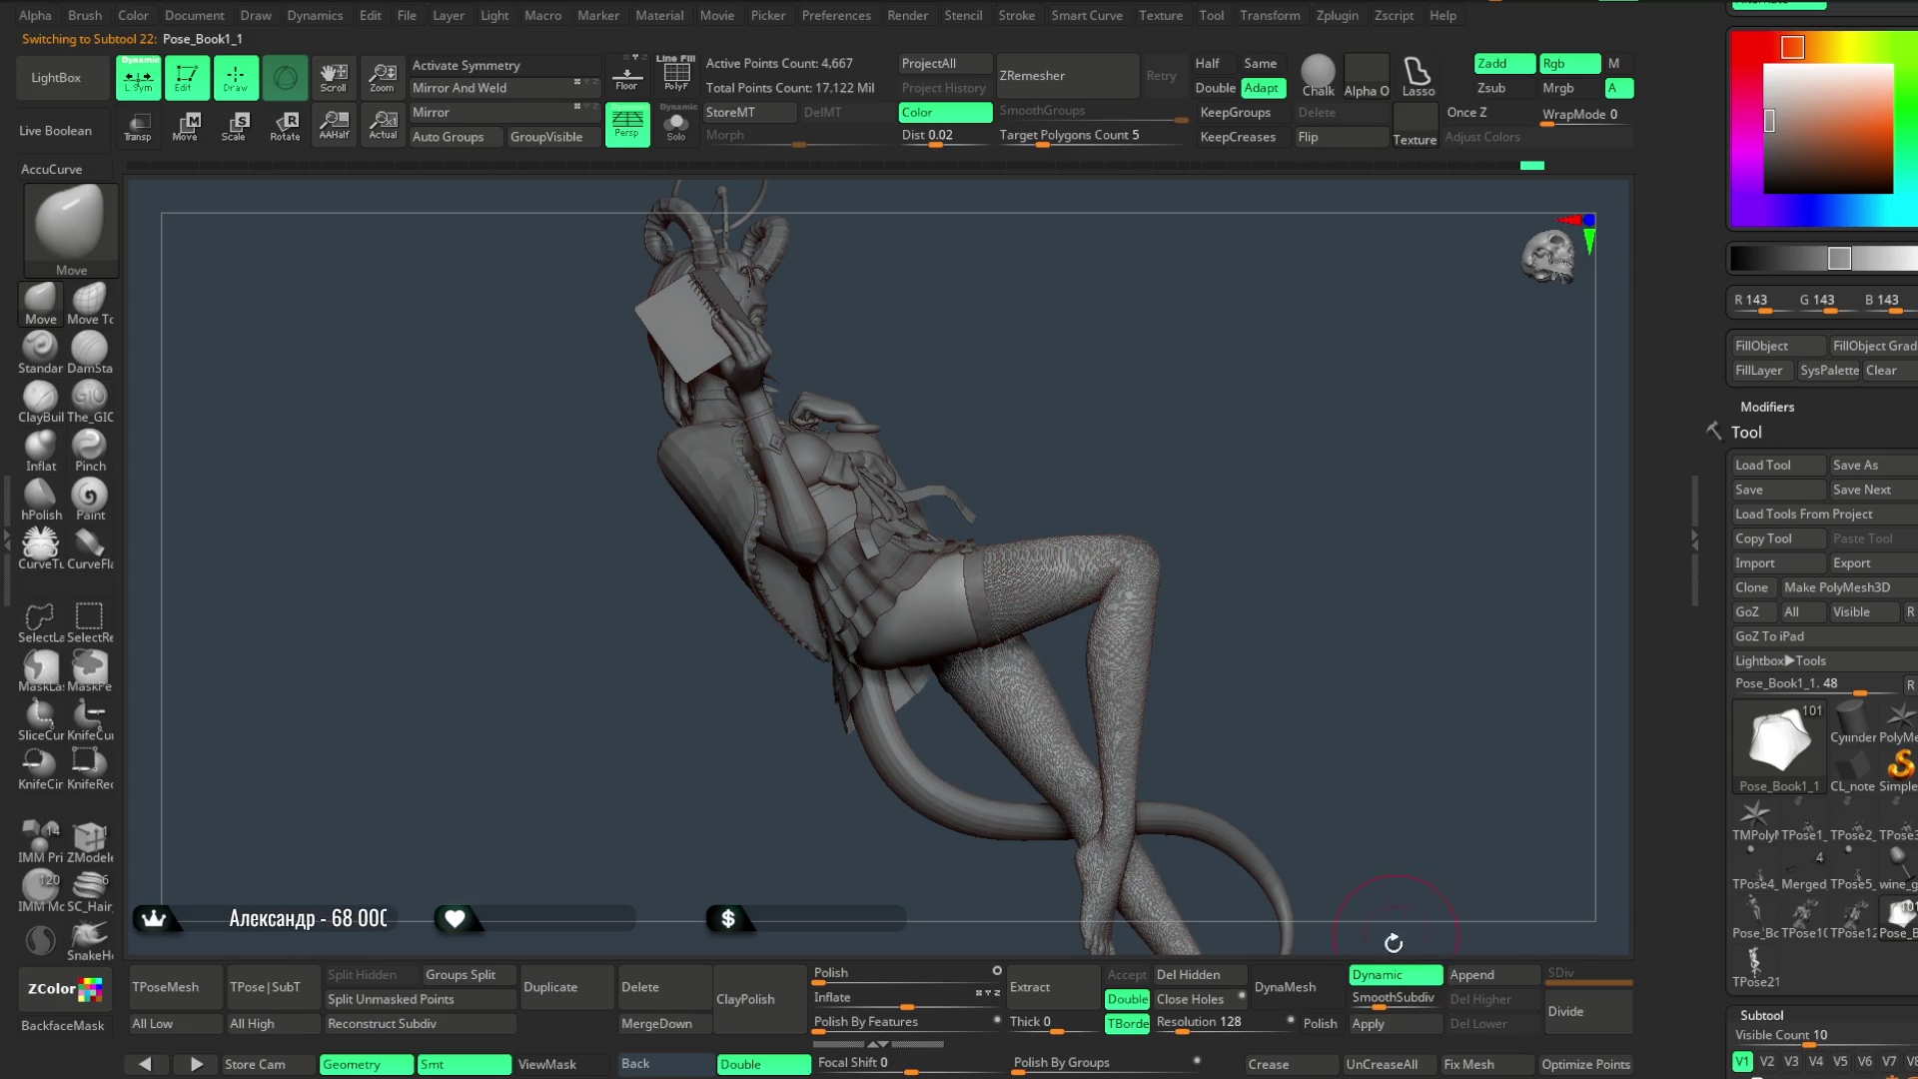
- Check the thighs, turn the figure to an upright front view and make the basemesh3_11 torso active
mouse_move(1127, 405)
left_mouse_down("alt")
mouse_move(1149, 398)
mouse_move(1065, 339)
mouse_move(920, 661)
left_mouse_up("alt")
left_click_drag(1056, 428, 914, 661)
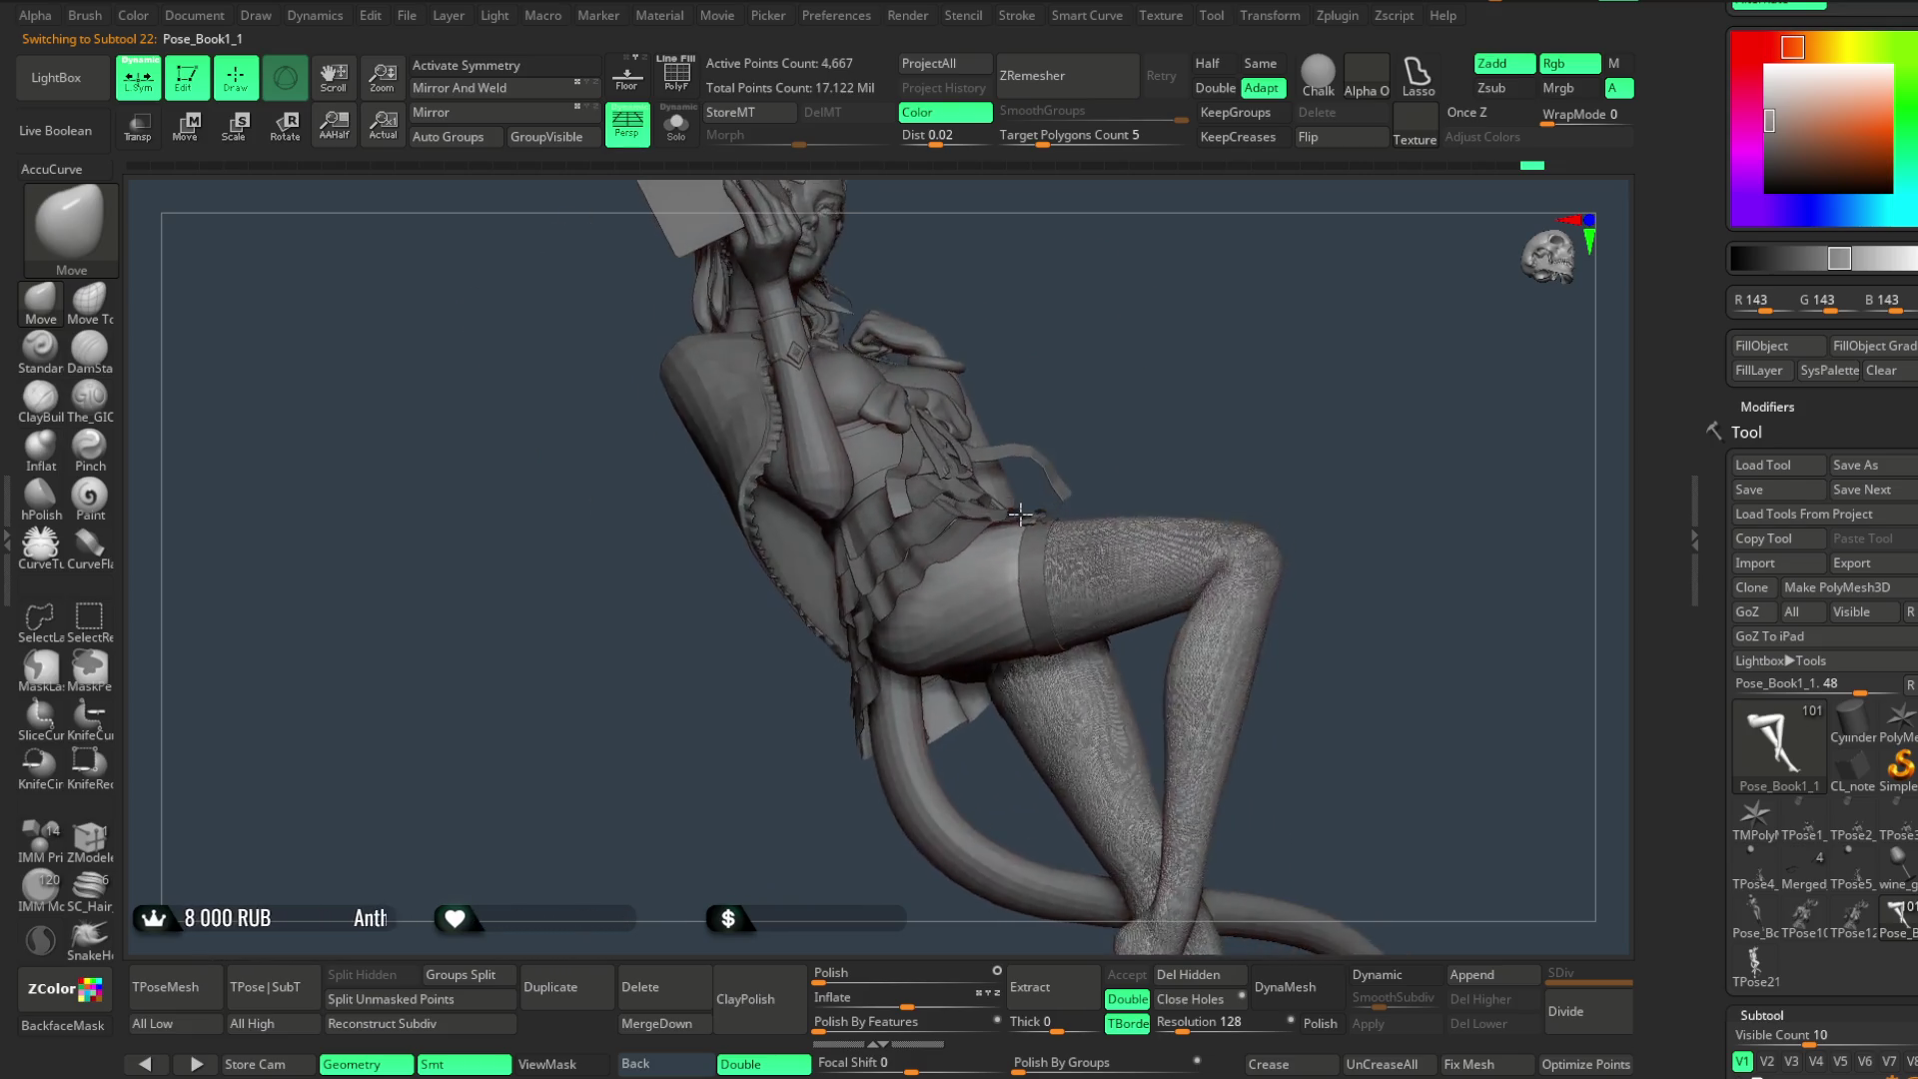
mouse_move(1087, 430)
left_mouse_down()
mouse_move(1140, 421)
mouse_move(1111, 400)
left_mouse_up()
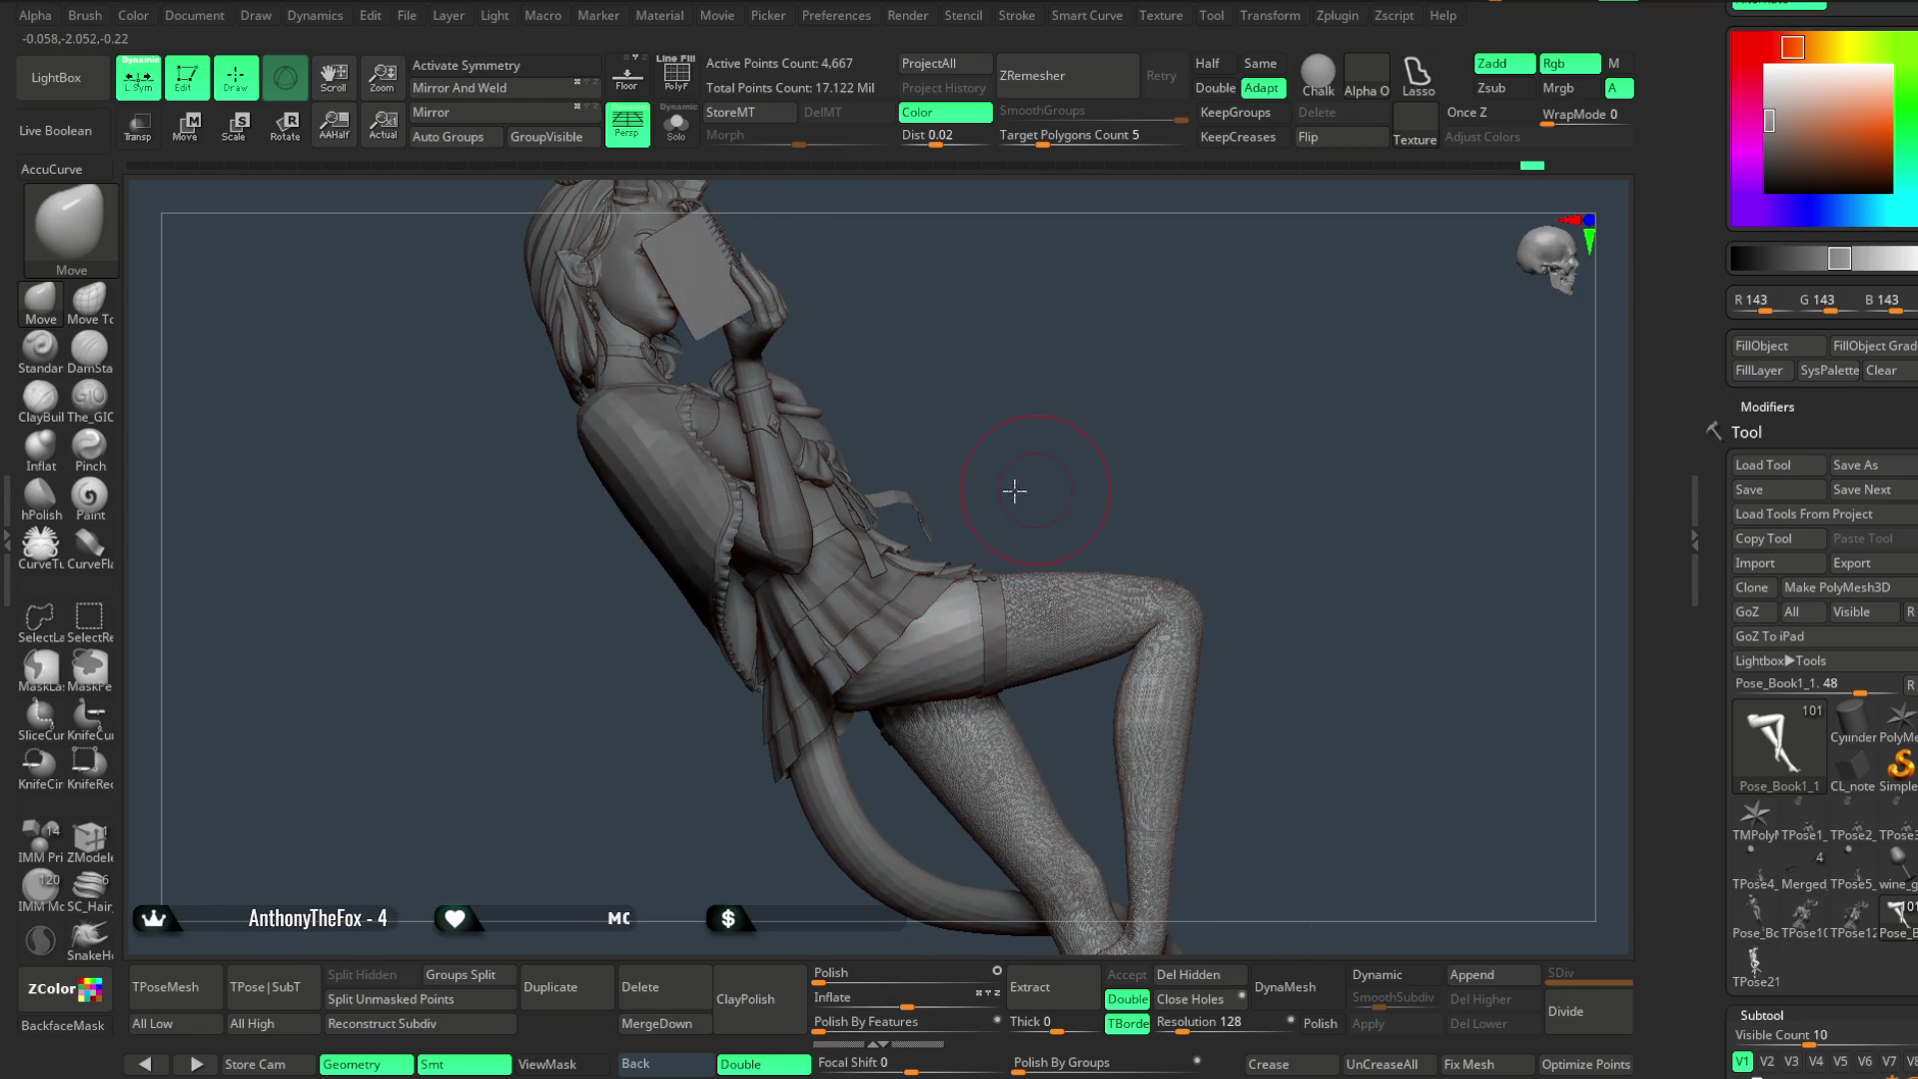
left_click_drag(1022, 489, 888, 682)
mouse_move(1109, 458)
left_mouse_down()
mouse_move(1096, 449)
mouse_move(1164, 458)
mouse_move(1145, 430)
mouse_move(1174, 414)
mouse_move(1096, 449)
mouse_move(1179, 429)
mouse_move(1178, 450)
mouse_move(1130, 430)
mouse_move(1105, 496)
mouse_move(1119, 440)
mouse_move(1104, 451)
mouse_move(1131, 459)
mouse_move(1149, 435)
mouse_move(939, 494)
mouse_move(1026, 459)
mouse_move(1058, 420)
mouse_move(1029, 494)
mouse_move(1095, 438)
mouse_move(1208, 419)
mouse_move(1097, 475)
mouse_move(1096, 449)
mouse_move(1095, 520)
mouse_move(1094, 421)
mouse_move(1105, 464)
mouse_move(1075, 459)
mouse_move(1098, 427)
mouse_move(1088, 471)
mouse_move(1094, 375)
mouse_move(1084, 454)
mouse_move(1230, 501)
mouse_move(1184, 390)
mouse_move(1188, 431)
mouse_move(1200, 377)
mouse_move(1000, 487)
mouse_move(1179, 374)
mouse_move(776, 508)
left_mouse_up()
right_click(1000, 488)
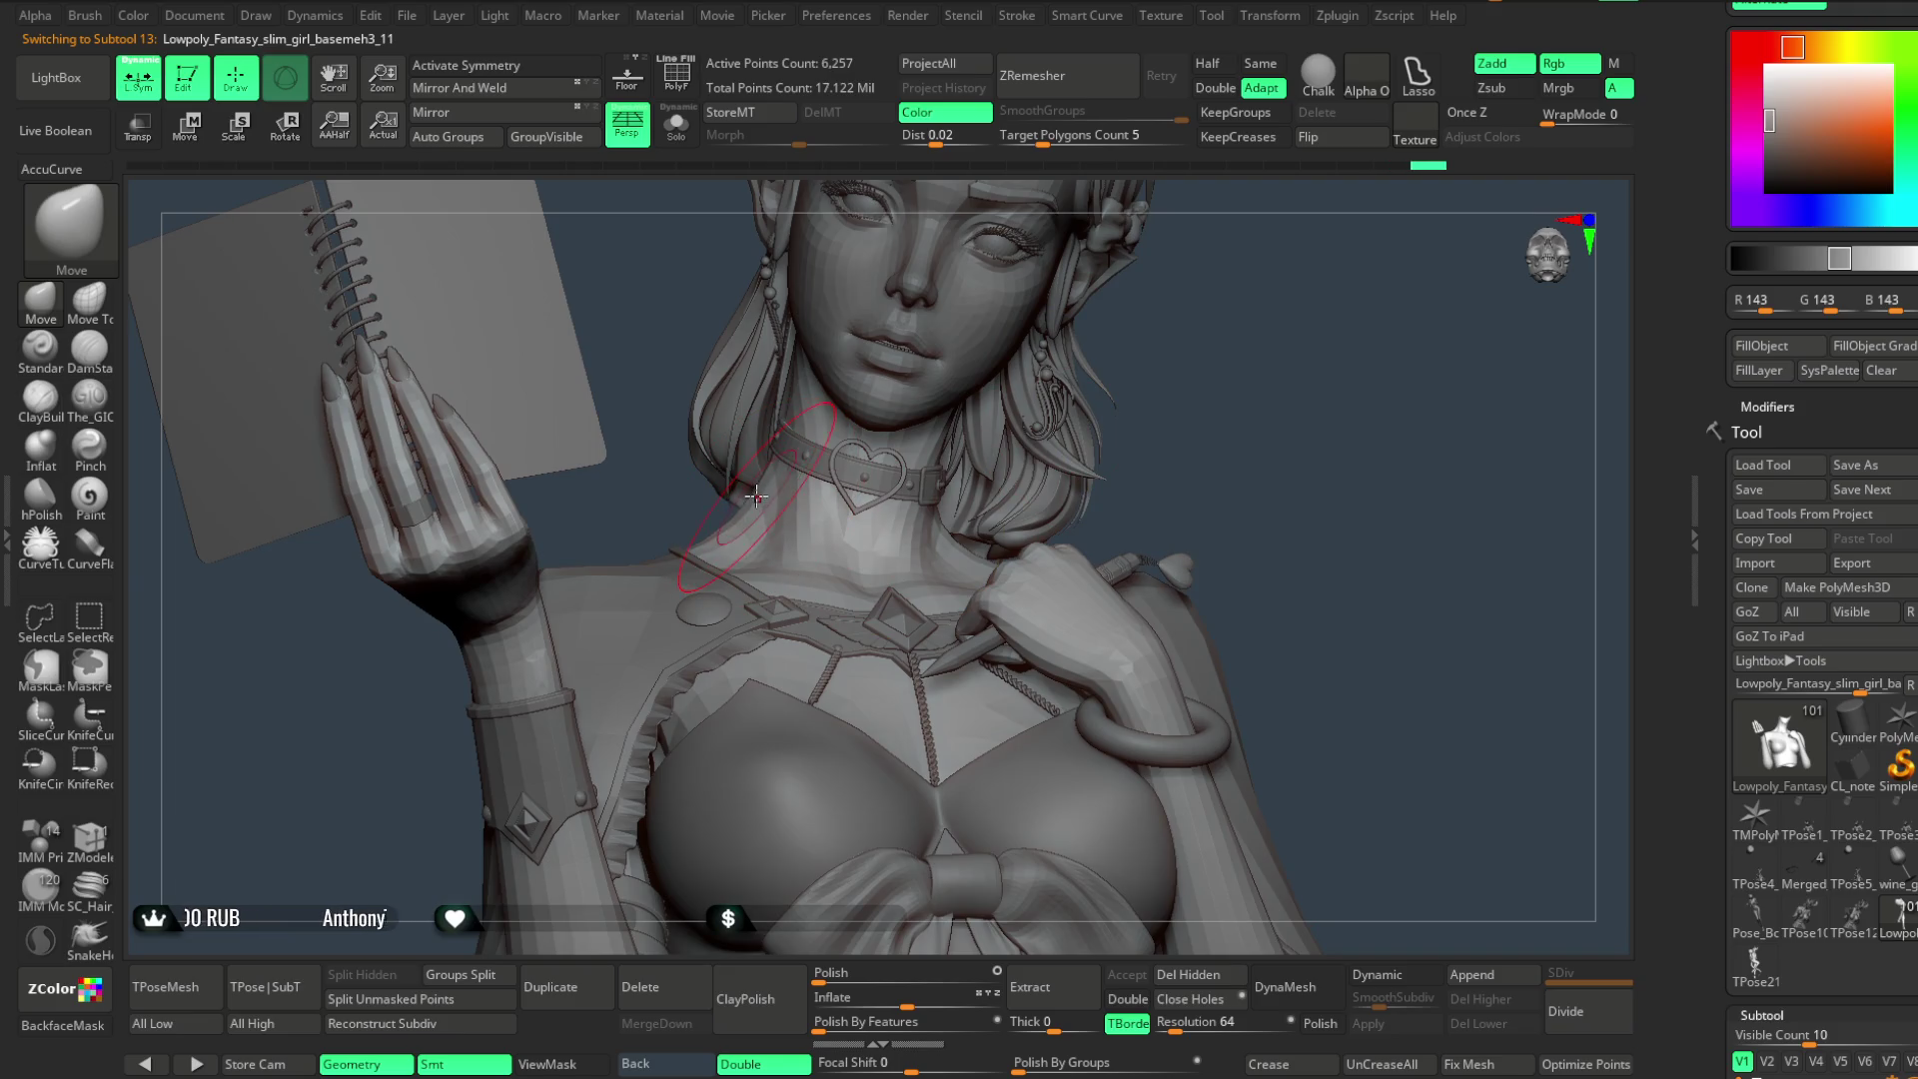
- Orbit around the head, neck and collar to a close profile of the neck base mesh
mouse_move(806, 389)
left_mouse_down()
mouse_move(1113, 333)
mouse_move(947, 422)
left_mouse_up()
left_click_drag(1159, 384, 1128, 379)
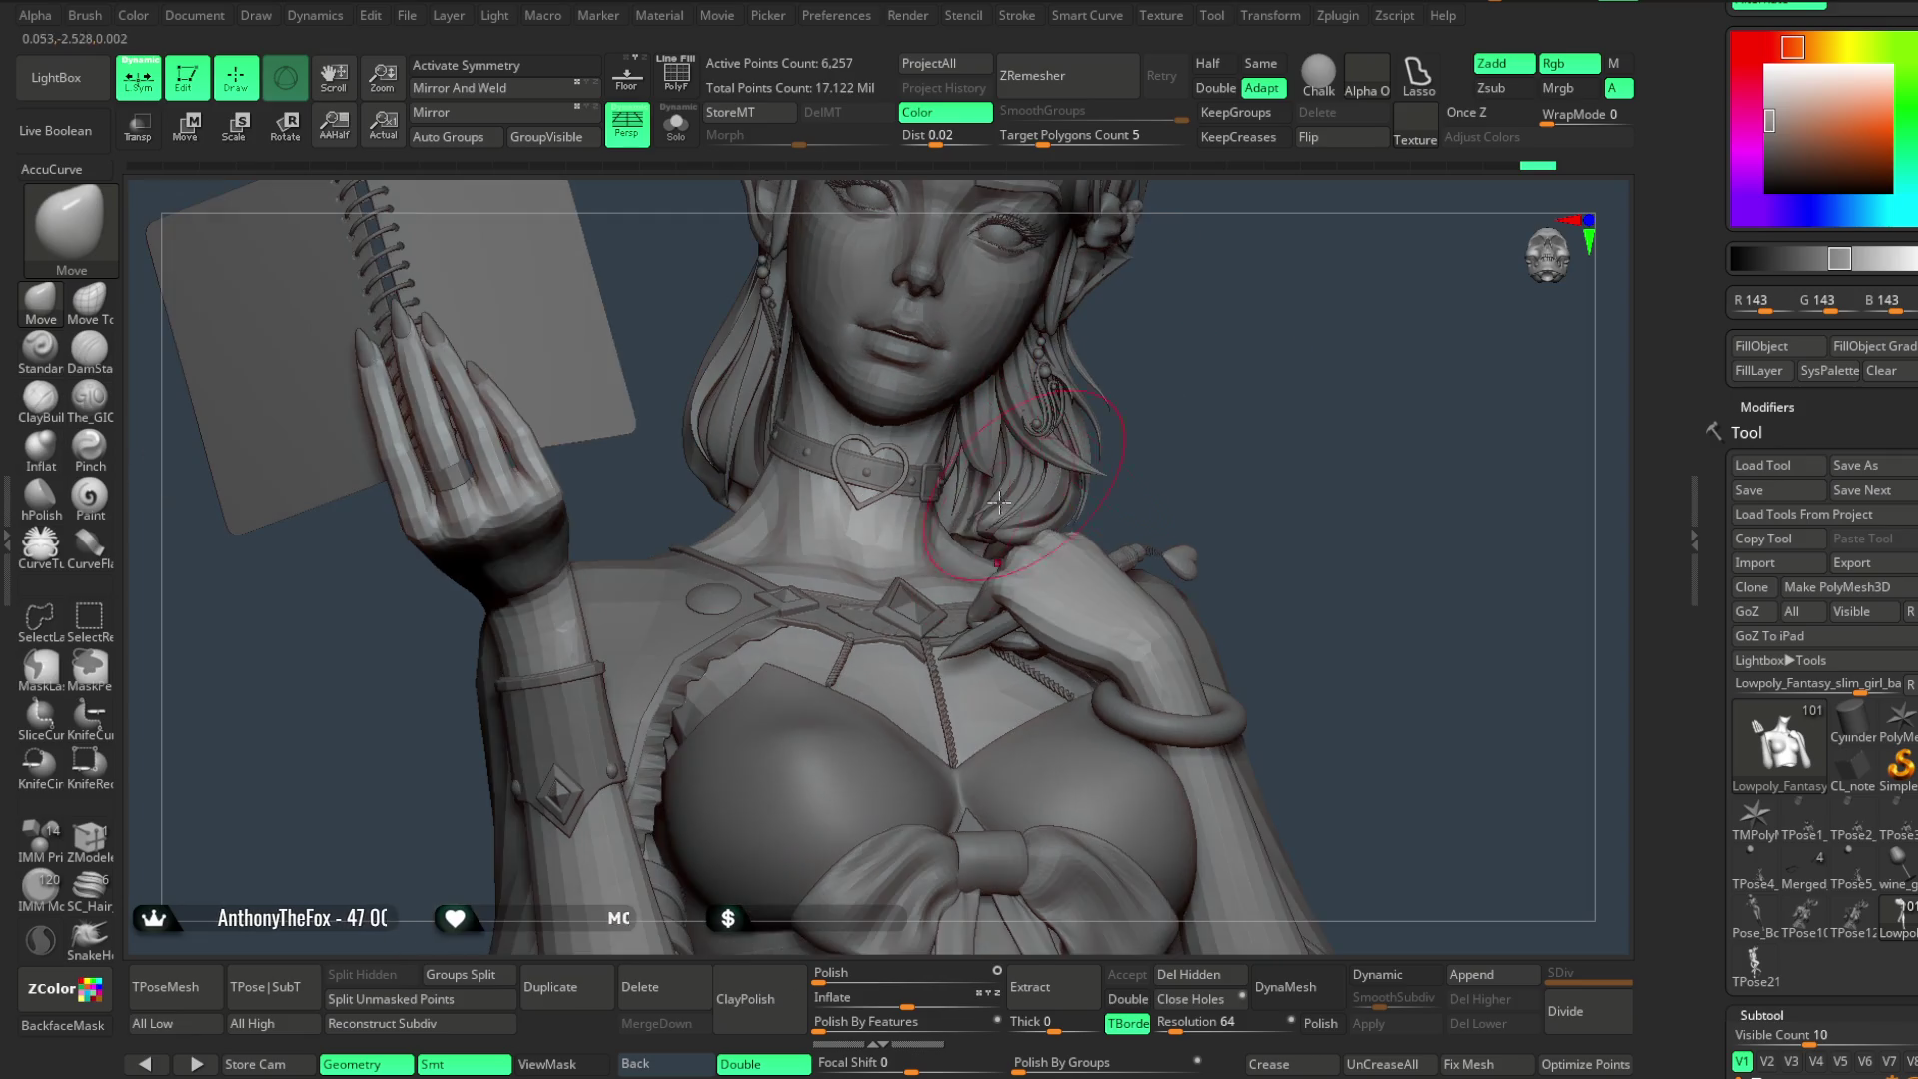
left_click_drag(1117, 348, 912, 544)
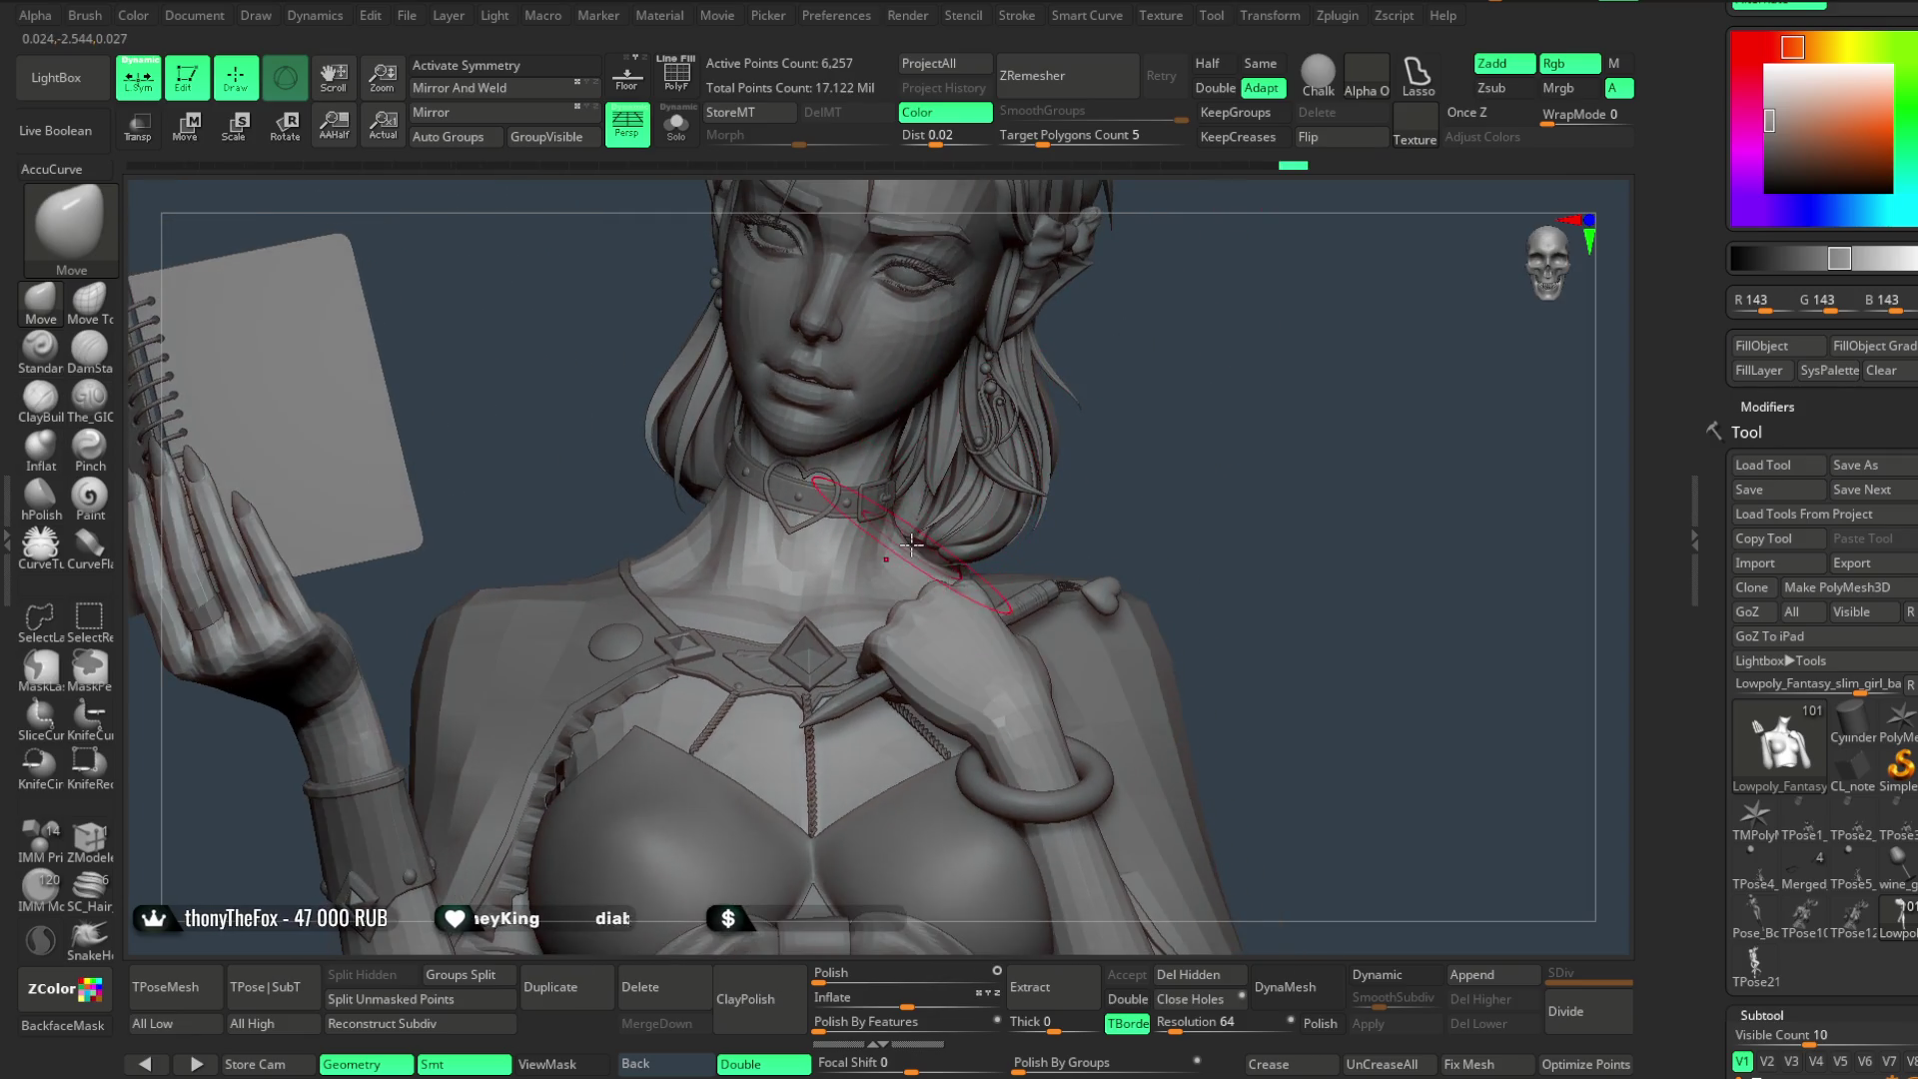
right_click_drag(904, 555, 683, 540)
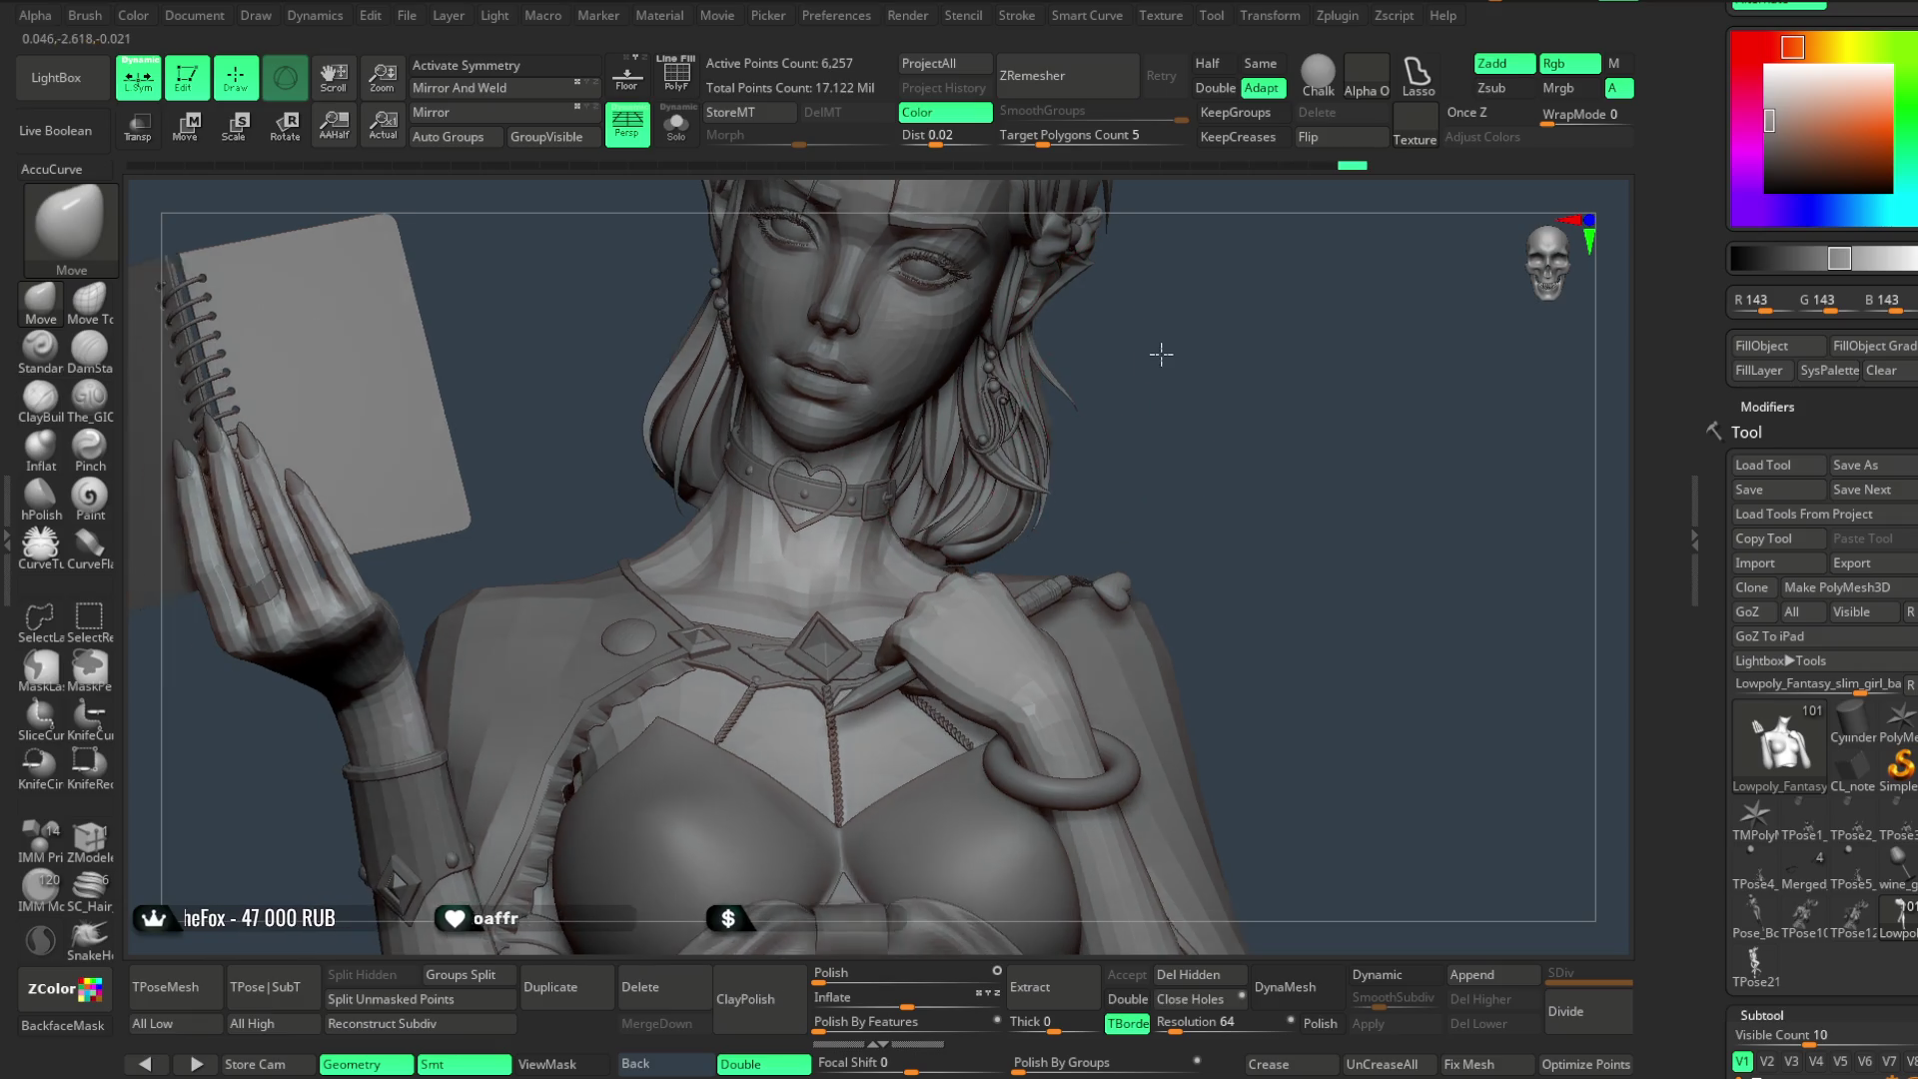
right_click_drag(1151, 396, 724, 481)
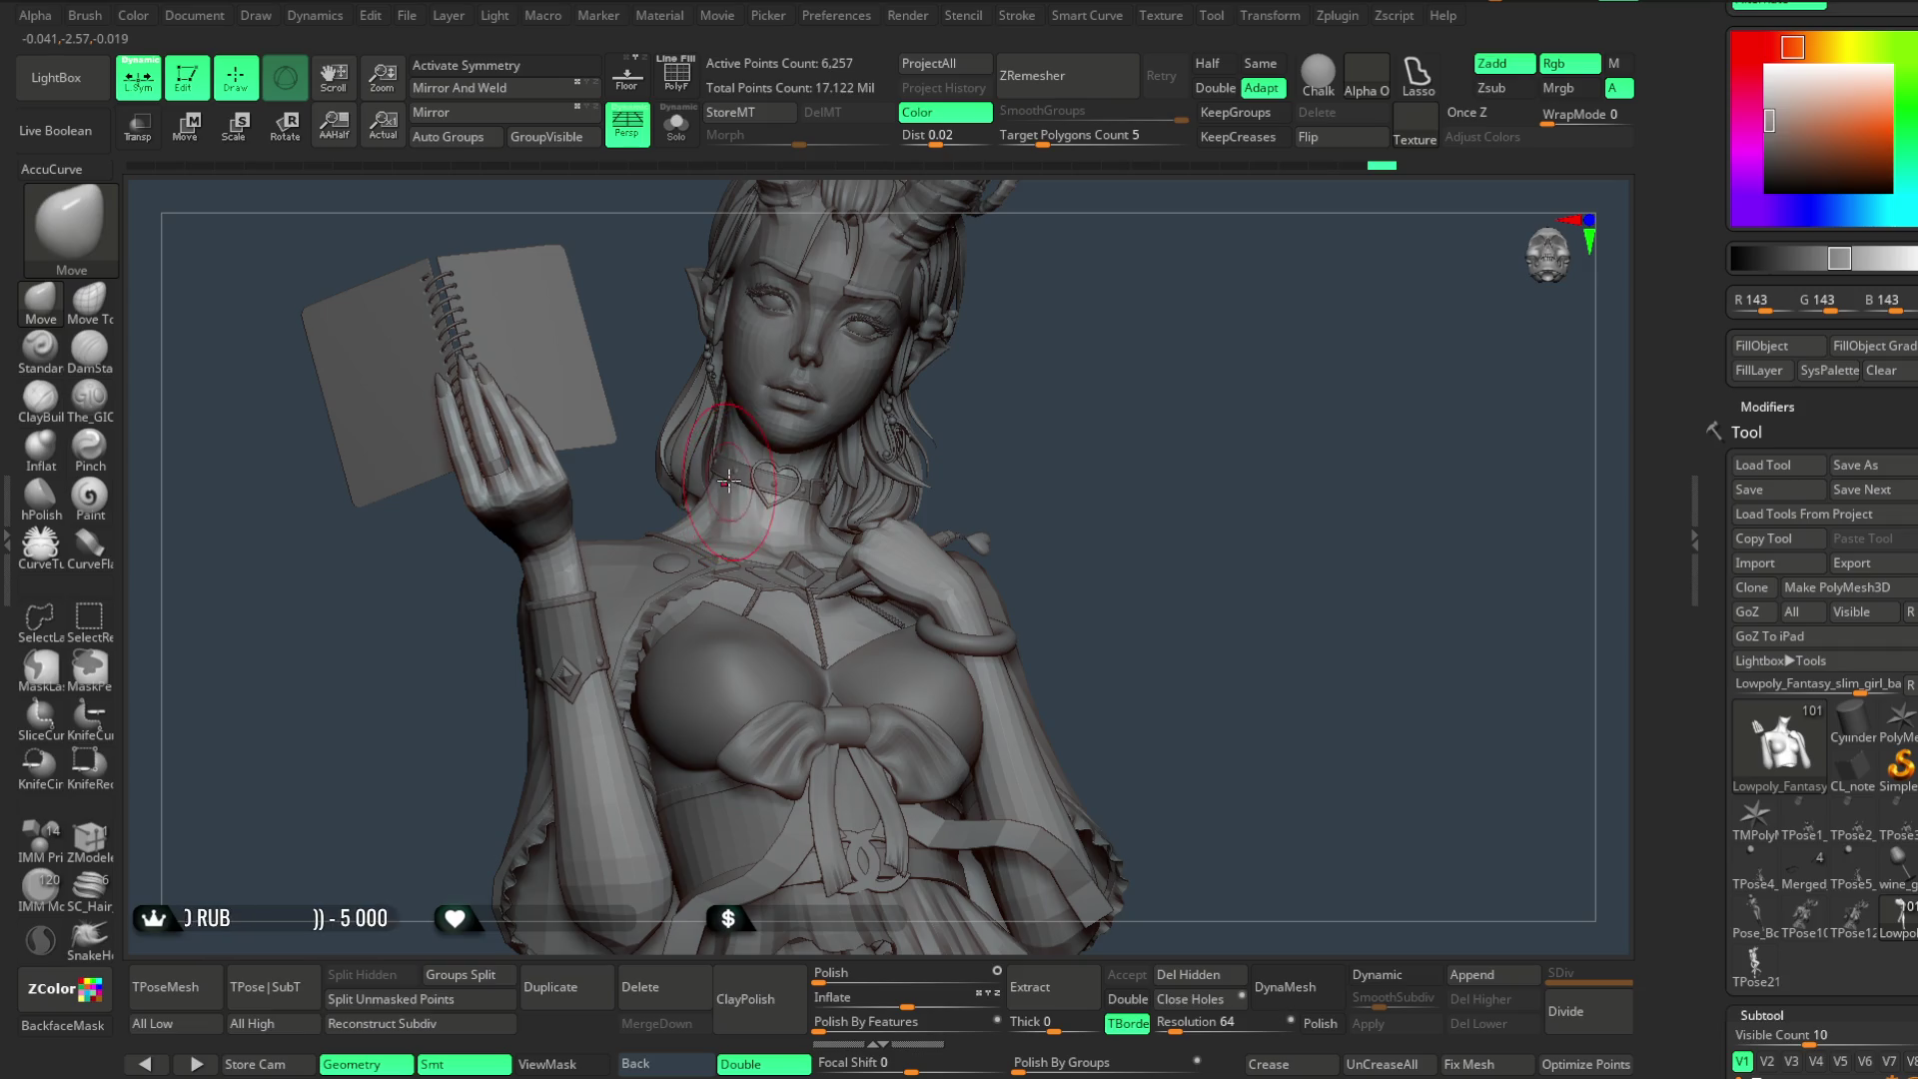
mouse_move(753, 432)
right_mouse_down()
mouse_move(861, 435)
mouse_move(876, 476)
right_mouse_up()
mouse_move(999, 366)
right_mouse_down()
mouse_move(1067, 341)
mouse_move(861, 434)
mouse_move(981, 453)
mouse_move(788, 499)
right_mouse_up()
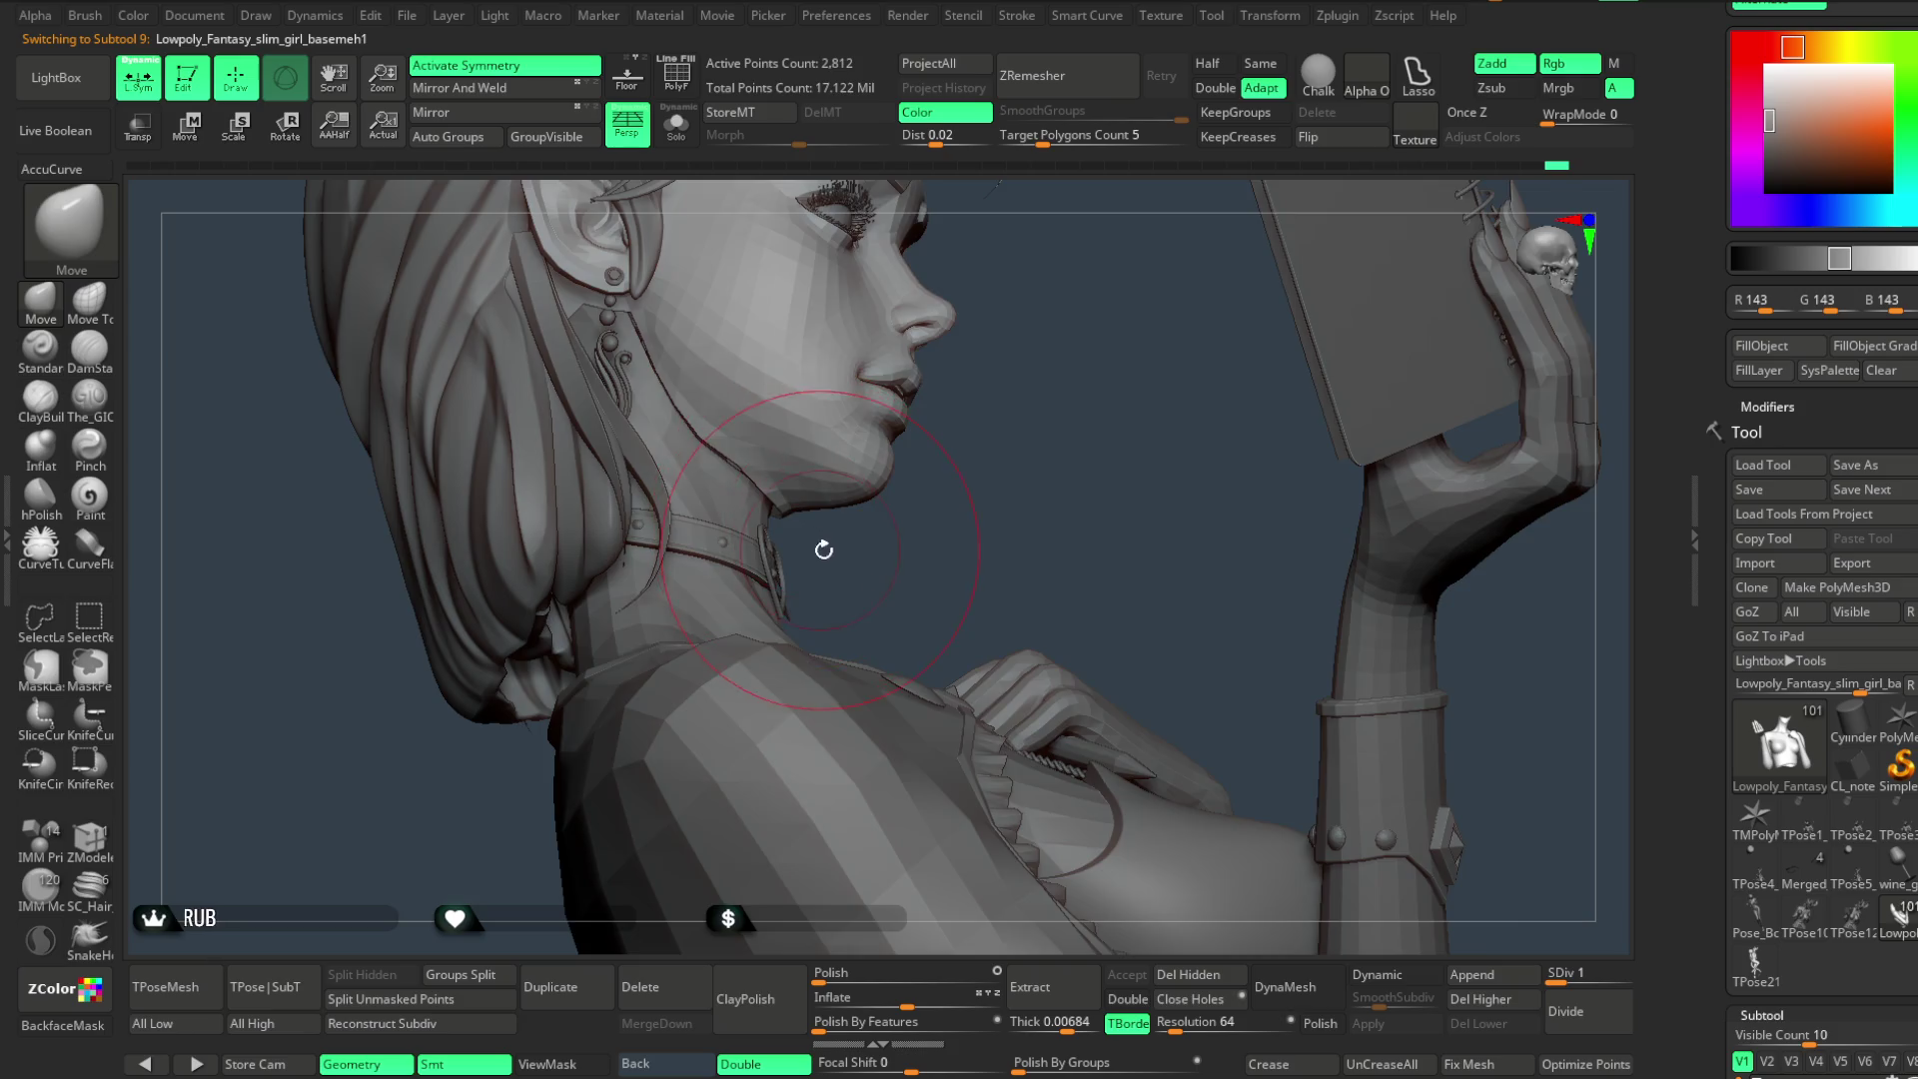
left_click(815, 549, "alt")
right_click(833, 518)
left_click_drag(848, 497, 806, 506)
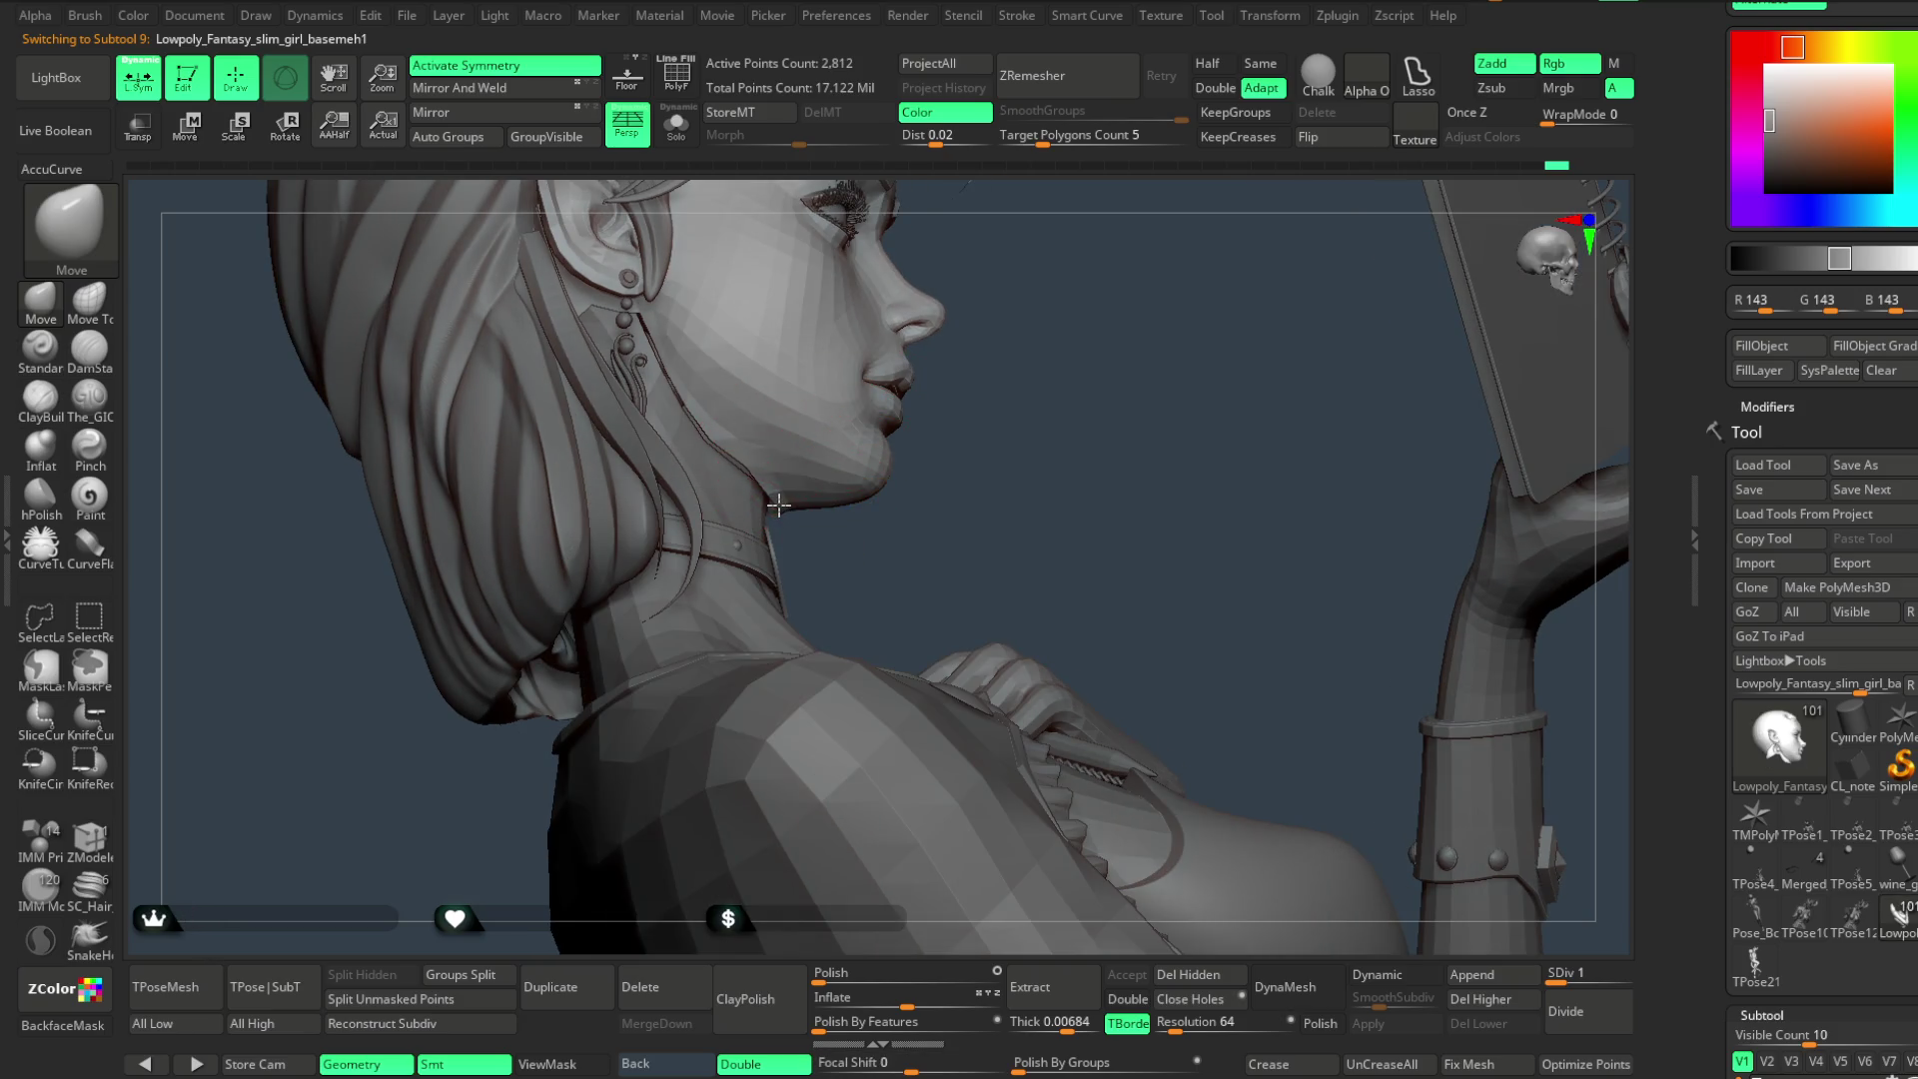
right_click_drag(835, 517, 760, 466)
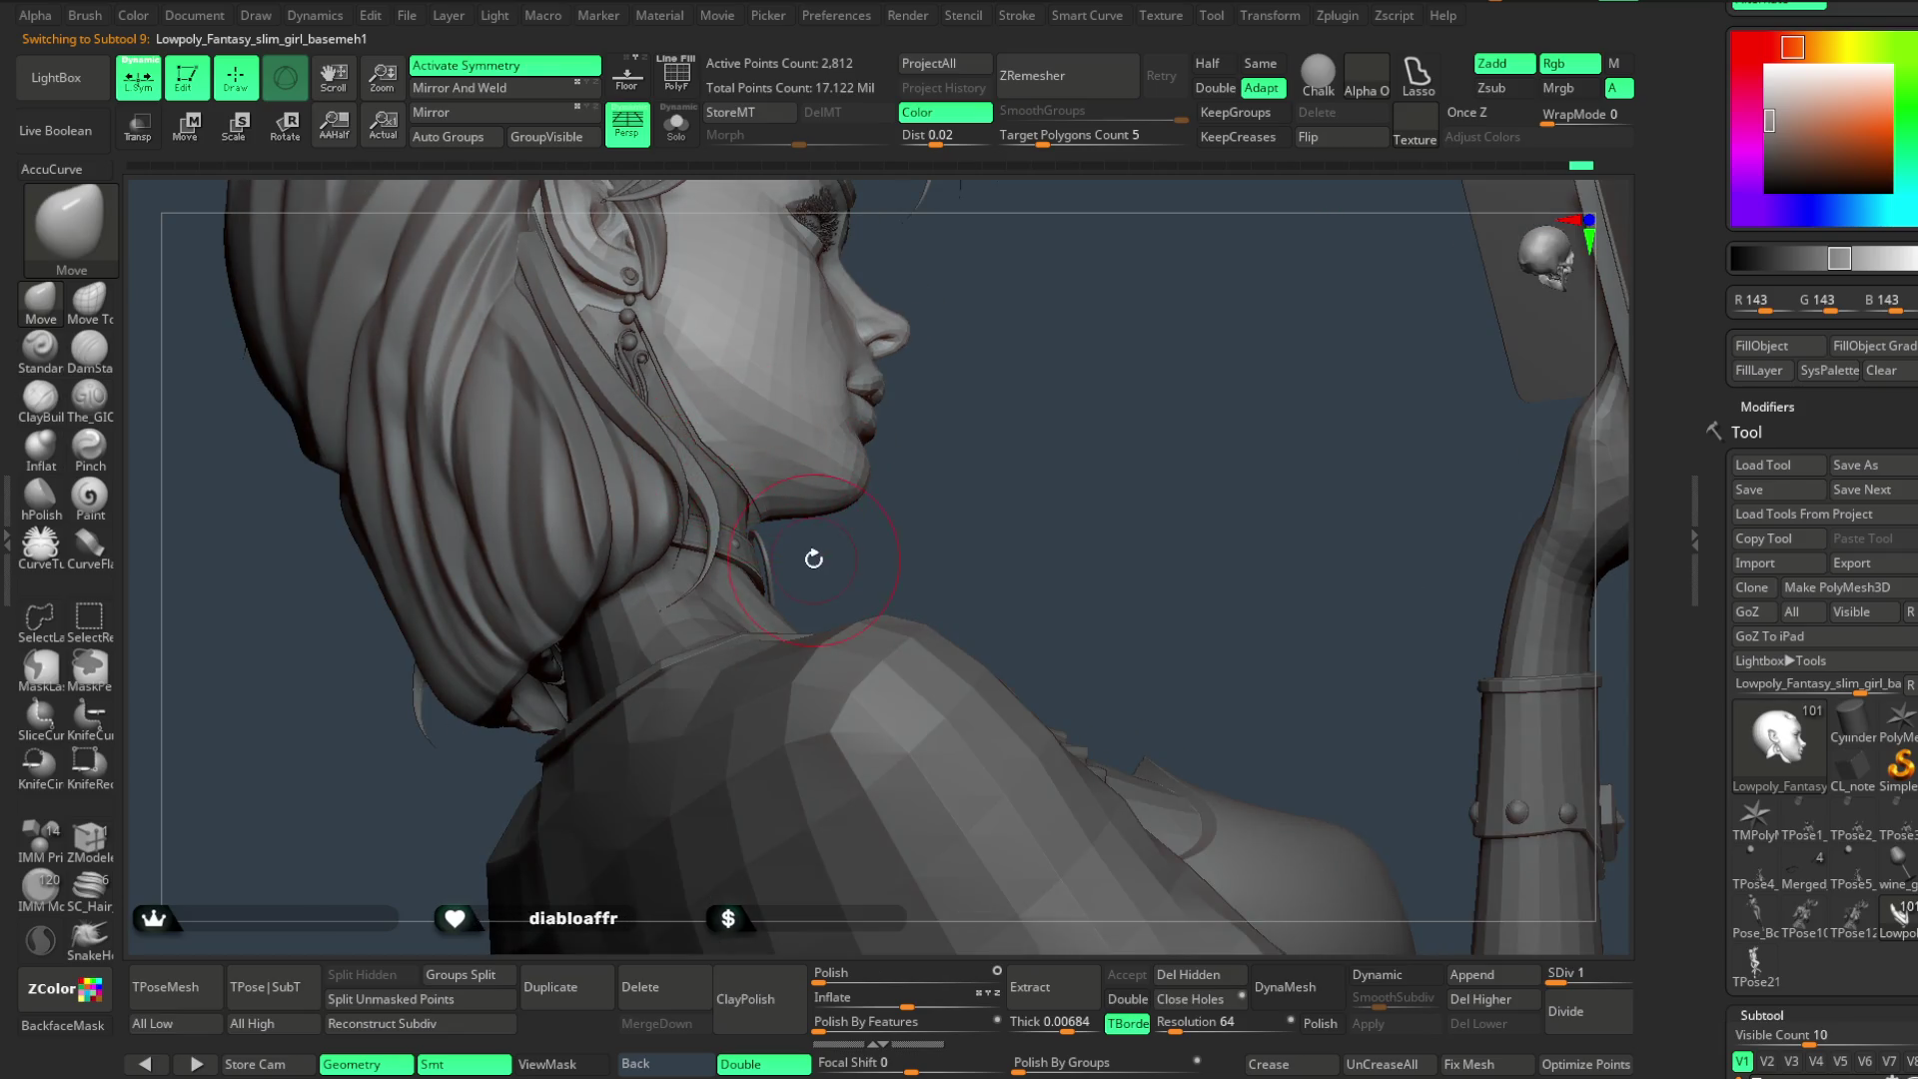
right_click_drag(814, 558, 831, 536)
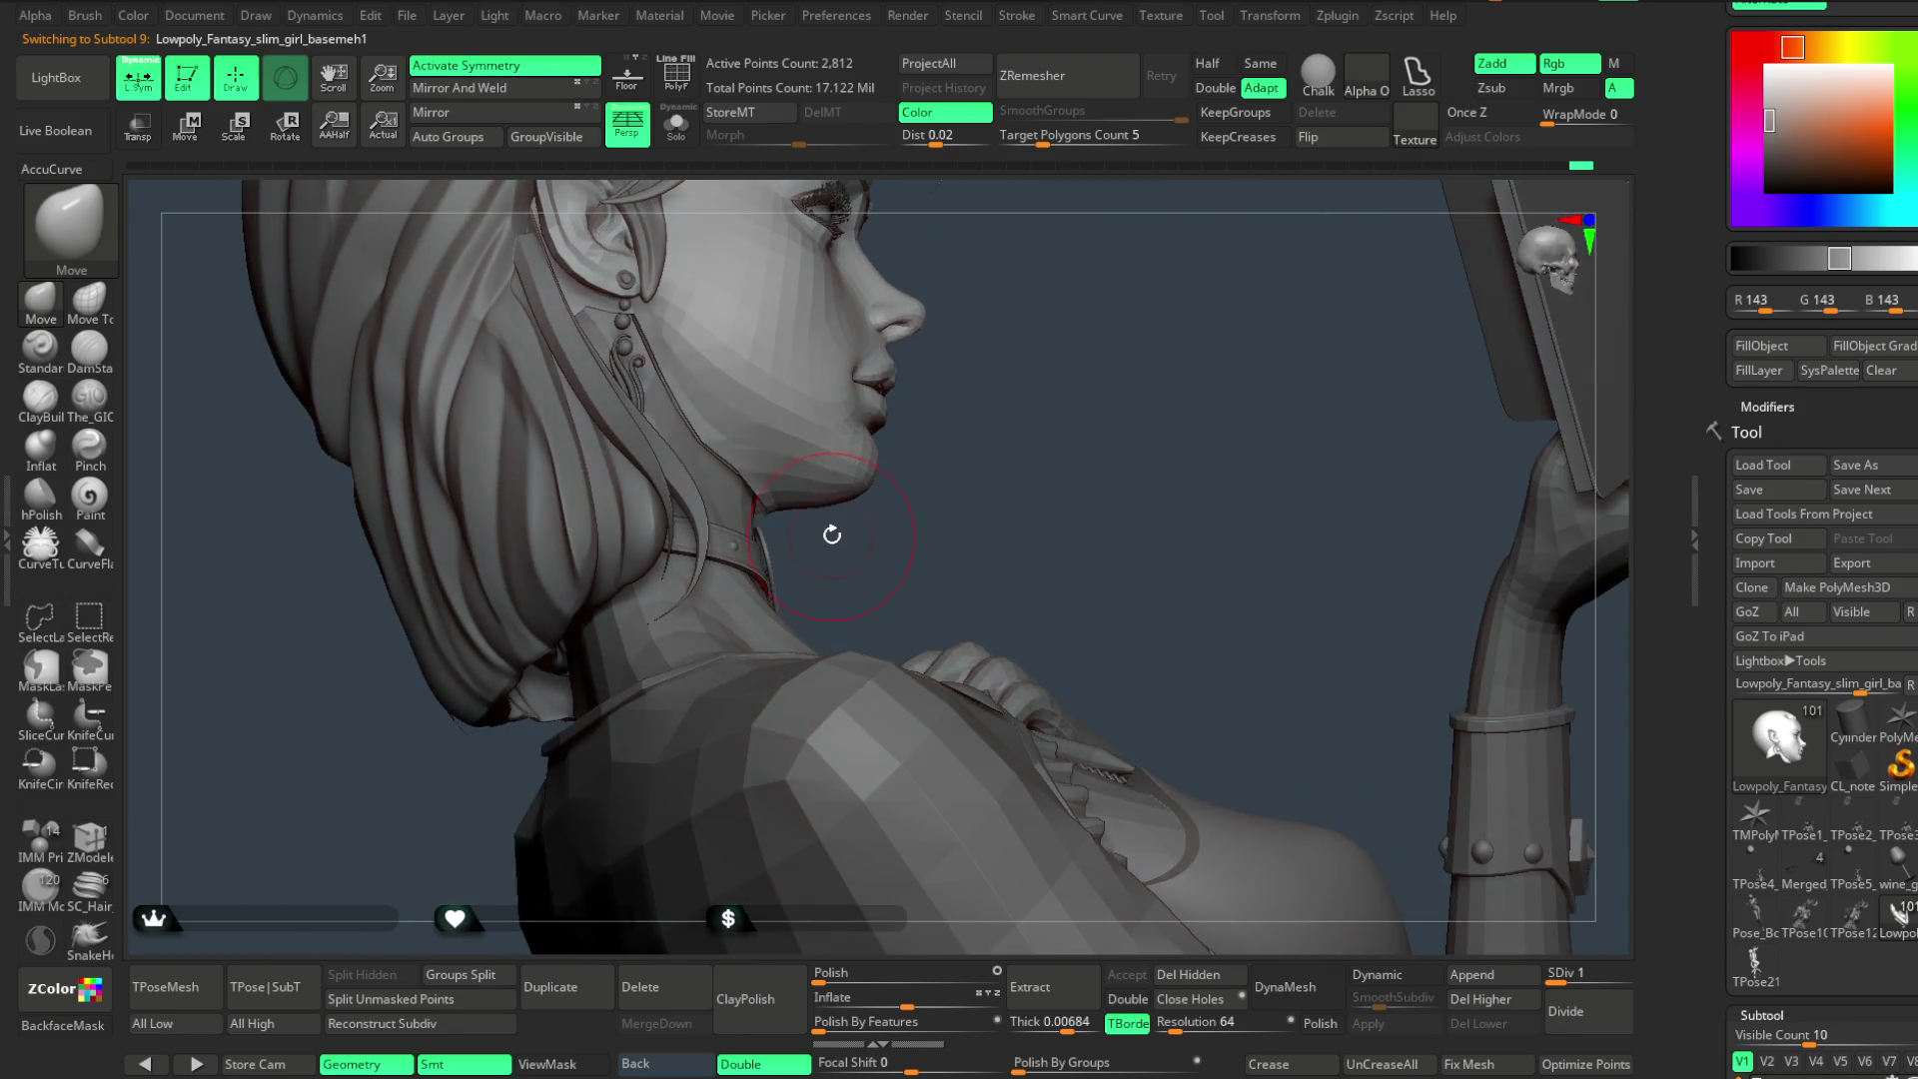
key("space")
mouse_move(832, 535)
right_mouse_down()
mouse_move(858, 515)
mouse_move(921, 545)
right_mouse_up()
mouse_move(951, 464)
right_mouse_down()
mouse_move(694, 511)
mouse_move(795, 578)
right_mouse_up()
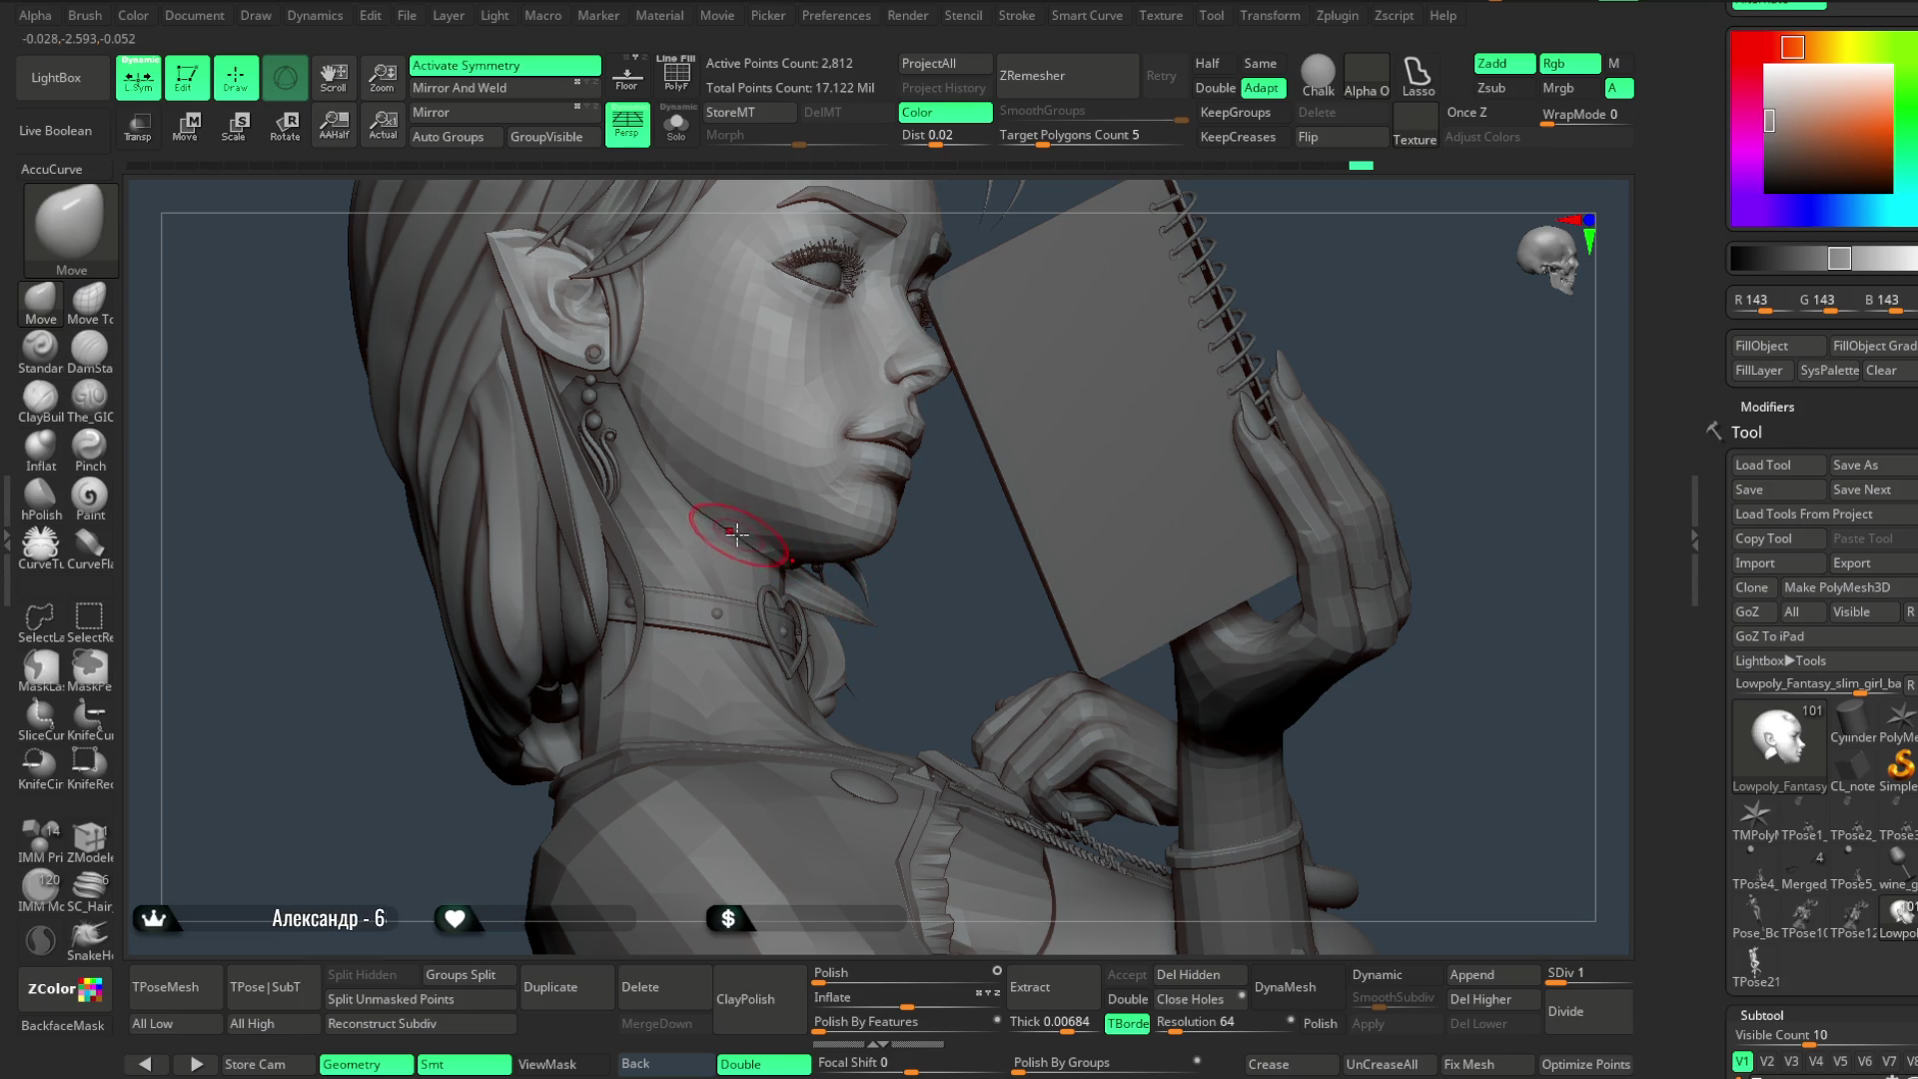
mouse_move(766, 545)
right_mouse_down()
mouse_move(873, 542)
mouse_move(887, 563)
right_mouse_up()
key("f")
mouse_move(1294, 549)
right_mouse_down()
mouse_move(1221, 523)
mouse_move(1123, 428)
mouse_move(989, 376)
mouse_move(980, 460)
mouse_move(984, 386)
mouse_move(981, 411)
mouse_move(887, 484)
mouse_move(989, 392)
right_mouse_up()
scroll(977, 395, "up", 2)
scroll(991, 394, "up", 3)
- Duplicate the extract1_copy1 cape piece into a new subtool and nudge it upward with the gizmo
left_click(888, 483, "alt")
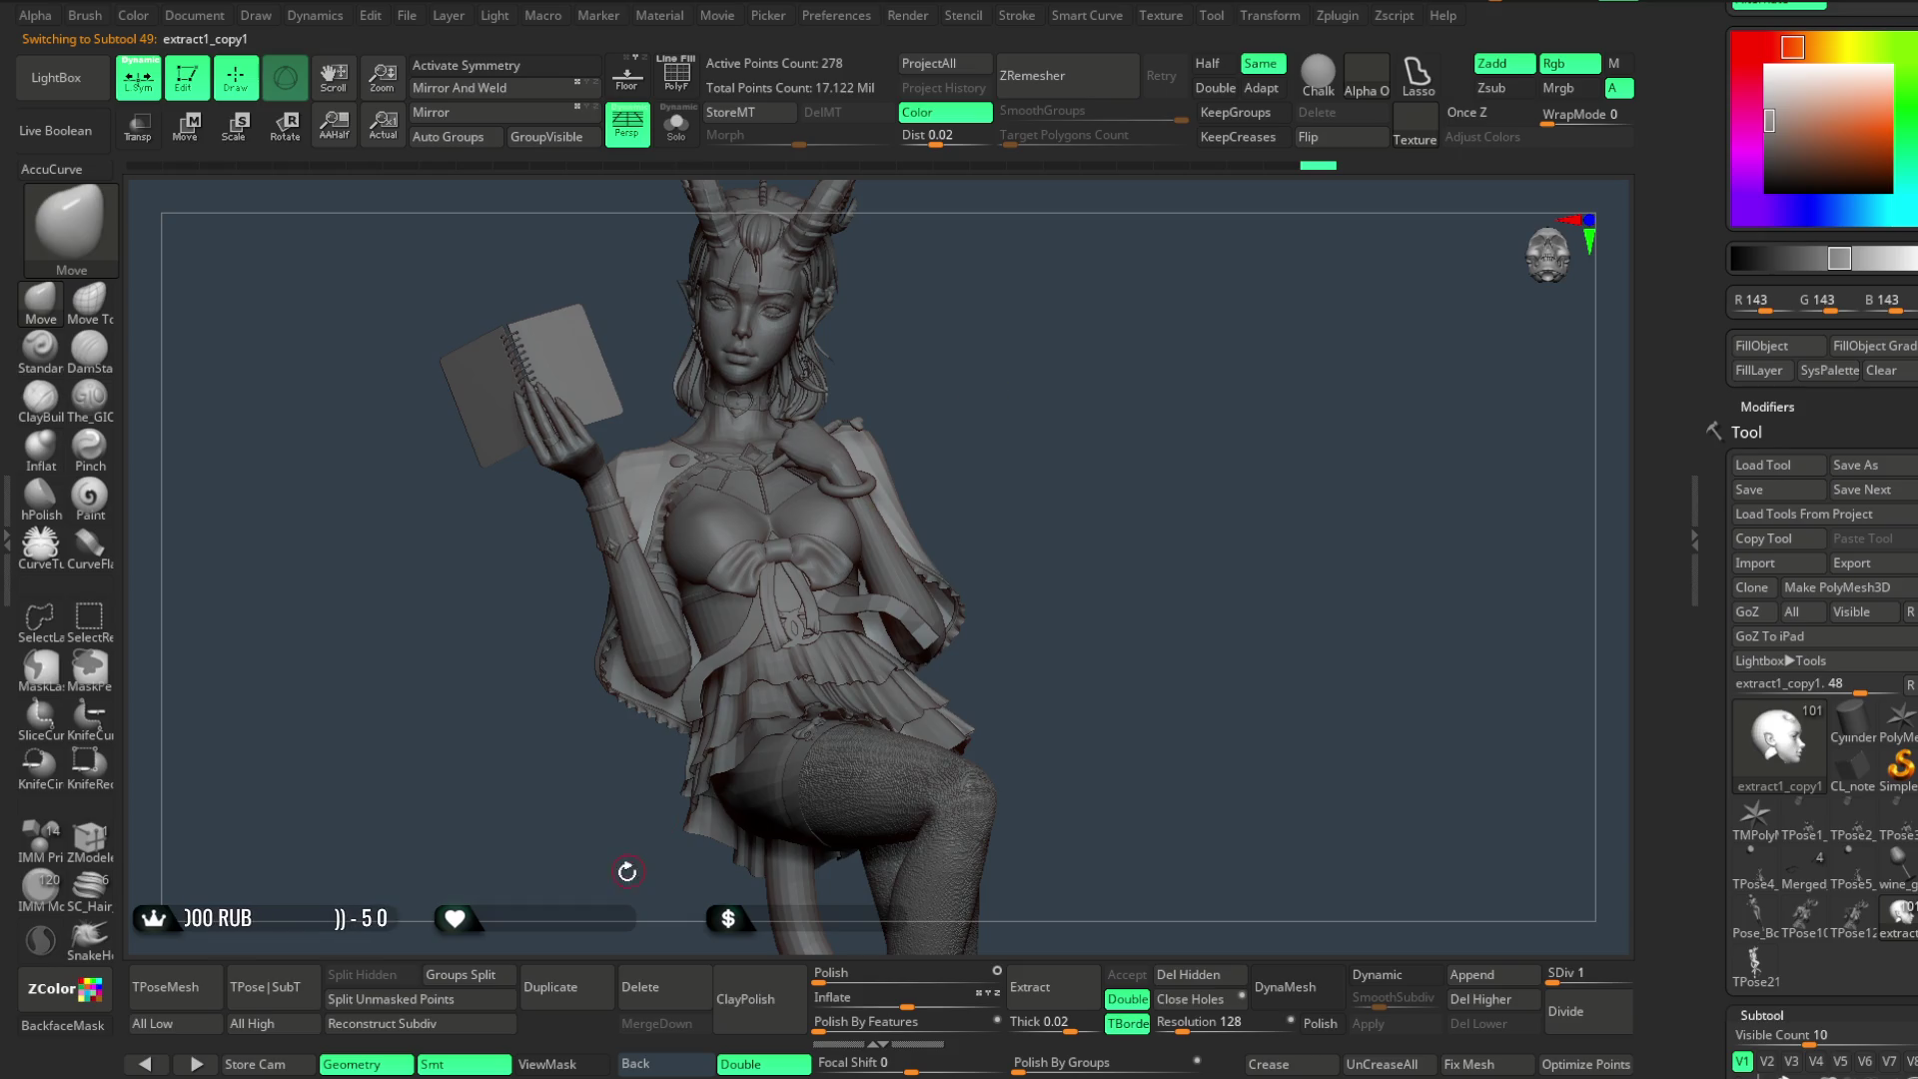
scroll(1810, 708, "down", 3)
scroll(1808, 708, "down", 3)
scroll(1810, 707, "down", 3)
scroll(1810, 709, "down", 3)
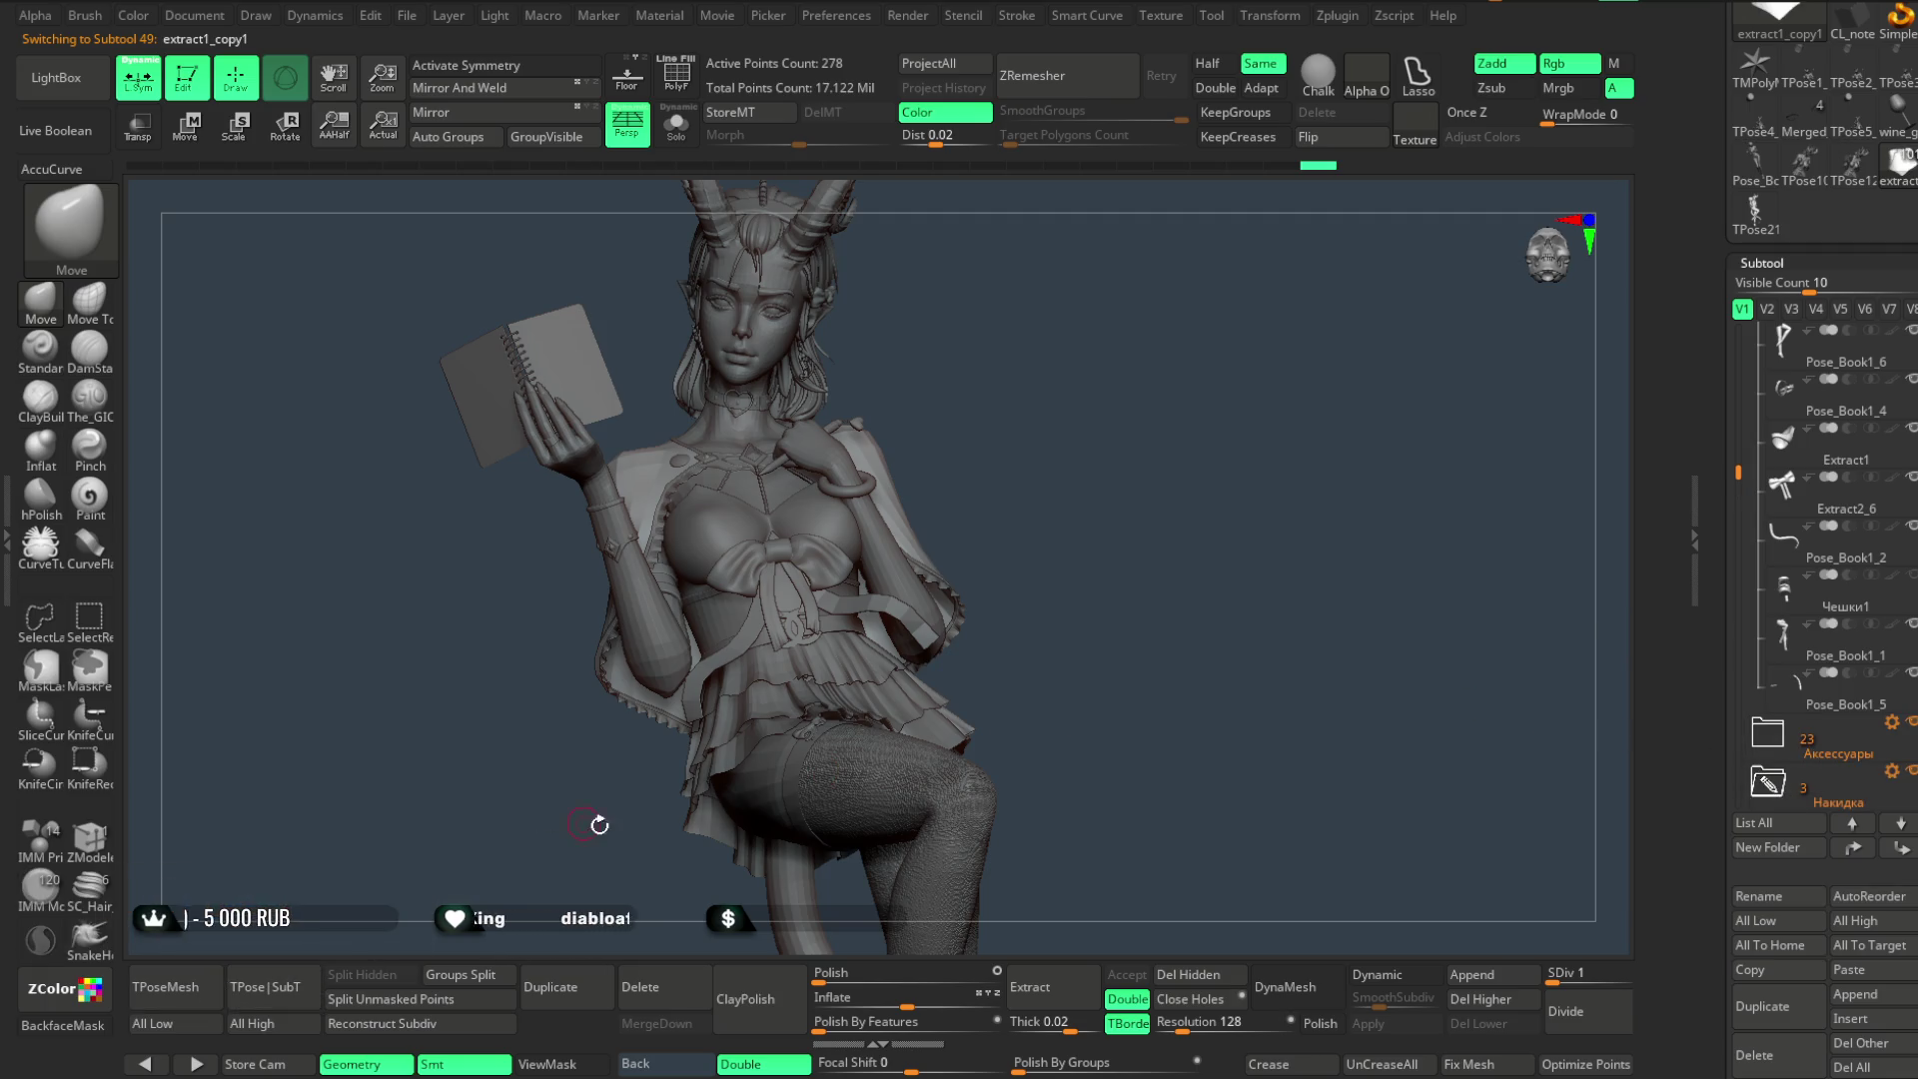
left_click(550, 986)
left_click_drag(925, 479, 778, 404)
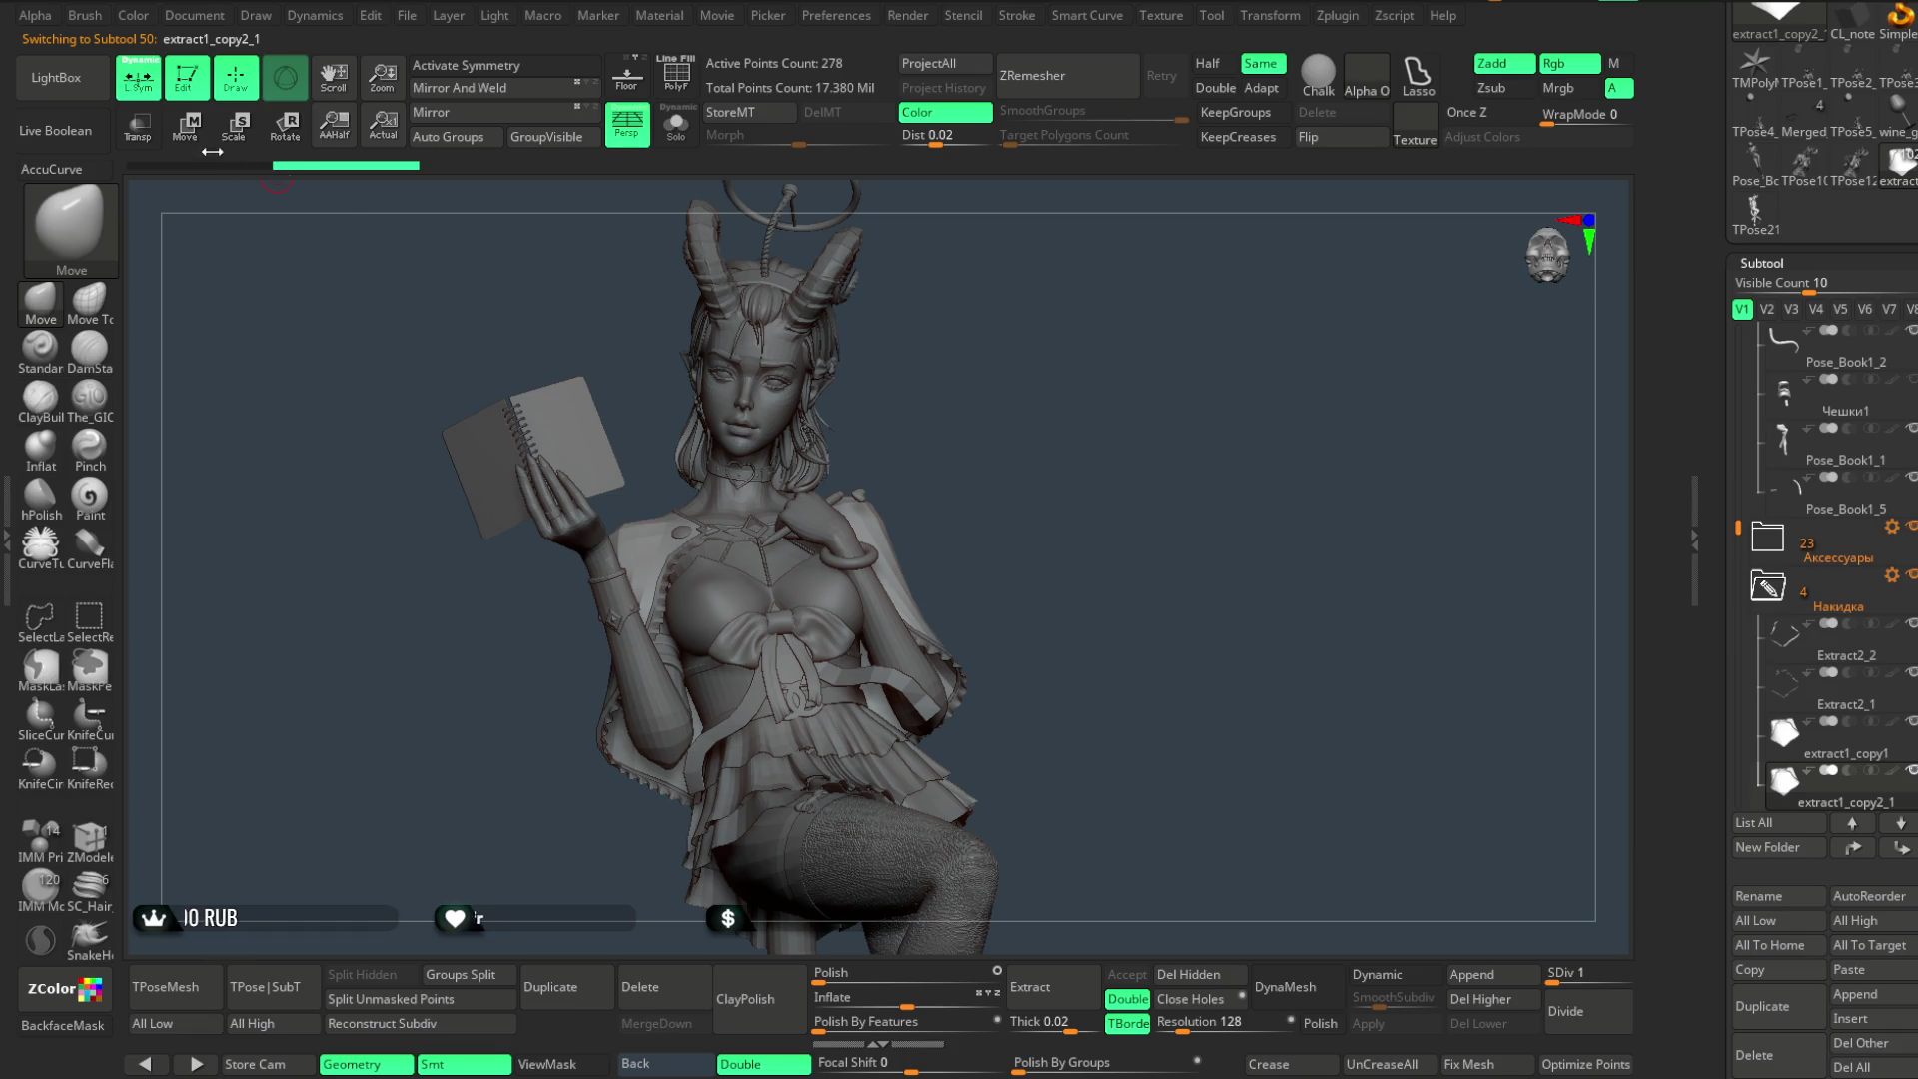
key("w")
mouse_move(980, 435)
left_mouse_down()
mouse_move(1054, 407)
mouse_move(969, 441)
mouse_move(679, 384)
left_mouse_up()
mouse_move(1137, 370)
left_mouse_down("alt")
mouse_move(1092, 614)
mouse_move(1107, 433)
mouse_move(1234, 337)
mouse_move(1139, 549)
mouse_move(1089, 335)
mouse_move(1105, 415)
left_mouse_up("alt")
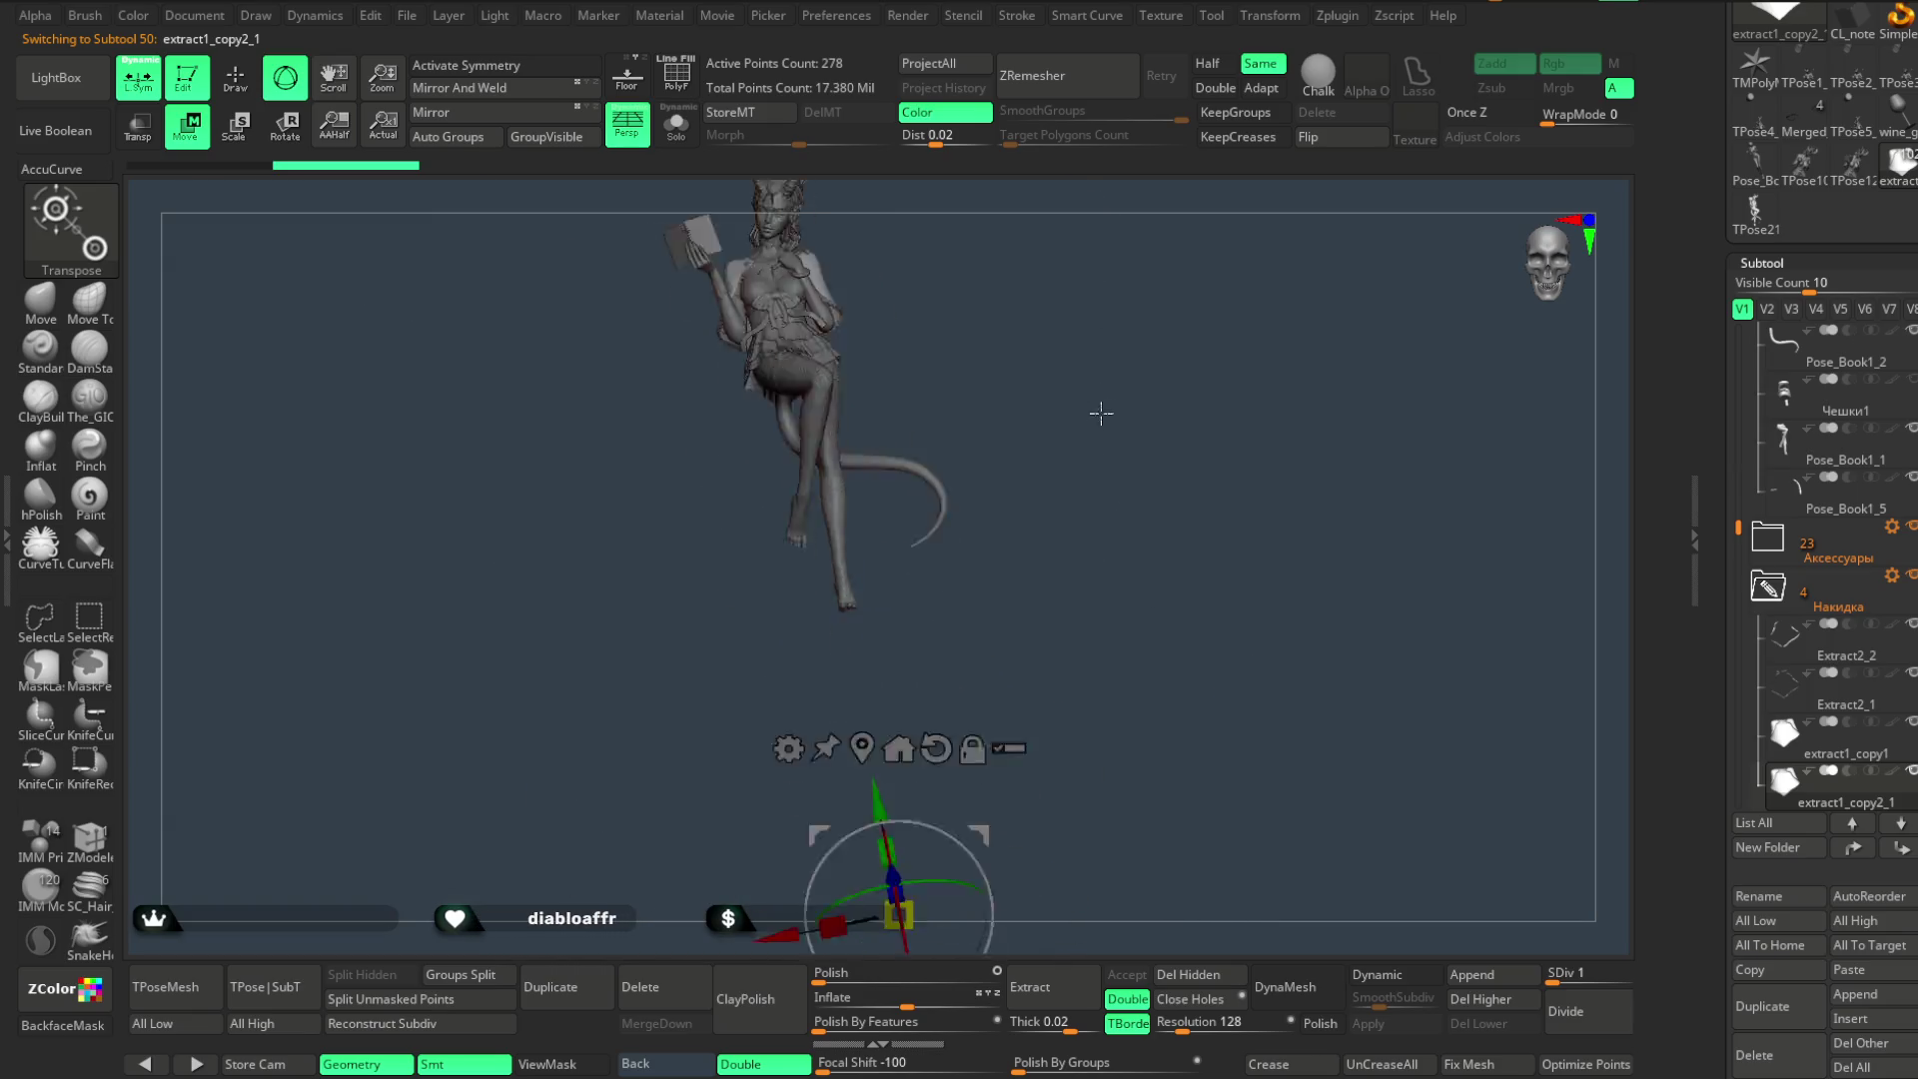
mouse_move(865, 755)
left_mouse_down("alt")
mouse_move(1088, 399)
mouse_move(1100, 625)
mouse_move(1144, 480)
mouse_move(1136, 505)
mouse_move(893, 620)
left_mouse_up("alt")
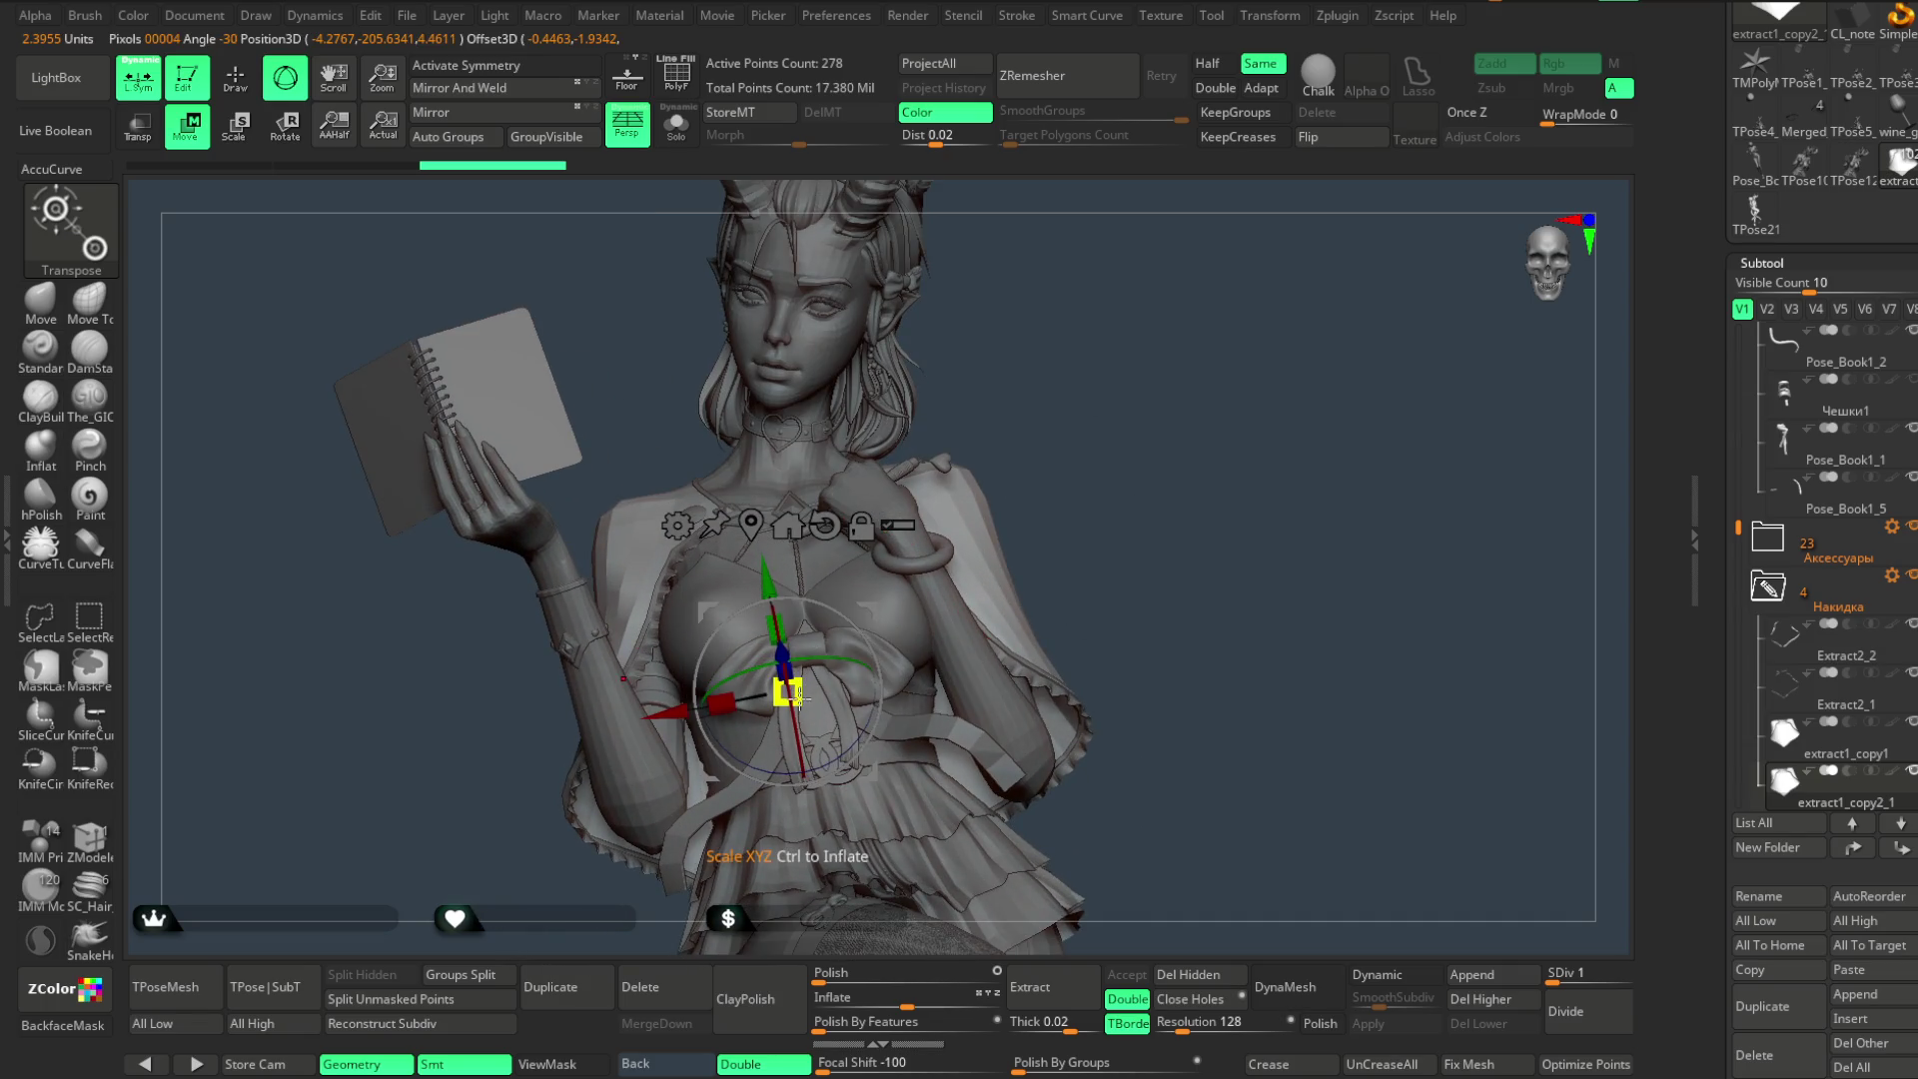
left_click_drag(787, 693, 783, 678)
mouse_move(1030, 392)
left_mouse_down()
mouse_move(1079, 421)
mouse_move(1079, 383)
mouse_move(1075, 399)
left_mouse_up()
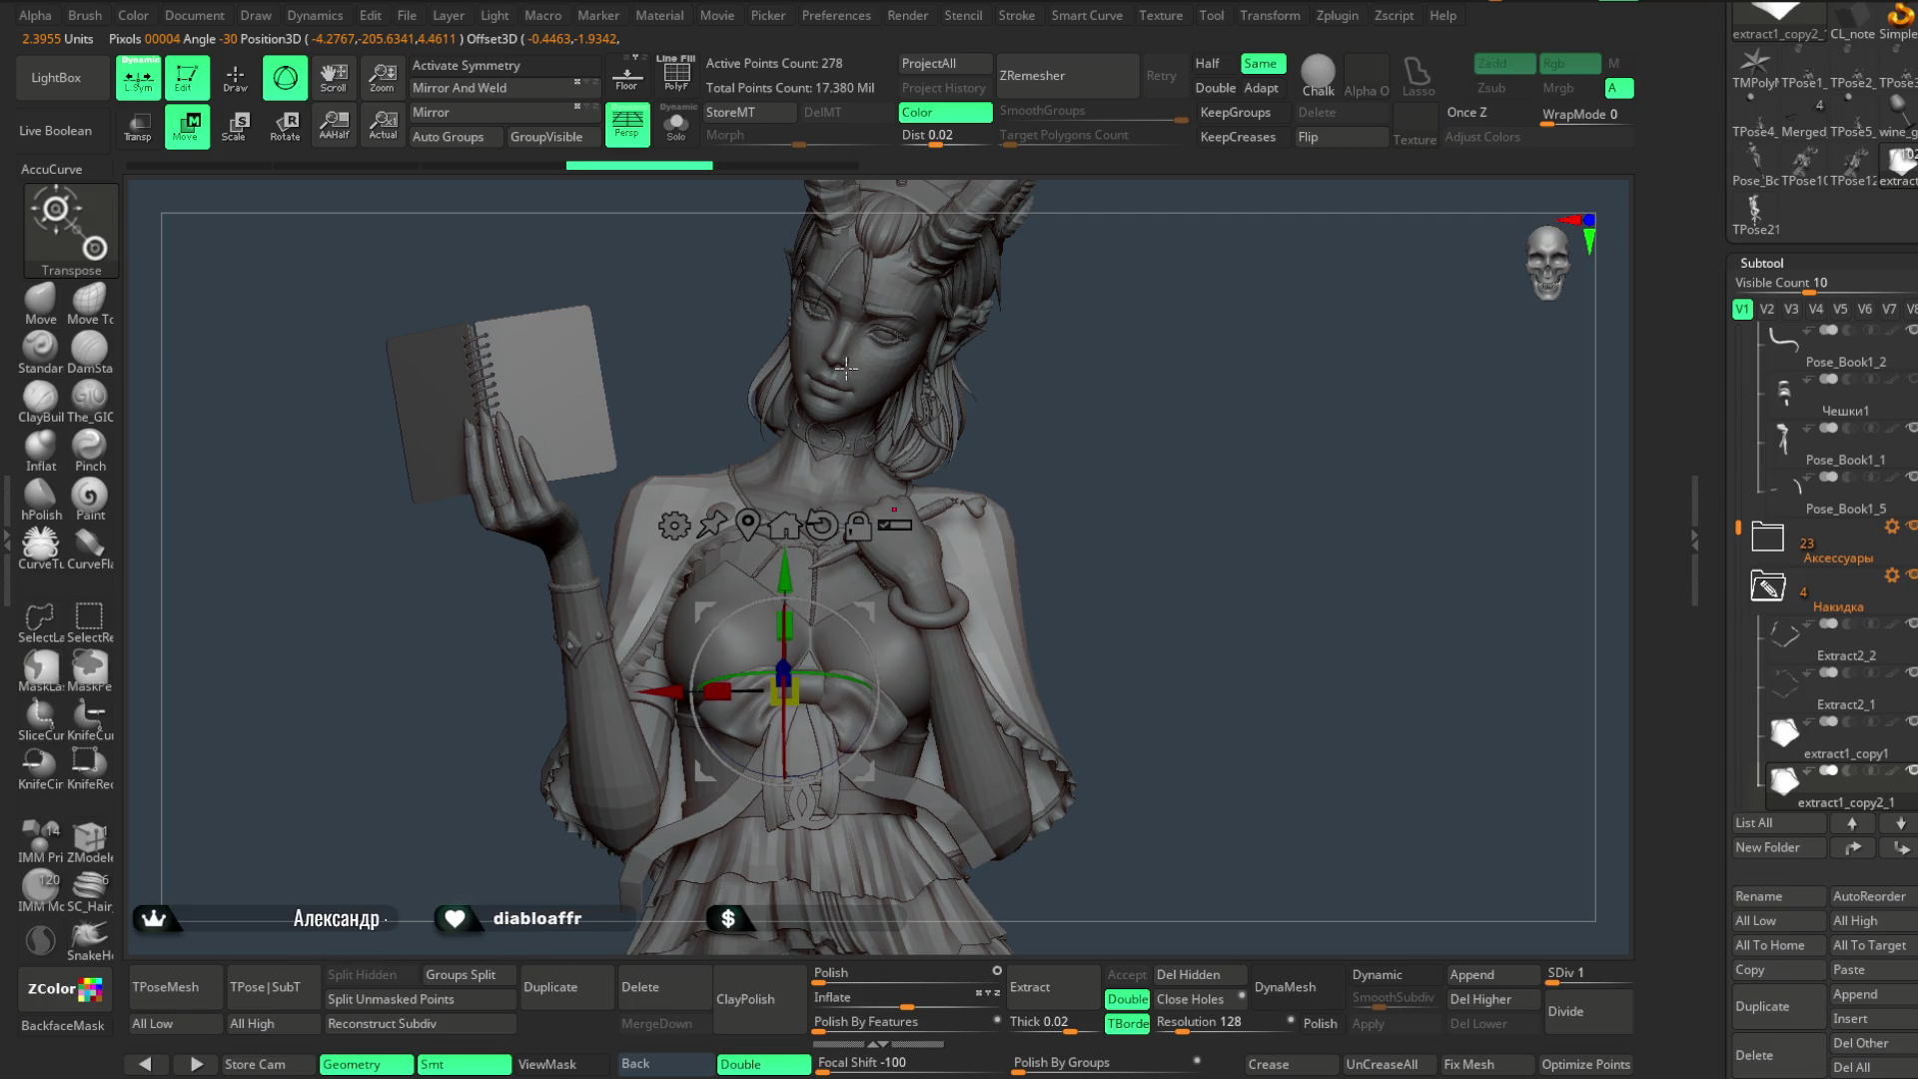
- Solo the cape copy with Polyframe on and the Move brush chosen, then hide a strip of its lower polygons
key("alt+s")
left_click_drag(1079, 376, 1003, 376)
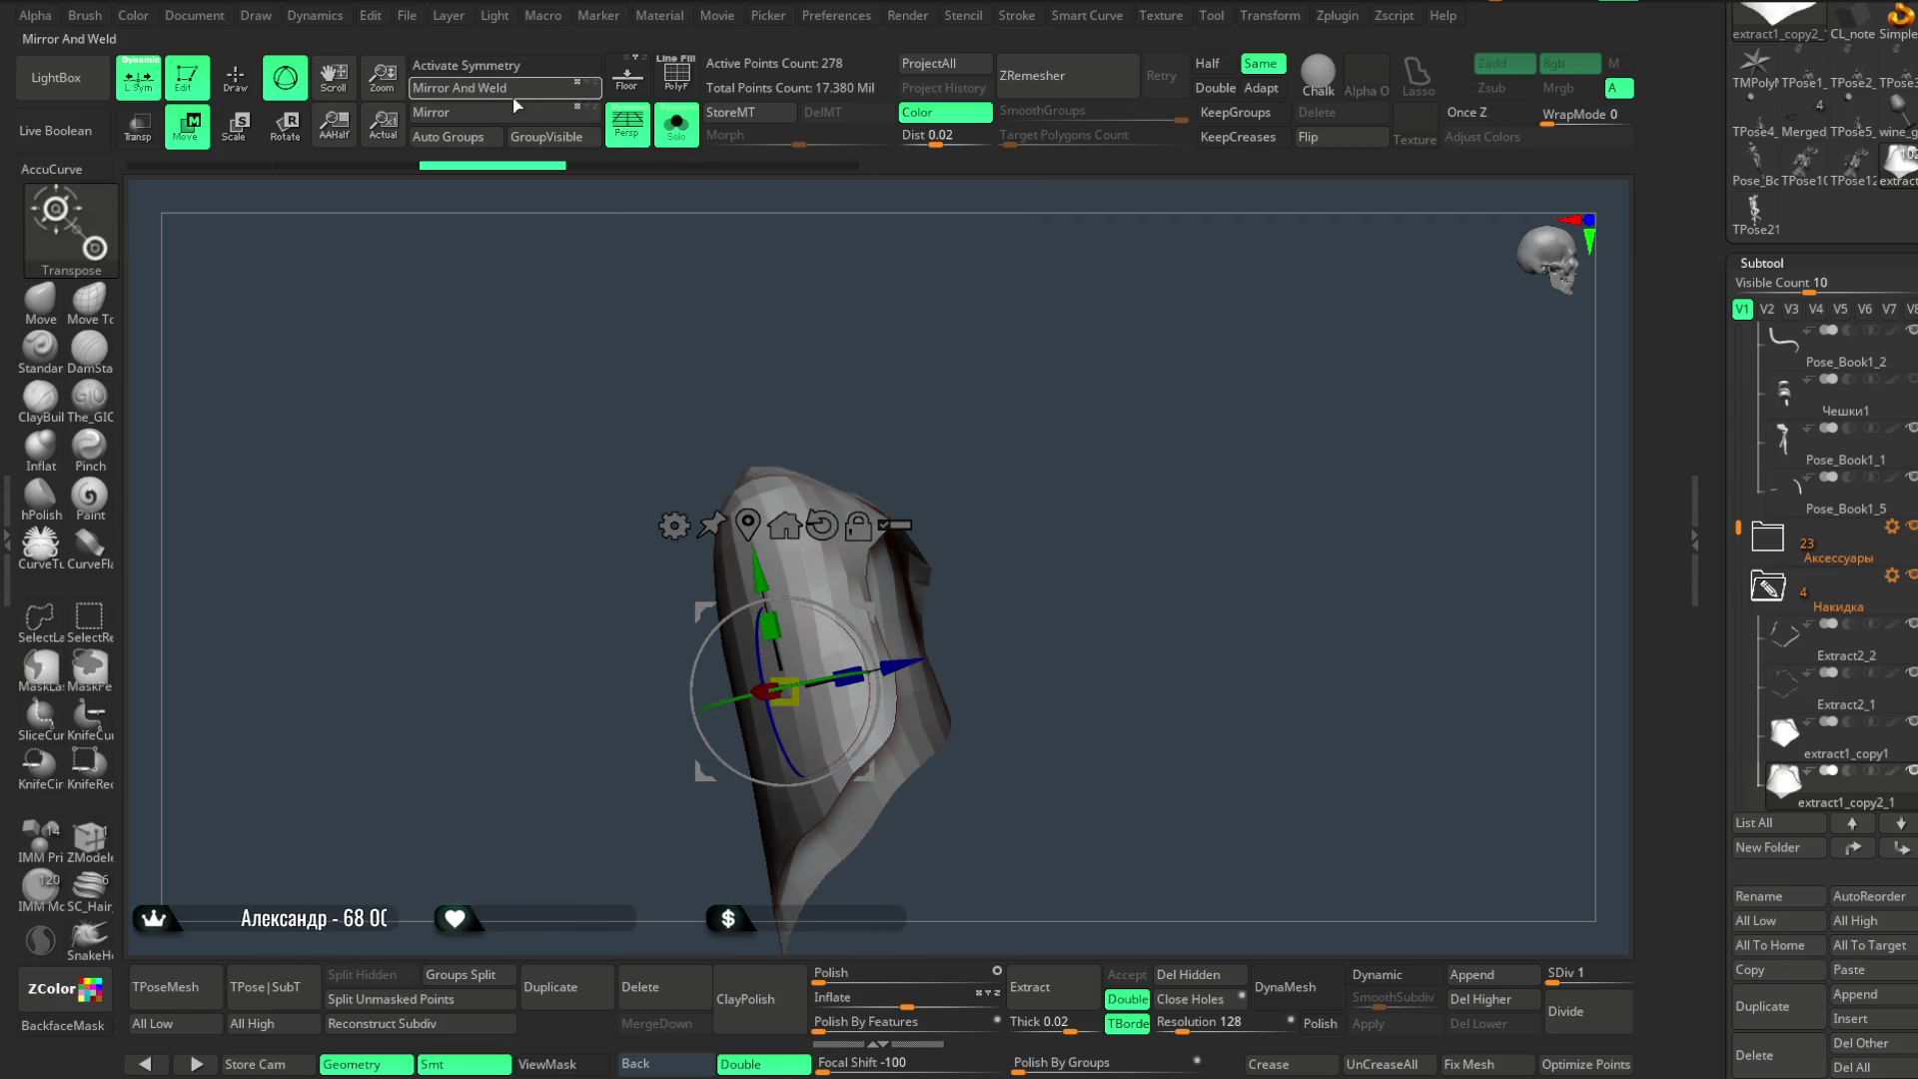
key("shift+f")
left_click(251, 84)
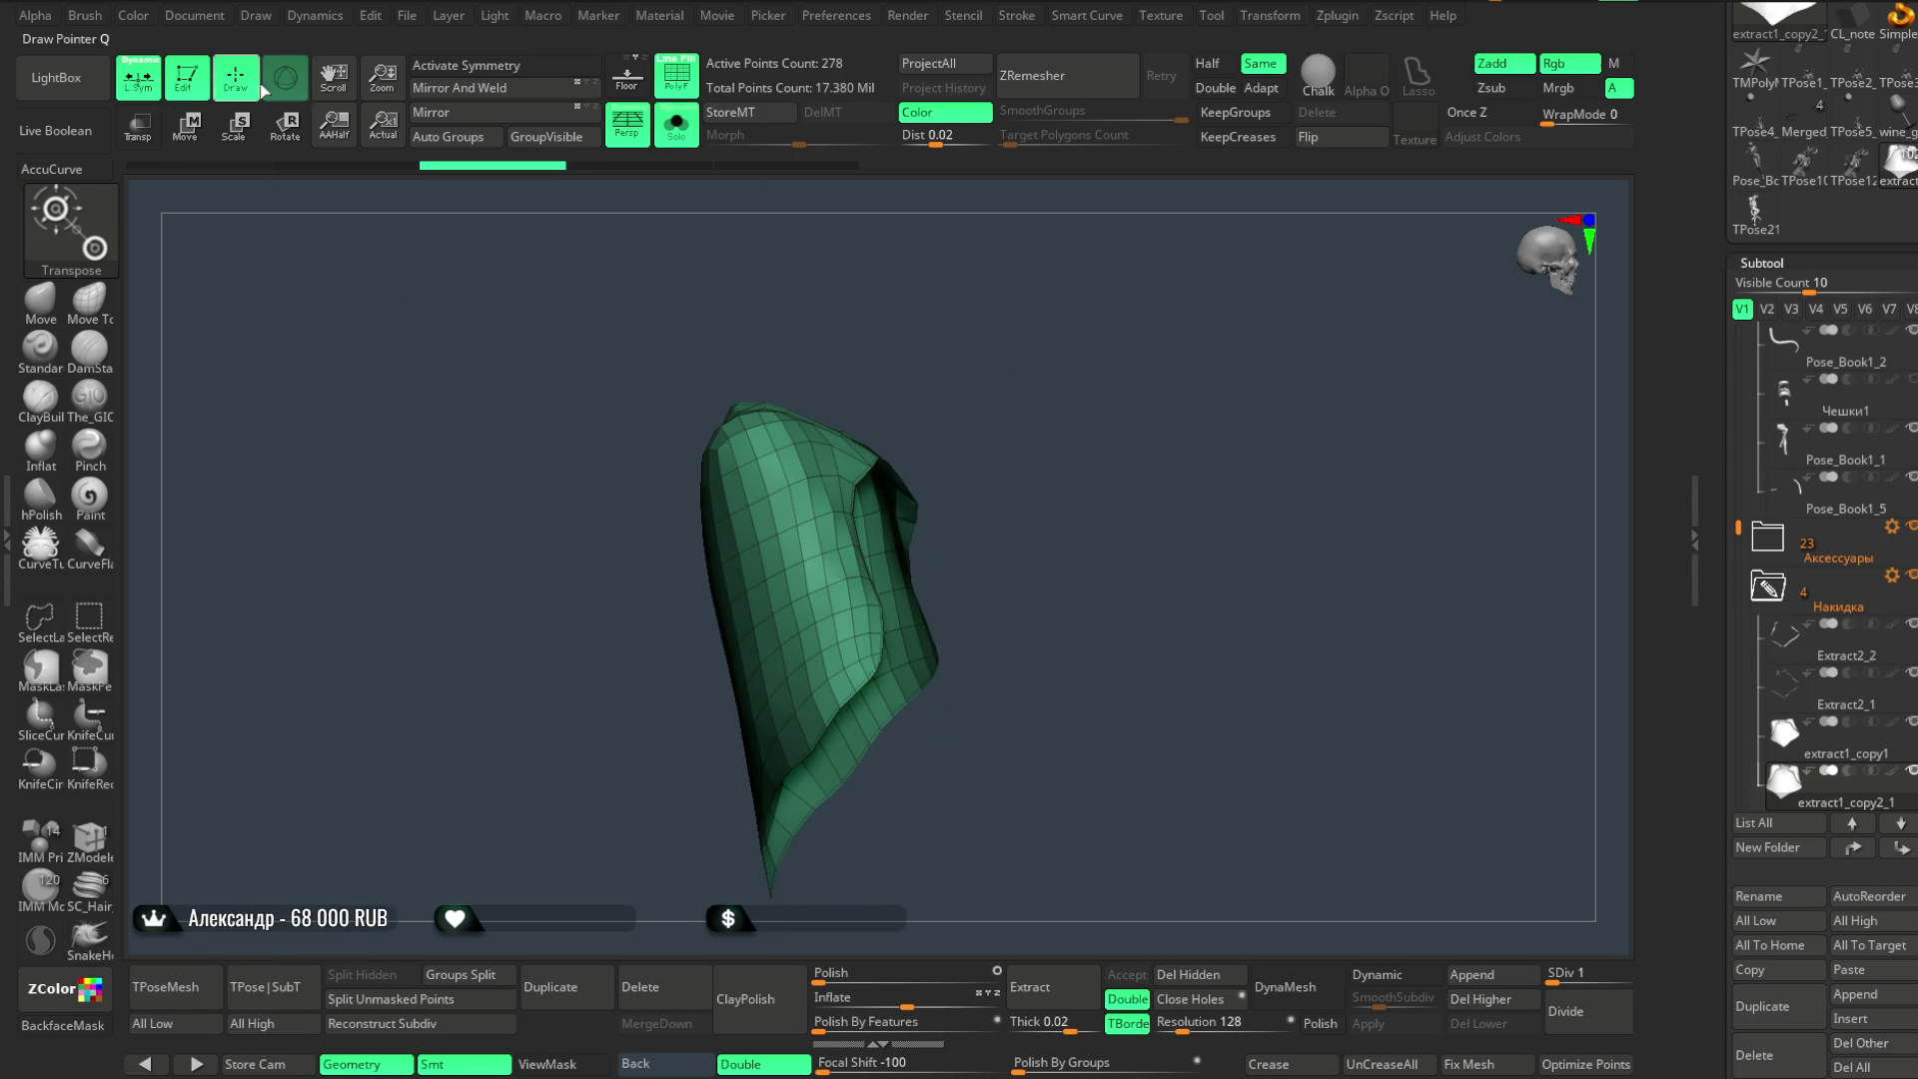
key("b")
key("m")
key("v")
left_click_drag(944, 593, 975, 600)
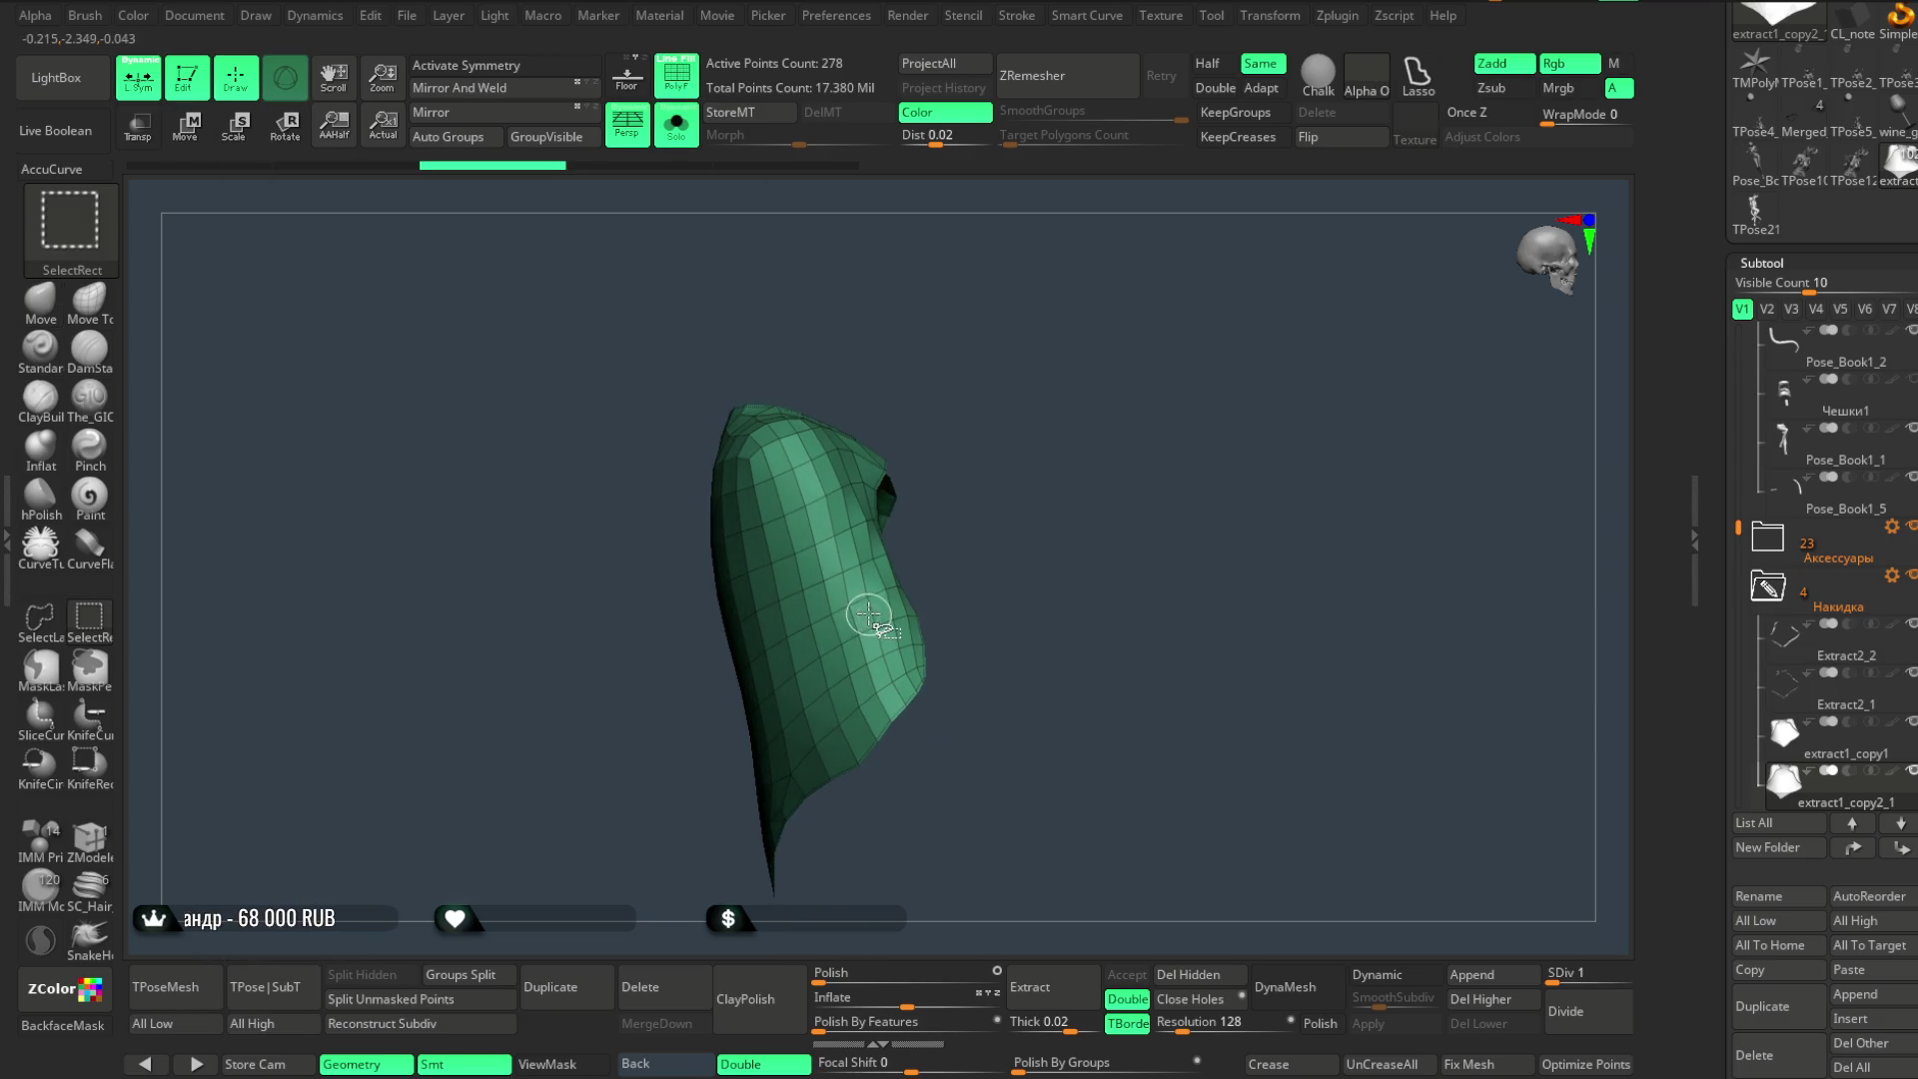
mouse_move(989, 375)
left_mouse_down()
mouse_move(878, 621)
mouse_move(1006, 506)
mouse_move(972, 509)
mouse_move(1263, 516)
mouse_move(1144, 557)
mouse_move(1243, 506)
mouse_move(1169, 595)
mouse_move(955, 726)
left_mouse_up()
left_click(1062, 588, "ctrl+shift")
- Hide the polygon strips of the cape's lower band and delete the hidden faces
key("ctrl+z")
left_click(956, 727, "ctrl+shift")
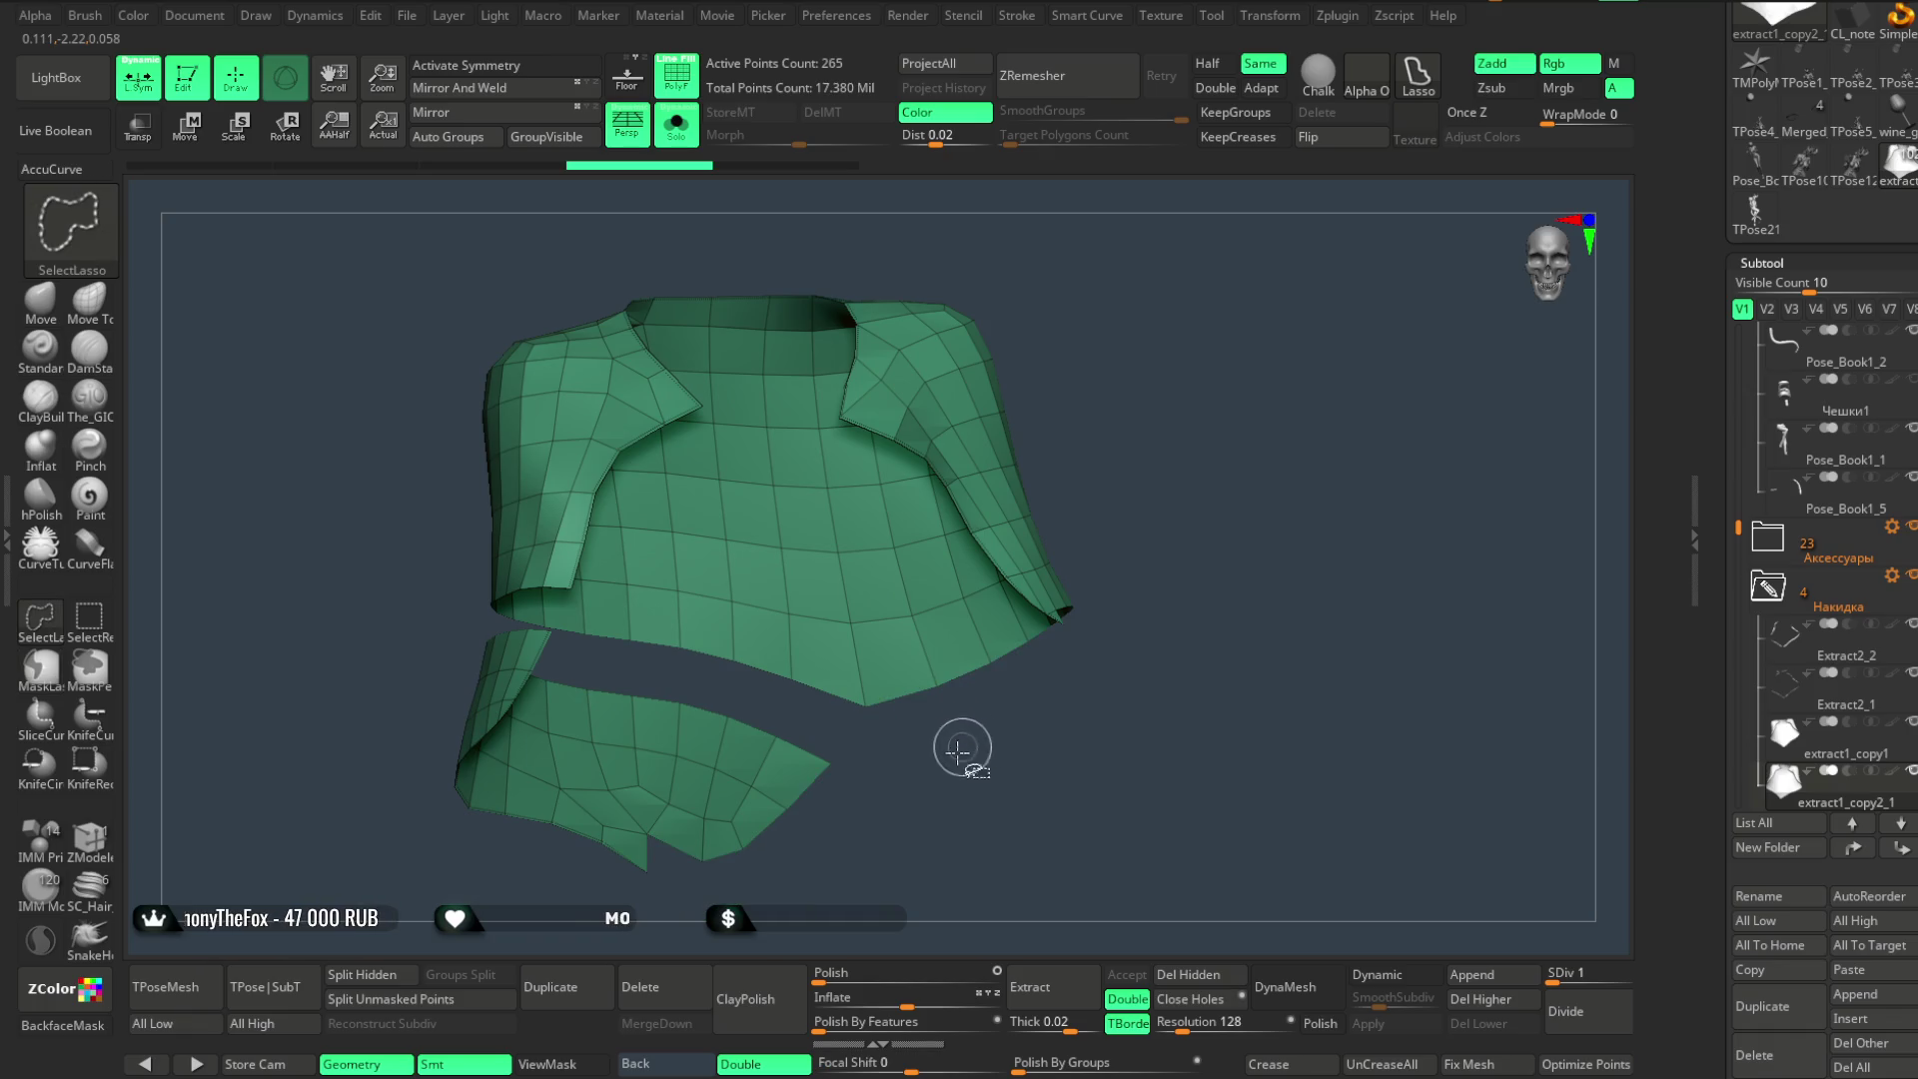
left_click(771, 771, "ctrl+shift")
mouse_move(869, 801)
left_mouse_down()
mouse_move(833, 775)
mouse_move(948, 829)
mouse_move(933, 699)
left_mouse_up()
key("space")
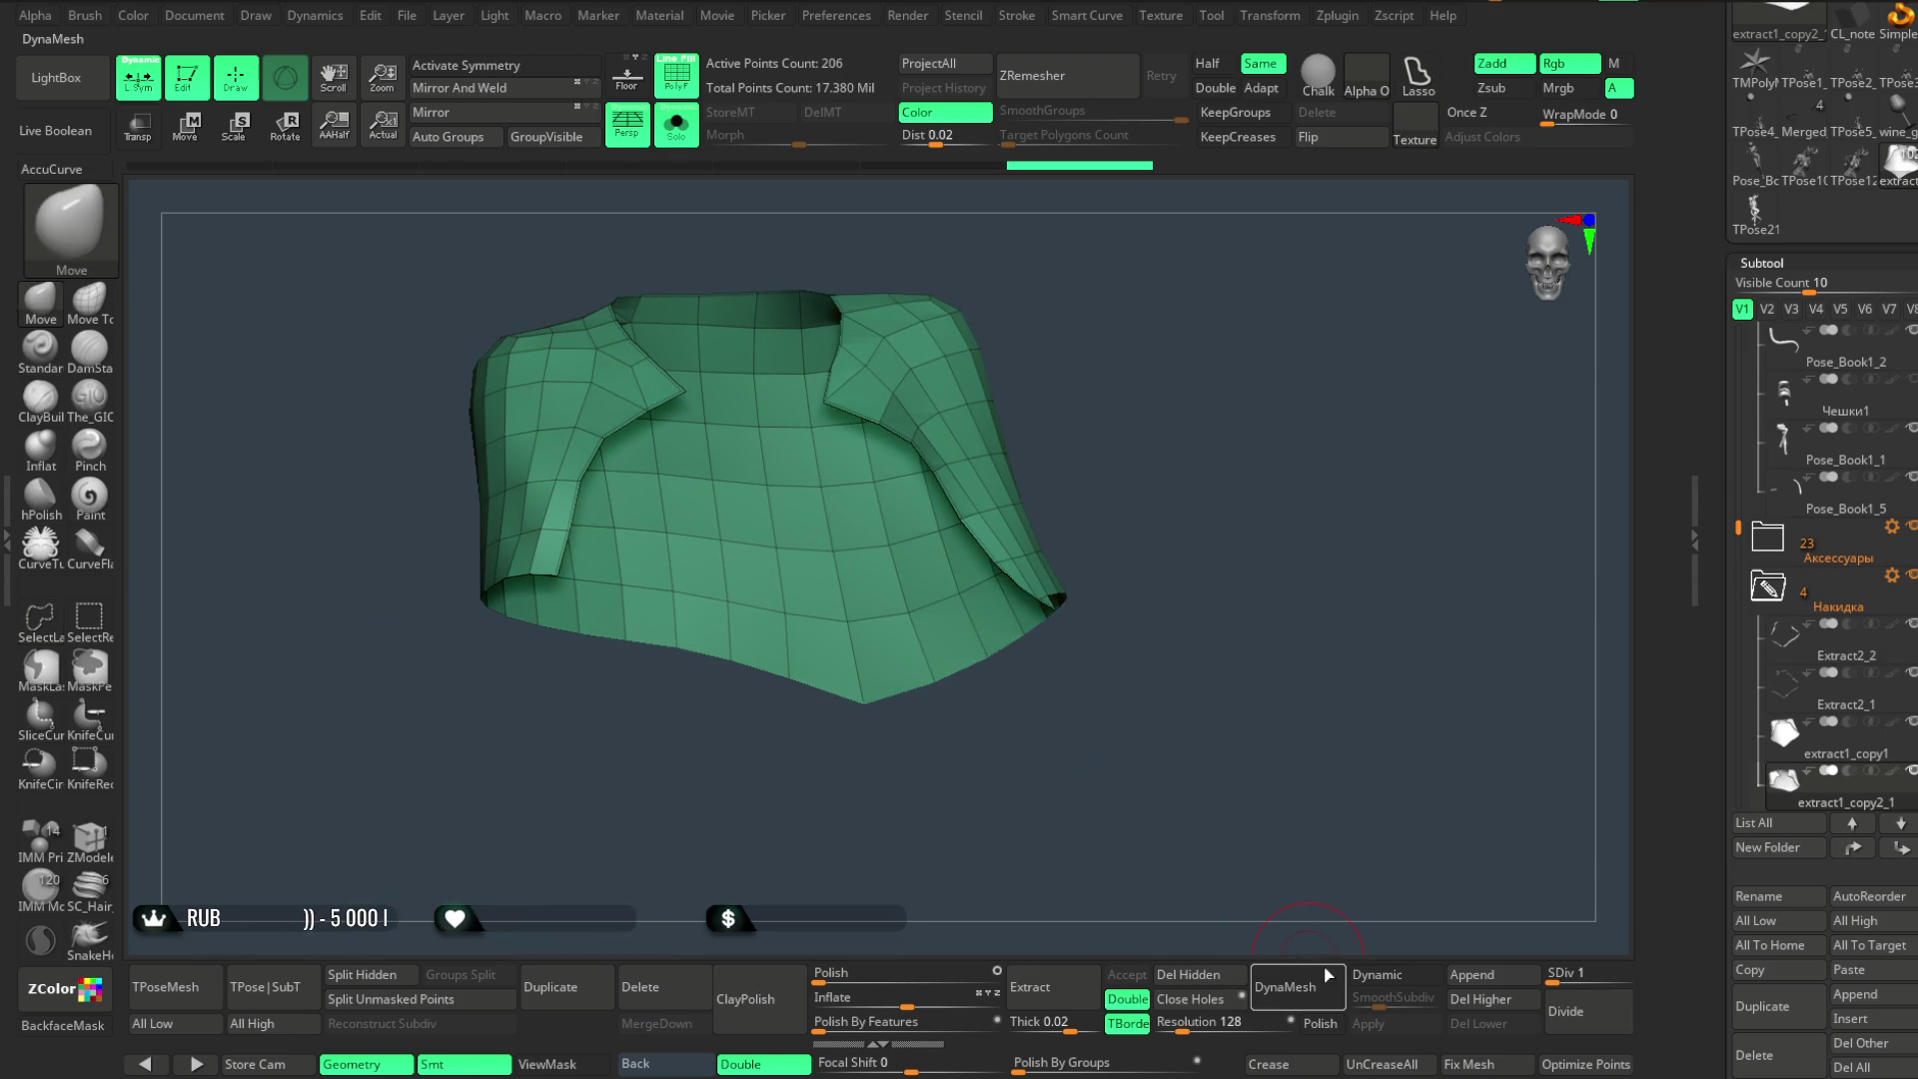
left_click(1207, 972)
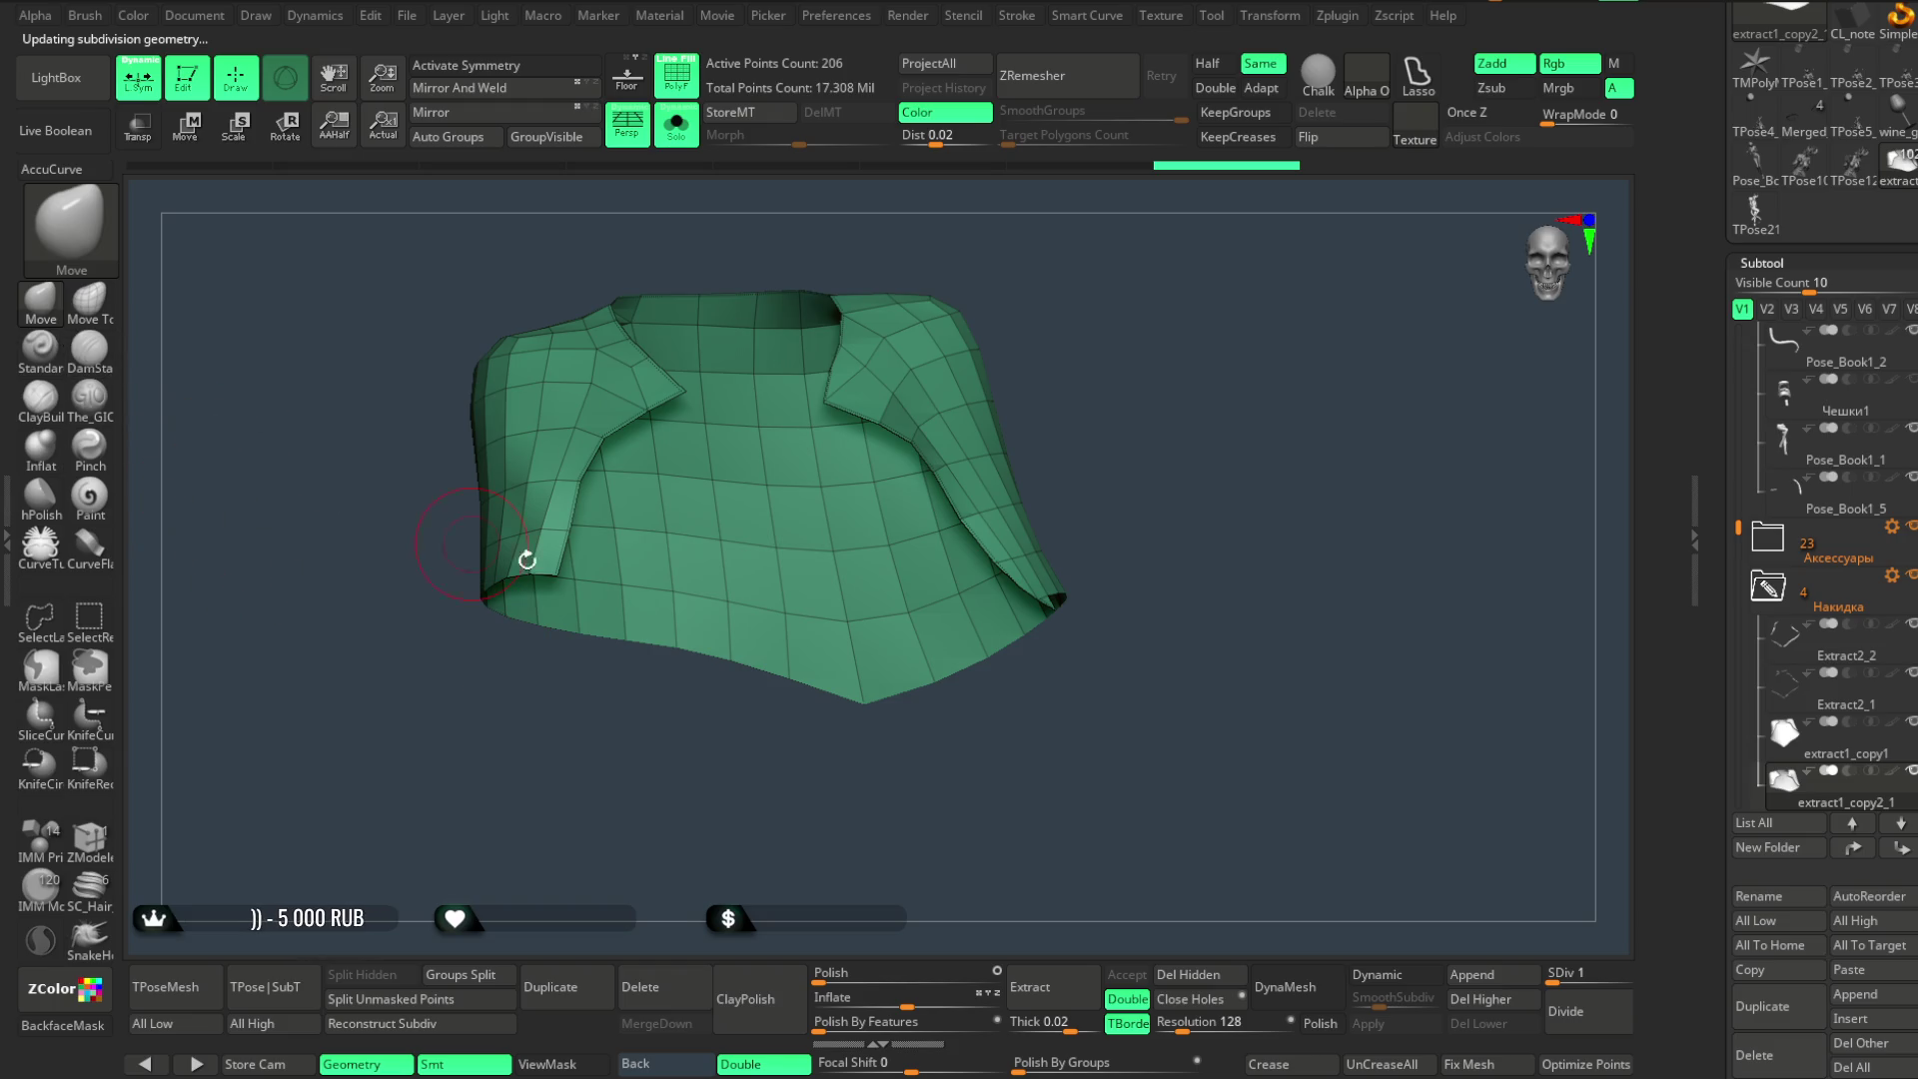
key("space")
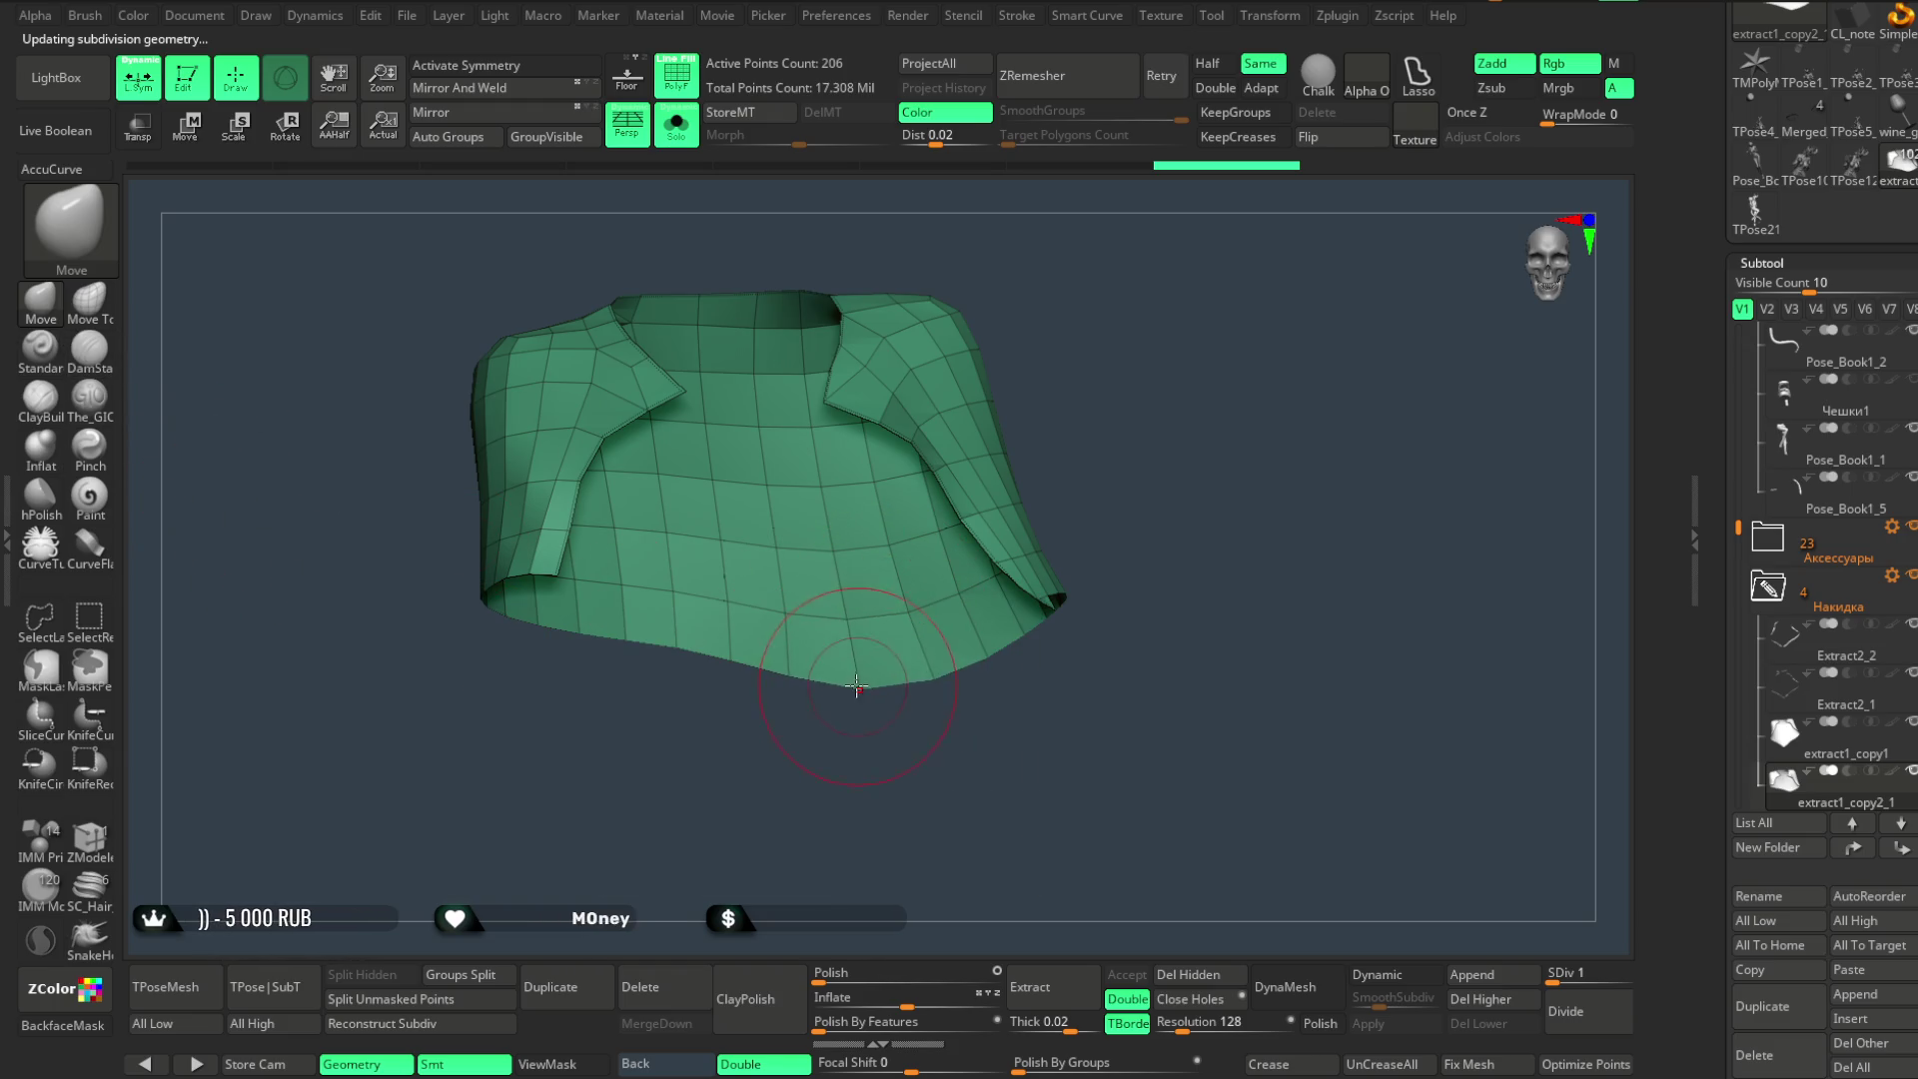
- Reshape the trimmed cape with the Move brush while orbiting it from all sides
mouse_move(912, 670)
left_mouse_down()
mouse_move(944, 788)
mouse_move(917, 724)
mouse_move(1074, 950)
left_mouse_up()
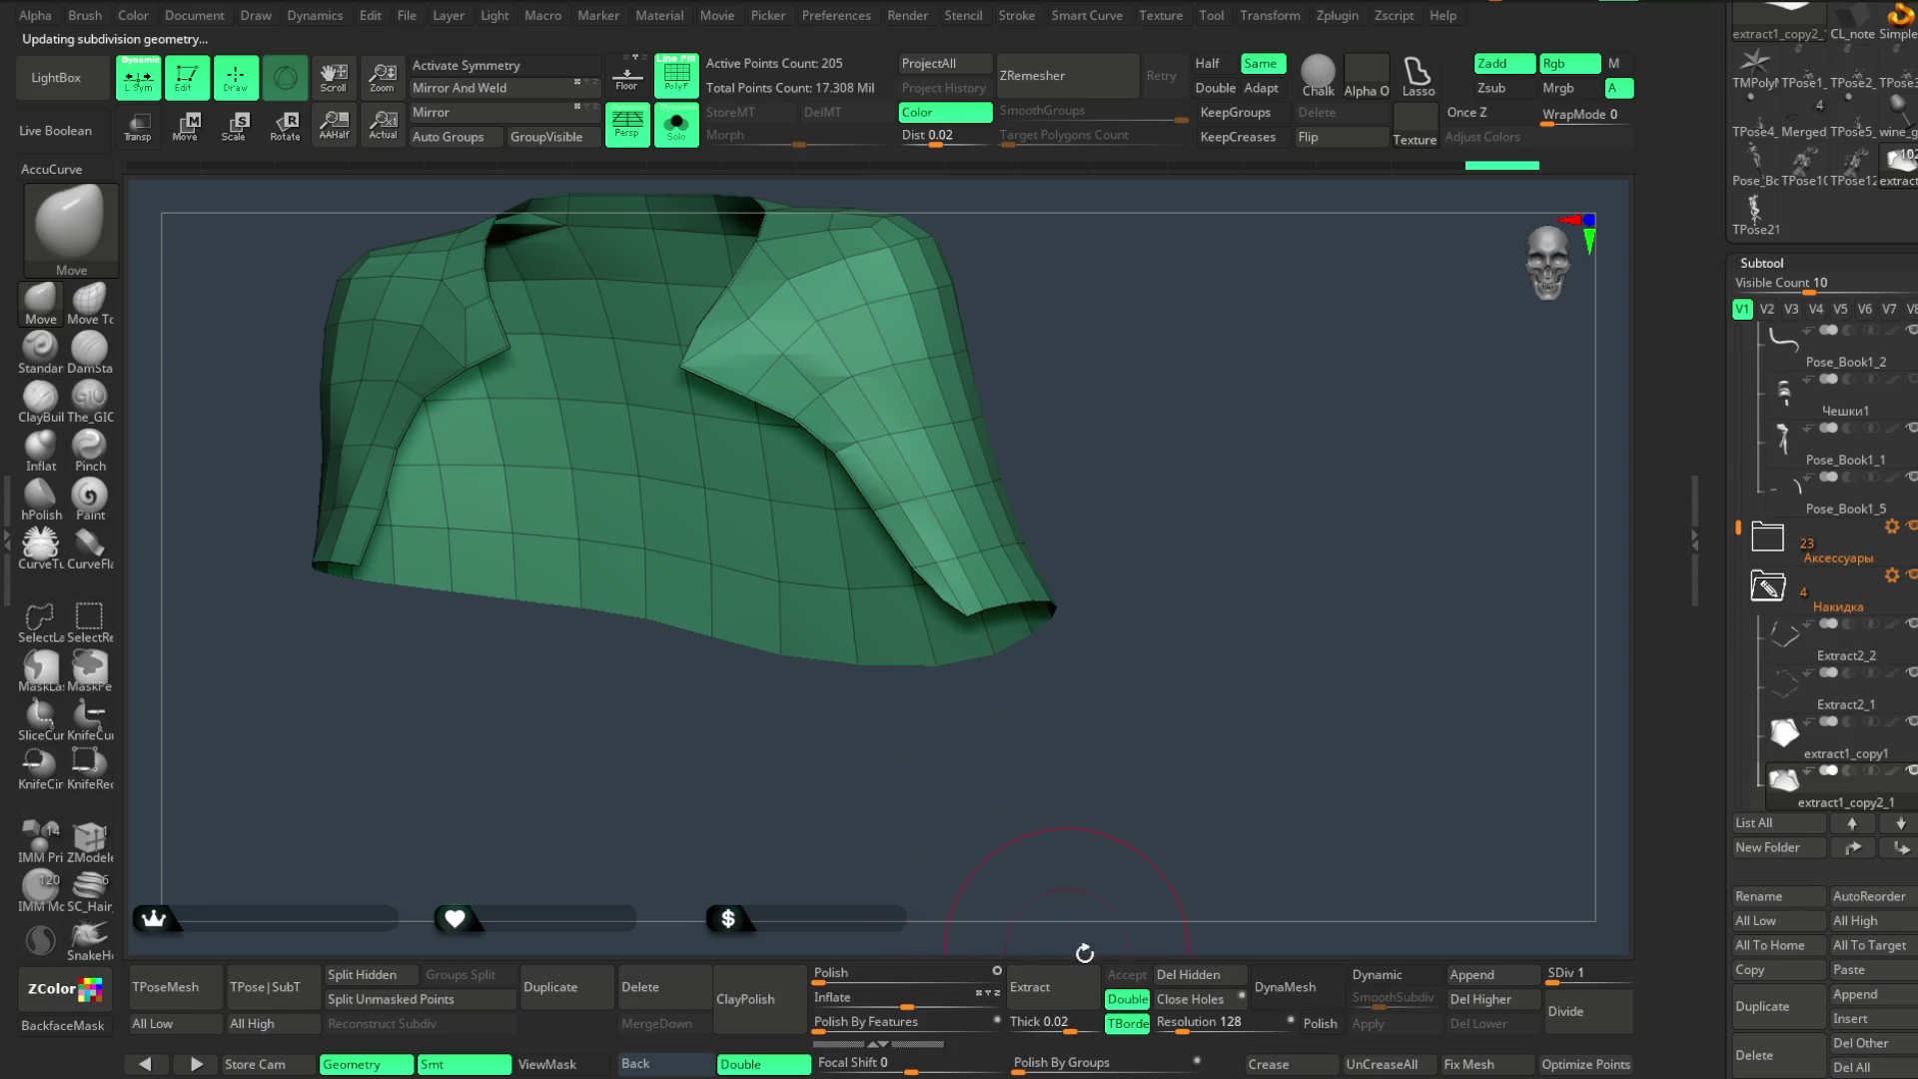
mouse_move(920, 759)
left_mouse_down()
mouse_move(908, 673)
mouse_move(911, 724)
mouse_move(968, 695)
mouse_move(822, 759)
mouse_move(866, 775)
mouse_move(837, 664)
mouse_move(875, 736)
left_mouse_up()
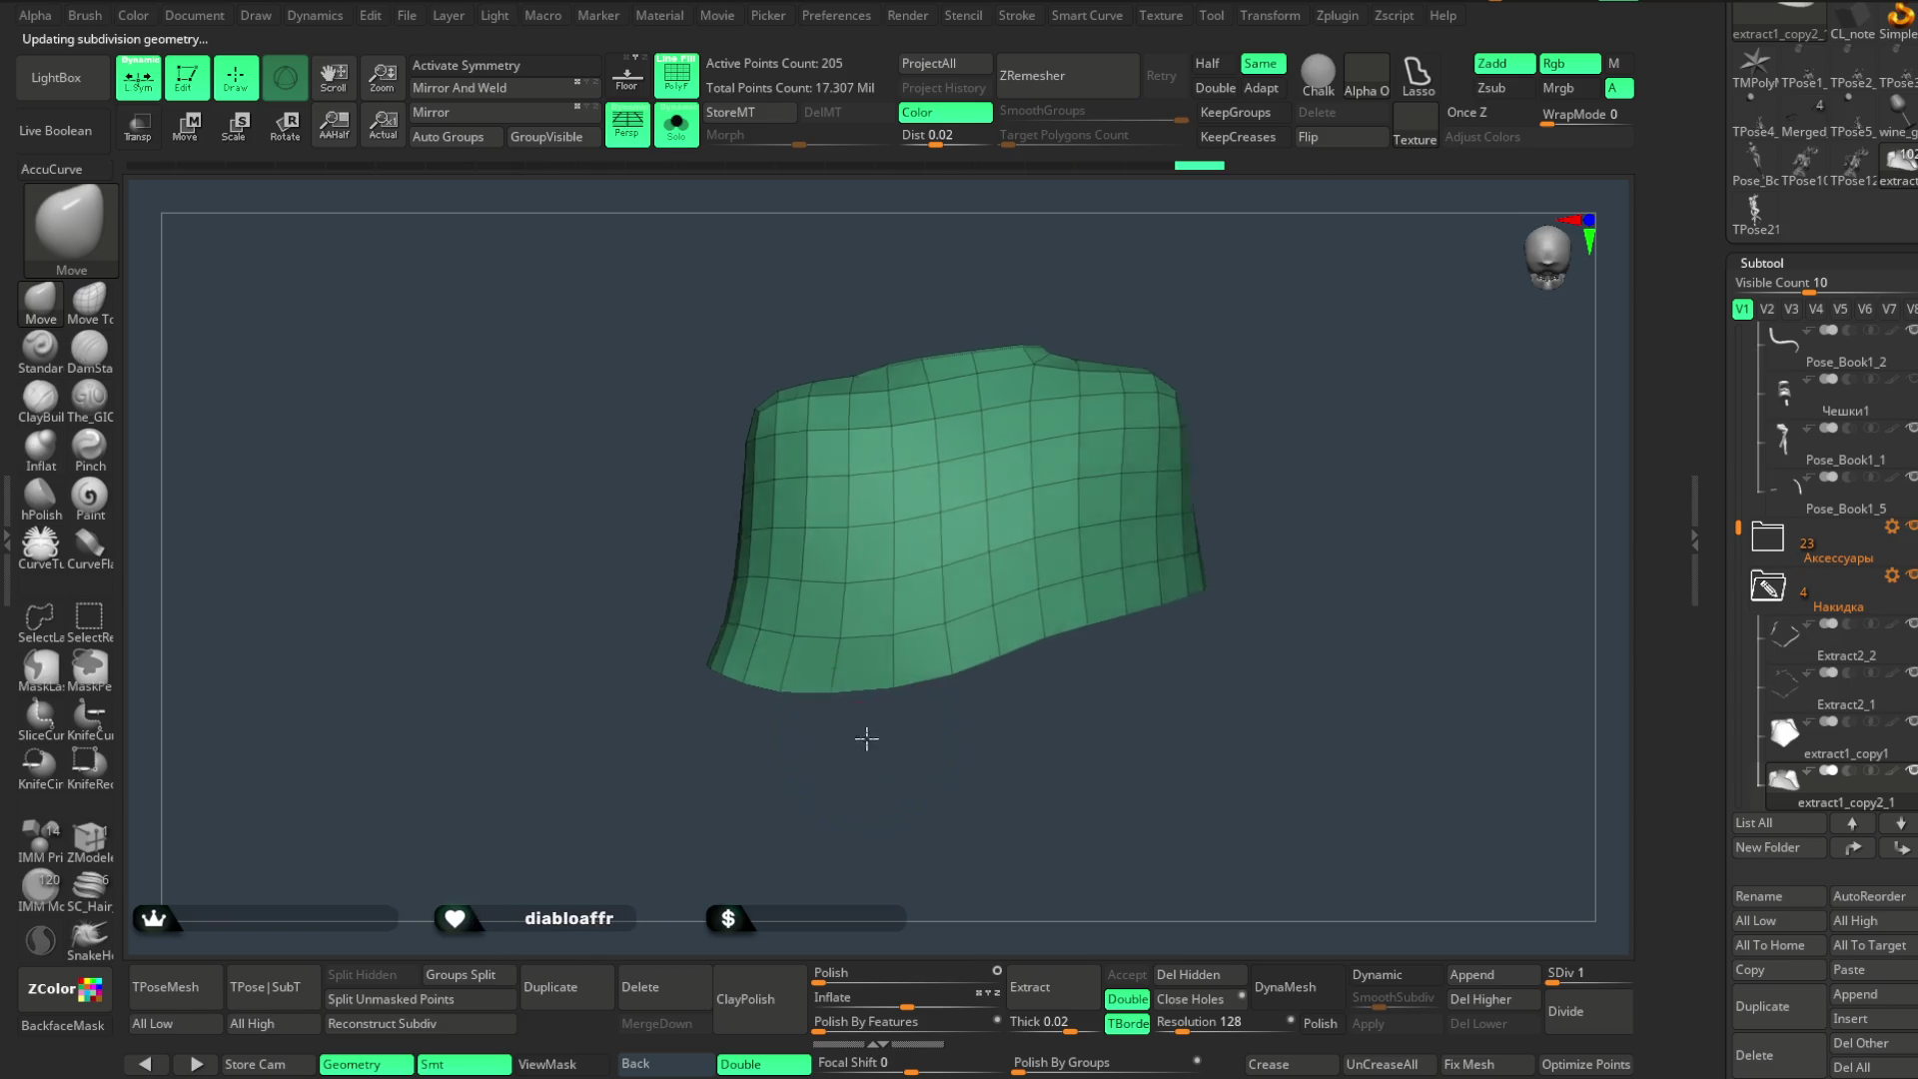
key("space")
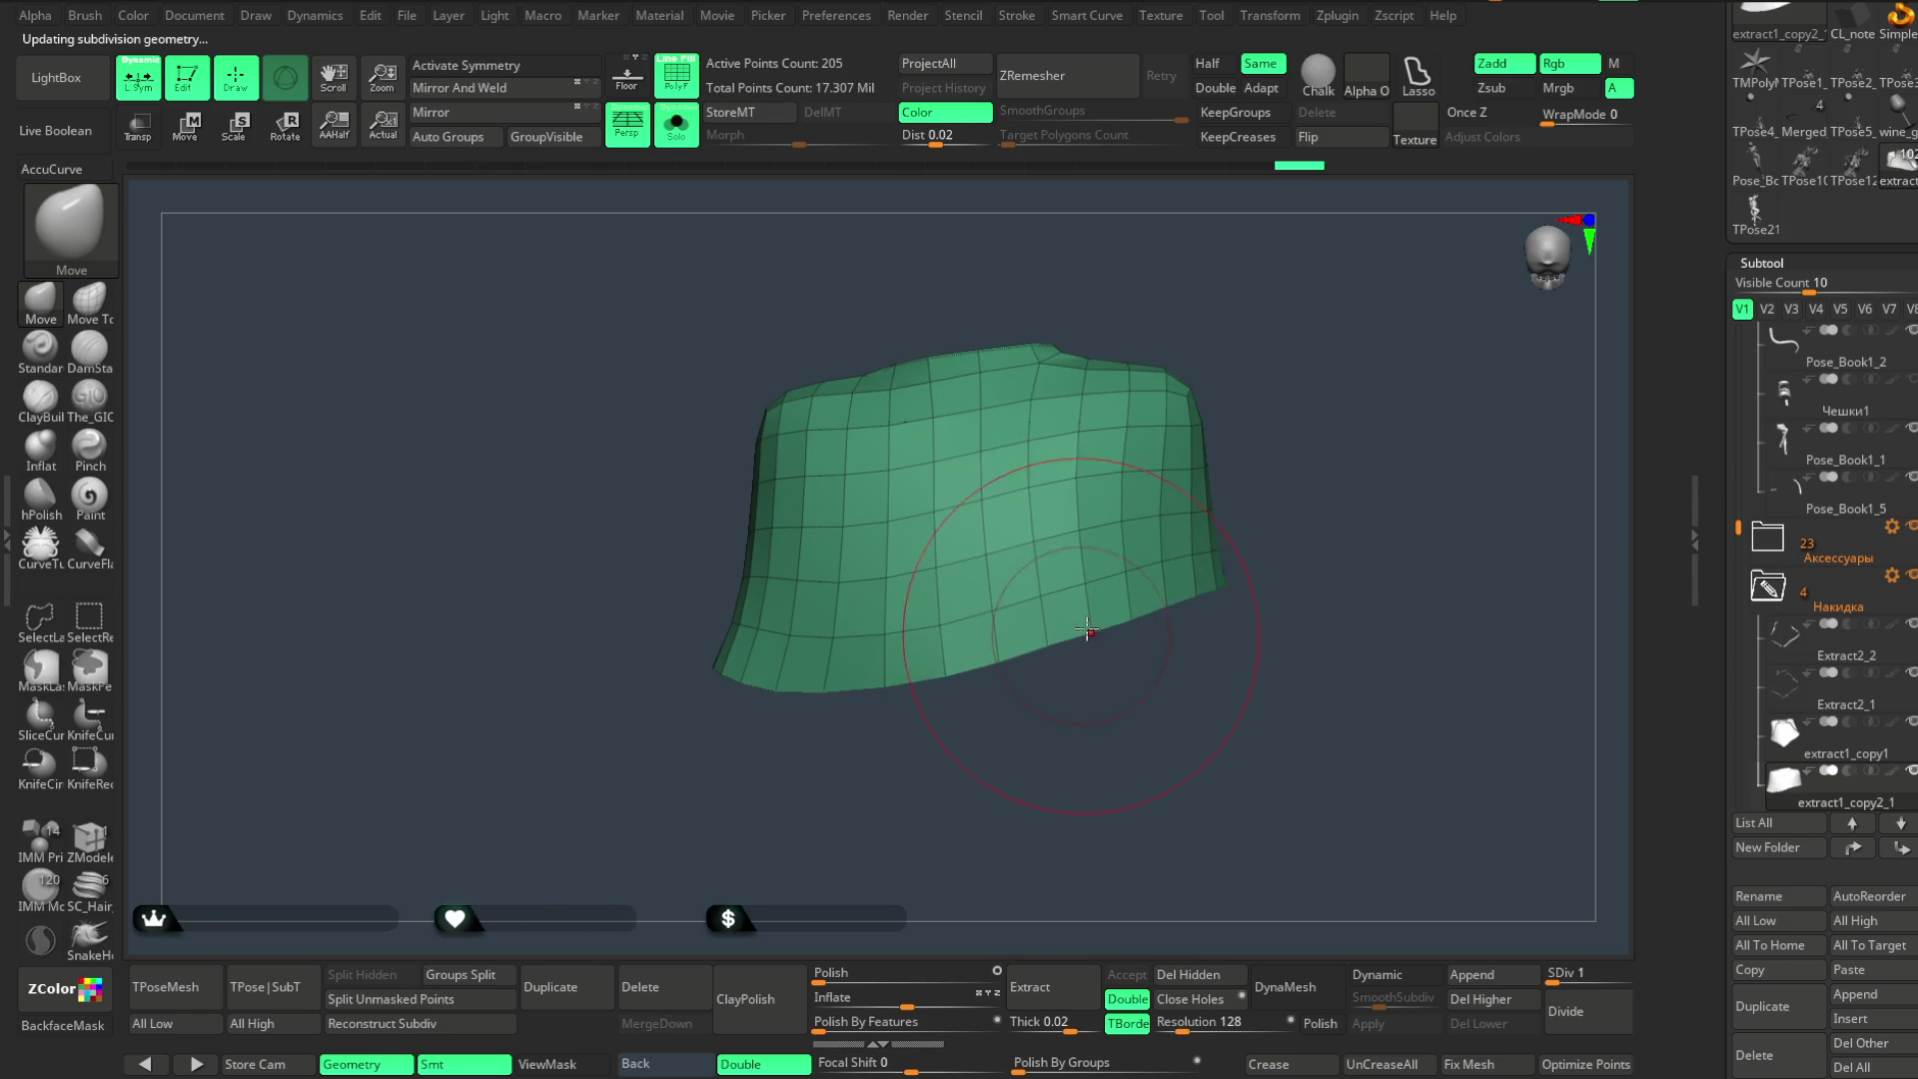
key("space")
left_click_drag(900, 690, 849, 721)
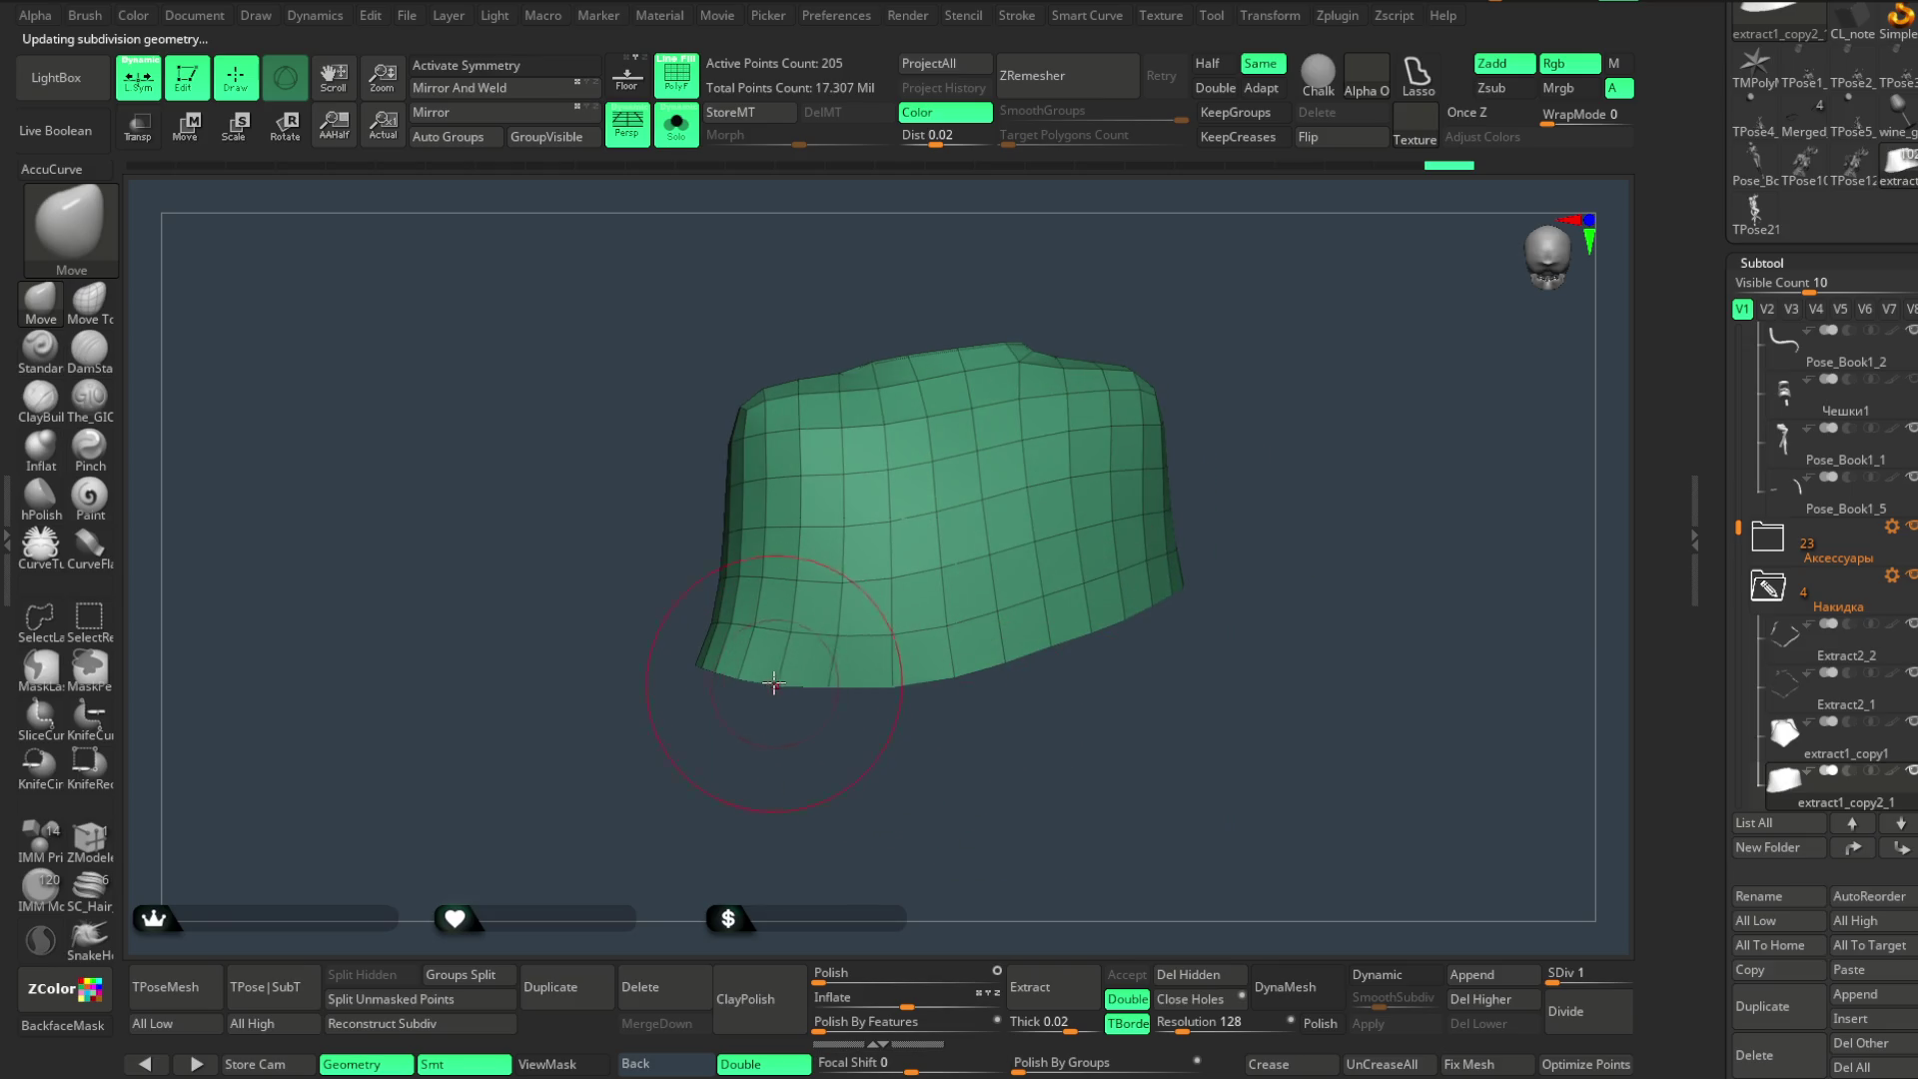
left_click_drag(985, 715, 1088, 627)
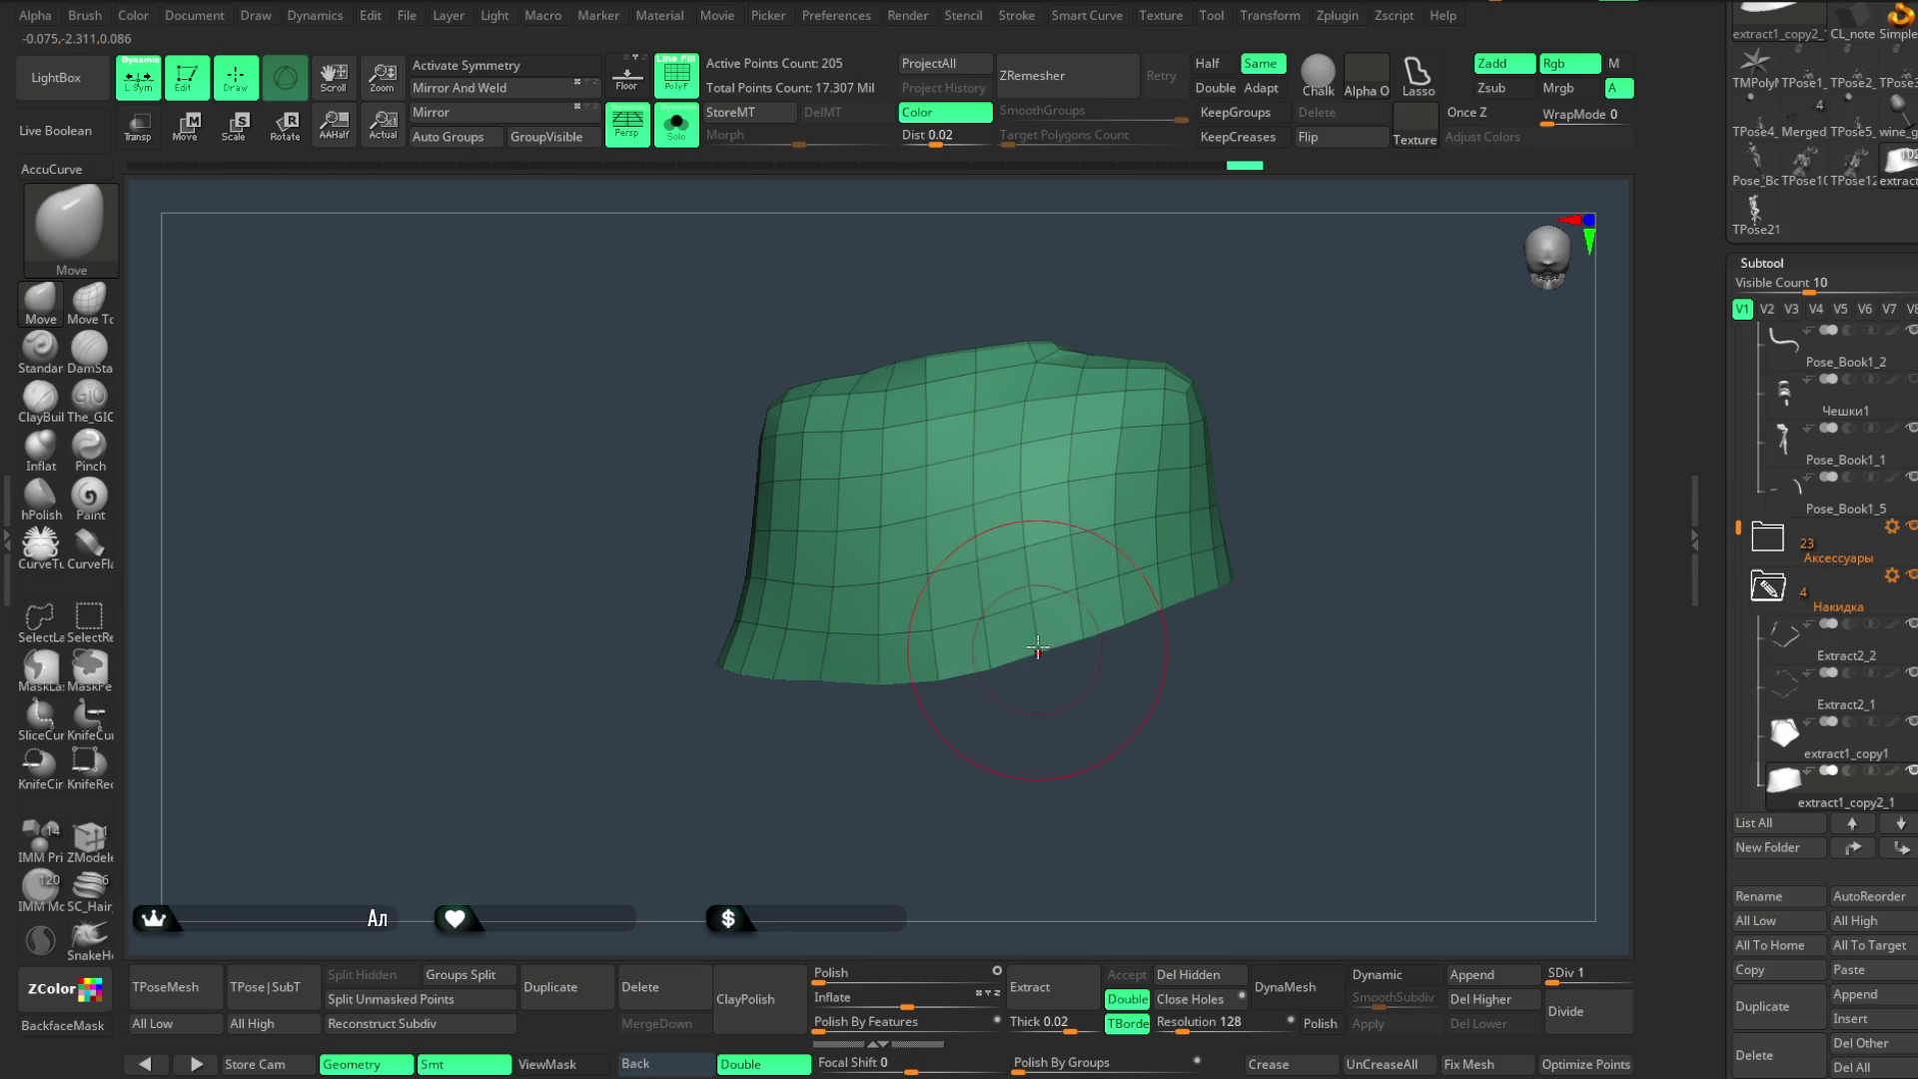
mouse_move(916, 753)
left_mouse_down()
mouse_move(754, 683)
mouse_move(809, 747)
left_mouse_up()
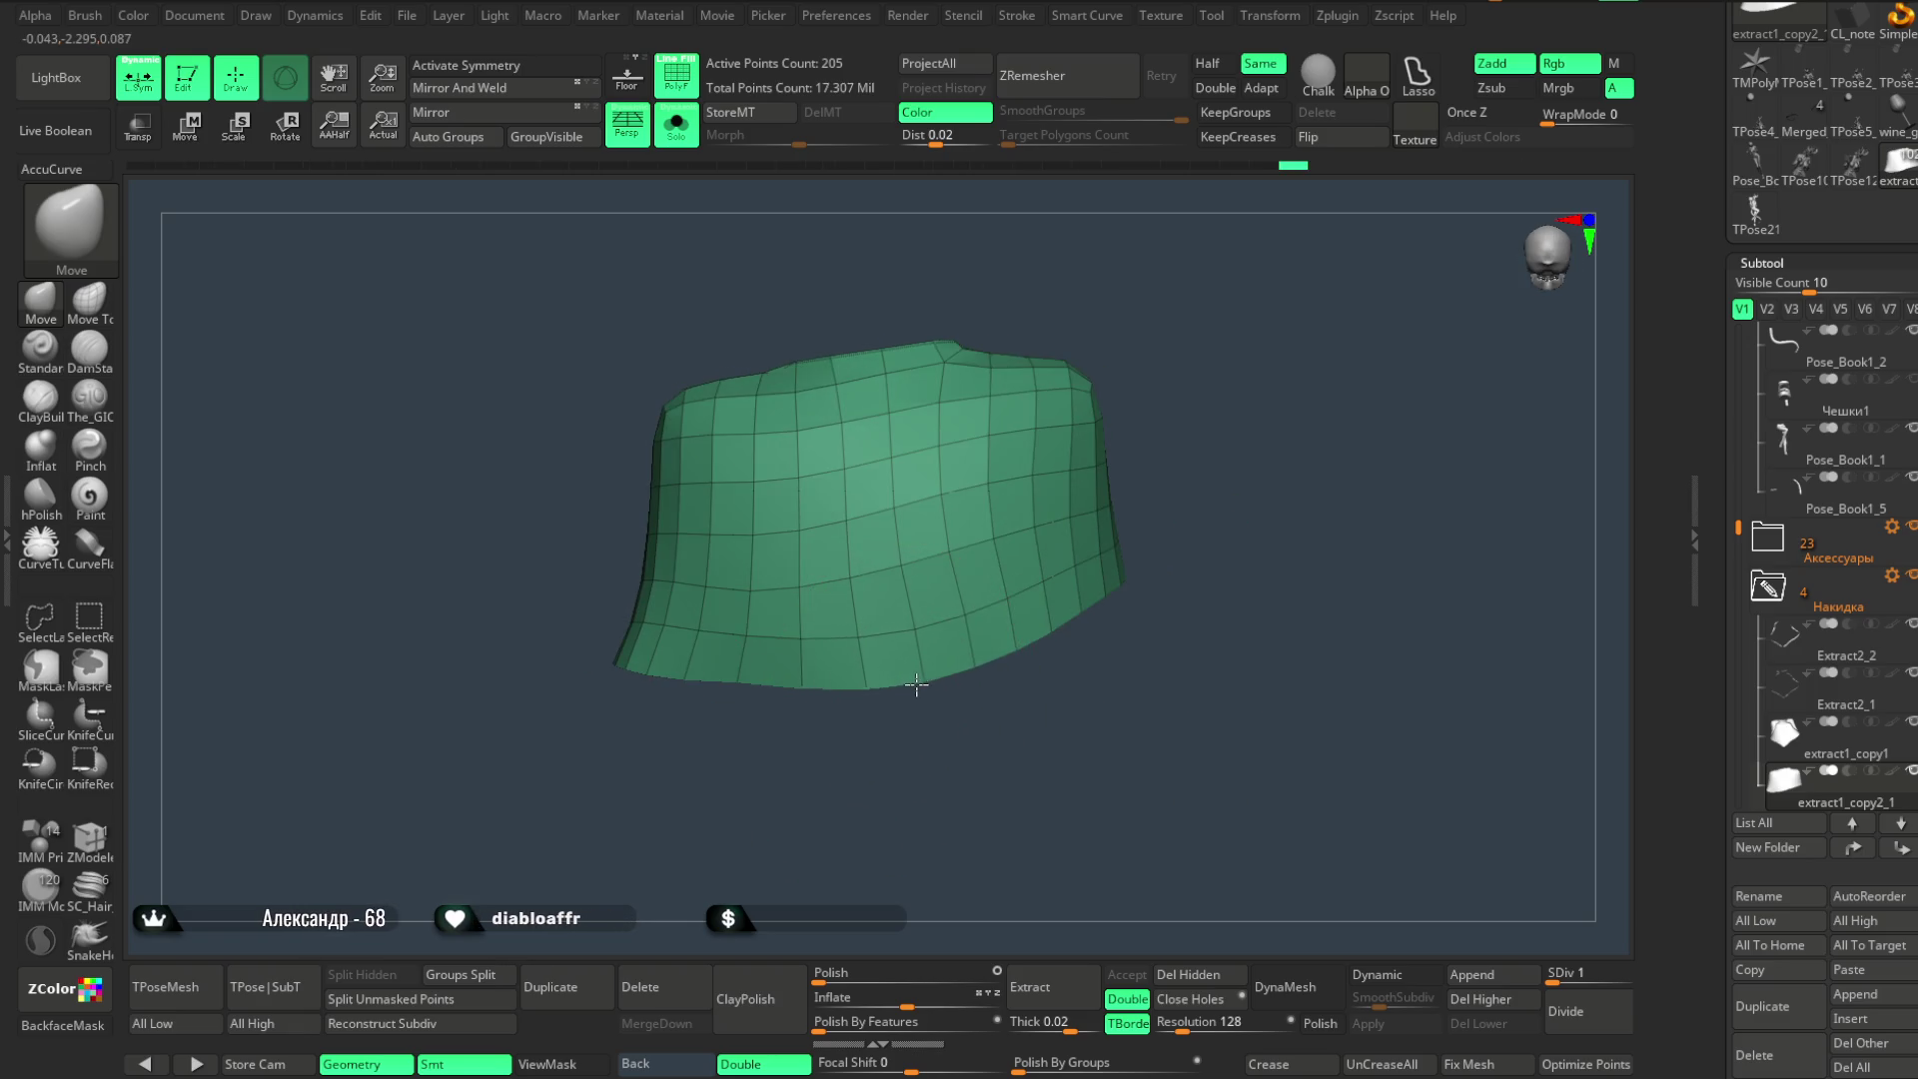
mouse_move(924, 685)
left_mouse_down()
mouse_move(1038, 647)
mouse_move(910, 692)
left_mouse_up()
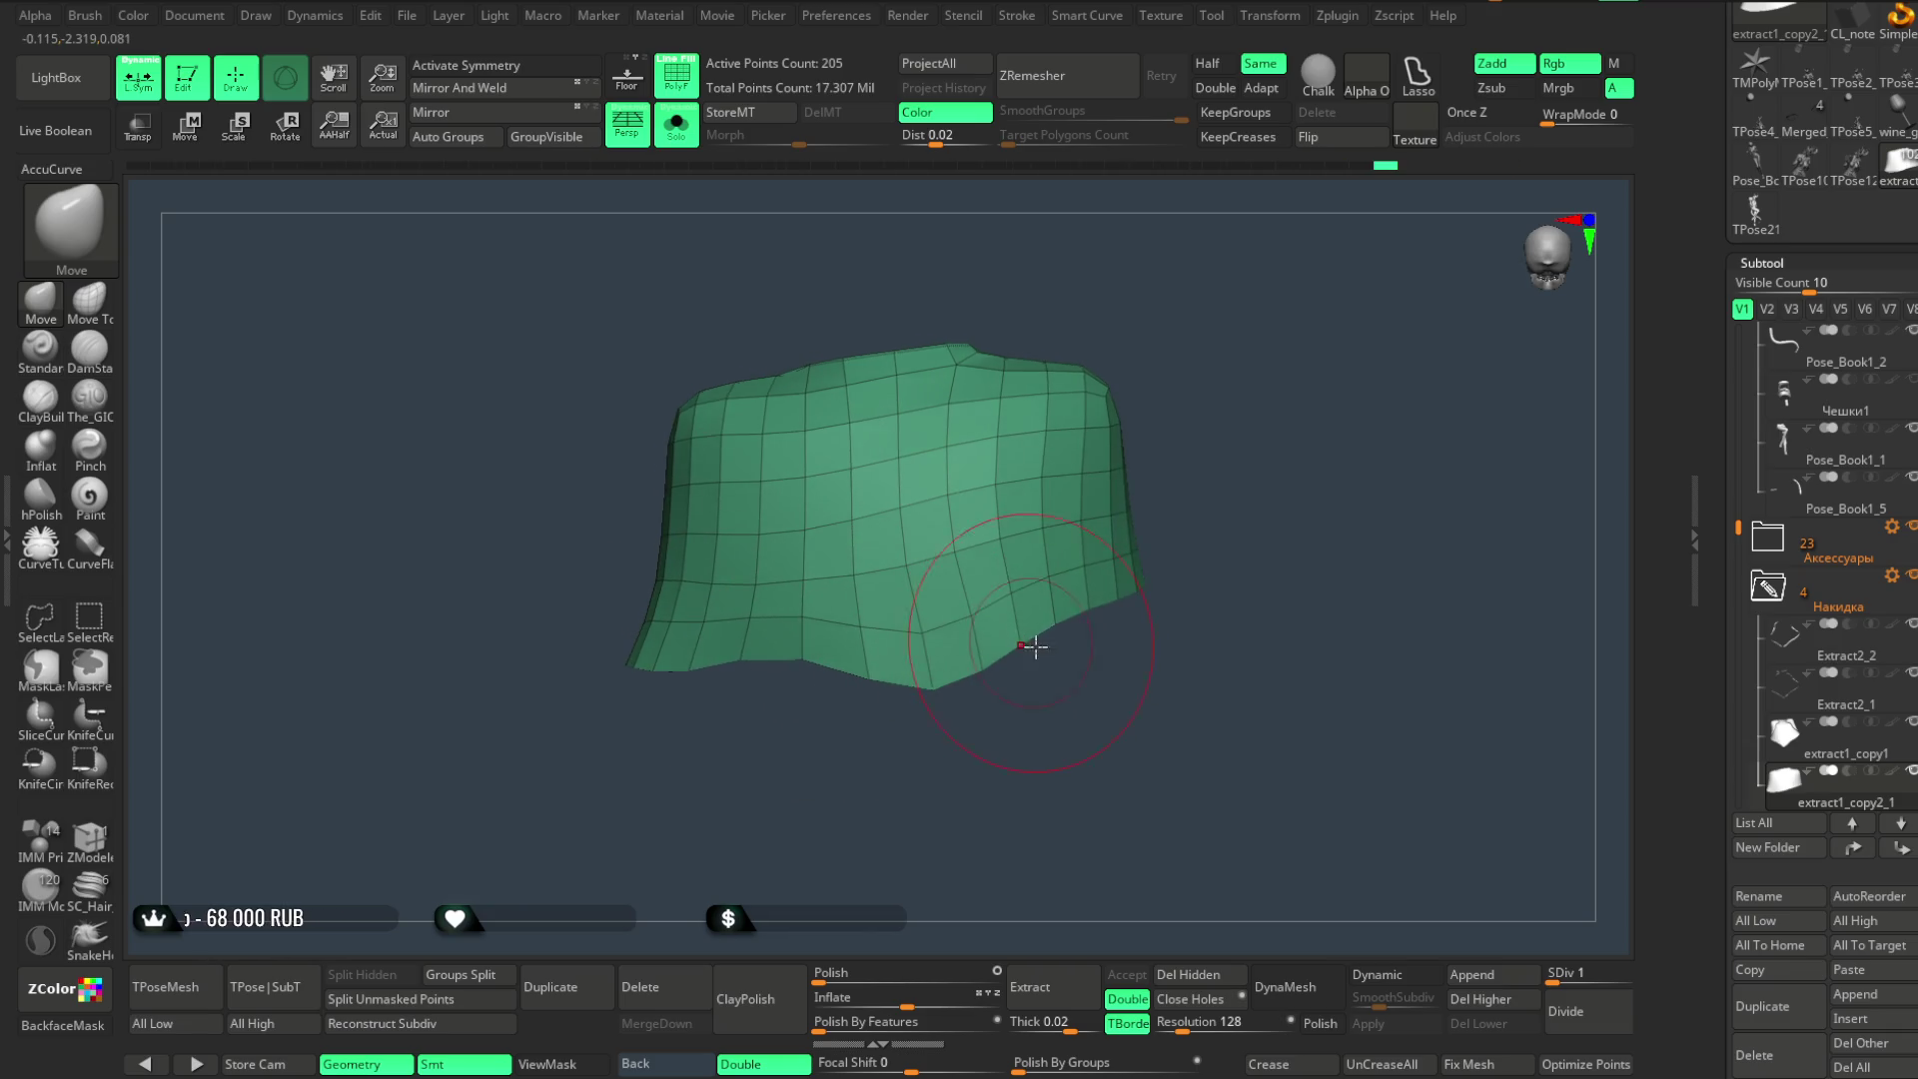
left_click_drag(1032, 648, 975, 695)
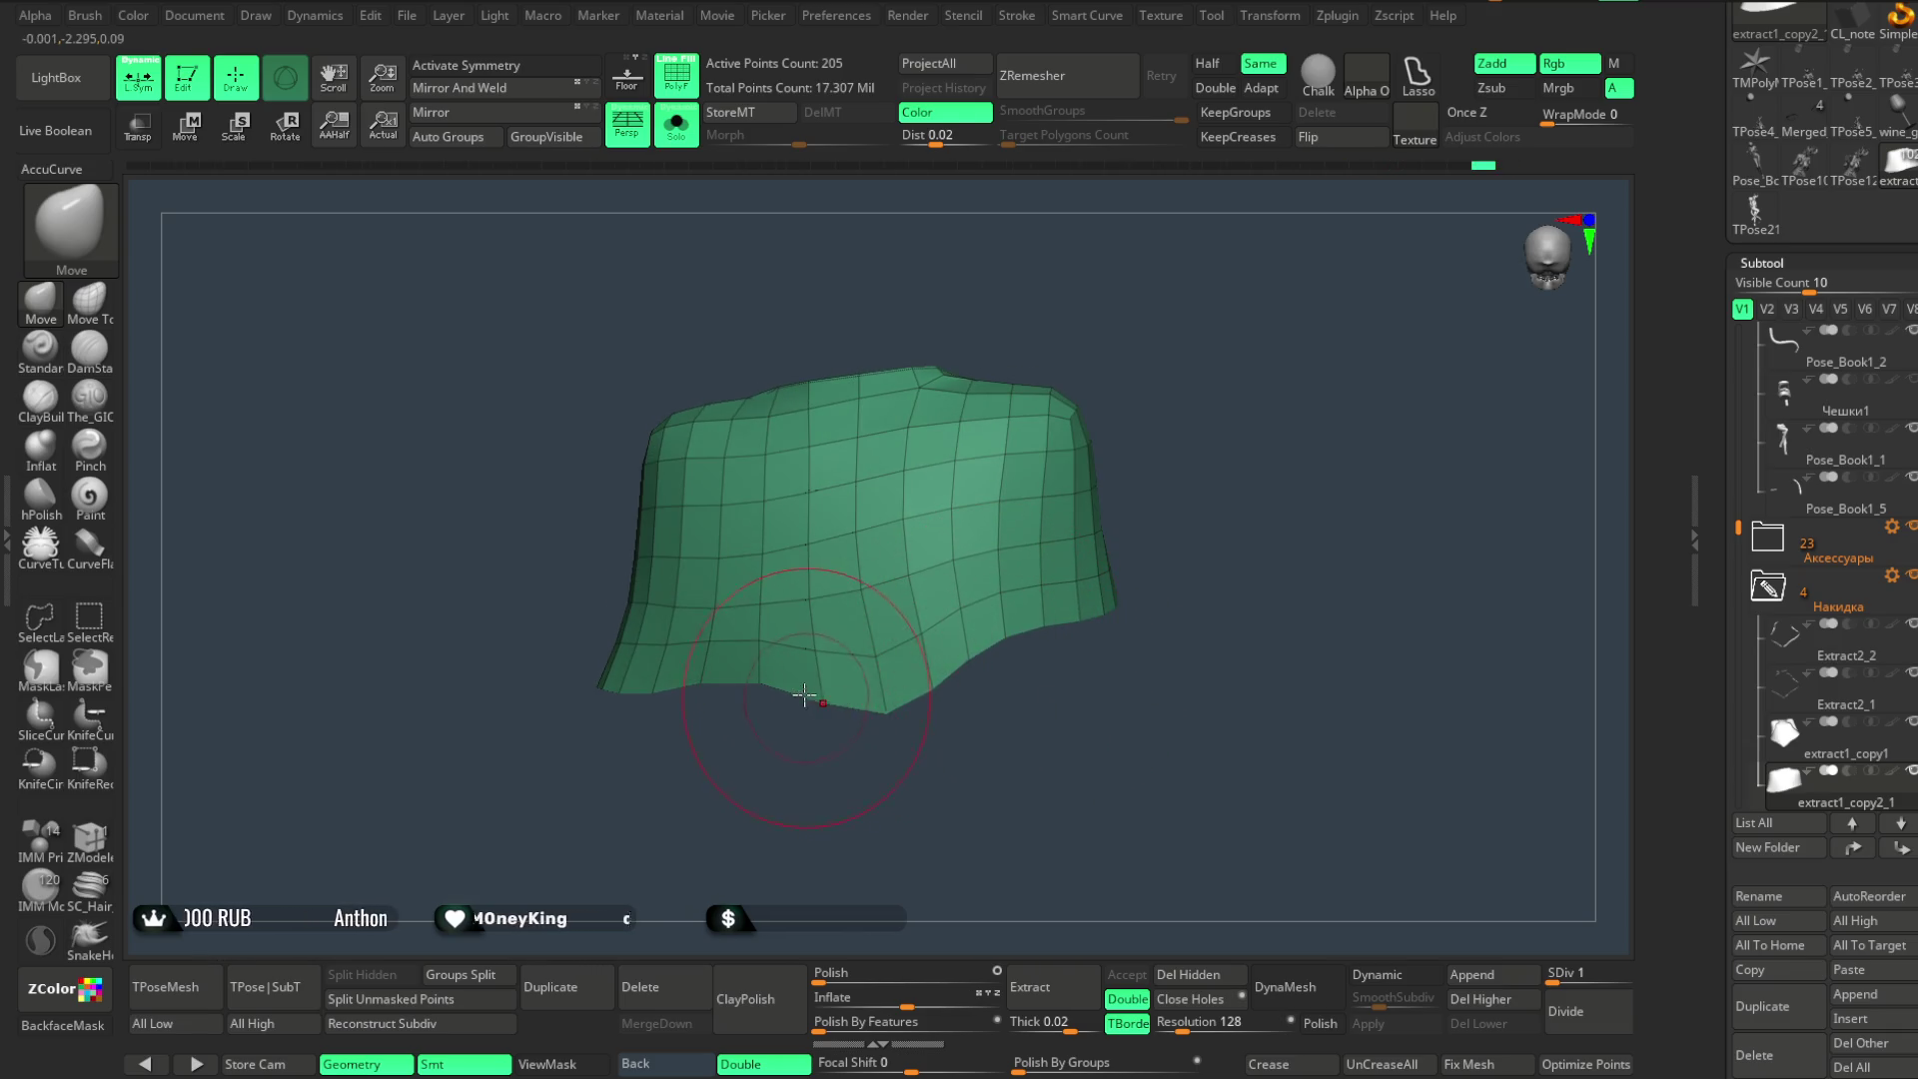
key("space")
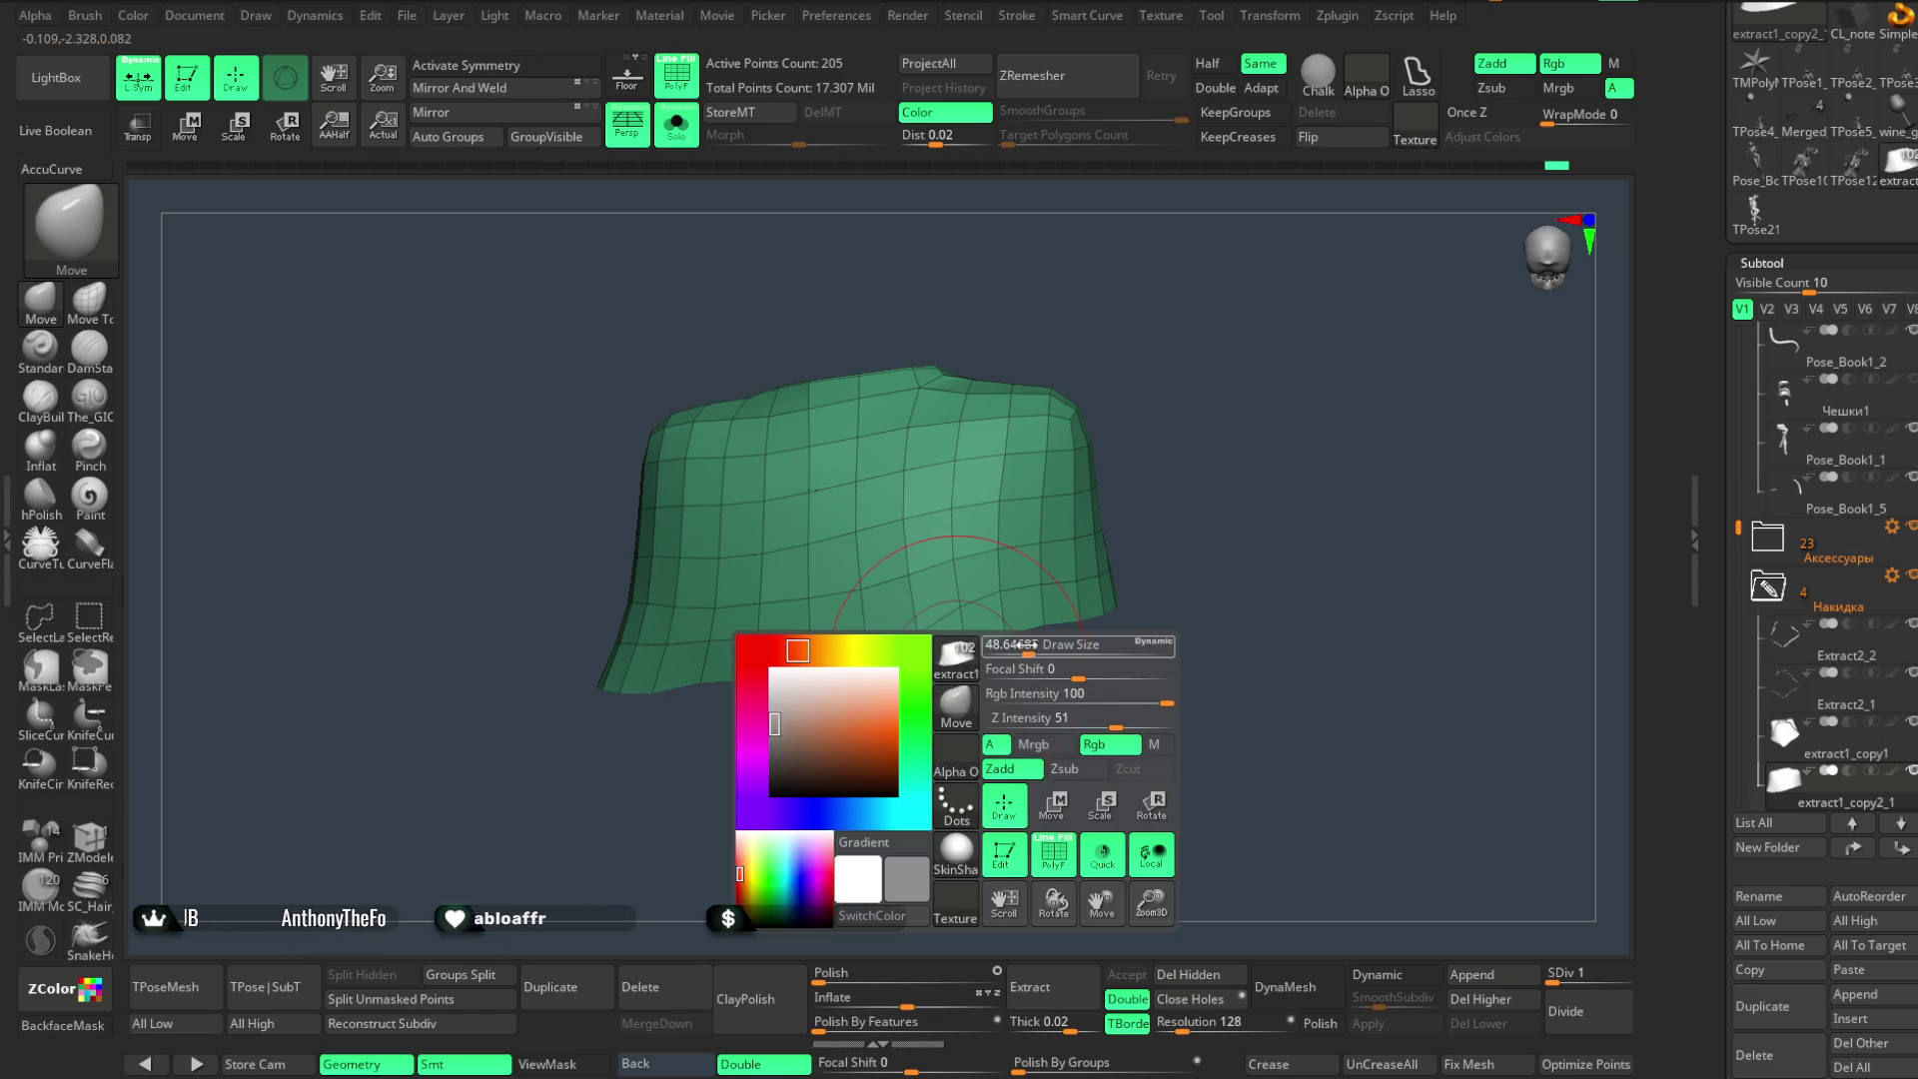
left_click_drag(1015, 695, 803, 690)
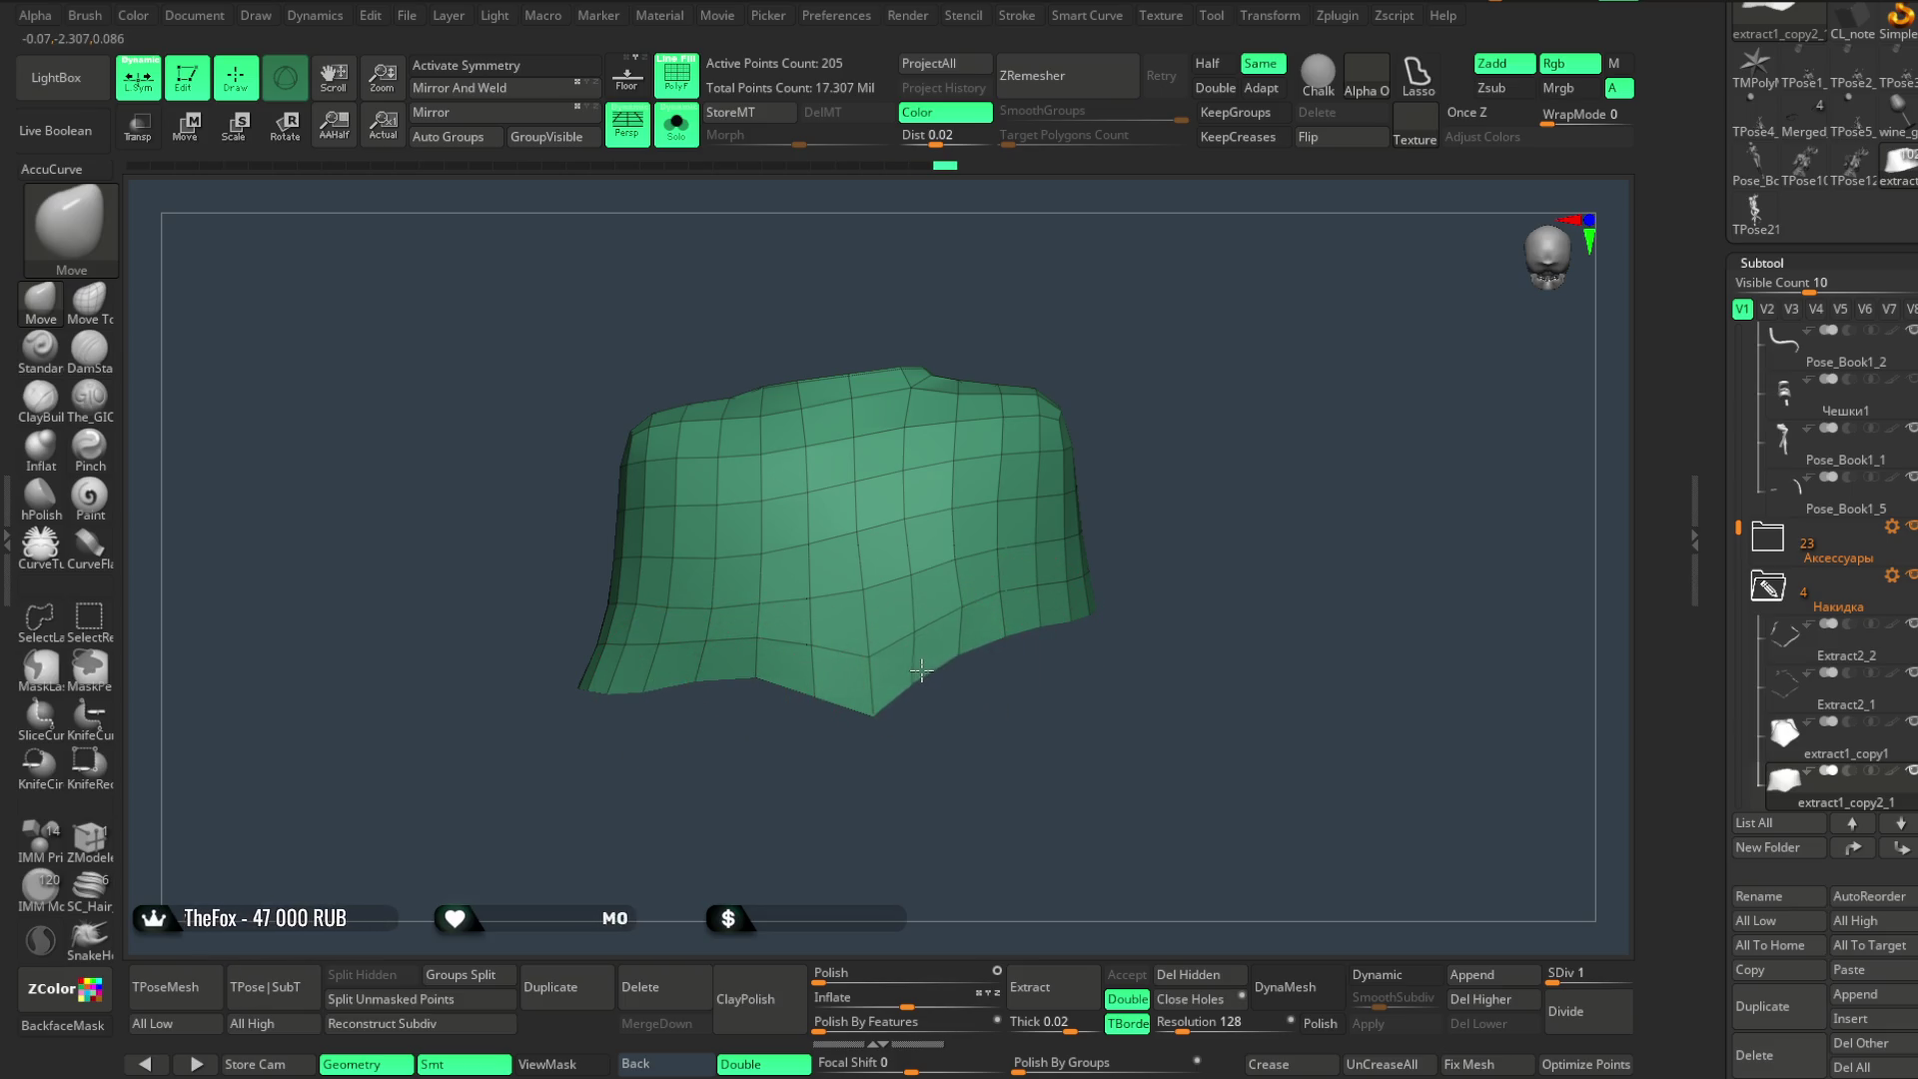
left_click_drag(919, 669, 749, 699)
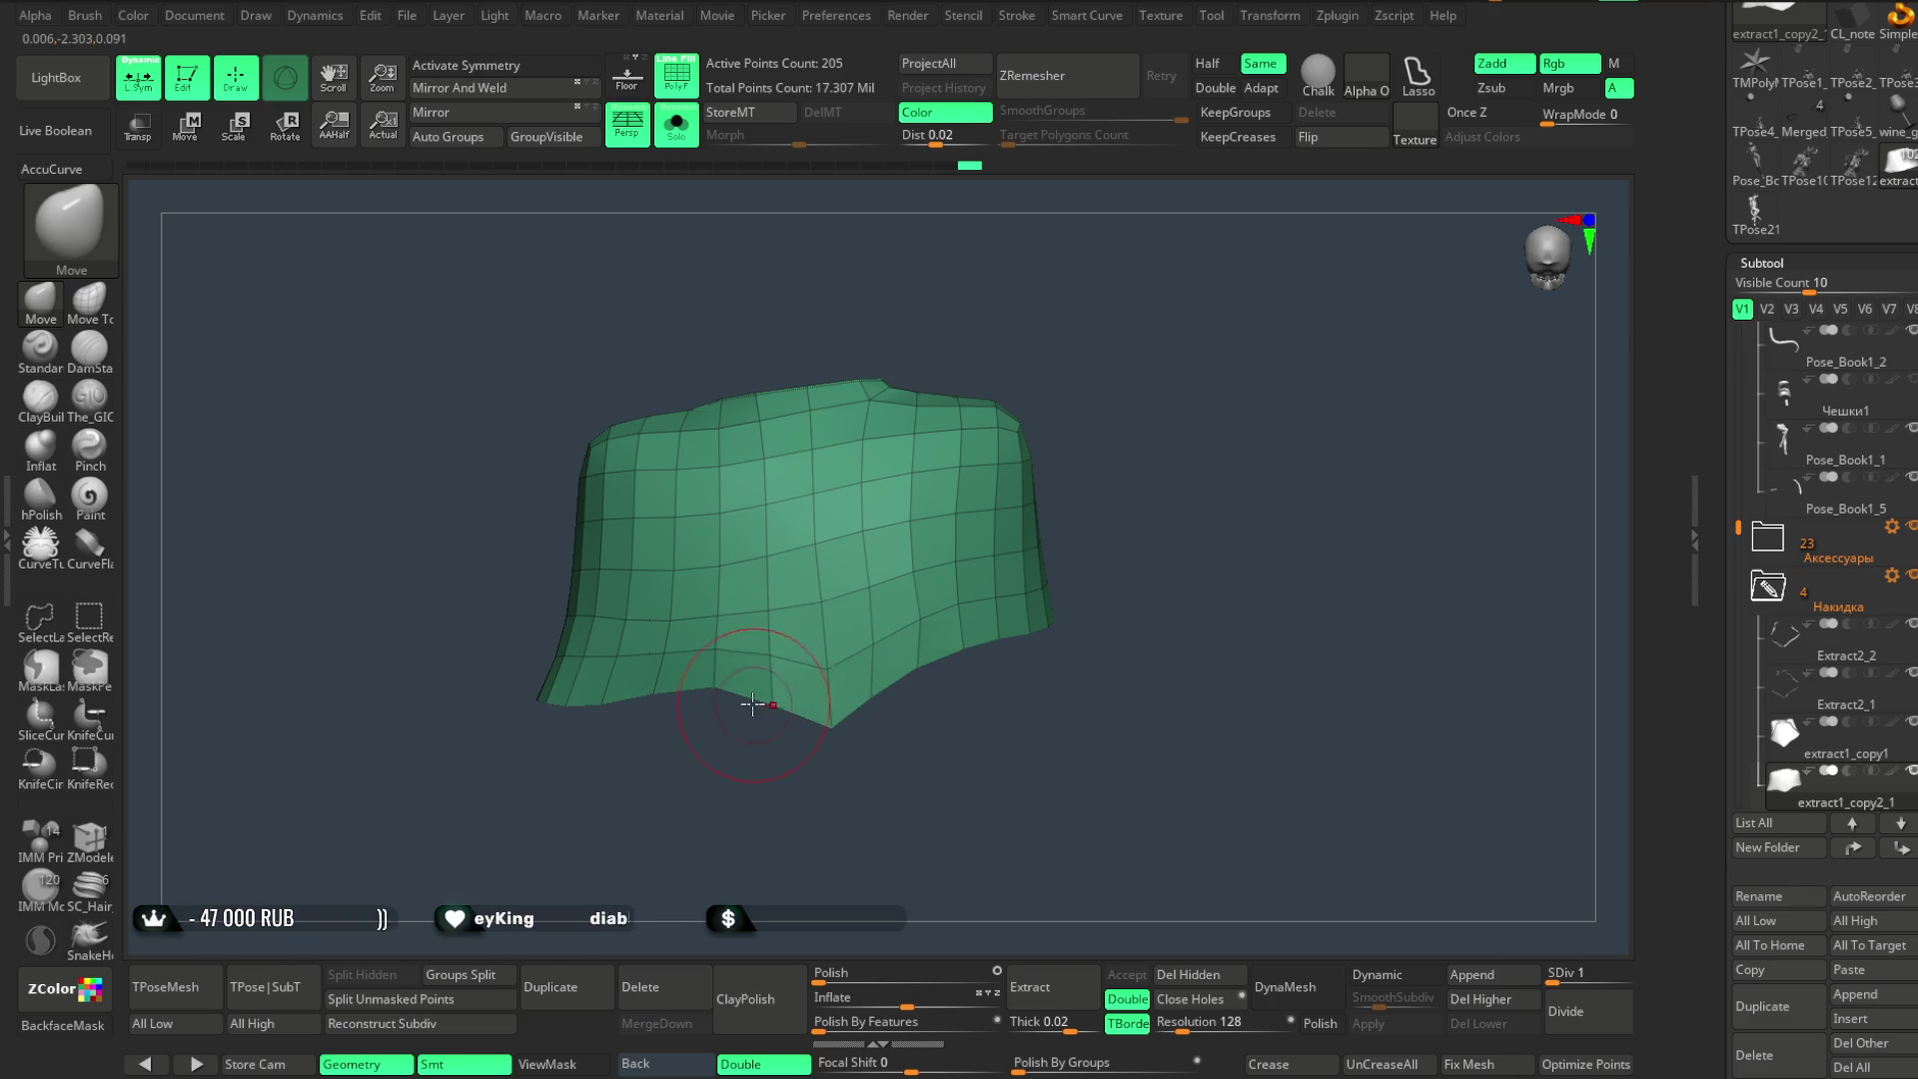
left_click_drag(960, 744, 964, 500)
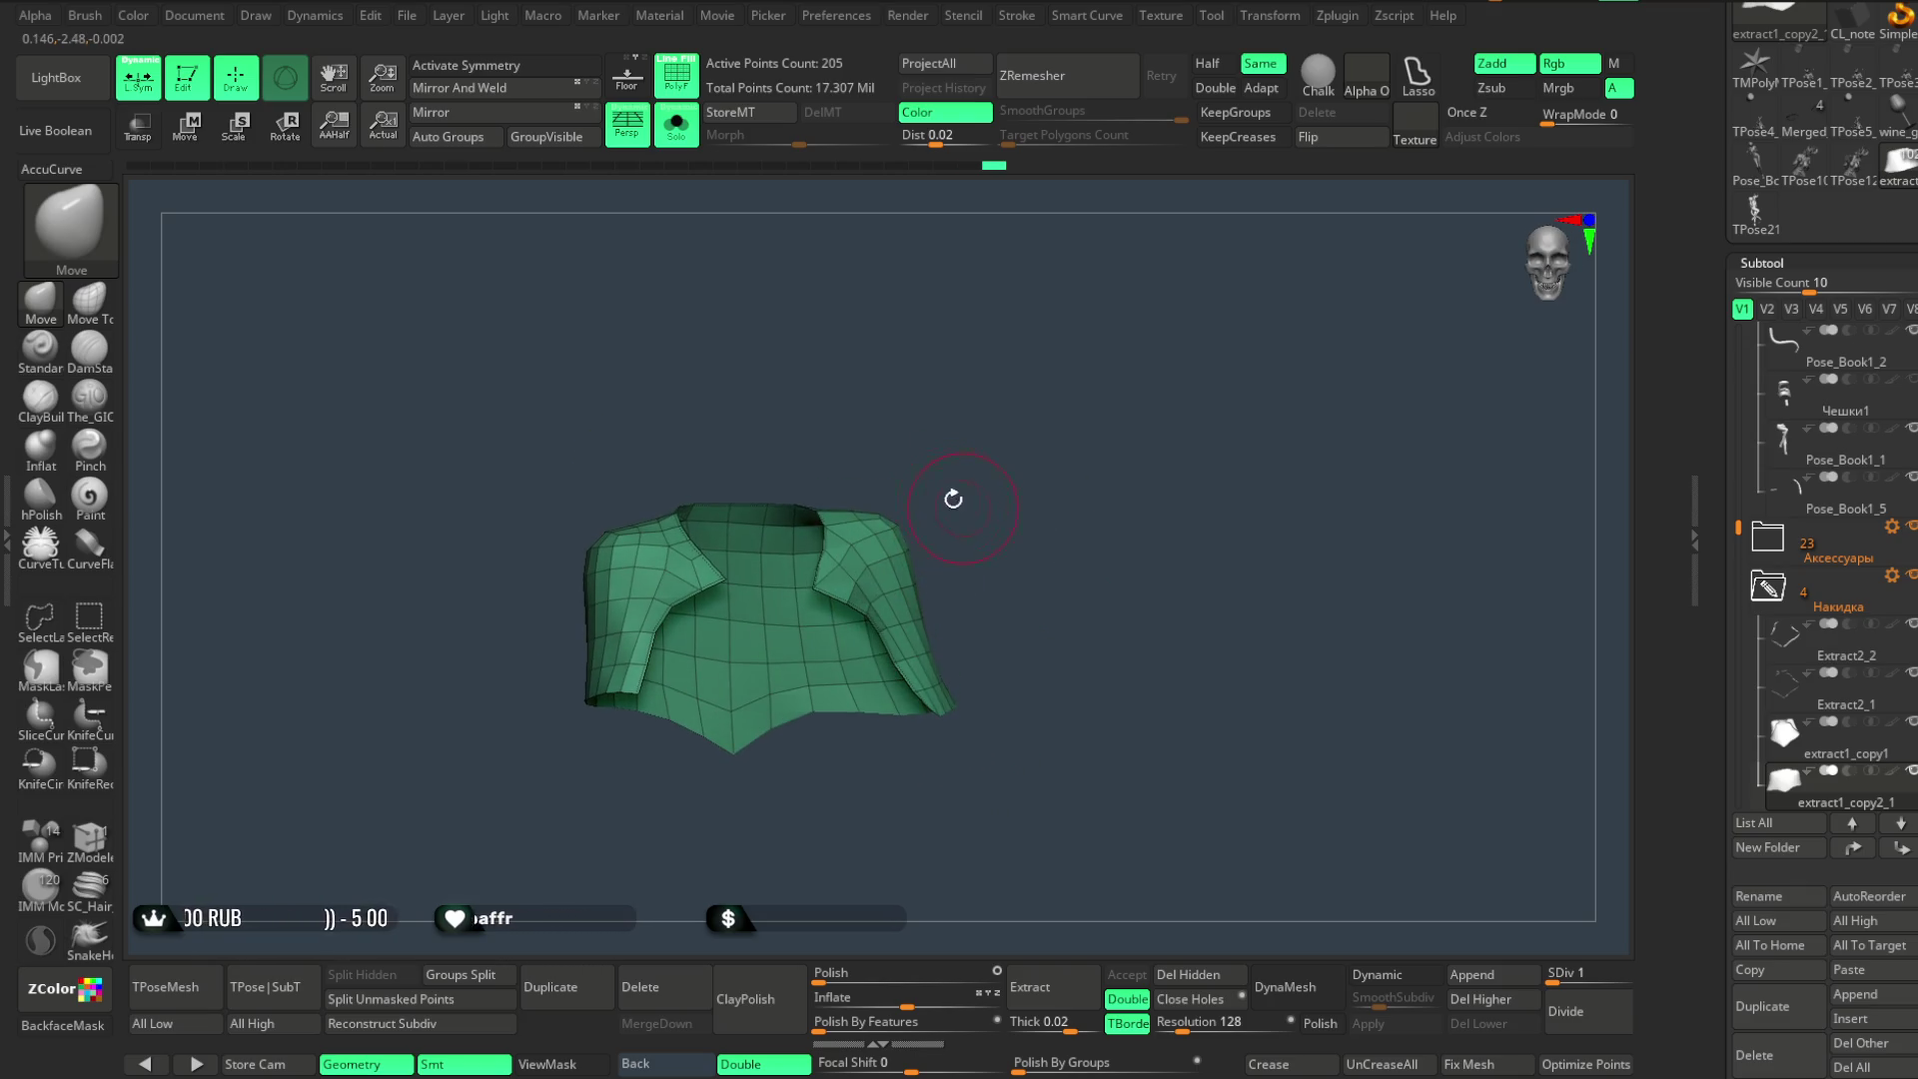
- Check the cape against the full character, then re-solo it, hide the sleeve-tip face group and delete it
left_click(679, 129)
left_click_drag(1063, 421, 1050, 407)
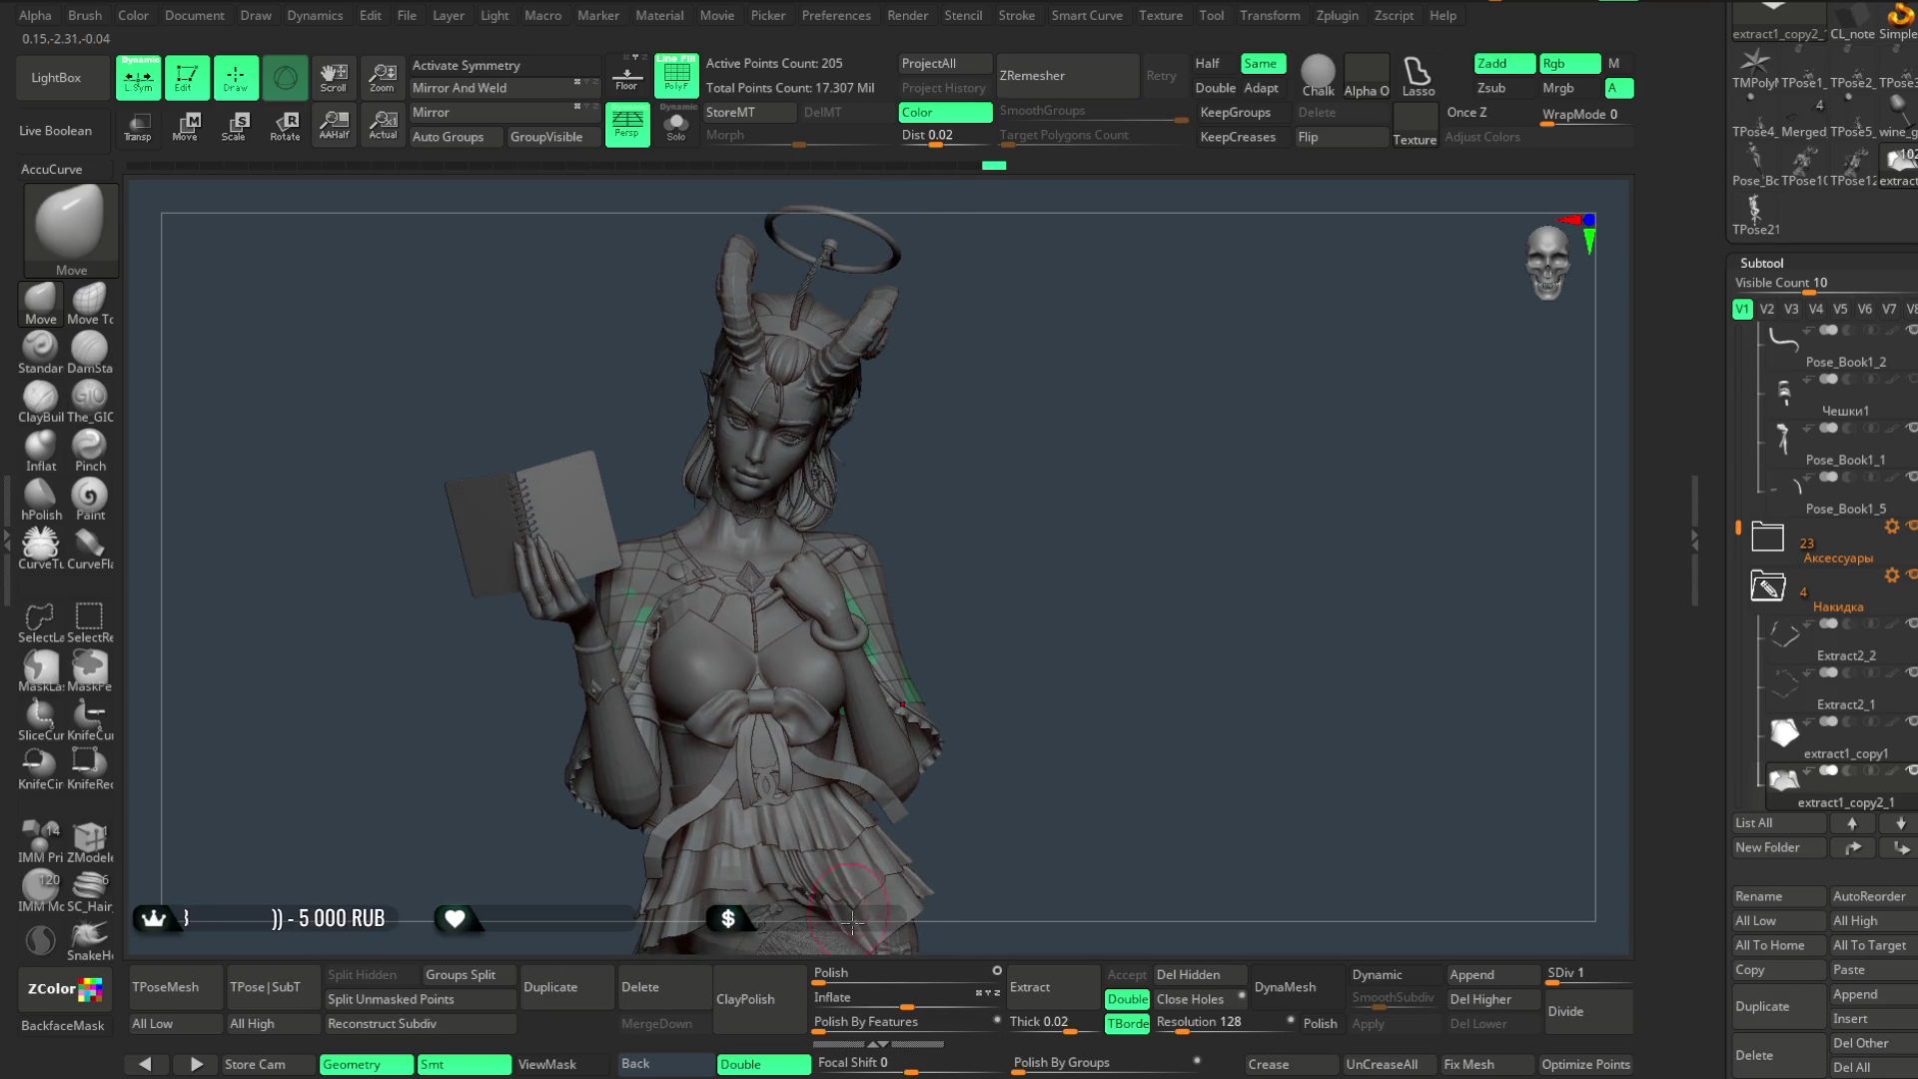
left_click_drag(905, 998, 959, 998)
mouse_move(976, 699)
left_mouse_down()
mouse_move(967, 574)
mouse_move(1004, 621)
mouse_move(1070, 569)
left_mouse_up()
key("space")
left_click(677, 129)
mouse_move(753, 275)
left_mouse_down()
mouse_move(1126, 561)
mouse_move(1155, 562)
left_mouse_up()
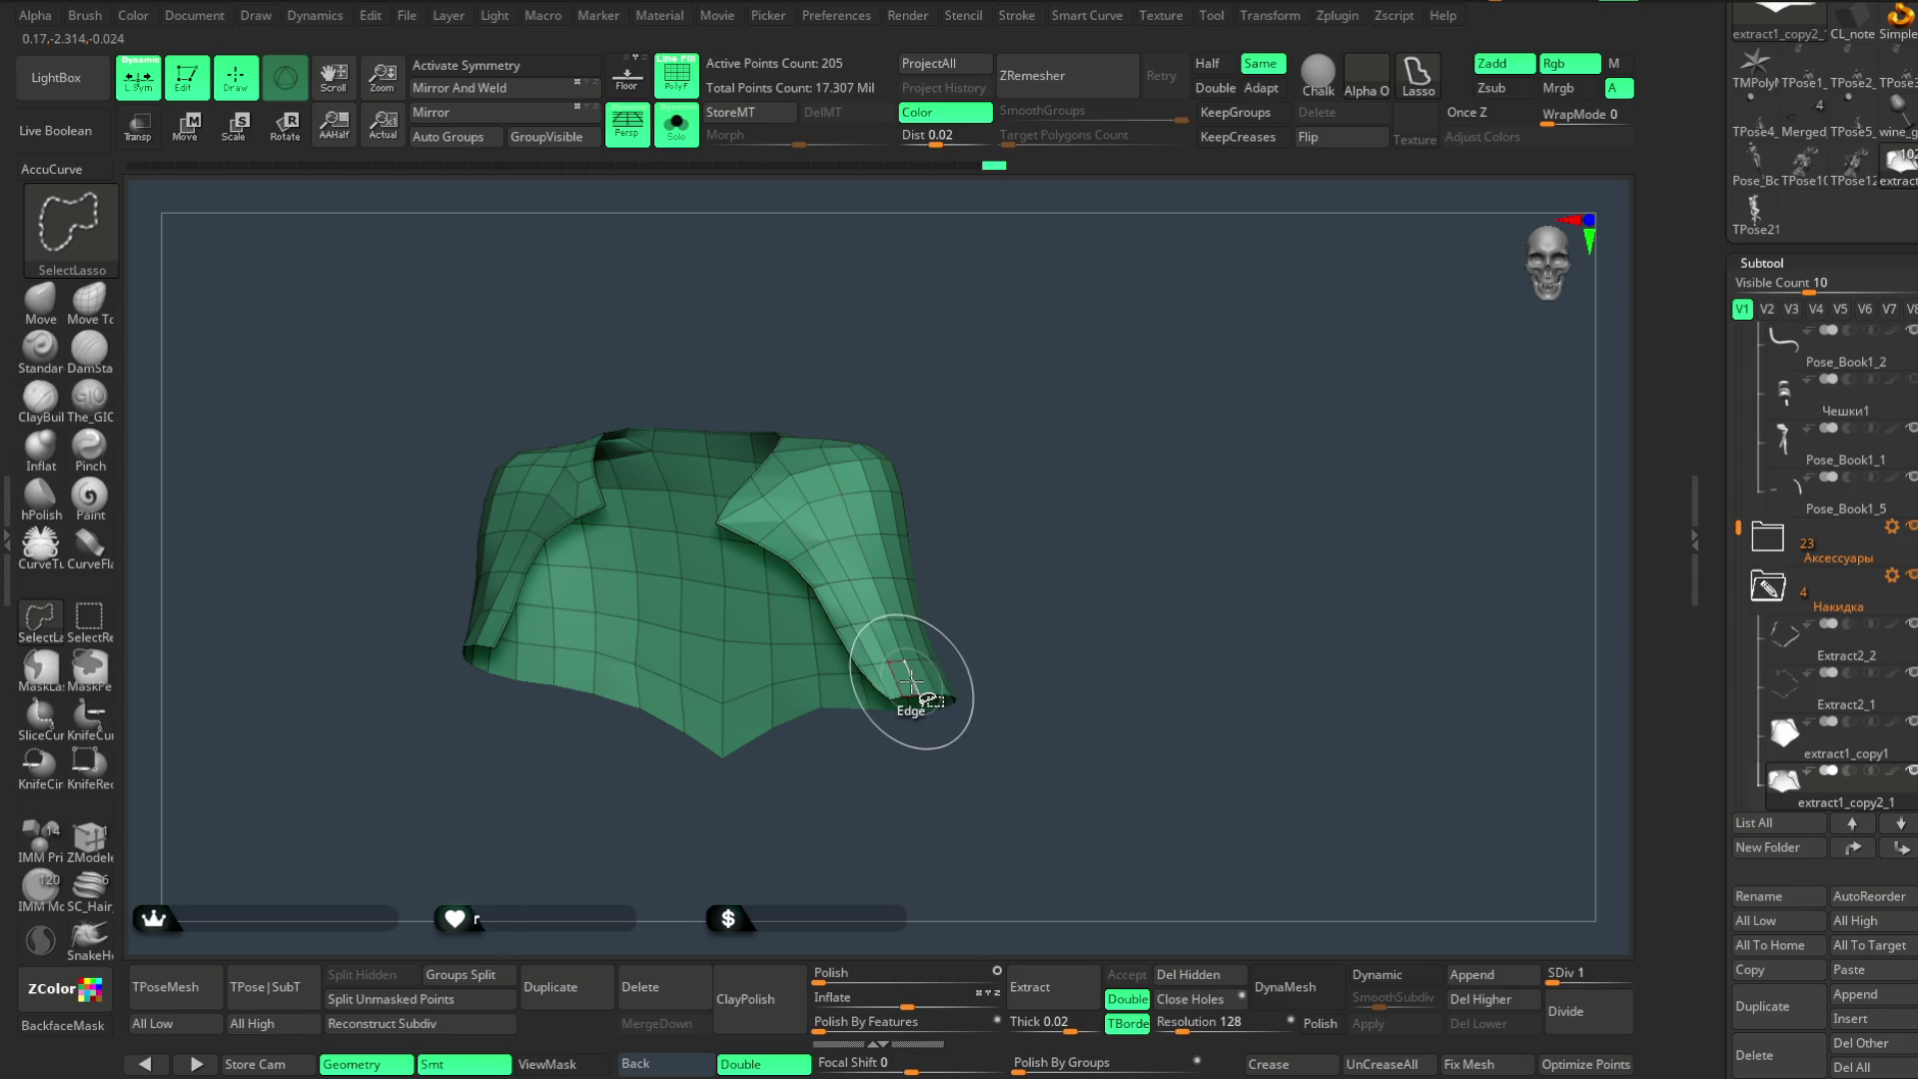
left_click(909, 686, "ctrl+shift")
left_click_drag(1020, 548, 1033, 631)
left_click(1204, 974)
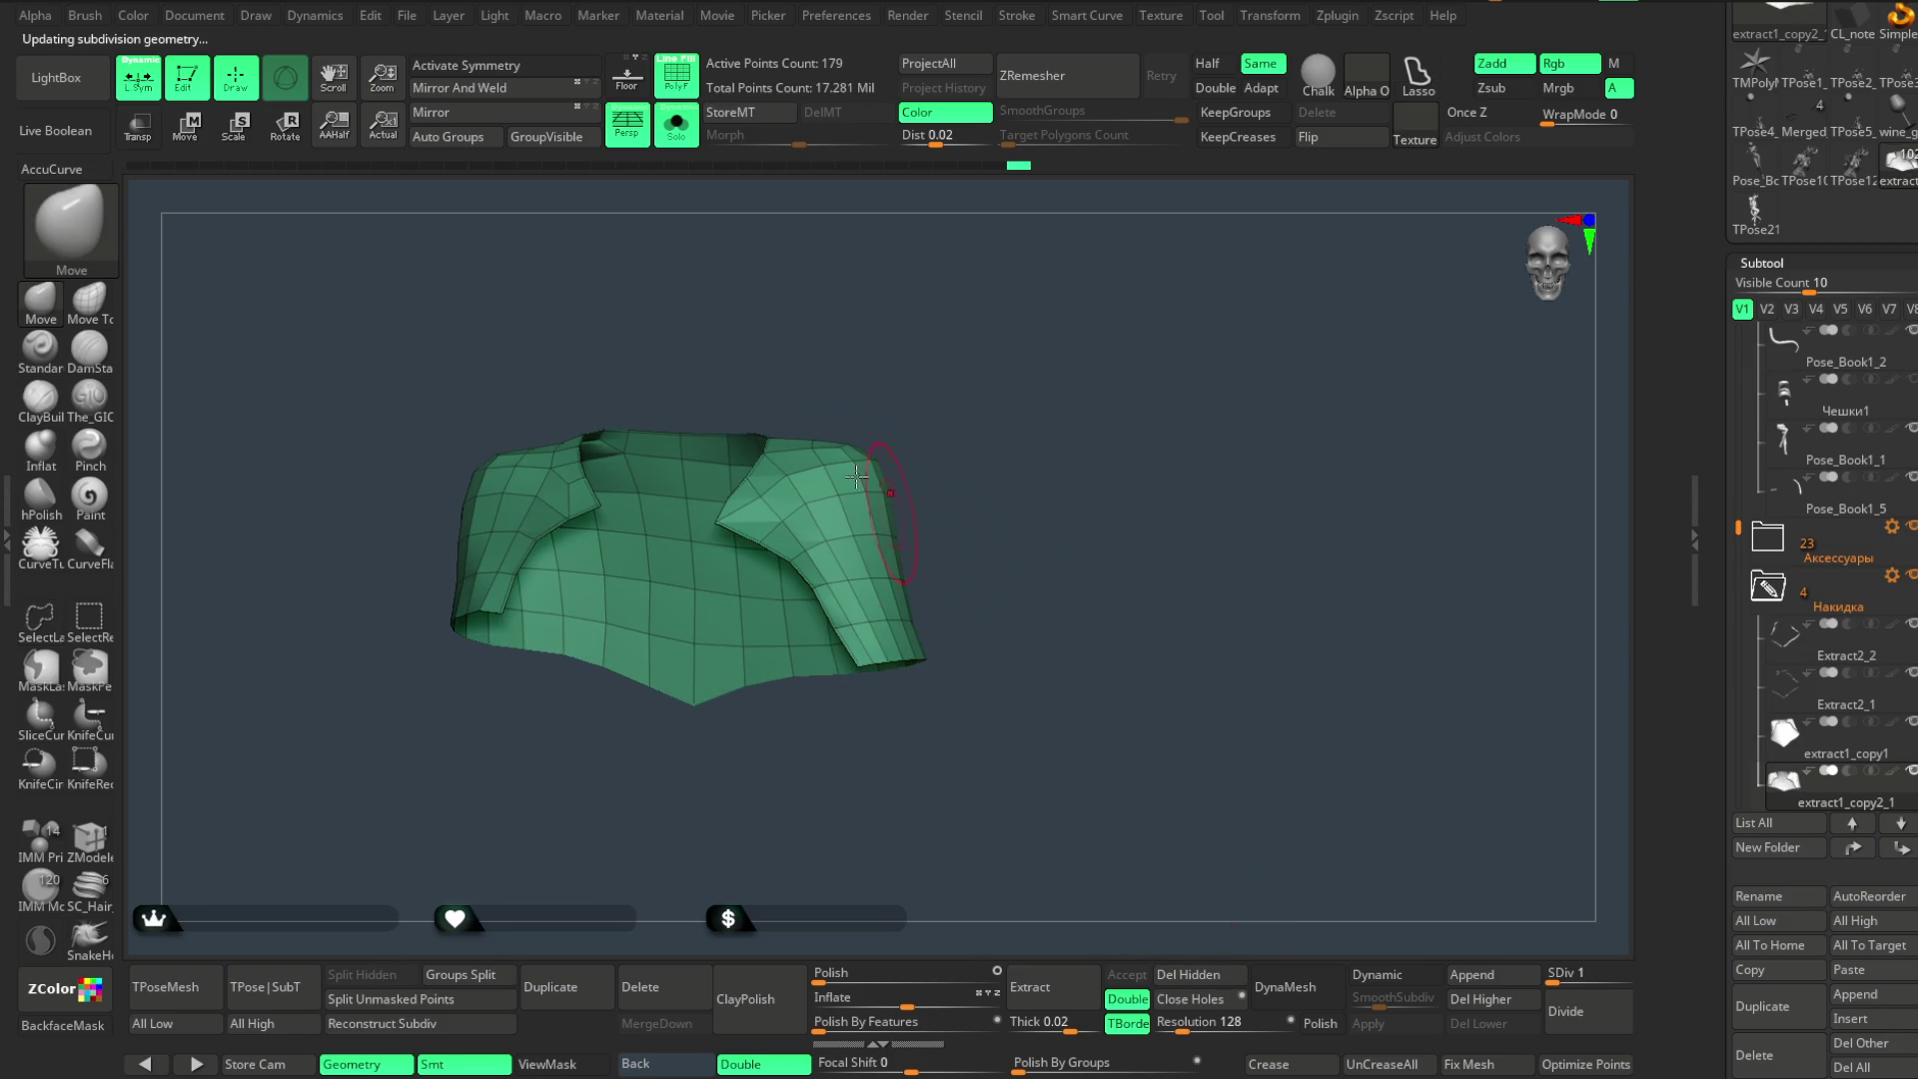
left_click(685, 133)
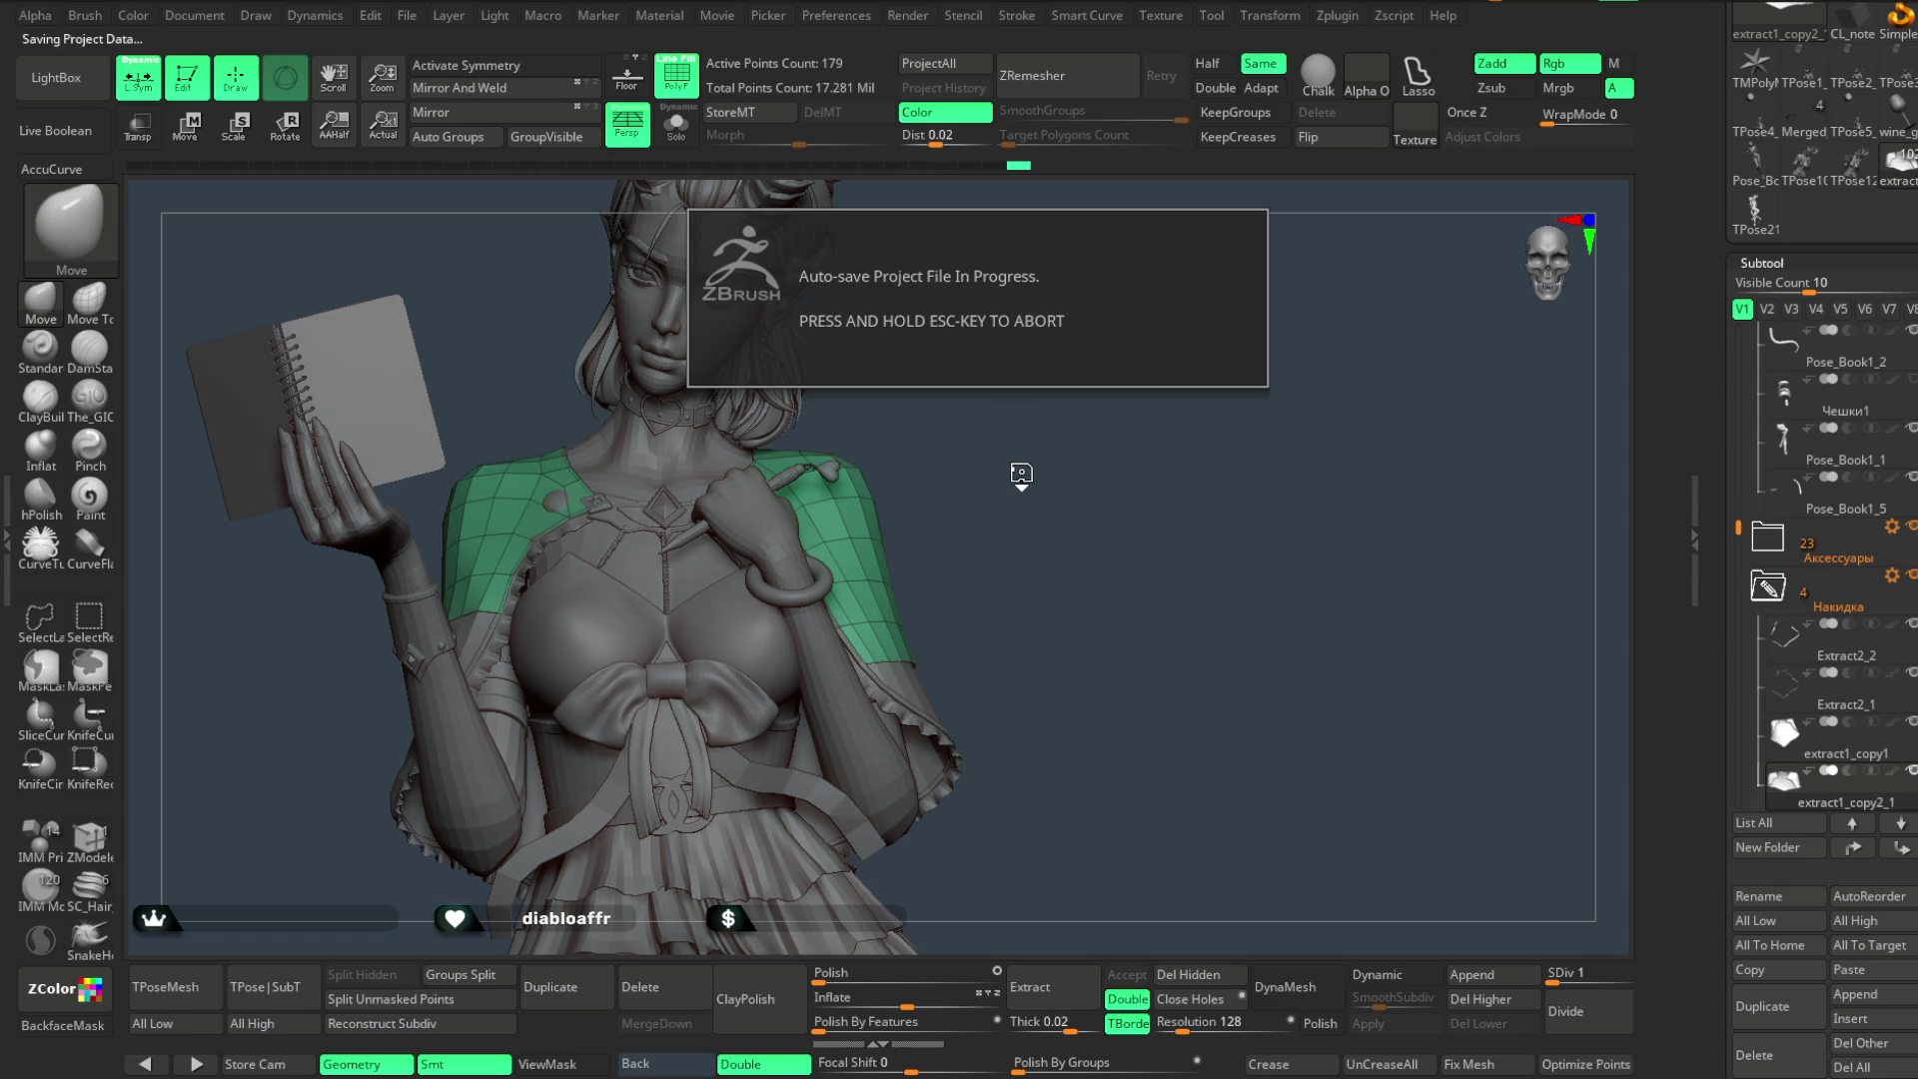
- View the bolero shape on the character in profile, then isolate the cape again and orbit it to a front view
mouse_move(1003, 474)
left_mouse_down()
mouse_move(1103, 465)
mouse_move(994, 475)
mouse_move(1032, 515)
mouse_move(1029, 470)
mouse_move(999, 515)
mouse_move(1169, 549)
mouse_move(1002, 560)
mouse_move(1027, 558)
left_mouse_up()
key("space")
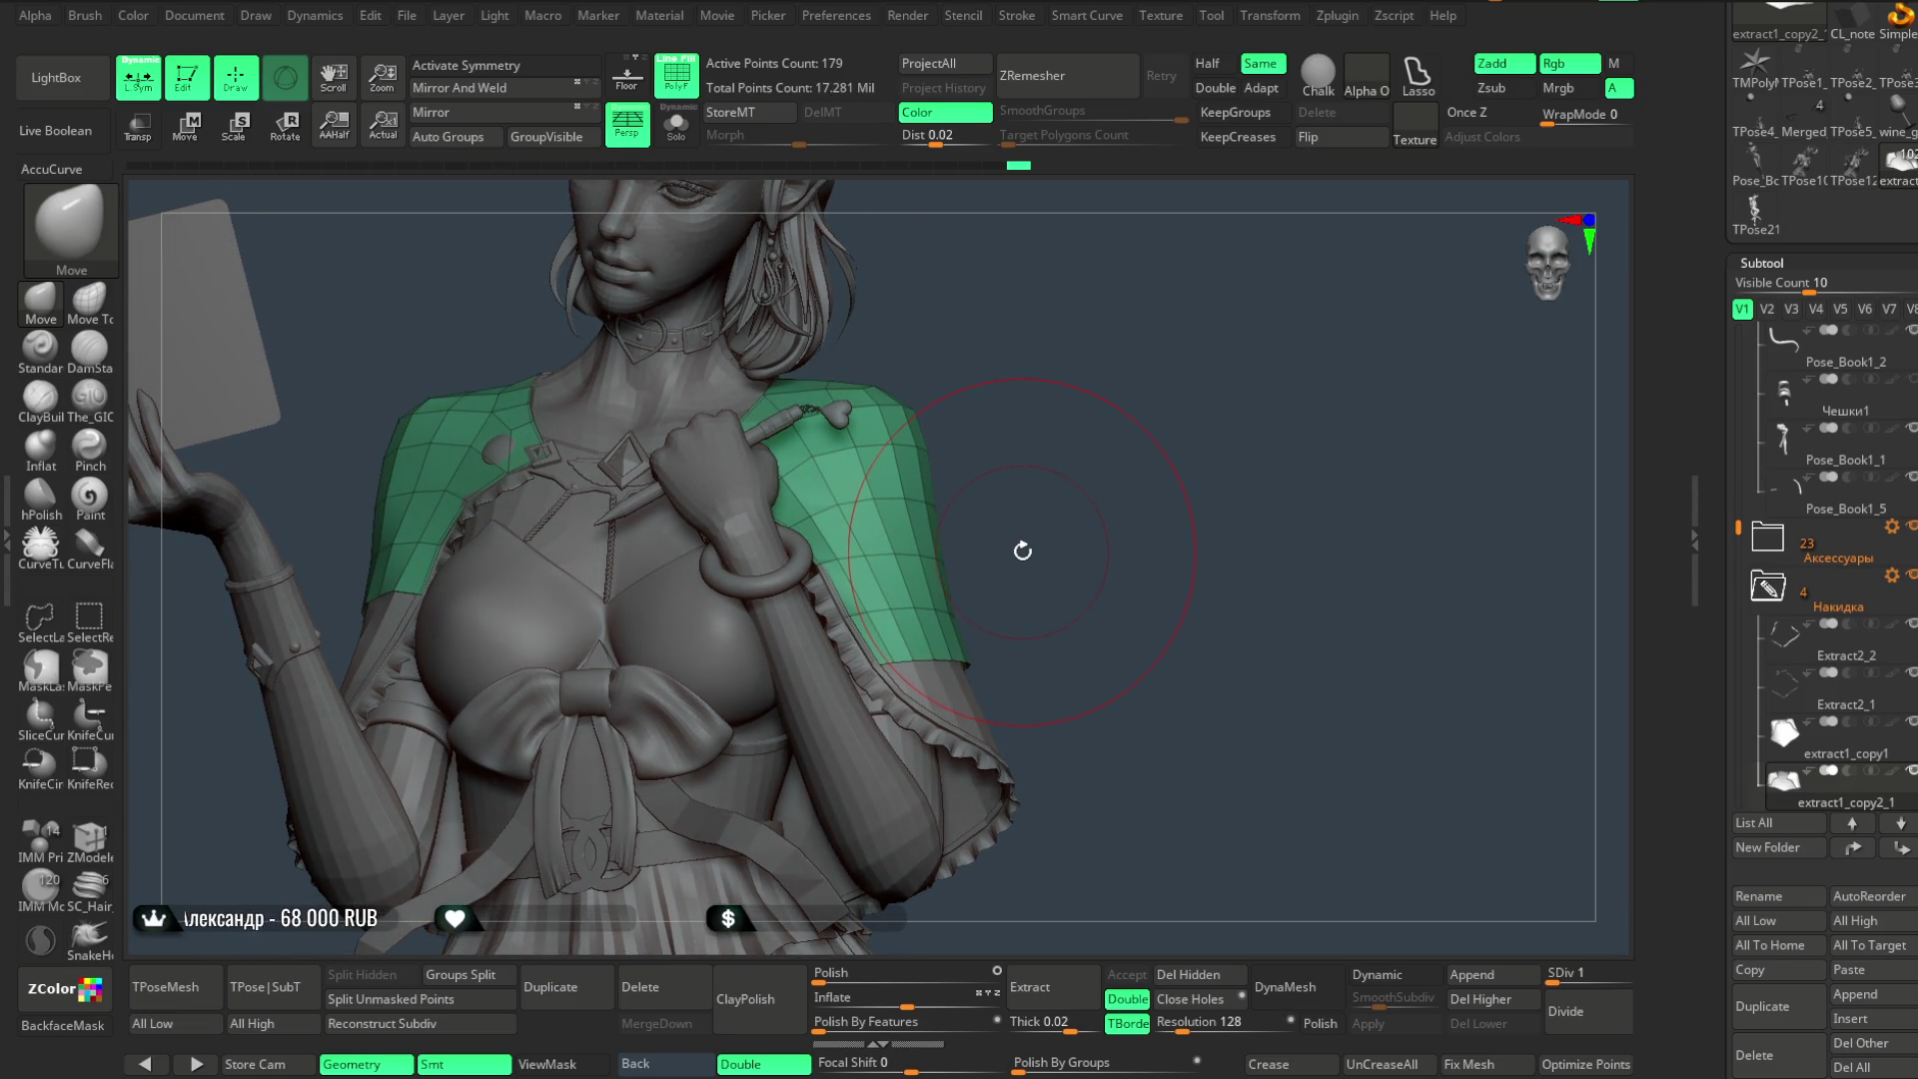
left_click_drag(1055, 492, 1035, 480)
left_click(677, 128)
mouse_move(852, 245)
left_mouse_down()
mouse_move(968, 274)
mouse_move(938, 490)
left_mouse_up()
key("space")
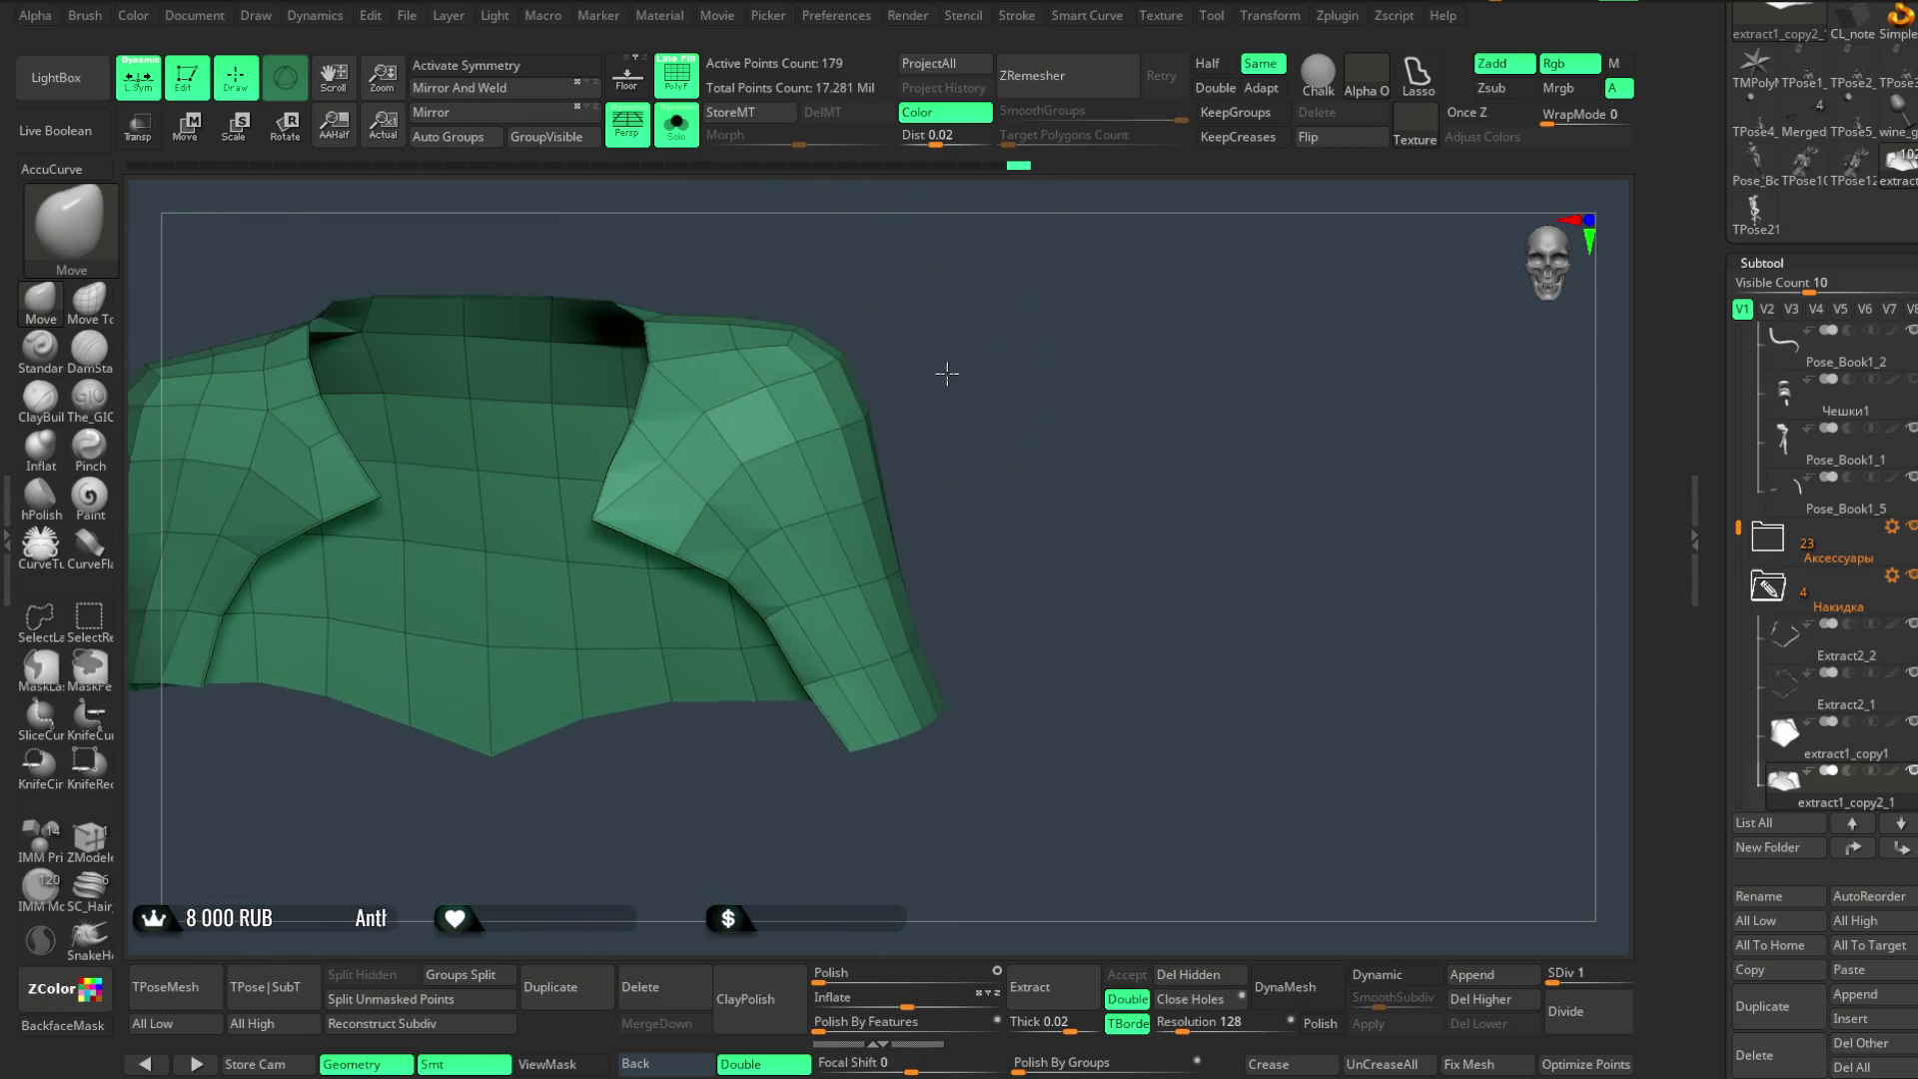
key("space")
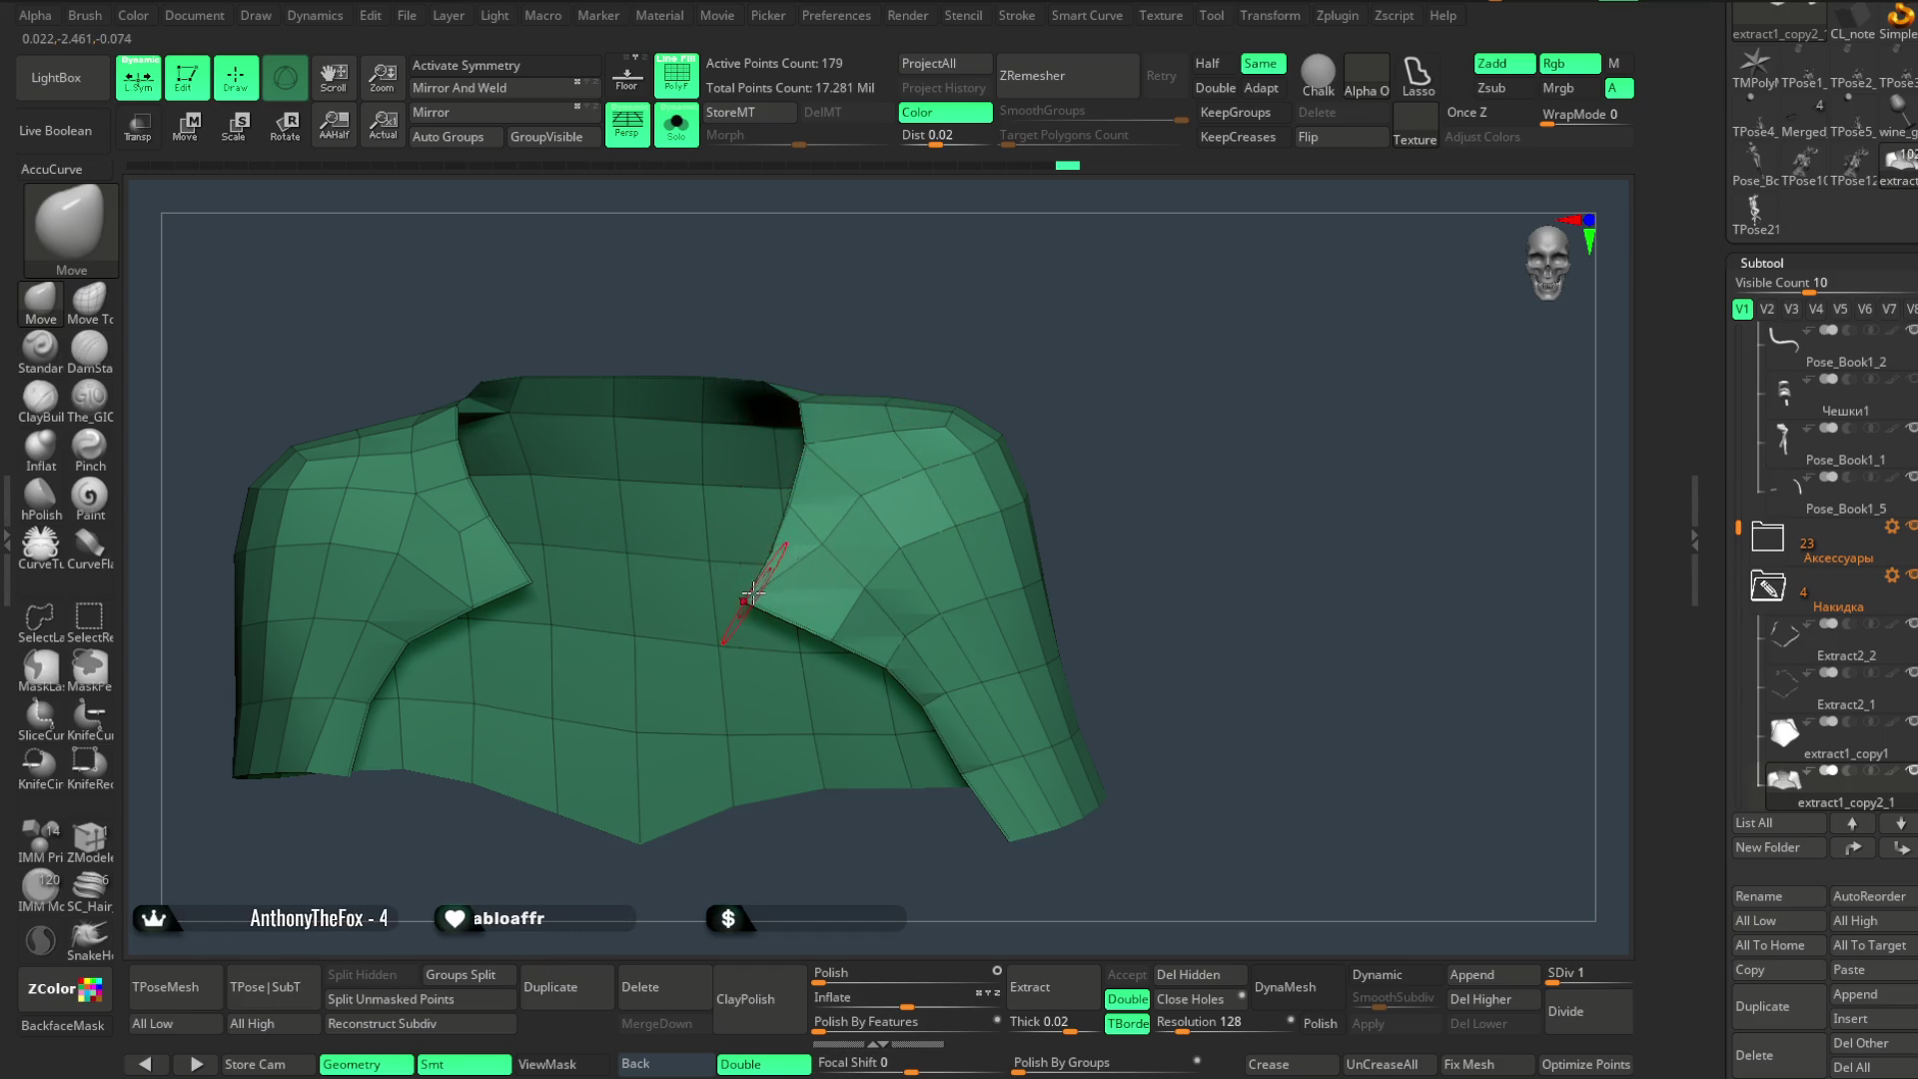
mouse_move(960, 419)
left_mouse_down()
mouse_move(1014, 399)
mouse_move(930, 490)
left_mouse_up()
mouse_move(780, 449)
left_mouse_down()
mouse_move(815, 430)
mouse_move(534, 603)
left_mouse_up()
mouse_move(675, 406)
left_mouse_down()
mouse_move(749, 334)
mouse_move(1059, 297)
left_mouse_up()
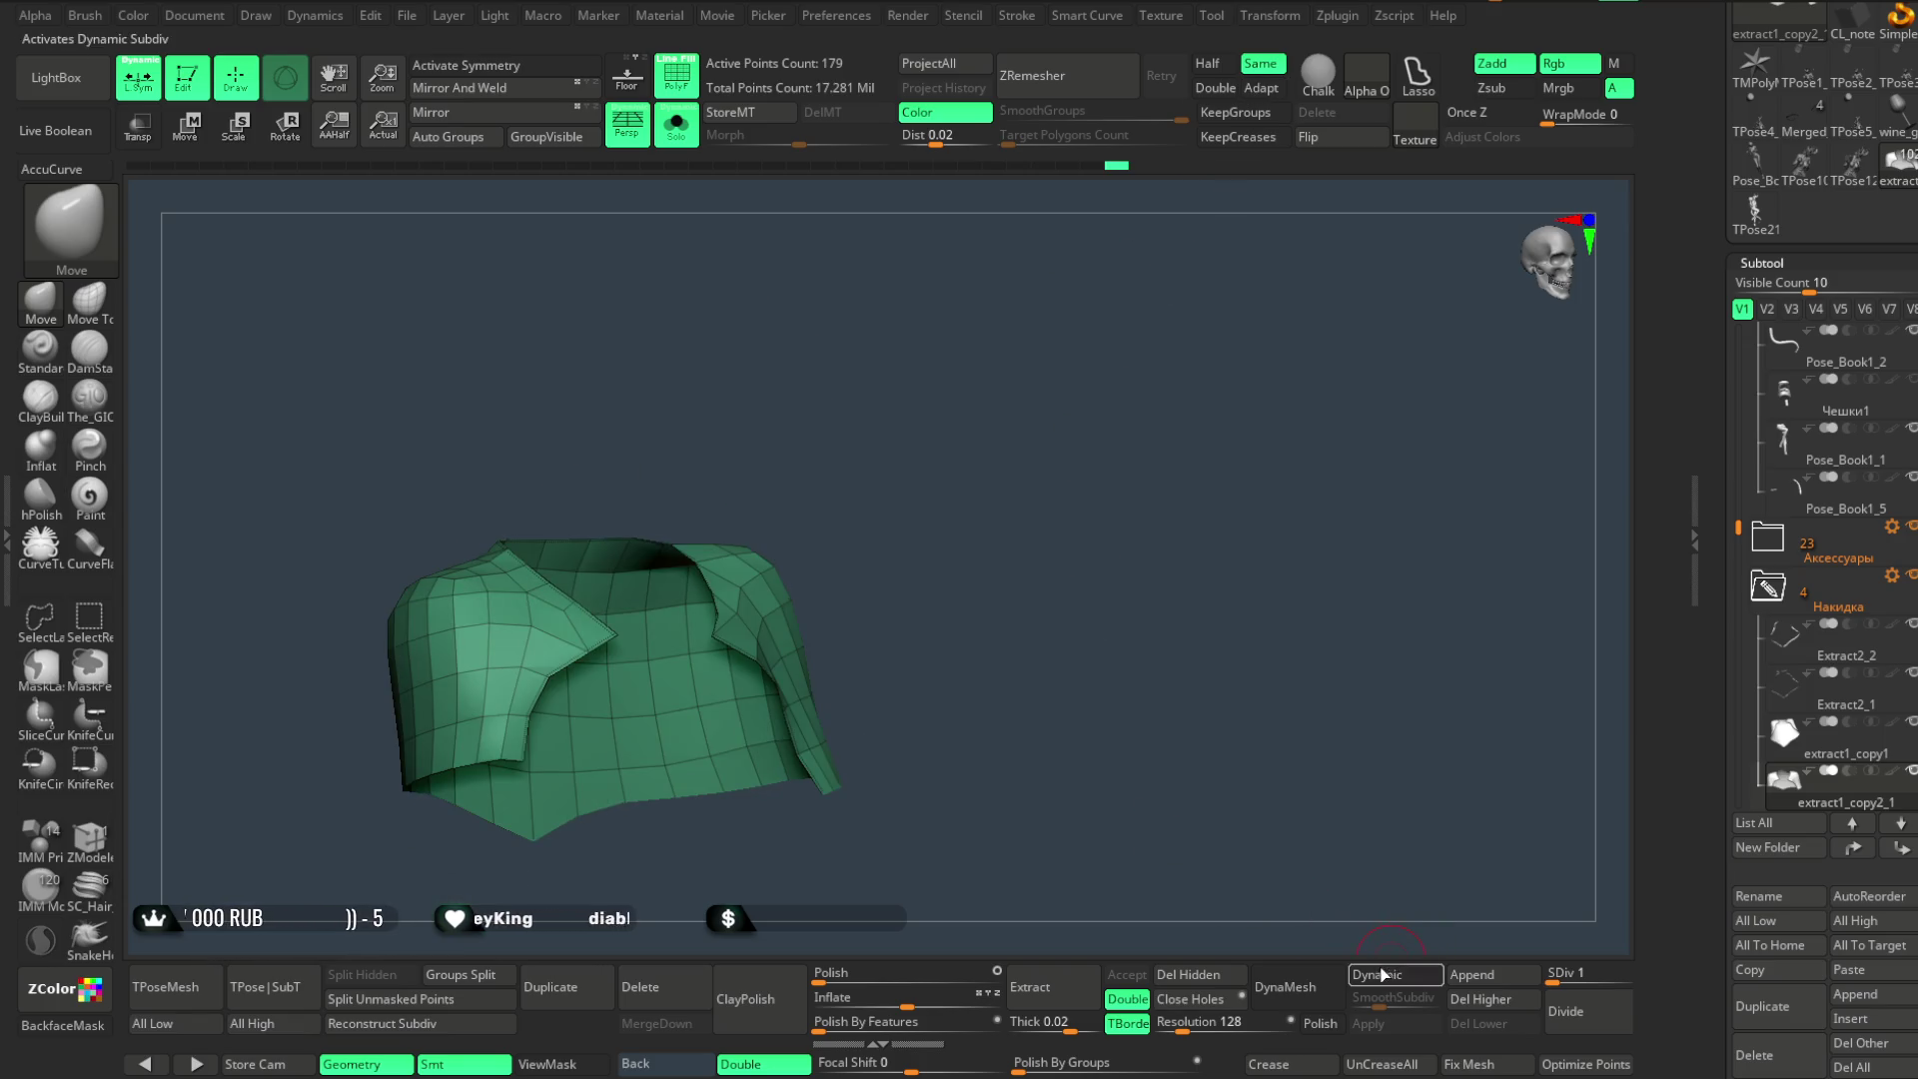
mouse_move(1350, 840)
left_mouse_down()
mouse_move(1253, 660)
mouse_move(1185, 621)
mouse_move(1243, 210)
left_mouse_up()
left_click(1208, 138)
left_click(1064, 77)
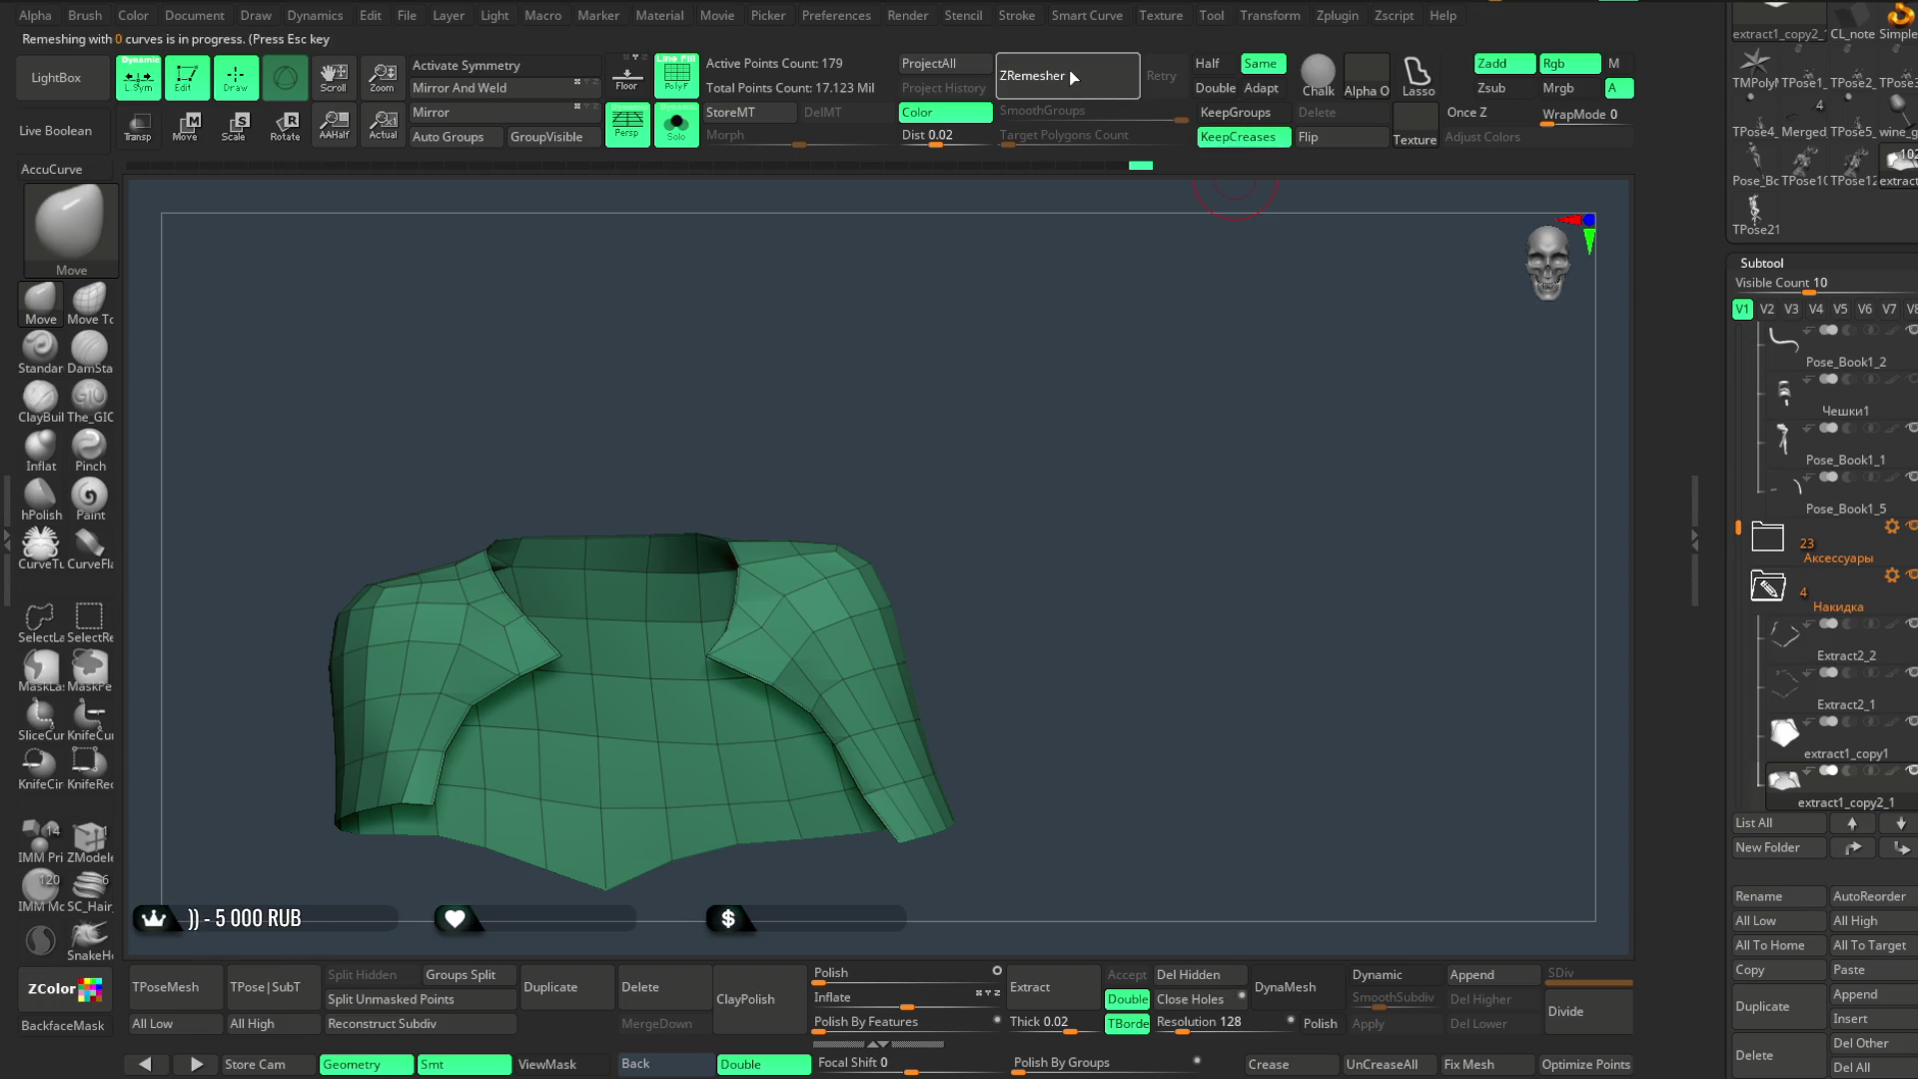
key("ctrl+z")
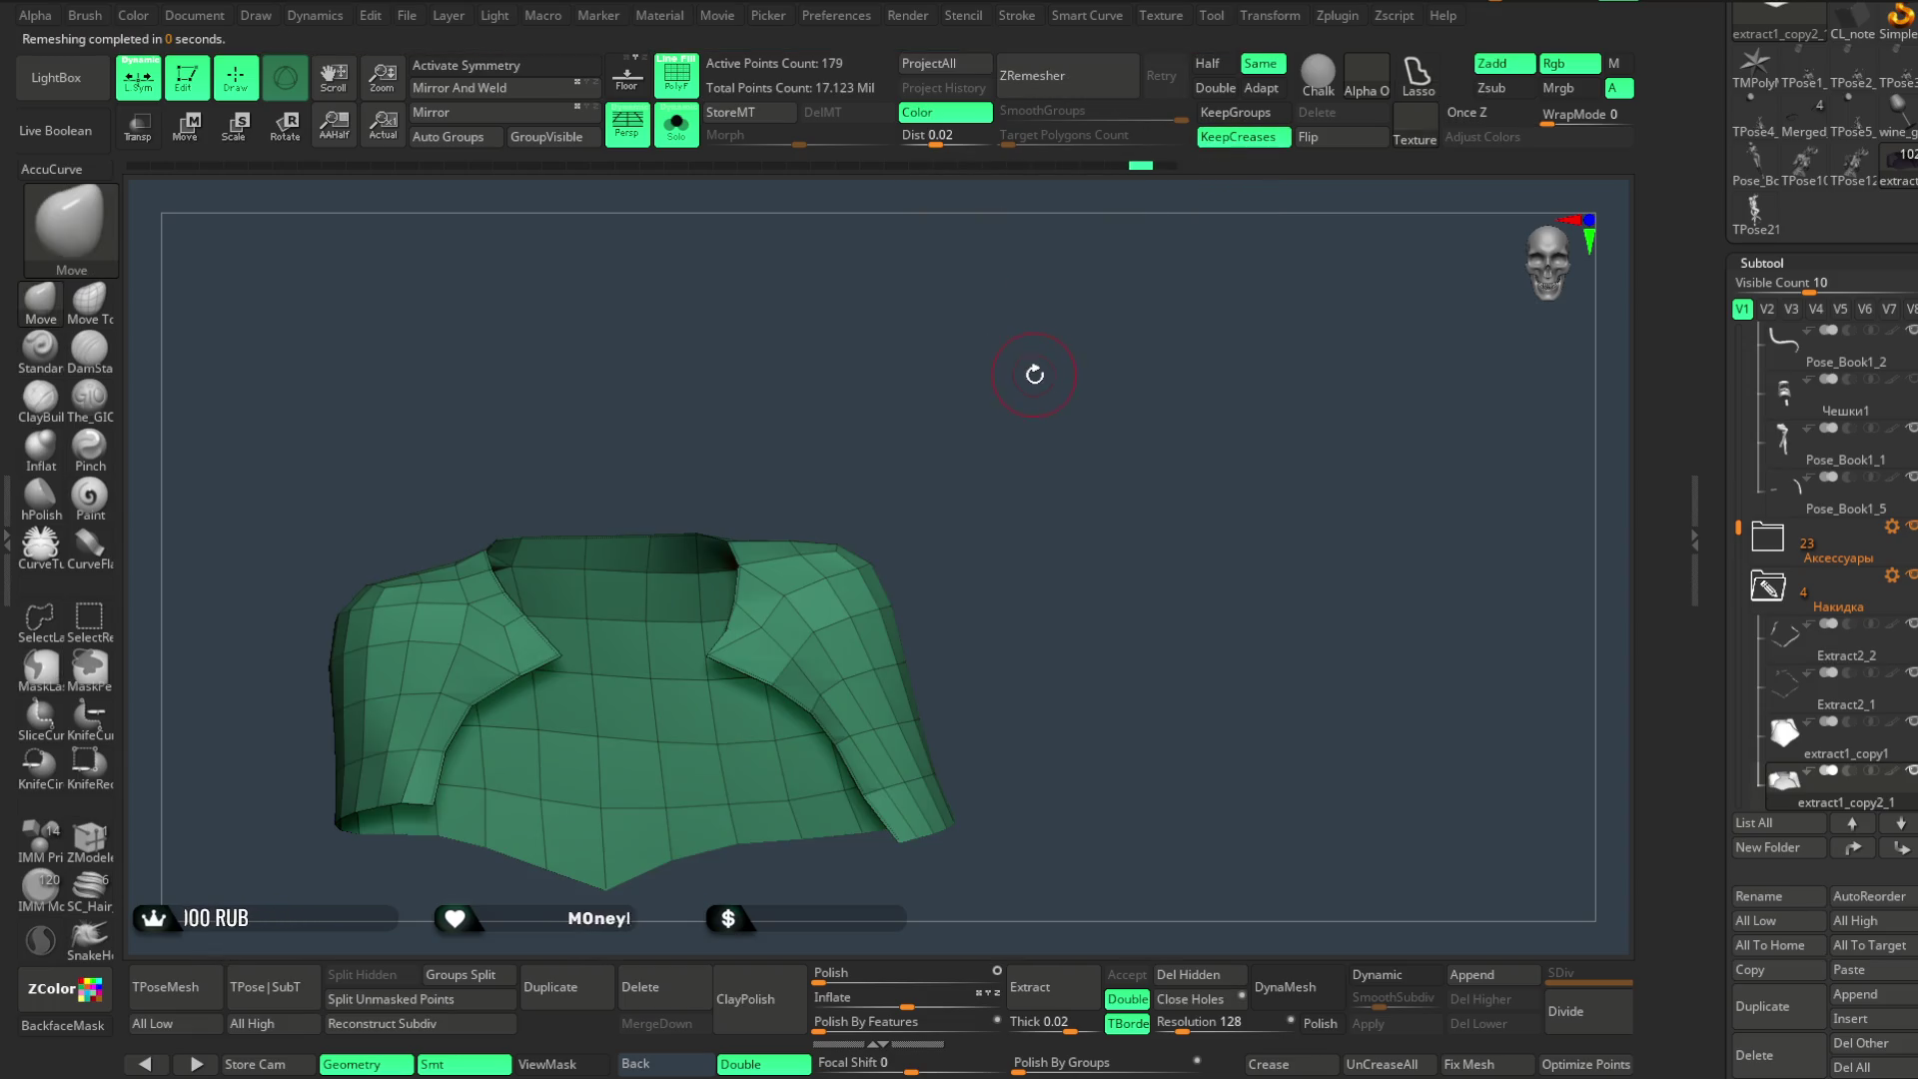
mouse_move(1015, 376)
left_mouse_down("alt")
mouse_move(984, 484)
mouse_move(982, 413)
mouse_move(987, 456)
left_mouse_up("alt")
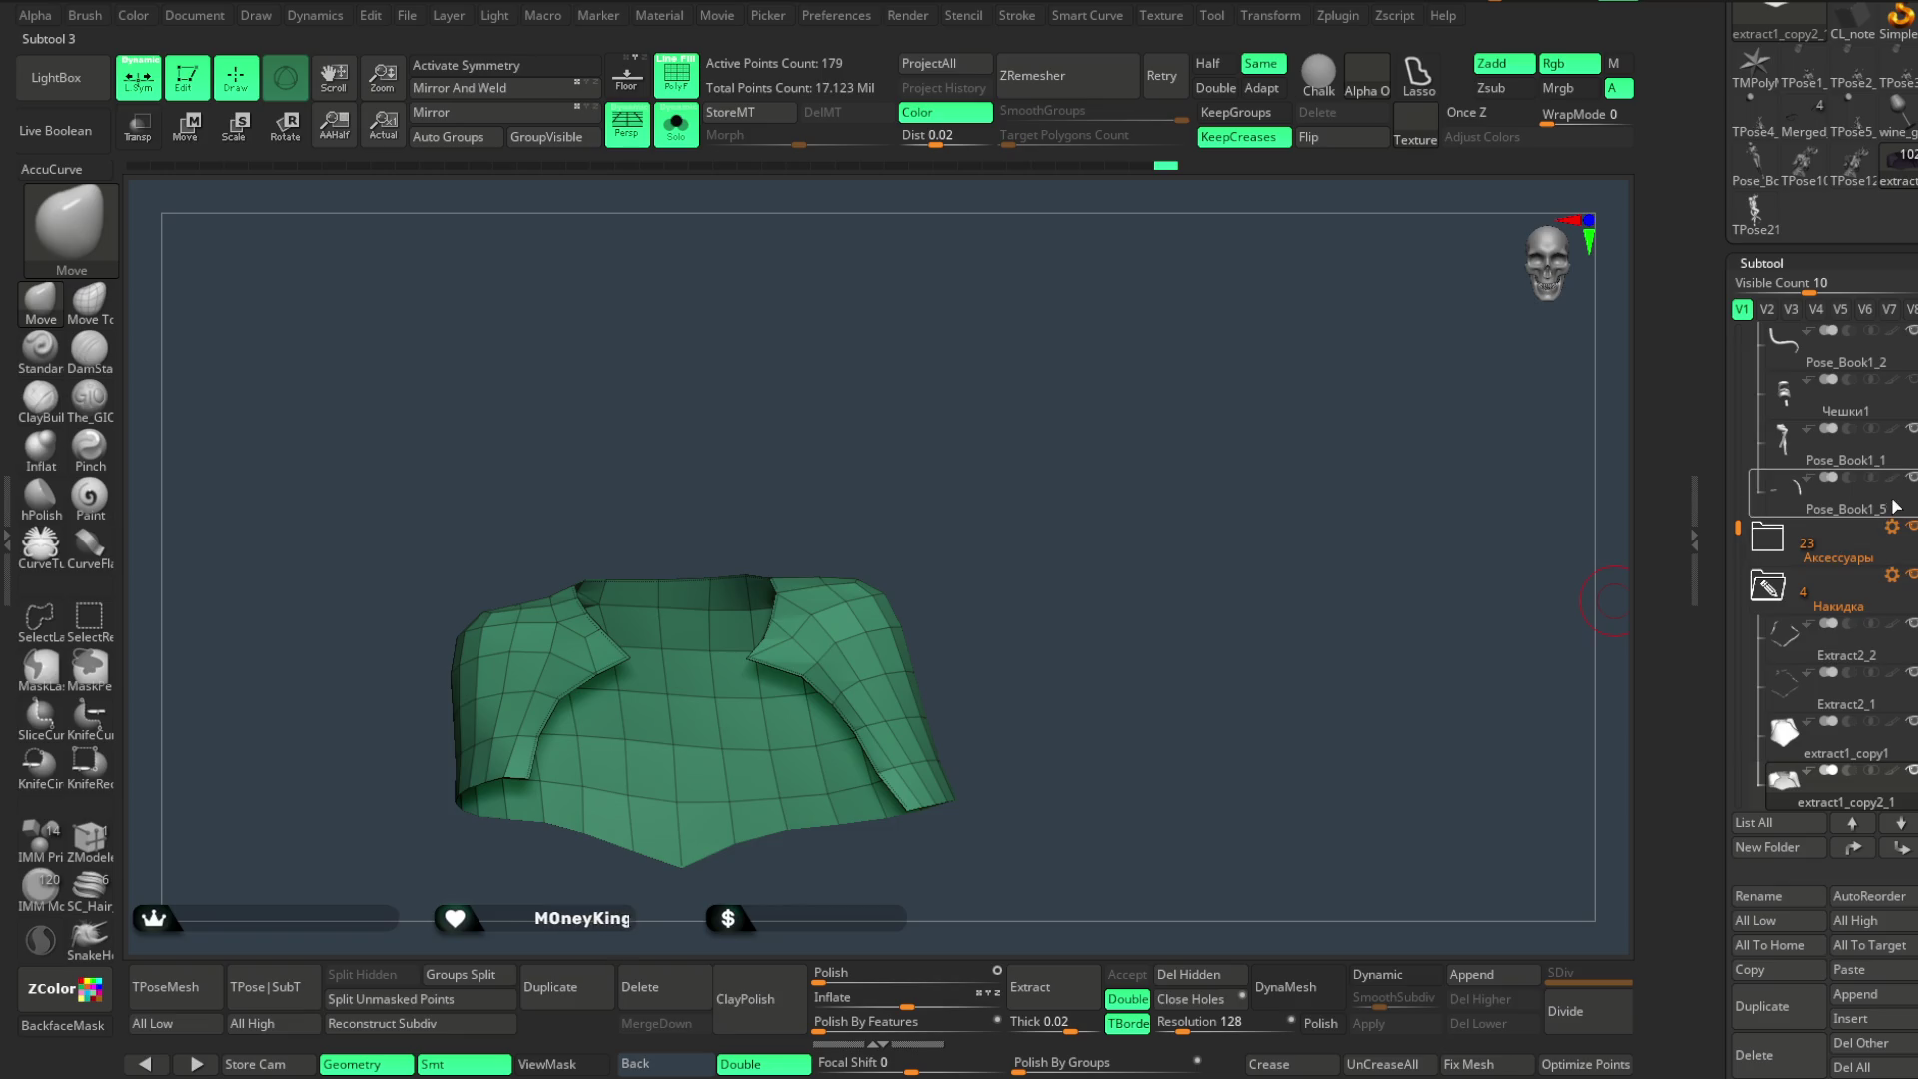
scroll(1798, 721, "up", 2)
scroll(1765, 347, "up", 2)
scroll(1764, 345, "up", 2)
scroll(1764, 347, "up", 2)
left_click_drag(1763, 346, 1760, 372)
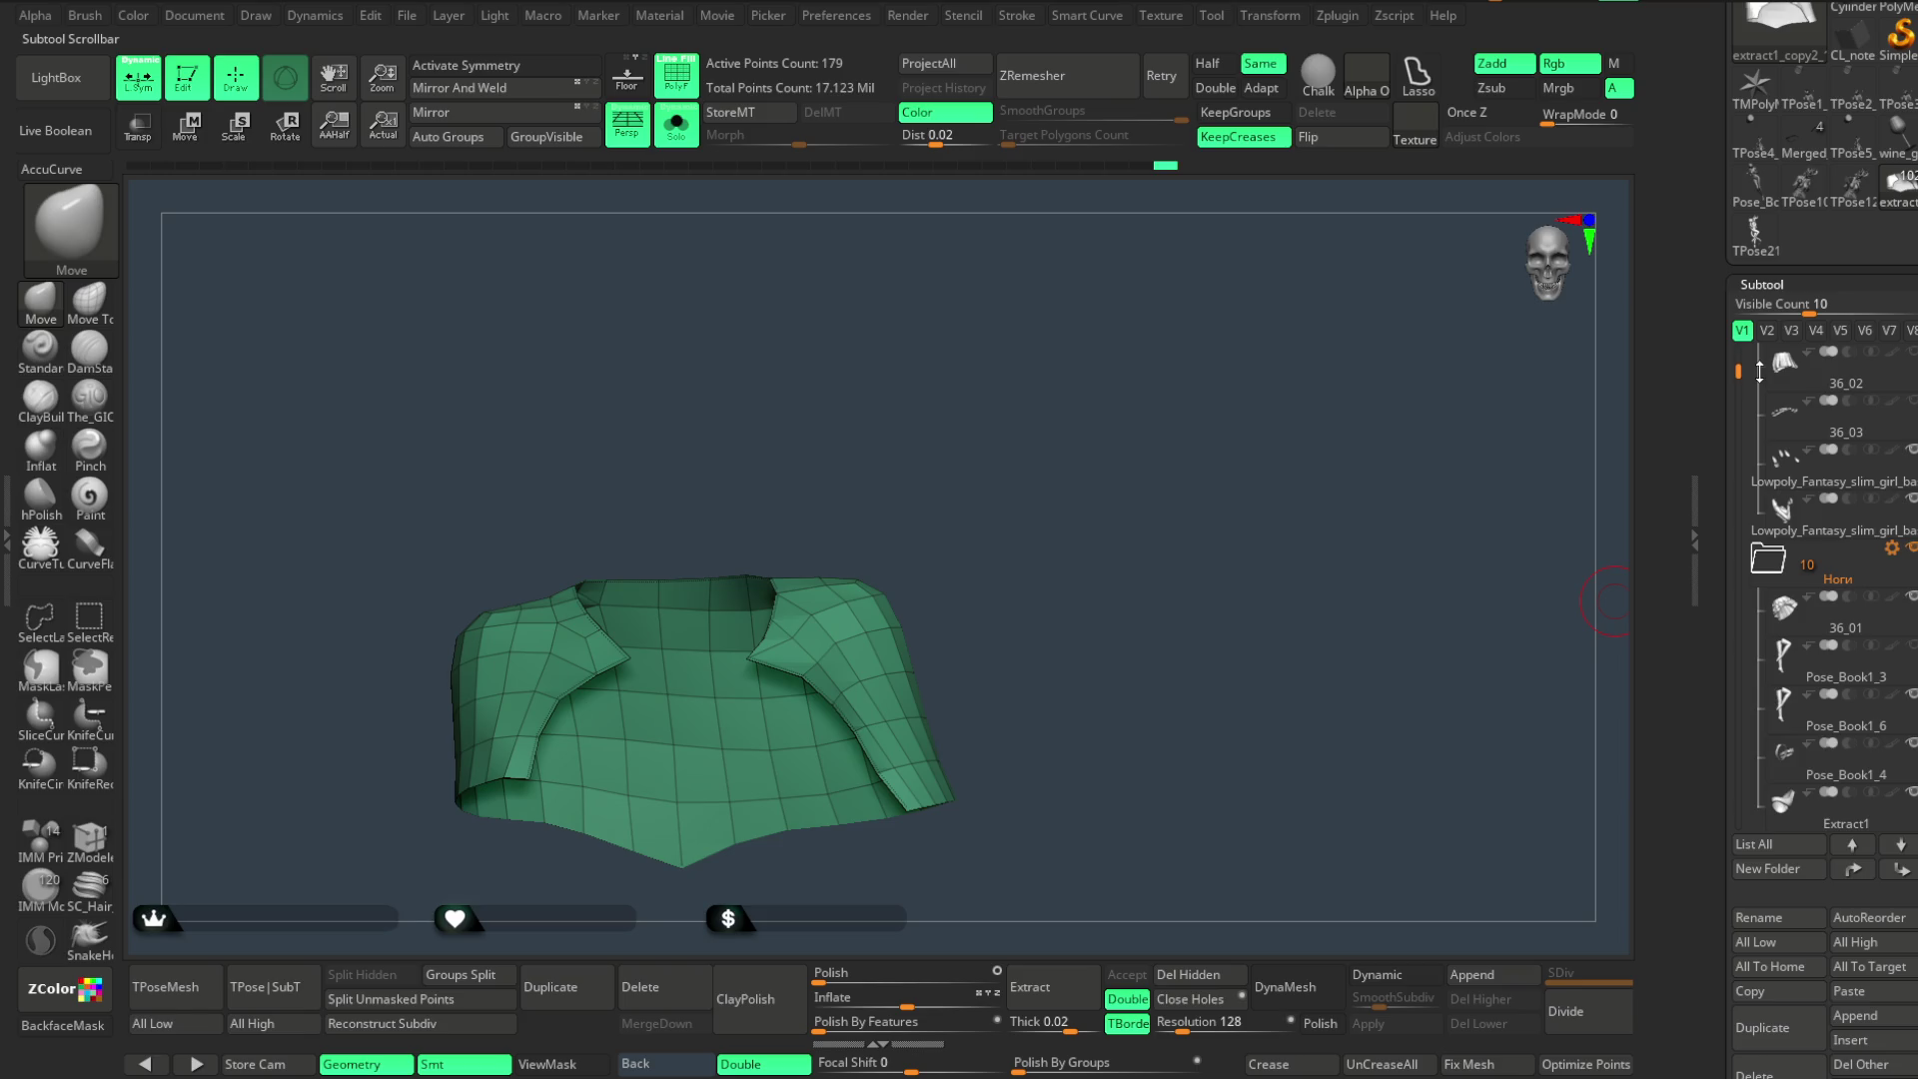
scroll(1798, 496, "up", 1)
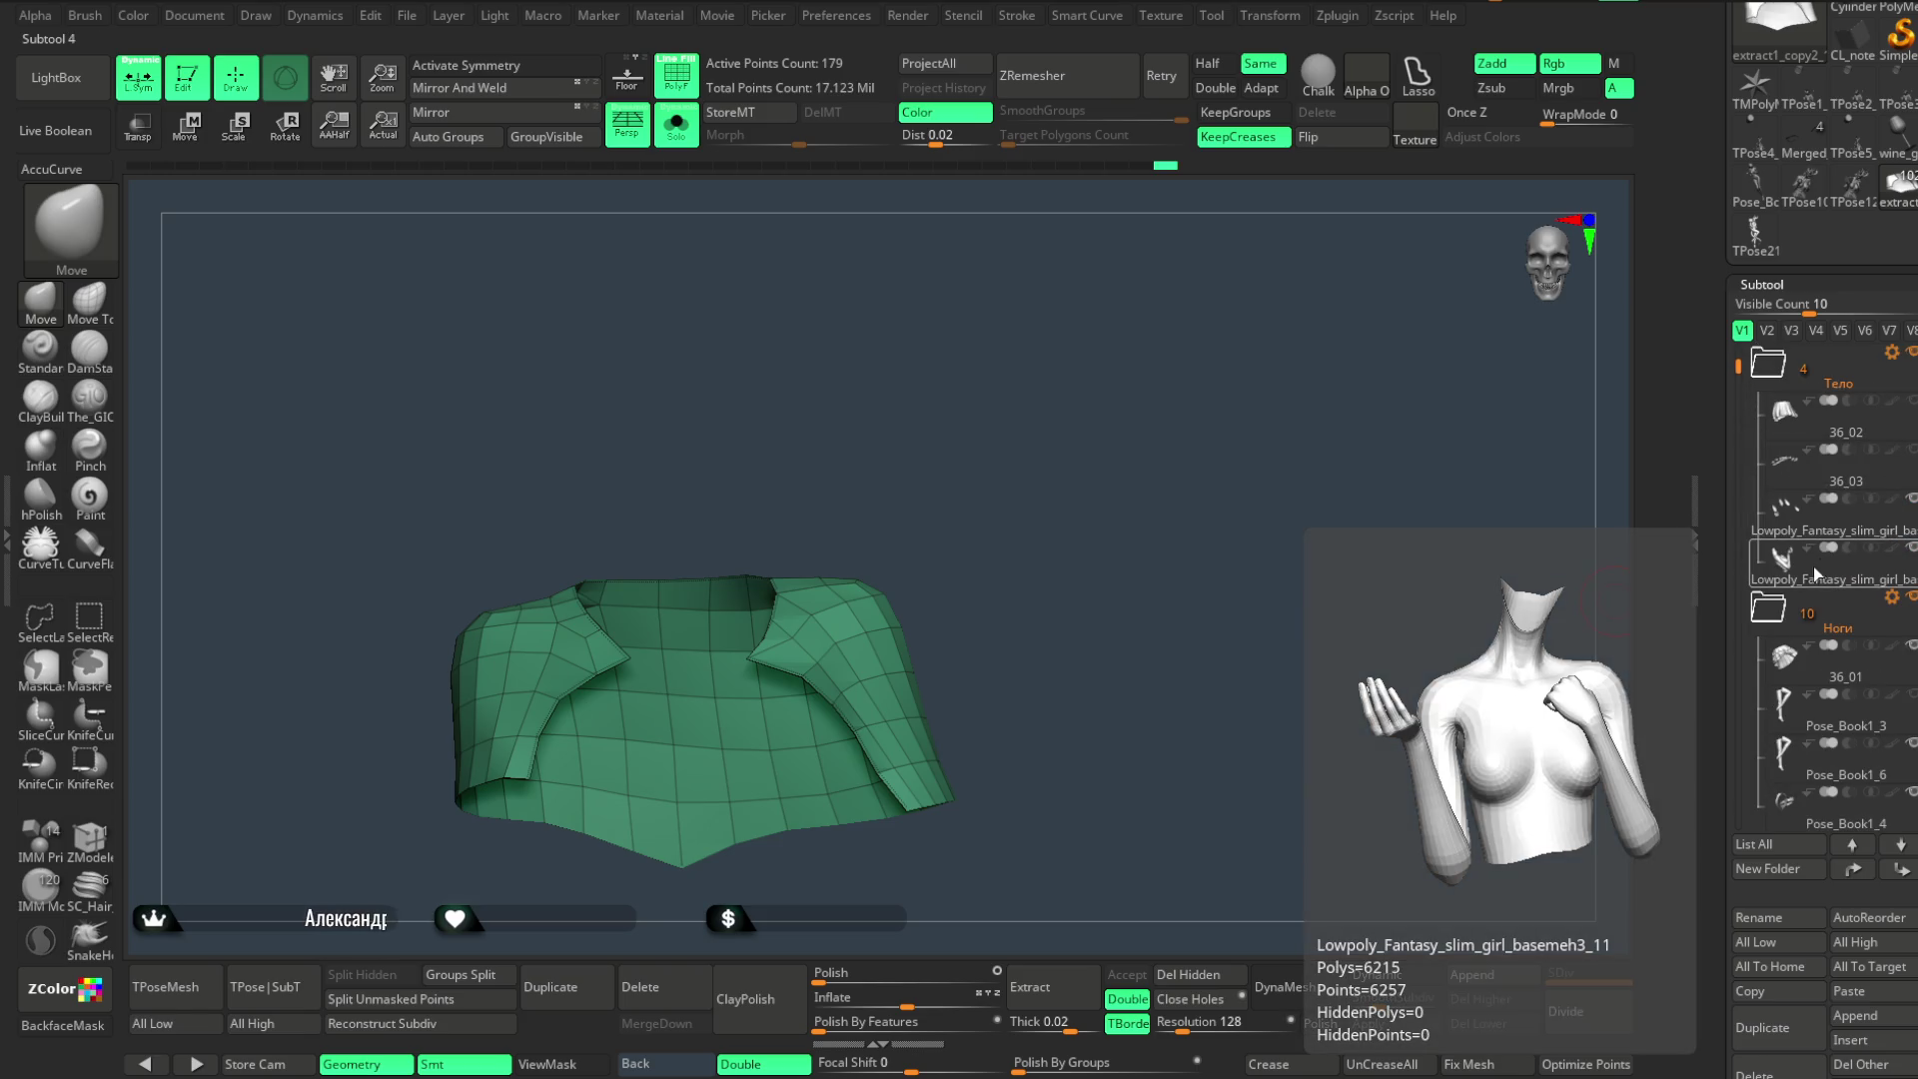
- Duplicate the low-poly body base mesh, move the copy below the cape piece and MergeDown into one 6,436-point part
left_click(1814, 564)
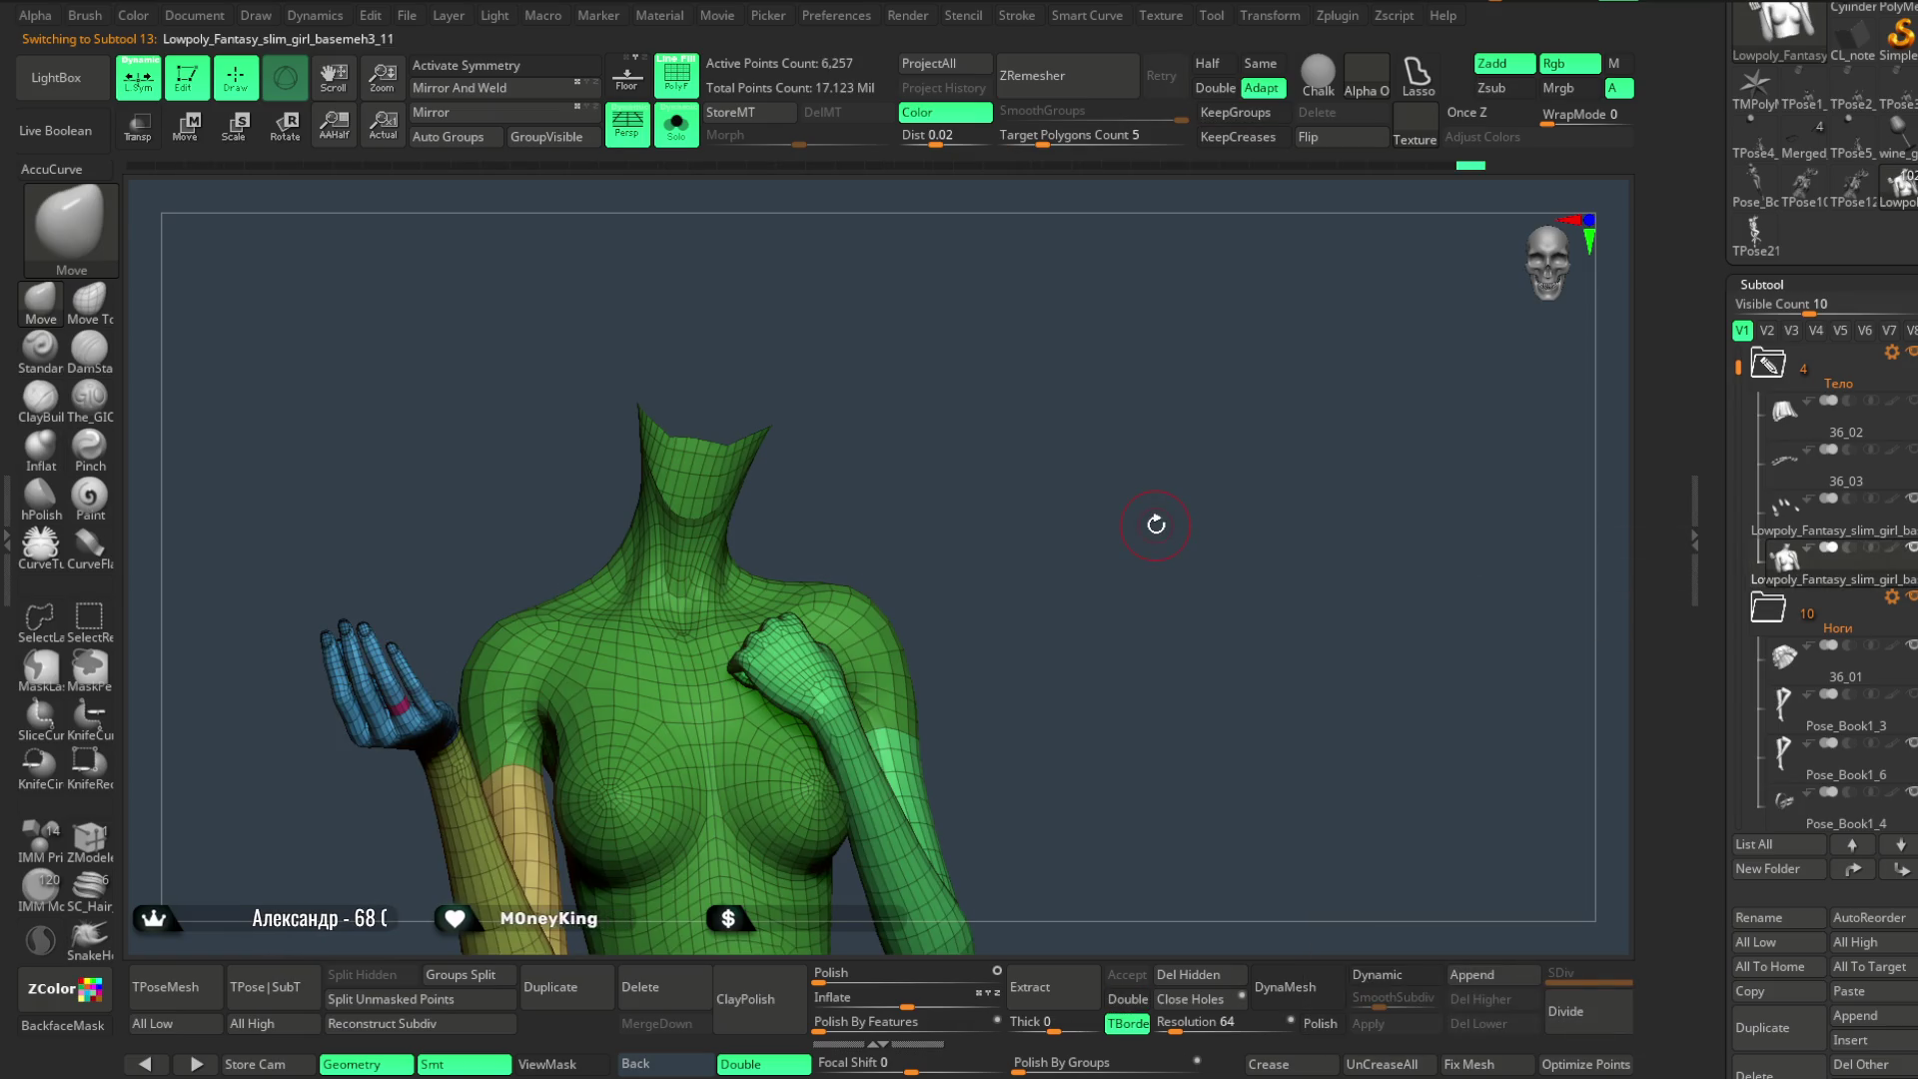
left_click(551, 987)
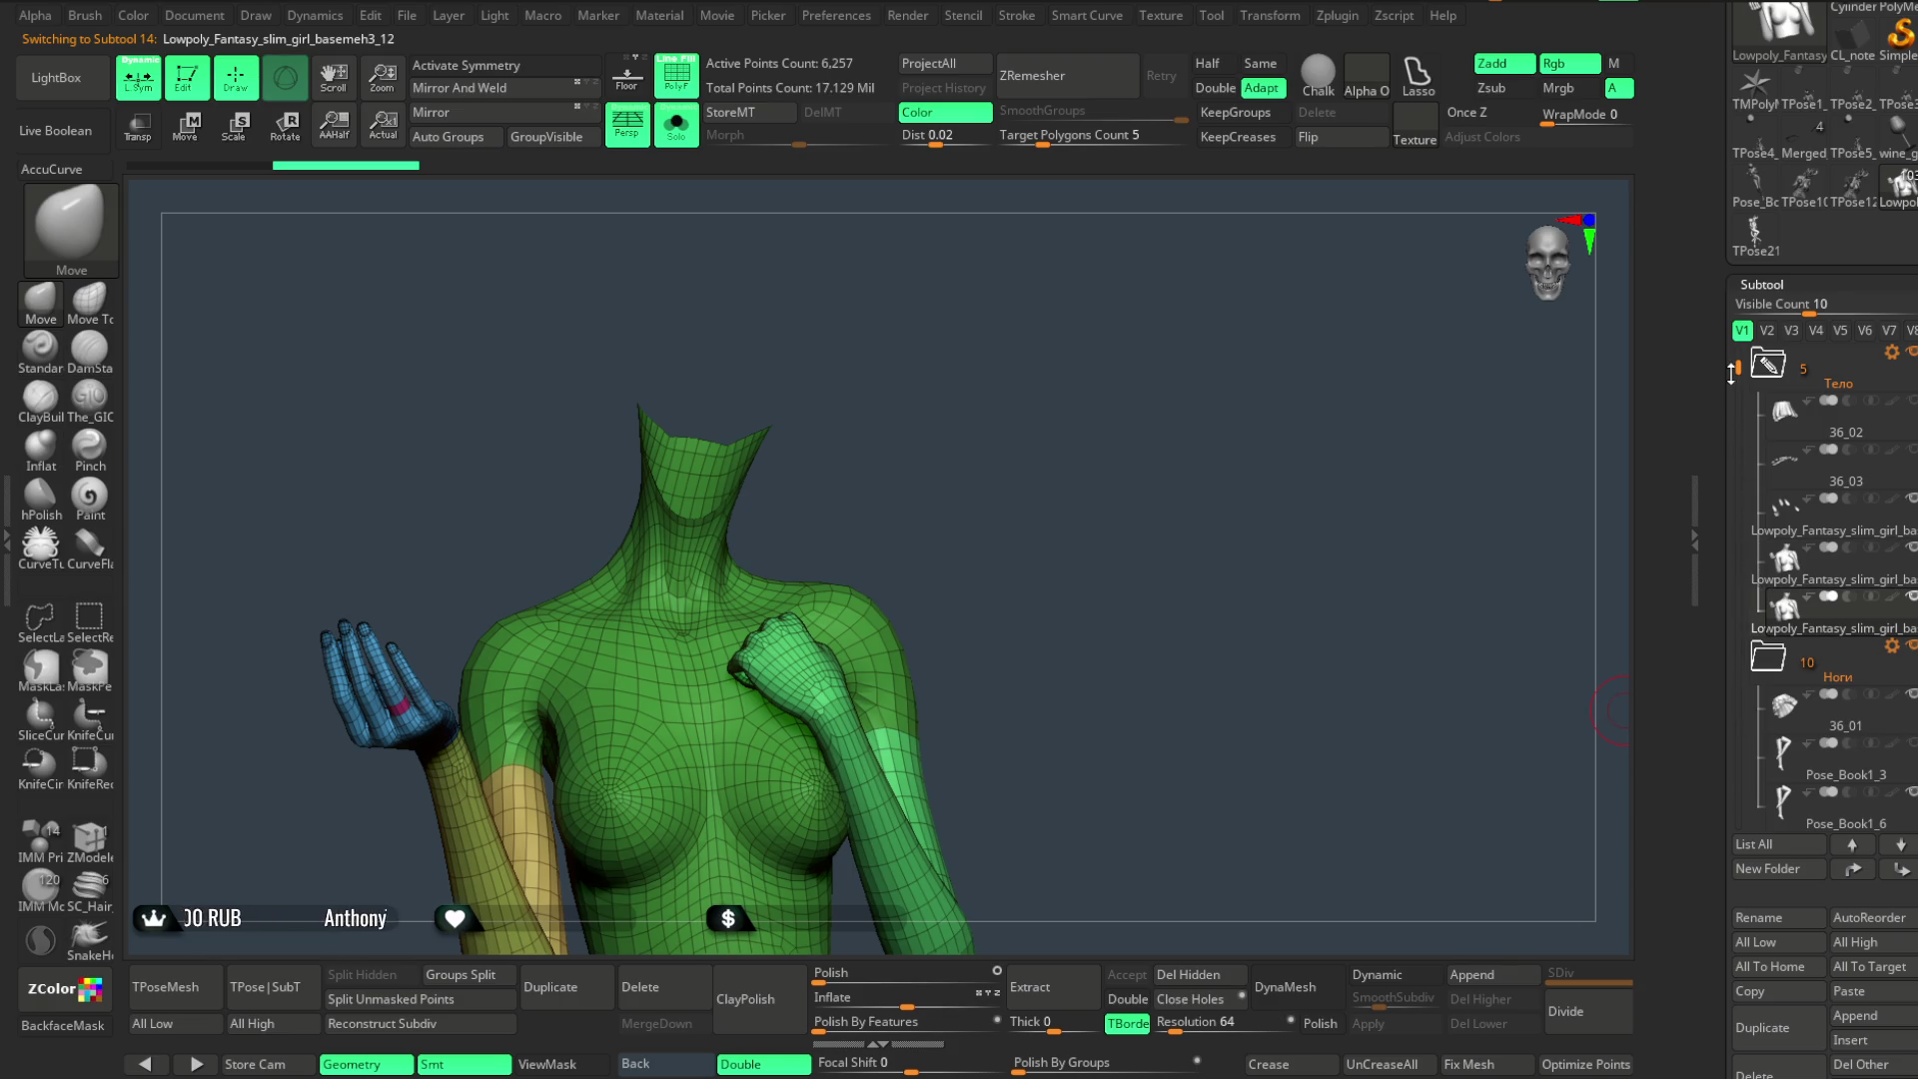
scroll(1799, 571, "down", 3)
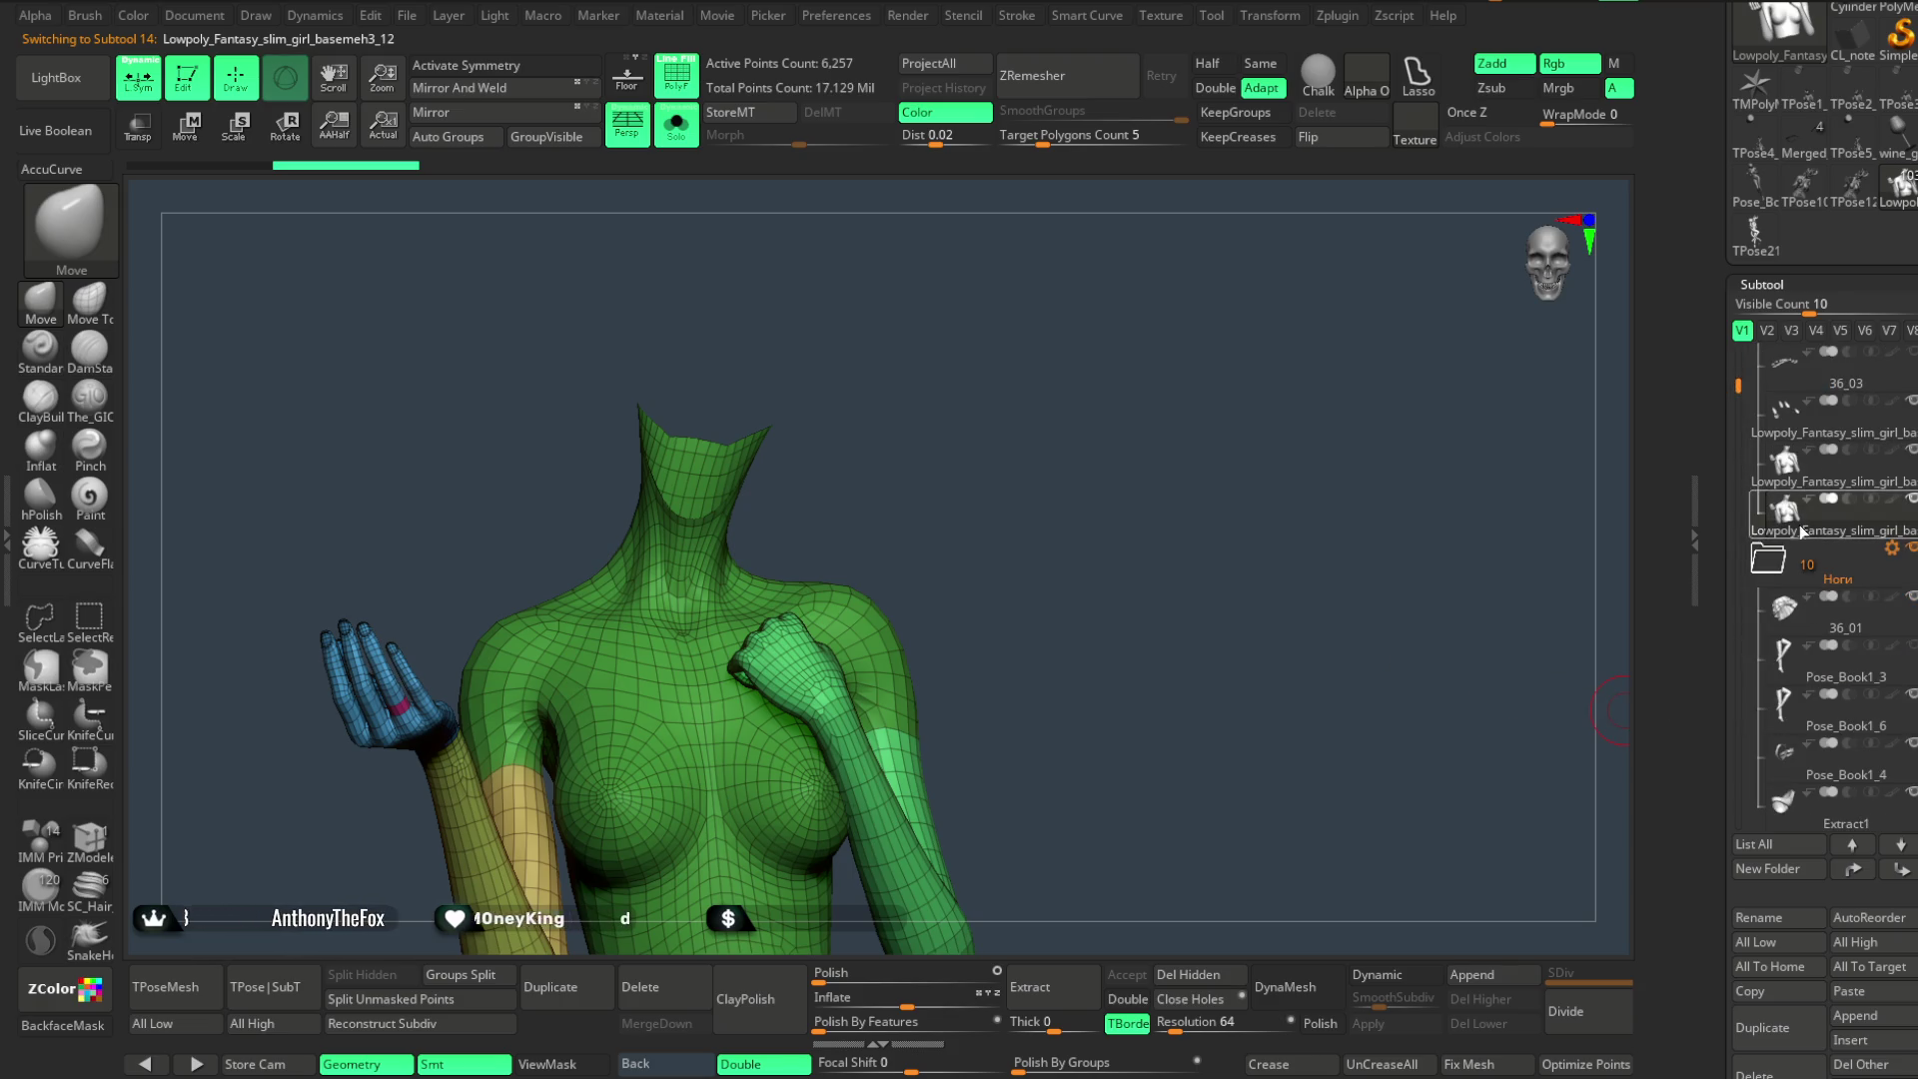
scroll(1806, 538, "up", 2)
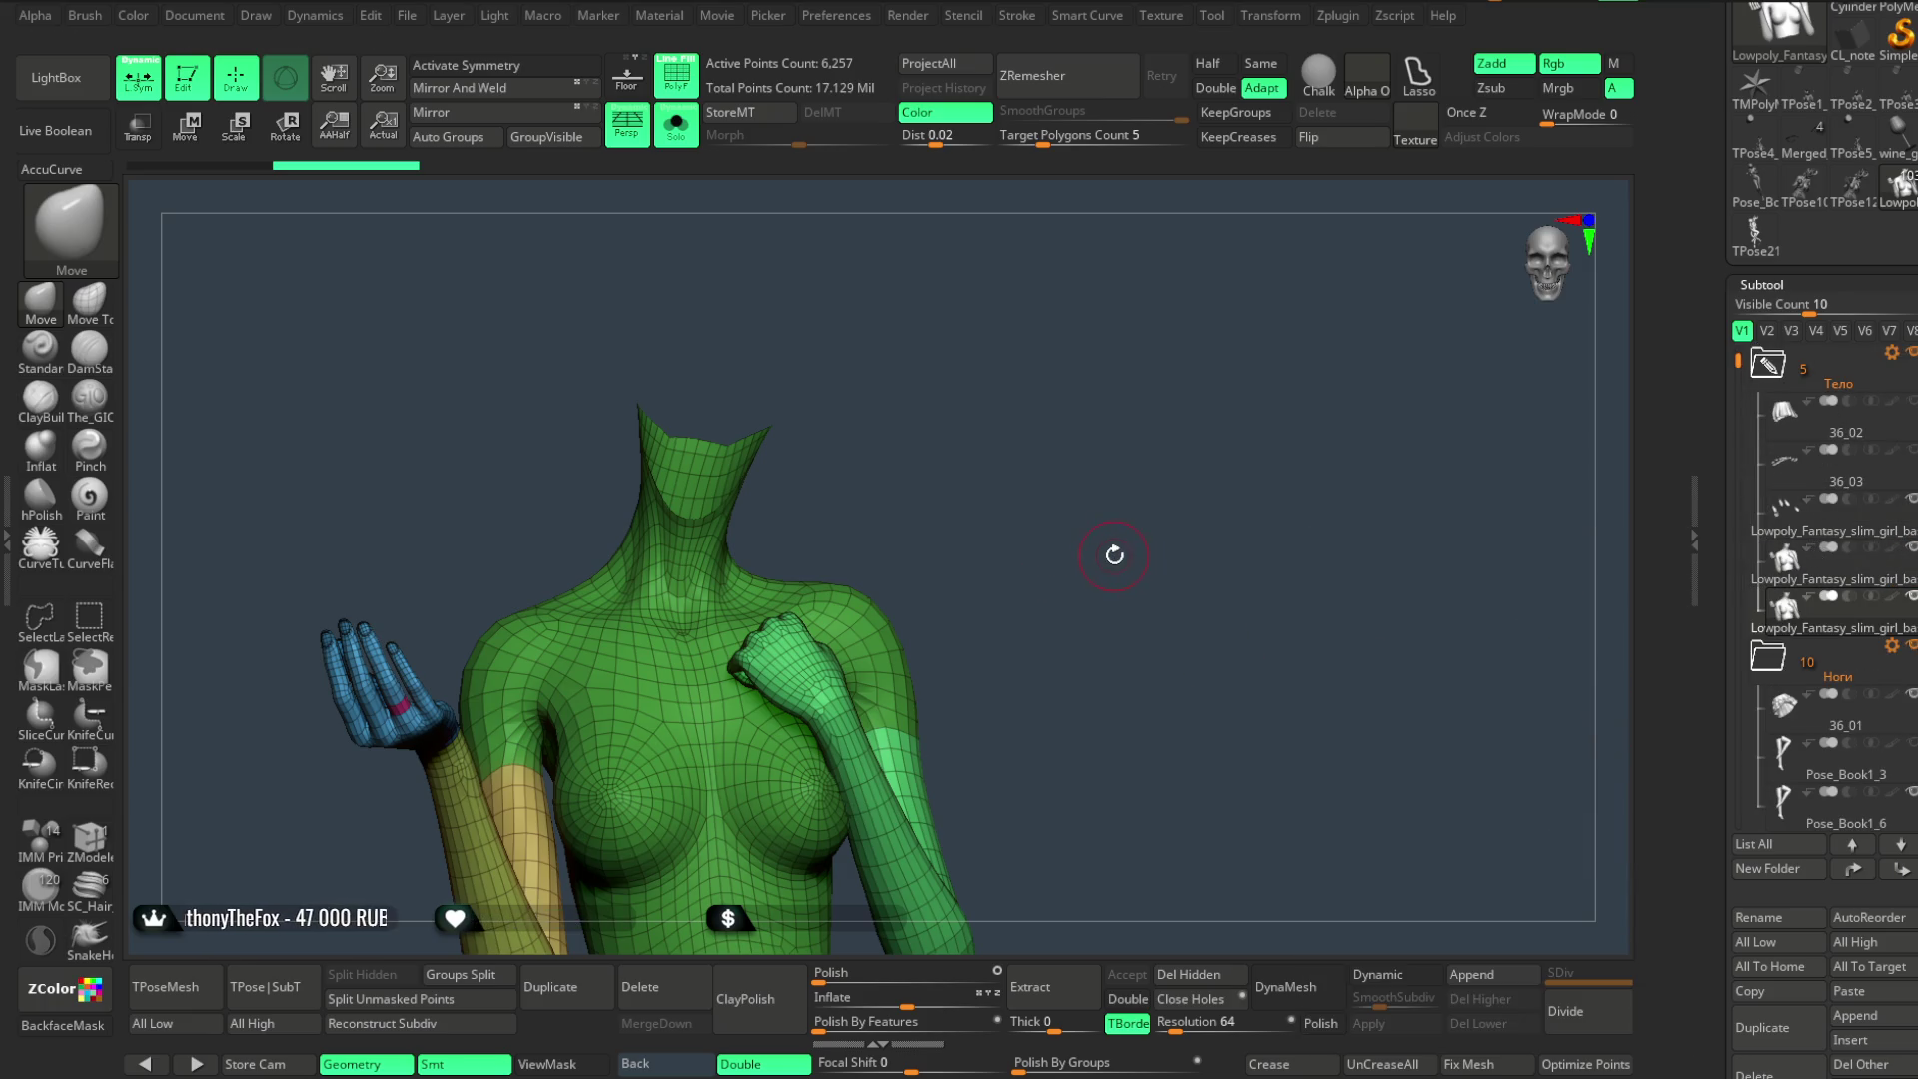
left_click(677, 127)
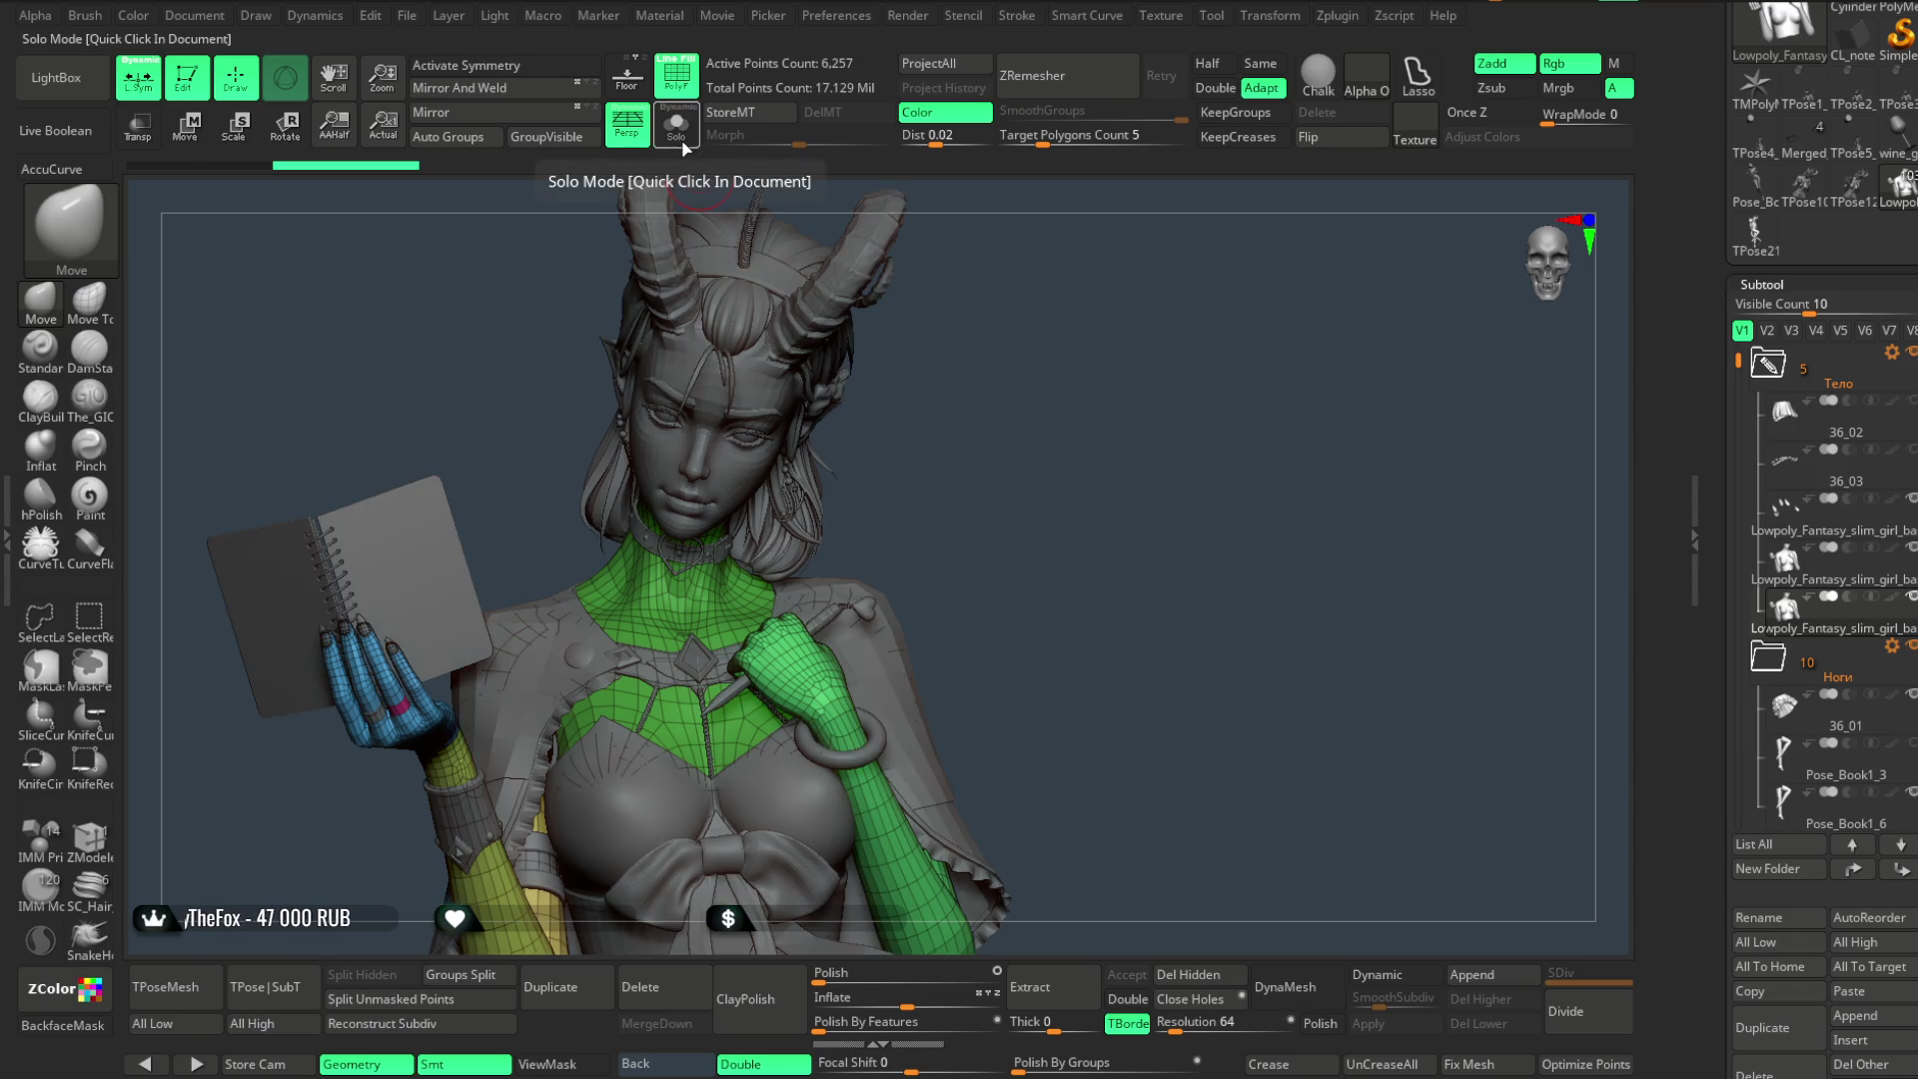
left_click(892, 648, "alt")
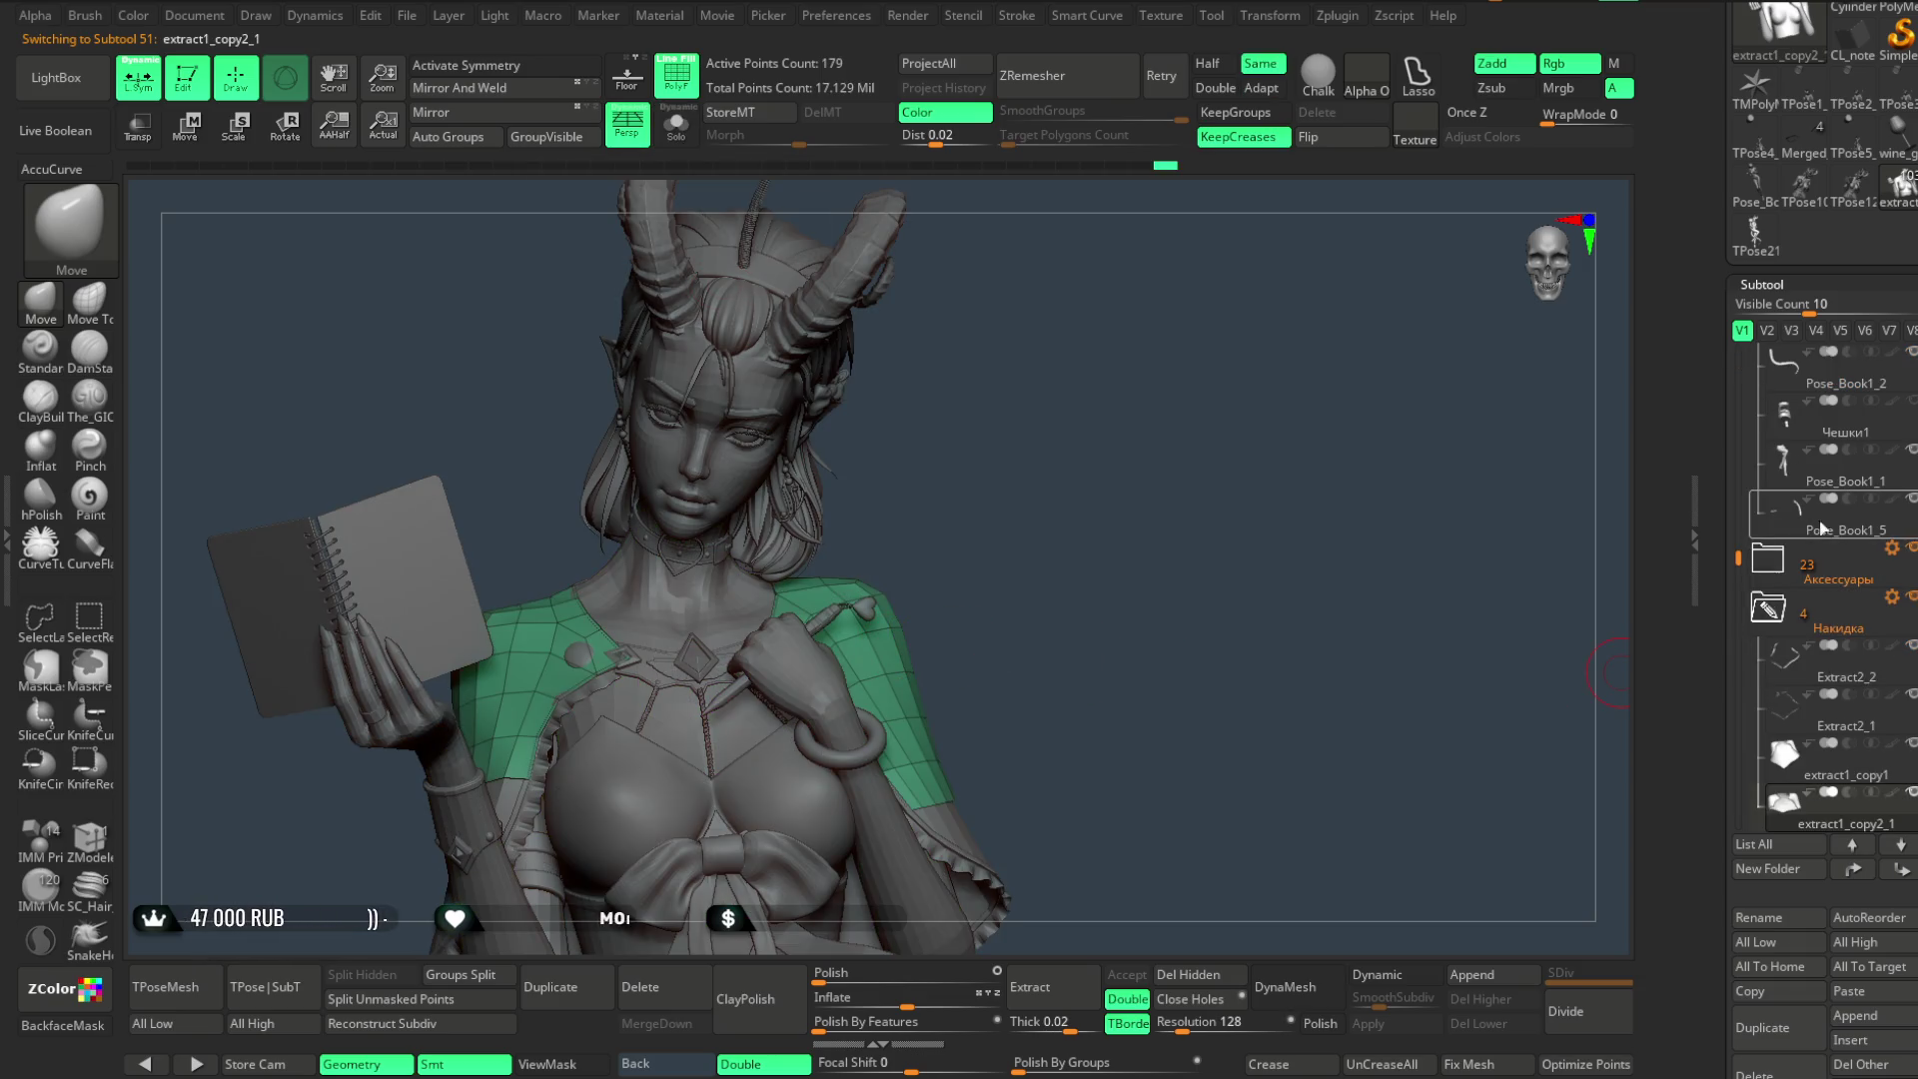
mouse_move(1740, 560)
left_mouse_down()
mouse_move(1751, 414)
mouse_move(1797, 870)
left_mouse_up()
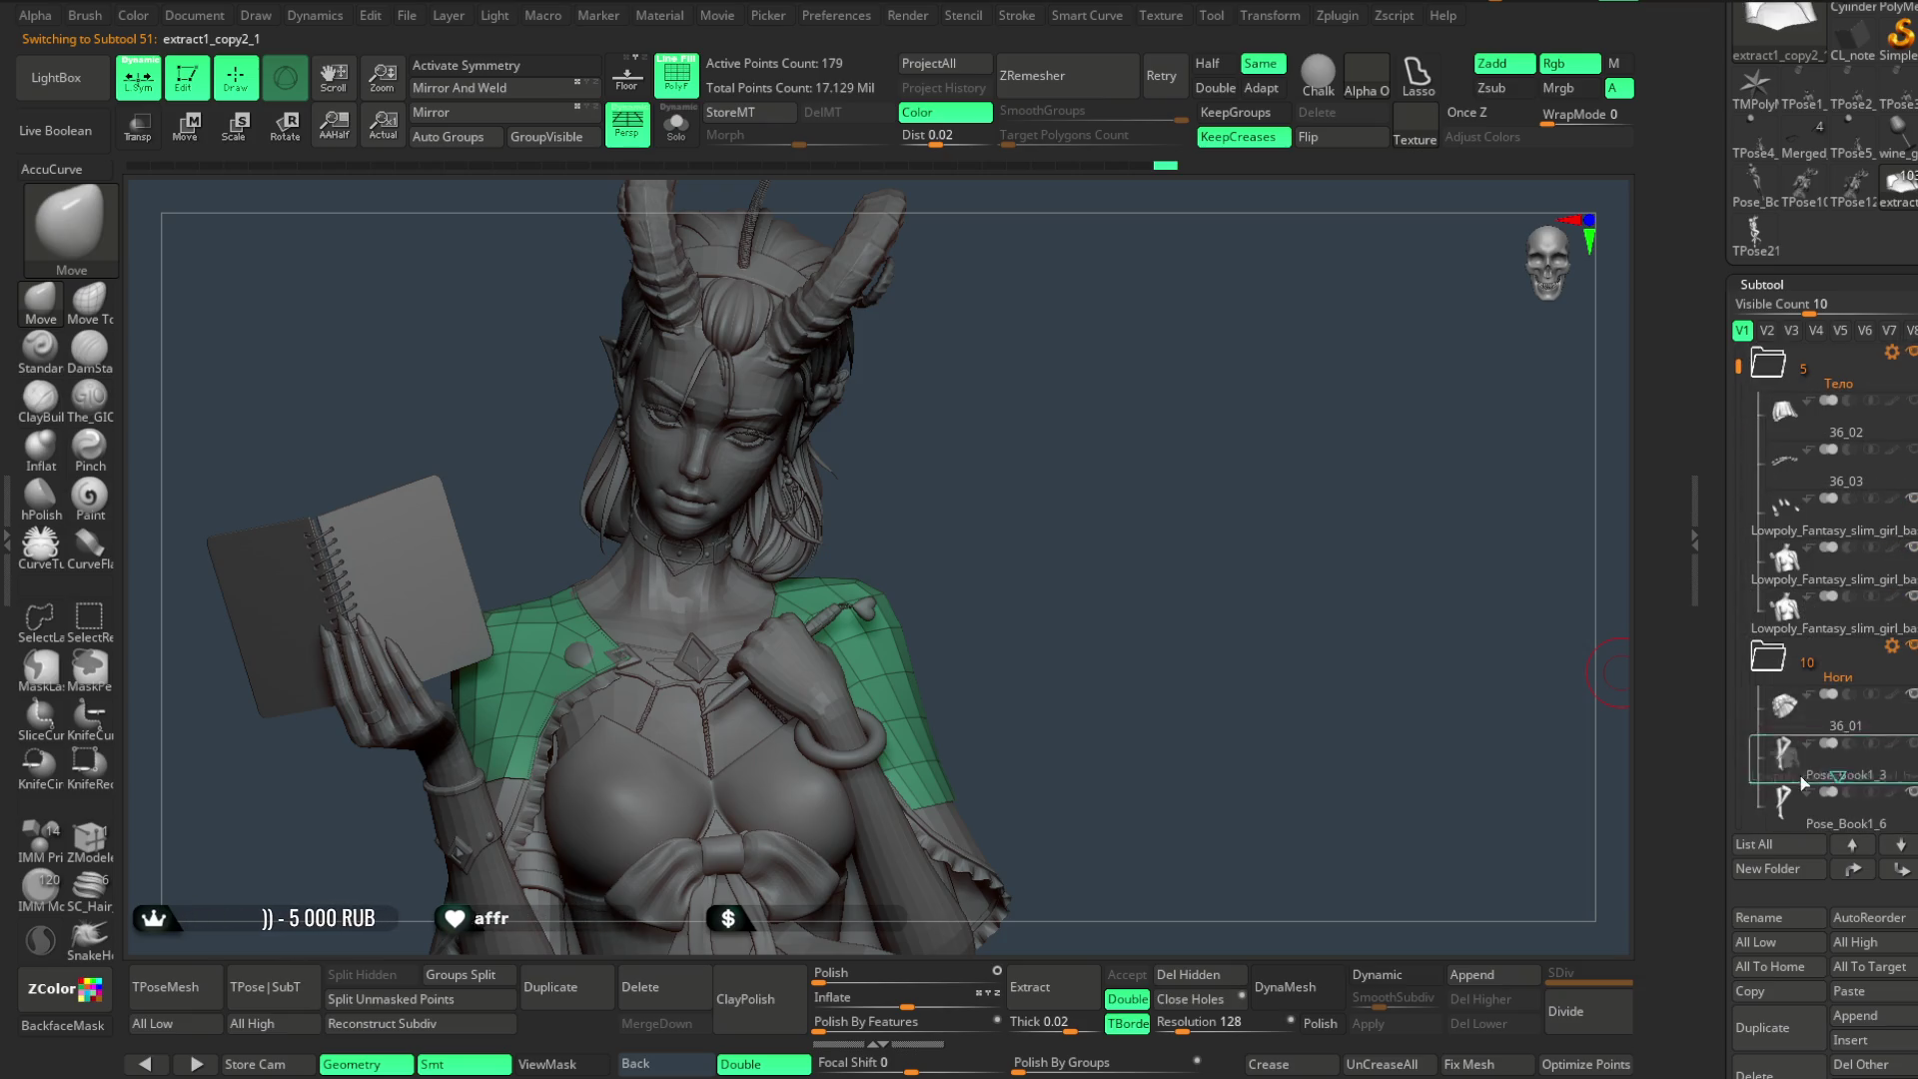
left_click_drag(1797, 870, 1813, 705)
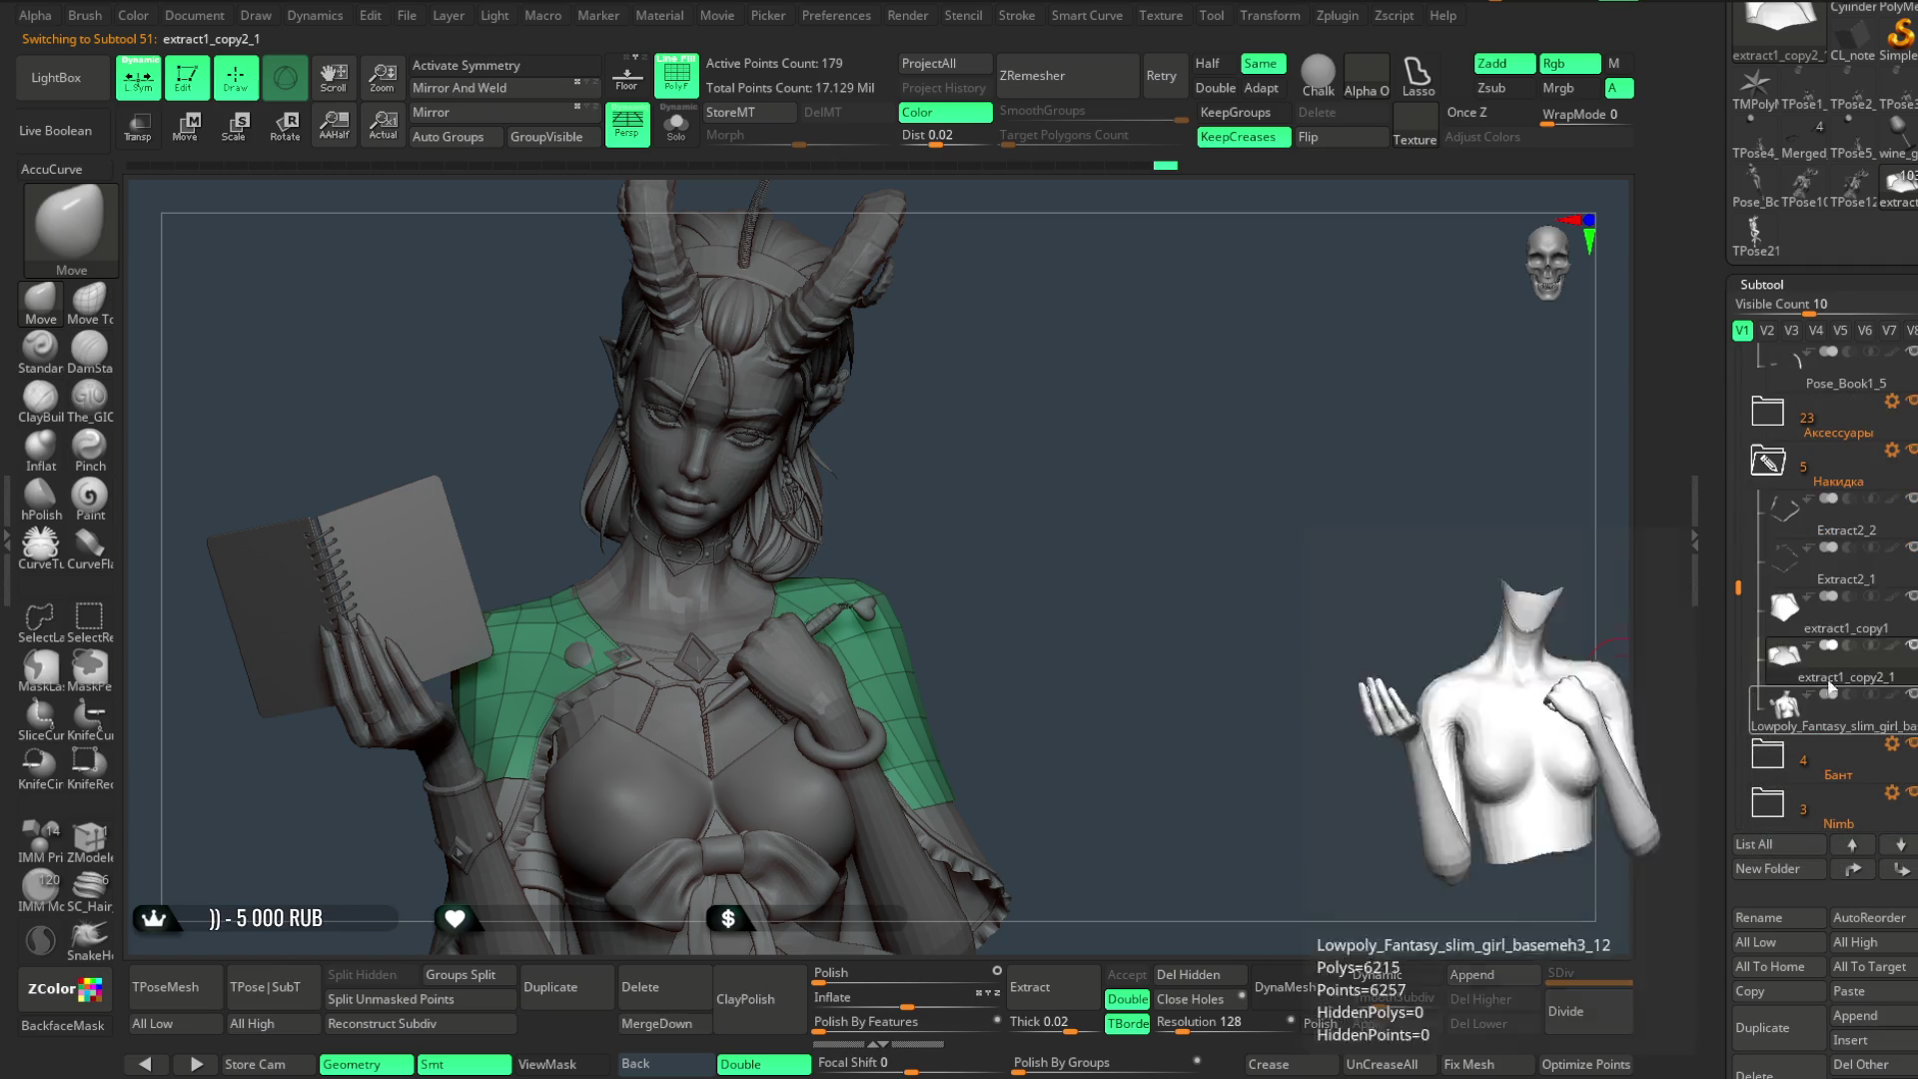
left_click(671, 1022)
left_click(603, 1049)
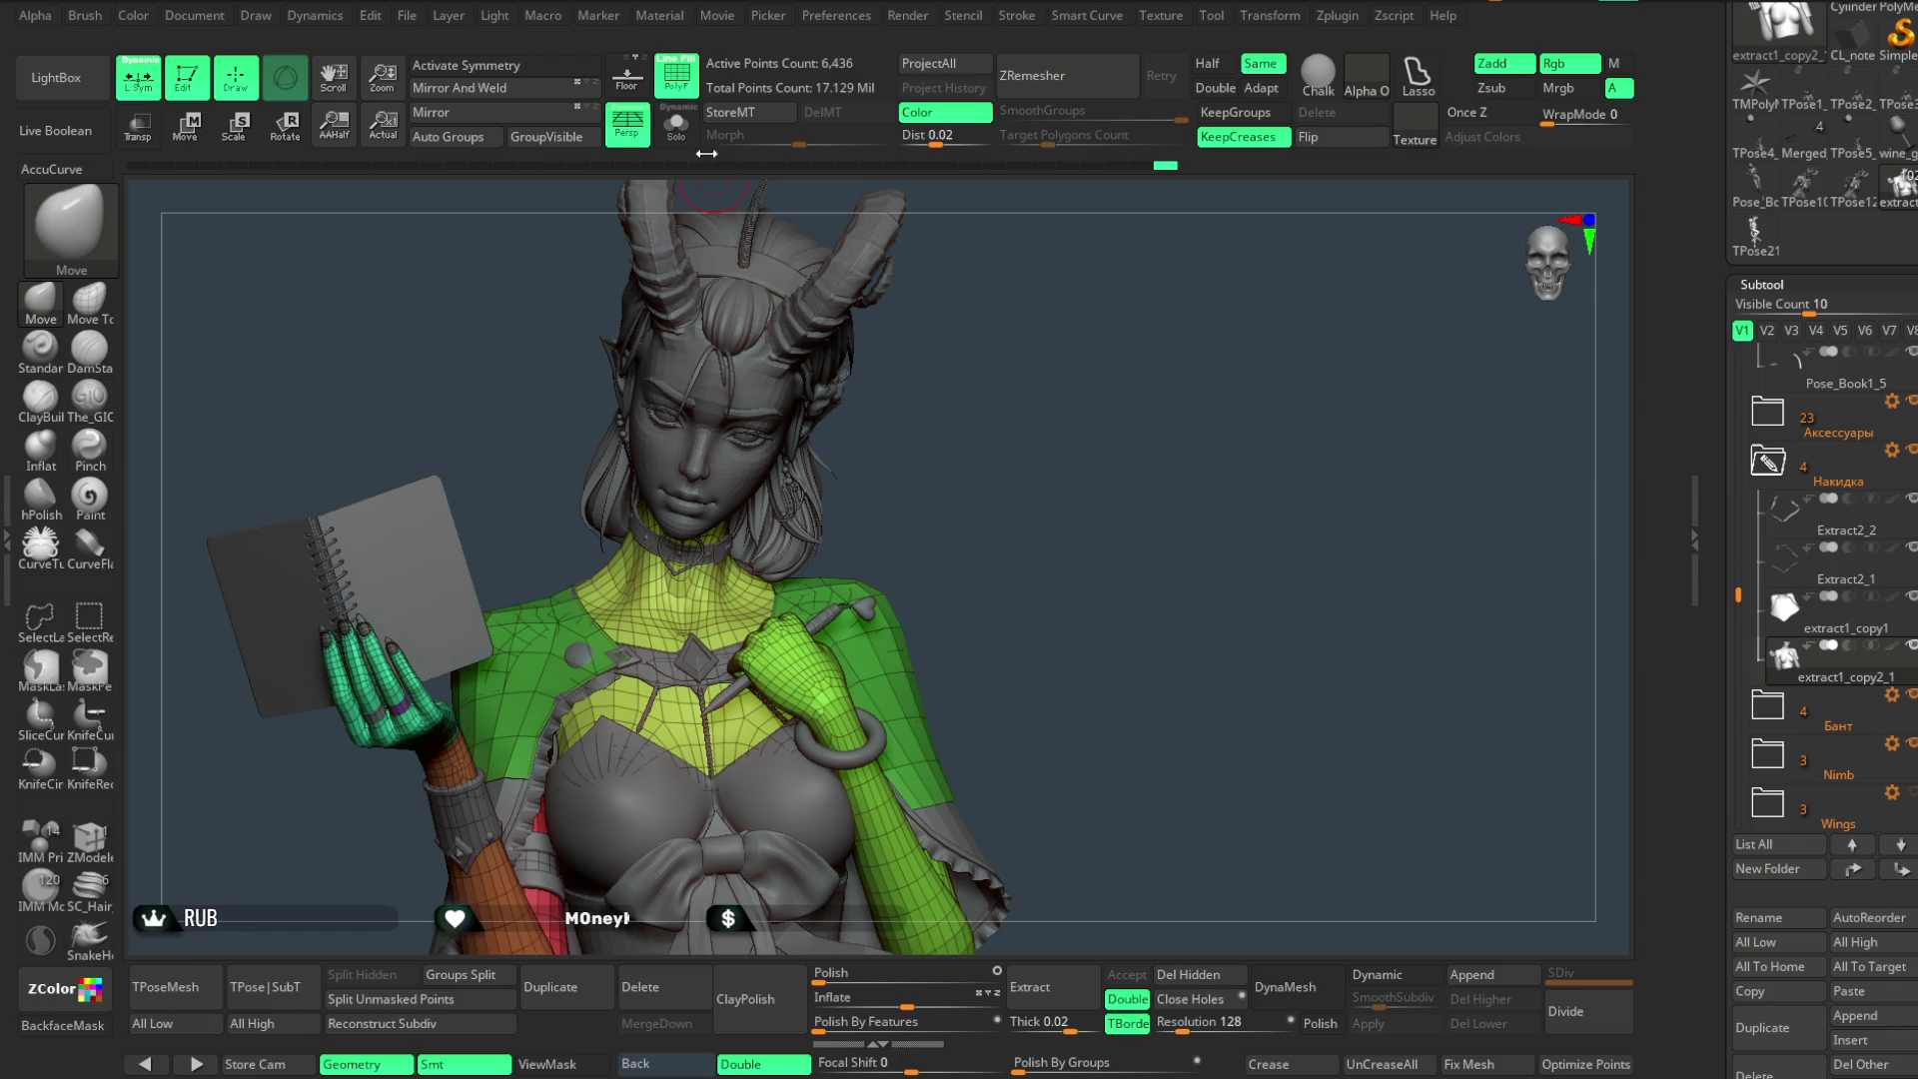
- Solo the merged torso, pick ZModeler's Set Symmetry action and turn off local symmetry
left_click(676, 128)
left_click_drag(1024, 446, 1243, 321, "alt")
key("space")
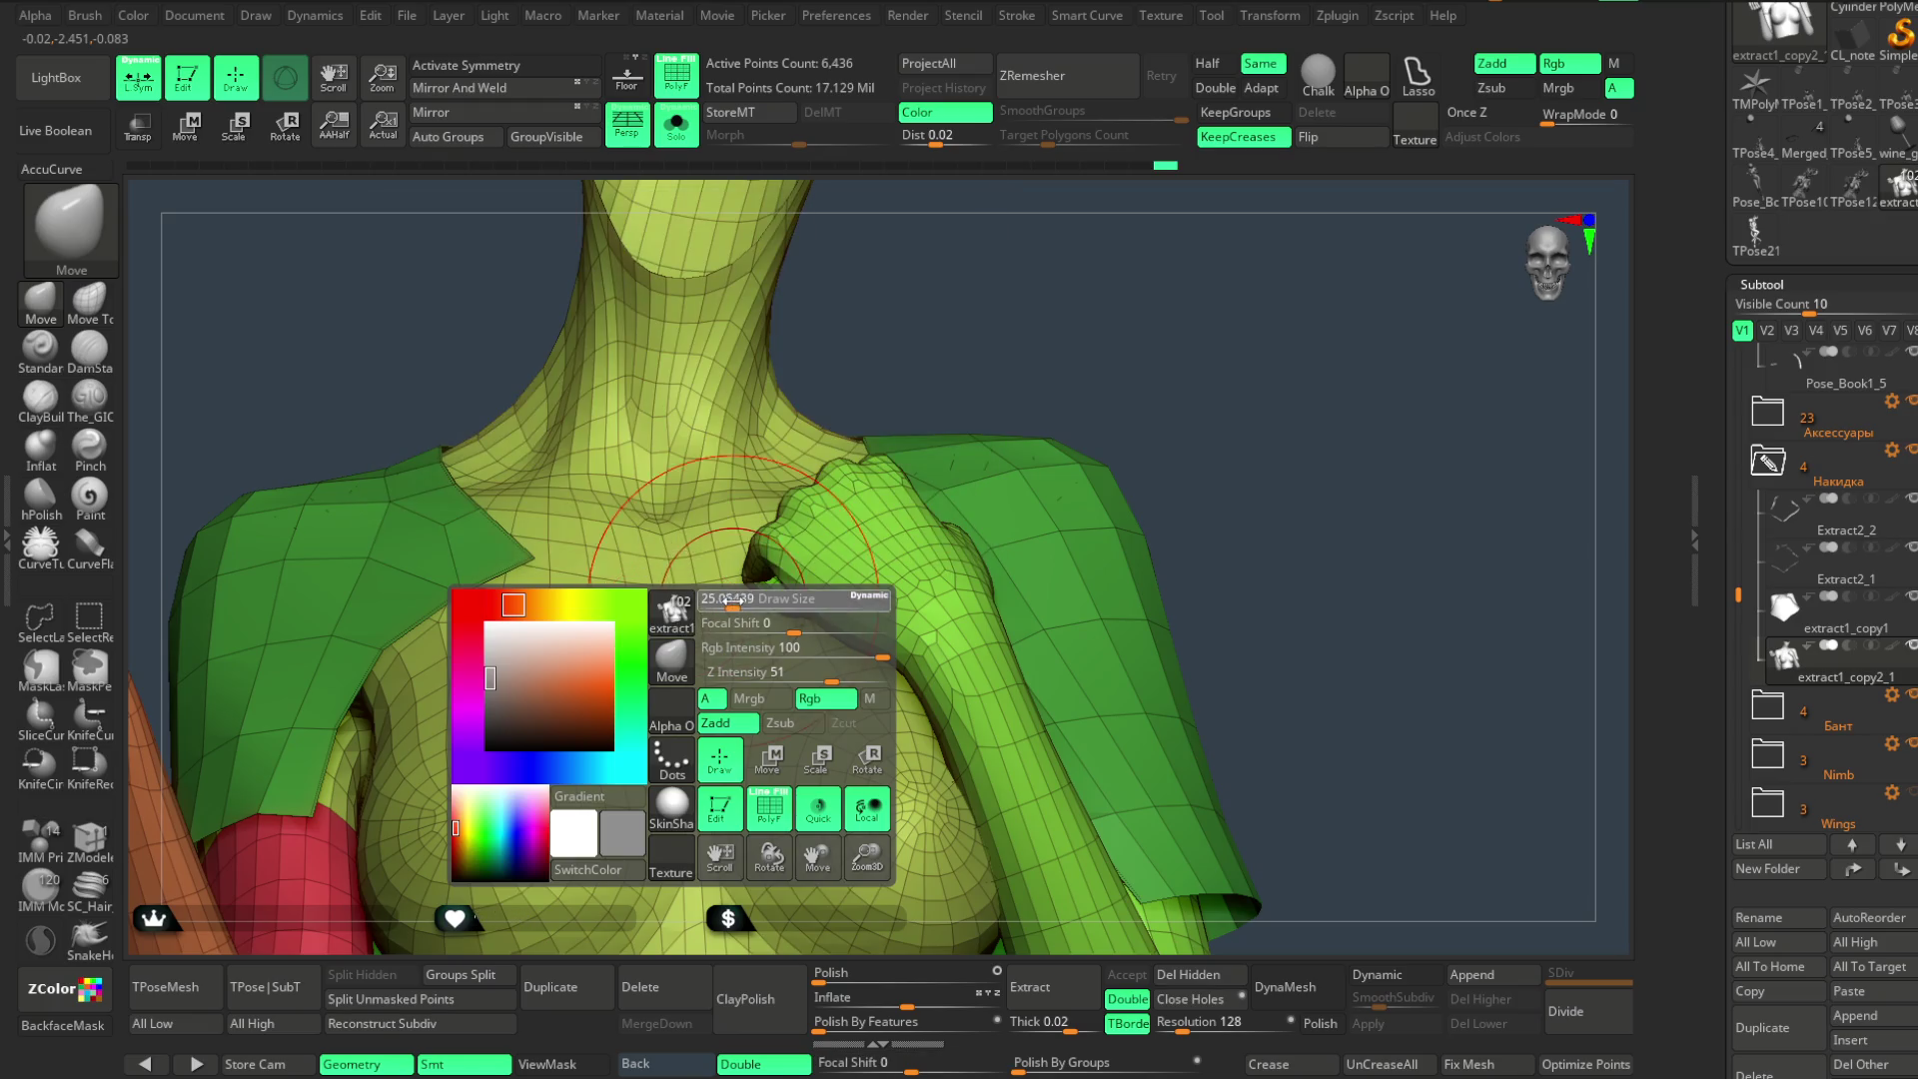
left_click_drag(1028, 321, 1021, 328)
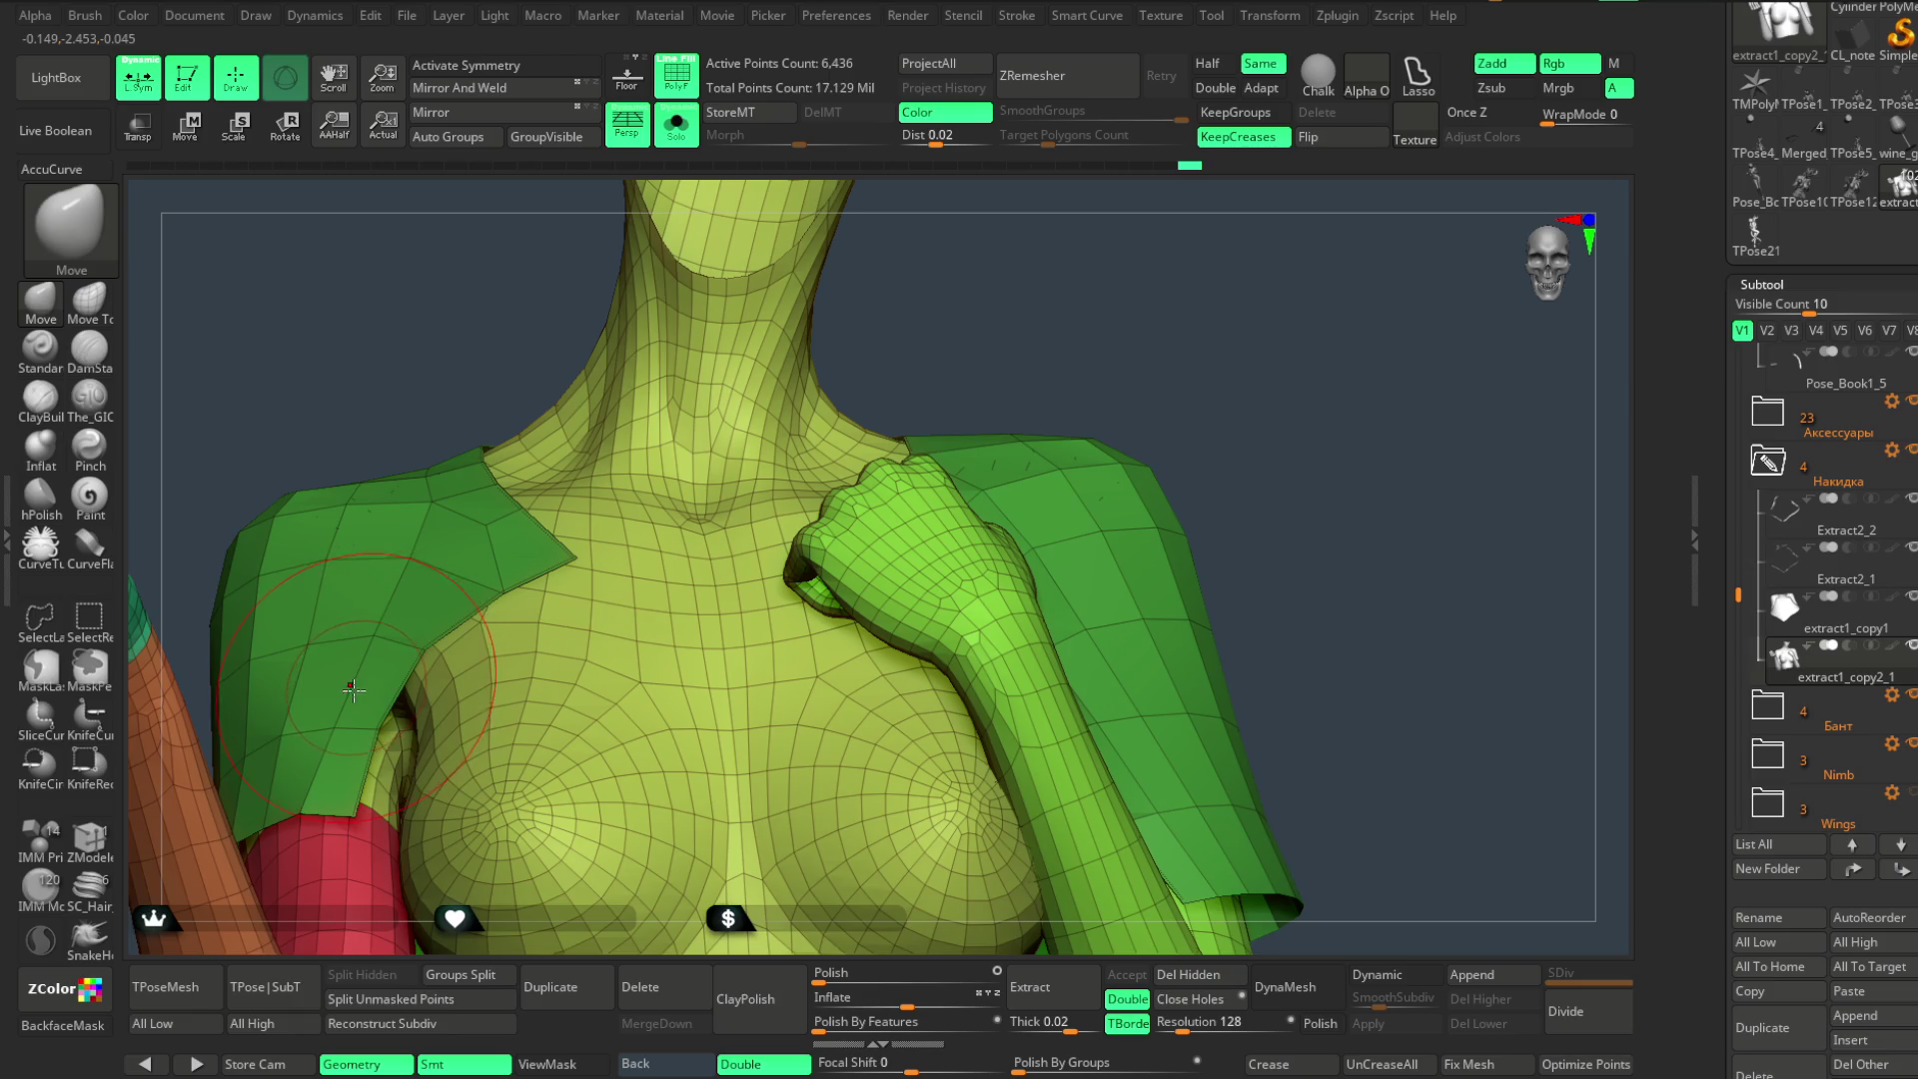
left_click(91, 839)
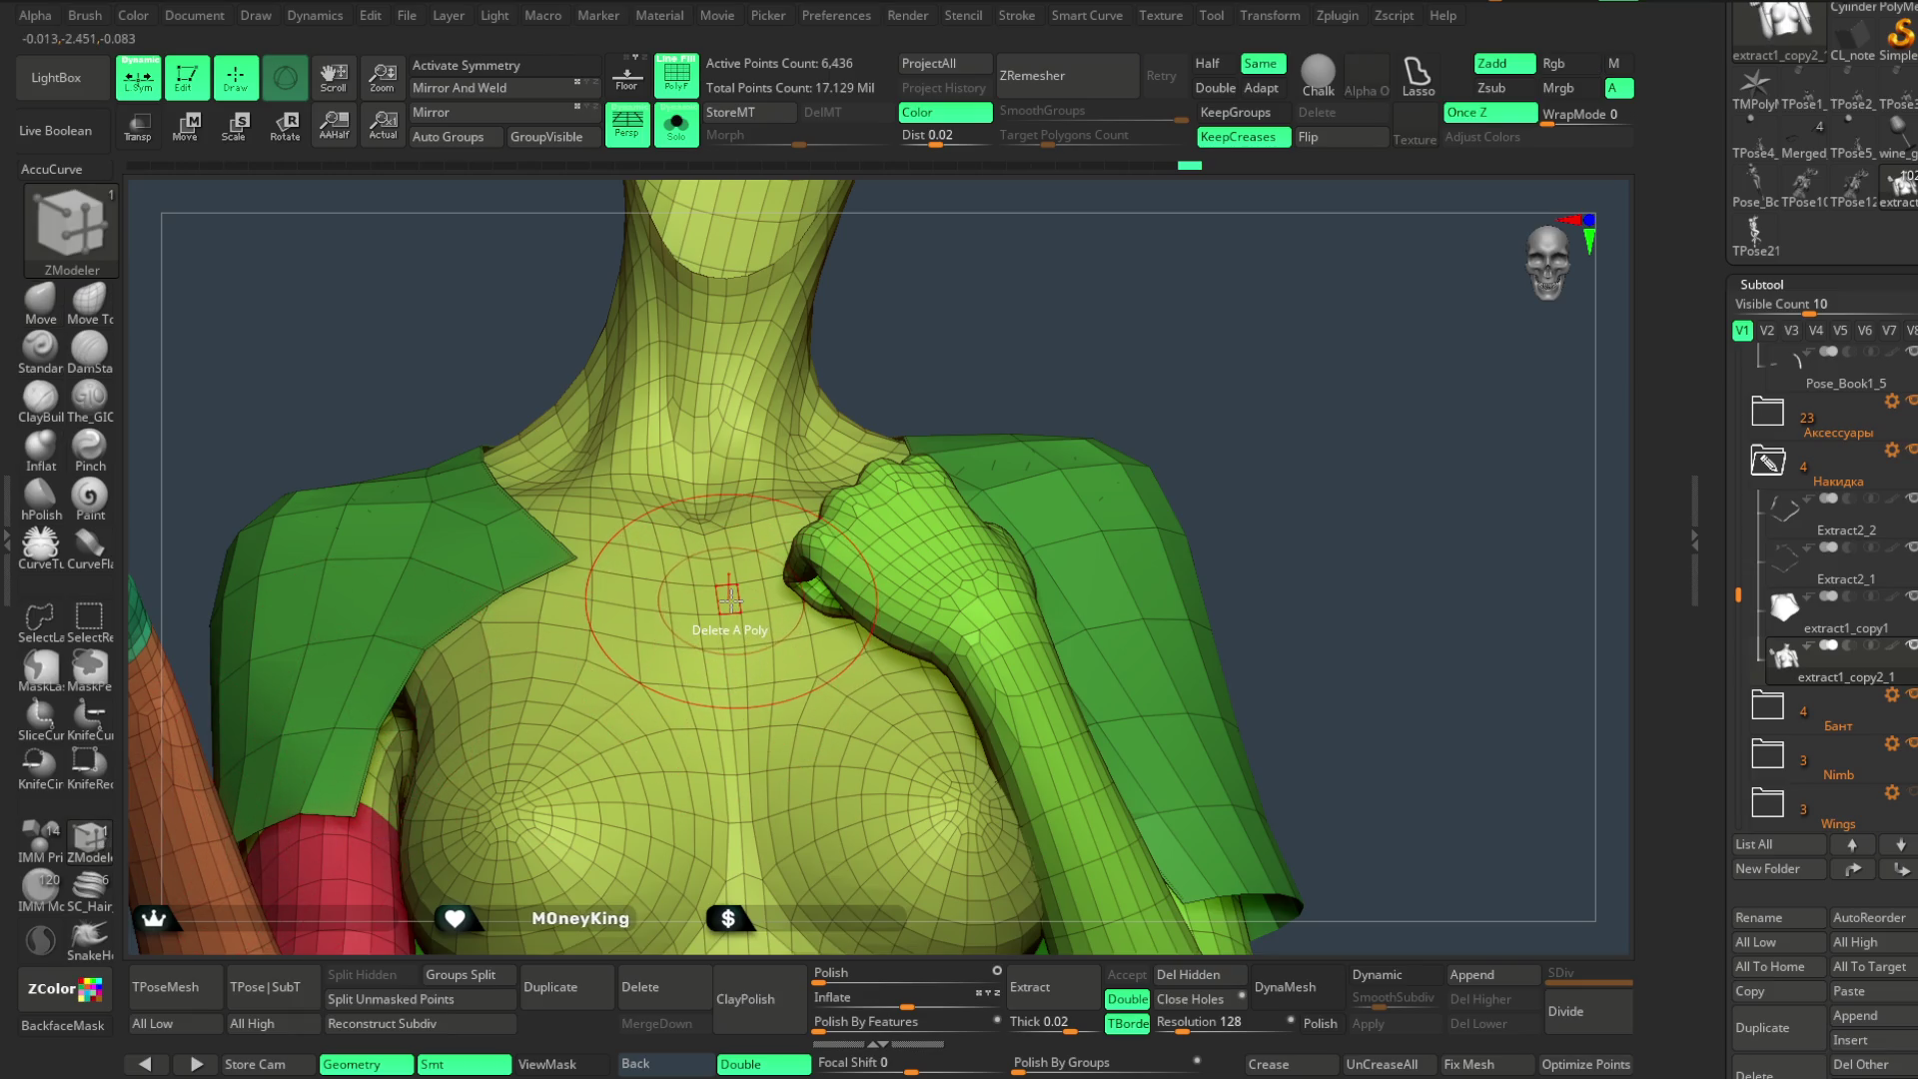
key("space")
left_click(975, 540)
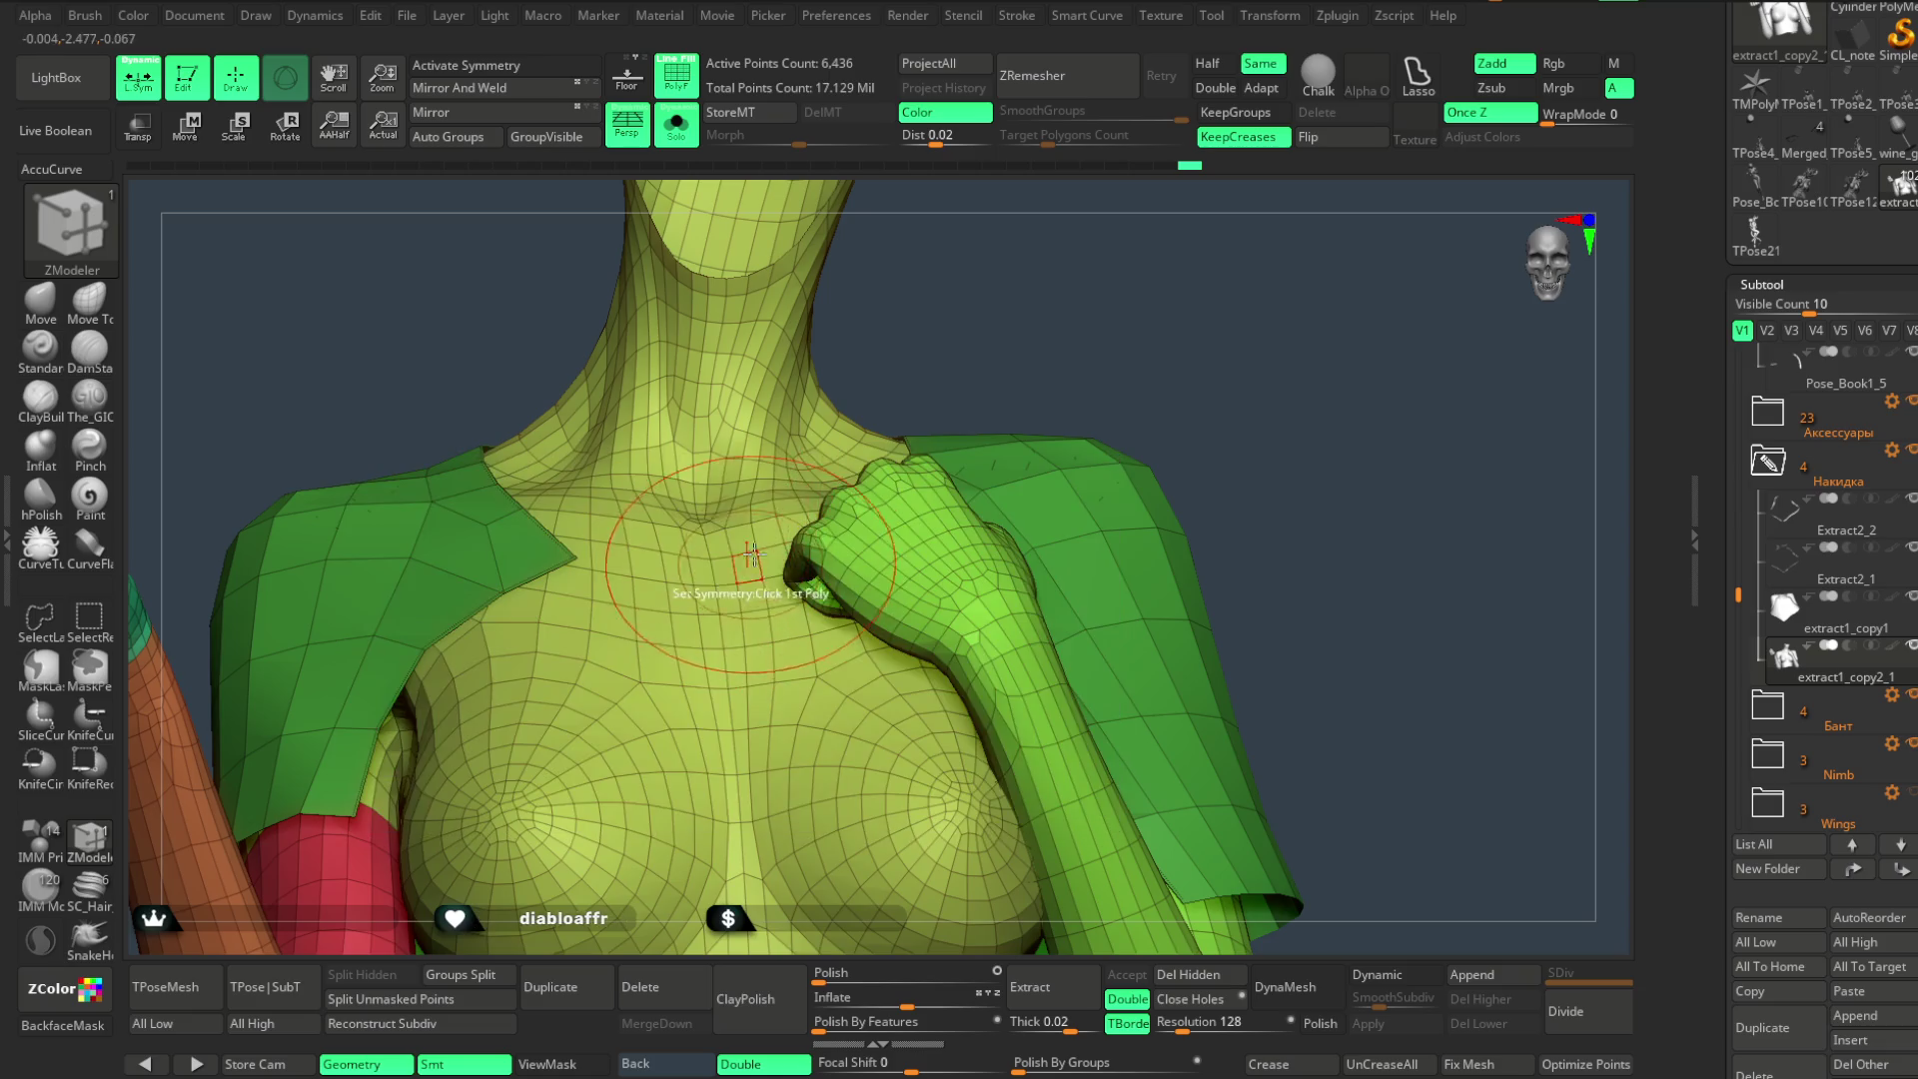
left_click(139, 87)
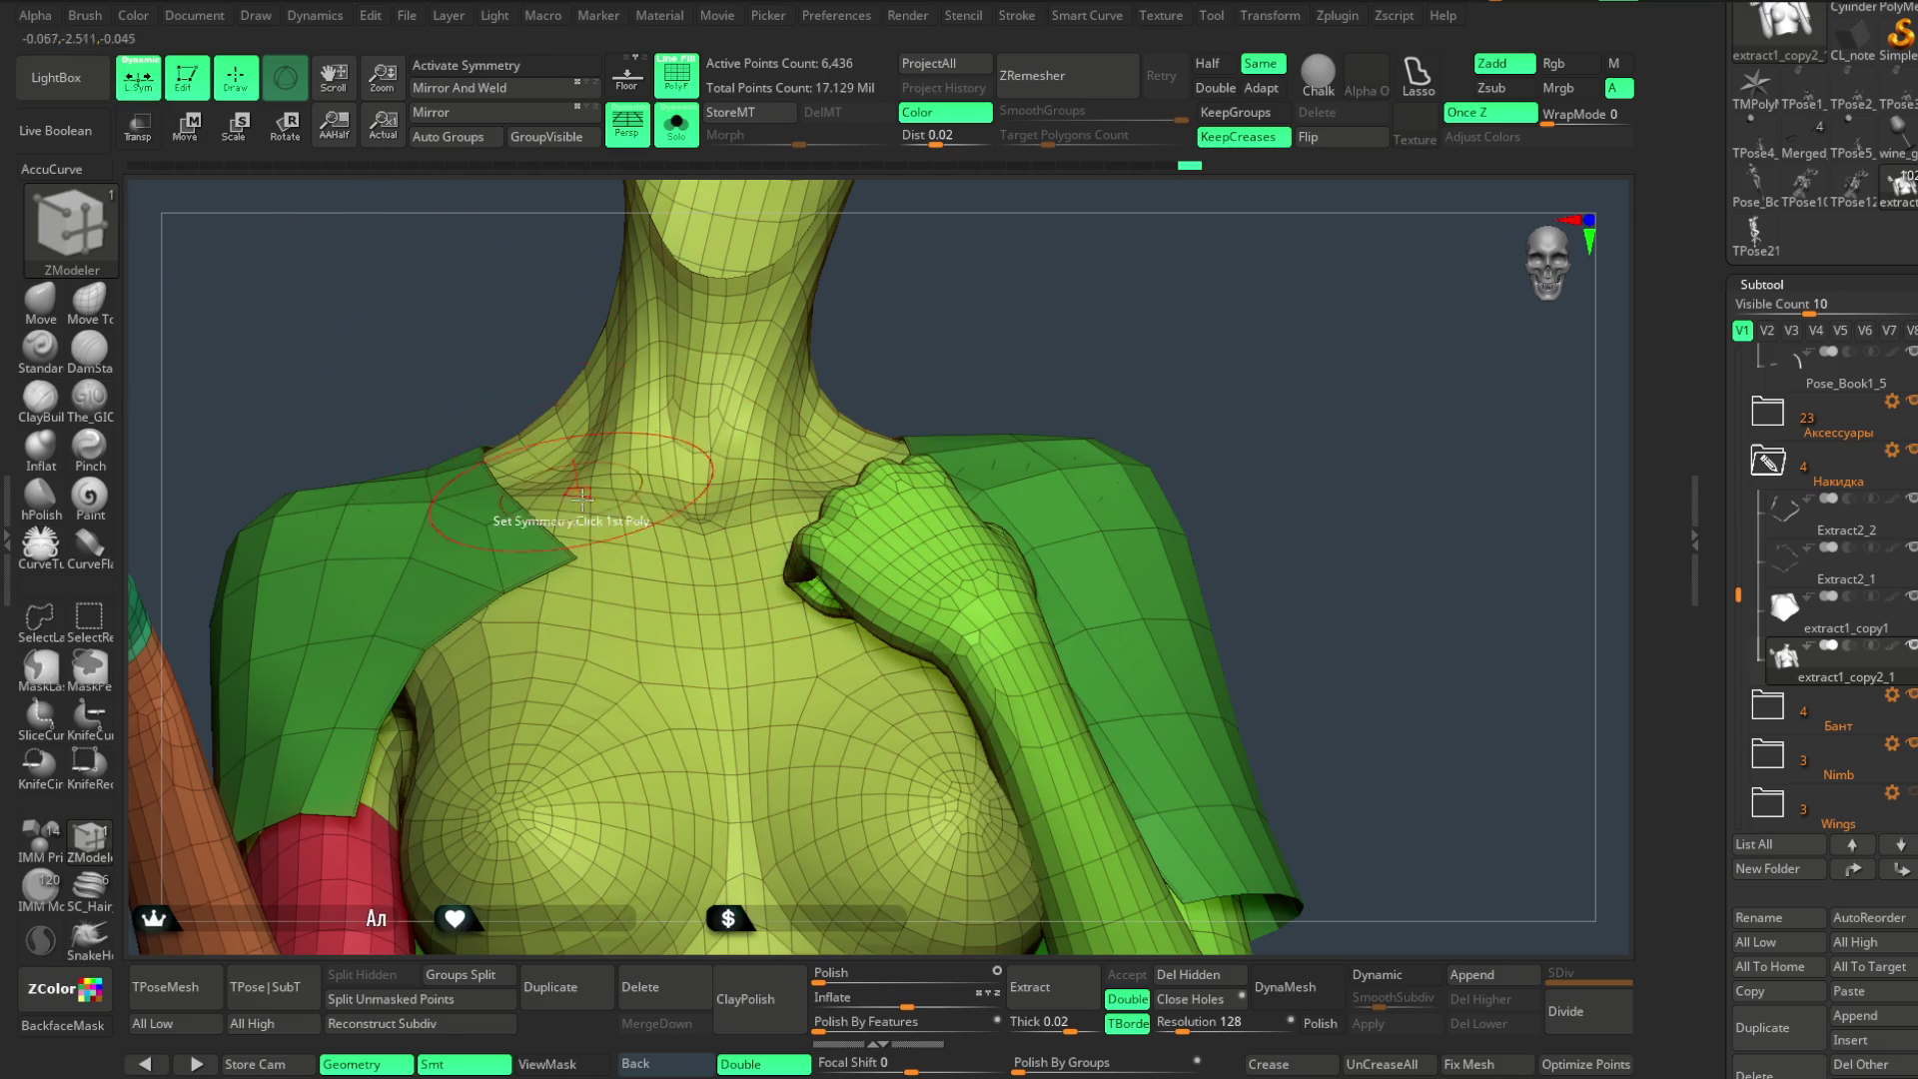
- Select the green cape piece, isolate it on its own and return to the ZModeler brush
left_click(728, 599)
key("w")
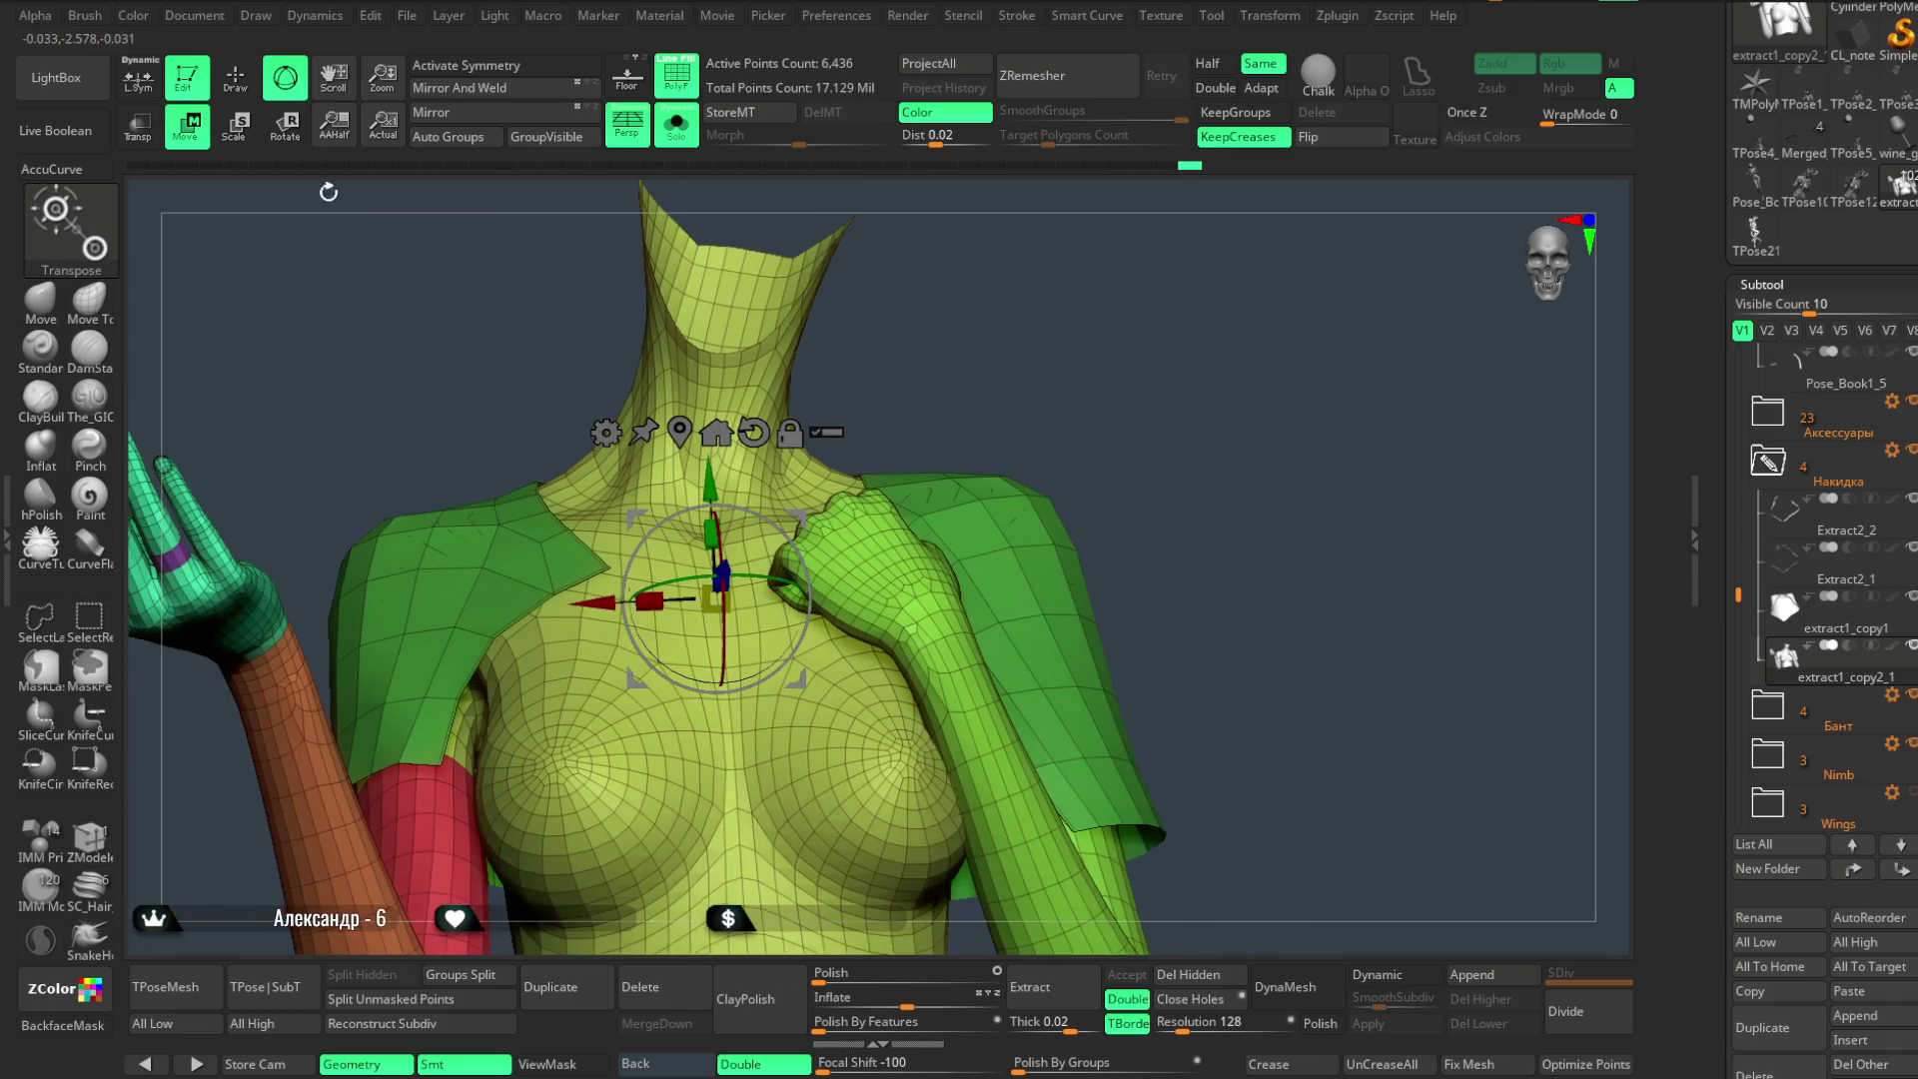
key("q")
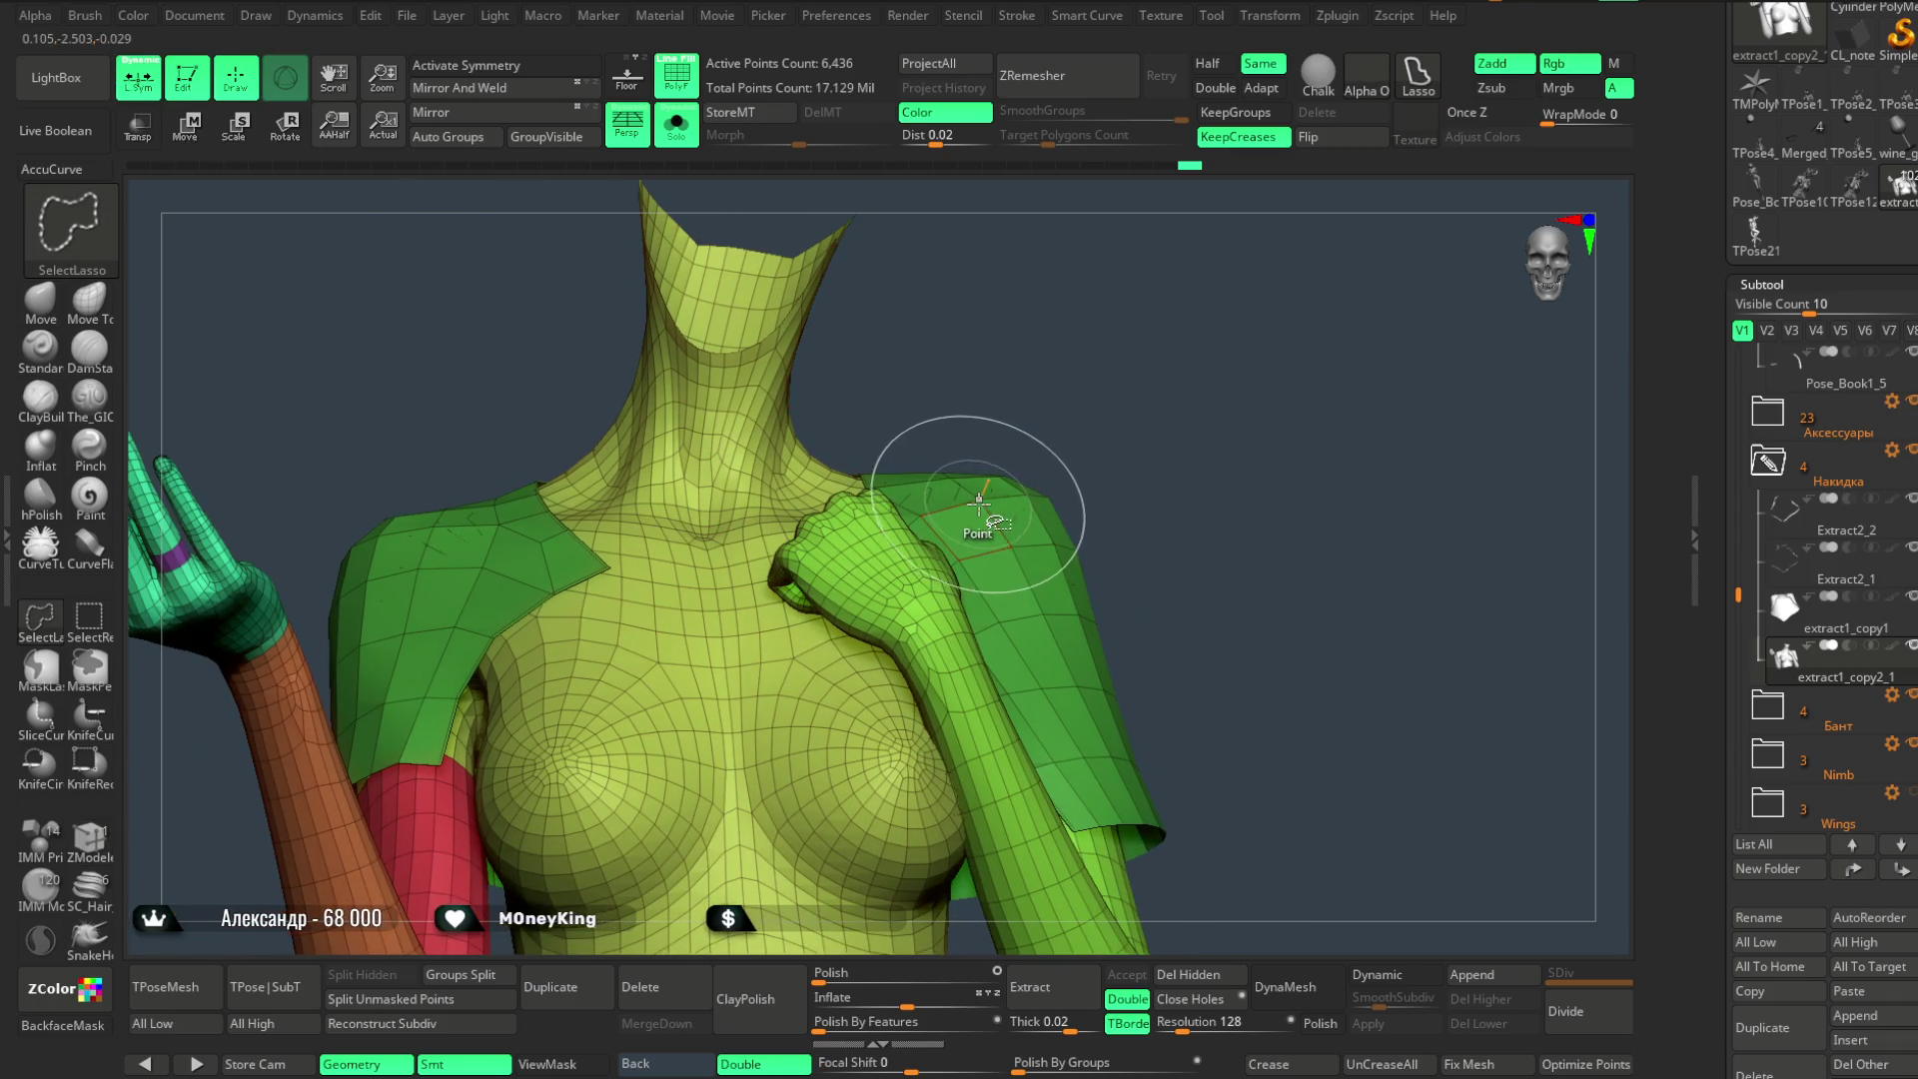
left_click(979, 500, "alt")
key("b")
key("z")
key("m")
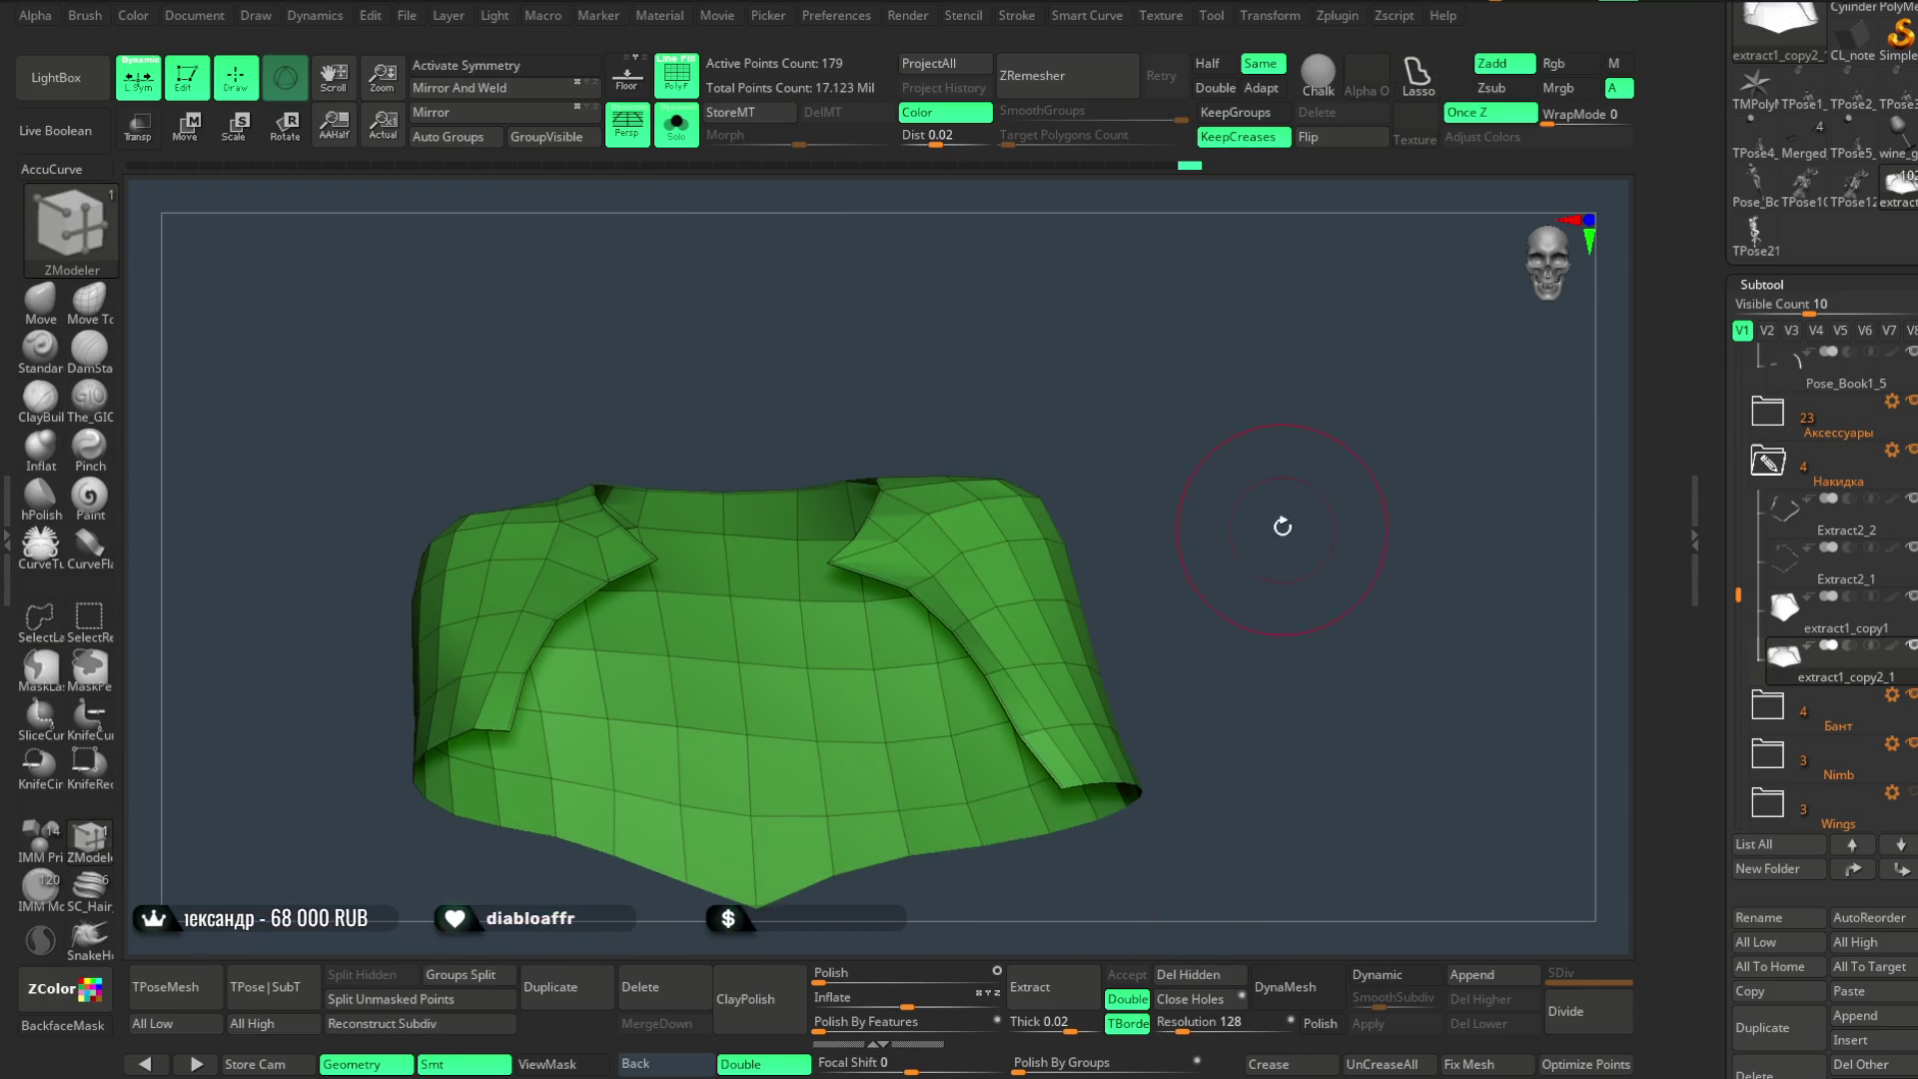
- Turn on symmetry for the cape and delete the centre-front seam polygons at the notch
mouse_move(950, 372)
left_mouse_down()
mouse_move(1170, 399)
mouse_move(1220, 321)
mouse_move(1160, 309)
mouse_move(1034, 347)
mouse_move(982, 331)
mouse_move(1409, 326)
mouse_move(1294, 291)
mouse_move(994, 264)
mouse_move(874, 324)
mouse_move(1040, 308)
mouse_move(1066, 257)
mouse_move(1062, 295)
left_mouse_up()
key("space")
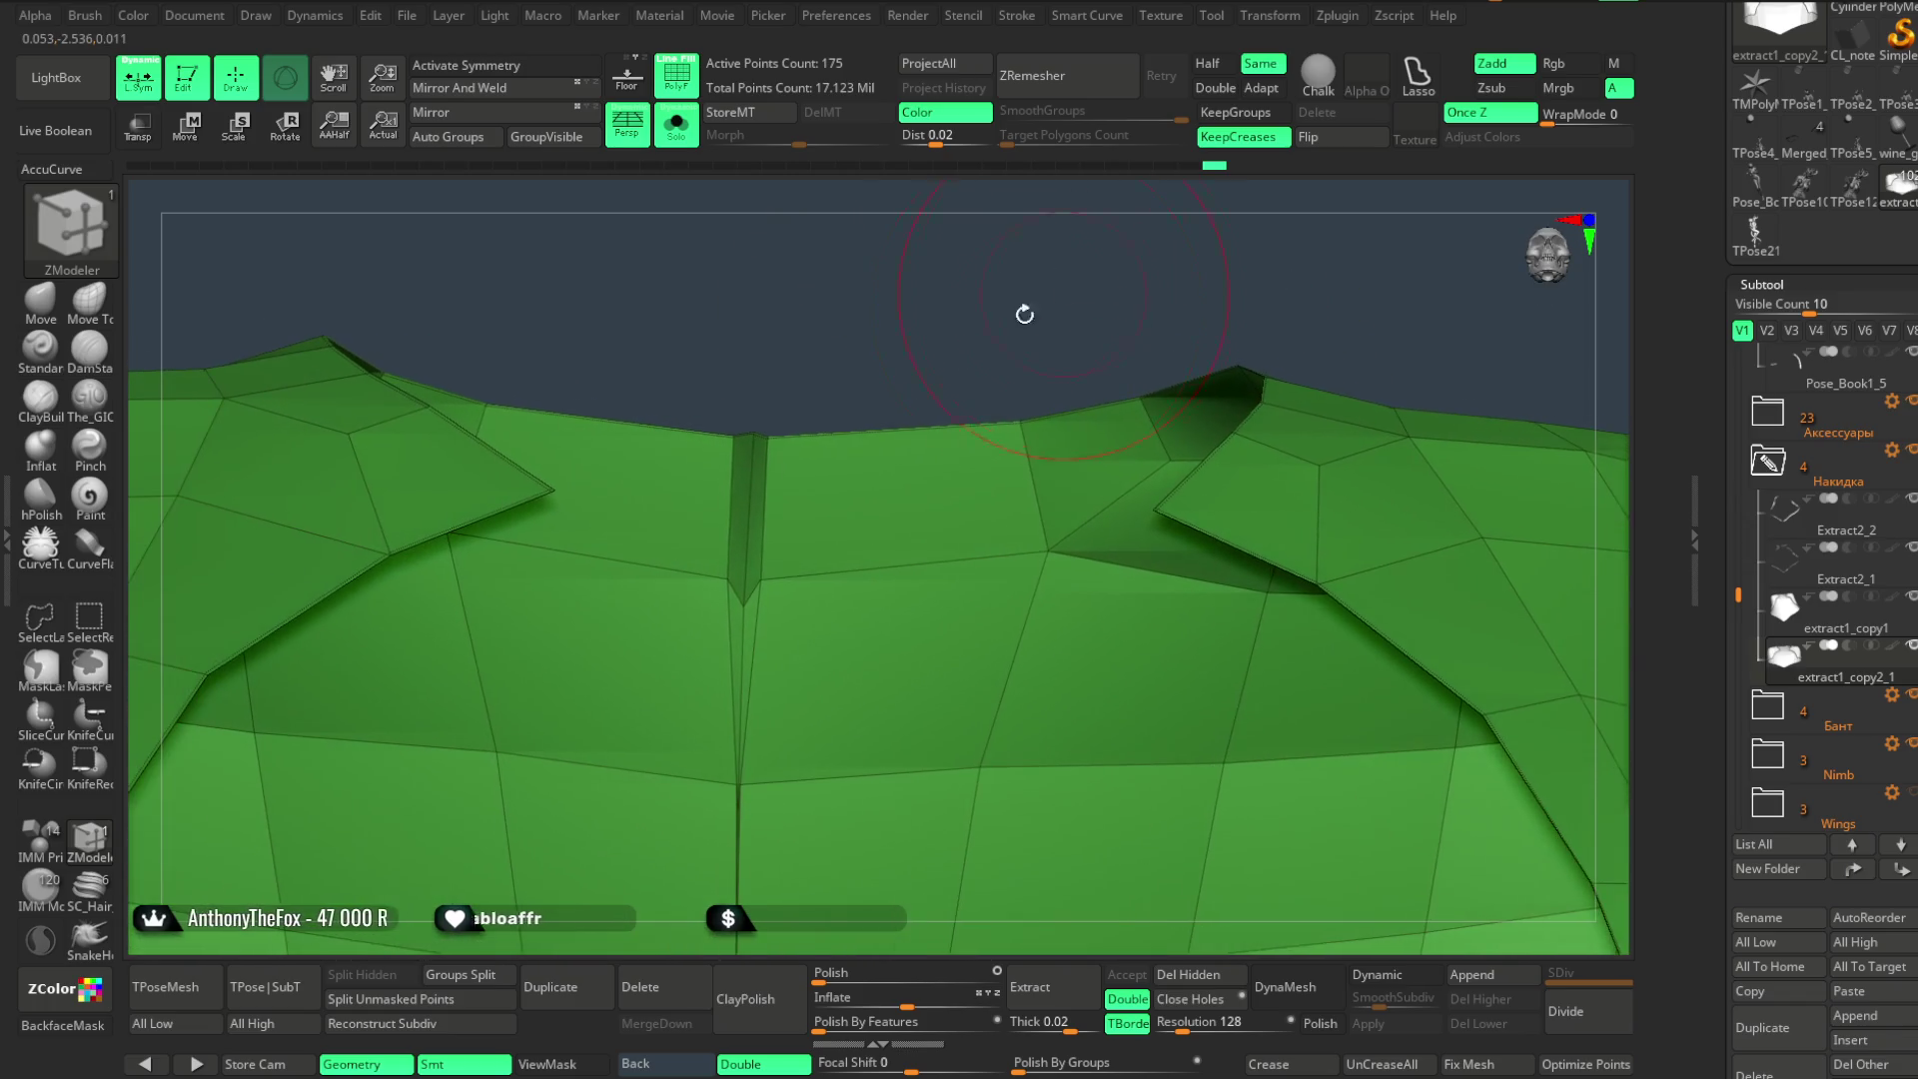
left_click(757, 490)
key("space")
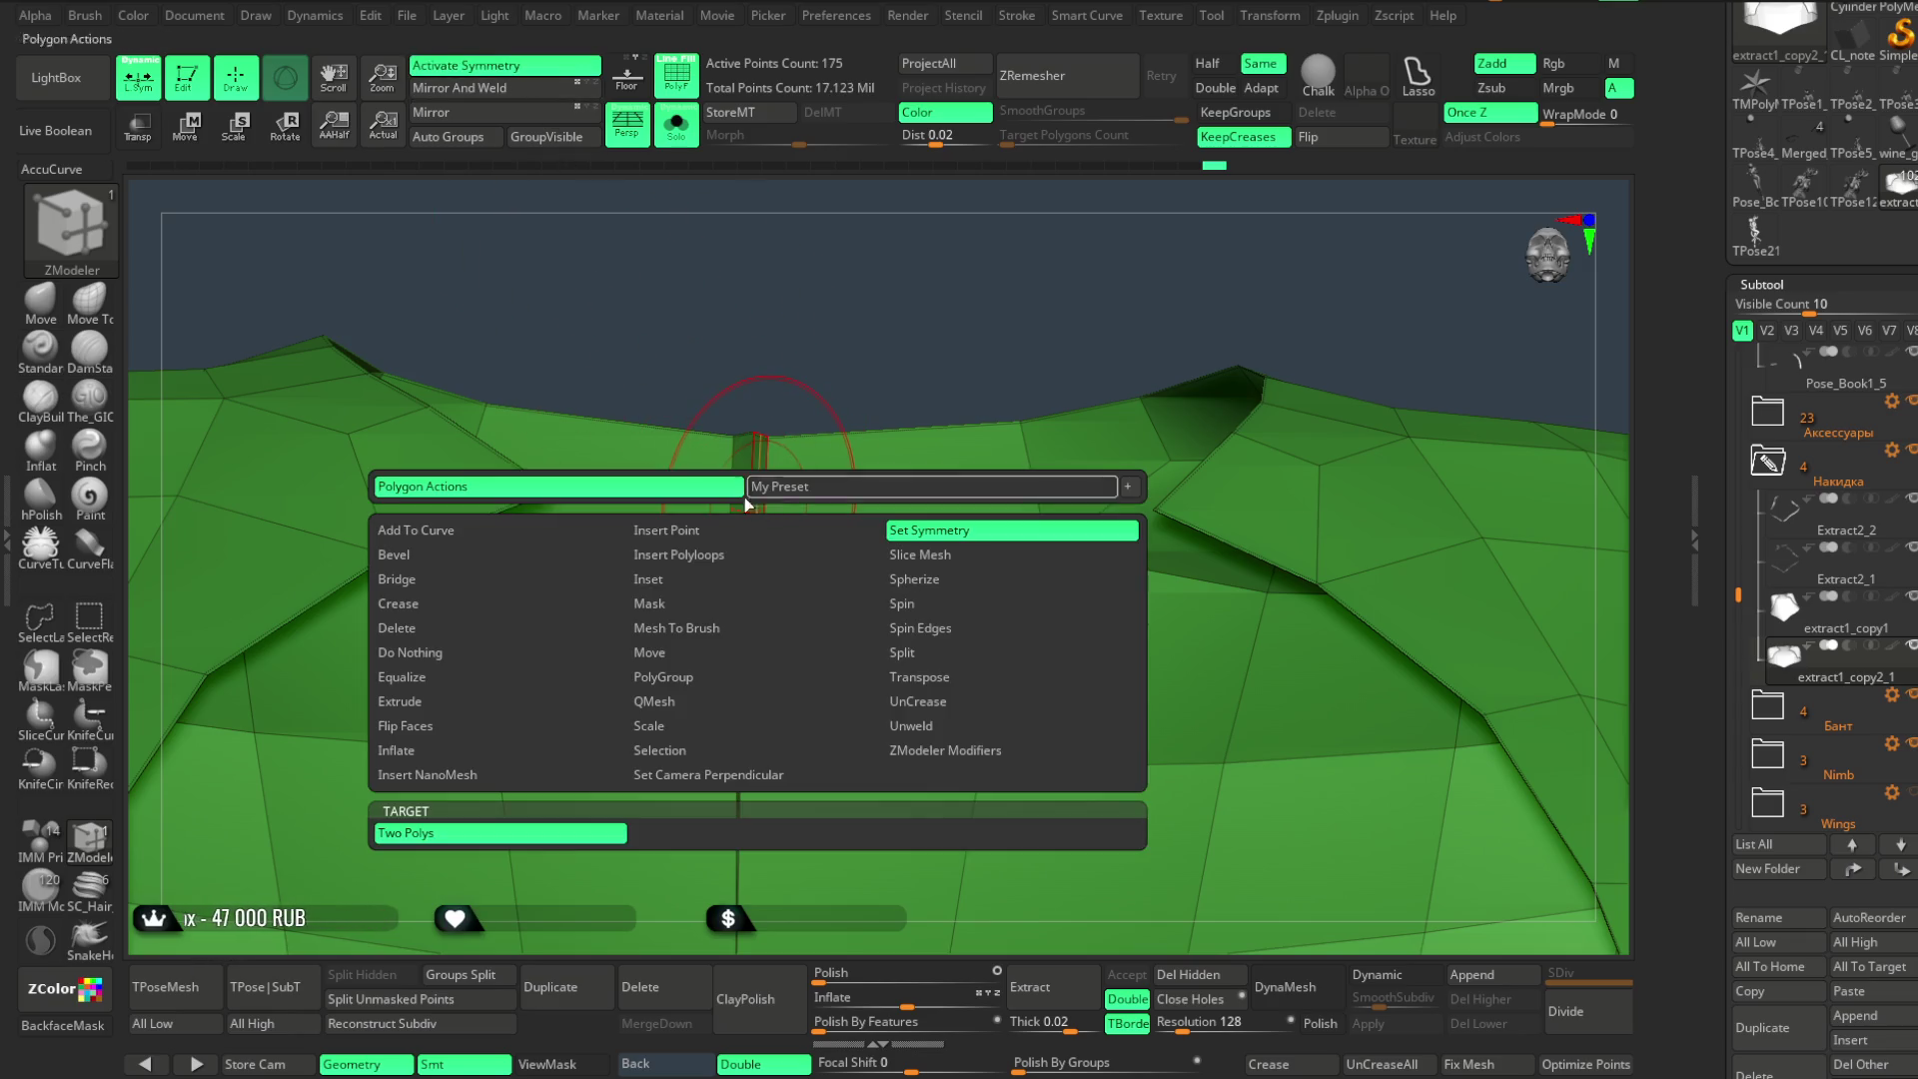
left_click(551, 605)
left_click(749, 495)
mouse_move(850, 387)
right_mouse_down("alt")
mouse_move(844, 355)
mouse_move(728, 698)
mouse_move(893, 236)
right_mouse_up("alt")
left_click(729, 700)
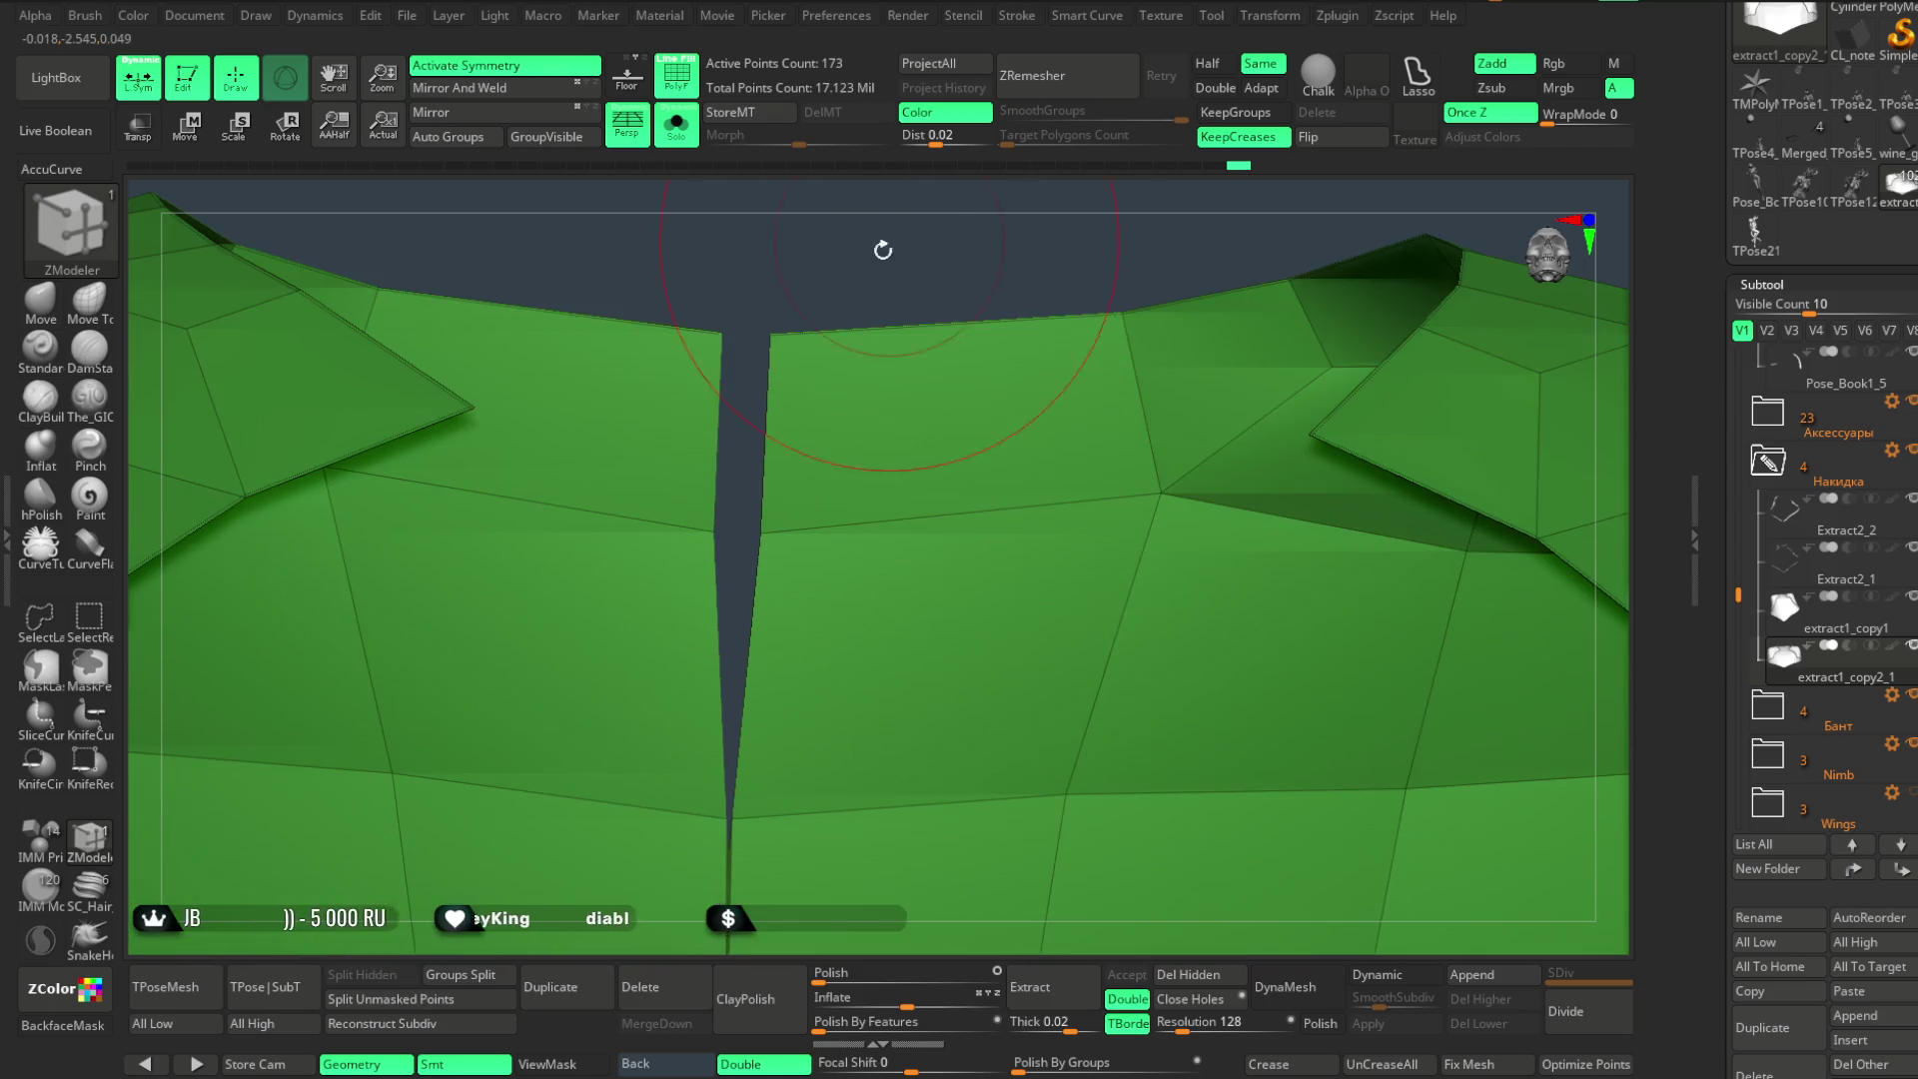
- Weld the notch vertices closed with the move-point action and remove the extra edge loops along the seam
key("space")
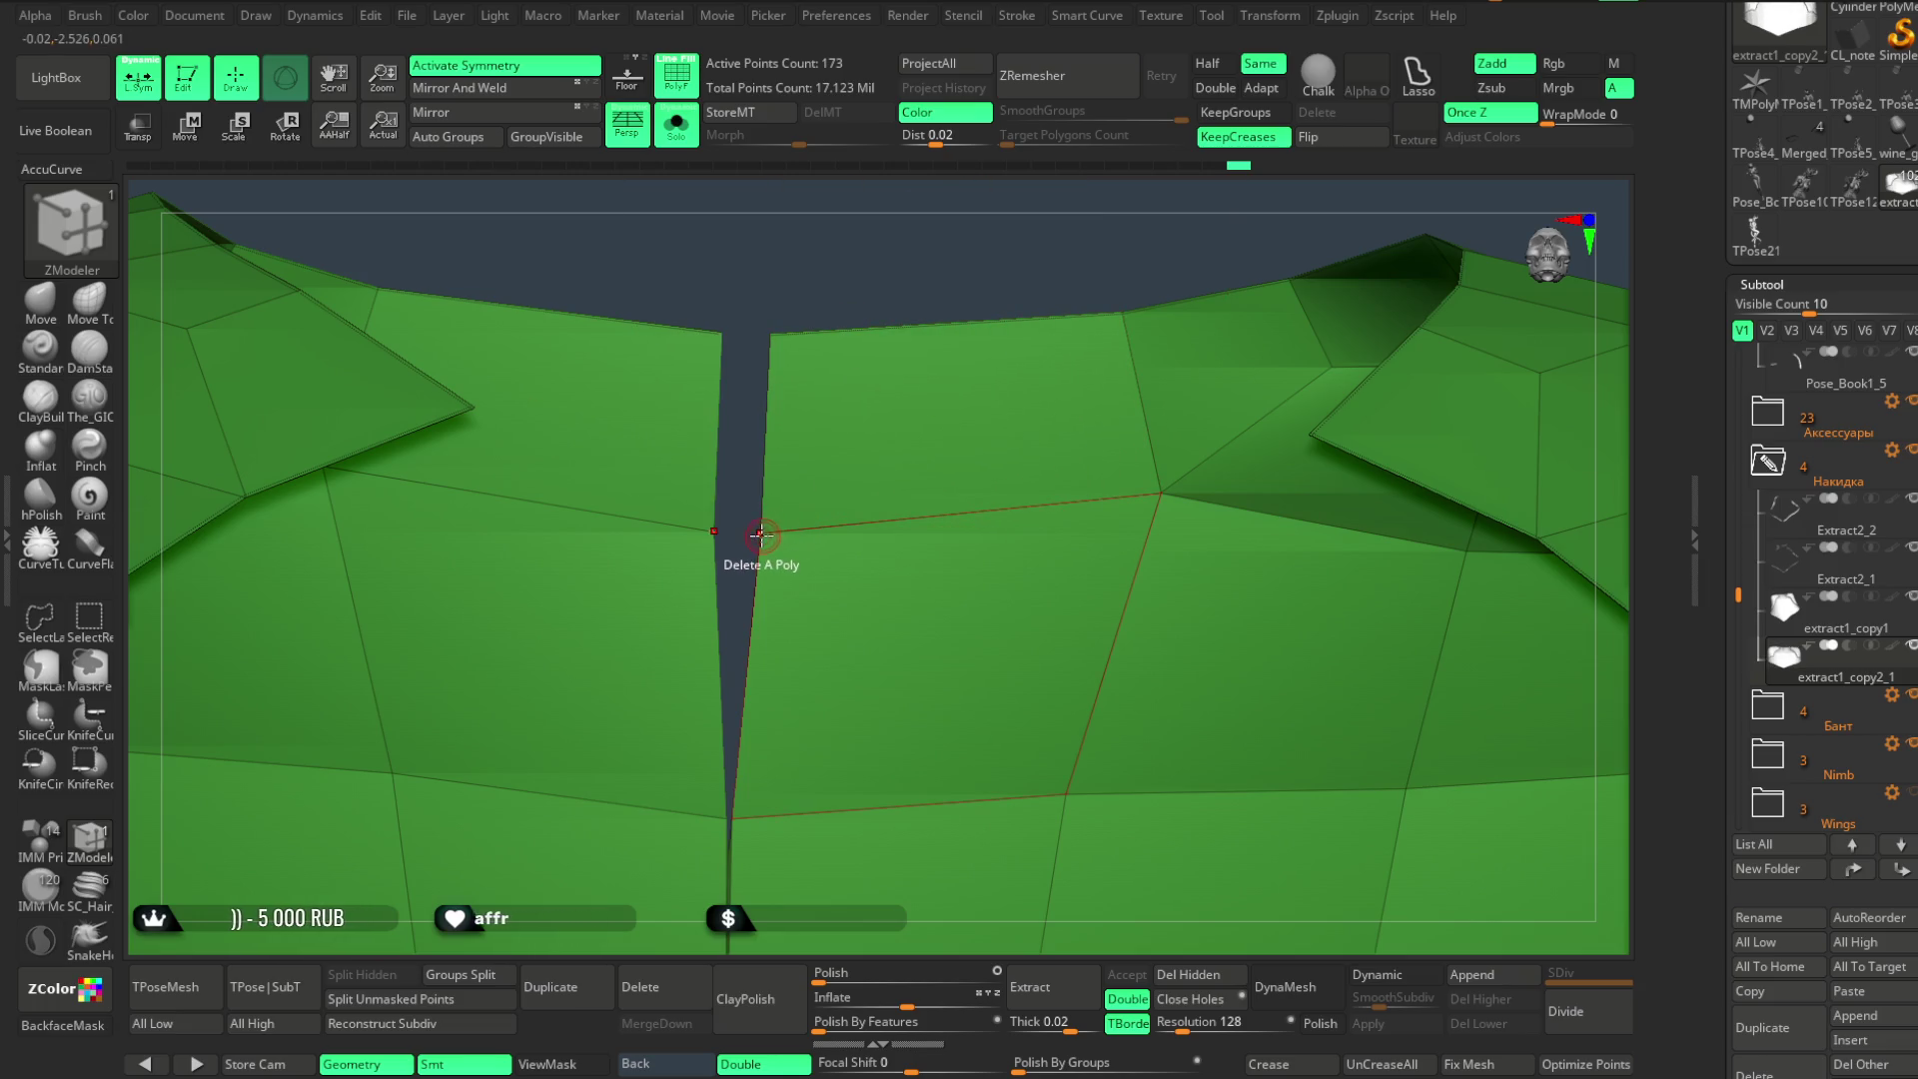
key("space")
left_click(756, 604)
left_click_drag(765, 532, 737, 528)
mouse_move(745, 939)
right_mouse_down("ctrl")
mouse_move(707, 651)
mouse_move(778, 204)
right_mouse_up("ctrl")
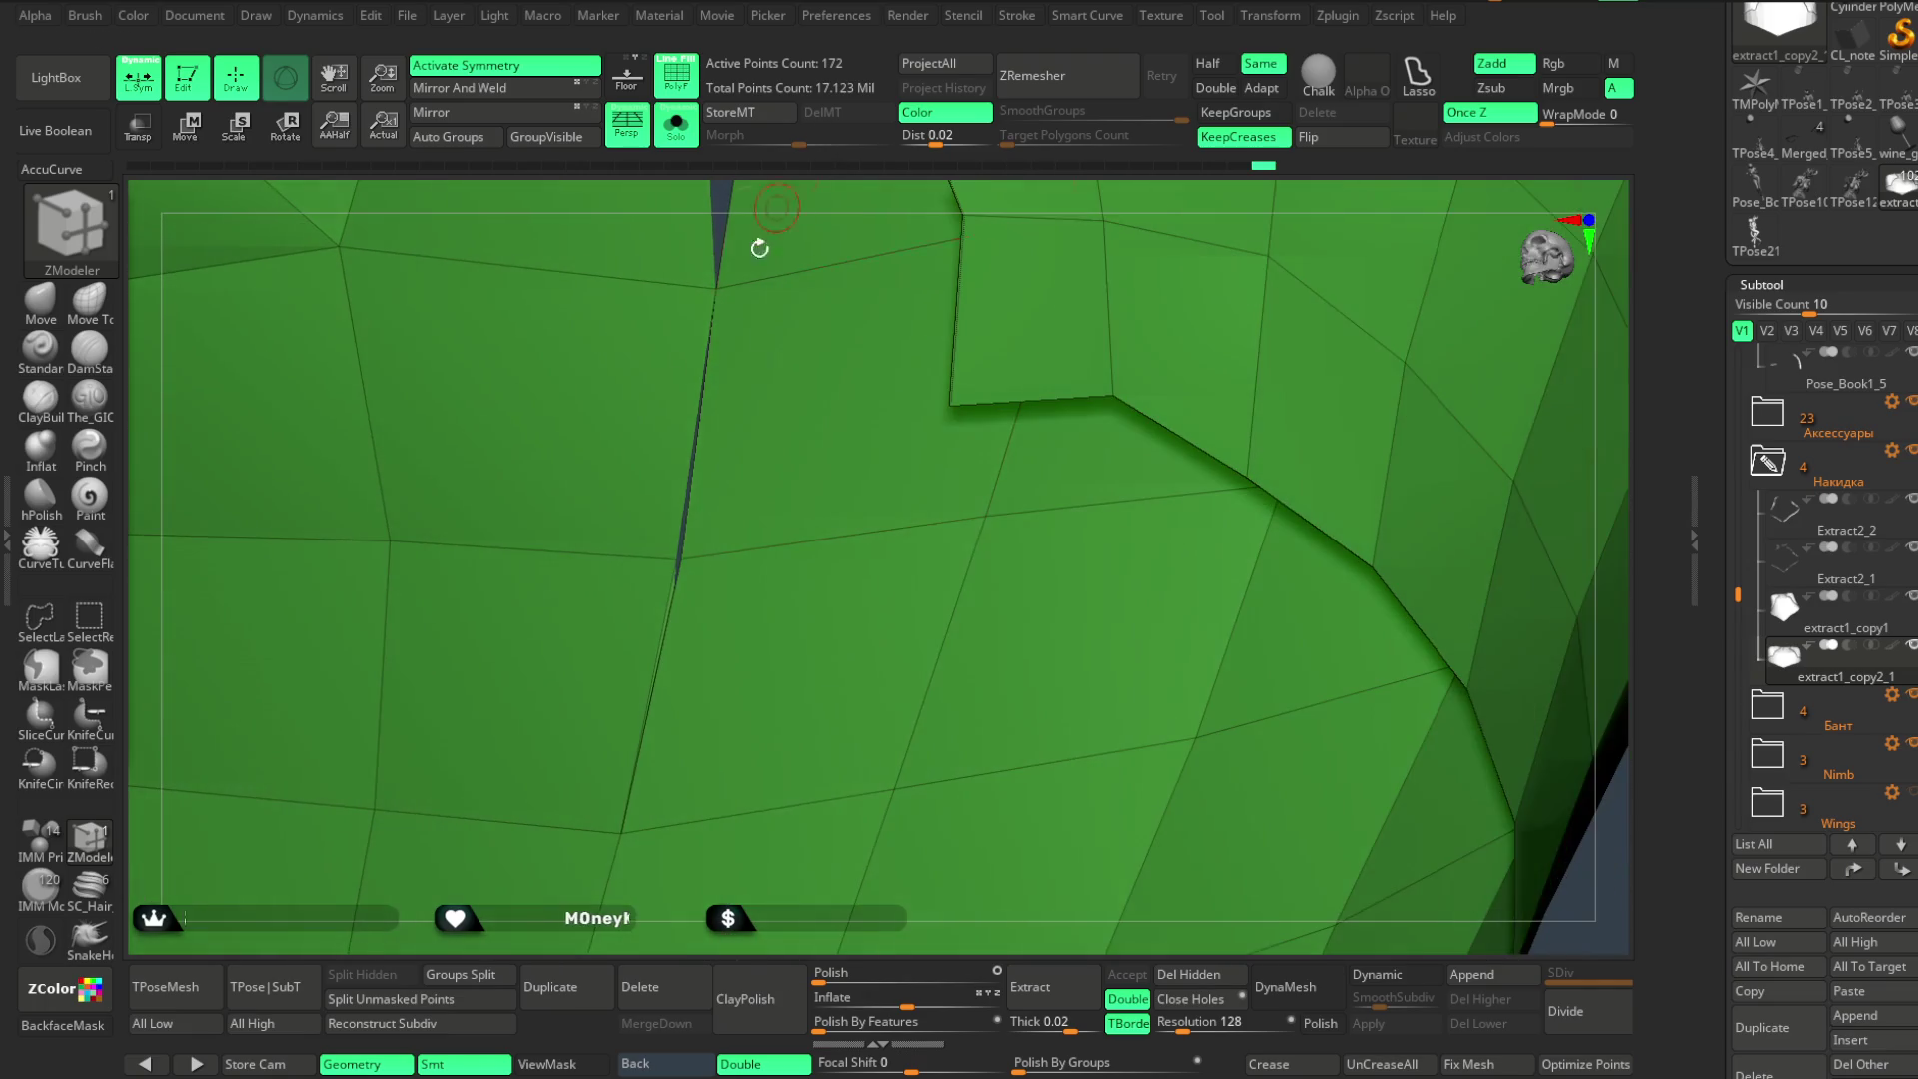
mouse_move(914, 181)
right_mouse_down()
mouse_move(826, 160)
mouse_move(1503, 317)
mouse_move(1418, 523)
right_mouse_up()
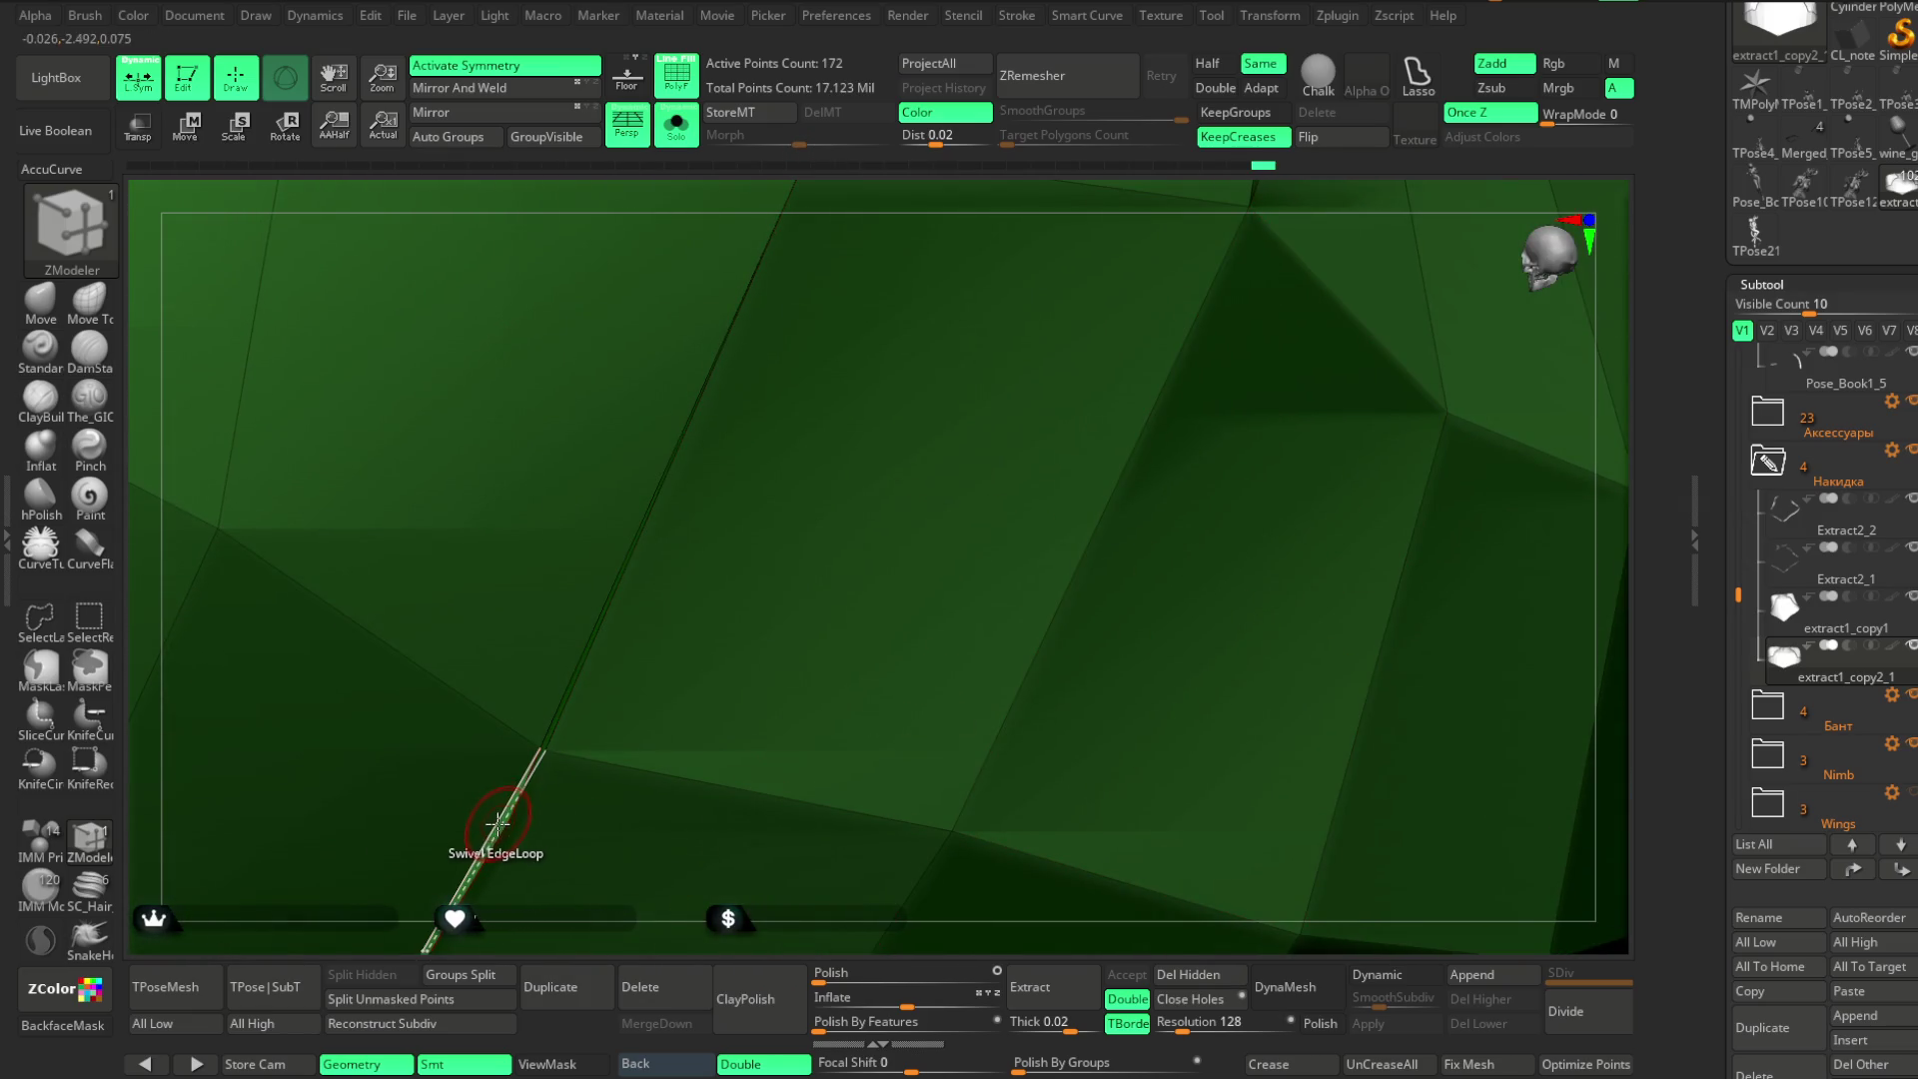
left_click(538, 761)
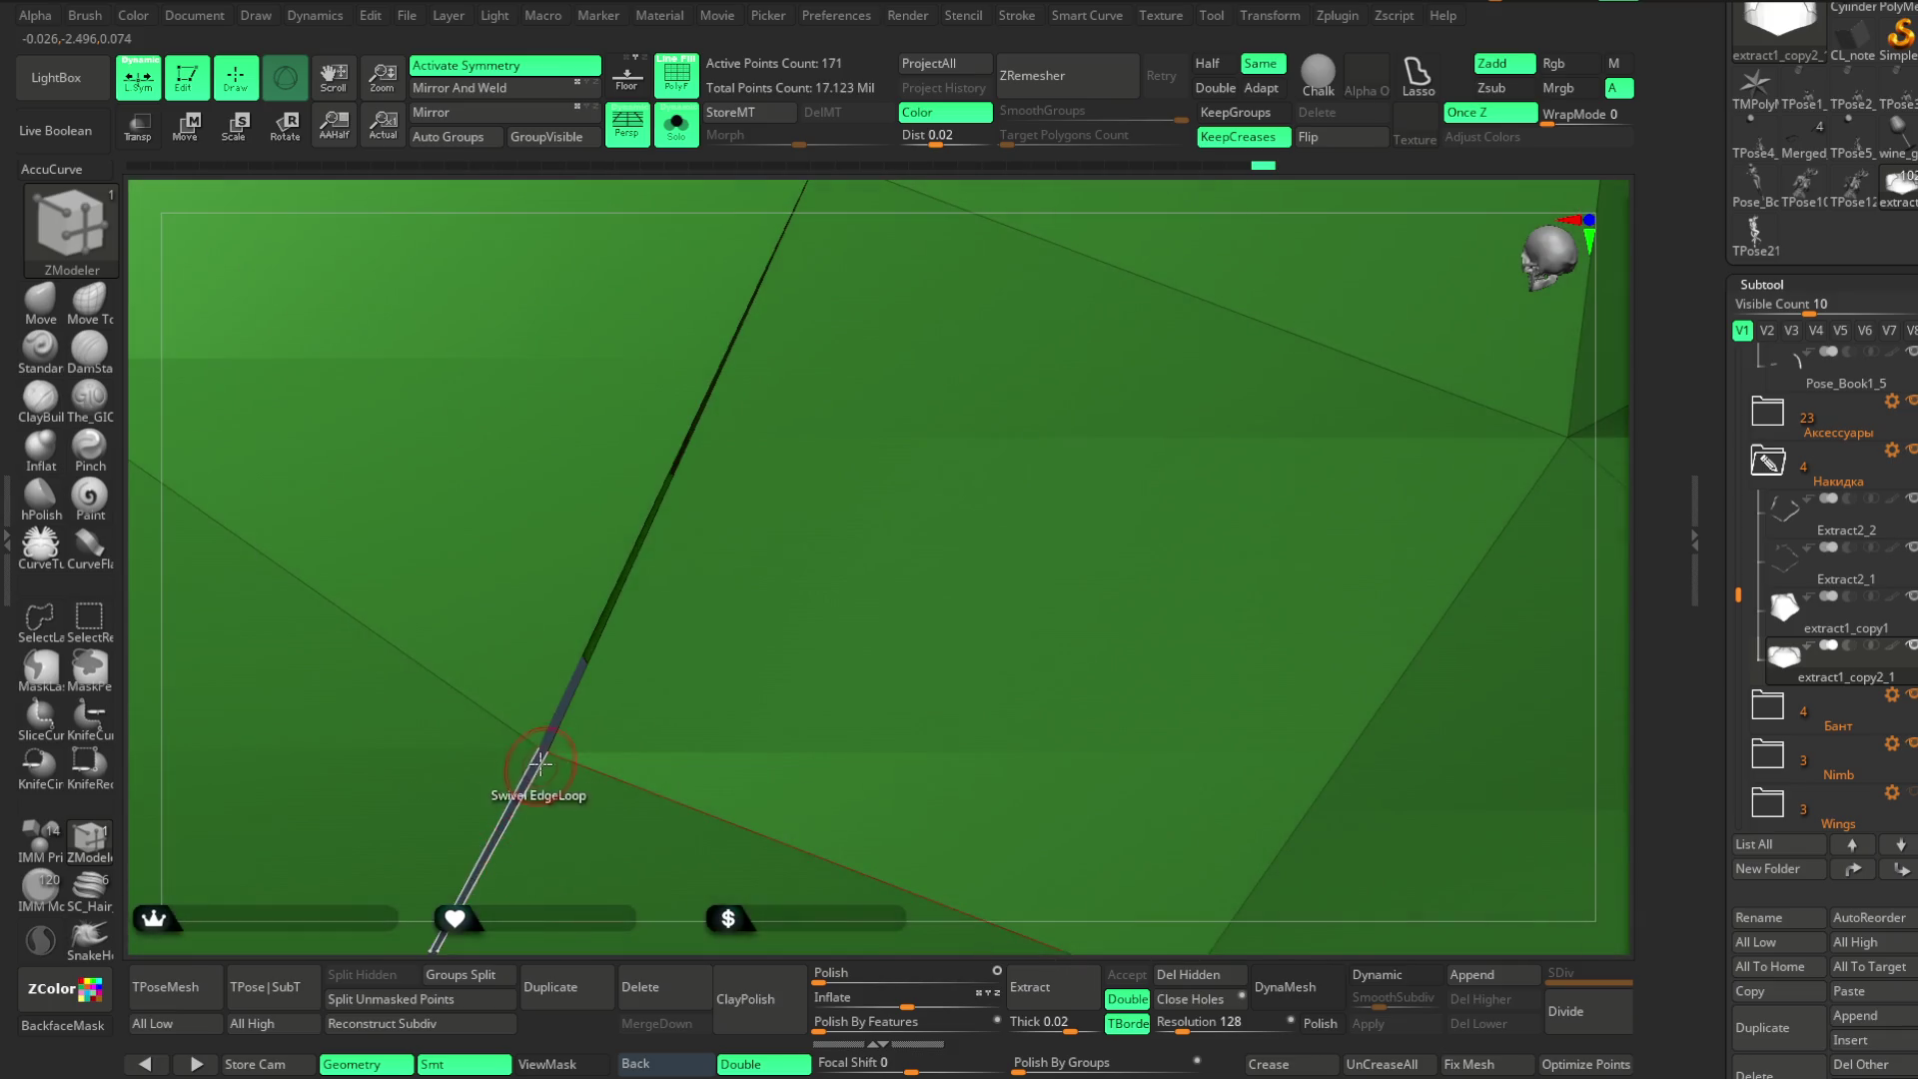
left_click(539, 749)
- Check the 169-point cape against the full character from the front, then isolate it again
right_click_drag(539, 749, 814, 346, "ctrl")
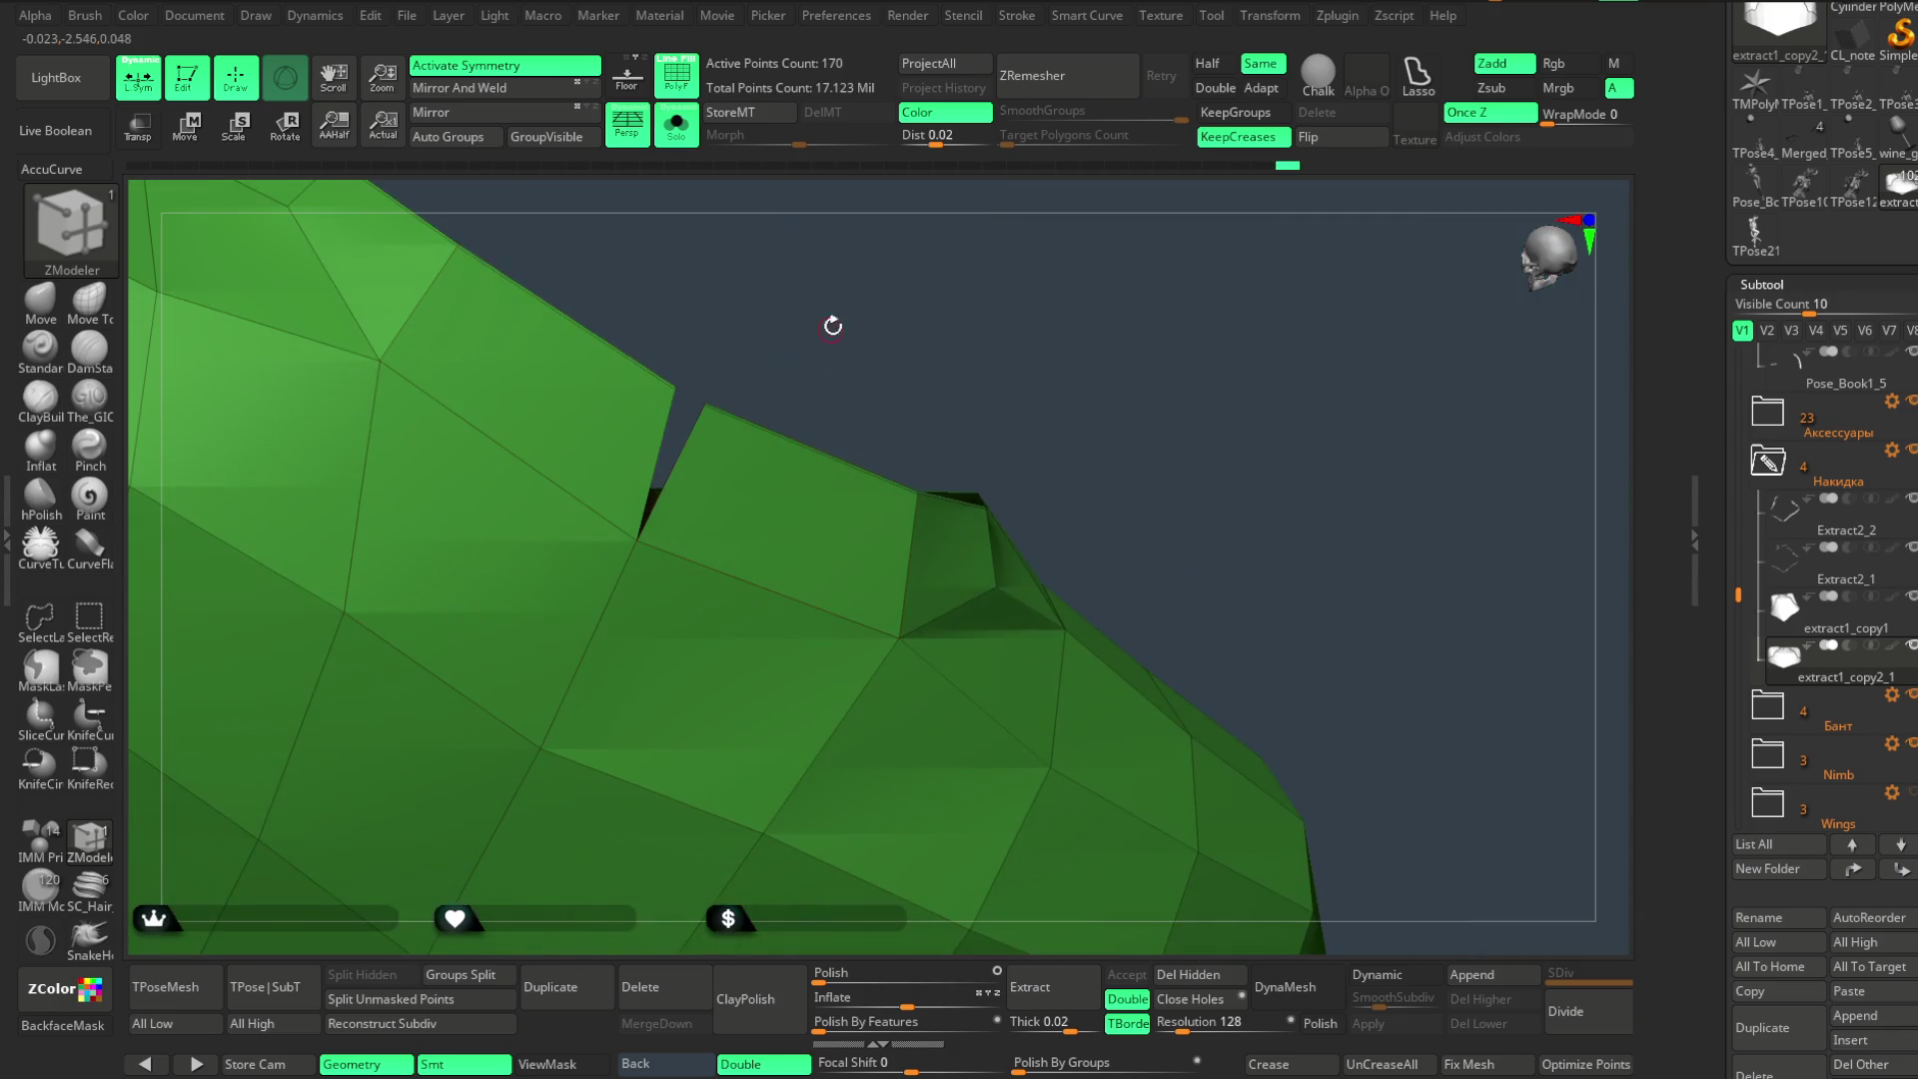
mouse_move(692, 394)
right_mouse_down("ctrl")
mouse_move(822, 283)
mouse_move(959, 368)
mouse_move(950, 230)
mouse_move(1006, 286)
mouse_move(964, 236)
mouse_move(720, 224)
right_mouse_up("ctrl")
left_click(676, 126)
mouse_move(838, 197)
right_mouse_down()
mouse_move(1083, 360)
mouse_move(1088, 300)
mouse_move(1062, 386)
mouse_move(1054, 352)
mouse_move(1033, 355)
mouse_move(1053, 350)
mouse_move(1010, 361)
mouse_move(1040, 369)
mouse_move(988, 339)
mouse_move(1070, 271)
mouse_move(1082, 224)
mouse_move(1079, 257)
mouse_move(1029, 265)
mouse_move(1024, 296)
right_mouse_up()
key("ctrl+shift+s")
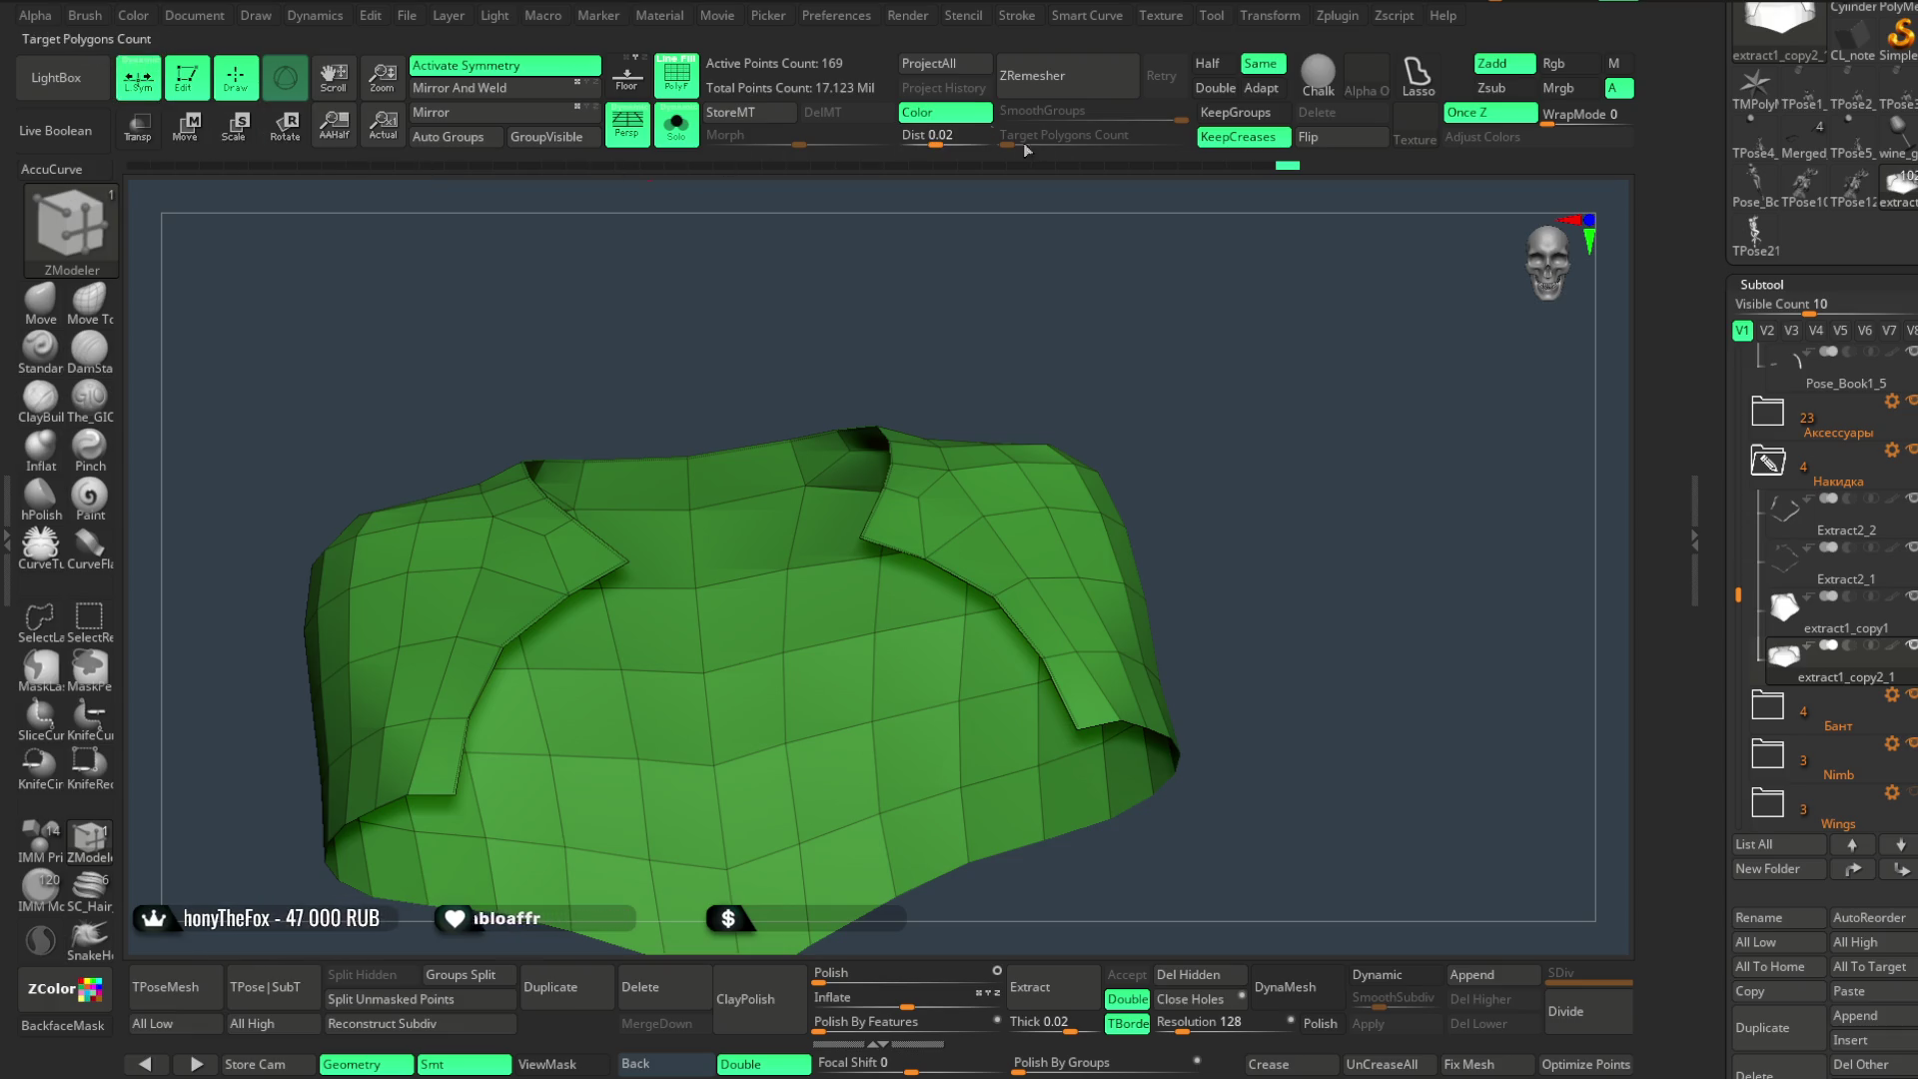
- Run ZRemesher on the cape twice, undoing each result, leaving the 169-point piece unchanged with settings shown
left_click(1078, 80)
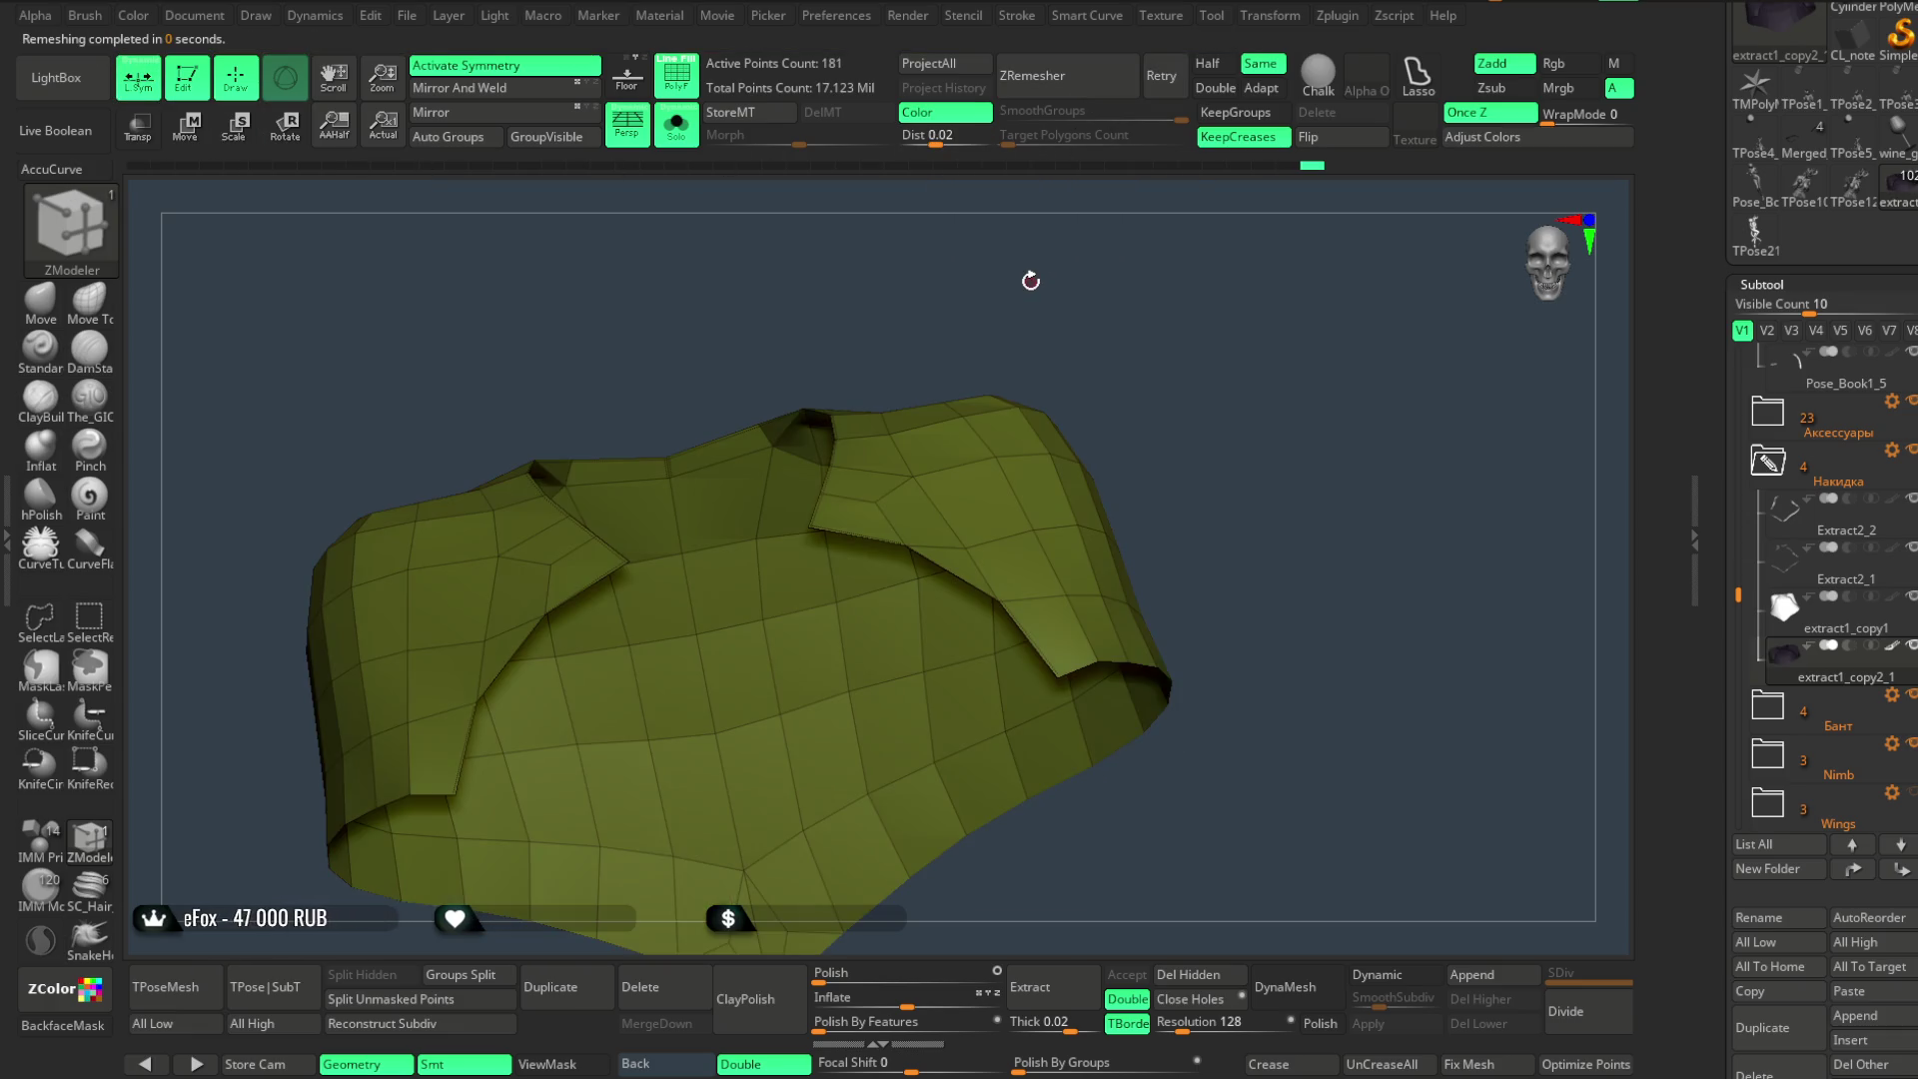
key("ctrl+z")
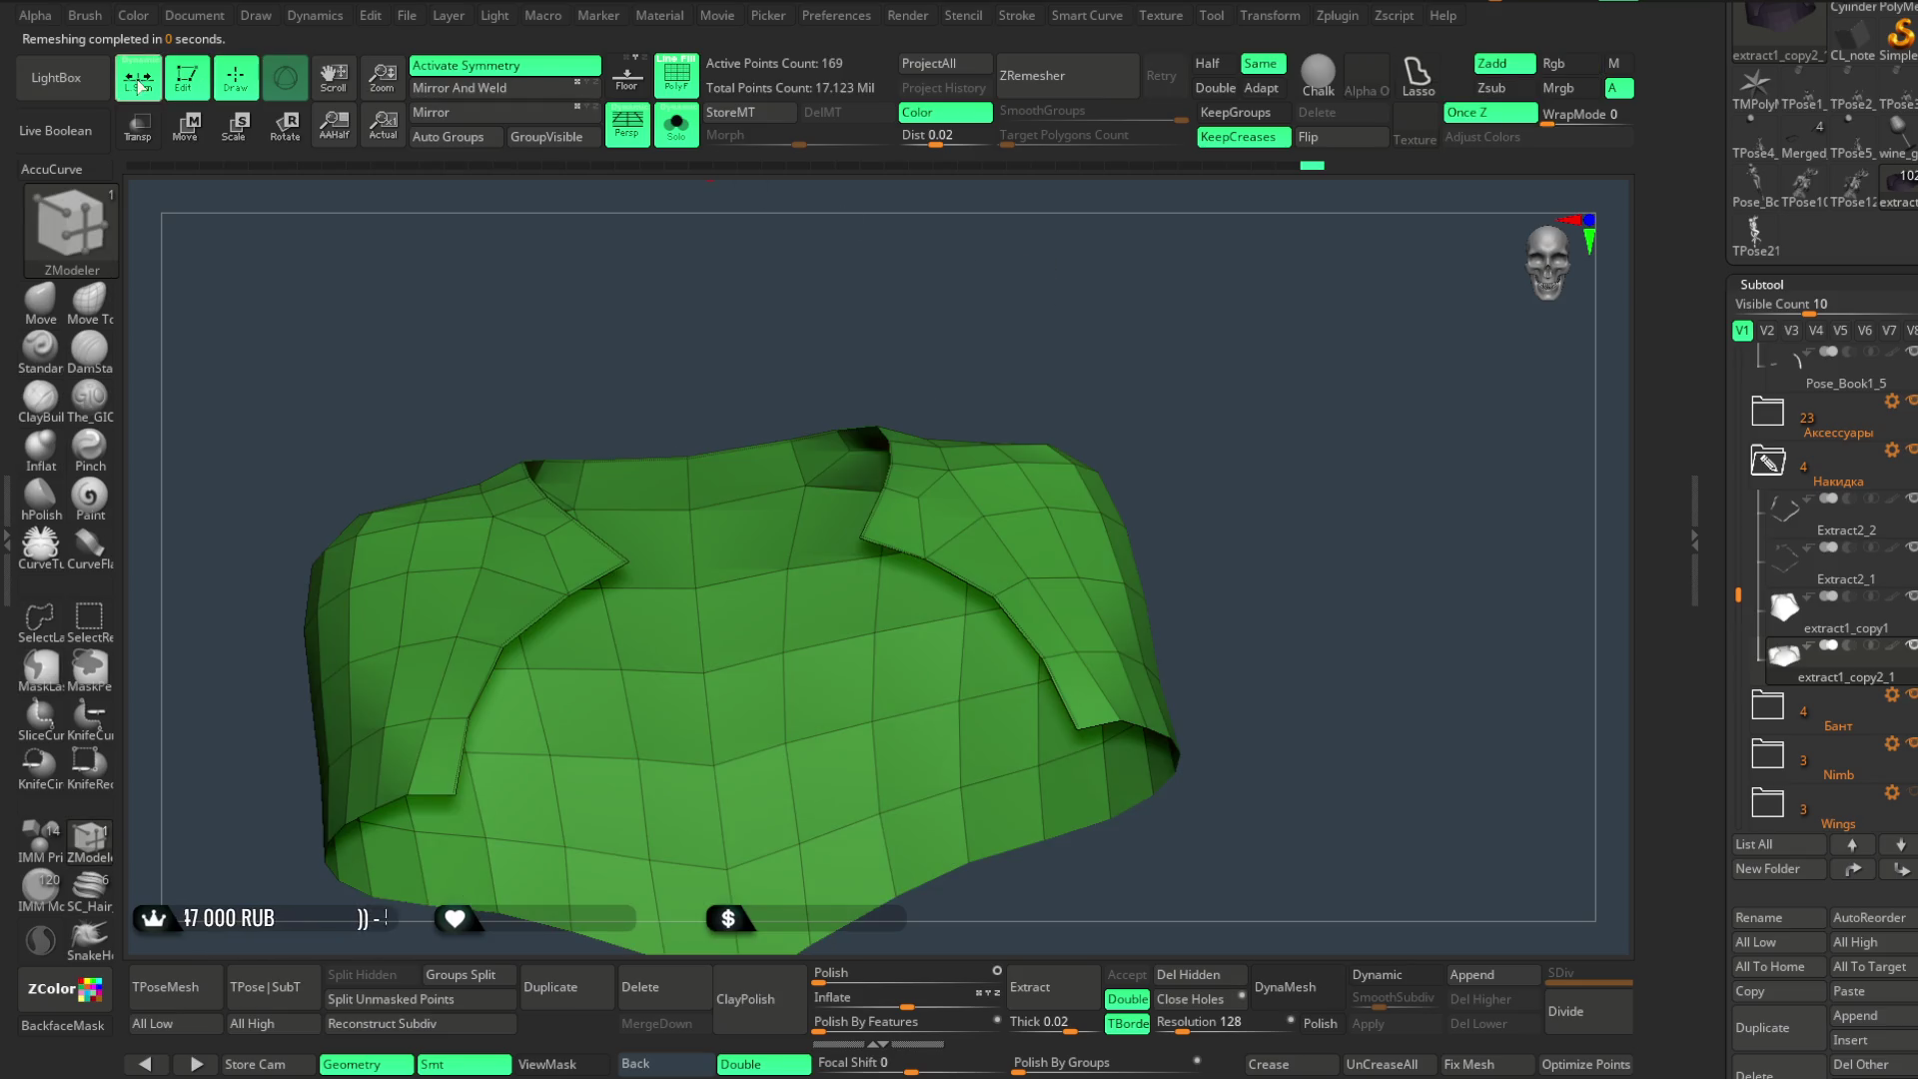
left_click(1049, 83)
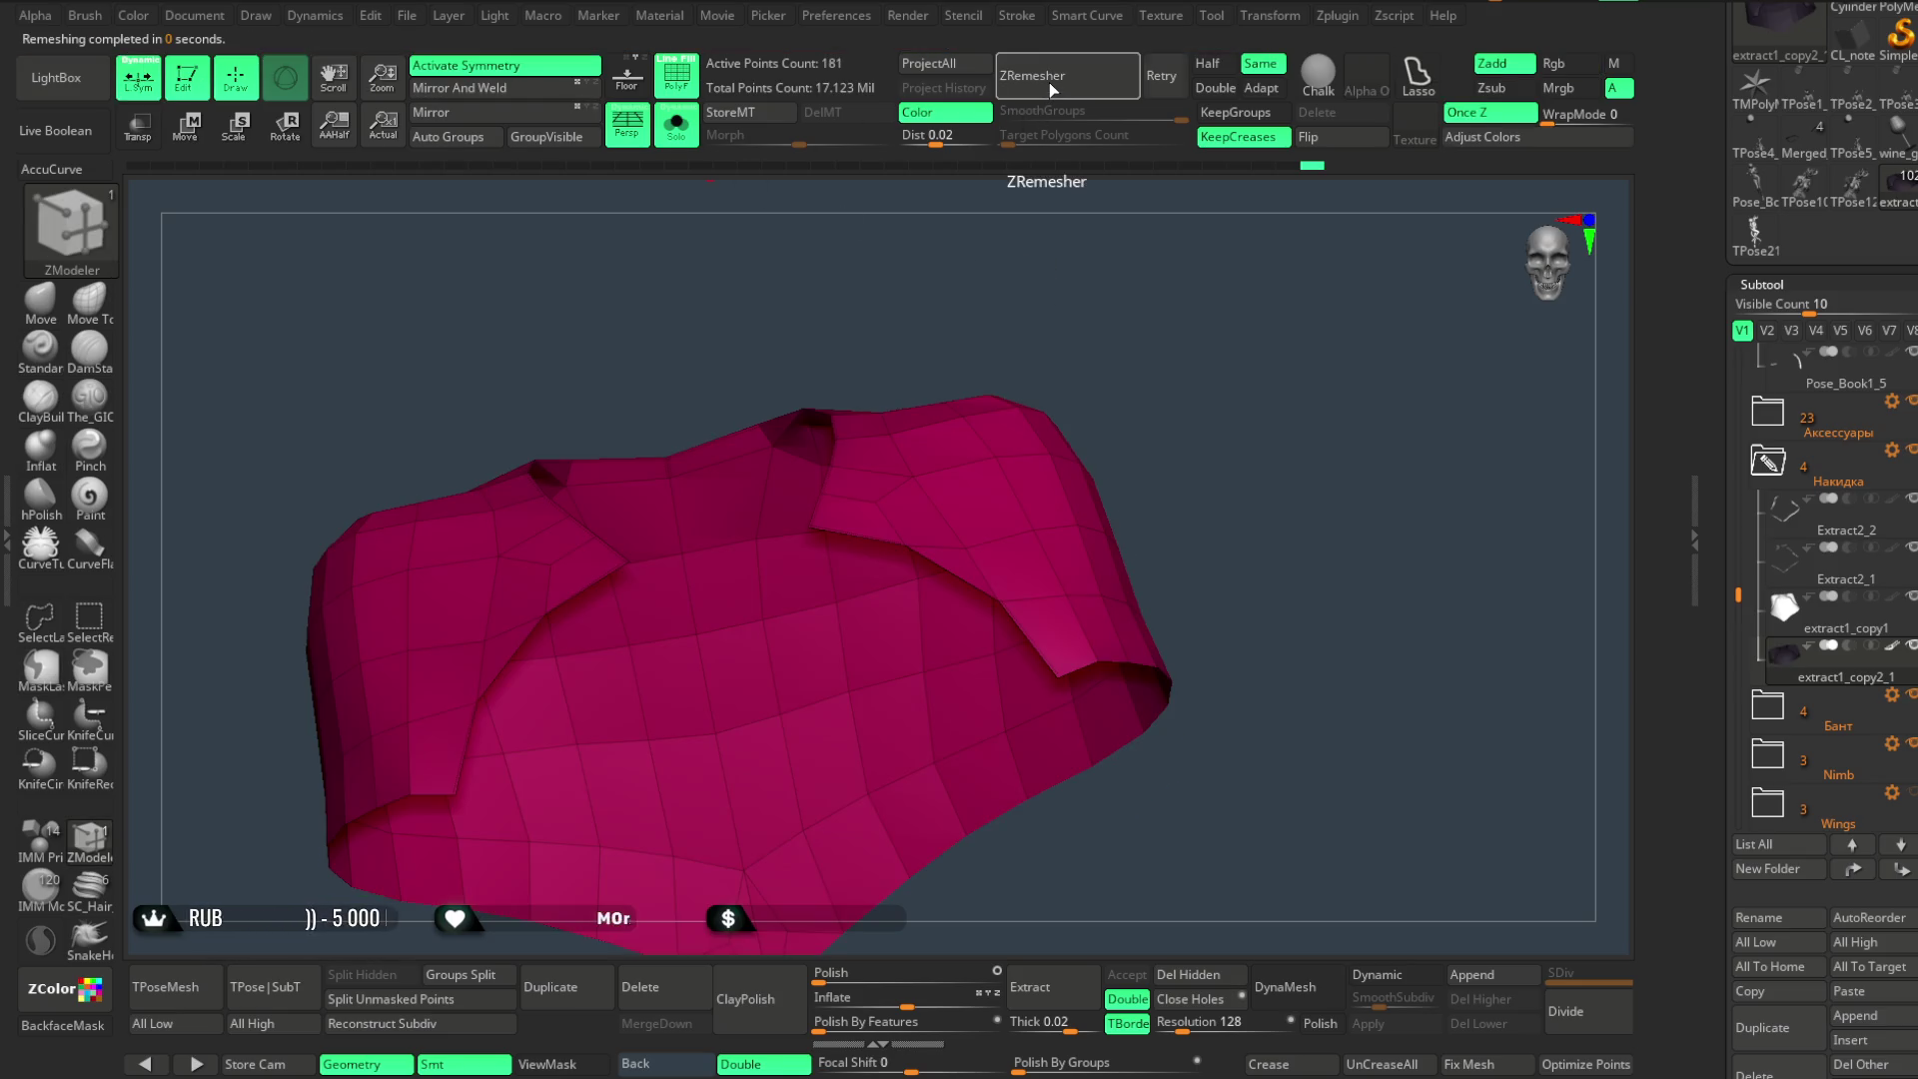
key("ctrl+z")
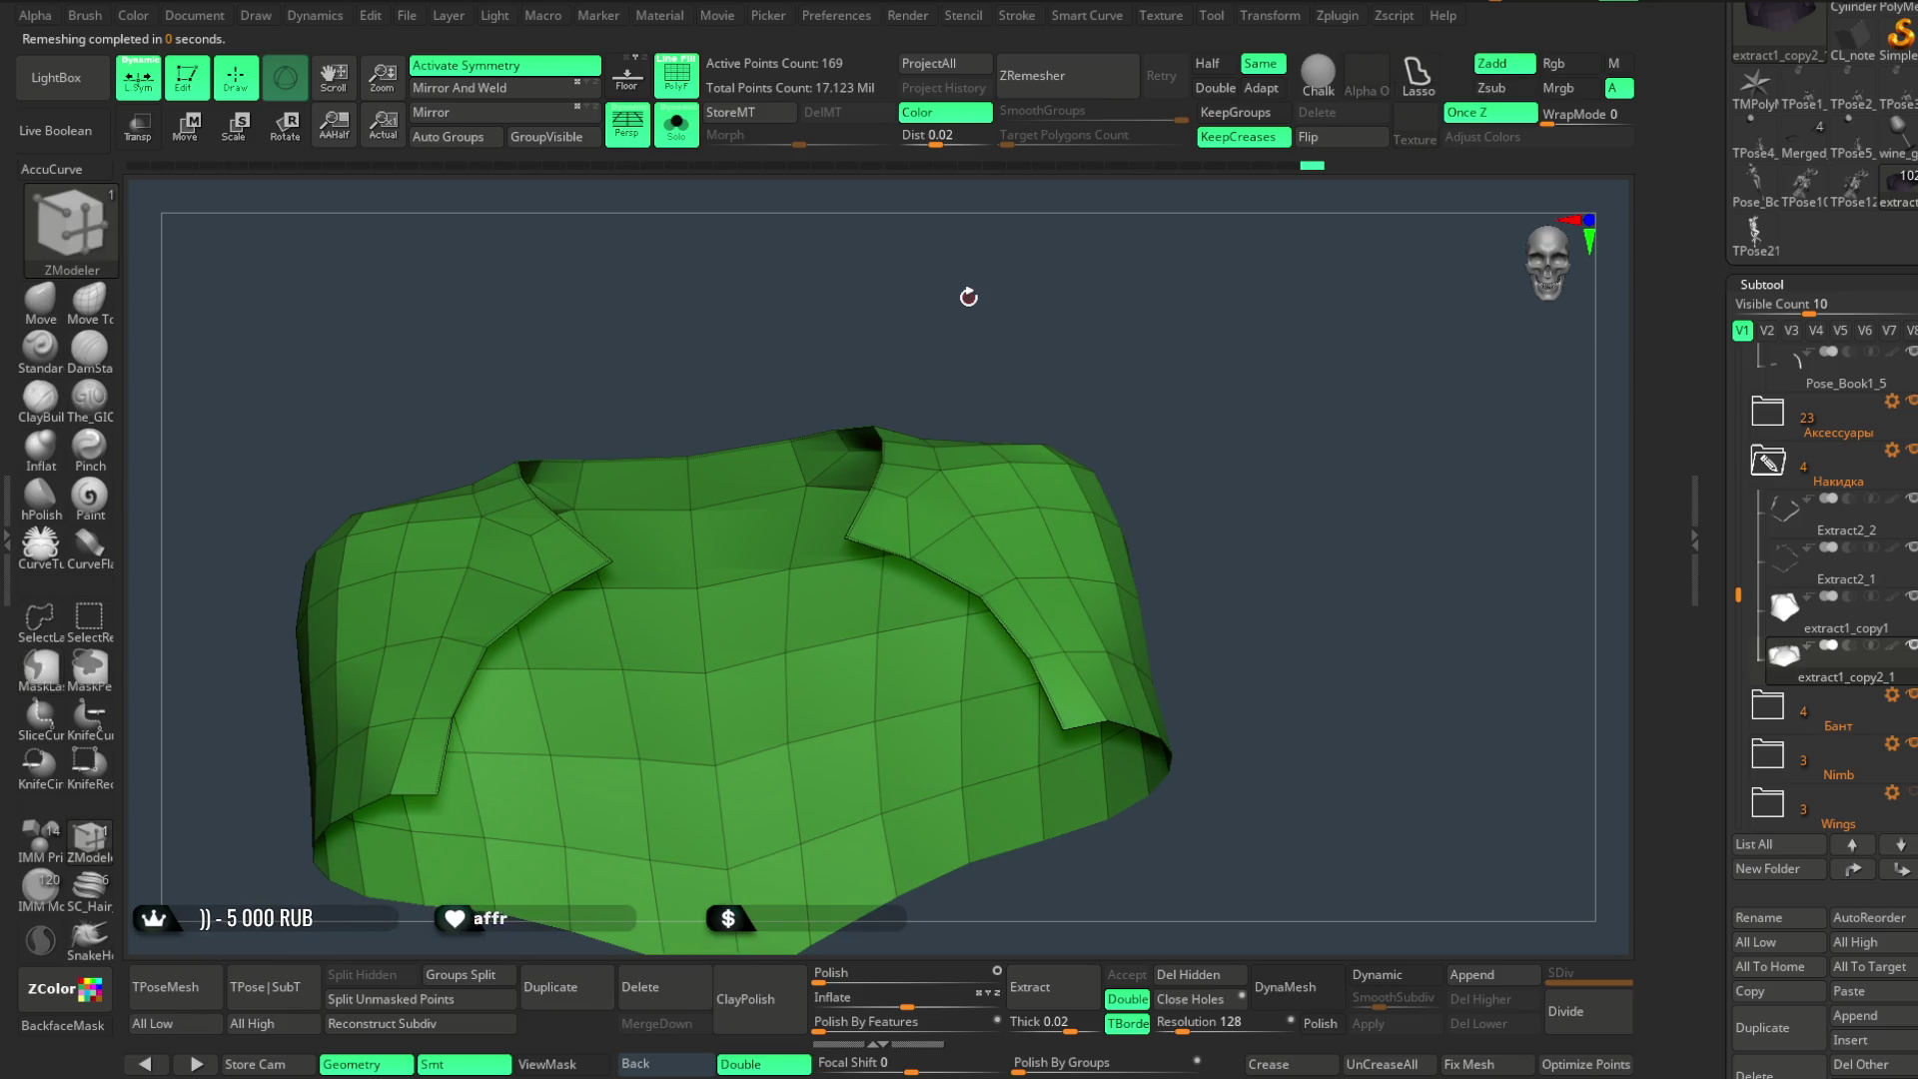
scroll(1781, 552, "down", 3)
scroll(1781, 553, "down", 3)
scroll(1783, 552, "up", 3)
scroll(1782, 551, "down", 5)
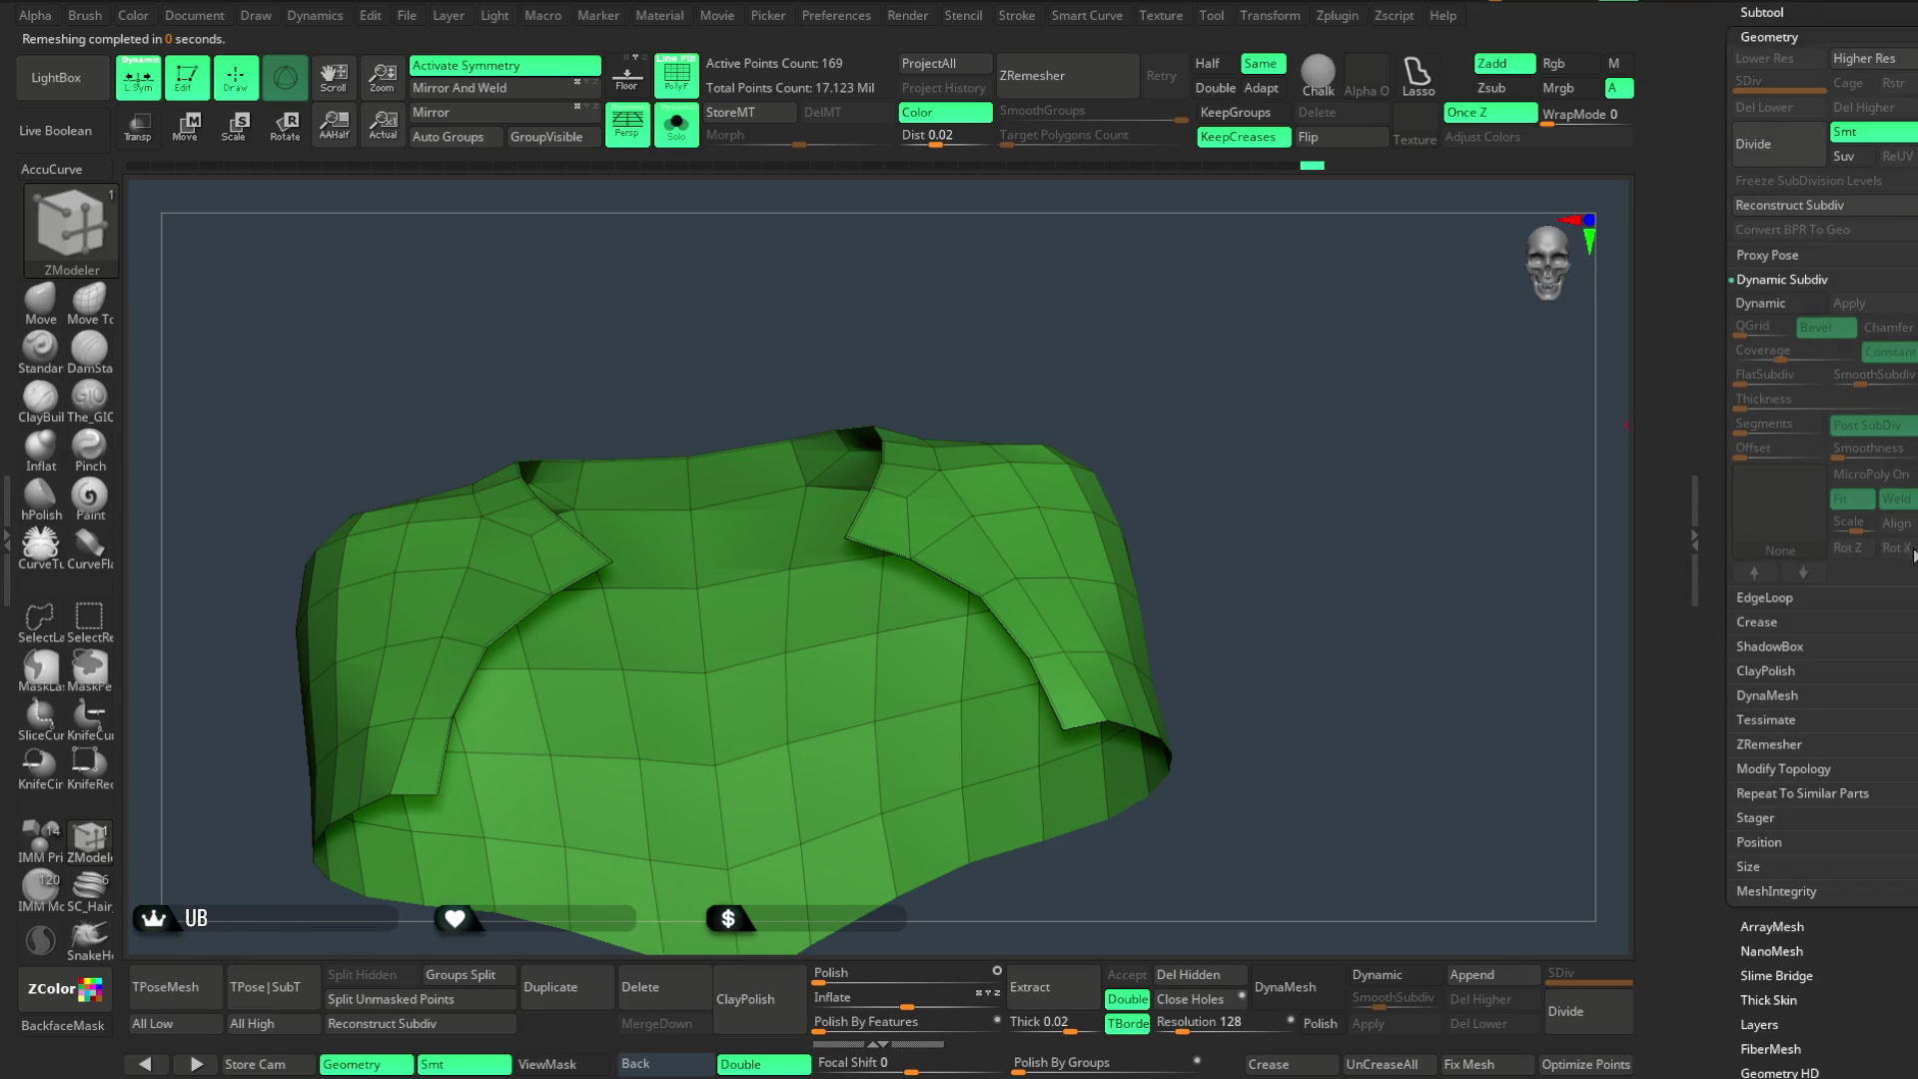
left_click(1769, 743)
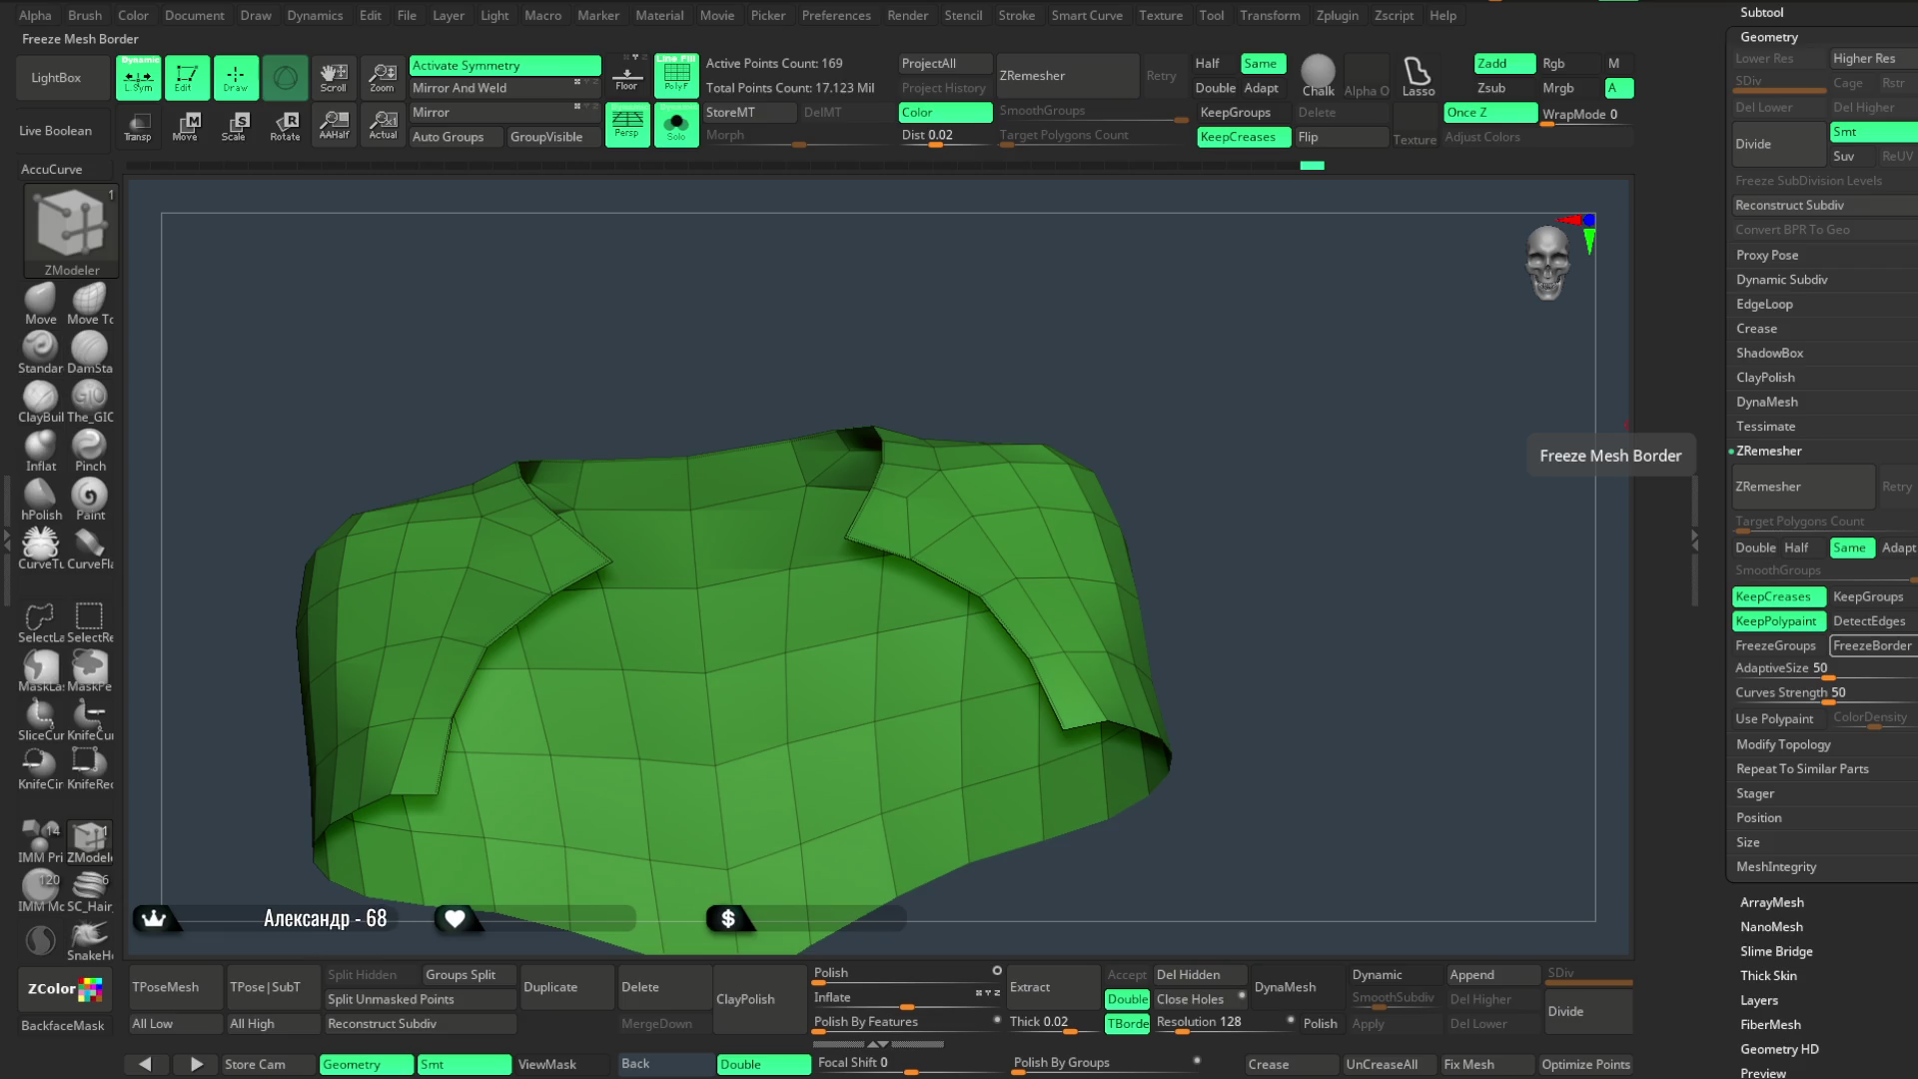
- Save the project via Save As, then exit Solo and rotate to the whole seated figure with the cape
left_click(407, 16)
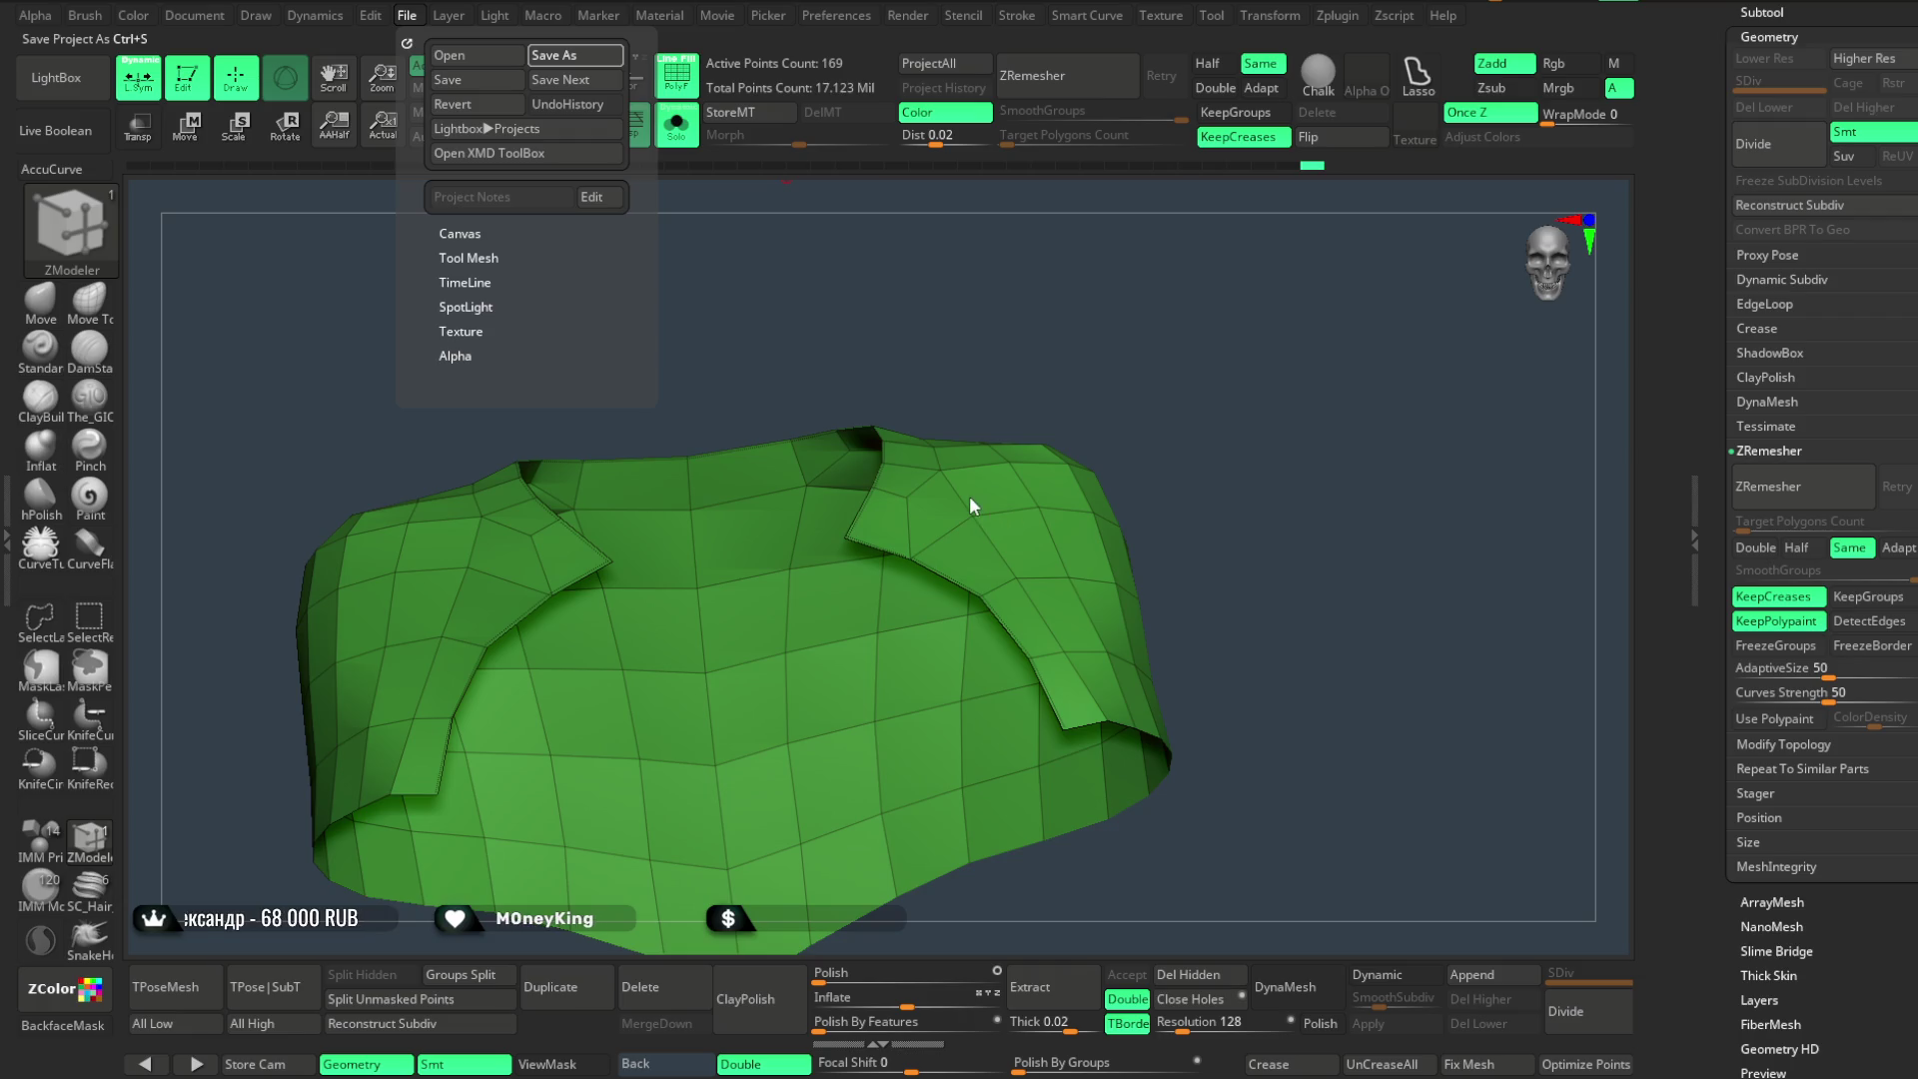
left_click(1056, 525)
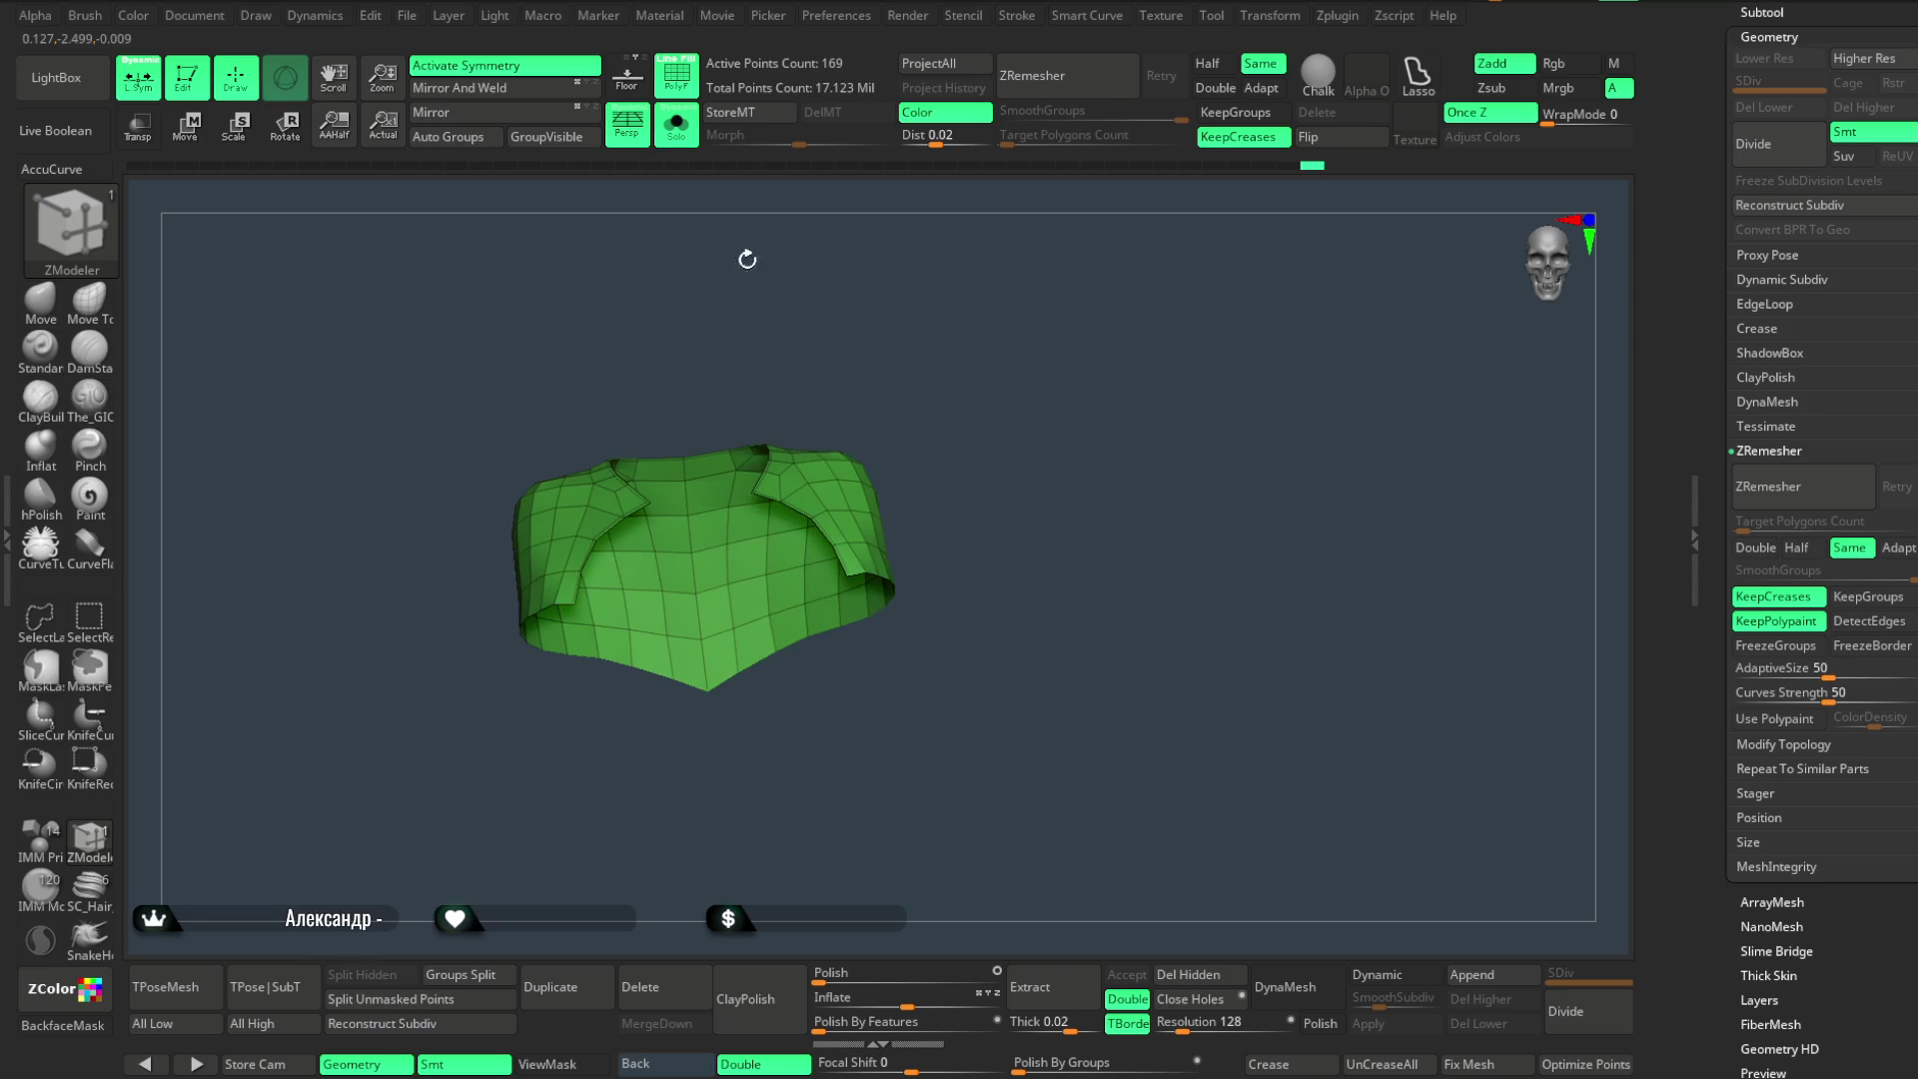
left_click(677, 125)
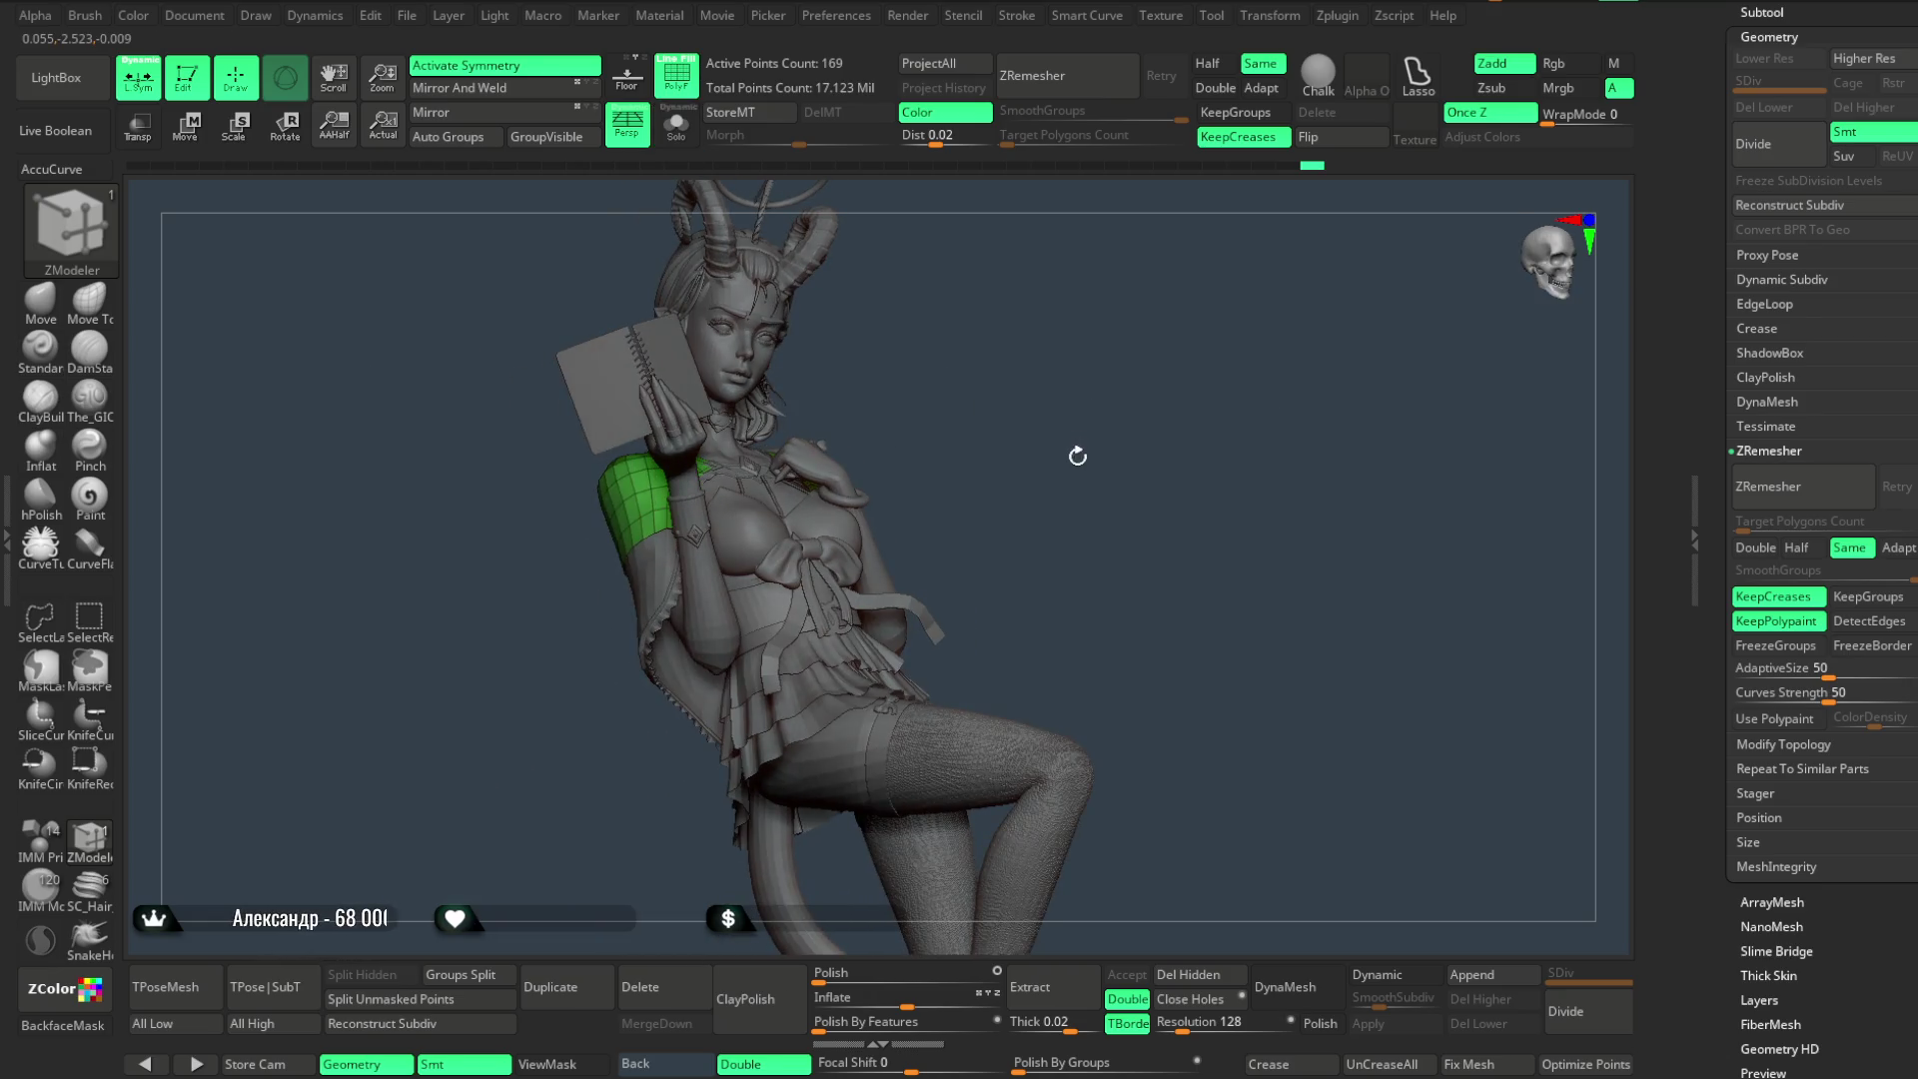
mouse_move(1068, 473)
left_mouse_down()
mouse_move(1055, 426)
mouse_move(1028, 434)
left_mouse_up()
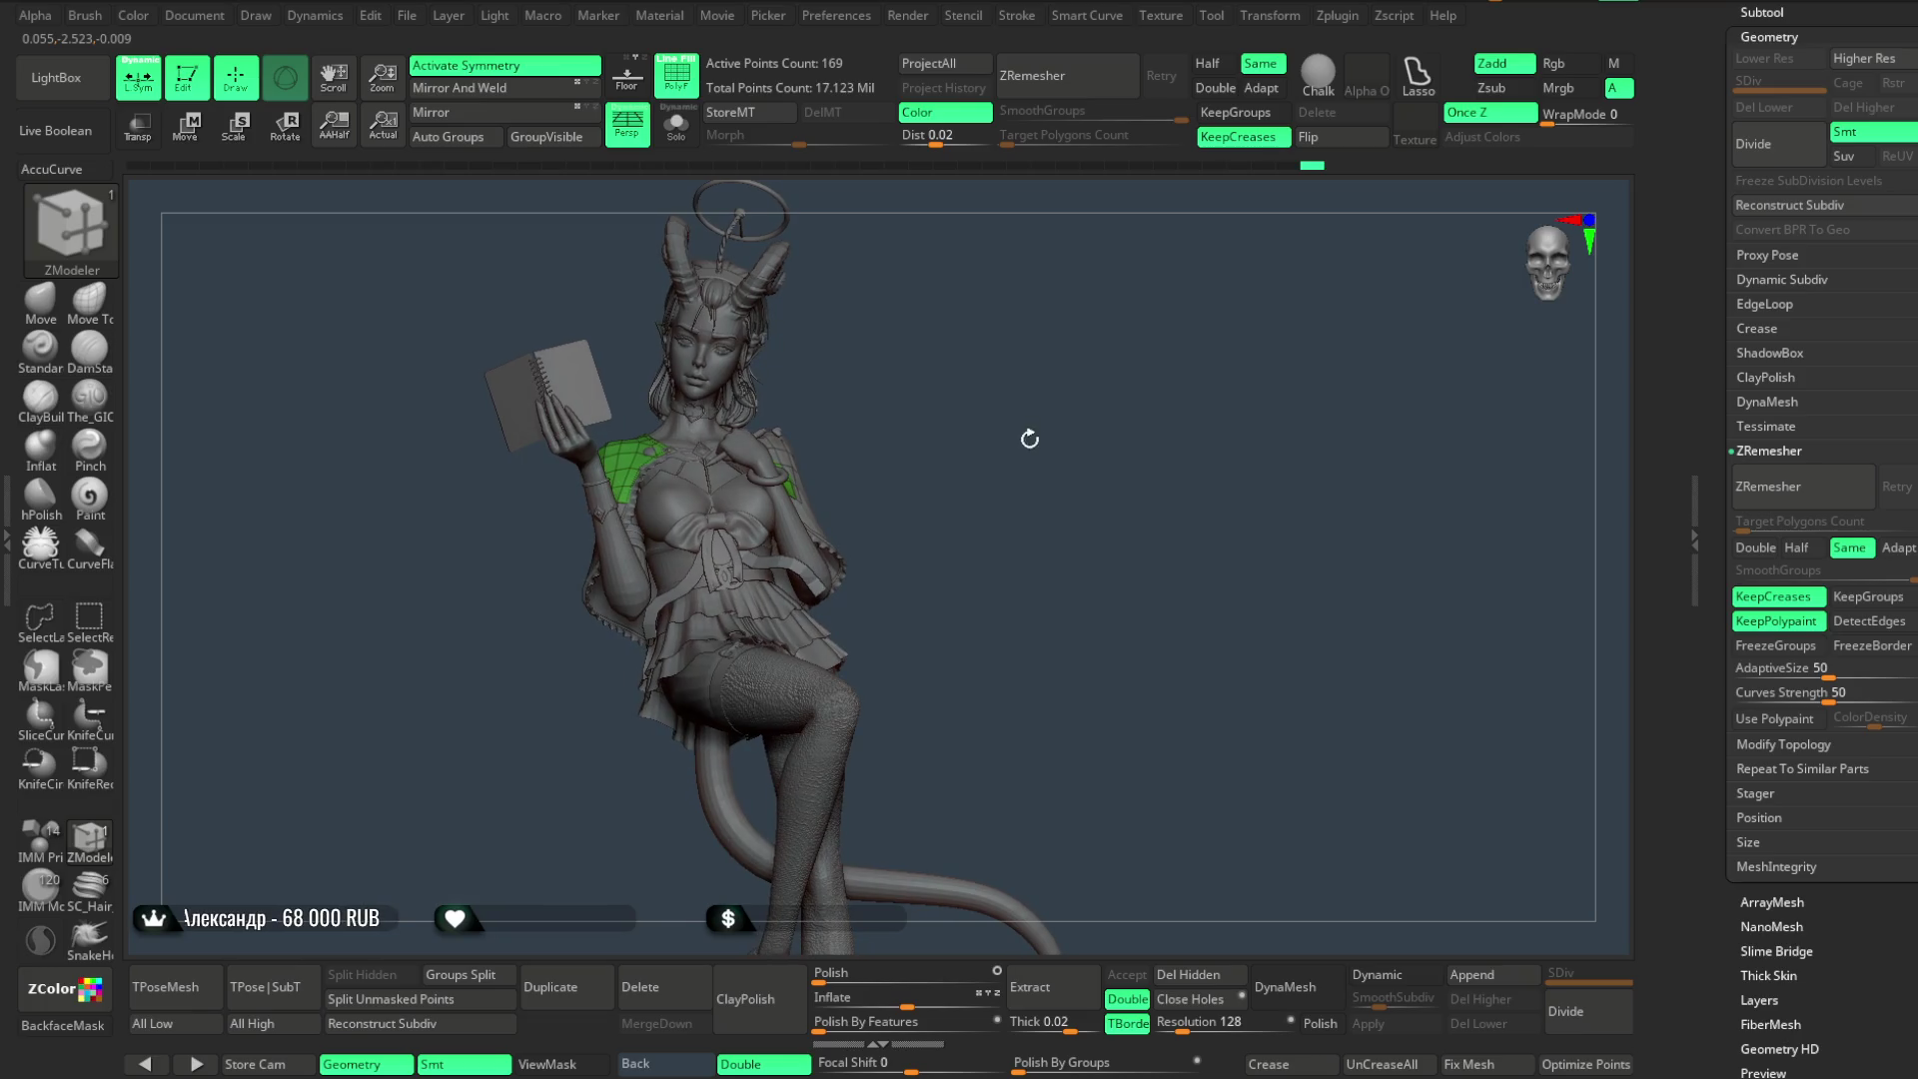
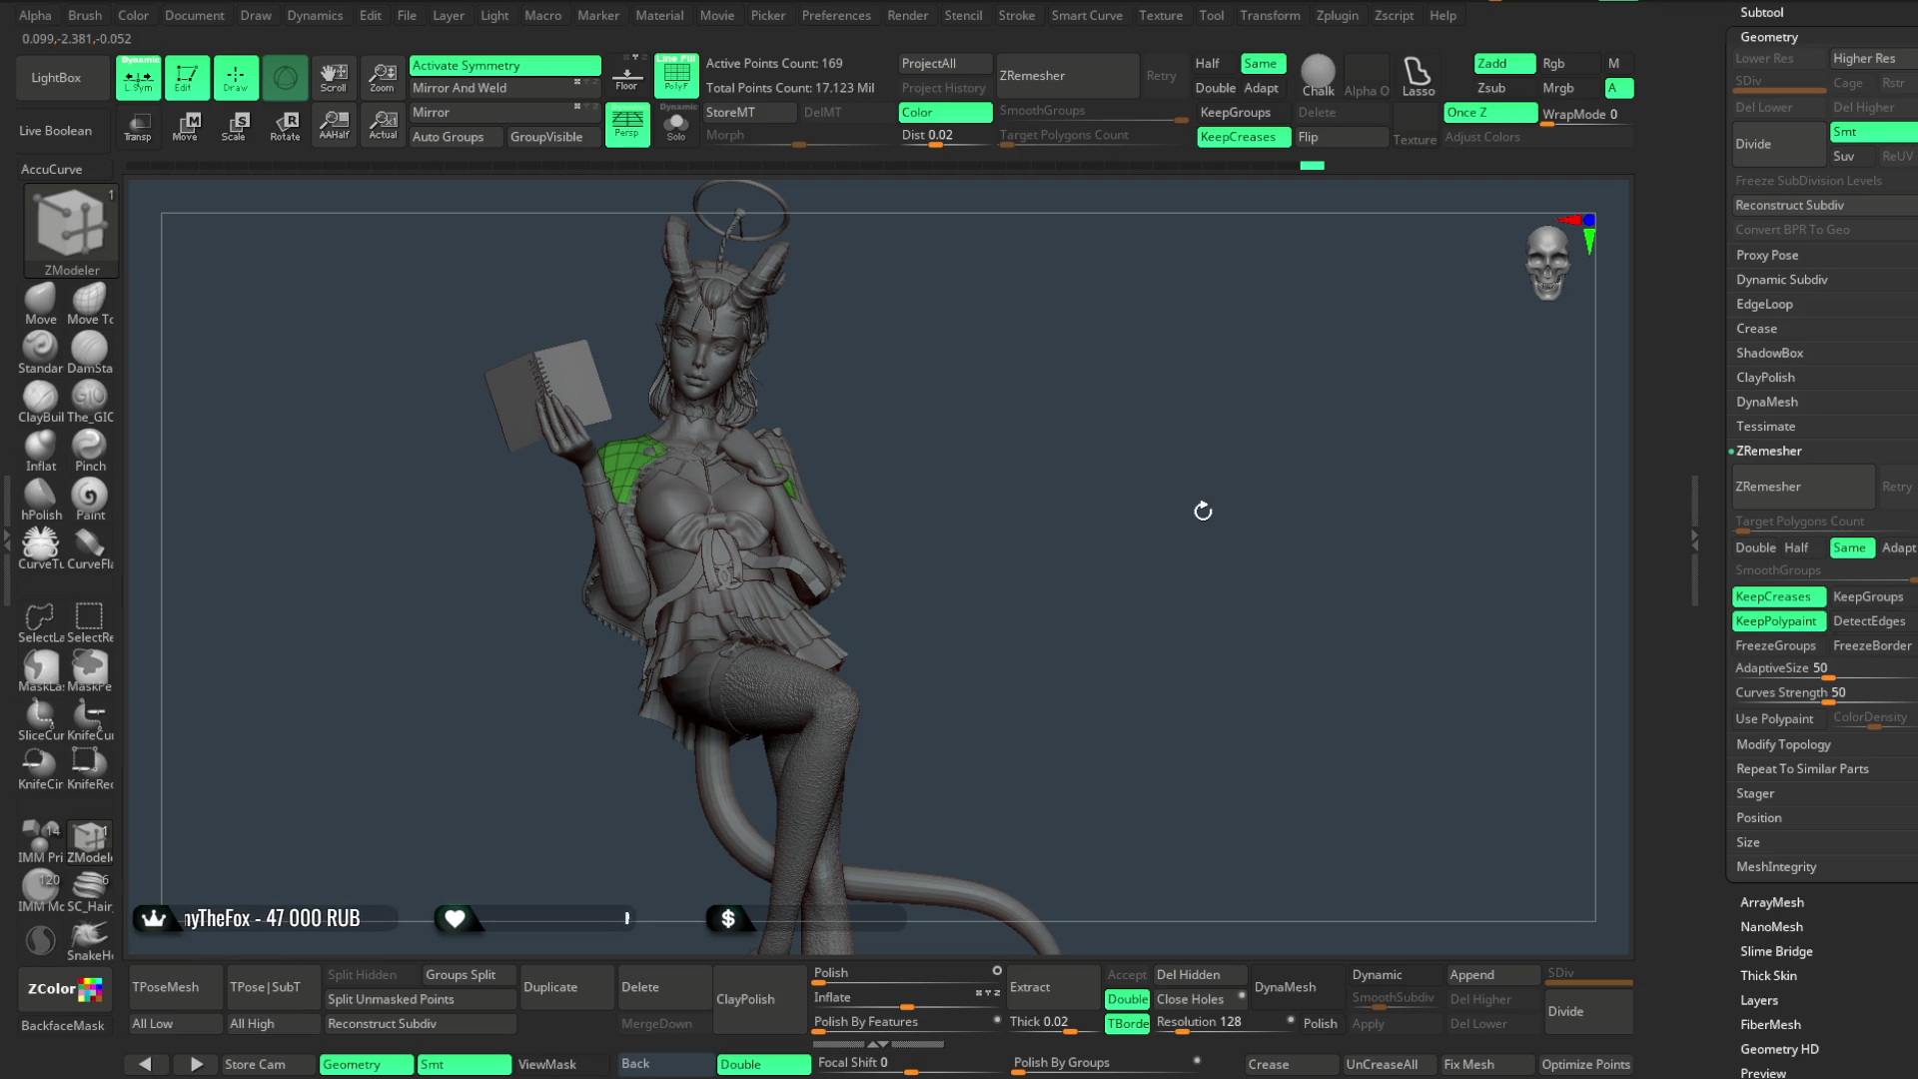
- Turn the view slightly and enable Solo so only the green jacket mesh shows
left_click_drag(1202, 512, 1028, 460)
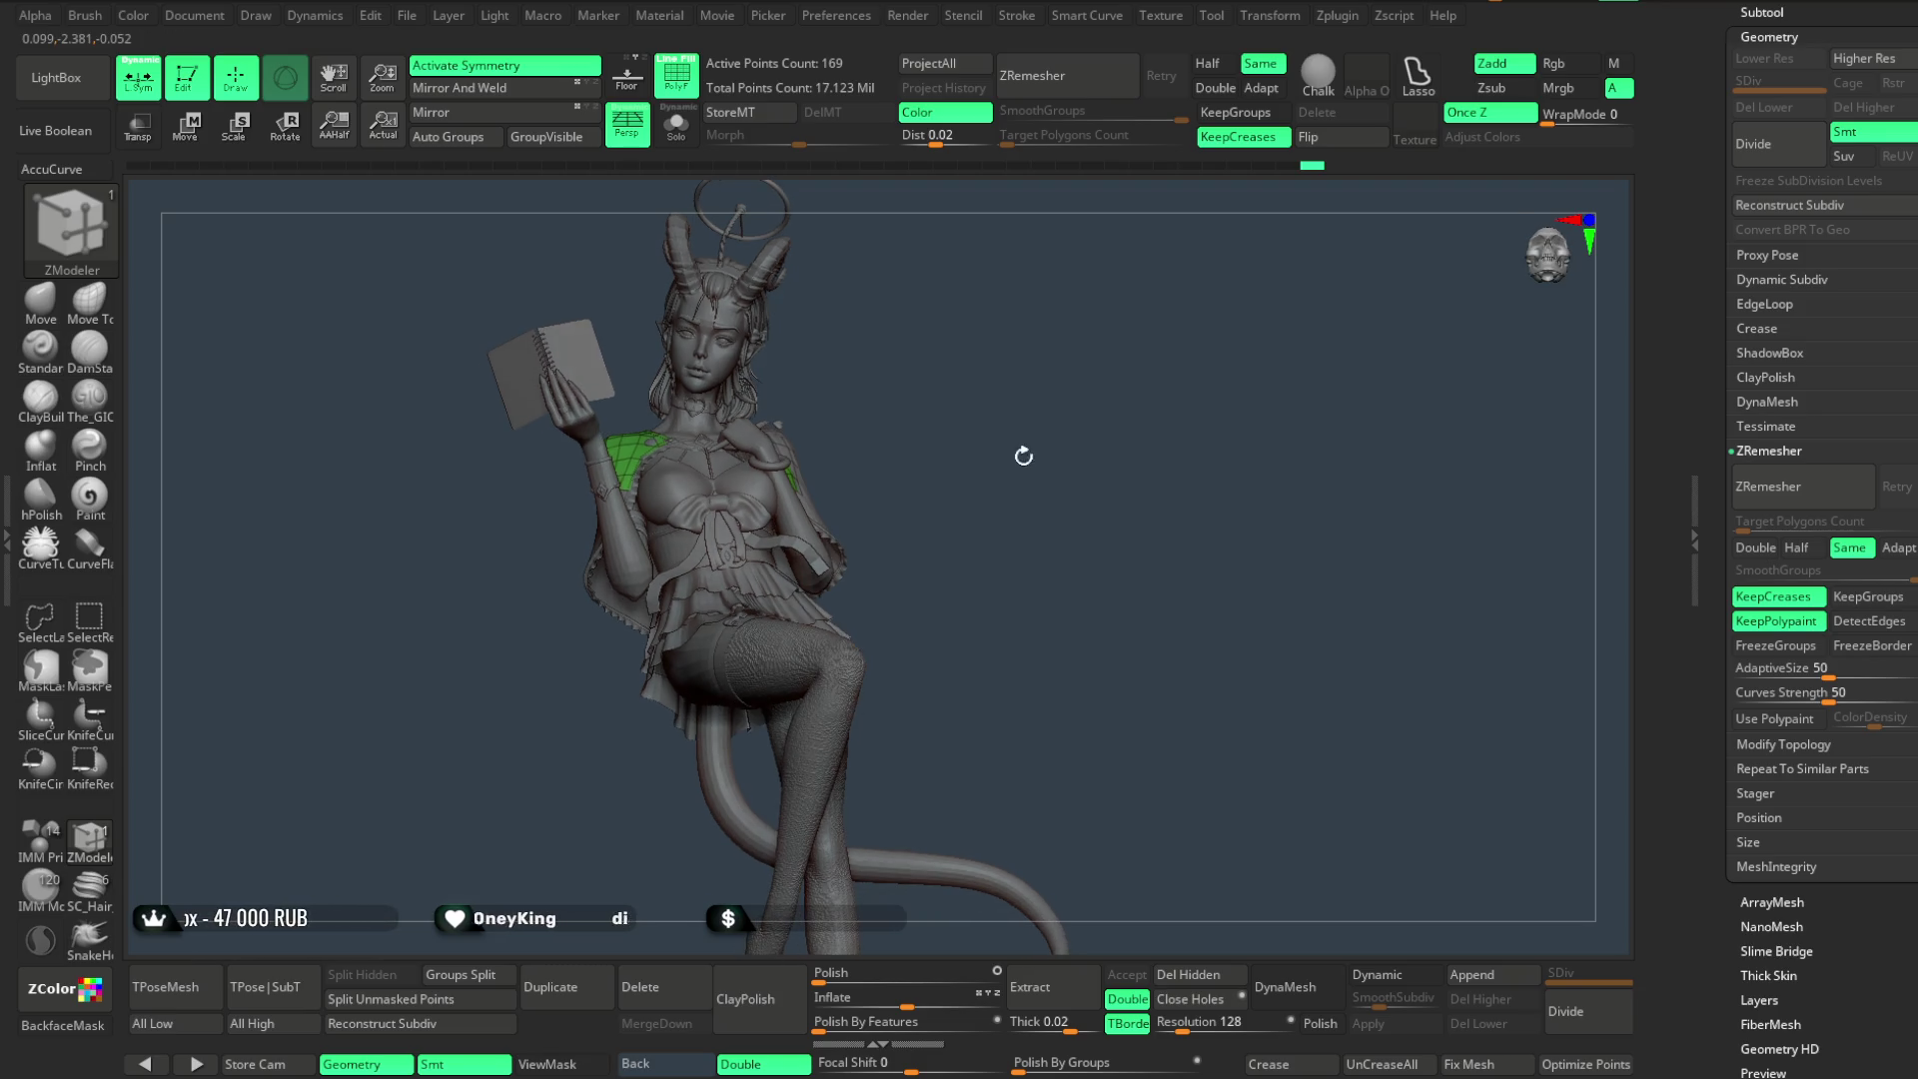
key("shift+s")
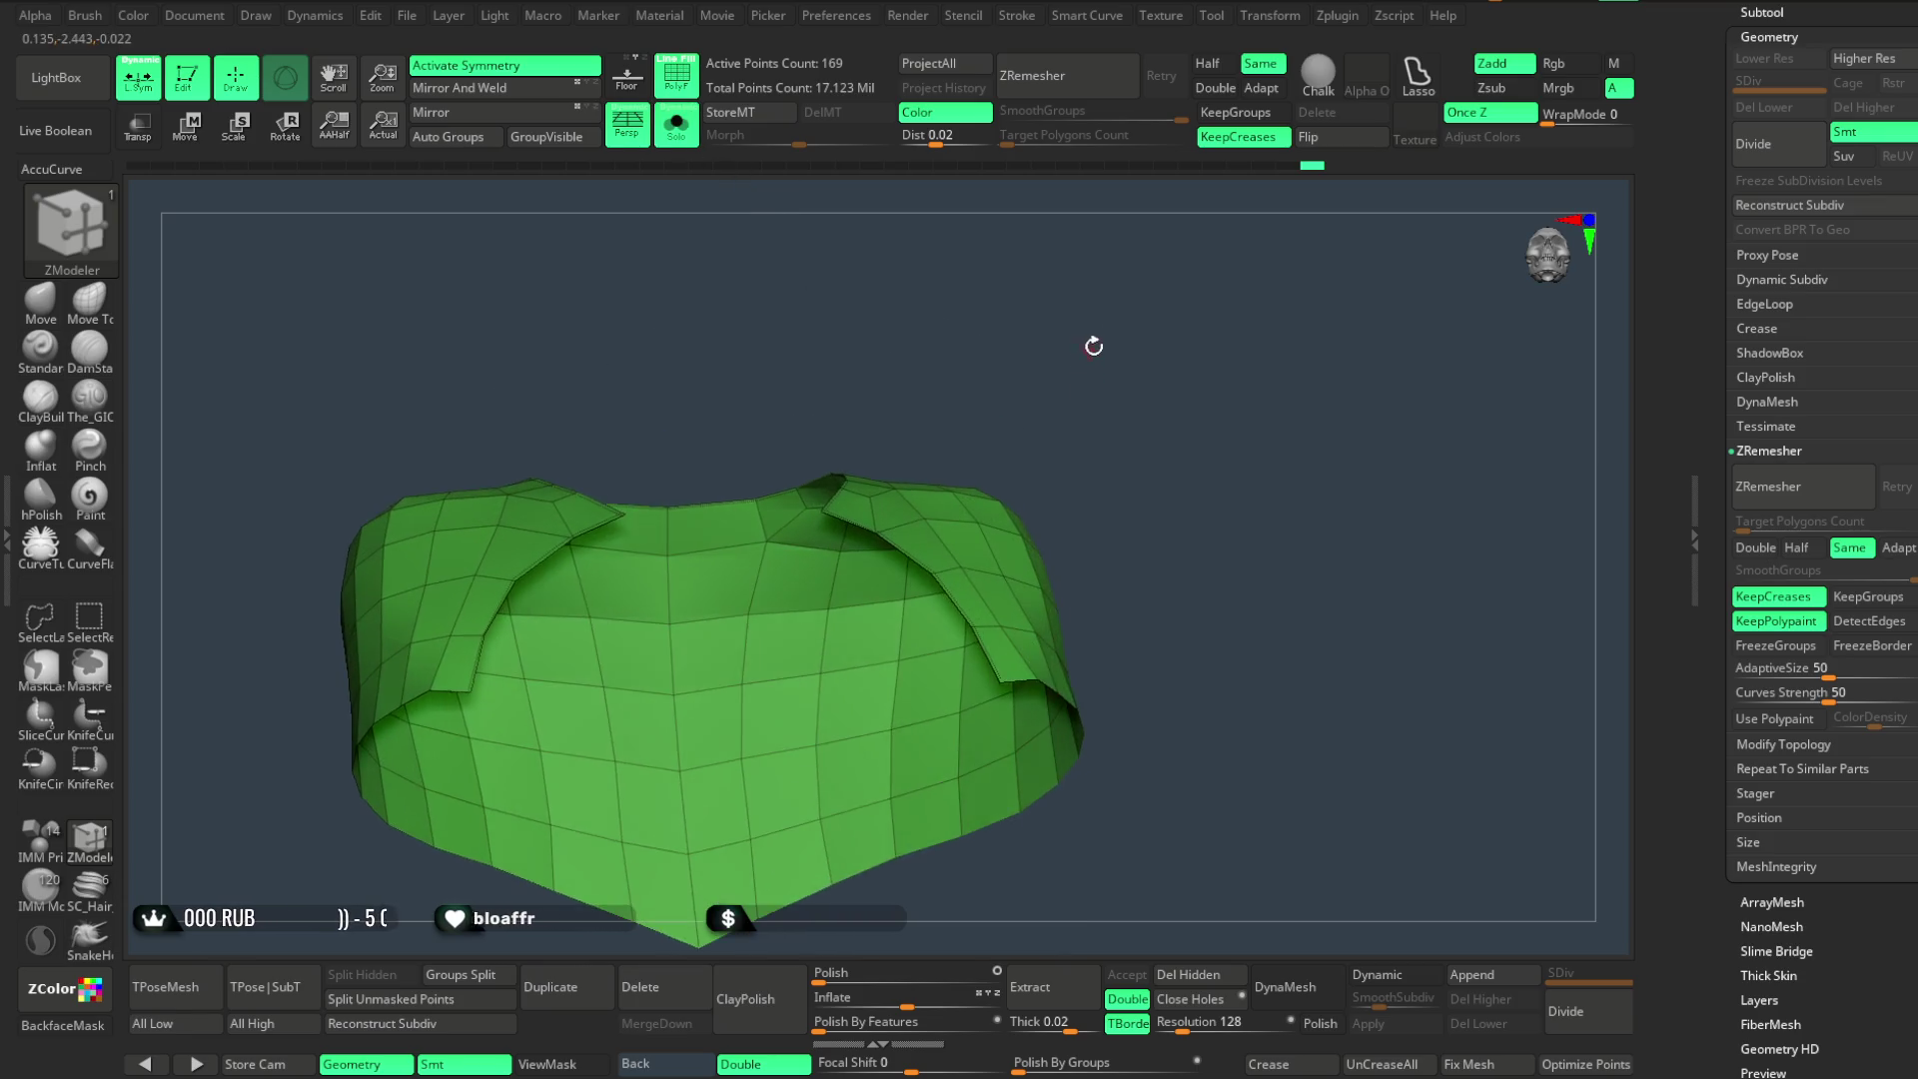
left_click_drag(1084, 344, 1070, 344)
key("space")
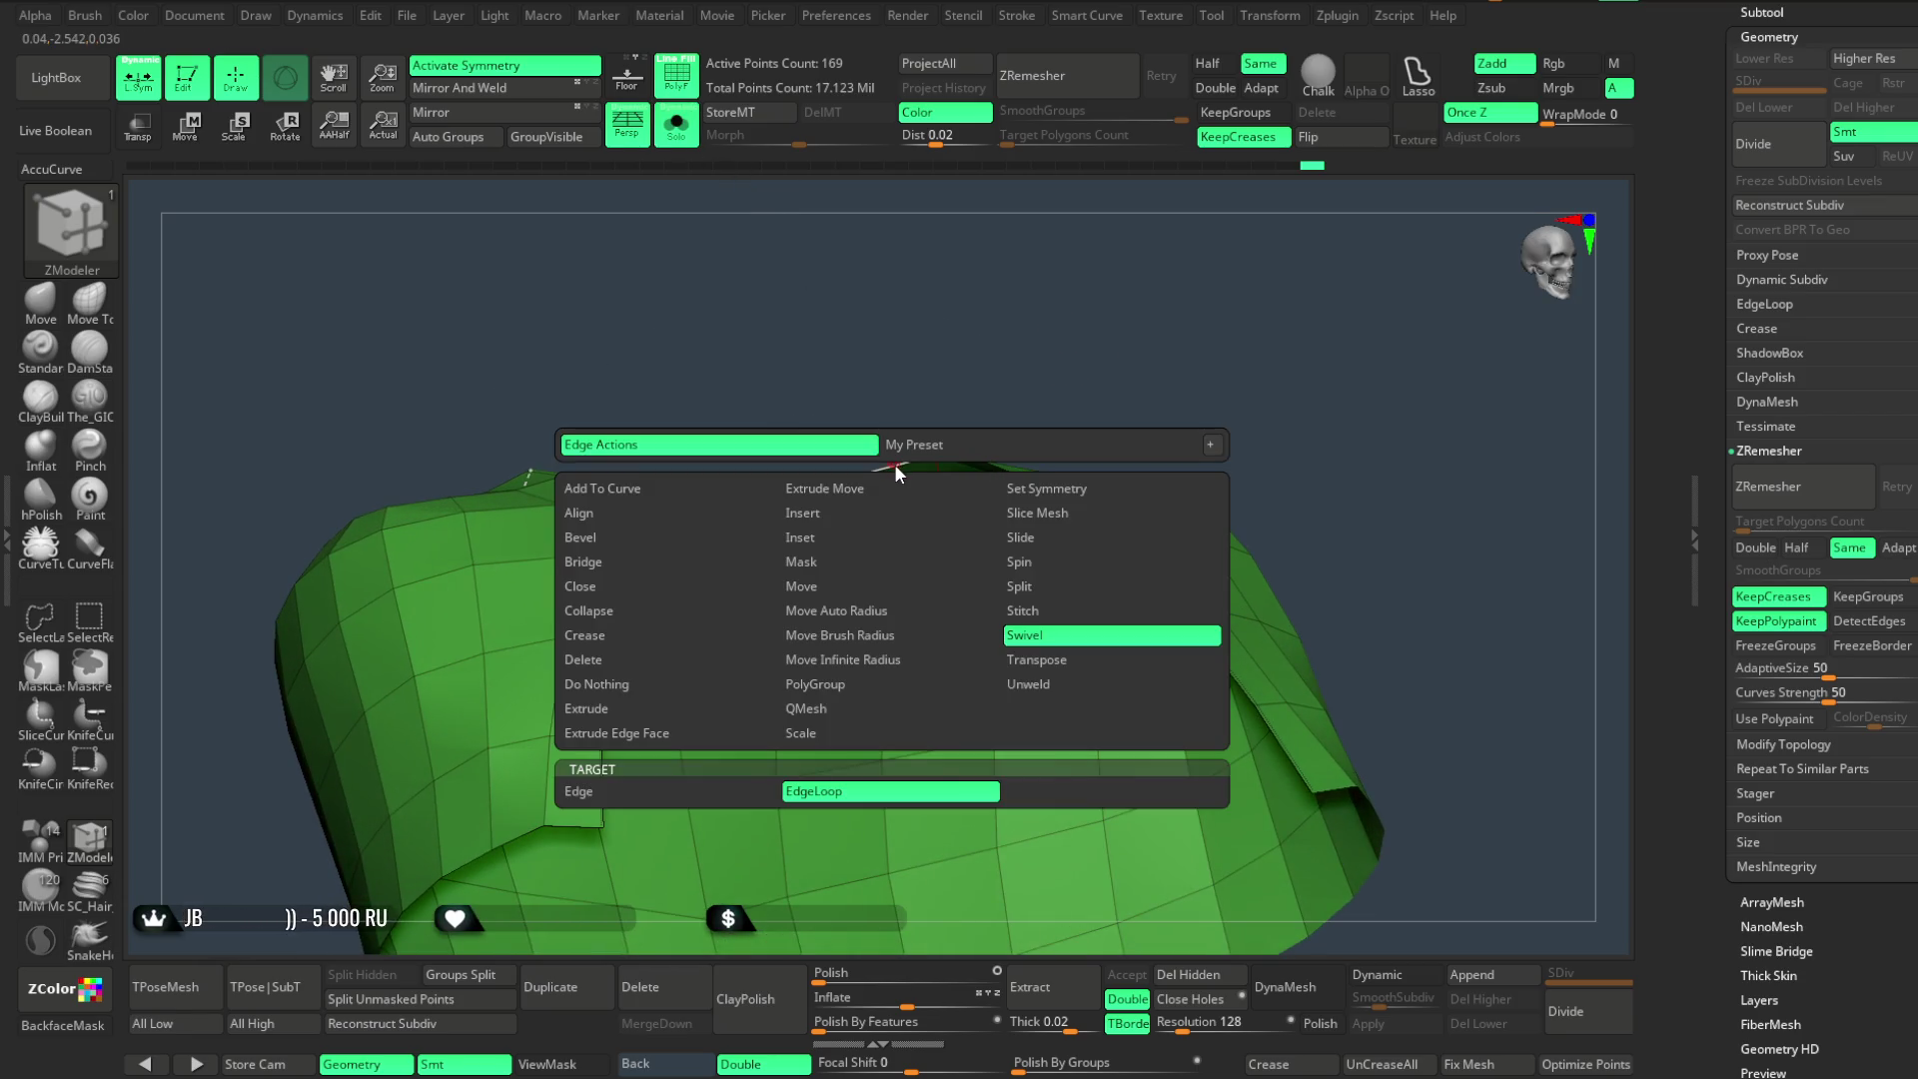
left_click(690, 721)
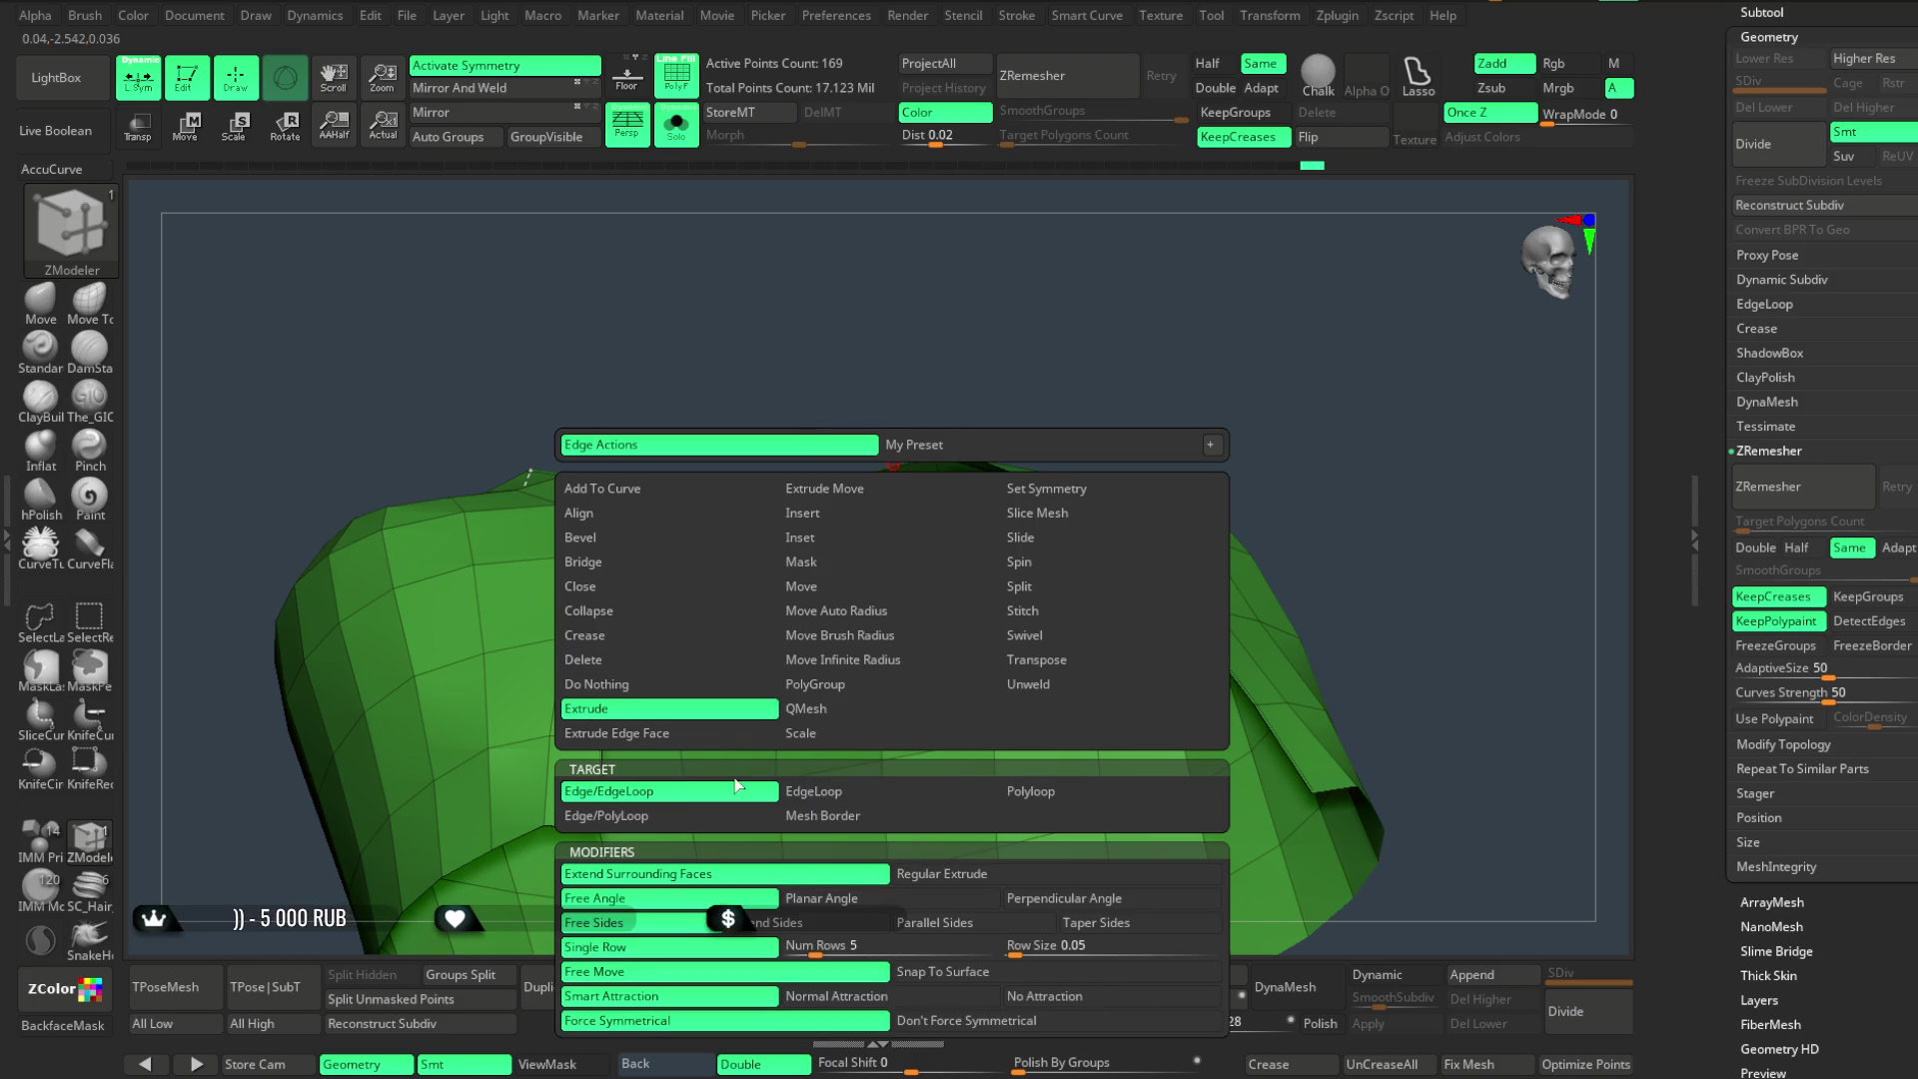
left_click(726, 784)
left_click_drag(879, 459, 881, 440)
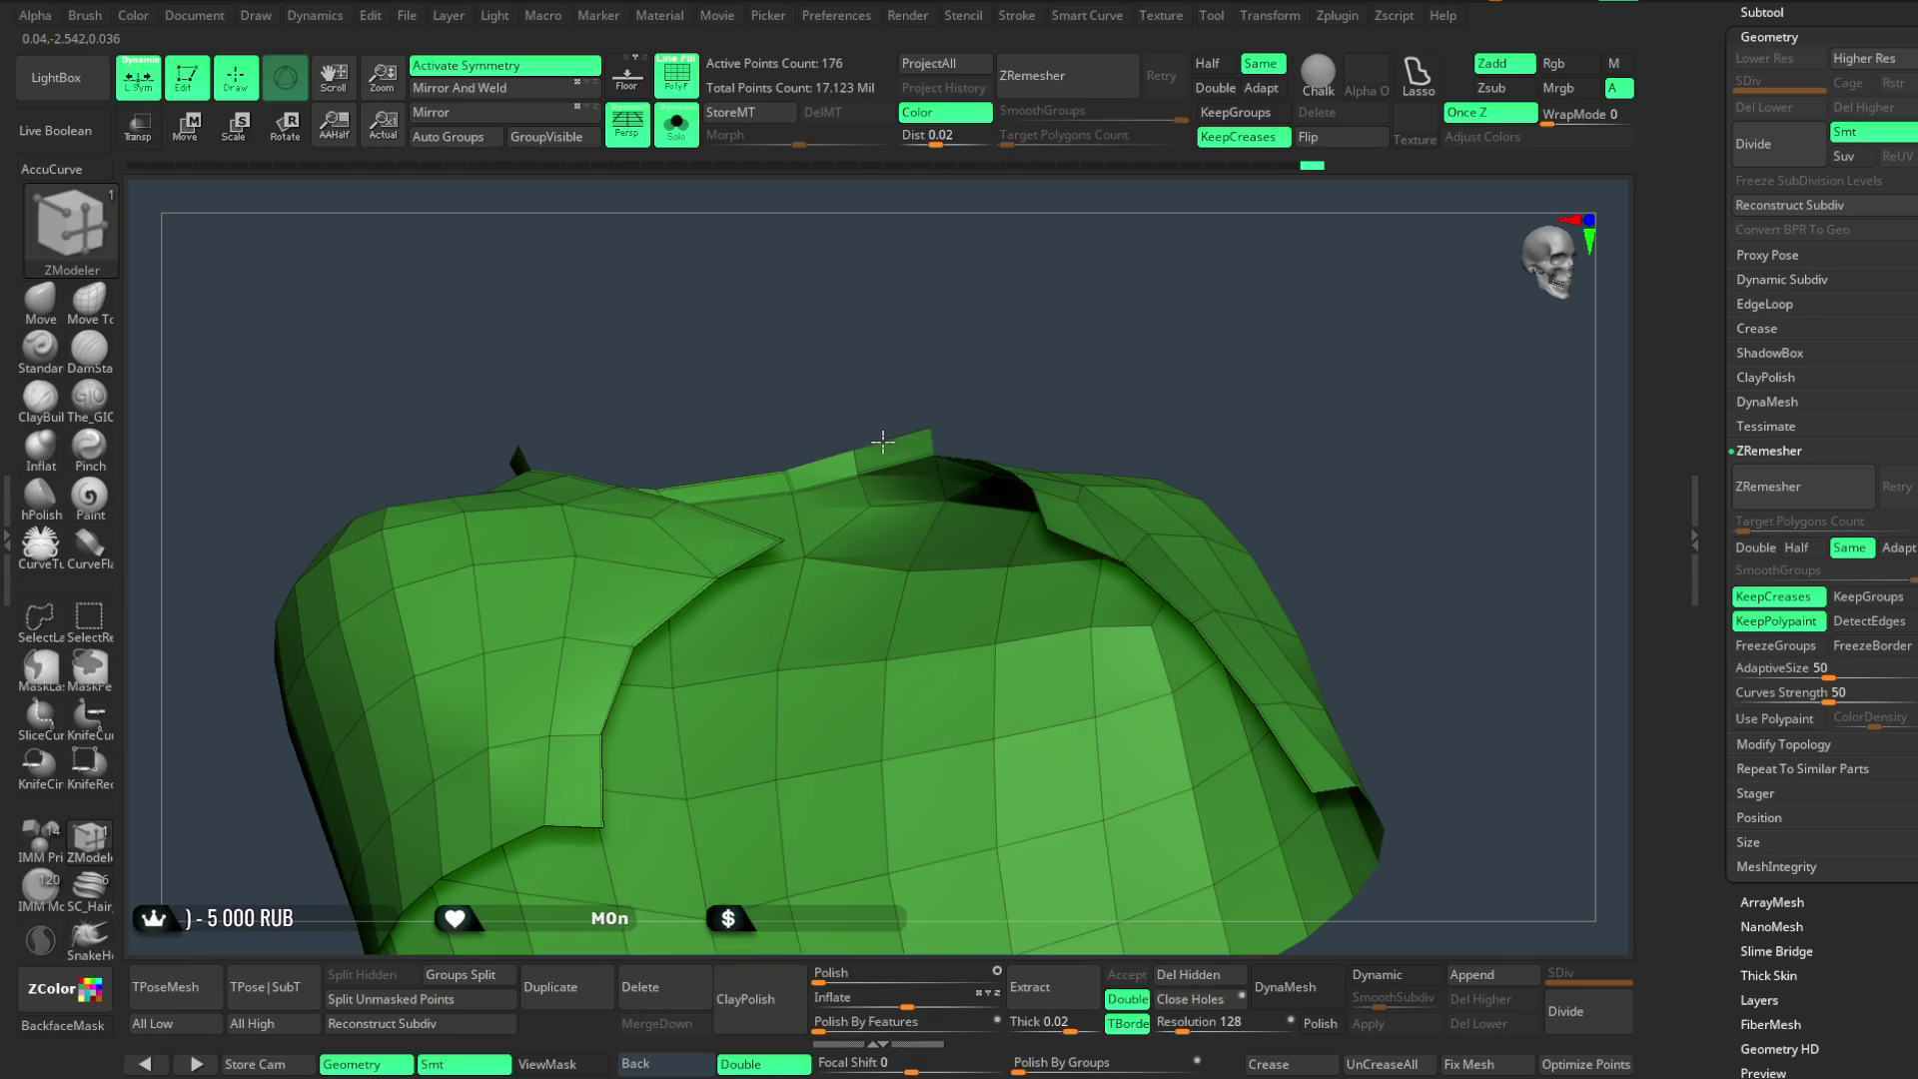
mouse_move(1139, 278)
left_mouse_down()
mouse_move(1061, 284)
mouse_move(938, 452)
left_mouse_up()
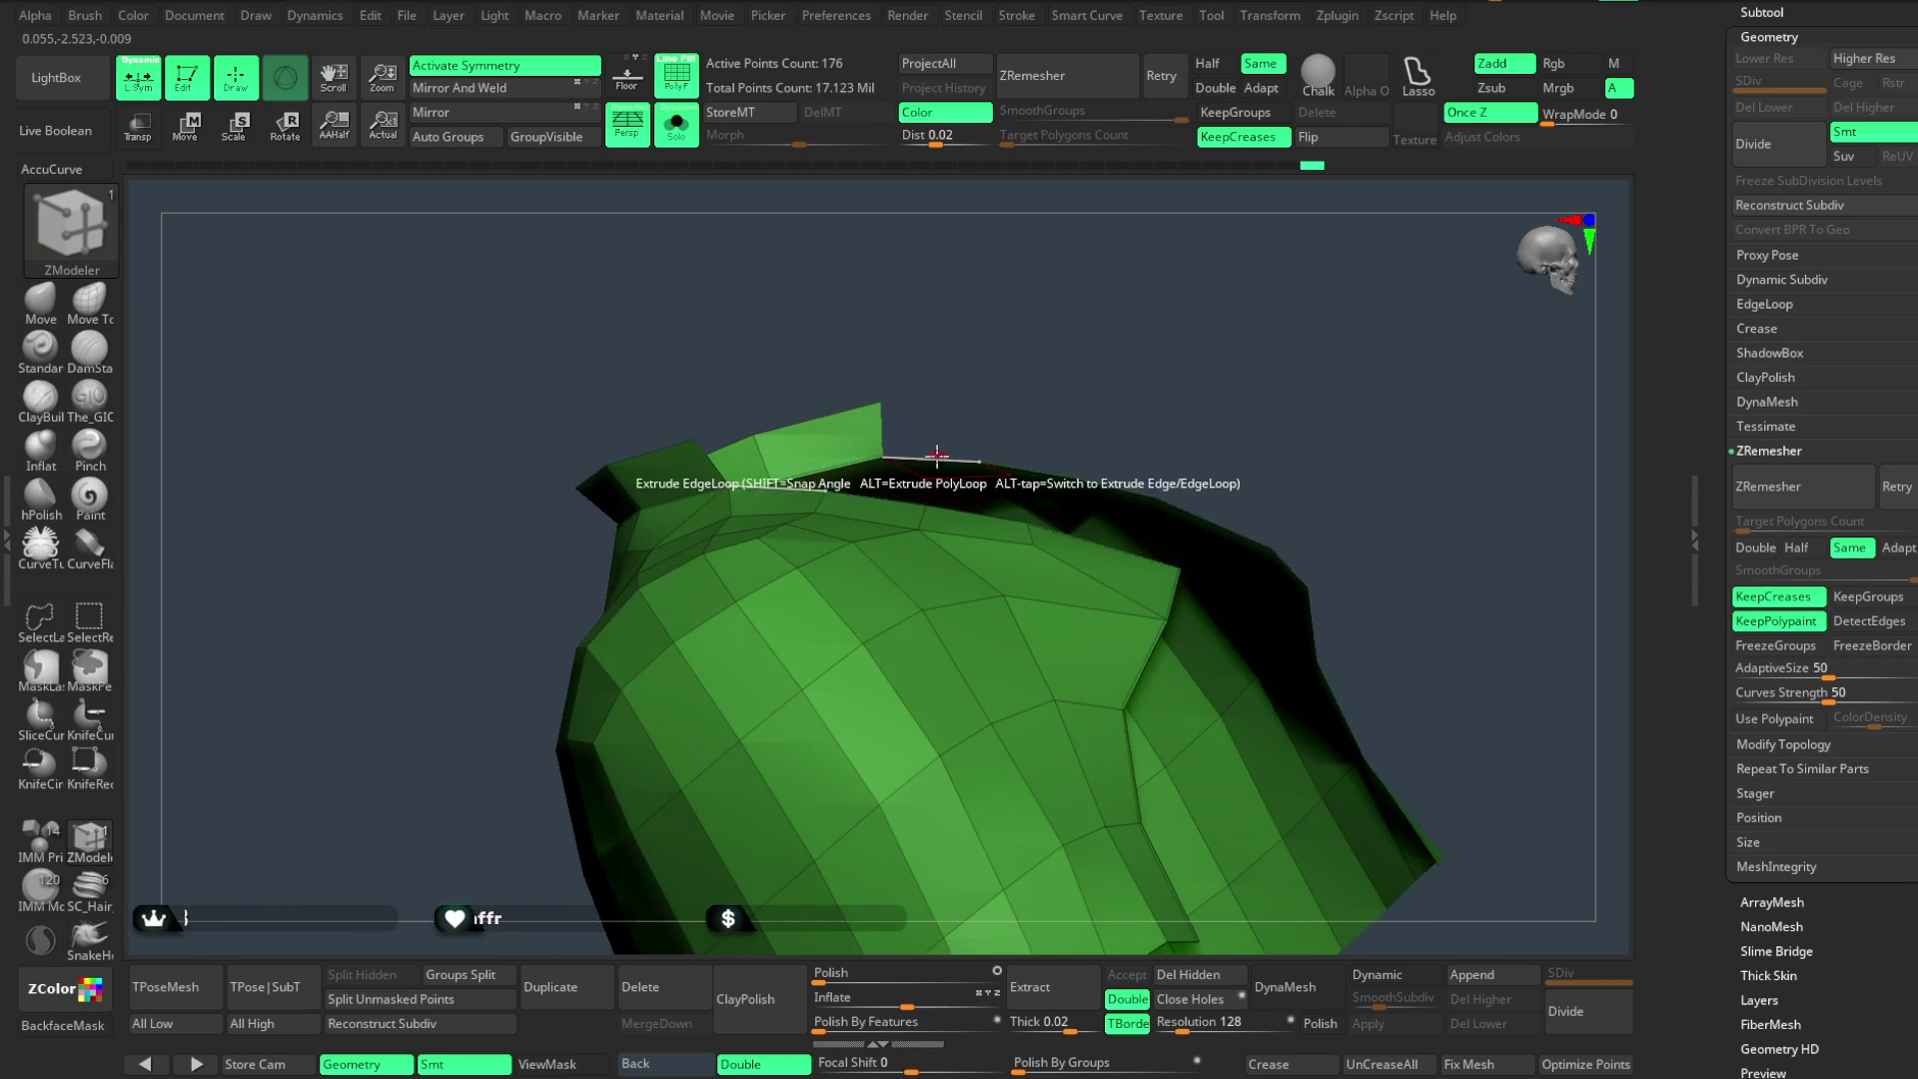
key("space")
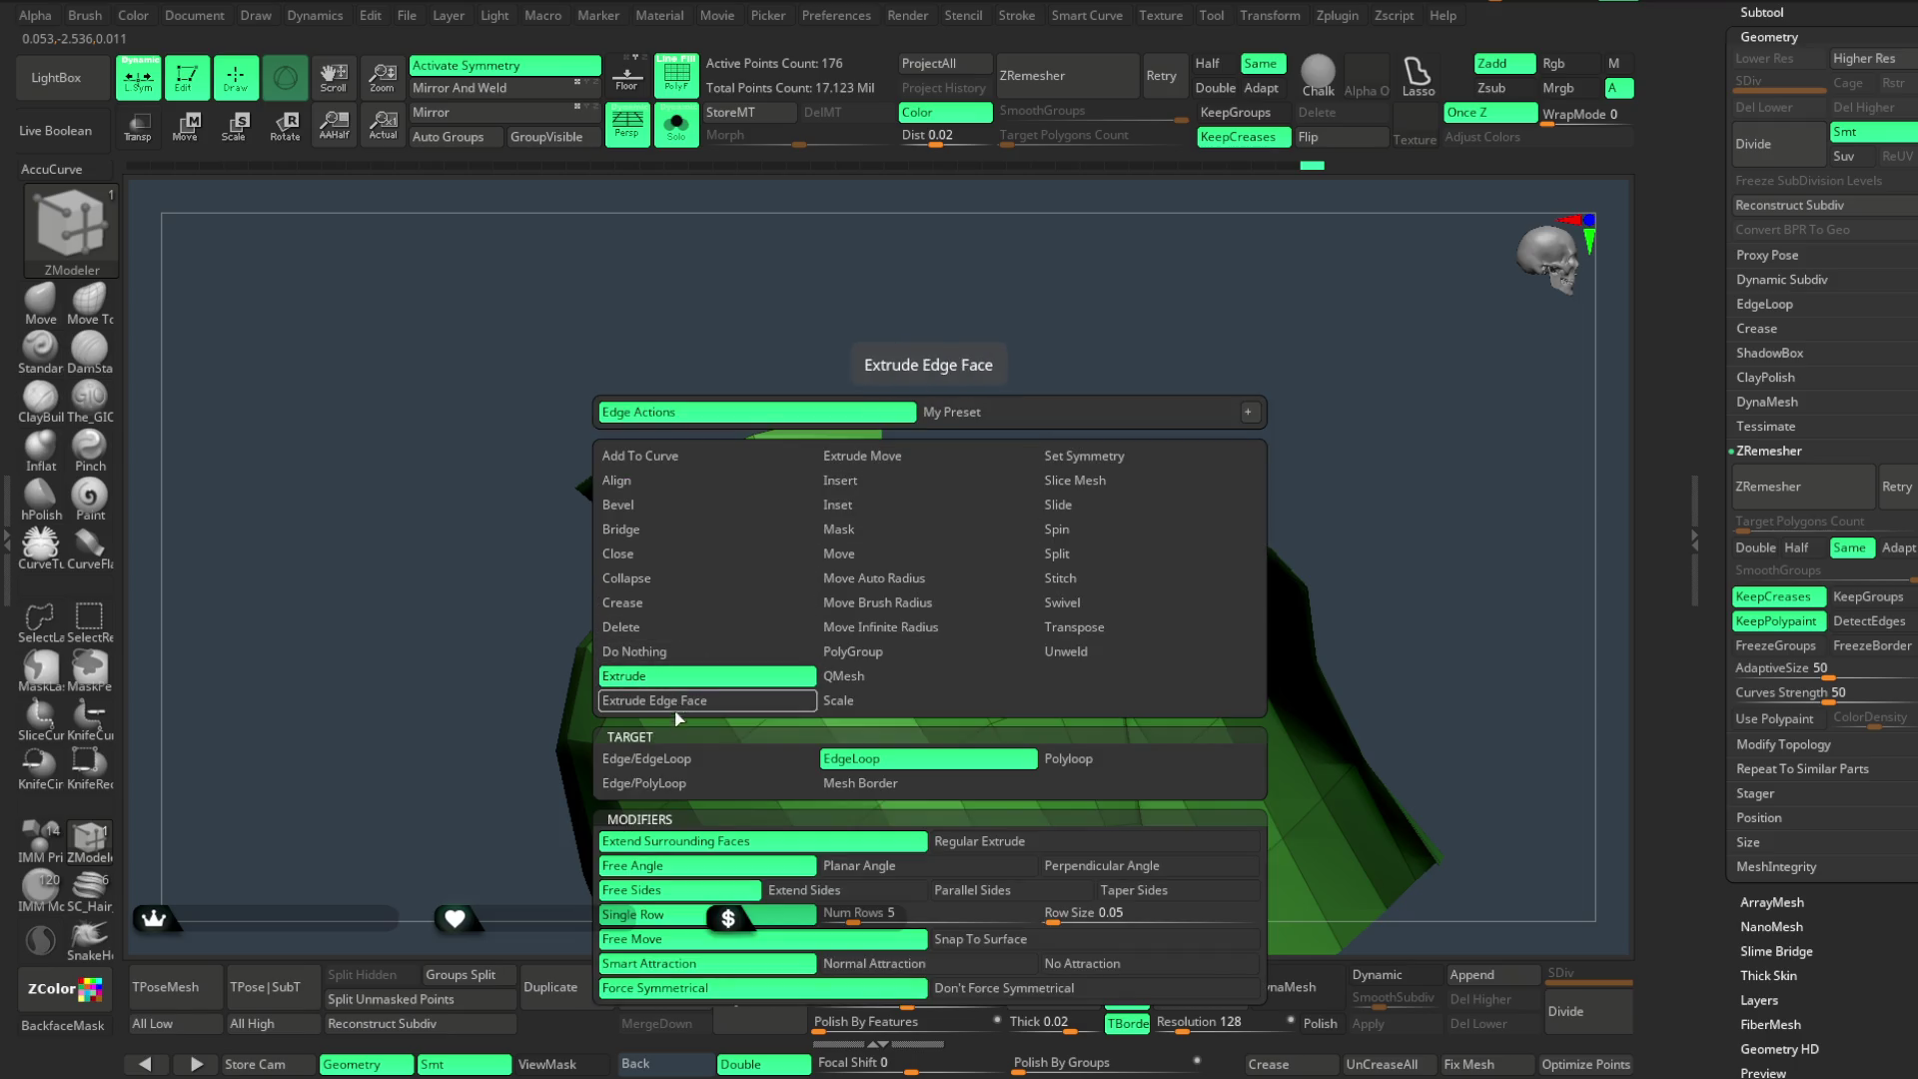
left_click(677, 717)
mouse_move(684, 663)
left_mouse_down()
mouse_move(942, 376)
mouse_move(984, 407)
mouse_move(959, 389)
left_mouse_up()
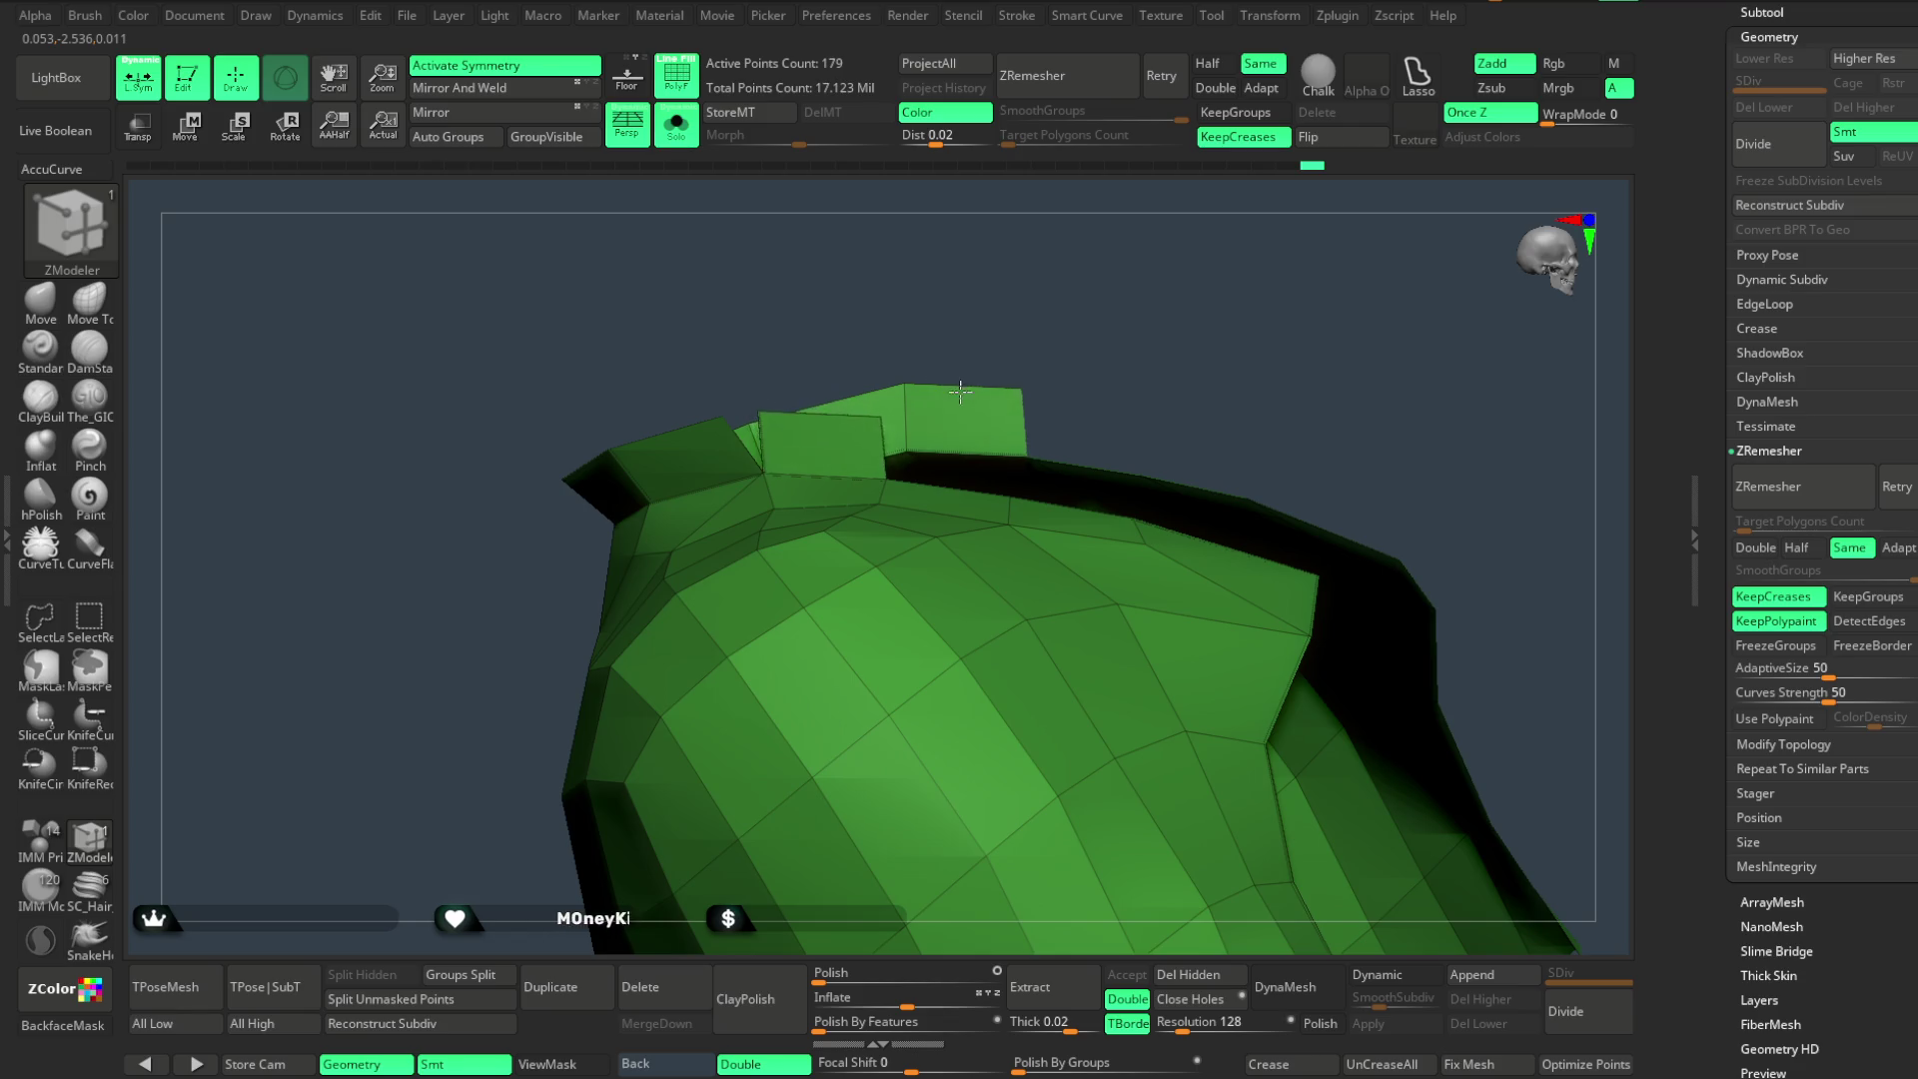
mouse_move(1024, 320)
left_mouse_down()
mouse_move(989, 356)
mouse_move(925, 343)
mouse_move(862, 375)
mouse_move(993, 255)
mouse_move(839, 443)
mouse_move(833, 413)
left_mouse_up()
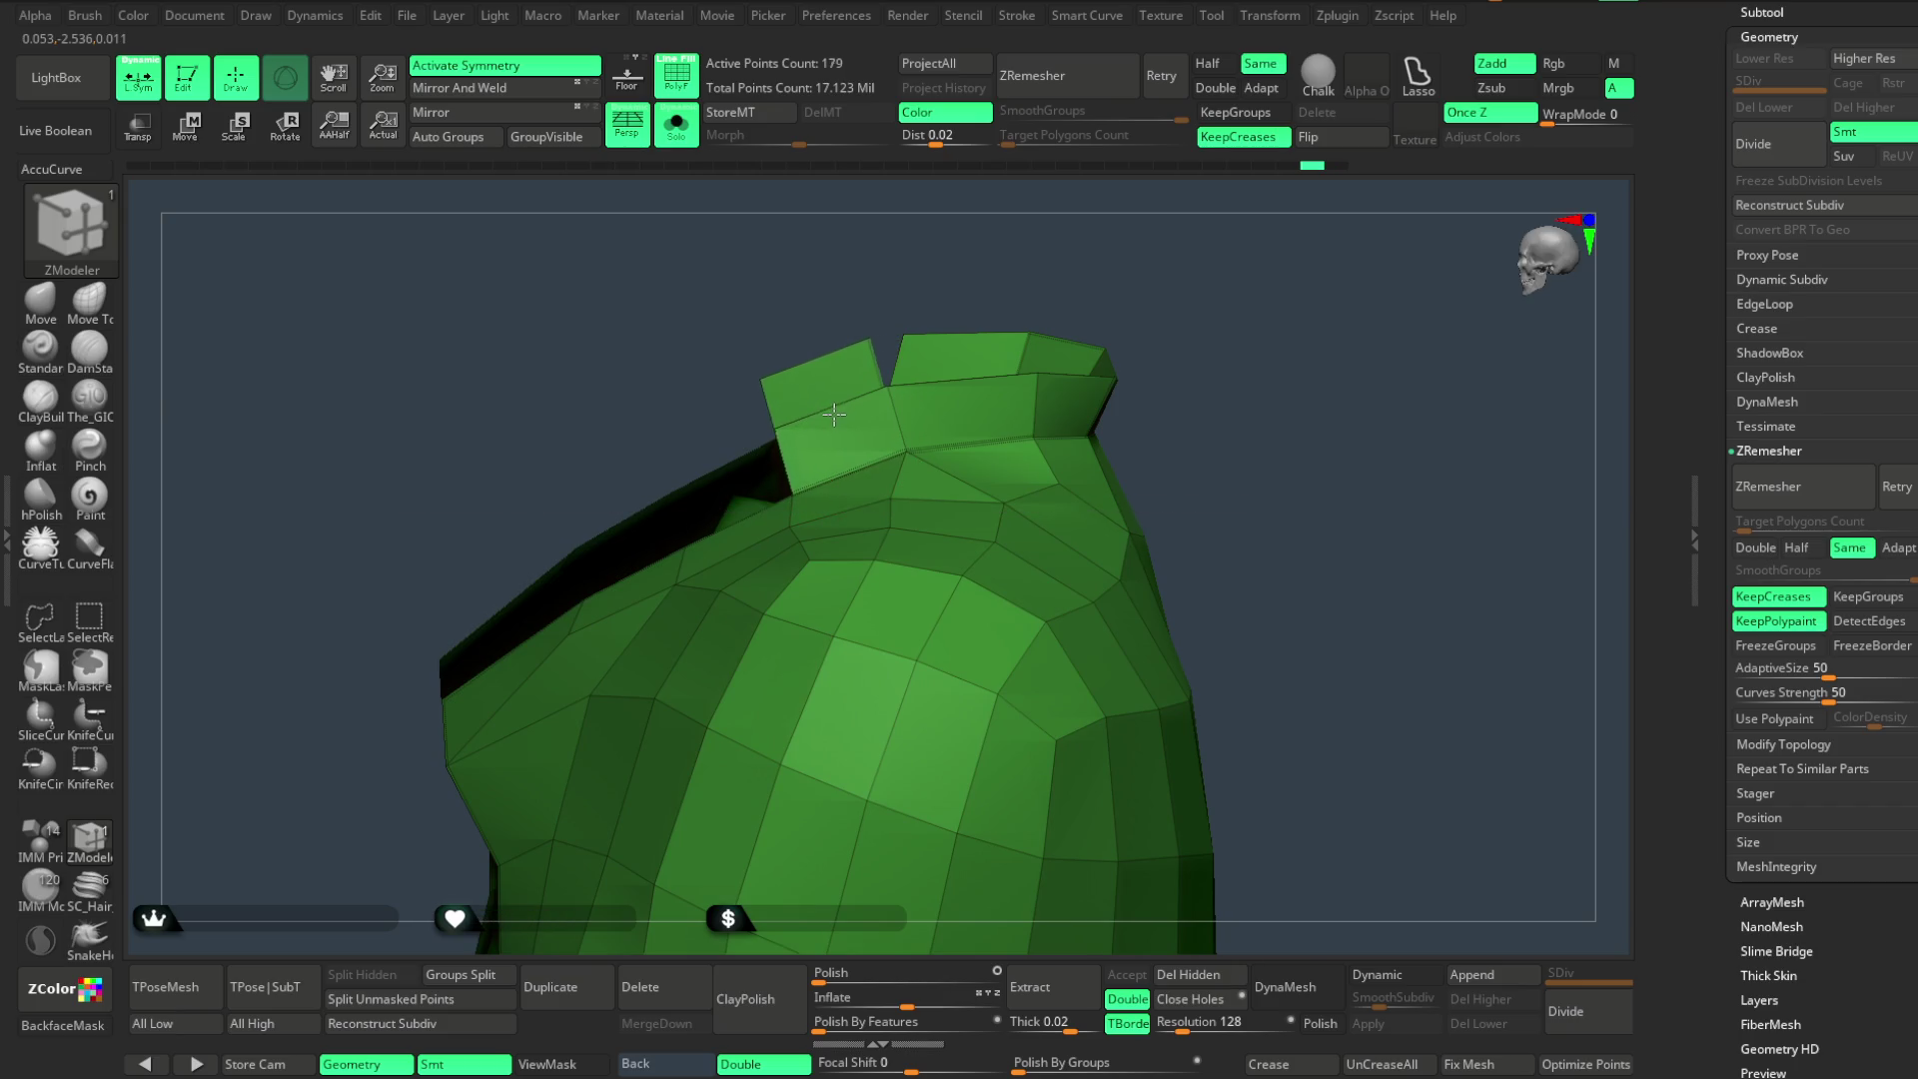
mouse_move(980, 266)
left_mouse_down()
mouse_move(1100, 309)
mouse_move(1088, 296)
mouse_move(1033, 343)
mouse_move(1054, 364)
mouse_move(1041, 335)
mouse_move(989, 351)
mouse_move(1030, 335)
mouse_move(1019, 313)
mouse_move(801, 470)
mouse_move(793, 452)
left_mouse_up()
key("ctrl+z")
key("ctrl+z")
key("ctrl+z")
mouse_move(969, 351)
left_mouse_down()
mouse_move(1126, 286)
mouse_move(1000, 263)
left_mouse_up()
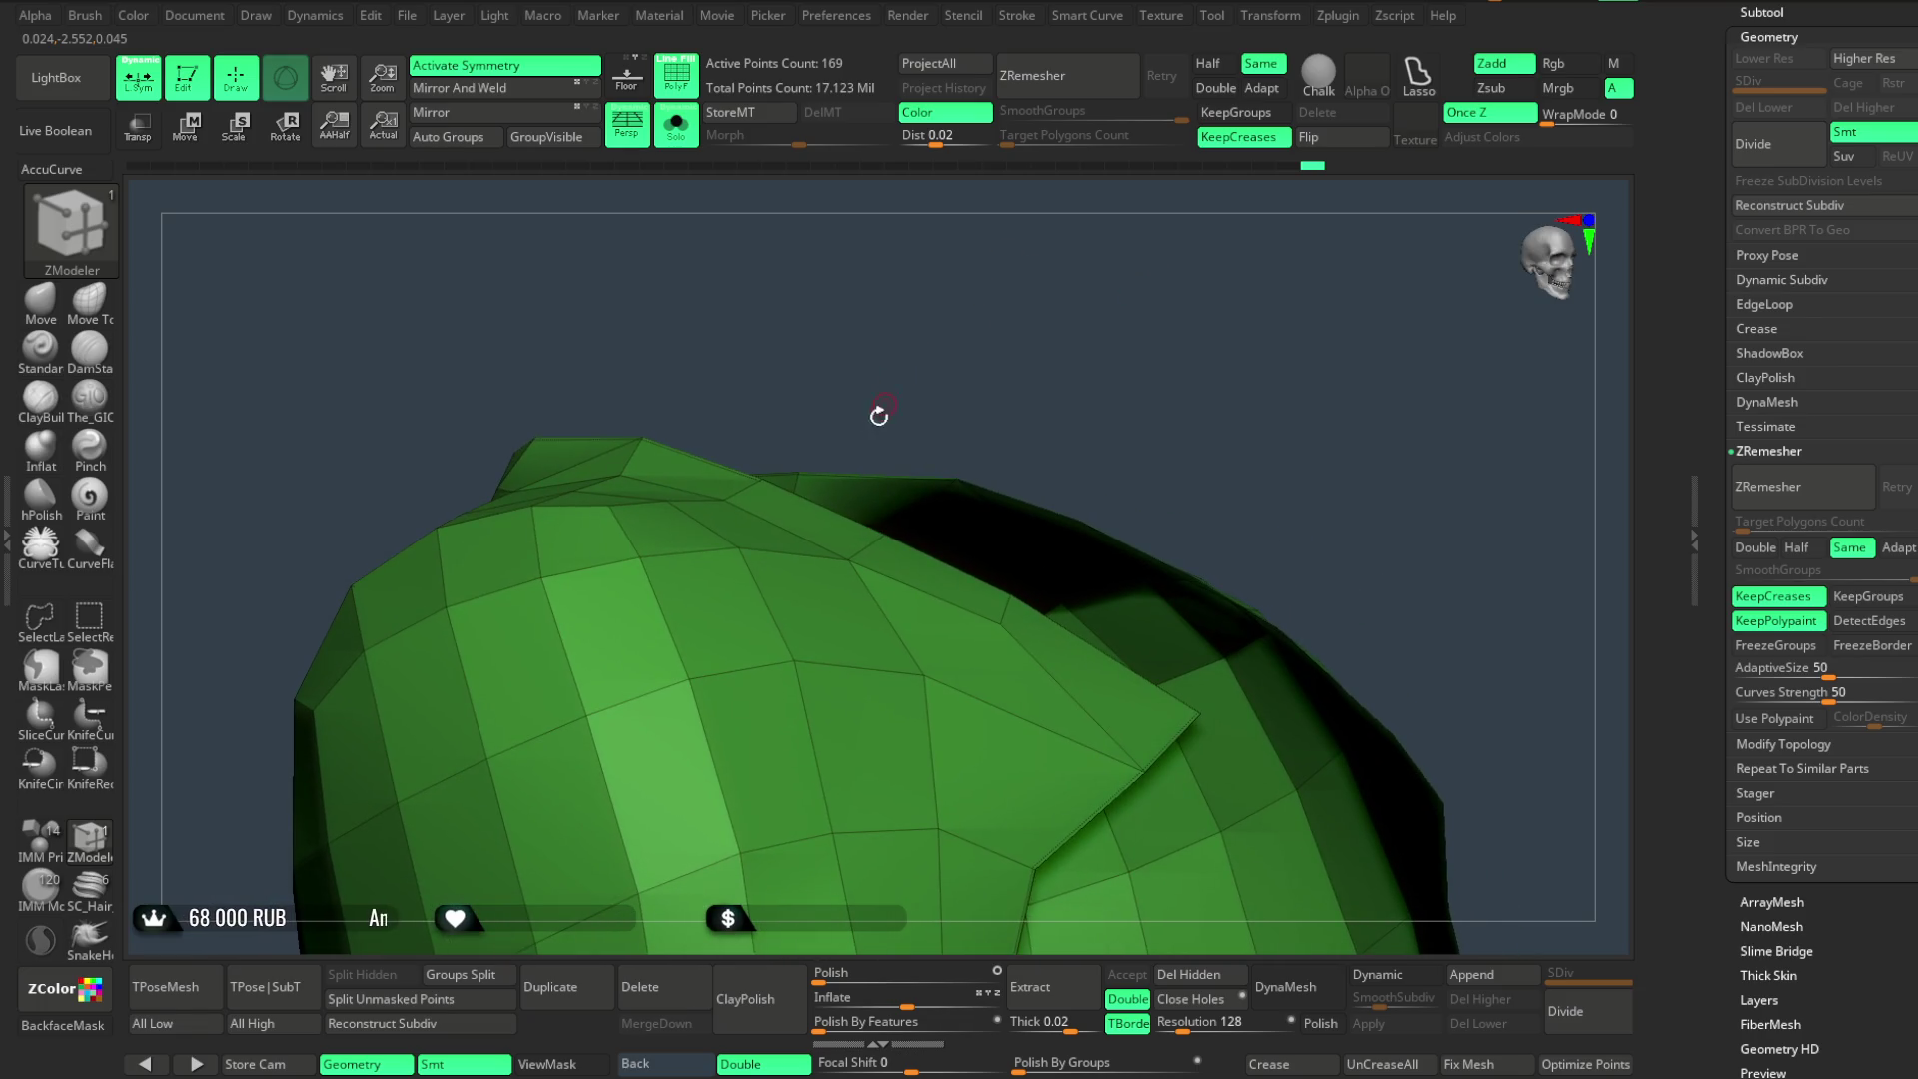
- Extrude the top neckline edge loop upward into a collar band, undoing the extra row
left_click_drag(855, 446, 843, 416)
key("ctrl+z")
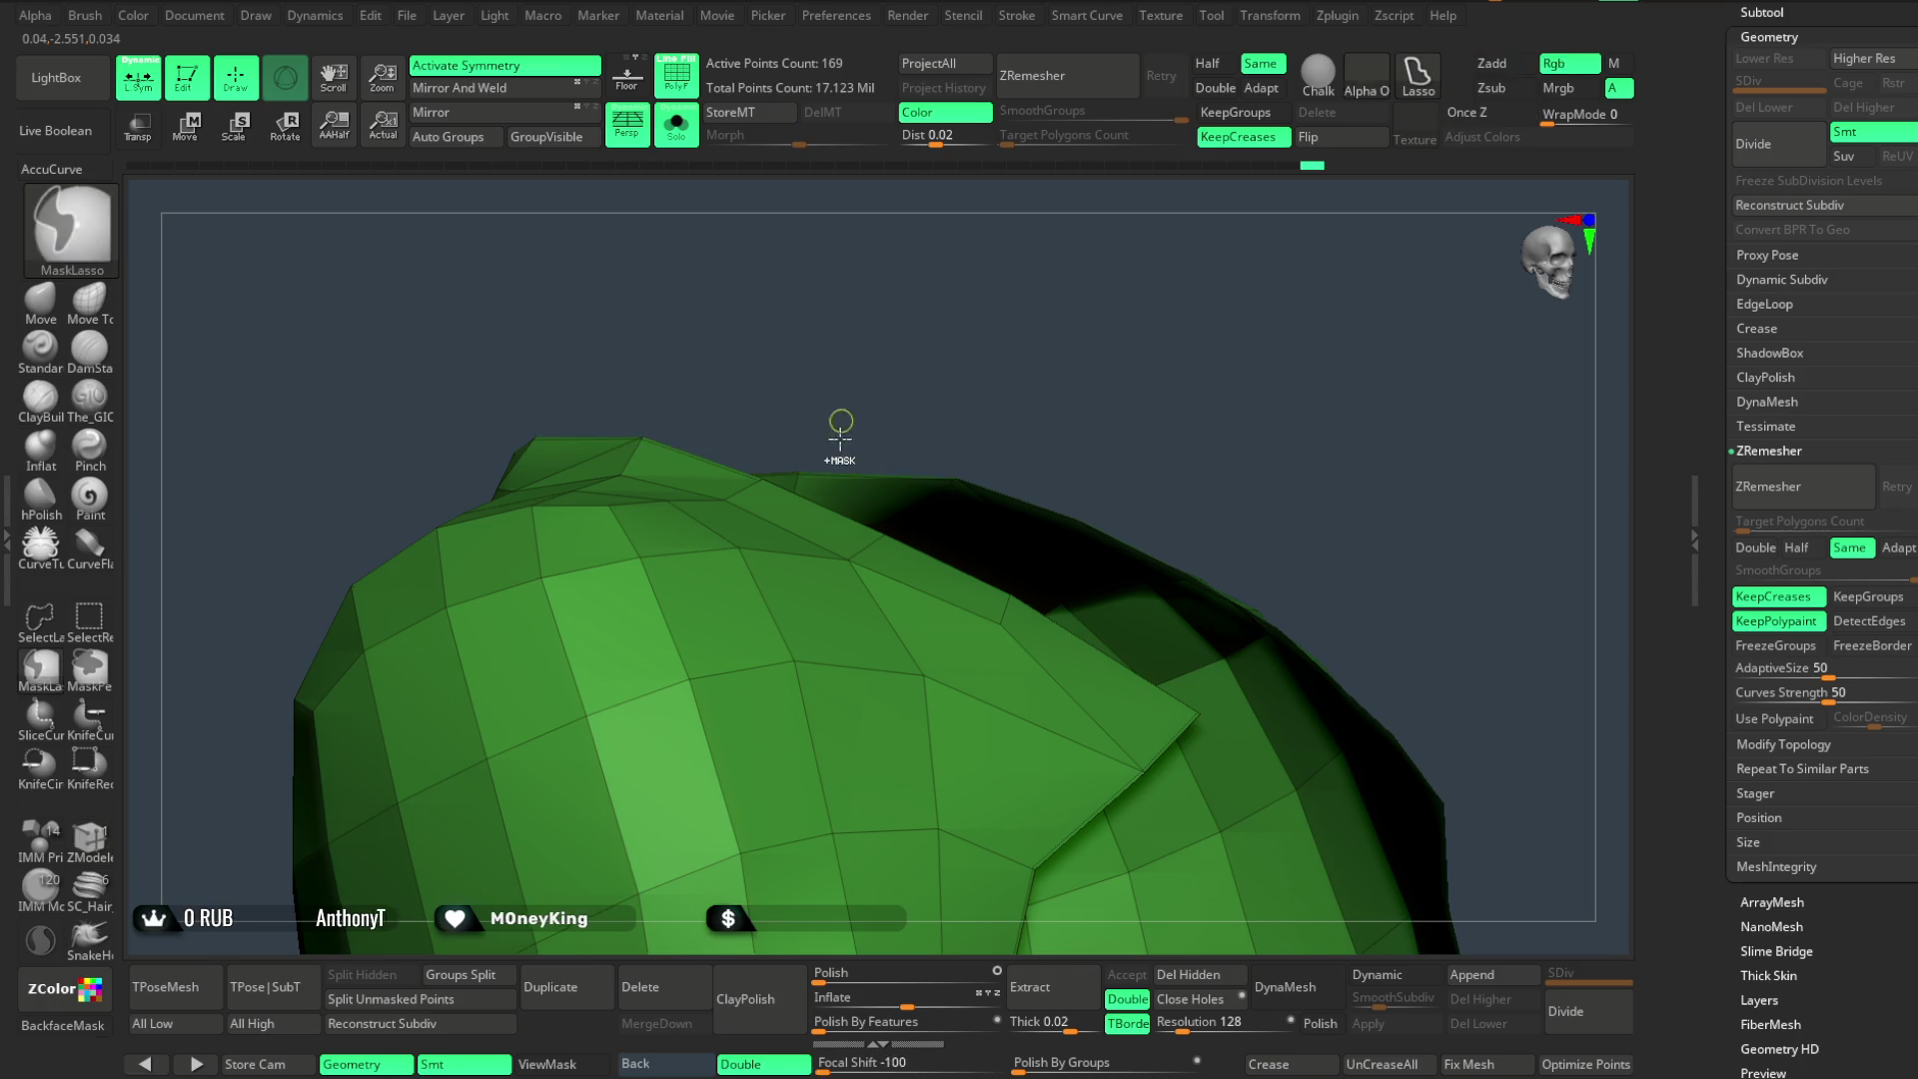
key("space")
left_click(749, 769)
left_click_drag(832, 496, 841, 395)
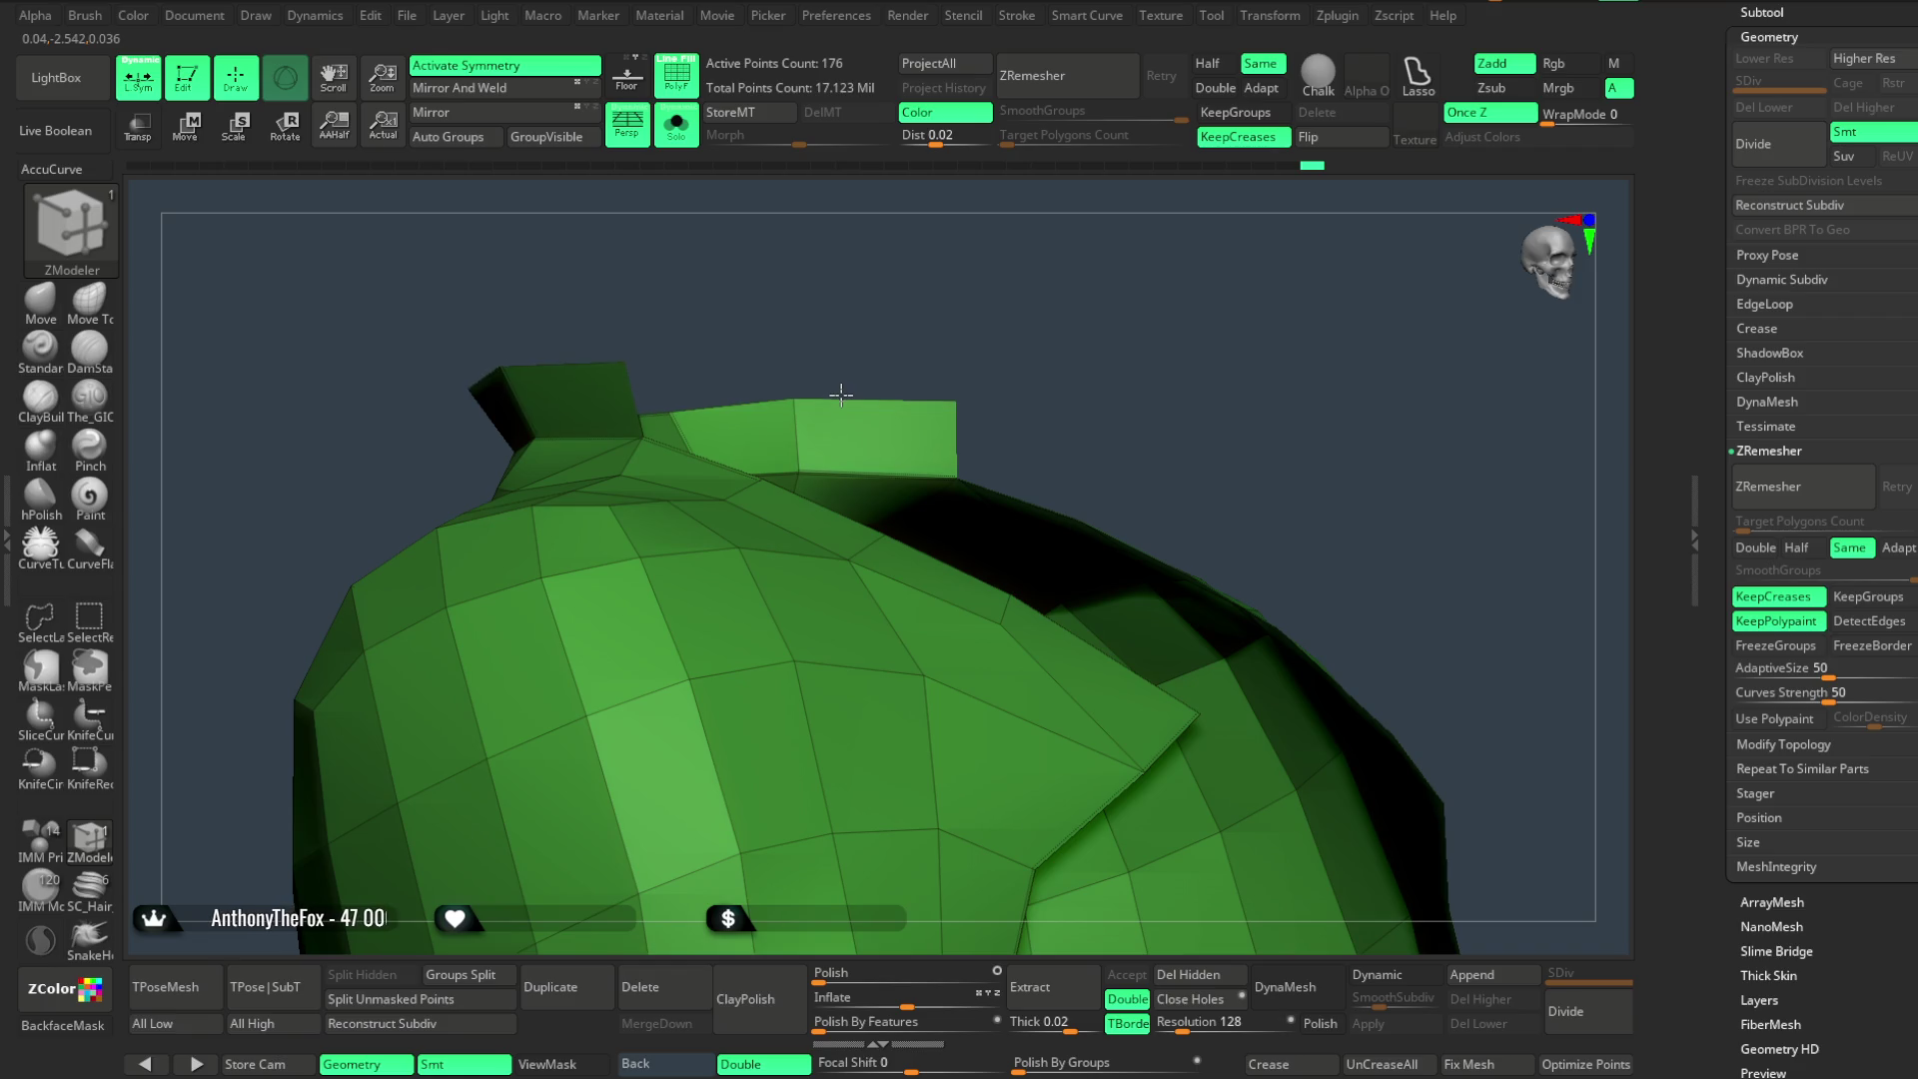
left_click_drag(1020, 250, 985, 279)
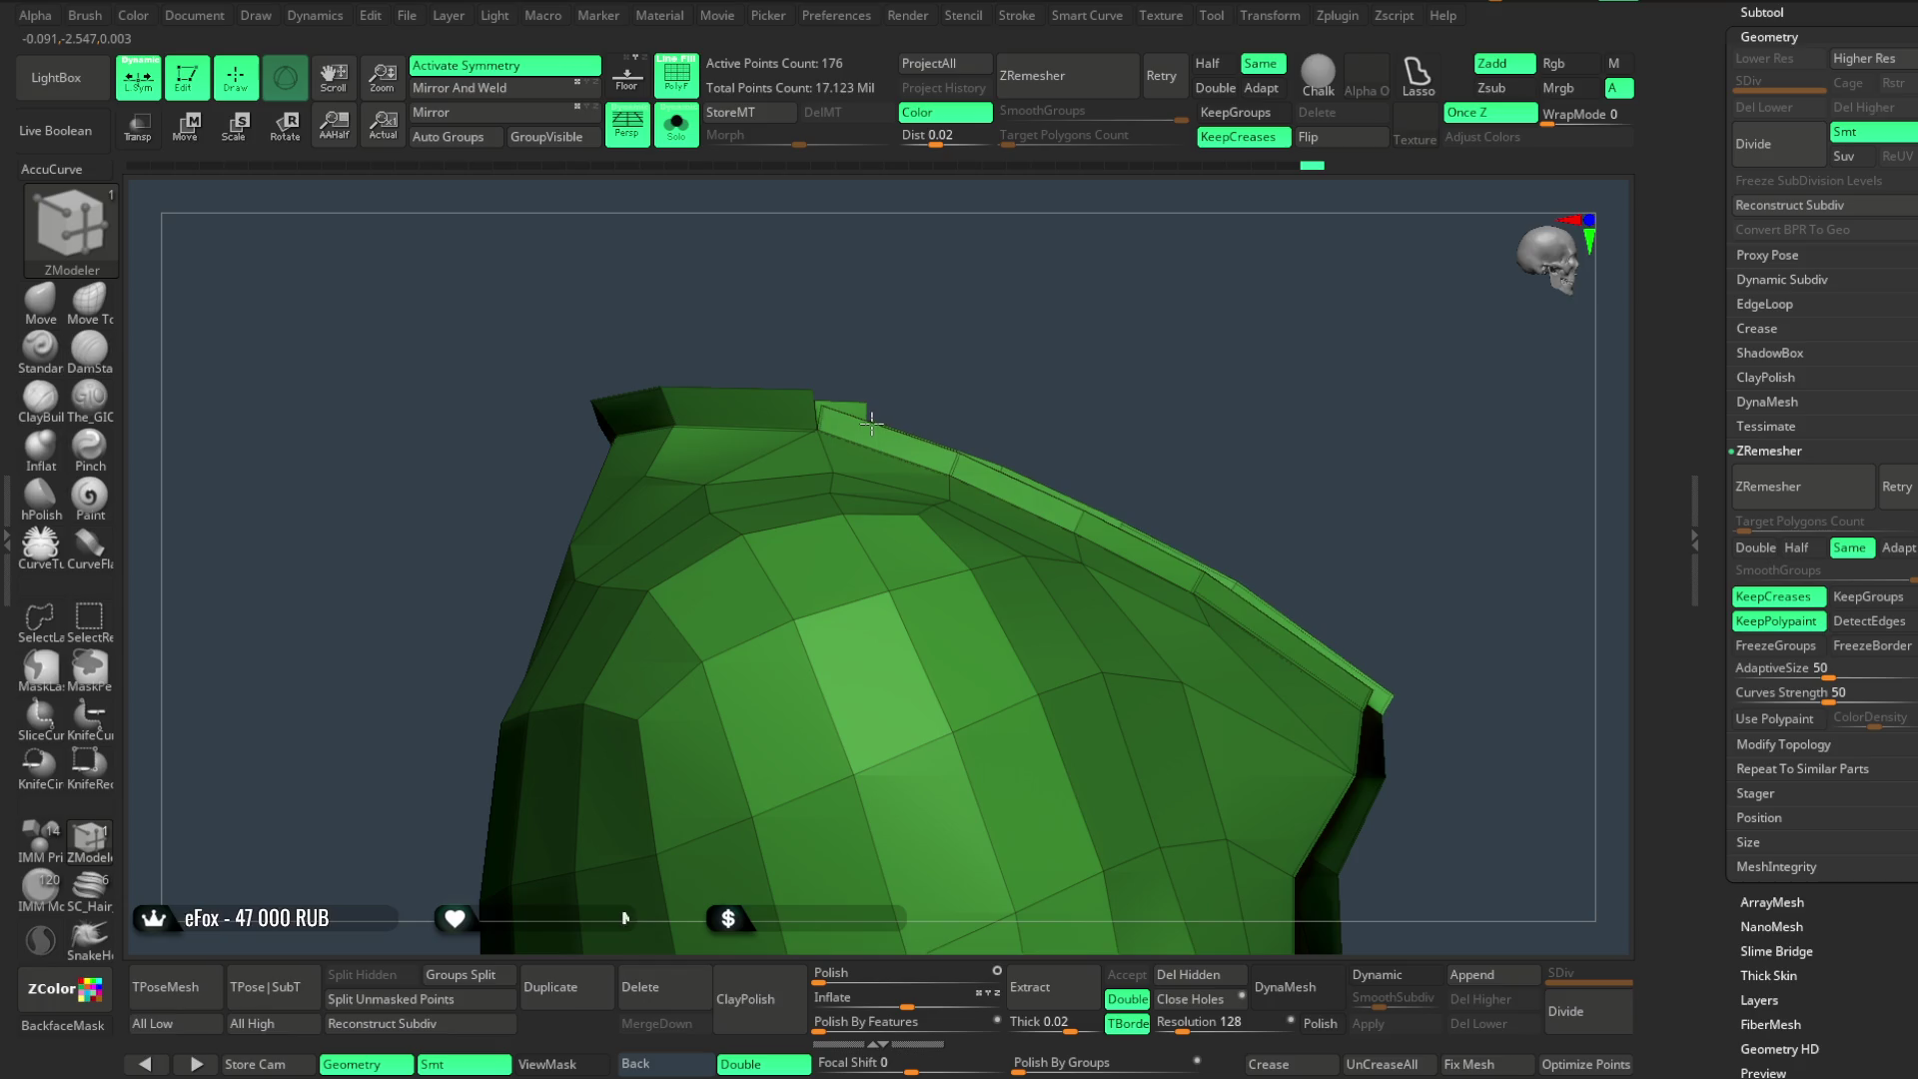
left_click_drag(872, 424, 977, 322)
key("ctrl+z")
- Switch to the Move brush, turn Solo off and face the full figure from the front
mouse_move(1207, 337)
left_mouse_down()
mouse_move(1144, 239)
mouse_move(788, 416)
mouse_move(761, 408)
mouse_move(845, 371)
left_mouse_up()
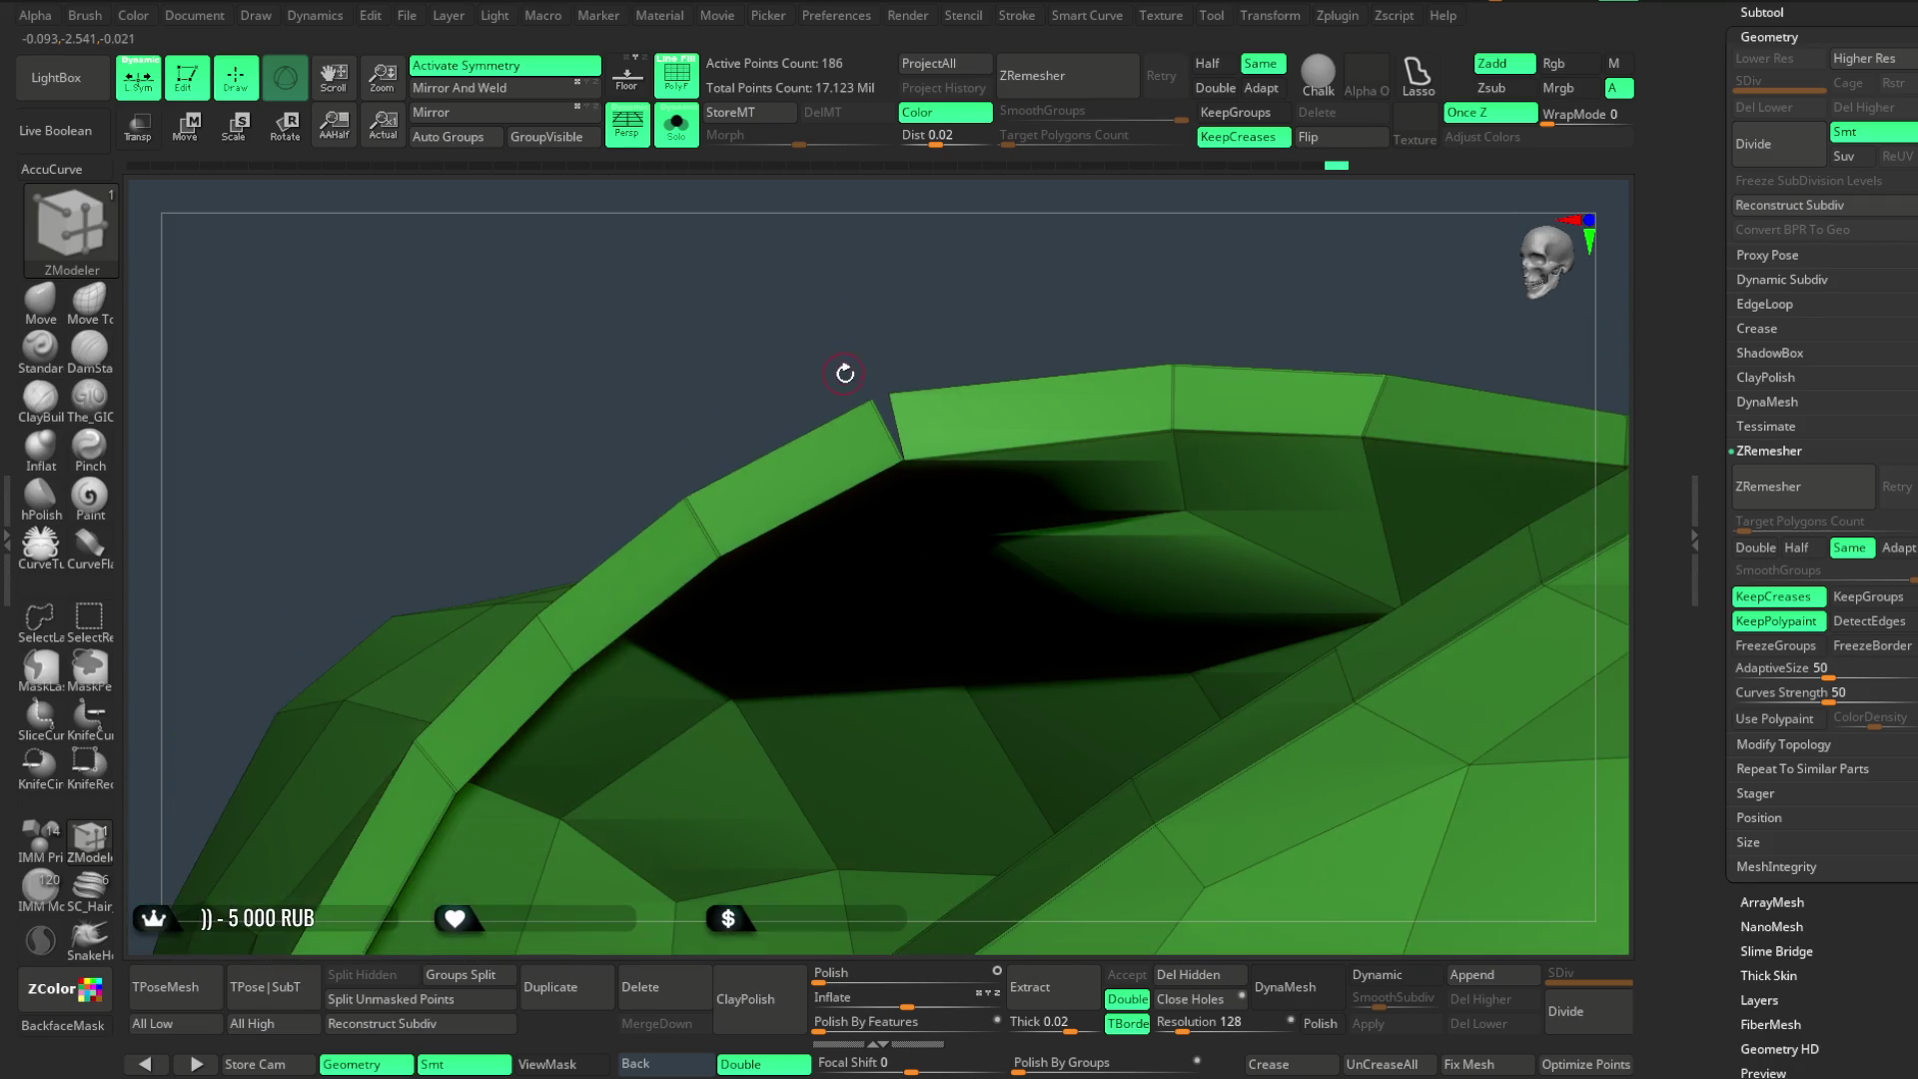
mouse_move(968, 314)
left_mouse_down()
mouse_move(960, 227)
mouse_move(976, 283)
mouse_move(1095, 266)
mouse_move(1075, 309)
left_mouse_up()
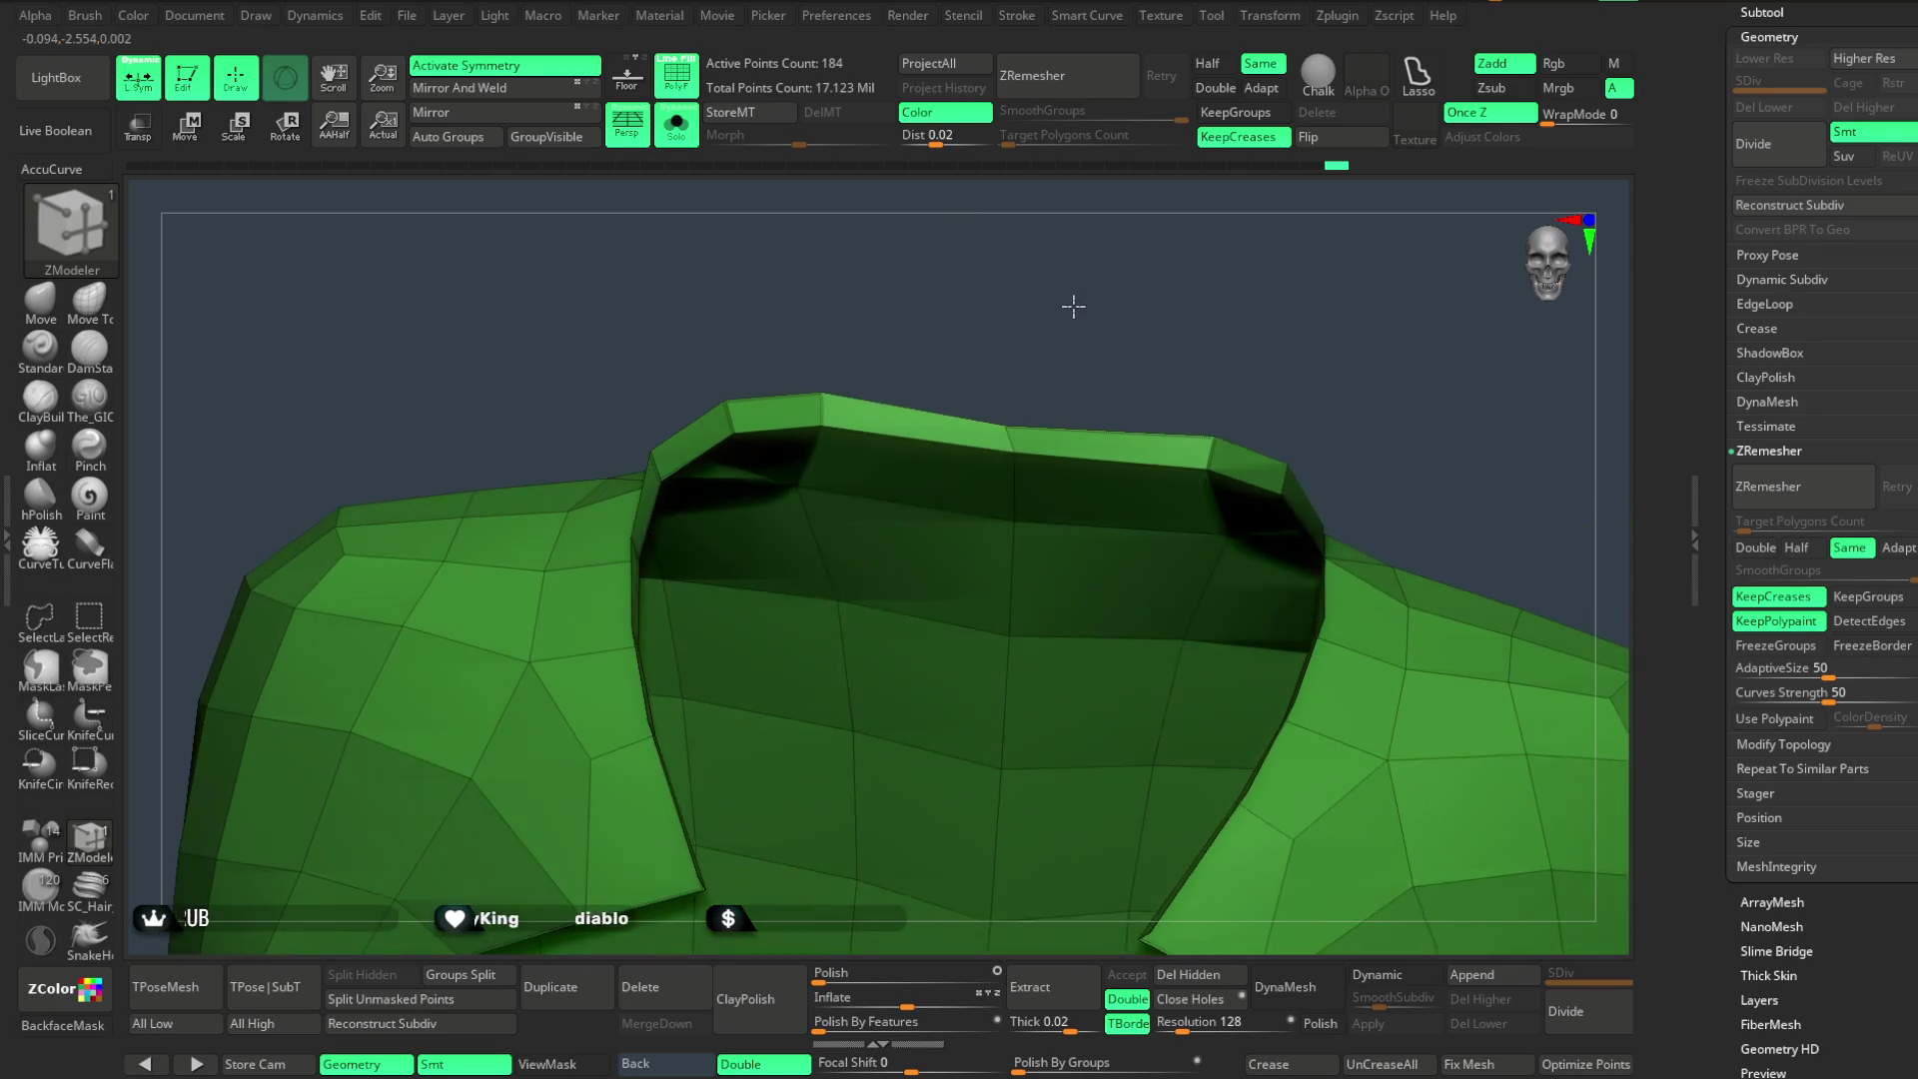
key("b")
key("m")
key("v")
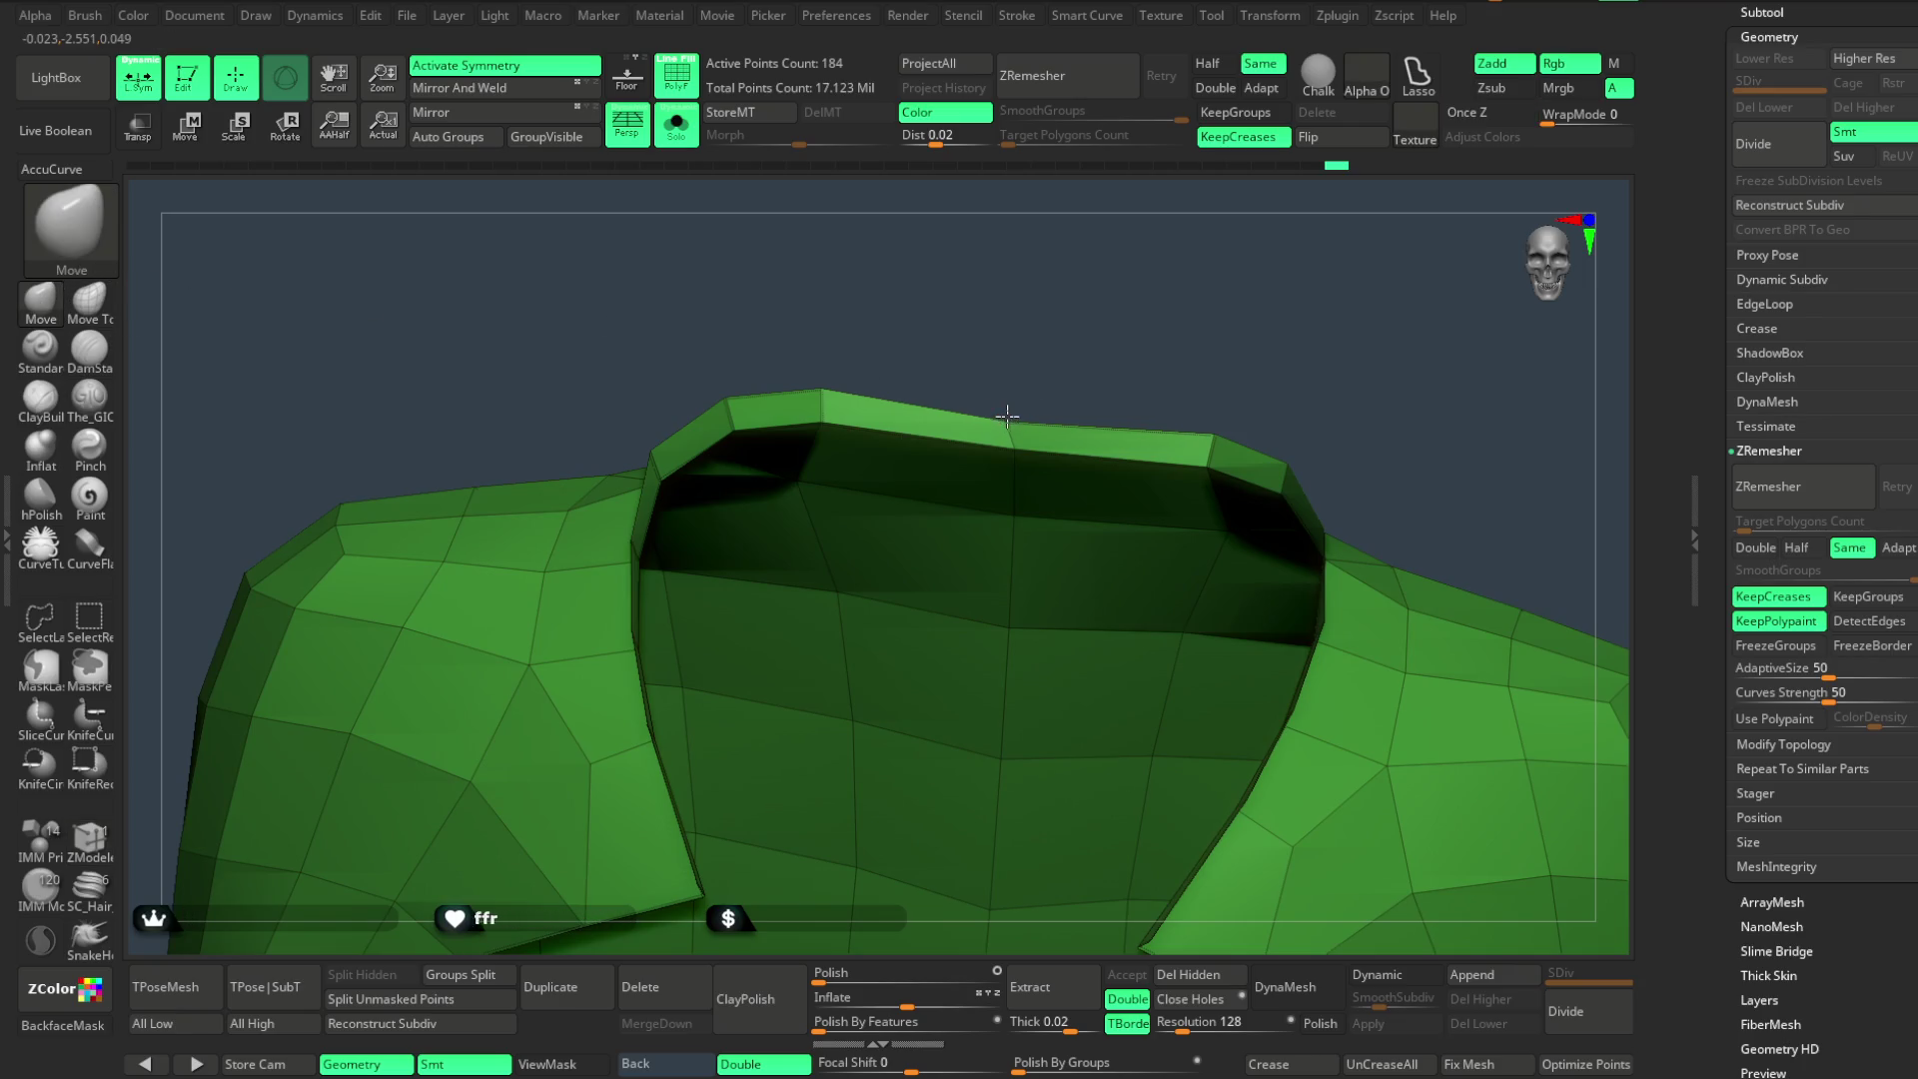
mouse_move(1034, 383)
left_mouse_down("alt")
mouse_move(1115, 270)
mouse_move(785, 184)
left_mouse_up("alt")
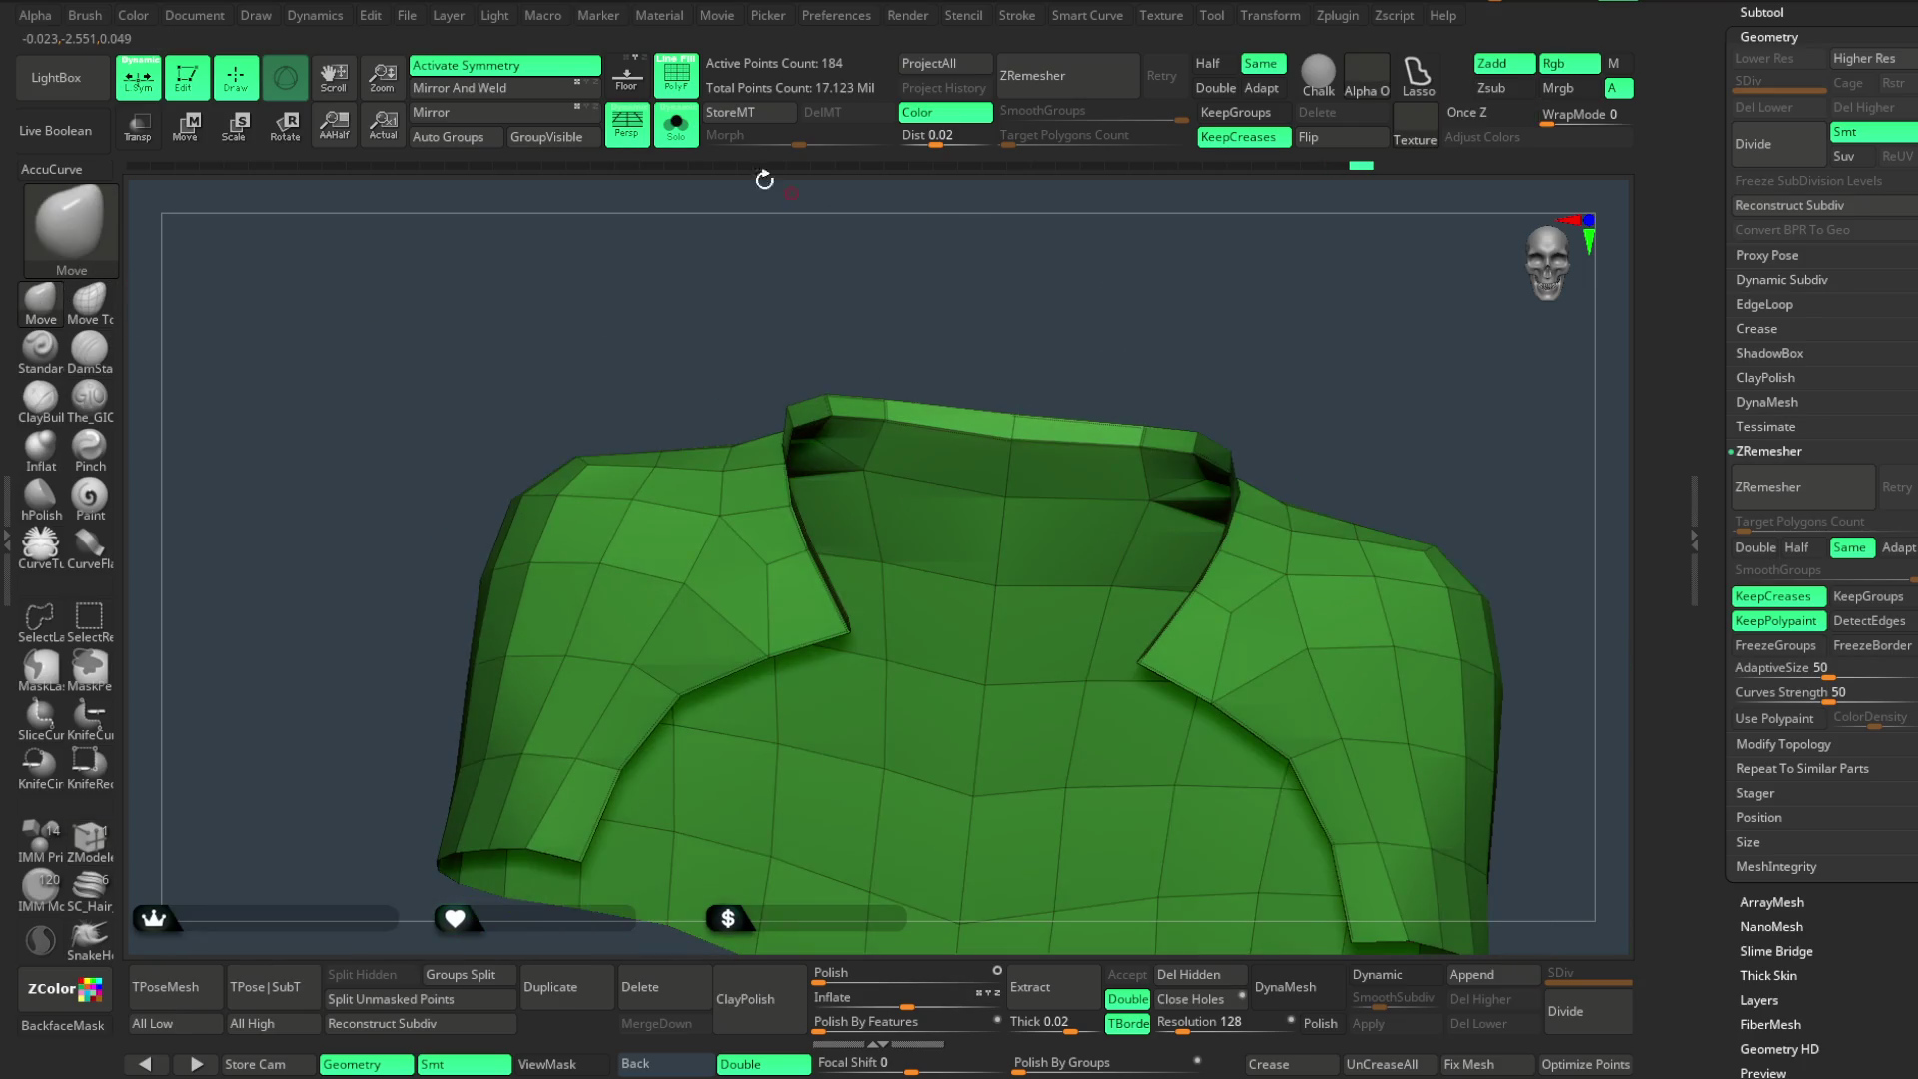
mouse_move(1191, 337)
left_mouse_down()
mouse_move(1268, 279)
mouse_move(1183, 302)
mouse_move(896, 209)
left_mouse_up()
left_click(676, 127)
mouse_move(1379, 415)
left_mouse_down()
mouse_move(1351, 326)
mouse_move(791, 214)
left_mouse_up()
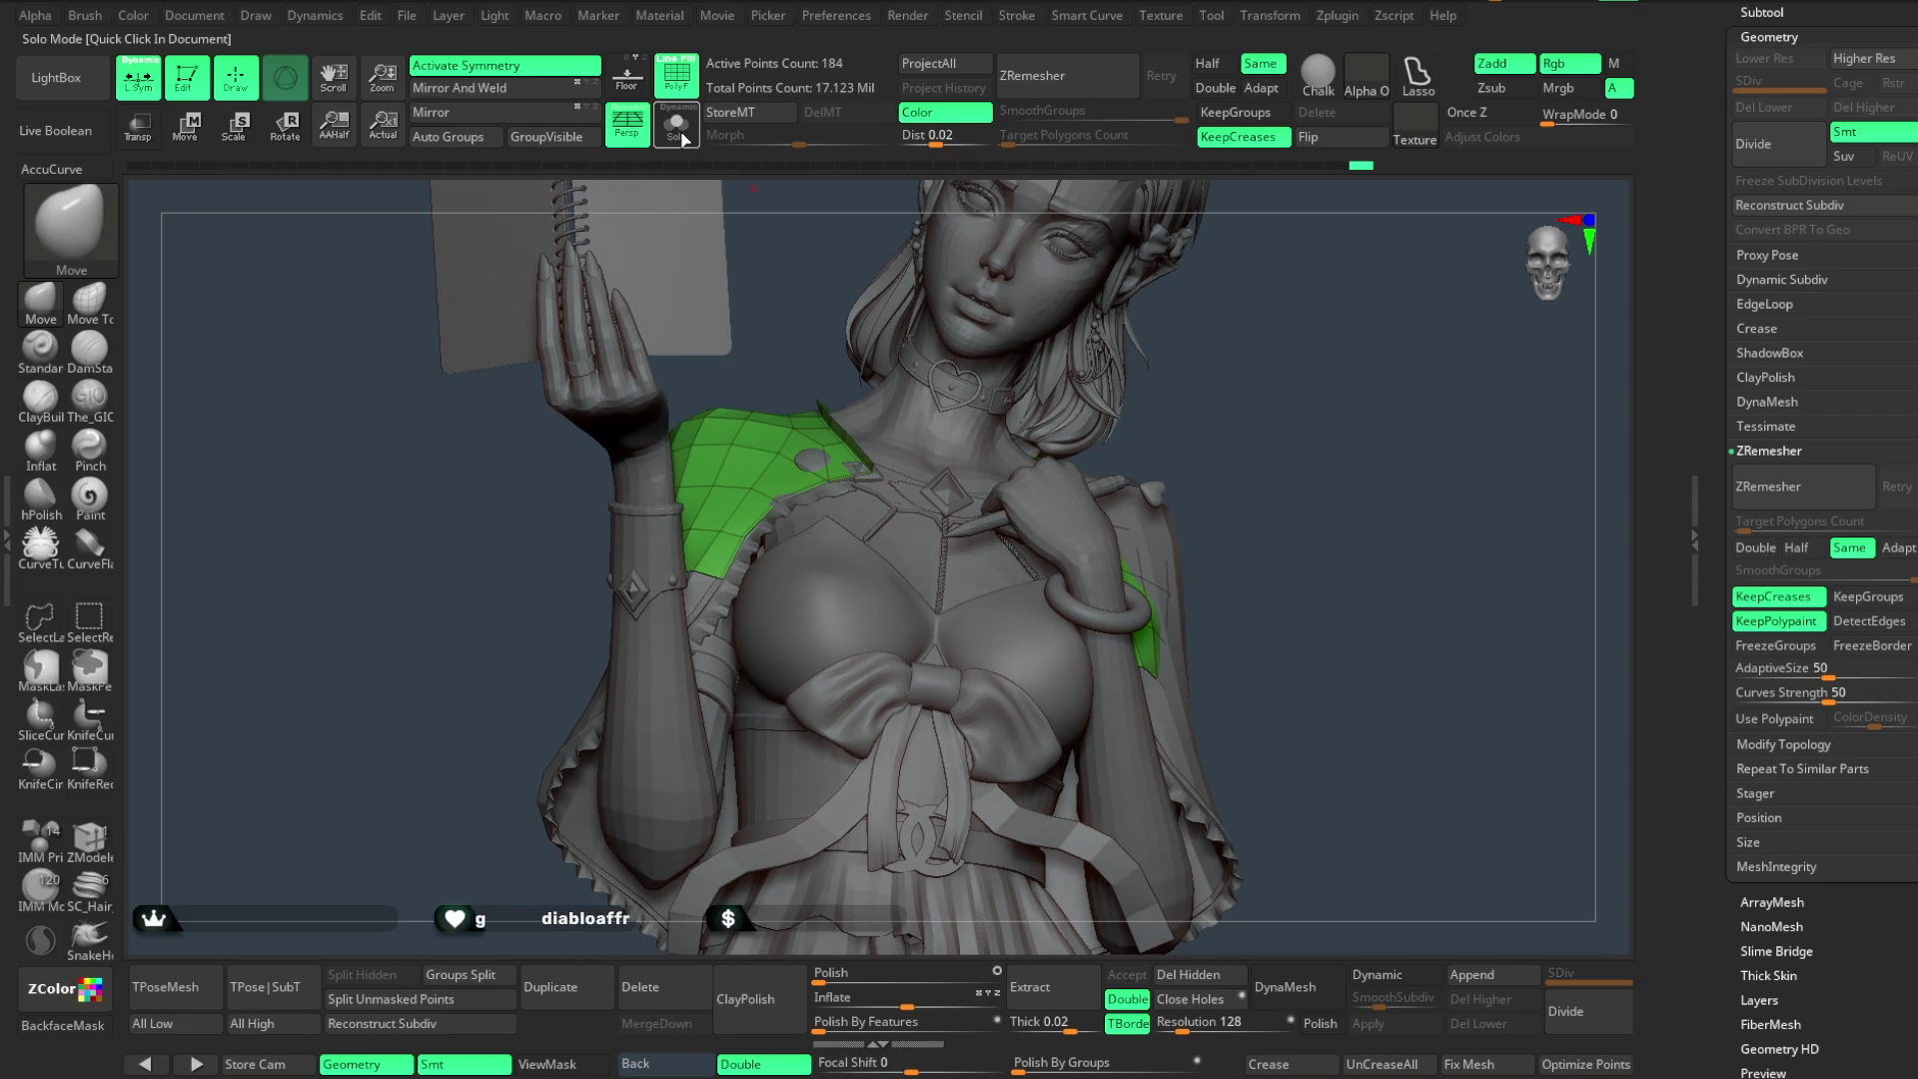
- Isolate the jacket again in Solo and return to the ZModeler brush over the neck opening
left_click(677, 128)
mouse_move(1090, 283)
left_mouse_down()
mouse_move(1298, 333)
mouse_move(1269, 314)
mouse_move(1284, 264)
mouse_move(1255, 266)
left_mouse_up()
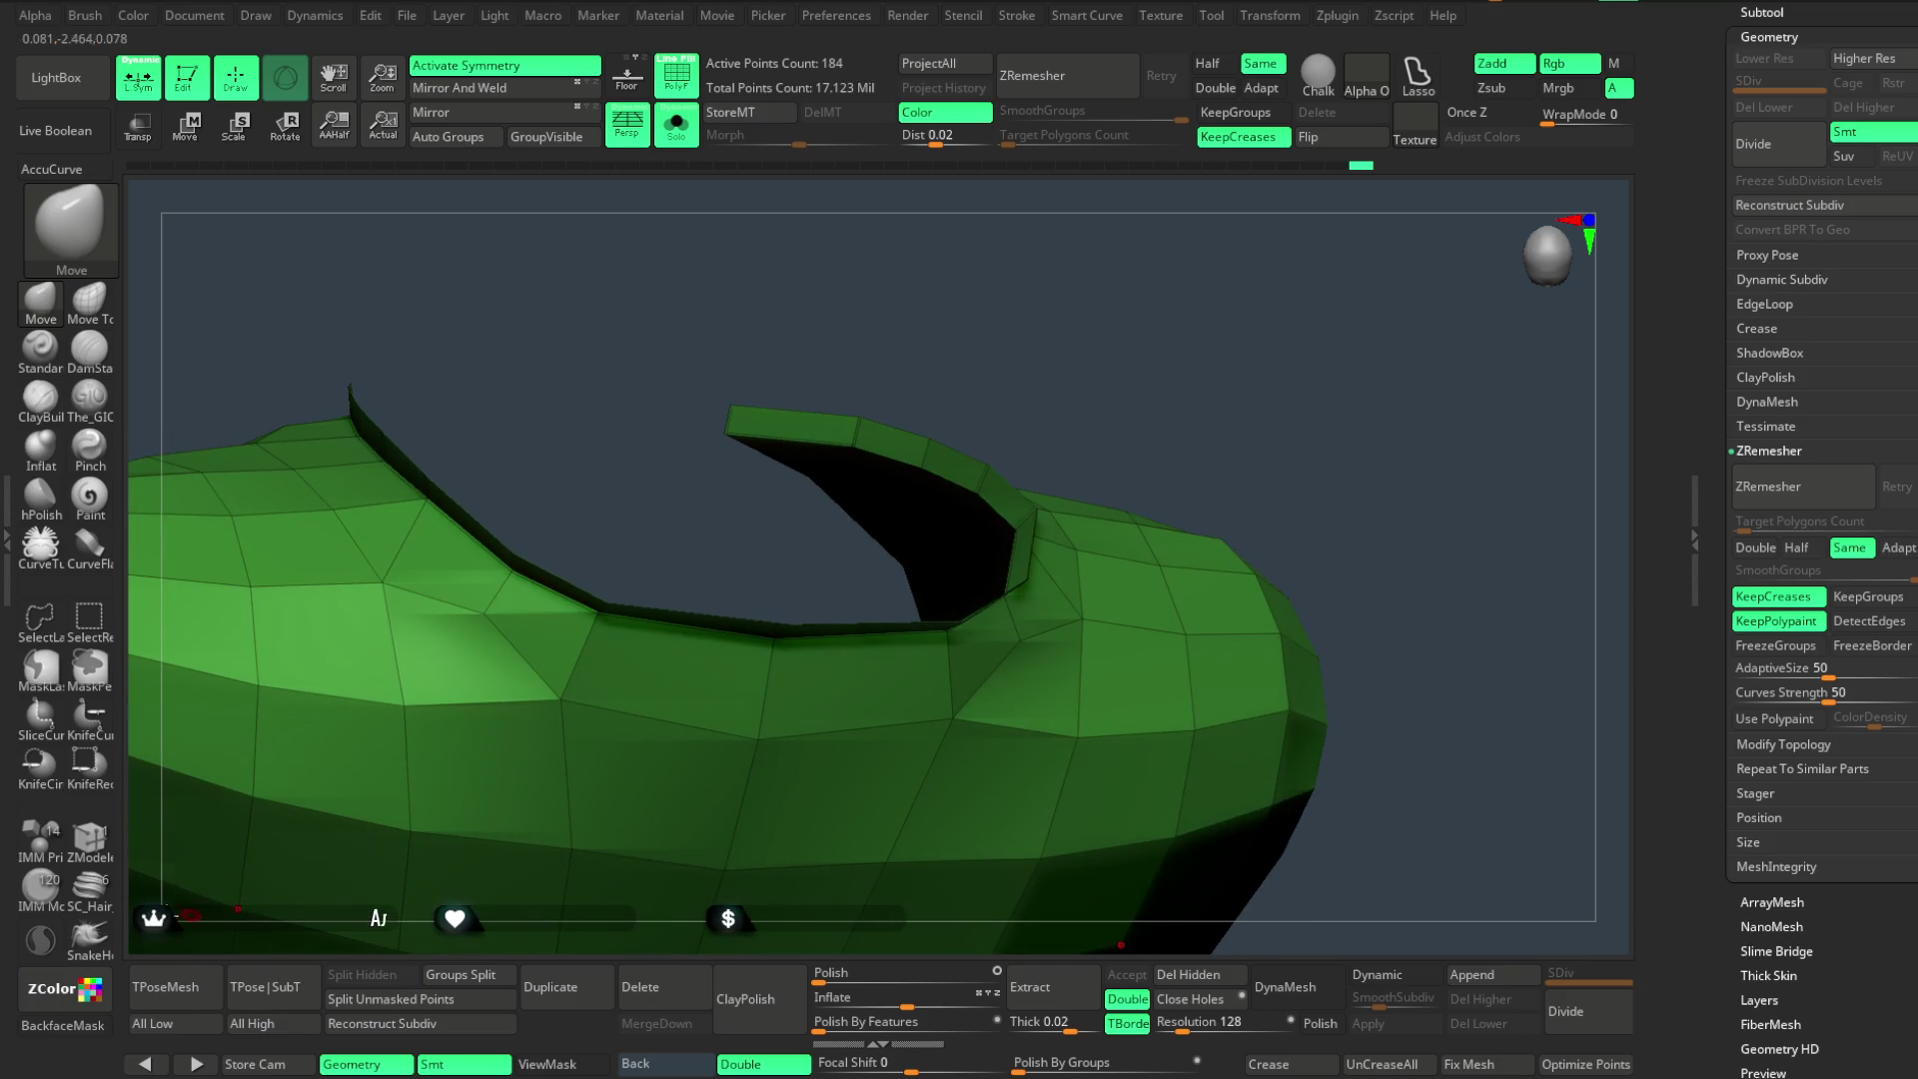
left_click(85, 849)
left_click_drag(762, 471, 1041, 355)
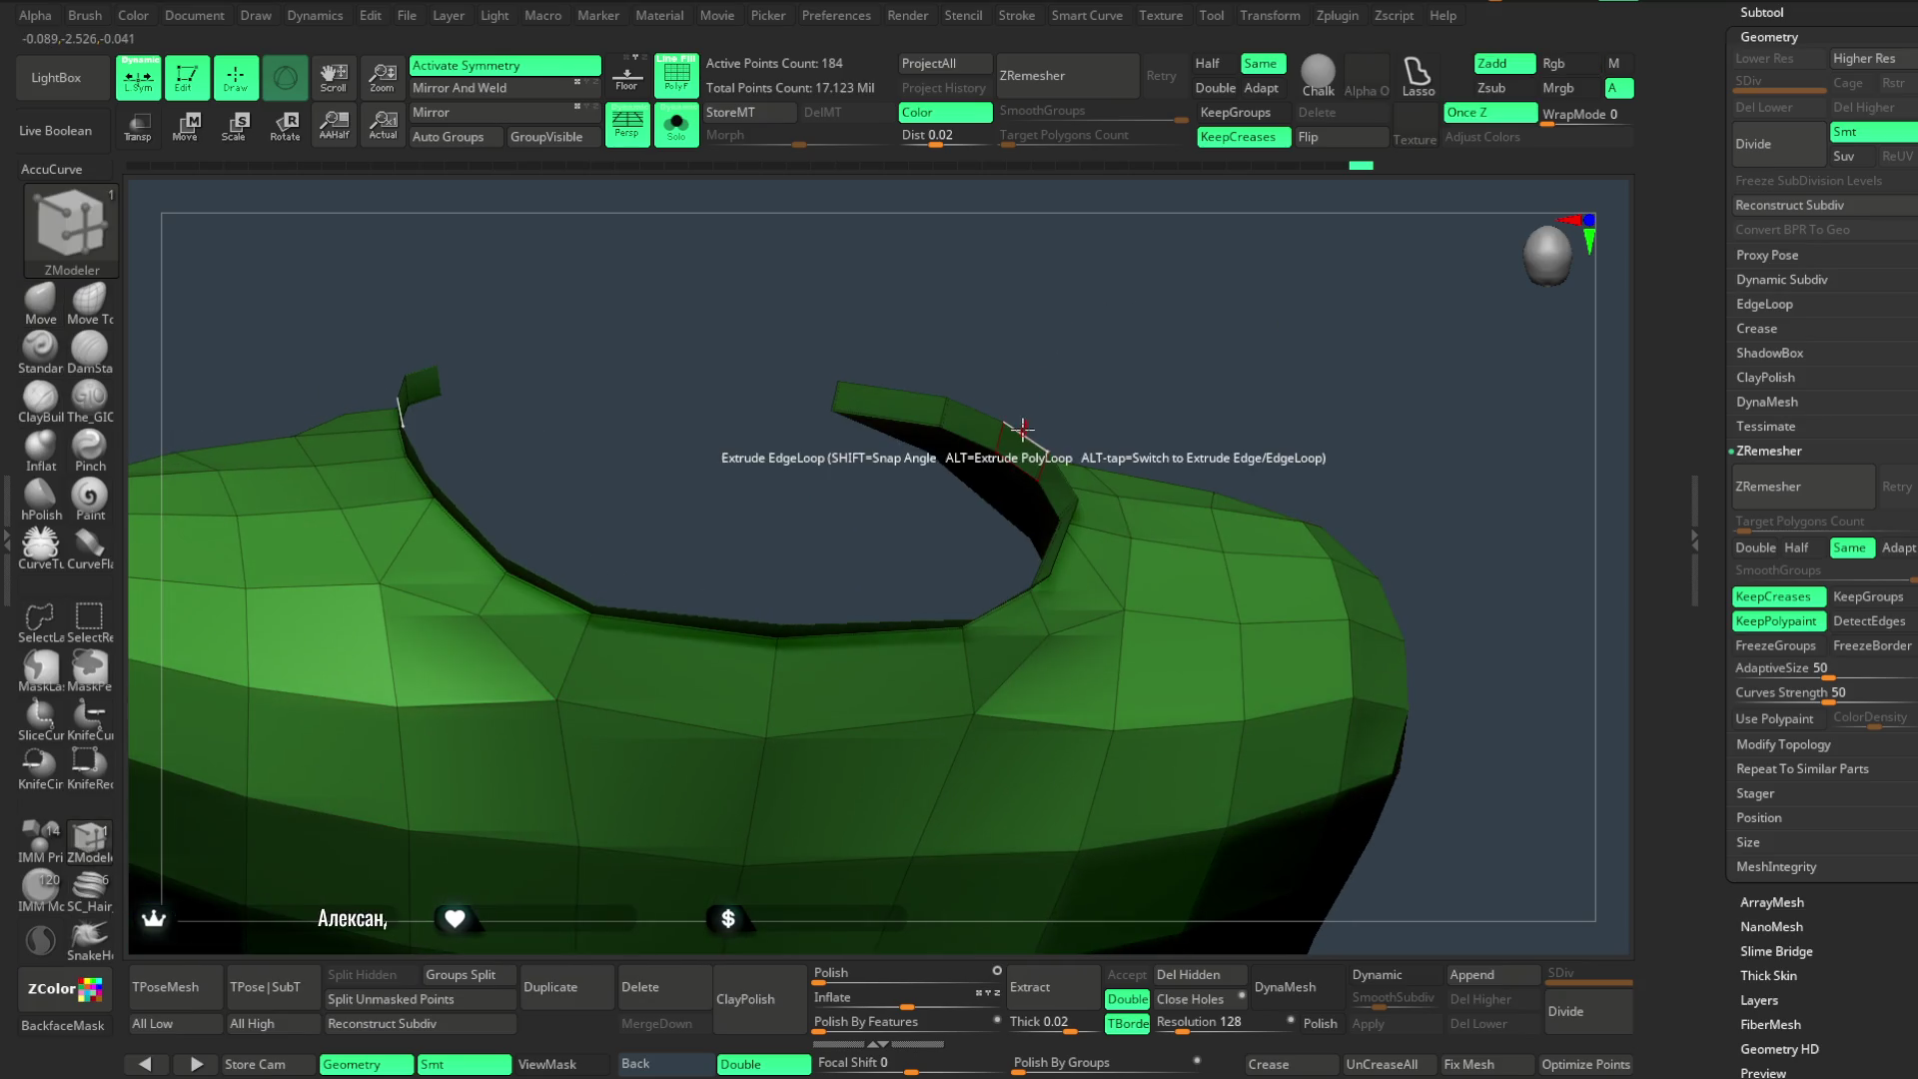
- Extrude the opening's edge loops into a thick raised rim down both front edges
left_click_drag(1023, 431, 1062, 438)
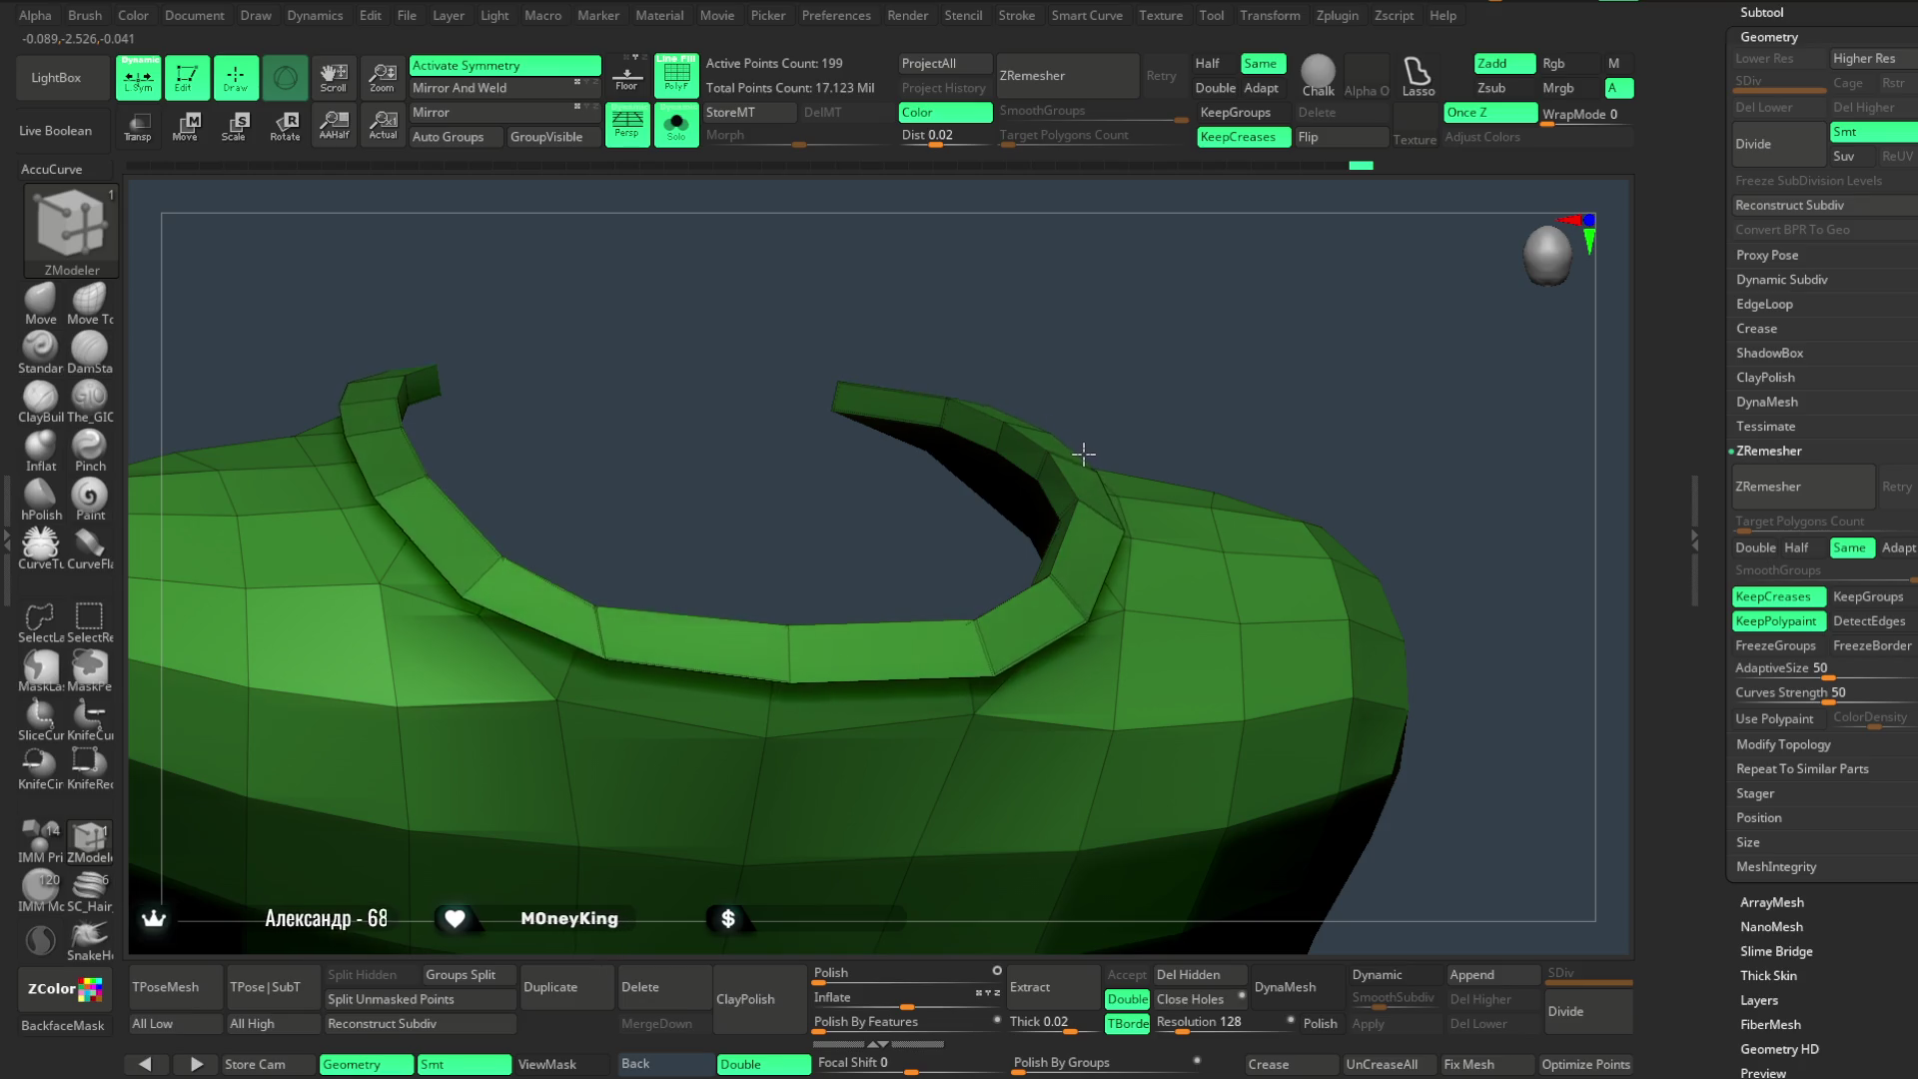
mouse_move(1079, 352)
left_mouse_down()
mouse_move(1076, 284)
mouse_move(911, 429)
left_mouse_up()
left_click_drag(885, 503, 895, 523)
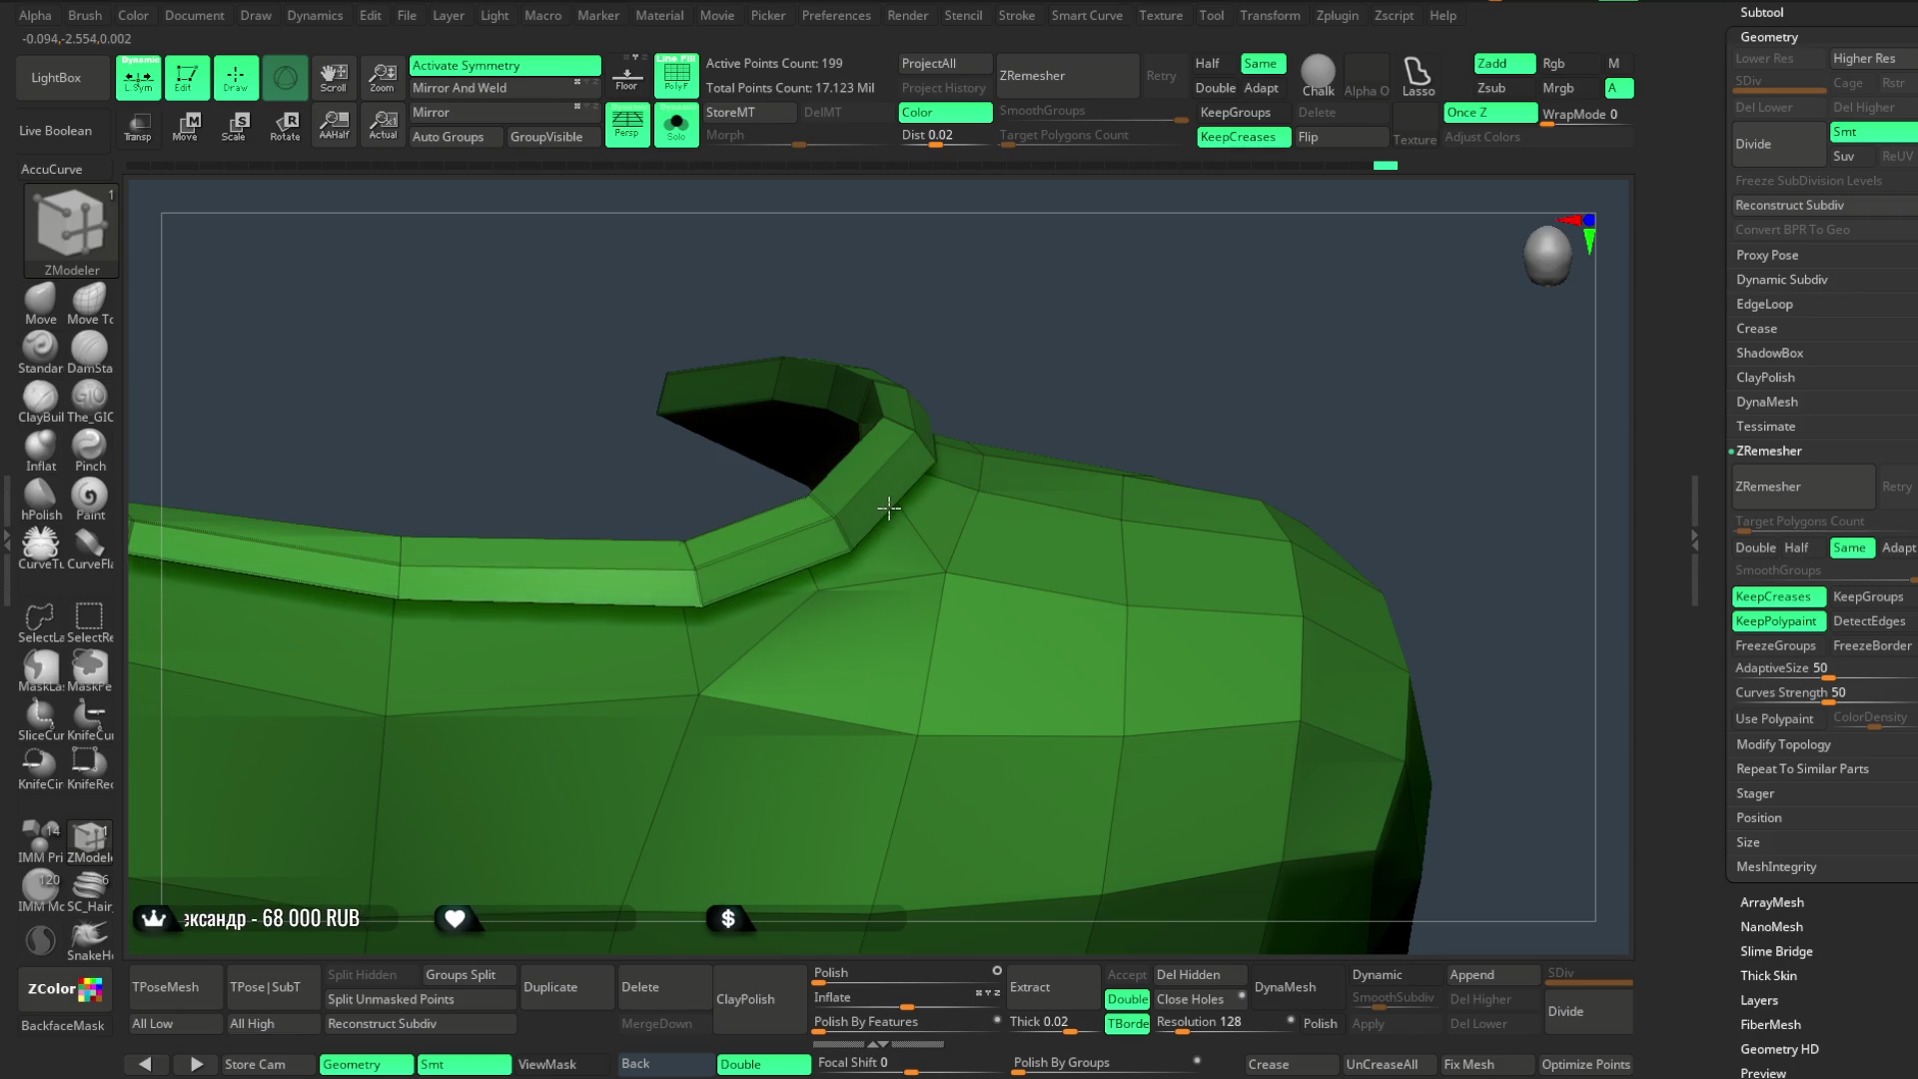
right_click_drag(1040, 330, 961, 474)
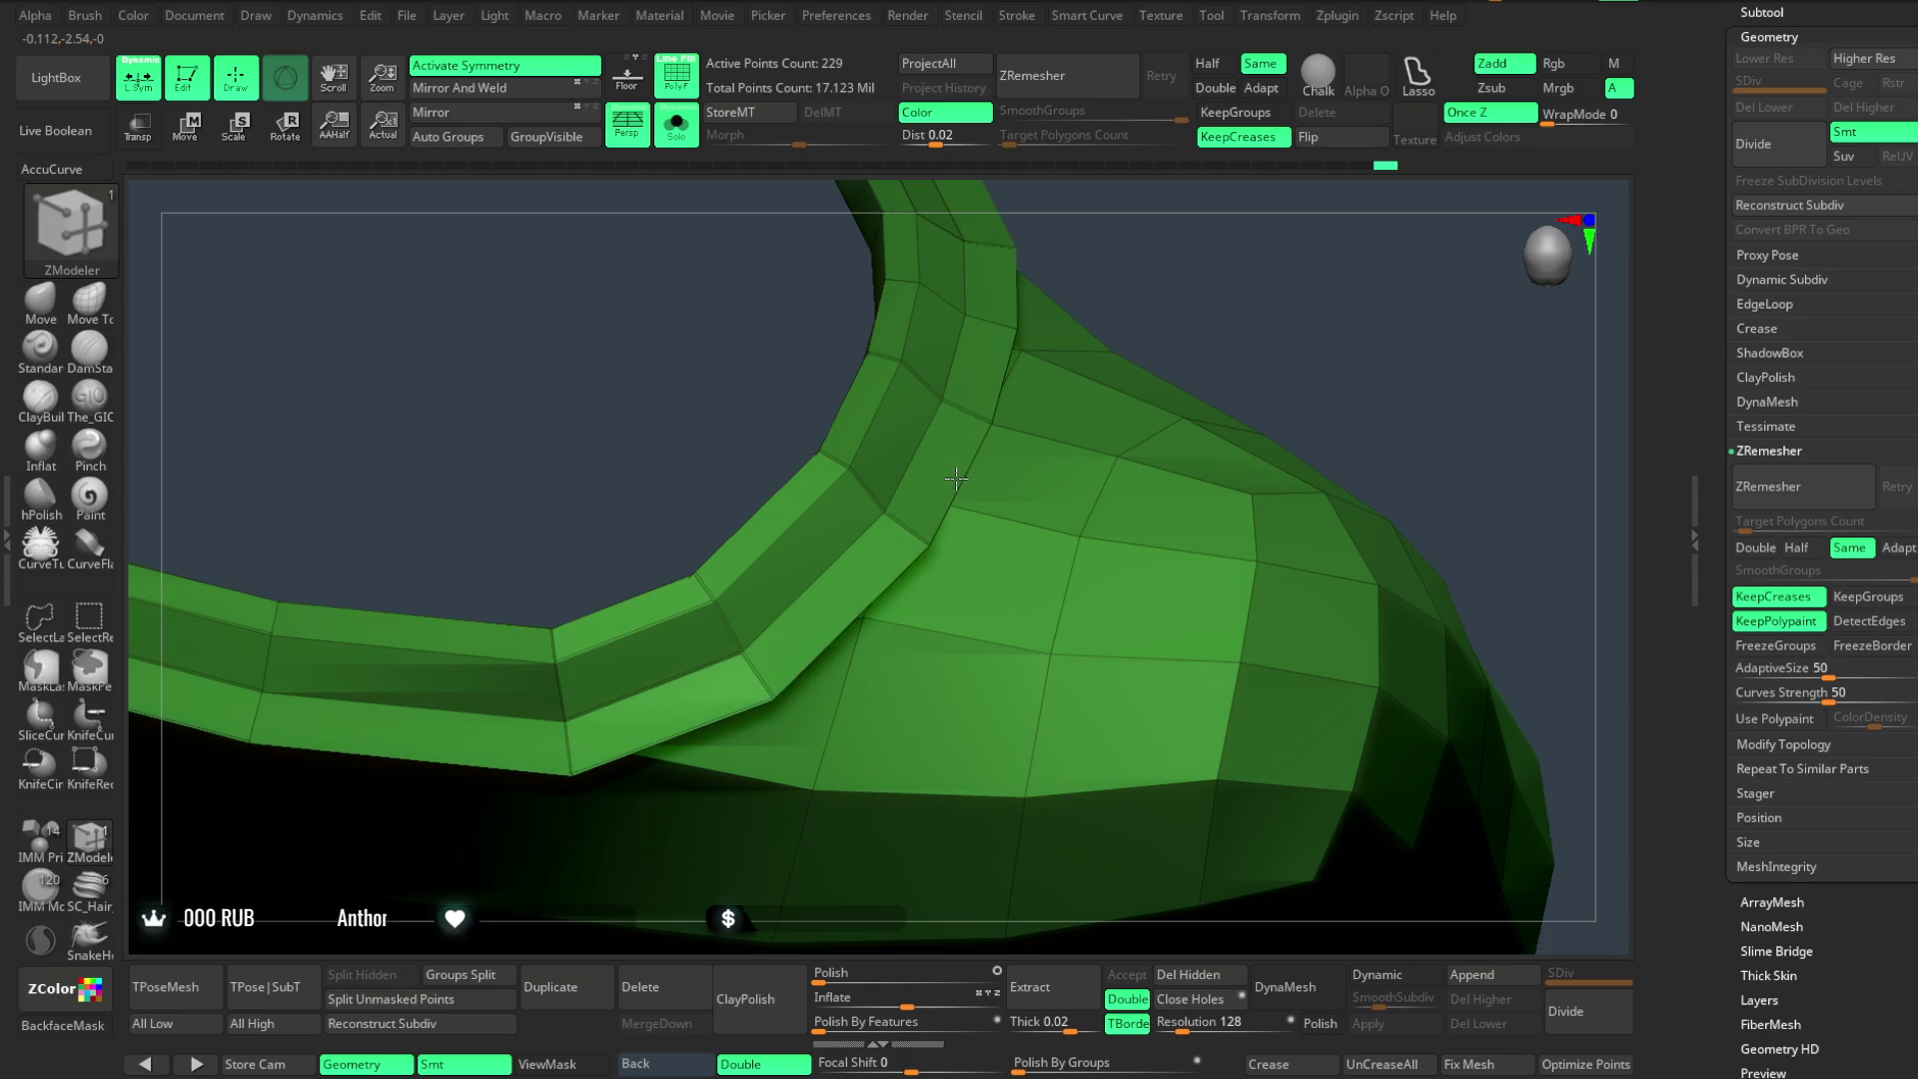
mouse_move(1190, 313)
left_mouse_down()
mouse_move(1189, 198)
mouse_move(1239, 287)
mouse_move(1020, 298)
left_mouse_up()
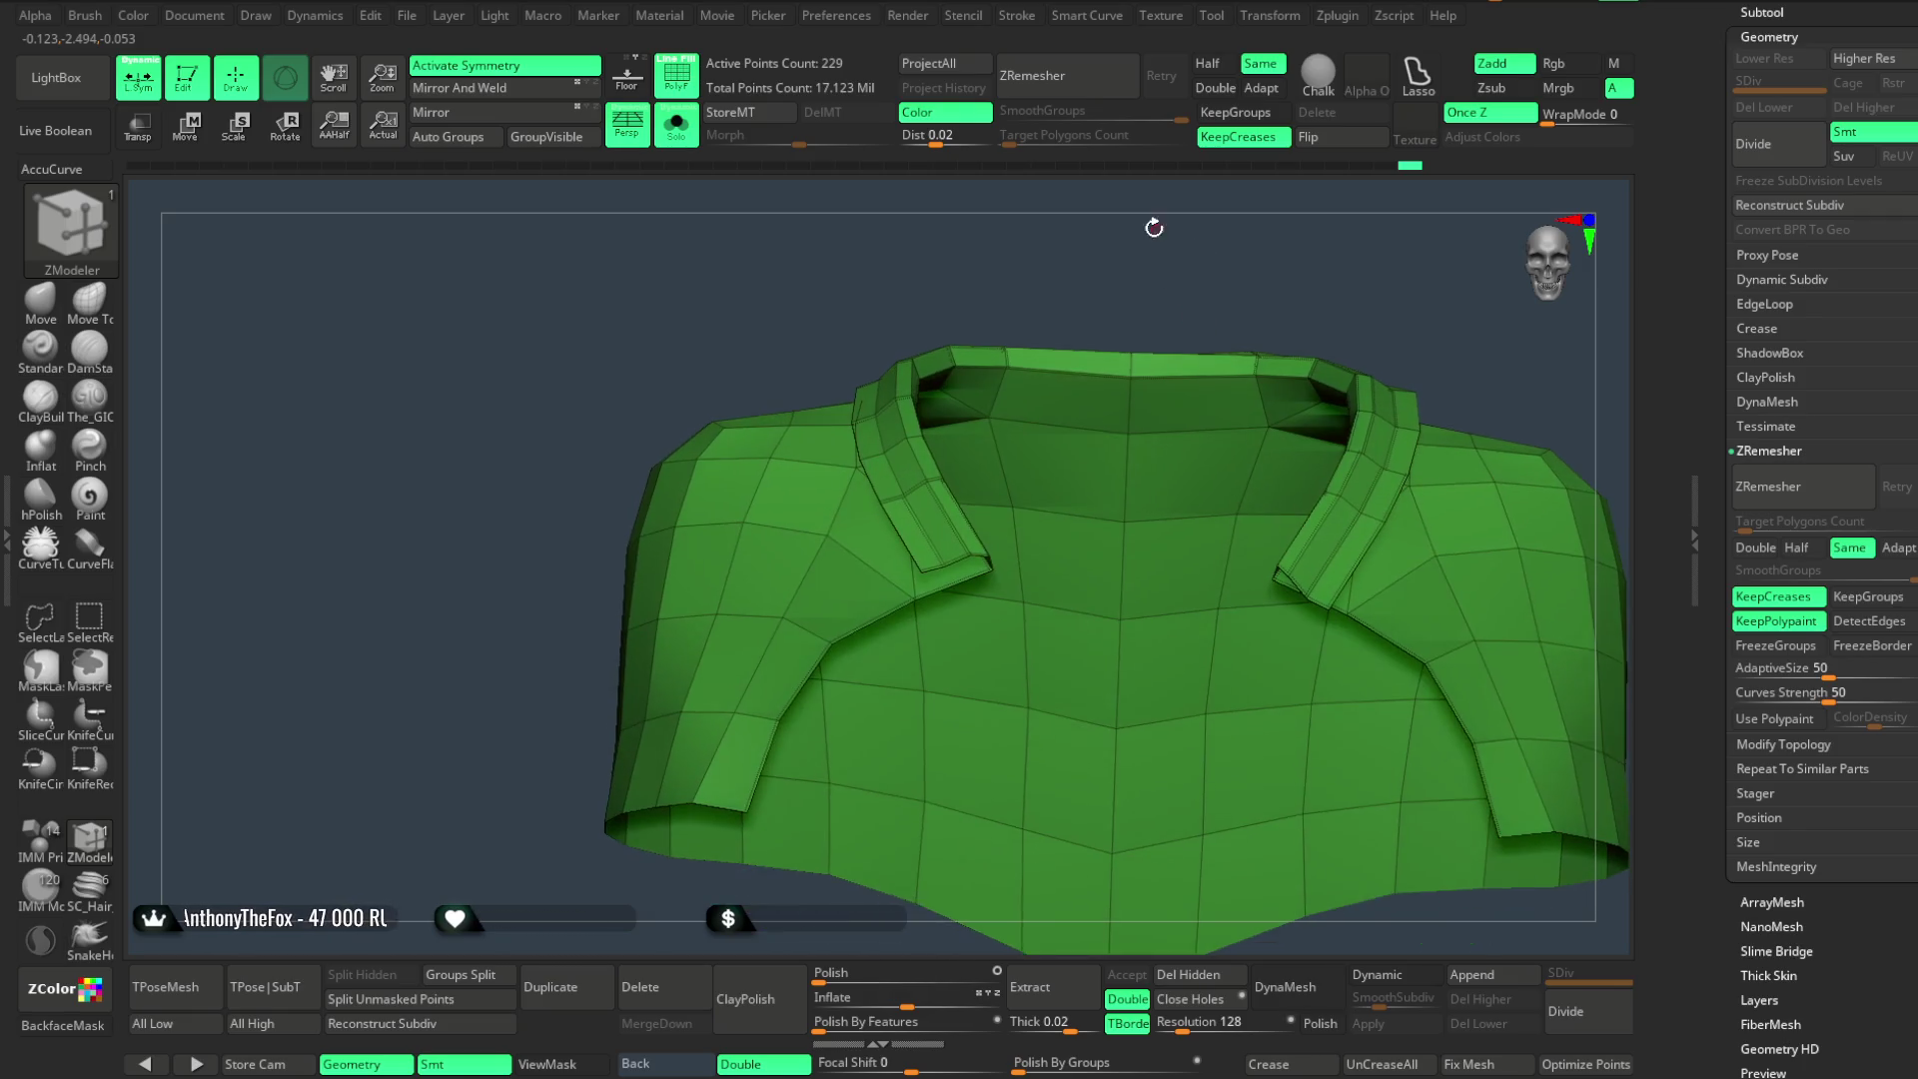
- Switch to the Move Topological brush and bring the collar opening into a frontal view
left_click(116, 307)
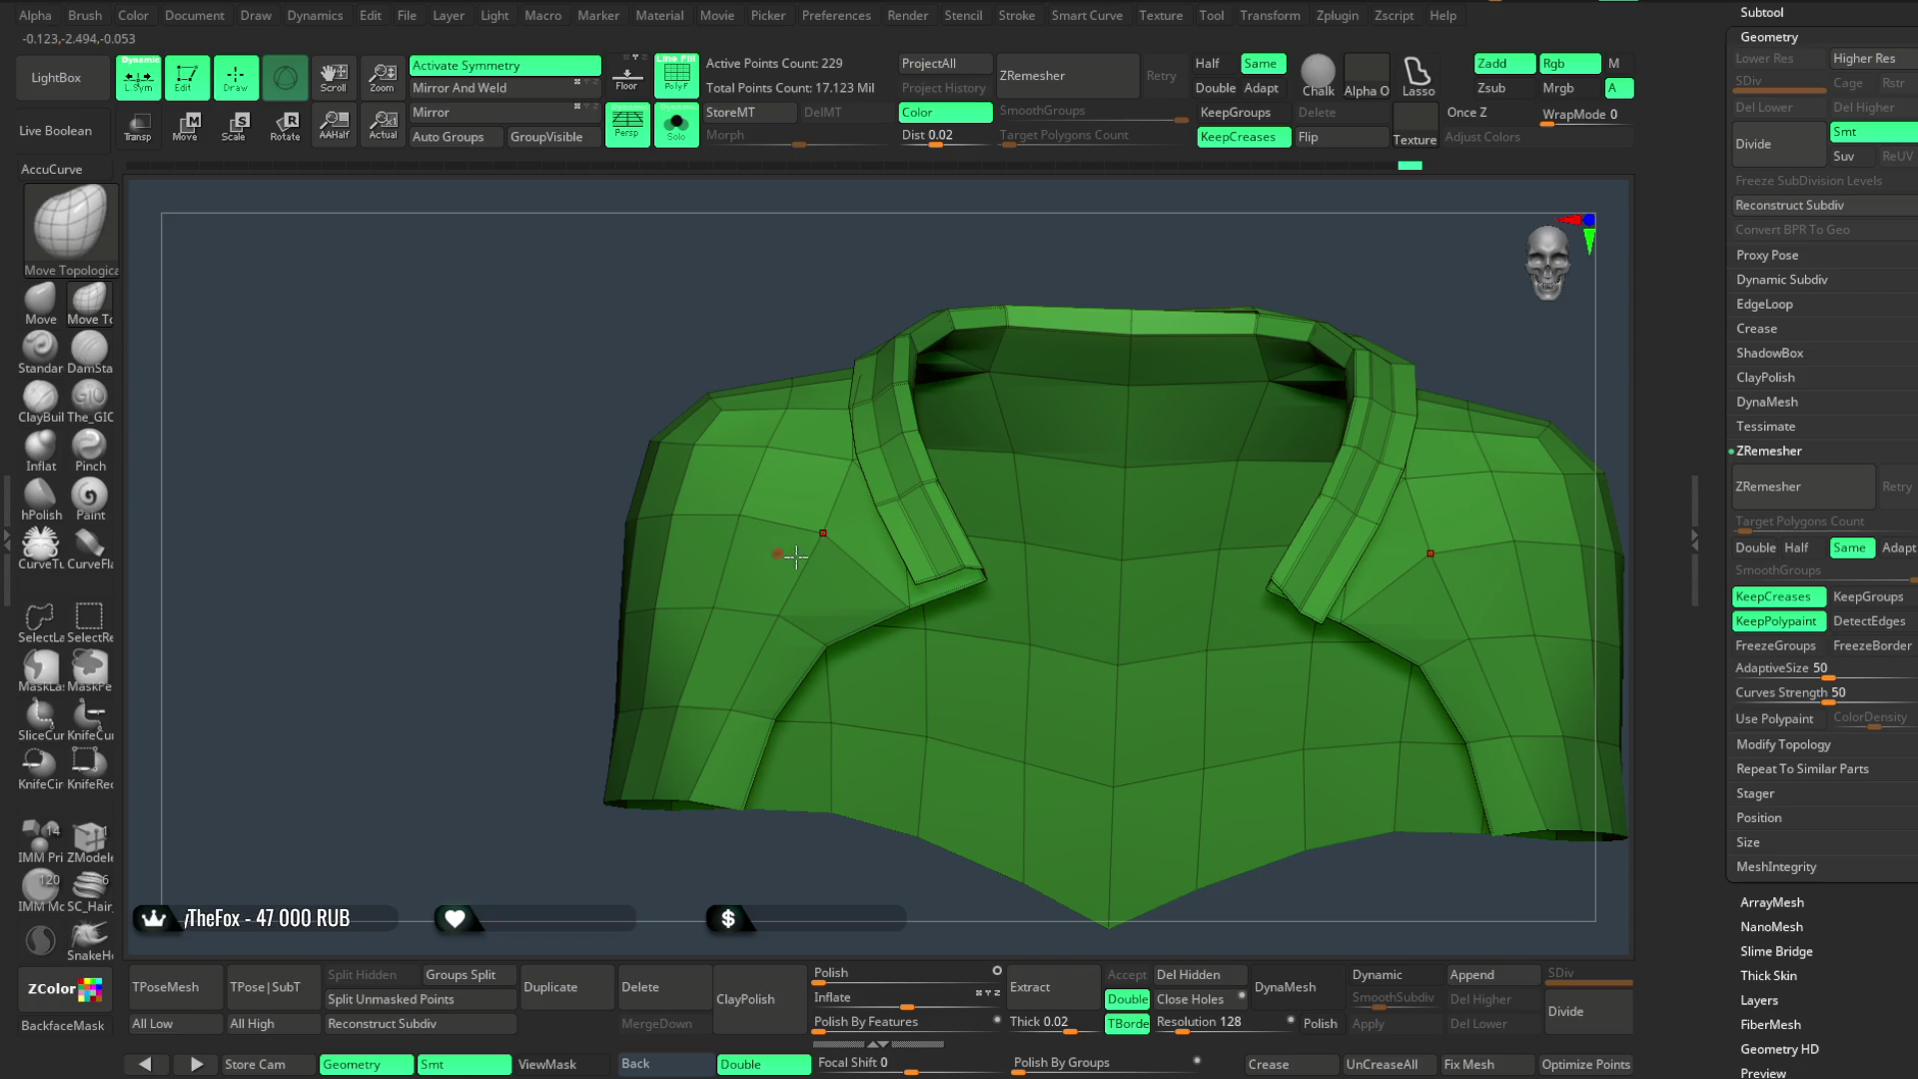
key("space")
left_click_drag(522, 806, 873, 636)
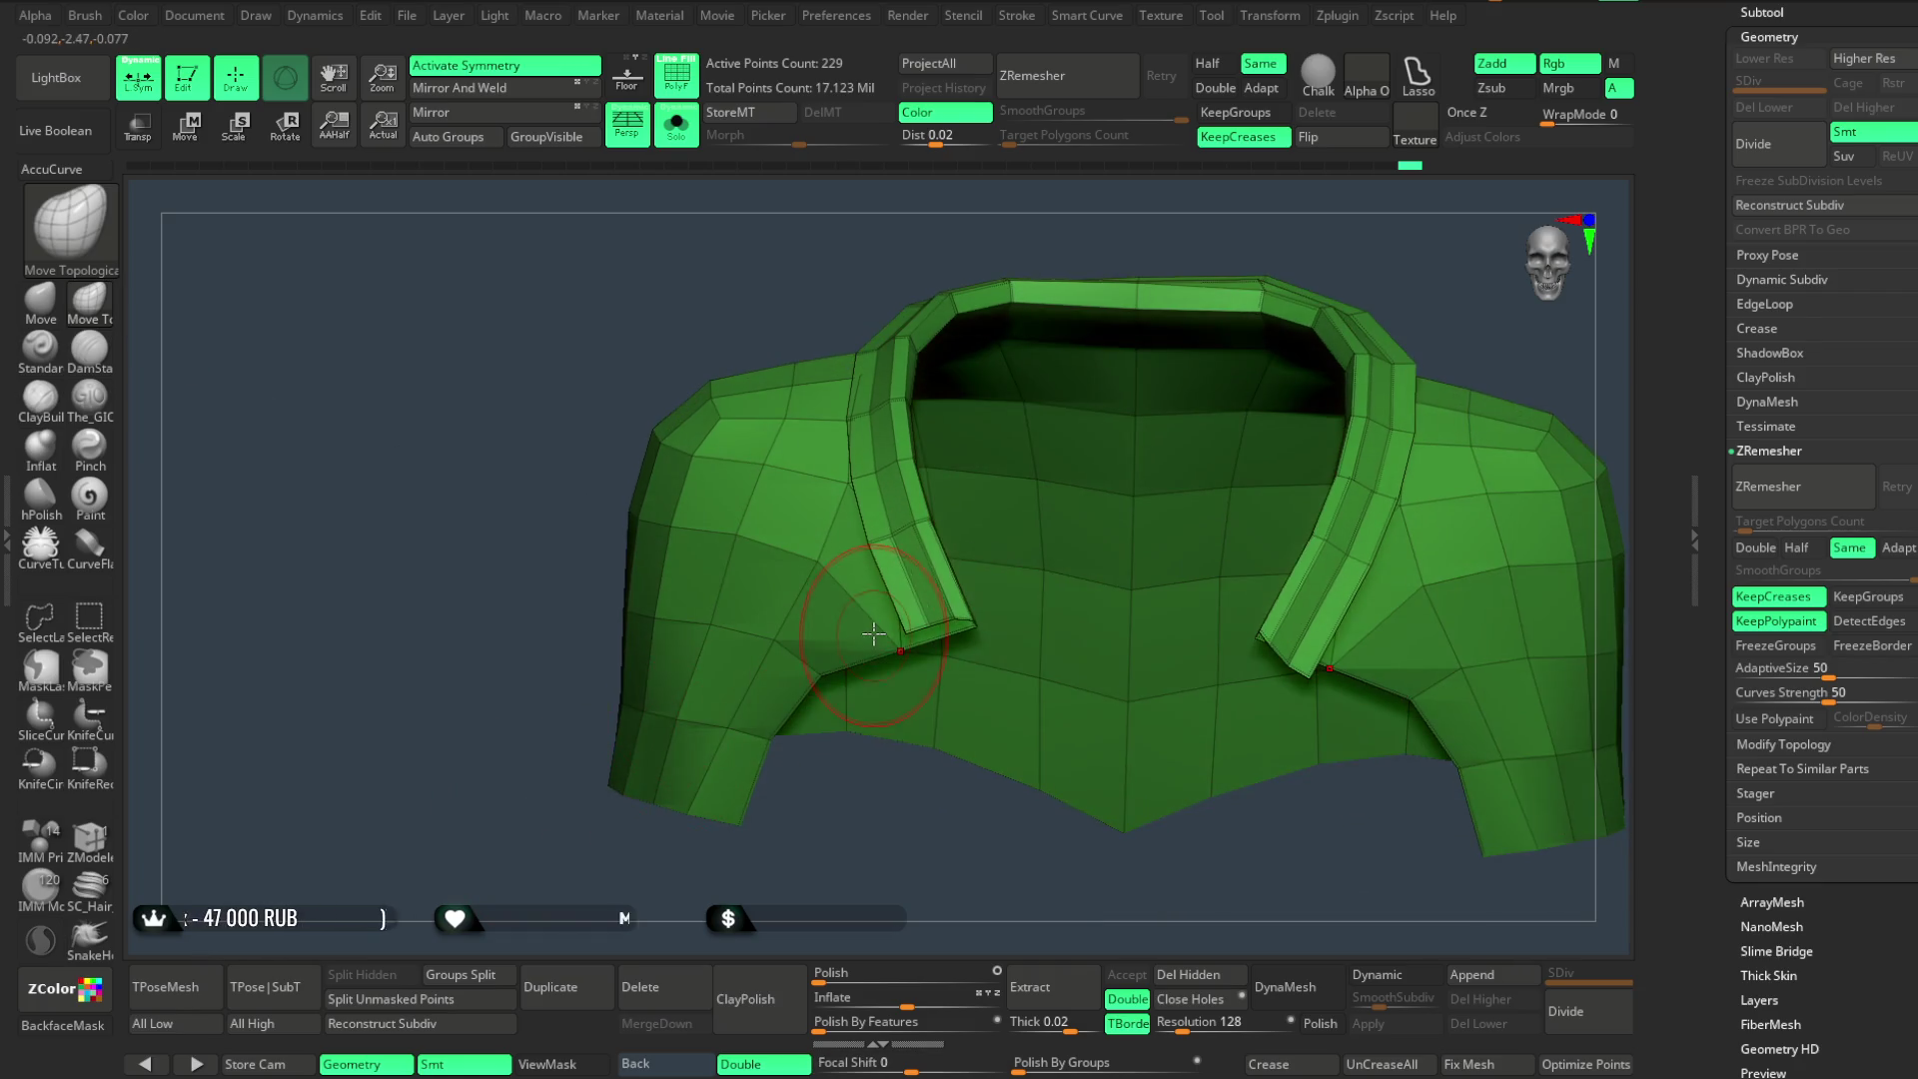
key("space")
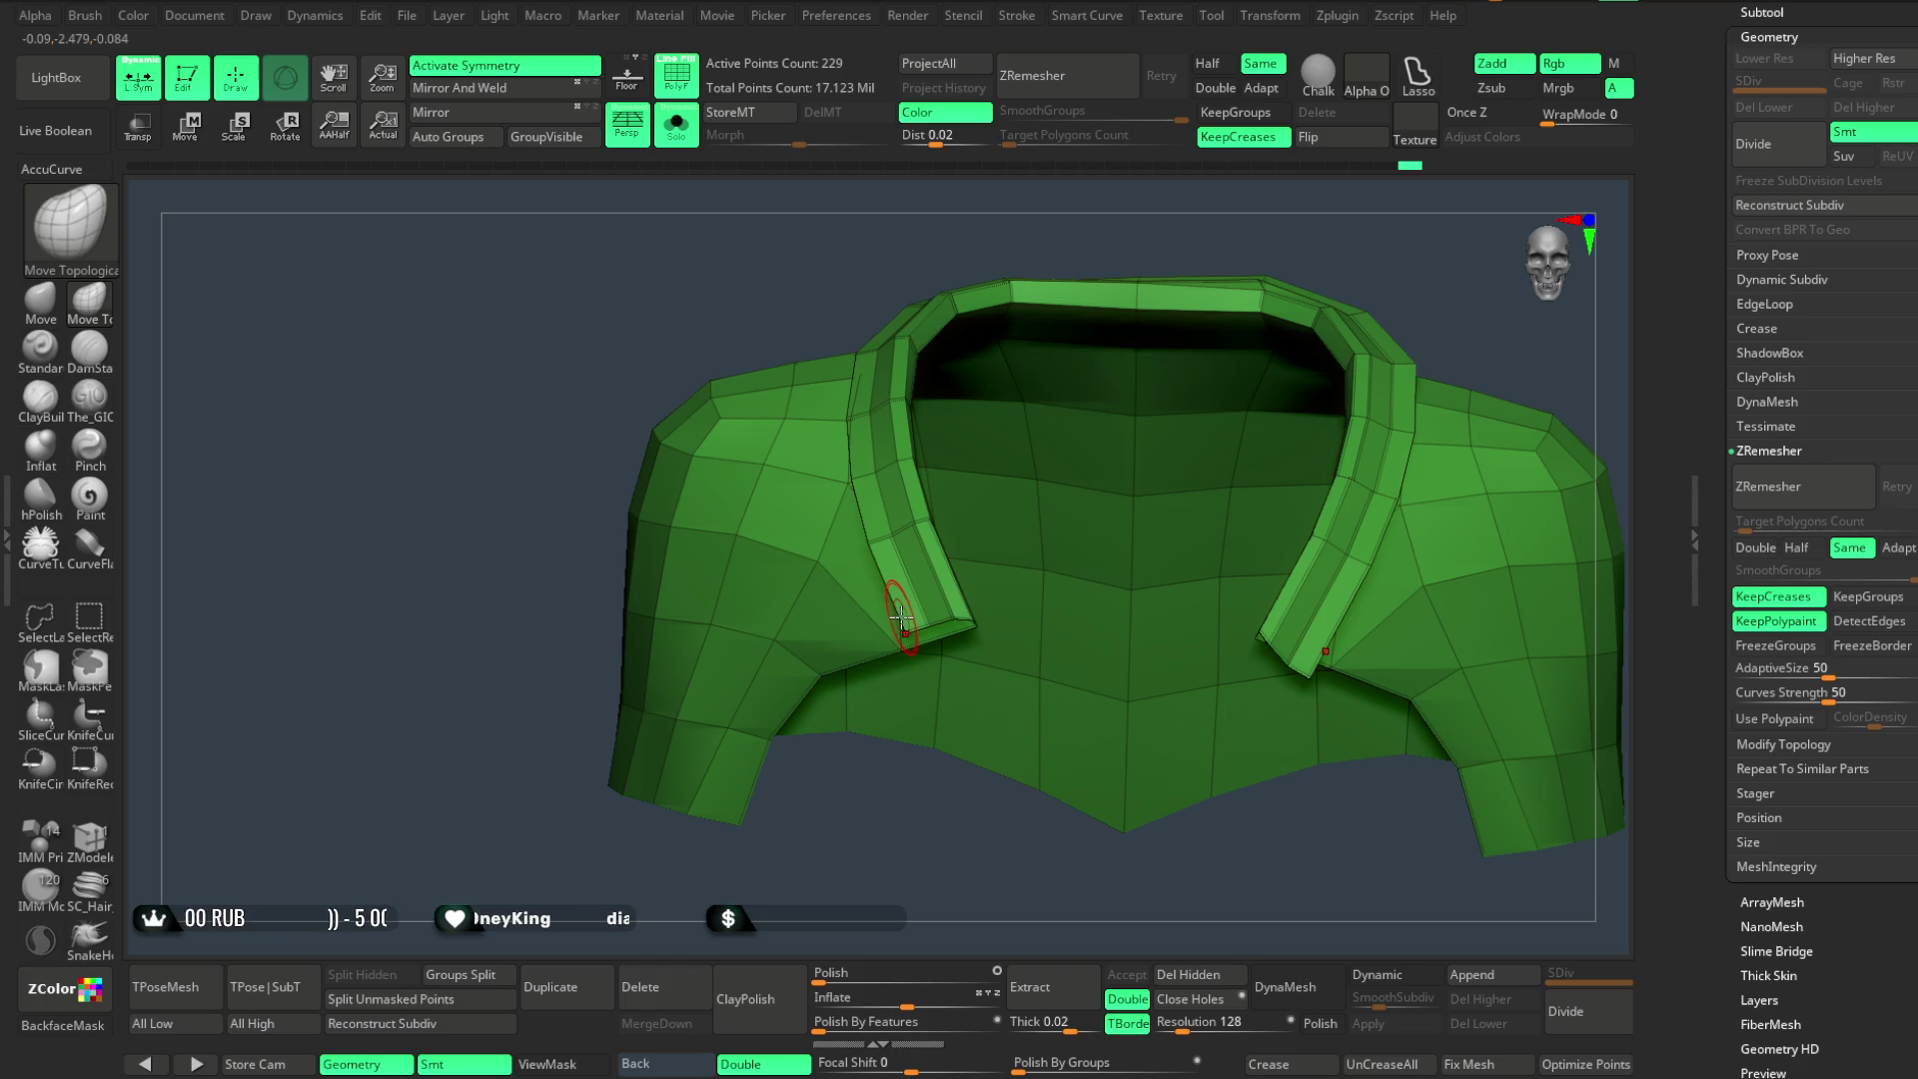
mouse_move(634, 792)
left_mouse_down()
mouse_move(888, 821)
mouse_move(836, 636)
mouse_move(808, 774)
left_mouse_up()
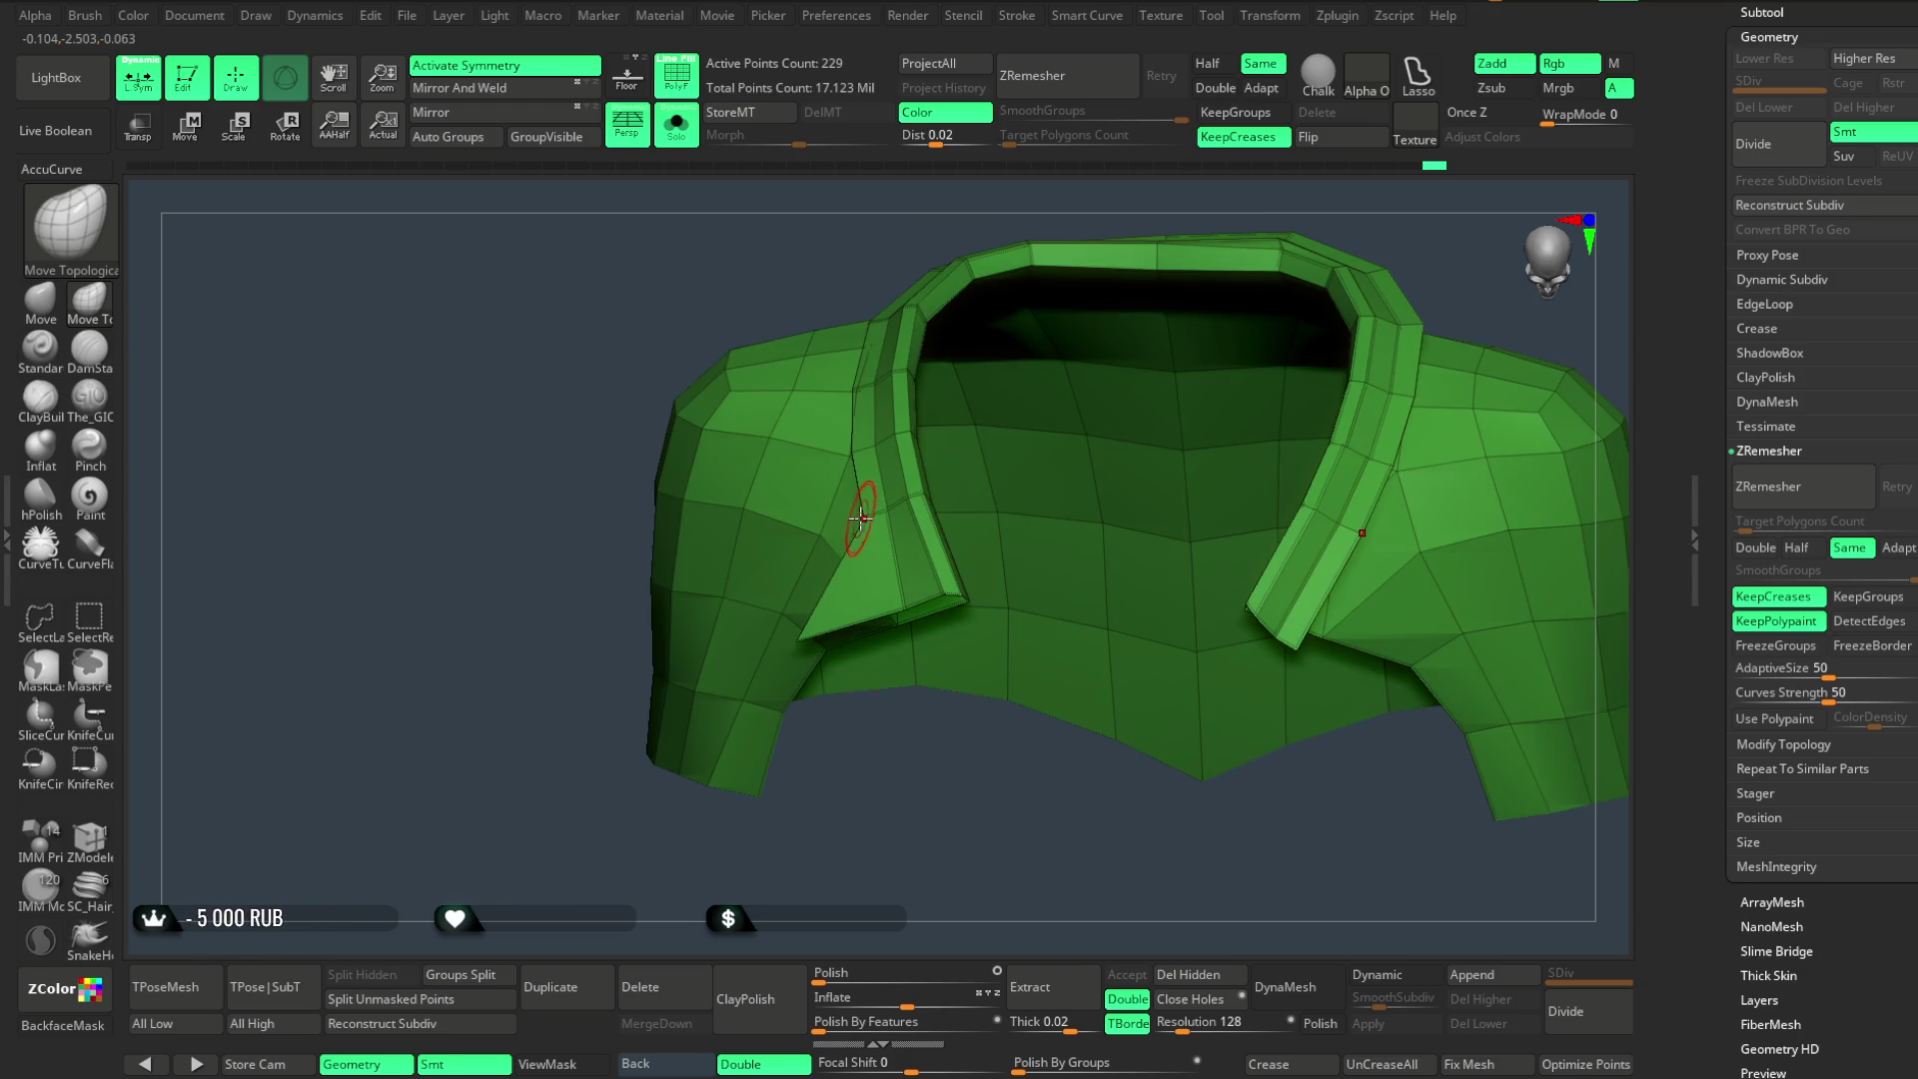
key("space")
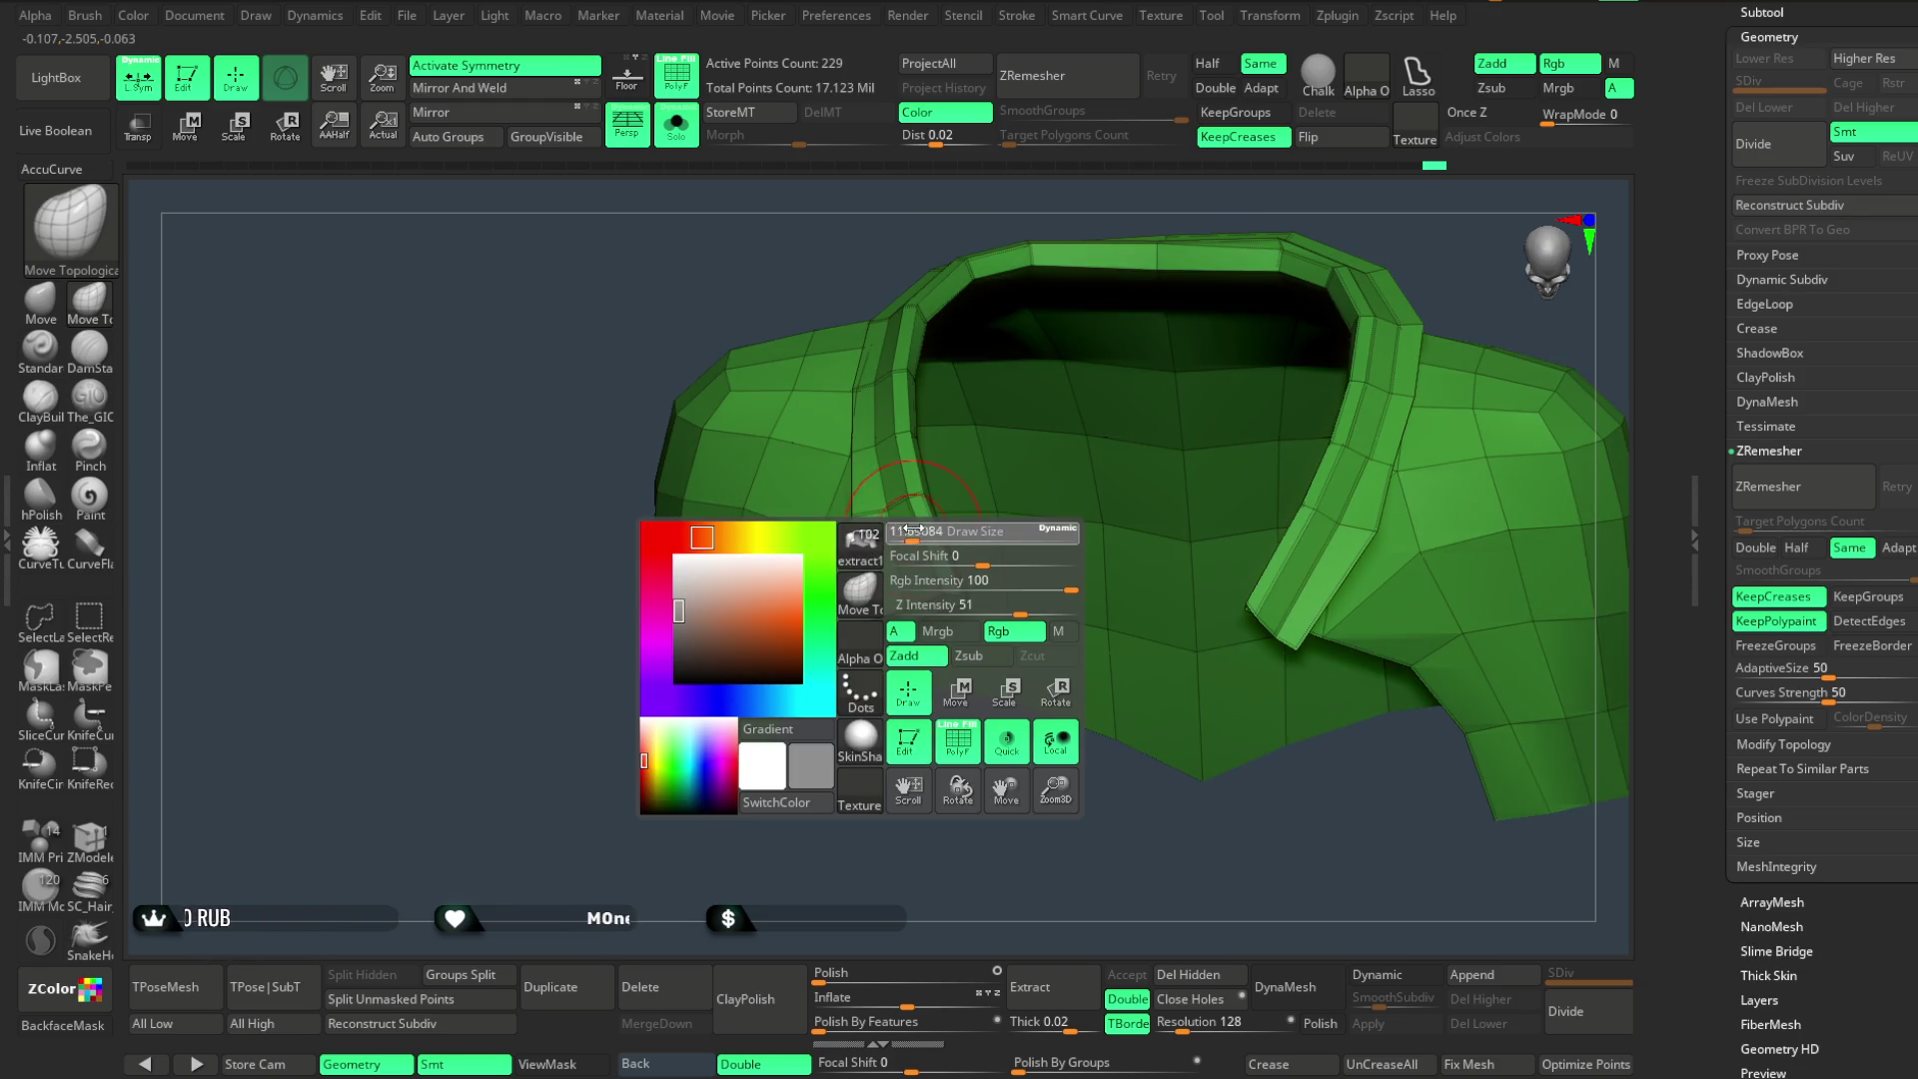
left_click_drag(878, 780, 886, 836)
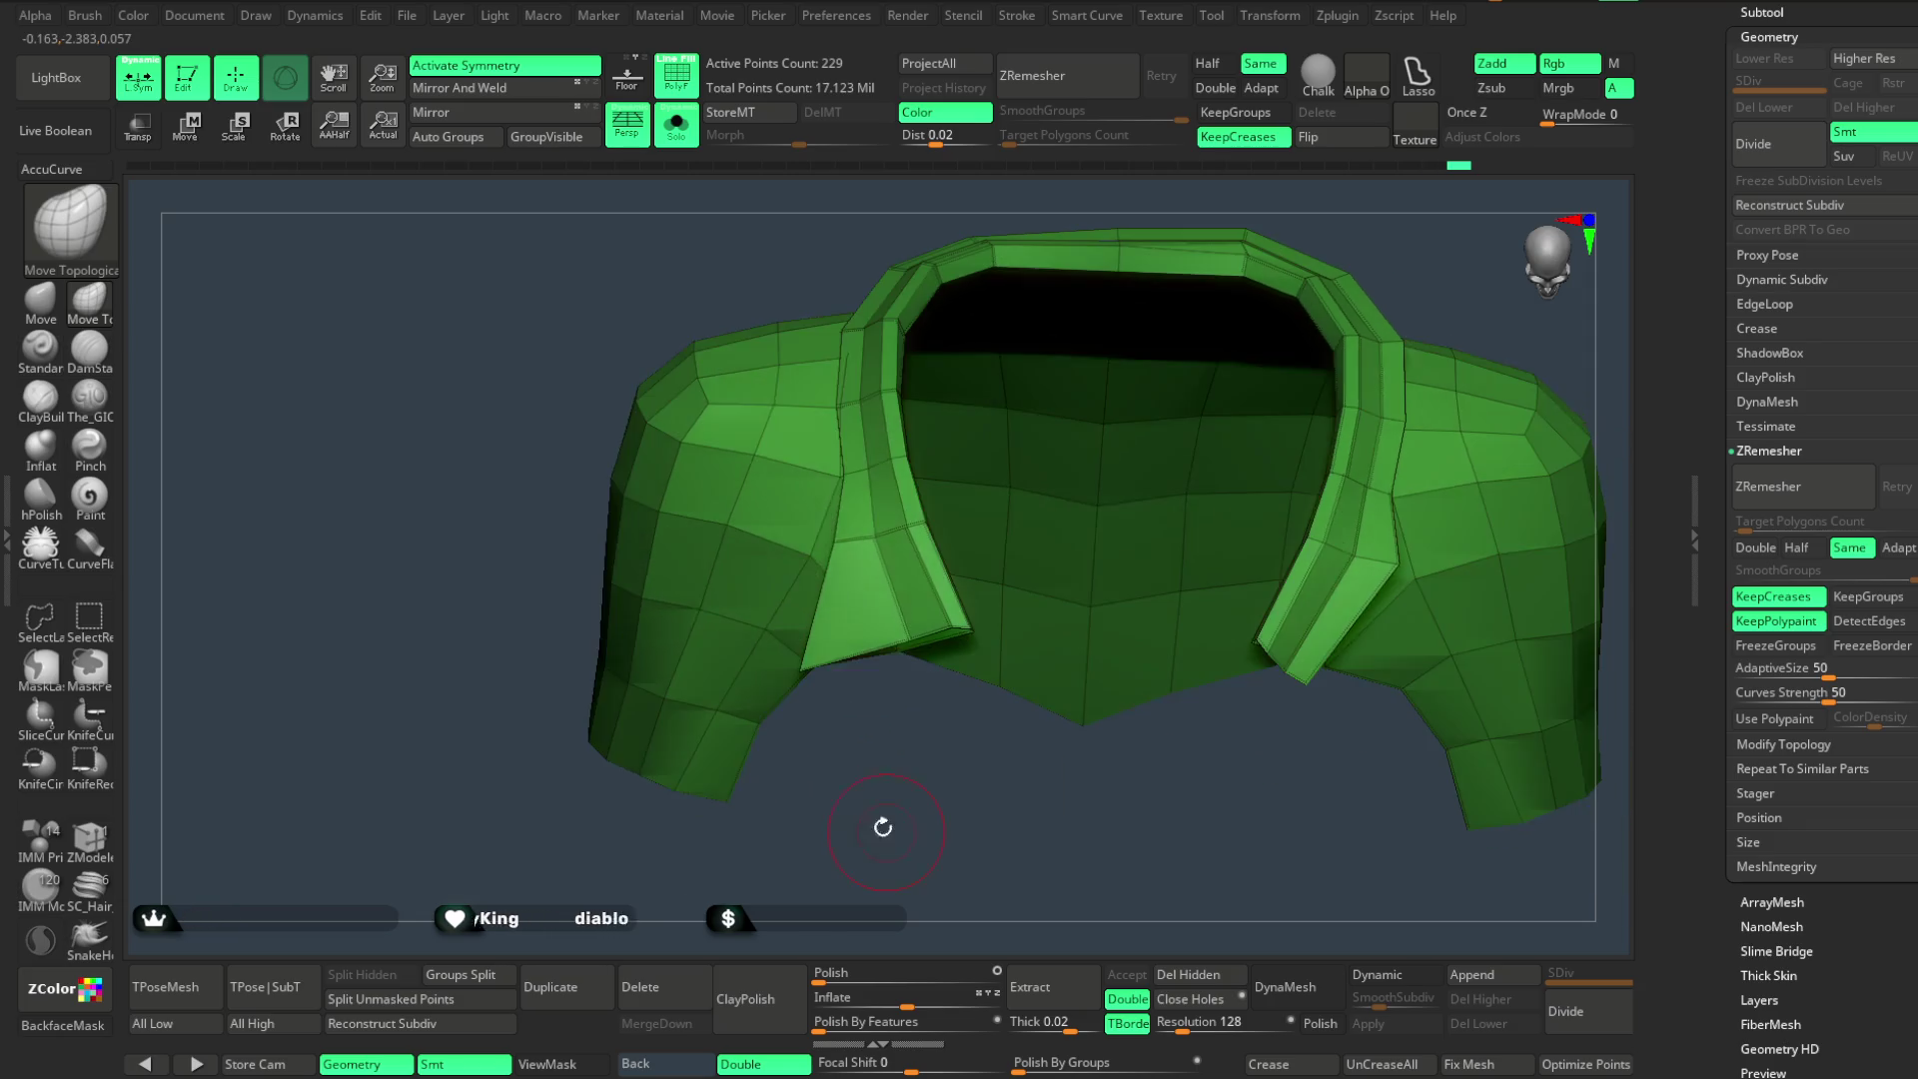
- Pull the front collar flaps outward into lapels on both sides with symmetry
left_click_drag(839, 451, 821, 502)
left_click_drag(855, 600, 811, 543)
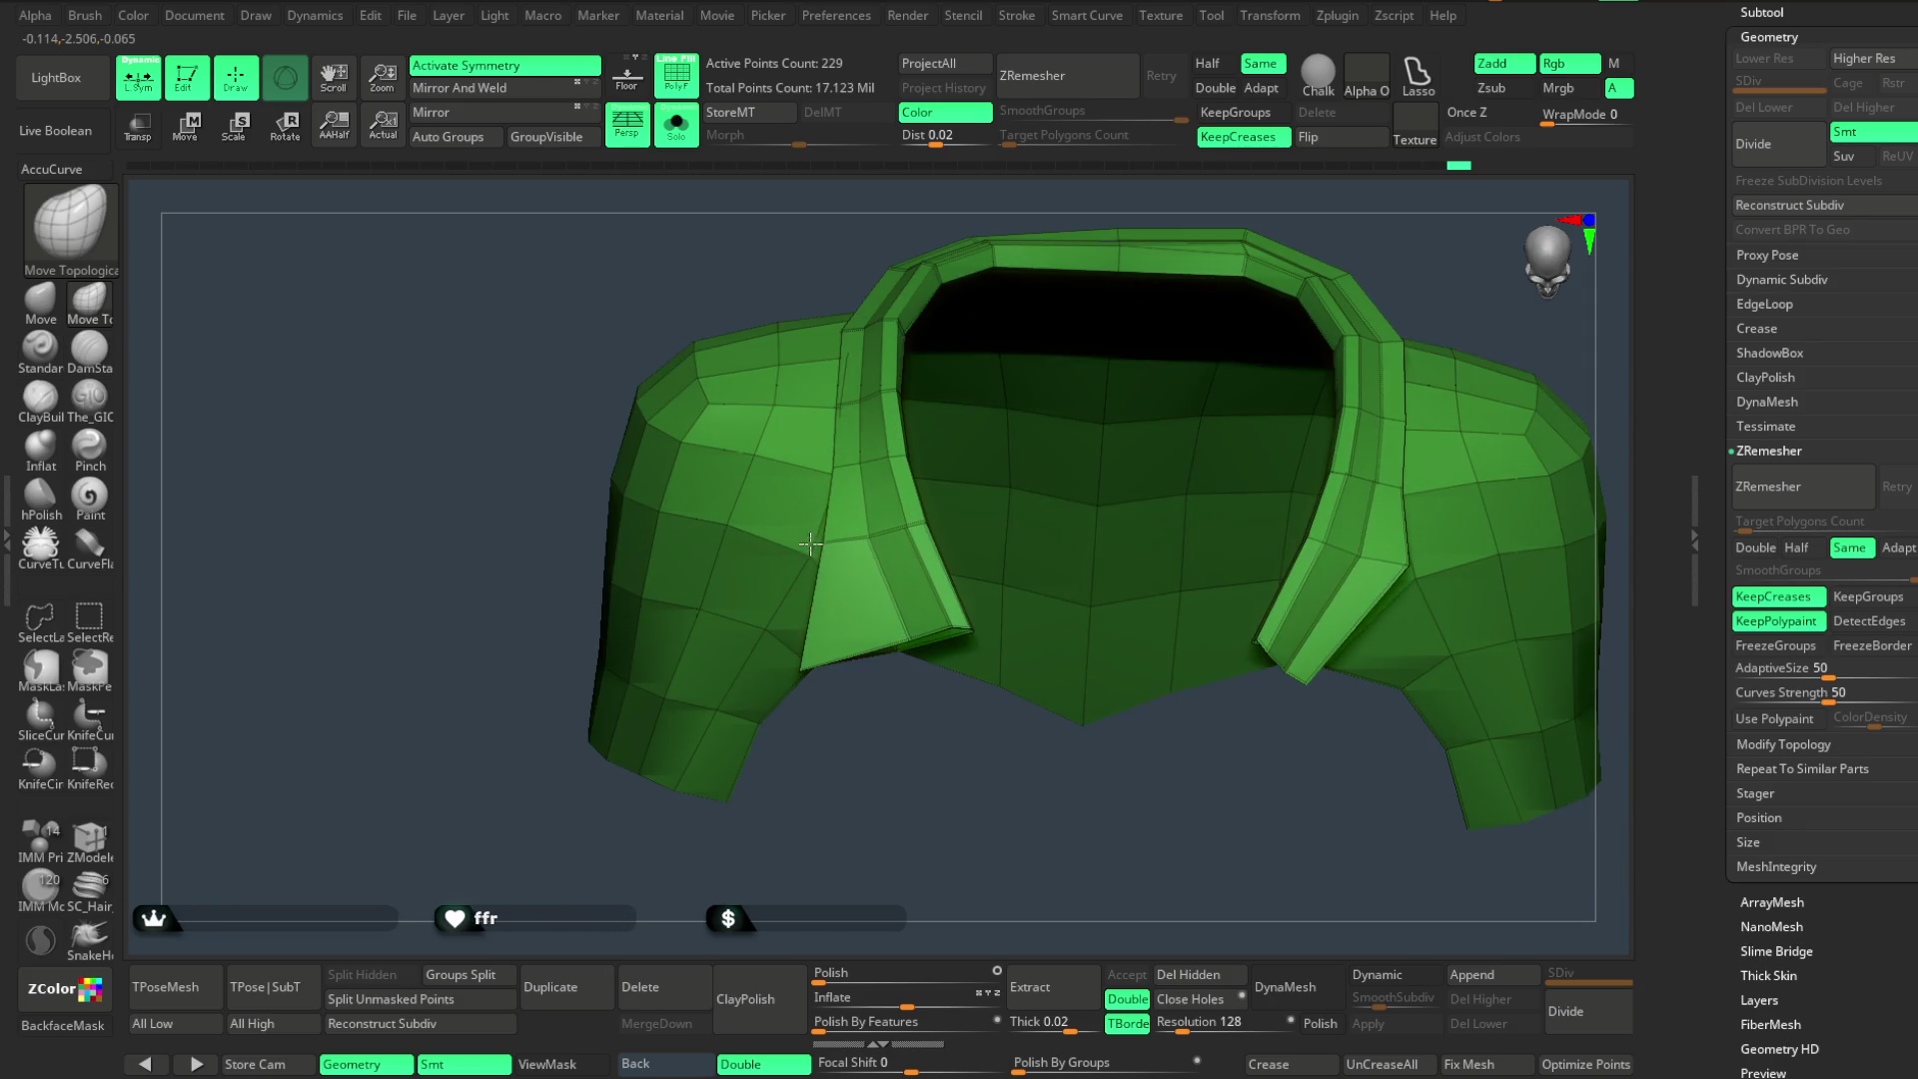
left_click_drag(1004, 793, 850, 587)
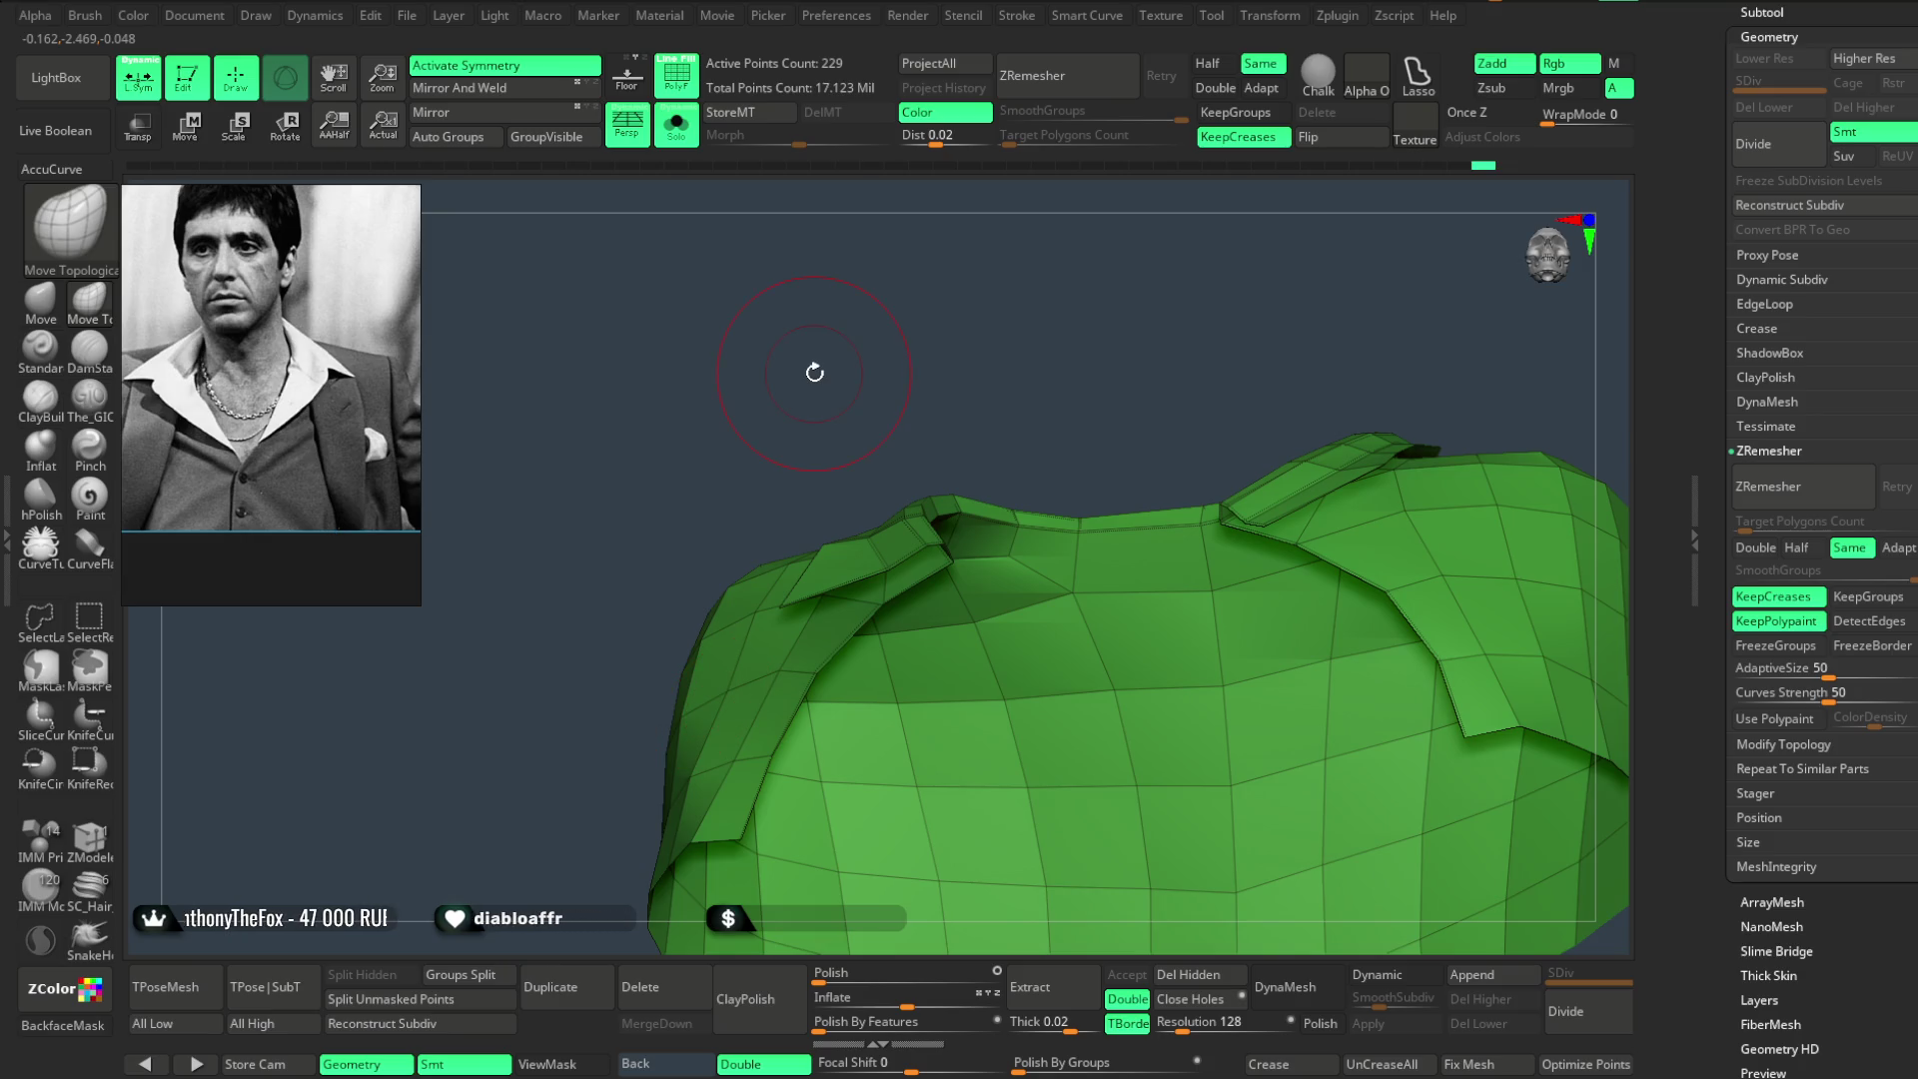
- Step back in the history once and turn Solo off to show the full figure
mouse_move(959, 433)
left_mouse_down()
mouse_move(1008, 364)
mouse_move(985, 501)
left_mouse_up()
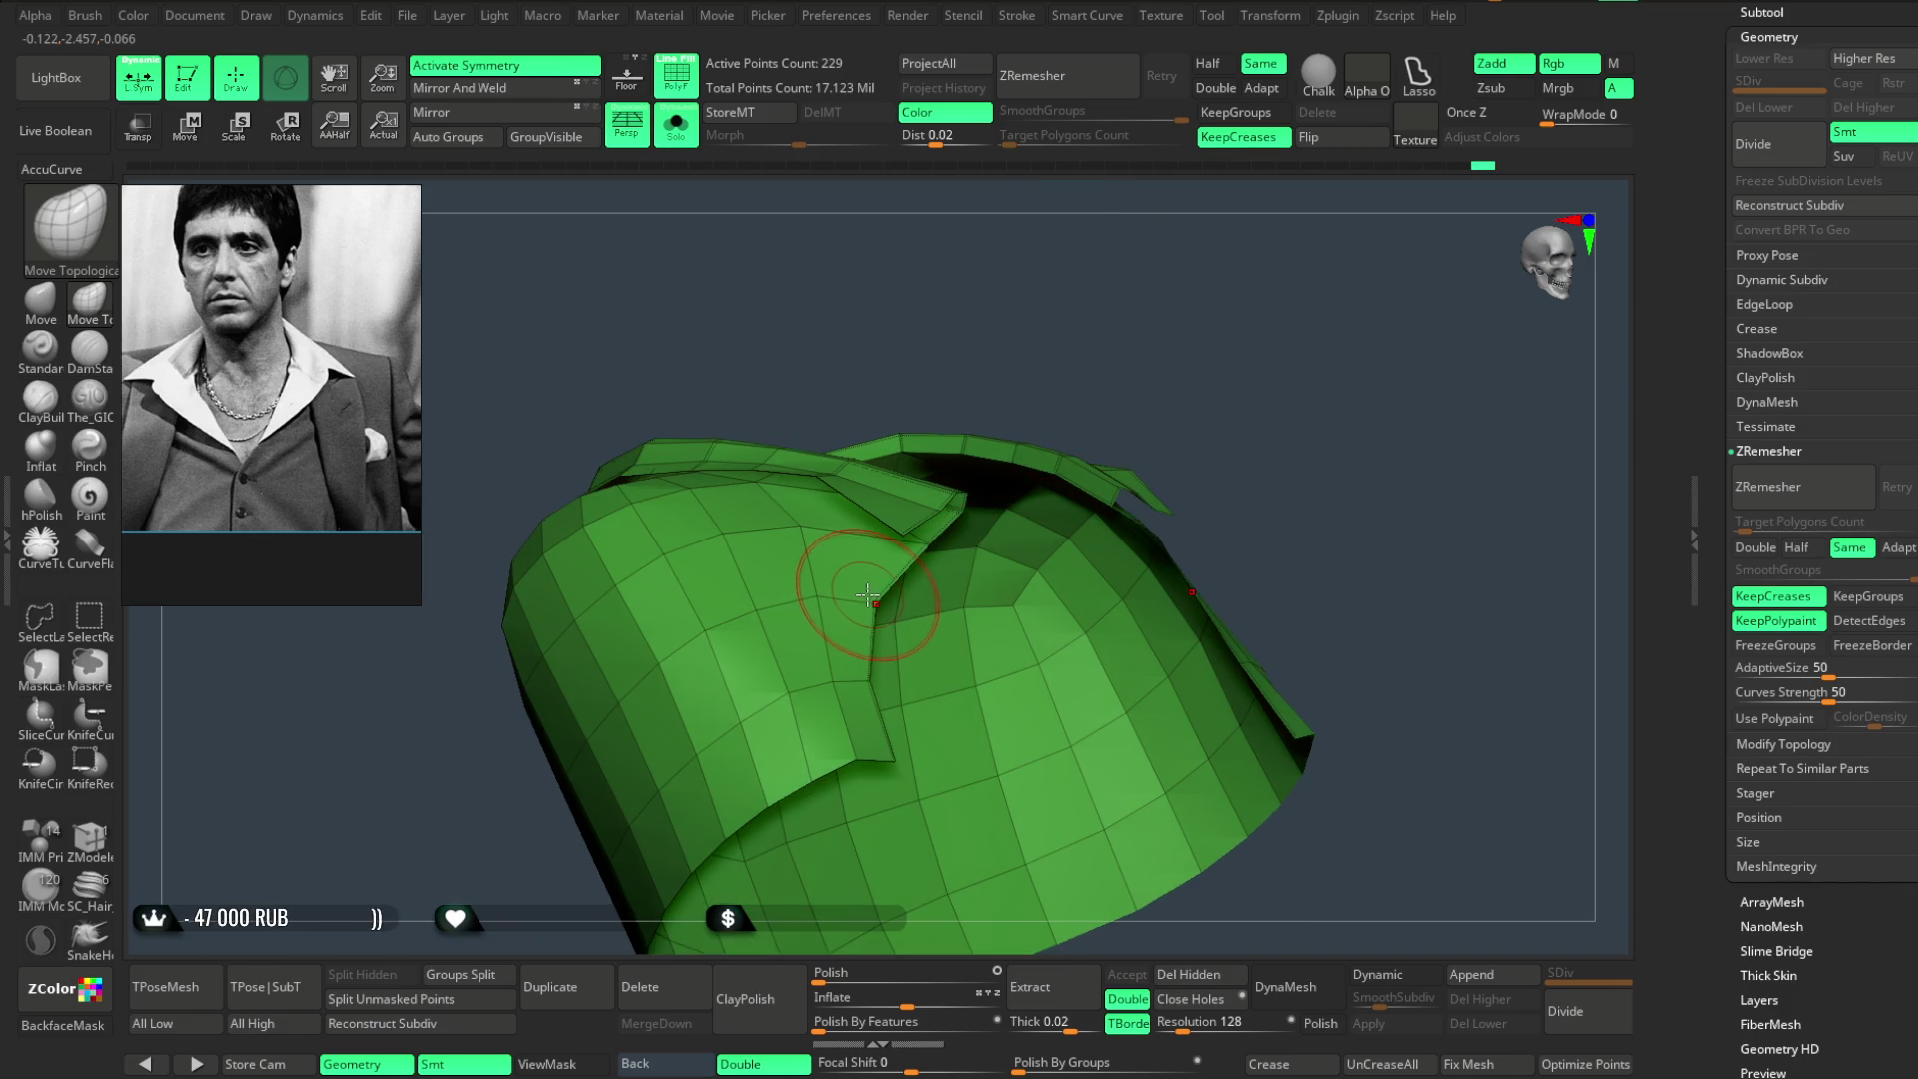
mouse_move(1234, 399)
left_mouse_down()
mouse_move(1227, 350)
mouse_move(913, 548)
left_mouse_up()
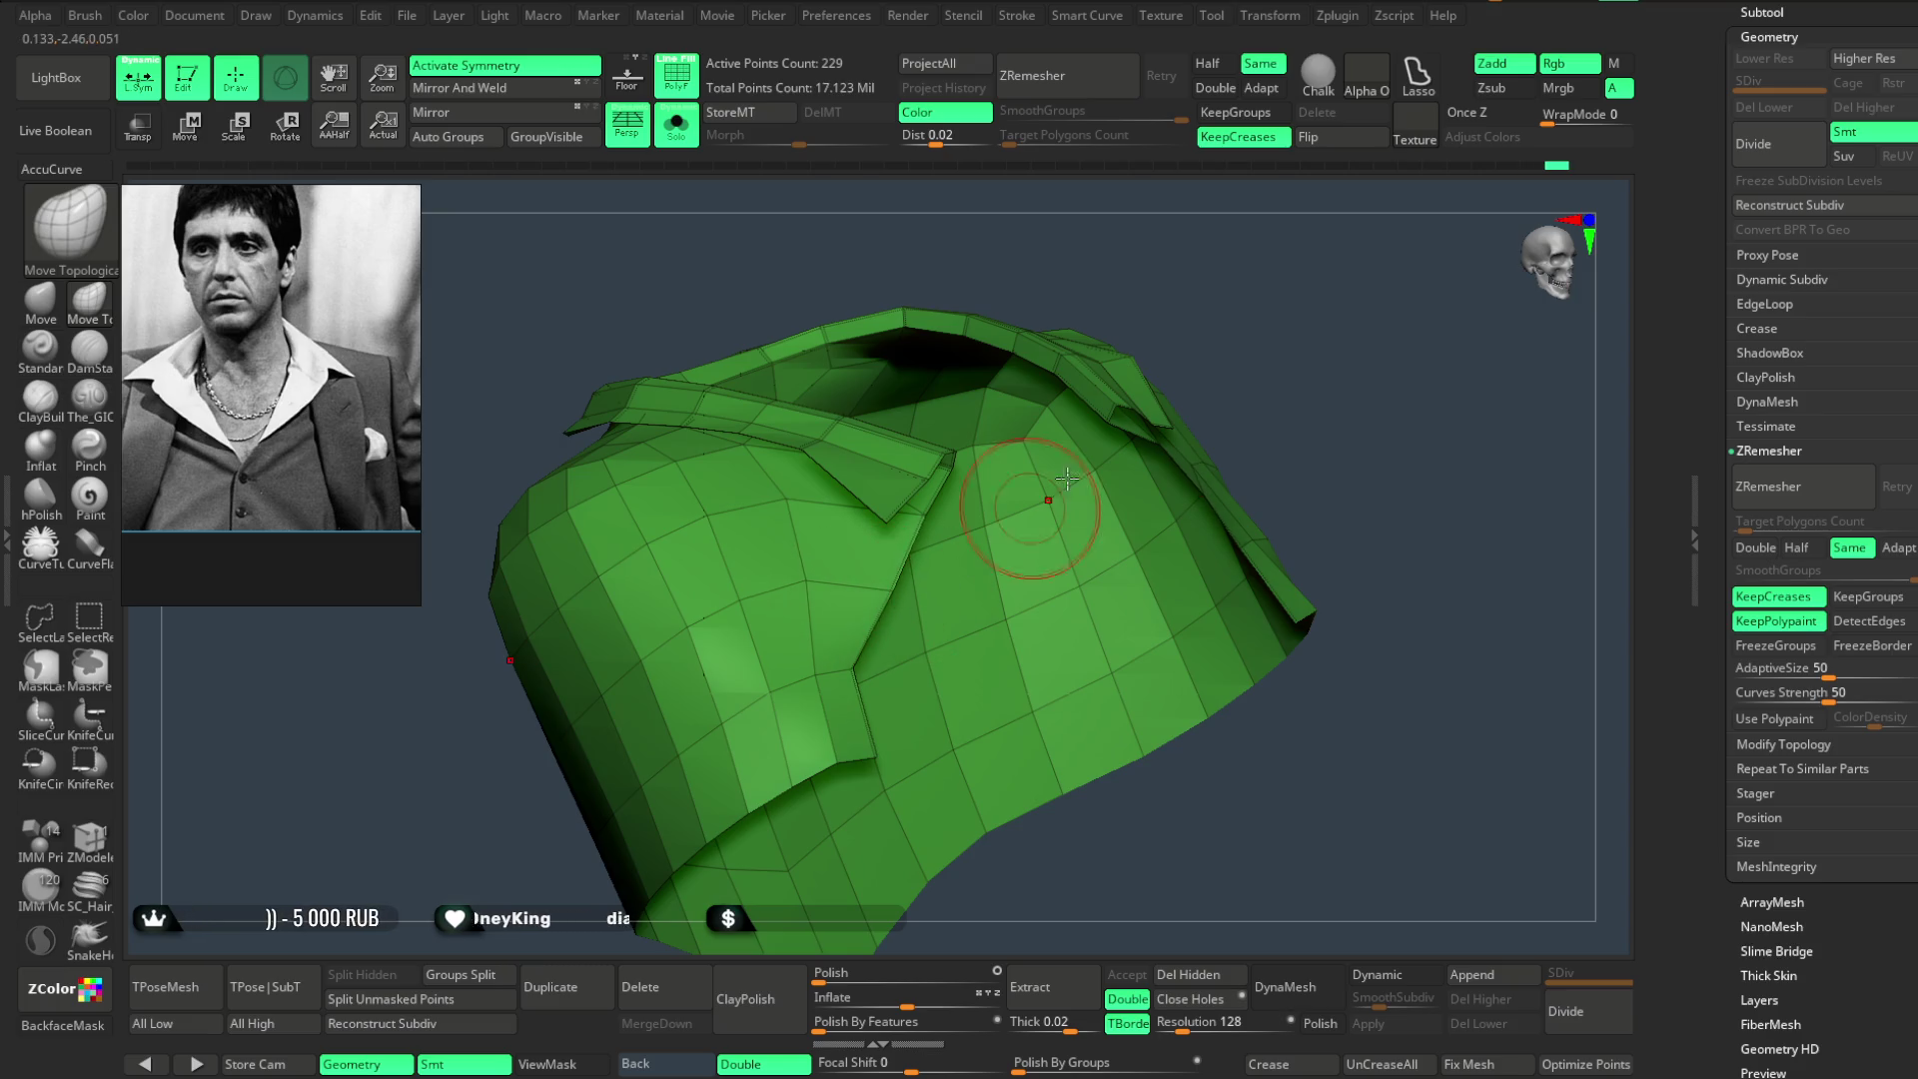
key("ctrl+shift+z")
left_click(682, 131)
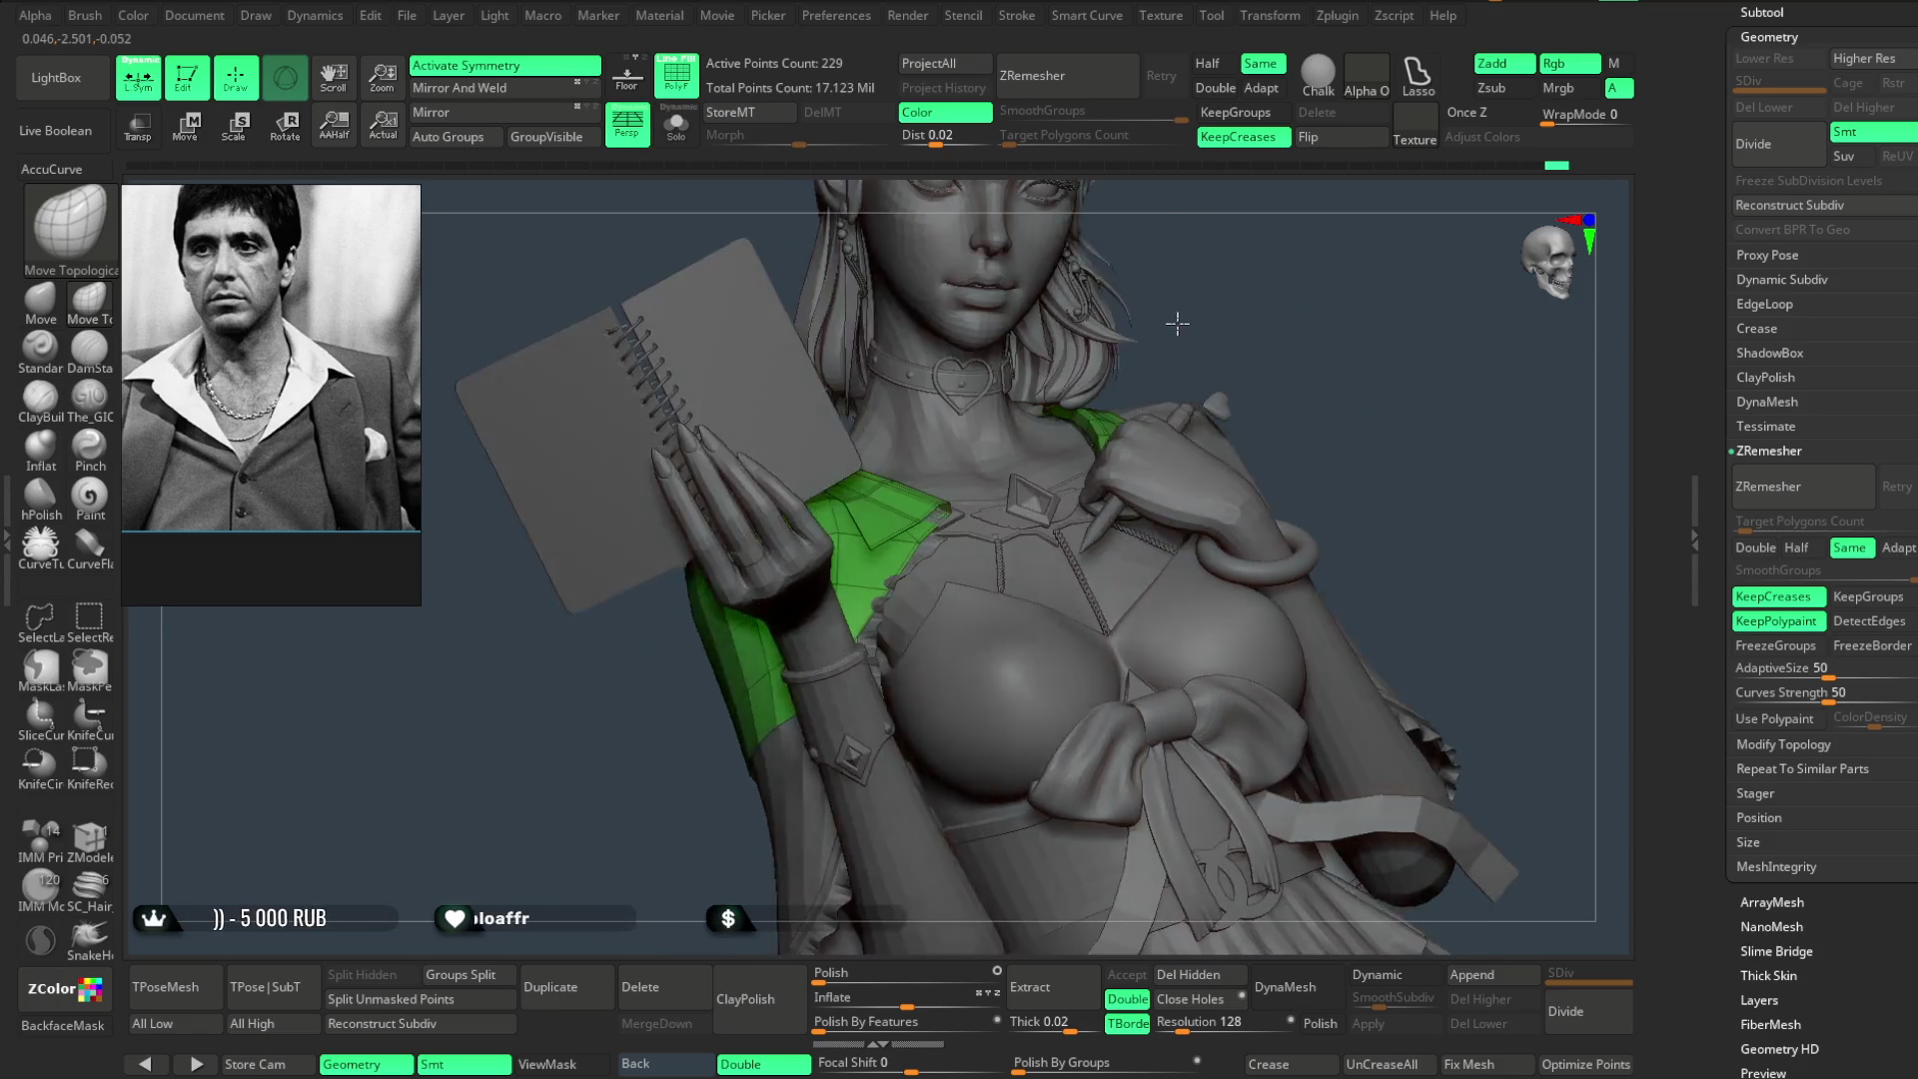
- Orbit around the figure to check the jacket's fit from side, front and back
mouse_move(1177, 317)
left_mouse_down()
mouse_move(1229, 291)
mouse_move(886, 561)
left_mouse_up()
key("space")
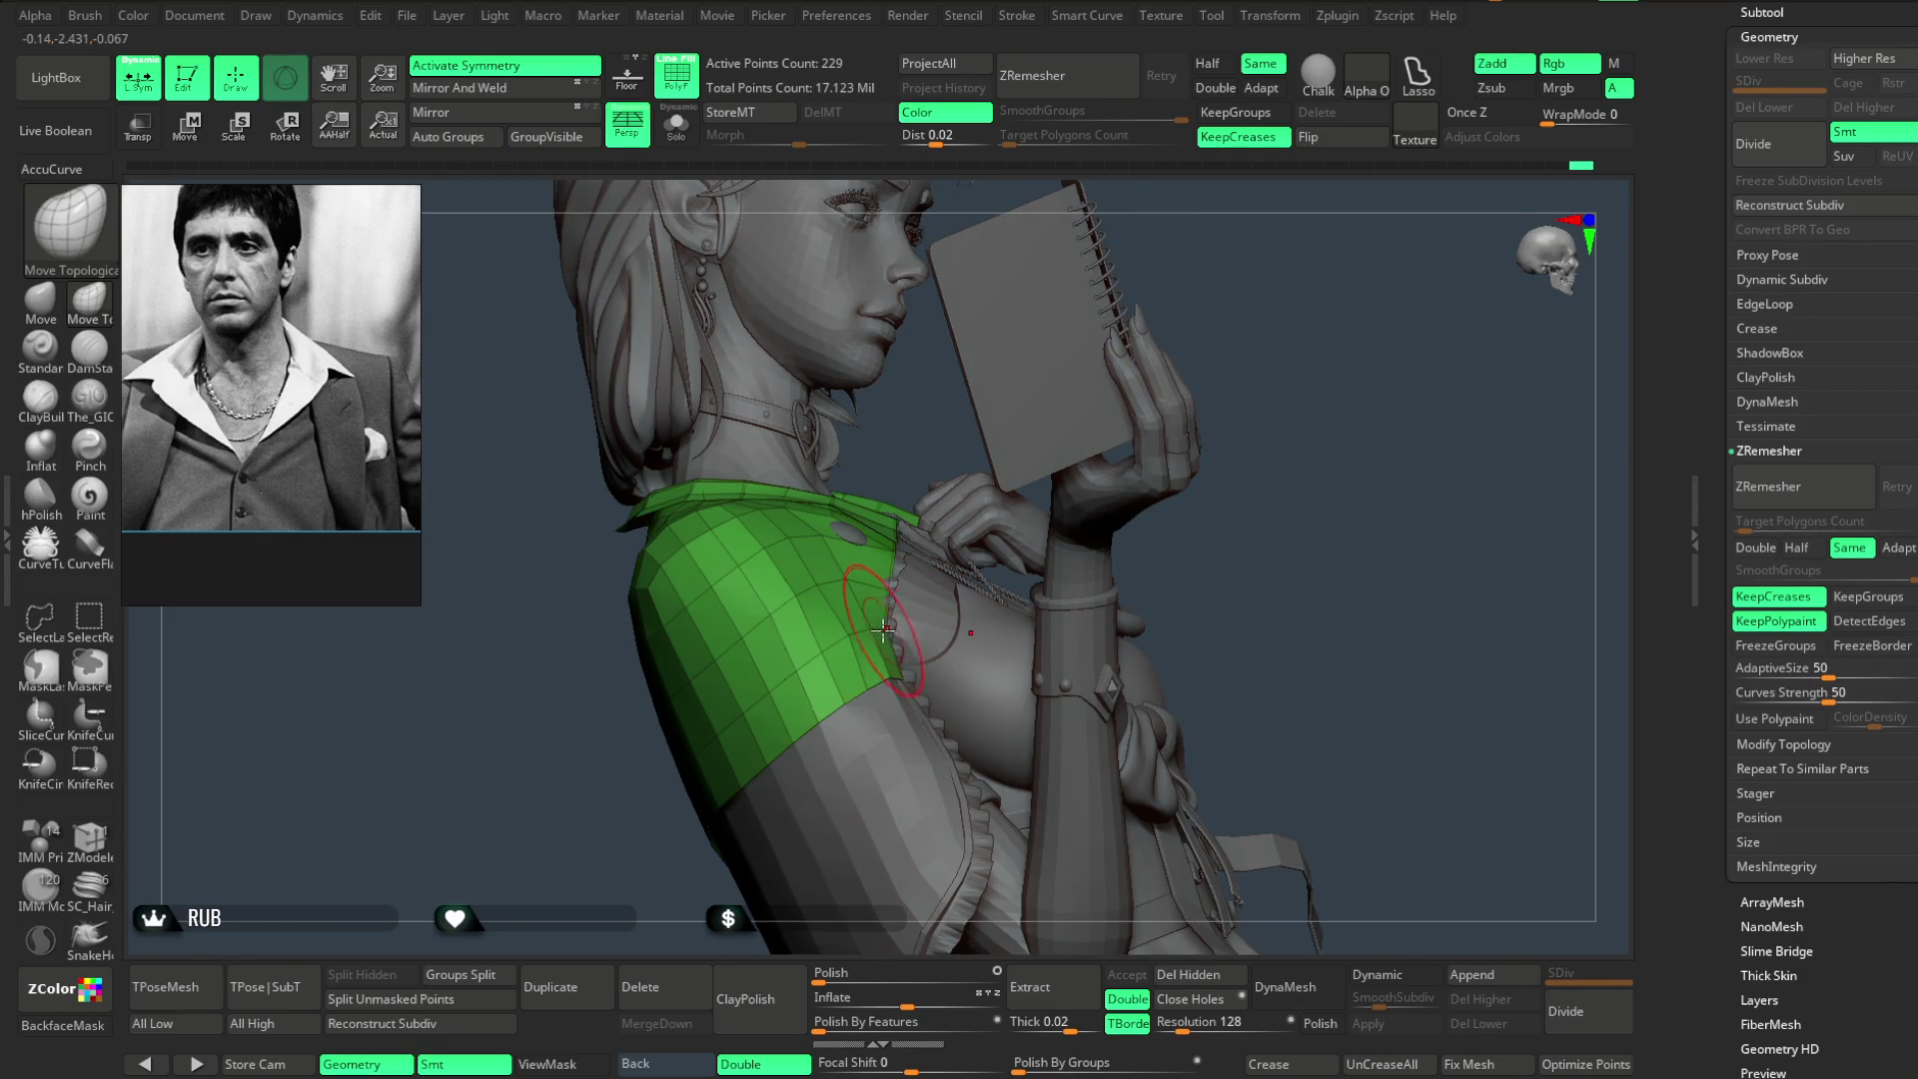
mouse_move(872, 631)
left_mouse_down()
mouse_move(1222, 502)
mouse_move(928, 604)
mouse_move(1182, 421)
mouse_move(1154, 397)
mouse_move(842, 599)
left_mouse_up()
key("space")
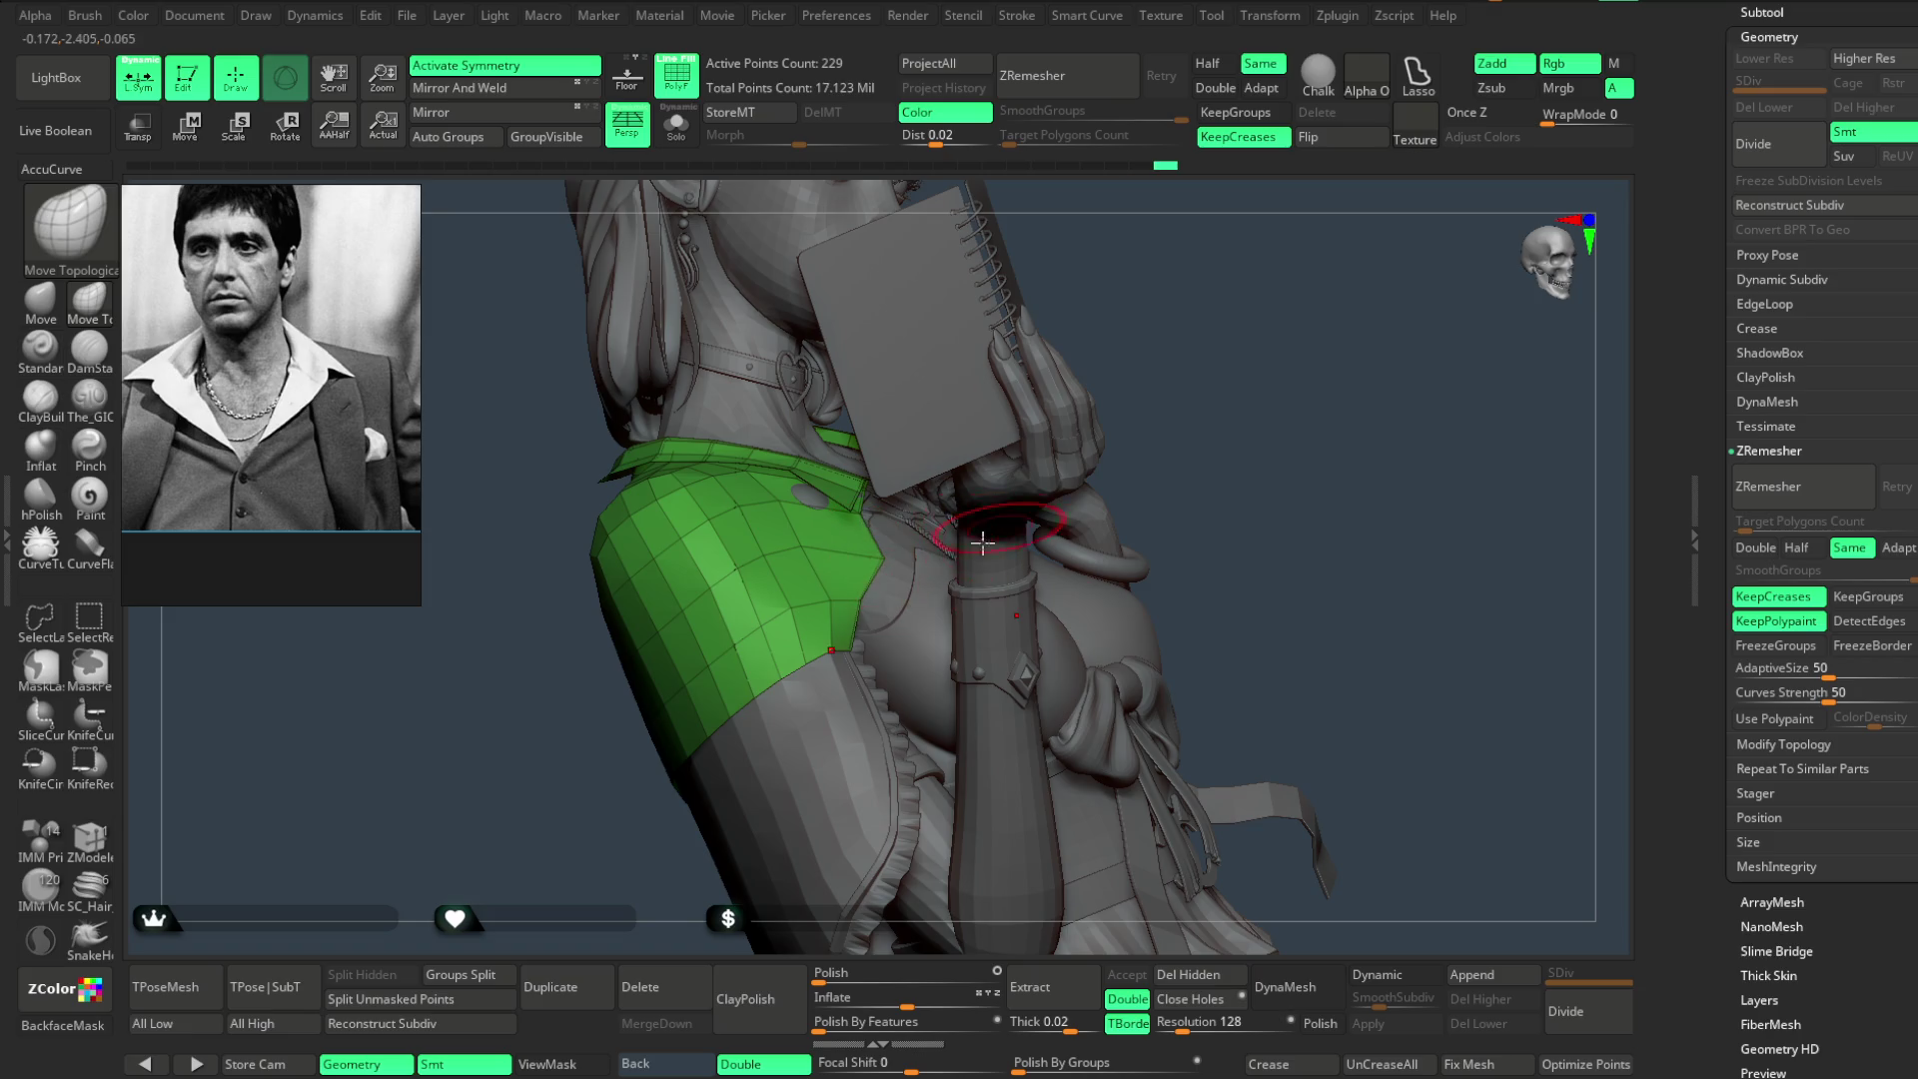
mouse_move(852, 644)
left_mouse_down()
mouse_move(1186, 376)
mouse_move(1044, 483)
left_mouse_up()
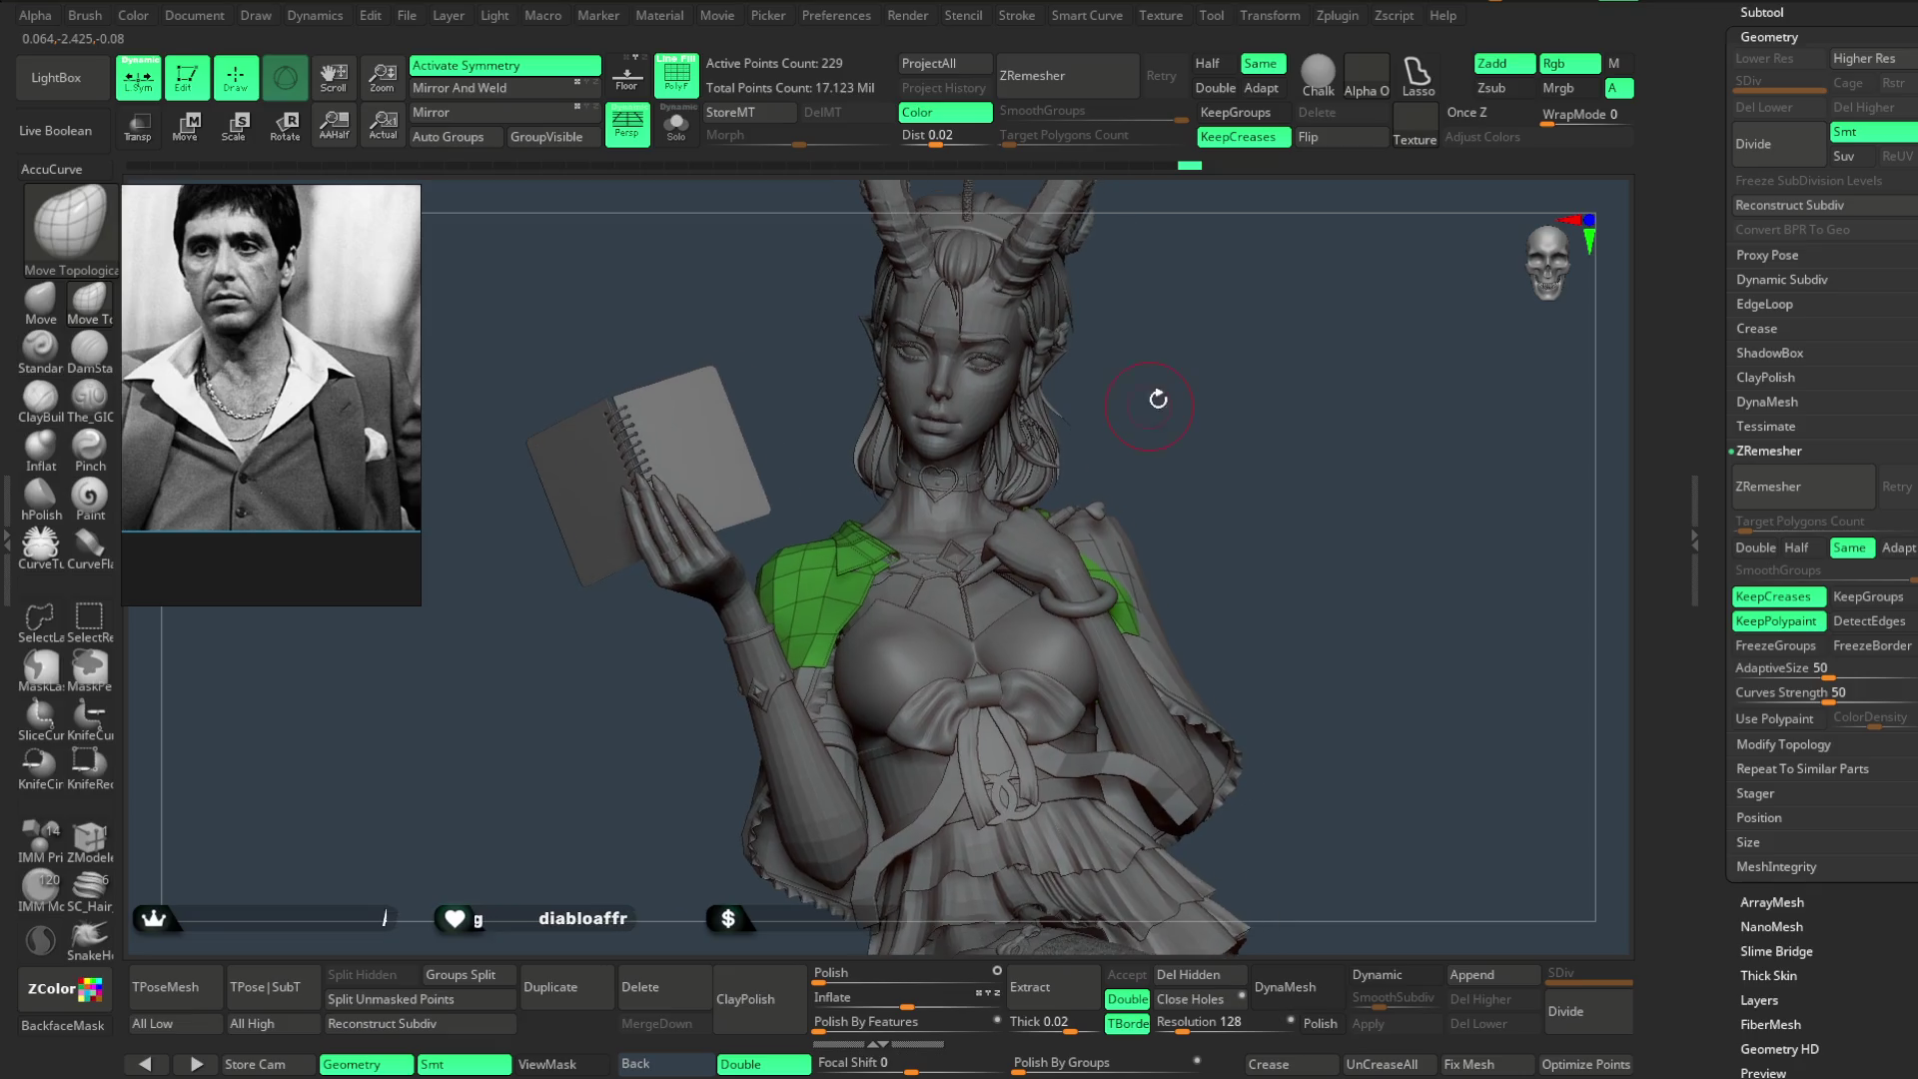
mouse_move(1266, 338)
left_mouse_down()
mouse_move(1285, 342)
mouse_move(1260, 331)
left_mouse_up()
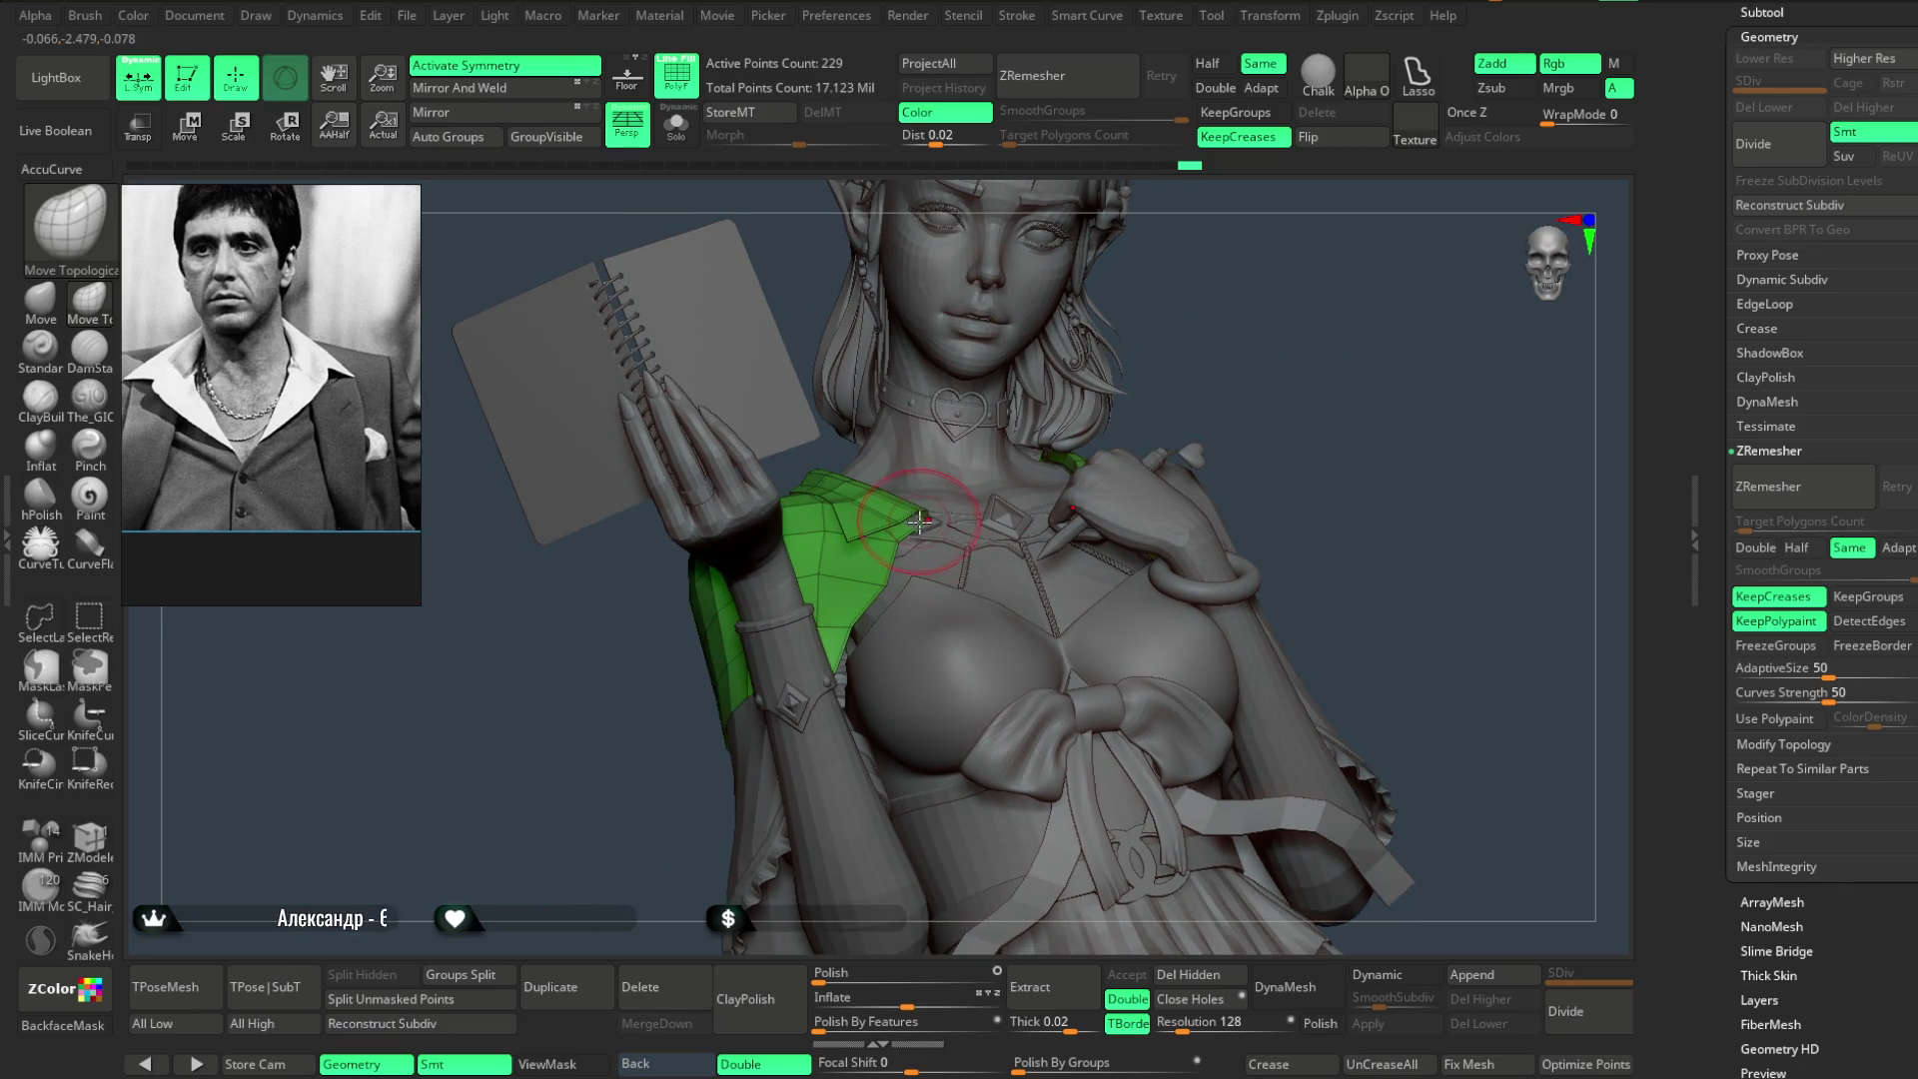
left_click_drag(1032, 421, 959, 495)
key("space")
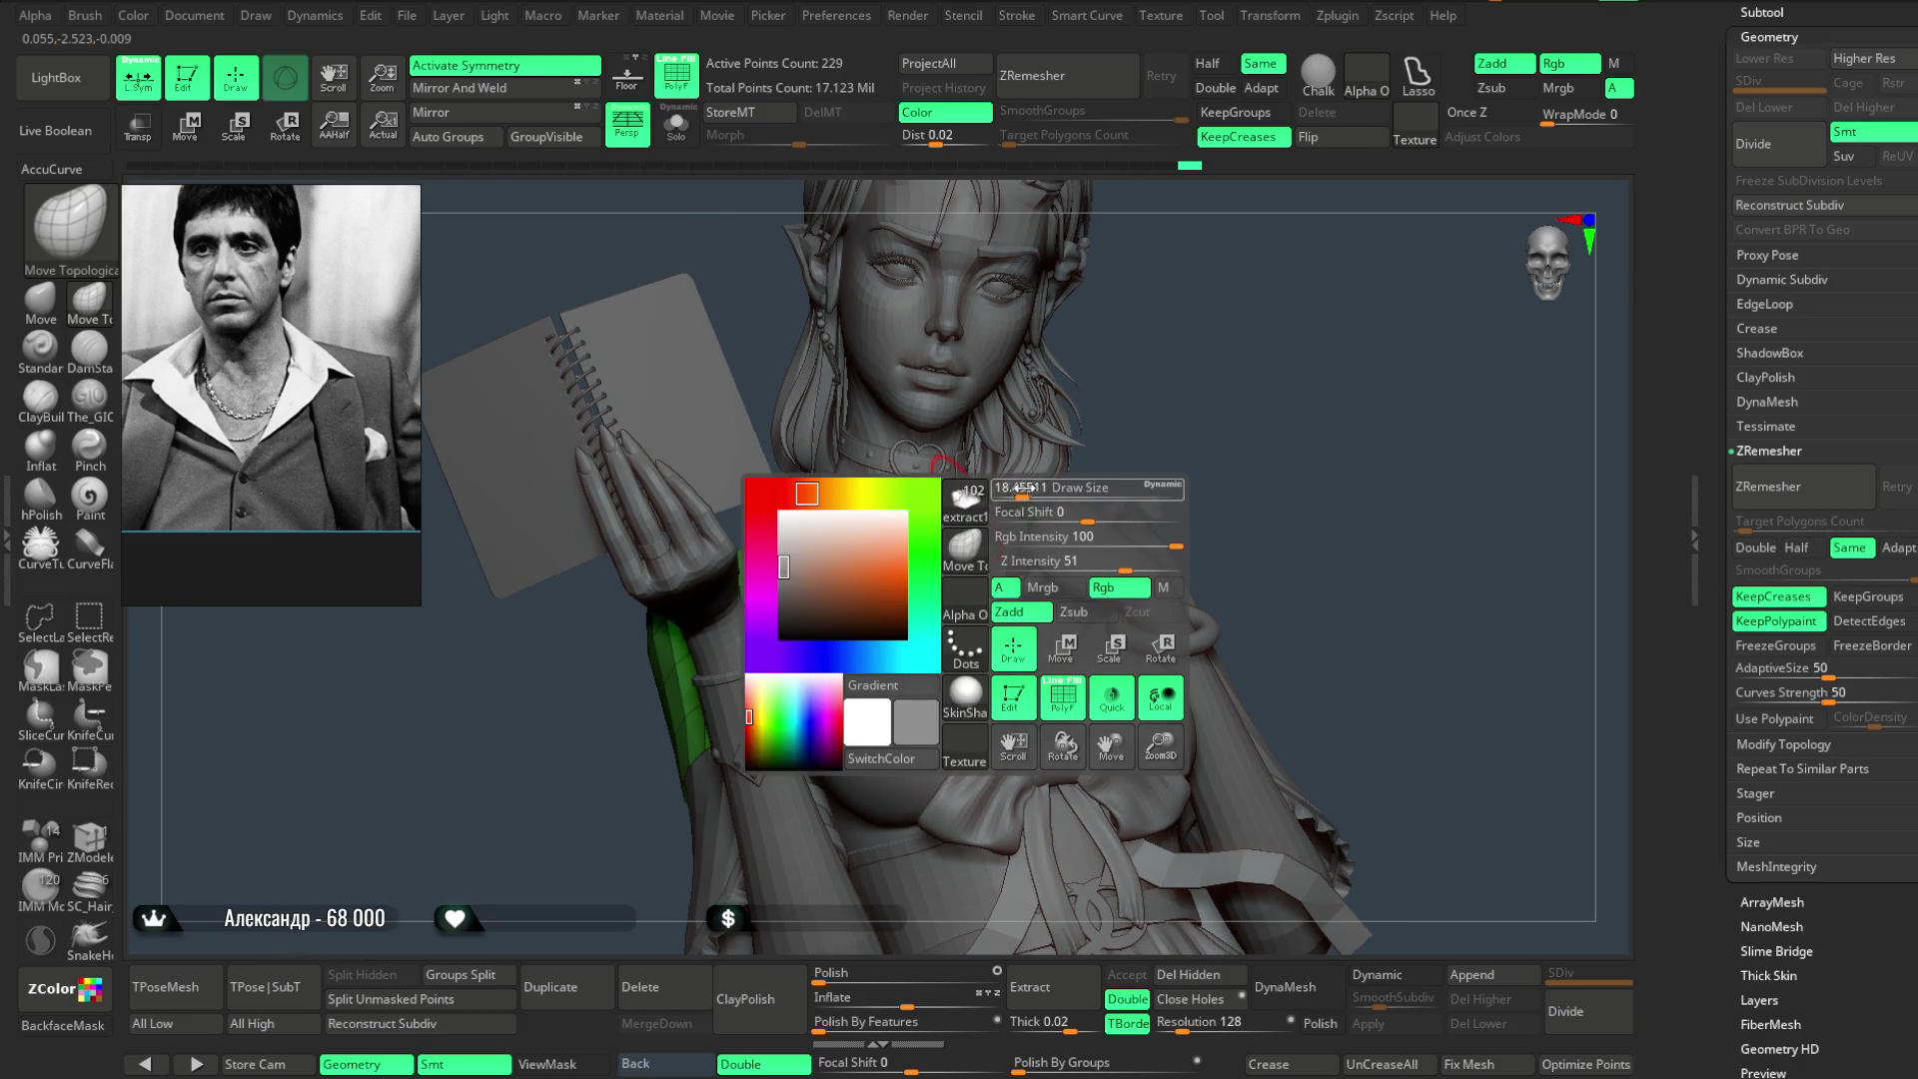
left_click_drag(825, 542, 886, 470)
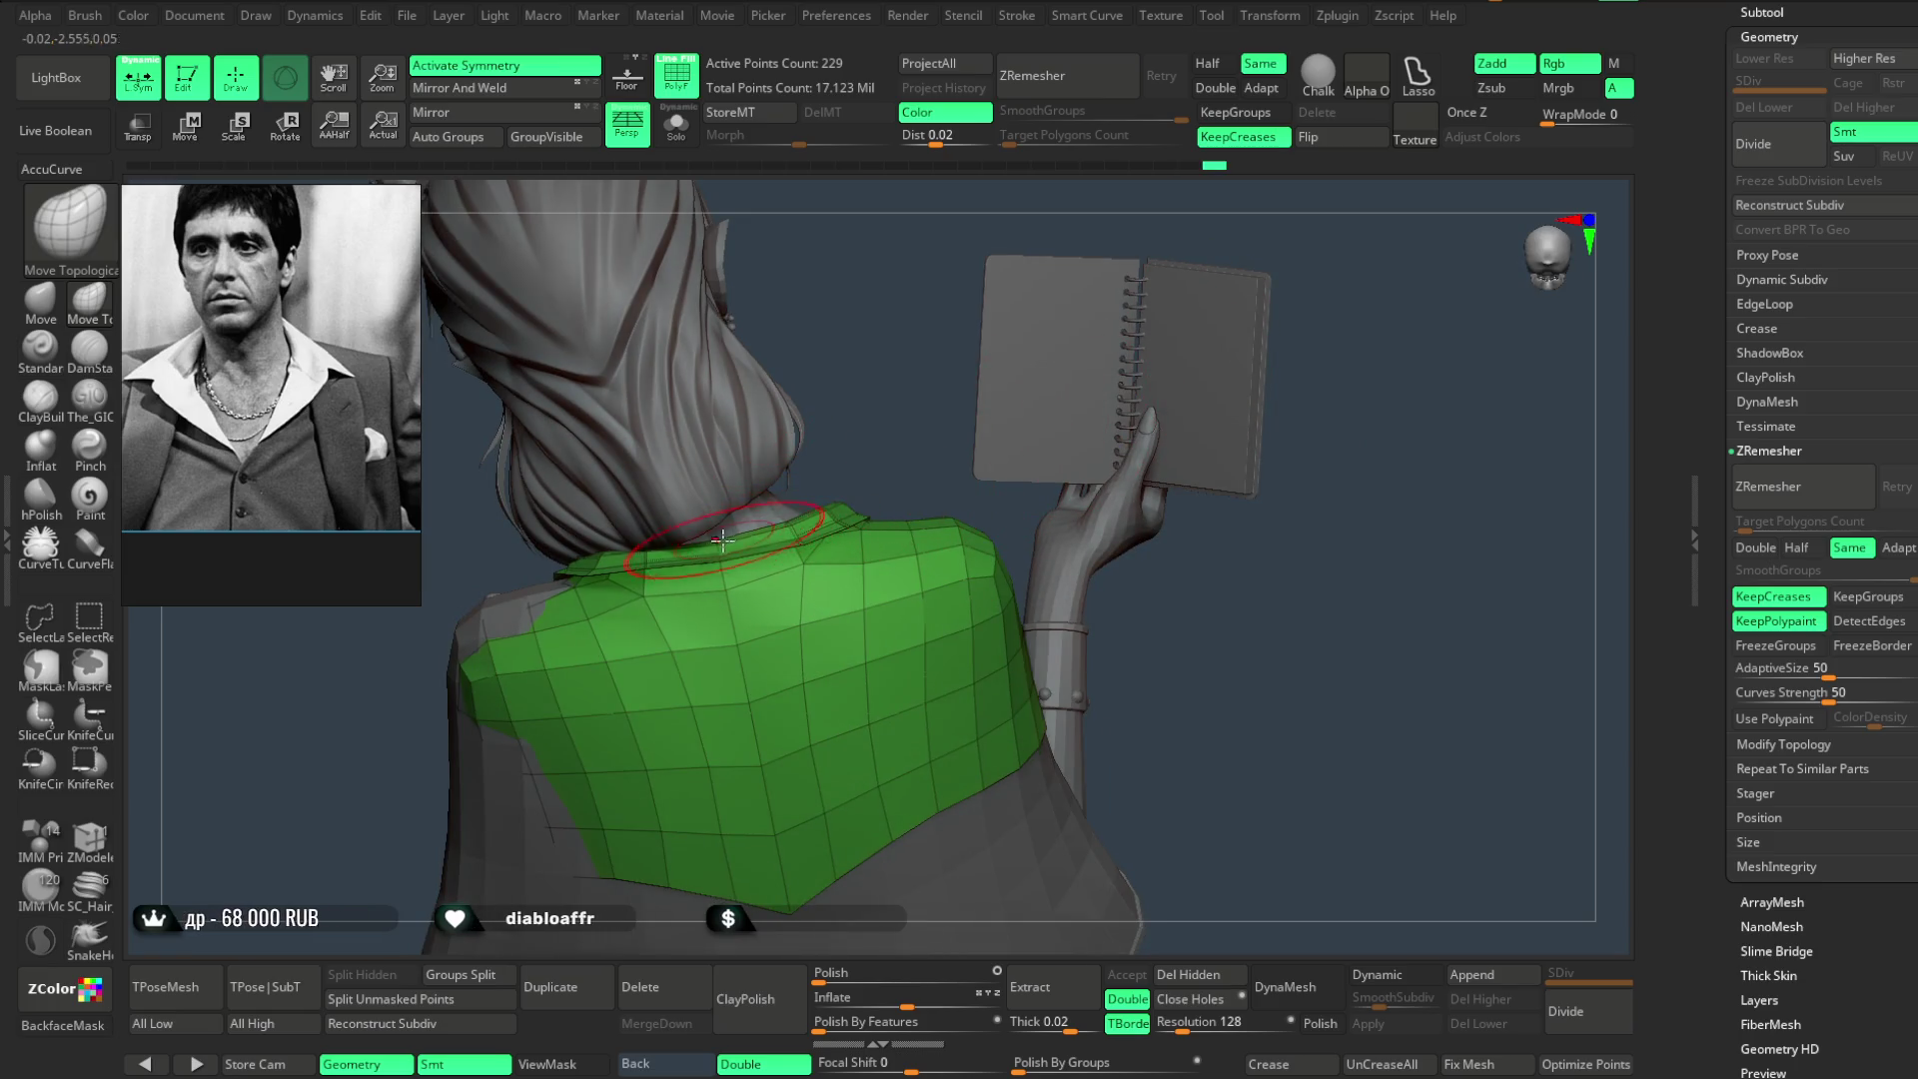
right_click_drag(824, 500, 811, 487)
mouse_move(925, 444)
left_mouse_down()
mouse_move(921, 419)
mouse_move(1222, 397)
left_mouse_up()
key("space")
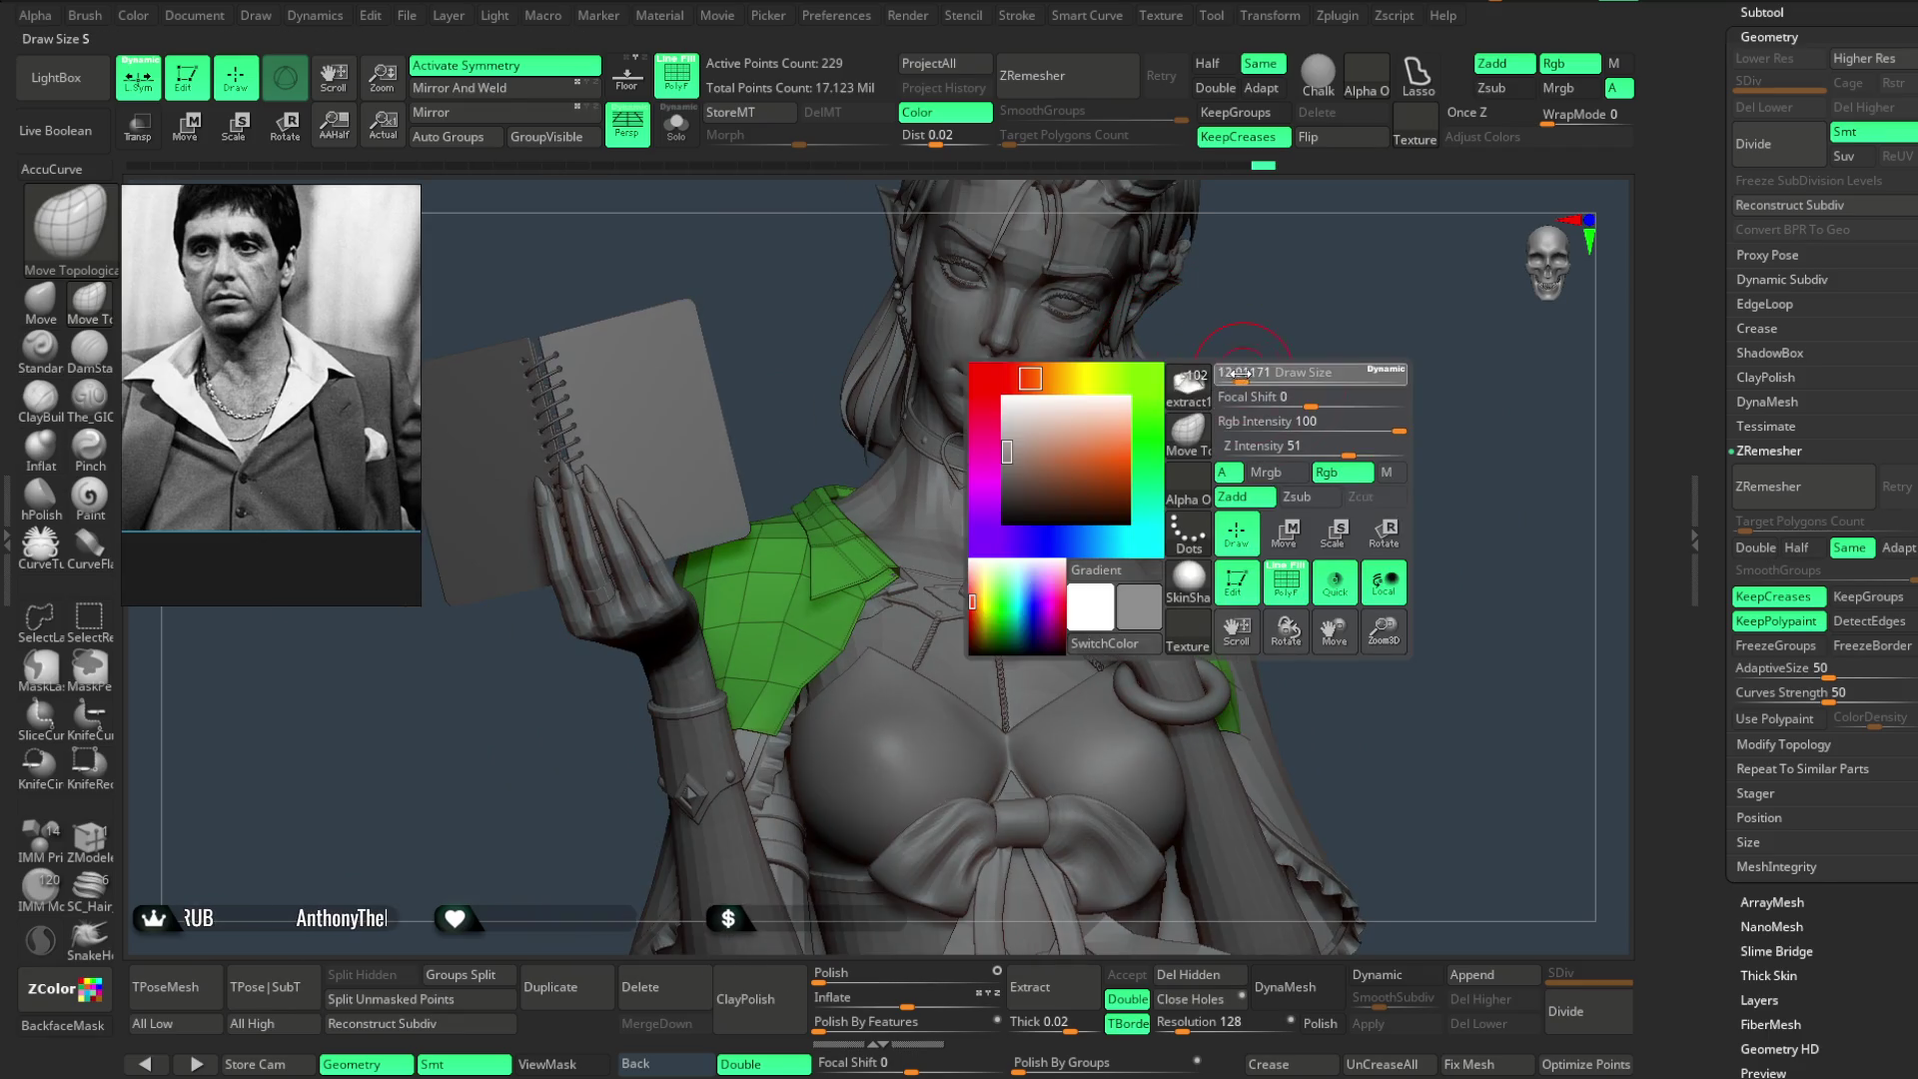
- Zoom to the shoulder and flatten the lower point of the lapel flap with the Move brush
right_click_drag(1264, 321, 731, 620, "ctrl")
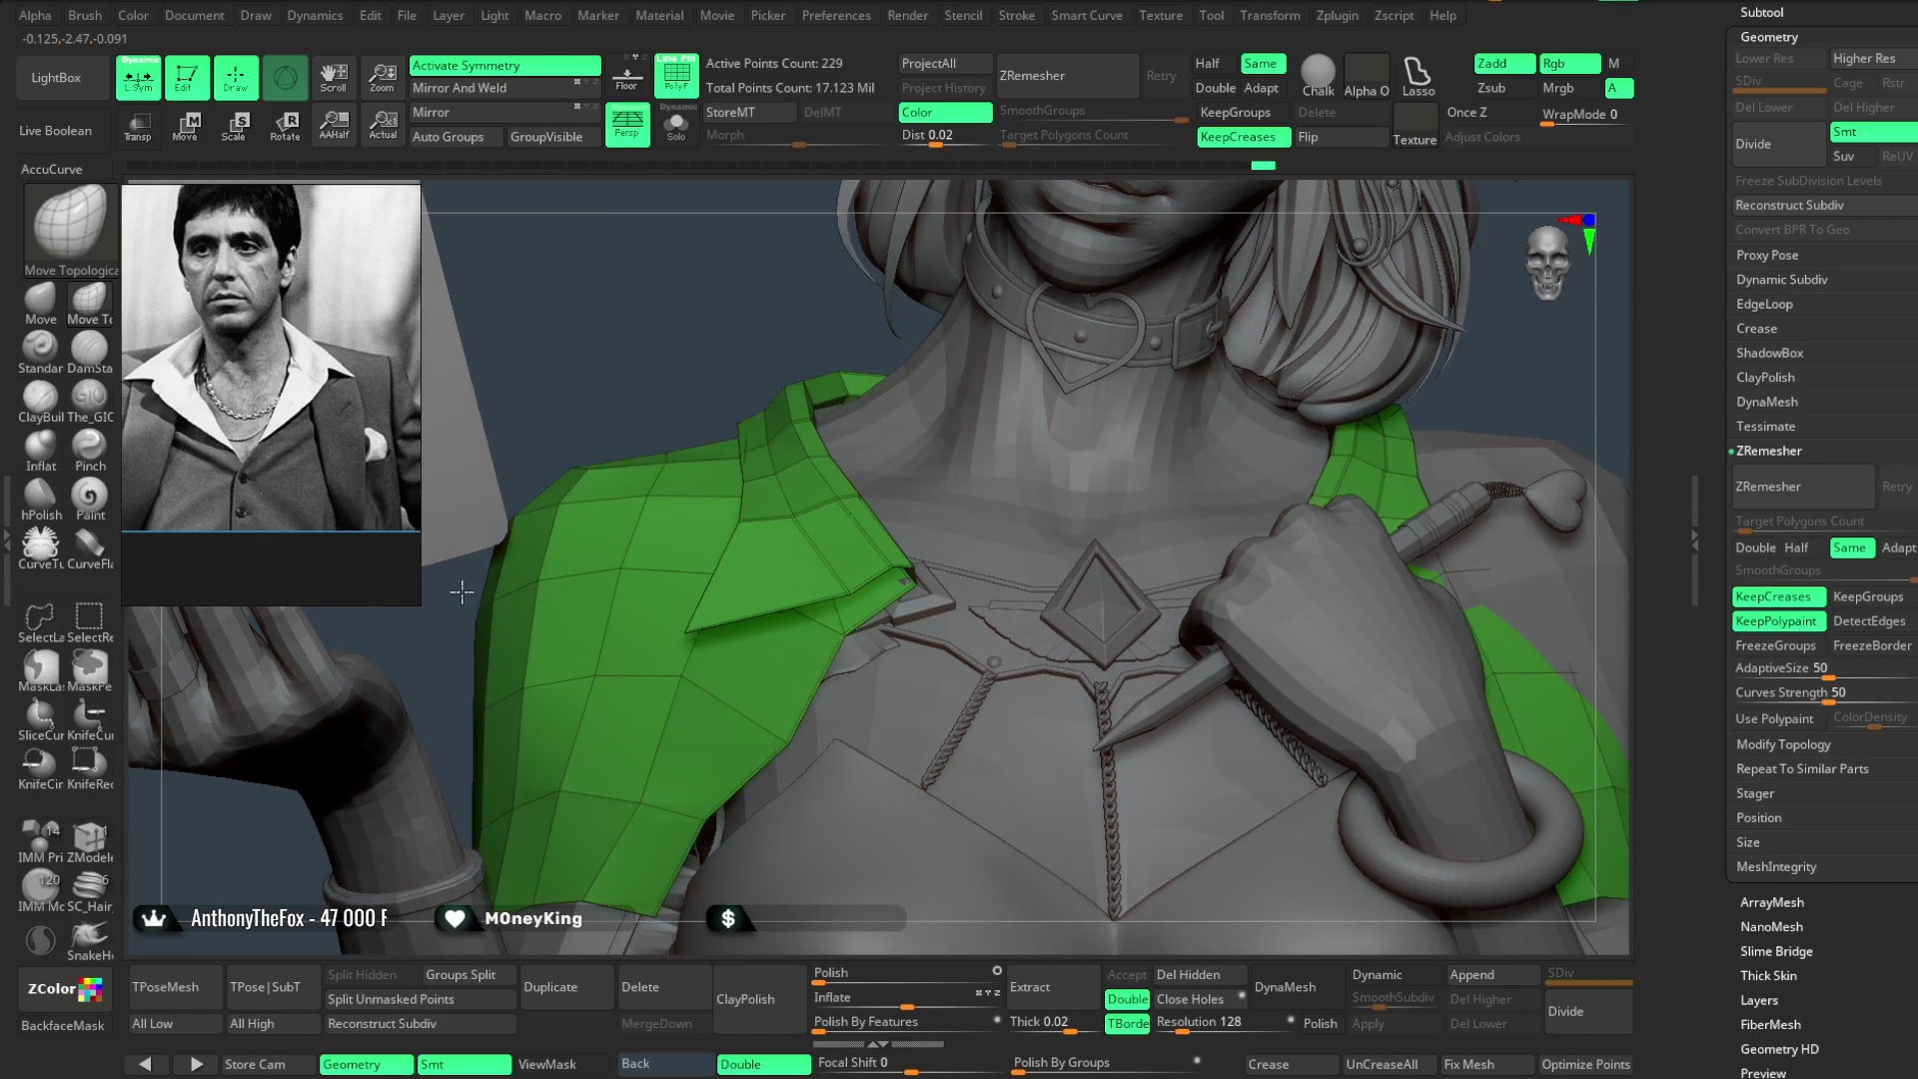
right_click_drag(725, 393, 725, 372)
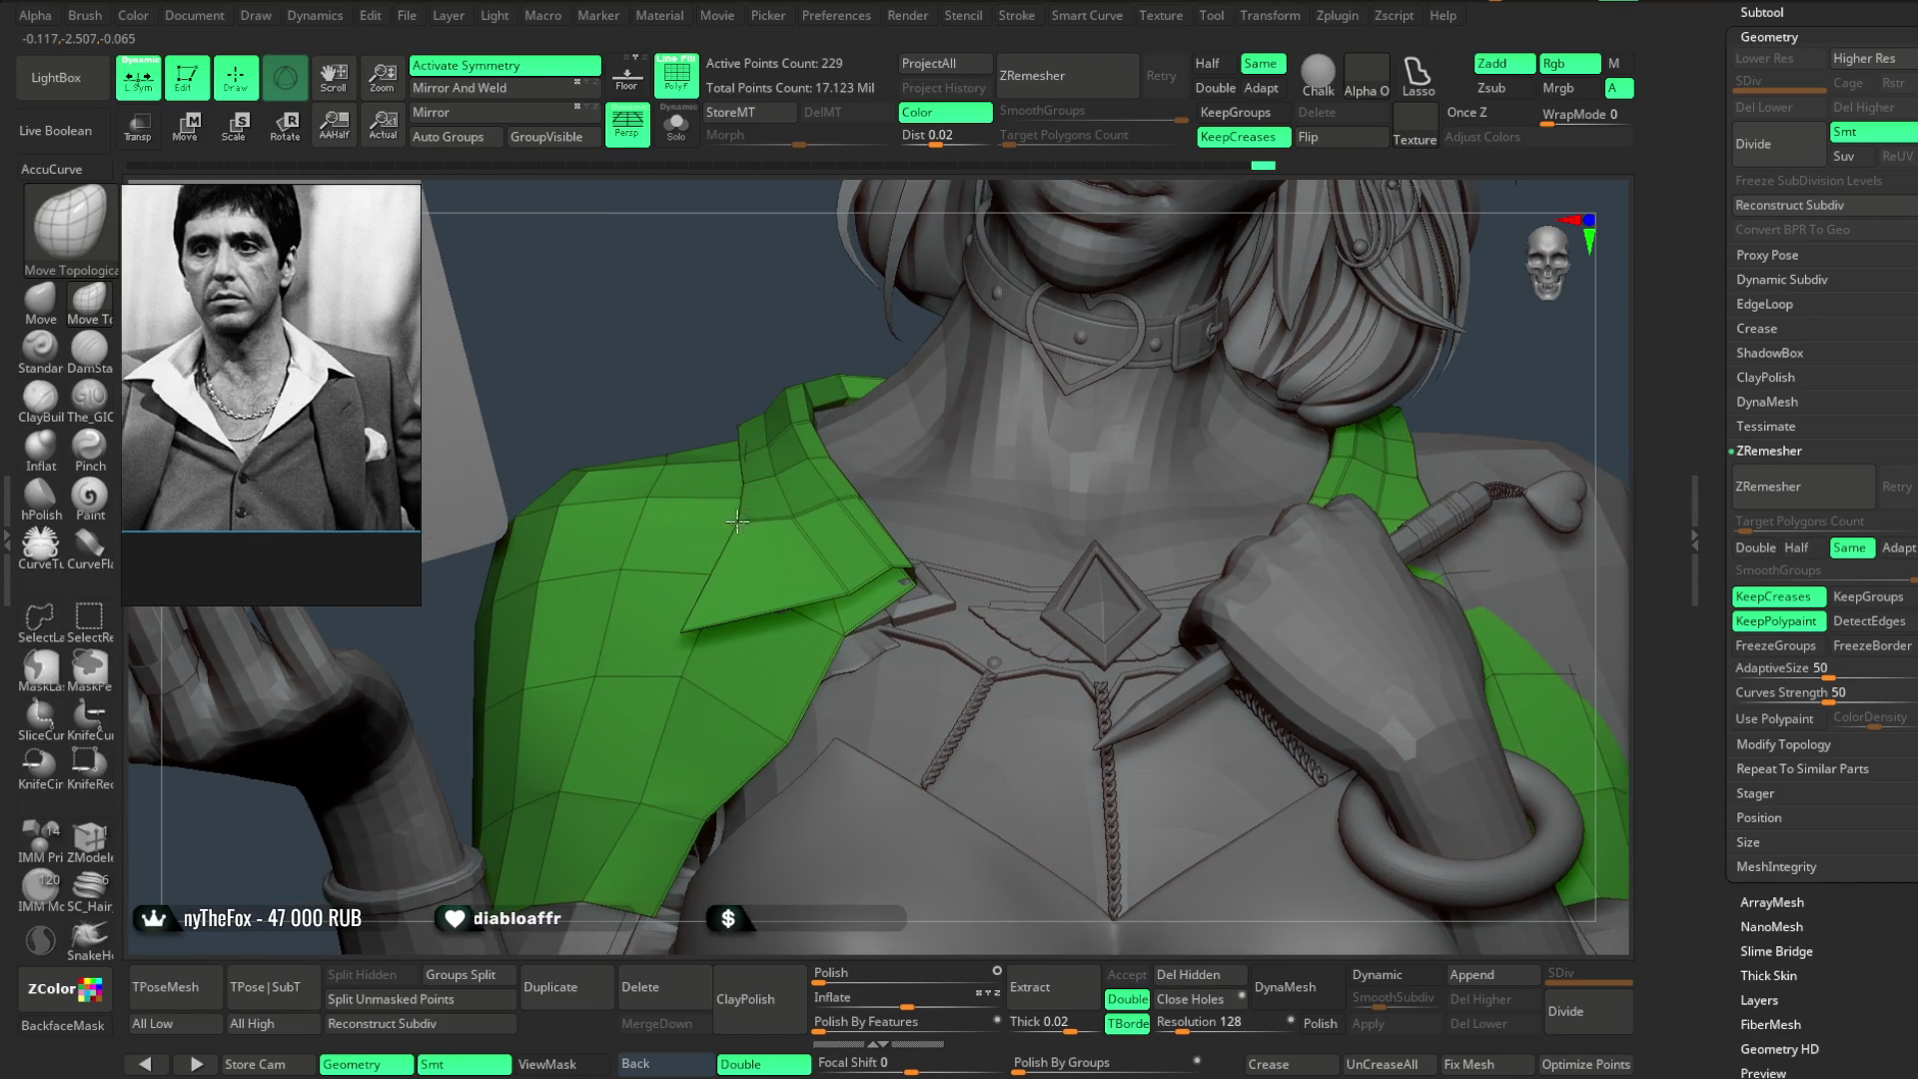
left_click_drag(737, 521, 532, 512)
mouse_move(747, 305)
right_mouse_down()
mouse_move(646, 497)
mouse_move(751, 355)
mouse_move(751, 498)
right_mouse_up()
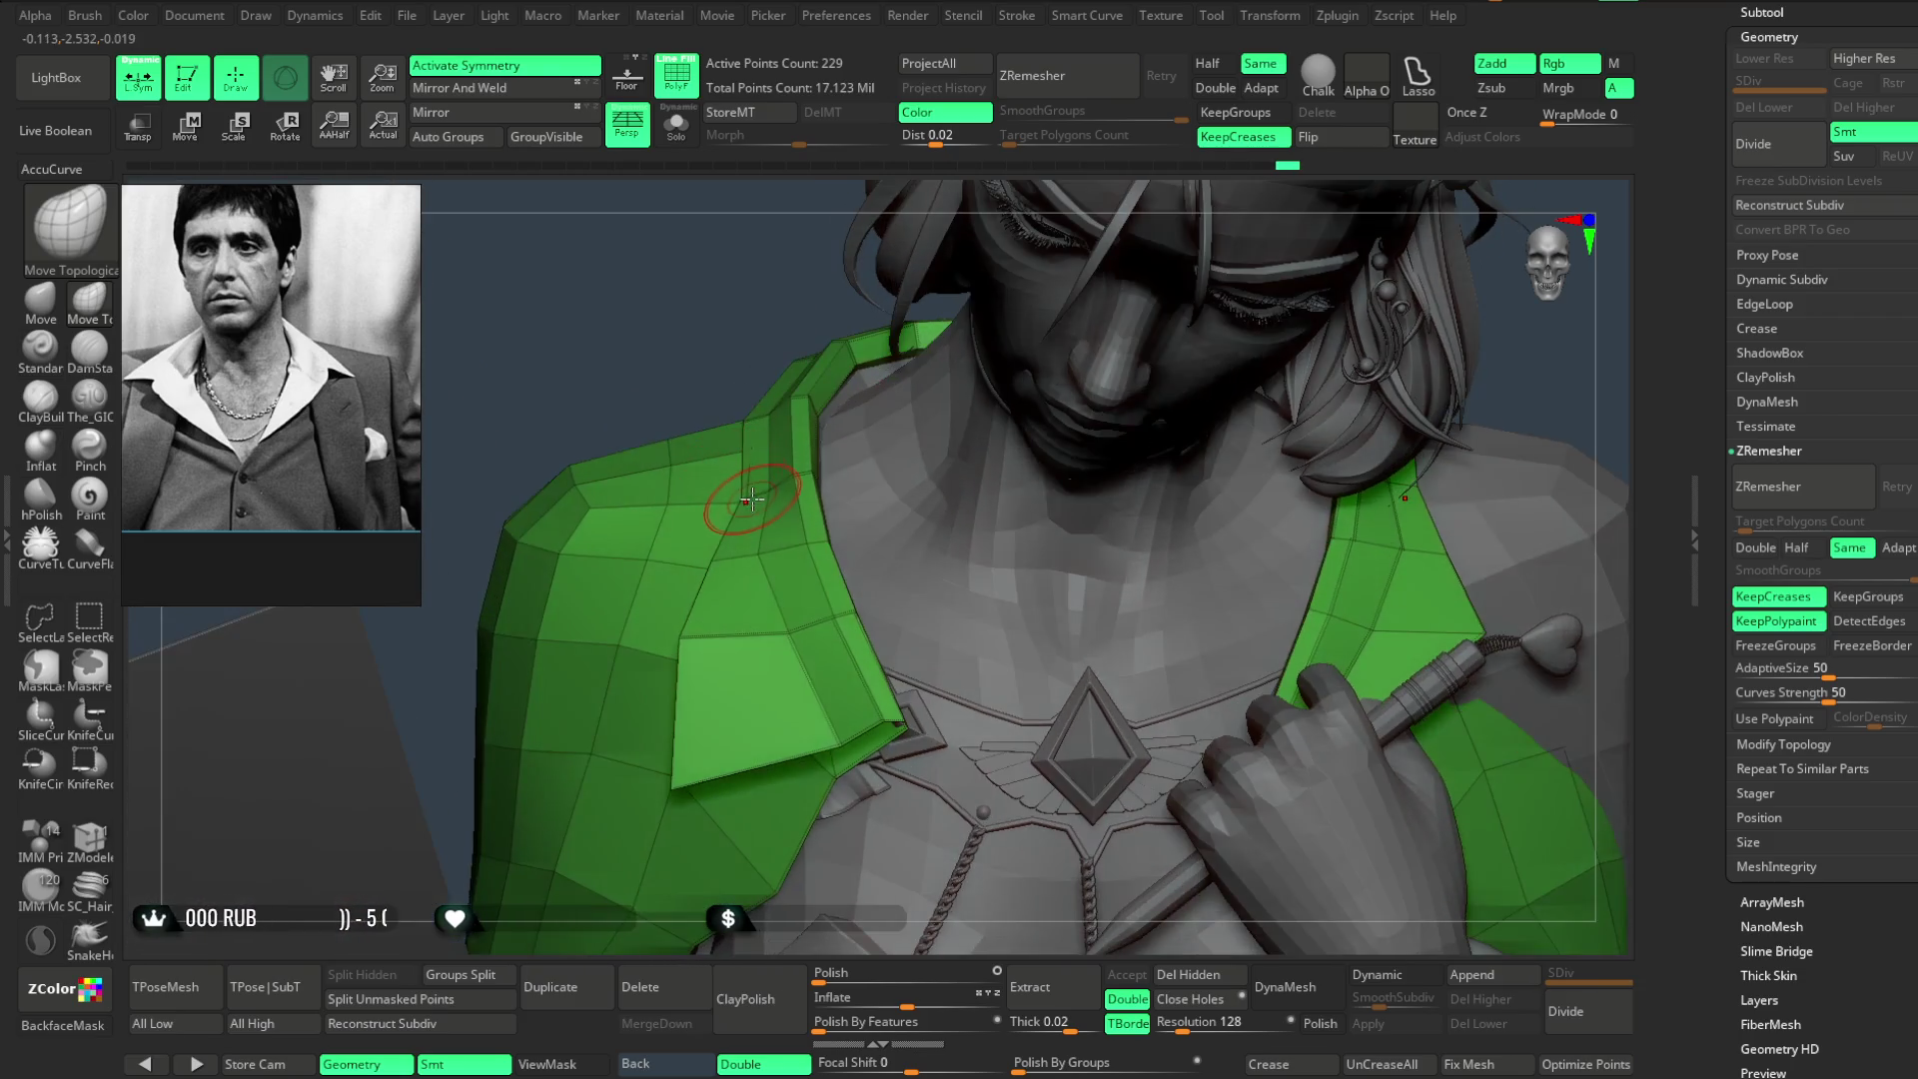
mouse_move(639, 536)
right_mouse_down()
mouse_move(704, 433)
mouse_move(957, 420)
mouse_move(1093, 245)
mouse_move(1079, 321)
mouse_move(816, 456)
right_mouse_up()
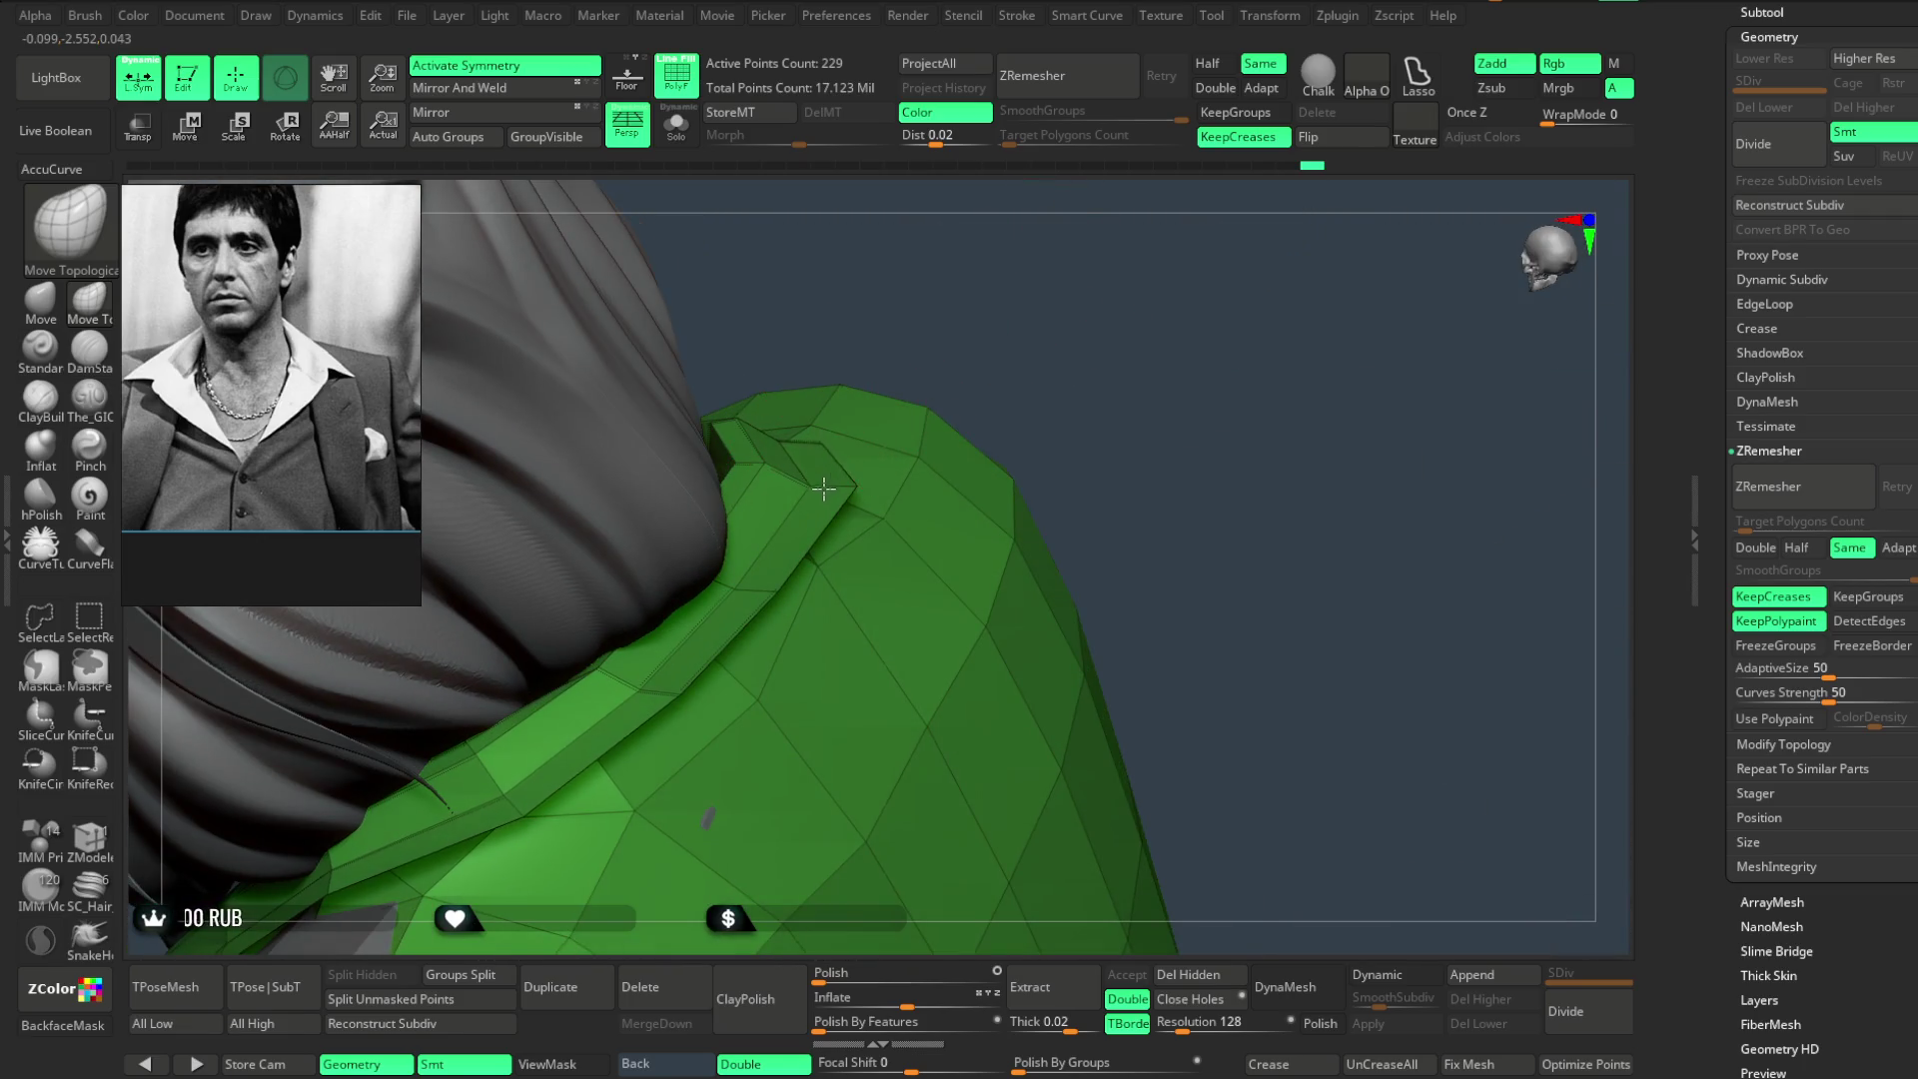
- Orbit around the jacket shoulder and the framed bust to review the lapel from all sides
right_click_drag(1041, 256, 794, 450)
right_click(905, 358)
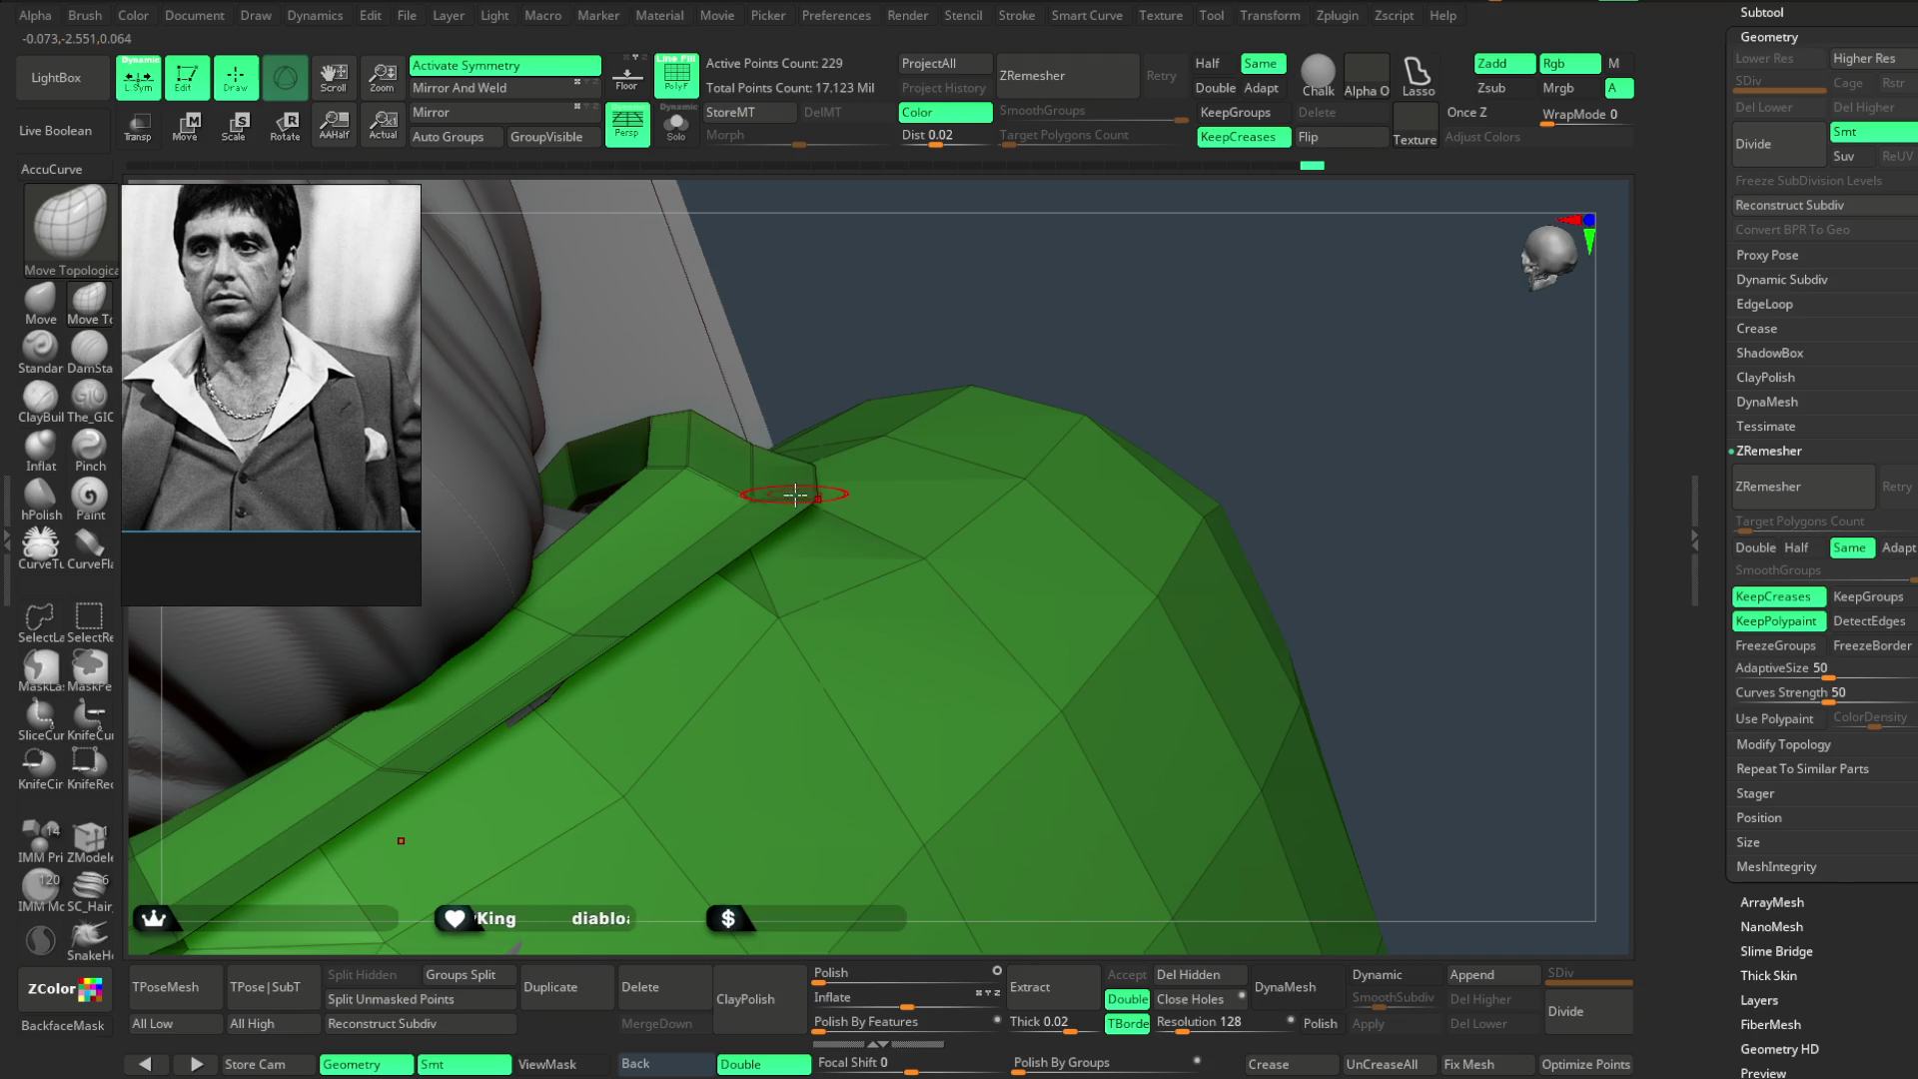
mouse_move(708, 698)
right_mouse_down()
mouse_move(870, 245)
mouse_move(802, 501)
right_mouse_up()
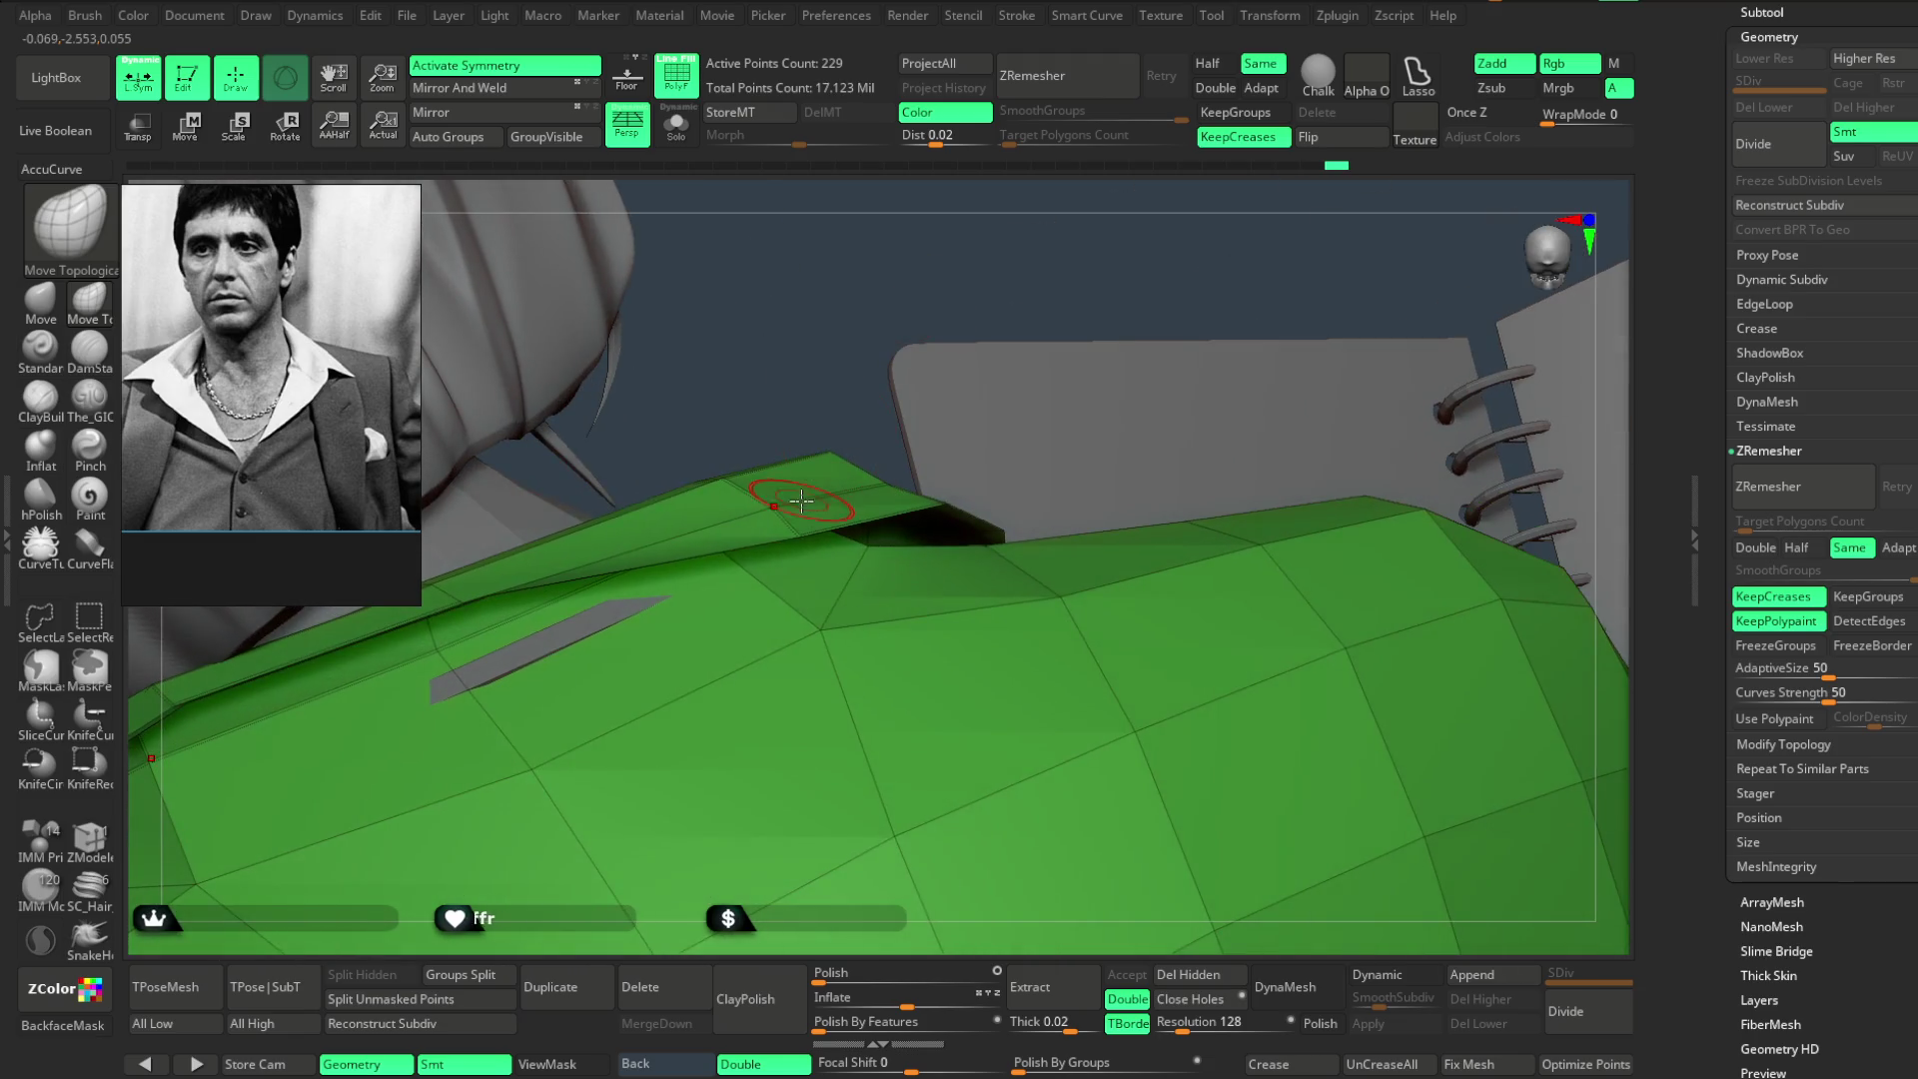
right_click_drag(795, 365, 896, 300)
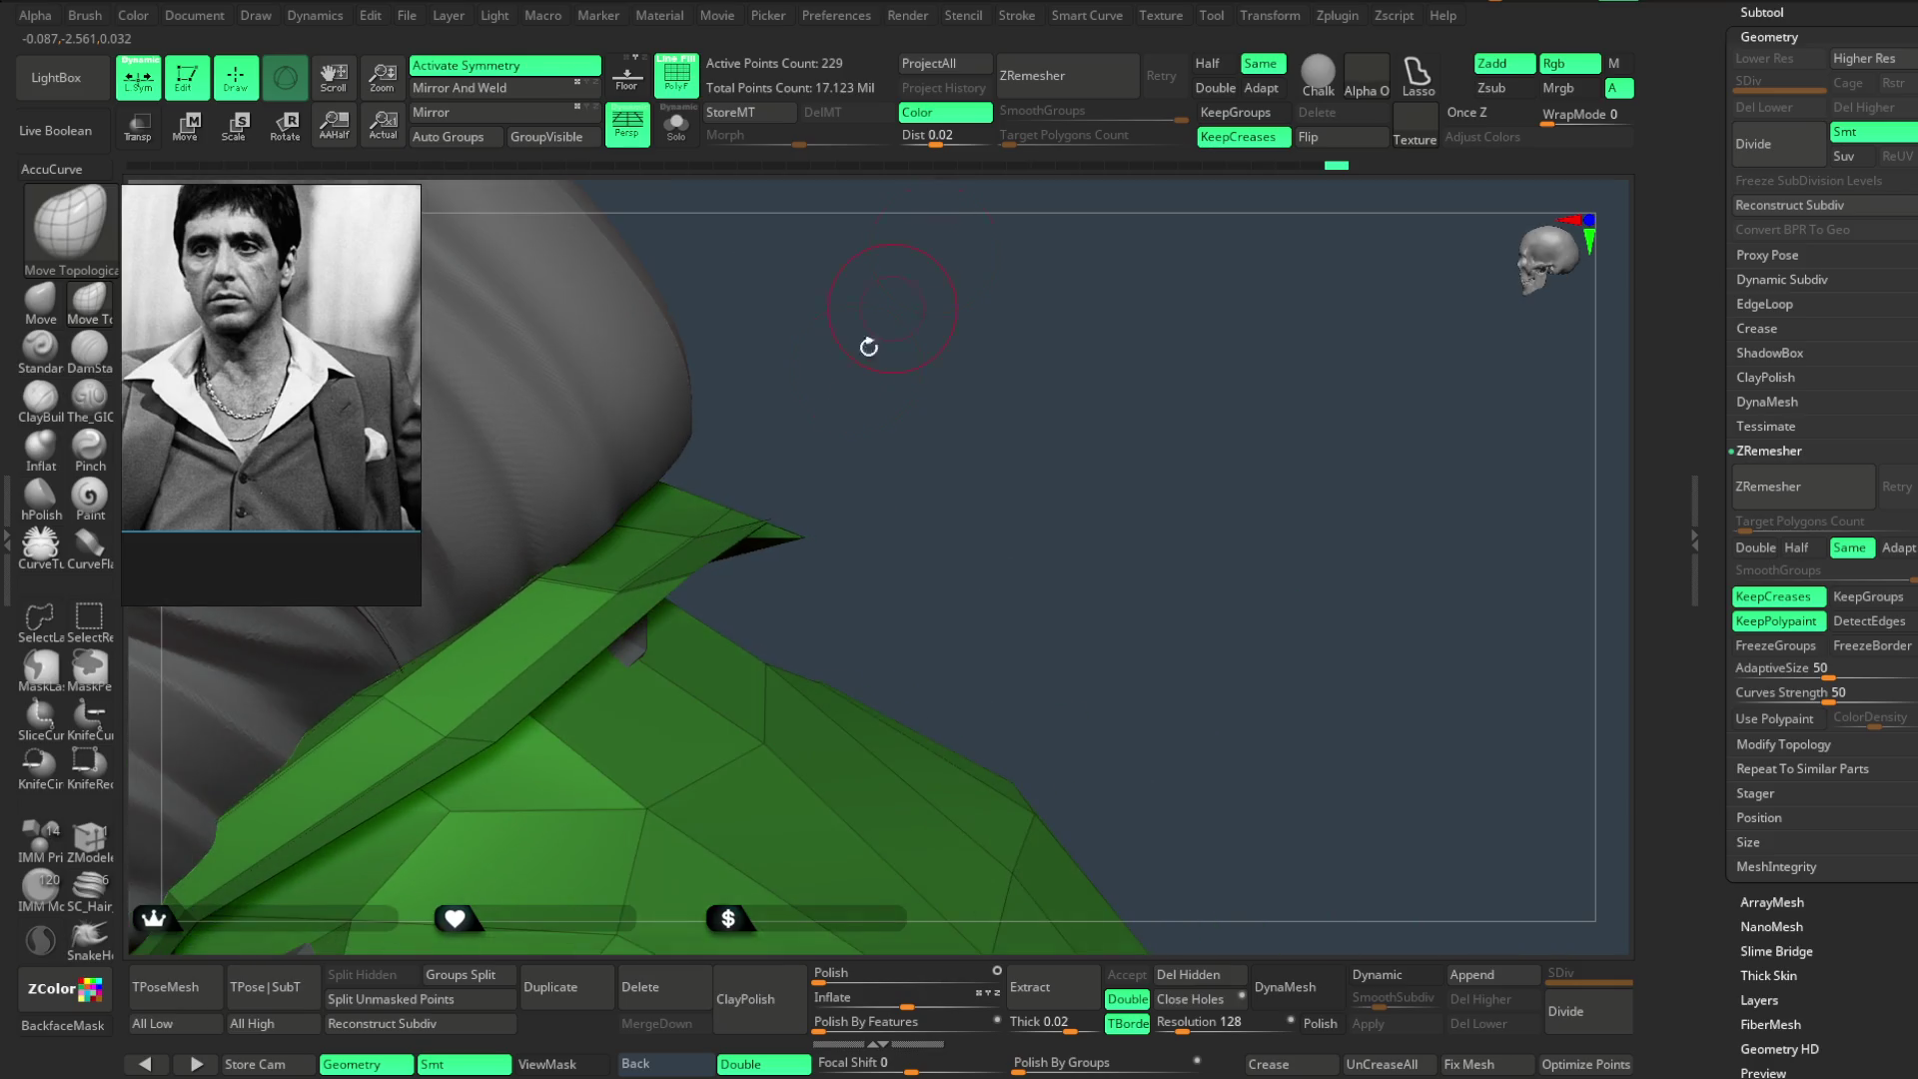
key("f")
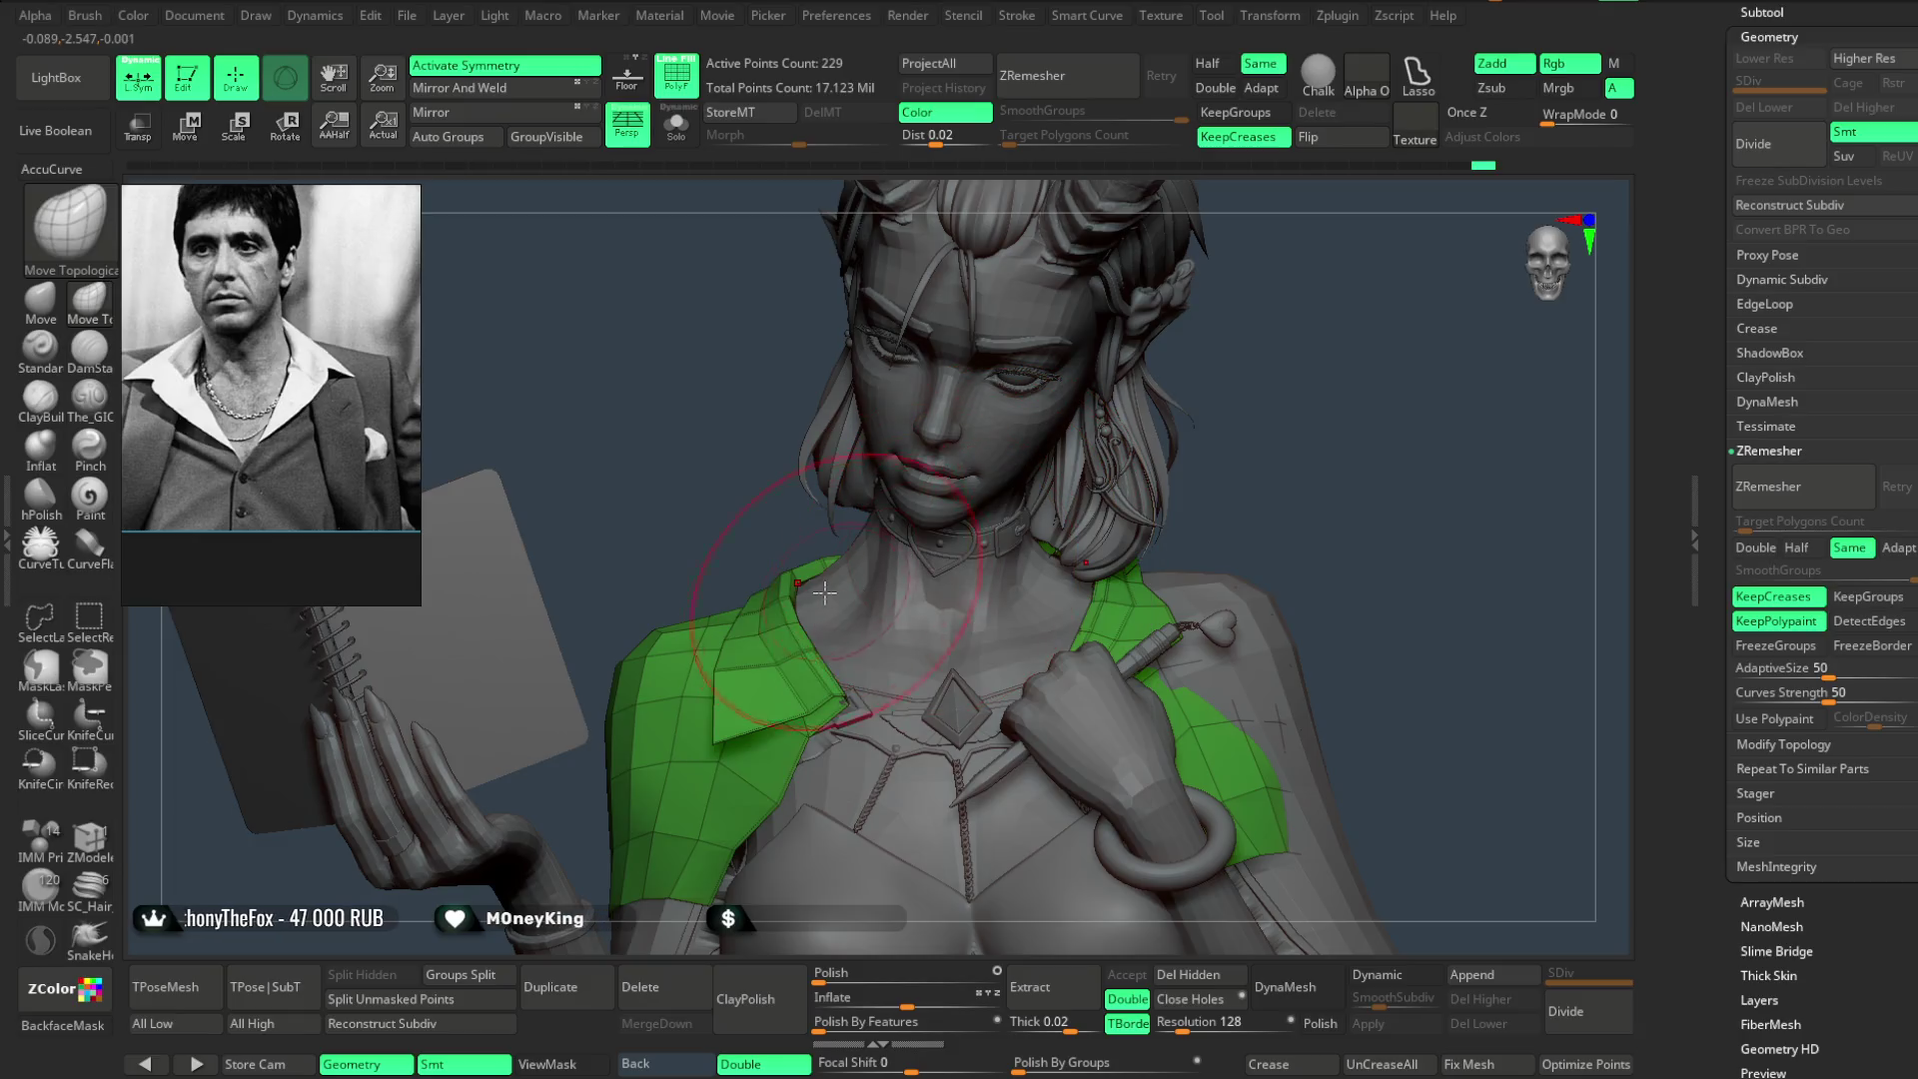
mouse_move(786, 542)
right_mouse_down()
mouse_move(796, 566)
mouse_move(719, 595)
right_mouse_up()
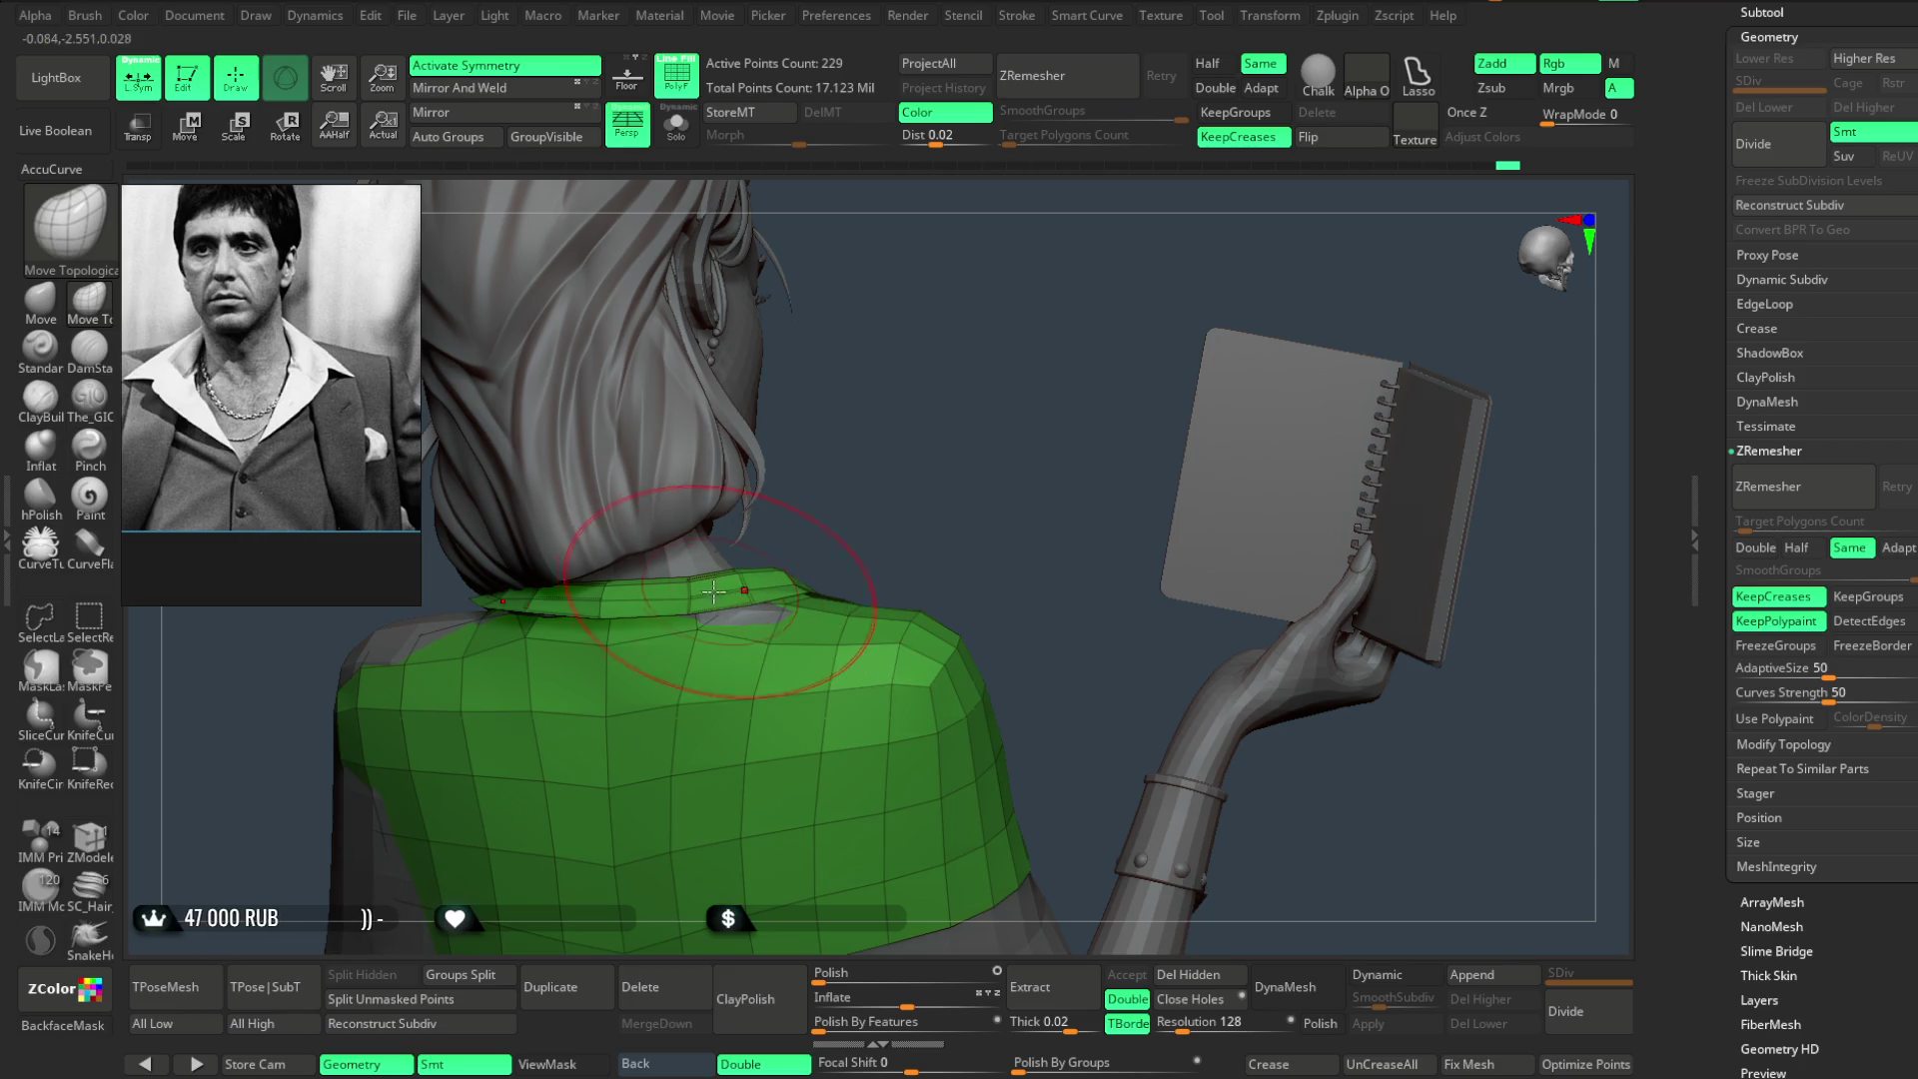
mouse_move(880, 504)
right_mouse_down()
mouse_move(659, 590)
mouse_move(1070, 421)
mouse_move(994, 430)
mouse_move(1148, 324)
mouse_move(664, 581)
right_mouse_up()
key("space")
key("space")
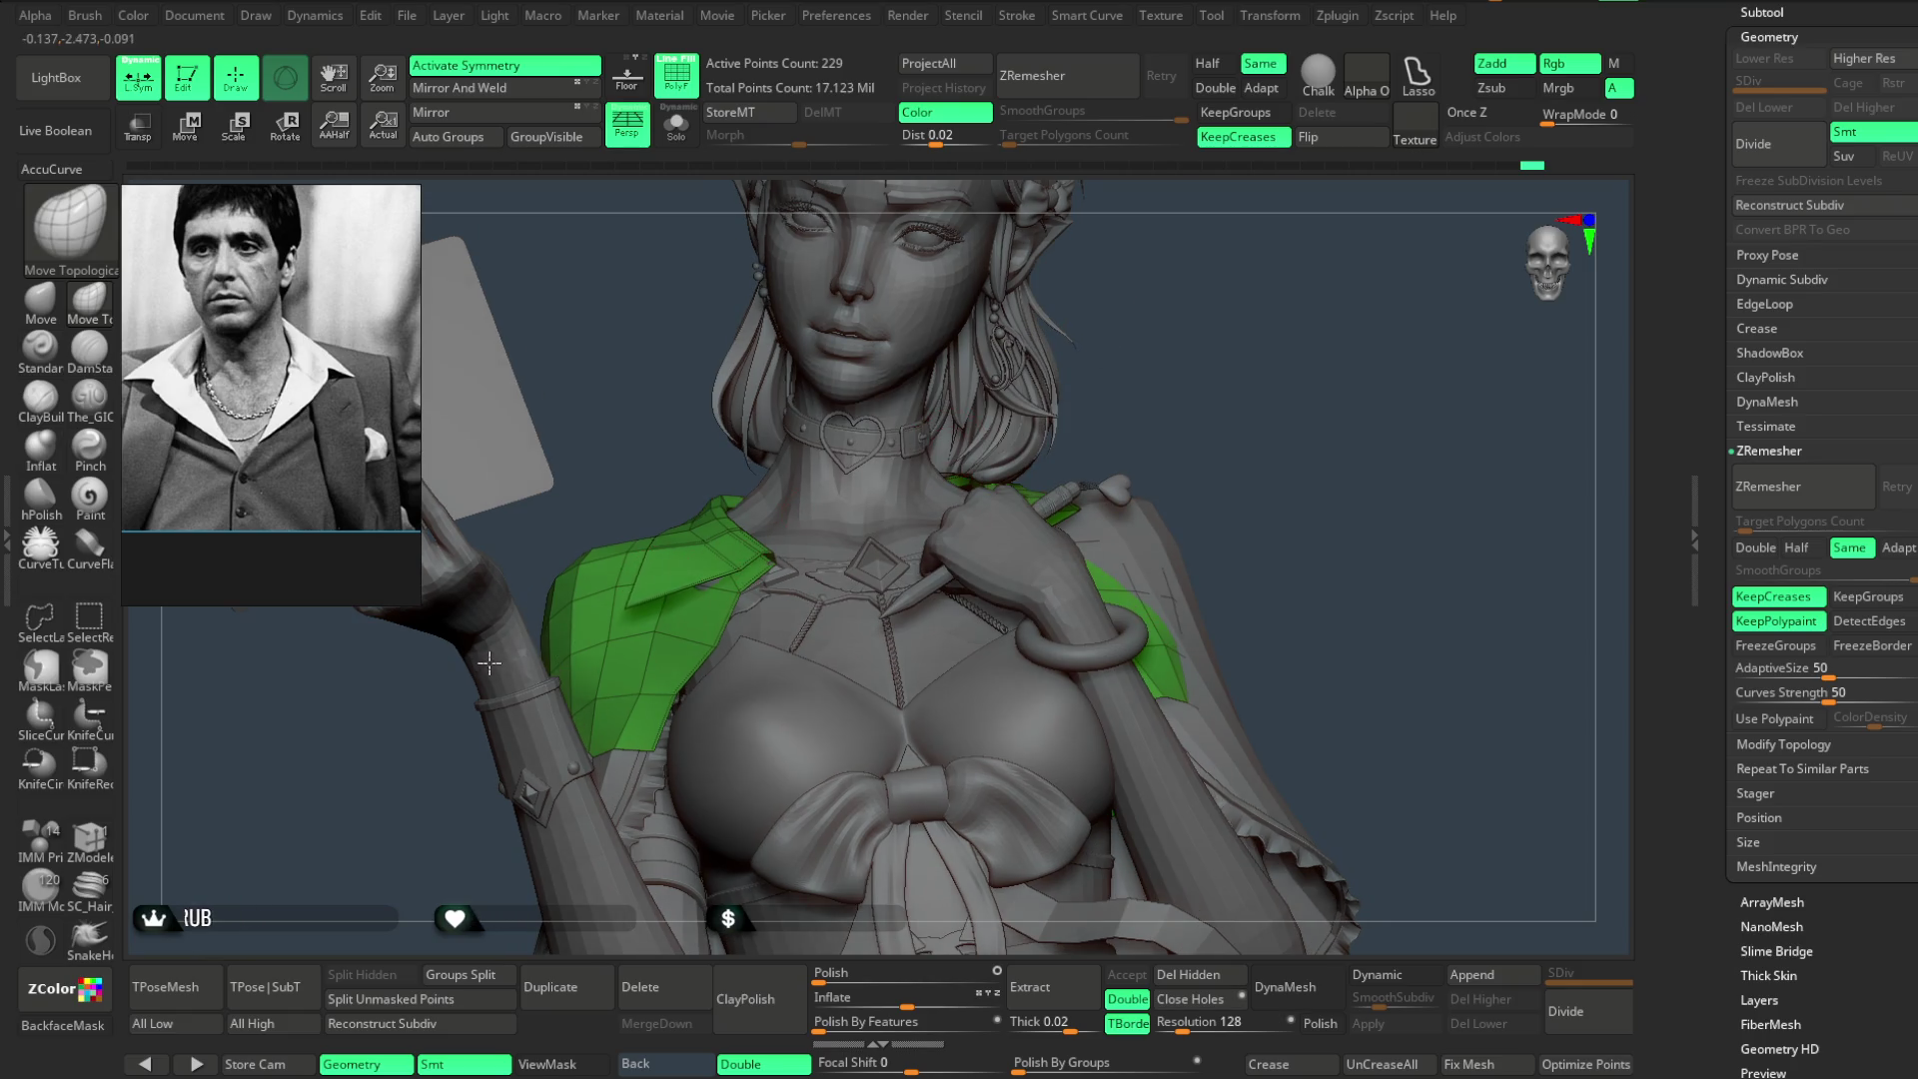
mouse_move(631, 605)
right_mouse_down()
mouse_move(625, 429)
mouse_move(722, 453)
mouse_move(920, 393)
right_mouse_up()
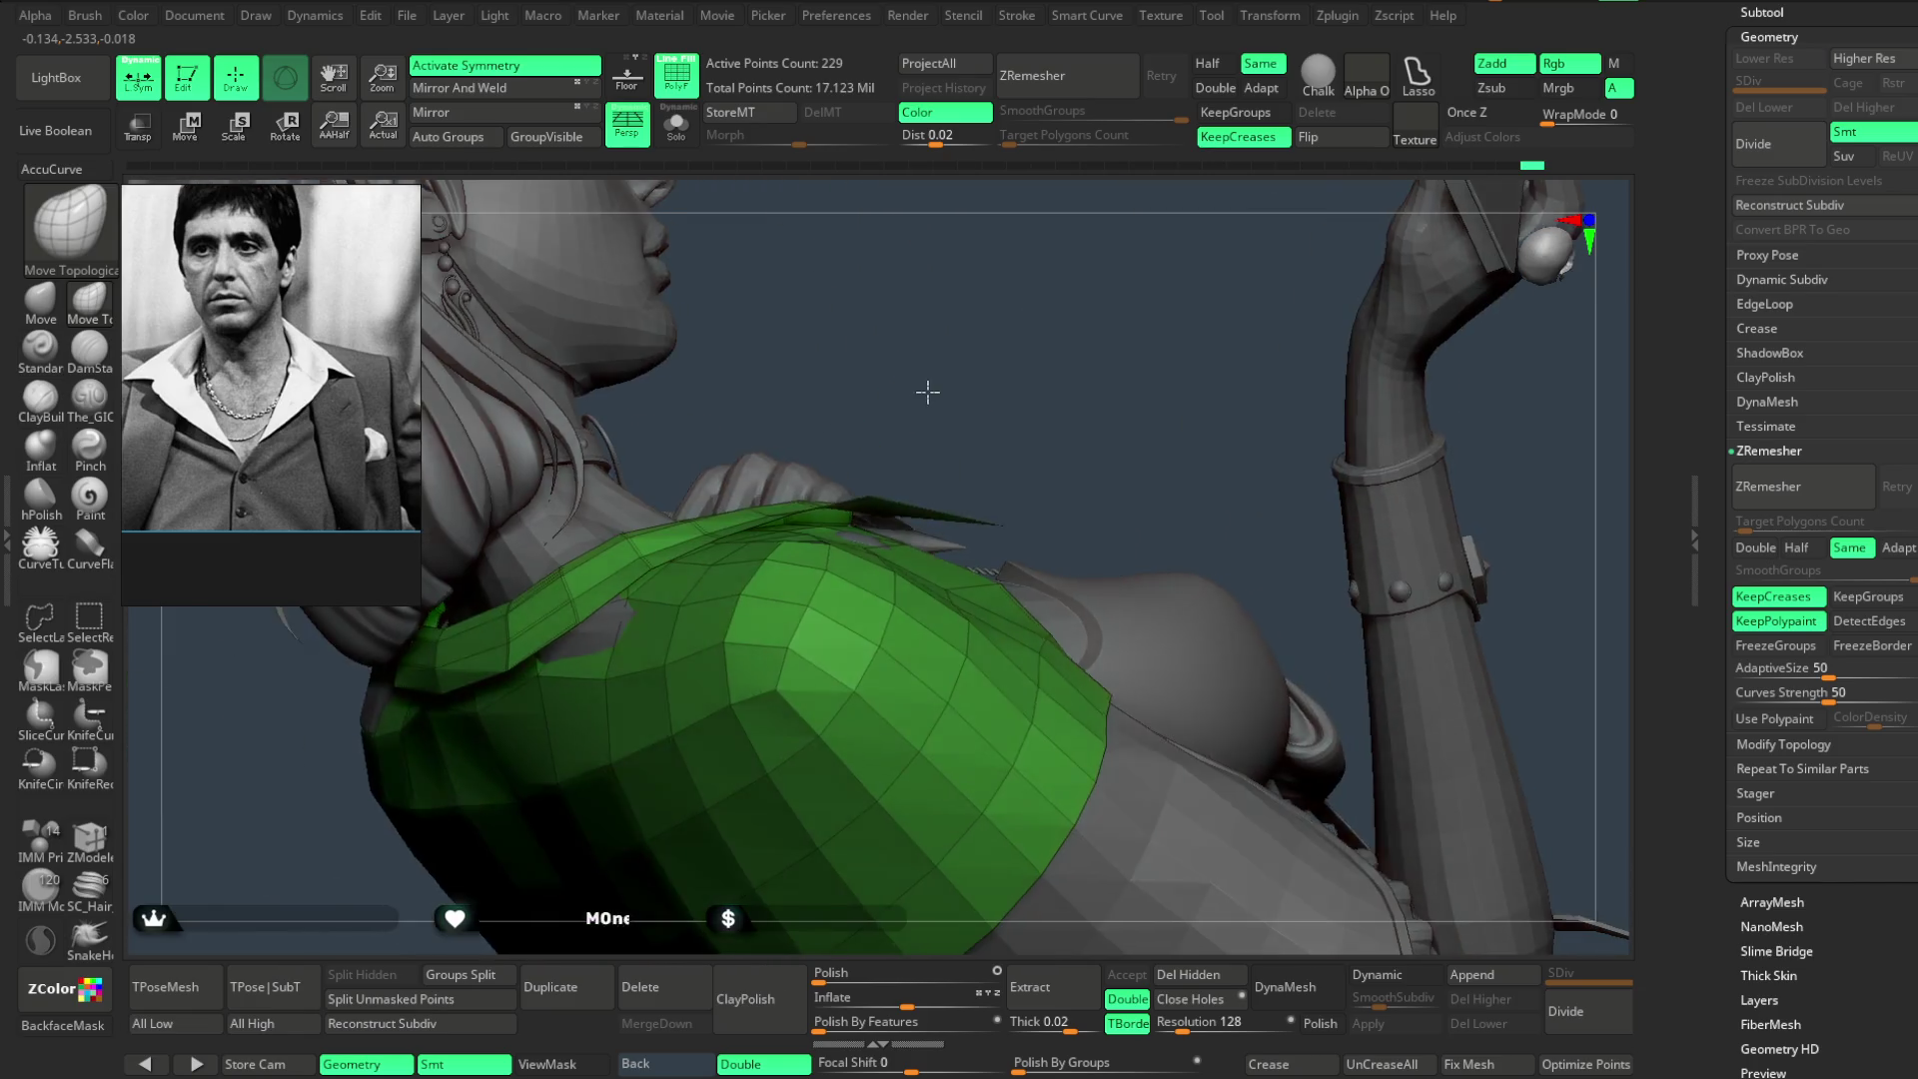
key("space")
mouse_move(1383, 533)
right_mouse_down()
mouse_move(1328, 441)
mouse_move(1413, 494)
mouse_move(1291, 466)
mouse_move(1391, 497)
right_mouse_up()
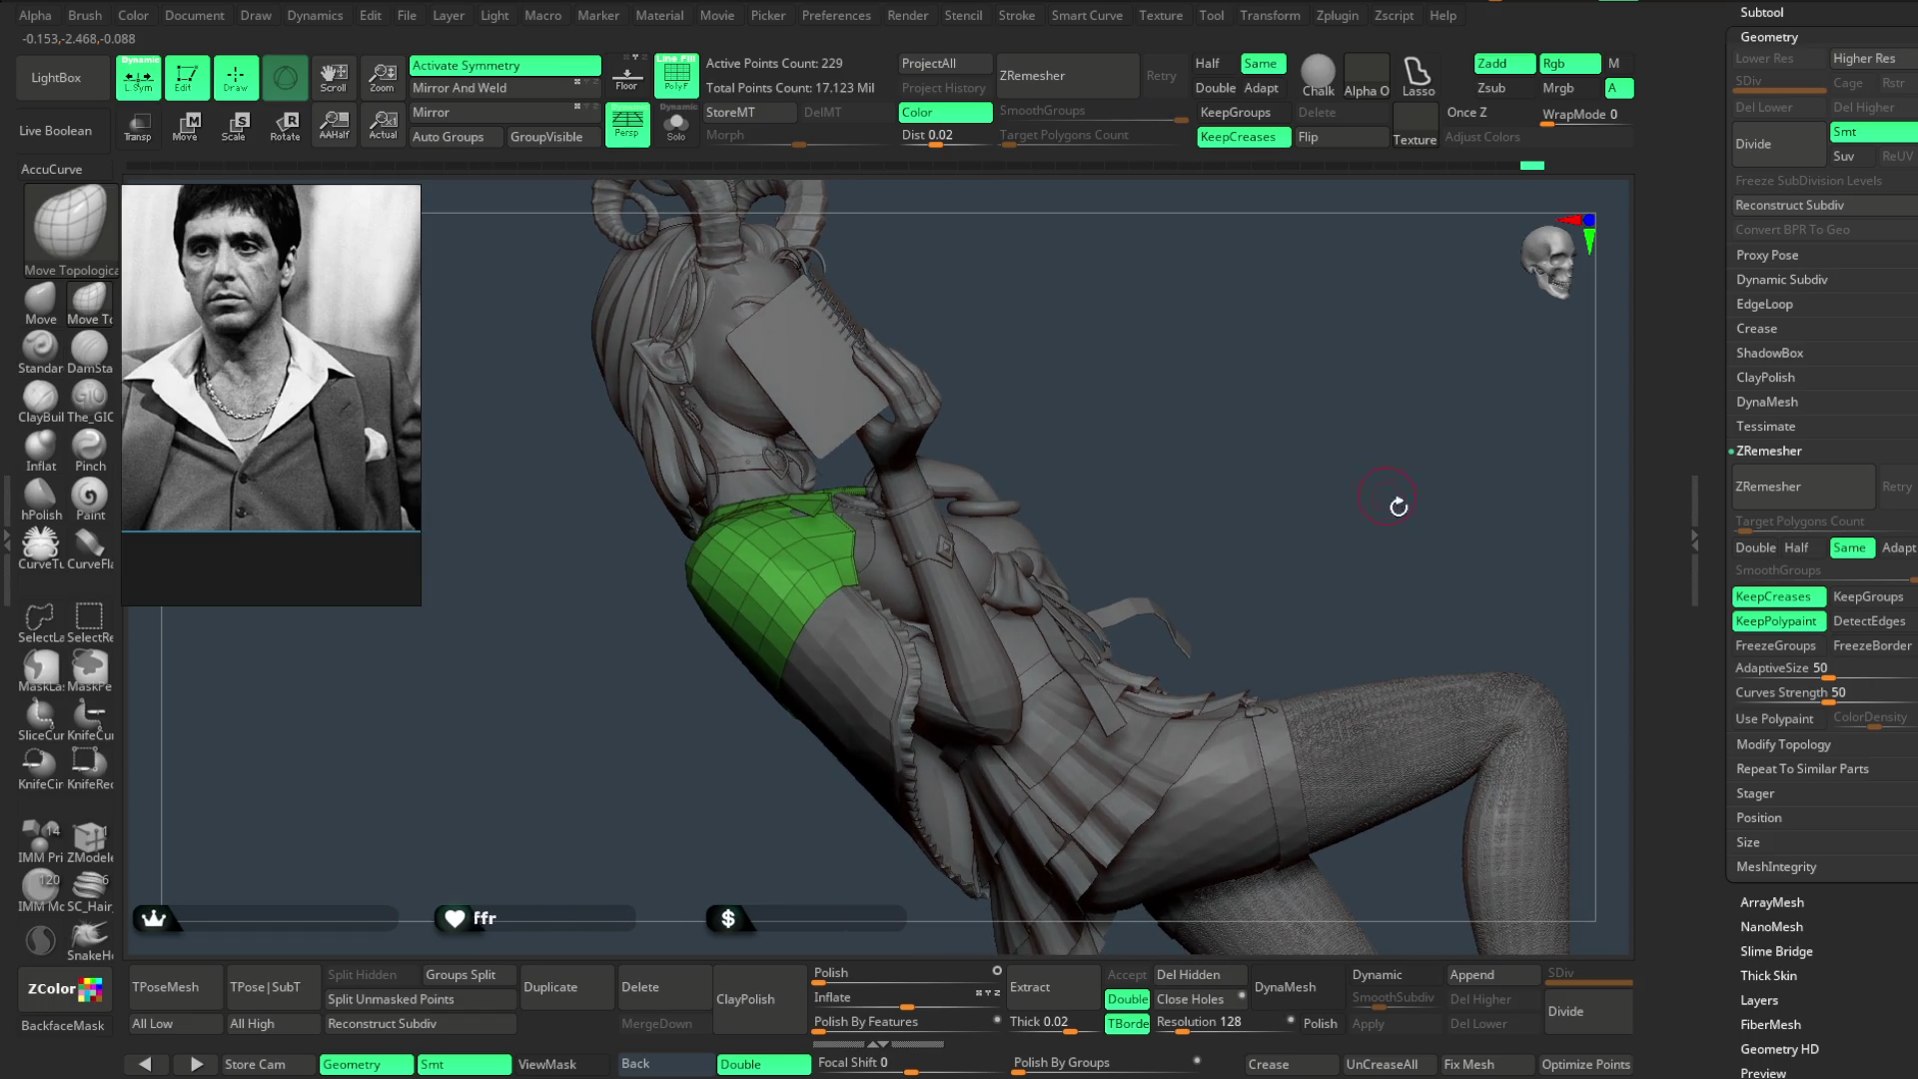
mouse_move(1347, 732)
right_mouse_down()
mouse_move(1328, 479)
mouse_move(1285, 481)
mouse_move(1328, 535)
right_mouse_up()
mouse_move(1262, 497)
left_mouse_down()
mouse_move(1246, 501)
mouse_move(1263, 536)
mouse_move(1319, 592)
left_mouse_up()
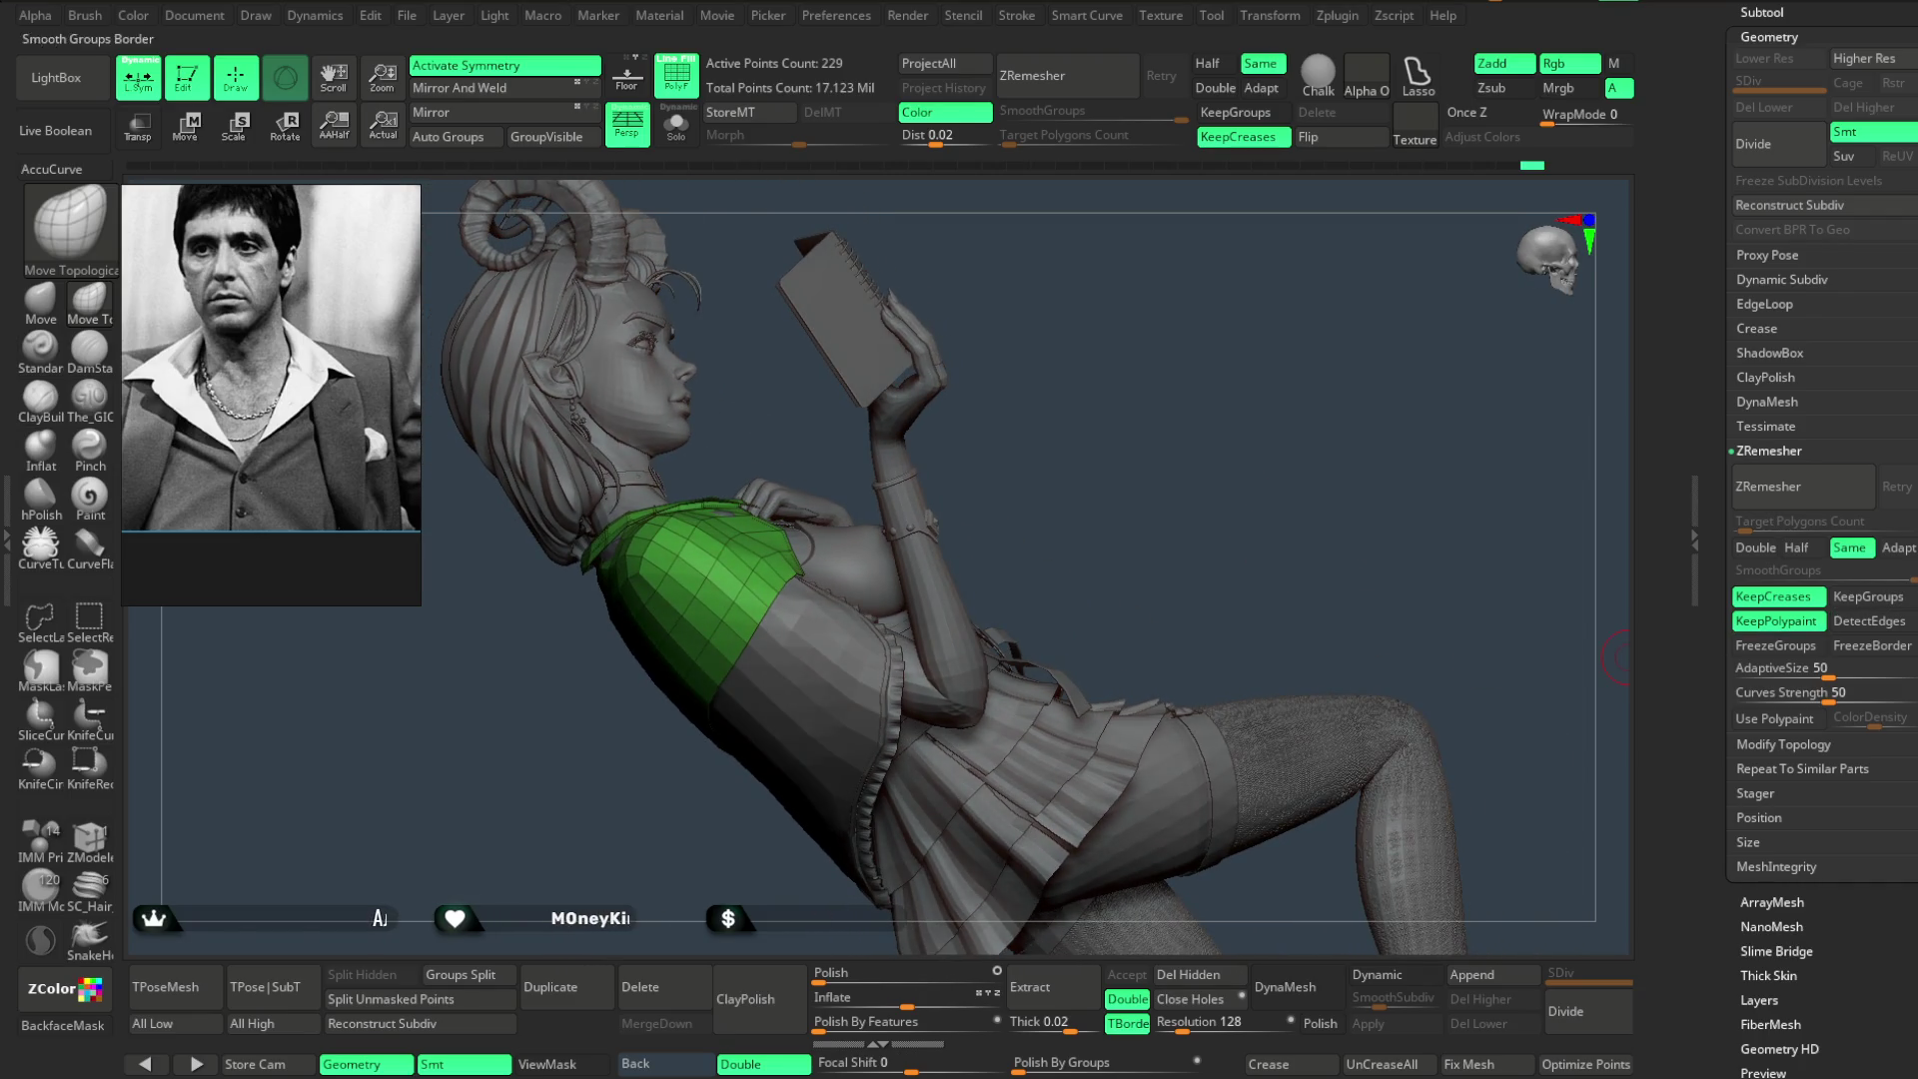
scroll(1800, 659, "down", 5)
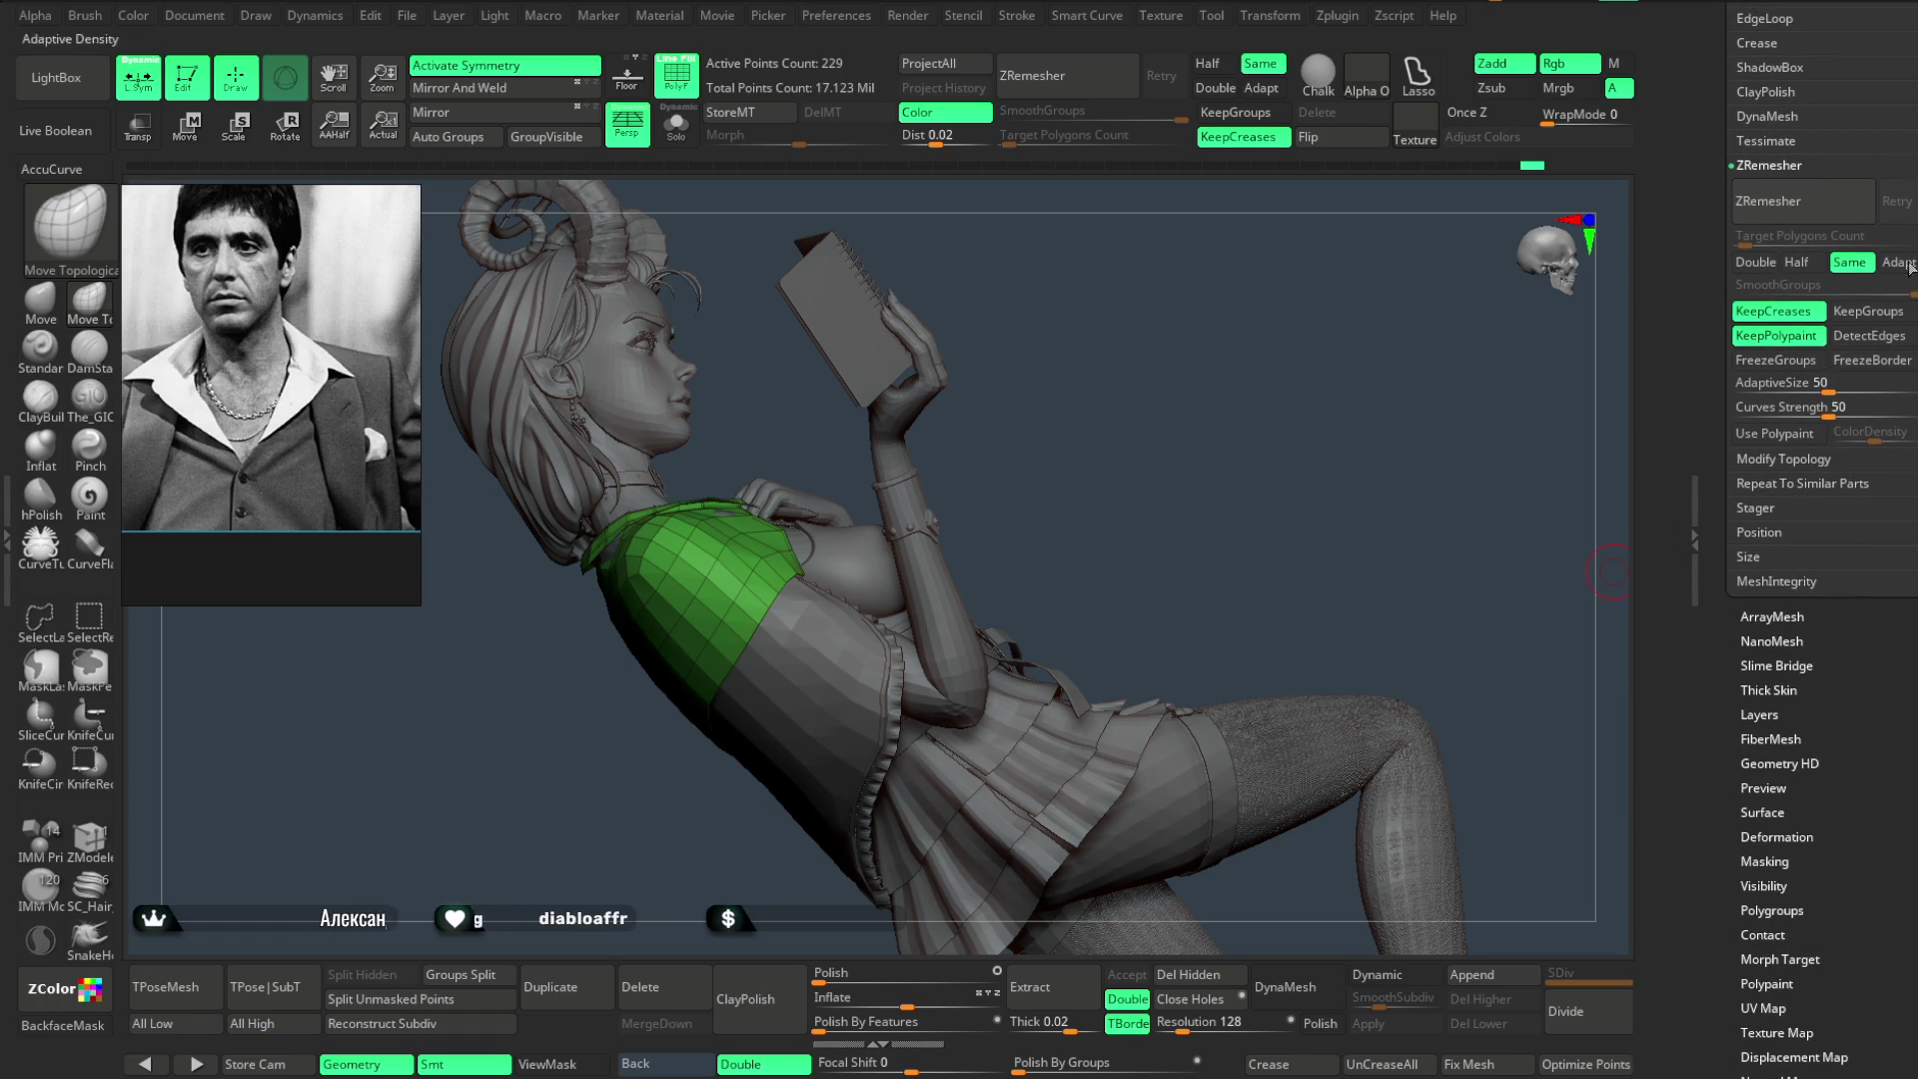
scroll(1770, 209, "up", 2)
scroll(1769, 207, "up", 2)
scroll(1770, 208, "up", 2)
scroll(1771, 208, "up", 2)
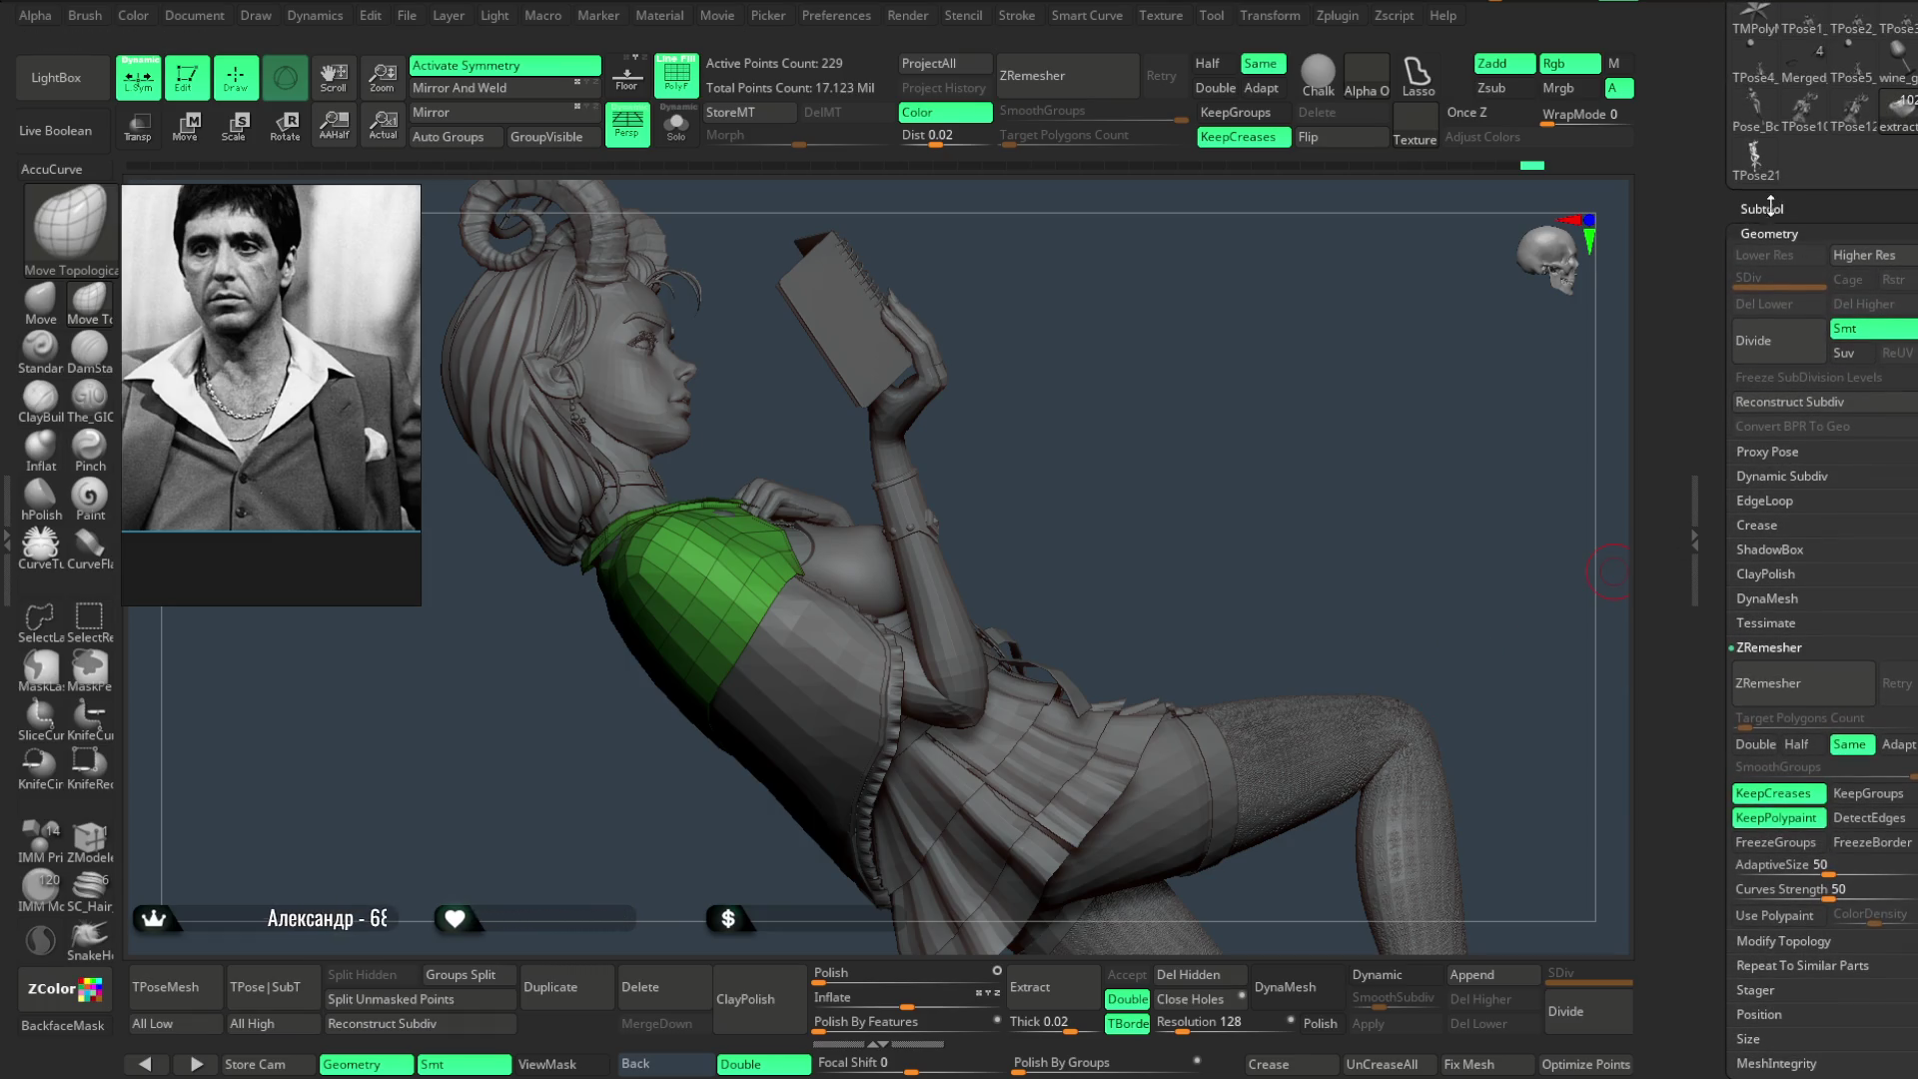
- Select the Pose_Book1_6 subtool and expand its Dynamic Subdiv settings
left_click(1770, 209)
left_click_drag(1737, 309, 1739, 120)
left_click(1804, 393)
scroll(1905, 422, "down", 5)
scroll(1906, 421, "down", 3)
scroll(1906, 422, "down", 3)
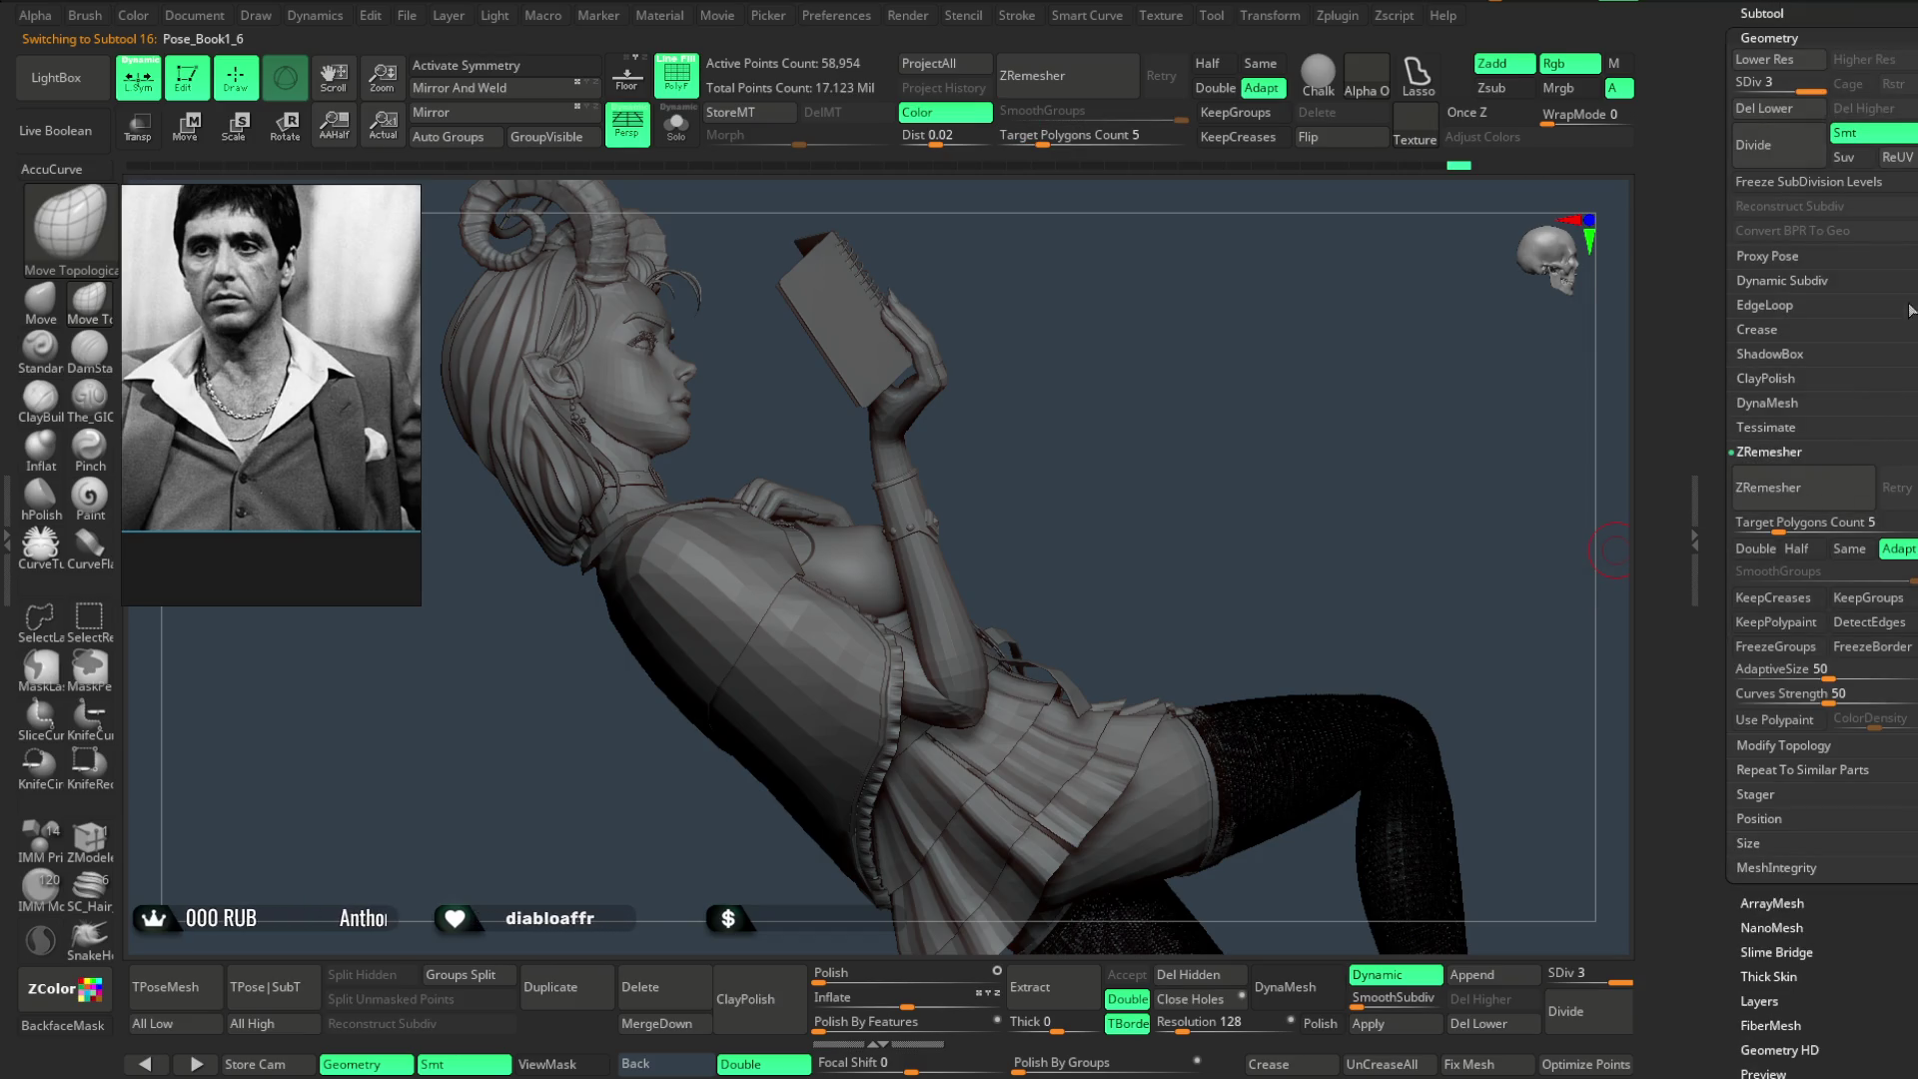
left_click(1781, 279)
- Rotate to the front and make the green jacket the active subtool again
mouse_move(1070, 451)
left_mouse_down()
mouse_move(1229, 376)
mouse_move(838, 613)
left_mouse_up()
left_click_drag(943, 524, 1042, 452)
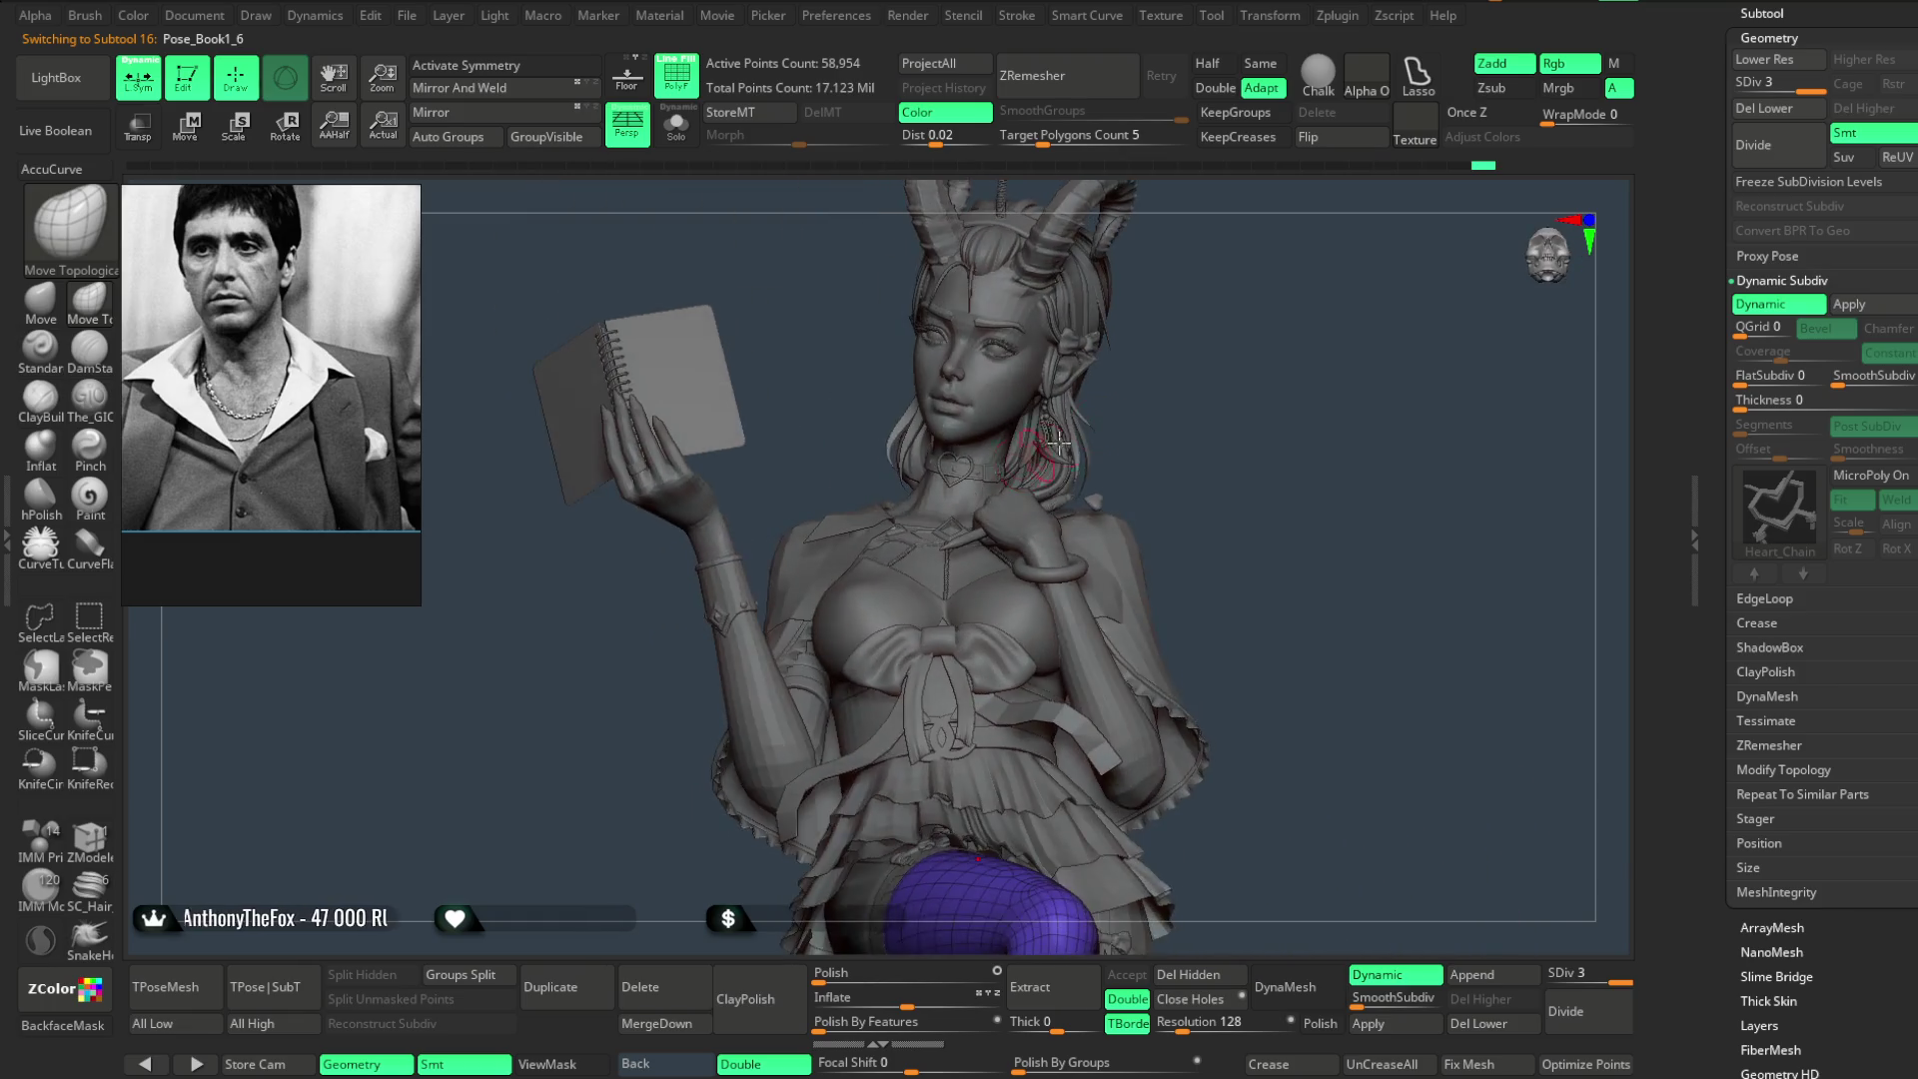
mouse_move(1202, 391)
left_mouse_down()
mouse_move(1211, 366)
mouse_move(854, 375)
mouse_move(849, 410)
left_mouse_up()
left_click(862, 393, "alt")
mouse_move(809, 218)
left_mouse_down("alt")
mouse_move(900, 429)
mouse_move(832, 306)
mouse_move(940, 419)
left_mouse_up("alt")
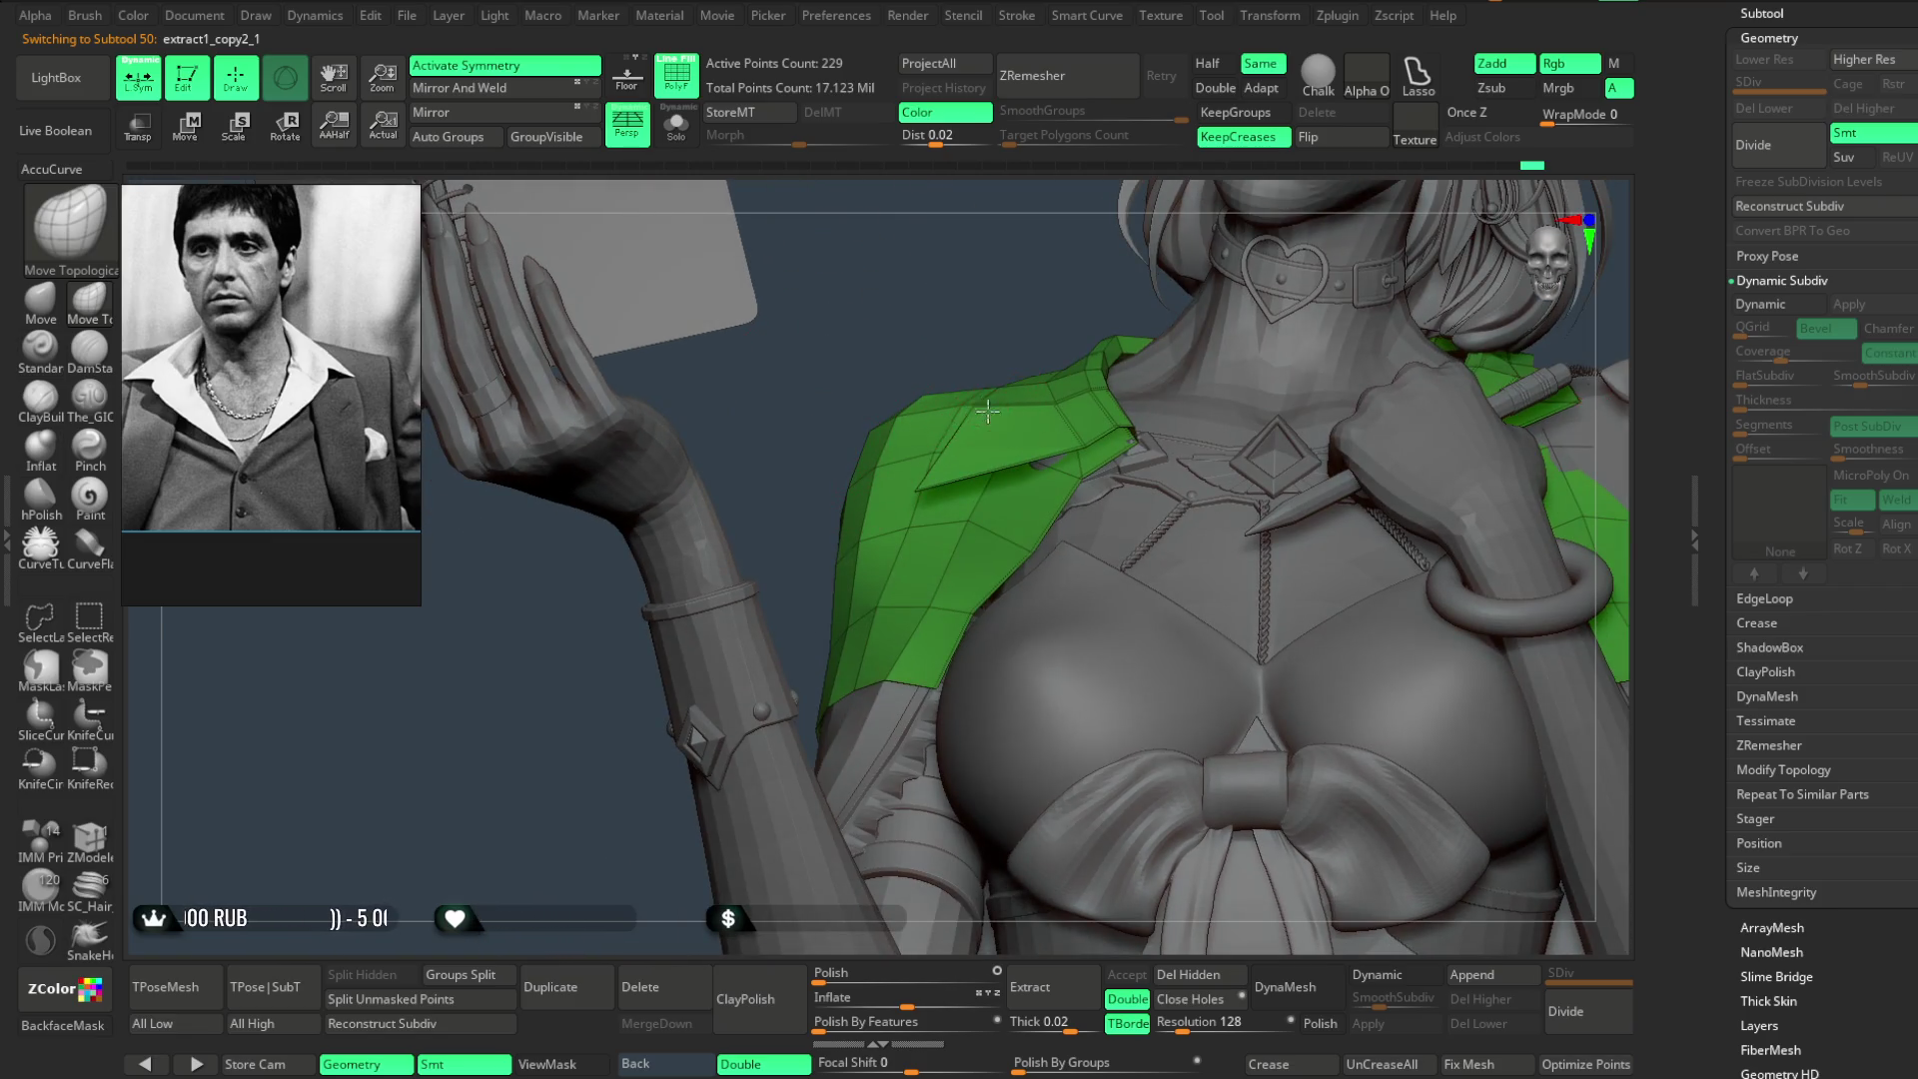
mouse_move(986, 305)
left_mouse_down()
mouse_move(950, 321)
mouse_move(993, 474)
left_mouse_up()
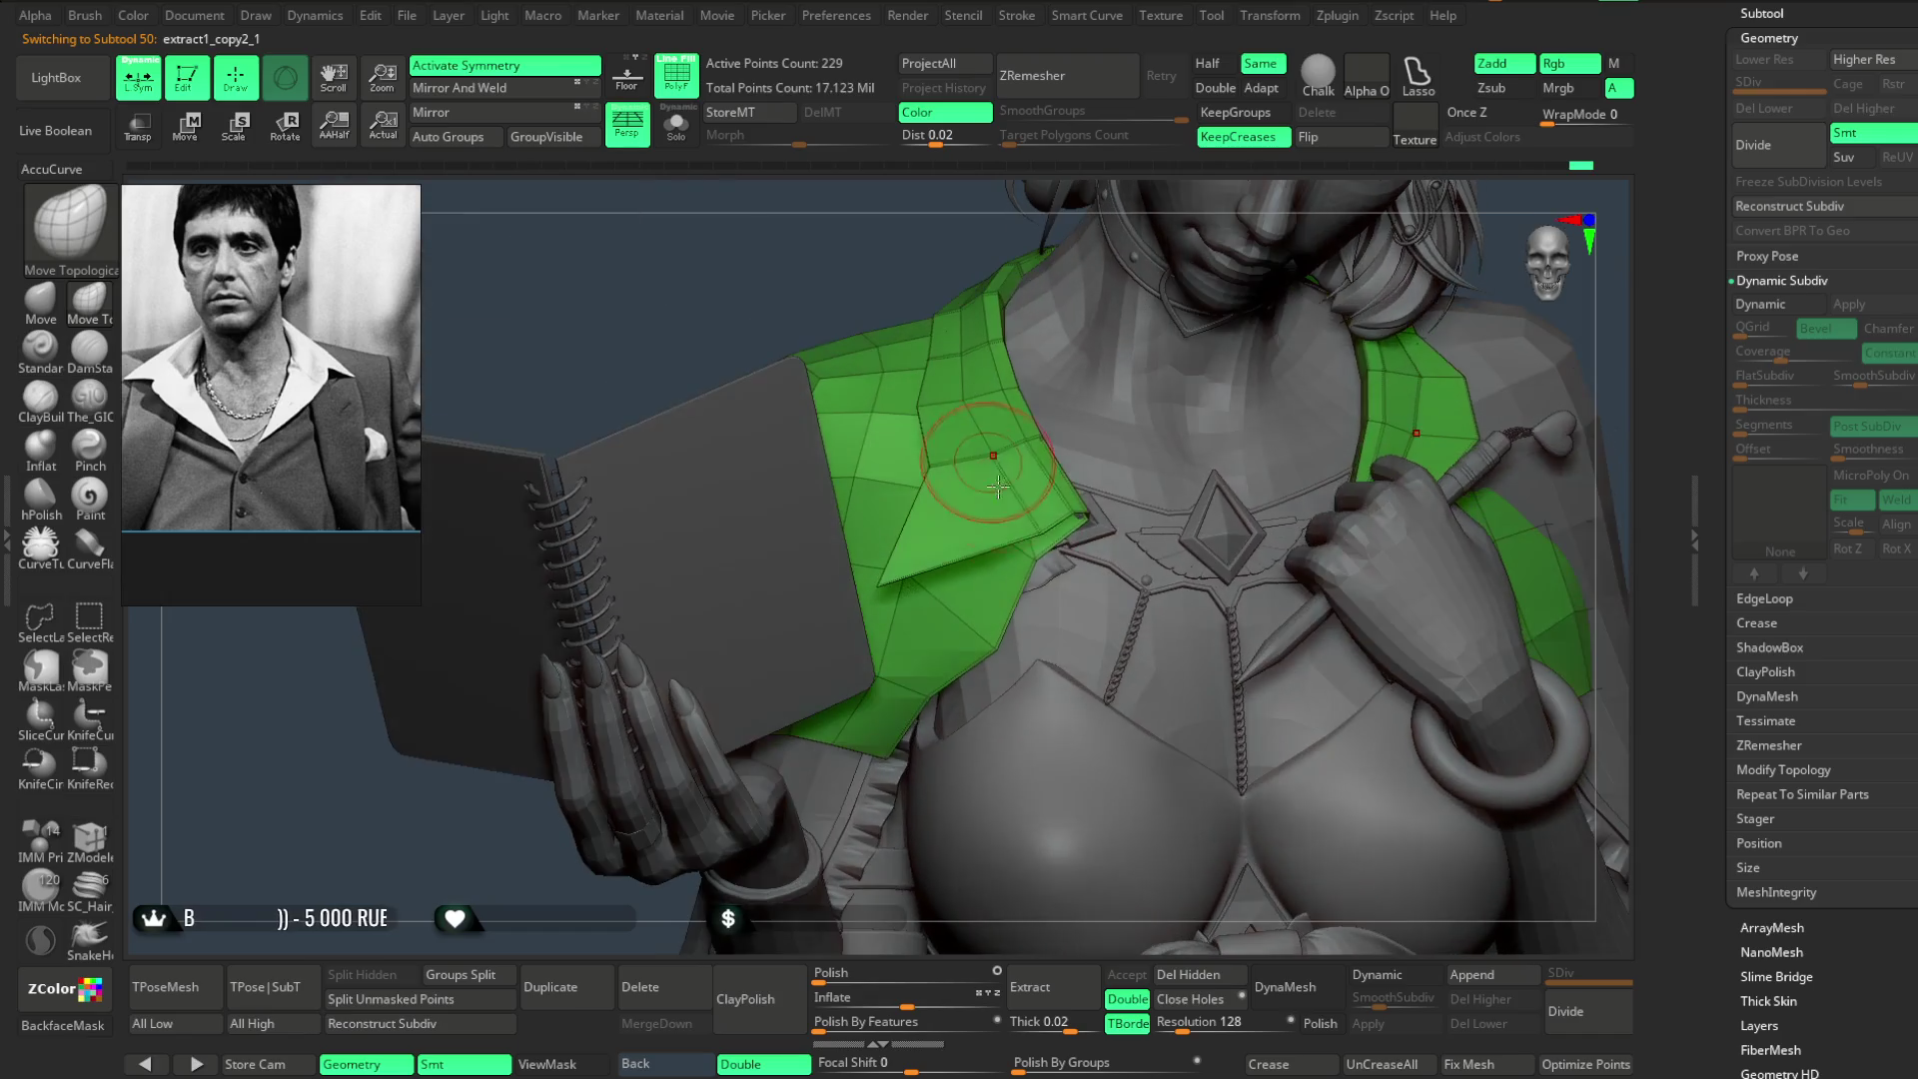
left_click_drag(871, 263, 997, 451)
key("space")
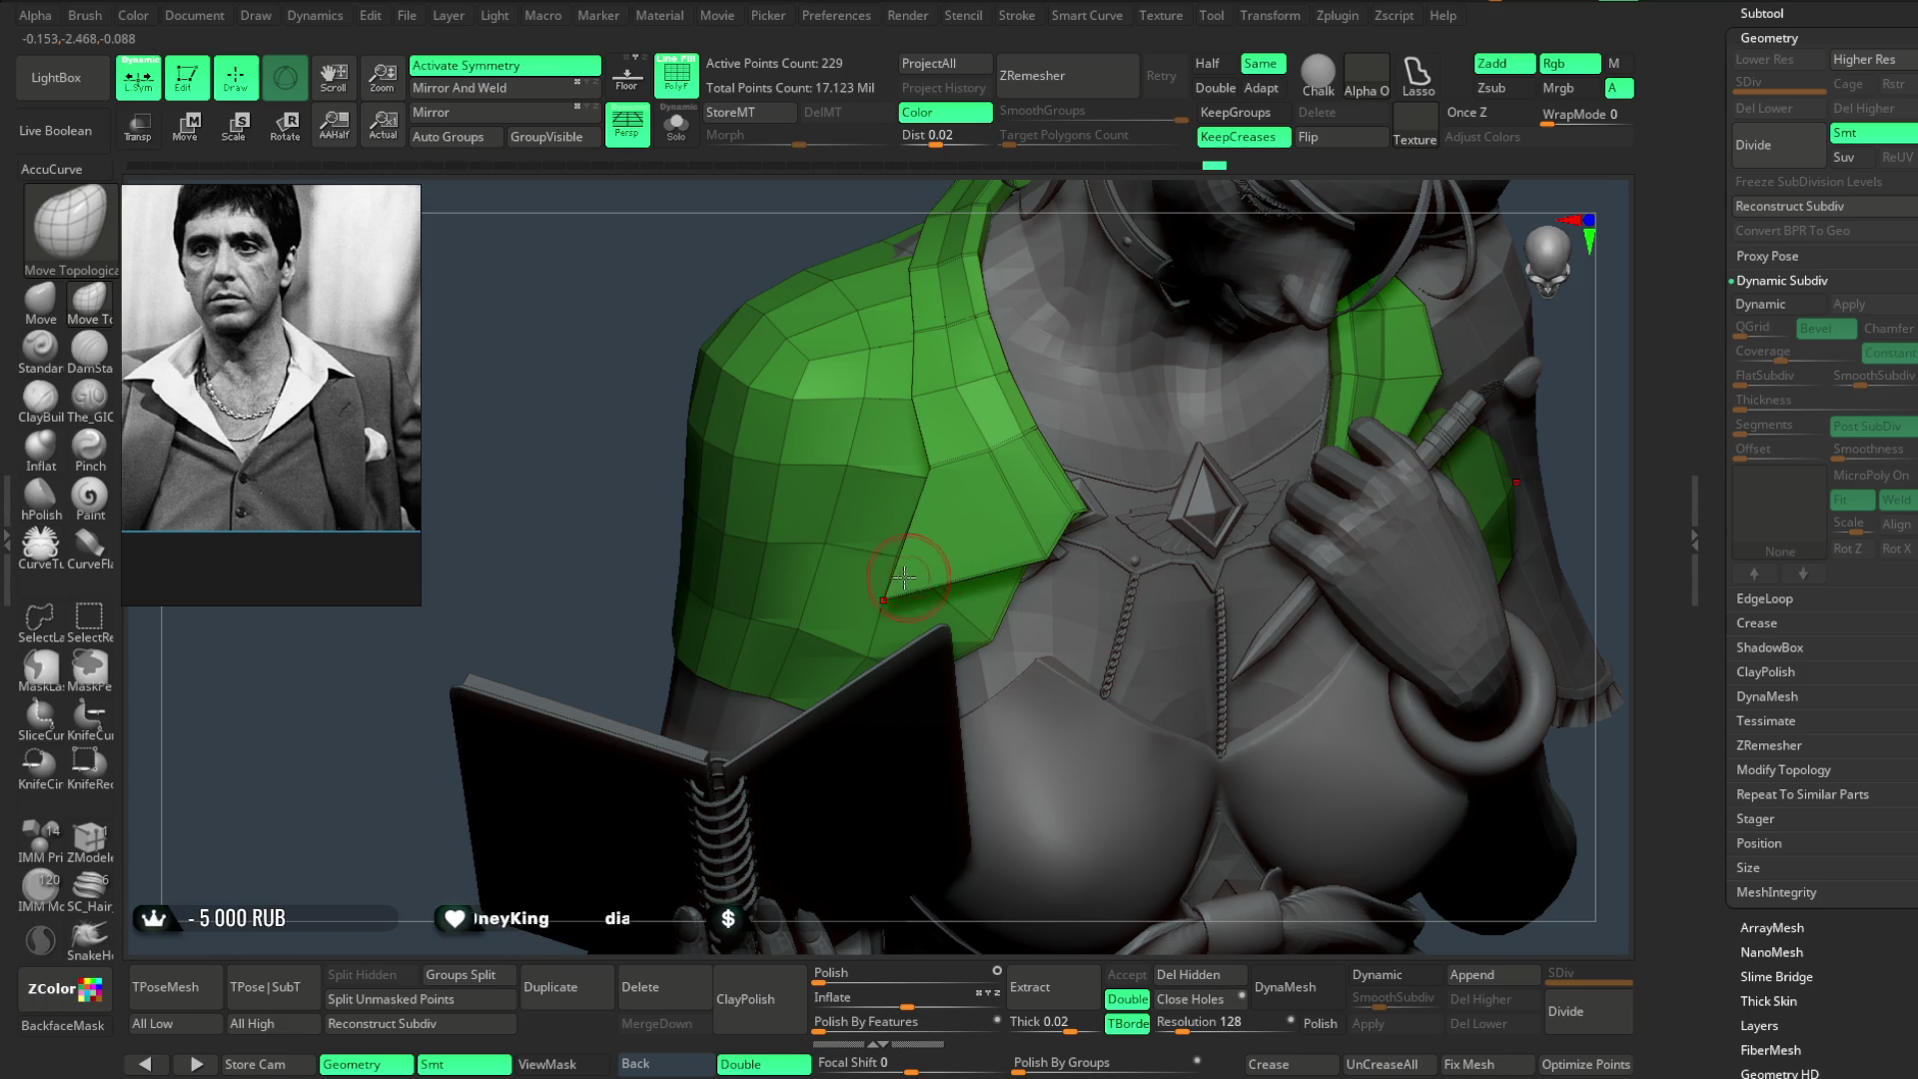
mouse_move(935, 817)
left_mouse_down()
mouse_move(1005, 426)
mouse_move(1088, 454)
mouse_move(822, 544)
left_mouse_up()
key("space")
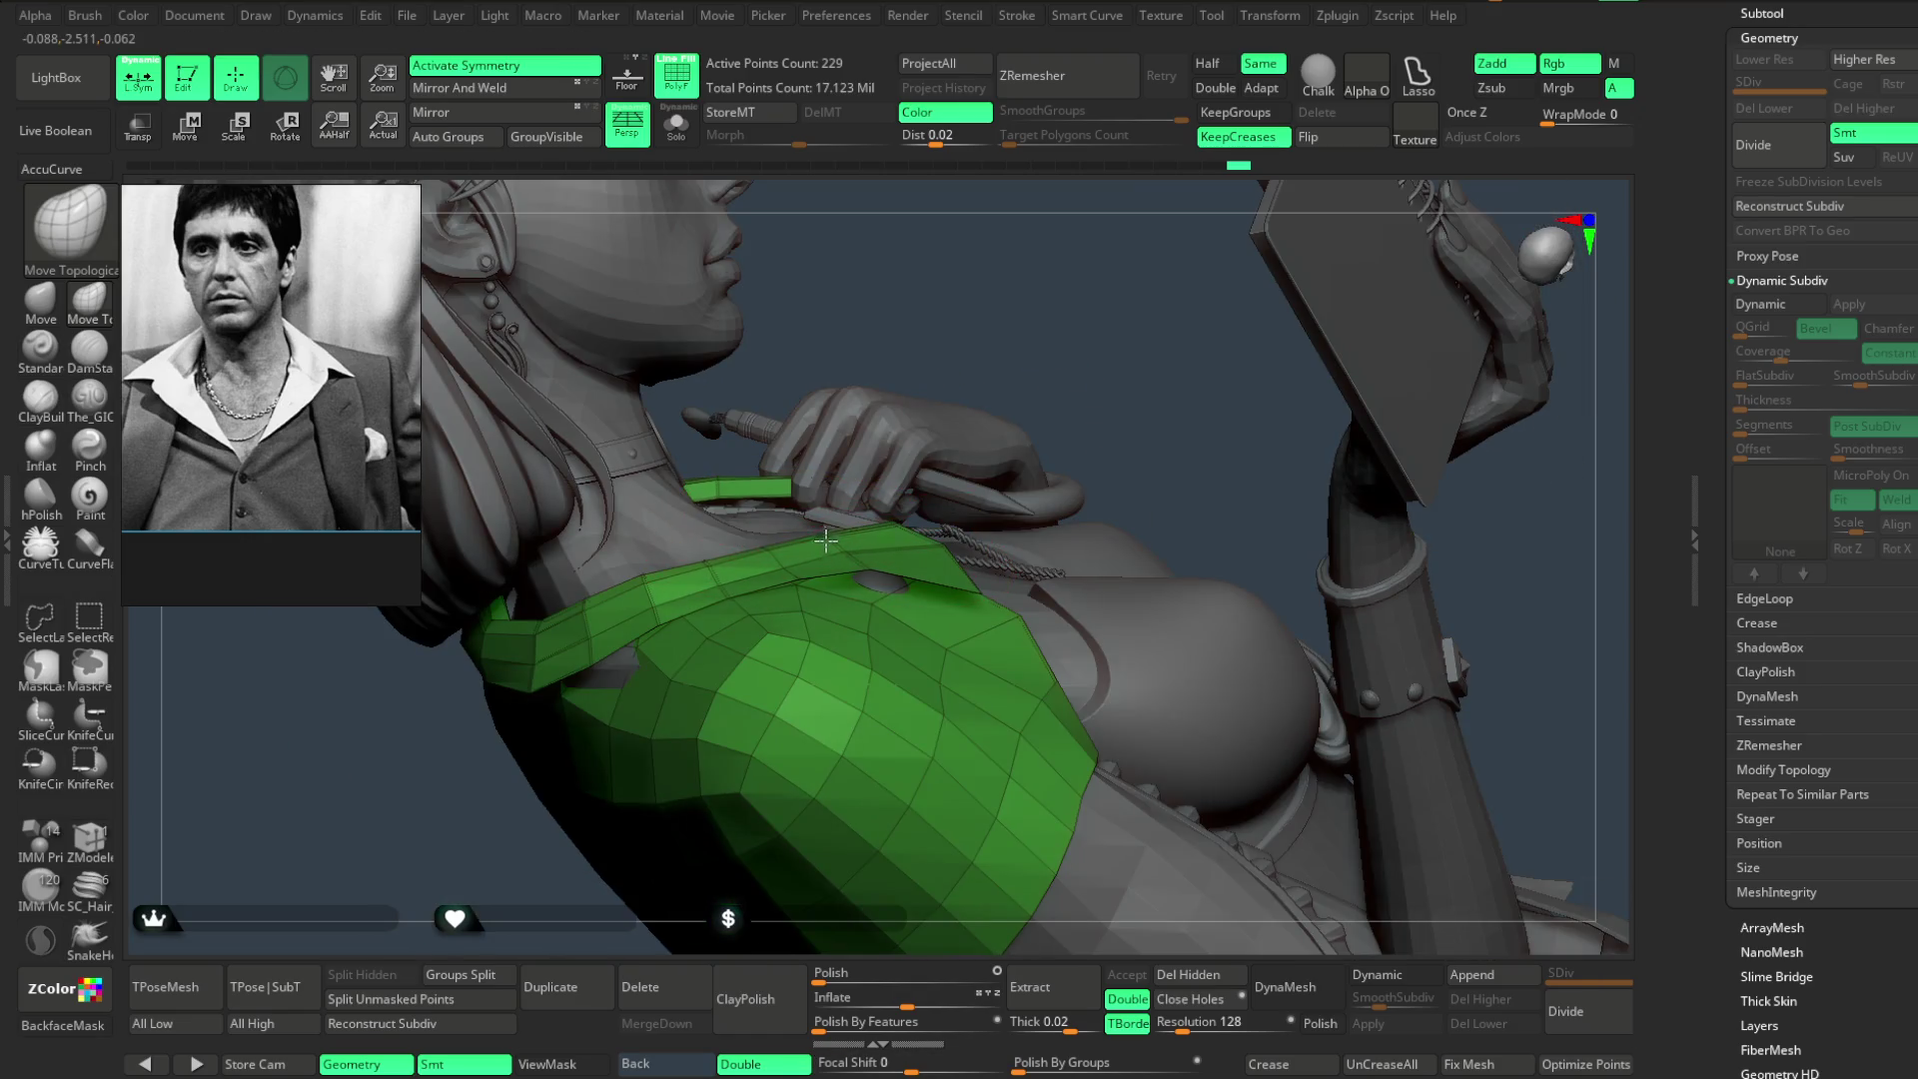
left_click_drag(1066, 342, 869, 553)
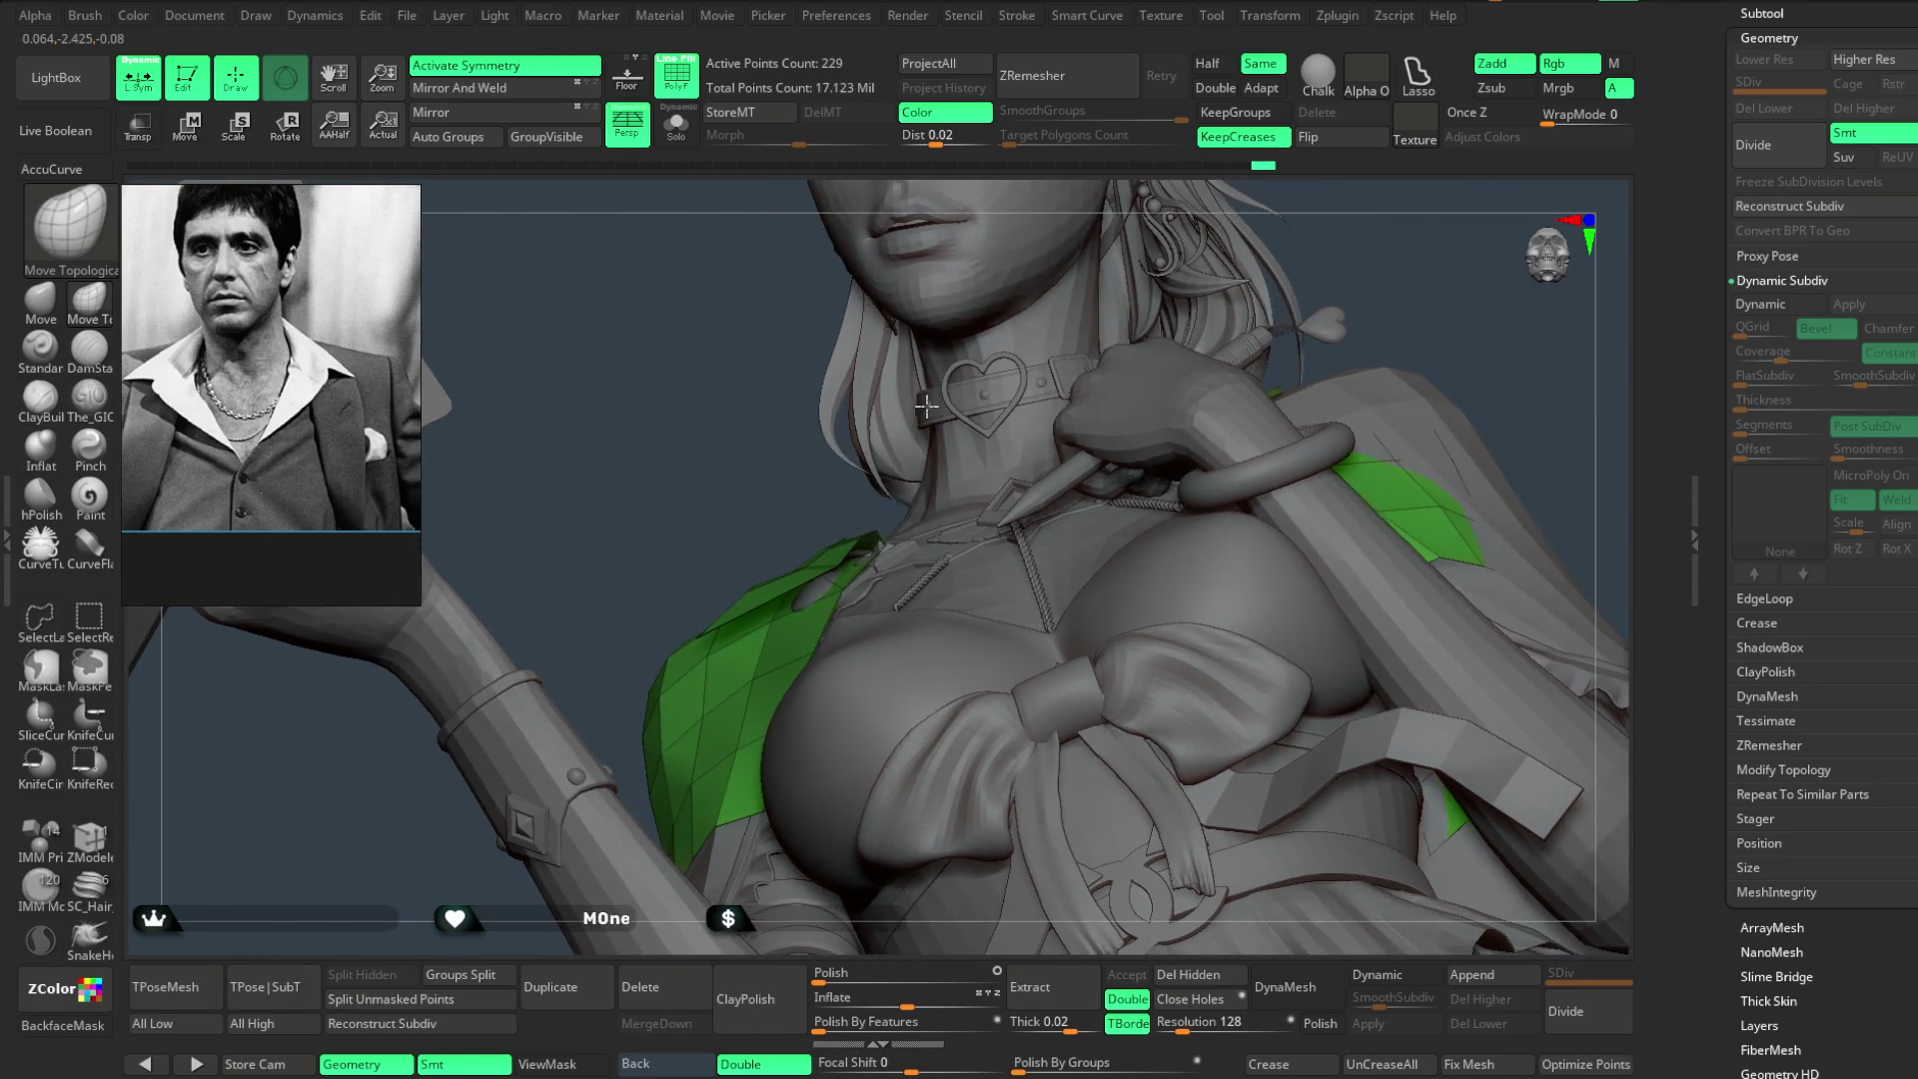
mouse_move(787, 595)
left_mouse_down()
mouse_move(885, 394)
mouse_move(936, 437)
left_mouse_up()
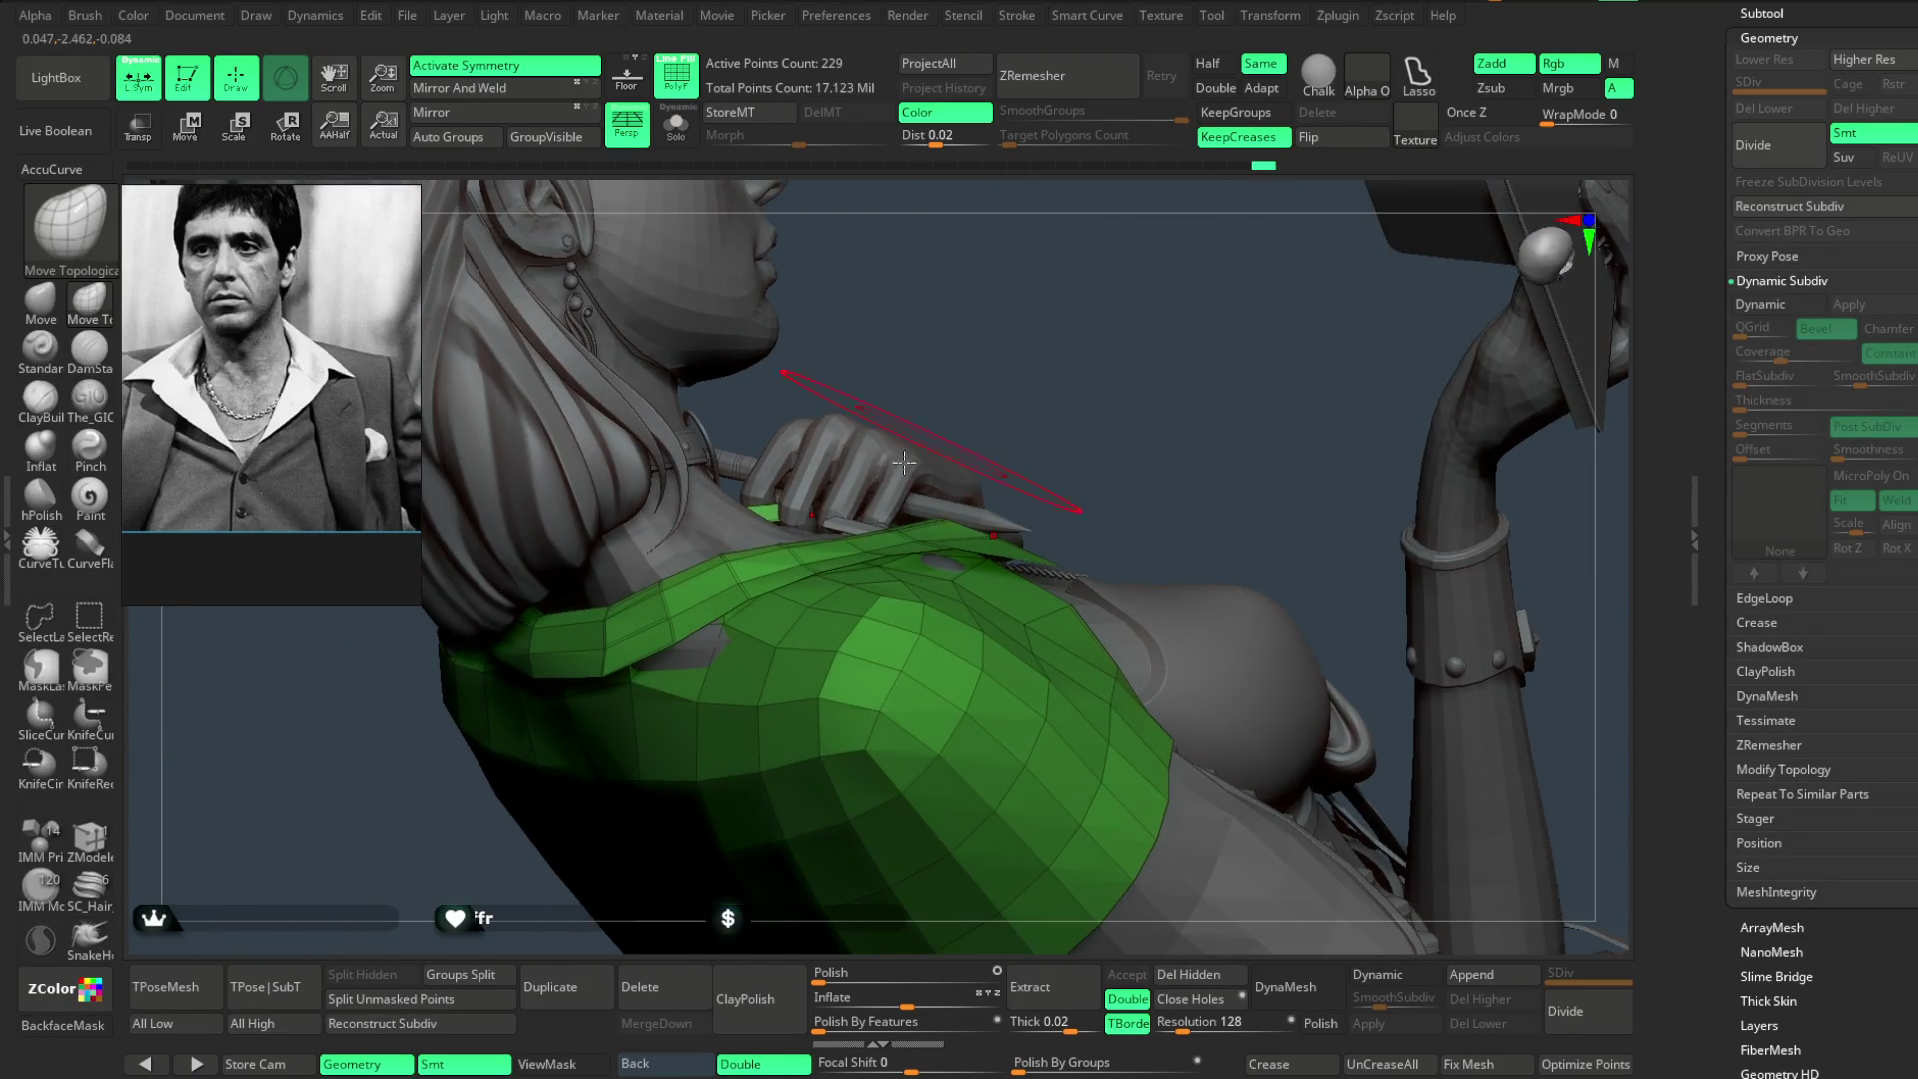
mouse_move(829, 537)
left_mouse_down()
mouse_move(1015, 335)
mouse_move(1118, 342)
mouse_move(1106, 288)
mouse_move(897, 624)
left_mouse_up()
key("space")
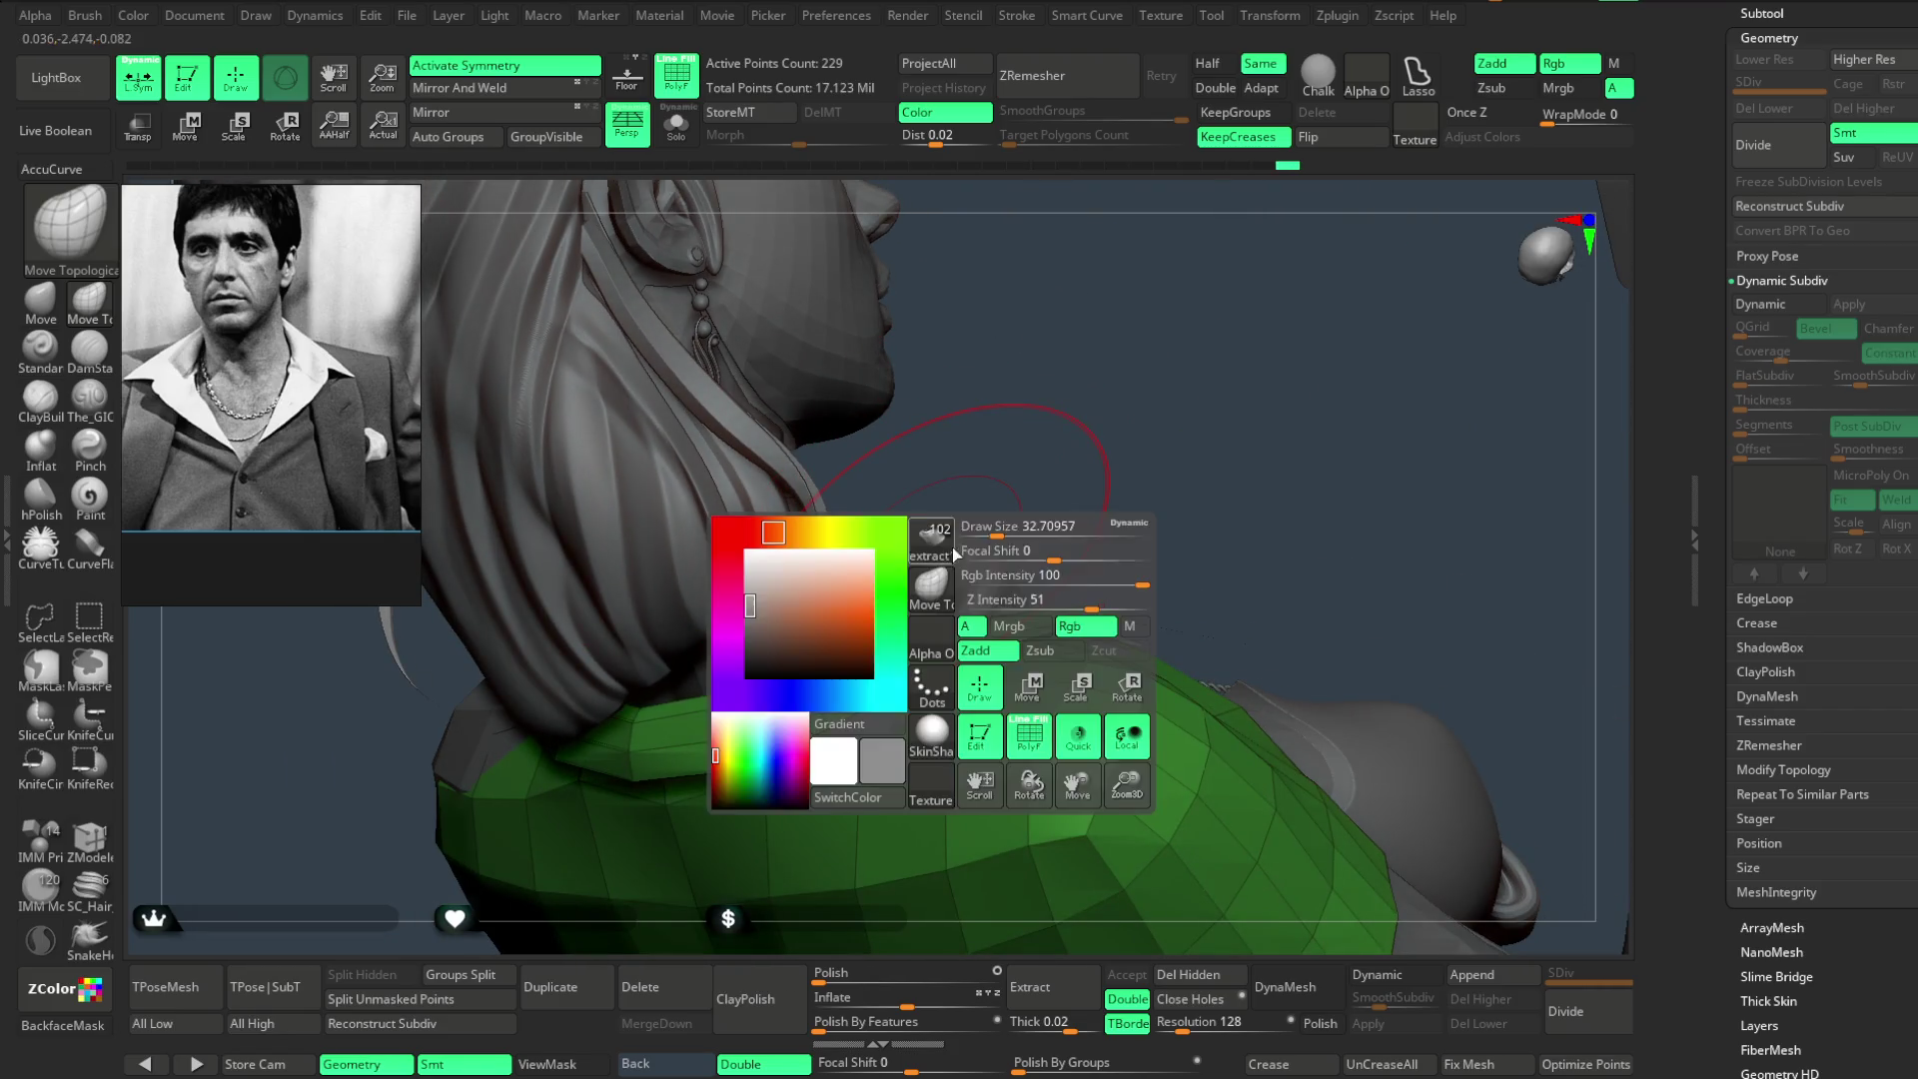
left_click_drag(1035, 425, 910, 630)
mouse_move(1068, 440)
left_mouse_down()
mouse_move(1213, 352)
mouse_move(782, 619)
left_mouse_up()
key("space")
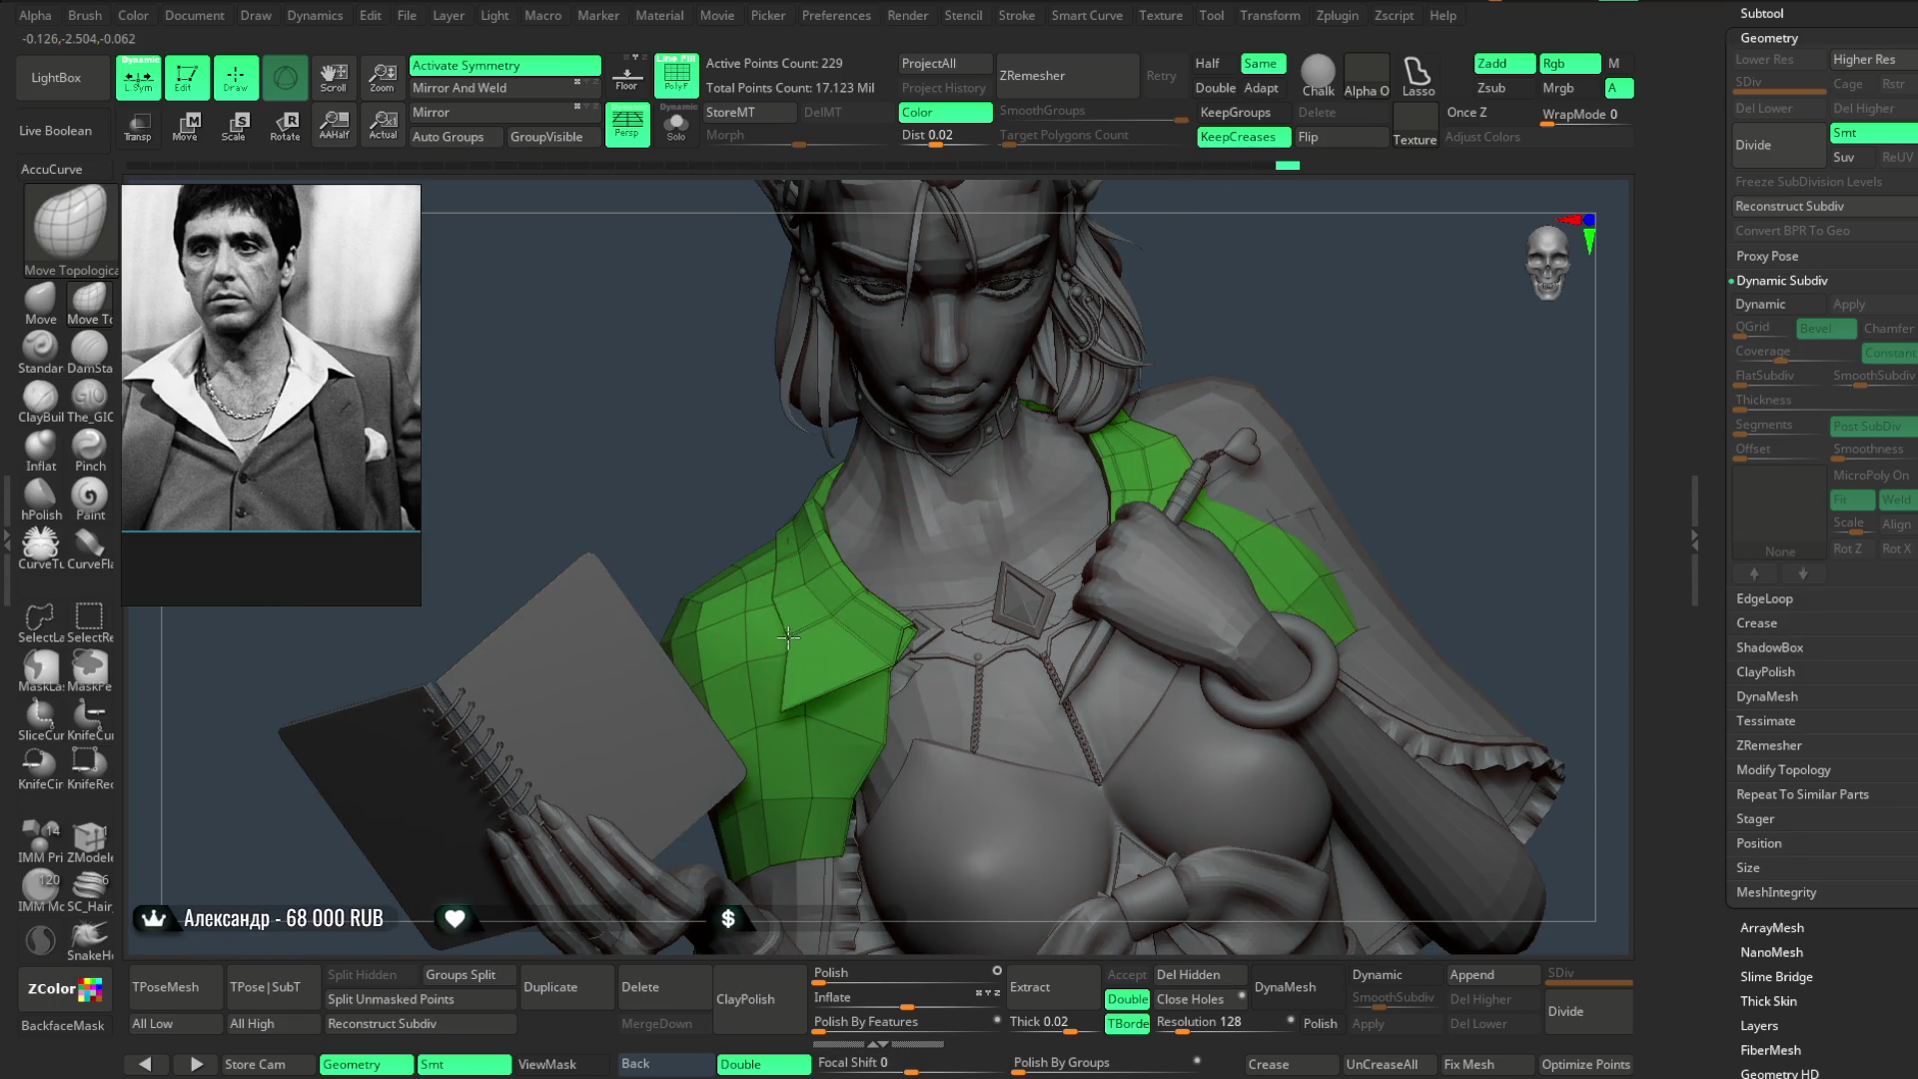
key("space")
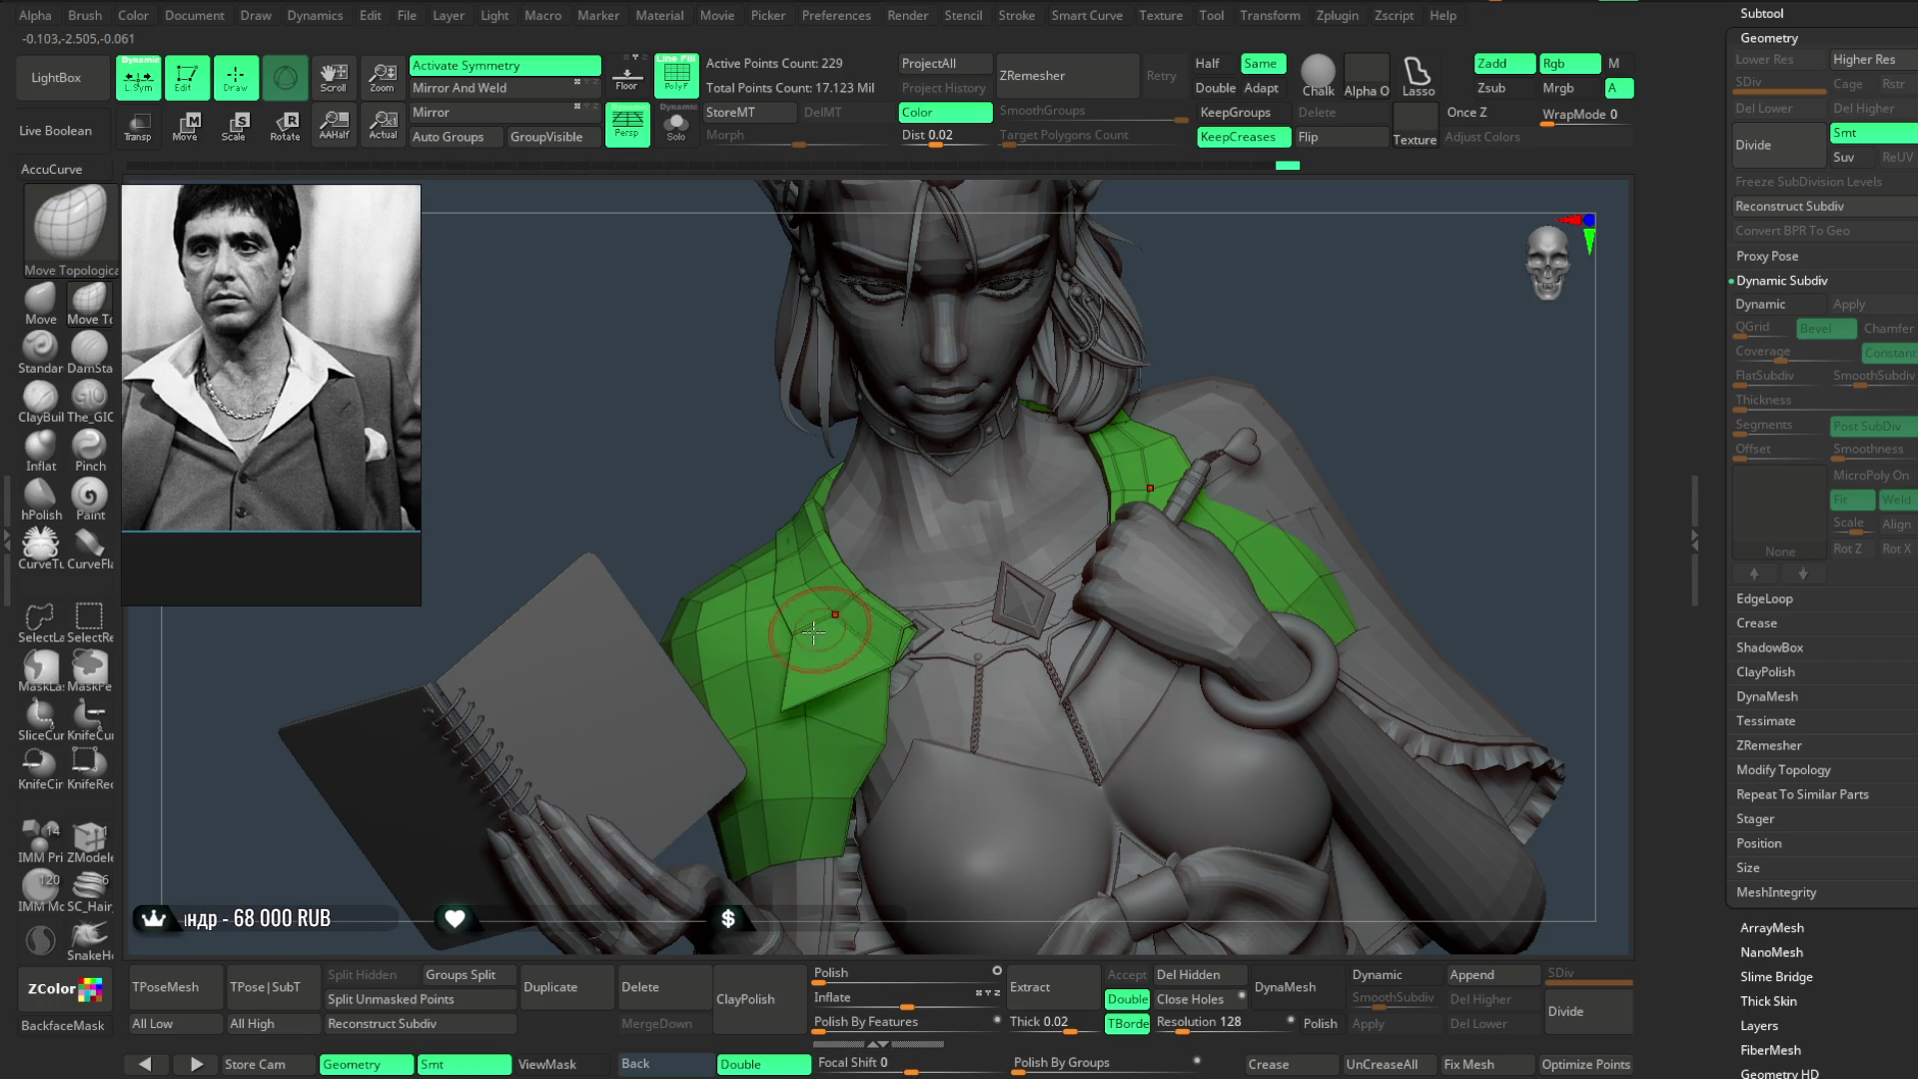
left_click_drag(711, 521, 779, 559)
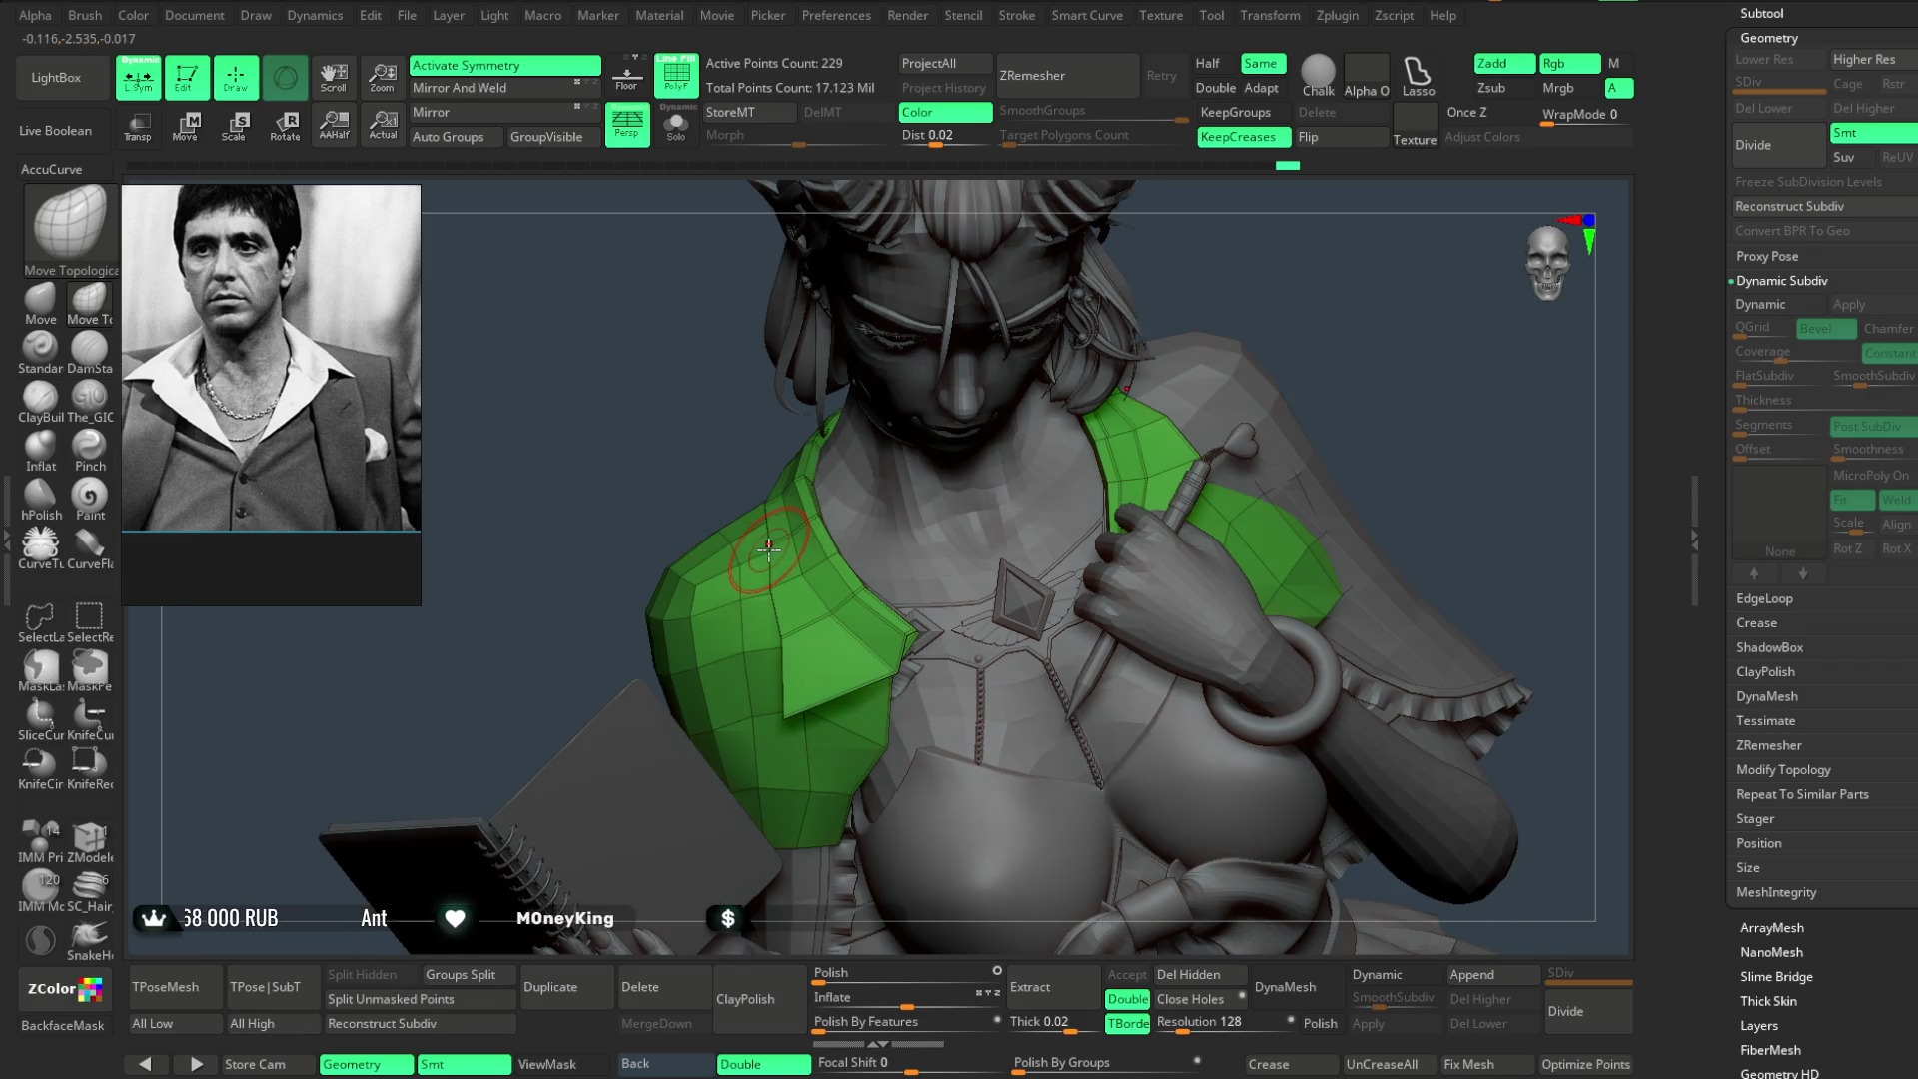
right_click_drag(776, 578, 751, 498)
mouse_move(1301, 351)
left_mouse_down()
mouse_move(1243, 292)
mouse_move(1156, 369)
mouse_move(1150, 306)
mouse_move(1156, 370)
mouse_move(1203, 269)
mouse_move(1220, 274)
mouse_move(745, 560)
left_mouse_up()
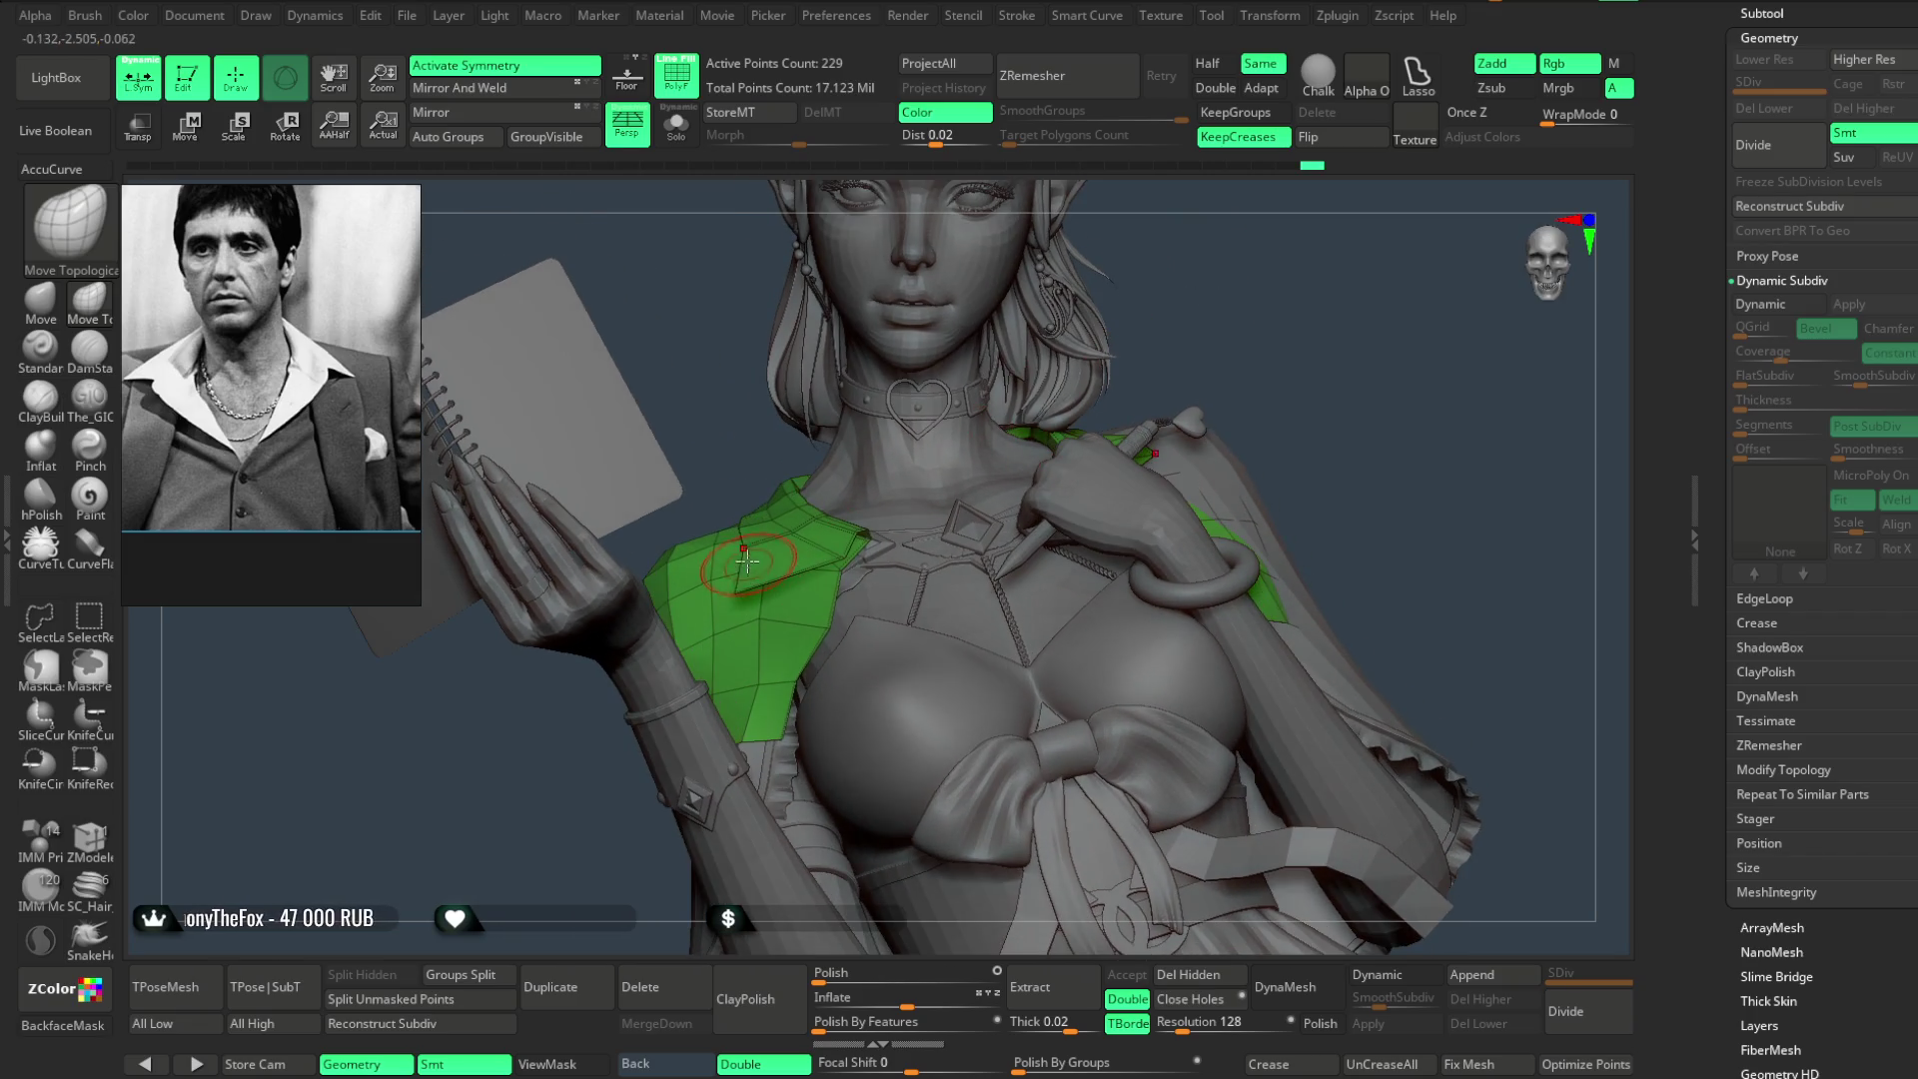
mouse_move(723, 463)
left_mouse_down()
mouse_move(855, 395)
mouse_move(981, 432)
mouse_move(778, 579)
left_mouse_up()
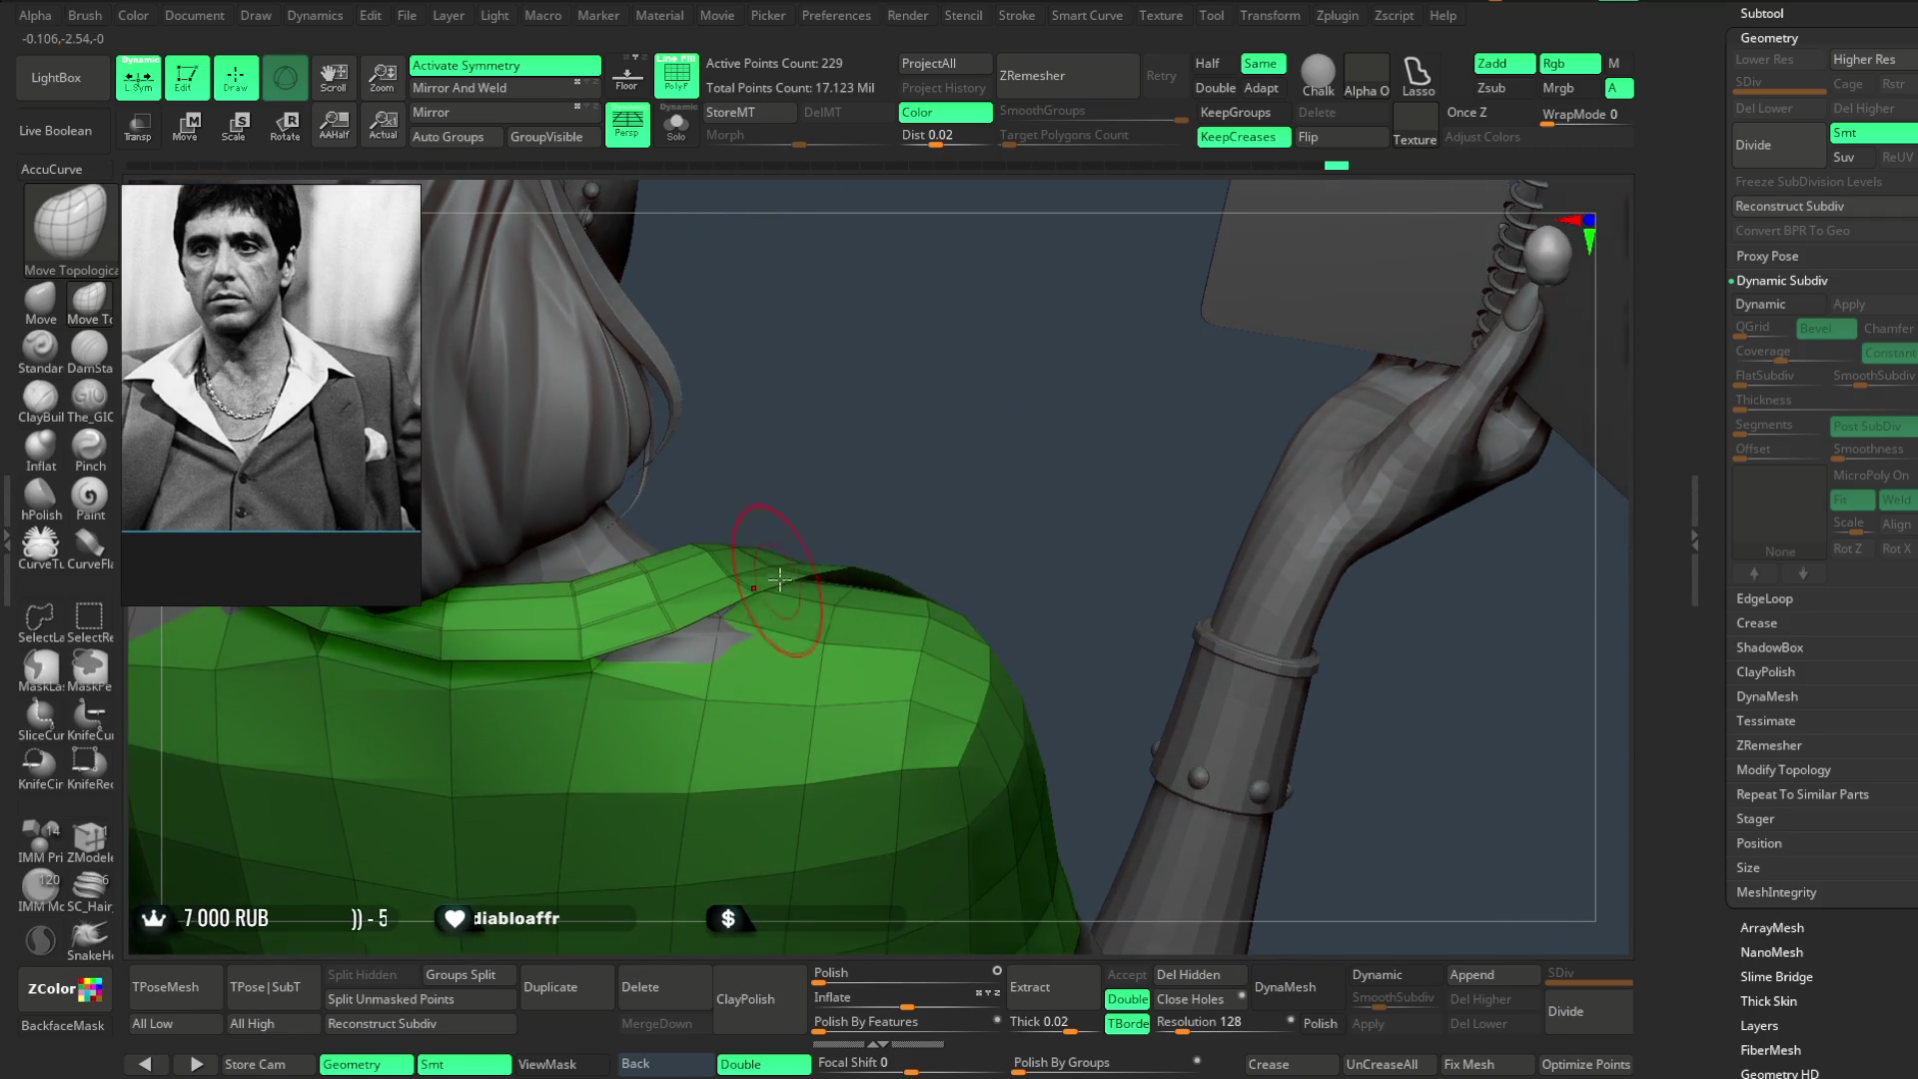
left_click_drag(926, 395, 830, 559)
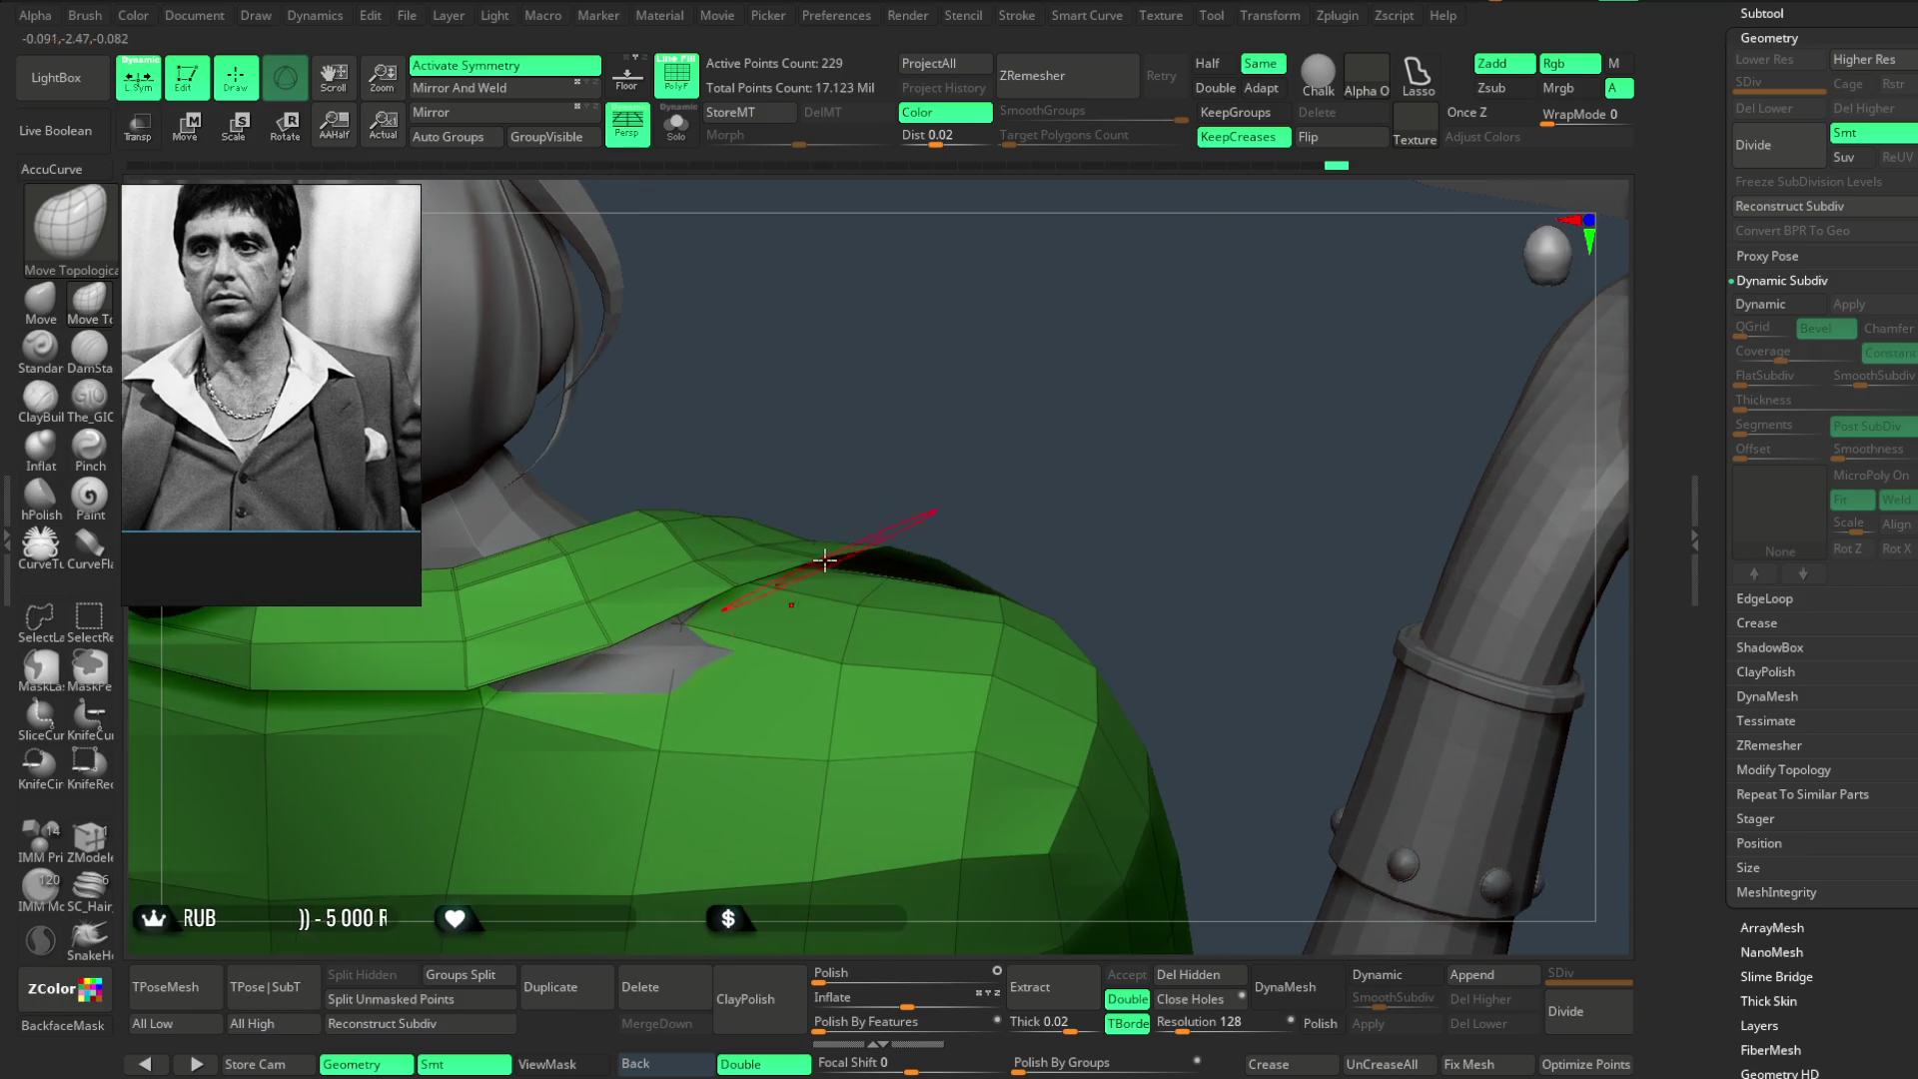
left_click_drag(942, 466, 906, 543)
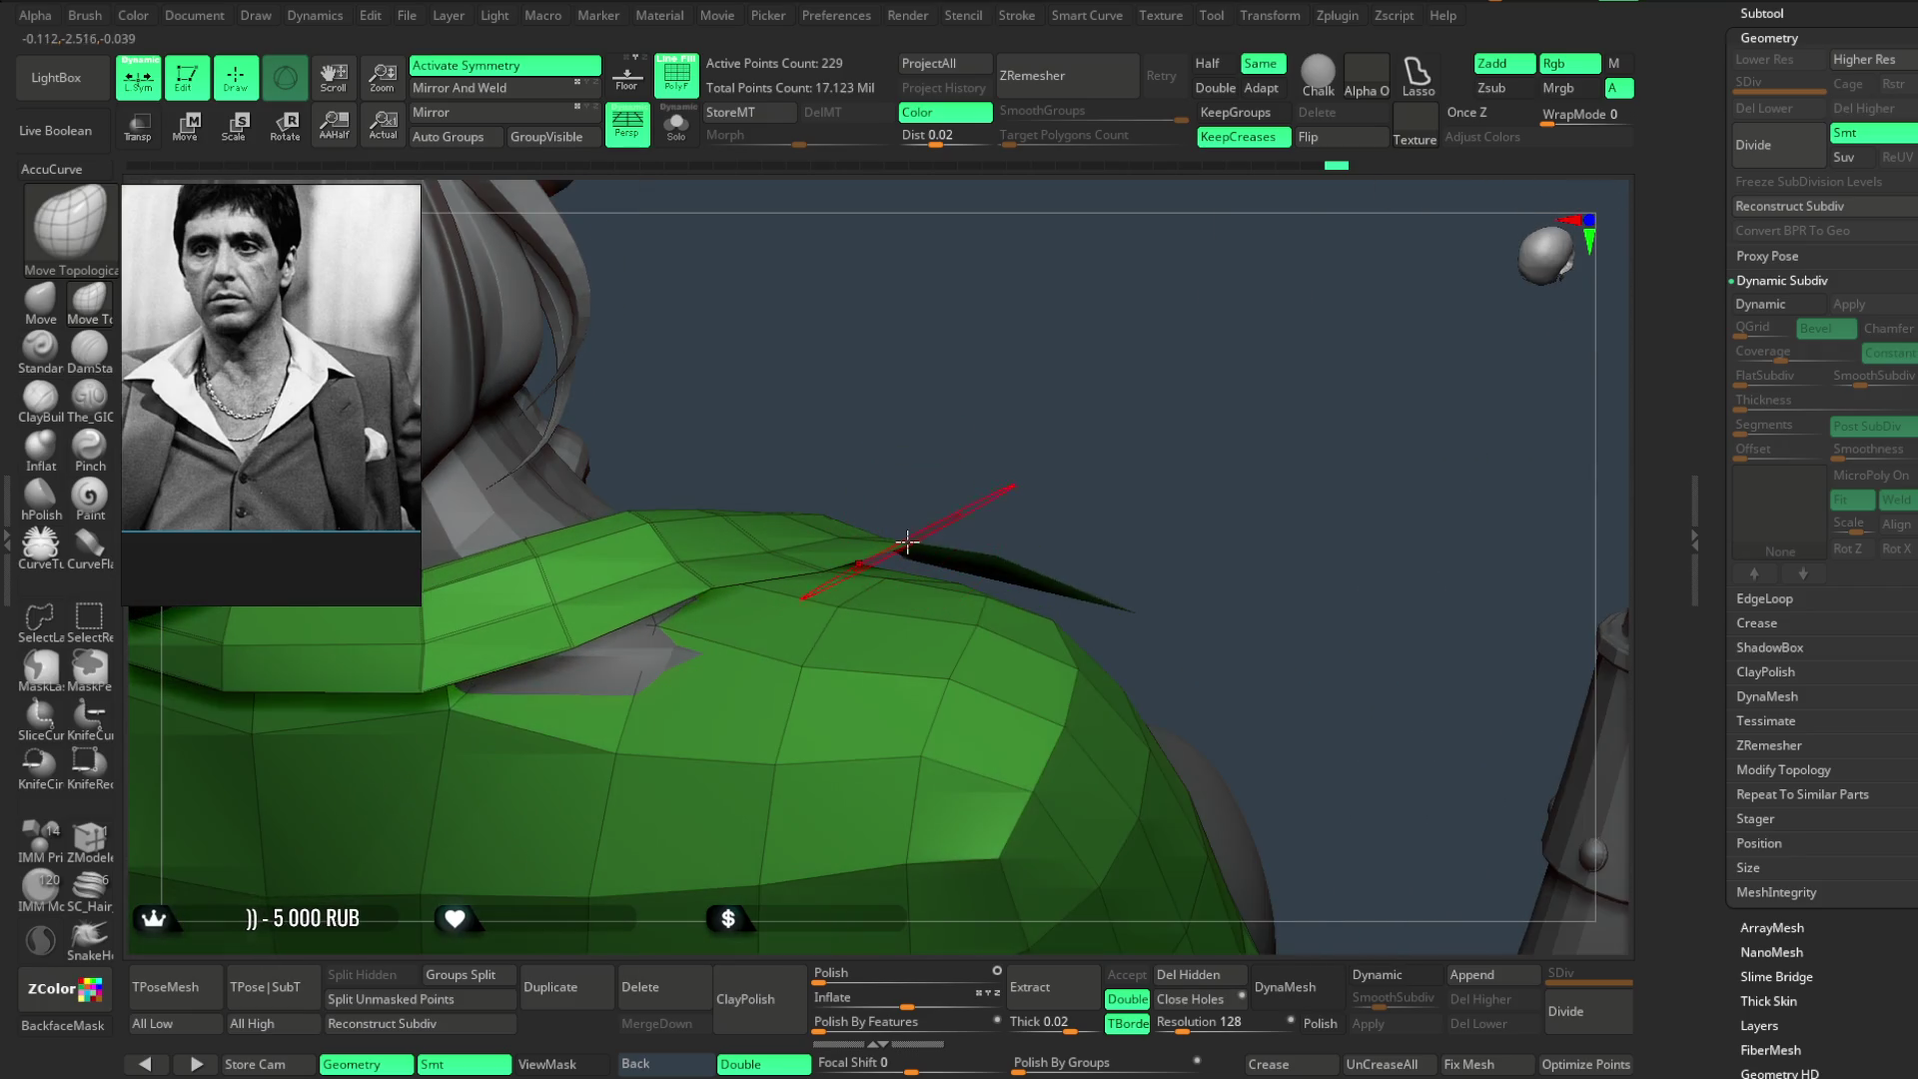
mouse_move(1049, 504)
left_mouse_down()
mouse_move(885, 421)
mouse_move(913, 437)
mouse_move(1151, 314)
mouse_move(826, 587)
left_mouse_up()
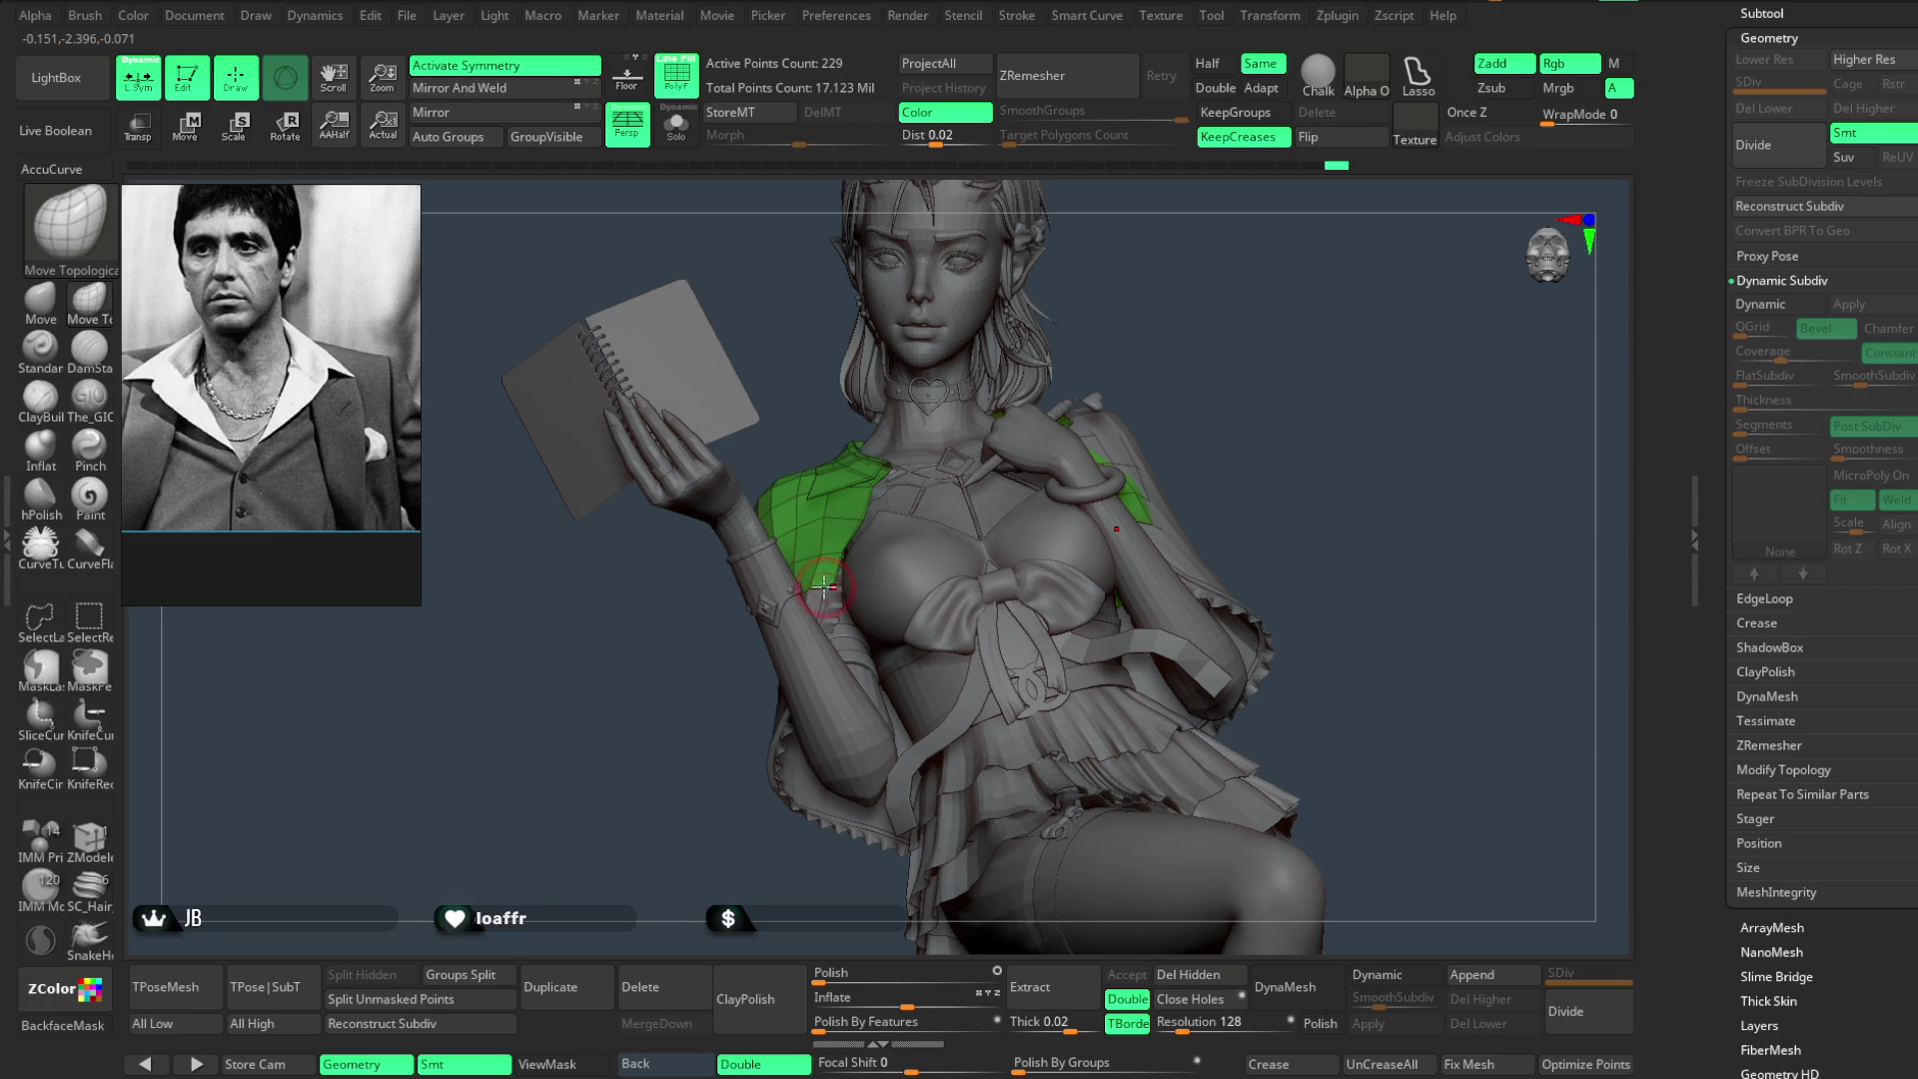
mouse_move(898, 510)
left_mouse_down()
mouse_move(1143, 305)
mouse_move(1156, 330)
mouse_move(1156, 376)
mouse_move(1157, 360)
mouse_move(1049, 428)
mouse_move(1105, 394)
mouse_move(1130, 415)
mouse_move(977, 382)
left_mouse_up()
- Switch to ZModeler (BZM) and set an EdgeLoop action for the lower edge
key("b")
key("z")
key("m")
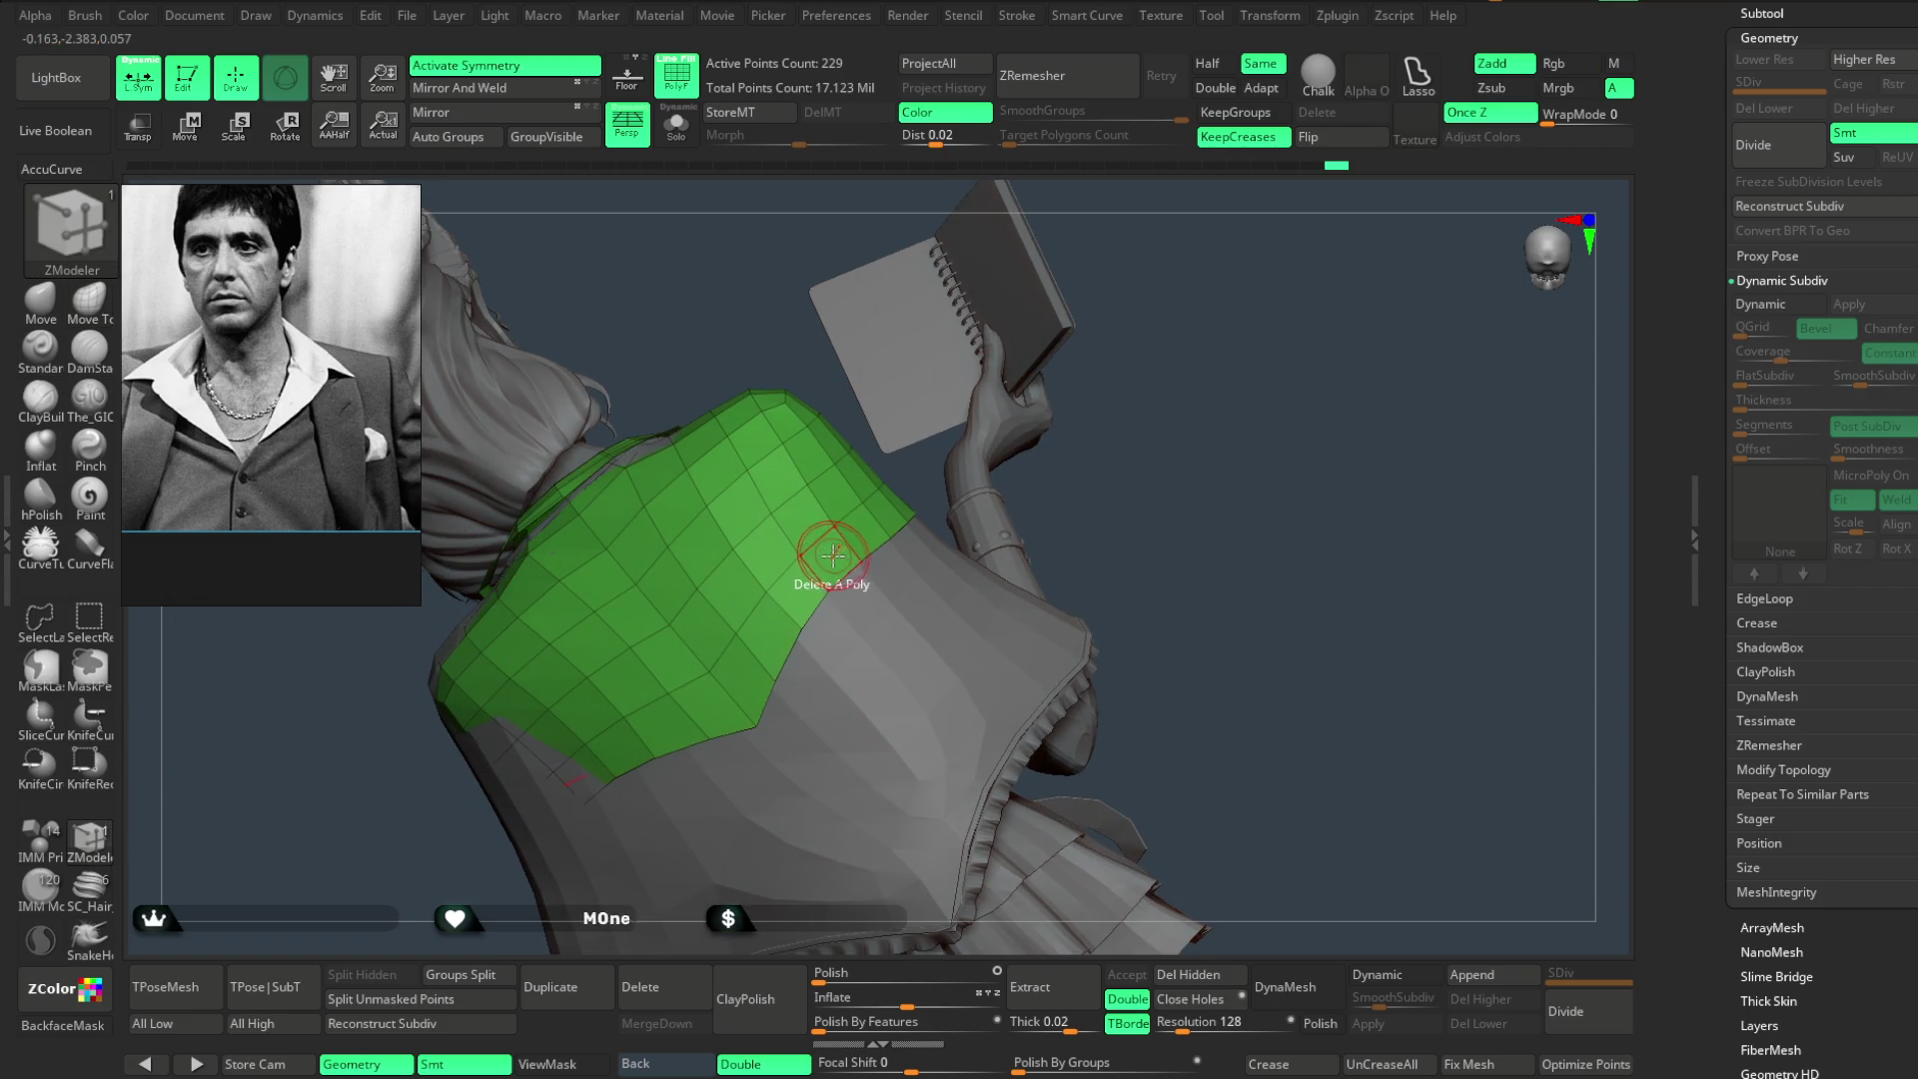
key("space")
left_click(990, 603)
- Push the jacket's lower edge further down the back, then enable Solo on the jacket
left_click_drag(1050, 450, 971, 506)
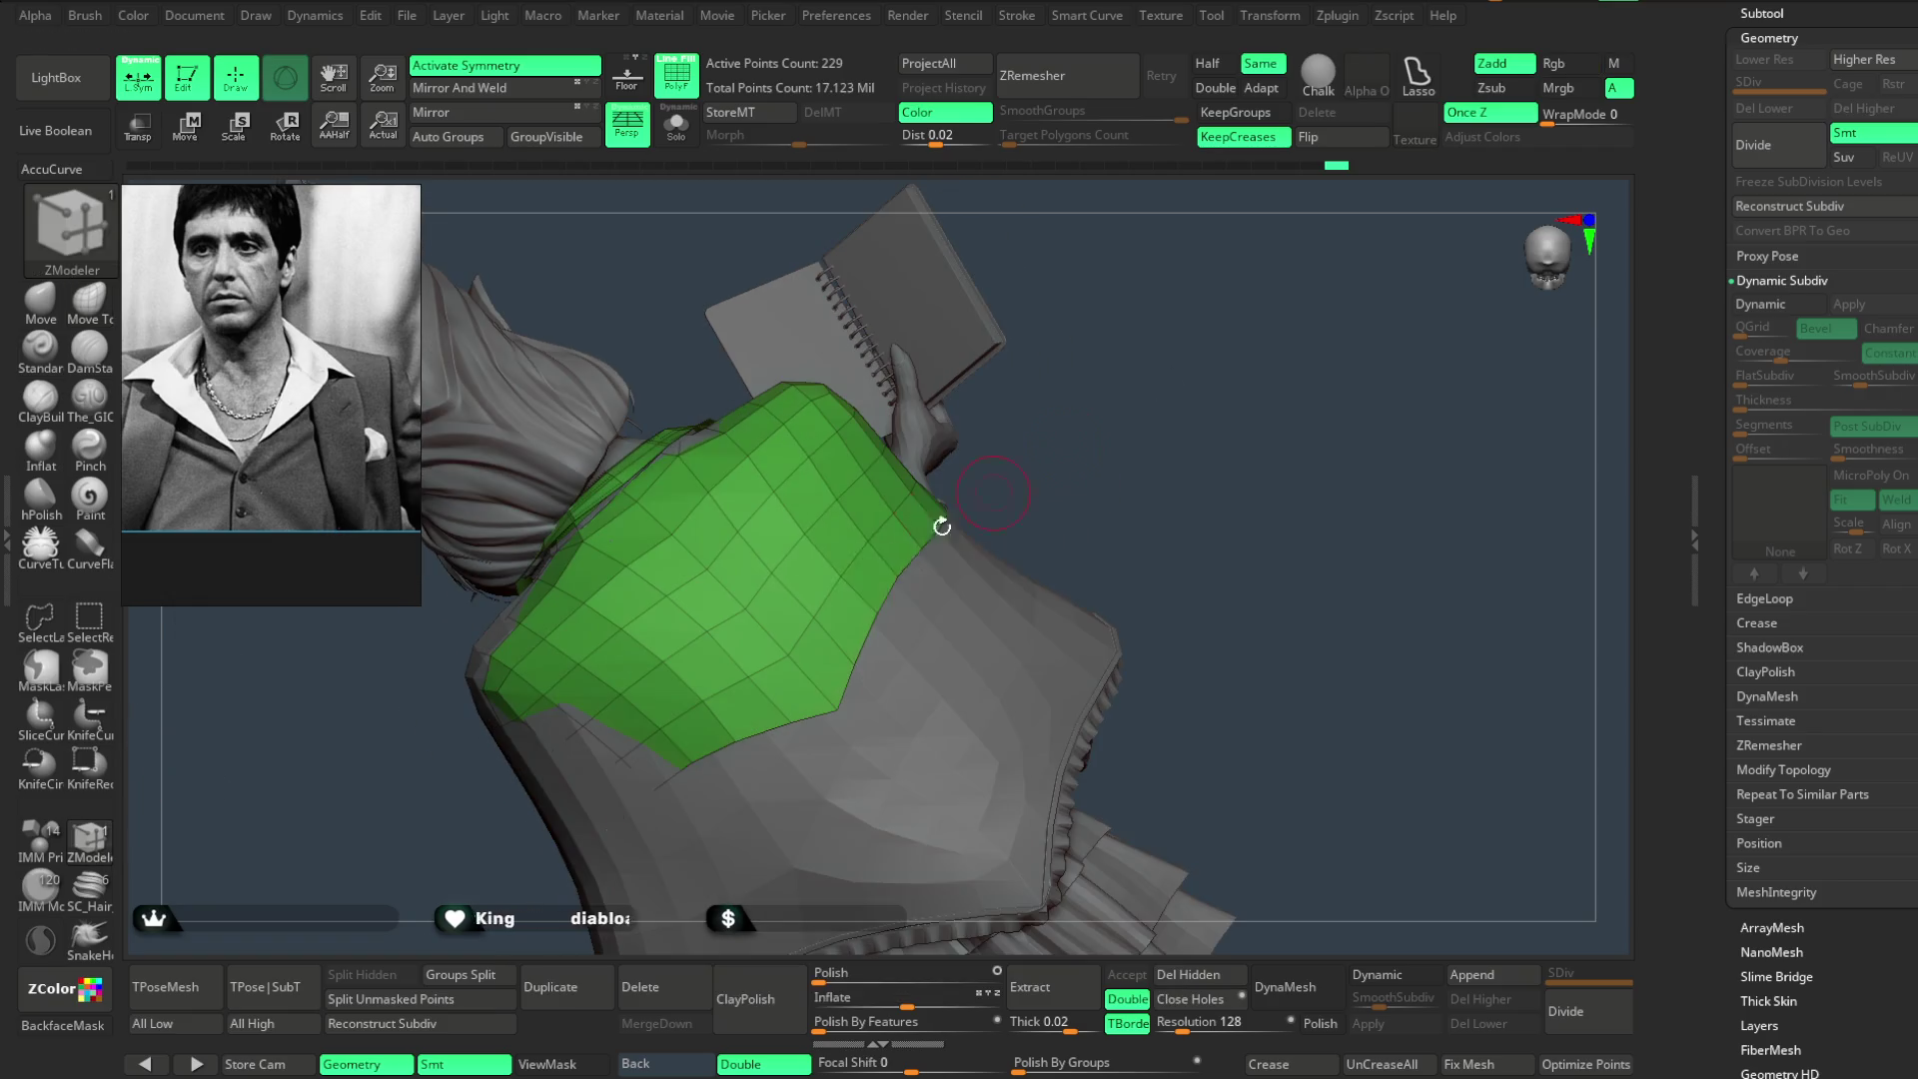
left_click_drag(900, 559, 911, 553)
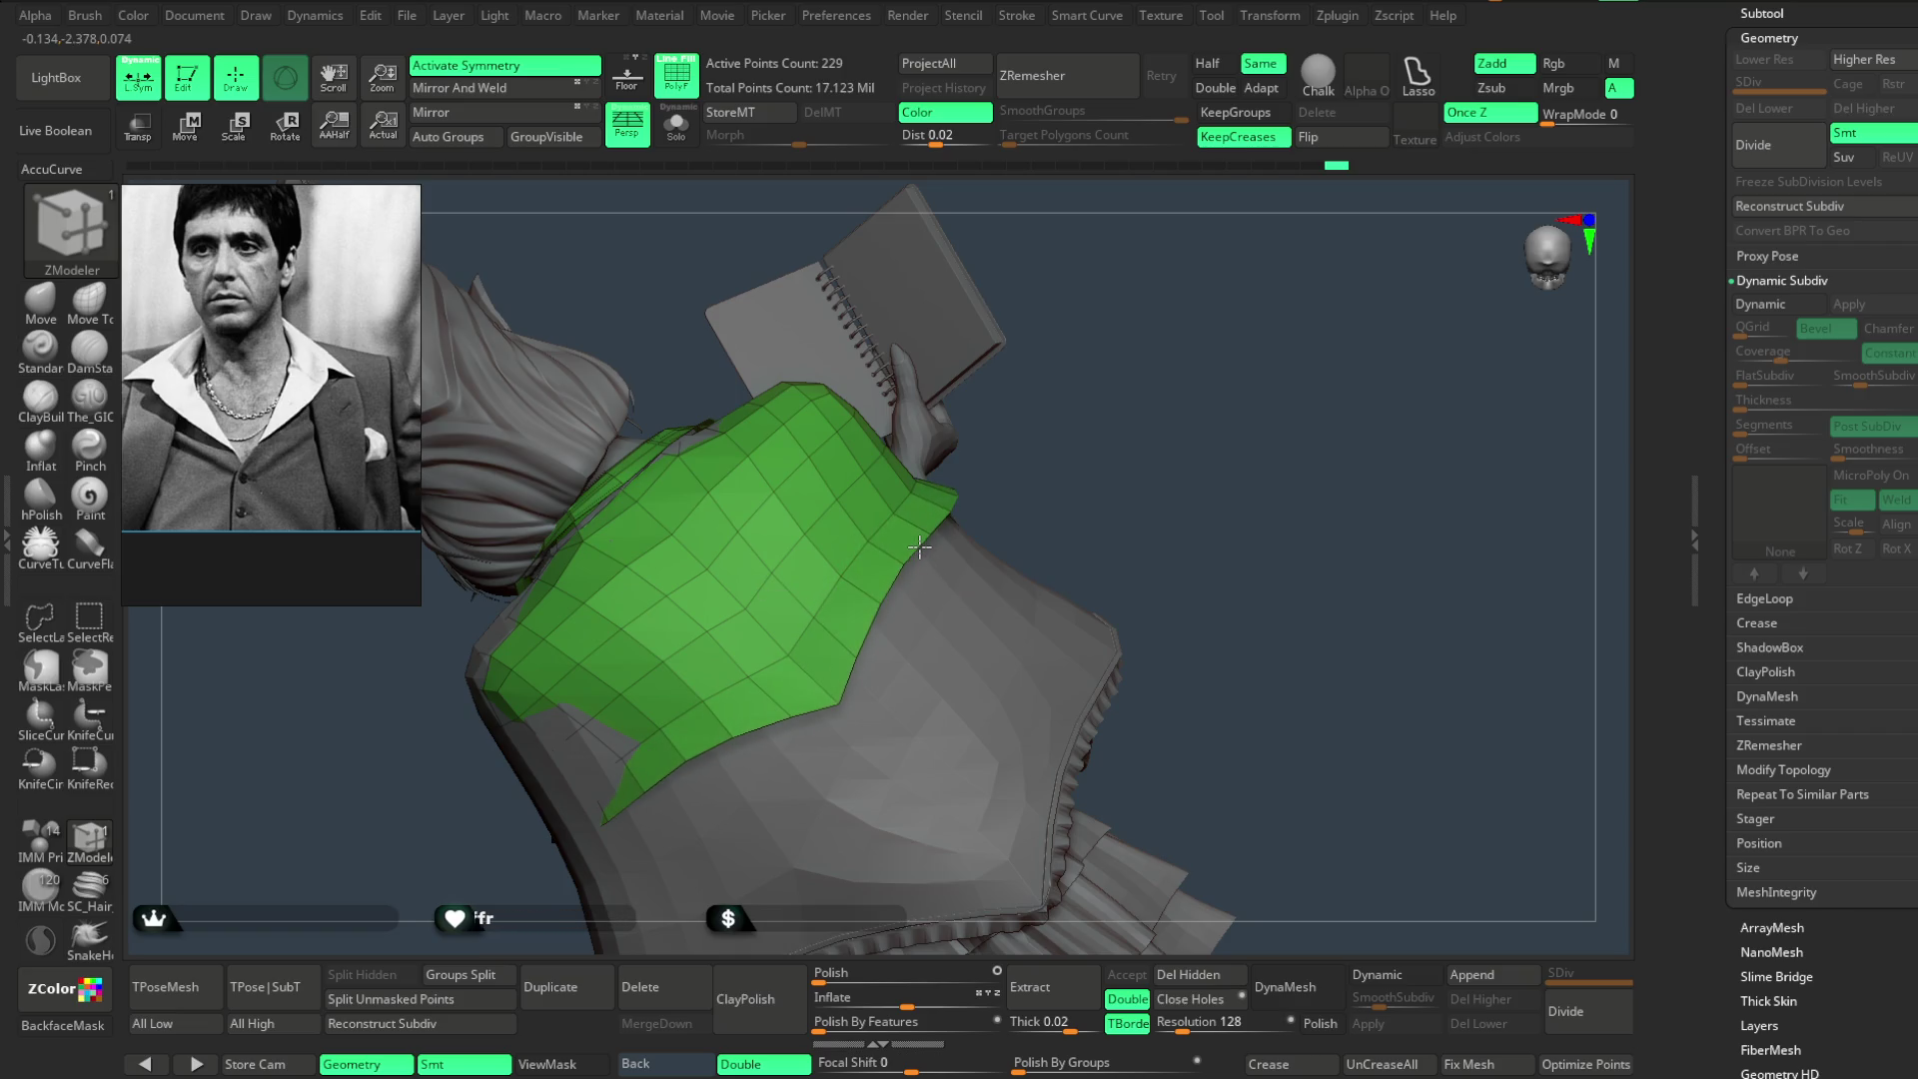
mouse_move(1029, 429)
left_mouse_down()
mouse_move(871, 545)
mouse_move(1355, 375)
left_mouse_up()
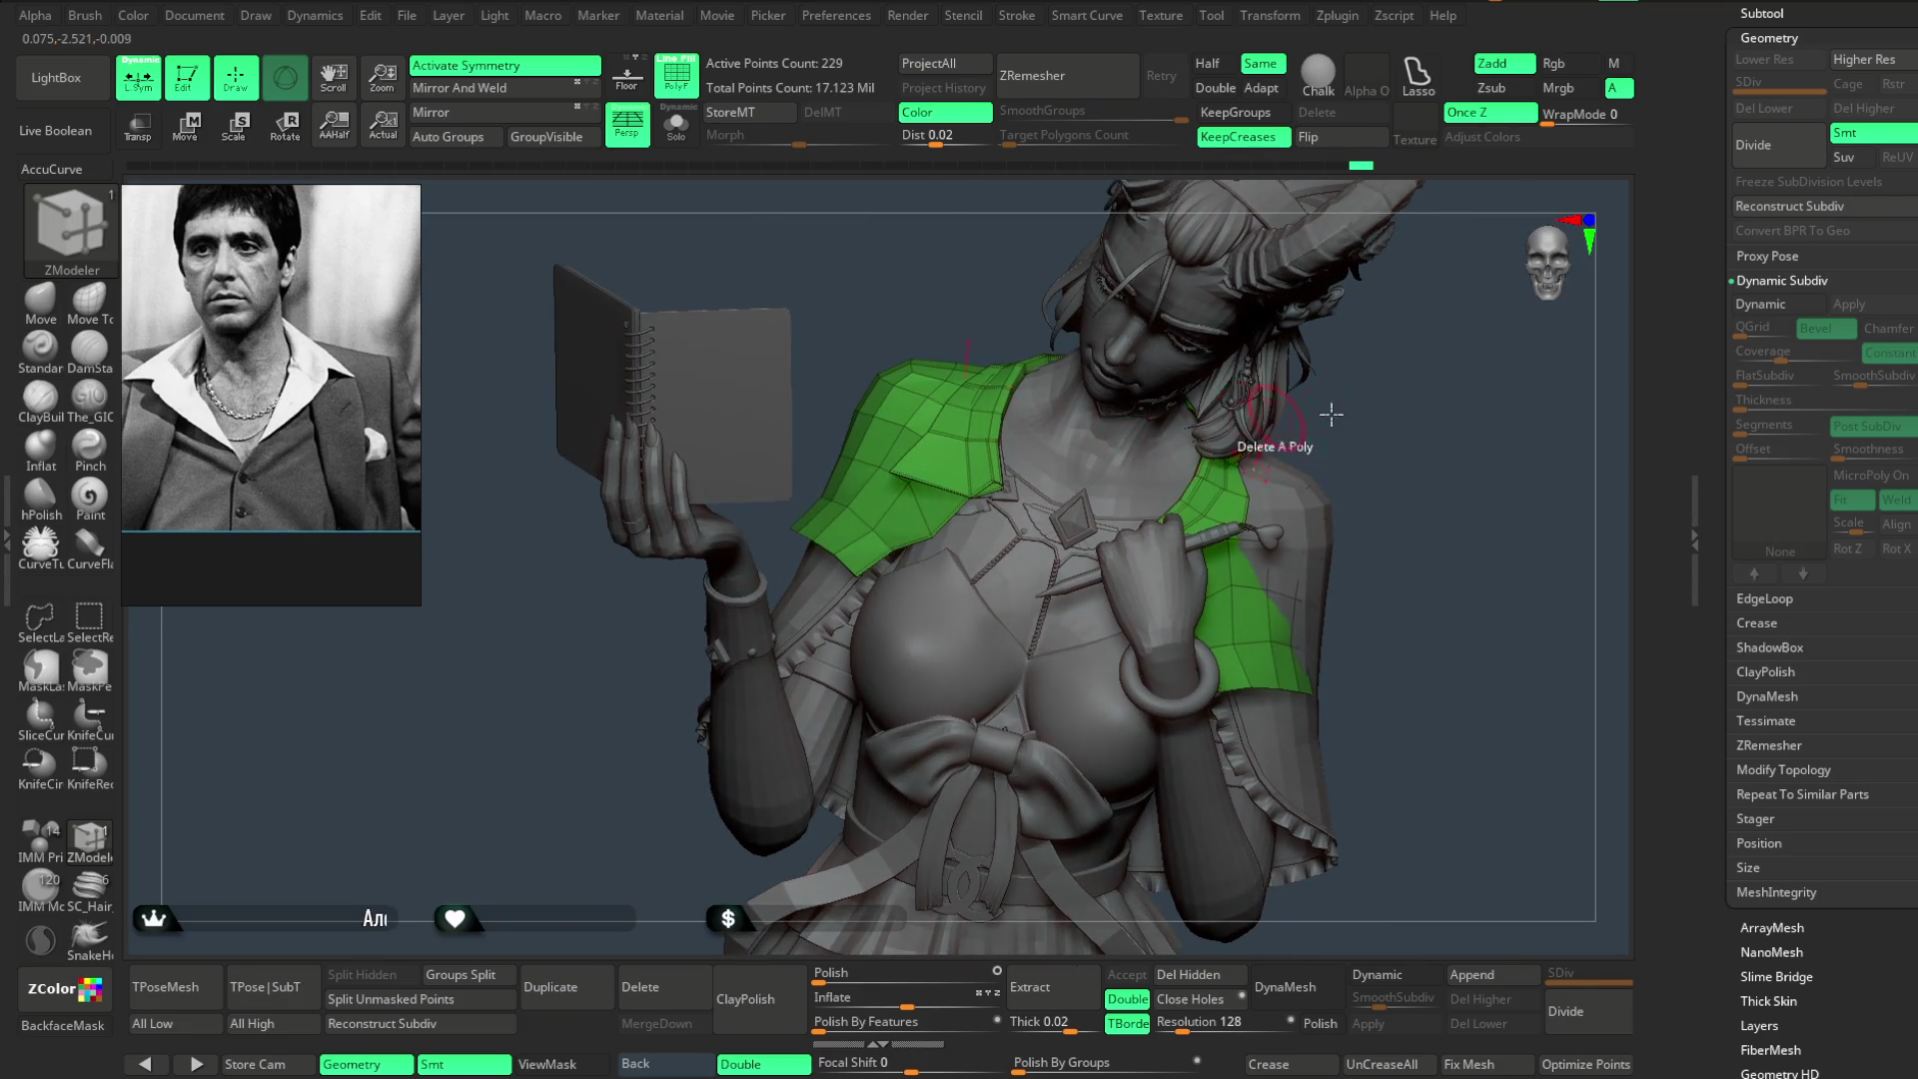
scroll(899, 615, "up", 3)
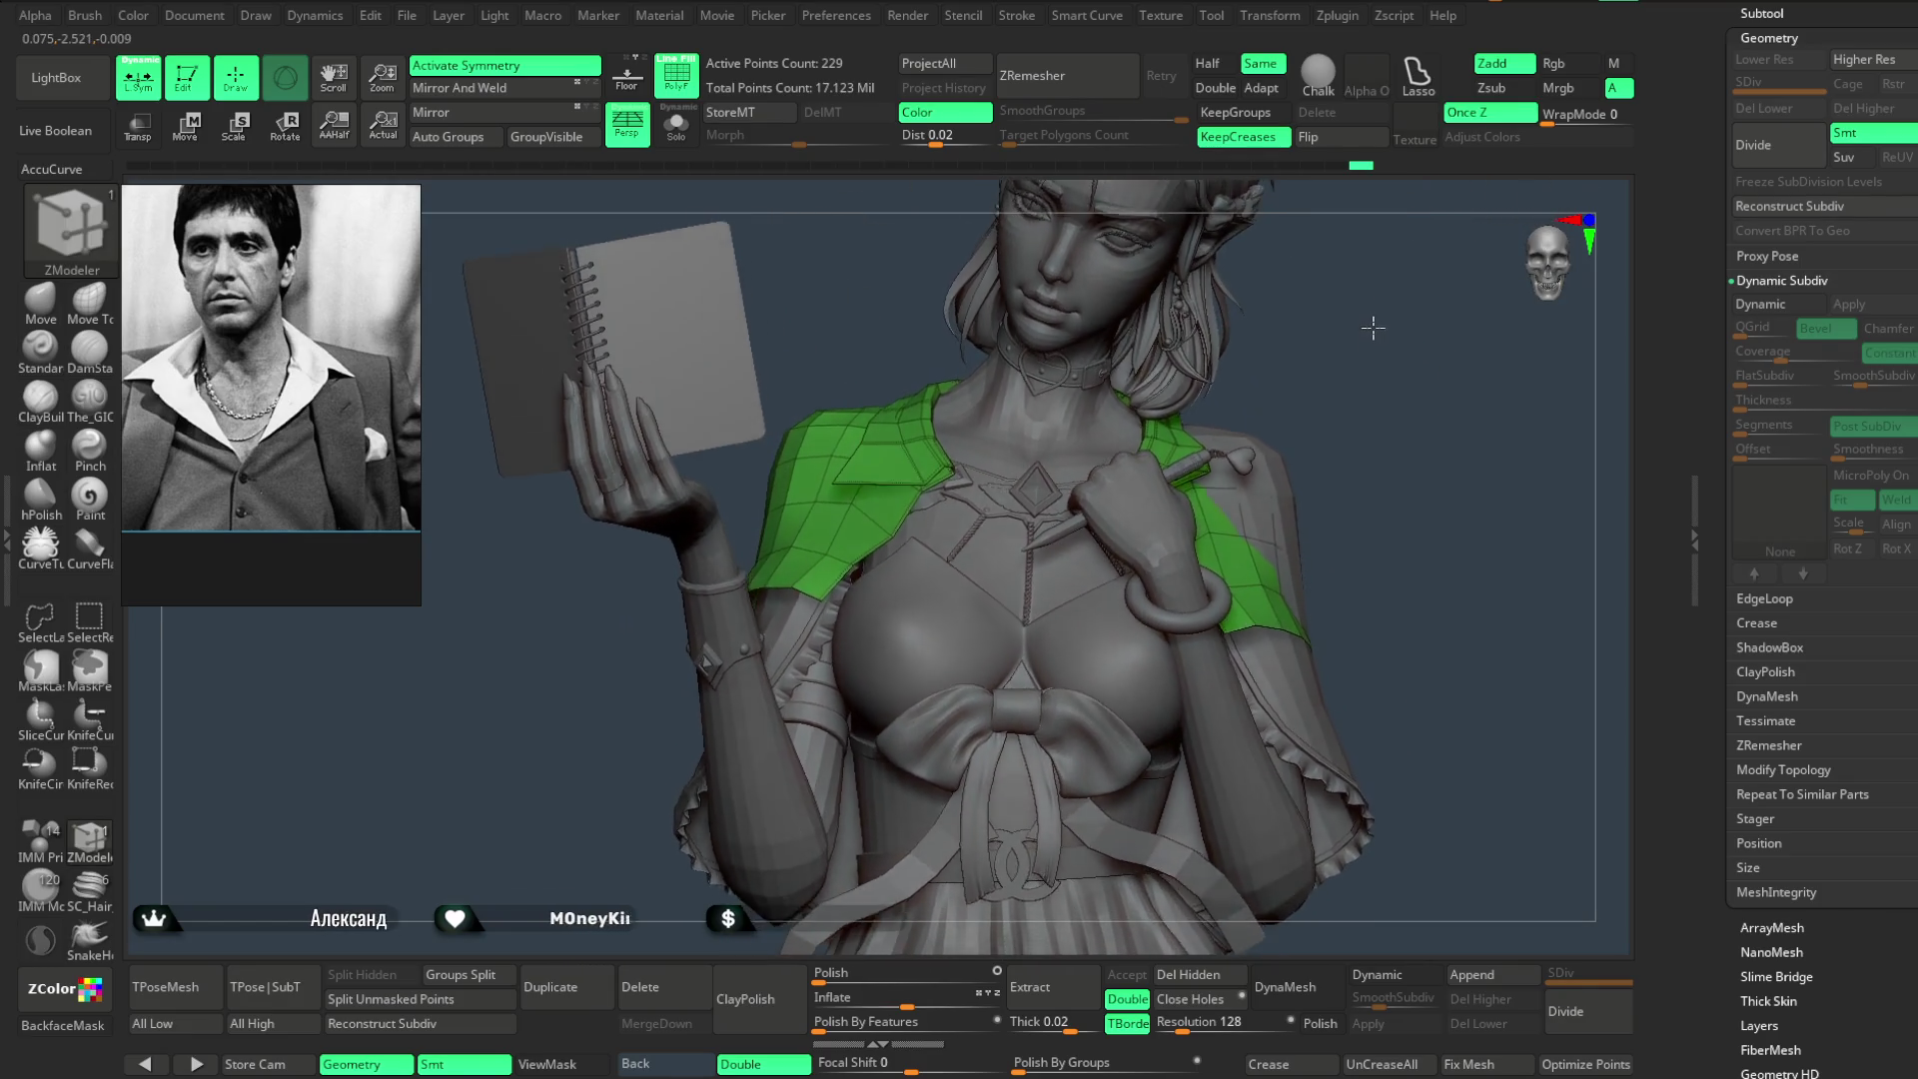
scroll(878, 564, "up", 2)
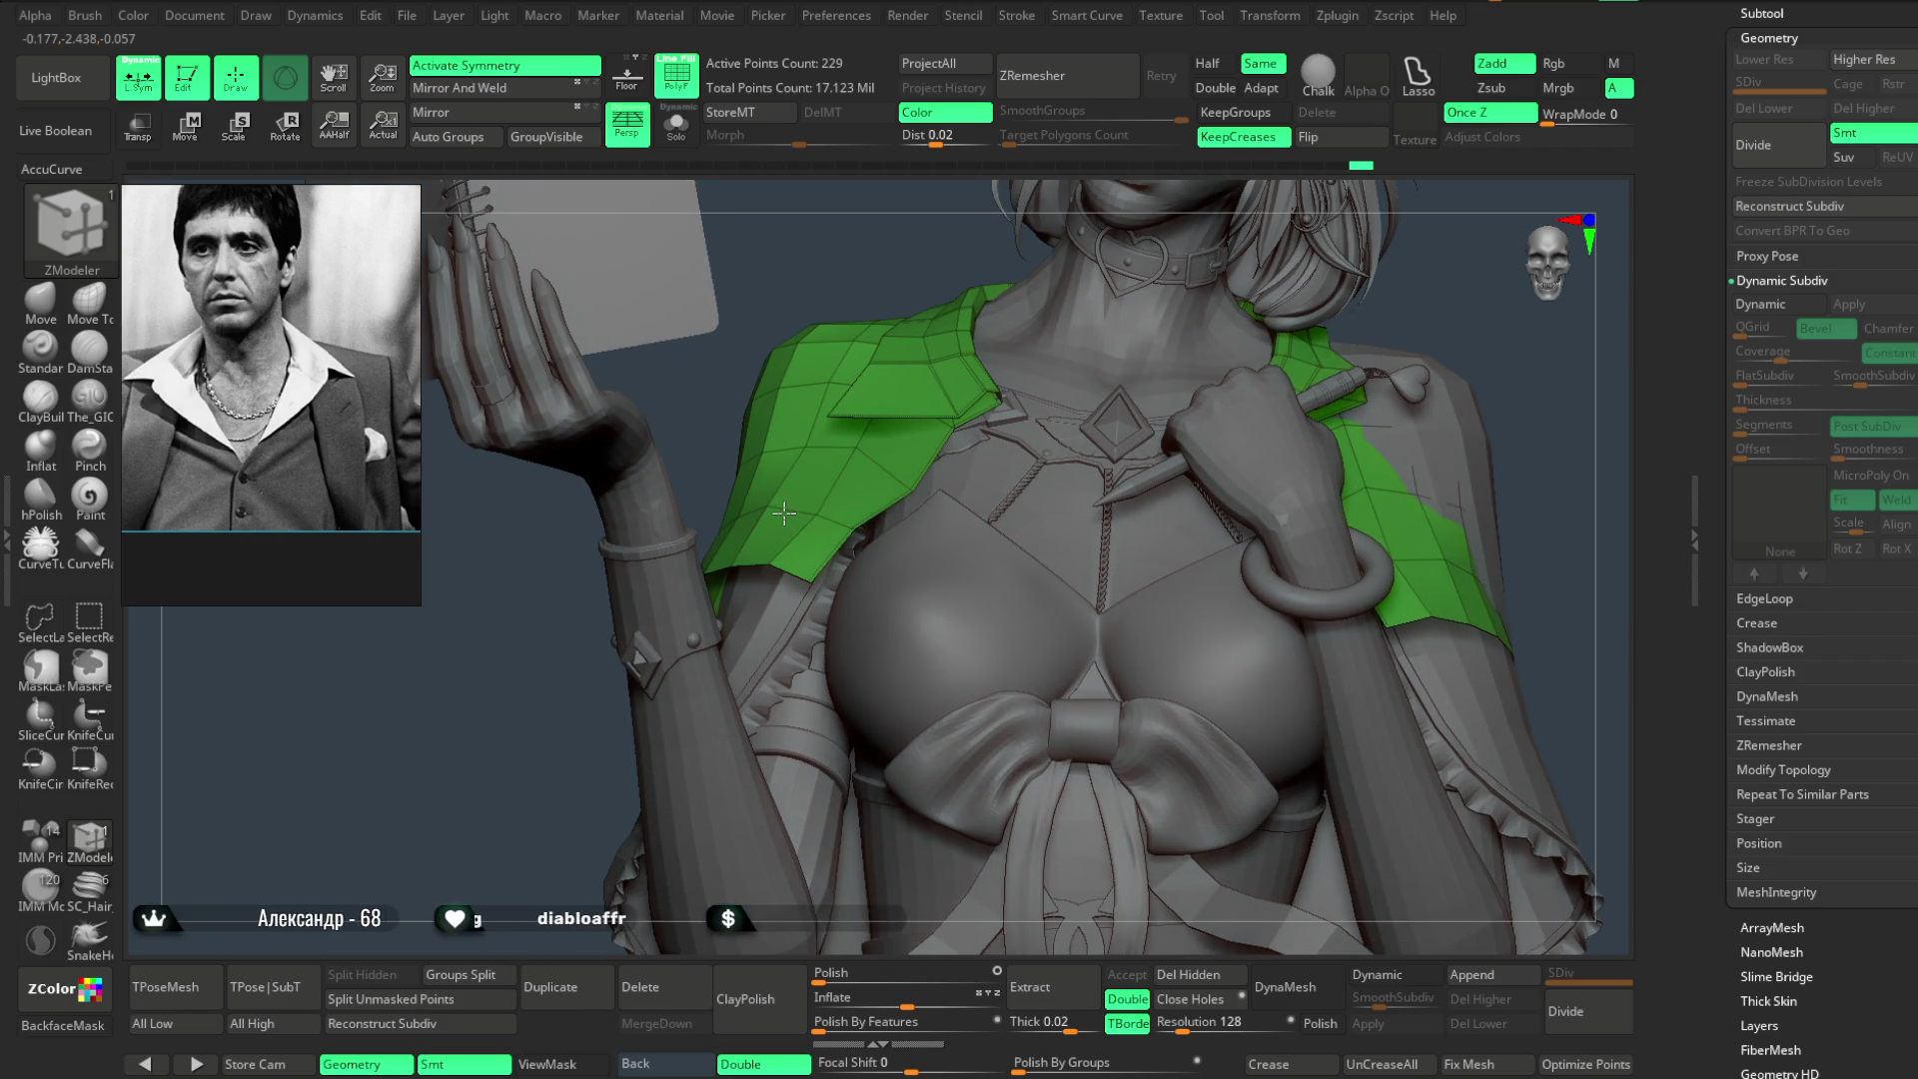
scroll(1552, 436, "down", 3)
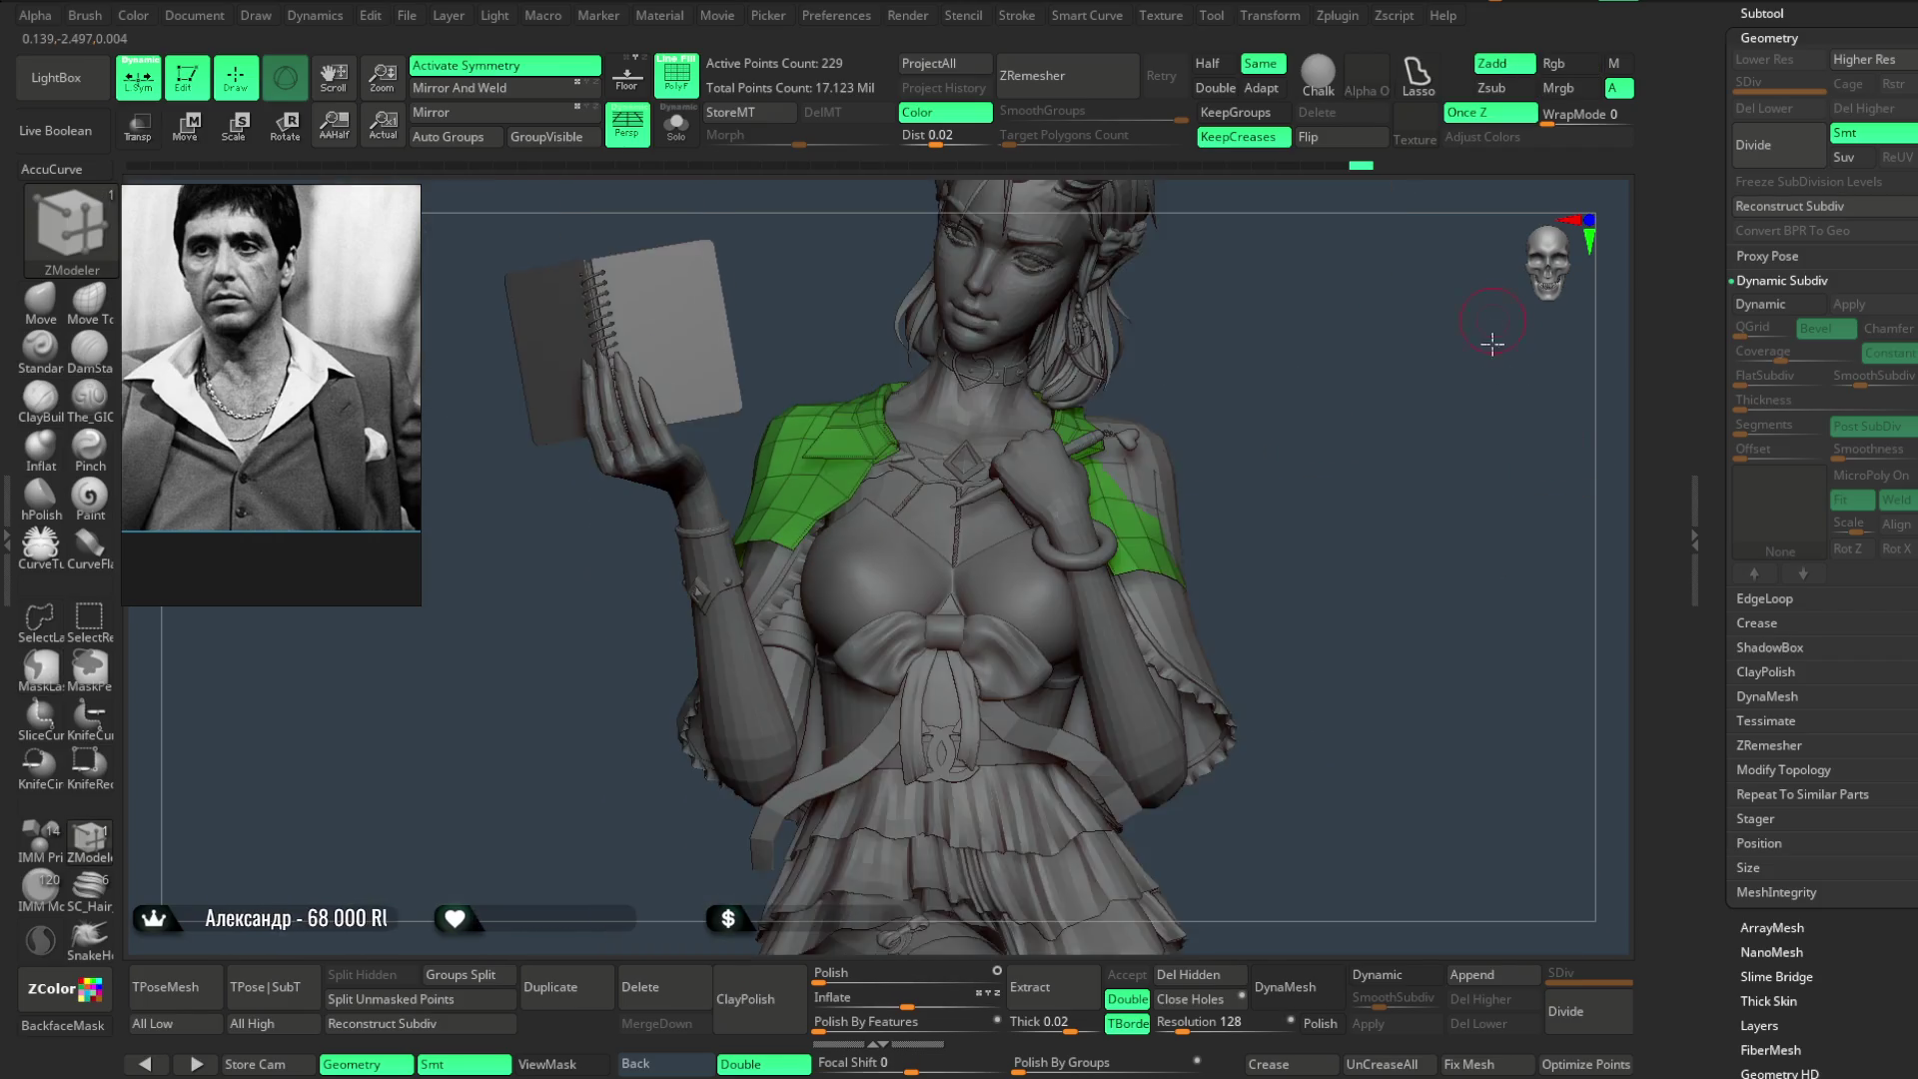
scroll(1424, 443, "down", 2)
left_click(678, 128)
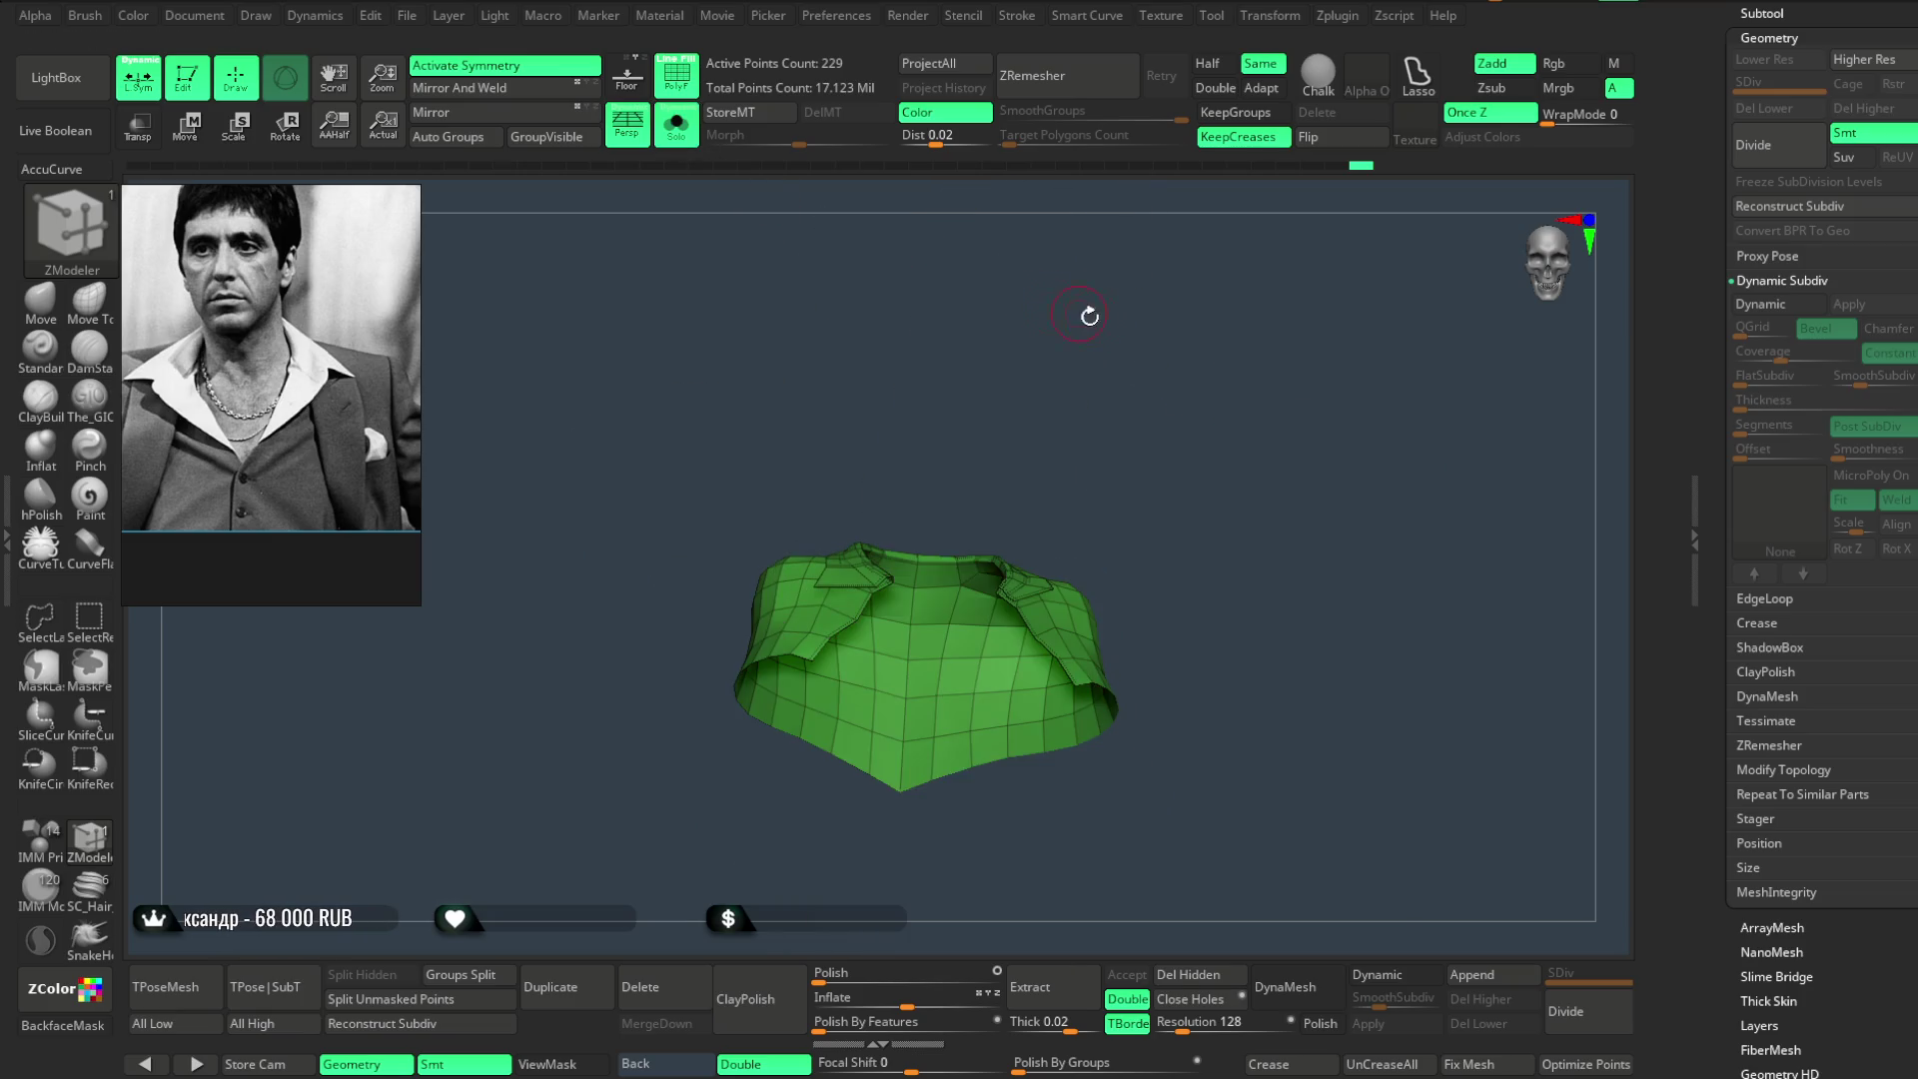
- Save the project through File > Save
left_click(408, 17)
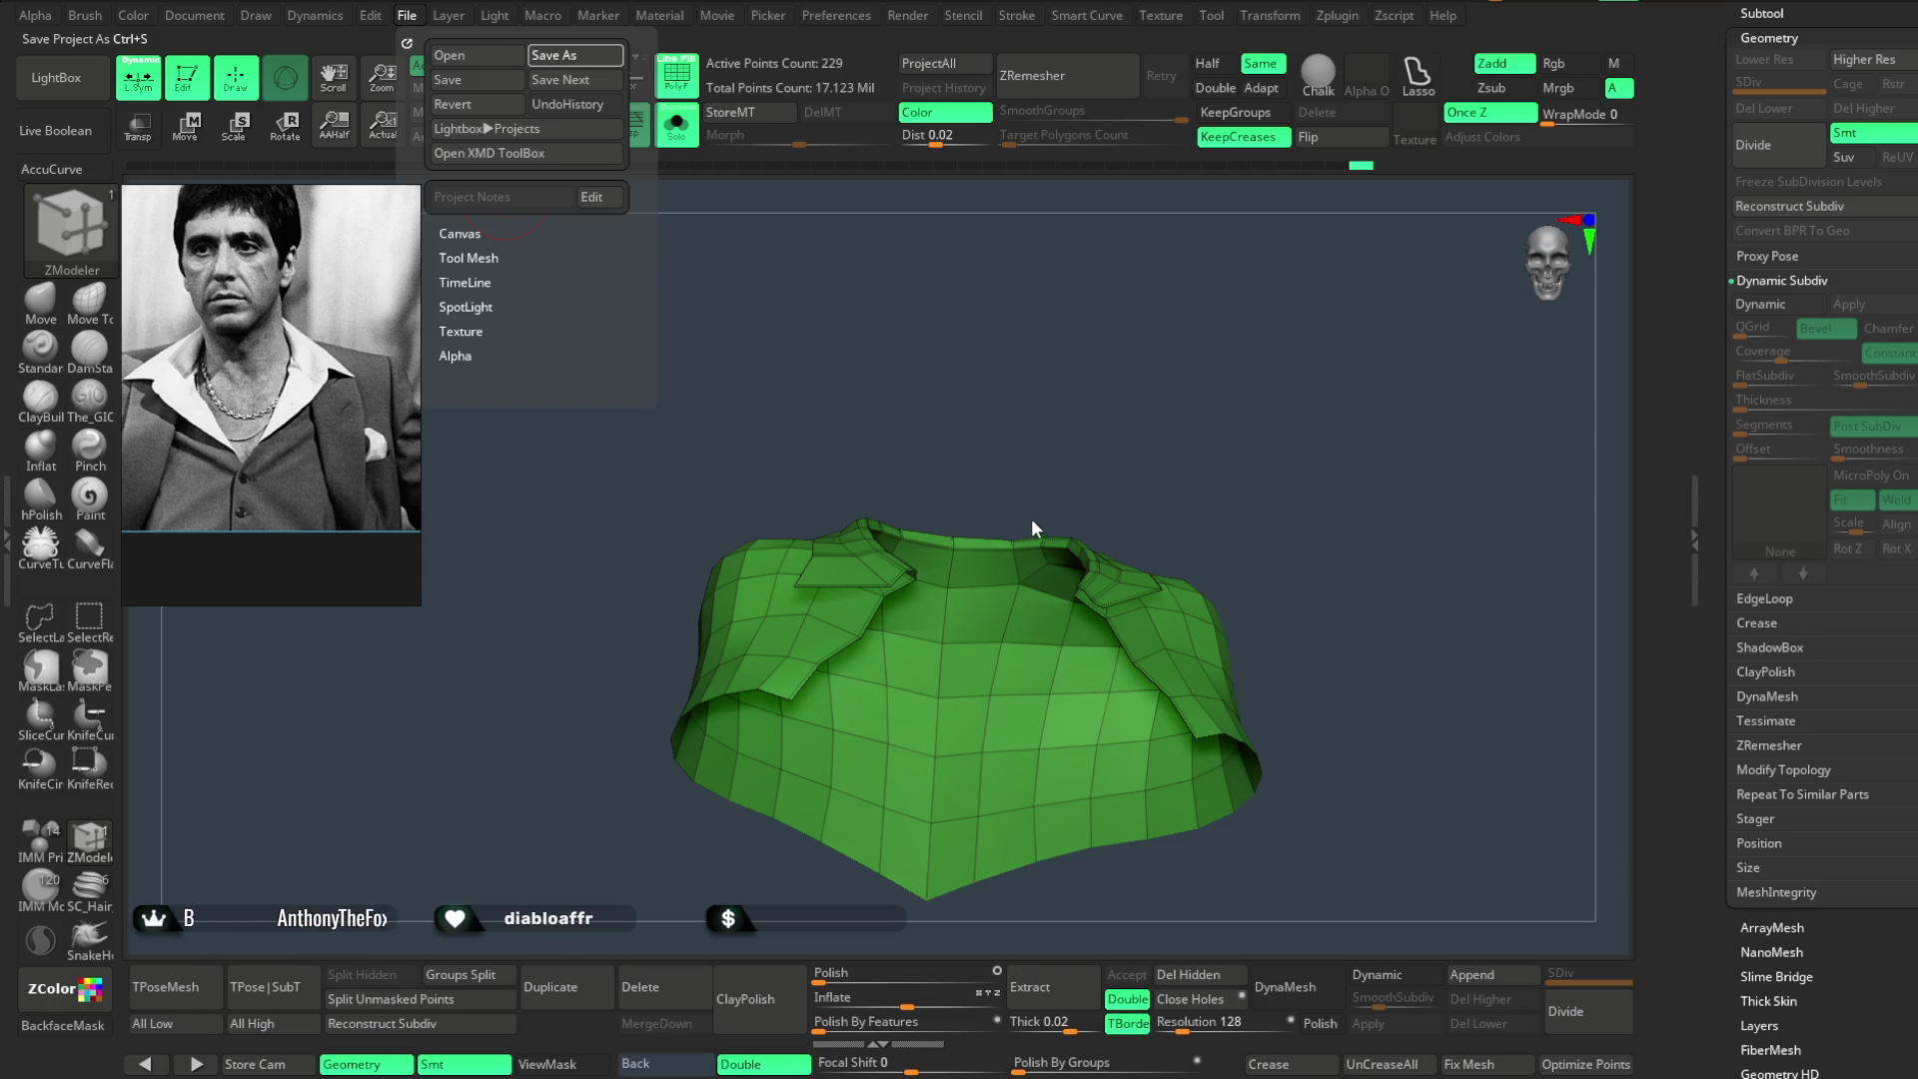
key("Return")
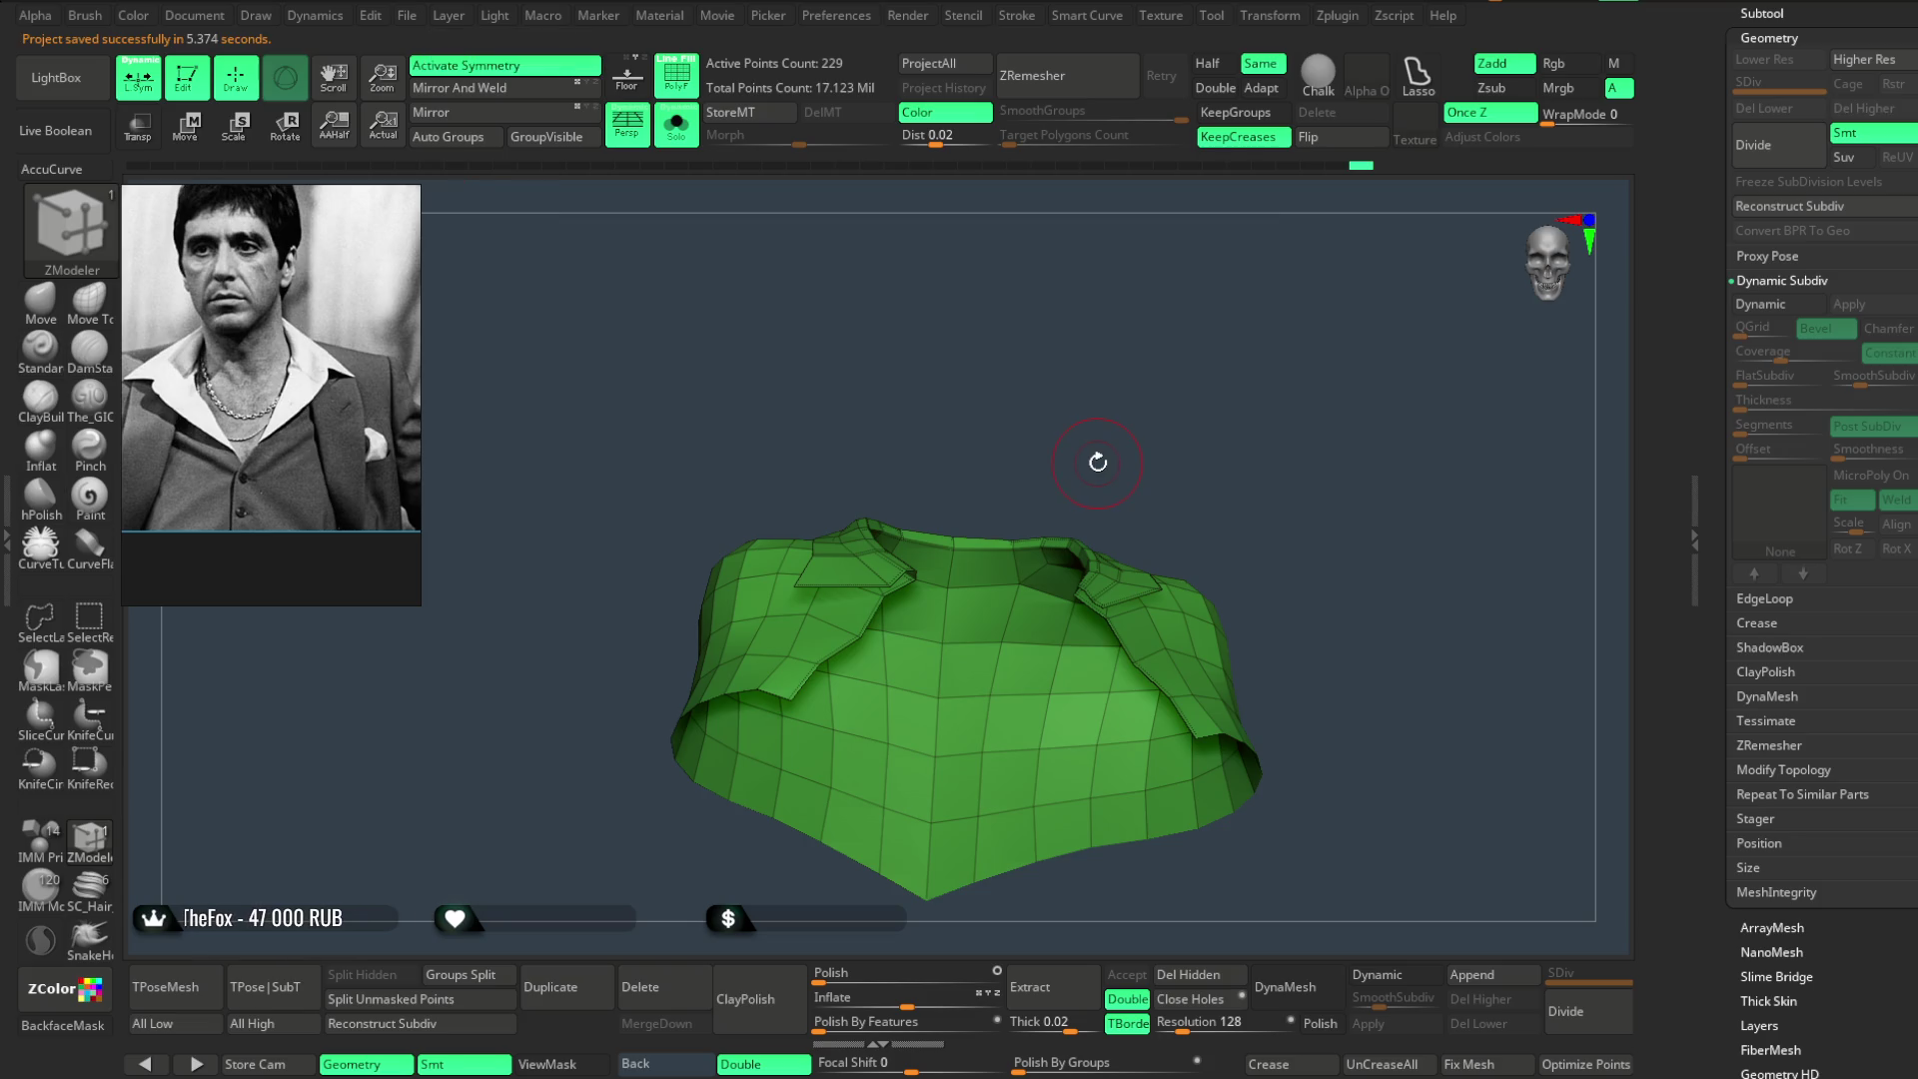
mouse_move(1122, 442)
left_mouse_down()
mouse_move(1046, 391)
mouse_move(1134, 411)
mouse_move(1126, 369)
mouse_move(1165, 393)
mouse_move(1152, 309)
mouse_move(1186, 224)
mouse_move(1143, 282)
left_mouse_up()
- With Move Topological, reshape the area under both front flaps symmetrically, then turn Solo off
key("b")
key("m")
key("t")
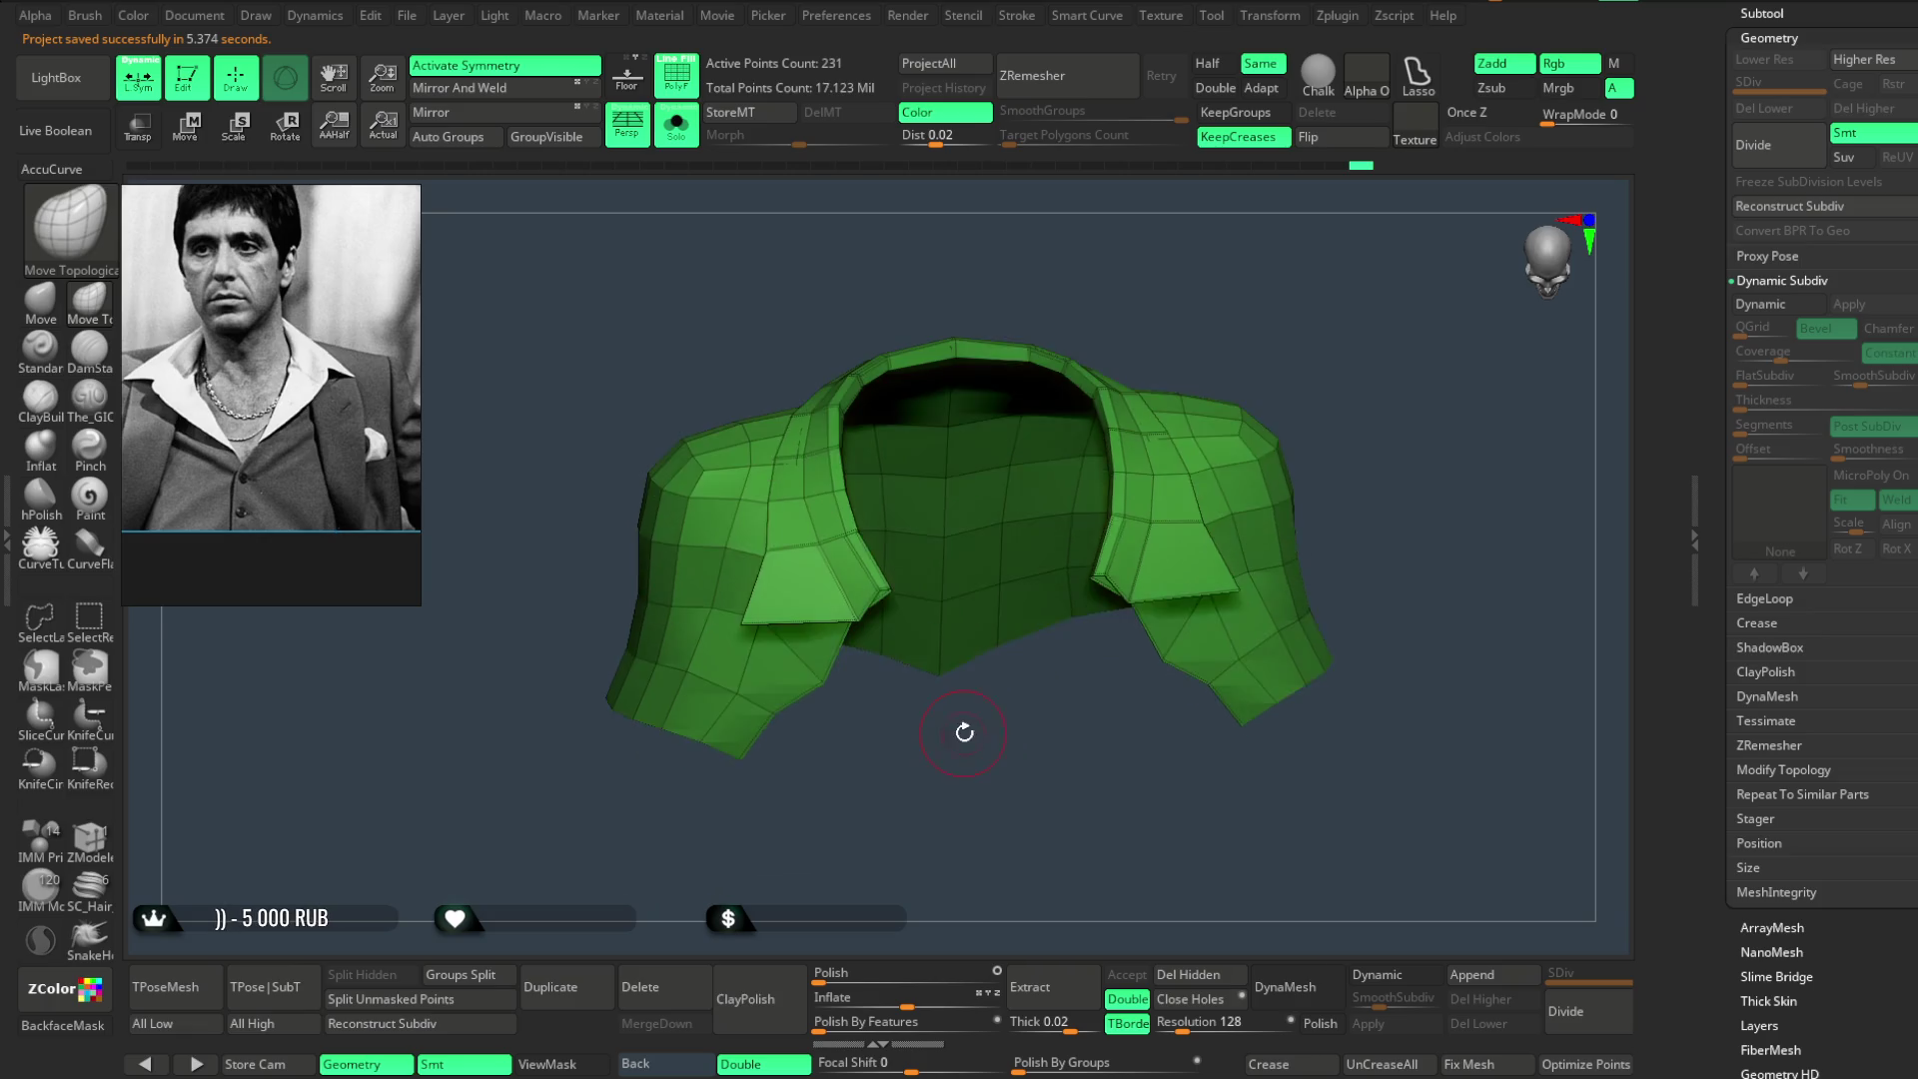
left_click_drag(521, 591, 930, 728, "alt")
key("space")
left_click_drag(949, 658, 891, 694)
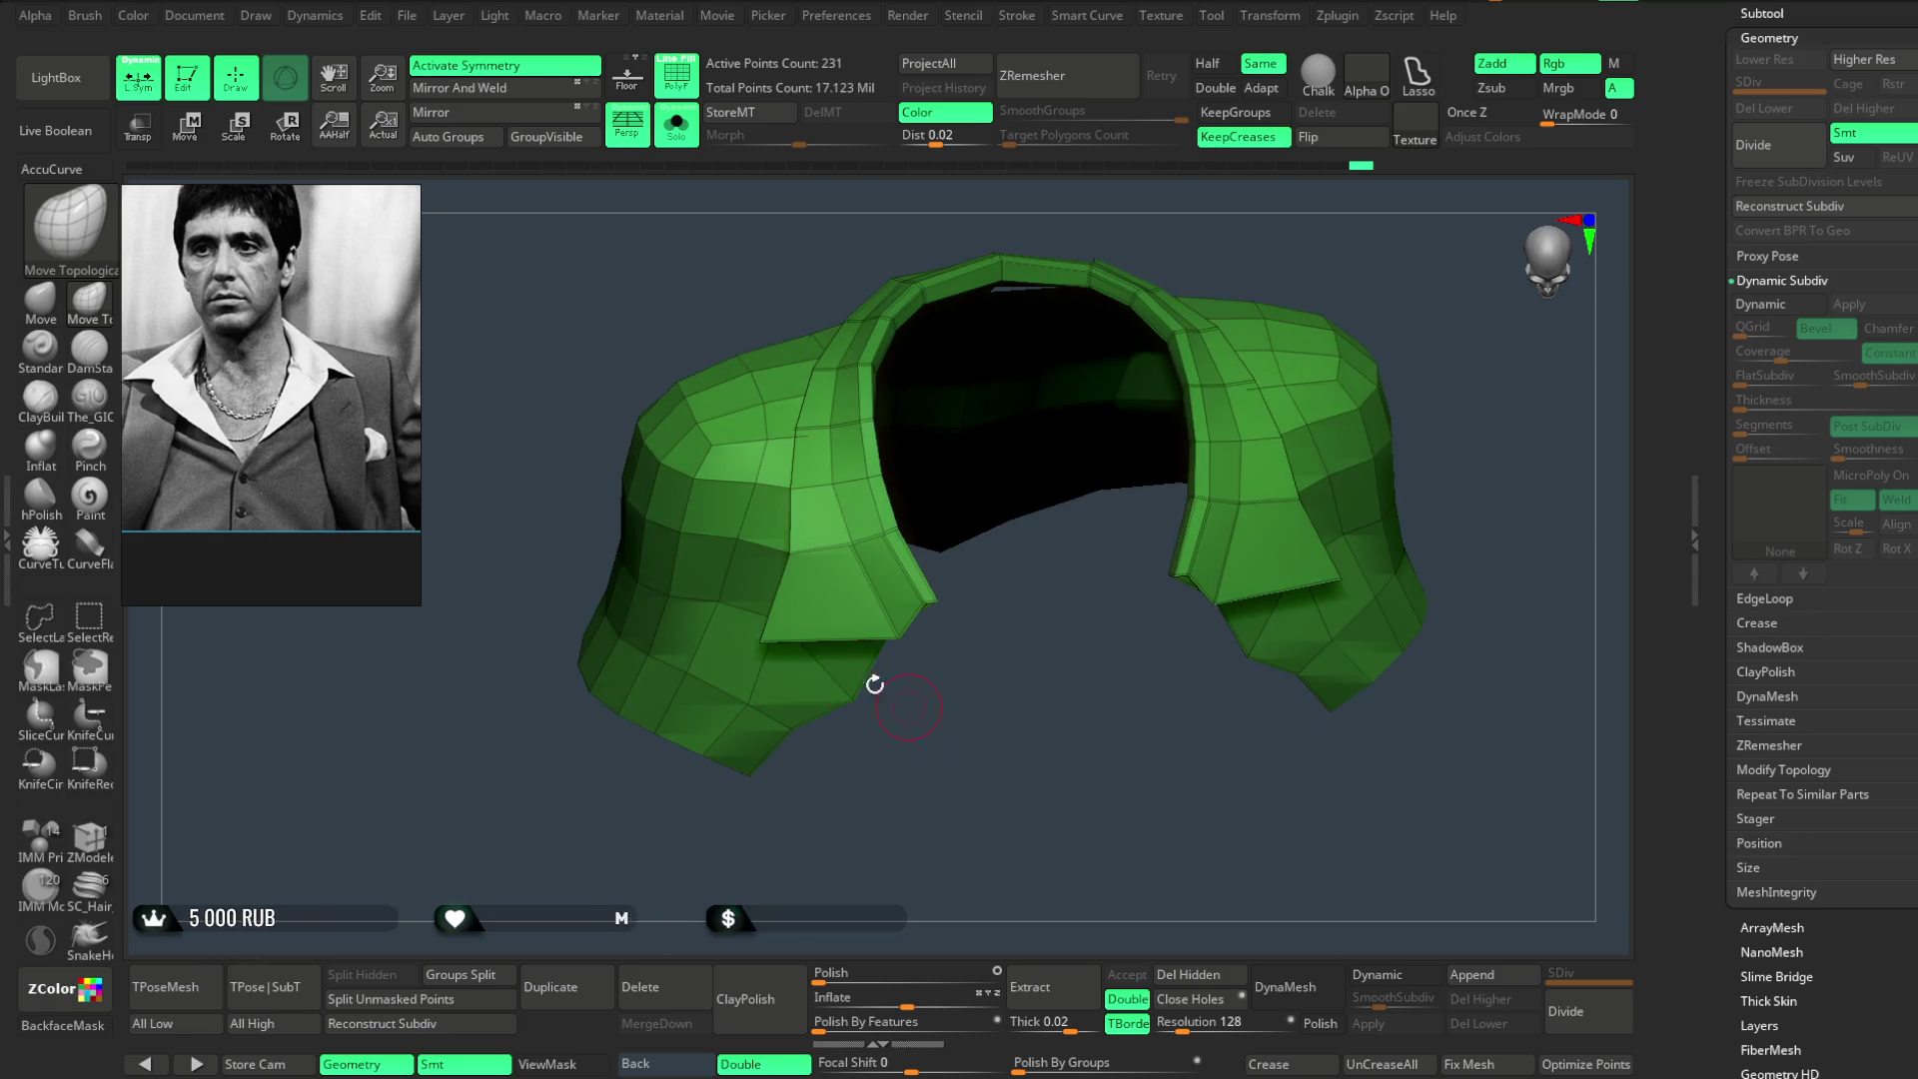
left_click_drag(768, 736, 773, 951)
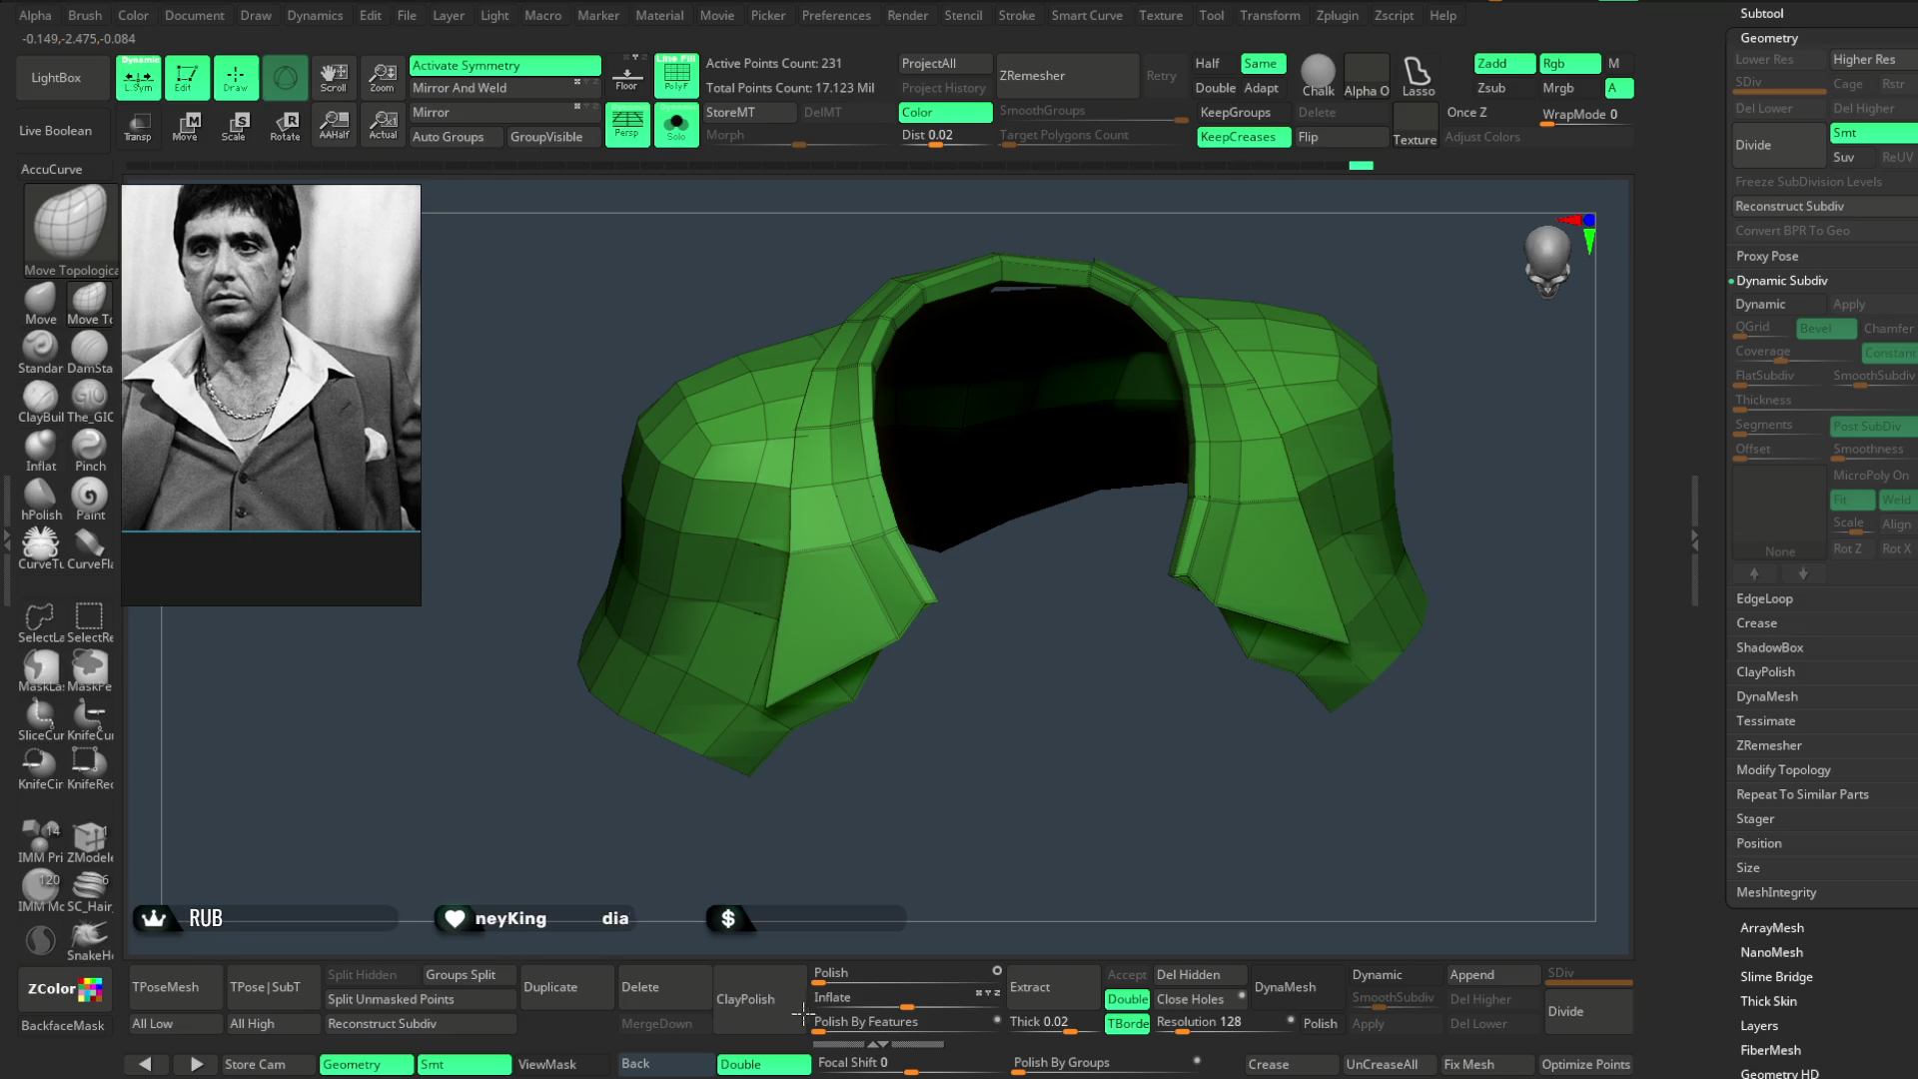
left_click_drag(872, 805, 796, 578)
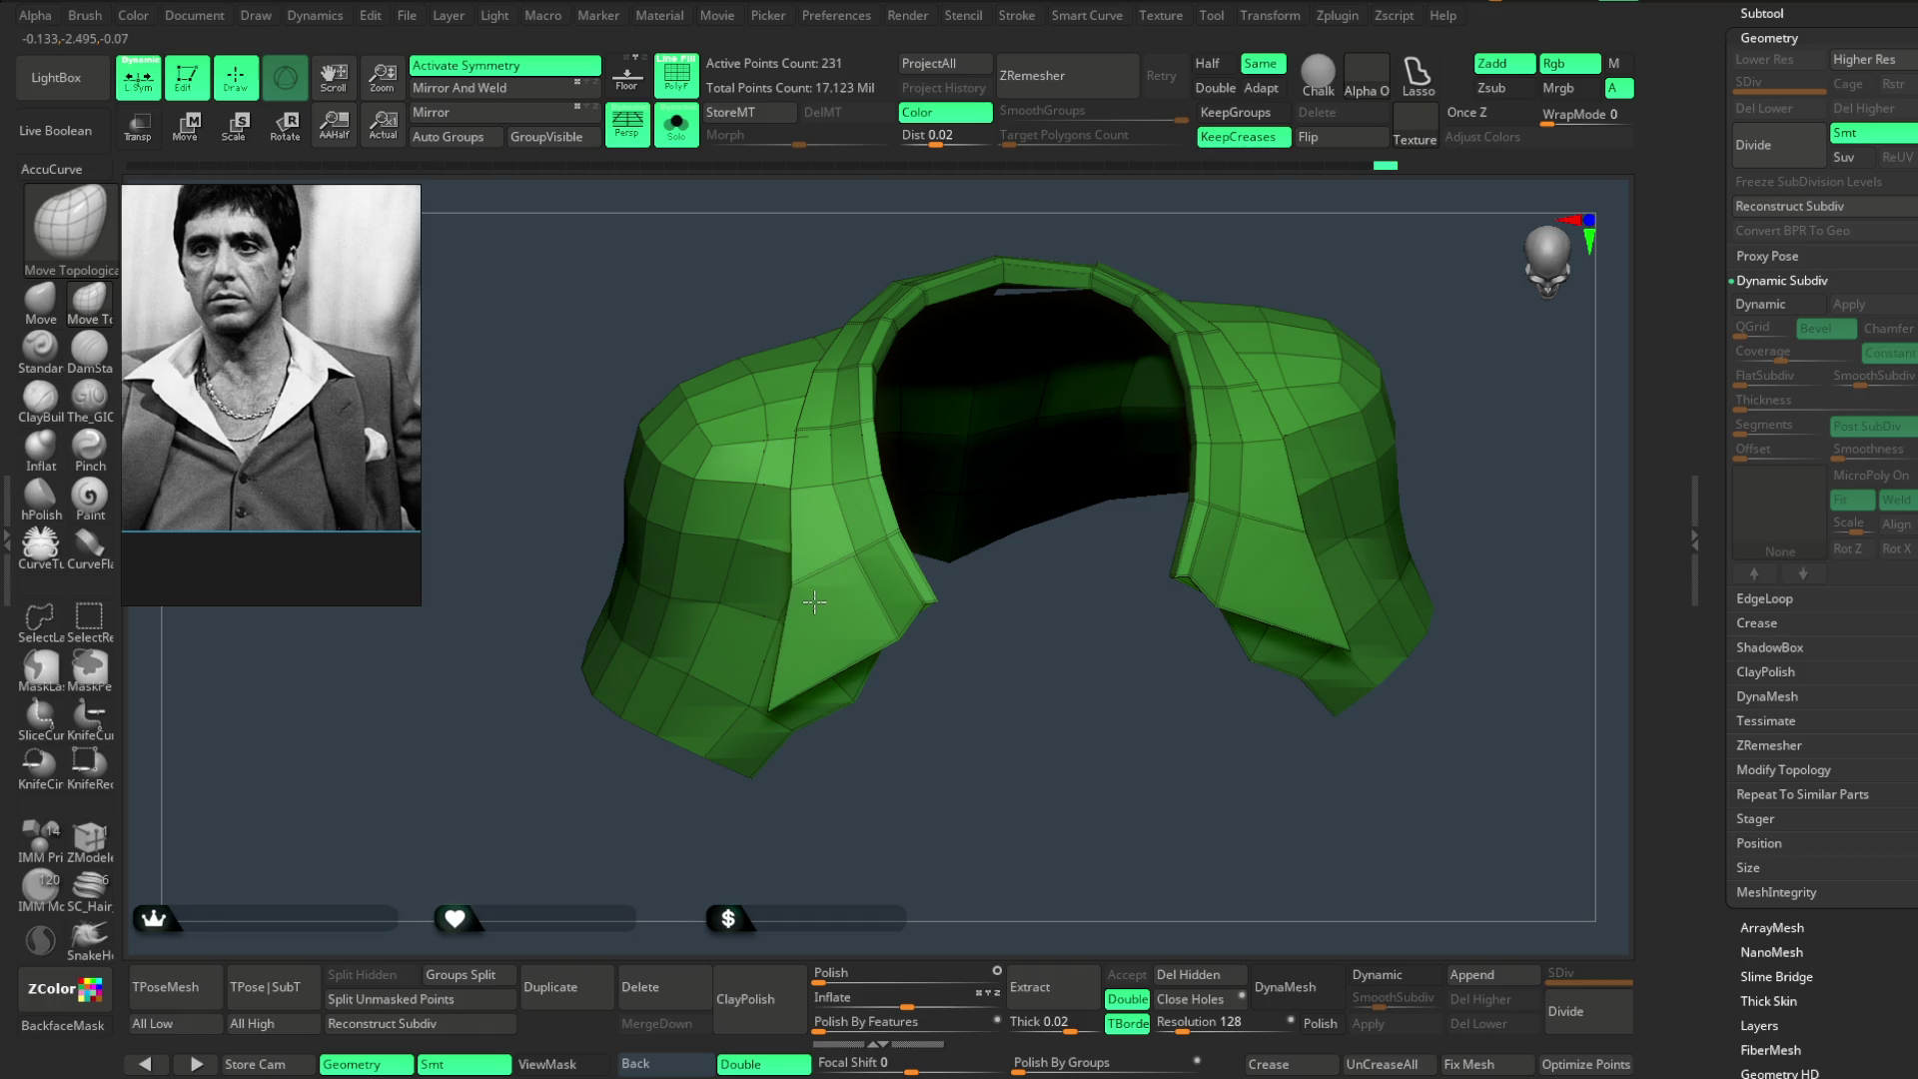
mouse_move(970, 695)
left_mouse_down()
mouse_move(1054, 472)
mouse_move(1028, 369)
left_mouse_up()
left_click(676, 127)
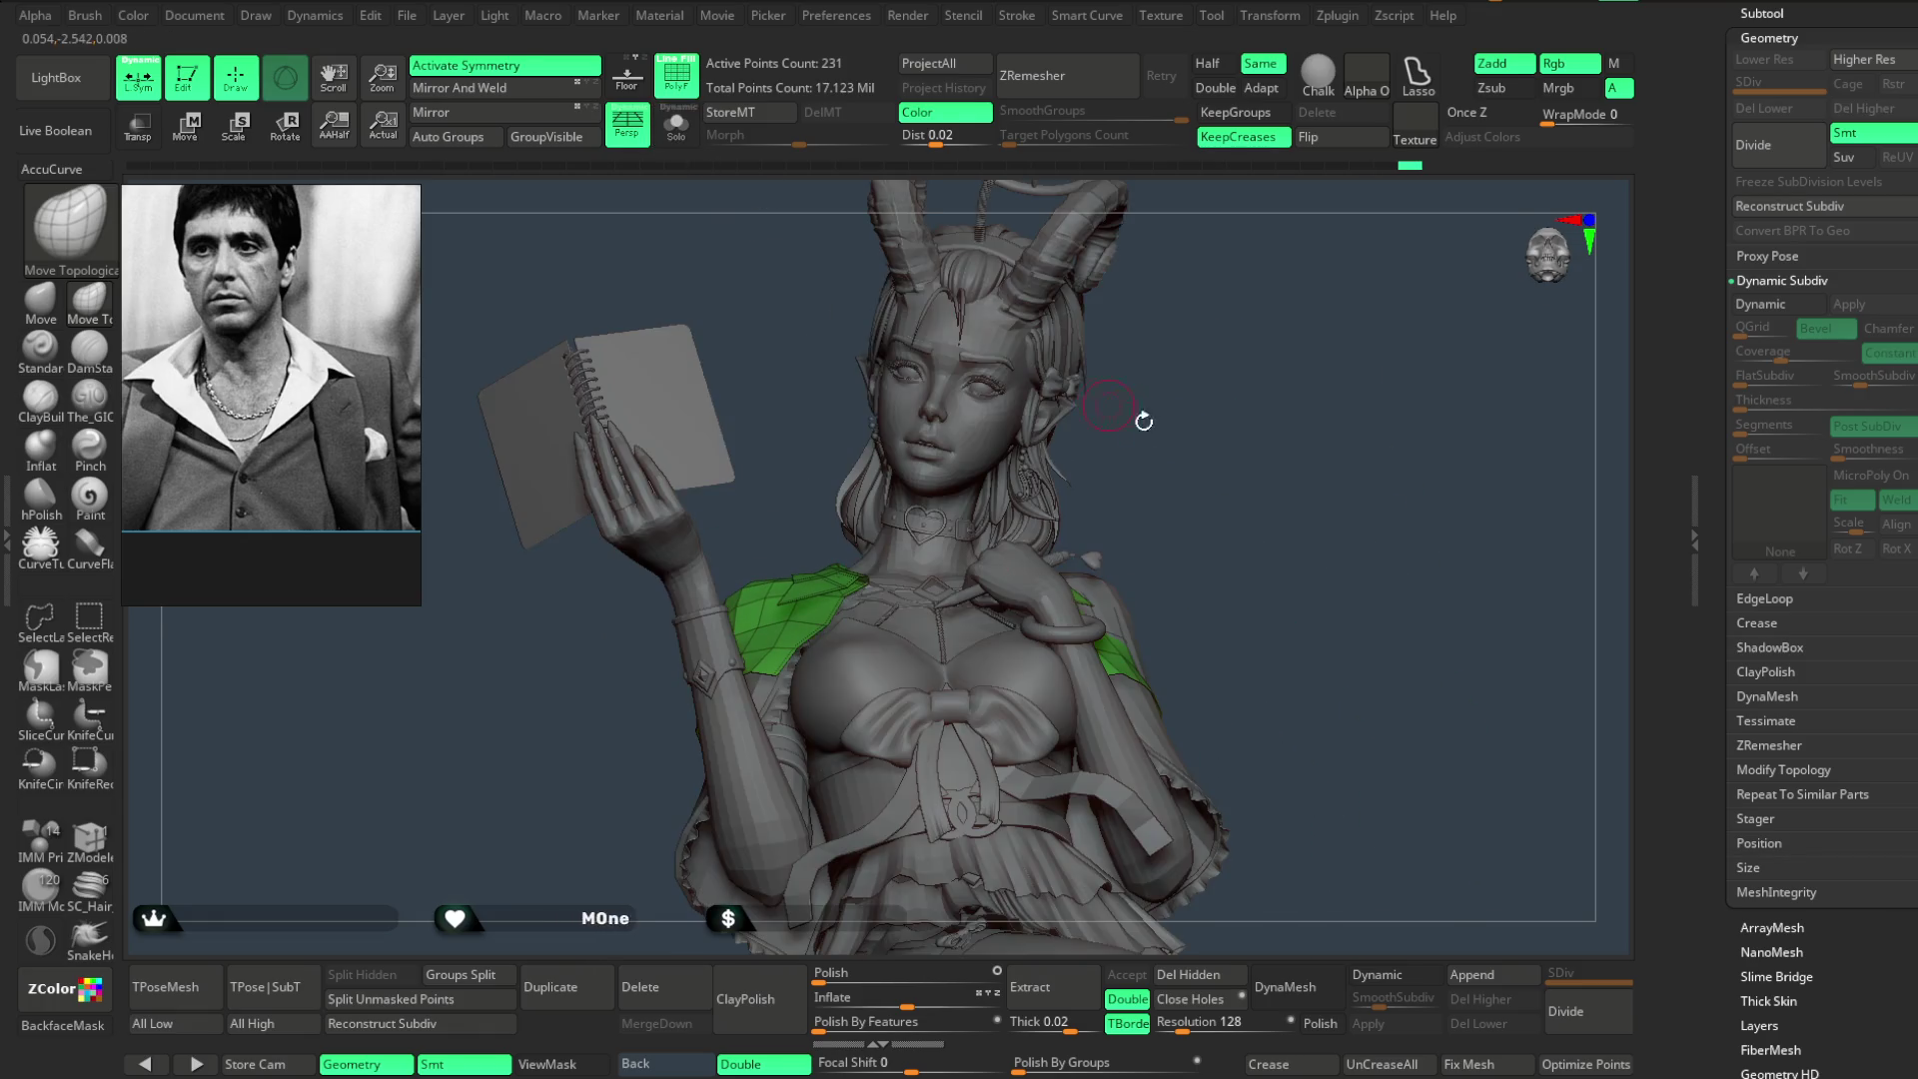
- Orbit around the full figure to check the jacket from side, chest and back views
mouse_move(1137, 424)
left_mouse_down()
mouse_move(1243, 459)
mouse_move(1165, 458)
mouse_move(1366, 262)
mouse_move(1170, 387)
left_mouse_up()
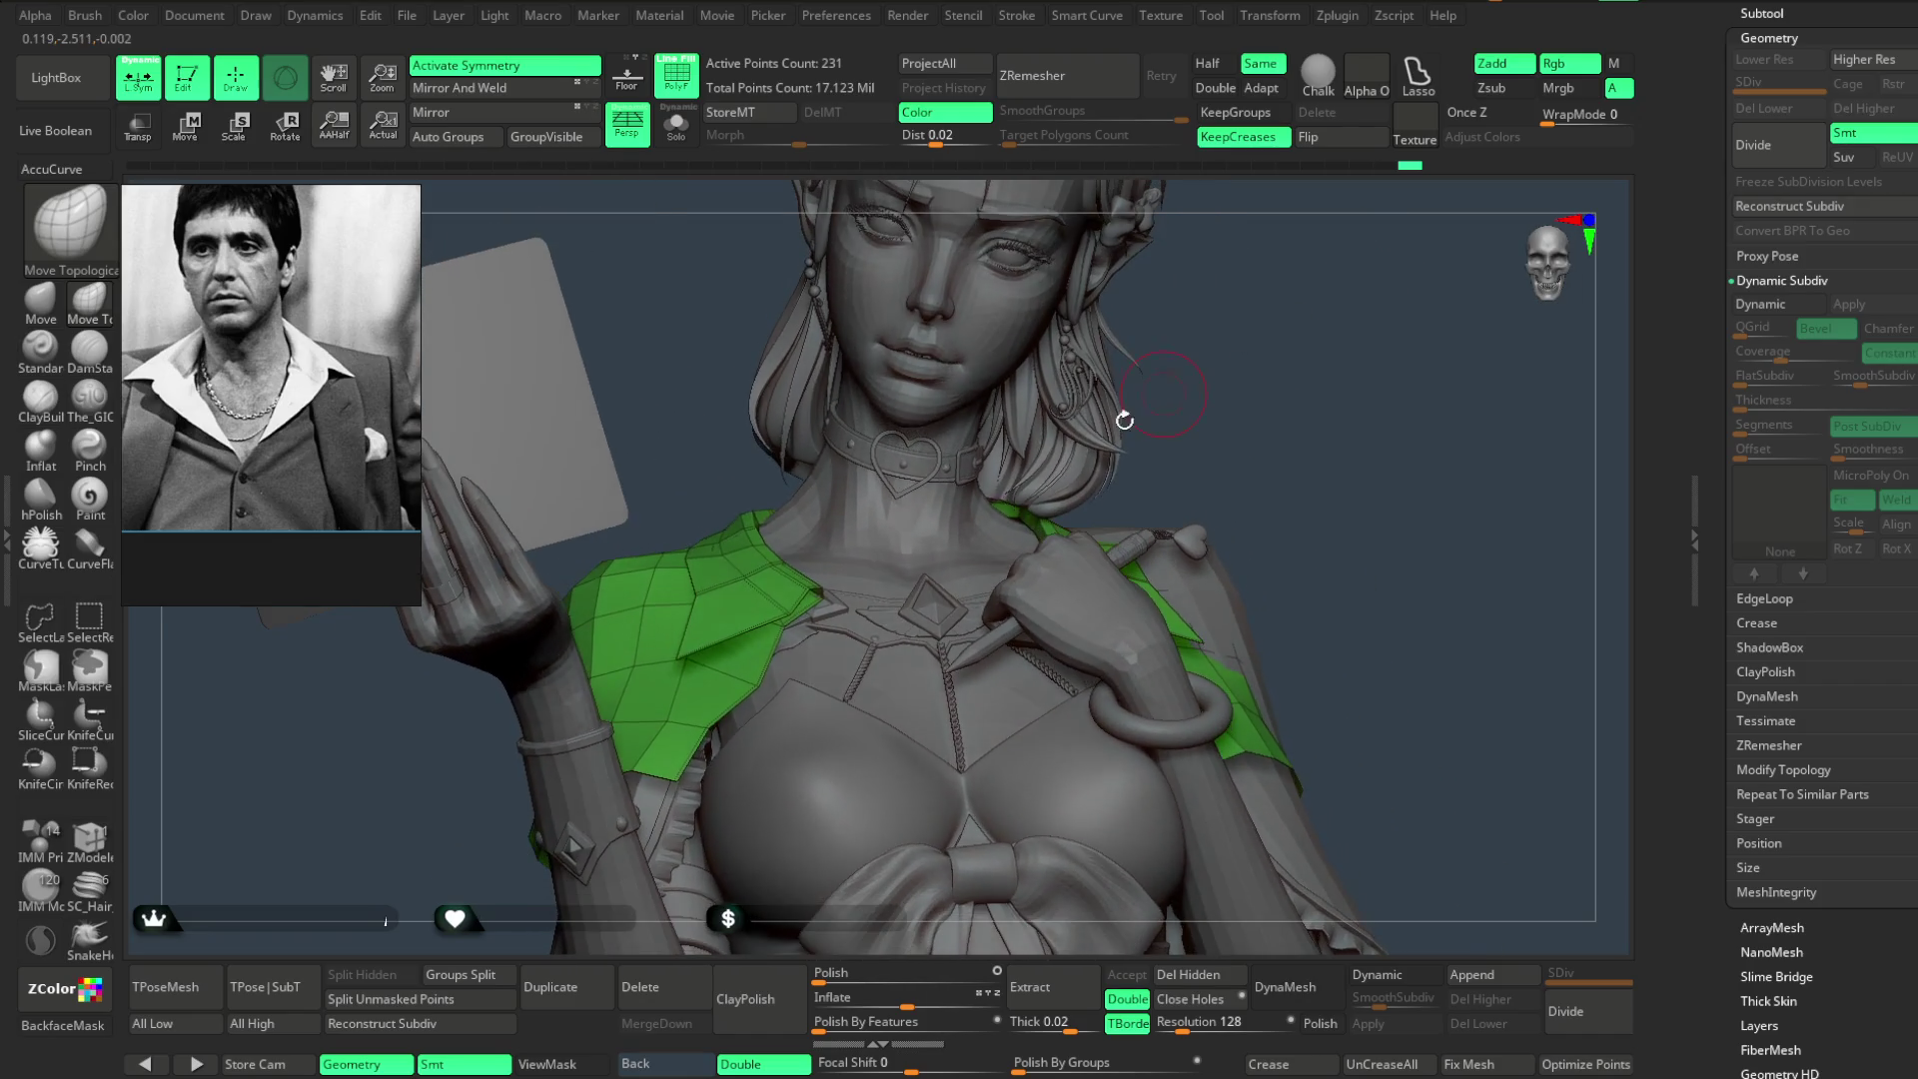
key("space")
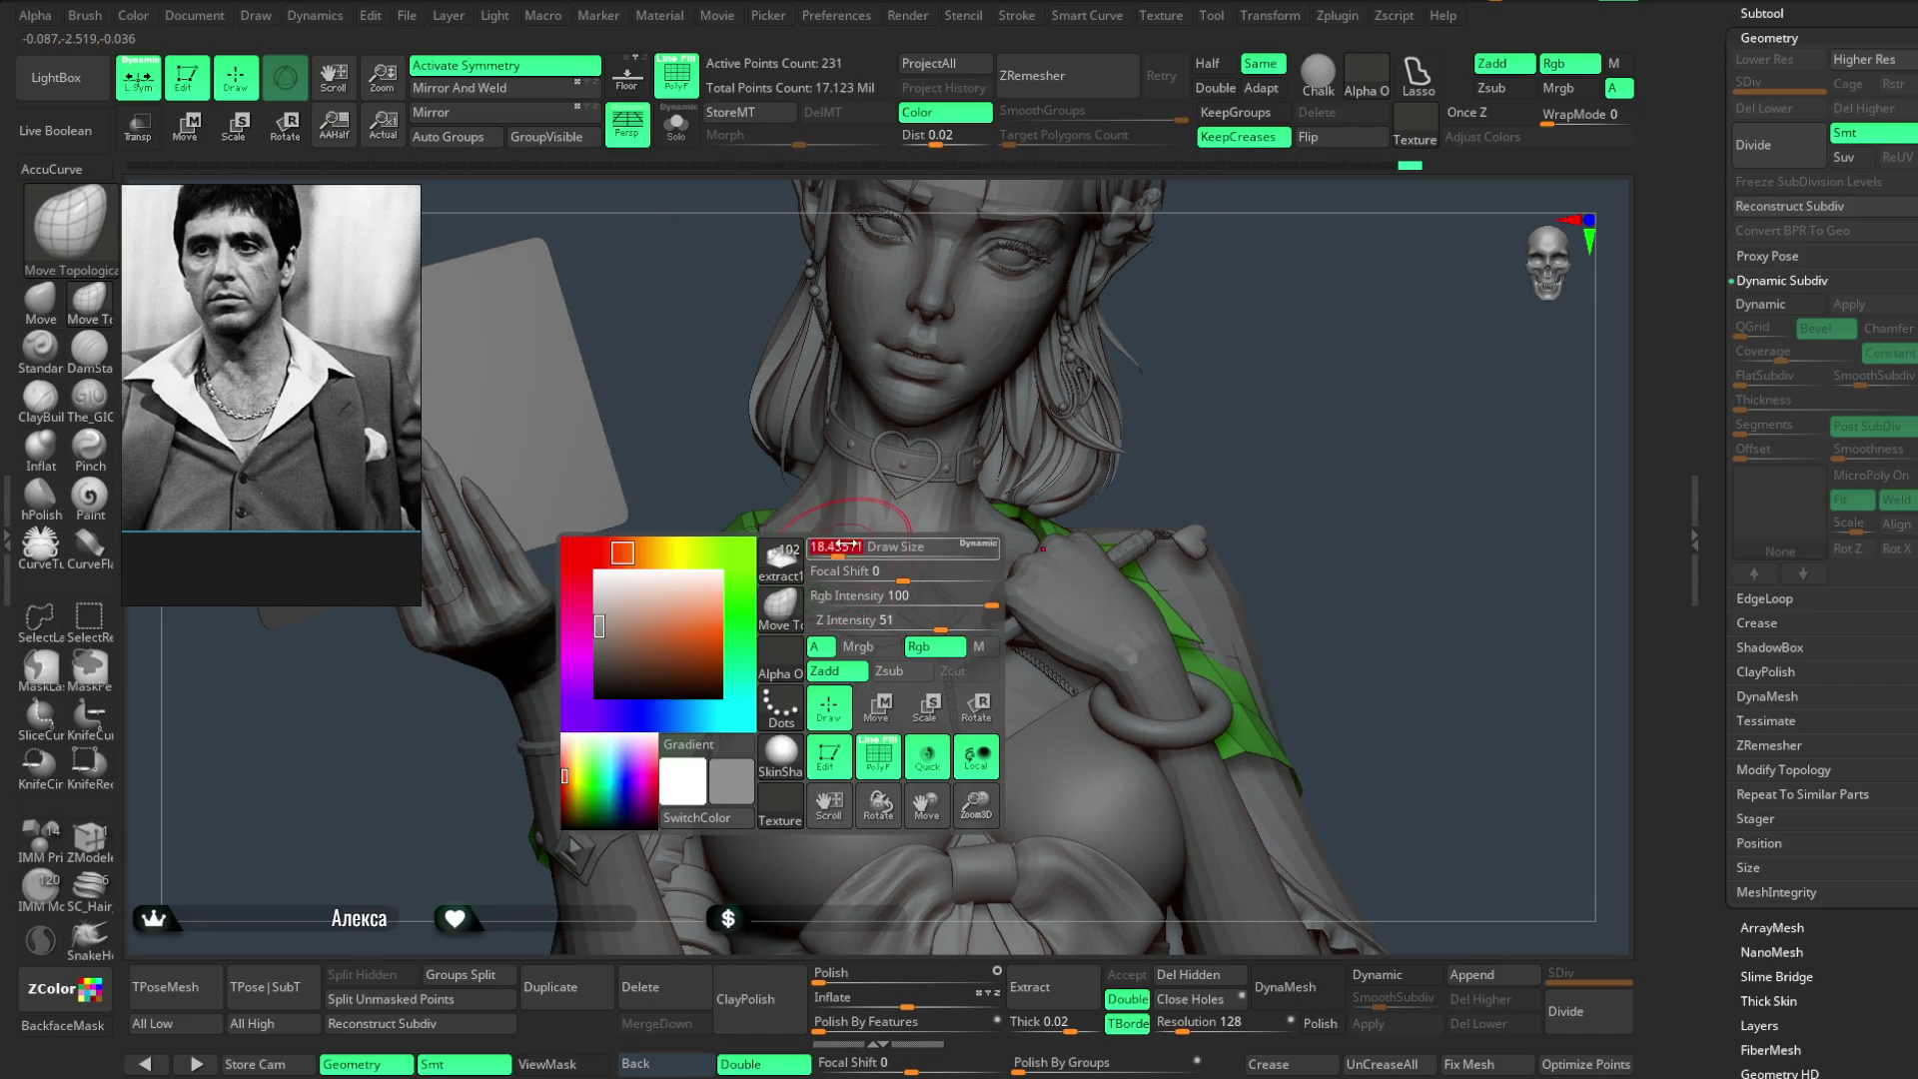
left_click_drag(836, 548, 1039, 510)
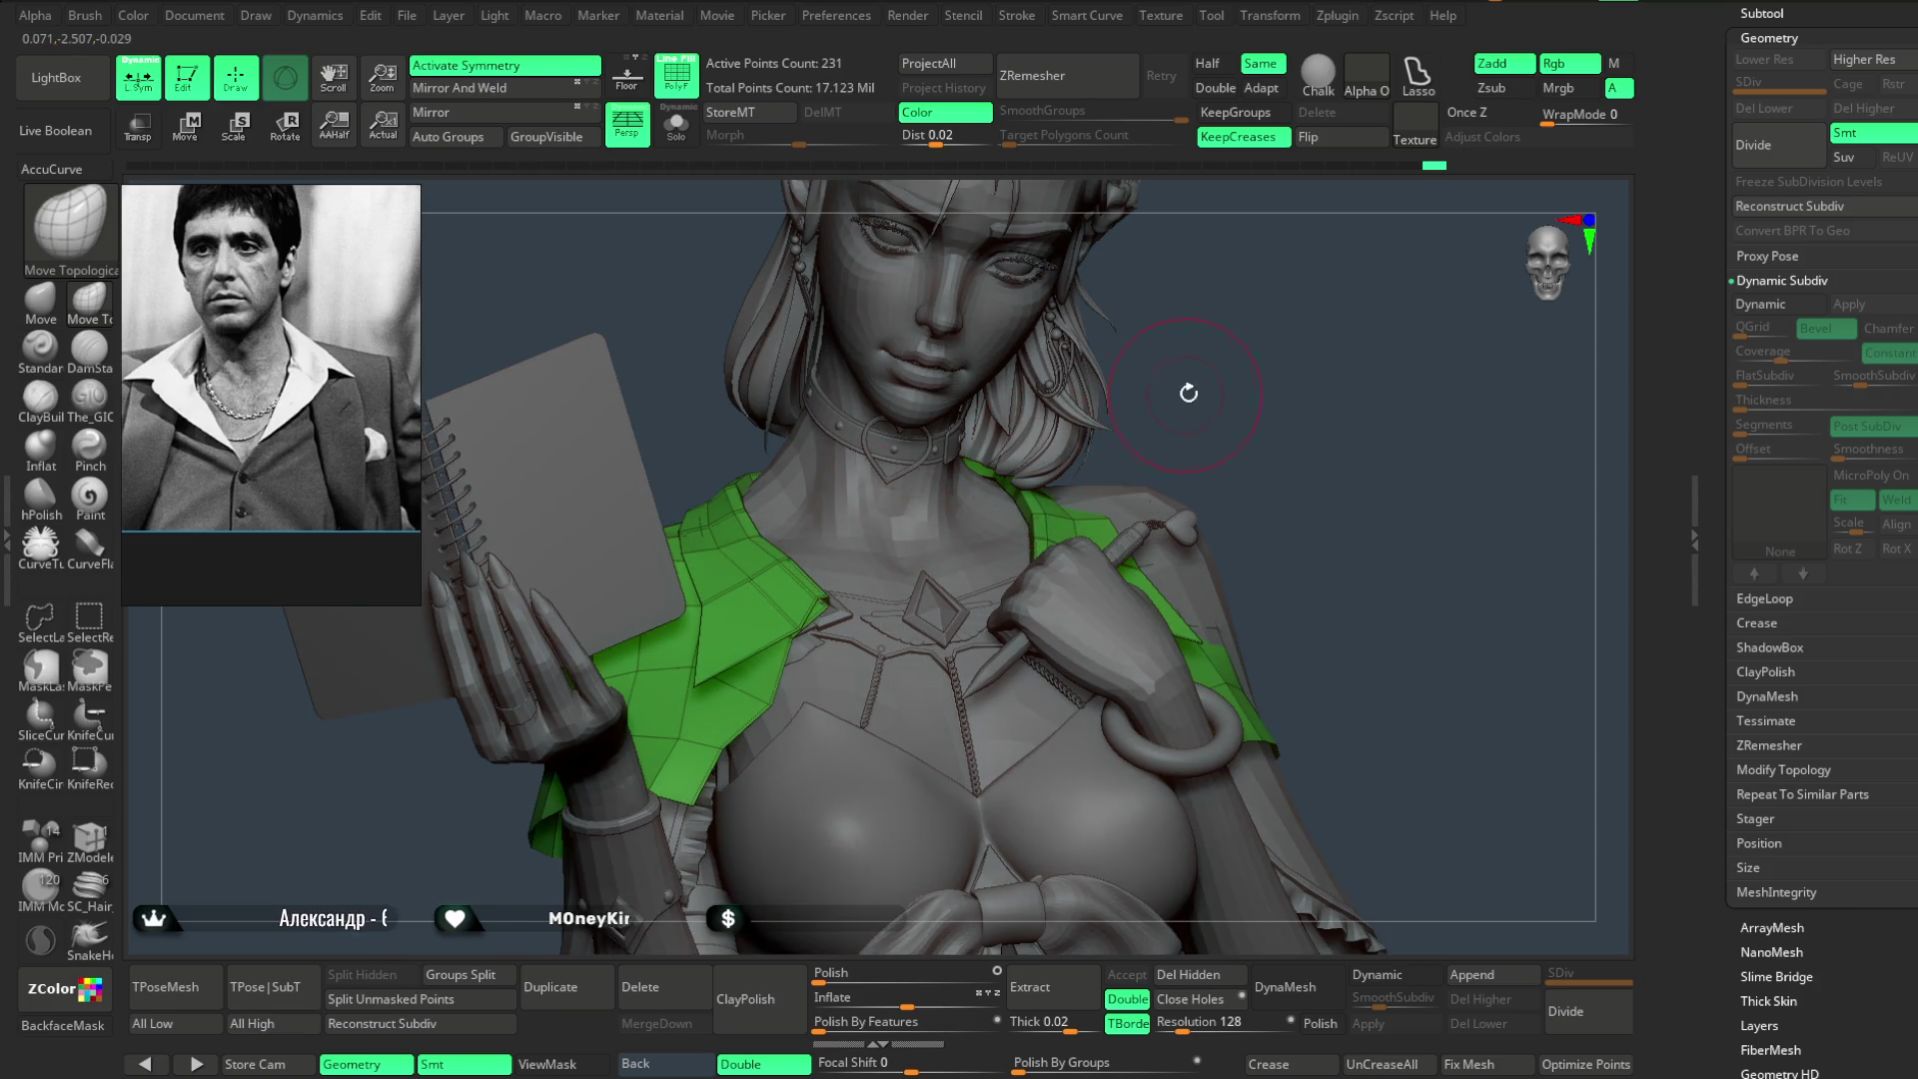
left_click_drag(1187, 393, 1034, 525)
mouse_move(811, 552)
left_mouse_down()
mouse_move(1273, 256)
mouse_move(1260, 355)
mouse_move(1216, 343)
mouse_move(1310, 358)
mouse_move(1264, 425)
mouse_move(950, 492)
mouse_move(1179, 407)
mouse_move(1148, 436)
mouse_move(1158, 405)
mouse_move(732, 216)
mouse_move(1044, 411)
mouse_move(1092, 394)
mouse_move(1061, 401)
left_mouse_up()
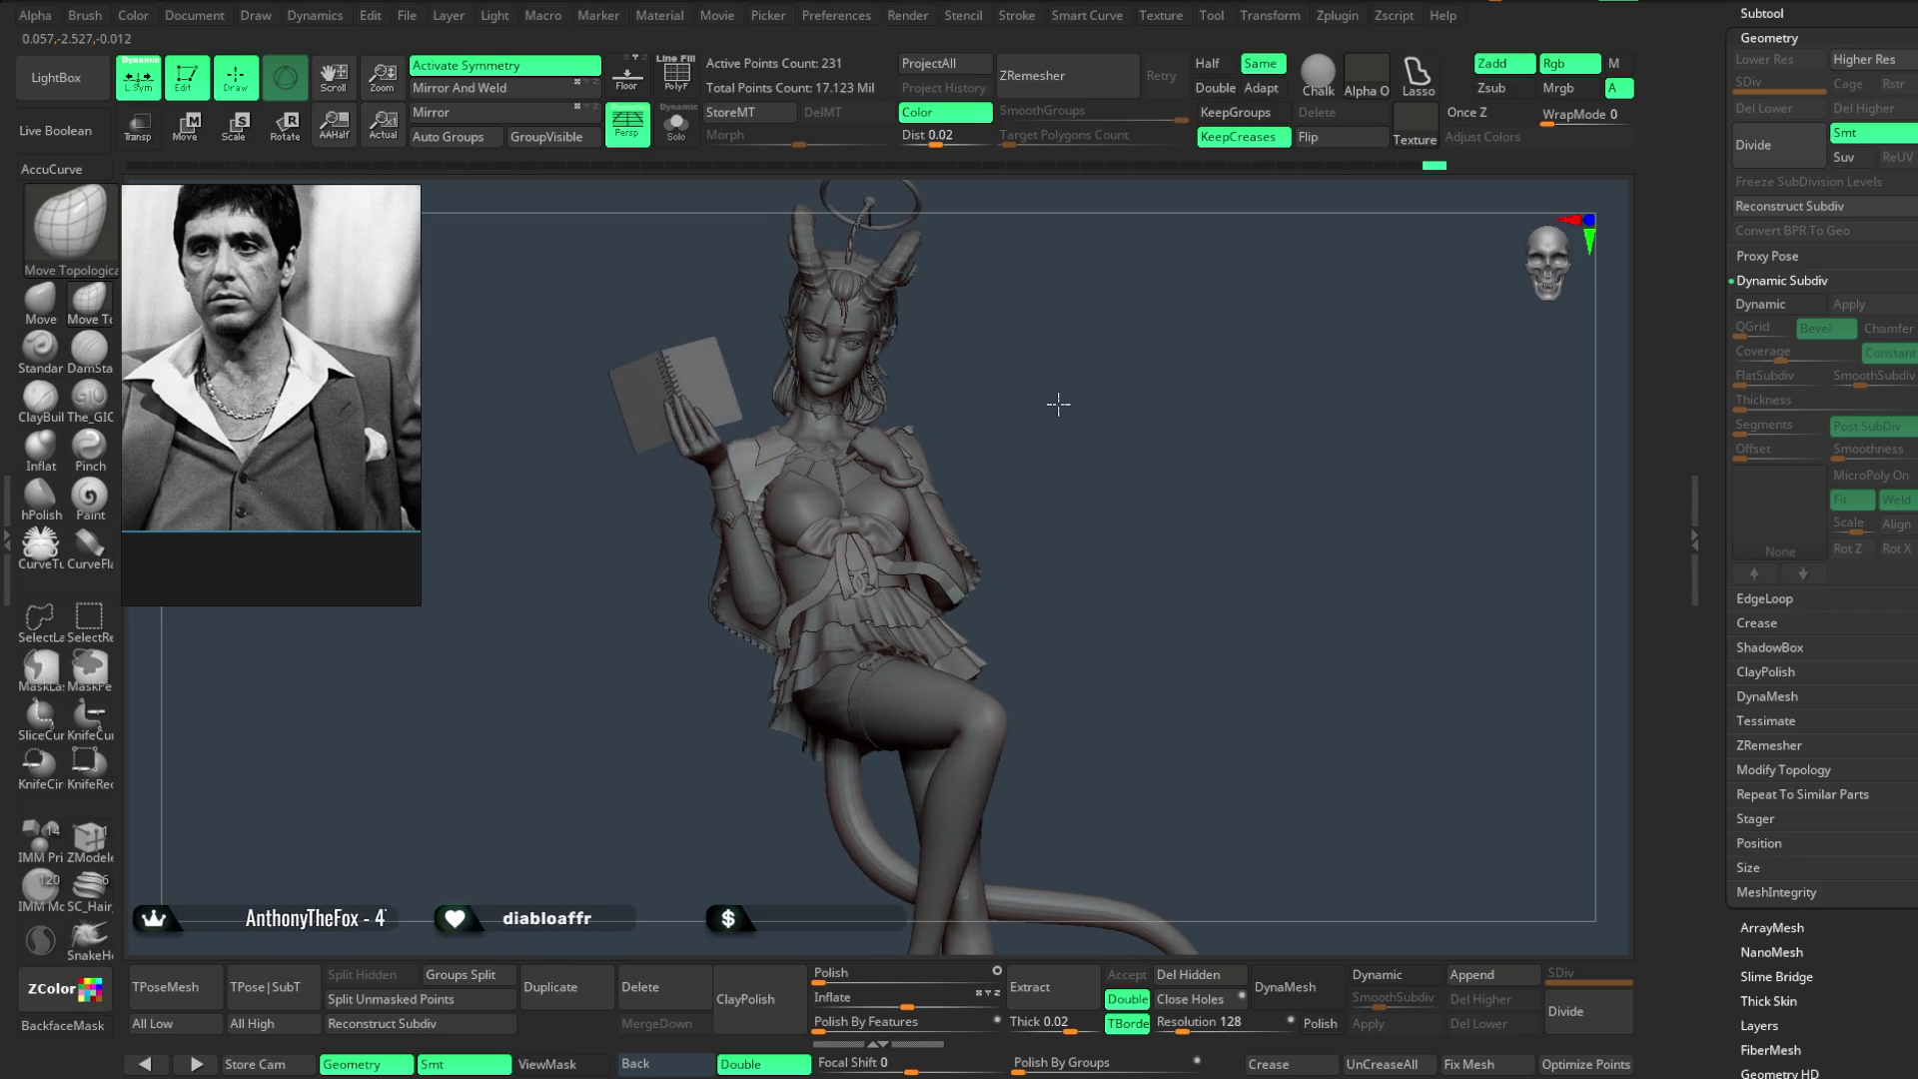
scroll(1062, 448, "up", 5)
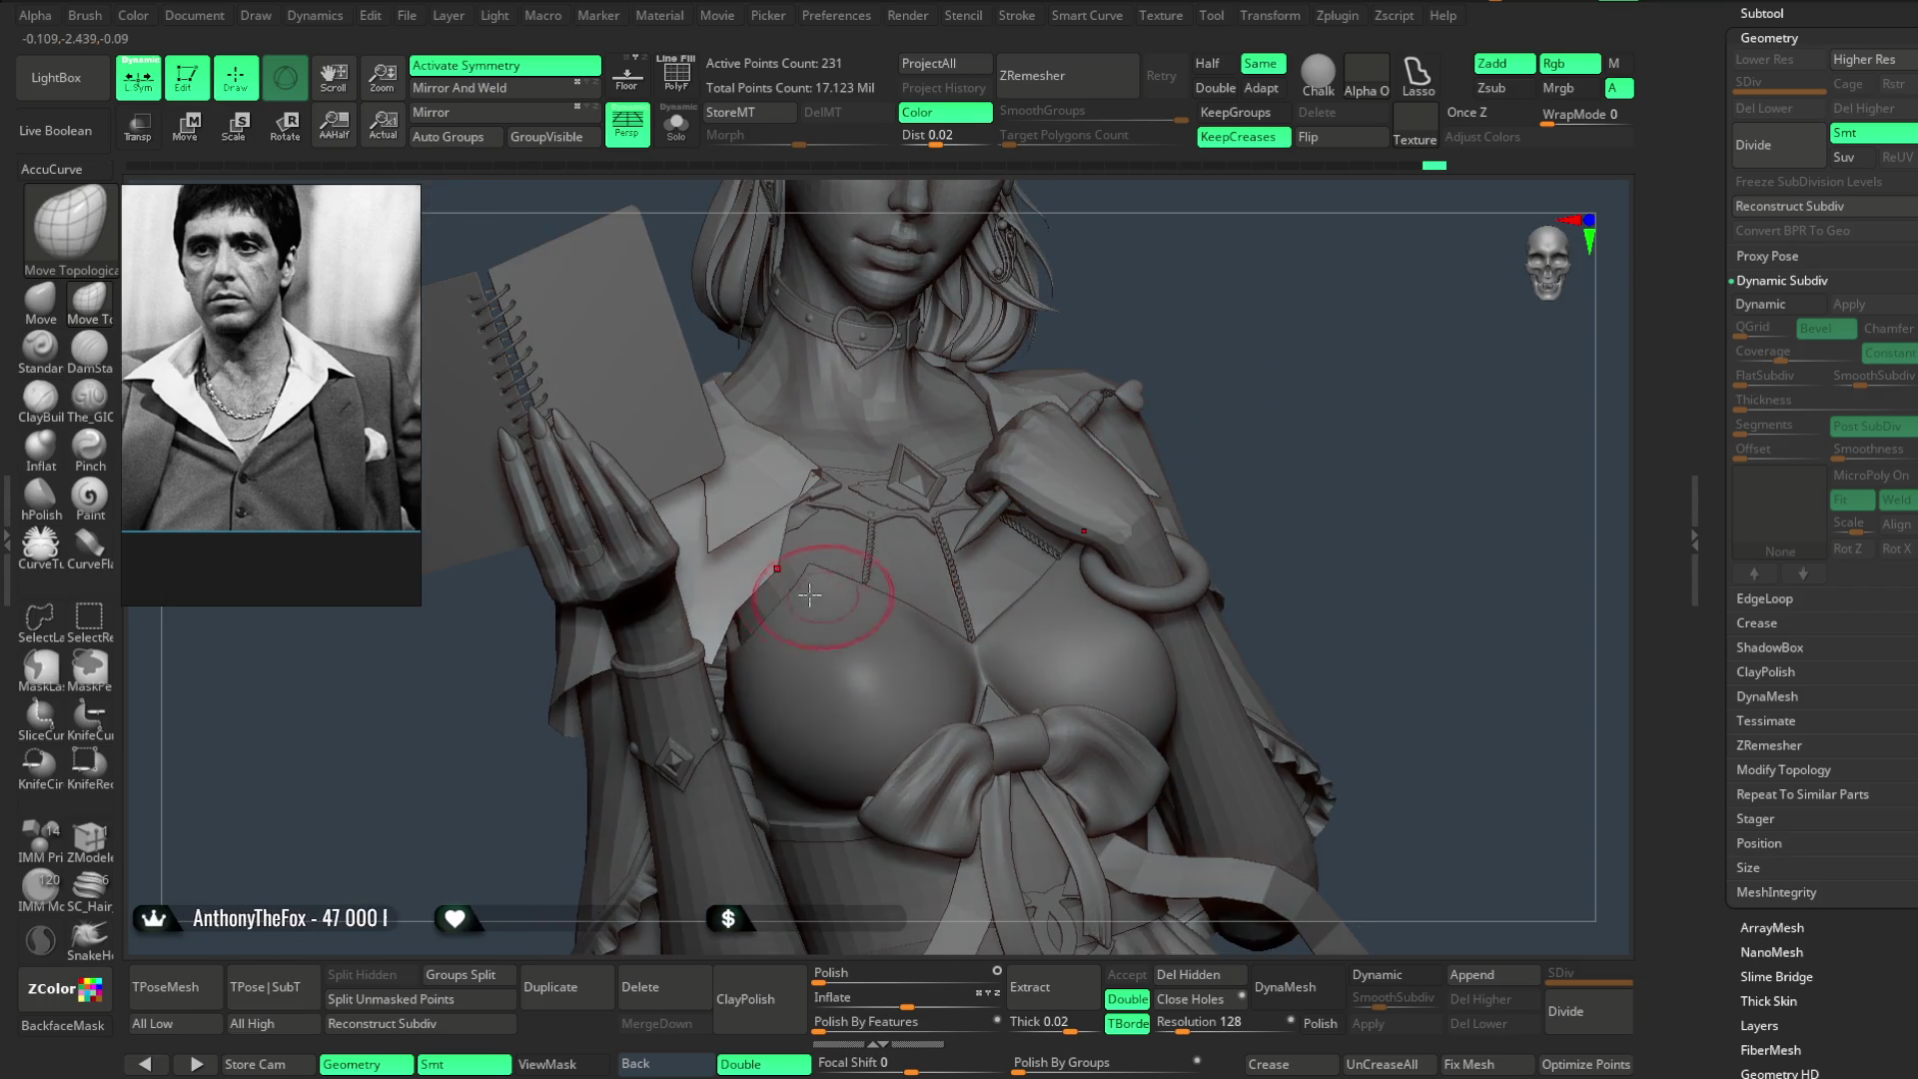
scroll(1229, 257, "down", 2)
scroll(1106, 394, "down", 3)
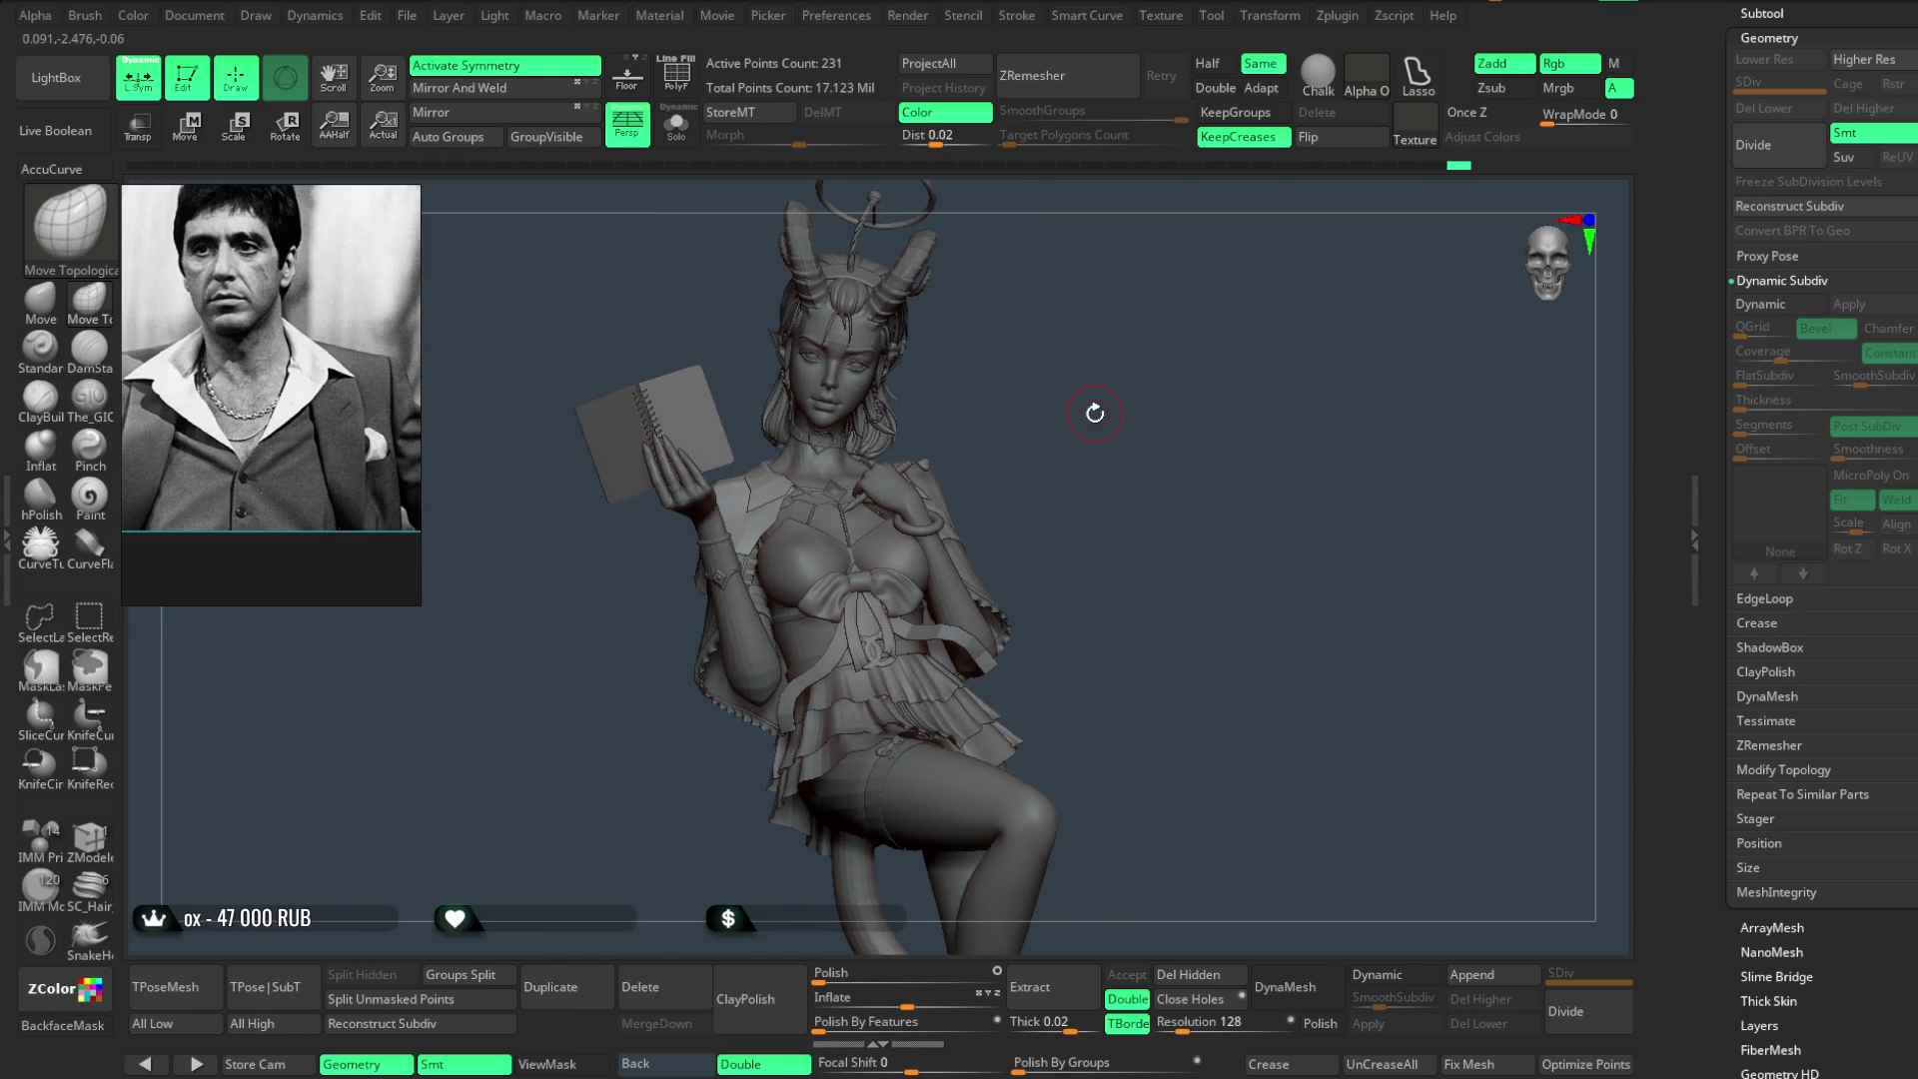
scroll(1114, 478, "up", 3)
scroll(1178, 356, "up", 1)
scroll(1183, 346, "up", 1)
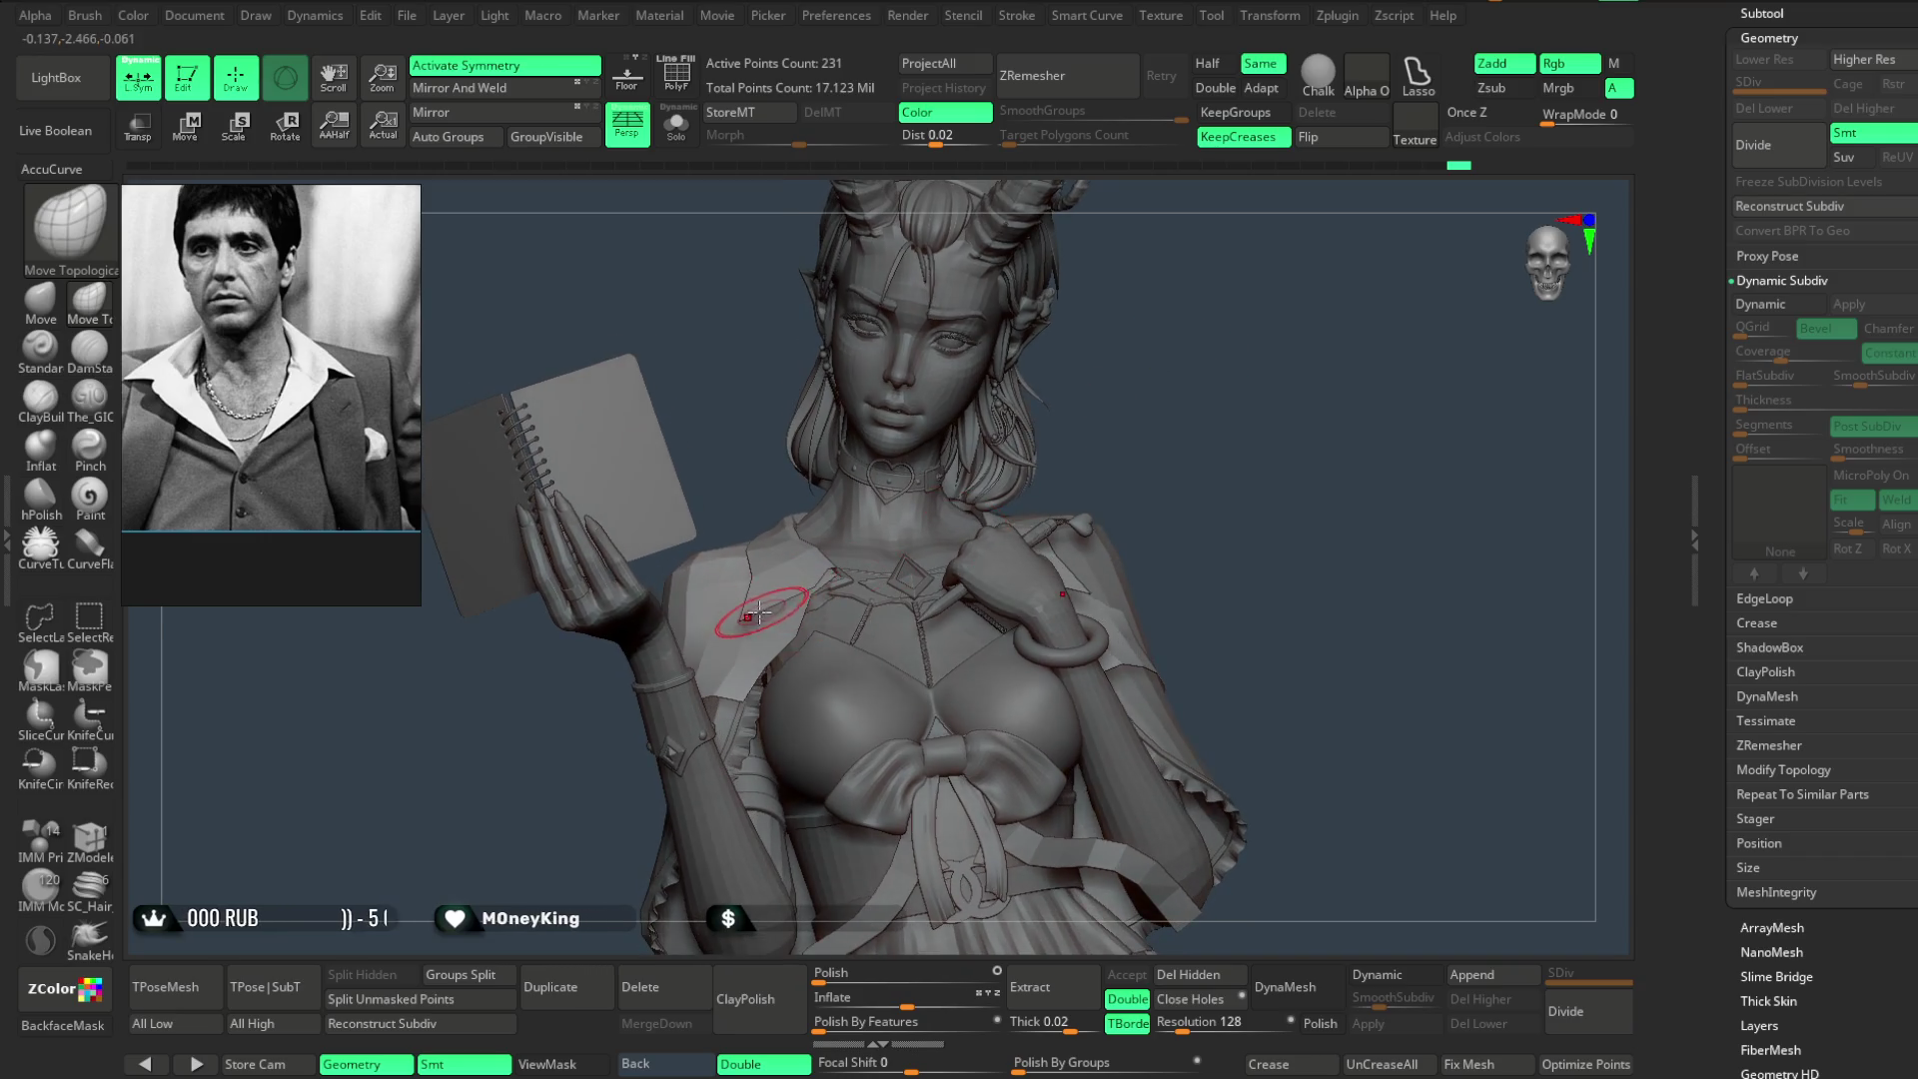
mouse_move(1062, 414)
left_mouse_down()
mouse_move(1289, 344)
mouse_move(844, 511)
mouse_move(1171, 418)
mouse_move(1104, 416)
mouse_move(1070, 441)
mouse_move(1169, 398)
mouse_move(1152, 388)
mouse_move(774, 608)
mouse_move(819, 602)
left_mouse_up()
key("space")
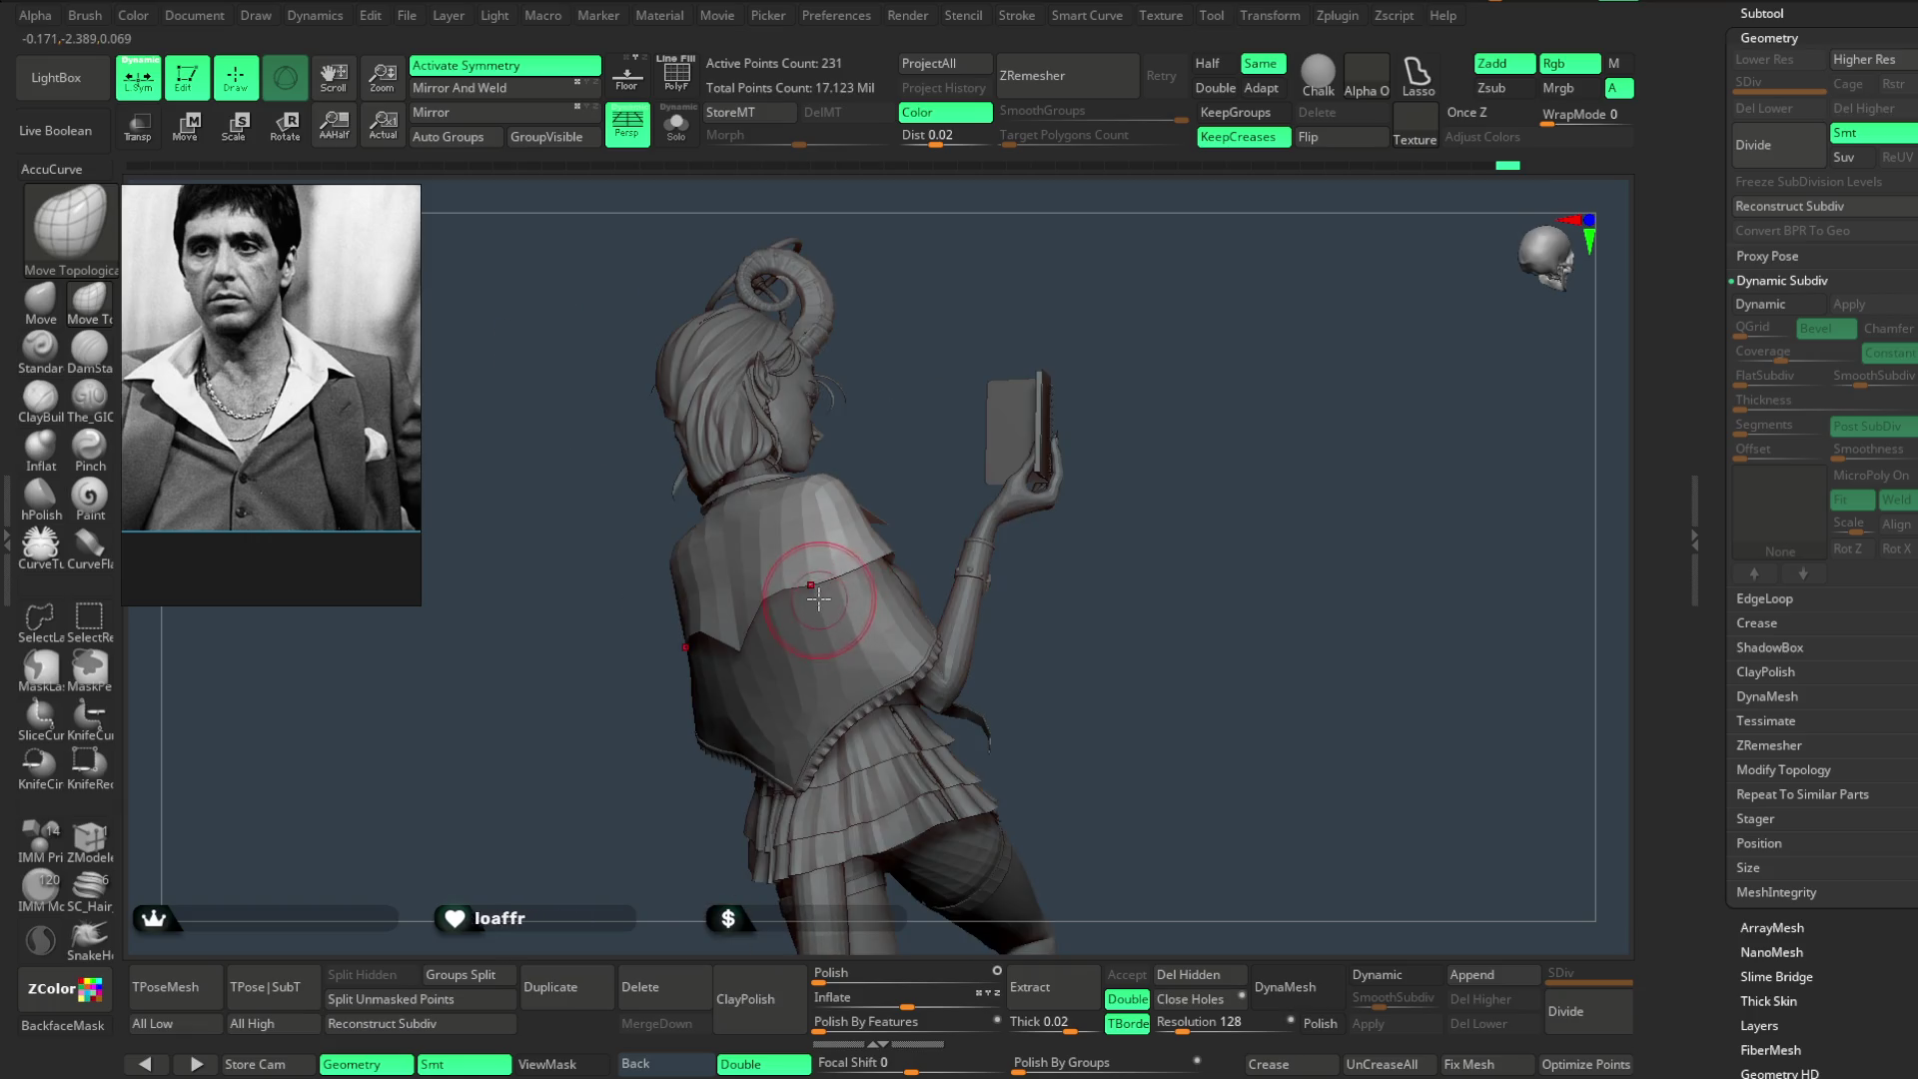
mouse_move(891, 450)
left_mouse_down()
mouse_move(921, 377)
mouse_move(950, 364)
left_mouse_up()
key("space")
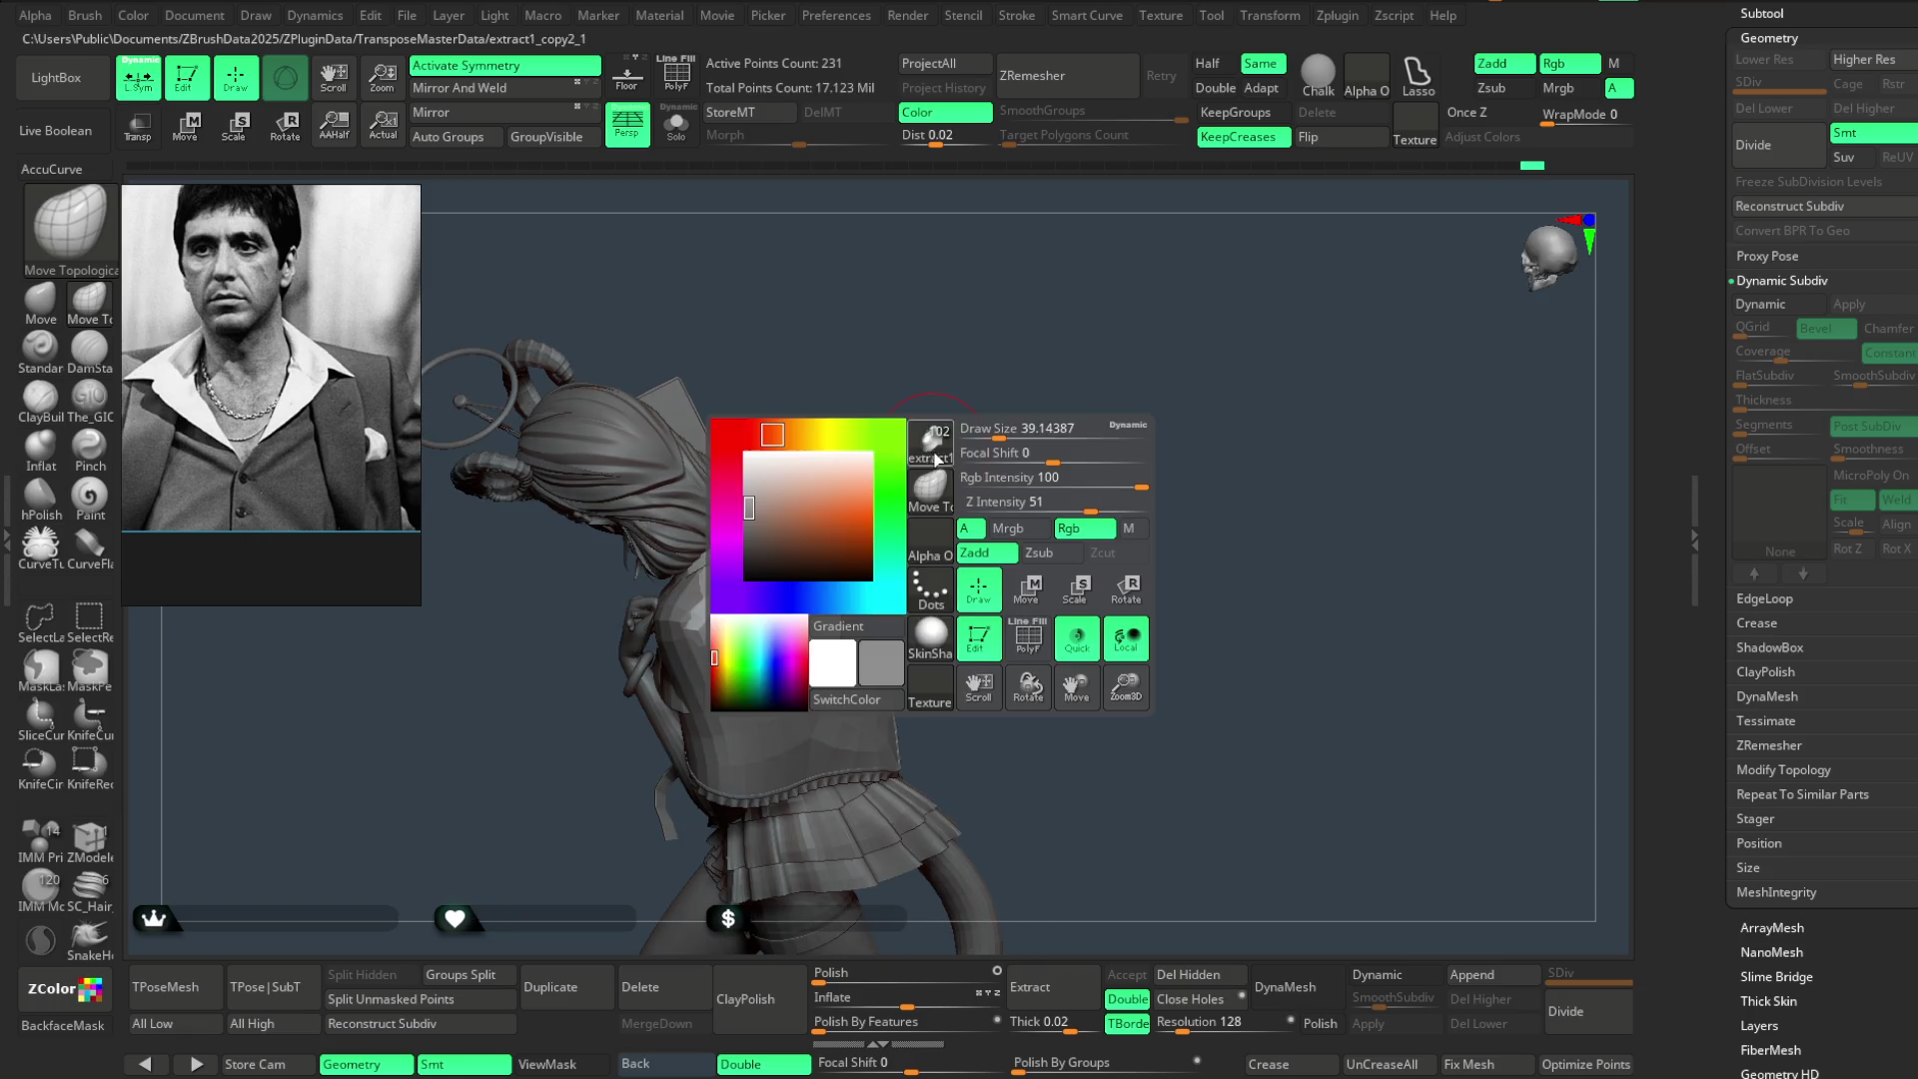
mouse_move(1020, 424)
left_mouse_down()
mouse_move(794, 533)
mouse_move(856, 483)
mouse_move(799, 532)
mouse_move(1145, 415)
mouse_move(1034, 539)
left_mouse_up()
- Make the jacket extract1_copy2_1 the active subtool and start a file save
left_click(799, 533, "alt")
key("space")
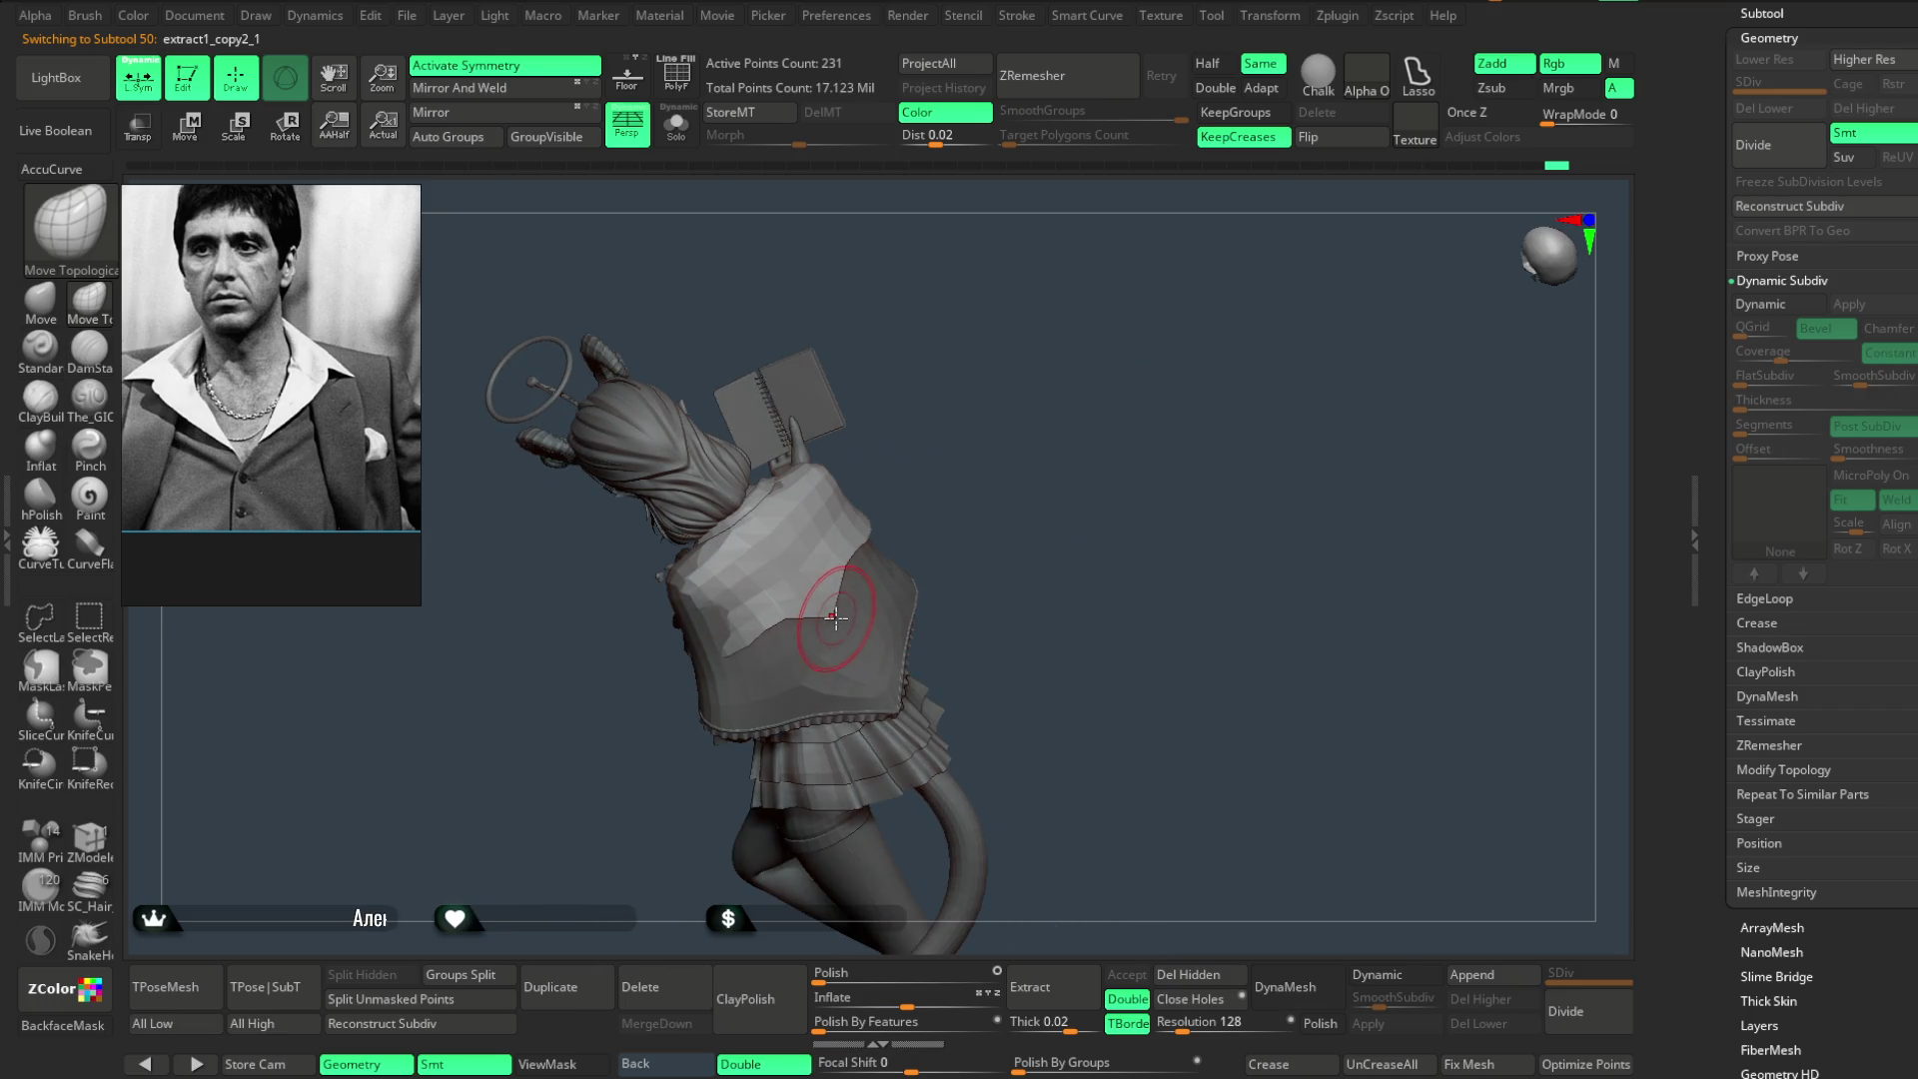
left_click_drag(855, 637, 1030, 459)
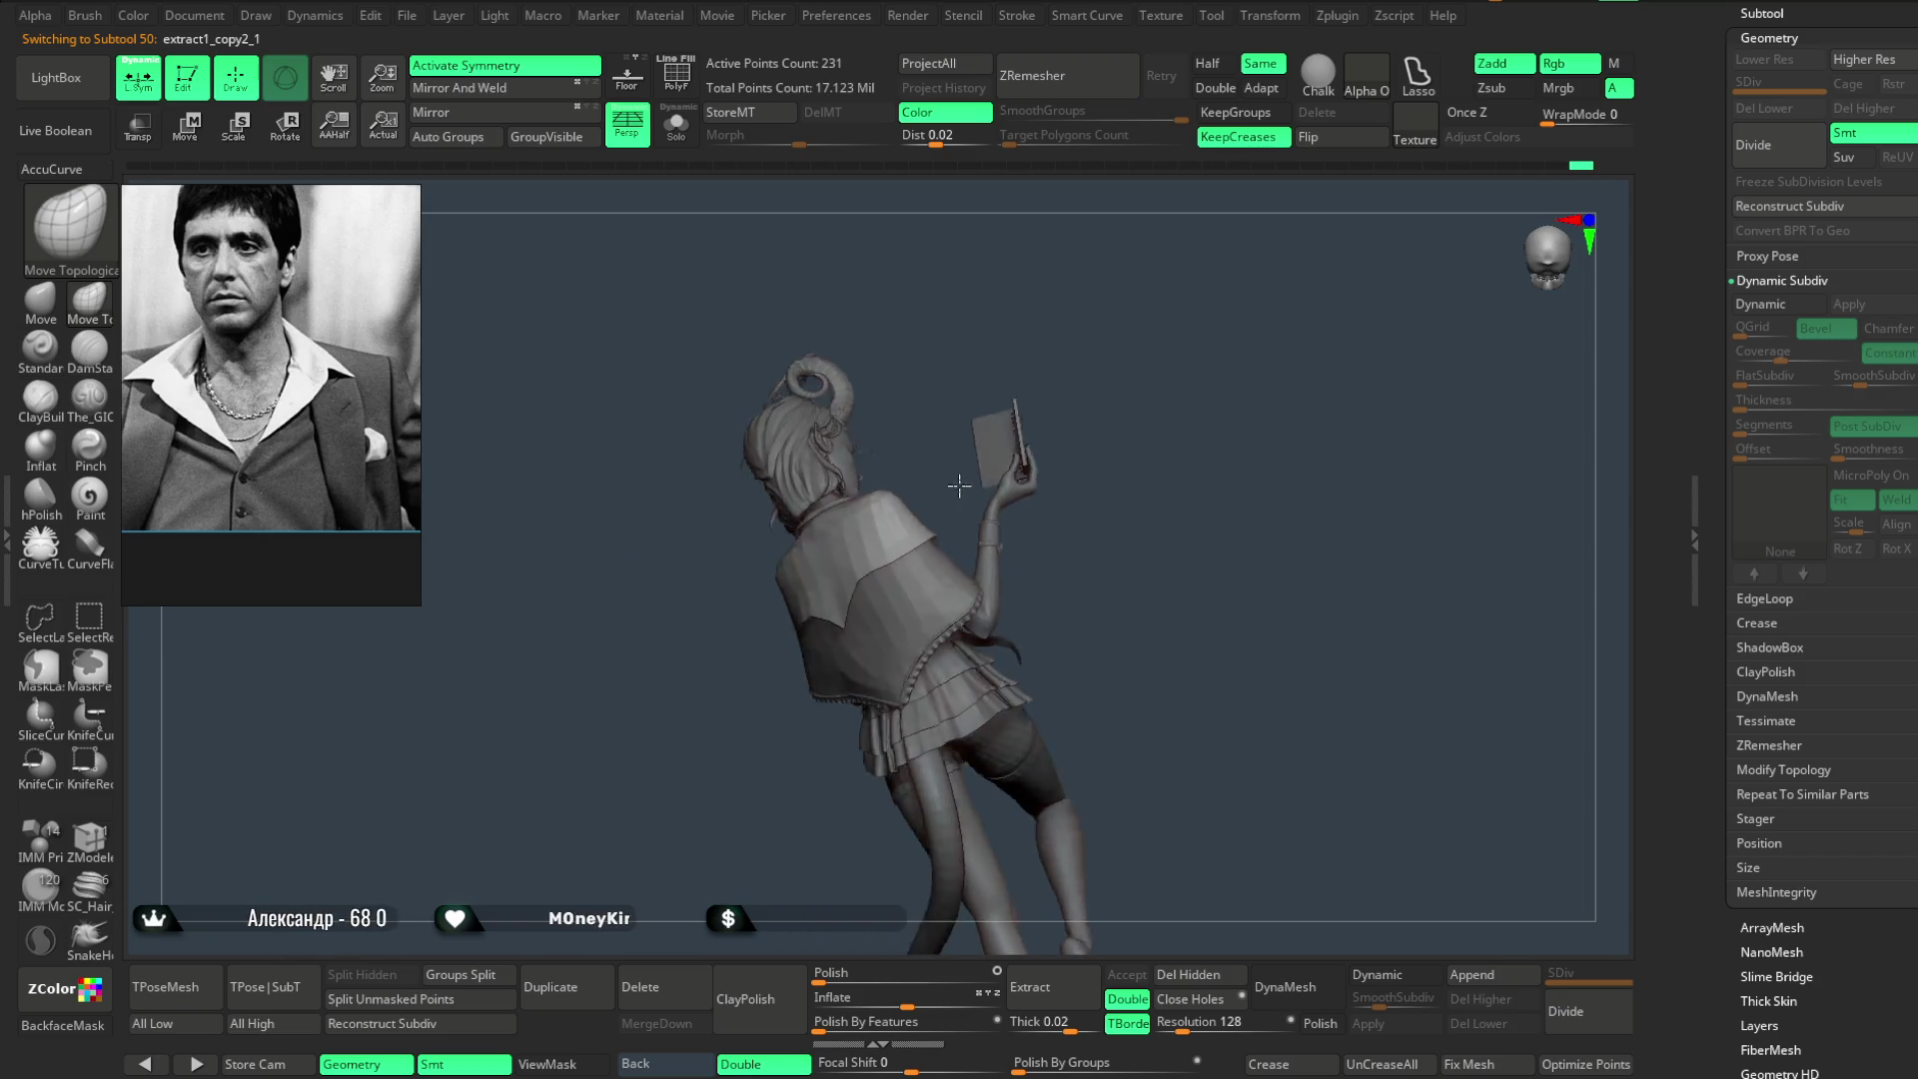
mouse_move(1017, 511)
left_mouse_down()
mouse_move(1090, 441)
mouse_move(1074, 457)
mouse_move(1094, 408)
left_mouse_up()
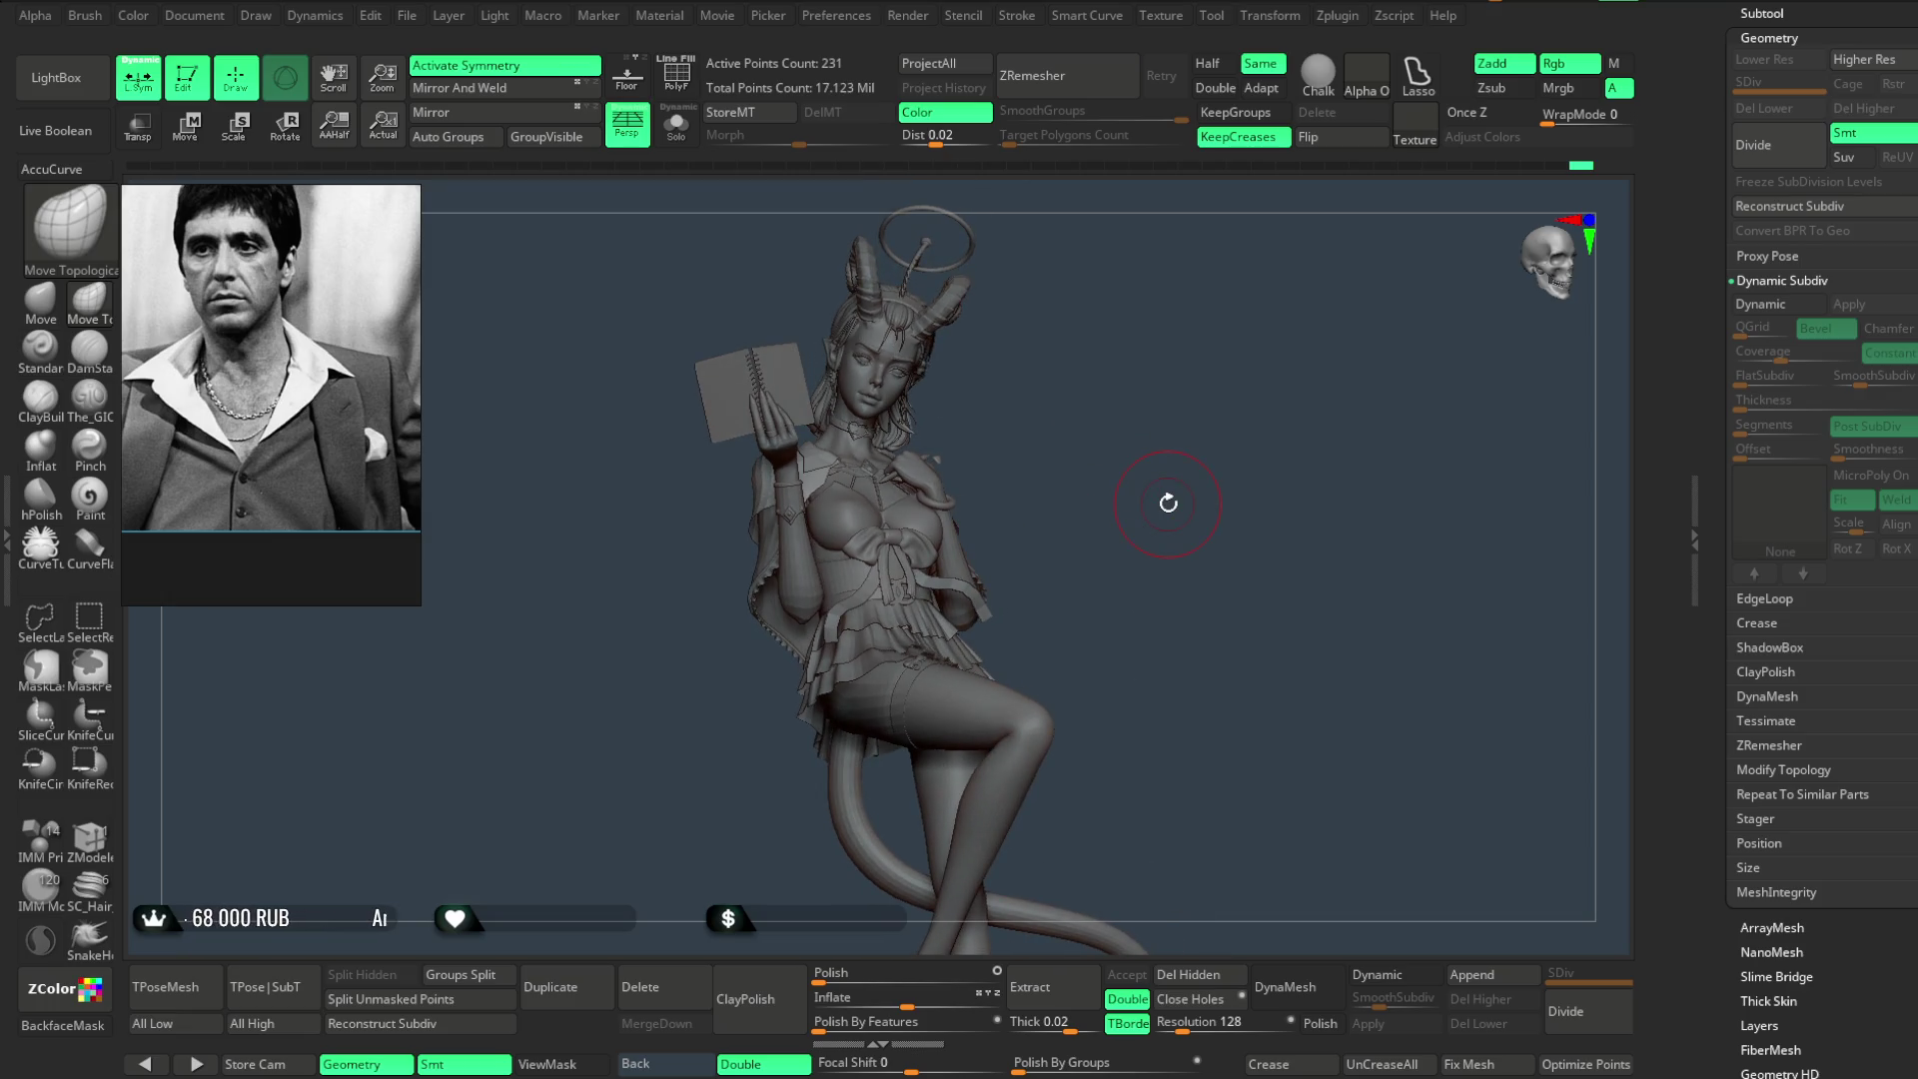
left_click(408, 18)
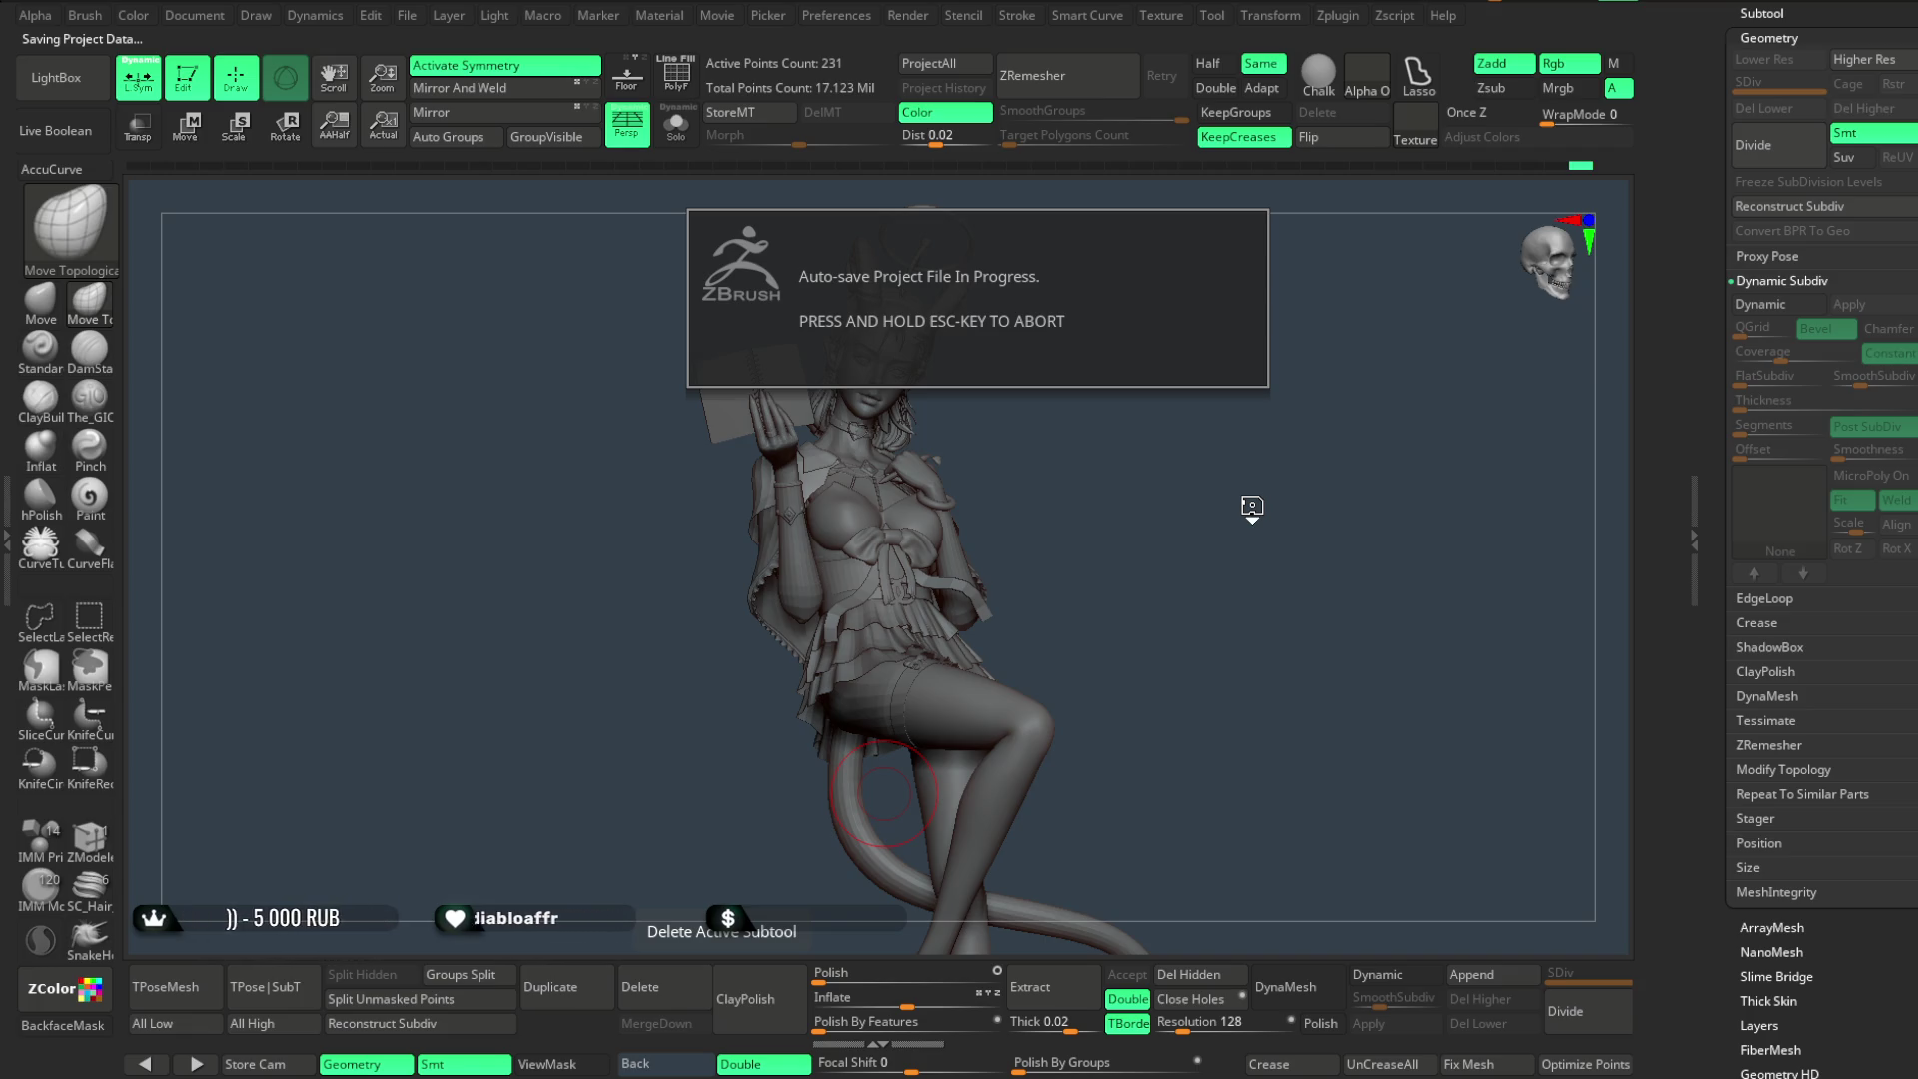
- Nudge the seated figure slightly toward the torso once the QuickSave finishes
left_click_drag(1132, 466, 1121, 473)
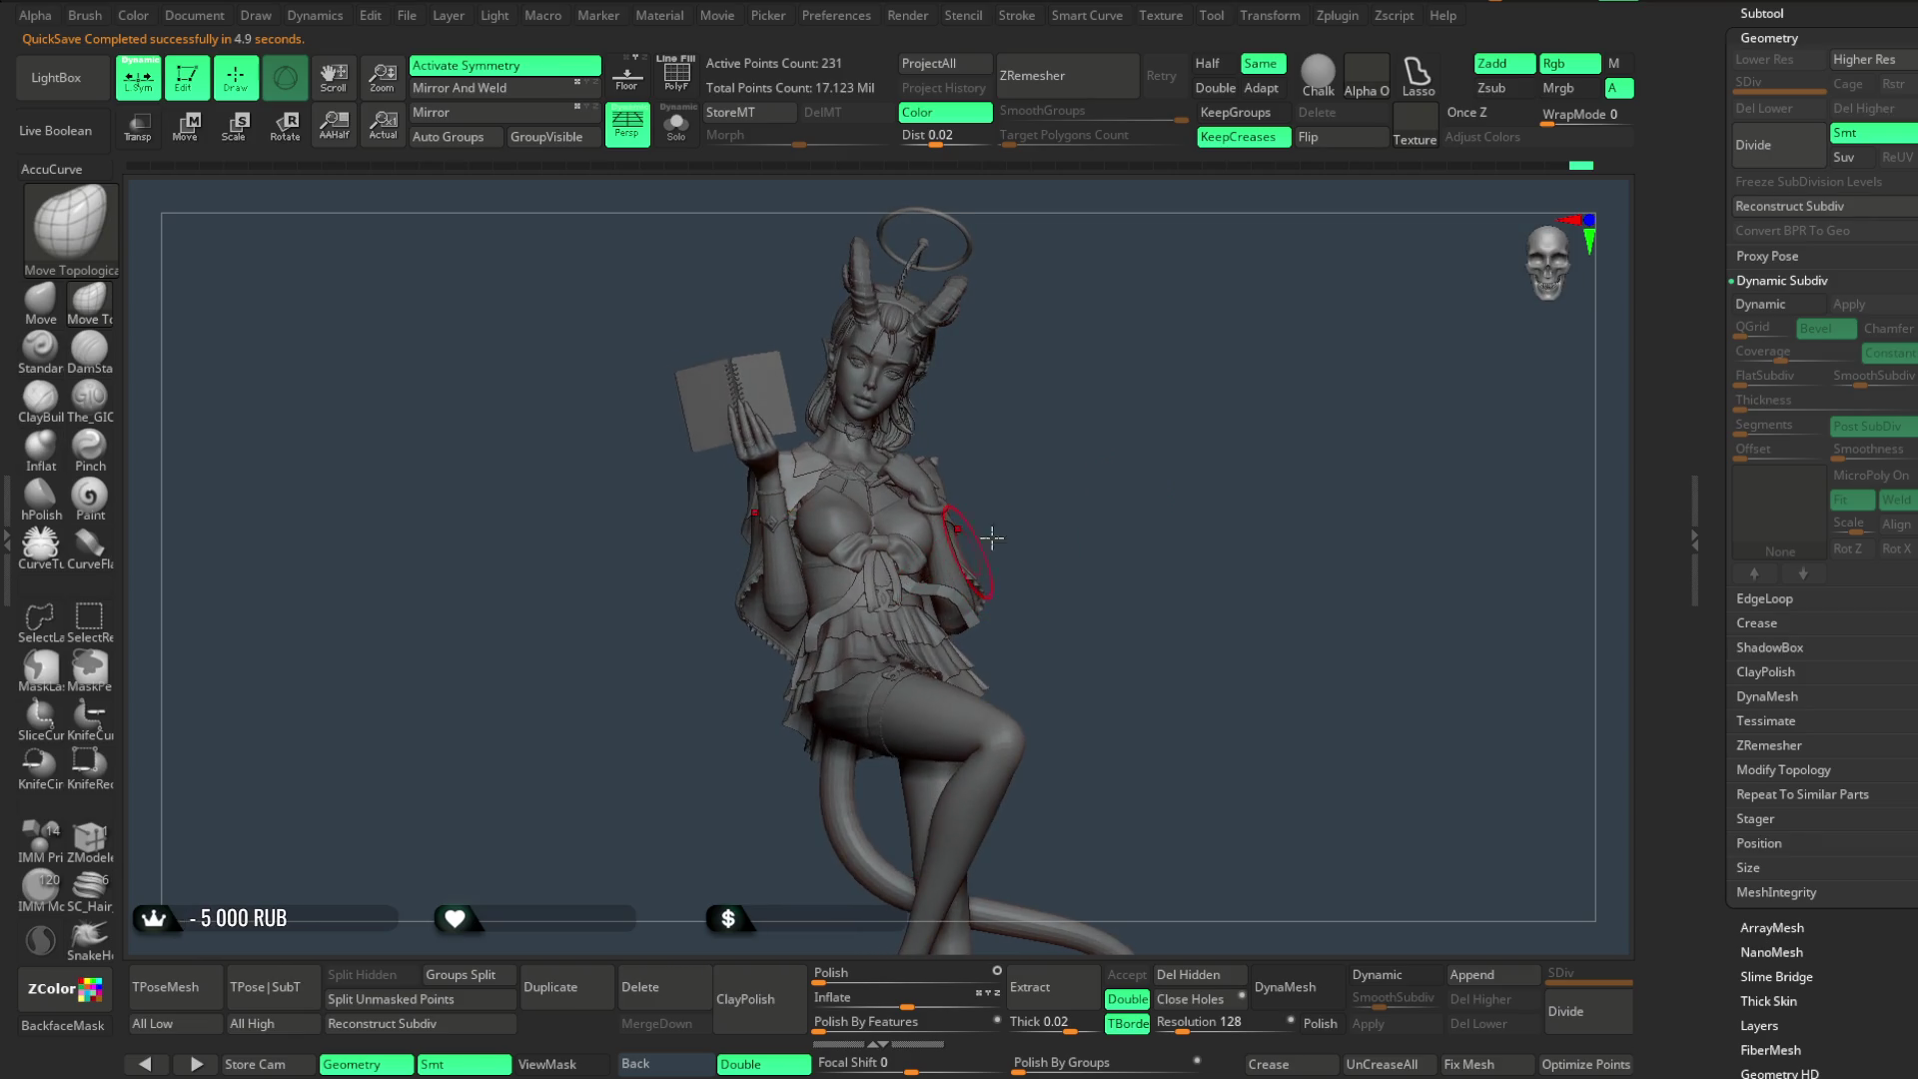
scroll(1121, 476, "up", 3)
scroll(1143, 615, "up", 4)
scroll(1144, 614, "down", 3)
scroll(1183, 518, "down", 2)
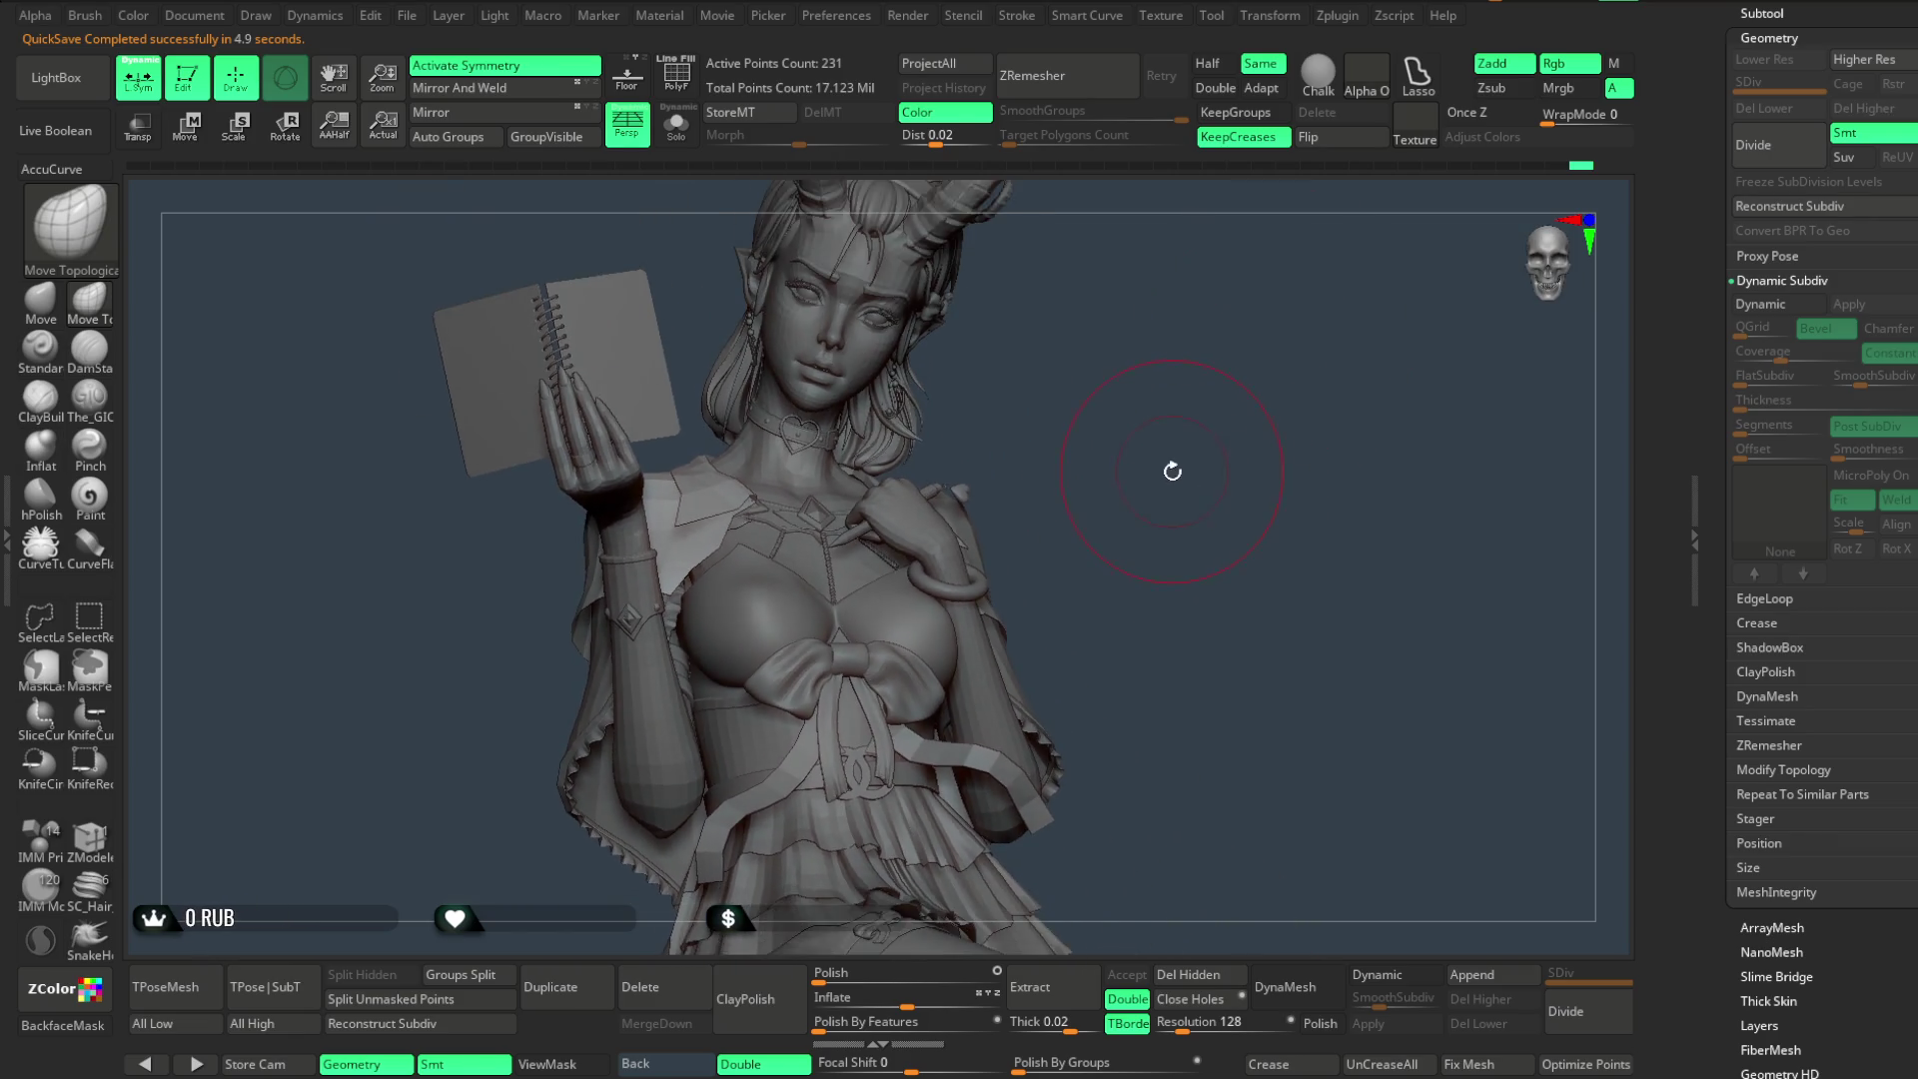
scroll(1169, 445, "down", 2)
- Select the Extract7 chest piece in the viewport, then step down to the low-poly girl base body
mouse_move(1180, 412)
left_mouse_down()
mouse_move(1121, 495)
mouse_move(1255, 484)
mouse_move(1136, 492)
left_mouse_up()
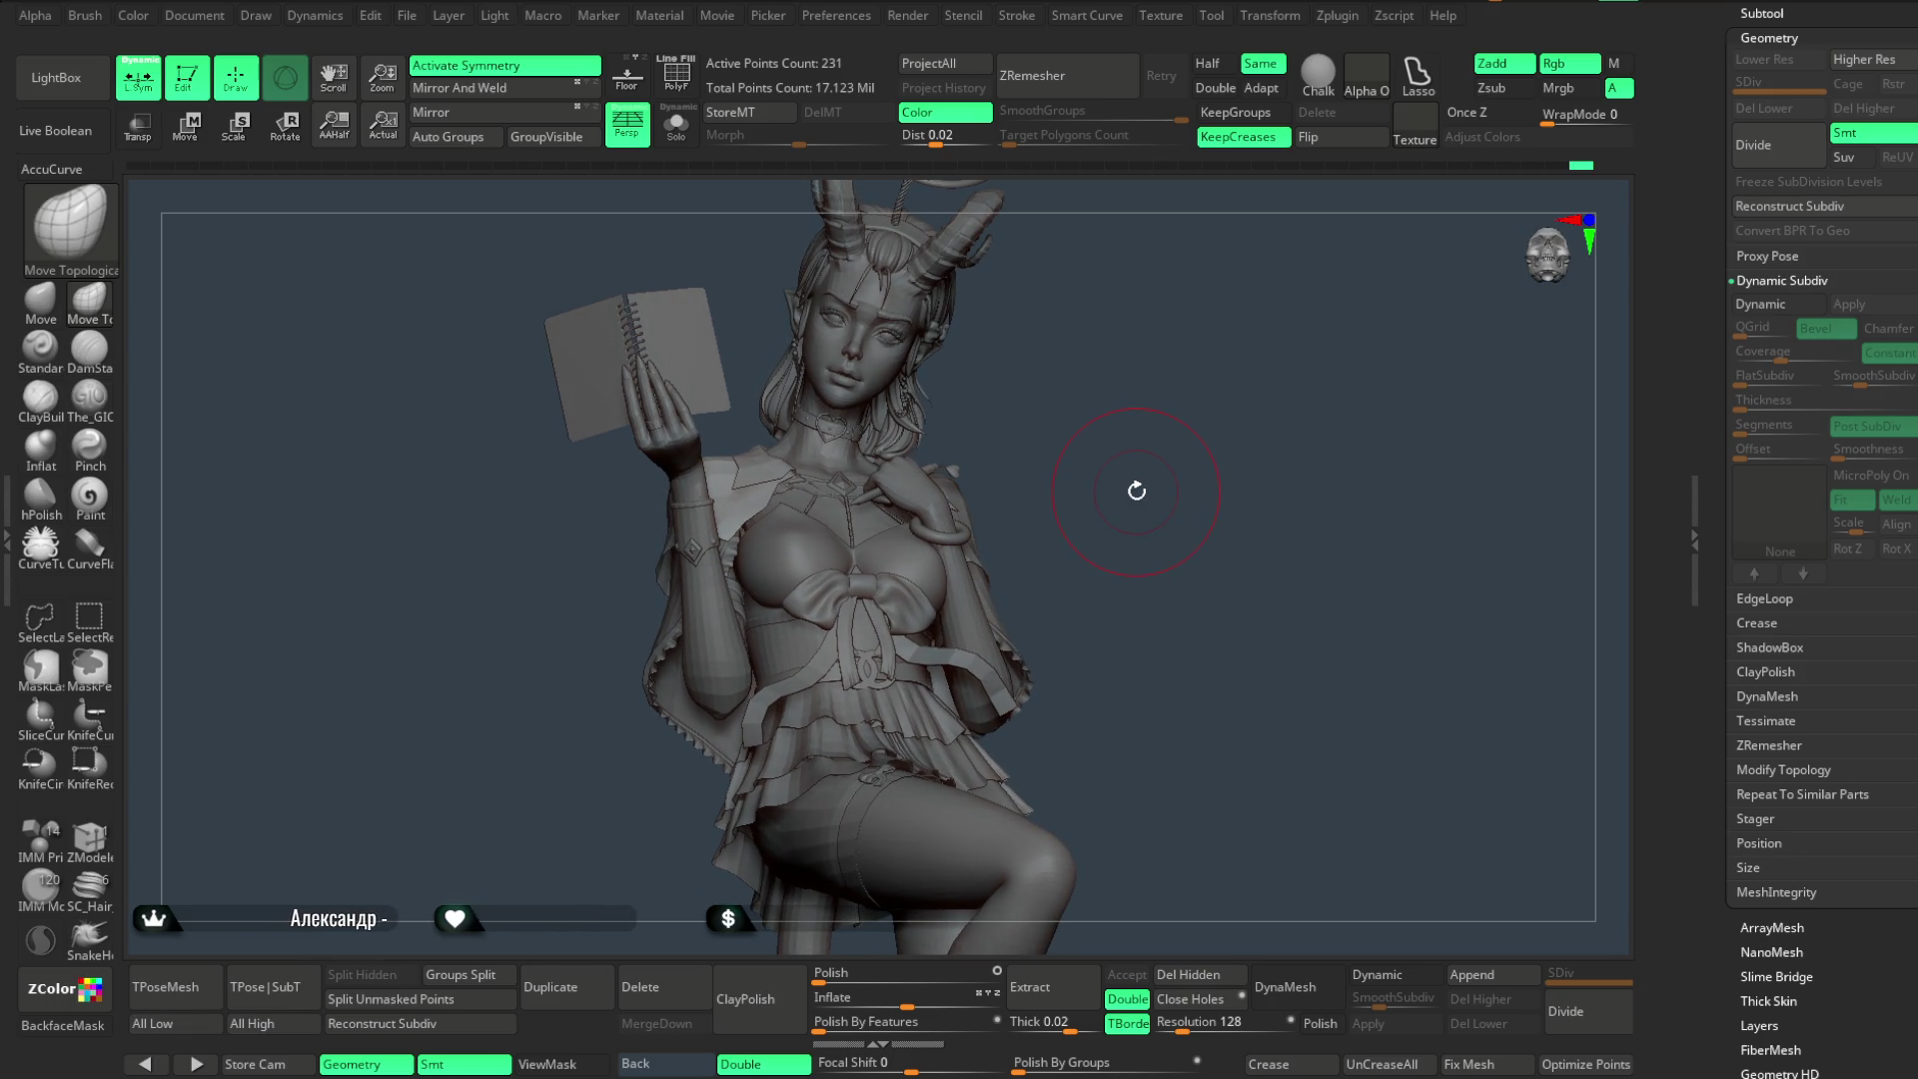
mouse_move(1133, 491)
left_mouse_down()
mouse_move(1245, 493)
mouse_move(932, 566)
left_mouse_up()
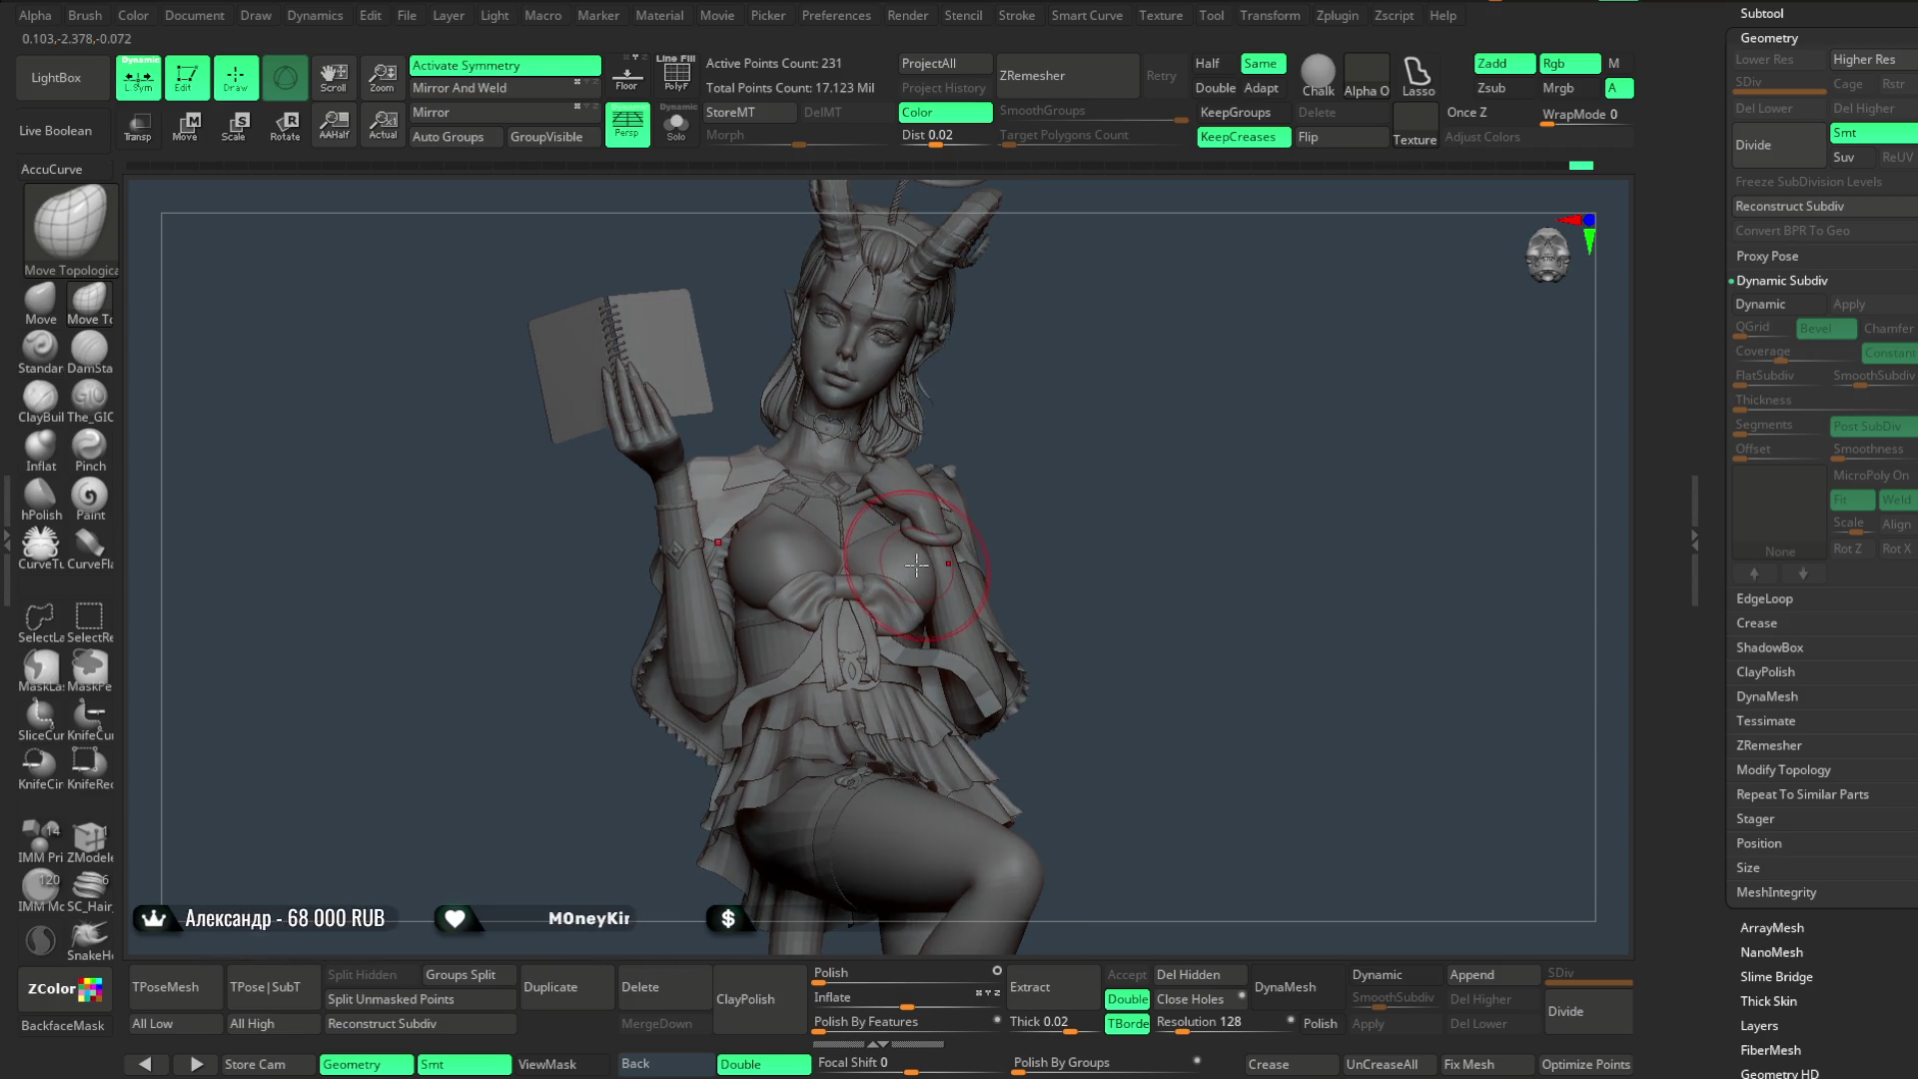
left_click(915, 564, "alt")
mouse_move(1139, 480)
left_mouse_down()
mouse_move(1164, 459)
mouse_move(1171, 408)
mouse_move(1155, 415)
left_mouse_up()
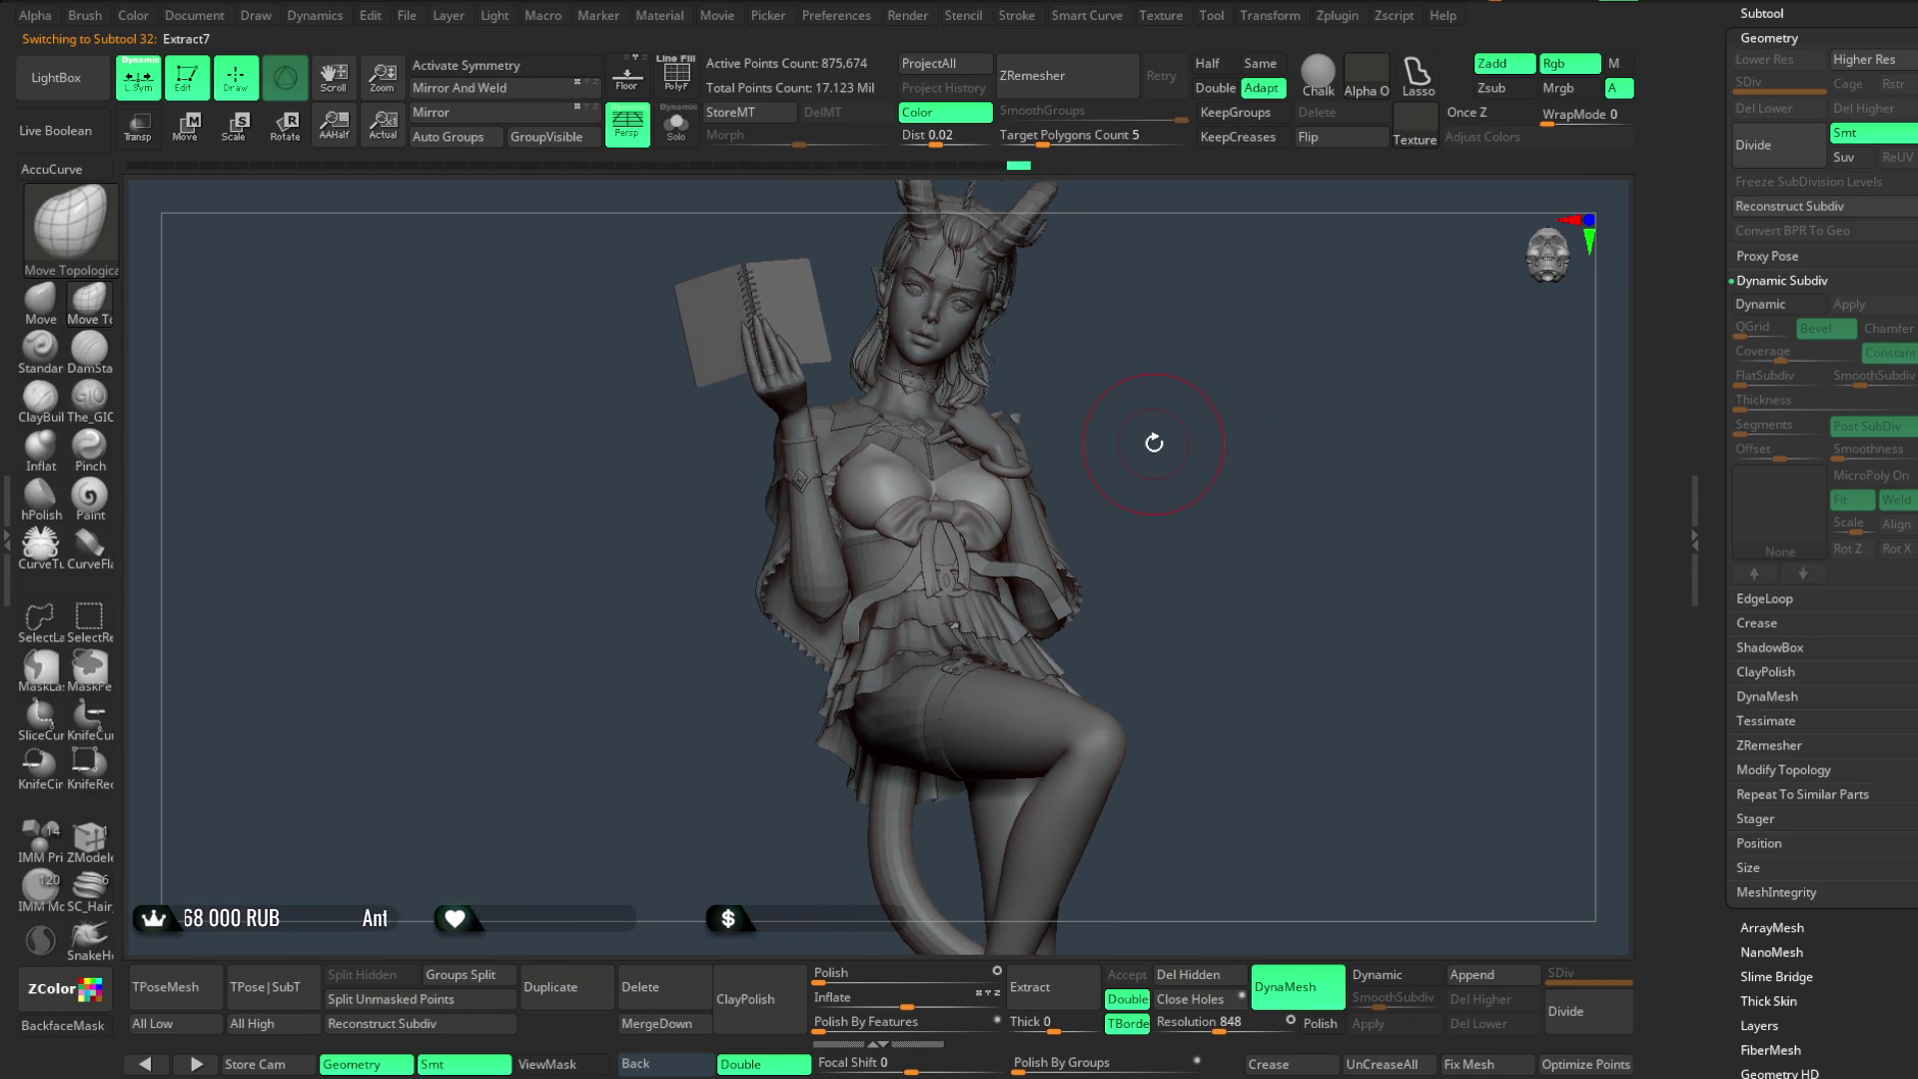
mouse_move(1151, 441)
left_mouse_down()
mouse_move(1213, 454)
mouse_move(1149, 455)
mouse_move(1138, 491)
mouse_move(1127, 414)
mouse_move(1146, 437)
mouse_move(1144, 395)
mouse_move(1174, 390)
mouse_move(1143, 429)
mouse_move(1125, 419)
mouse_move(1187, 416)
mouse_move(1126, 429)
mouse_move(1113, 453)
mouse_move(1115, 420)
mouse_move(1148, 591)
mouse_move(1198, 573)
mouse_move(1134, 470)
left_mouse_up()
key("Down")
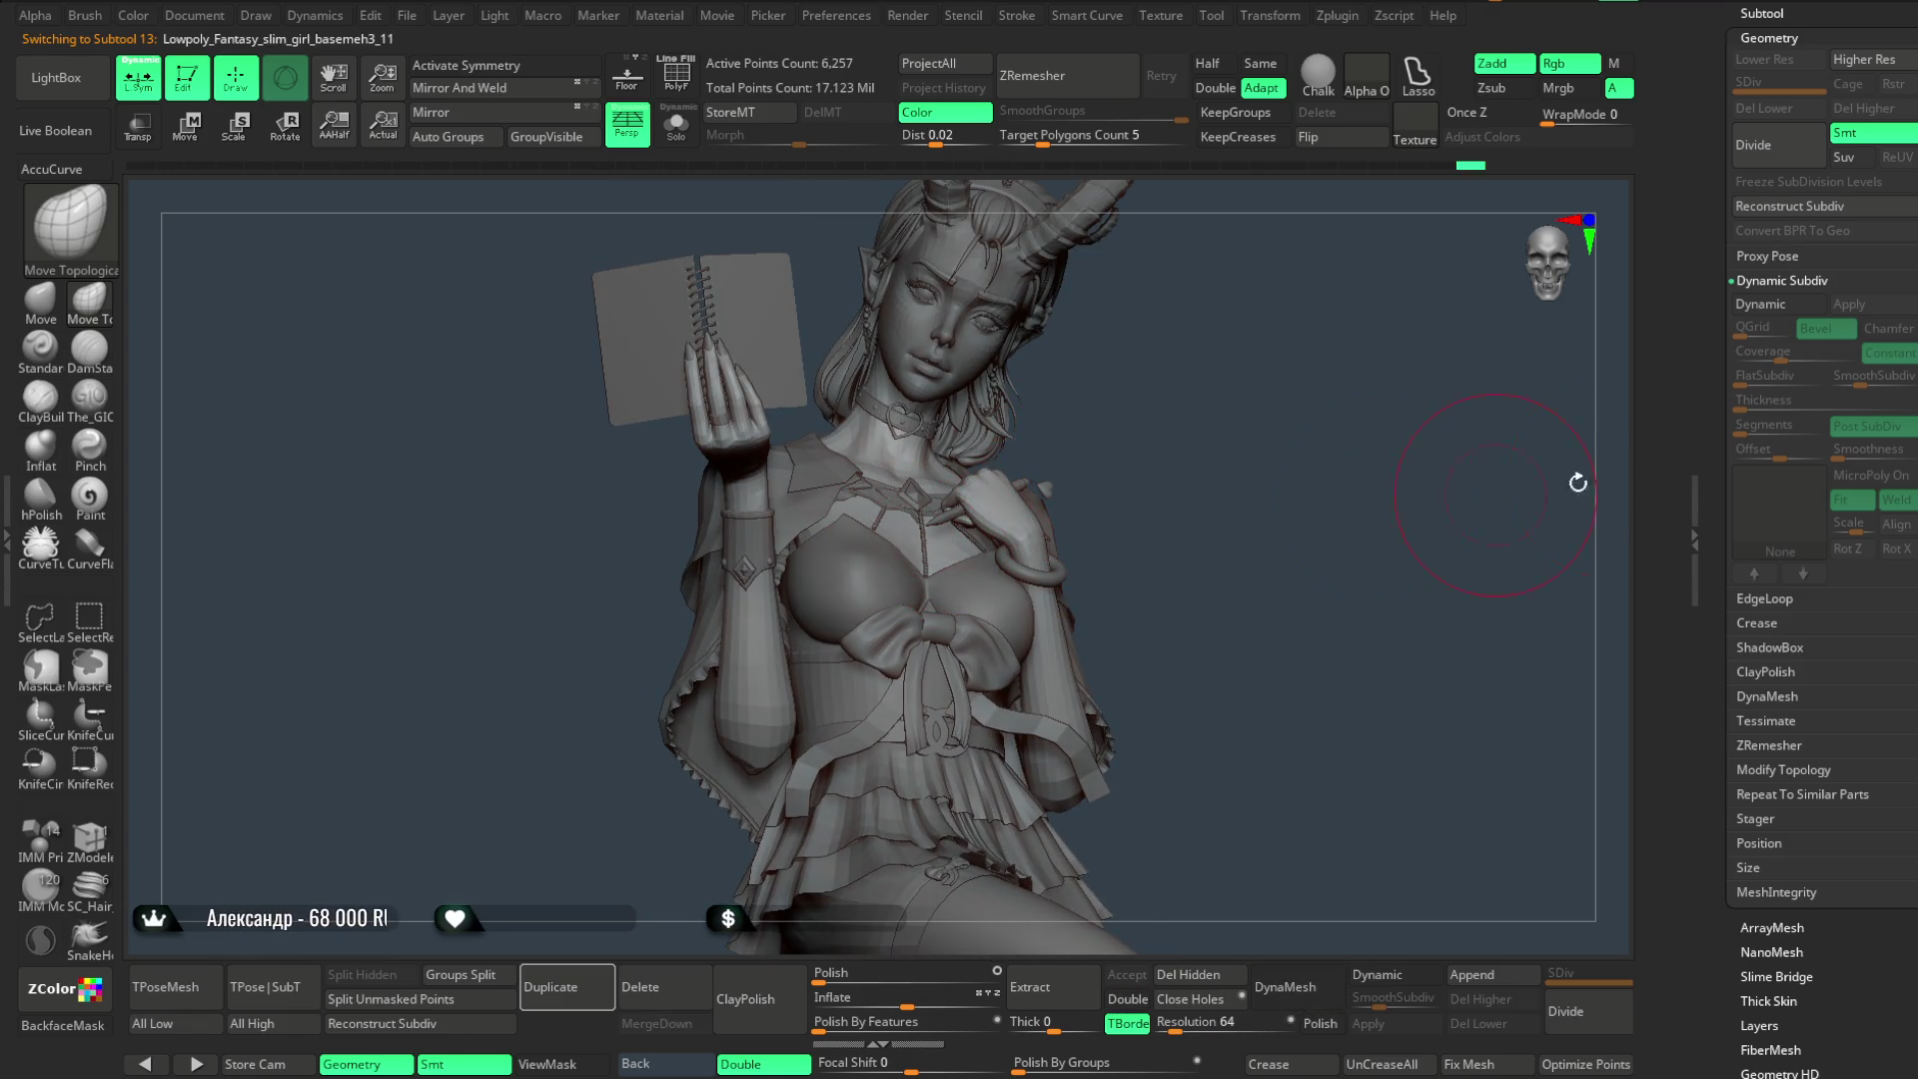
scroll(1908, 363, "up", 3)
scroll(1908, 364, "up", 3)
scroll(1908, 364, "up", 3)
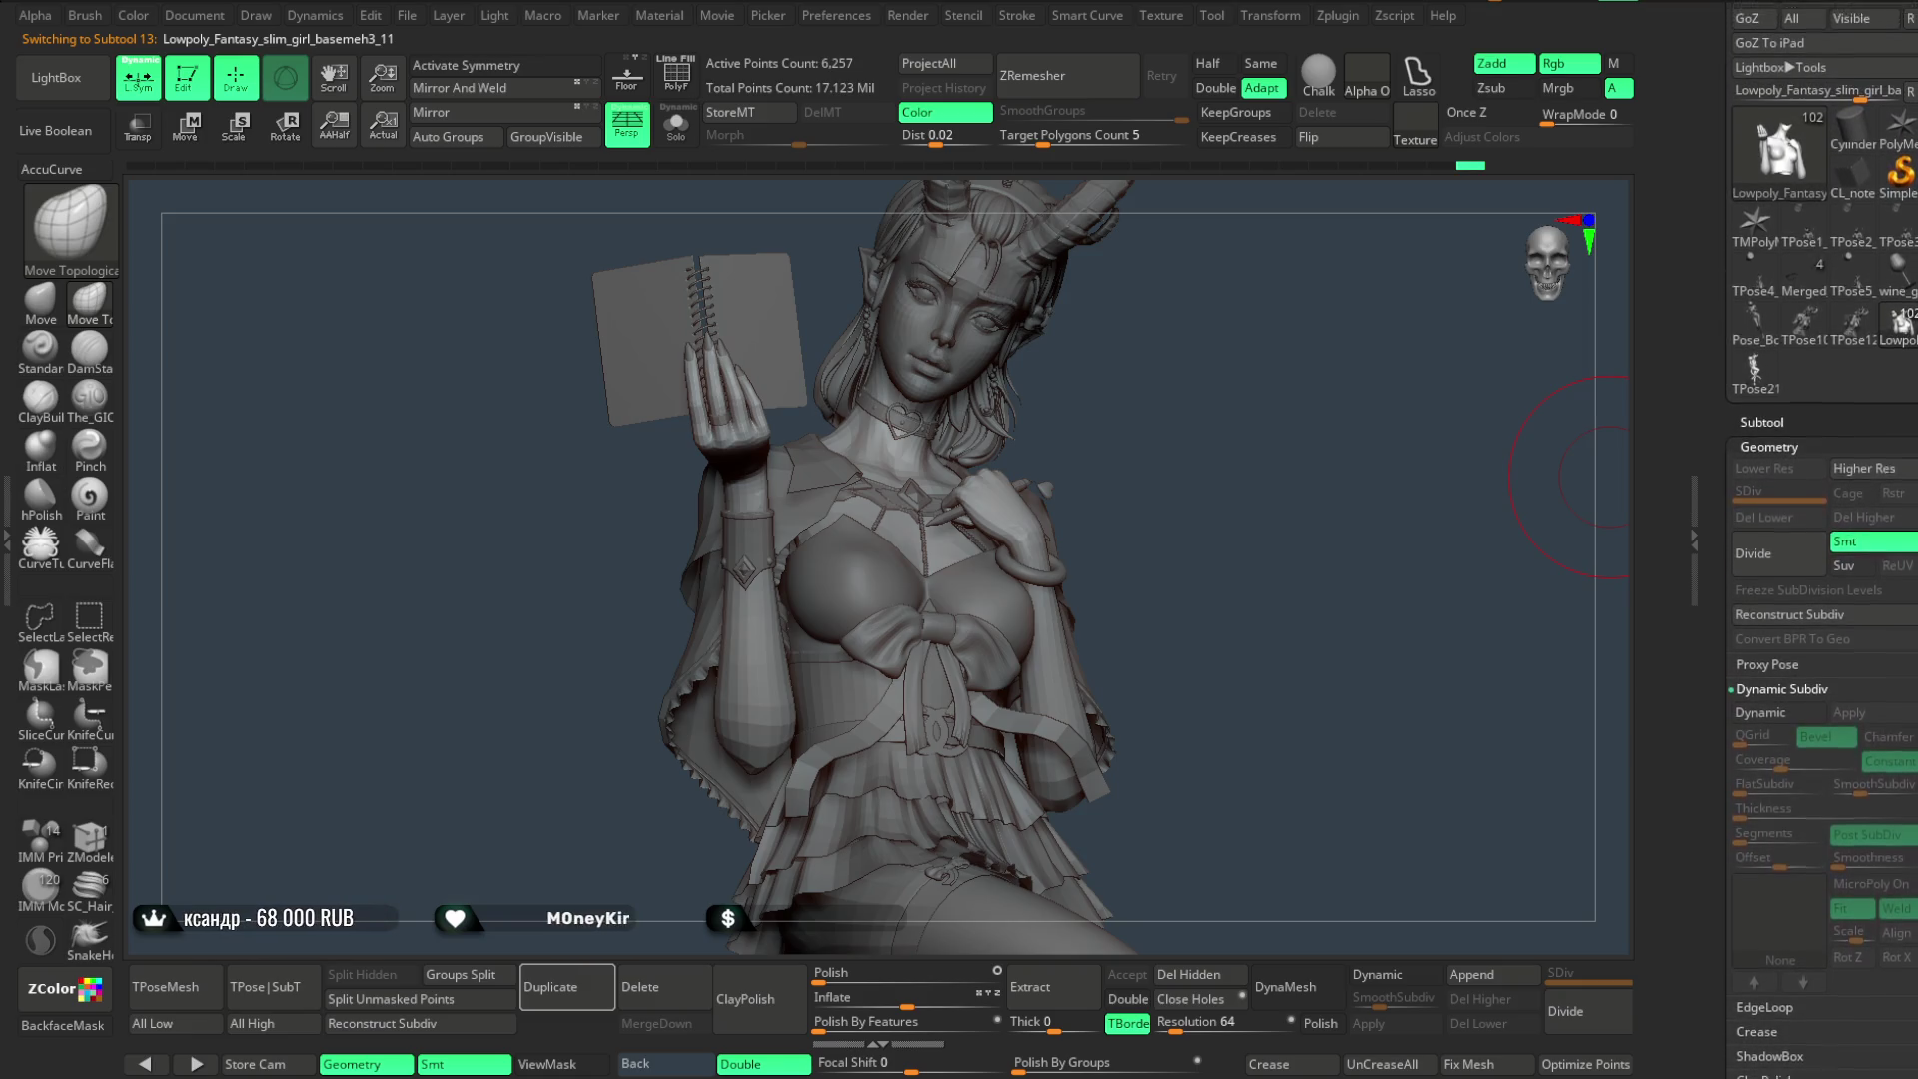
scroll(1908, 363, "up", 3)
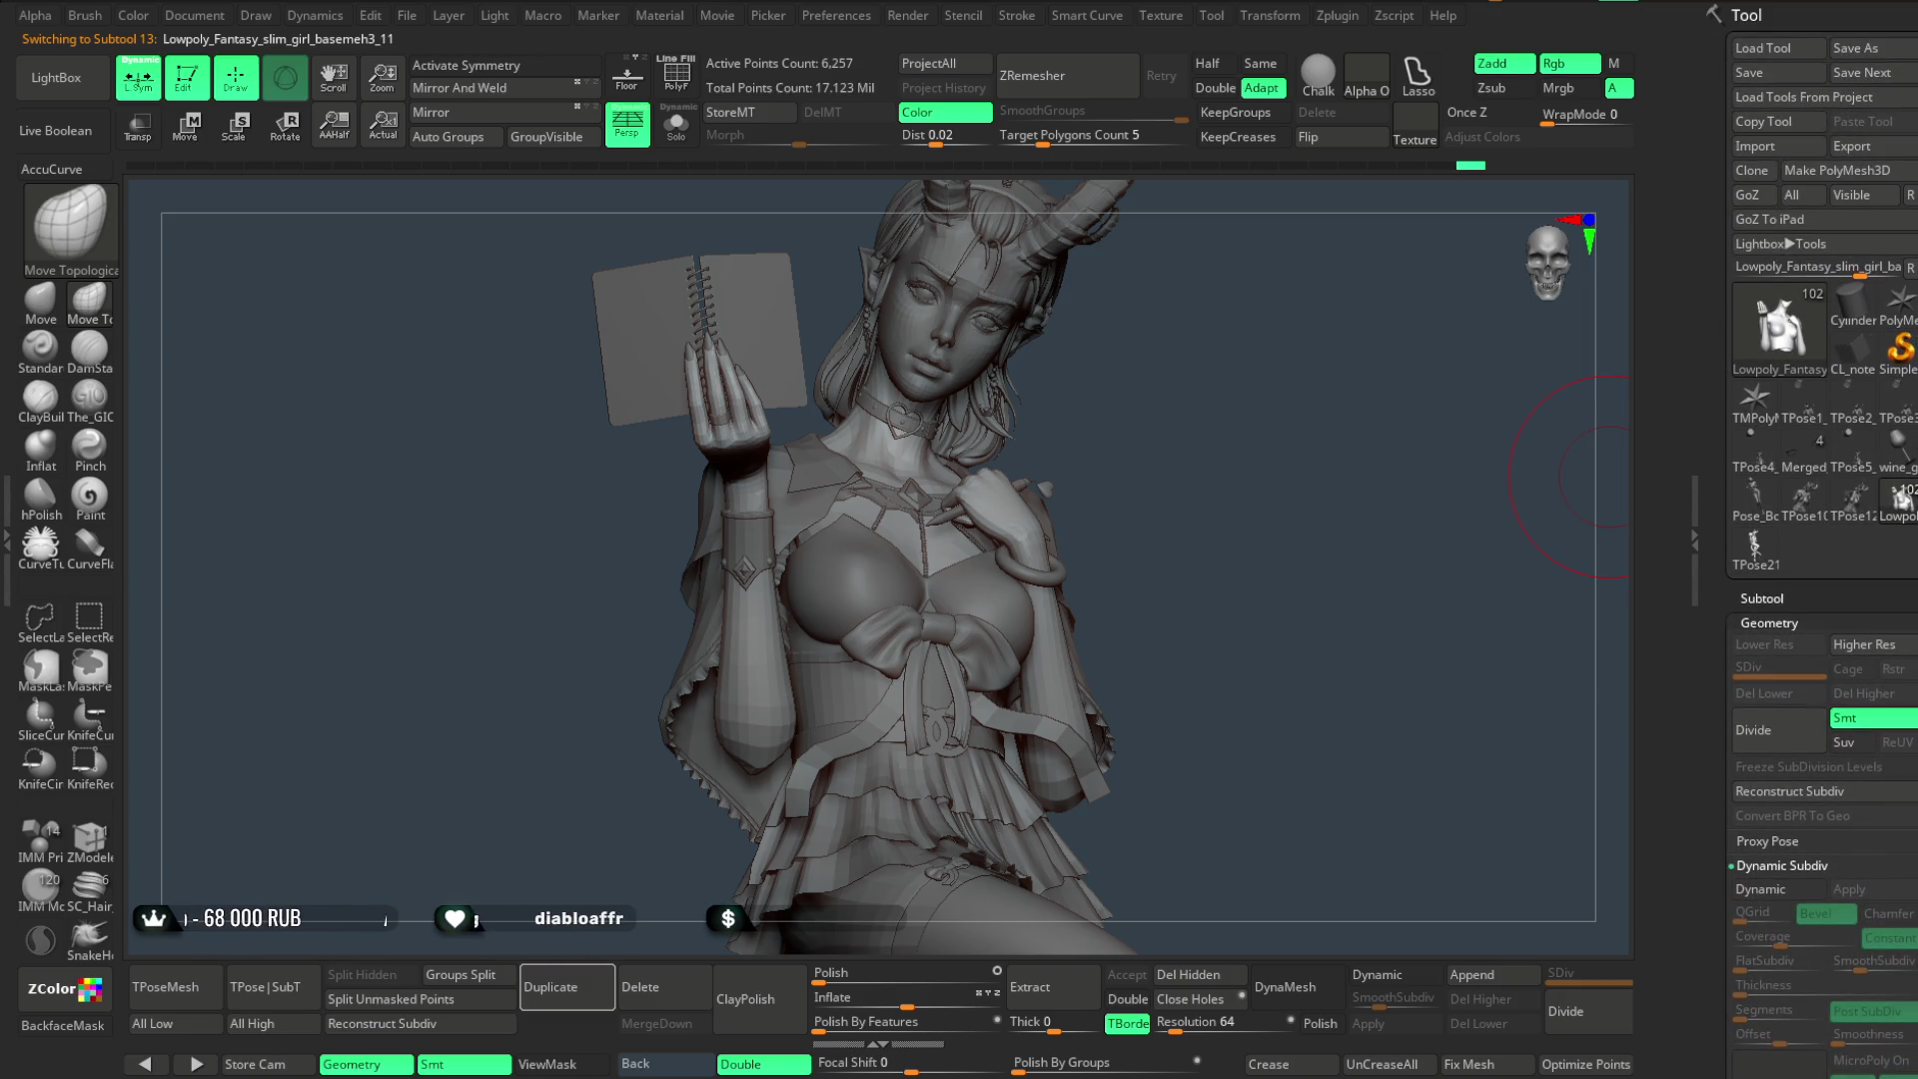
scroll(1910, 364, "down", 3)
- Duplicate the low-poly base body subtool and Solo the copy
left_click(1762, 214)
mouse_move(1798, 343)
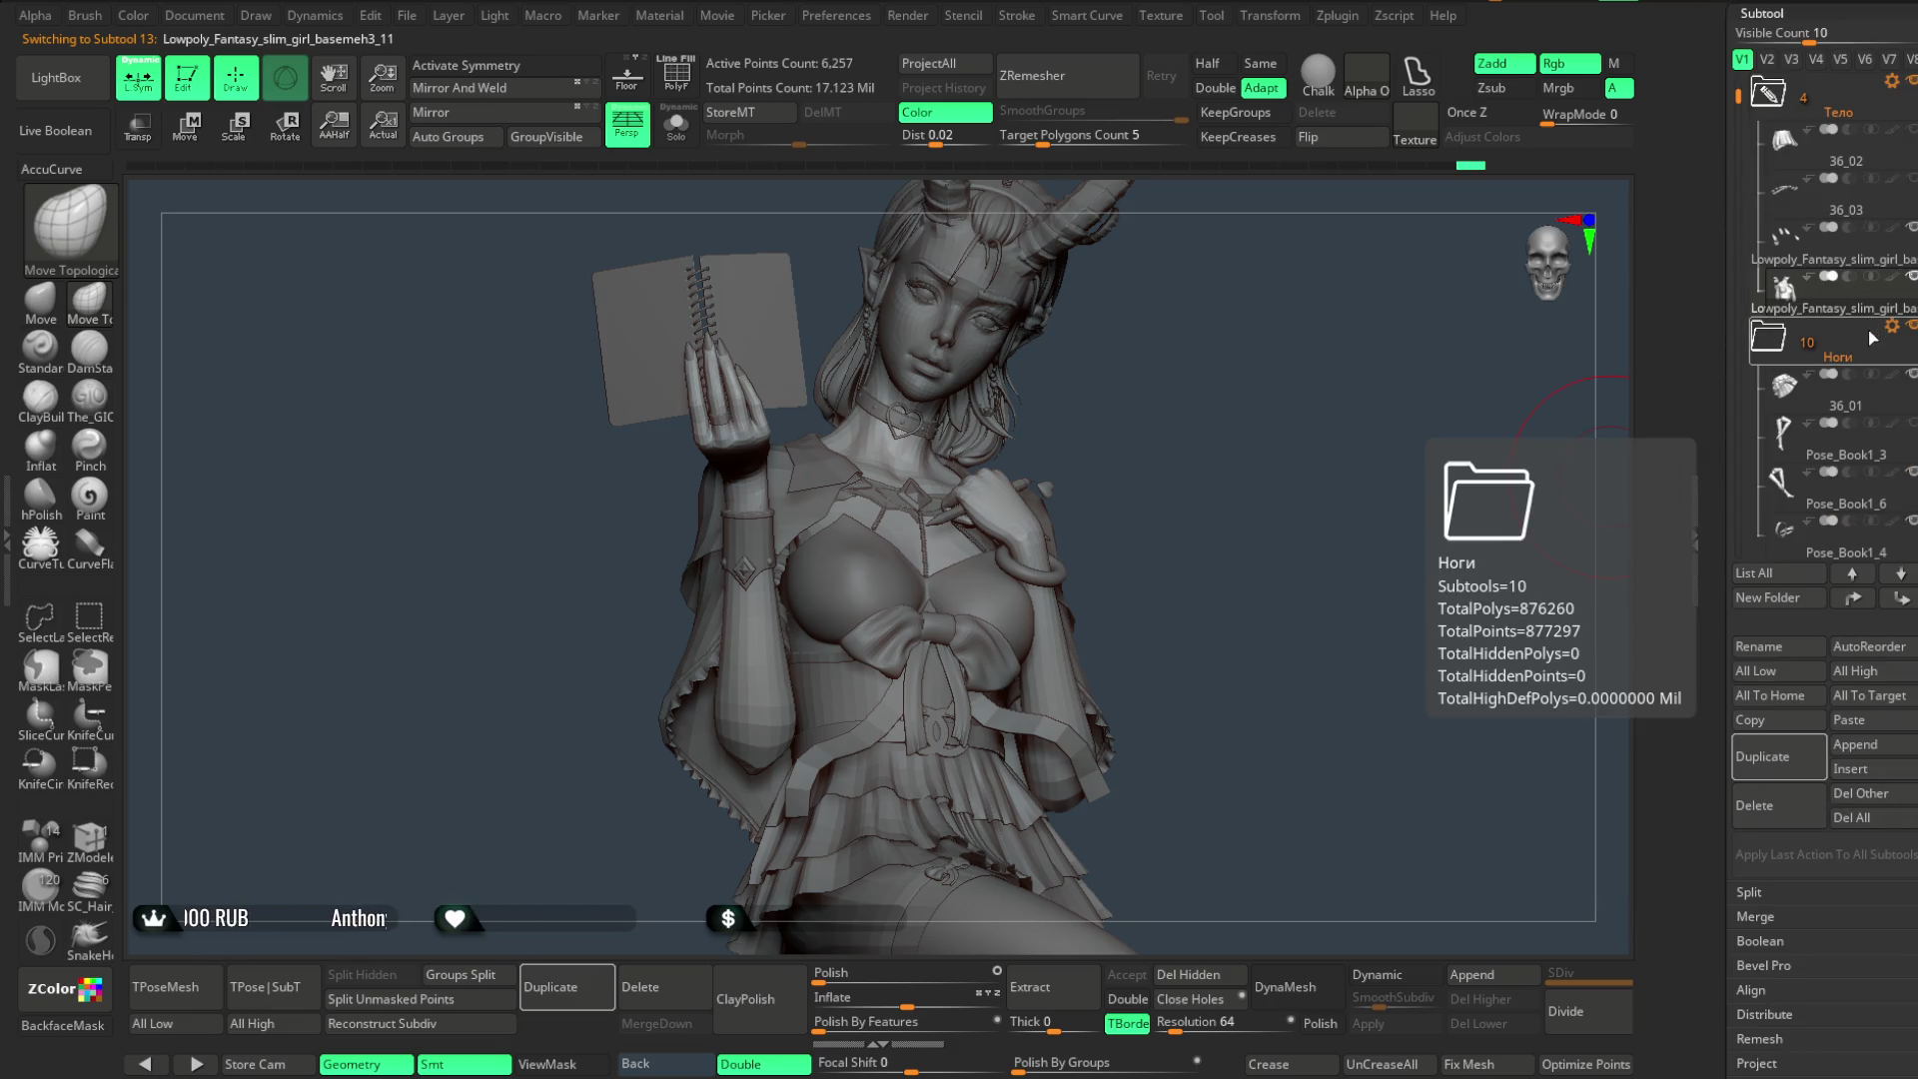
left_click(1764, 724)
left_click(1849, 719)
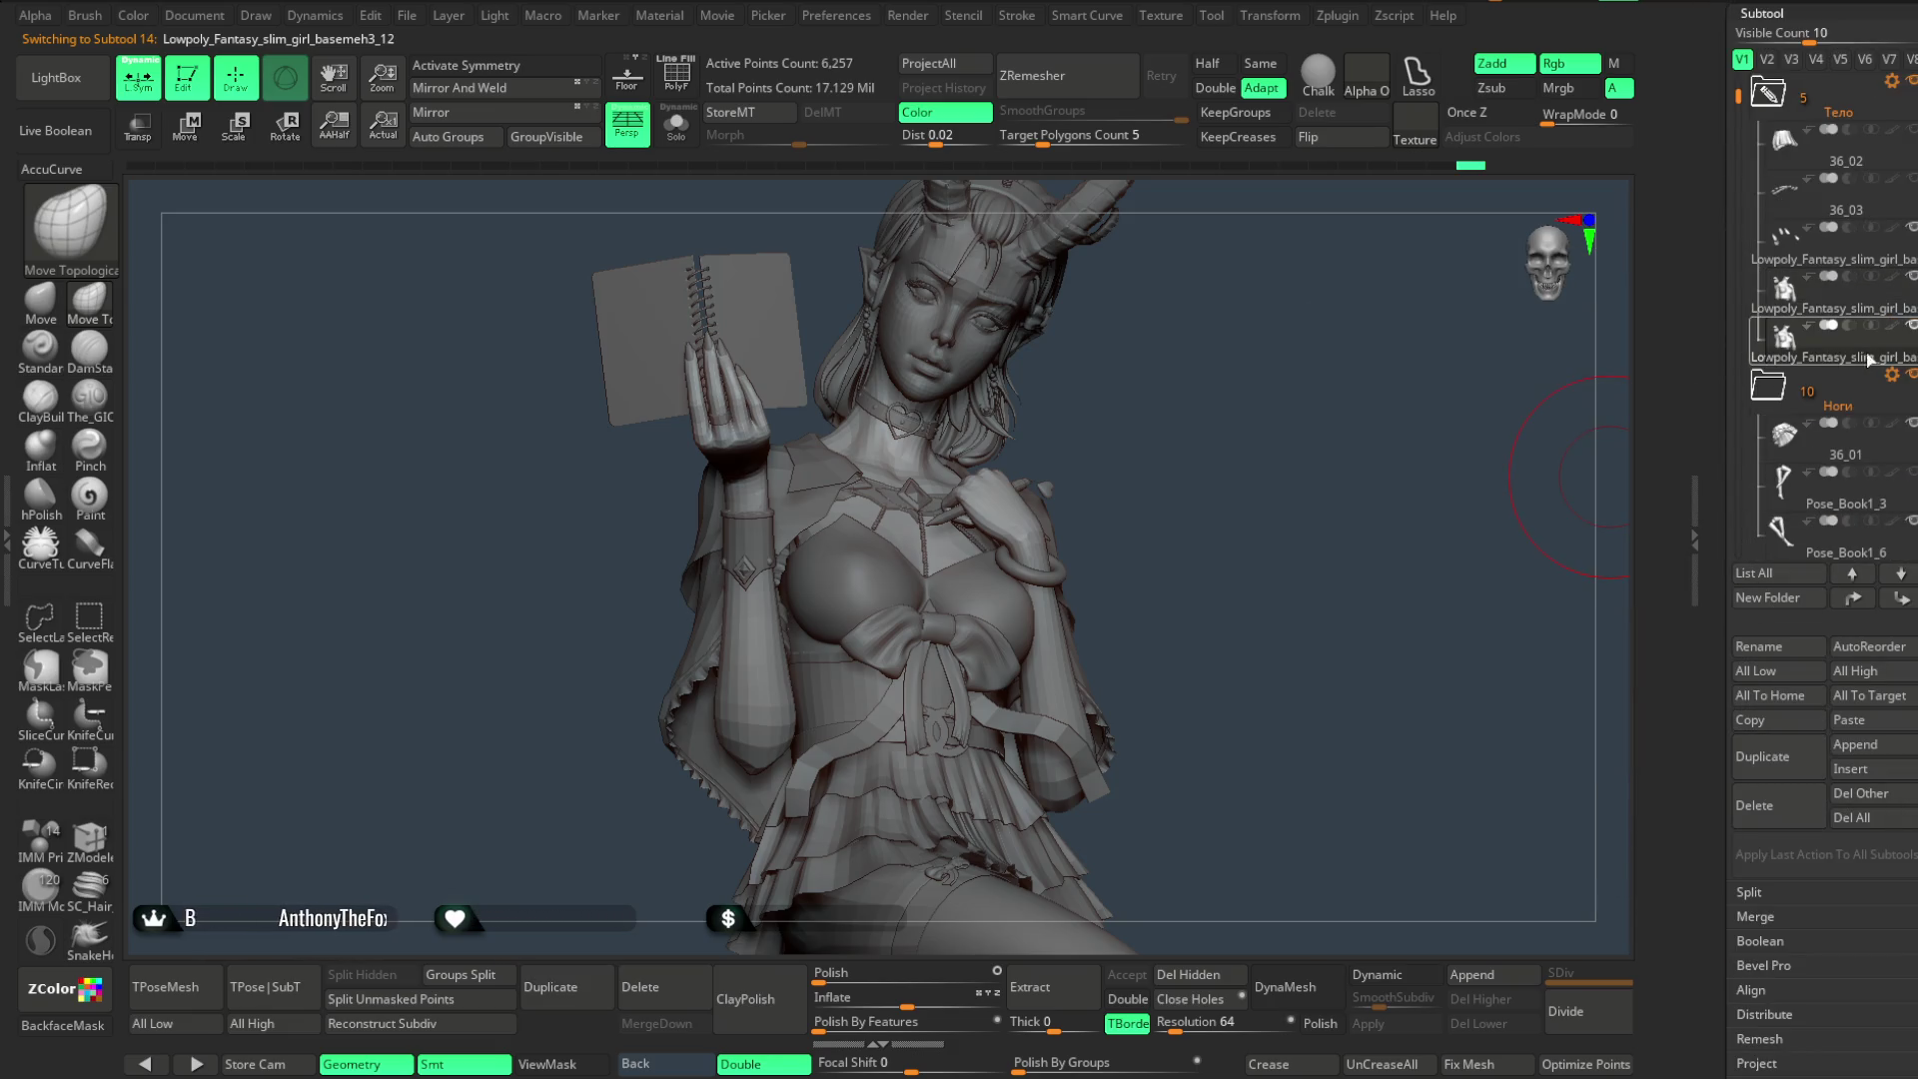
left_click_drag(1224, 416, 1001, 343)
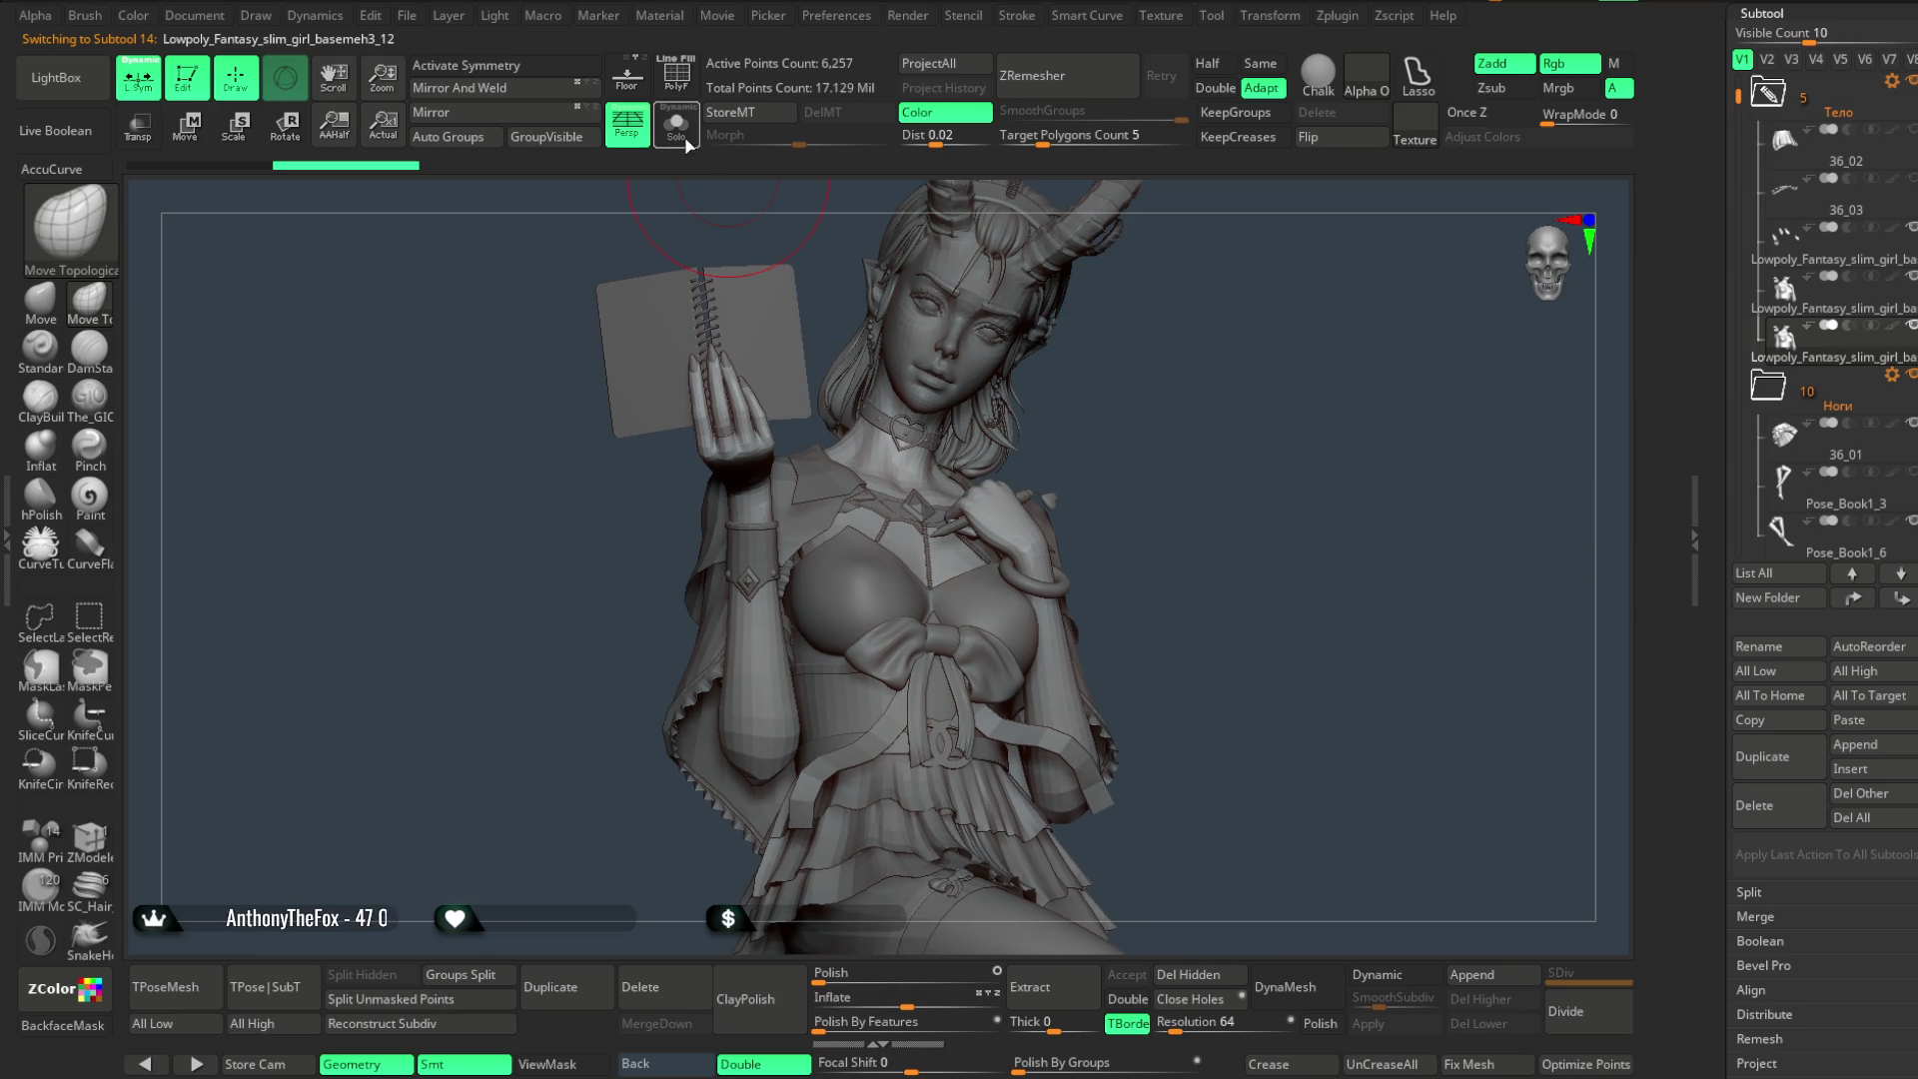
left_click(677, 126)
scroll(1301, 278, "up", 5)
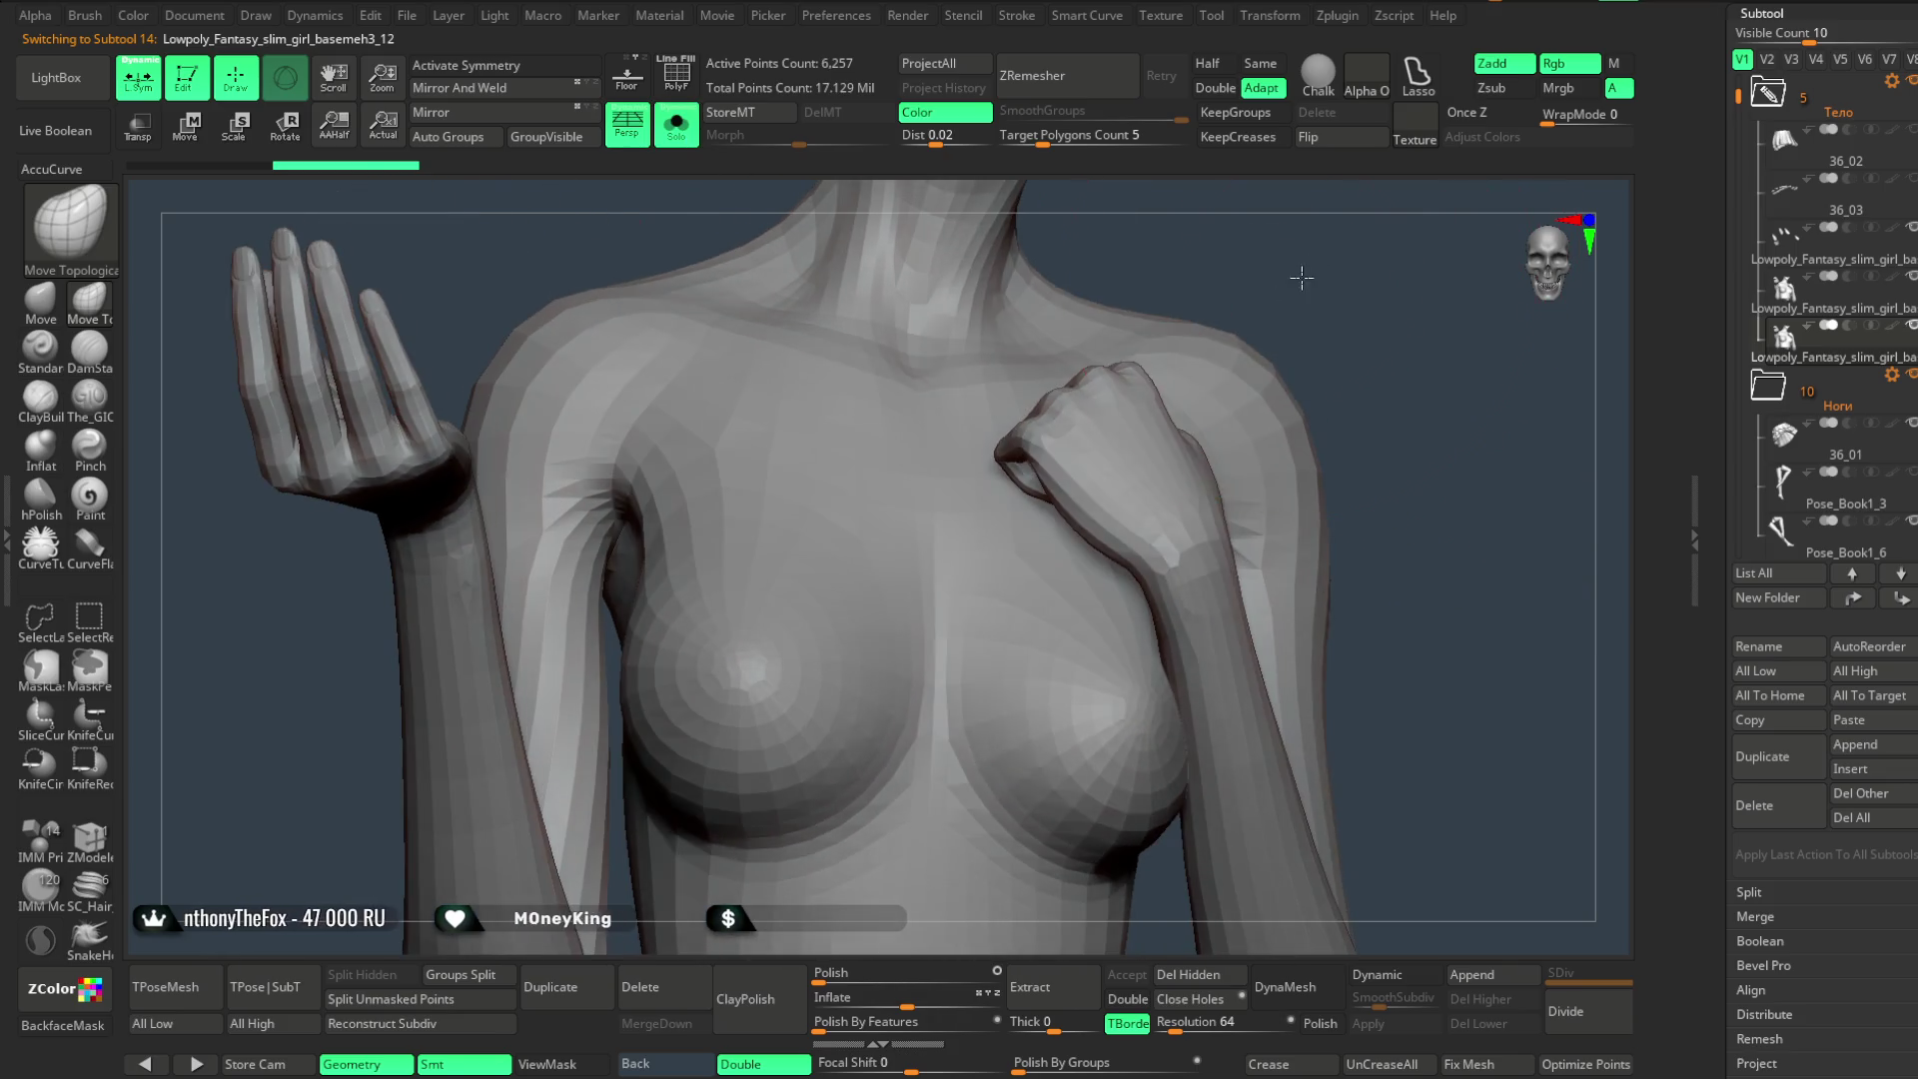
- Show PolyF wireframe with polygroup colours and switch to the ZModeler brush (B-Z-M)
key("shift+f")
key("space")
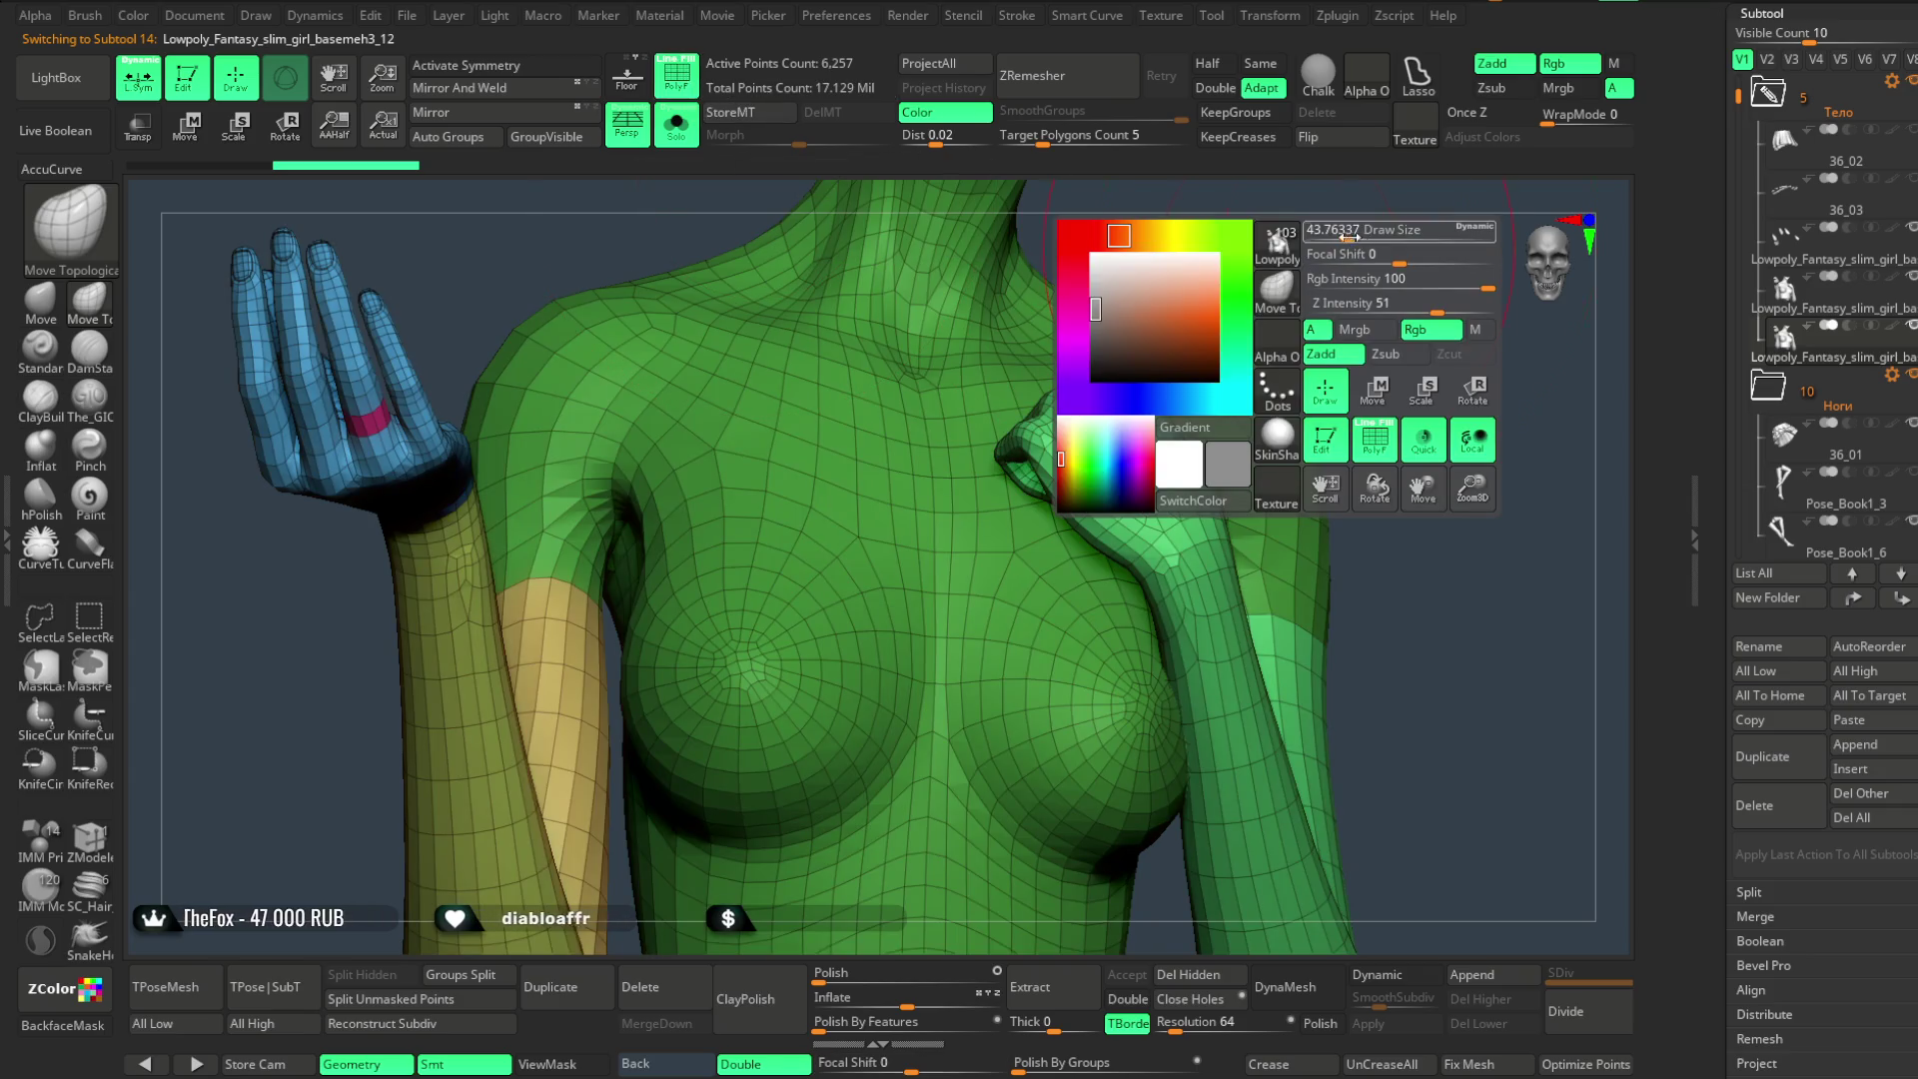
left_click_drag(1349, 237, 943, 462)
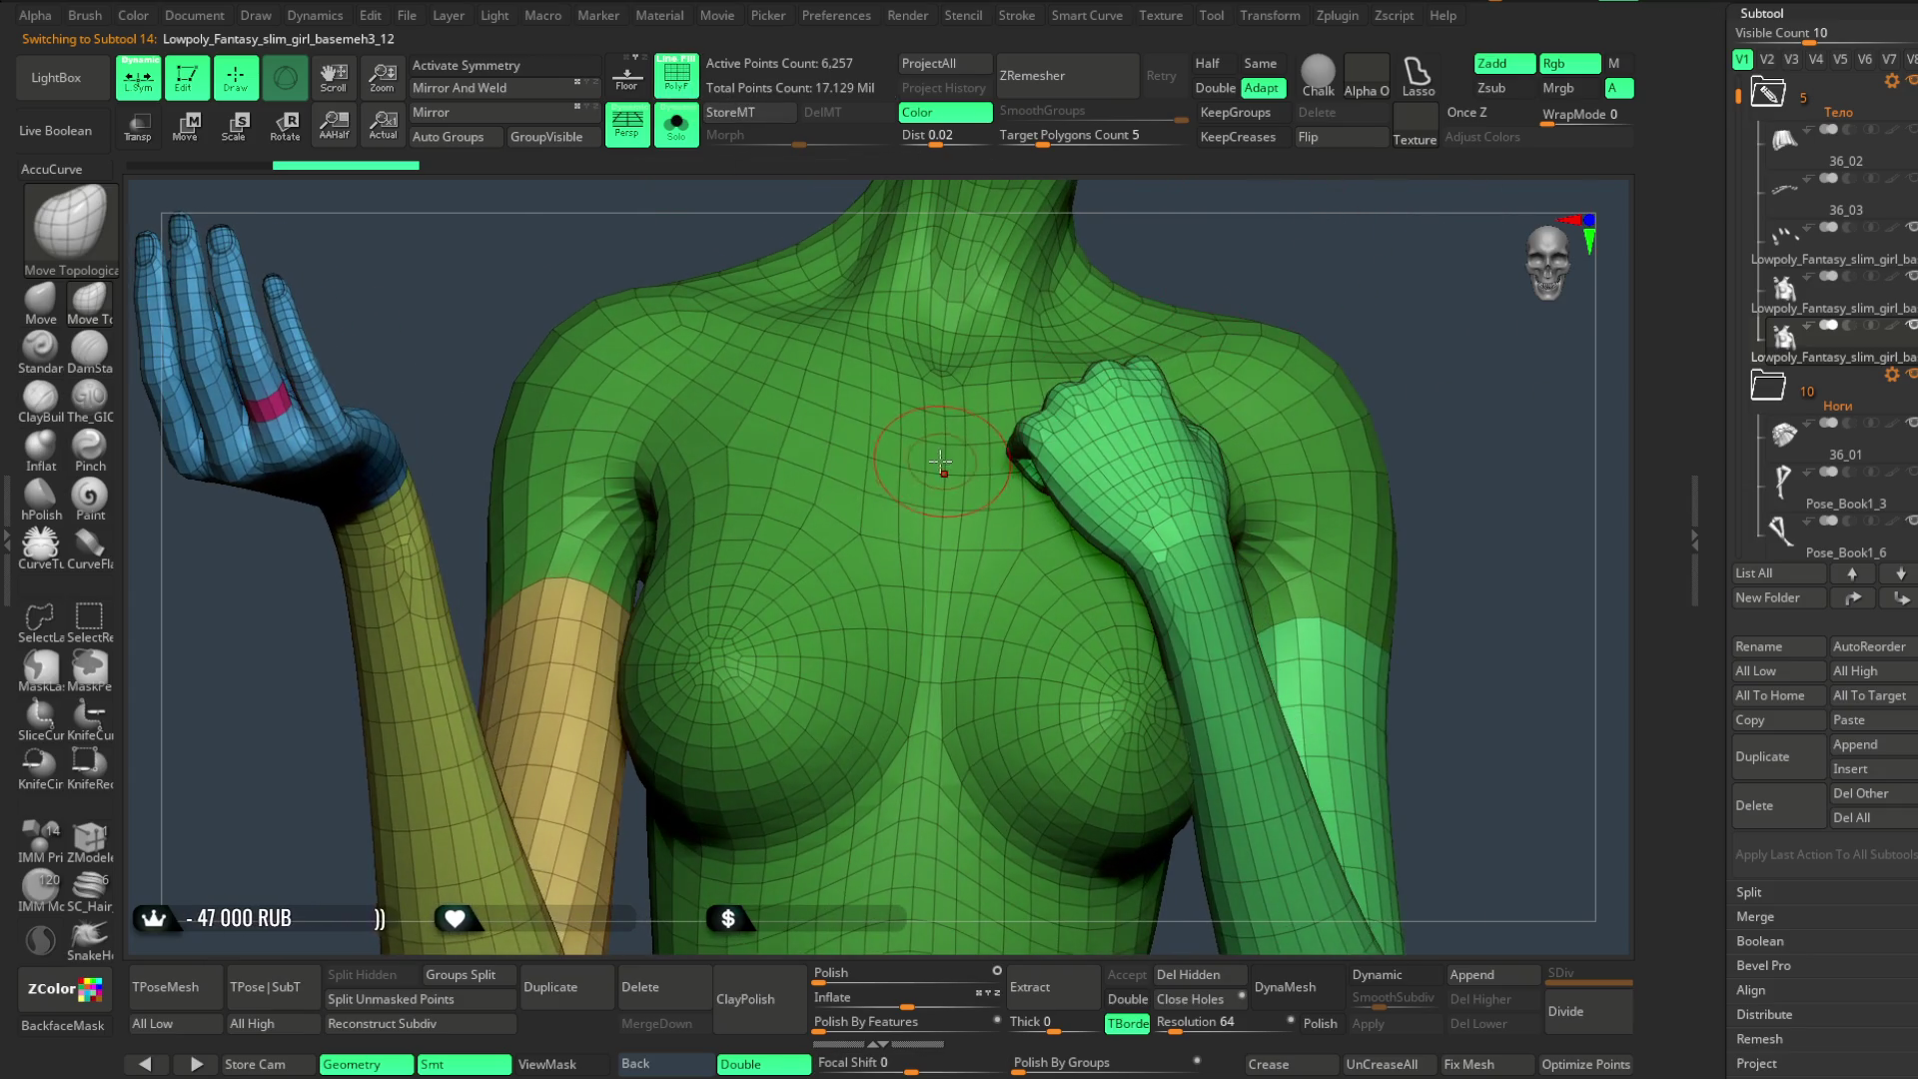
key("b")
key("z")
key("m")
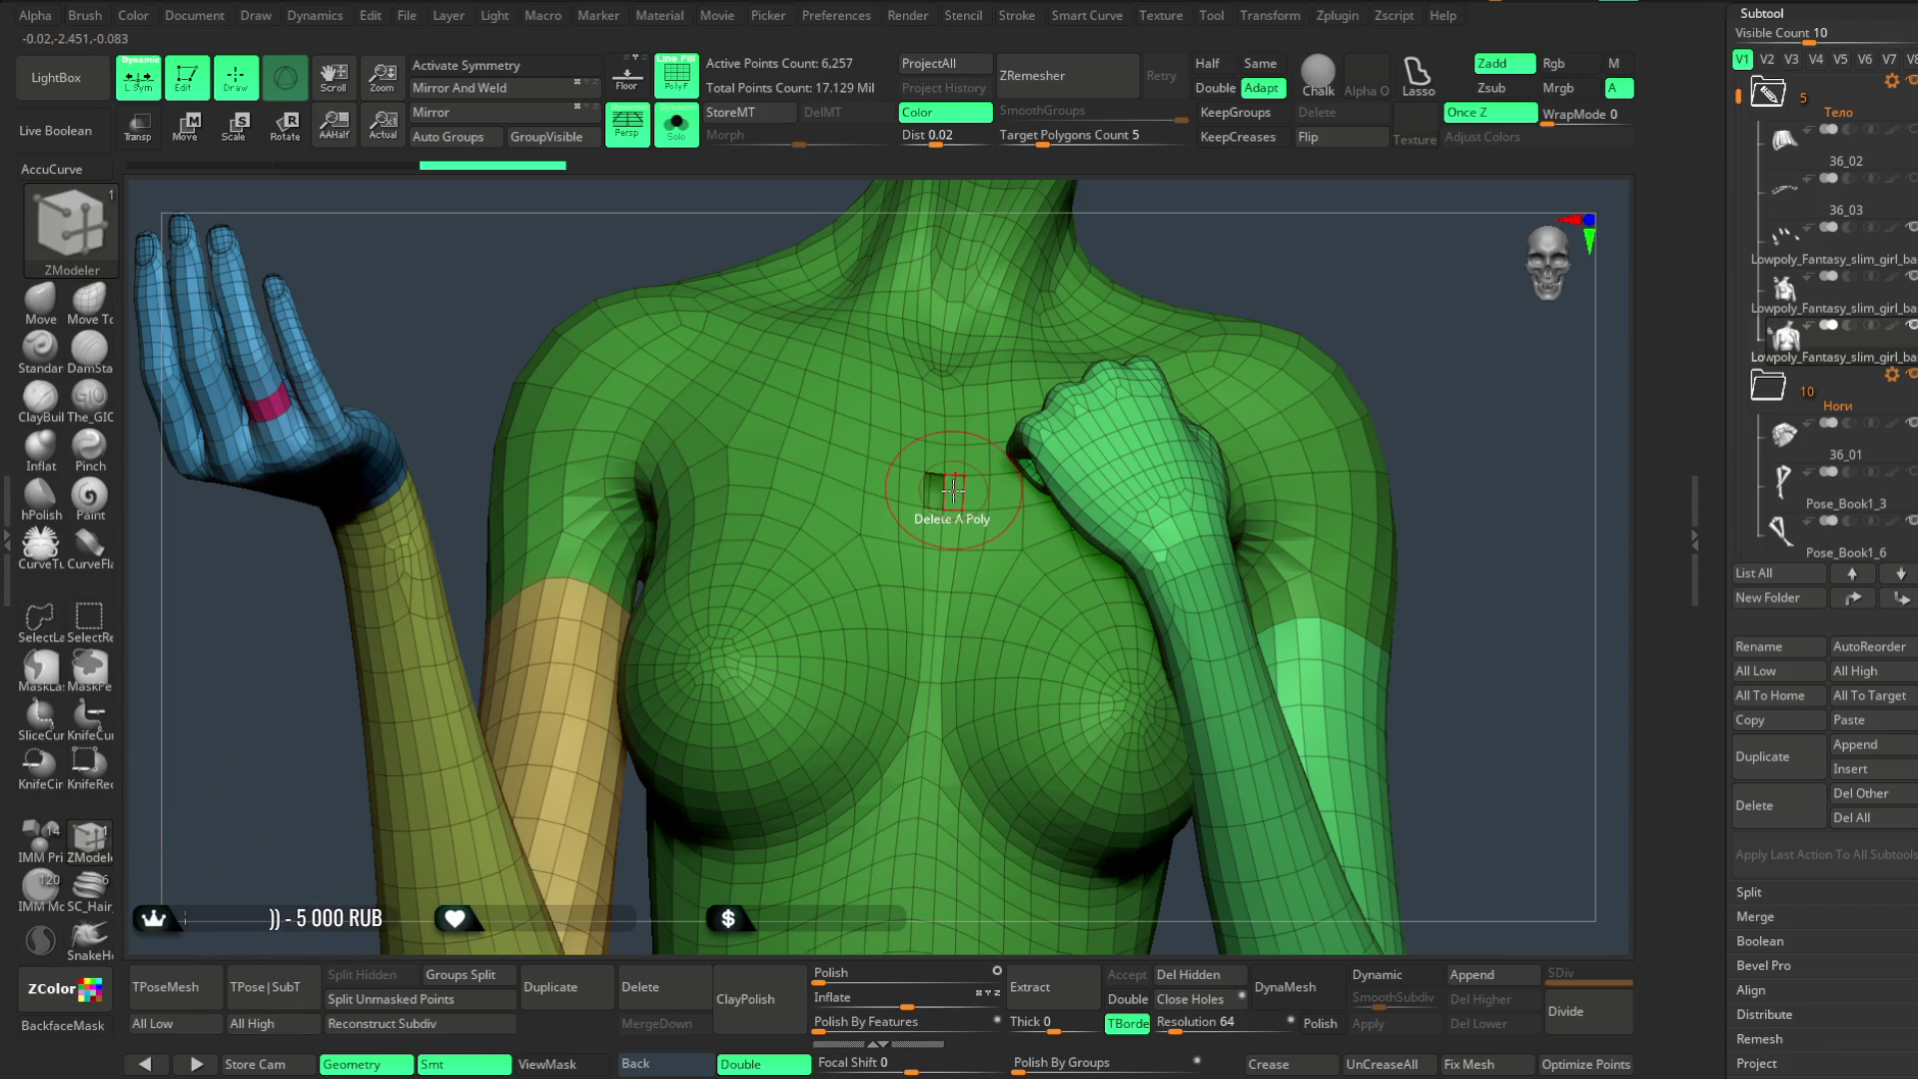
- Try the ZModeler Set Symmetry action from a chest polygon, undoing the unwanted arm change
key("space")
left_click(1106, 513)
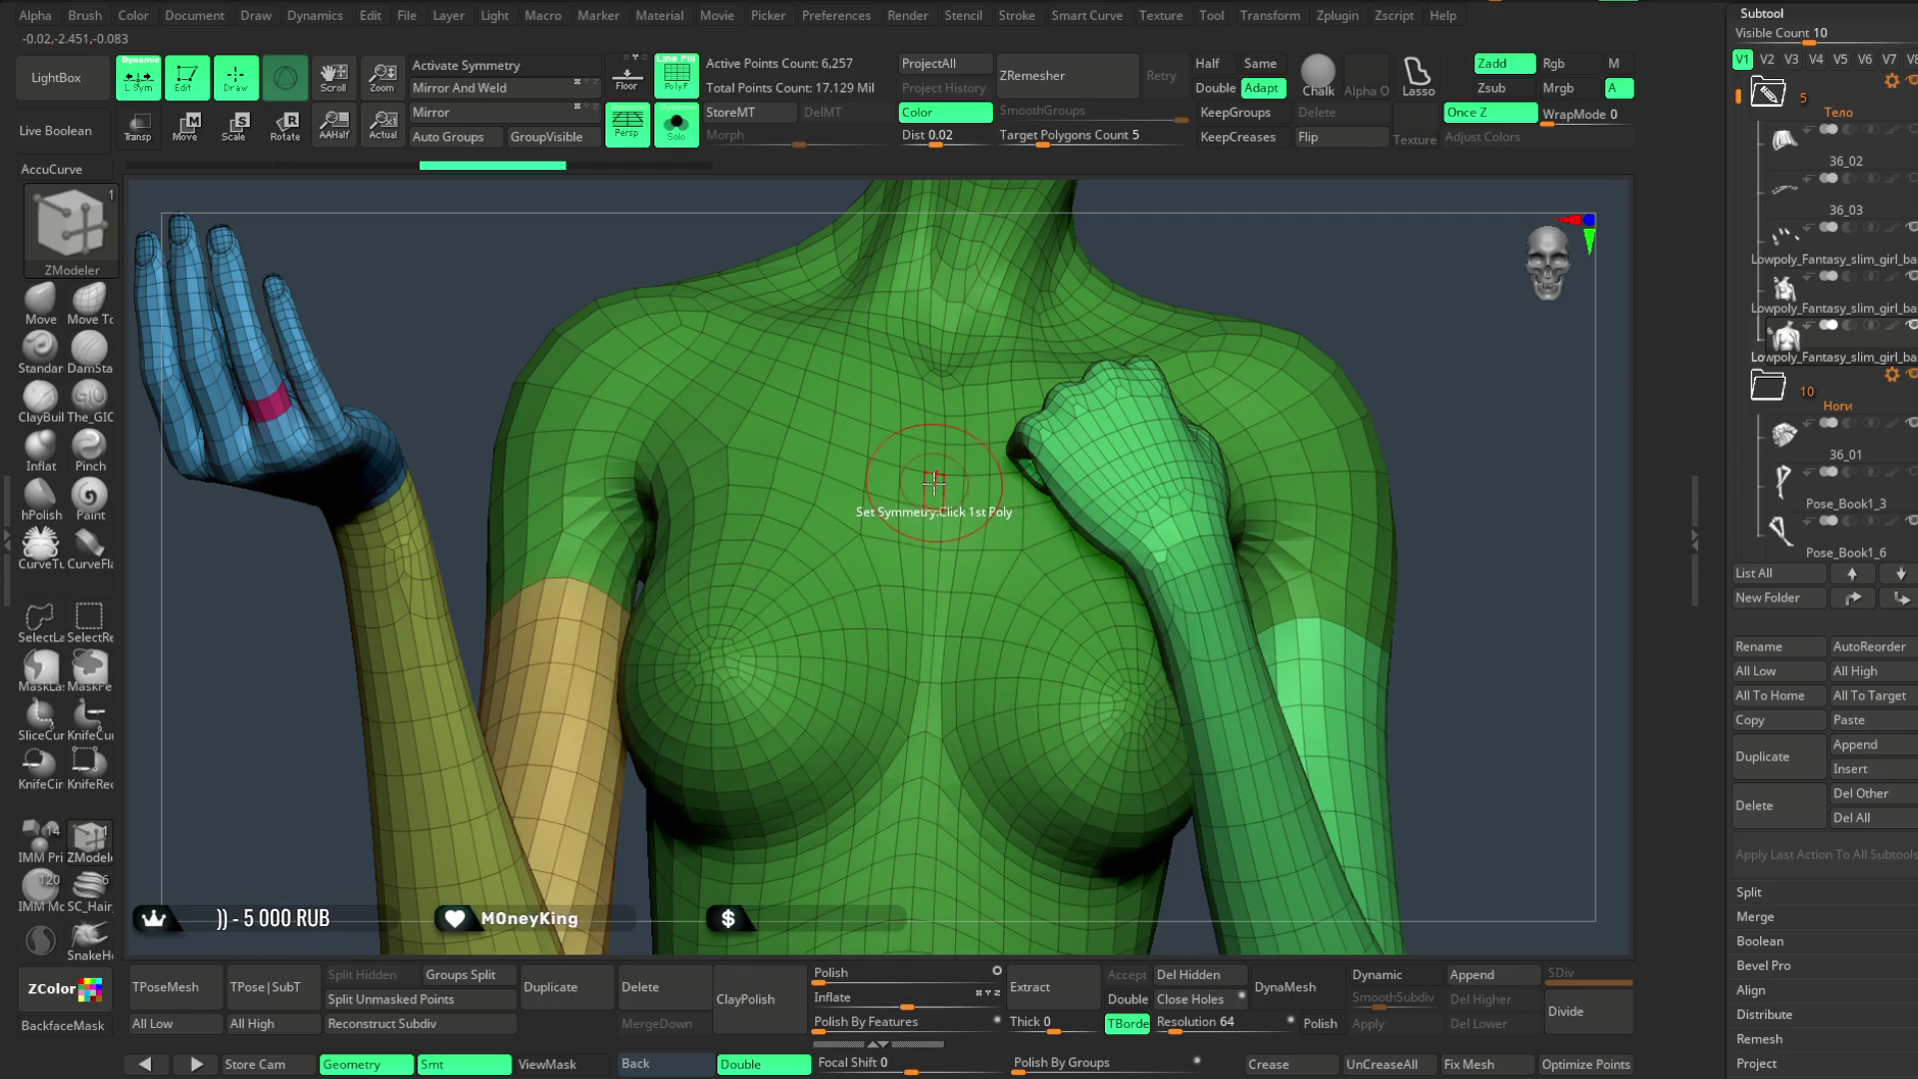
key("w")
key("f")
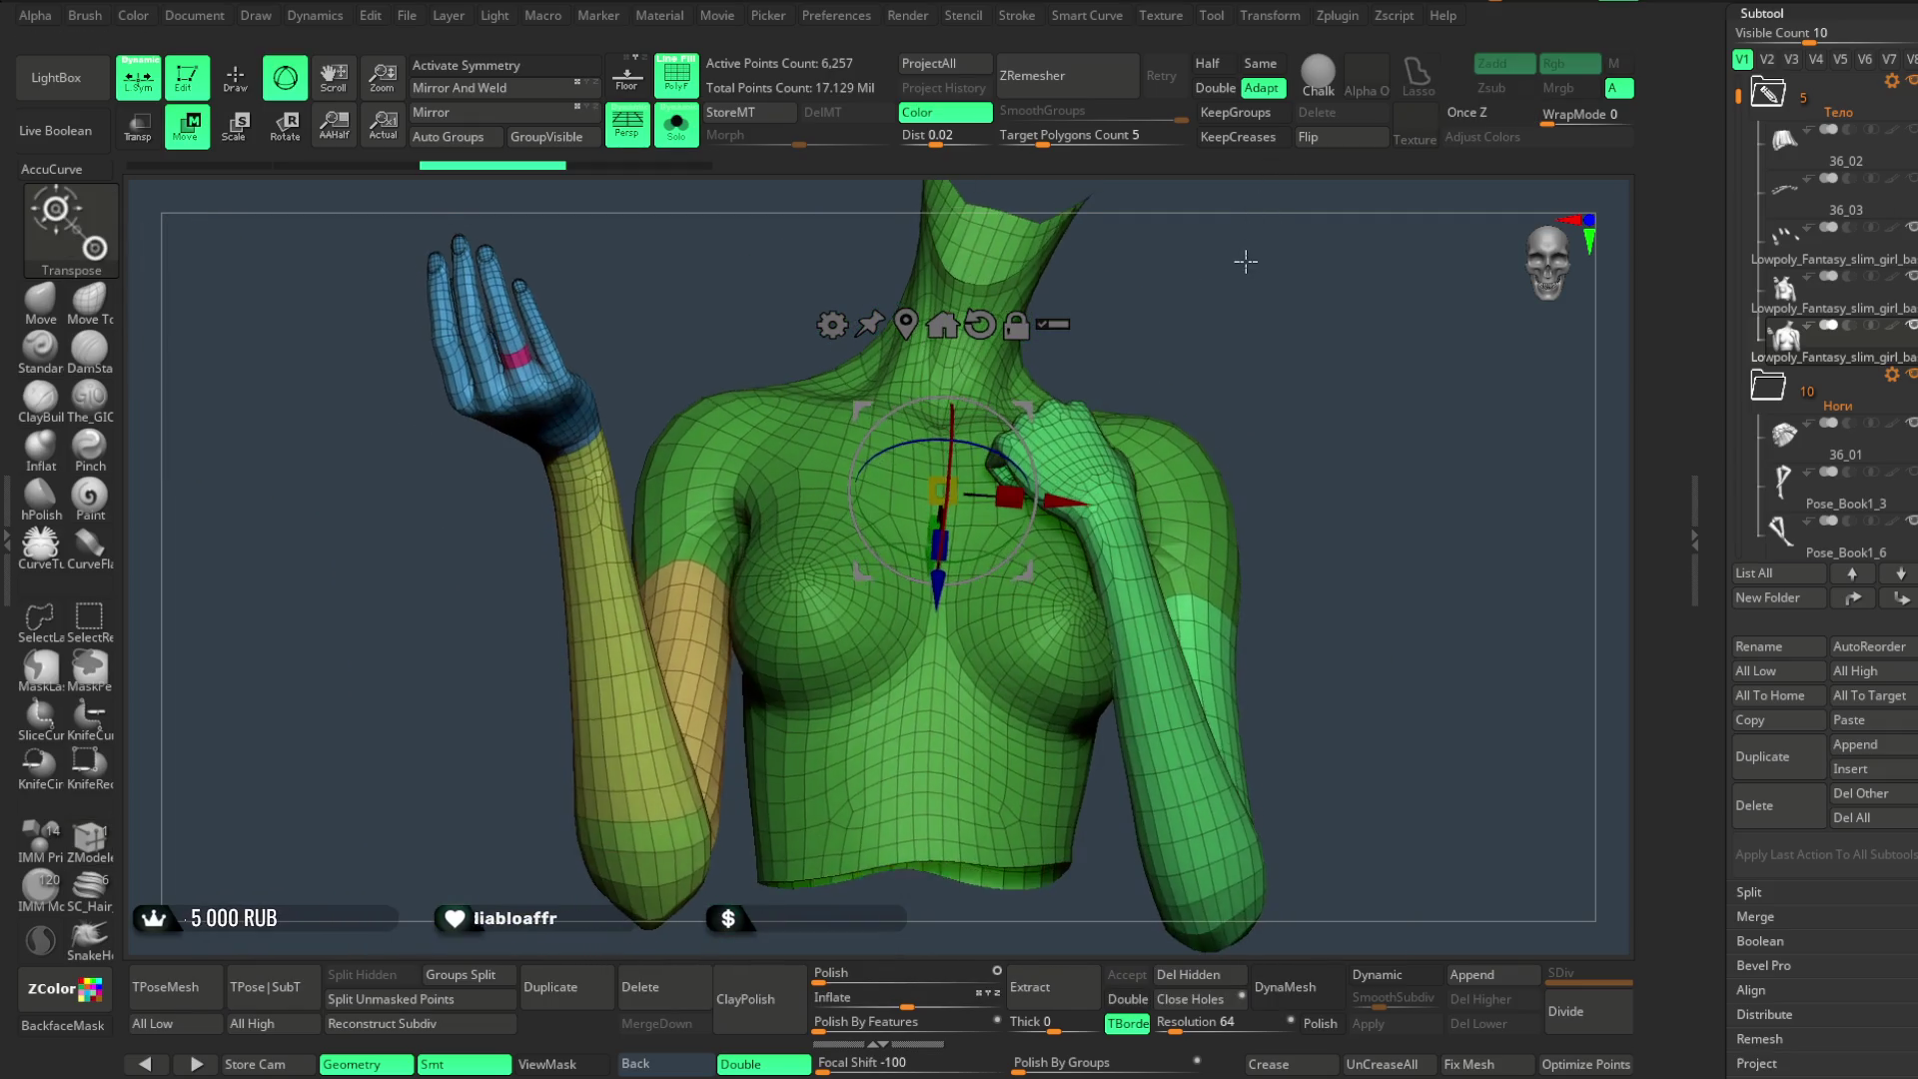
left_click(250, 95)
left_click(546, 135)
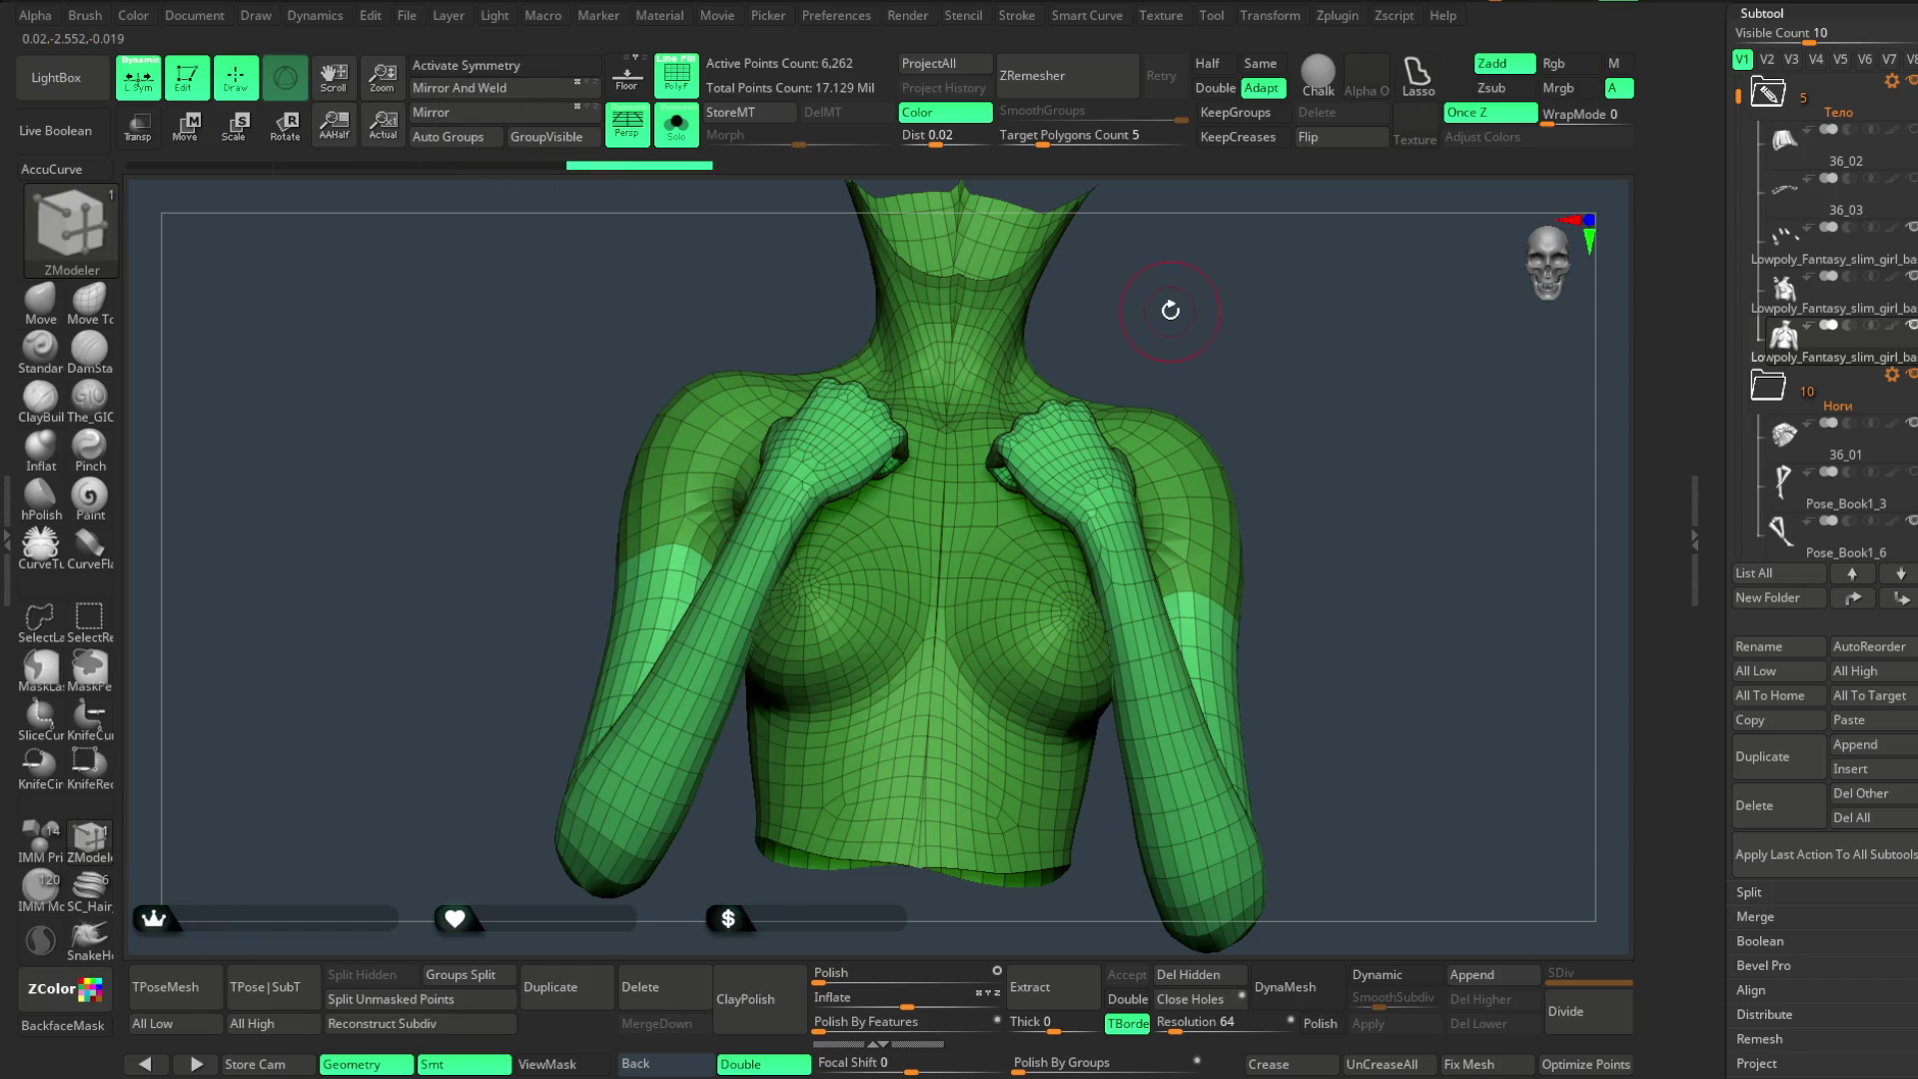
key("ctrl+z")
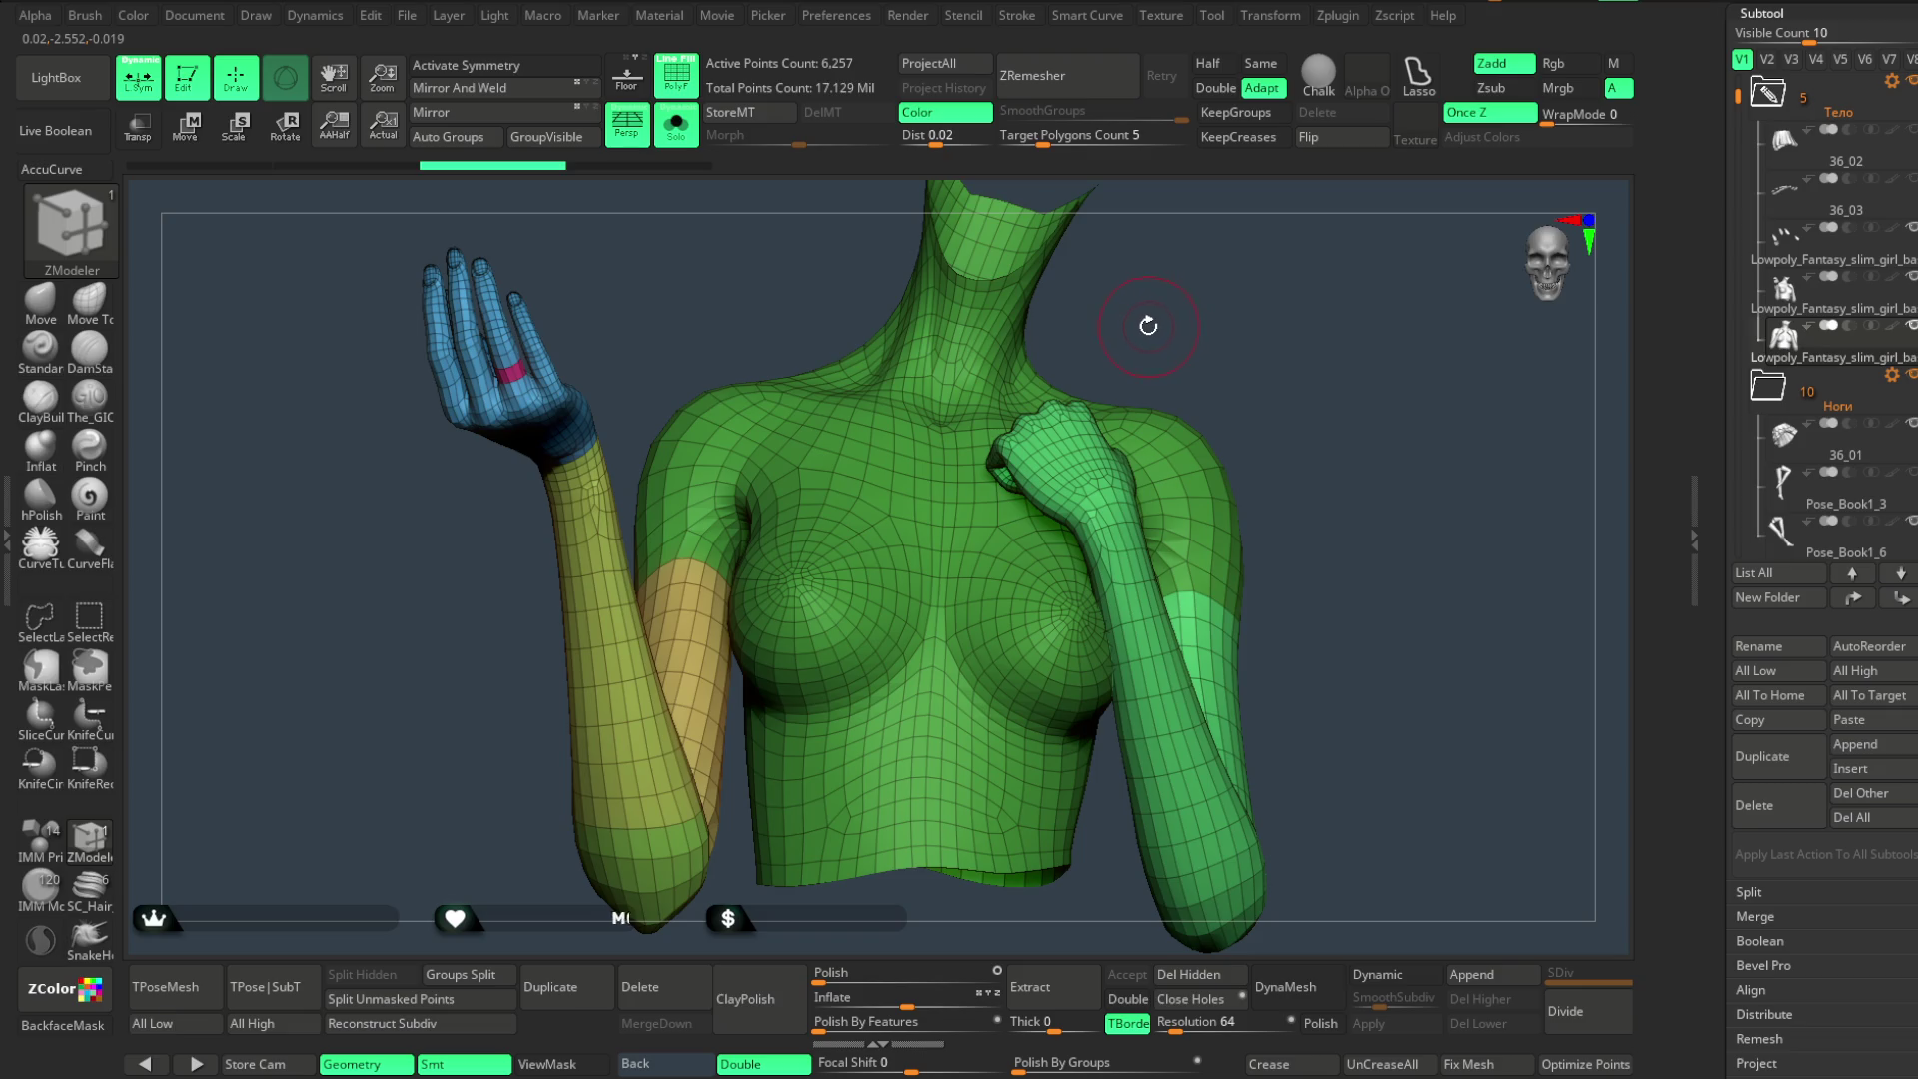
- Mirror And Weld the raised arm onto the other side, undoing the first broken result
left_click(495, 65)
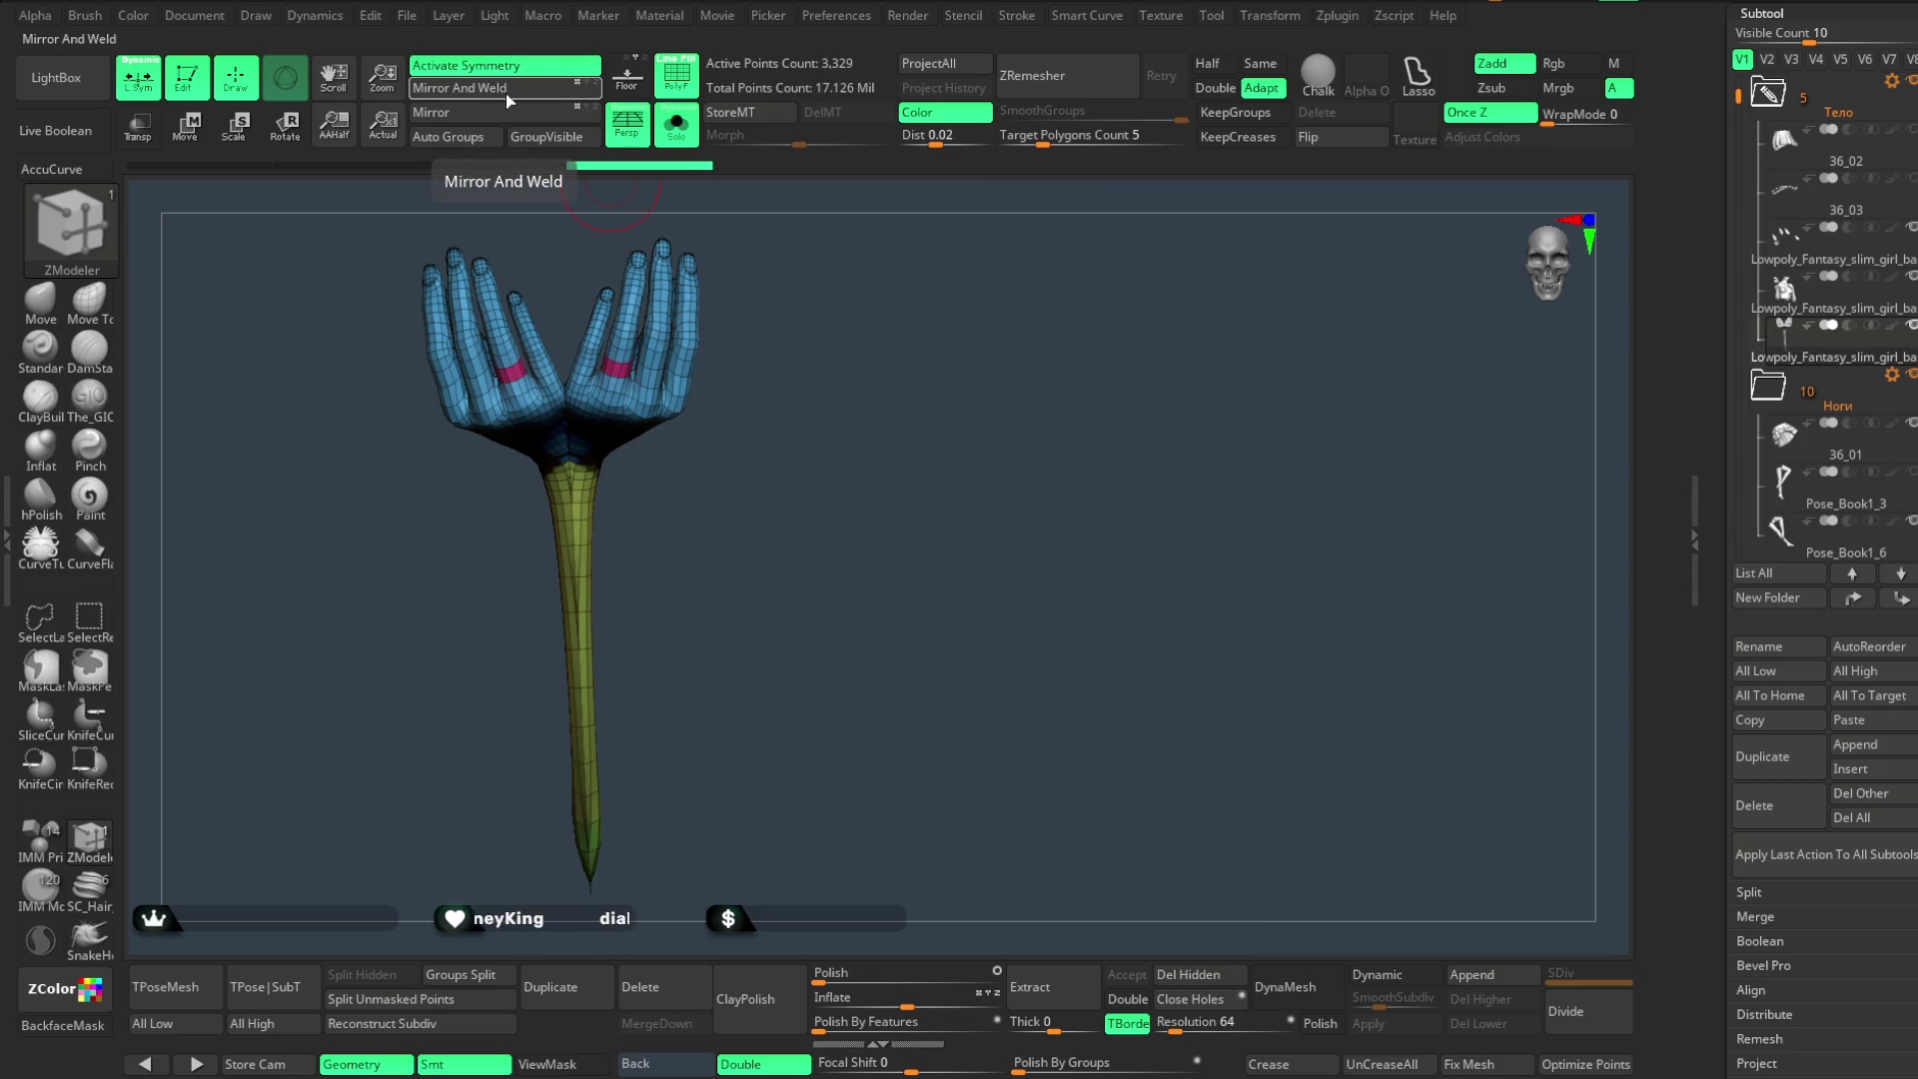
key("ctrl+z")
left_click_drag(1177, 257, 975, 470, "alt")
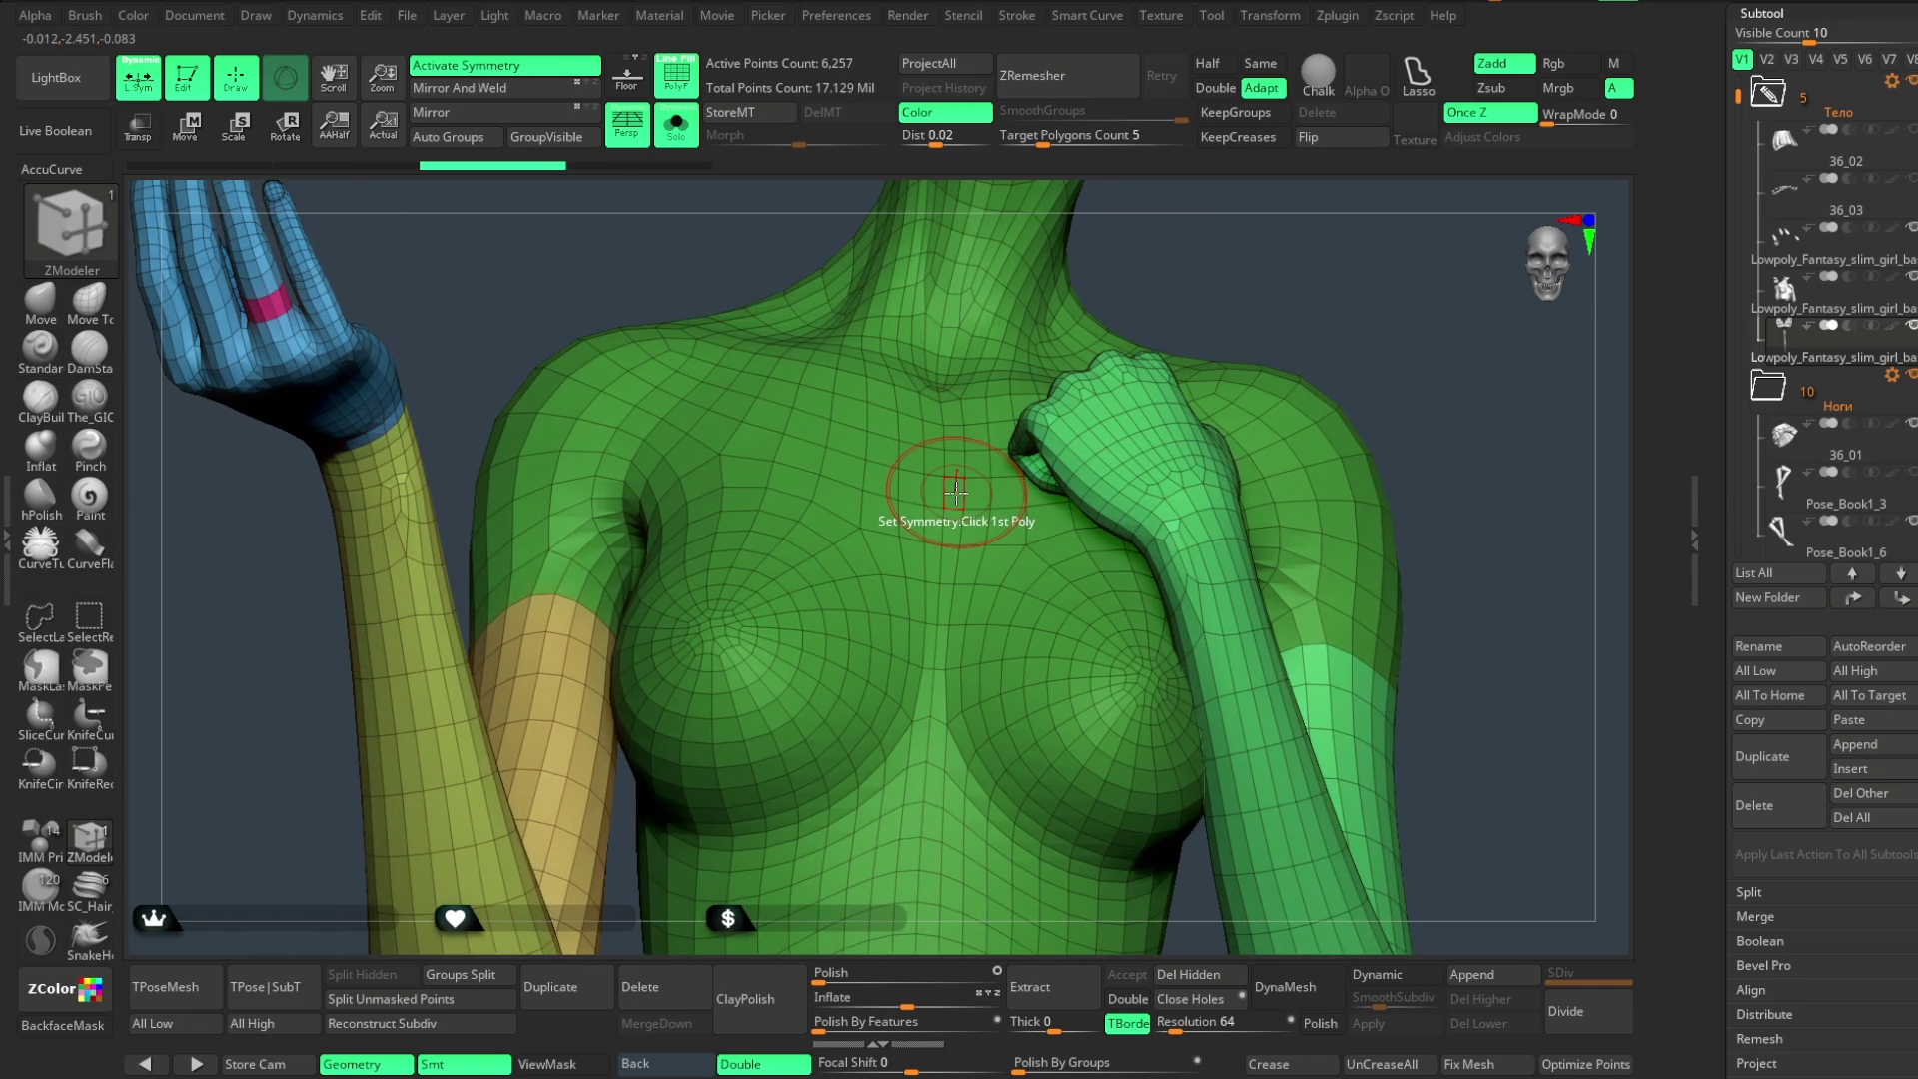
left_click(467, 65)
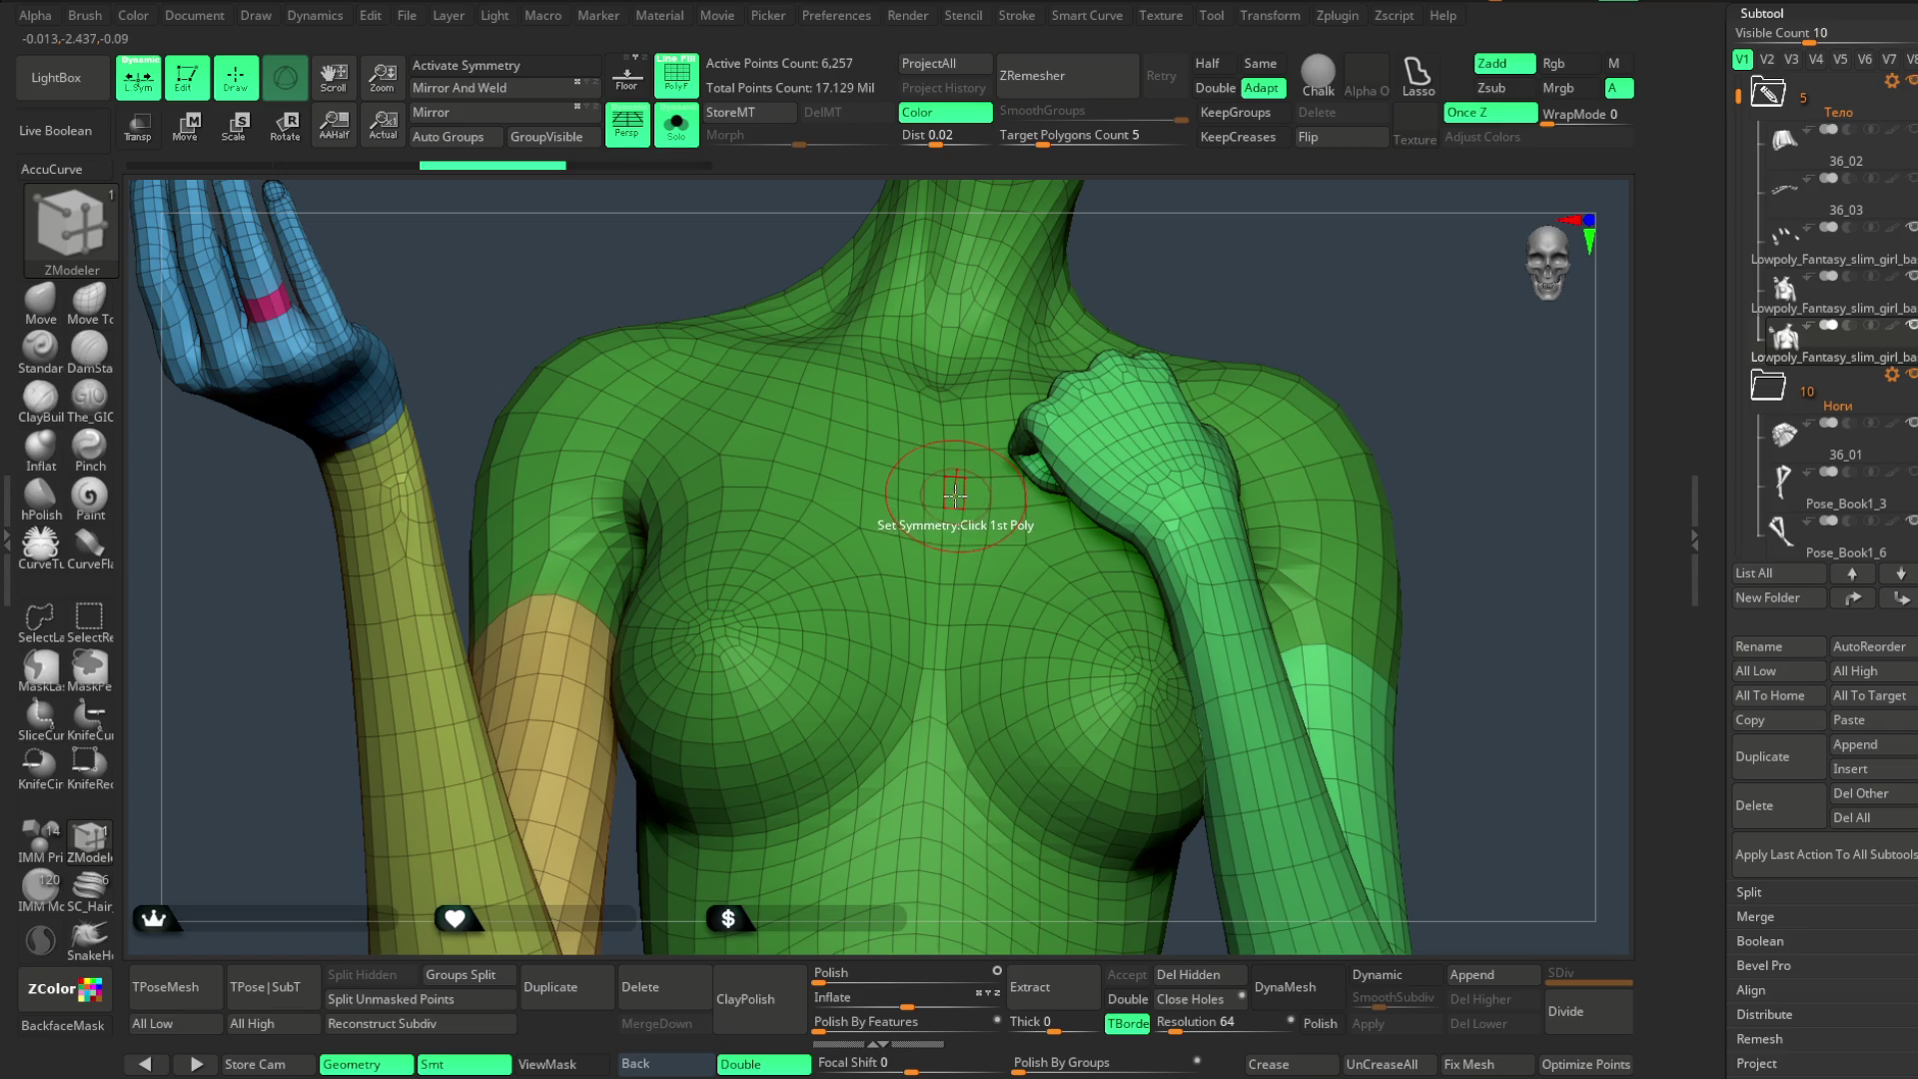
key("w")
key("f")
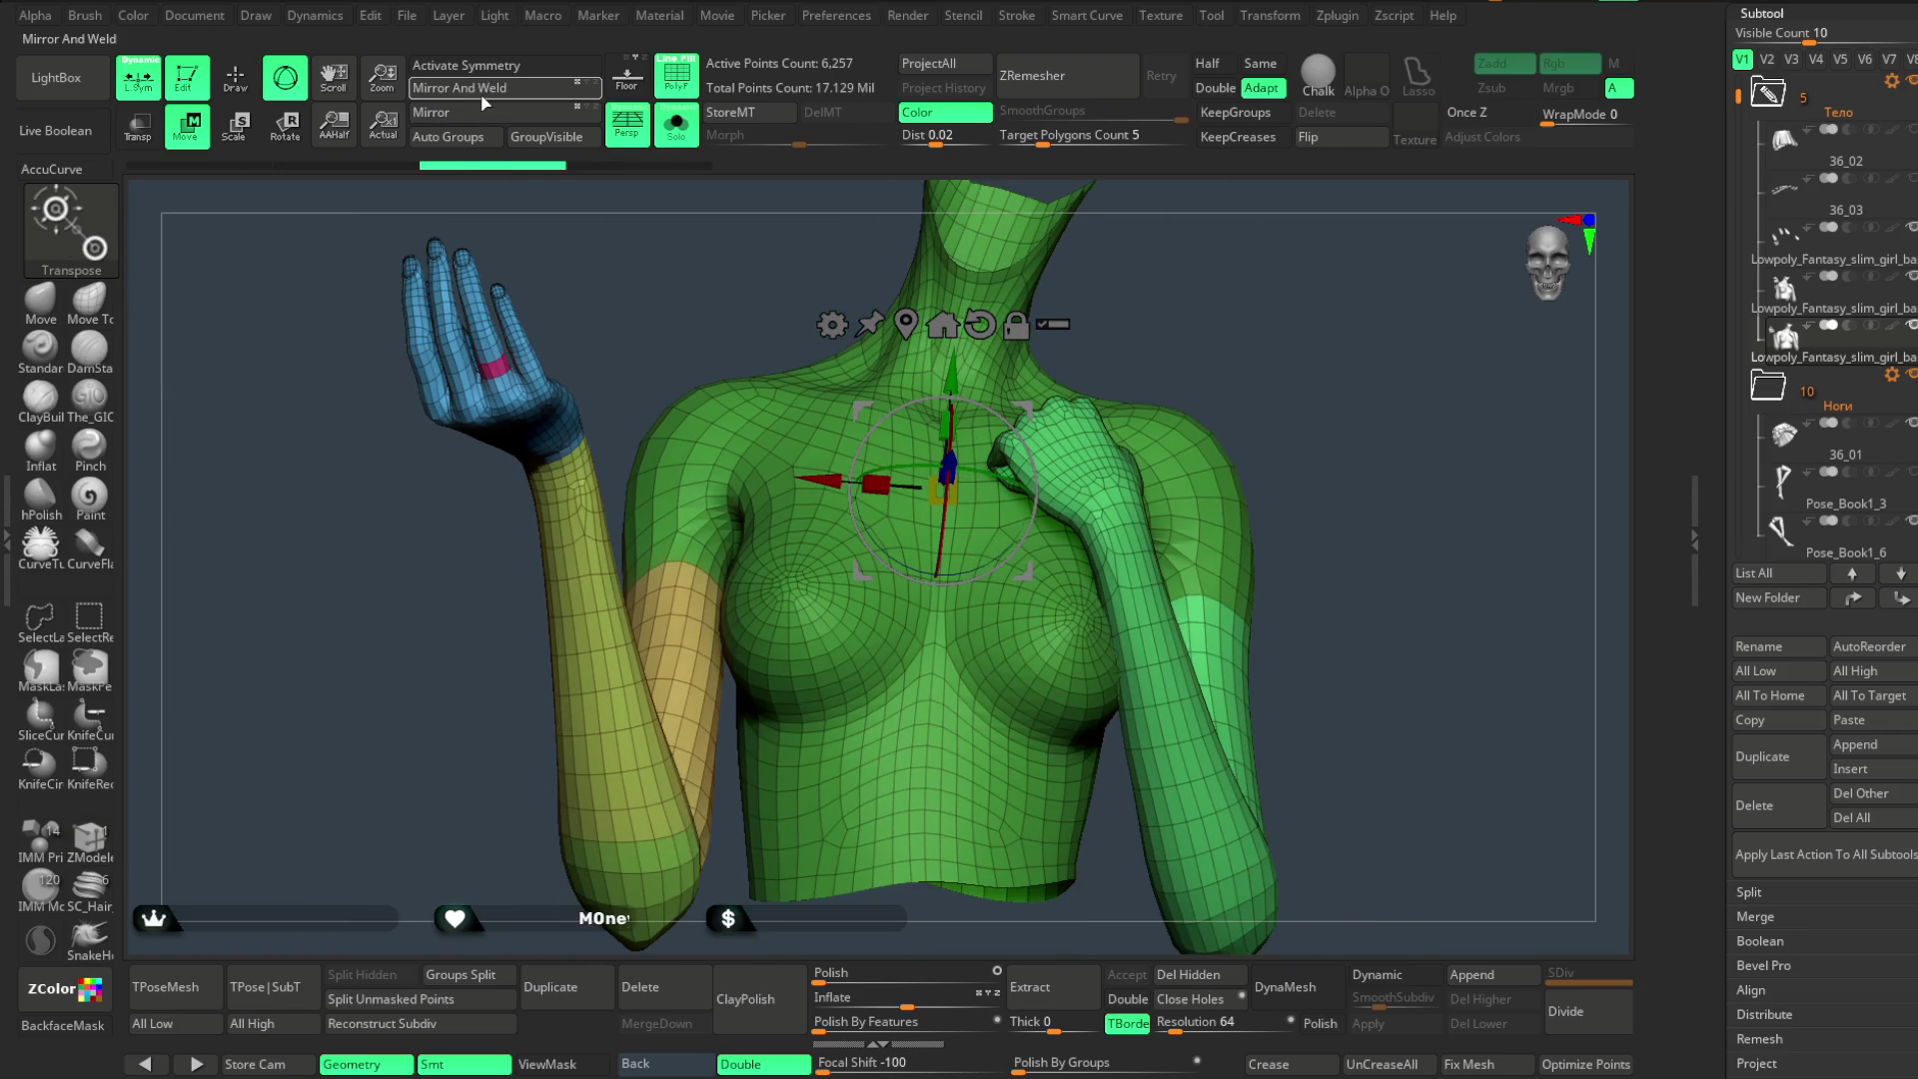
left_click(466, 64)
- Compare the arm poses from the front by stepping back and forth through the undo history
mouse_move(1207, 304)
left_mouse_down("alt")
mouse_move(1191, 240)
mouse_move(1221, 290)
mouse_move(1194, 286)
left_mouse_up("alt")
key("shift+f")
key("ctrl+z")
key("ctrl+z")
key("ctrl+z")
key("ctrl+shift+z")
key("ctrl+shift+z")
key("ctrl+shift+z")
left_click_drag(1268, 285, 1268, 304, "alt")
key("ctrl+z")
key("ctrl+z")
key("ctrl+z")
key("ctrl+shift+z")
key("ctrl+shift+z")
key("ctrl+shift+z")
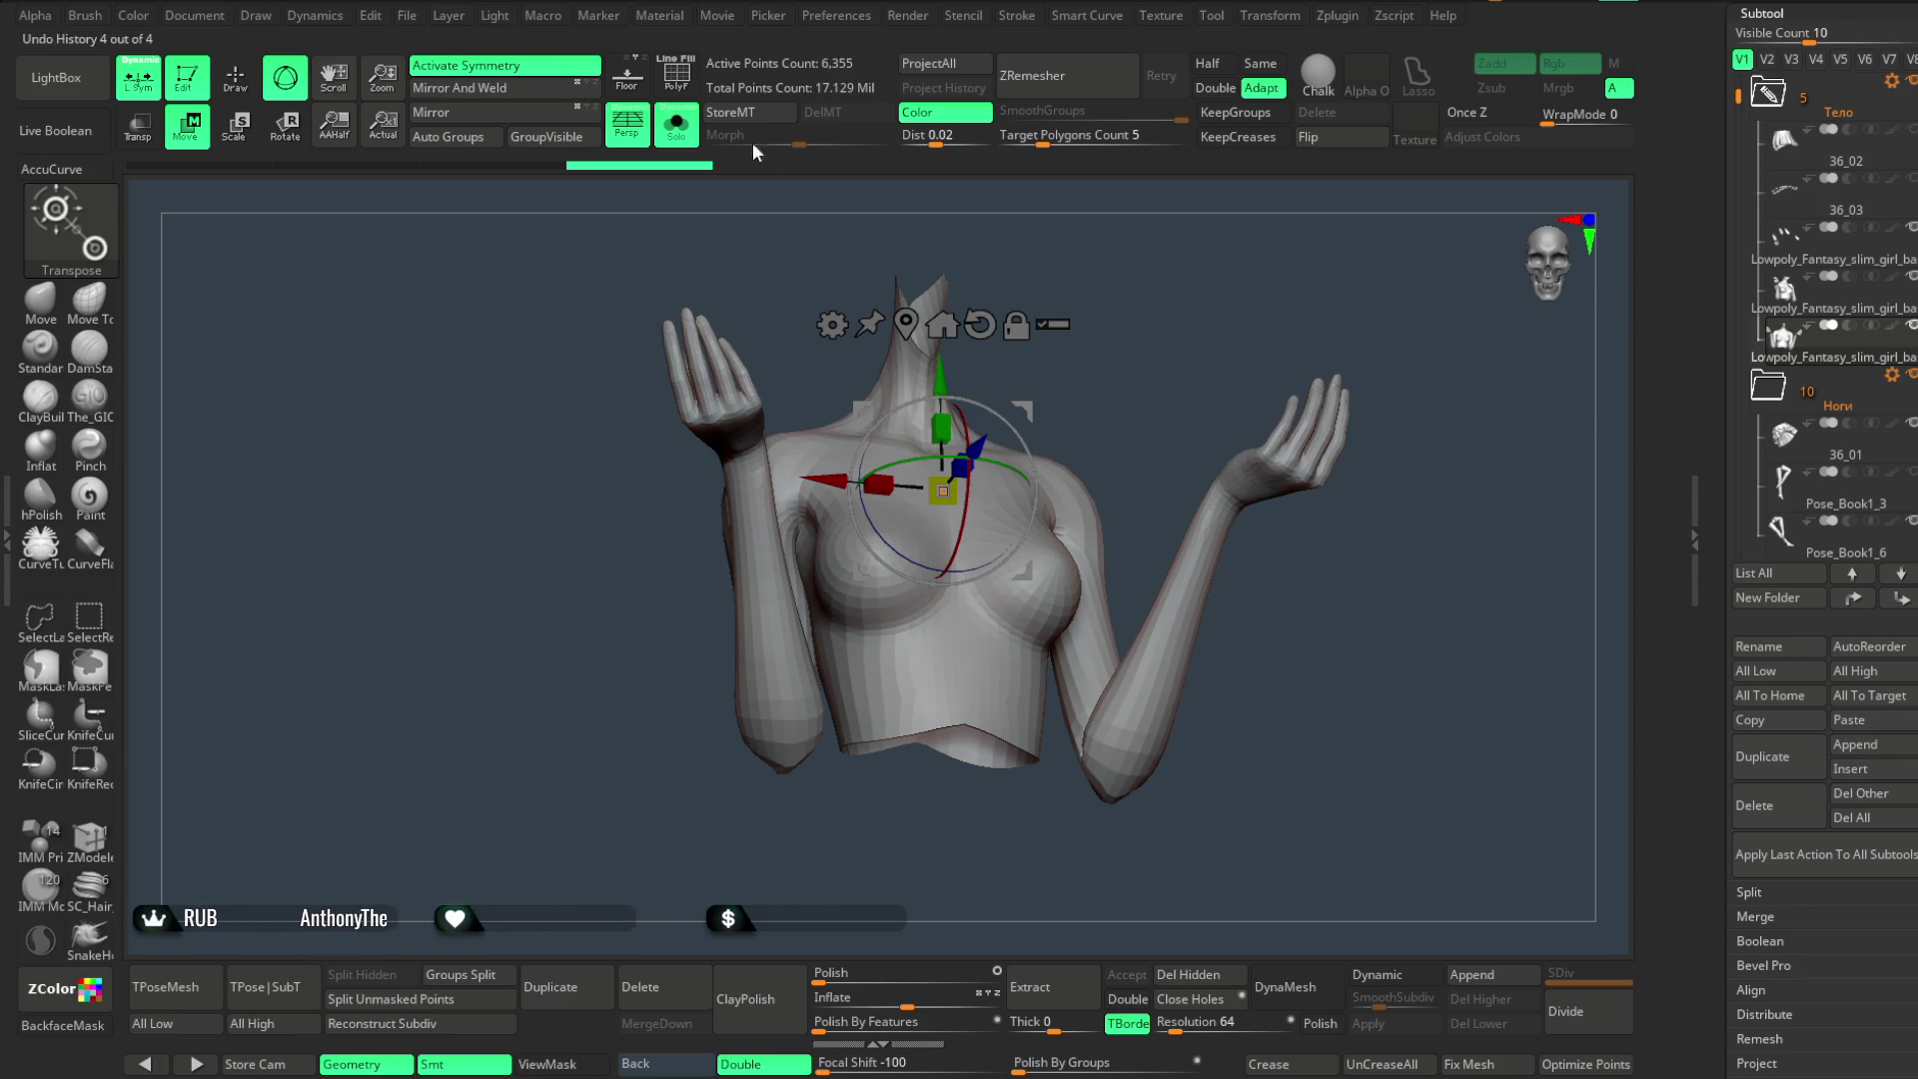
- Restore the PolyF wireframe, turn Solo off and frame the arms and chest within the full figure
left_click(676, 75)
key("ctrl+z")
key("ctrl+z")
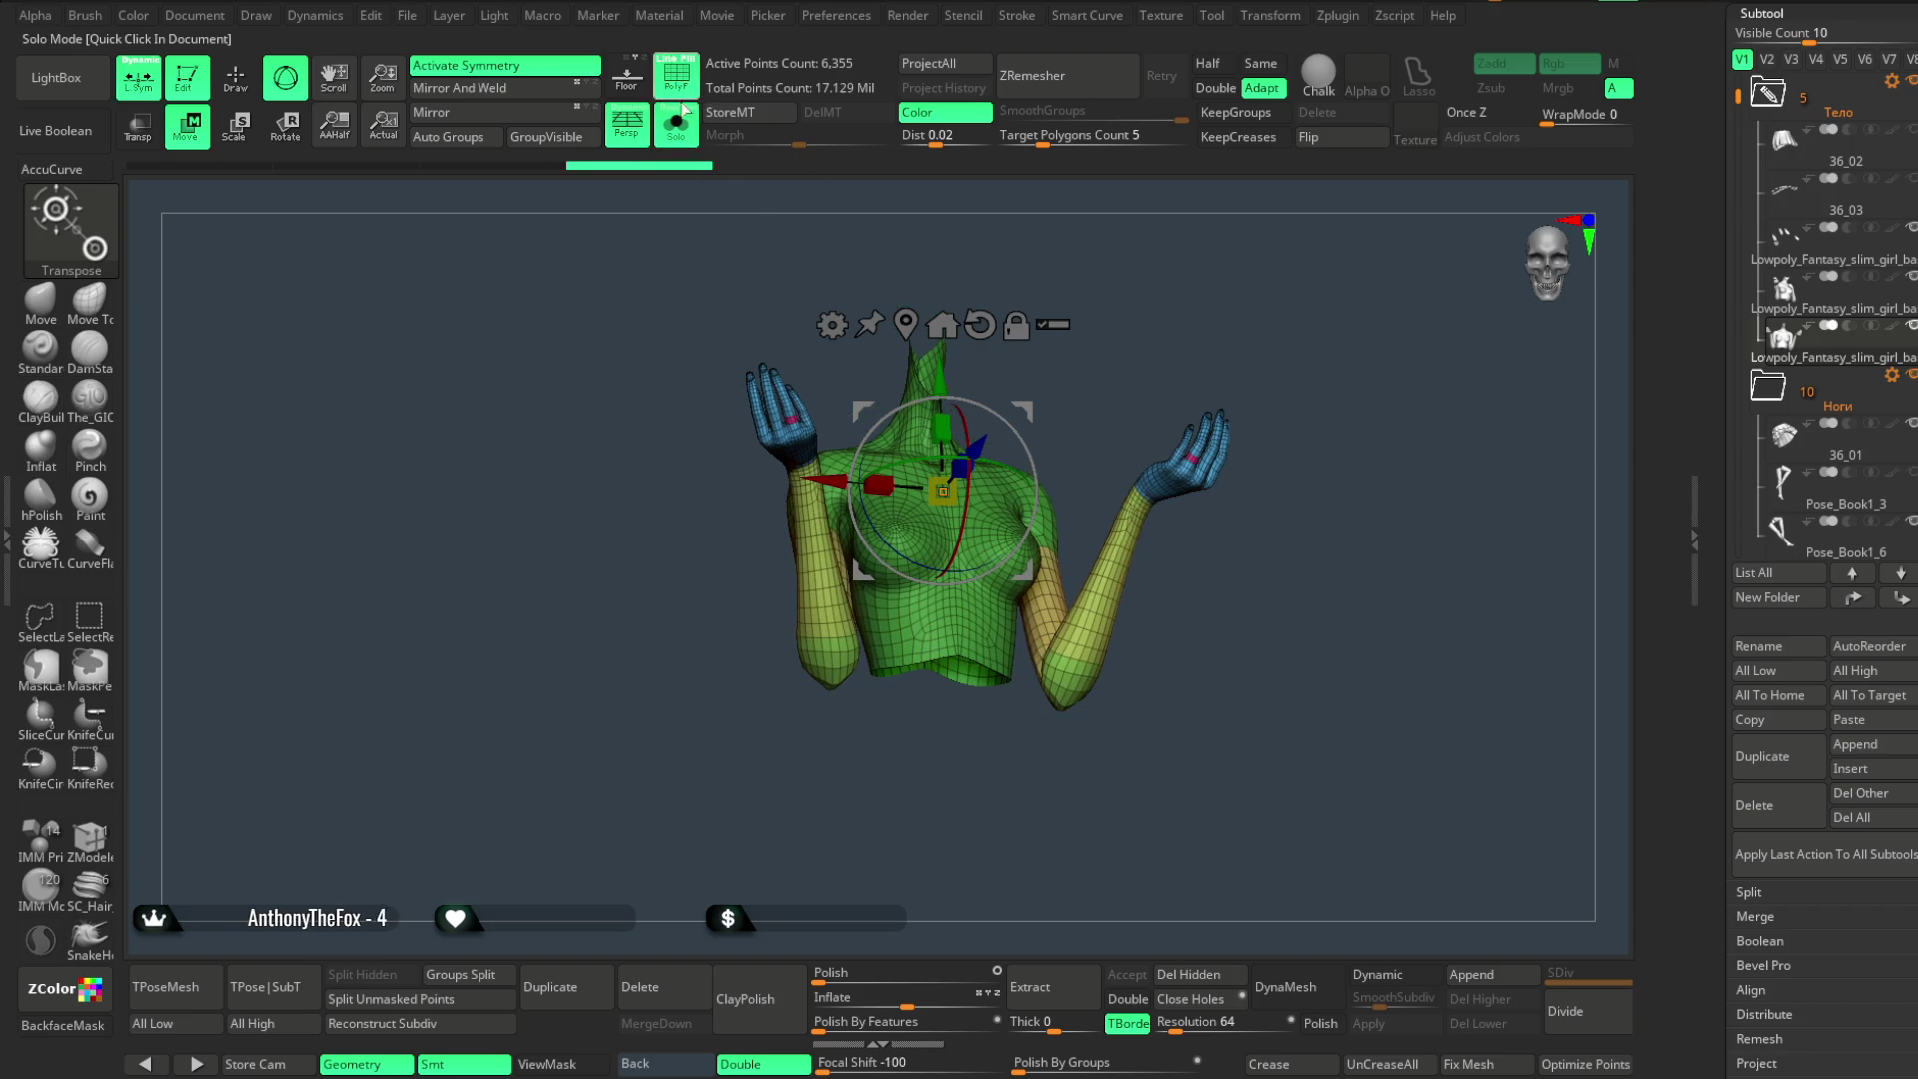
left_click(678, 127)
mouse_move(1333, 323)
left_mouse_down()
mouse_move(1293, 309)
mouse_move(1329, 328)
mouse_move(1275, 330)
mouse_move(1294, 321)
left_mouse_up()
key("f")
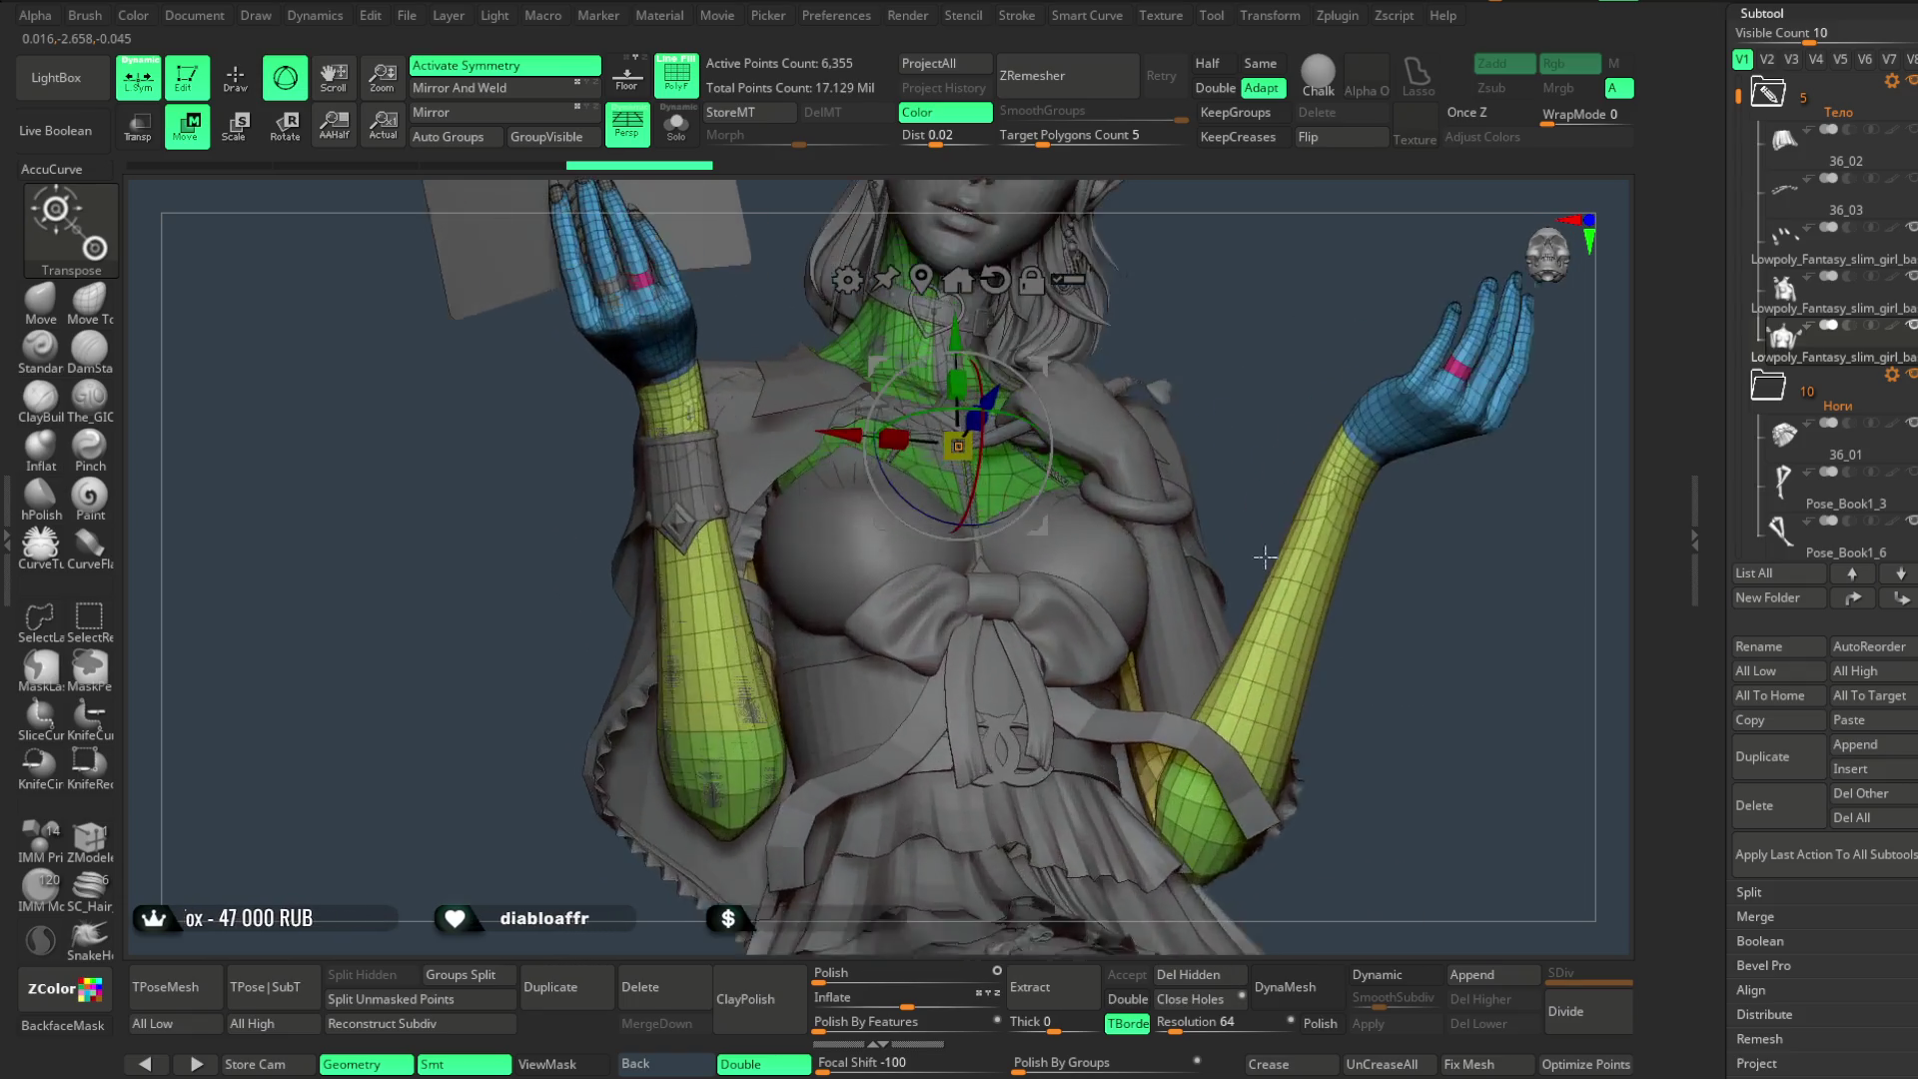
- Insert a mirrored edge slot across the upper chest of the body with ZModeler
mouse_move(1277, 285)
right_mouse_down("ctrl")
mouse_move(1156, 291)
mouse_move(1283, 324)
mouse_move(1315, 268)
mouse_move(1301, 301)
mouse_move(1049, 416)
right_mouse_up("ctrl")
left_click(239, 83)
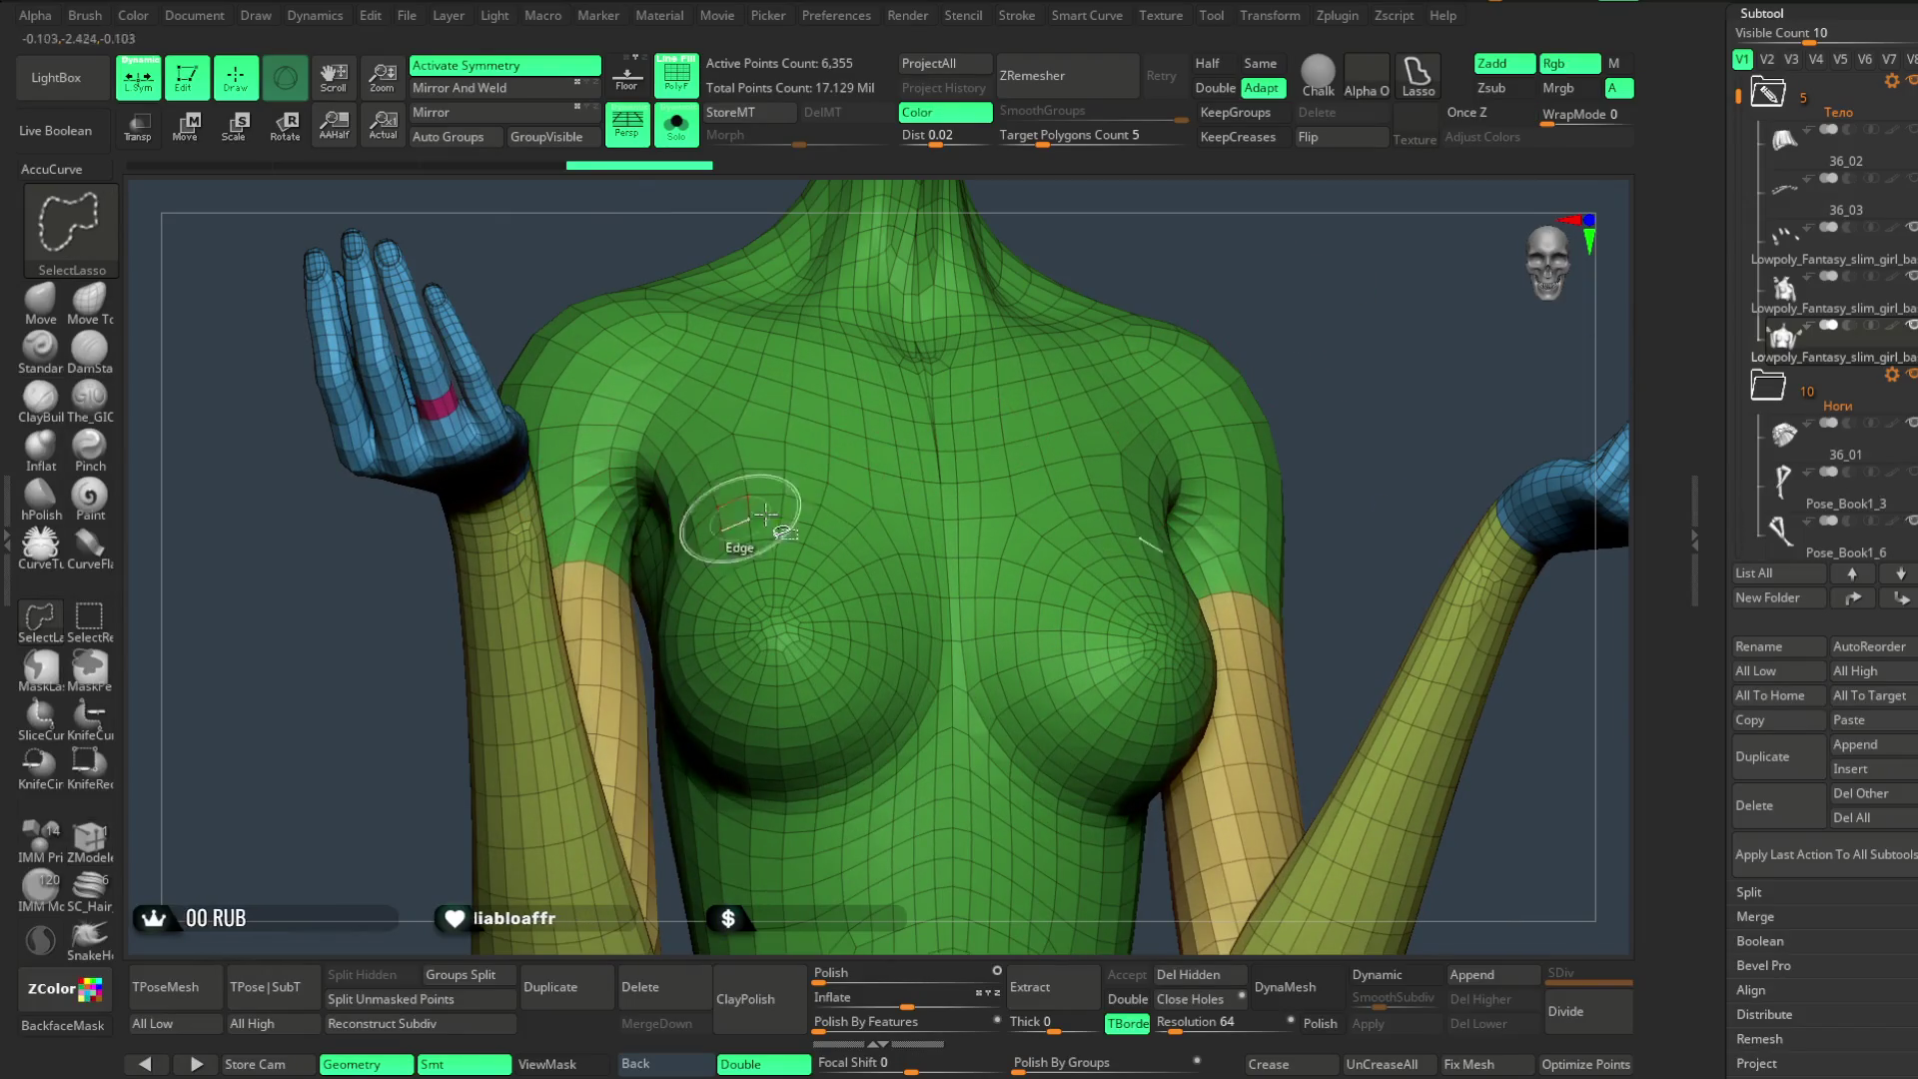
left_click(49, 620)
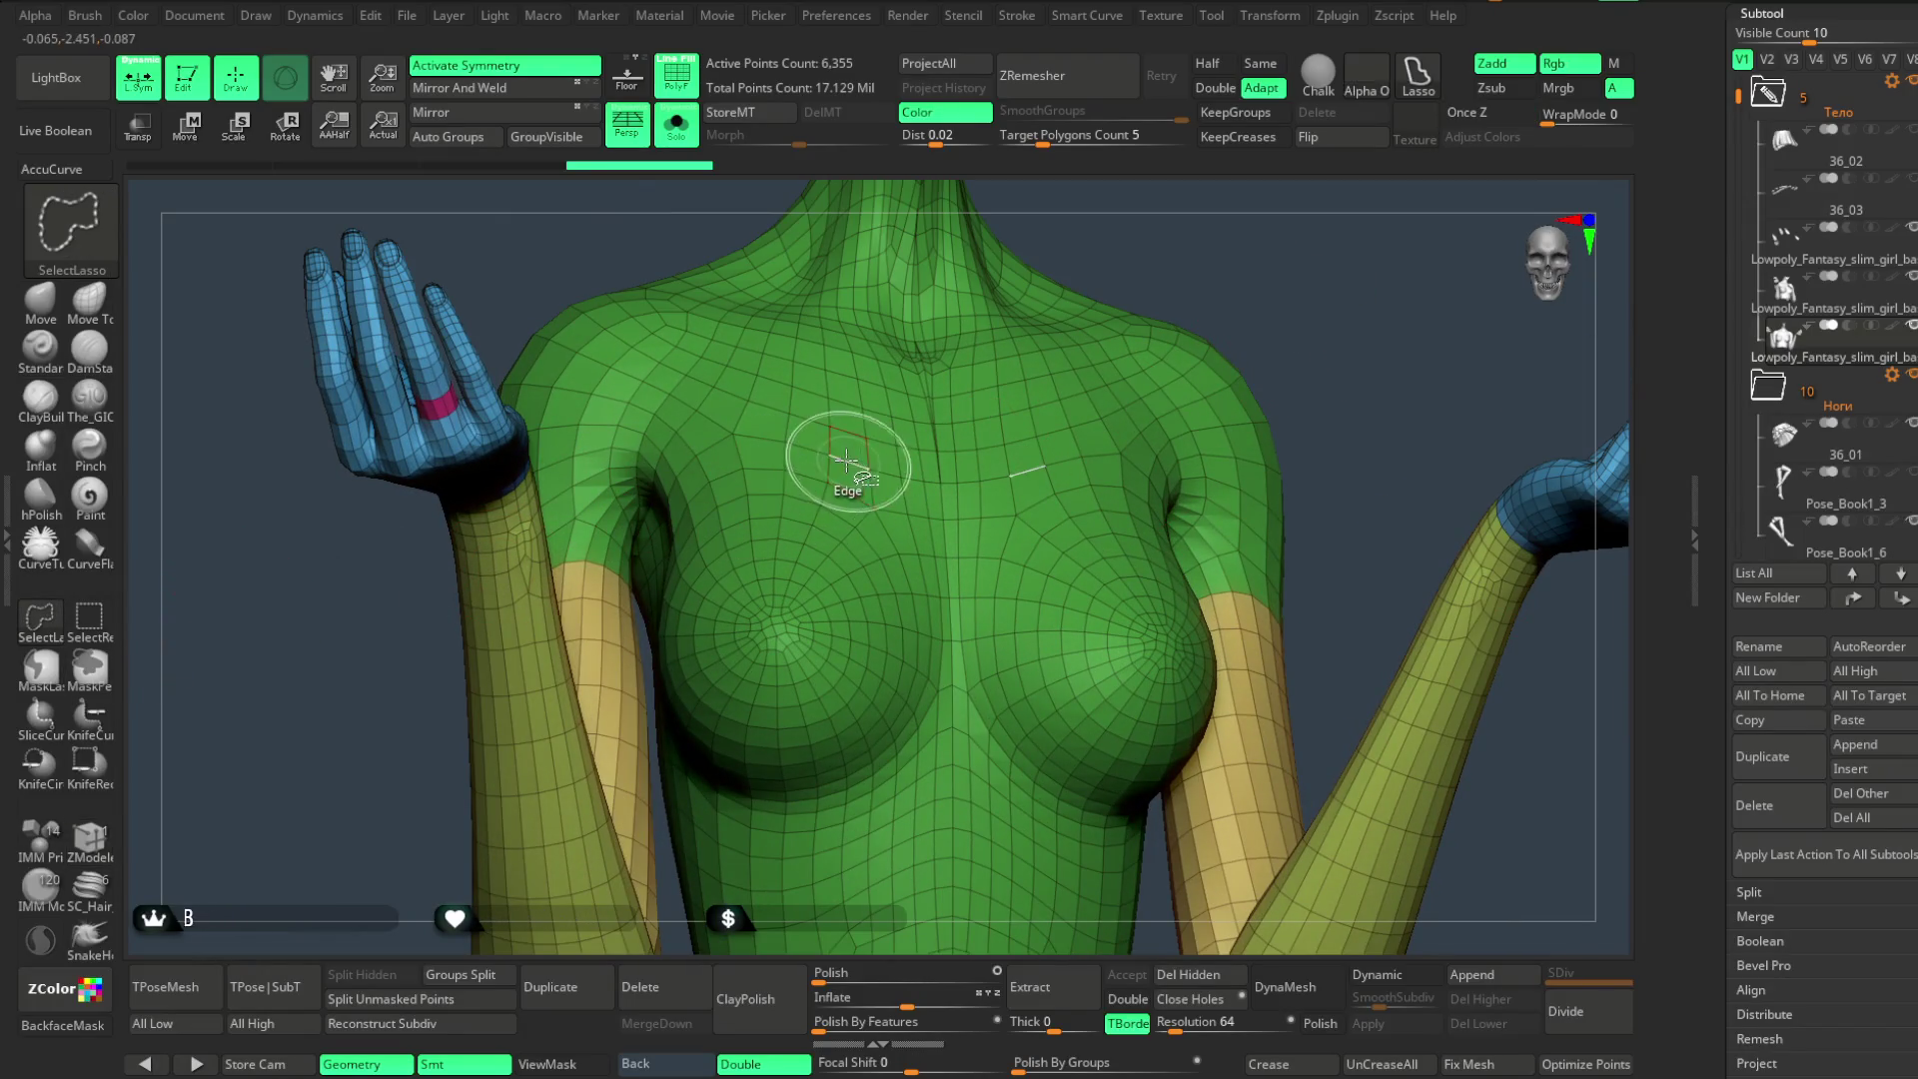
left_click(830, 474)
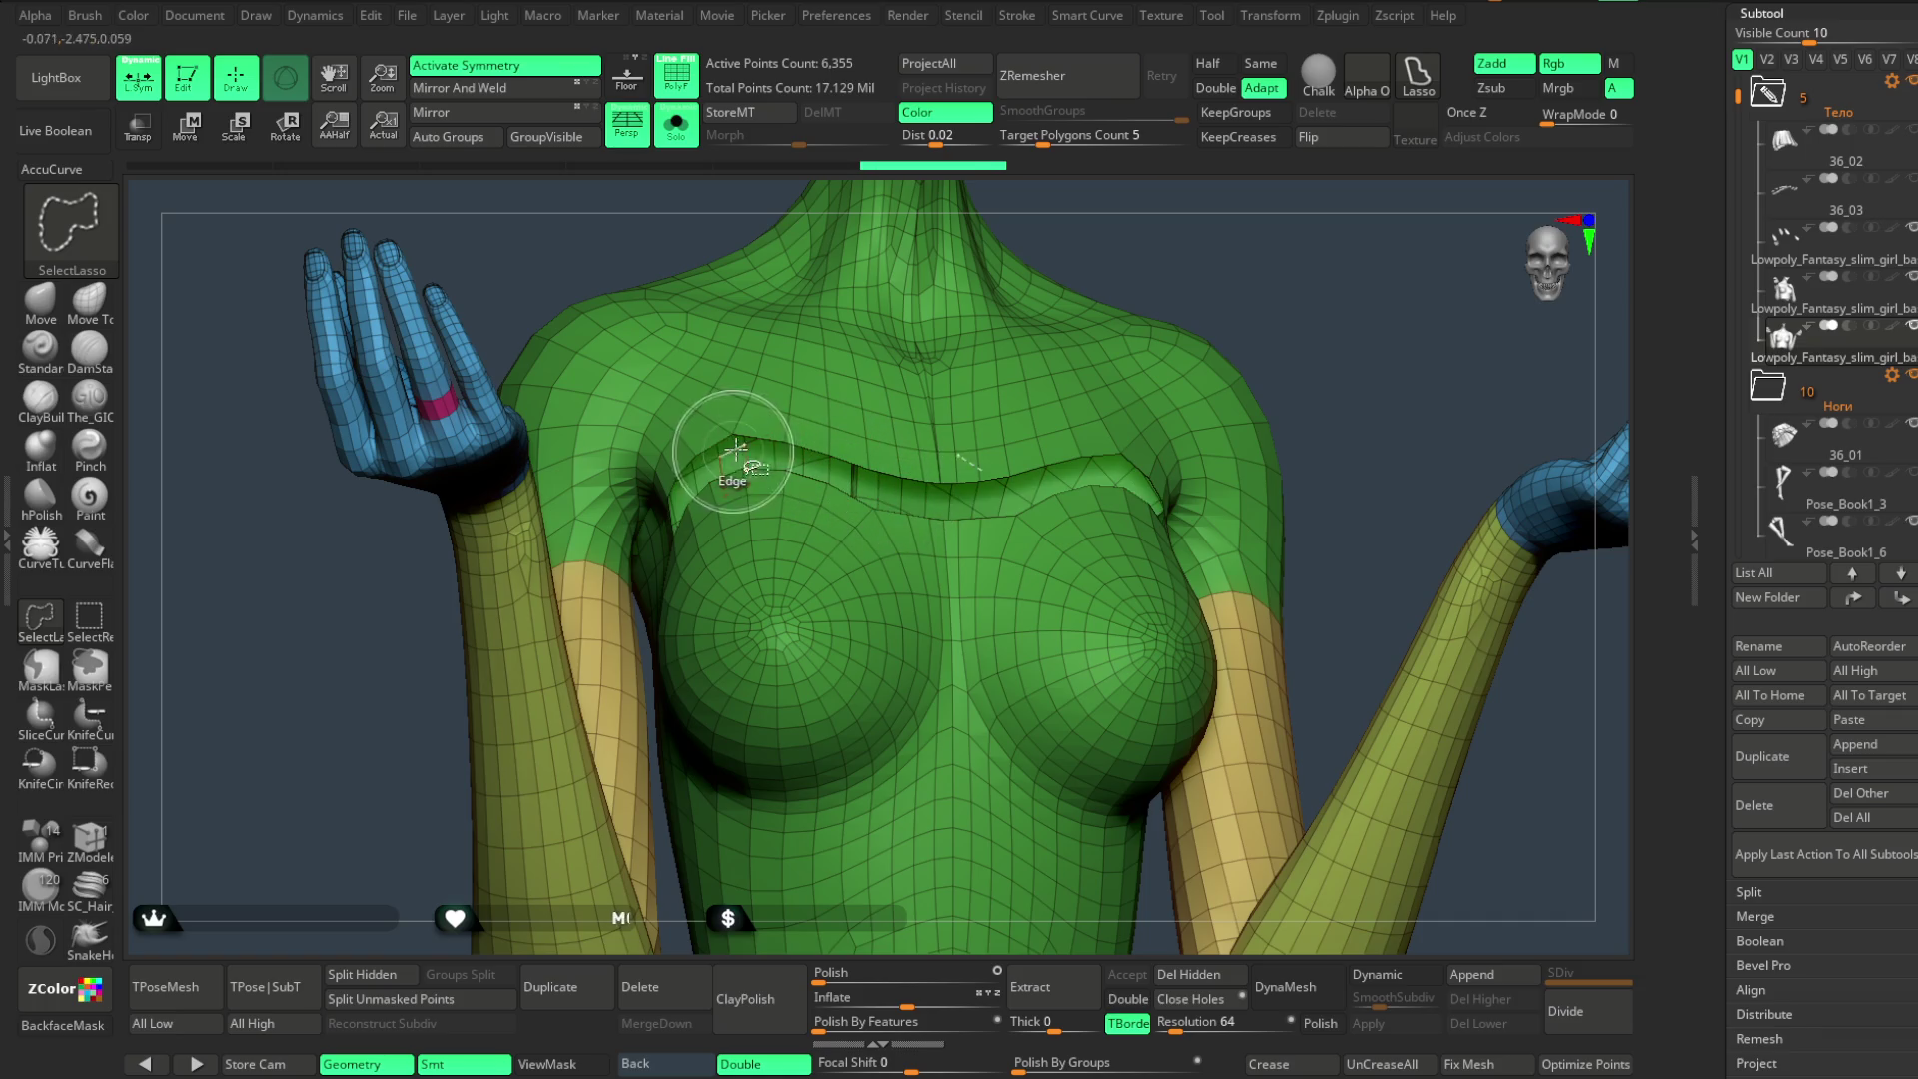
- Inspect the slit from several angles, then Auto Groups the body into separate polygroups
left_click_drag(1297, 300, 1020, 510)
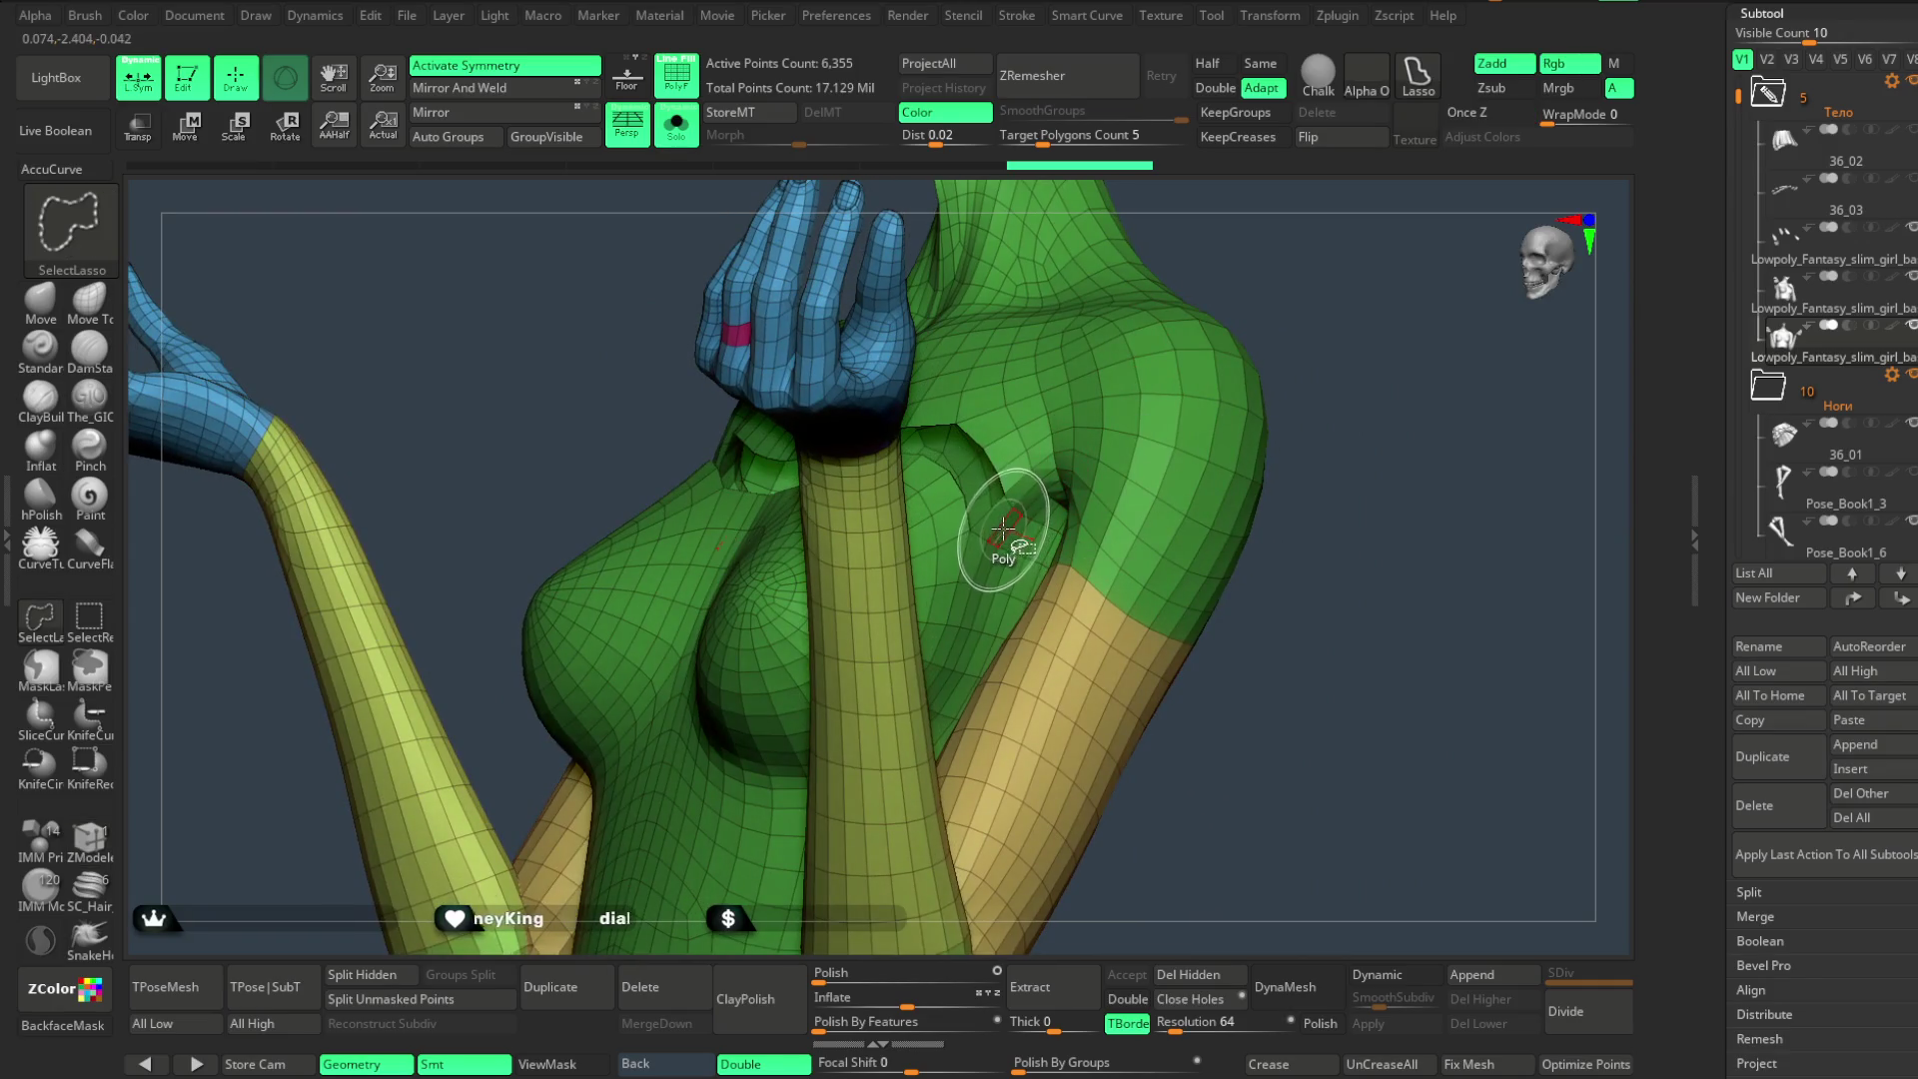
mouse_move(1358, 365)
left_mouse_down()
mouse_move(1453, 359)
mouse_move(1400, 329)
mouse_move(1131, 494)
left_mouse_up()
mouse_move(1393, 313)
left_mouse_down()
mouse_move(1393, 270)
mouse_move(1344, 306)
mouse_move(1413, 410)
mouse_move(1341, 429)
mouse_move(1333, 389)
mouse_move(1318, 424)
mouse_move(1384, 291)
mouse_move(1351, 257)
mouse_move(1354, 313)
mouse_move(1176, 415)
left_mouse_up()
mouse_move(1357, 255)
left_mouse_down()
mouse_move(1370, 227)
mouse_move(1396, 298)
mouse_move(1393, 269)
mouse_move(1345, 244)
mouse_move(1323, 415)
mouse_move(1284, 398)
mouse_move(1335, 305)
mouse_move(1287, 345)
left_mouse_up()
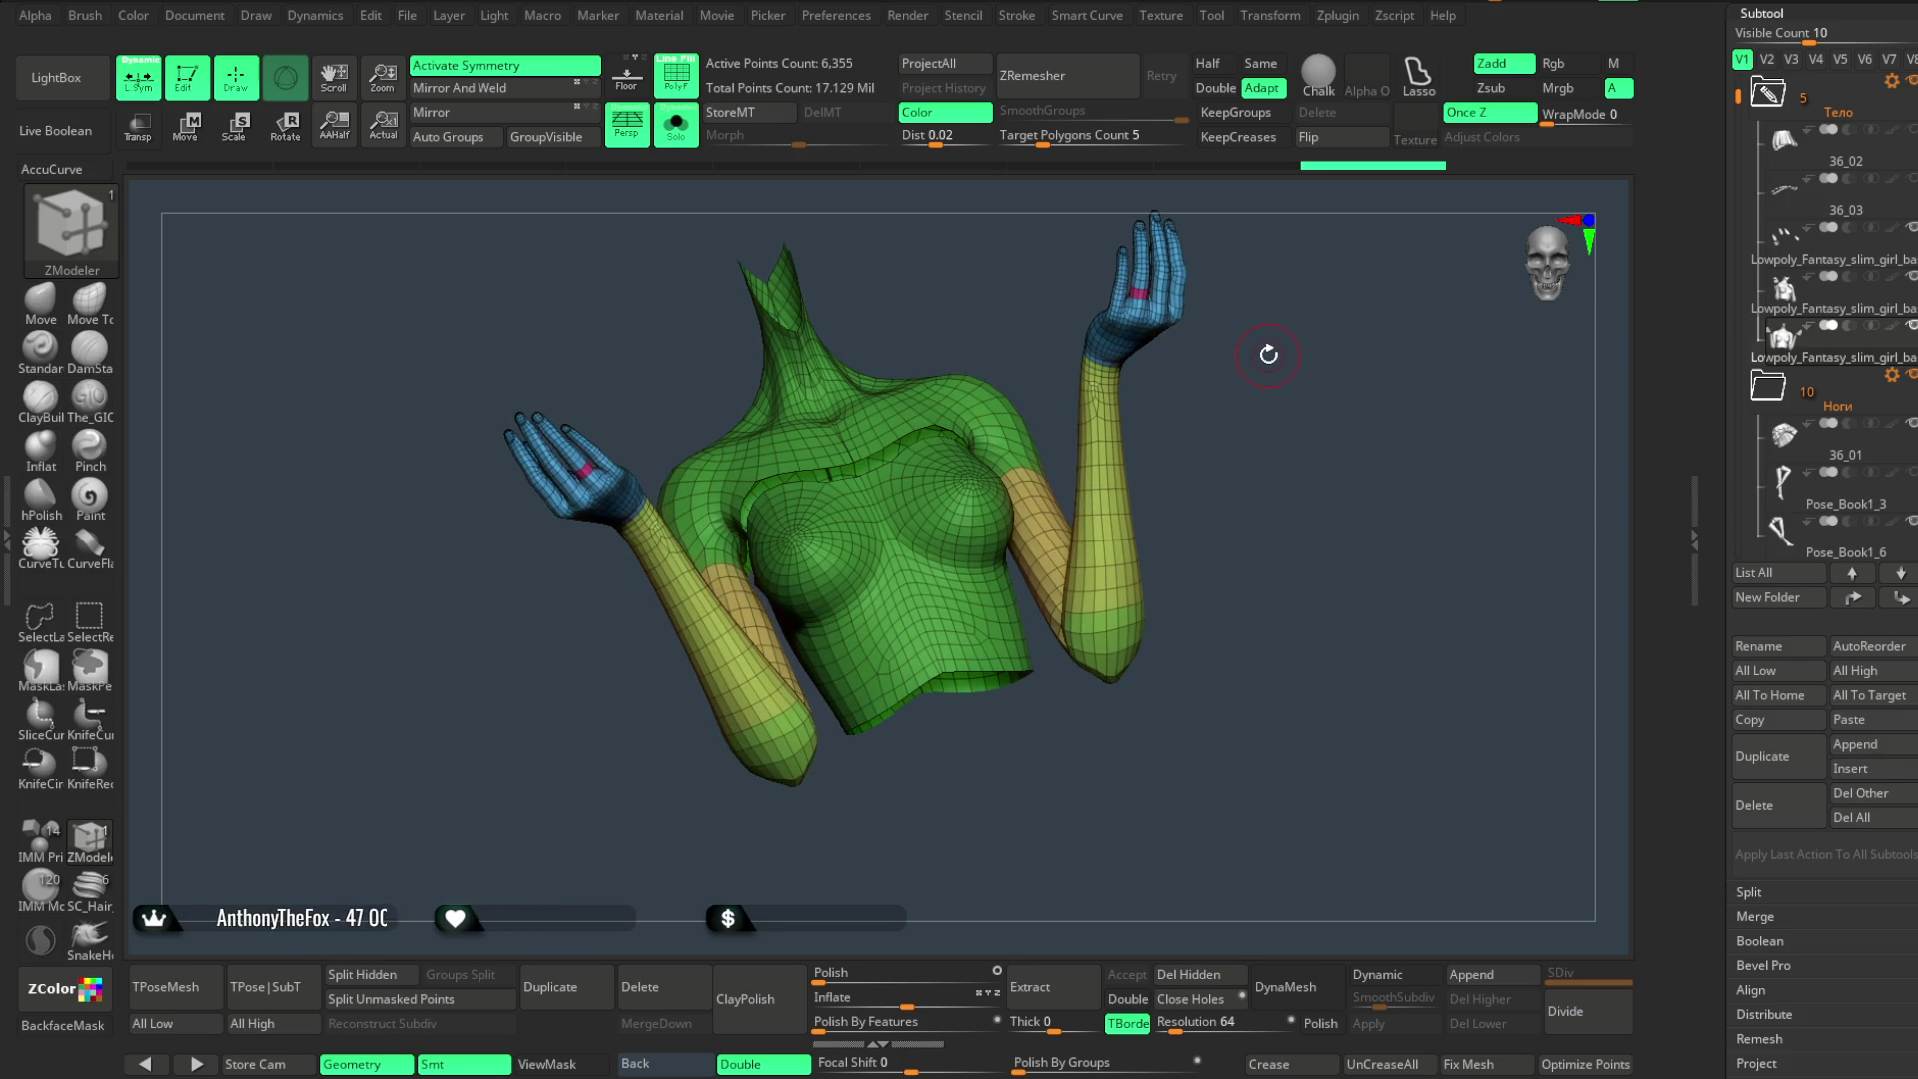
mouse_move(1267, 350)
left_mouse_down()
mouse_move(1264, 411)
mouse_move(1264, 376)
left_mouse_up()
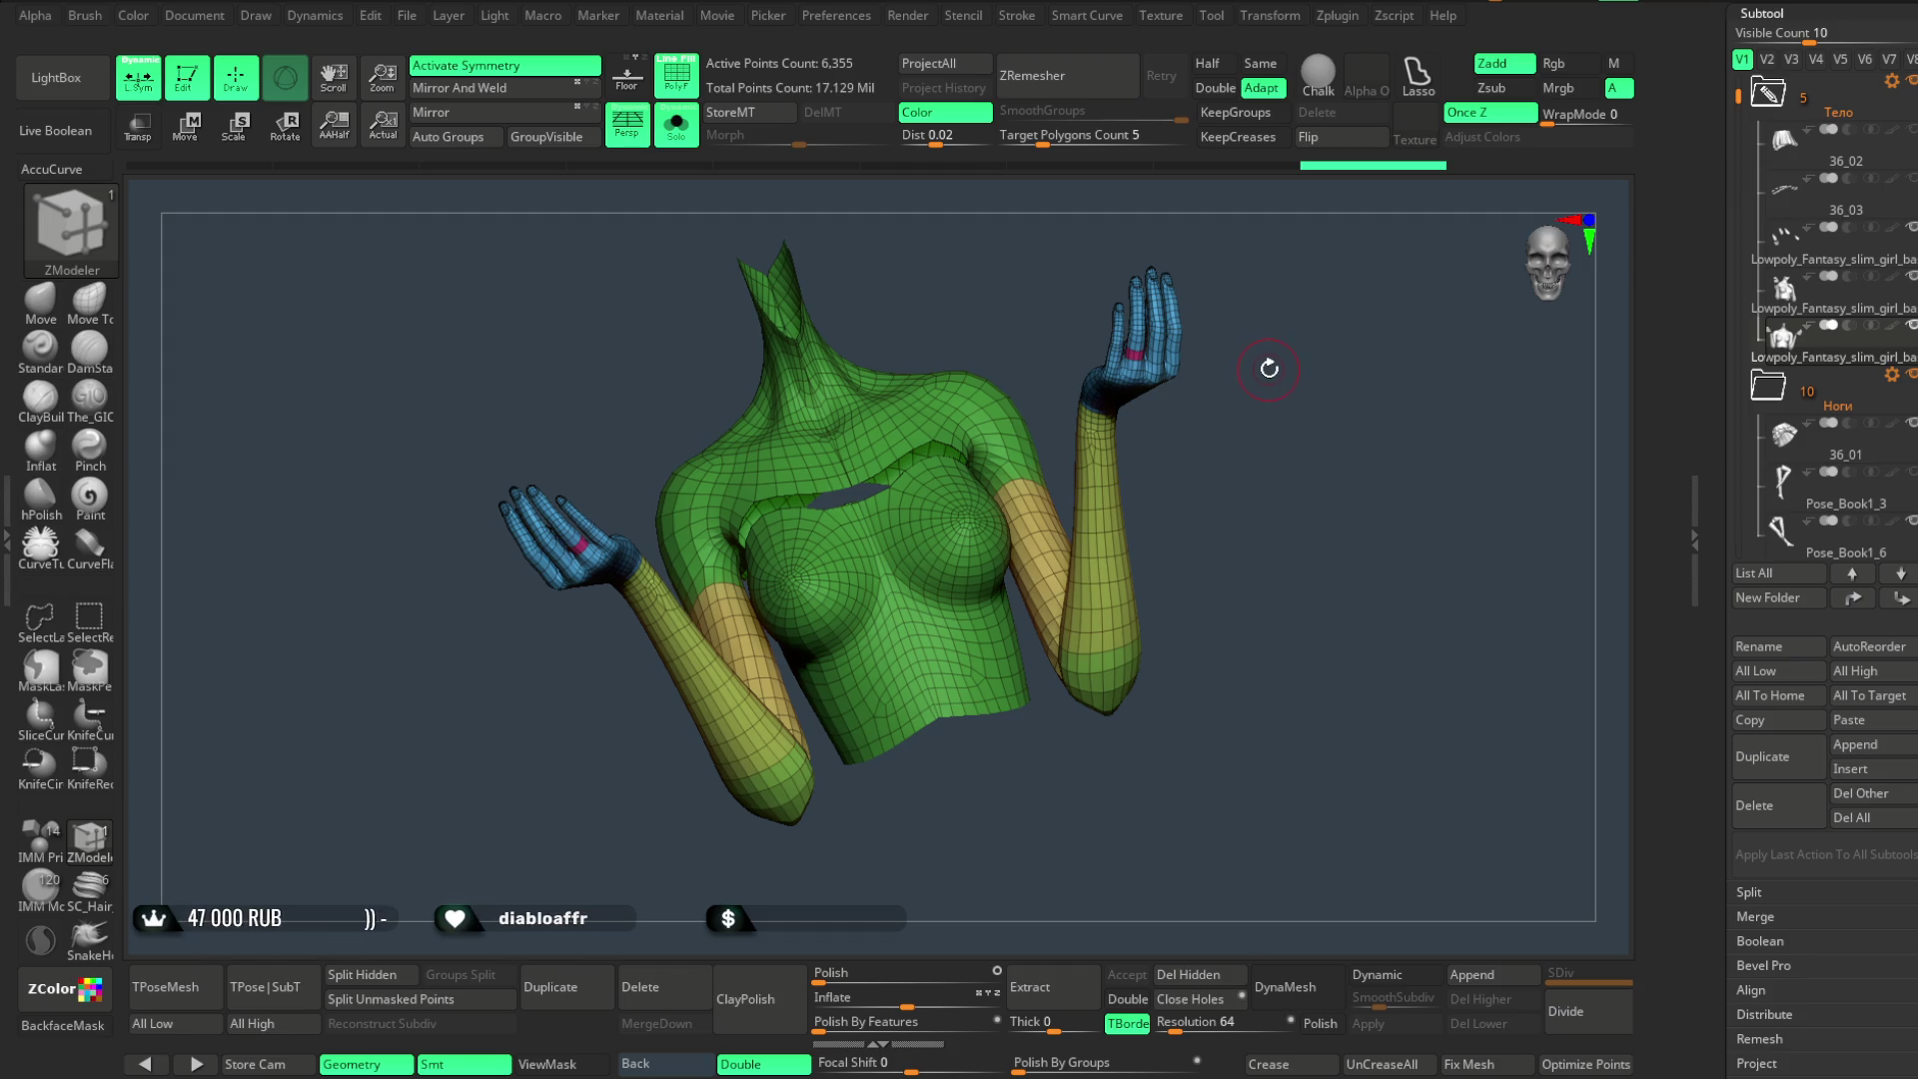
mouse_move(1269, 373)
left_mouse_down()
mouse_move(1311, 377)
mouse_move(1278, 382)
left_mouse_up()
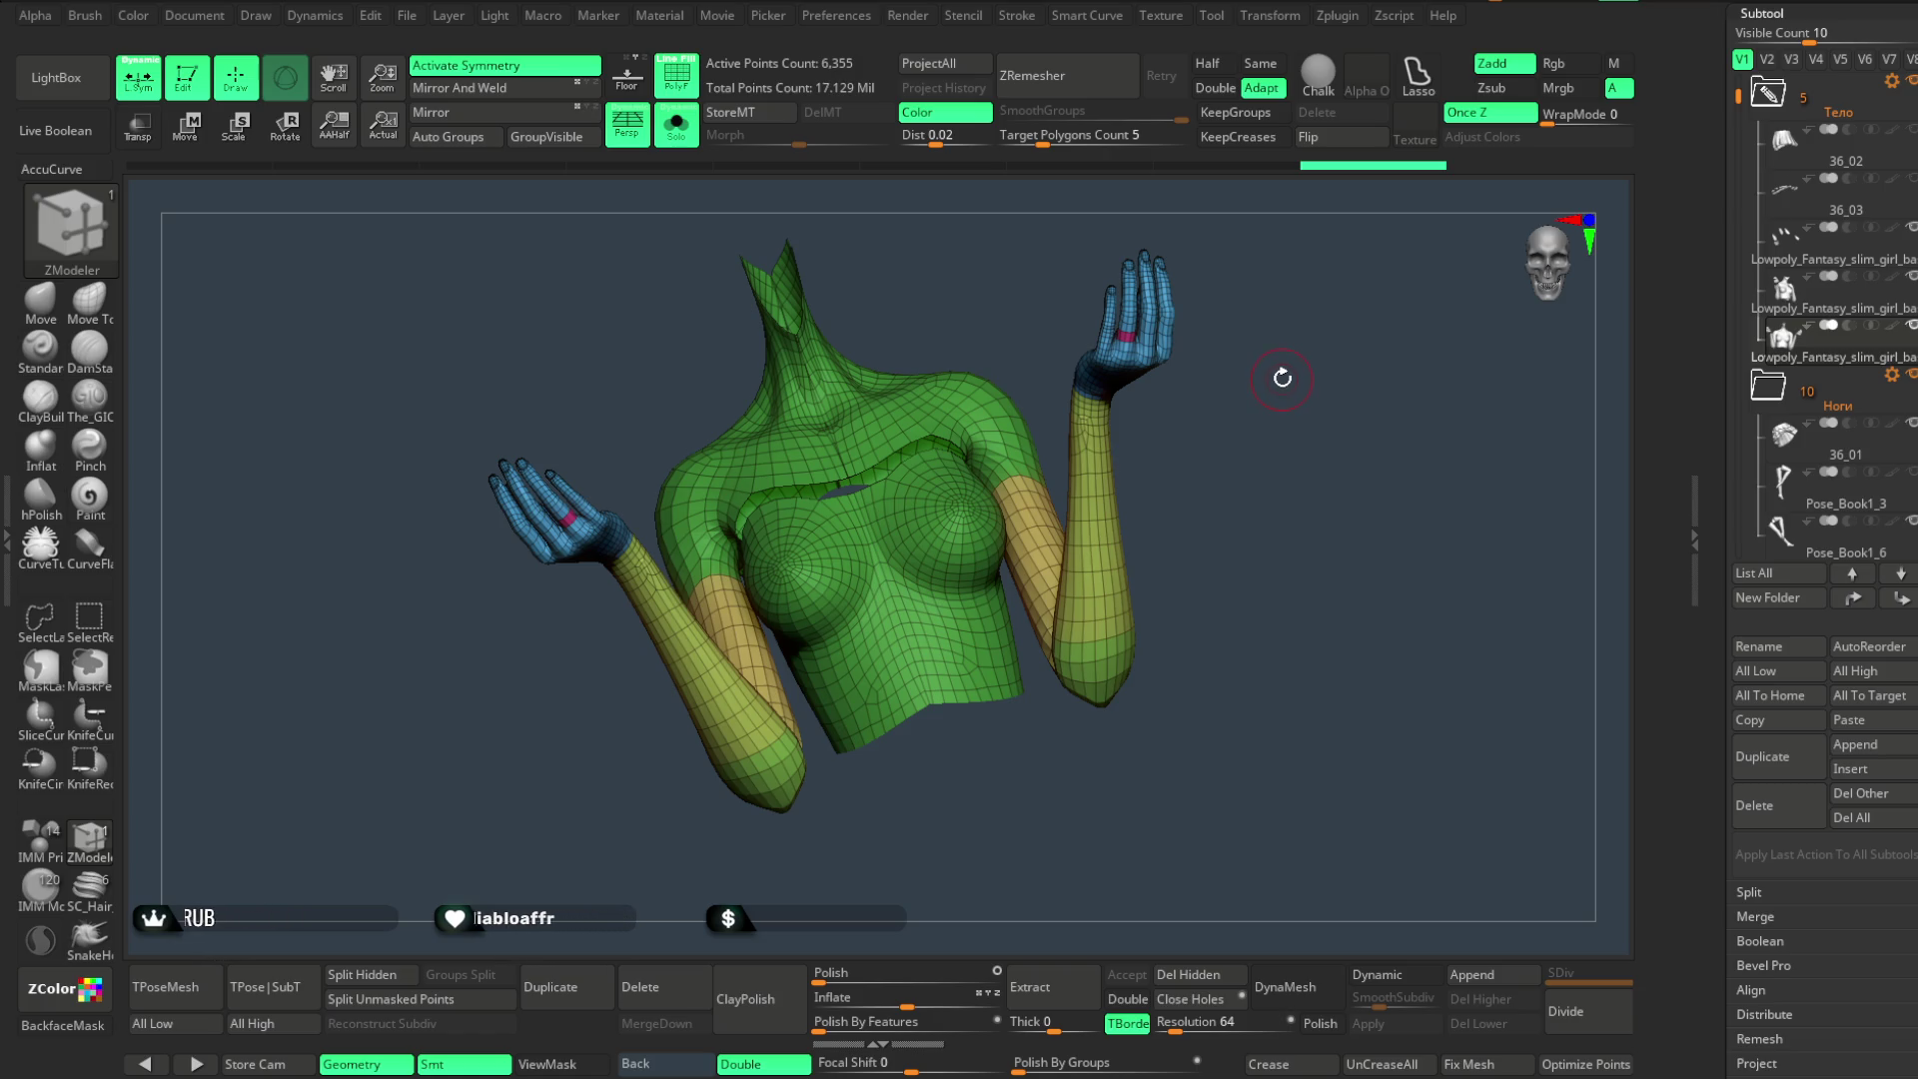
left_click(422, 143)
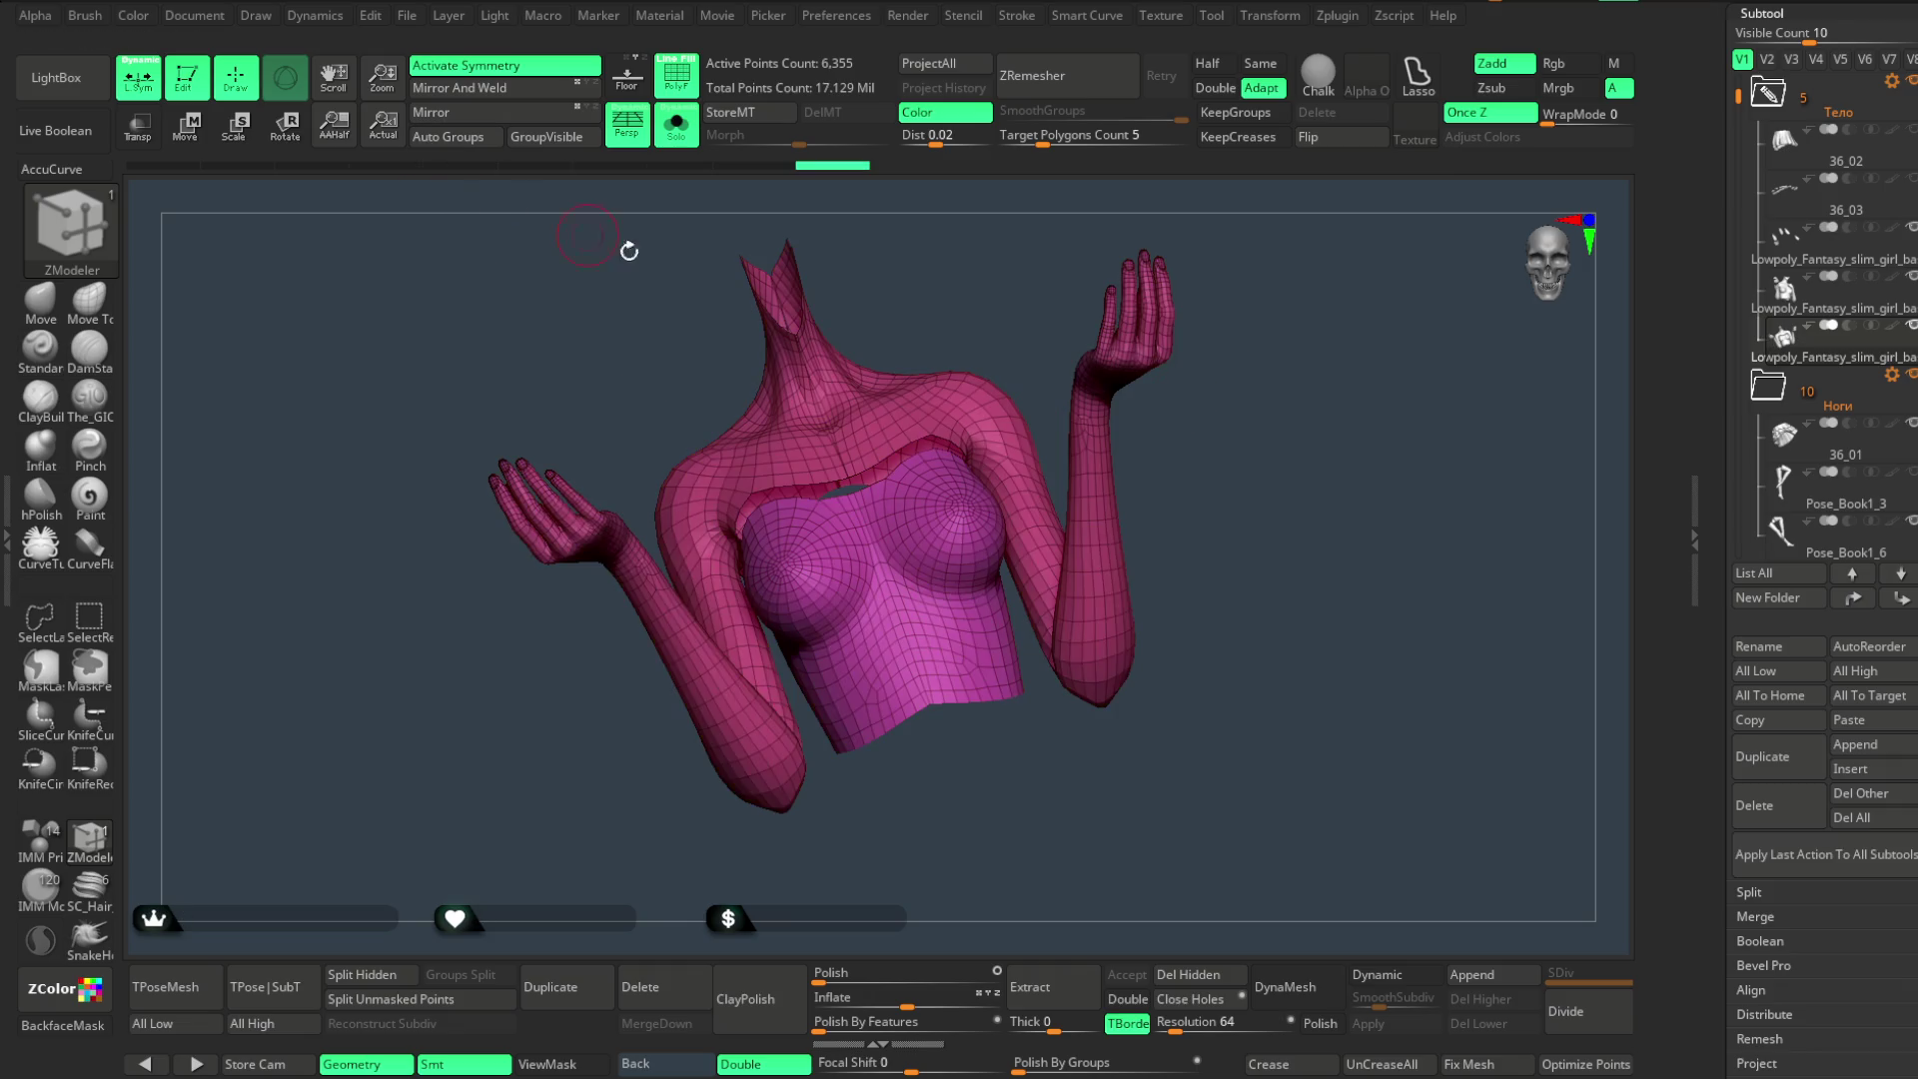
- Isolate the torso group with its neckline strip and Del Hidden to remove arms and neck
left_click_drag(1214, 382, 1222, 390)
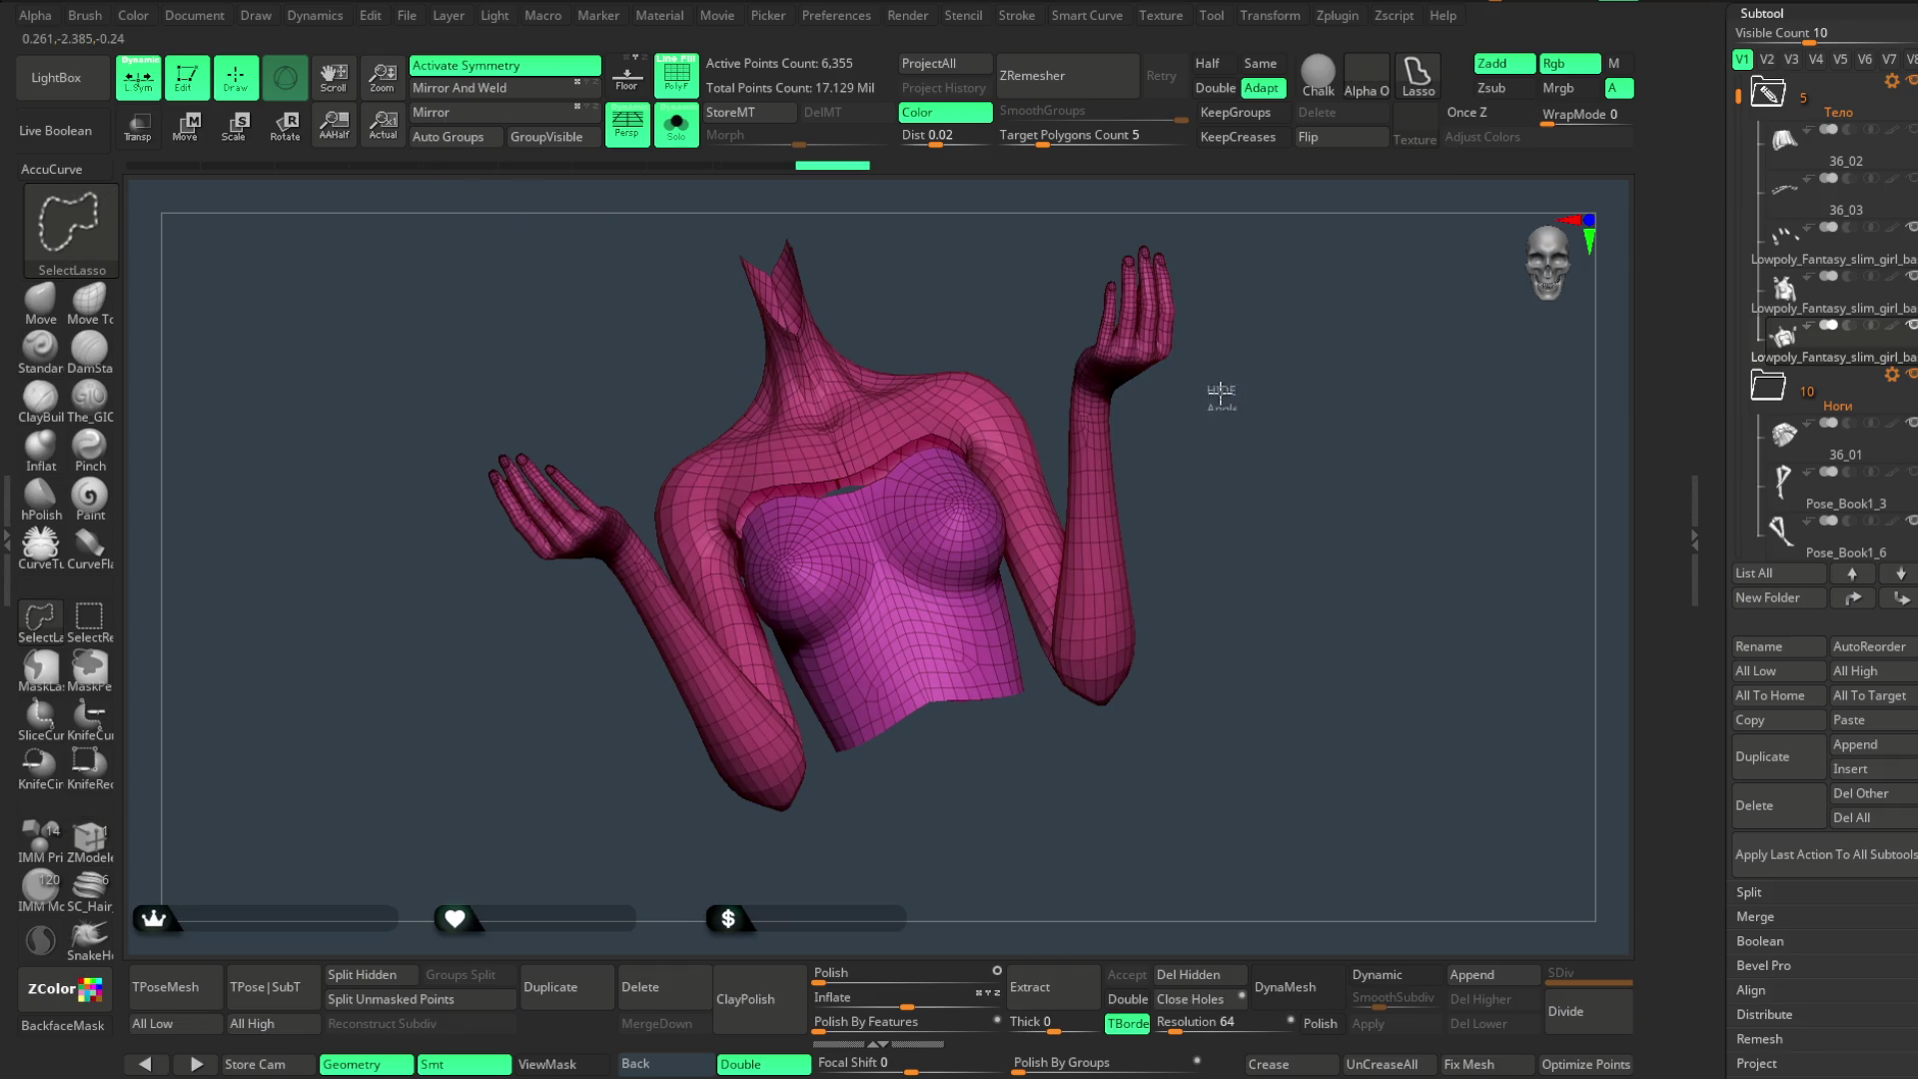
left_click(1185, 423, "ctrl+shift")
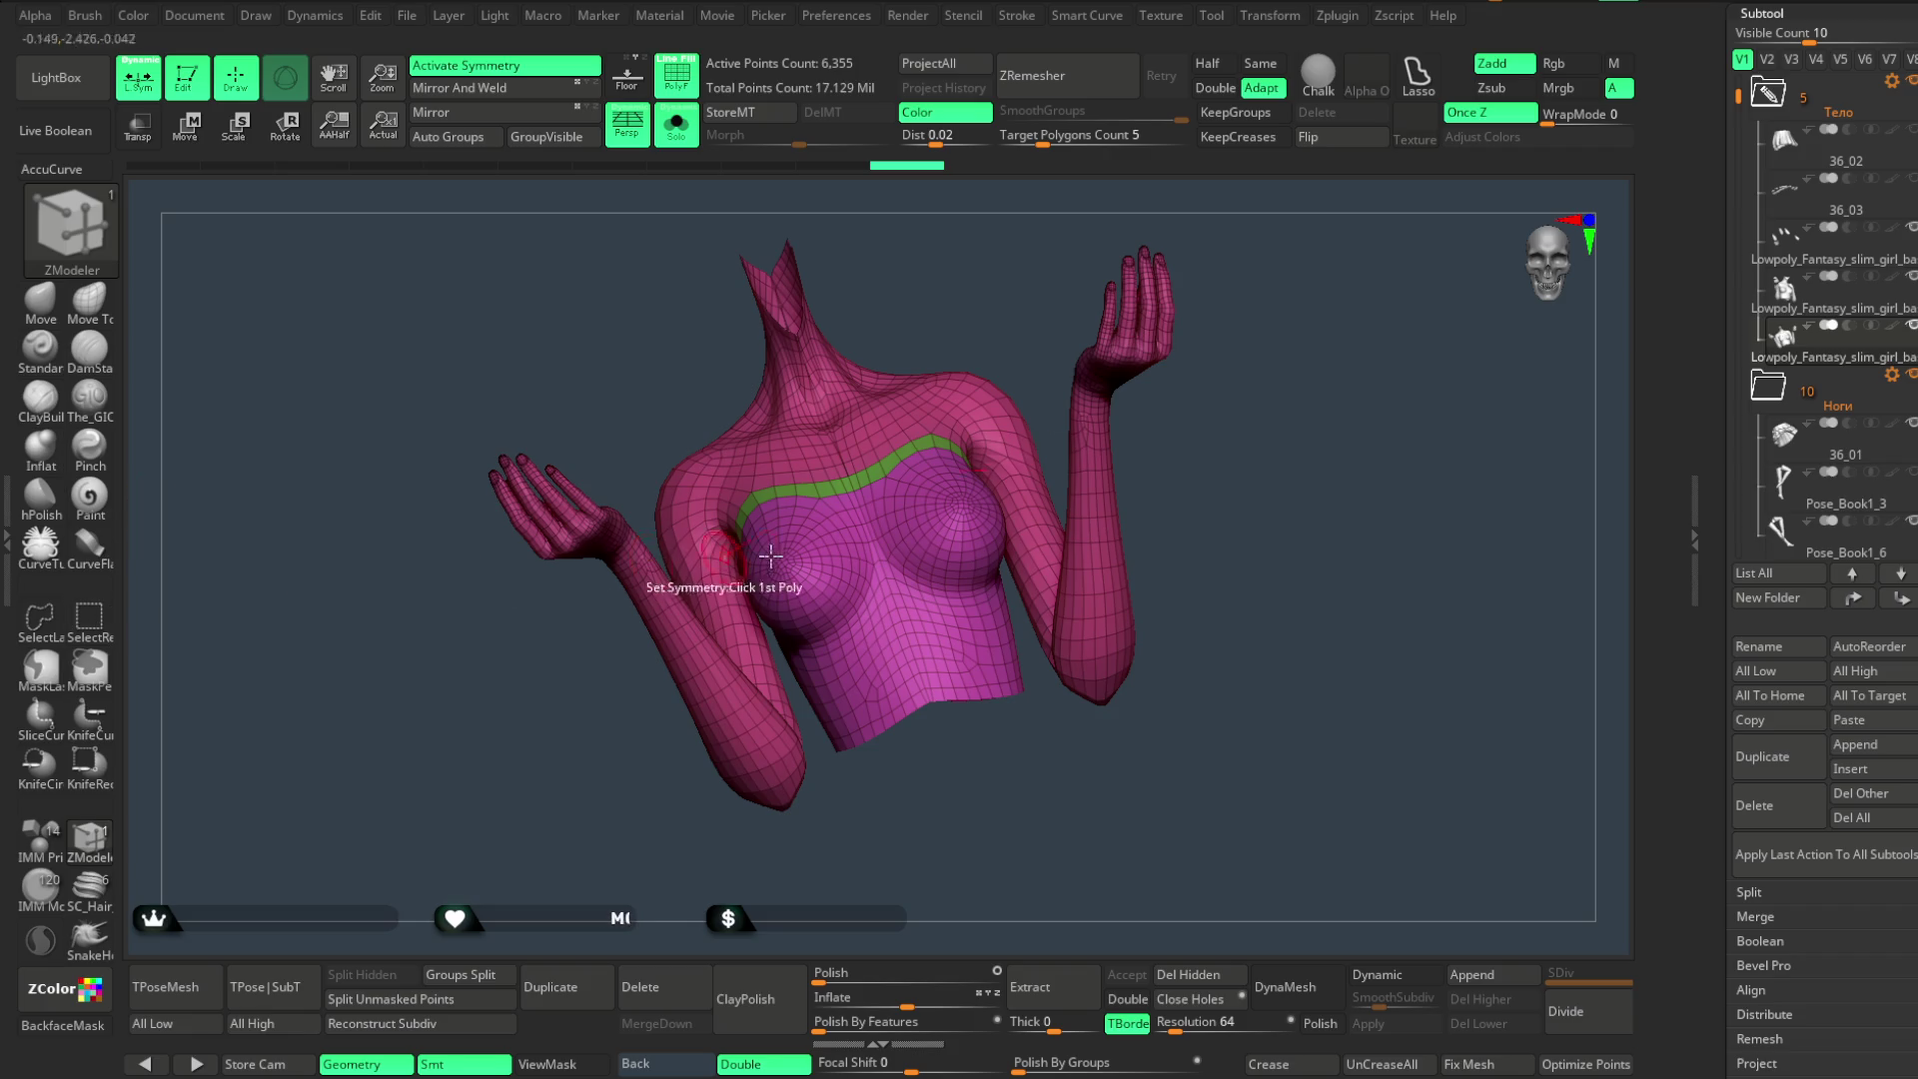
left_click(856, 549, "ctrl+shift")
left_click(963, 309, "ctrl+shift")
left_click(856, 471, "ctrl+shift")
left_click(920, 308, "ctrl+shift")
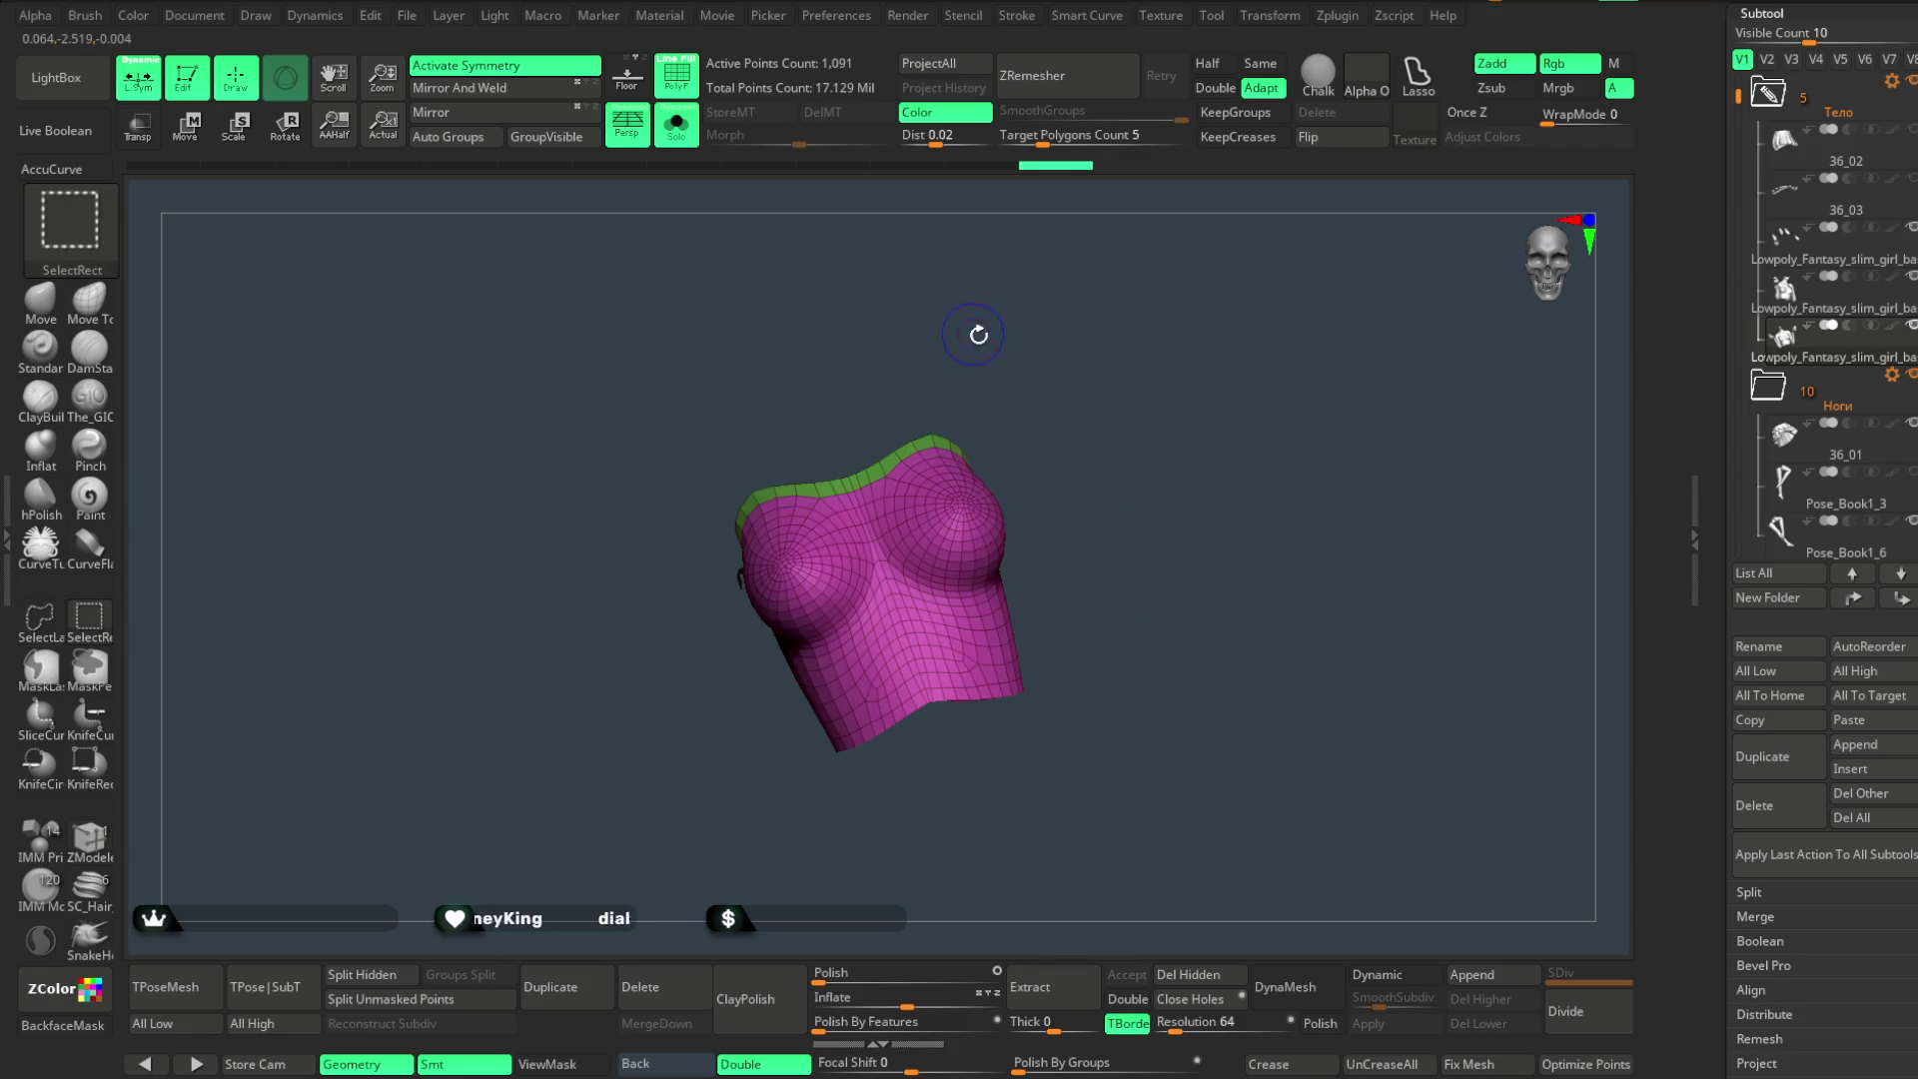
left_click(1189, 978)
- Lasso-hide a few stray polygons along the neckline edge and Del Hidden again
mouse_move(1233, 620)
left_mouse_down()
mouse_move(1285, 570)
mouse_move(1242, 554)
mouse_move(1276, 549)
mouse_move(1336, 364)
mouse_move(1203, 514)
mouse_move(1238, 407)
mouse_move(1231, 306)
mouse_move(1220, 561)
mouse_move(1178, 463)
mouse_move(879, 498)
left_mouse_up()
key("ctrl+shift")
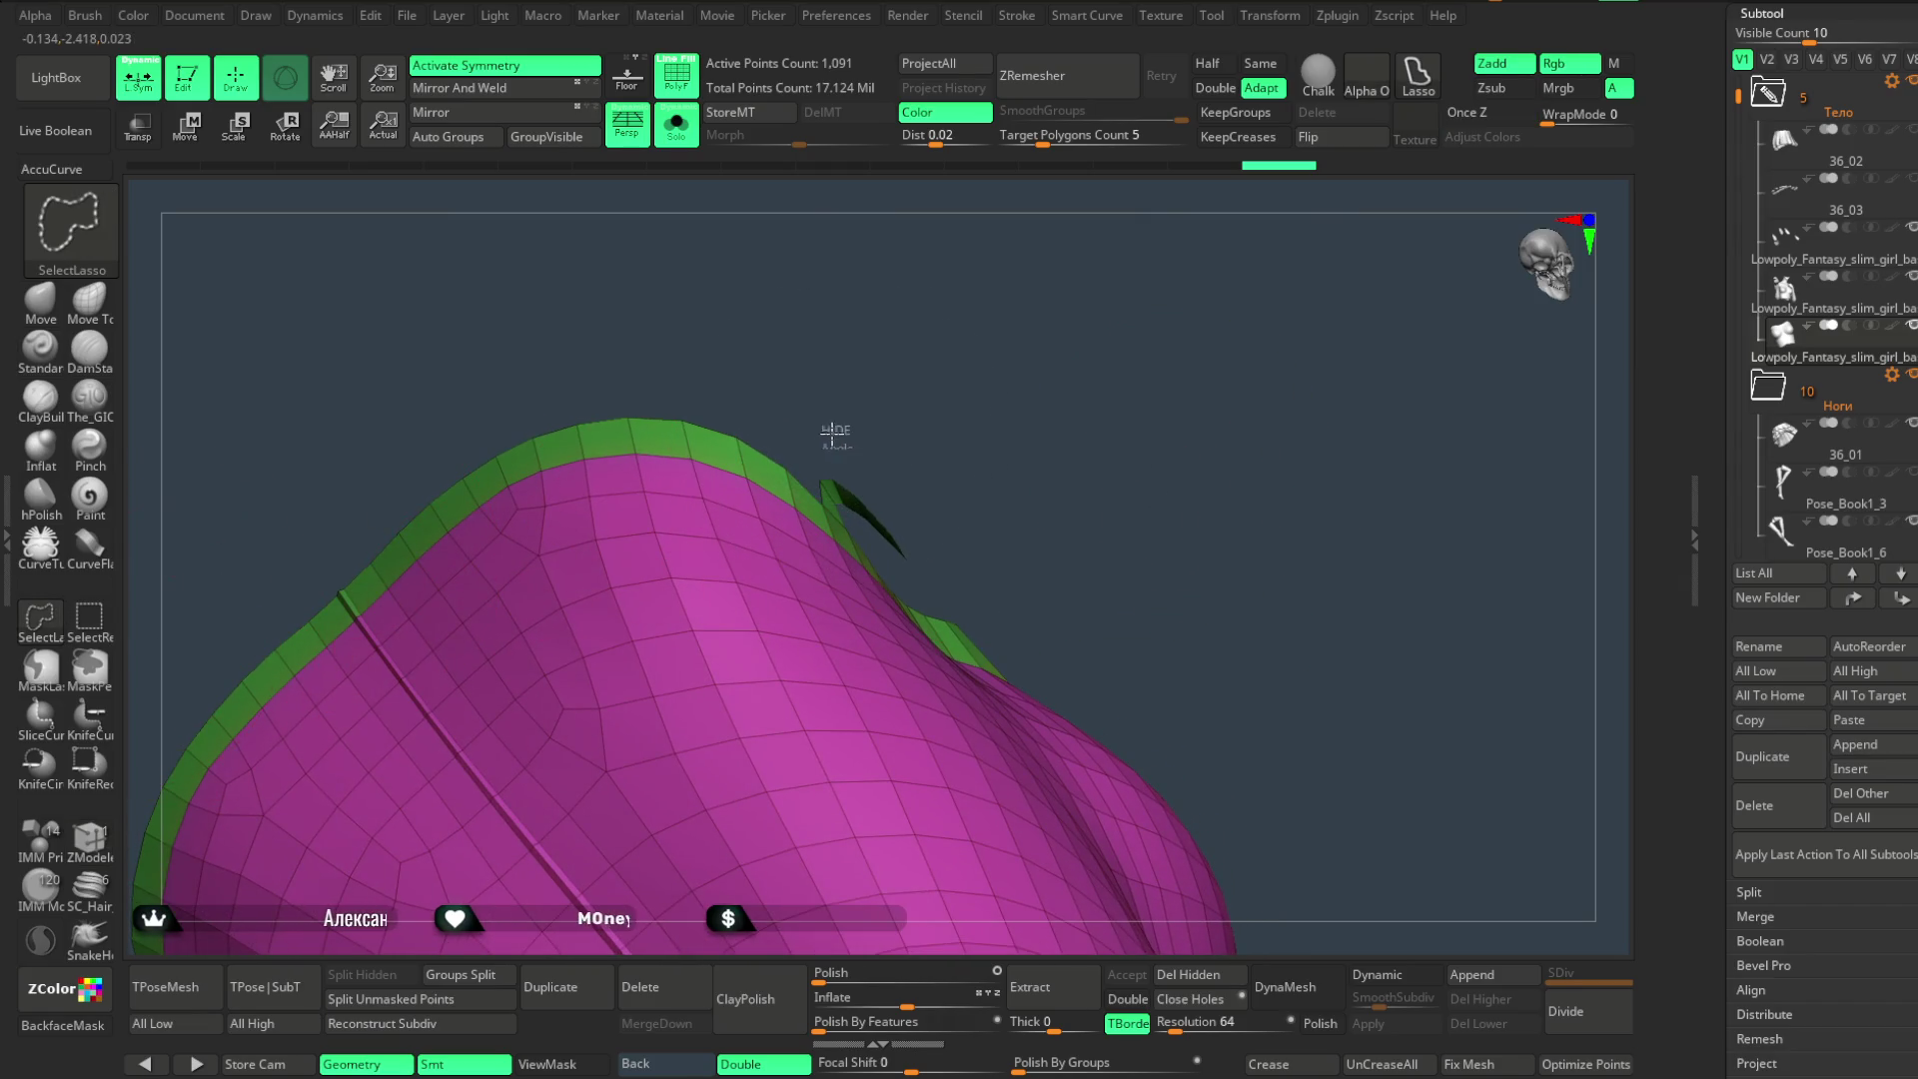
mouse_move(959, 549)
left_mouse_down()
mouse_move(969, 433)
mouse_move(849, 433)
mouse_move(891, 394)
mouse_move(762, 532)
mouse_move(870, 480)
mouse_move(887, 449)
mouse_move(849, 356)
mouse_move(726, 477)
mouse_move(883, 442)
mouse_move(1157, 261)
mouse_move(990, 185)
mouse_move(1020, 356)
mouse_move(991, 253)
left_mouse_up()
key("ctrl+shift")
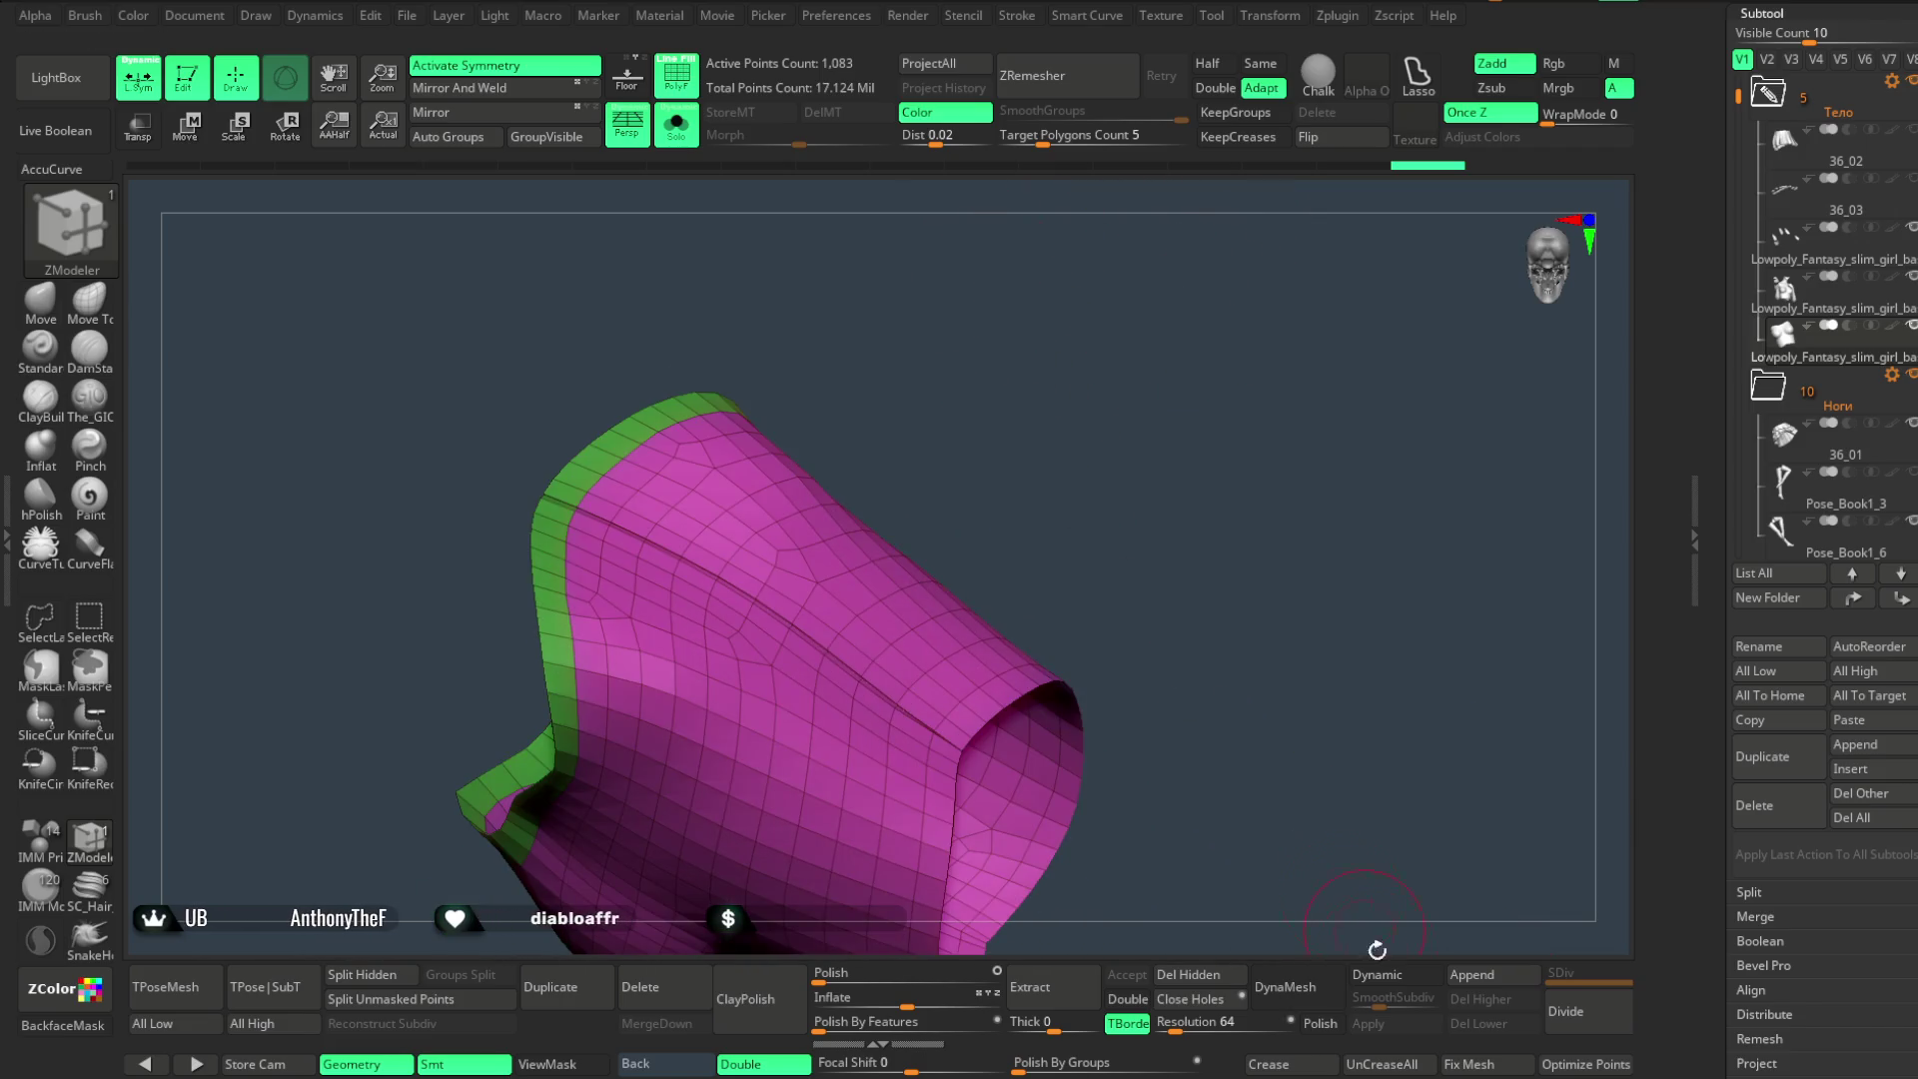
left_click(1232, 976)
- Turn Solo off and orbit to see the chest-top band on the full character
mouse_move(1243, 674)
left_mouse_down()
mouse_move(1285, 613)
mouse_move(1178, 300)
mouse_move(1130, 405)
mouse_move(1229, 291)
mouse_move(1229, 244)
mouse_move(1201, 295)
mouse_move(1221, 256)
left_mouse_up()
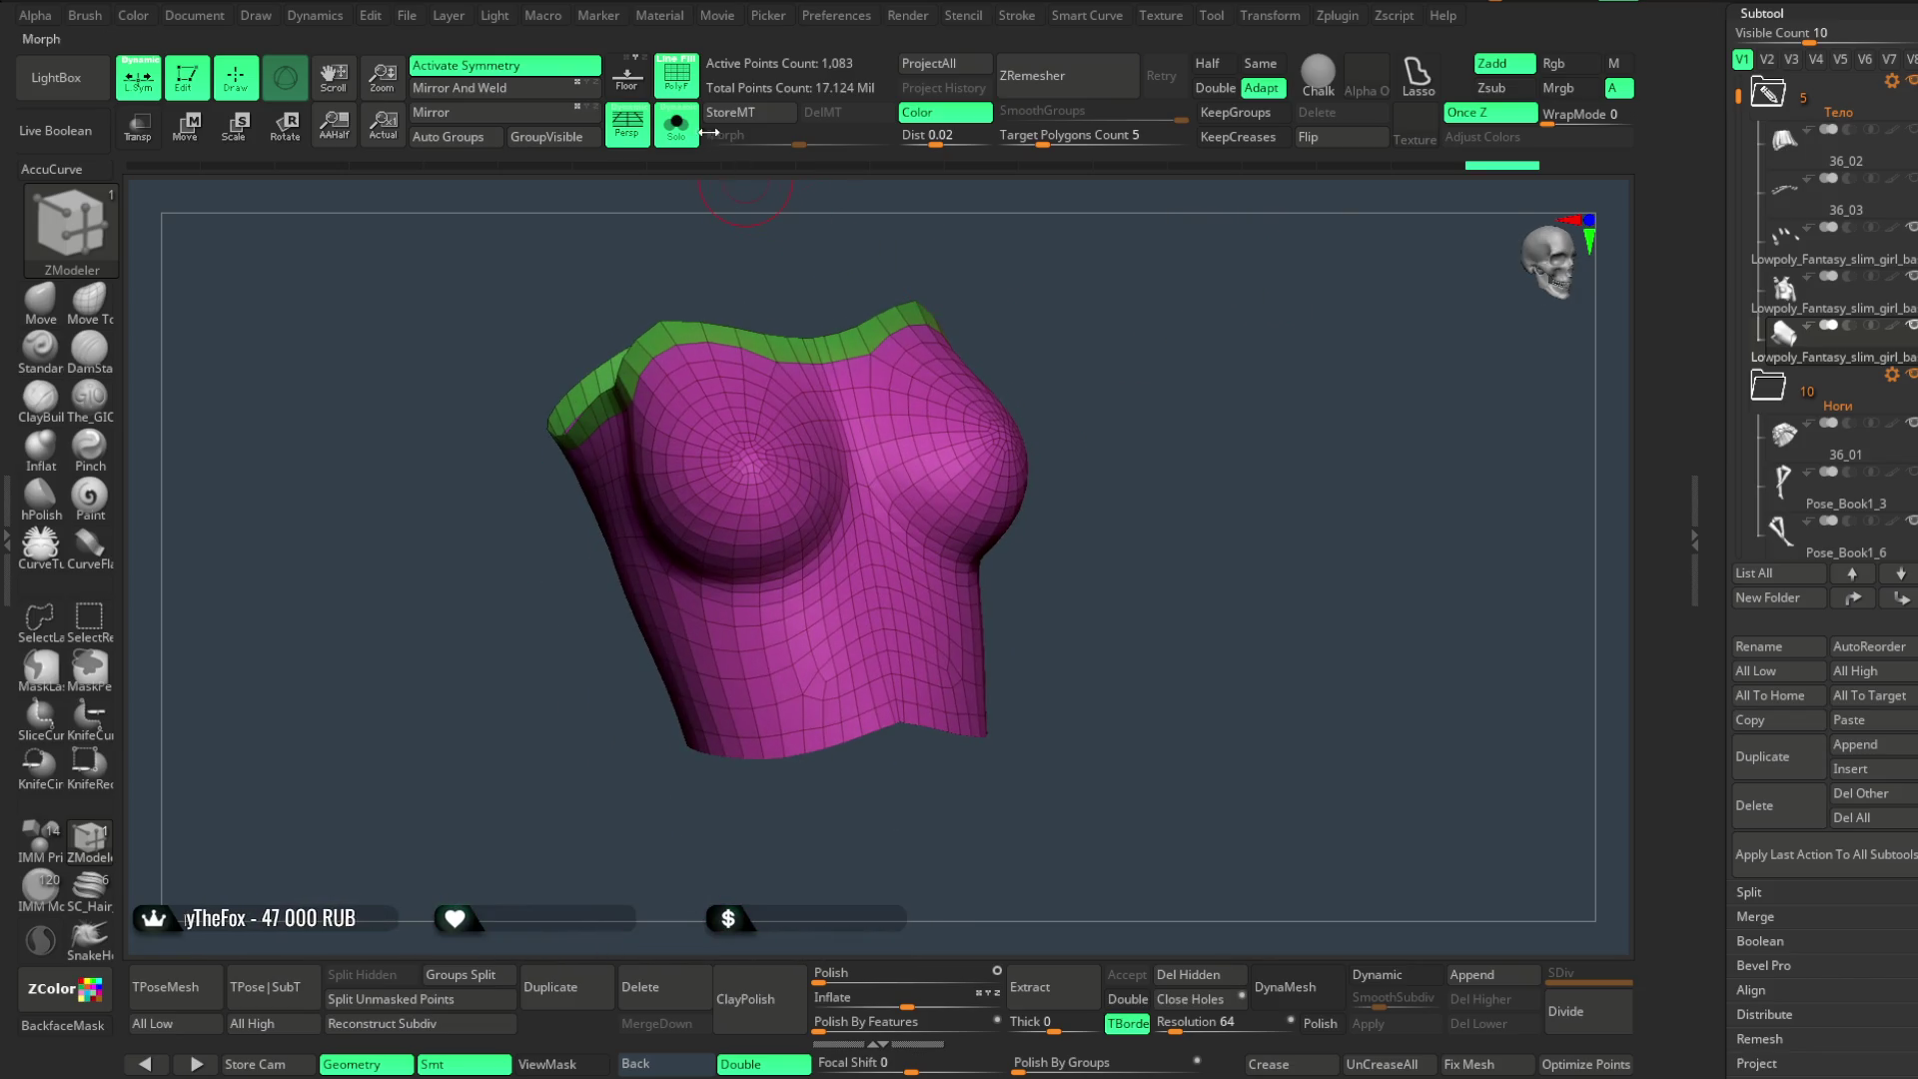
left_click(677, 127)
mouse_move(1165, 441)
left_mouse_down()
mouse_move(1125, 370)
mouse_move(1124, 426)
mouse_move(1002, 675)
left_mouse_up()
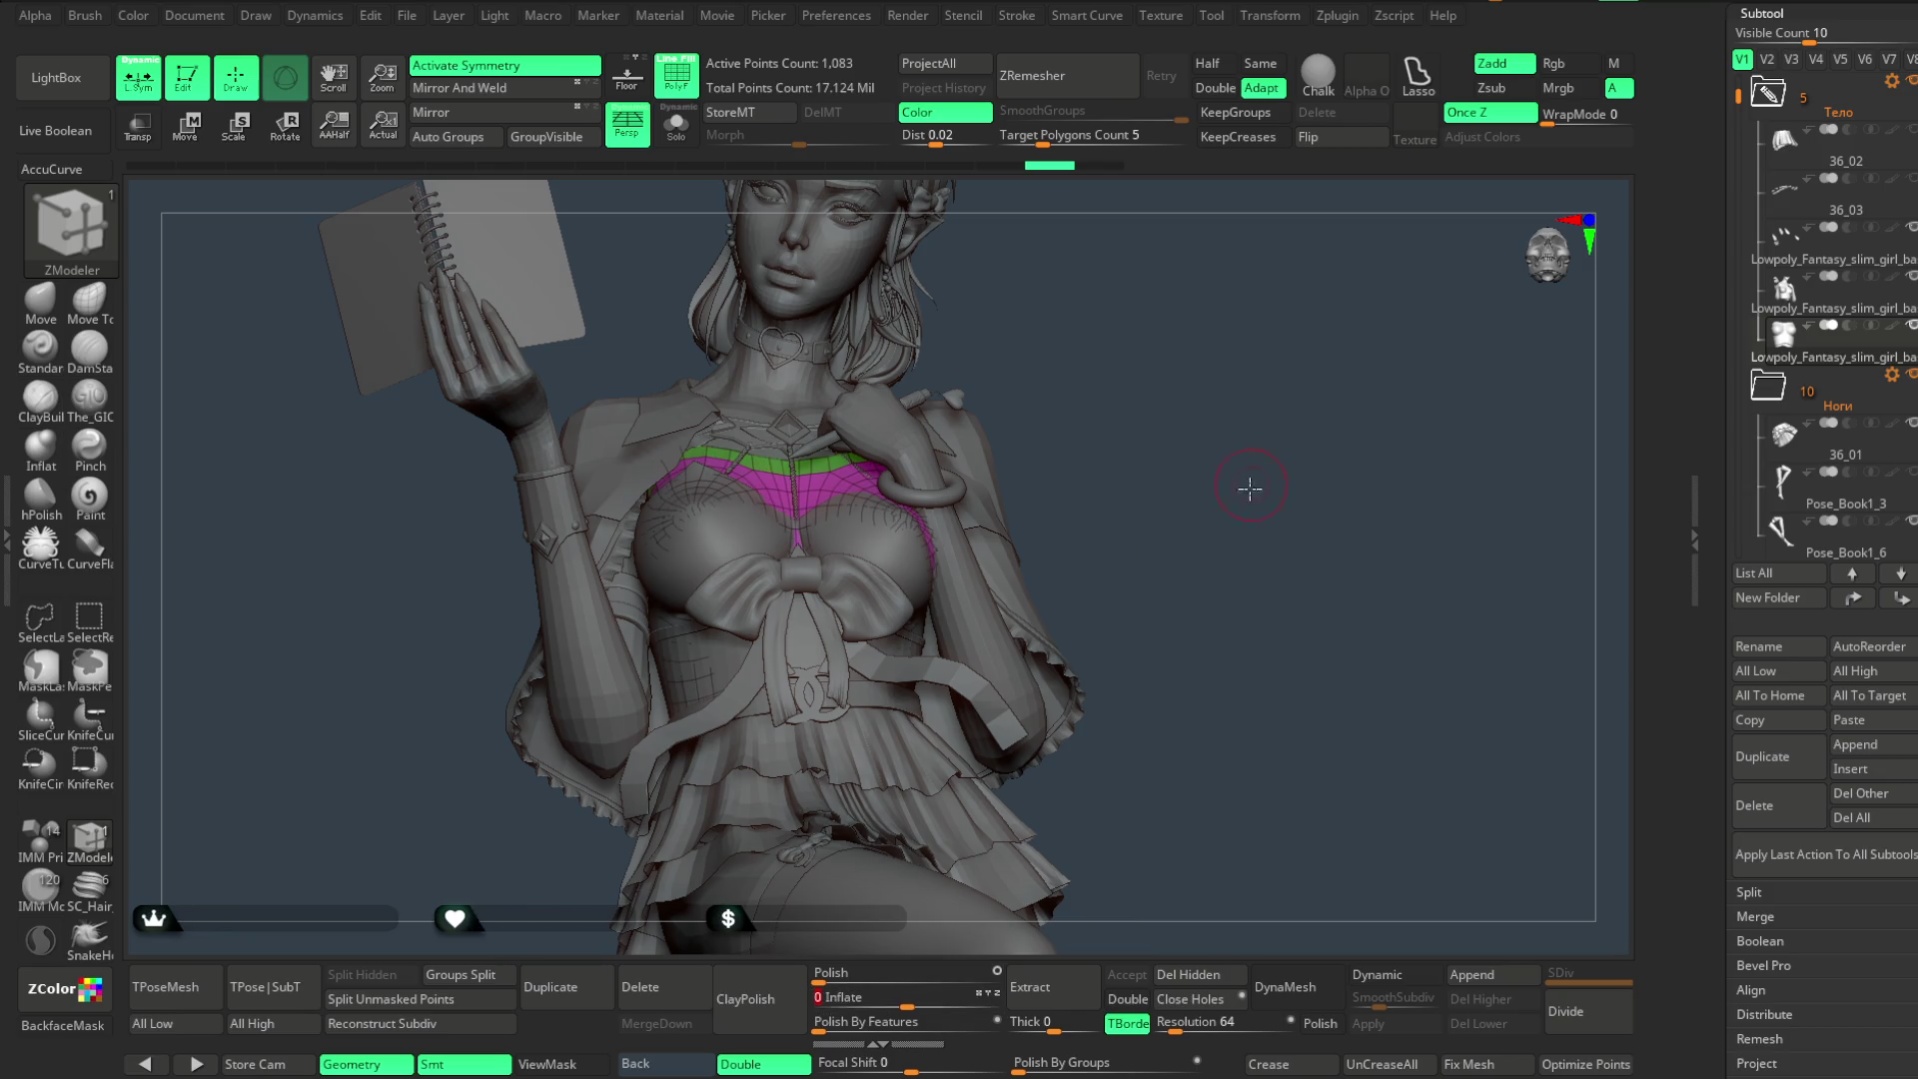
left_click_drag(1251, 487, 1229, 444)
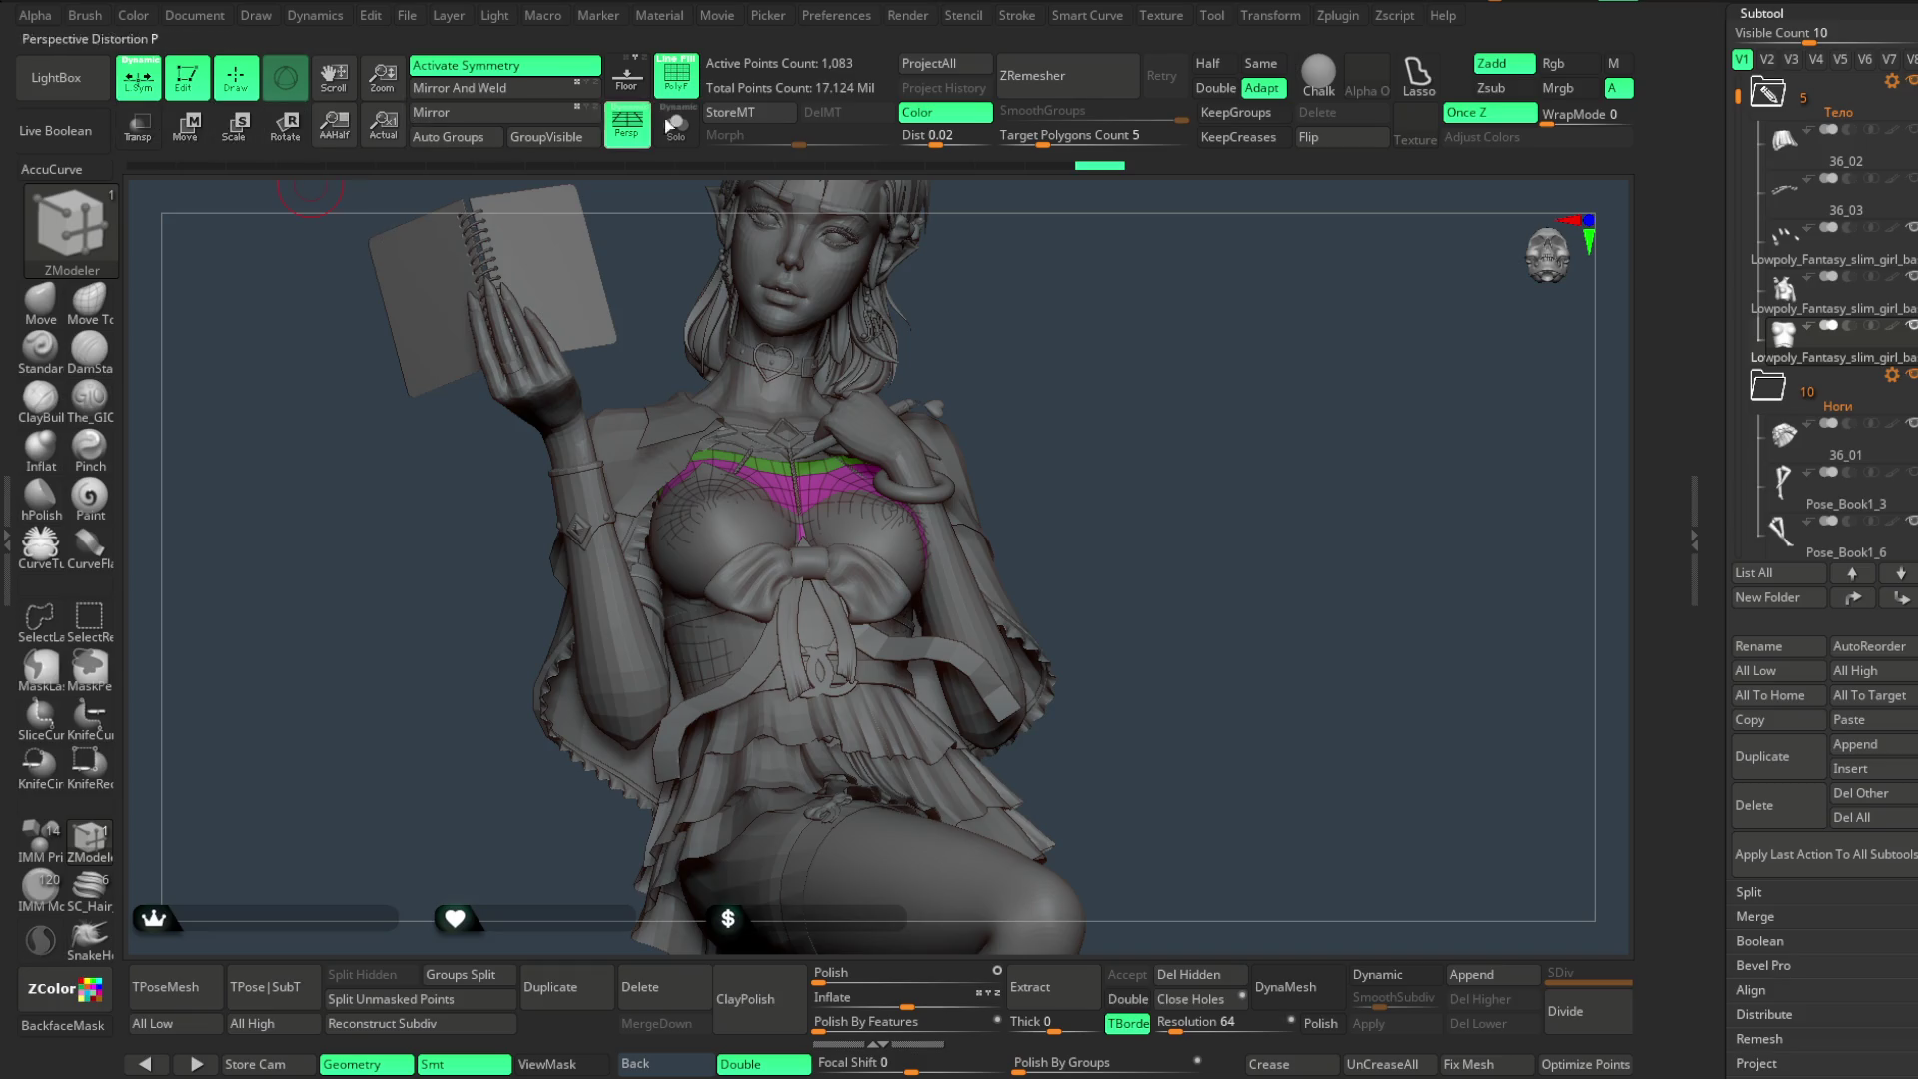
- Hide PolyF, move Extract7 into the Тело folder and reselect the low-poly chest top
left_click(670, 75)
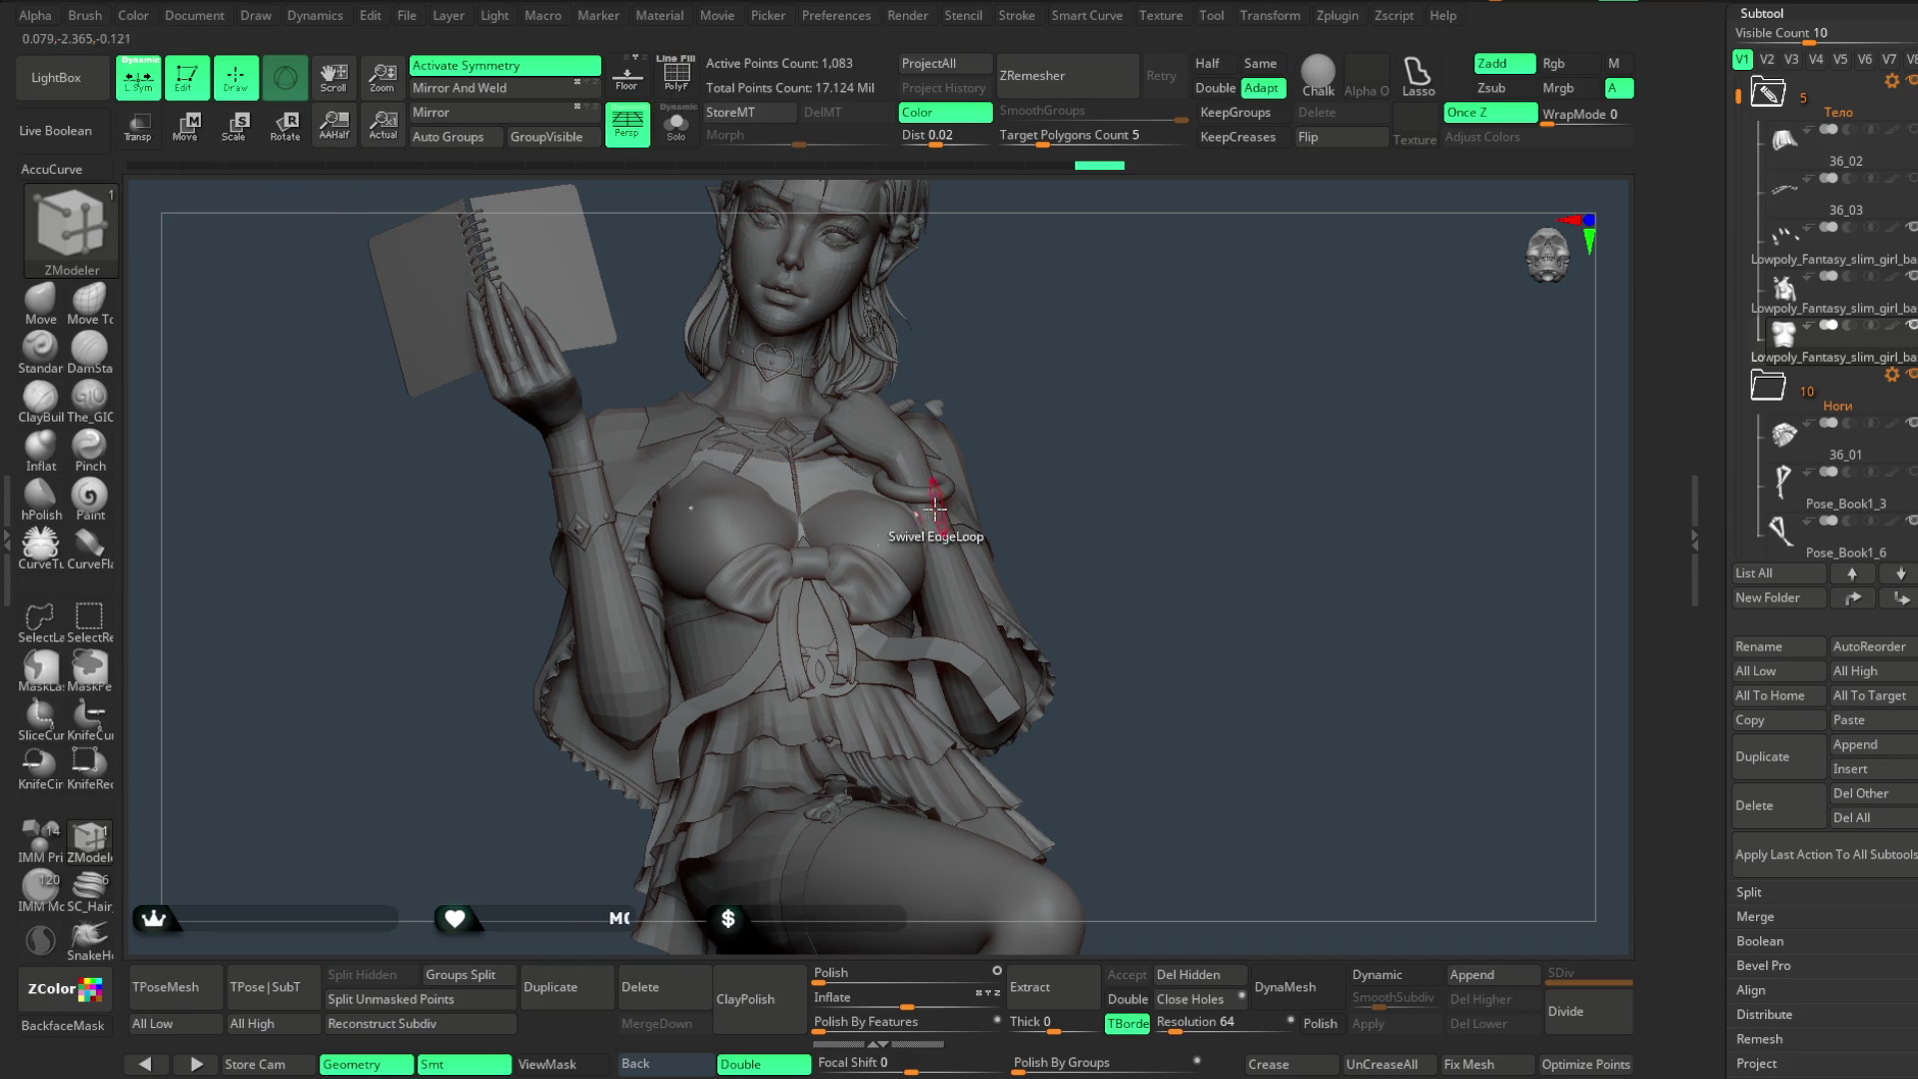
left_click_drag(1069, 351, 1027, 412)
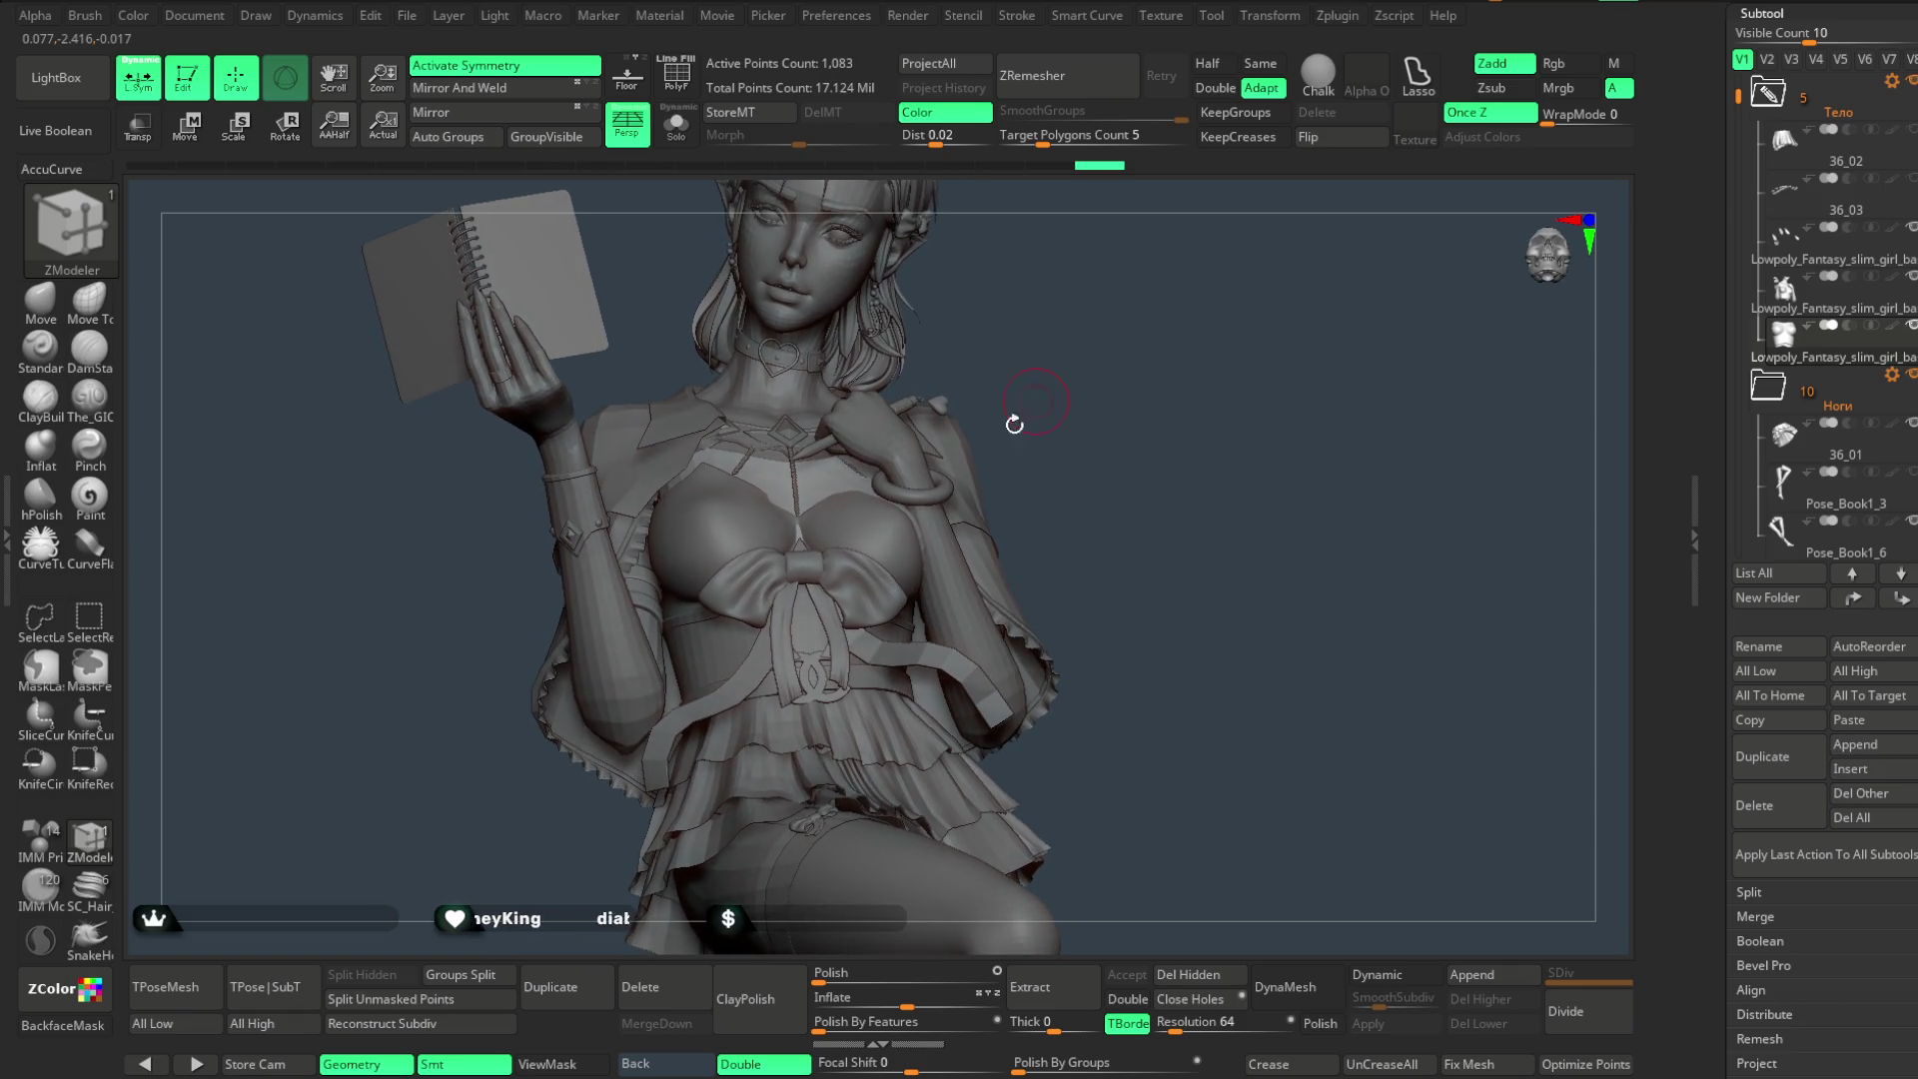
left_click(912, 527, "alt")
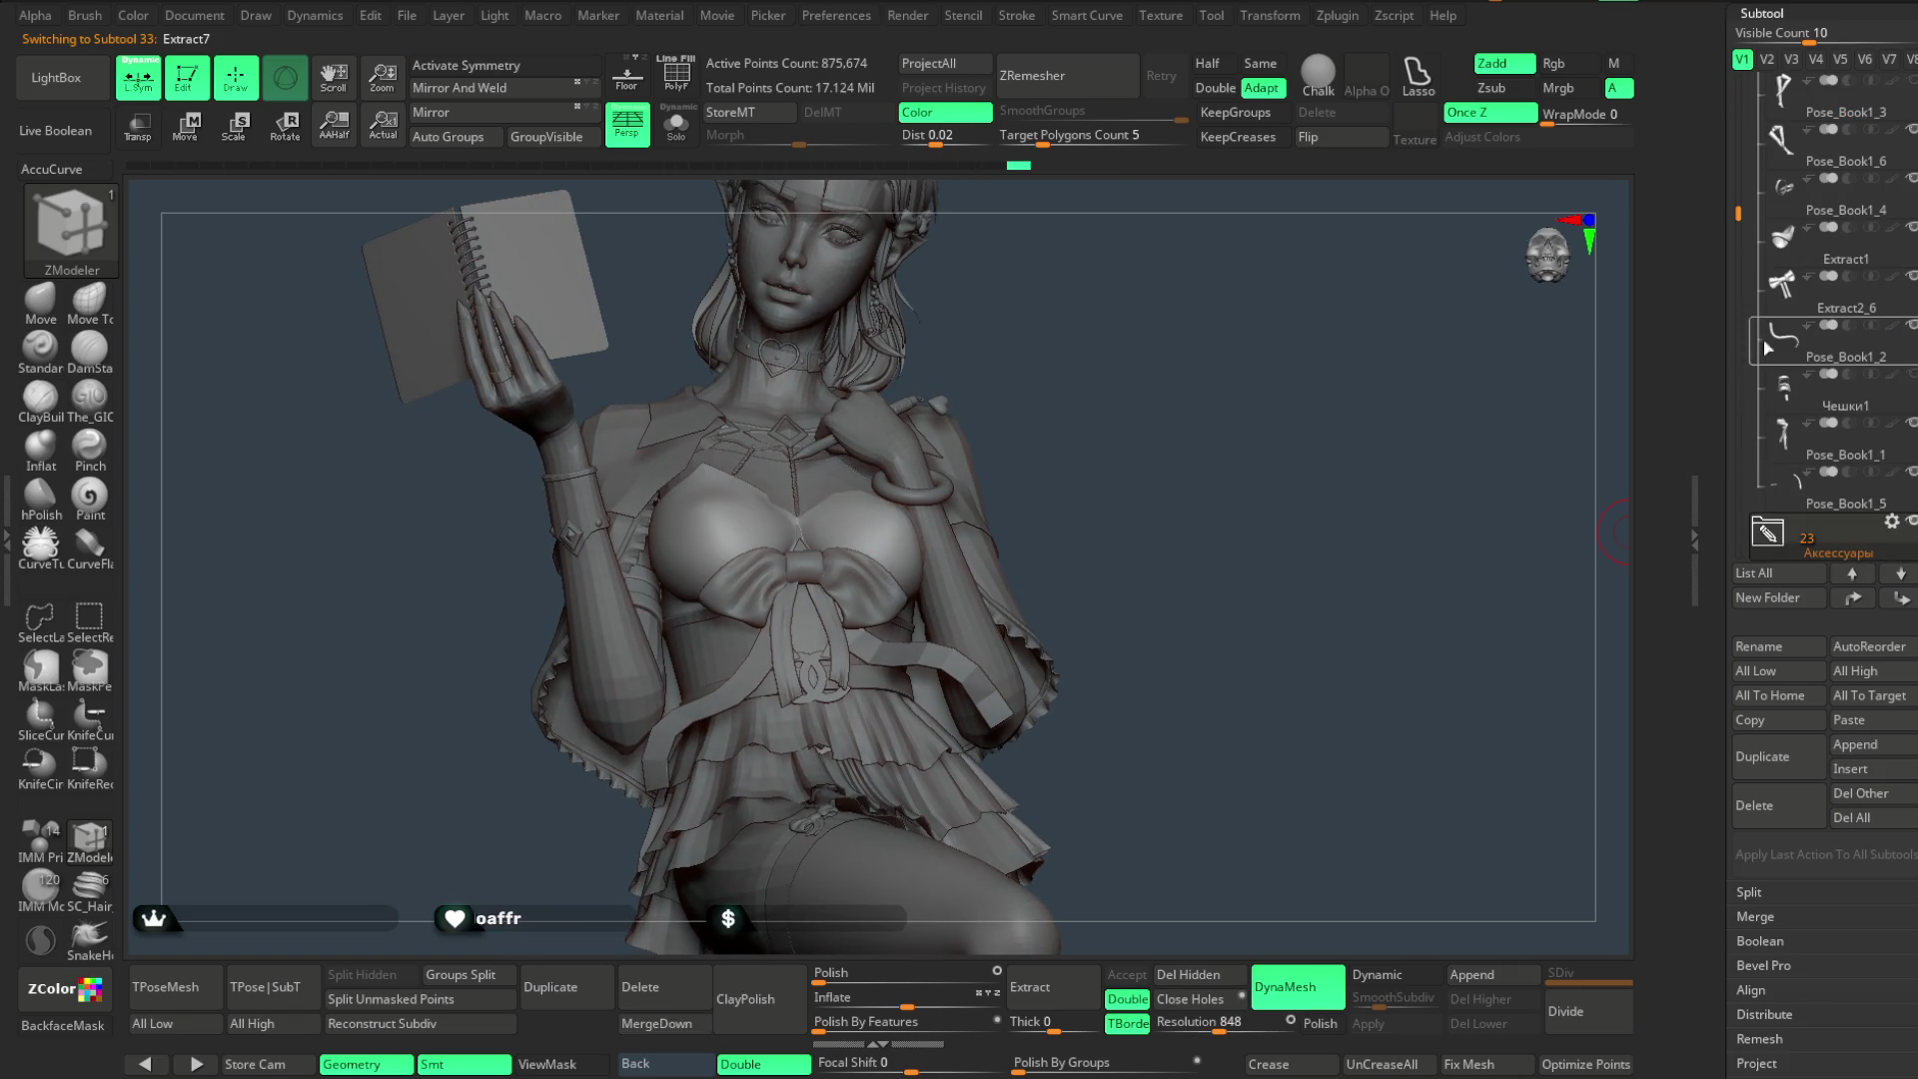
scroll(1785, 387, "down", 1)
scroll(1784, 388, "down", 1)
scroll(1764, 343, "down", 2)
scroll(1758, 315, "down", 3)
scroll(1747, 274, "down", 2)
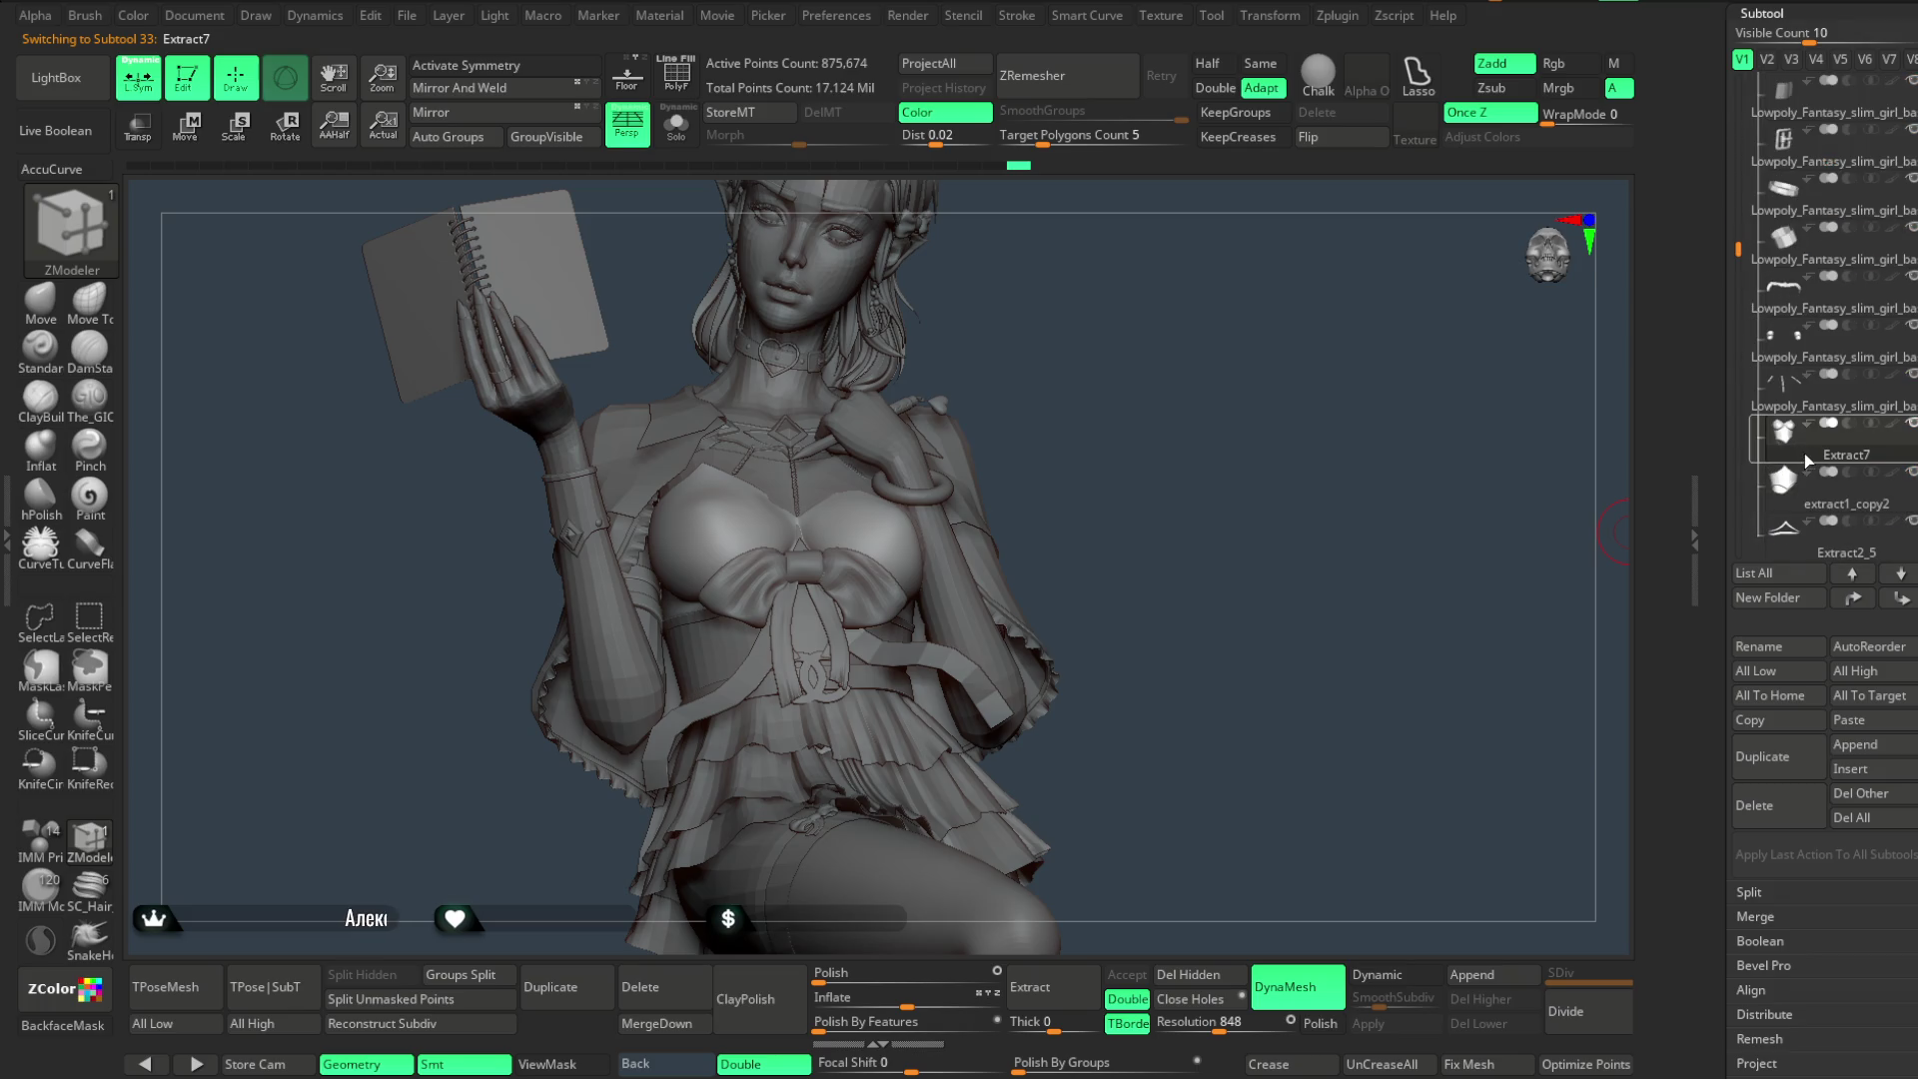
scroll(1818, 317, "up", 1)
scroll(1834, 78, "up", 2)
scroll(1833, 73, "up", 2)
scroll(1833, 66, "up", 2)
scroll(1833, 60, "up", 2)
left_click(1772, 136)
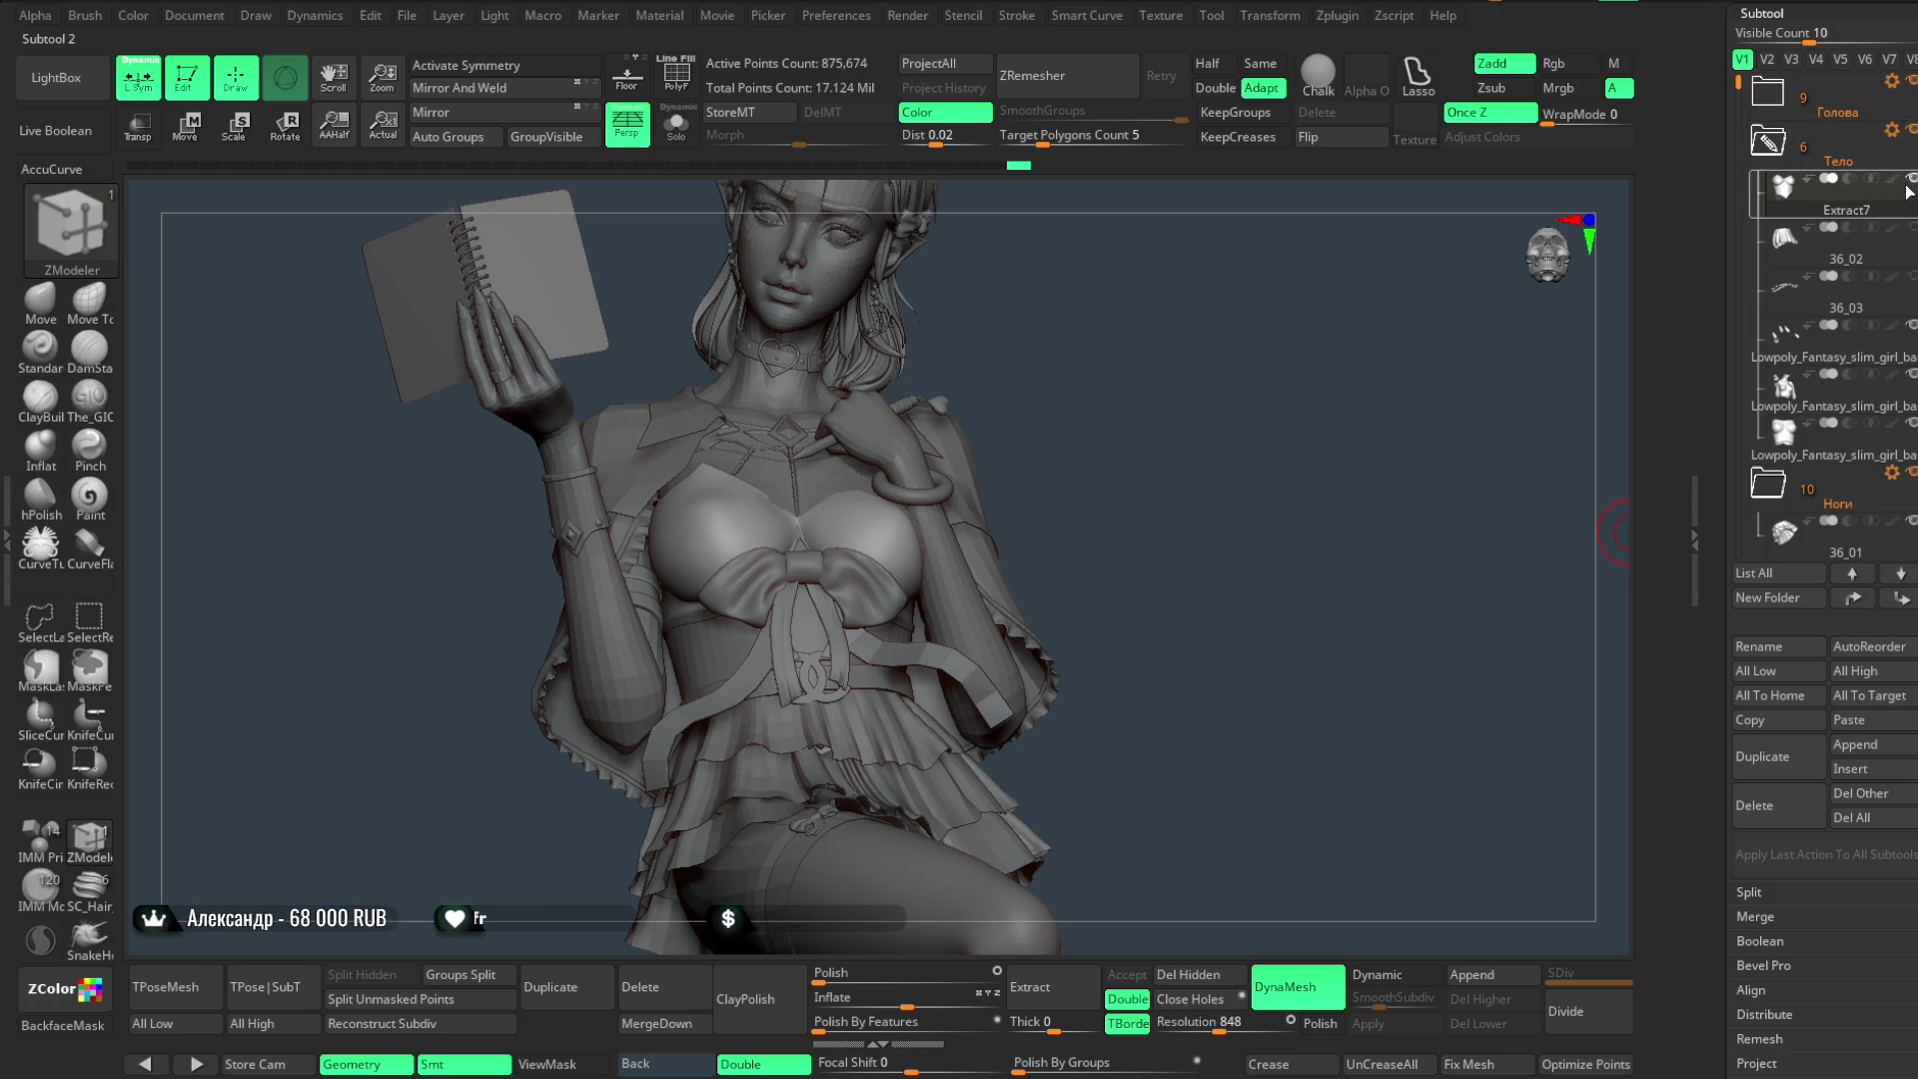
left_click(1020, 555, "alt")
mouse_move(1063, 449)
left_mouse_down()
mouse_move(1084, 376)
mouse_move(1114, 389)
mouse_move(1084, 394)
mouse_move(1097, 415)
mouse_move(1111, 391)
mouse_move(1113, 514)
mouse_move(813, 305)
left_mouse_up()
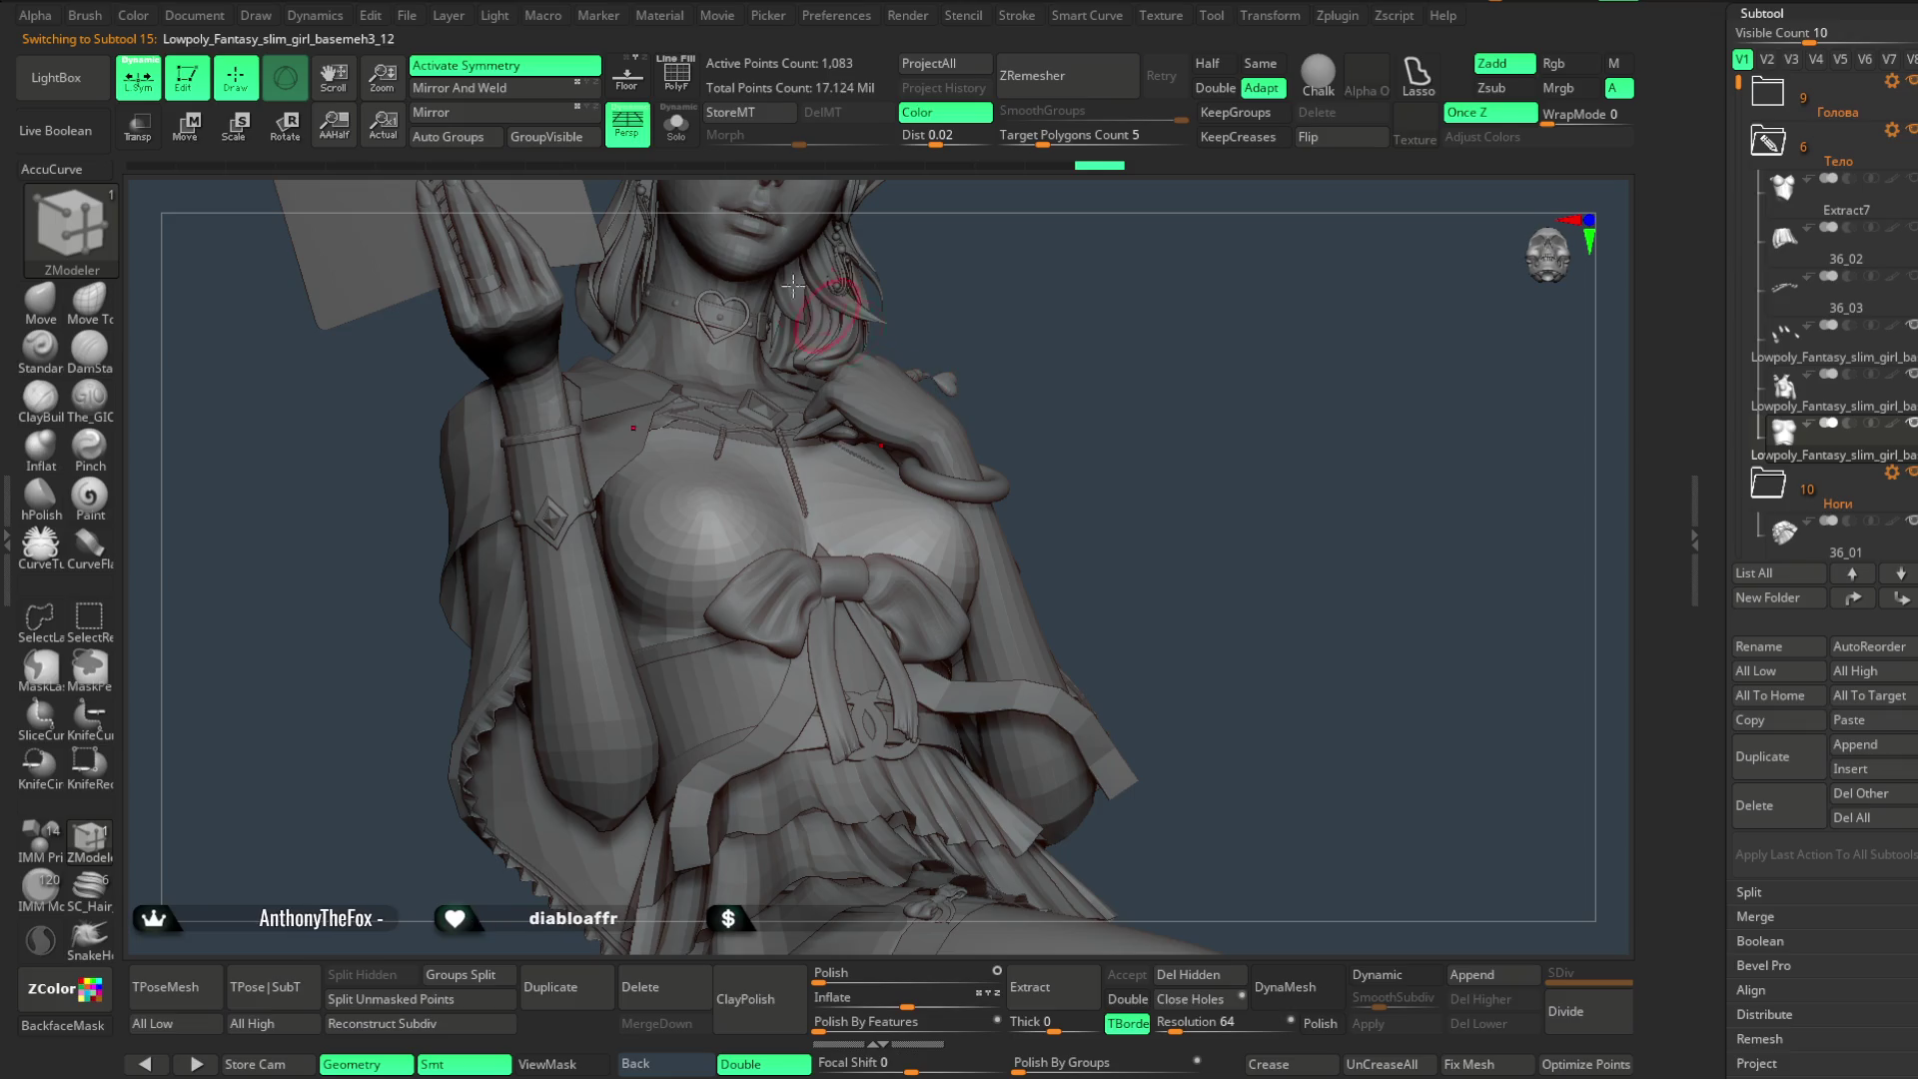
- Show PolyF colours and Solo the pink chest top, briefly checking it against the full figure
left_click(678, 80)
left_click(677, 132)
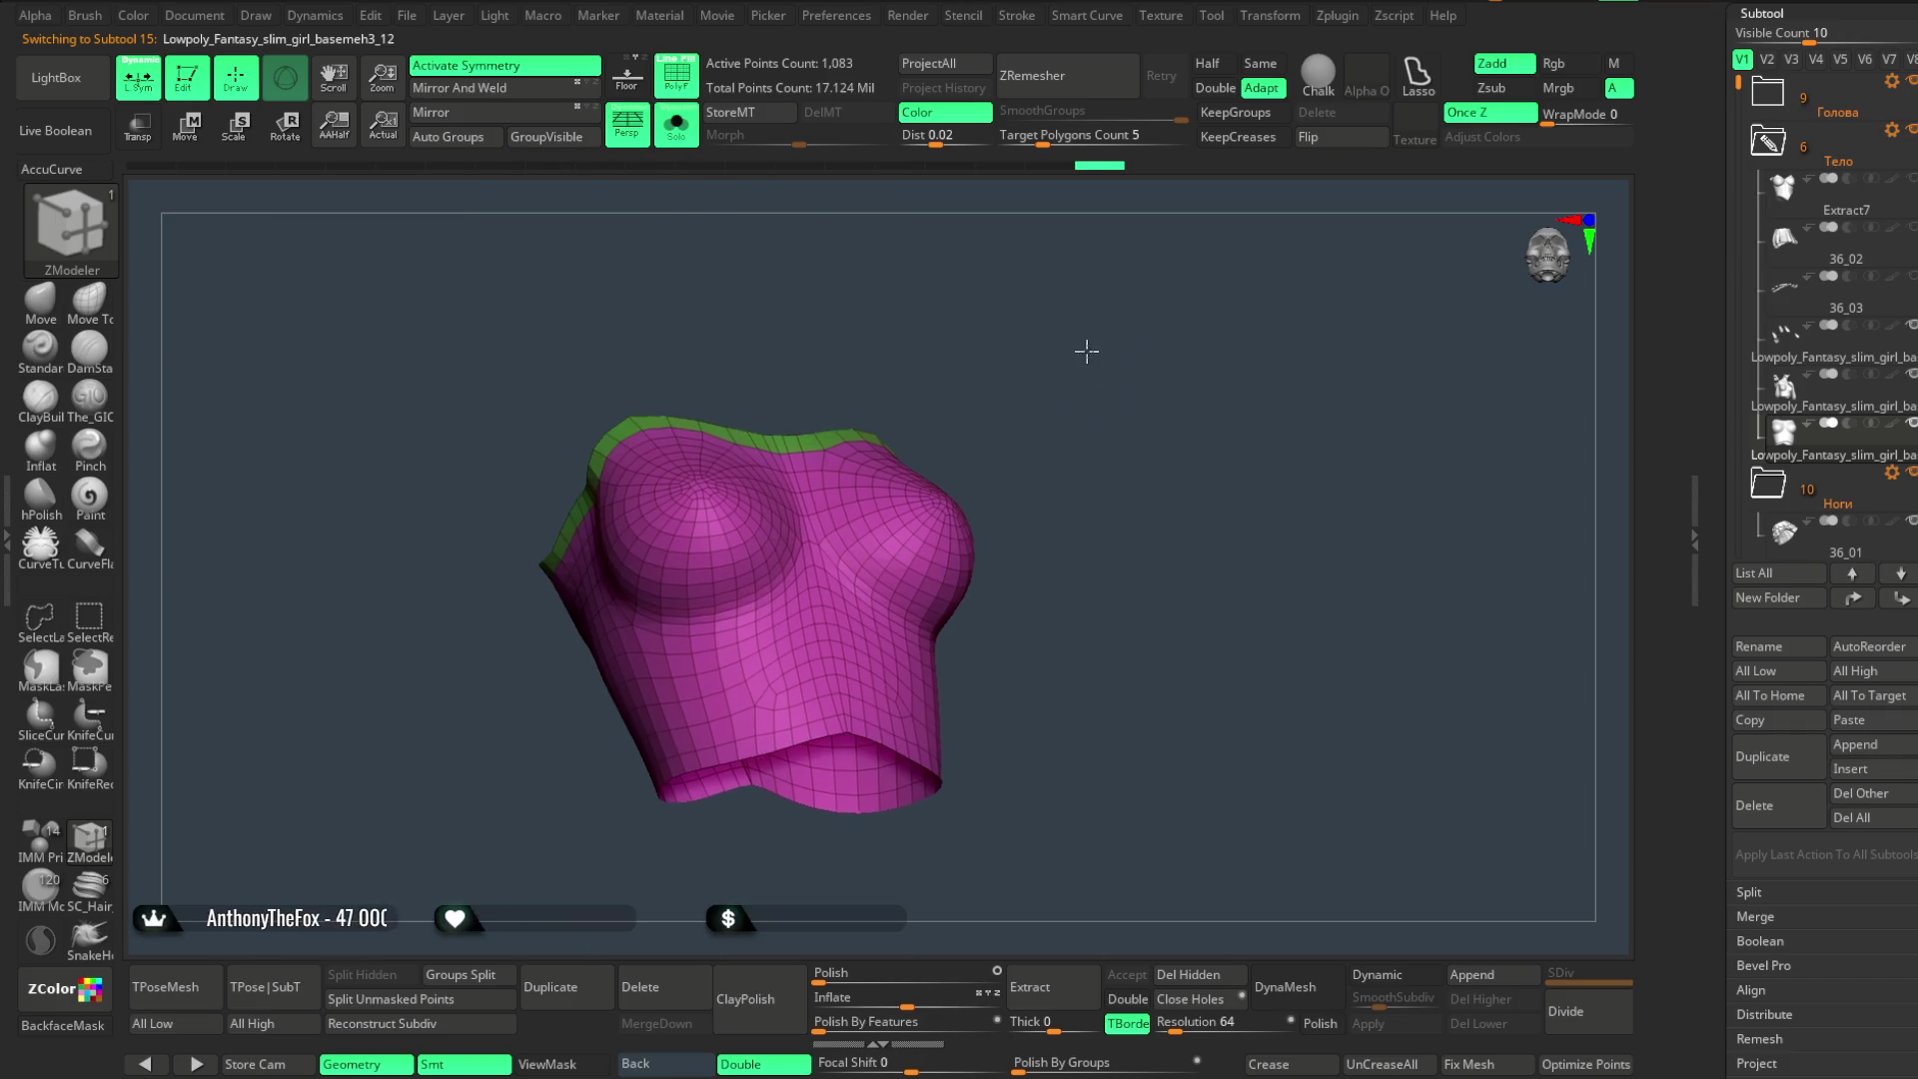
left_click_drag(1088, 356, 1081, 311)
left_click(678, 132)
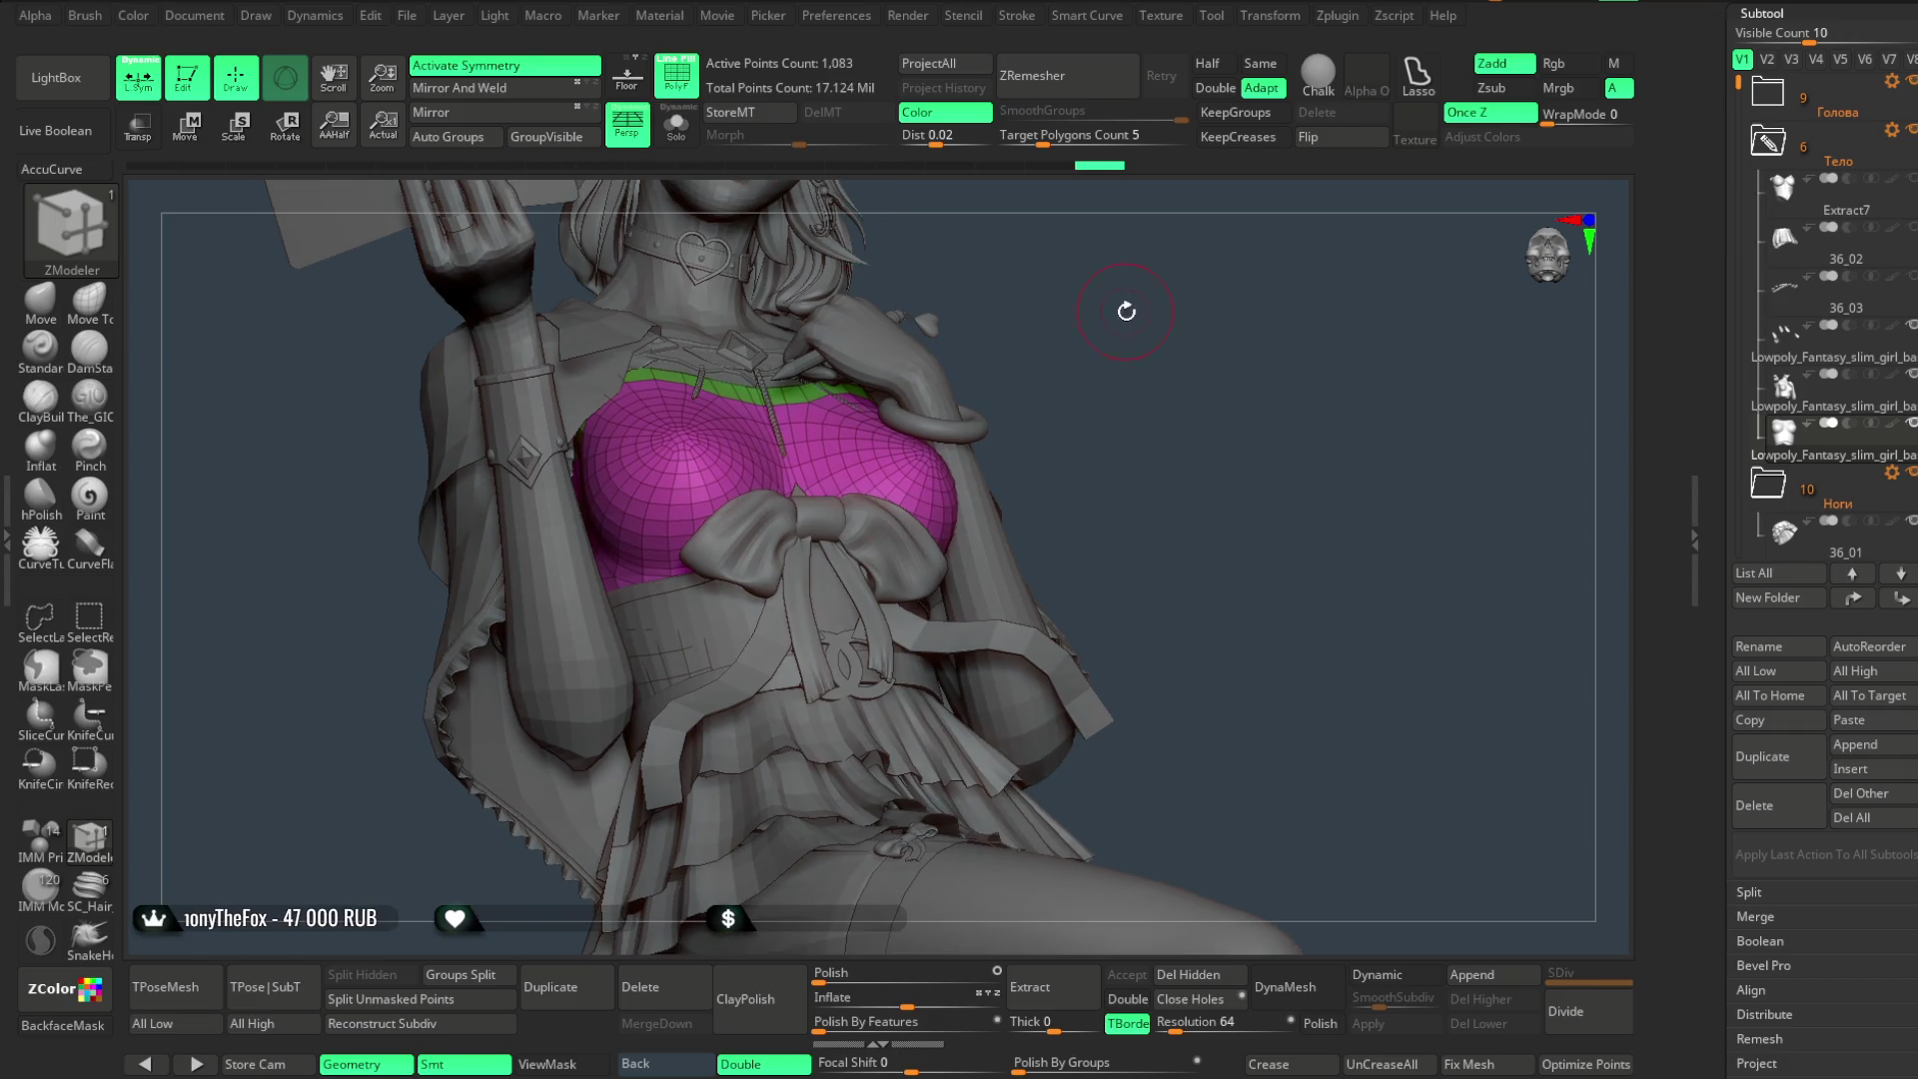
mouse_move(1134, 368)
left_mouse_down()
mouse_move(1178, 385)
mouse_move(1187, 309)
mouse_move(1131, 398)
mouse_move(1149, 395)
mouse_move(1134, 454)
mouse_move(1145, 425)
mouse_move(1123, 416)
mouse_move(999, 403)
left_mouse_up()
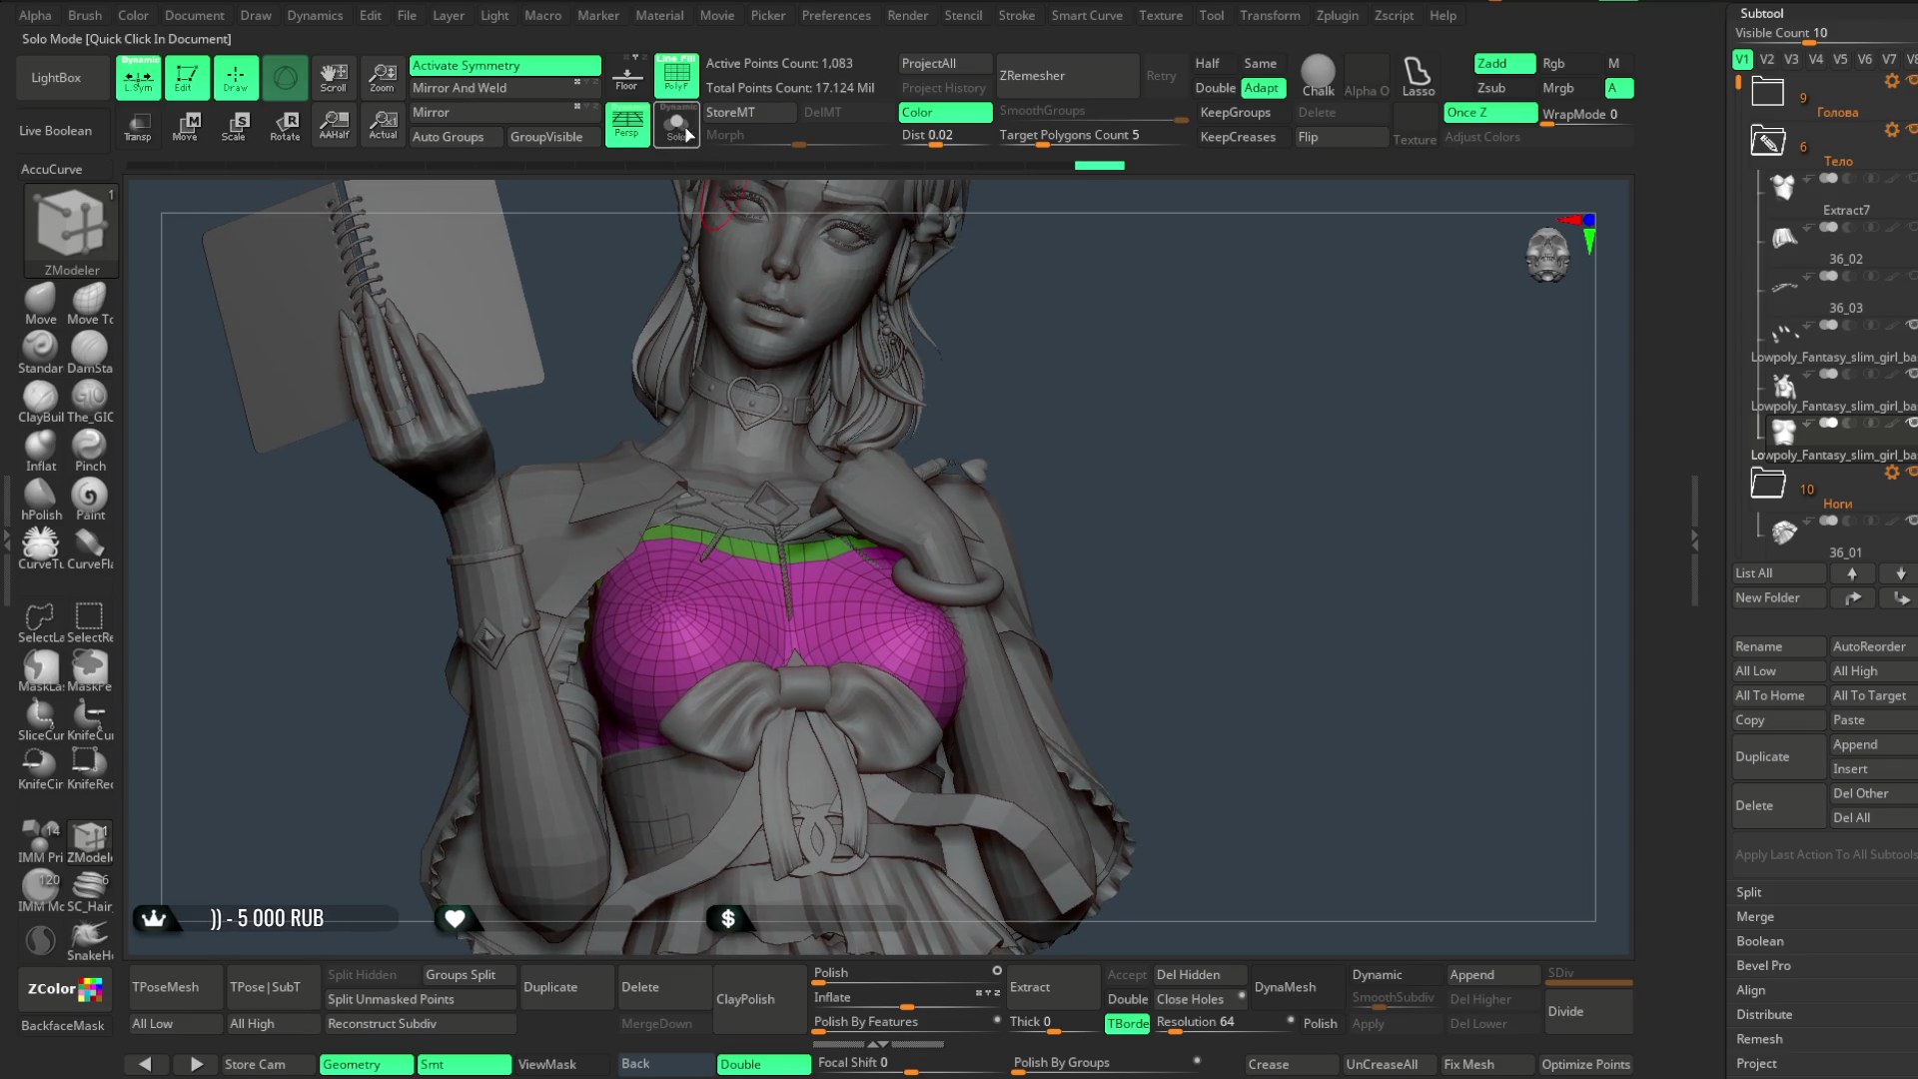
left_click(686, 132)
mouse_move(1029, 301)
left_mouse_down()
mouse_move(1084, 320)
mouse_move(651, 514)
left_mouse_up()
- Ctrl+Shift-isolate then hide the green neckline group and turn the torso to a front view
key("ctrl+shift")
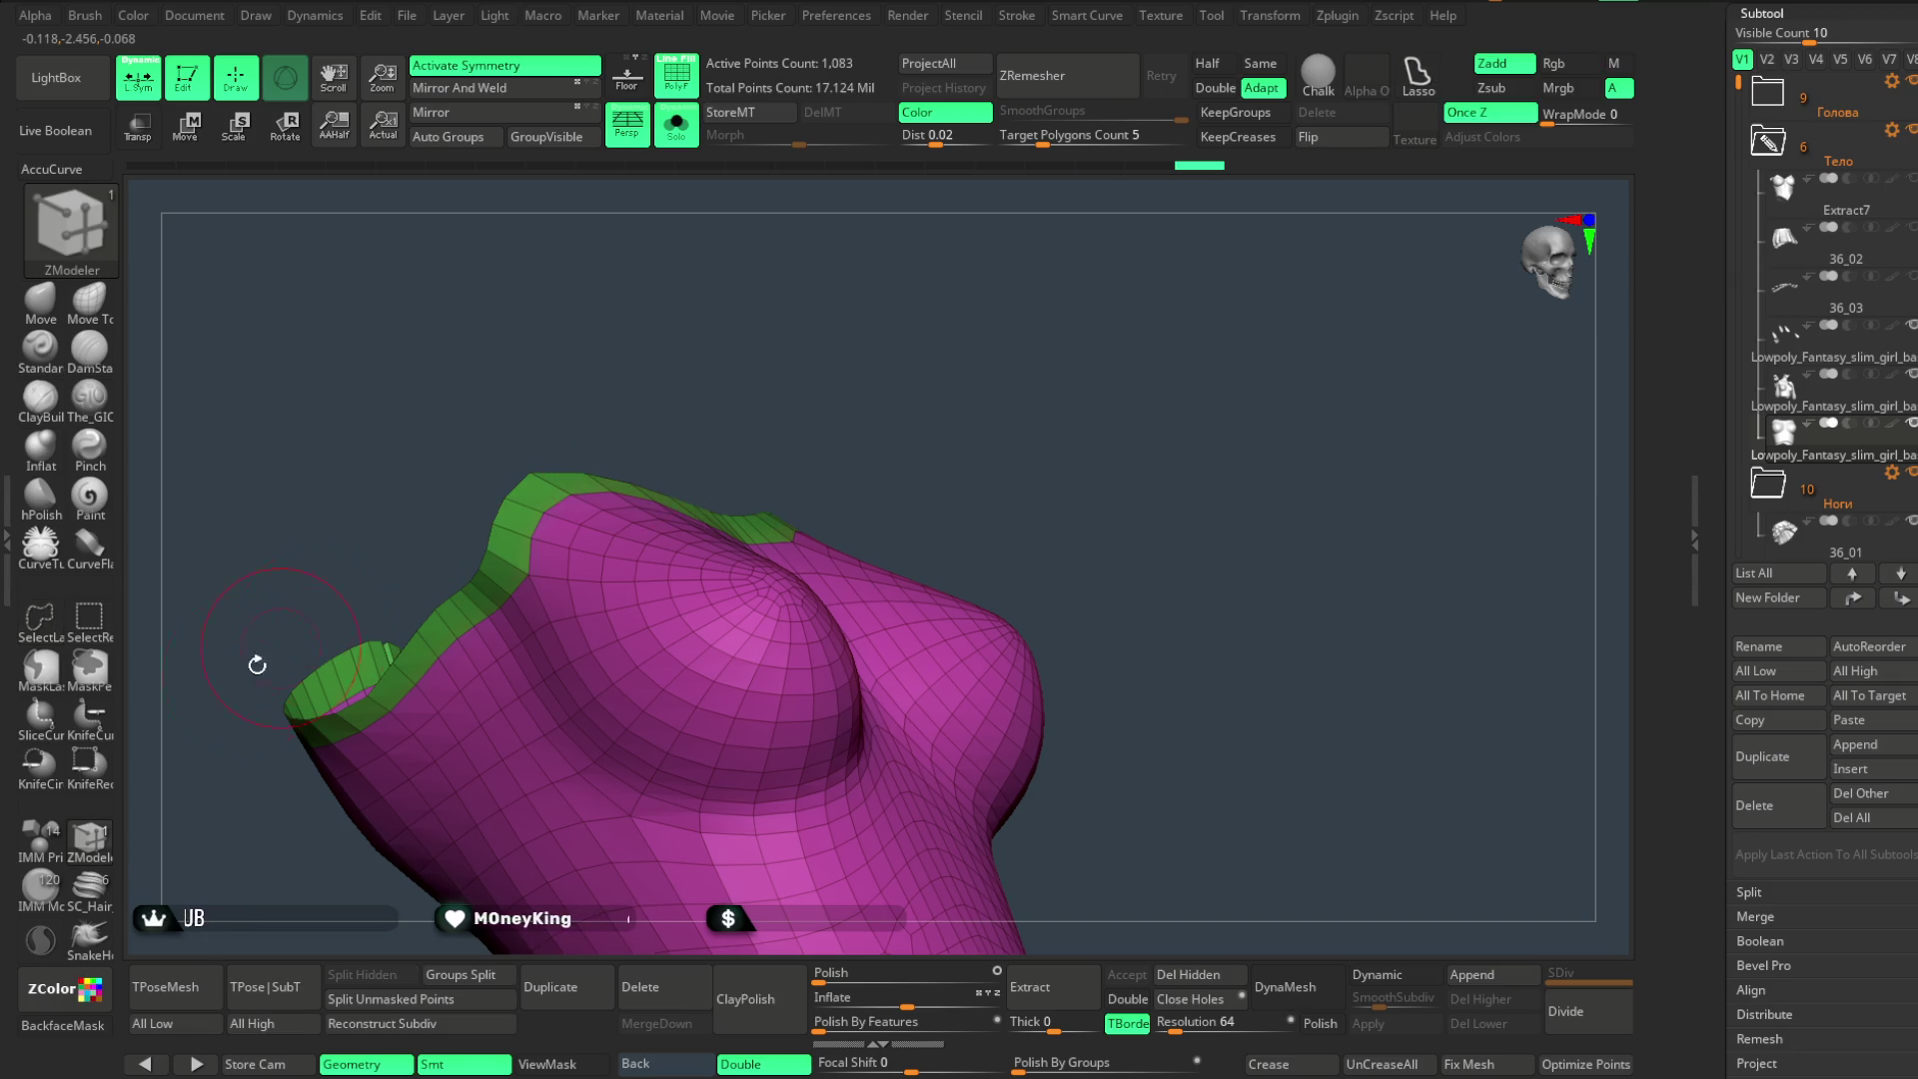
left_click(548, 477, "ctrl+shift")
left_click(959, 390, "ctrl+shift")
left_click_drag(1029, 408, 1170, 710)
mouse_move(1305, 741)
left_mouse_down("alt")
mouse_move(1131, 320)
mouse_move(814, 585)
left_mouse_up("alt")
key("space")
left_click_drag(946, 382, 866, 369)
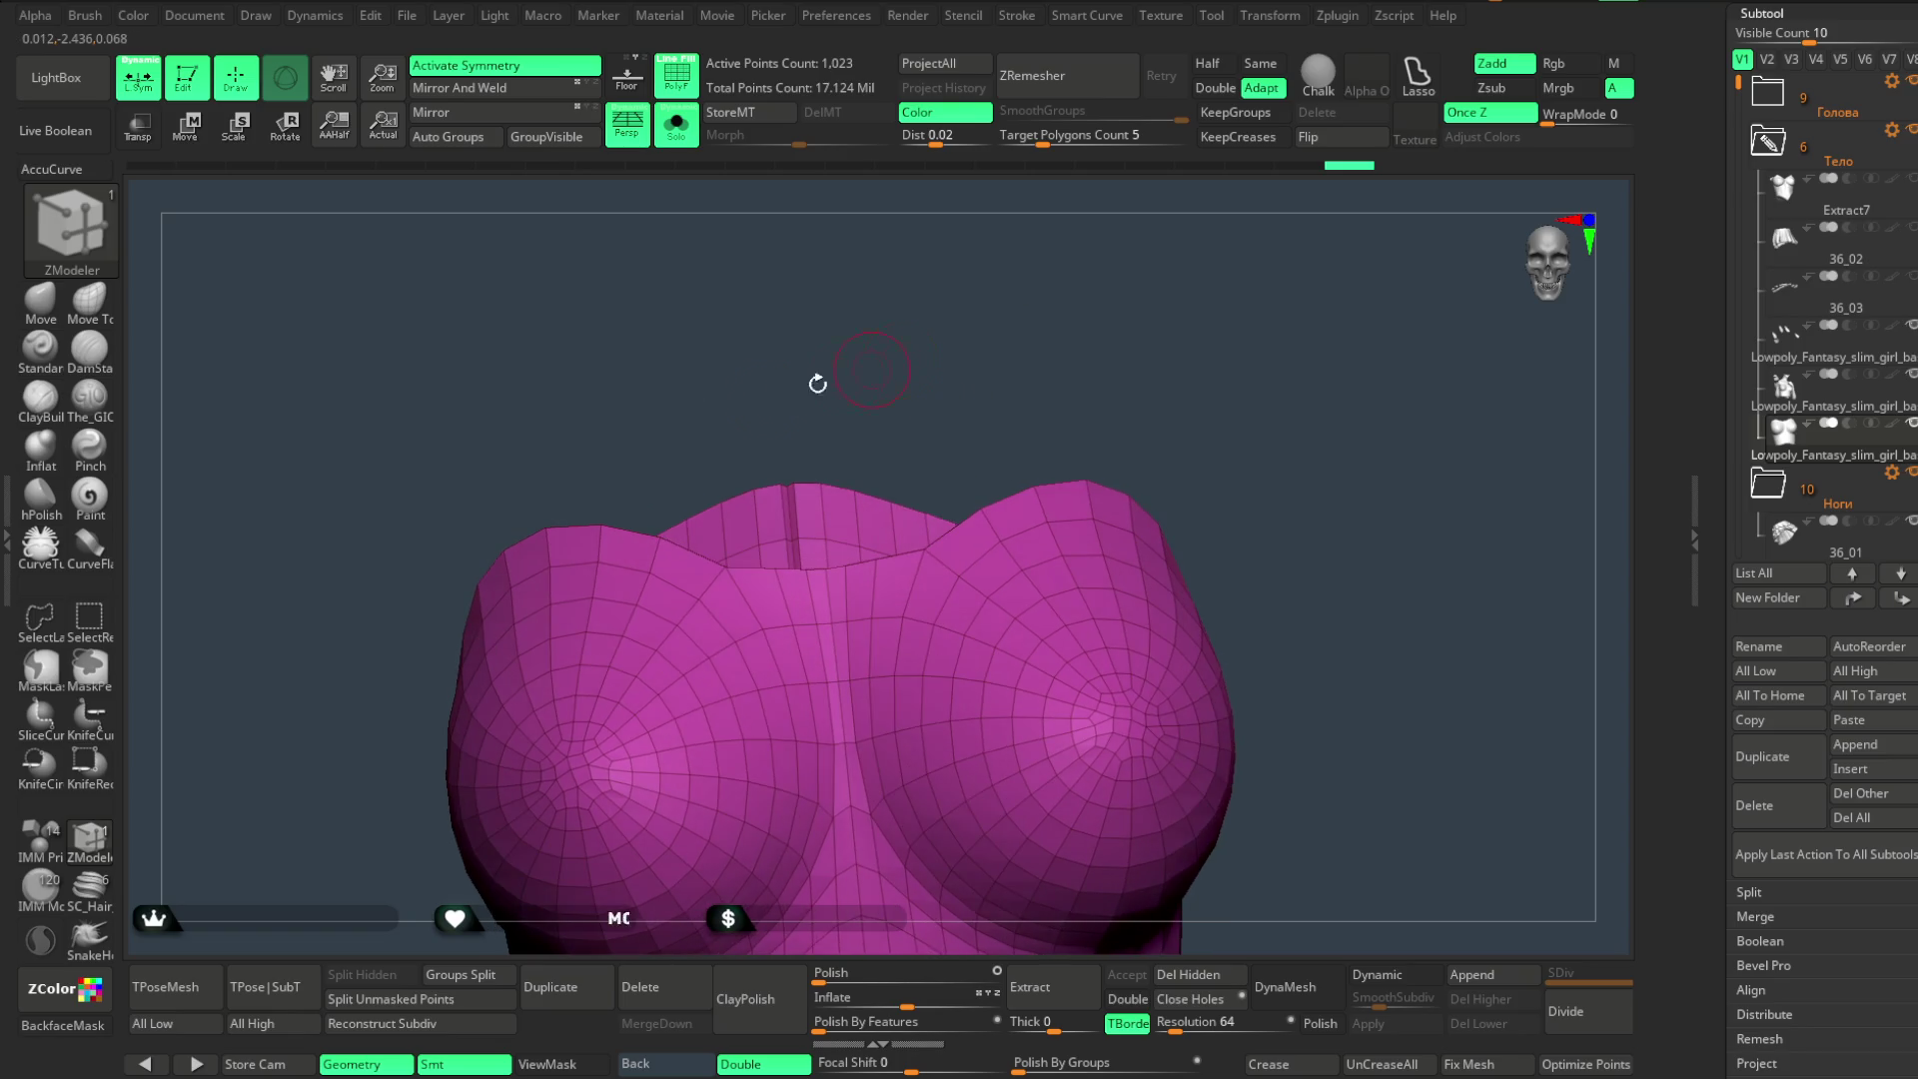
- Switch to topology-aware moving and tilt the soloed torso piece to inspect its top
left_click(100, 312)
mouse_move(966, 335)
left_mouse_down()
mouse_move(830, 603)
mouse_move(916, 463)
left_mouse_up()
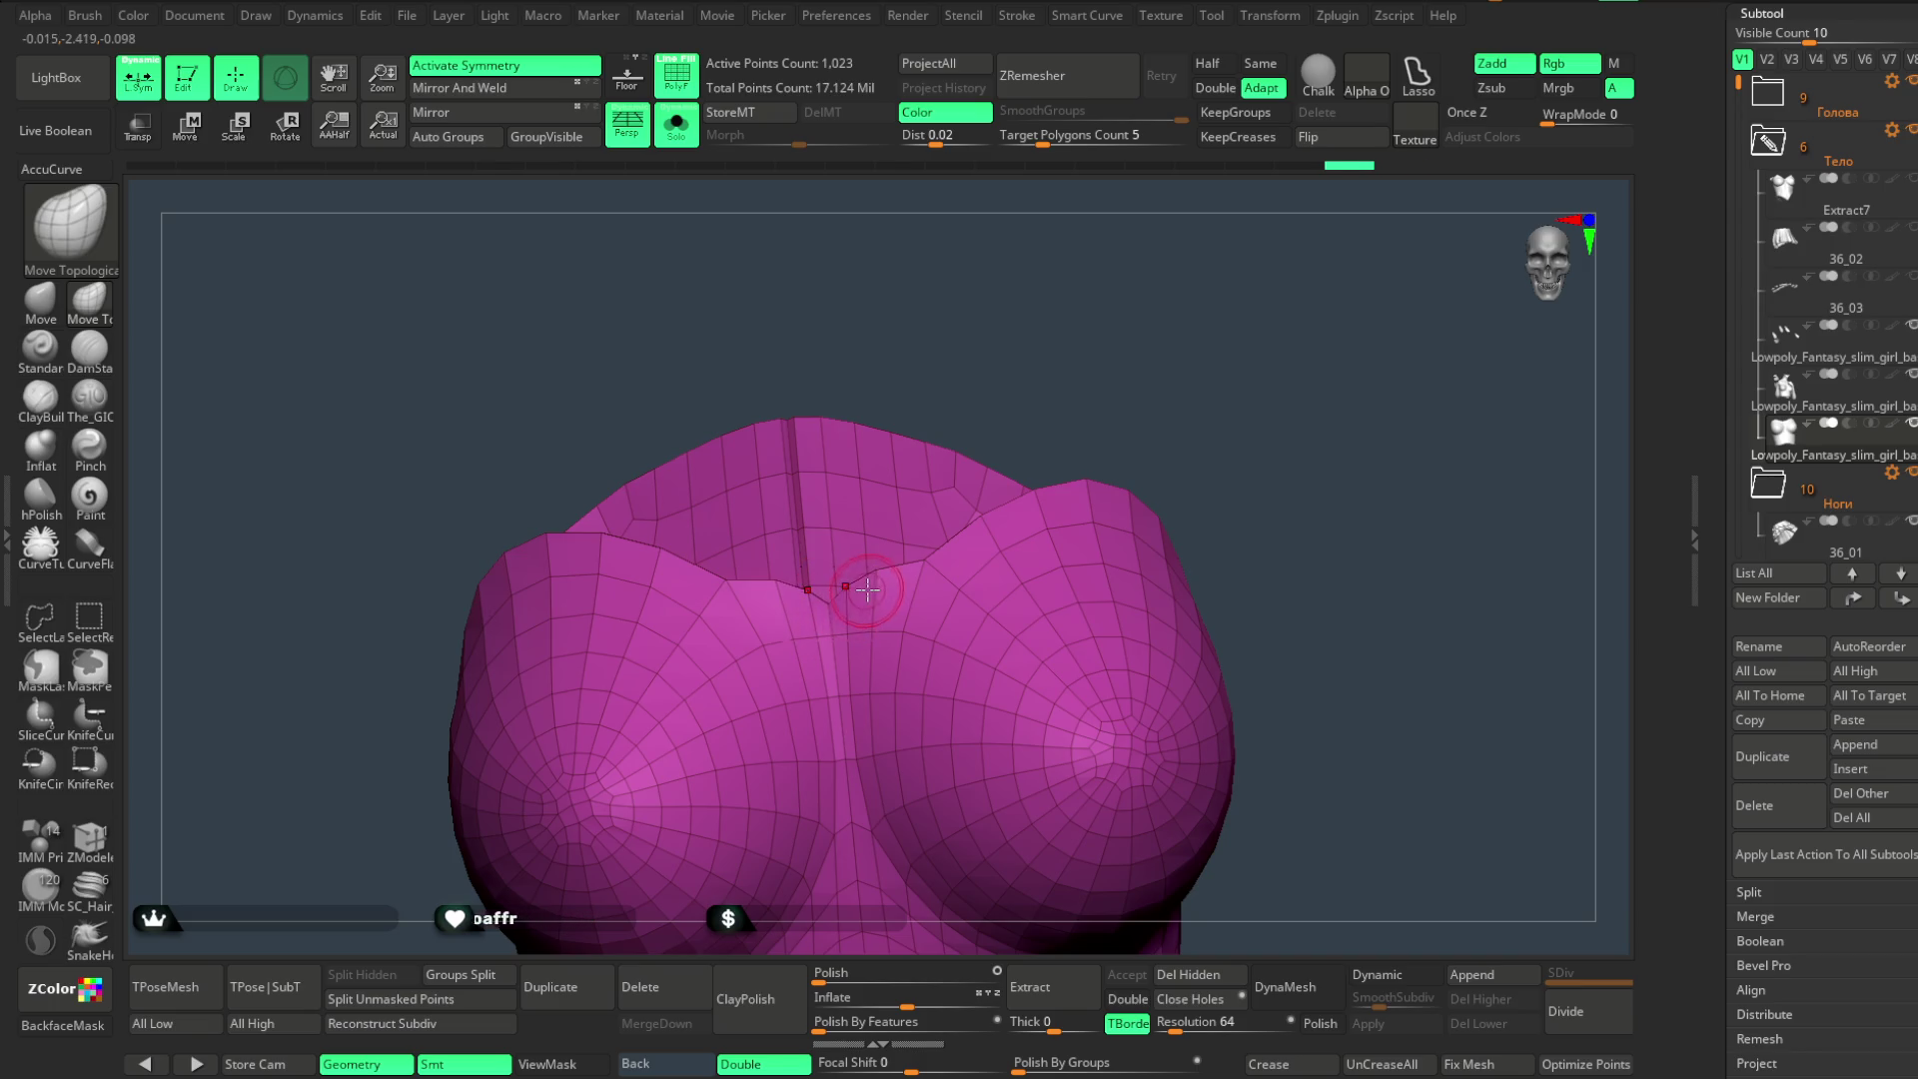
left_click_drag(1049, 356, 956, 499)
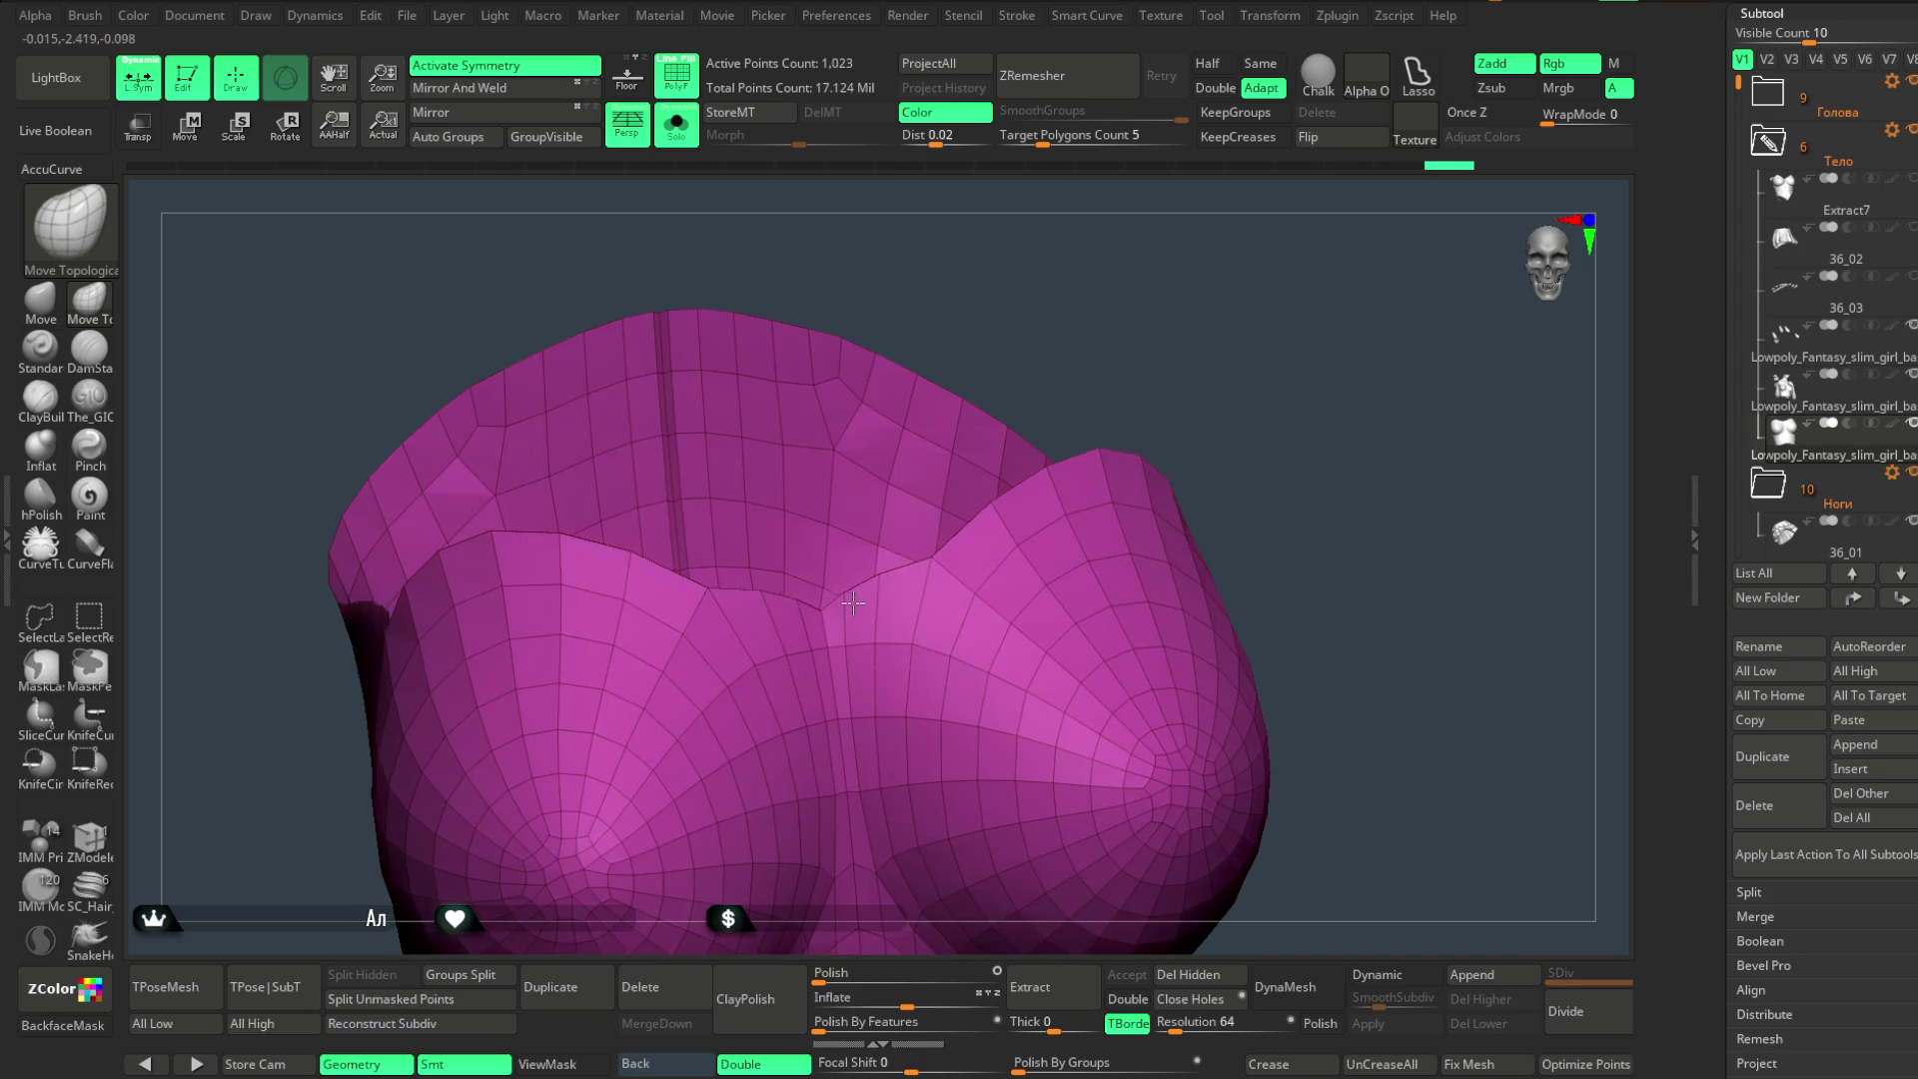
mouse_move(890, 594)
left_mouse_down()
mouse_move(960, 461)
mouse_move(850, 606)
left_mouse_up()
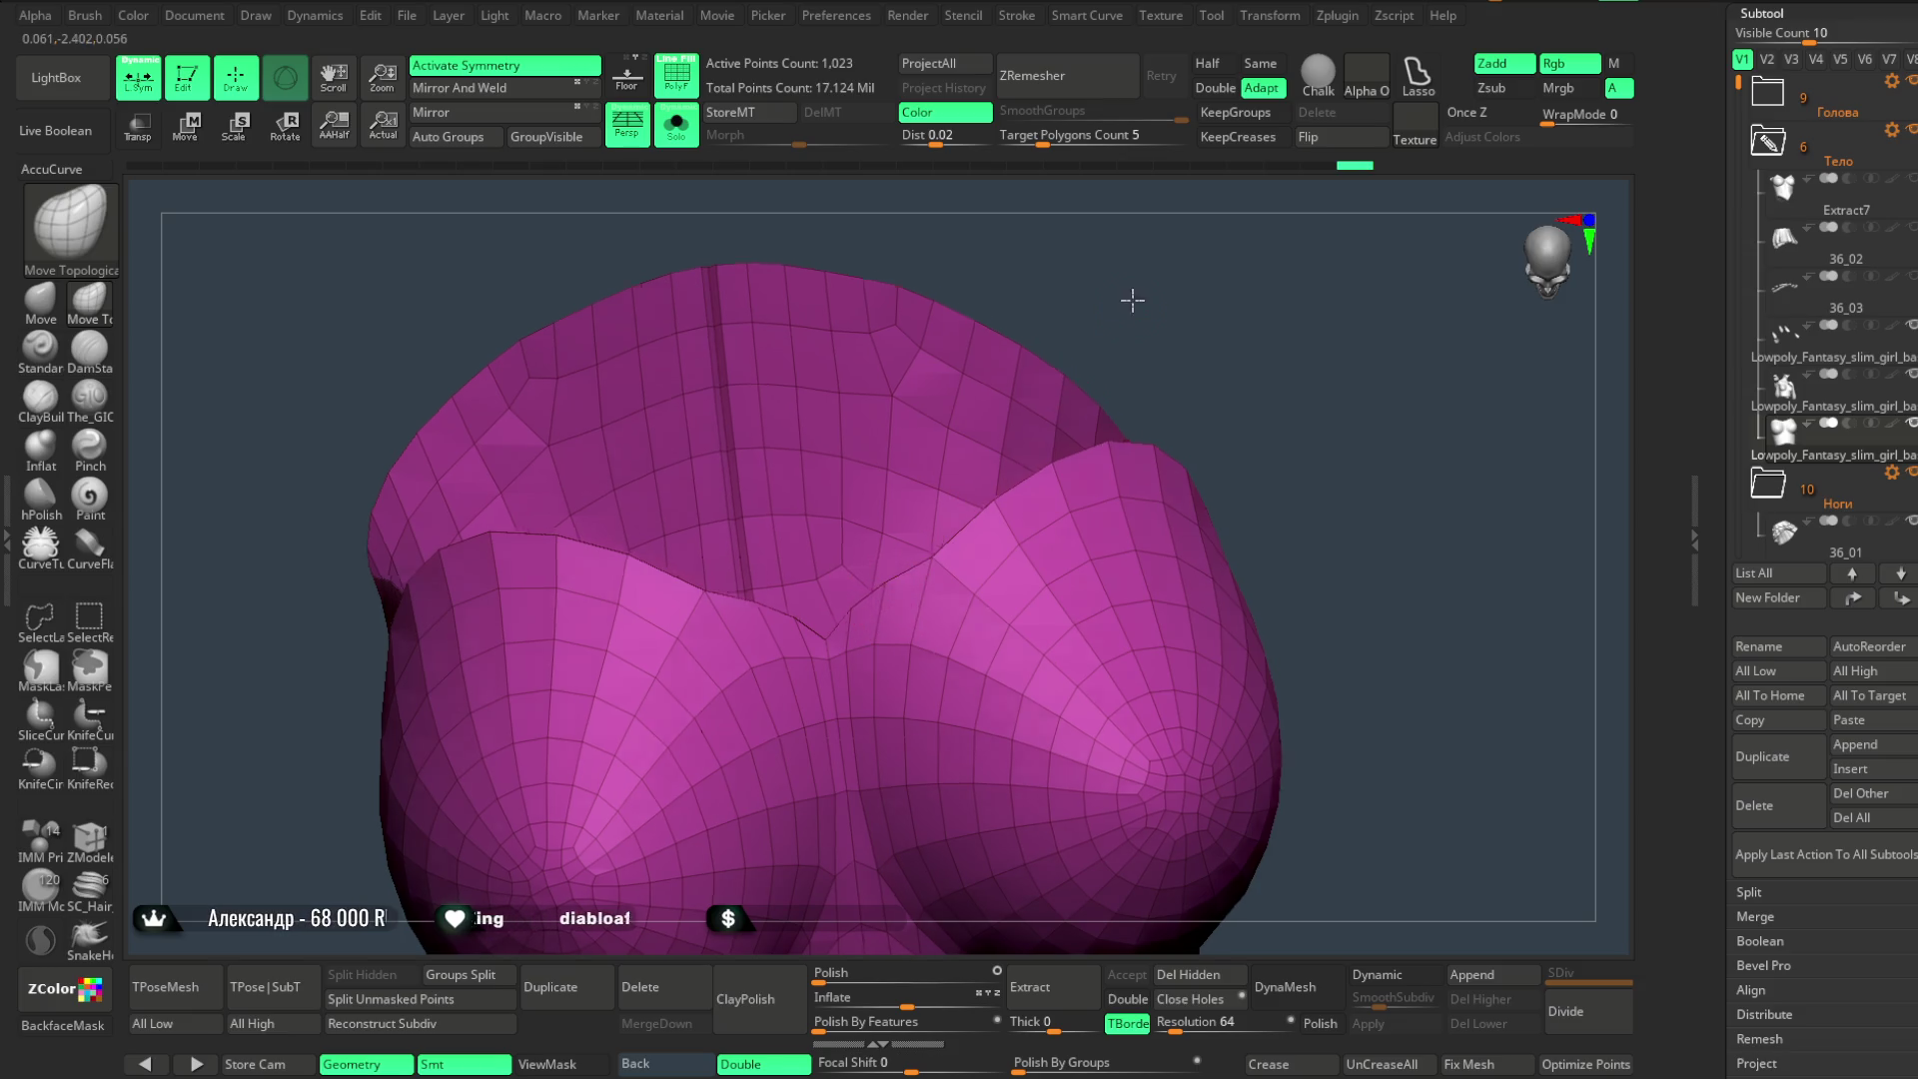
left_click_drag(1134, 301, 936, 566)
mouse_move(1189, 278)
left_mouse_down()
mouse_move(1203, 286)
mouse_move(862, 325)
left_mouse_up()
- Toggle Solo for comparison, enable AccuCurve and orbit the piece to see both gaps
left_click(678, 131)
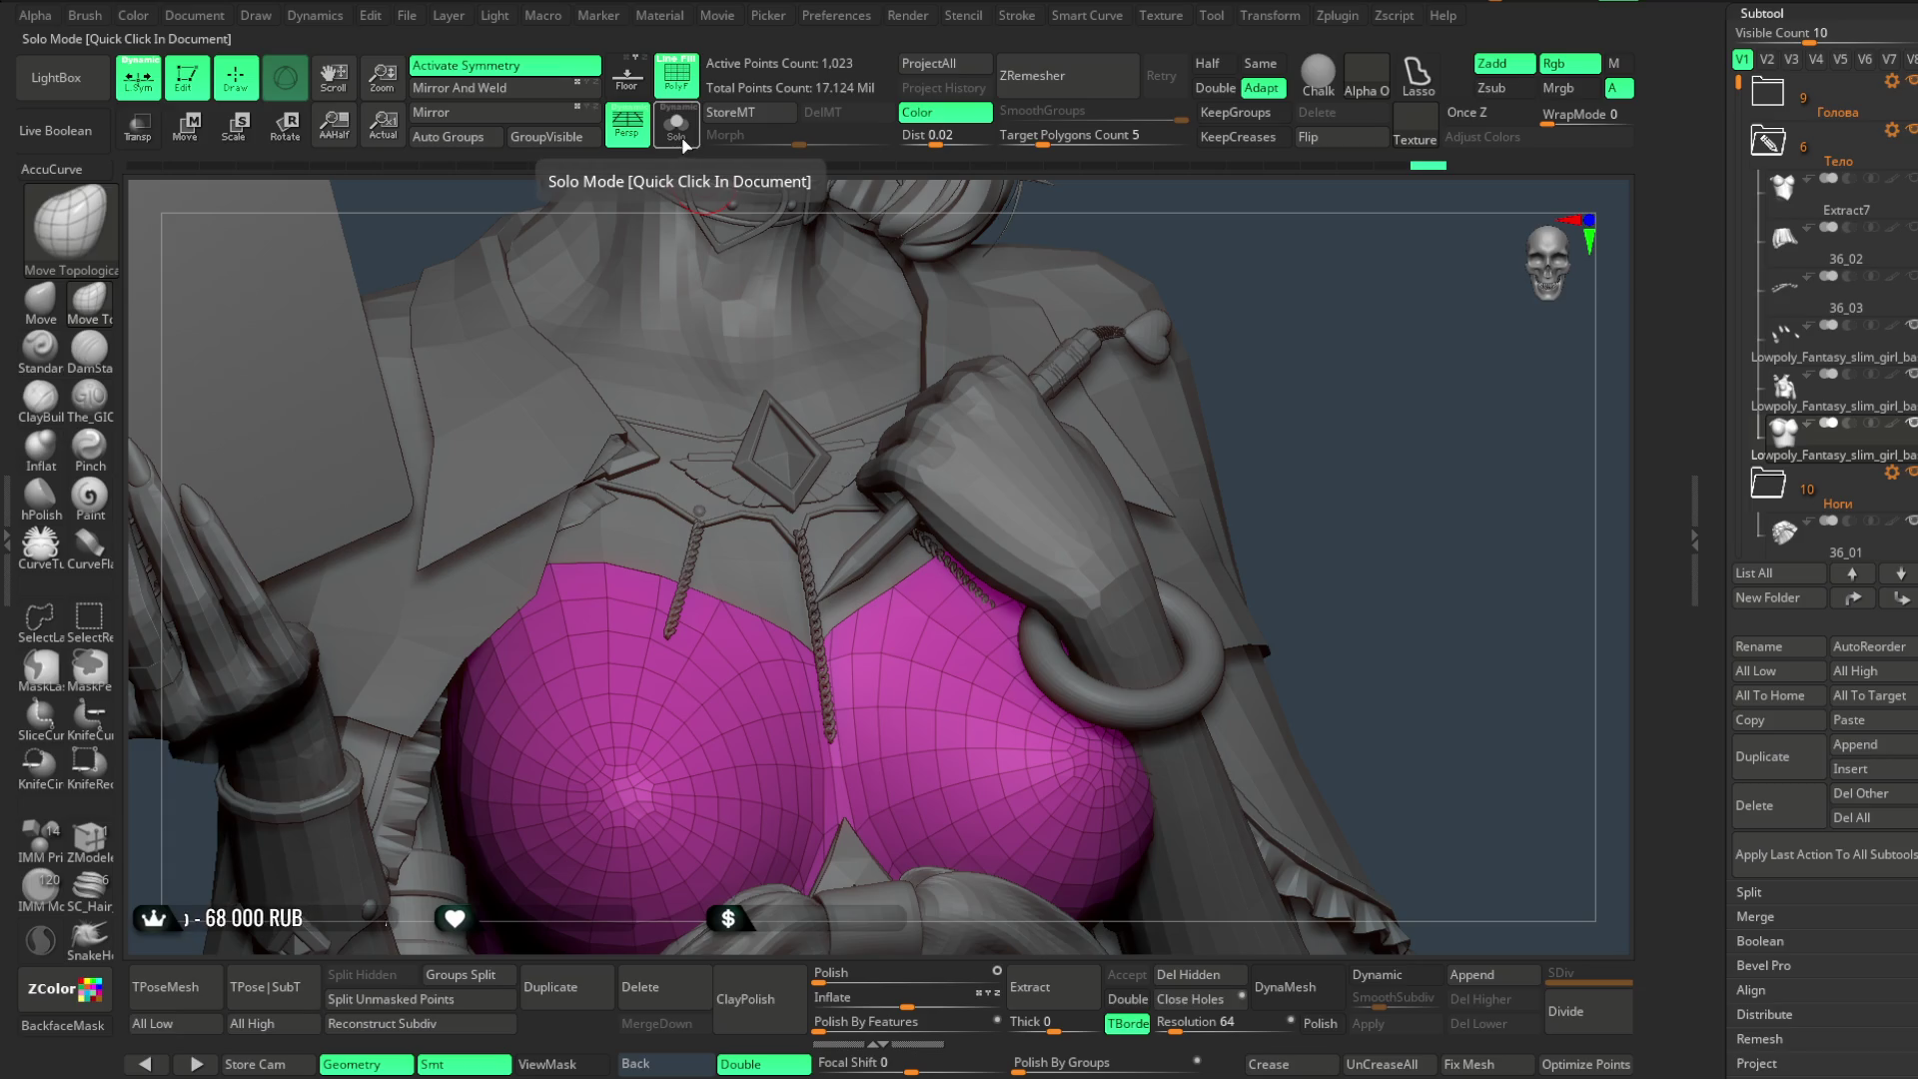
left_click(678, 130)
mouse_move(744, 410)
left_mouse_down()
mouse_move(783, 339)
mouse_move(614, 590)
left_mouse_up()
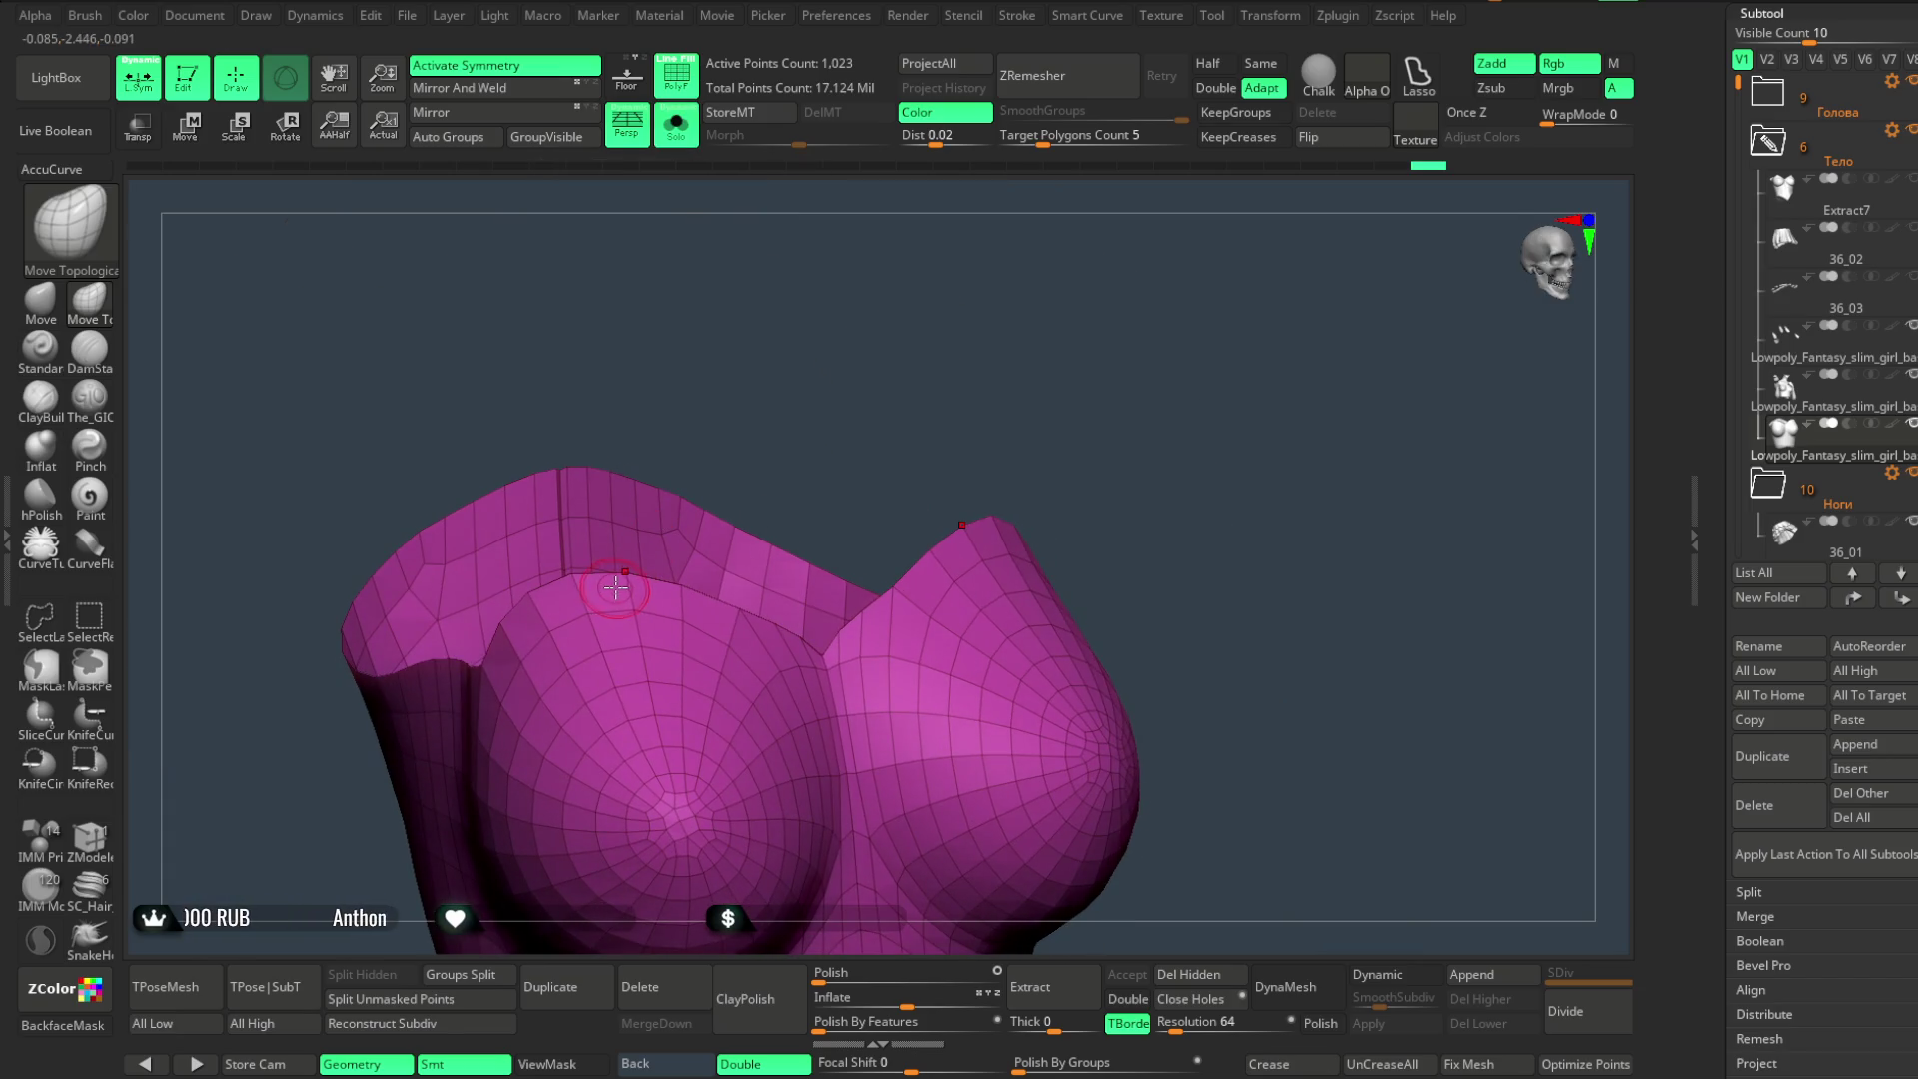
left_click(67, 175)
left_click_drag(631, 389, 645, 649)
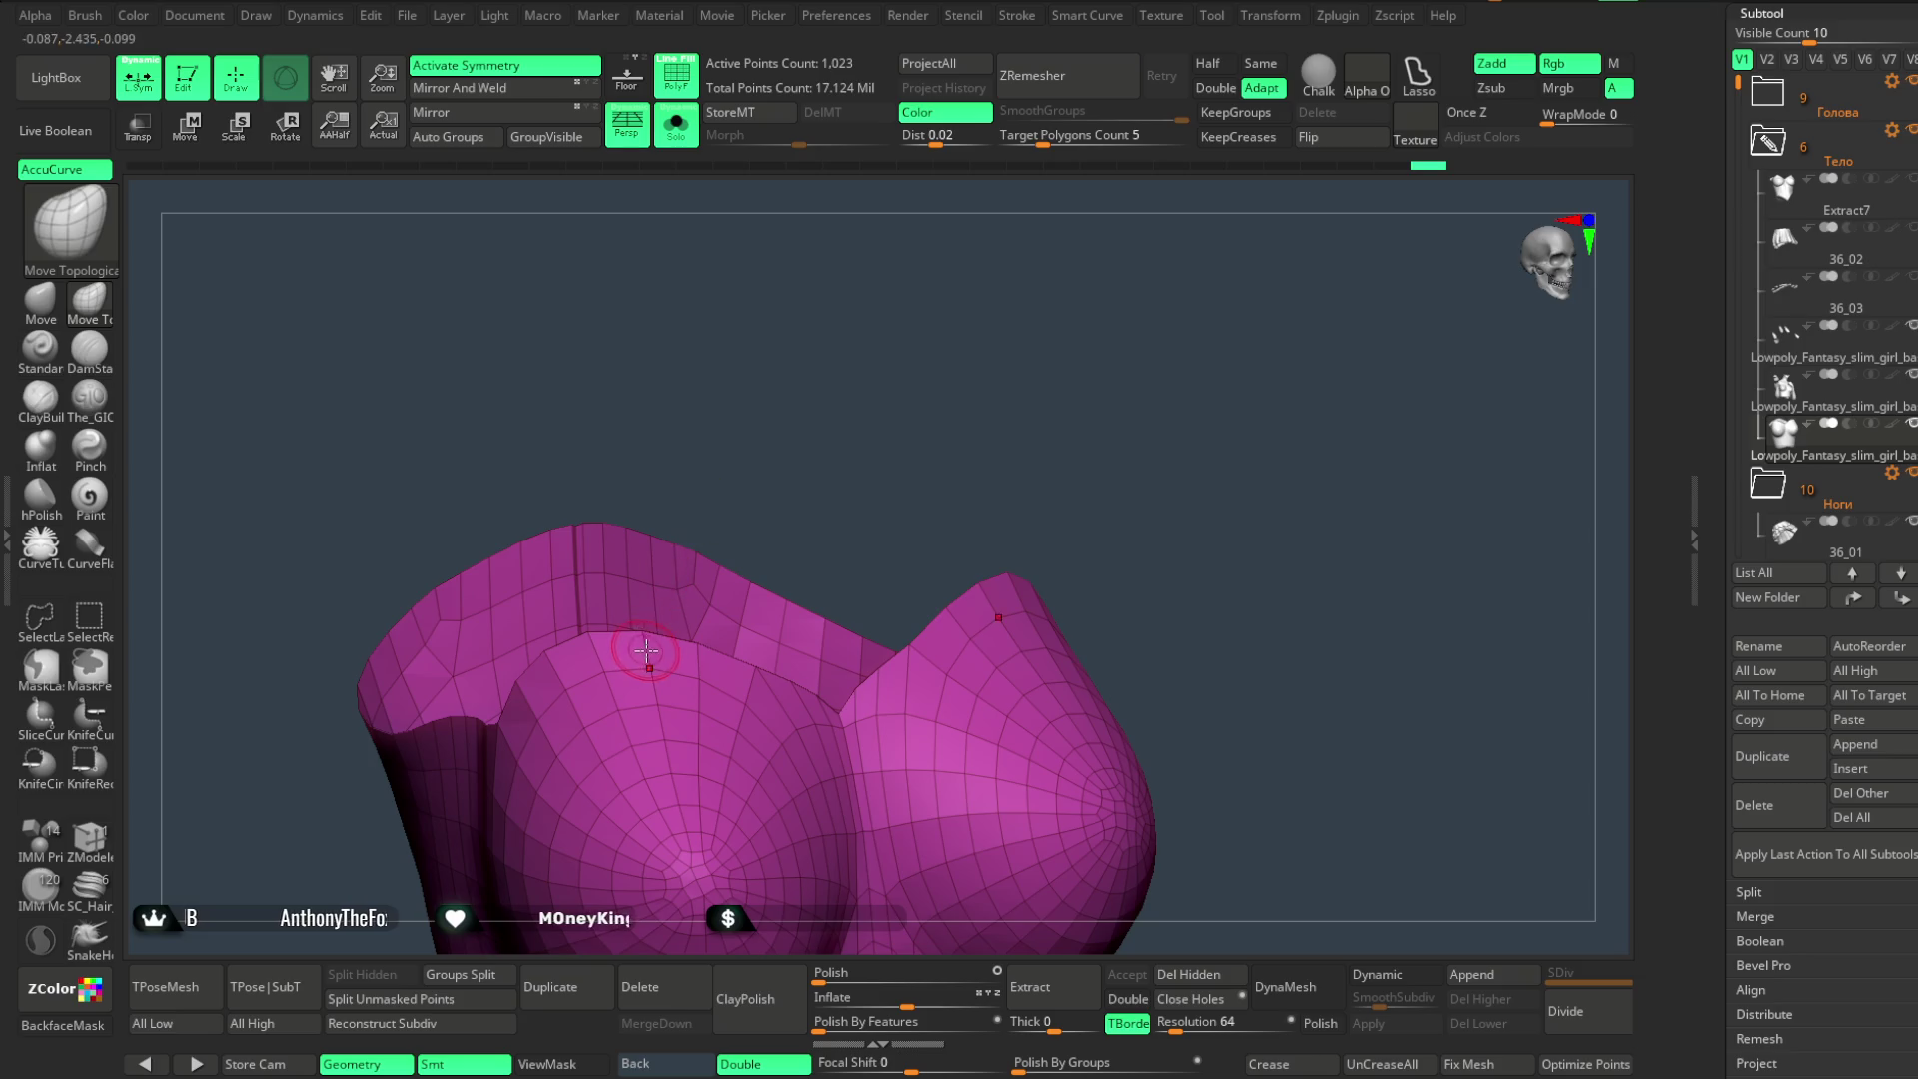
mouse_move(654, 432)
left_mouse_down()
mouse_move(741, 416)
mouse_move(735, 551)
mouse_move(559, 644)
left_mouse_up()
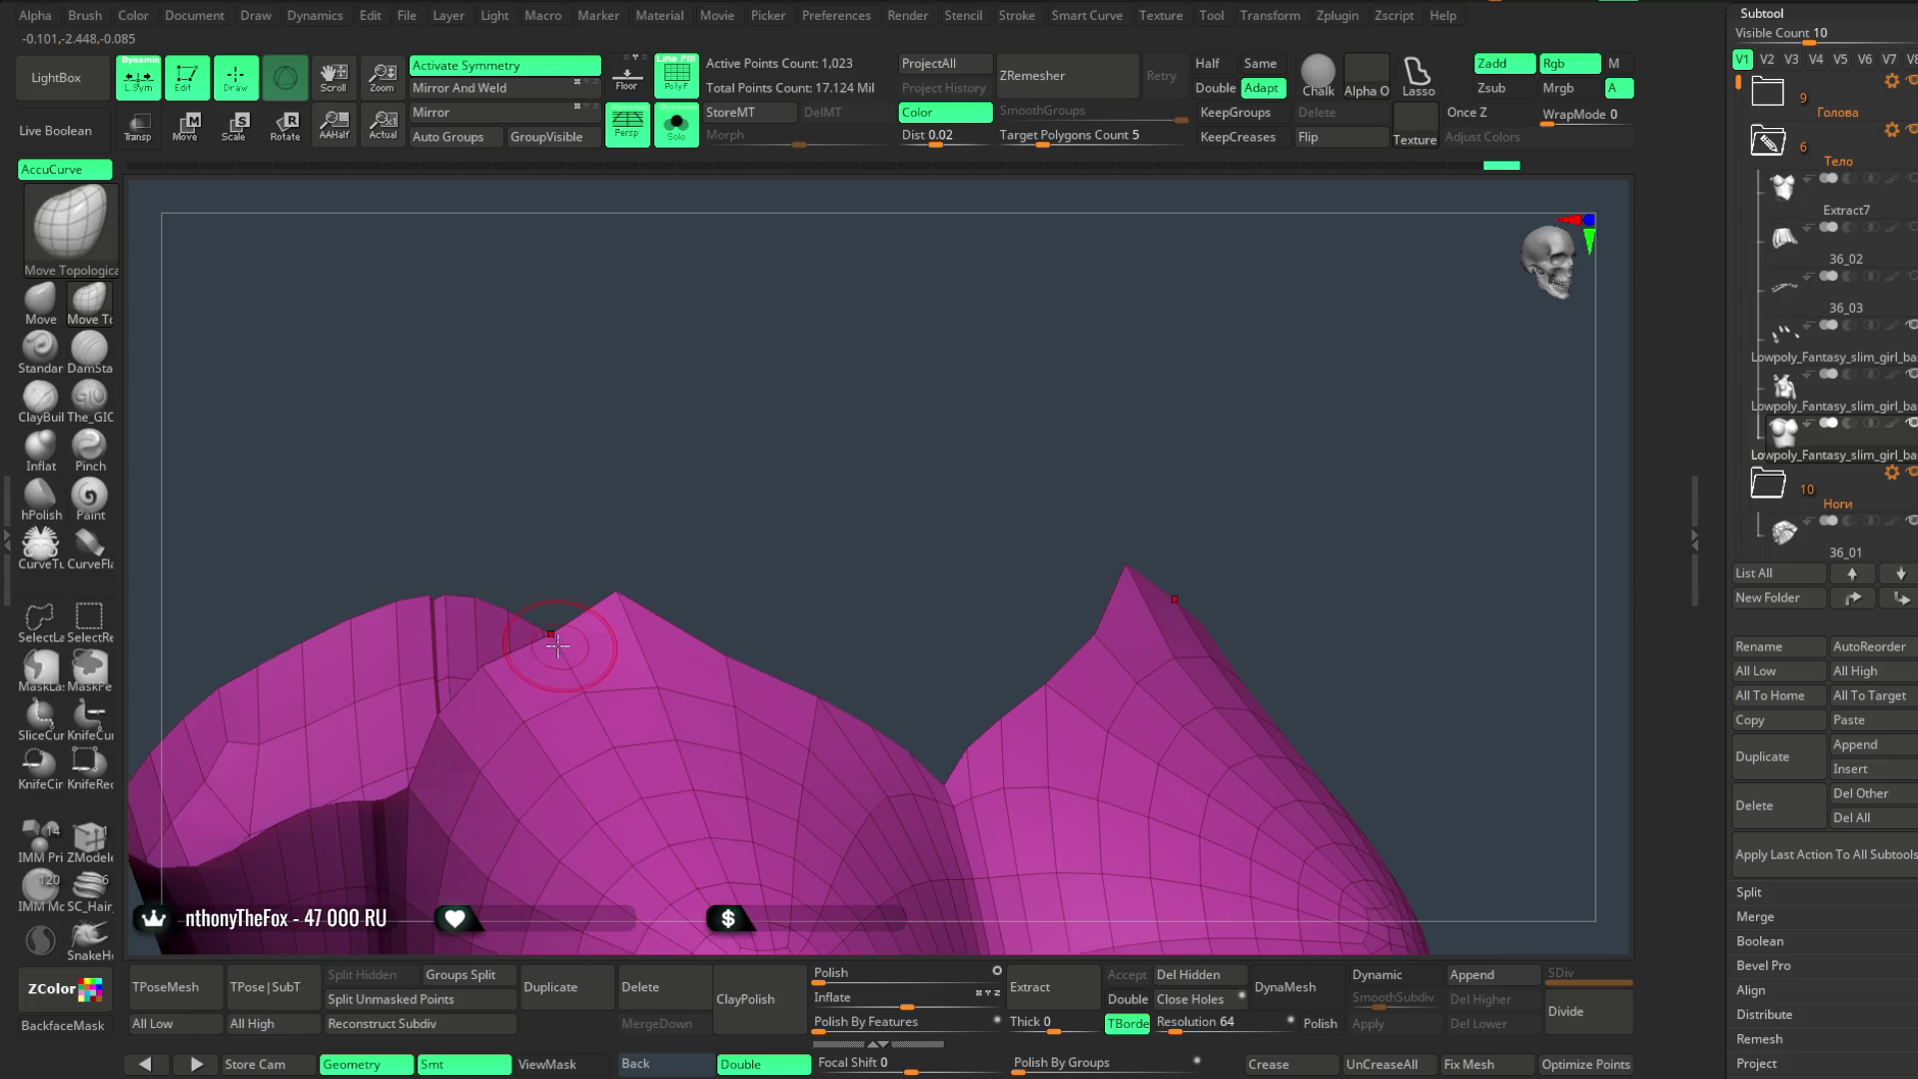
mouse_move(720, 565)
left_mouse_down()
mouse_move(745, 416)
mouse_move(776, 437)
mouse_move(795, 390)
left_mouse_up()
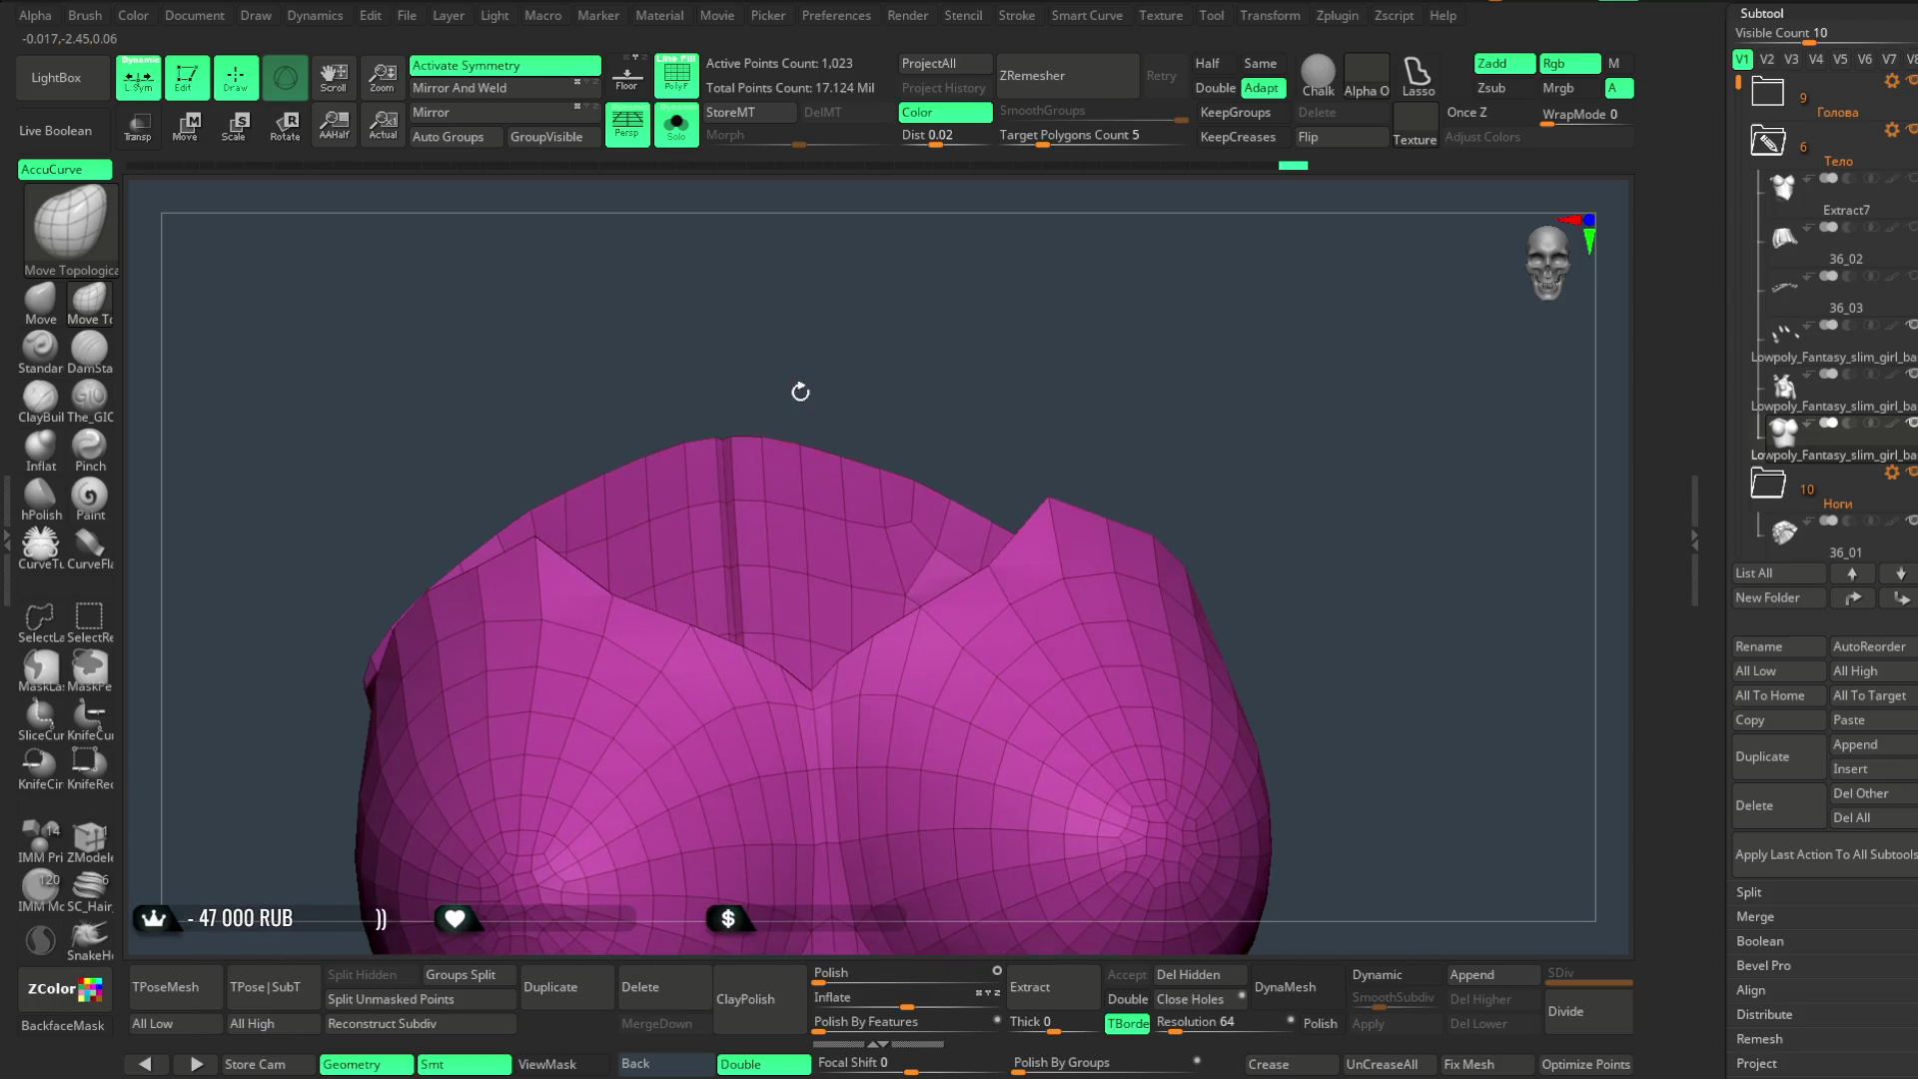
- Turn Solo off and zoom out to show the whole horned figure wearing the chest top
key("space")
left_click_drag(941, 575, 1039, 526)
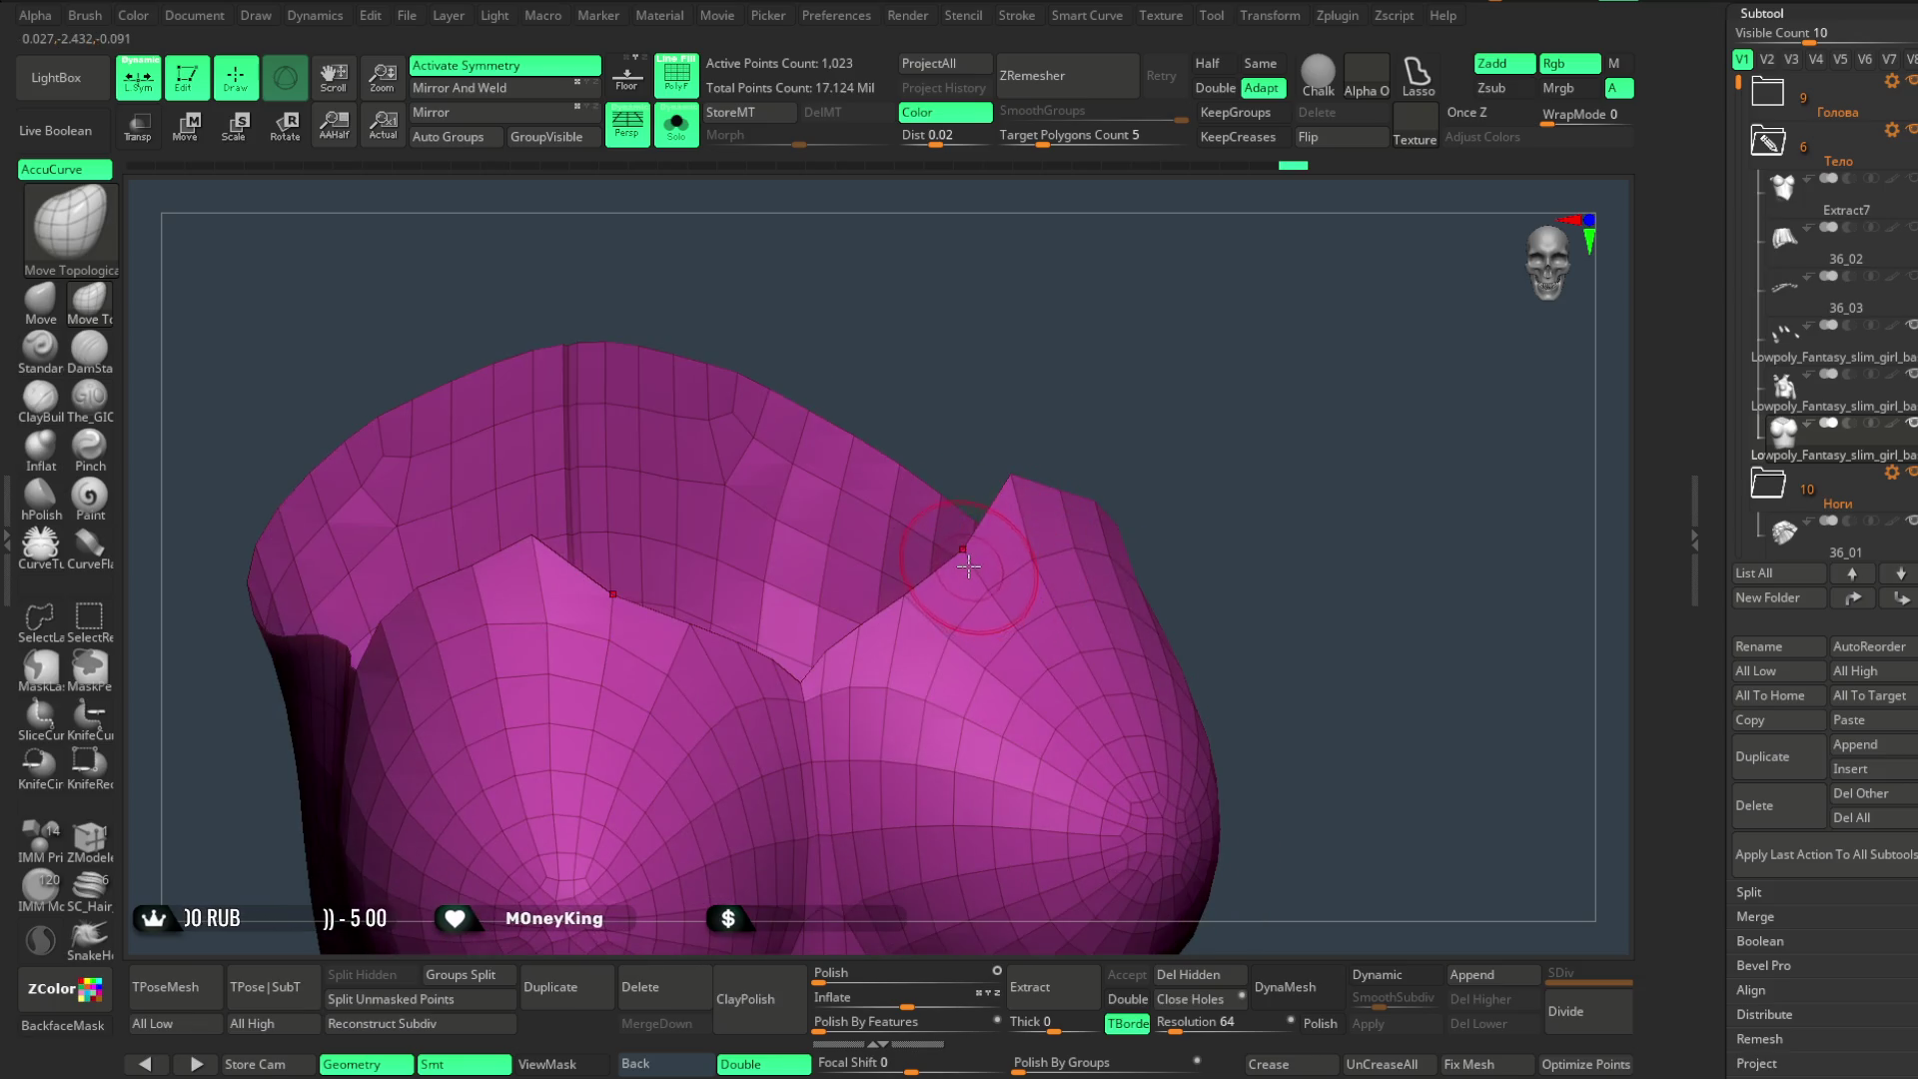
left_click(677, 128)
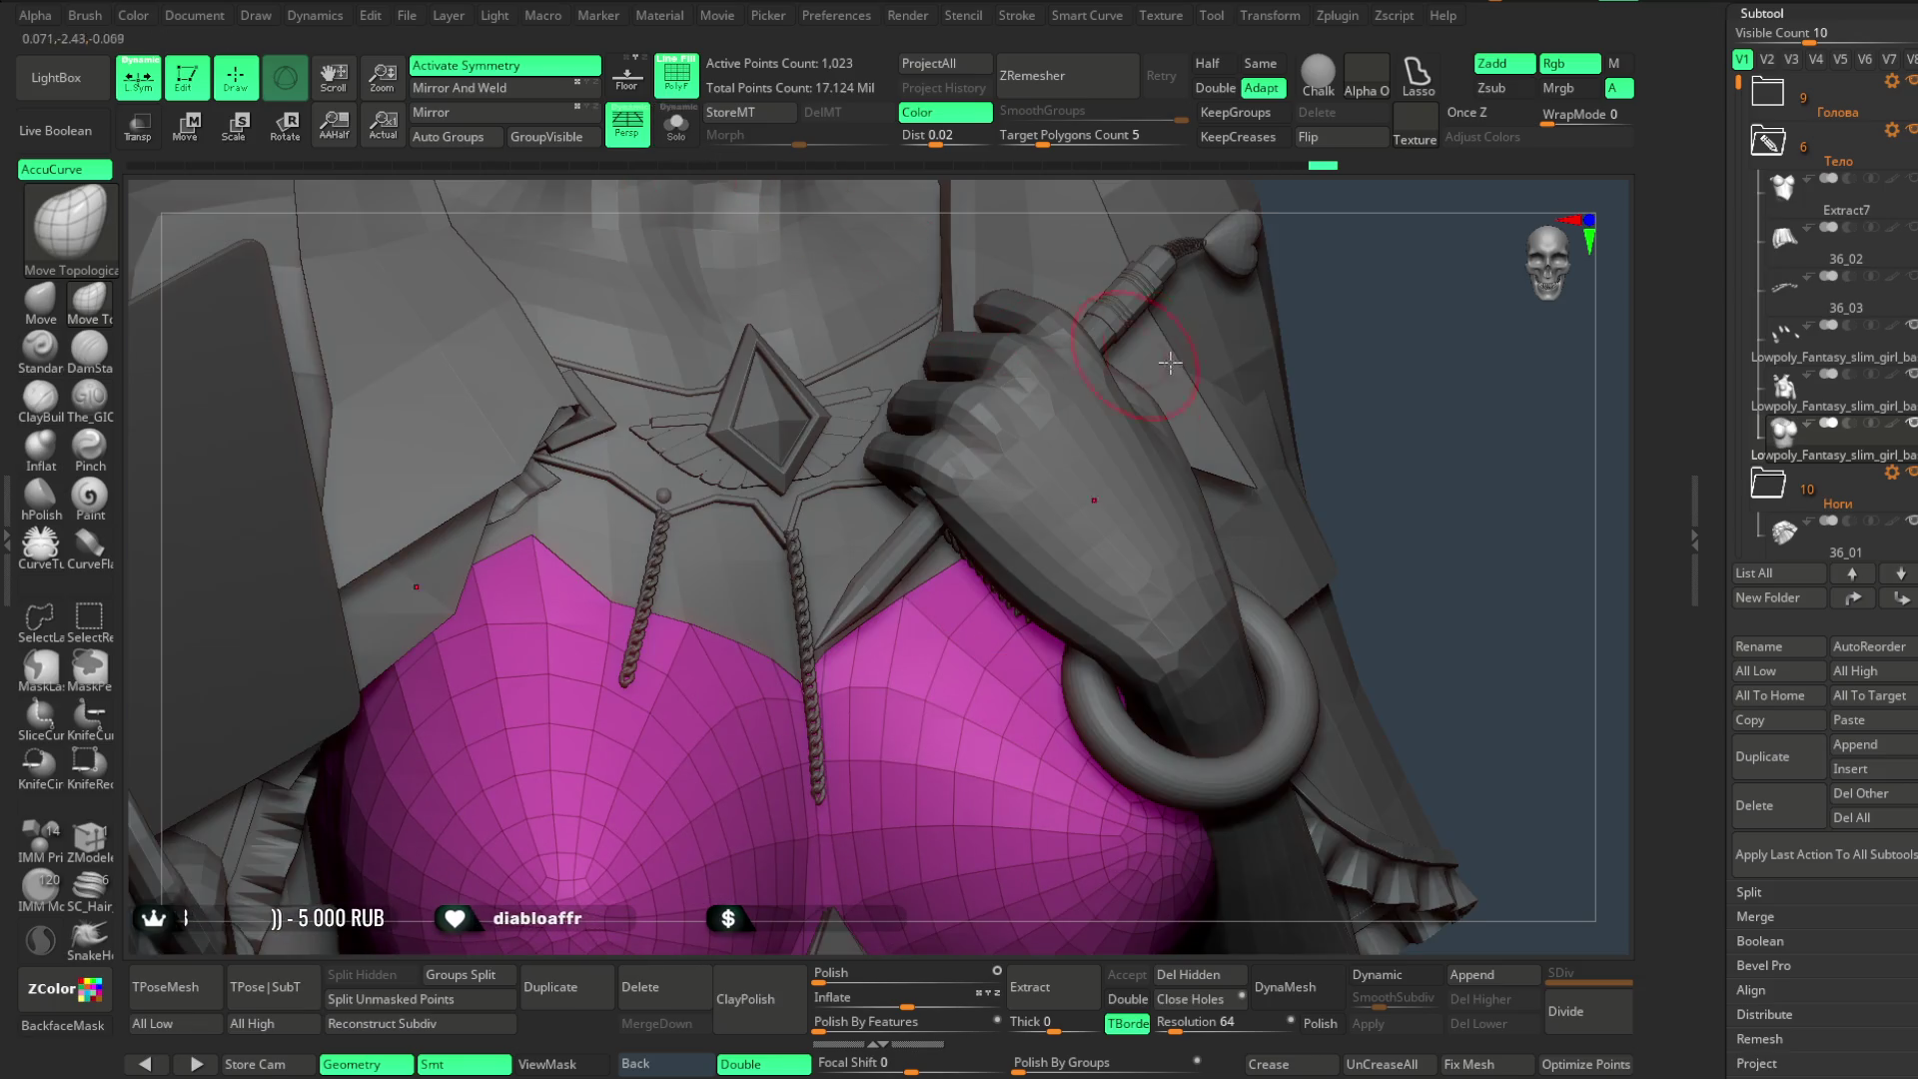
mouse_move(1425, 308)
left_mouse_down()
mouse_move(1402, 376)
mouse_move(1349, 372)
mouse_move(1353, 344)
mouse_move(1353, 429)
mouse_move(937, 539)
left_mouse_up()
right_click_drag(935, 530, 912, 547)
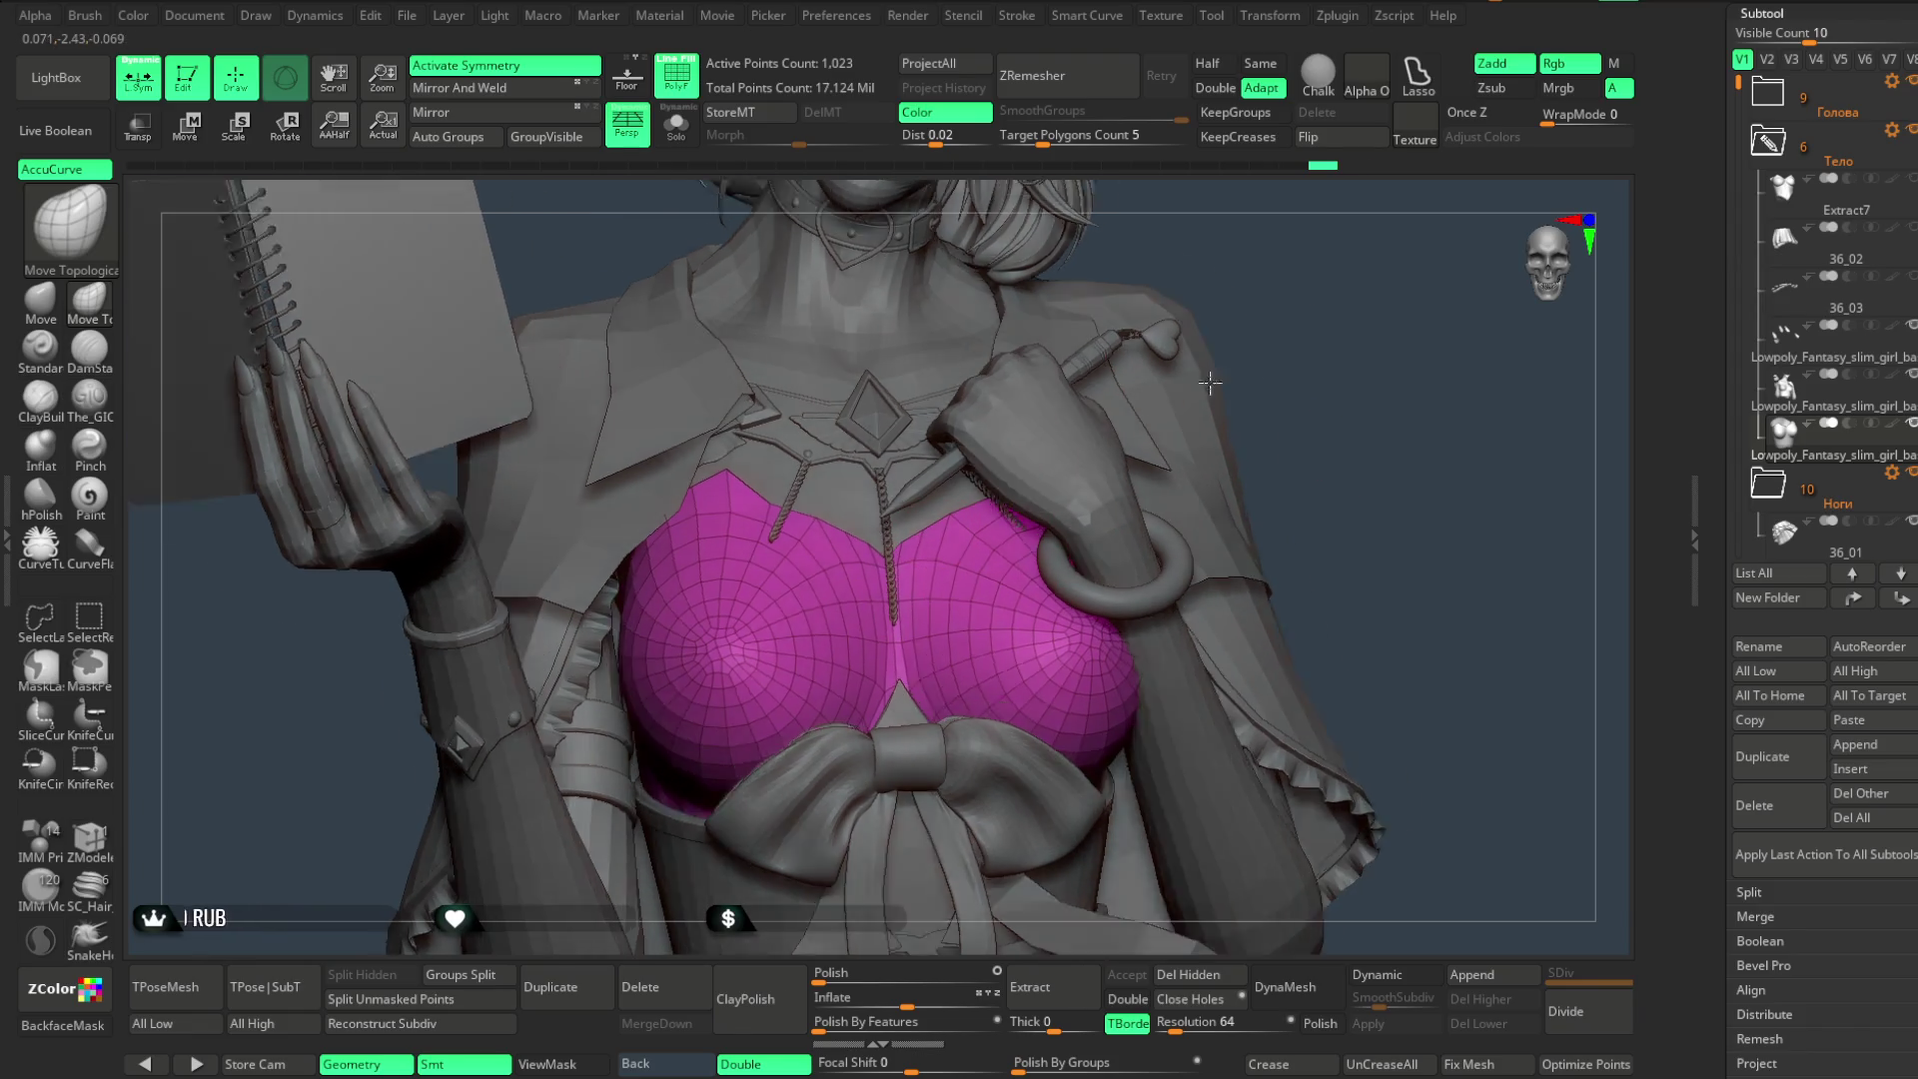
right_click_drag(1028, 441, 1213, 407)
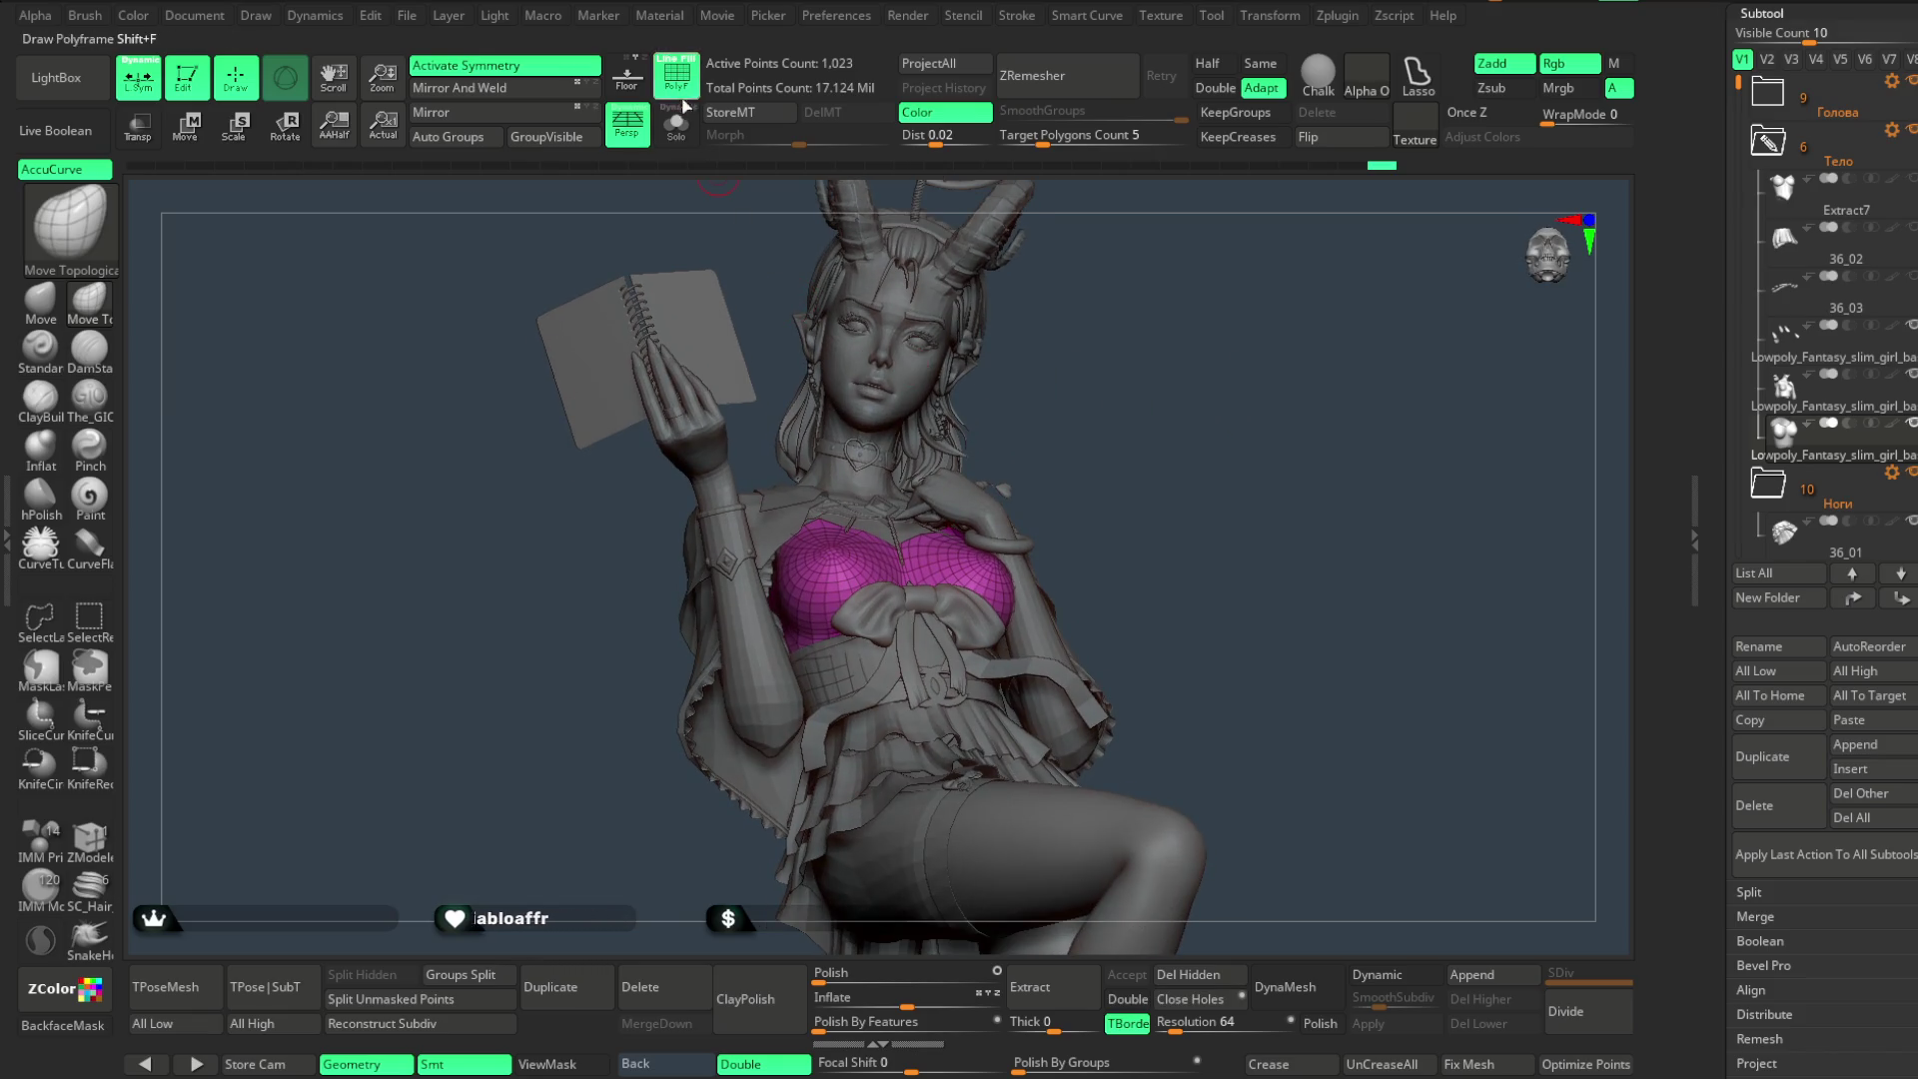
- Hide the PolyF wireframe so the chest top shades plainly, orbiting the figure
key("shift+f")
mouse_move(1185, 390)
left_mouse_down()
mouse_move(1119, 426)
mouse_move(1105, 481)
left_mouse_up()
scroll(1080, 416, "up", 3)
mouse_move(1146, 403)
left_mouse_down()
mouse_move(1165, 395)
mouse_move(1097, 395)
mouse_move(1119, 437)
mouse_move(339, 402)
left_mouse_up()
scroll(1109, 414, "up", 3)
scroll(1110, 414, "down", 2)
key("space")
scroll(1134, 394, "up", 2)
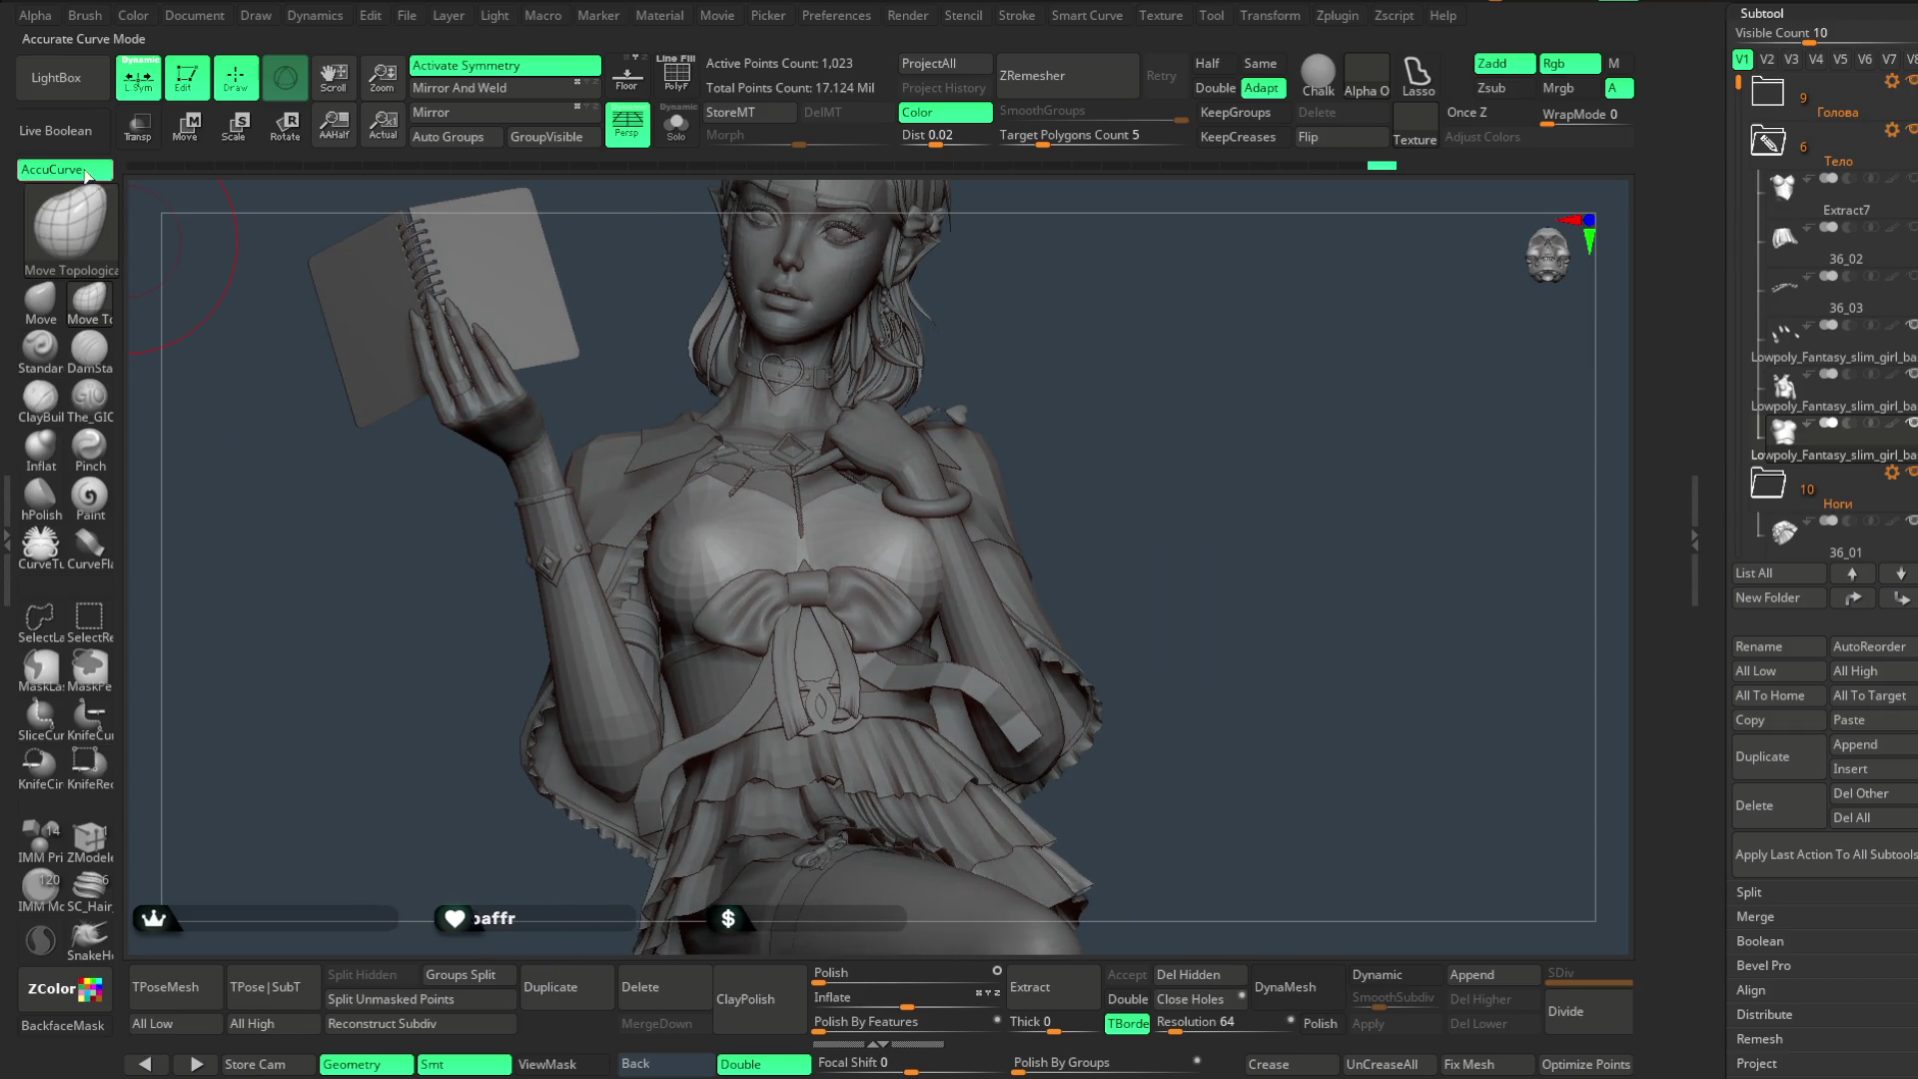
- Solo the bodice for a straight front view, then show the full character with face and torso
left_click(676, 126)
mouse_move(1034, 367)
left_mouse_down()
mouse_move(1088, 441)
mouse_move(899, 637)
mouse_move(1026, 488)
mouse_move(920, 643)
left_mouse_up()
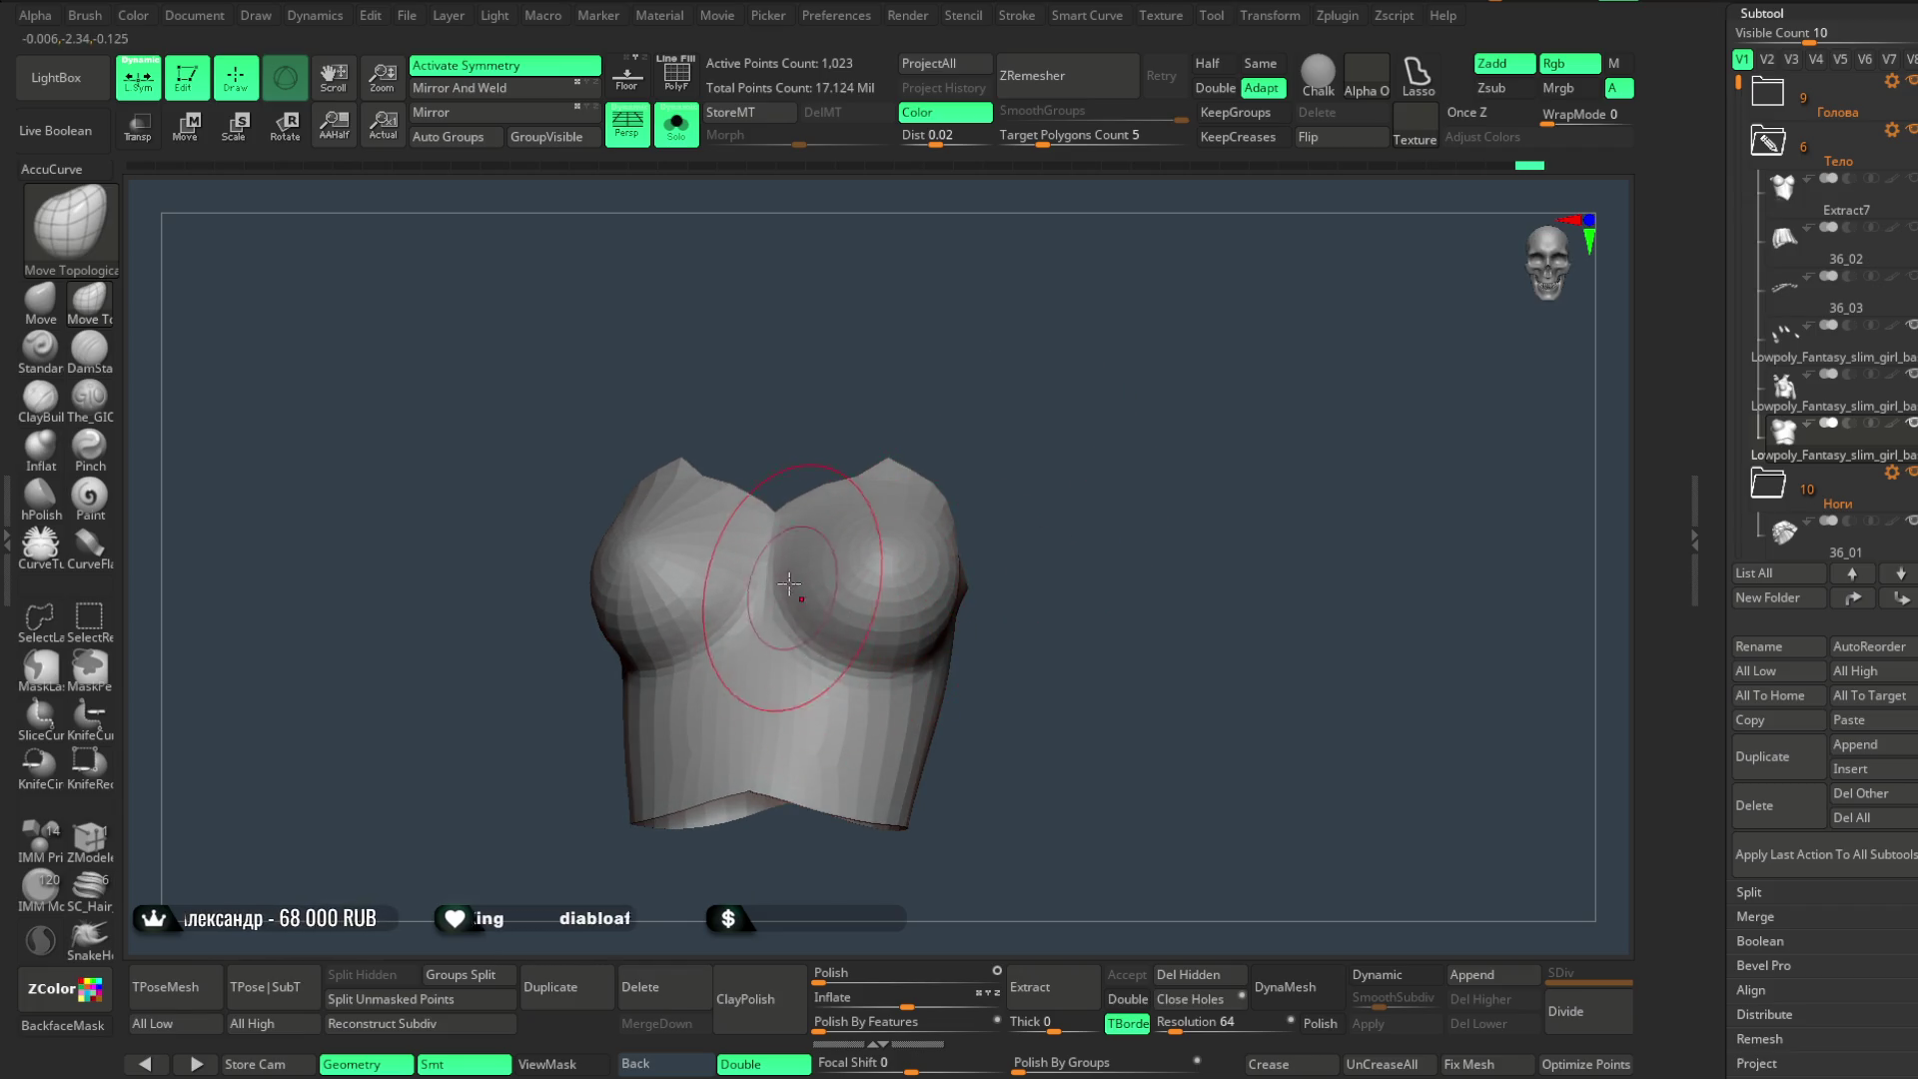
left_click_drag(750, 579, 899, 356, "shift")
left_click(679, 148)
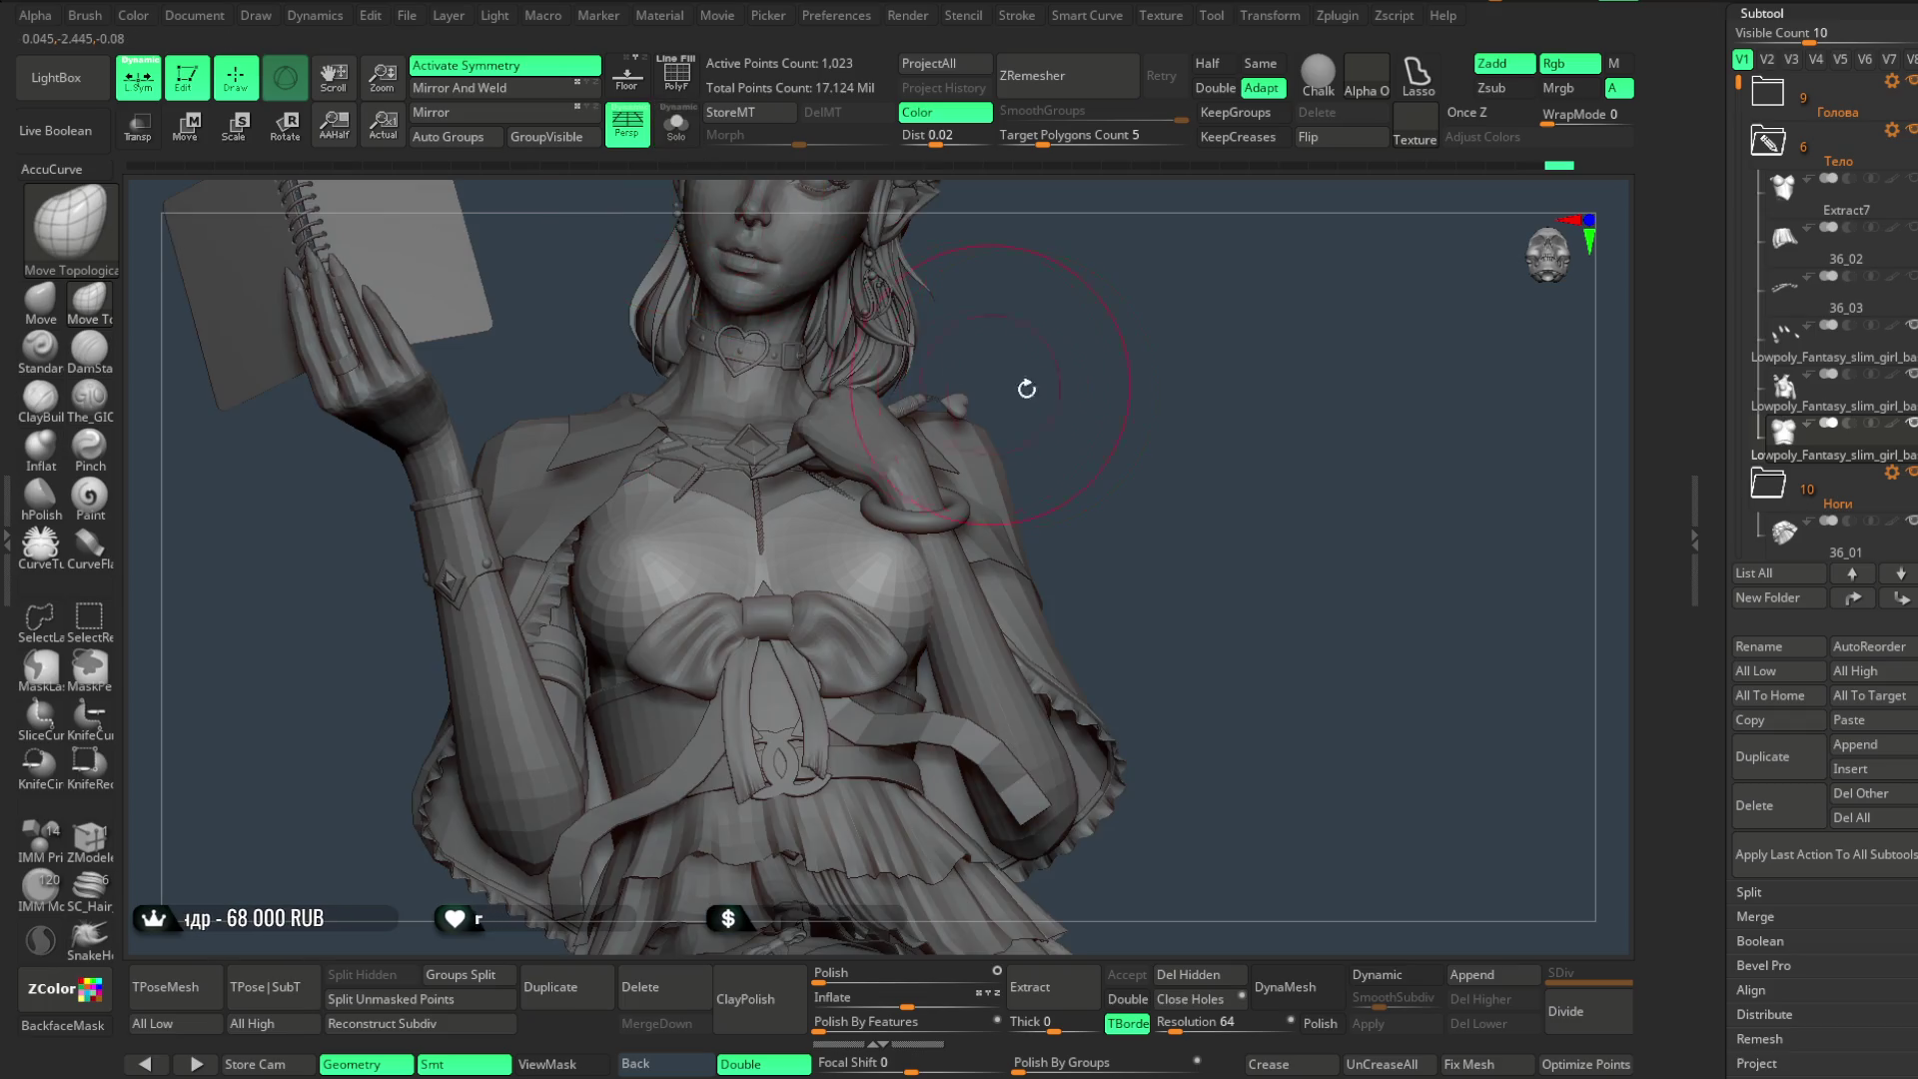
mouse_move(907, 661)
left_mouse_down()
mouse_move(1170, 461)
mouse_move(1020, 384)
mouse_move(1091, 377)
mouse_move(1094, 434)
left_mouse_up()
- Isolate the chest-top piece with Solo and bring it to a front view
left_click(678, 135)
key("space")
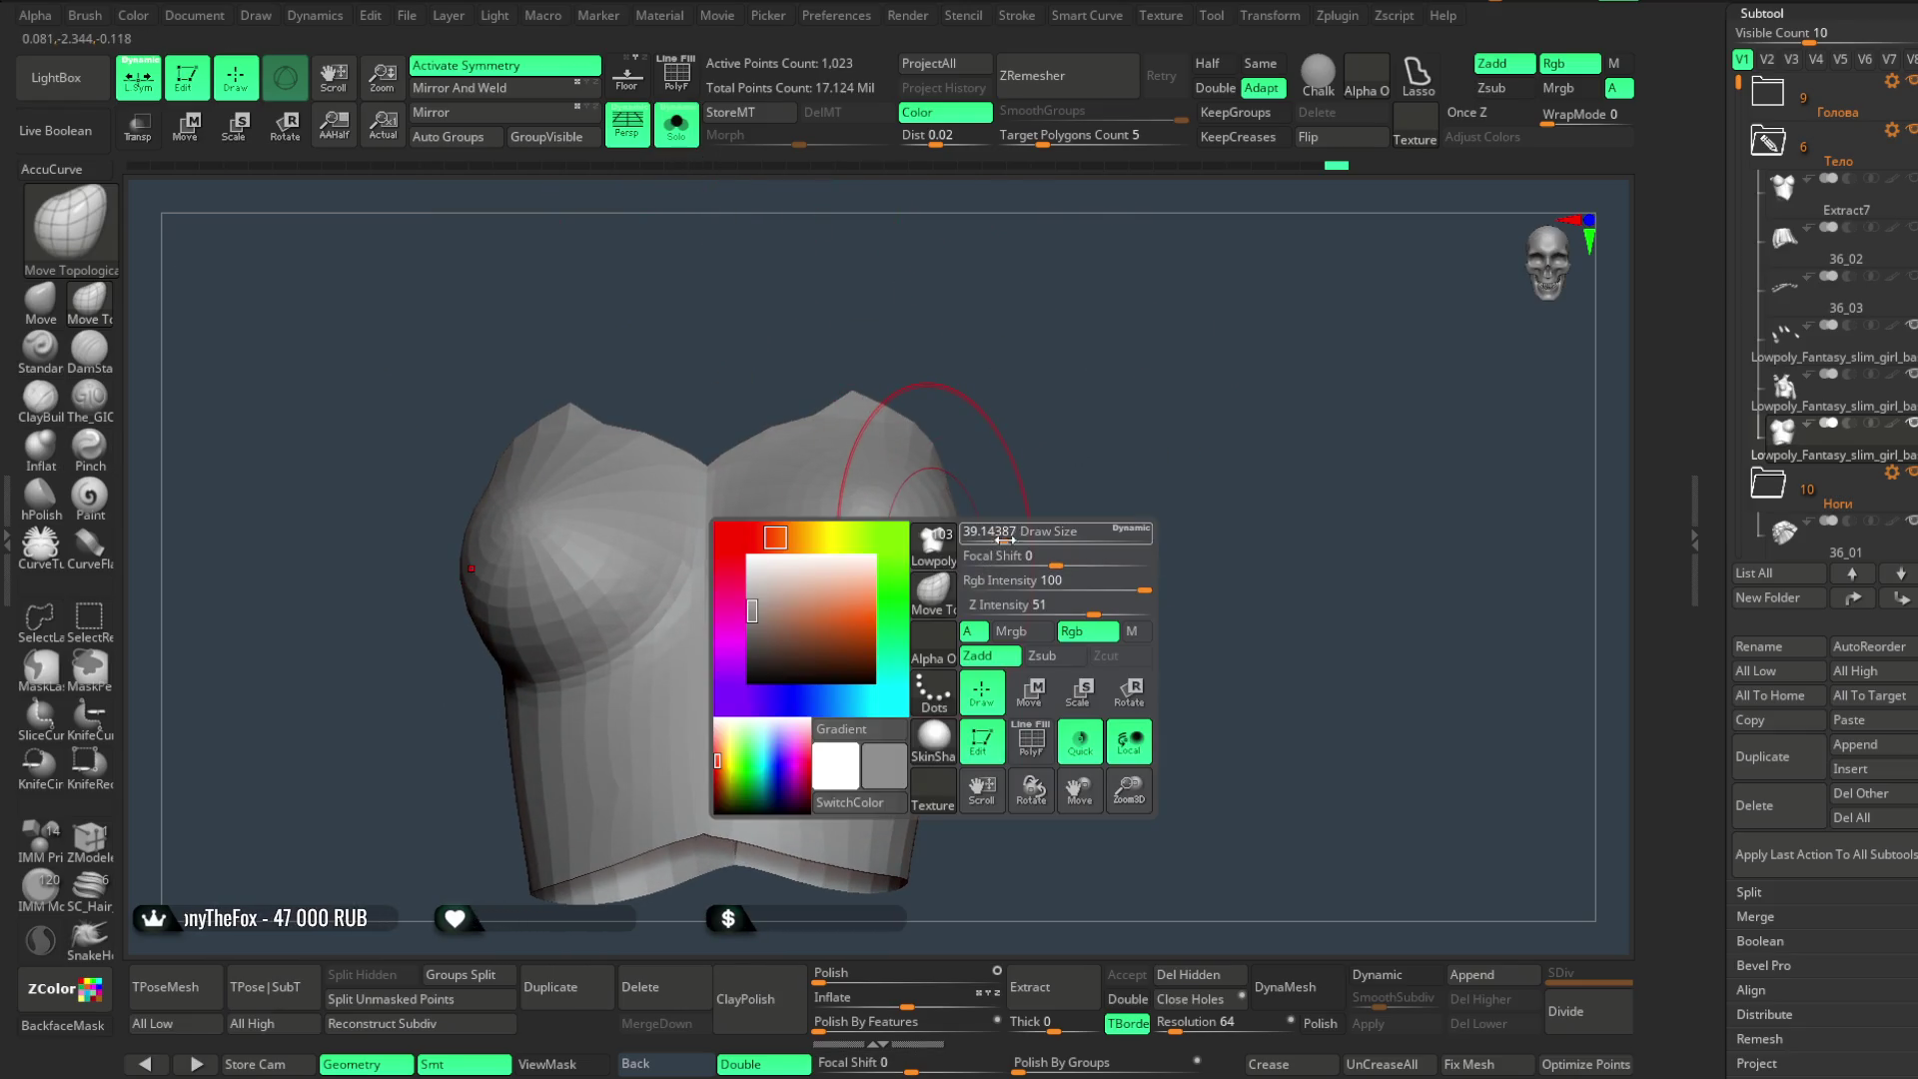
left_click_drag(1008, 496, 857, 556)
left_click_drag(859, 430, 1054, 395)
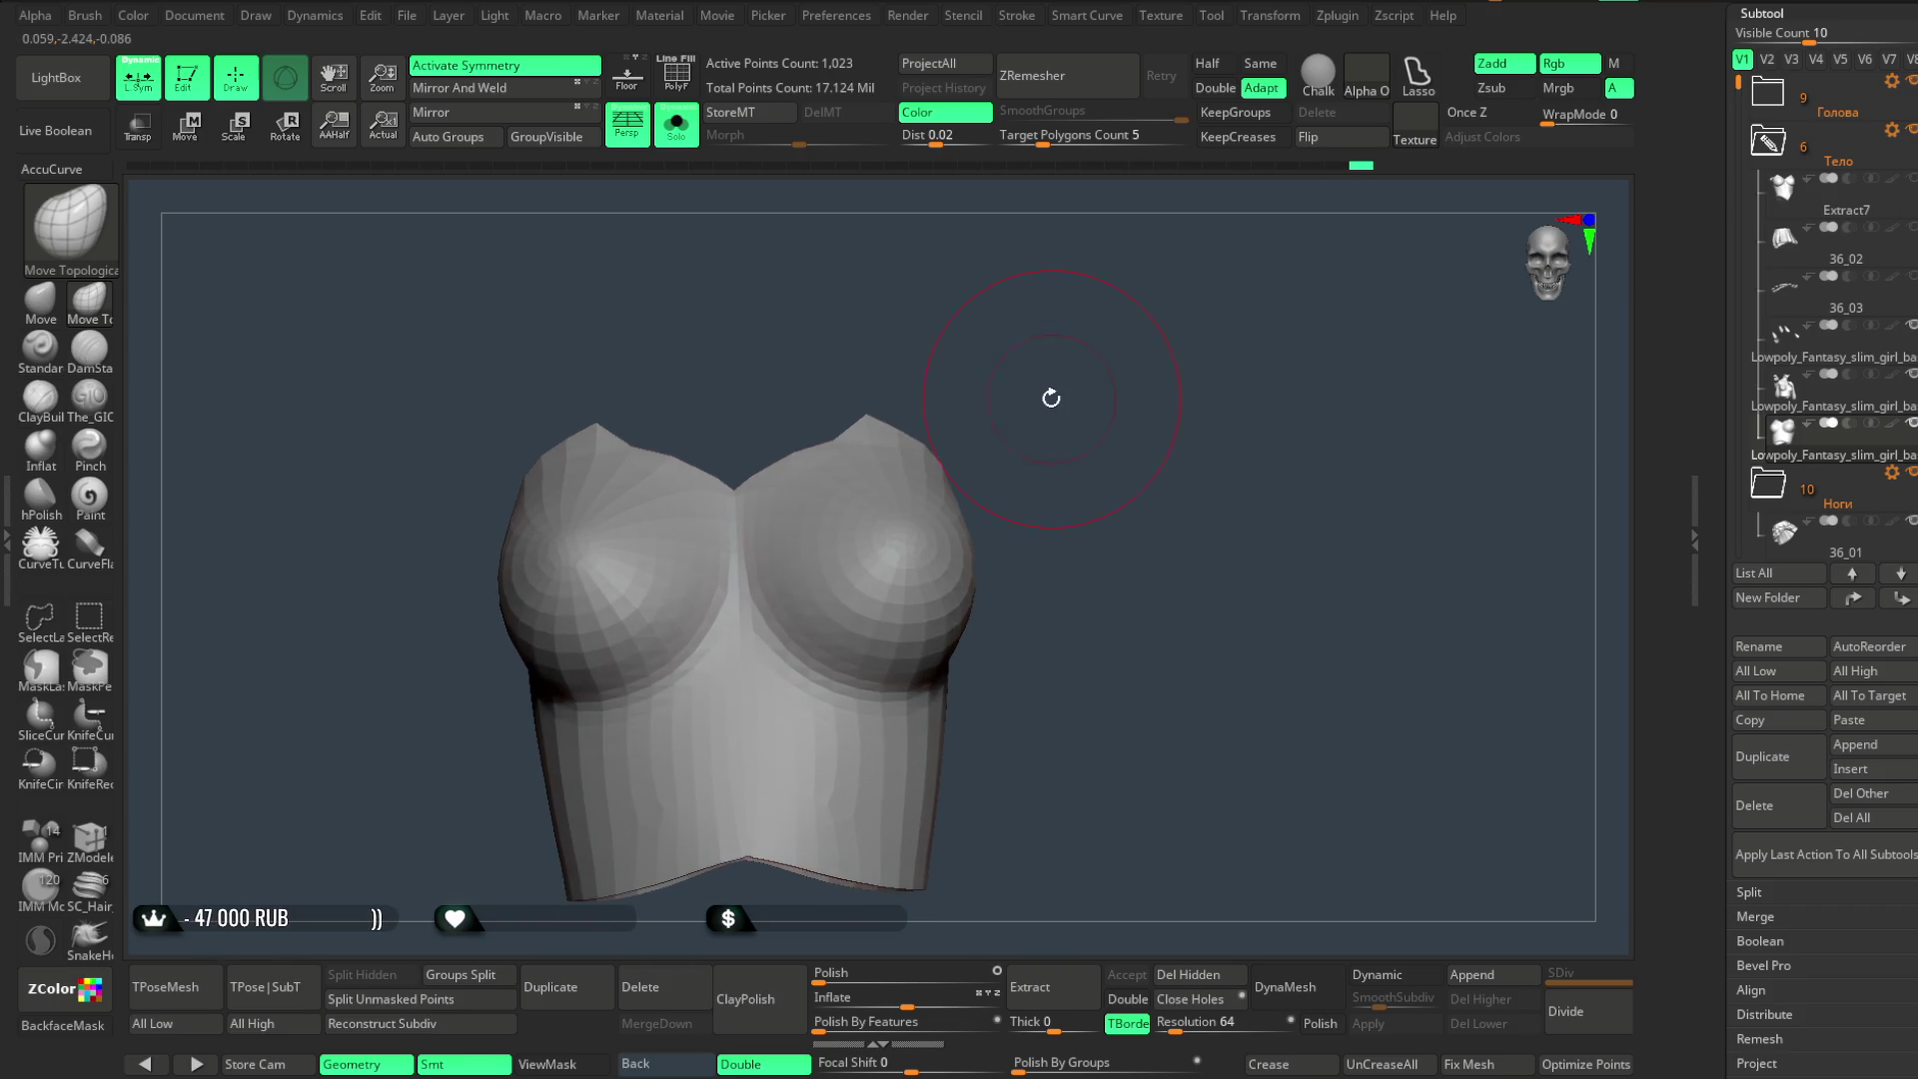
- Sharpen the cleavage crease with the Pinch brush, then show the whole figure again
left_click(90, 446)
key("space")
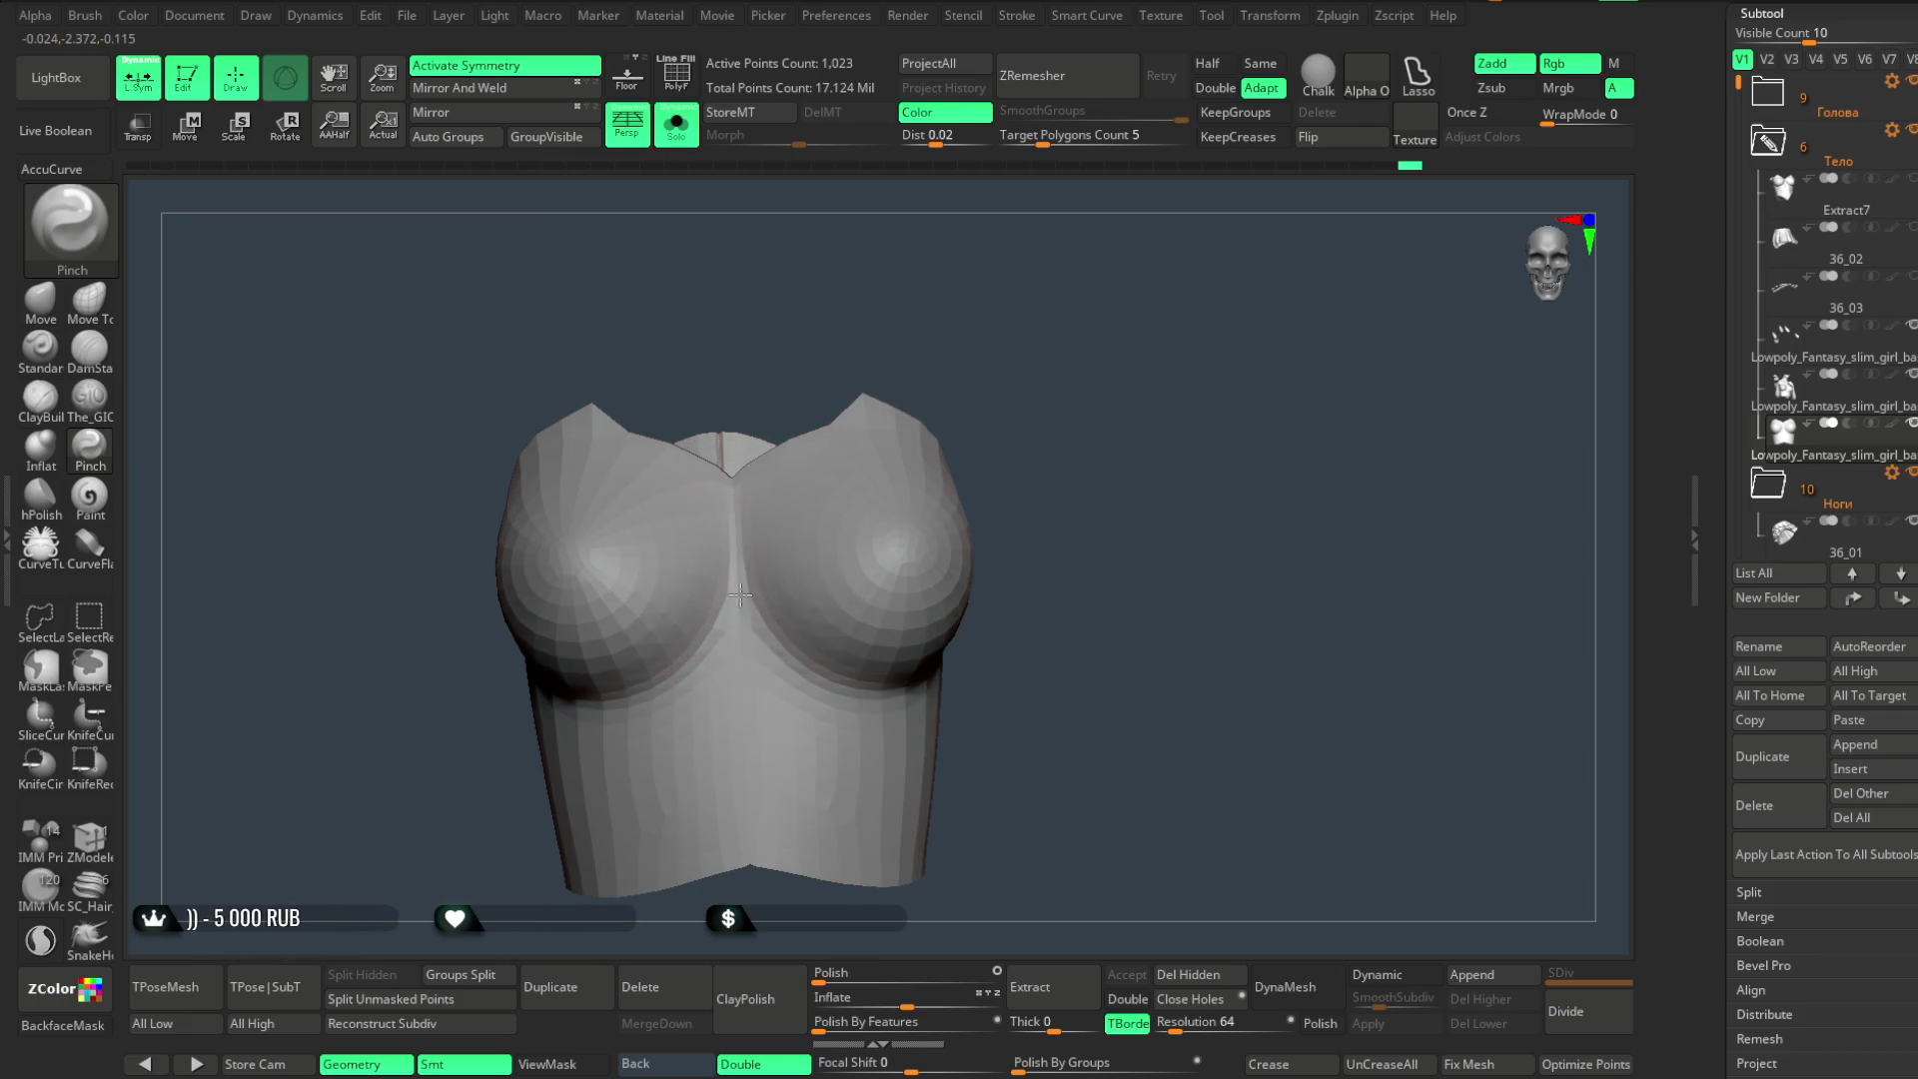
left_click_drag(739, 610, 735, 608)
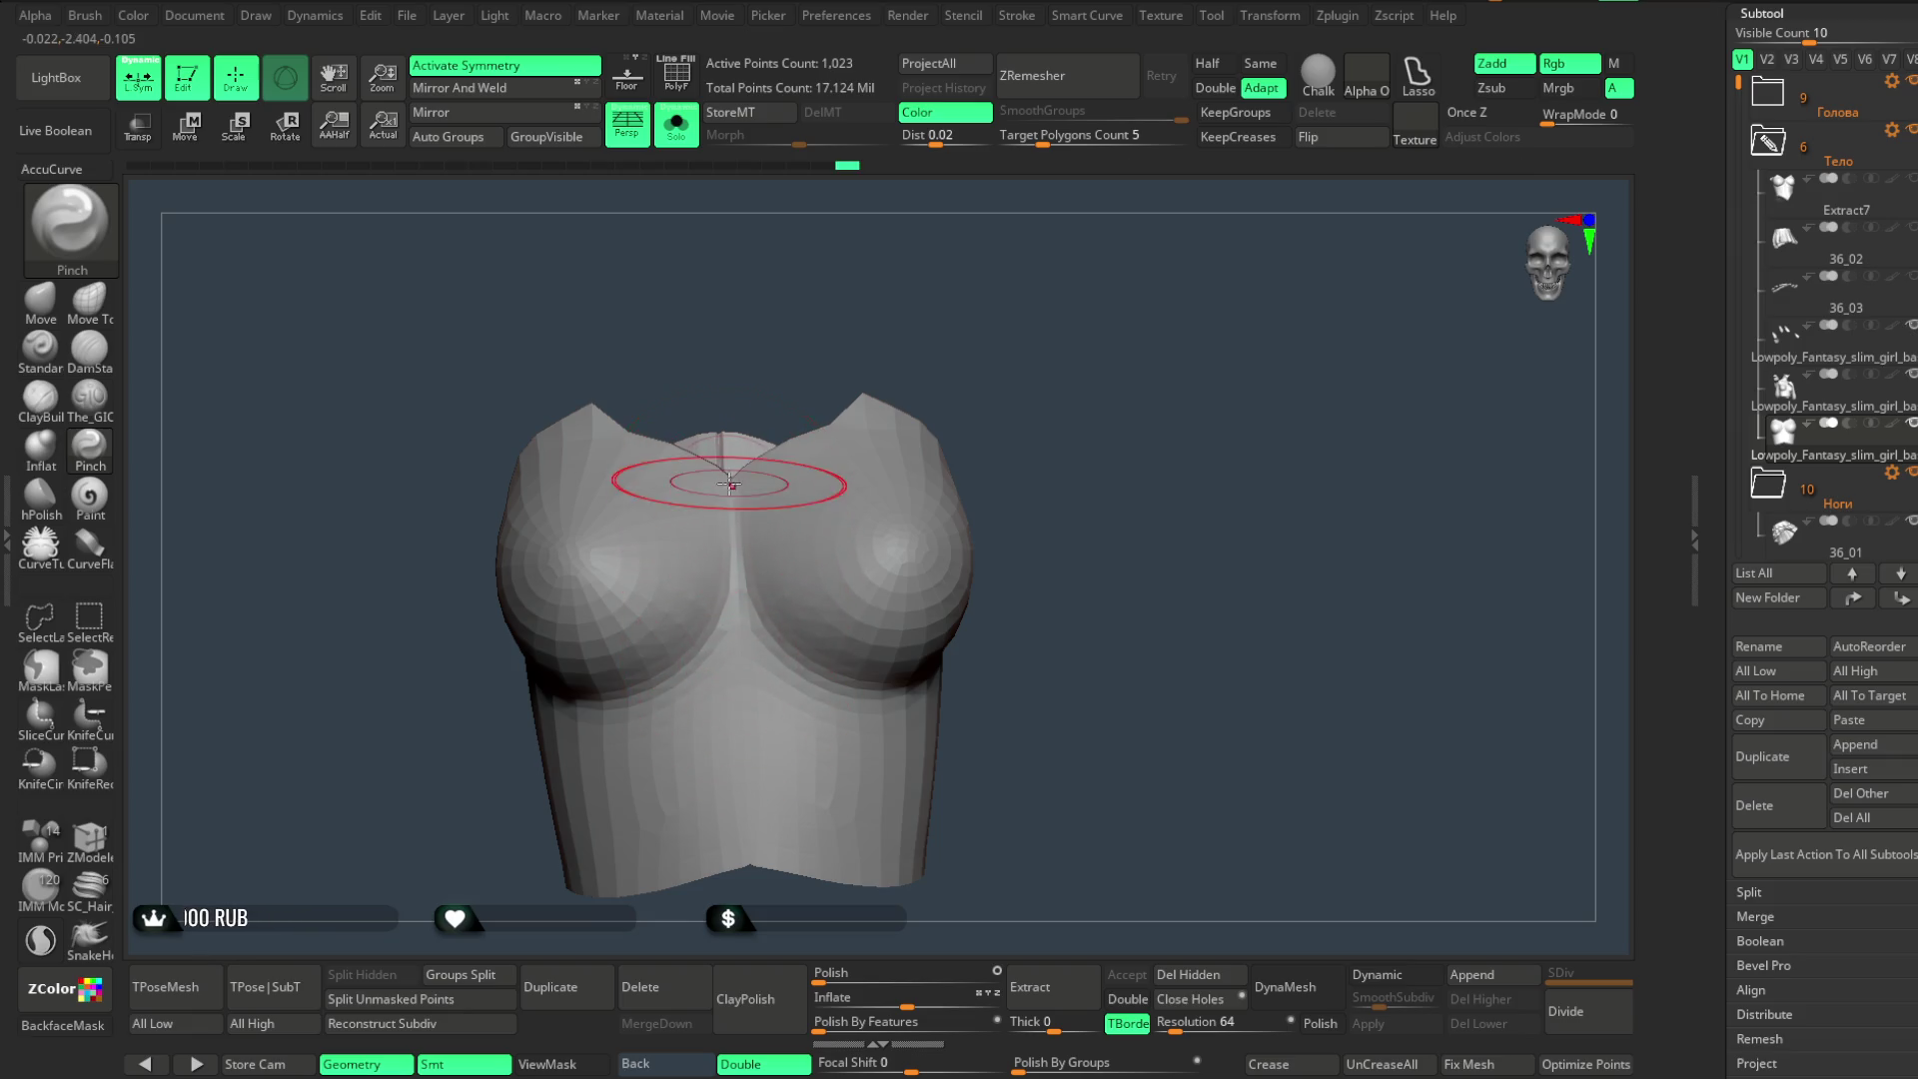
mouse_move(974, 361)
left_mouse_down()
mouse_move(950, 251)
mouse_move(939, 322)
mouse_move(920, 313)
left_mouse_up()
left_click(676, 127)
scroll(1106, 412, "down", 3)
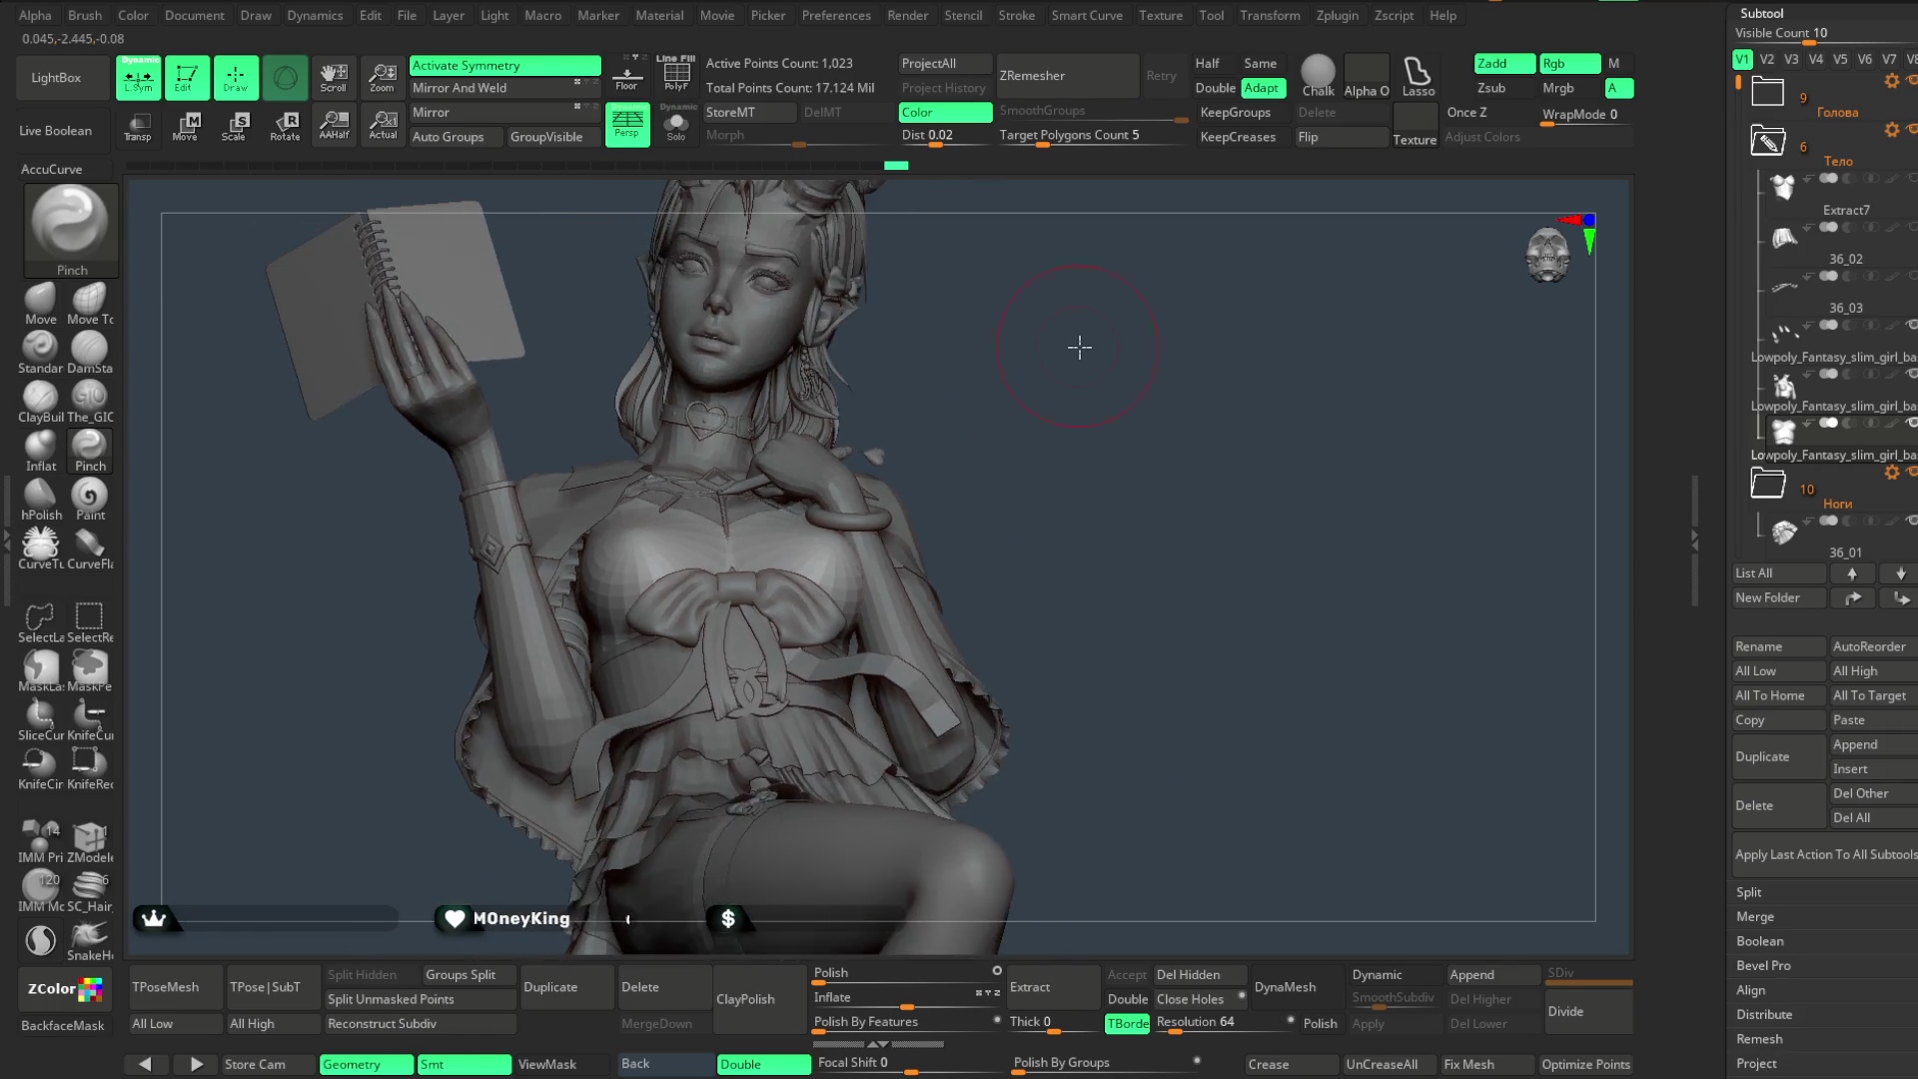
scroll(1079, 344, "down", 2)
scroll(1062, 416, "down", 2)
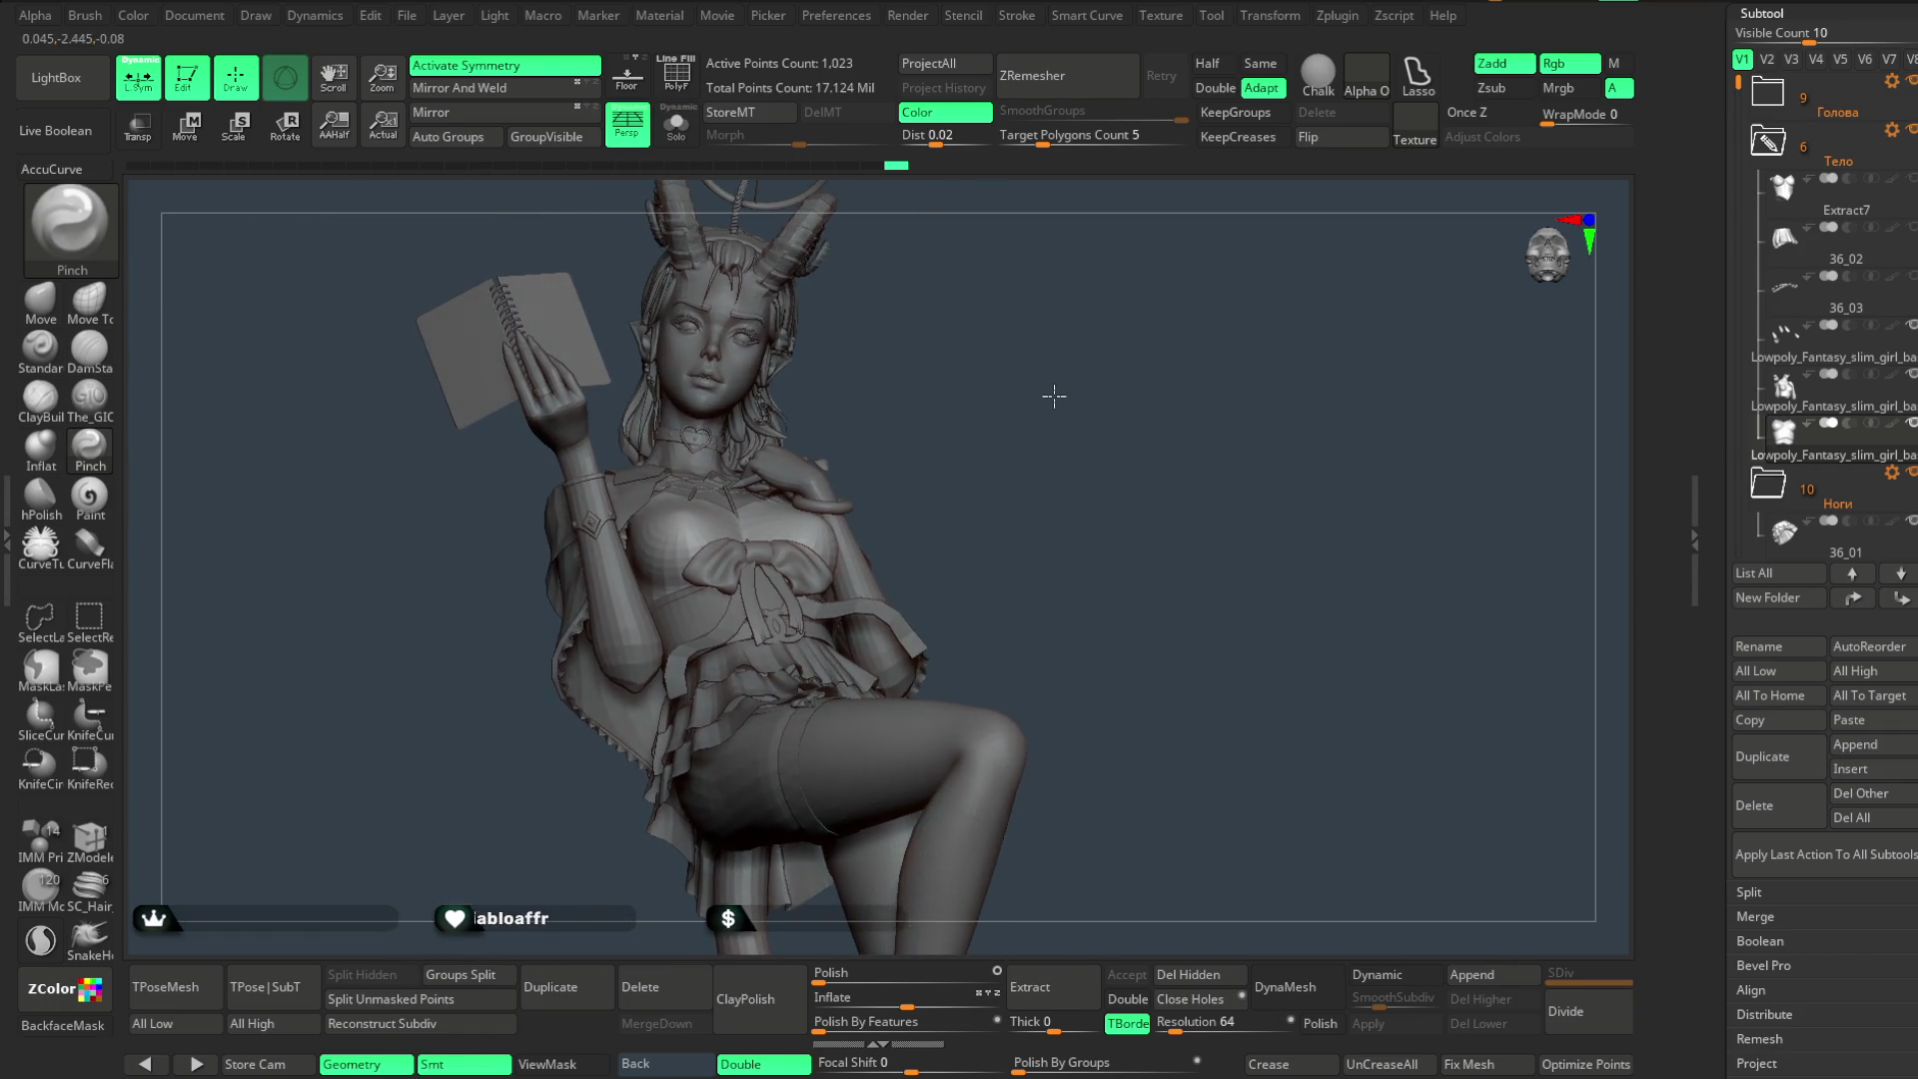
scroll(1054, 435, "up", 2)
scroll(1044, 463, "up", 2)
- Isolate the chest top with its polygroup wireframe shown and ready the Move brush with AccuCurve
left_click_drag(1050, 459, 1040, 420)
scroll(1041, 420, "up", 2)
scroll(1114, 404, "up", 2)
scroll(1141, 306, "up", 2)
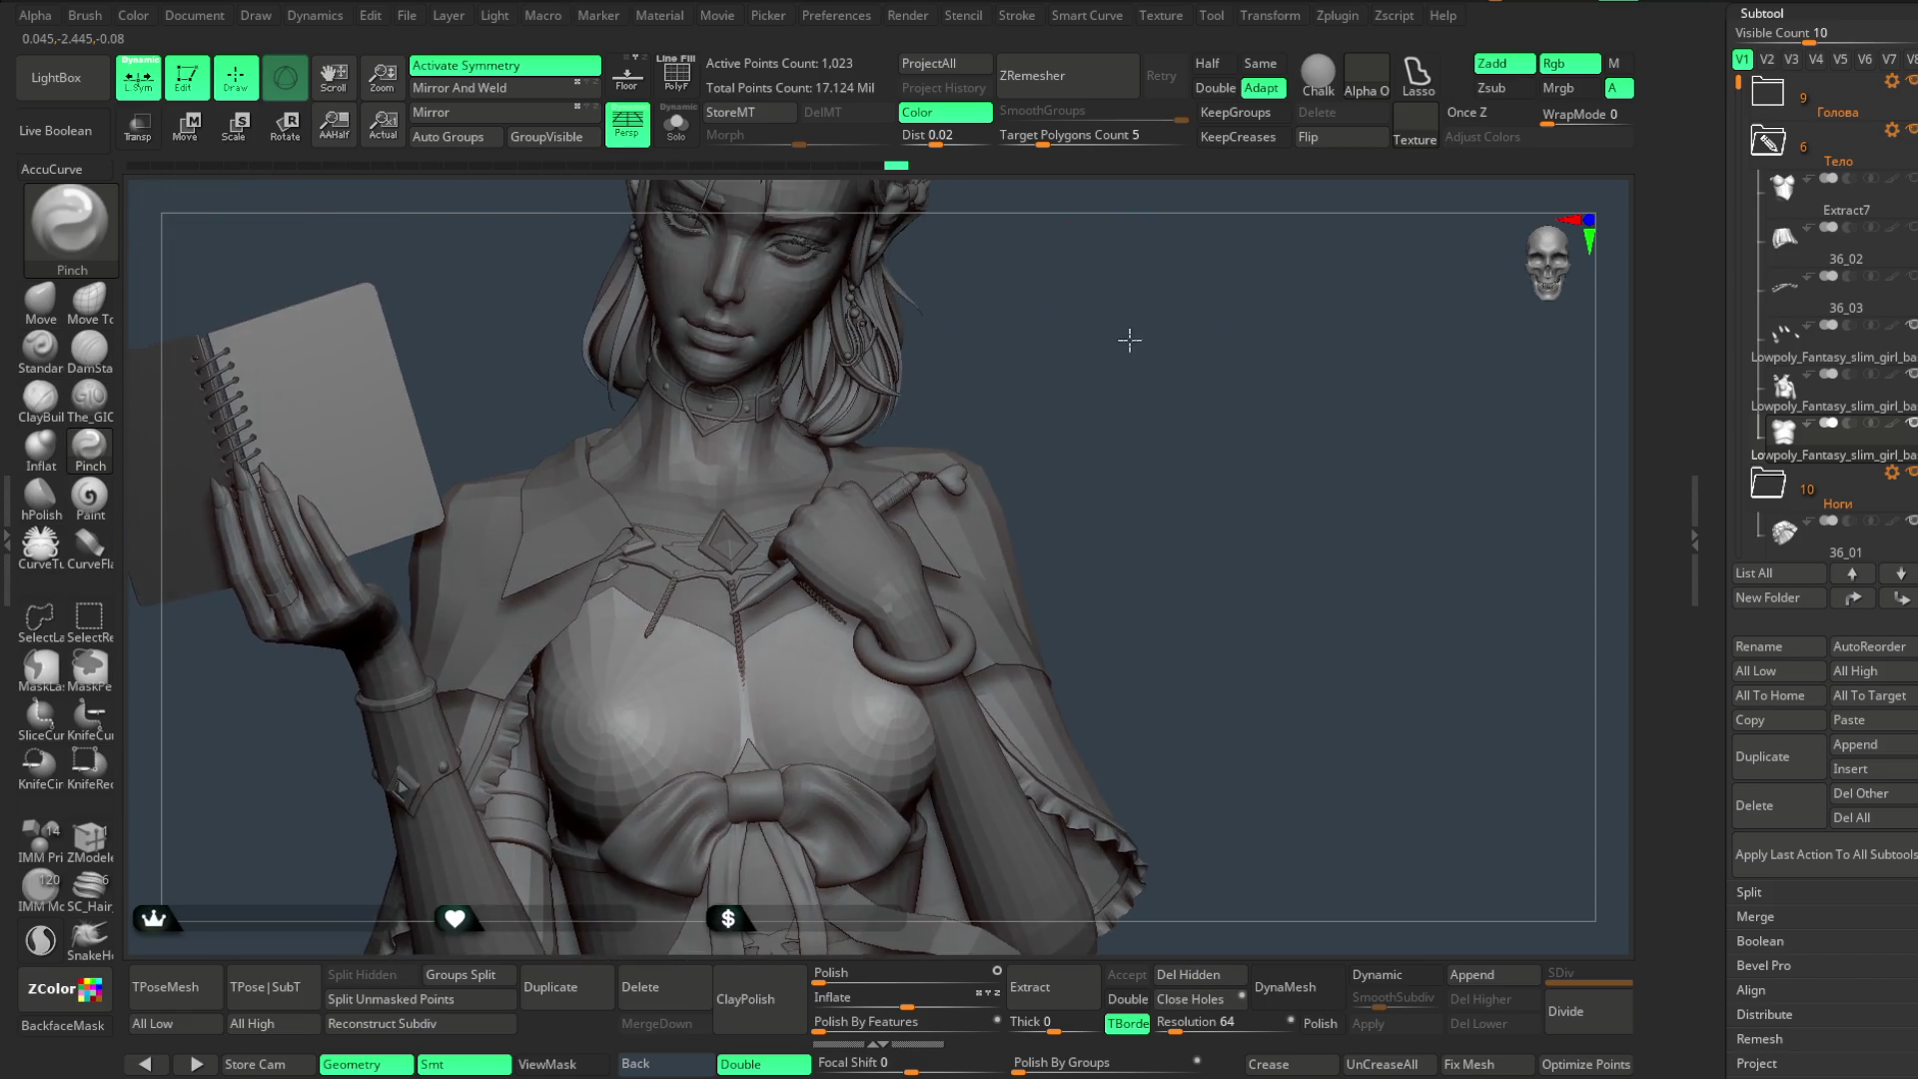
scroll(1126, 330, "up", 2)
left_click(676, 76)
left_click(675, 127)
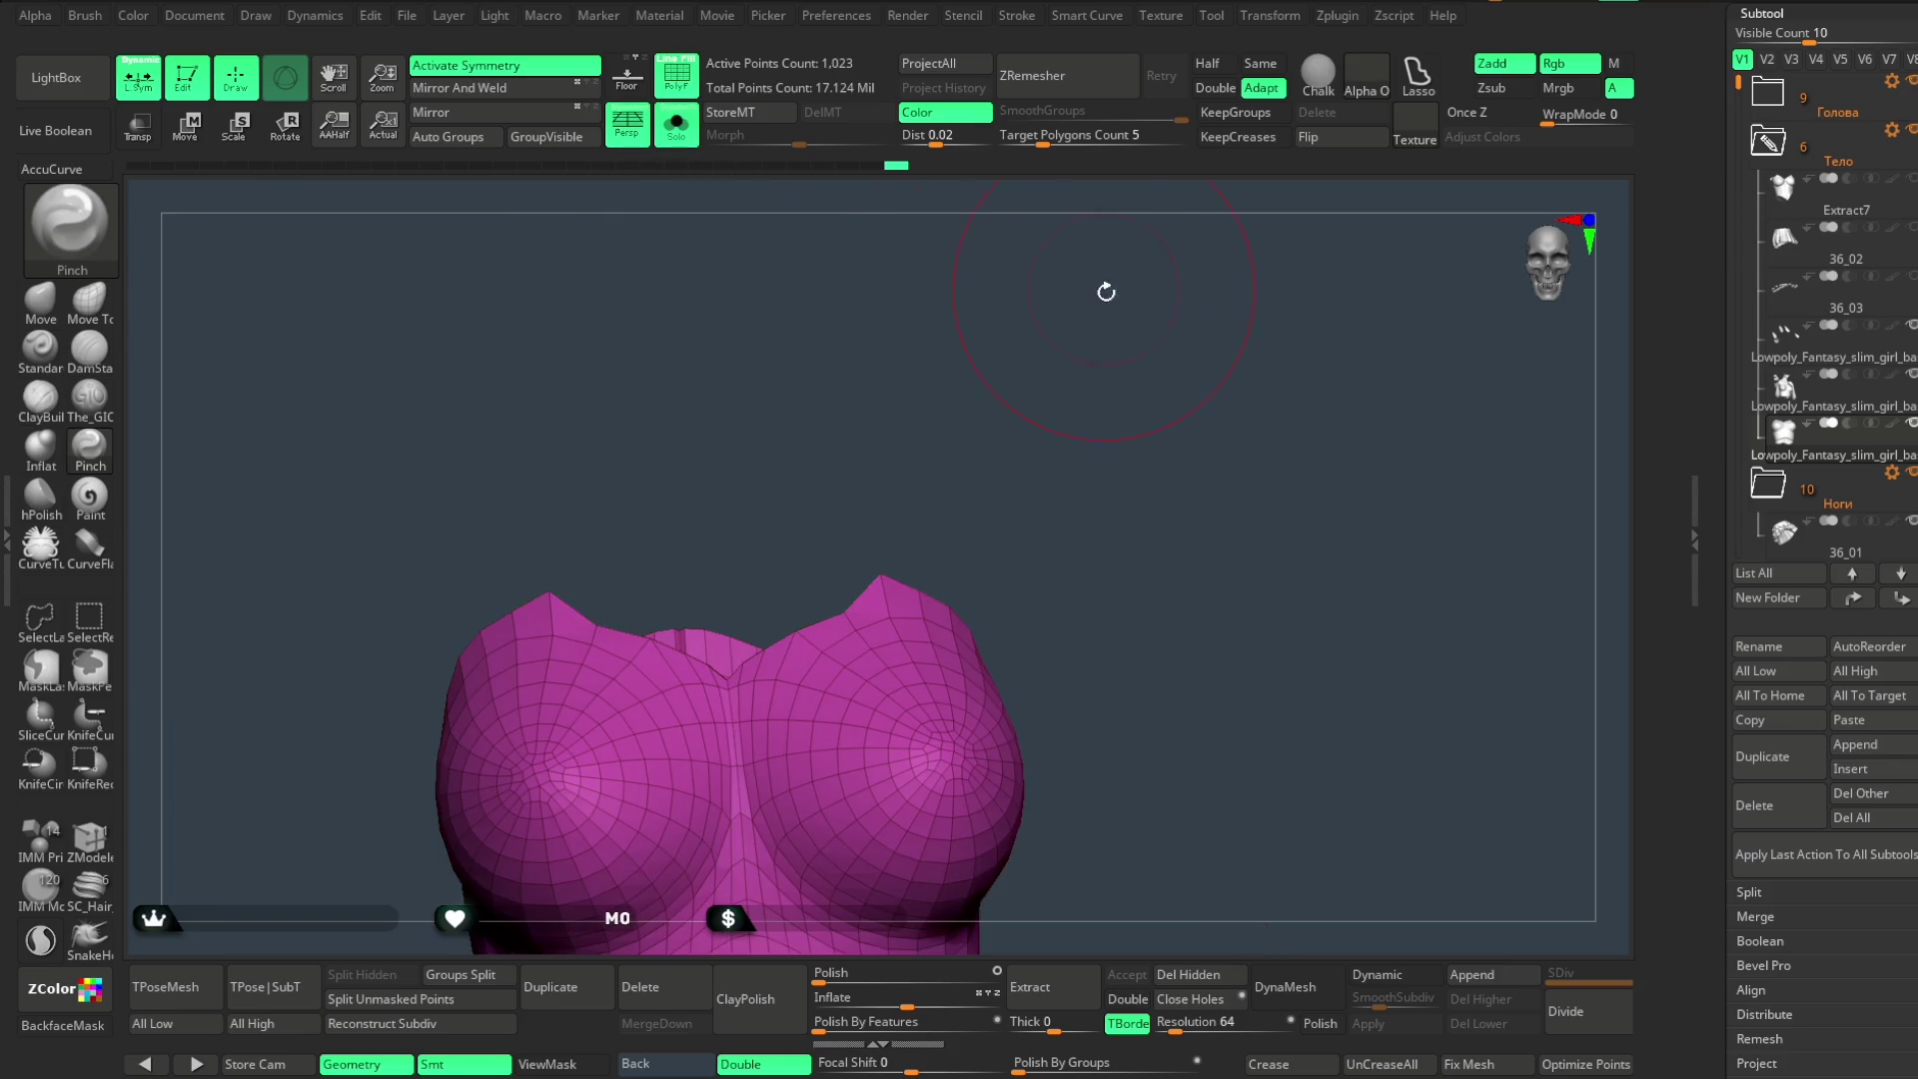
scroll(1105, 291, "up", 2)
left_click_drag(1096, 390, 1071, 382)
key("space")
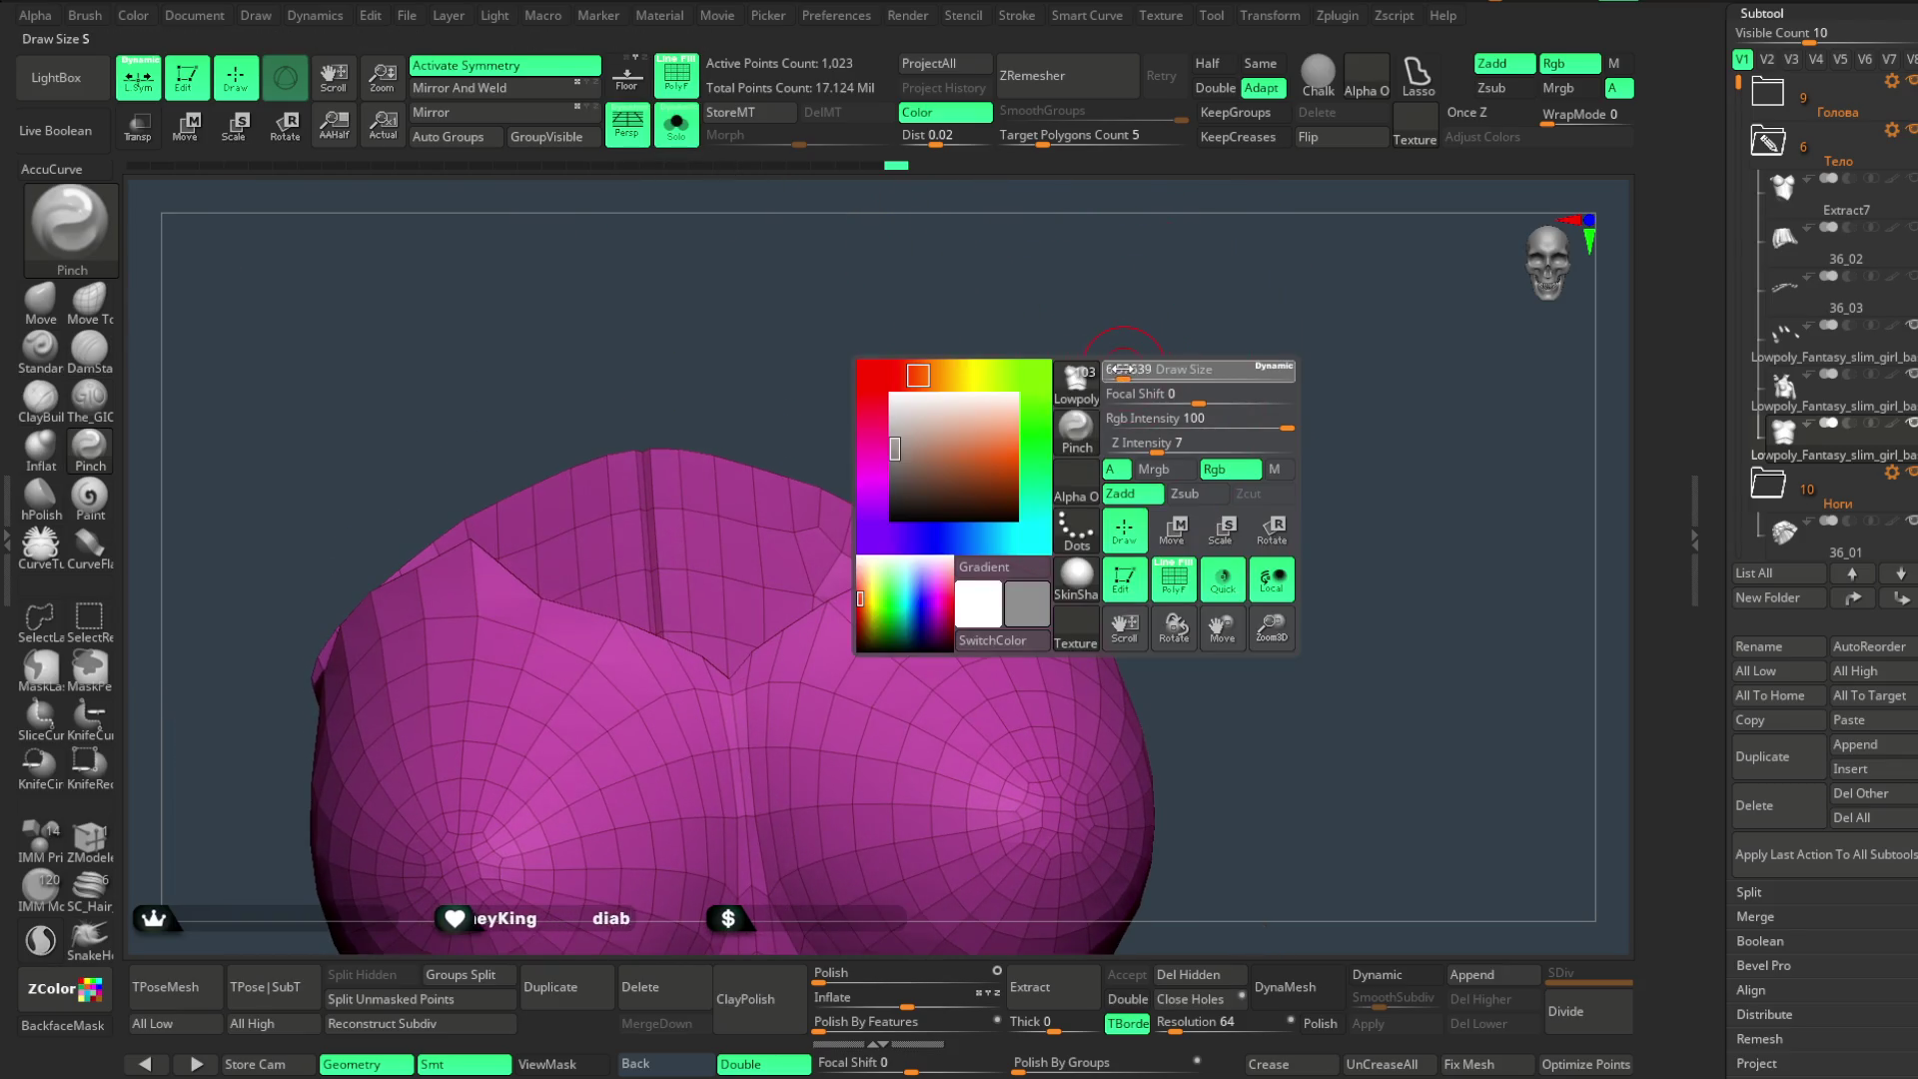
left_click(41, 301)
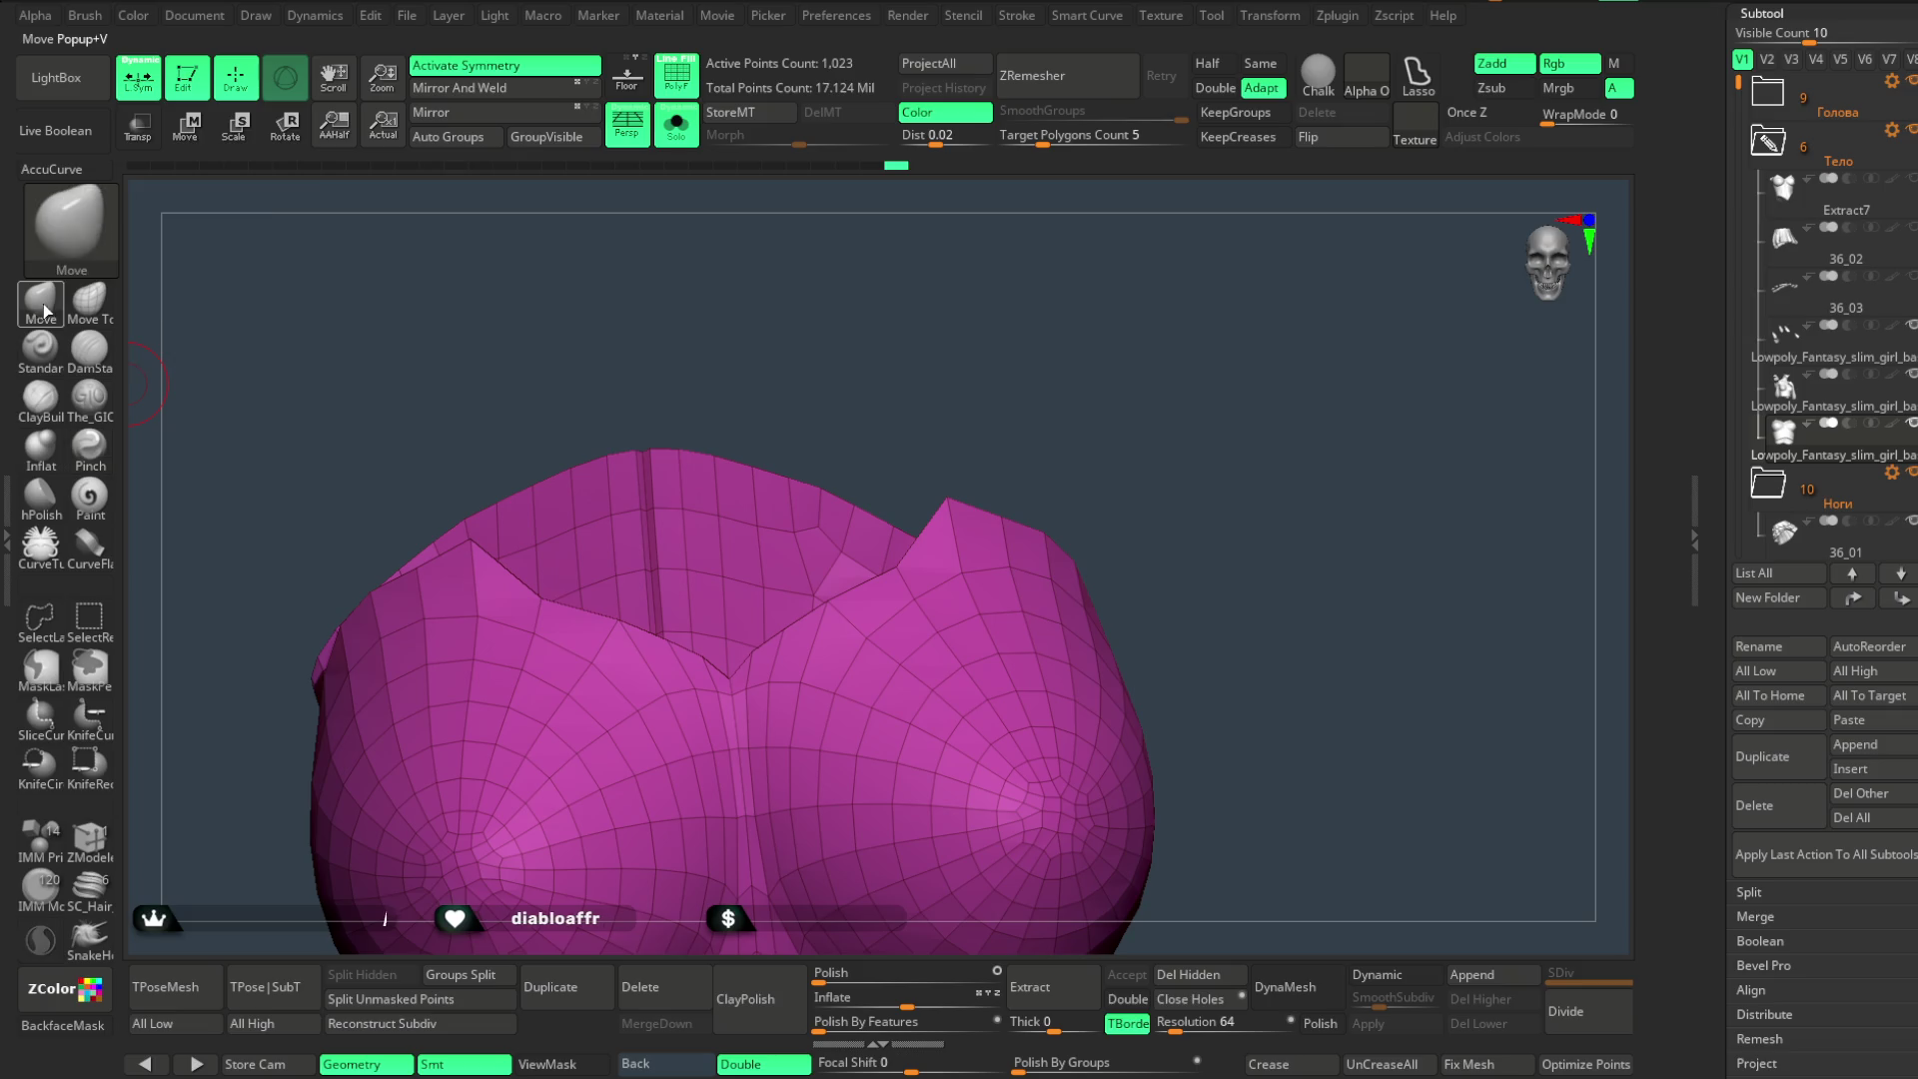
left_click(67, 170)
- Even out the centre of the neckline rim with Move strokes
left_click_drag(1006, 322, 835, 595)
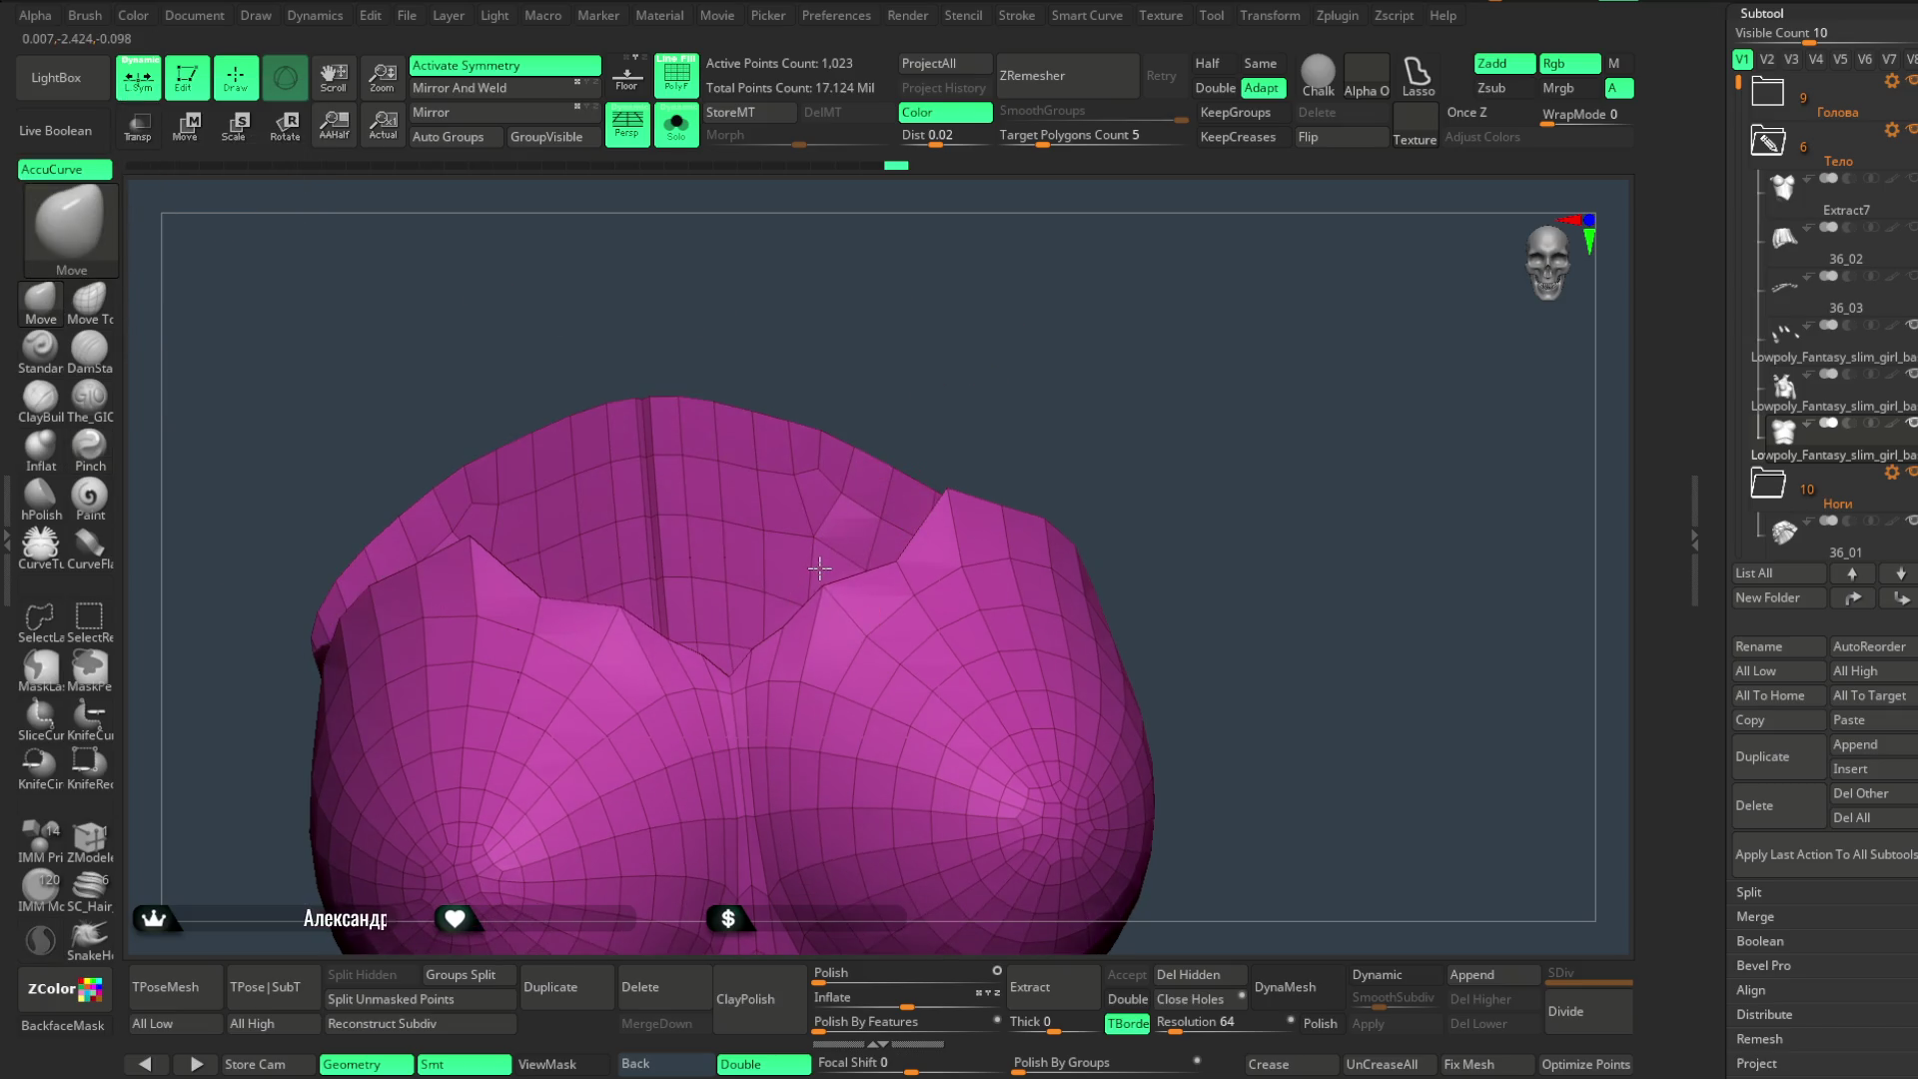
left_click_drag(981, 374, 843, 552)
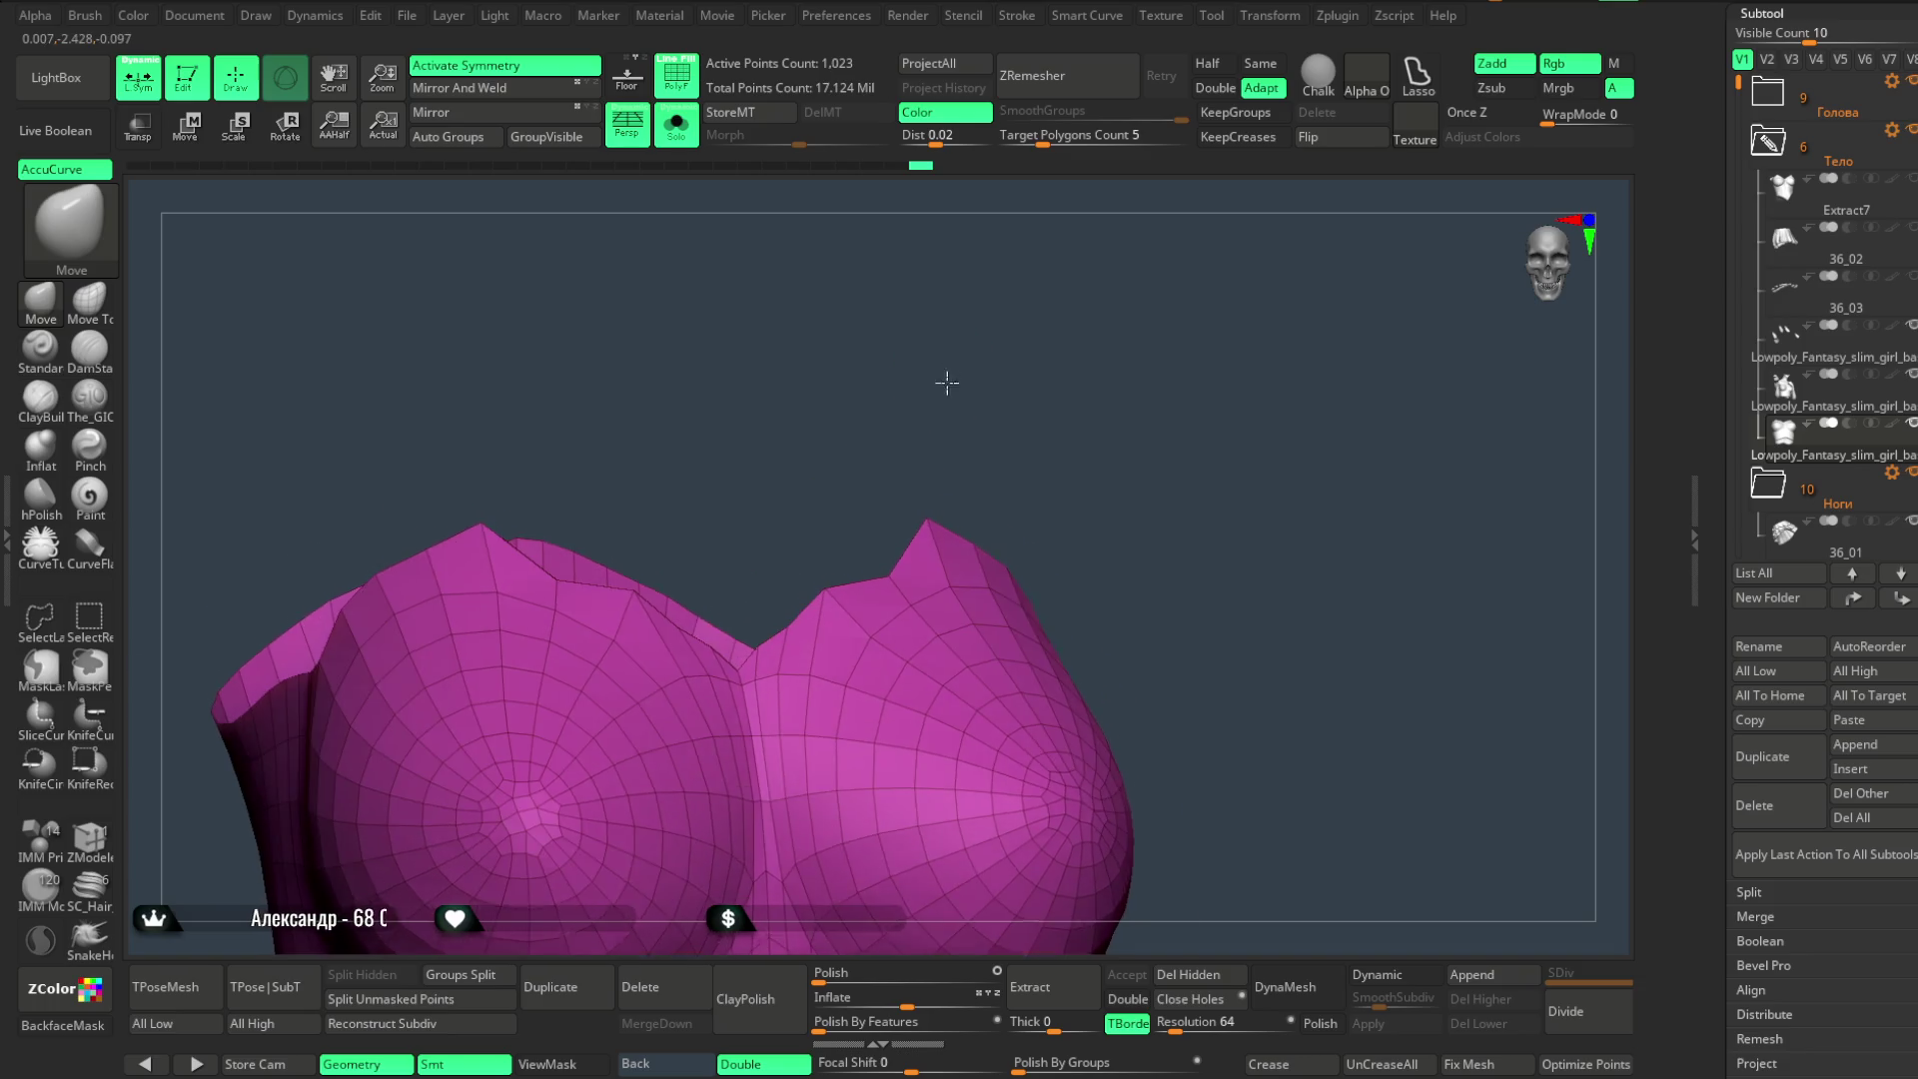
left_click_drag(946, 374, 740, 680, "alt")
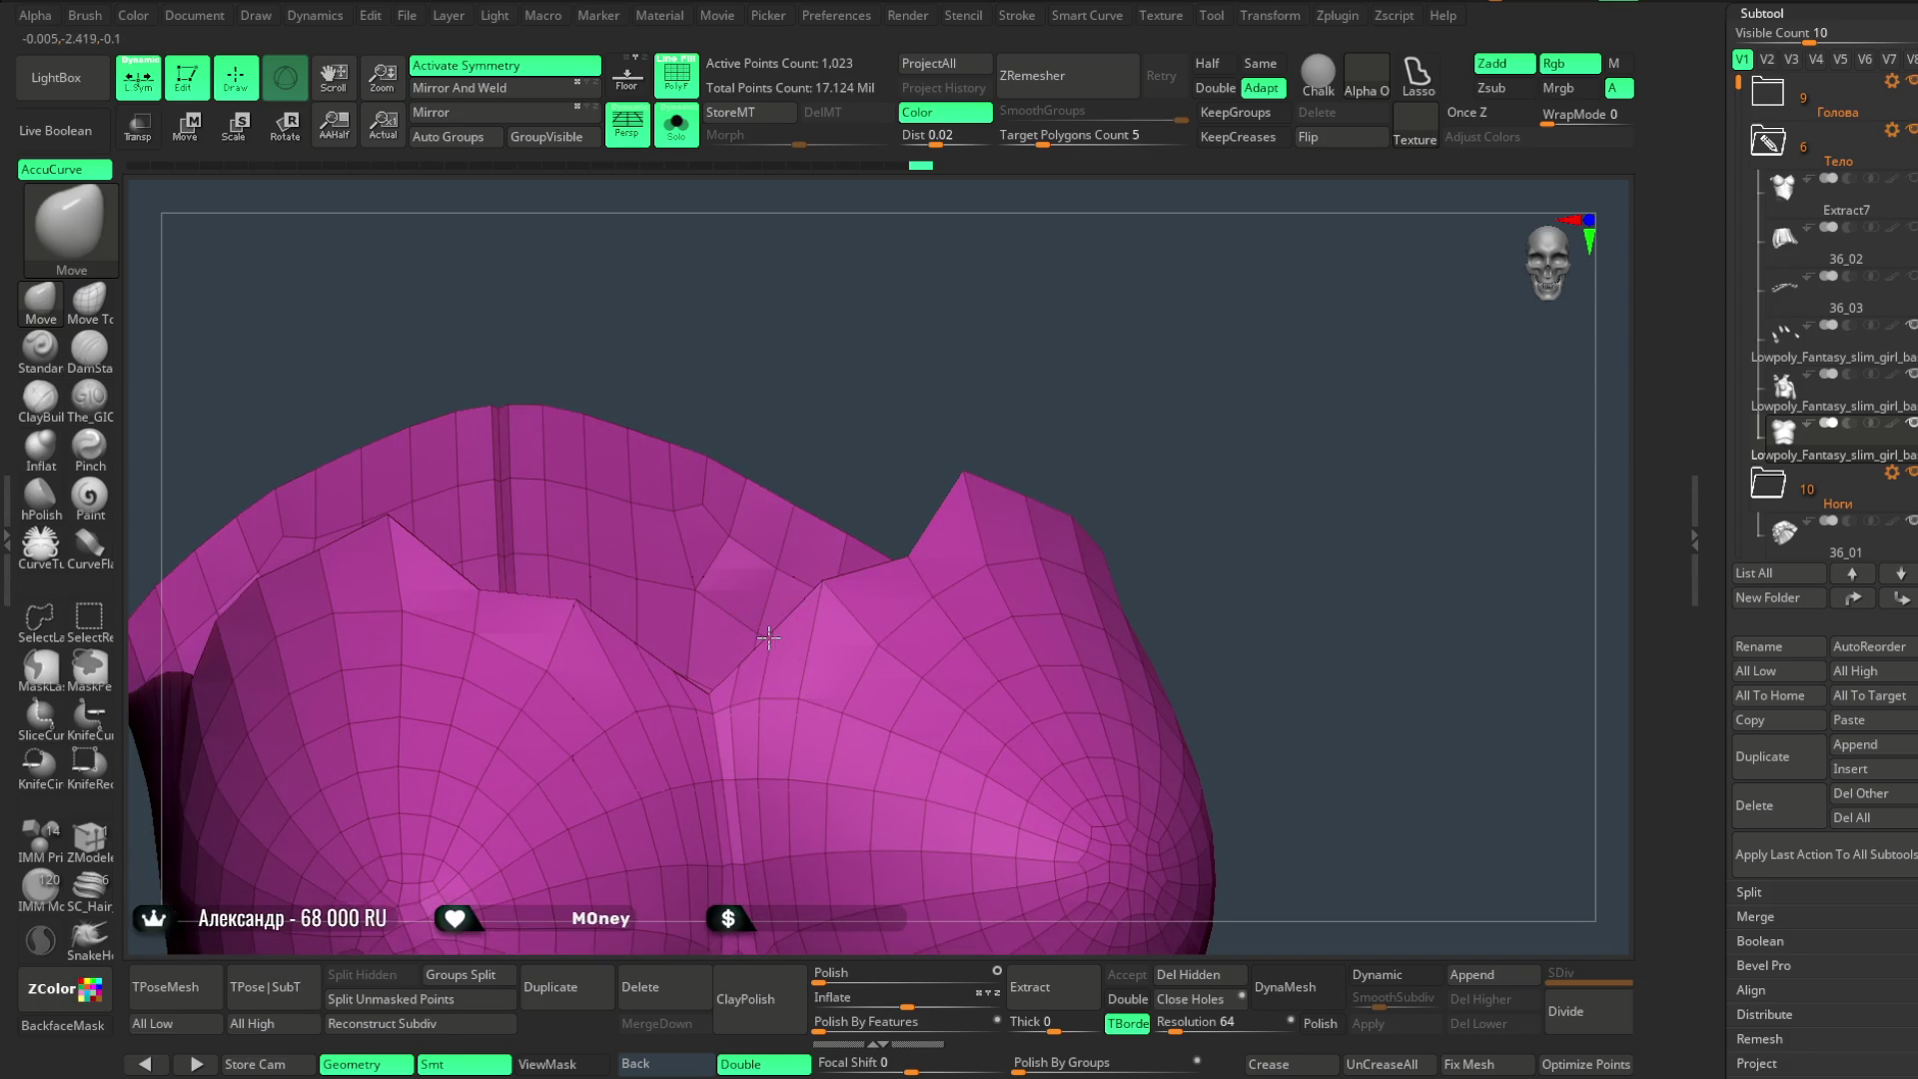
left_click_drag(999, 376, 904, 566)
left_click_drag(1035, 384, 994, 321)
- Show the full character again with the polygroup wireframe hidden, viewed from the side
key("ctrl+shift+s")
scroll(1125, 322, "down", 2)
scroll(1126, 331, "down", 1)
scroll(1118, 307, "down", 2)
scroll(1103, 344, "down", 1)
mouse_move(1104, 344)
left_mouse_down()
mouse_move(1123, 459)
mouse_move(1114, 445)
left_mouse_up()
key("shift+f")
mouse_move(873, 239)
left_mouse_down()
mouse_move(1044, 373)
mouse_move(1074, 359)
left_mouse_up()
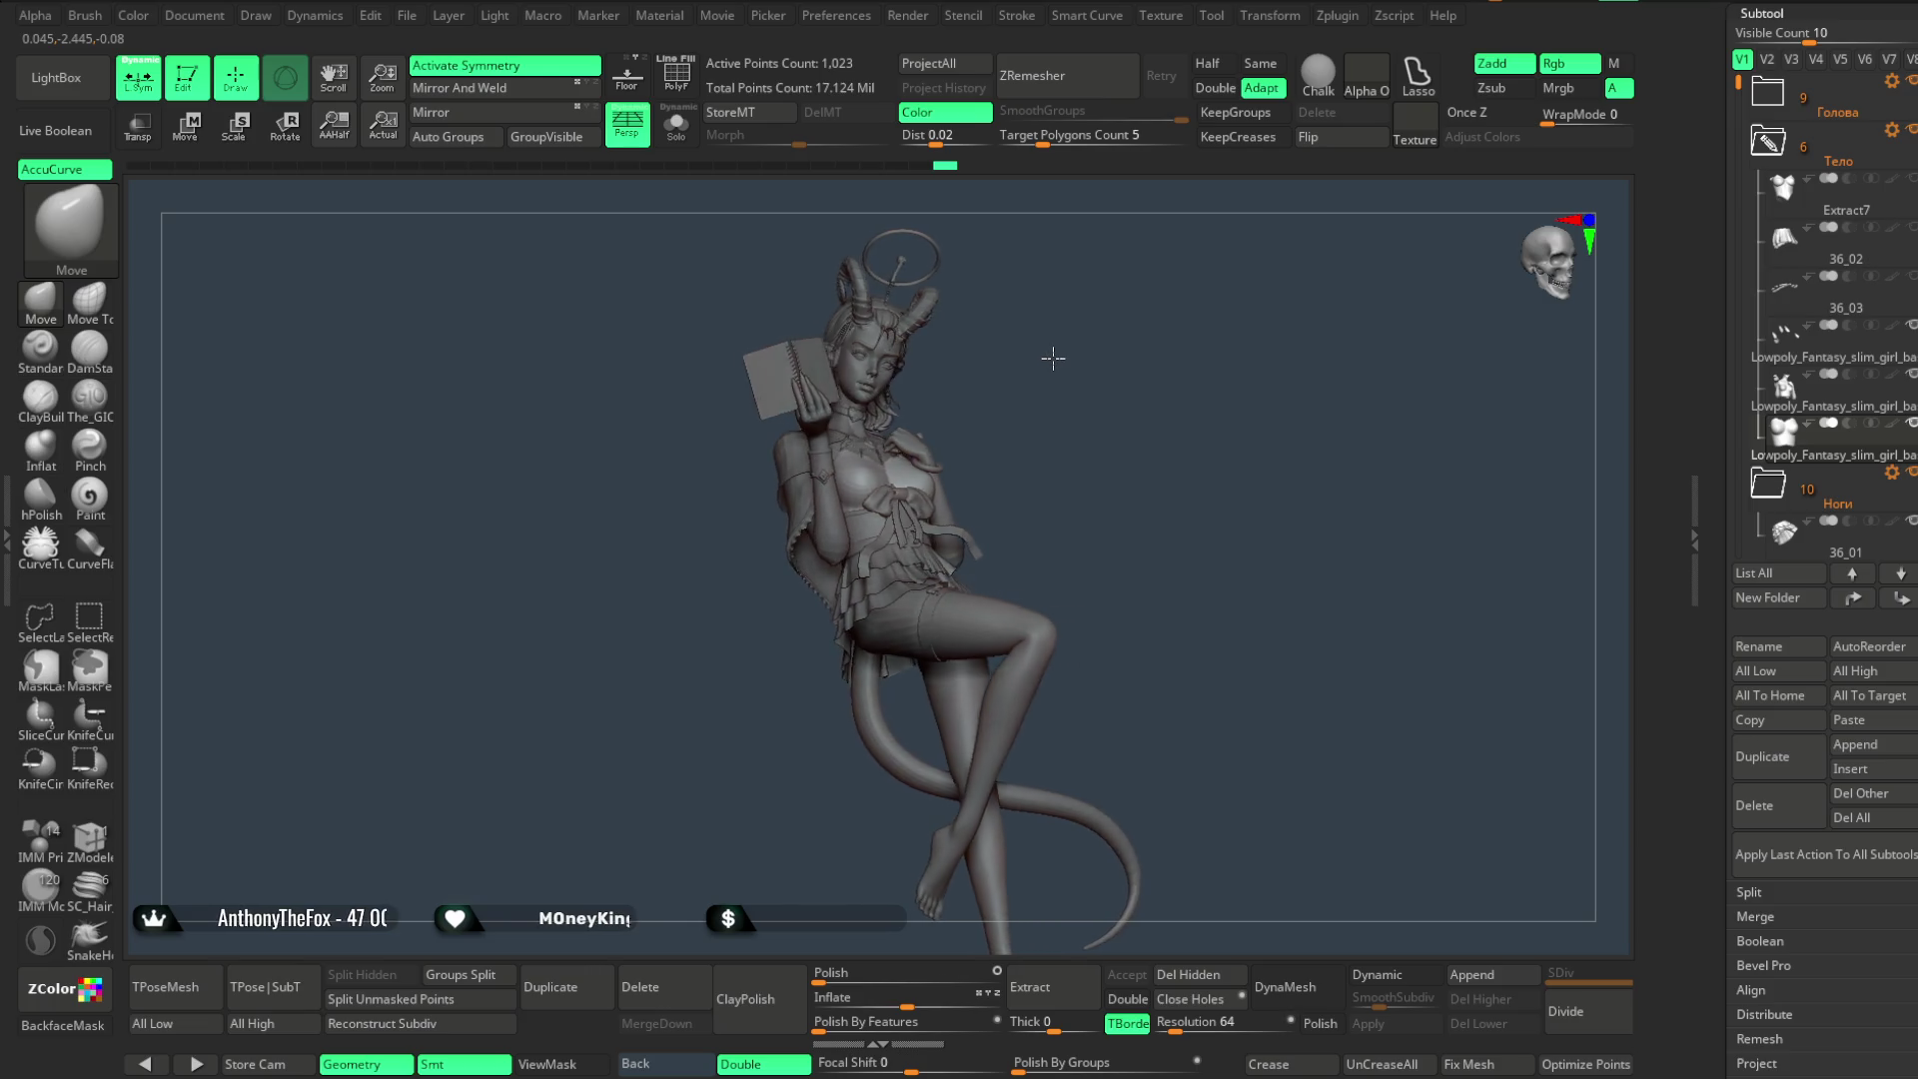
scroll(1125, 414, "up", 5)
scroll(1124, 414, "up", 3)
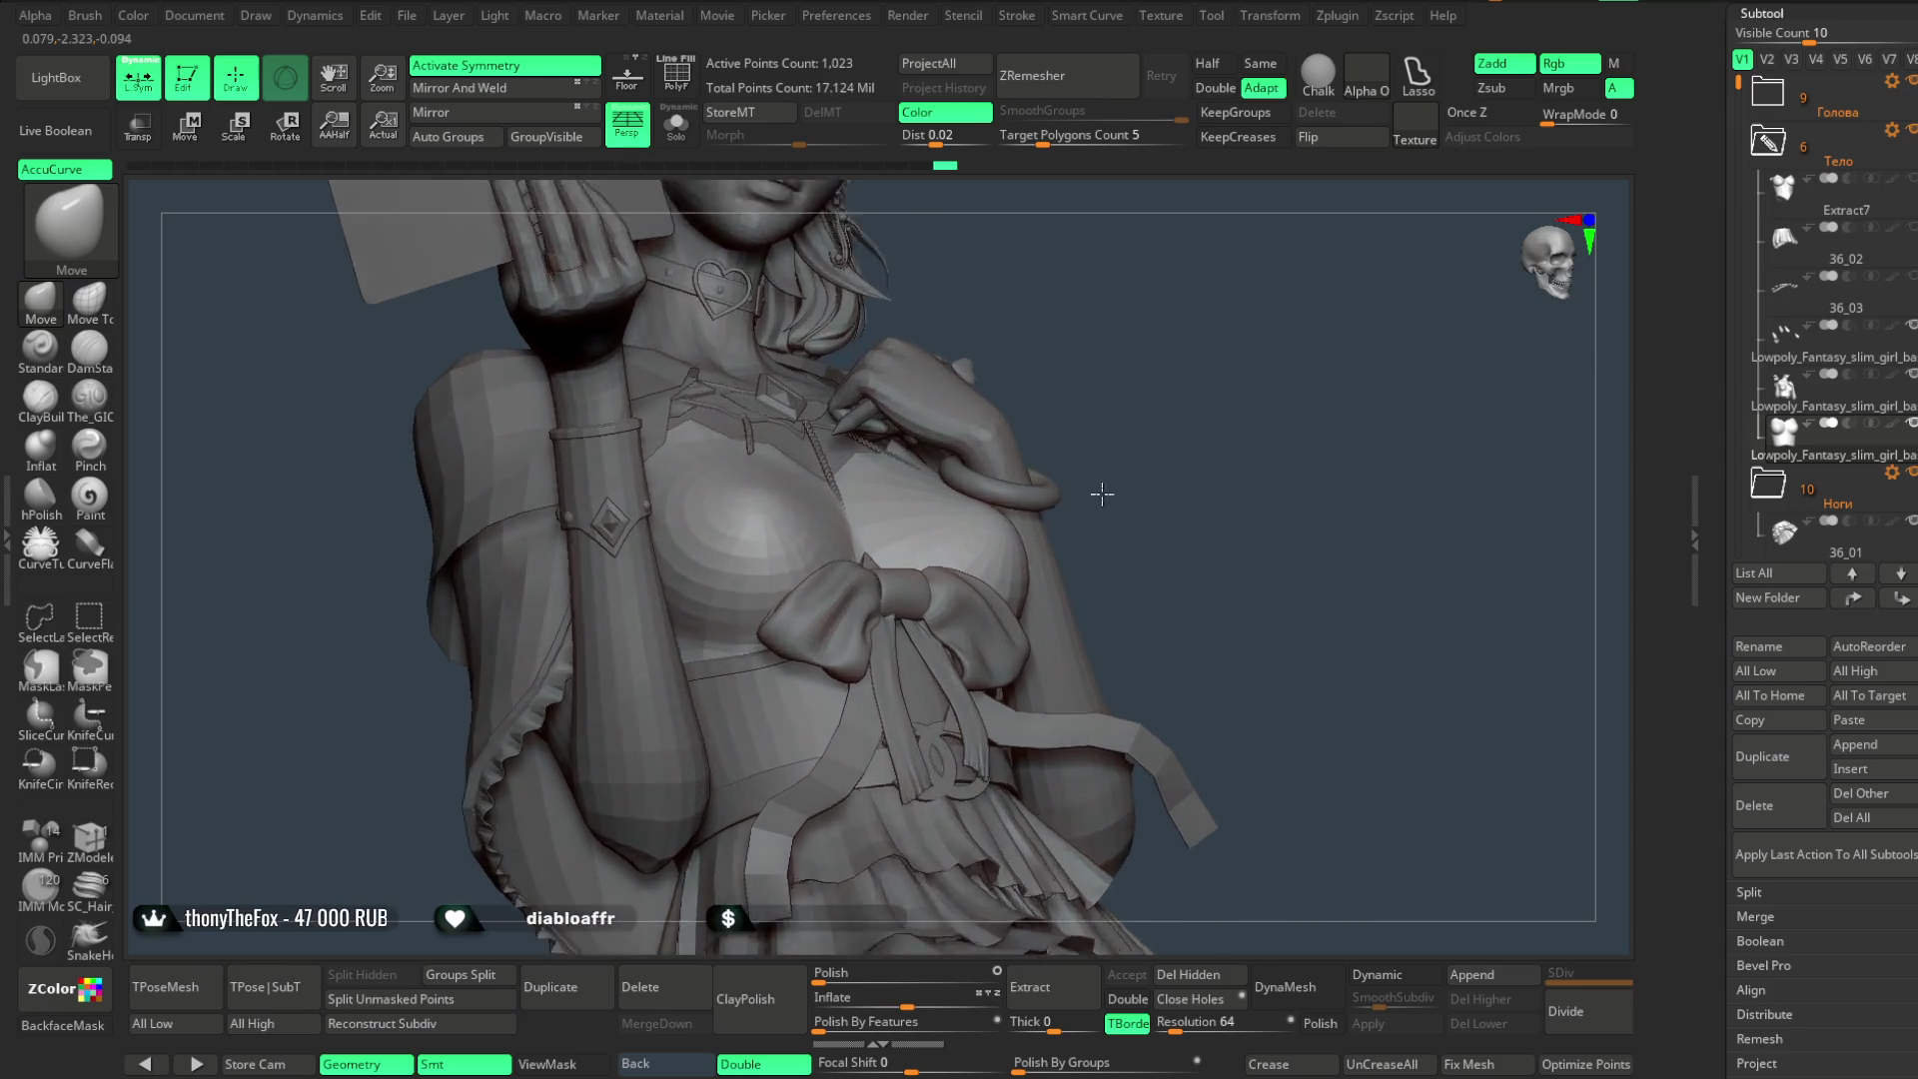
scroll(1049, 481, "up", 2)
key("space")
right_click_drag(1089, 419, 880, 557)
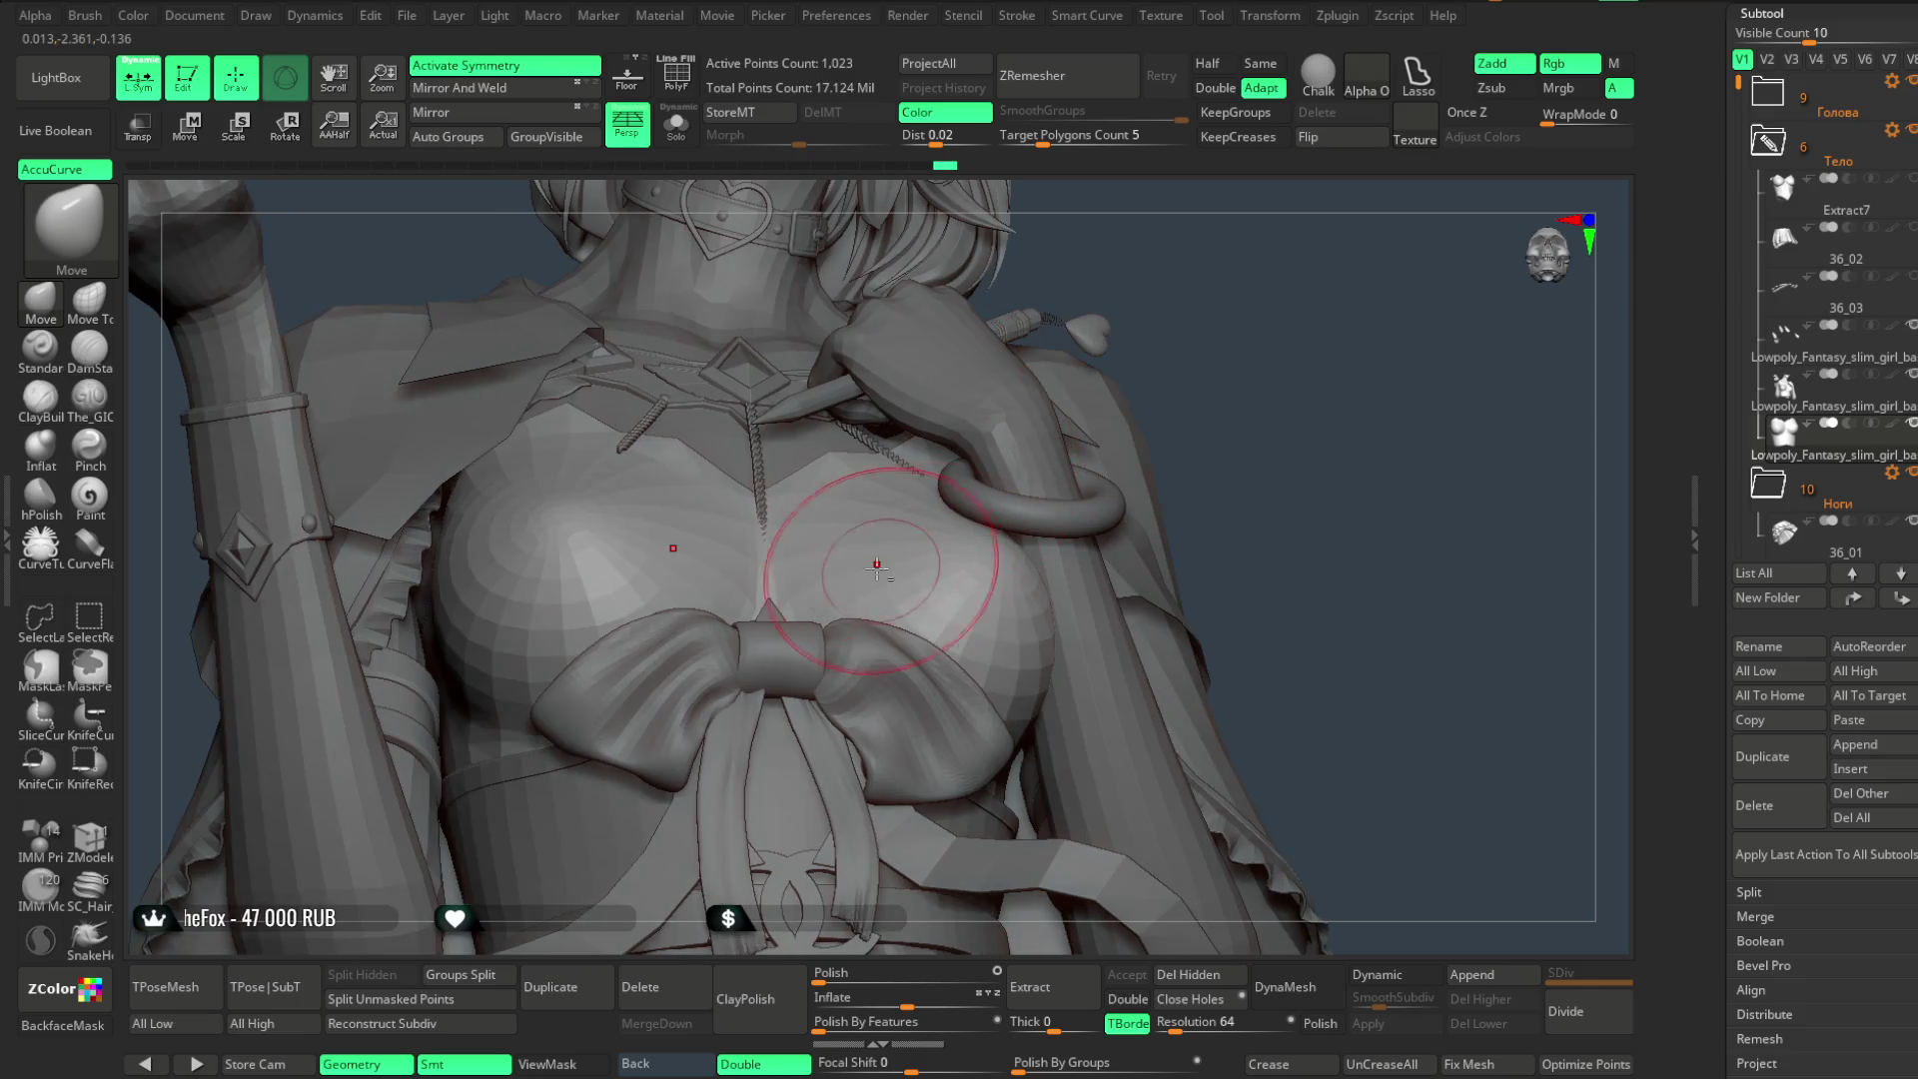
right_click_drag(1186, 310, 1284, 506)
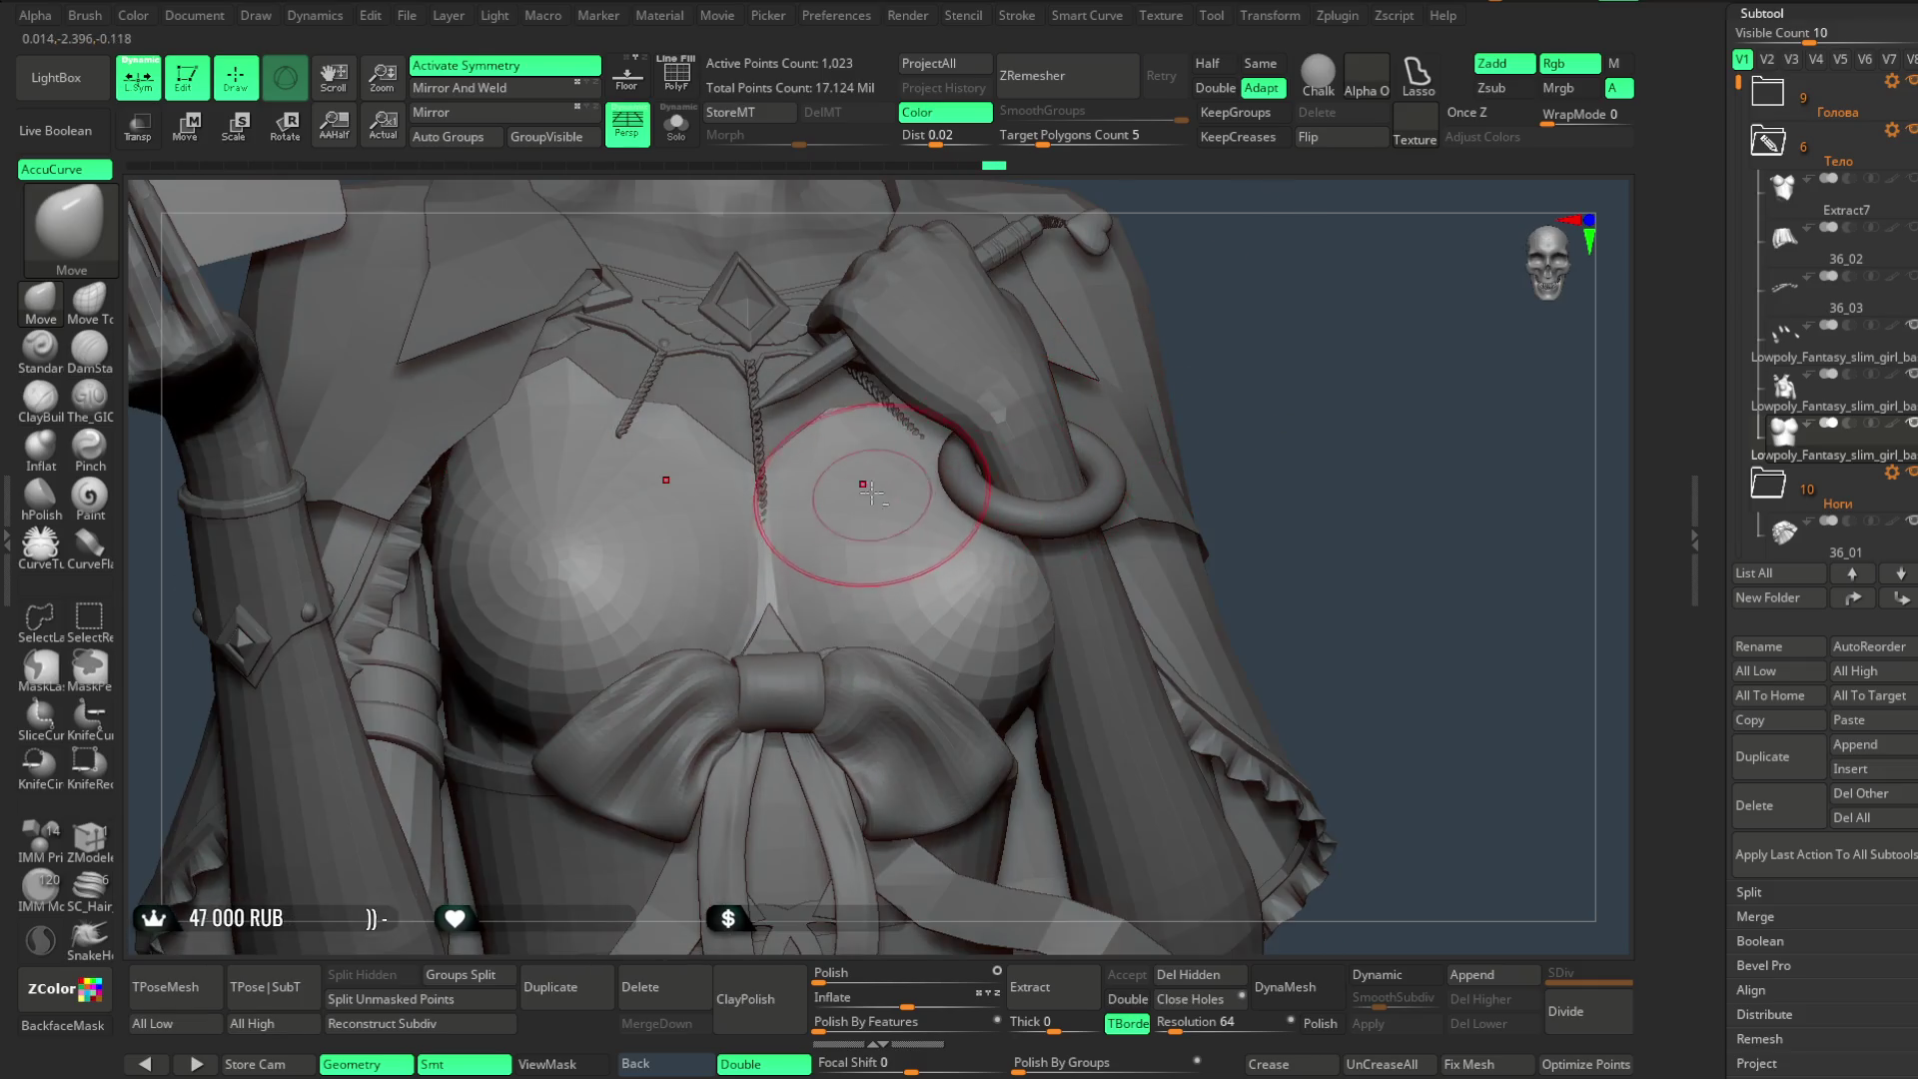
right_click_drag(835, 479, 1073, 324)
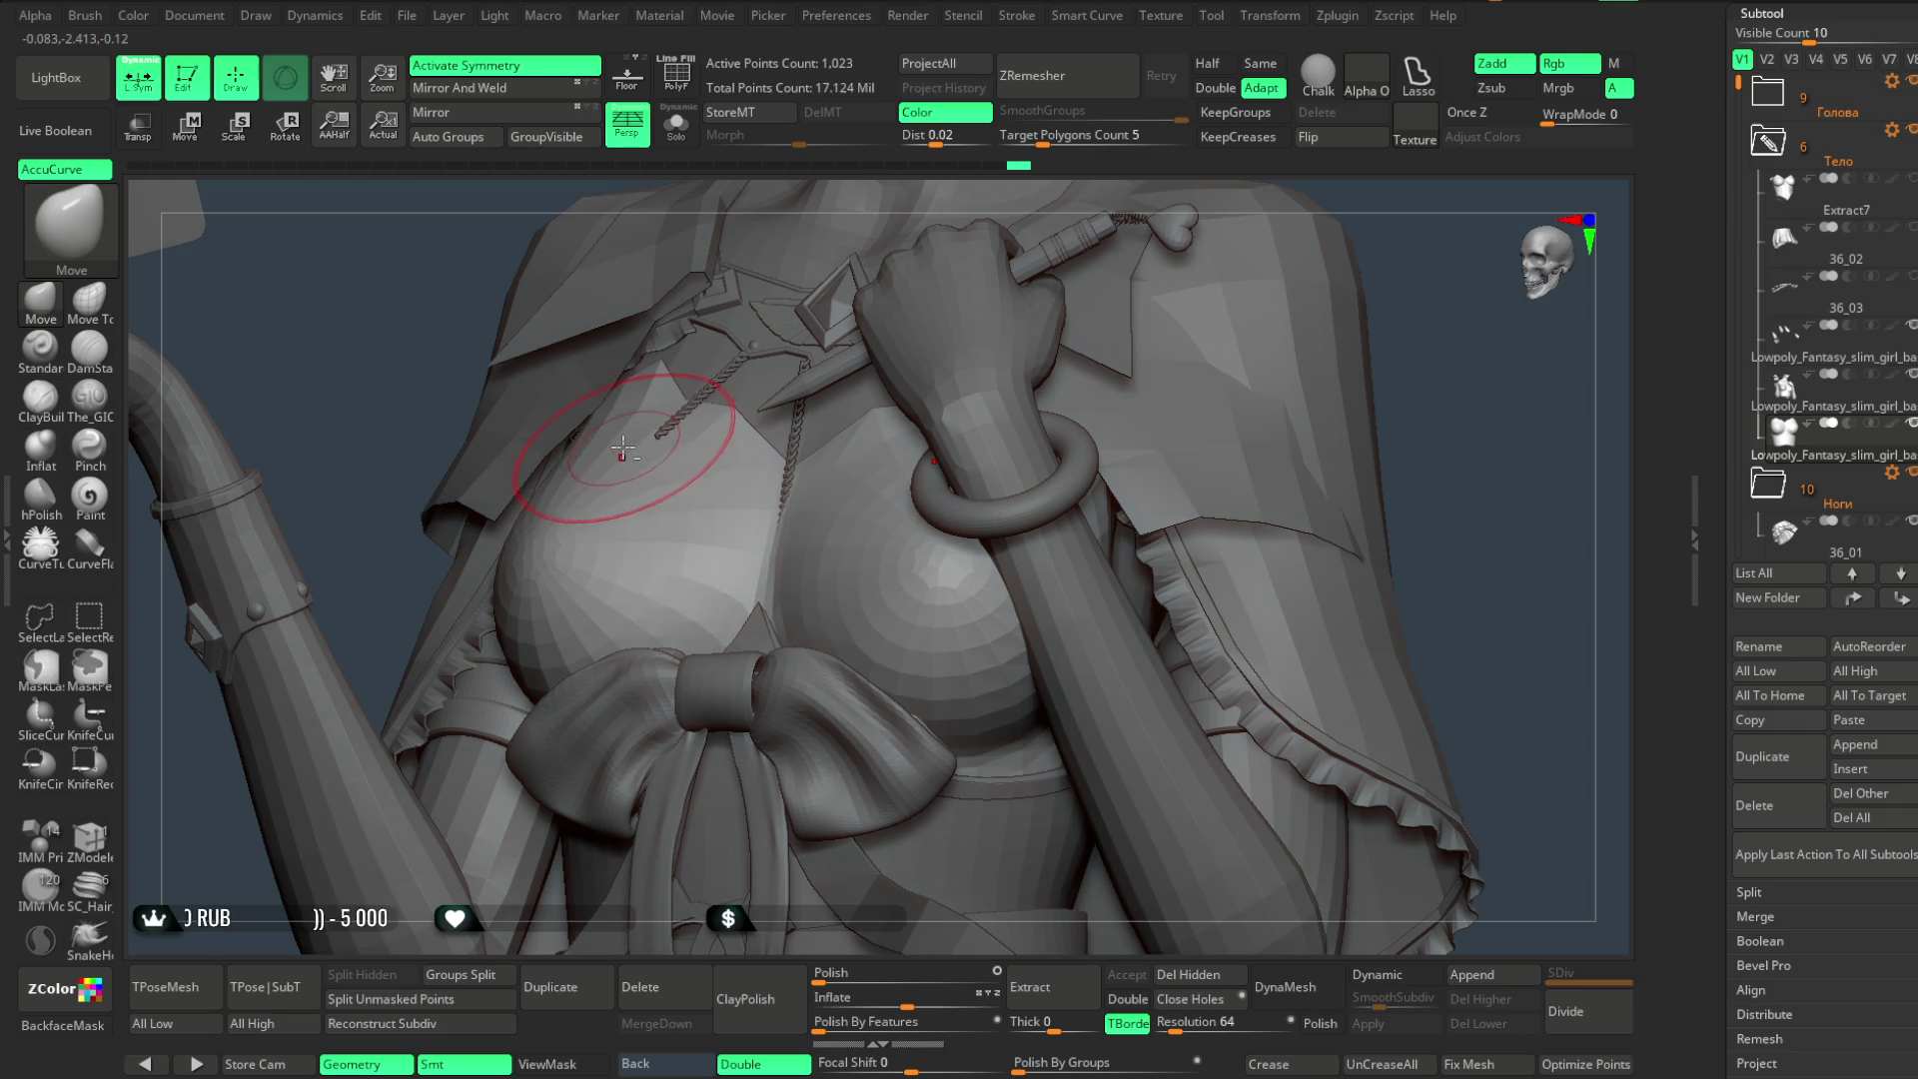
scroll(1389, 370, "down", 3)
mouse_move(1406, 358)
right_mouse_down()
mouse_move(1285, 471)
mouse_move(1329, 420)
mouse_move(1285, 437)
mouse_move(1257, 565)
right_mouse_up()
scroll(1285, 449, "down", 3)
mouse_move(1284, 450)
right_mouse_down()
mouse_move(1276, 494)
mouse_move(1374, 622)
right_mouse_up()
scroll(1291, 449, "up", 5)
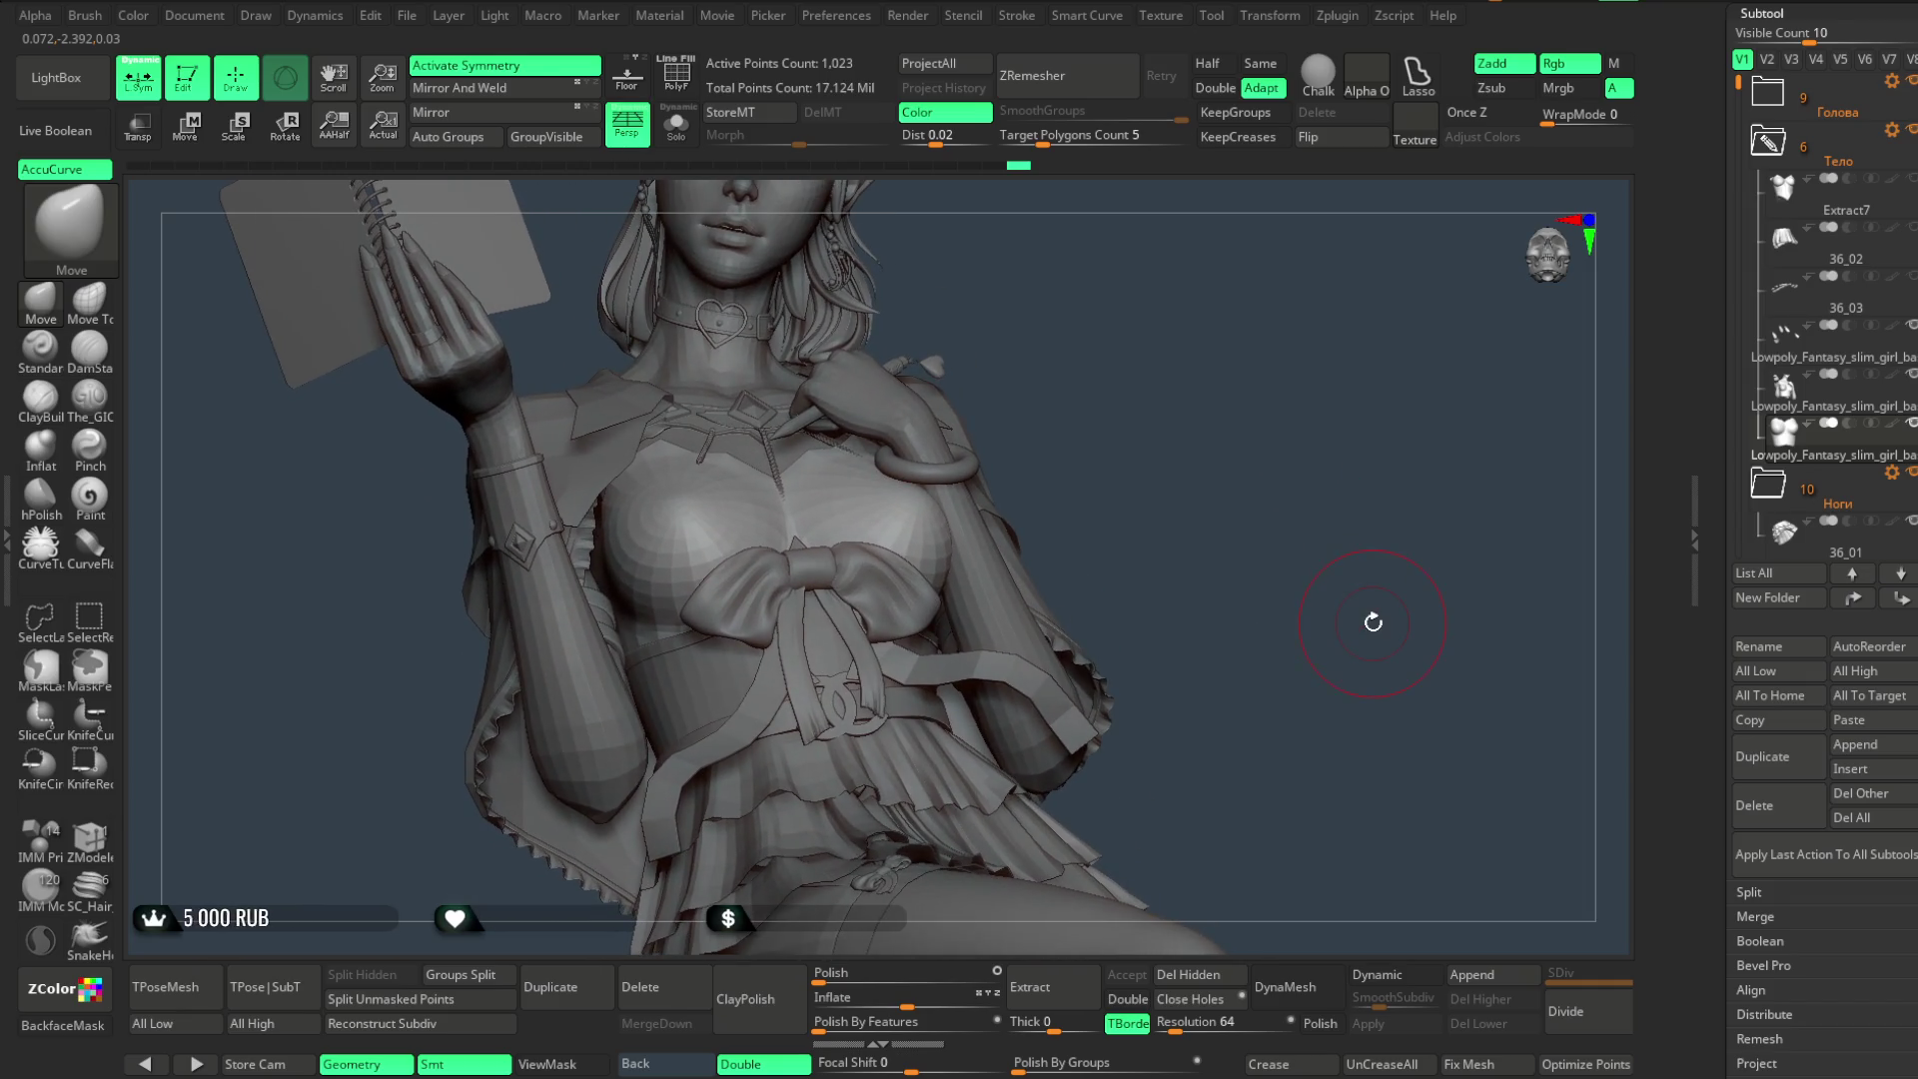